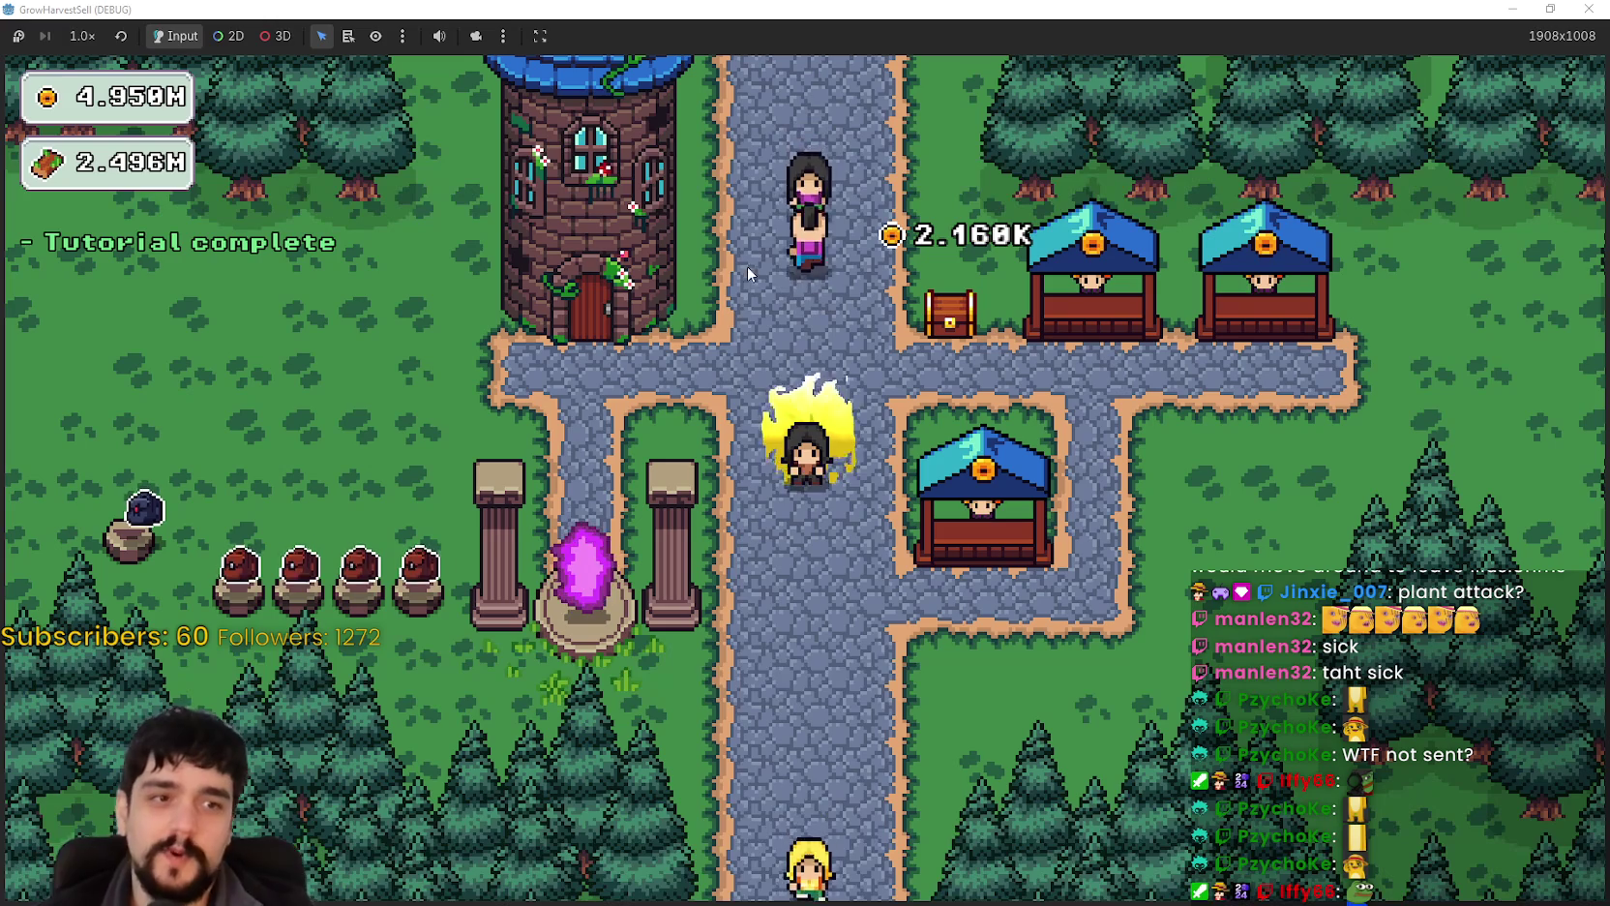
Step: Drop the running player's aura shader amount from 10.0 to 0.0 and select the remote AuraShader node
left_click(1587, 8)
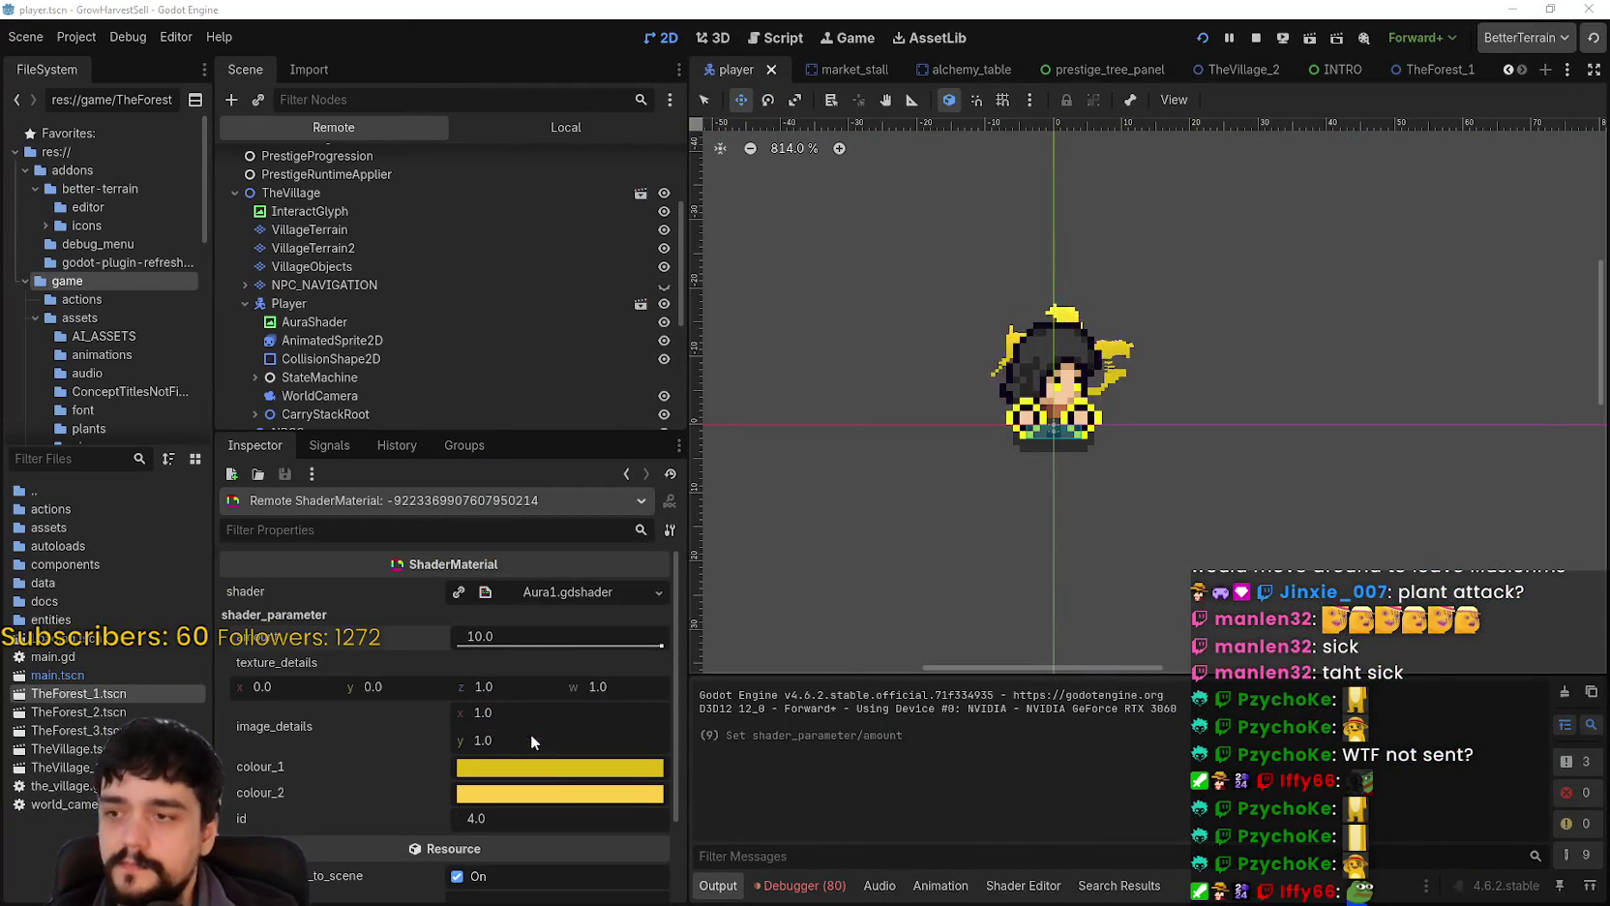
left_click_drag(626, 645, 459, 644)
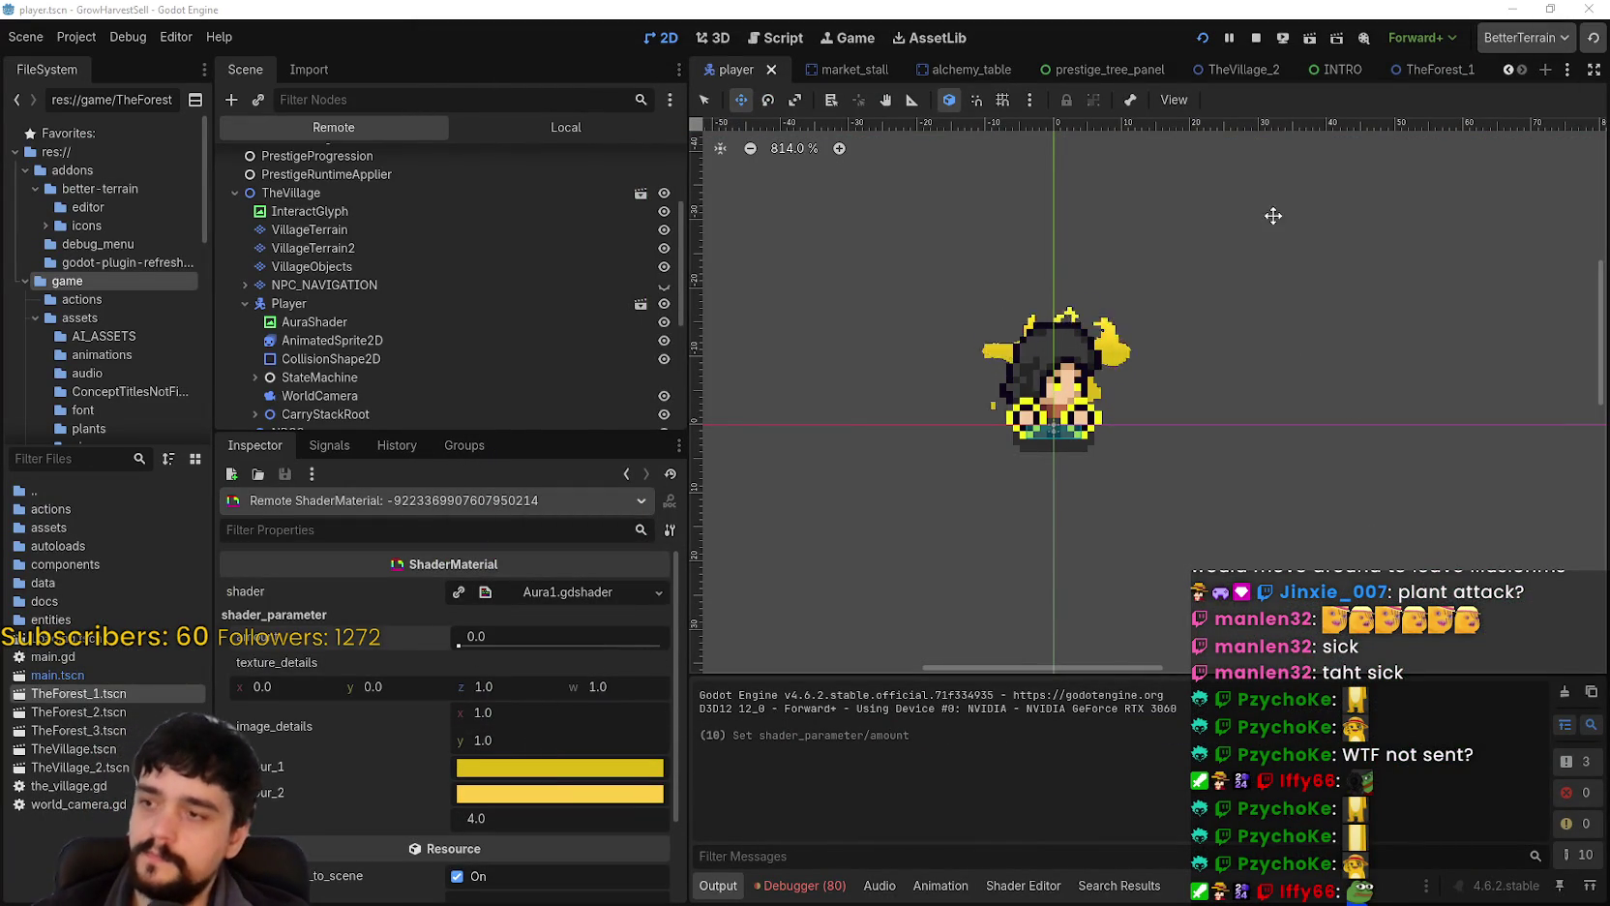
left_click(380, 323)
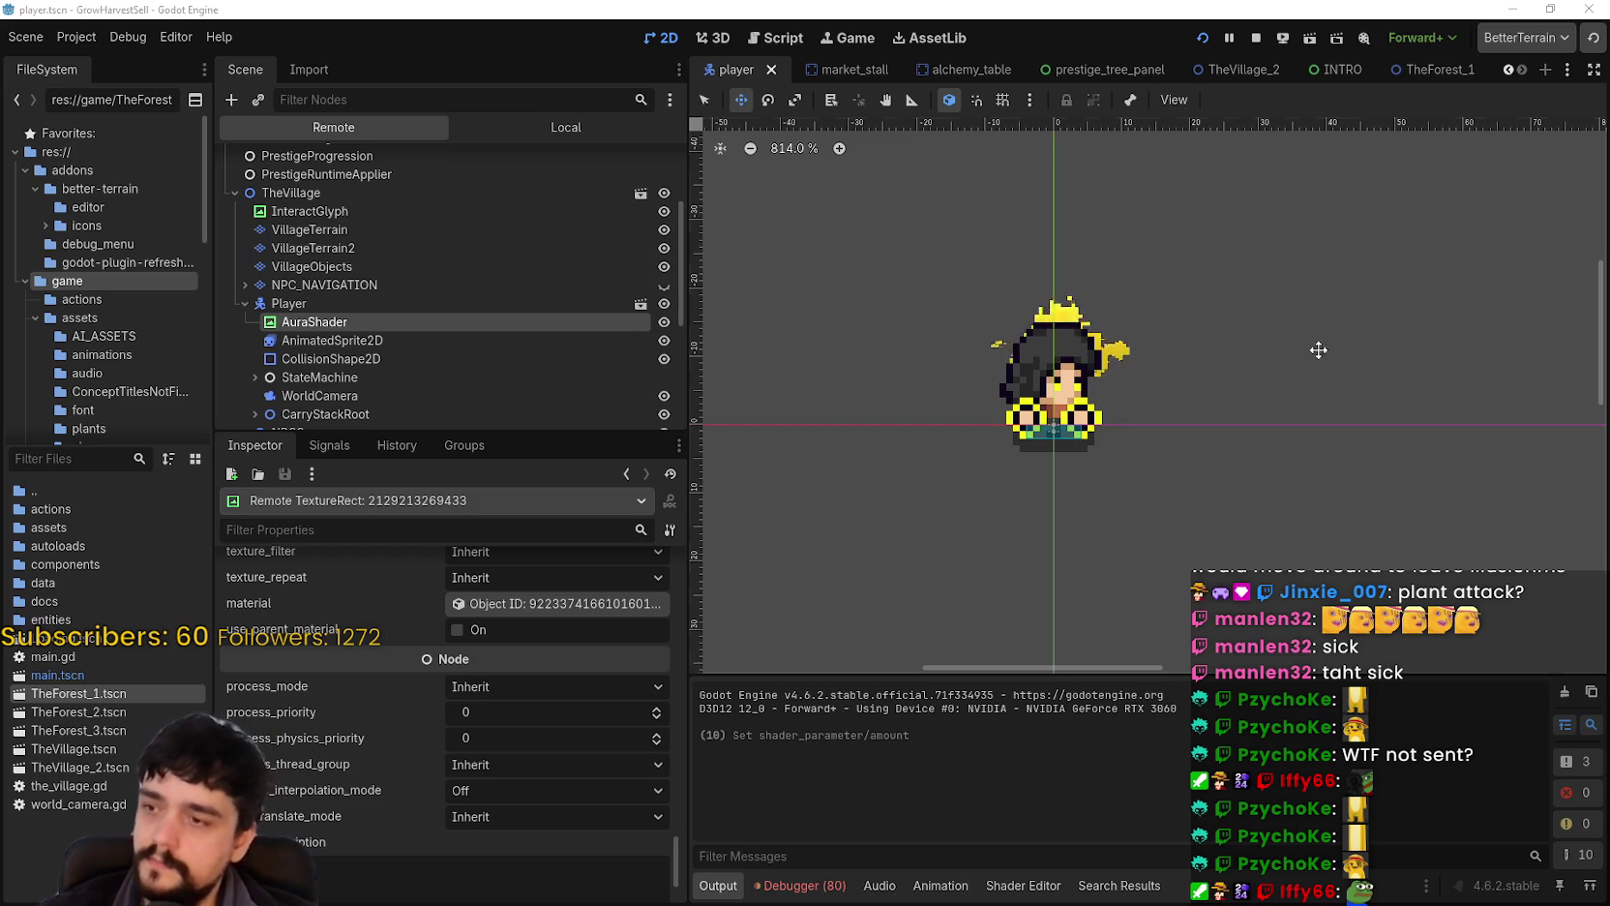
Step: Open the remote AuraShader's Aura1.gdshader material to view amount 0.0 and its two yellow colours
left_click(580, 604)
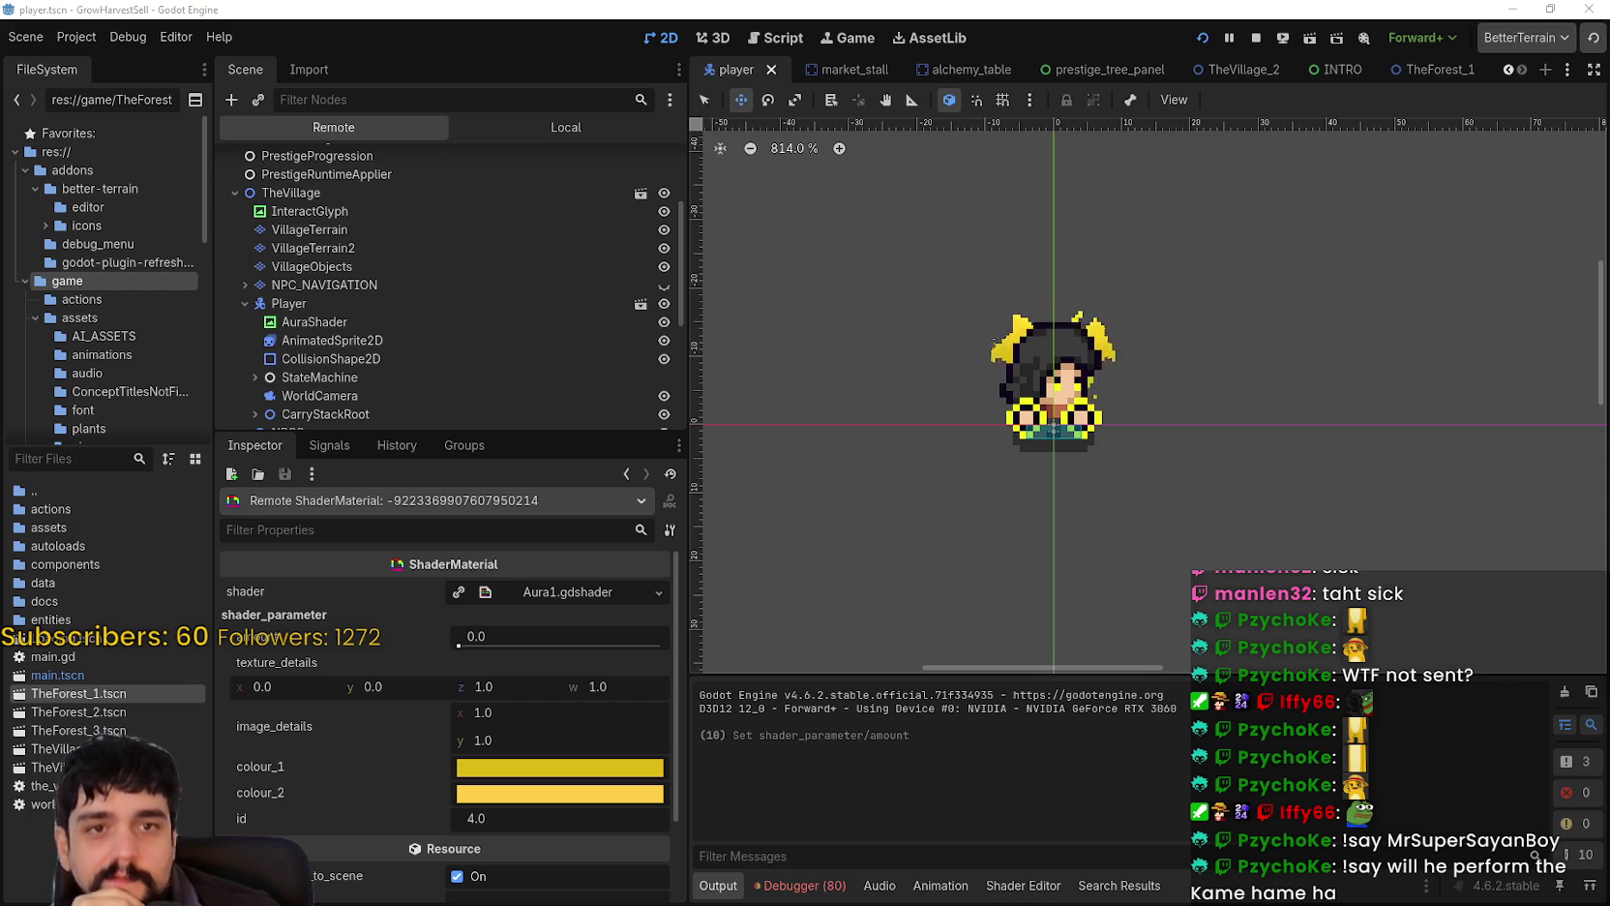
left_click_drag(1279, 490, 1218, 478)
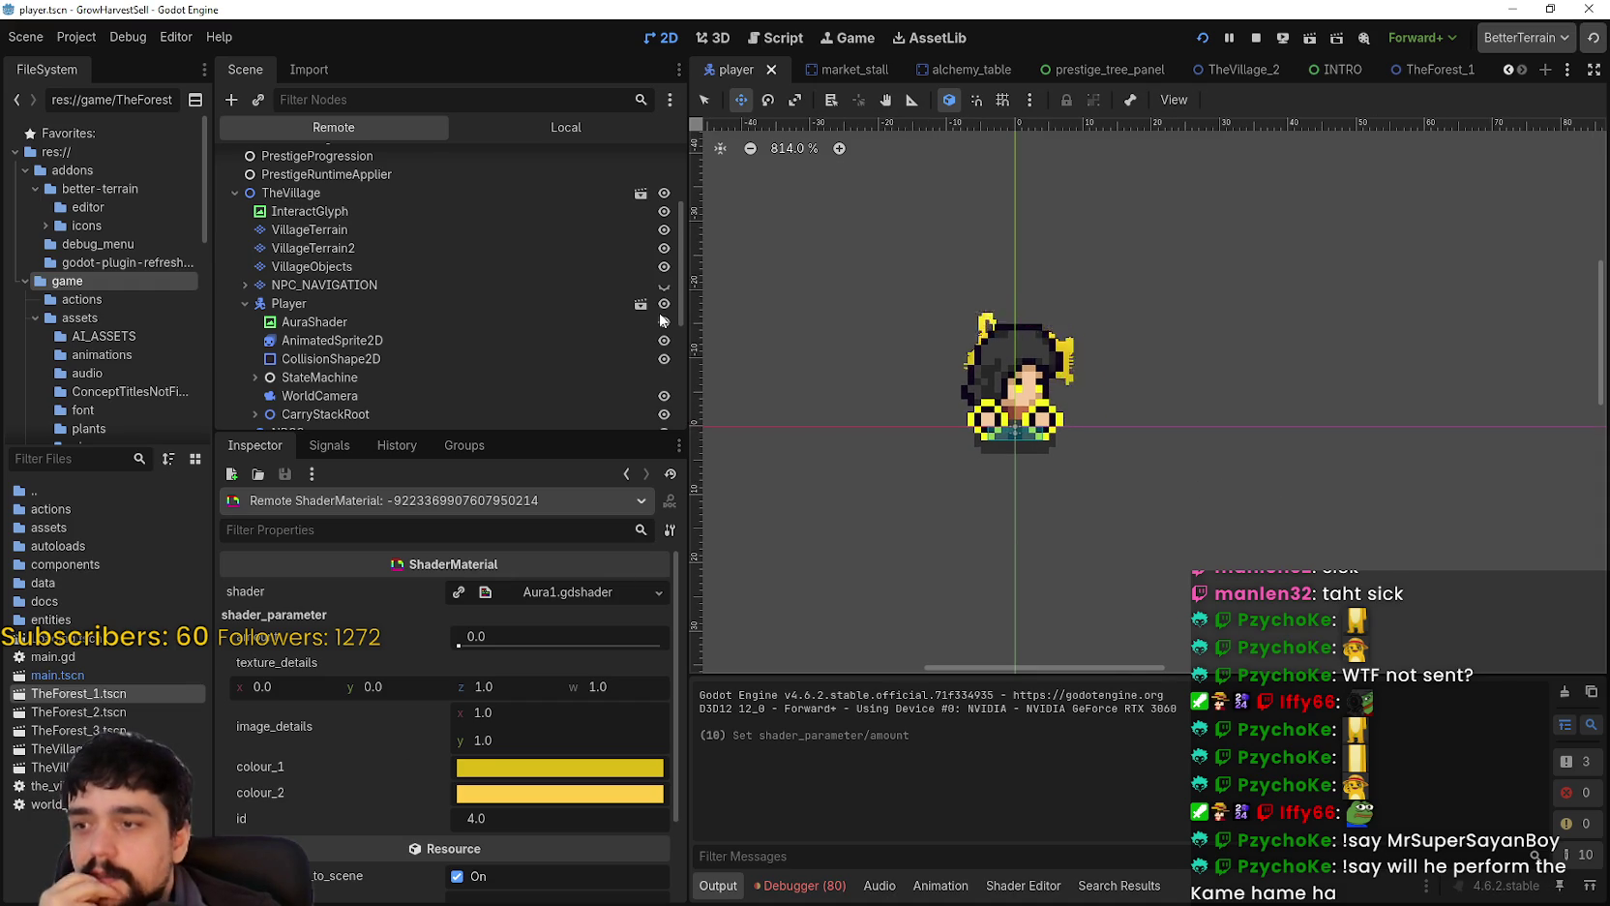
Step: Stop the running game, give the Scene tree panel more height, and recentre the player
left_click(1256, 37)
scroll(1064, 541, "down", 4)
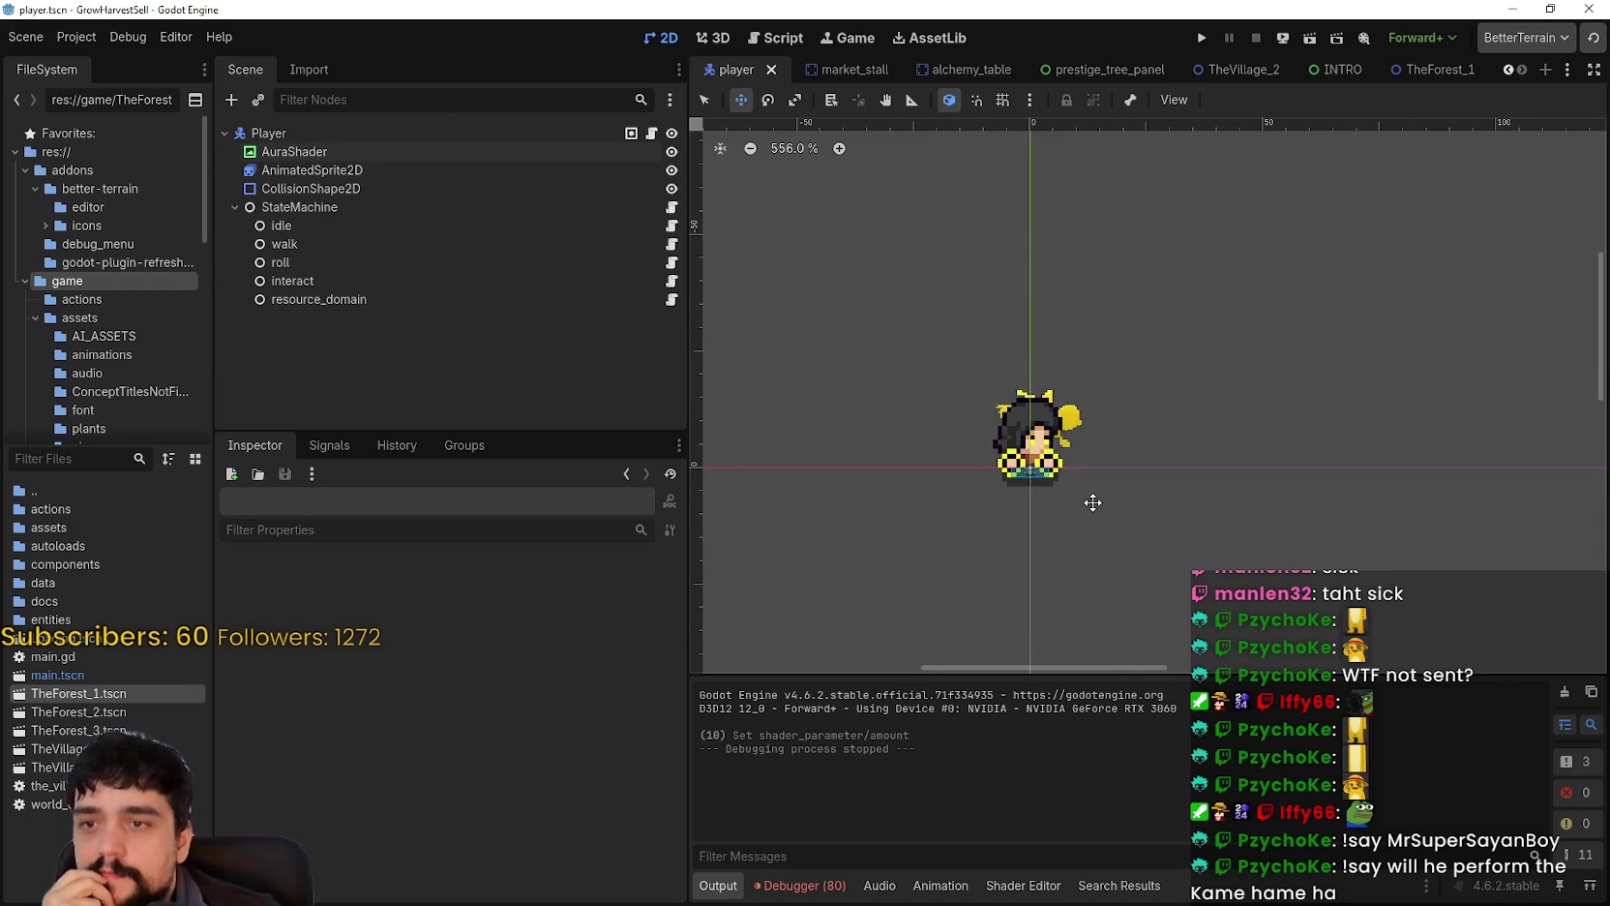
left_click_drag(1180, 409, 1228, 372)
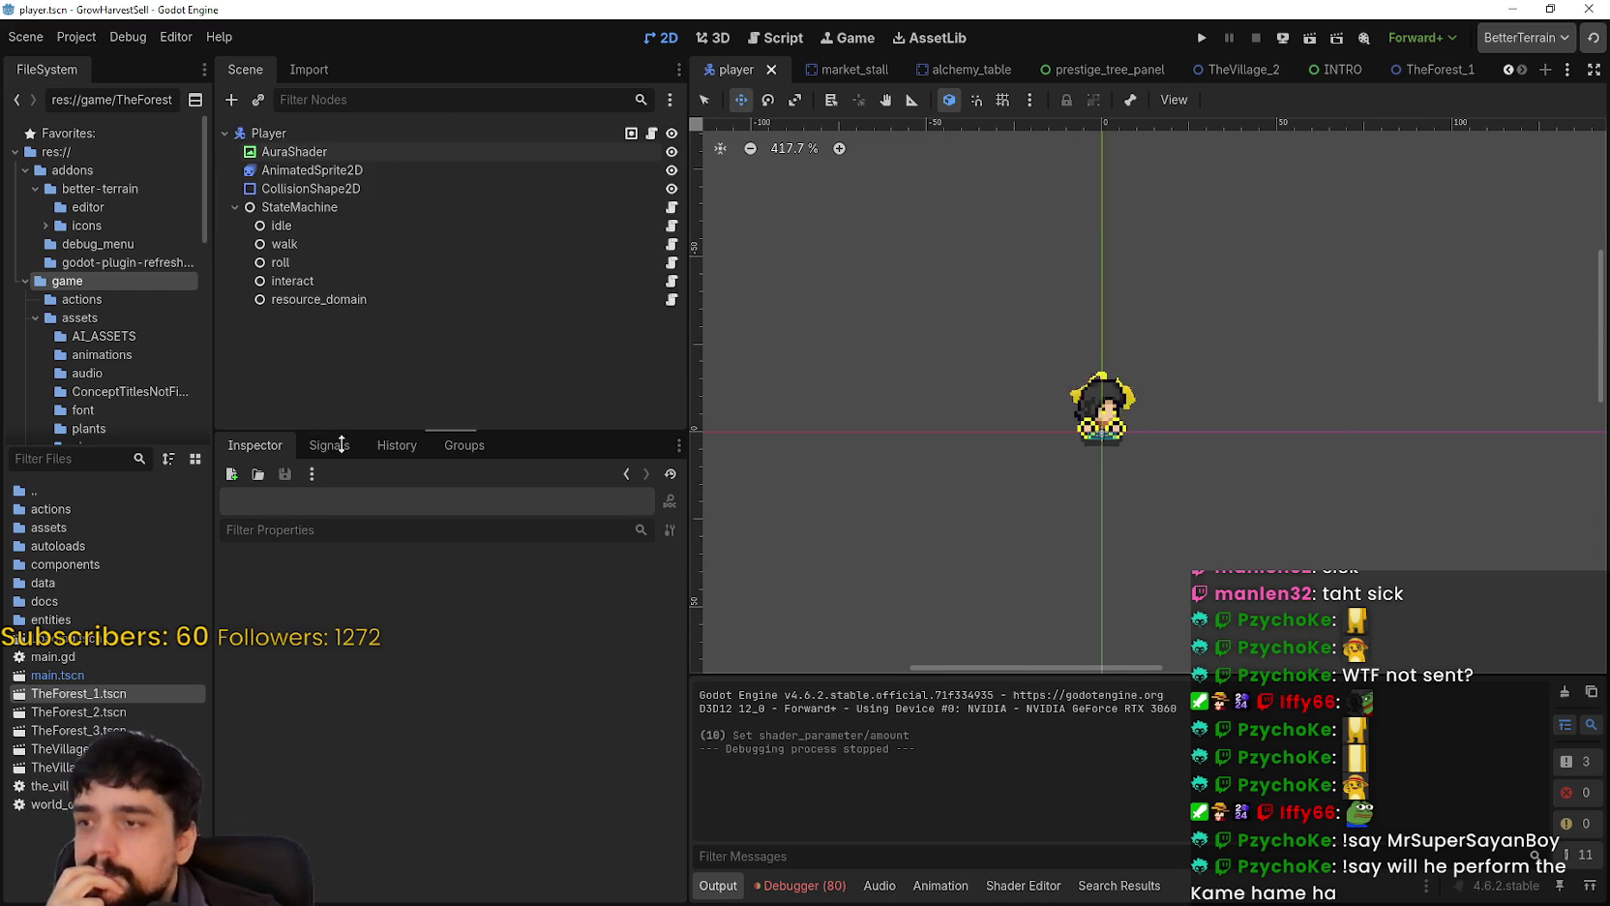
left_click_drag(342, 433, 342, 493)
scroll(1156, 389, "up", 3)
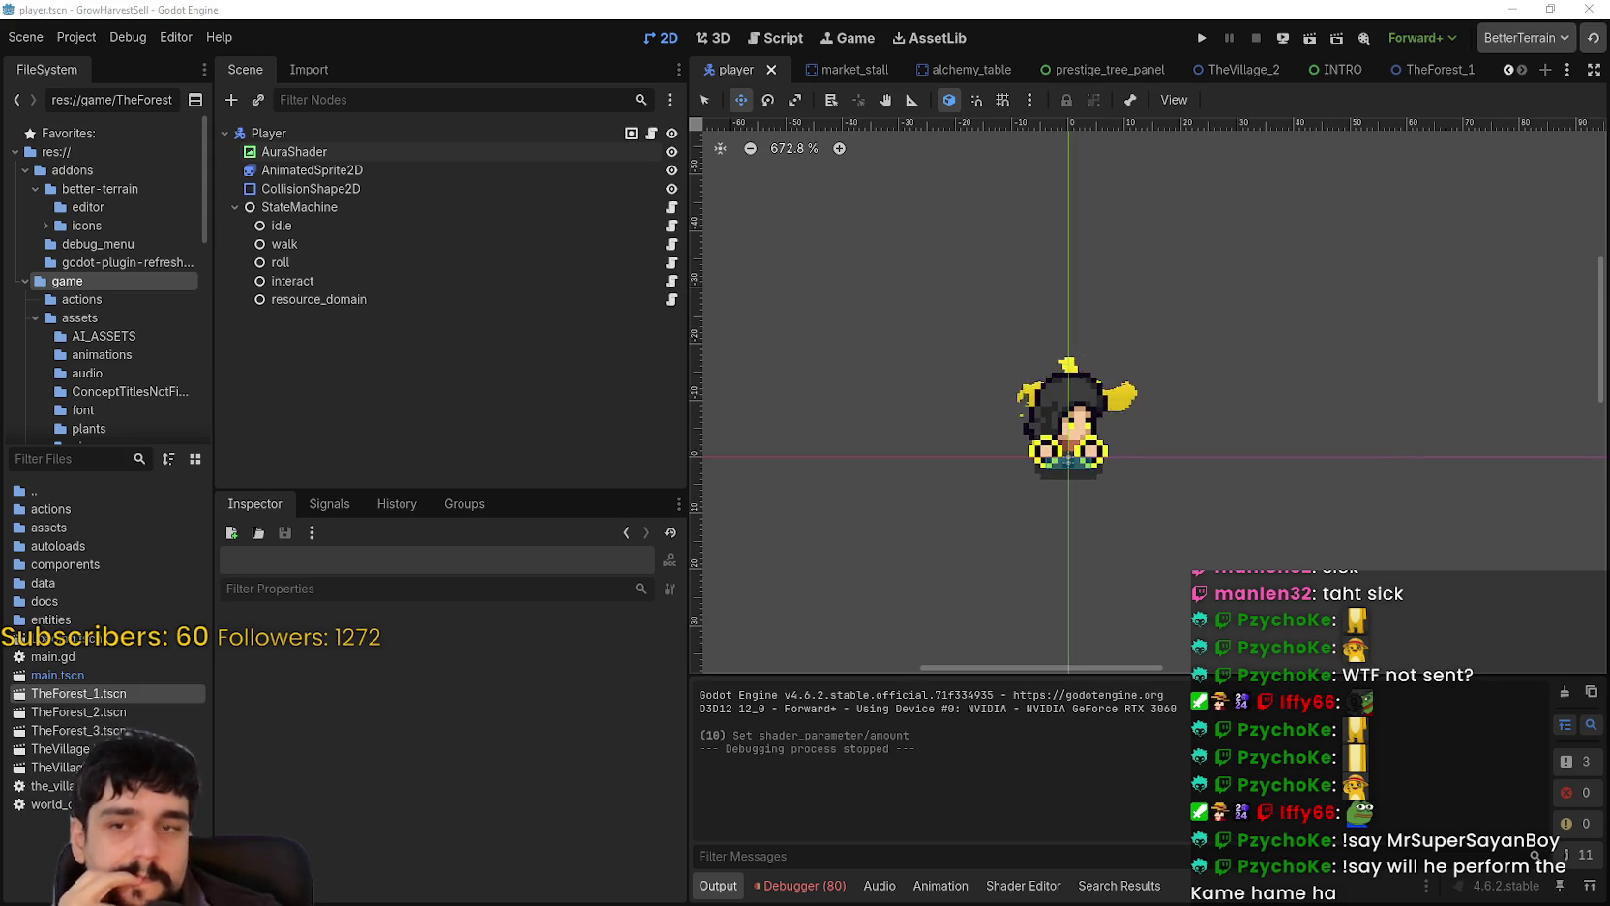
left_click_drag(1197, 522, 1164, 540)
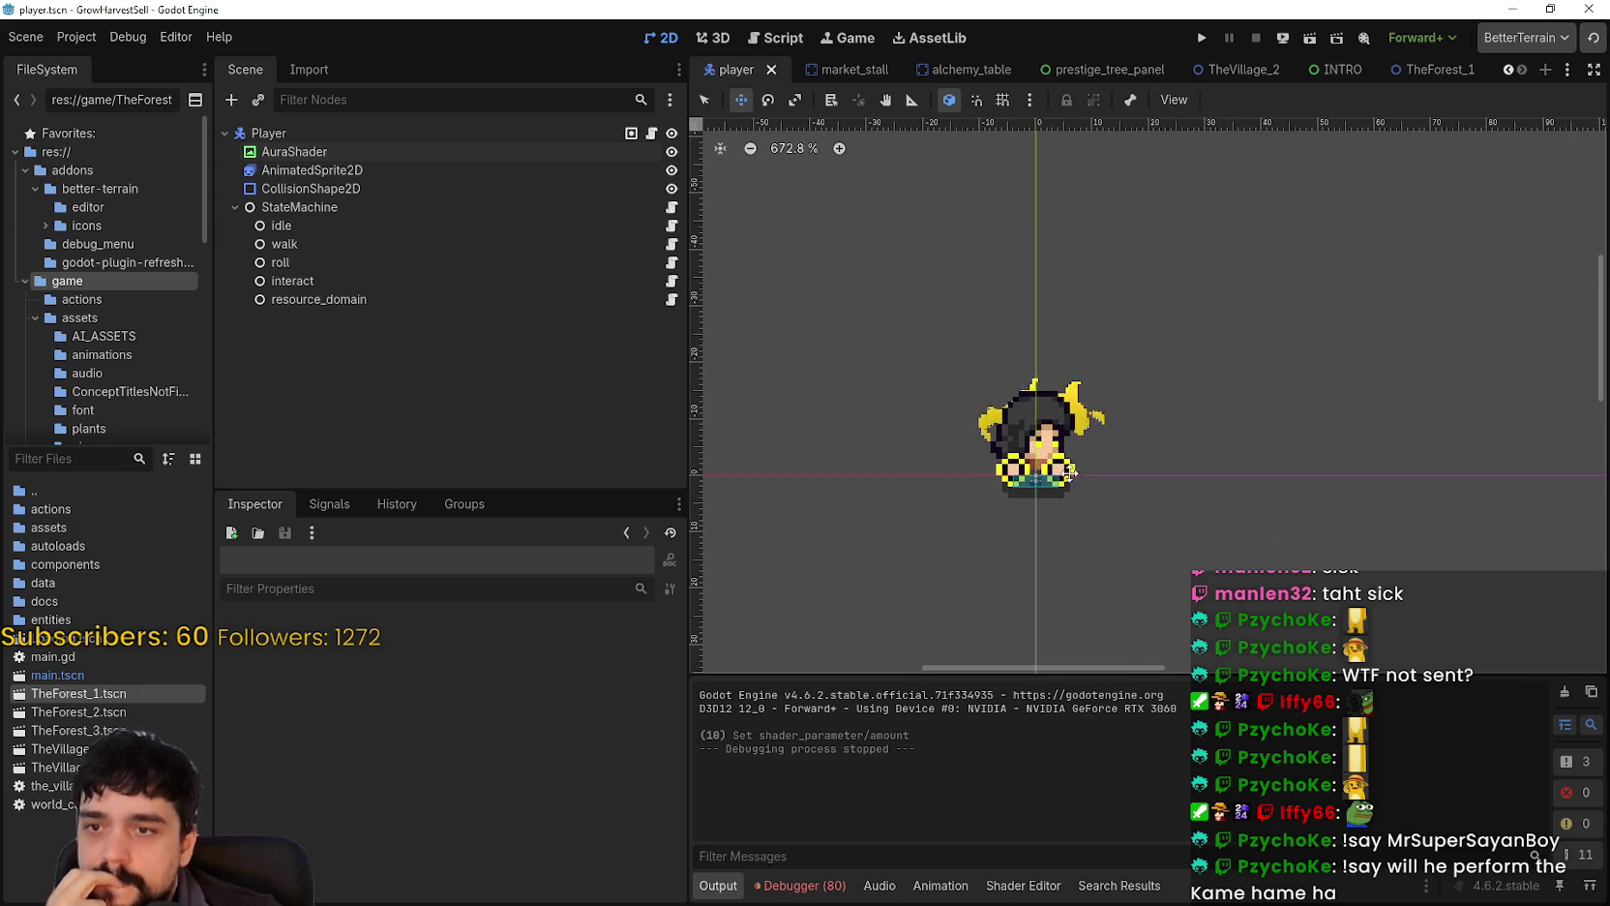
scroll(1069, 472, "up", 3)
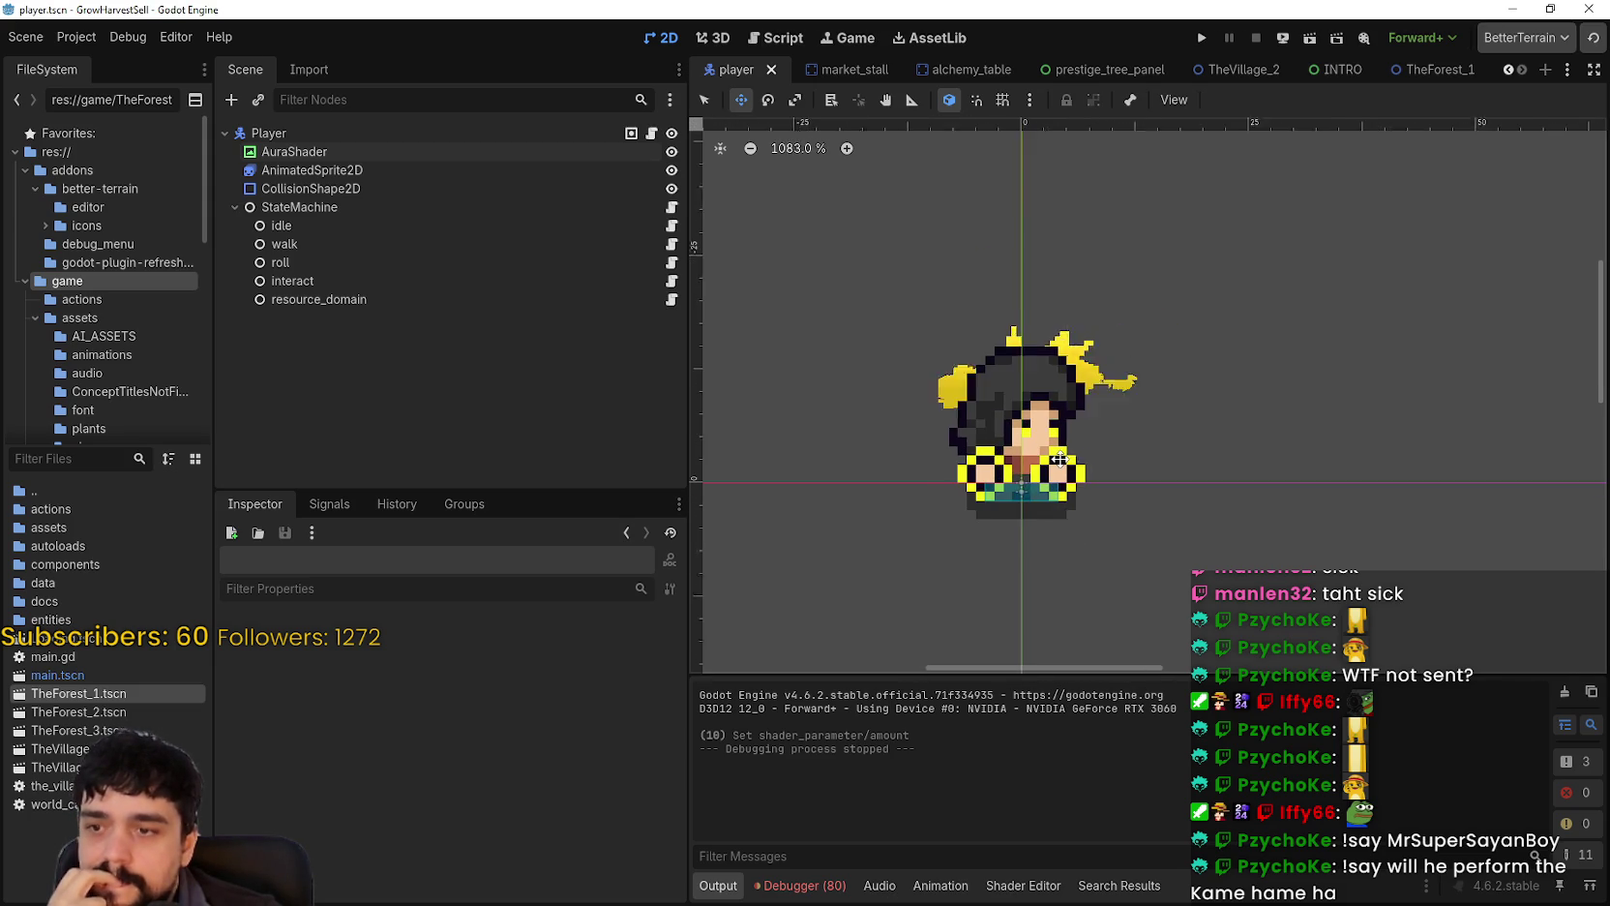
scroll(1059, 460, "down", 1)
scroll(1058, 460, "left", 2)
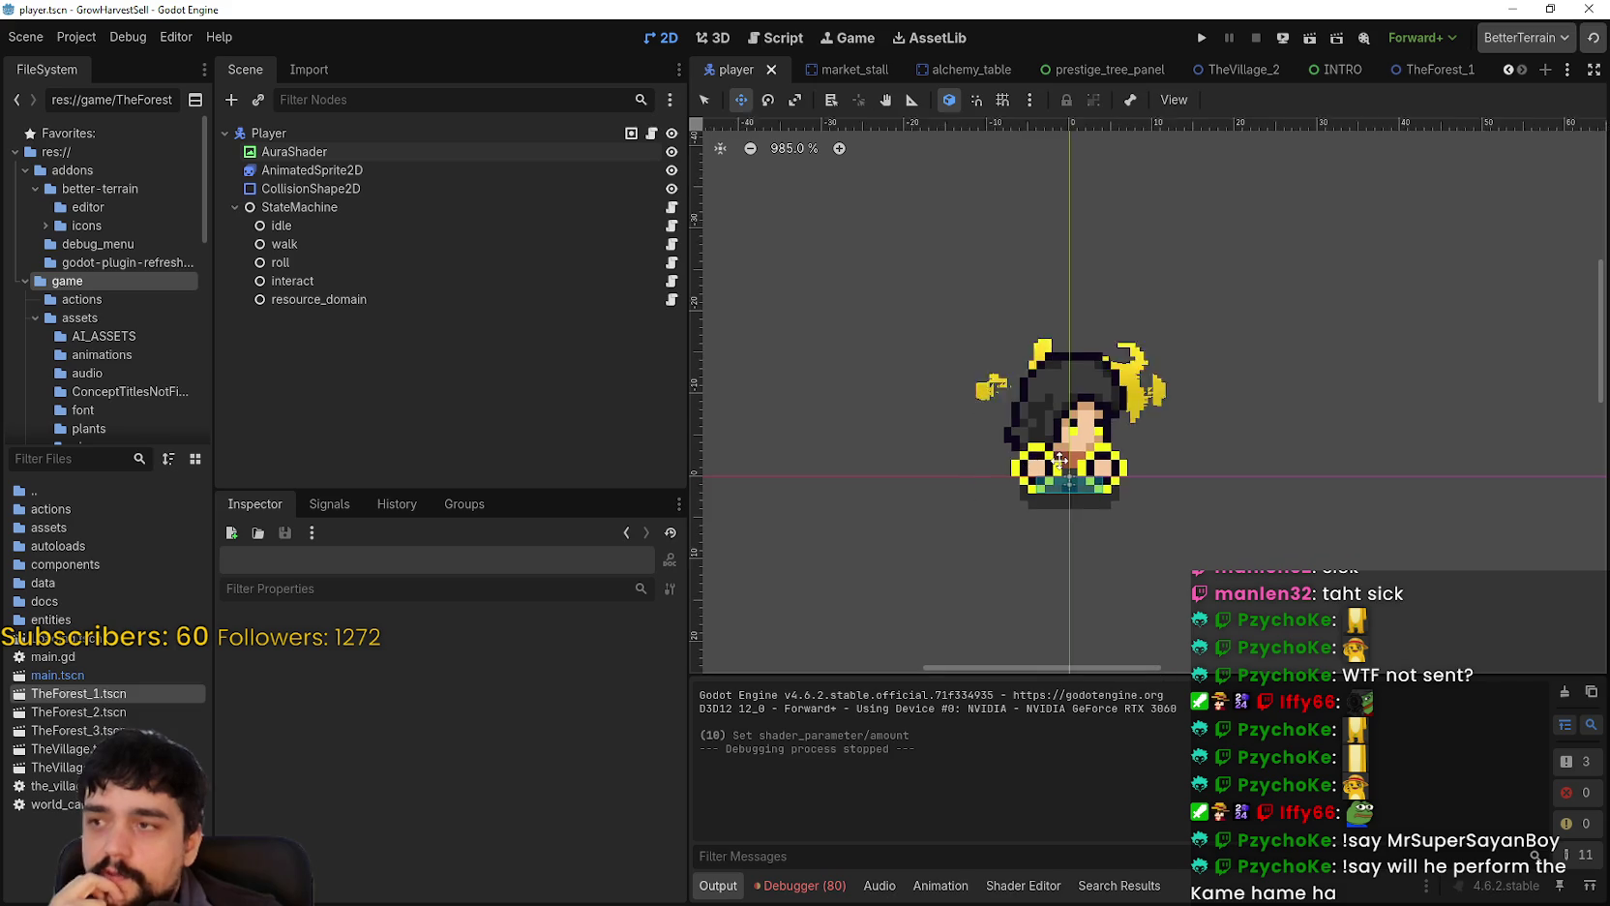
Step: Review the local AuraShader node's layout properties, then bring up Task Manager with Ctrl+Shift+Esc
left_click(394, 151)
scroll(577, 811, "down", 3)
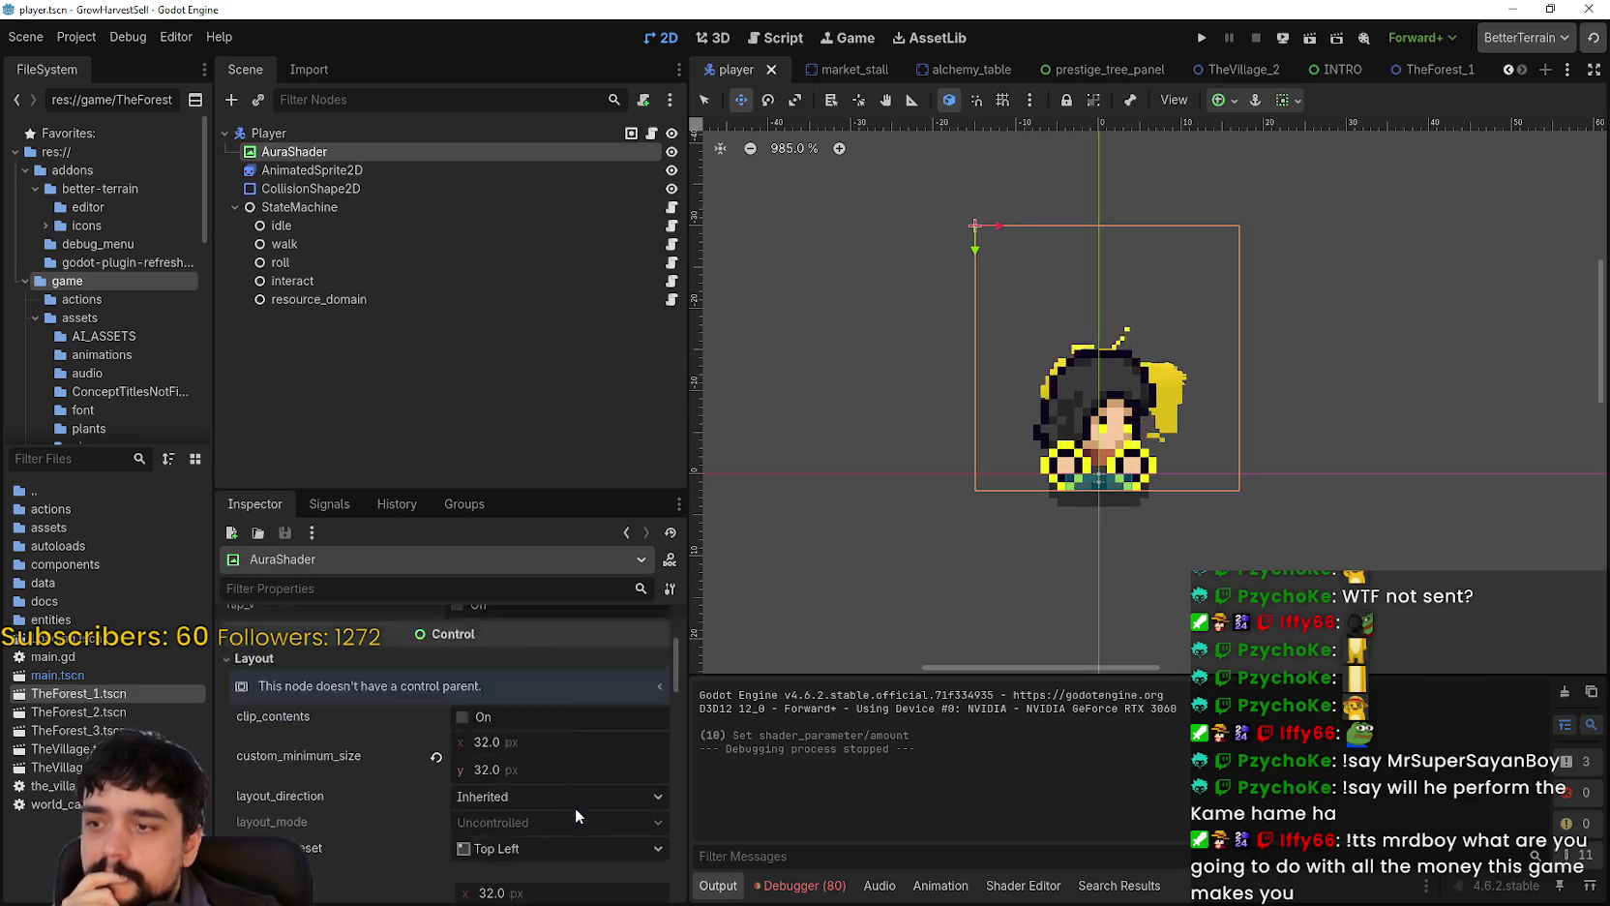
scroll(575, 808, "down", 1)
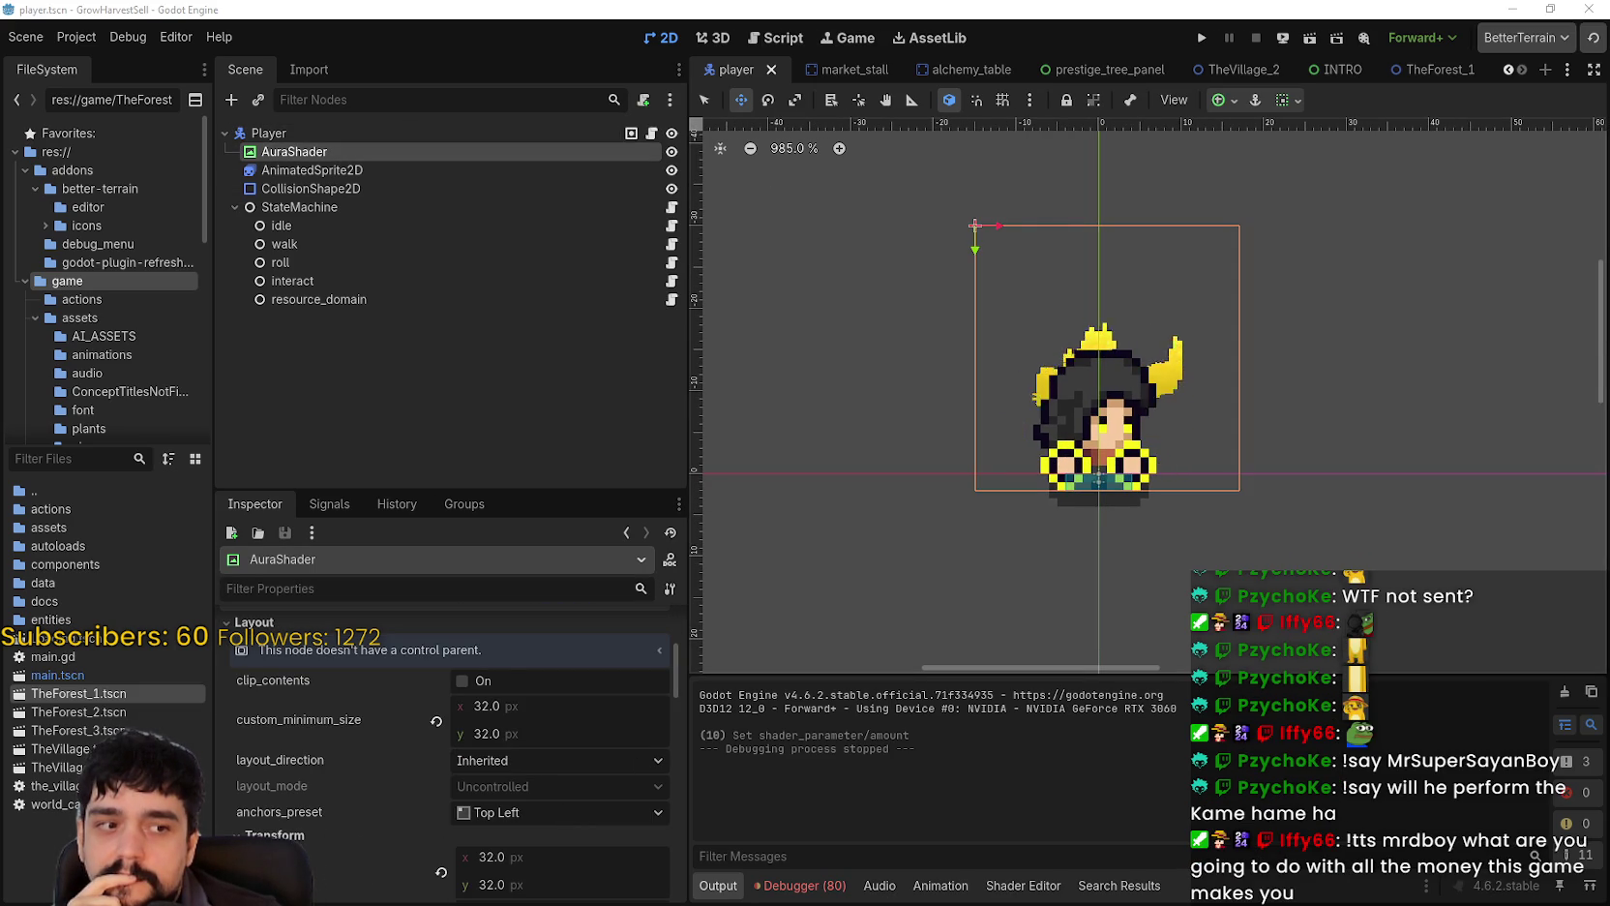
scroll(1158, 266, "up", 1)
scroll(1191, 499, "up", 2)
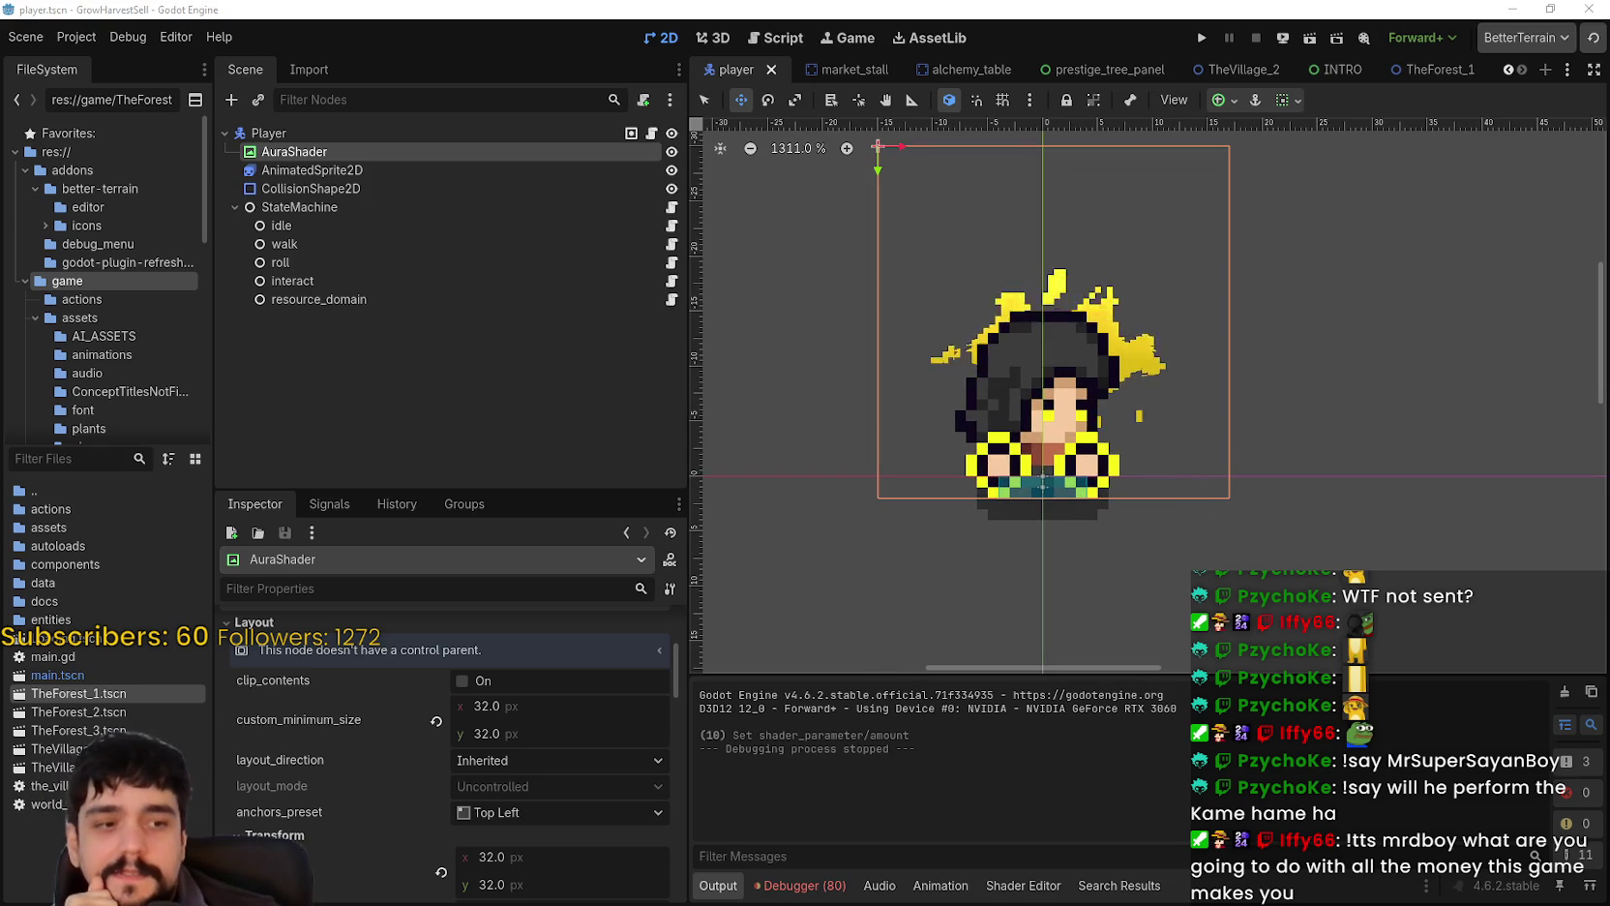
key("ctrl+shift+Escape")
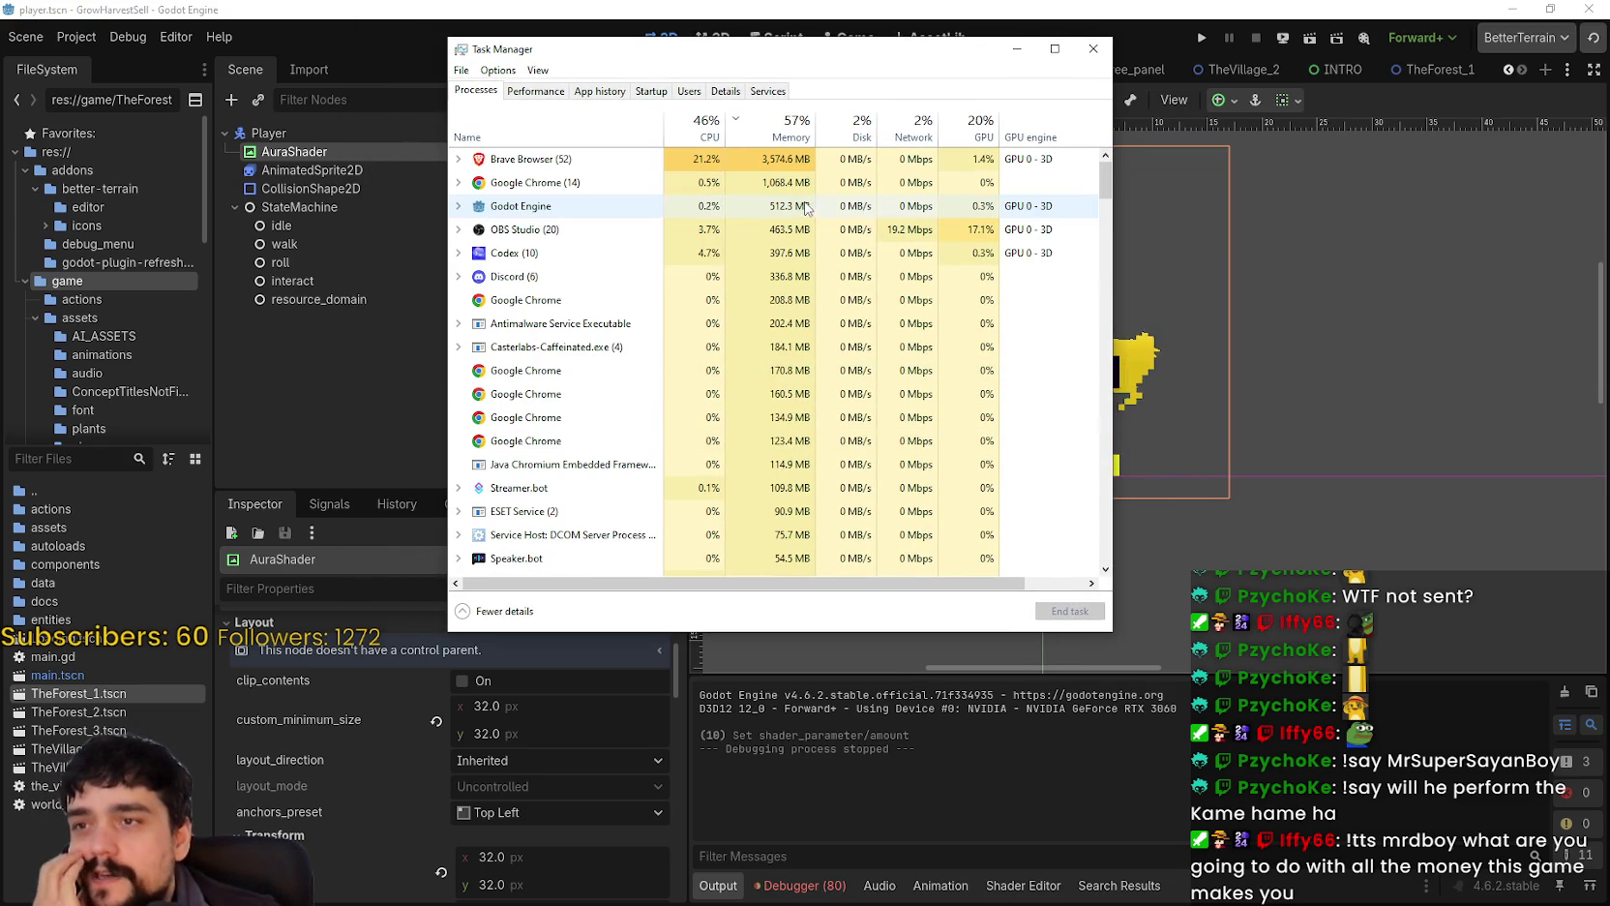
Step: Expand and collapse the Brave Browser process group, then close Task Manager
double_click(513, 159)
double_click(513, 159)
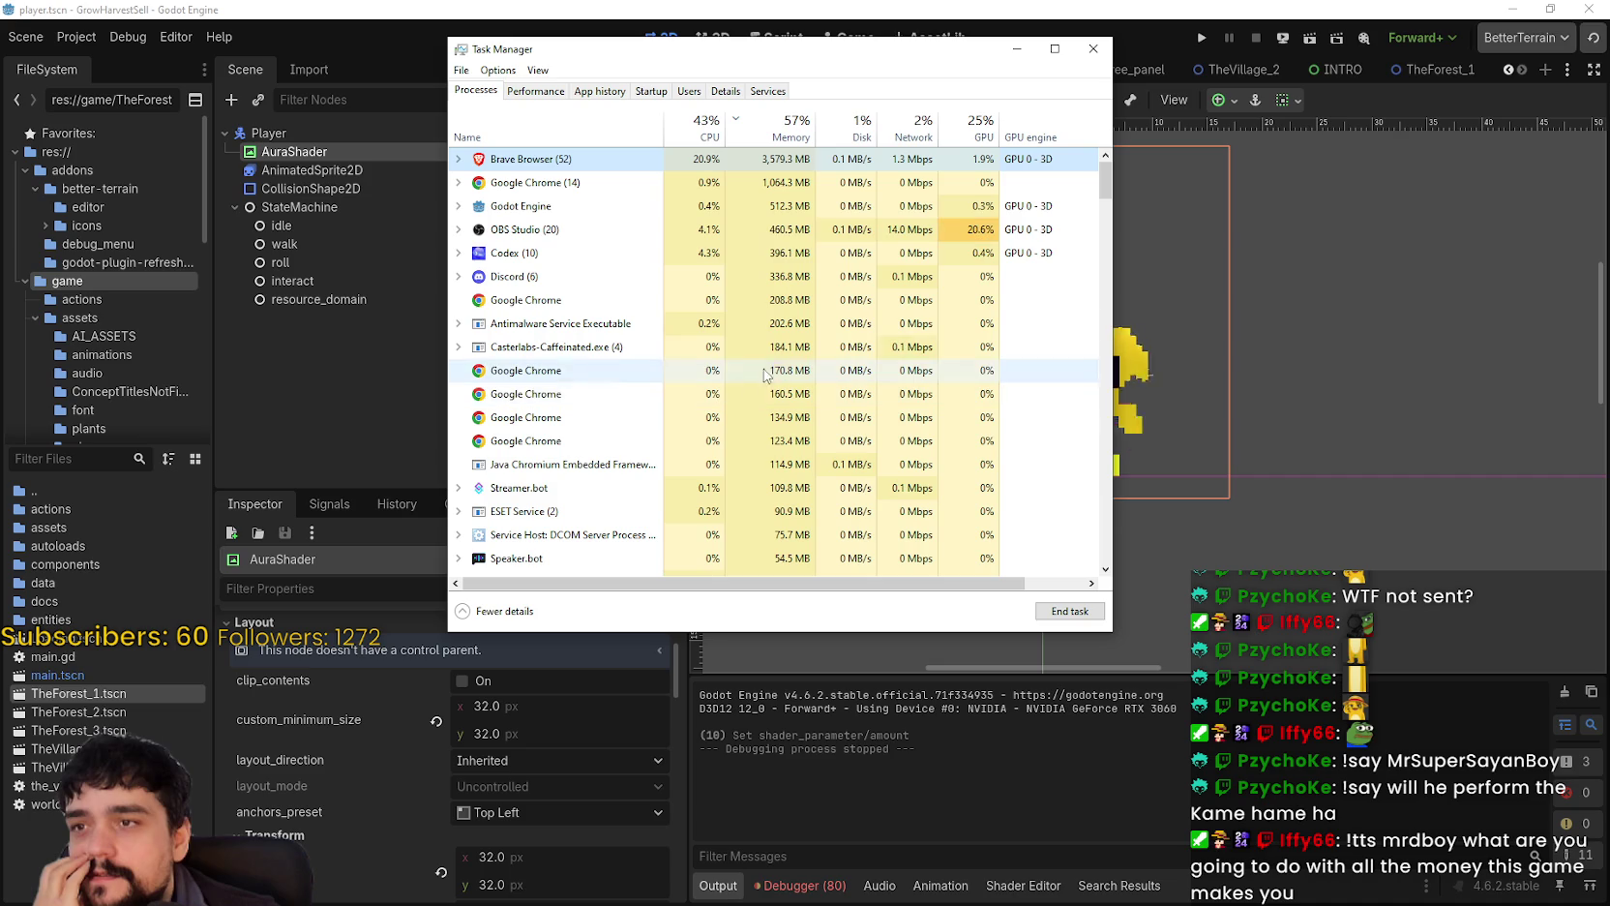
left_click(1093, 48)
left_click_drag(1221, 555, 1405, 640)
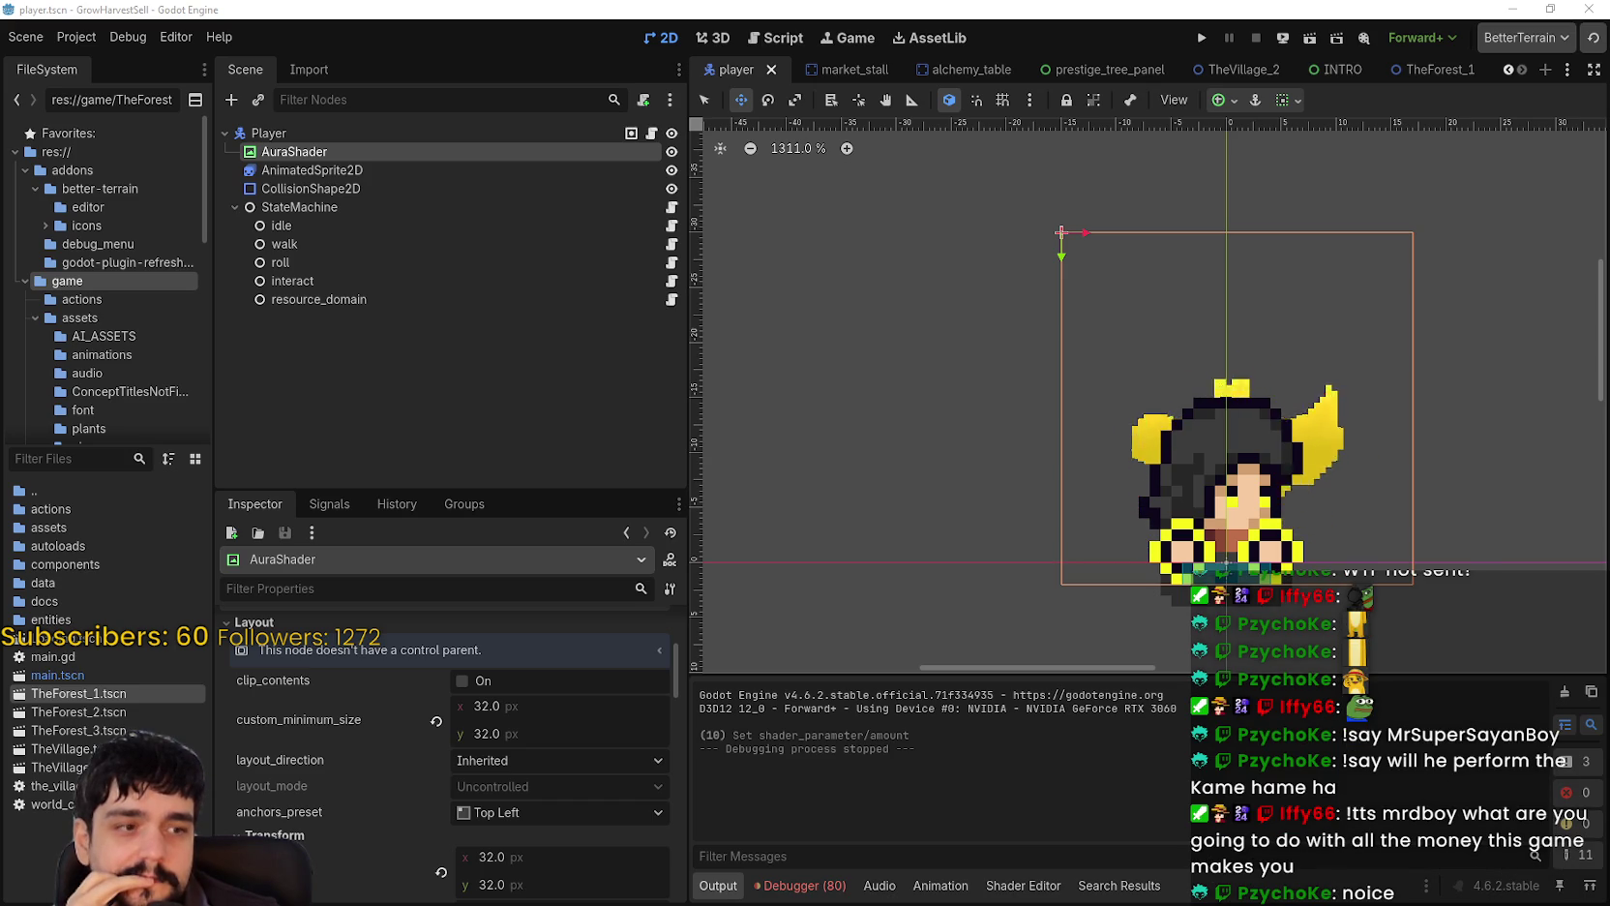
left_click_drag(1370, 287, 1342, 279)
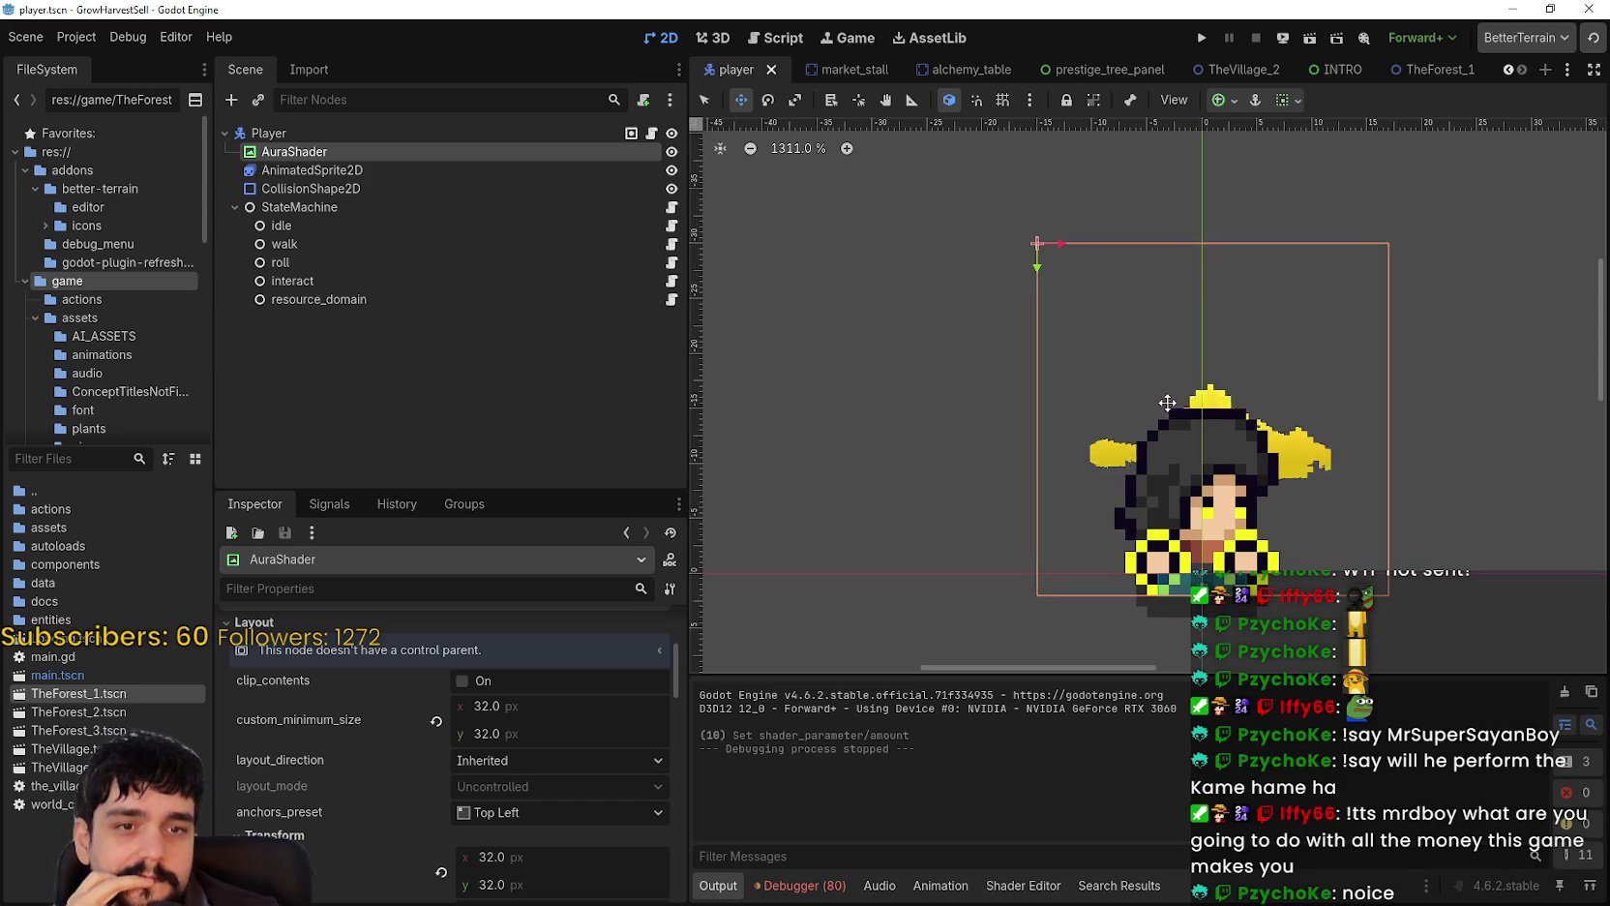
left_click_drag(1417, 397, 1264, 369)
scroll(1265, 369, "up", 1)
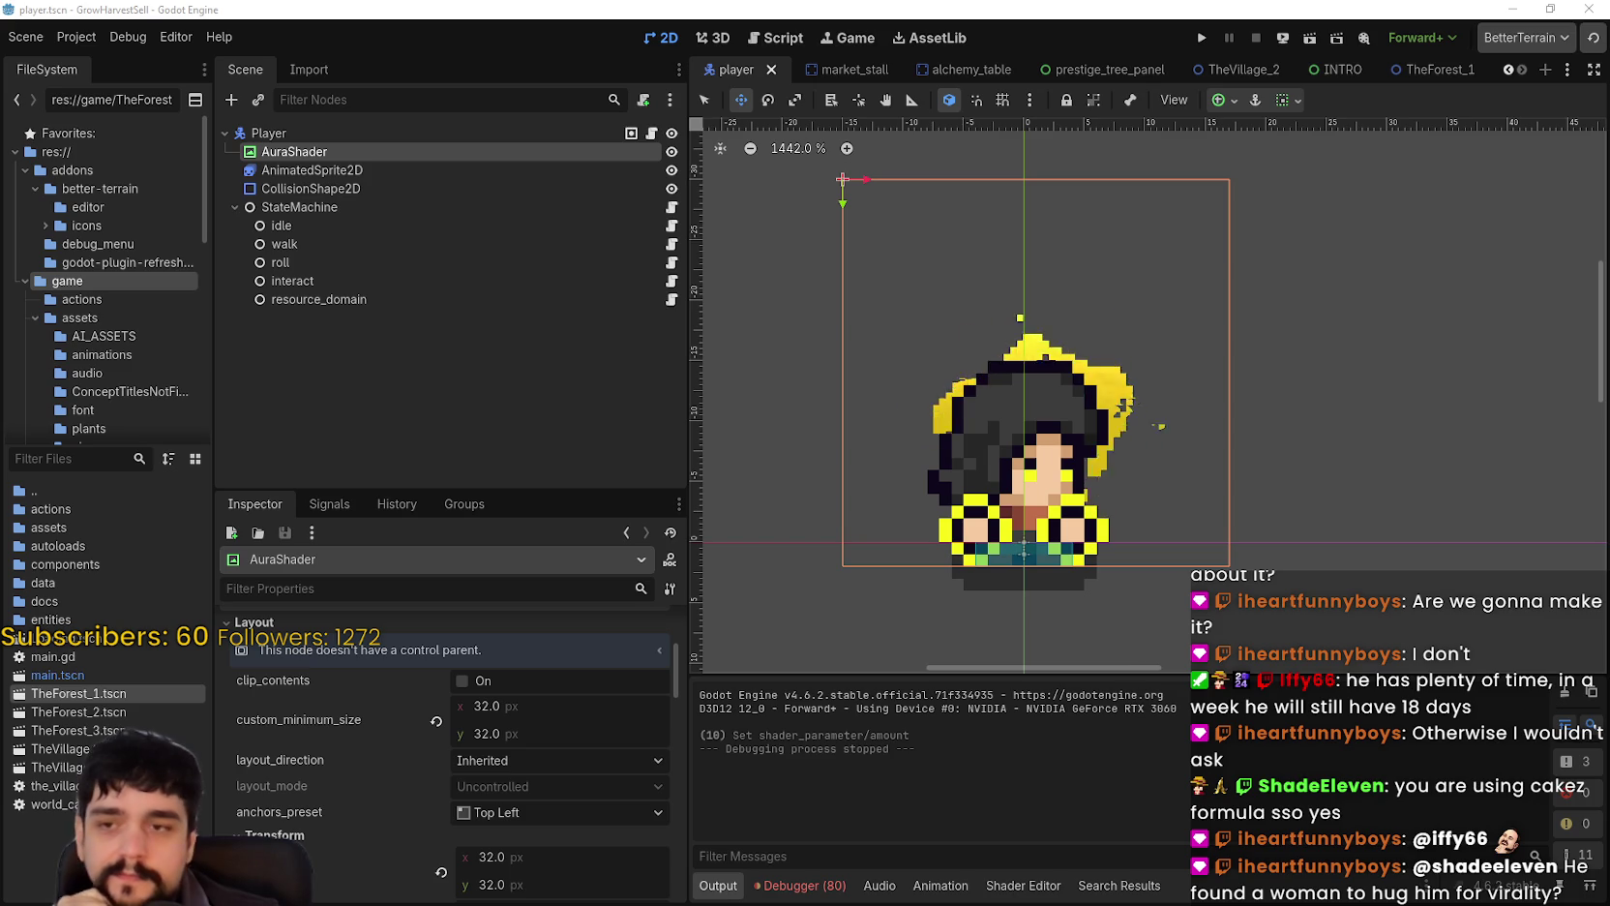
Step: Reload player.tscn from disk and run the project to the Harvest Mage title screen
left_click(1295, 403)
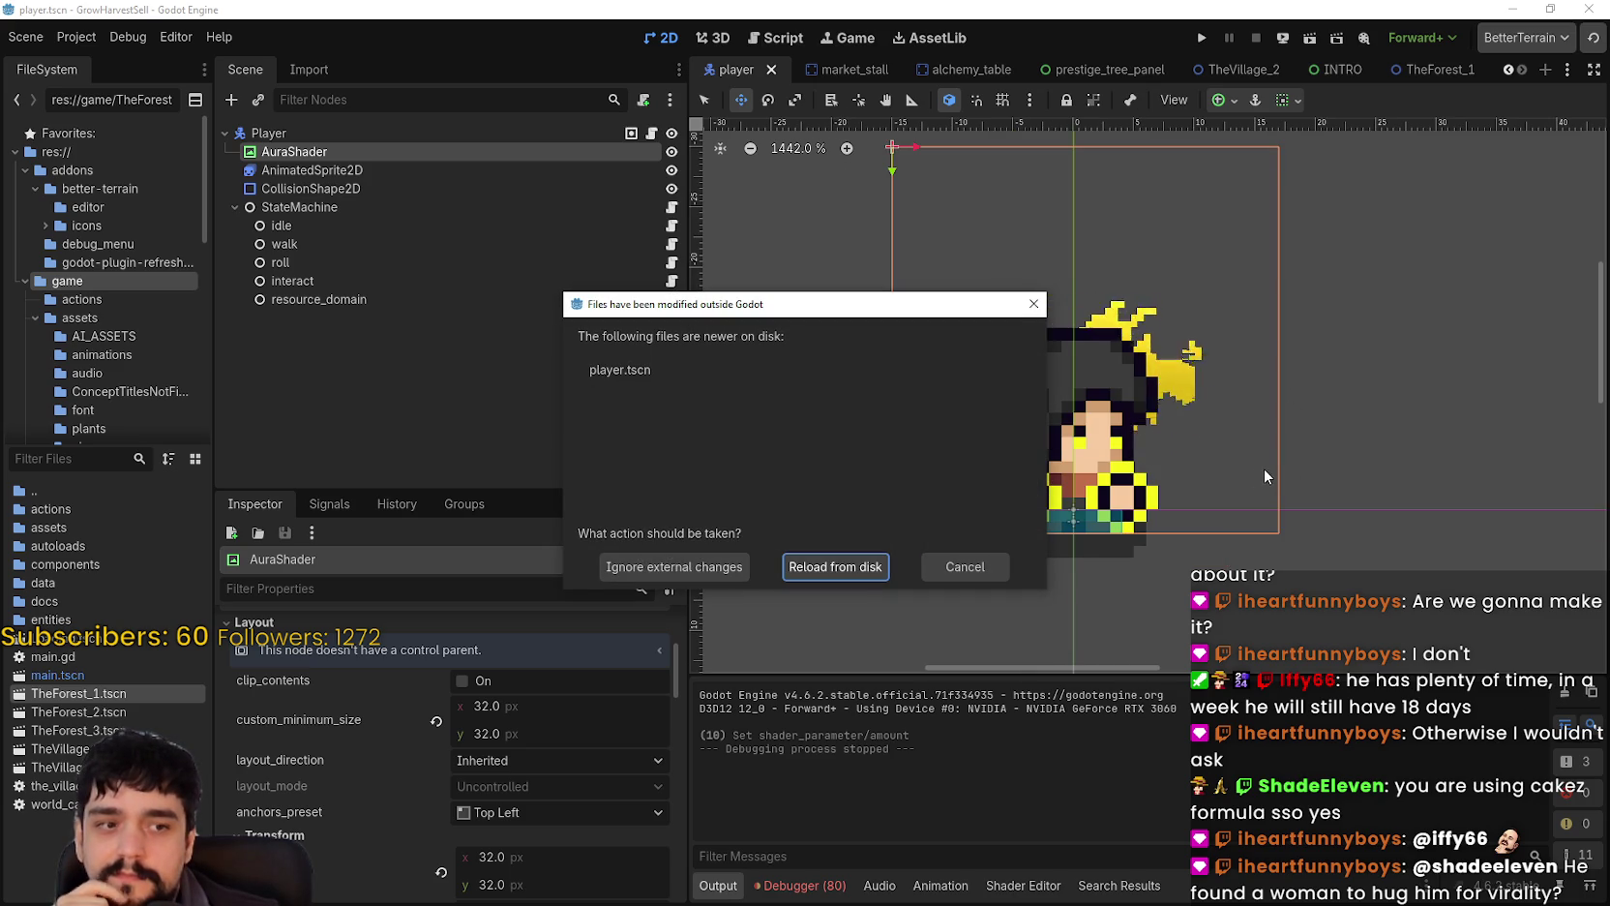
left_click(858, 563)
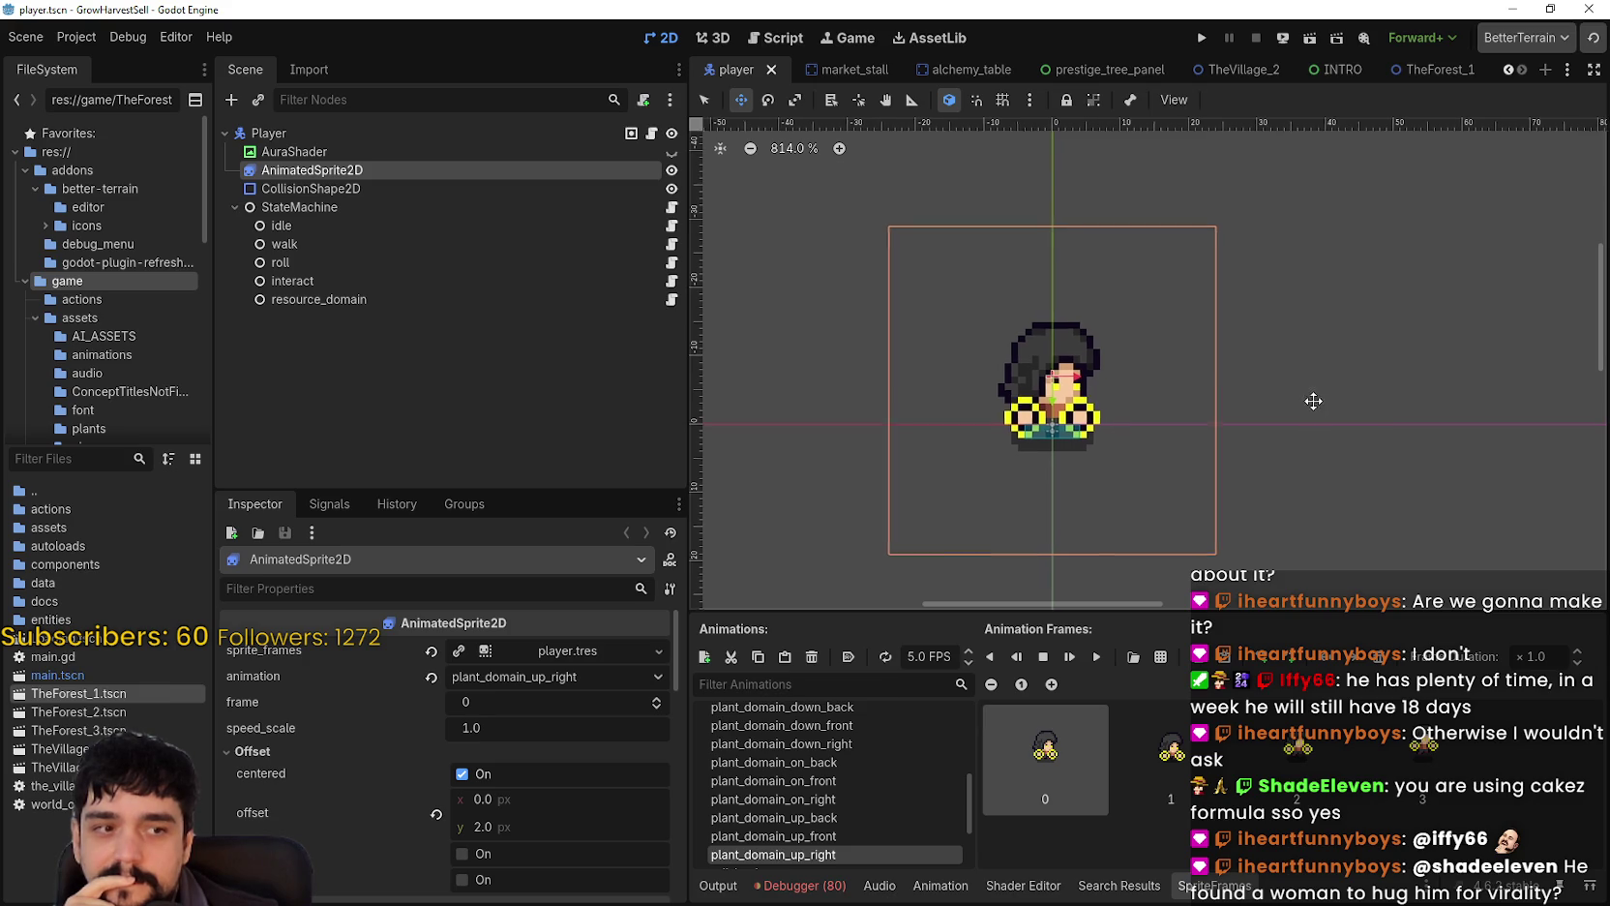
left_click(1198, 42)
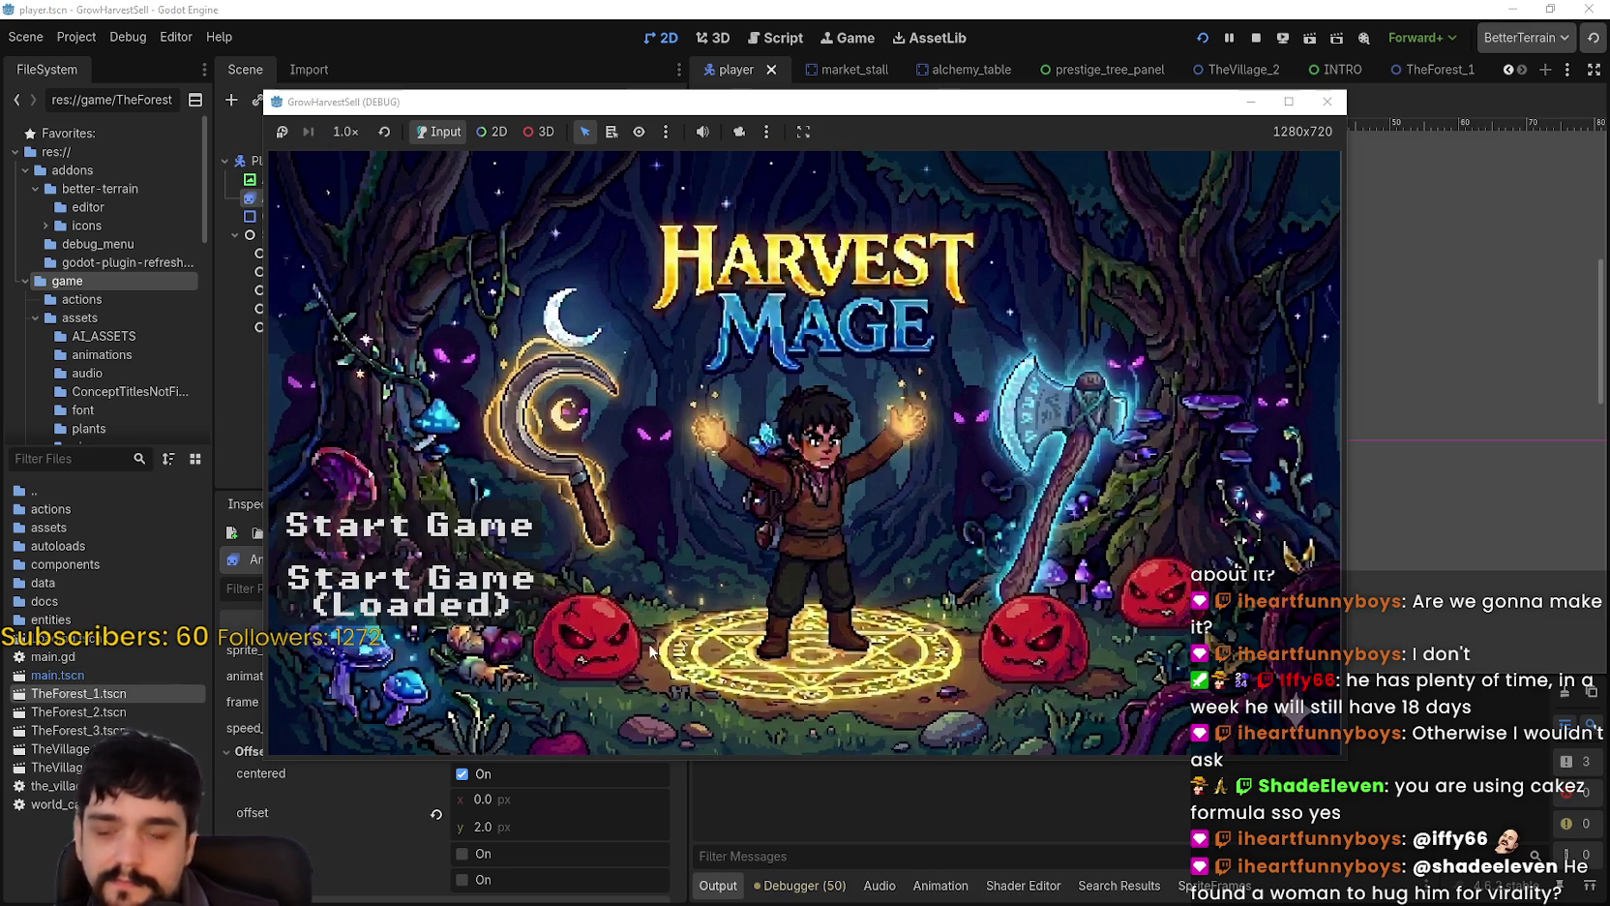
Step: Continue the game from the saved progress
left_click(503, 609)
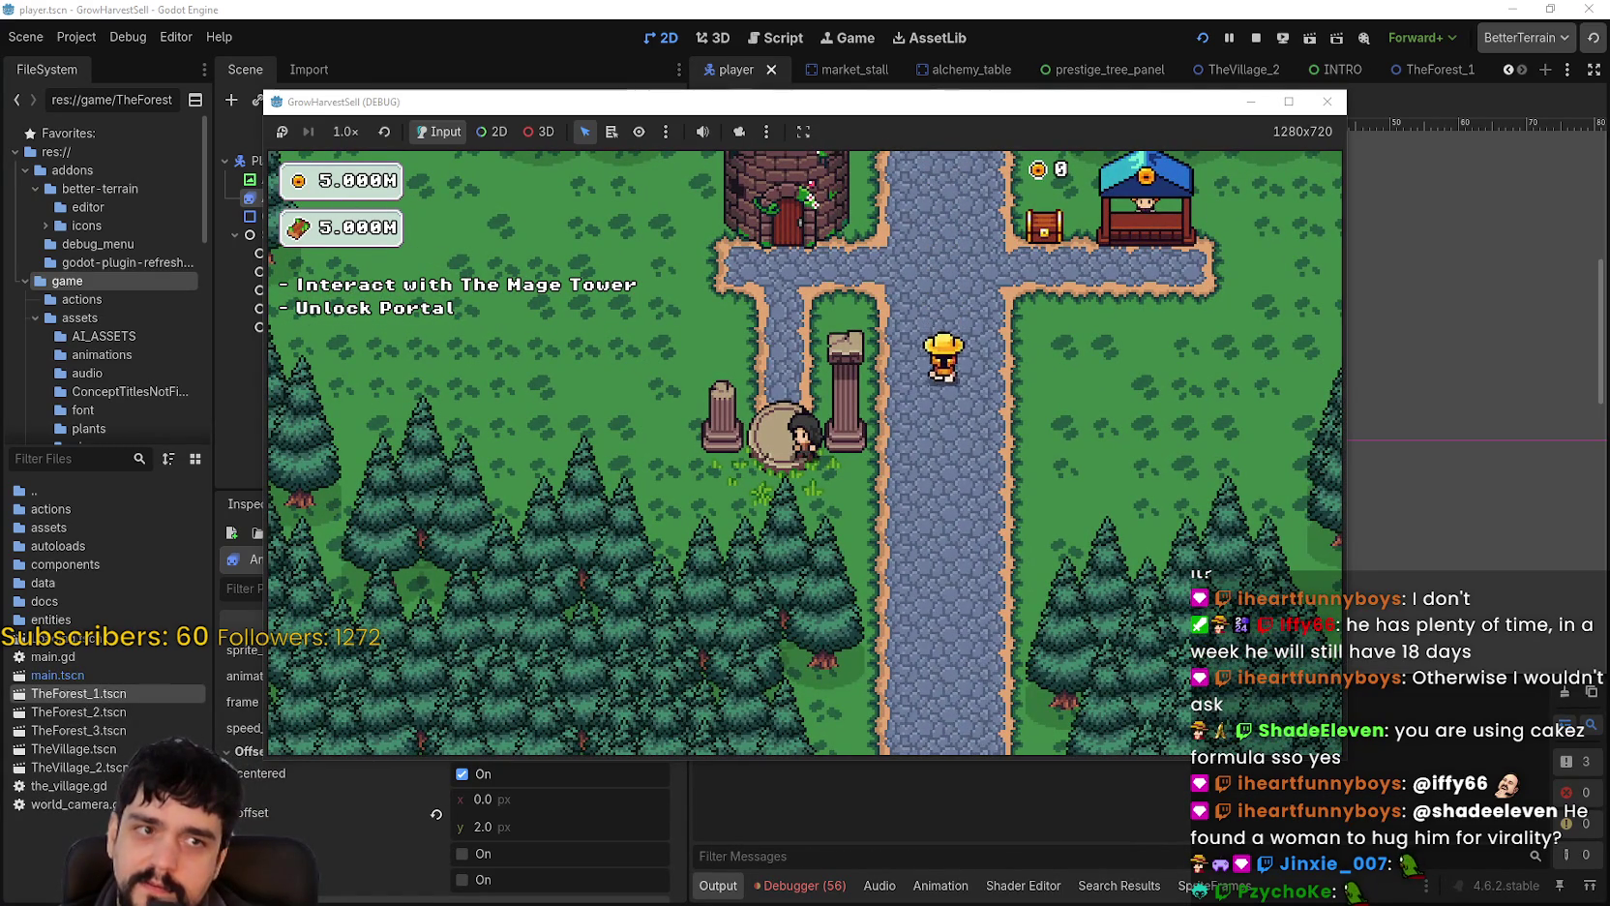
Step: Walk to the village portal, travel to forest Stage 1, and enlarge the game window
key("w")
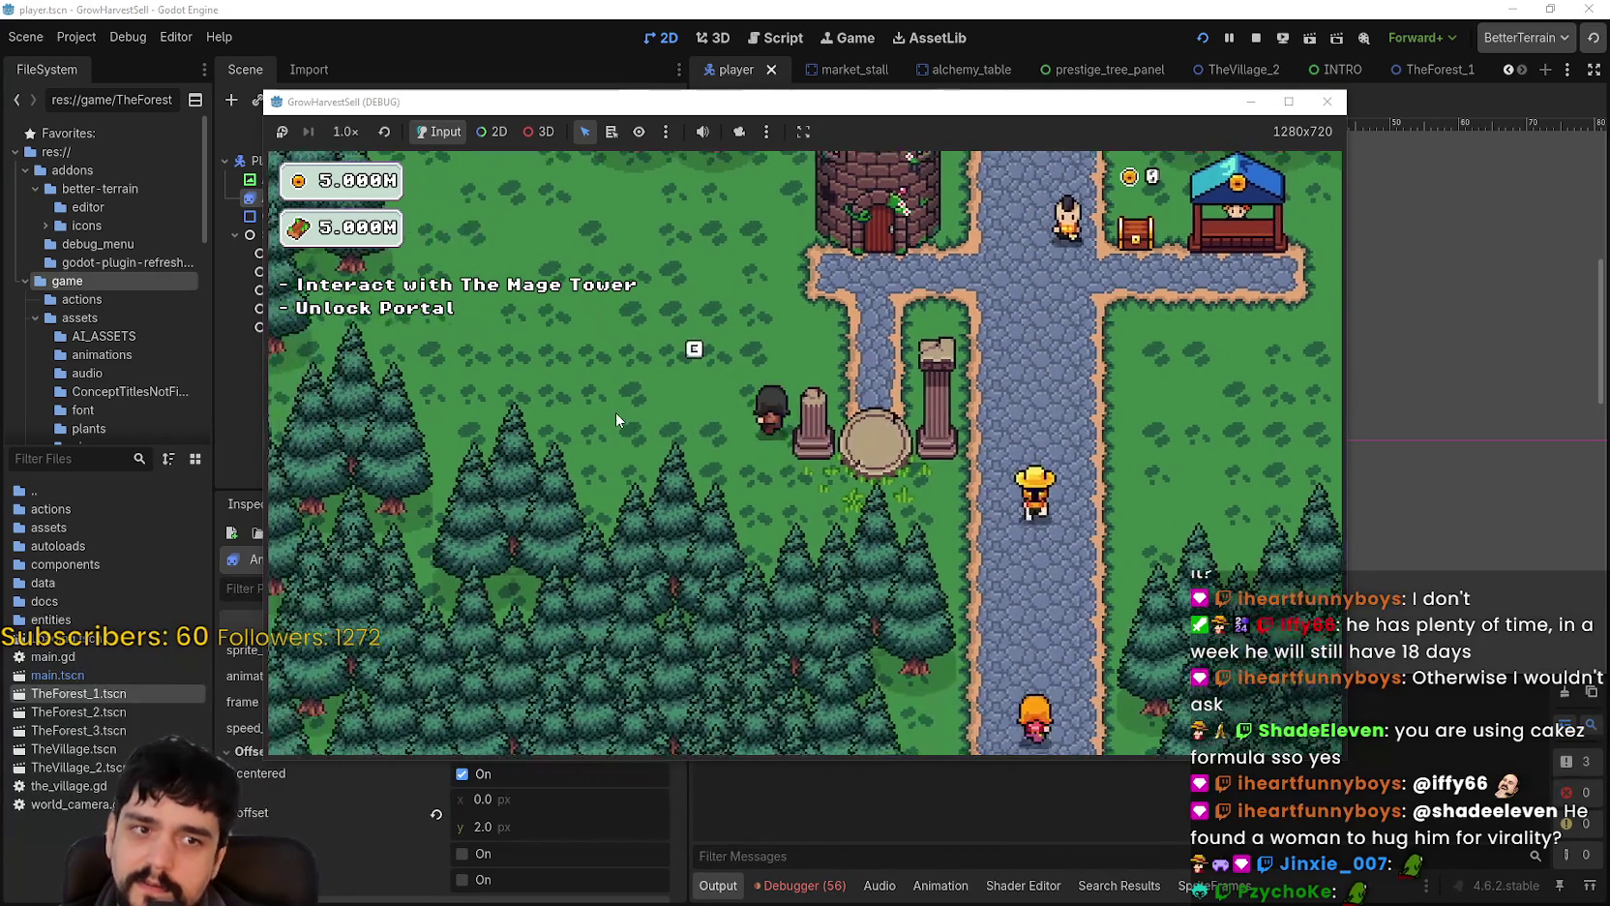
key("p")
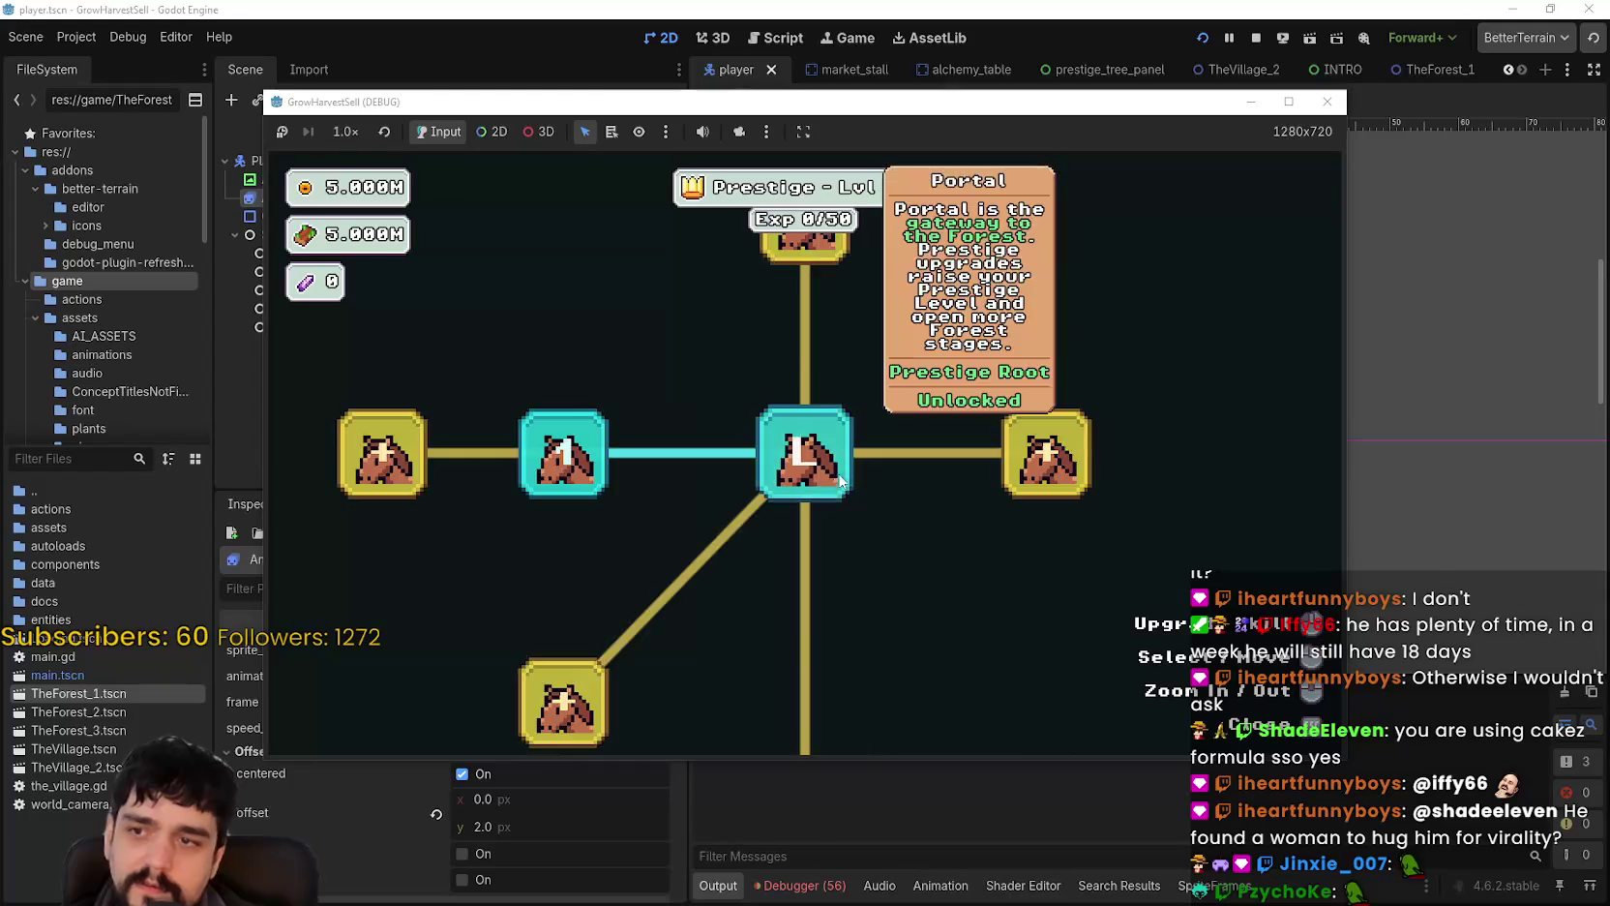
key("p")
key("e")
left_click(539, 675)
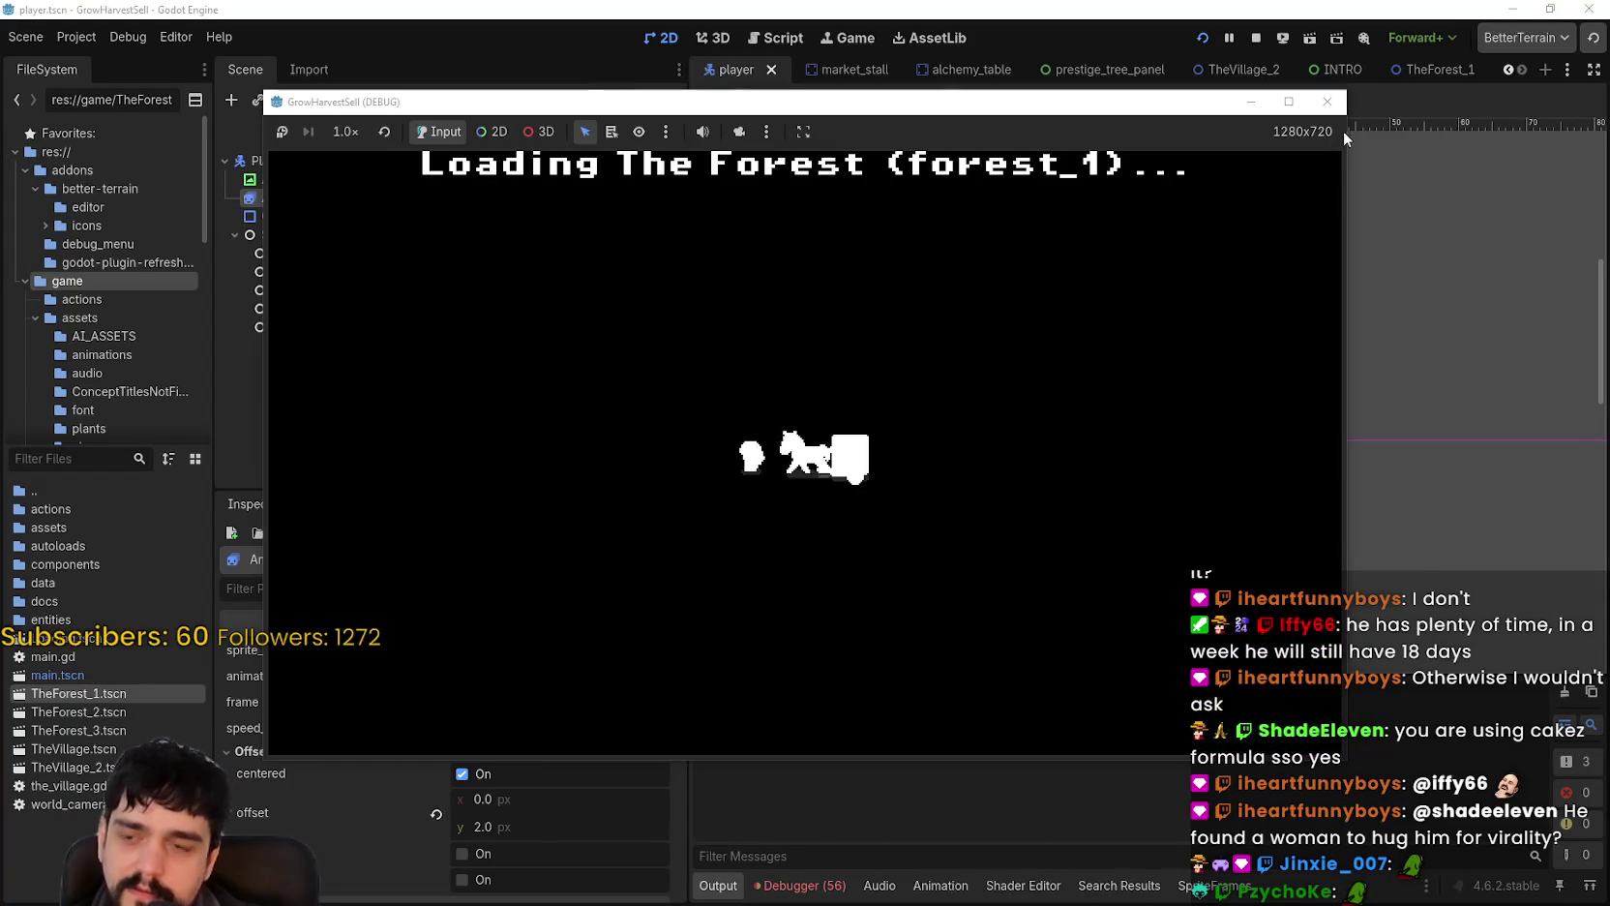
left_click(1286, 102)
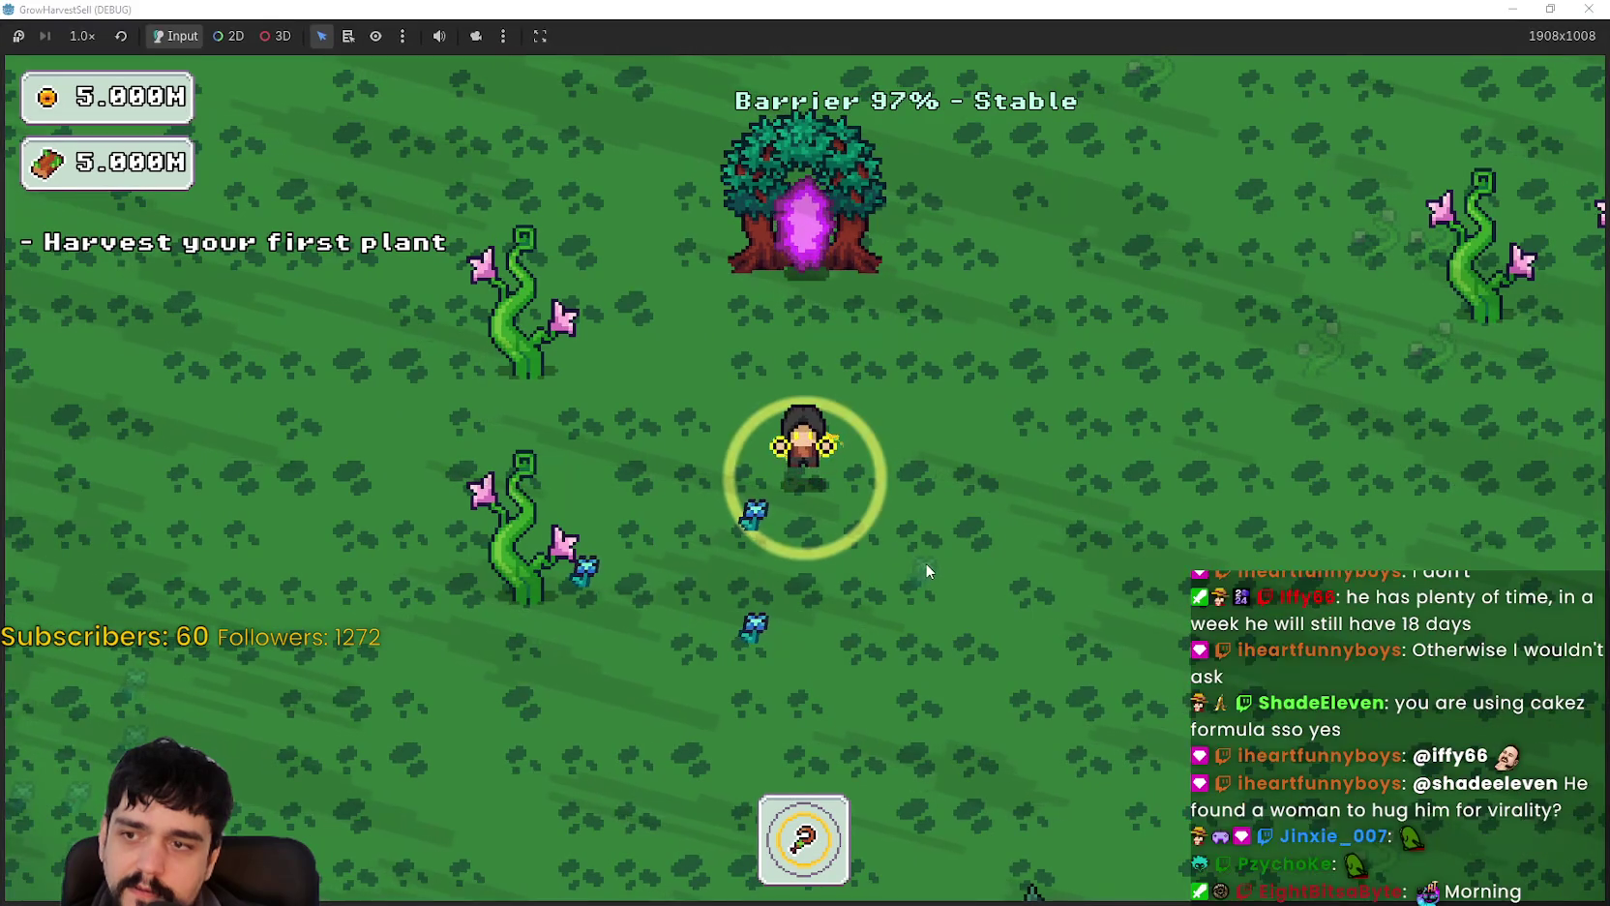
Step: Harvest plants while walking around the lower-left part of the forest
key("s")
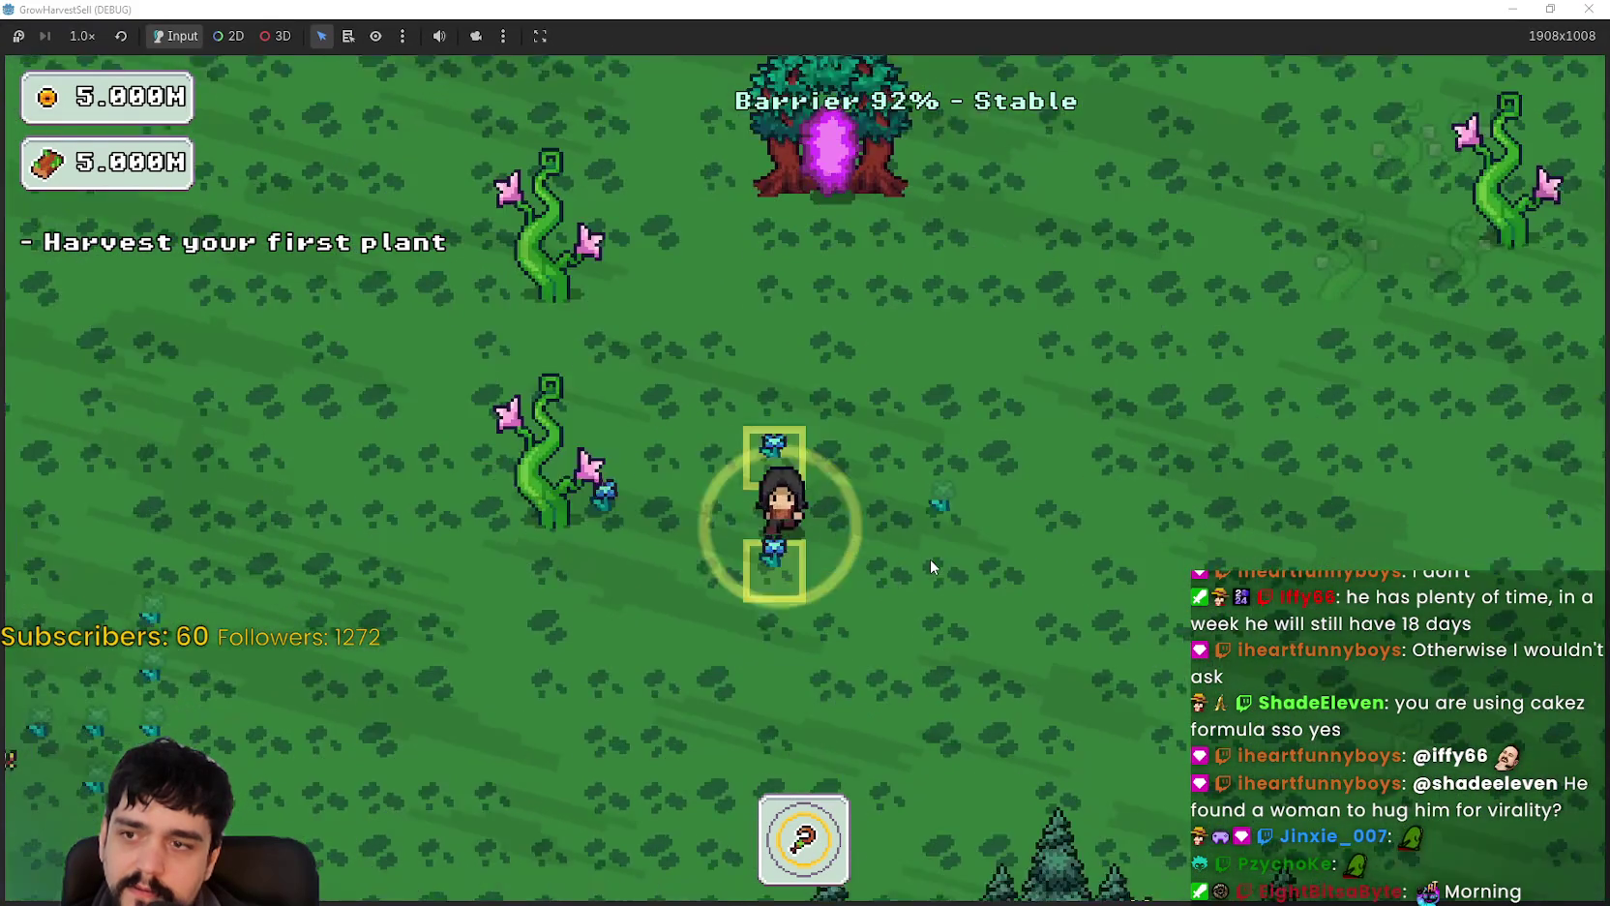
key("a")
key("w")
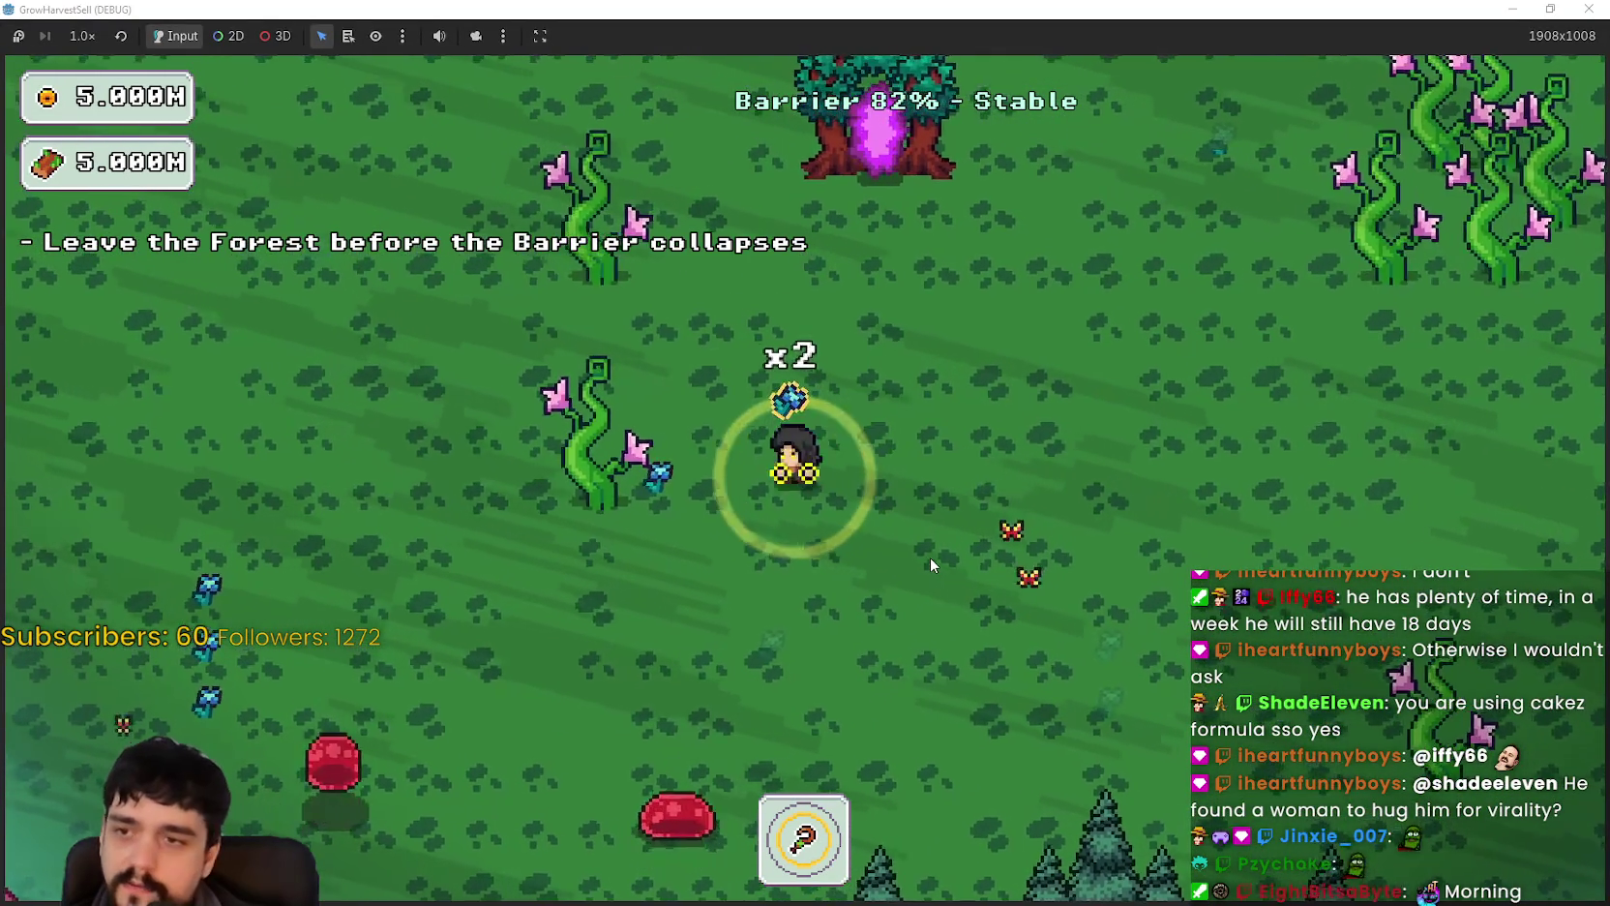
key("a")
key("a")
key("s")
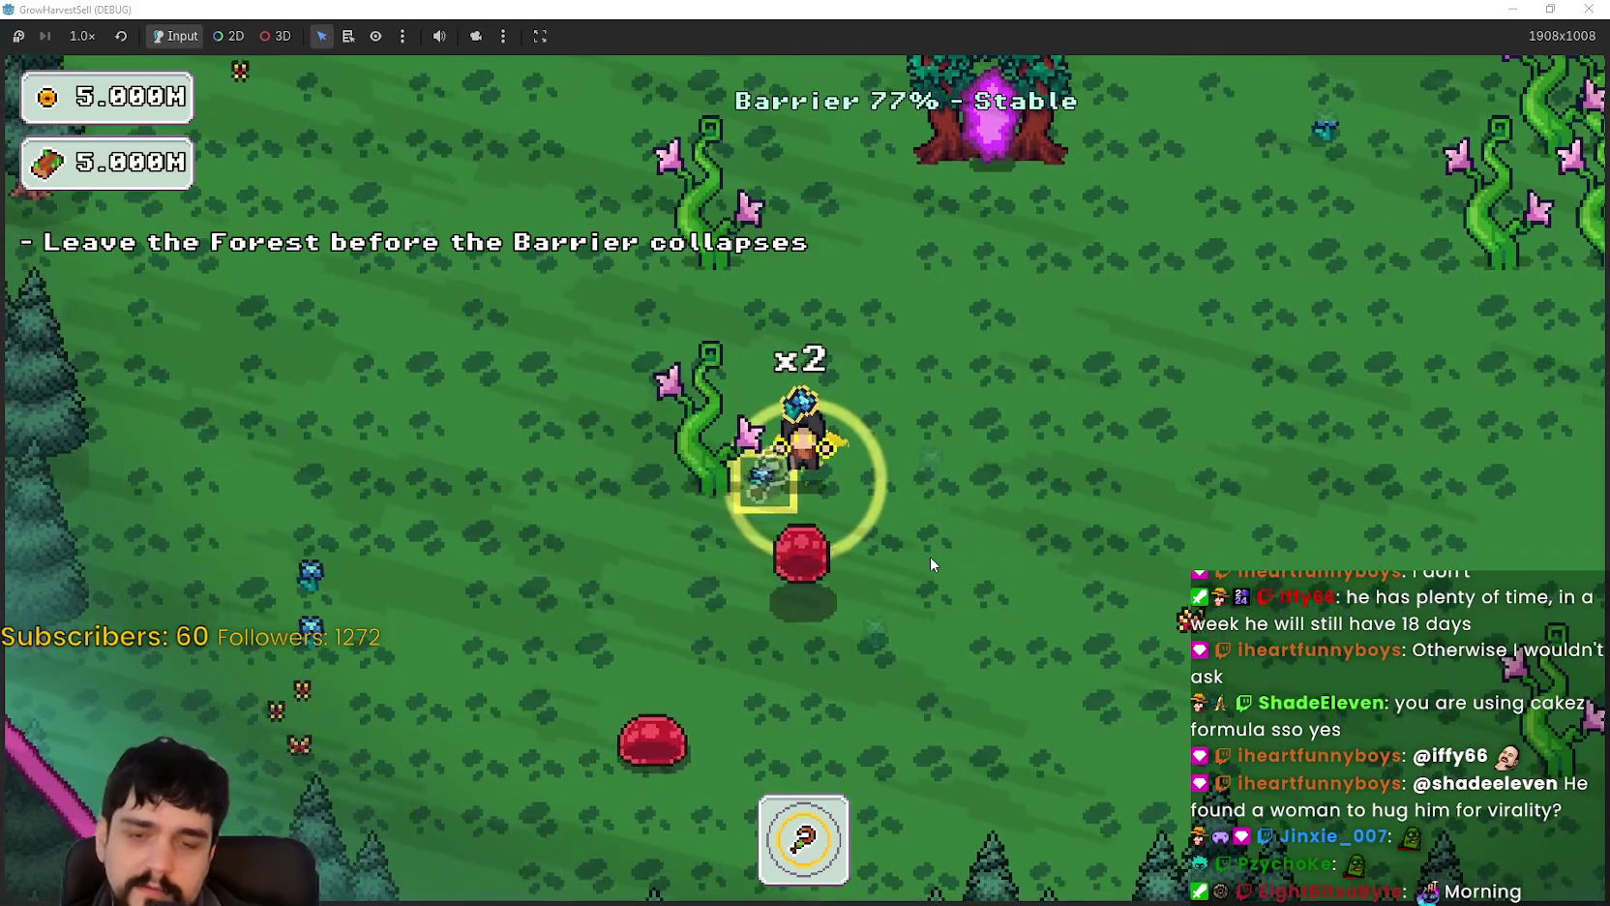
key("w")
key("a")
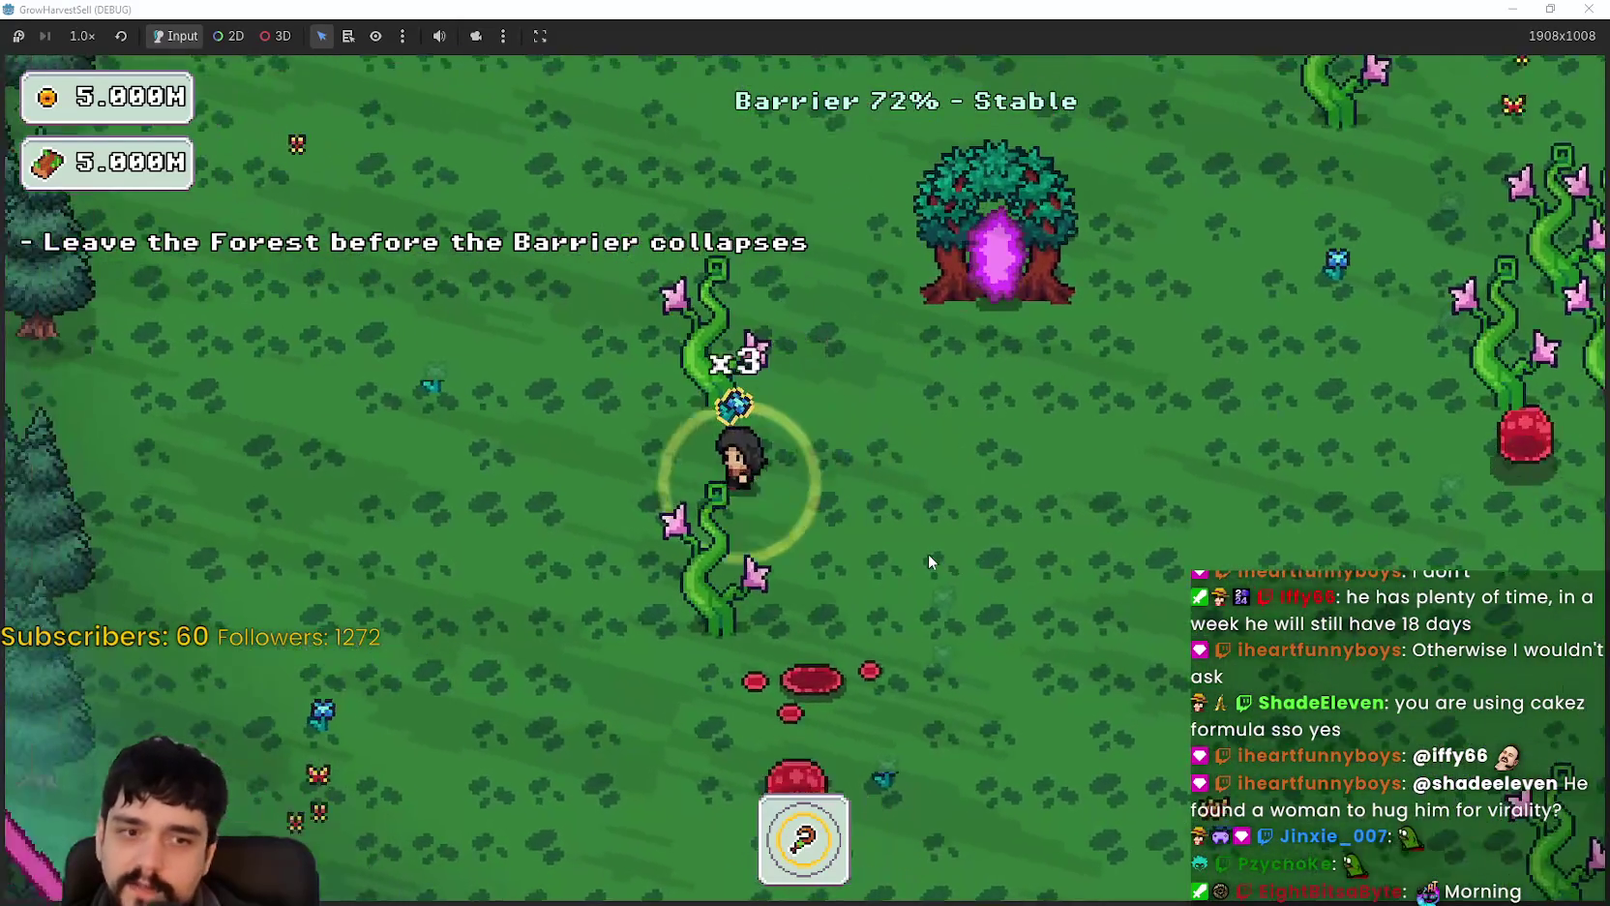
key("a")
key("d")
key("w")
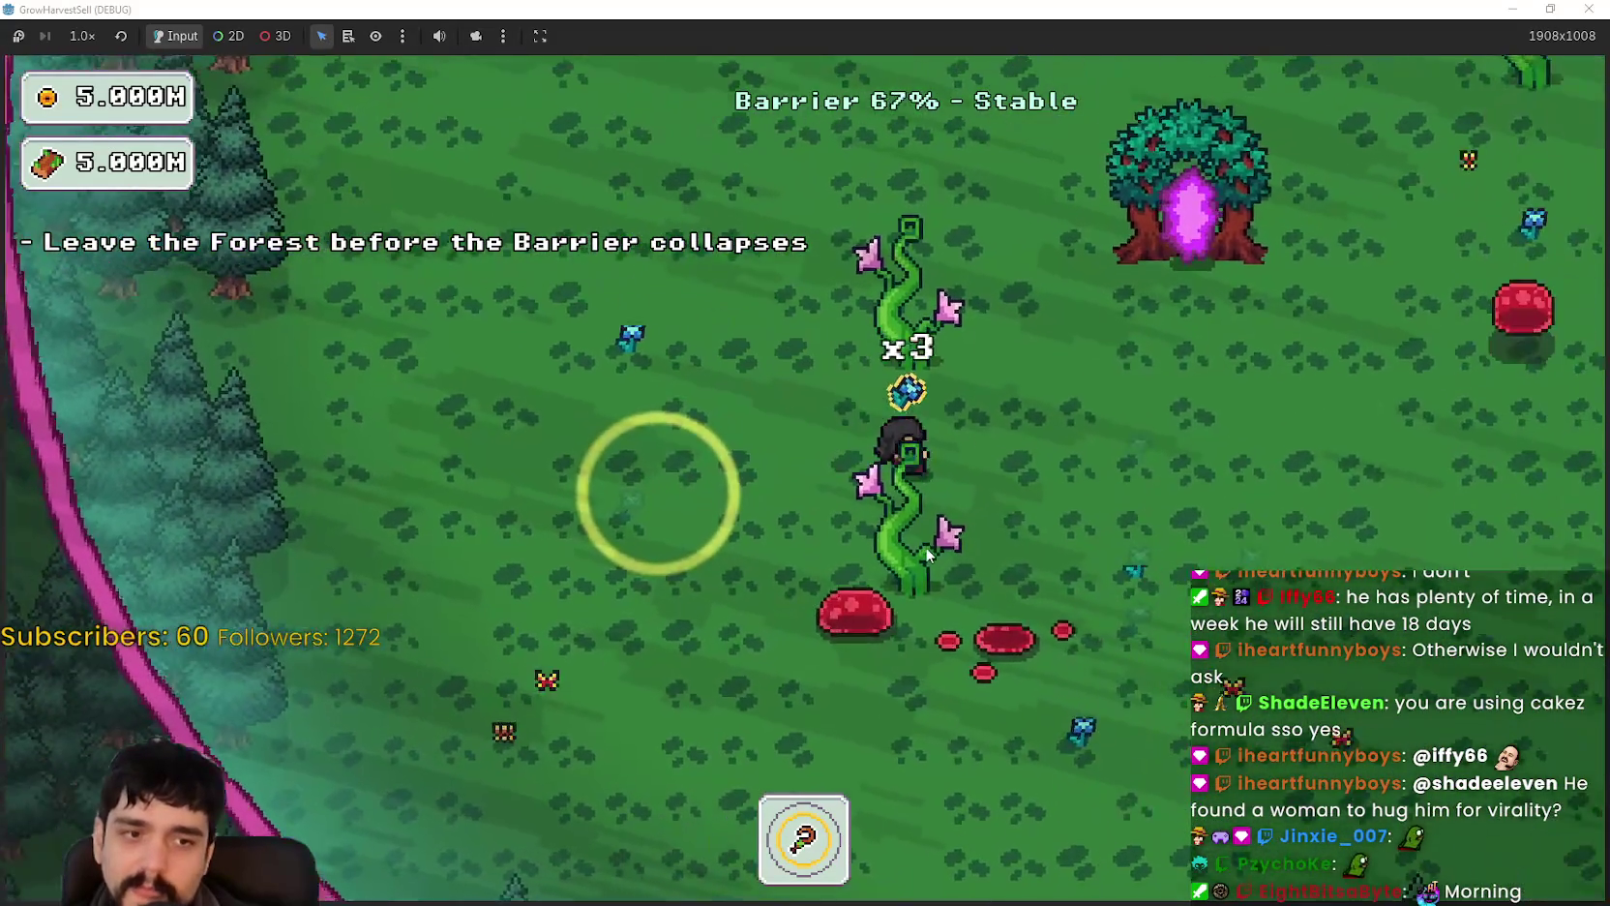
Step: Cross the forest up-right past the barrier edge and return to the village via the portal tree
key("d")
key("w")
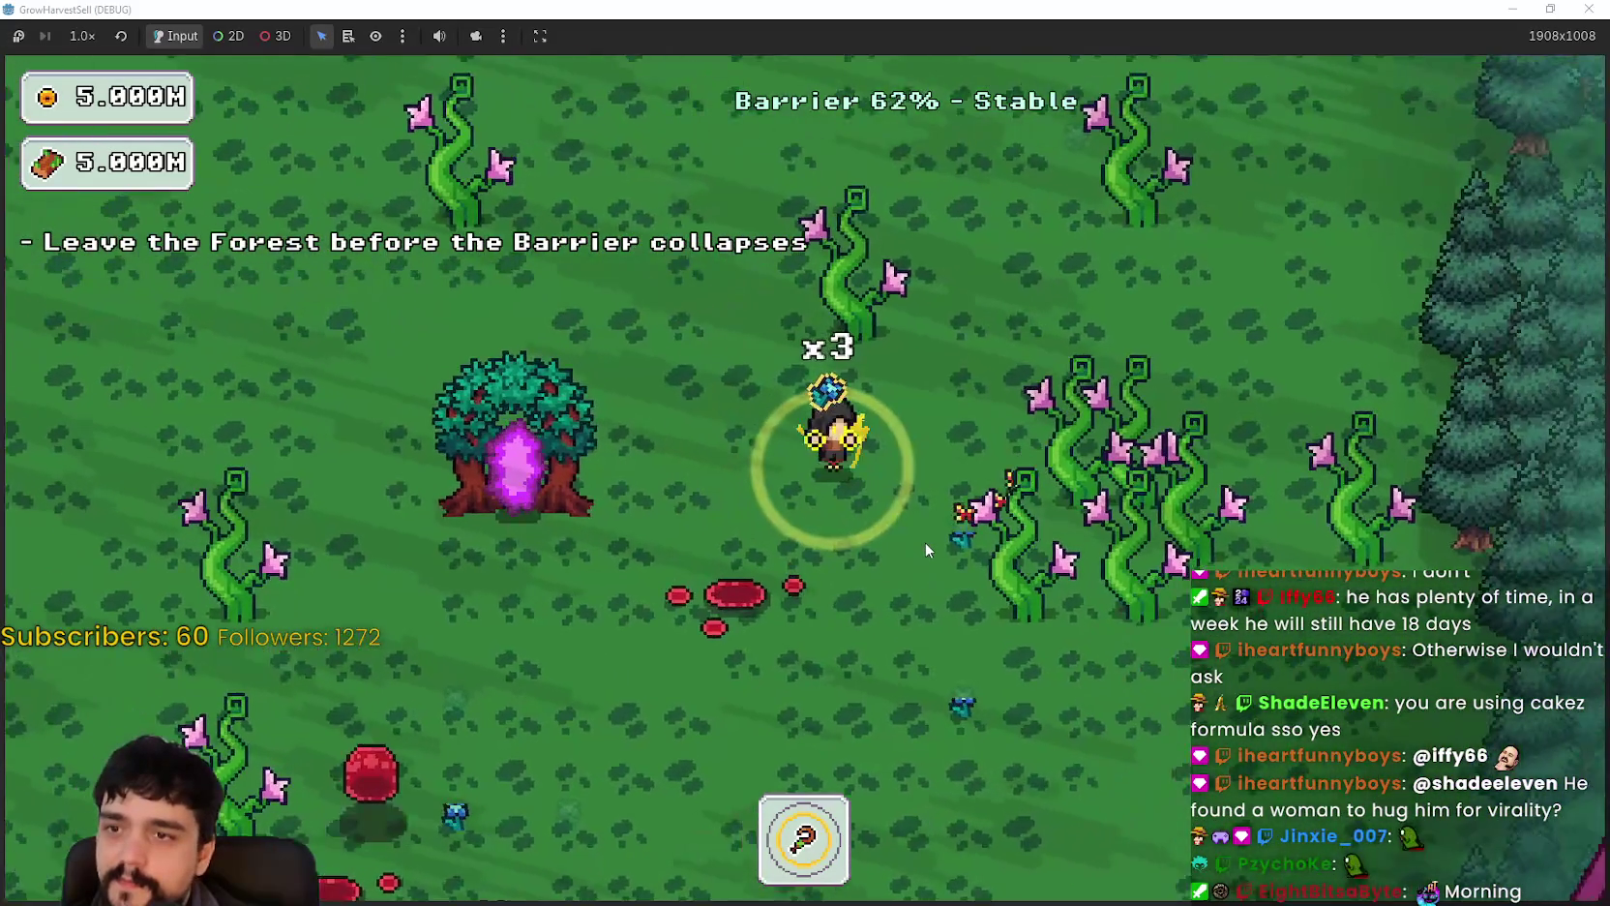
key("s")
key("d")
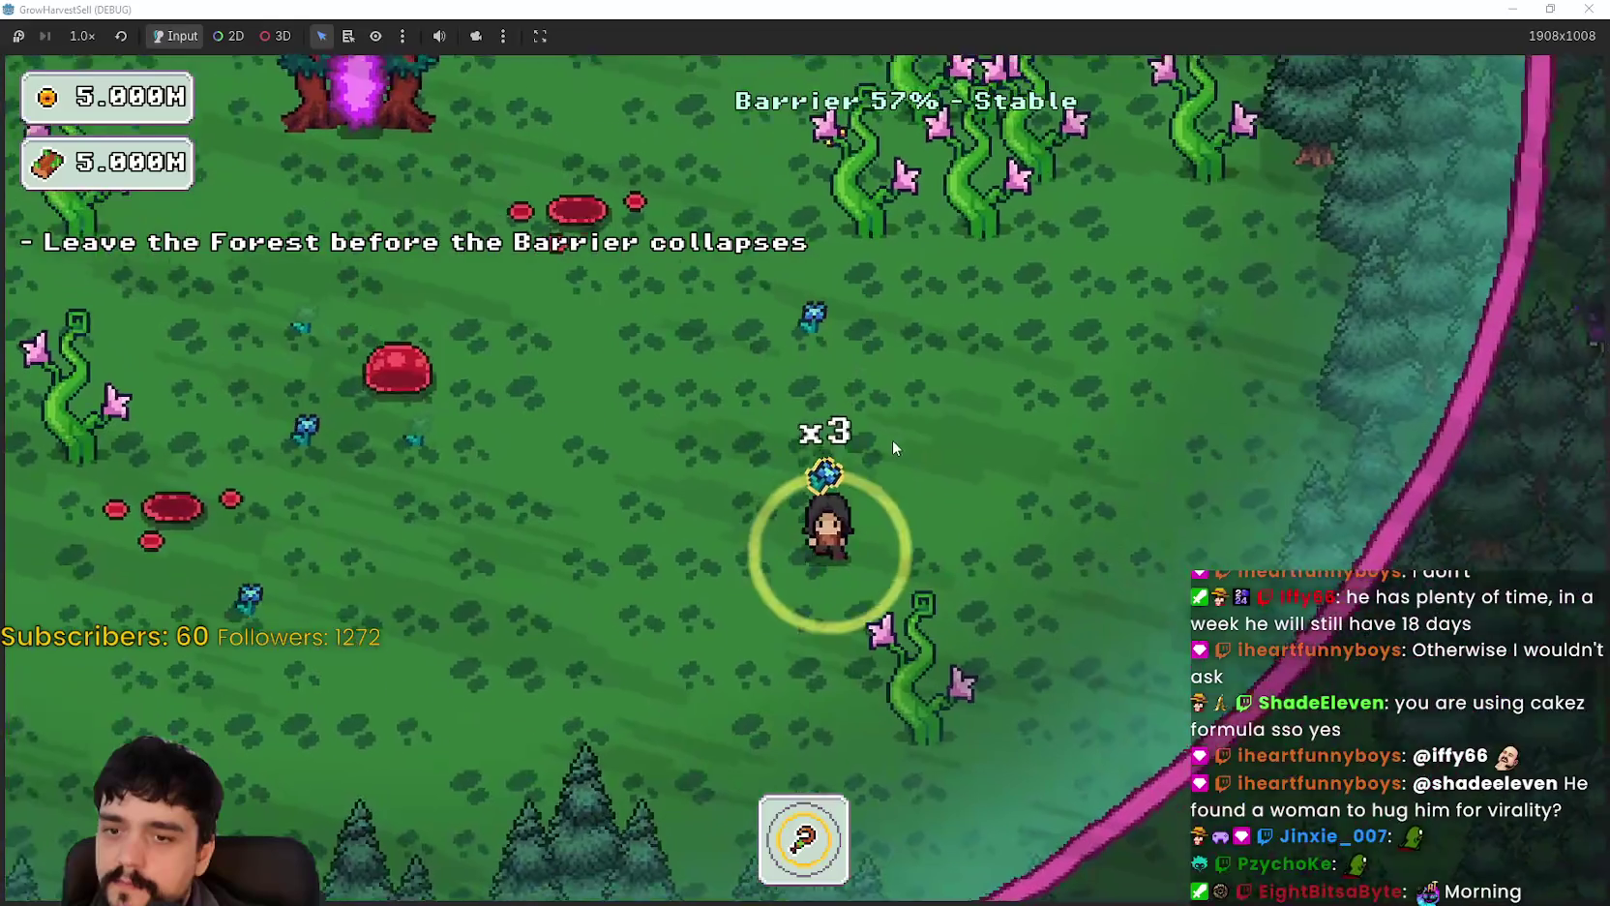
key("a")
key("w")
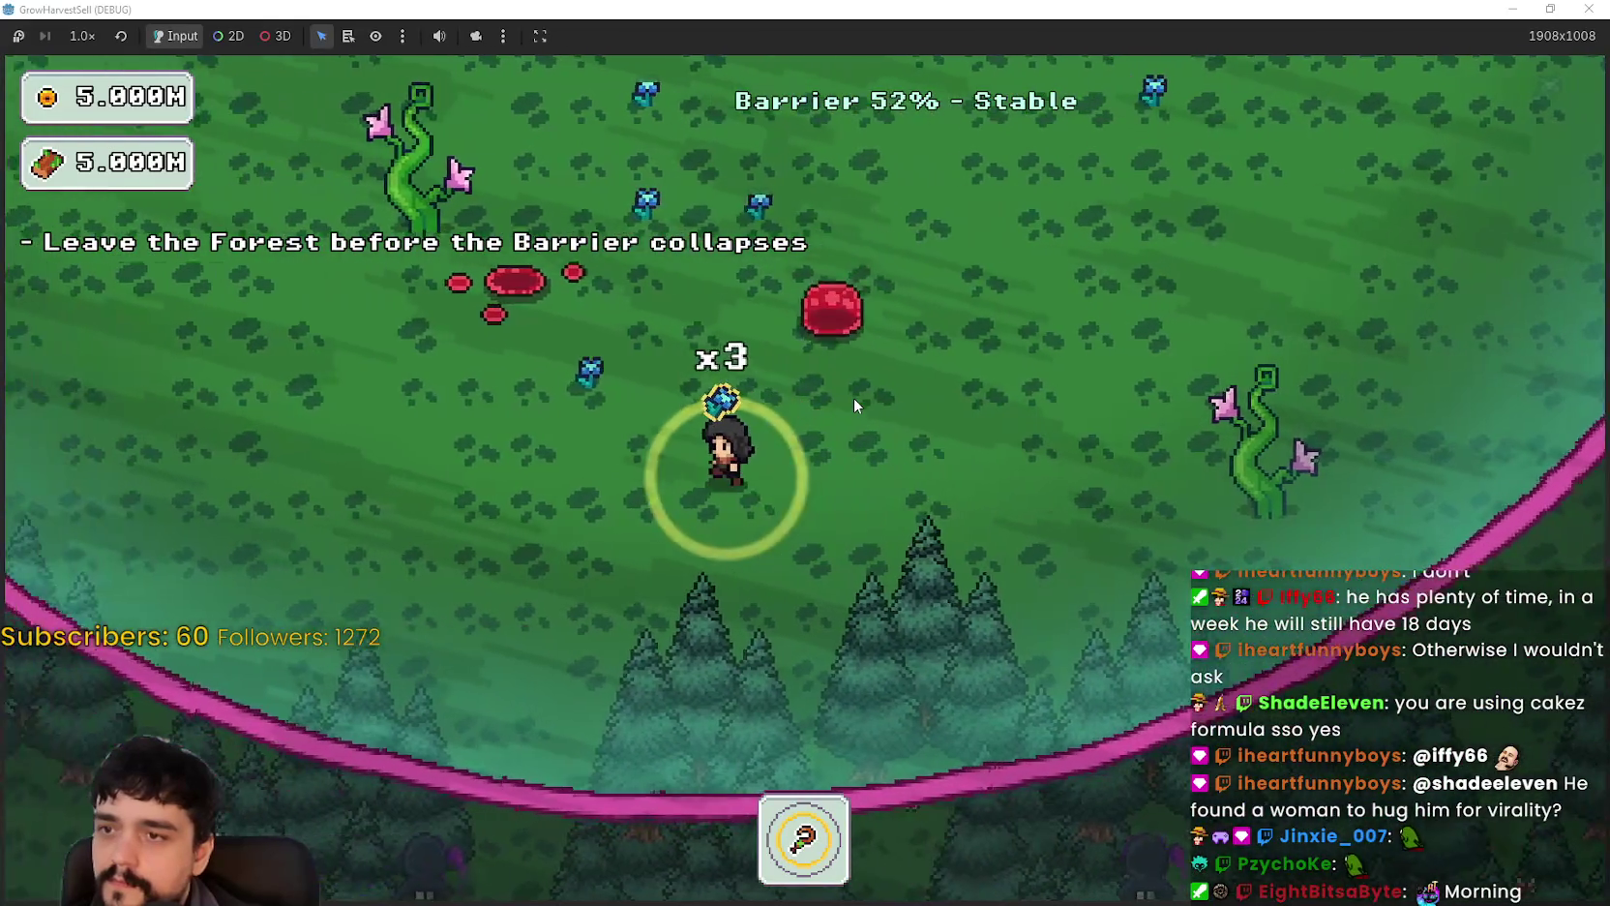
key("w")
key("d")
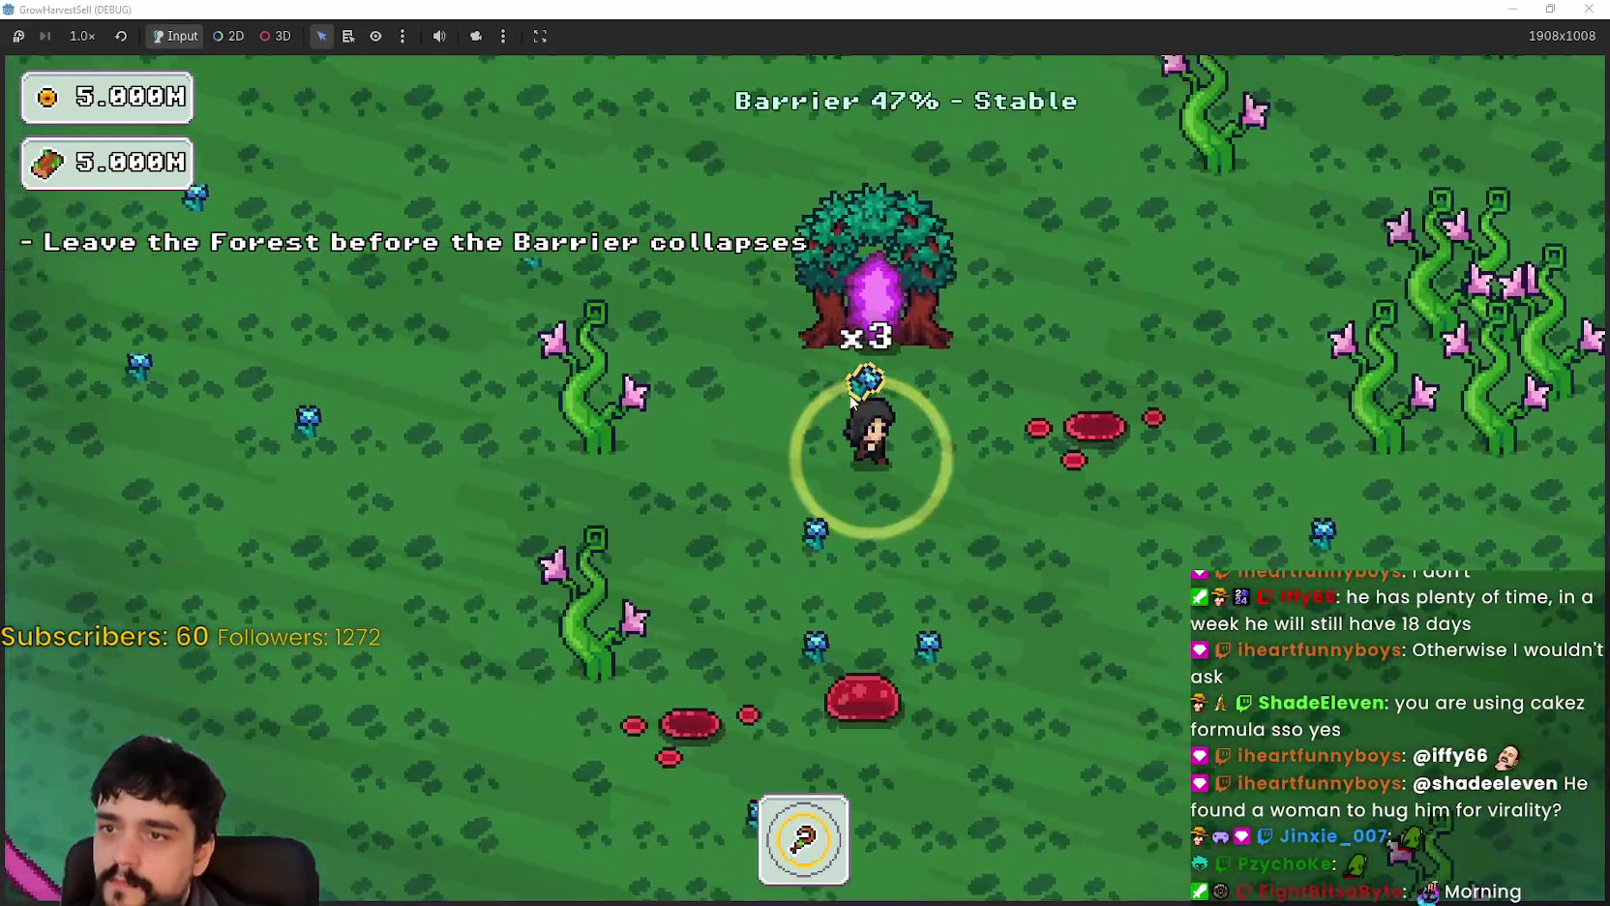
key("e")
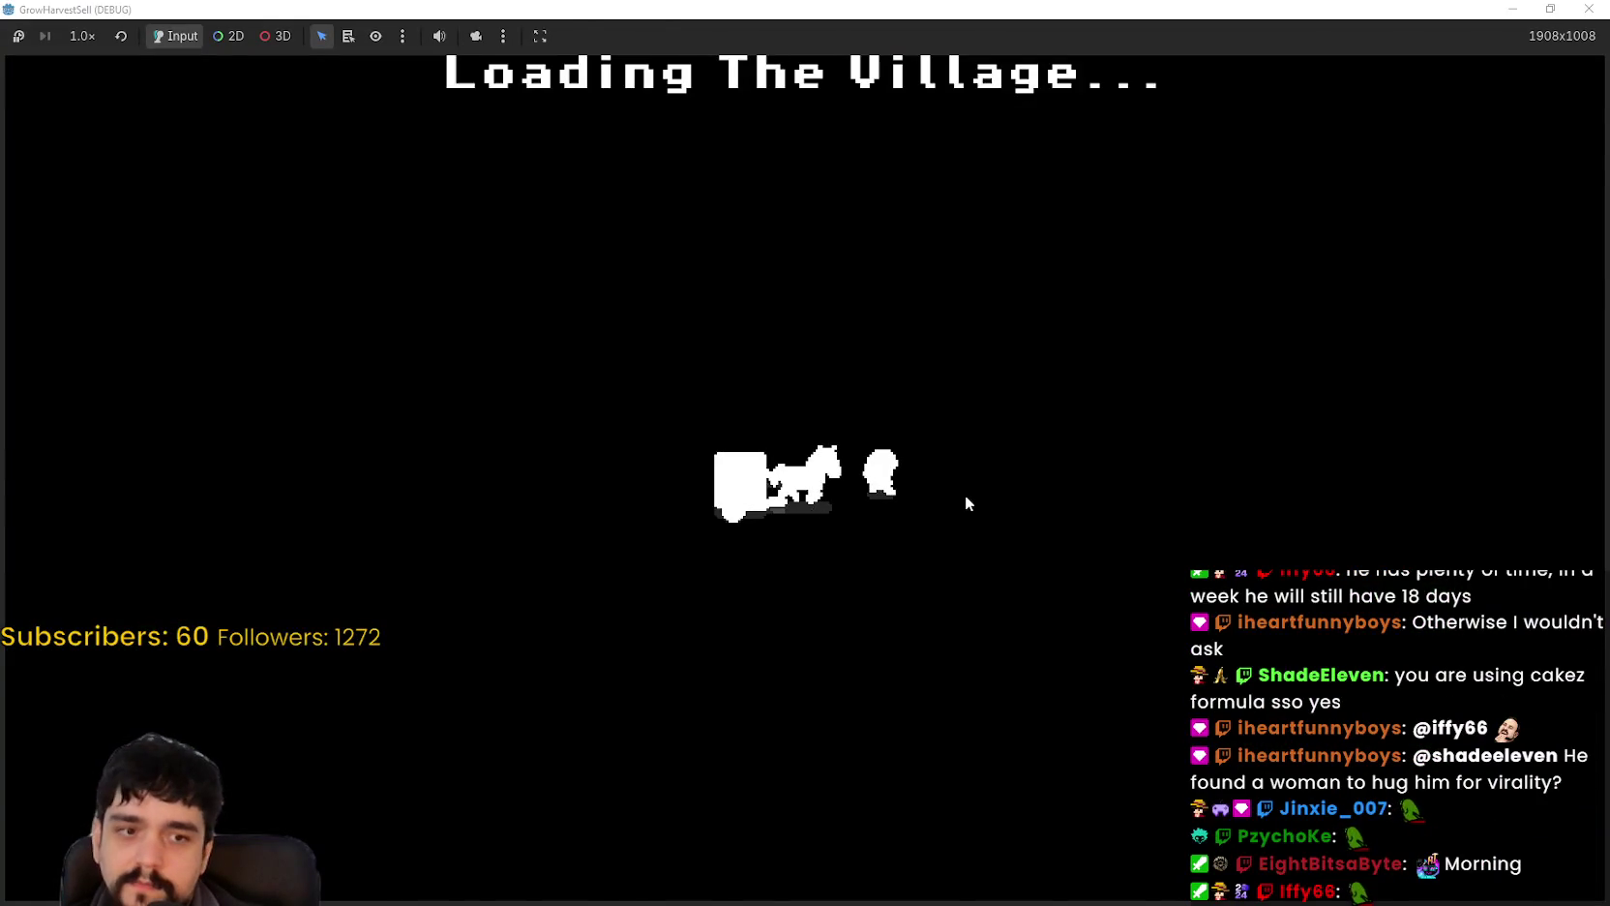
Step: Walk past the market stall to the tower door and open the Prestige skill tree
key("d")
key("w")
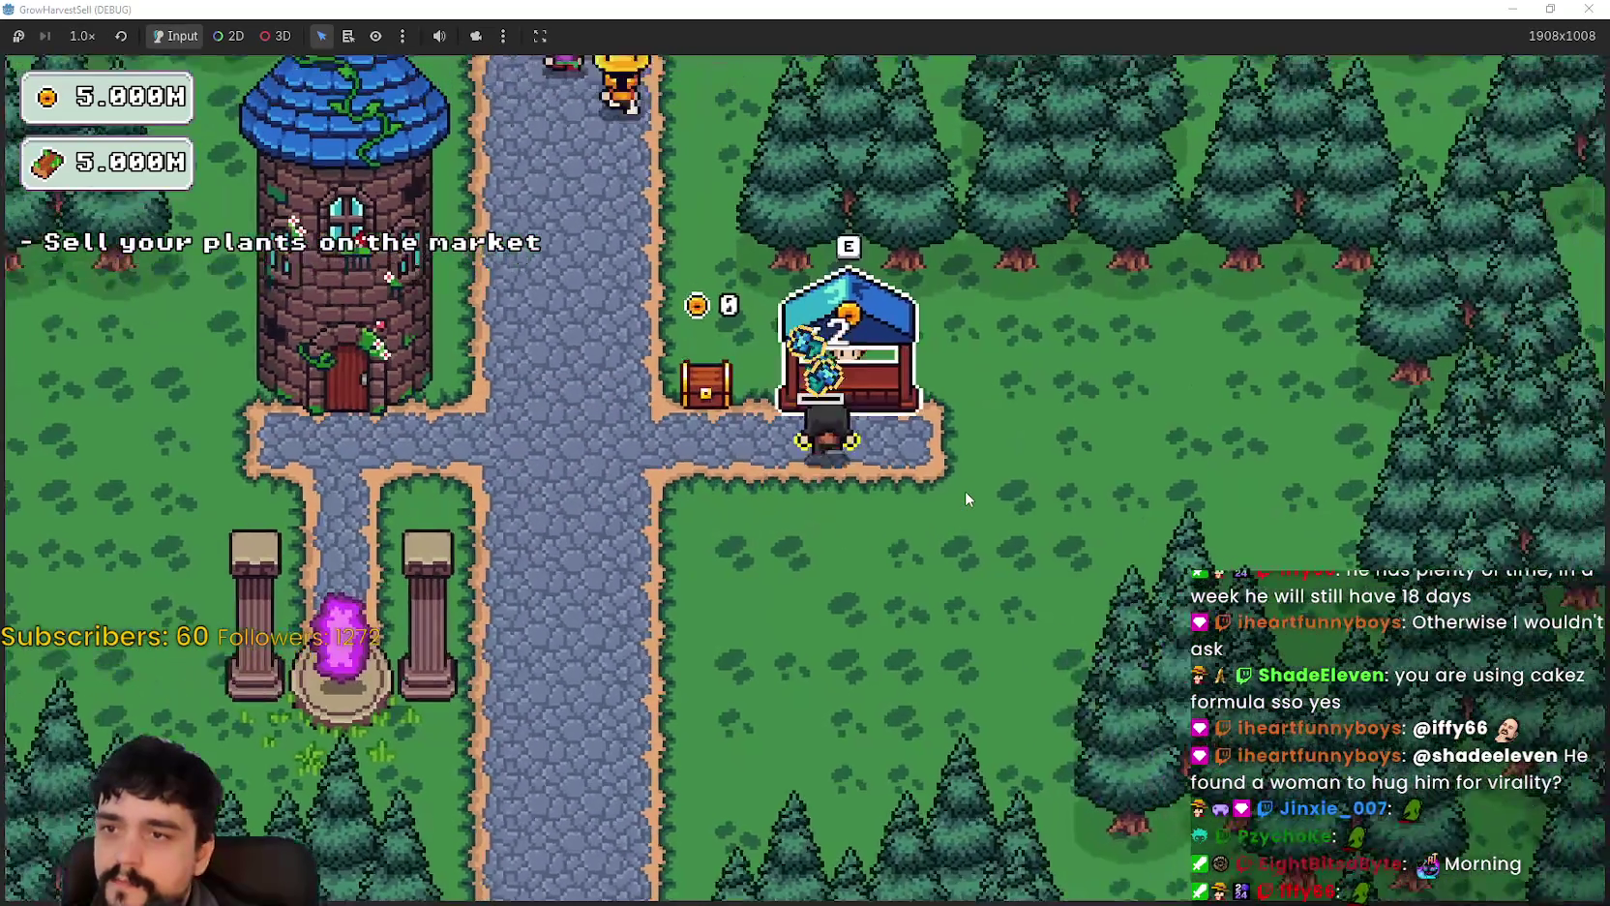
key("a")
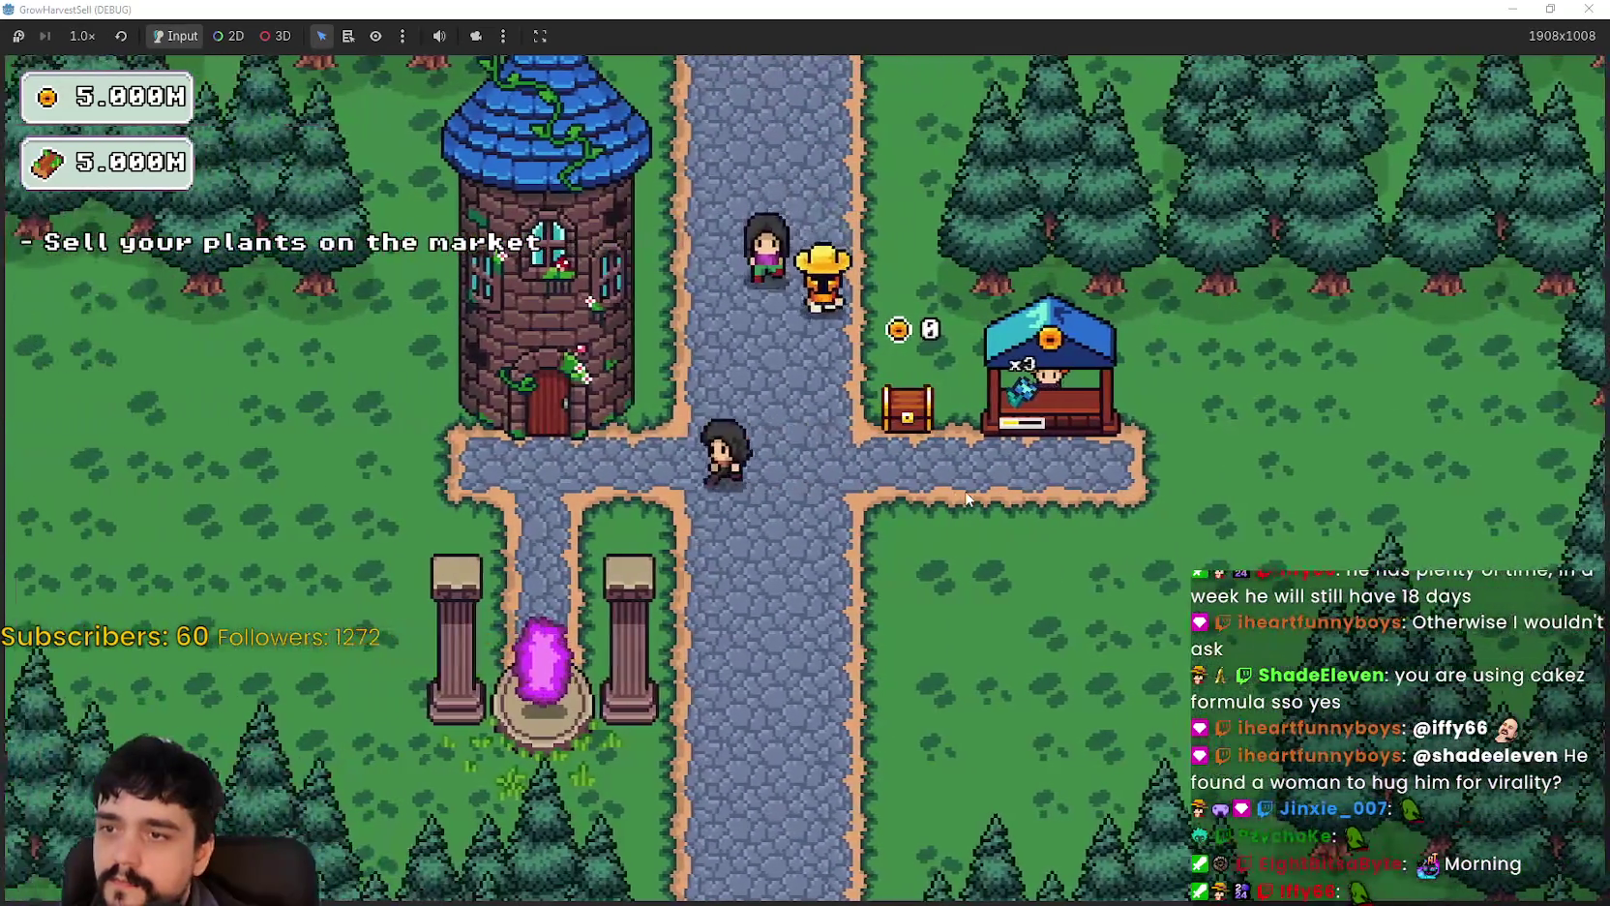
key("e")
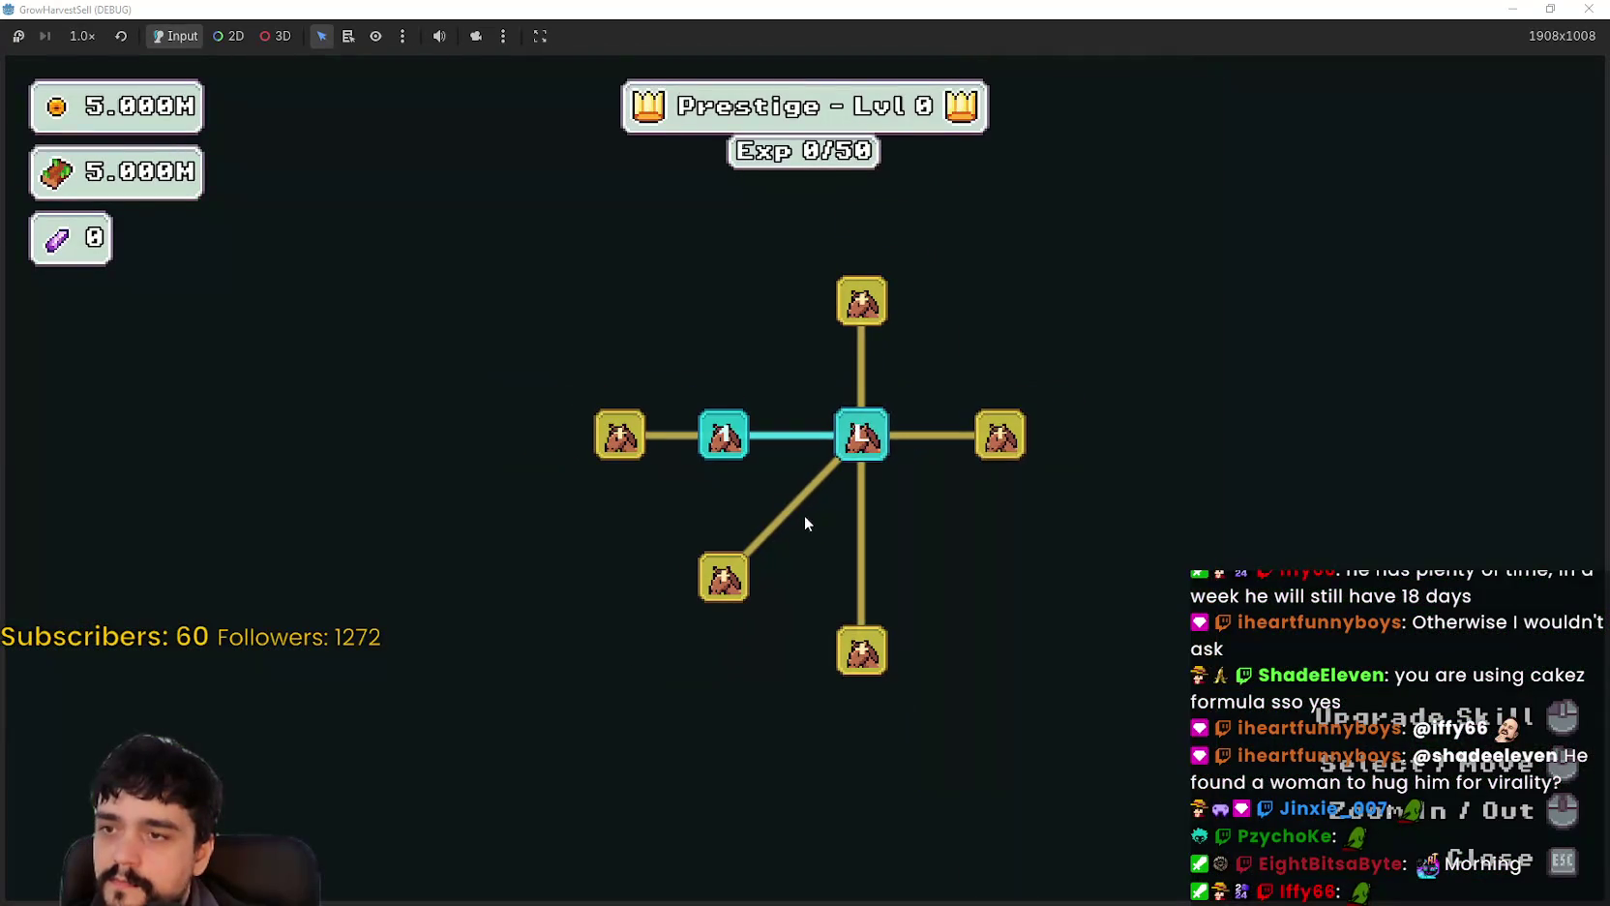
Step: Buy six prestige skill nodes around the centre of the tree
left_click(1002, 454)
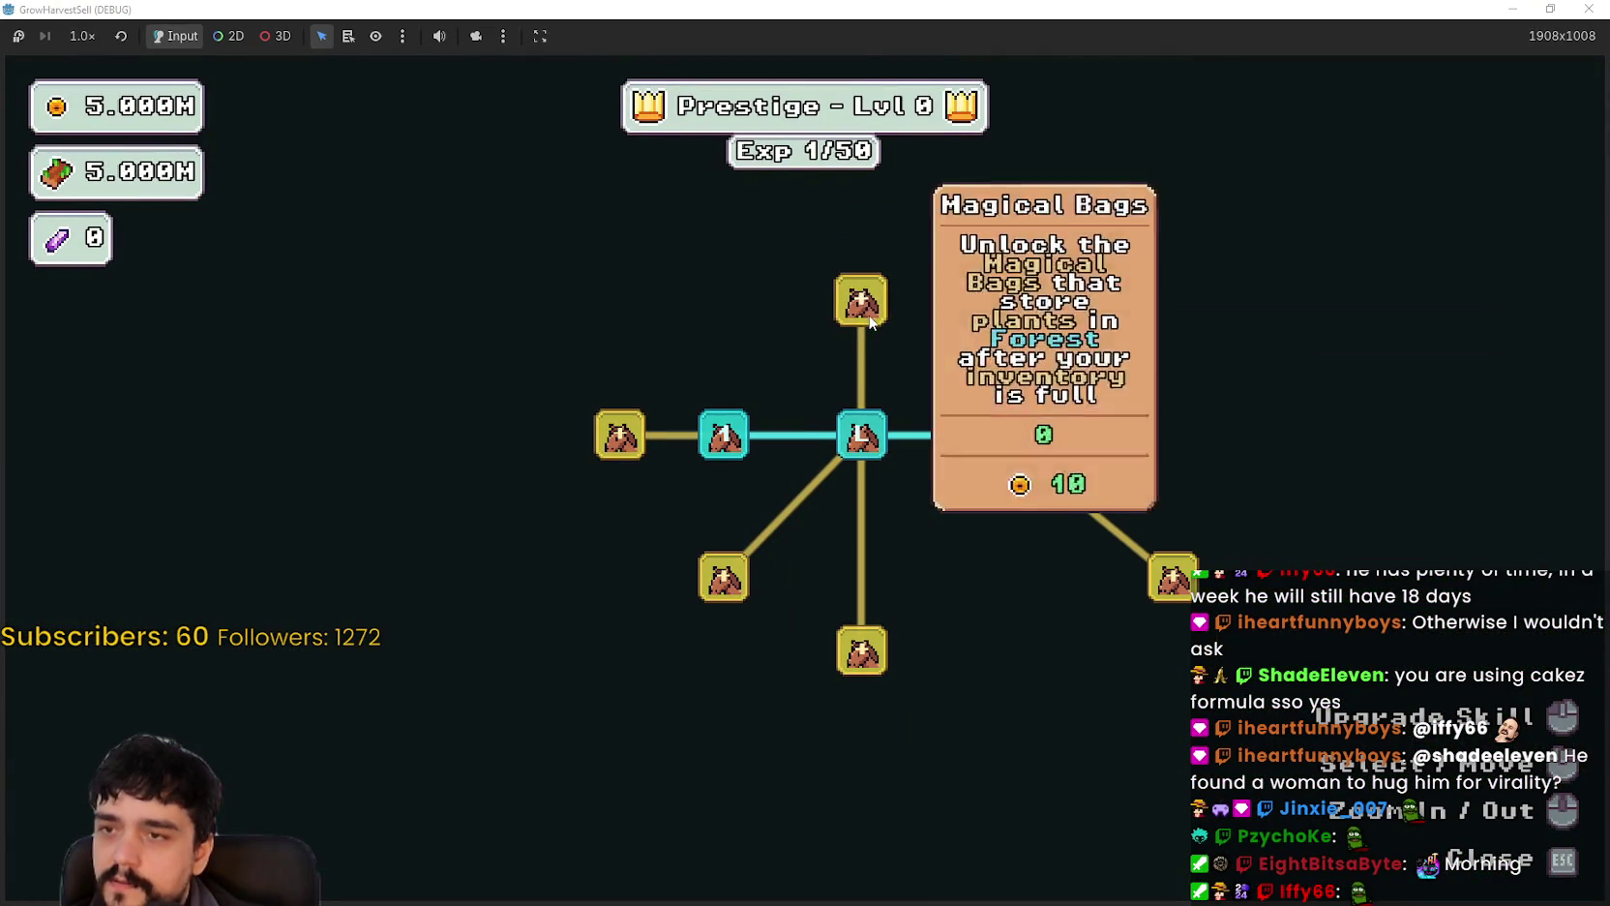
left_click(861, 302)
left_click(706, 300)
left_click(753, 182)
left_click_drag(682, 133, 682, 263)
left_click(682, 263)
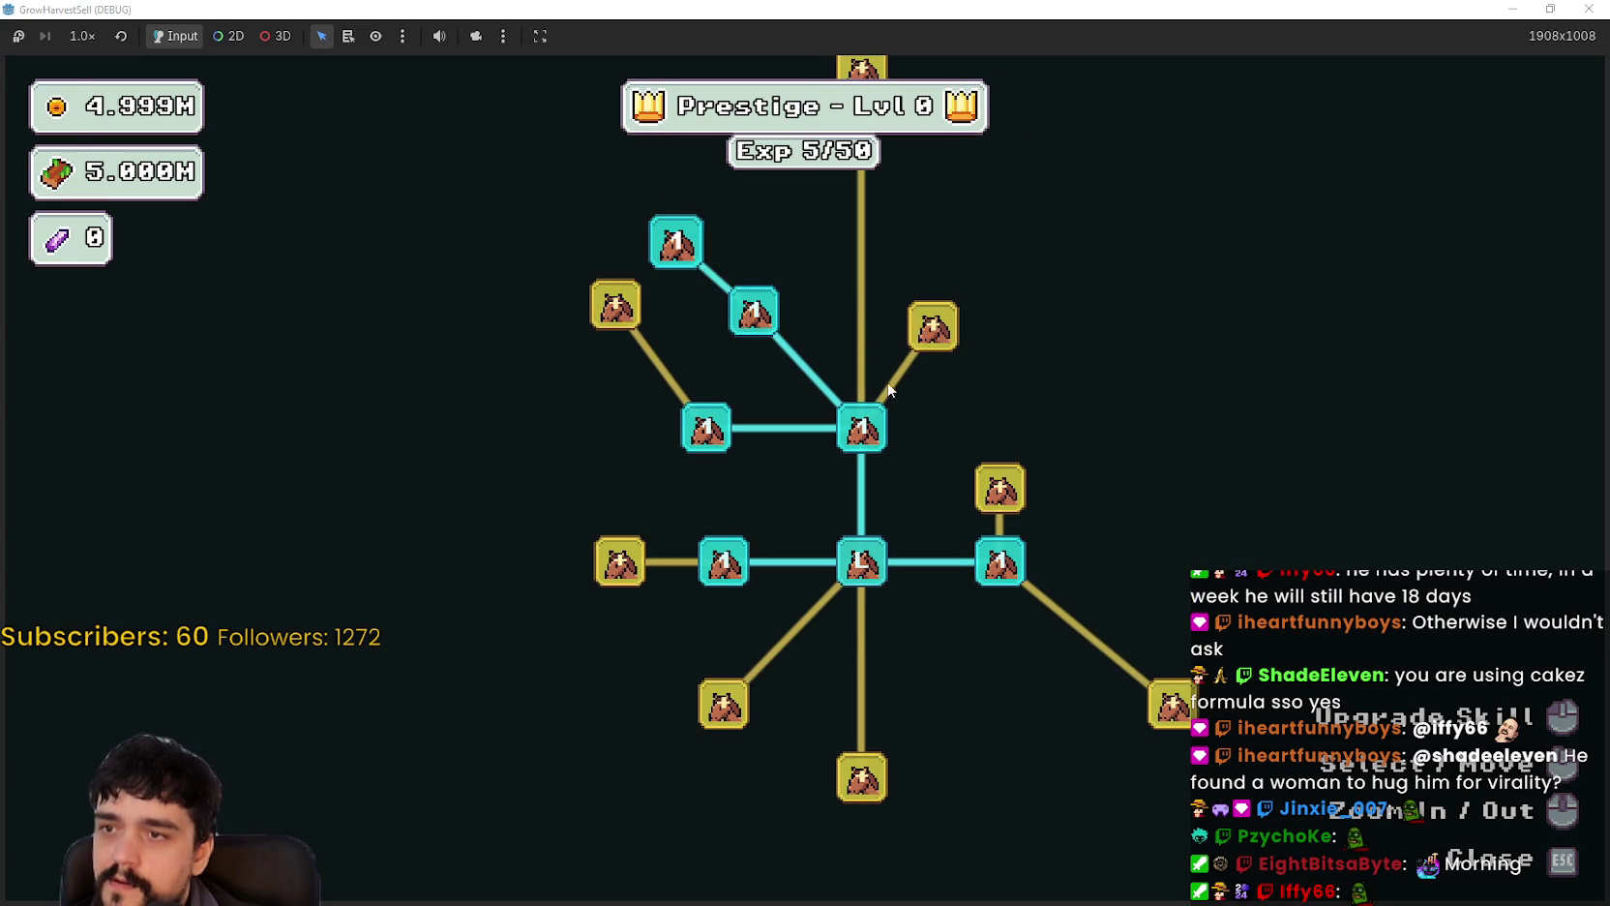
left_click(616, 305)
Step: Buy the eight skill nodes along the newly revealed branch
left_click_drag(956, 618, 907, 430)
left_click(1124, 516)
left_click(959, 516)
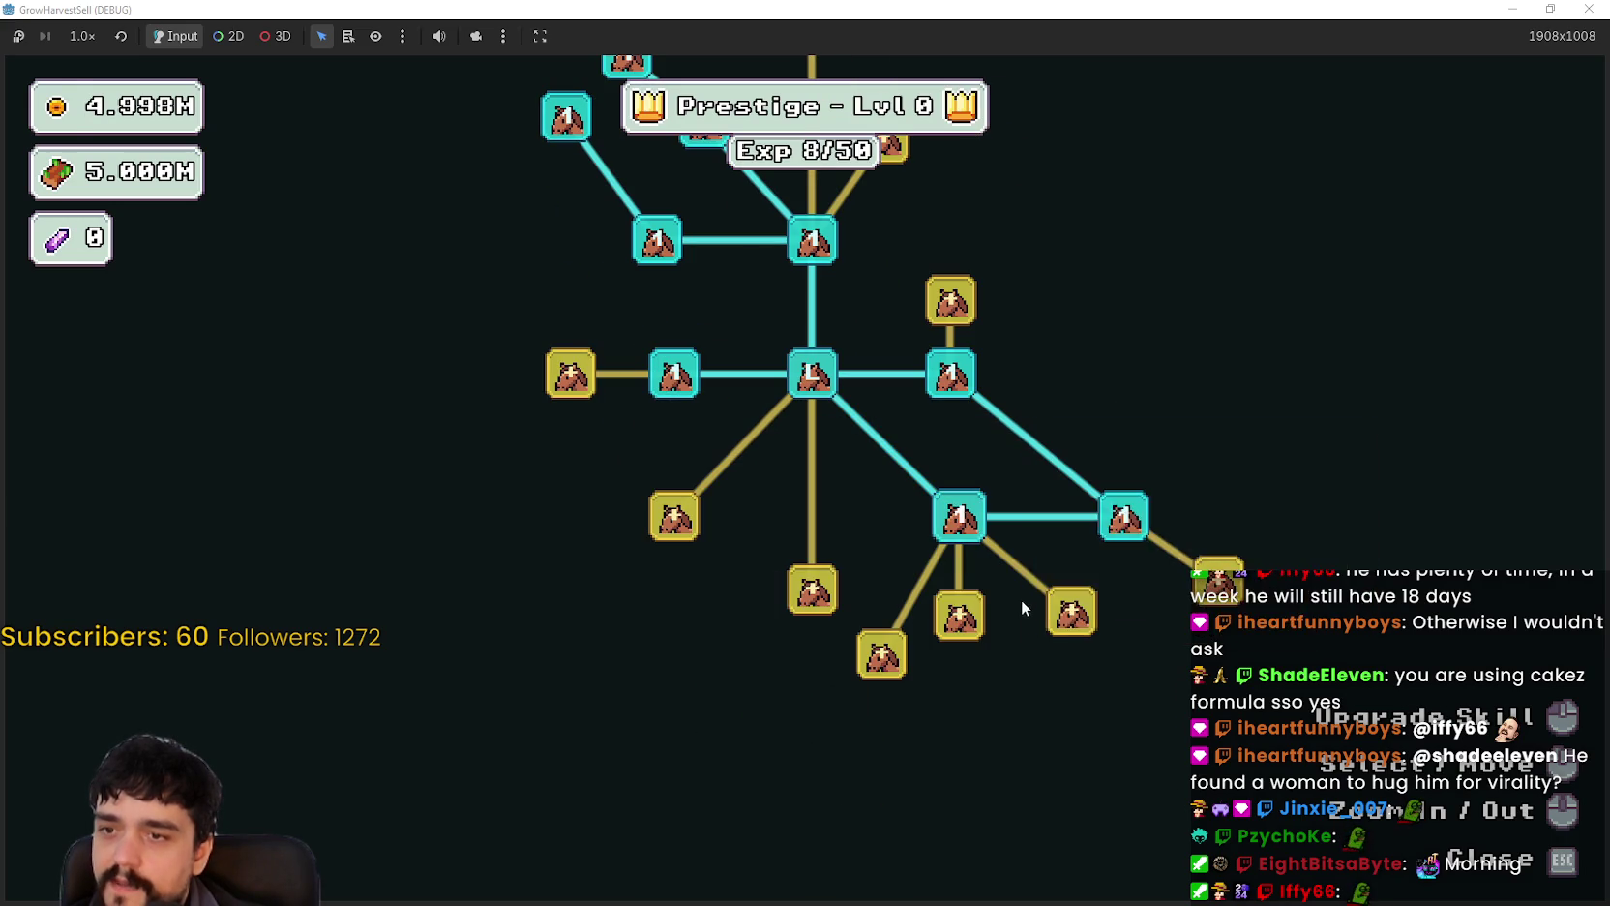
left_click(958, 616)
left_click(1076, 610)
left_click(881, 654)
left_click(1151, 687)
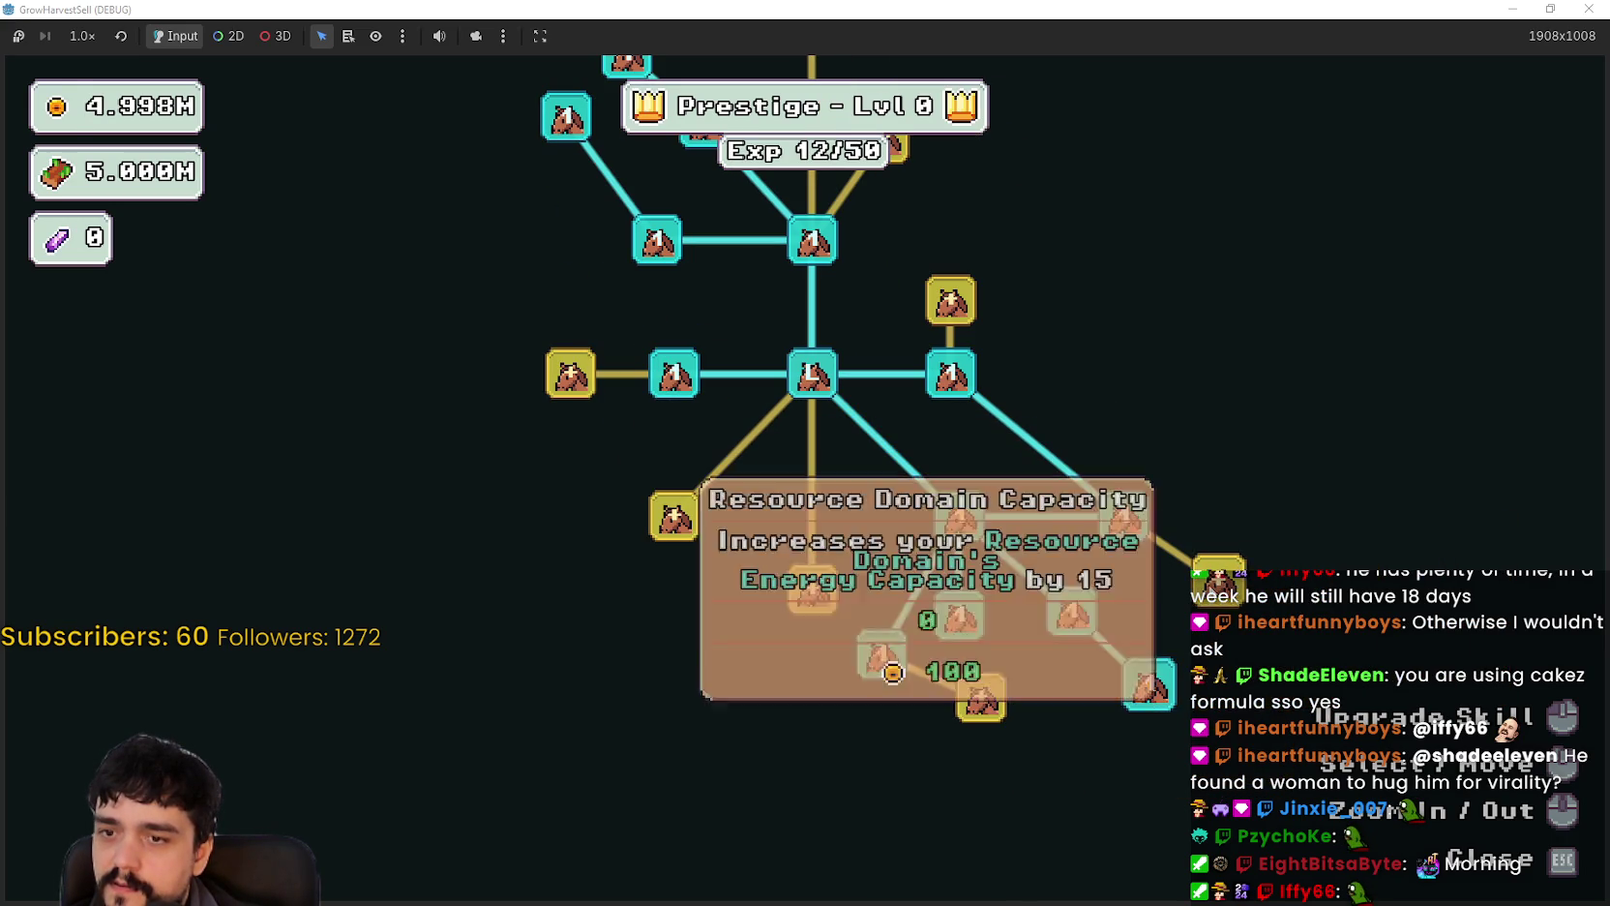
left_click(1219, 578)
left_click(981, 698)
Step: Buy Plants Value, the node below the tree centre, and one on the left branch
left_click_drag(672, 518, 813, 627)
left_click(813, 627)
left_click(953, 699)
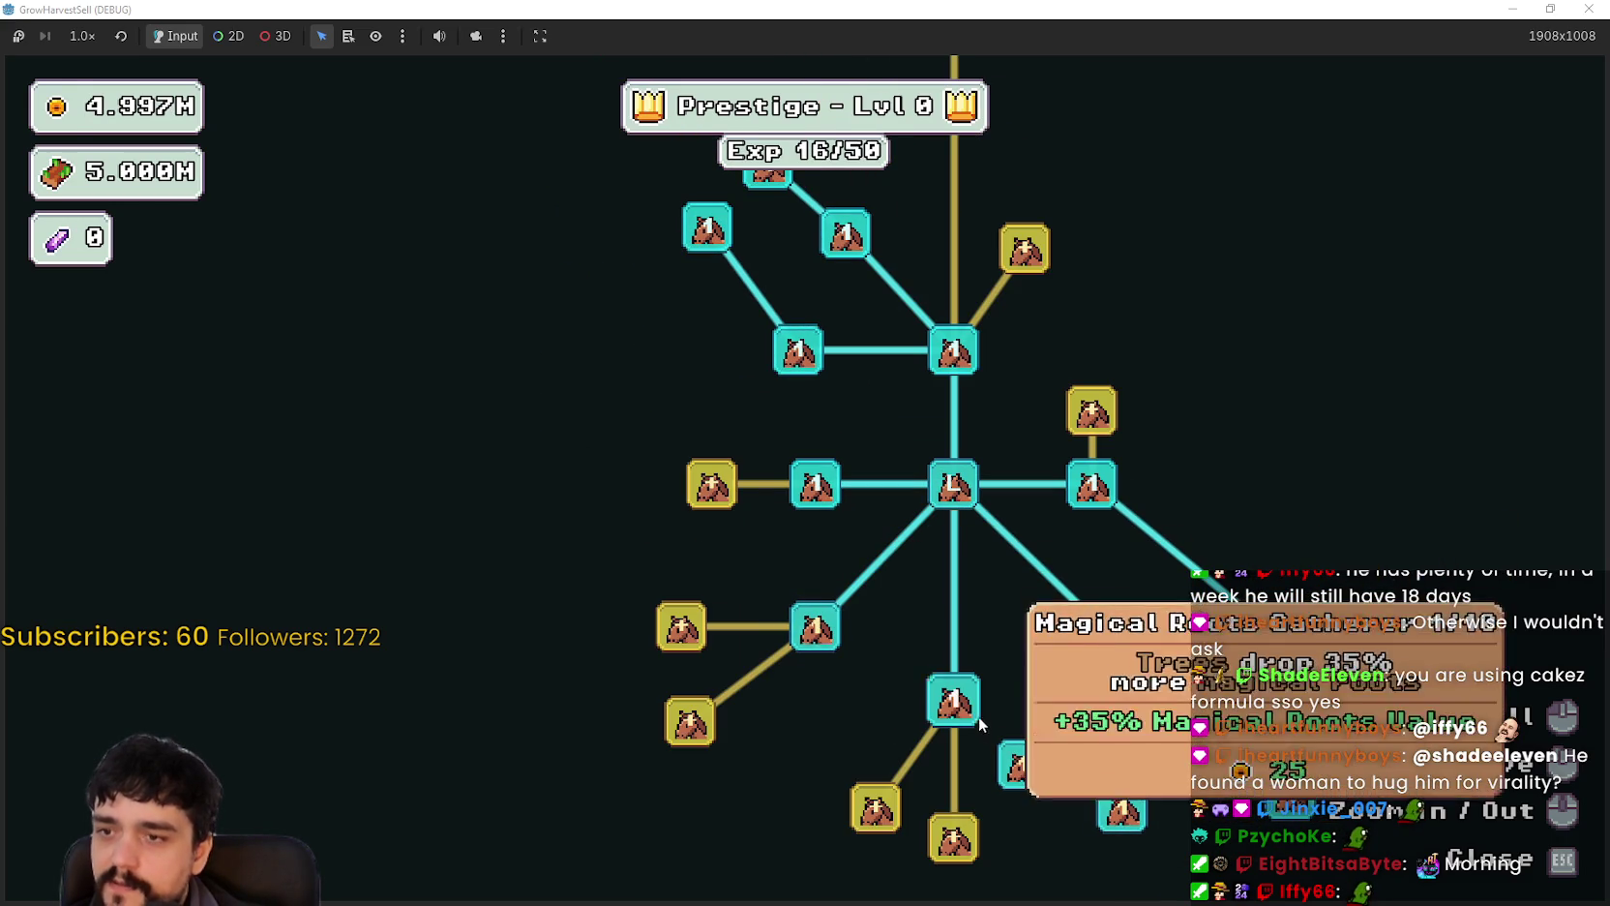
left_click(724, 490)
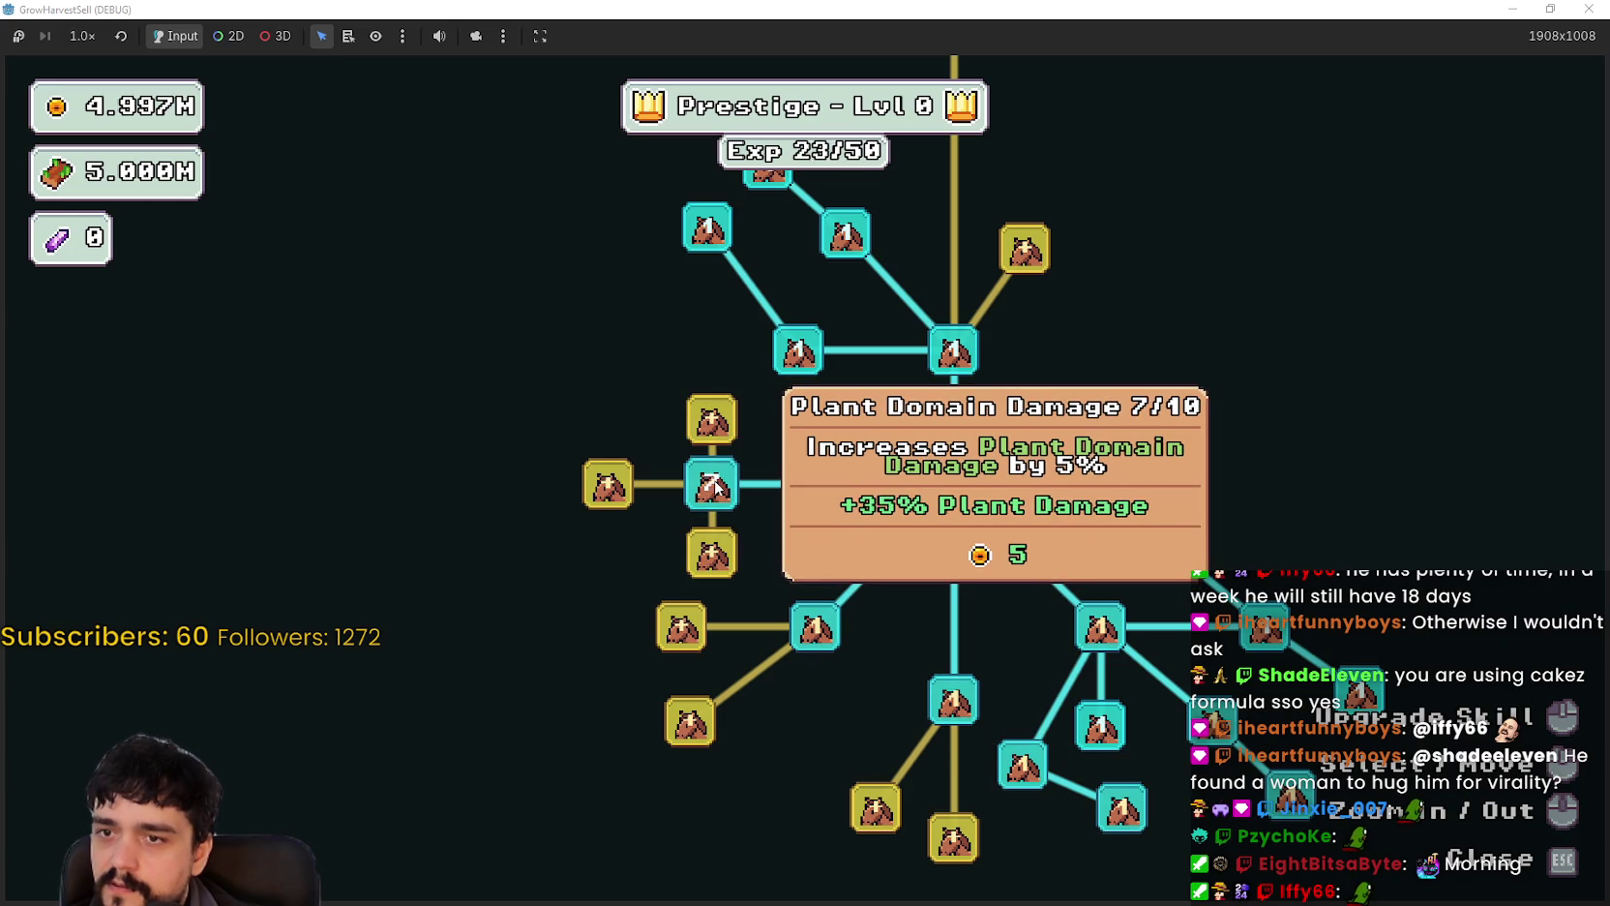
Step: Close the skill tree and travel from the portal to forest Stage 1
key("Escape")
key("s")
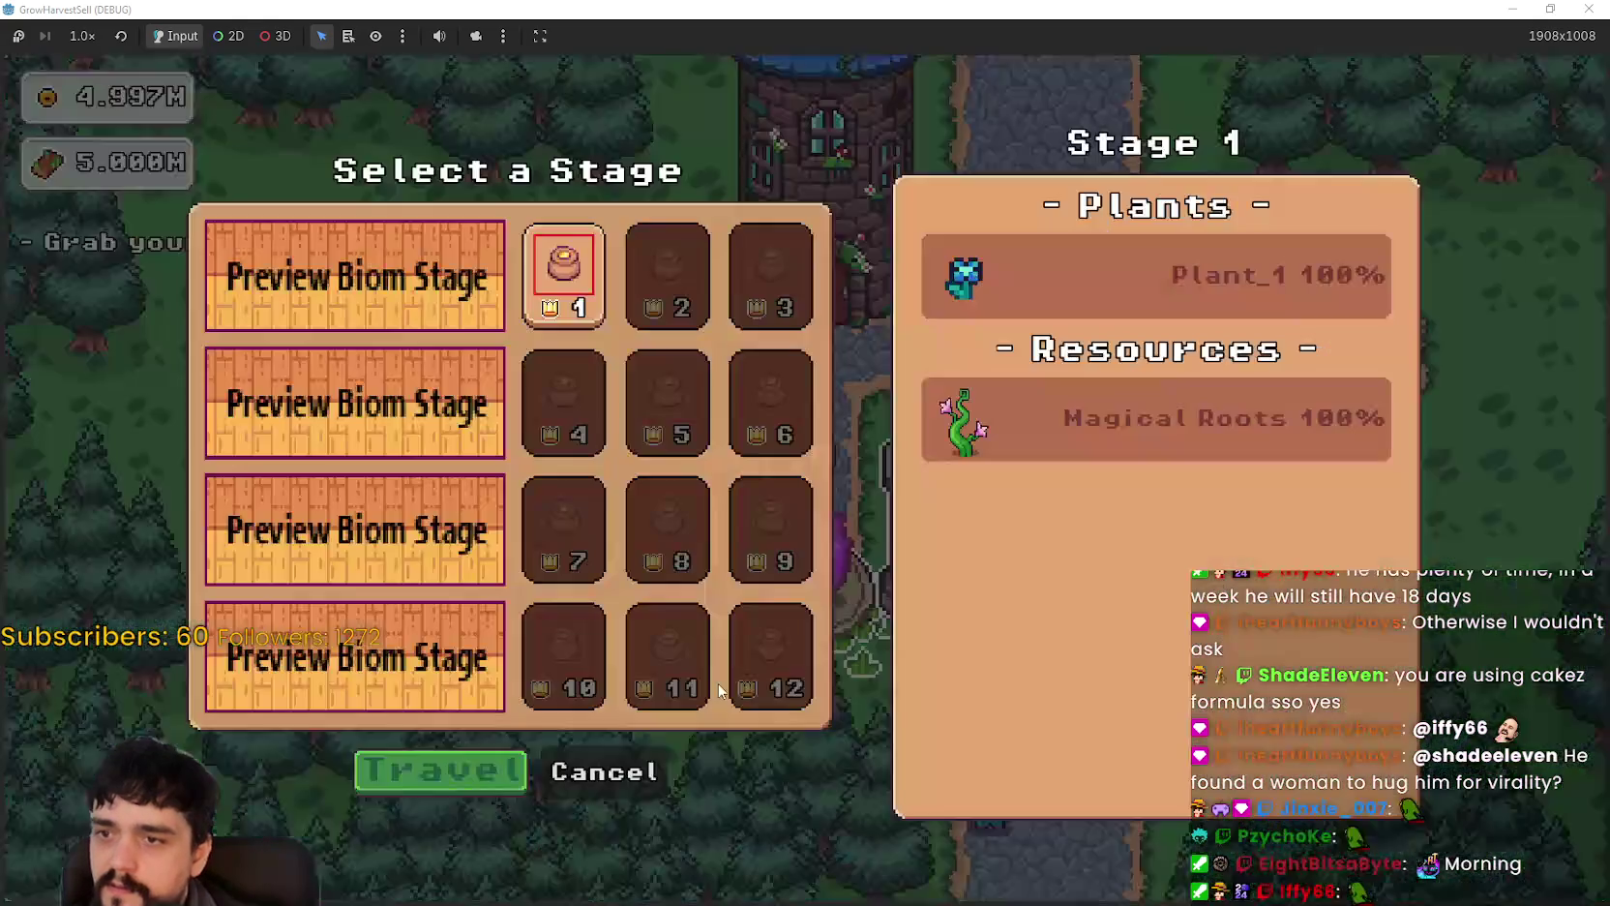
left_click(445, 773)
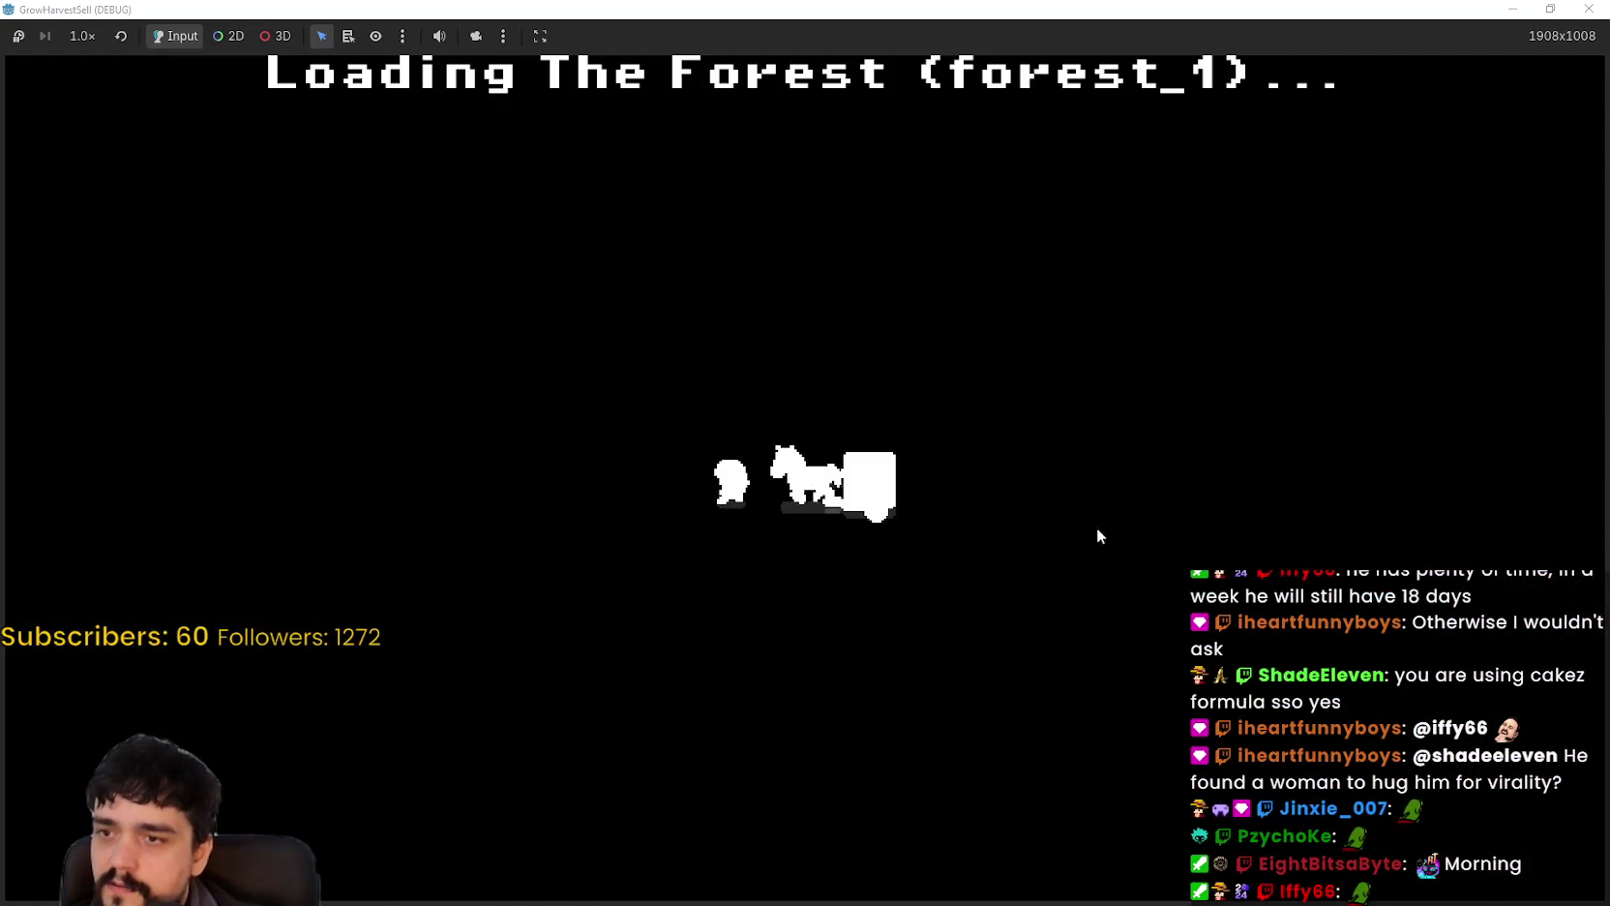
Step: Harvest plants across the forest, switching to the second tool, heading for the portal tree
key("a")
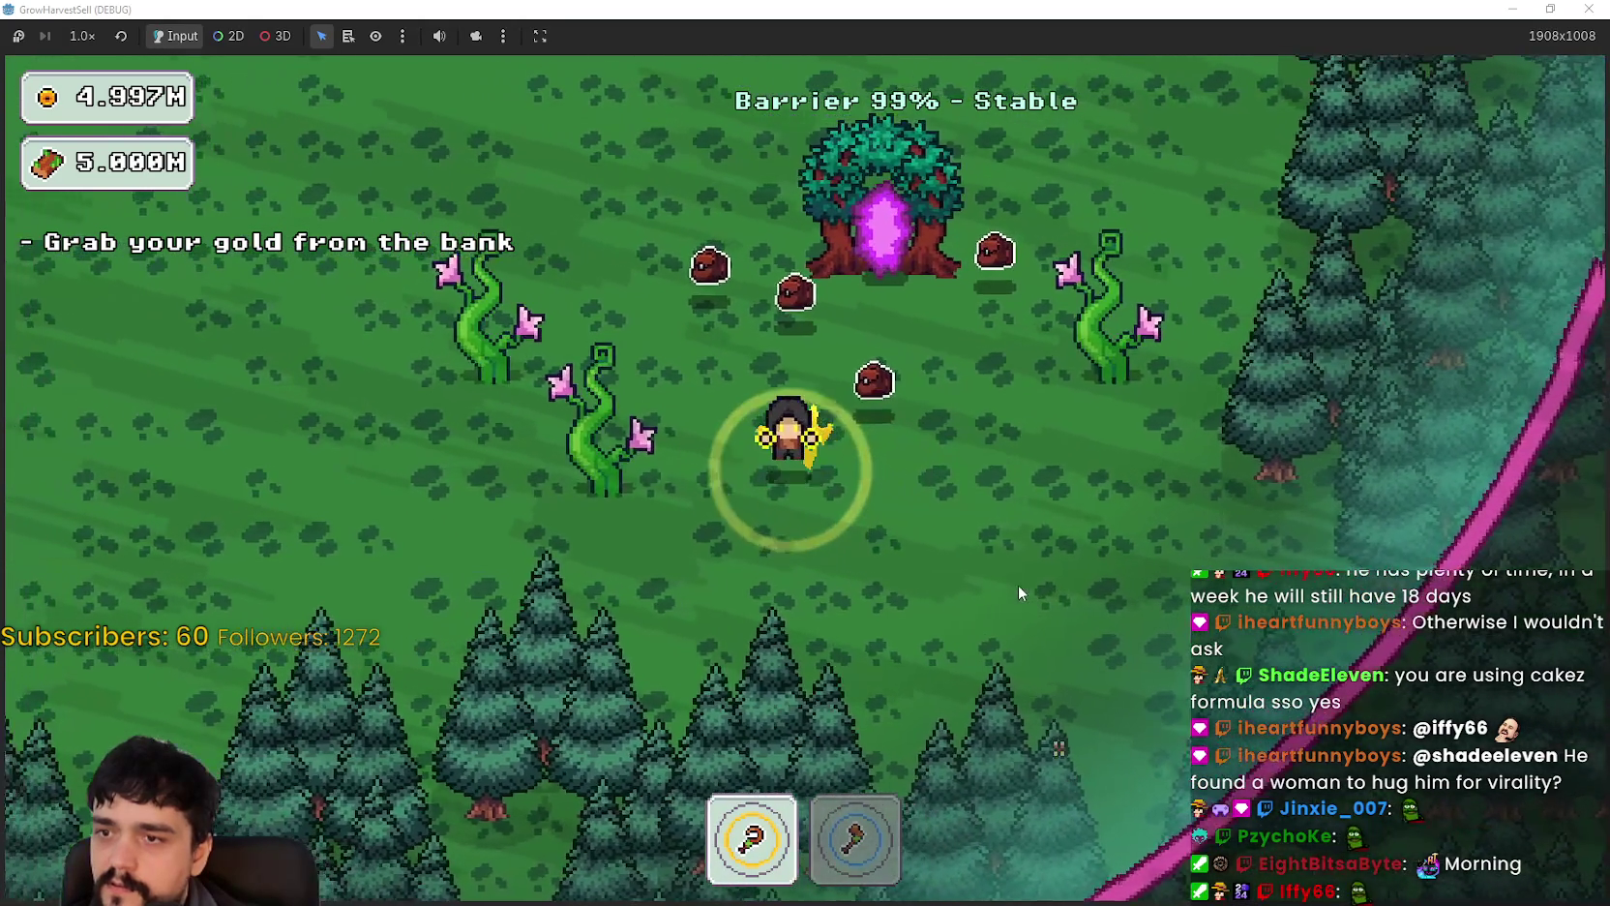
key("w")
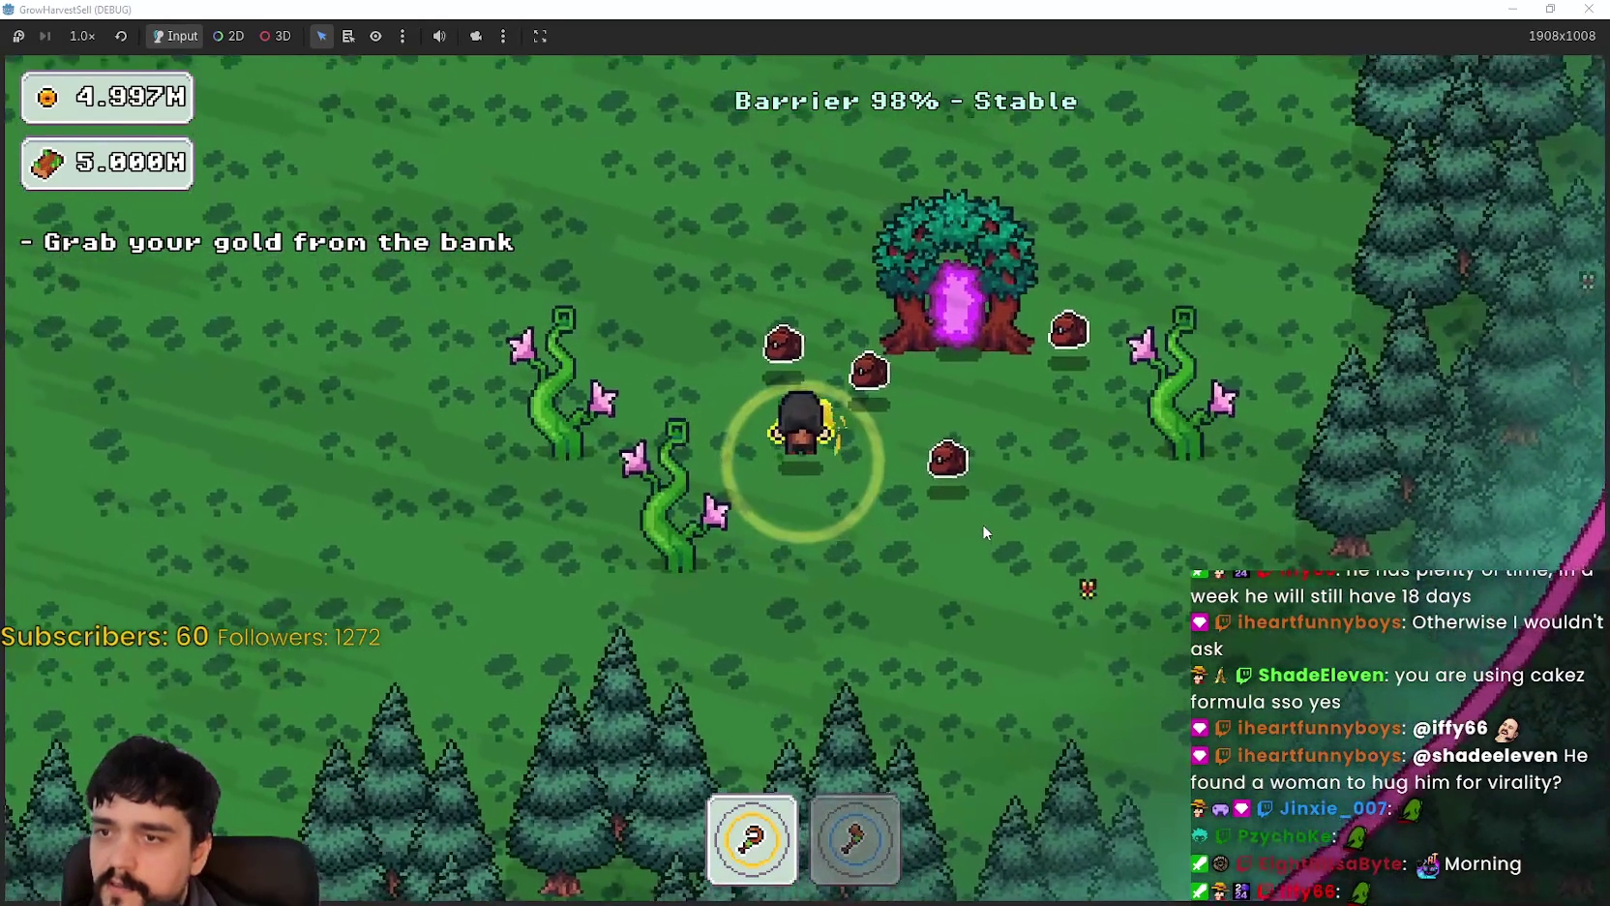
key("a")
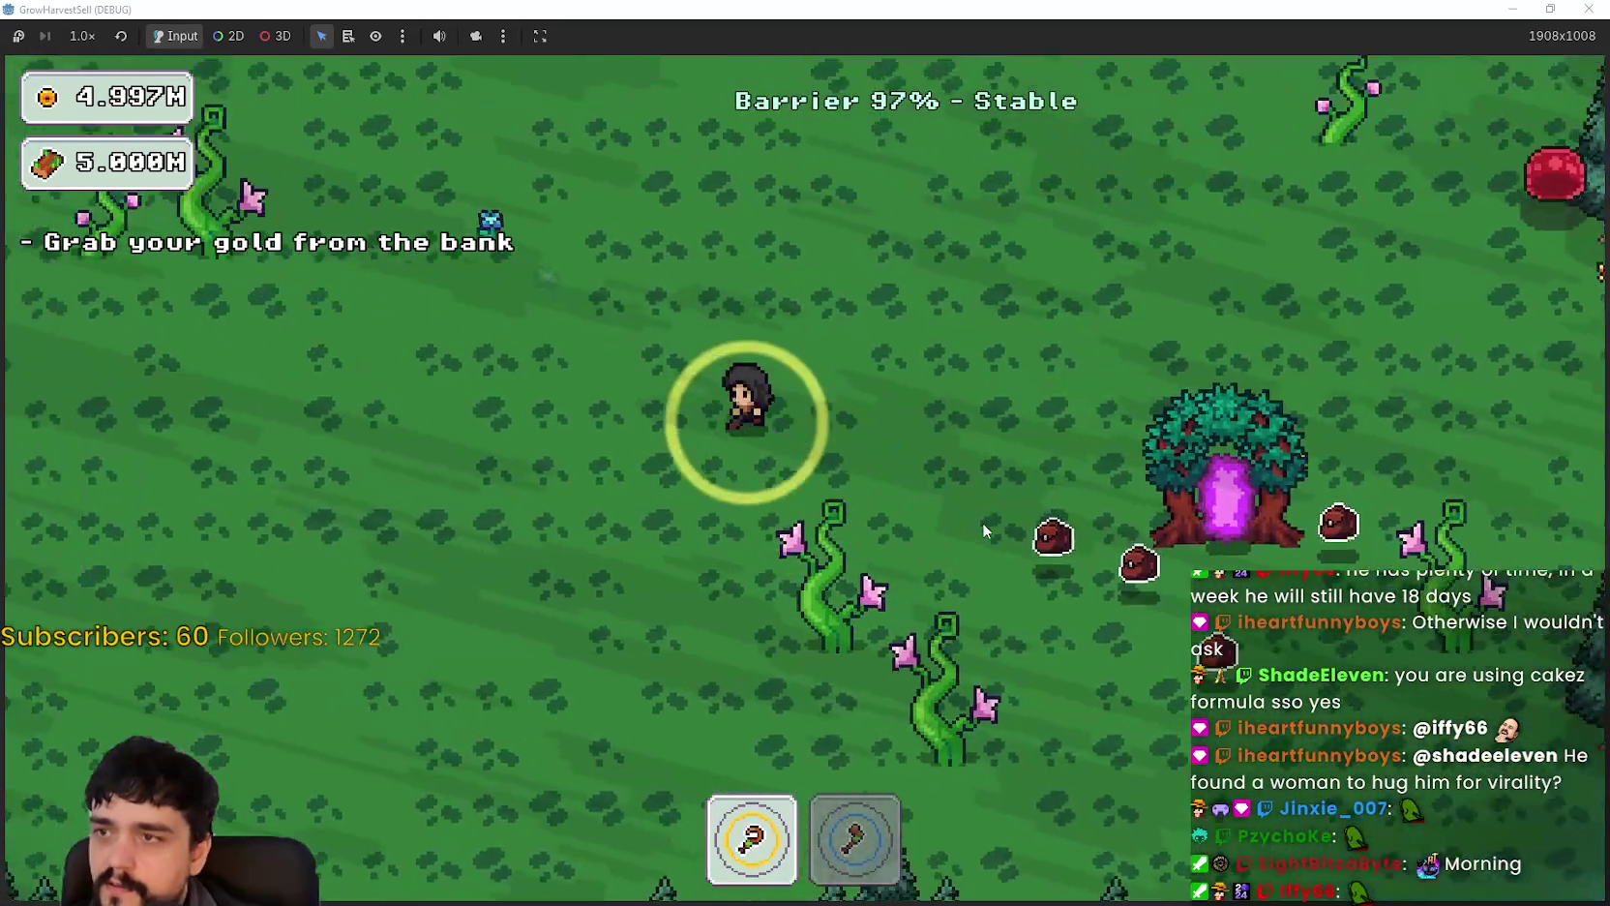
key("a")
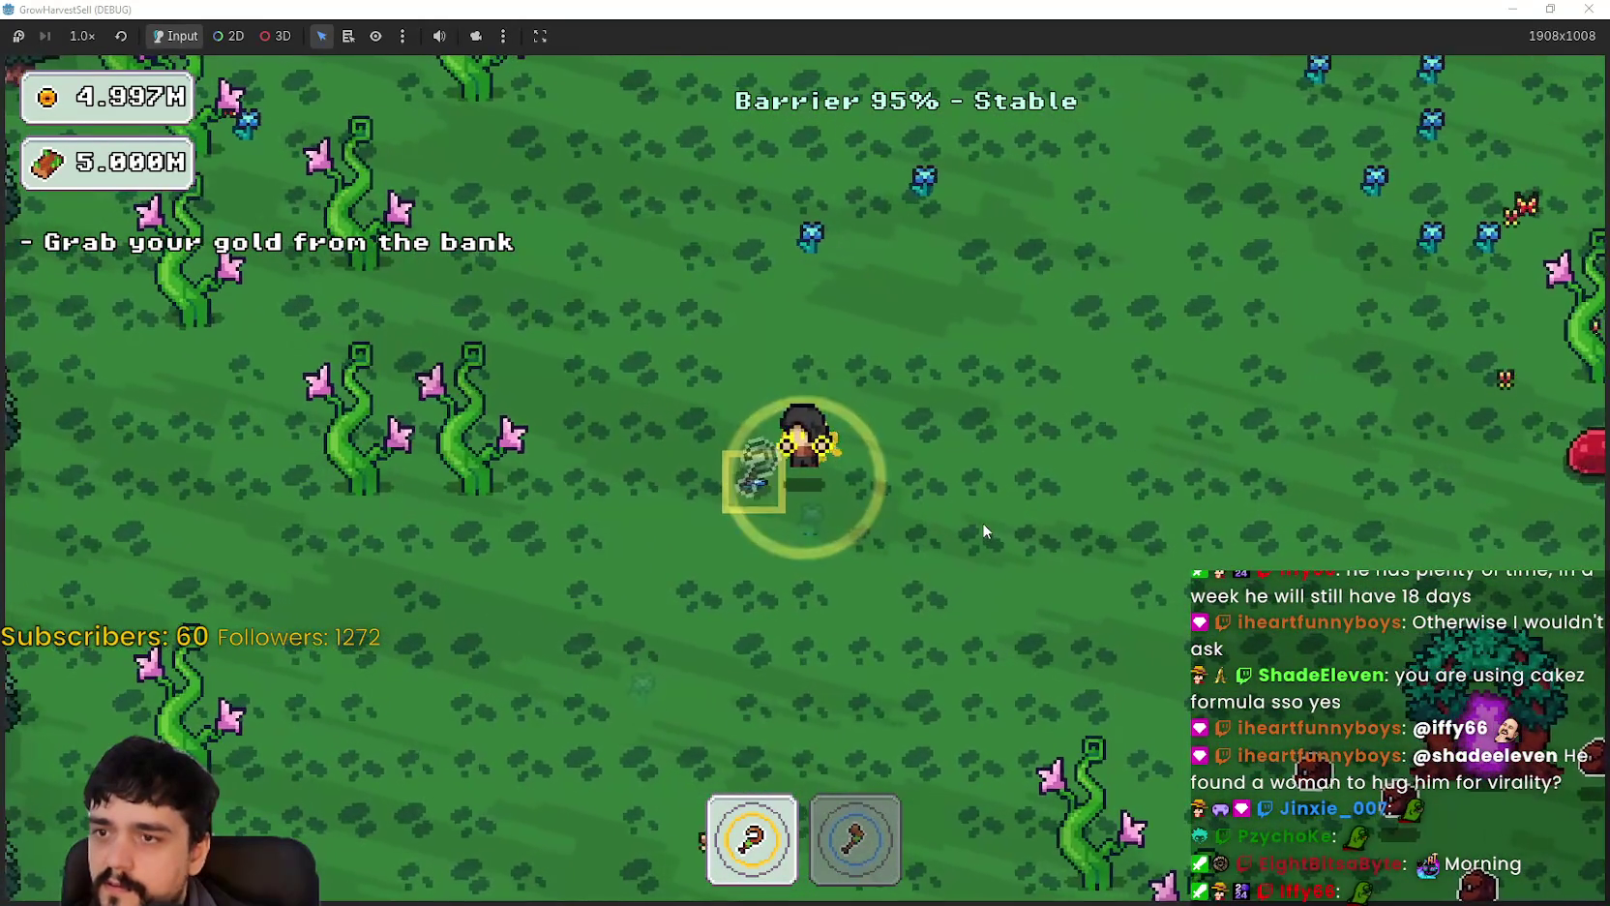
key("w")
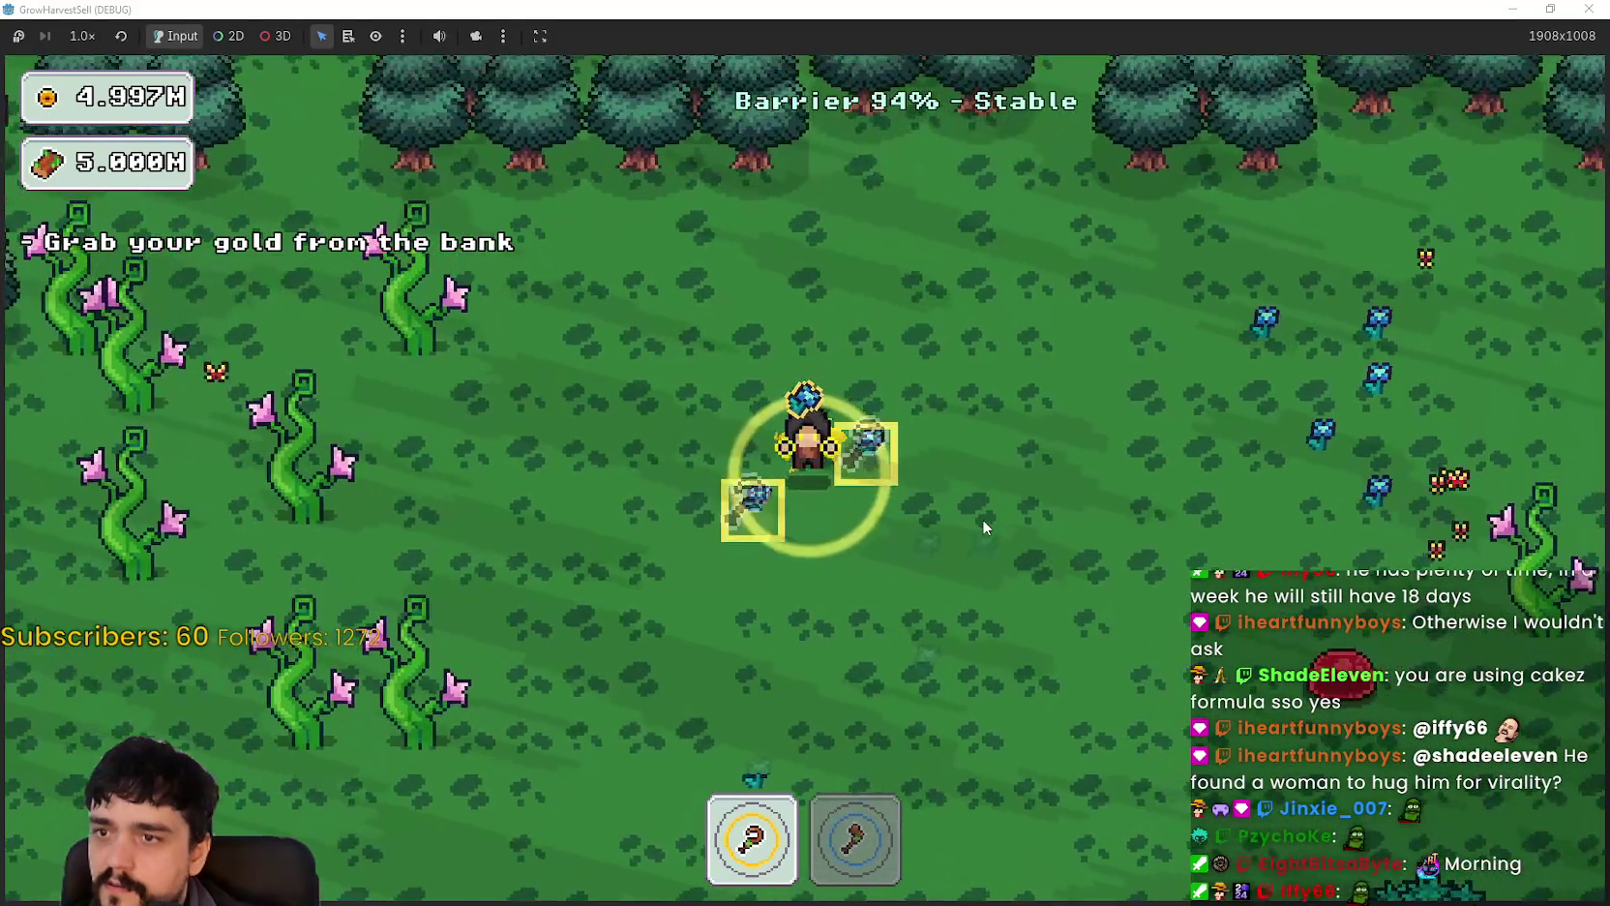
key("s")
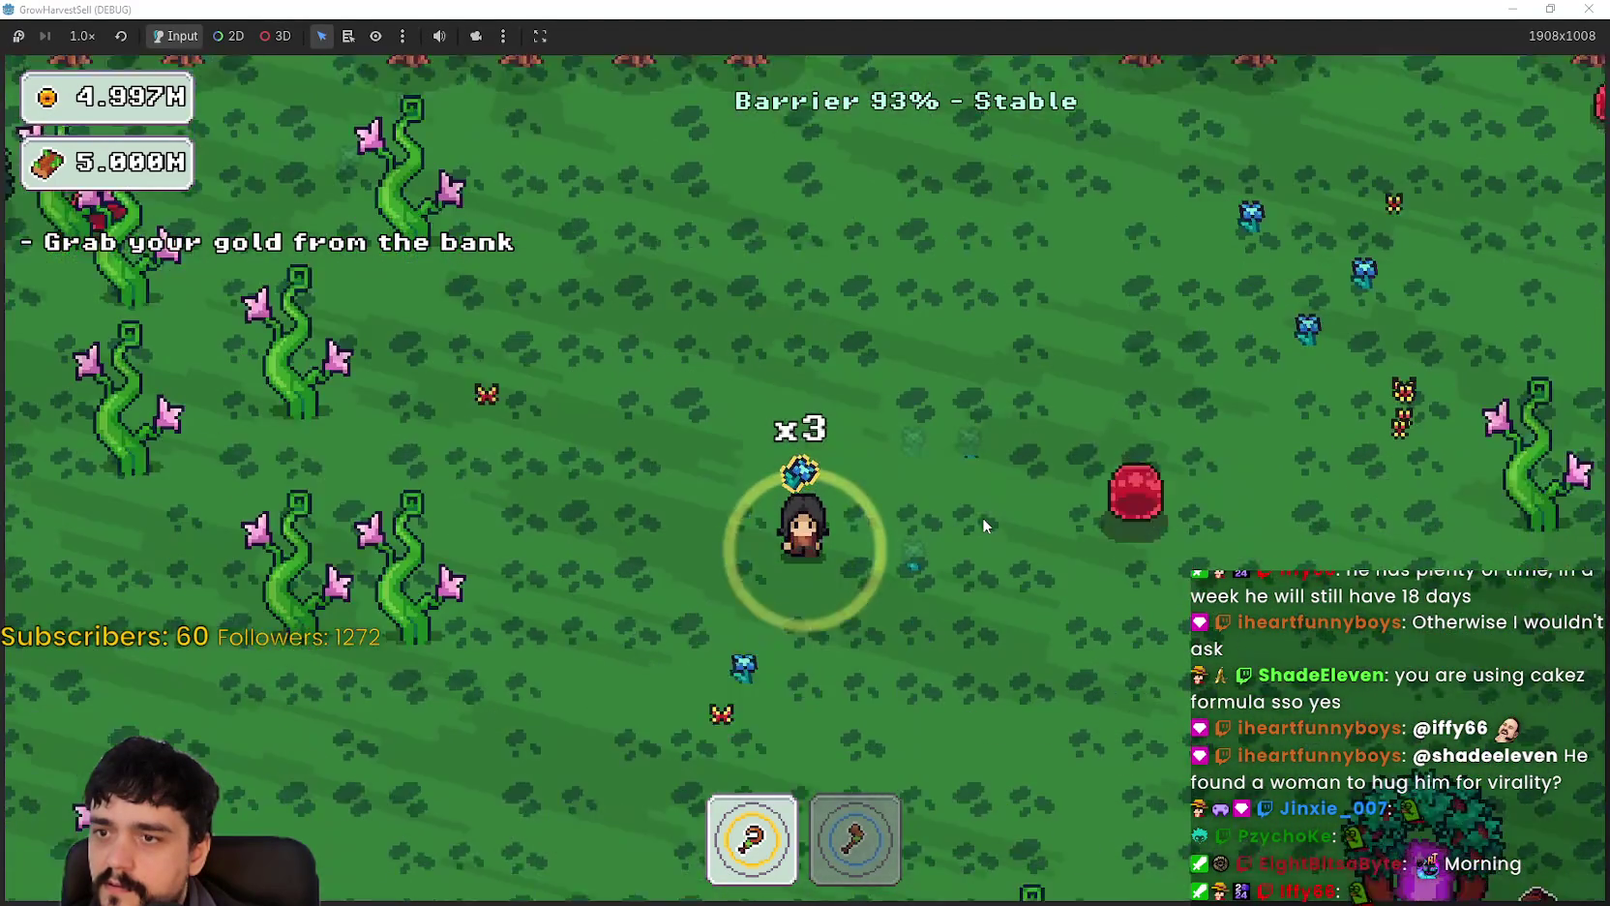
key("2")
key("a")
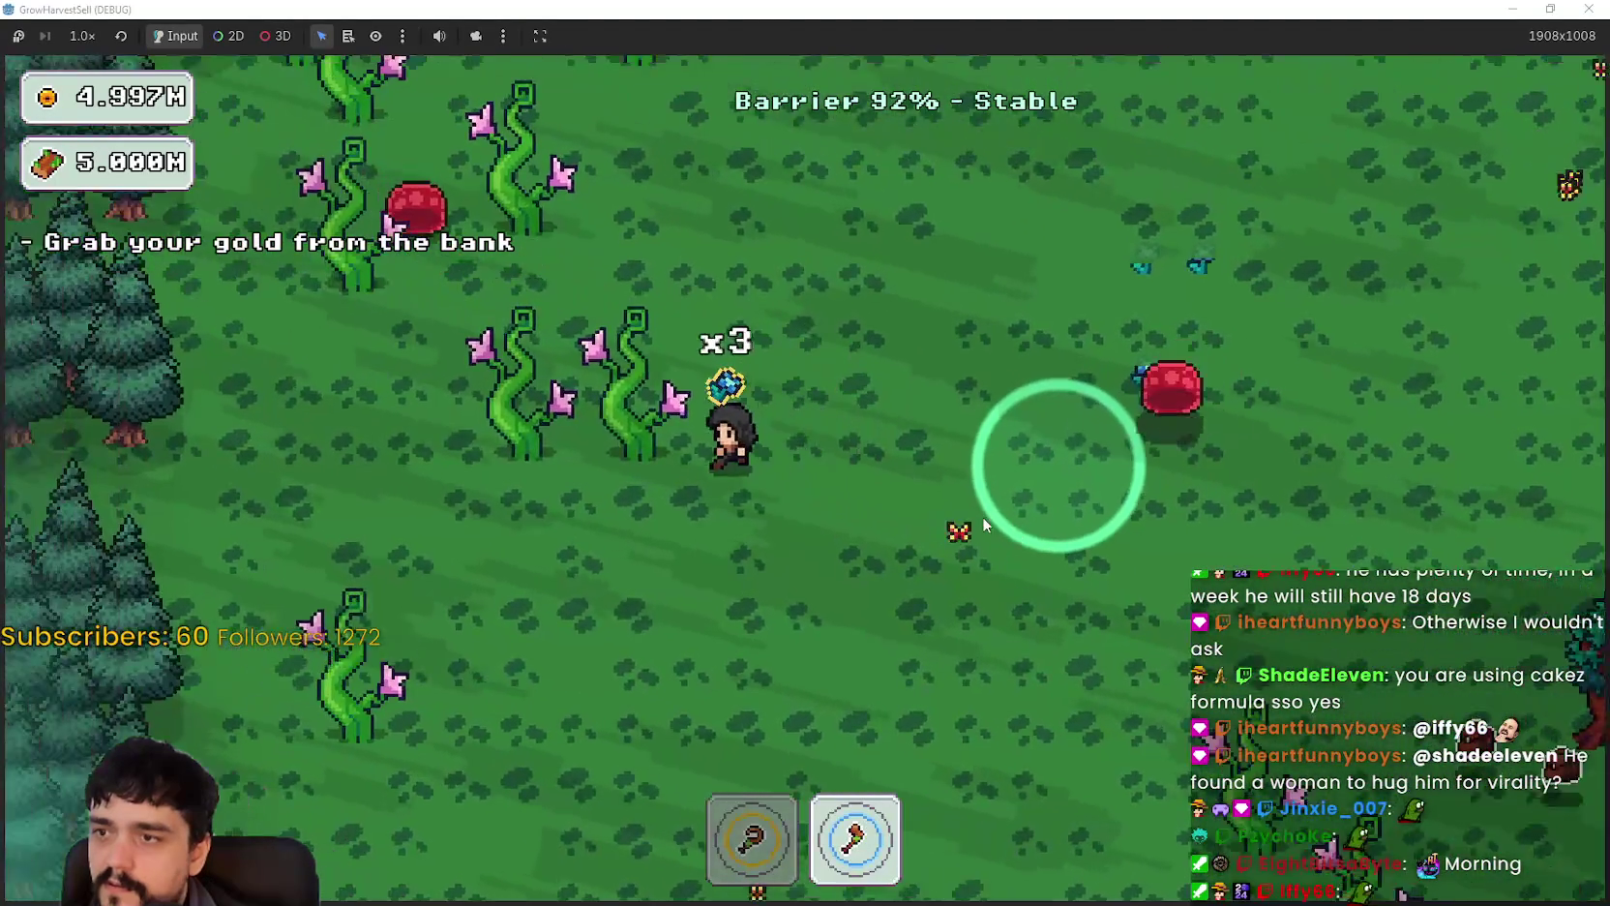
key("s")
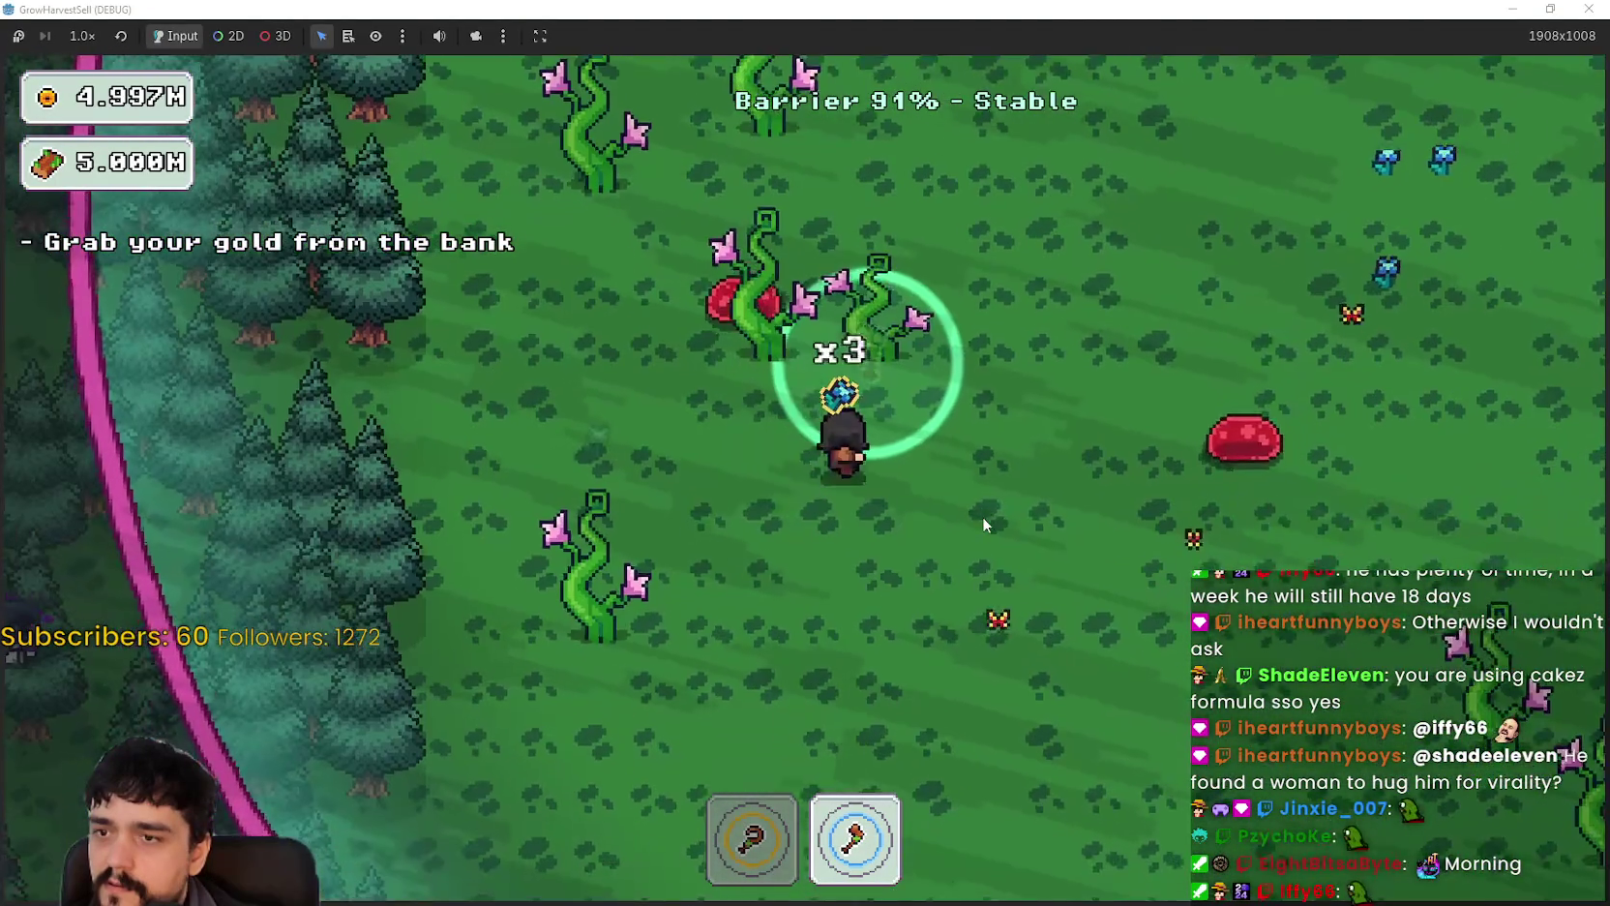
key("d")
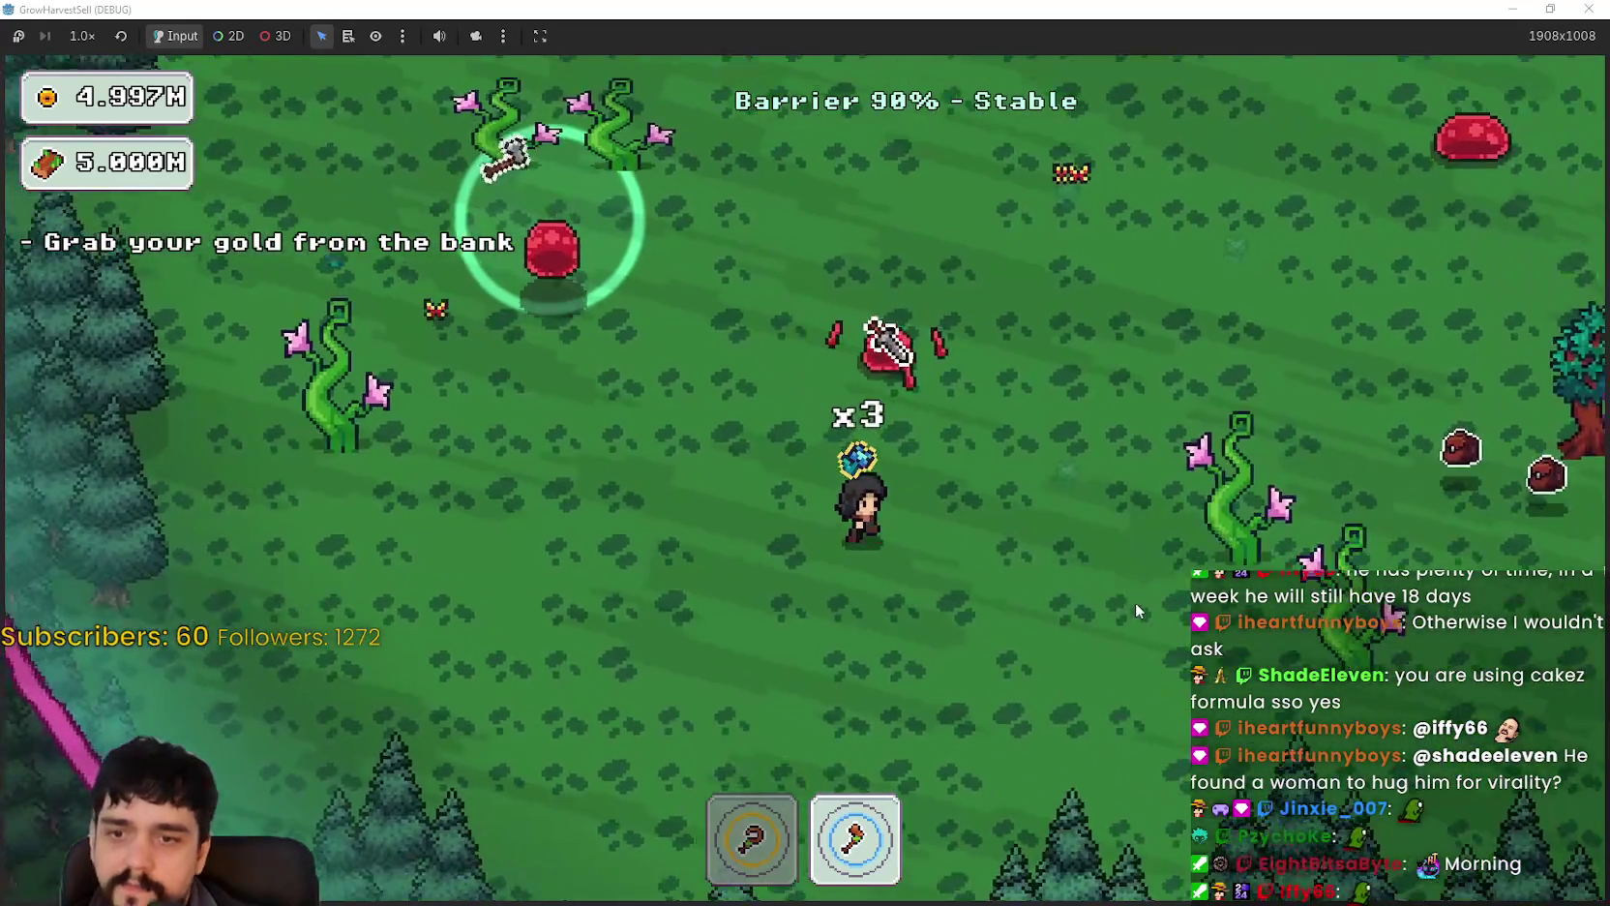
Step: Collect the last drops upfield and return to the village through the portal tree
key("w")
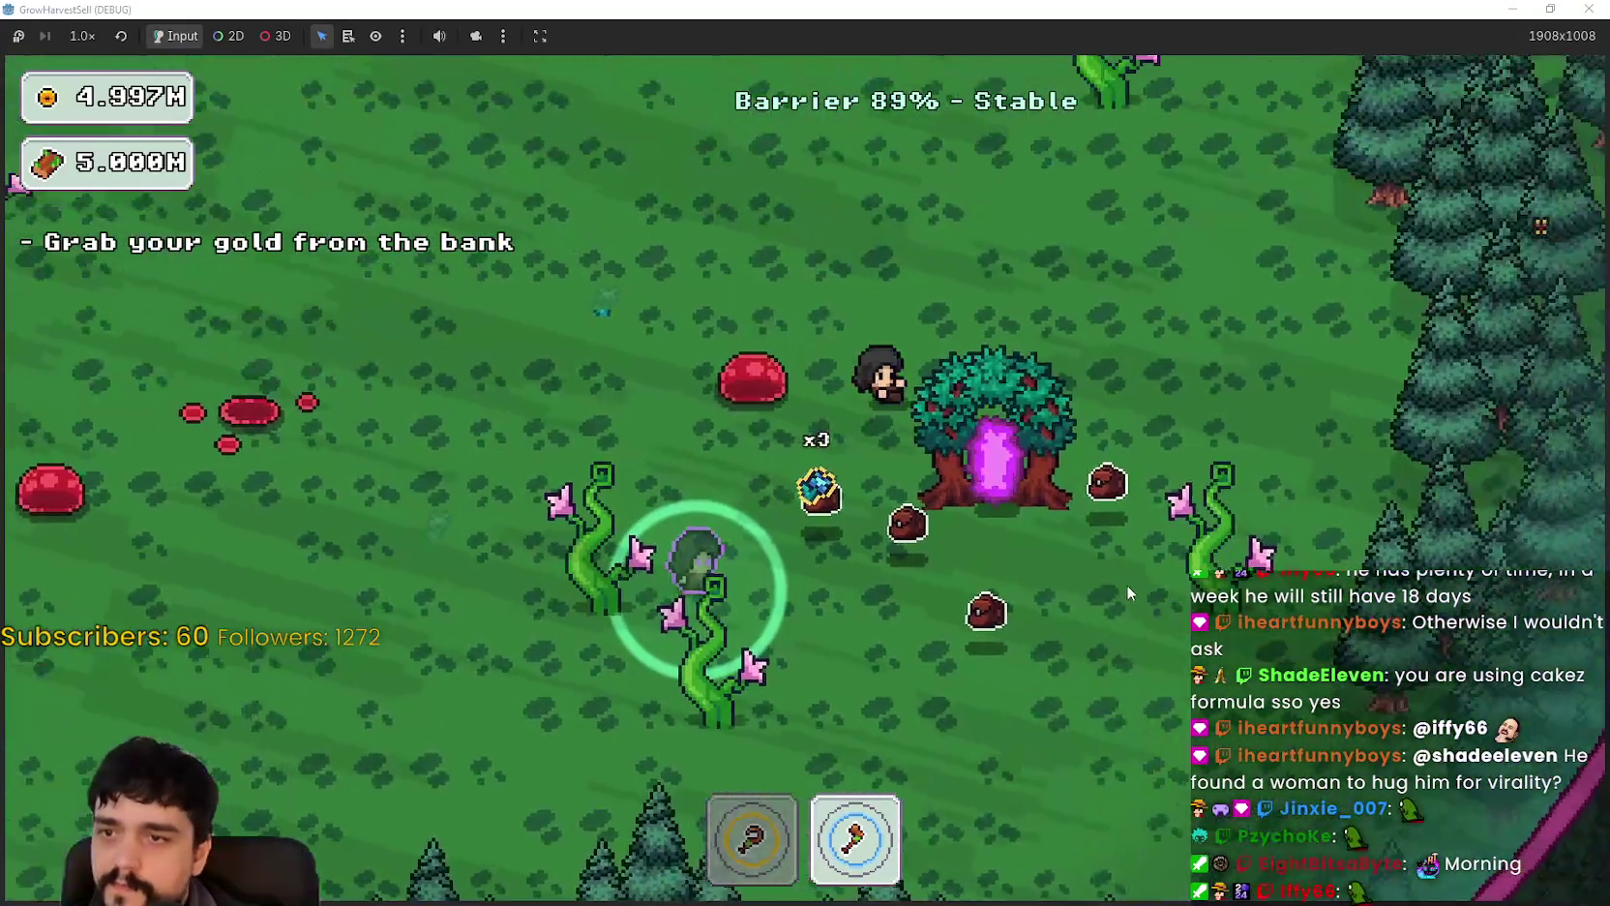
key("w")
key("1")
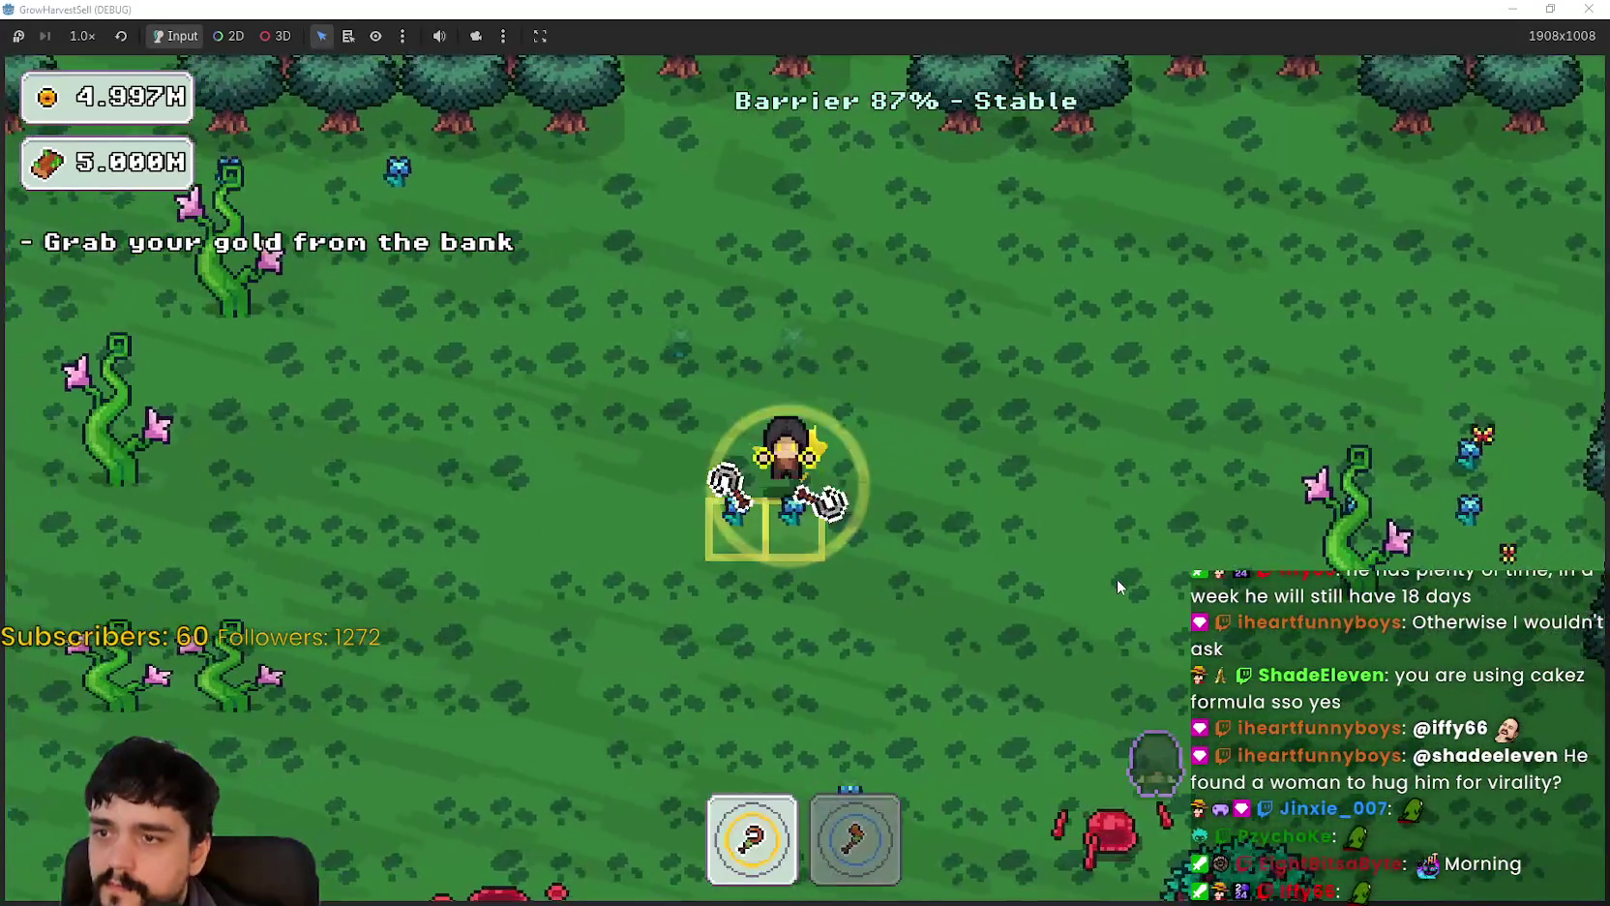
key("s")
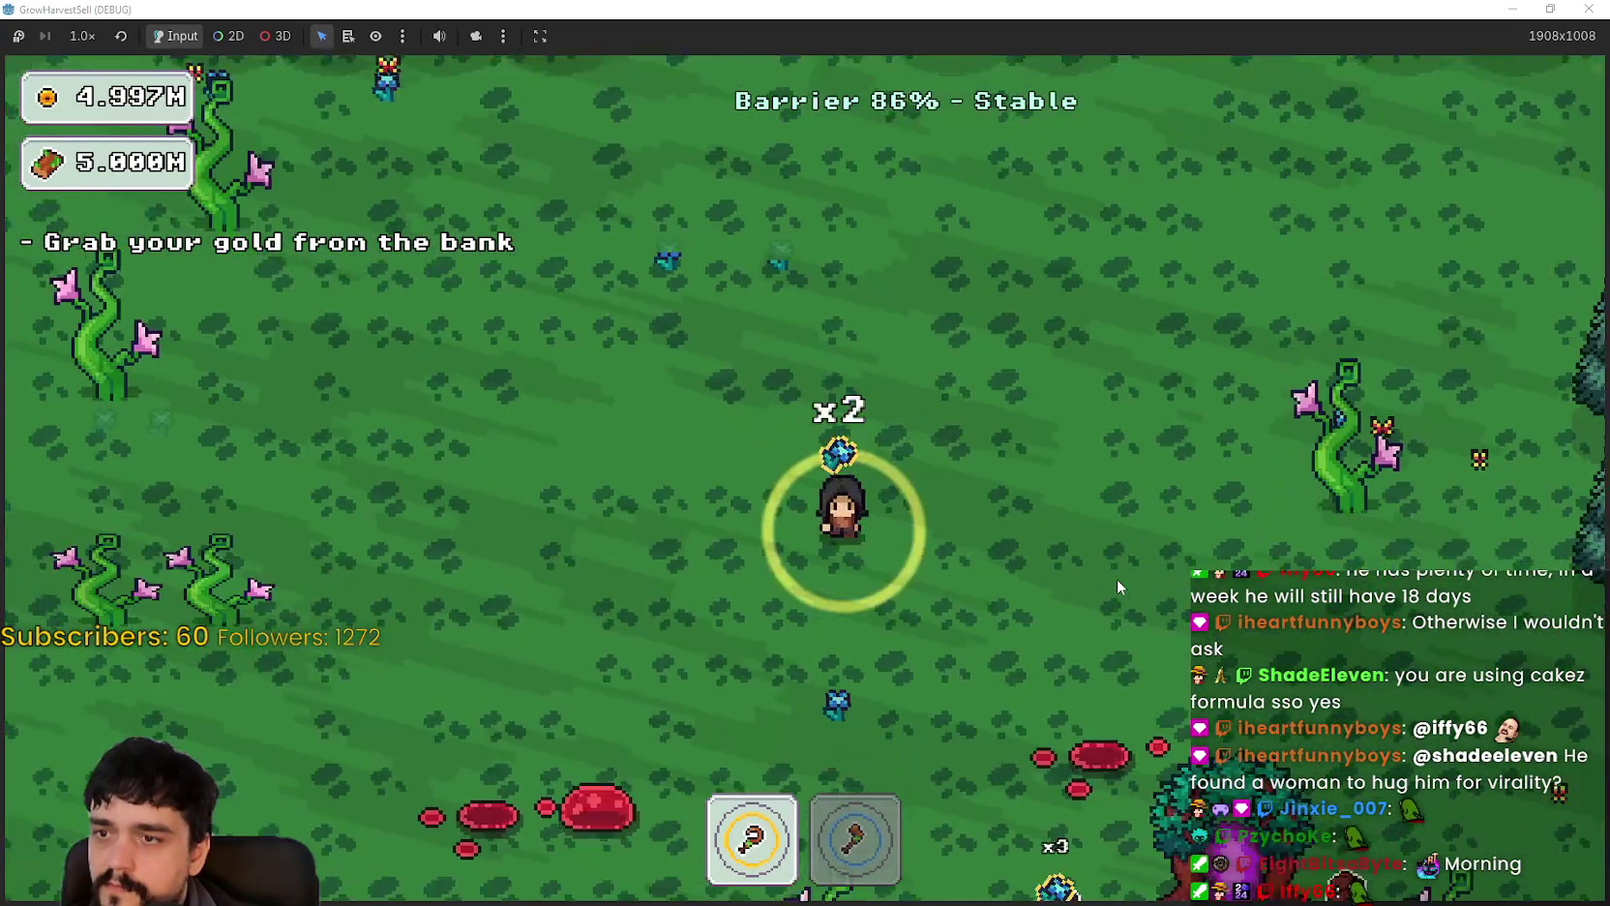
key("d")
key("d")
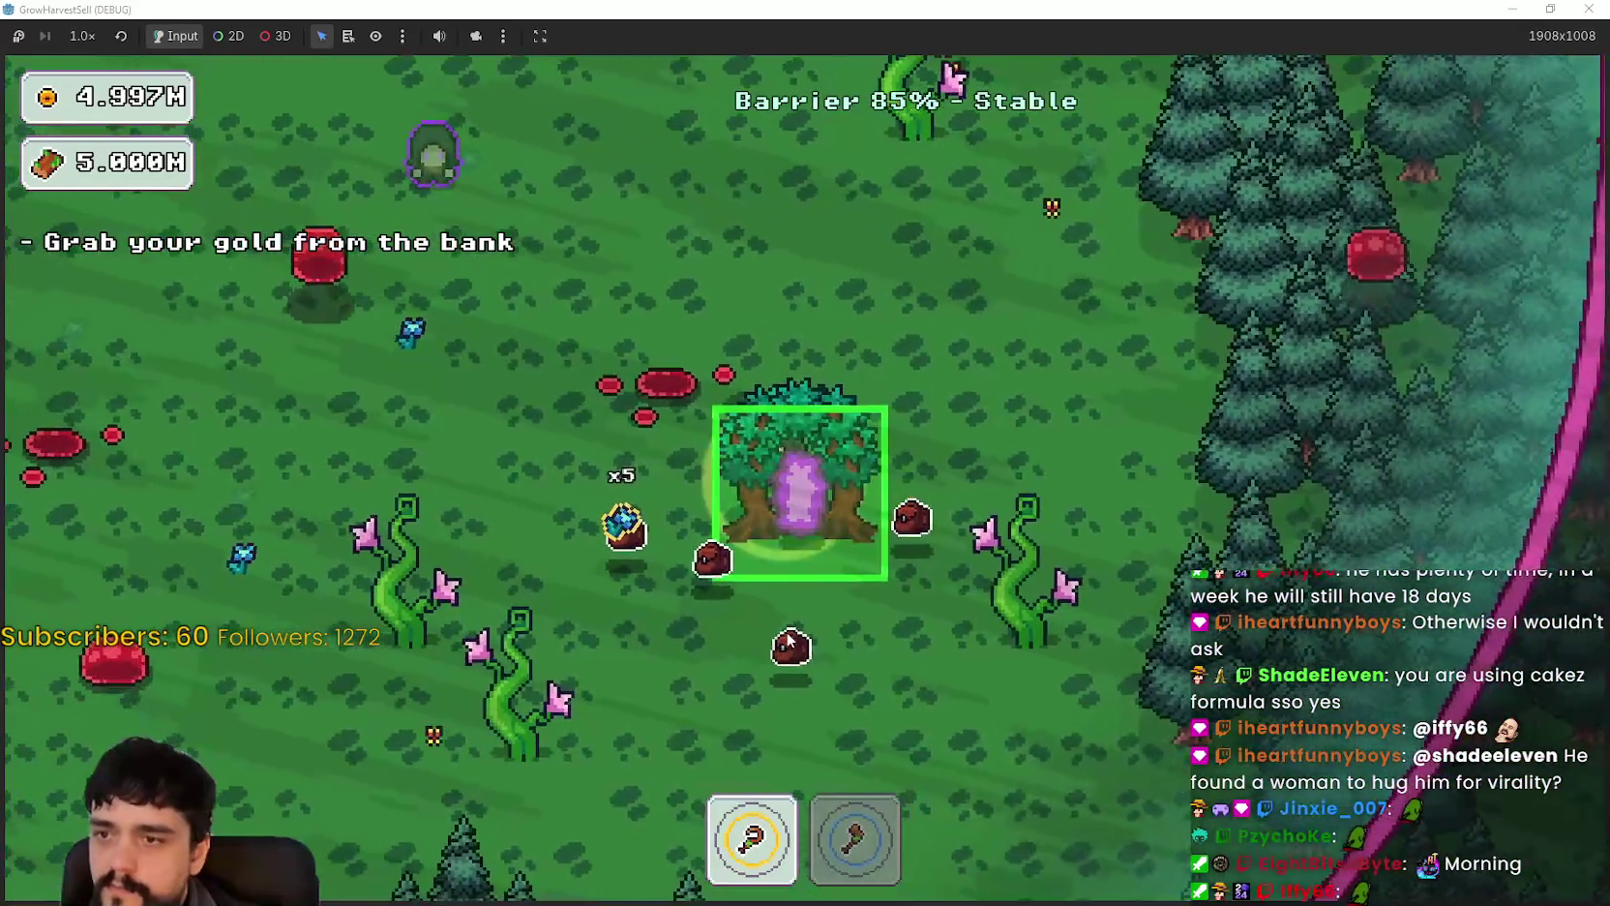
key("e")
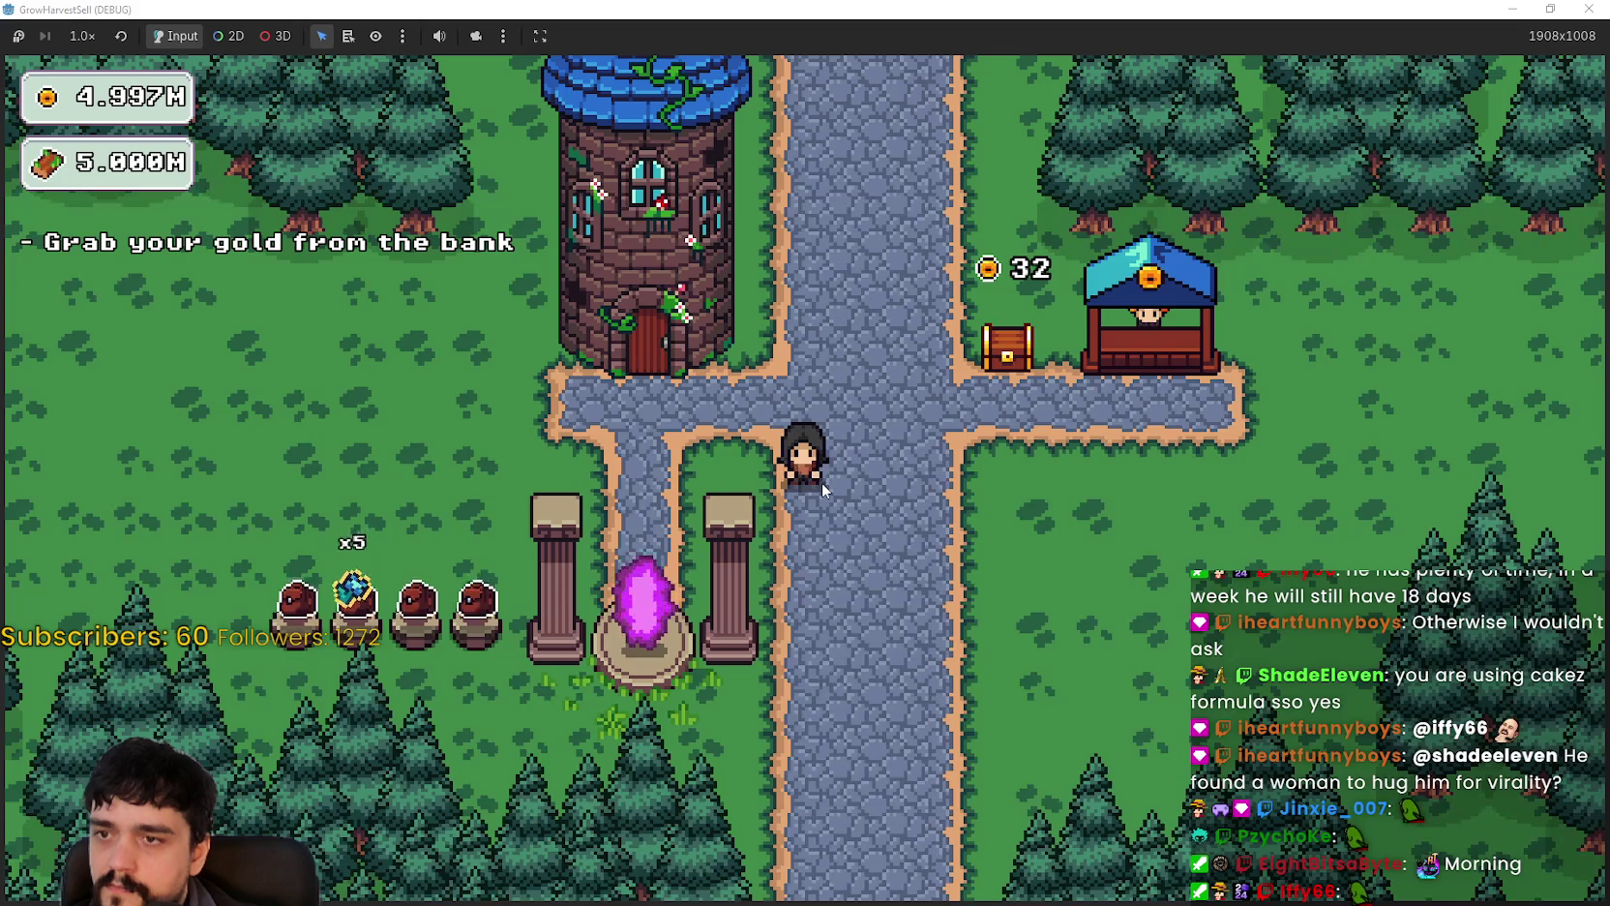
Step: Buy three prestige skills at the tower and max Plant Domain Damage II to 10/10
key("a")
key("w")
key("e")
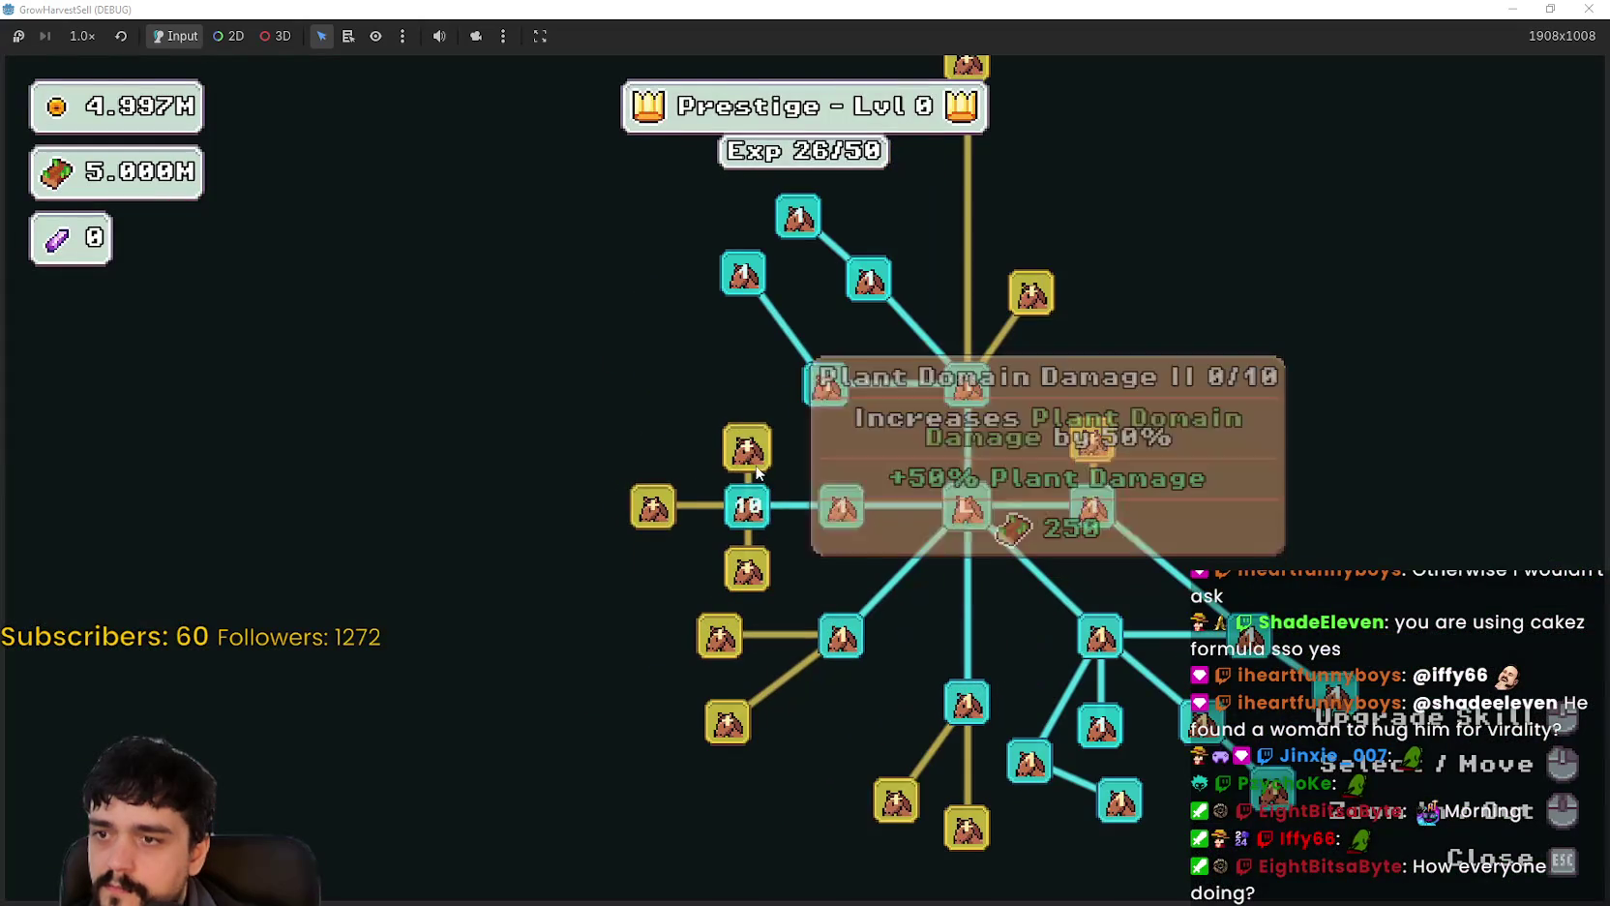
left_click(752, 455)
left_click(681, 499)
scroll(730, 580, "up", 1)
left_click(729, 578)
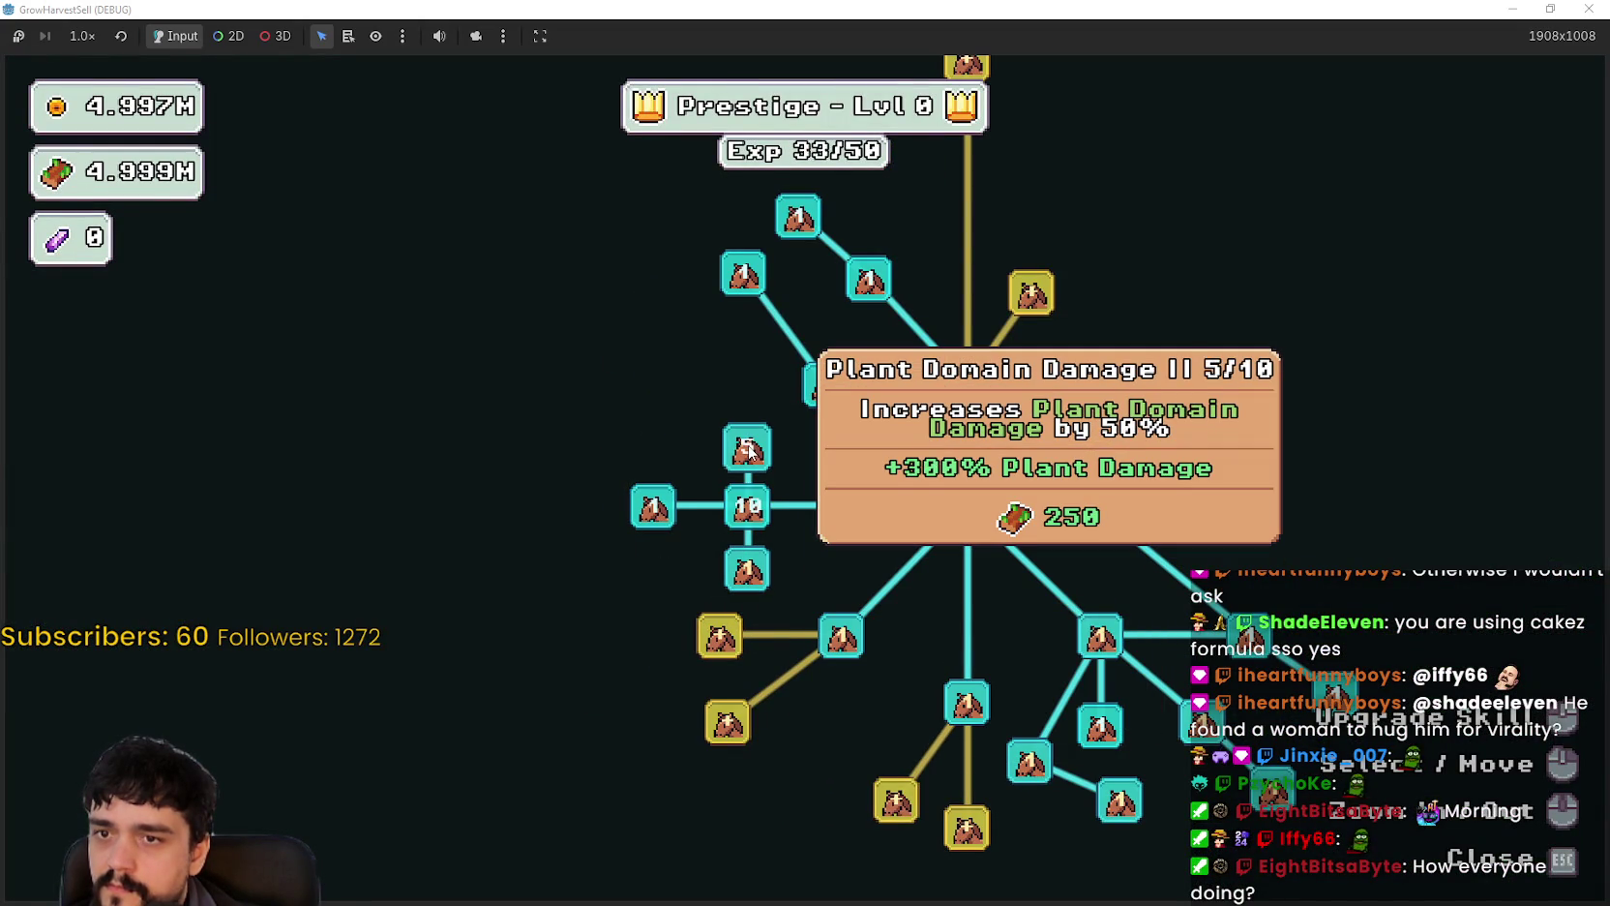
triple_click(750, 453)
key("Escape")
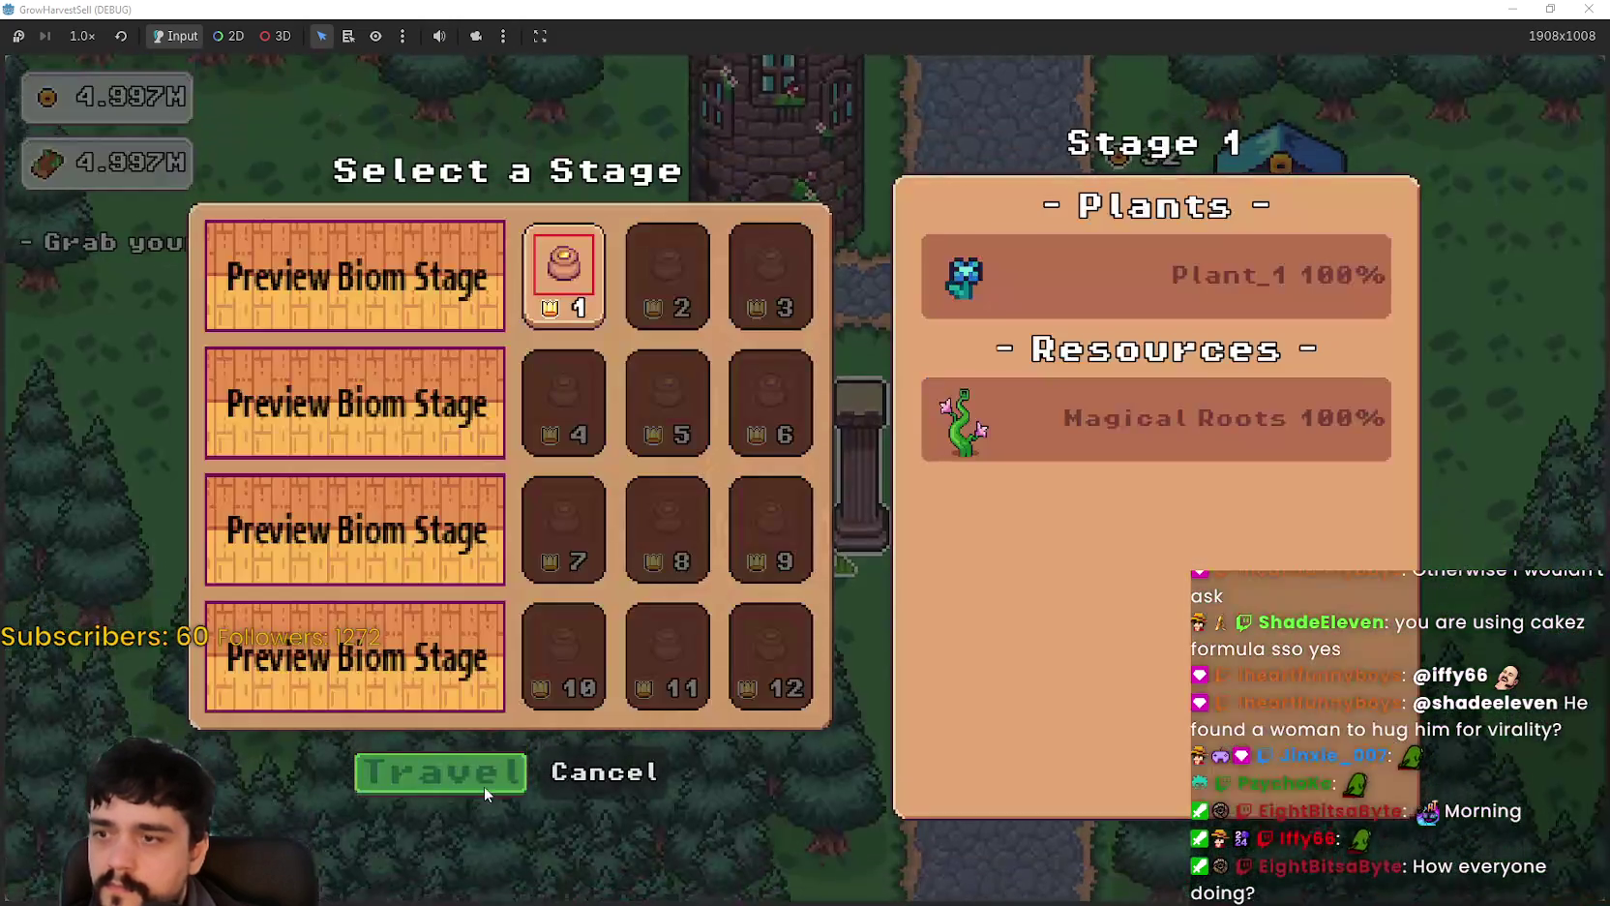
Step: Start a forest run and walk the character left, then right into the vines to harvest them
left_click(484, 786)
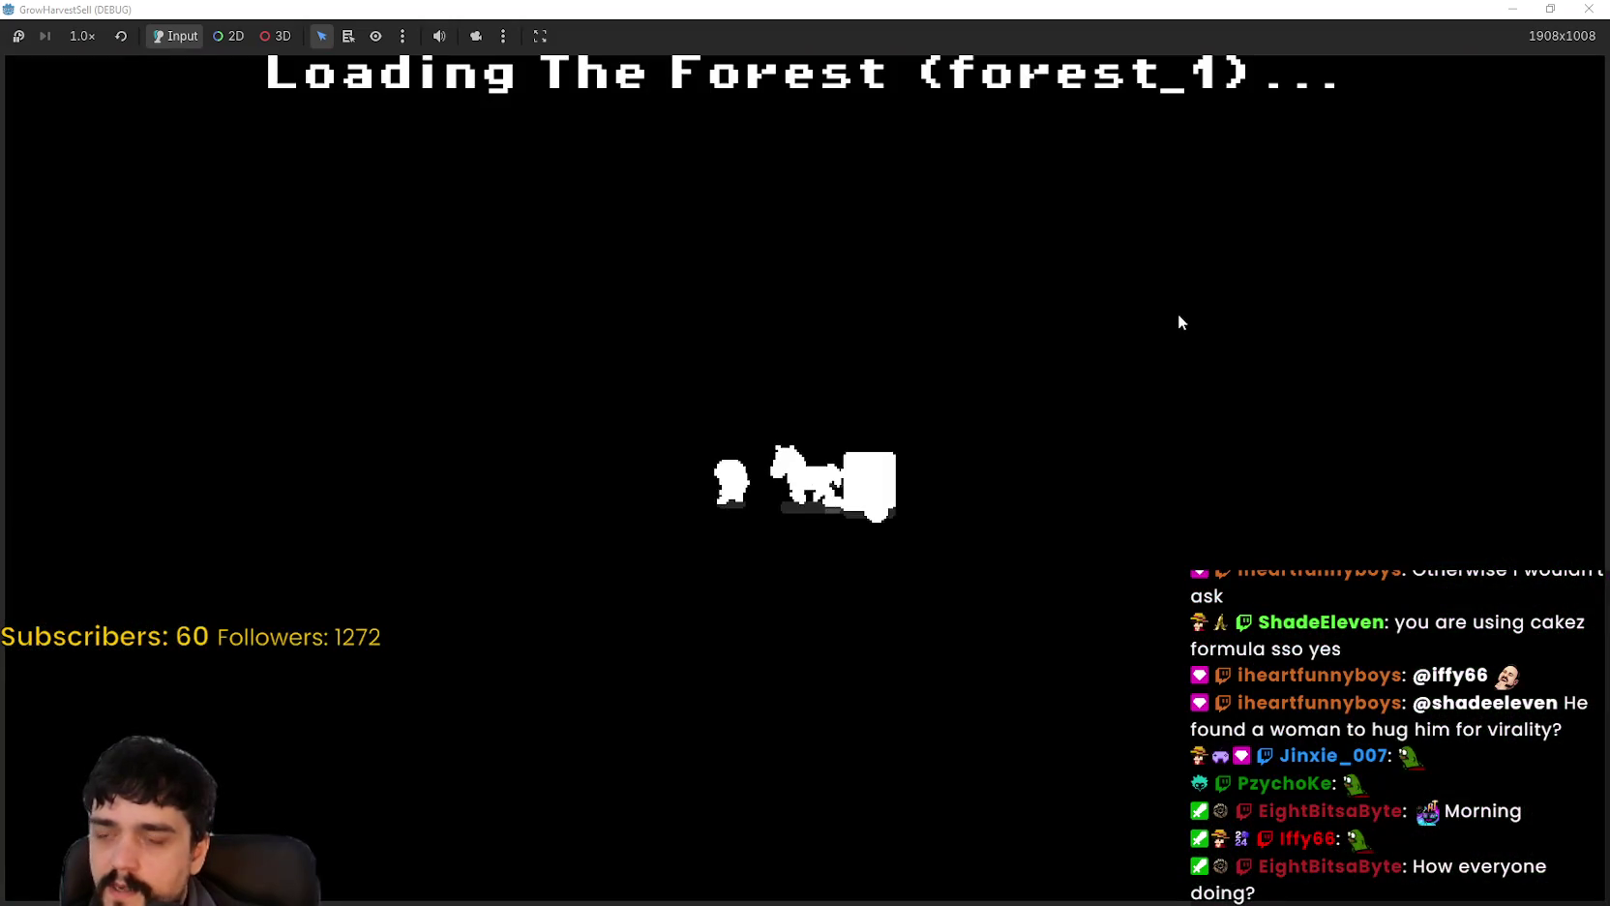
key("a")
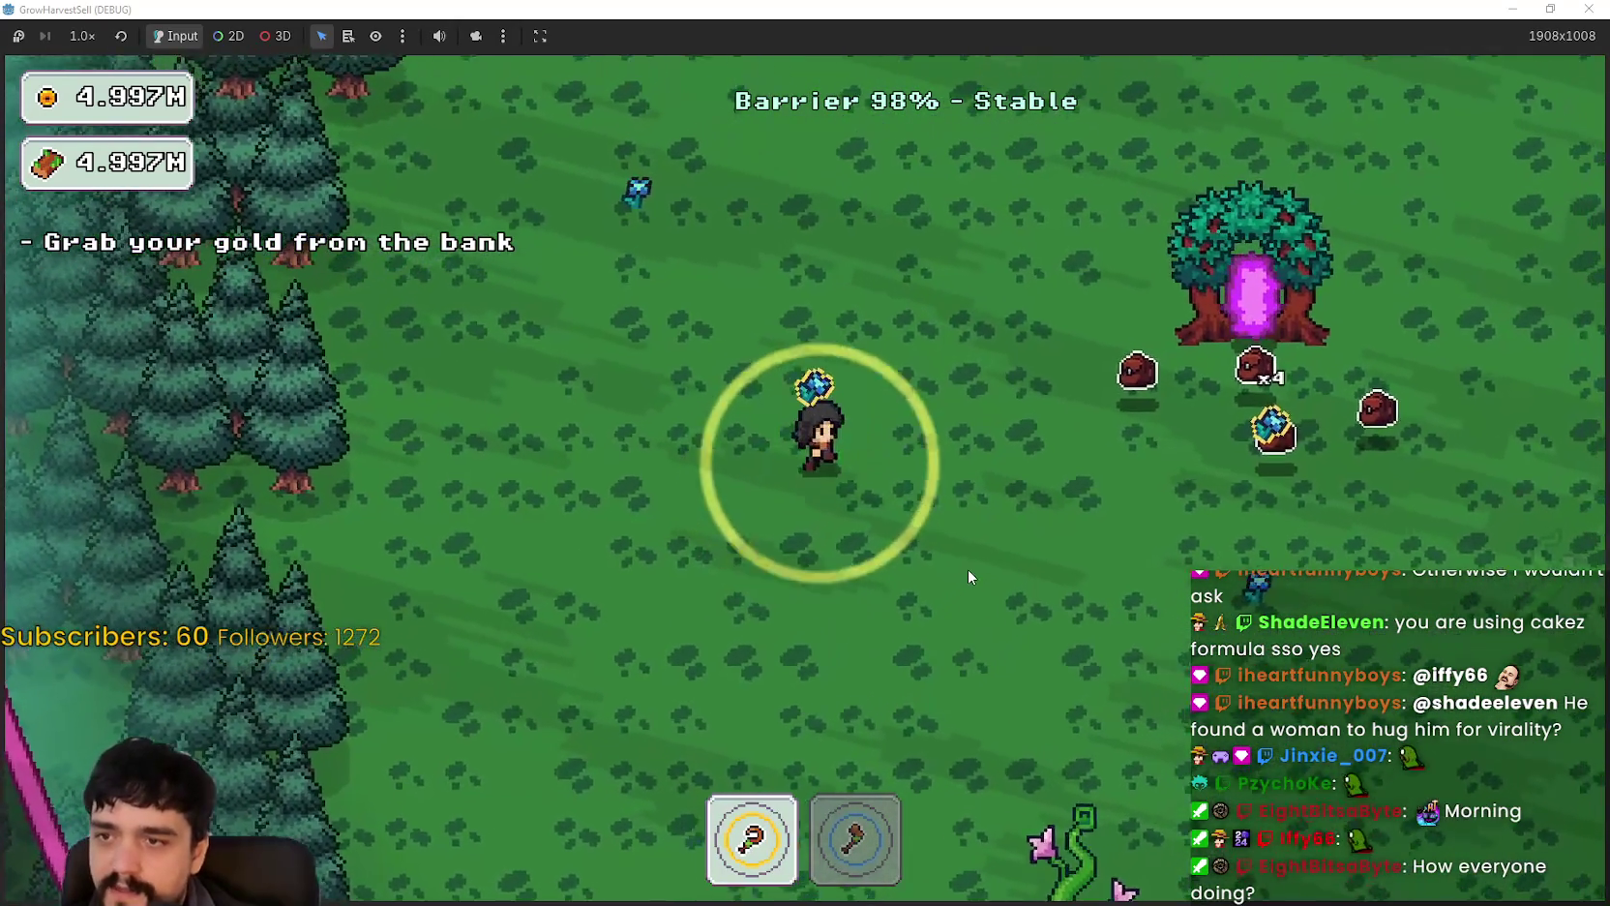
key("d")
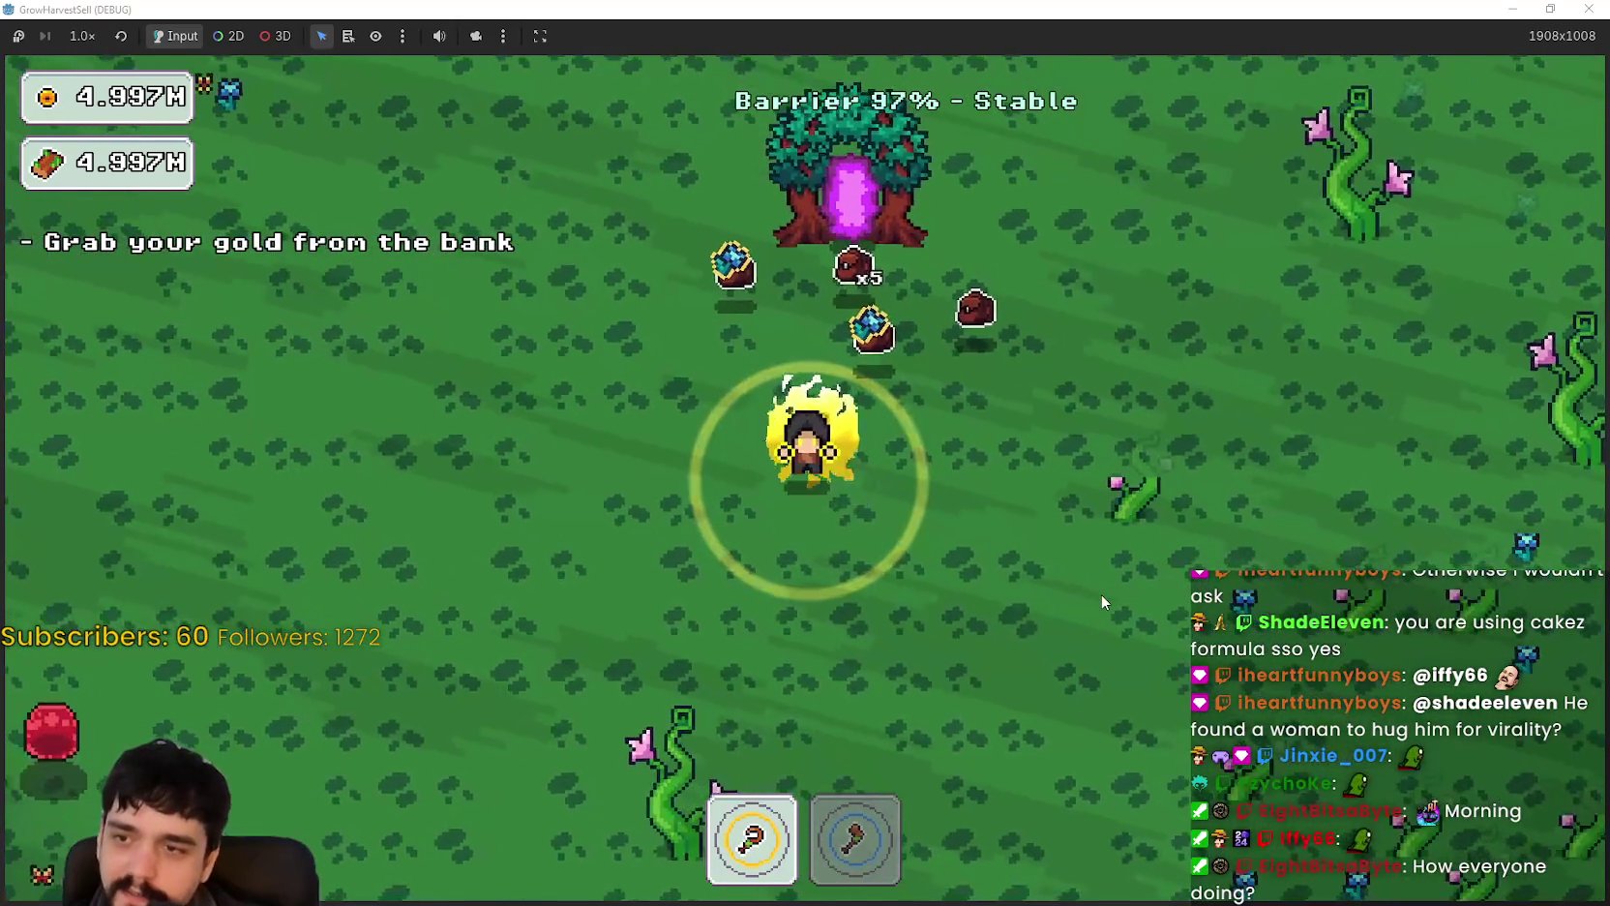
key("d")
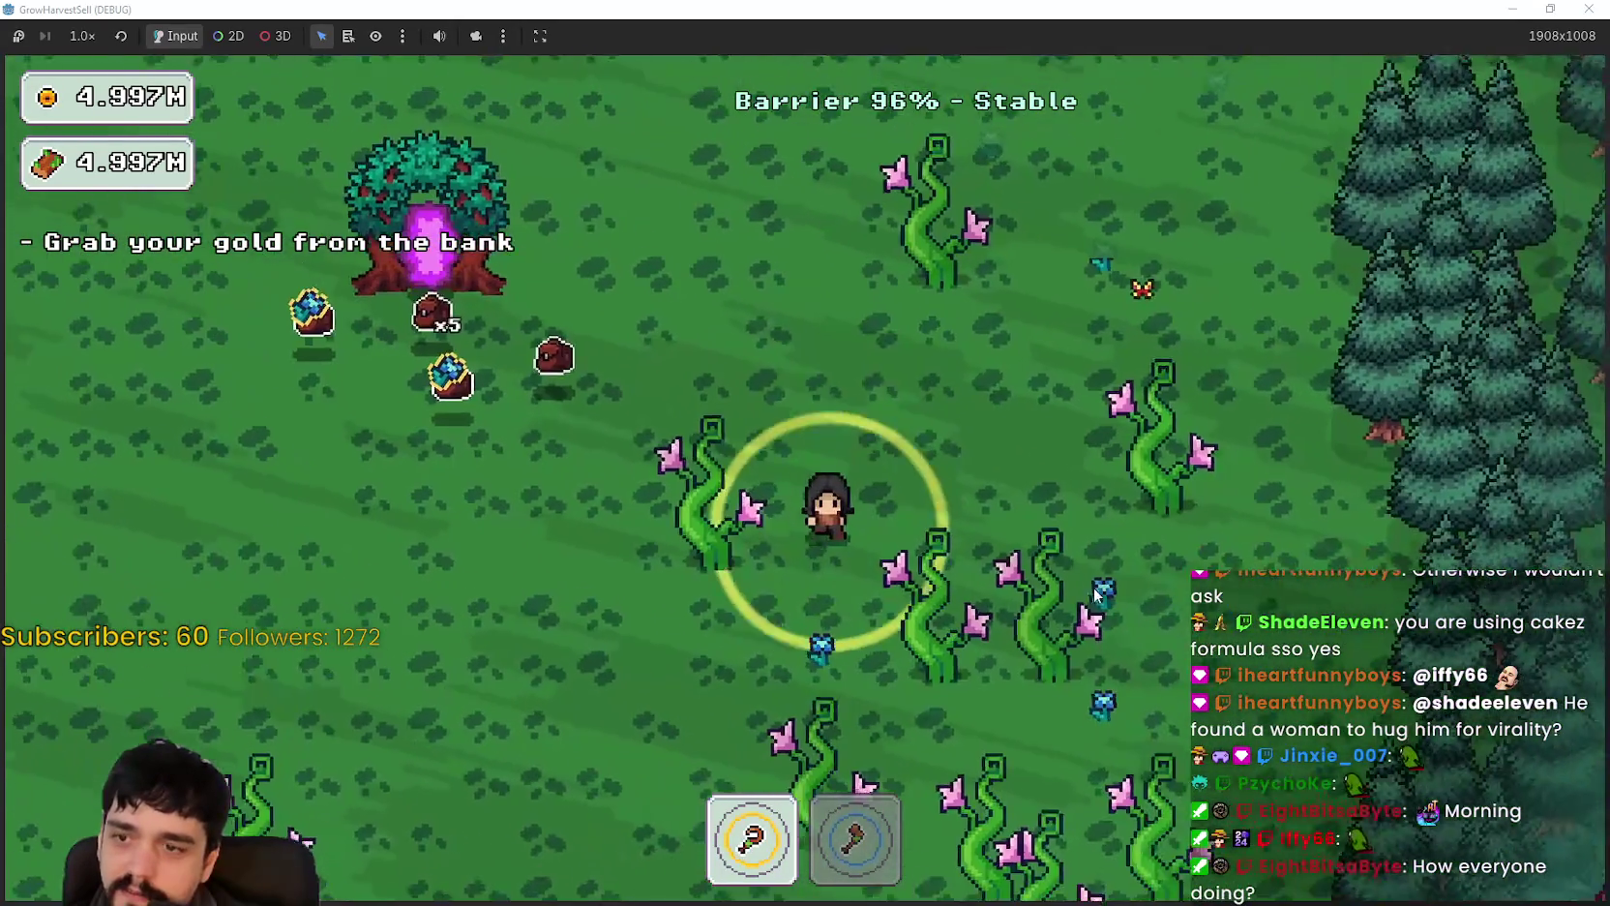
key("d")
key("s")
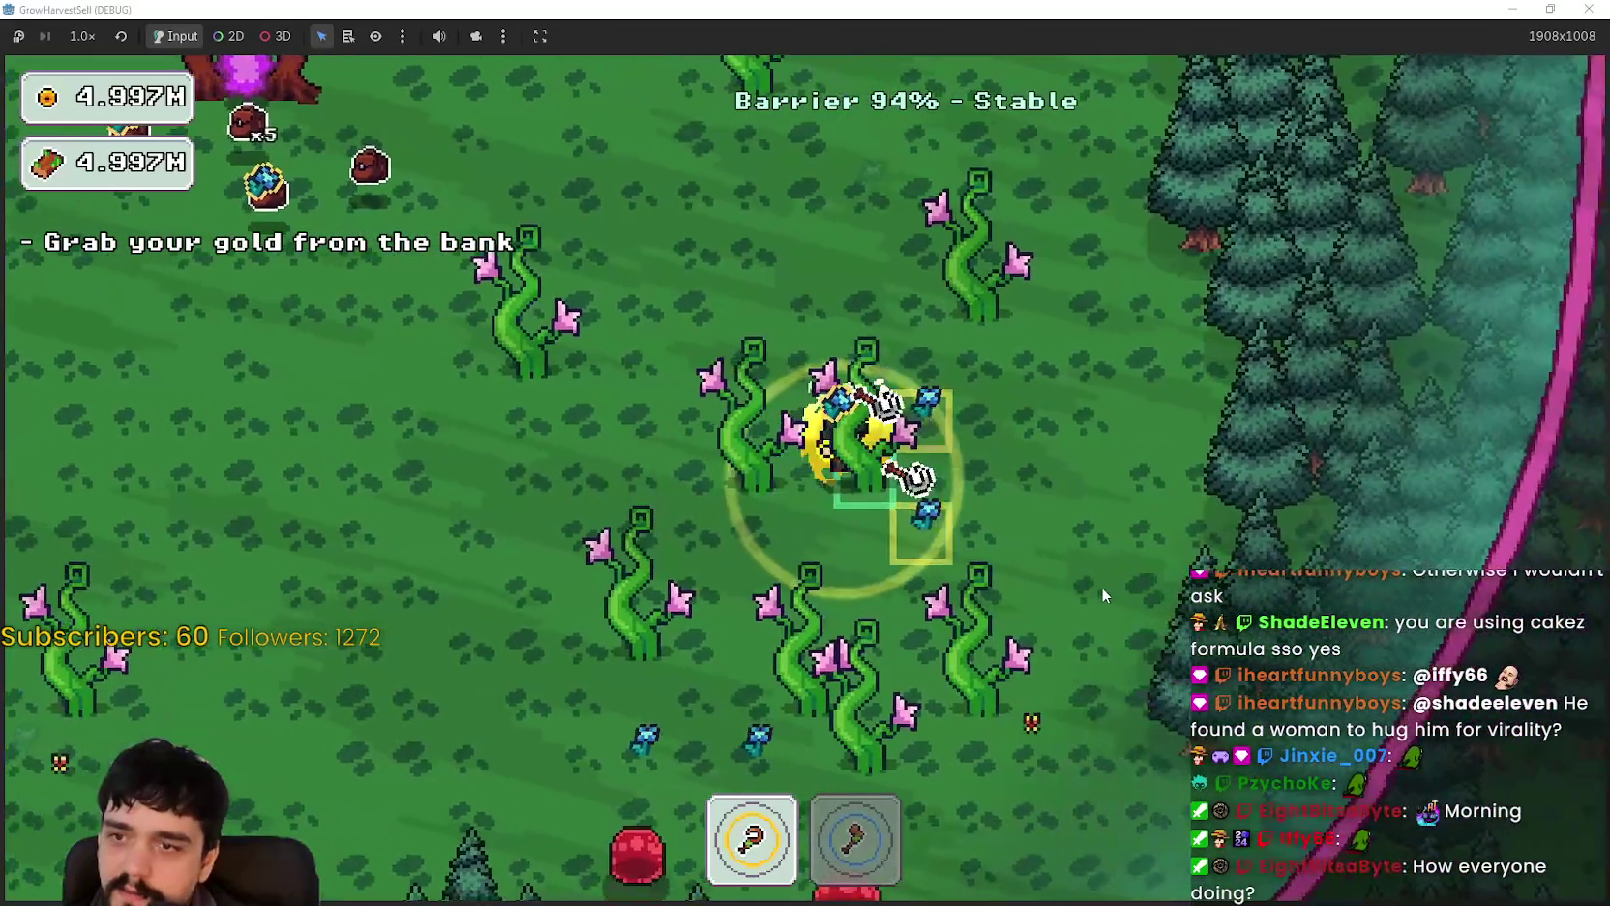
Step: Roam between the portal tree and the slimes, harvesting the vine patch repeatedly
key("w")
key("a")
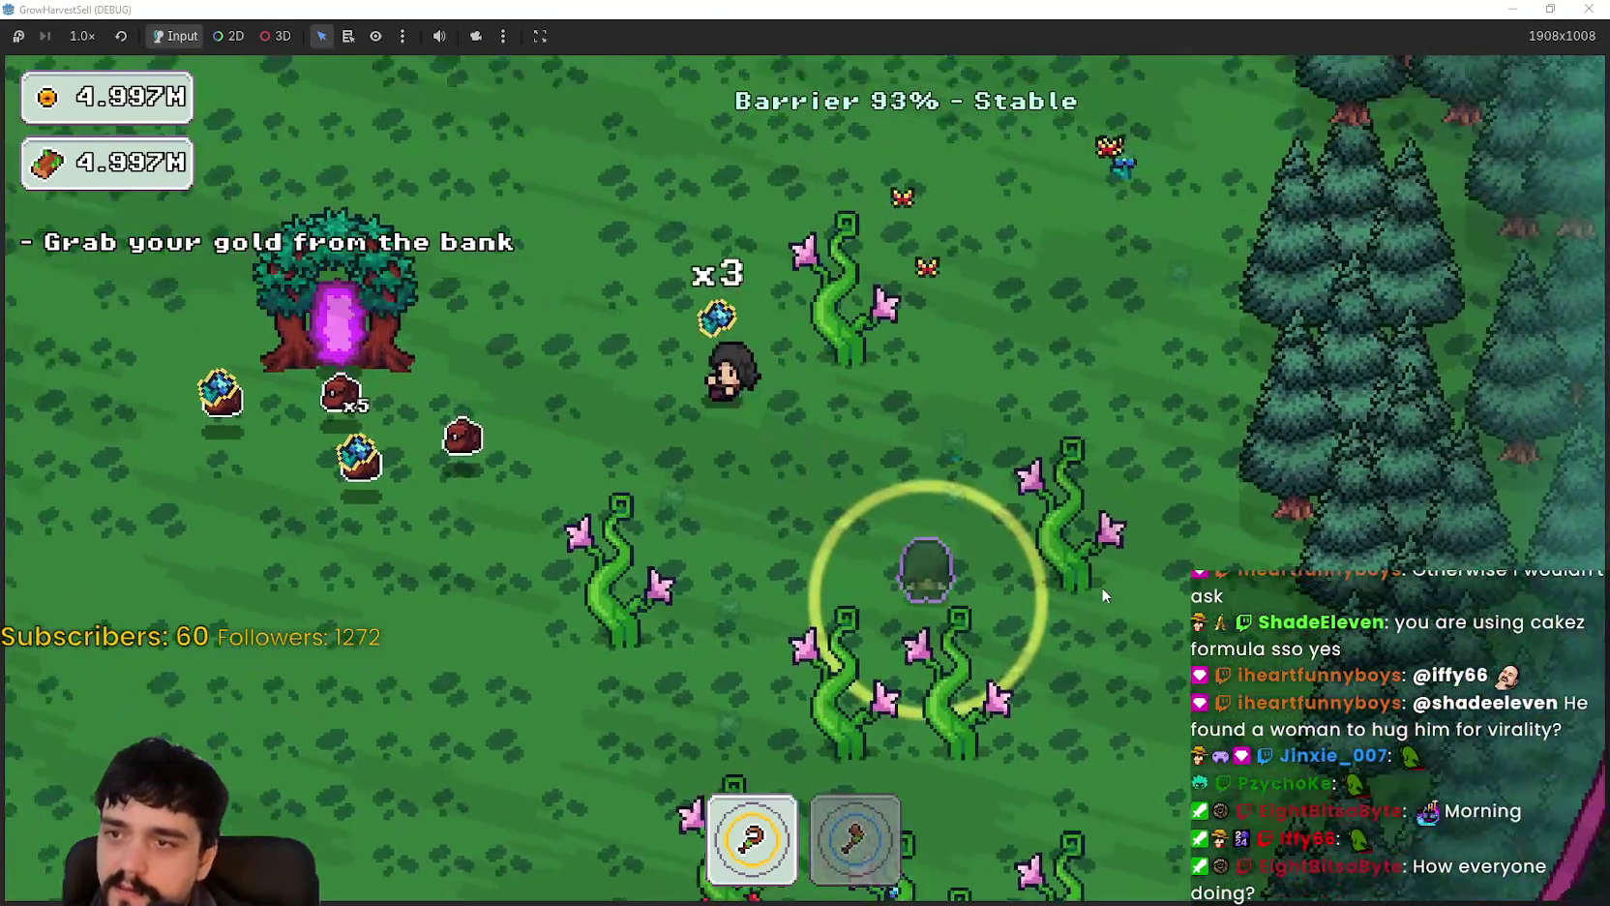
key("w")
key("a")
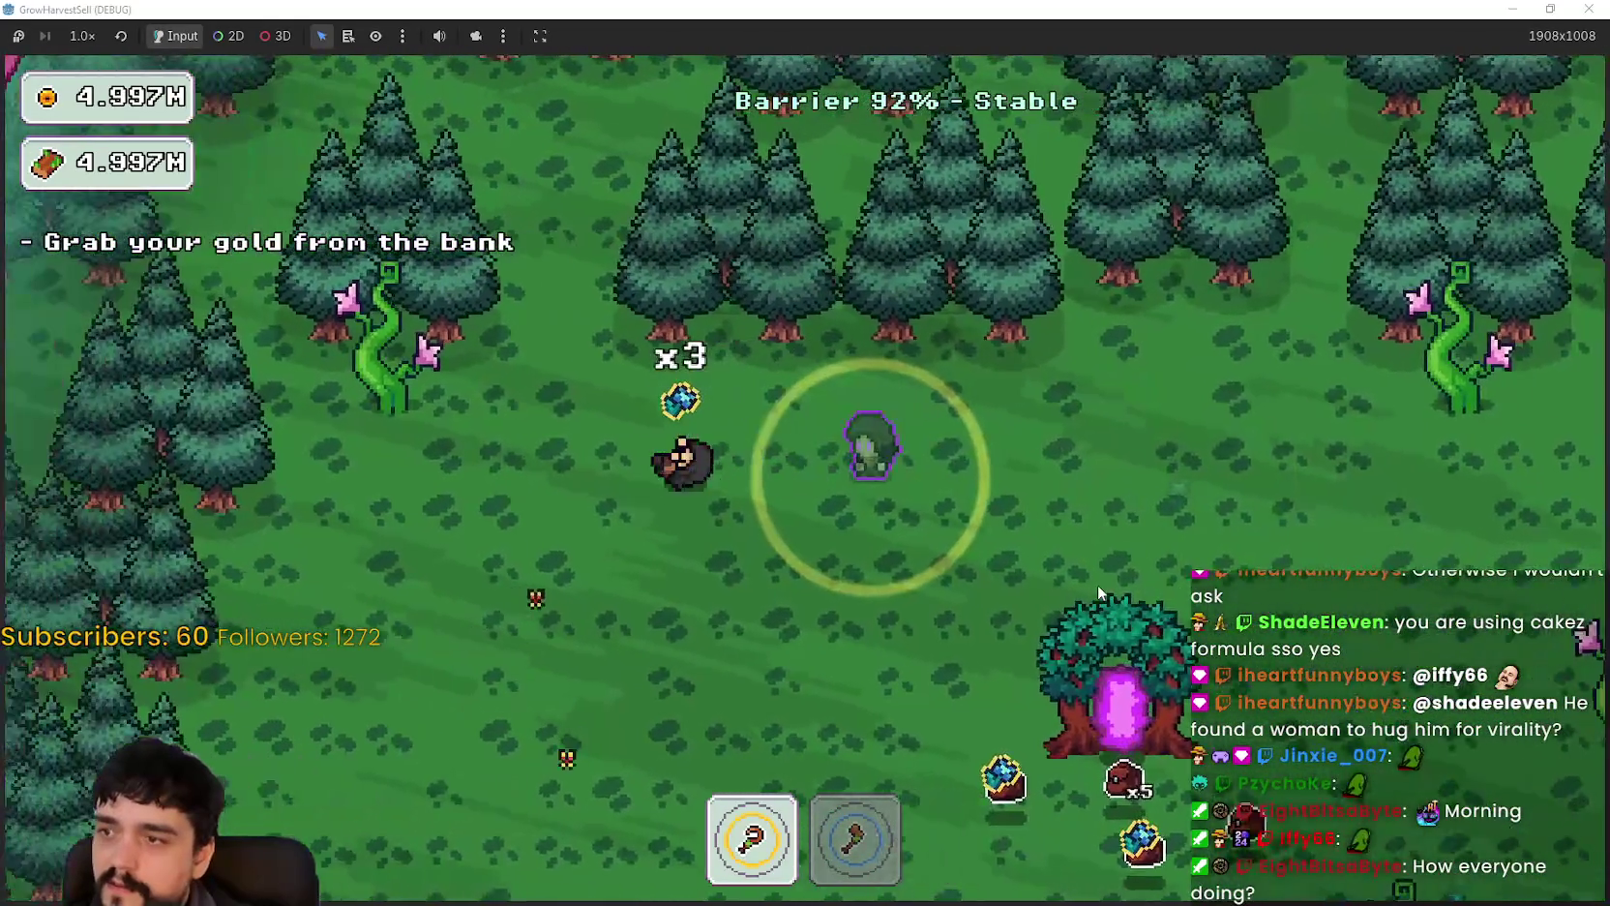
key("a")
key("s")
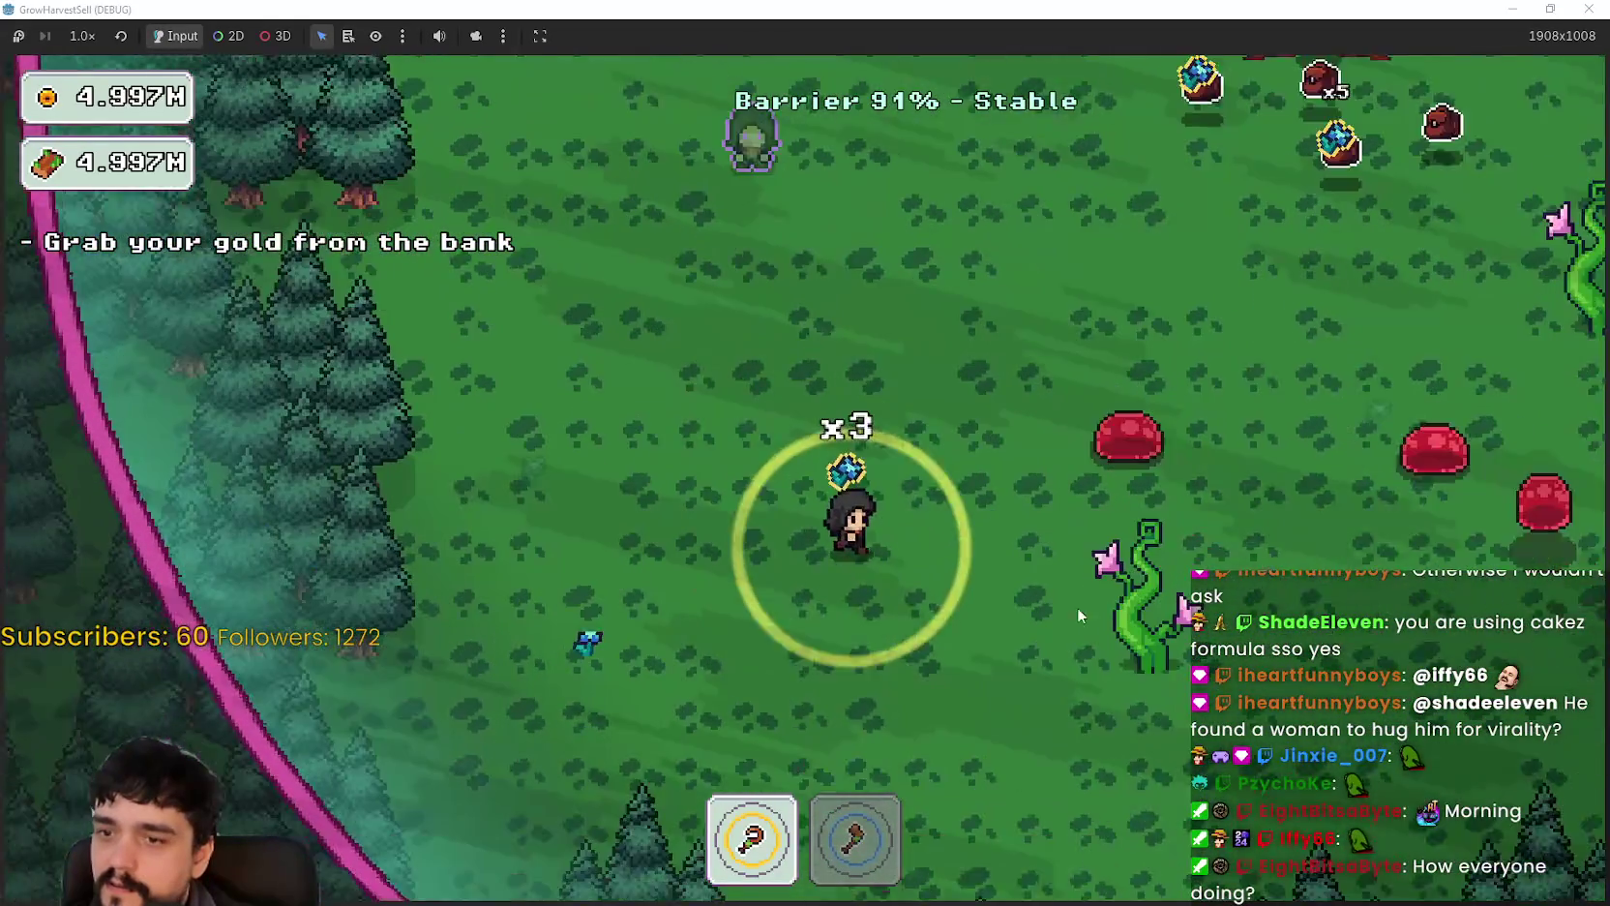
key("s")
key("d")
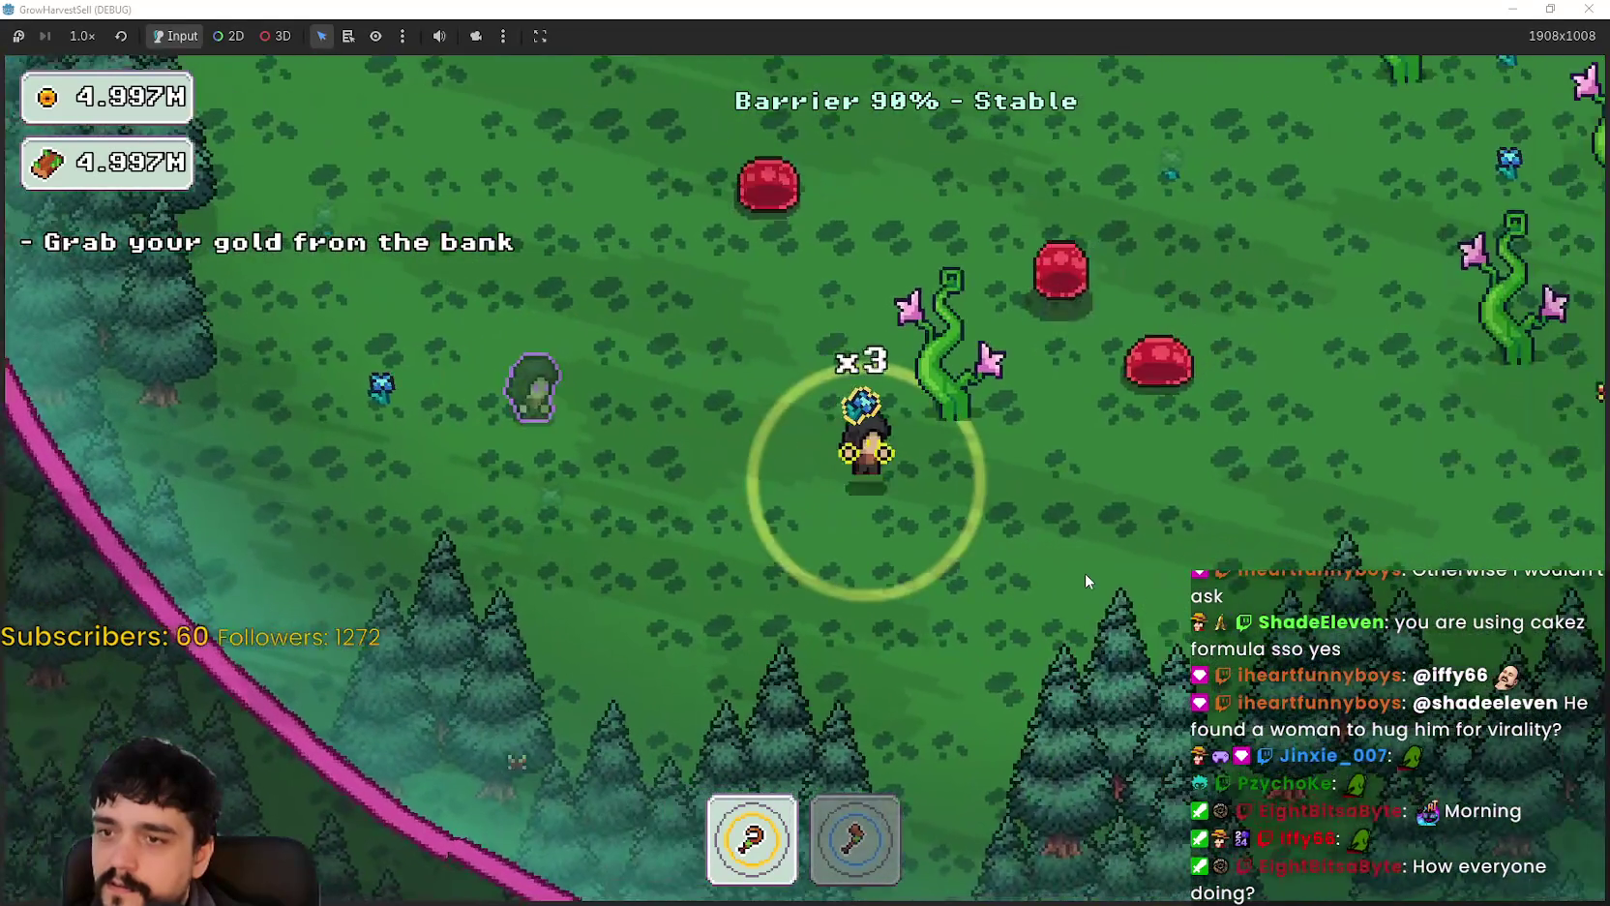
key("d")
key("s")
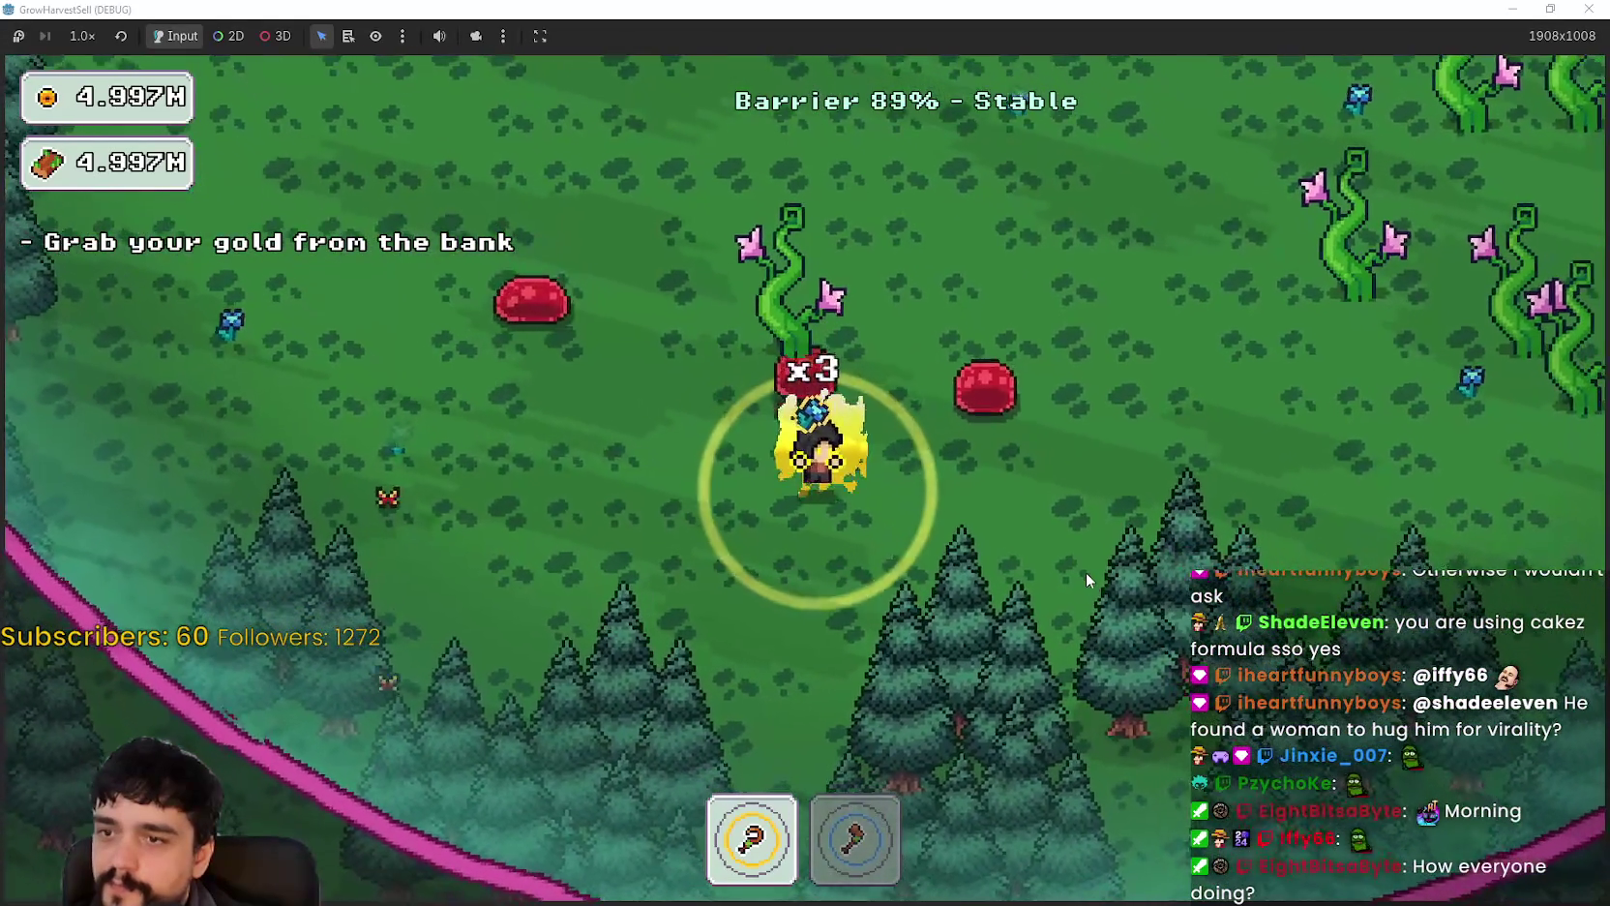
key("d")
key("w")
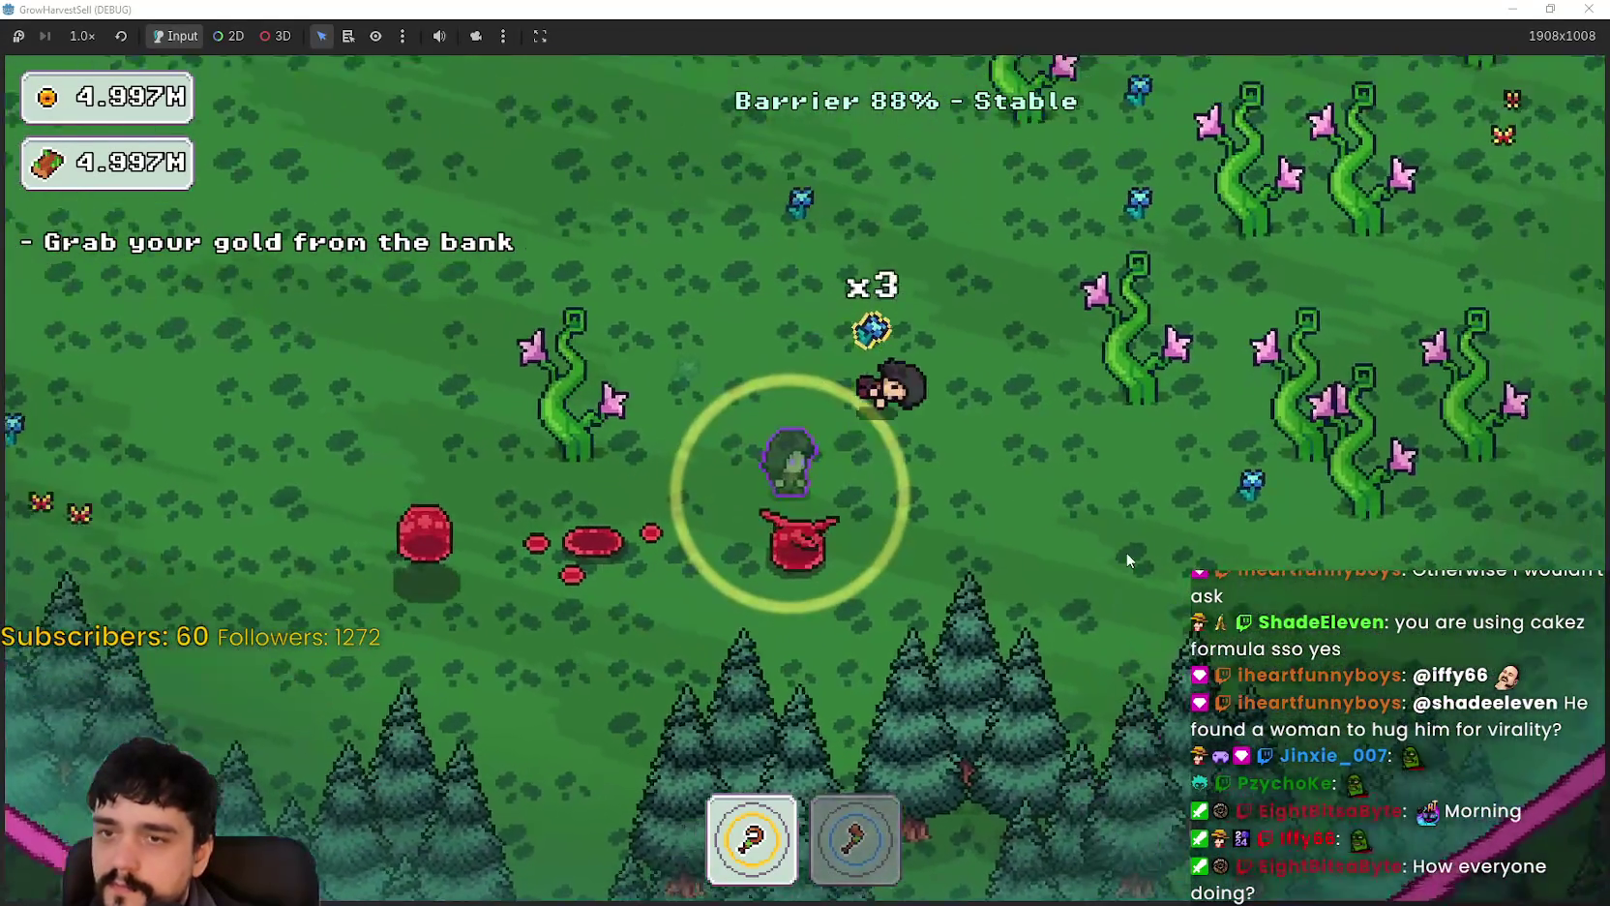
key("w")
key("d")
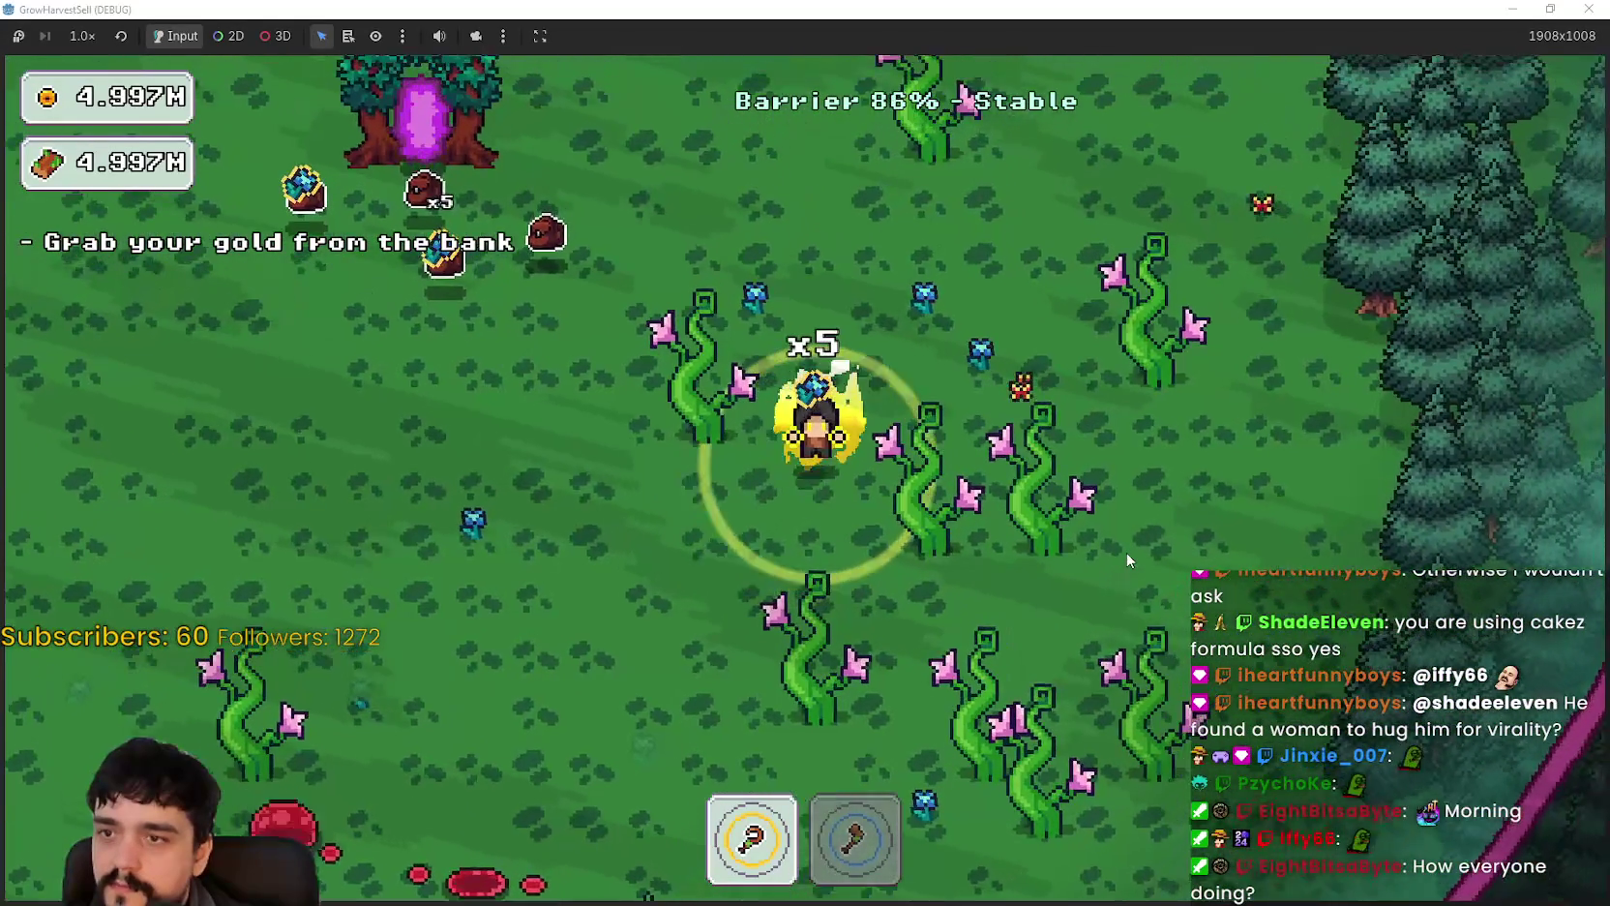
key("d")
key("w")
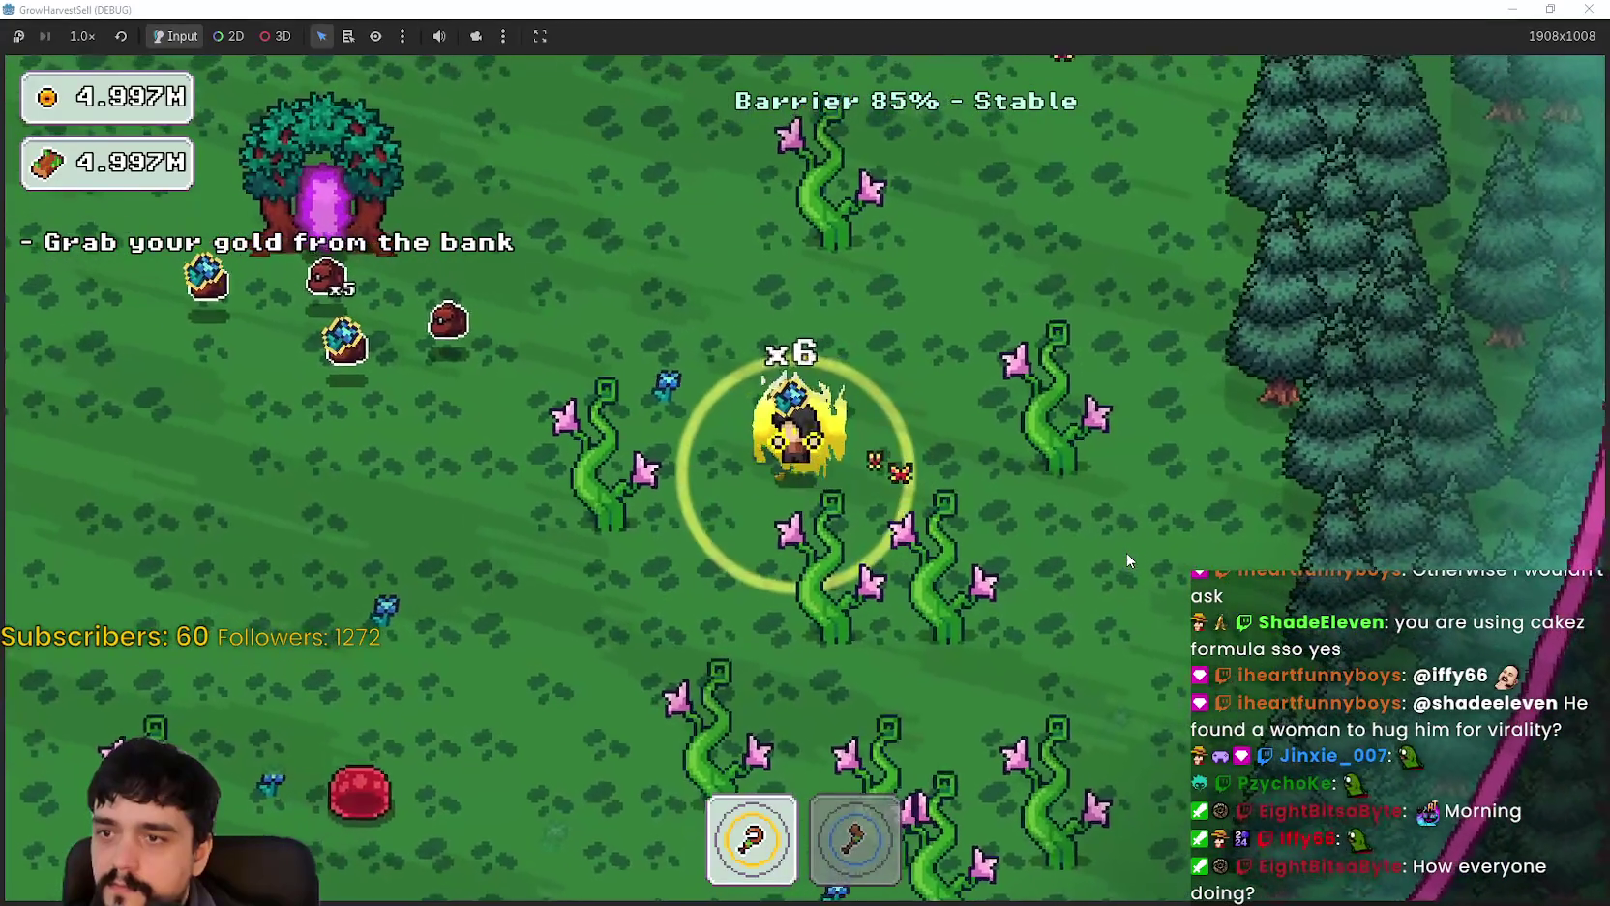
key("a")
key("w")
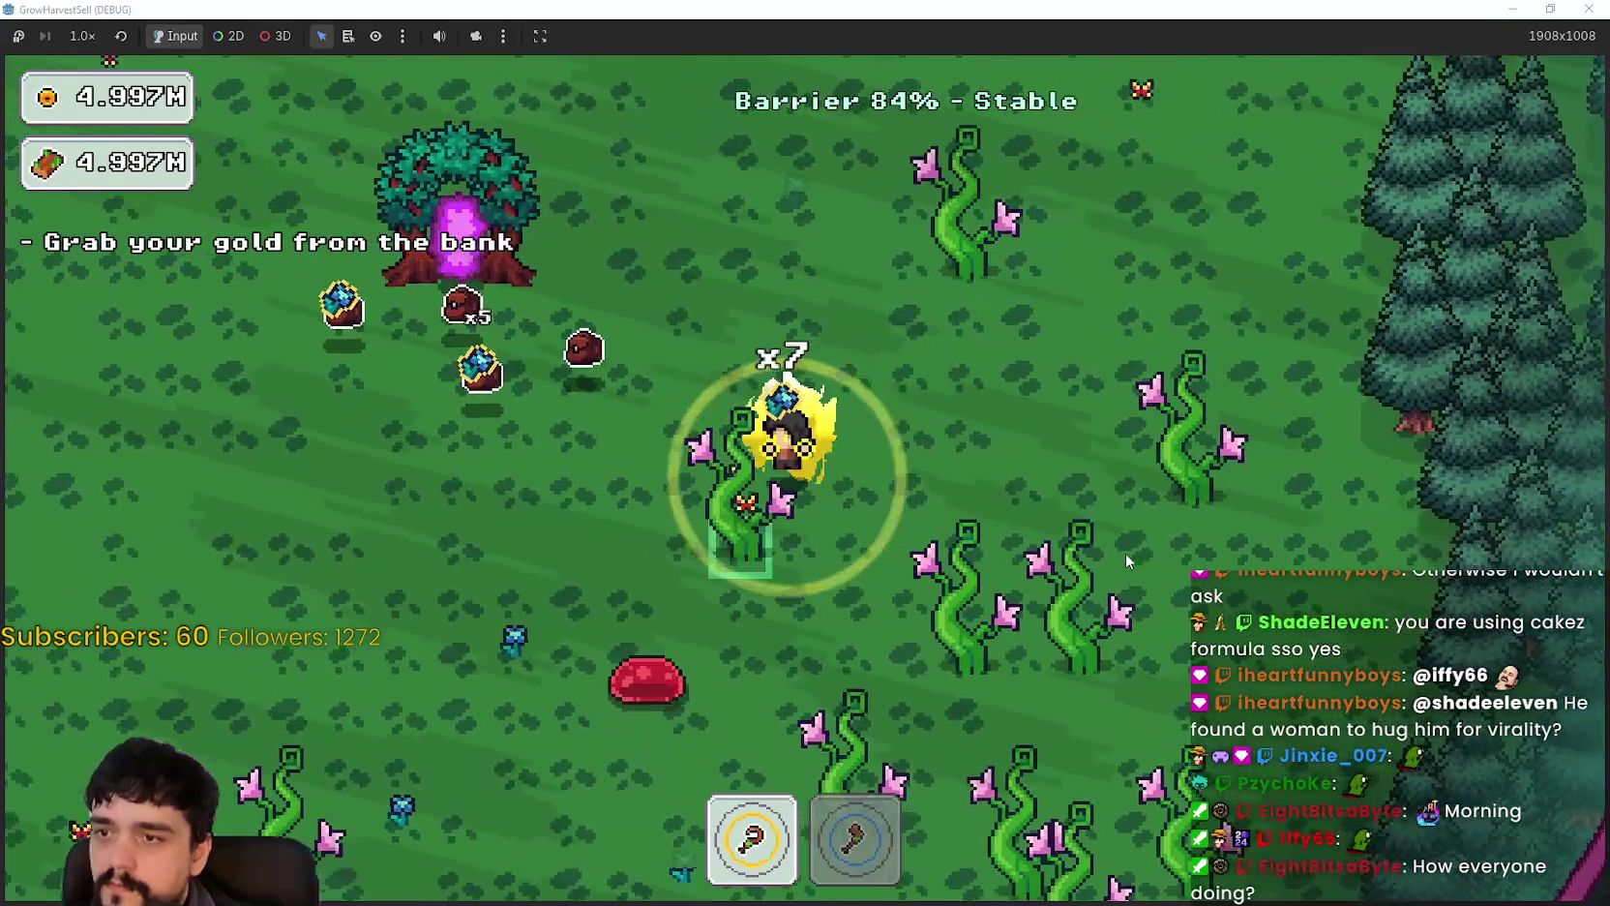
key("a")
key("s")
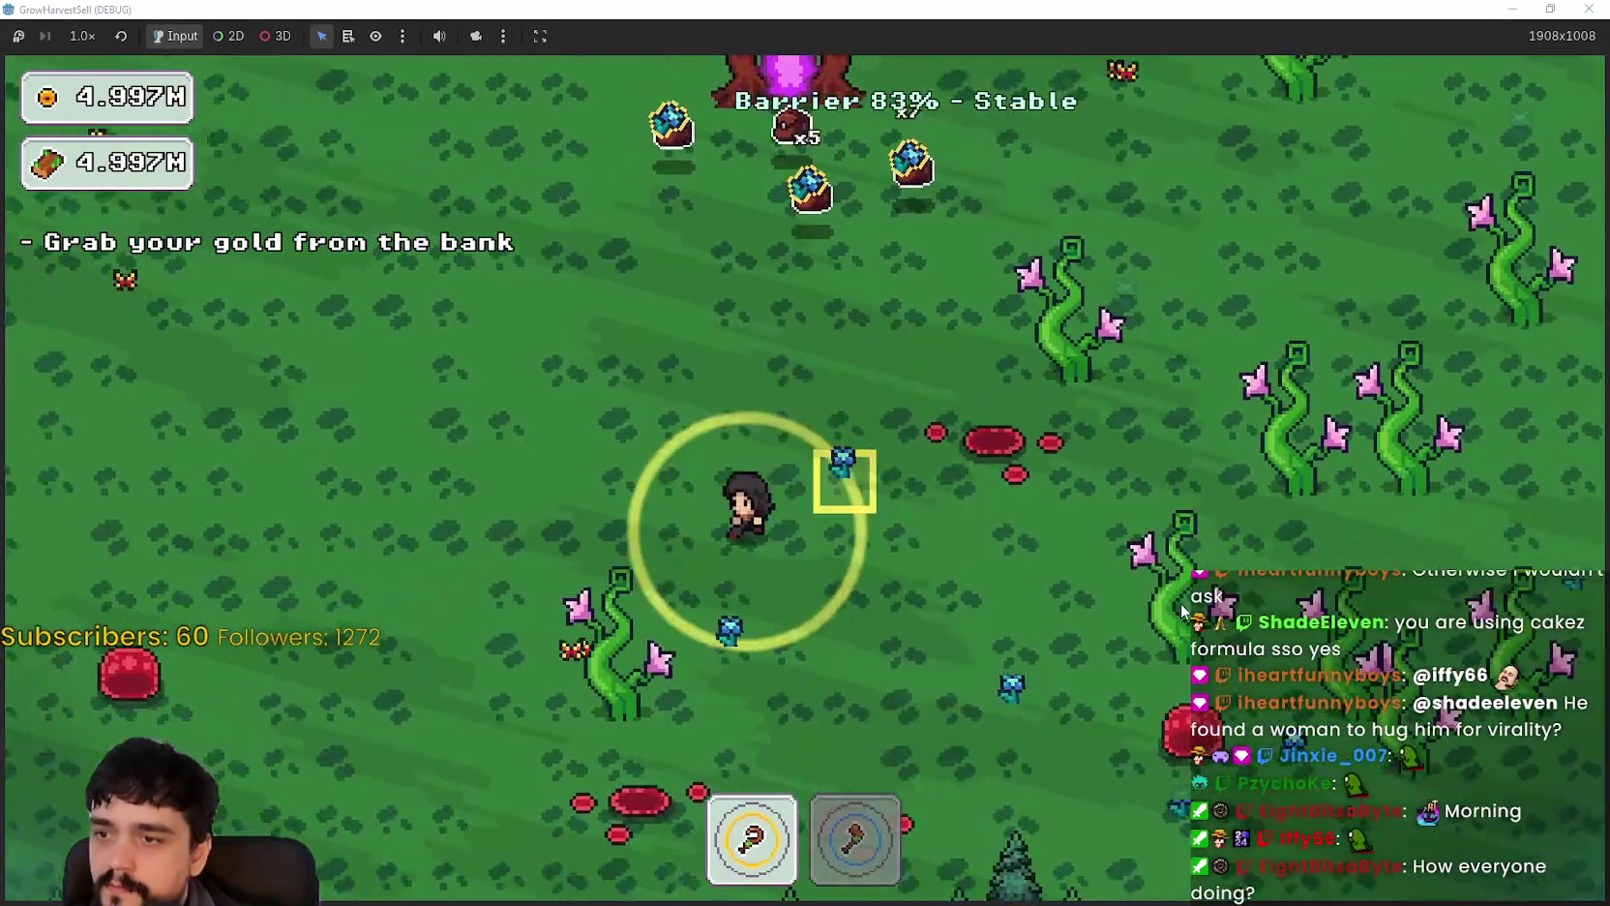
key("s")
key("d")
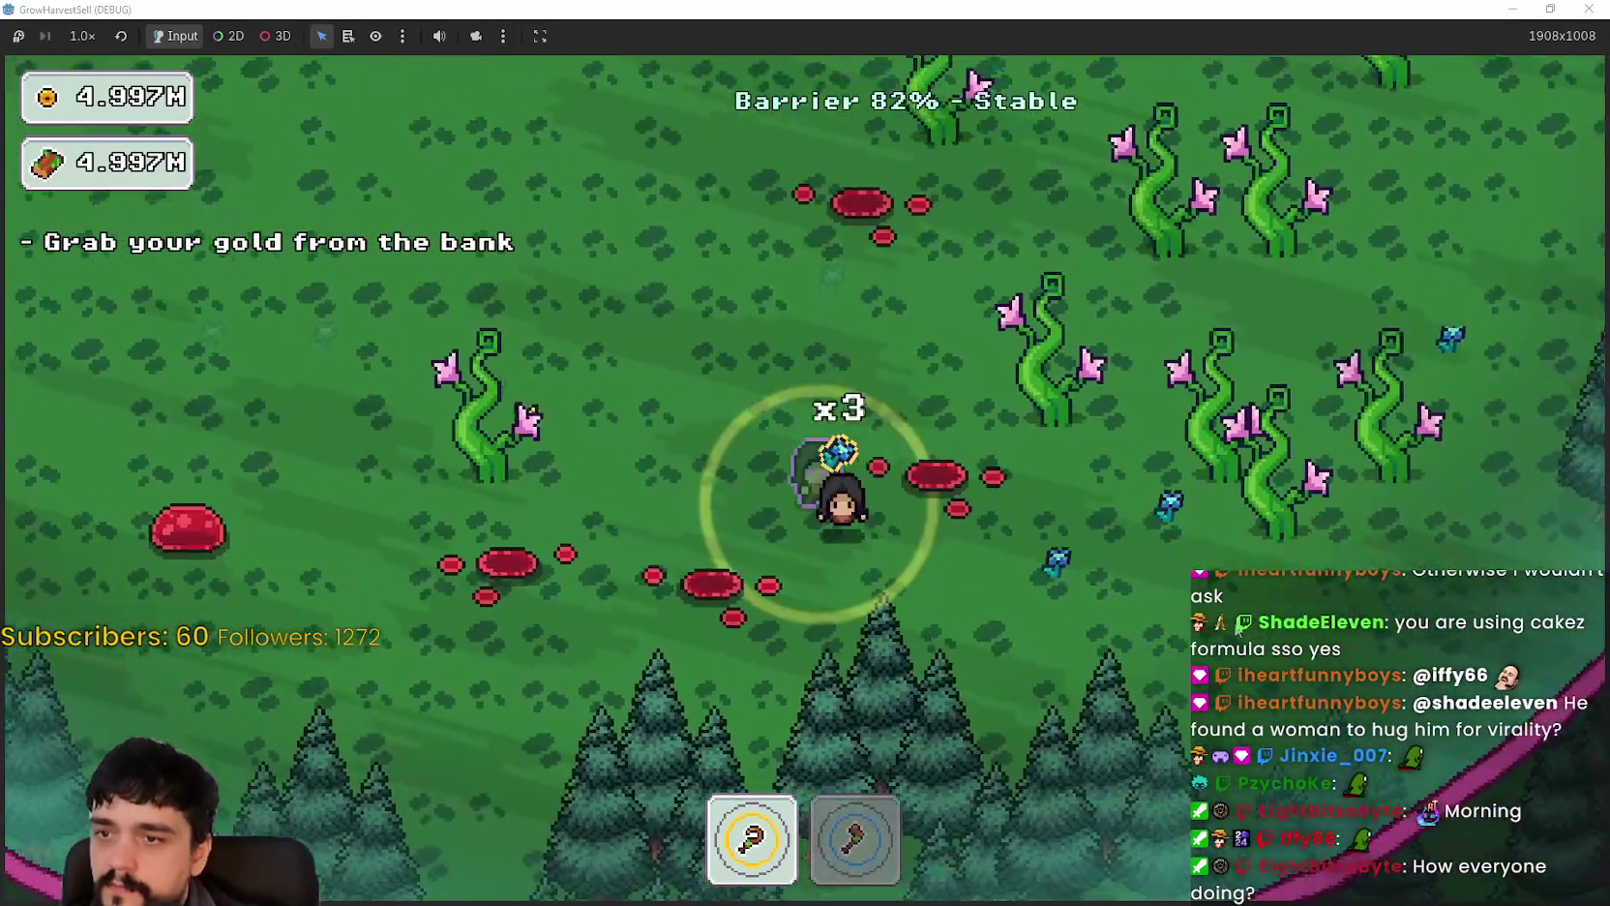
key("d")
key("w")
key("a")
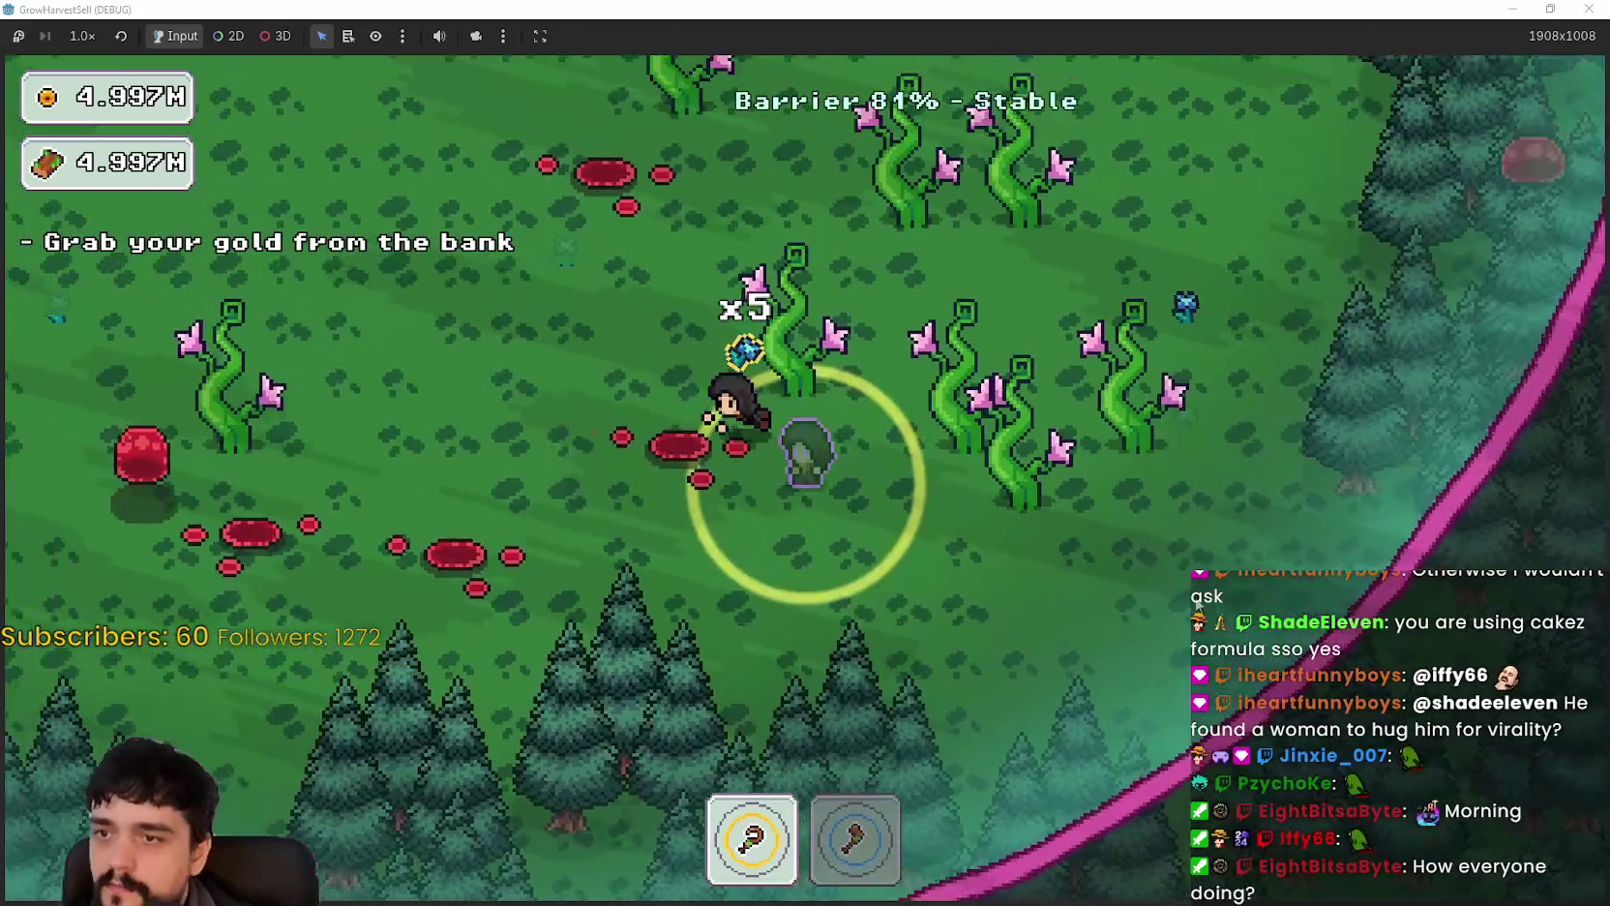
key("w")
key("a")
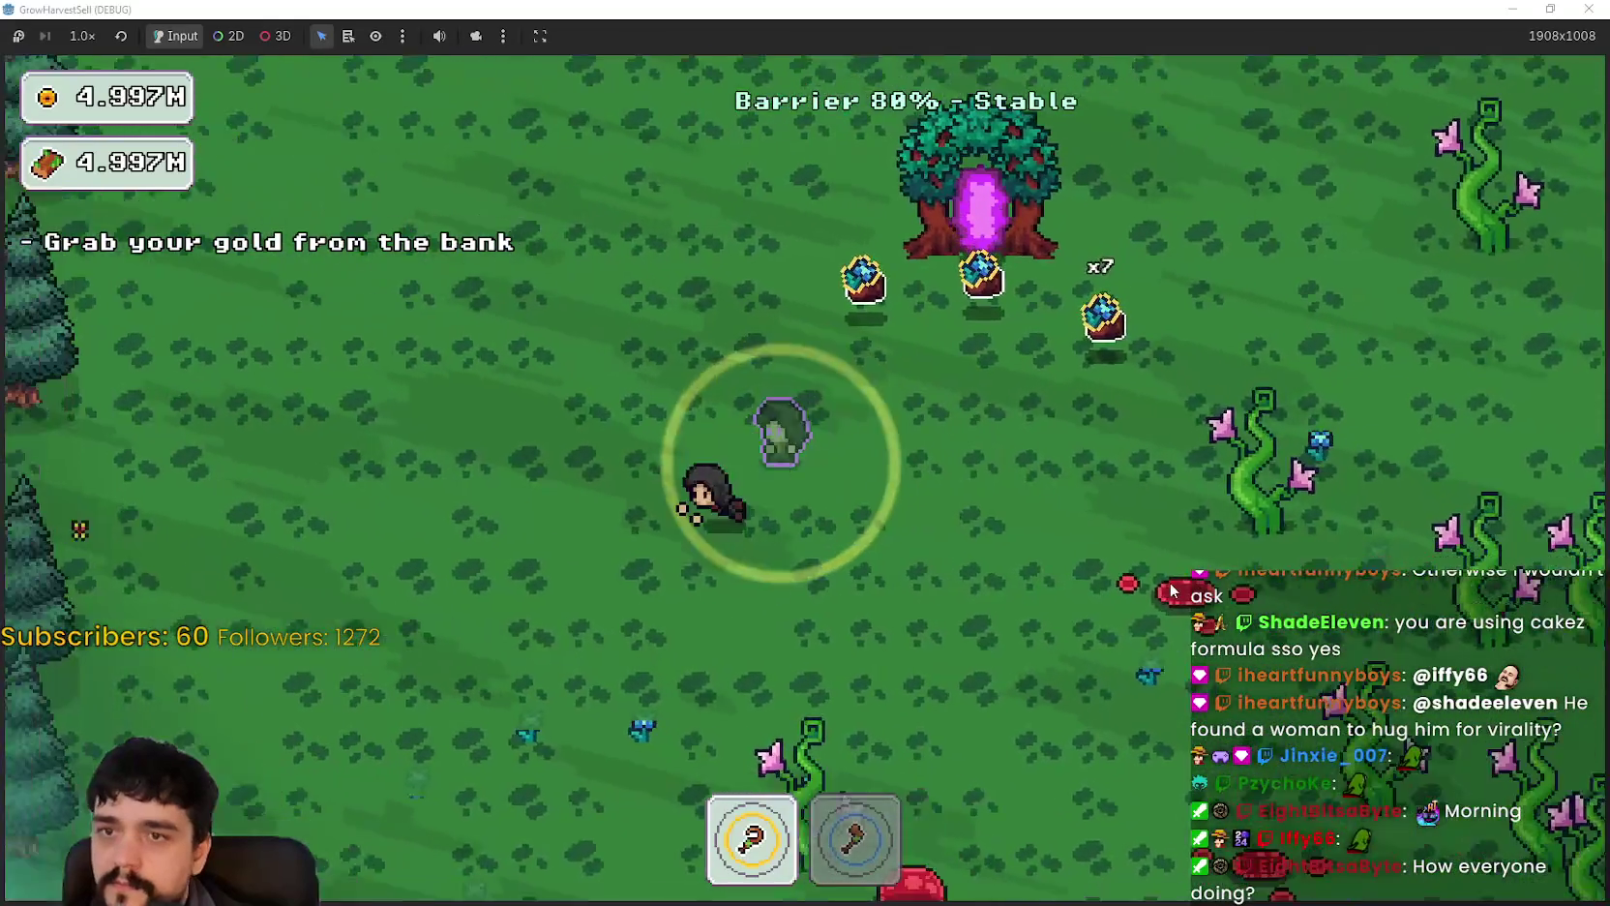
key("s")
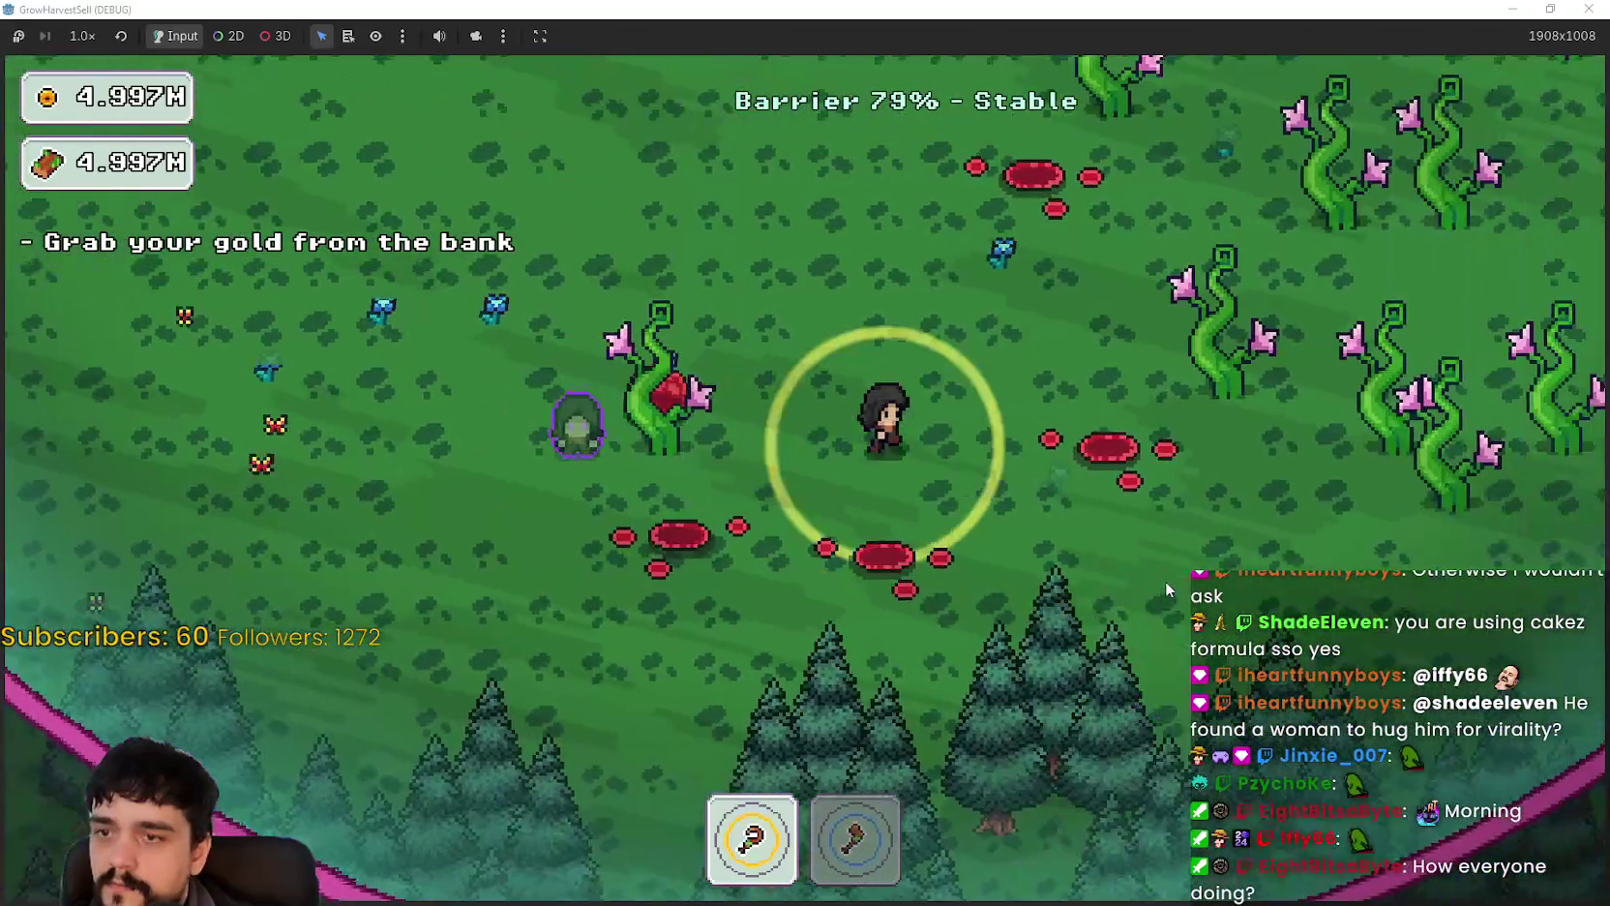
key("w")
key("d")
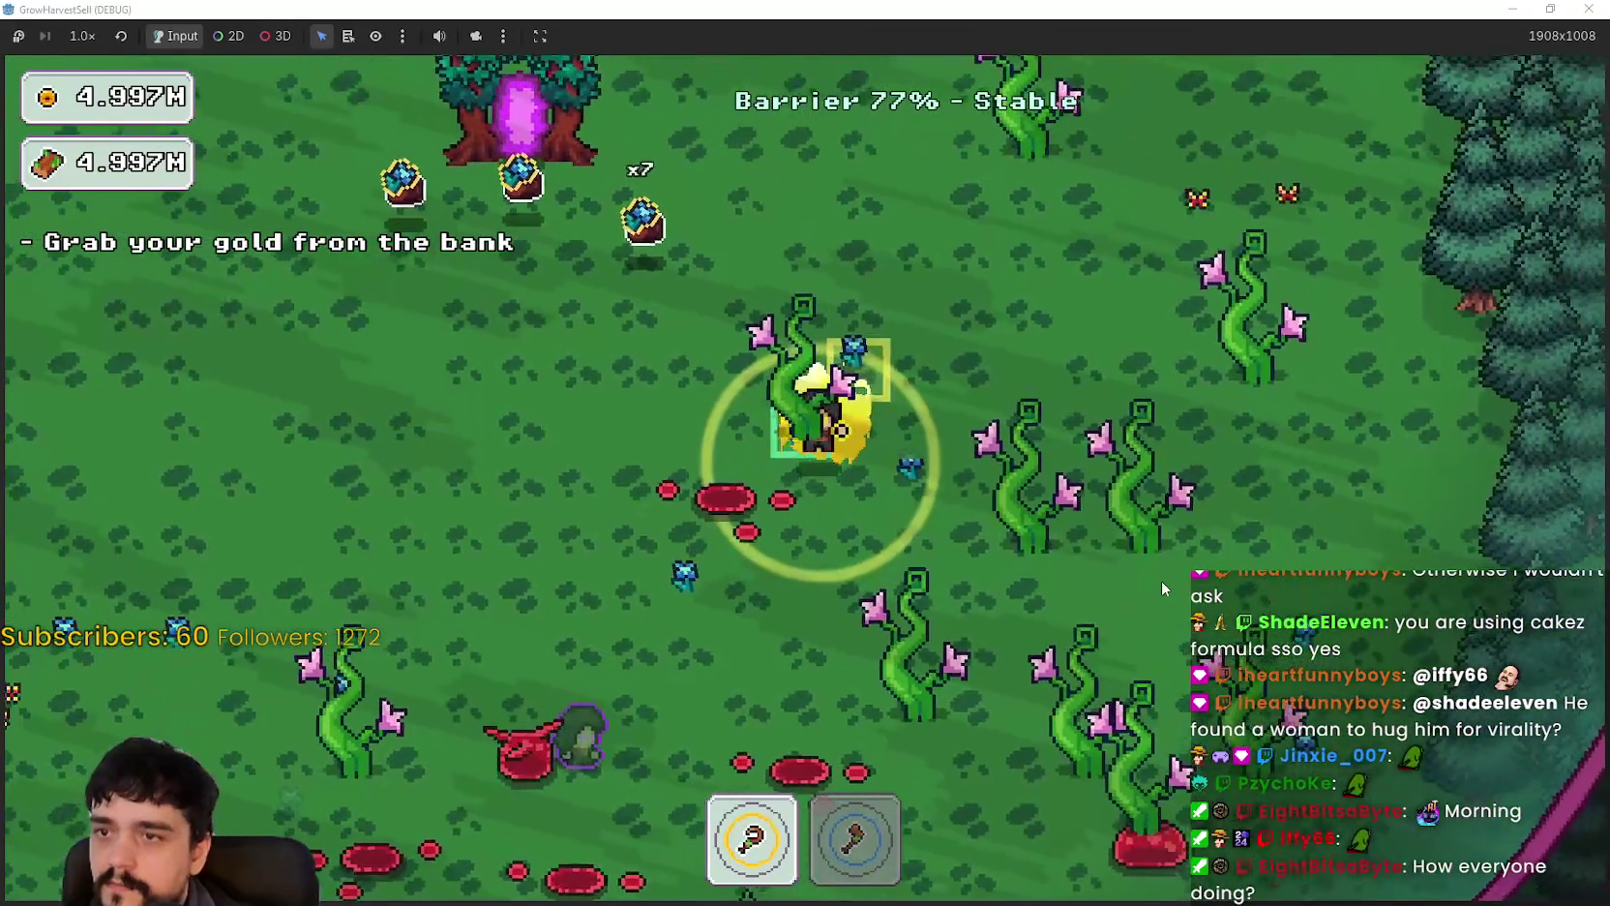
key("s")
key("a")
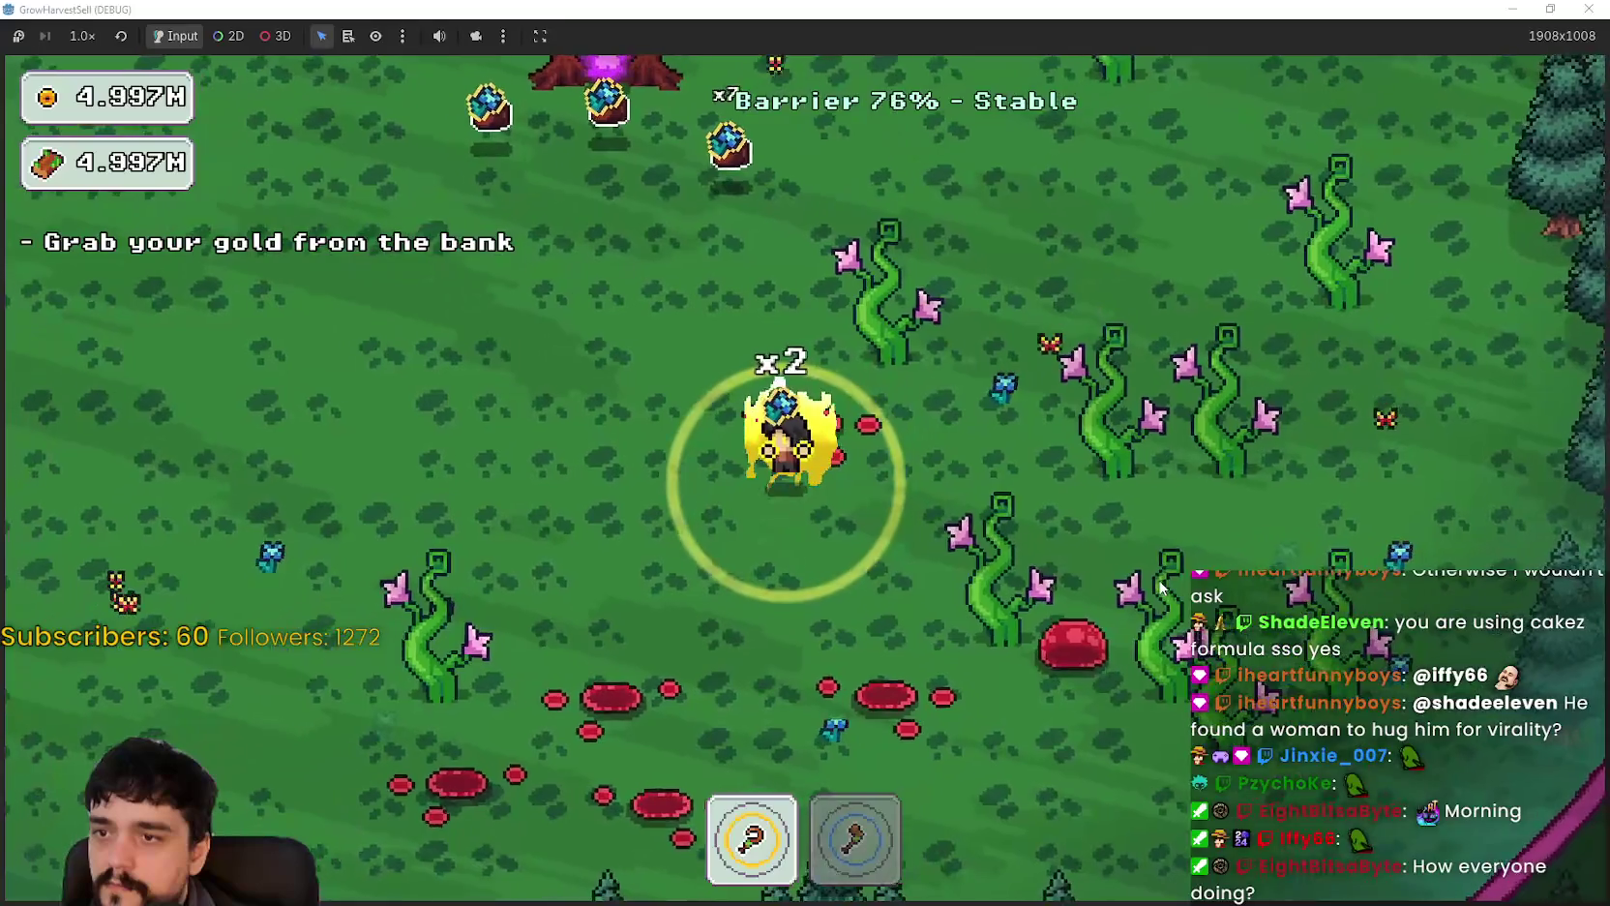
key("w")
key("d")
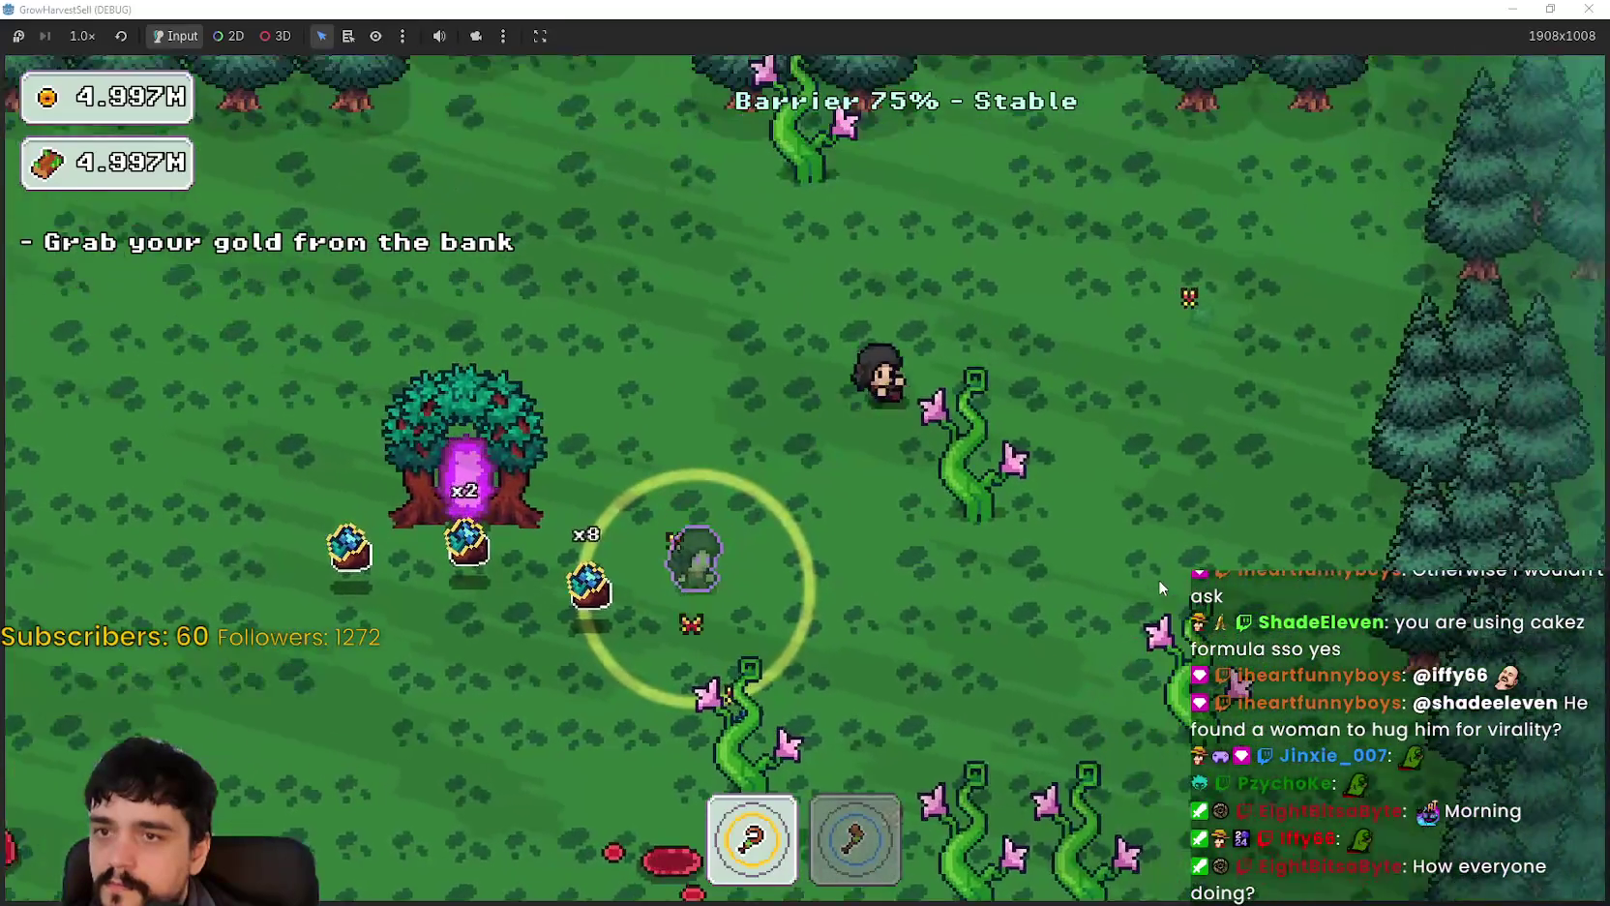
Step: Steer the character through the plant patch and around the bank tree, harvesting as it goes
key("w")
key("d")
key("a")
key("s")
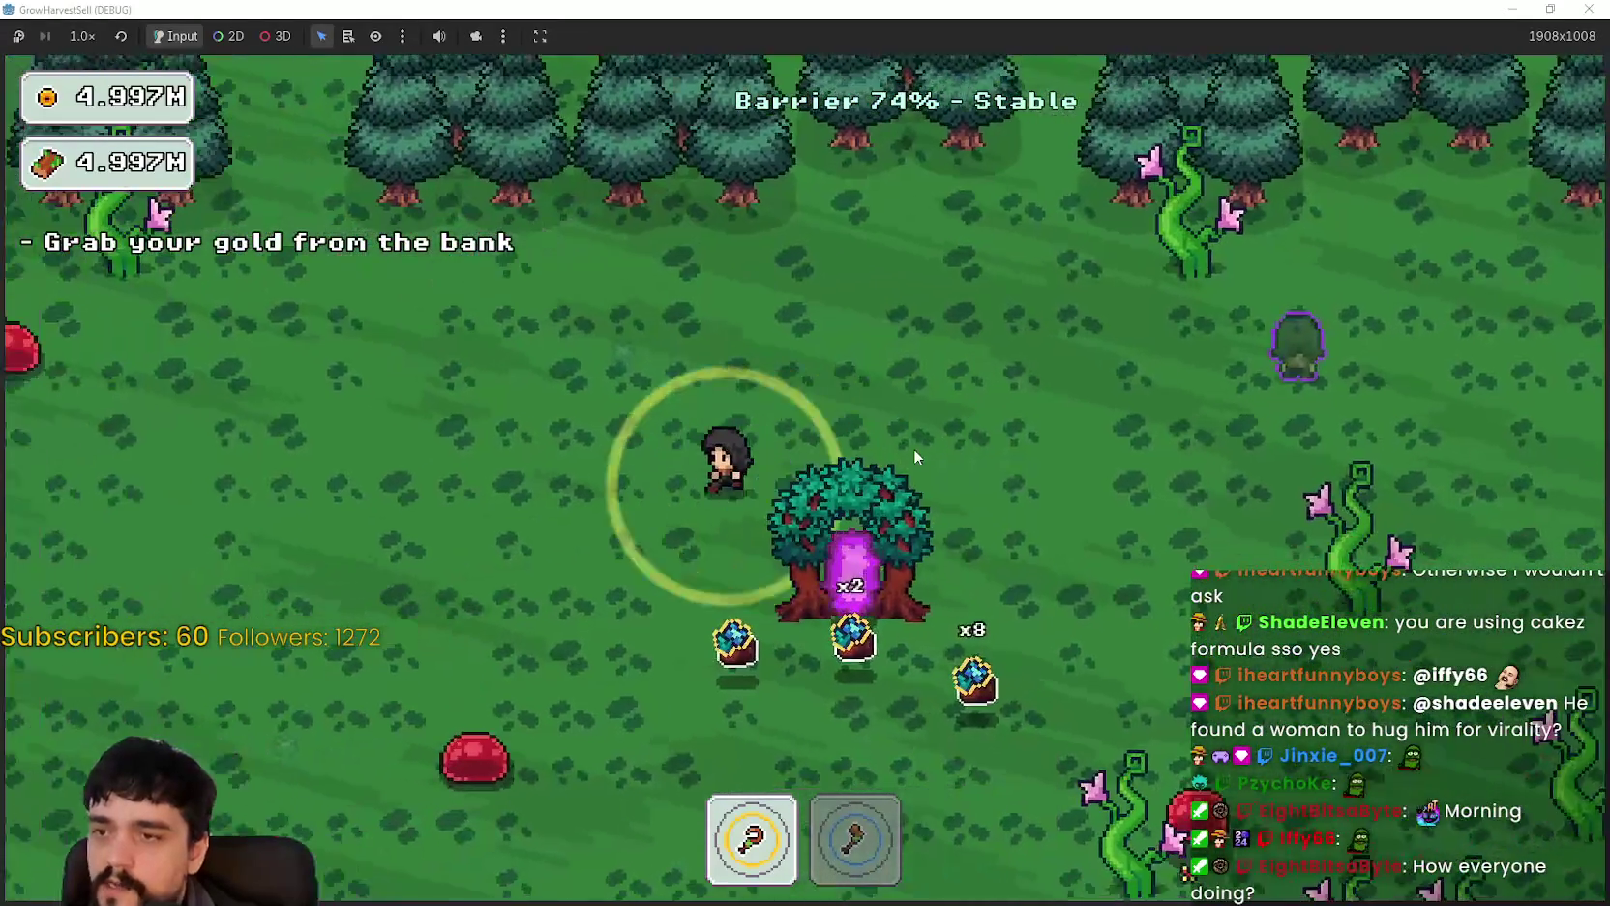
key("a")
key("s")
key("d")
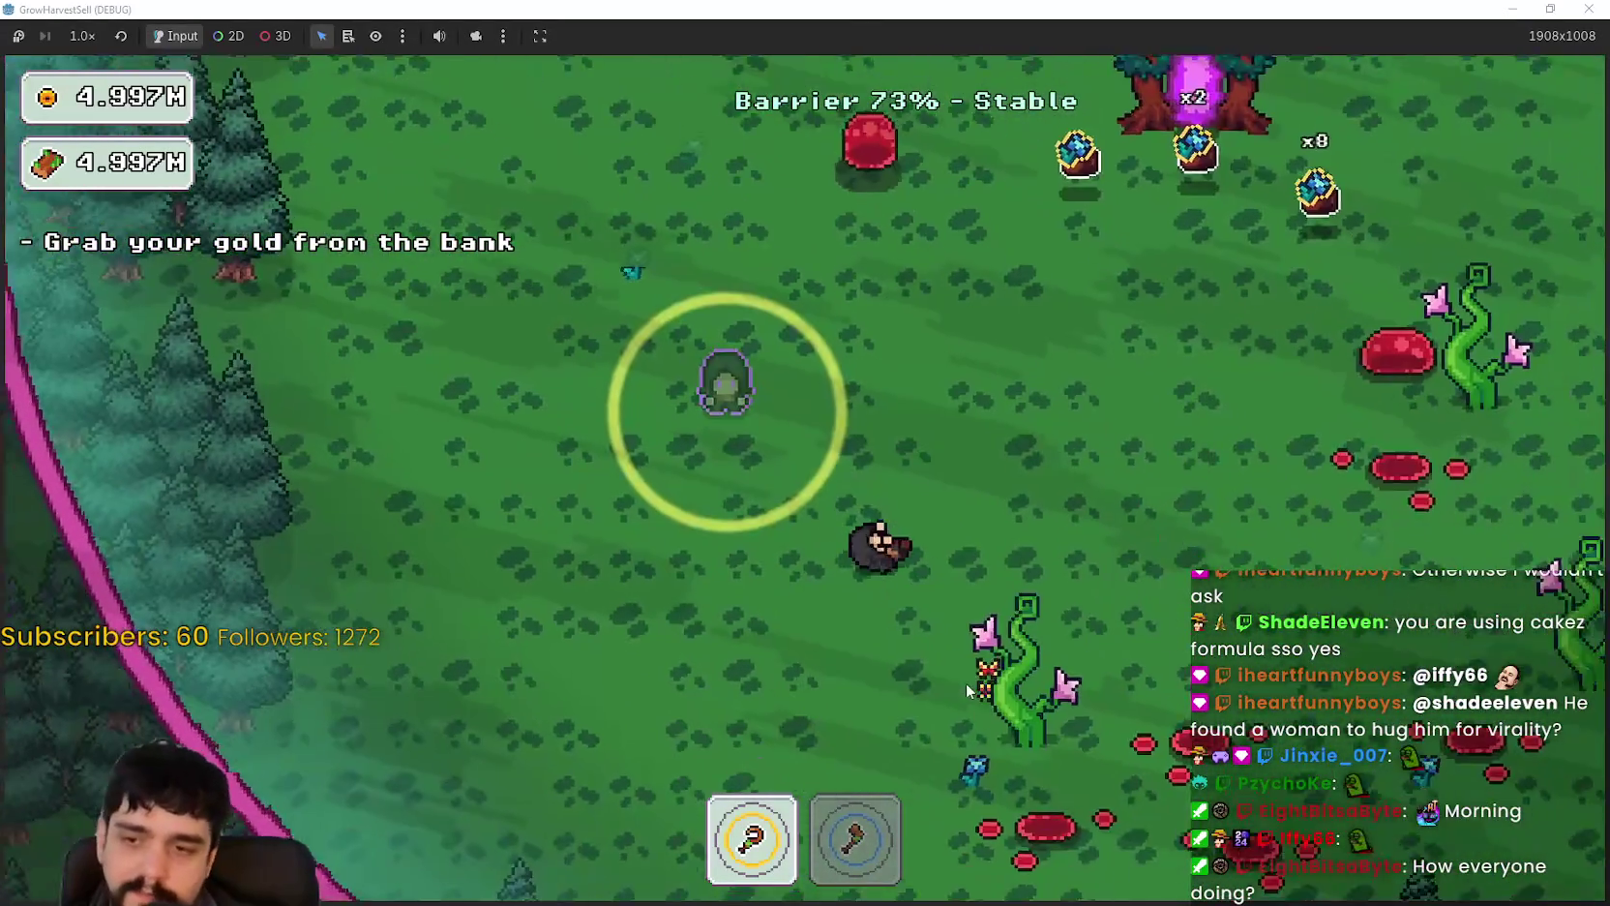
key("s")
key("d")
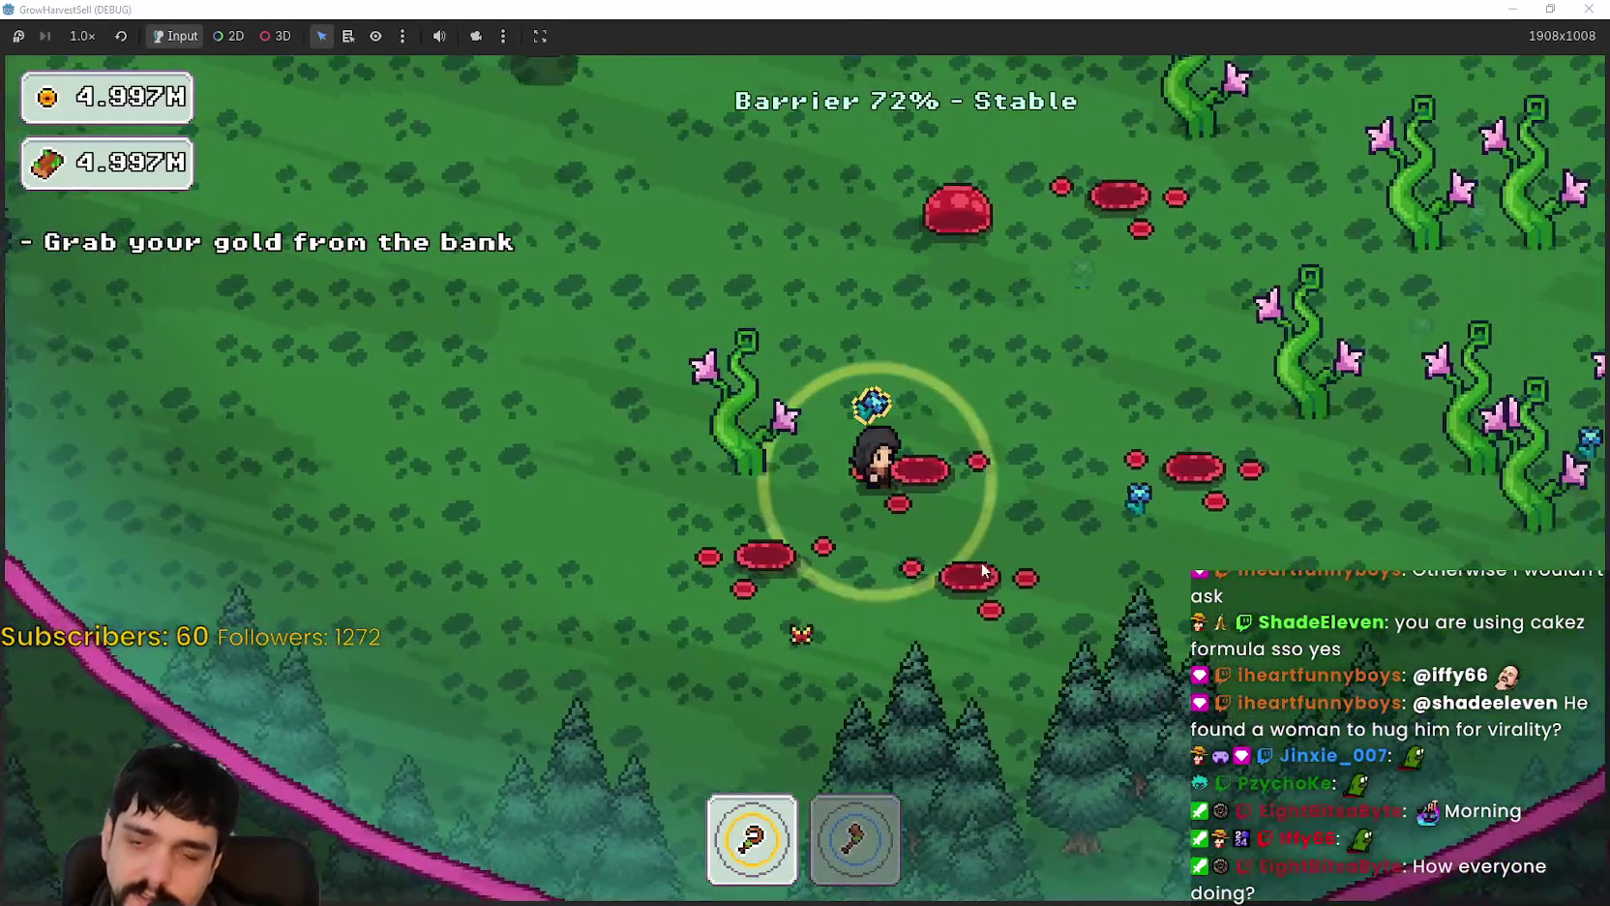
key("d")
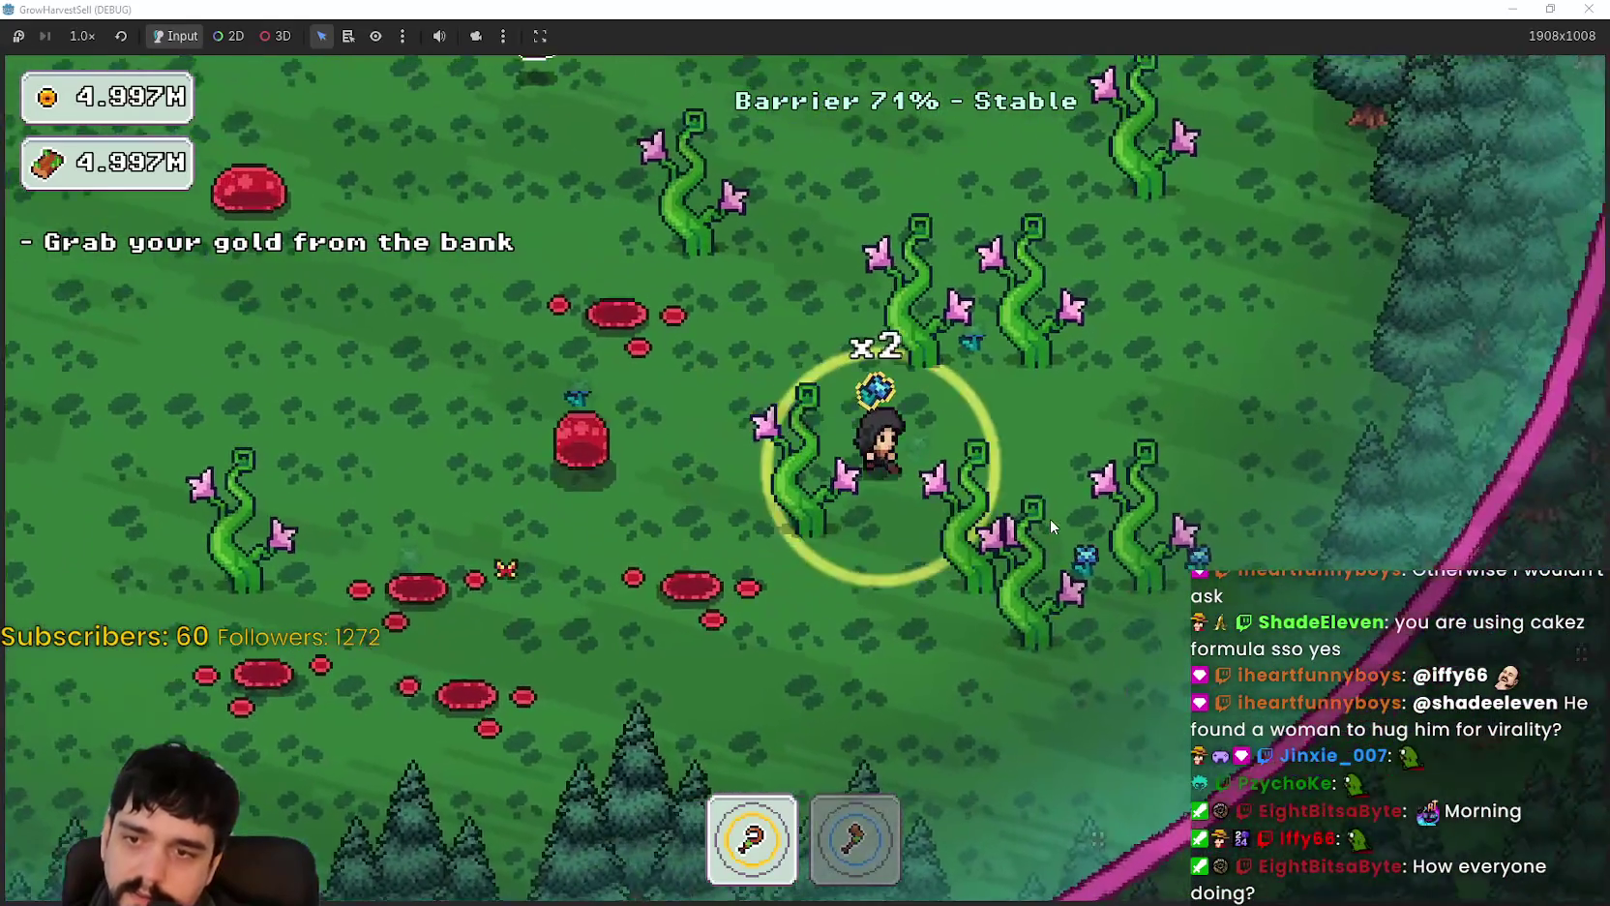
key("d")
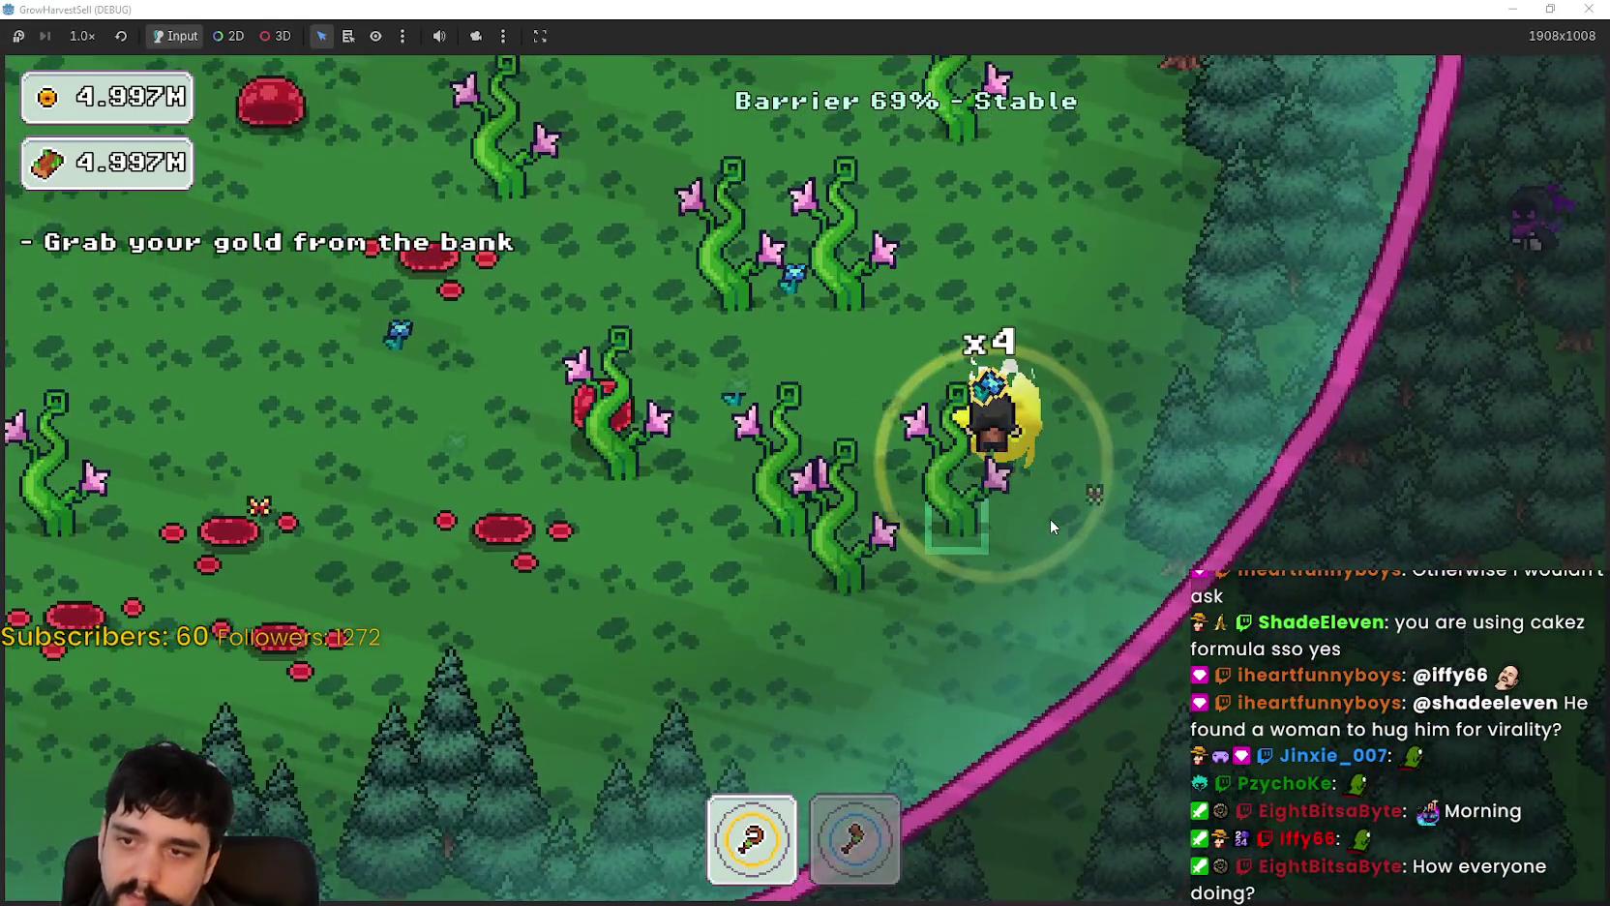
key("w")
key("a")
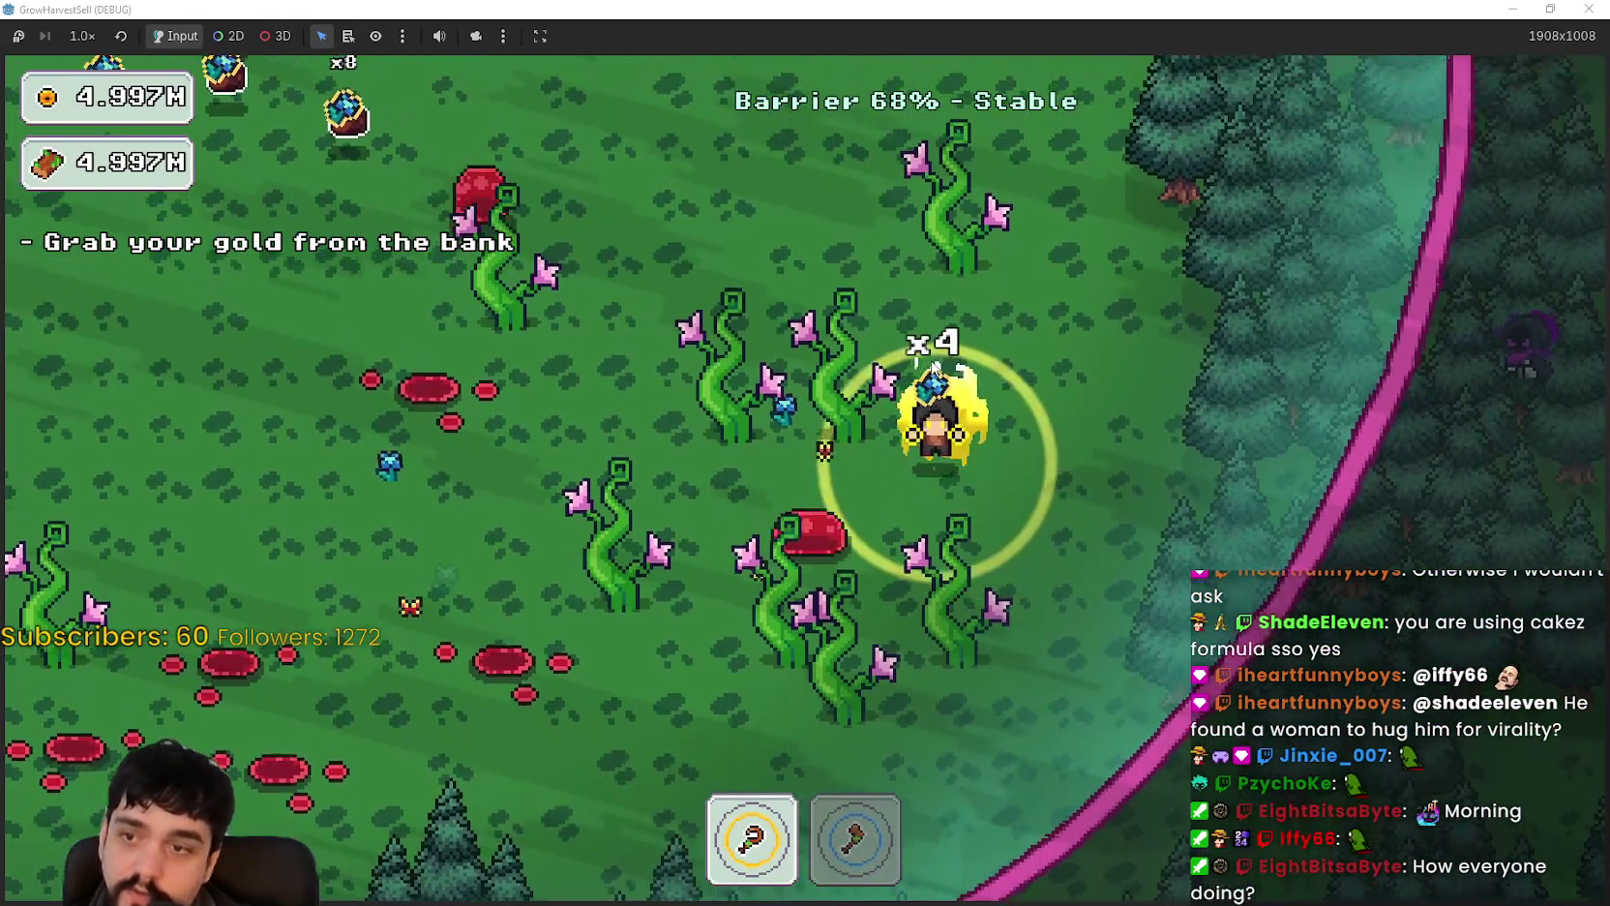
key("a")
key("w")
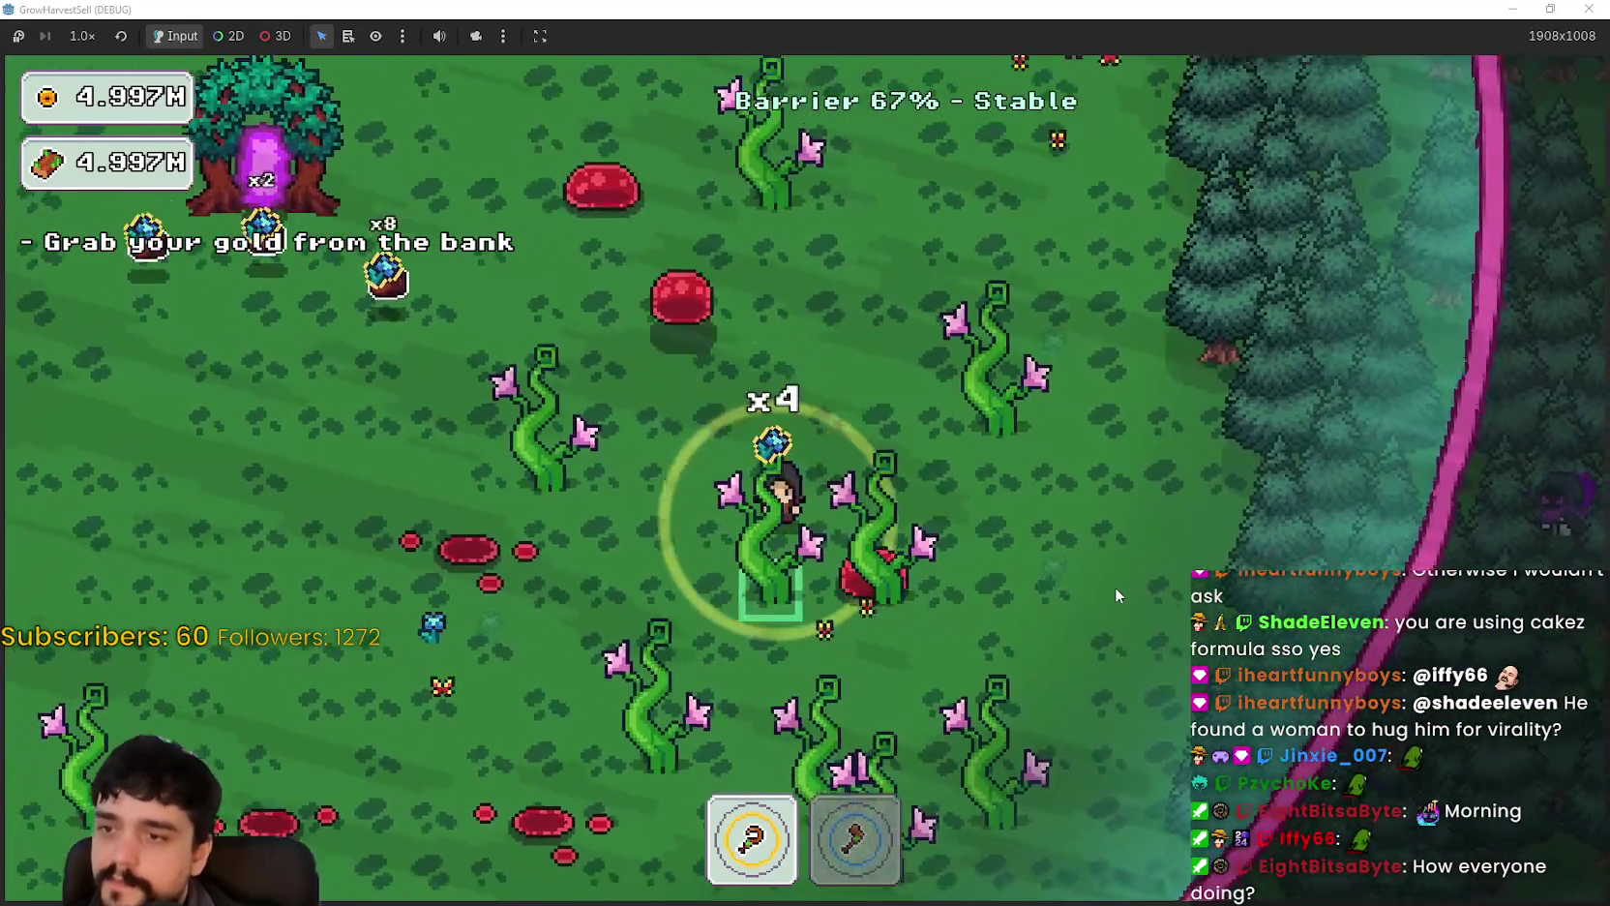
key("a")
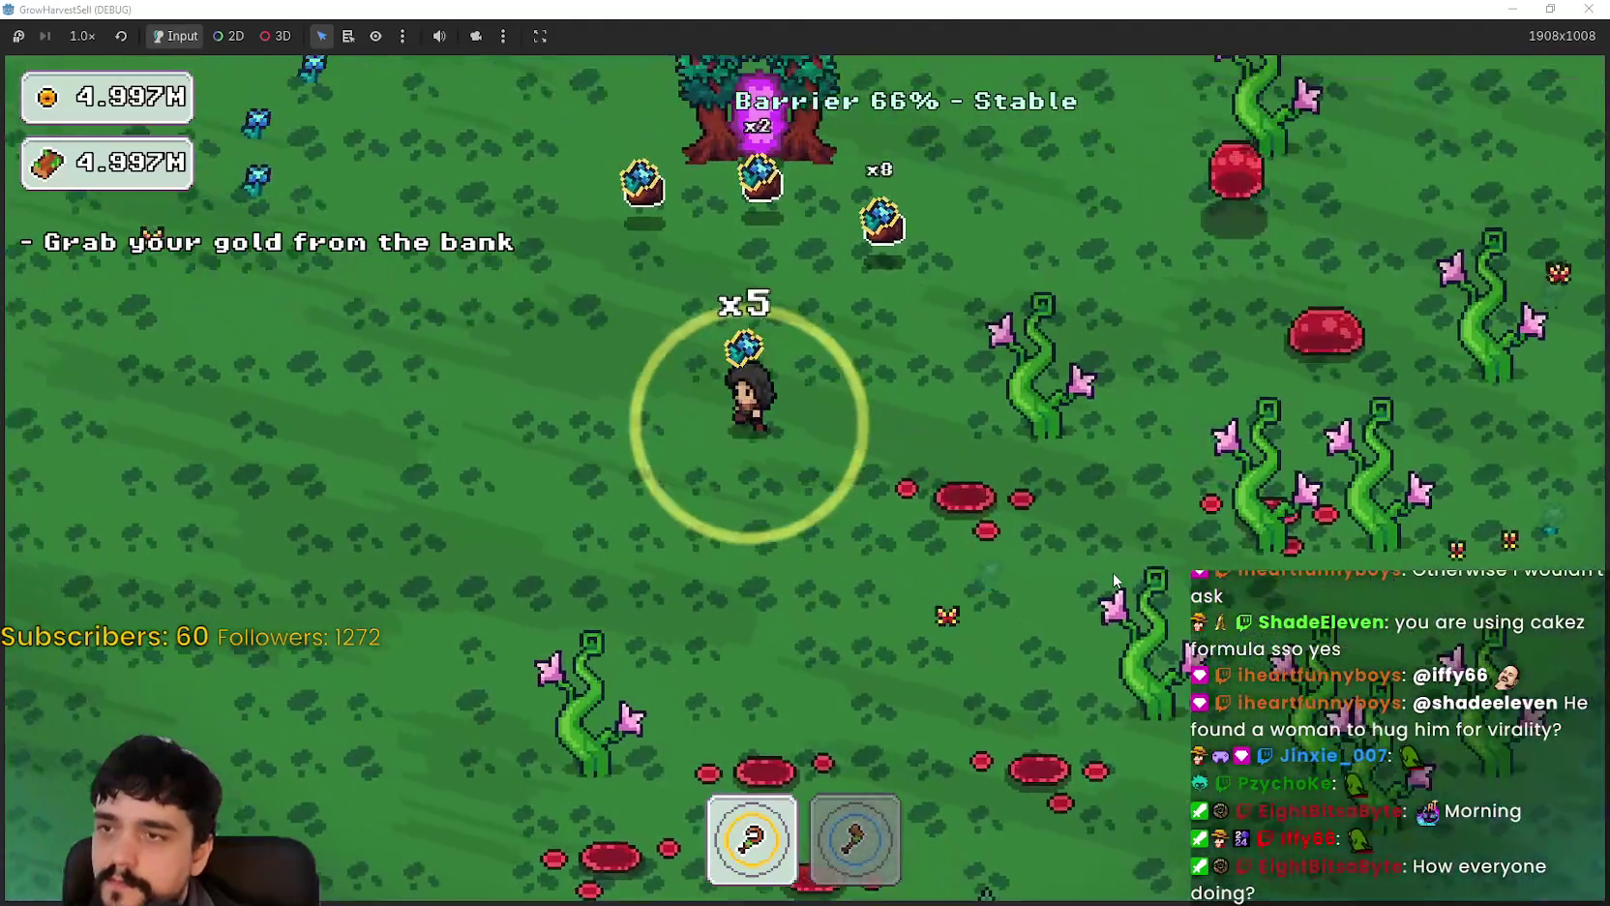
key("a")
key("w")
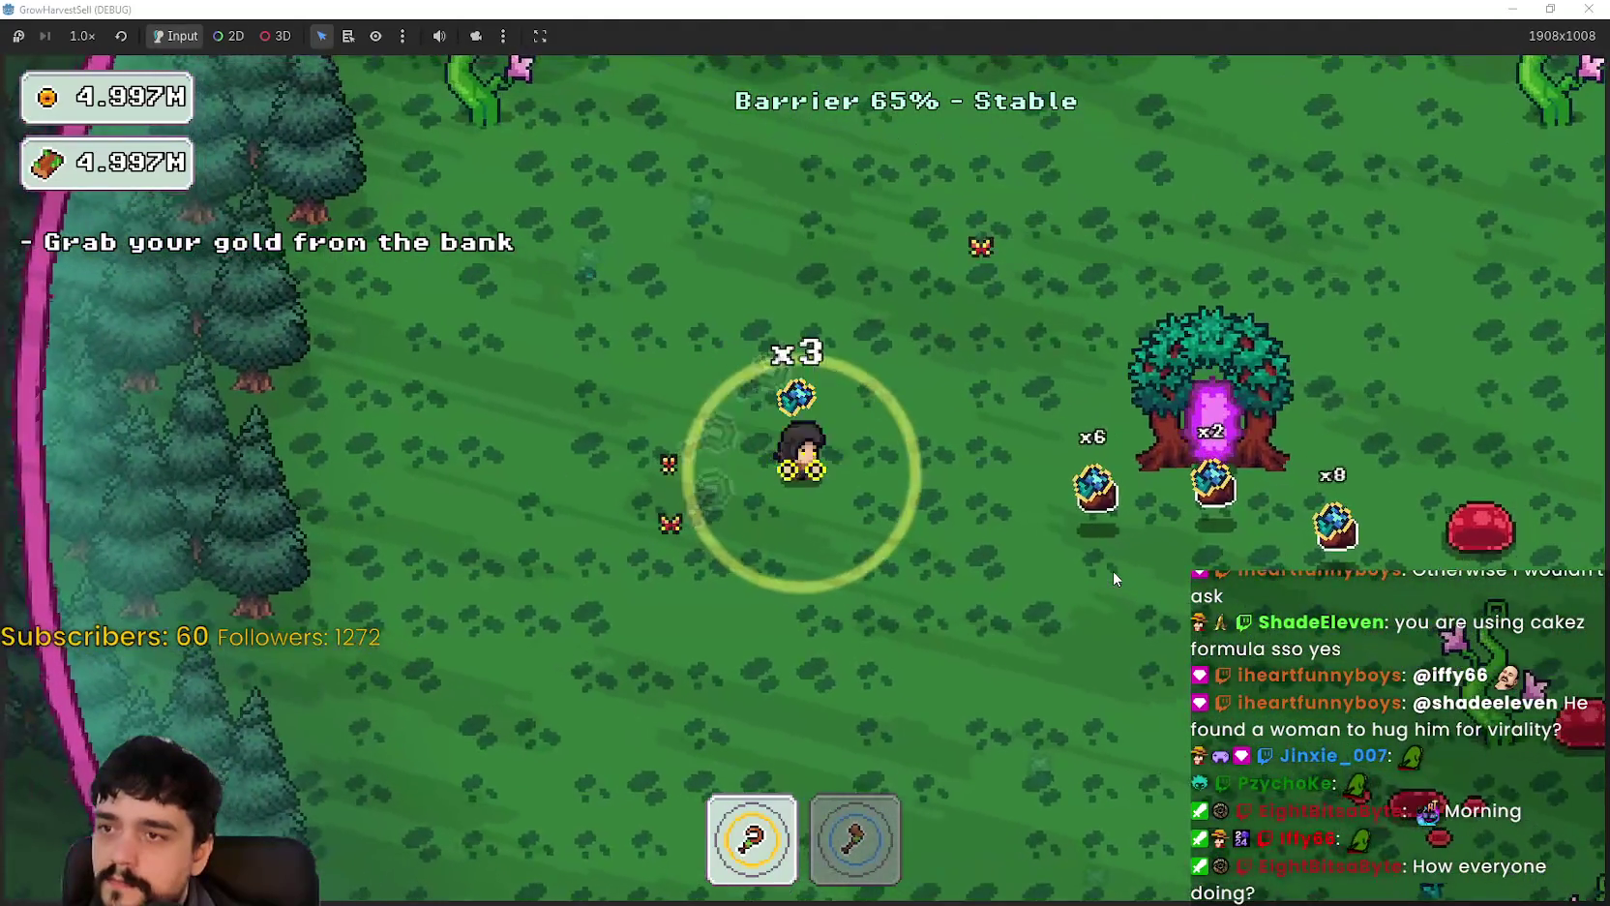
key("d")
key("s")
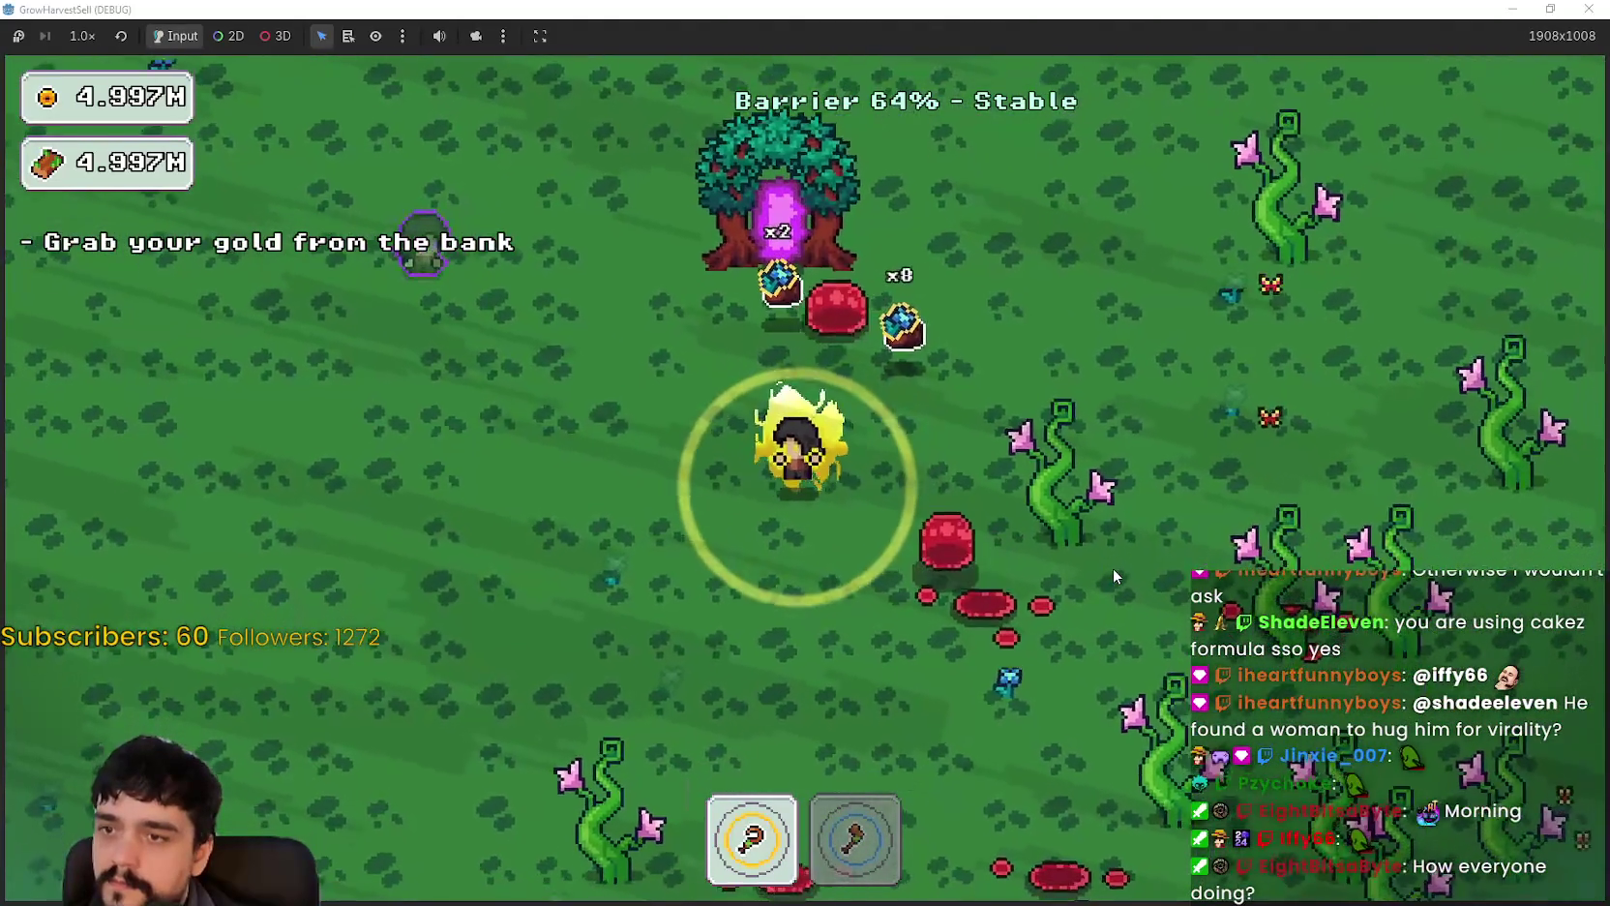
key("a")
key("w")
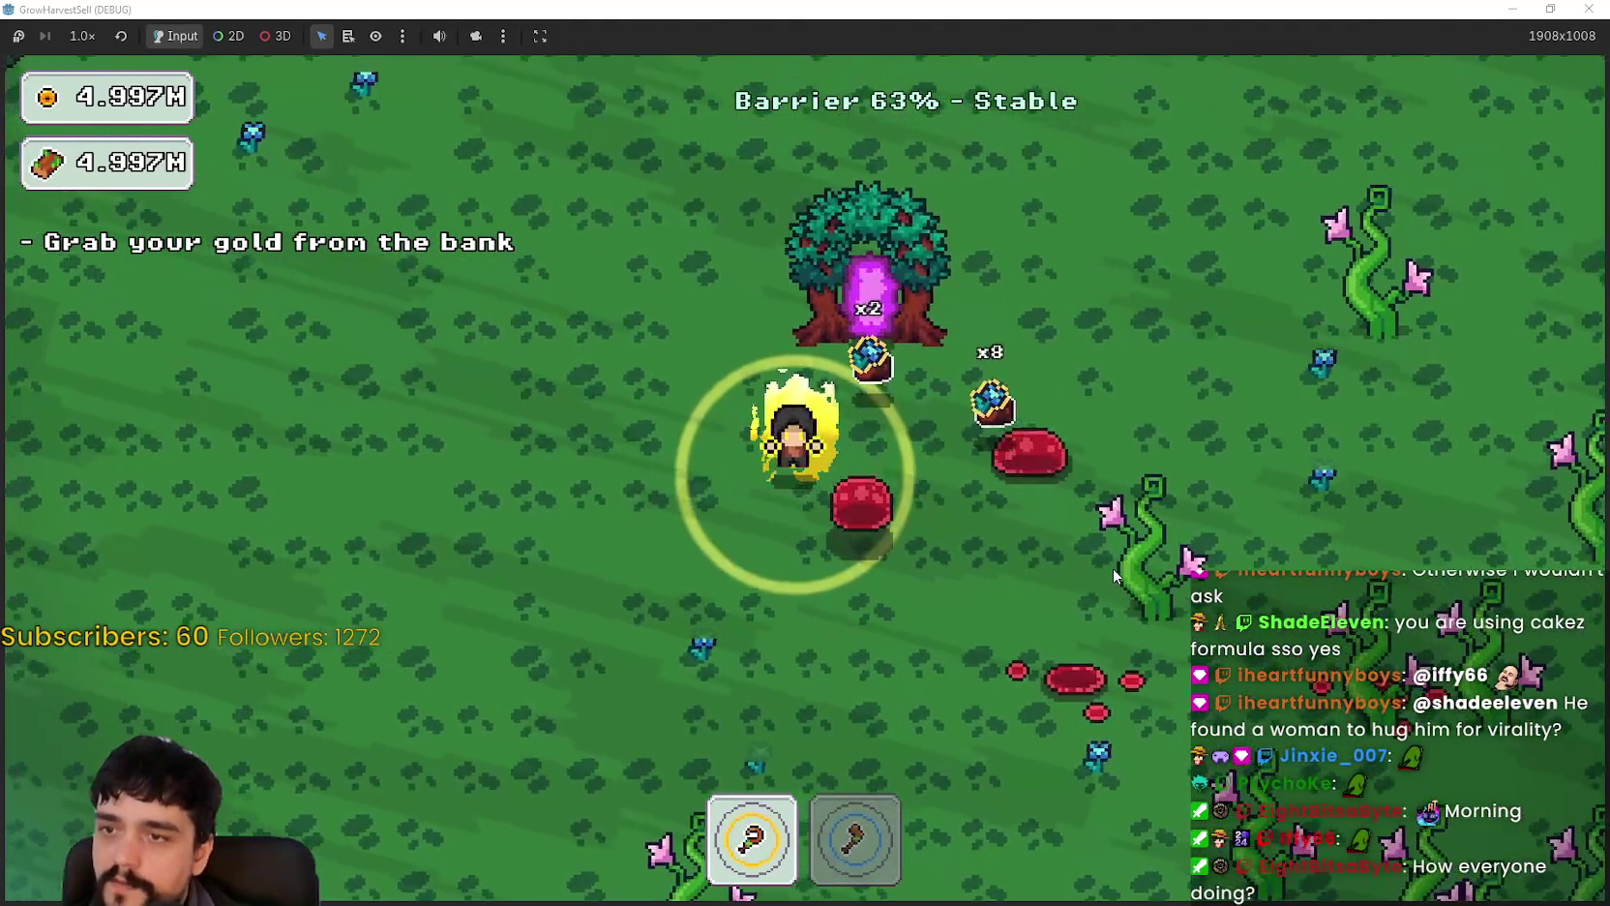
key("a")
key("s")
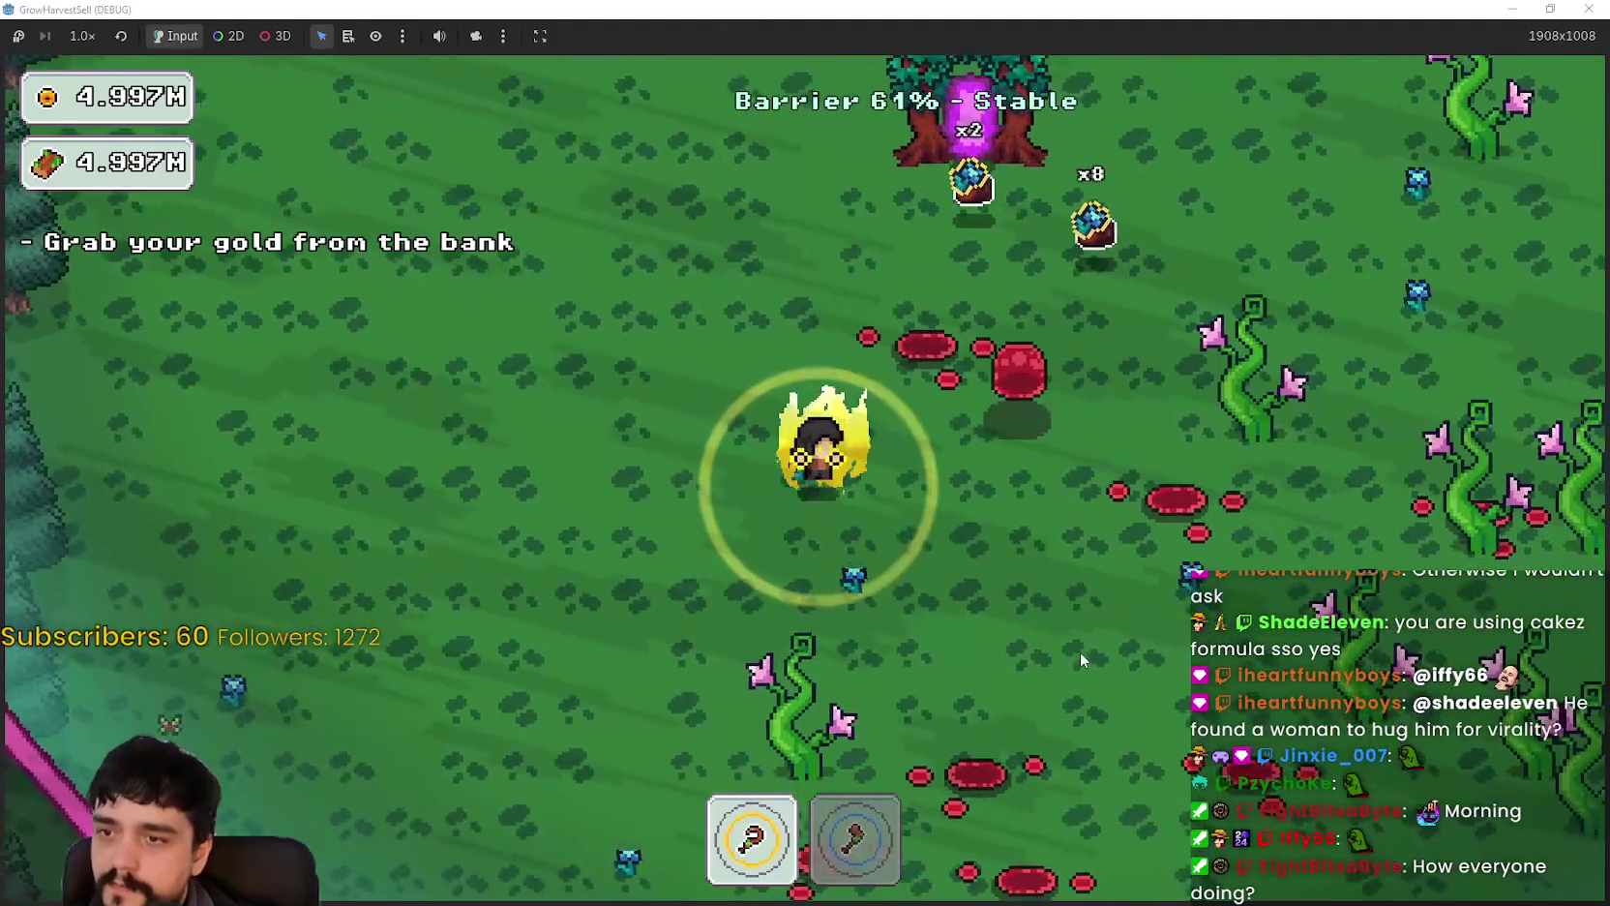
key("s")
key("d")
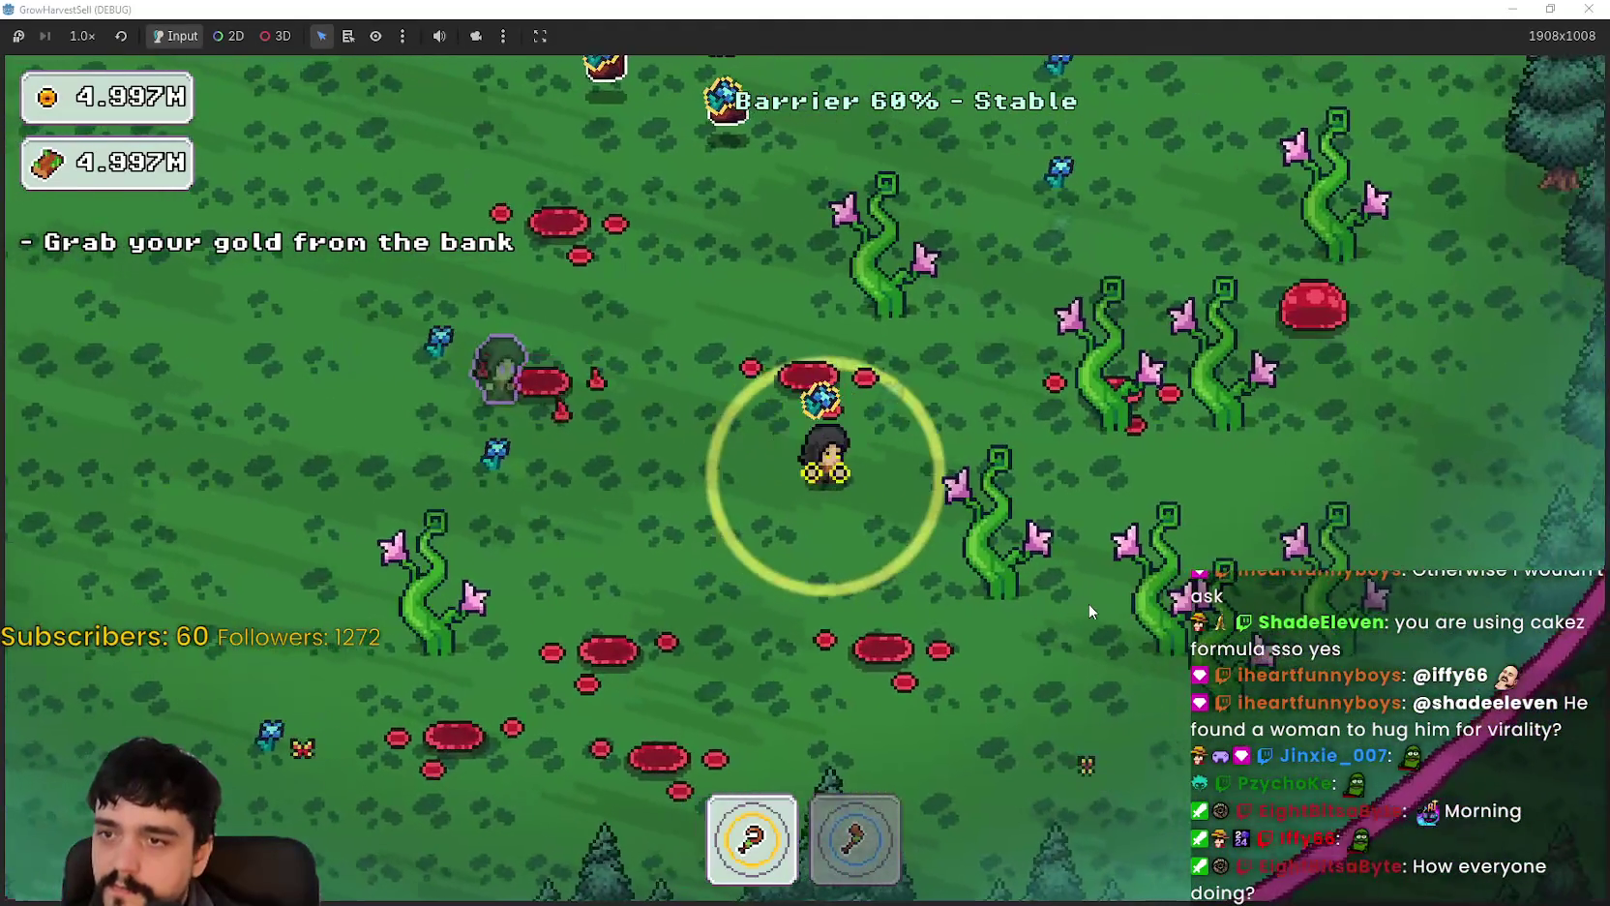
key("w")
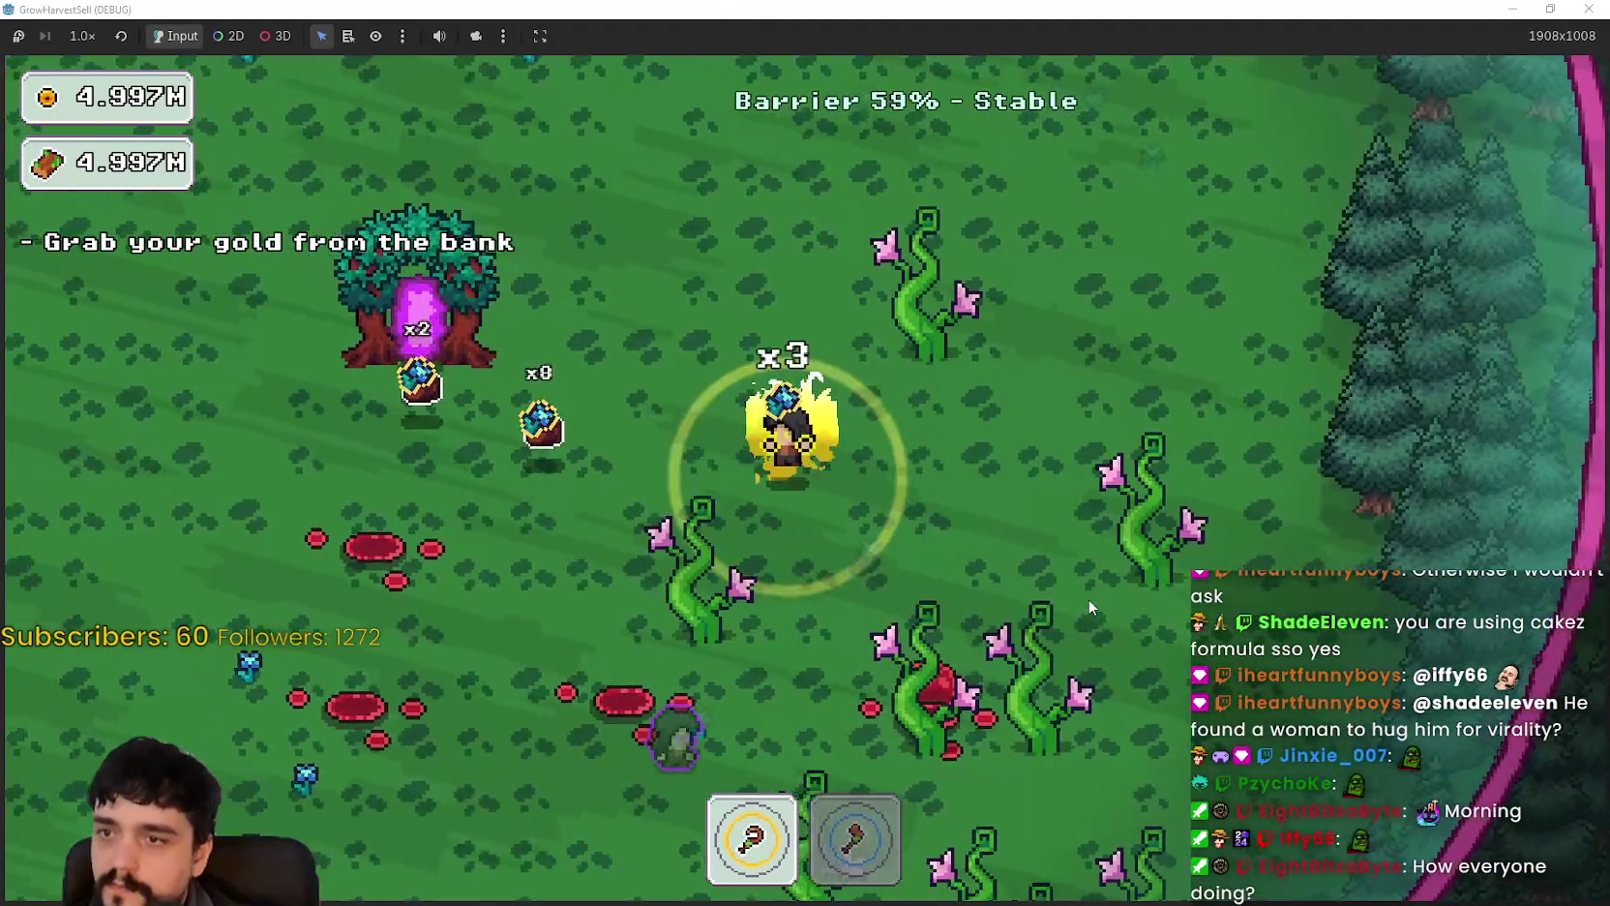
key("a")
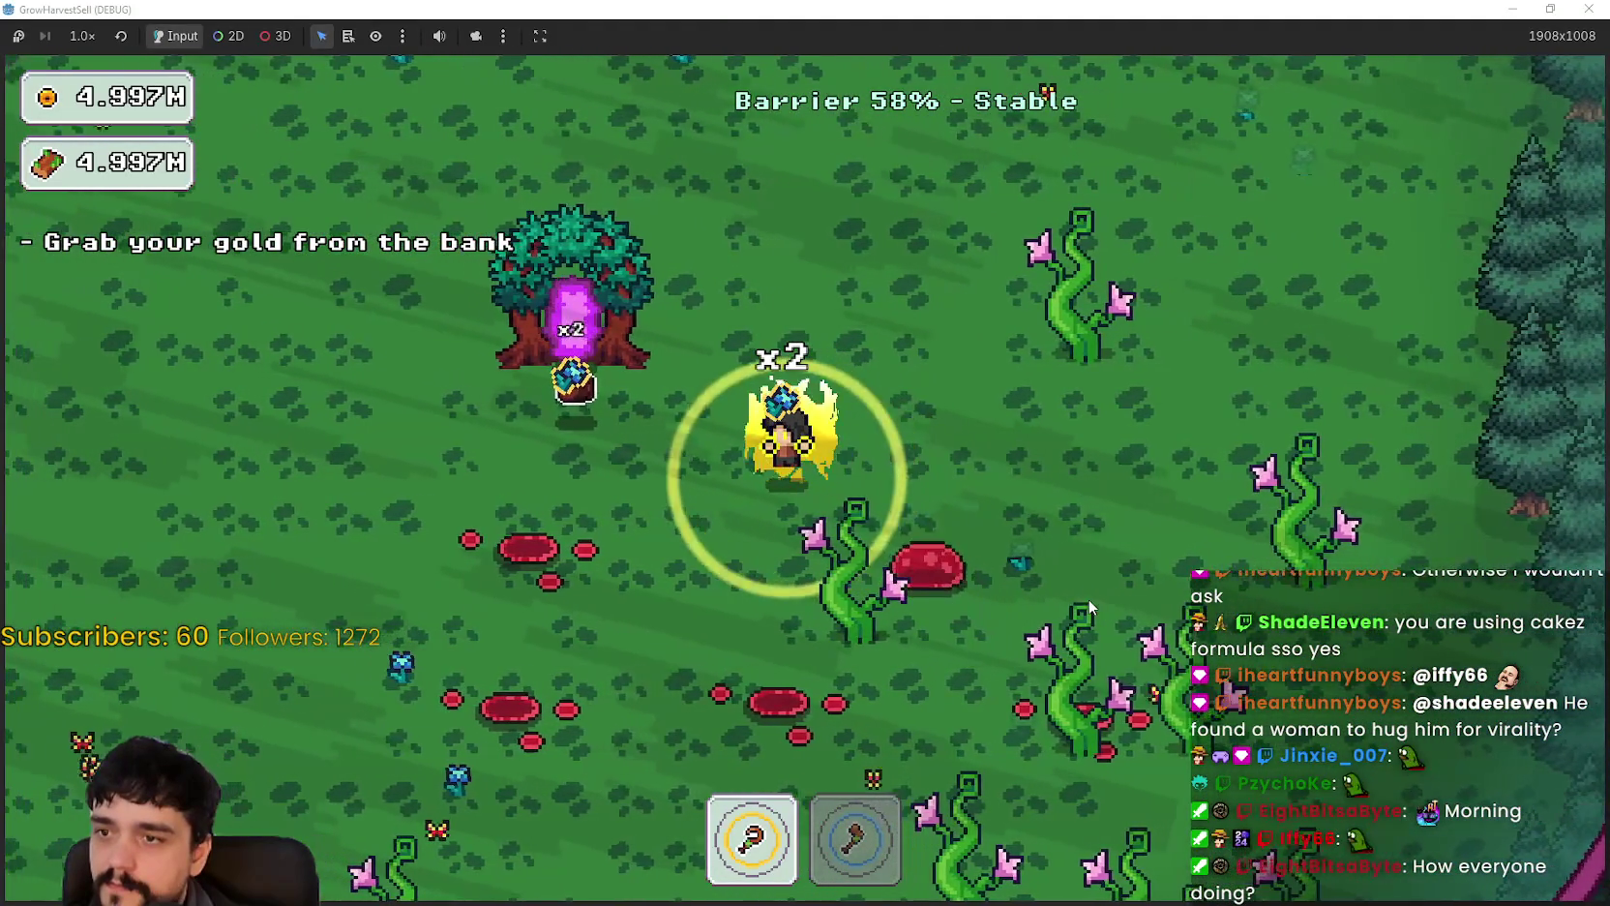
key("a")
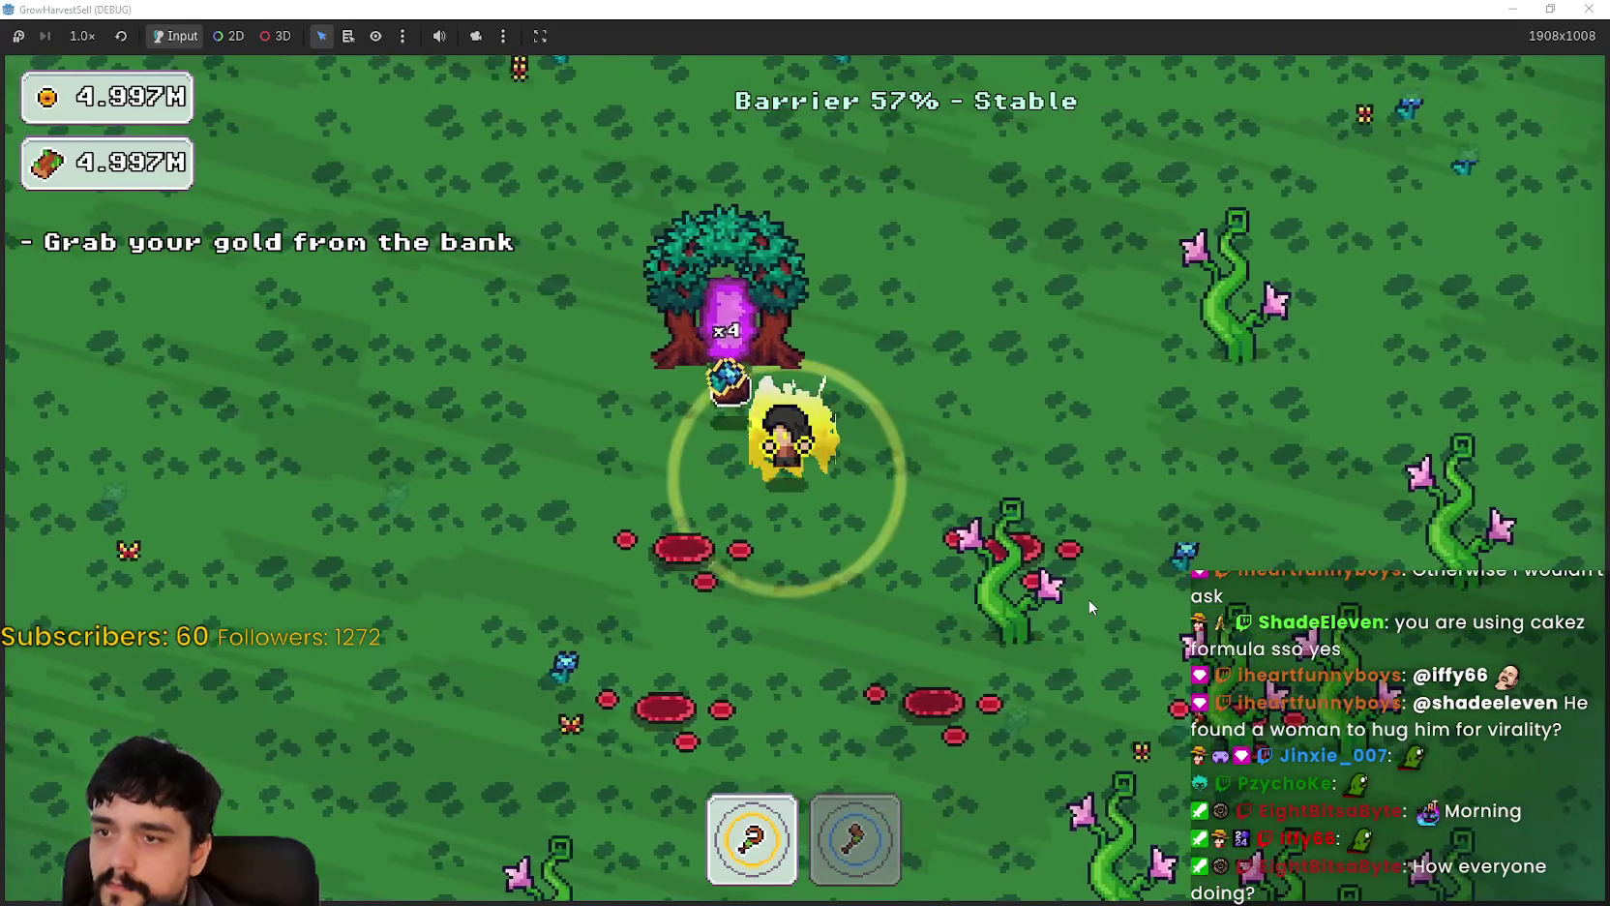
key("a")
key("s")
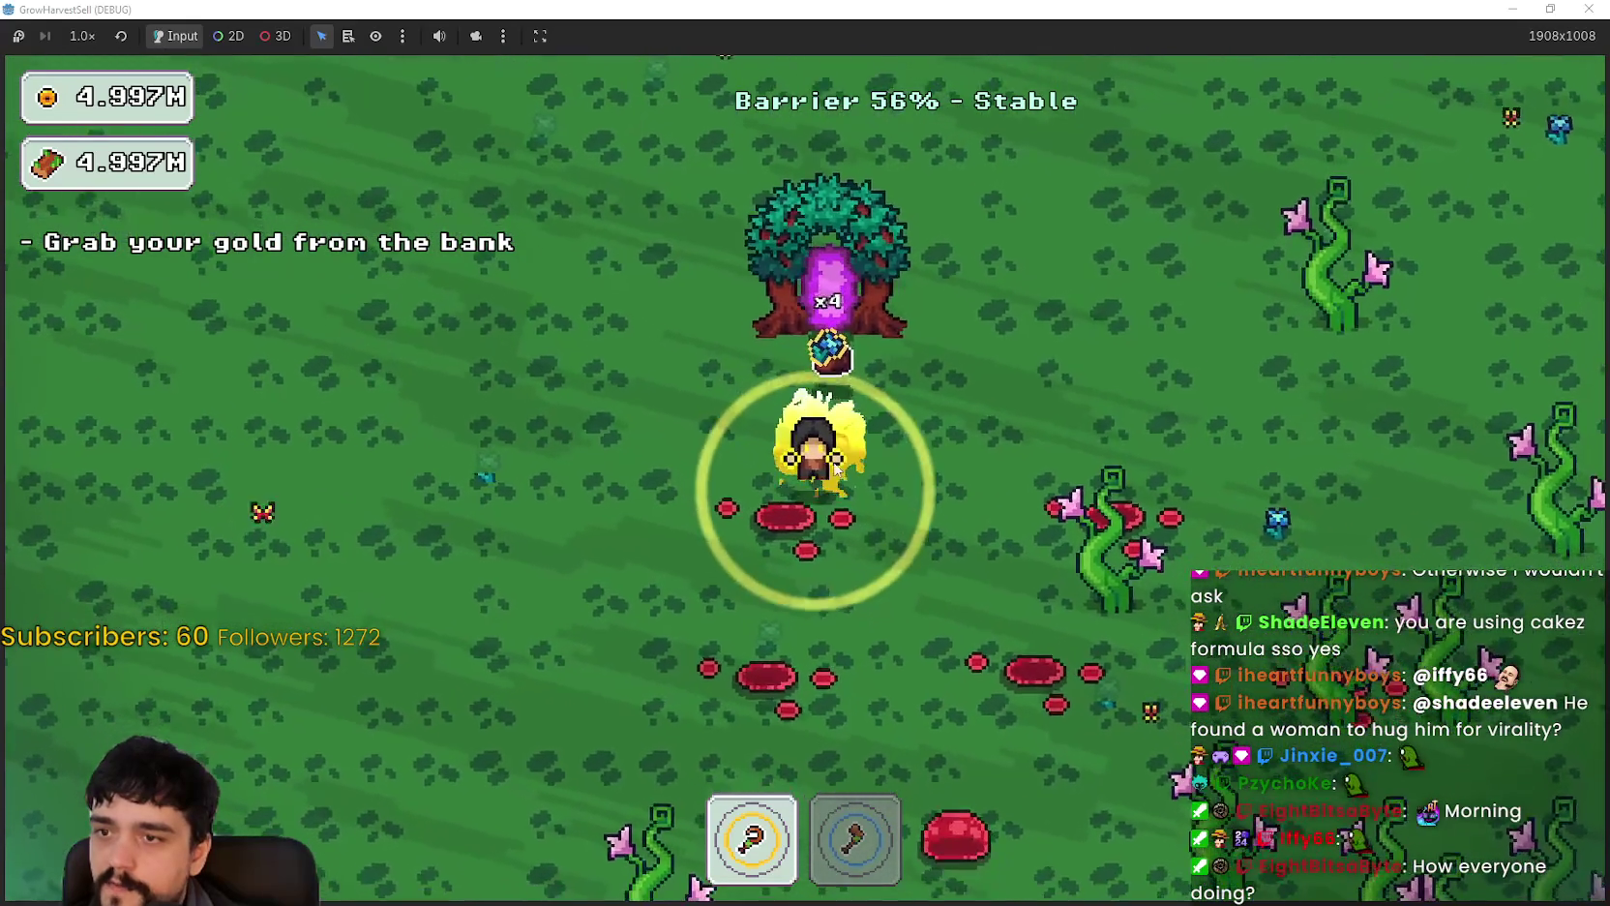
key("d")
key("w")
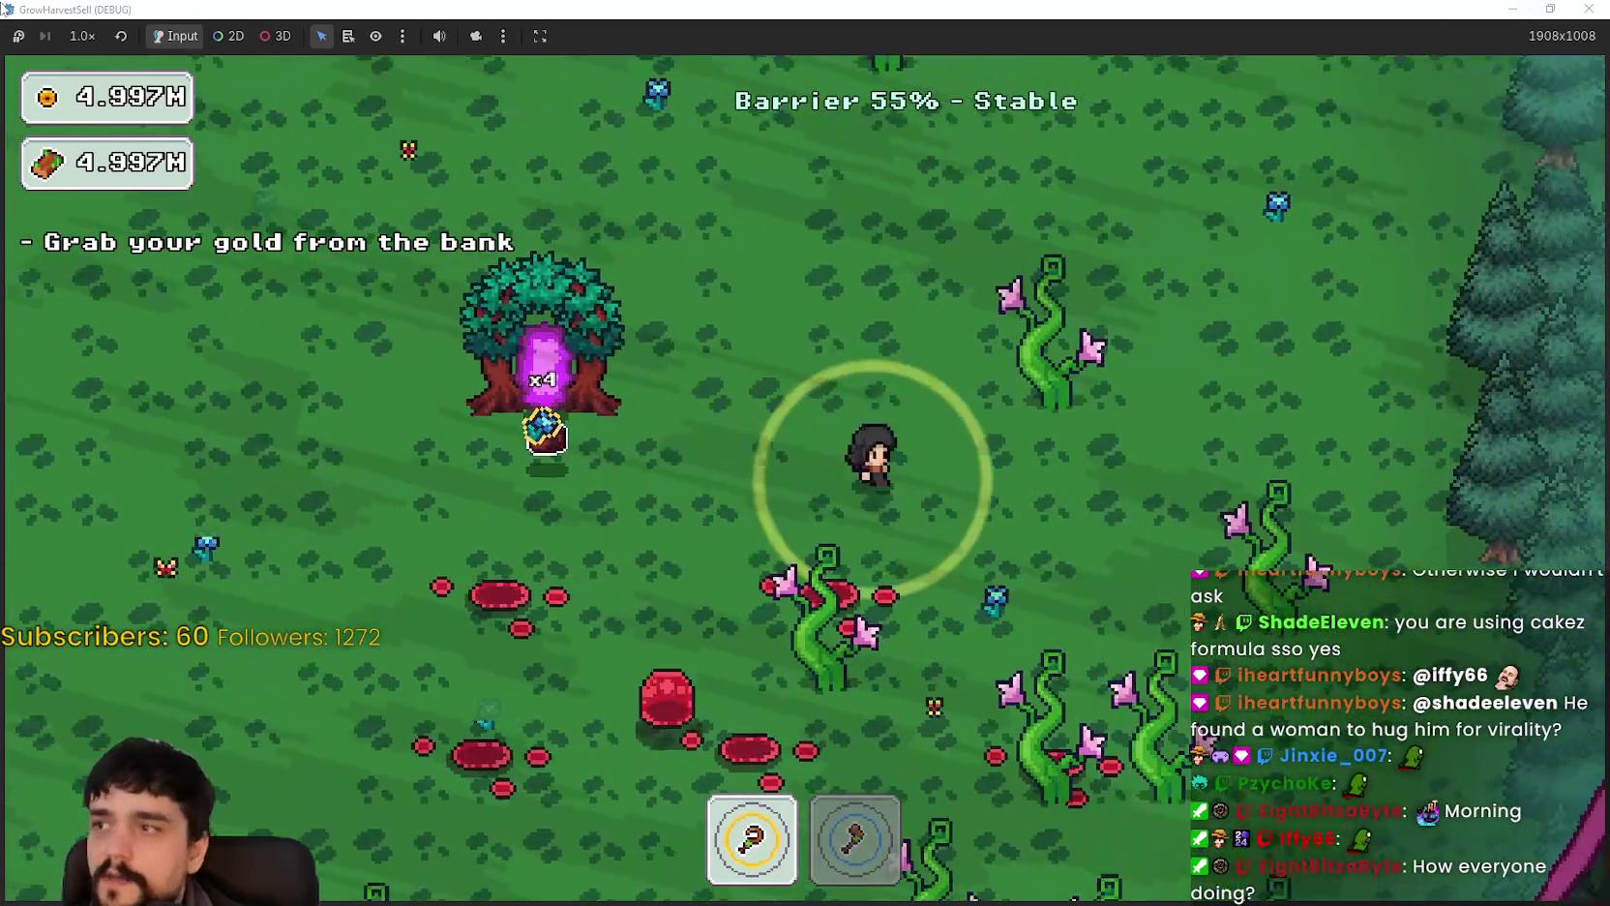
key("d")
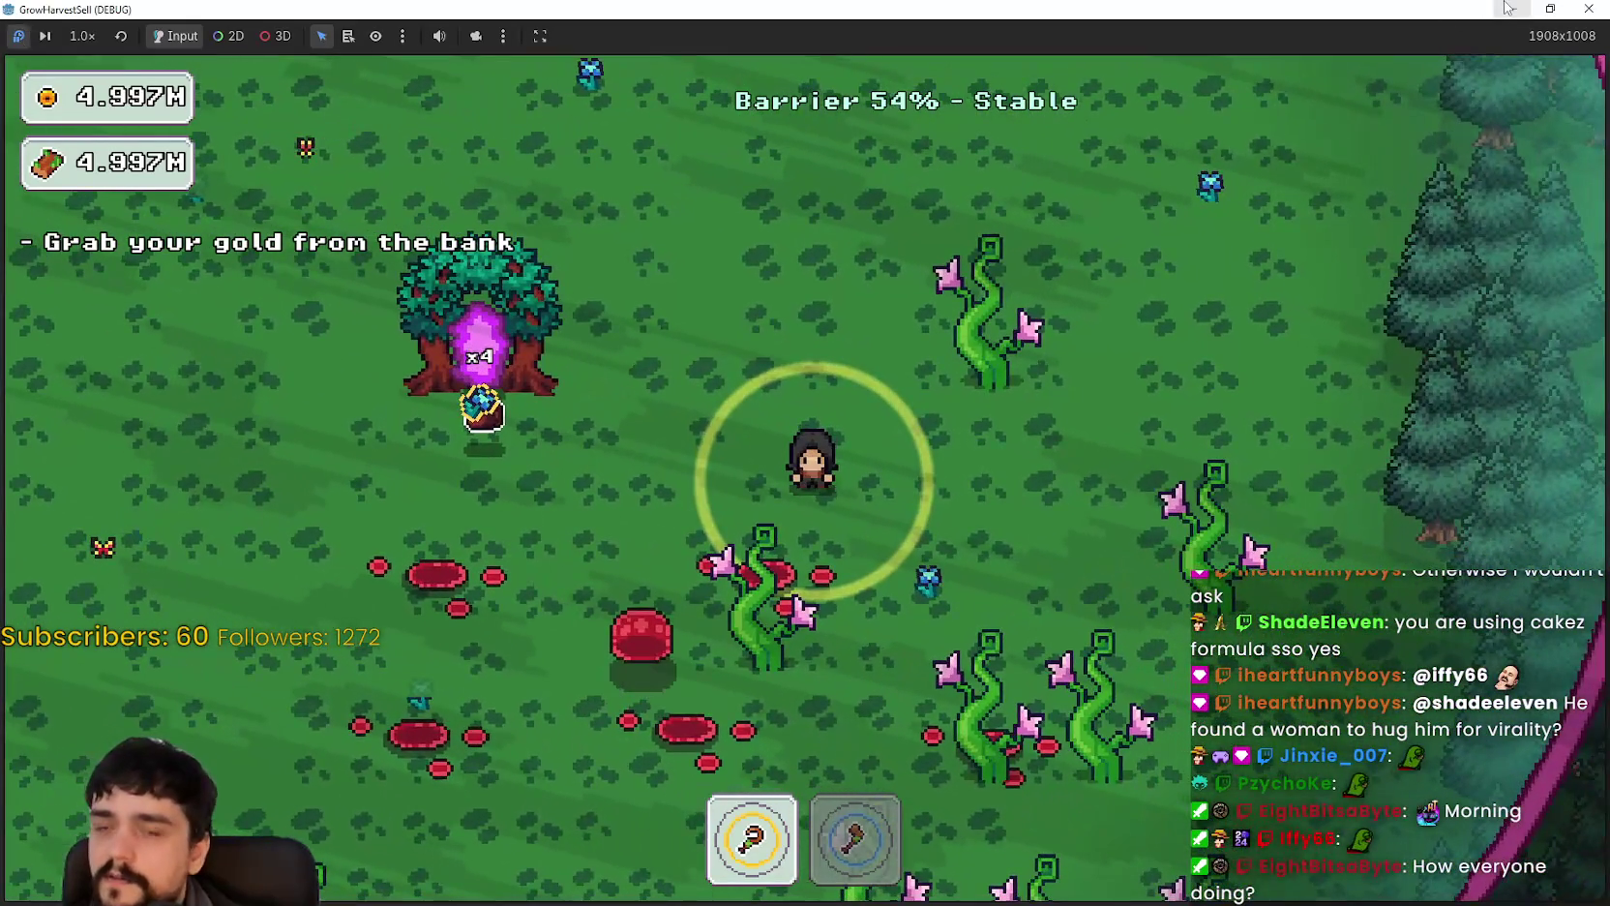
Step: Back in the editor, inspect the AuraShader node's properties
left_click(1507, 8)
scroll(1027, 380, "up", 2)
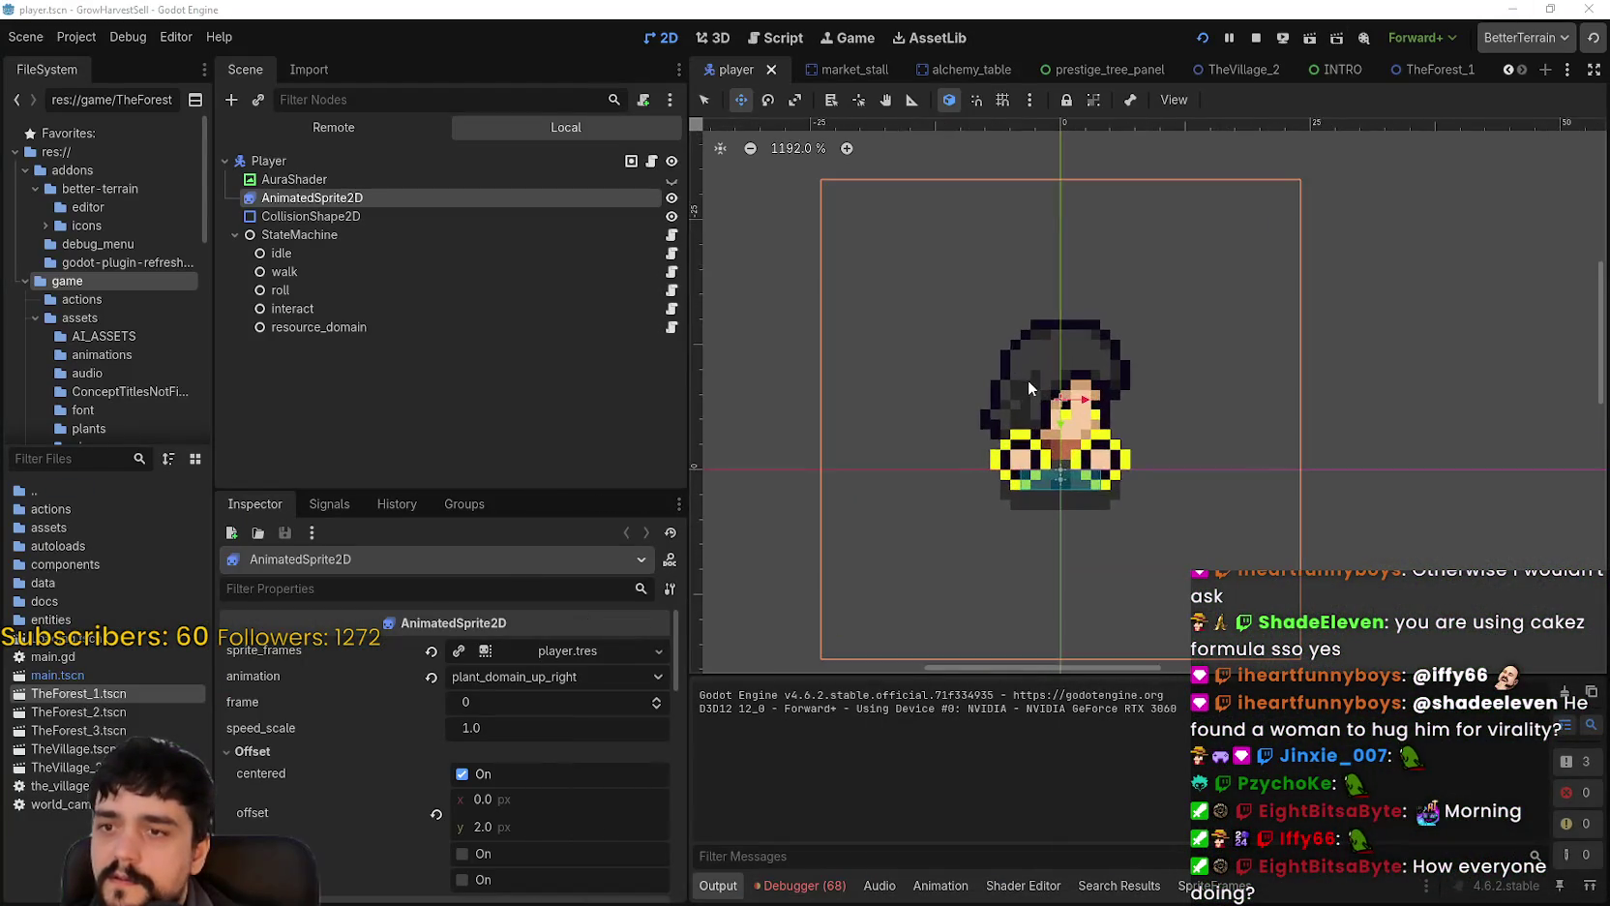
scroll(1028, 380, "down", 1)
left_click(336, 181)
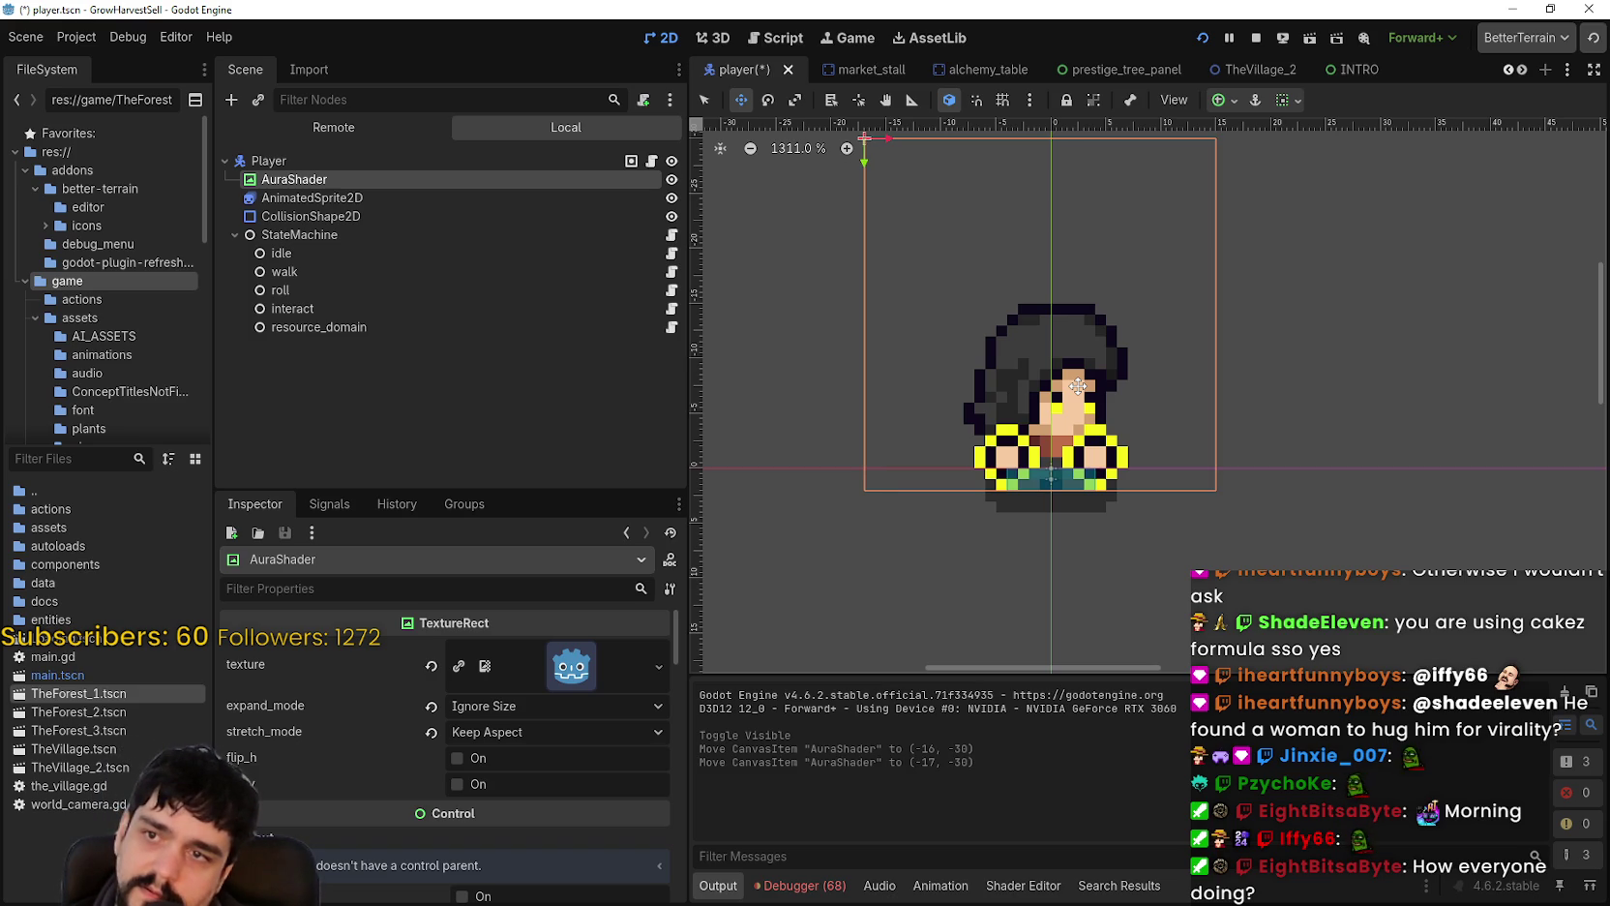
scroll(1278, 399, "down", 5)
scroll(1190, 433, "up", 5)
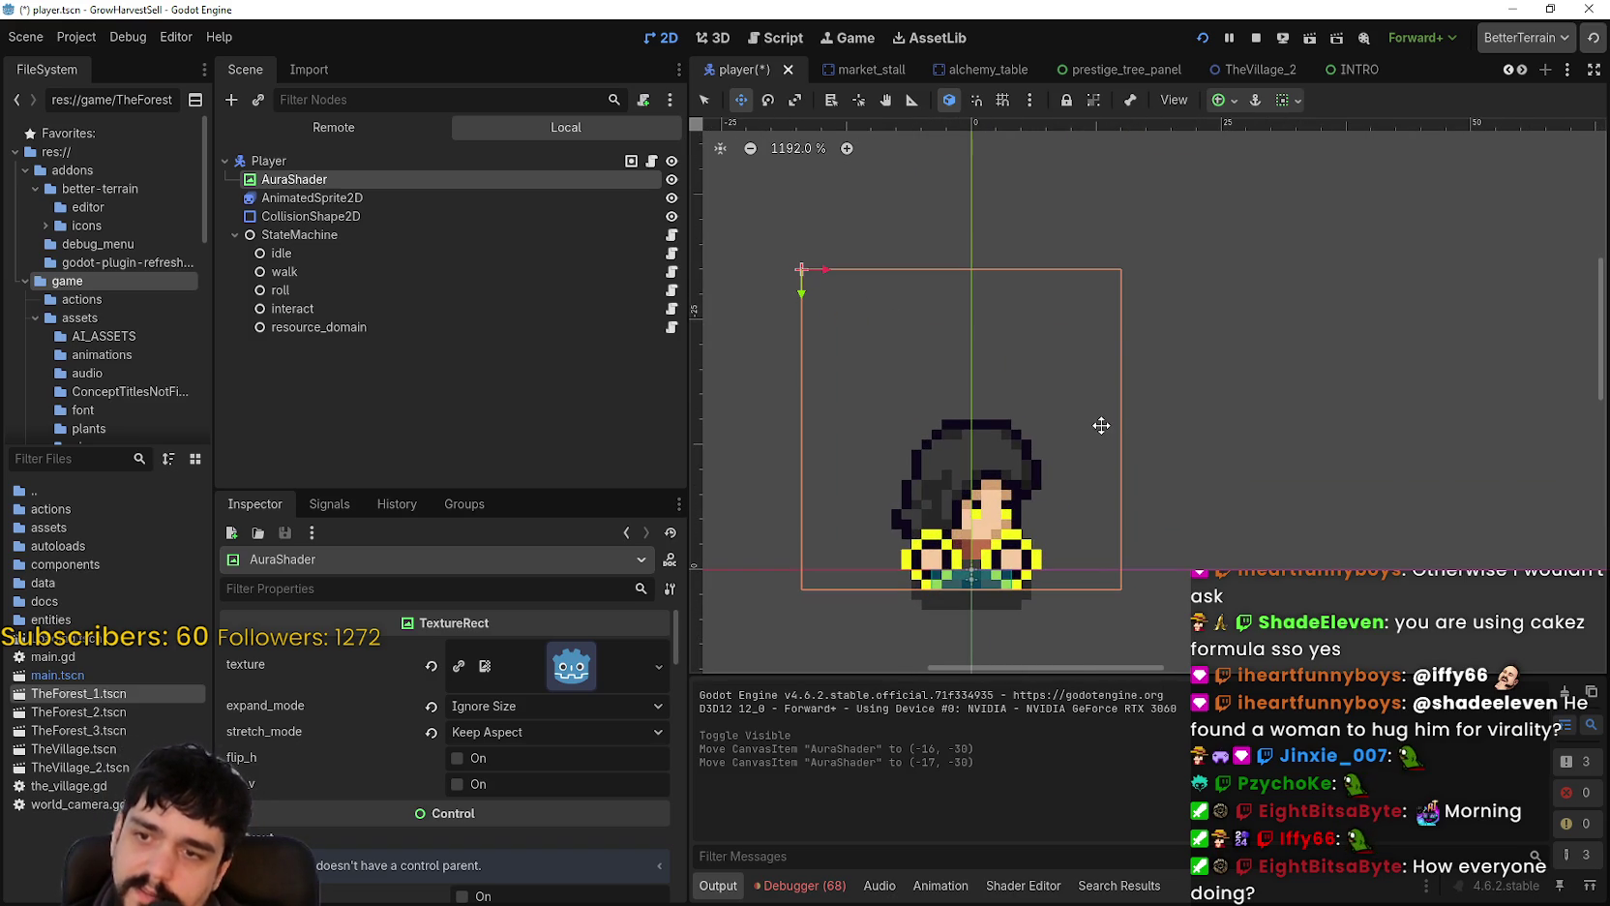
Step: Select AnimatedSprite2D, switch it to plant_domain_up_front and play the animation preview
left_click(364, 194)
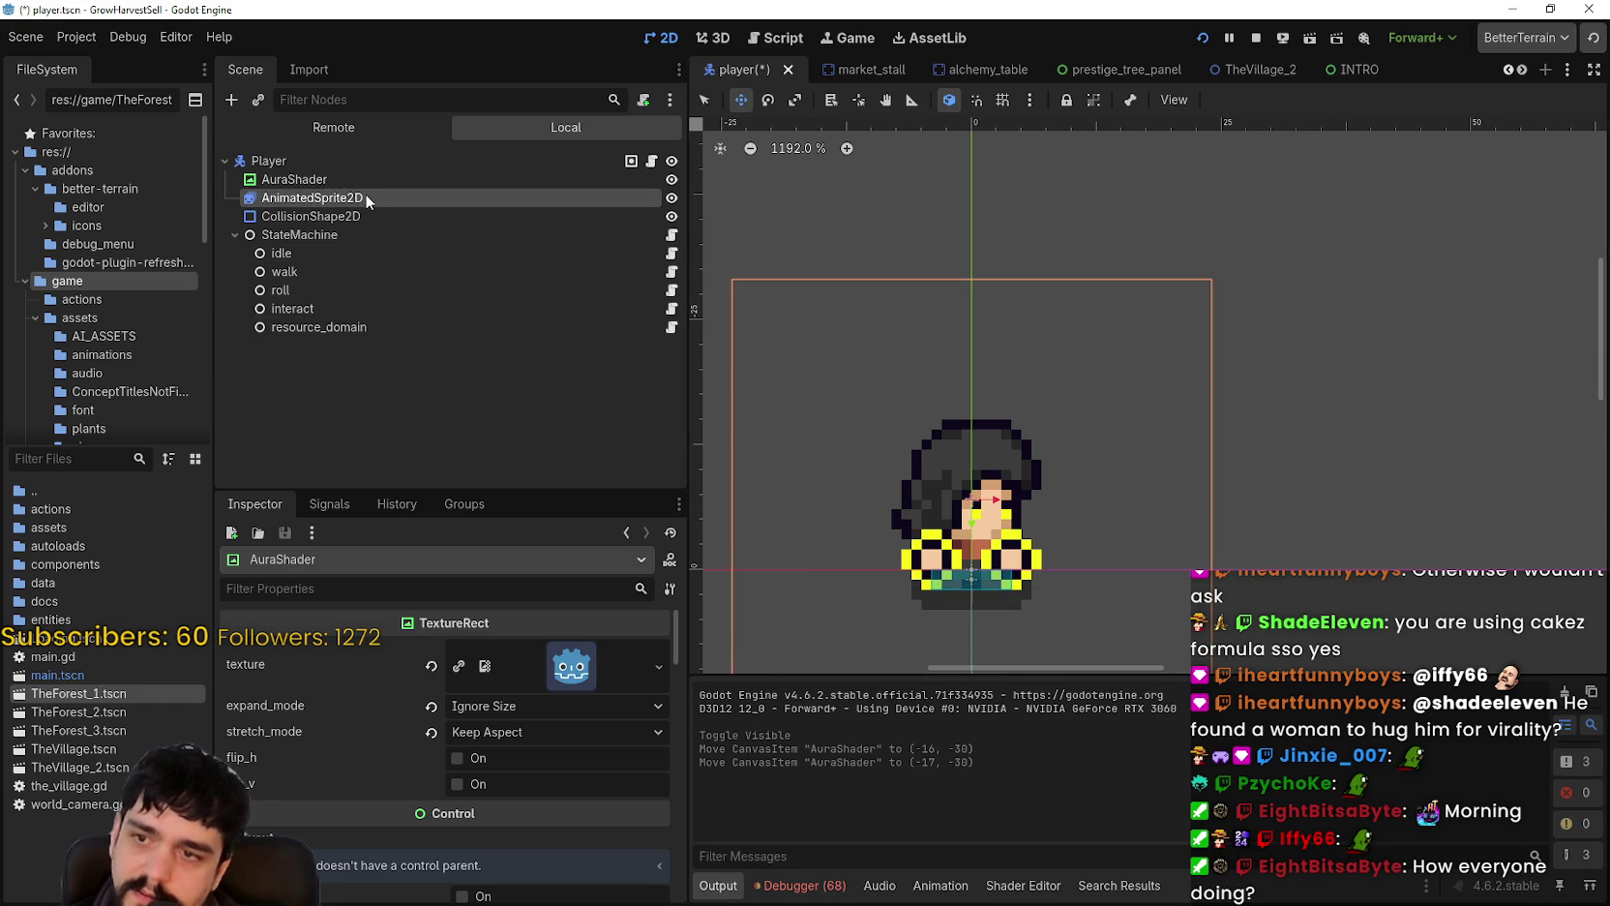
scroll(854, 848, "up", 2)
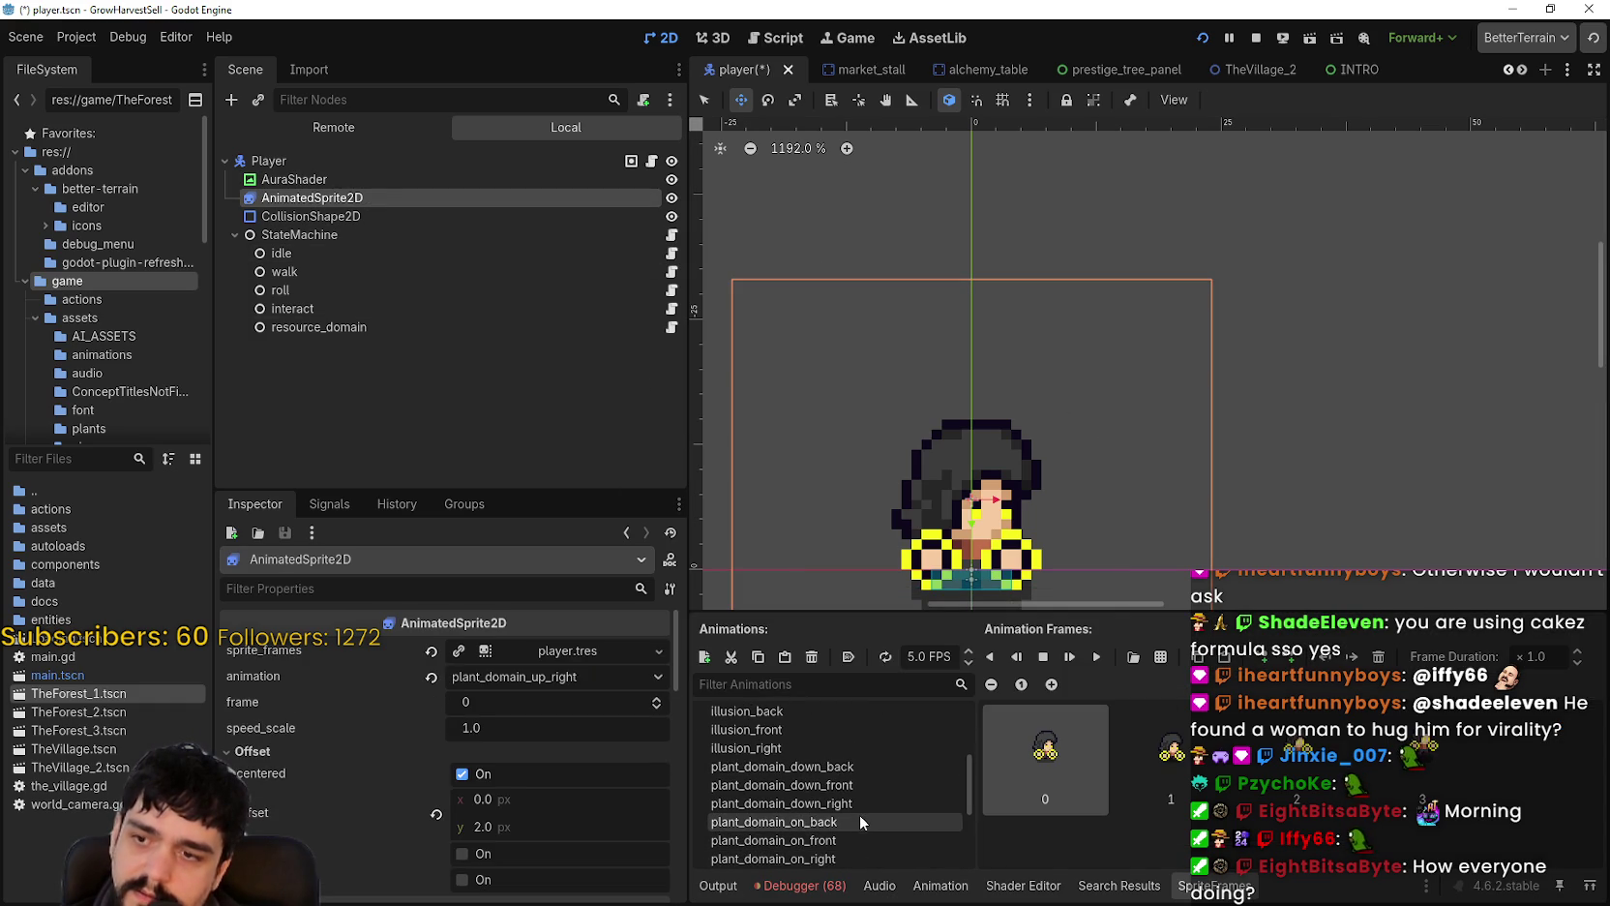
scroll(852, 797, "down", 2)
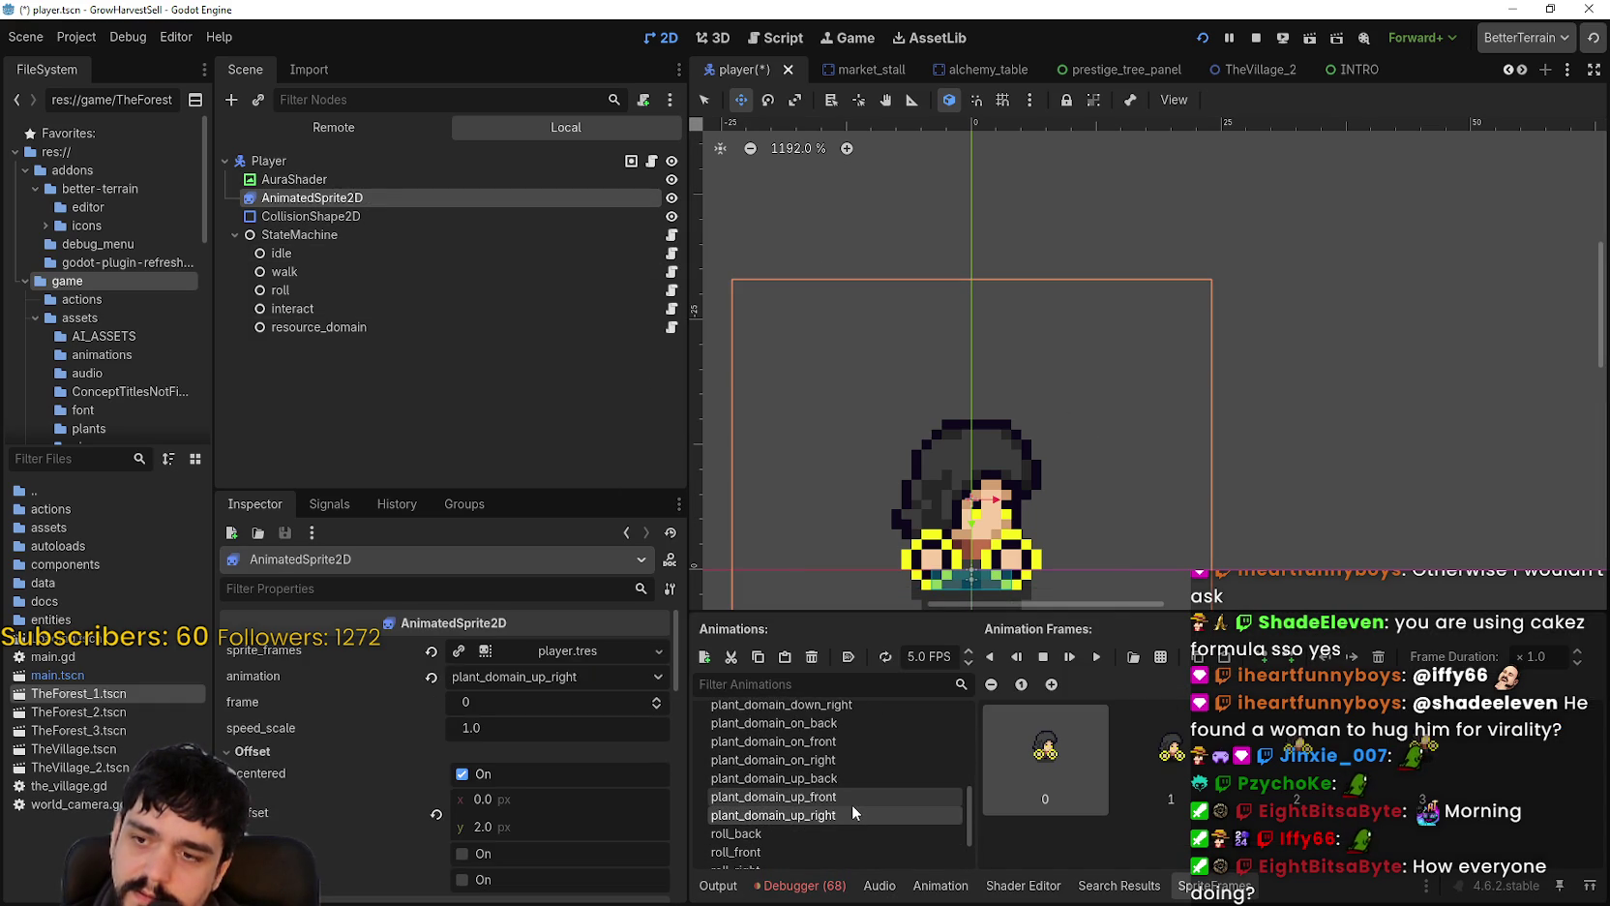
left_click(852, 801)
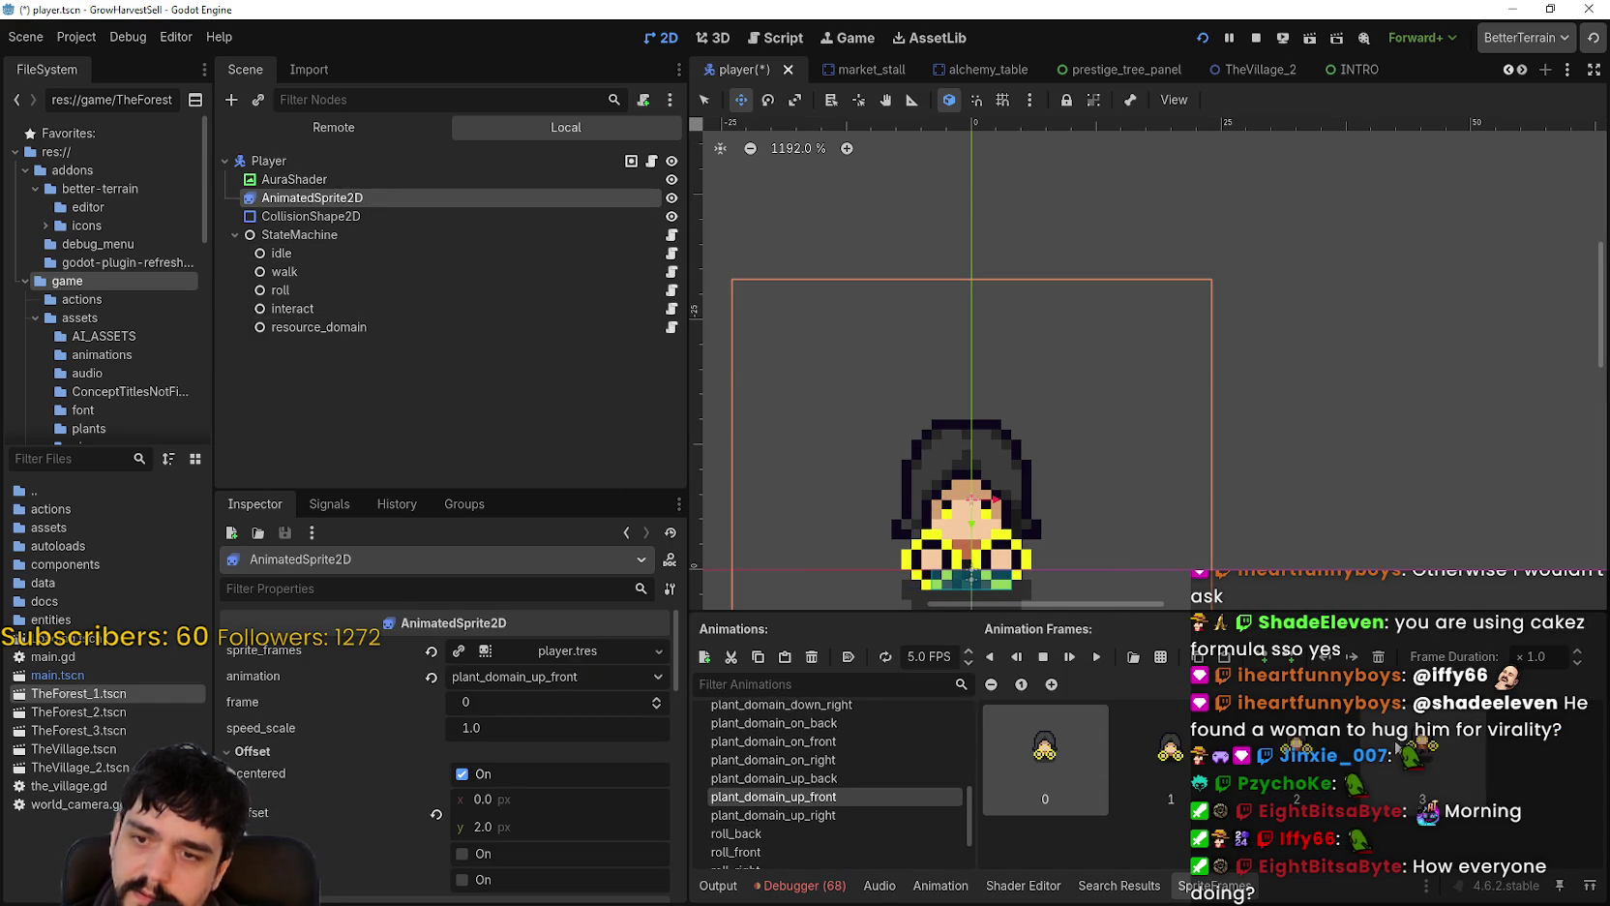
left_click(1094, 658)
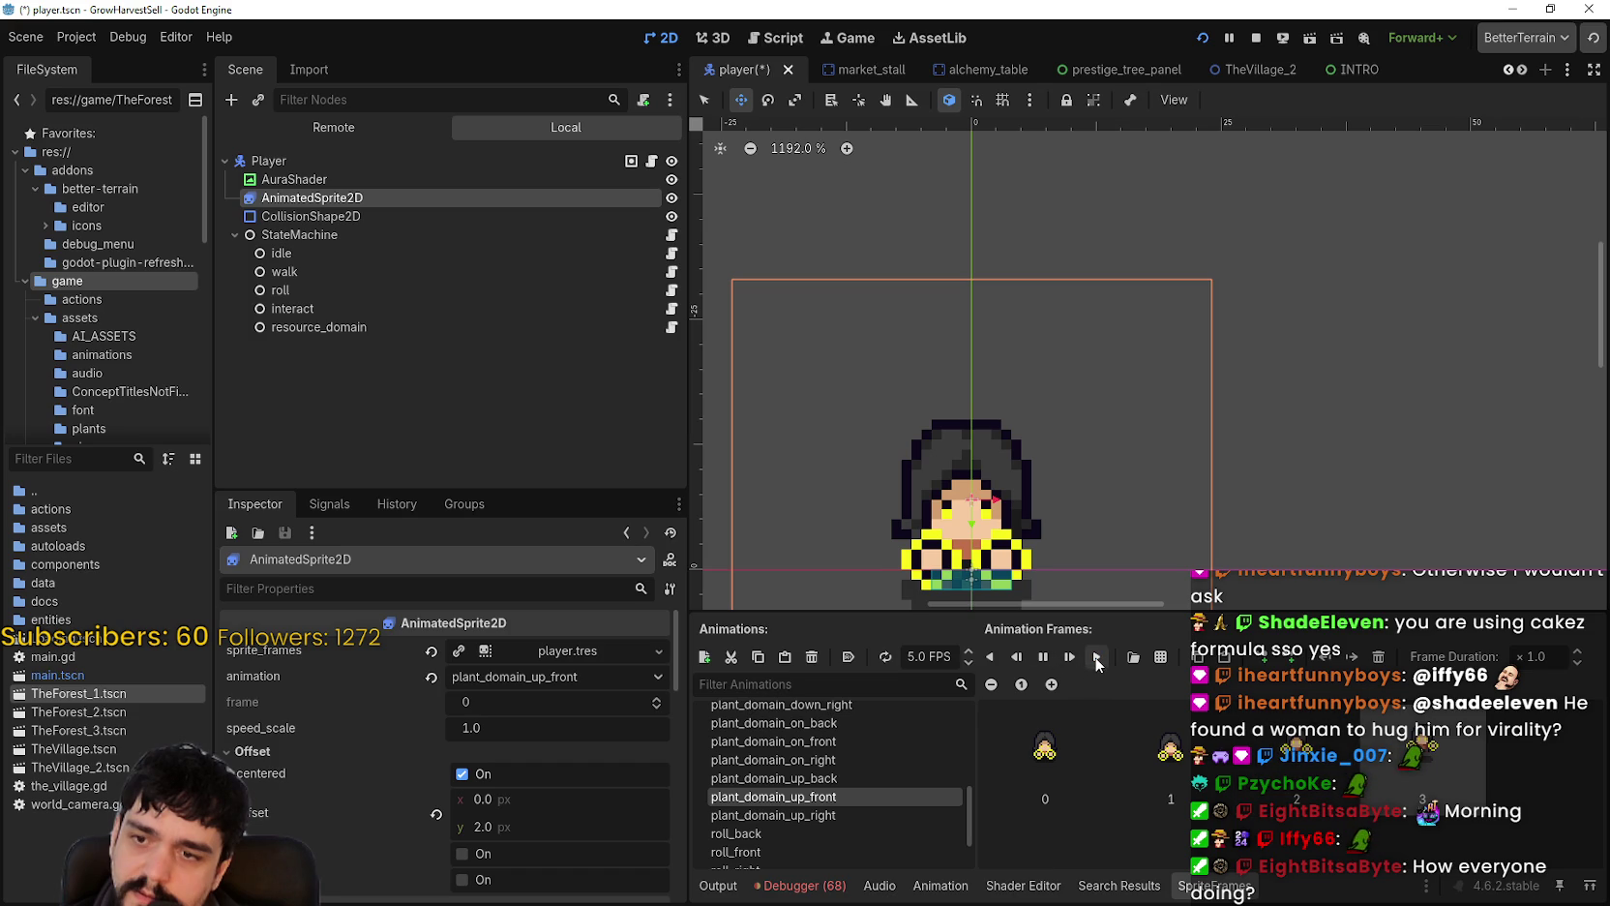
scroll(1009, 463, "down", 3)
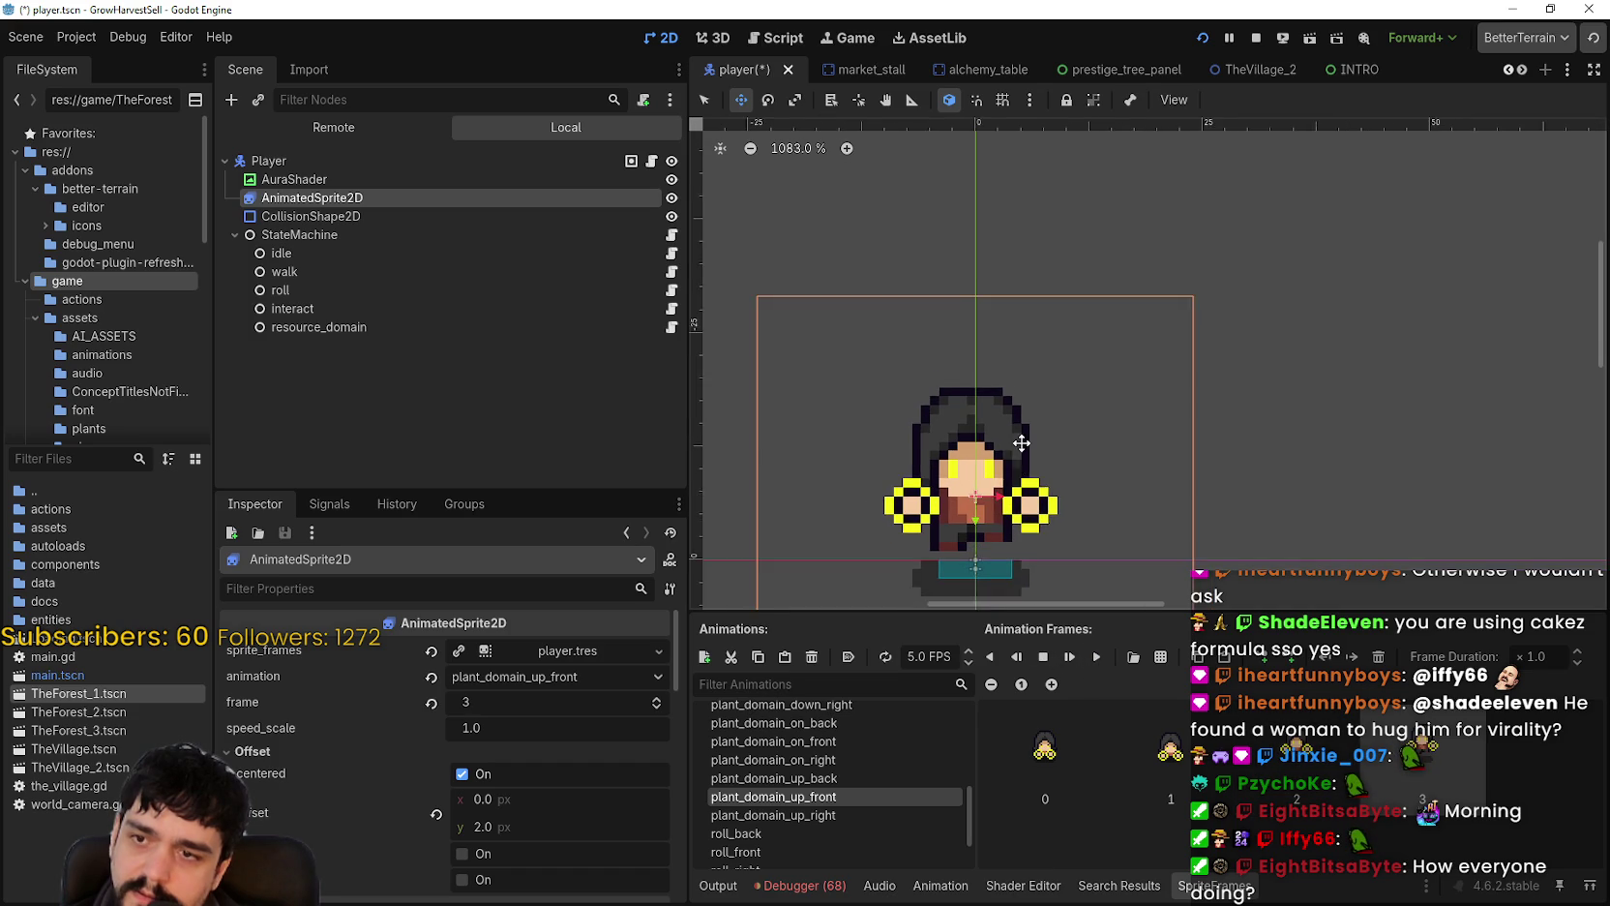
scroll(1028, 305, "down", 1)
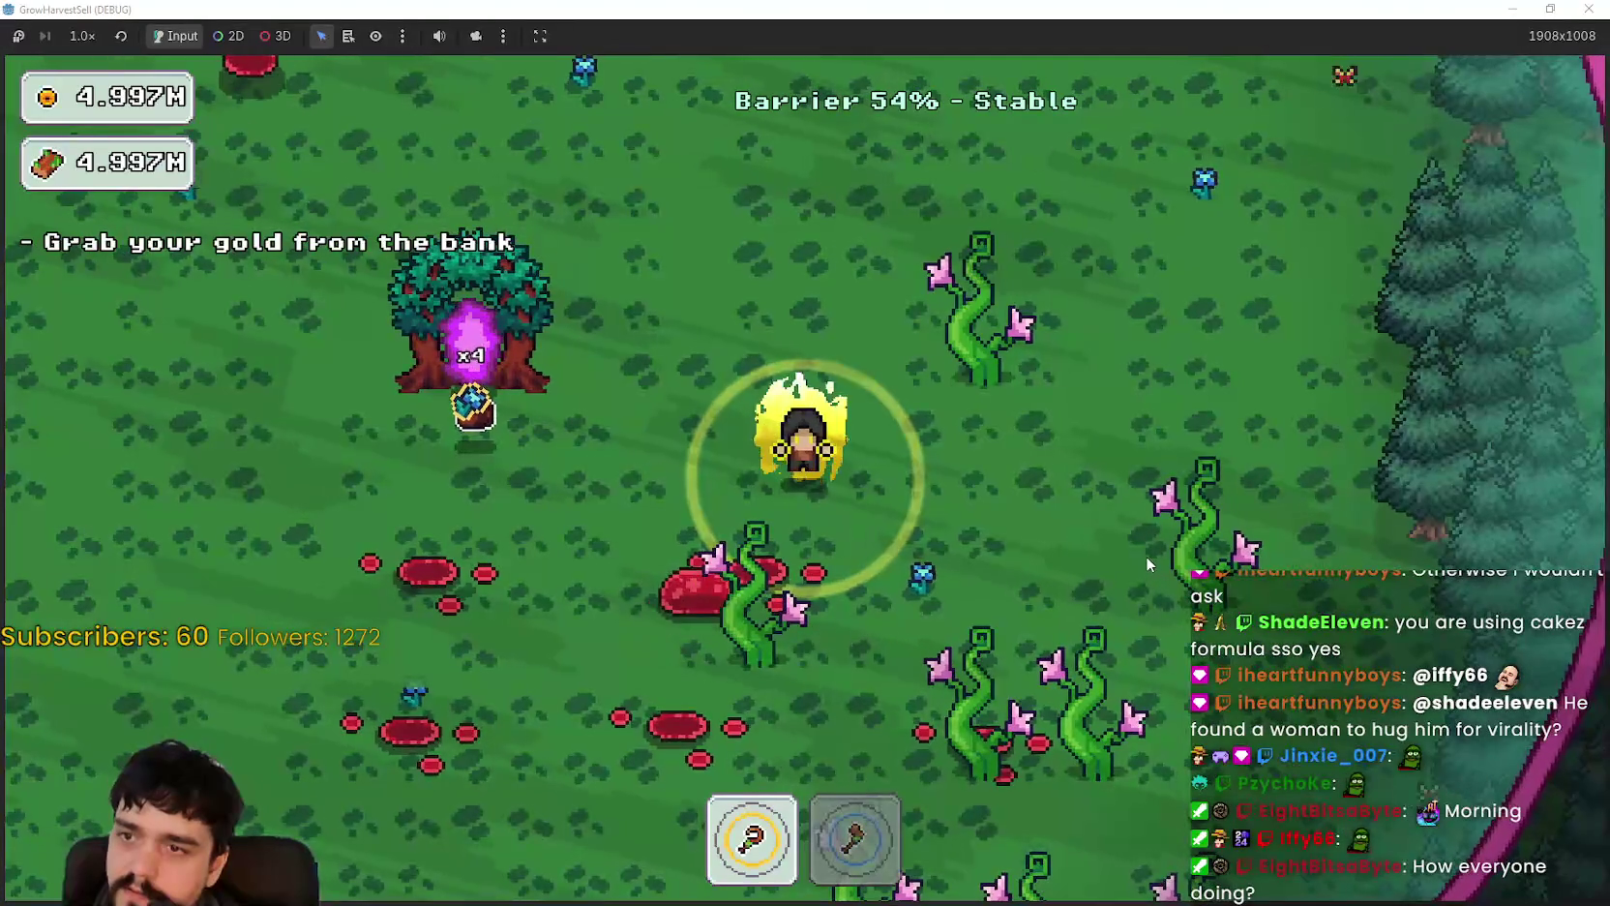
Step: Walk the character upward through the forest, then minimize the game
key("w")
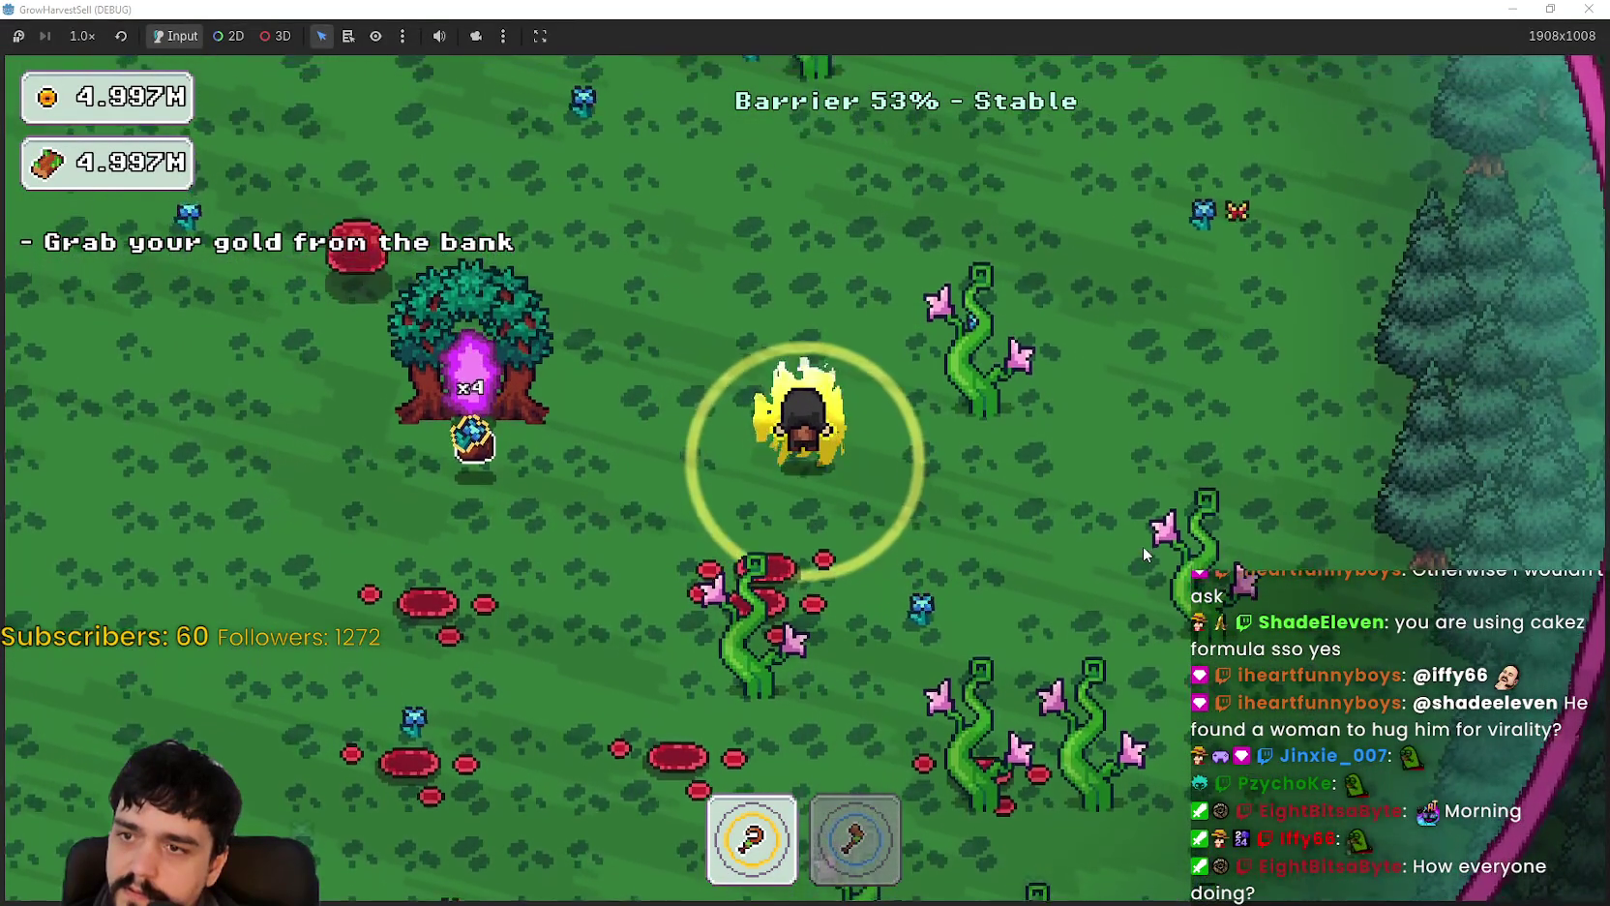
key("w")
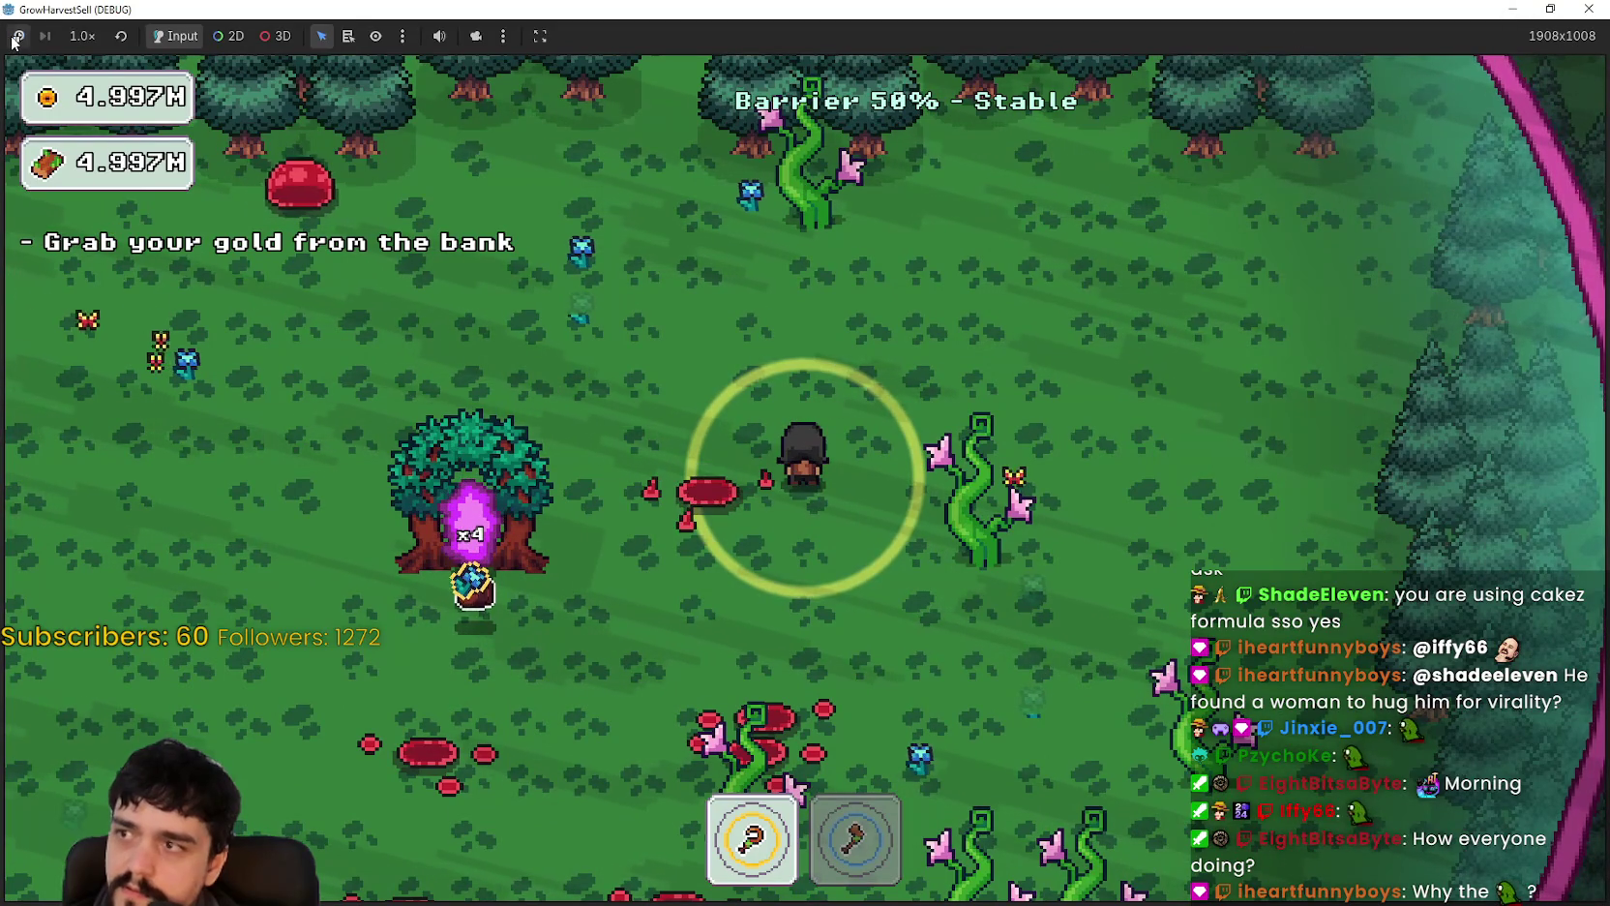
left_click(1511, 8)
scroll(827, 464, "up", 1)
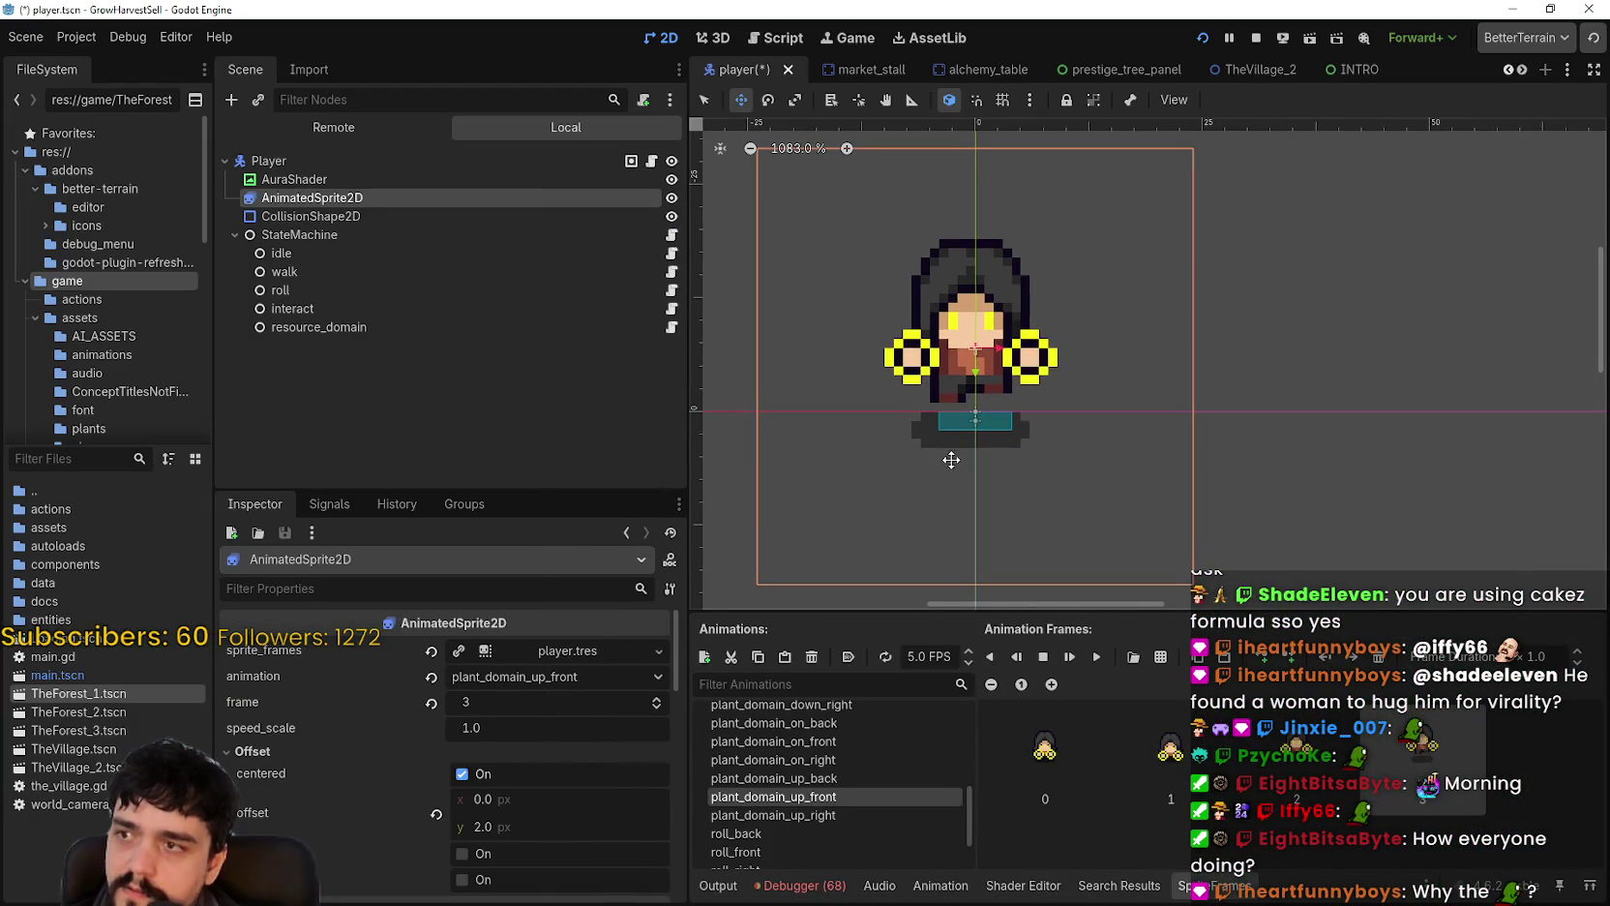
Step: Select AuraShader in the Scene dock and nudge it one unit to the right
left_click(333, 178)
key("Down")
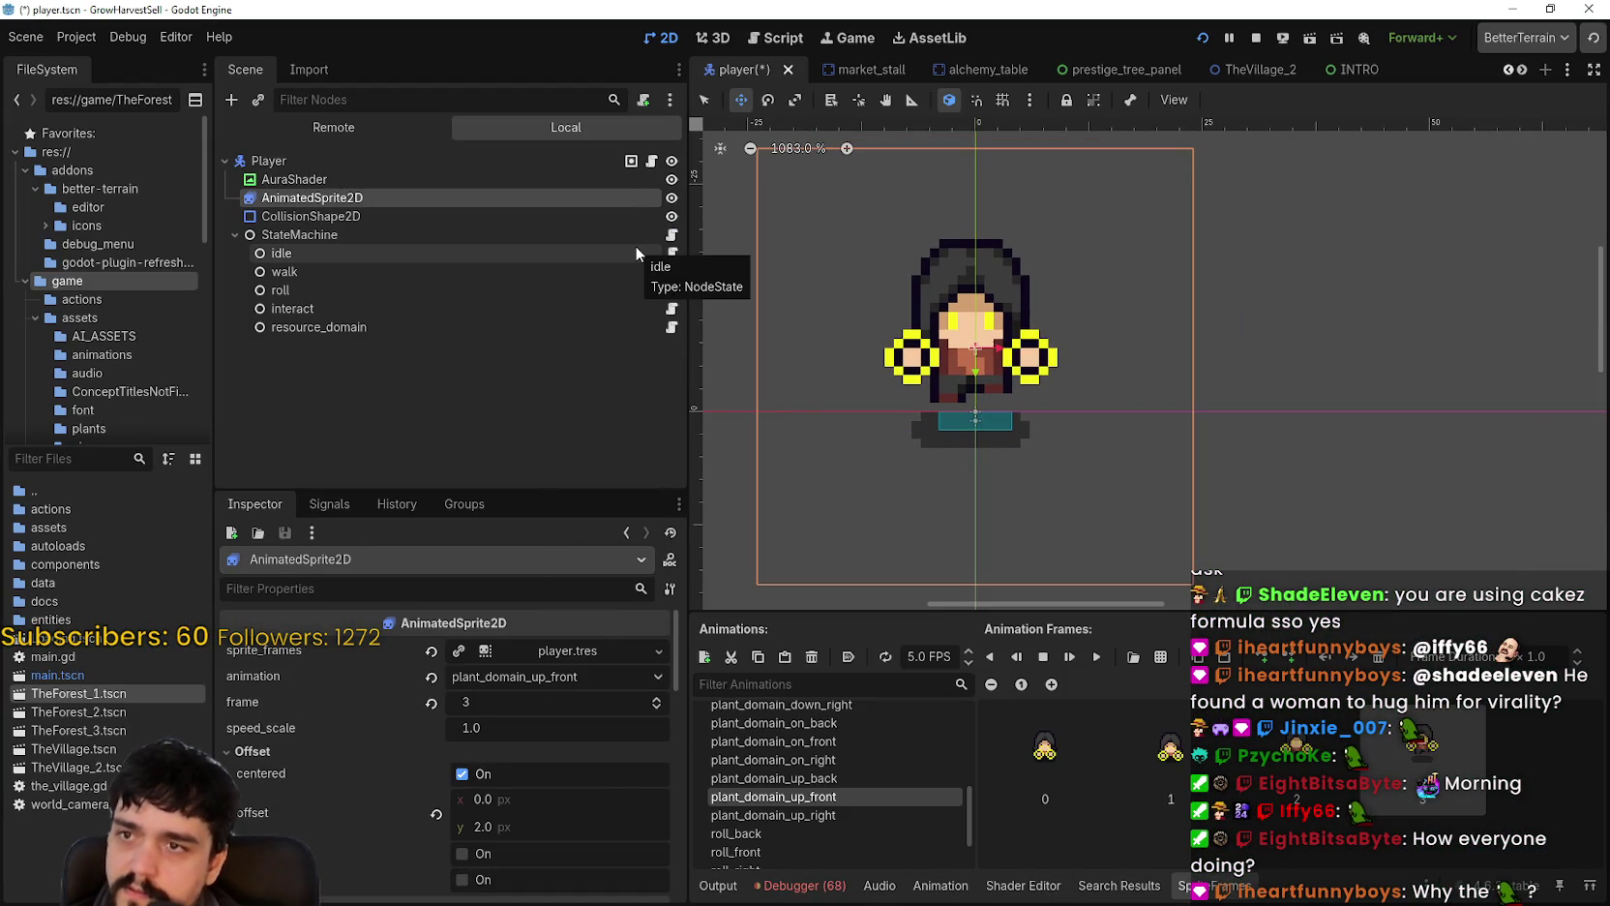
left_click(465, 180)
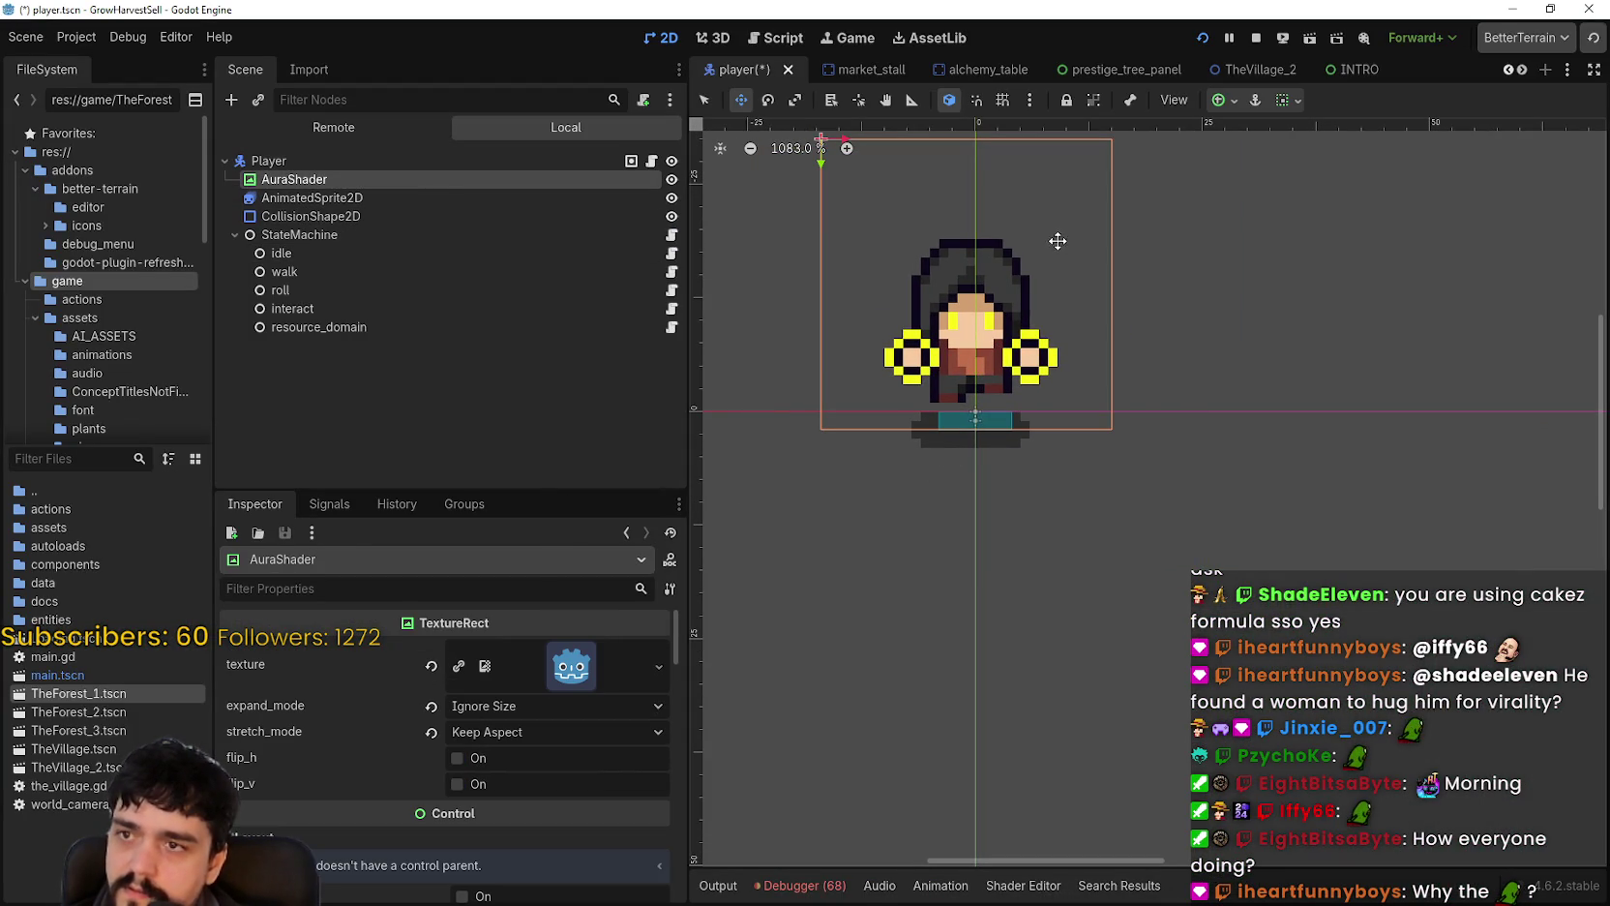
key("Right")
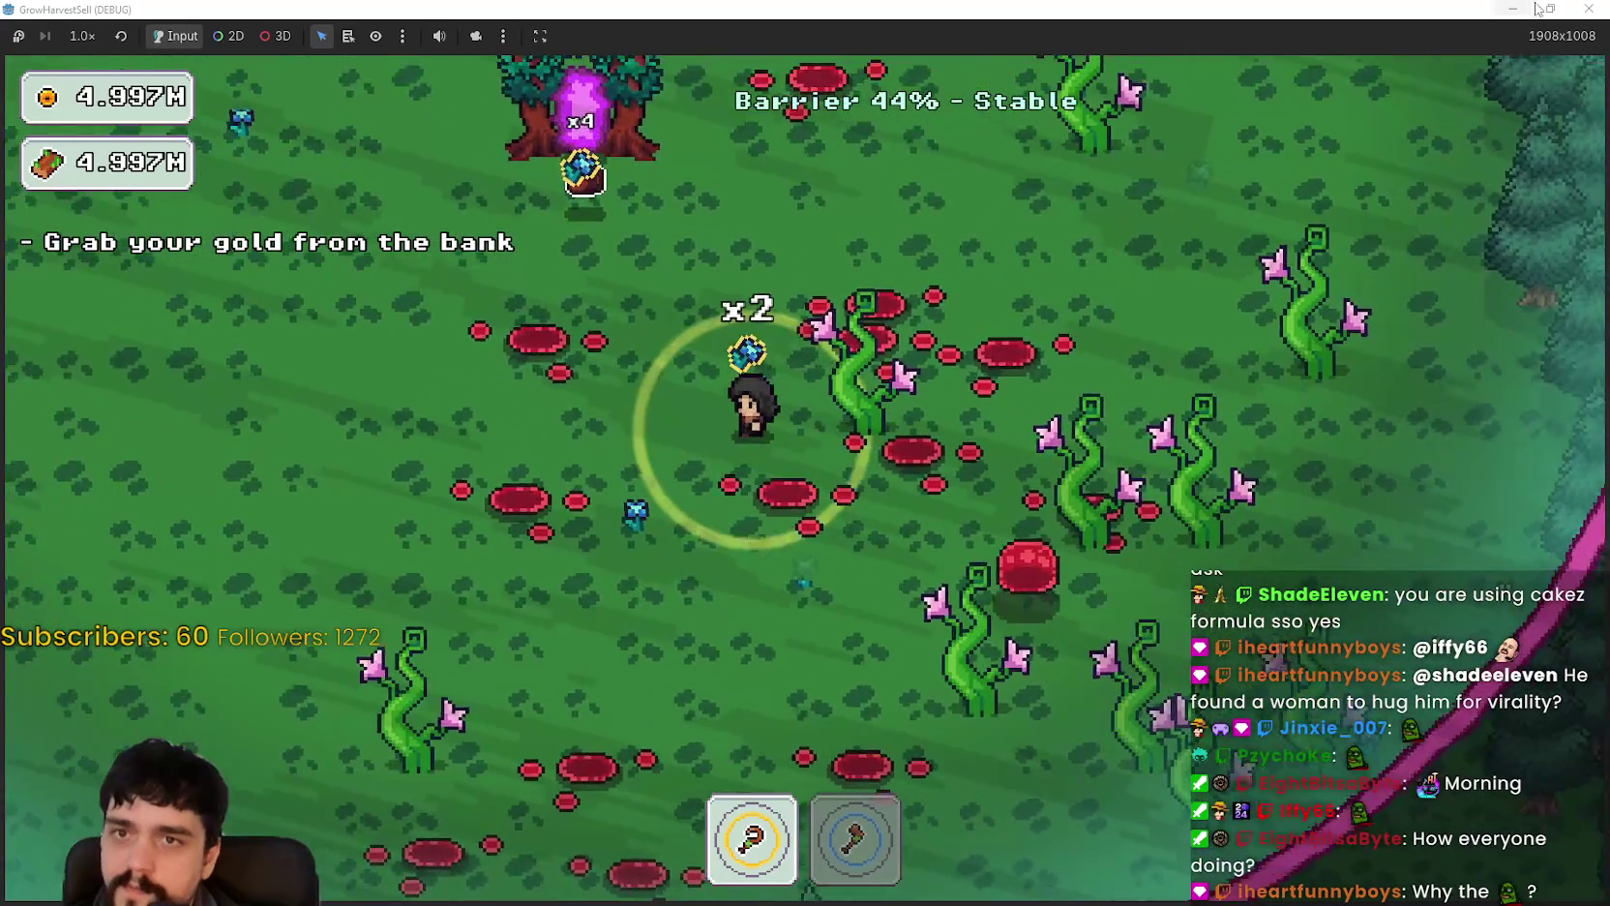
Step: Restore the game window to its smaller size and close it to stop the test run
left_click(1546, 9)
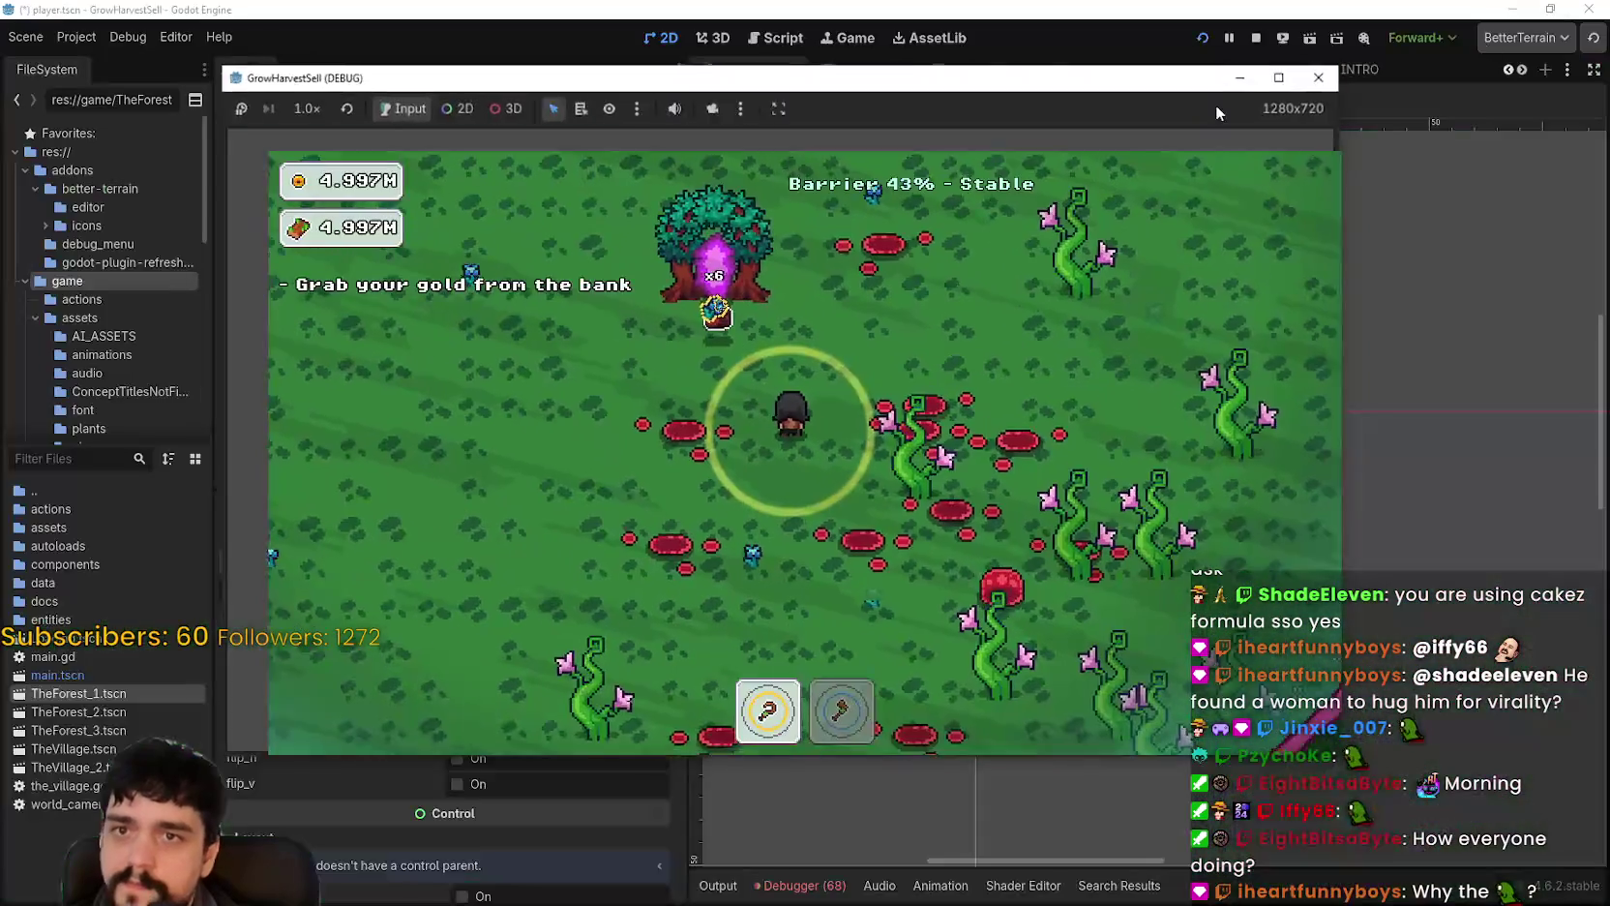
left_click(1256, 37)
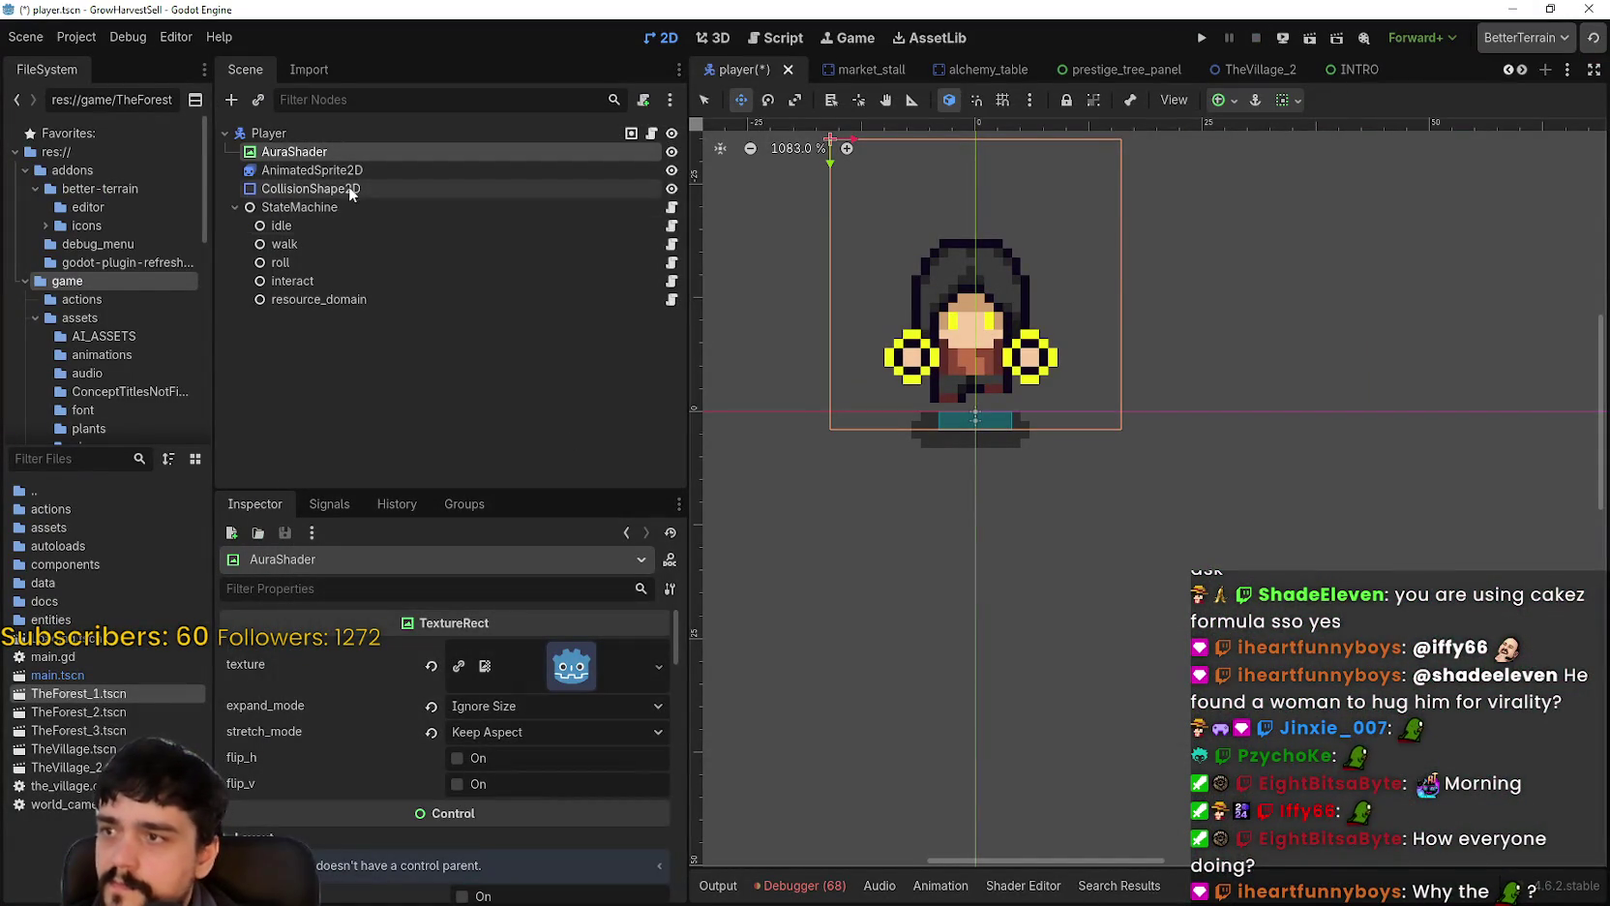
Step: Scroll through AuraShader's Aura1.gdshader parameters, then open player.gd with Ctrl+F3
scroll(504, 842, "down", 10)
scroll(511, 842, "down", 15)
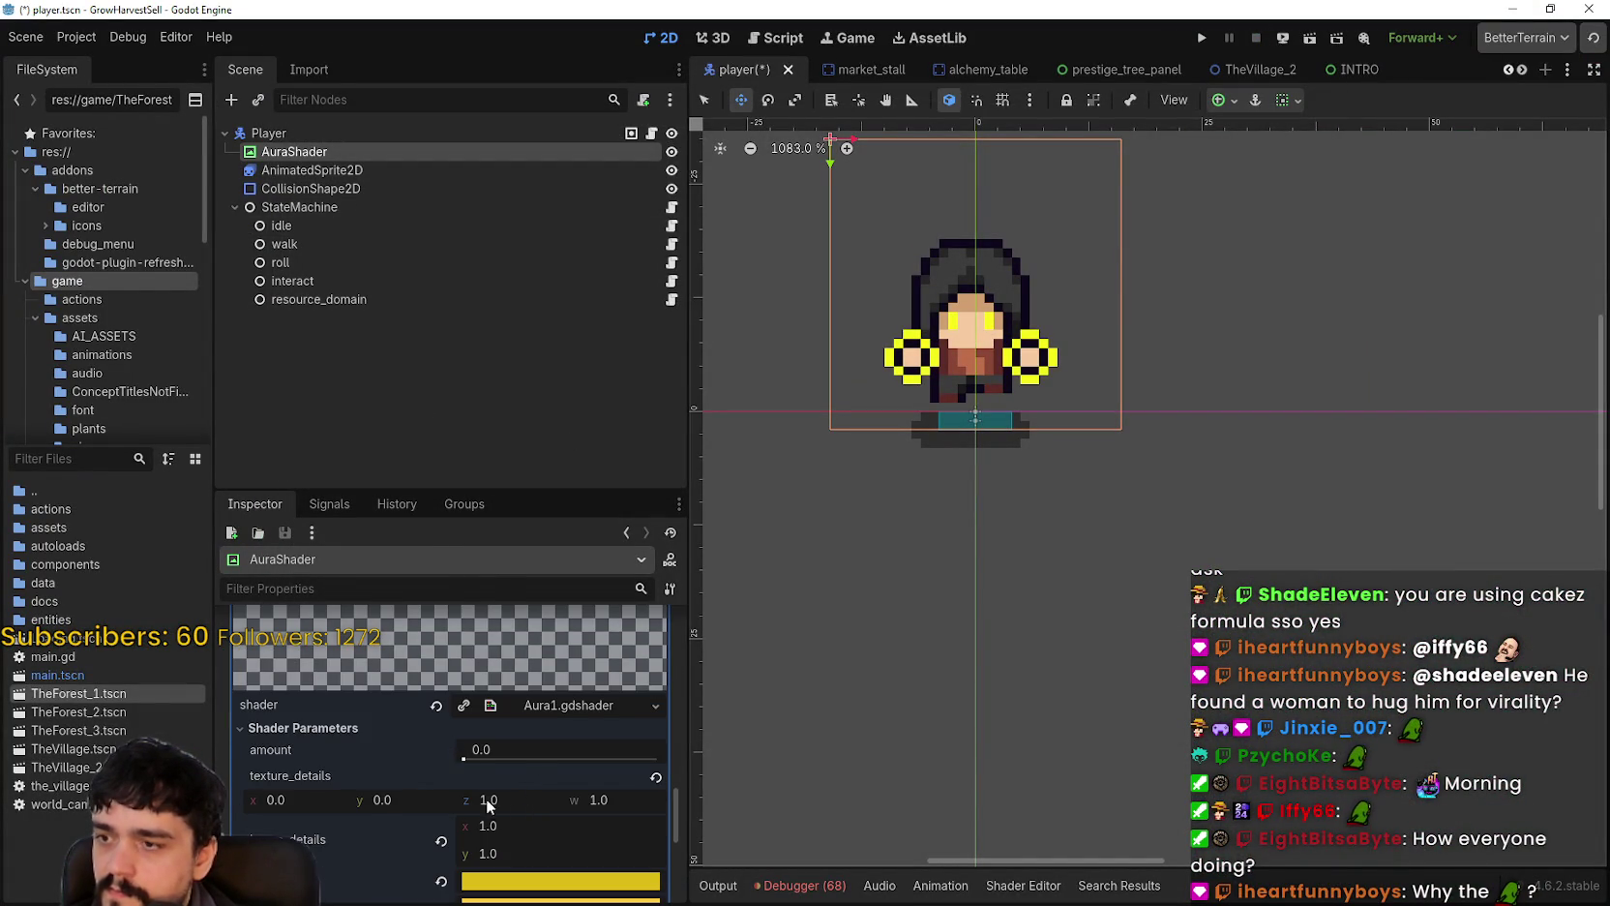
scroll(486, 799, "down", 1)
scroll(358, 813, "up", 2)
scroll(363, 807, "down", 5)
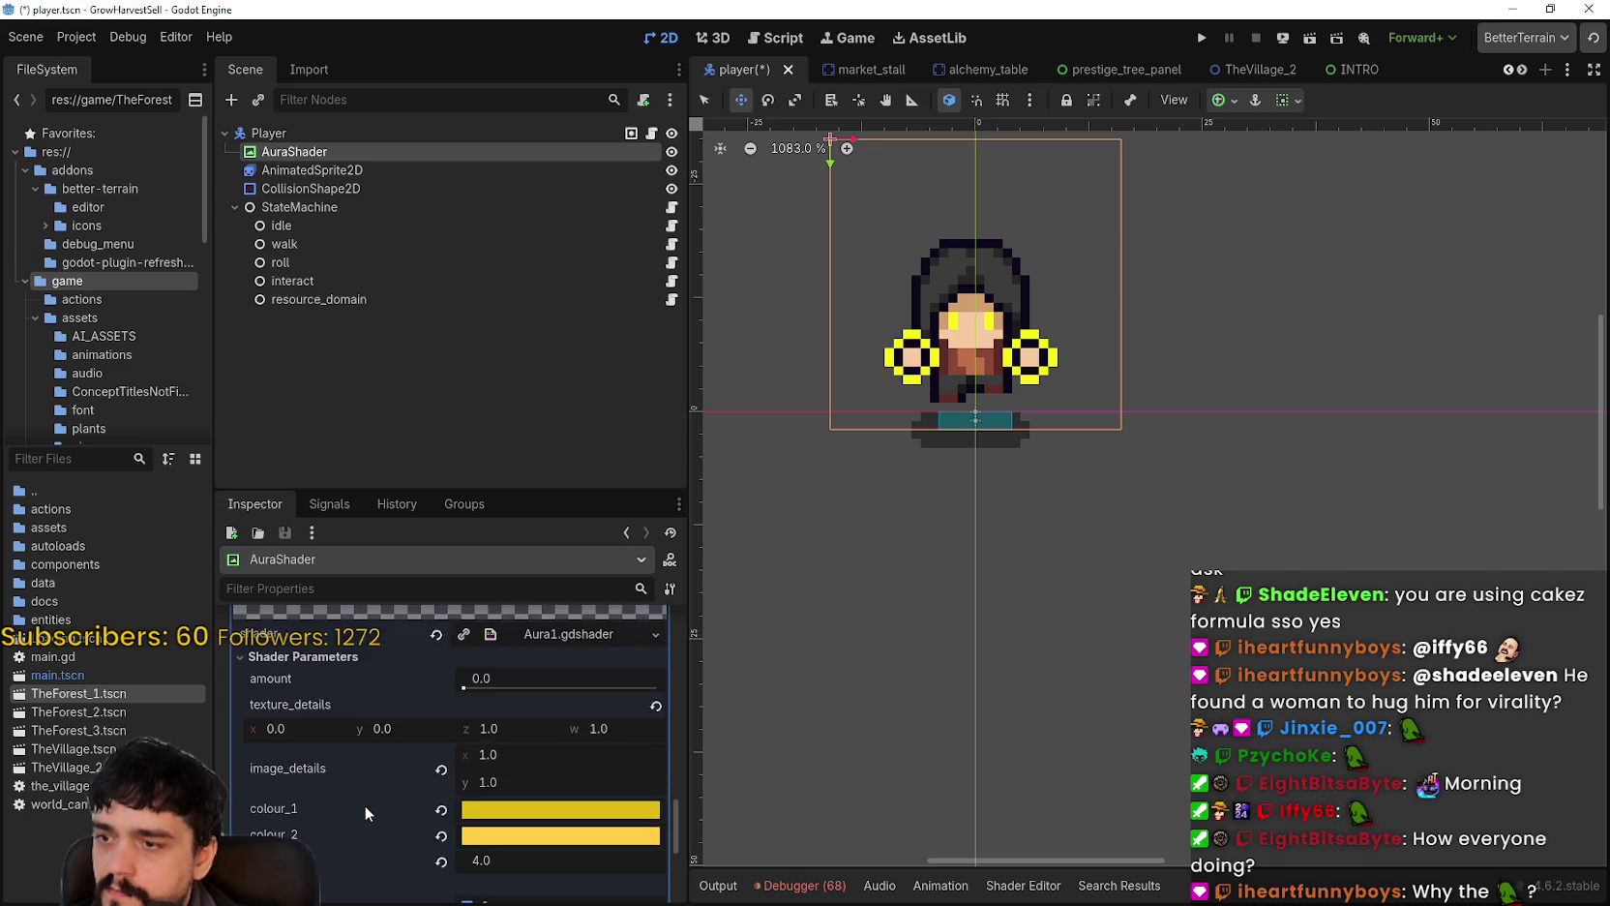
scroll(370, 785, "down", 3)
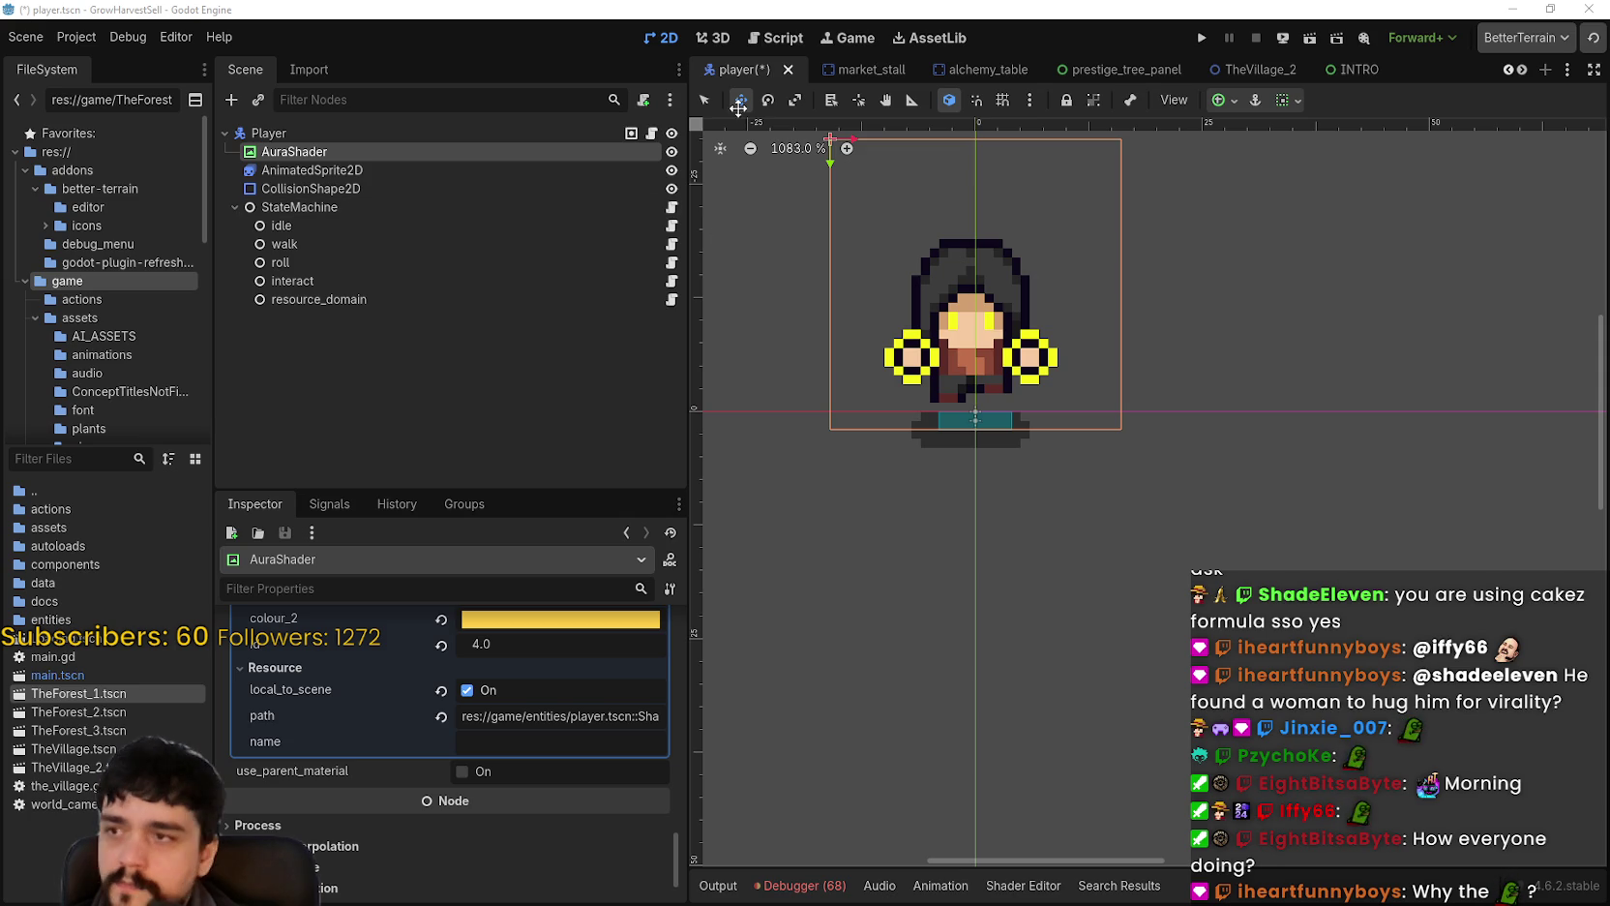
key("ctrl+F3")
Step: Scroll player.gd down via the minimap to line 1011
scroll(1159, 534, "down", 20)
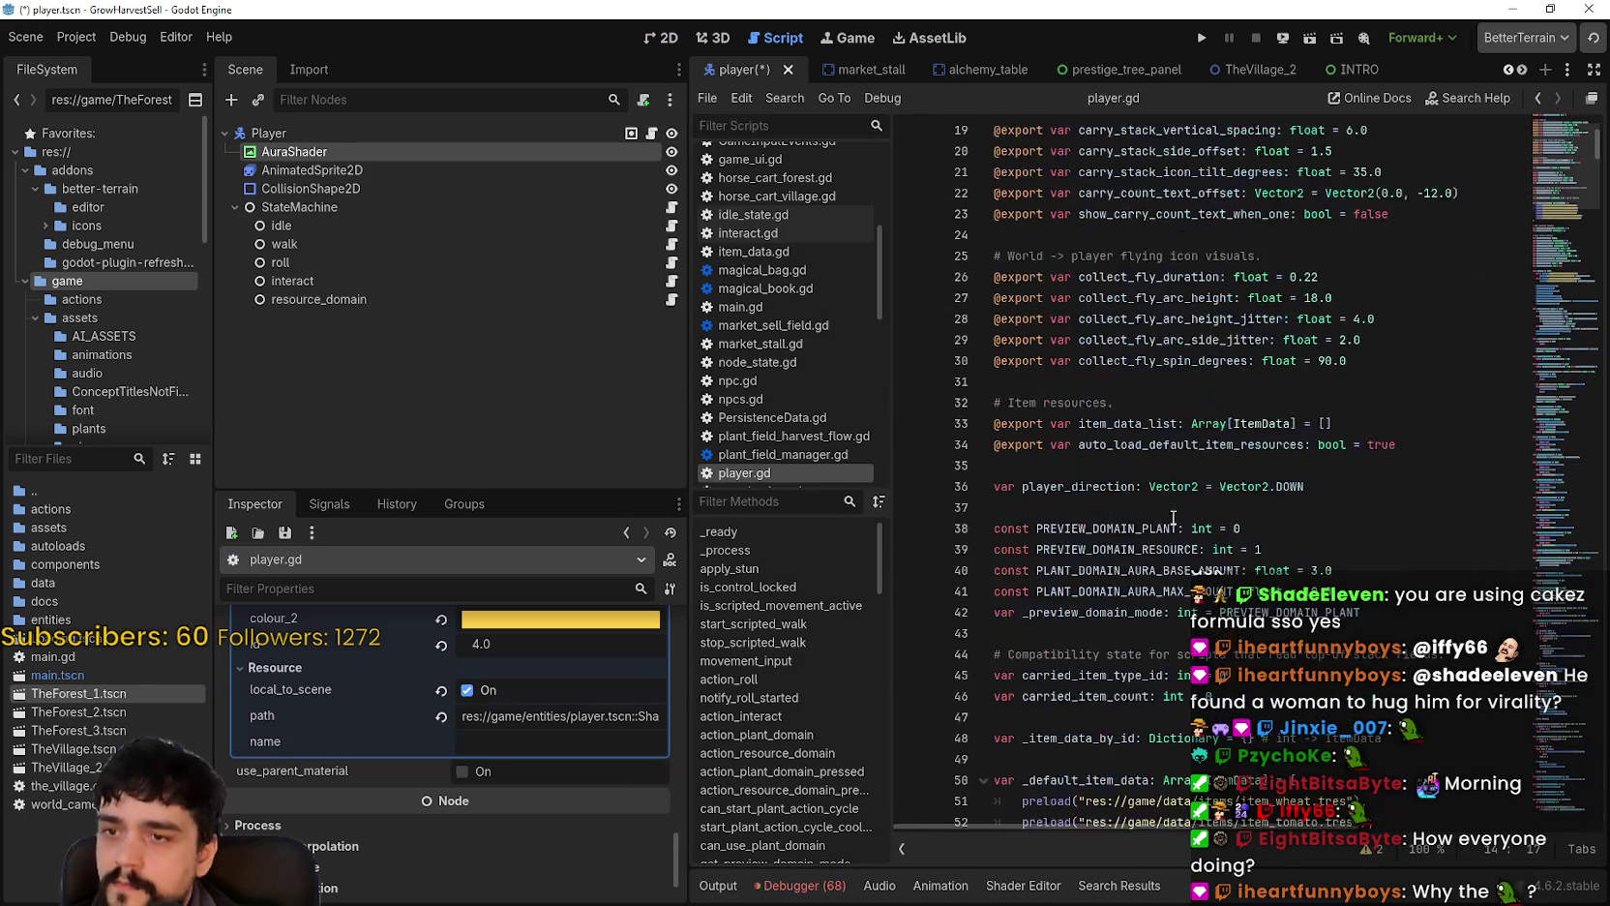
left_click_drag(1563, 273, 1541, 714)
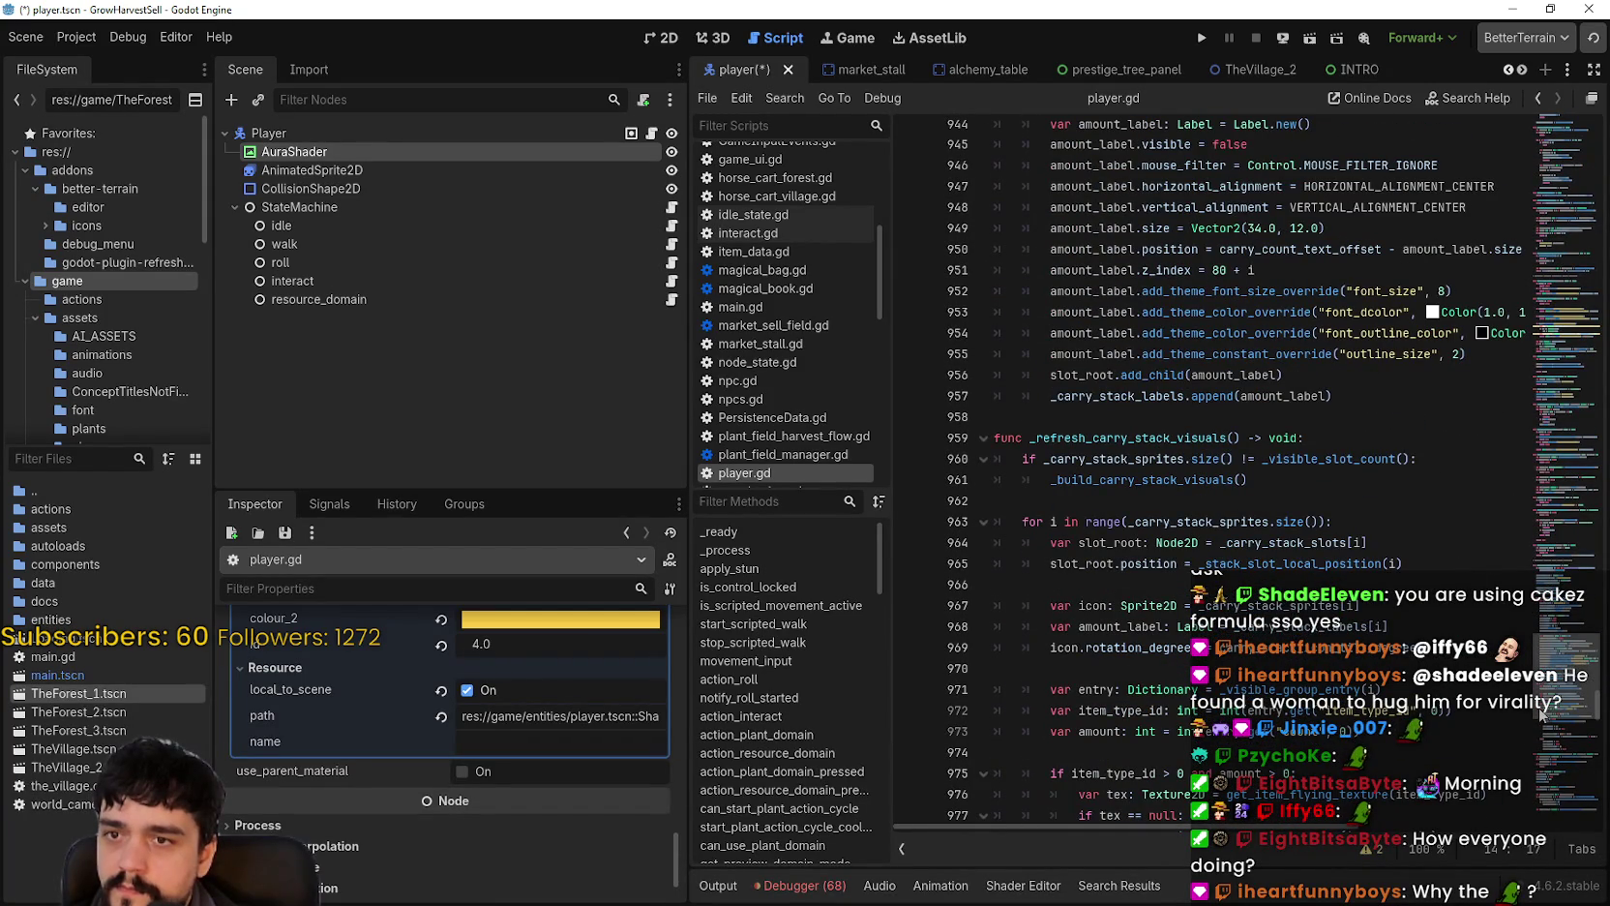
scroll(1418, 634, "down", 3)
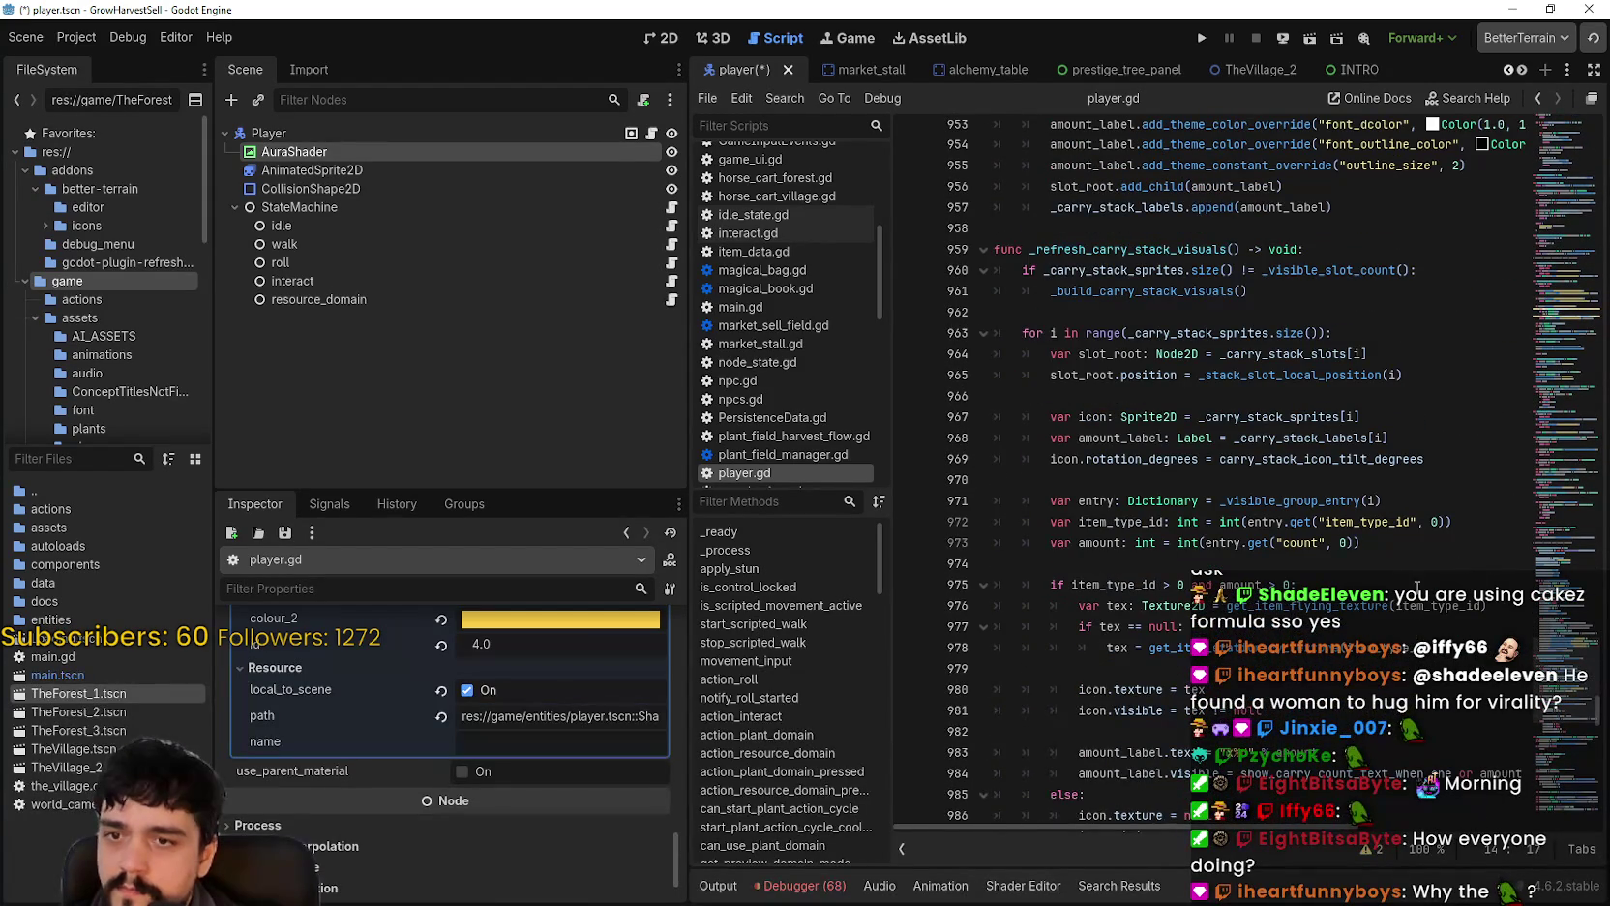
scroll(1381, 553, "down", 2)
scroll(1384, 551, "down", 6)
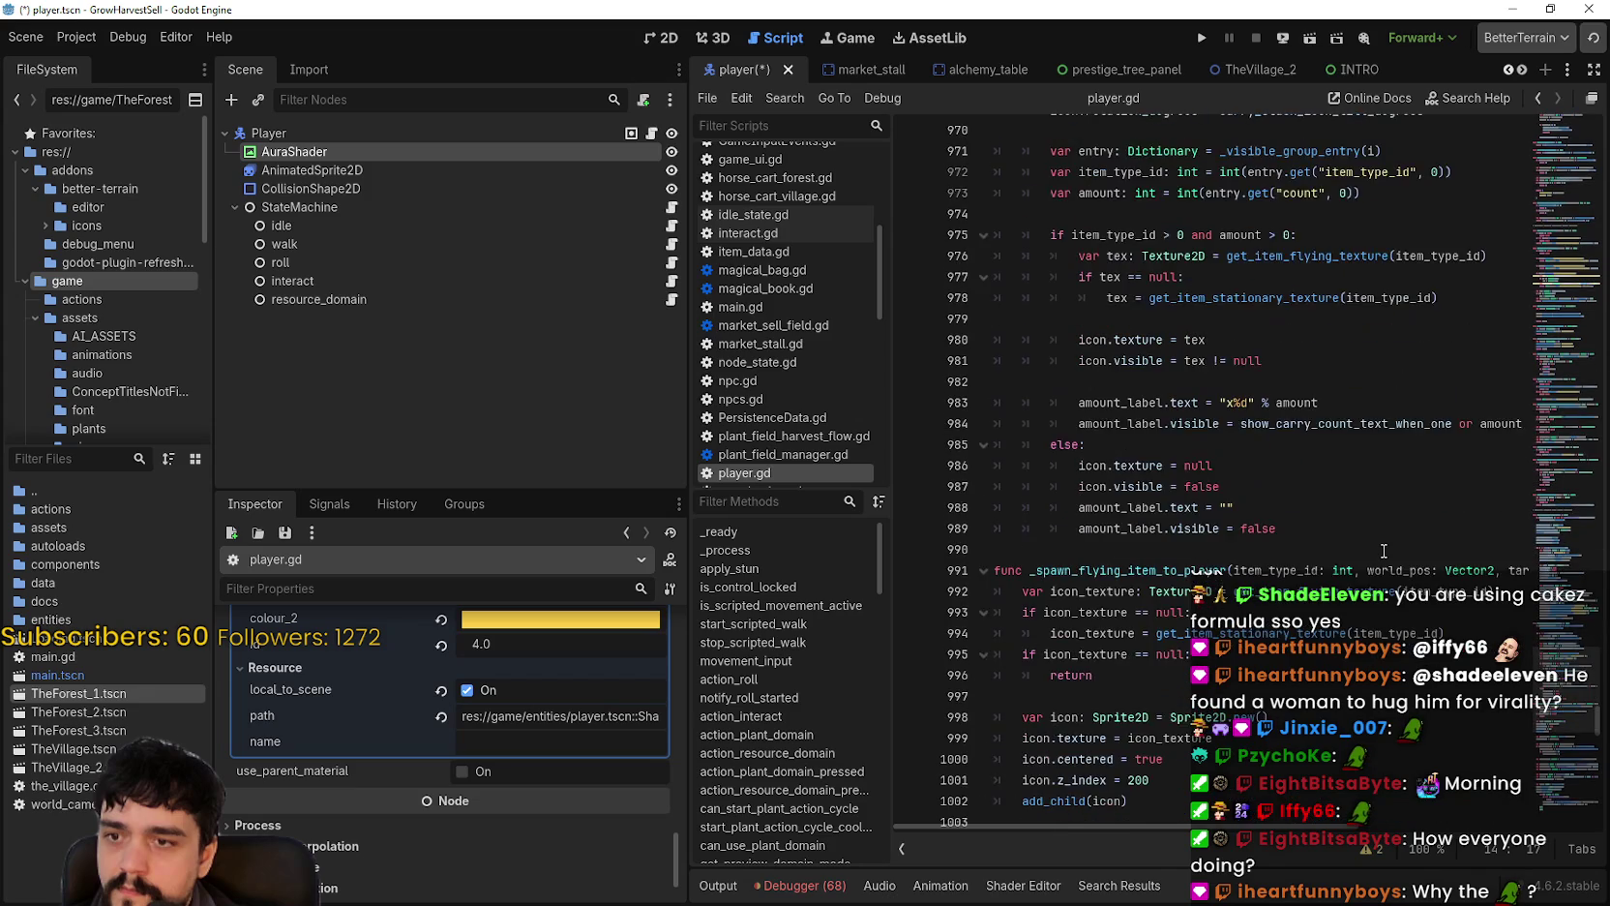
scroll(1241, 612, "down", 4)
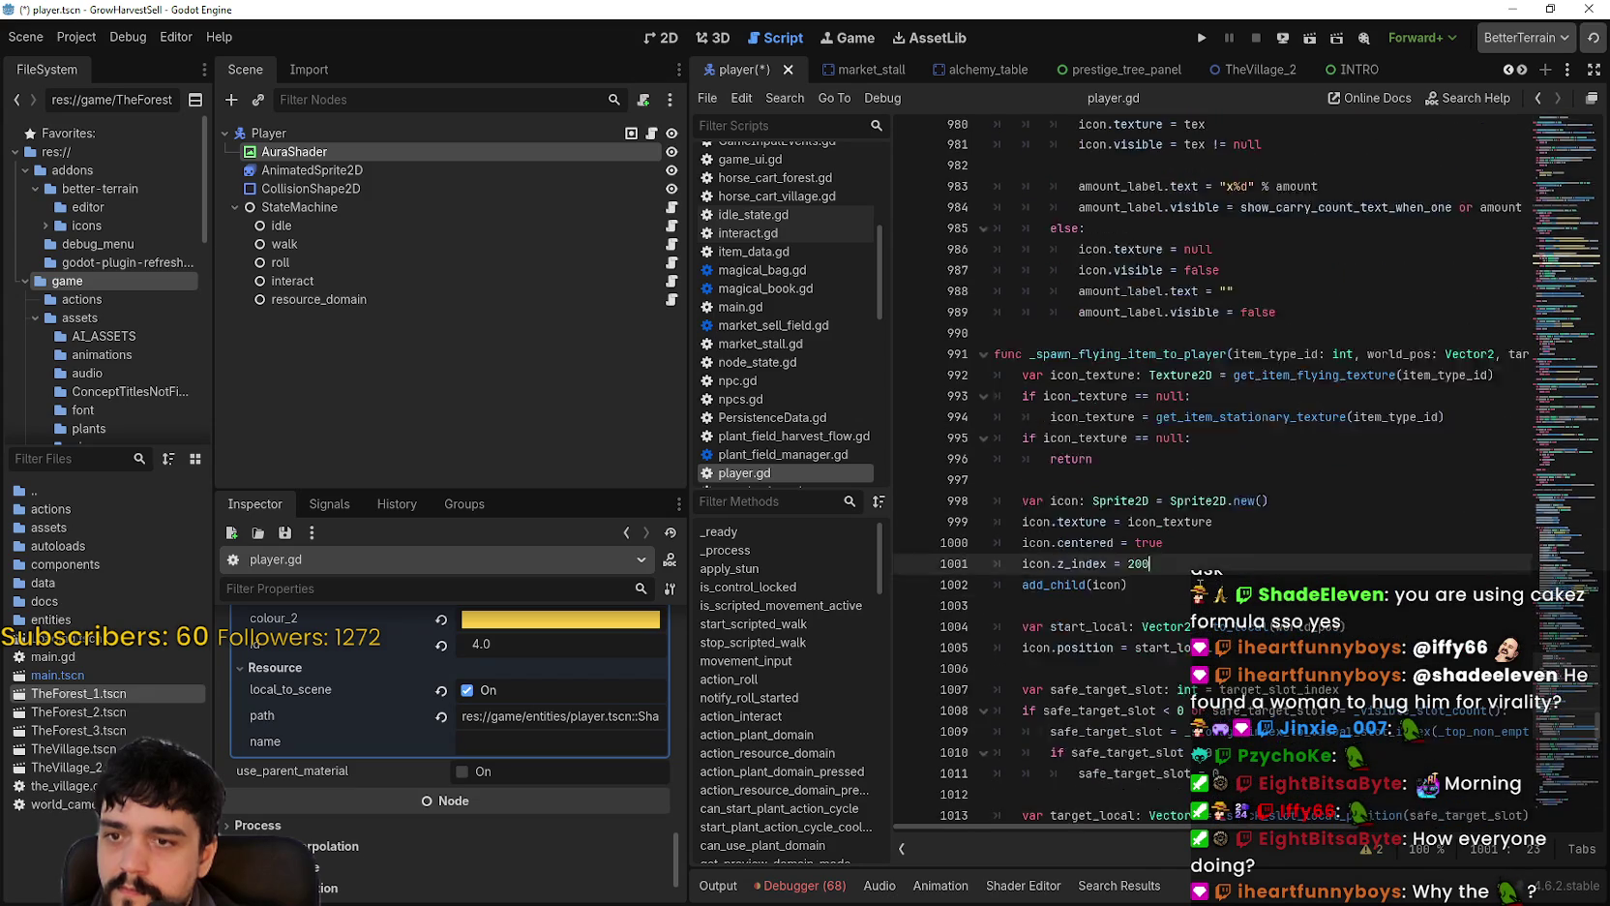
left_click(1240, 612)
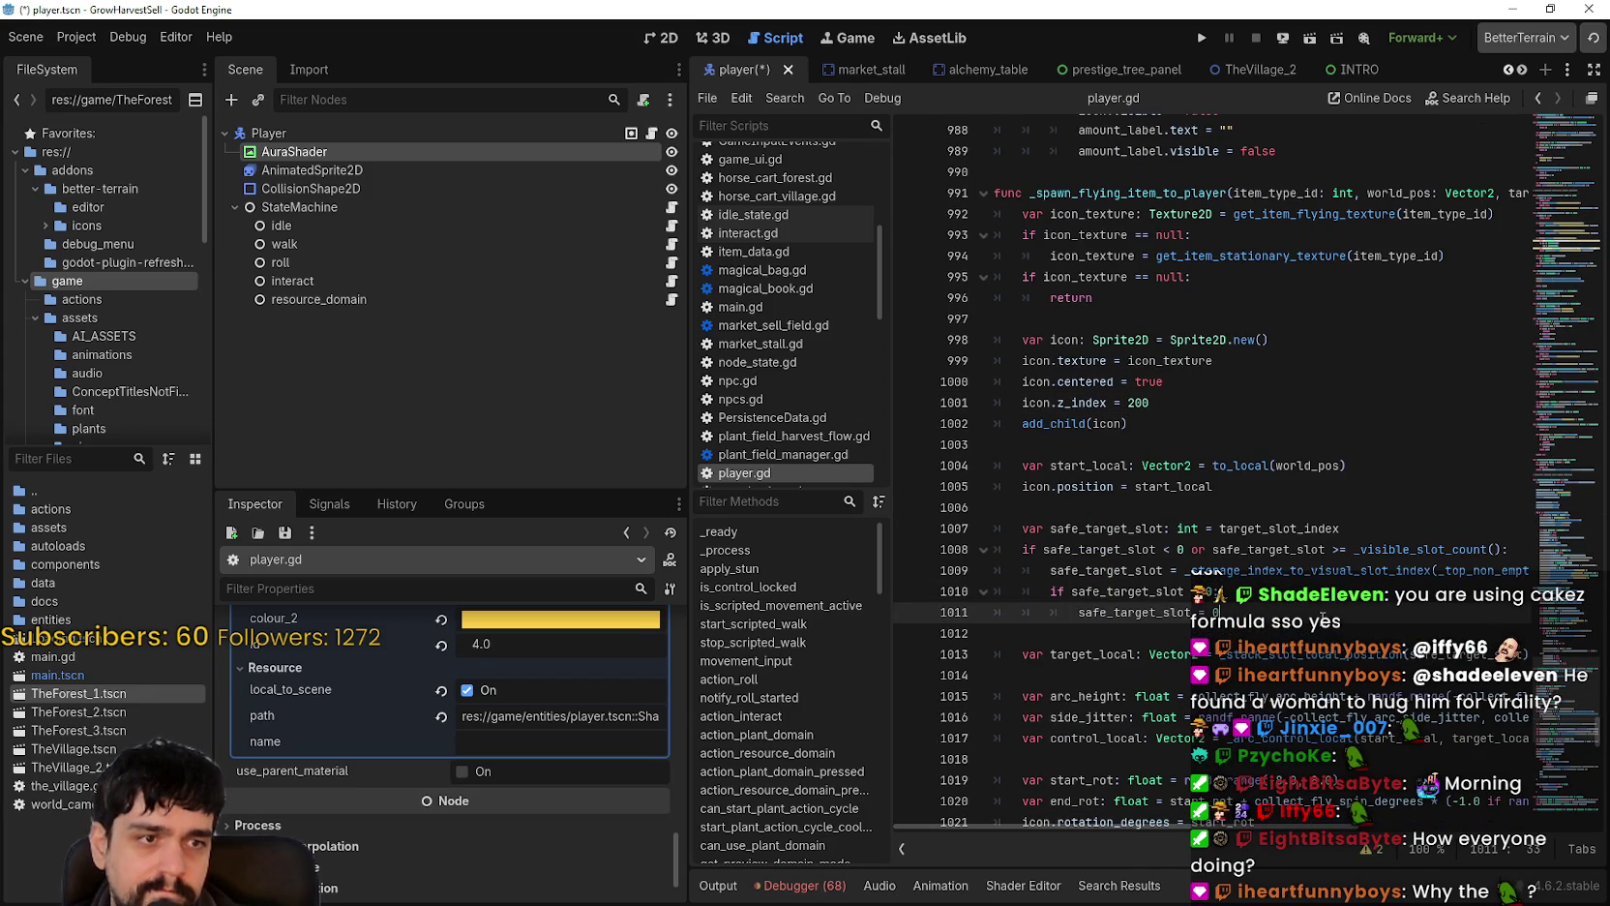
Step: Move on to line 1087 and select should_show and the _current_plant_domain_aura_amount call
scroll(1321, 616, "down", 19)
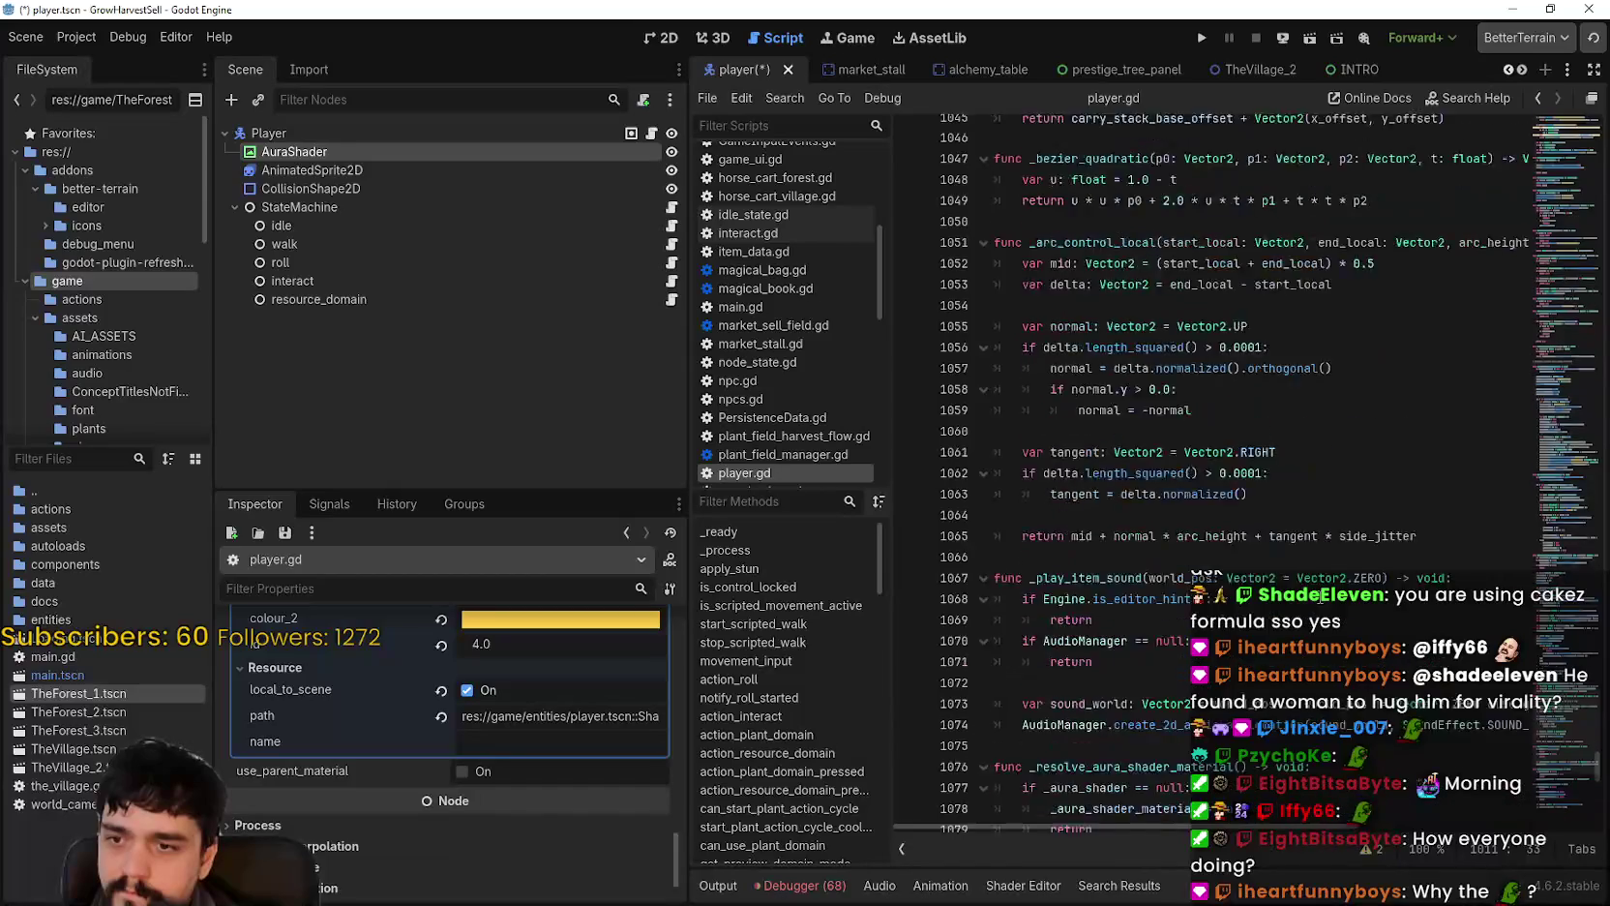
scroll(1322, 593, "down", 4)
left_click(1079, 576)
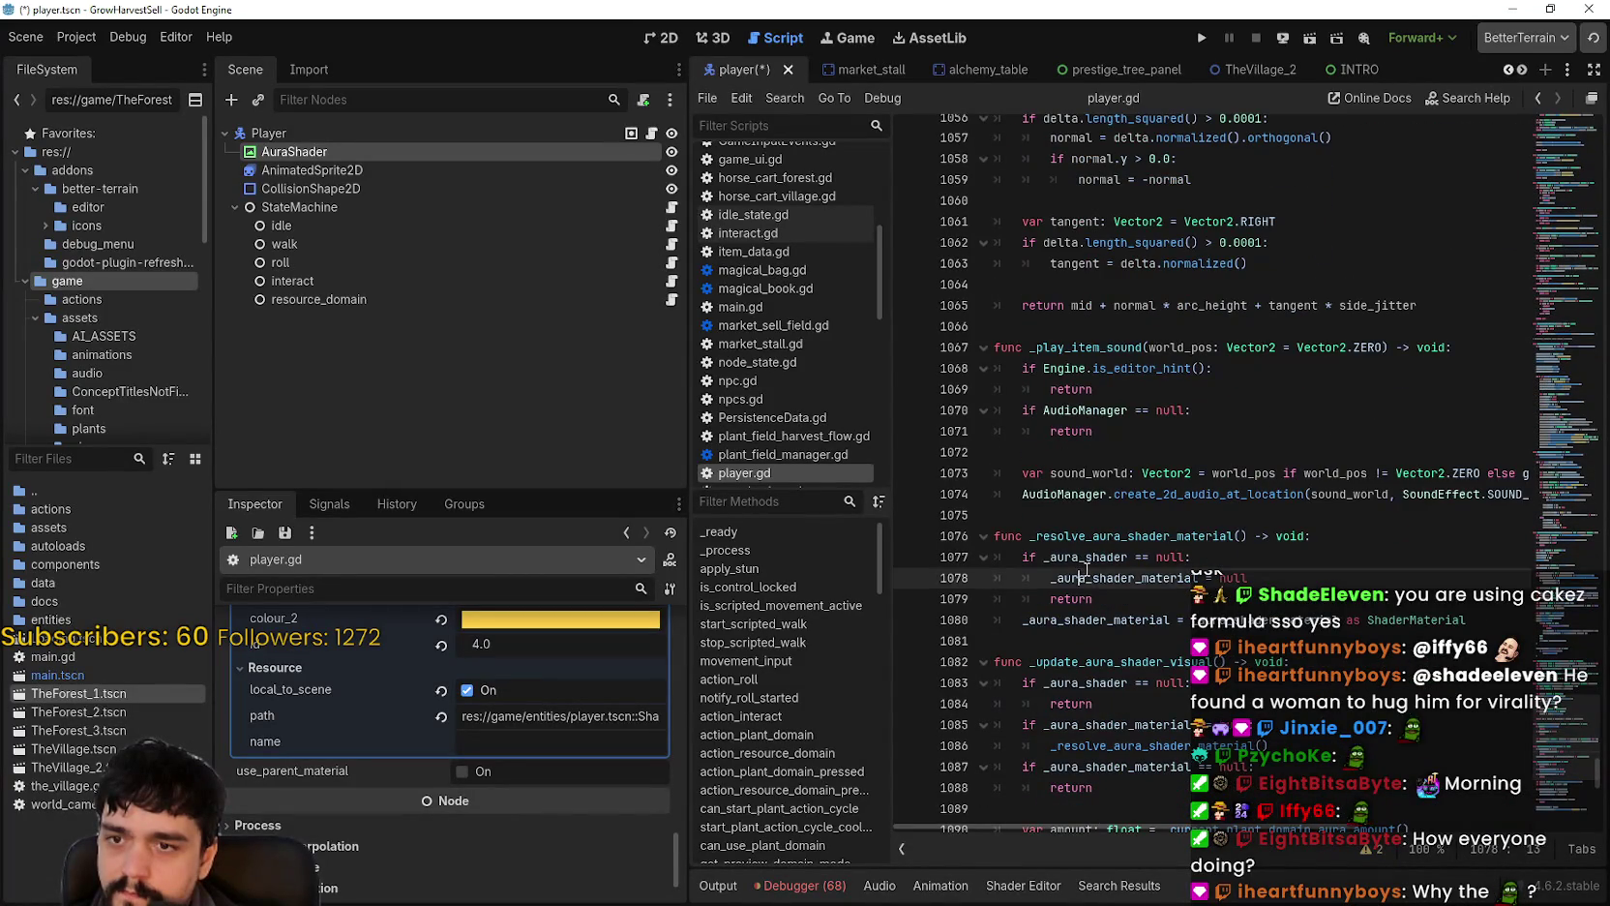
scroll(1084, 571, "down", 3)
left_click(1212, 578)
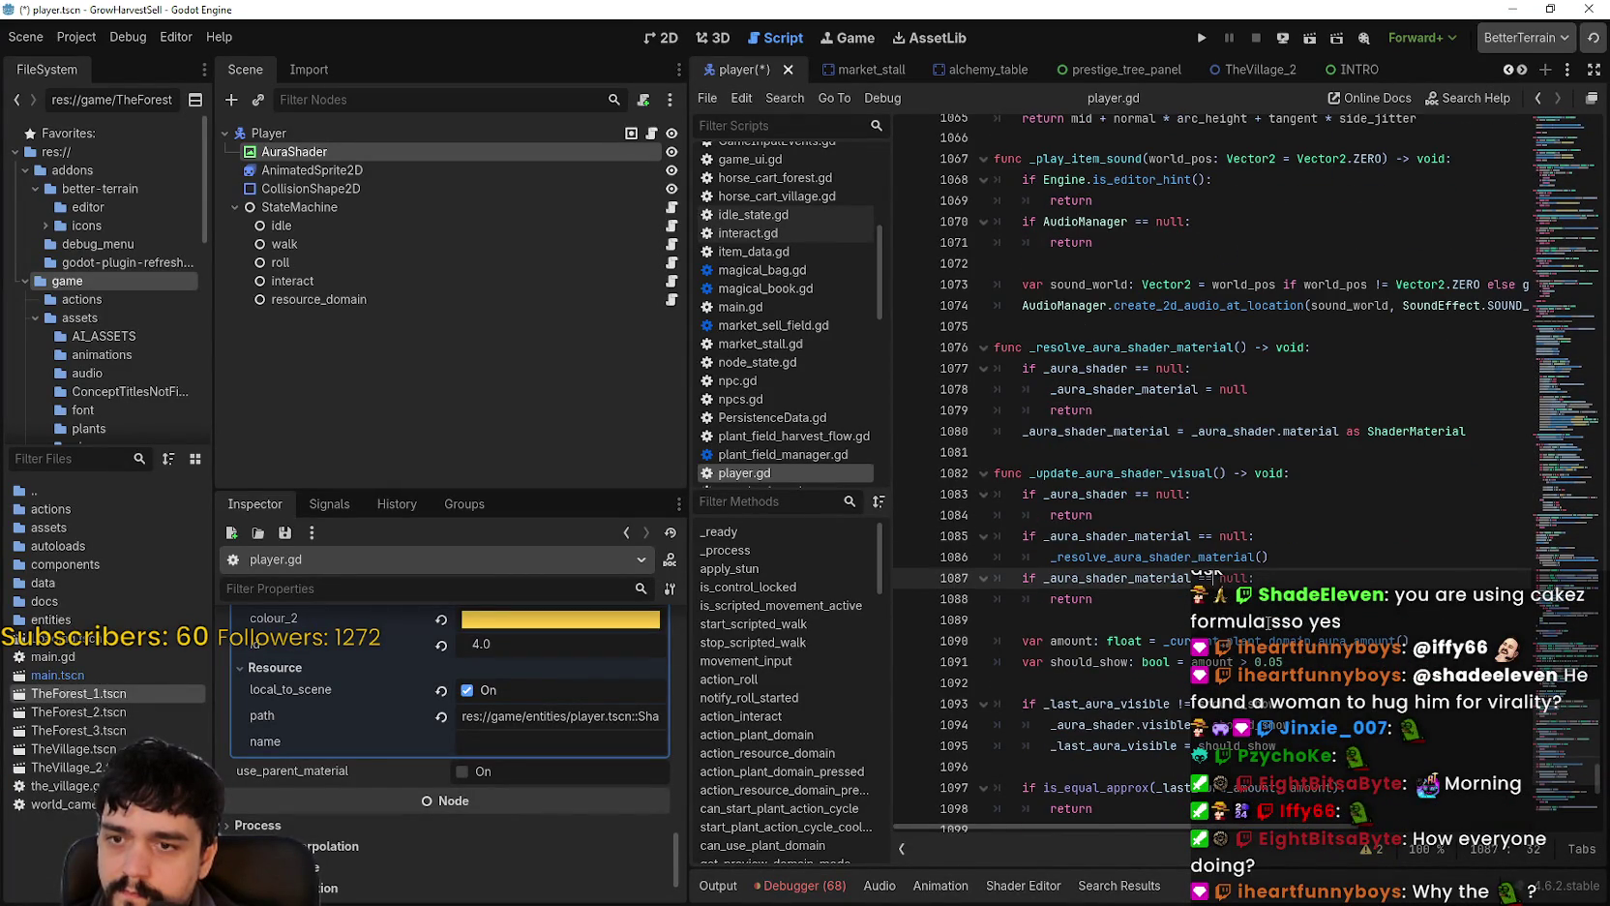
scroll(1268, 622, "down", 1)
double_click(1092, 599)
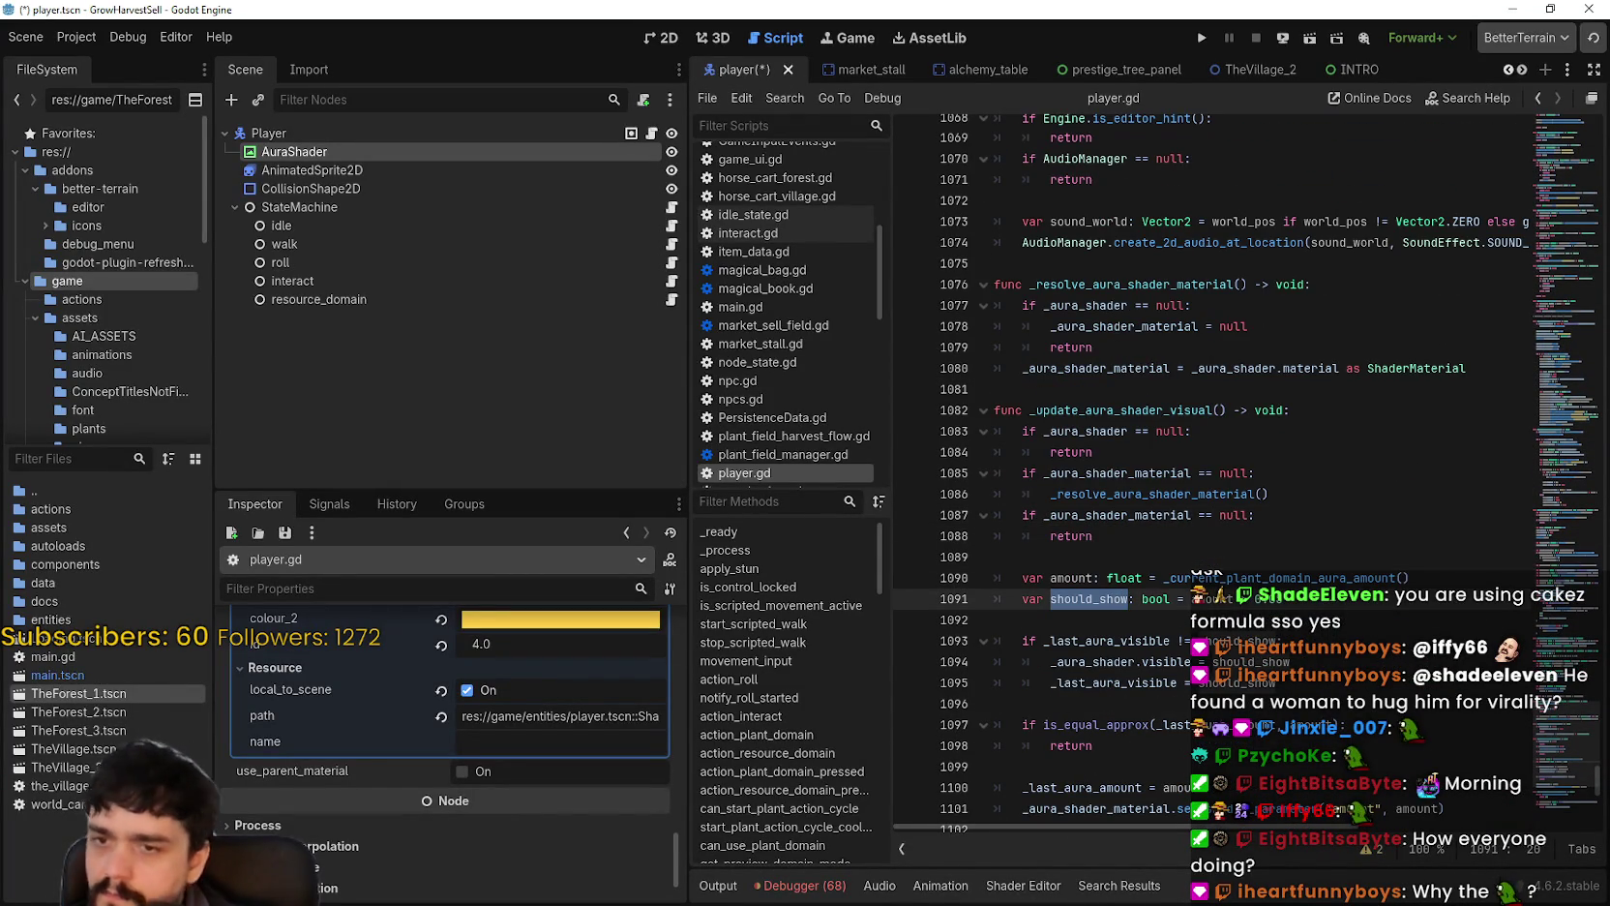
double_click(1326, 578)
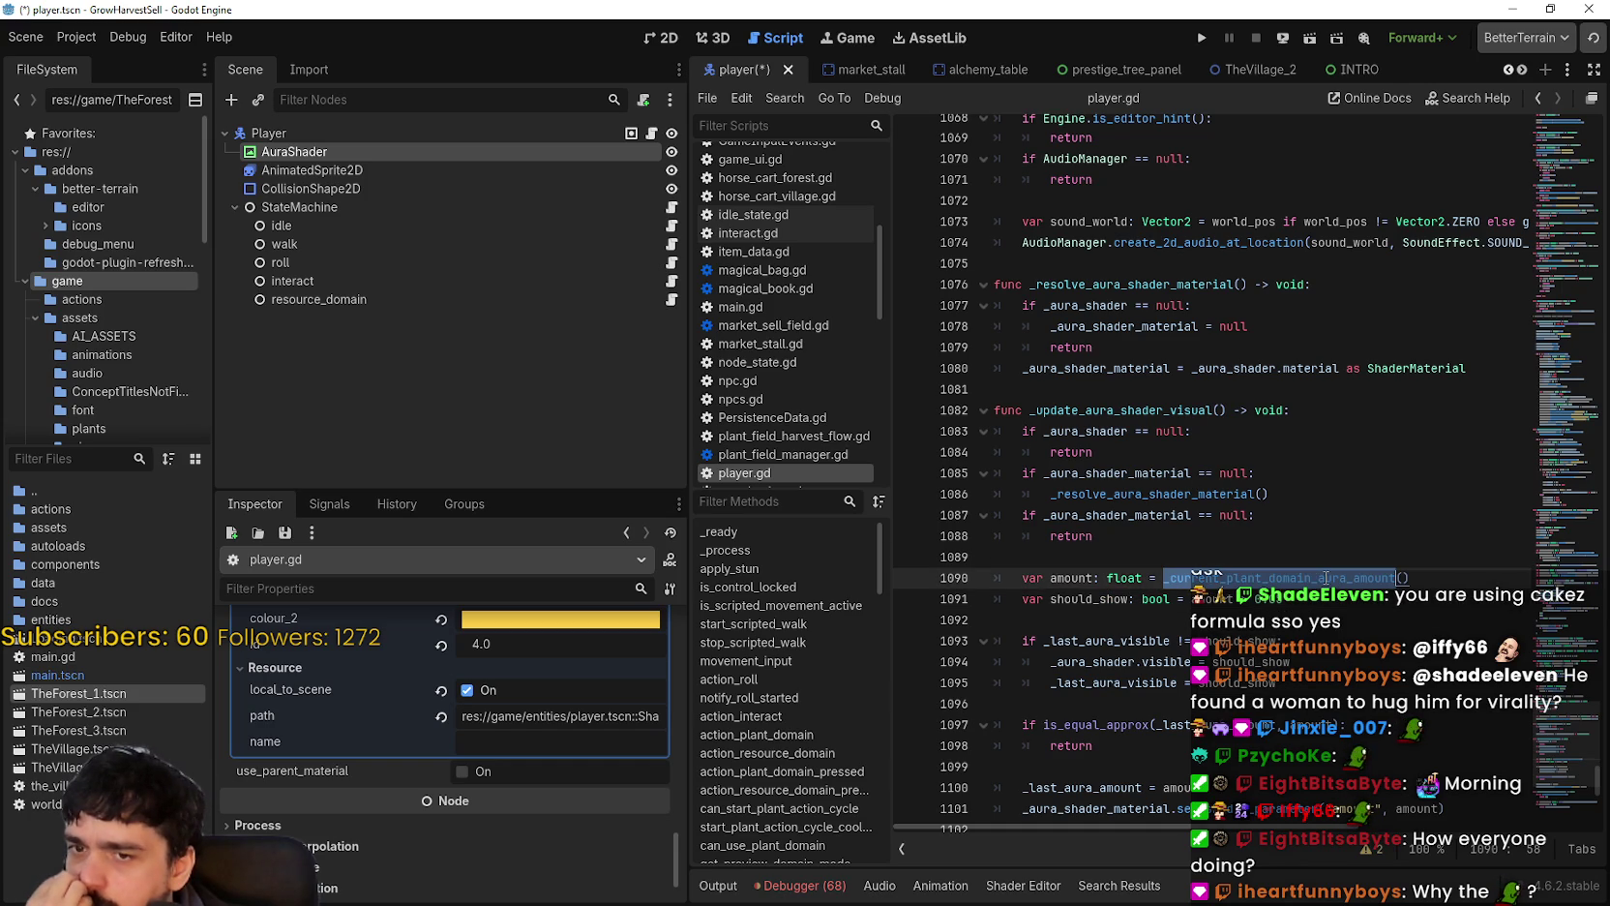
Step: Select _current_plant_domain_aura_amount and _is_plant_domain_aura_active in player.gd to inspect them
scroll(1400, 514, "down", 4)
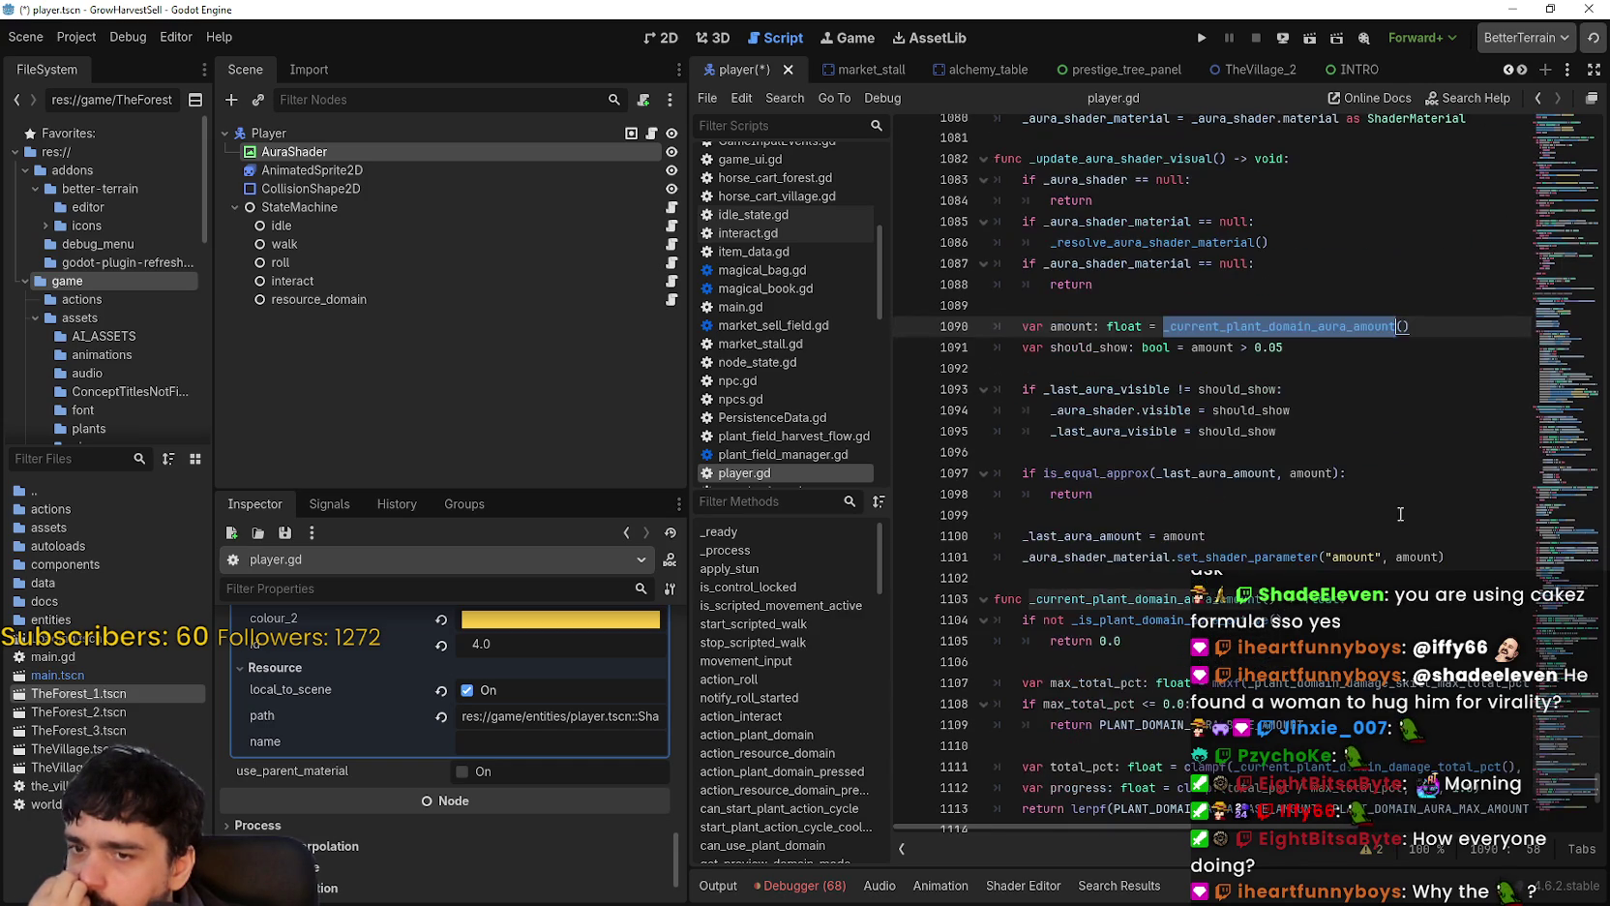
right_click(1298, 344)
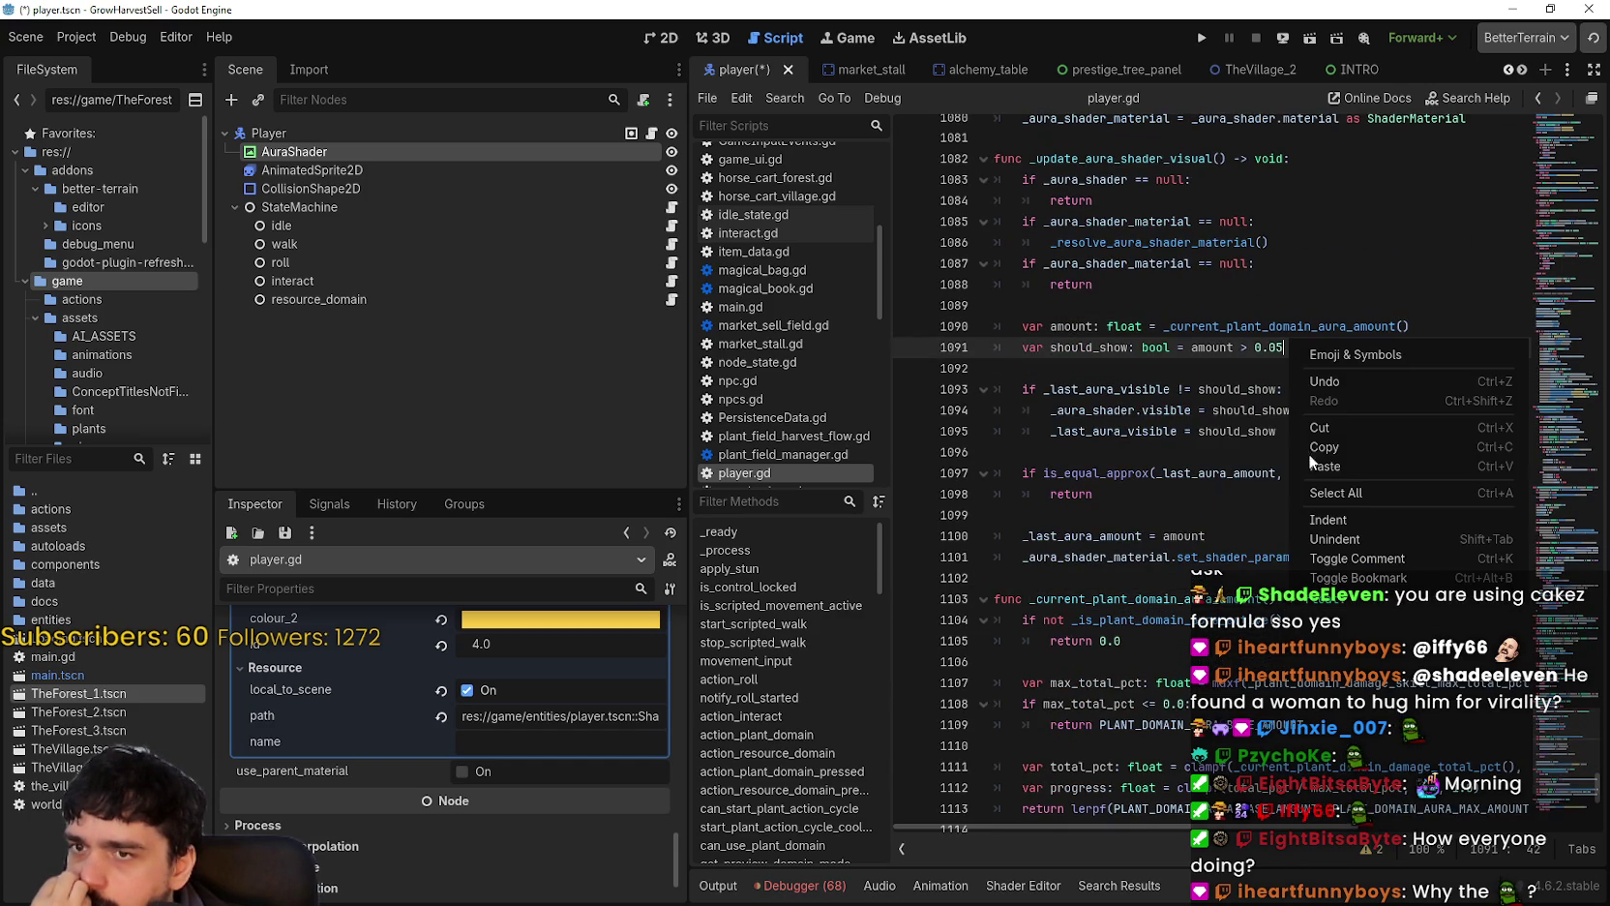
double_click(1240, 326)
right_click(1240, 324)
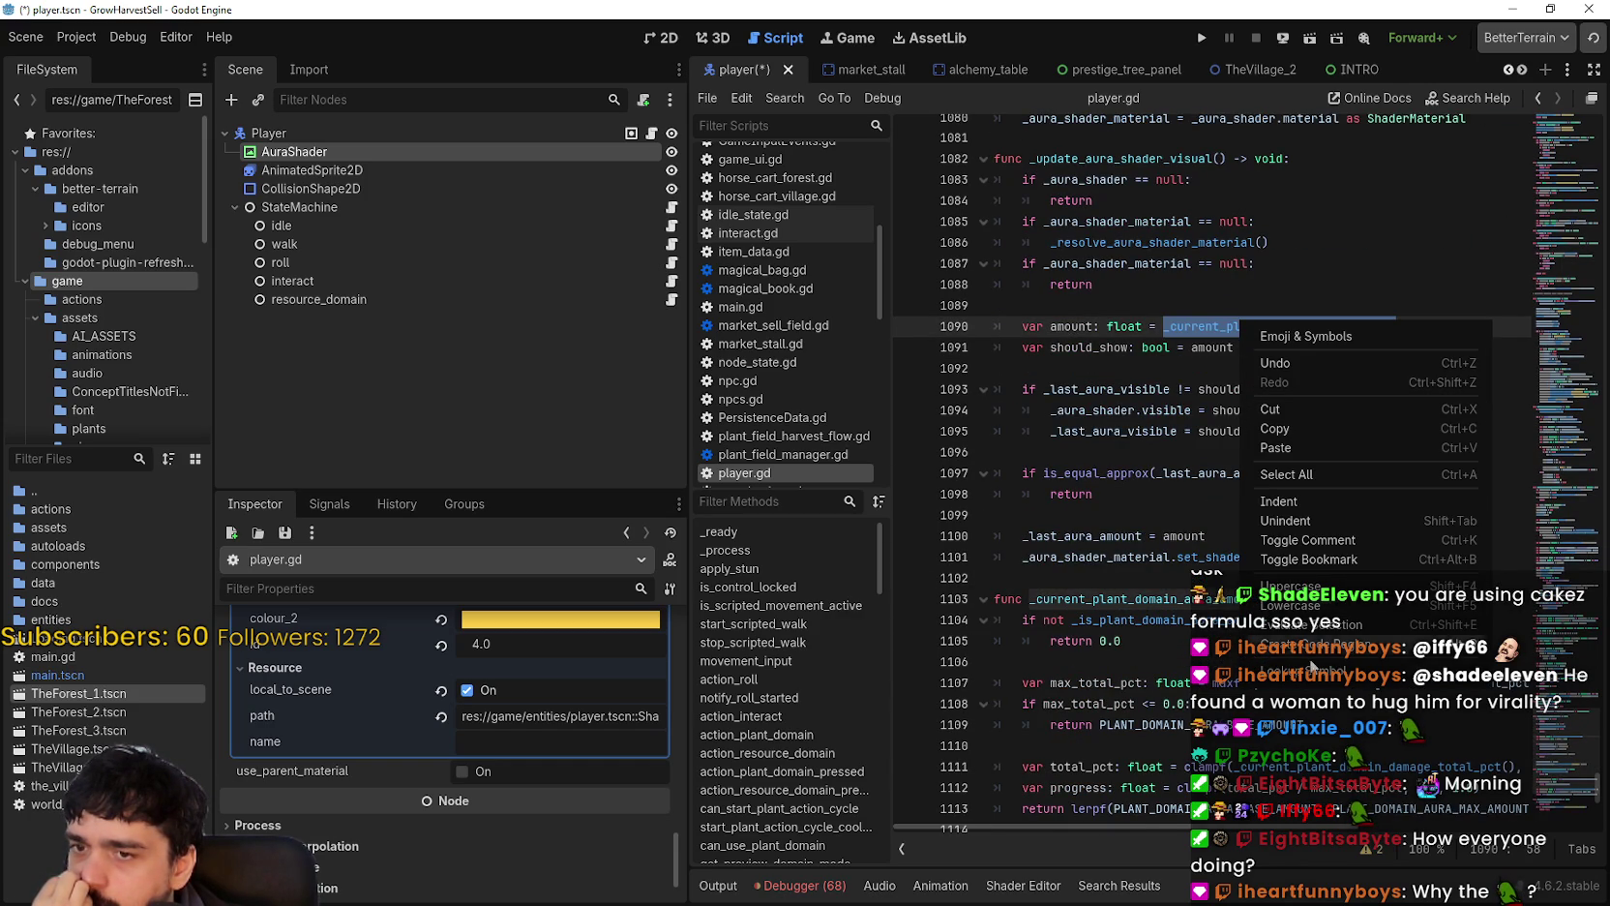
key("Escape")
scroll(1210, 387, "down", 1)
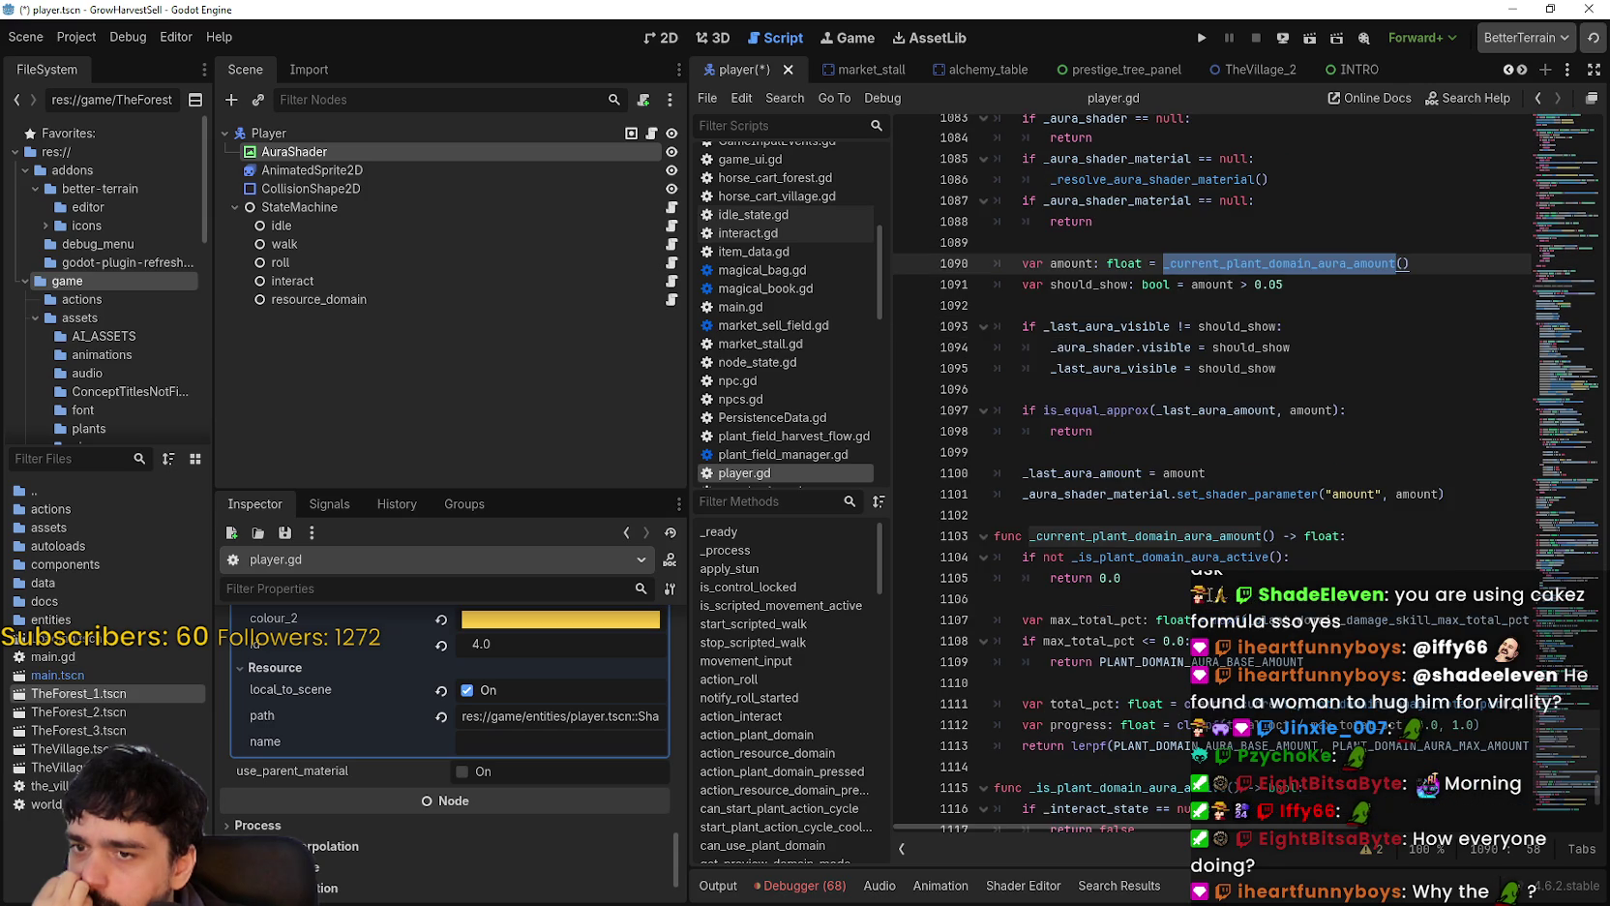
double_click(1210, 557)
Step: Scroll down through player.gd, then back up to the aura shader functions
scroll(1209, 558, "down", 3)
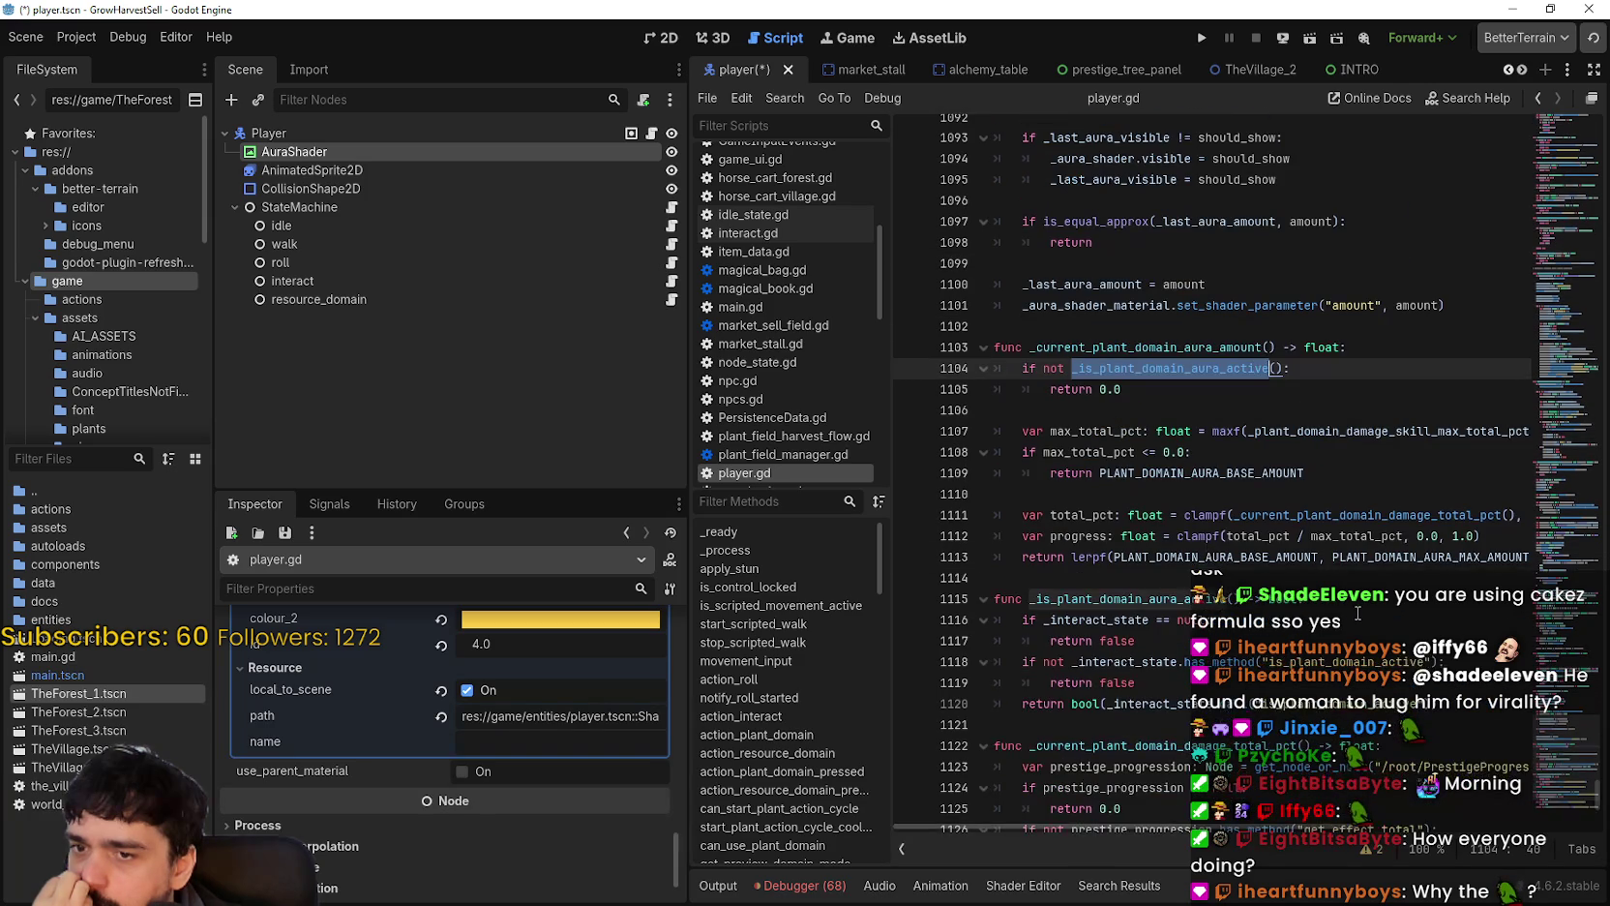
scroll(1351, 608, "down", 3)
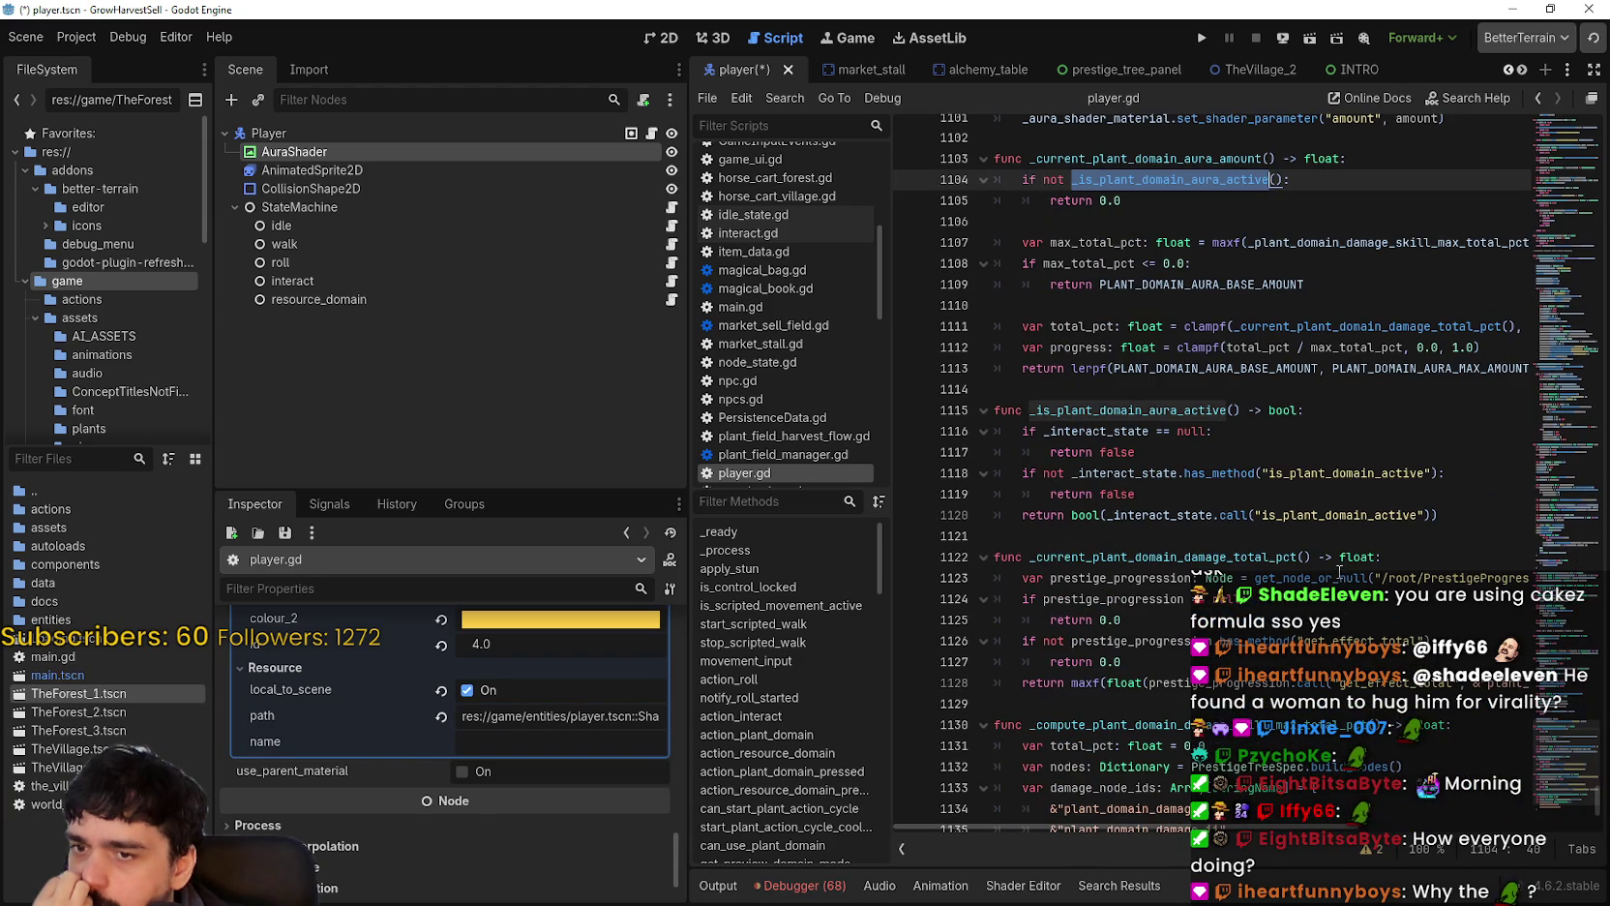
scroll(1335, 563, "down", 4)
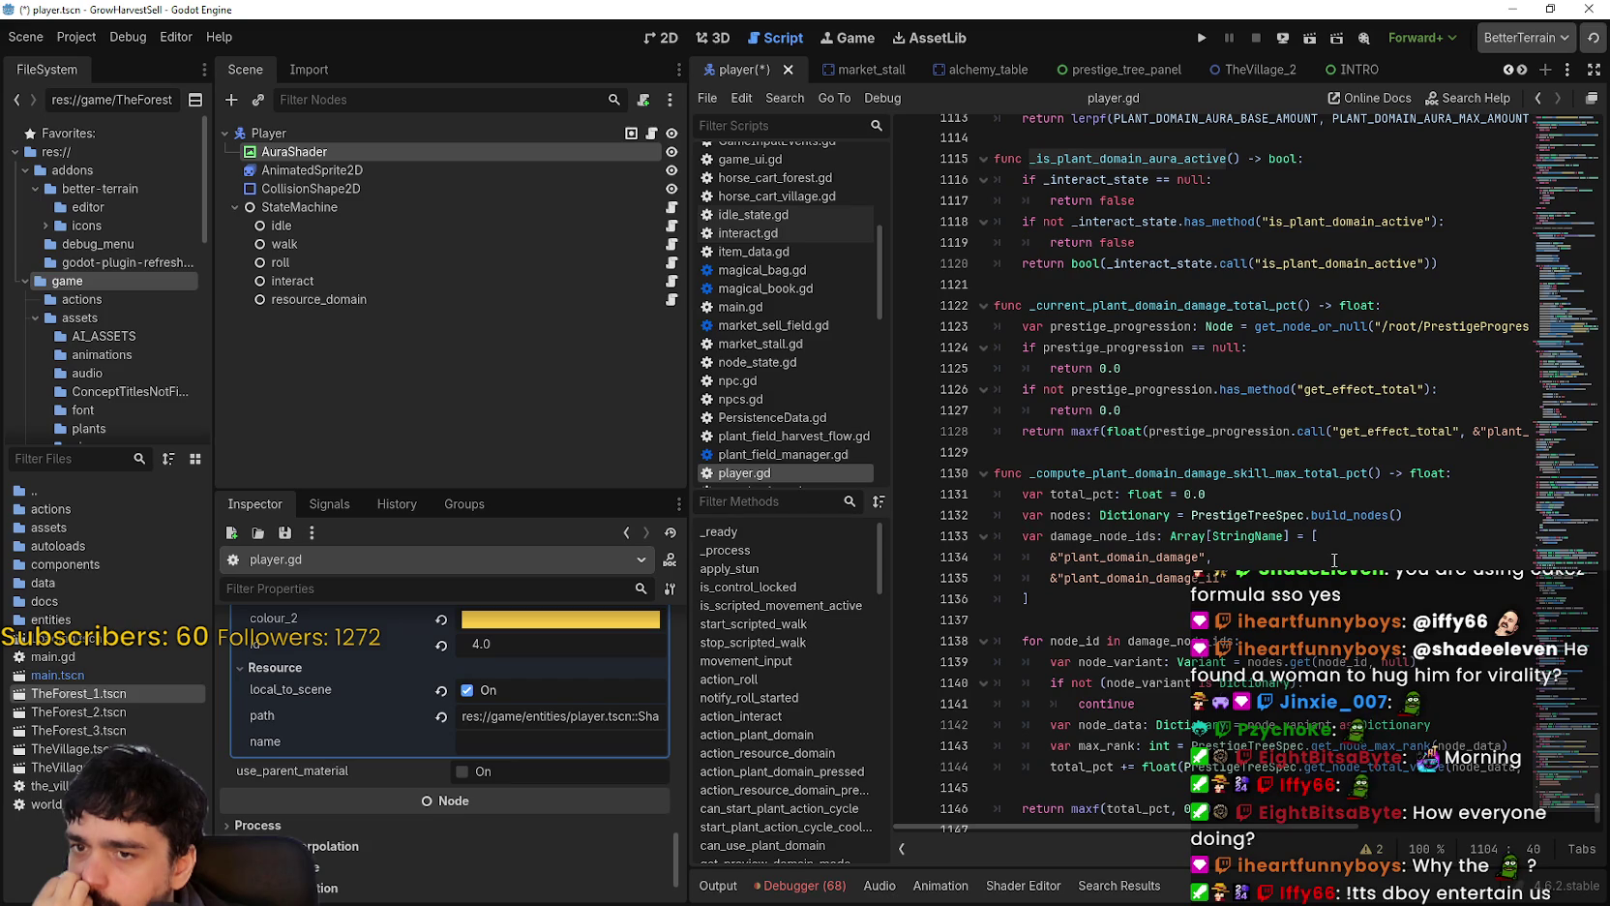
scroll(1332, 559, "down", 1)
scroll(1331, 557, "up", 6)
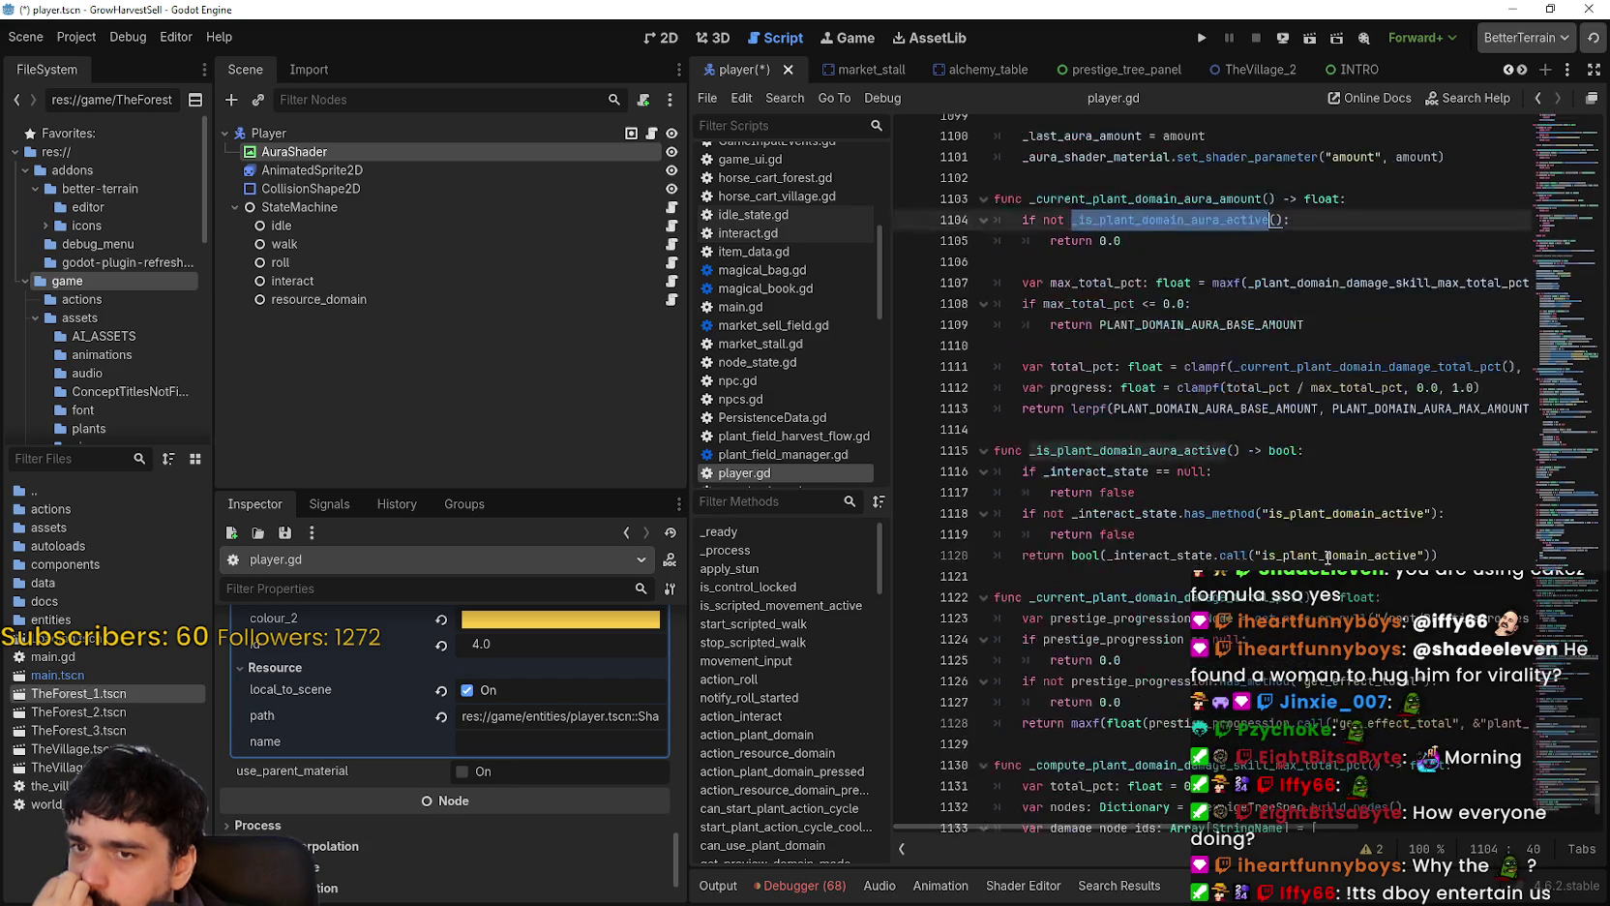
scroll(1363, 583, "up", 2)
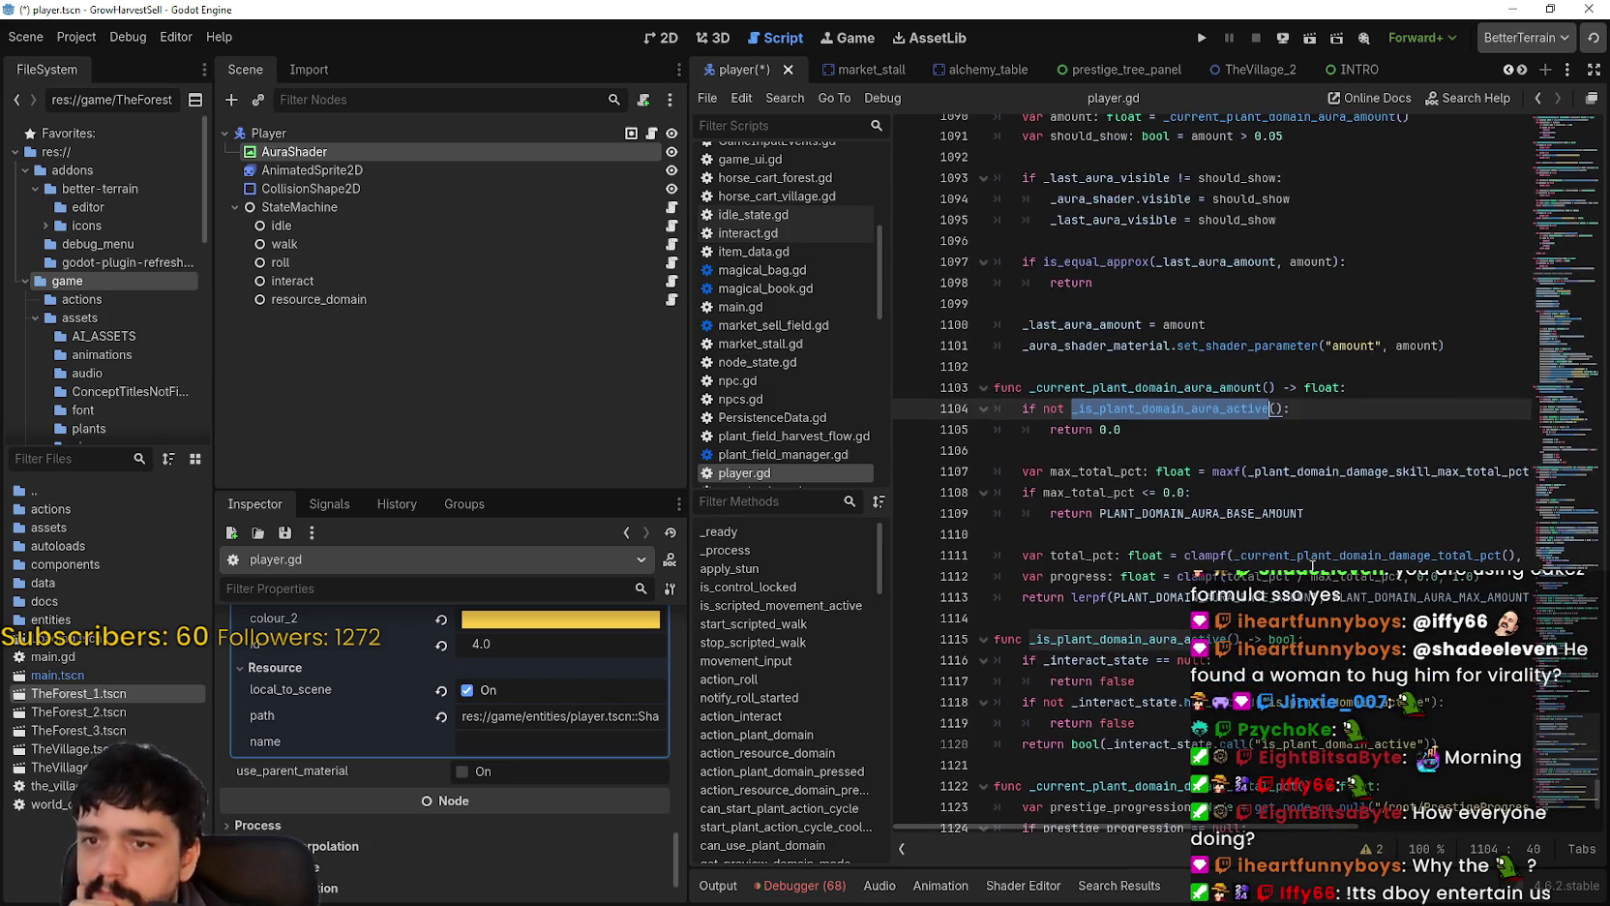
scroll(1313, 566, "up", 2)
key("Up")
key("Up")
key("Up")
scroll(1277, 542, "up", 4)
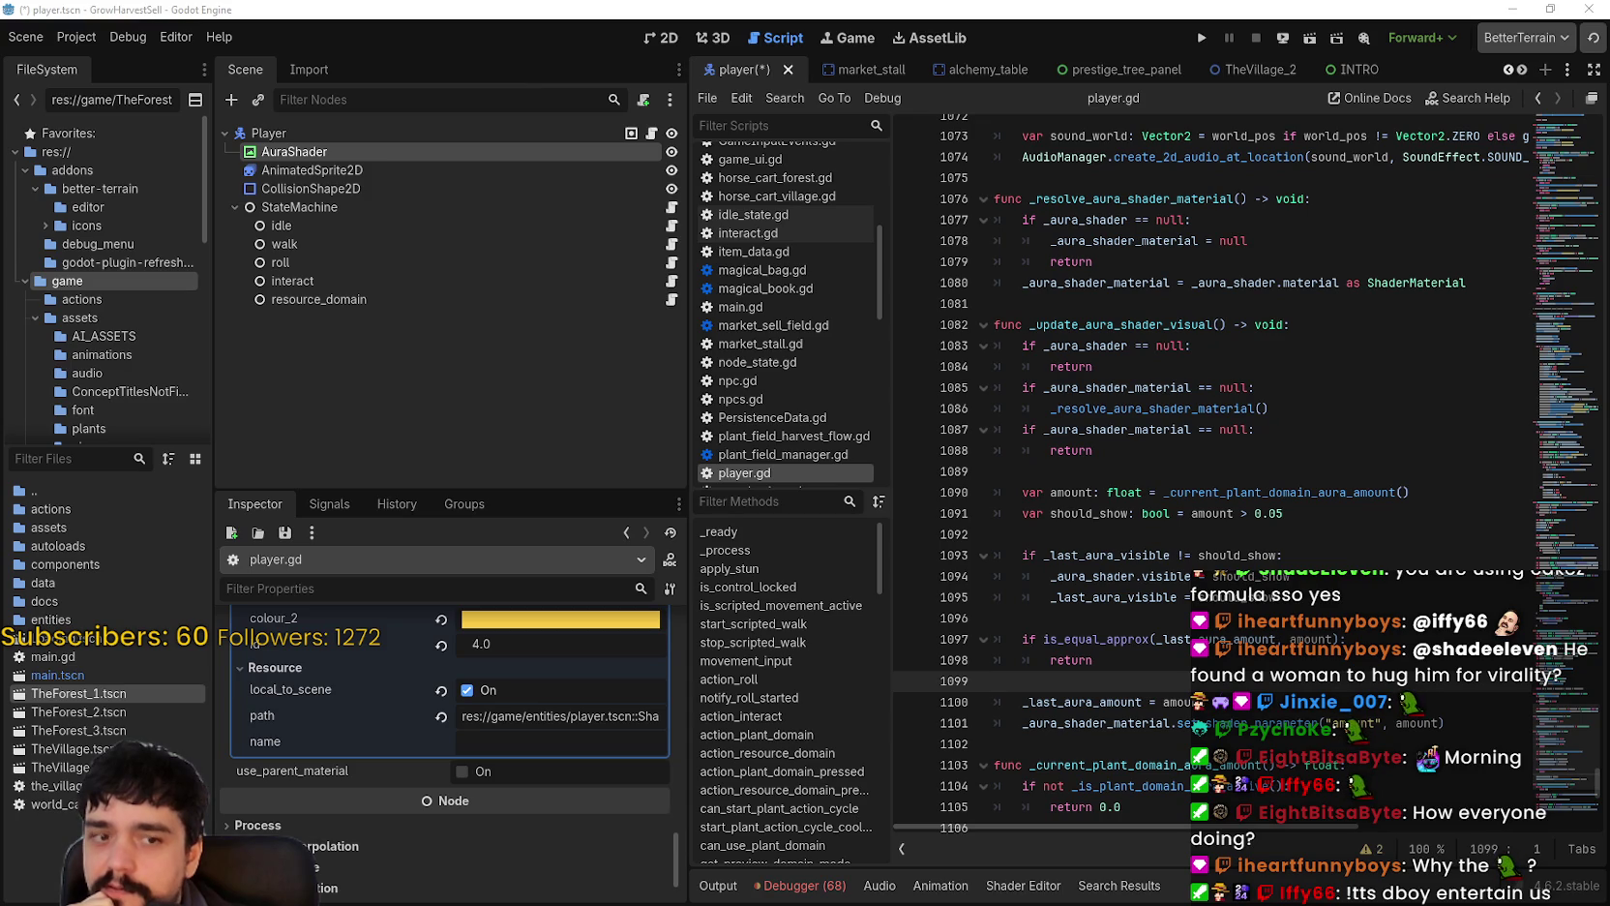
scroll(1295, 450, "up", 2)
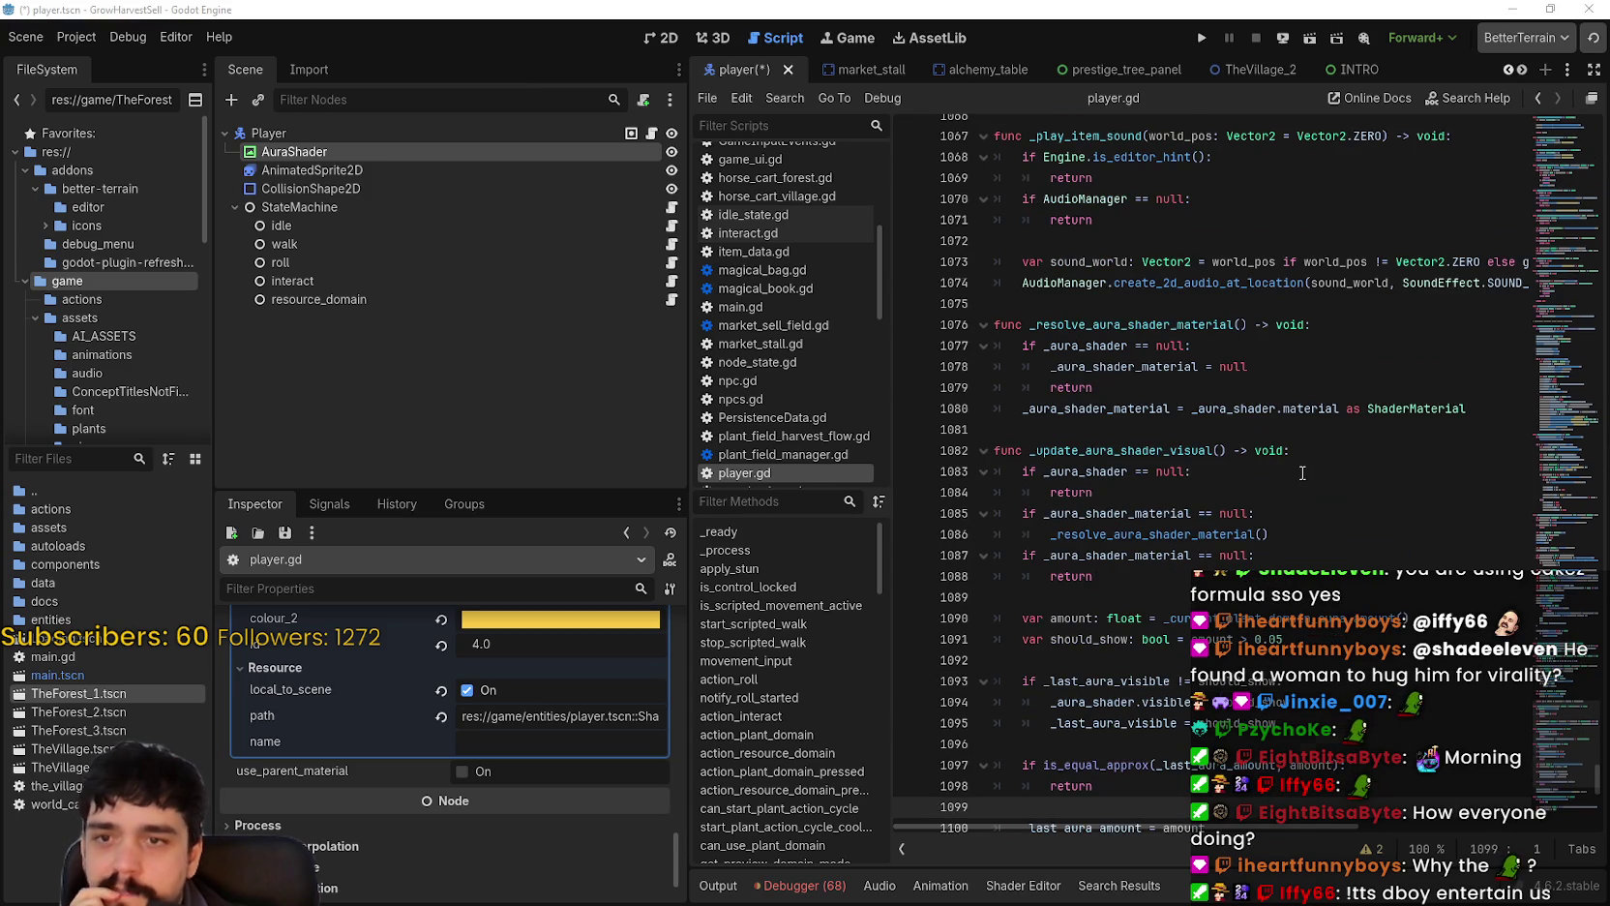
scroll(1277, 473, "up", 2)
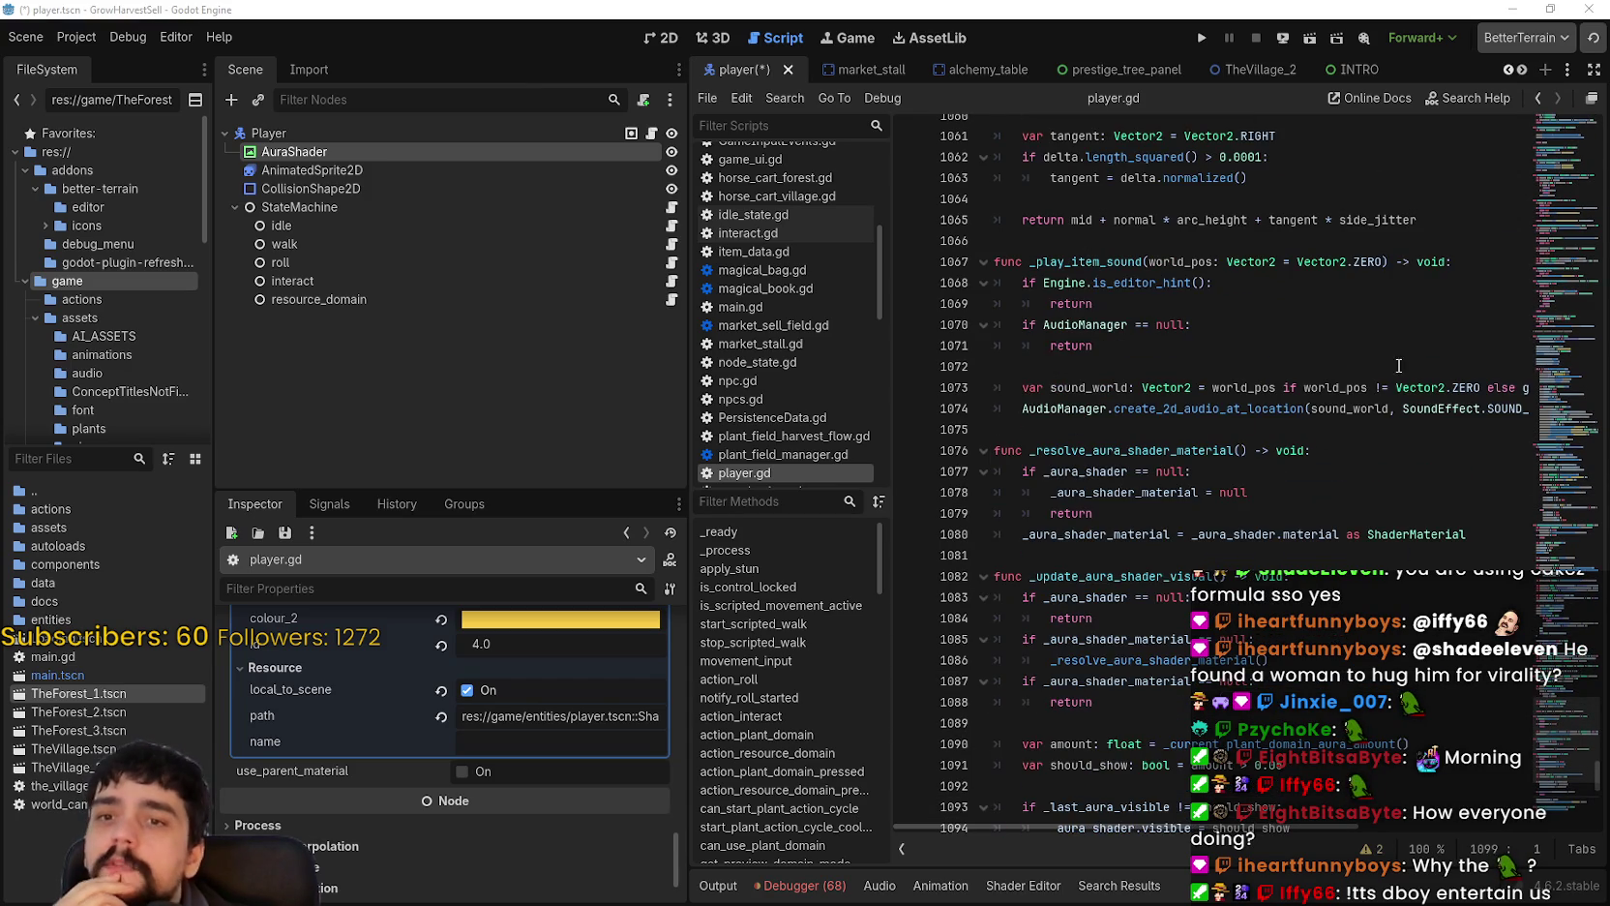
scroll(1267, 406, "up", 2)
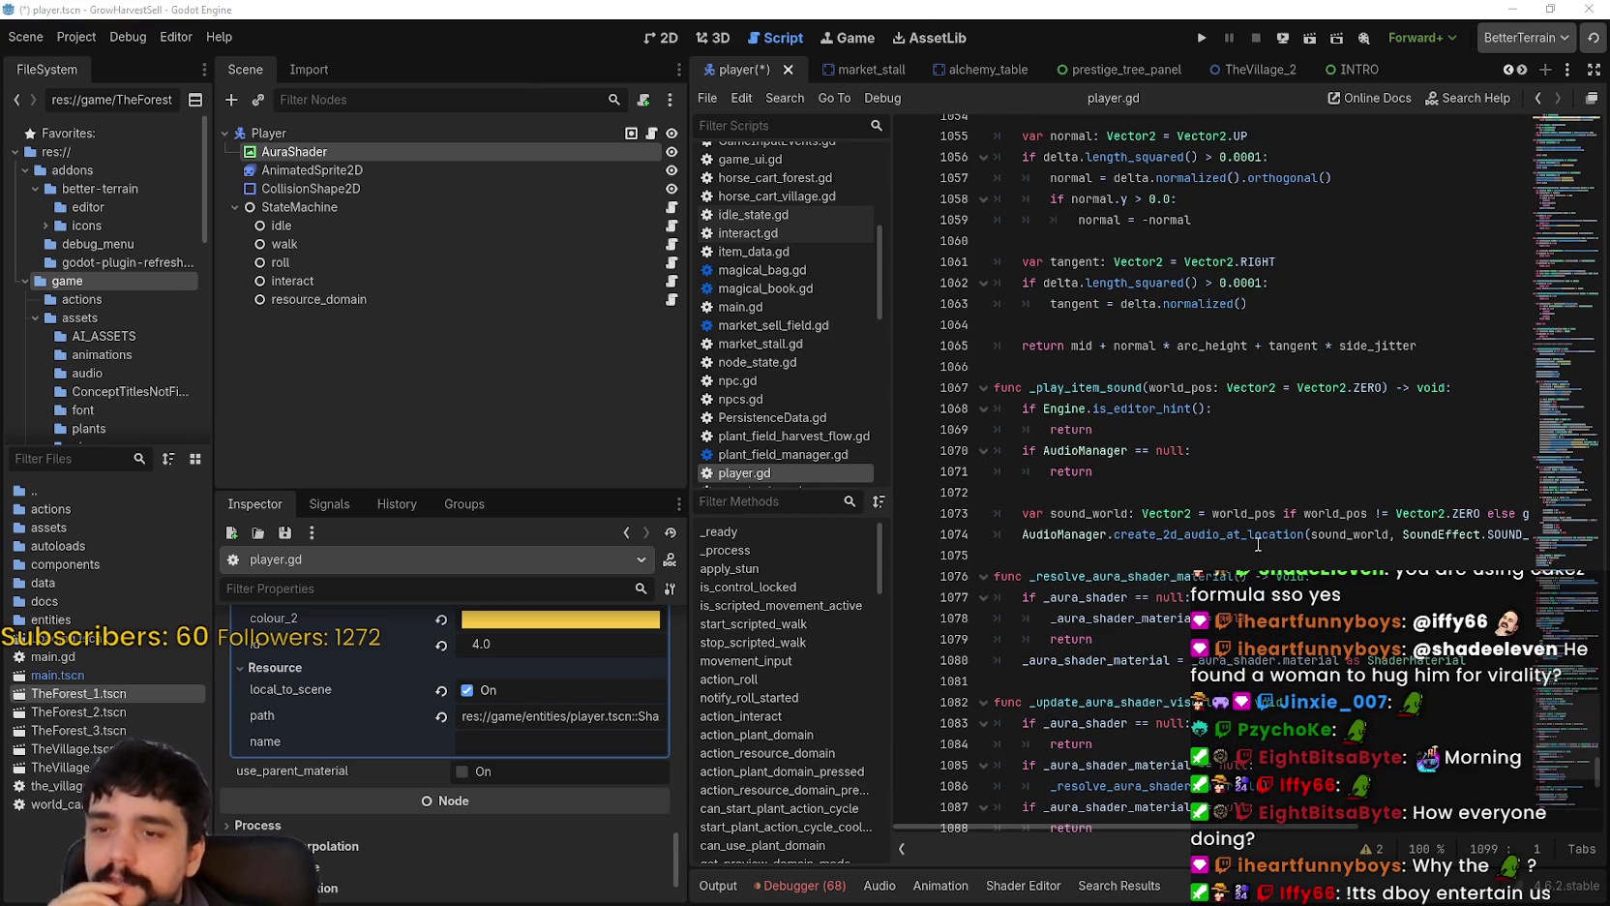
Step: Inspect the aura shader code on lines 1053–1073 and open the script find bar
left_click_drag(1022, 513, 1588, 518)
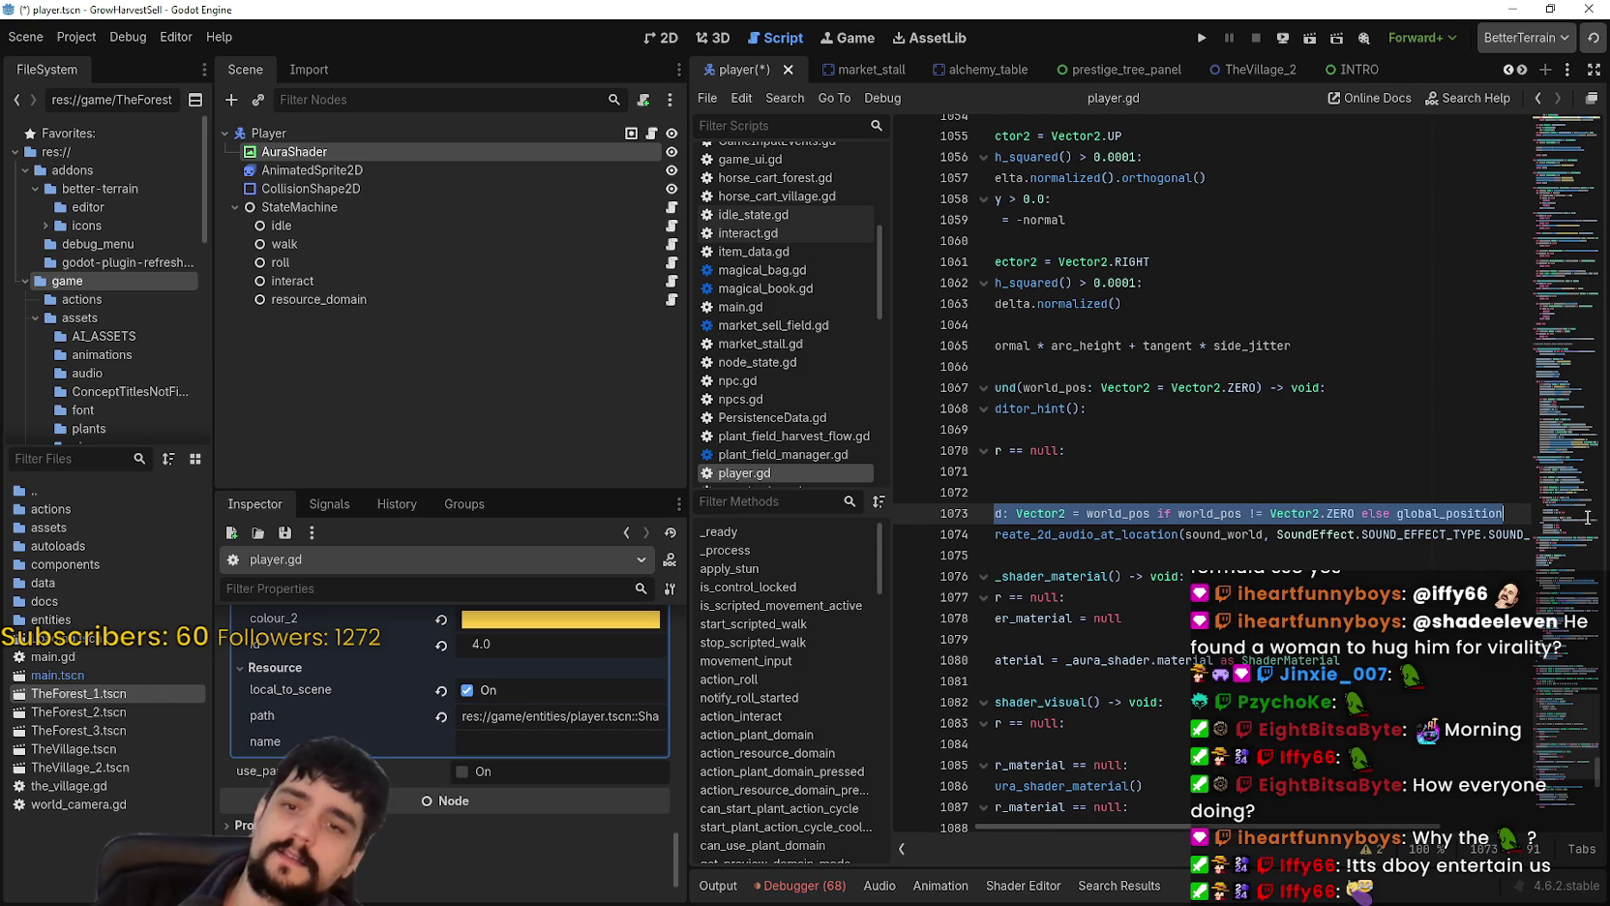
left_click(1220, 472)
scroll(1220, 474, "up", 3)
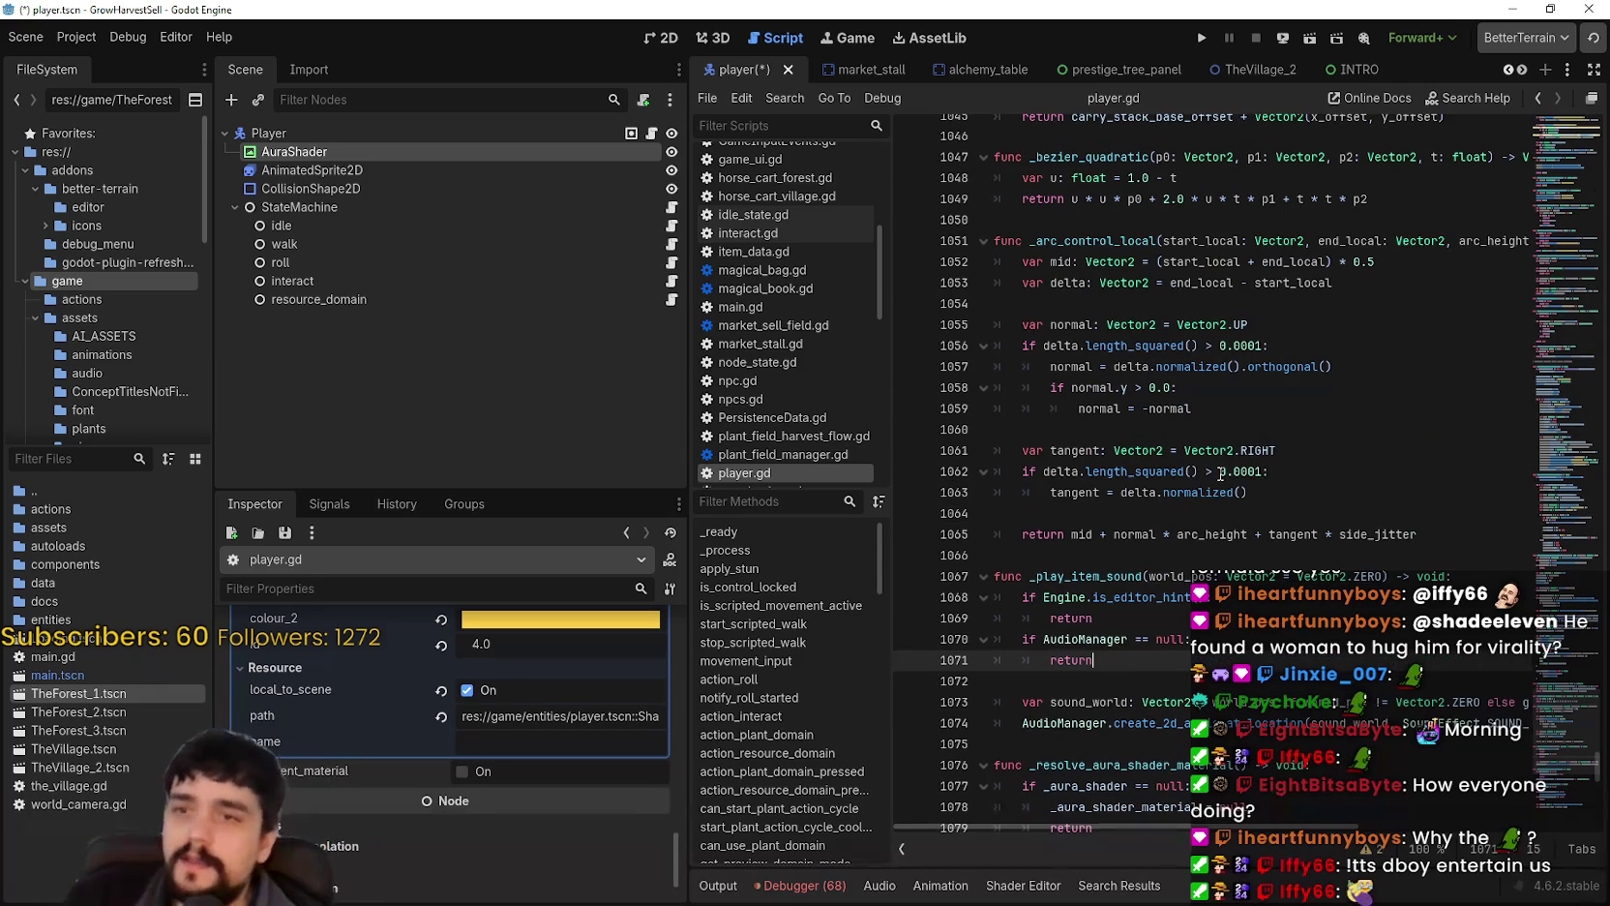
left_click(1242, 288)
left_click(1232, 387)
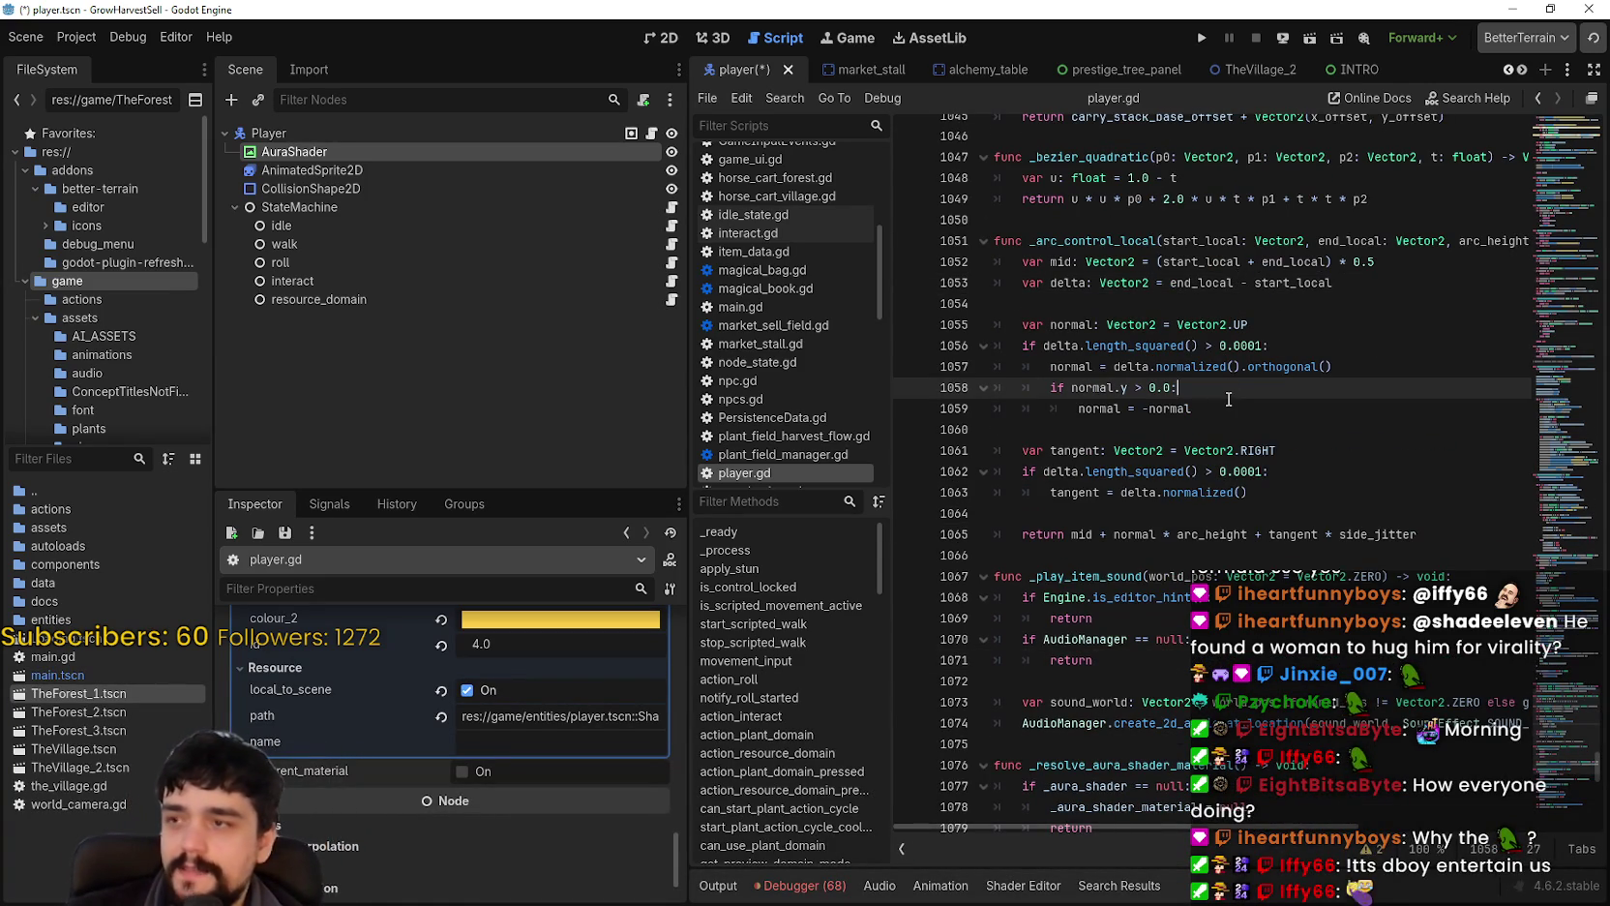
key("ctrl+f")
scroll(1228, 399, "down", 7)
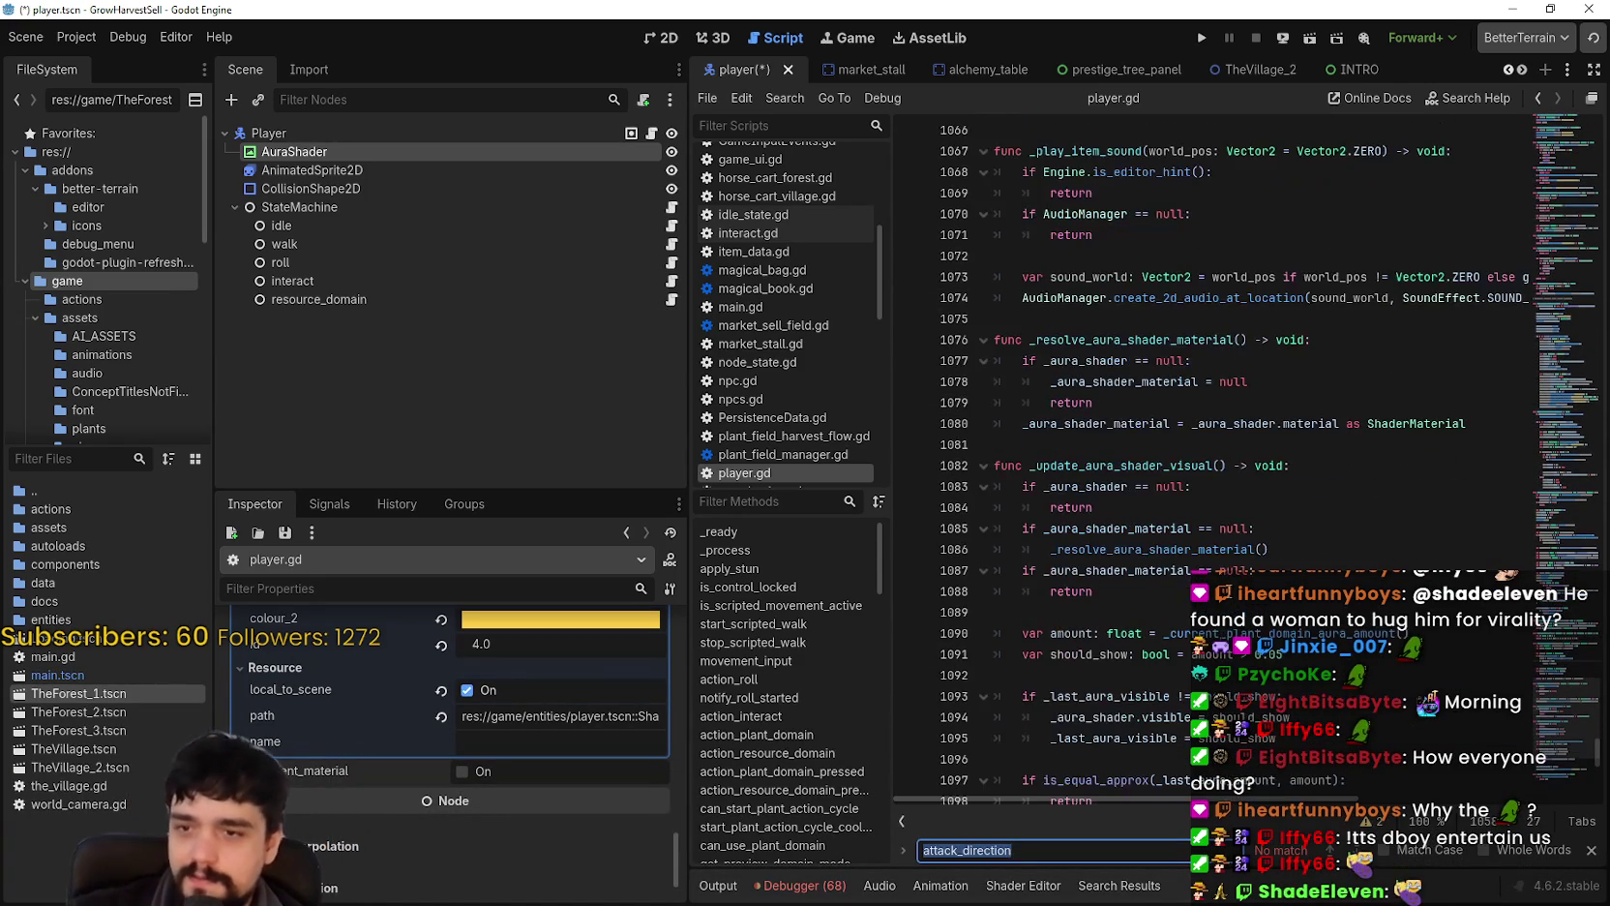
Step: Search all project files for _resolve_aura_shader_material
double_click(1196, 549)
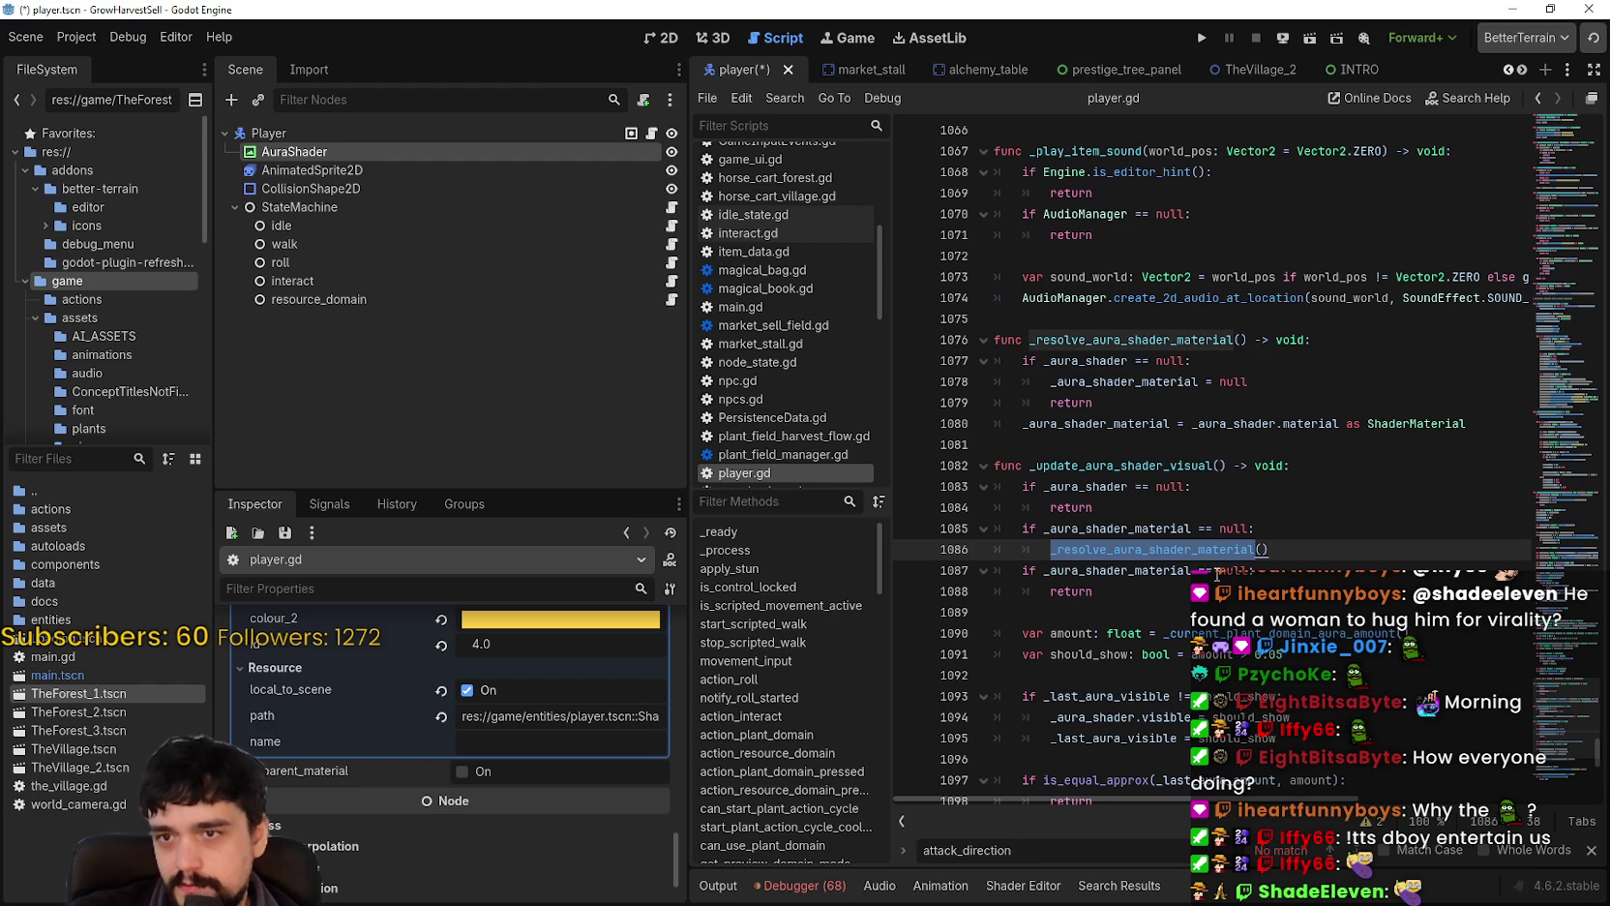
key("ctrl+shift+f")
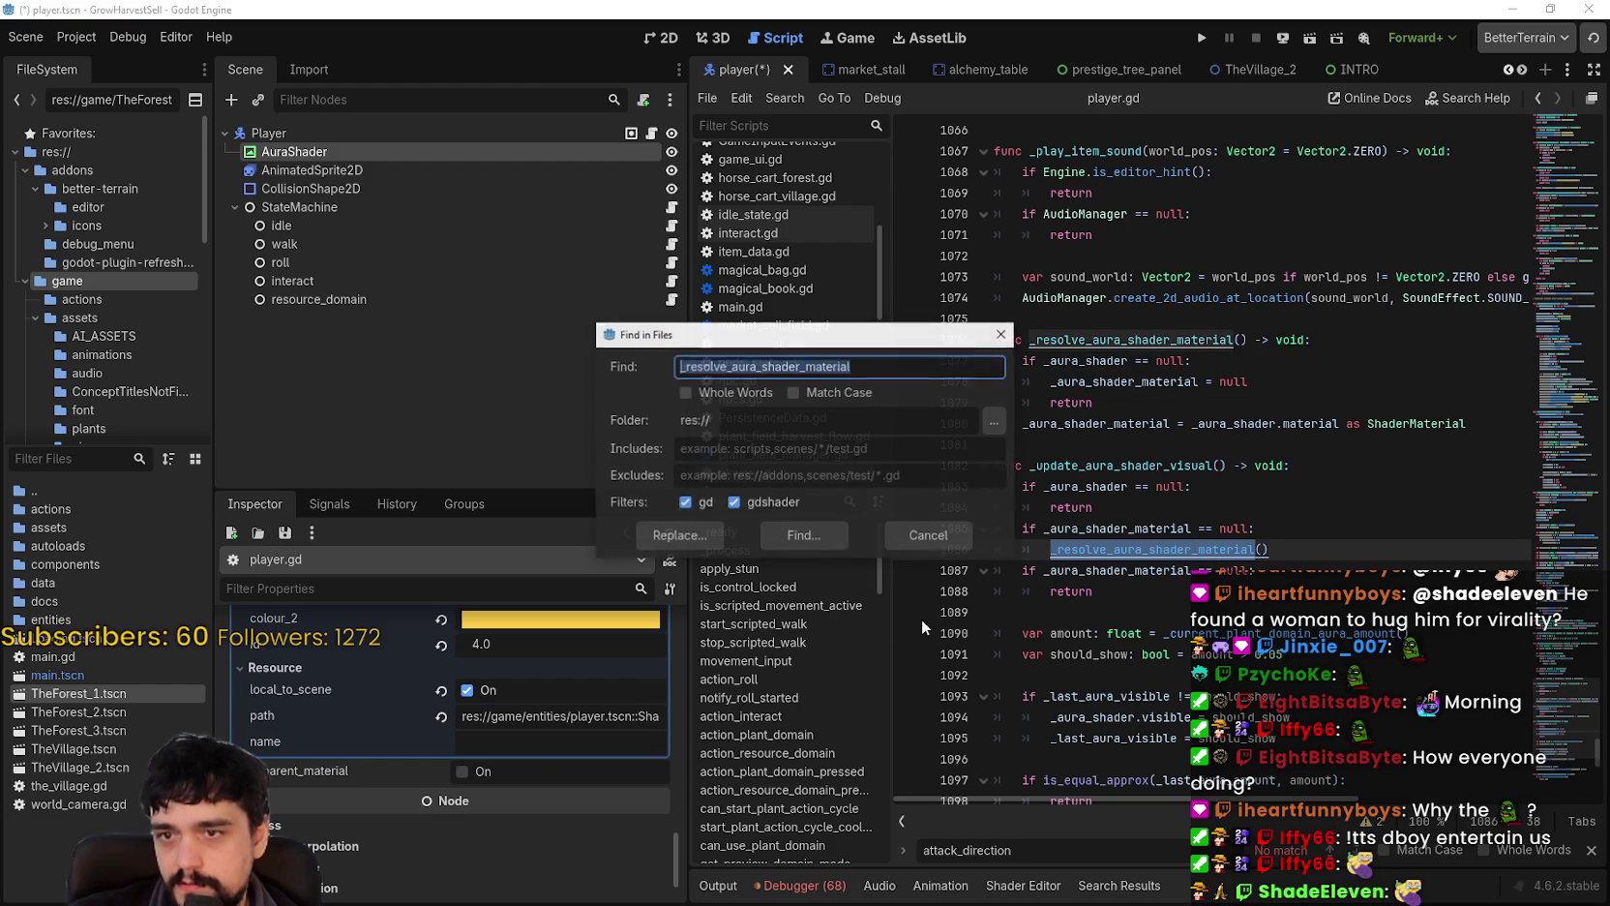
left_click(803, 533)
Step: Jump to the _current_plant_domain_aura_amount definition via Lookup Symbol
scroll(1288, 452, "down", 4)
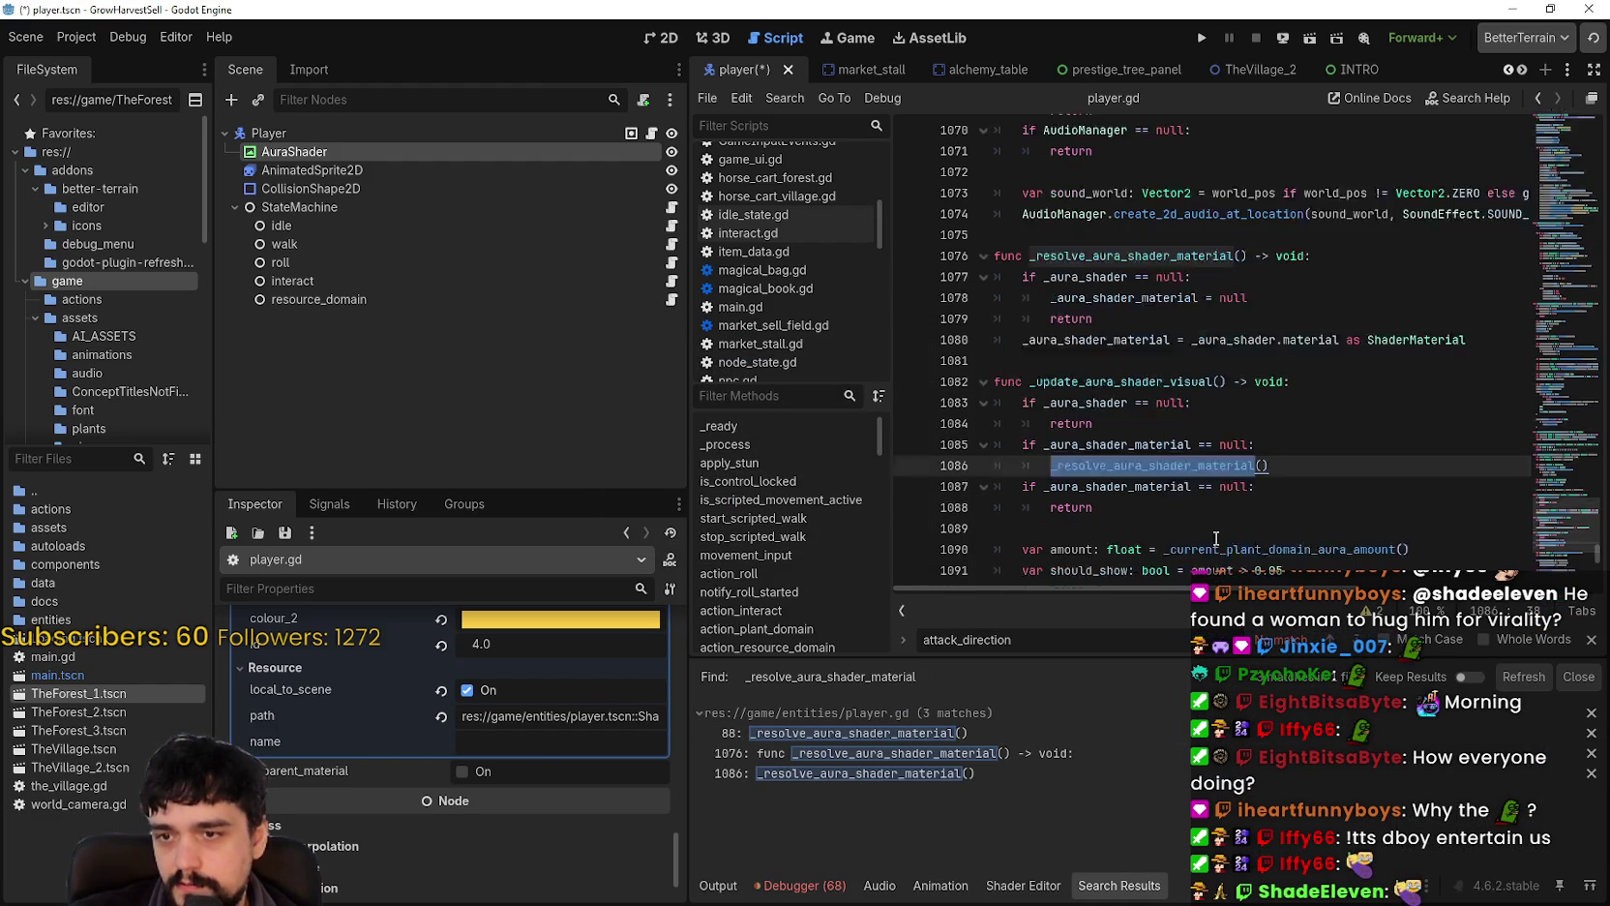
left_click(1079, 380)
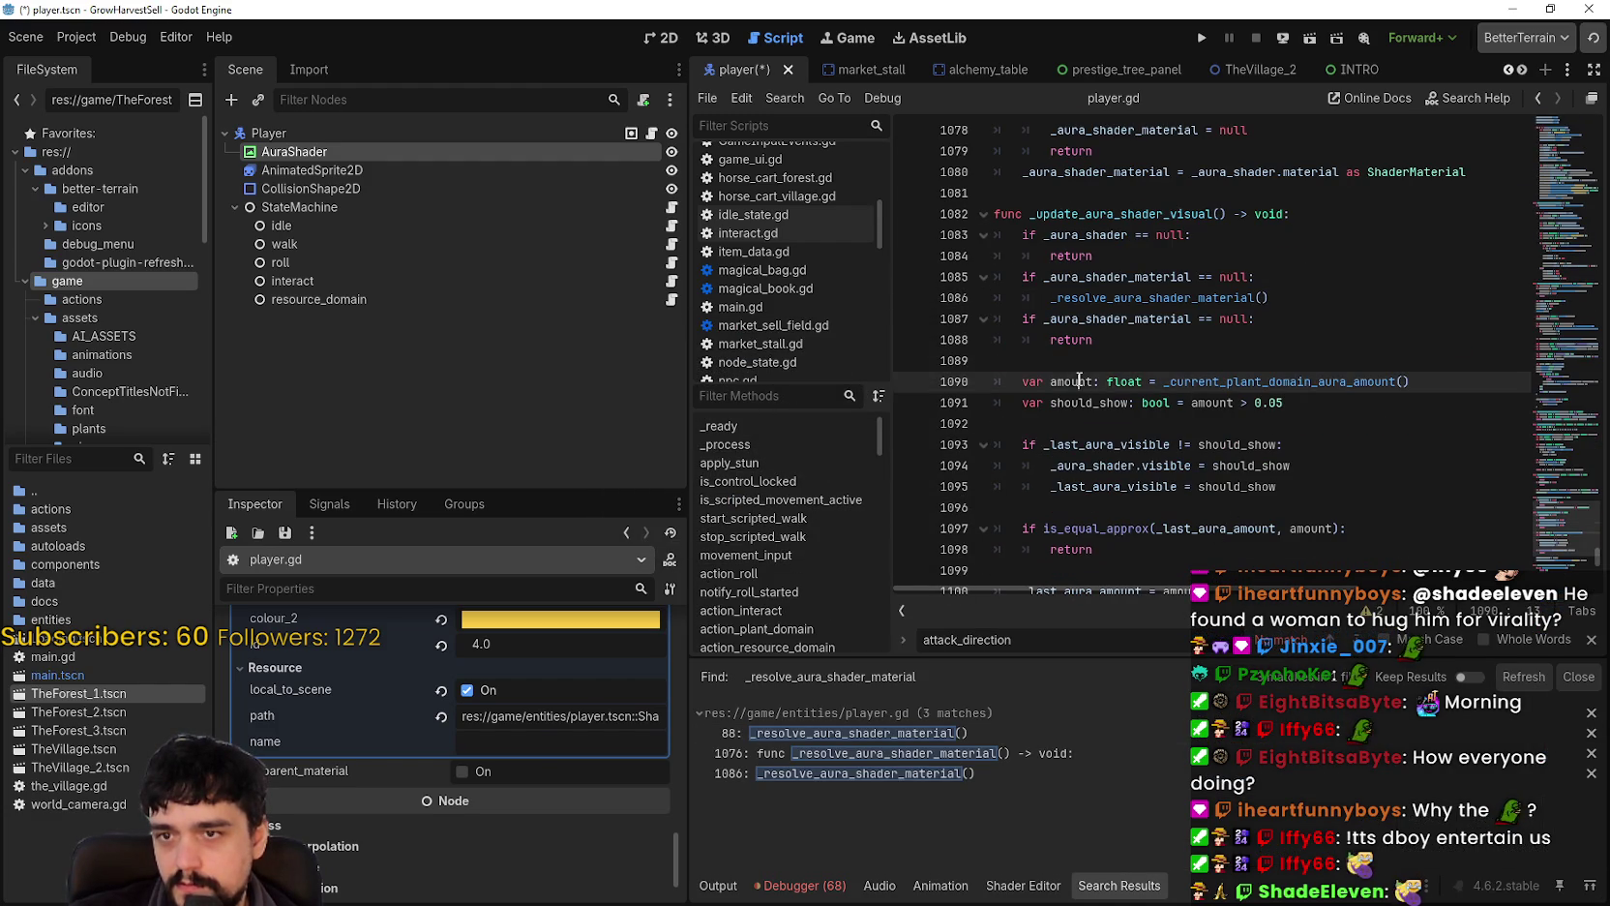
double_click(1302, 382)
right_click(1297, 383)
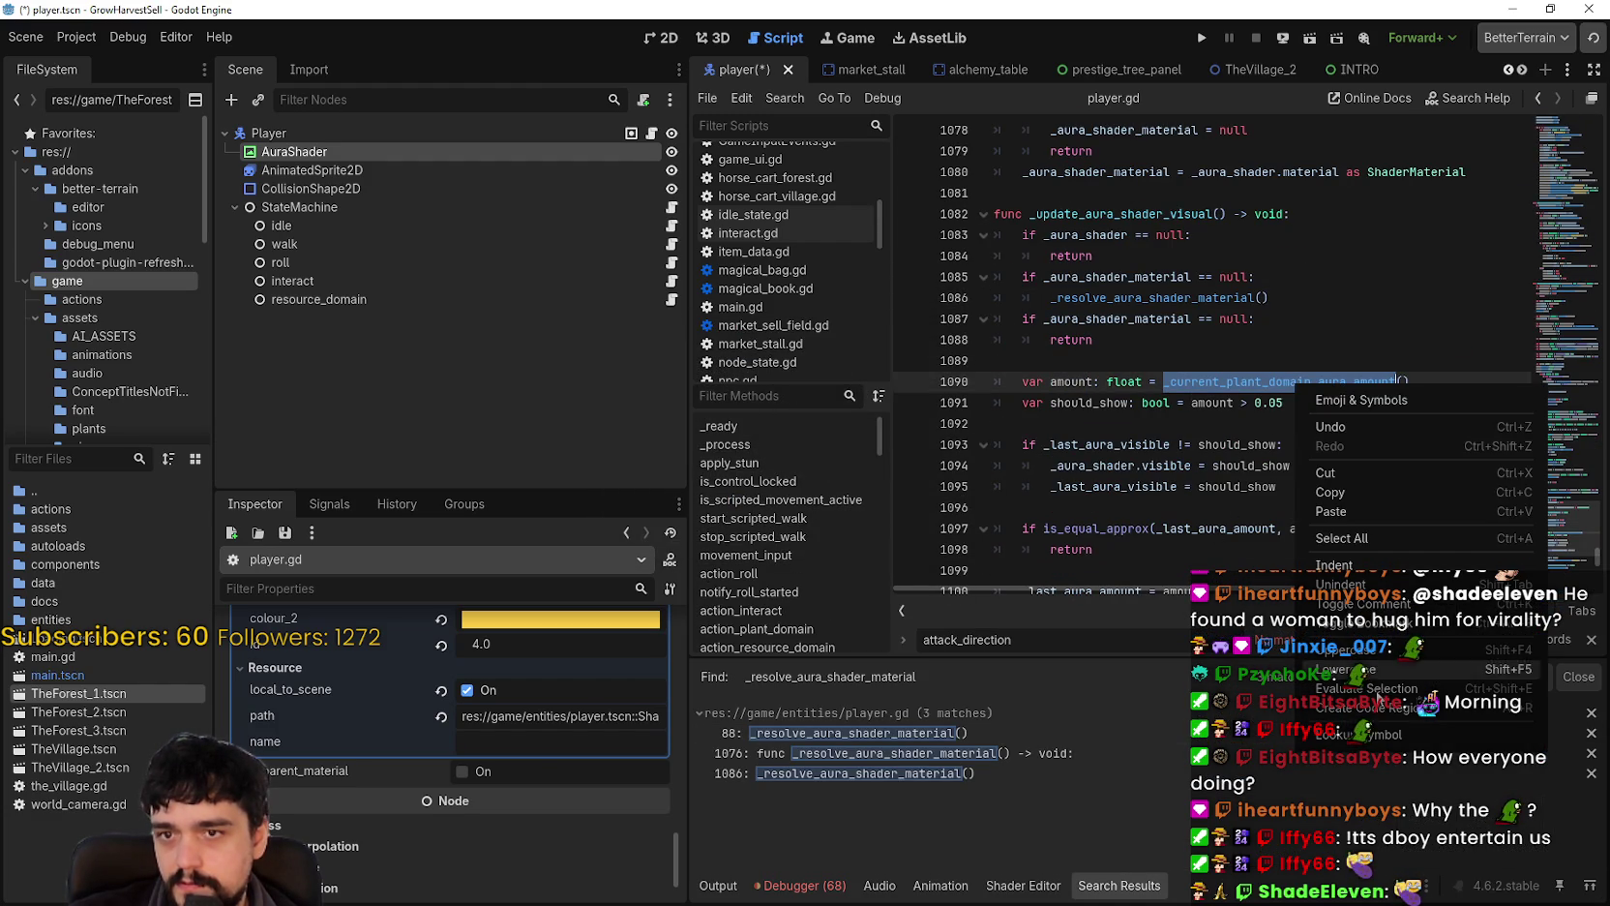
left_click(1451, 736)
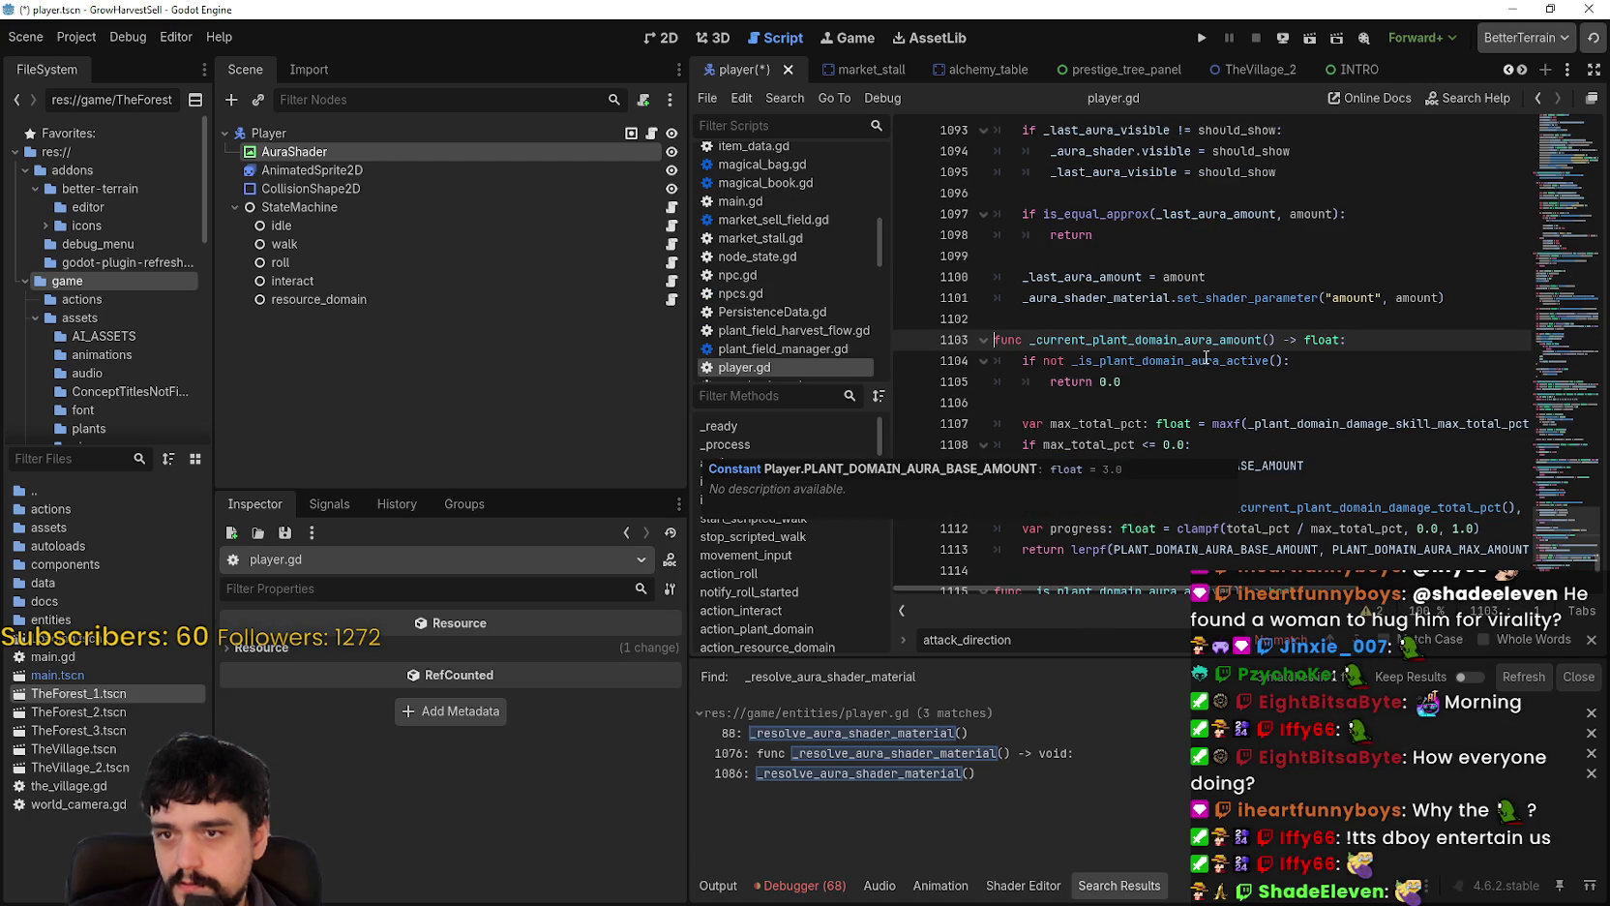
Step: Look up PLANT_DOMAIN_AURA_MAX_AMOUNT on line 41, now 6.0, and save to launch the game
mouse_move(1257, 587)
left_mouse_down()
mouse_move(1412, 587)
mouse_move(1243, 591)
left_mouse_up()
scroll(1381, 552, "down", 3)
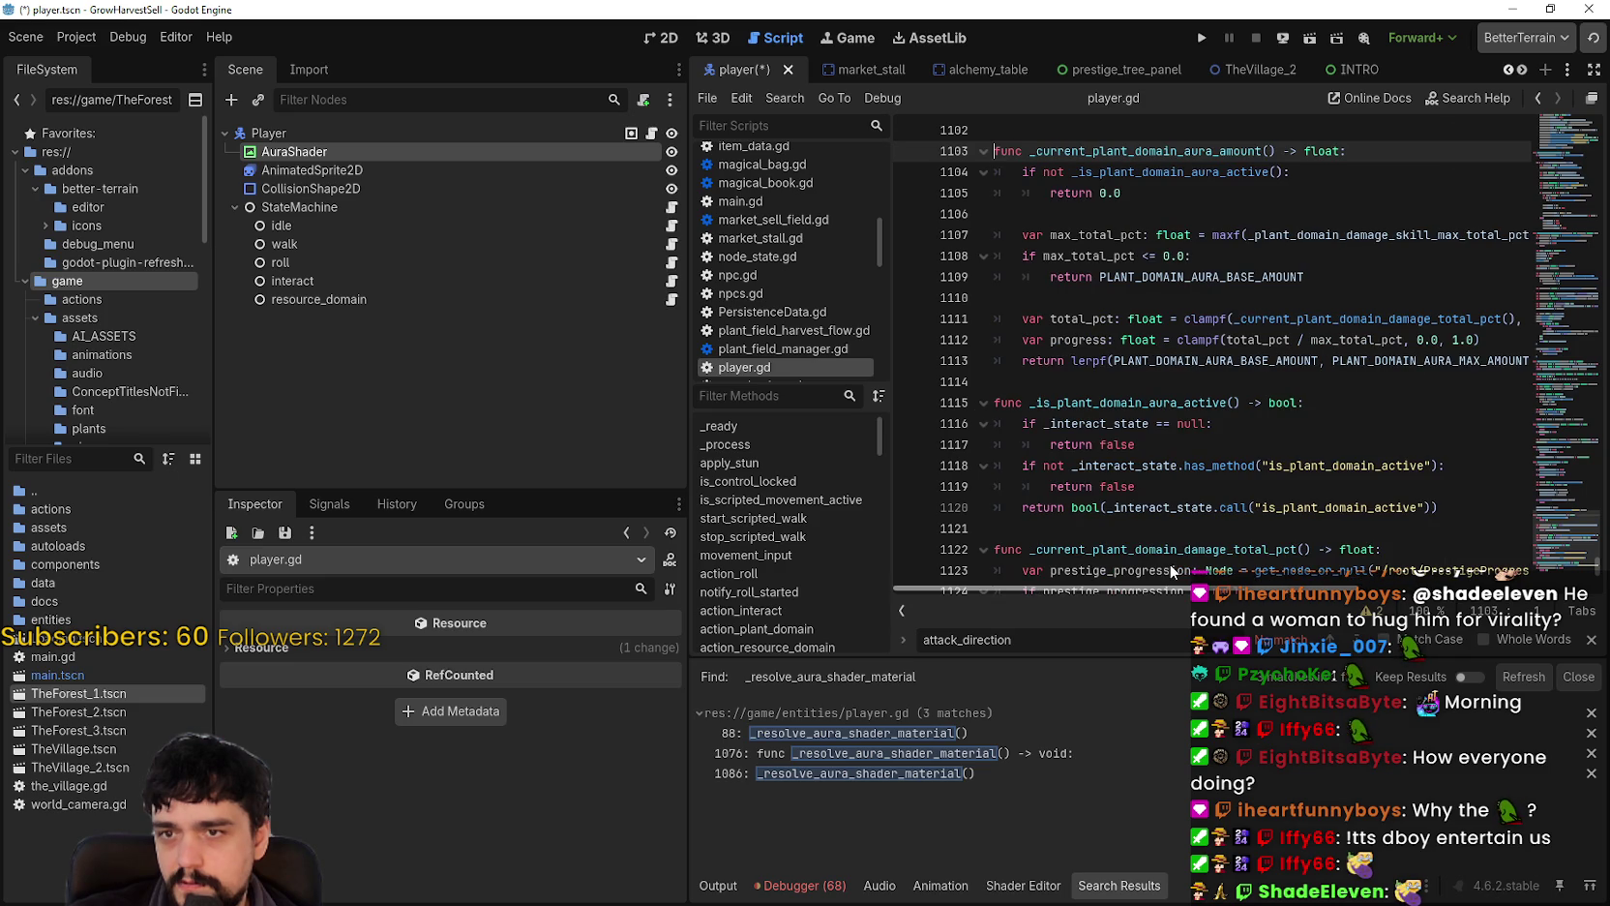
double_click(1383, 360)
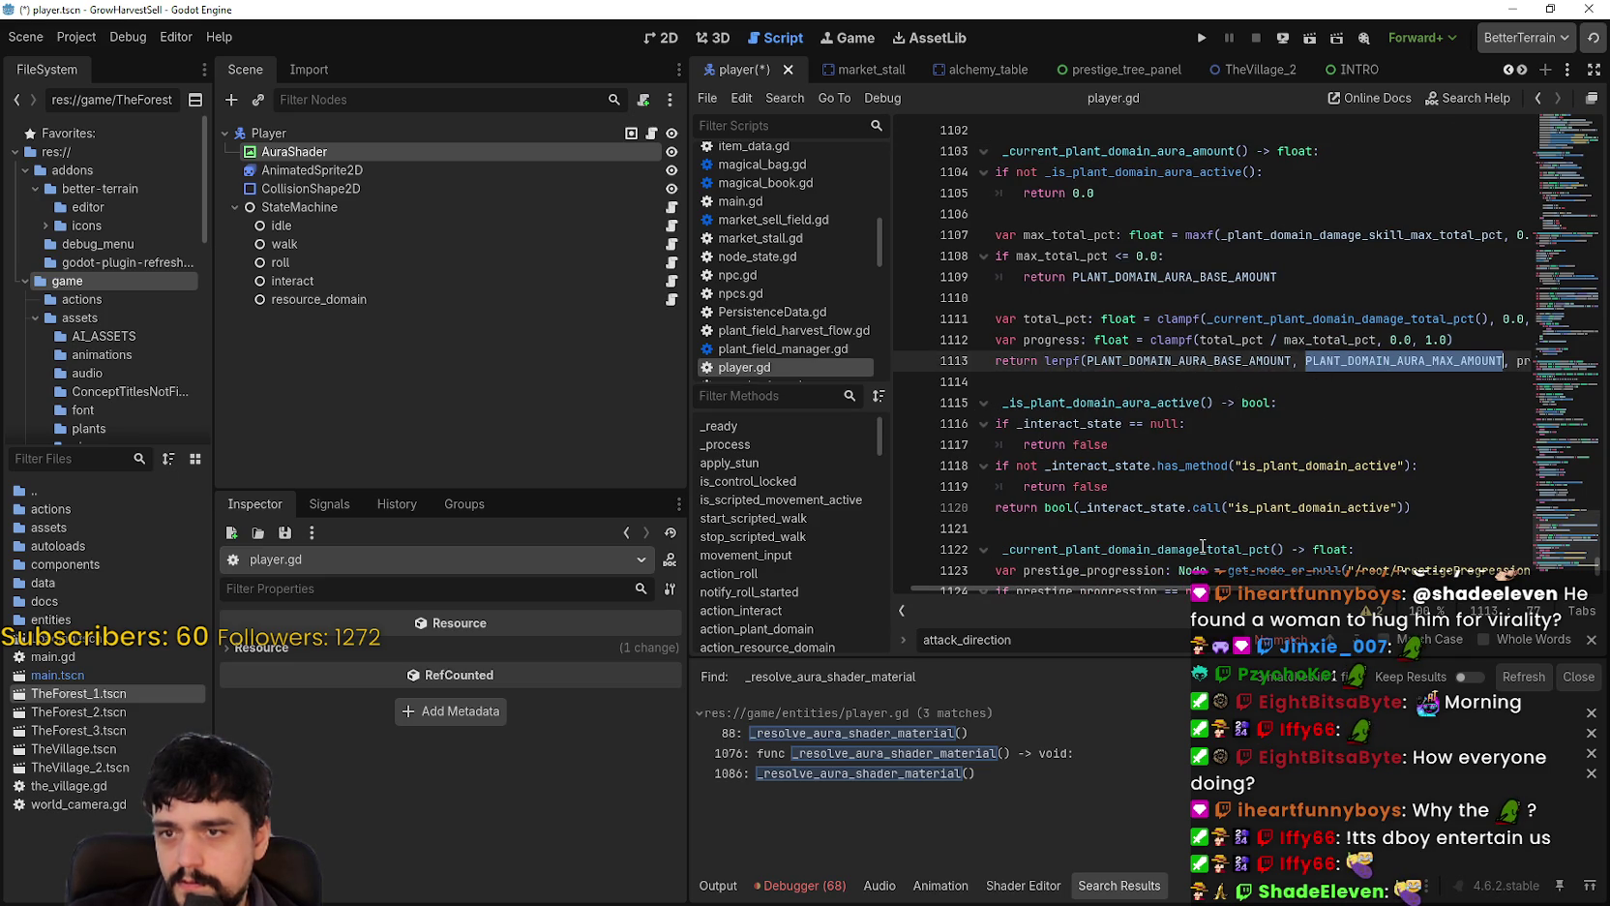
left_click_drag(1184, 587, 1200, 587)
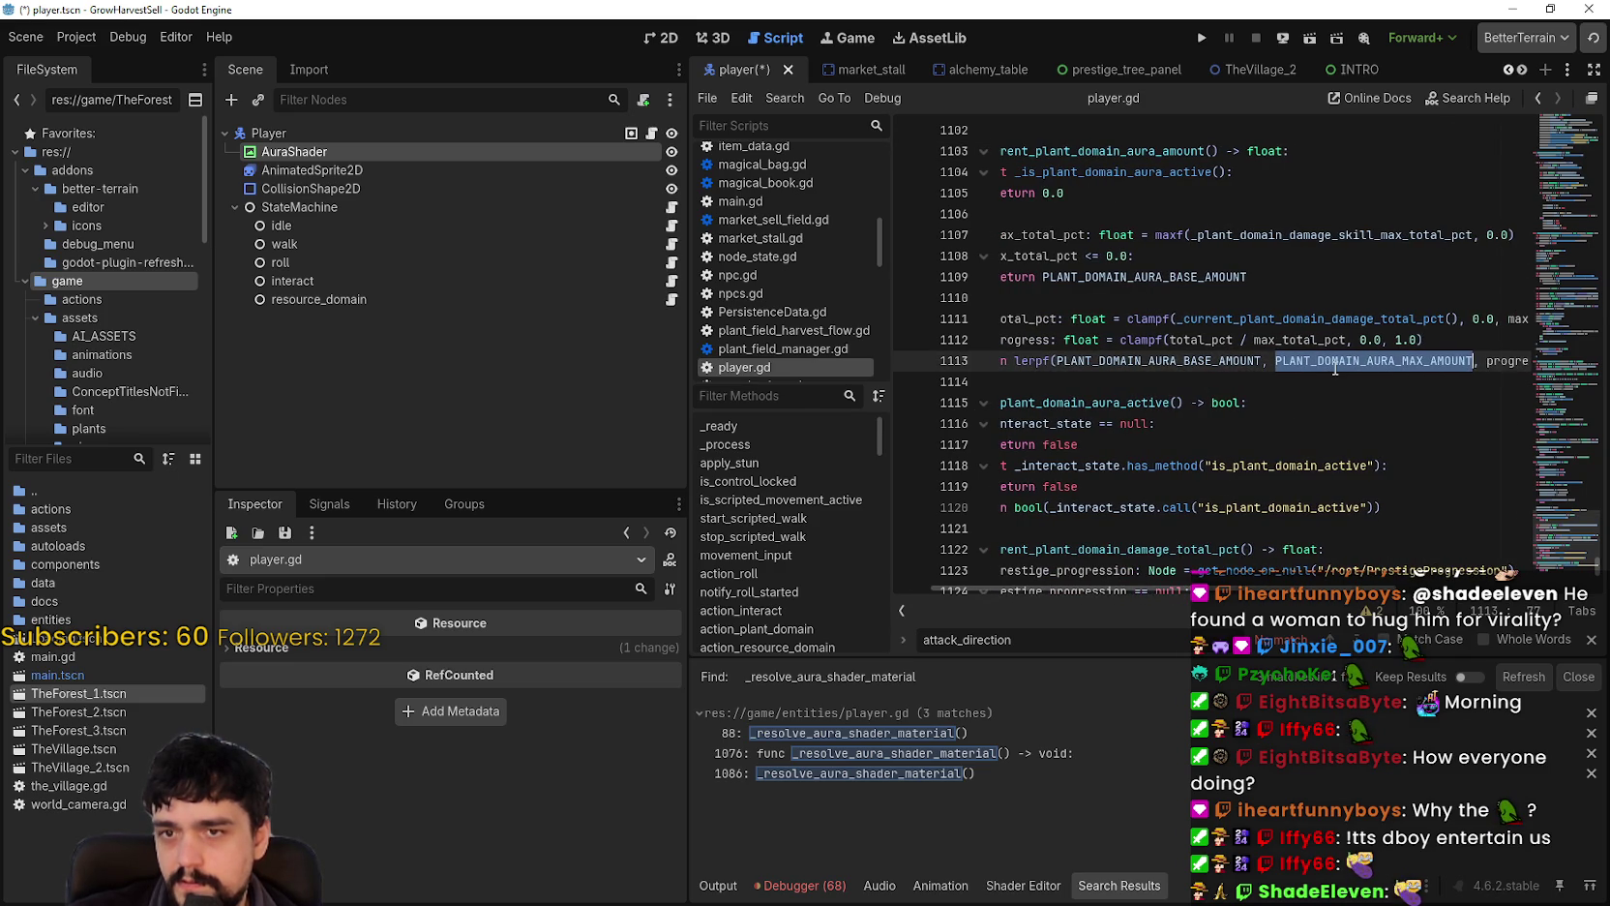
right_click(1335, 366)
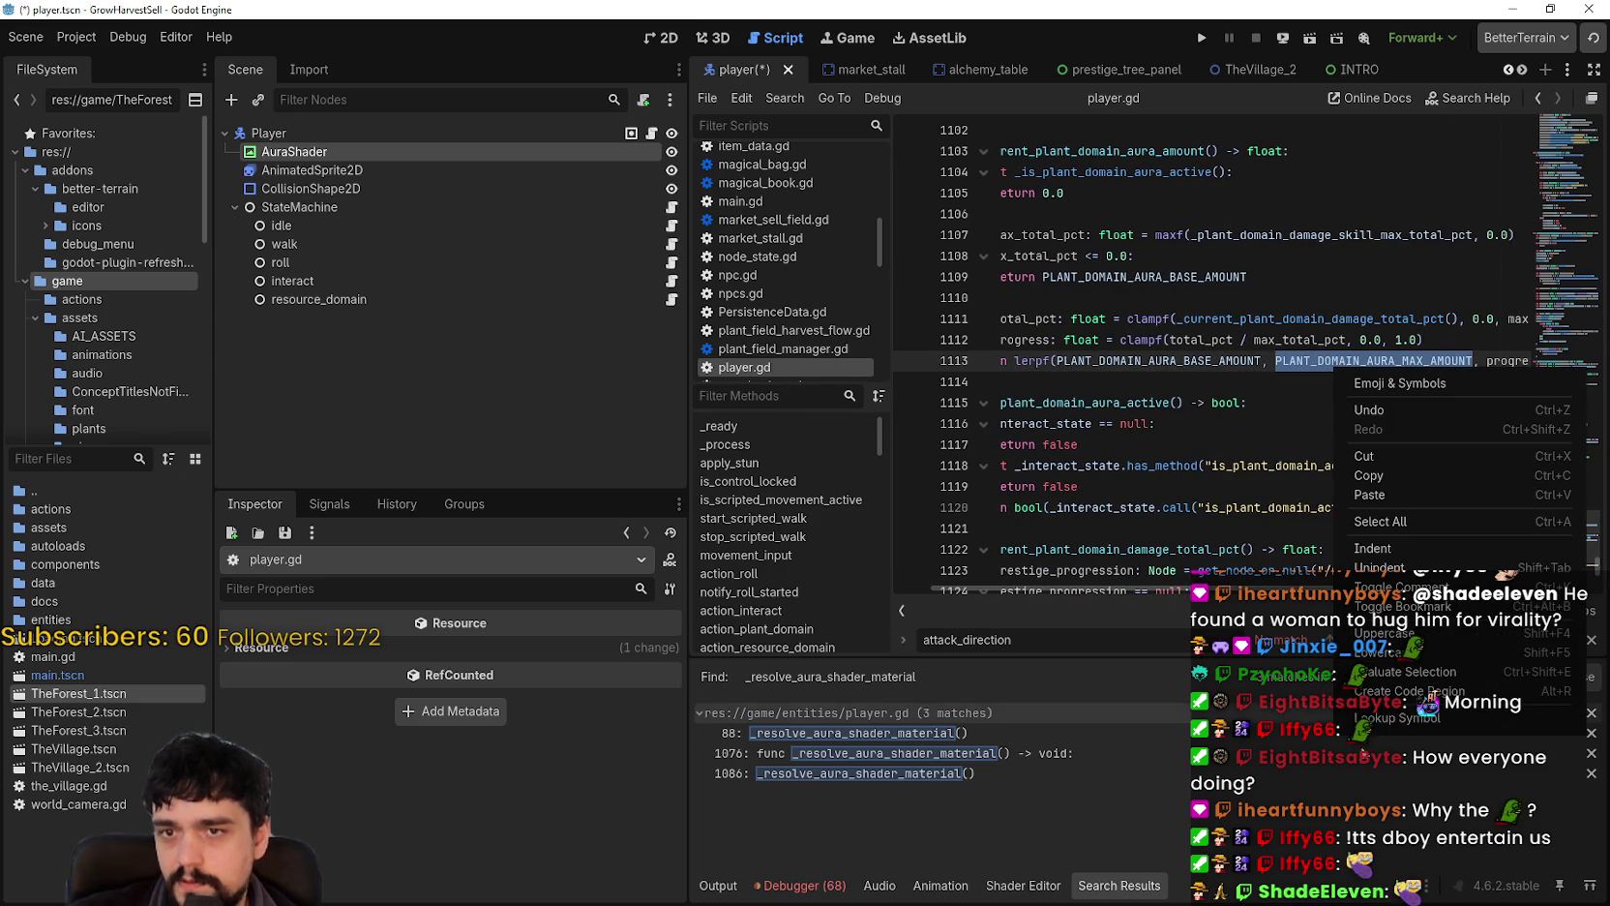
left_click(1383, 683)
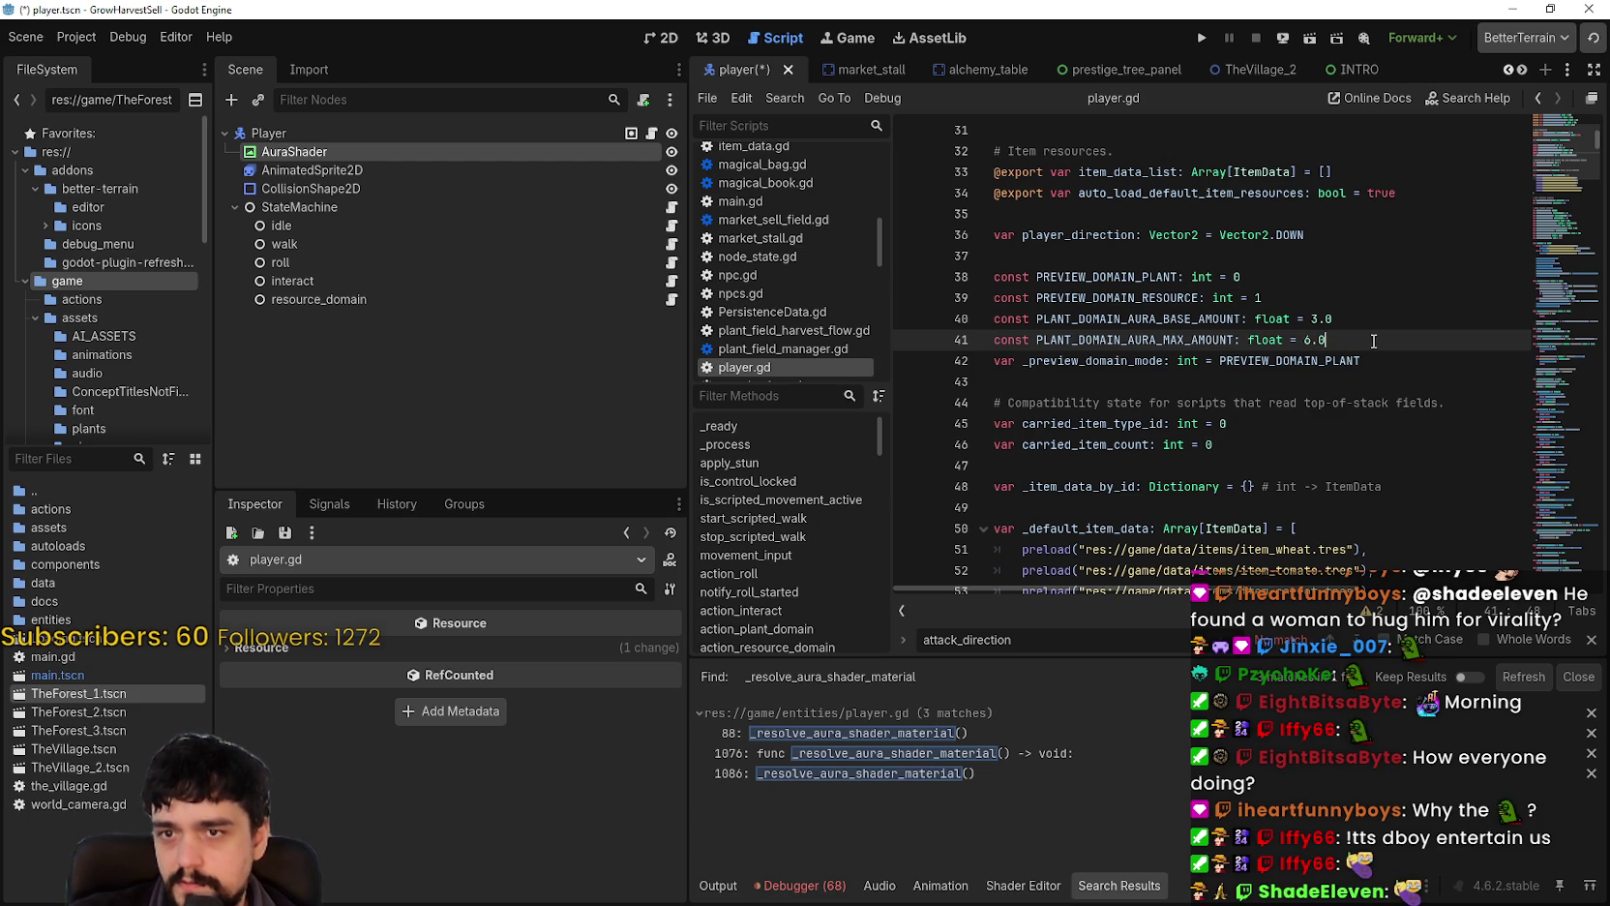
key("ctrl+s")
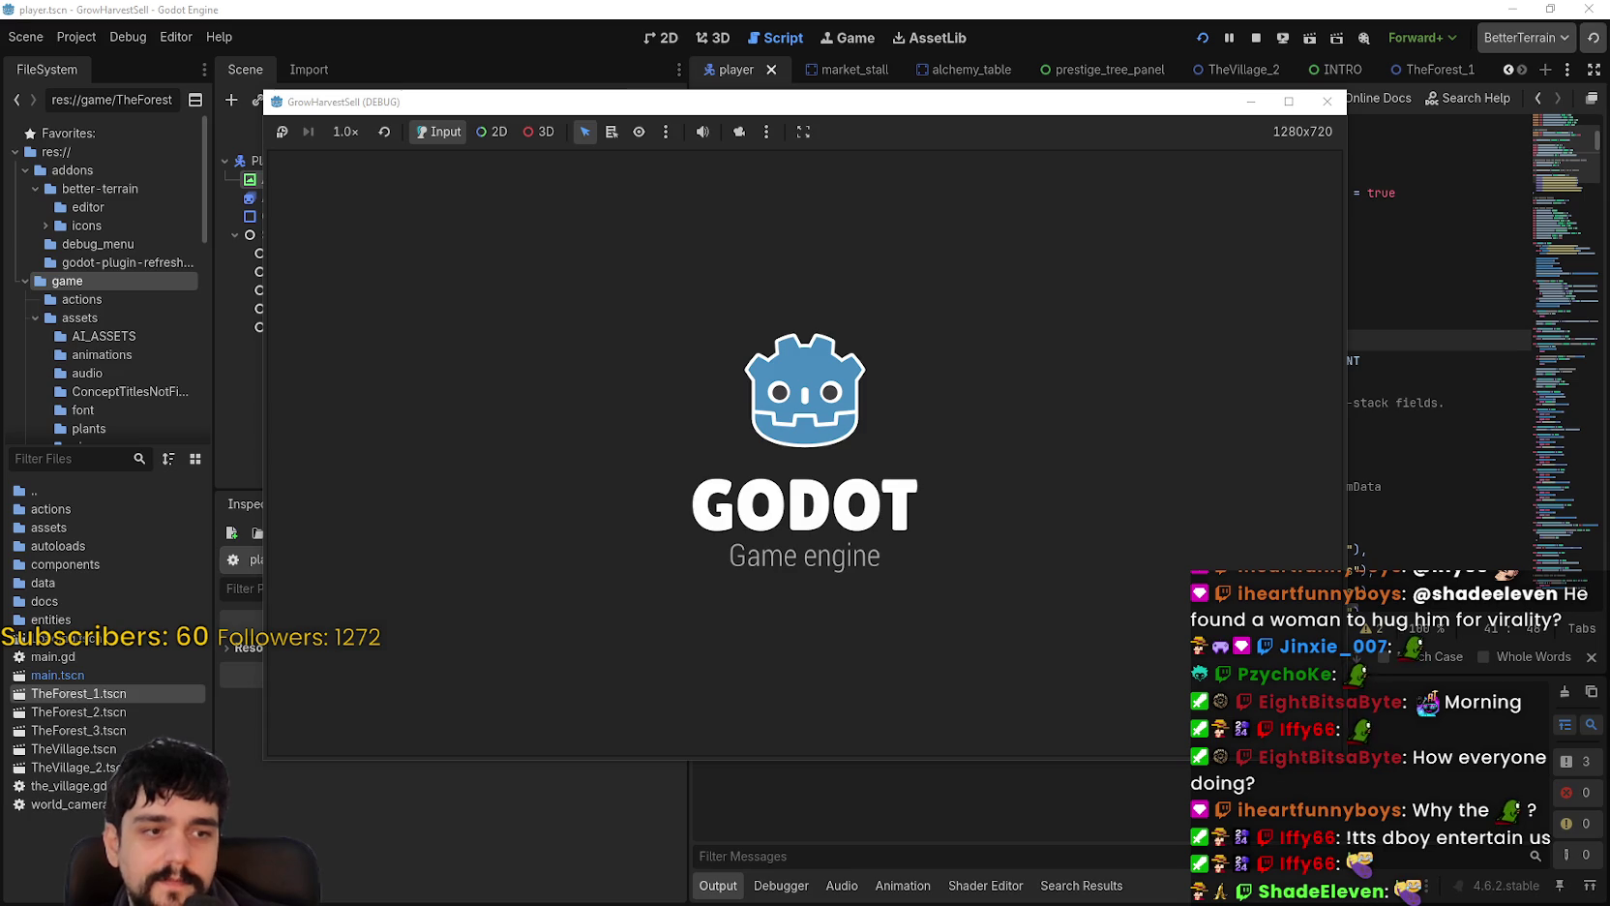
Step: Maximize the game window, walk to the Mage Tower, and unlock the village portal
left_click_drag(943, 106, 1088, 84)
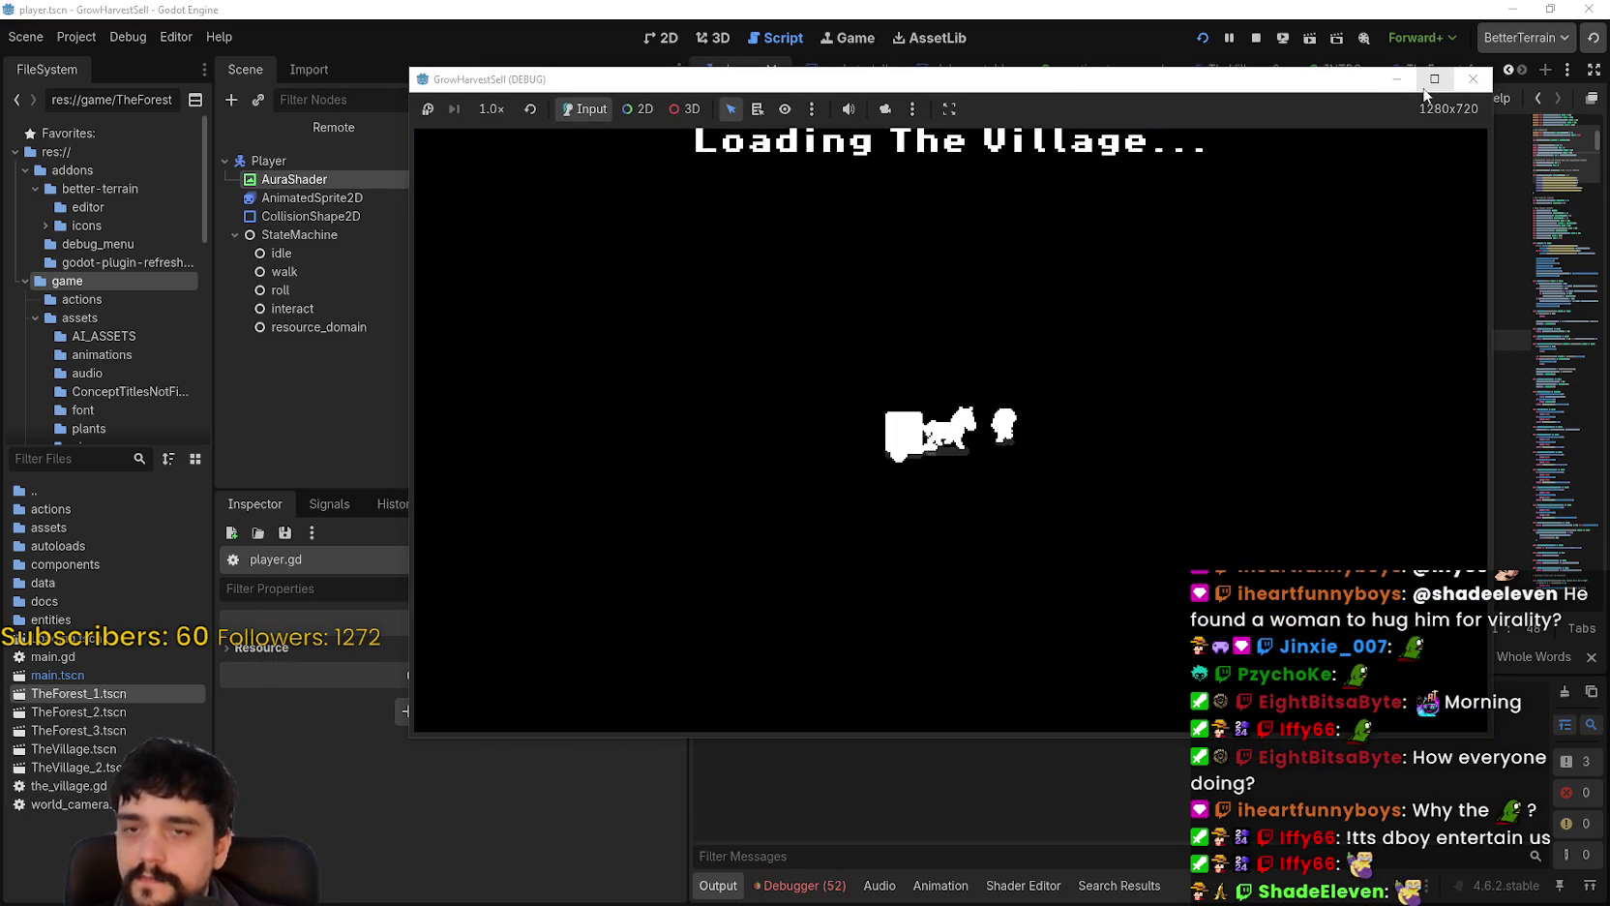
left_click(1426, 87)
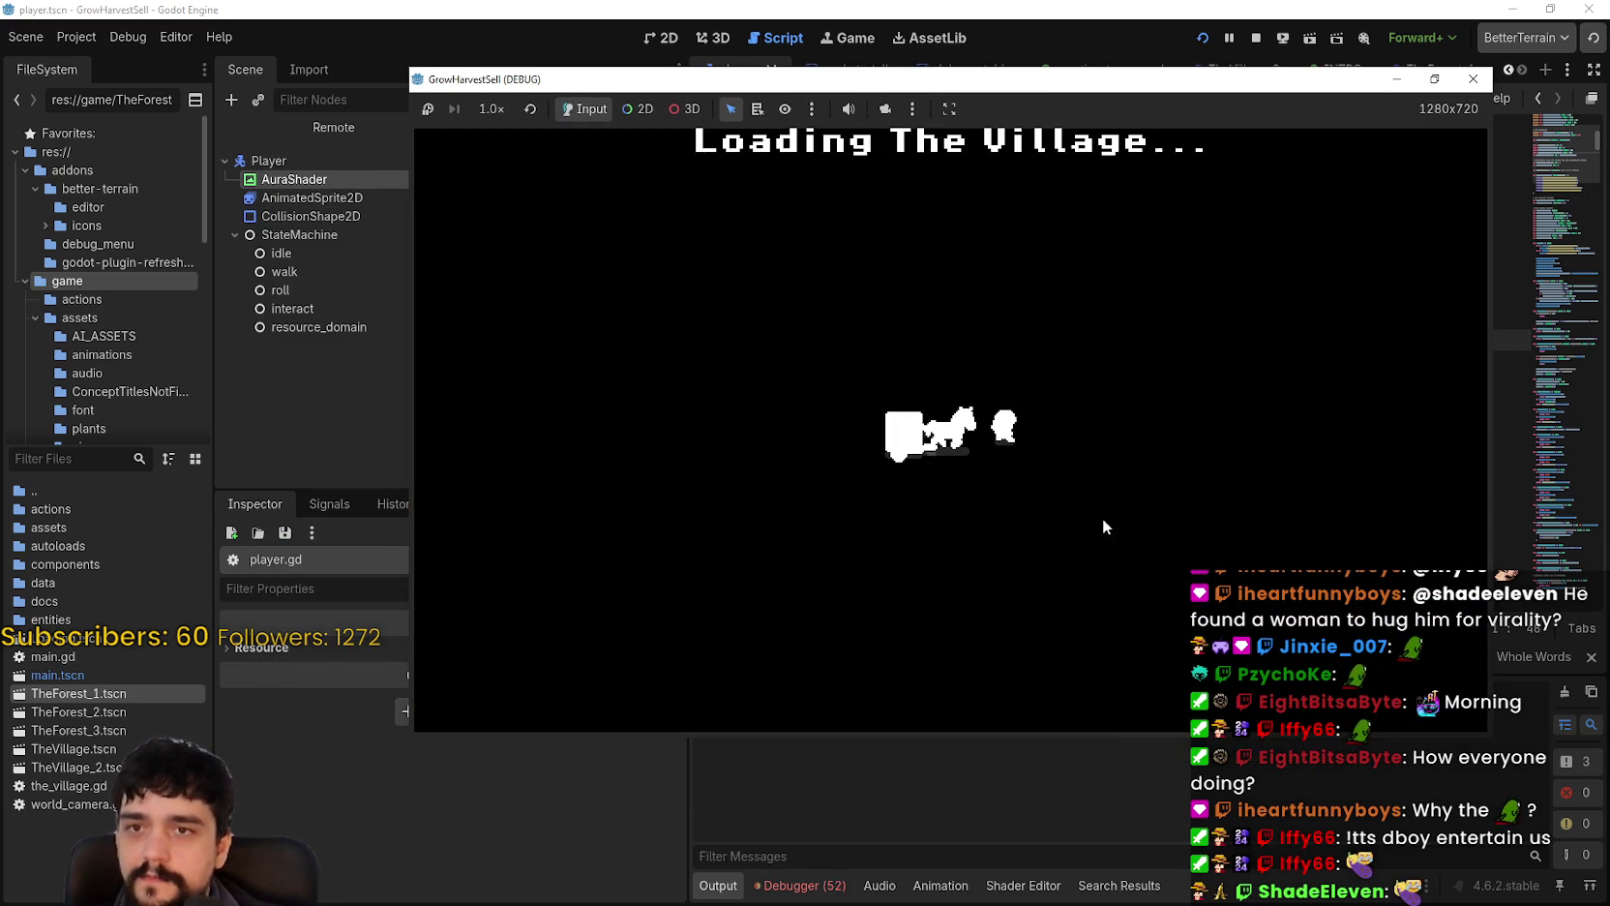
key("w")
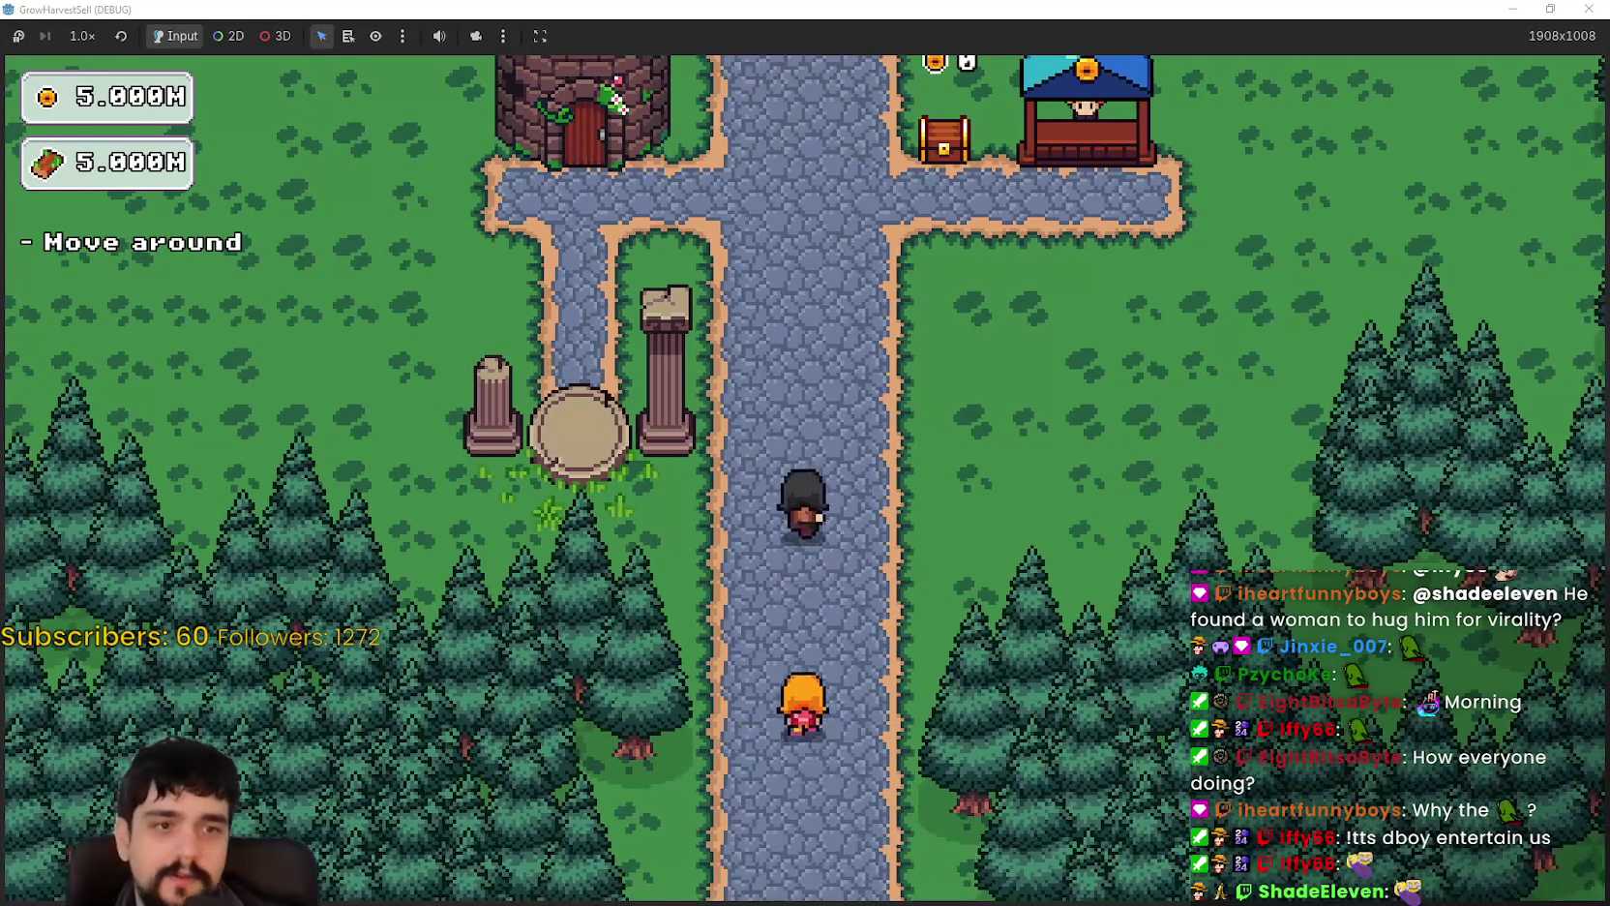
key("d")
key("a")
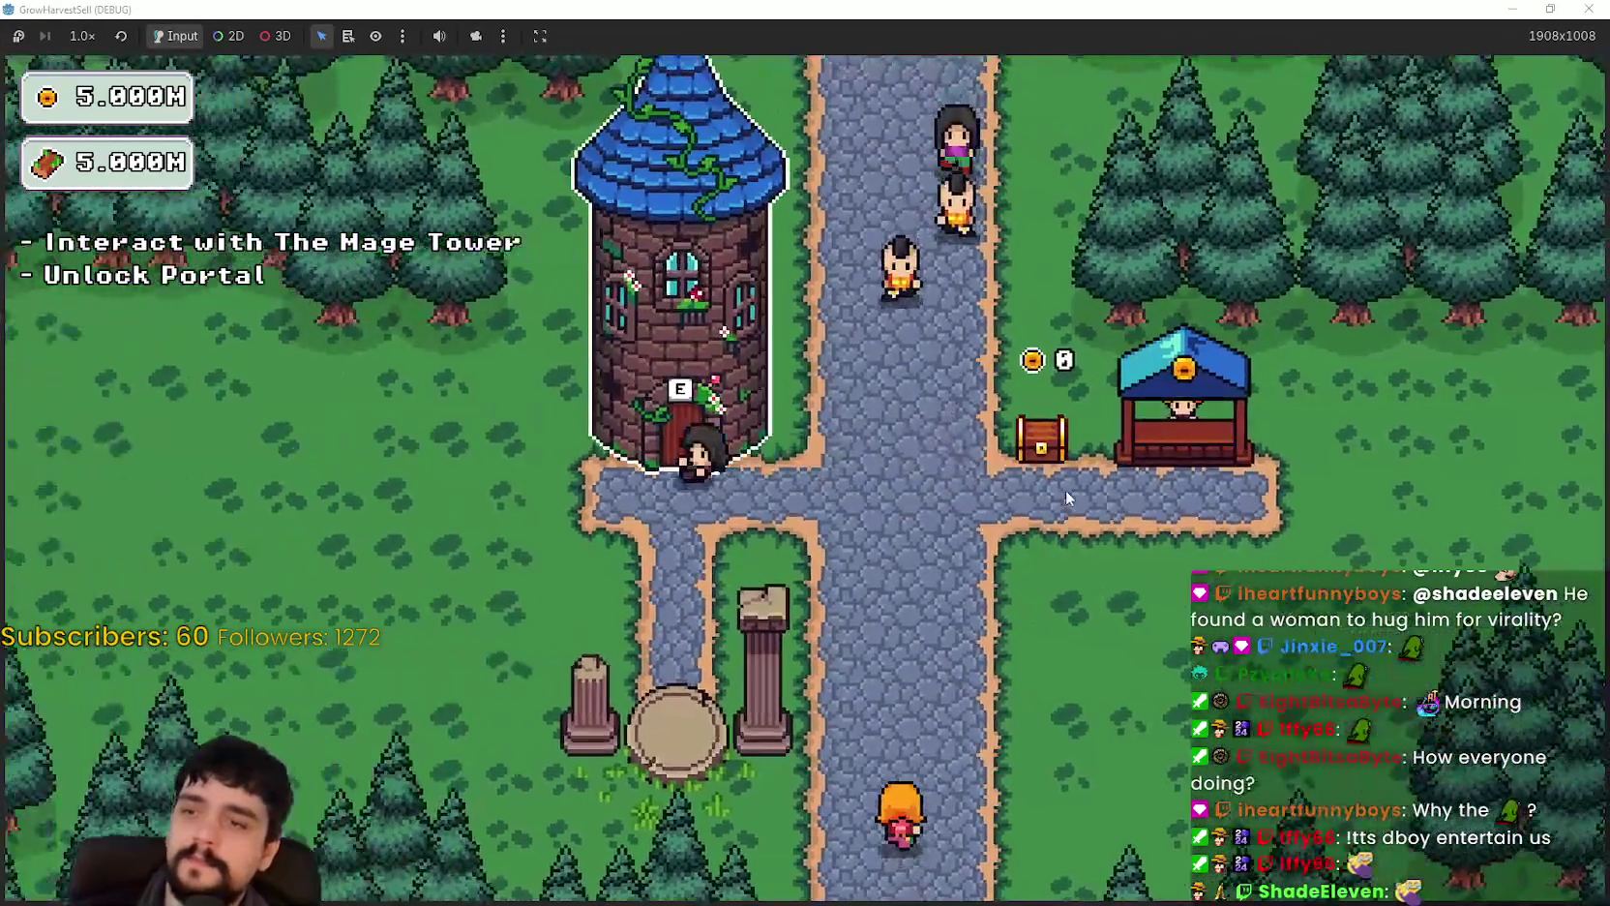
key("e")
key("Escape")
Step: Walk to the portal and travel to Stage 1 in the forest
key("s")
key("e")
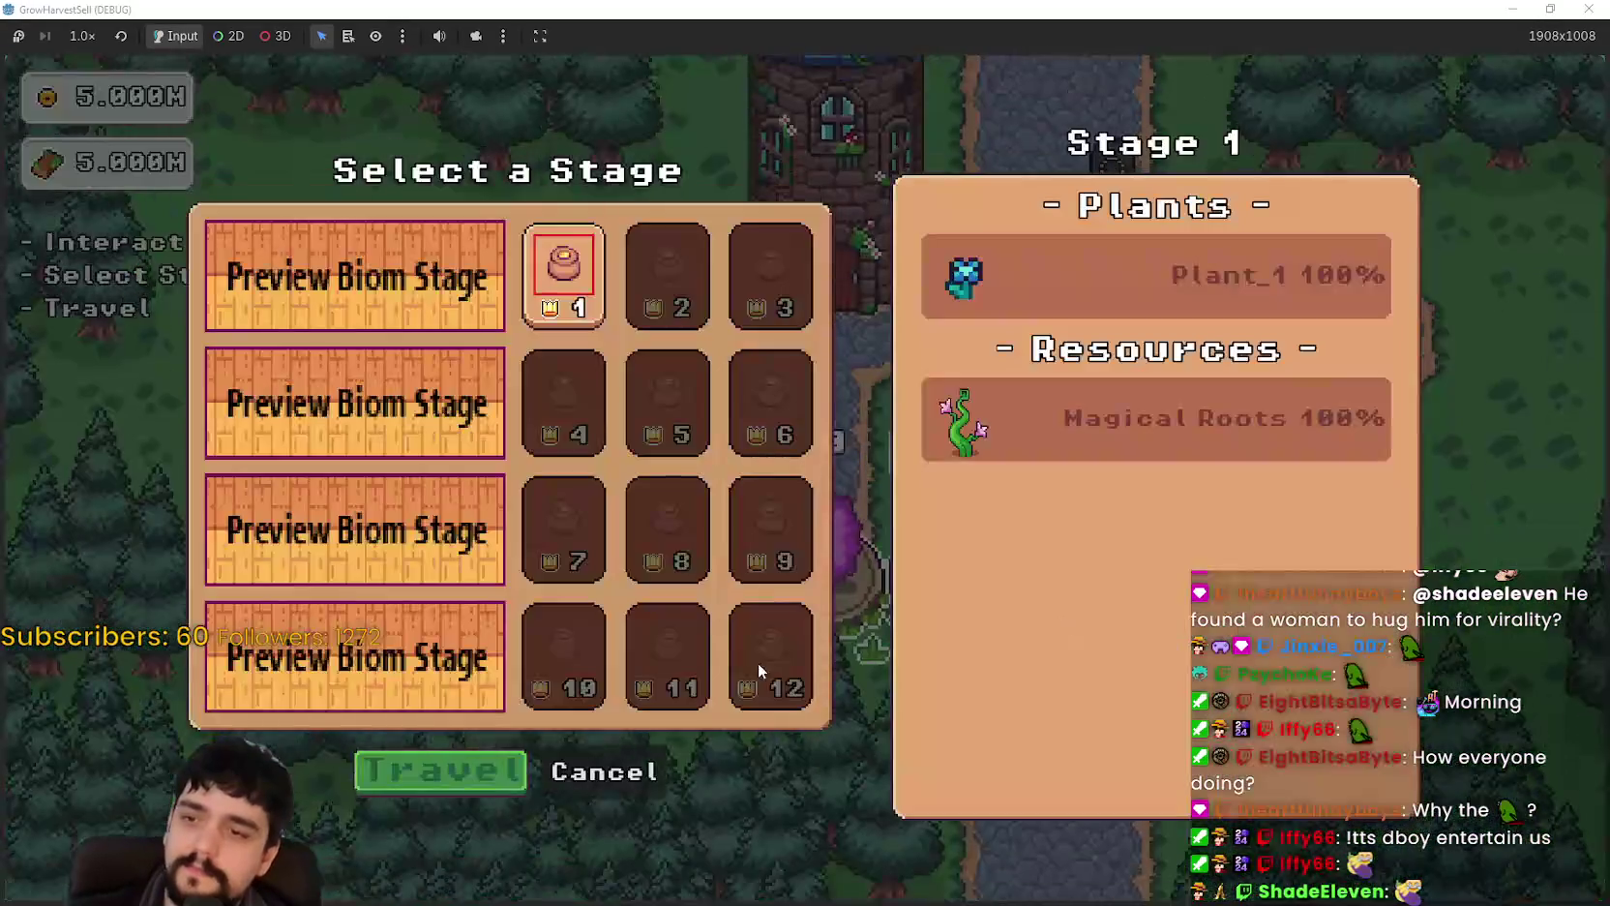
left_click(438, 772)
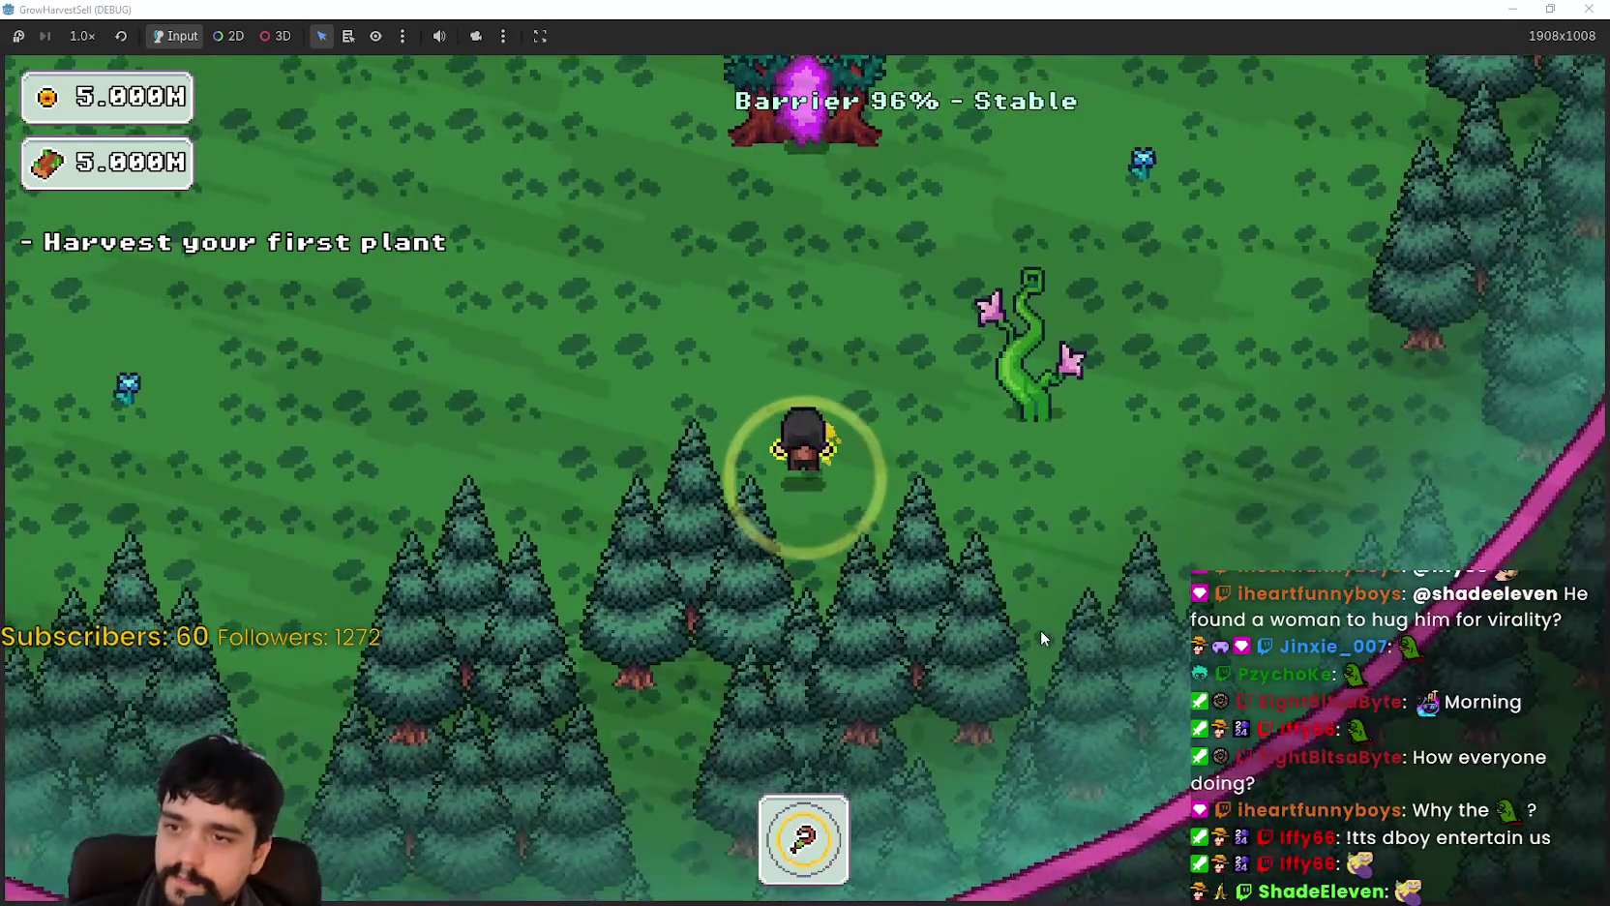
Step: Harvest the forest plants, exit through the portal tree, and walk to the tower door
key("w")
key("w")
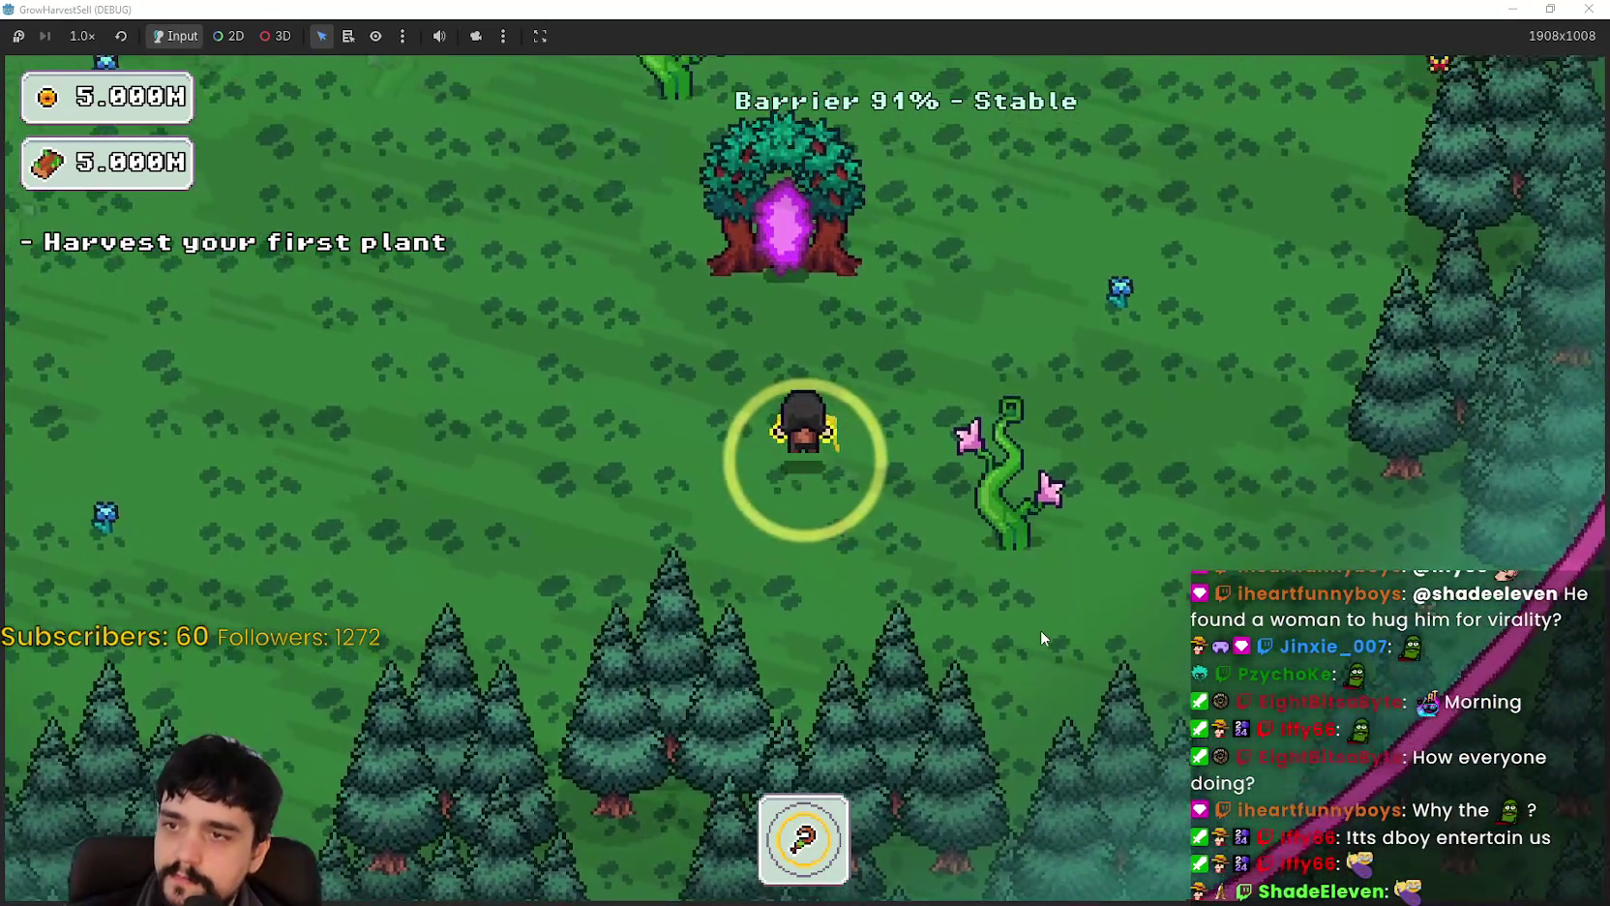
key("a")
key("w")
key("a")
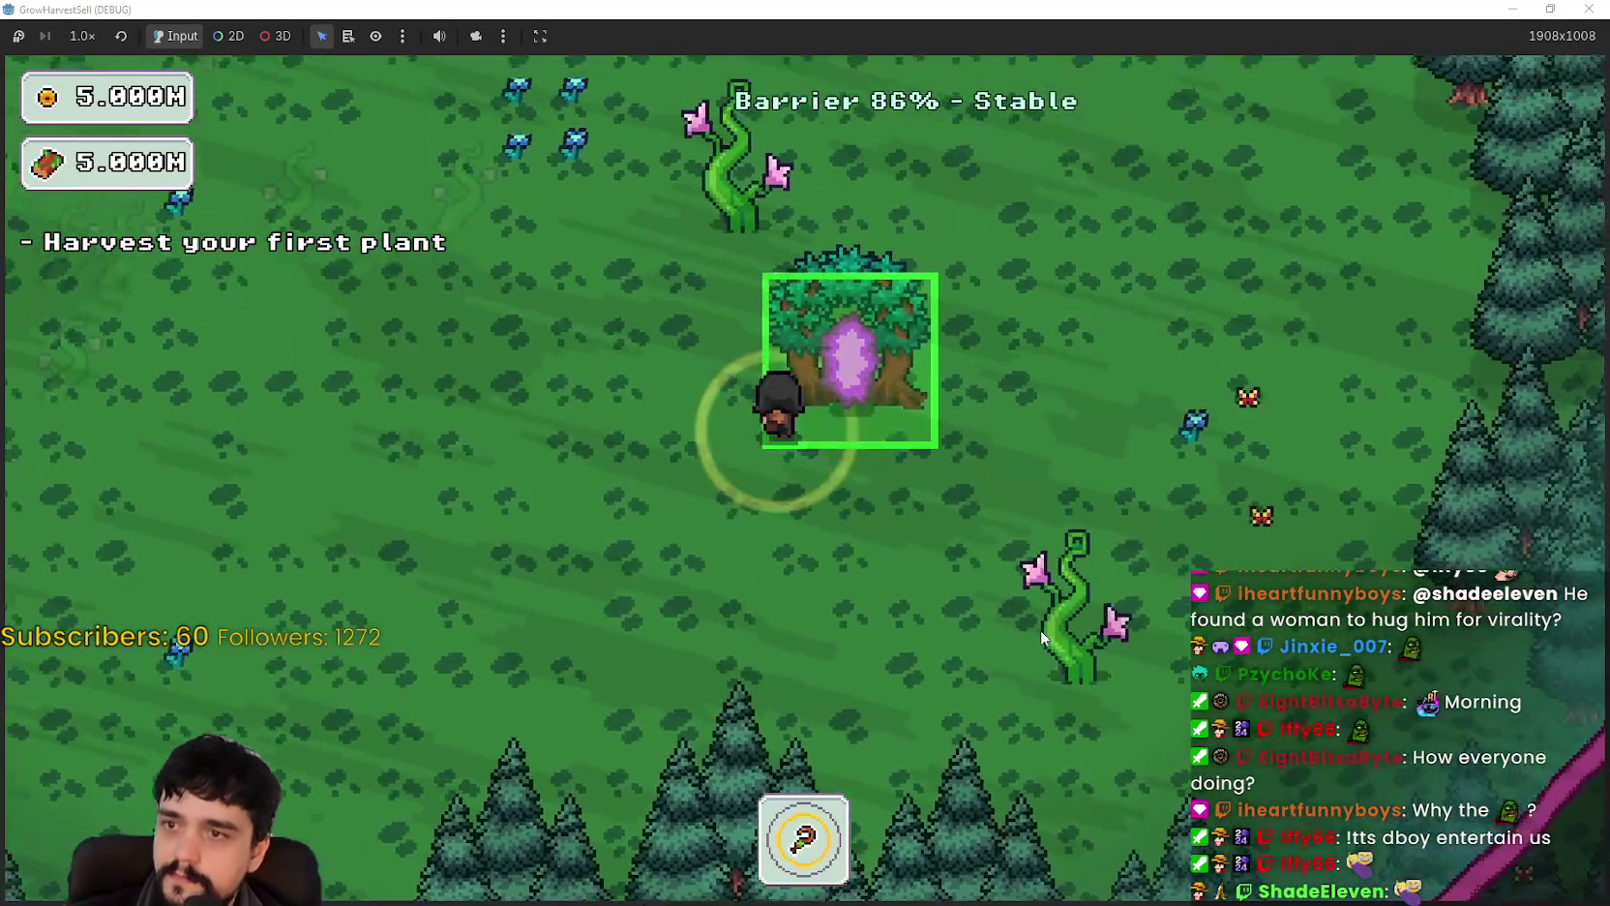
key("s")
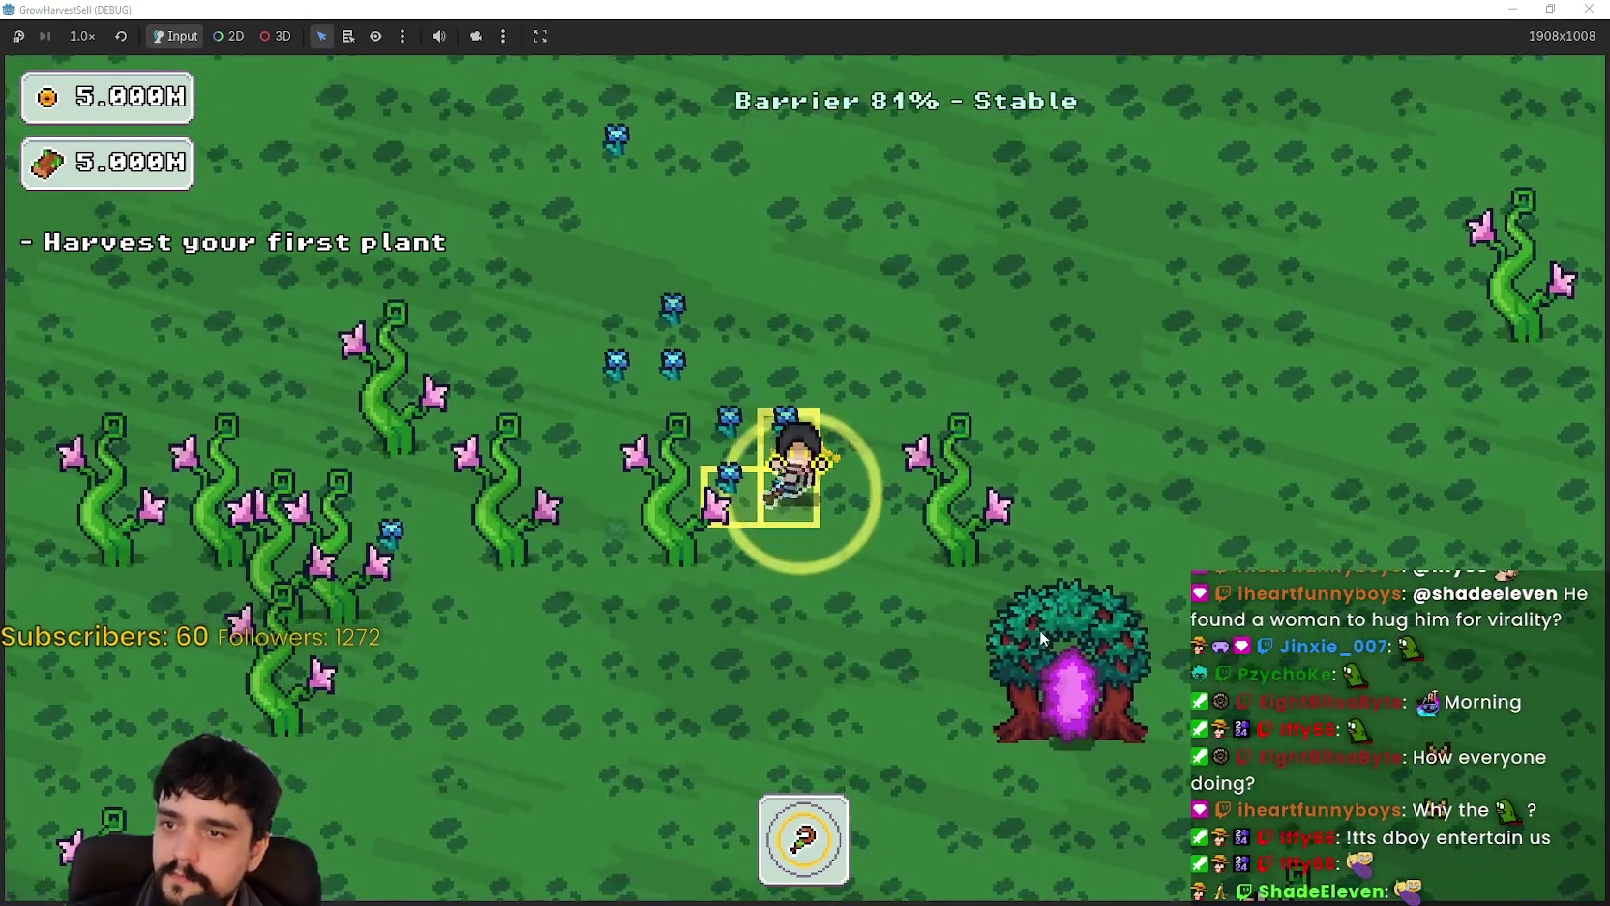
key("a")
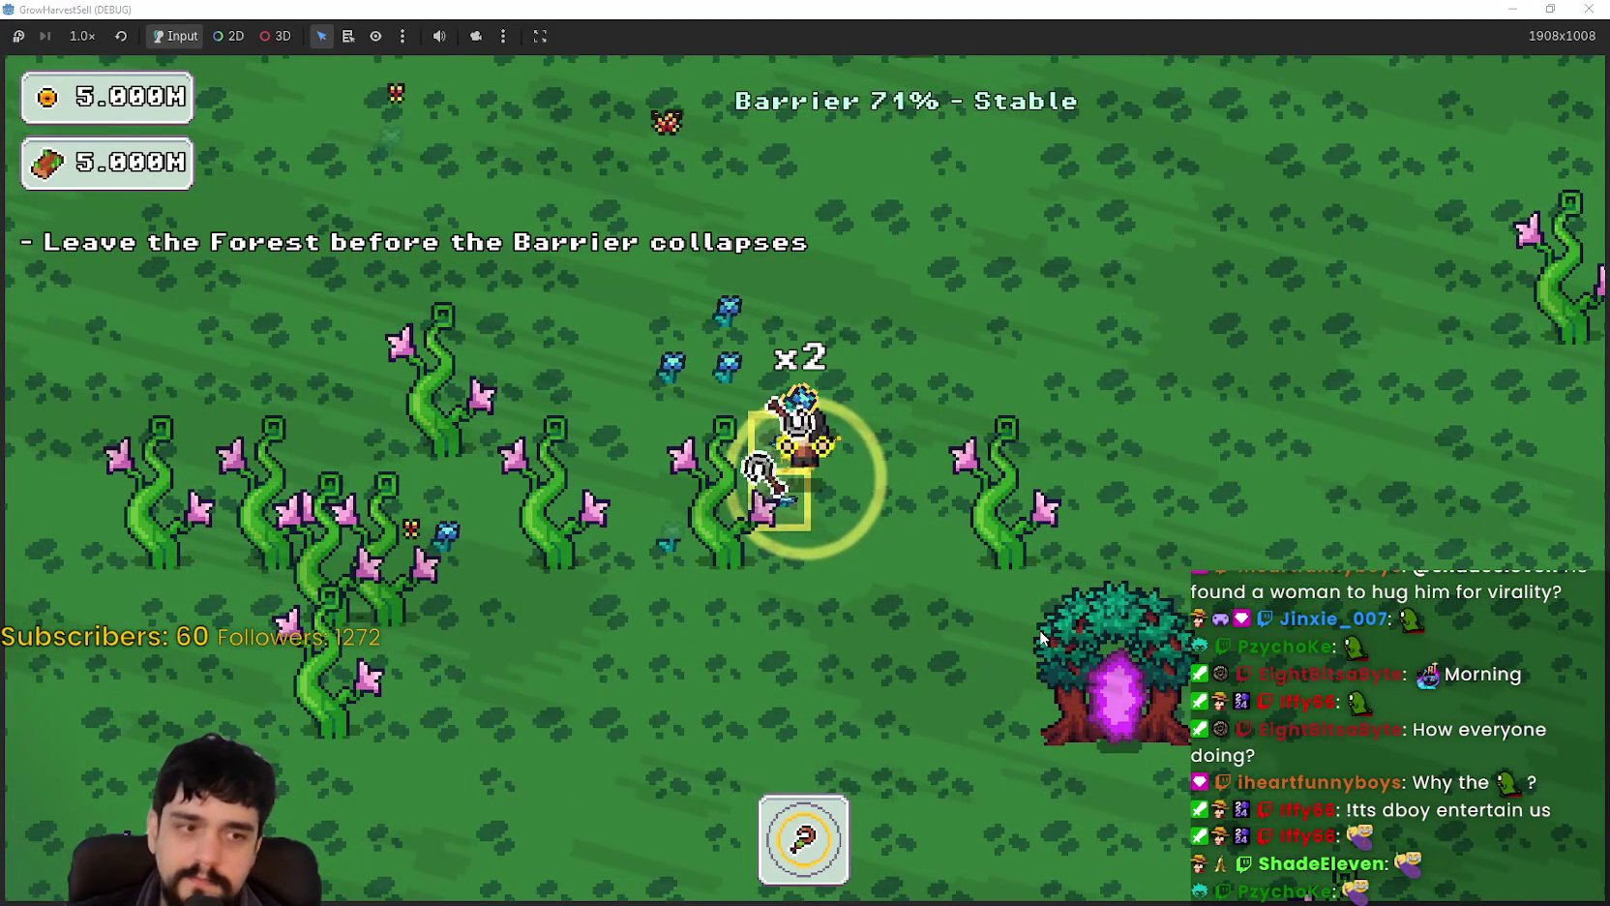
key("s")
key("d")
key("d")
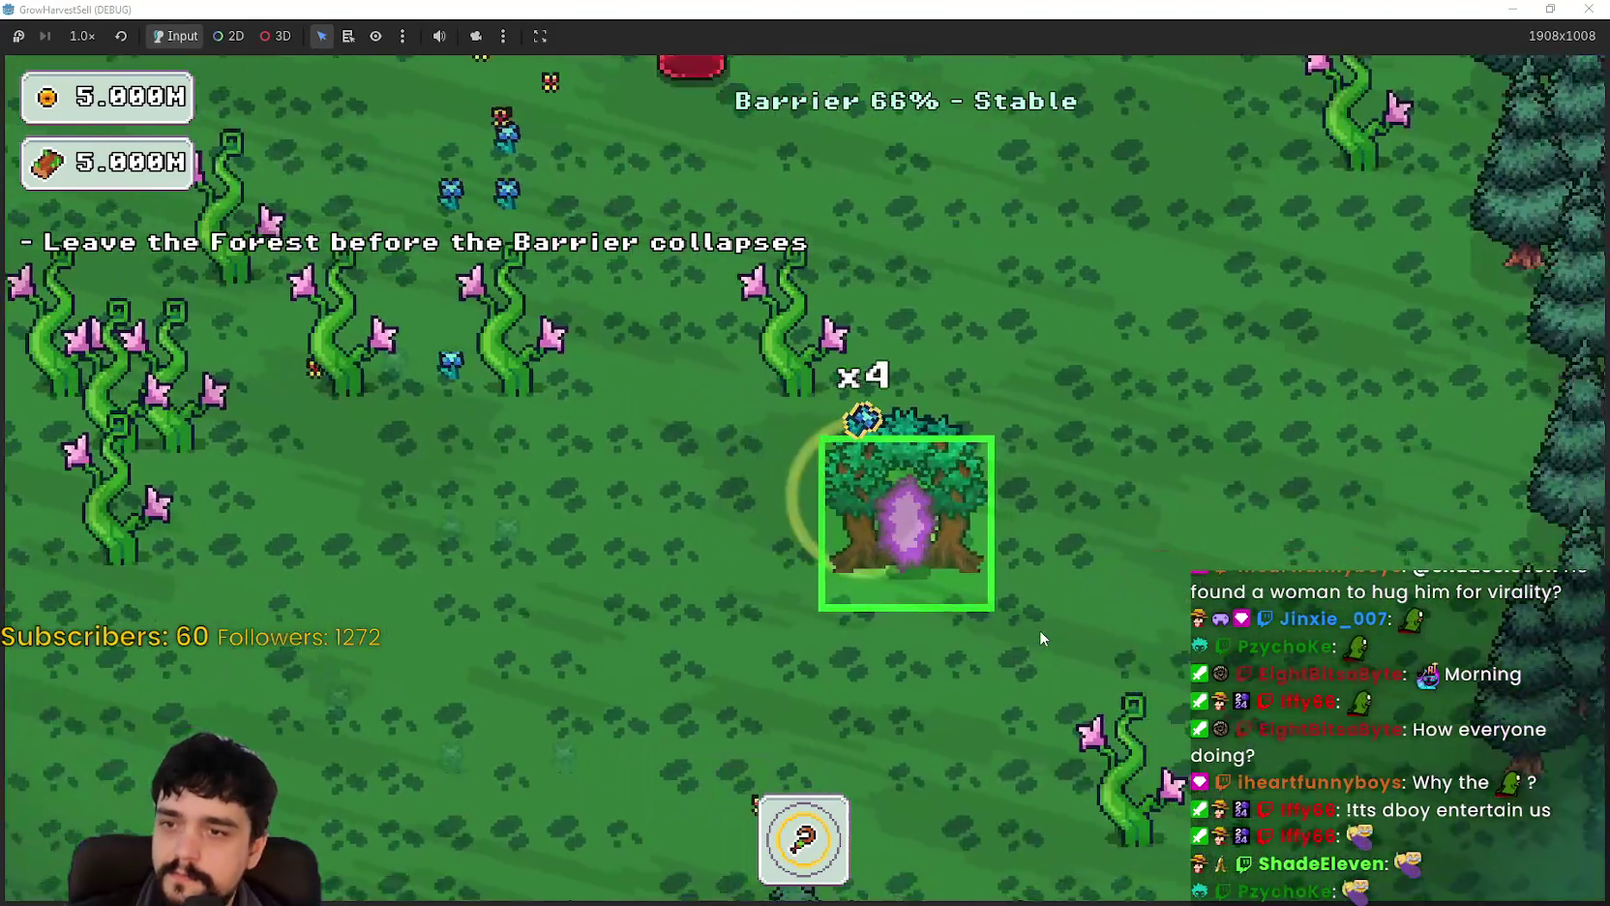
key("e")
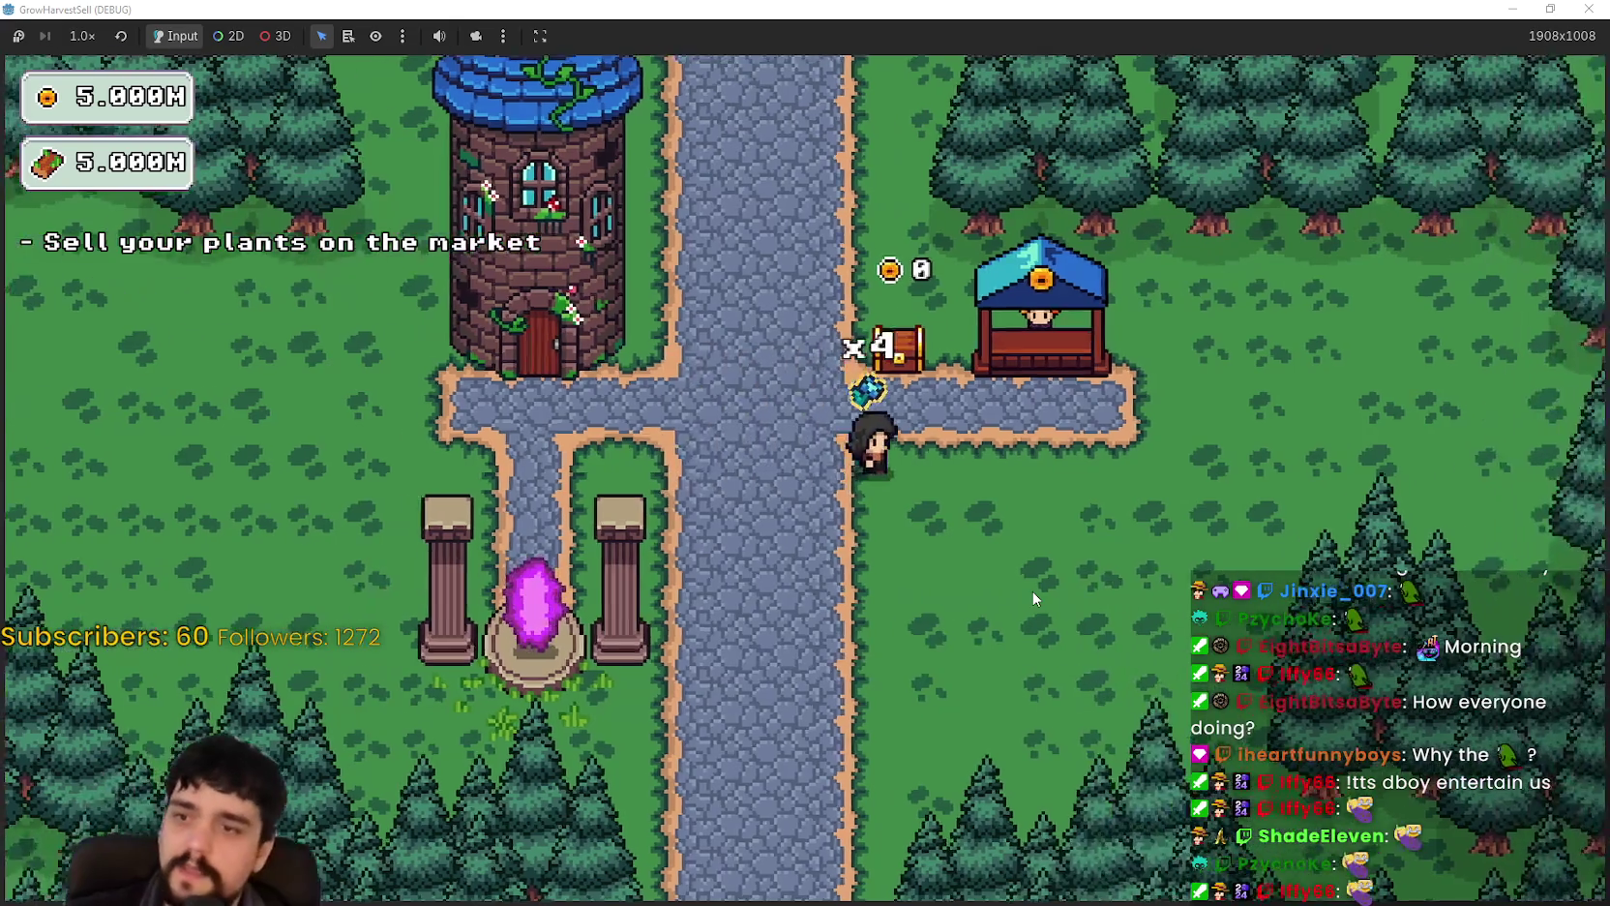
key("d")
key("a")
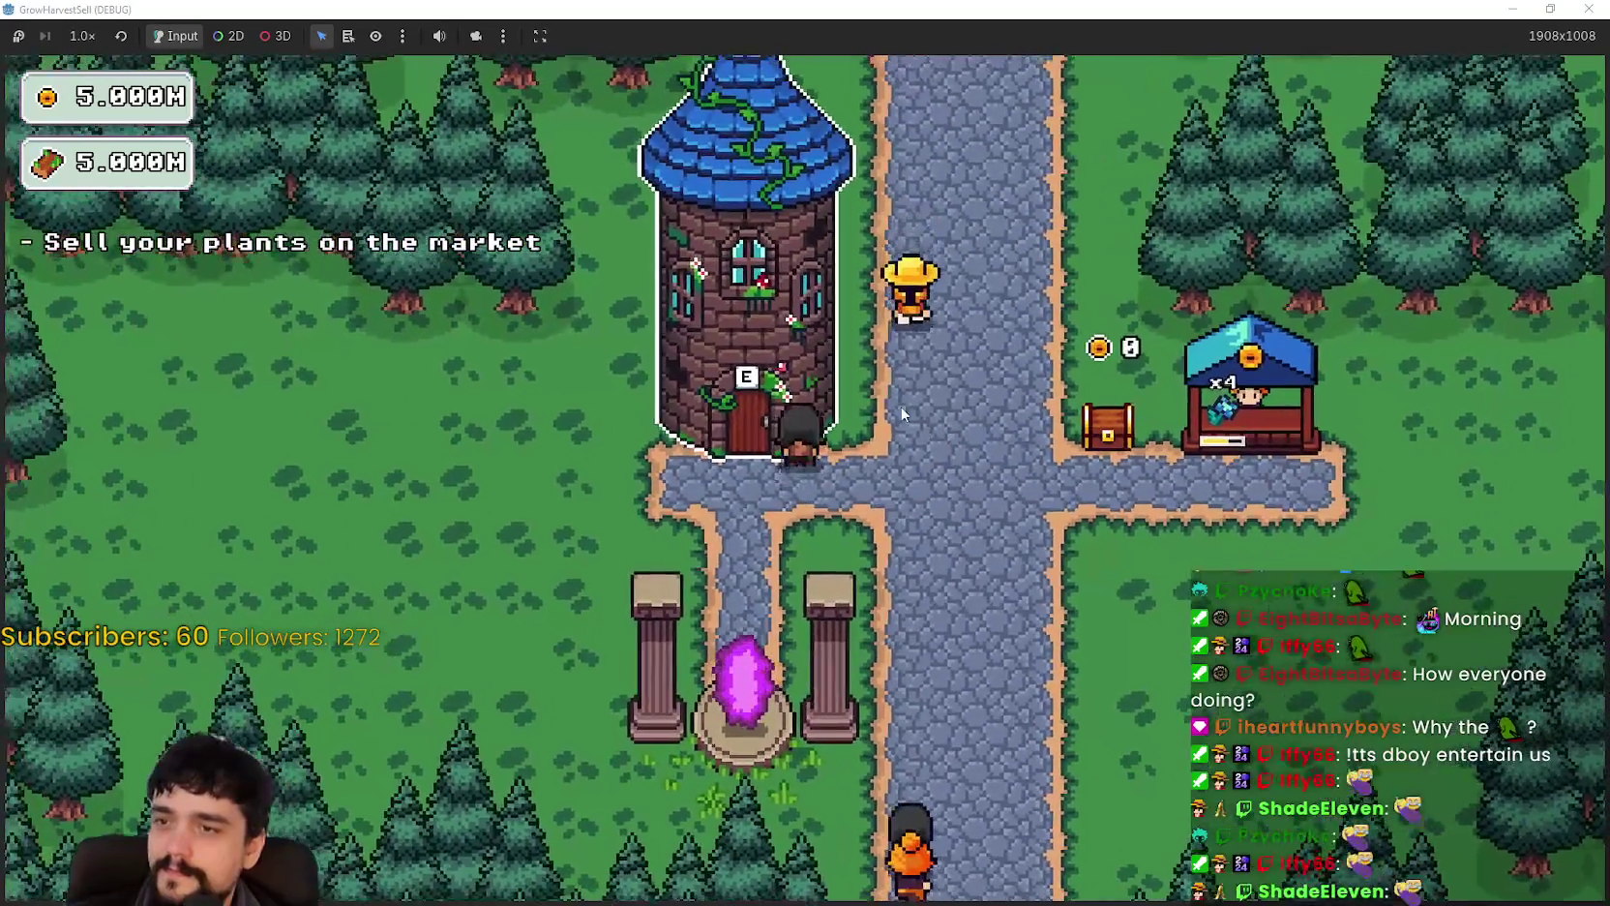
Step: Enter the tower and unlock skill nodes across the Prestige skill tree
key("e")
left_click(855, 306)
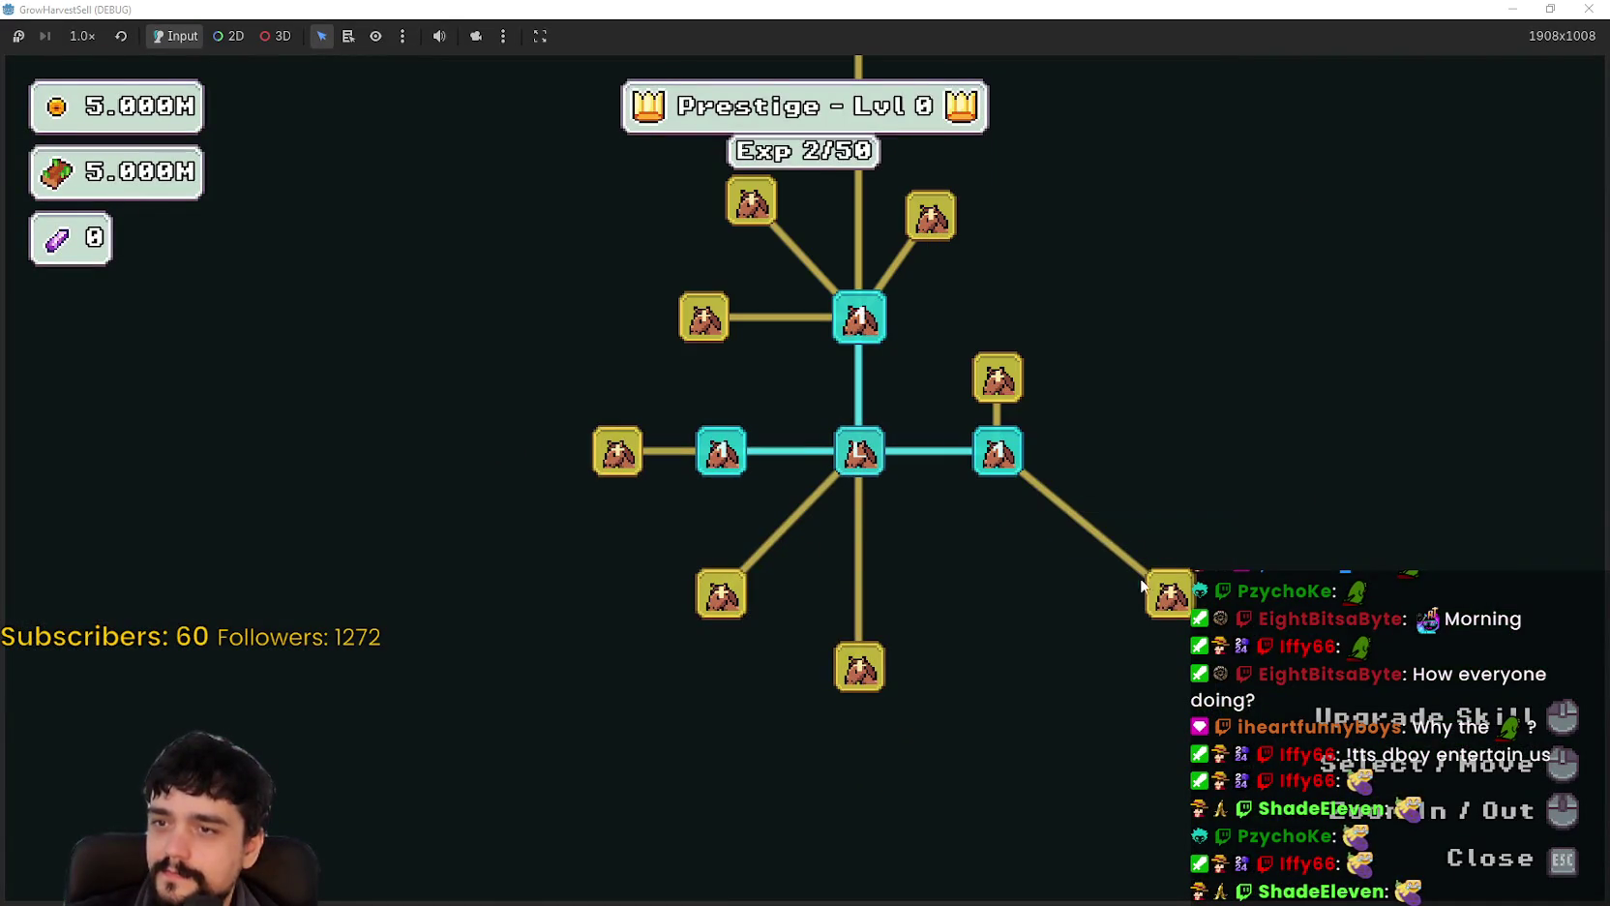
left_click(1169, 592)
left_click(1011, 595)
left_click(1007, 691)
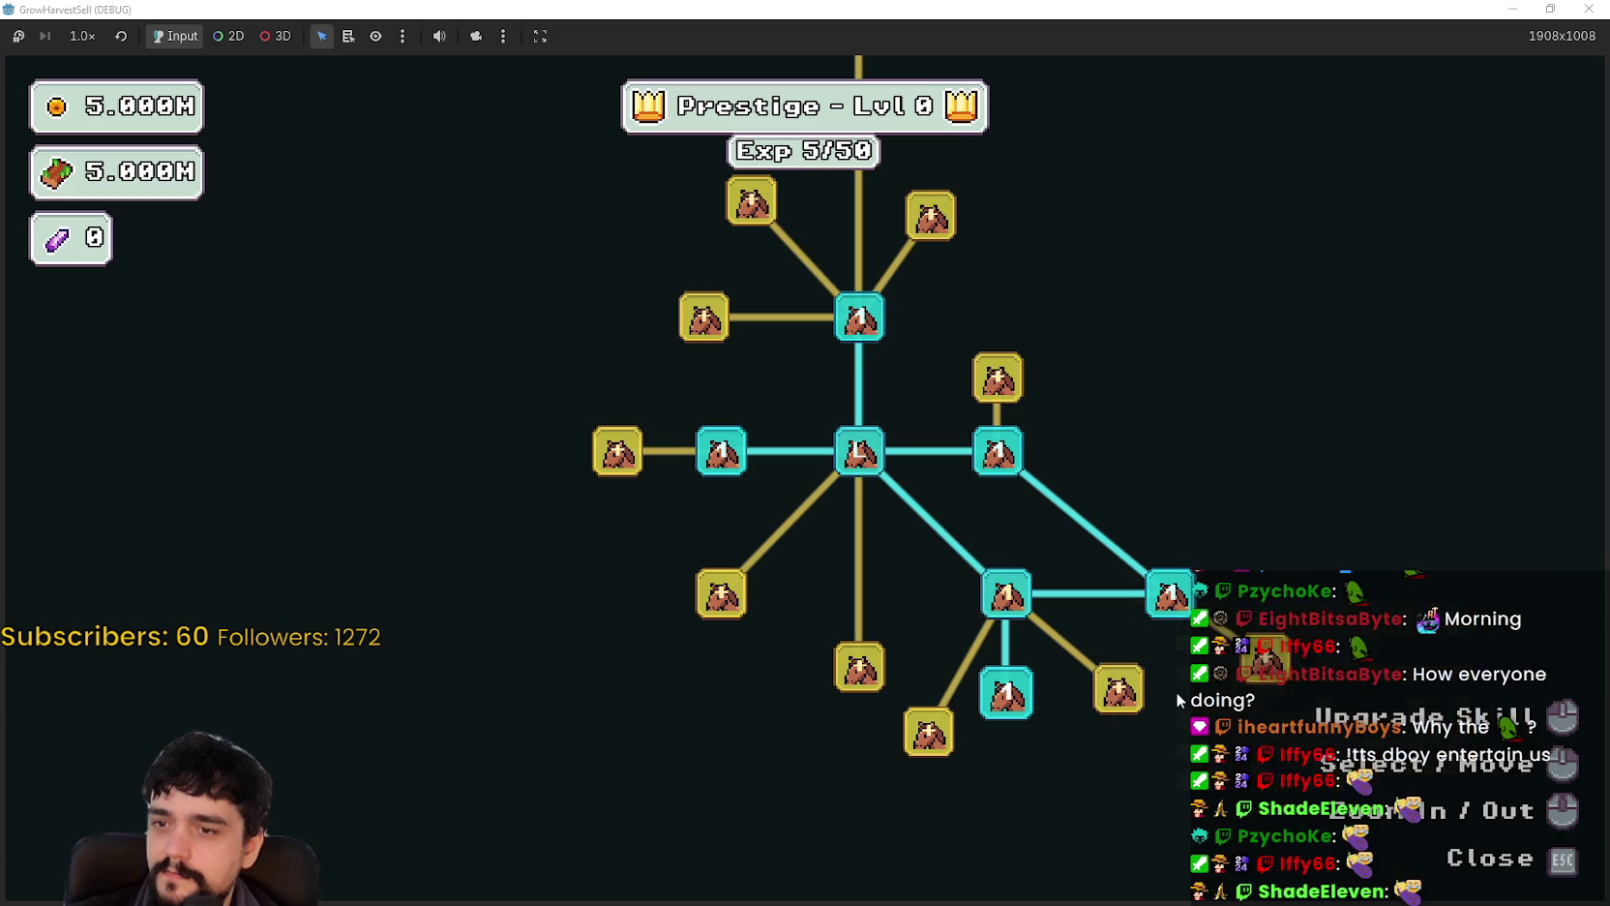
left_click(1113, 692)
left_click(924, 728)
left_click(859, 668)
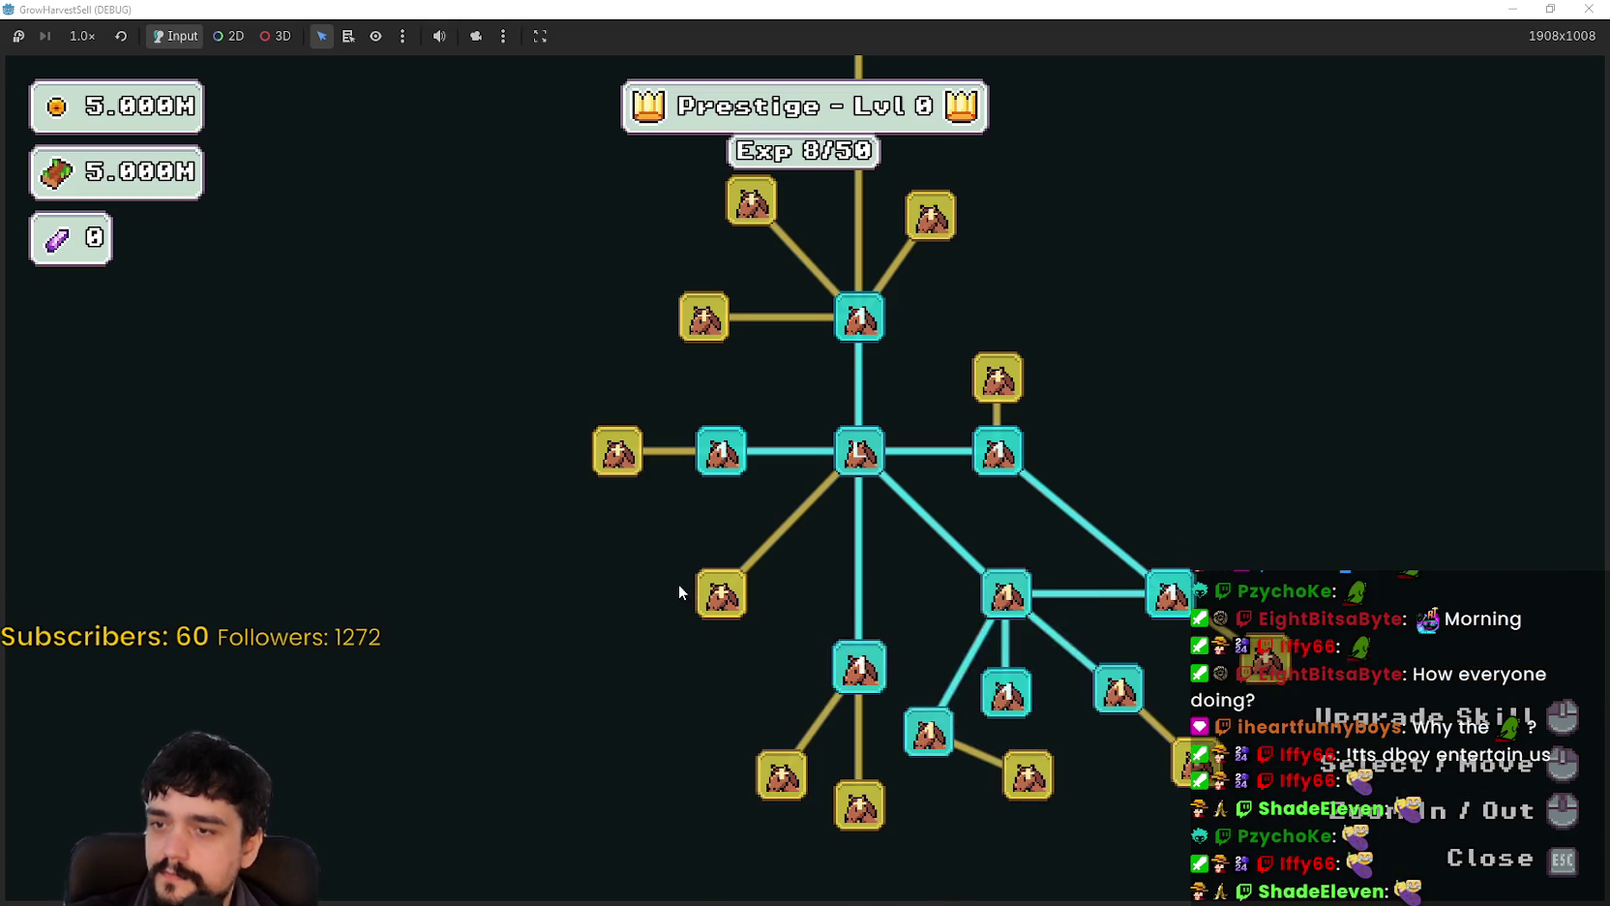
left_click(721, 594)
left_click(617, 451)
left_click(617, 388)
Step: Upgrade the lower branches, maxing Plant Domain Damage at 10/10 and Doppel Sickle
left_click(597, 510)
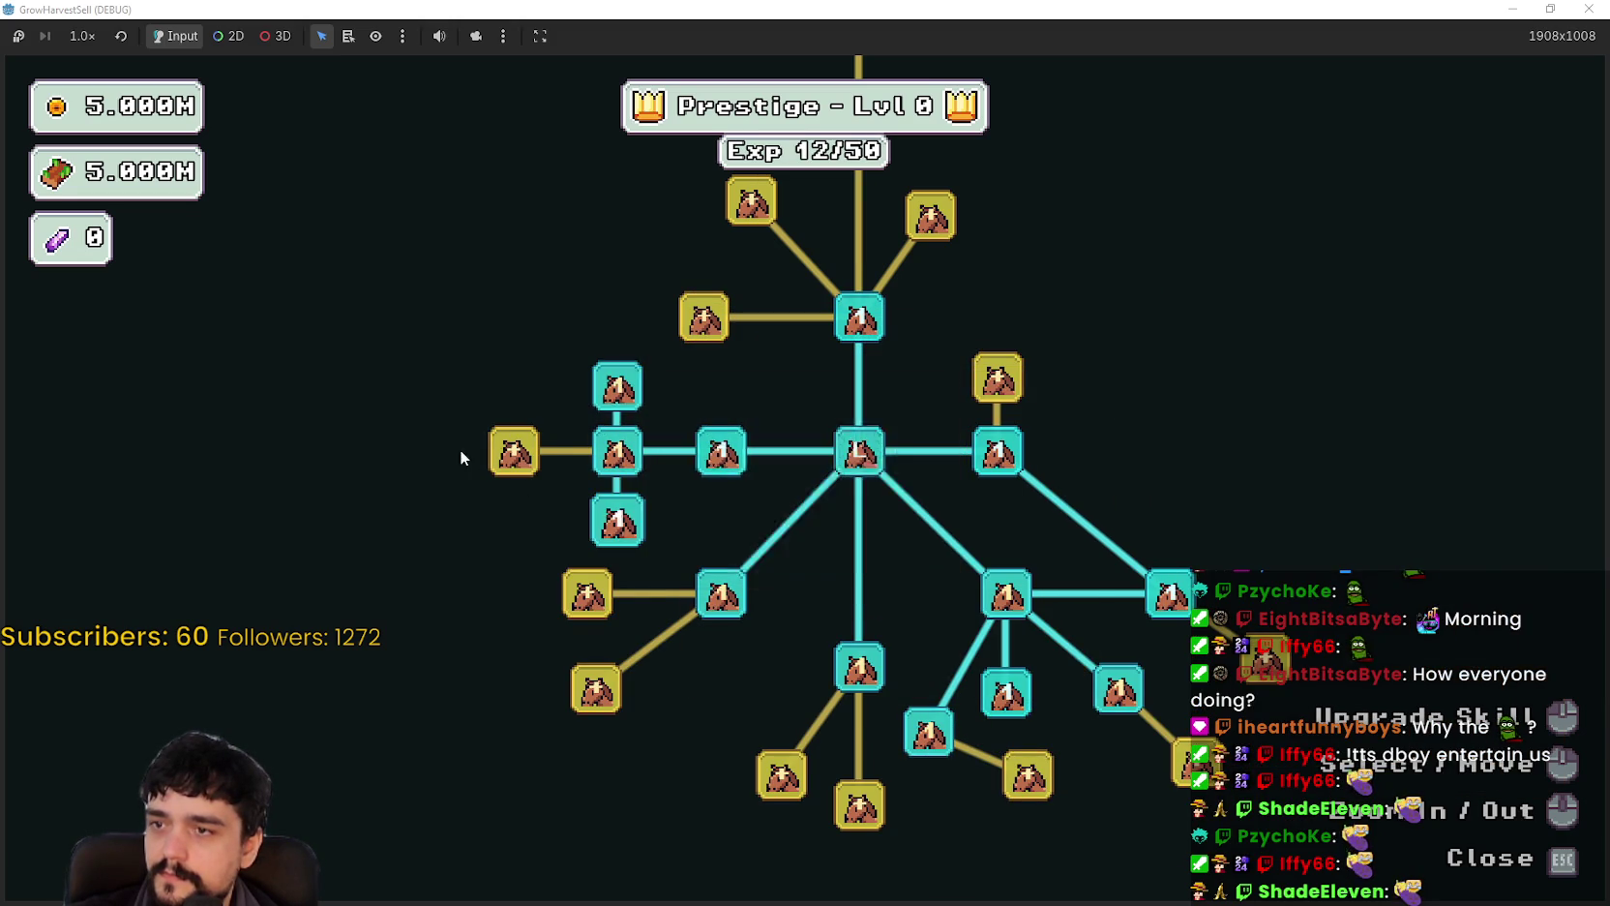
left_click(514, 450)
left_click(609, 392)
left_click(605, 397)
left_click(602, 399)
triple_click(602, 399)
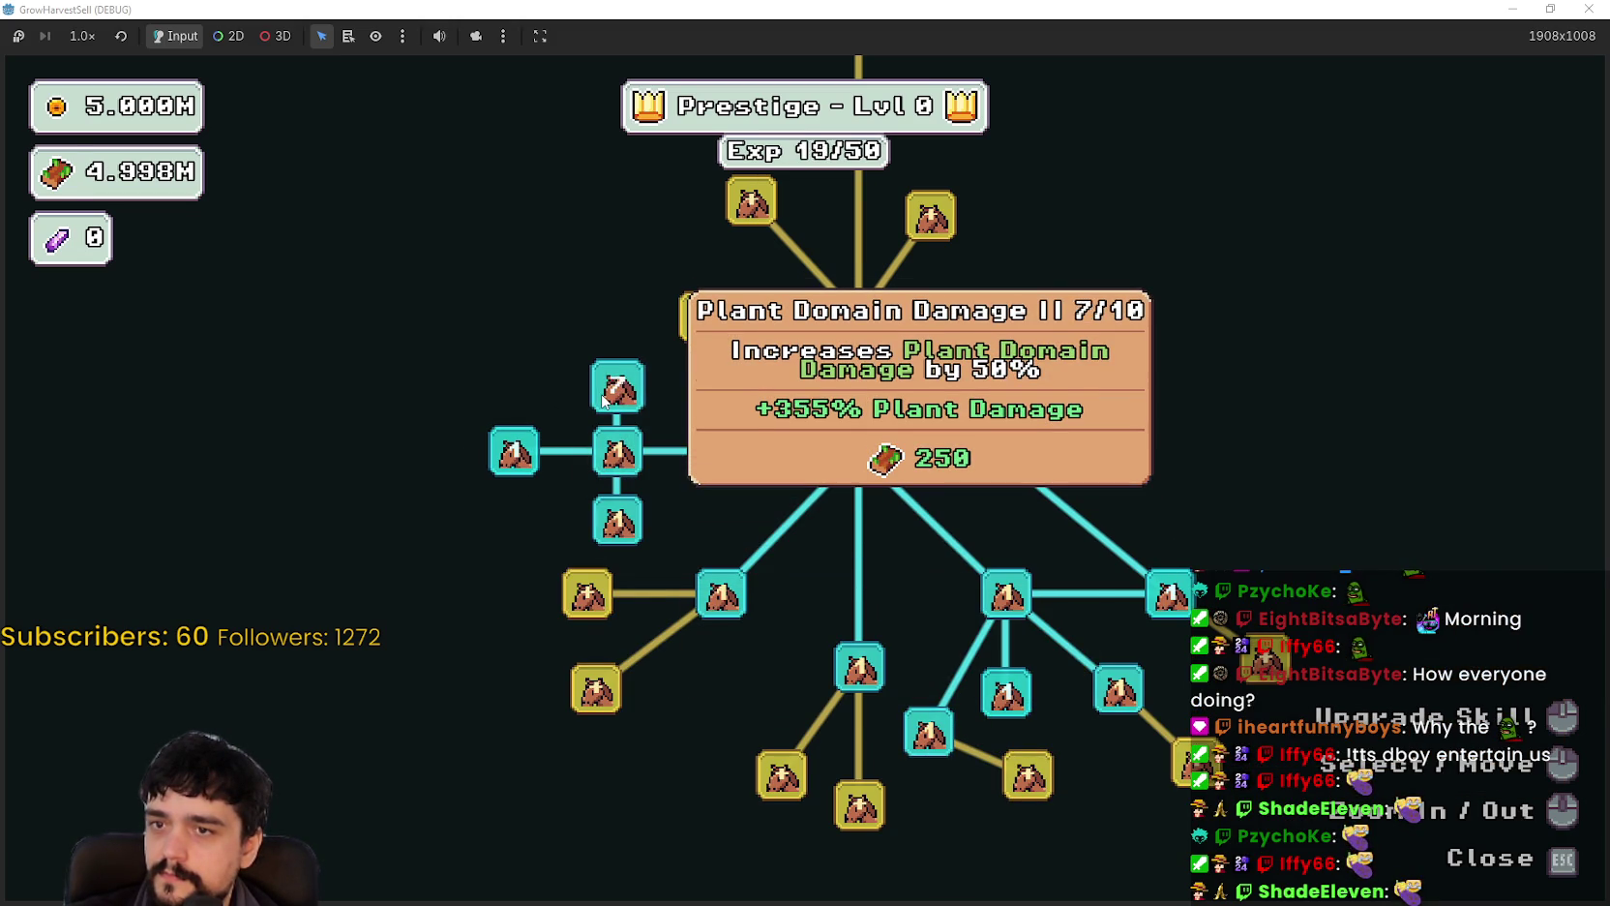
double_click(602, 399)
left_click(601, 399)
left_click(611, 464)
triple_click(612, 468)
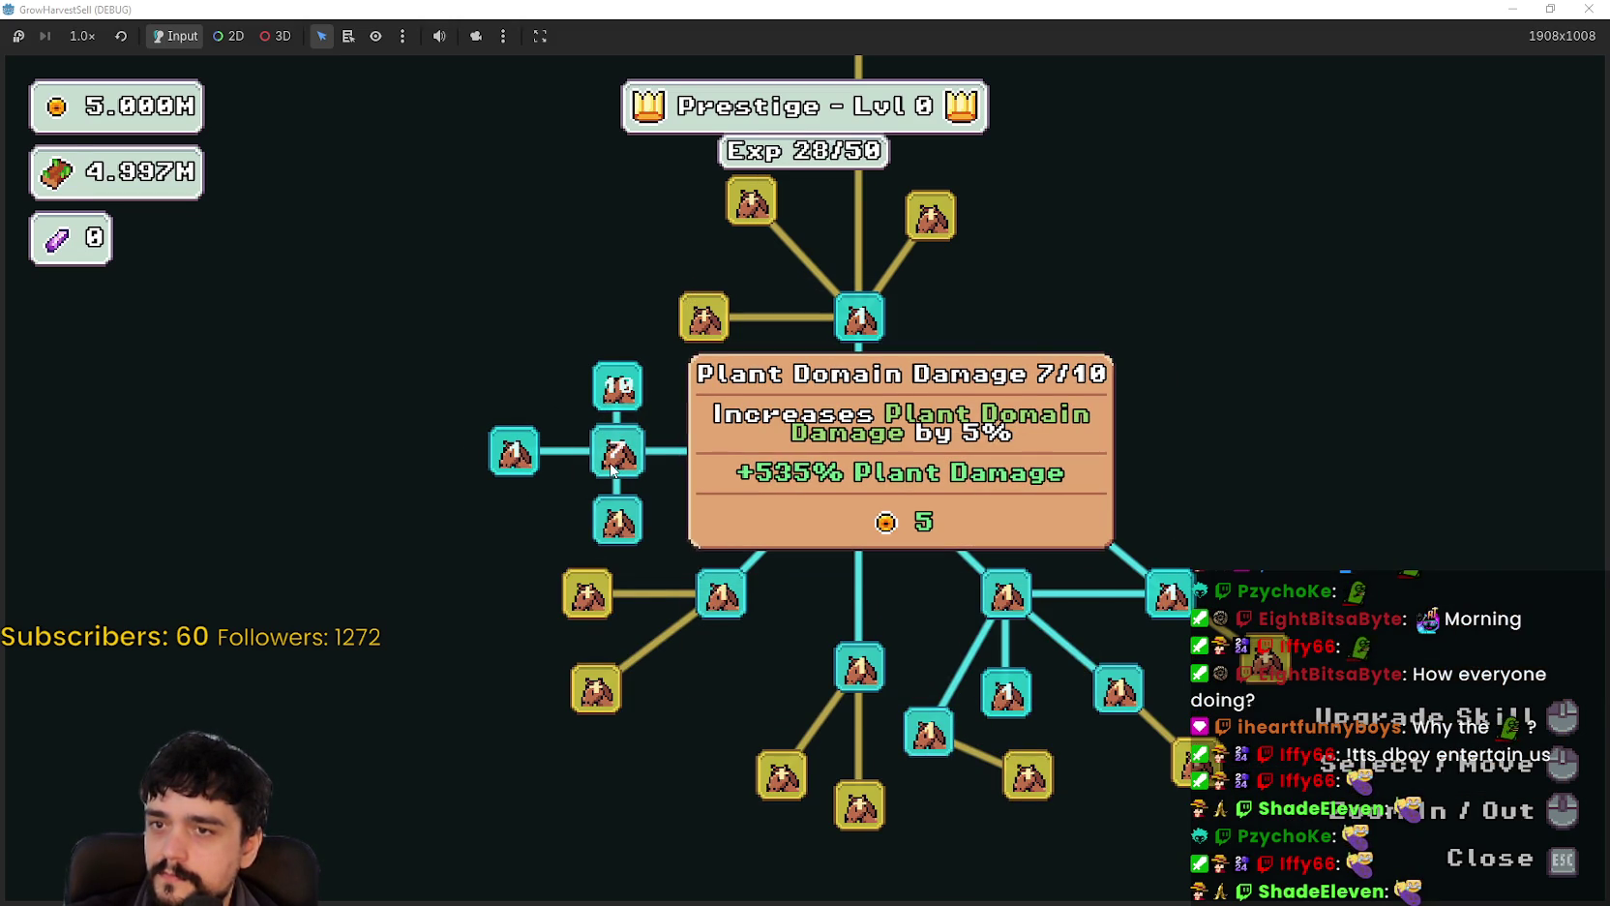
left_click(612, 468)
left_click(609, 523)
double_click(610, 522)
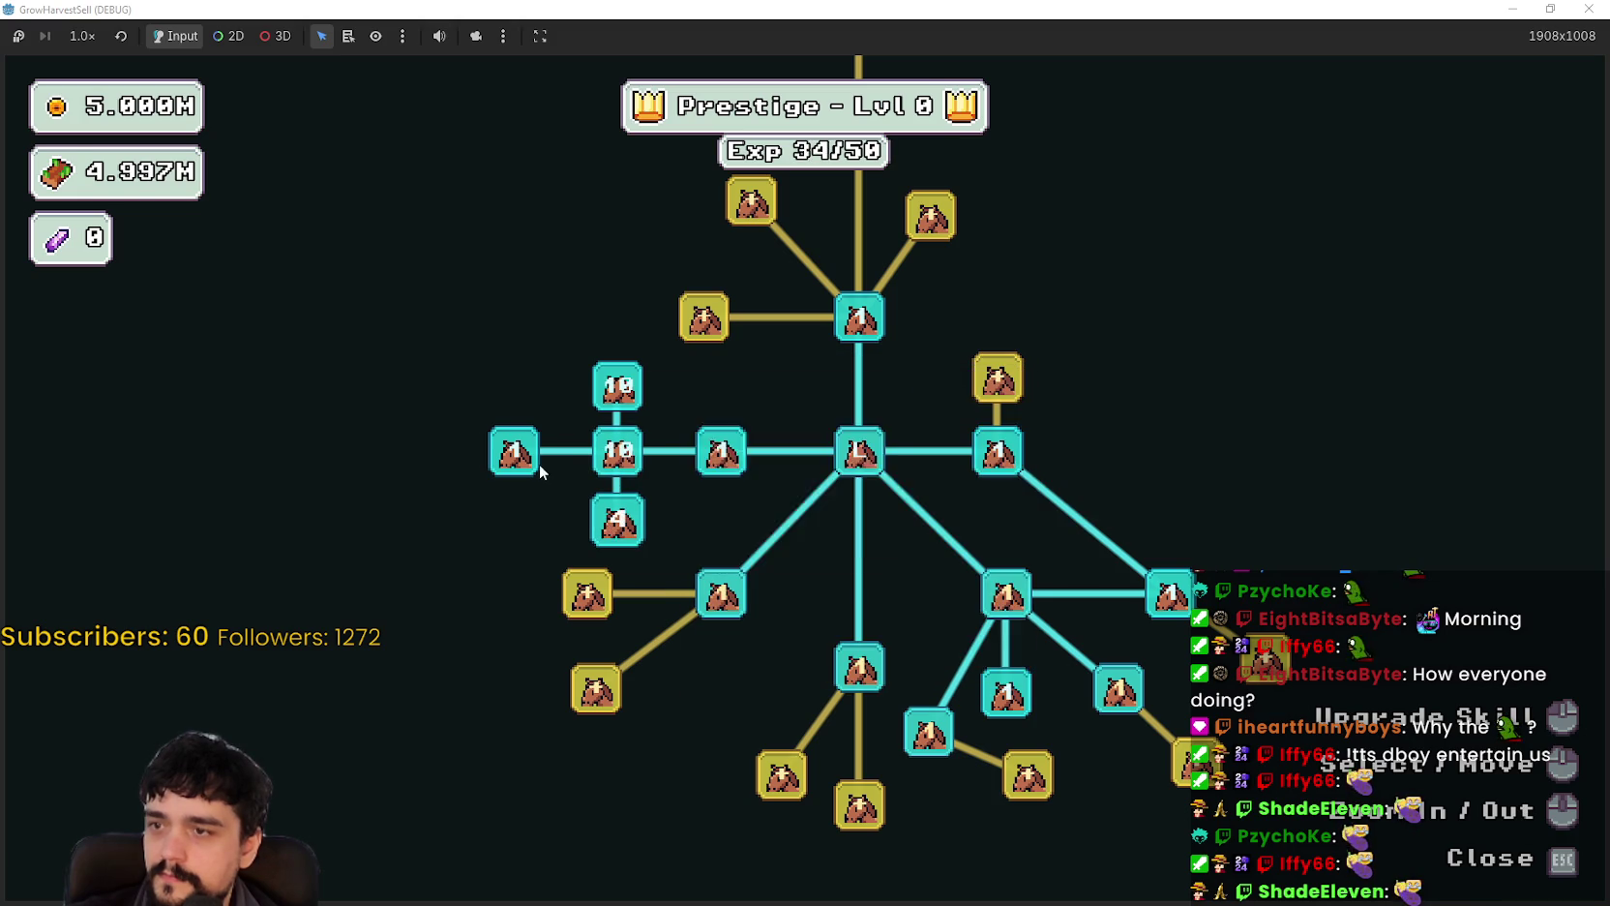
Step: Travel to forest stage 1, walk around briefly, then stop the running game
key("Escape")
key("e")
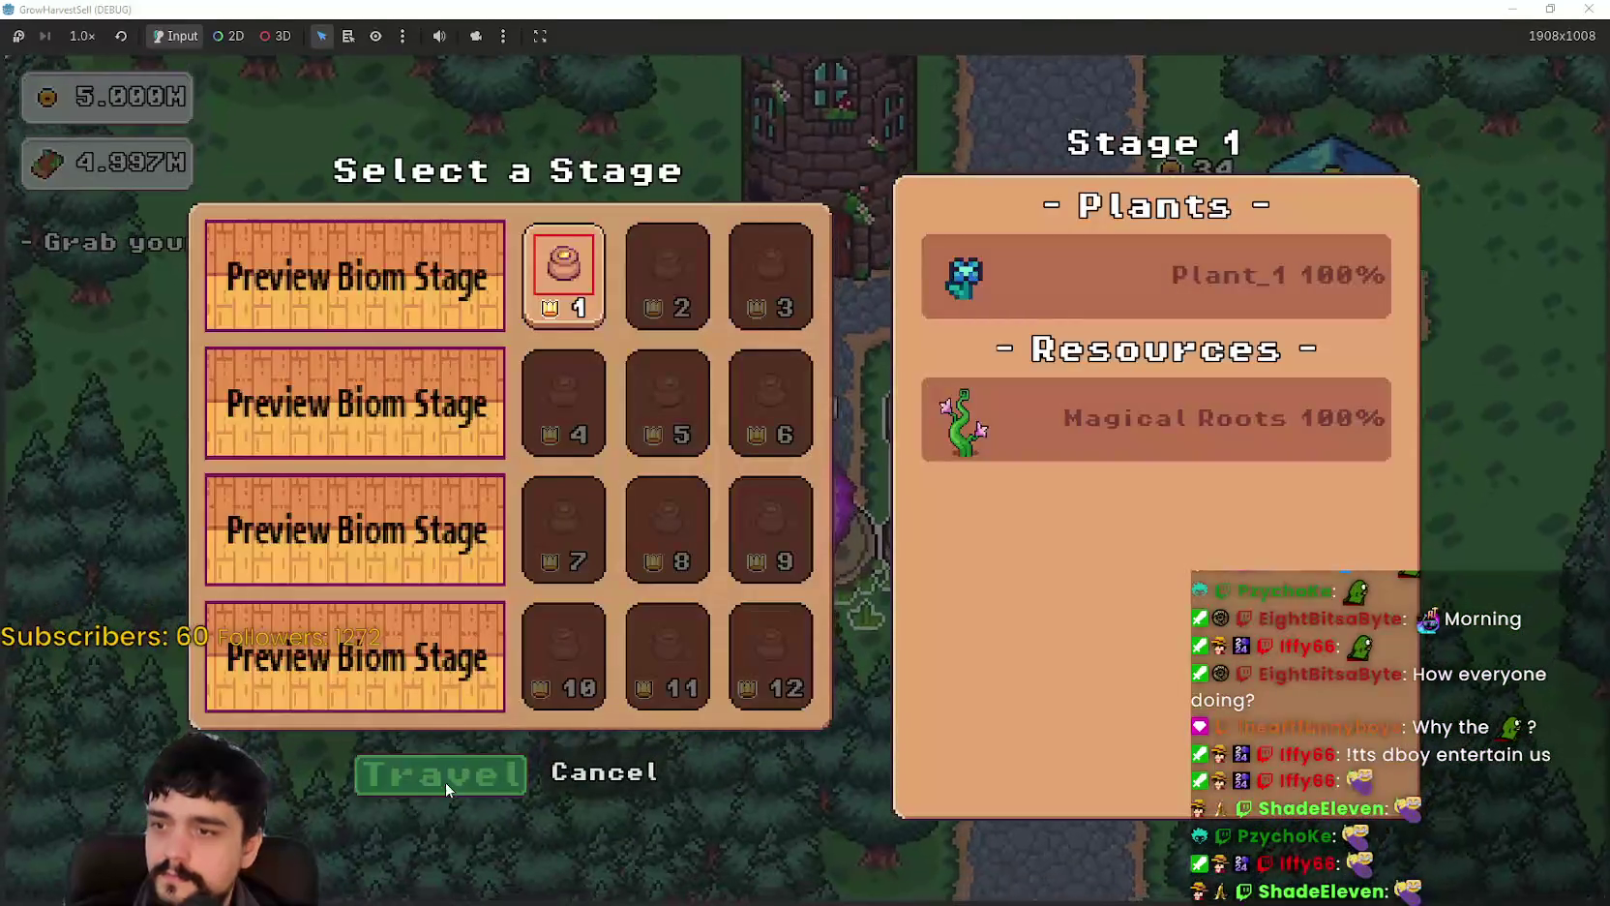
left_click(440, 770)
key("s")
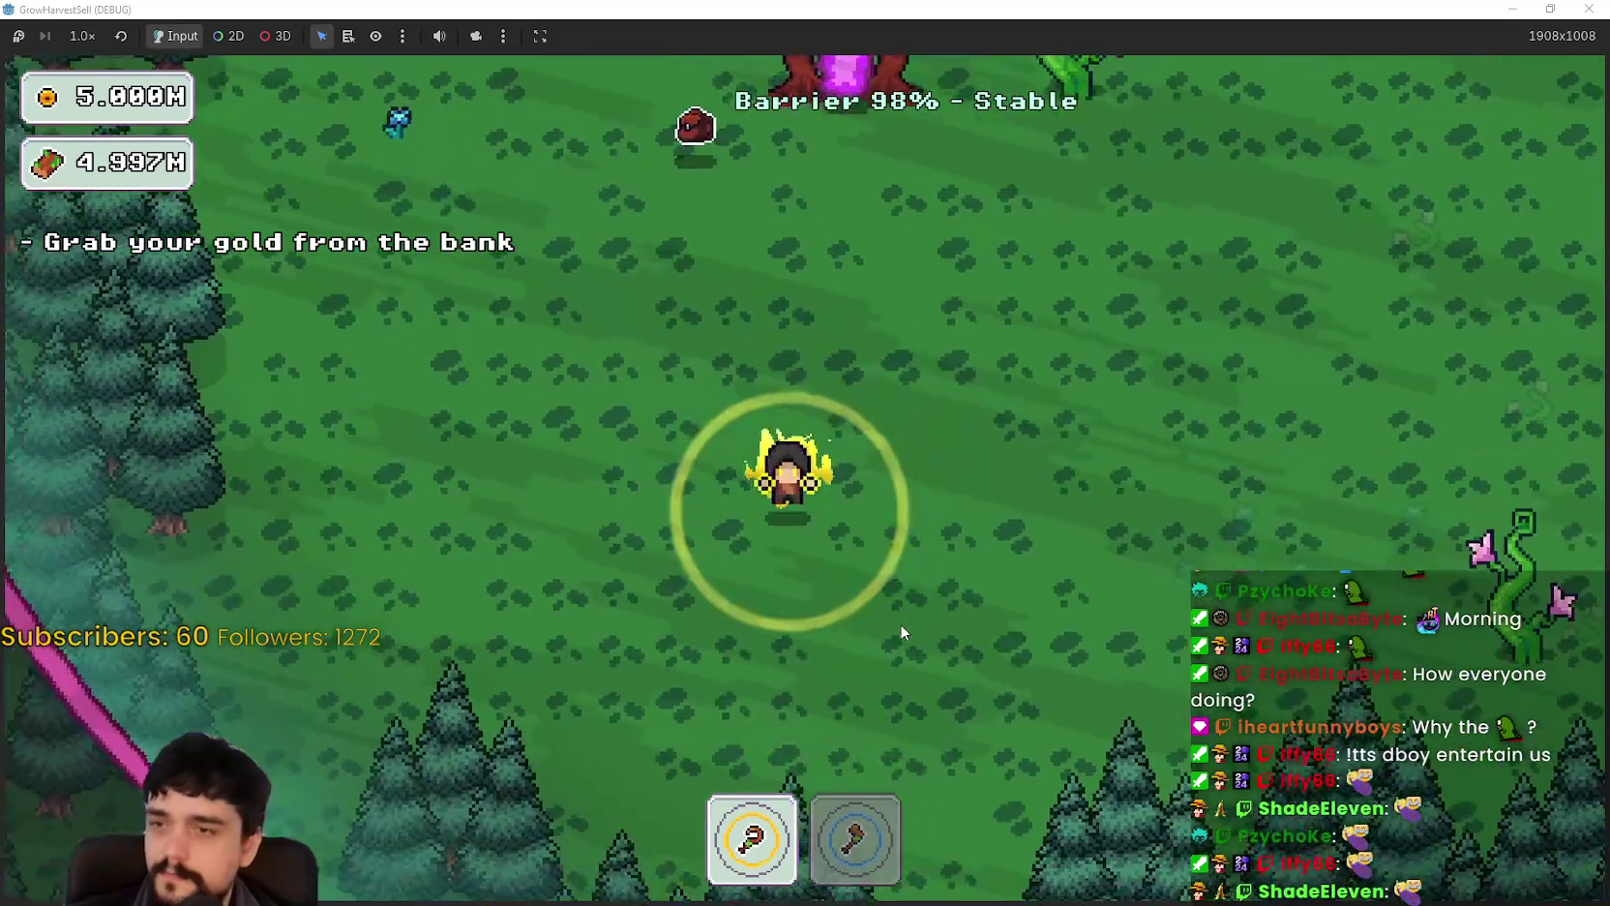
key("d")
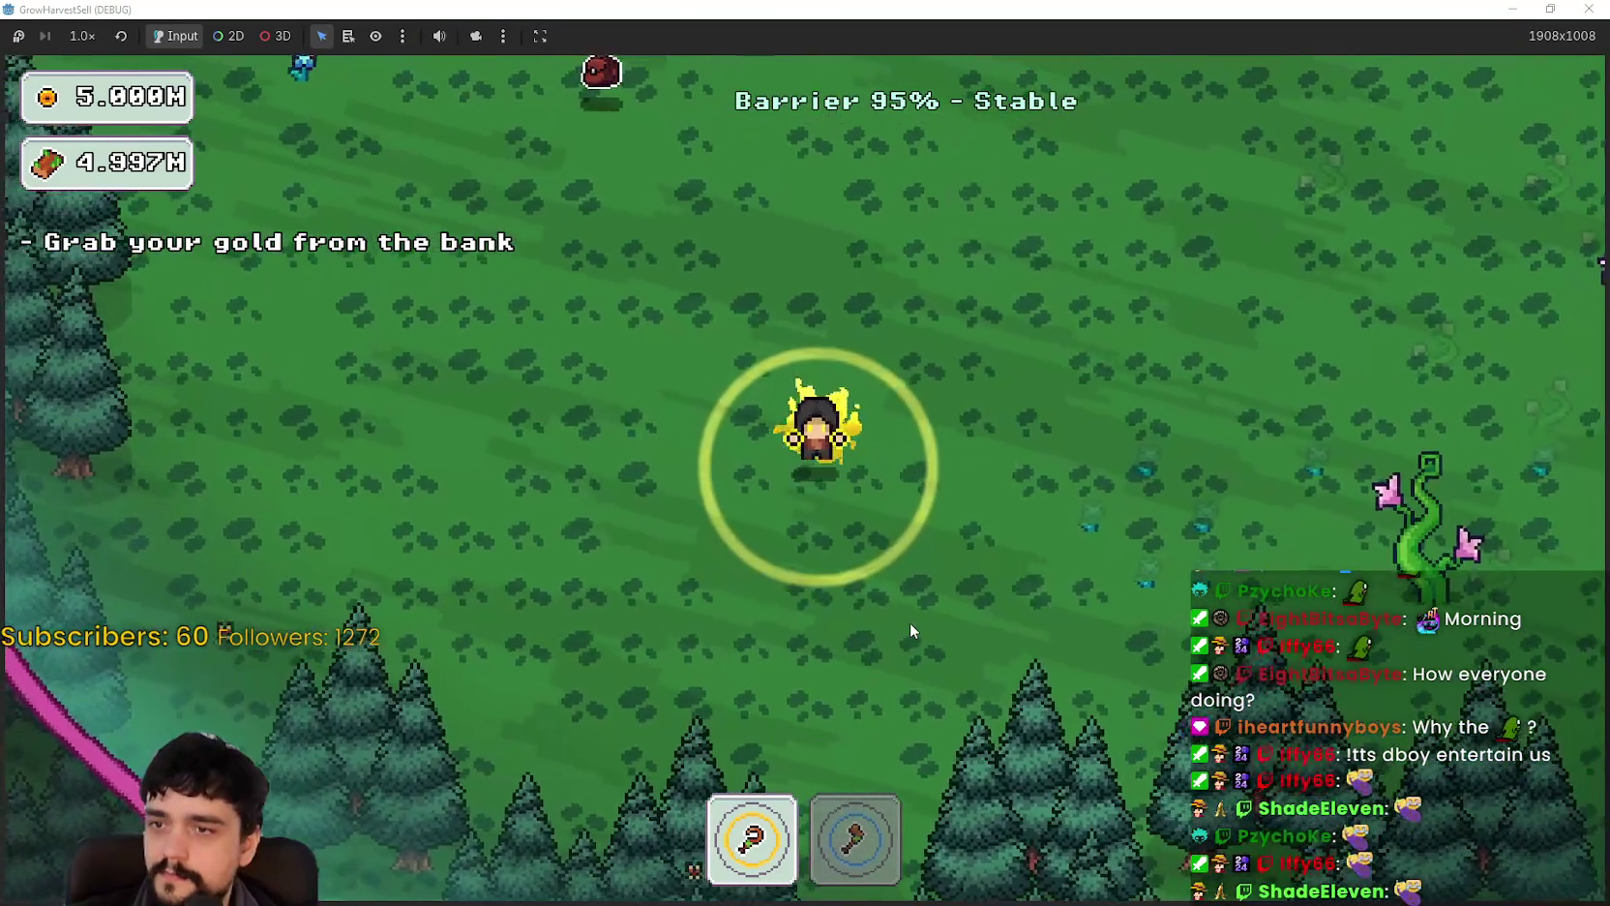
key("w")
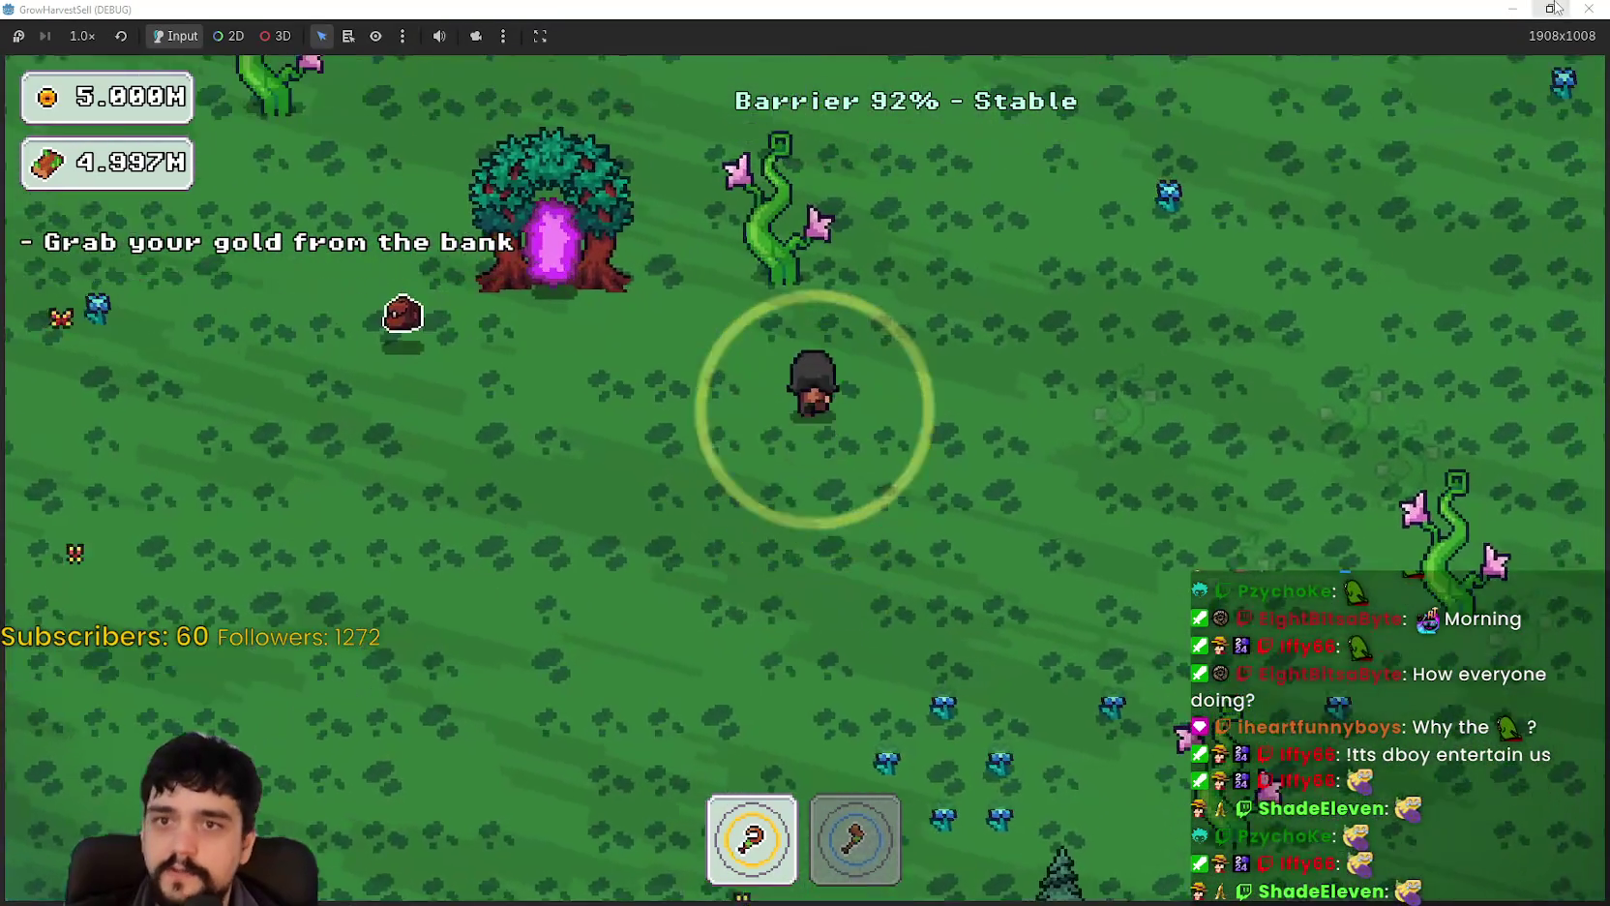
key("super+Down")
left_click(1256, 38)
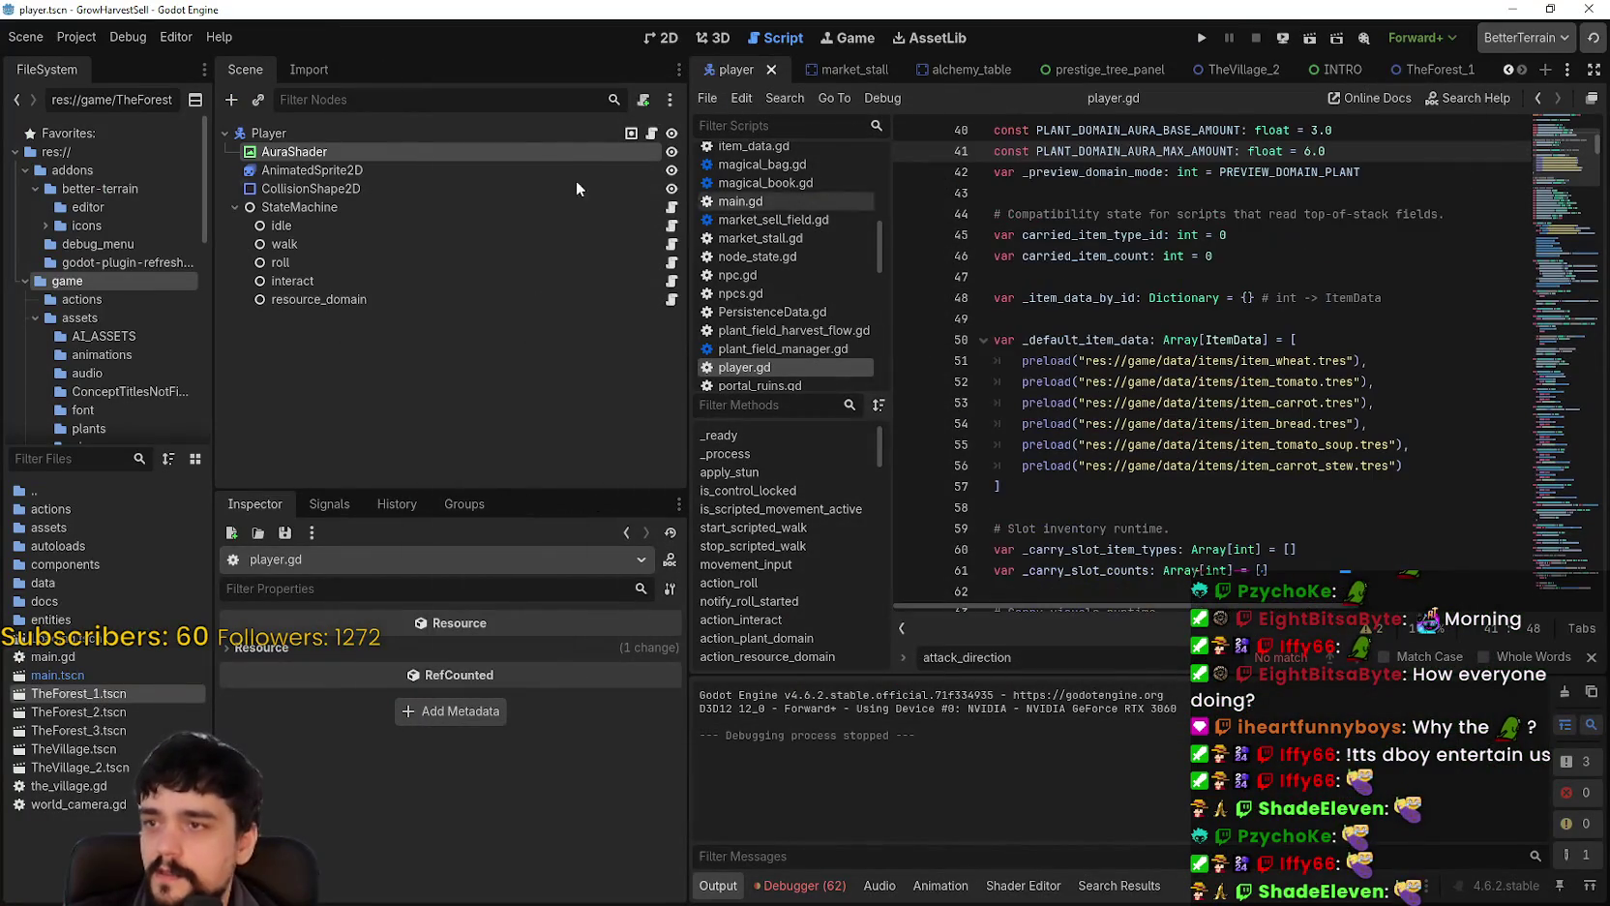
Step: Raise the AuraShader amount to about 6.034 in the 2D view, showing yellow flames around the player
left_click(524, 153)
left_click(661, 37)
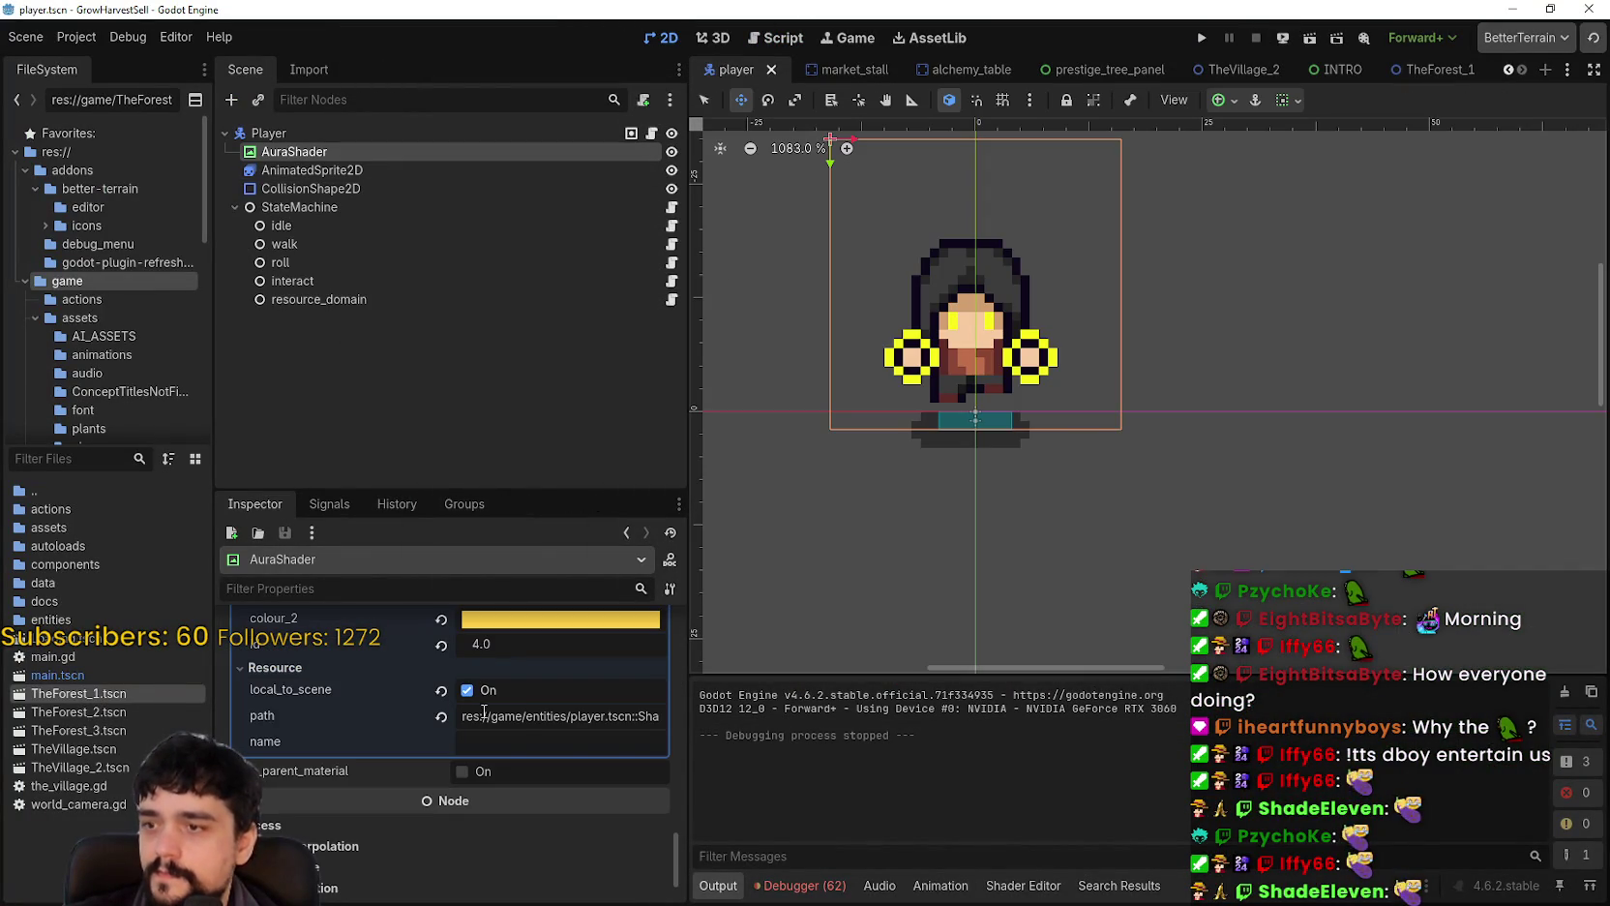
scroll(567, 774, "up", 5)
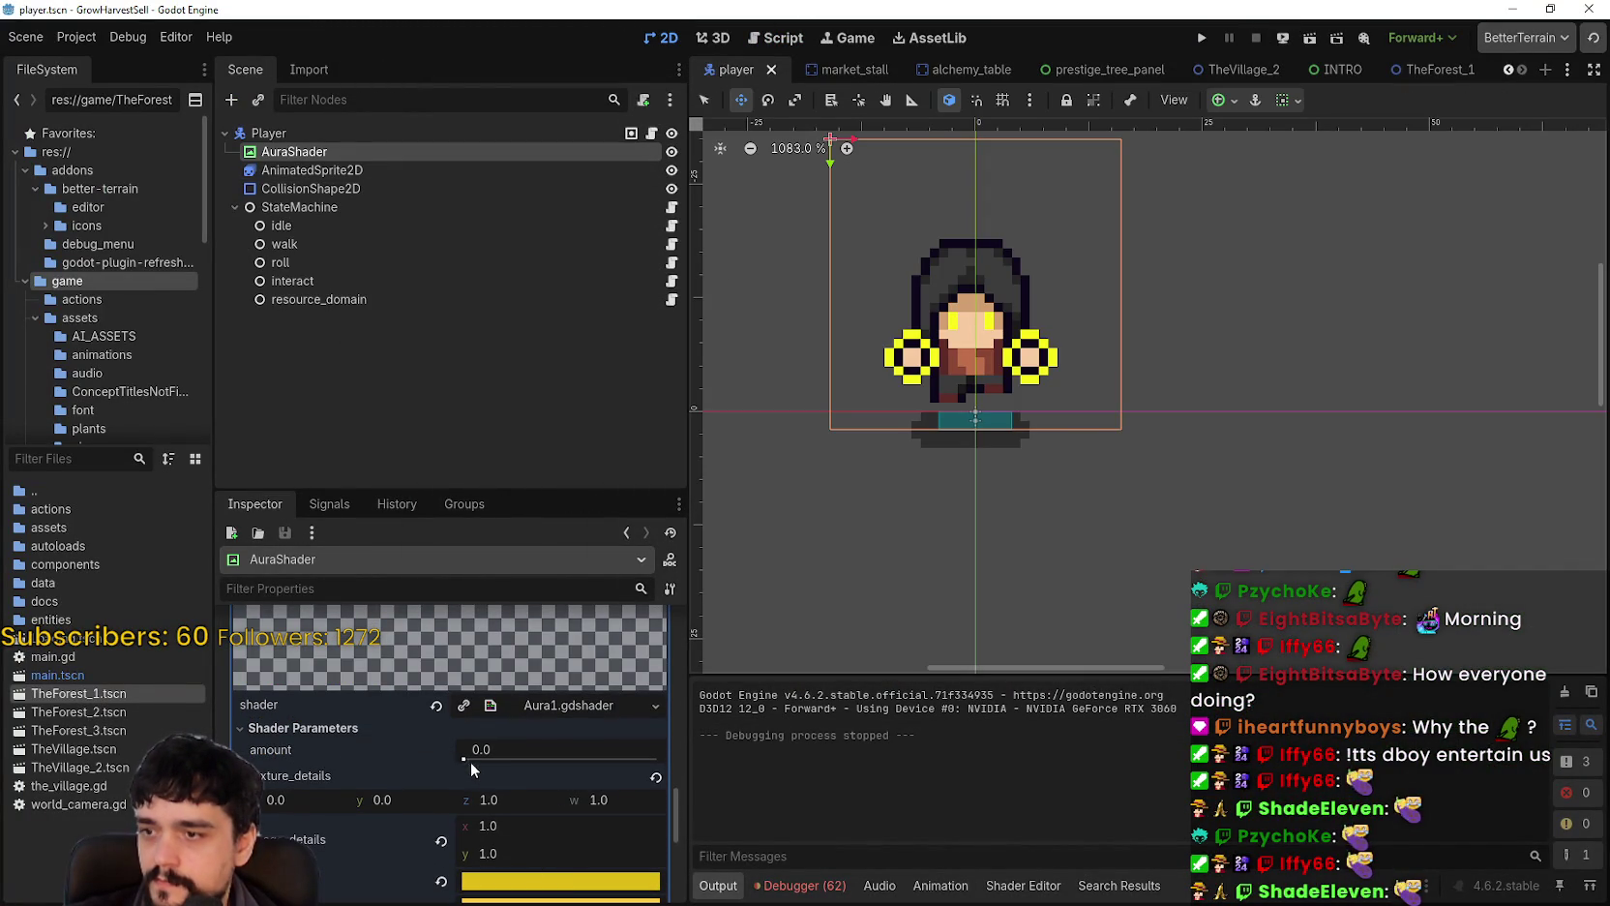
left_click_drag(471, 761, 593, 765)
scroll(541, 770, "down", 3)
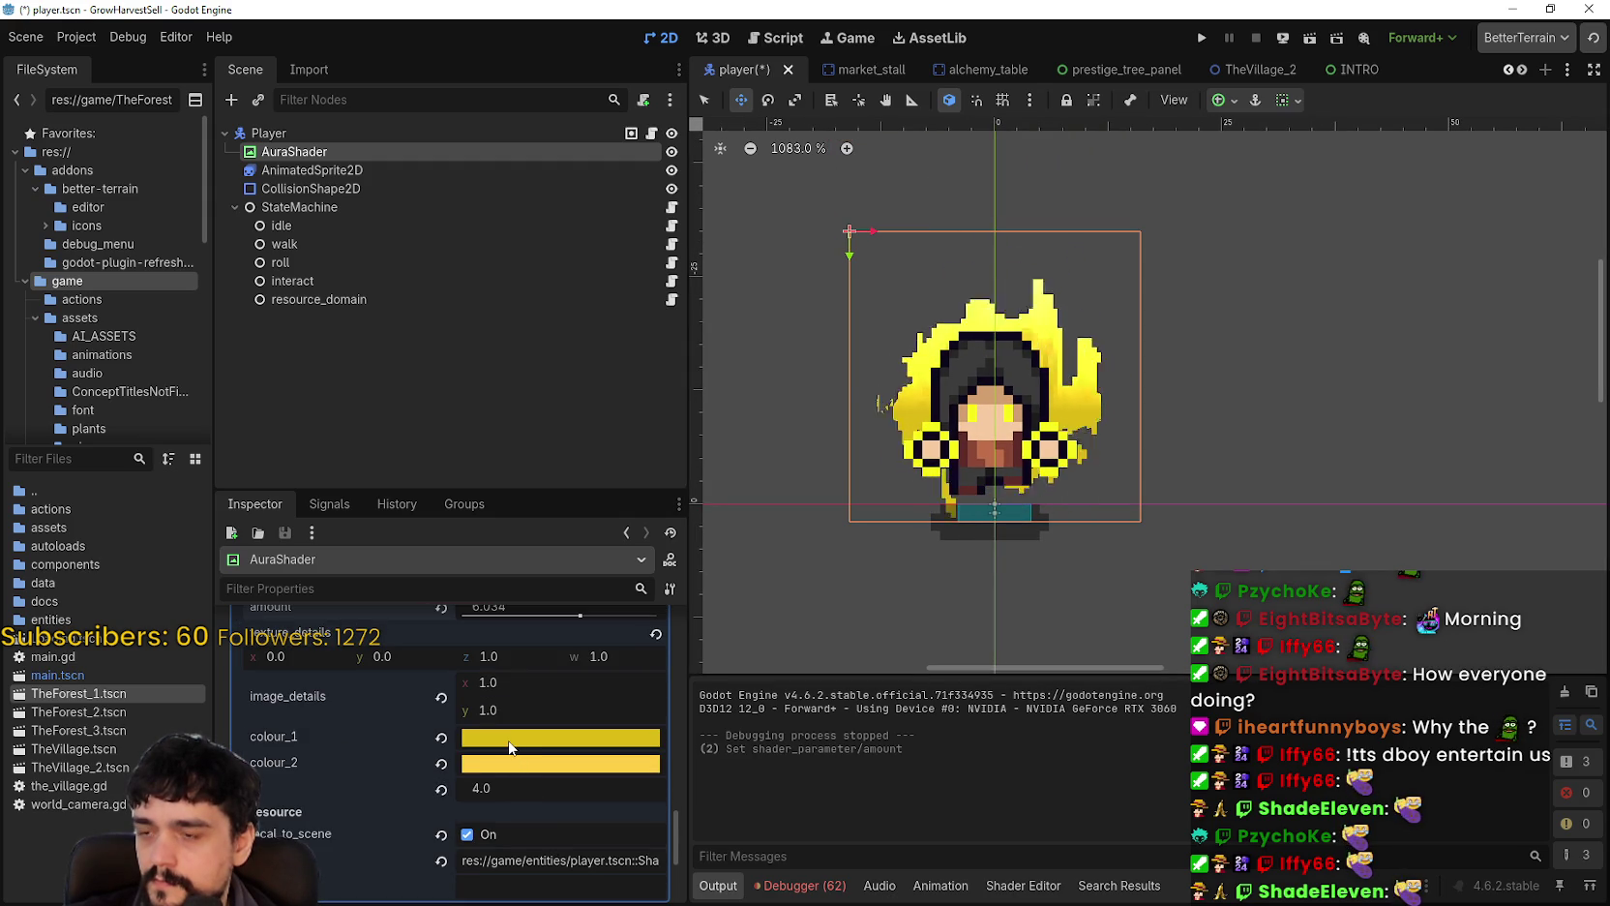
left_click(510, 739)
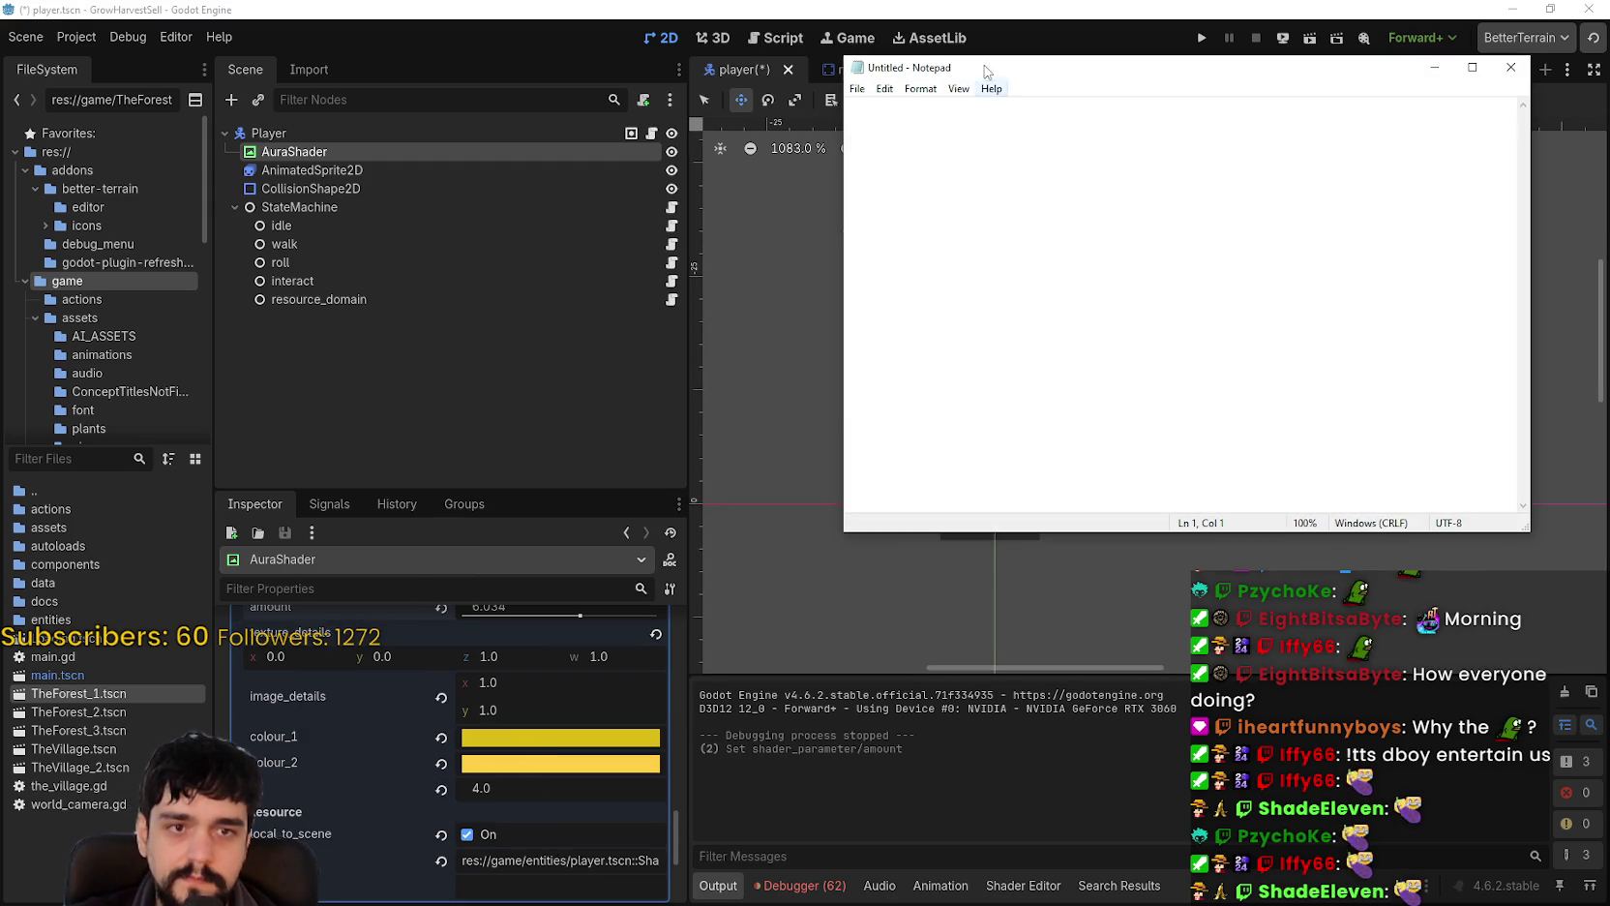
key("alt+F4")
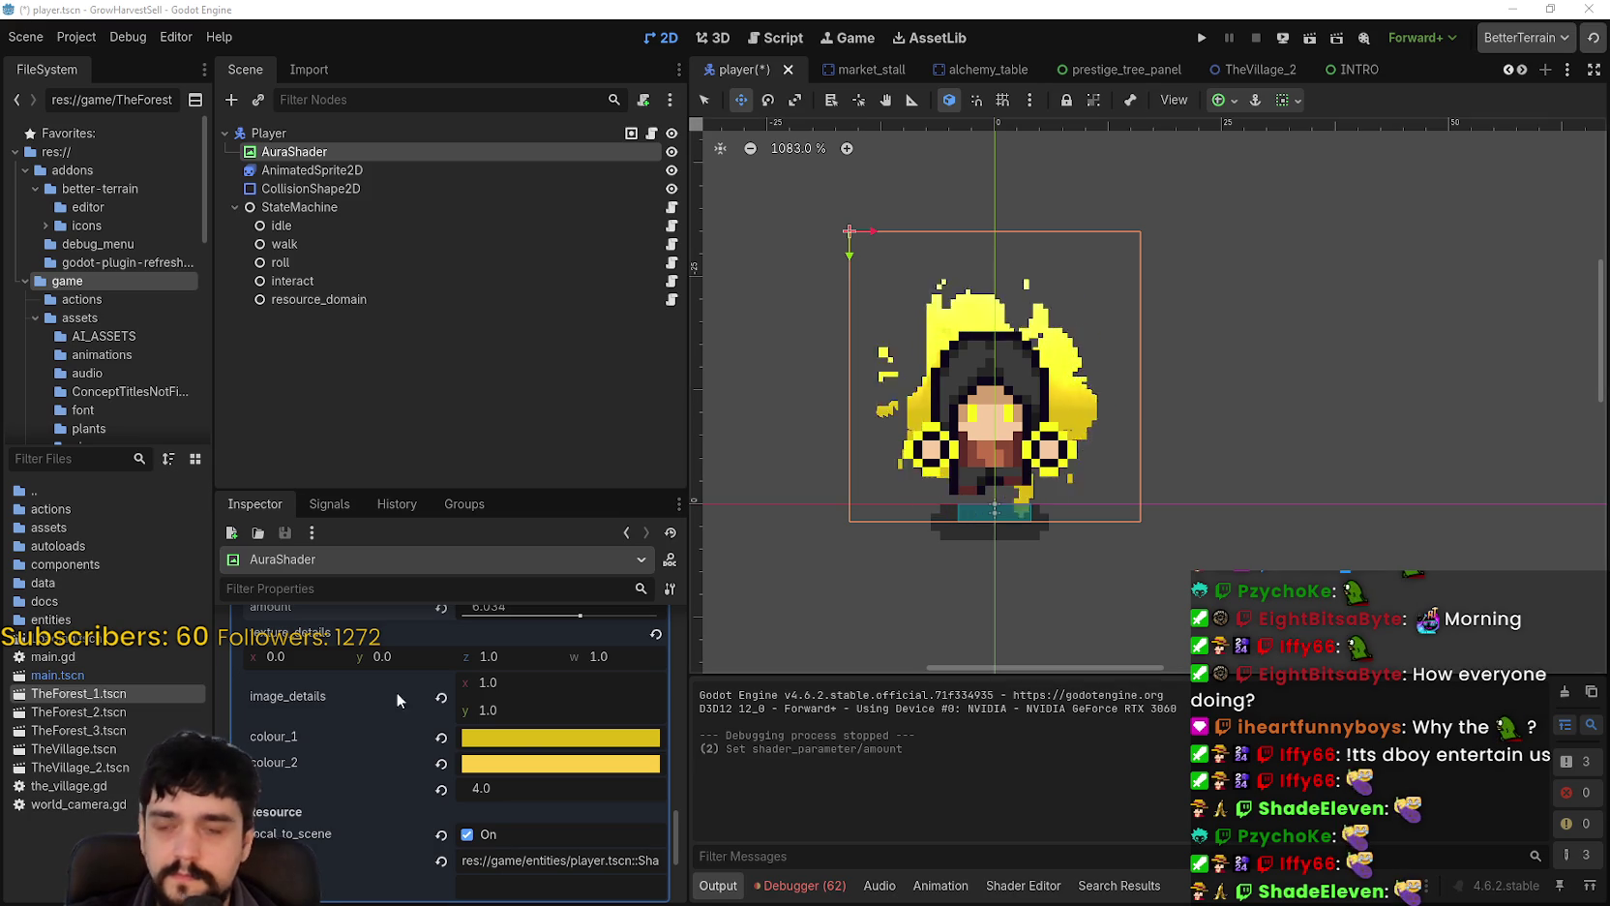
left_click(542, 738)
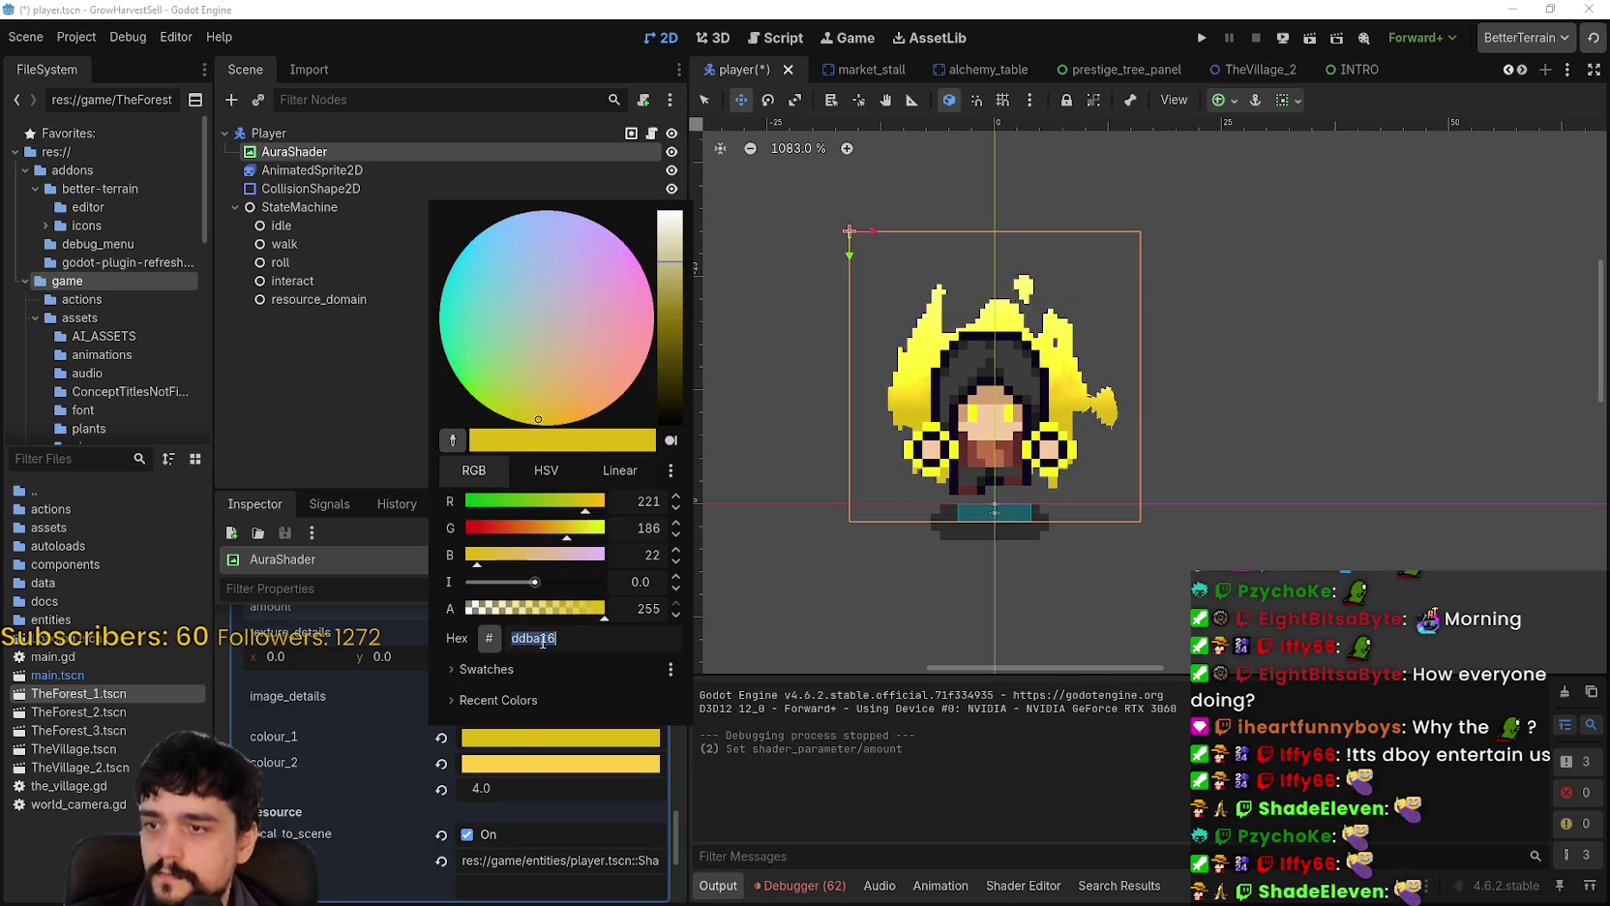
key("Escape")
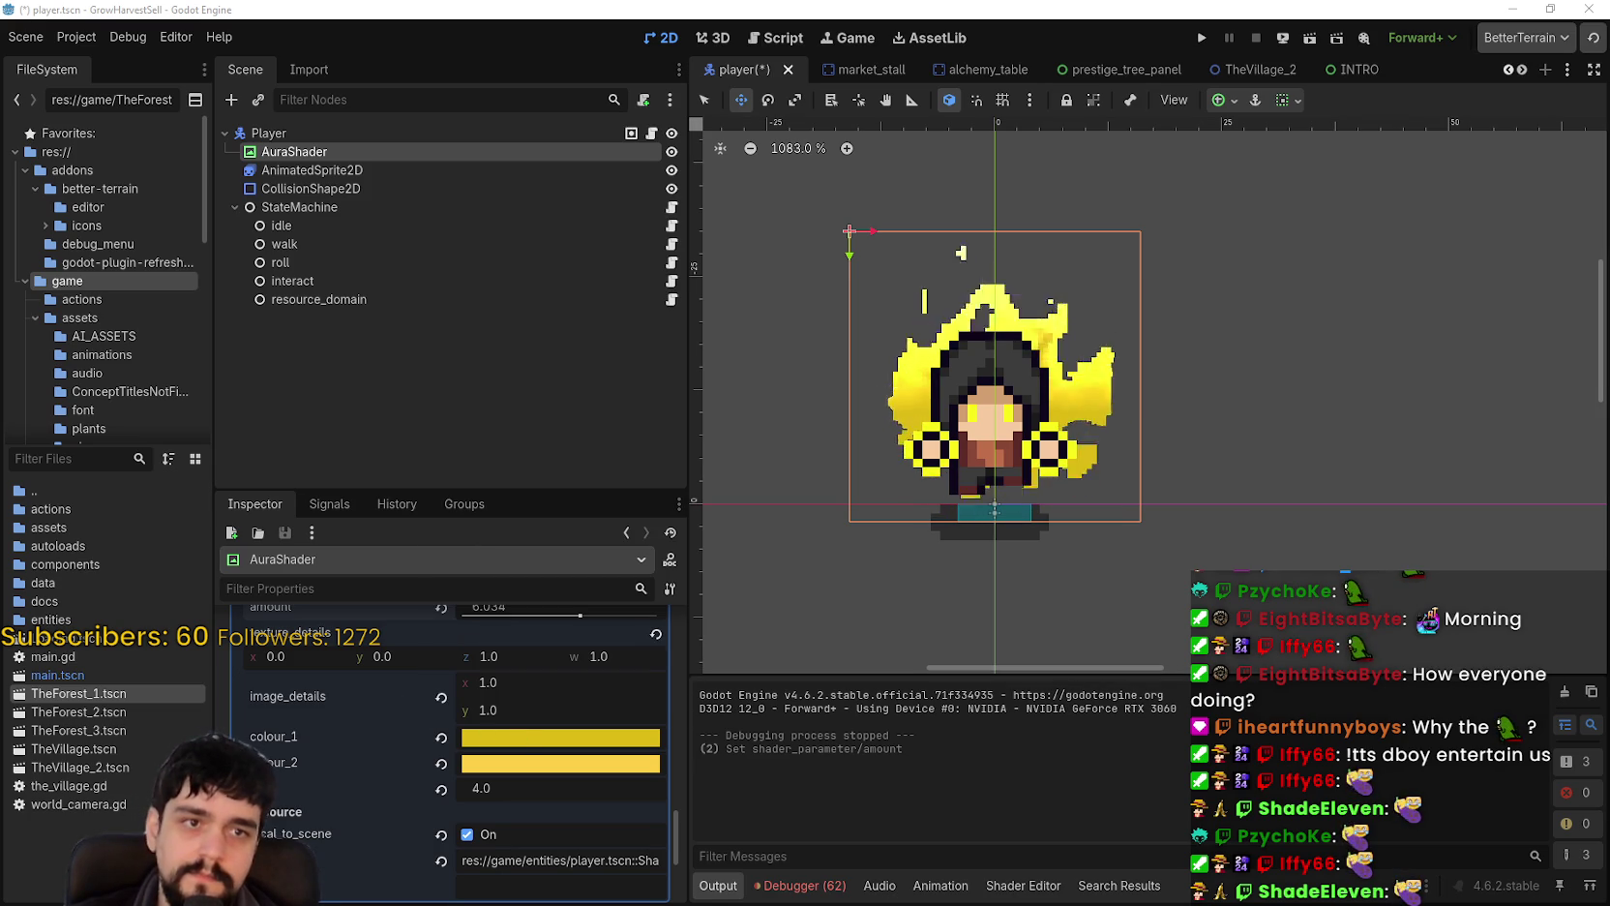
left_click(510, 767)
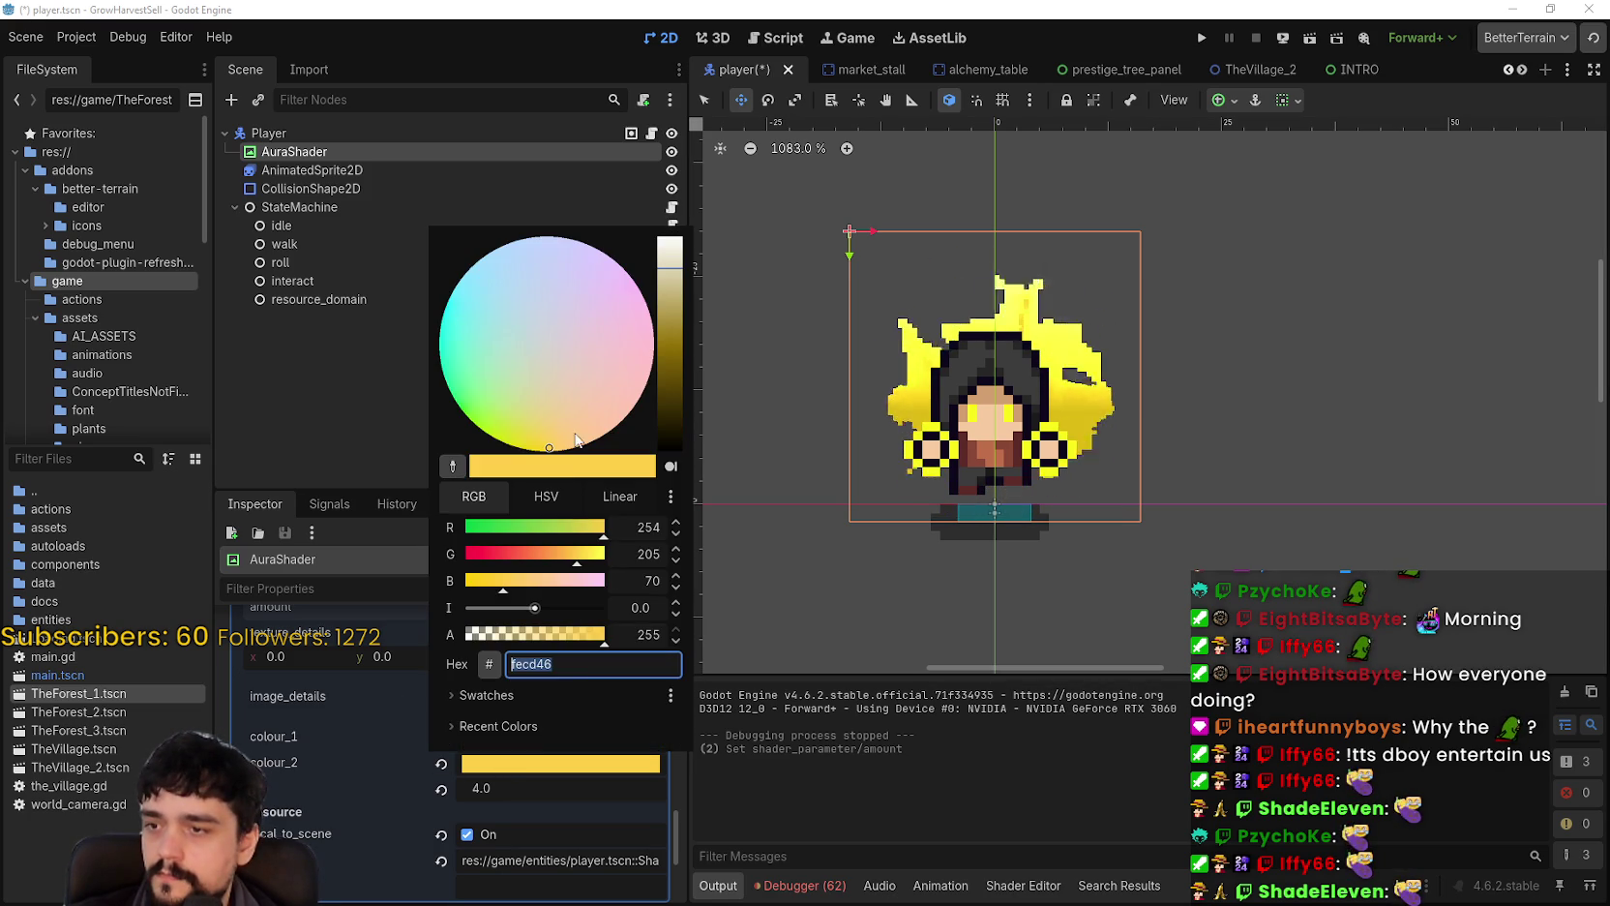
key("Escape")
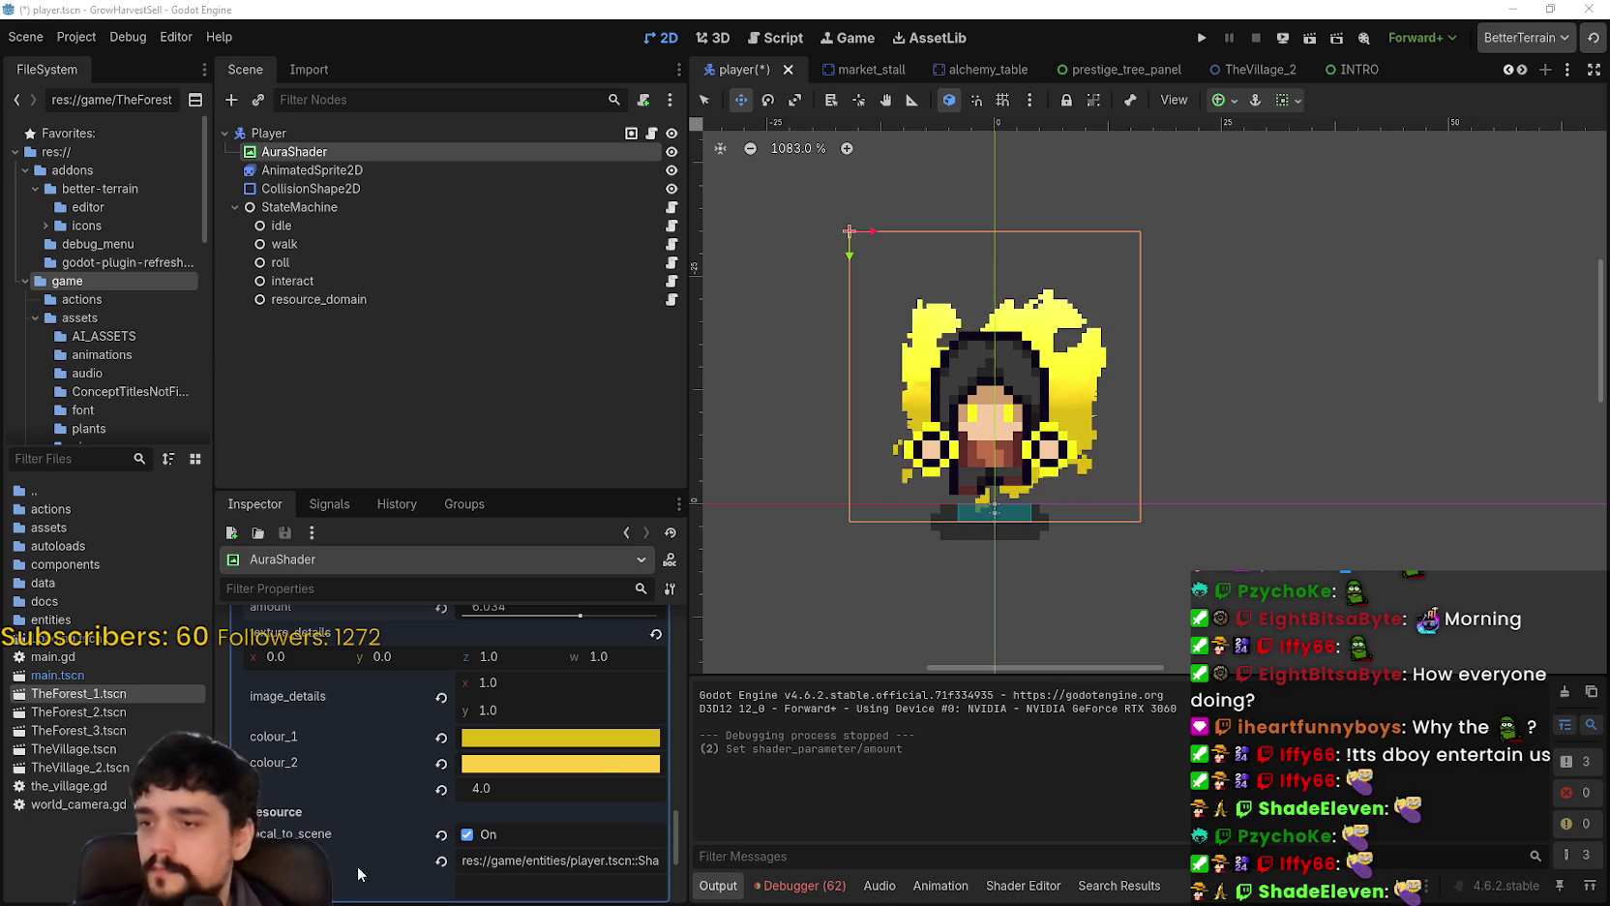
Step: Try a cyan colour_1, then set colour_2 to a dark teal (1885a0)
left_click(513, 737)
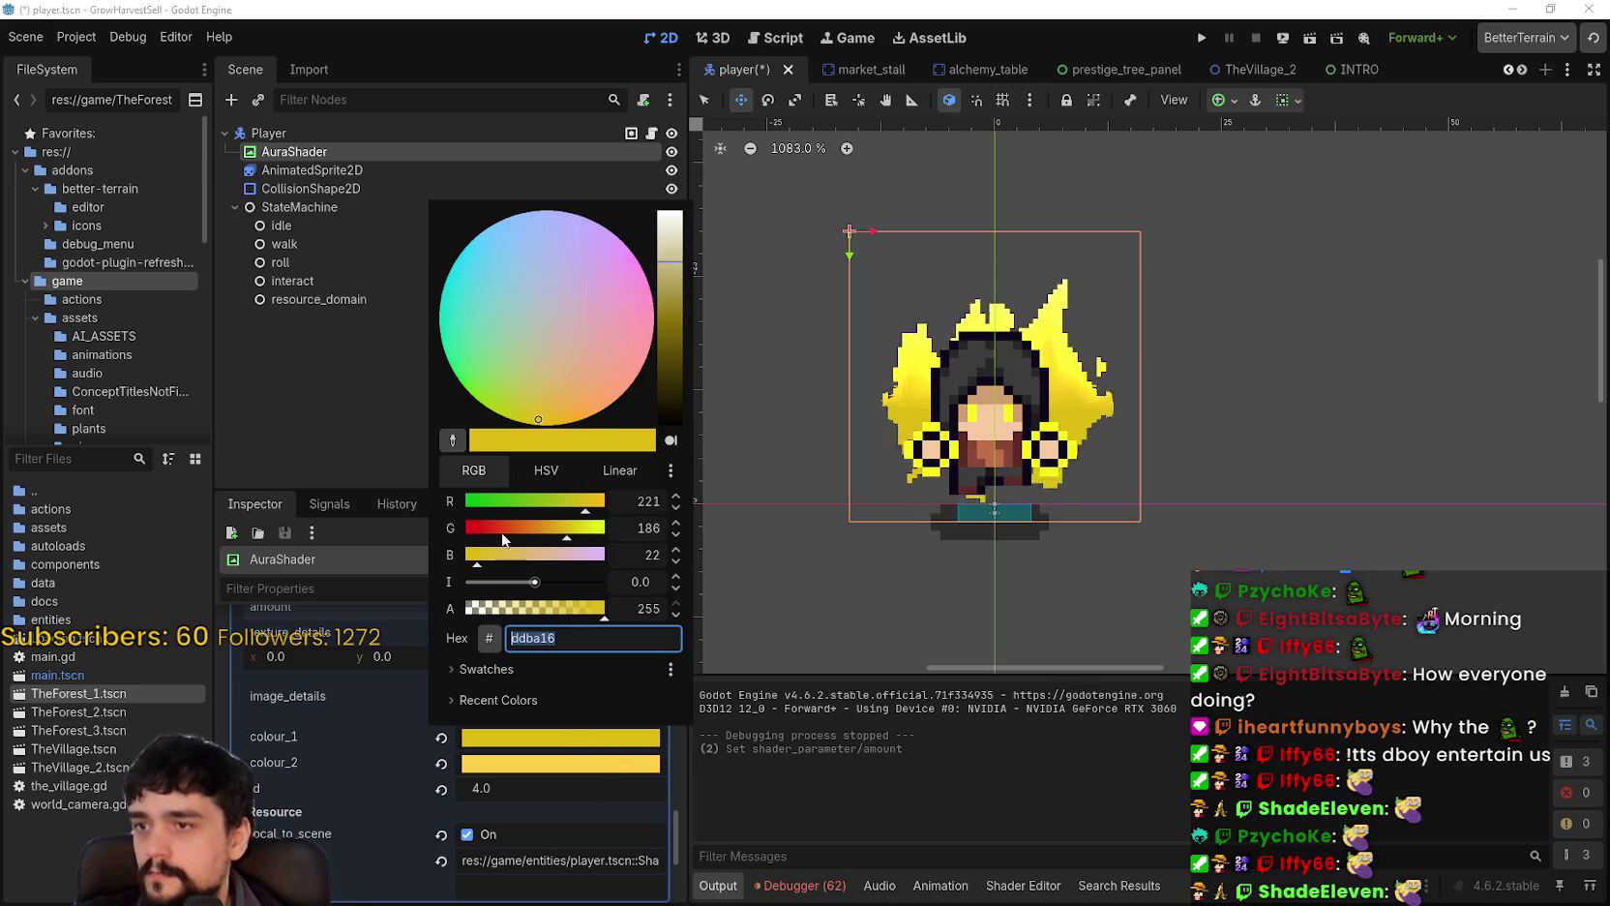
mouse_move(653, 383)
left_mouse_down()
mouse_move(591, 273)
mouse_move(454, 227)
mouse_move(449, 241)
mouse_move(453, 227)
left_mouse_up()
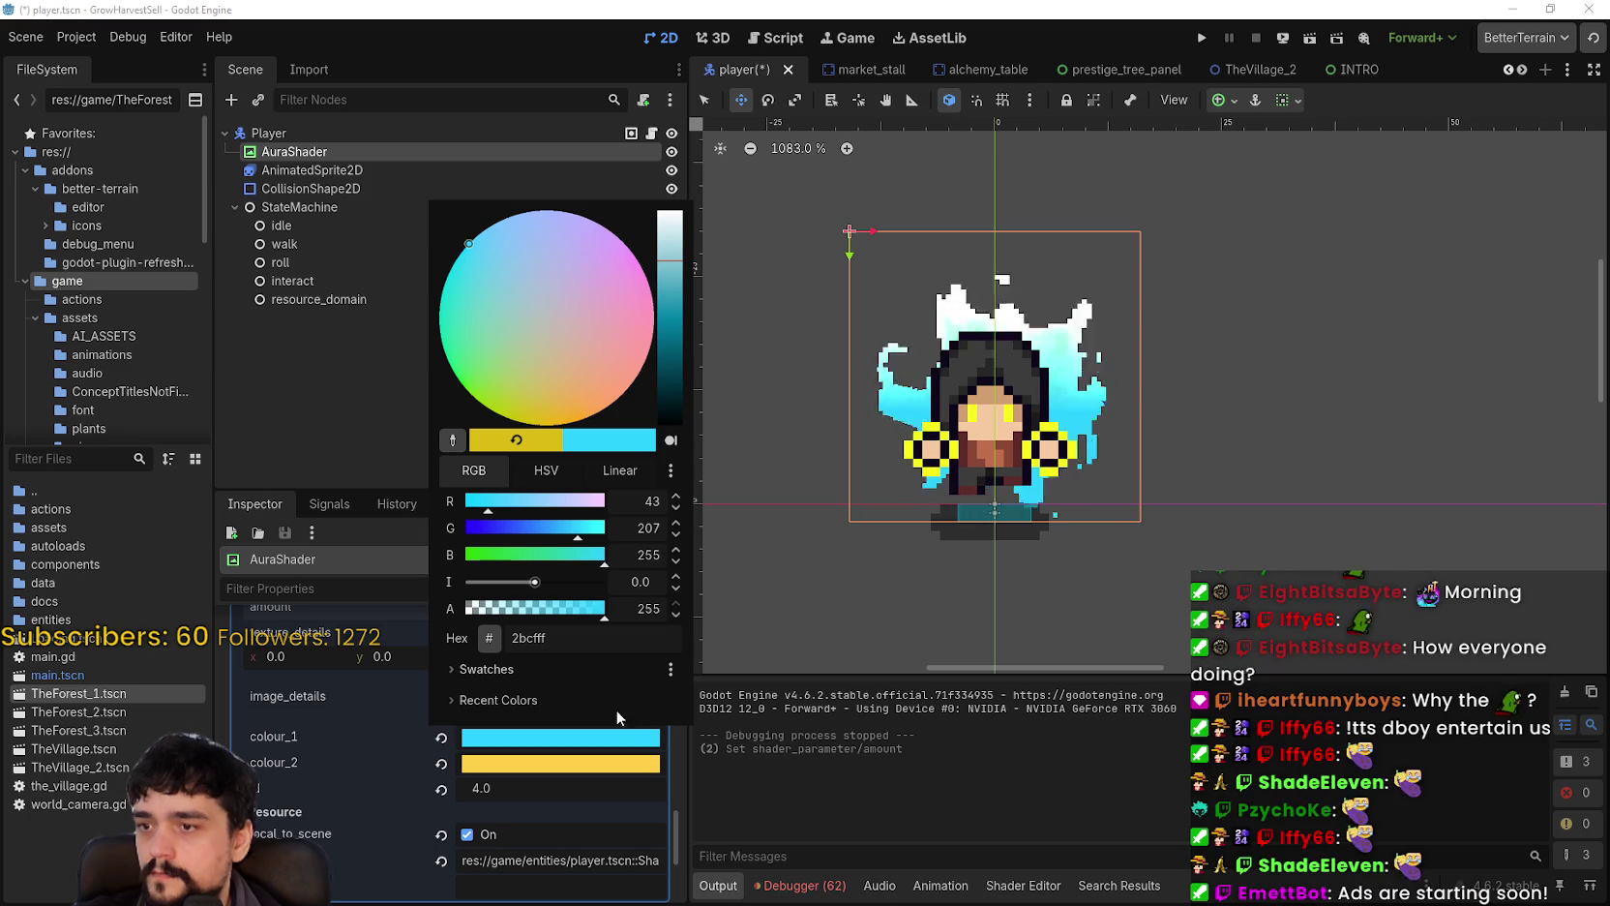
left_click(605, 771)
left_click(597, 770)
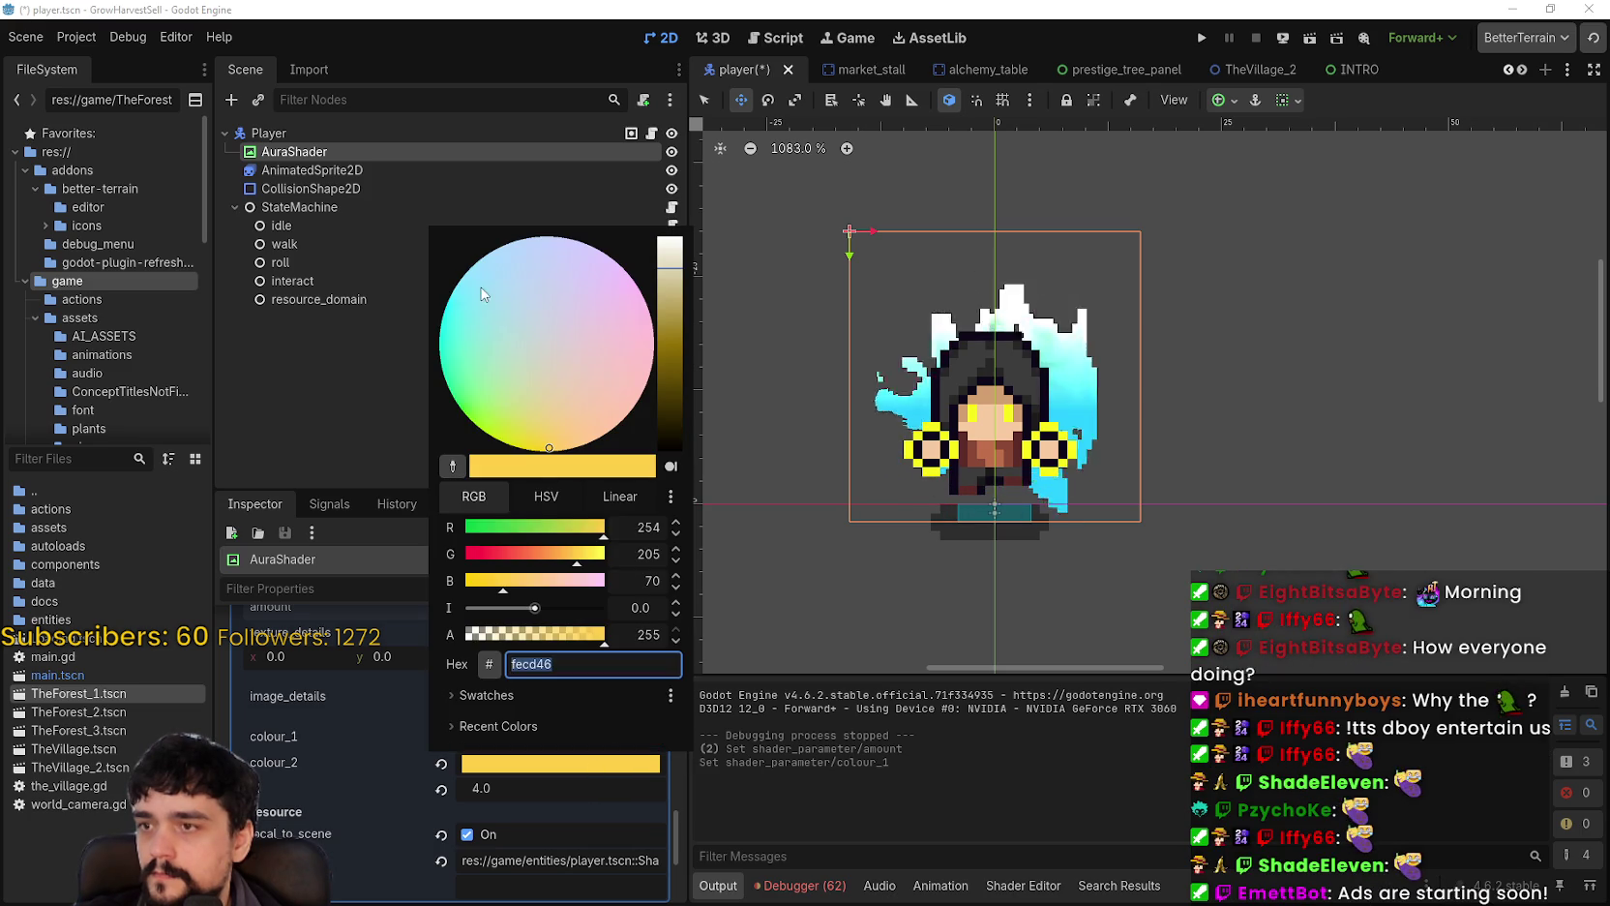
mouse_move(511, 316)
left_mouse_down()
mouse_move(437, 346)
mouse_move(443, 358)
mouse_move(475, 289)
left_mouse_up()
mouse_move(675, 329)
left_mouse_down()
mouse_move(675, 421)
mouse_move(675, 345)
left_mouse_up()
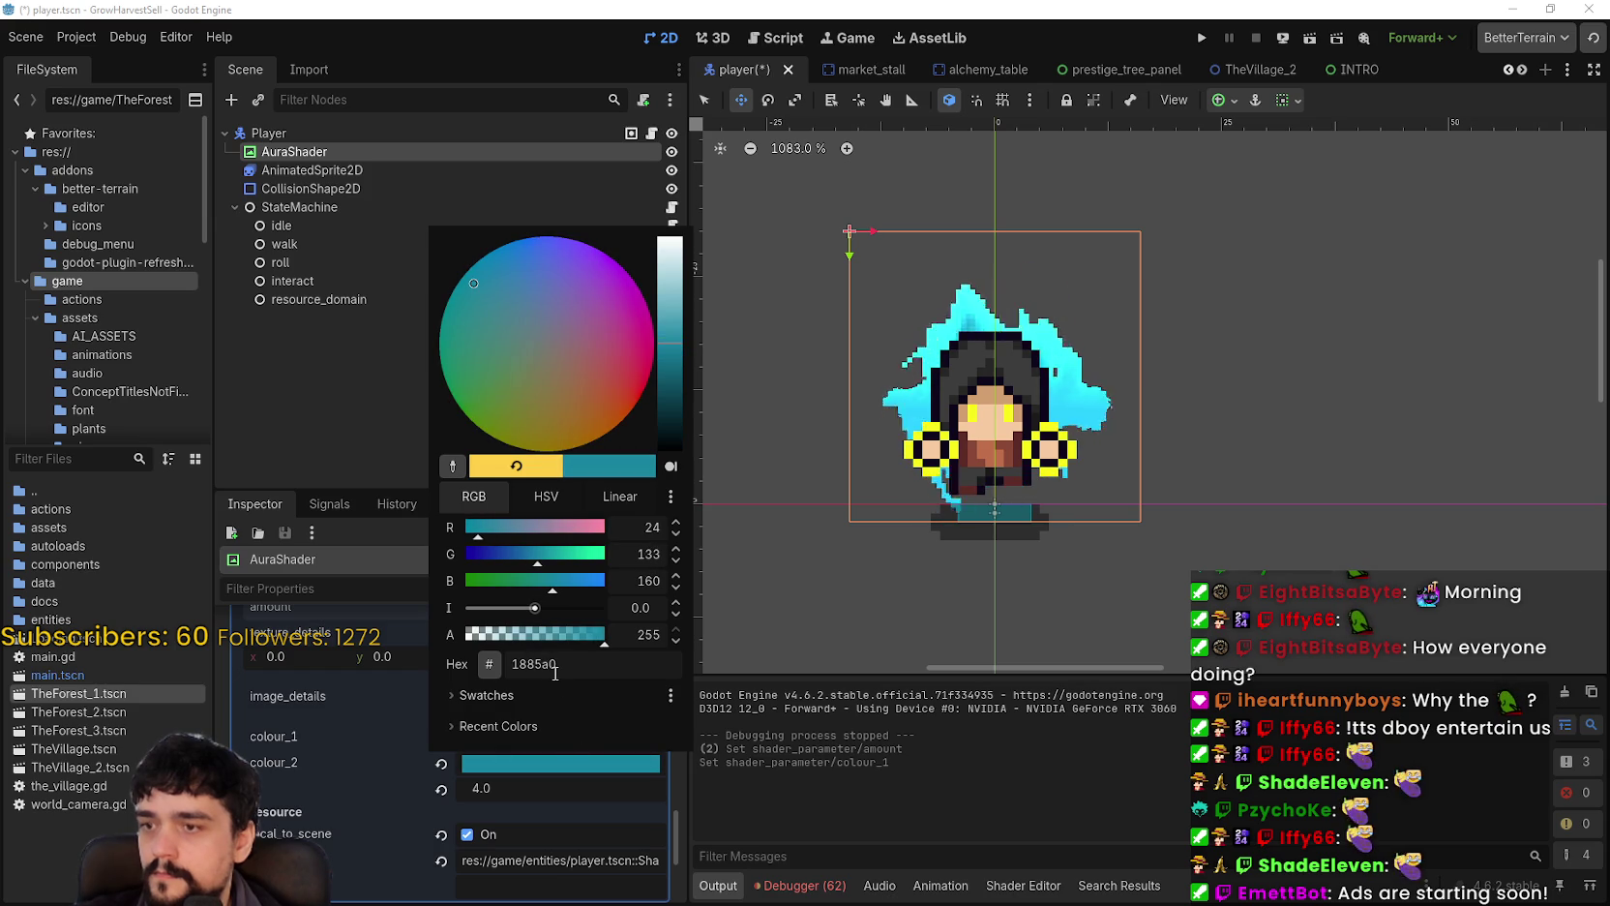
left_click(534, 782)
Step: Reopen the colour_1 and colour_2 pickers and select colour_1's hex value for editing
left_click(537, 738)
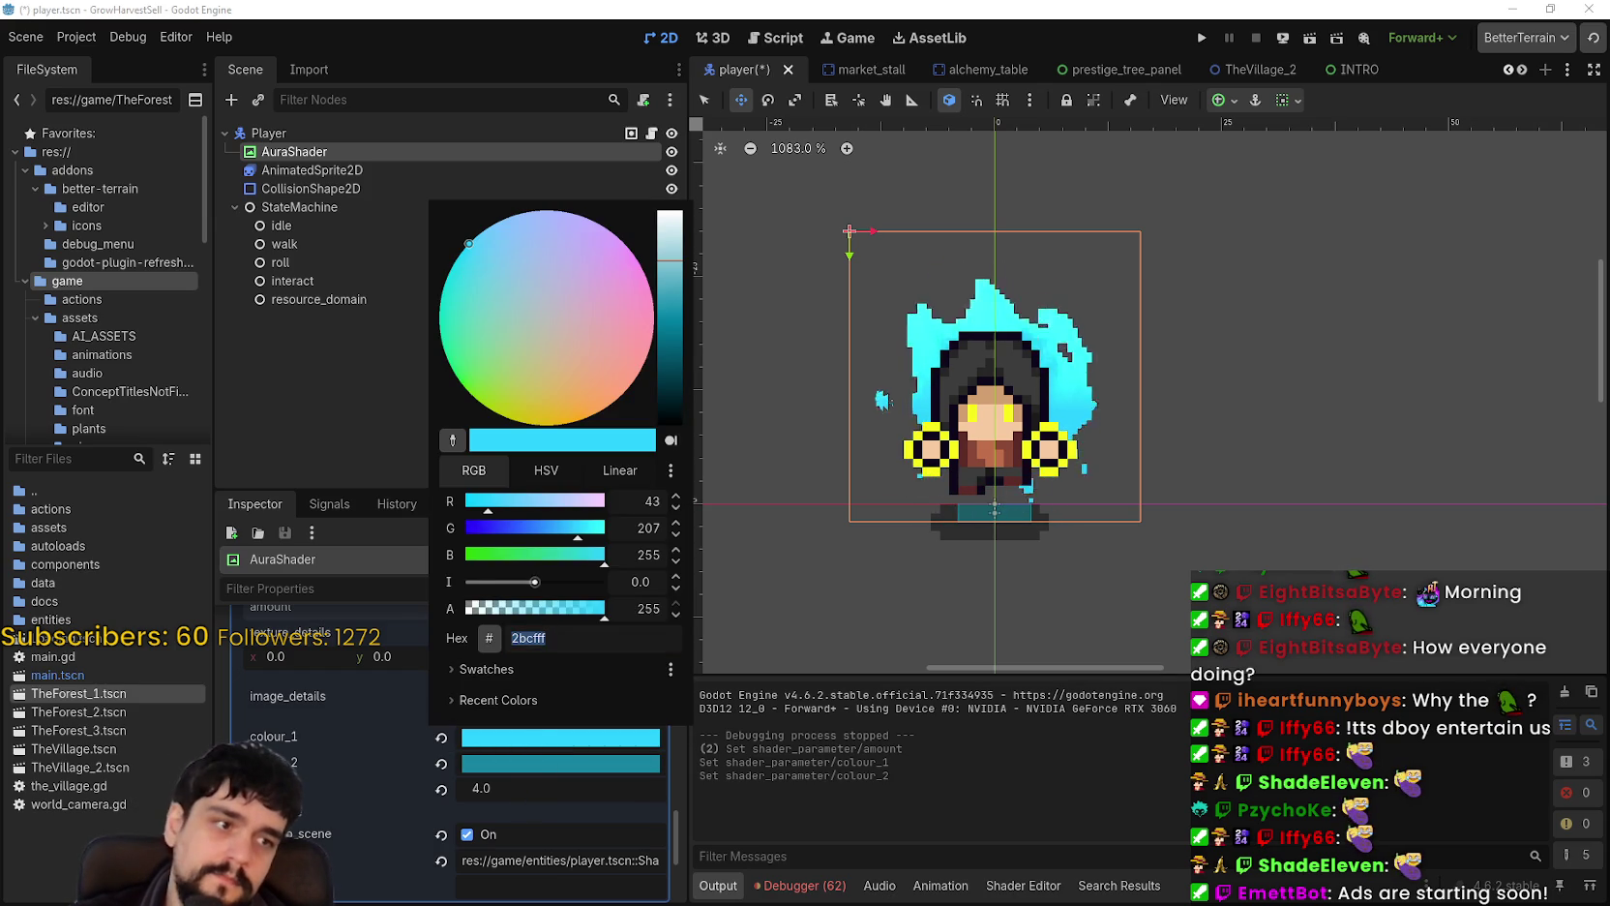
key("Escape")
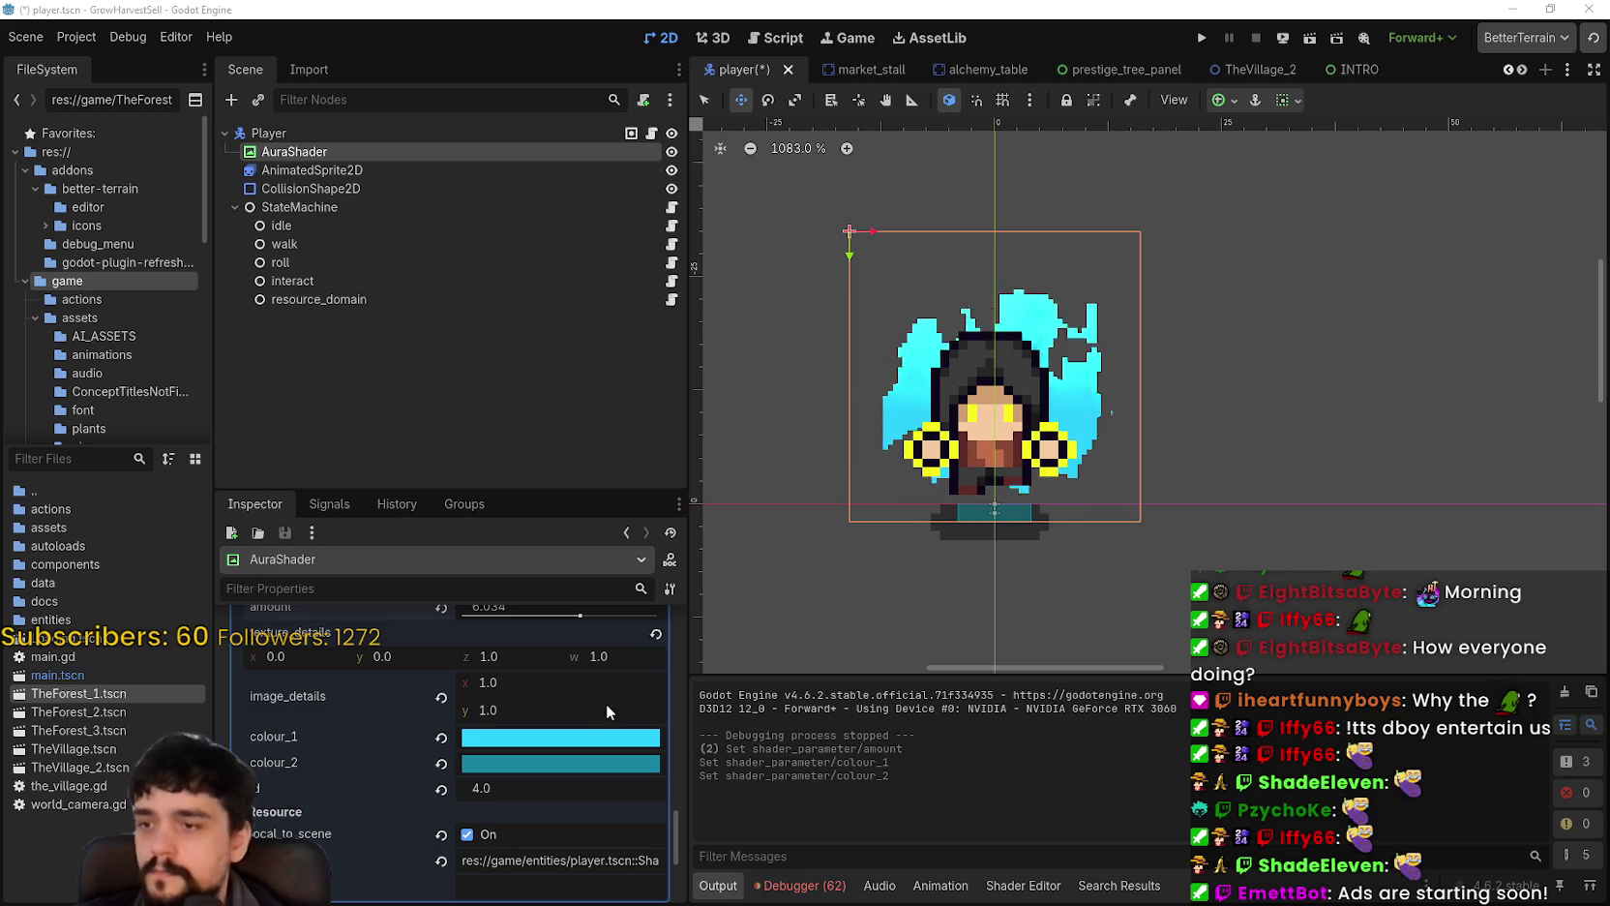
left_click(586, 771)
left_click(556, 663)
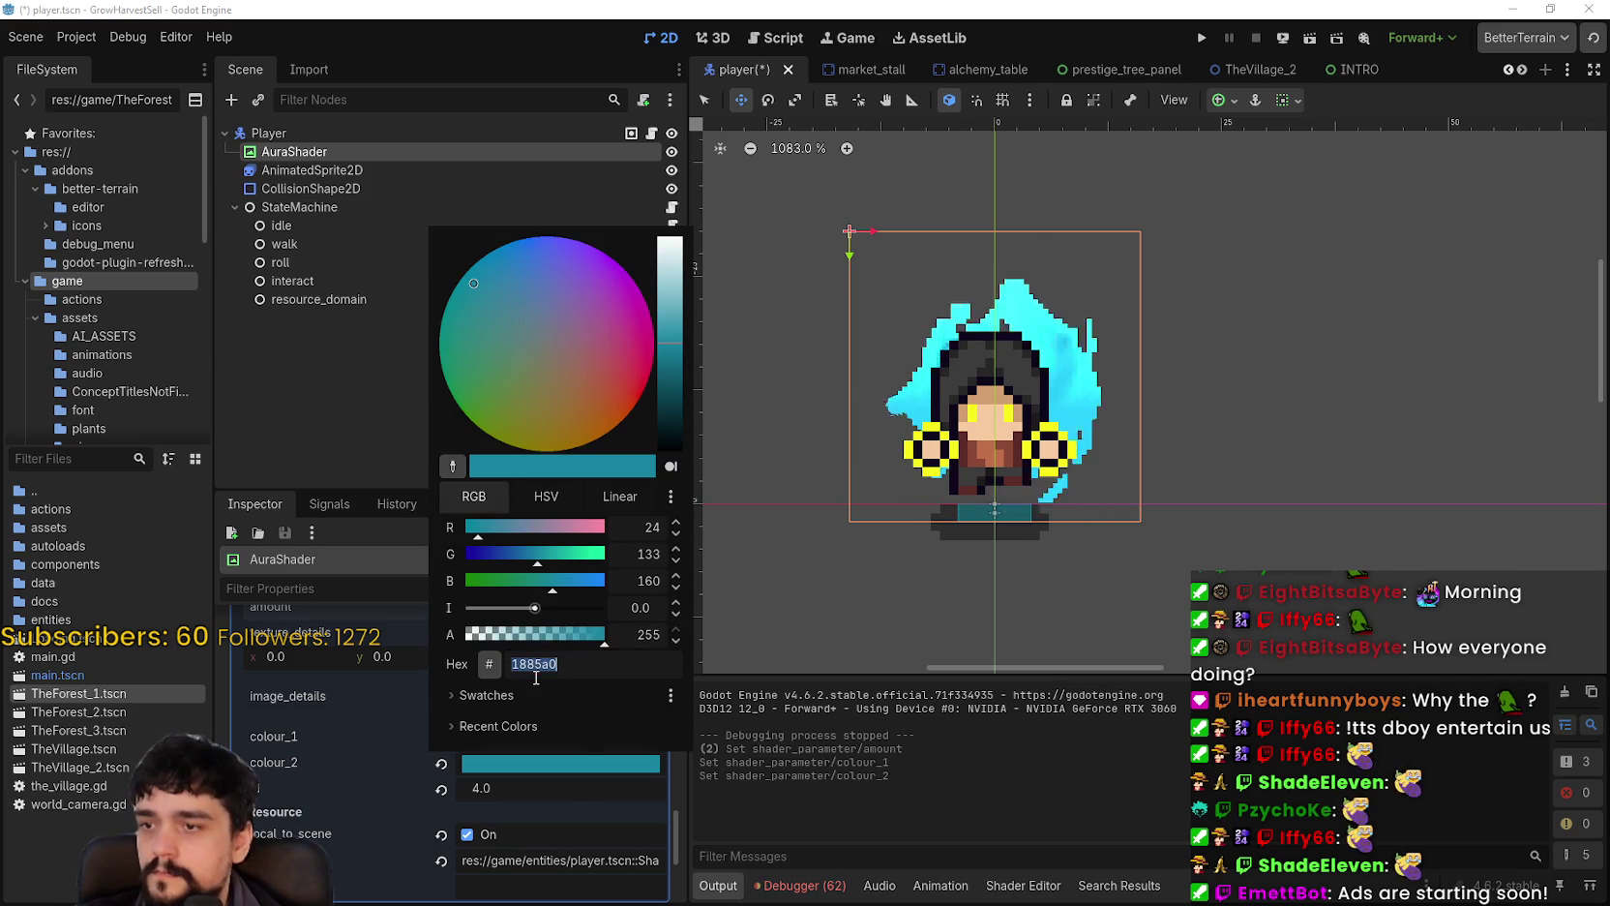
key("Escape")
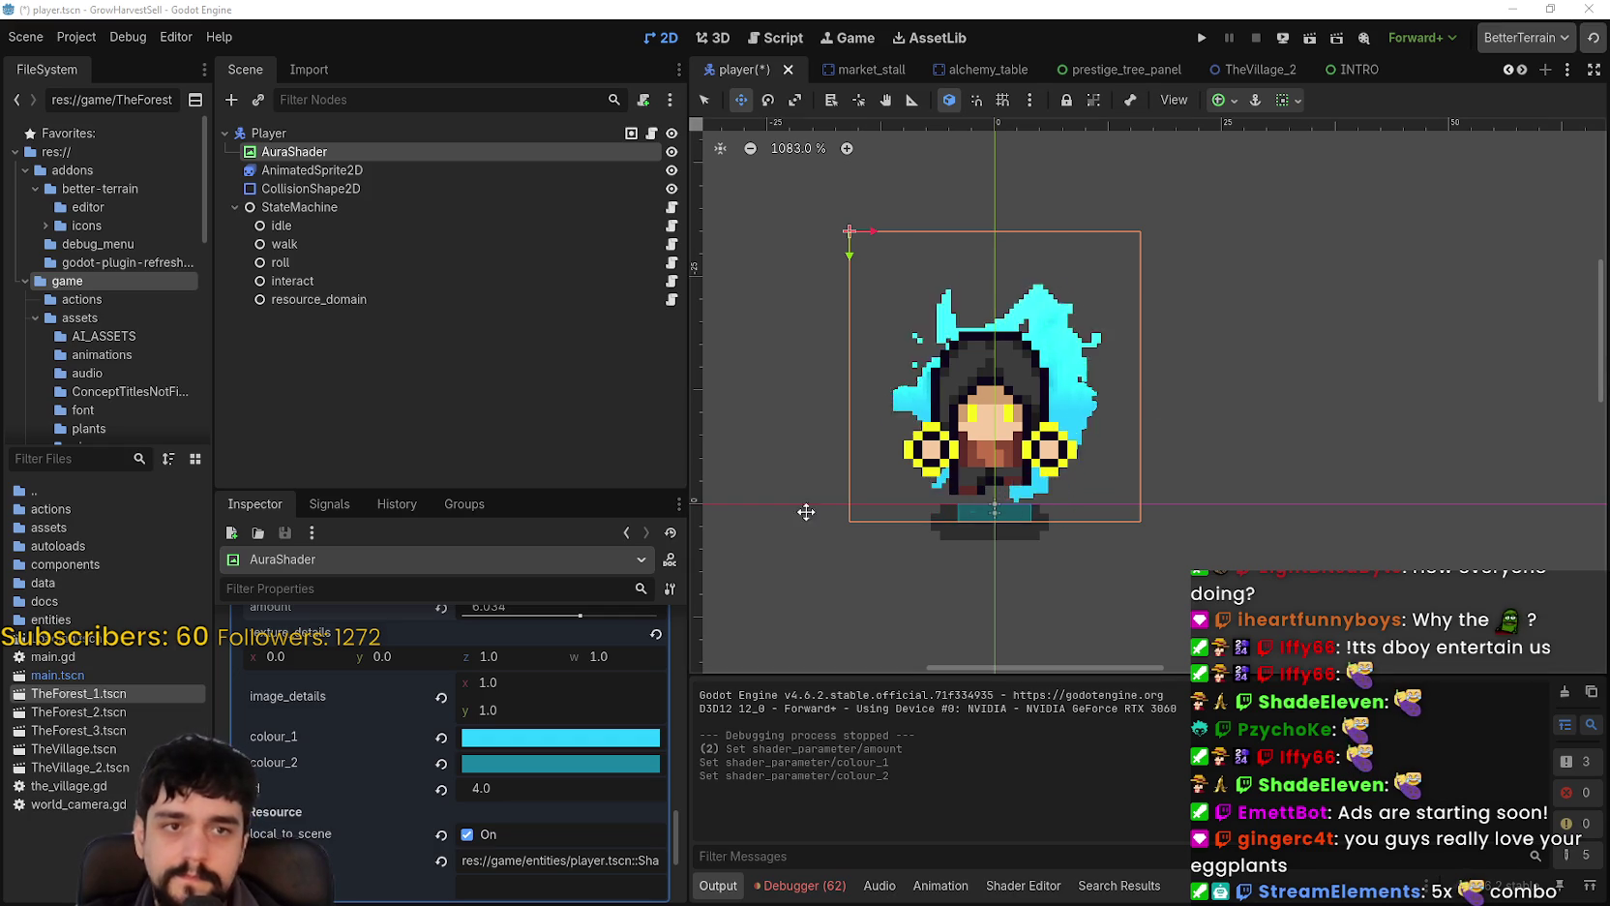
left_click(574, 743)
left_click(573, 743)
left_click(573, 743)
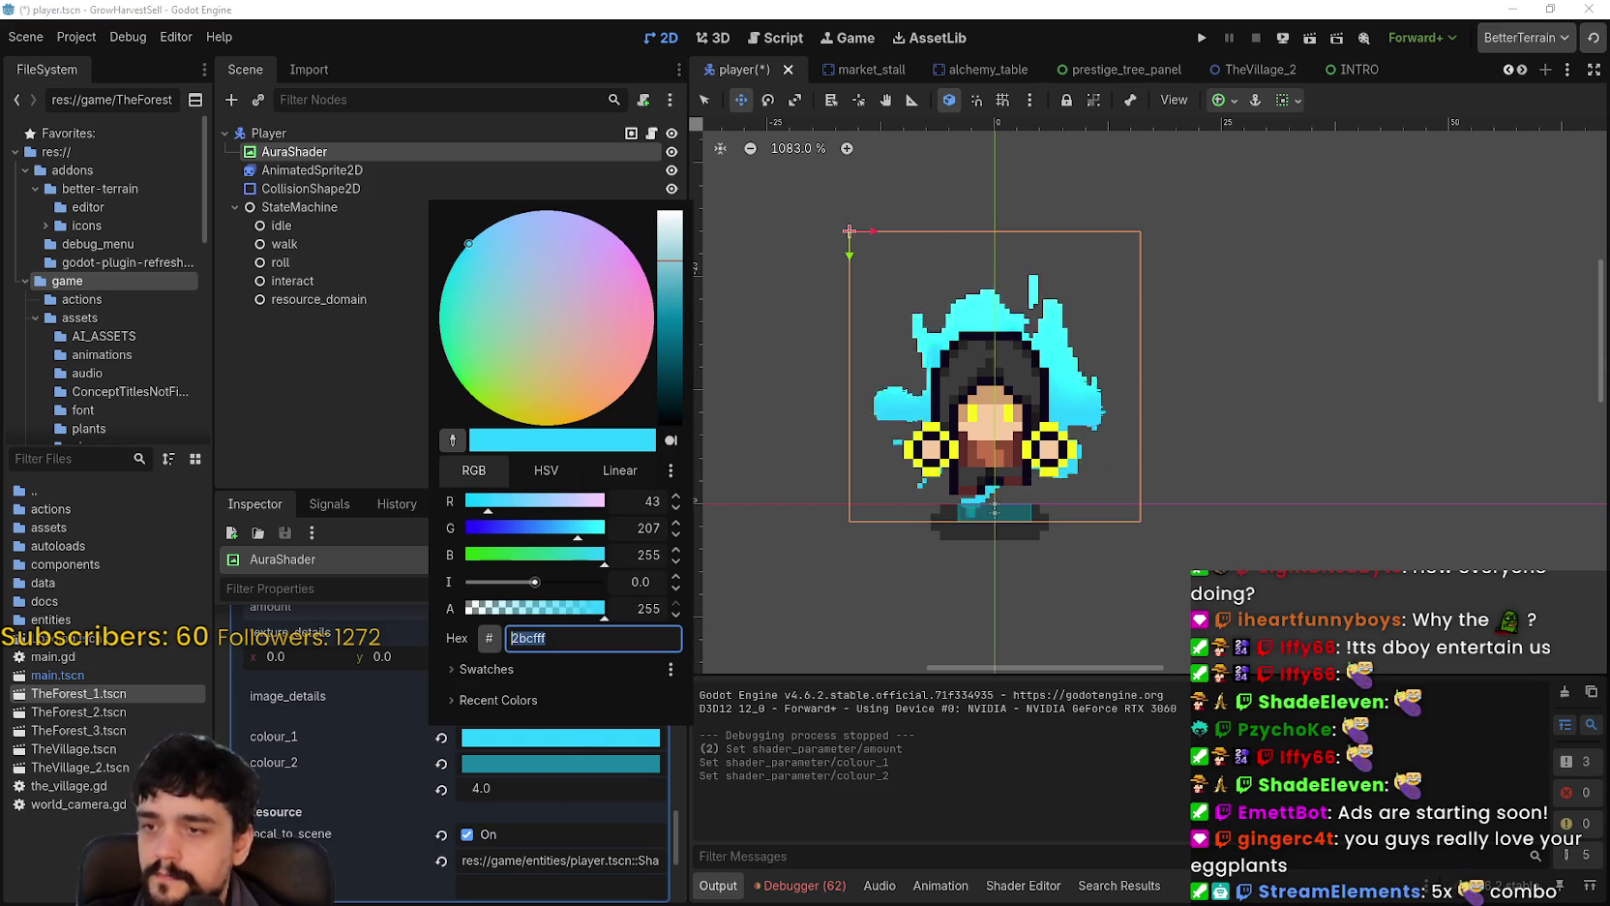
left_click(573, 743)
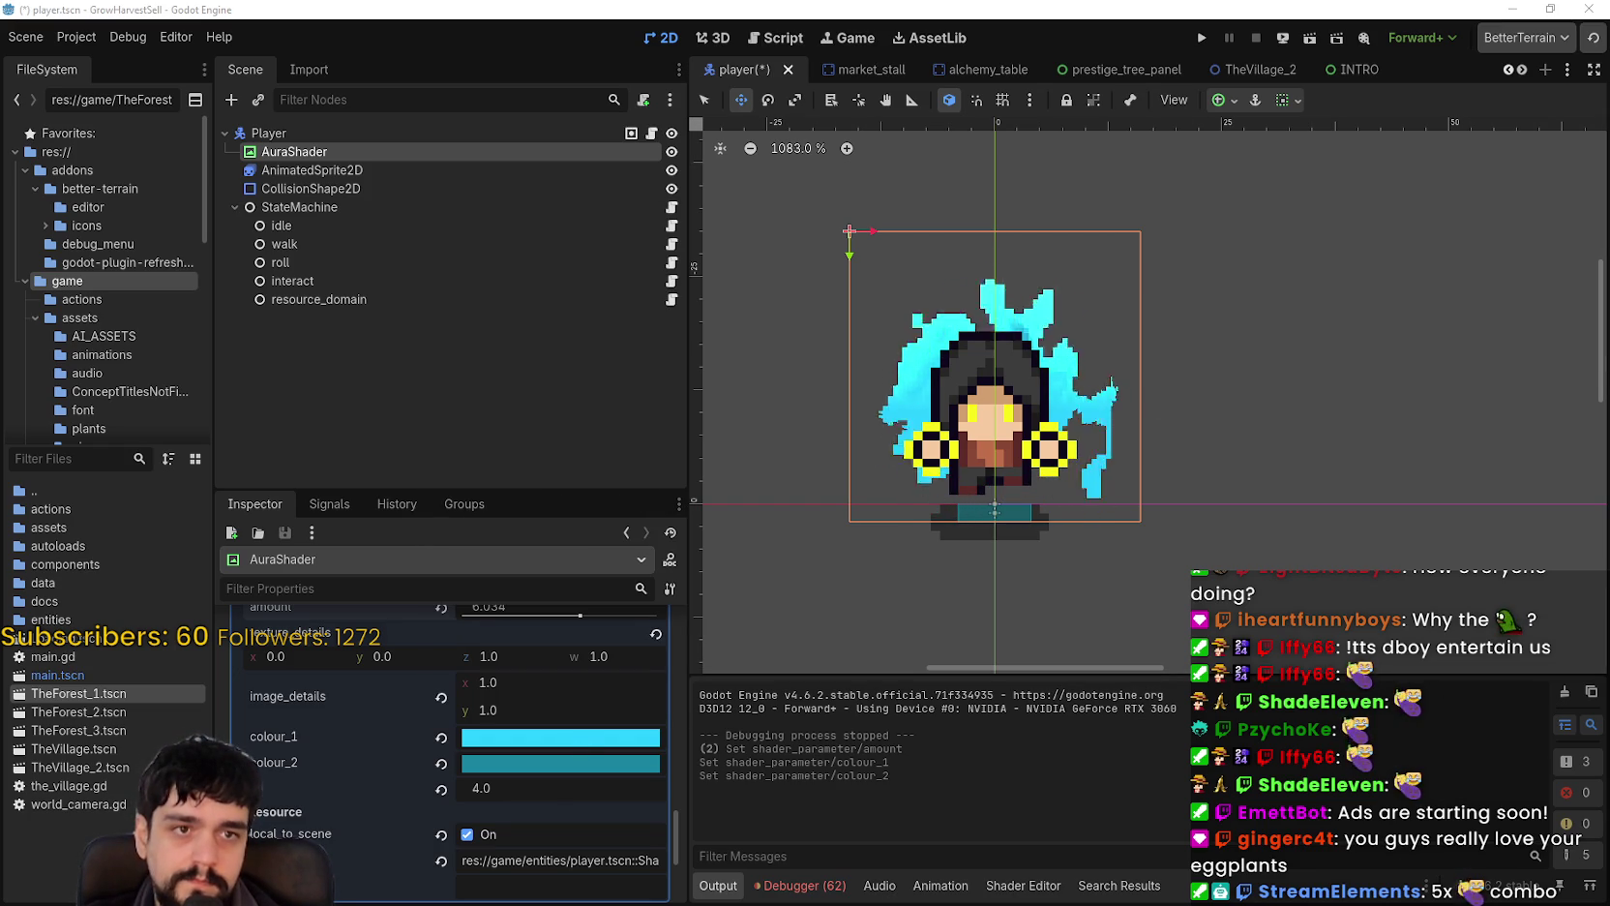
left_click(489, 743)
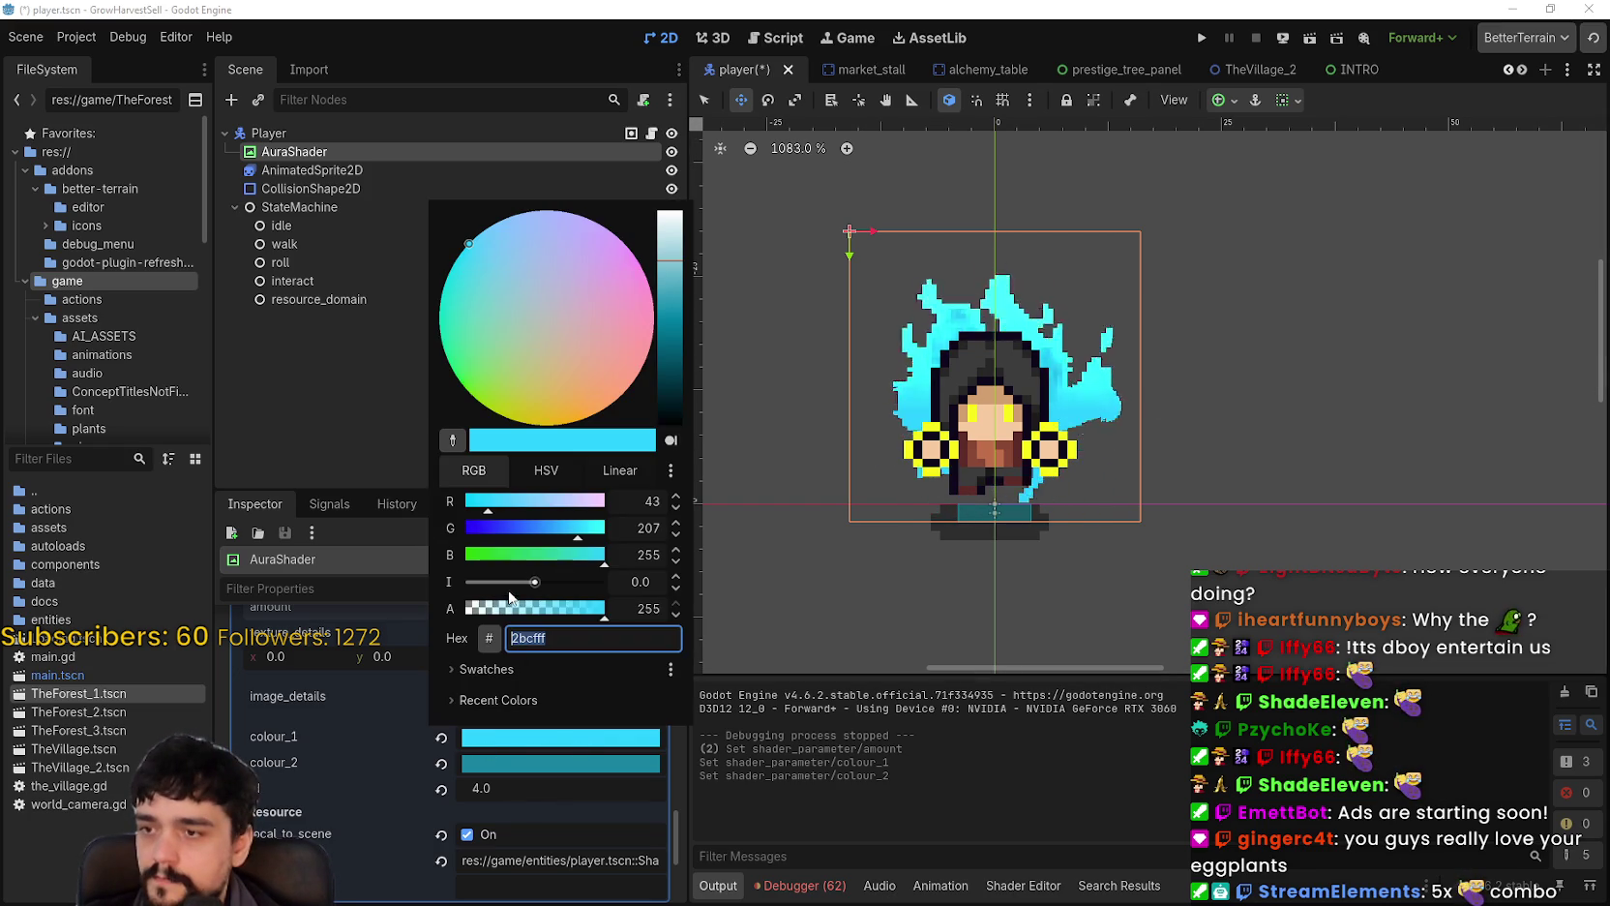
left_click(538, 641)
Step: Set colour_1 to yellow ddba16 and paste the same yellow into colour_2
type("ddba16")
key("Return")
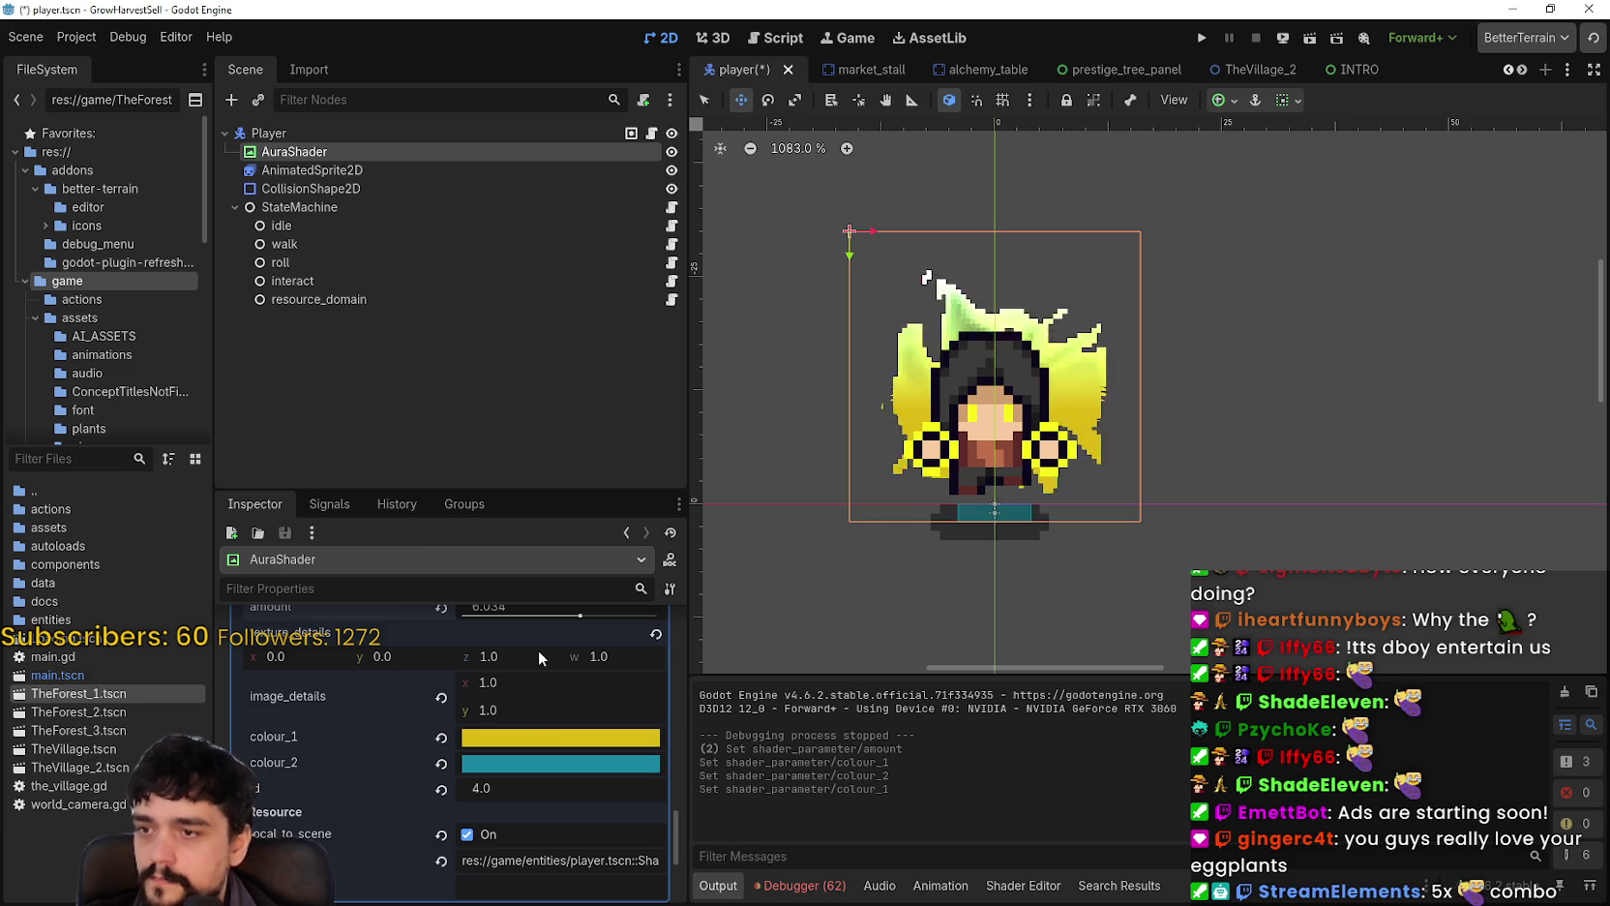
left_click(572, 763)
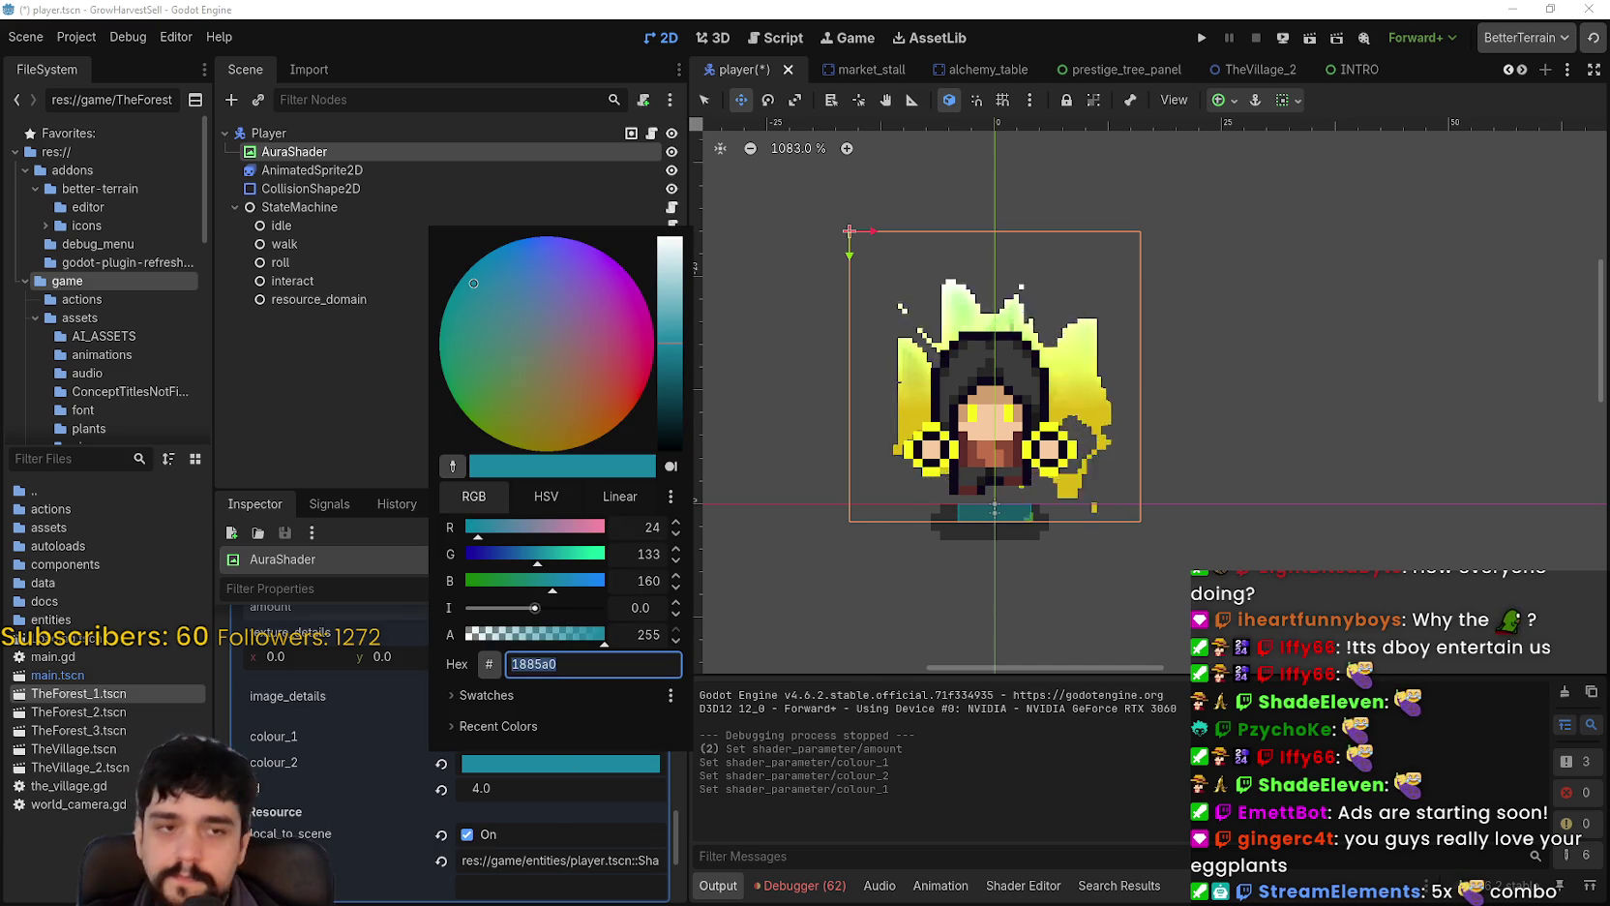
key("Escape")
left_click(538, 765)
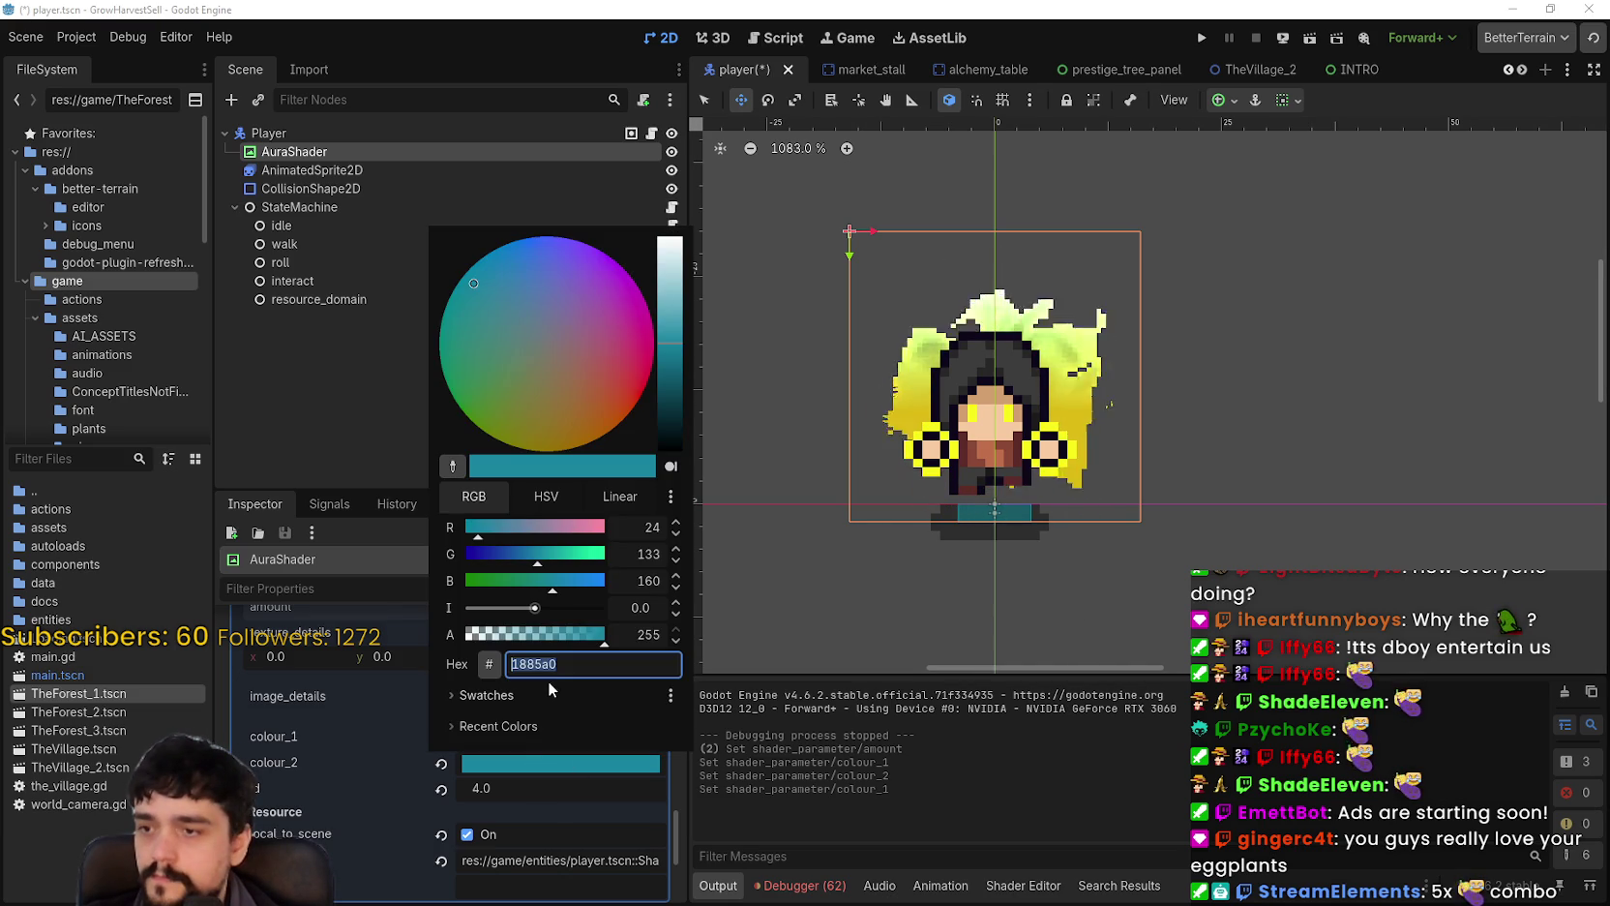
type("fecd46")
key("Return")
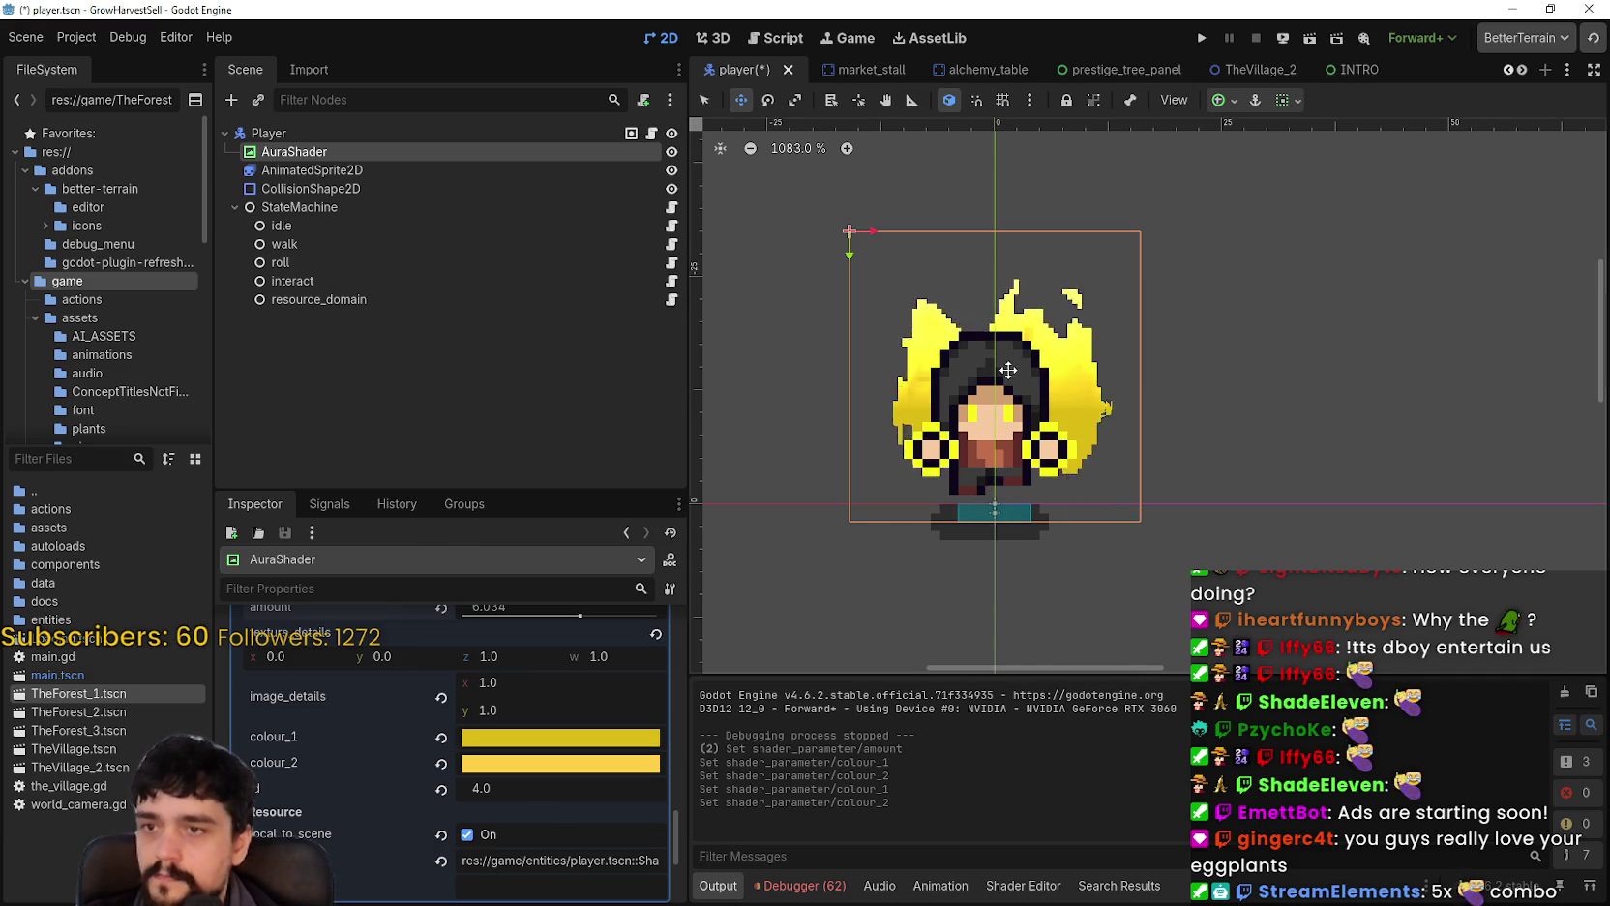
Step: Drag the AuraShader amount slider down to 0.0 so the aura disappears
scroll(991, 426, "down", 1)
scroll(520, 796, "up", 3)
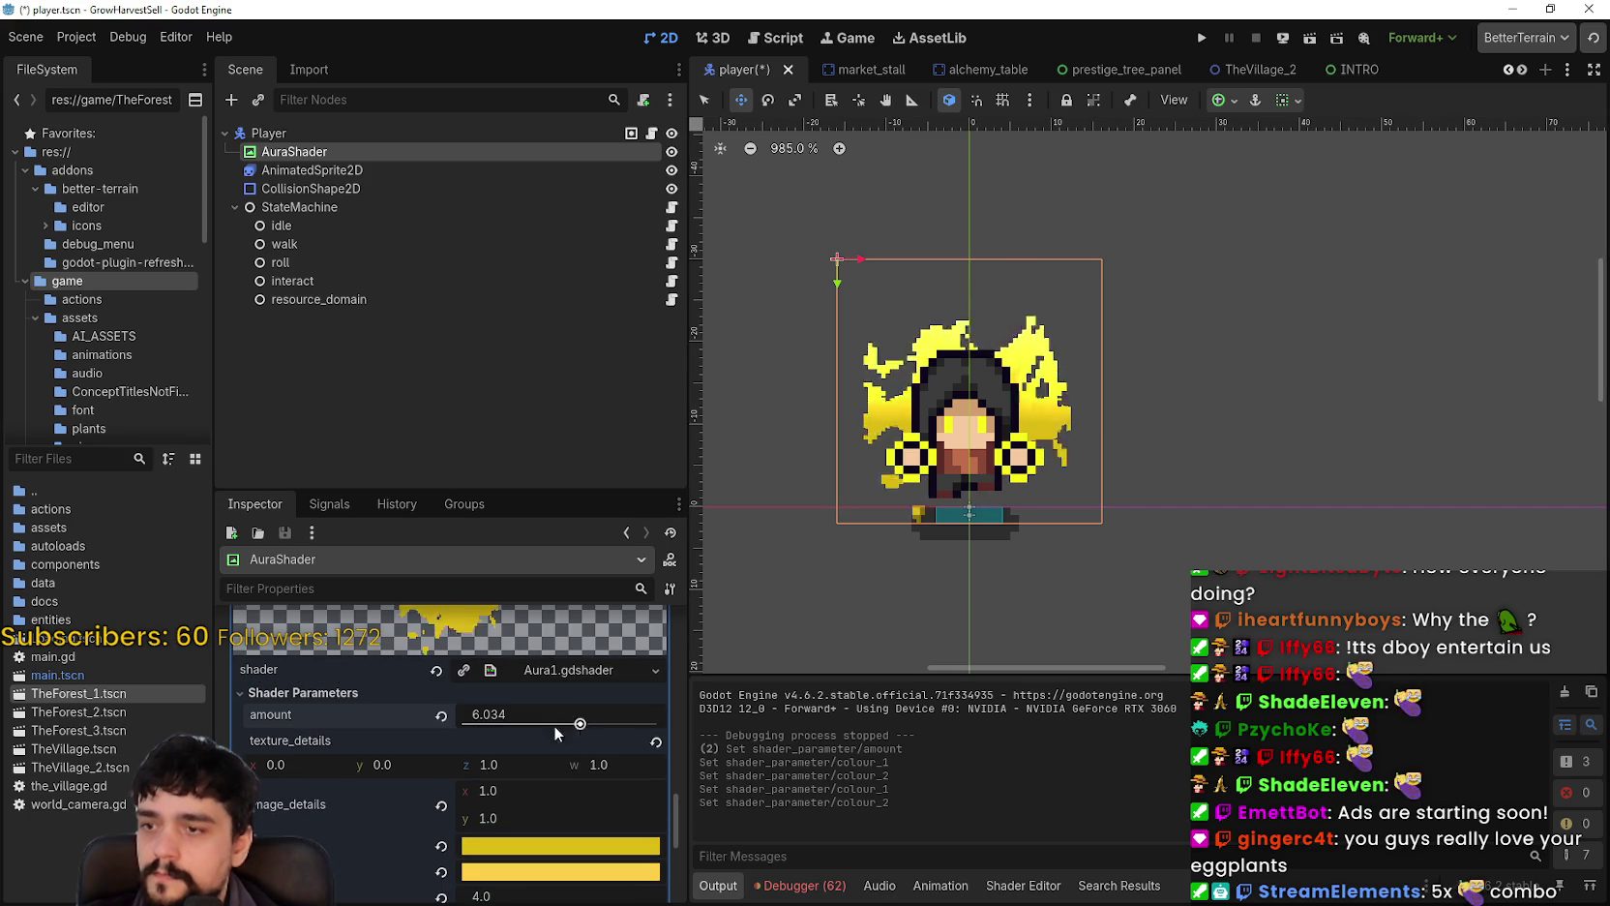
left_click_drag(554, 725, 465, 724)
scroll(1209, 433, "left", 1)
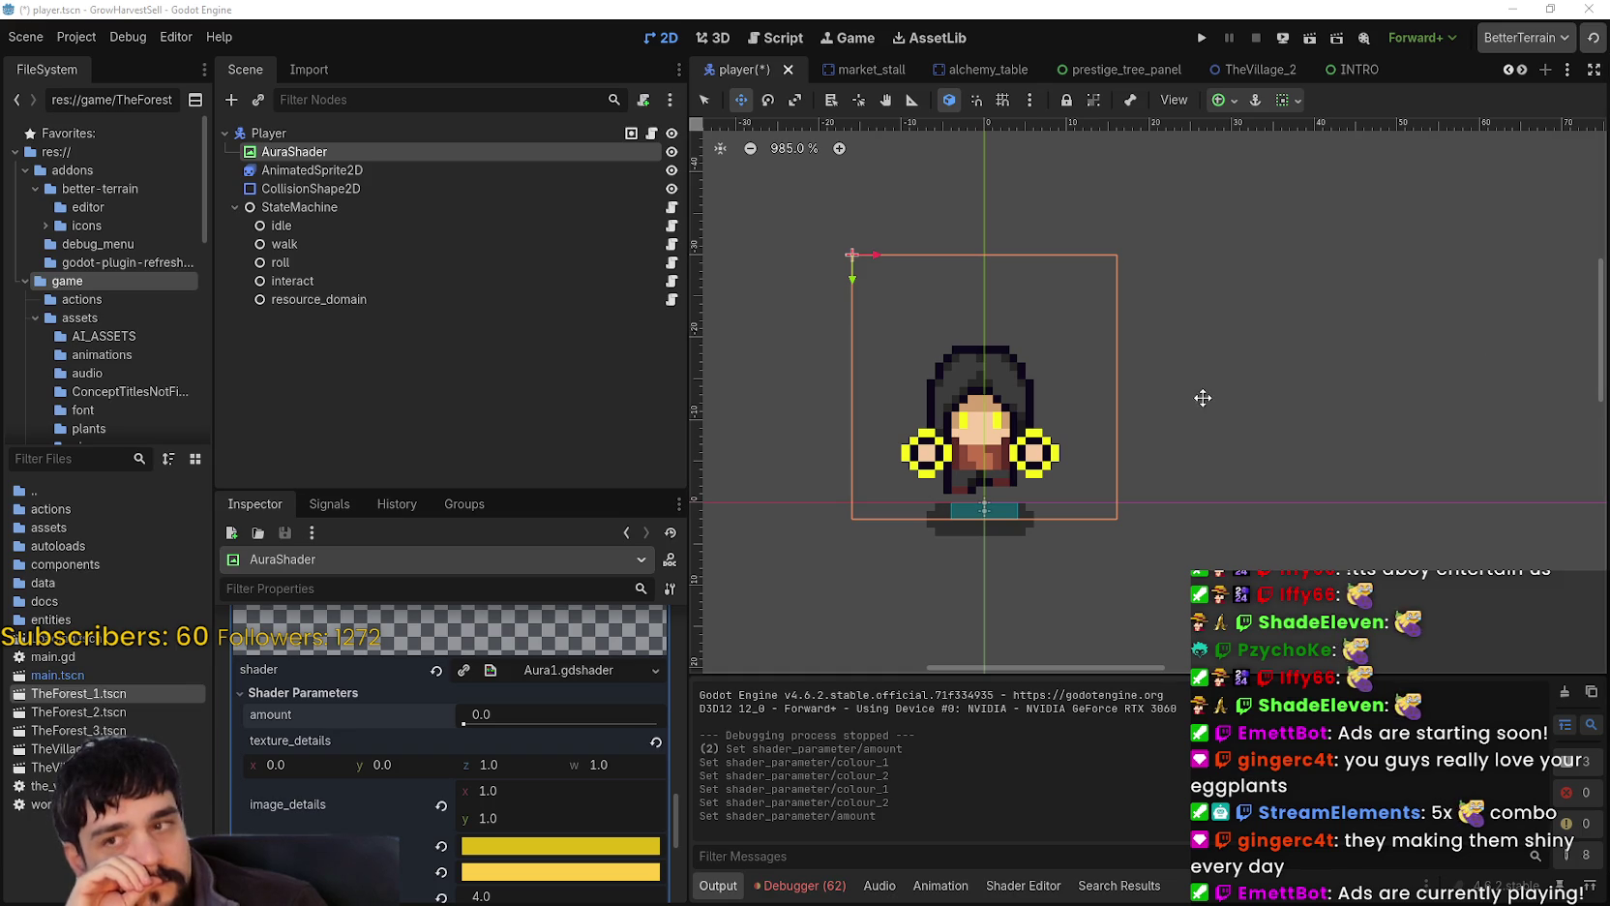
scroll(1203, 398, "down", 1)
Step: Reload player.tscn from disk and launch the game from saved progress
left_click(828, 567)
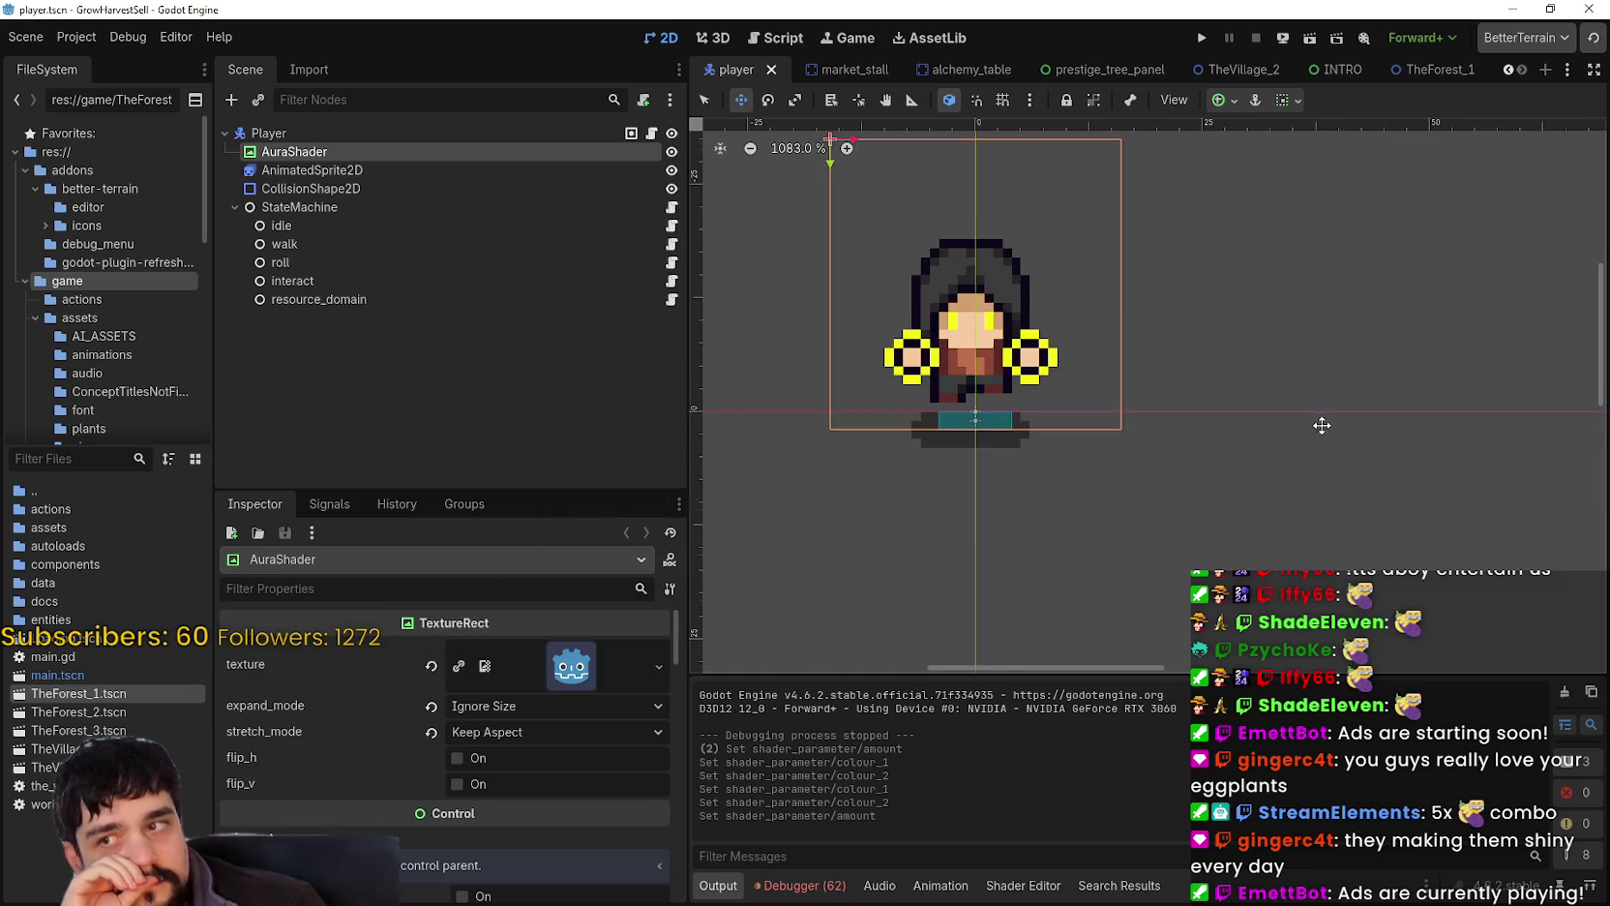
scroll(1311, 441, "down", 1)
left_click(1201, 38)
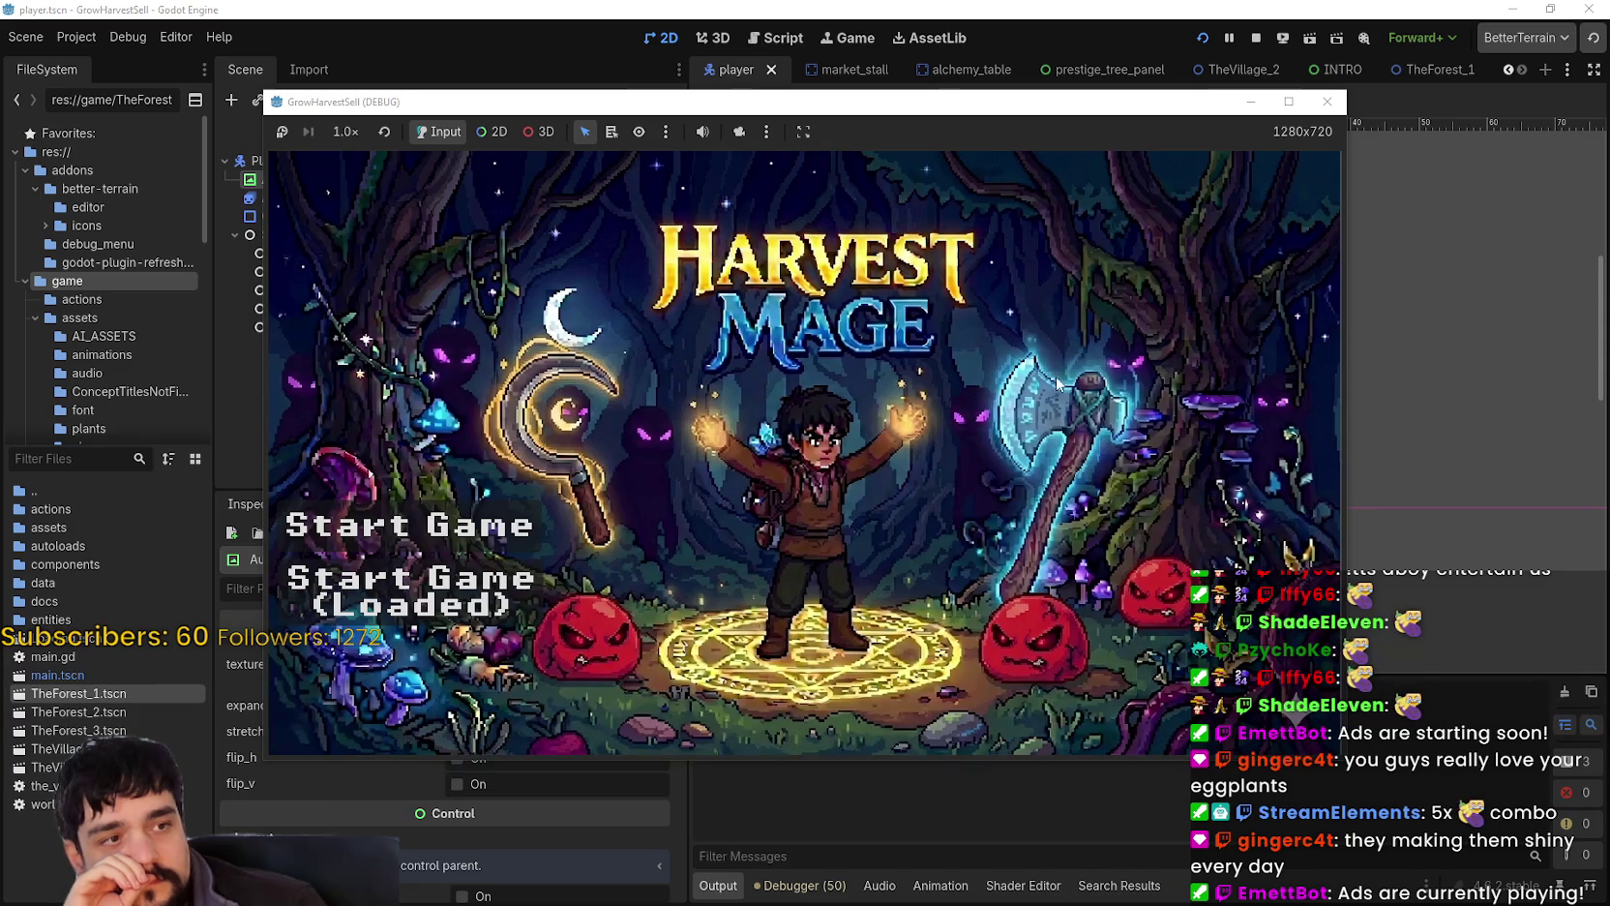
left_click(533, 582)
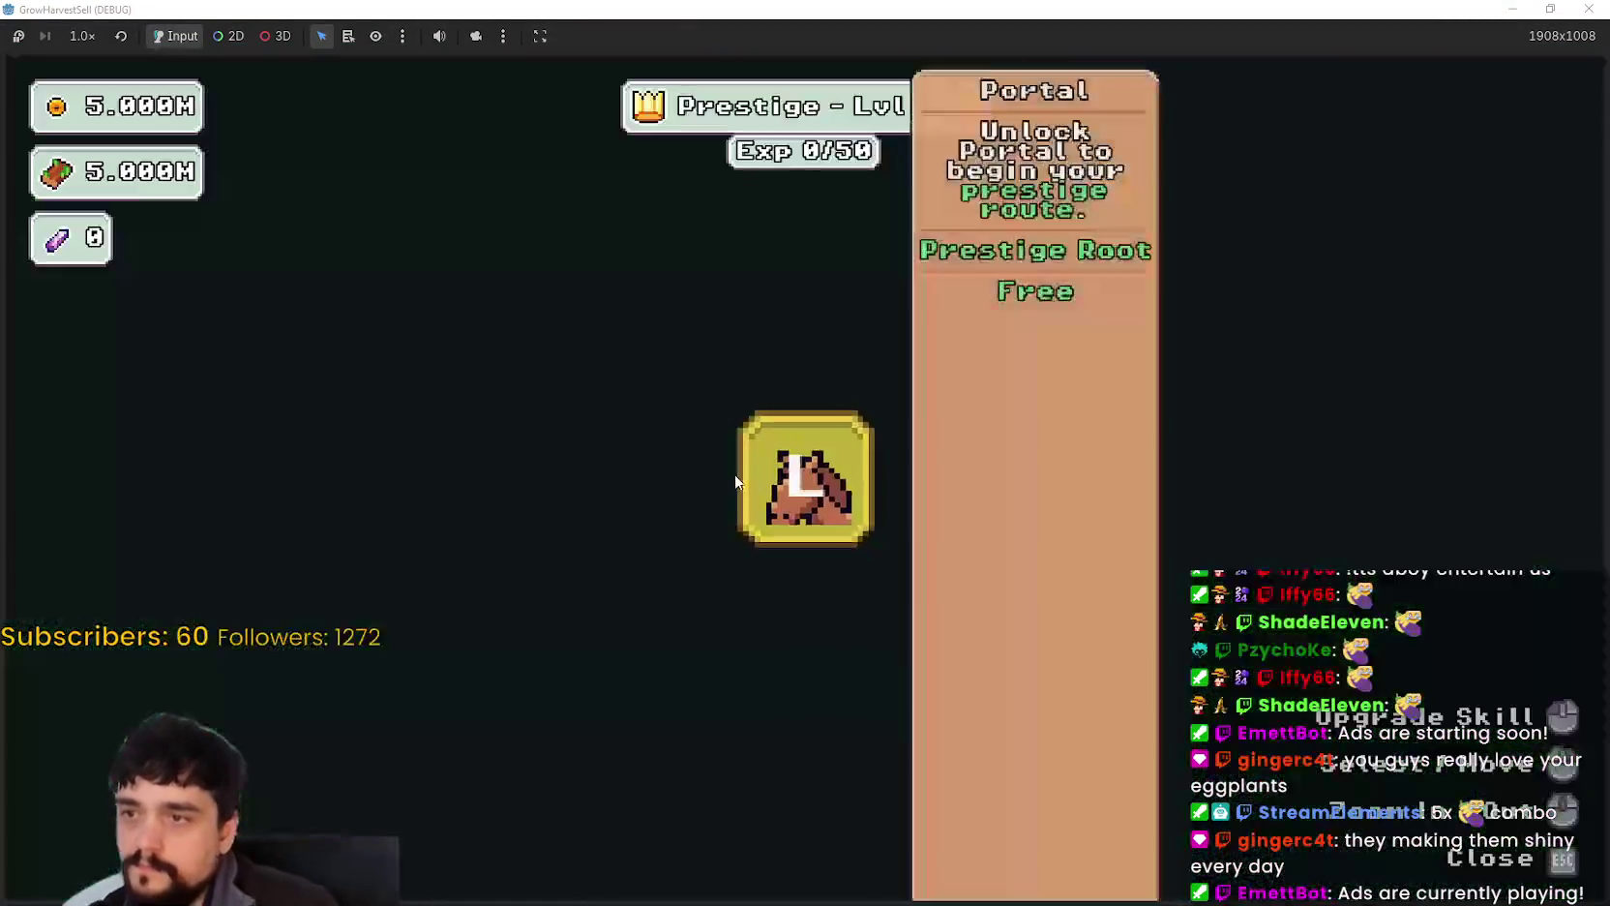
Step: Unlock the Portal prestige skill and travel through the portal to forest Stage 1
left_click(738, 481)
key("Escape")
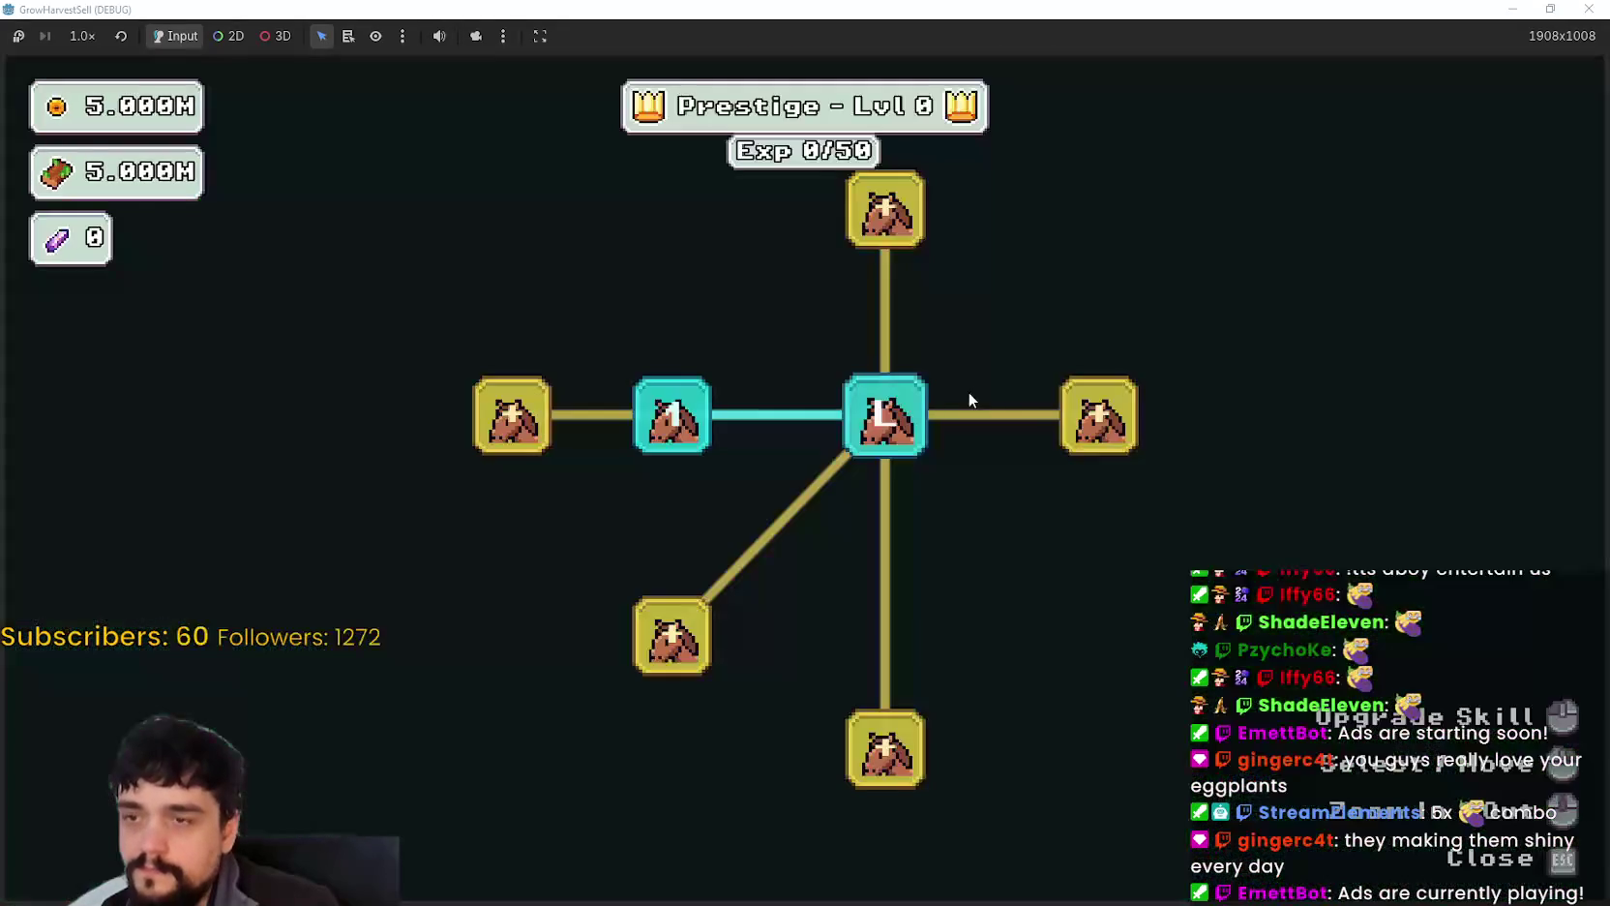
key("Escape")
key("e")
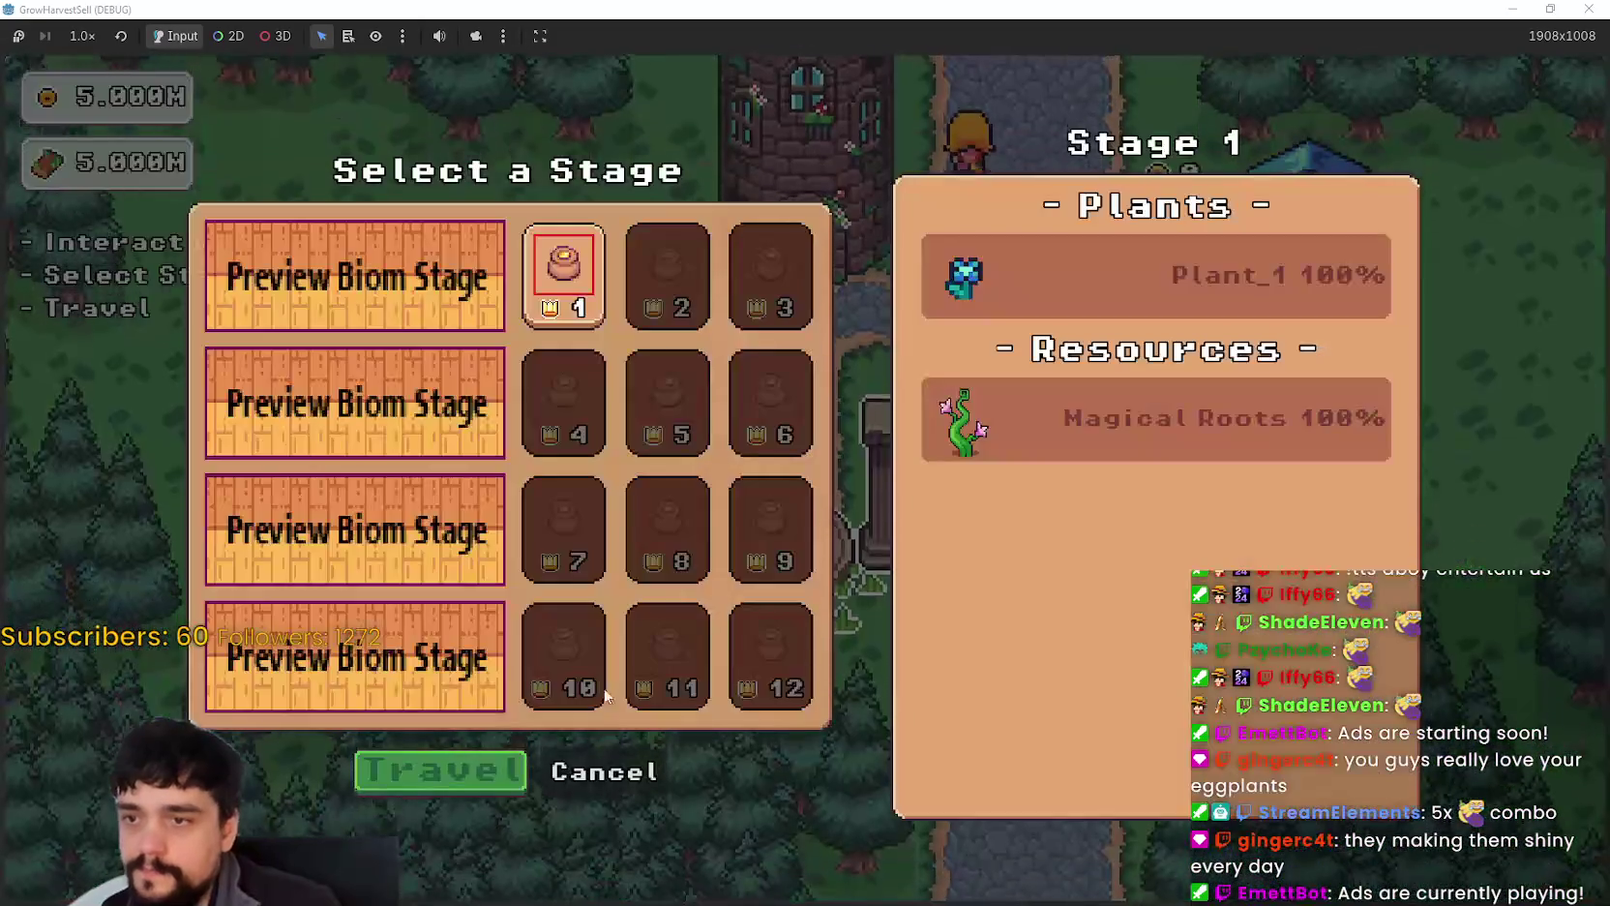
key("Return")
Step: Walk through the forest harvesting the nearby plant and the flower down-left
key("a")
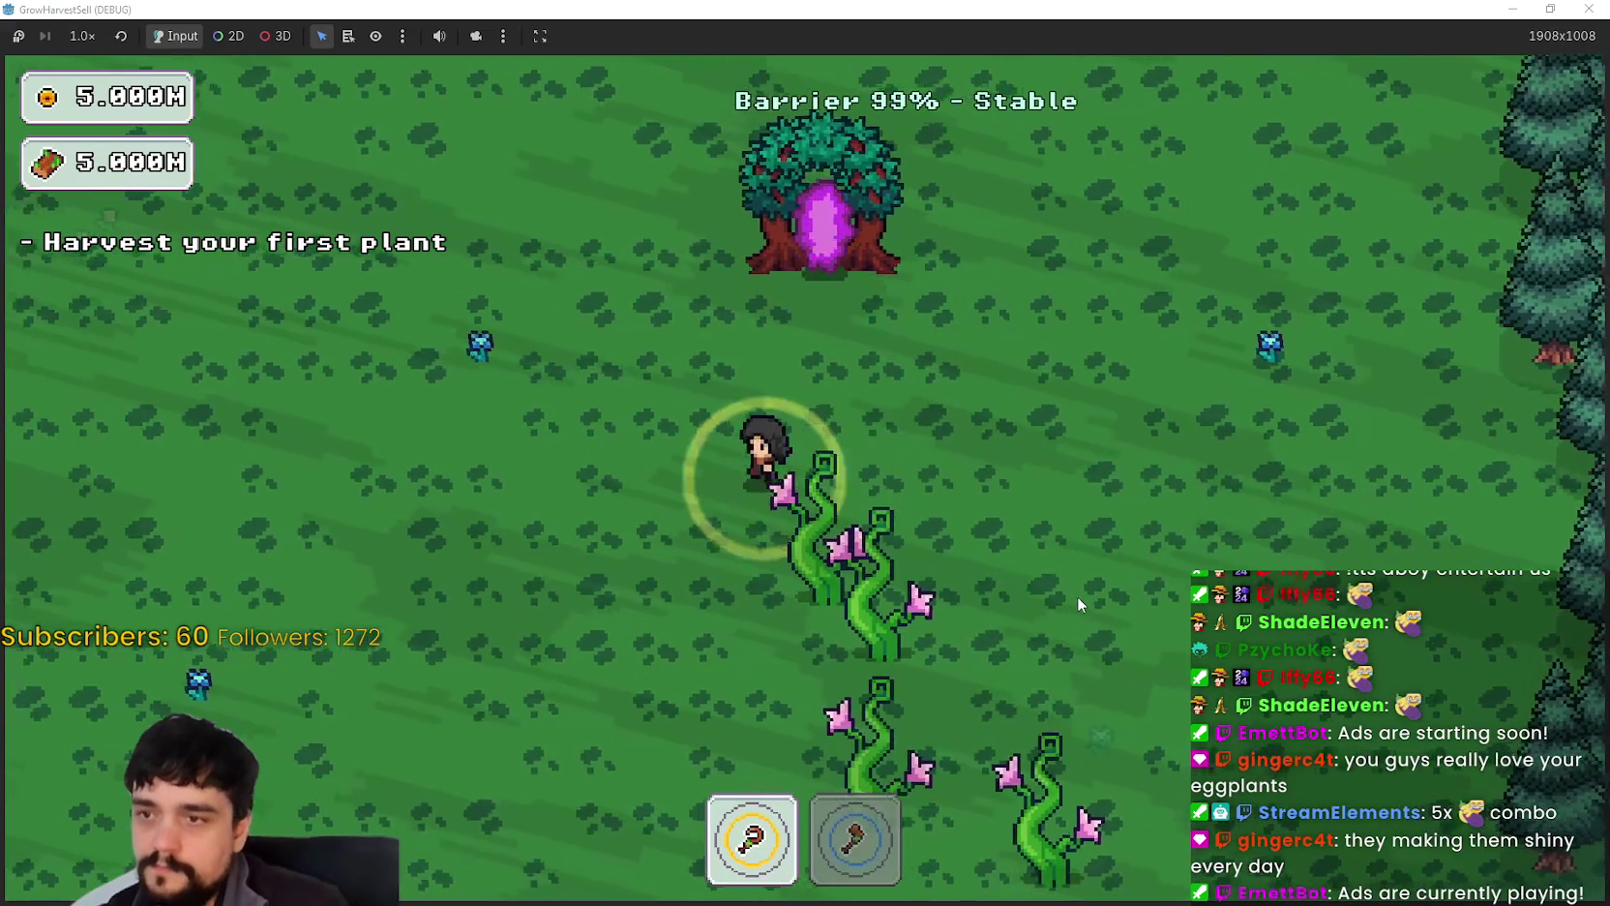
key("w")
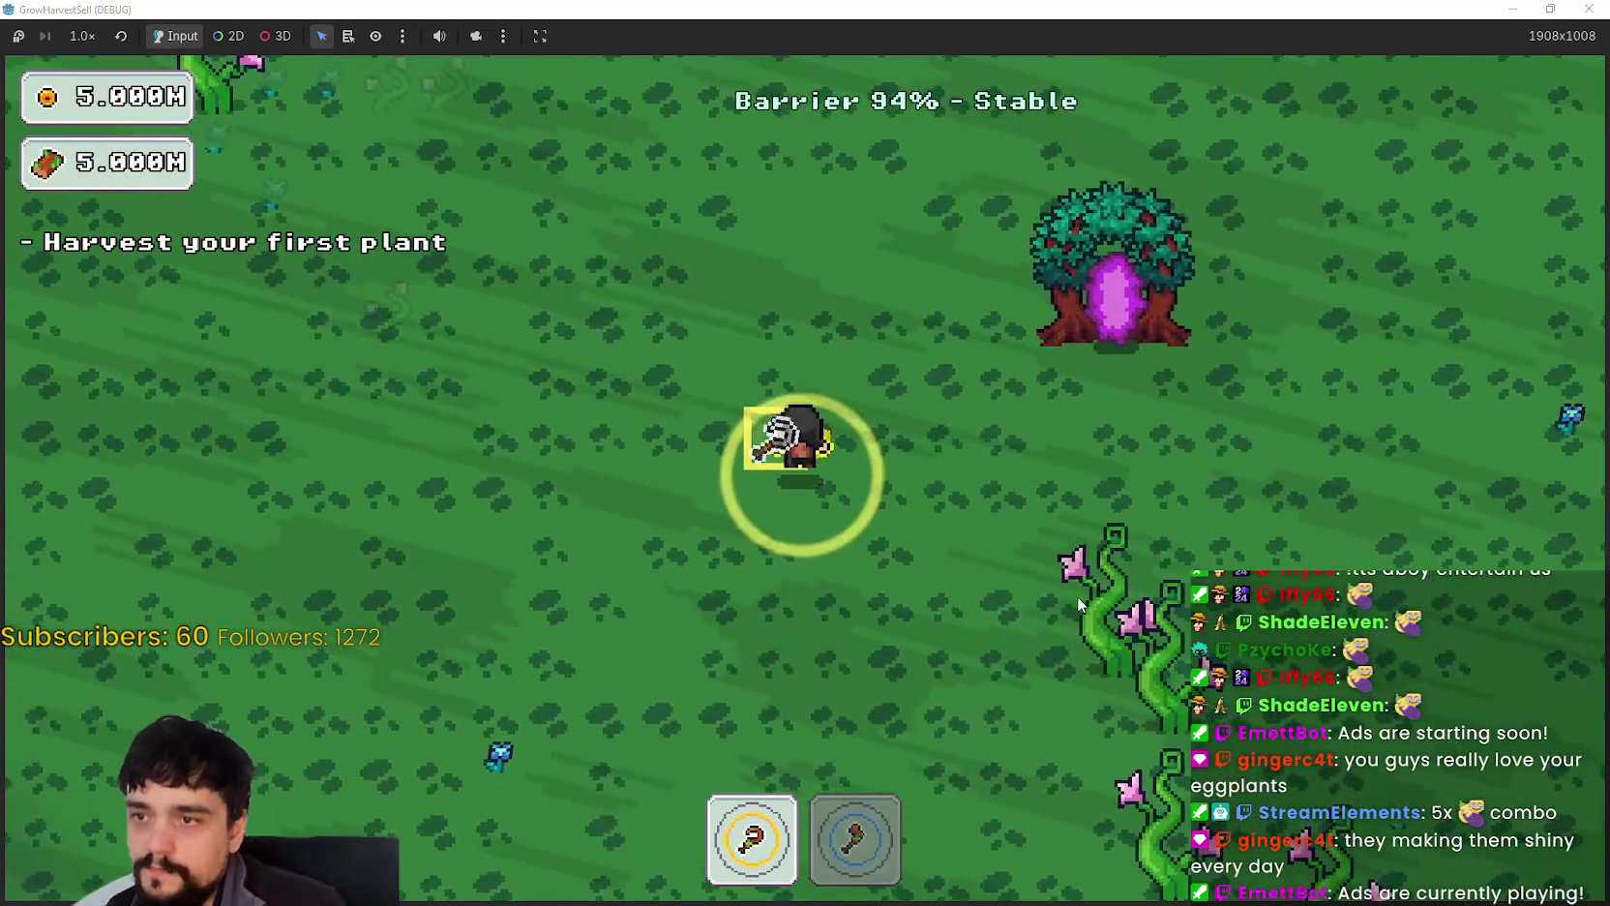
key("e")
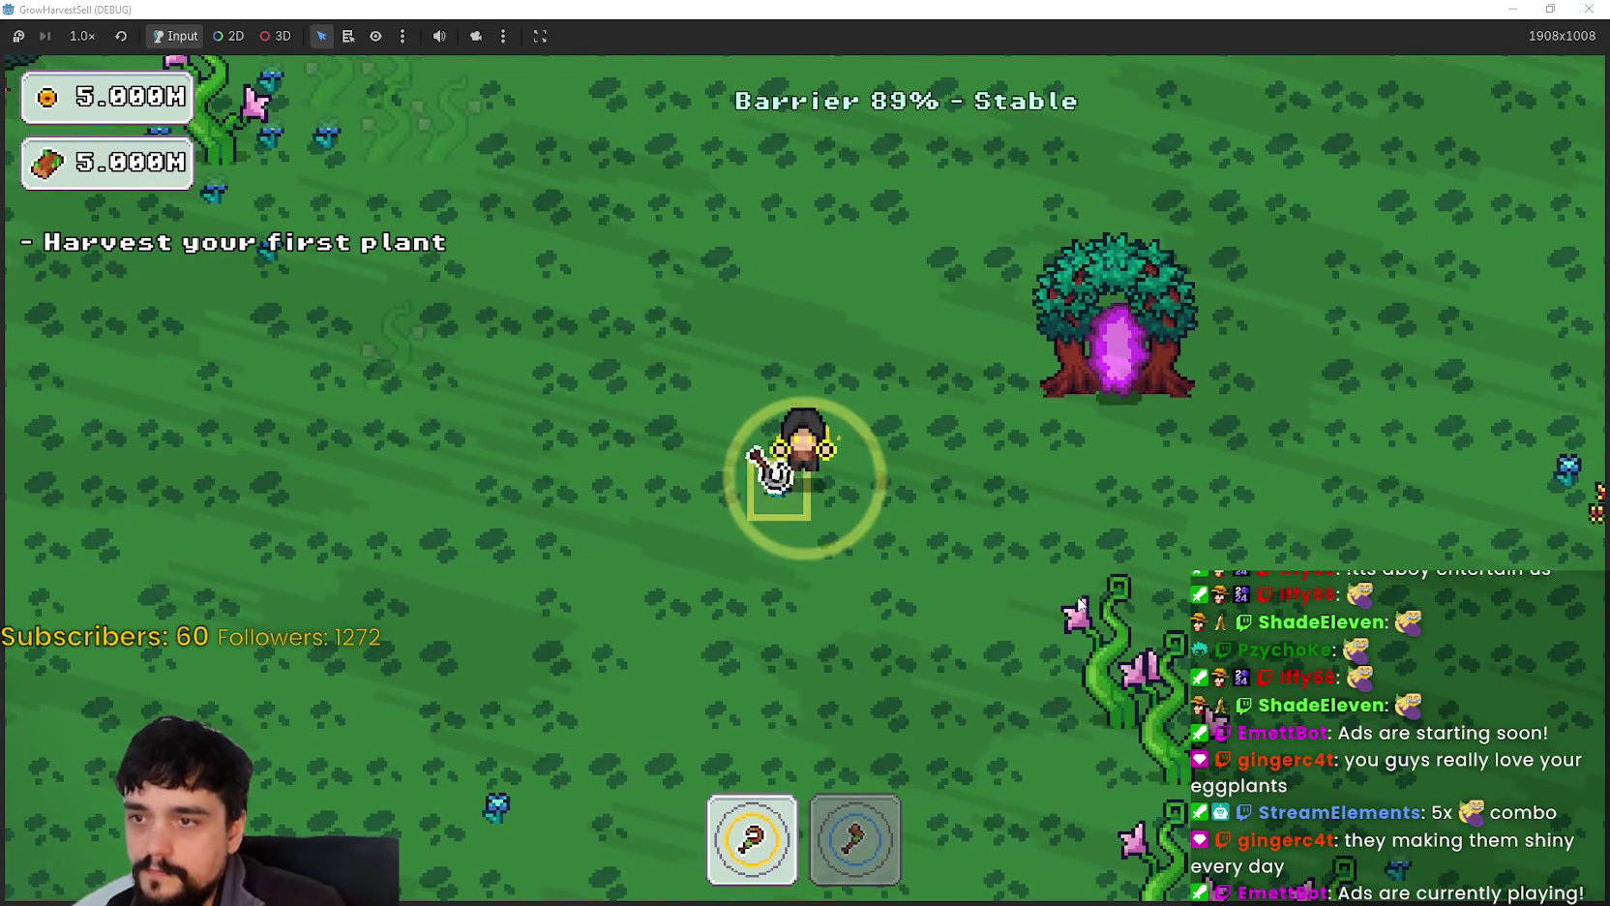
key("s")
key("a")
key("s")
key("a")
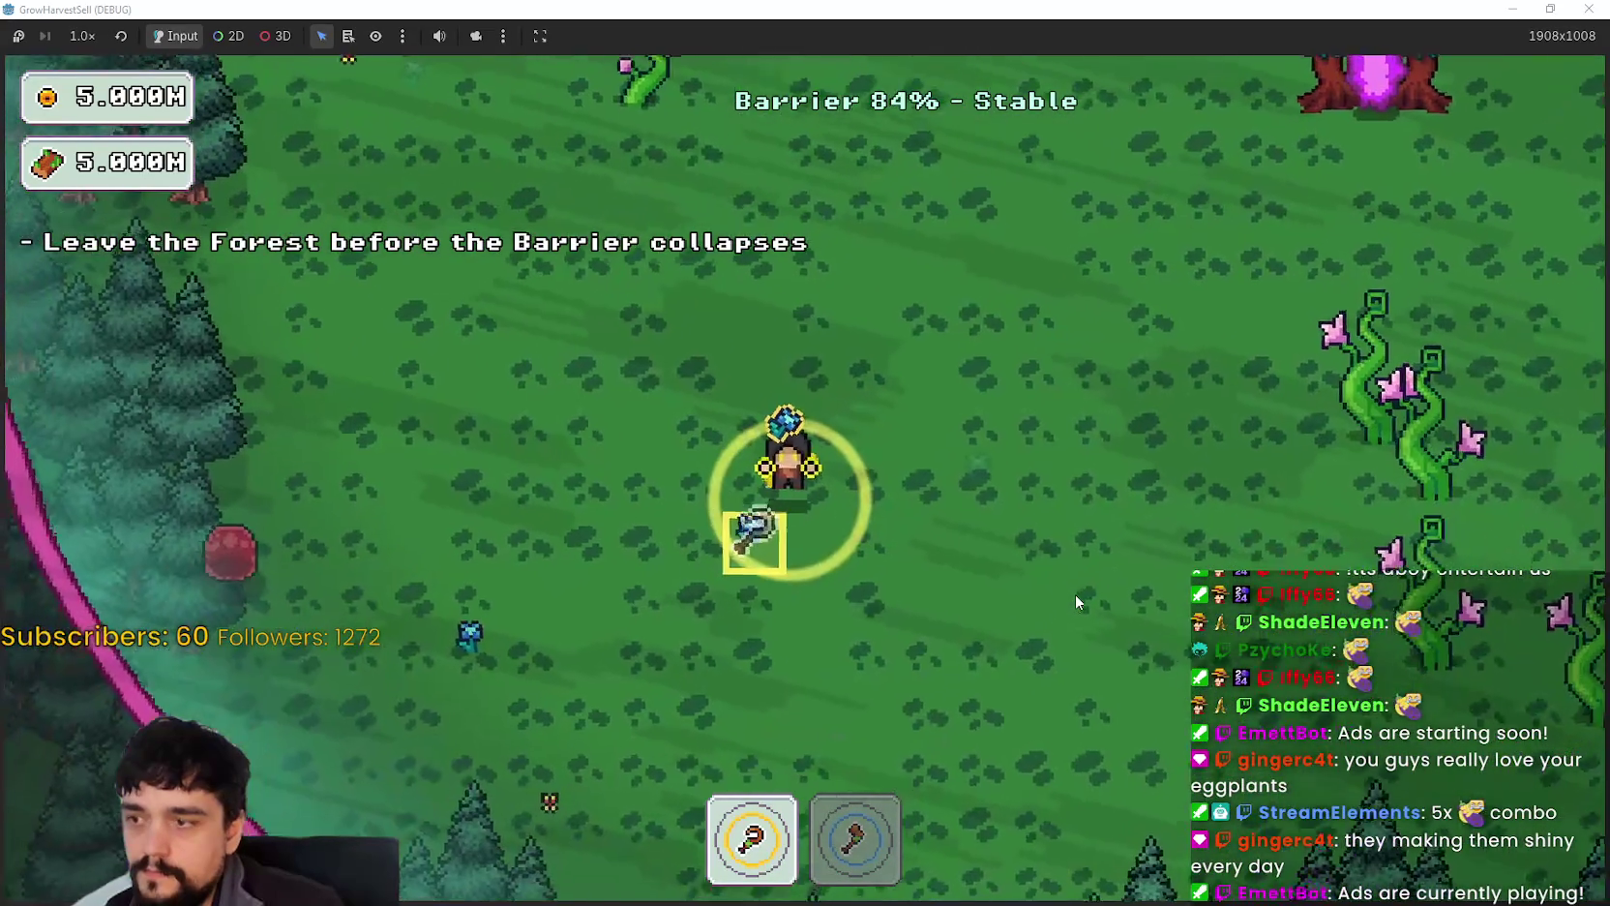
key("e")
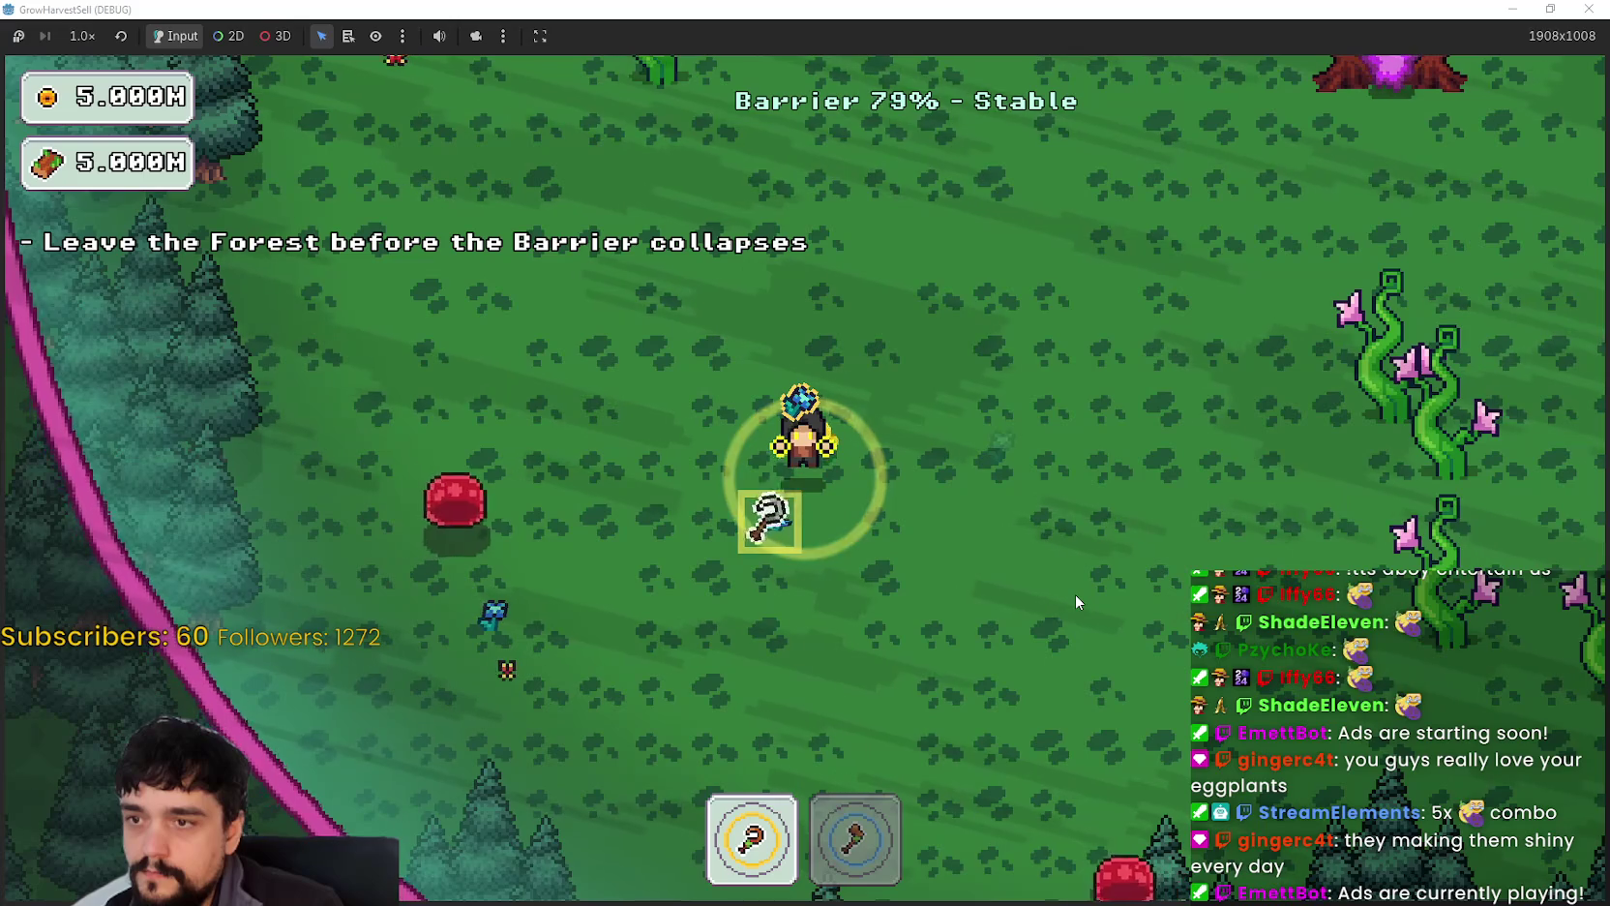
key("d")
key("d")
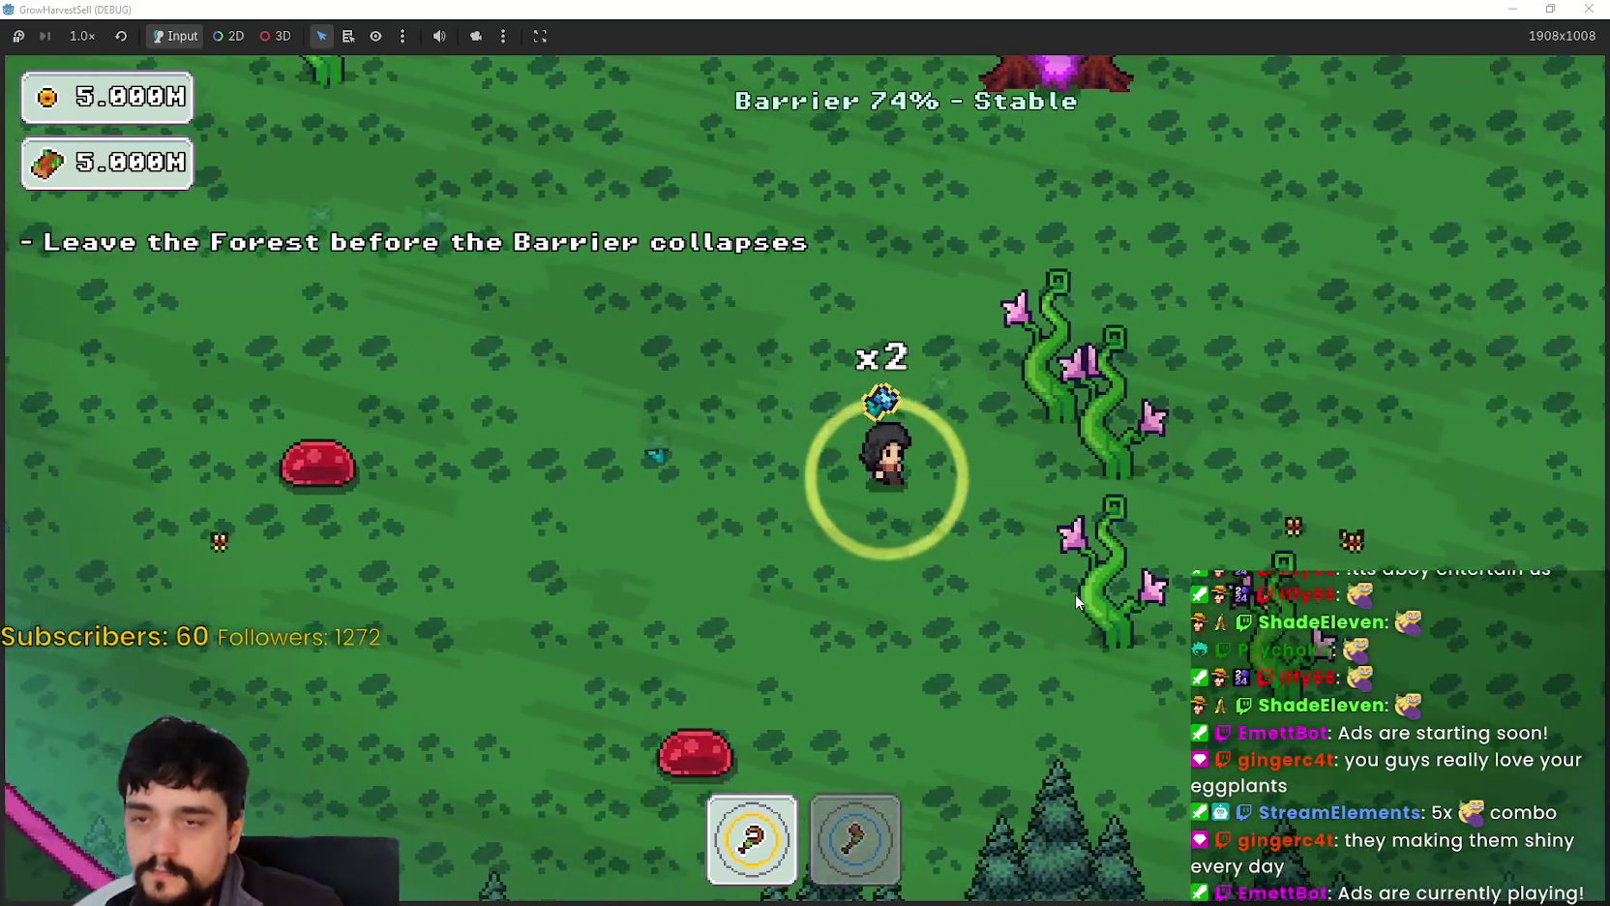
Step: Switch to the axe (tool 2) and harvest the vines around the field
key("2")
key("a")
key("s")
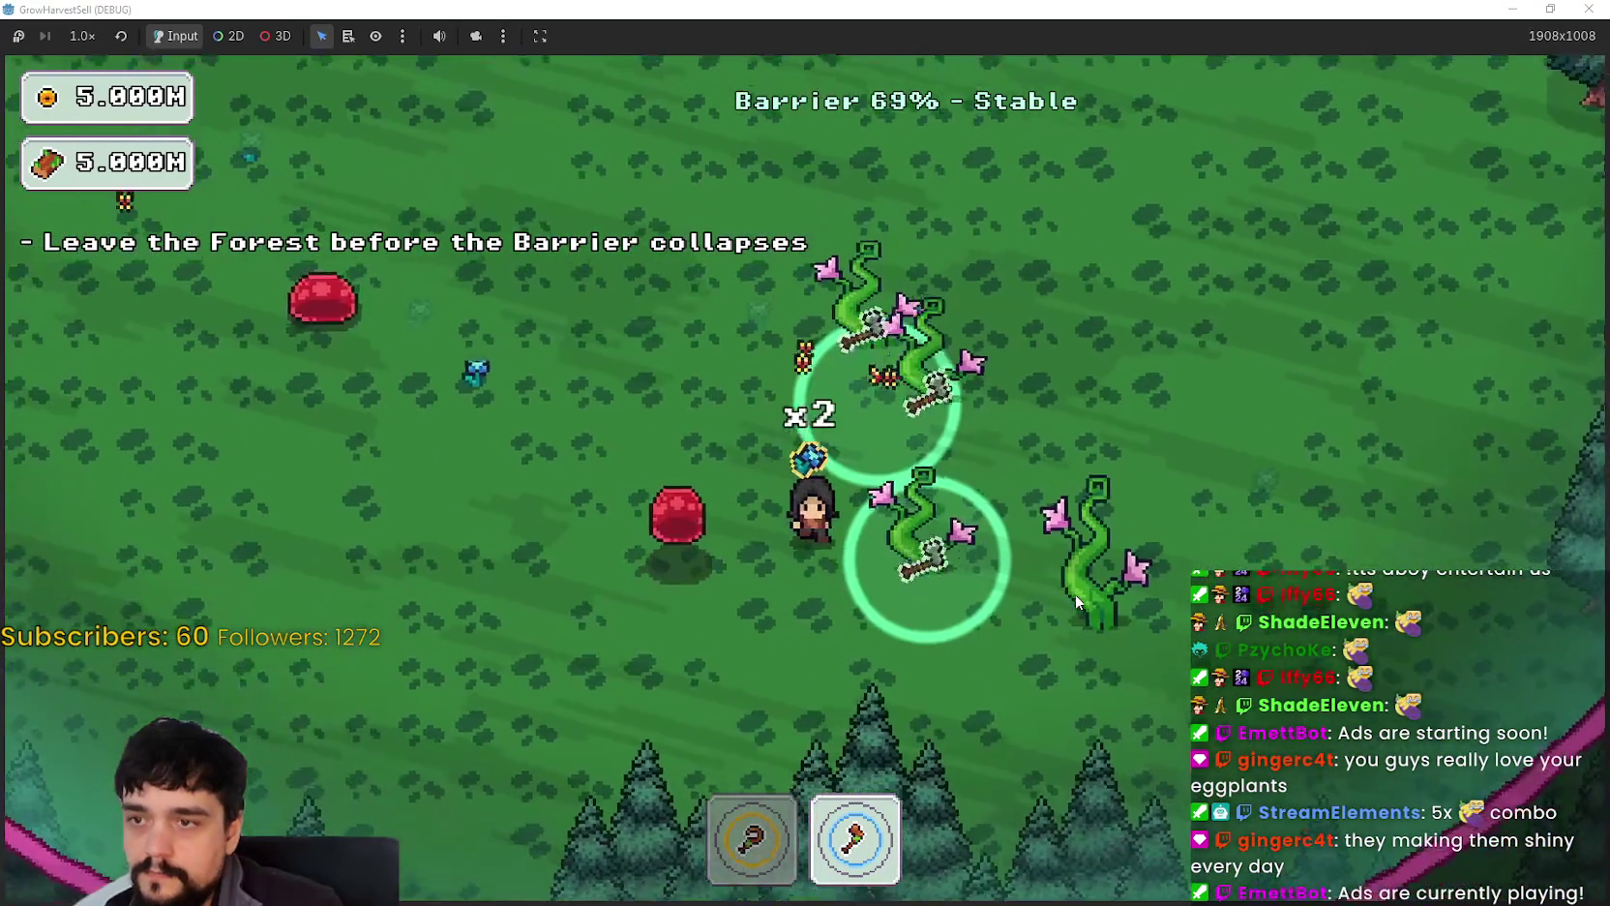
key("d")
key("s")
key("w")
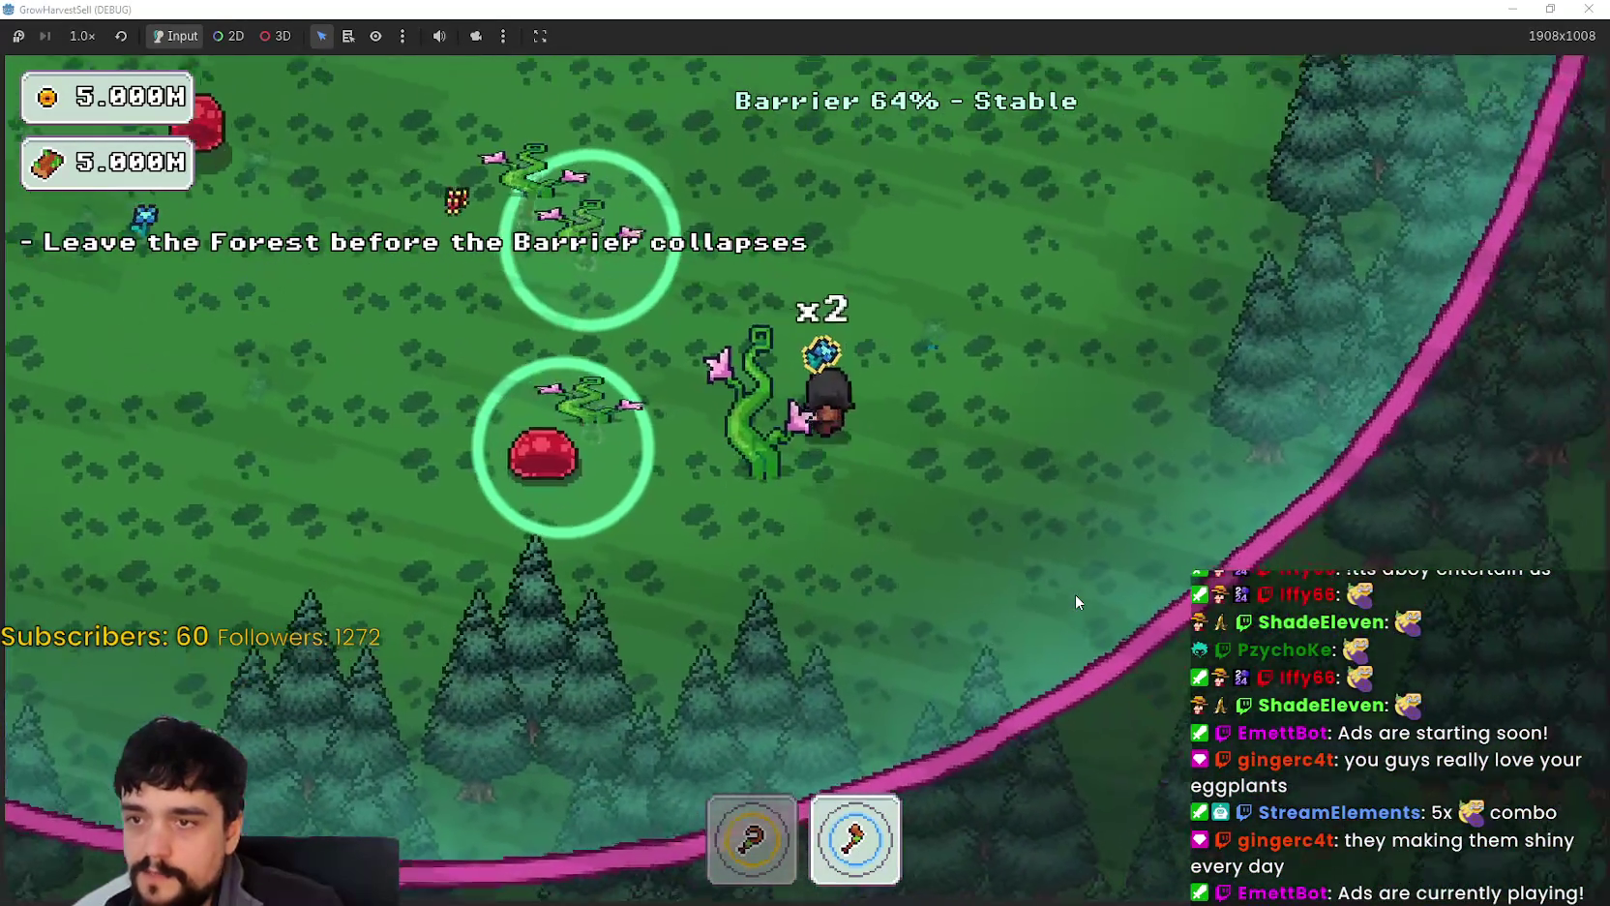
key("a")
key("a")
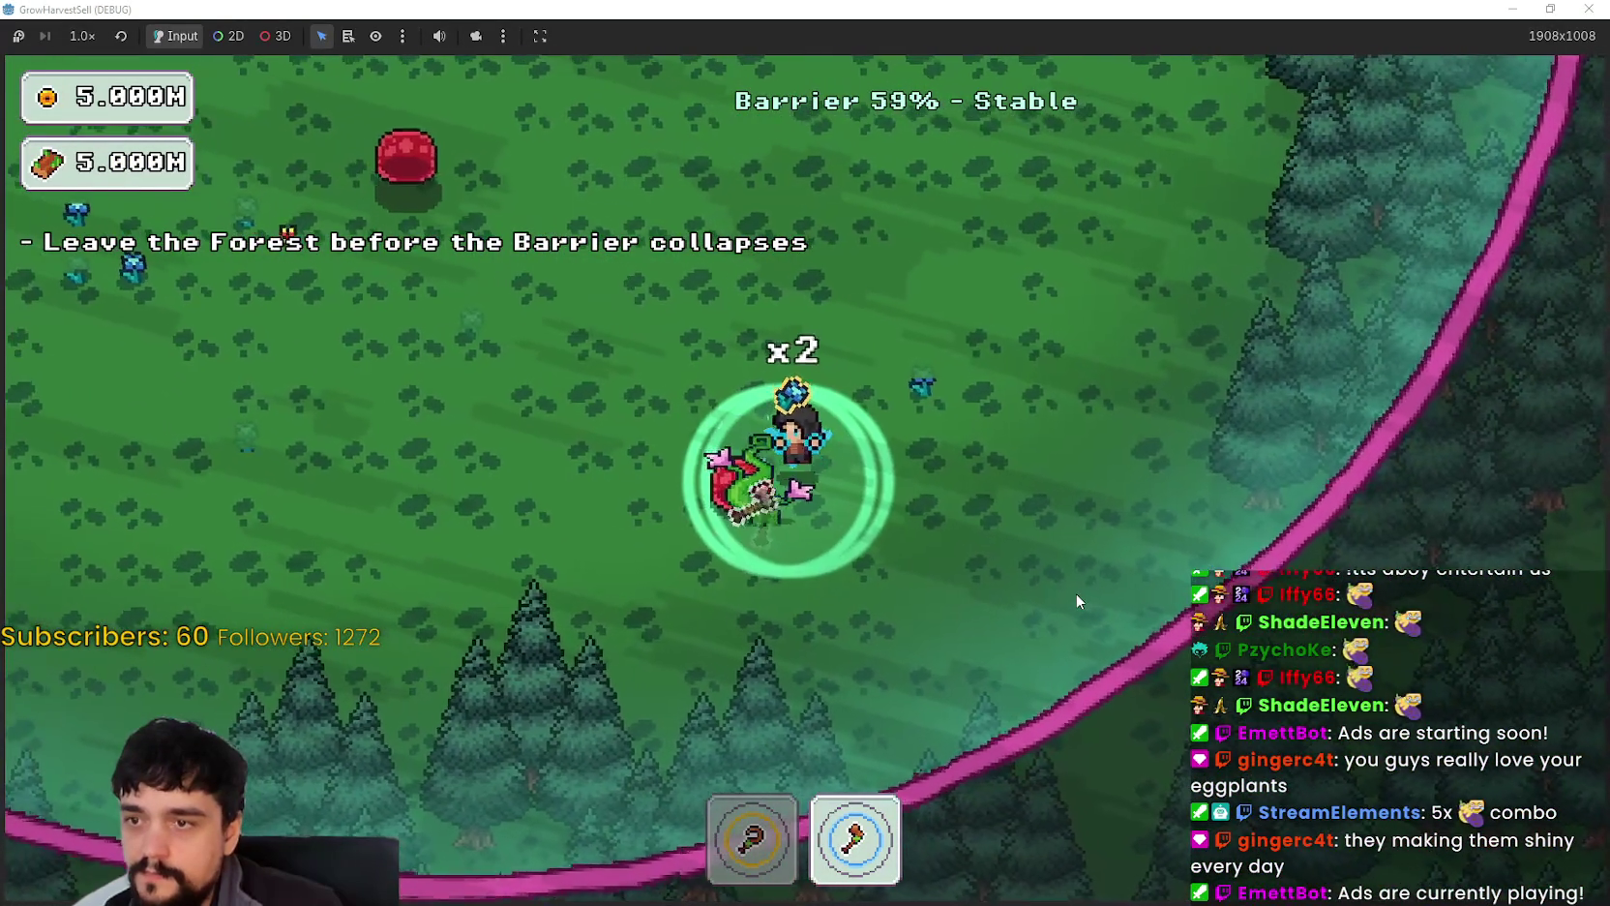
key("w")
Step: Alternate tools 1 and 2 while moving up-left through the vine patch, then back down
key("a")
key("w")
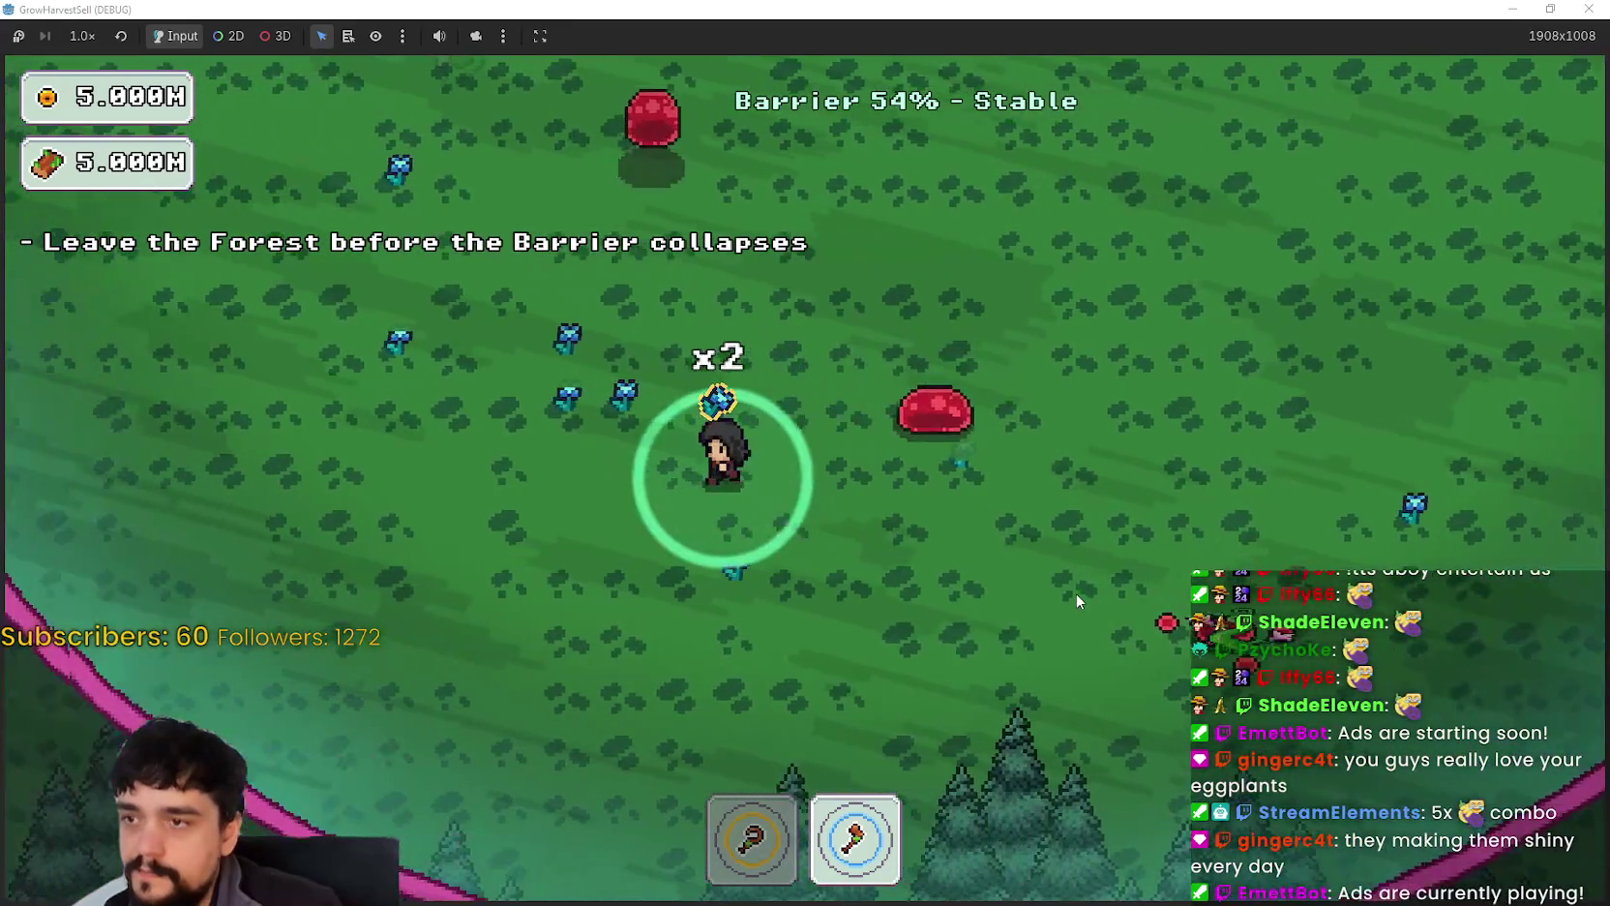
key("1")
key("a")
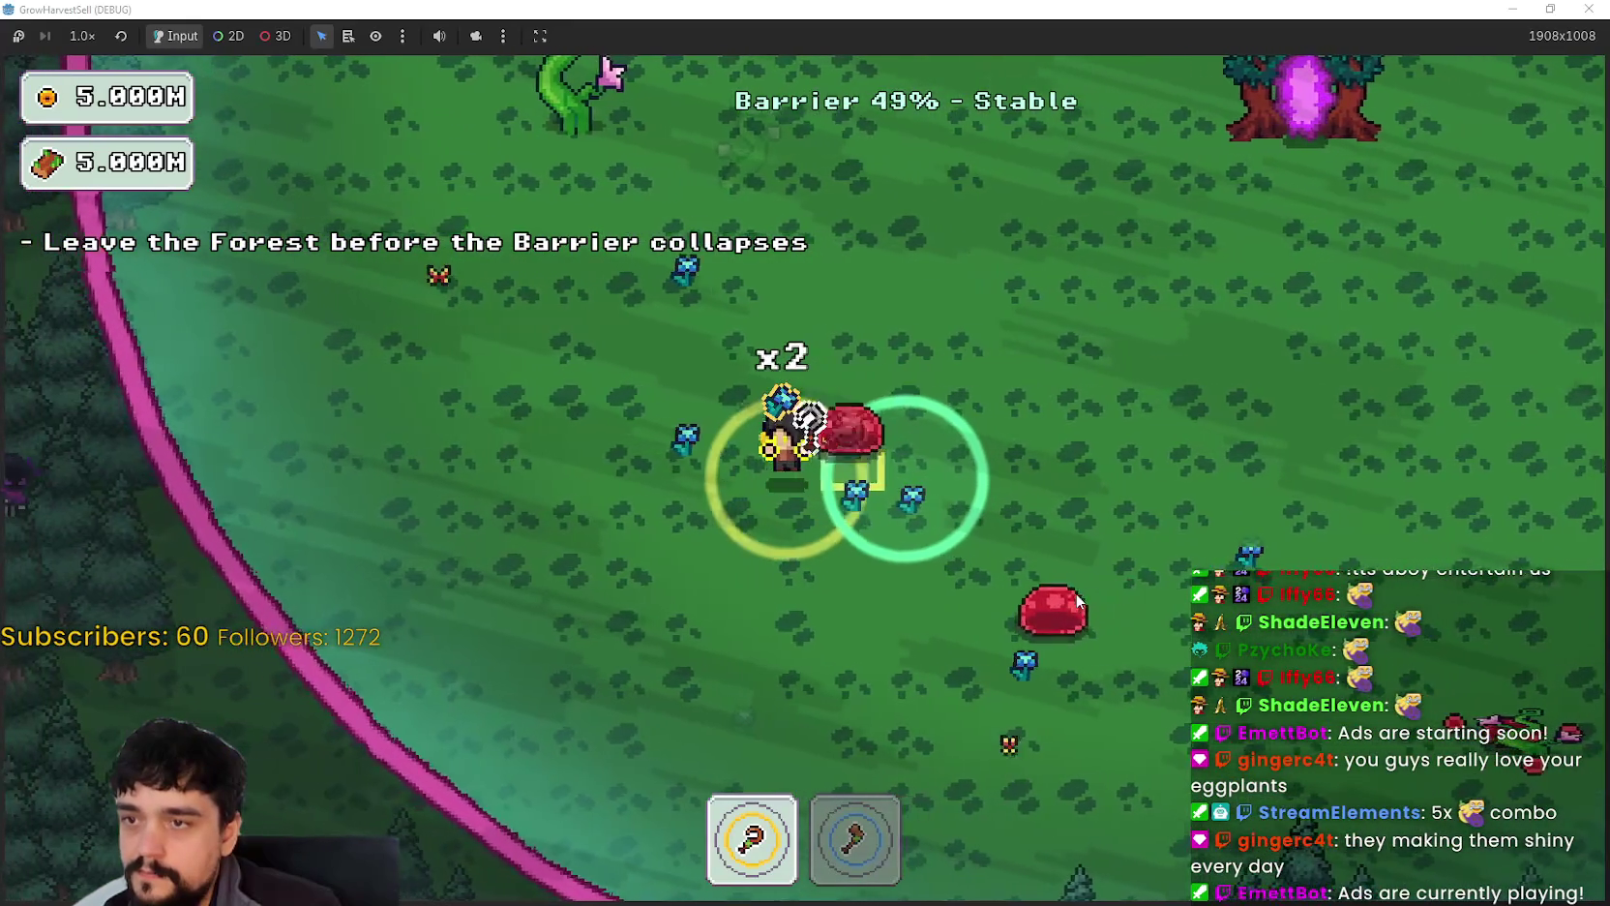
key("w")
key("w")
key("a")
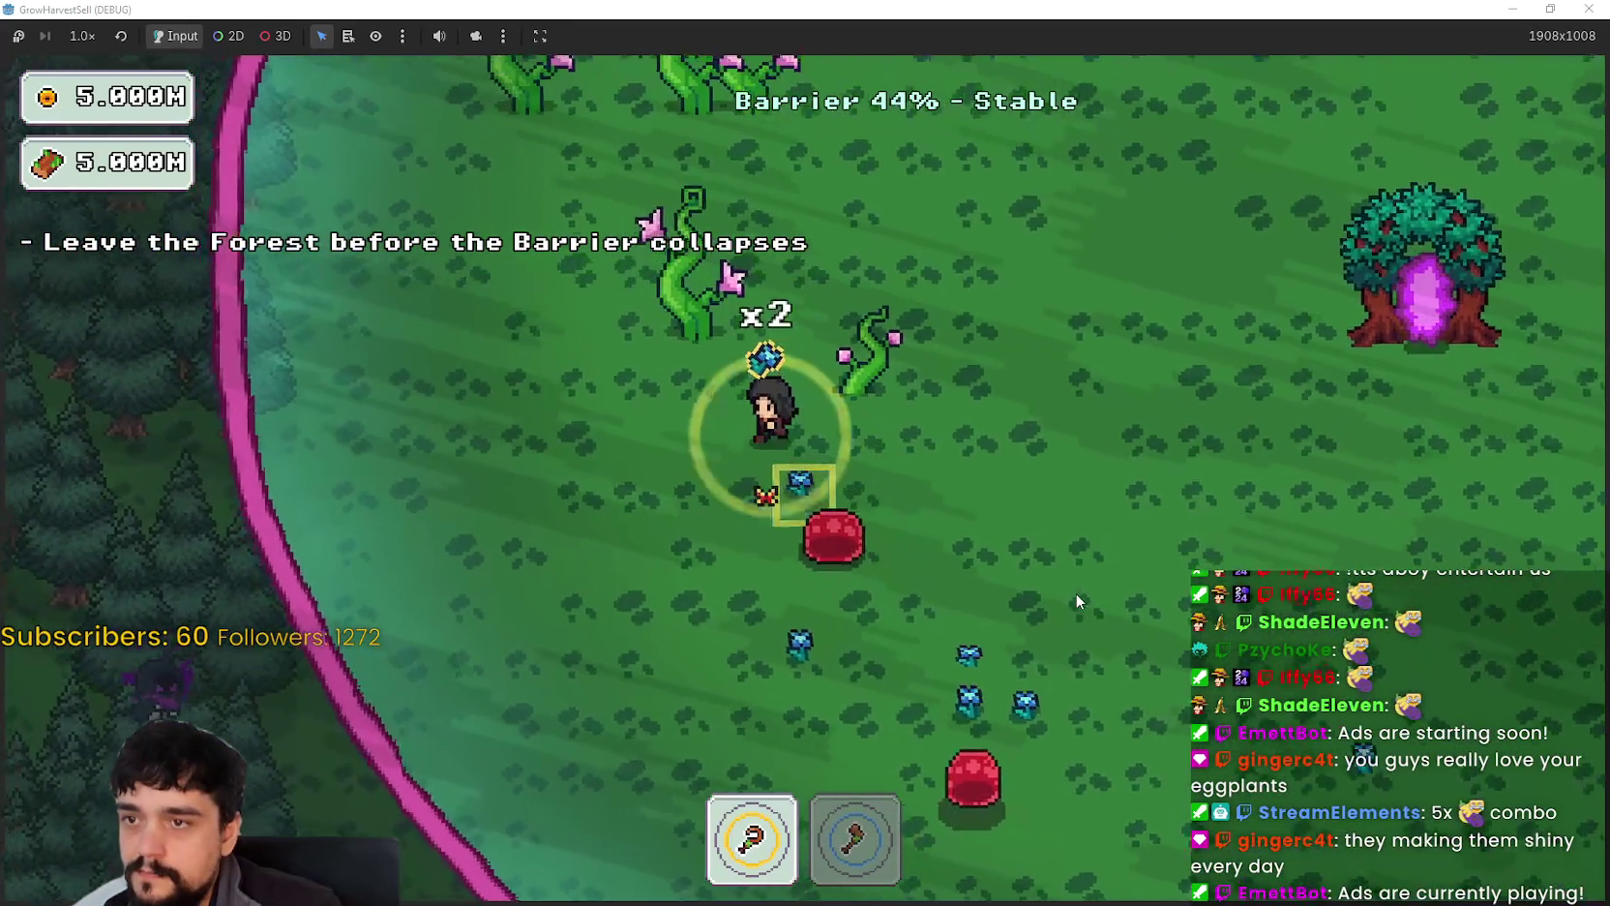
key("2")
key("w")
key("a")
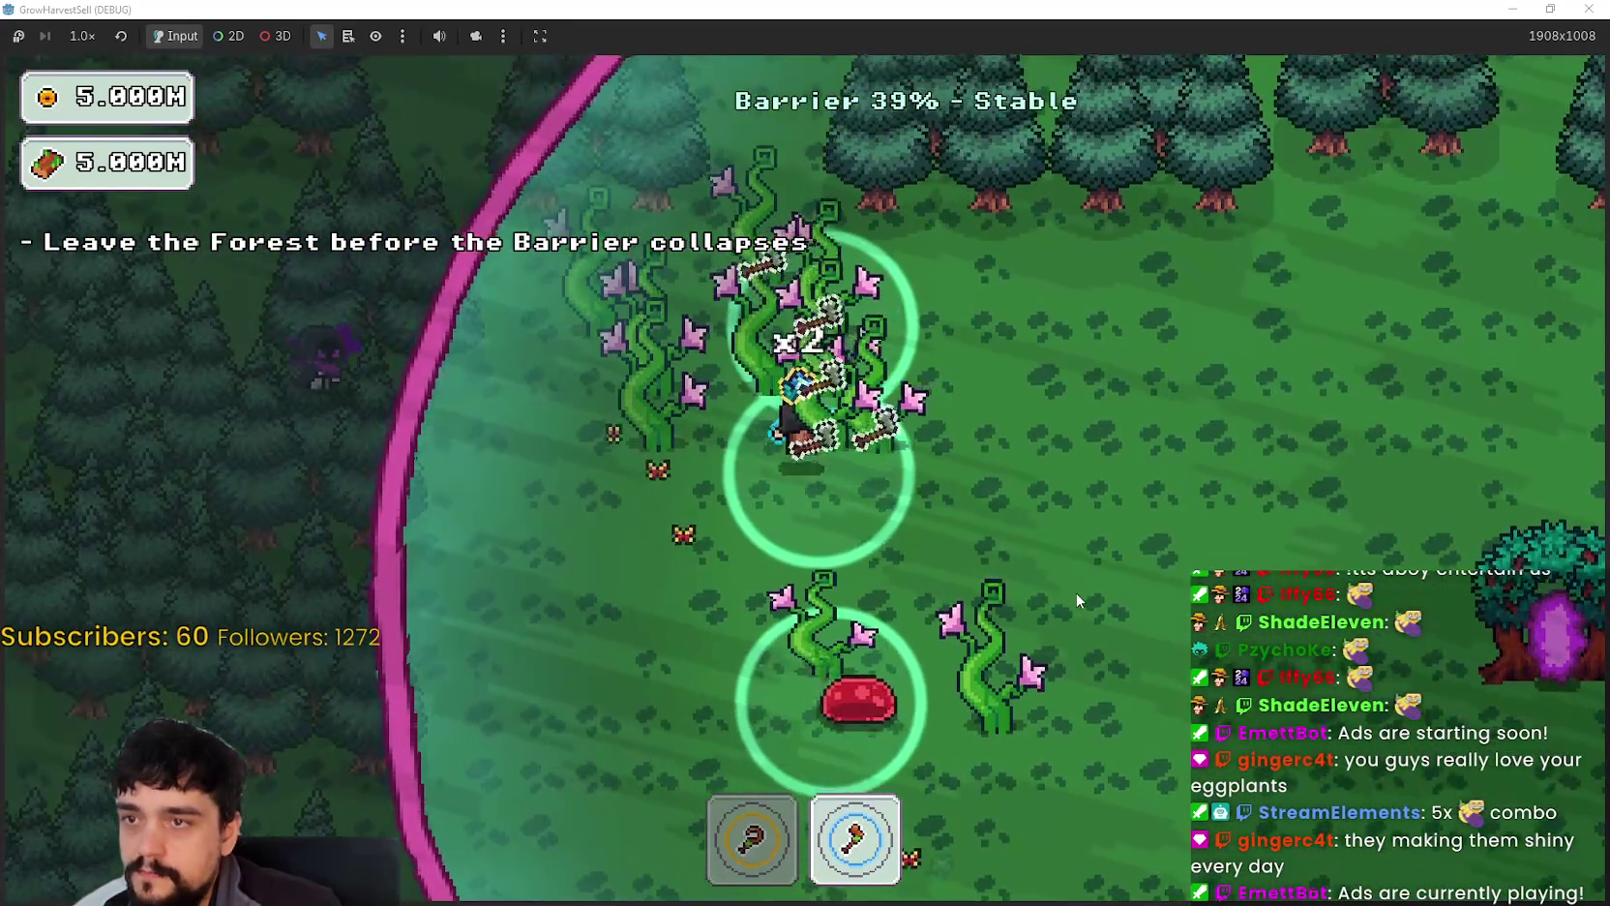
key("d")
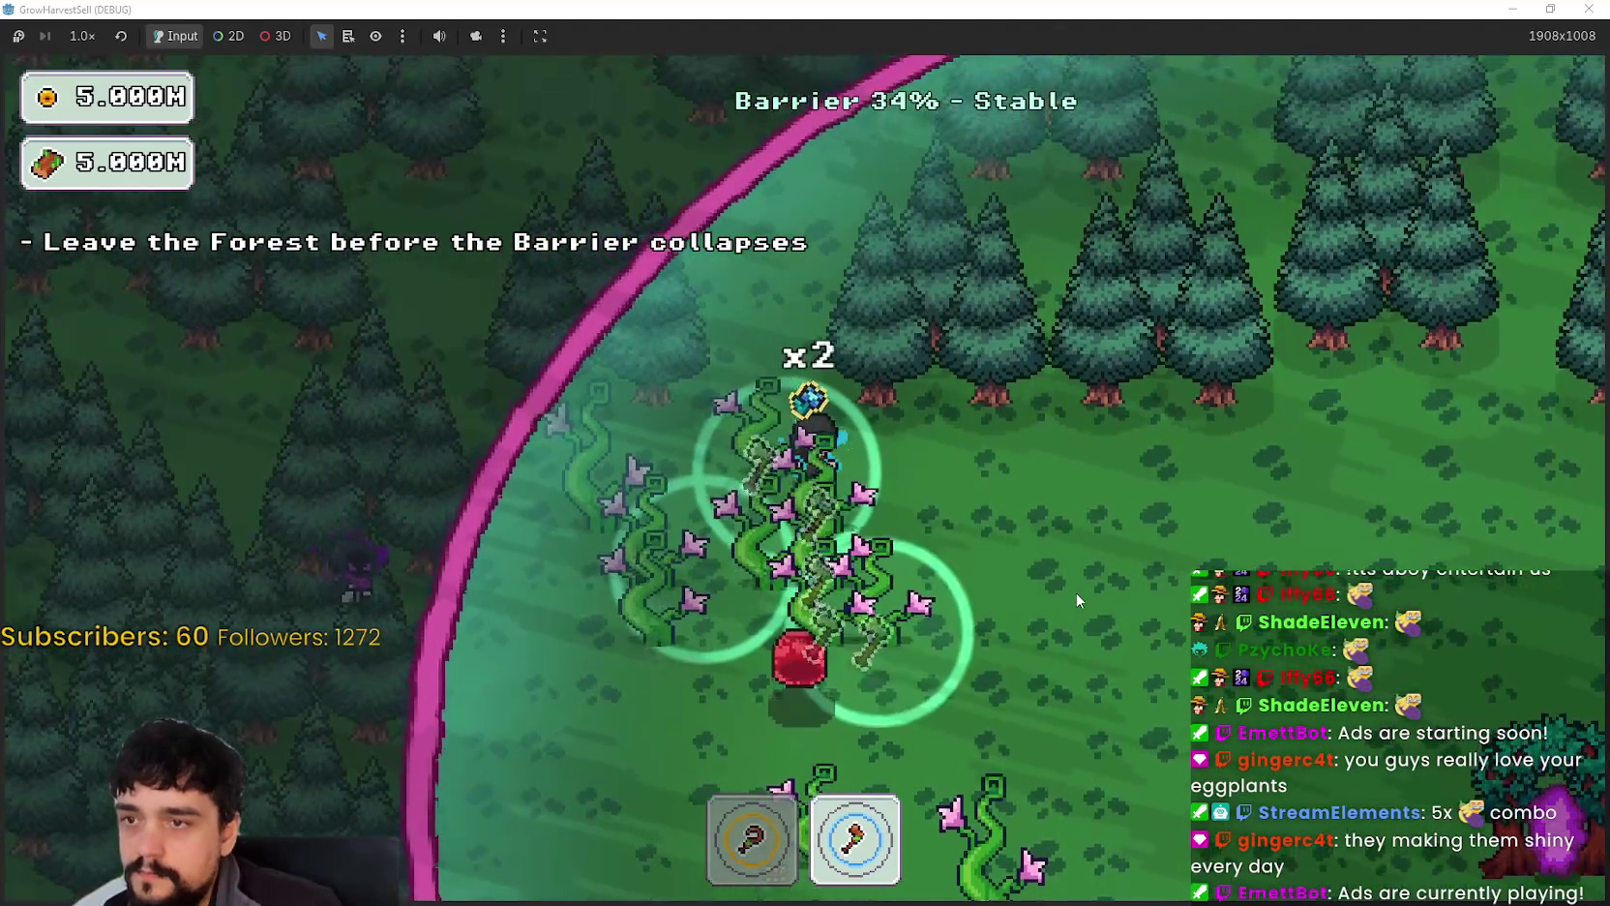
key("s")
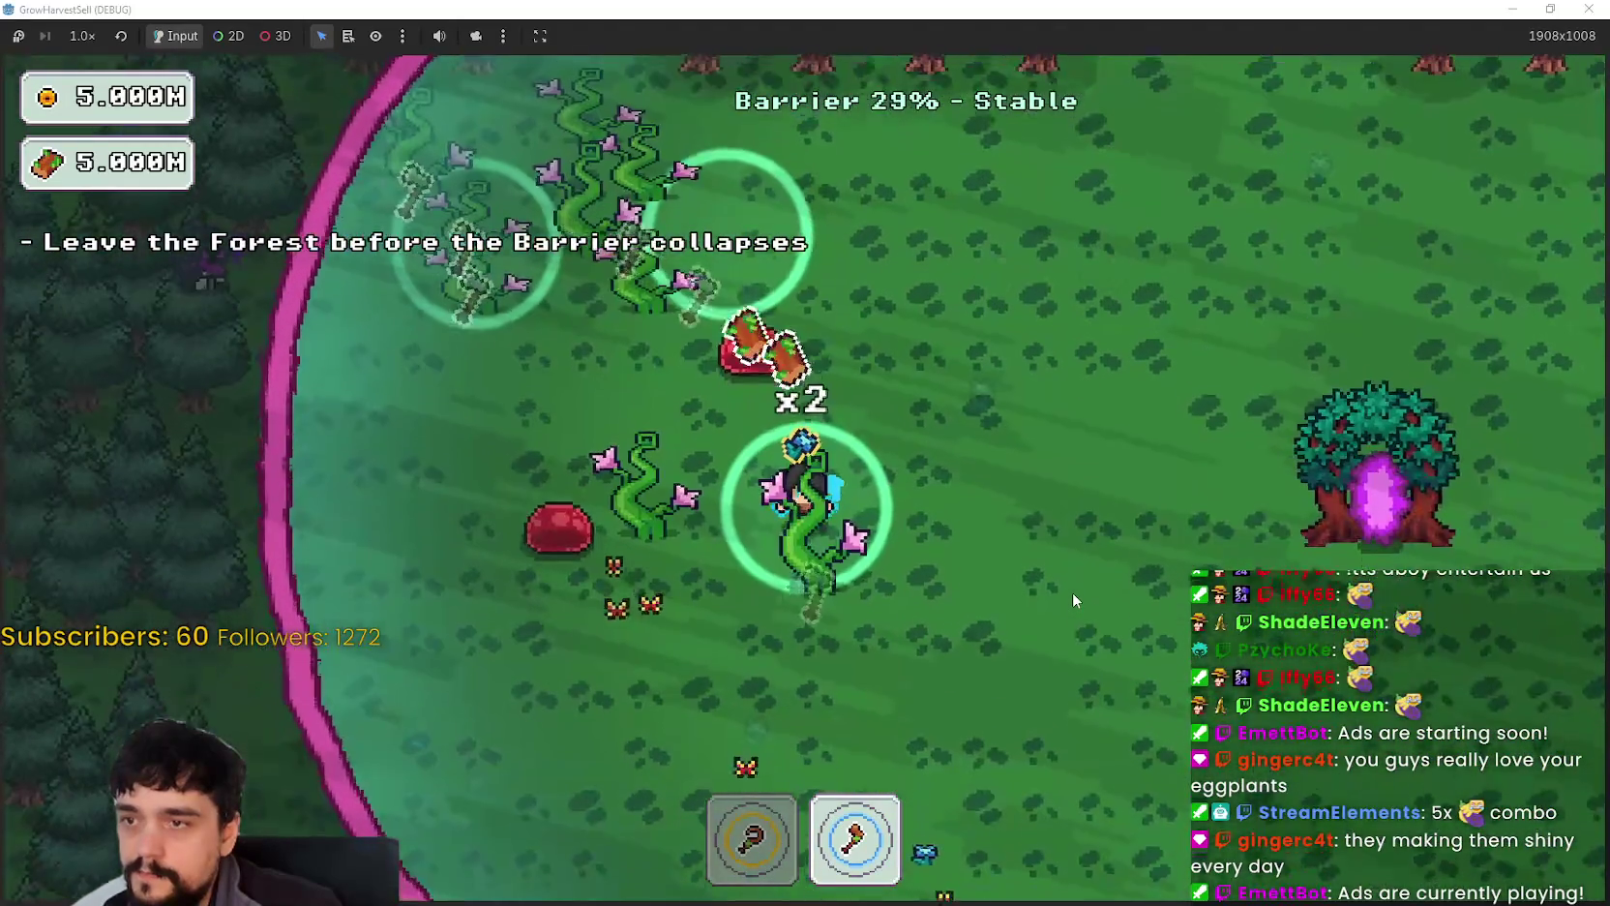
key("s")
key("d")
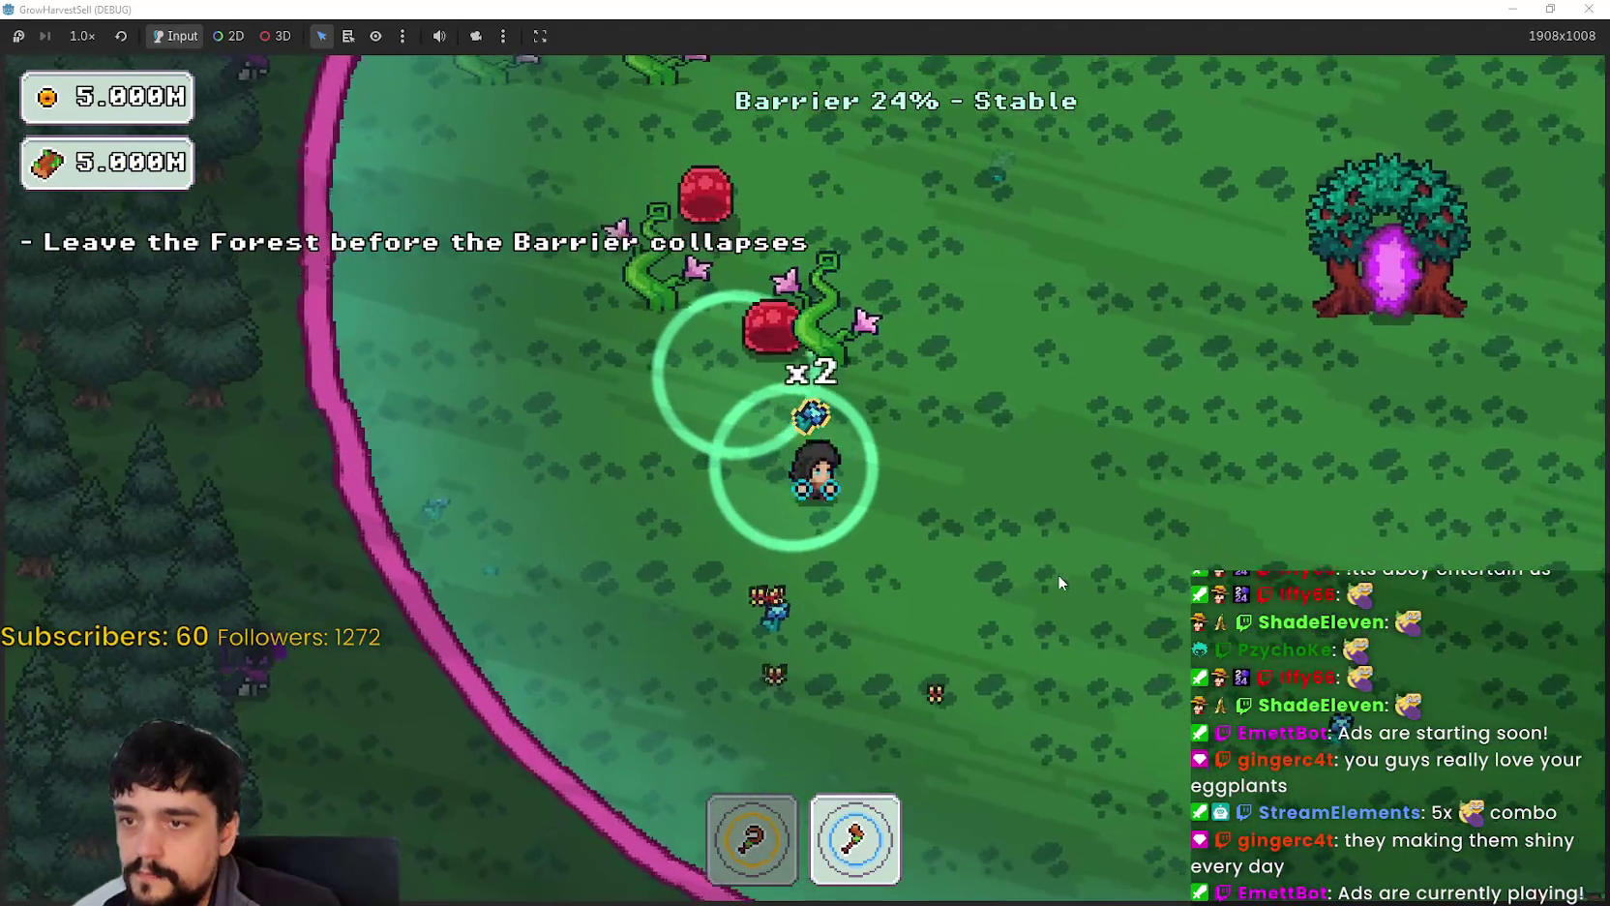
Step: With tool 1, collect plants along the barrier edge until the barrier reaches 0%
key("1")
key("s")
key("d")
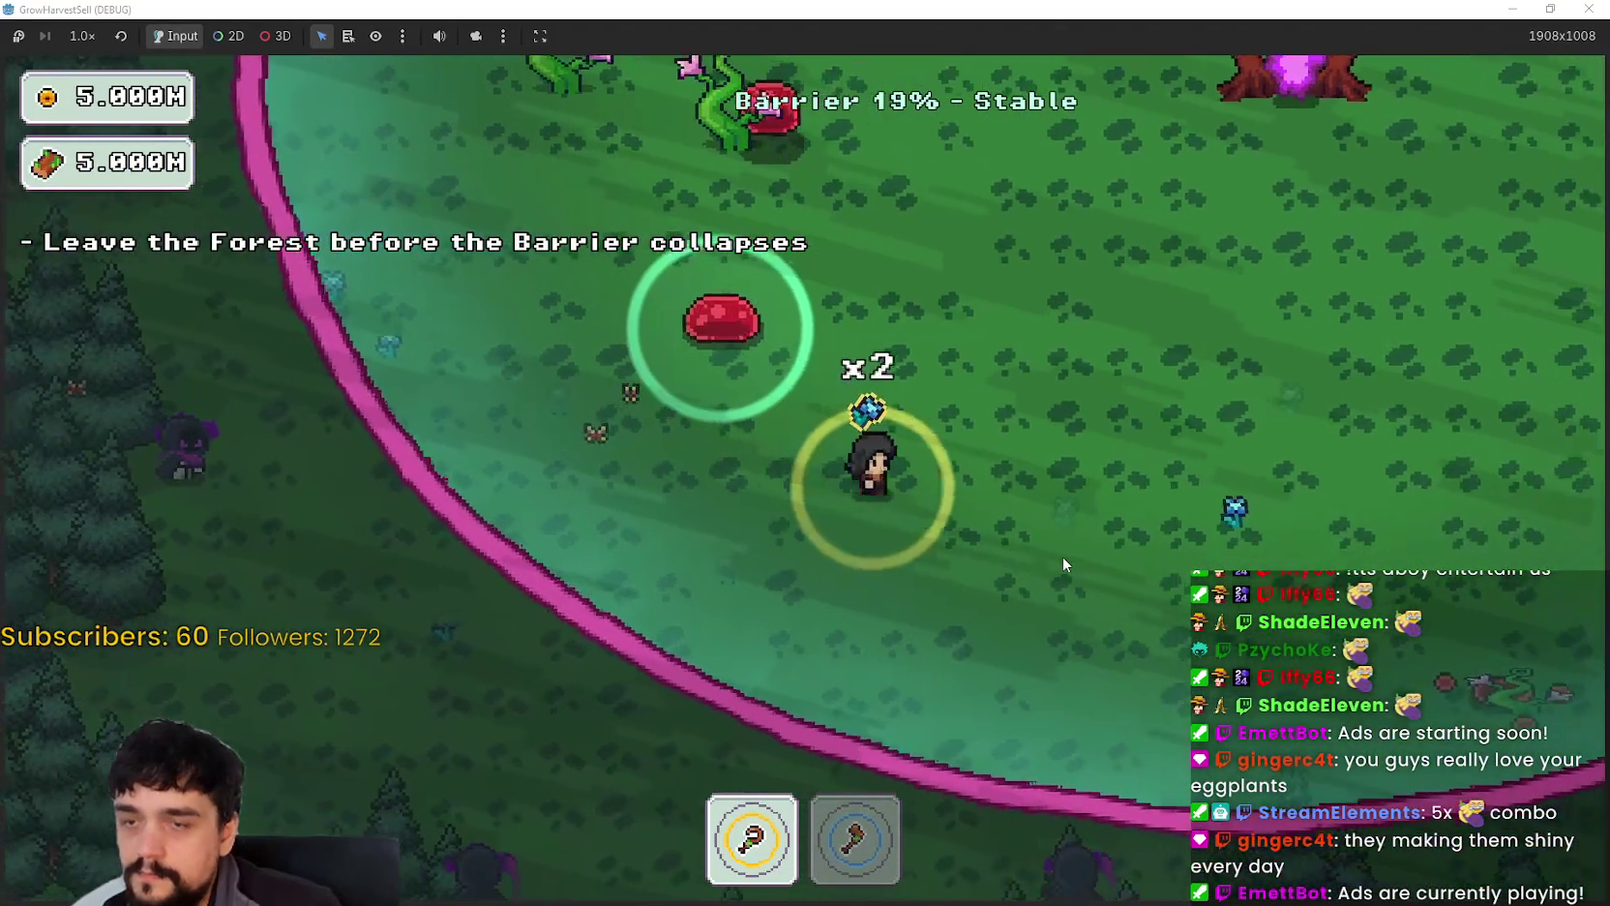
key("s")
key("d")
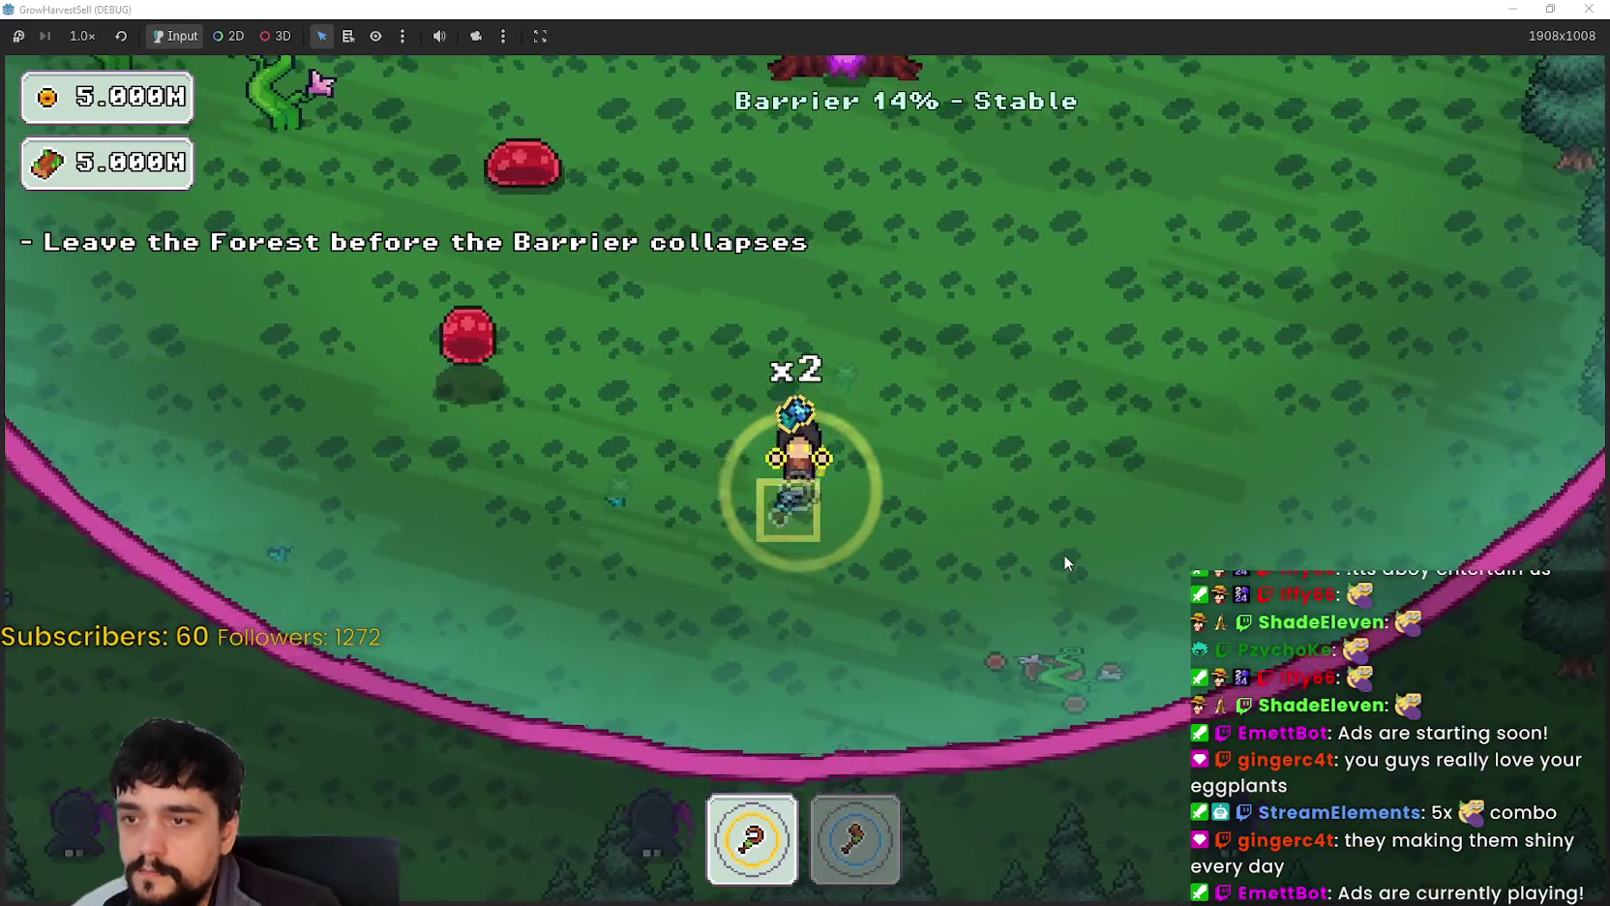
key("w")
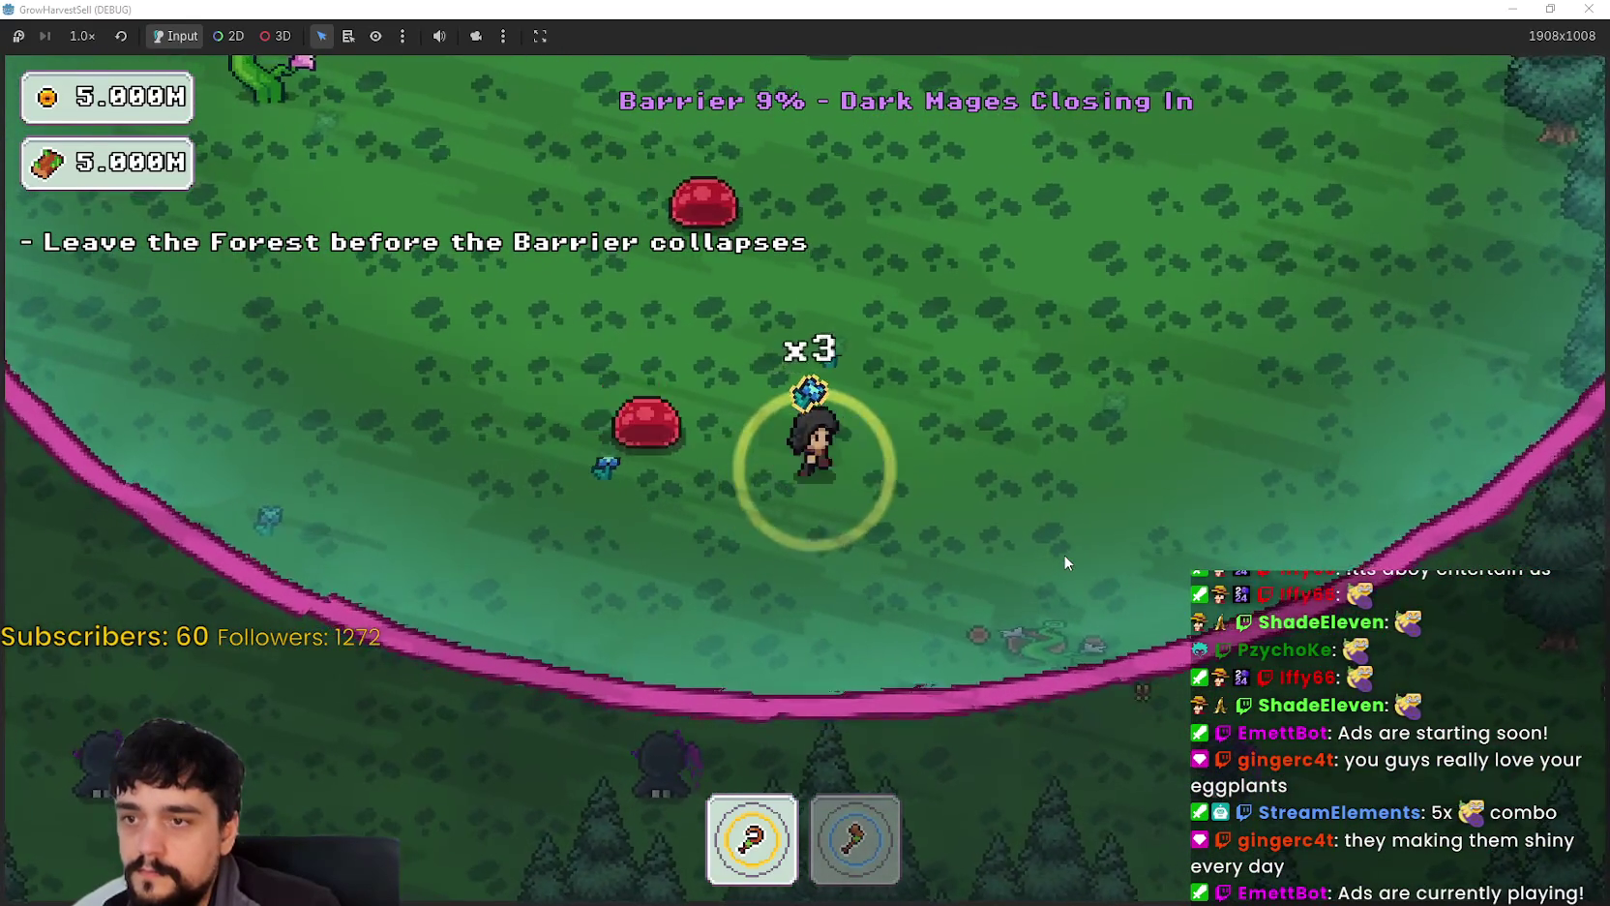
key("w")
key("a")
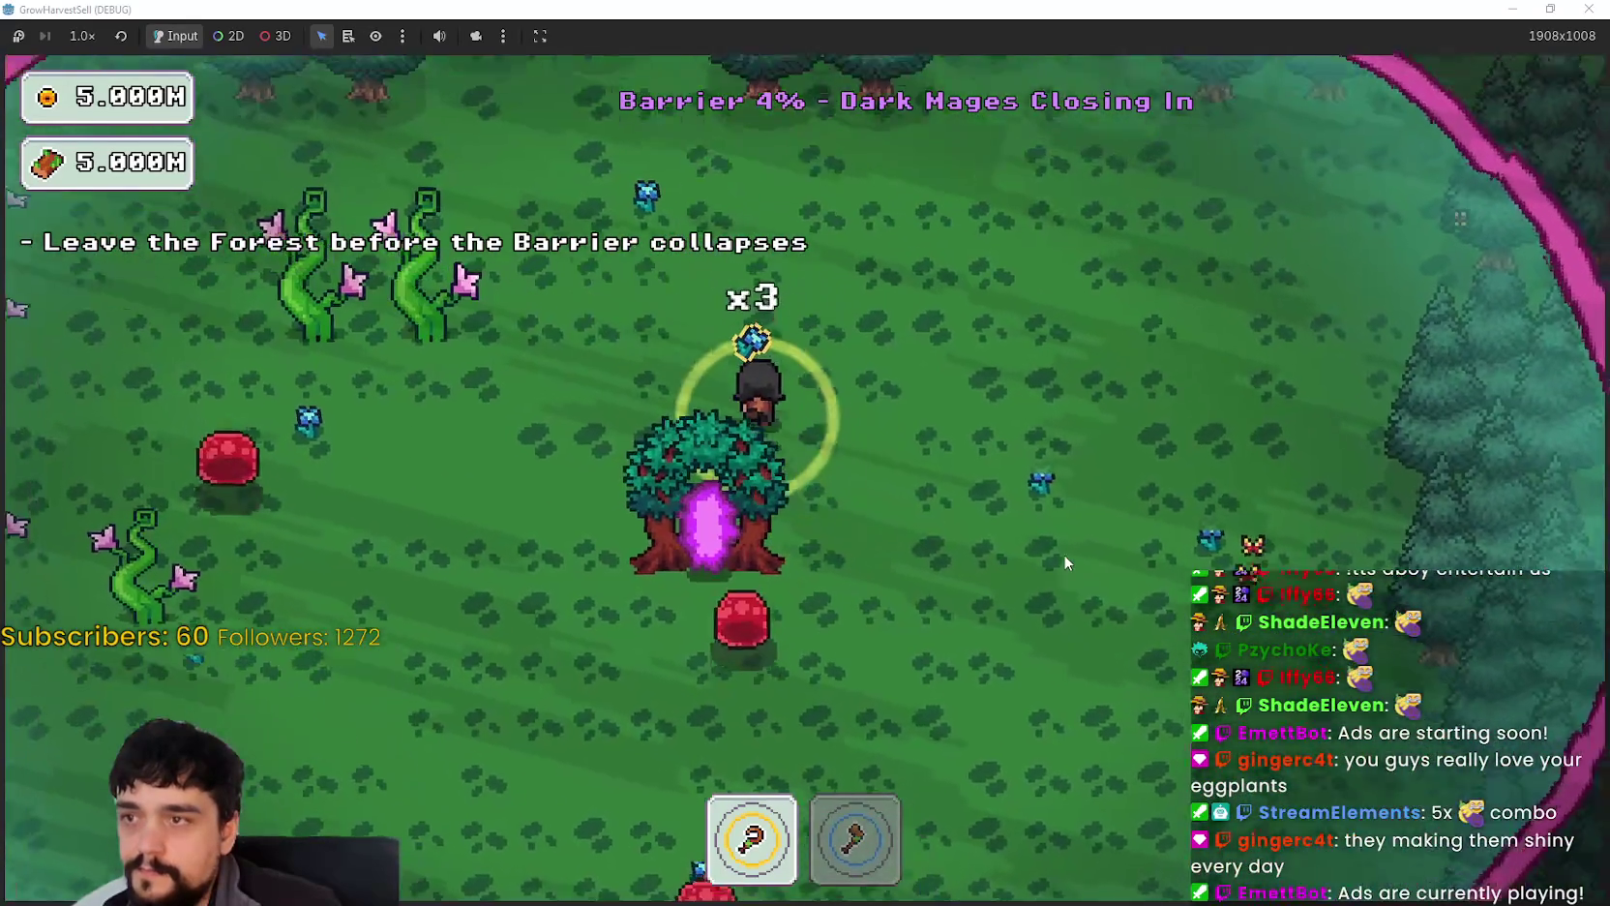
key("a")
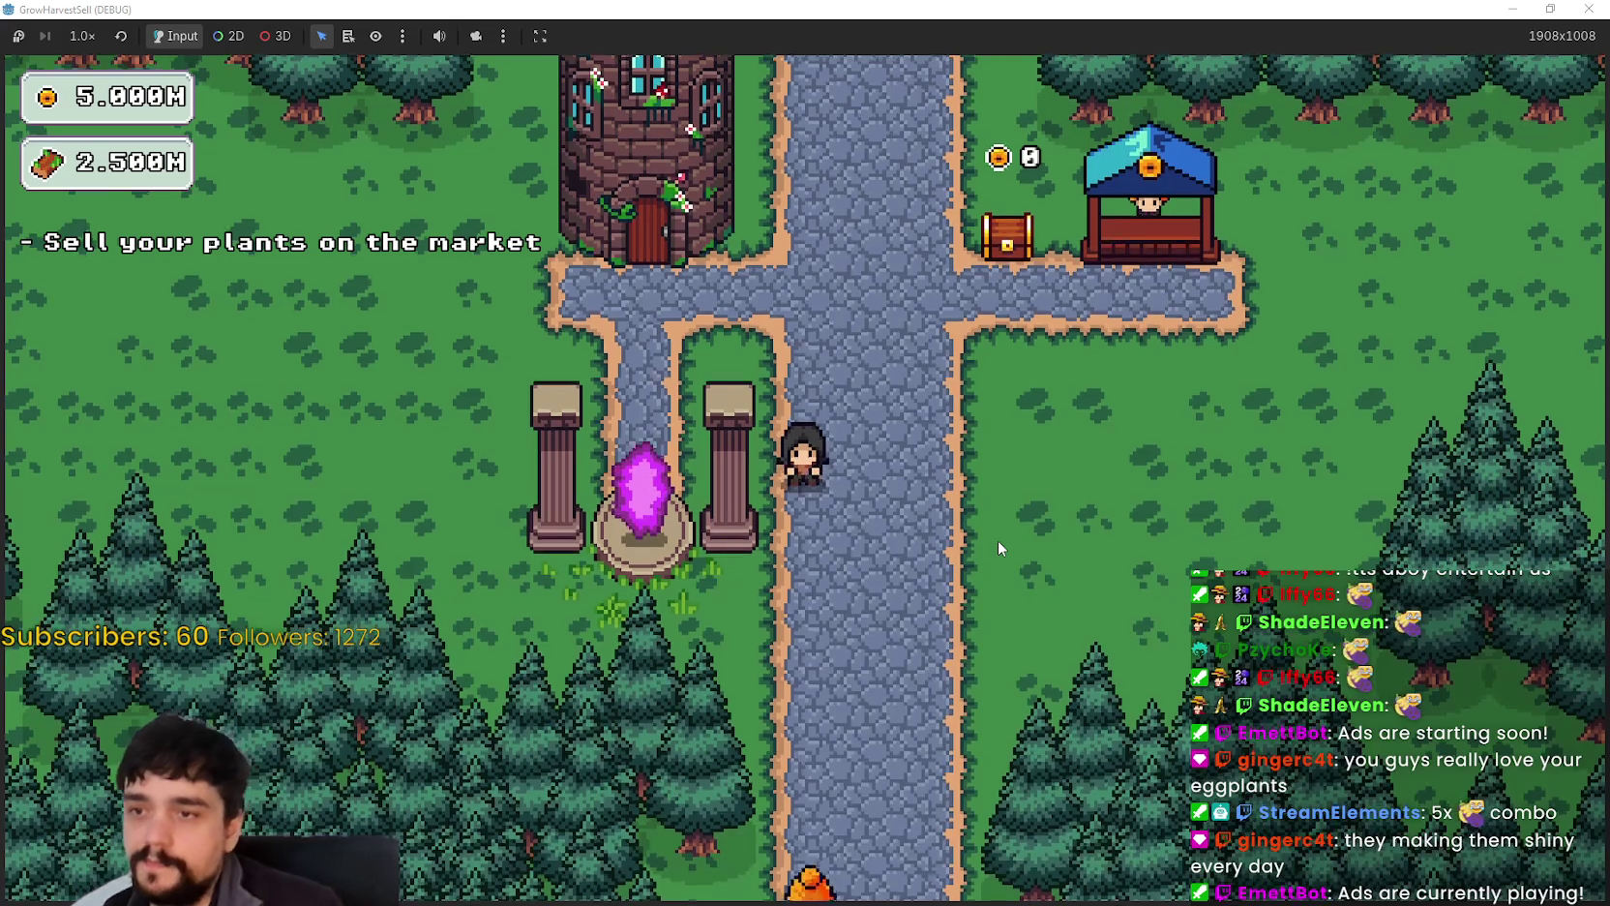
Step: Walk from the portal pillars to the tower and open the Prestige skill tree
key("w")
key("a")
key("e")
key("Escape")
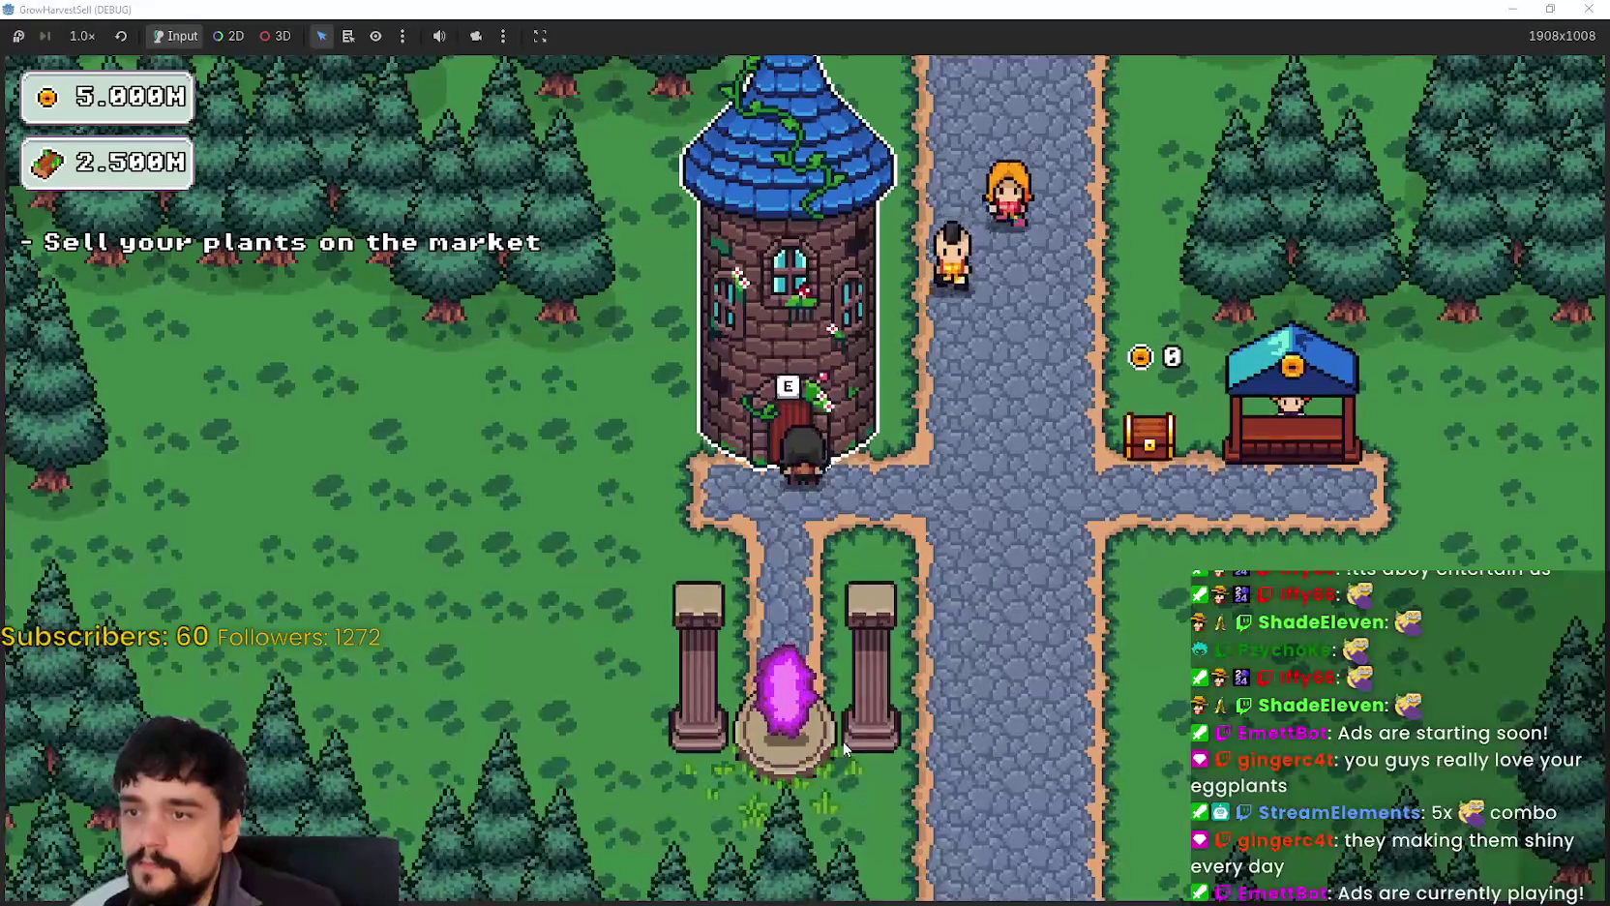
key("s")
key("w")
key("e")
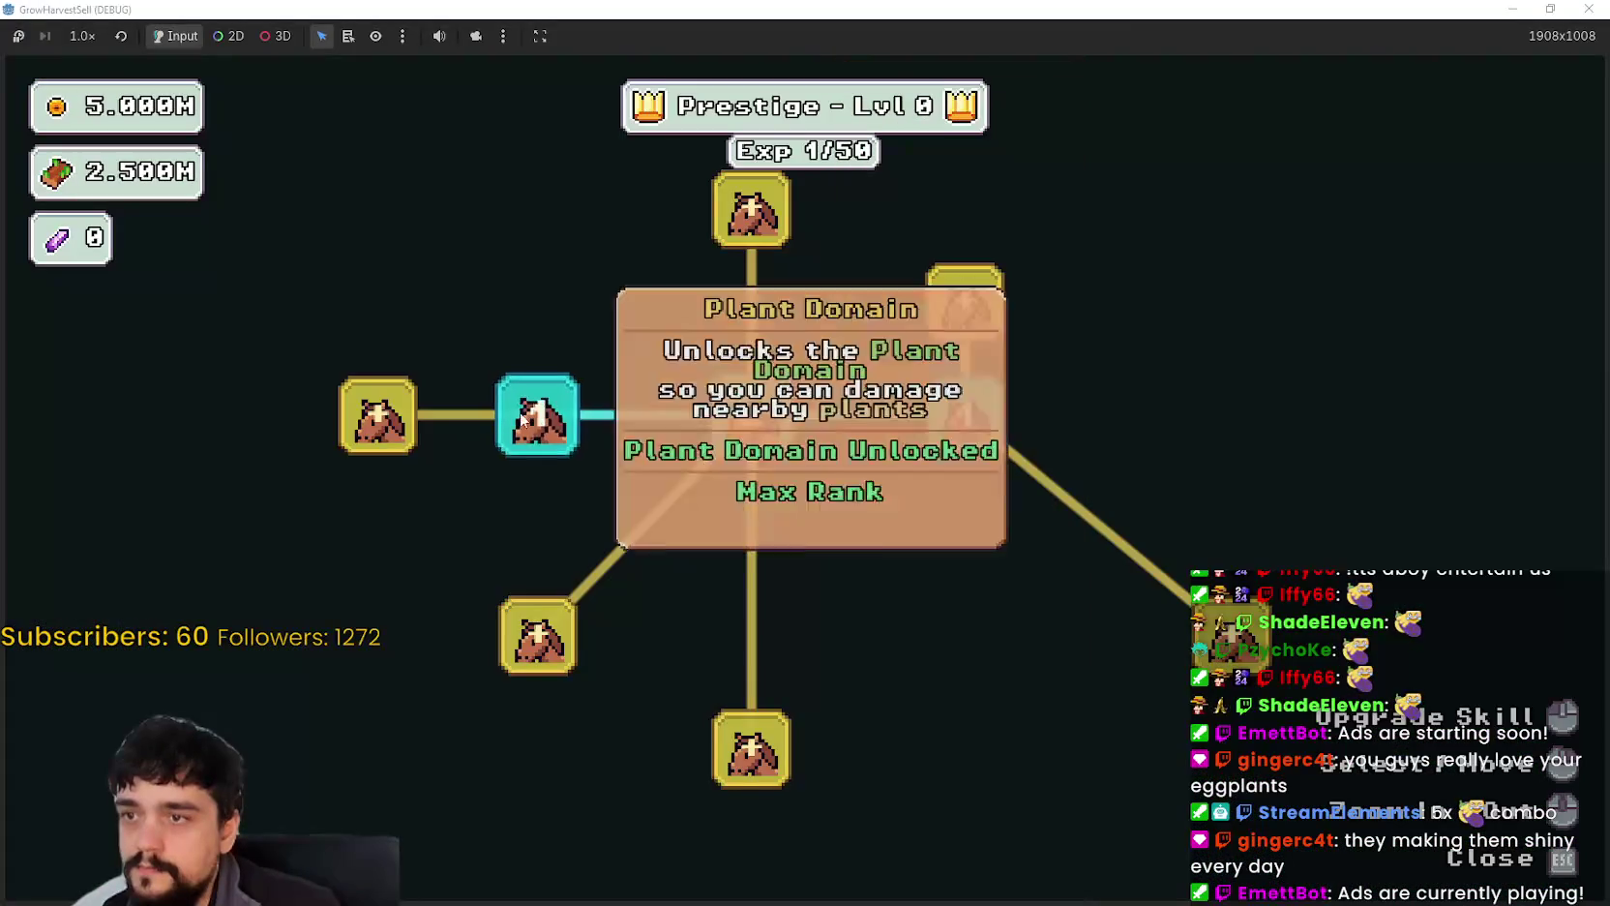
Step: Buy the left-cluster skill nodes and push the top skill to max rank
left_click_drag(637, 603, 858, 636)
left_click(675, 449)
left_click(679, 582)
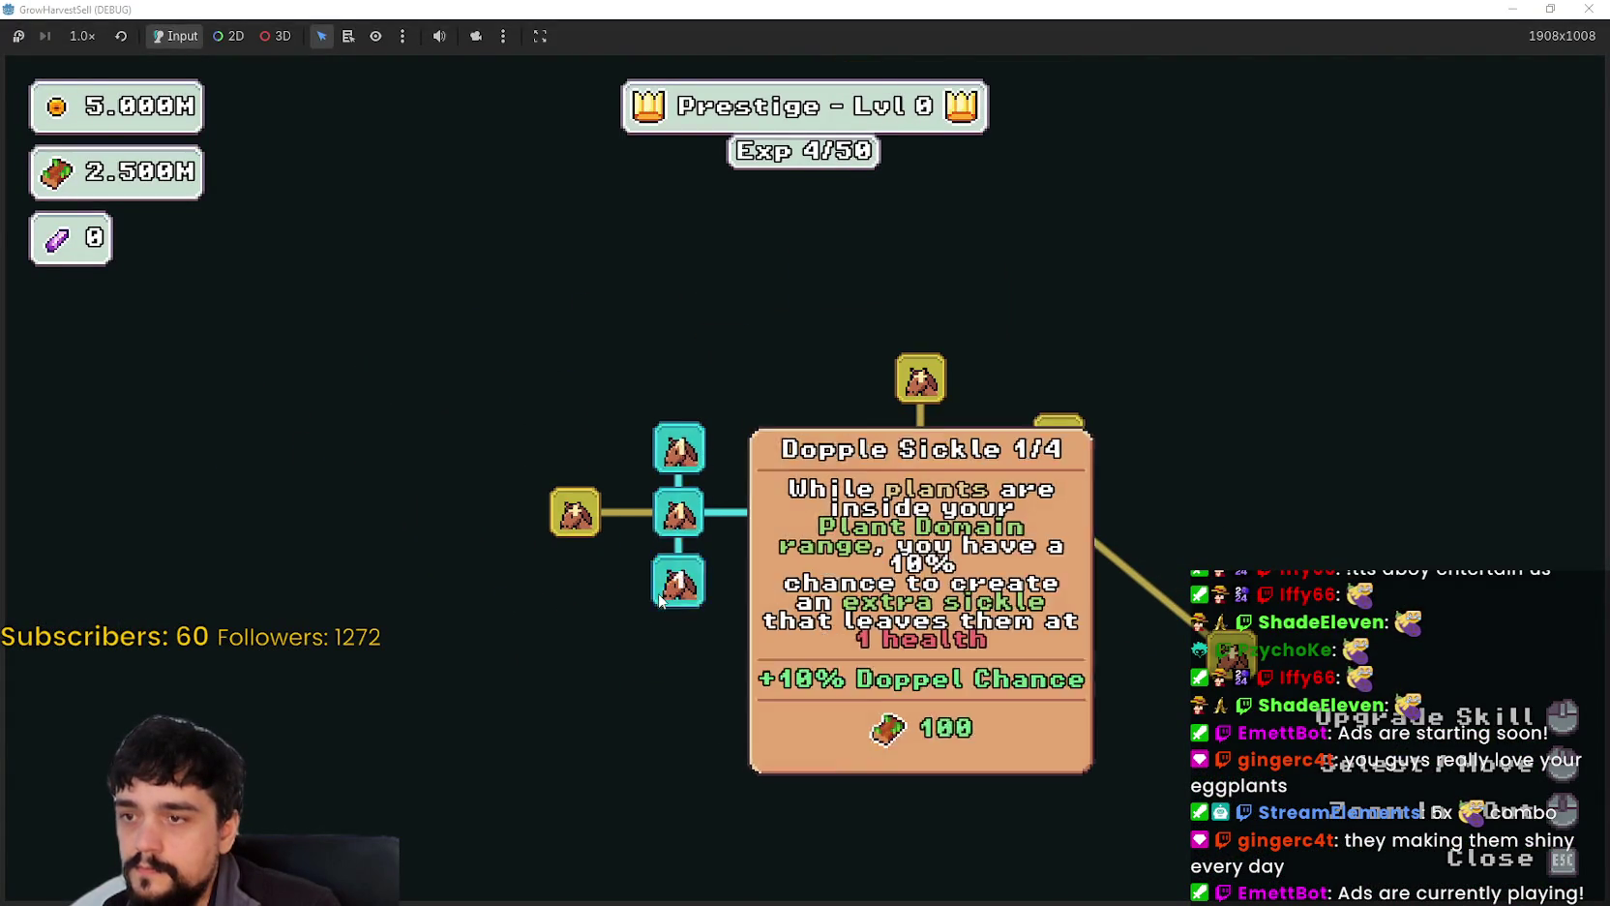
left_click(574, 513)
left_click(665, 452)
triple_click(675, 455)
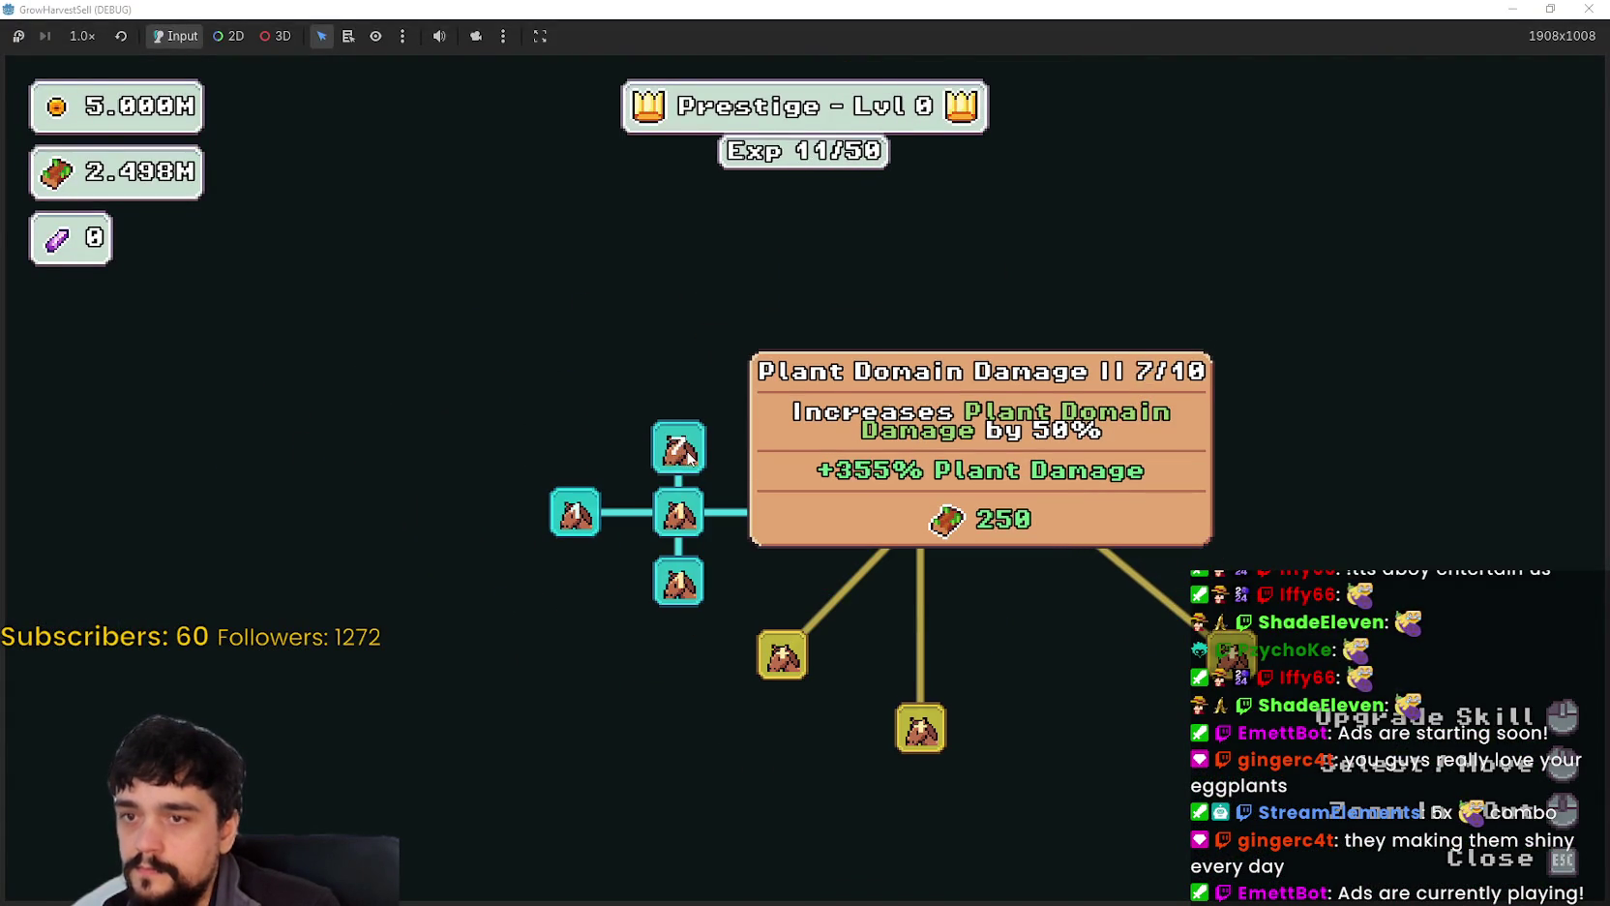
triple_click(689, 455)
Step: Max Plant Domain Damage at 10/10 and max out the Deeper Sickle skill
left_click(680, 515)
double_click(680, 516)
double_click(681, 518)
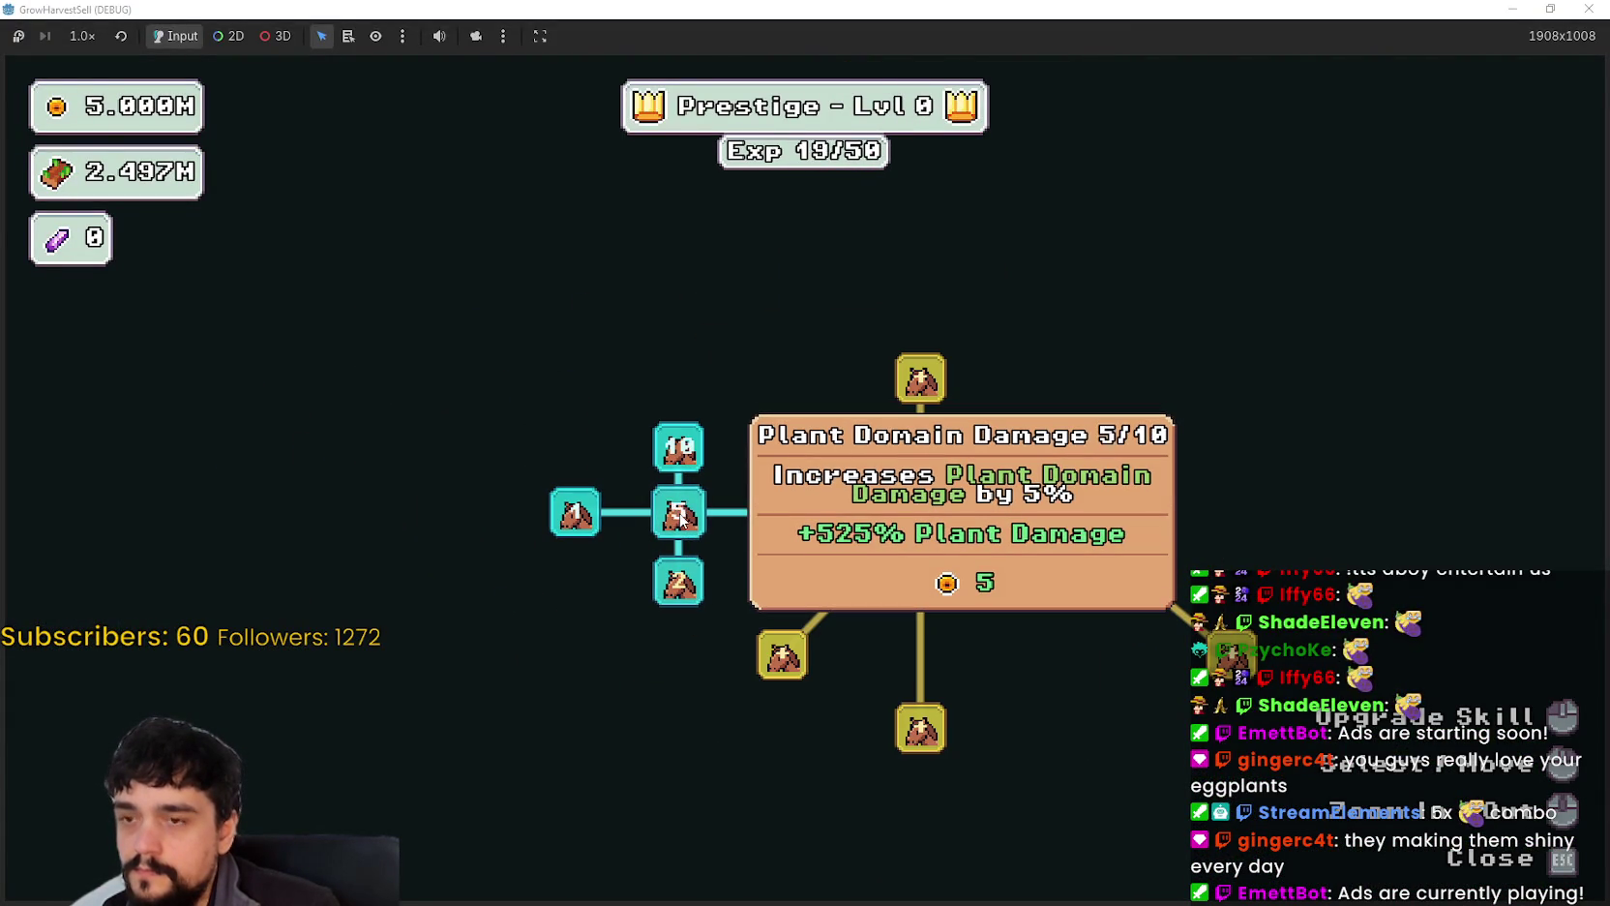
triple_click(680, 521)
double_click(677, 581)
Step: Leave the skill tree and travel from the portal to The Forest stage forest_1
key("Escape")
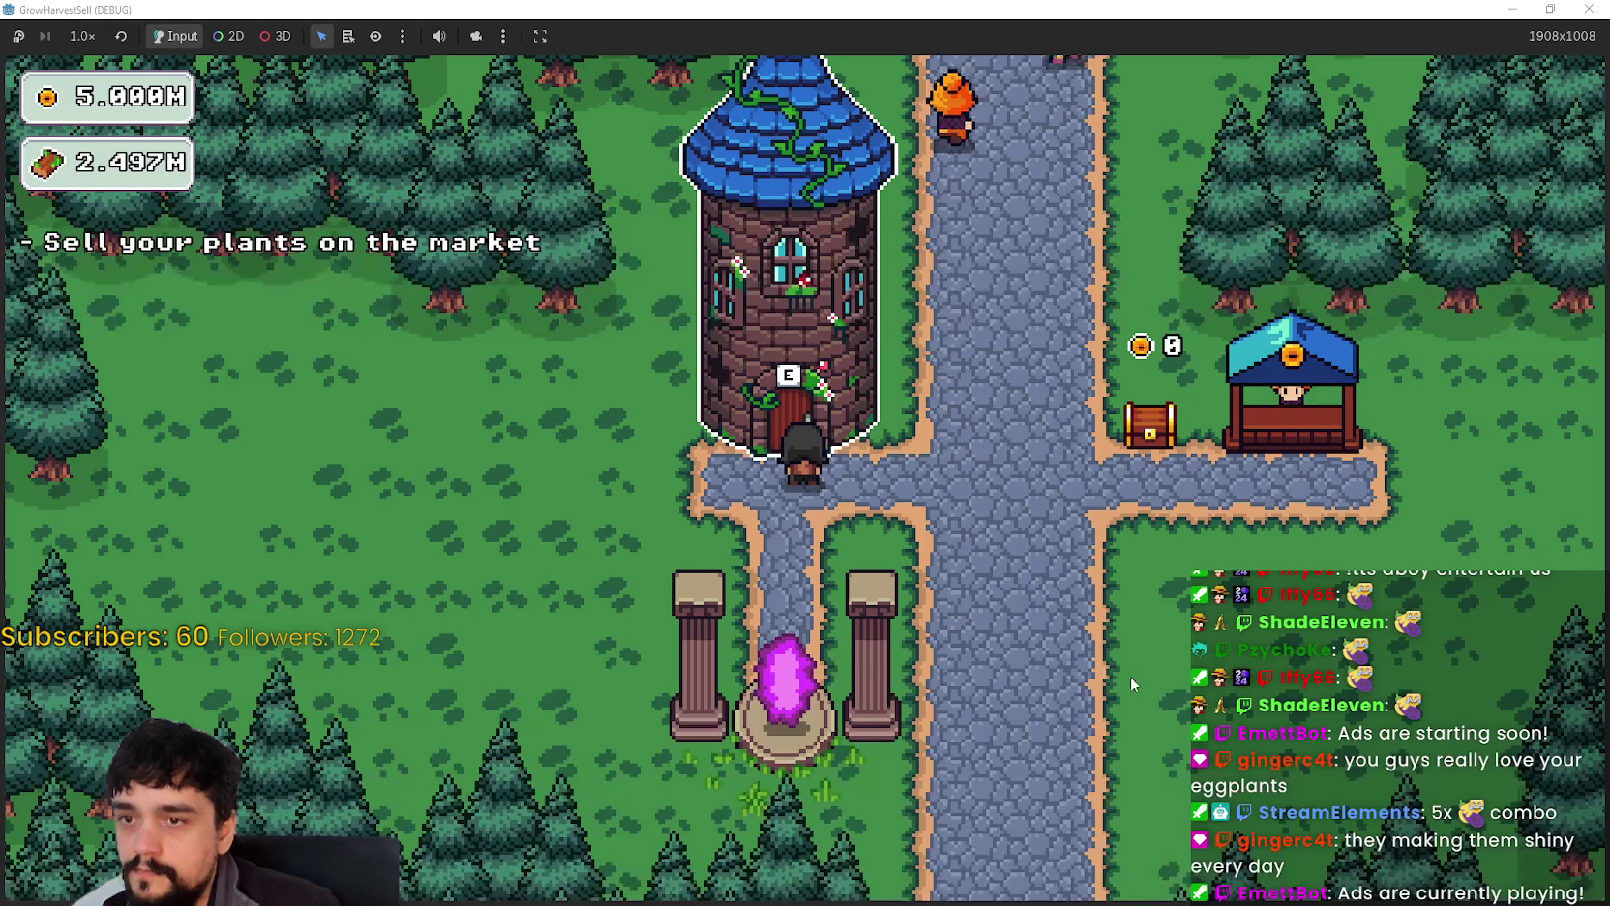
key("e")
key("Return")
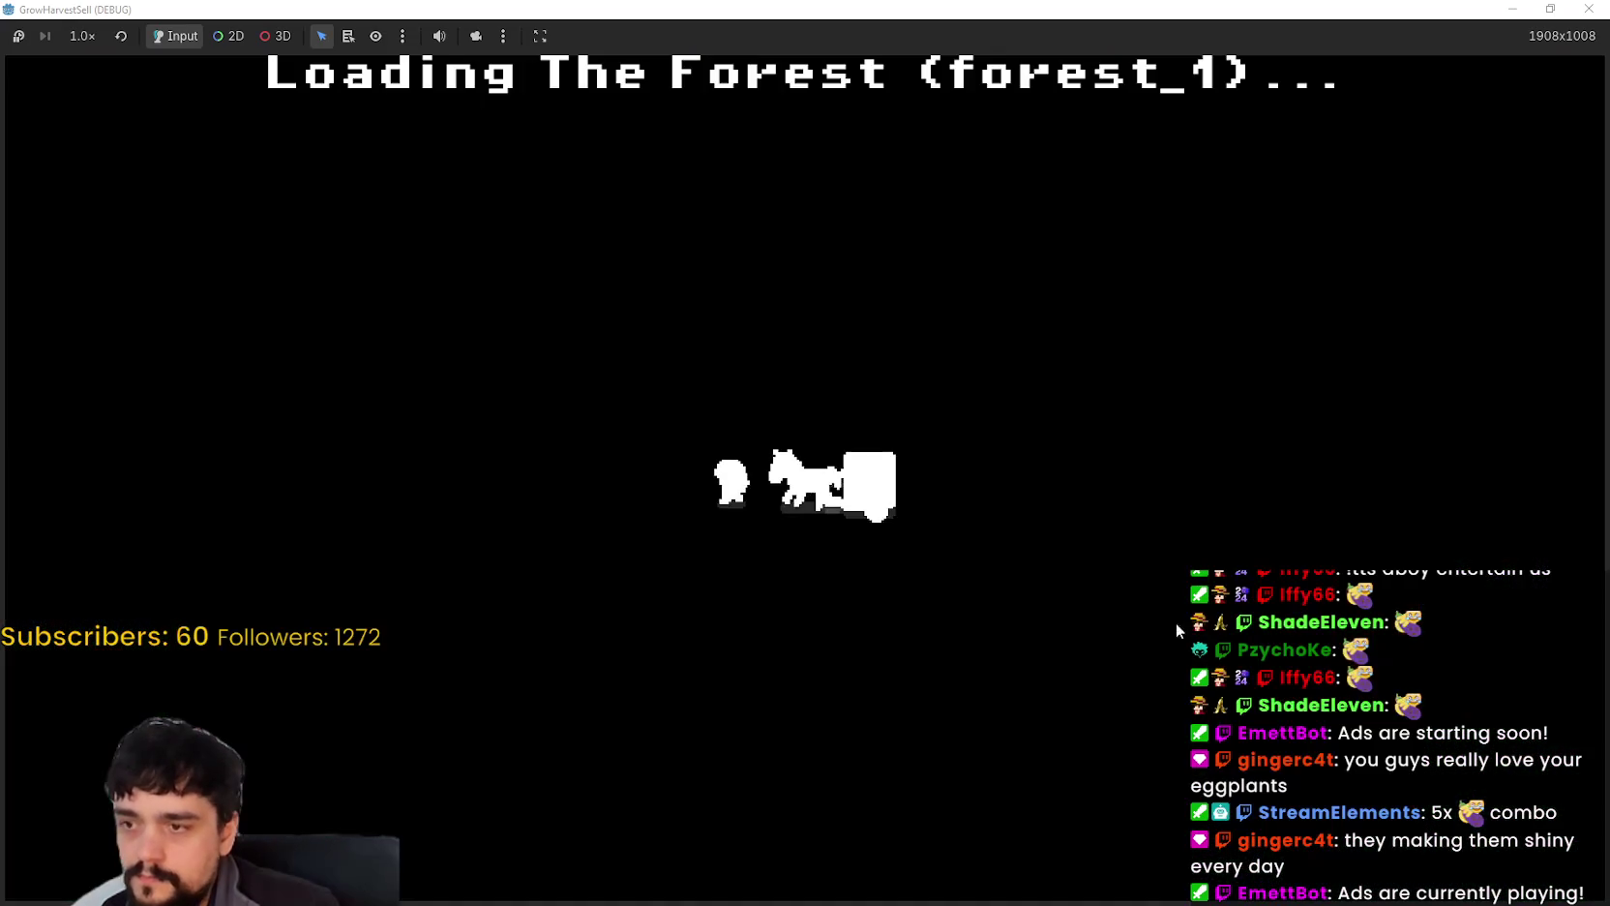
Step: Harvest a few plants with sickle and axe, then return through the portal tree
key("a")
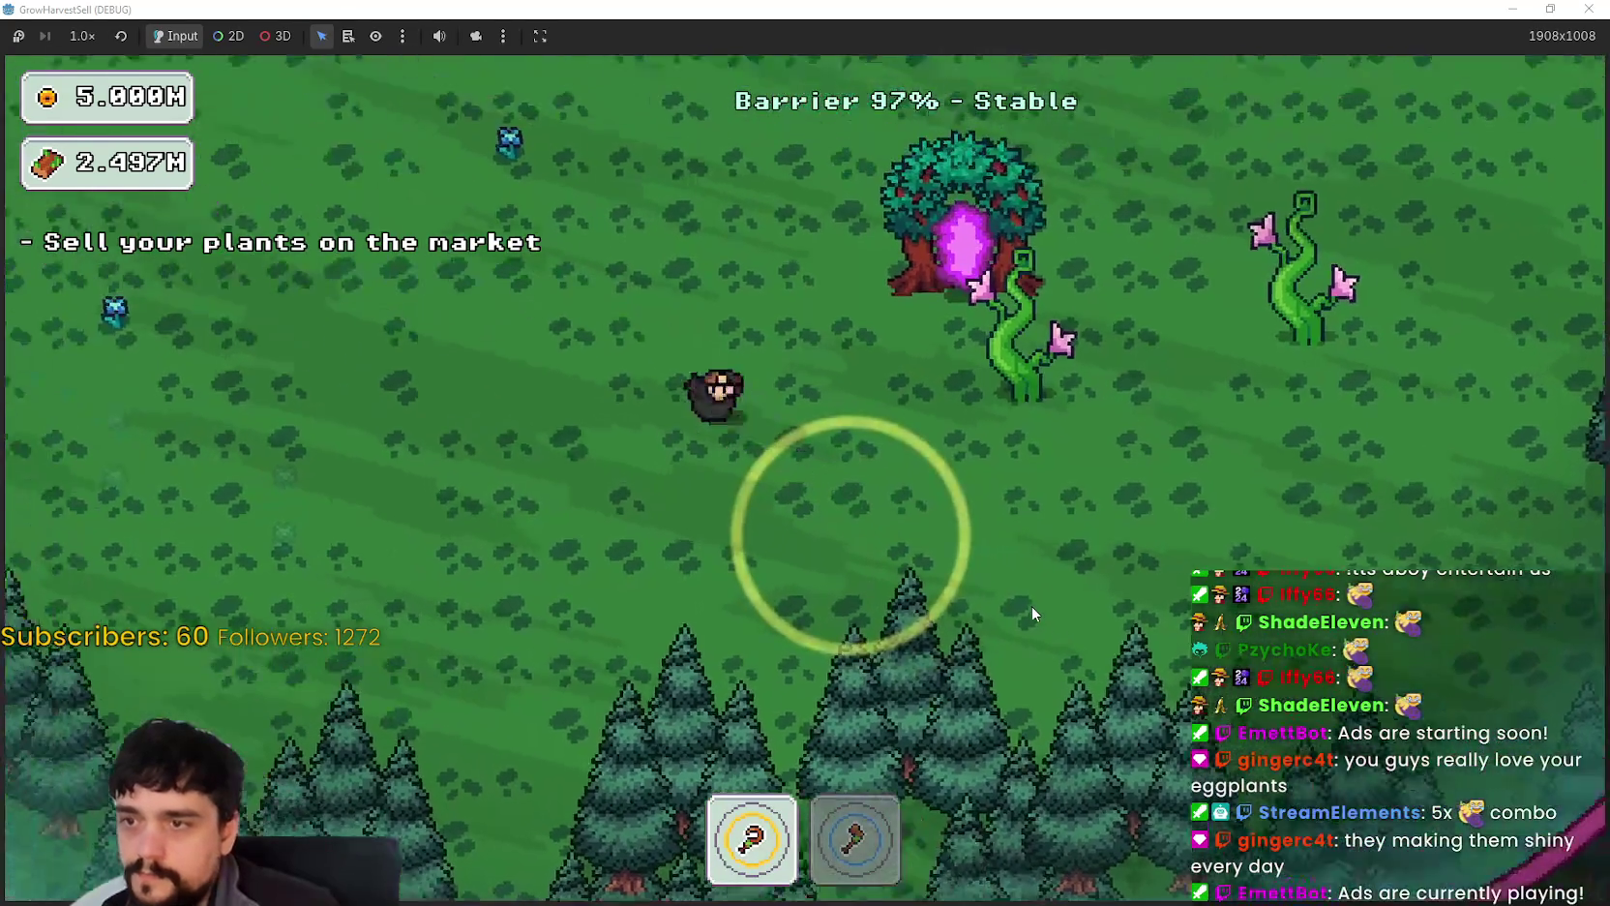
key("s")
key("d")
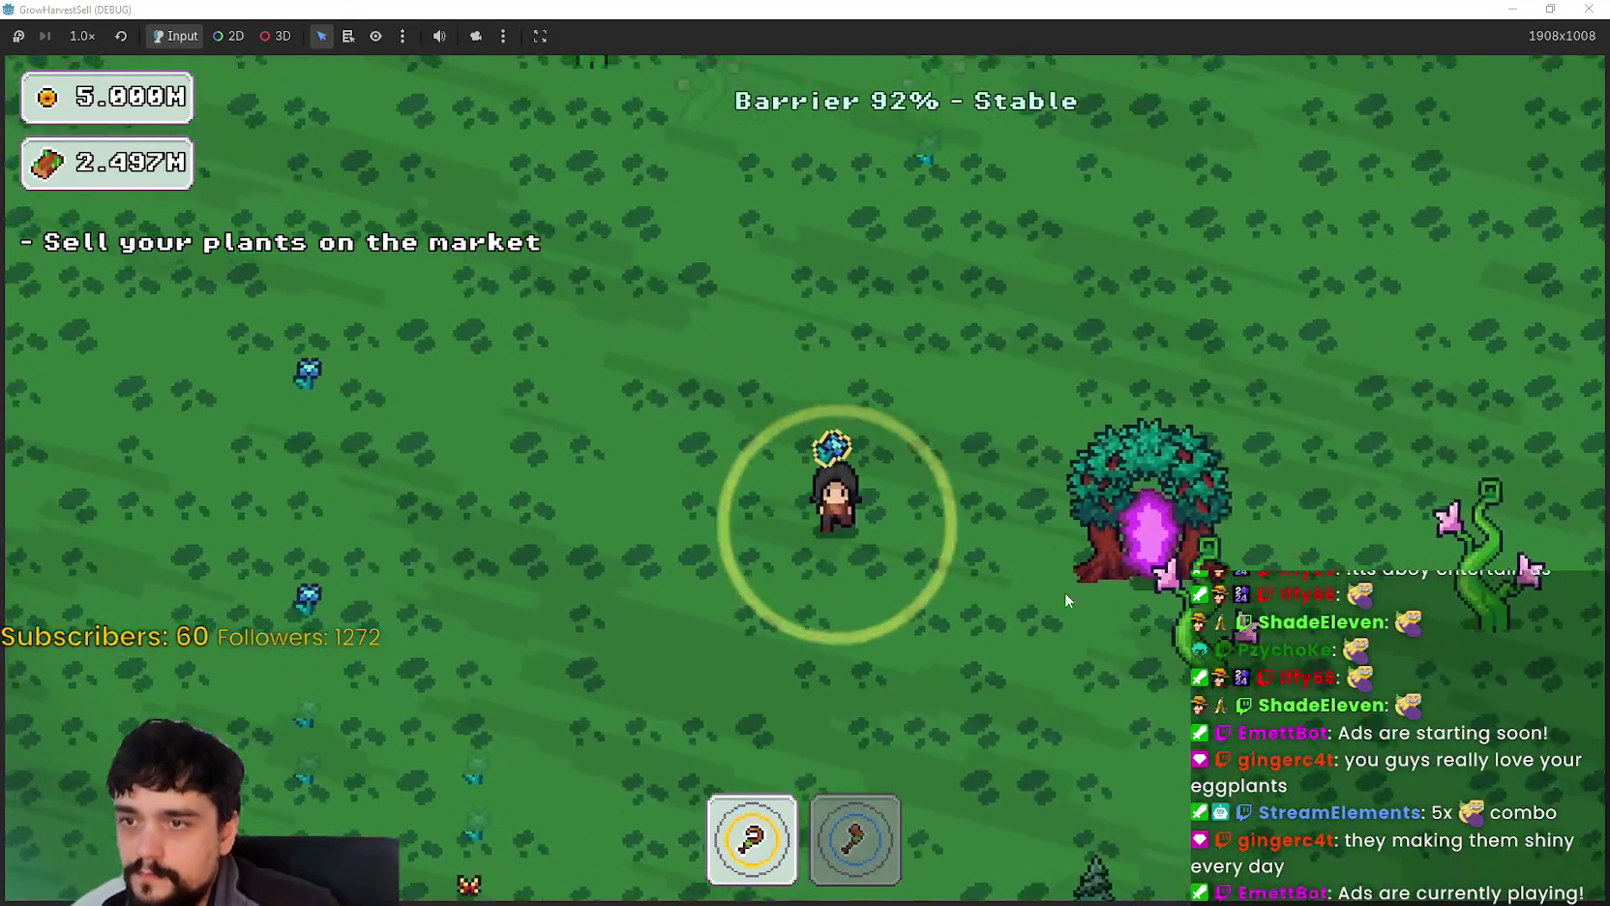
key("d")
key("2")
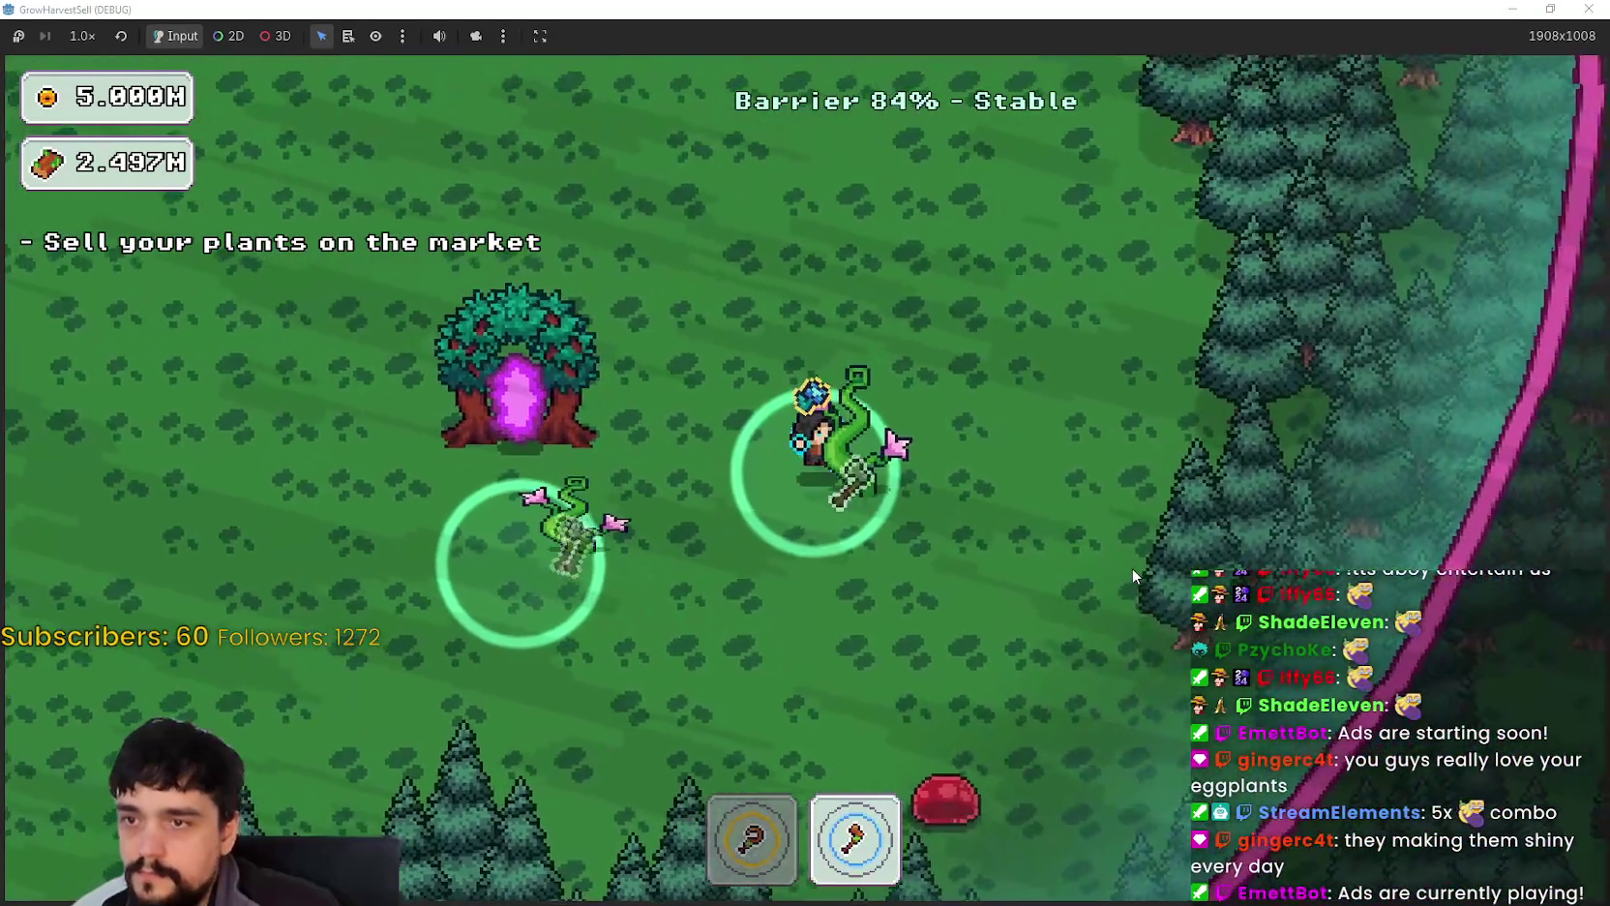
key("a")
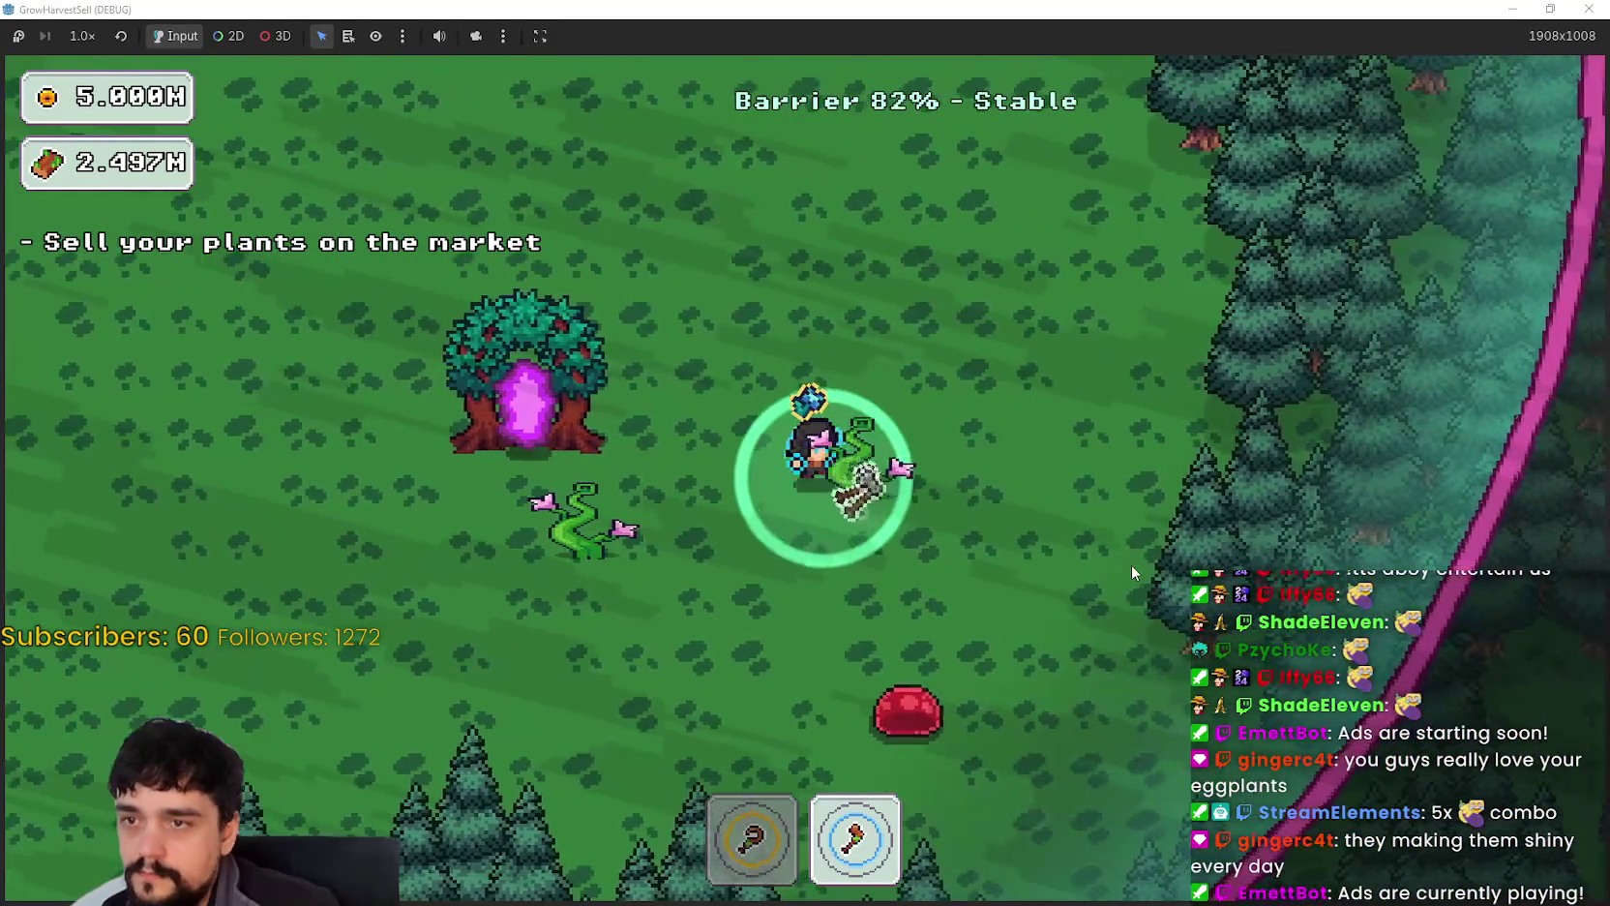
key("a")
key("d")
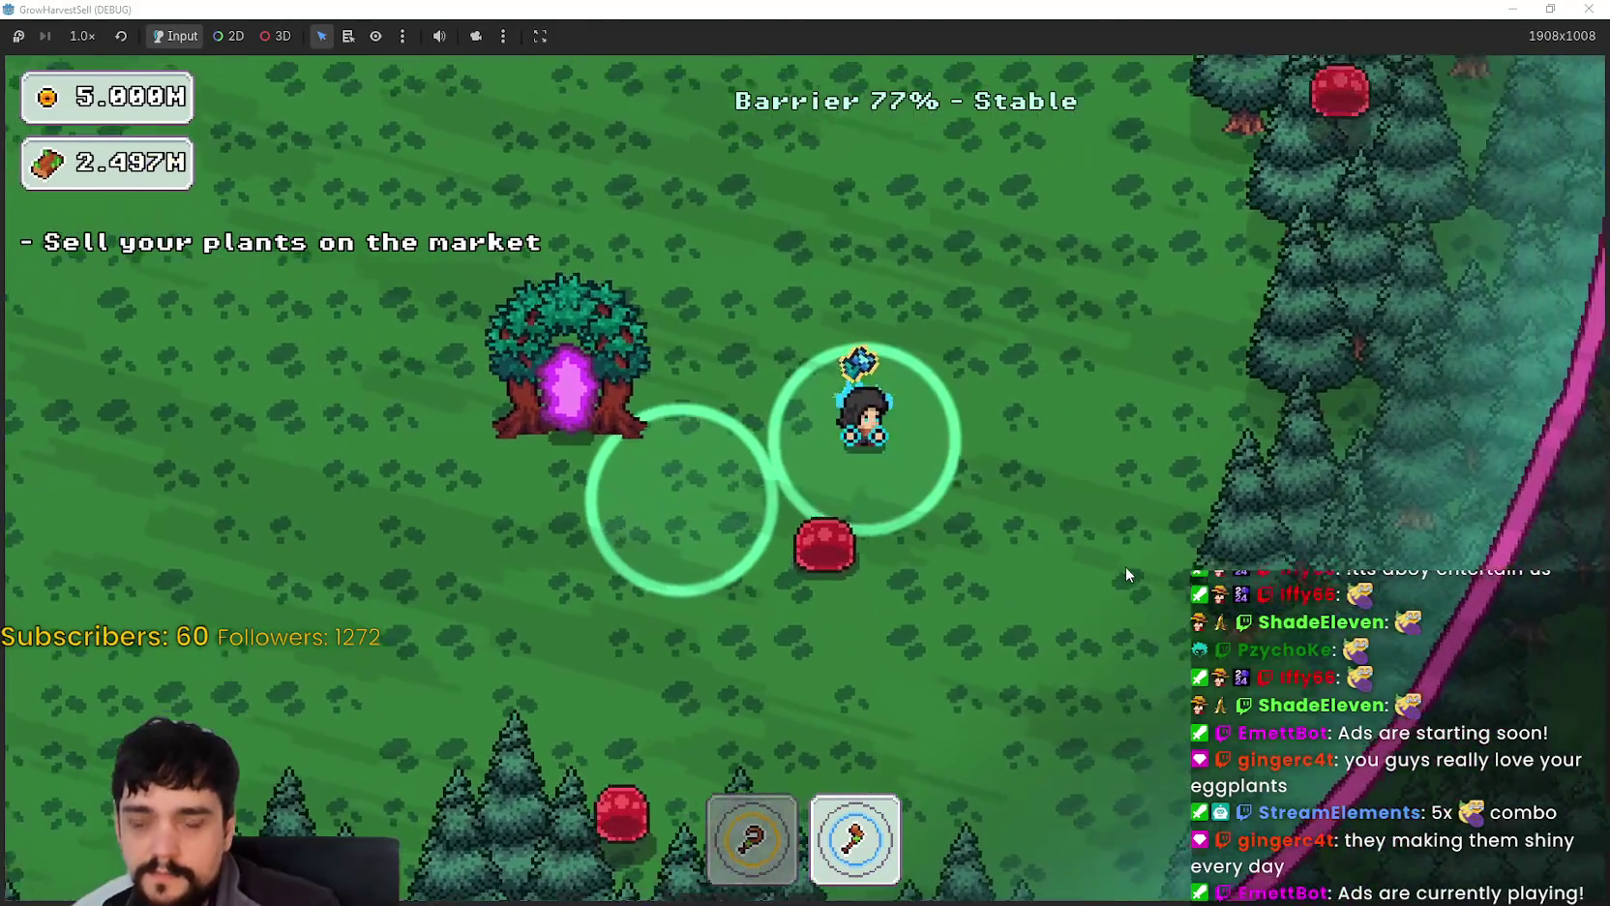
key("a")
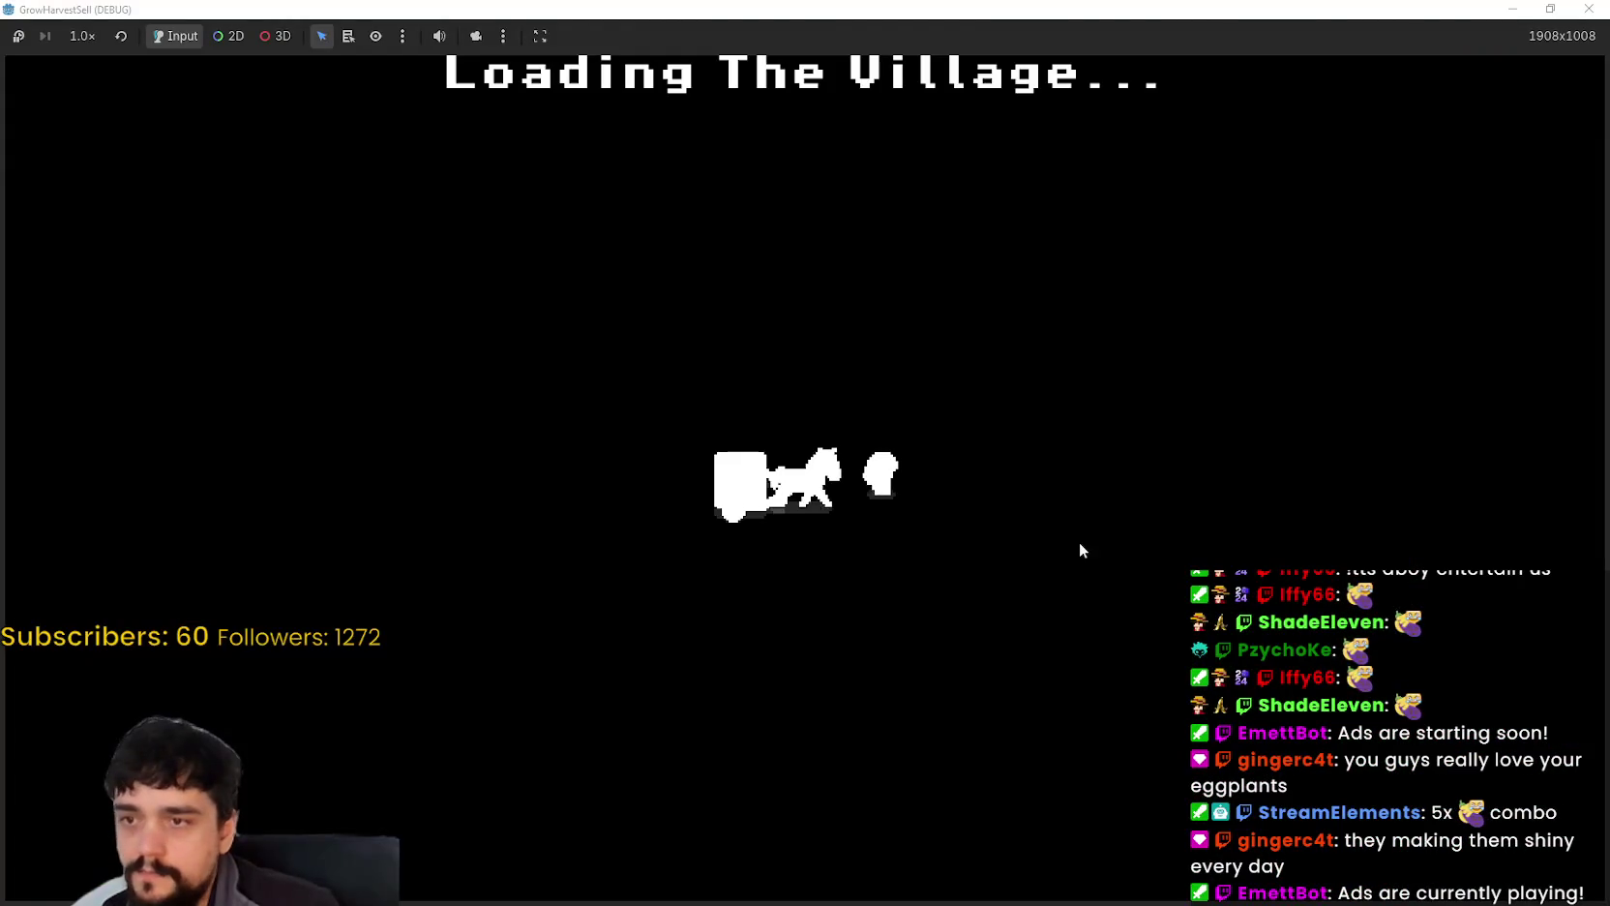
Step: Open the Prestige tree at the tower and bring Resource Domain Damage to 10/10
key("d")
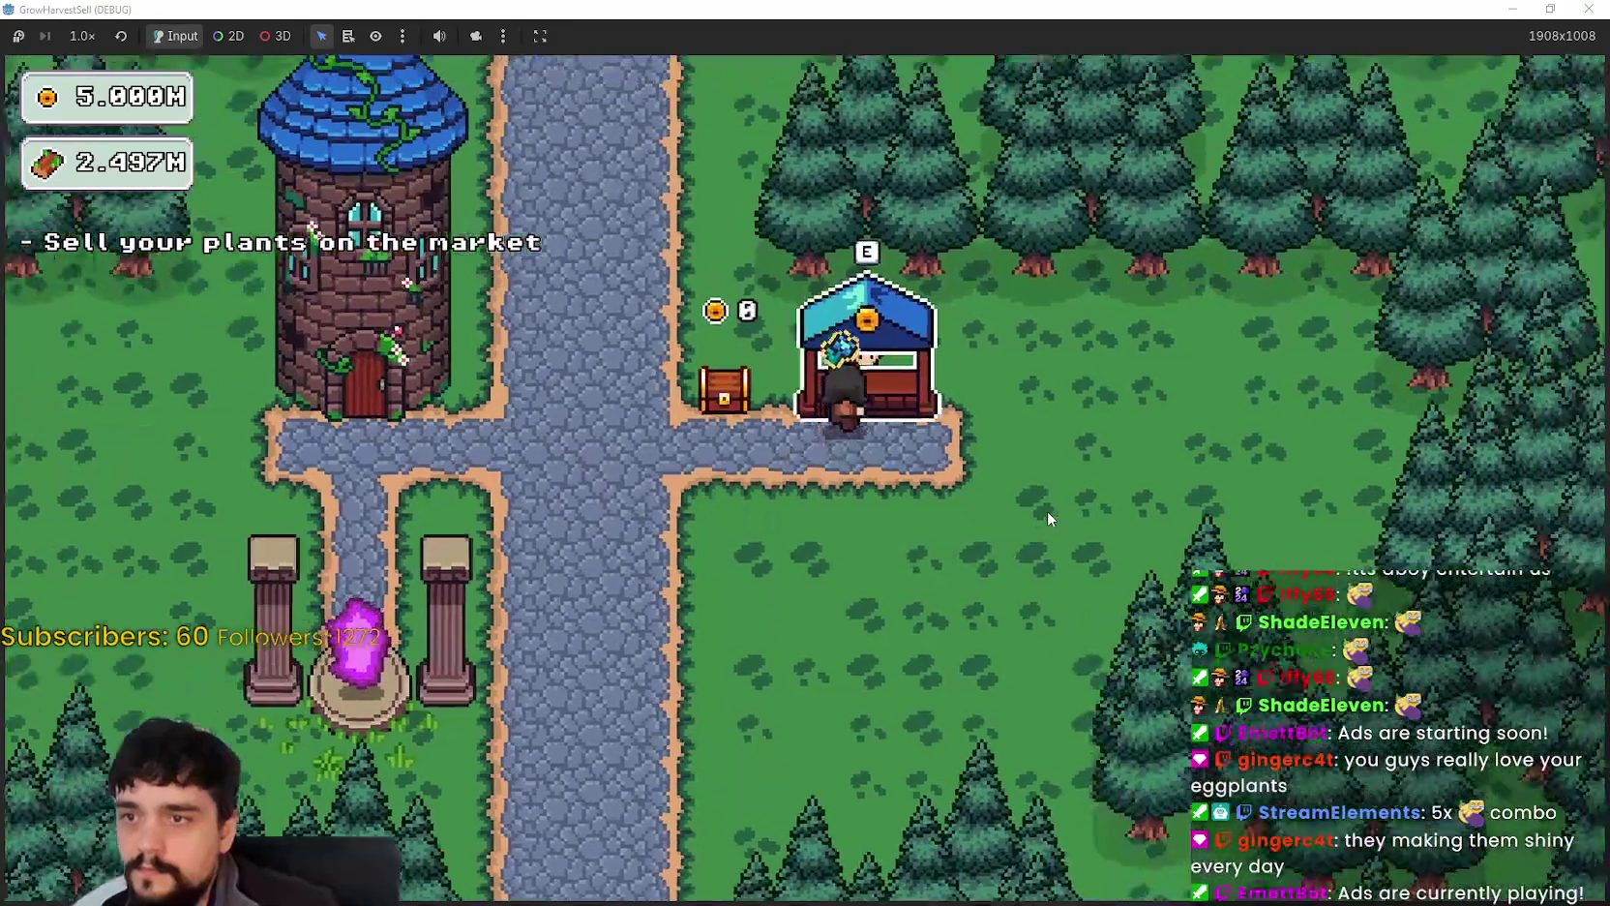
key("a")
key("e")
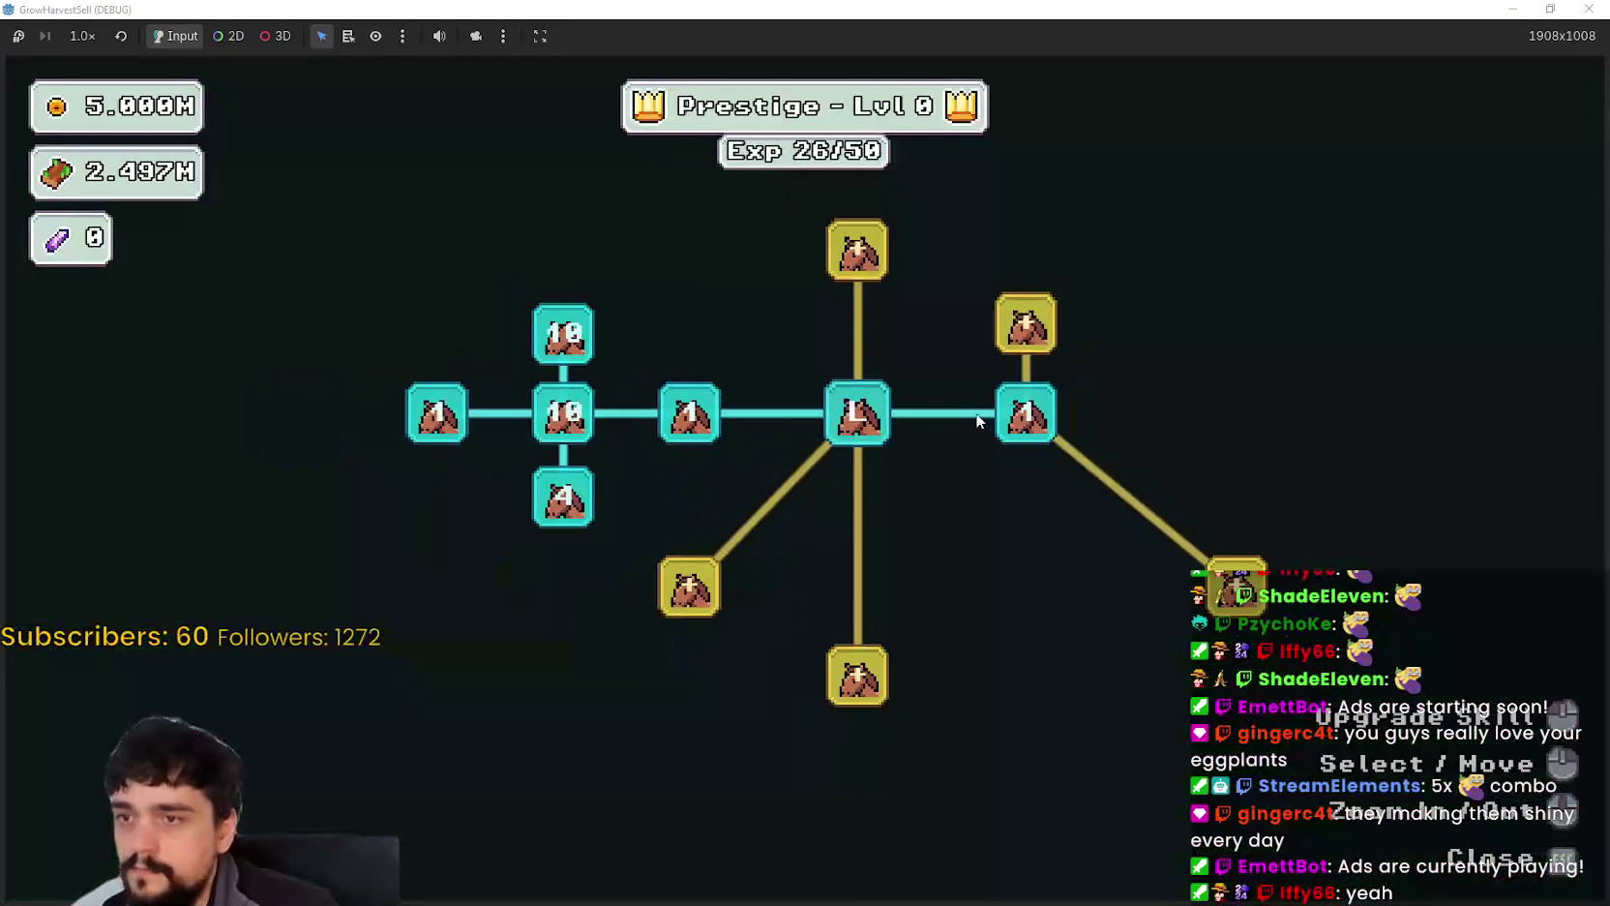
left_click(929, 455)
left_click_drag(929, 455, 825, 497)
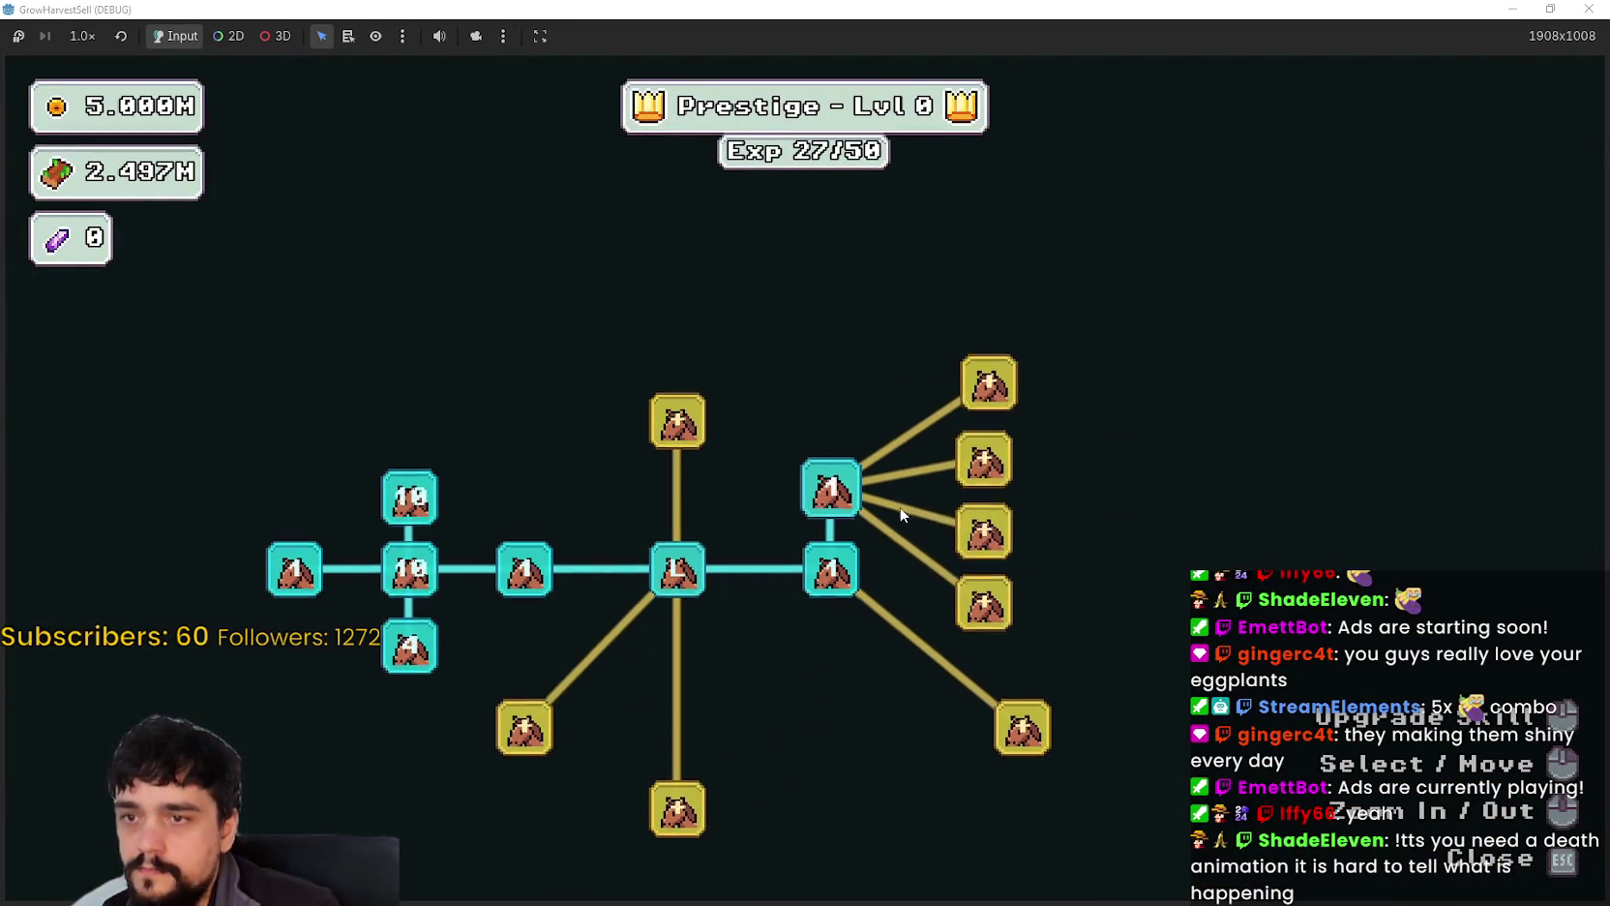
left_click(827, 501)
left_click(829, 498)
left_click(829, 498)
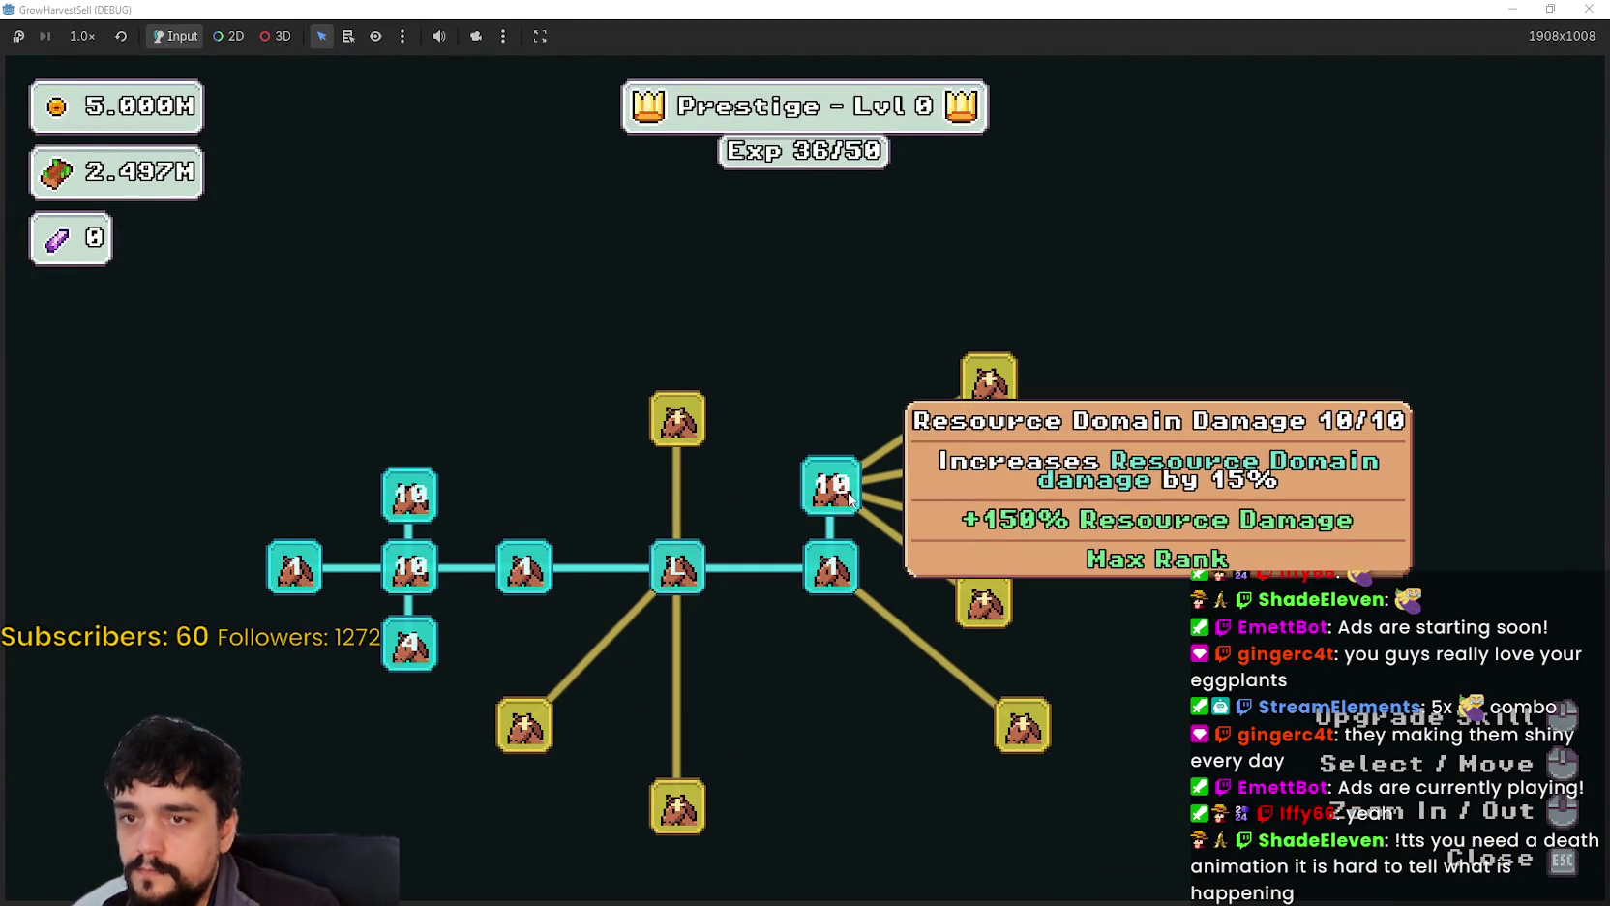
Step: Buy and upgrade Resource Domain Damage II, Chain, Domain Range and Domain Charge
left_click(998, 471)
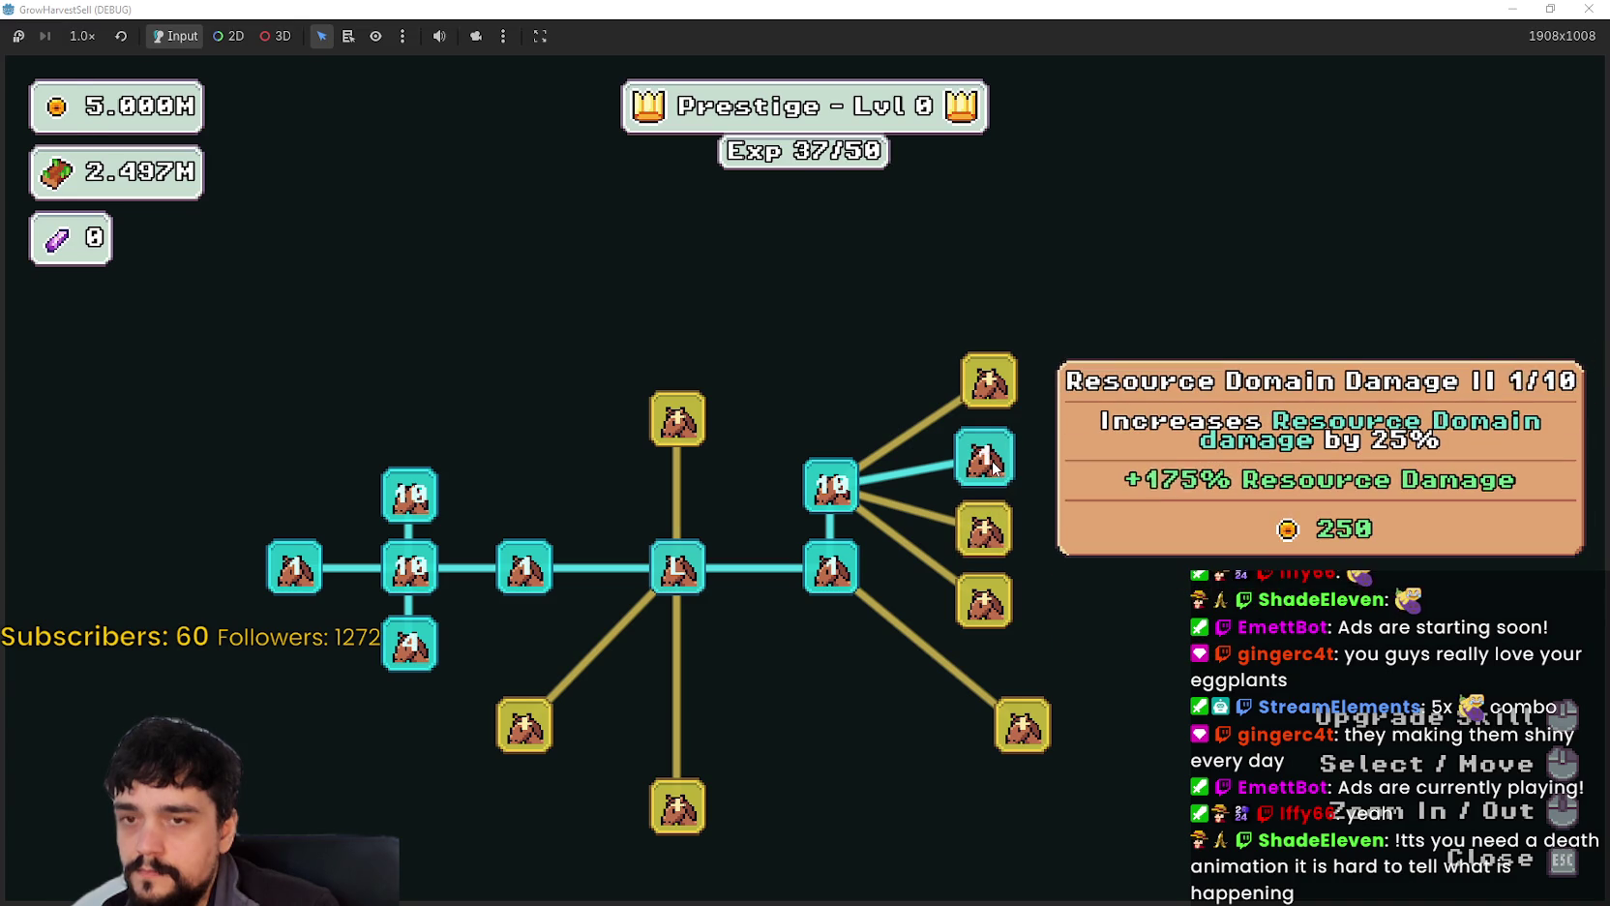
left_click(994, 469)
left_click(993, 469)
left_click(993, 469)
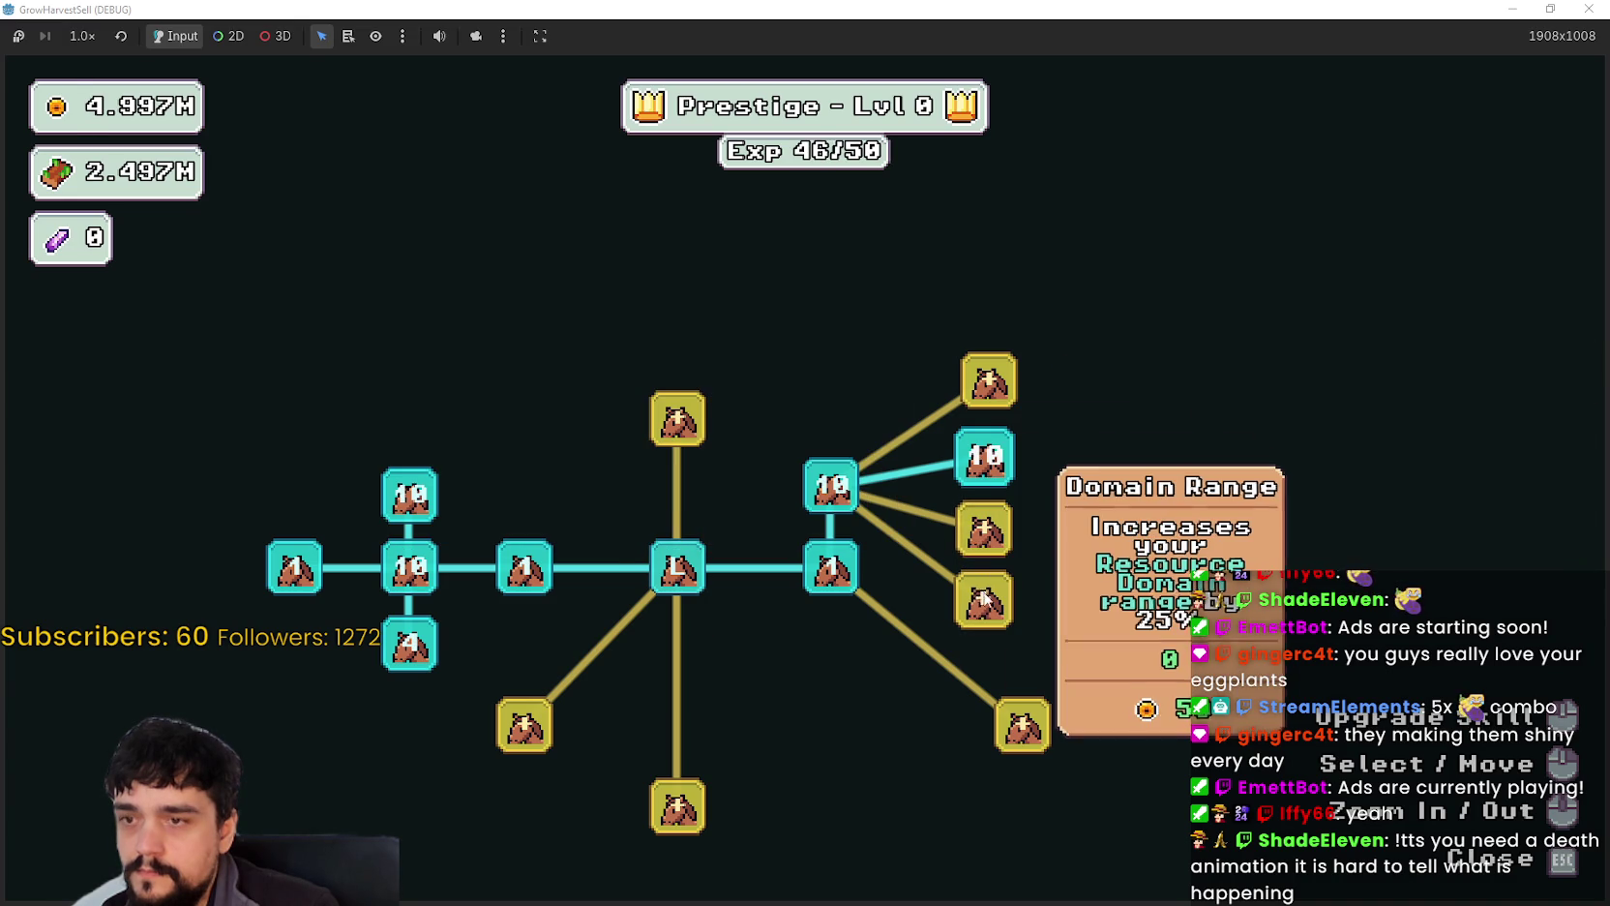
left_click(985, 537)
left_click(987, 588)
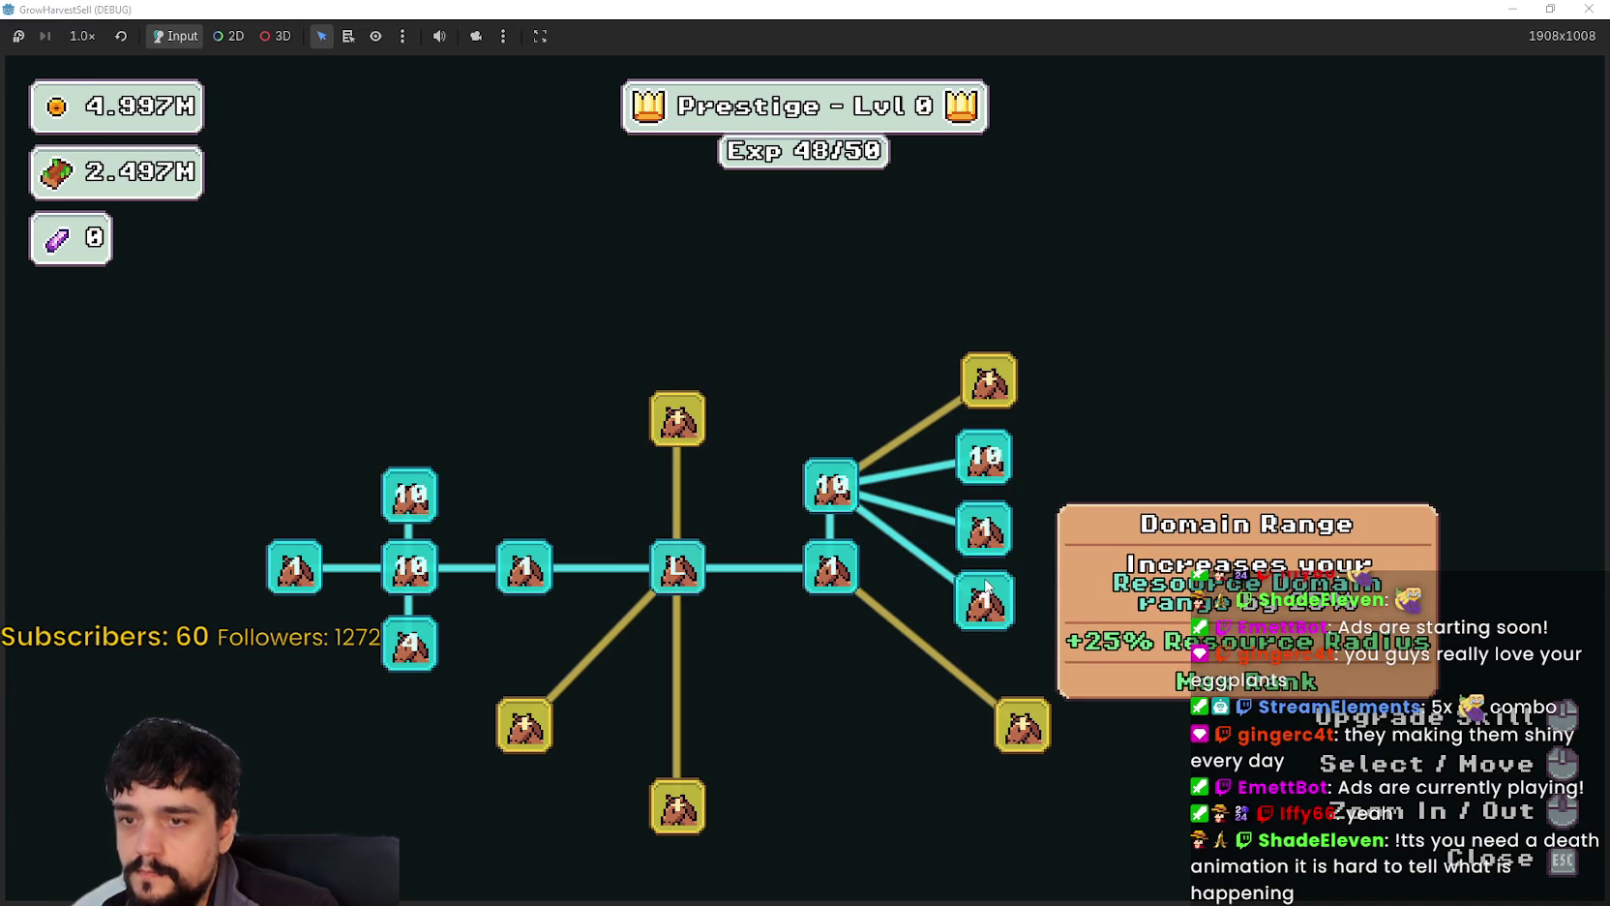
left_click(988, 379)
left_click(989, 379)
left_click(989, 379)
left_click(988, 380)
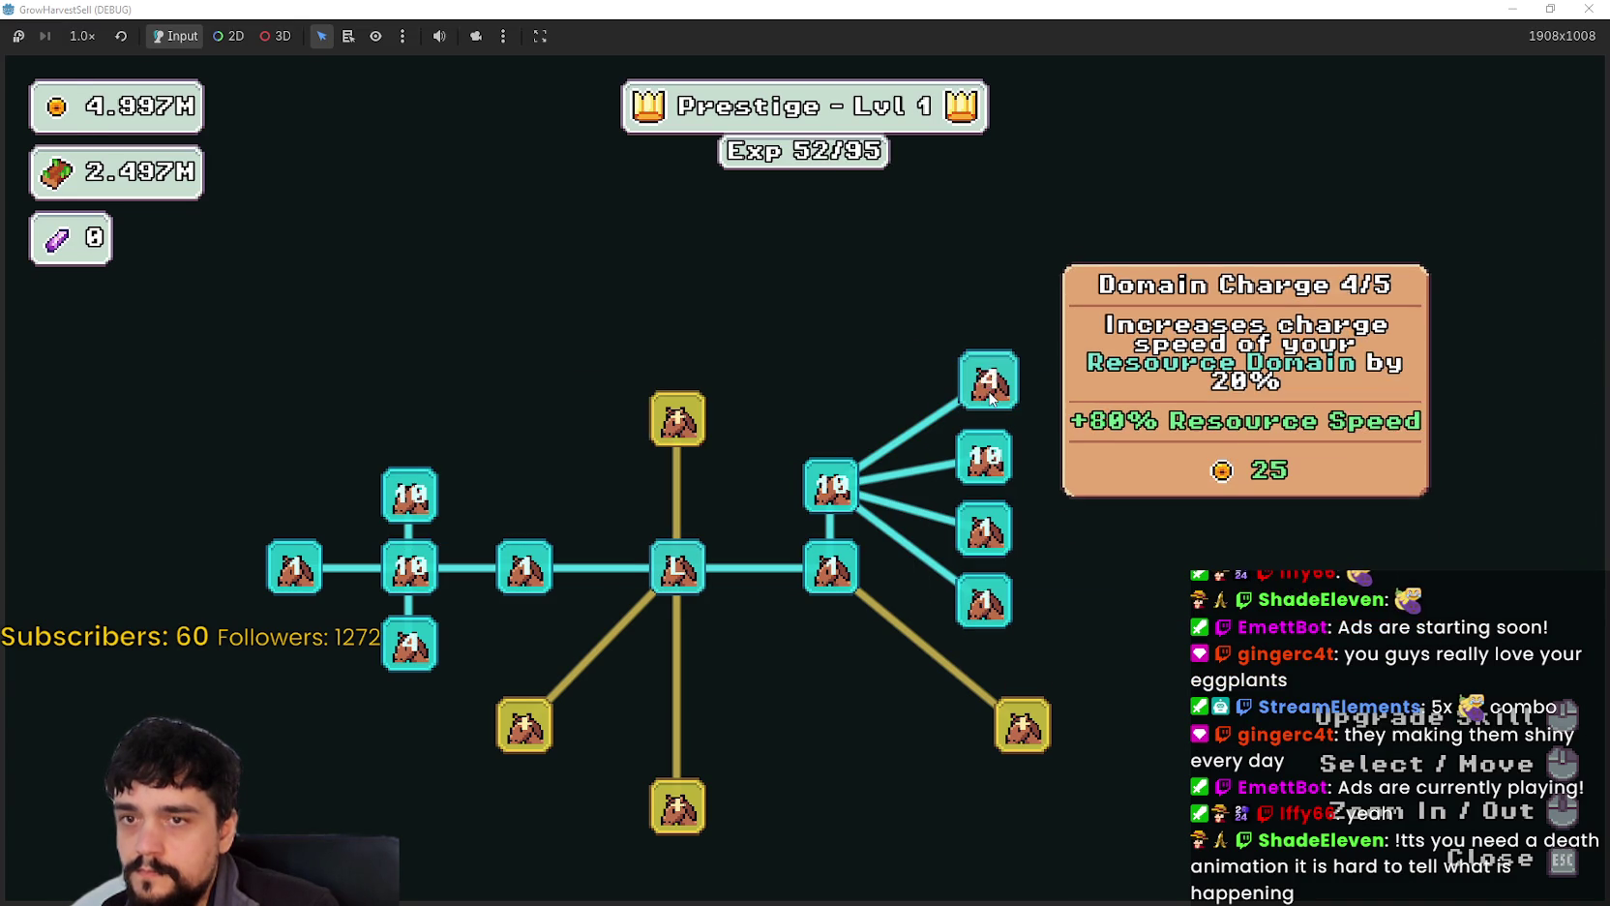
left_click(988, 379)
Step: Start the forest_1 stage and walk across the clearing toward the blue flowers
key("Escape")
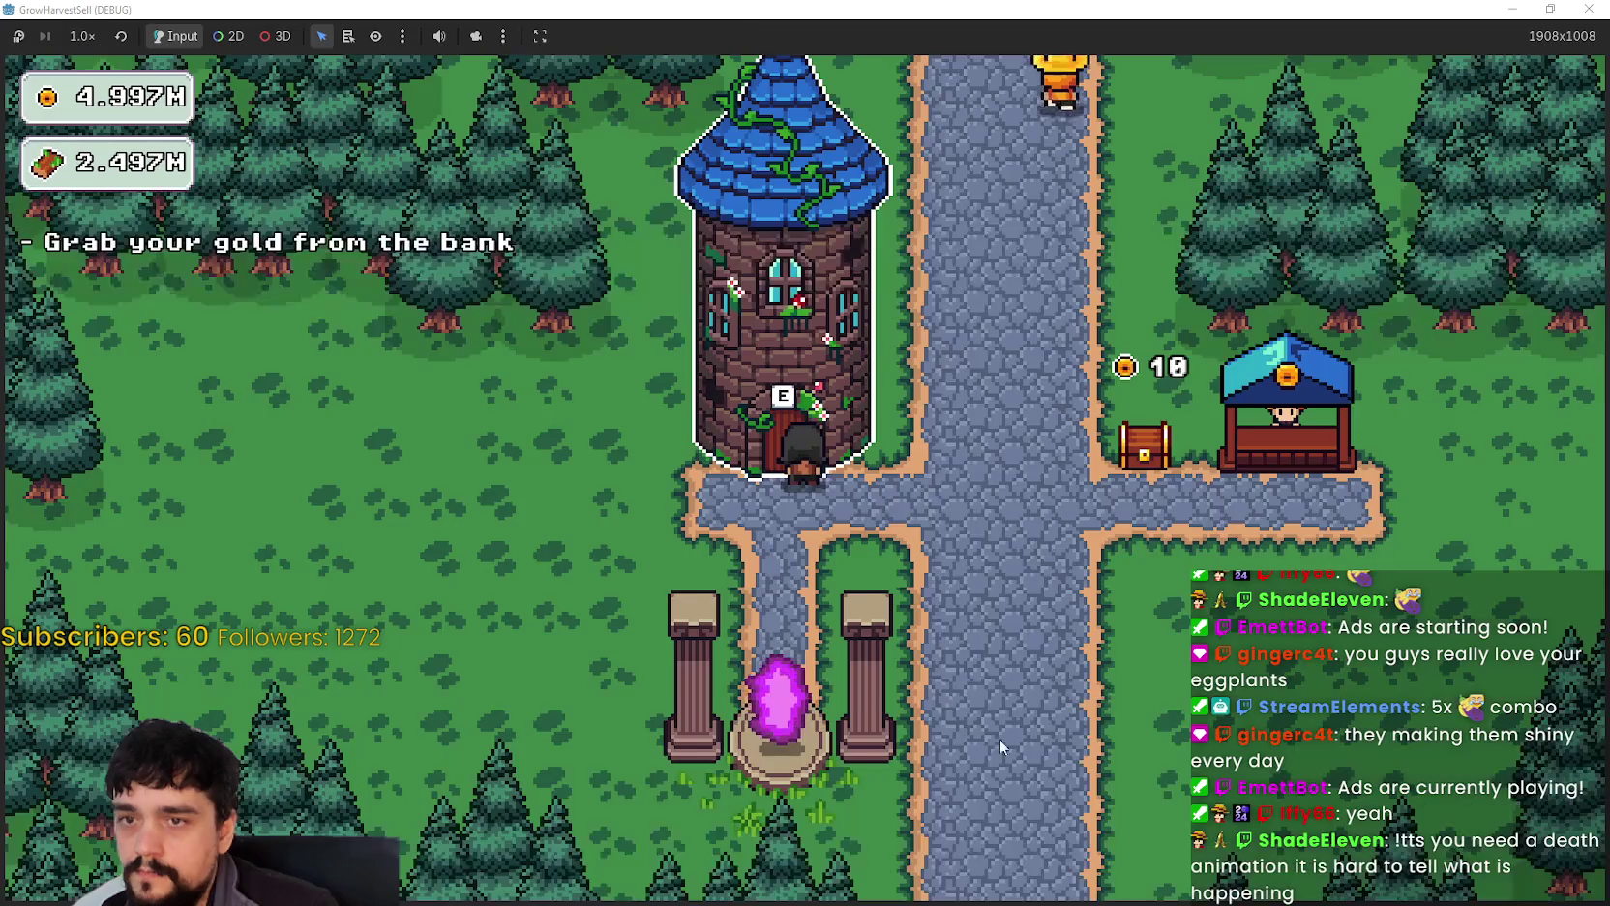
left_click(756, 670)
left_click(500, 766)
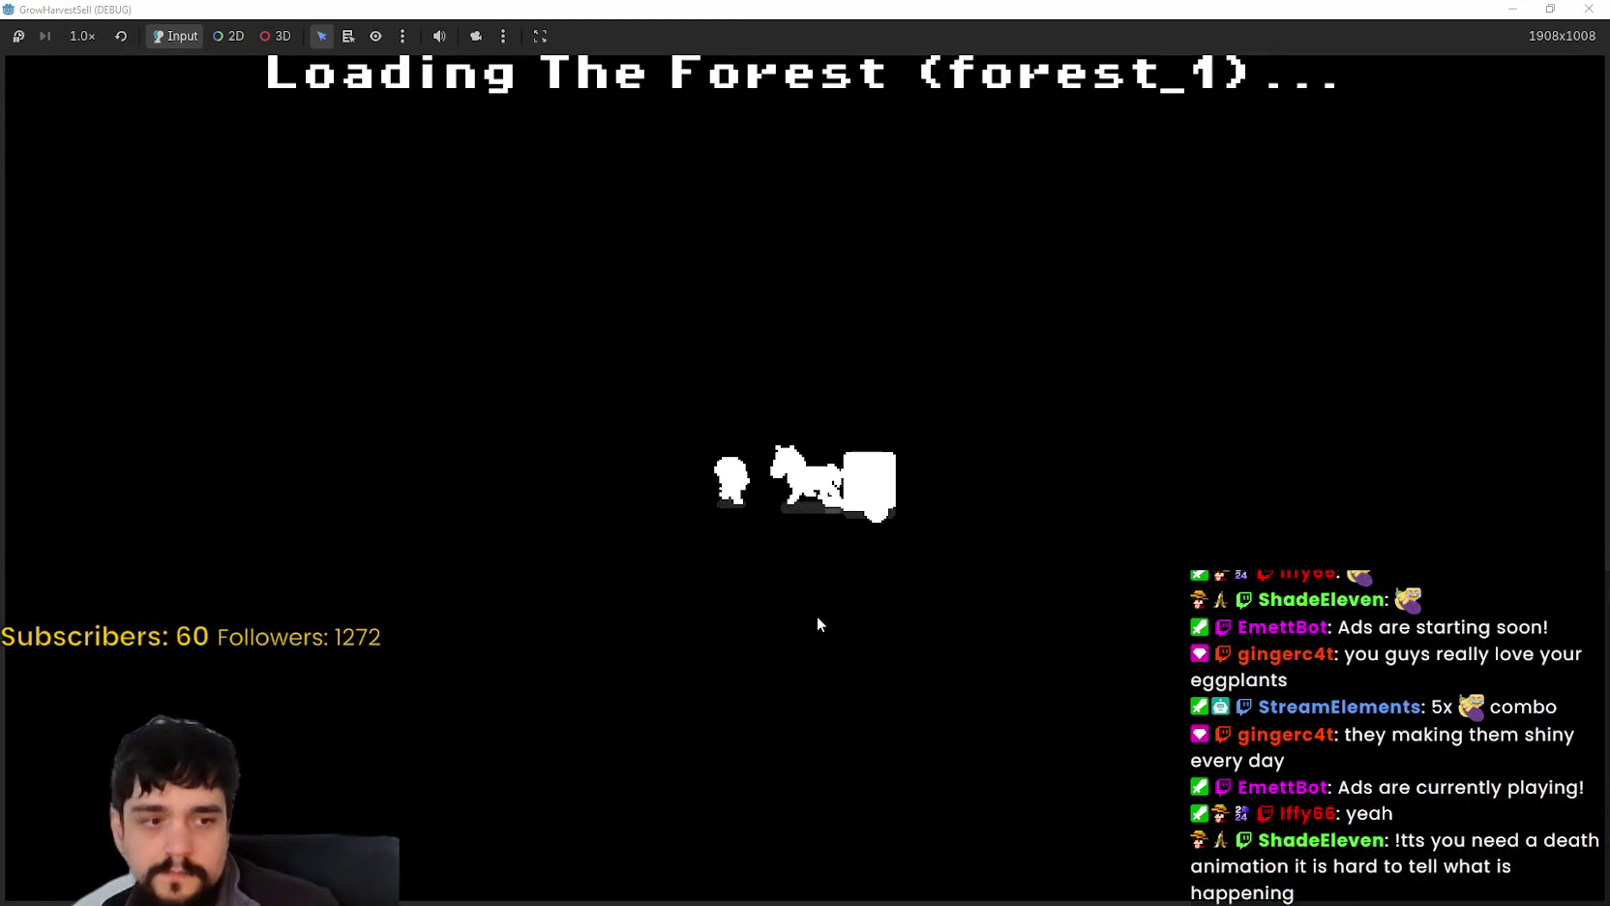
key("s")
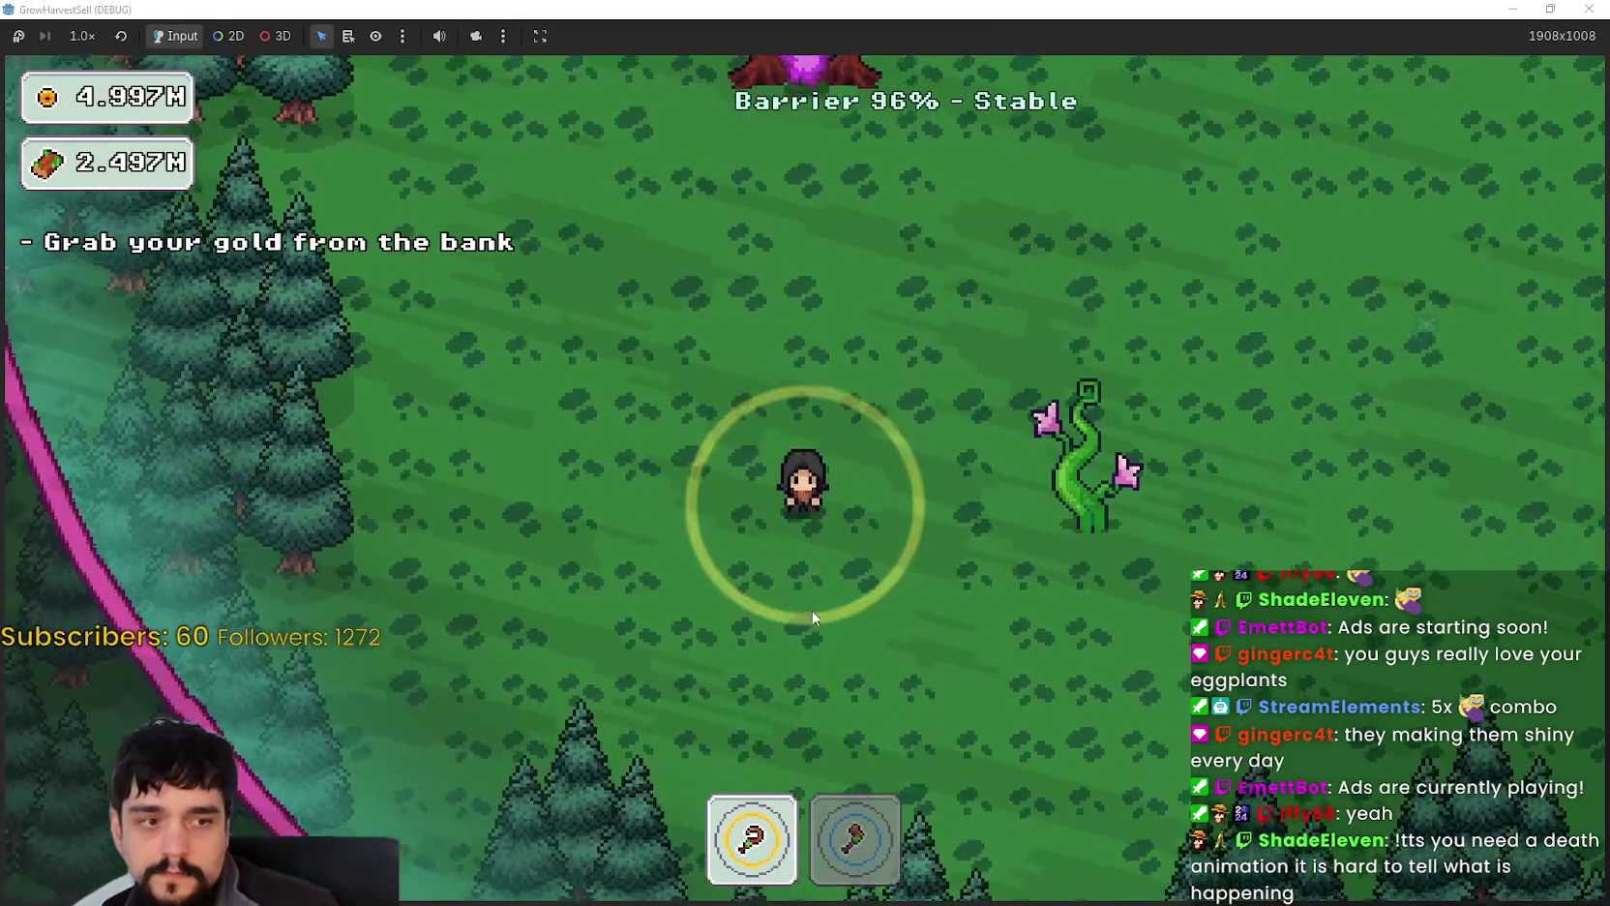
key("w")
key("d")
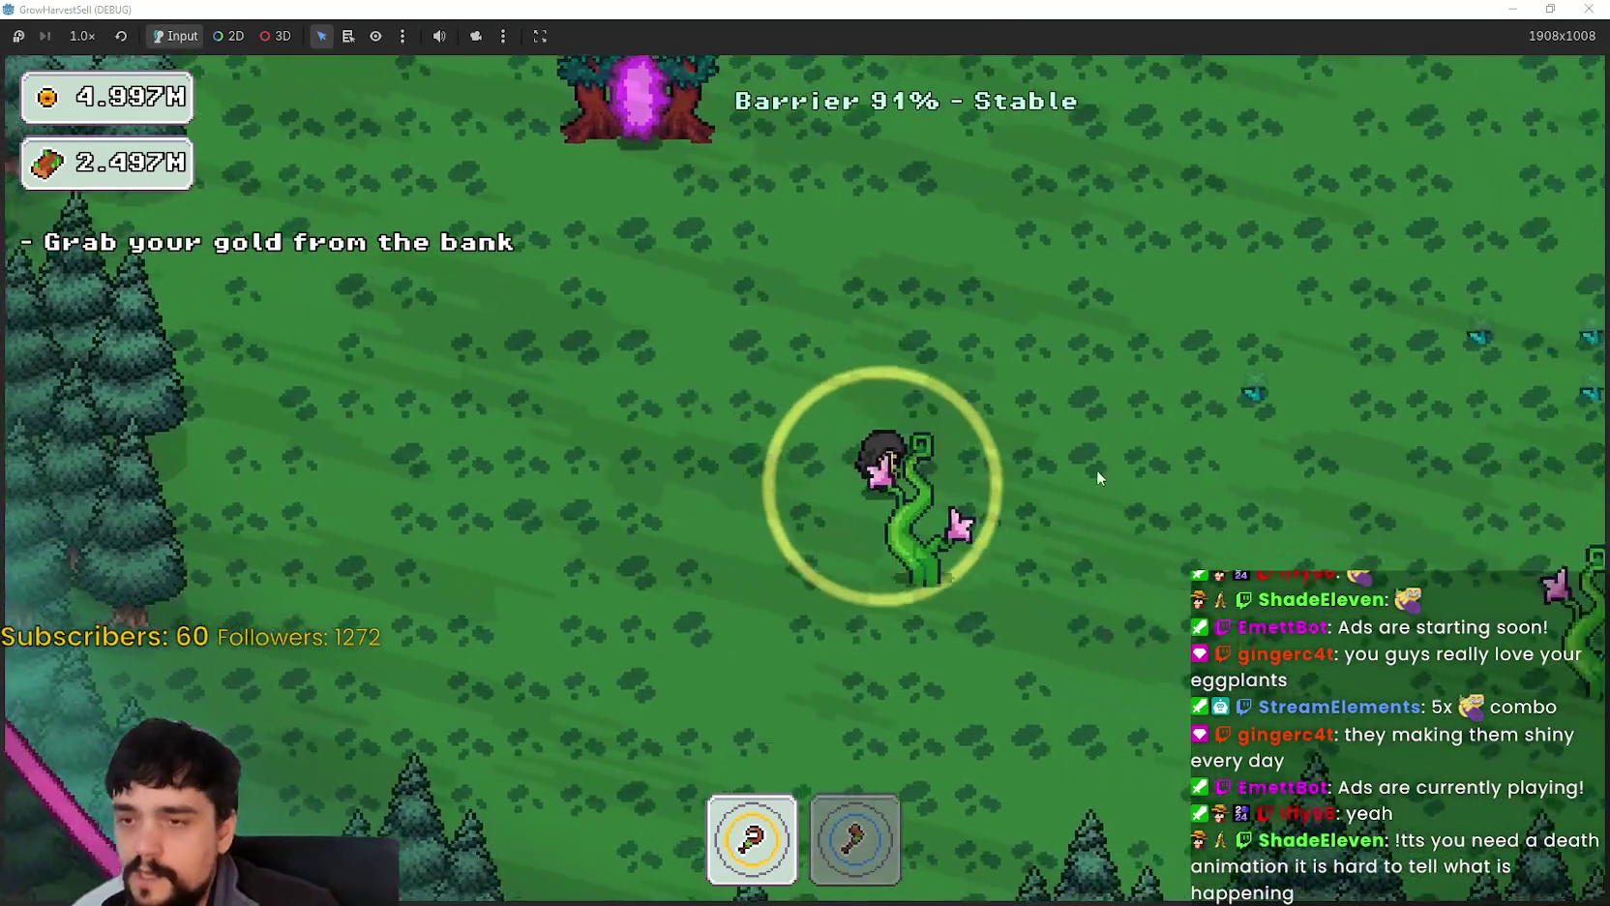
key("d")
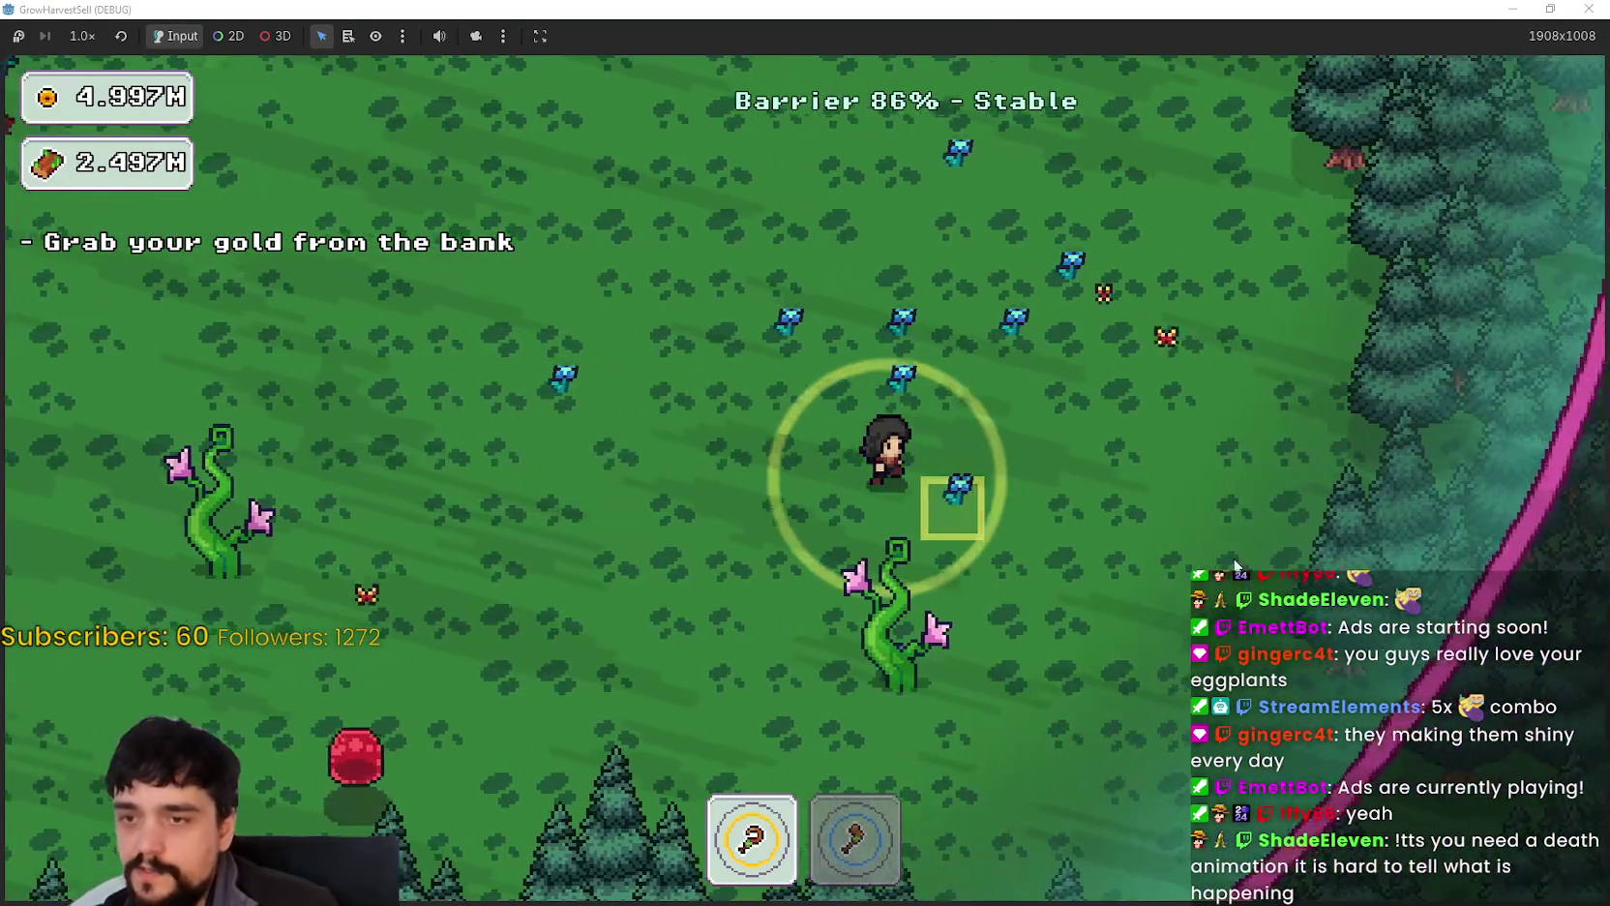
key("d")
key("w")
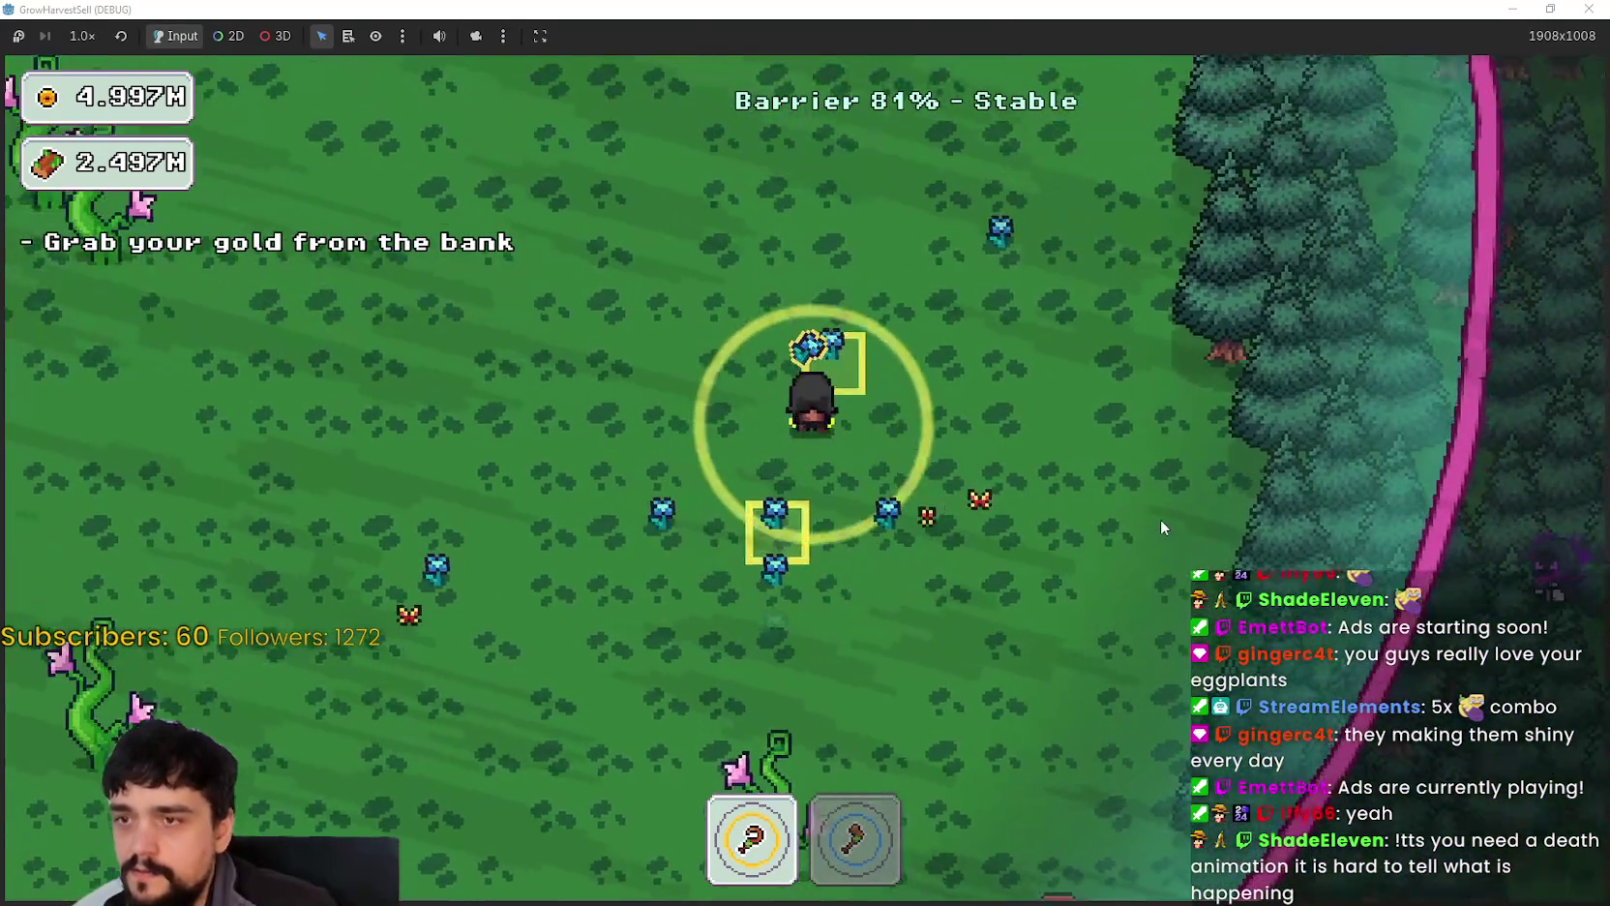
key("s")
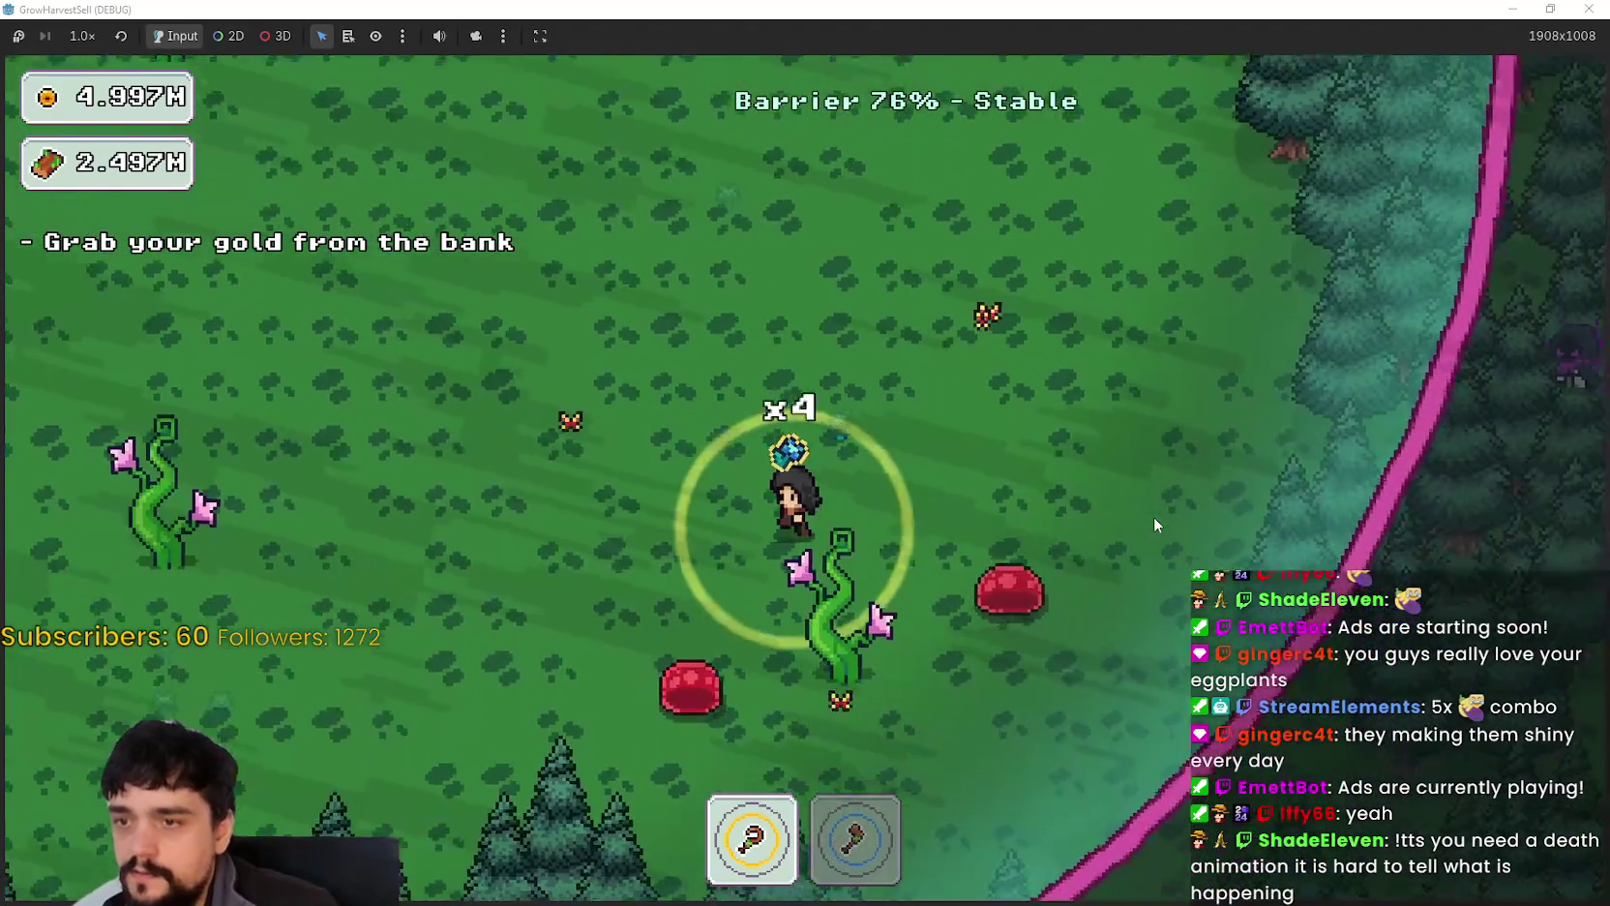
Step: Harvest with the axe past the portal tree and along the barrier, swapping tools 1 and 2
key("a")
key("2")
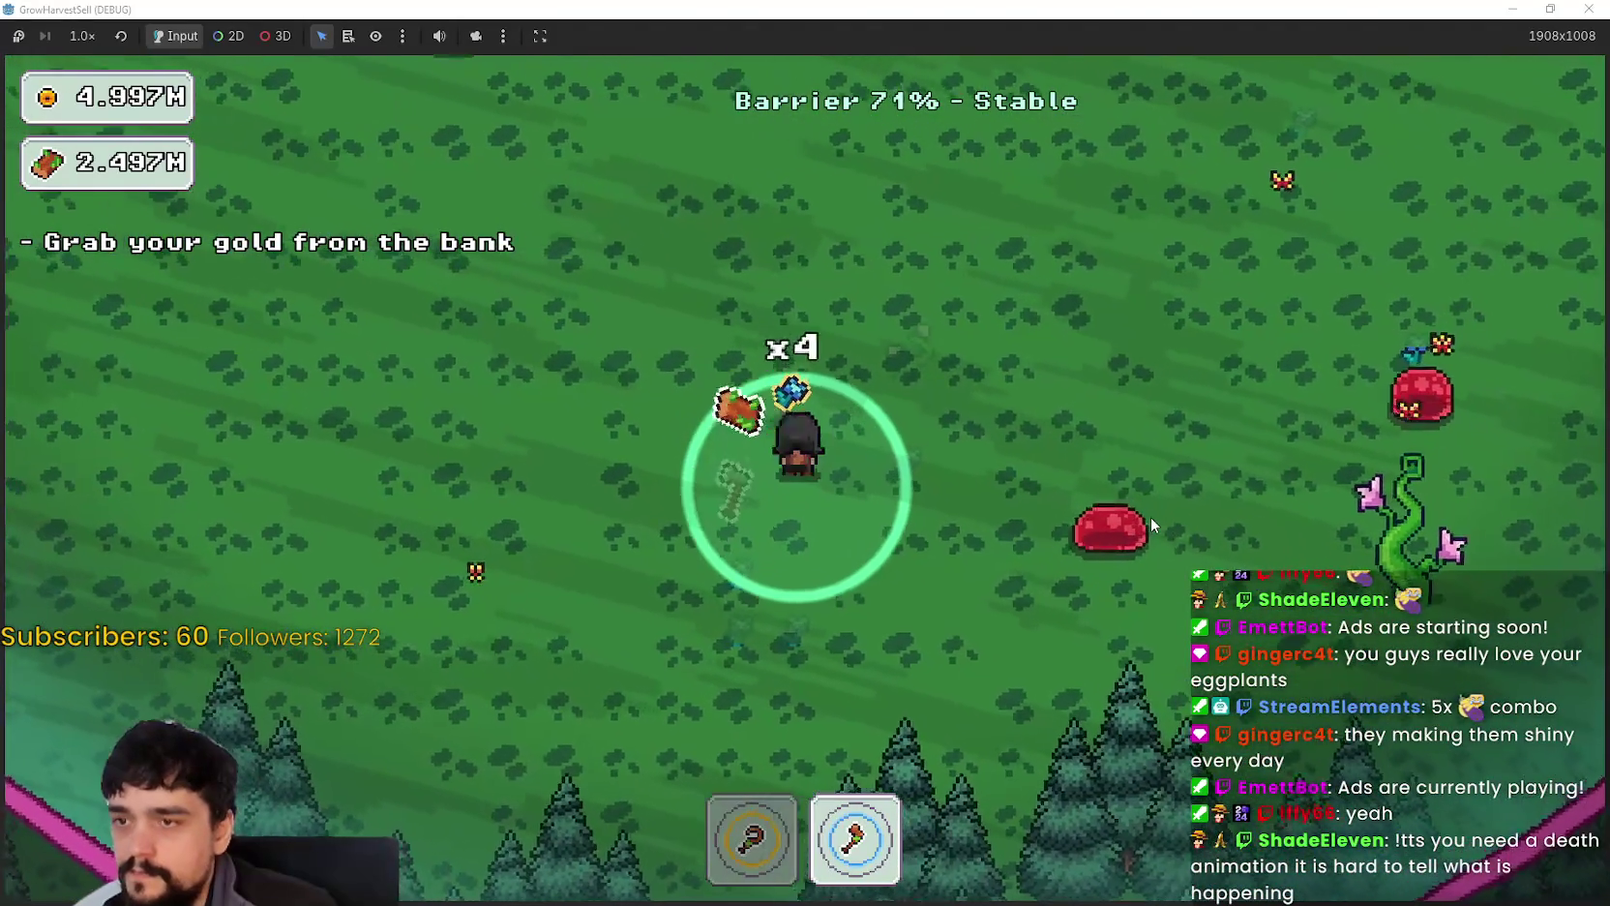
key("w")
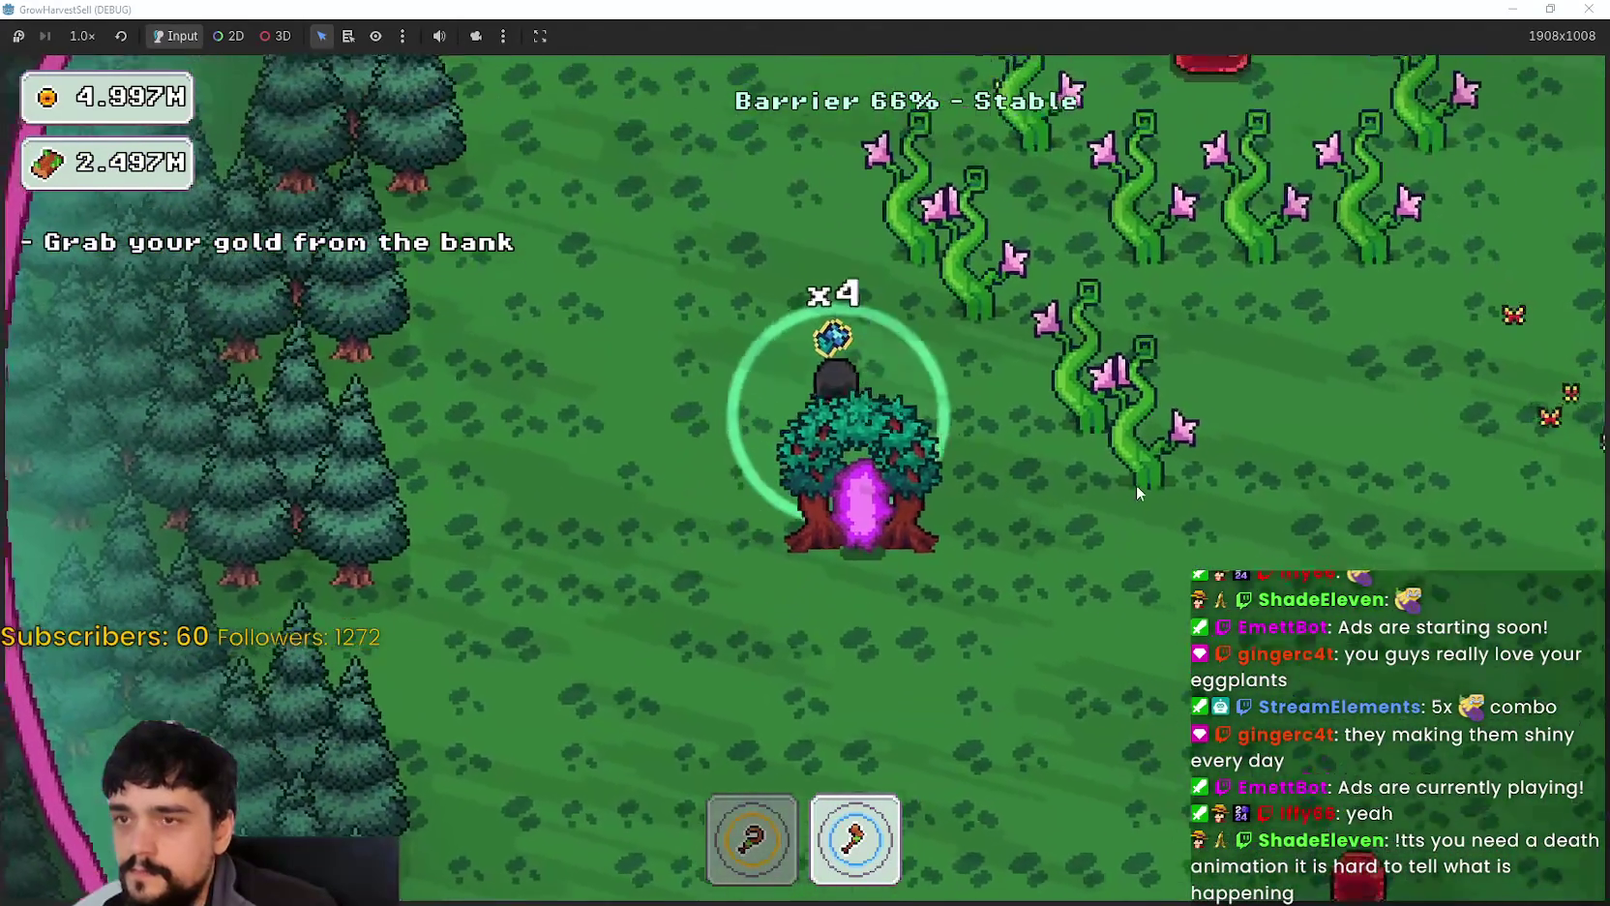
key("w")
key("d")
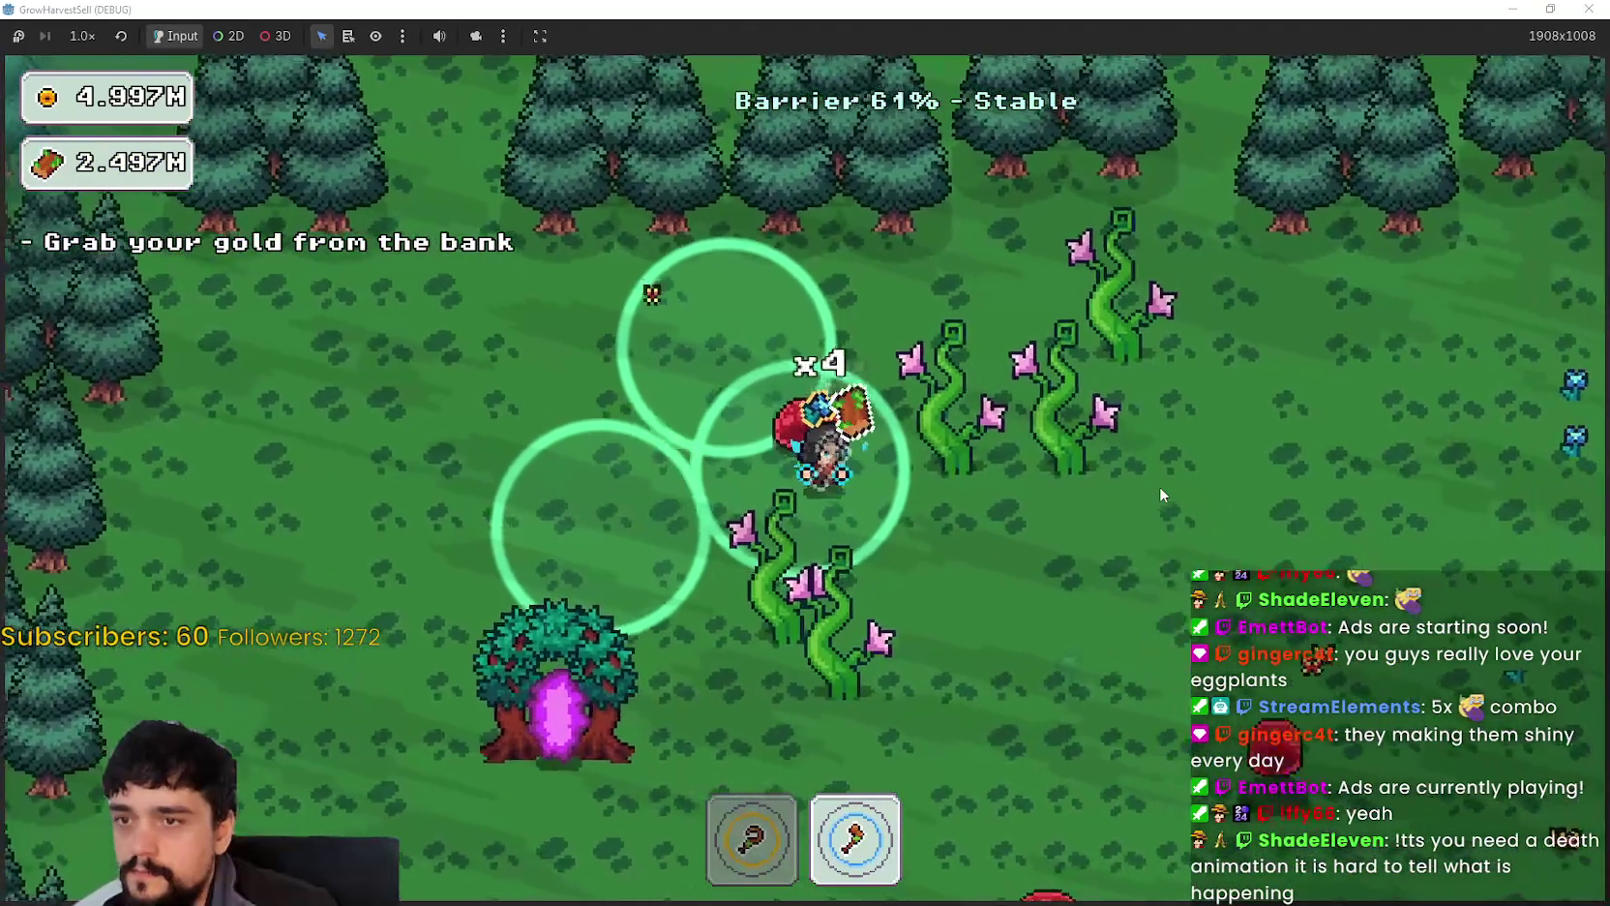
key("d")
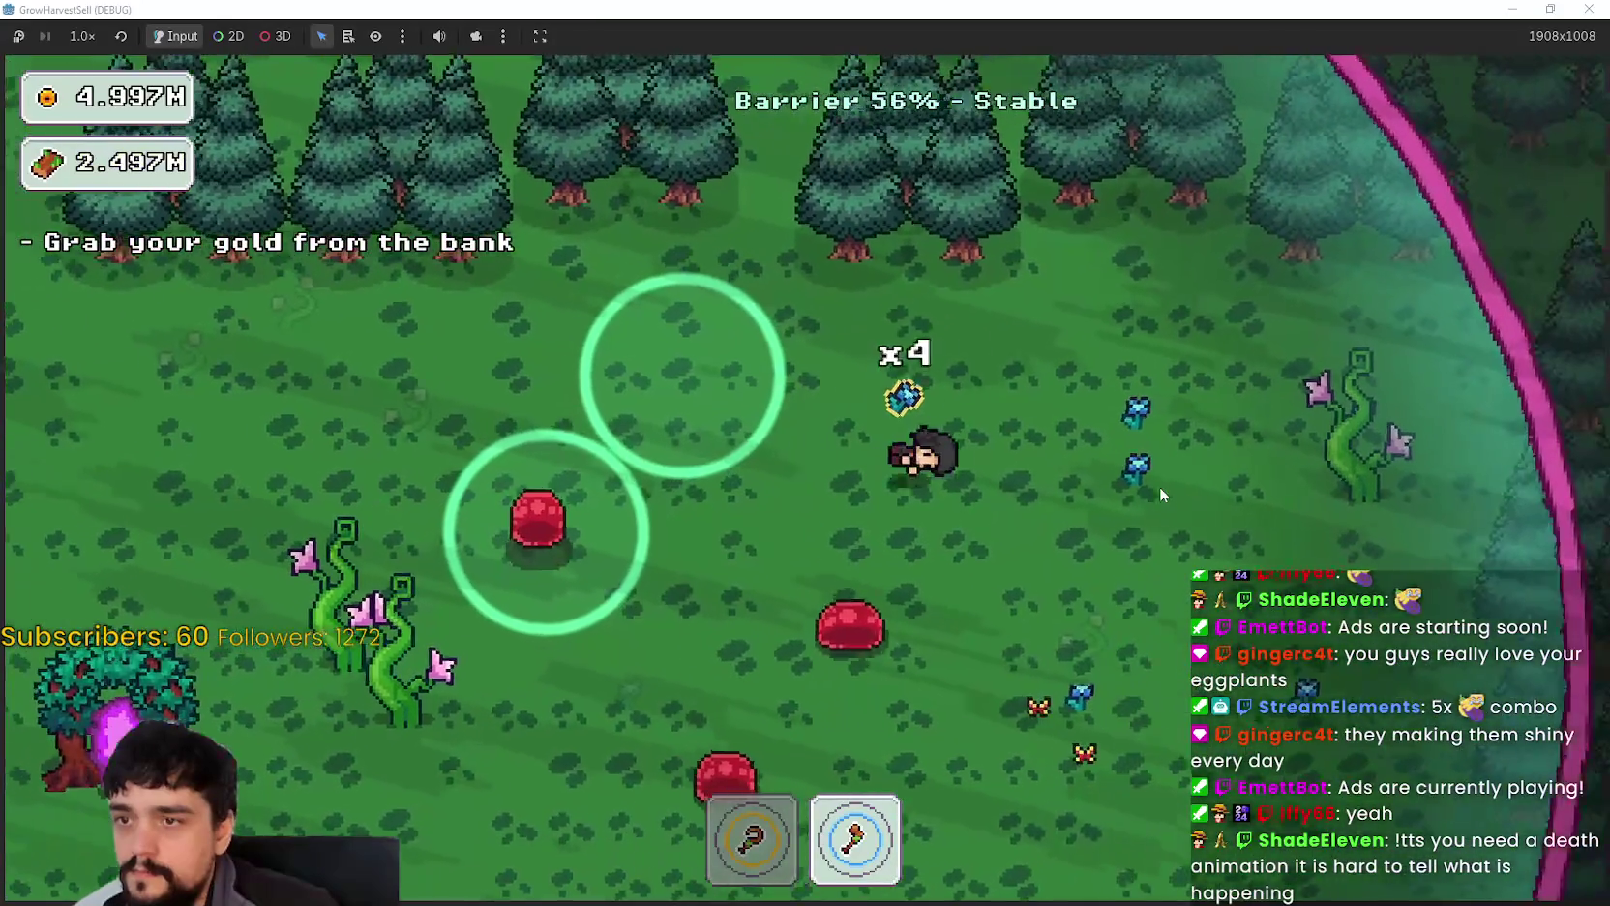
key("d")
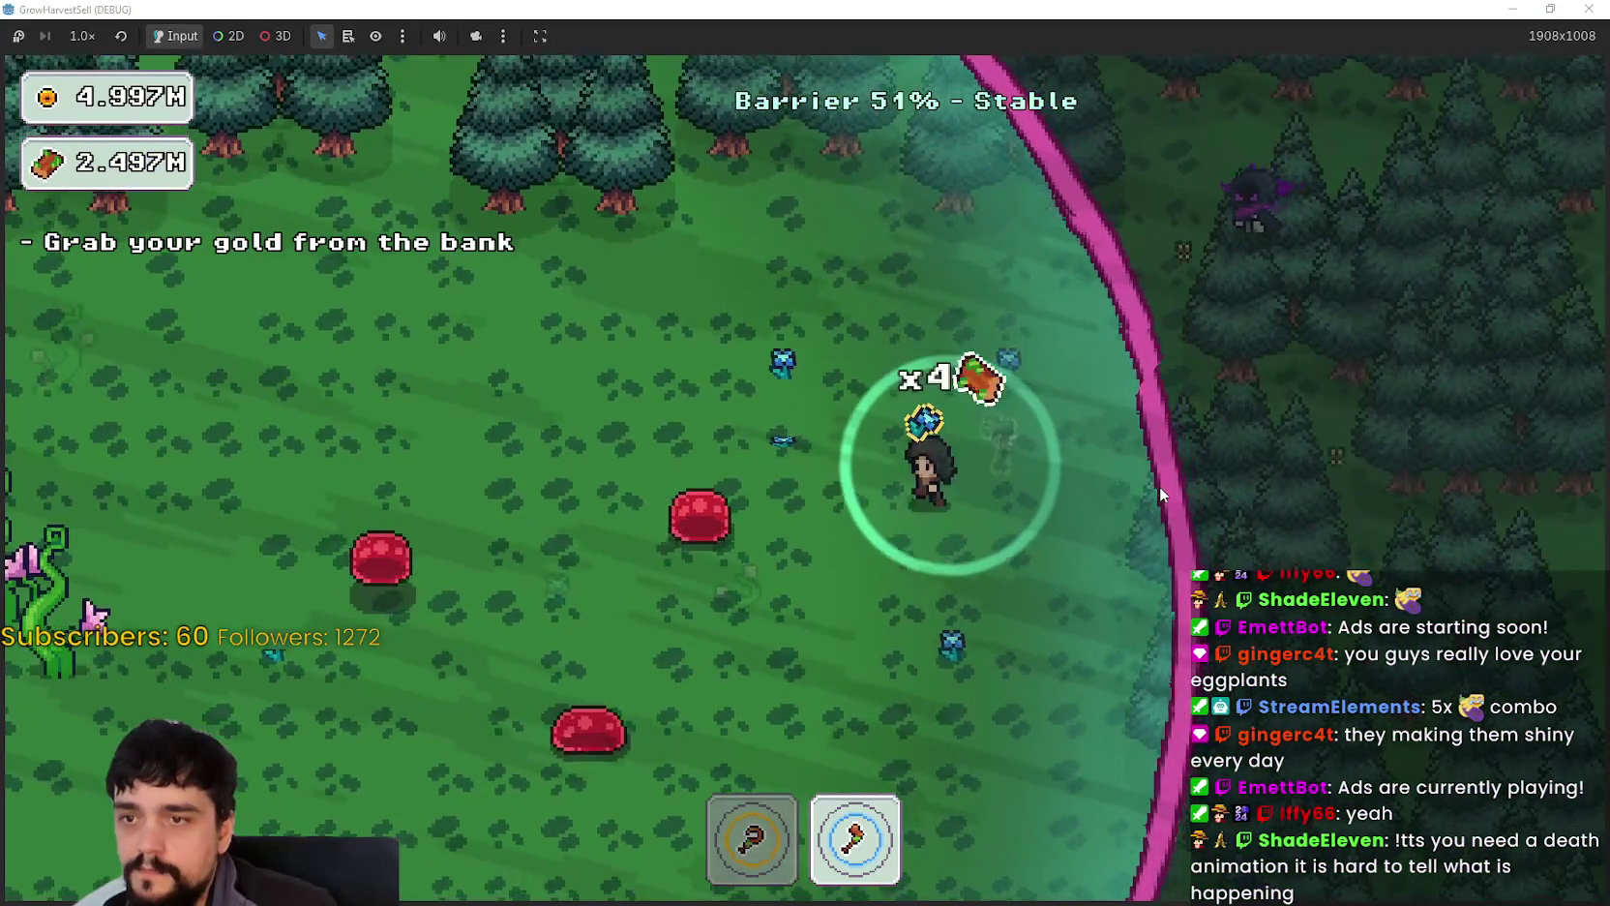
key("s")
key("1")
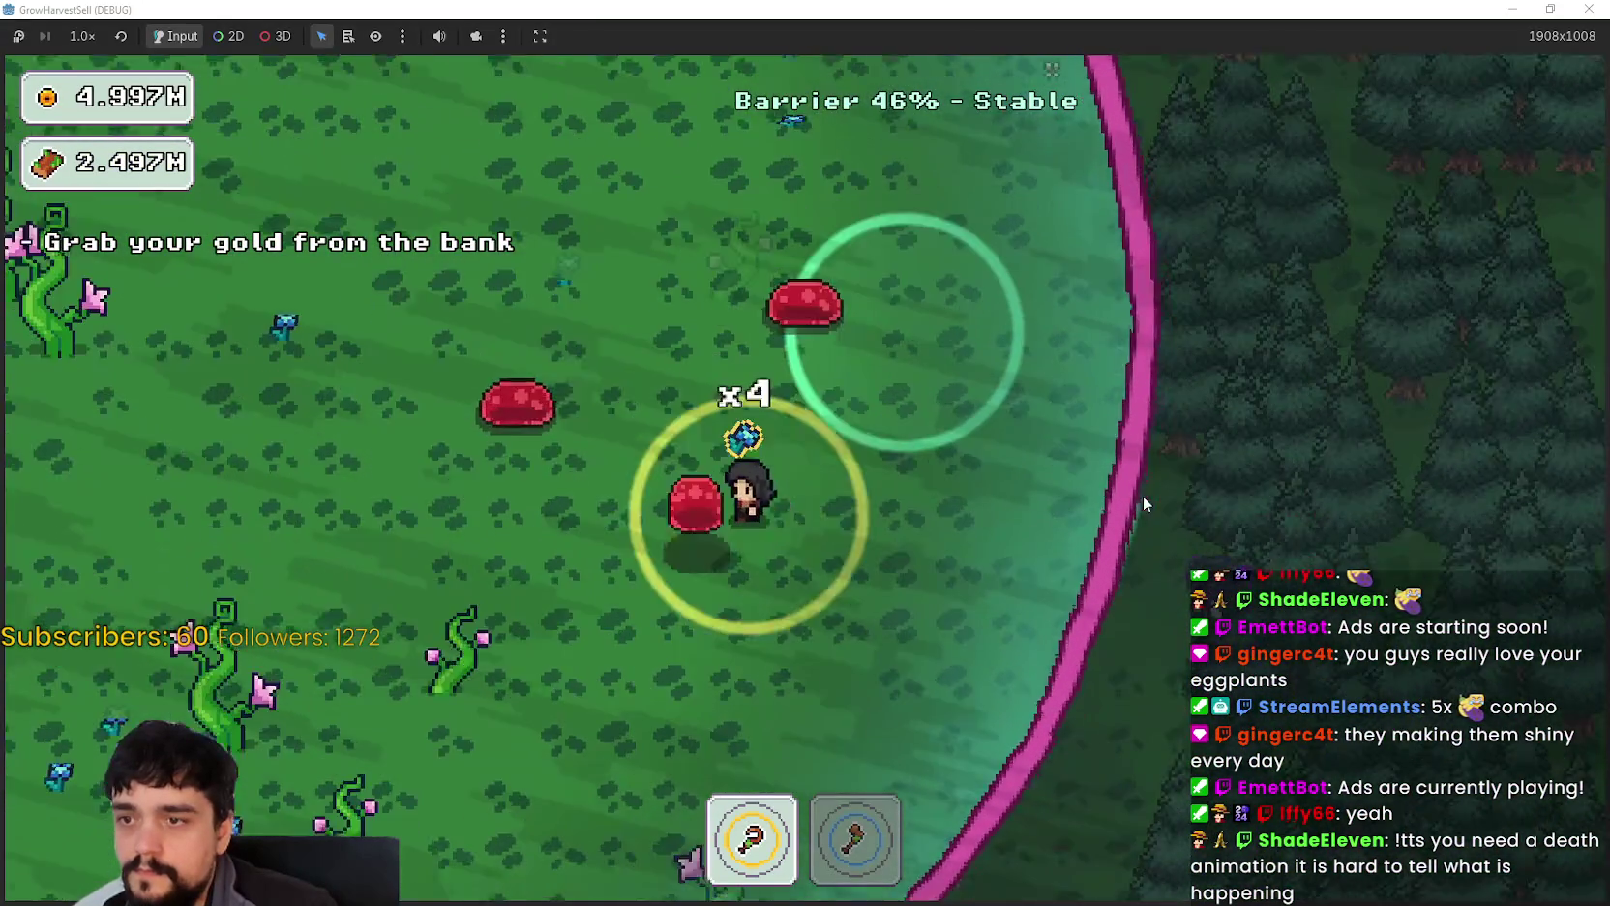
key("a")
key("2")
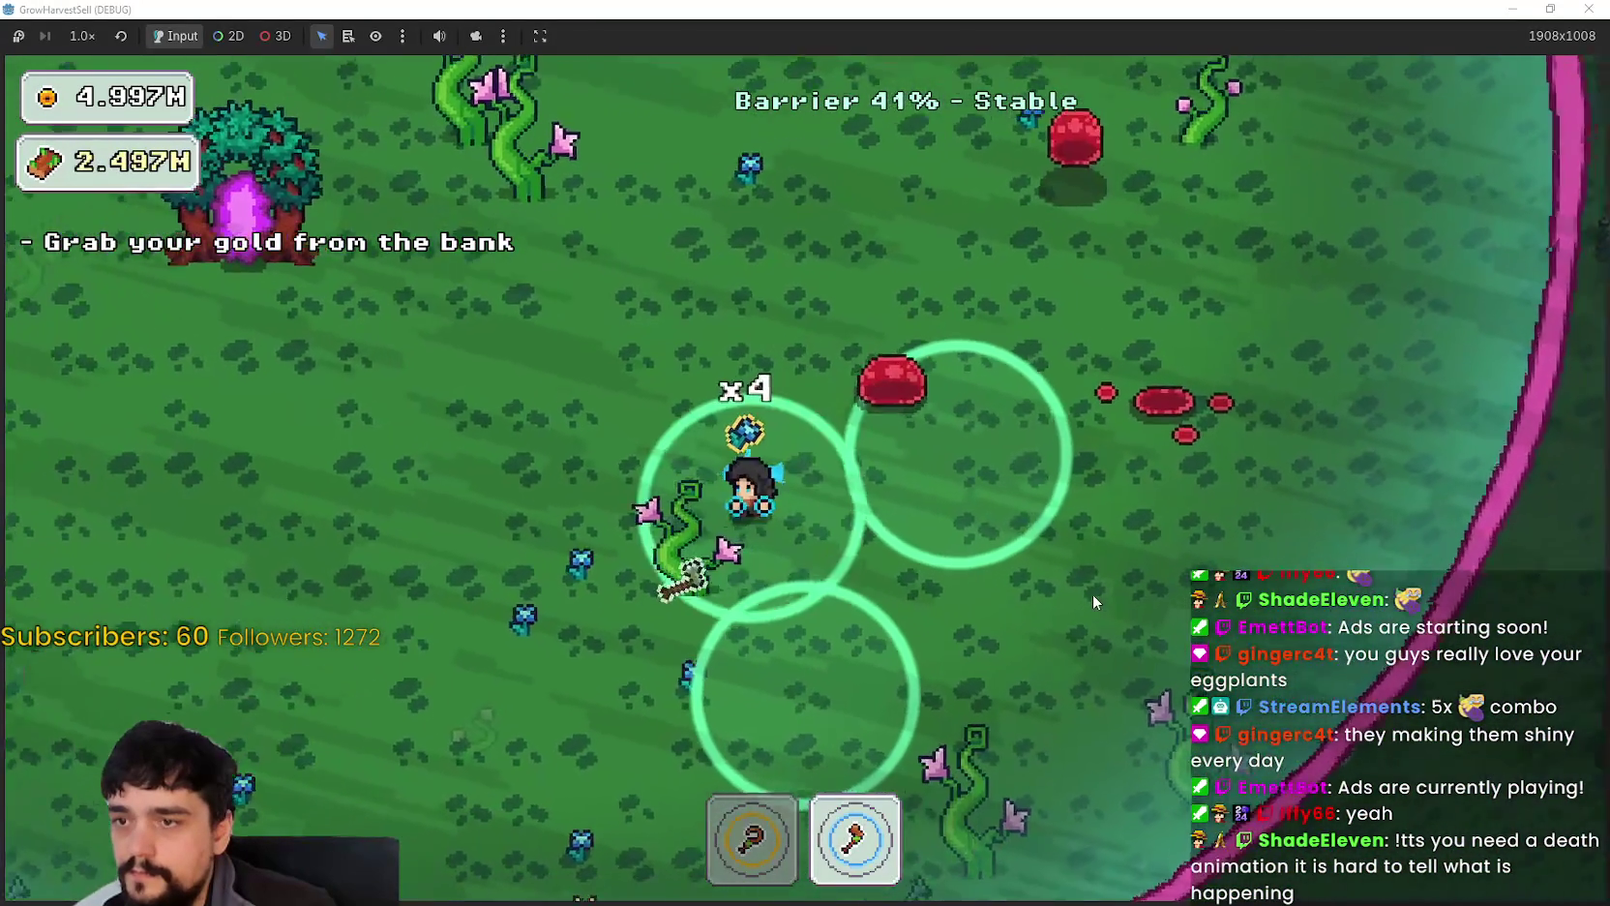
Step: Sweep down-left and then down-right along the barrier, alternating tools 1 and 2
key("s")
key("a")
key("1")
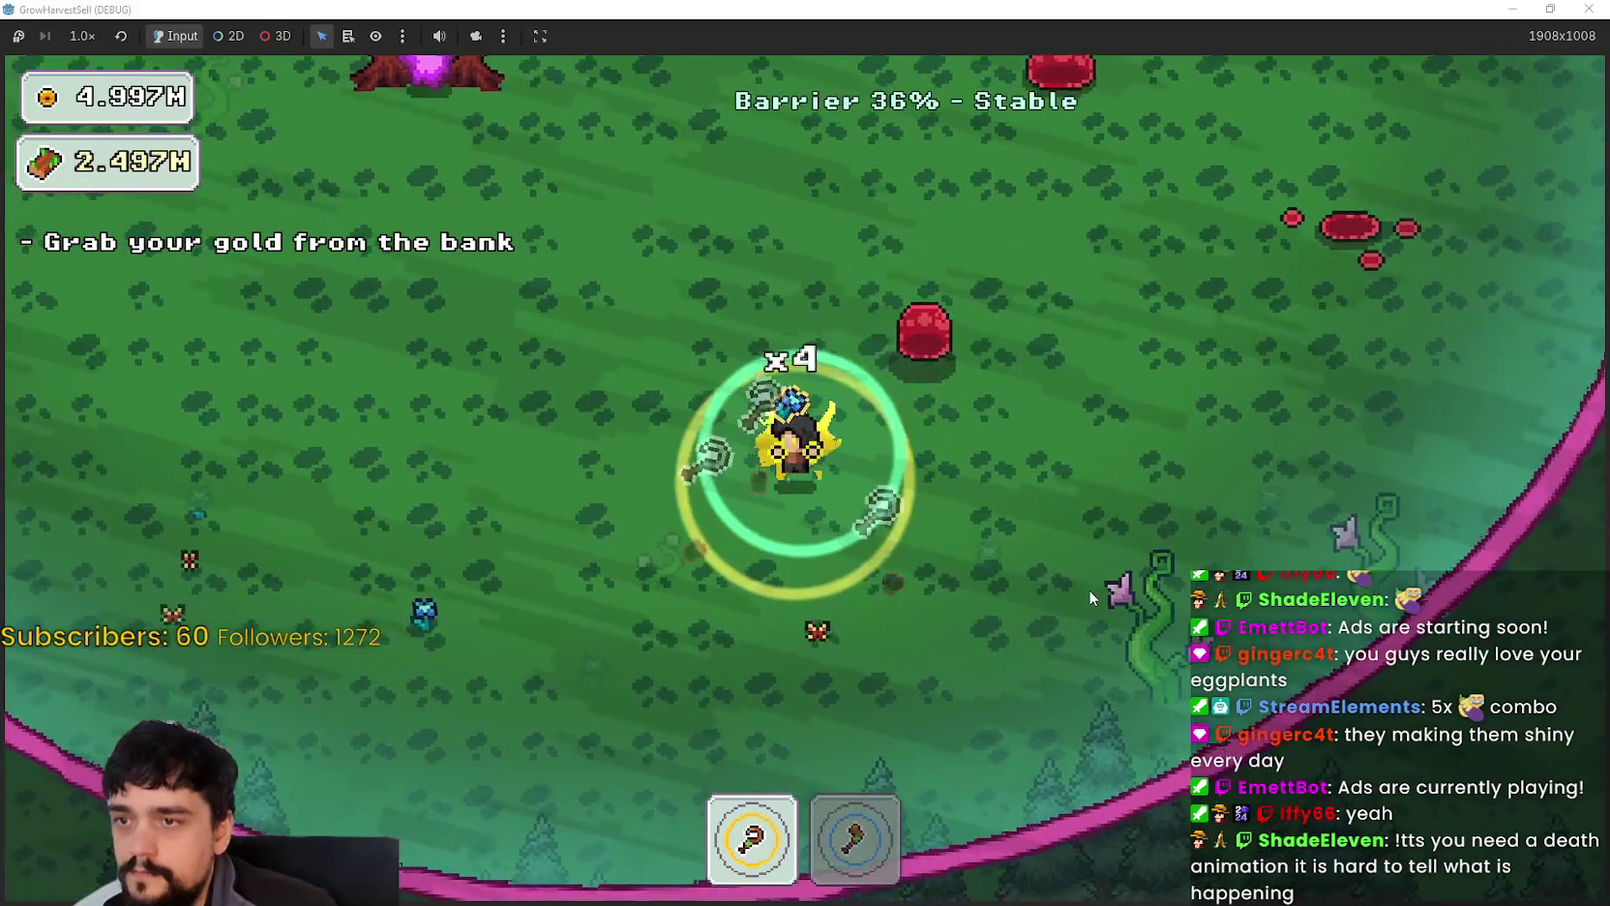
key("s")
key("d")
key("2")
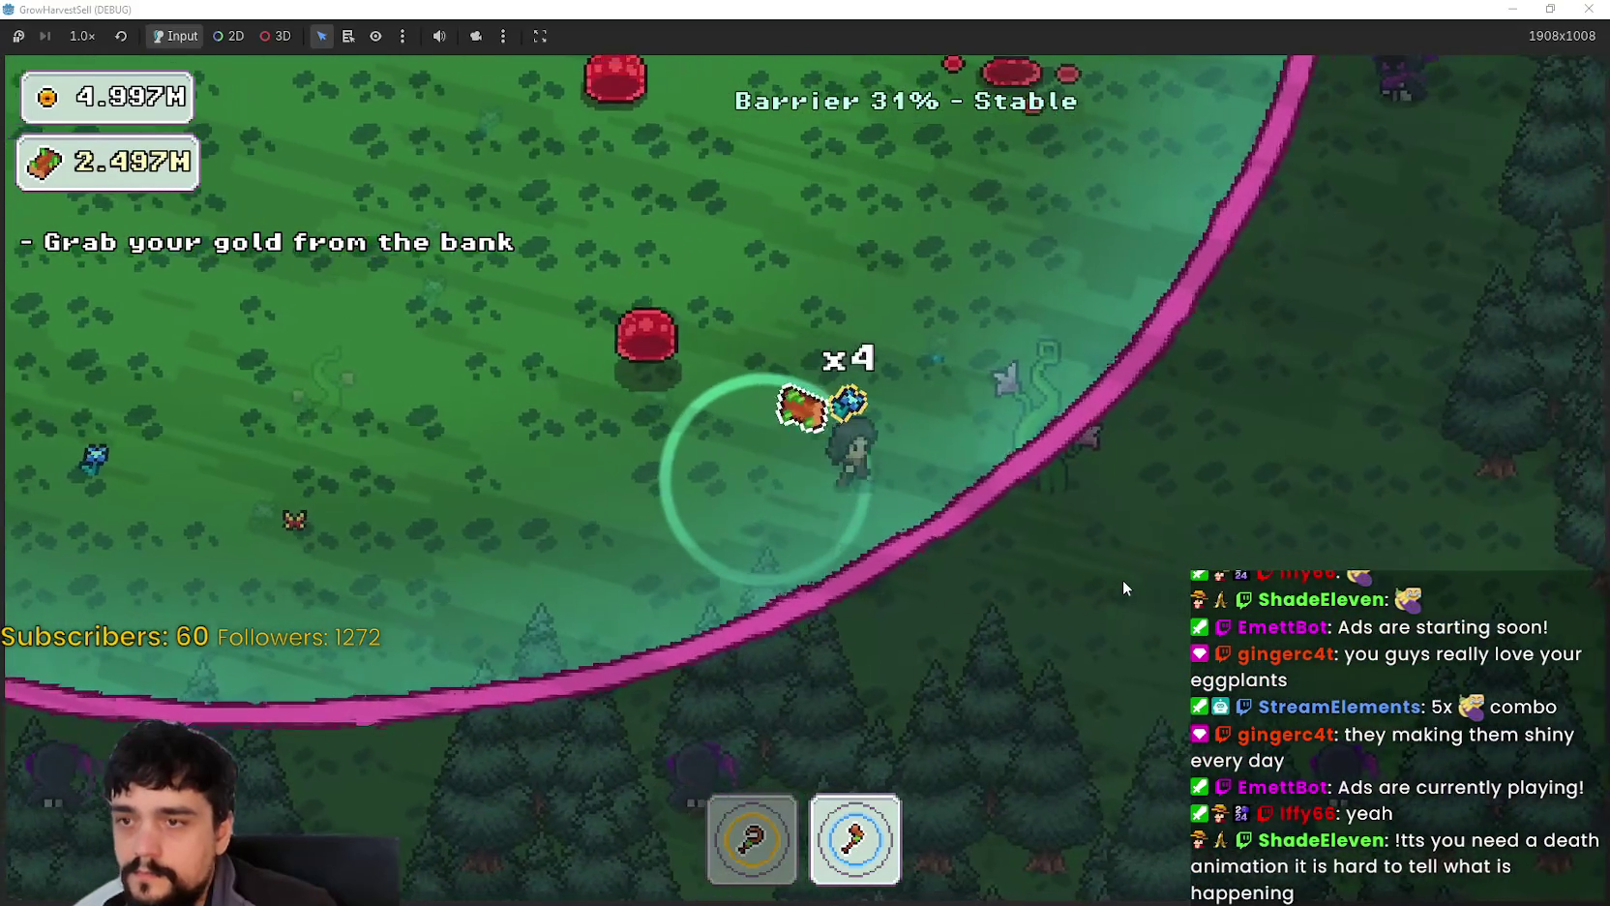
key("w")
key("d")
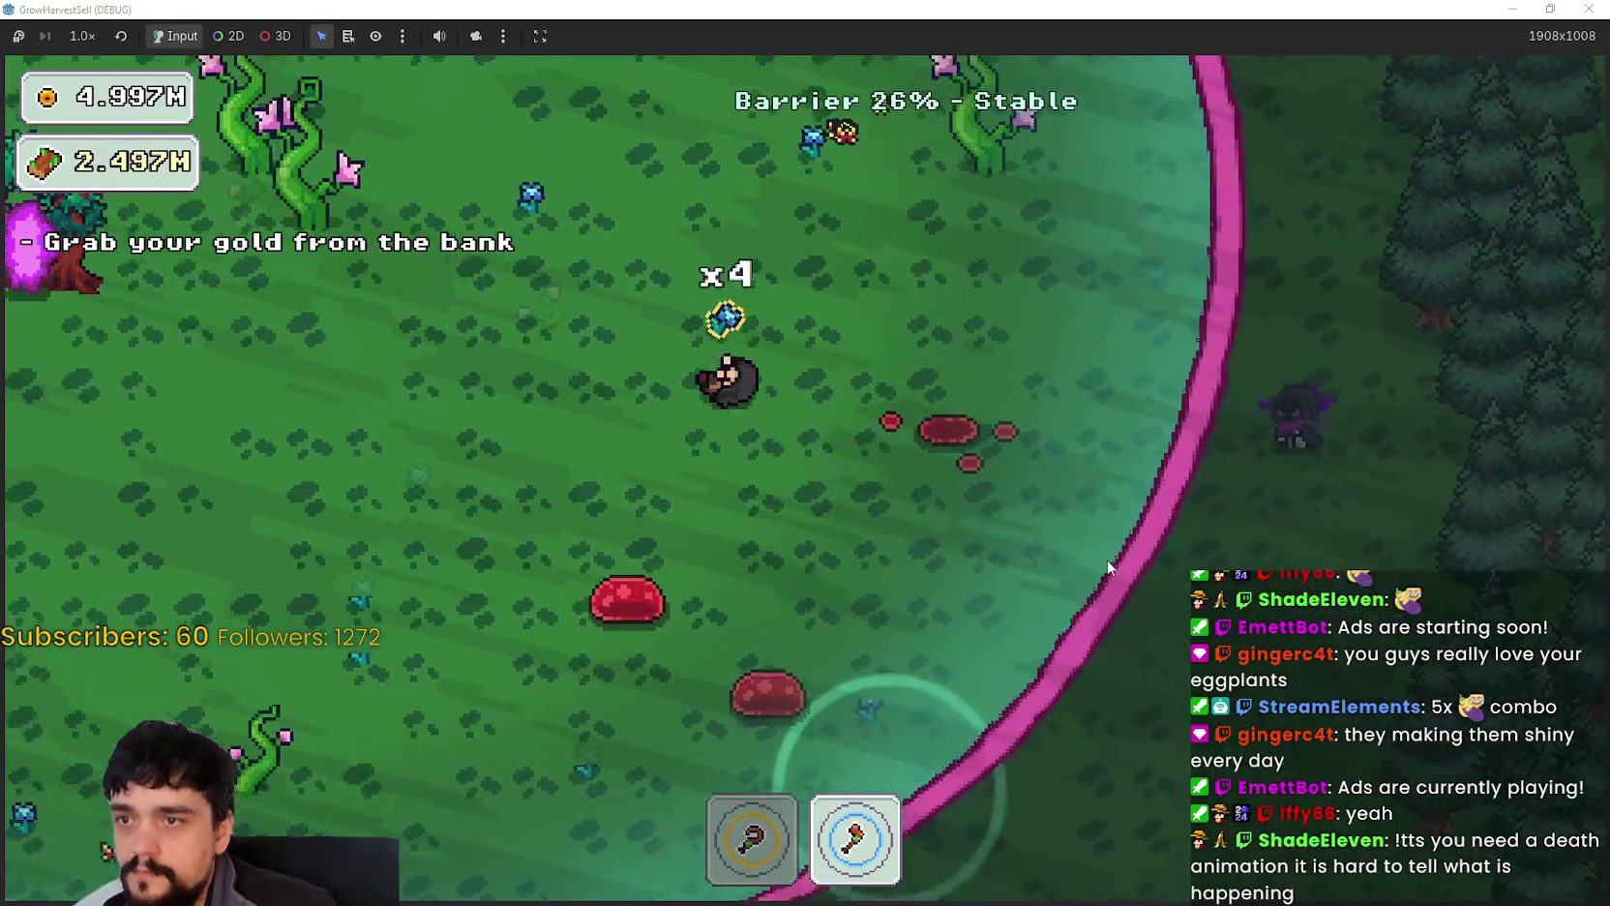
Step: Head up-left then up-right harvesting plants as the barrier drops toward 6%
key("a")
key("1")
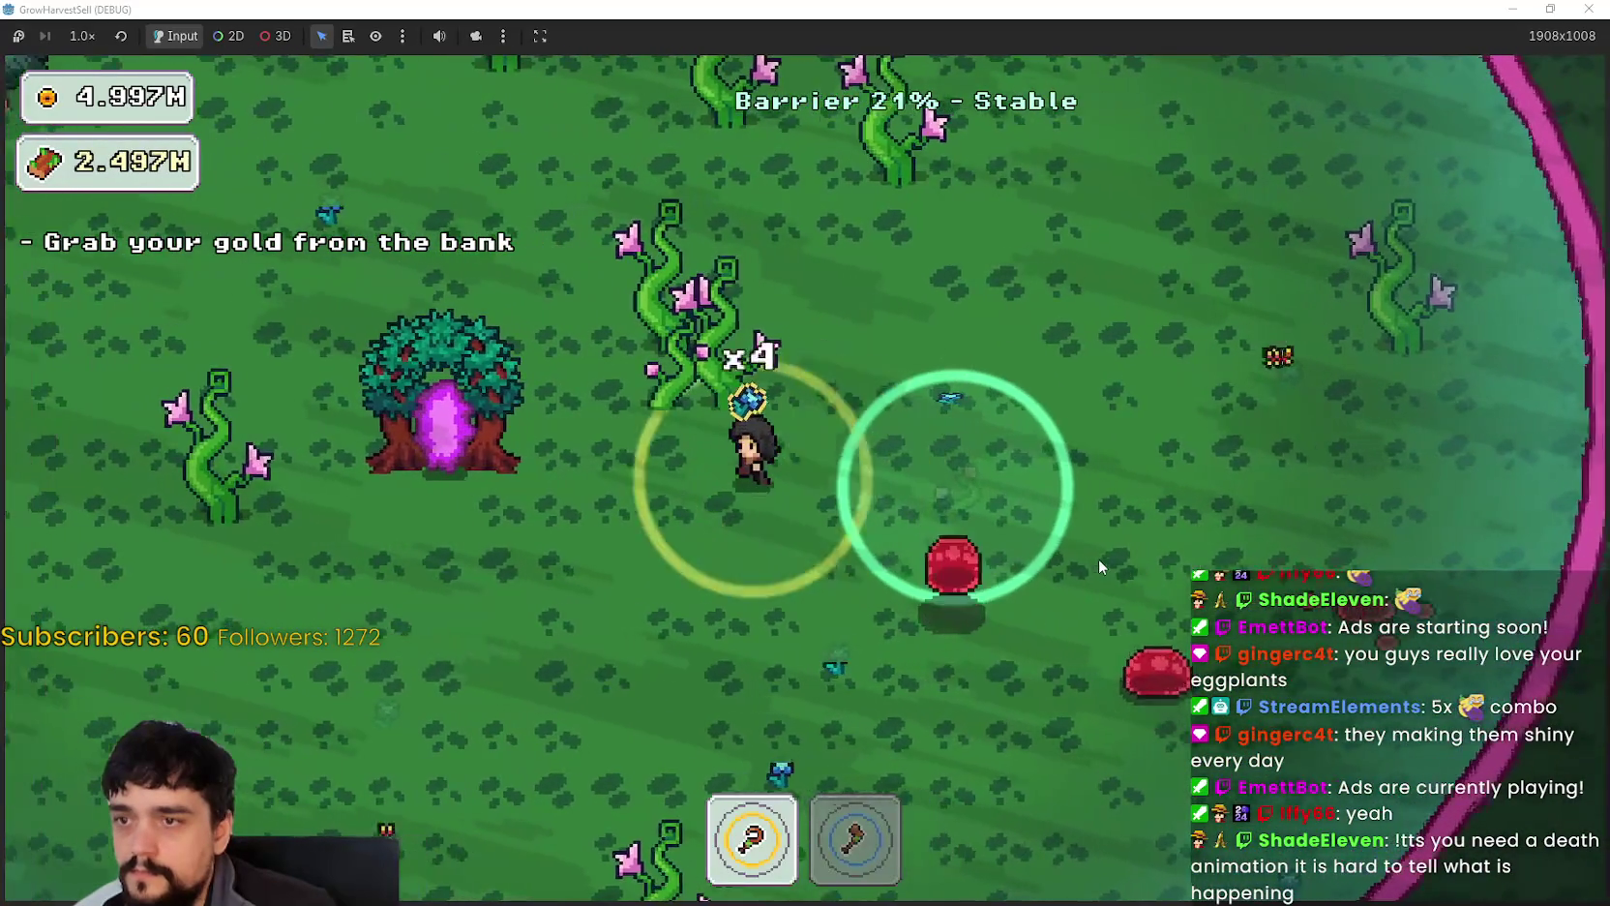
key("2")
key("a")
key("w")
key("d")
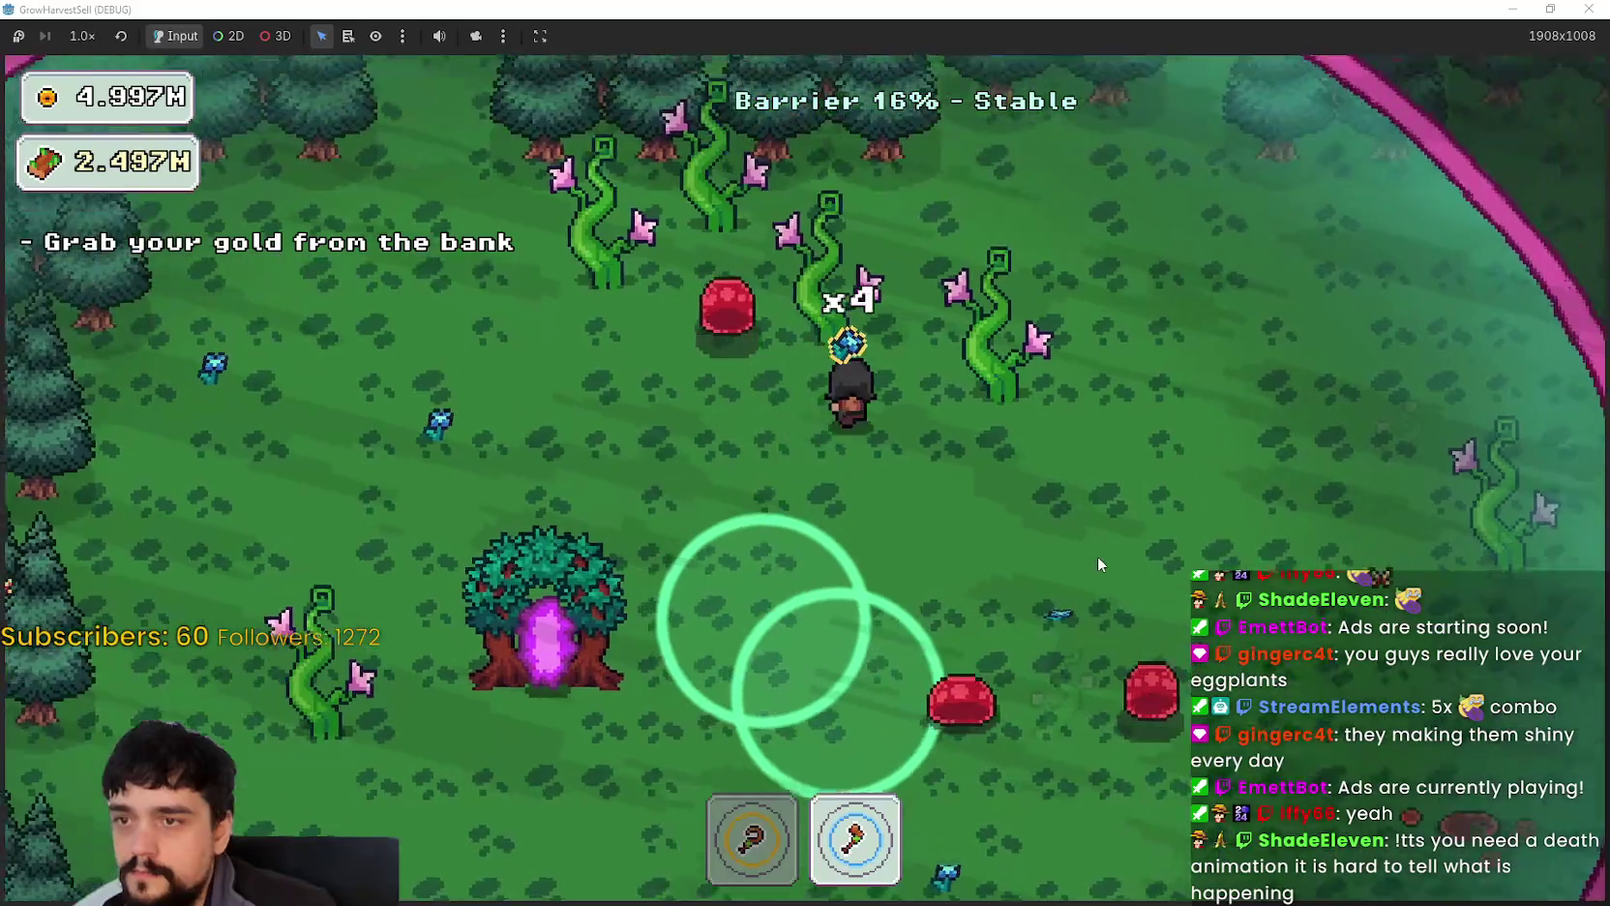
key("w")
key("d")
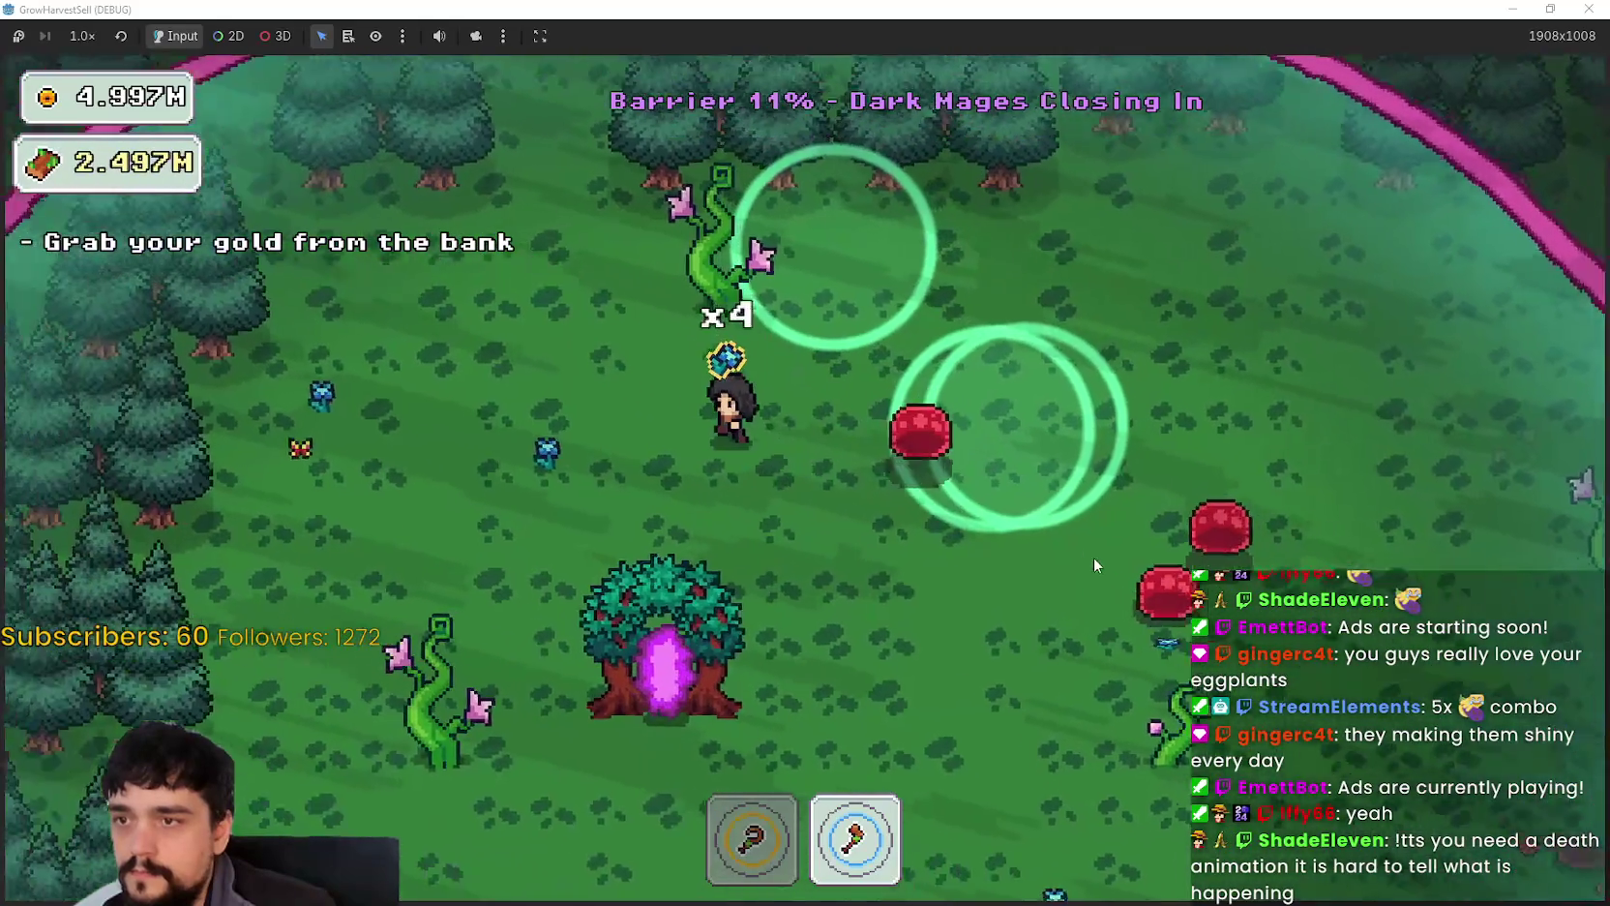
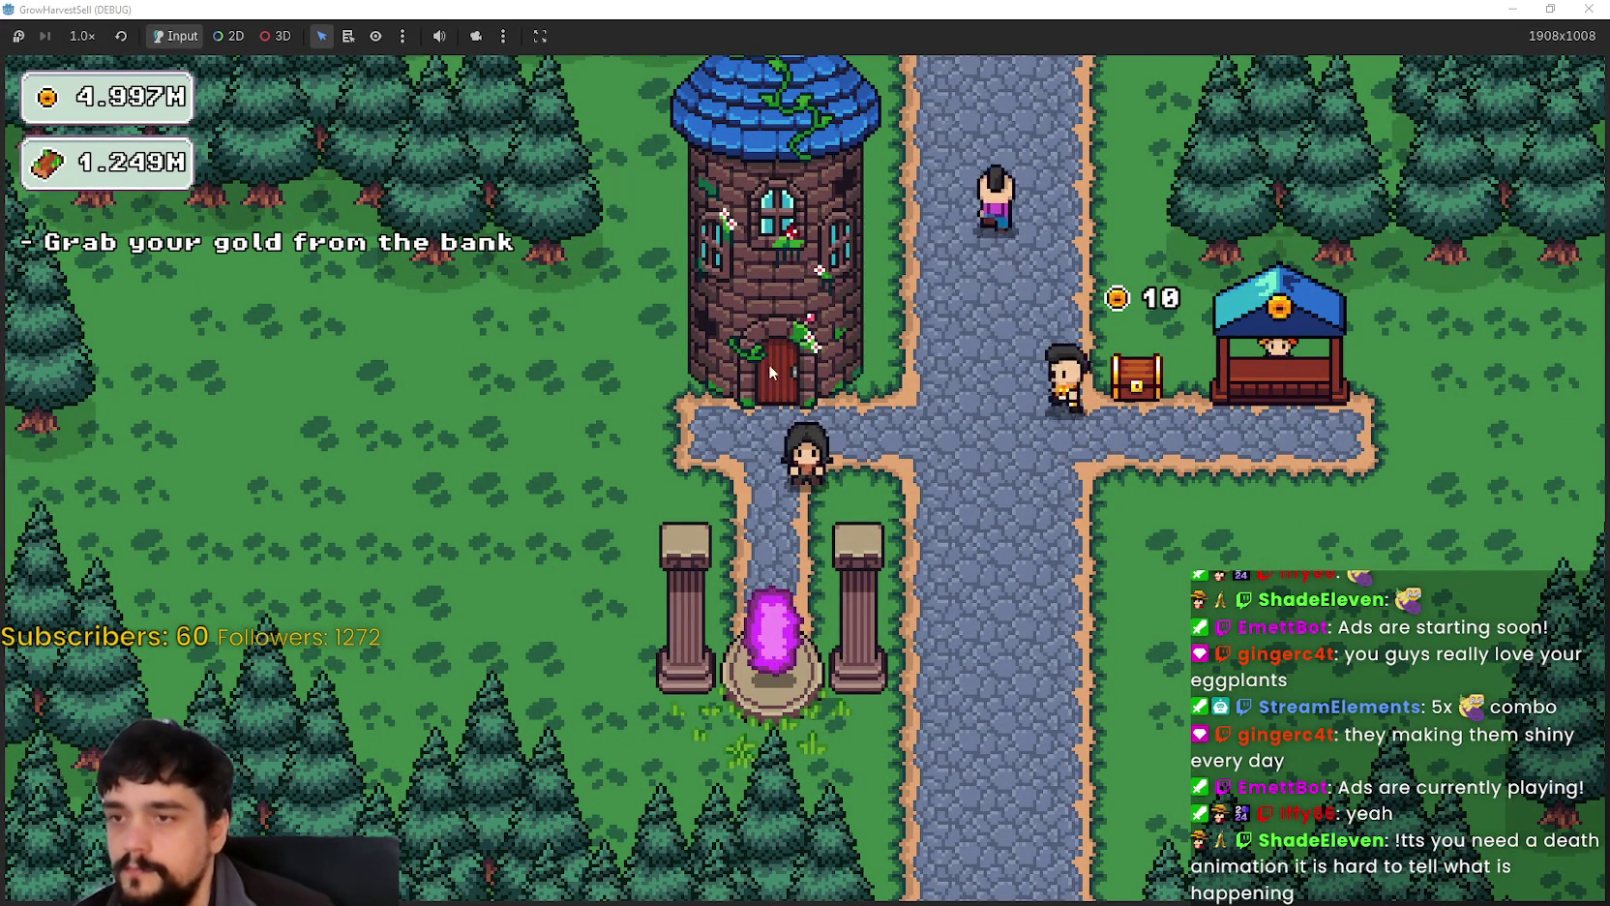
Step: Unlock two more skills in the Prestige tree, then close it to return to town
left_click(747, 391)
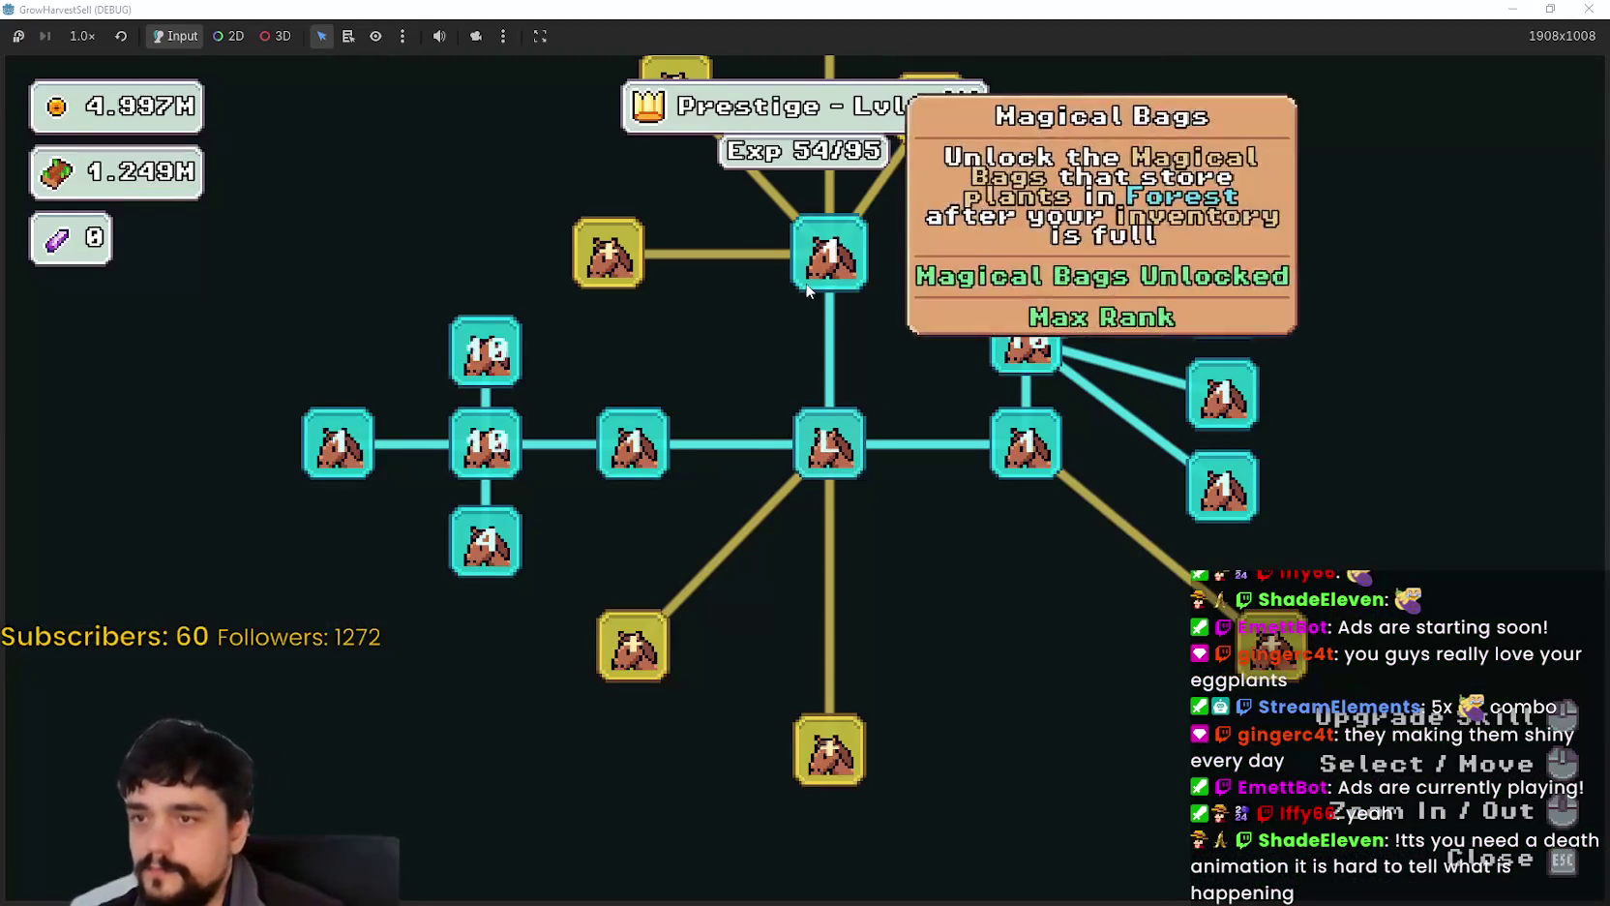
left_click(818, 735)
left_click(634, 646)
scroll(817, 665, "down", 2)
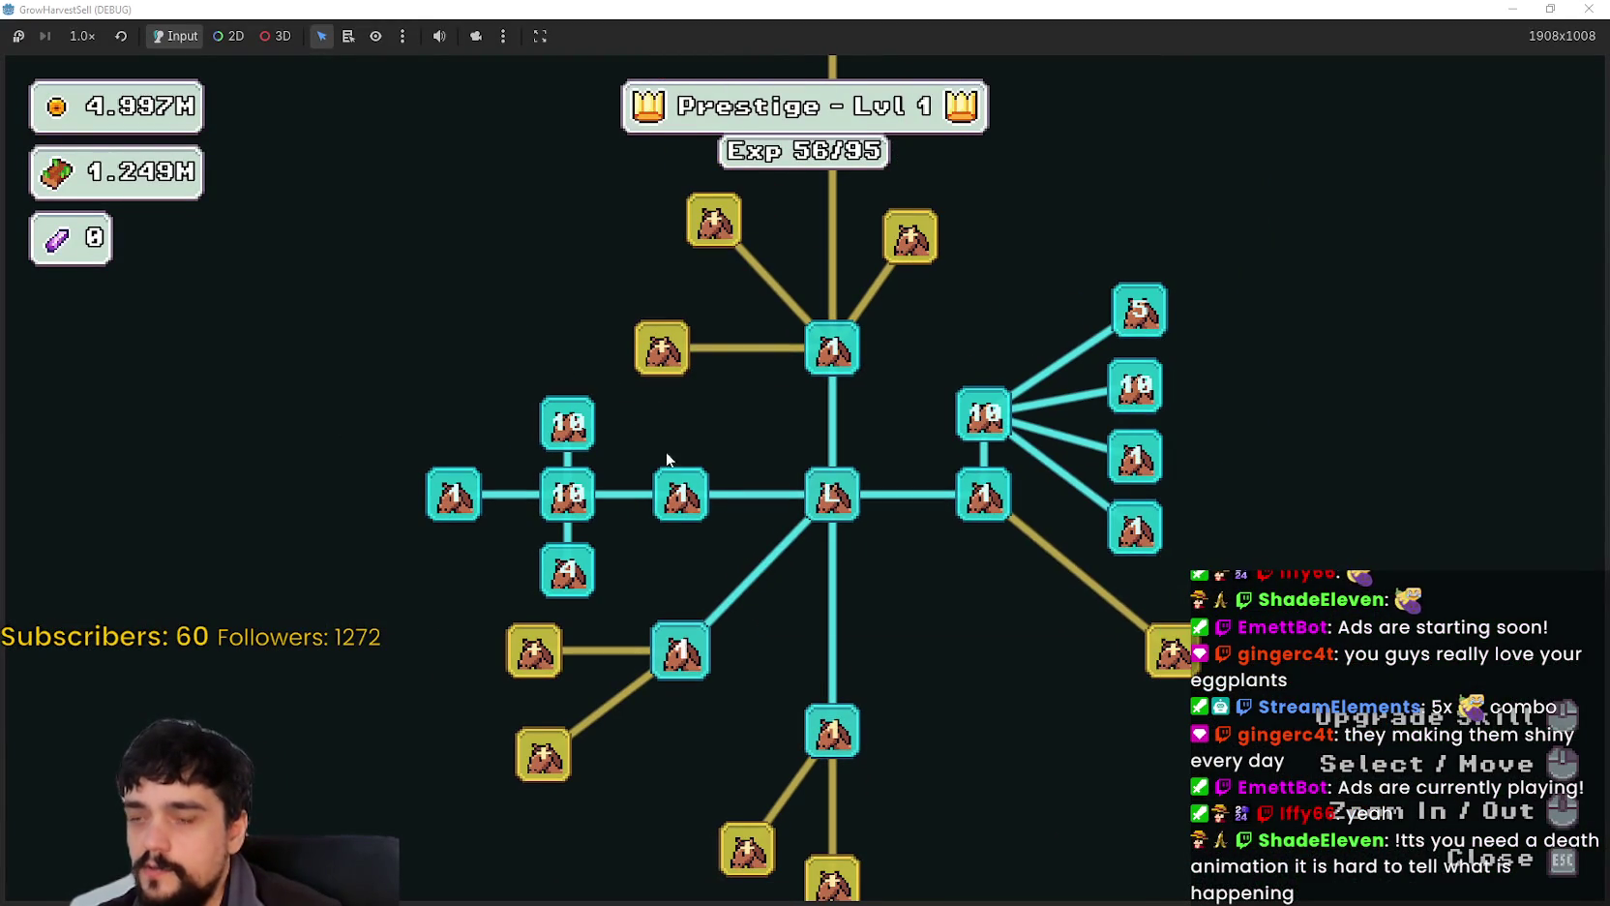
key("Escape")
Step: Walk to the portal and travel to The Forest stage
left_click(872, 659)
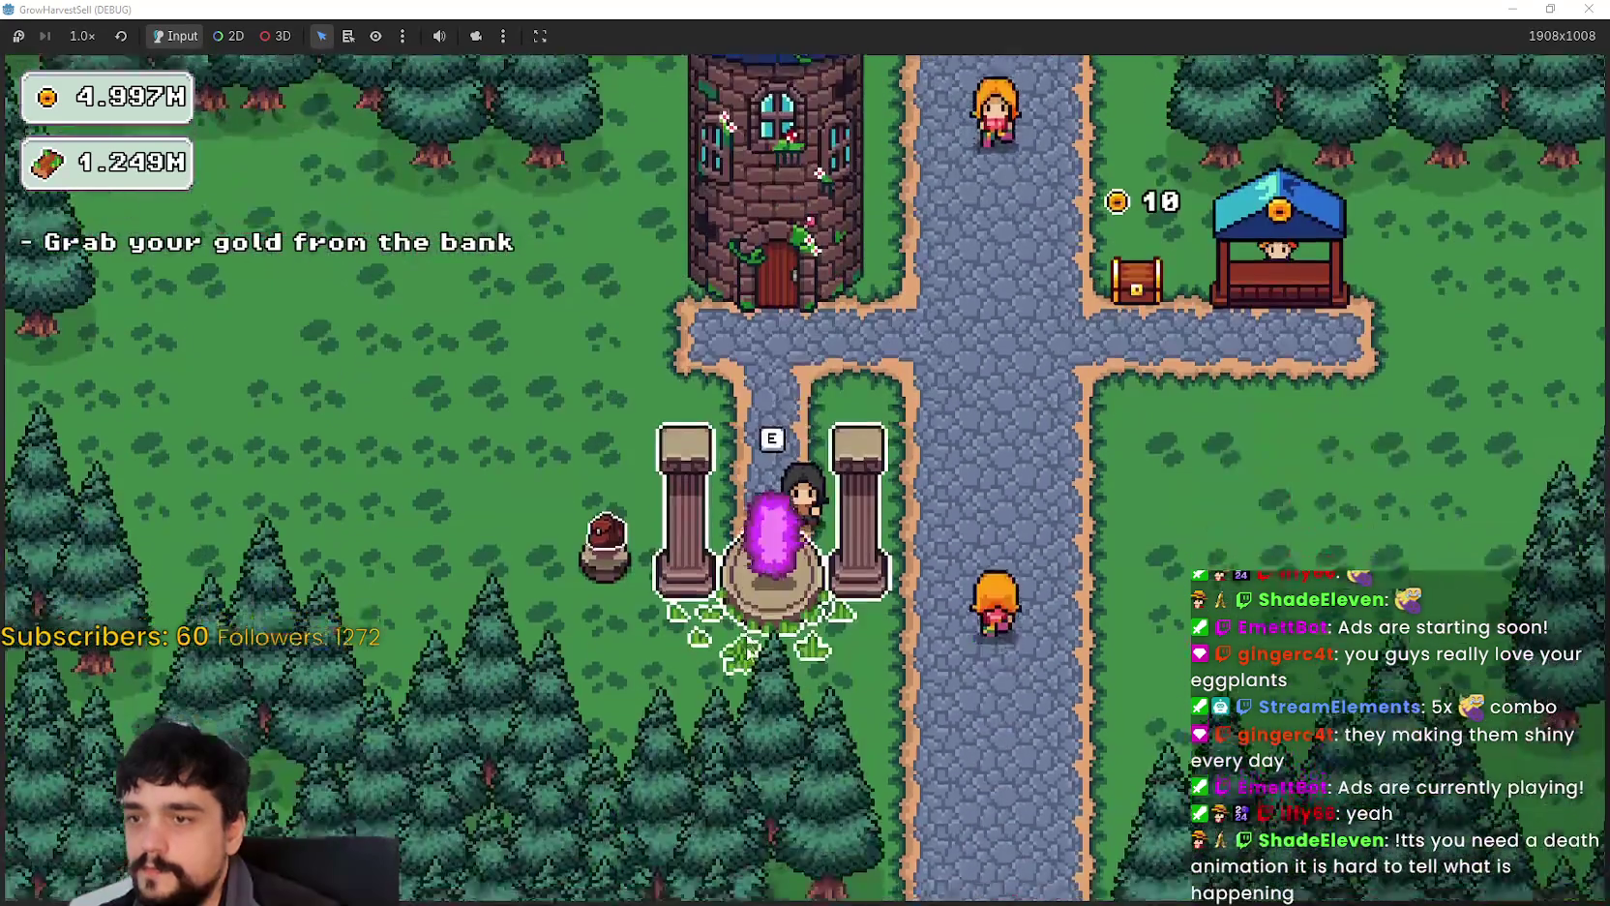
key("e")
left_click(475, 782)
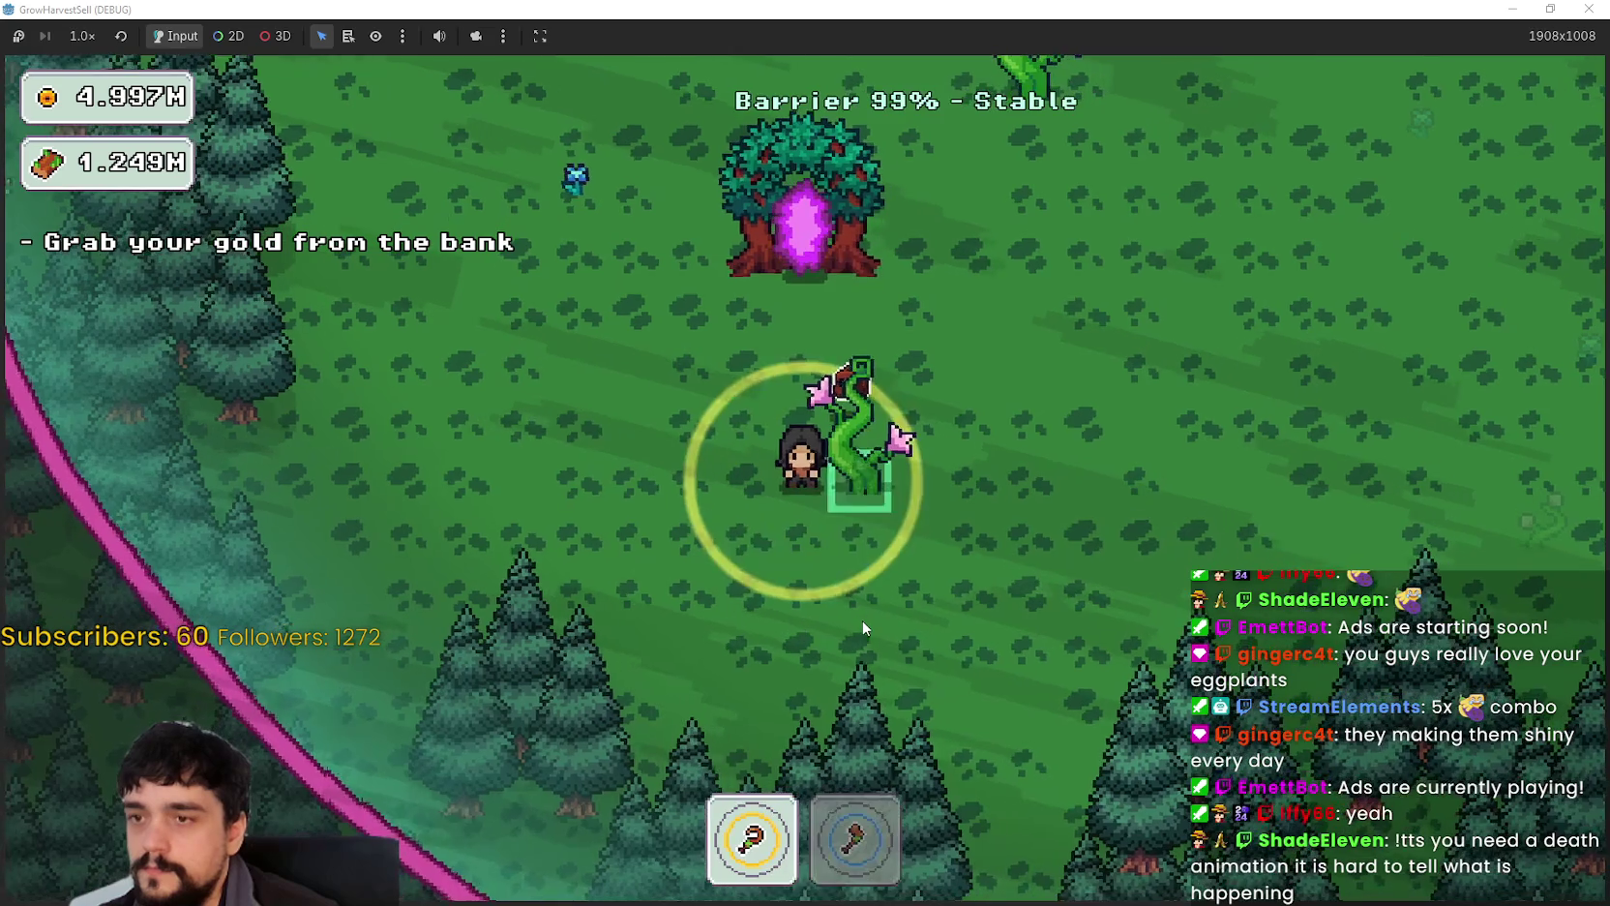
Step: Walk the player around The Forest with WASD to watch the yellow ring follow
key("d")
key("w")
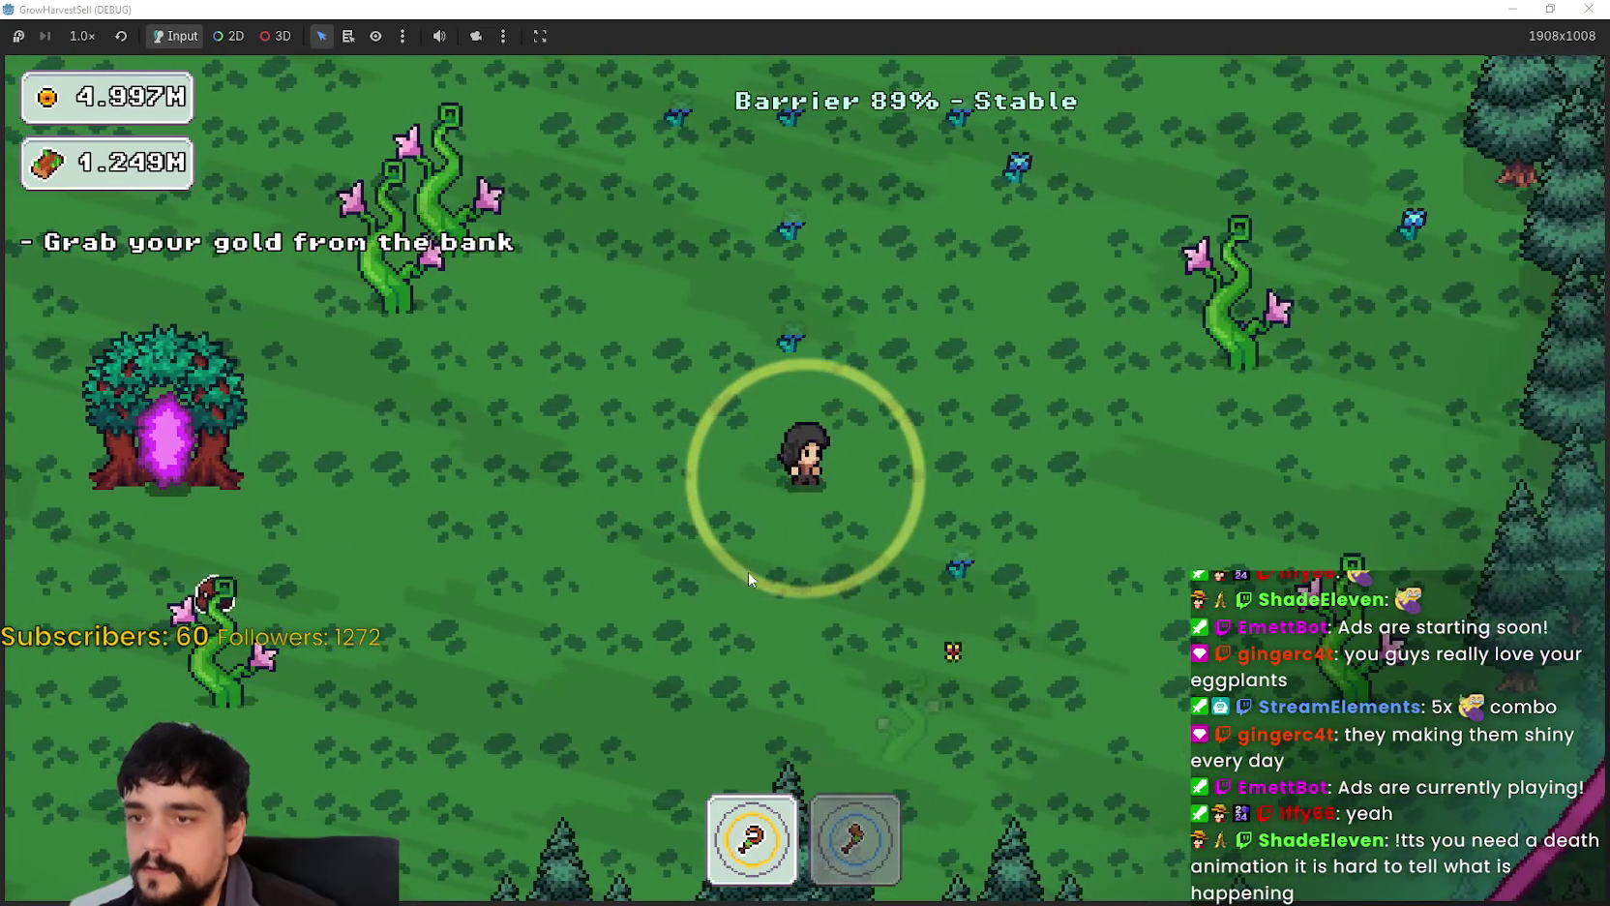
key("a")
key("w")
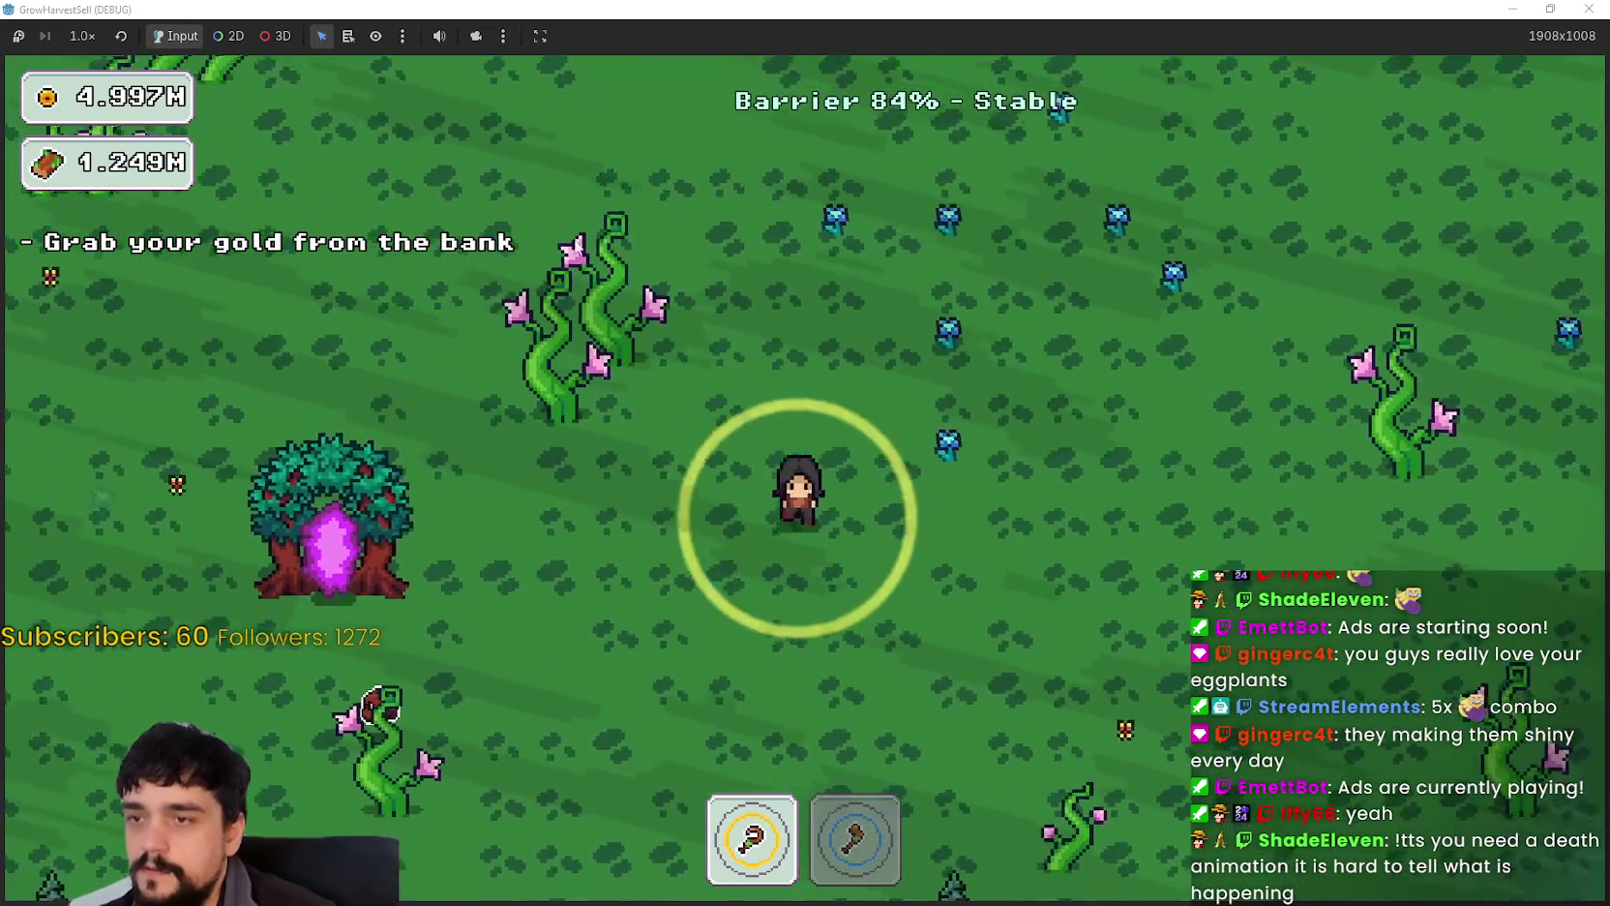
key("s")
key("w")
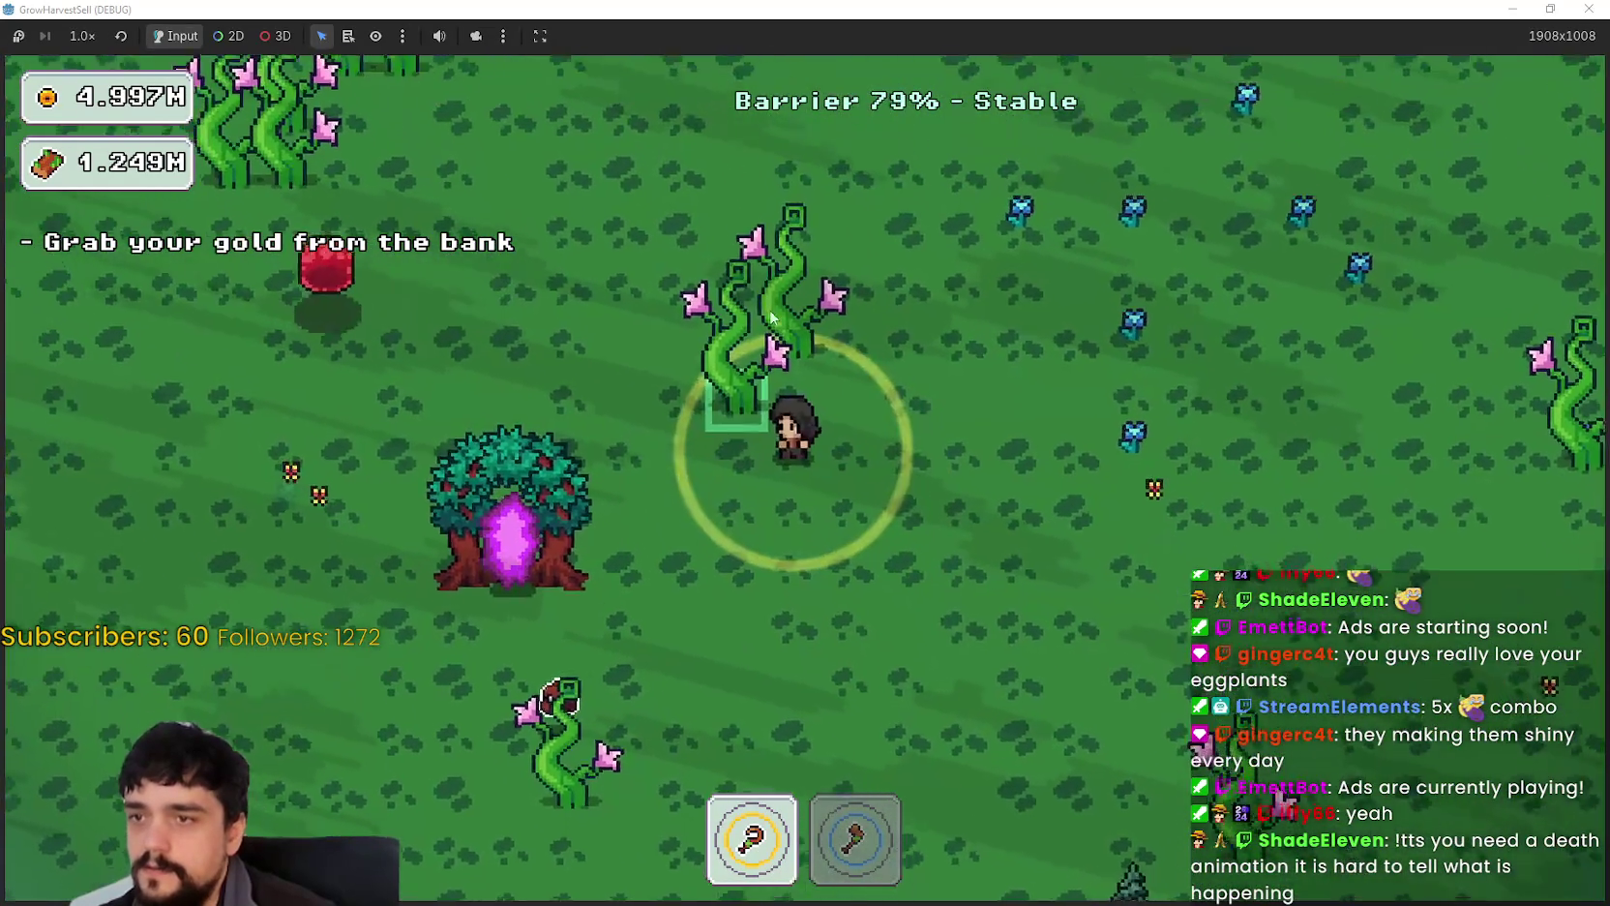
key("d")
key("d")
key("s")
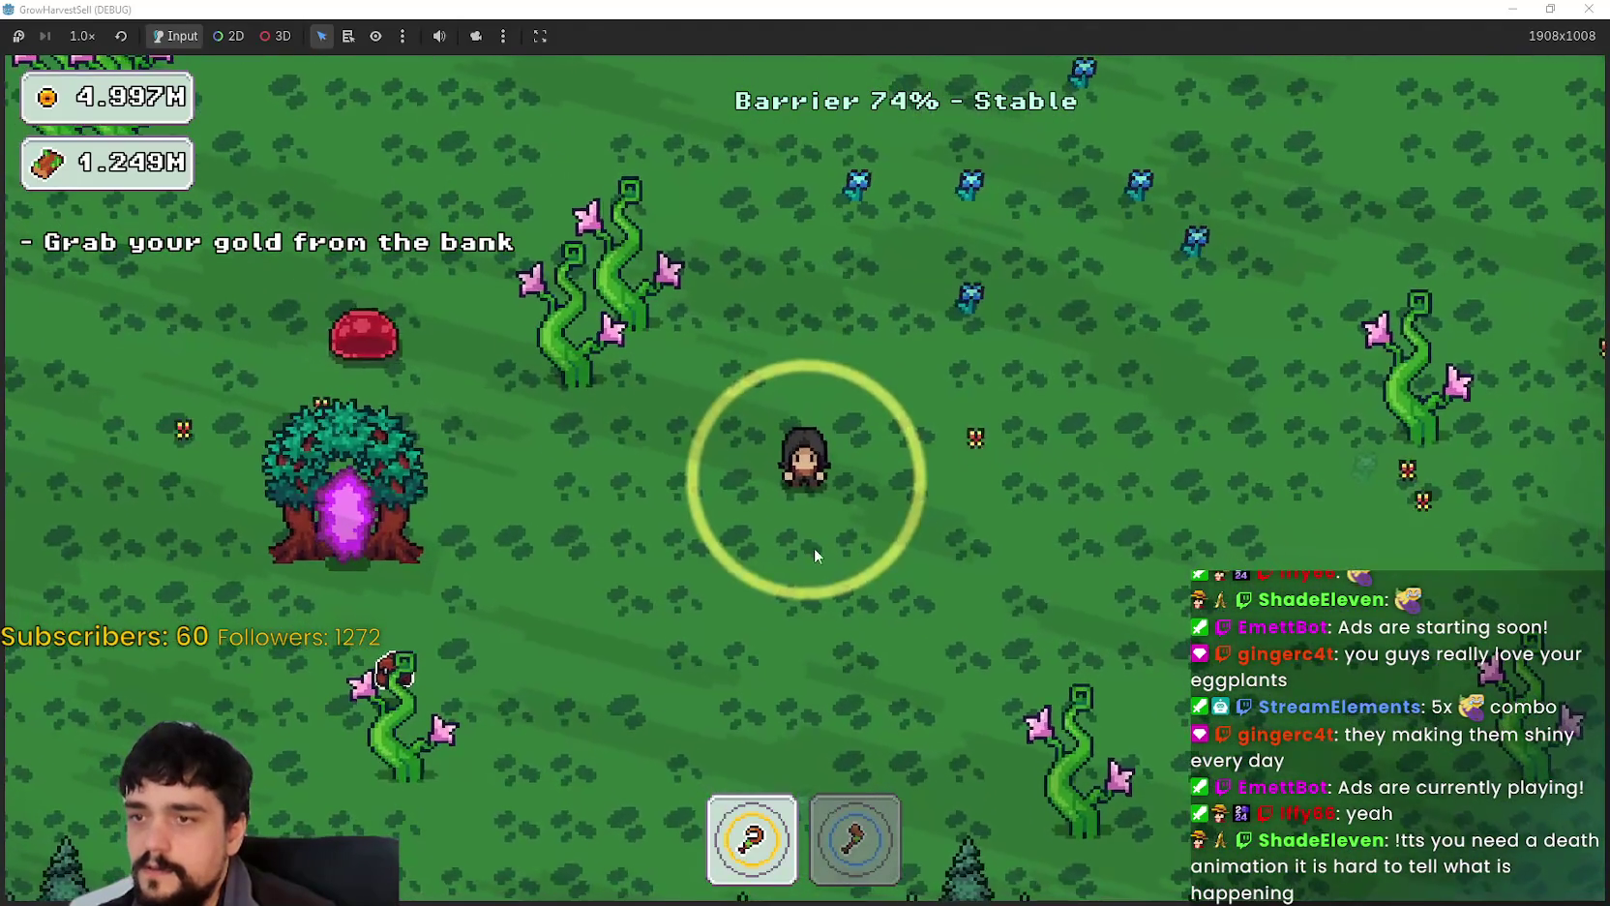
key("a")
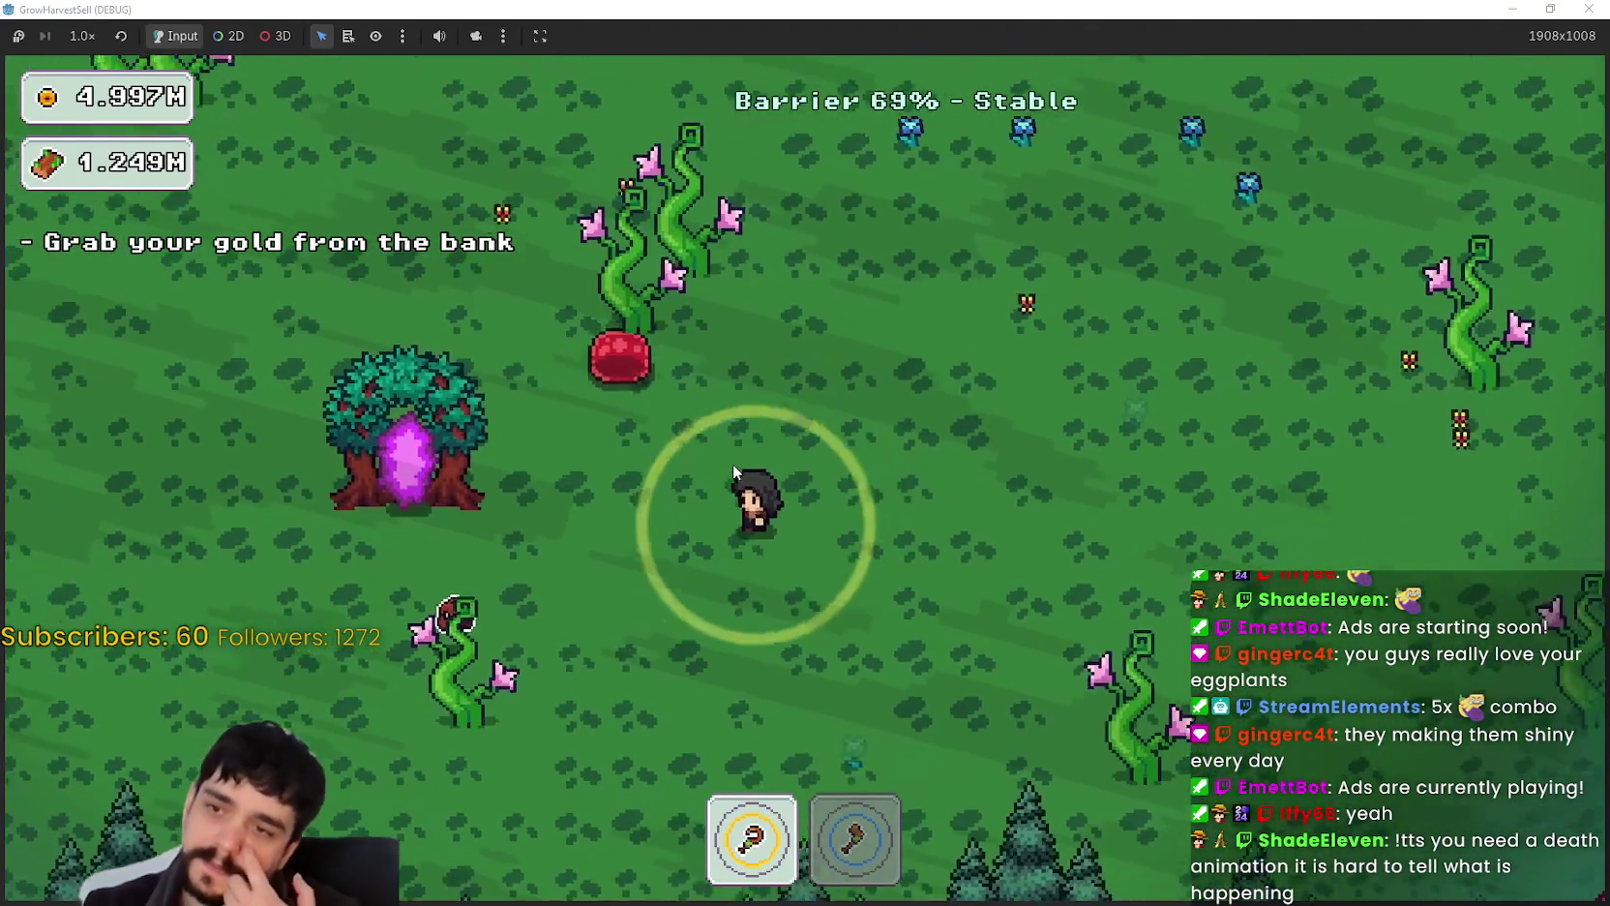
key("s")
key("a")
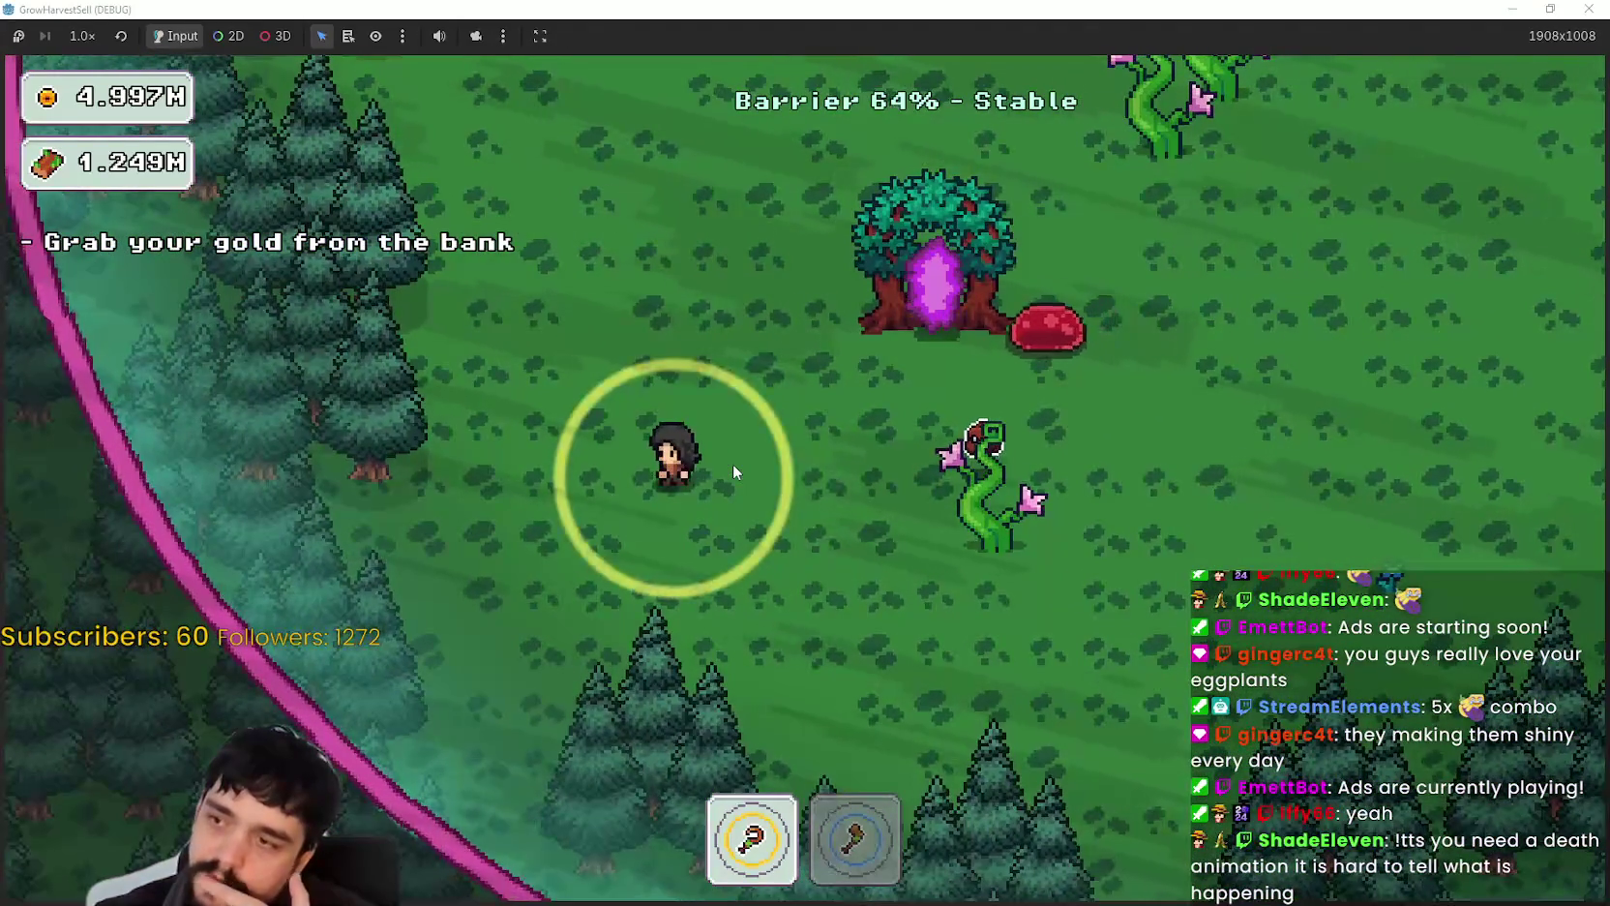
key("w")
key("w")
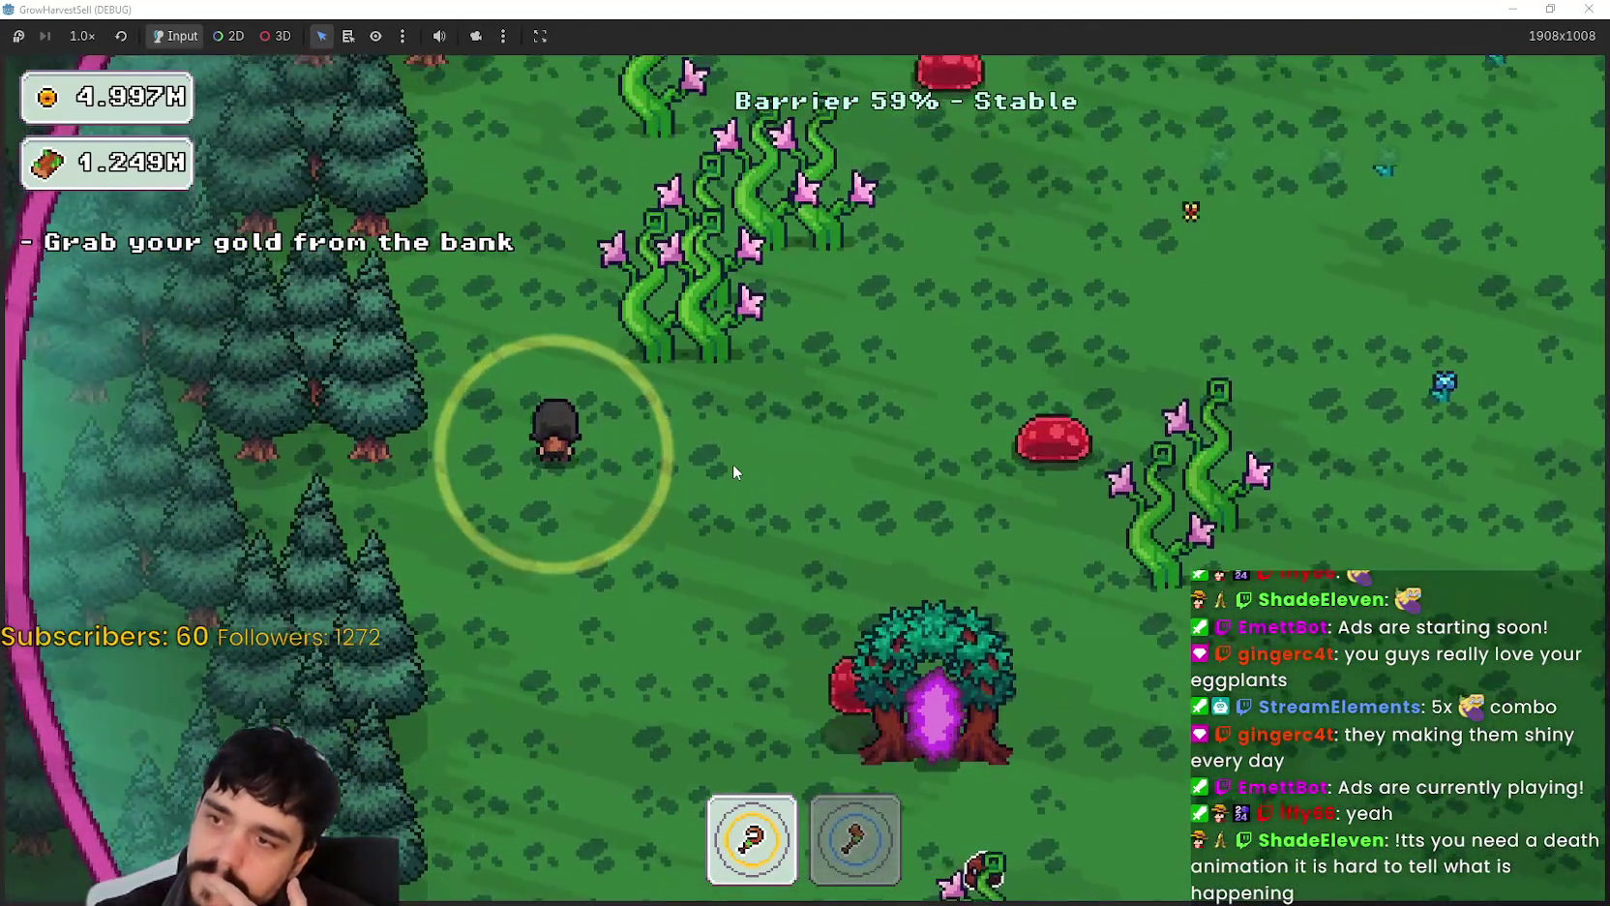
key("w")
key("d")
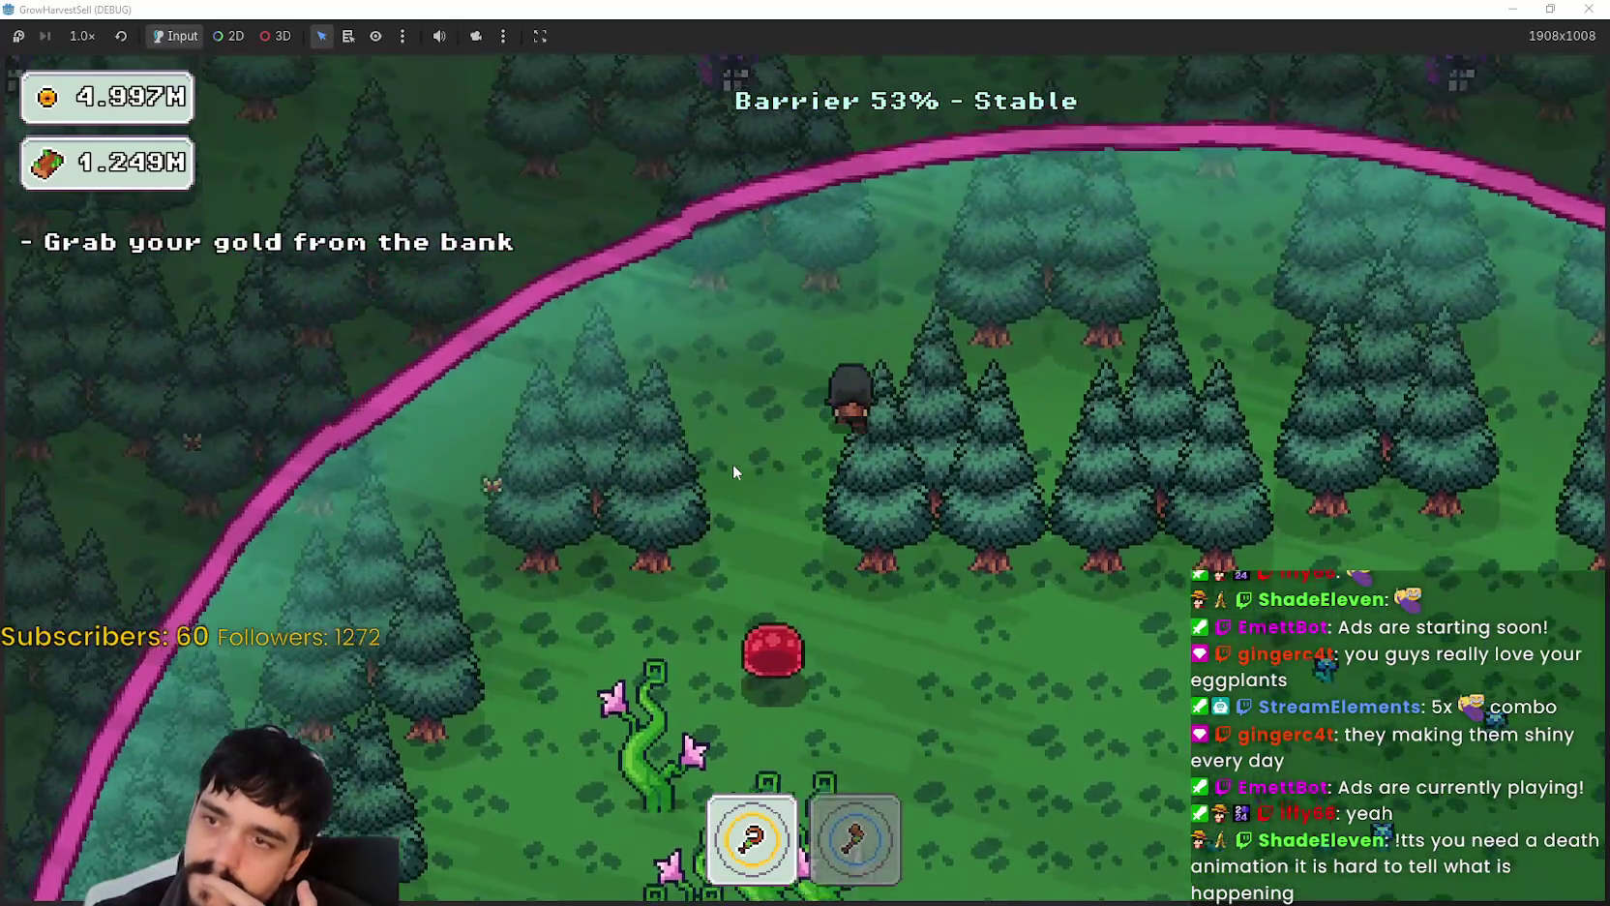
key("s")
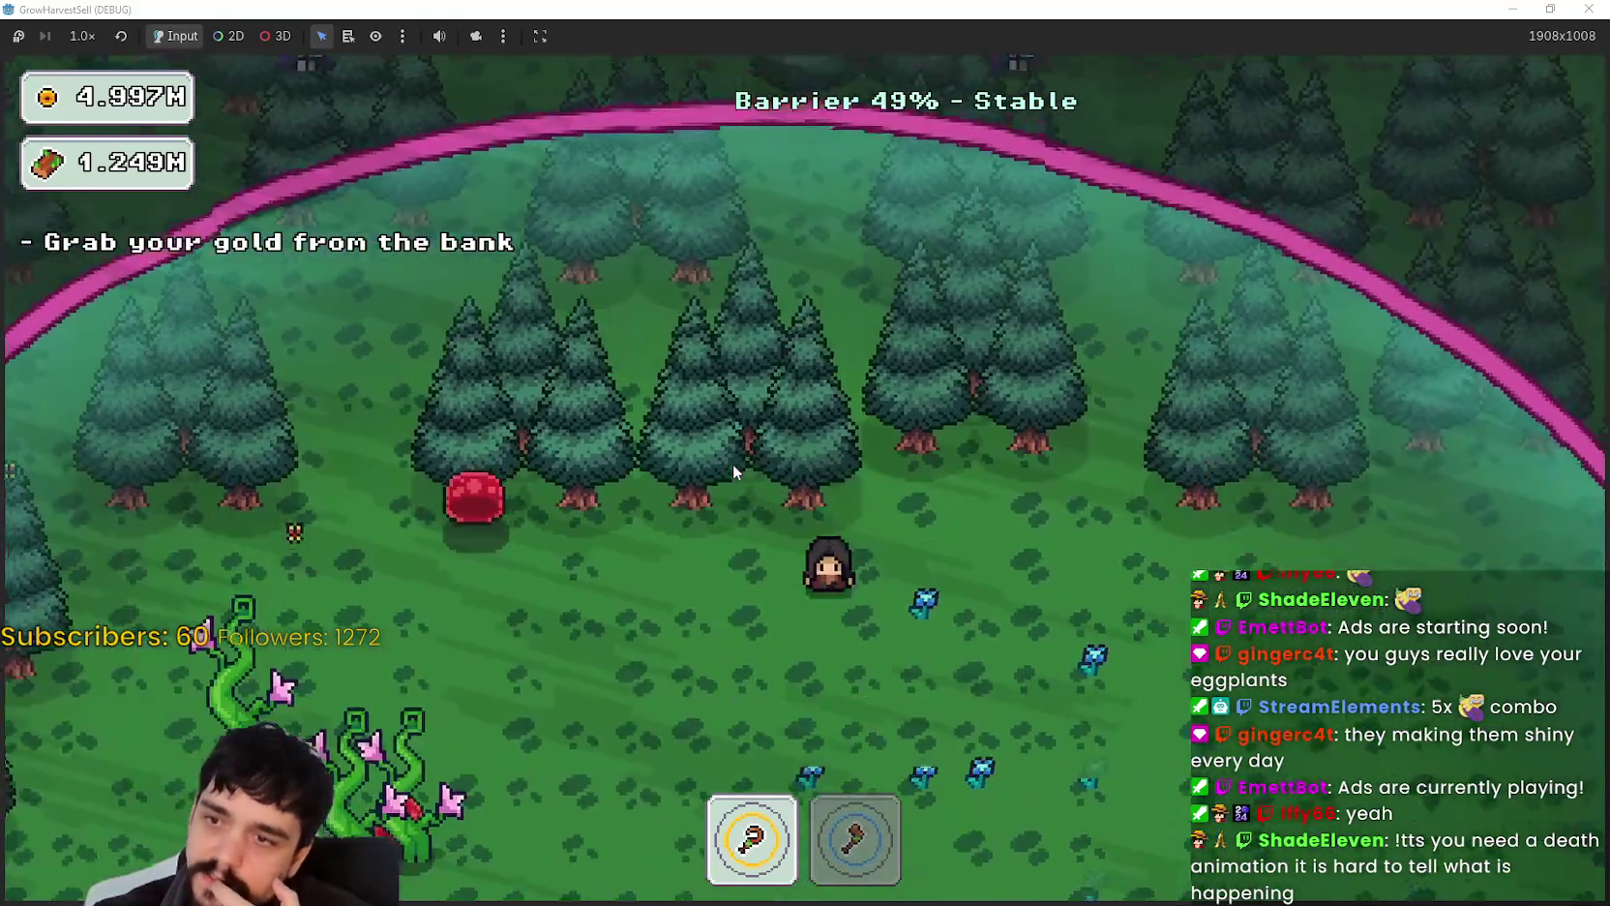
key("d")
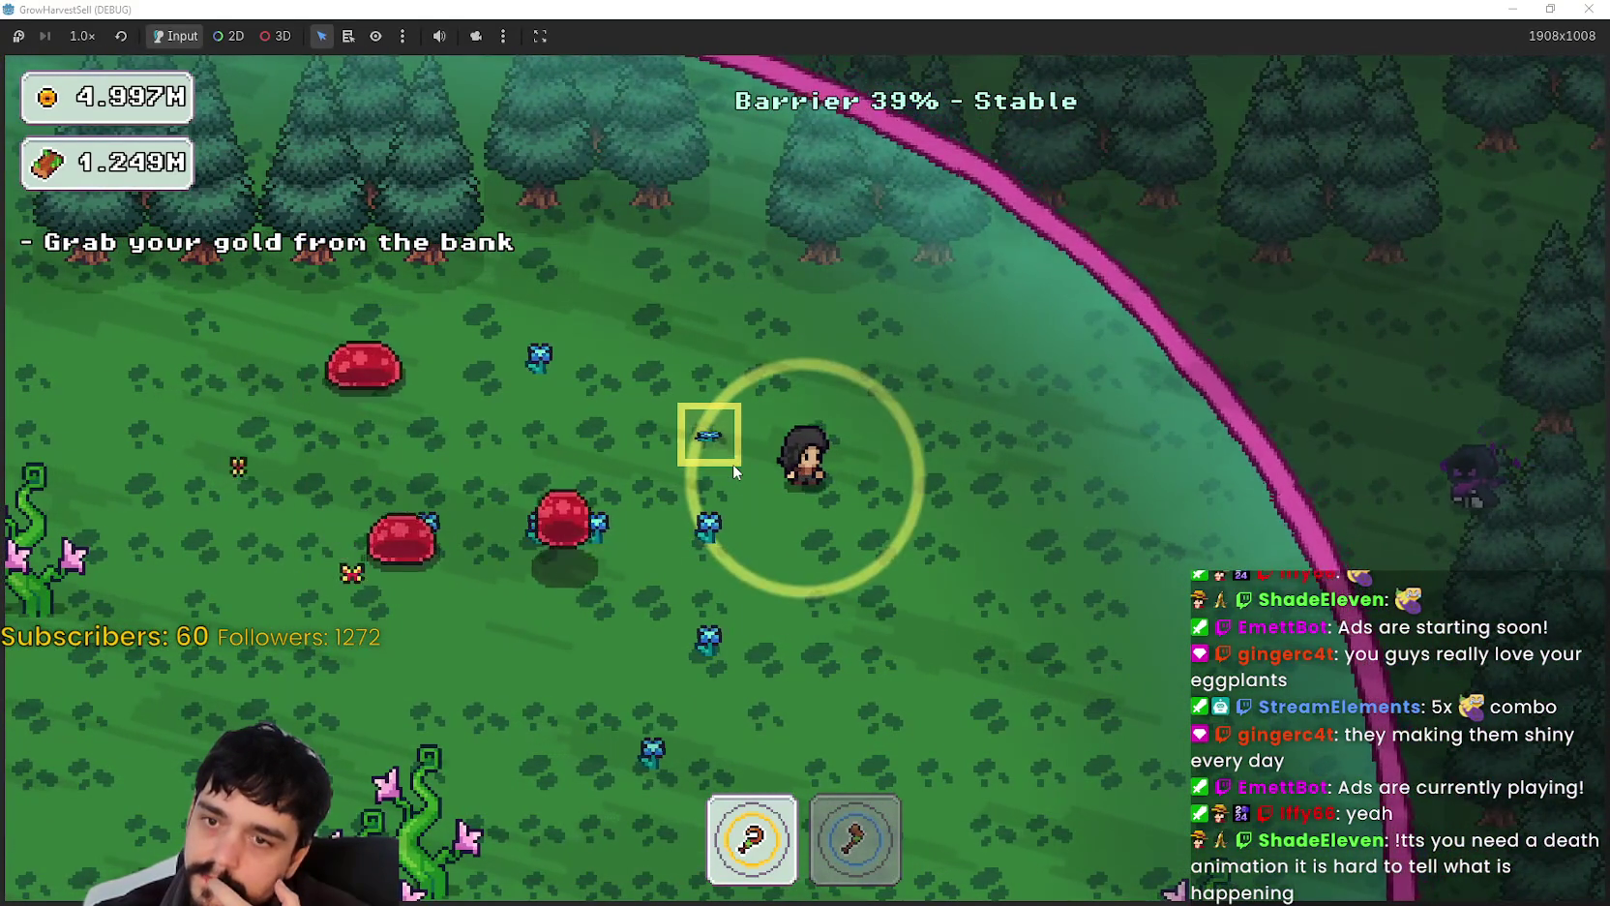
key("s")
key("a")
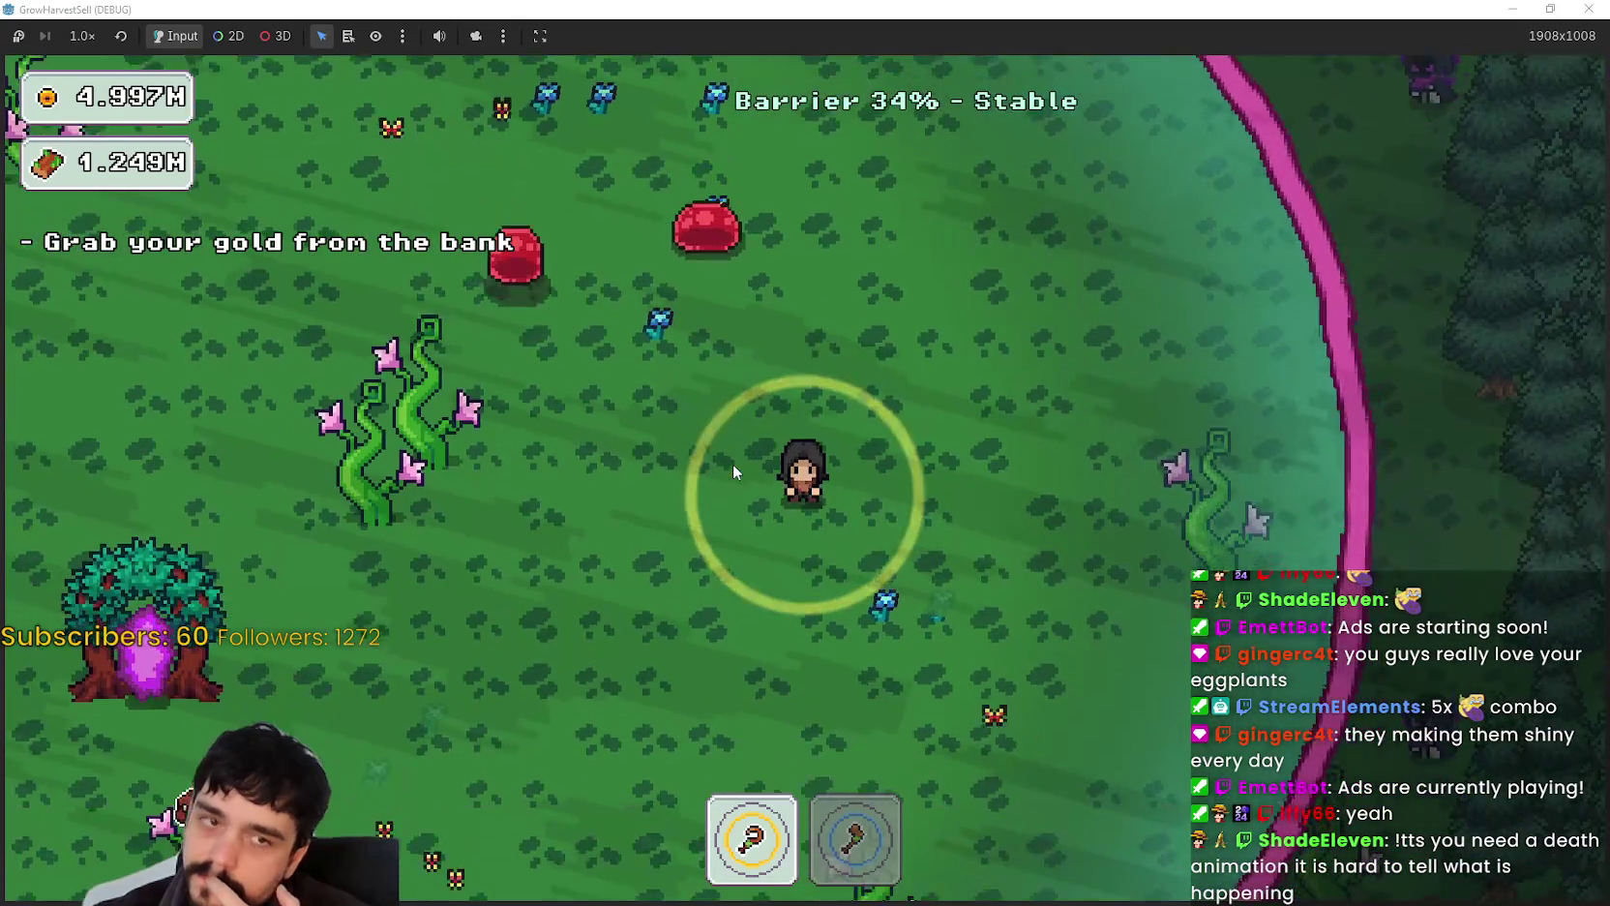
Step: Keep walking near the barrier and portal tree, then switch to the browser with Alt+Tab
key("s")
key("a")
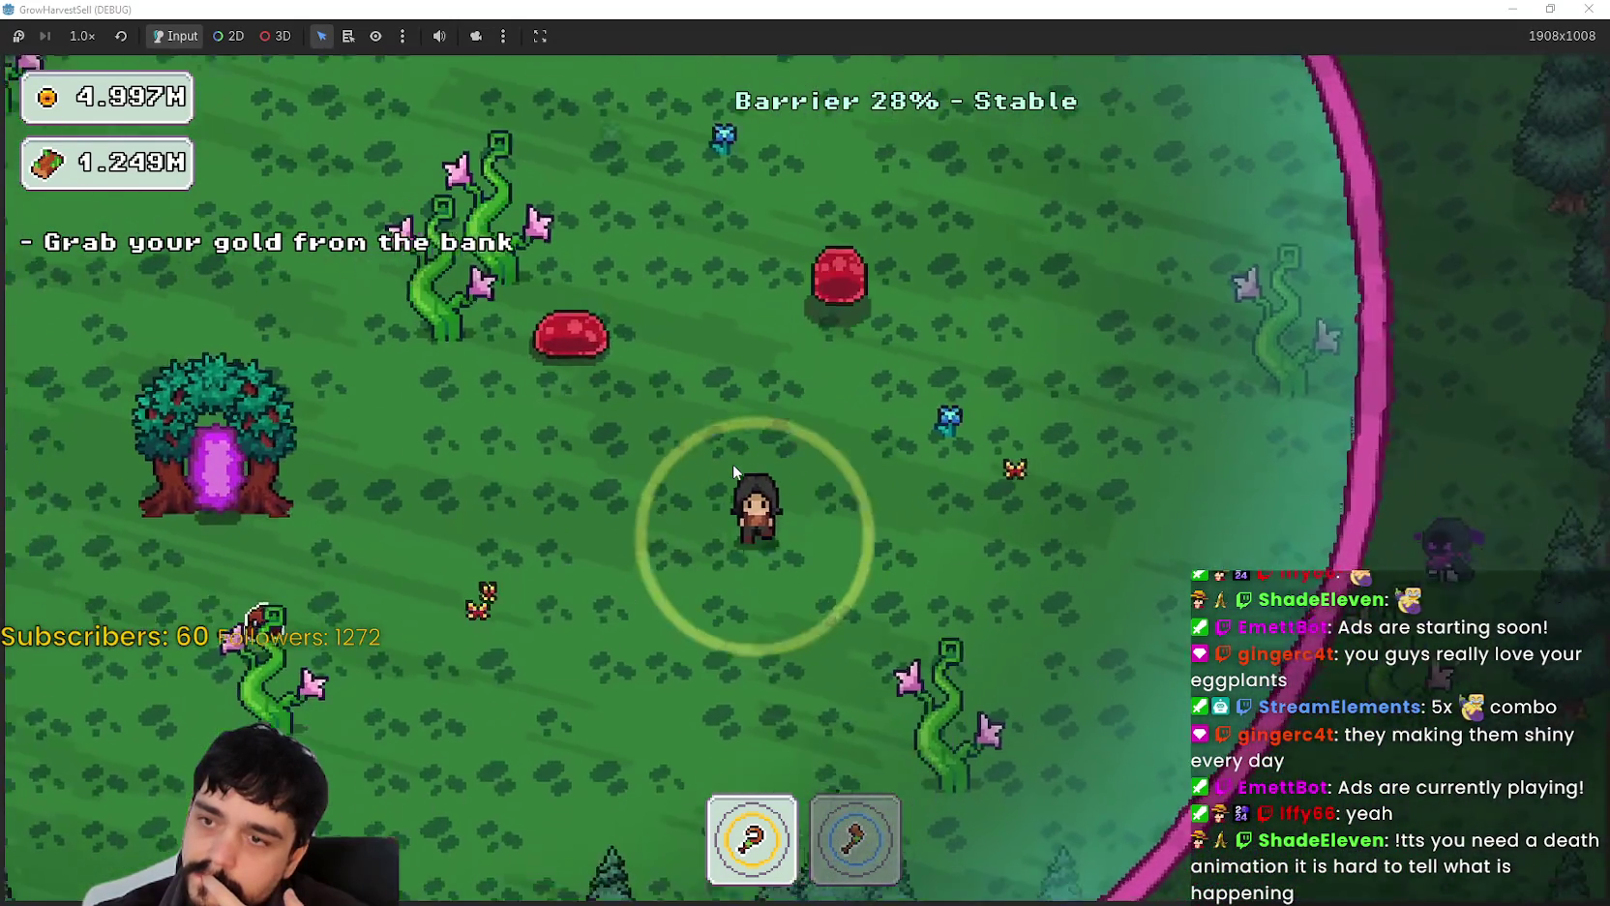
key("s")
key("a")
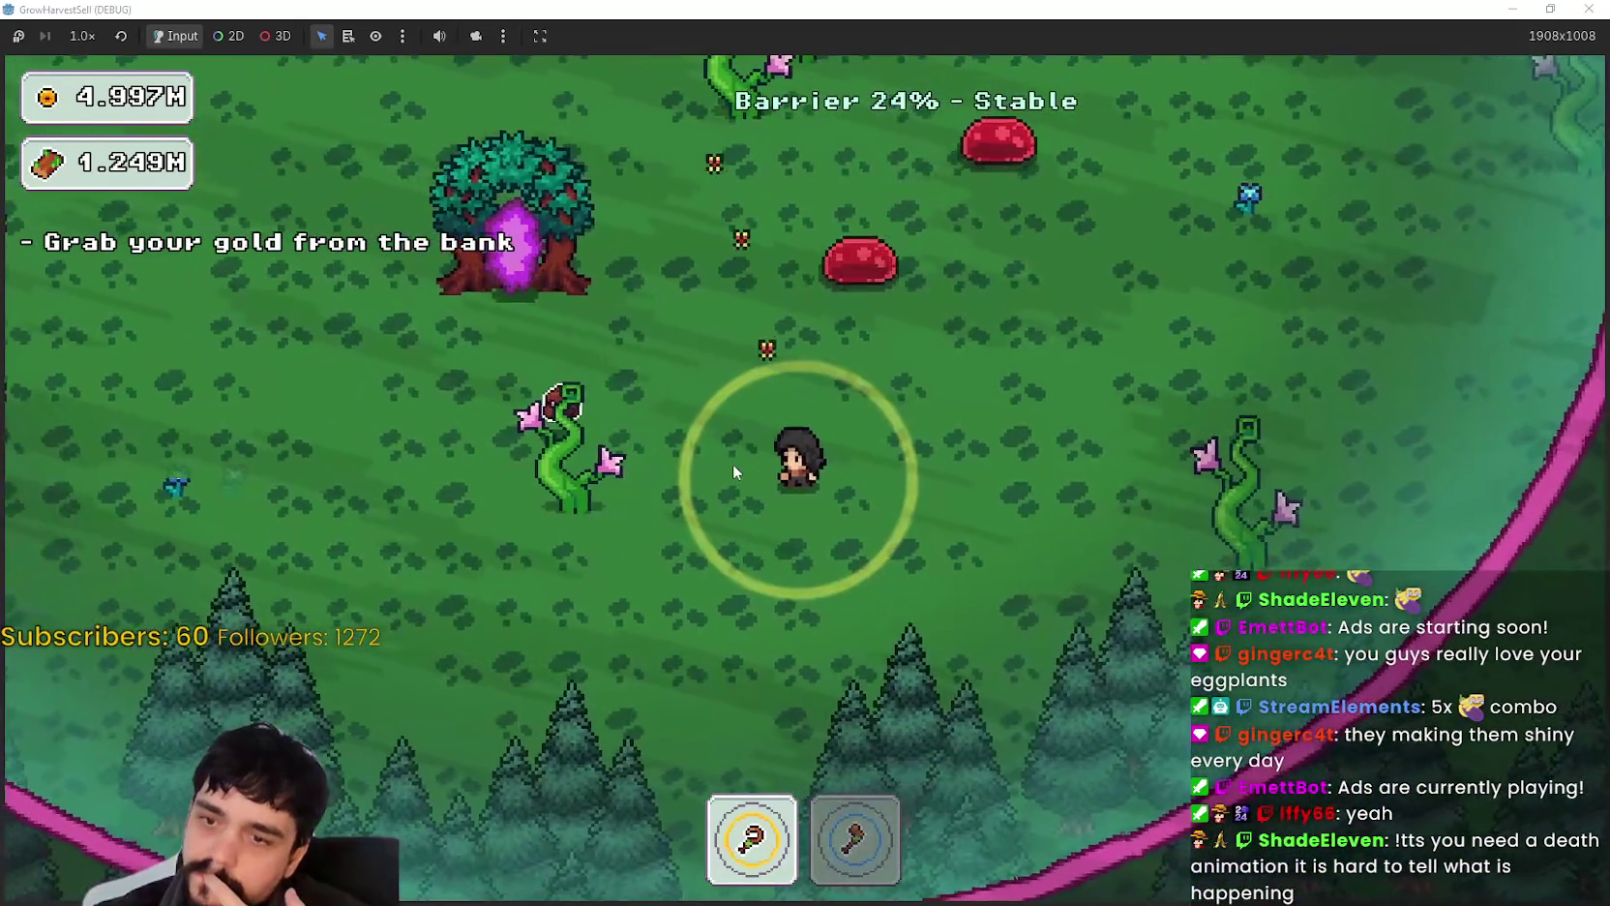
key("a")
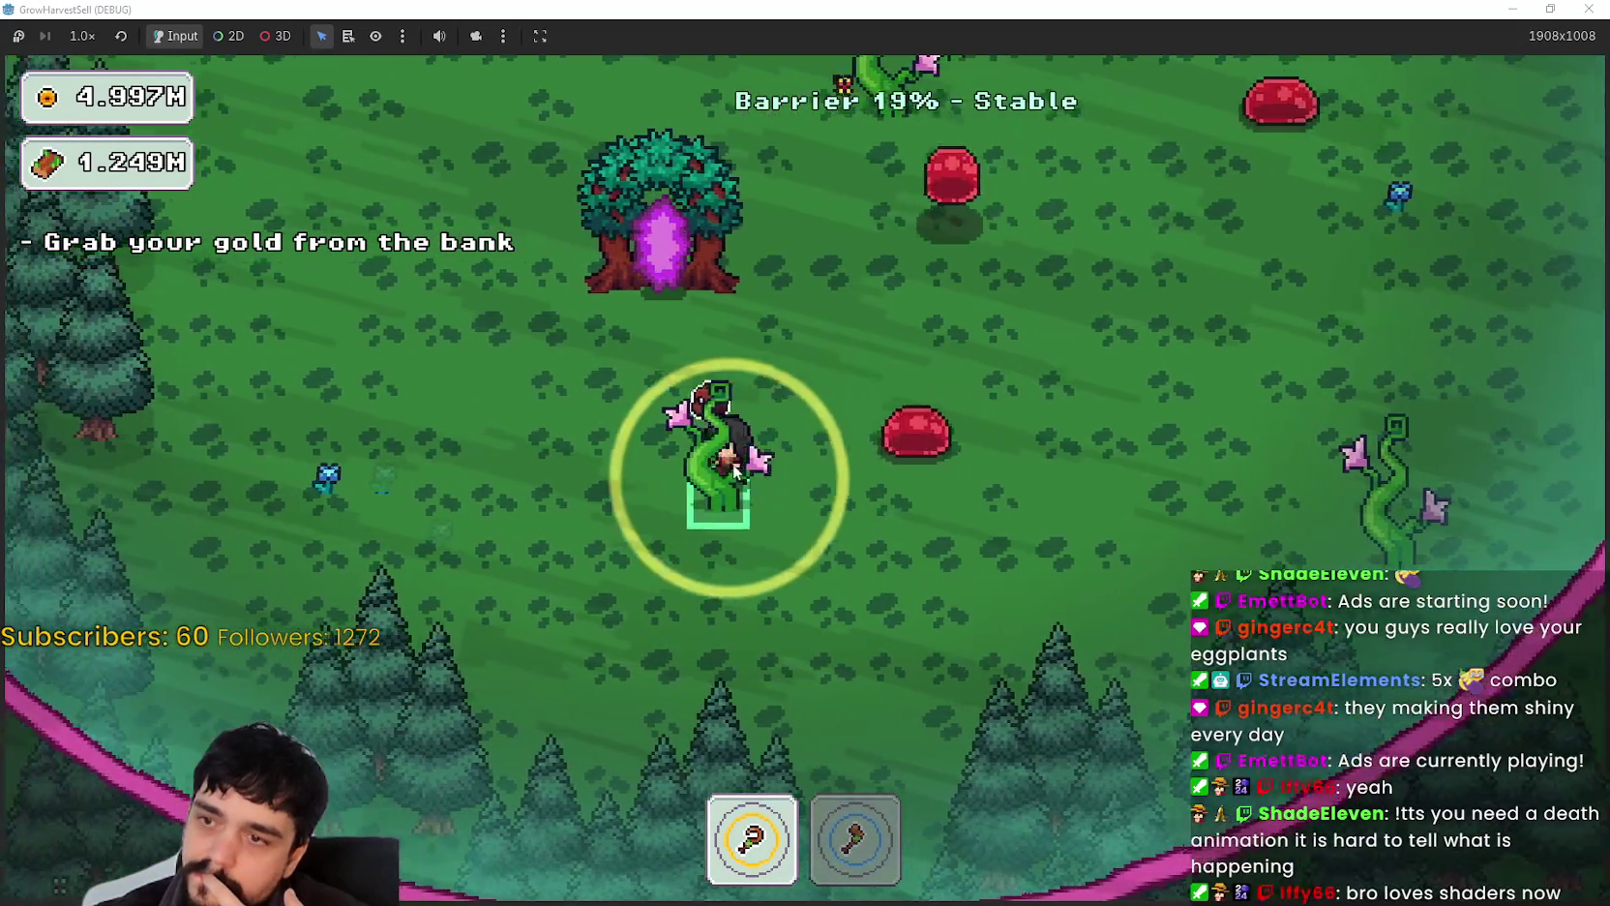
key("a")
key("w")
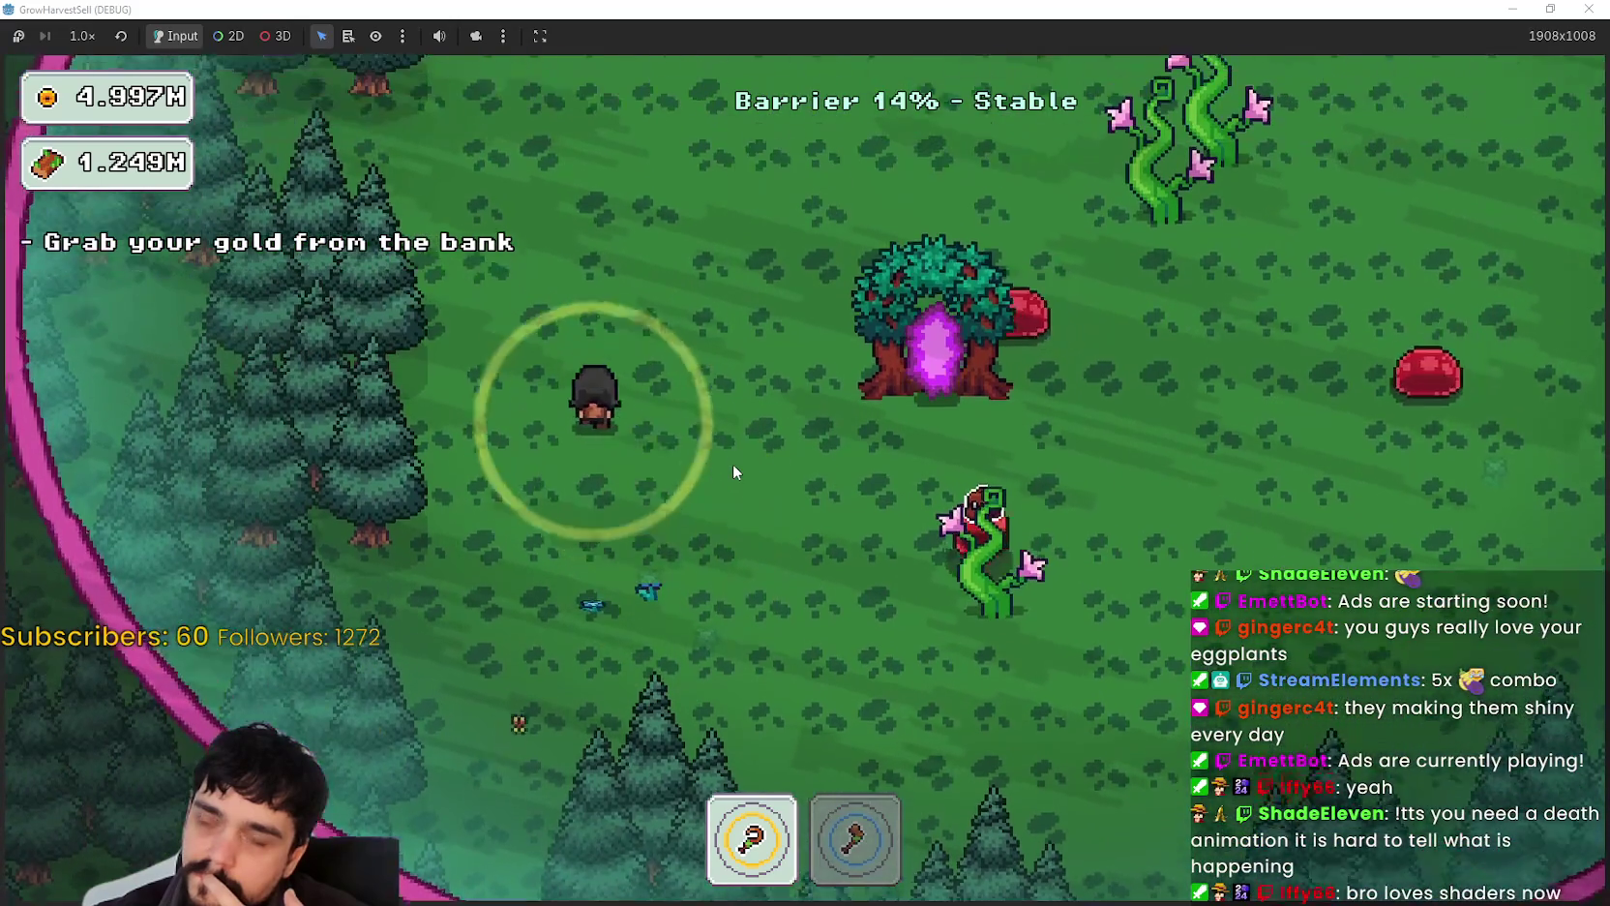
key("w")
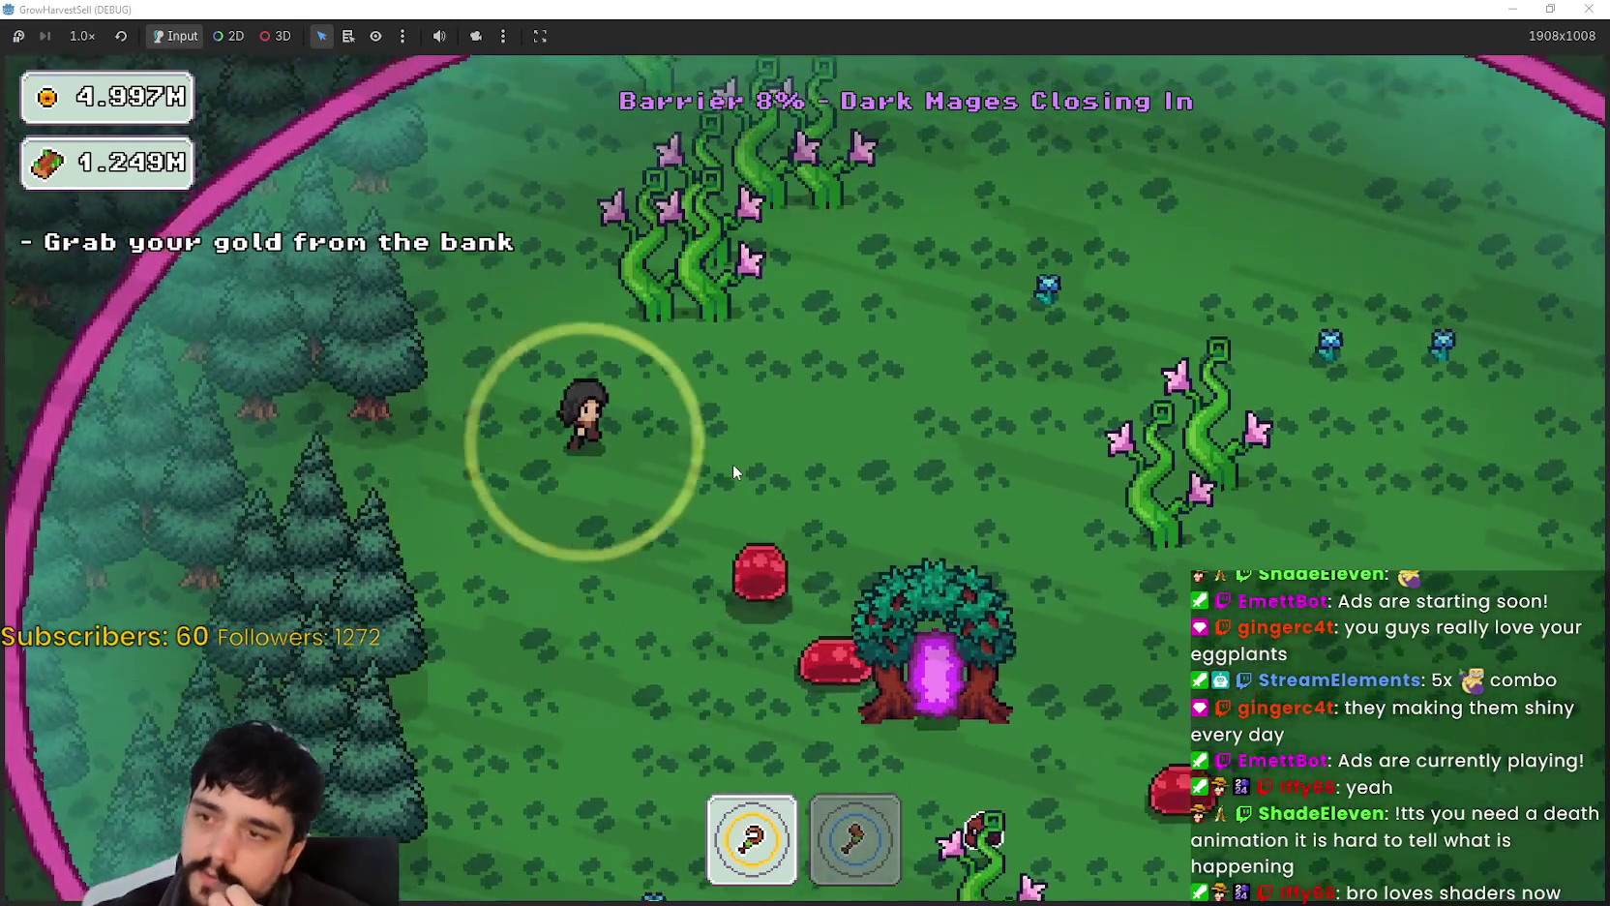
key("d")
key("w")
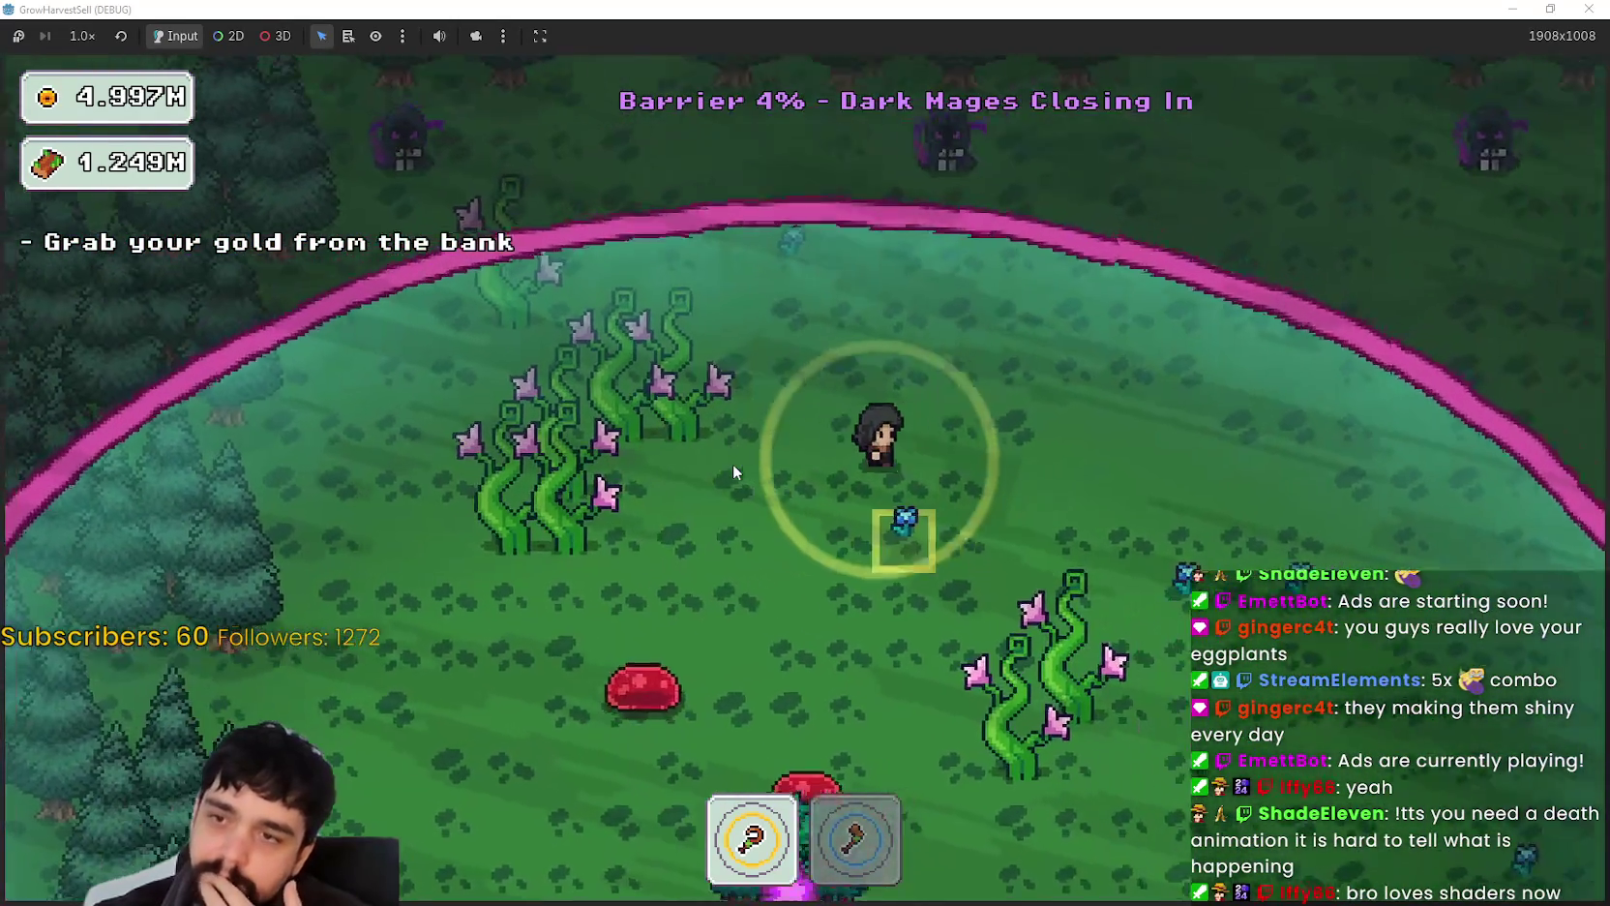
key("s")
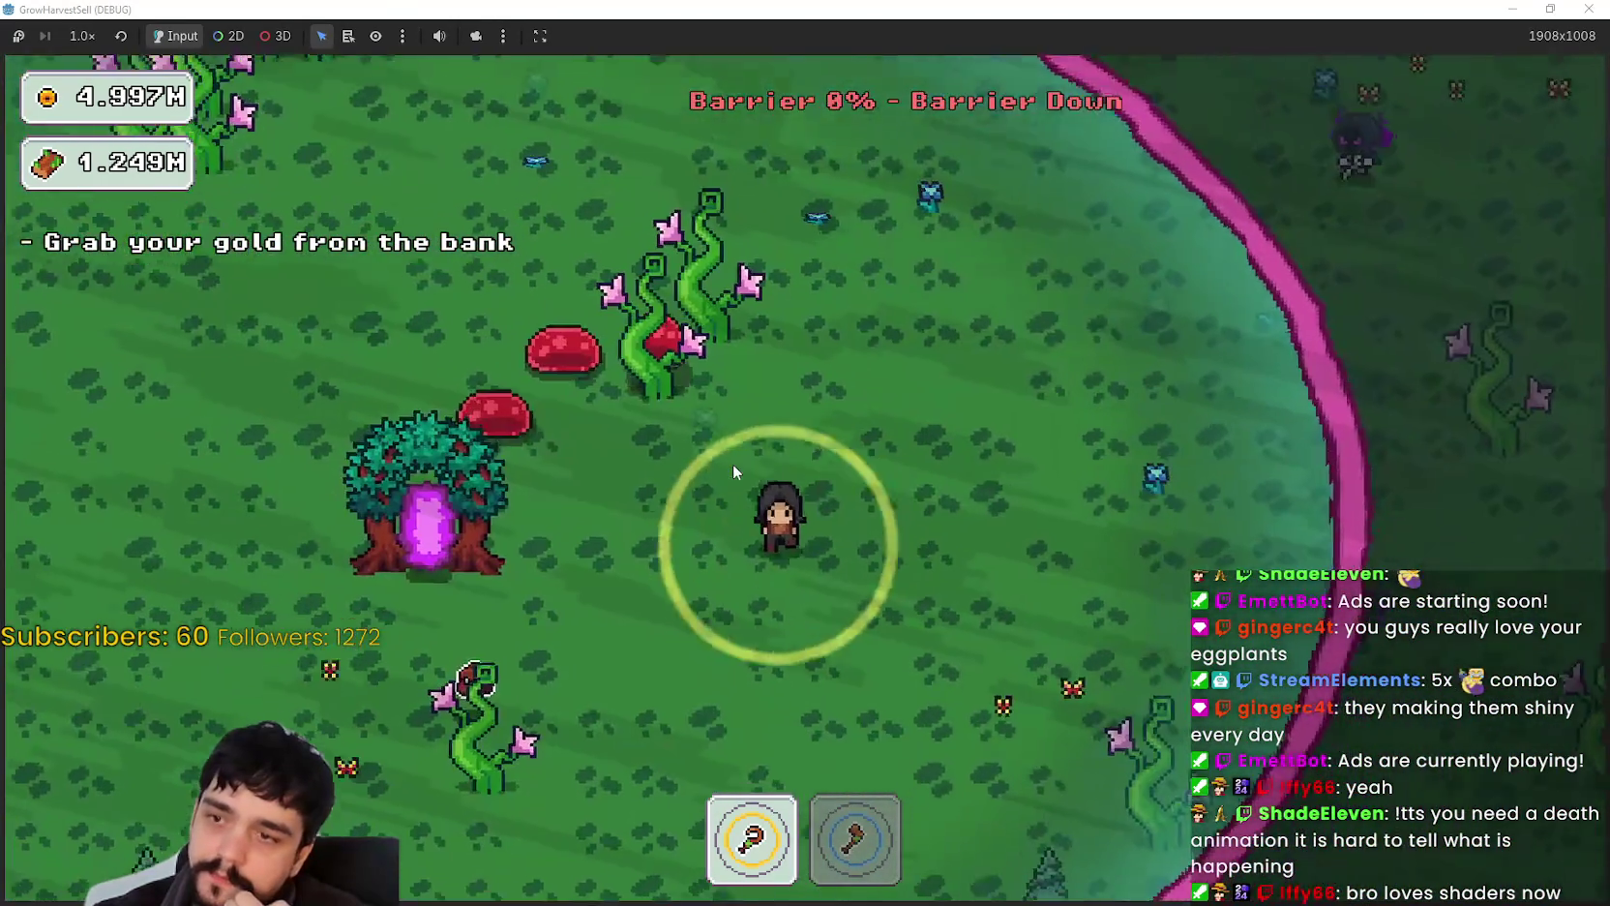
key("s")
key("a")
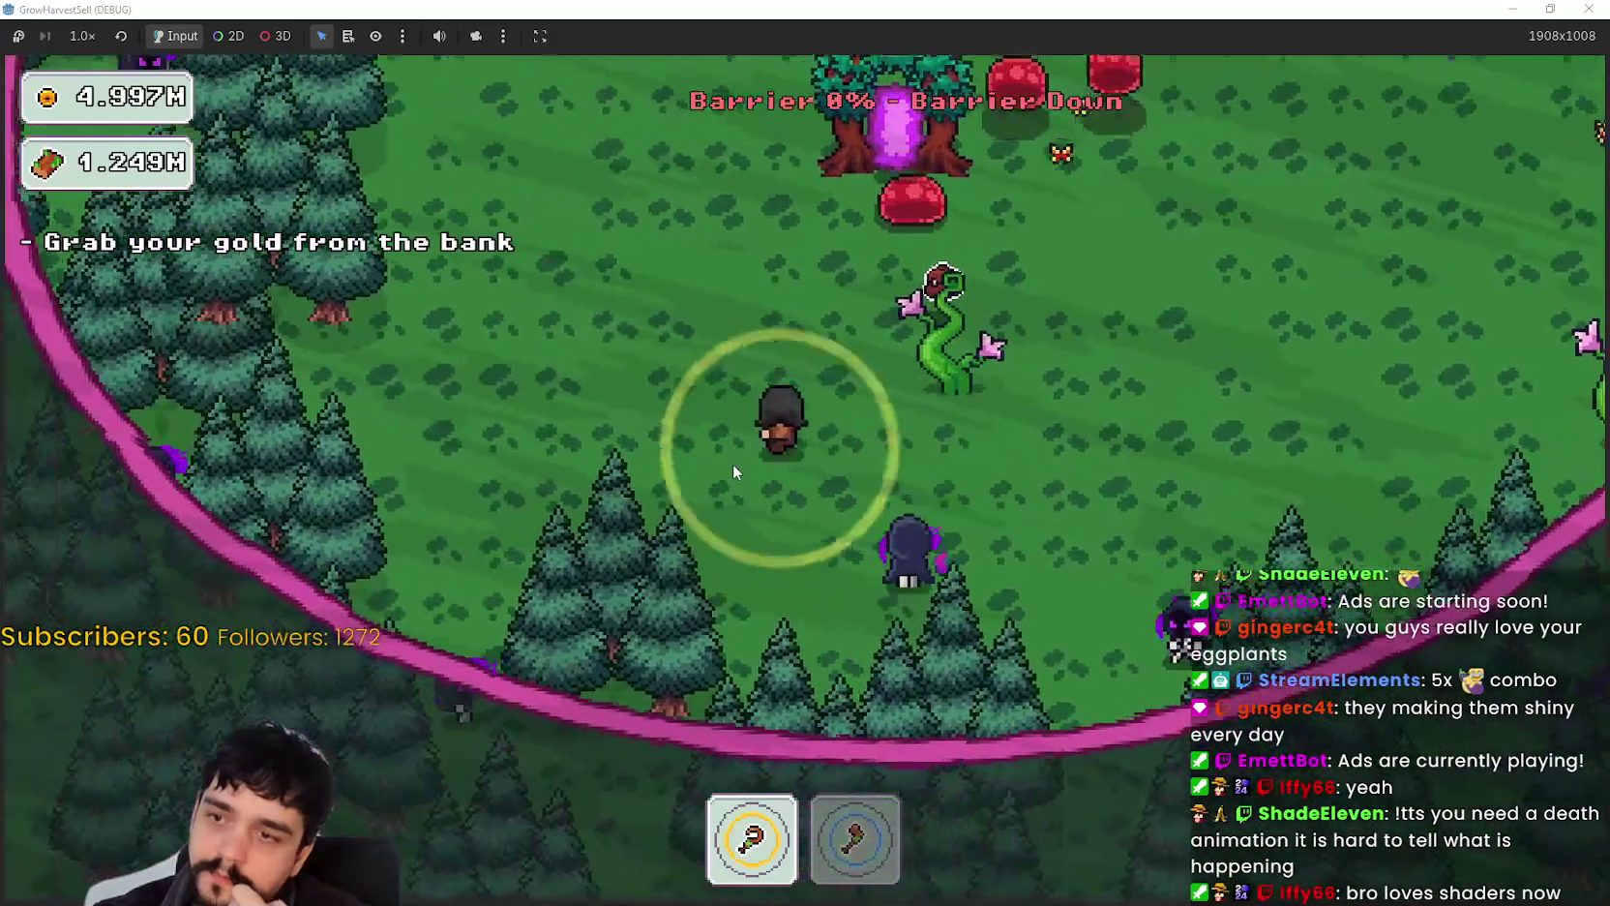
key("w")
key("a")
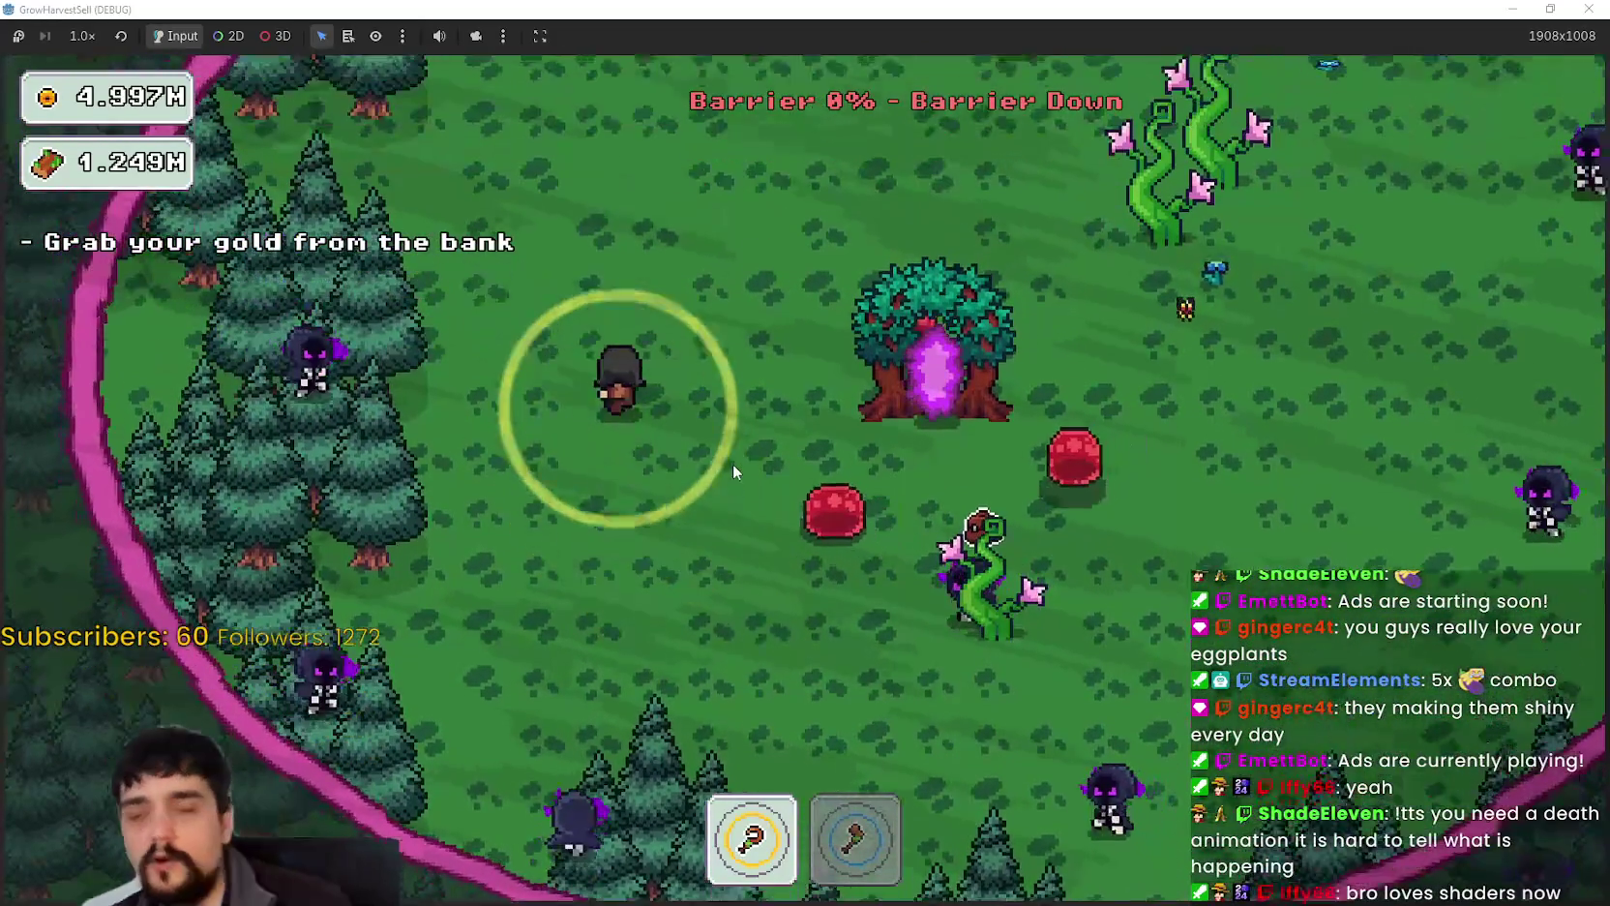
key("w")
key("s")
key("a")
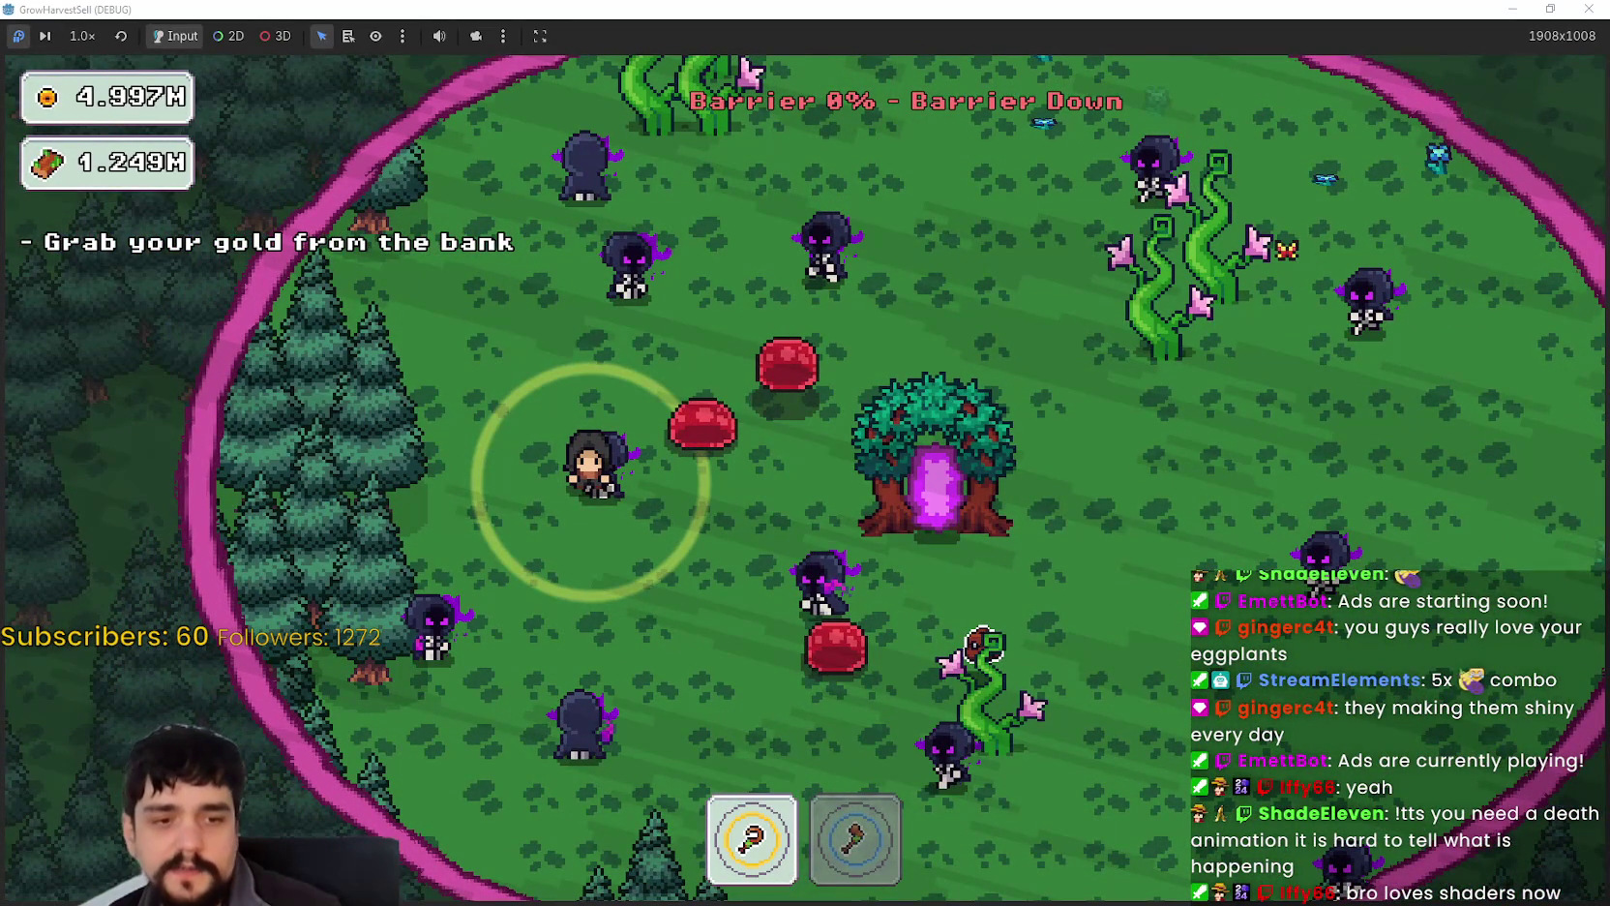
key("alt+Tab")
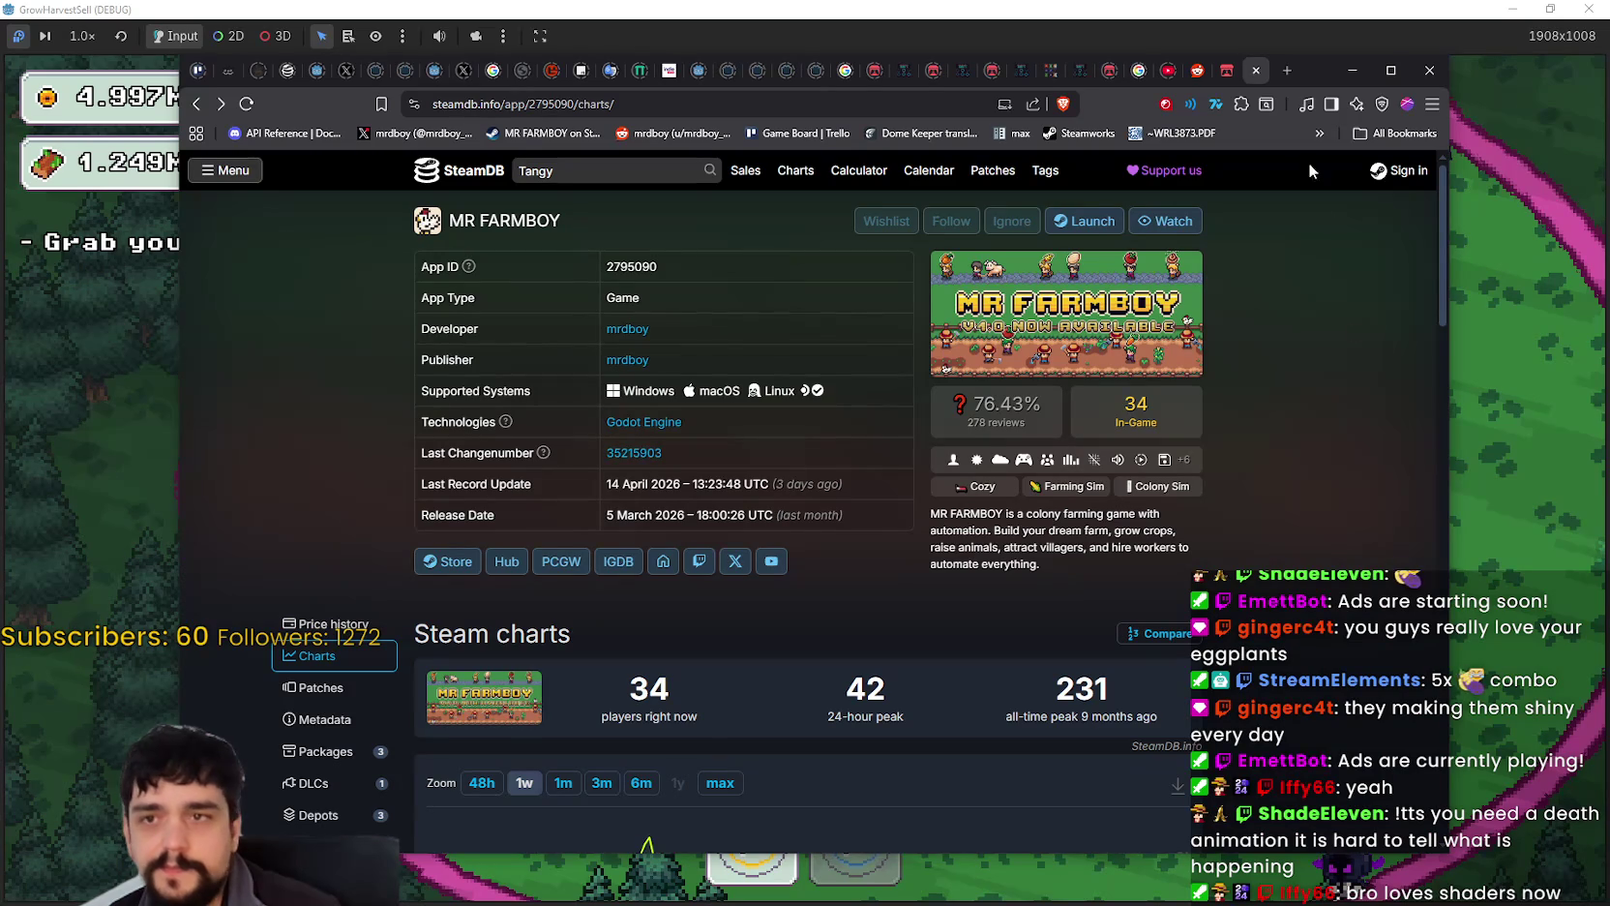
Step: Switch to the sanctumpixel Aura - Effect Pixel Art itch.io page
left_click(1227, 69)
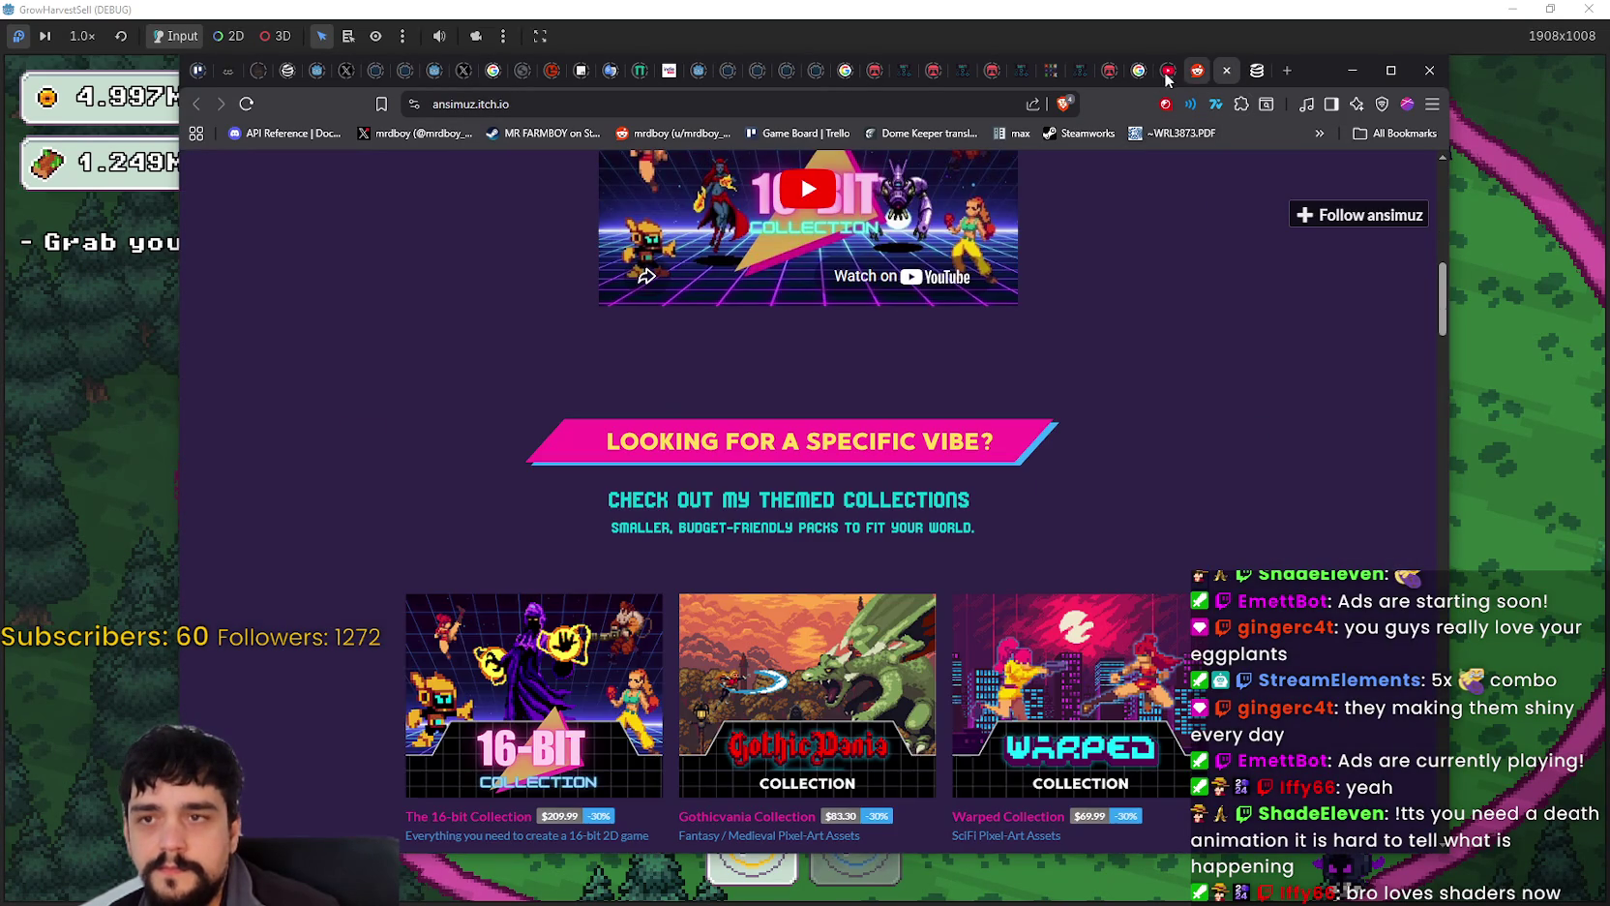
left_click(991, 78)
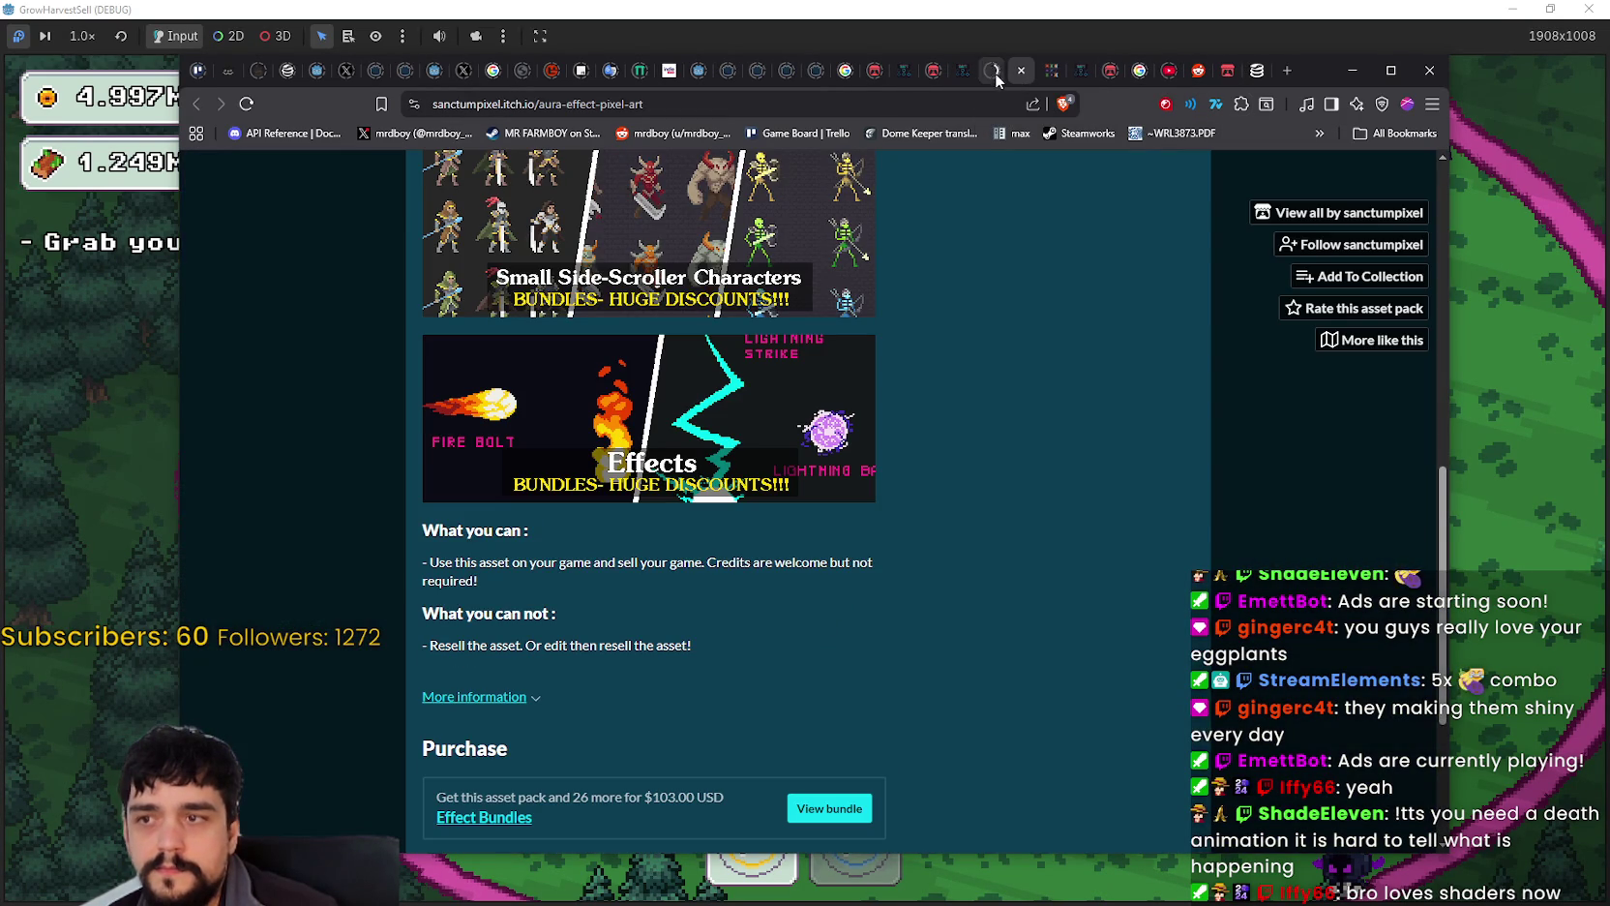
scroll(1000, 452, "up", 10)
Step: Preview the Aura 1 image, then play the embedded aura video fullscreen
left_click(1161, 622)
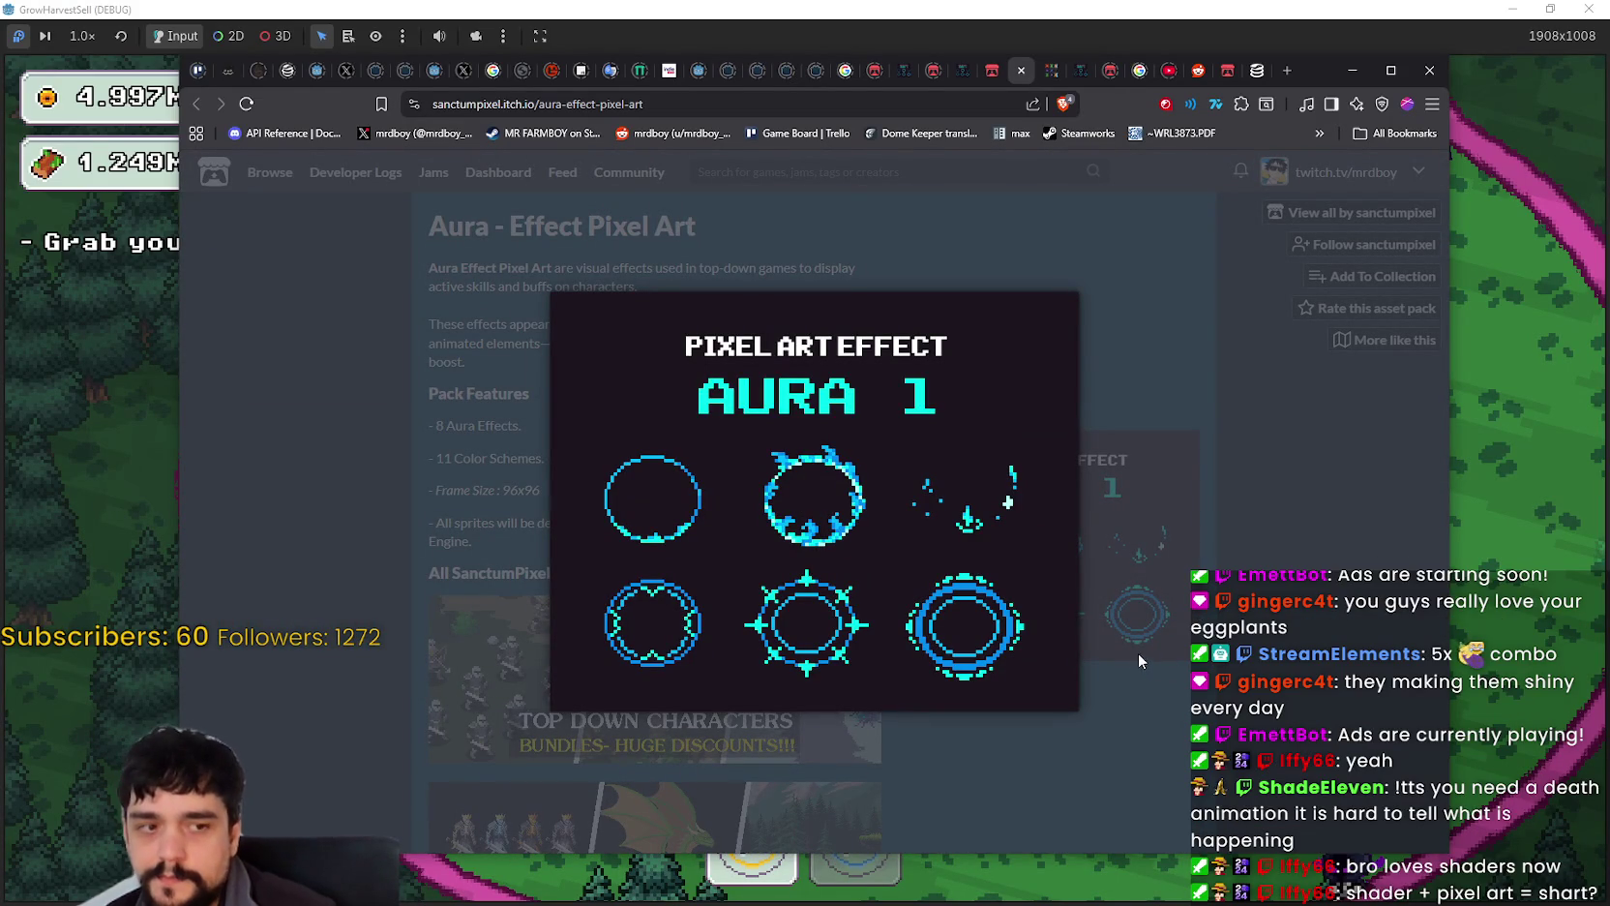
left_click(1119, 678)
left_click(1048, 340)
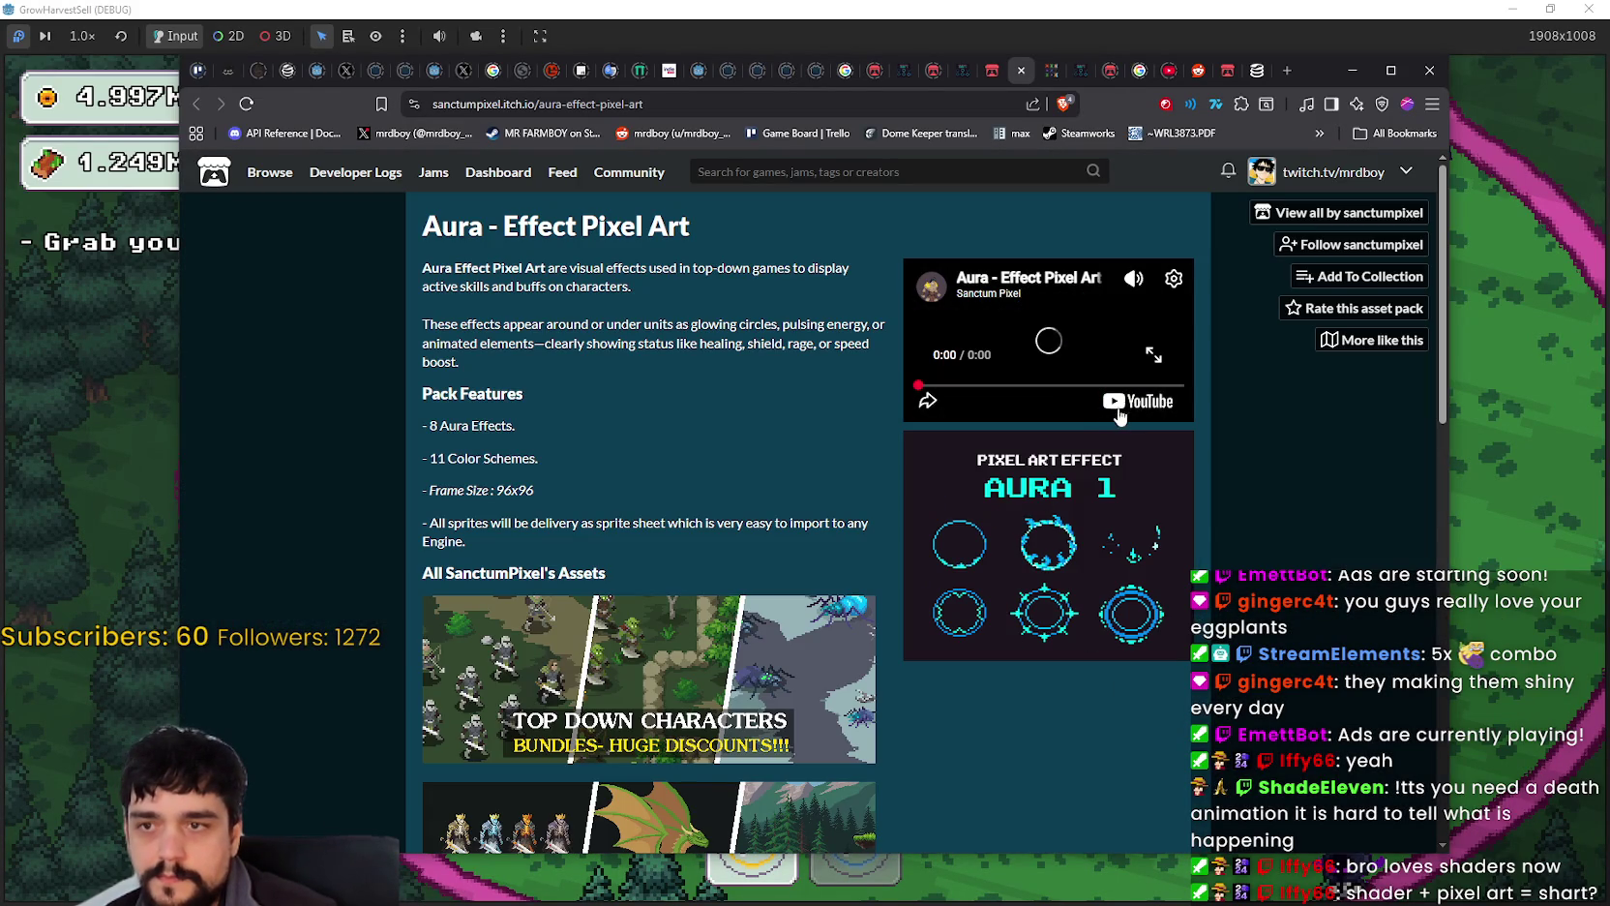
left_click(1153, 356)
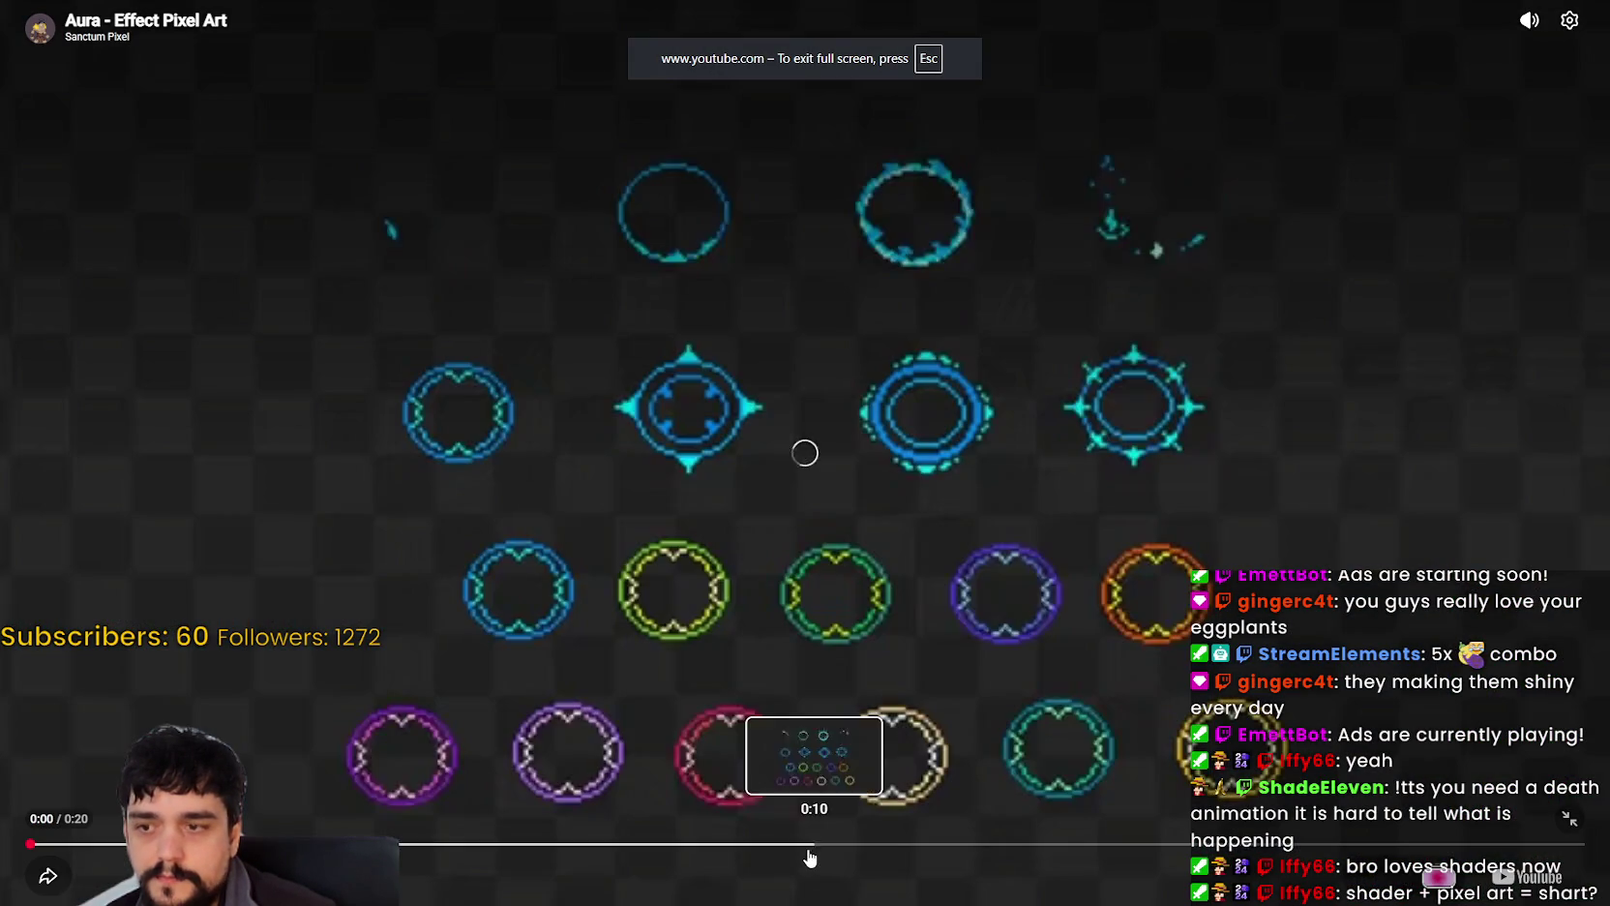
Step: Skip to the middle of the aura effect video and replay it
left_click(802, 846)
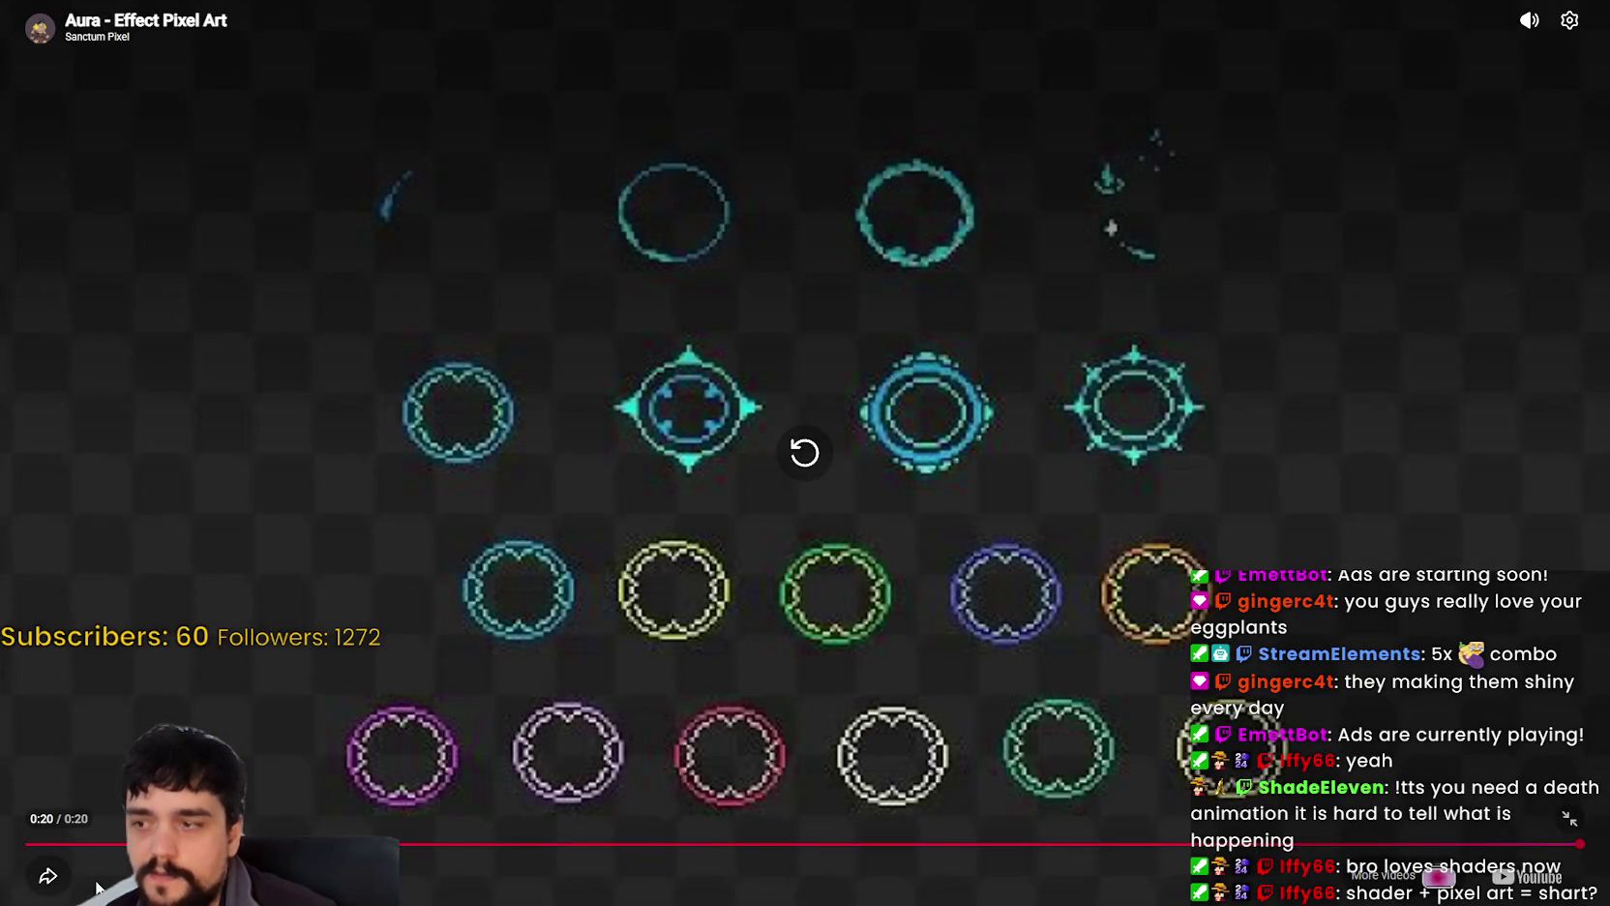
left_click(58, 881)
left_click(1072, 624)
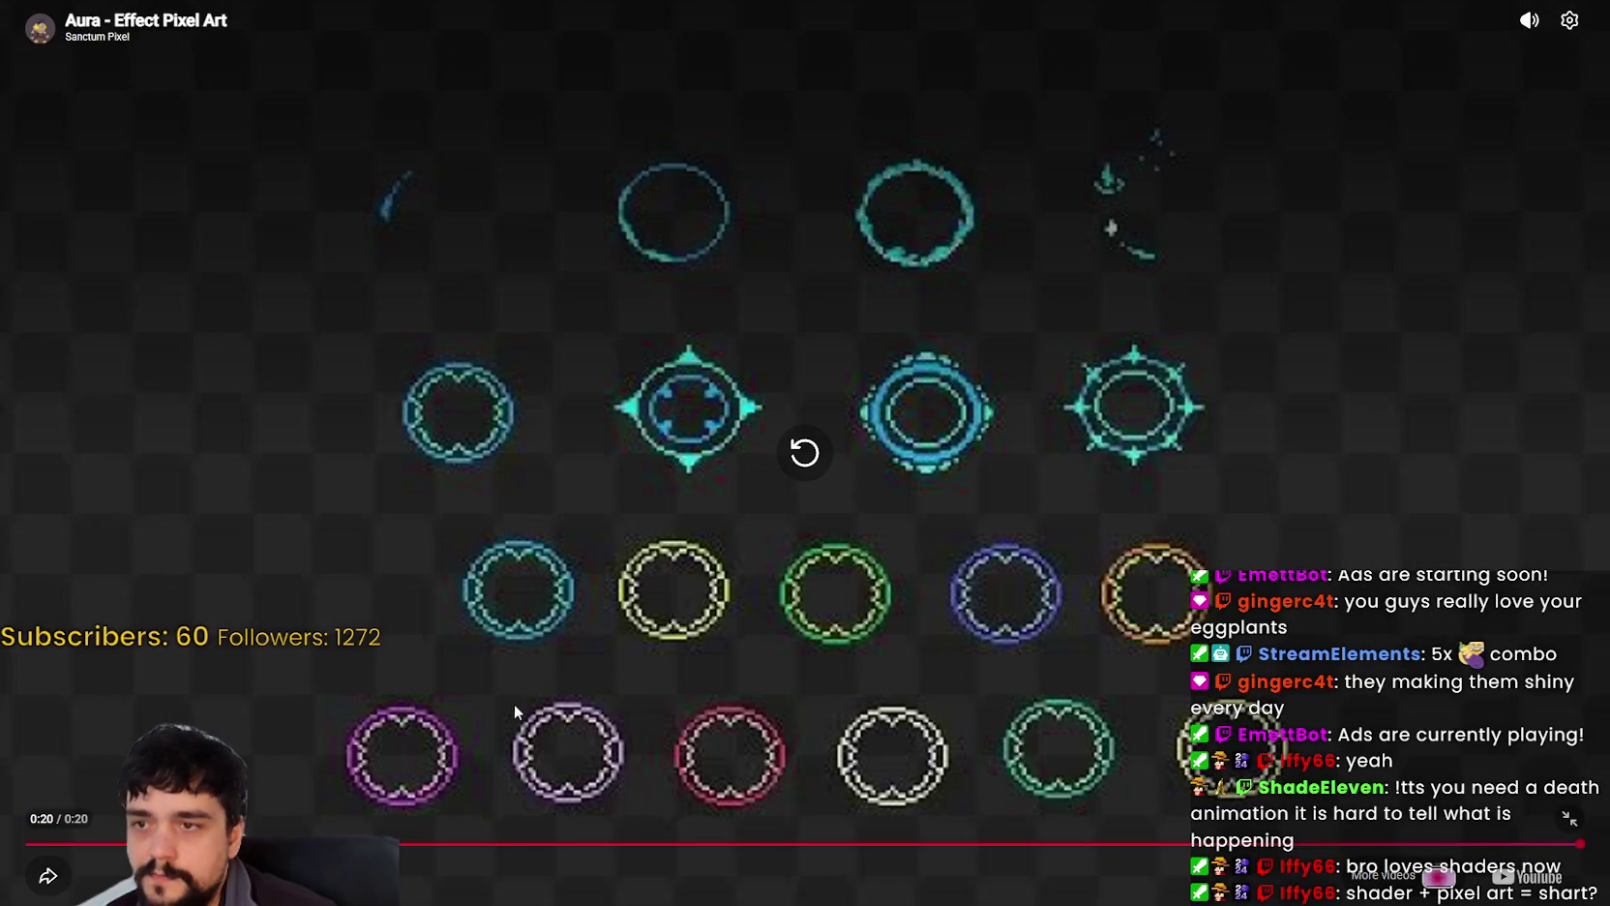
left_click(686, 855)
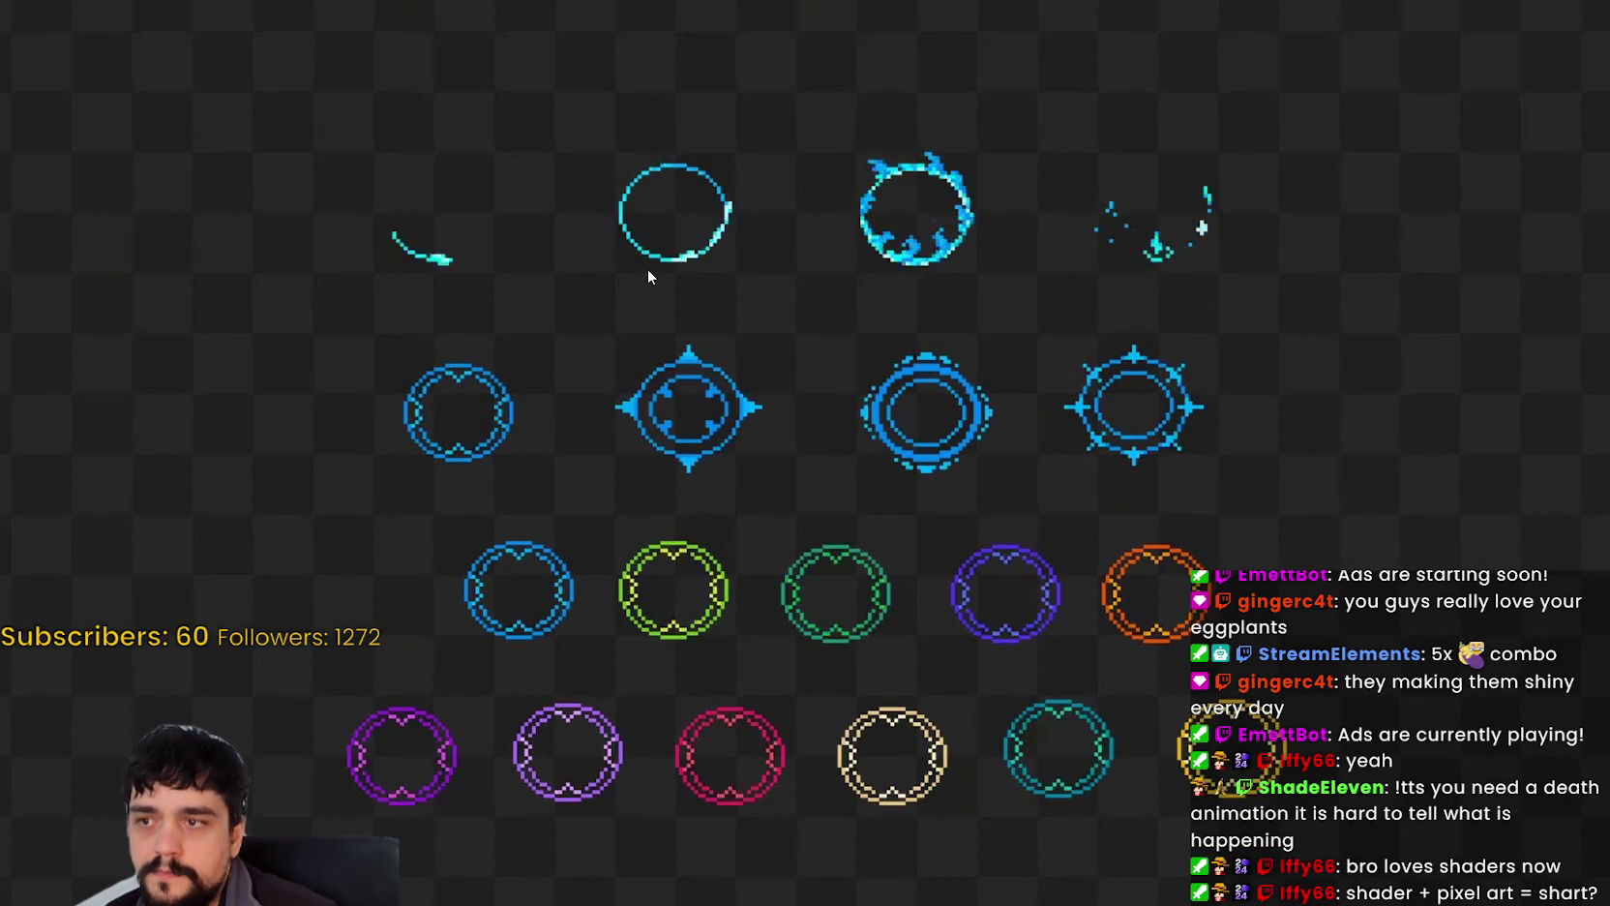
mouse_move(646, 277)
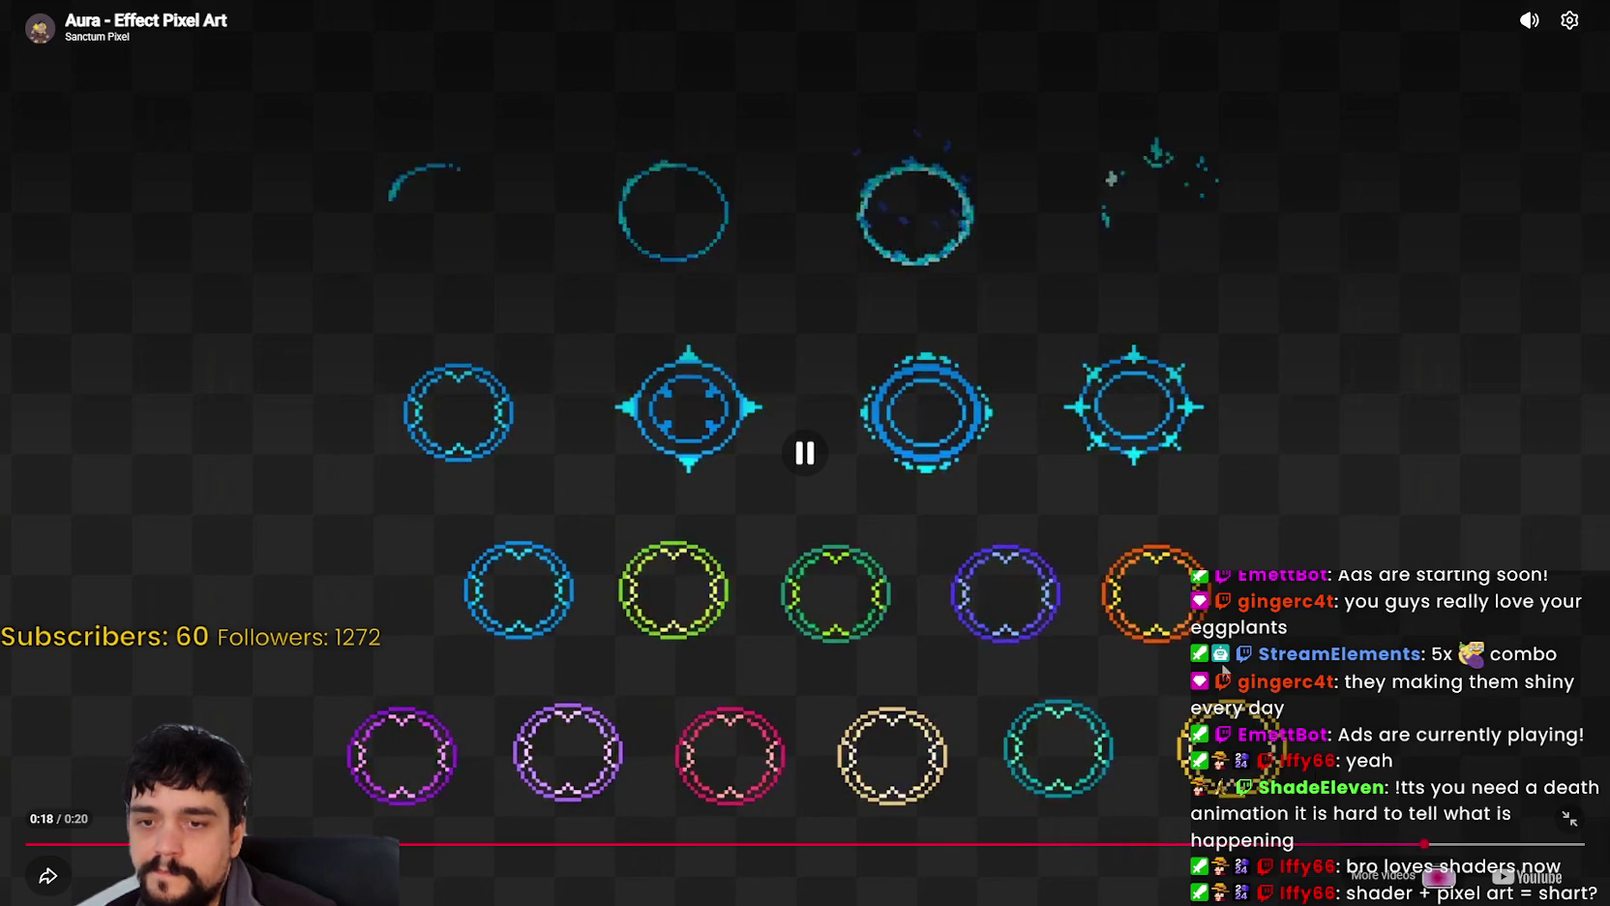
Step: Exit fullscreen, nudge the browser window down, and bring the game window forward
key("Escape")
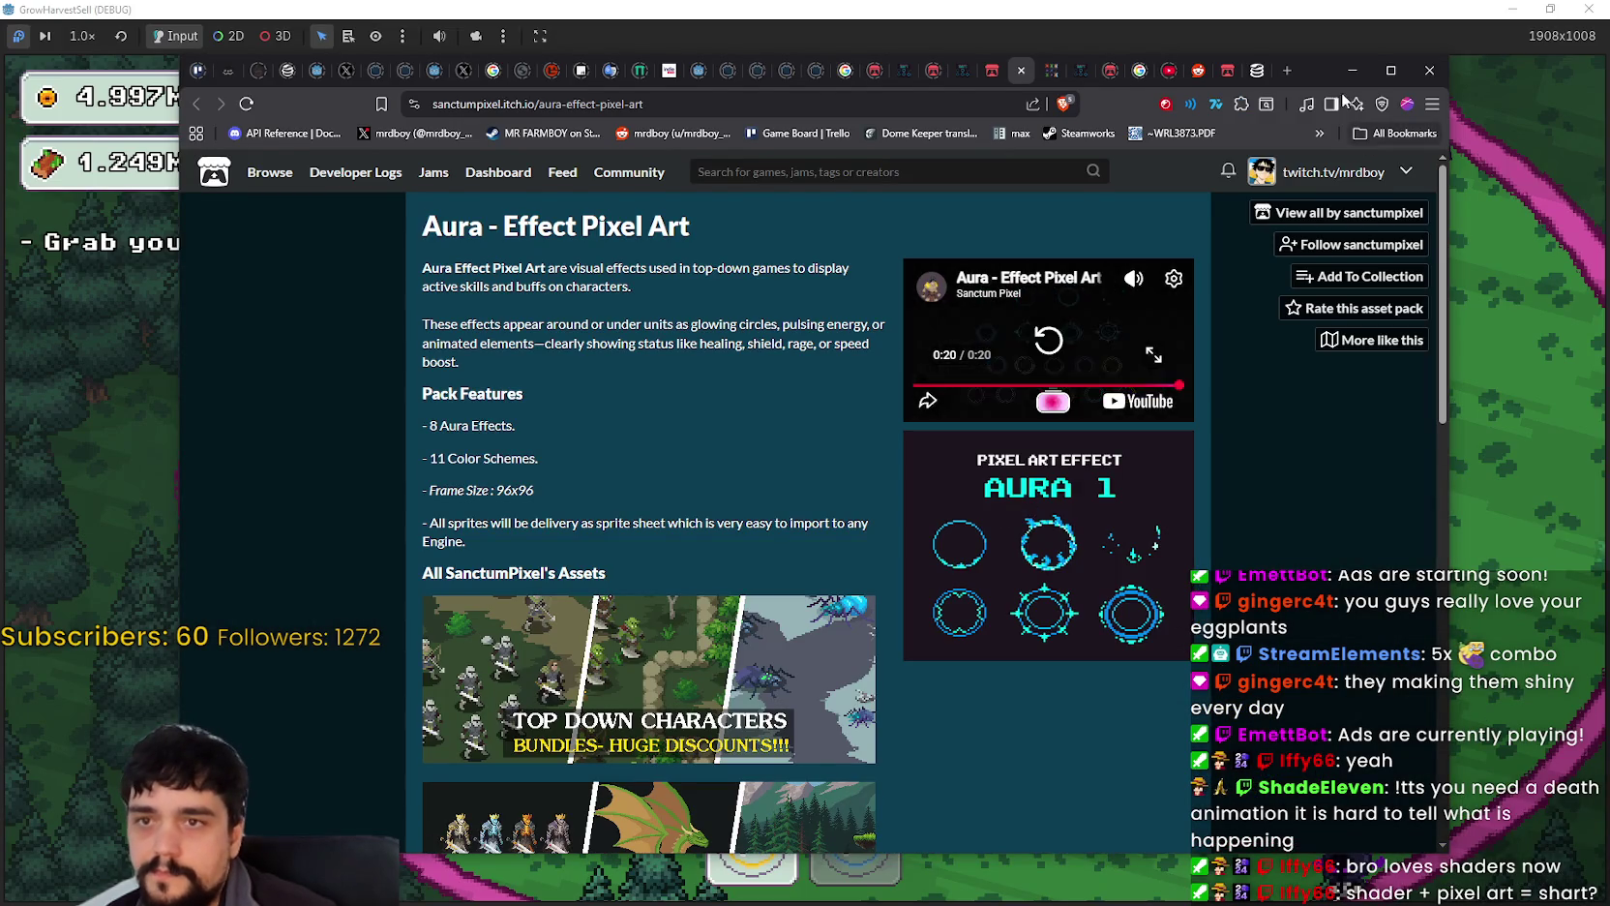
left_click_drag(1322, 70, 1317, 95)
left_click(1266, 31)
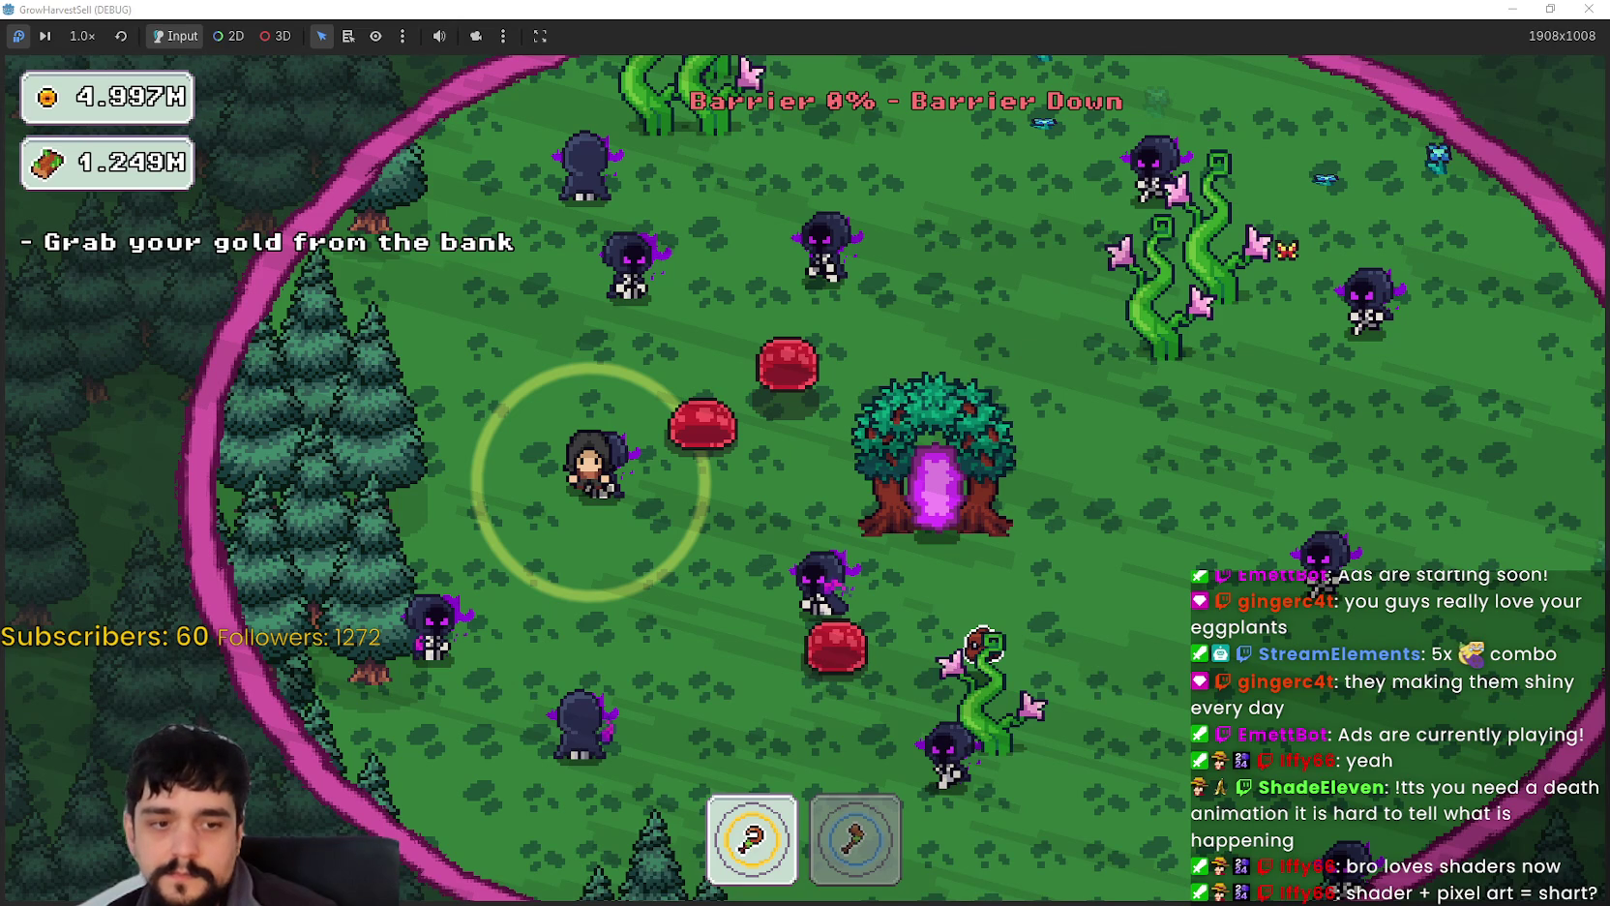
Step: Restore the game window, stop the game, and filter the FileSystem for 'main'
left_click(1549, 10)
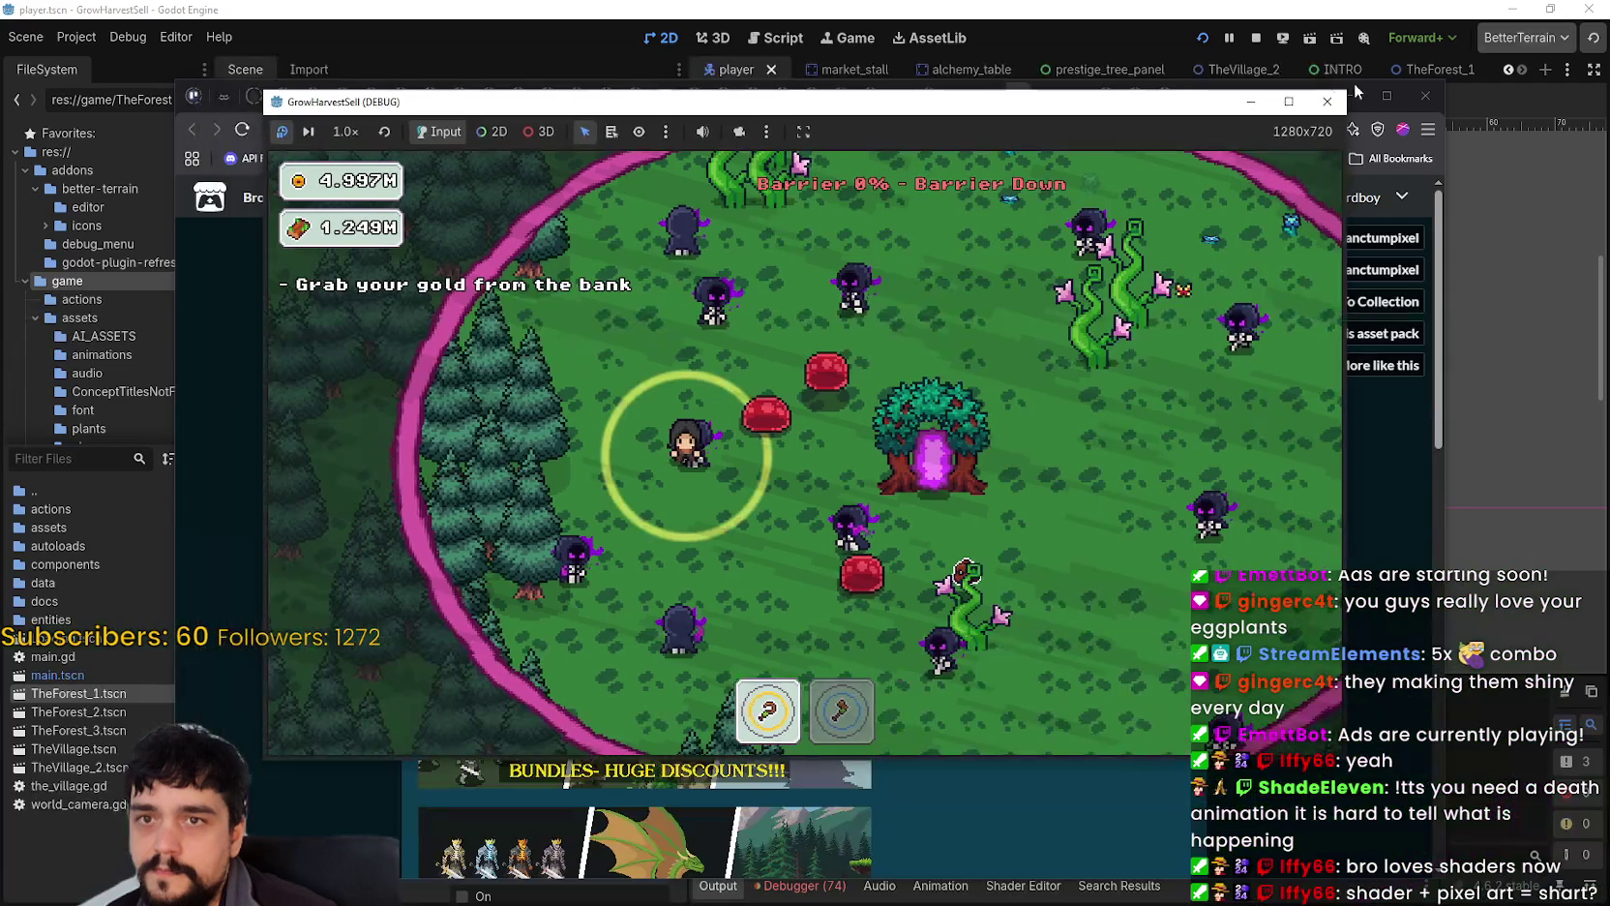
left_click(1255, 38)
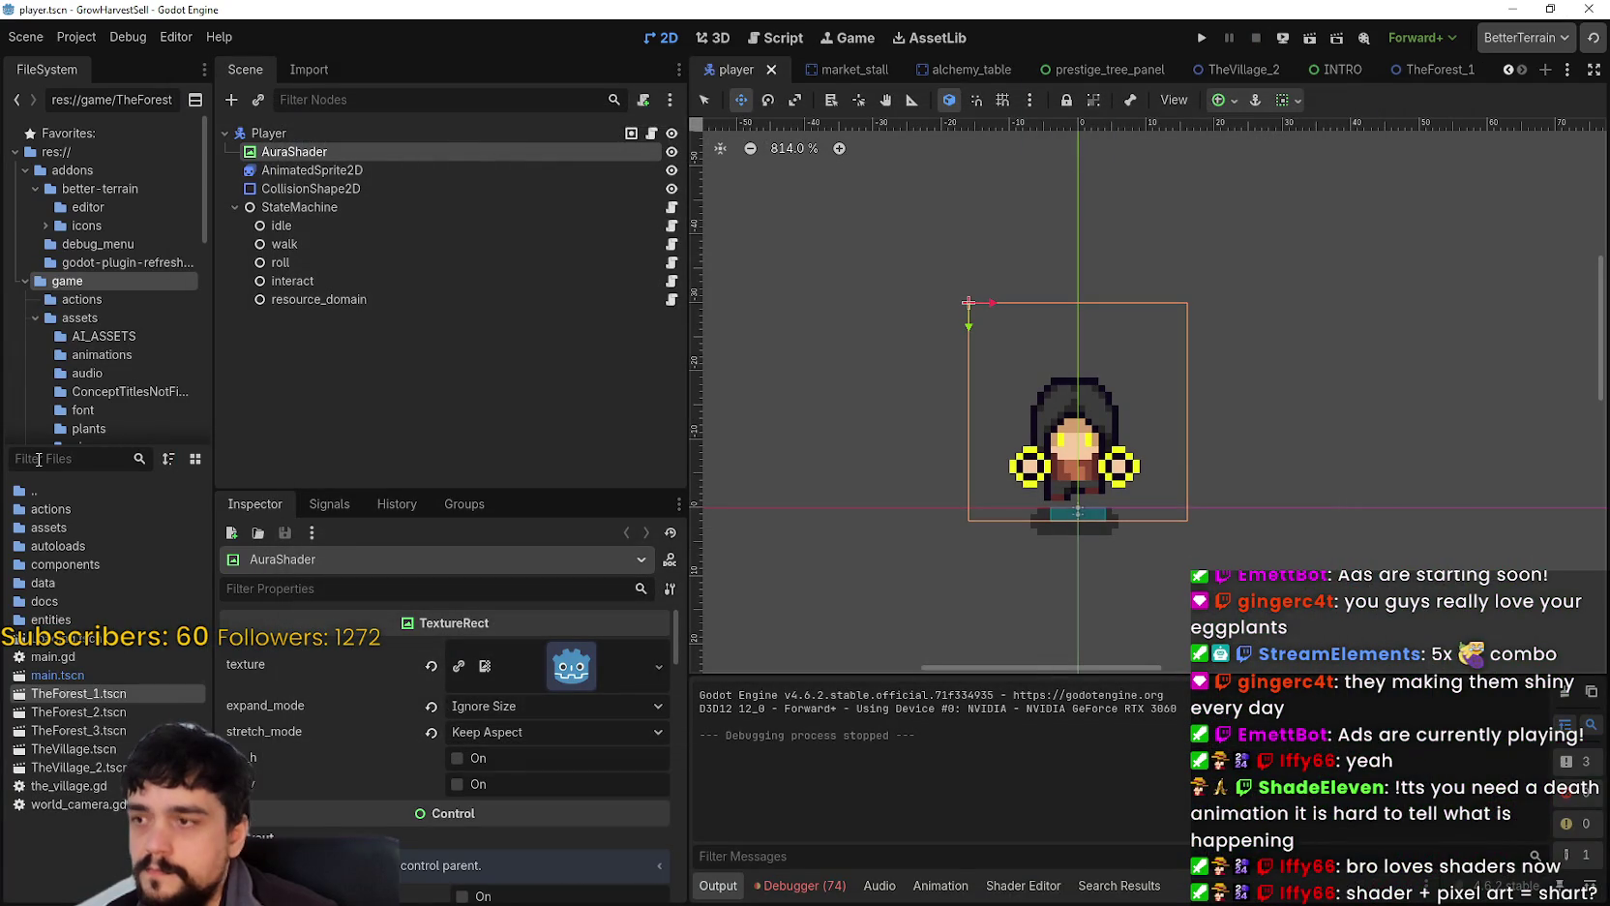
type("main")
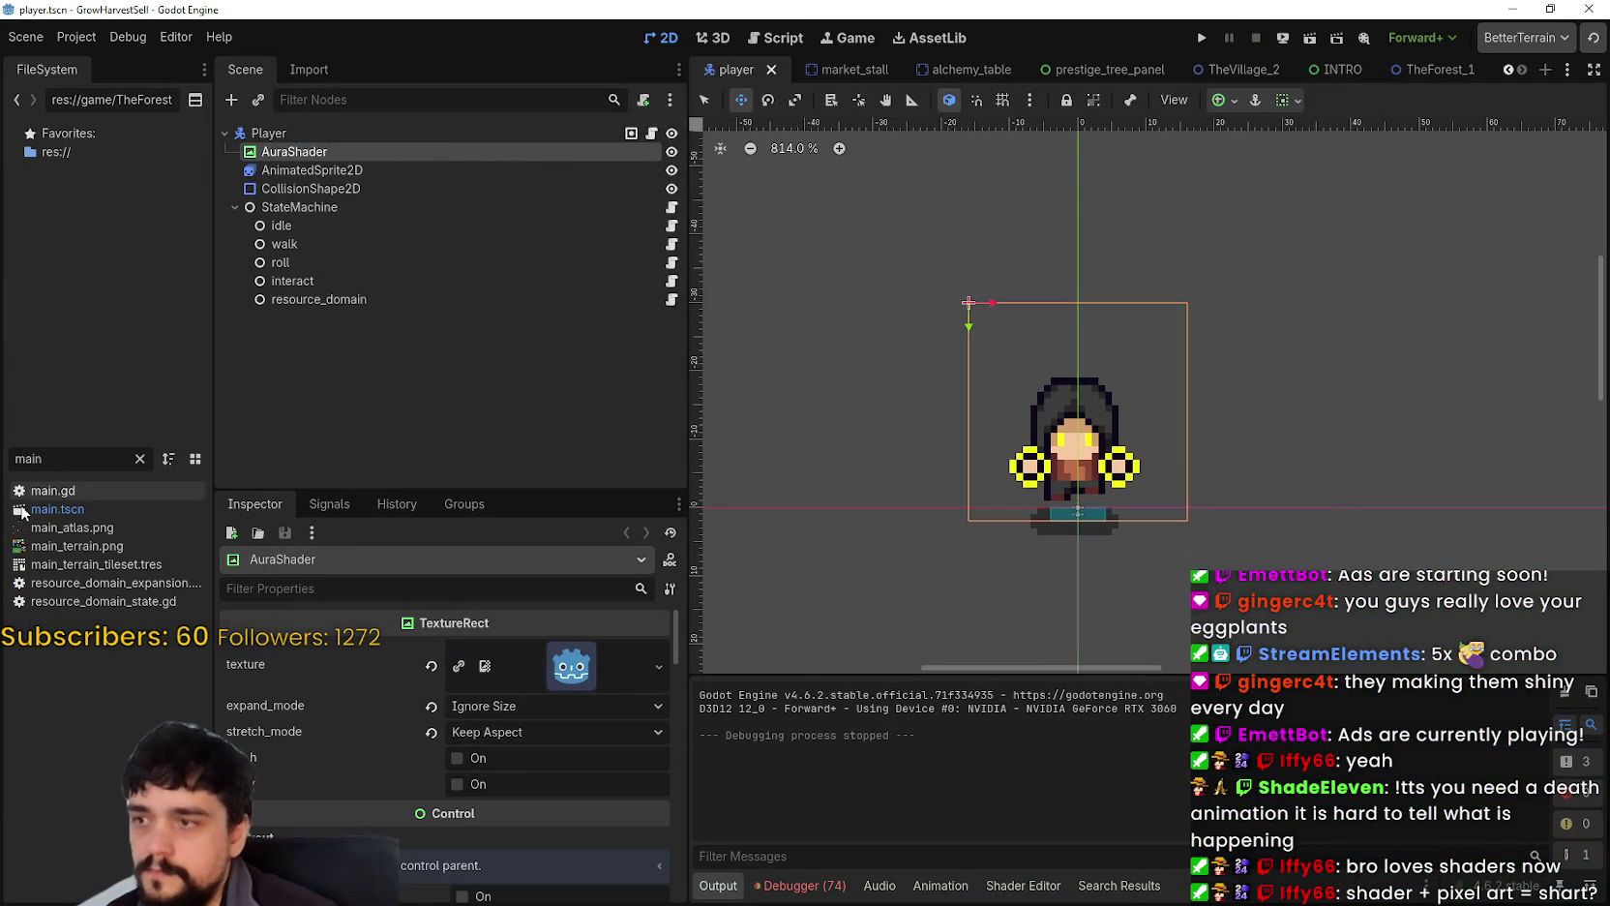
Step: Open main_atlas.png in the external image editor, Aseprite
right_click(76, 535)
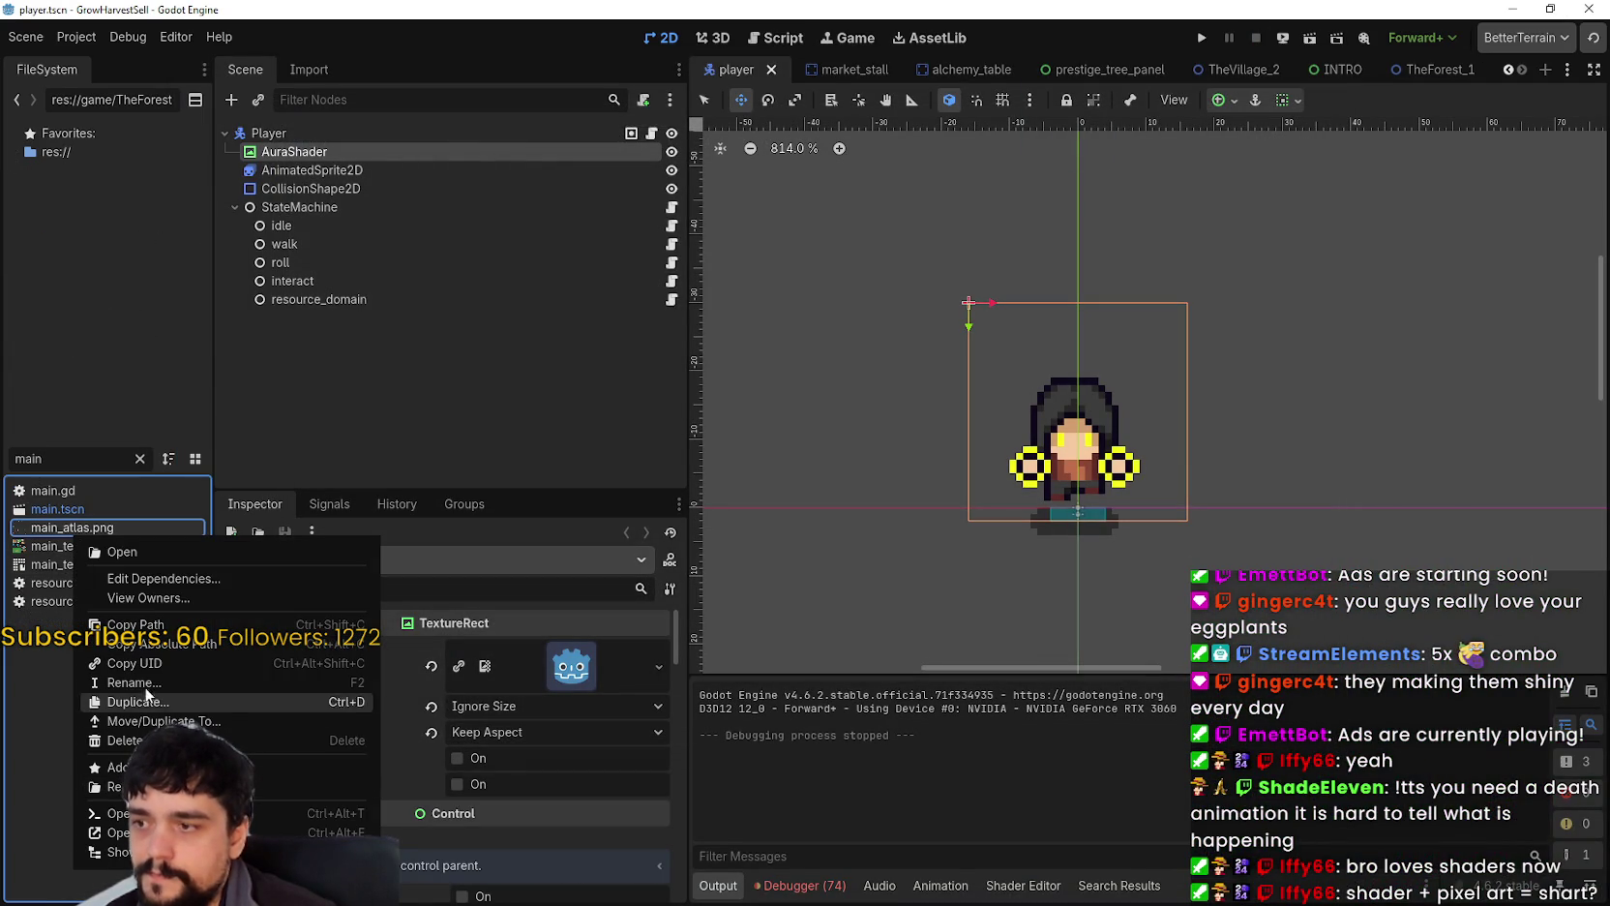
left_click(193, 833)
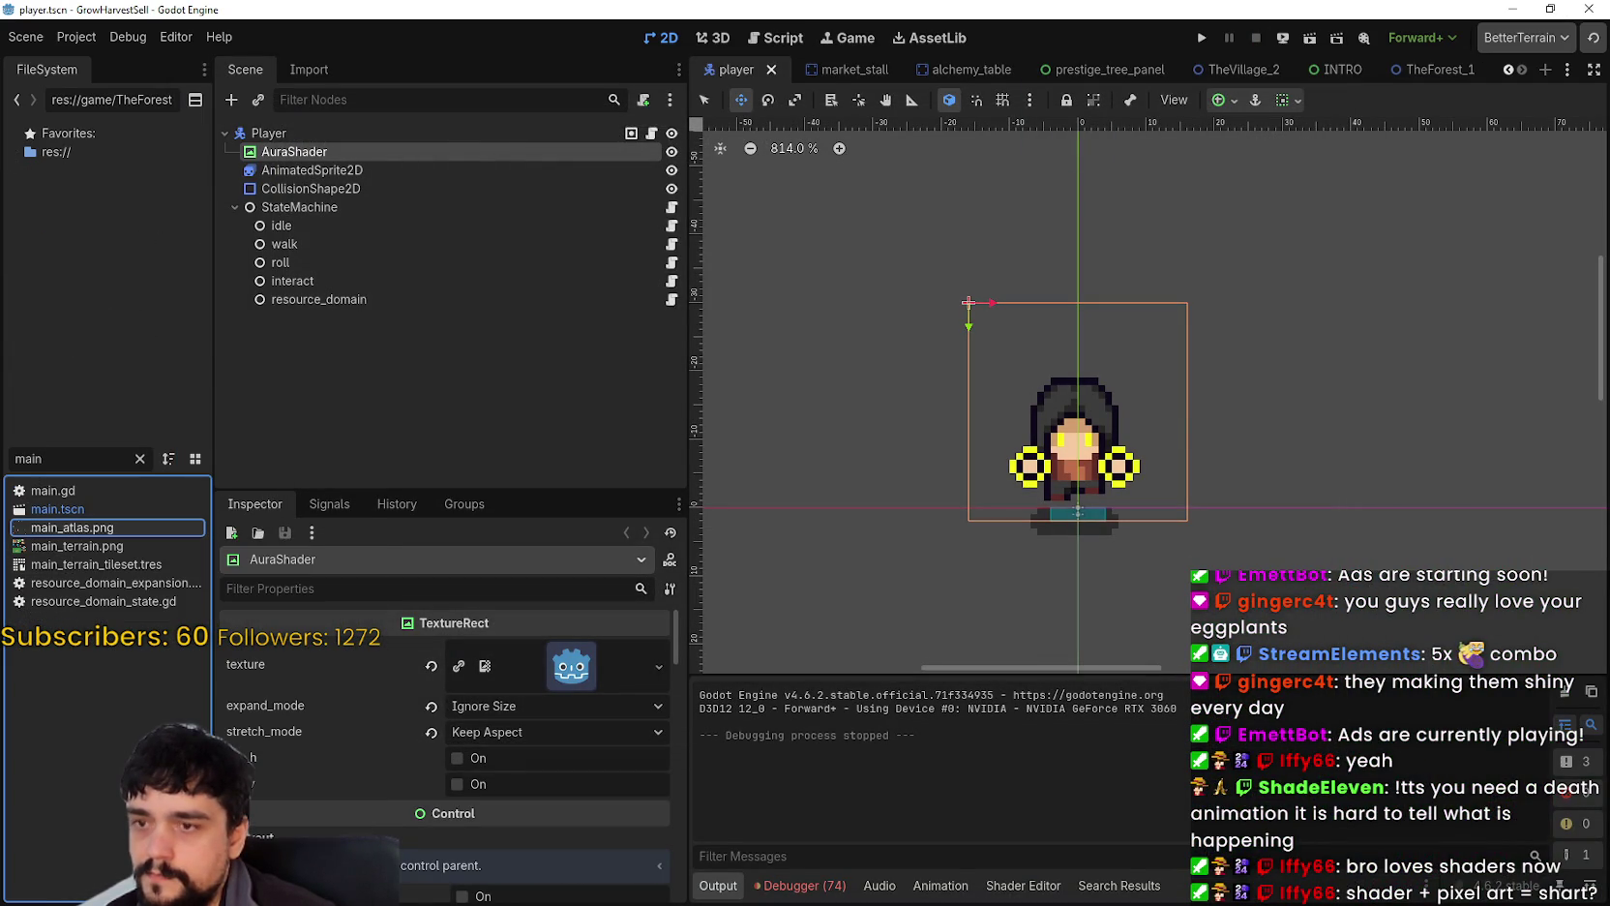
scroll(663, 460, "down", 2)
Step: Select an empty rectangle on the atlas with the Rectangular Marquee
scroll(642, 437, "up", 2)
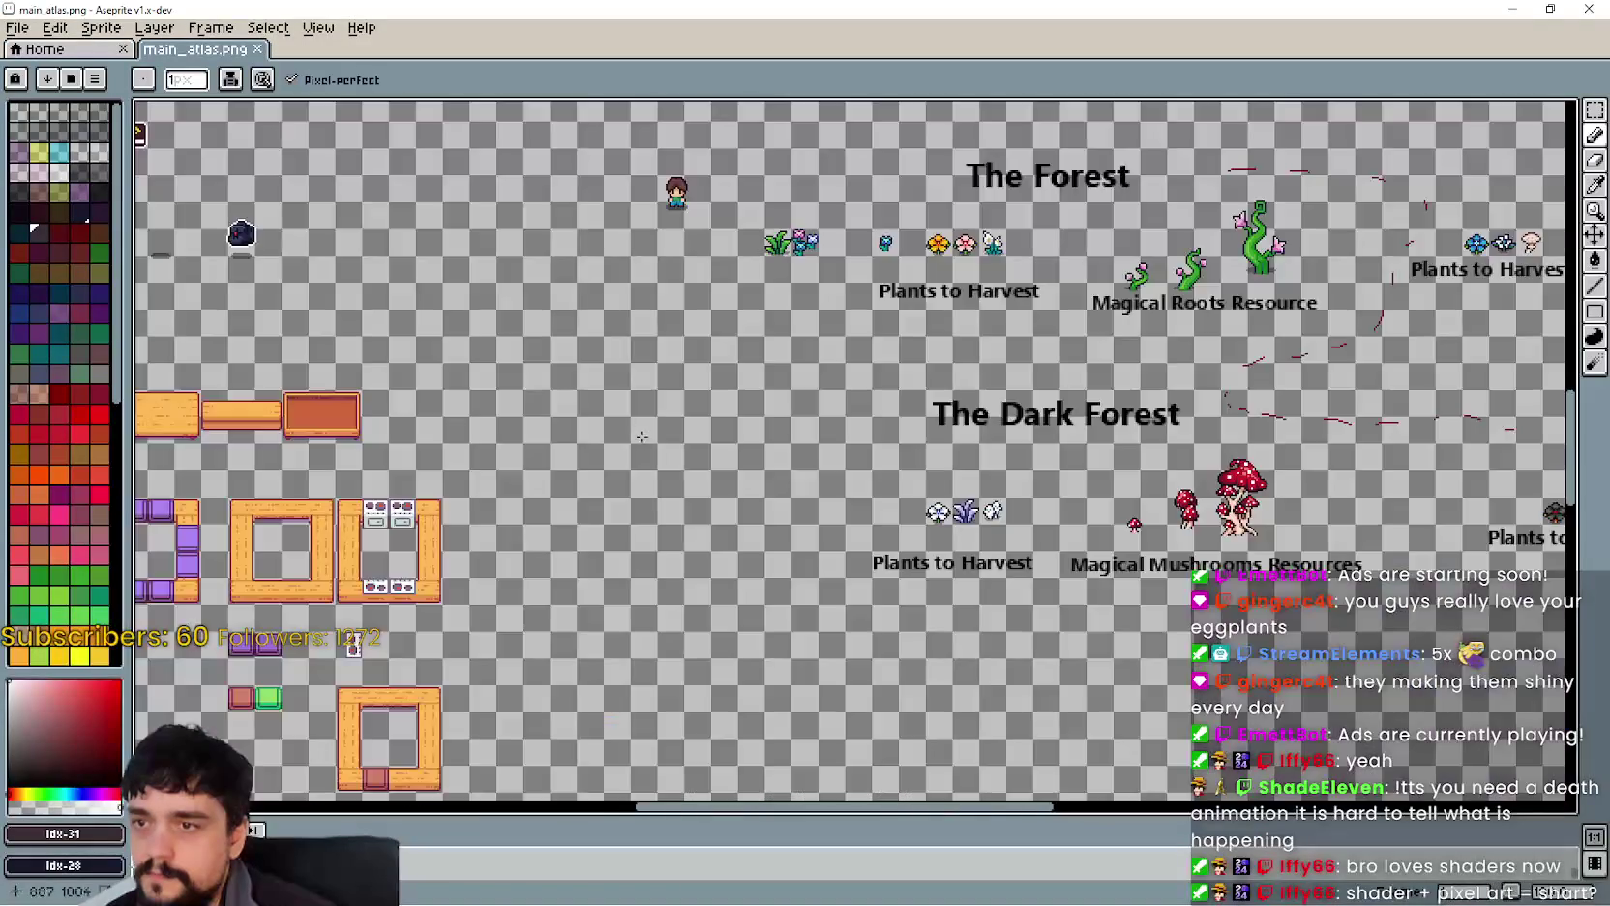
scroll(642, 436, "down", 2)
scroll(770, 548, "up", 2)
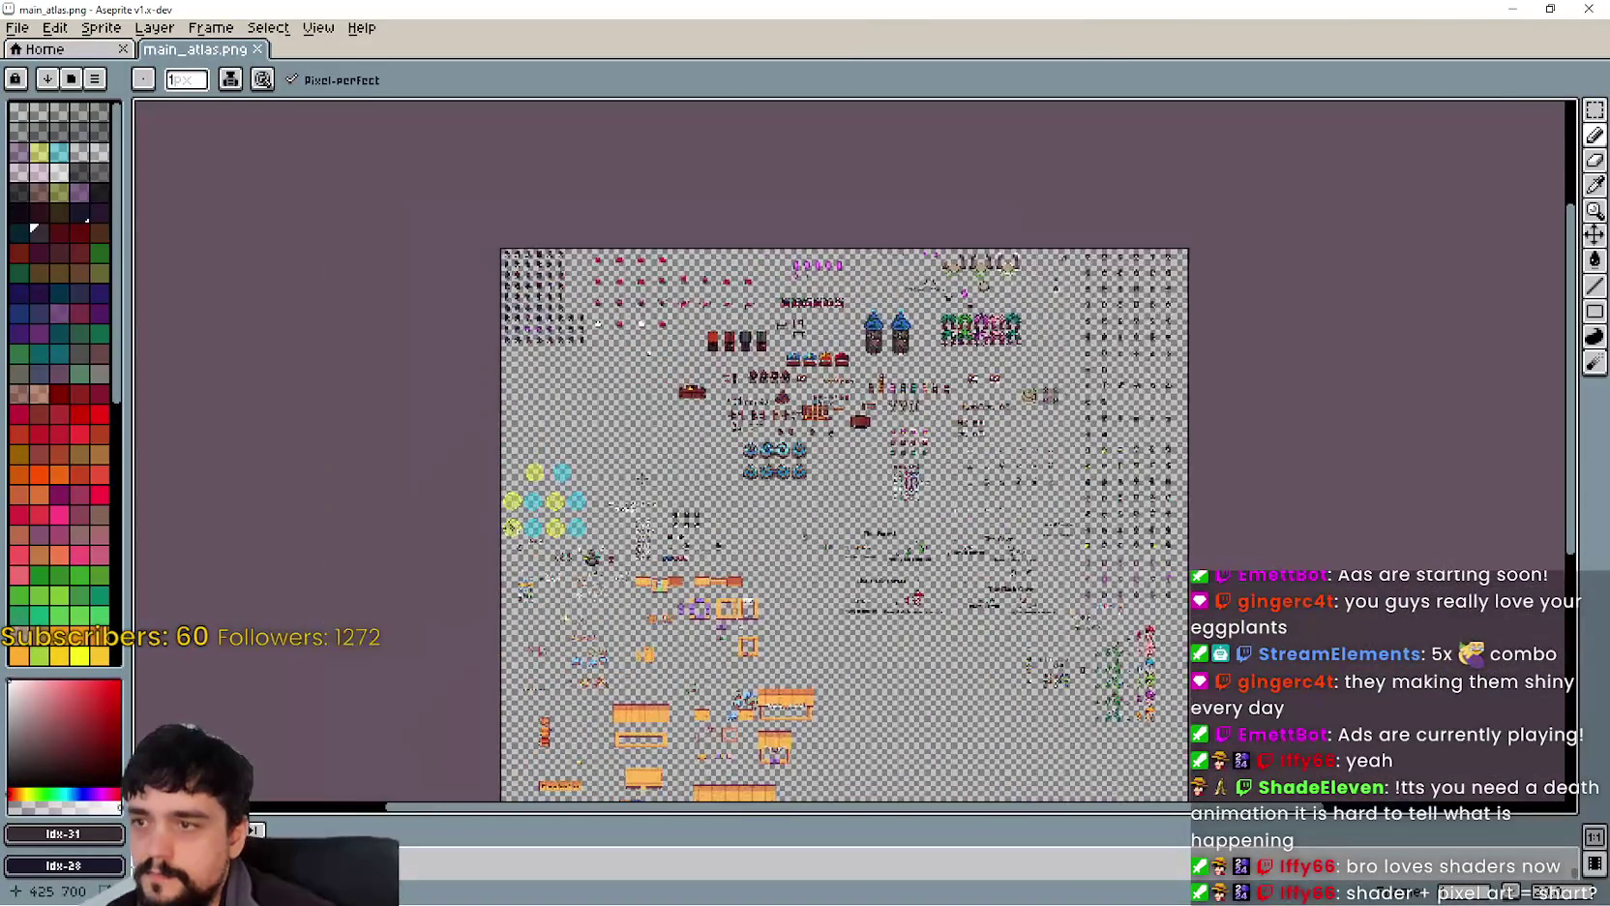
scroll(721, 401, "up", 4)
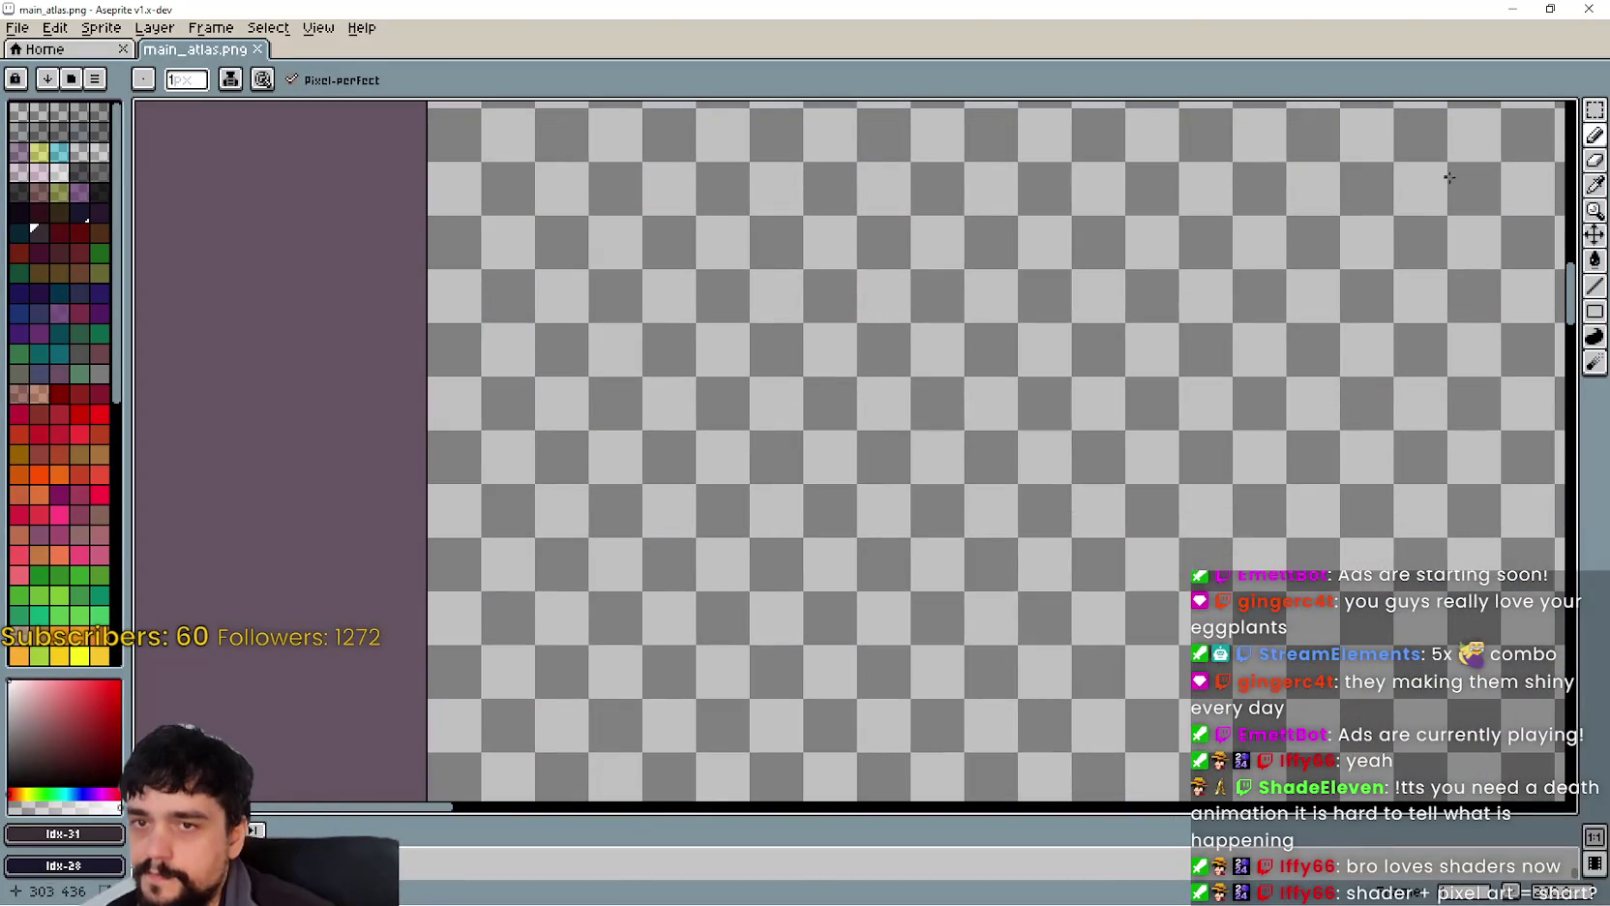
left_click(1595, 109)
scroll(732, 373, "up", 3)
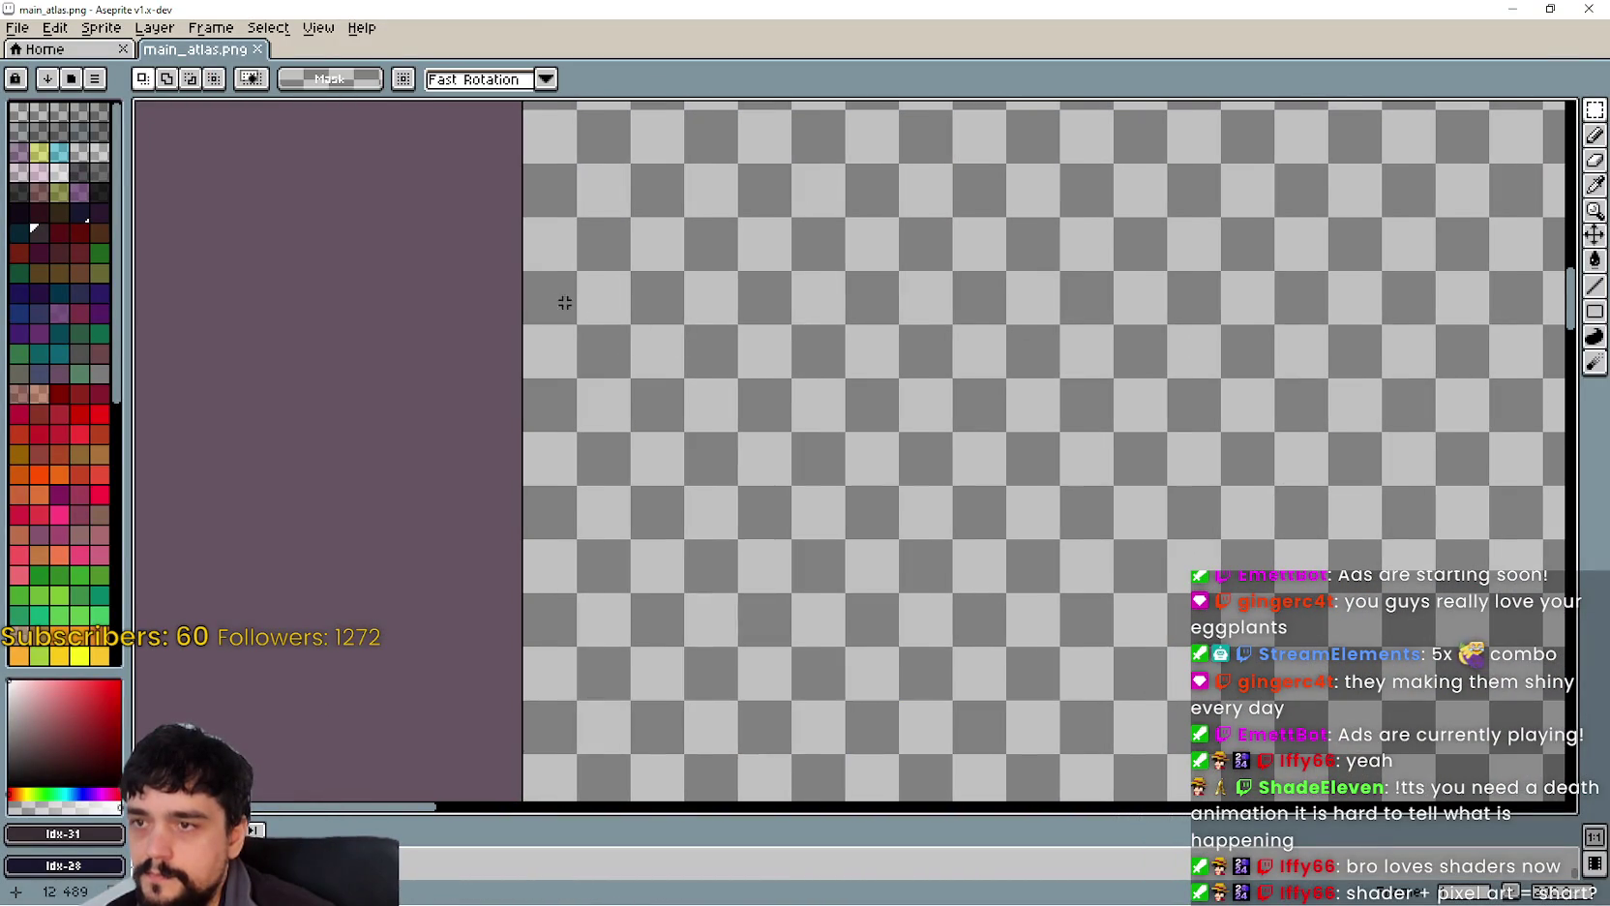
left_click_drag(527, 276, 683, 431)
Step: Eyedrop the yellow #F8F818 from the existing circle as the drawing colour
scroll(704, 434, "down", 3)
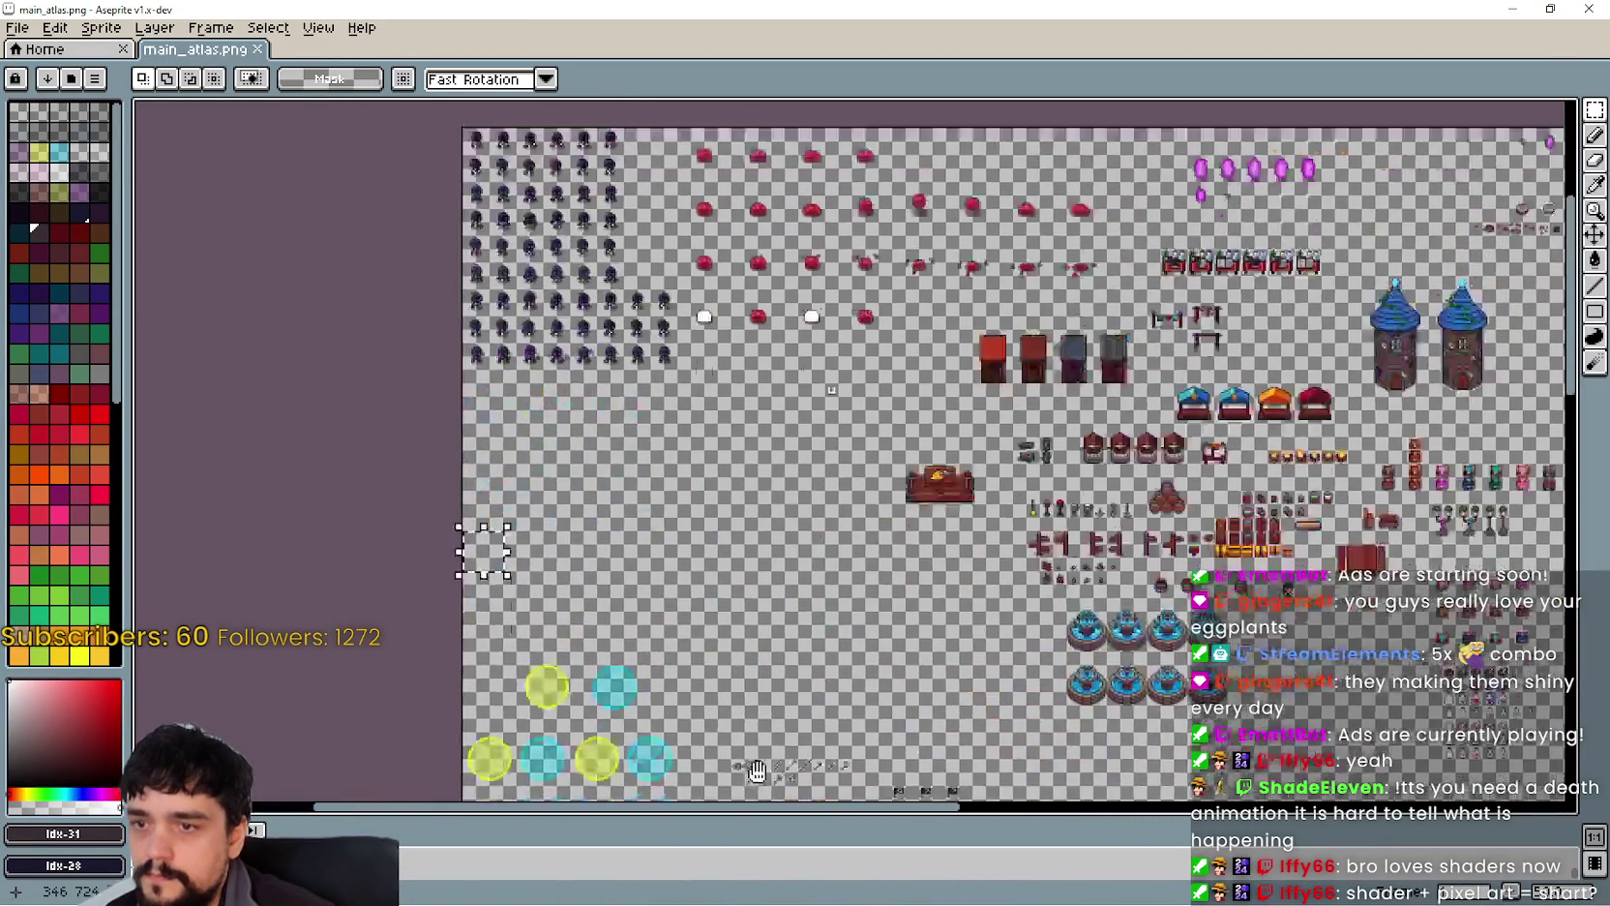
scroll(873, 307, "right", 10)
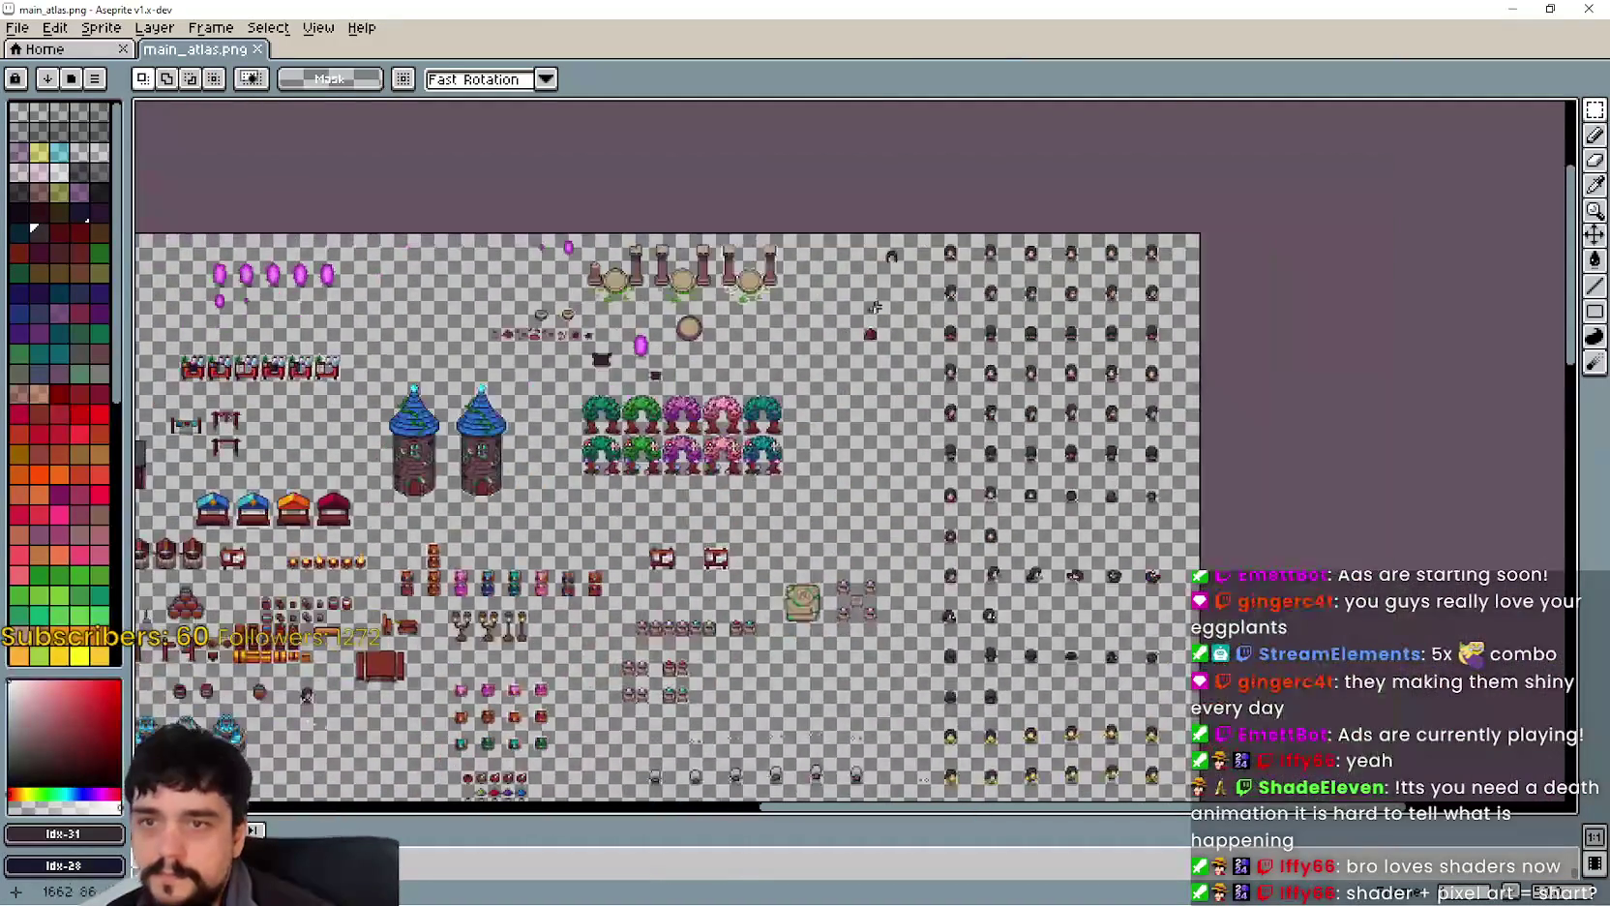
scroll(874, 308, "up", 3)
scroll(716, 484, "down", 2)
scroll(732, 493, "up", 1)
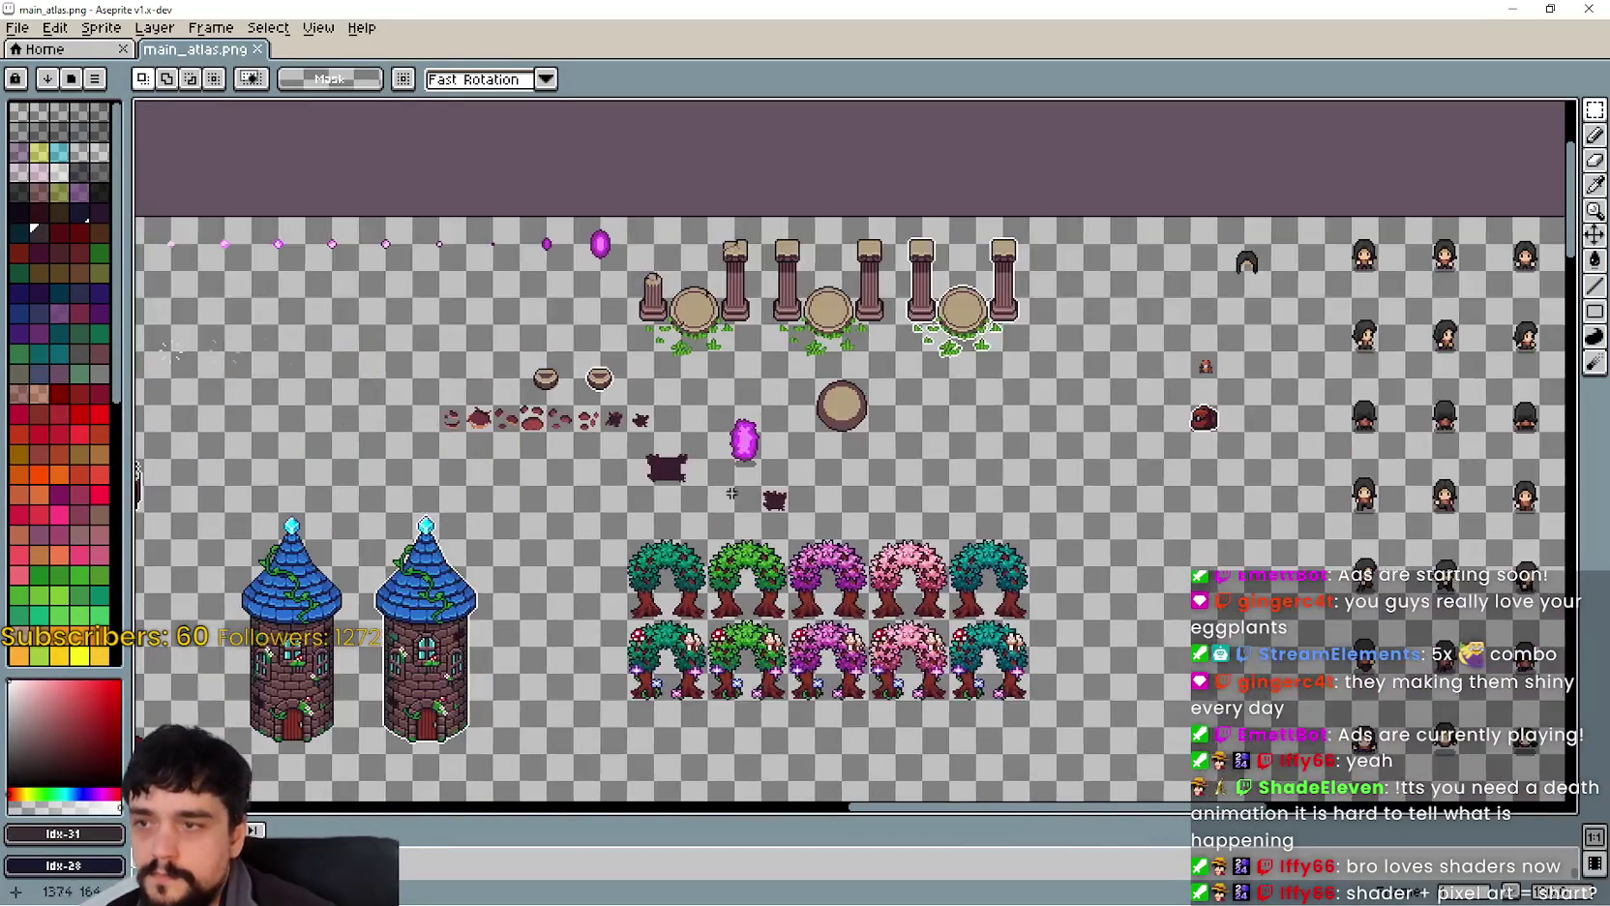
scroll(514, 521, "down", 2)
scroll(453, 456, "up", 6)
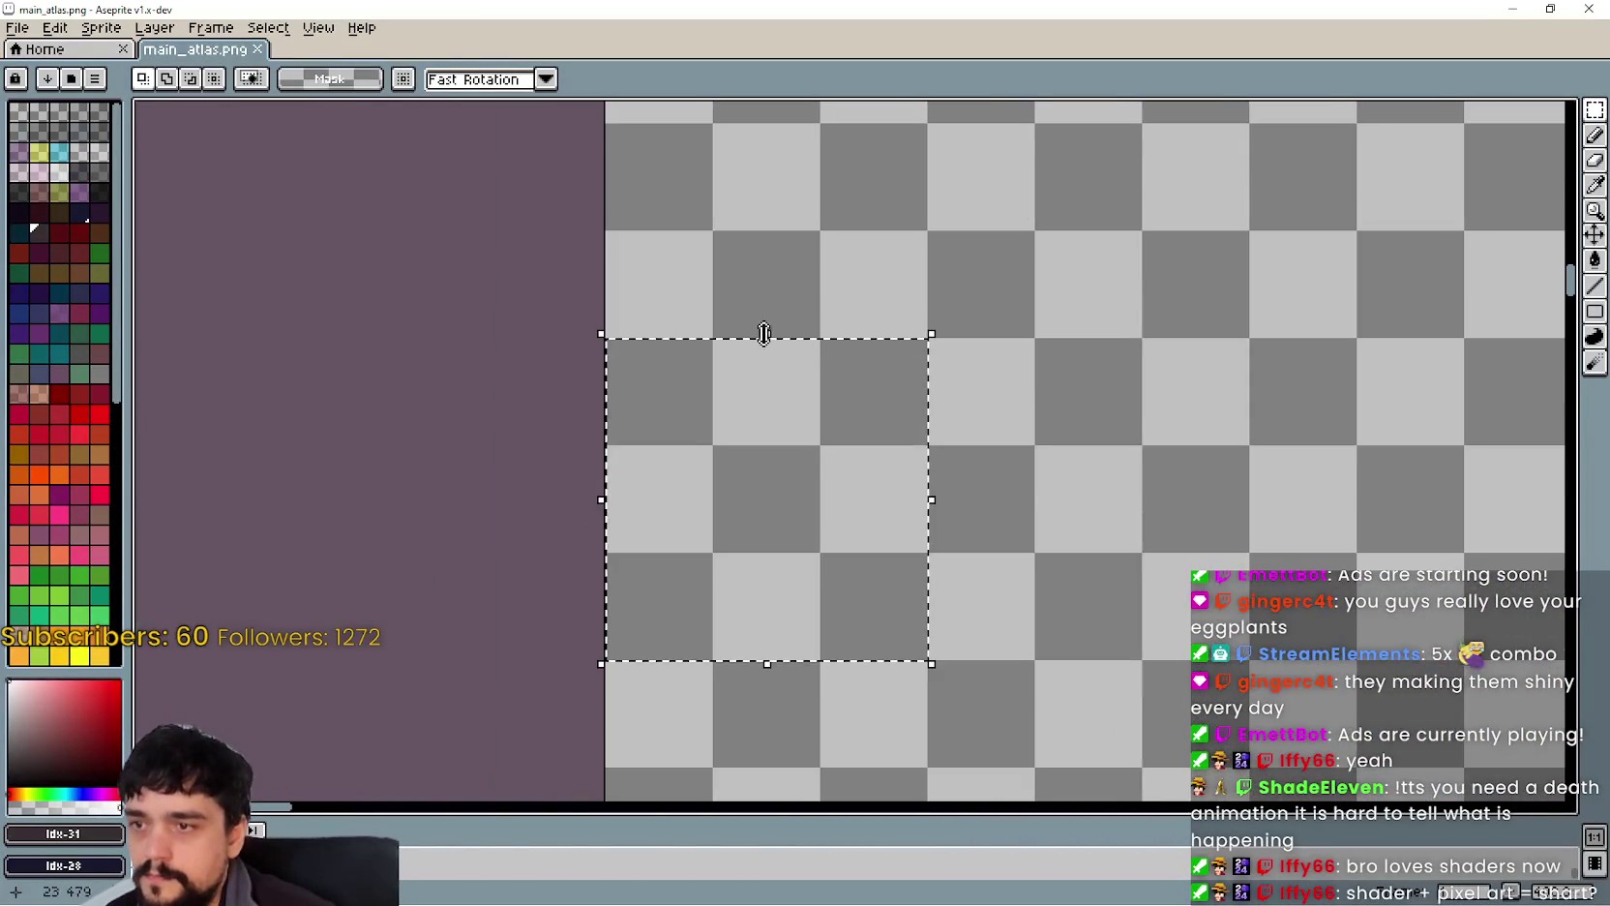
scroll(1038, 245, "down", 2)
scroll(1121, 319, "down", 1)
scroll(931, 269, "down", 2)
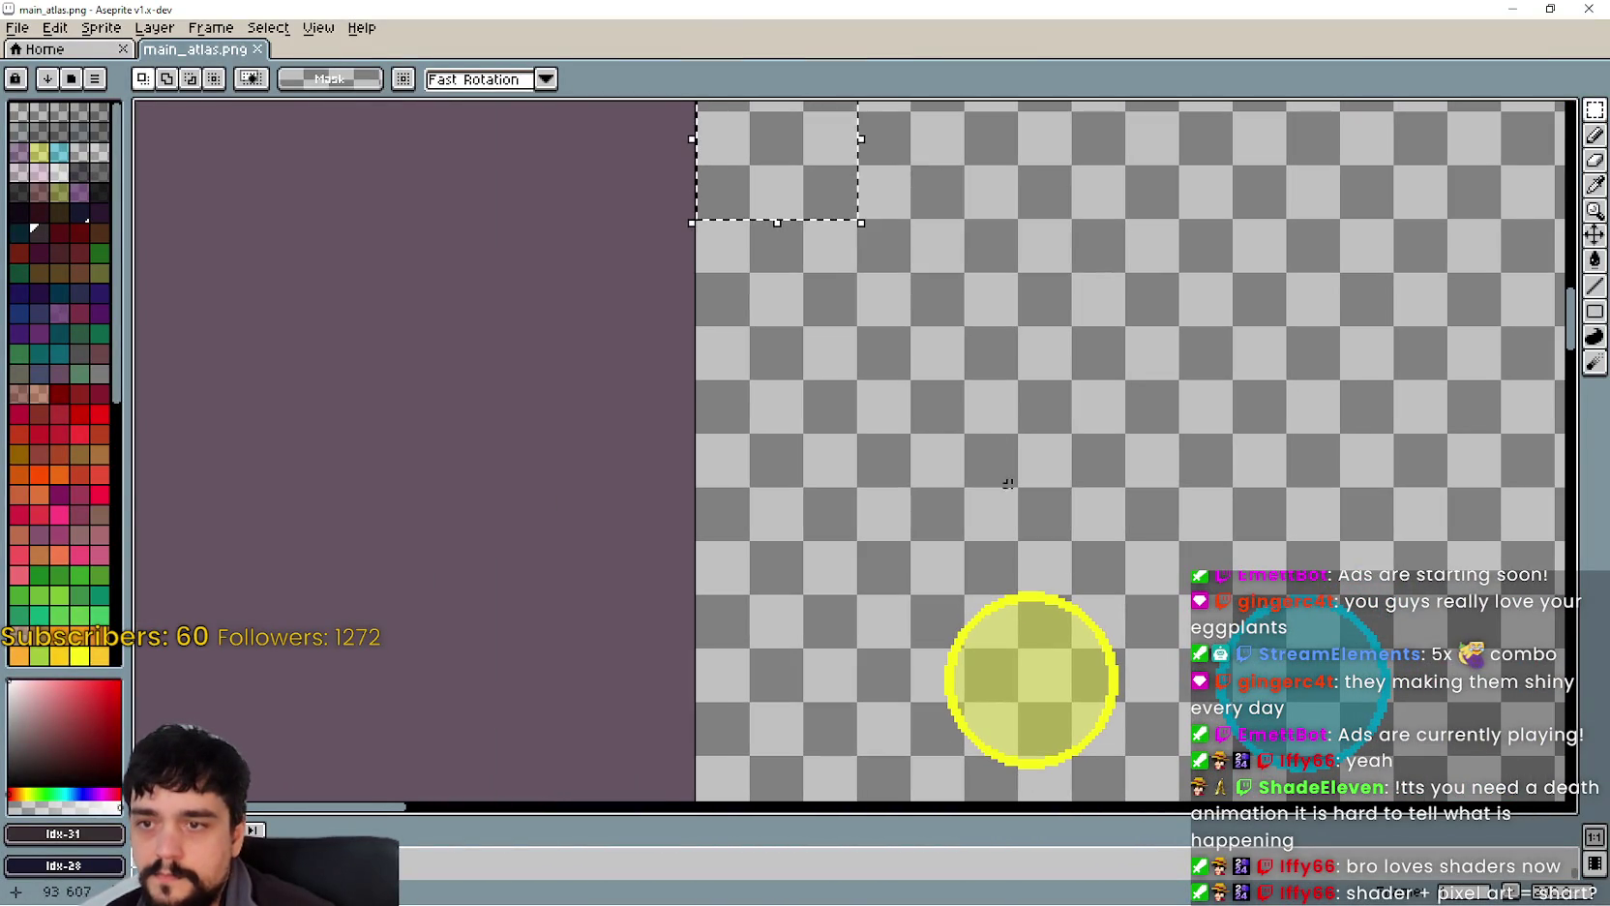
left_click(1595, 183)
scroll(1071, 701, "up", 3)
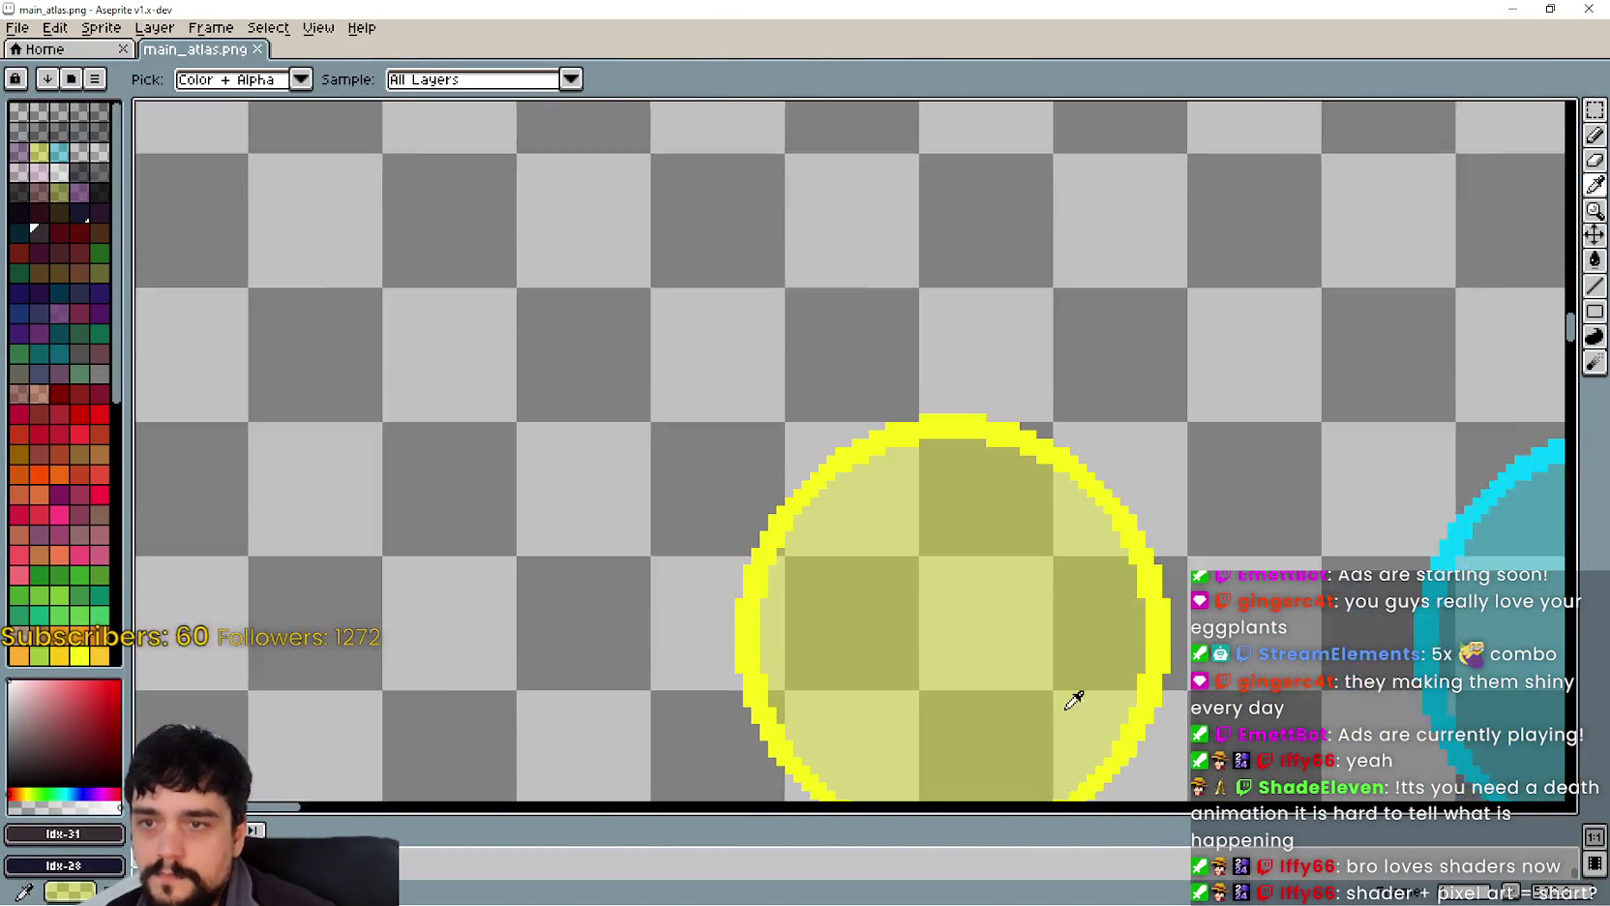
left_click(910, 375)
scroll(654, 330, "down", 3)
scroll(797, 363, "up", 1)
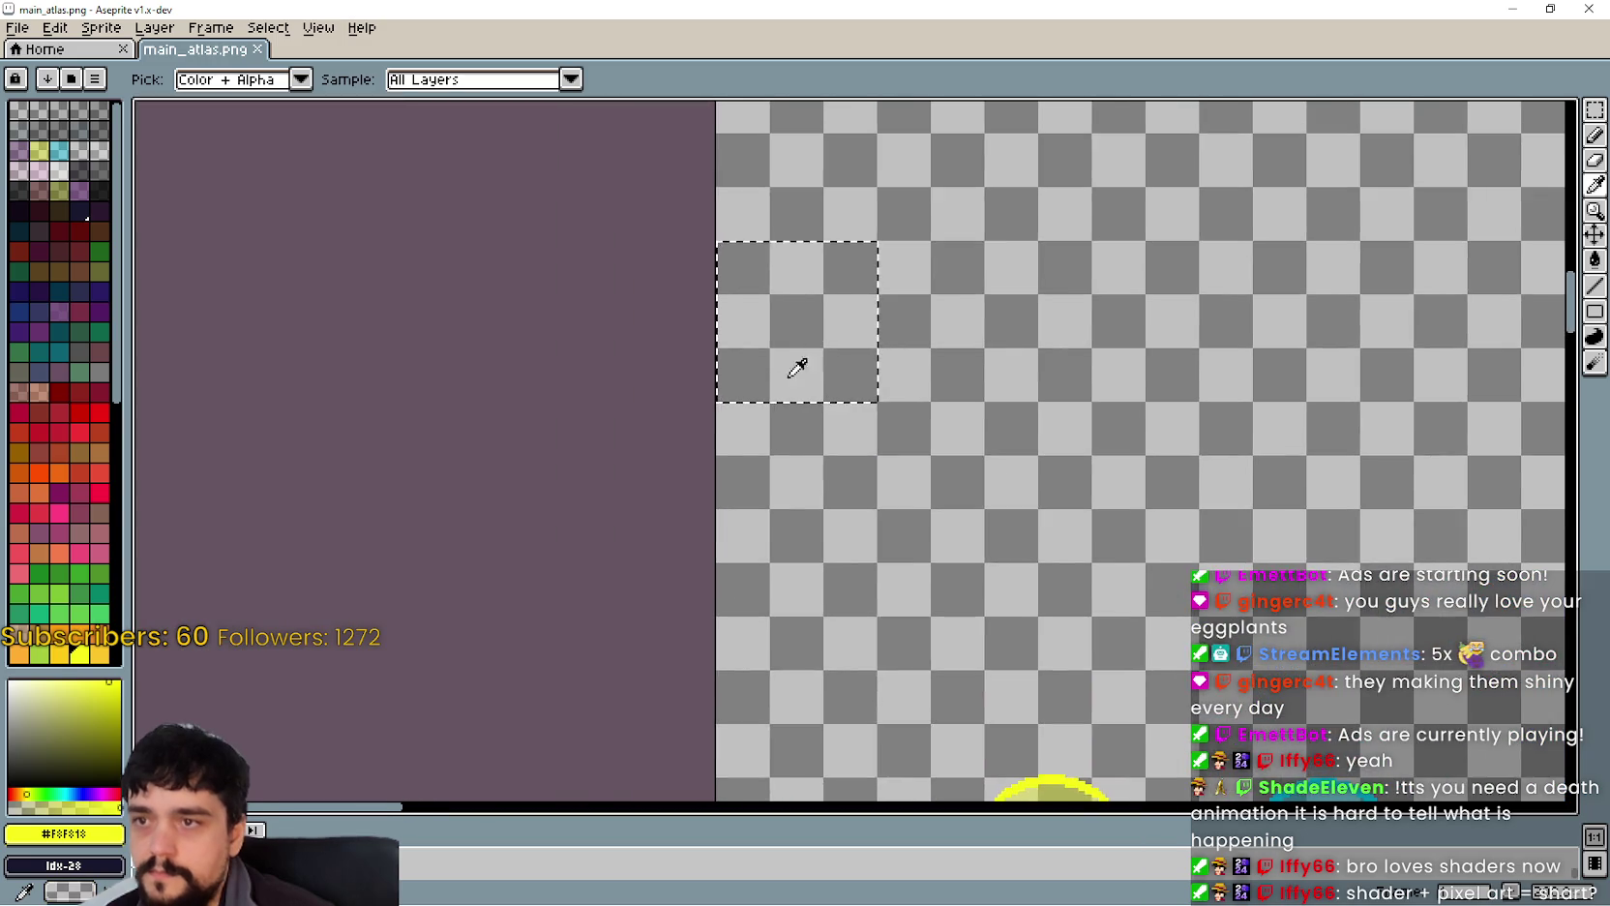
scroll(787, 445, "up", 2)
scroll(868, 201, "down", 1)
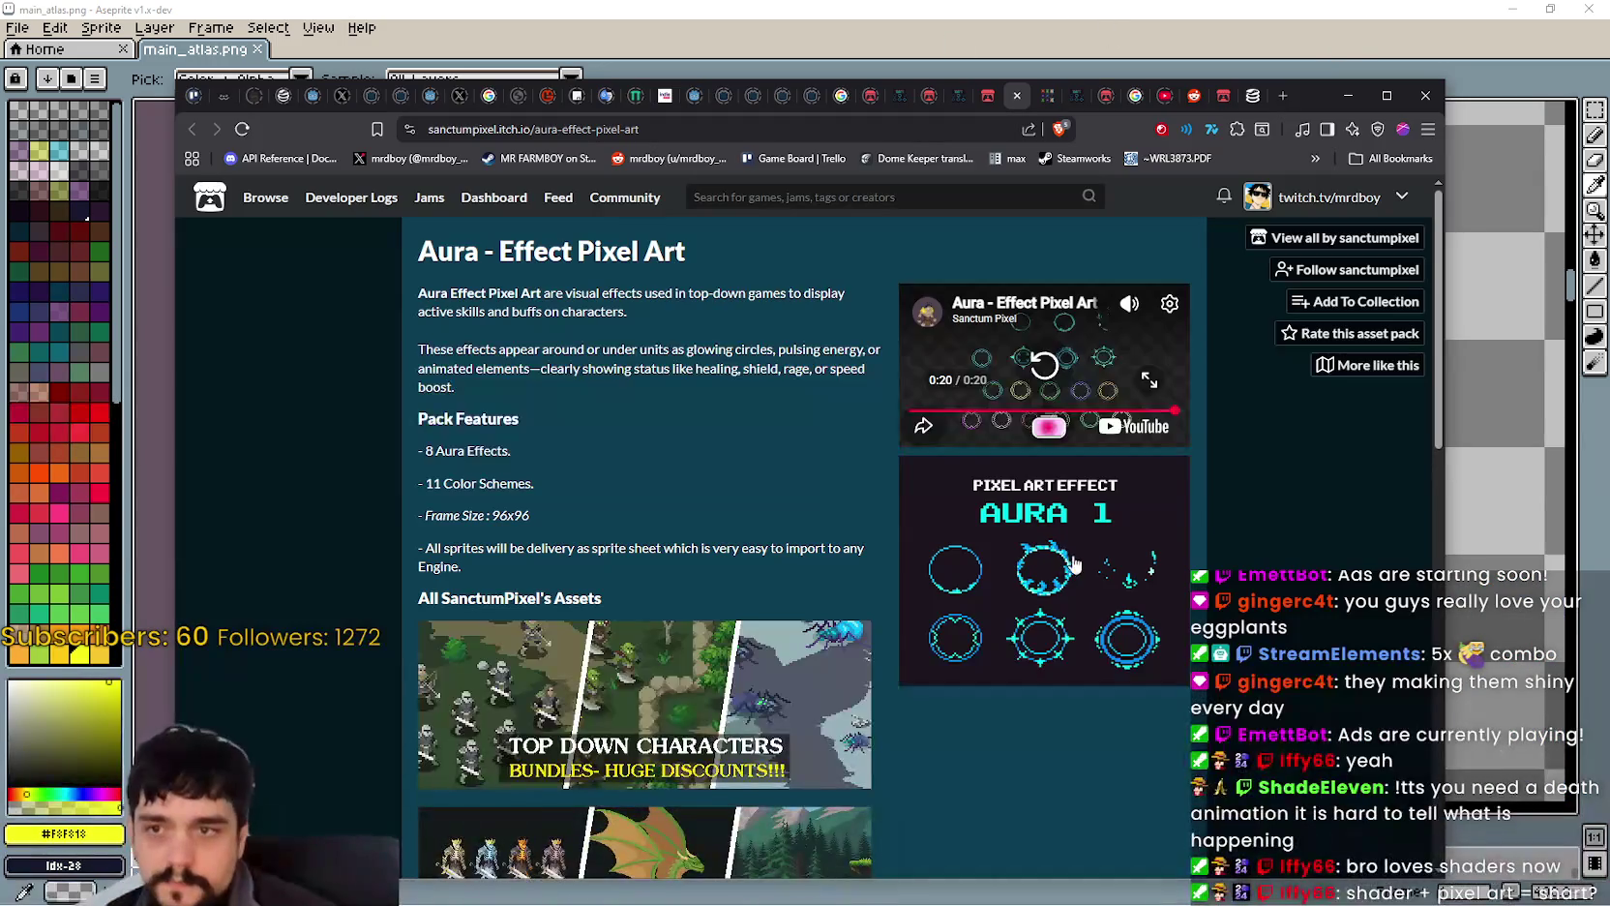
Step: Enlarge the itch.io Aura preview image for reference
left_click(991, 579)
left_click(779, 519)
left_click(1044, 609)
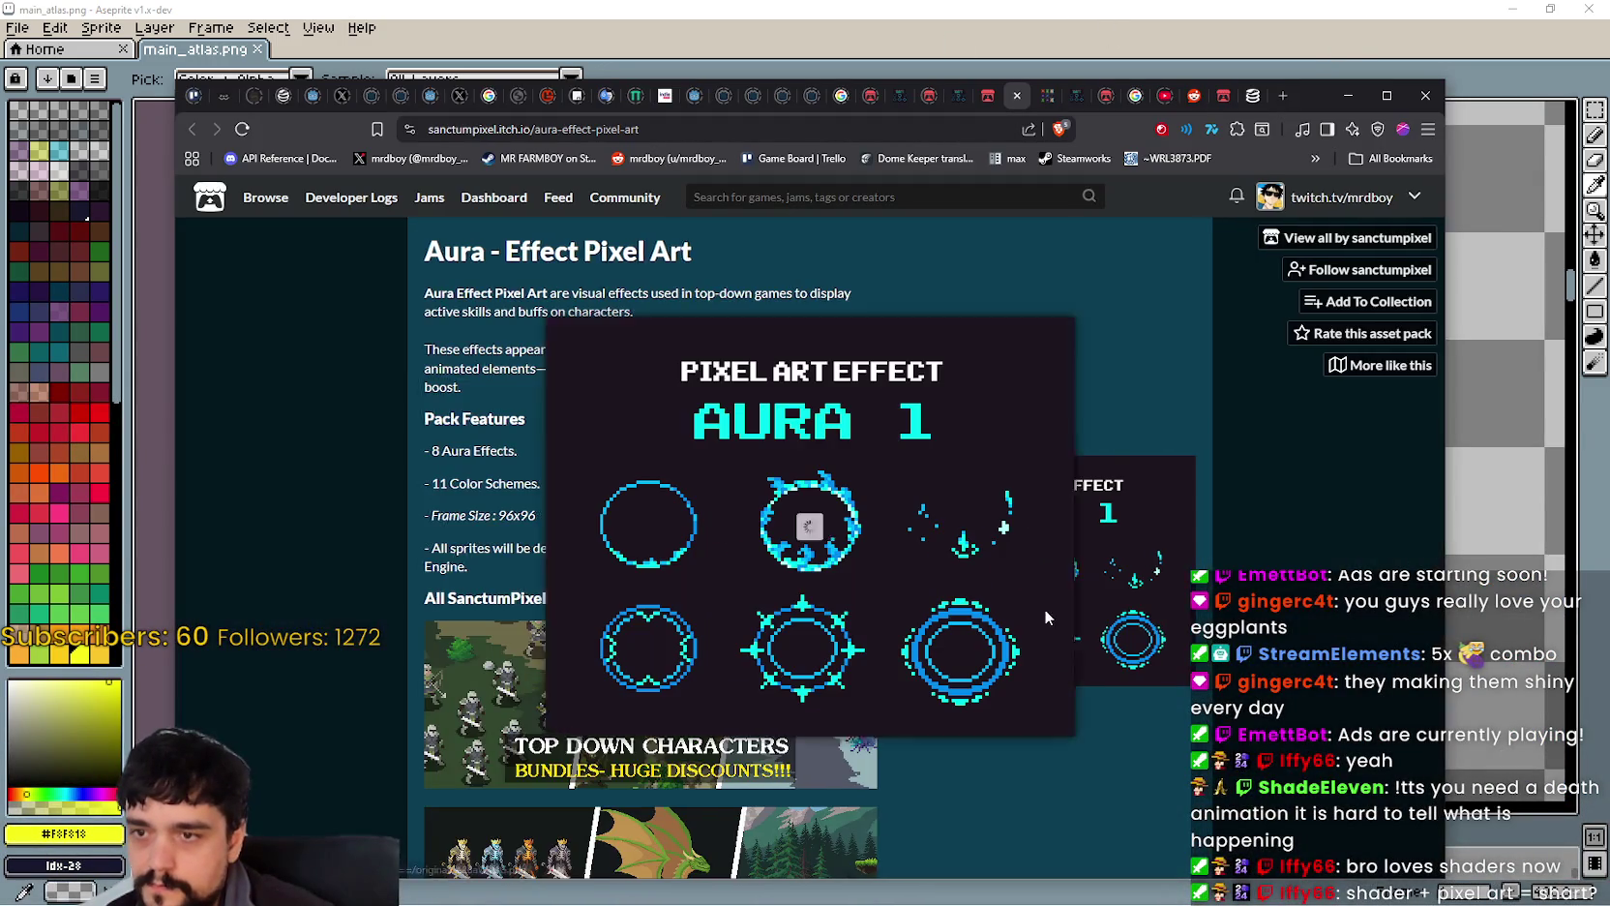
Step: Back in the atlas, draw a large yellow ellipse inside the selection with the Ellipse tool
left_click(1347, 94)
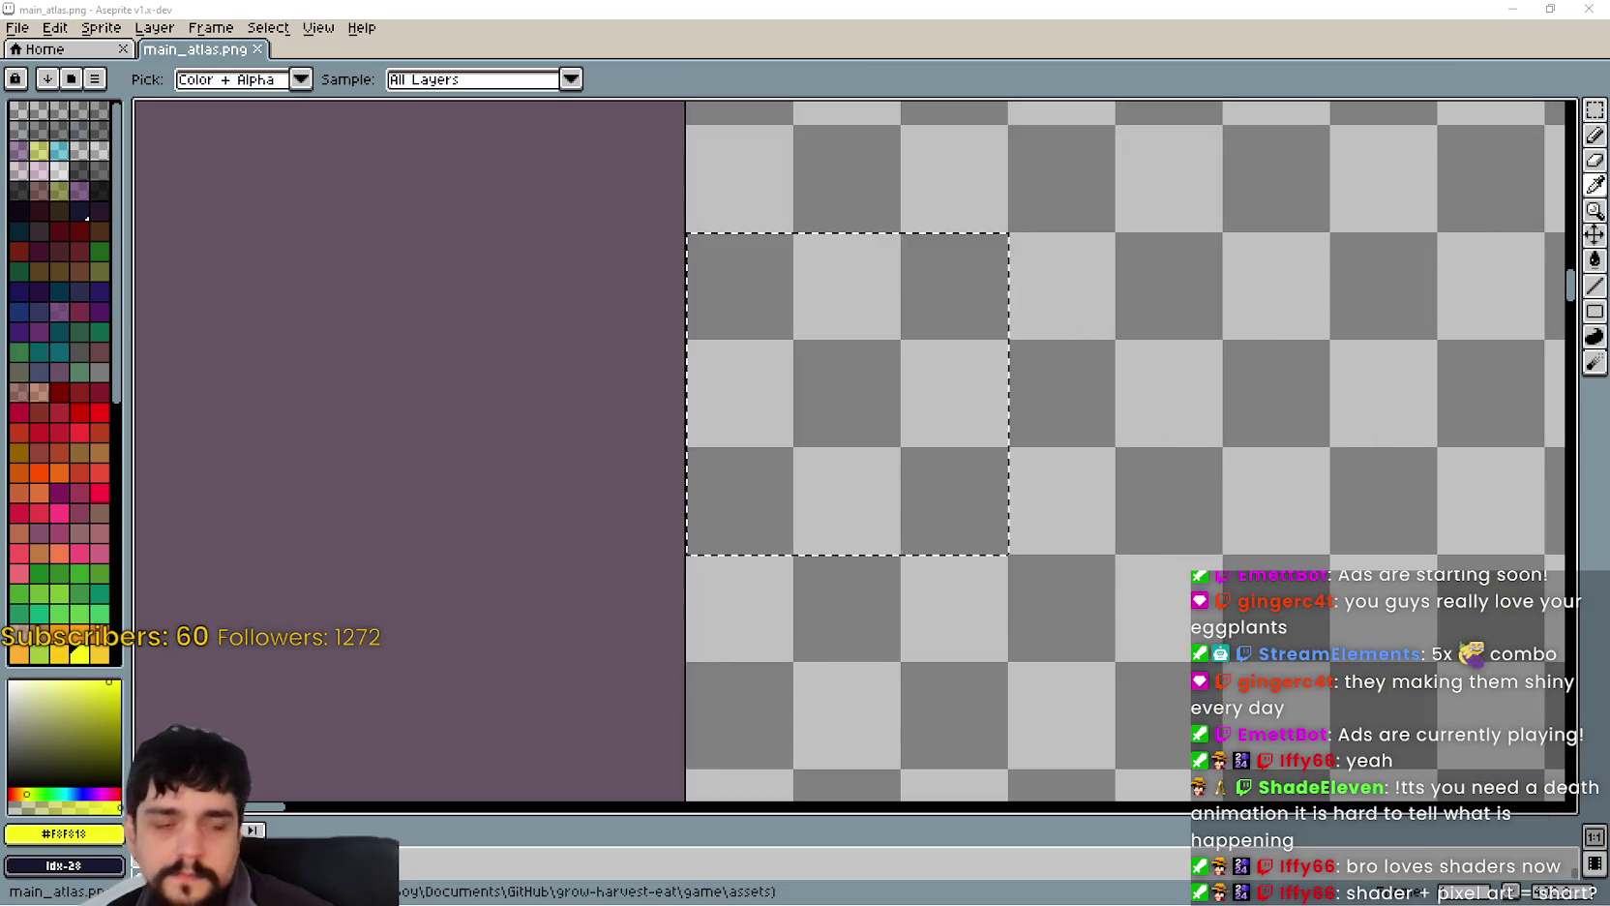
scroll(971, 477, "up", 2)
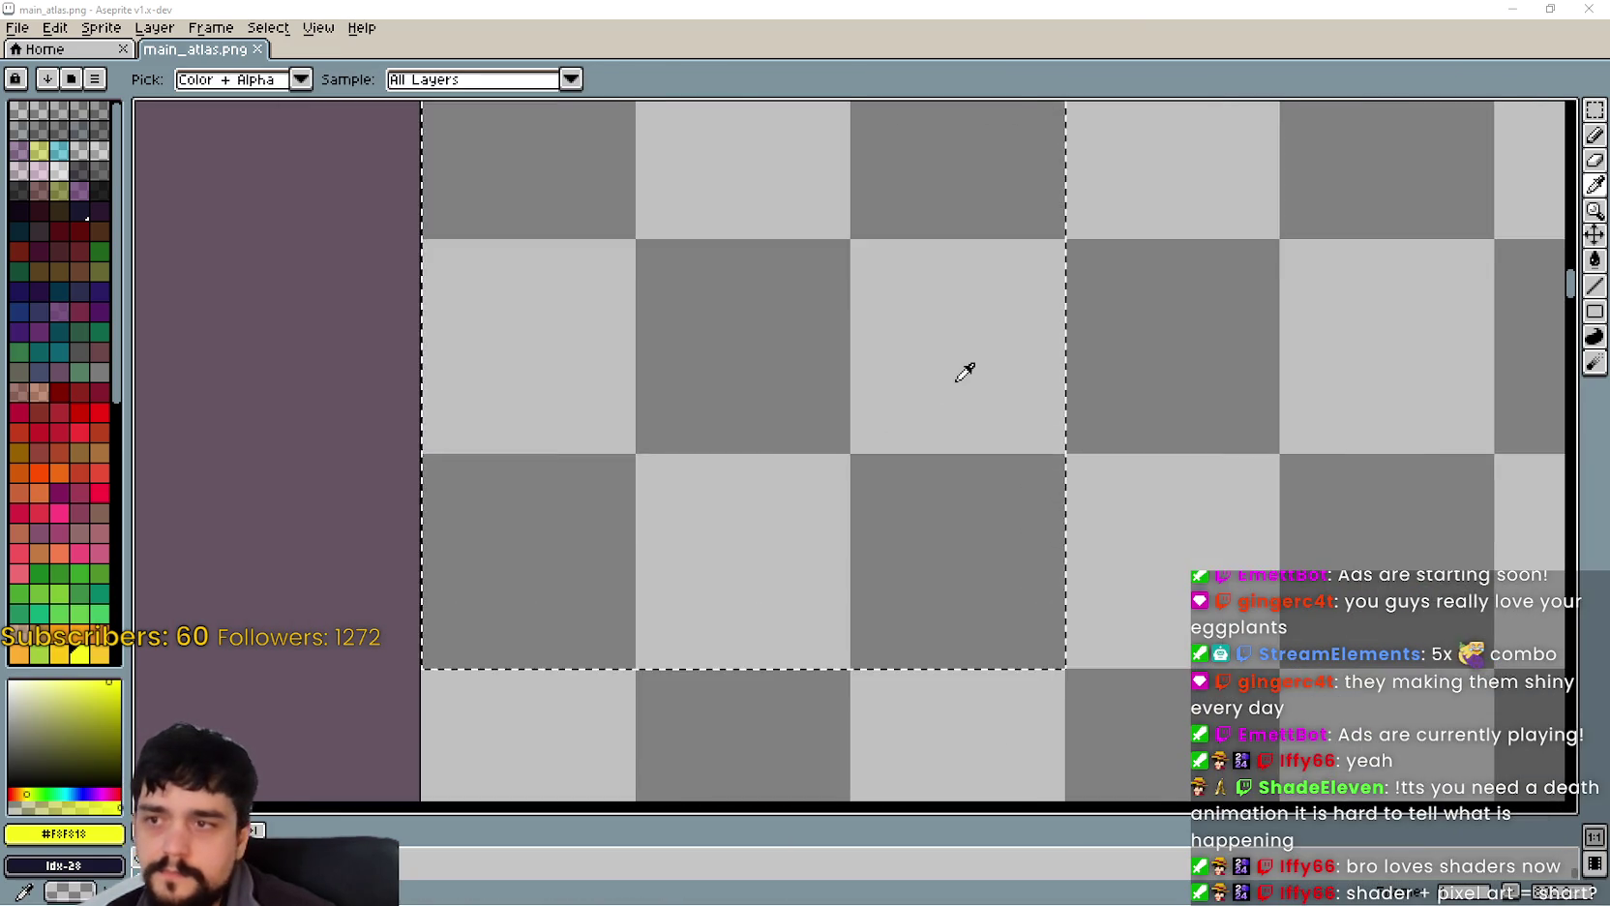
scroll(963, 370, "down", 1)
left_click(1598, 320)
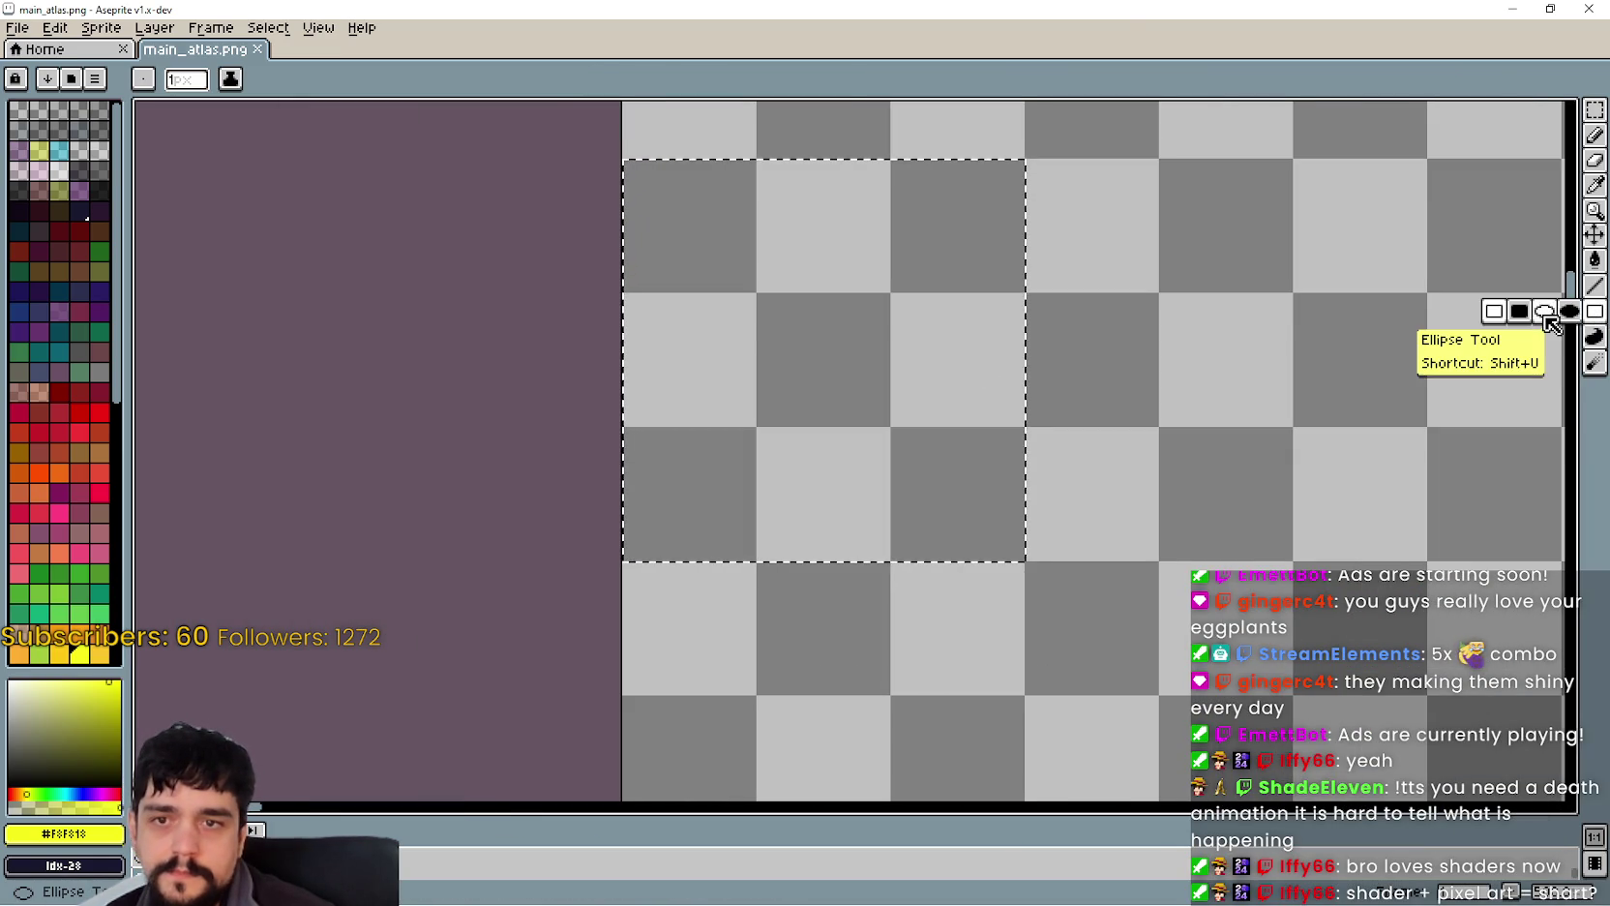
left_click(1538, 312)
scroll(1155, 228, "up", 1)
mouse_move(942, 124)
left_mouse_down()
mouse_move(402, 730)
mouse_move(303, 758)
left_mouse_up()
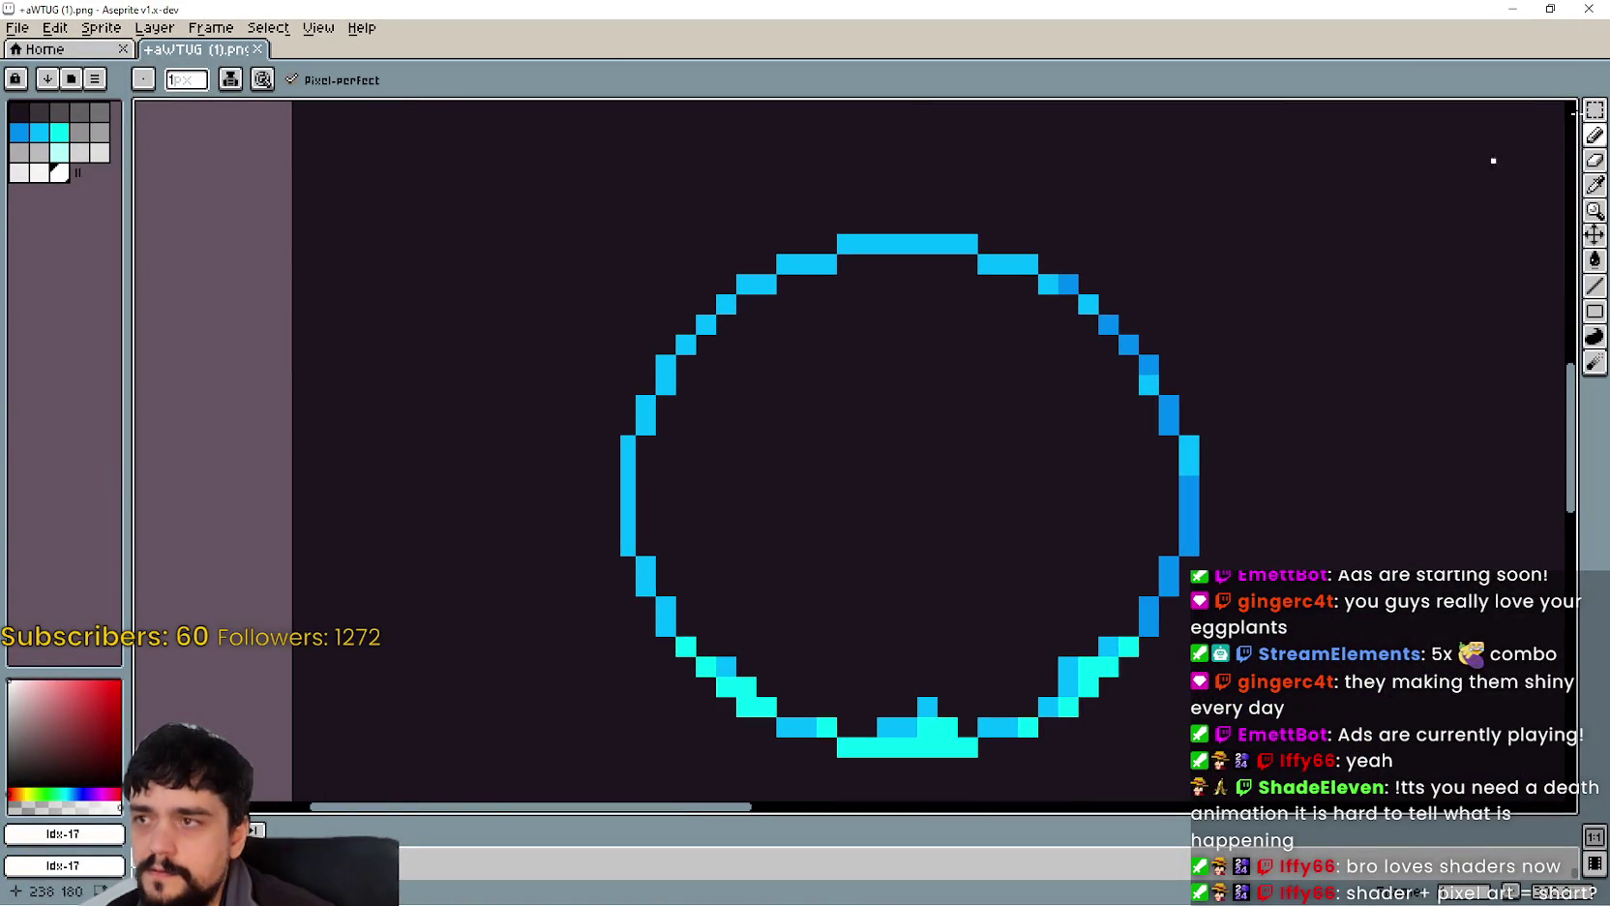
Step: Try several rectangular selections on the cyan ring, ending with the whole circle selected
left_click(1595, 100)
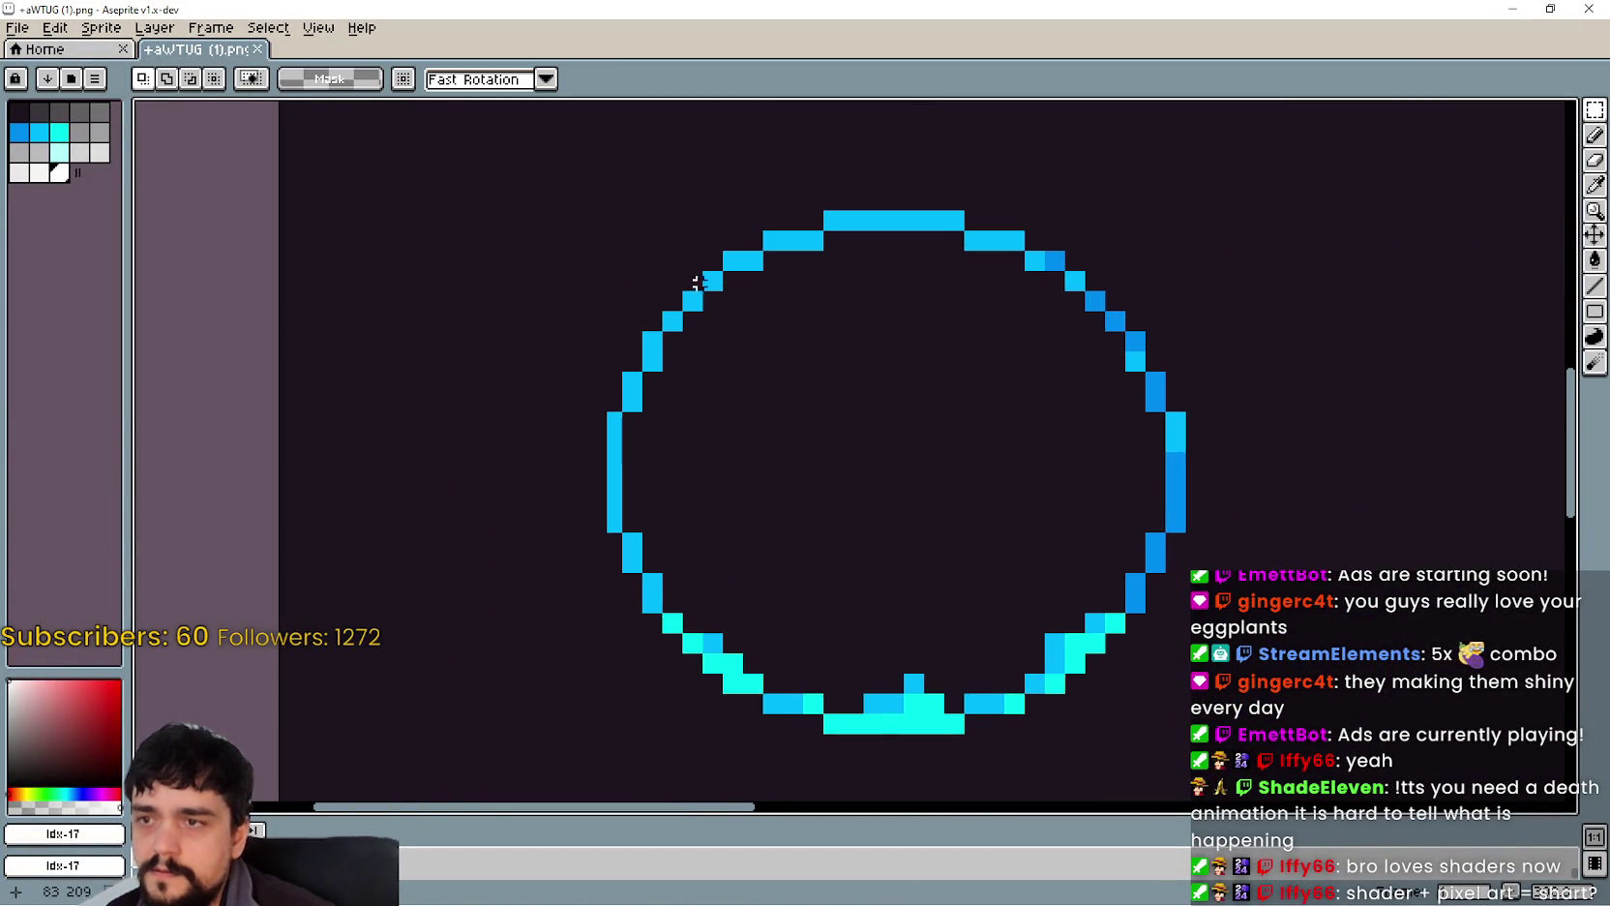
scroll(614, 223, "up", 1)
mouse_move(618, 218)
left_mouse_down()
mouse_move(722, 610)
mouse_move(761, 650)
left_mouse_up()
scroll(1053, 610, "down", 1)
left_click_drag(630, 214, 1069, 617)
left_click(1316, 658)
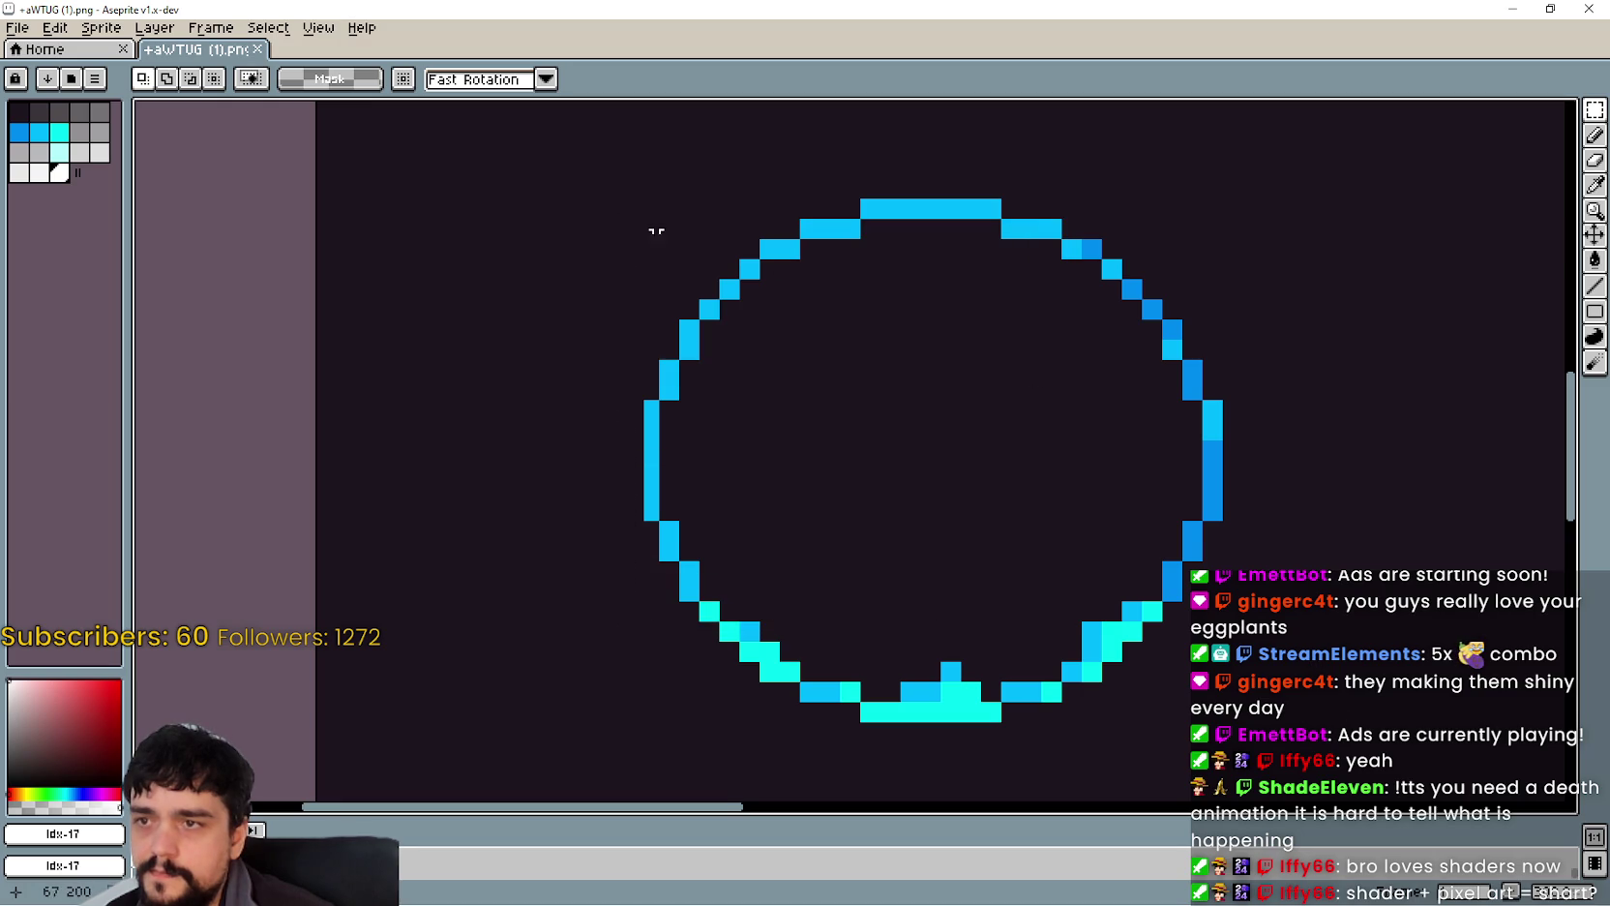
mouse_move(647, 217)
left_mouse_down()
mouse_move(845, 424)
mouse_move(964, 432)
left_mouse_up()
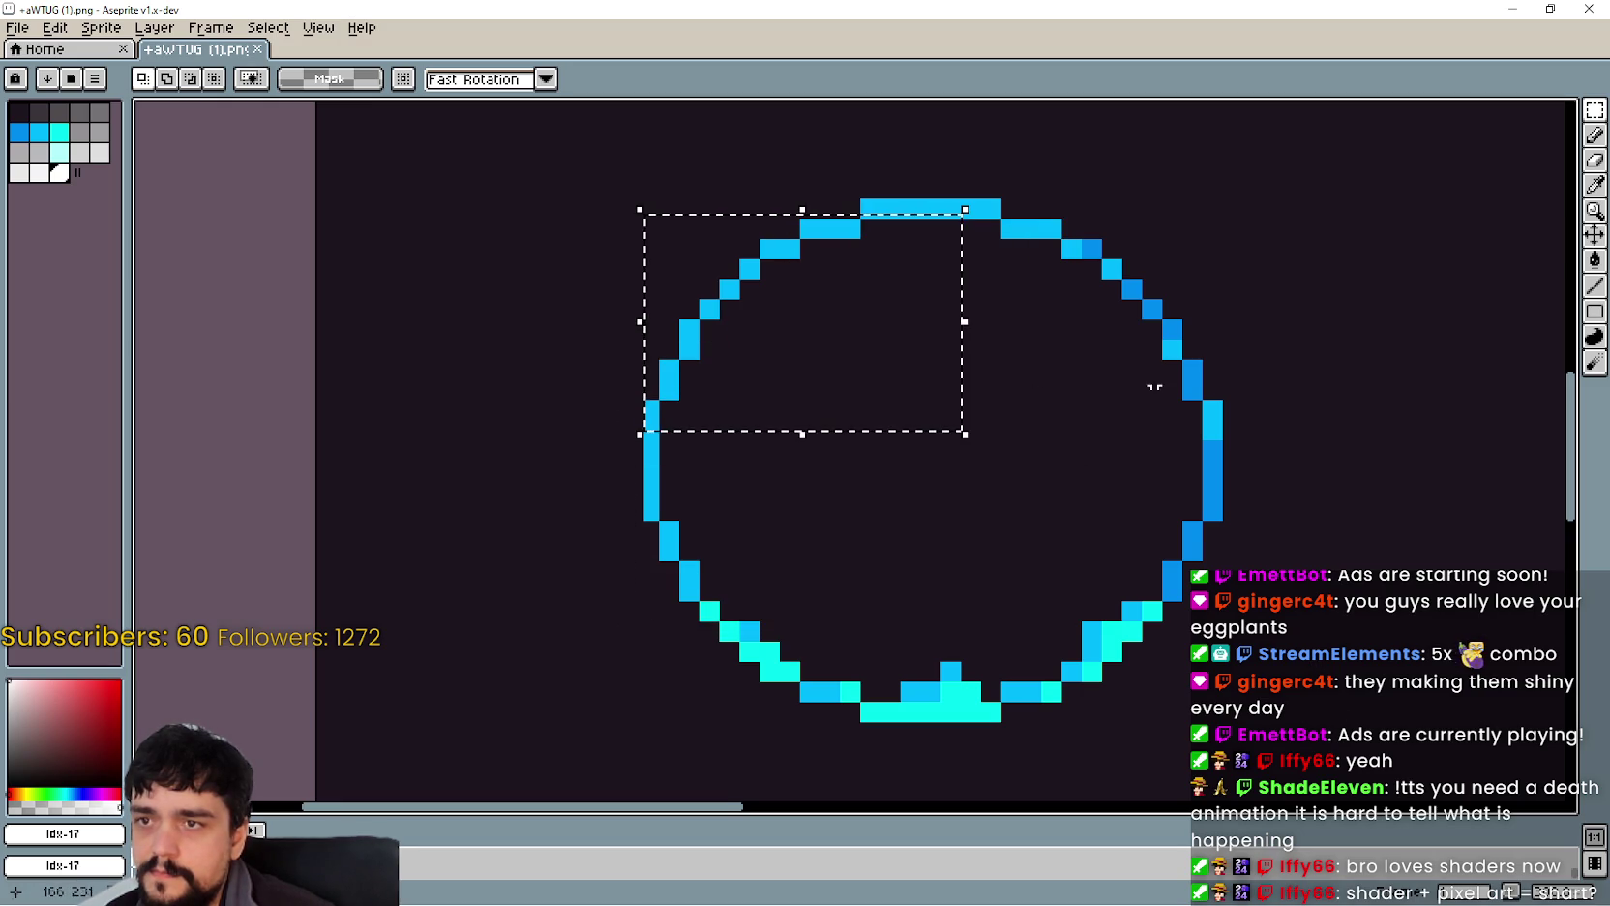
left_click(1204, 198)
left_click_drag(1204, 201, 1071, 259)
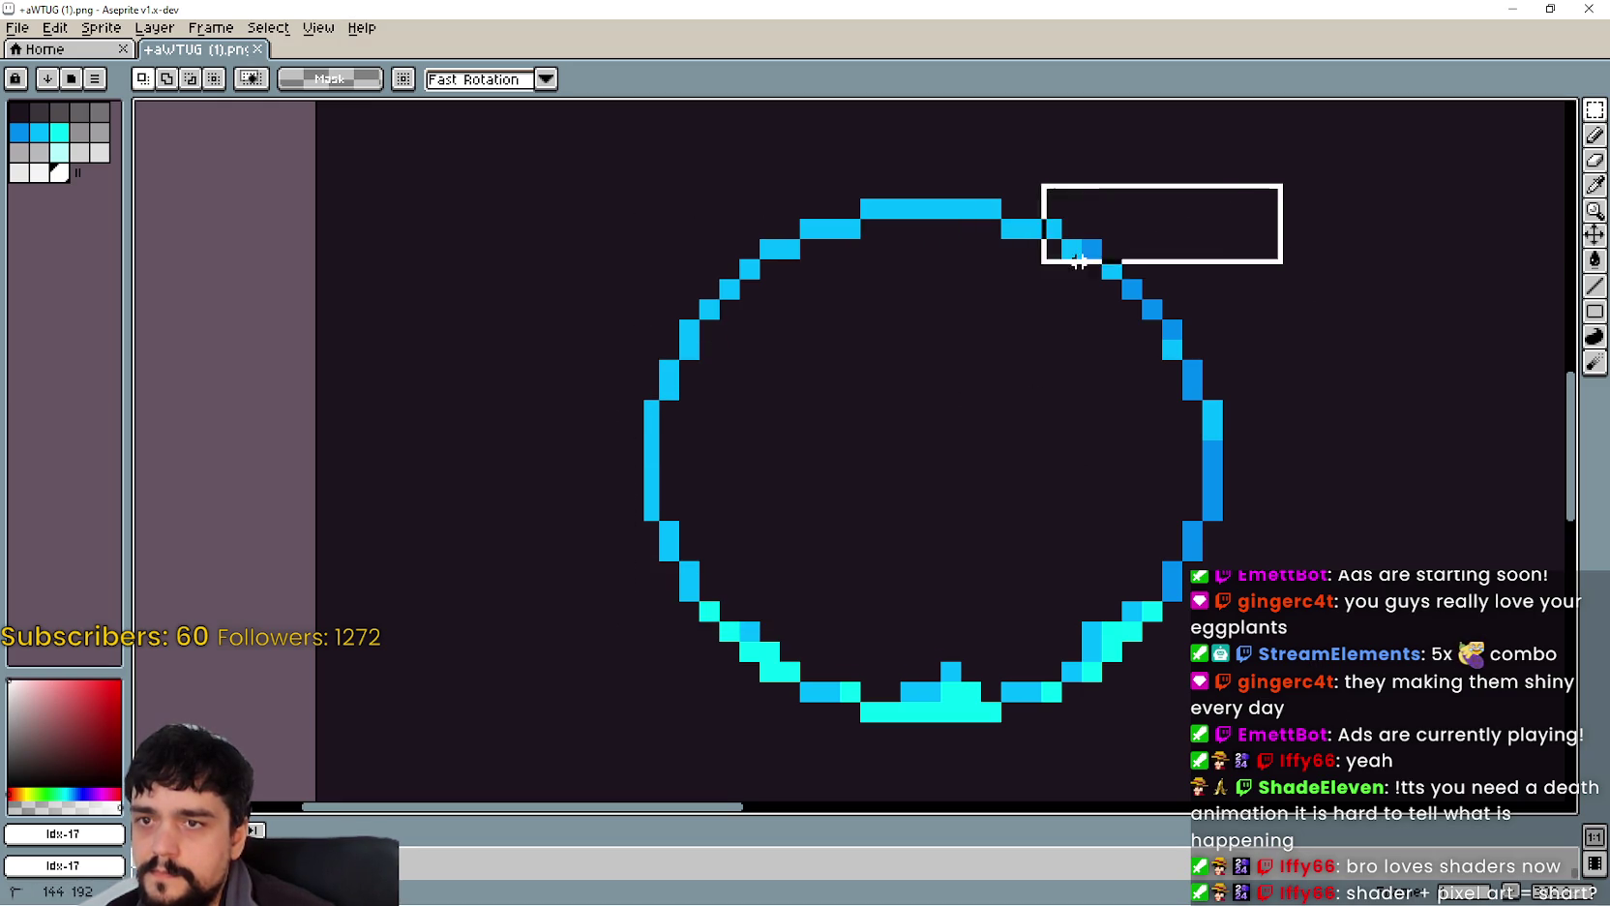
left_click(1240, 357)
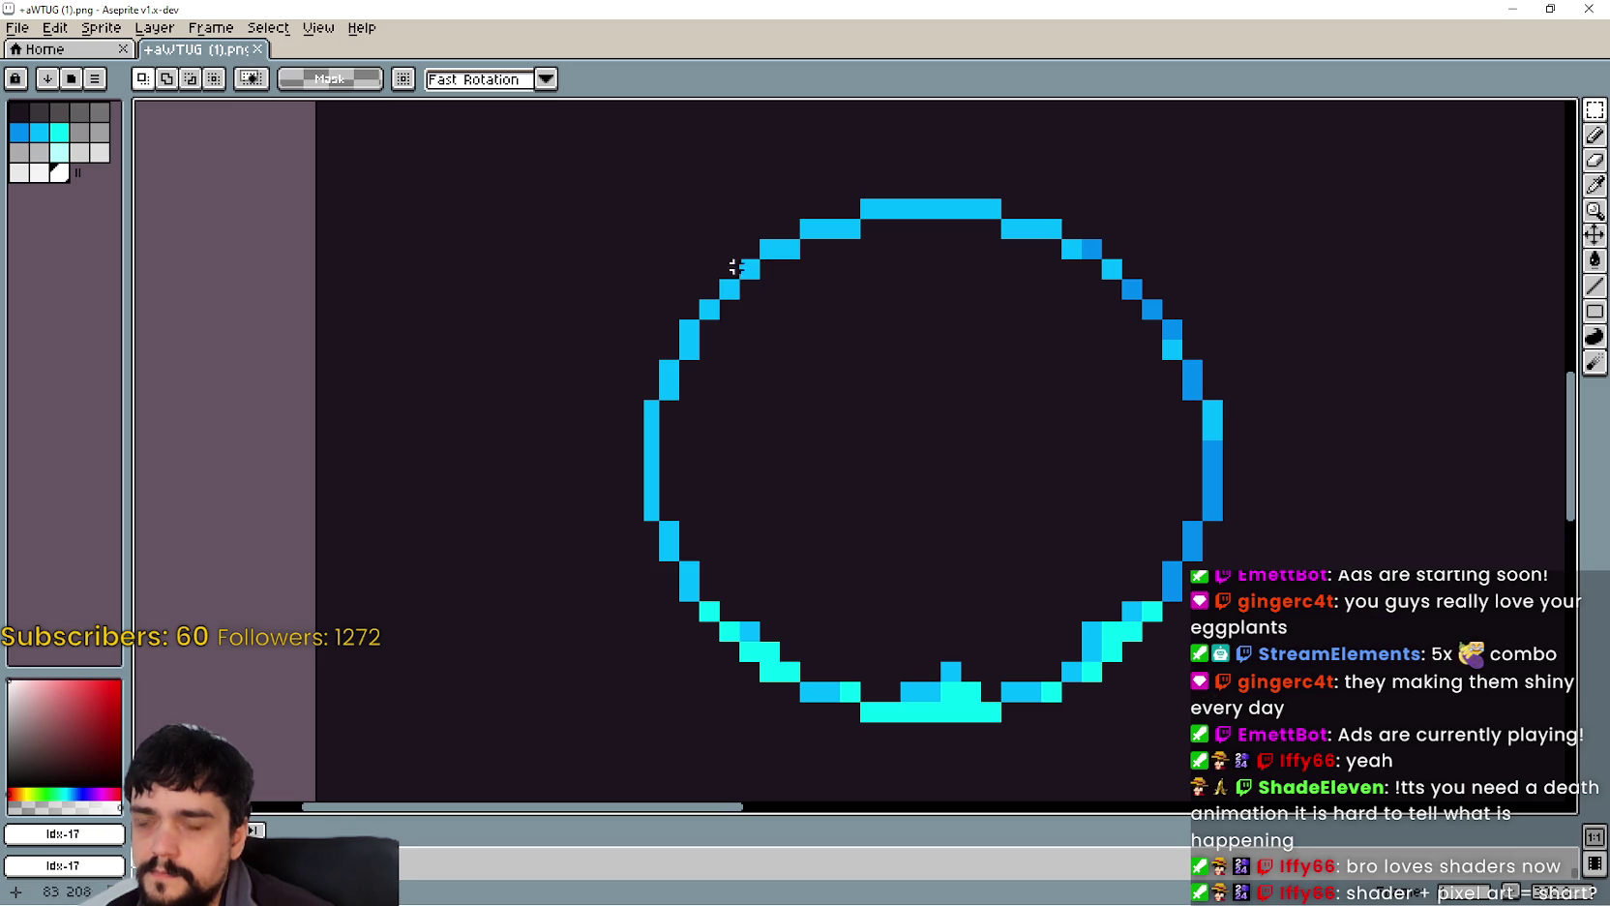
mouse_move(641, 211)
left_mouse_down()
mouse_move(956, 607)
mouse_move(1114, 679)
mouse_move(1222, 683)
mouse_move(1221, 720)
left_mouse_up()
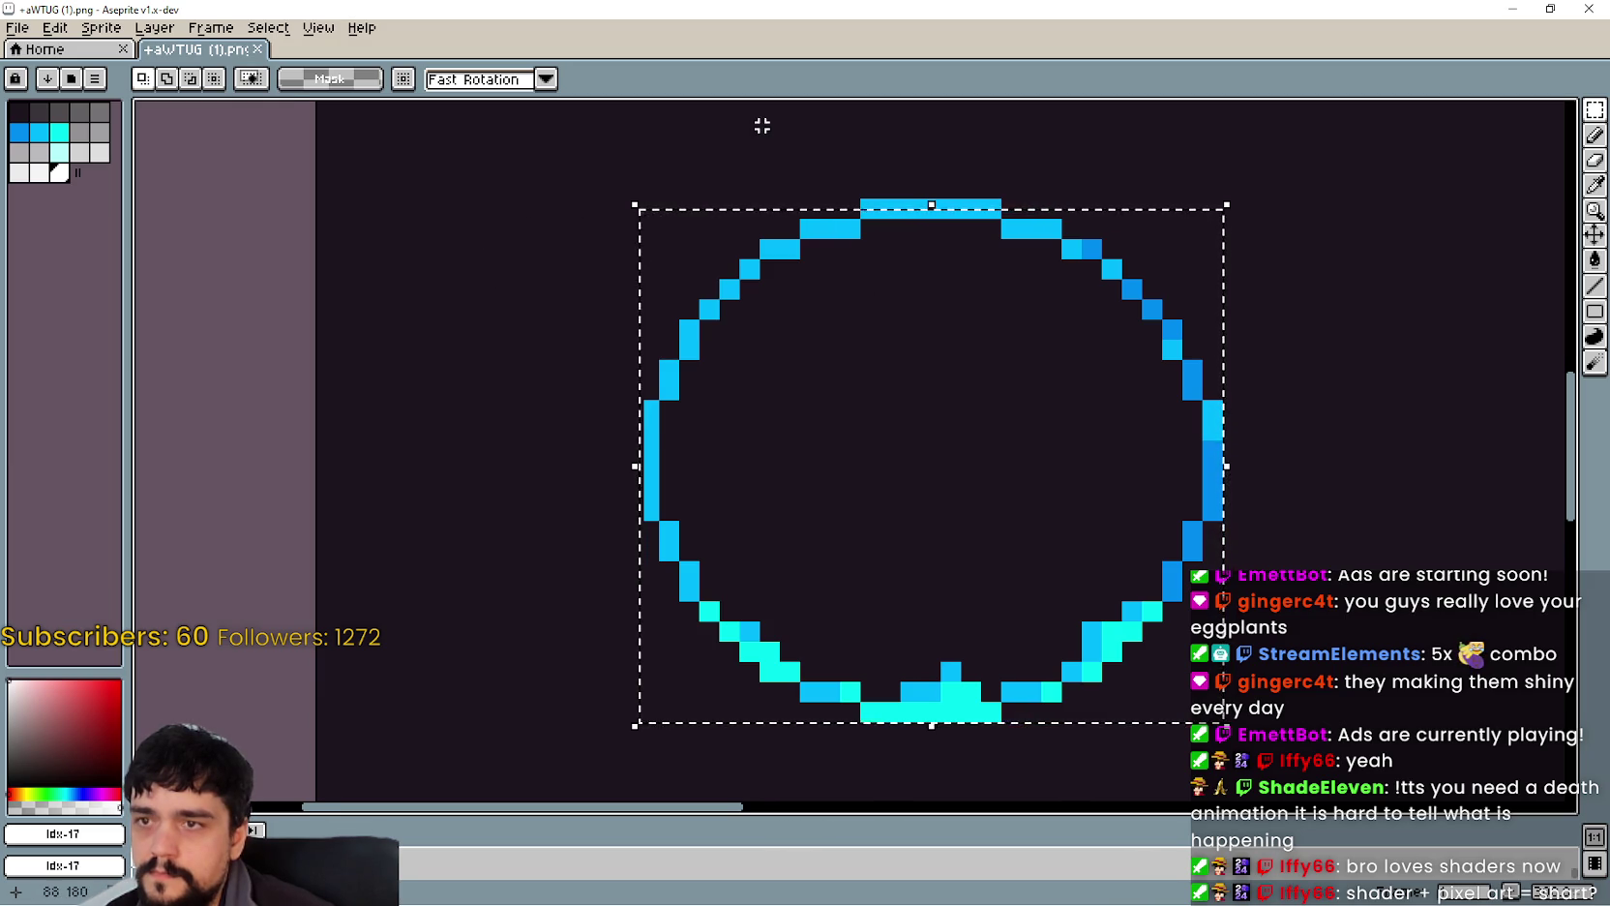
Step: Reselect on the zoomed canvas until the entire circle is enclosed, then start a new sprite
scroll(762, 126, "up", 1)
scroll(767, 157, "down", 1)
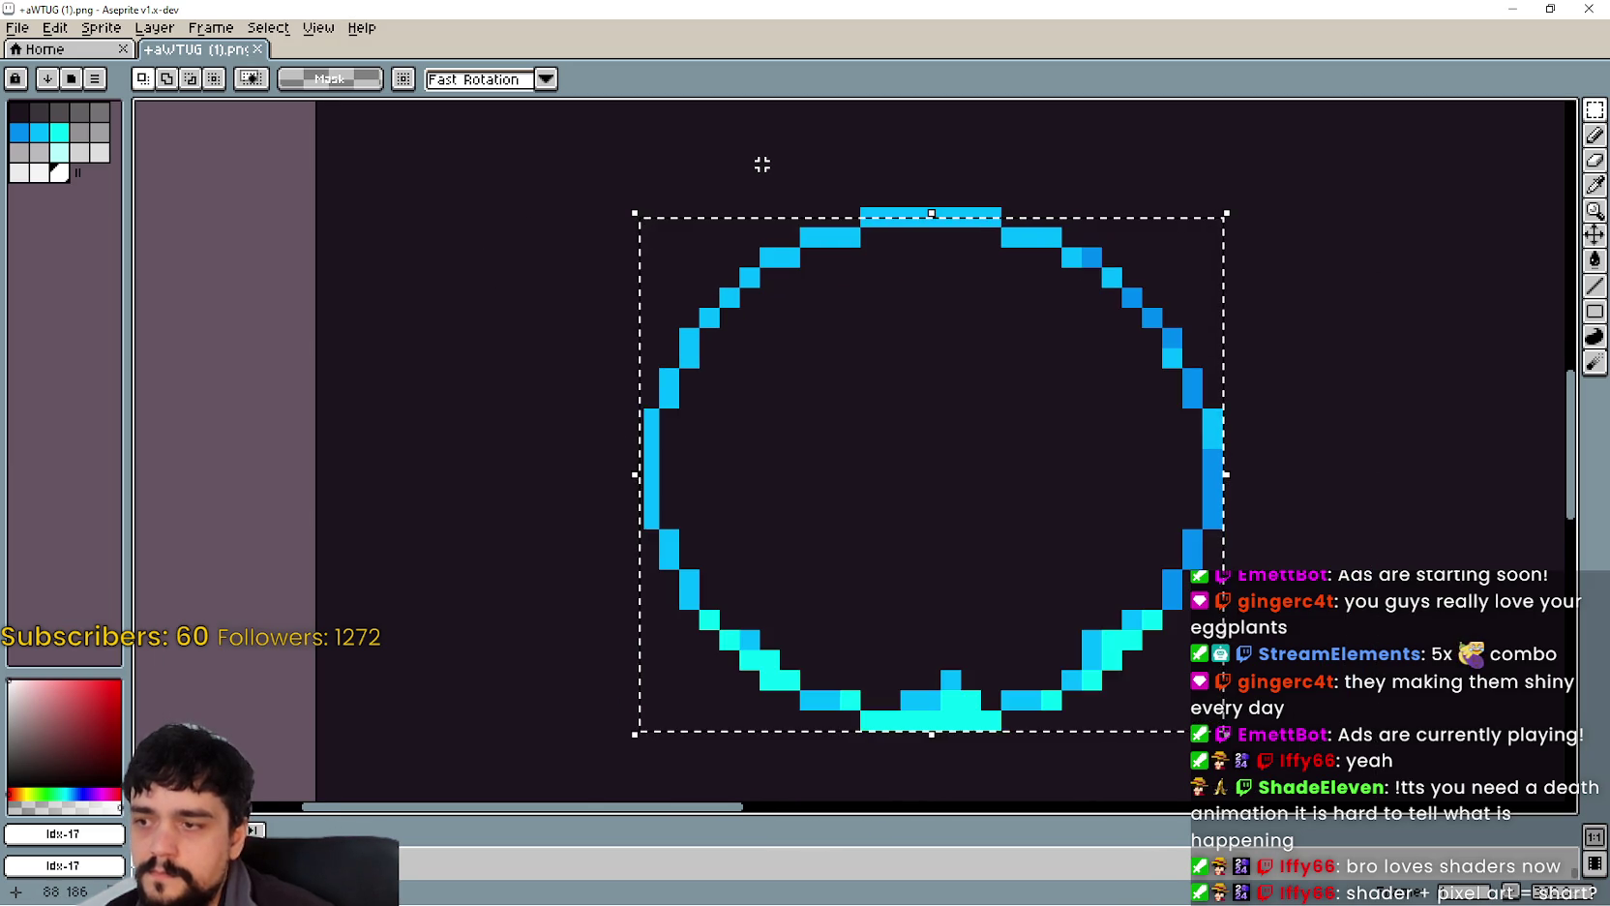
scroll(658, 257, "up", 1)
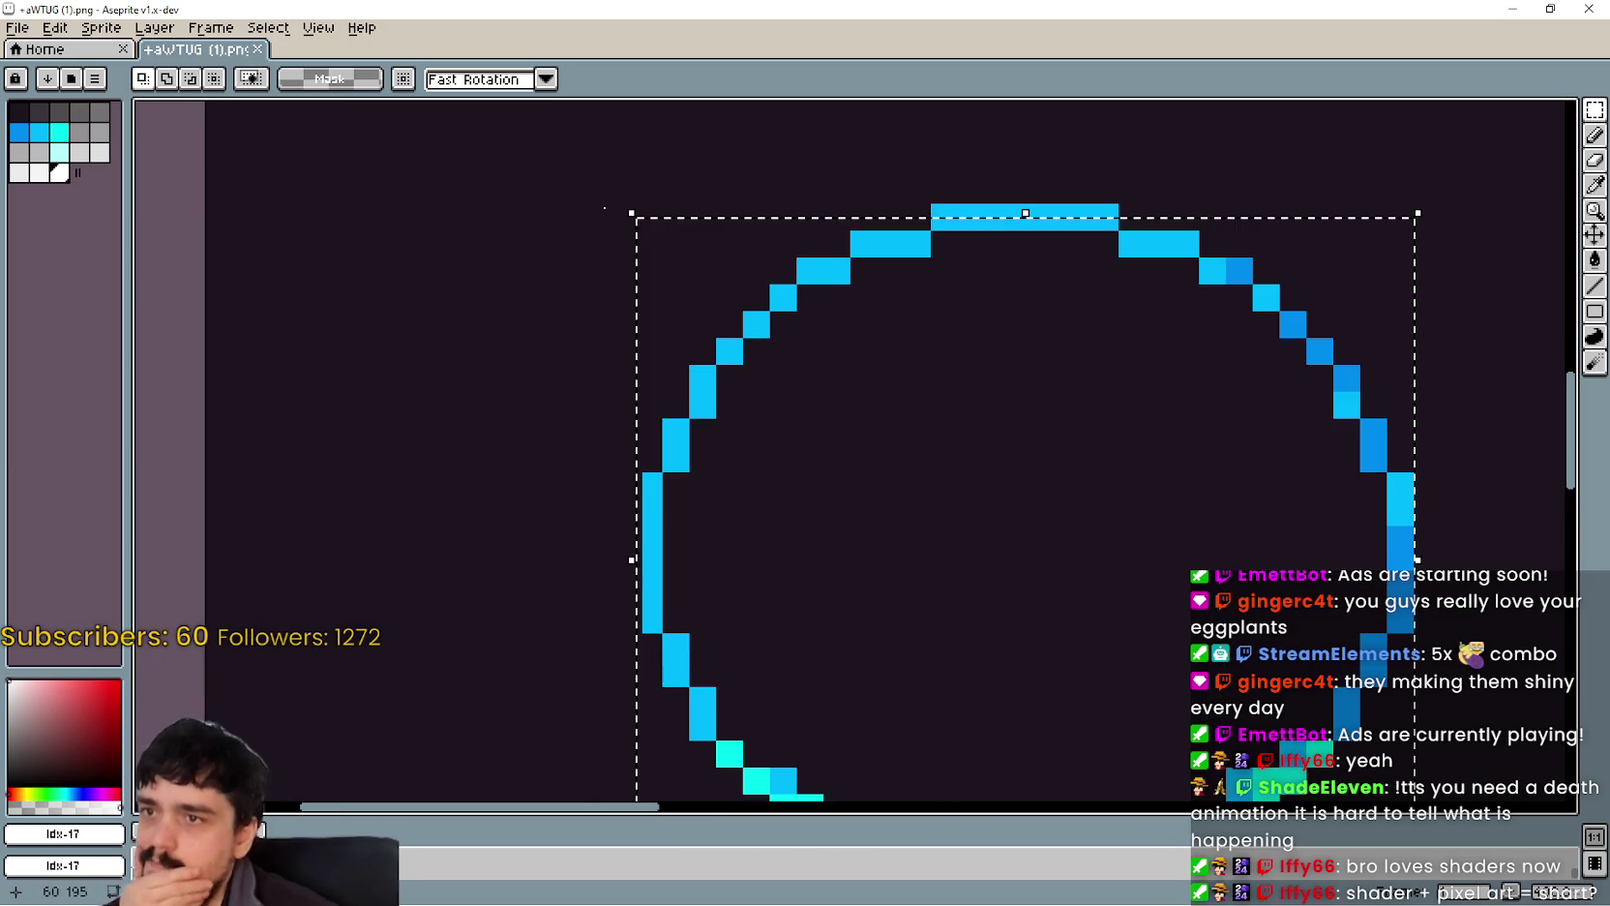
left_click(604, 378)
scroll(671, 203, "up", 3)
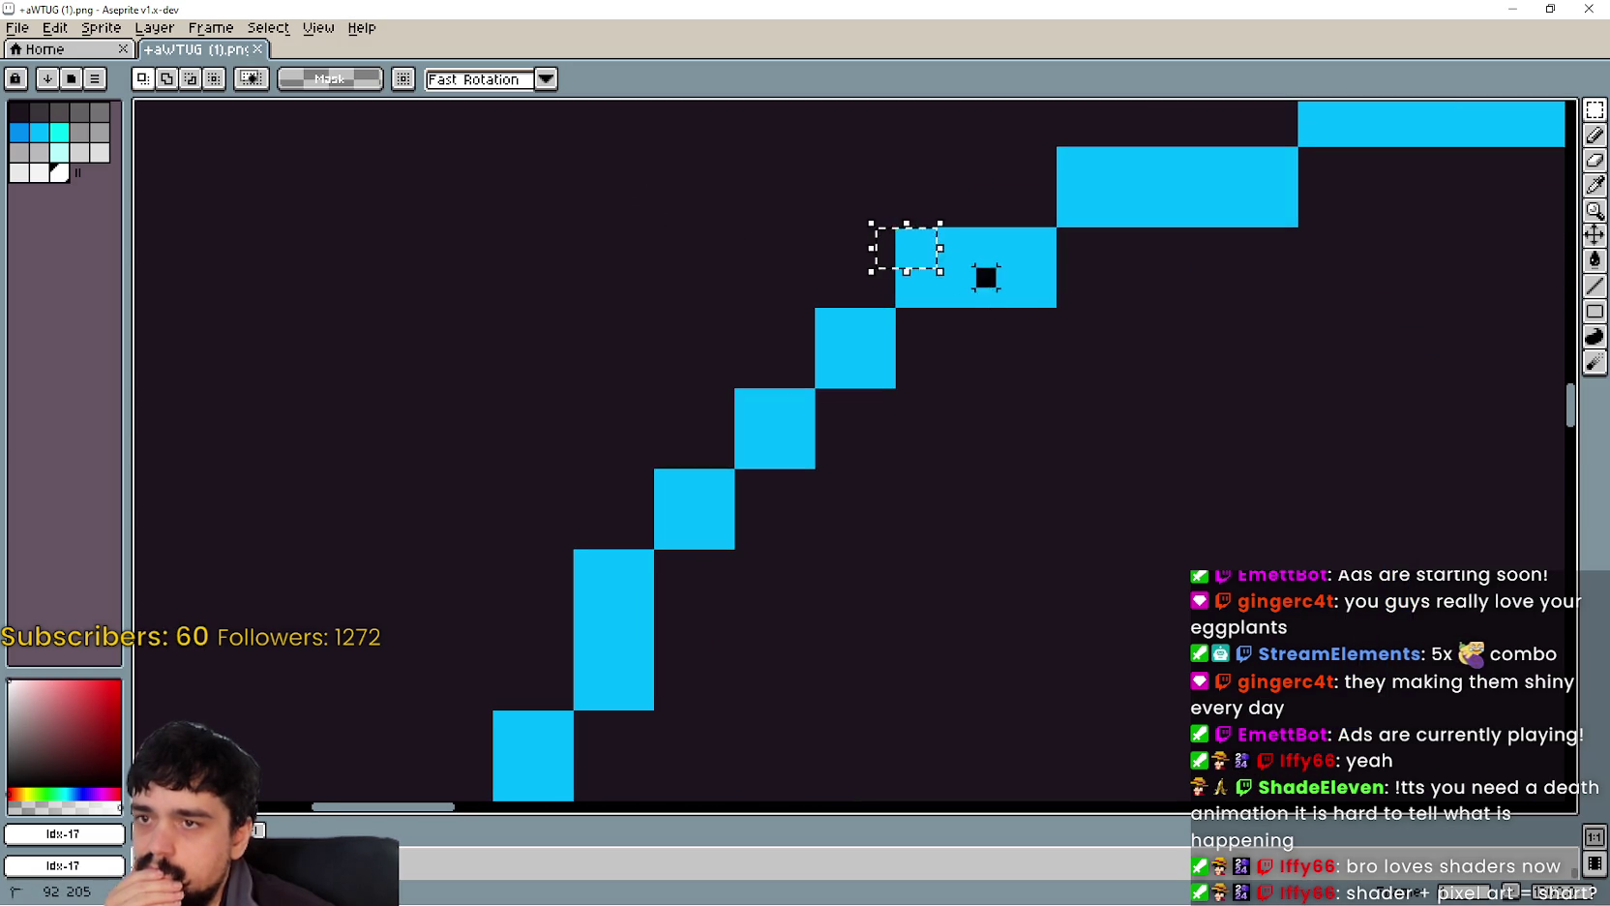
key("ctrl+d")
mouse_move(899, 234)
left_mouse_down()
mouse_move(1042, 295)
mouse_move(1050, 316)
left_mouse_up()
key("ctrl+d")
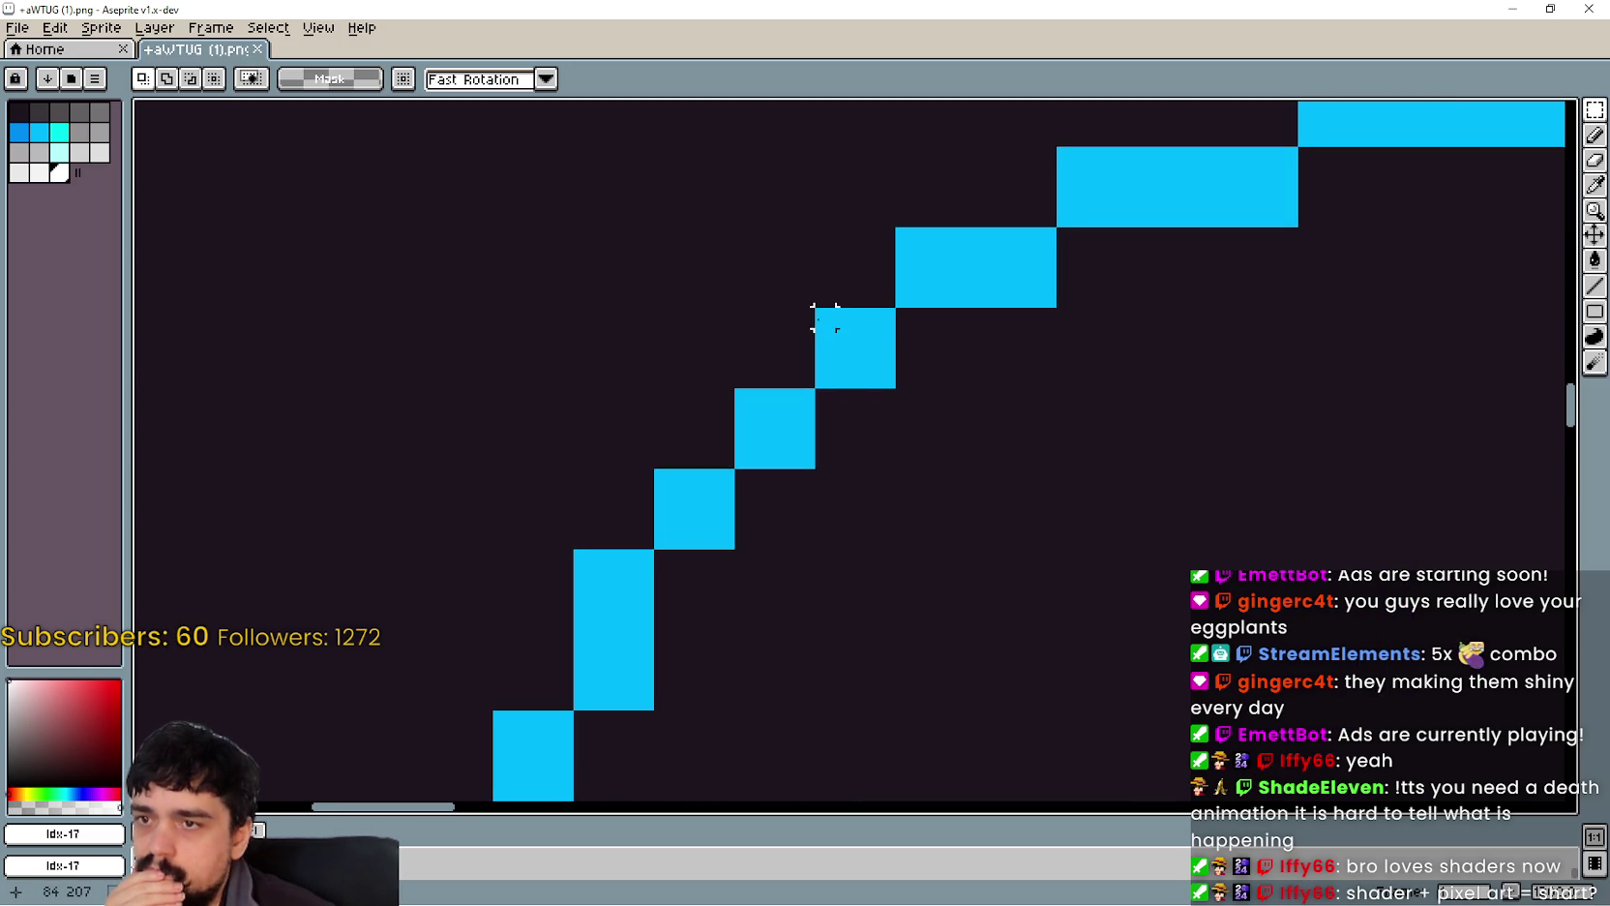
left_click_drag(824, 317, 891, 384)
scroll(891, 384, "down", 3)
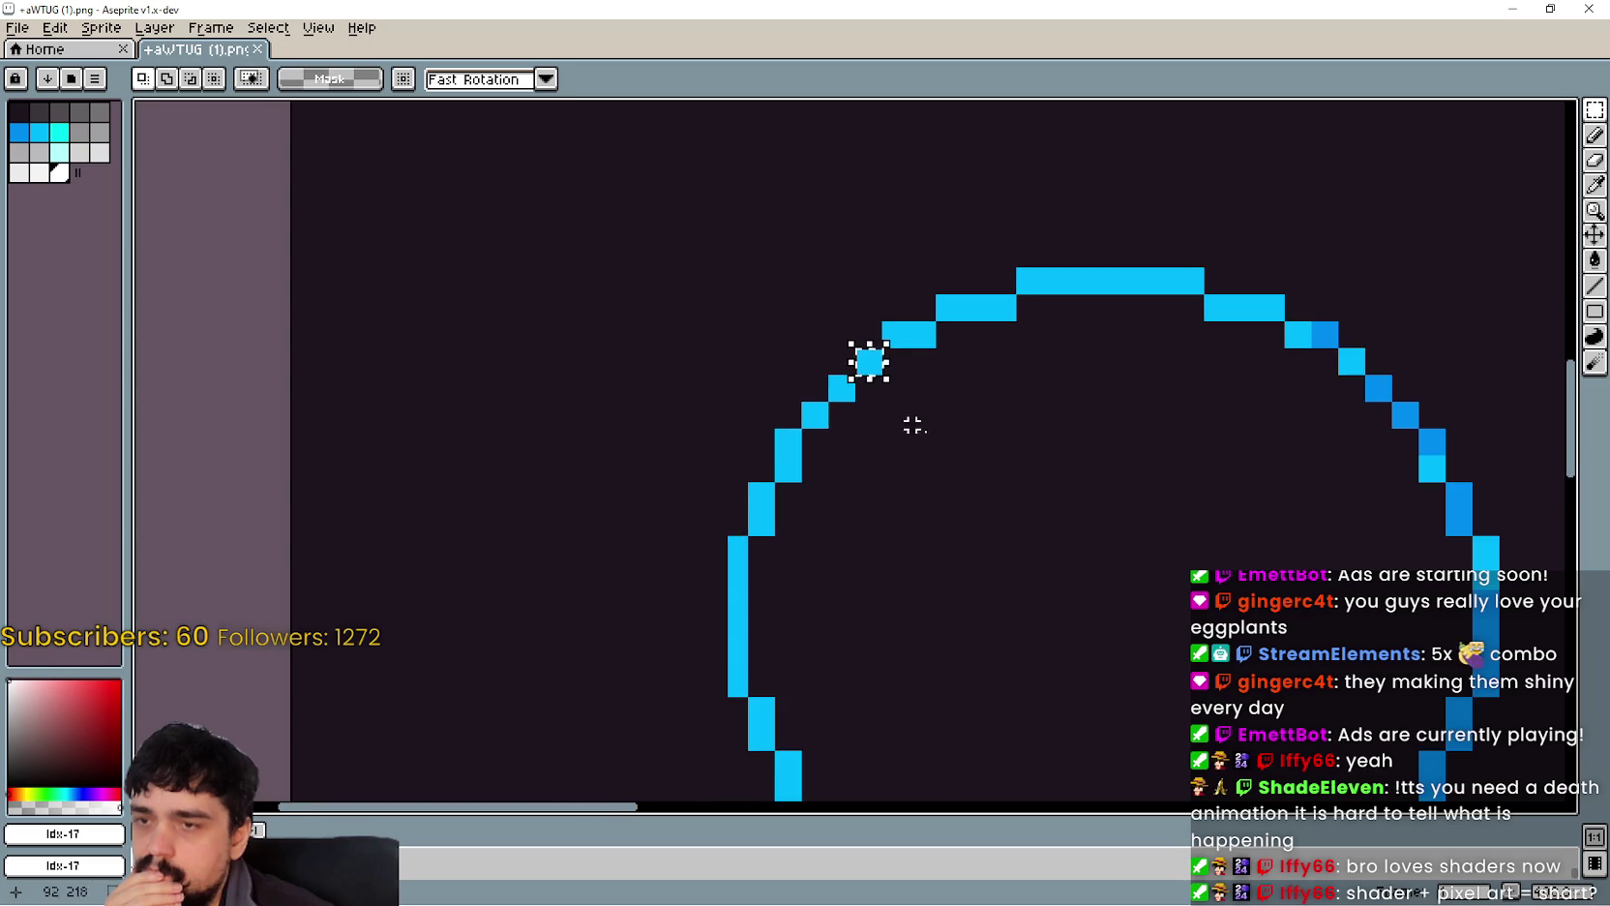
scroll(1050, 465, "down", 2)
mouse_move(700, 225)
left_mouse_down()
mouse_move(734, 373)
mouse_move(1168, 672)
mouse_move(1183, 665)
left_mouse_up()
key("ctrl+d")
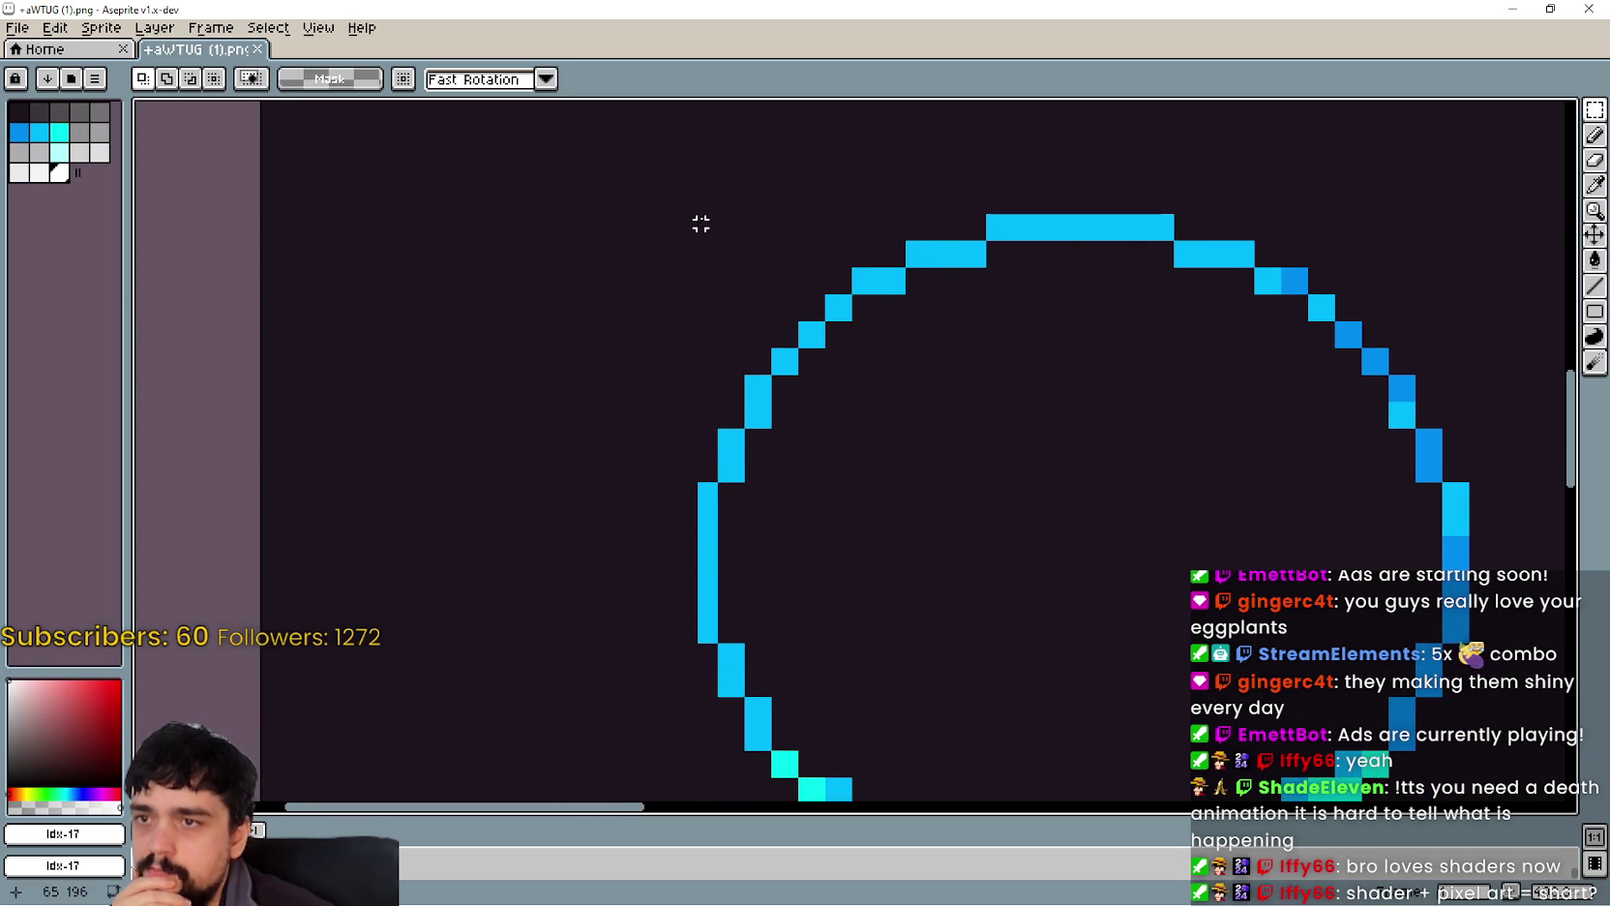
mouse_move(701, 224)
left_mouse_down()
mouse_move(1178, 568)
mouse_move(1300, 802)
mouse_move(1468, 737)
left_mouse_up()
left_click_drag(1103, 435, 1060, 482)
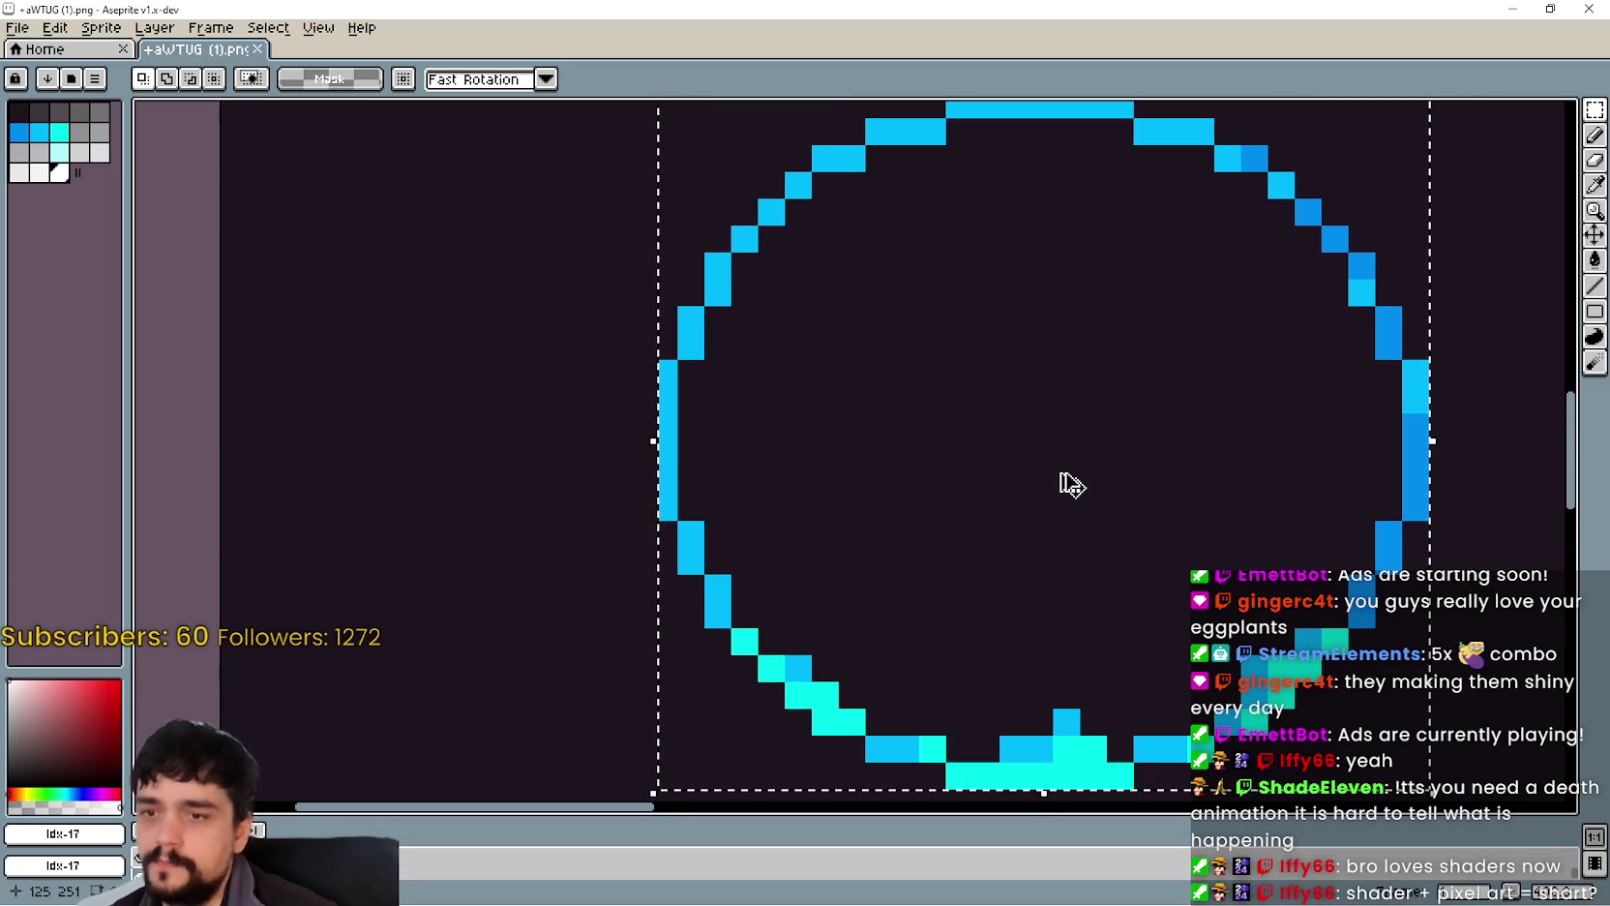
mouse_move(787, 298)
left_mouse_down()
mouse_move(766, 420)
mouse_move(659, 220)
left_mouse_up()
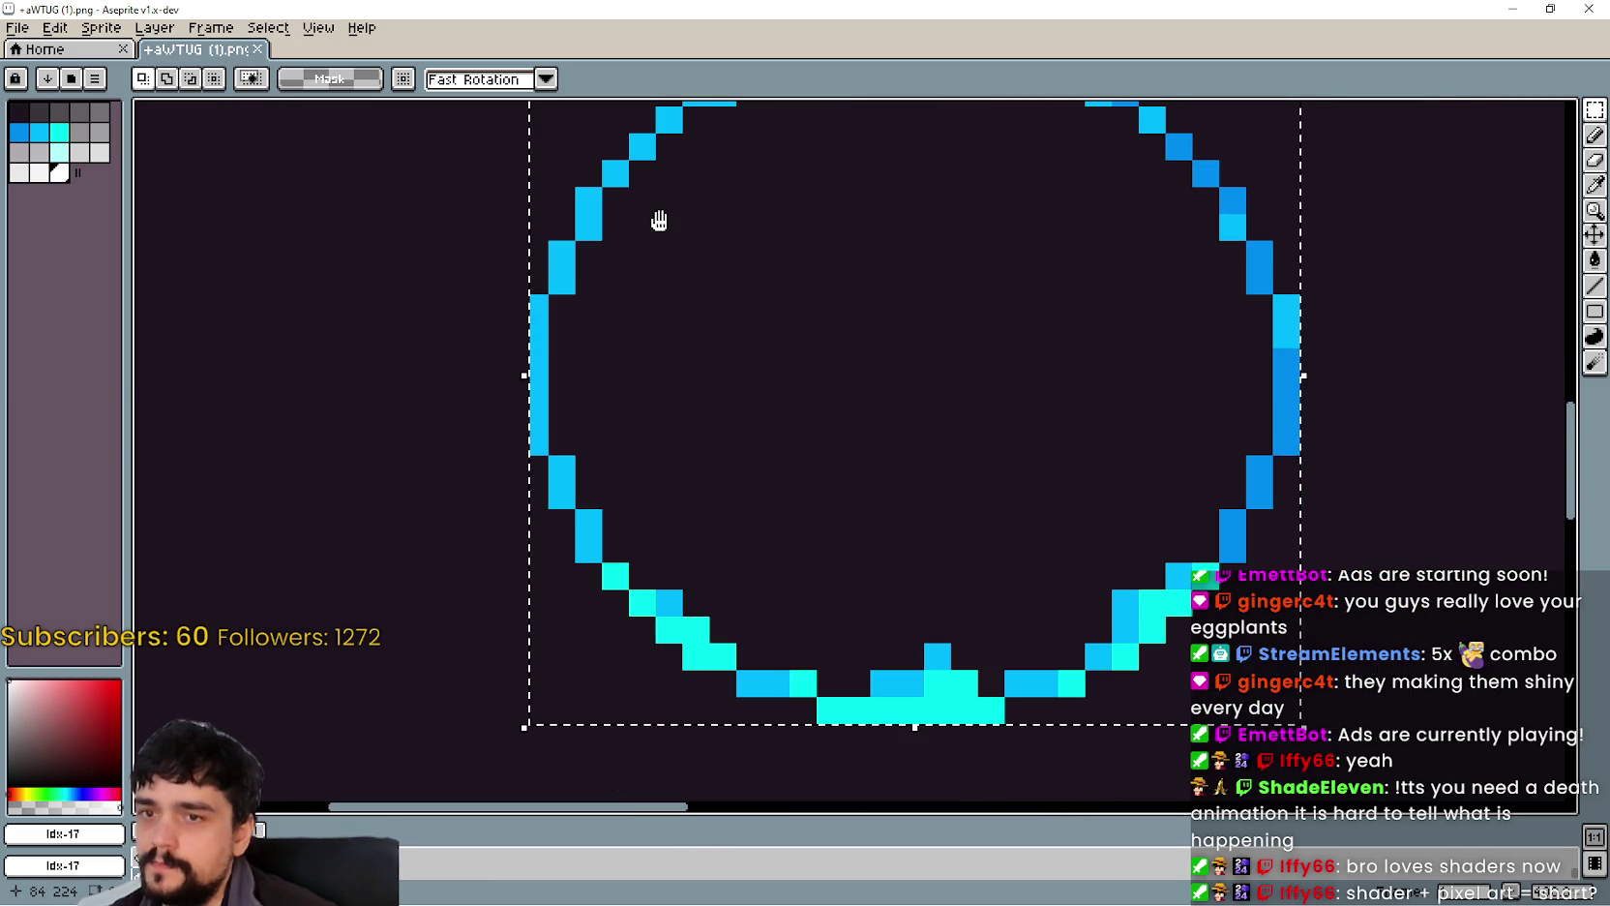
left_click(17, 27)
Step: Create a new blank sprite and paste the copied blue pixel circle into it
left_click(39, 72)
left_click(782, 618)
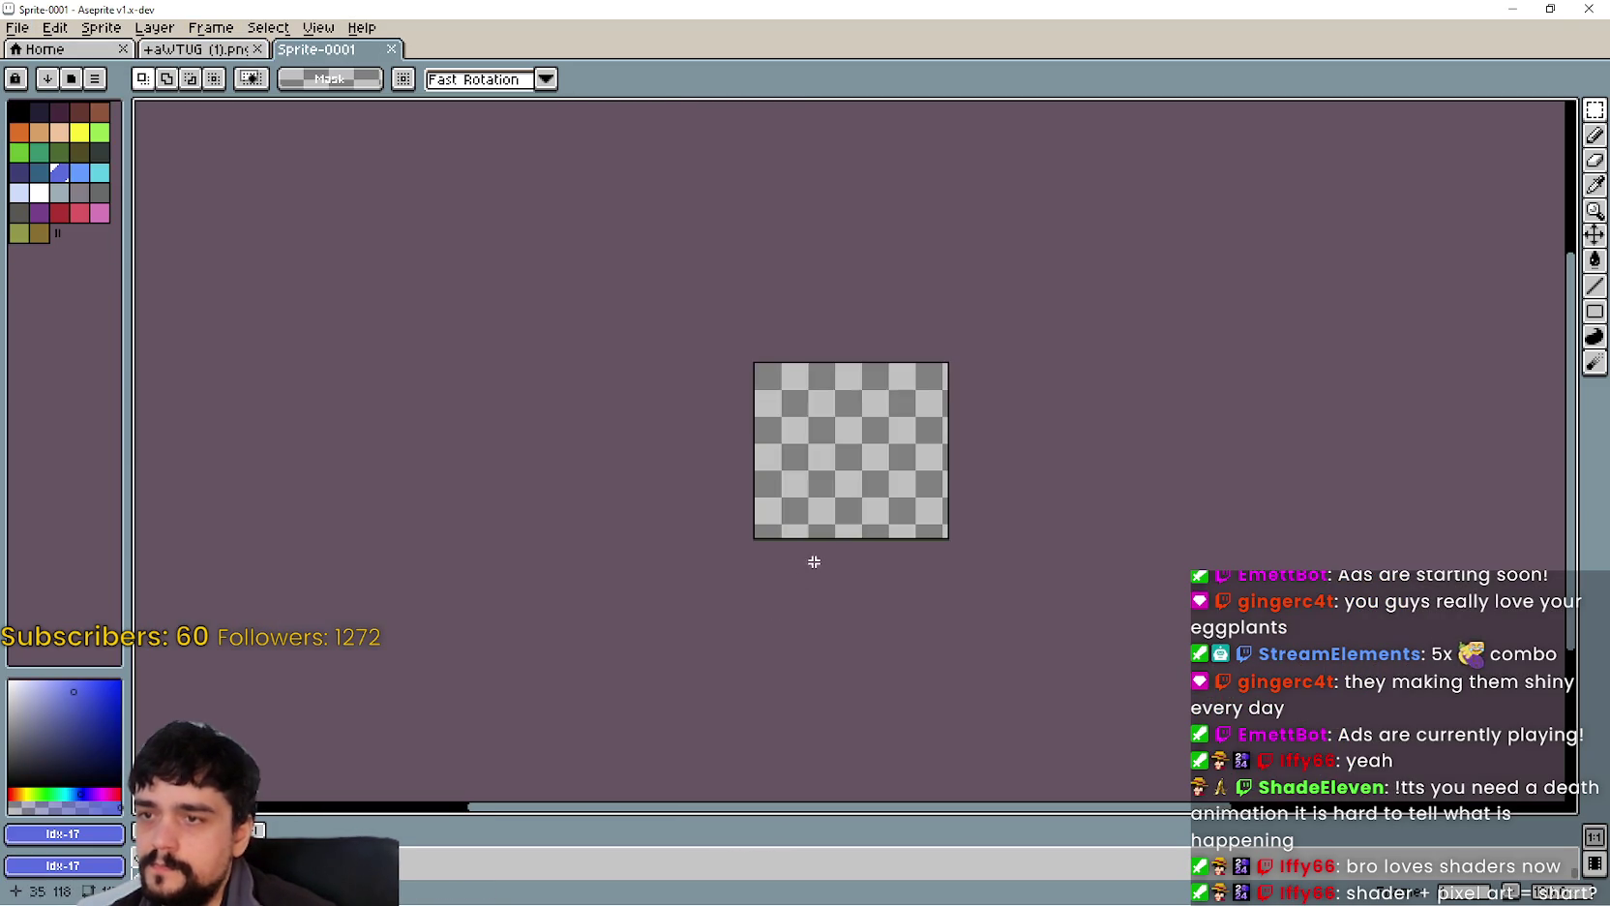
key("ctrl+v")
scroll(834, 431, "up", 2)
key("Return")
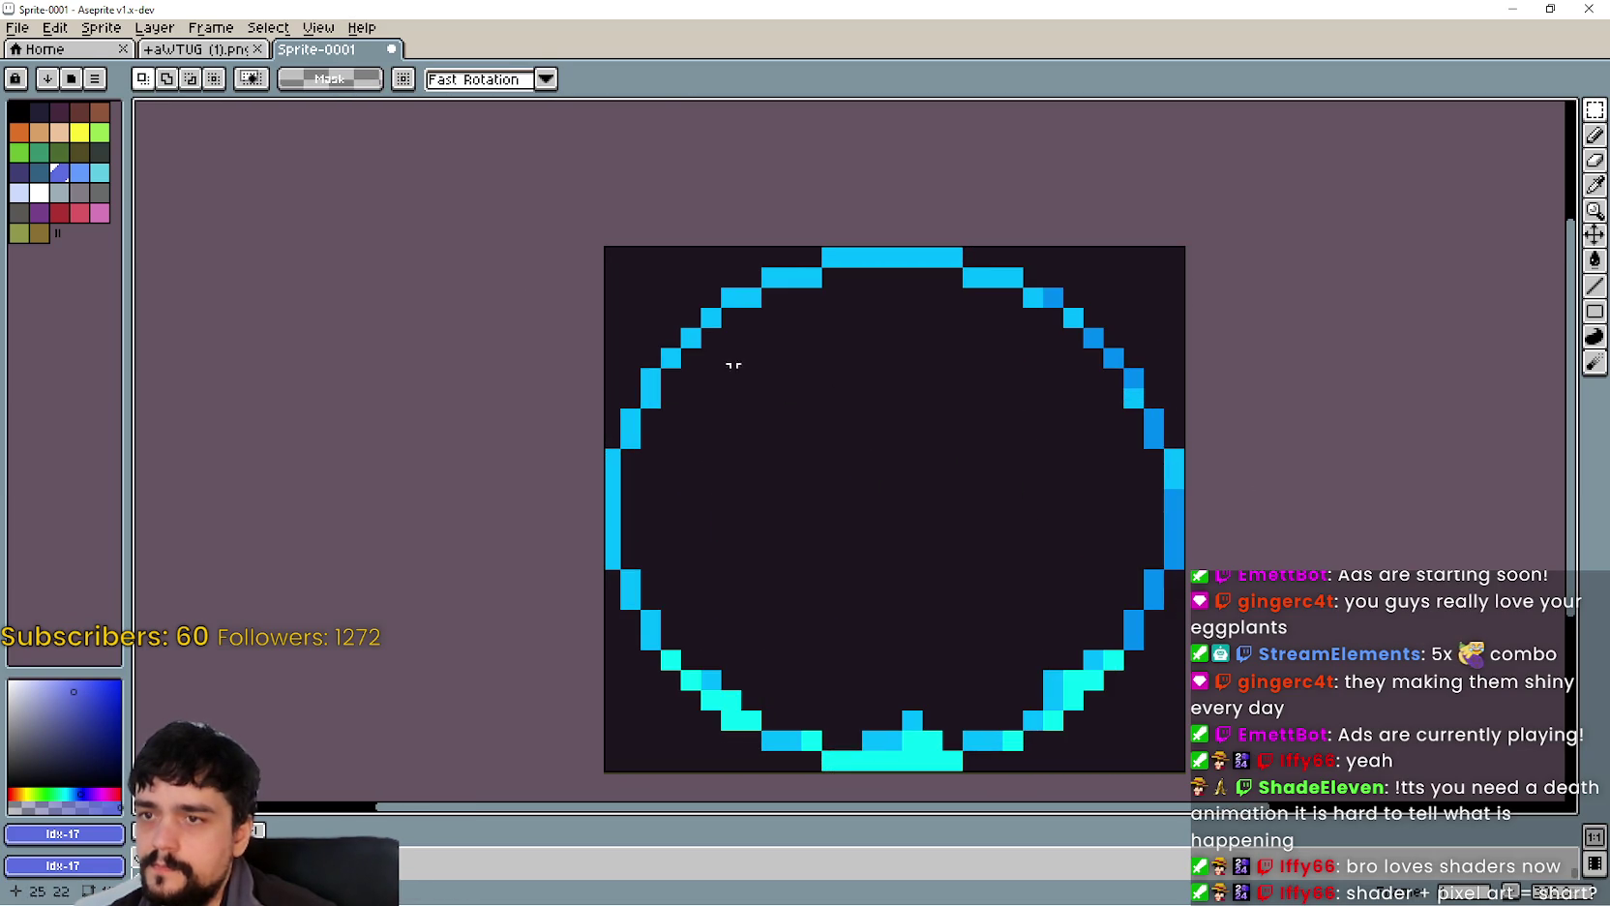
Step: Enter 2 for the canvas width and height in Canvas Size, then cancel
left_click(101, 27)
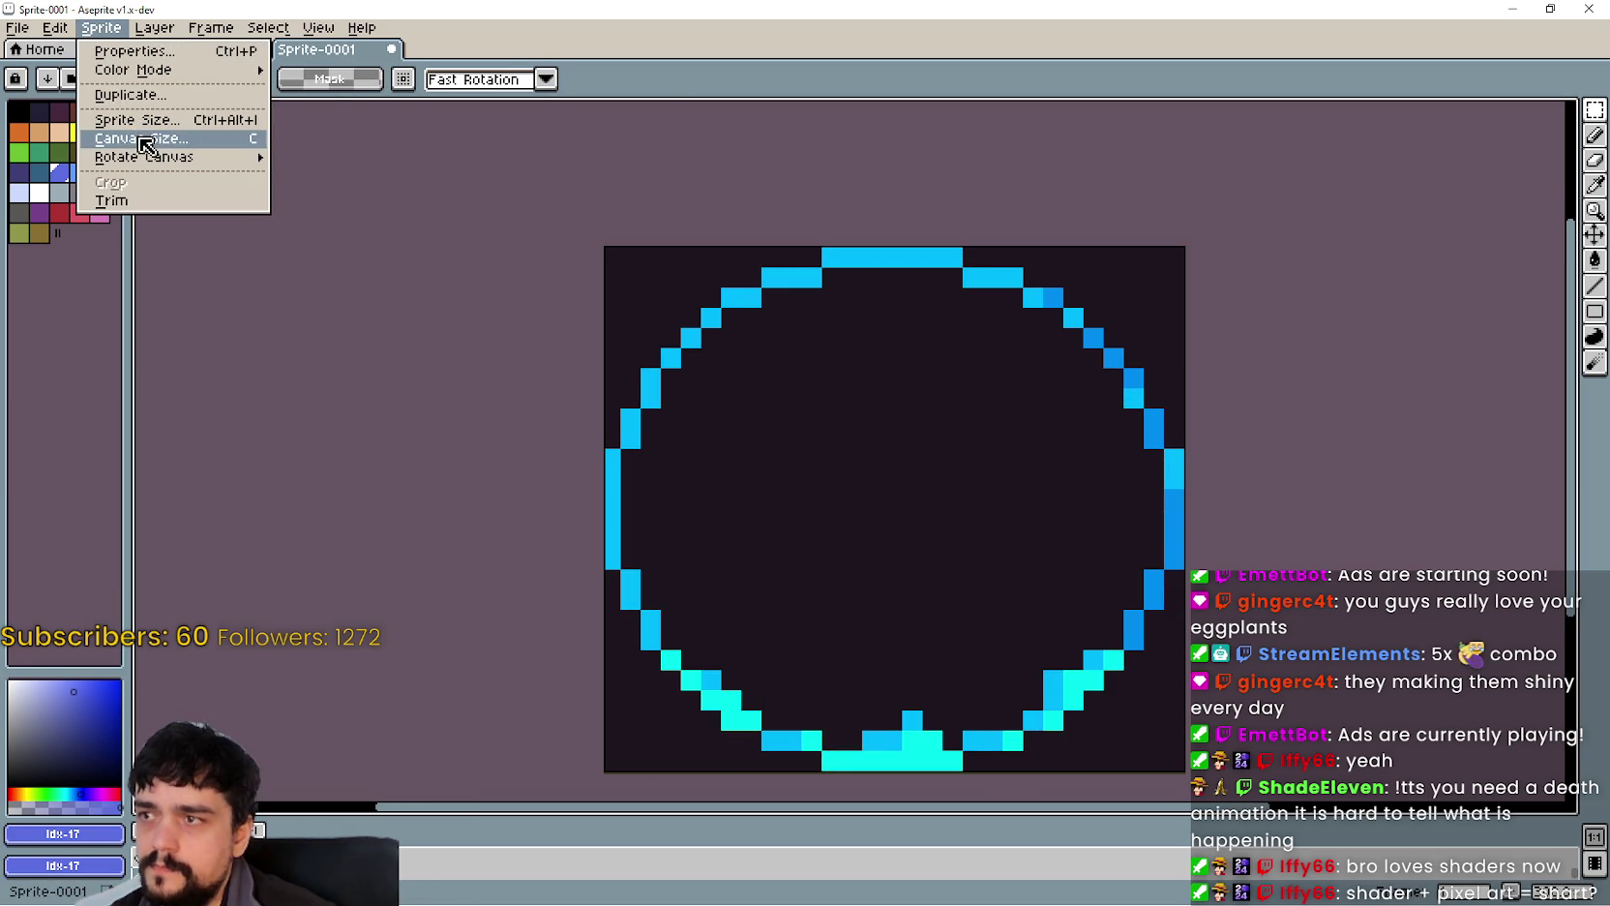
left_click(157, 141)
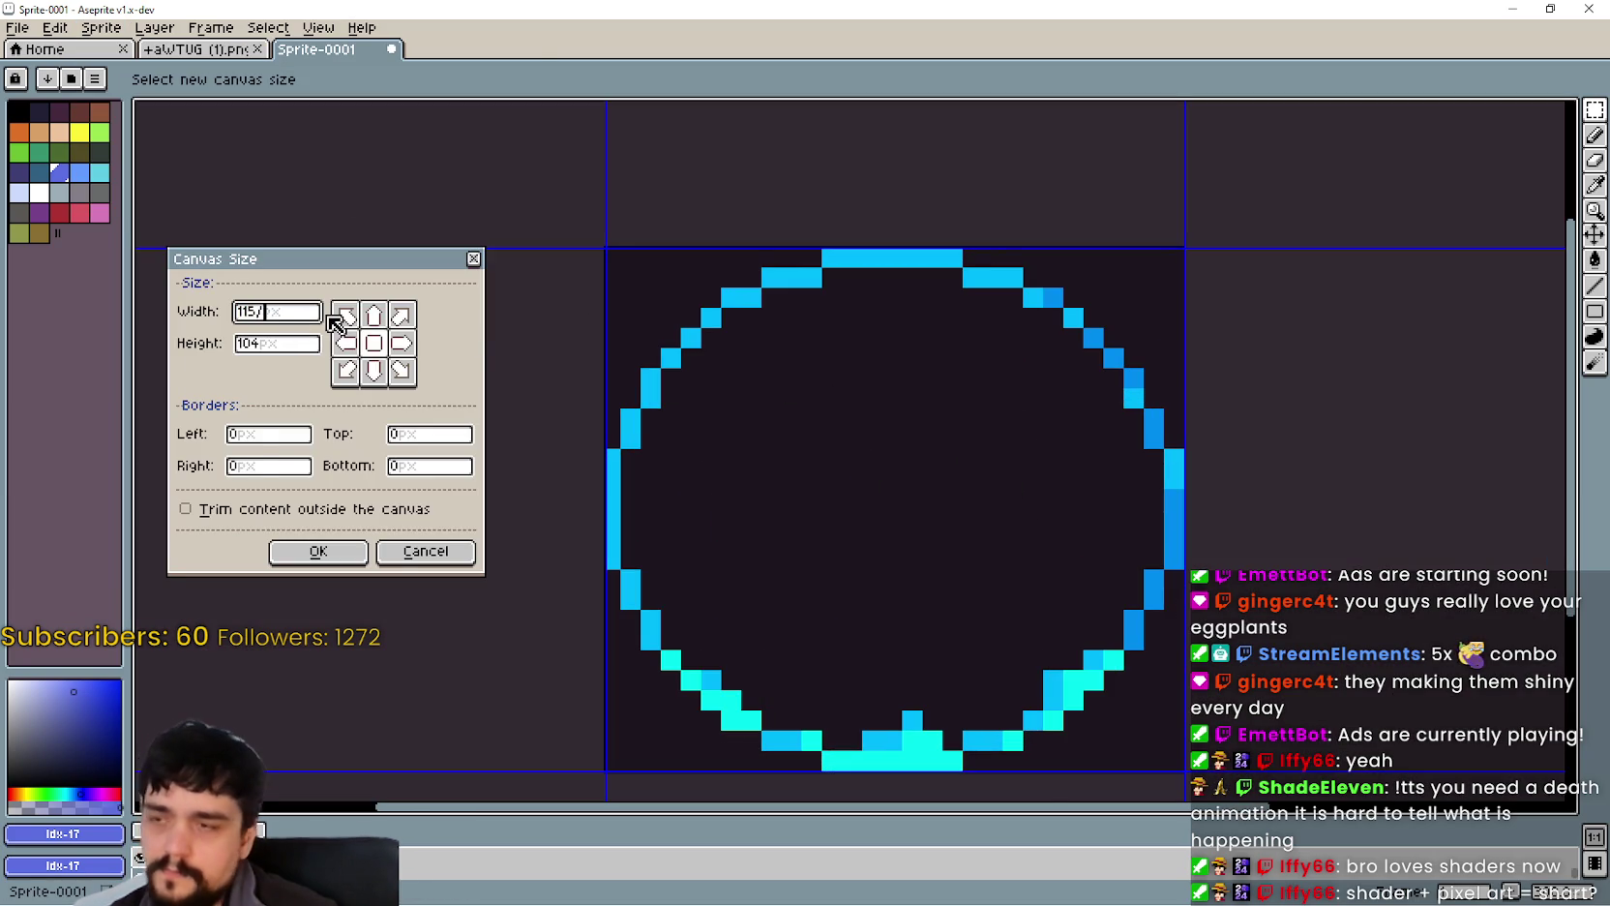
type("2")
left_click(297, 350)
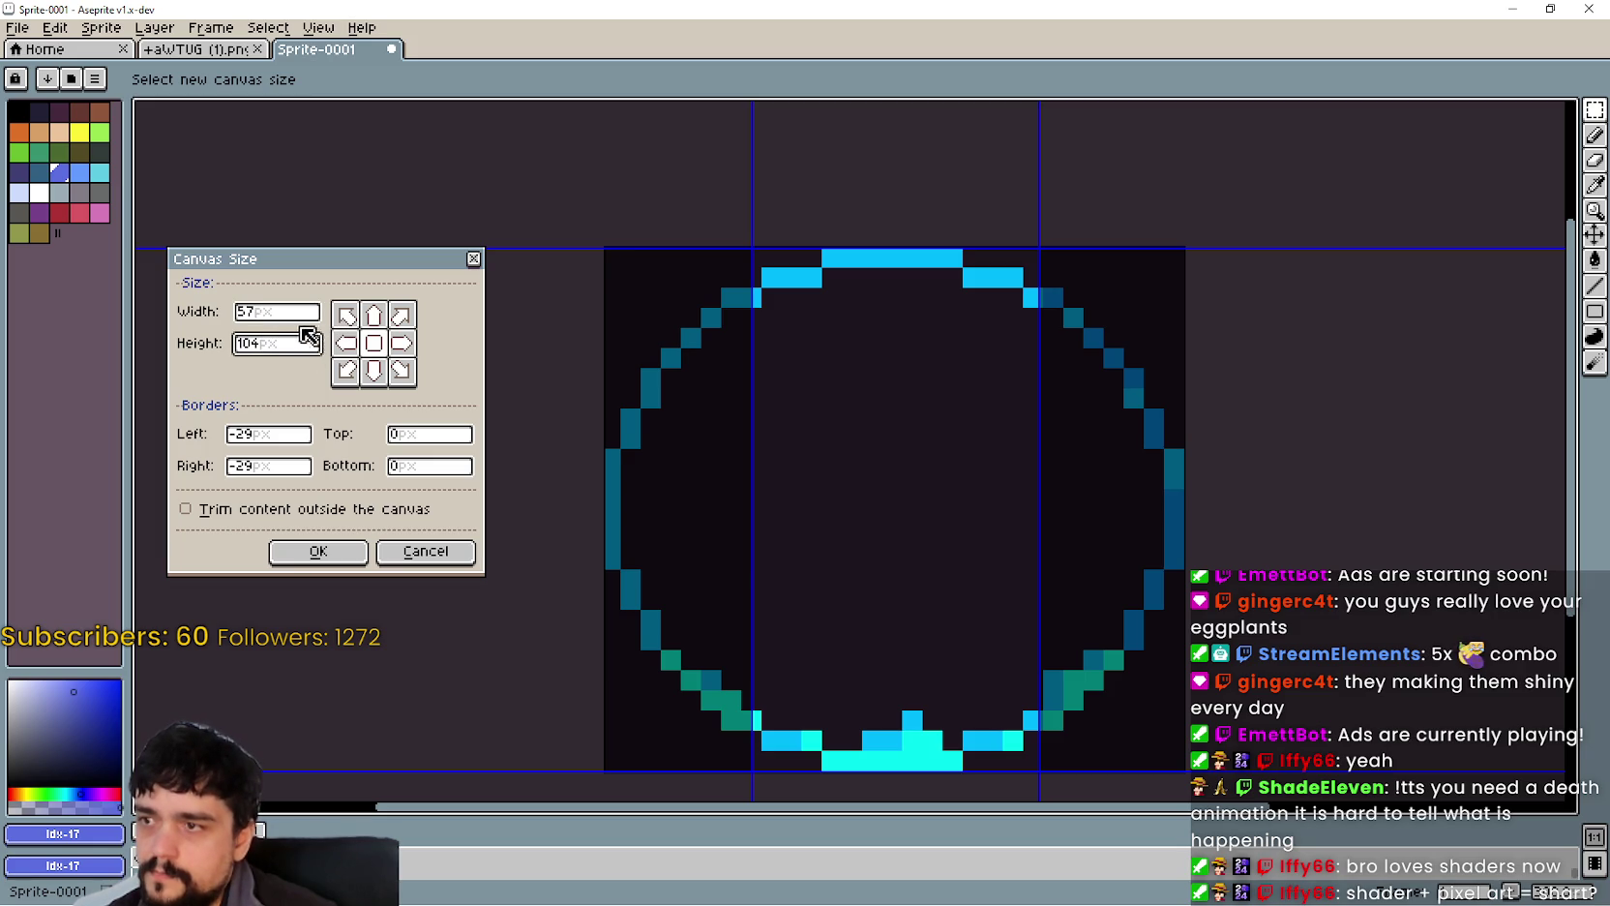
type("/2")
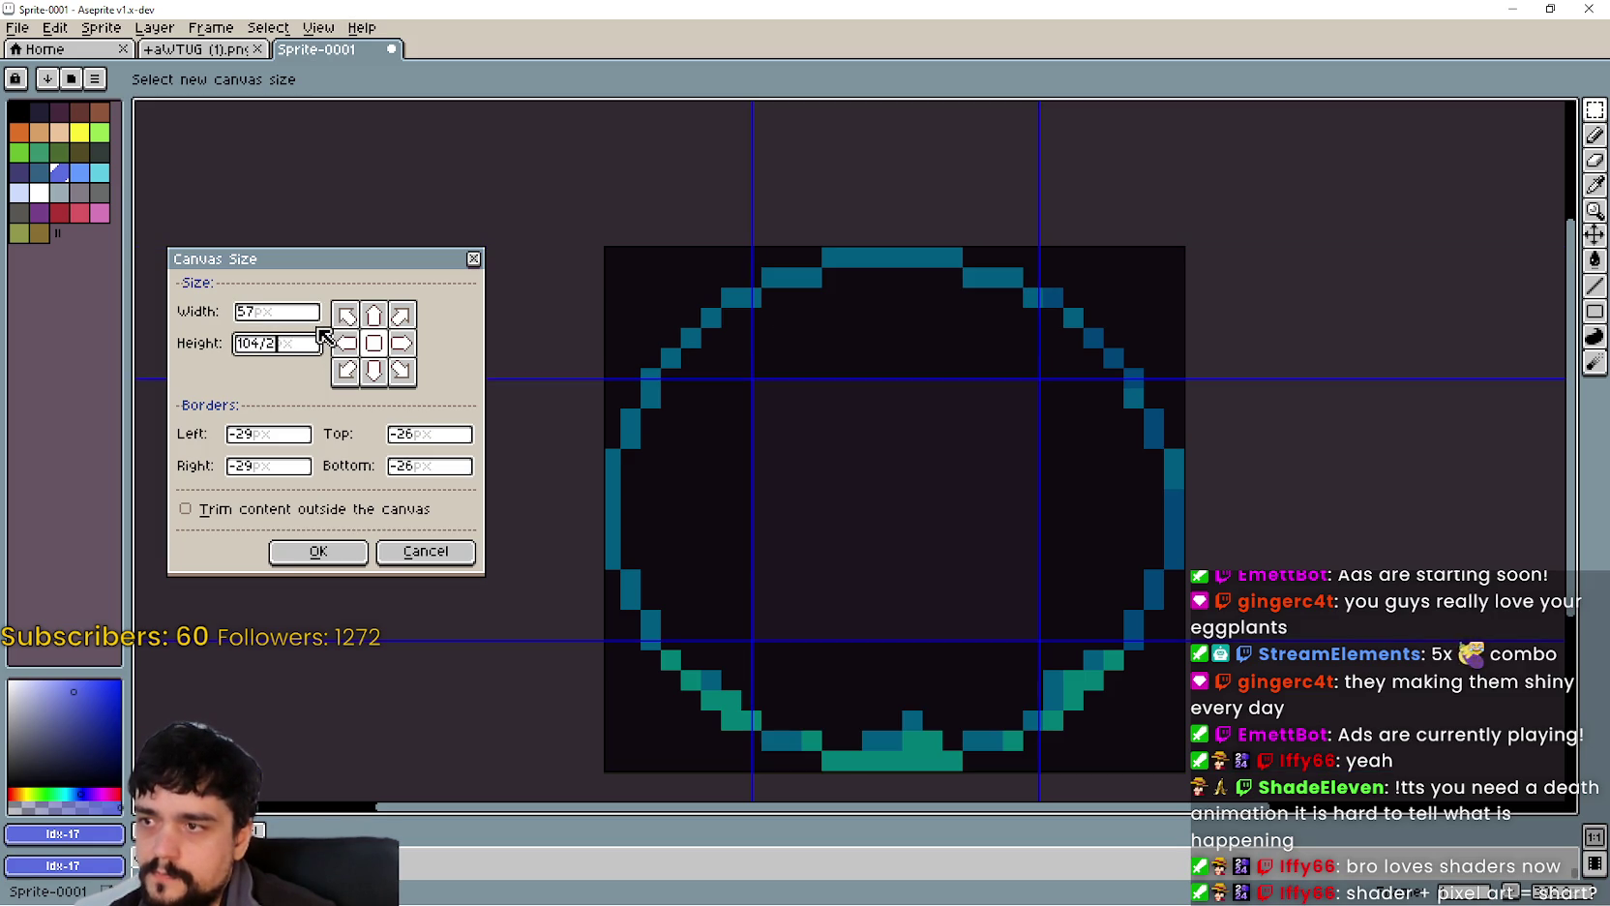
left_click(406, 548)
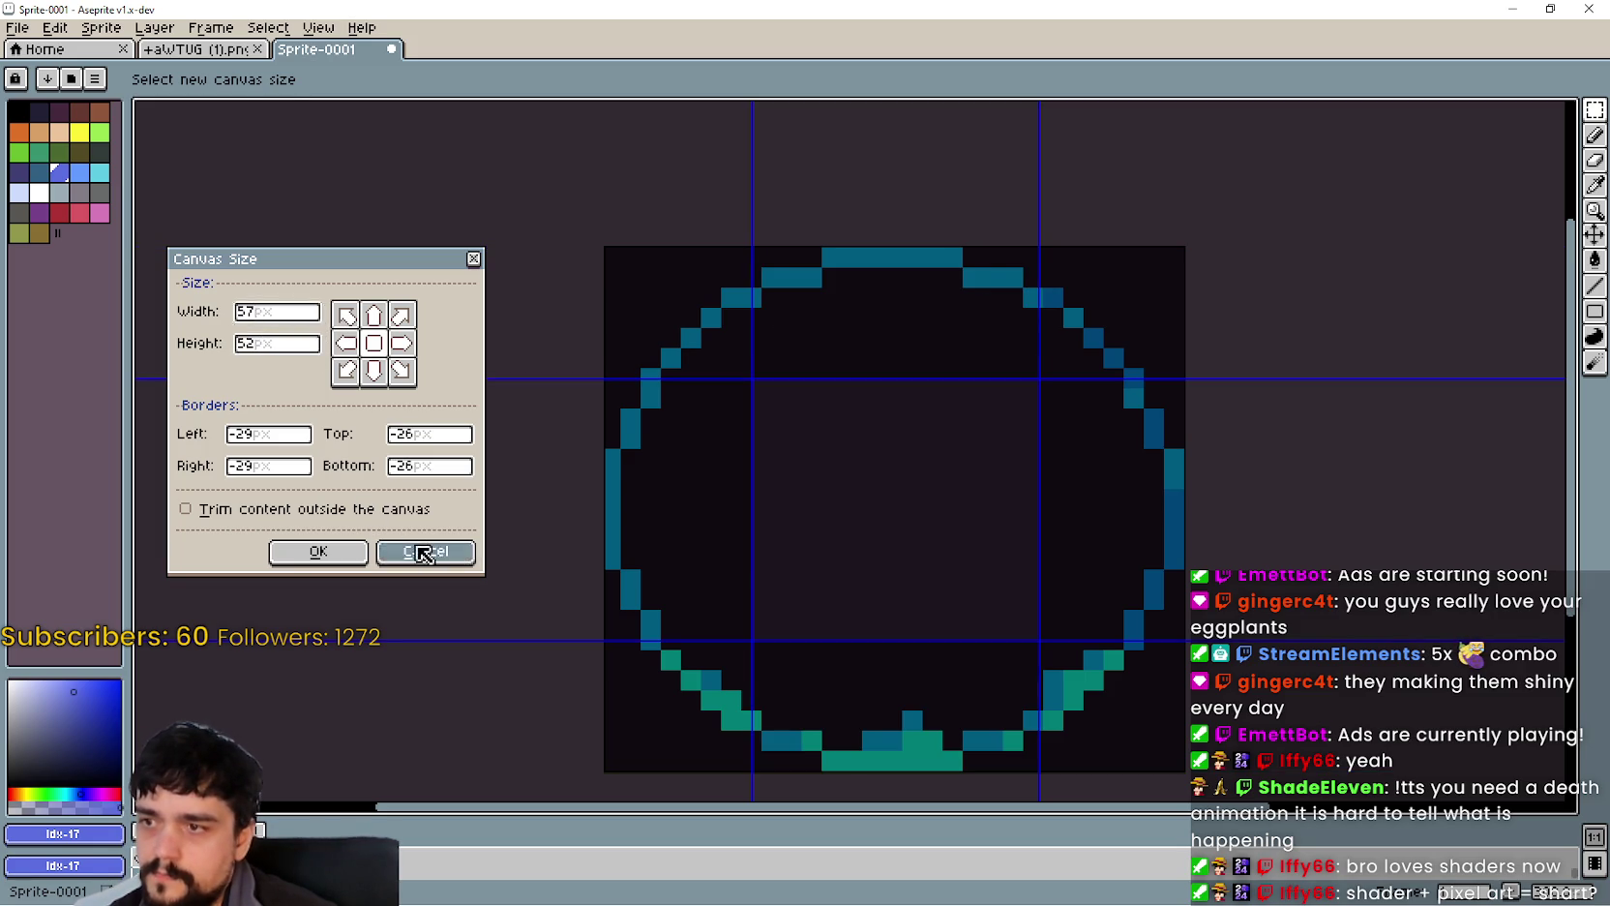
Step: Open Sprite Size and start editing the width percentage
left_click(100, 27)
left_click(159, 120)
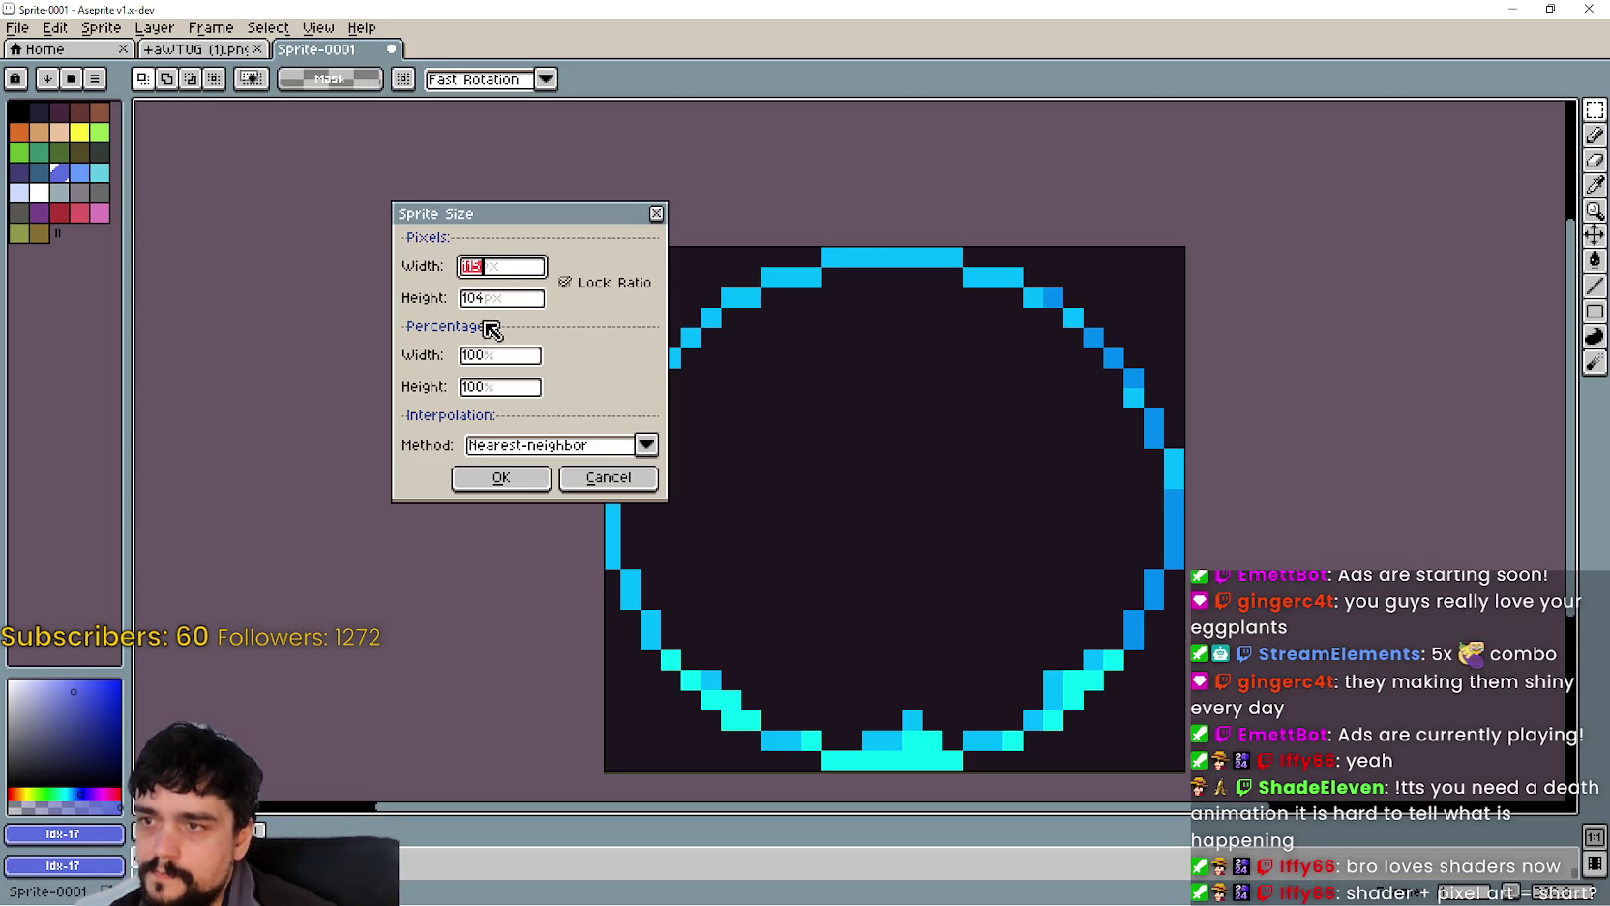
left_click(498, 354)
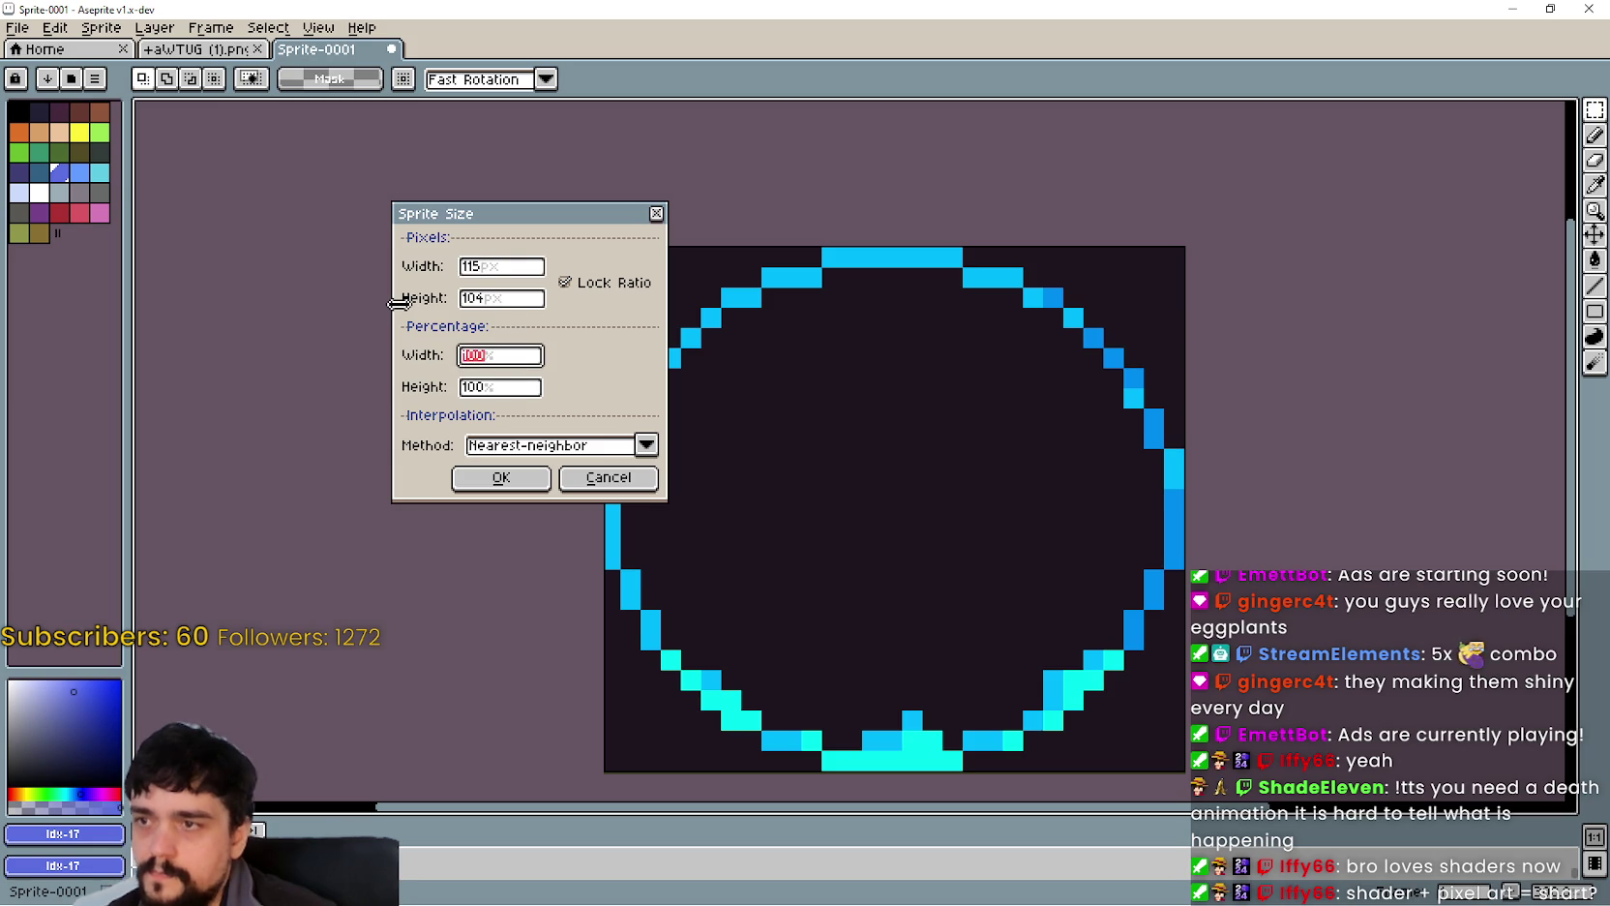
Step: Scale the sprite to 50% and inspect its pixel blocks, undoing a test selection
type("50")
left_click(489, 478)
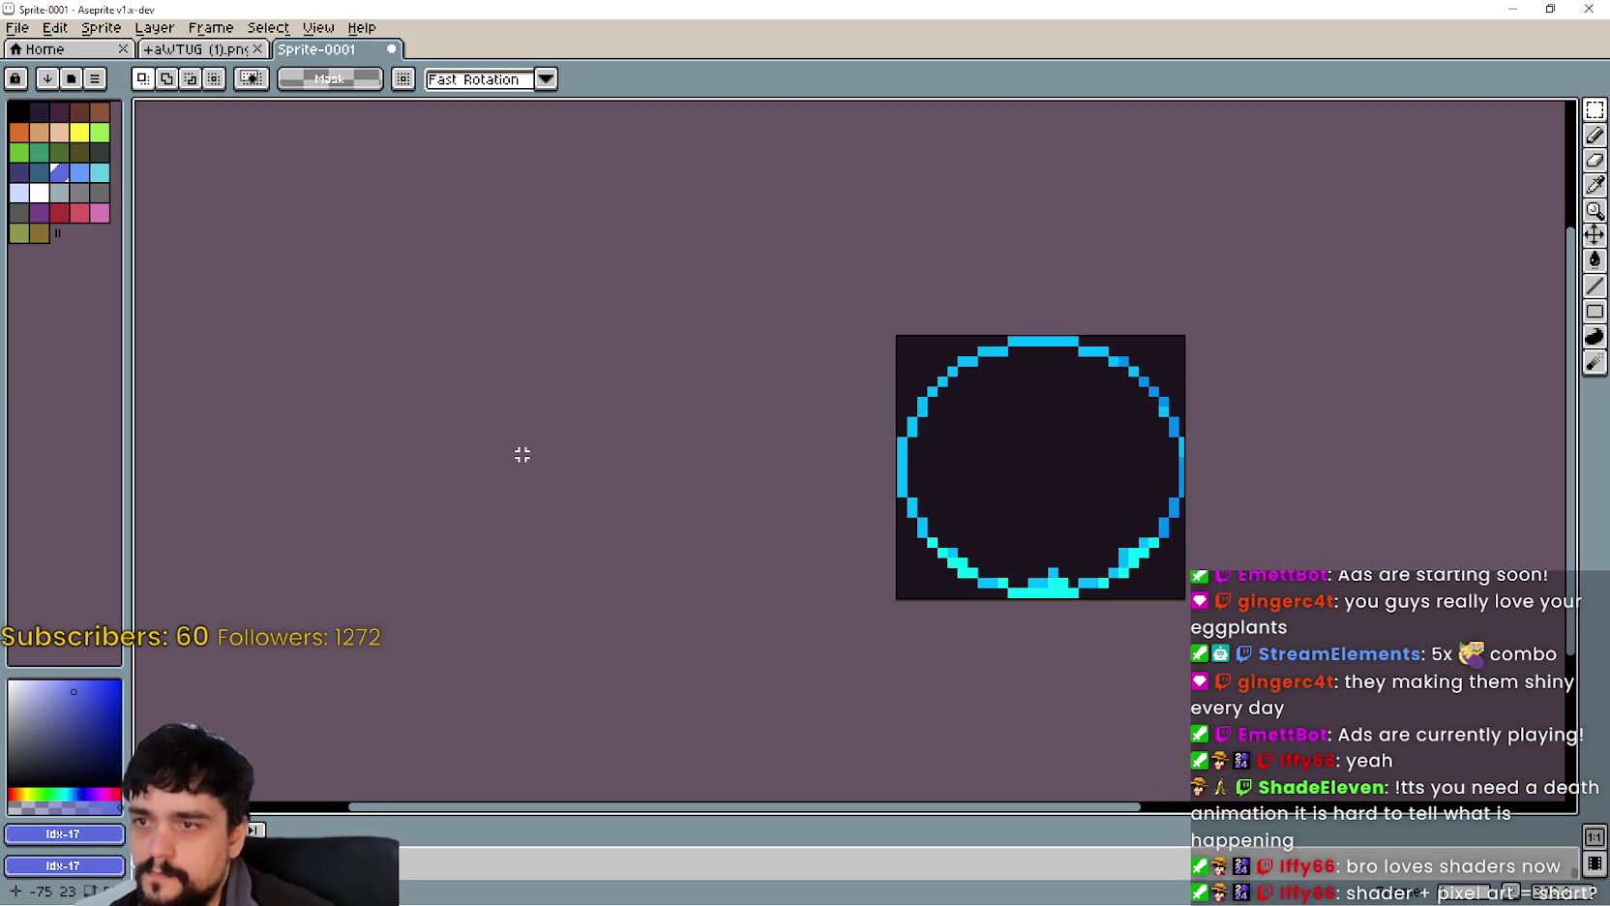
scroll(1113, 397, "up", 2)
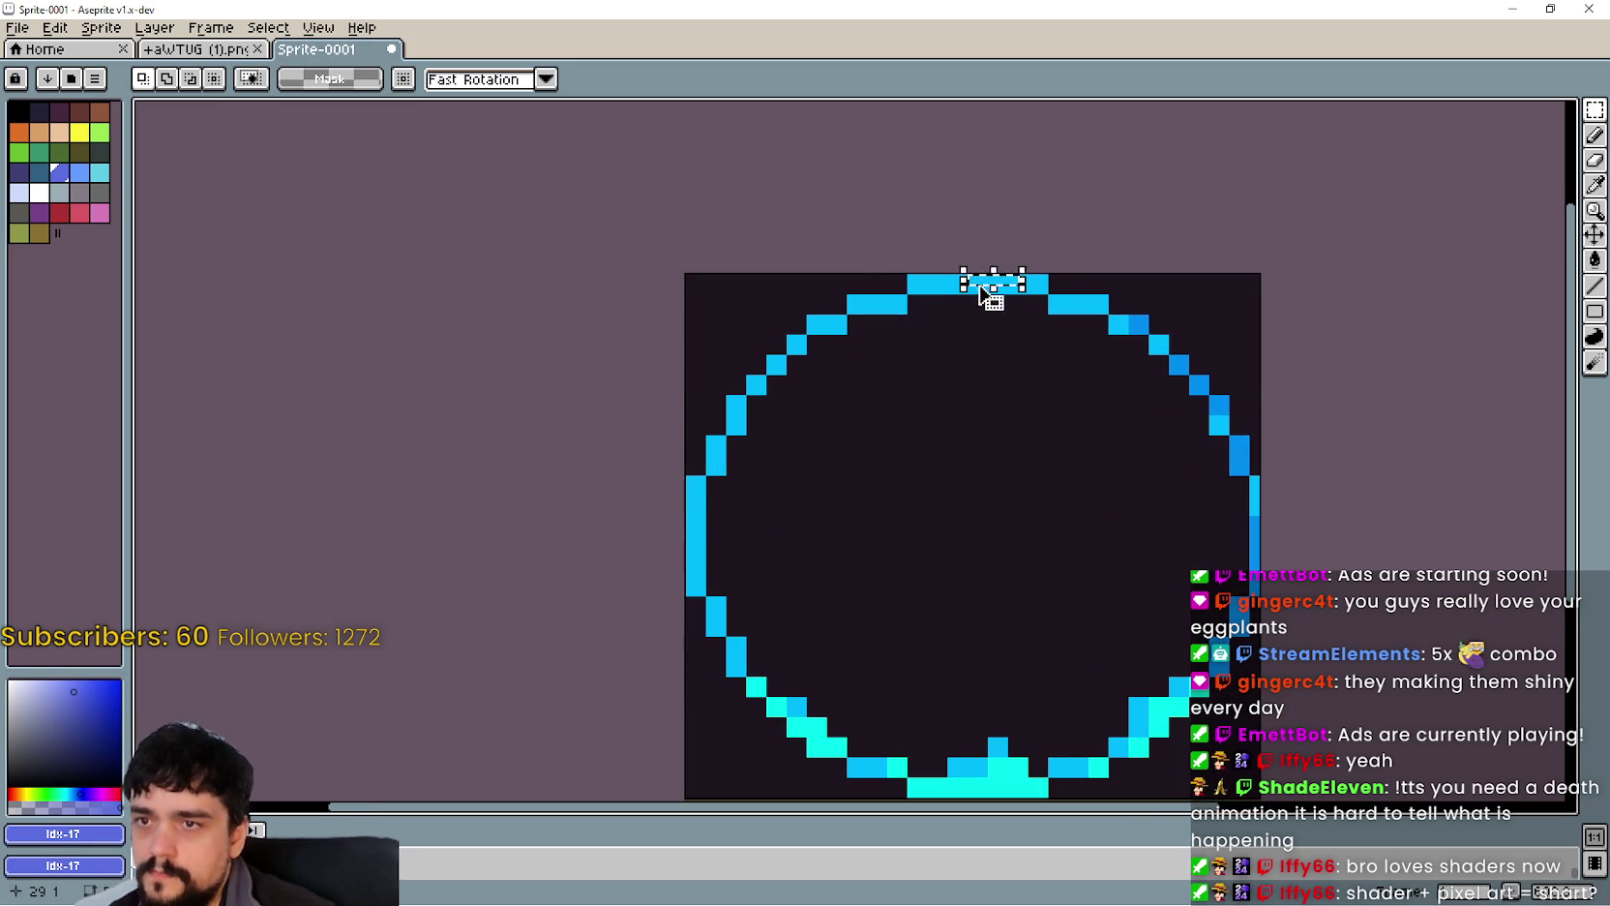
scroll(988, 280, "up", 3)
scroll(755, 382, "left", 3)
left_click_drag(614, 442, 694, 523)
scroll(910, 527, "down", 2)
scroll(929, 465, "down", 3)
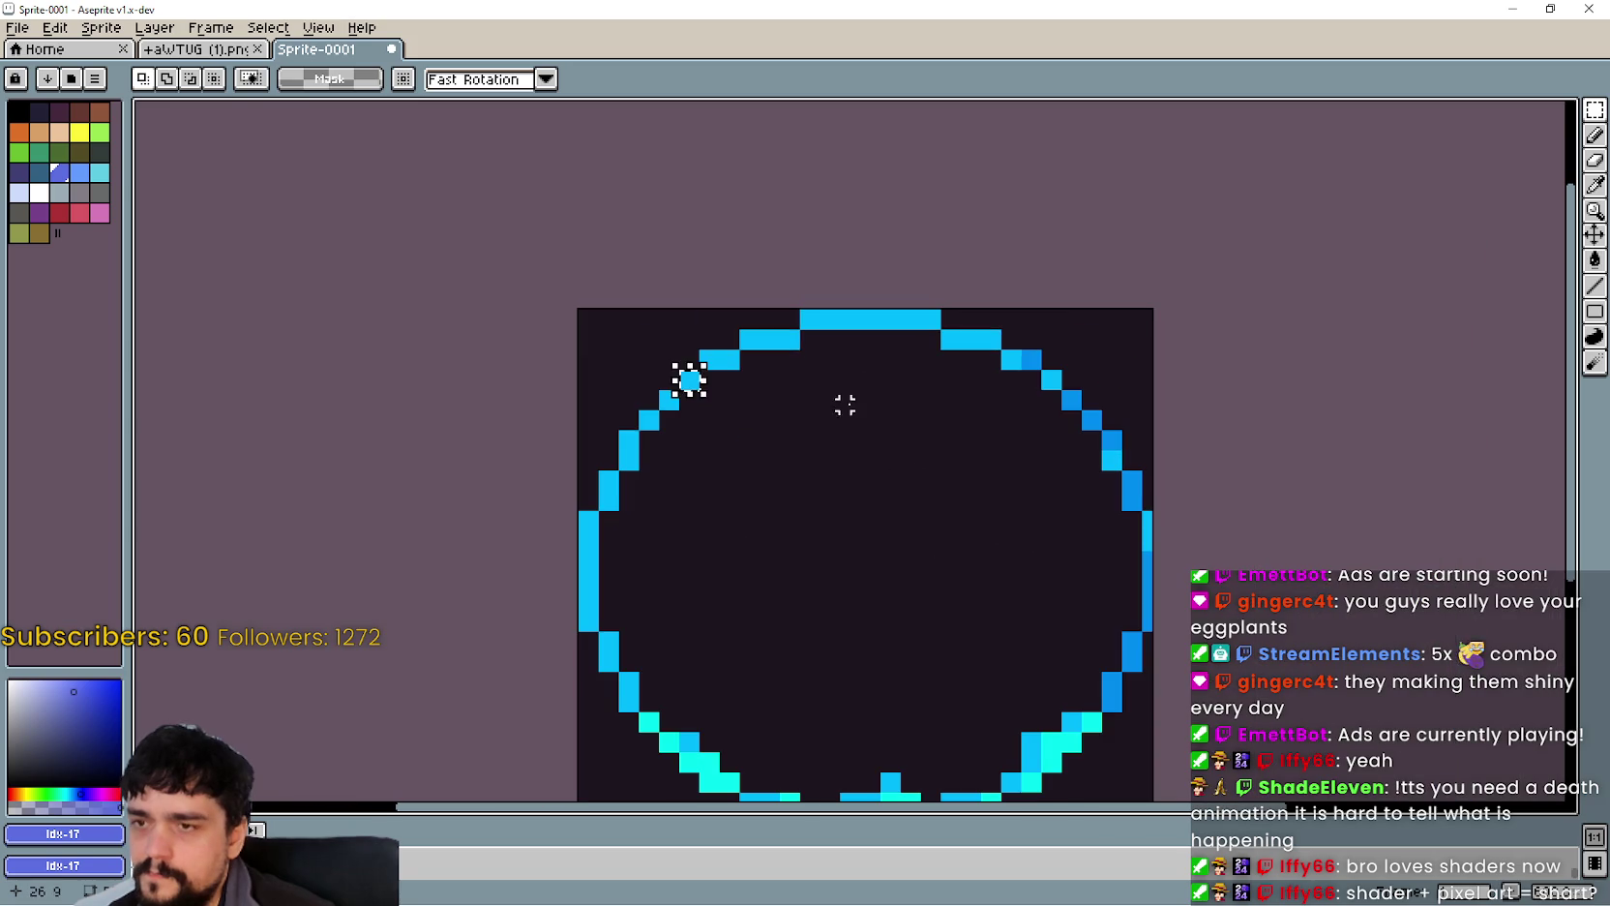
key("ctrl+z")
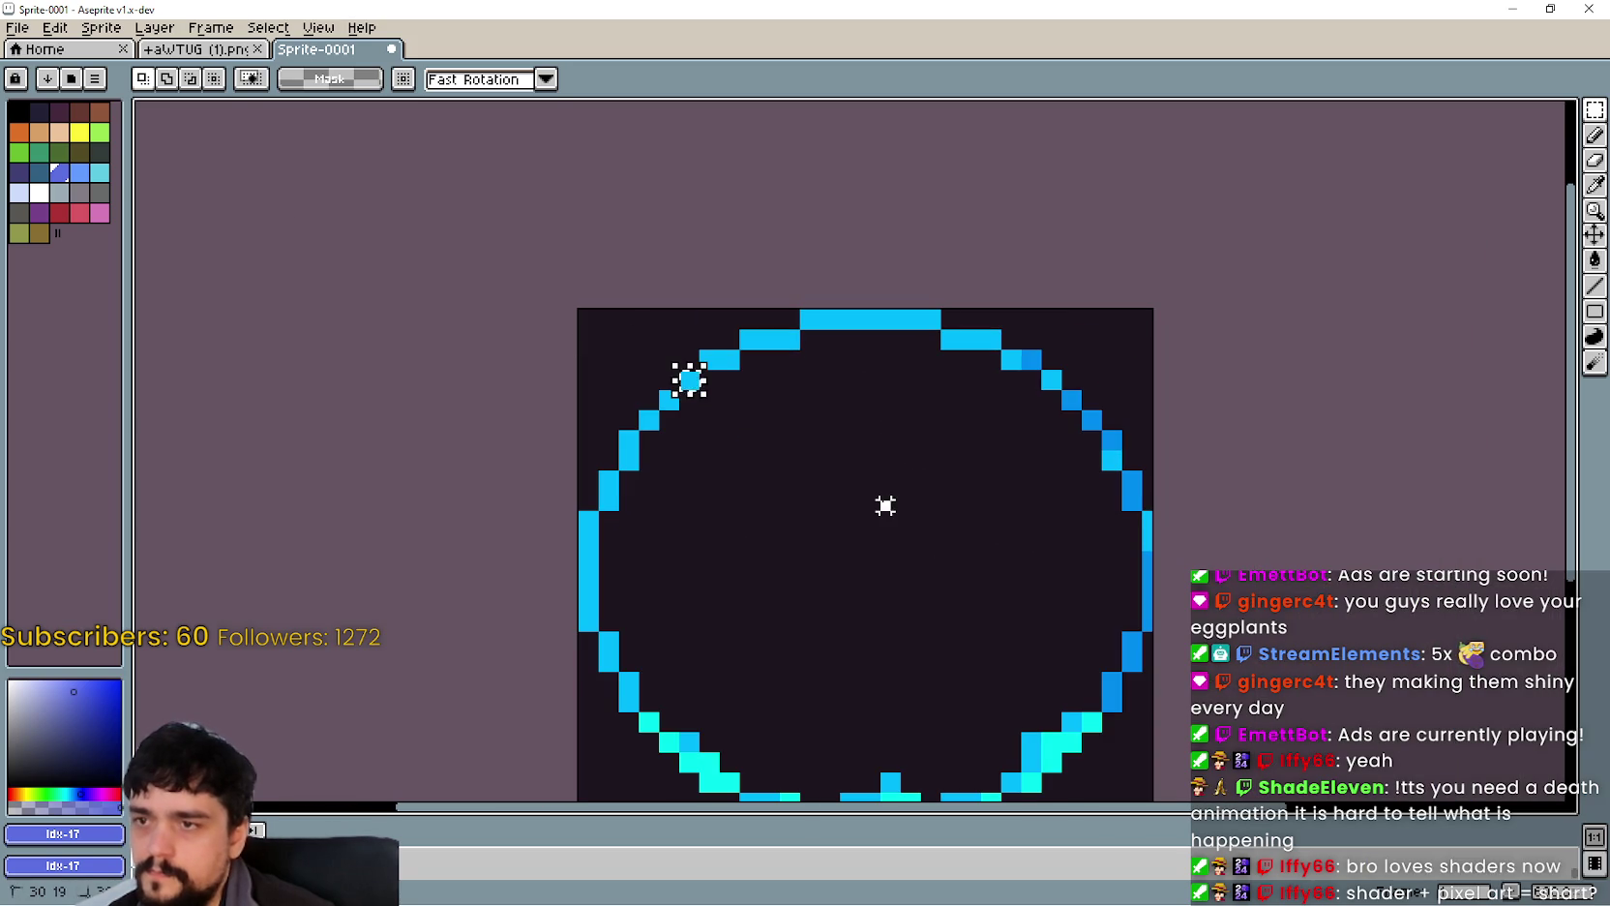
Step: Rescale the sprite to a quarter of its width, 28 pixels wide
scroll(885, 504, "up", 2)
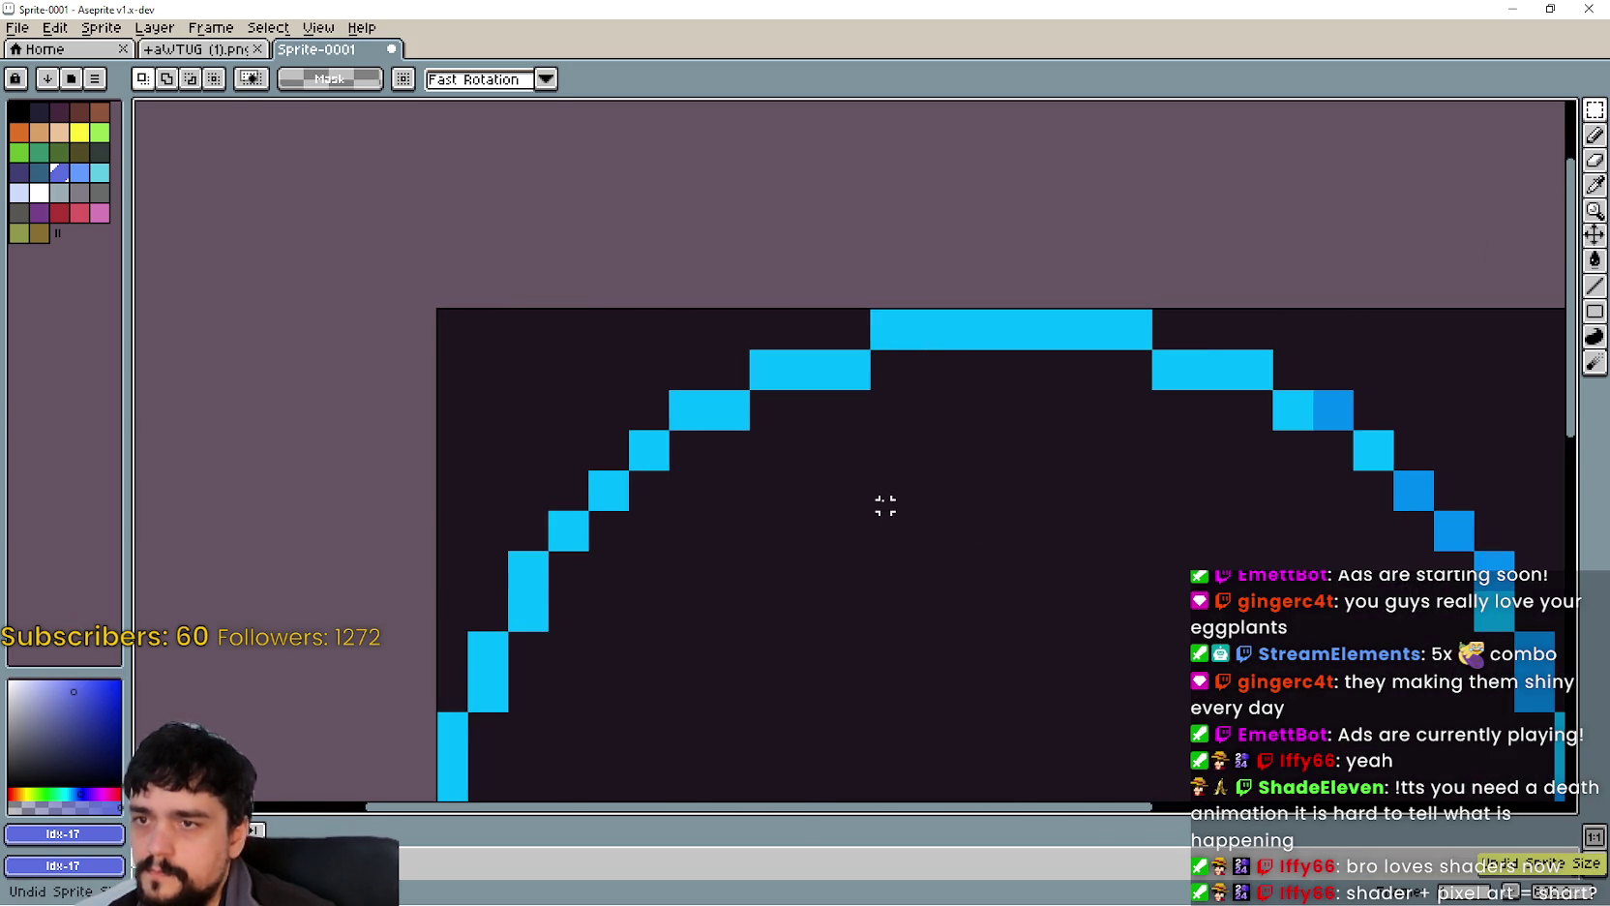
left_click(101, 29)
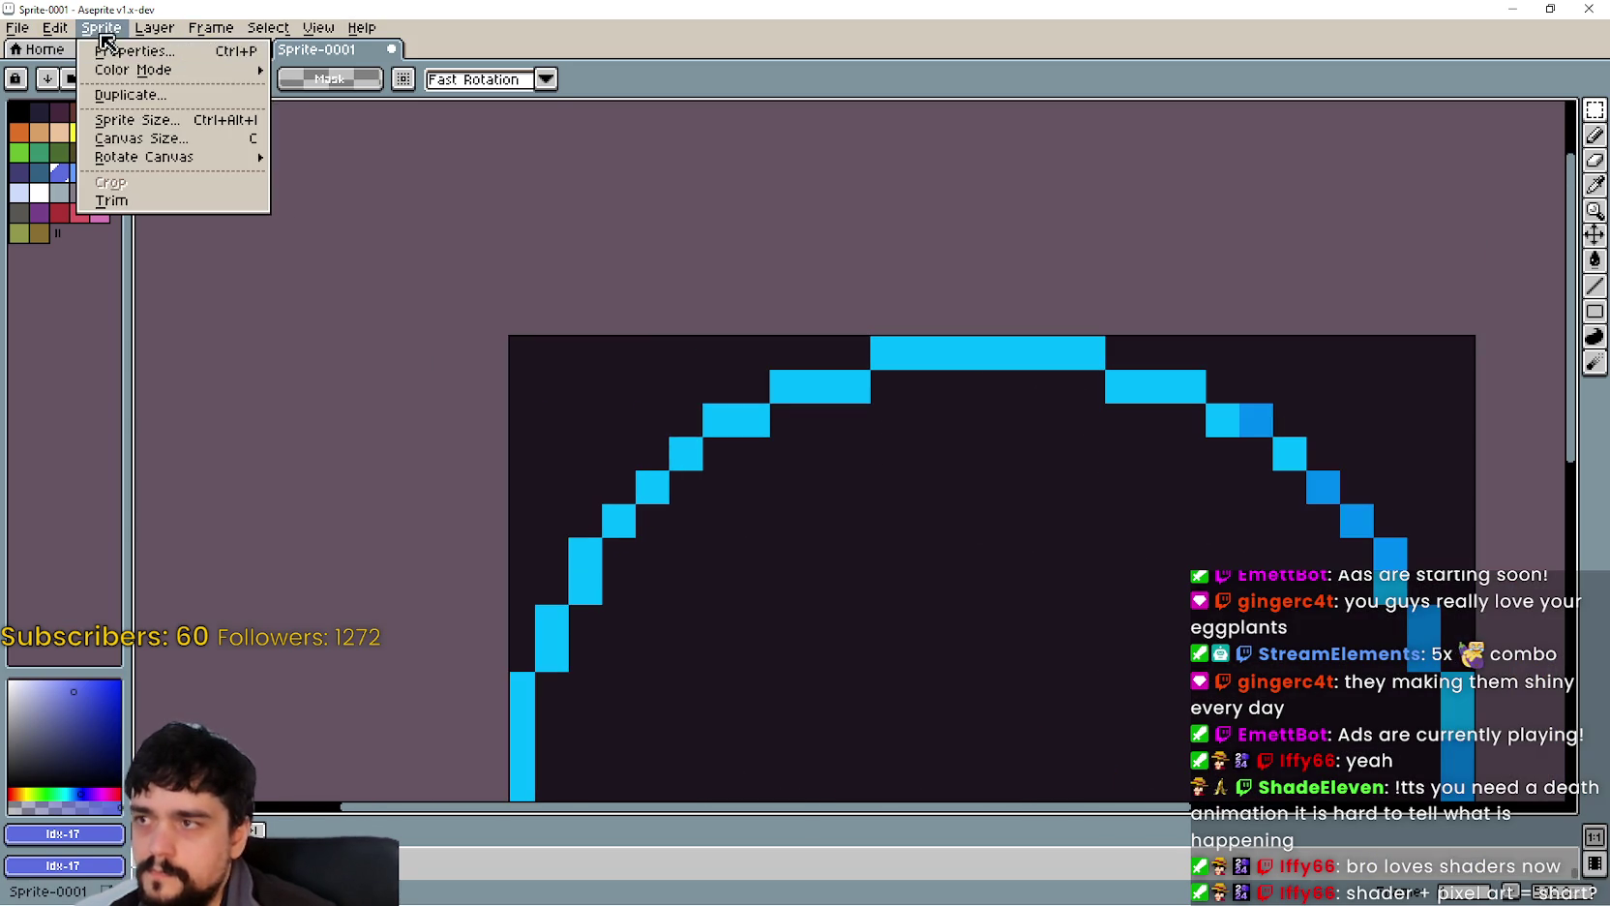
left_click(136, 119)
left_click(508, 358)
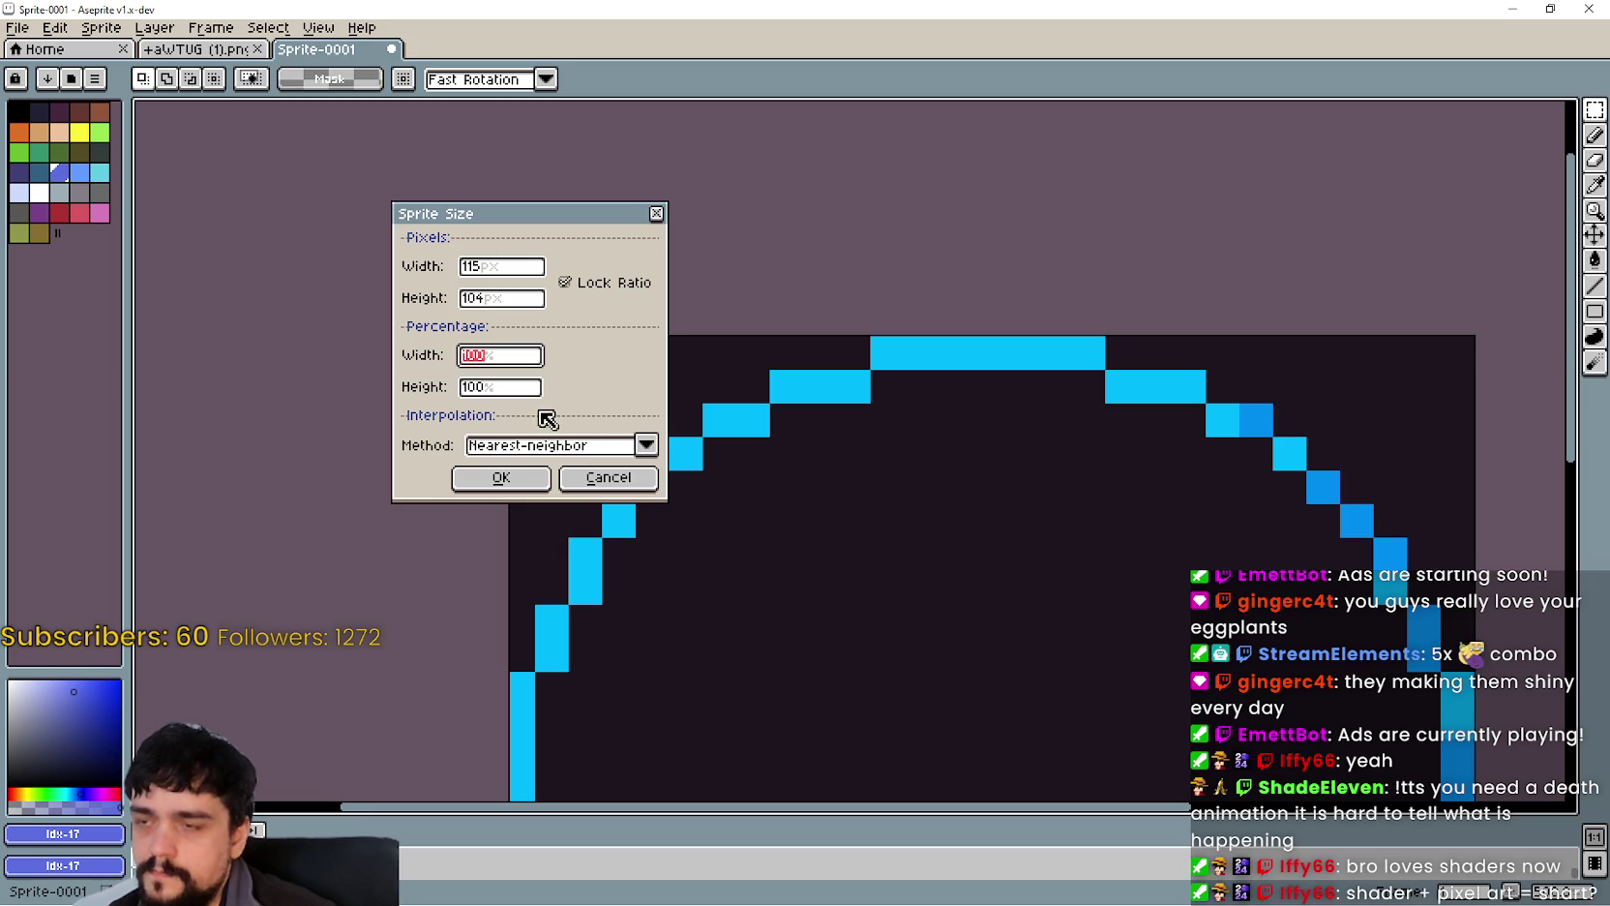
left_click(525, 272)
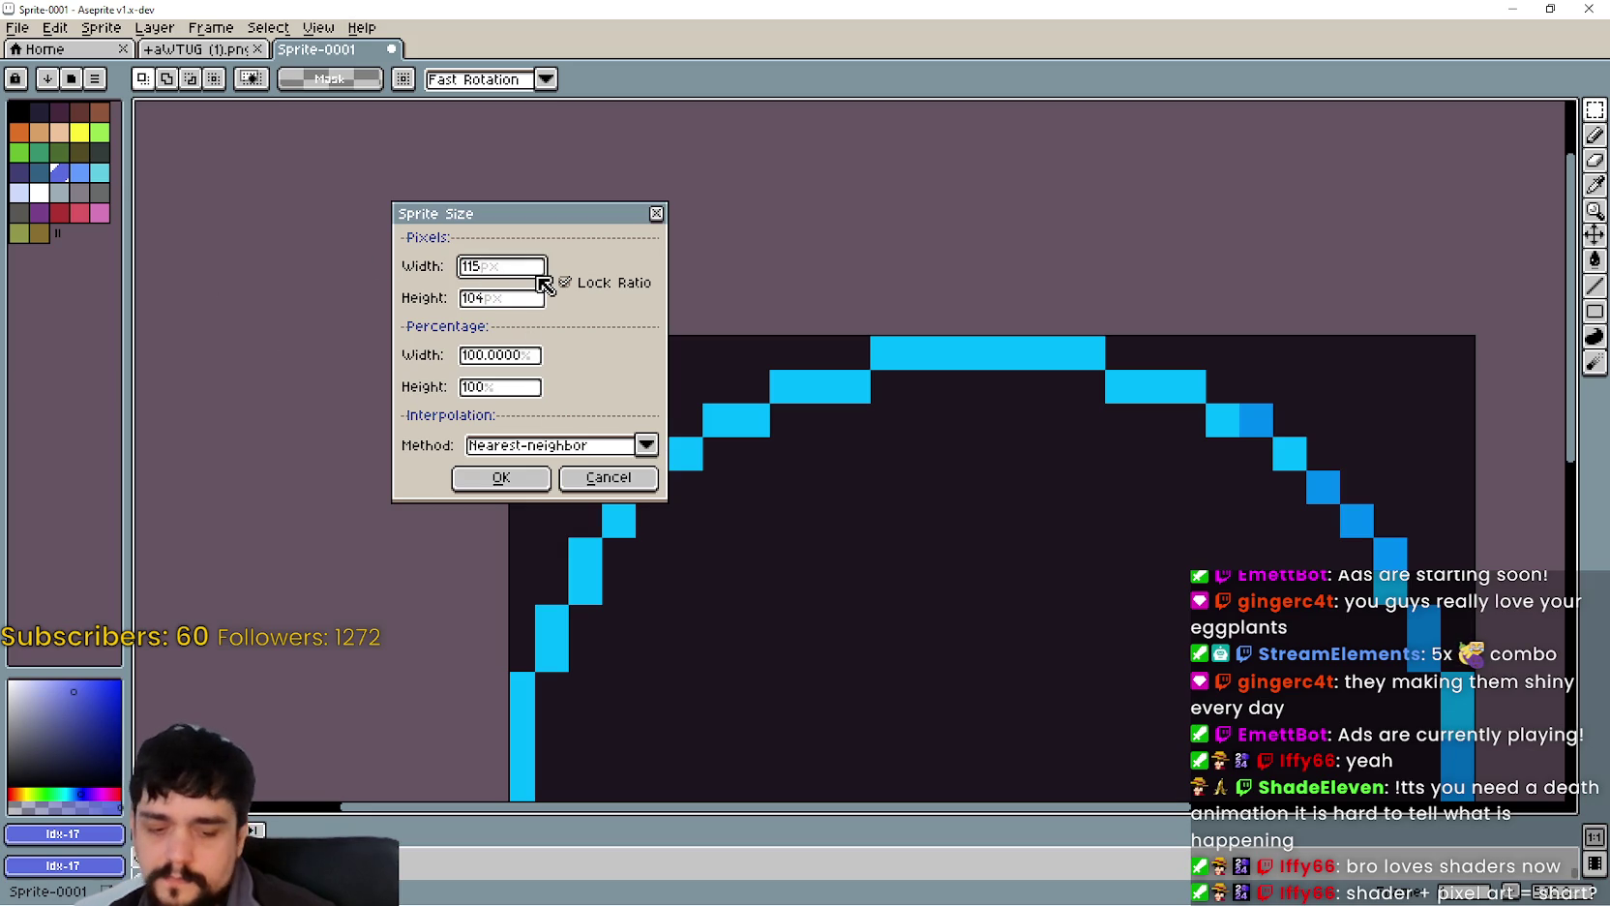
type("/4")
key("Tab")
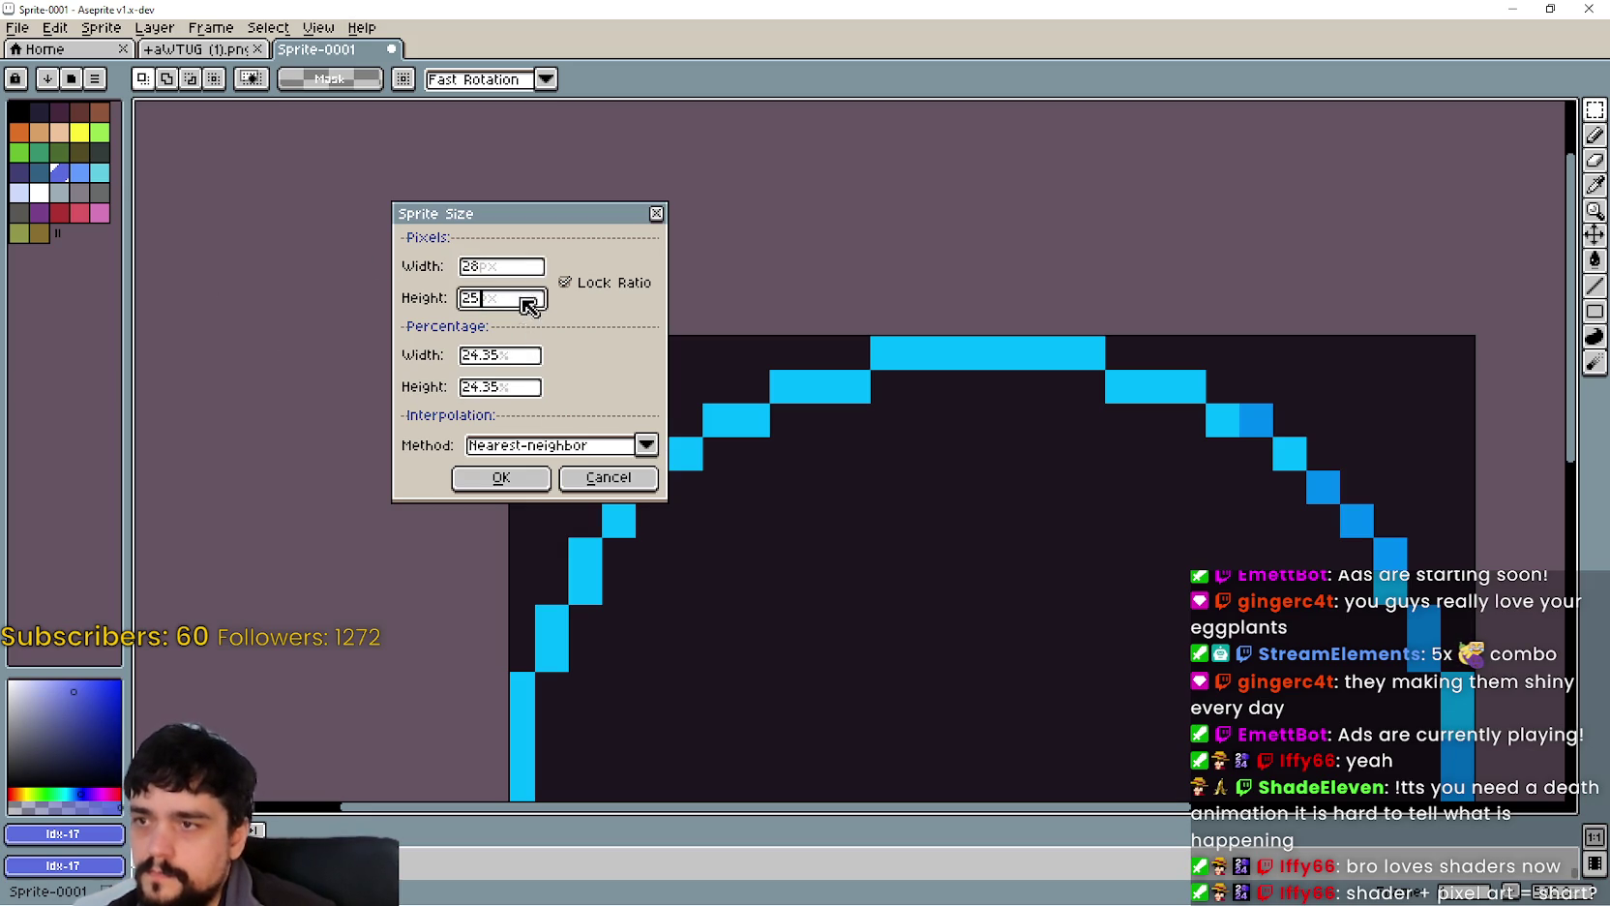
left_click(514, 495)
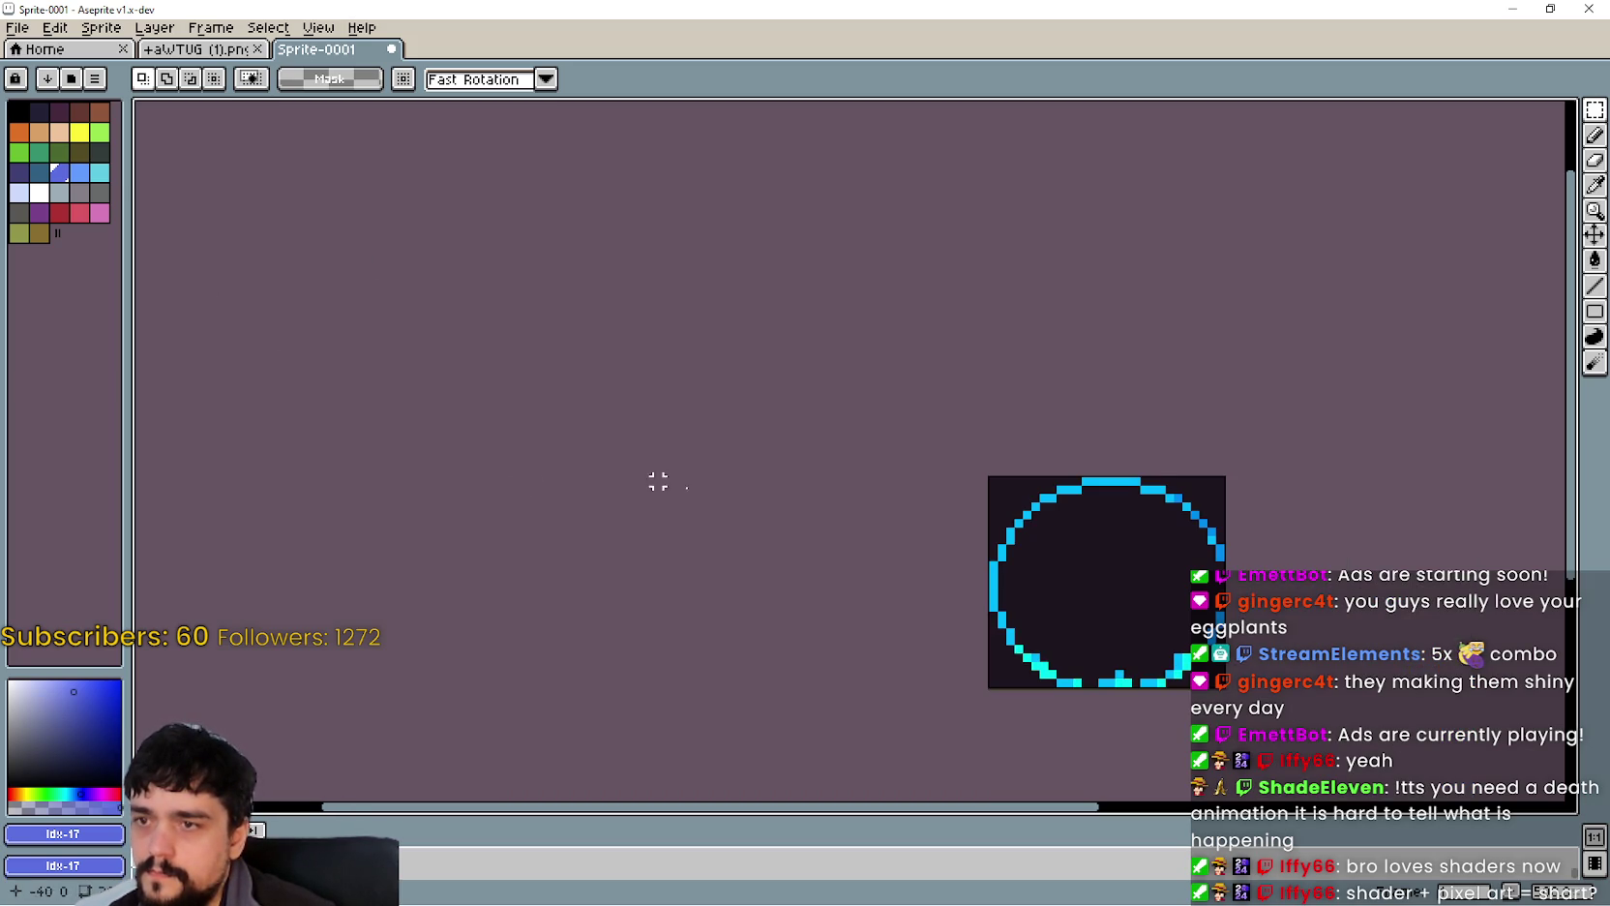
Step: Close the Sprite-0001 document, discarding its unsaved changes
scroll(1161, 539, "up", 5)
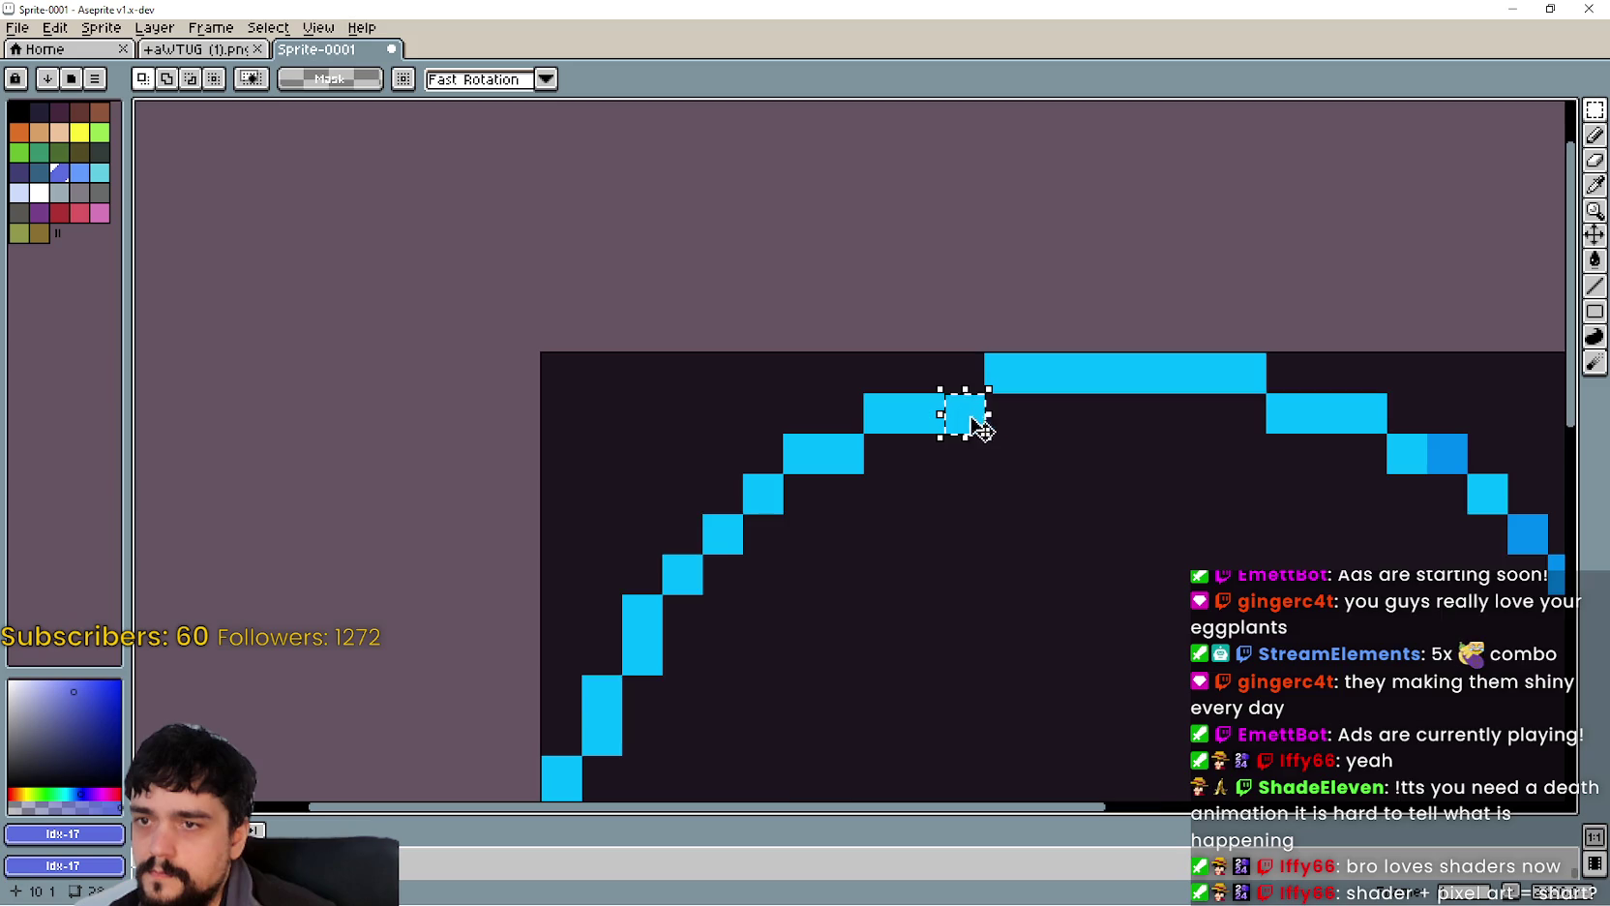
scroll(968, 414, "down", 3)
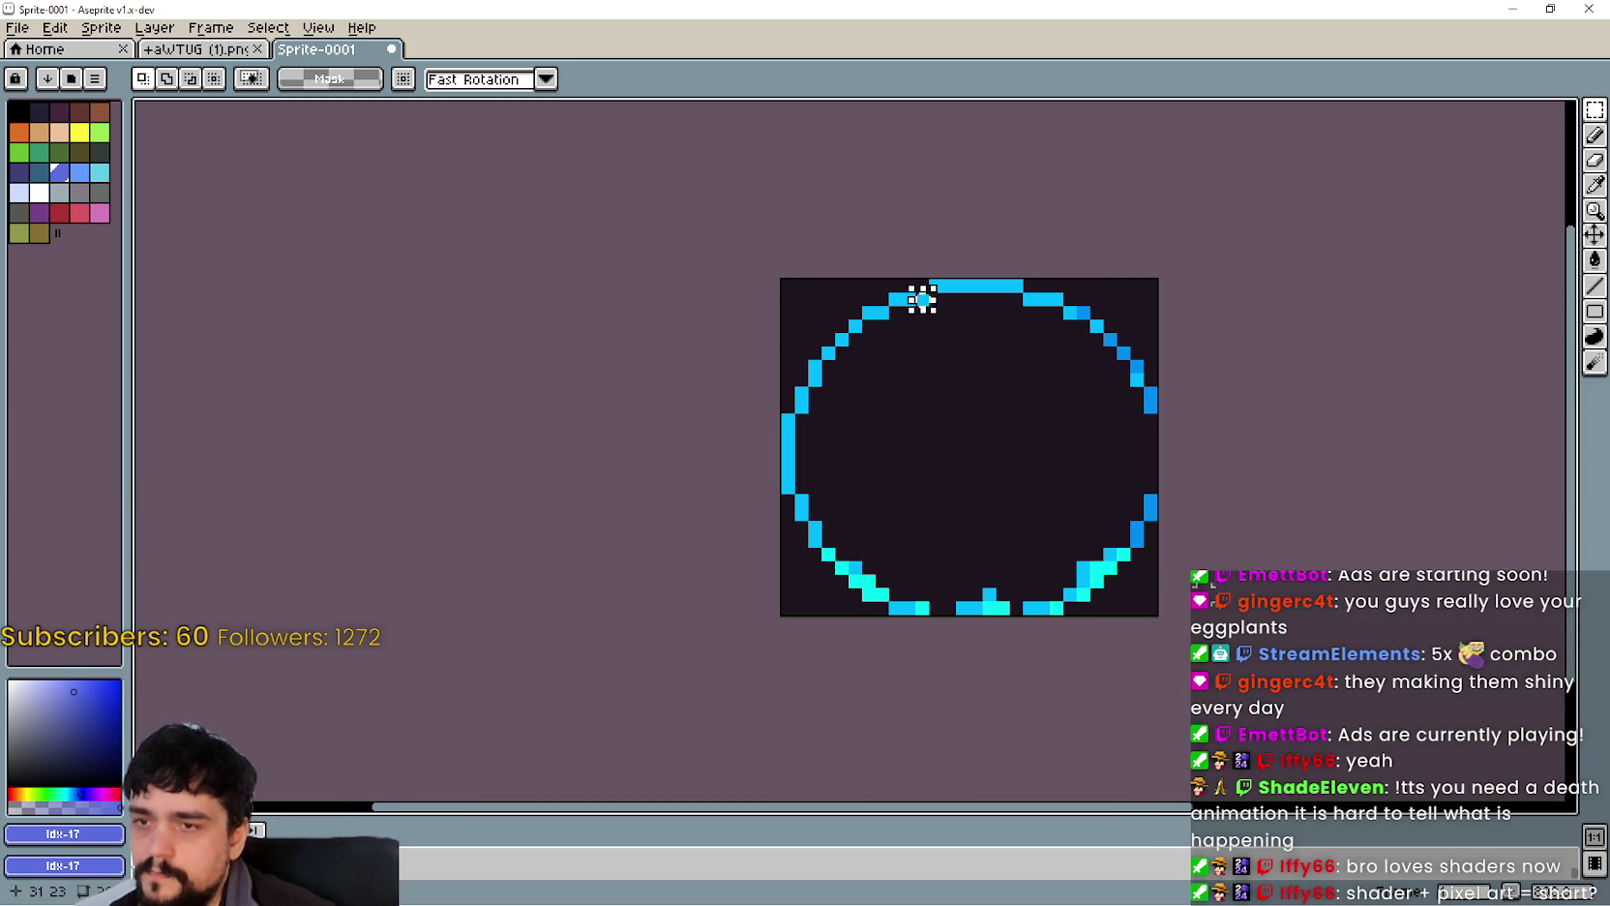
scroll(922, 300, "up", 1)
scroll(1152, 562, "down", 3)
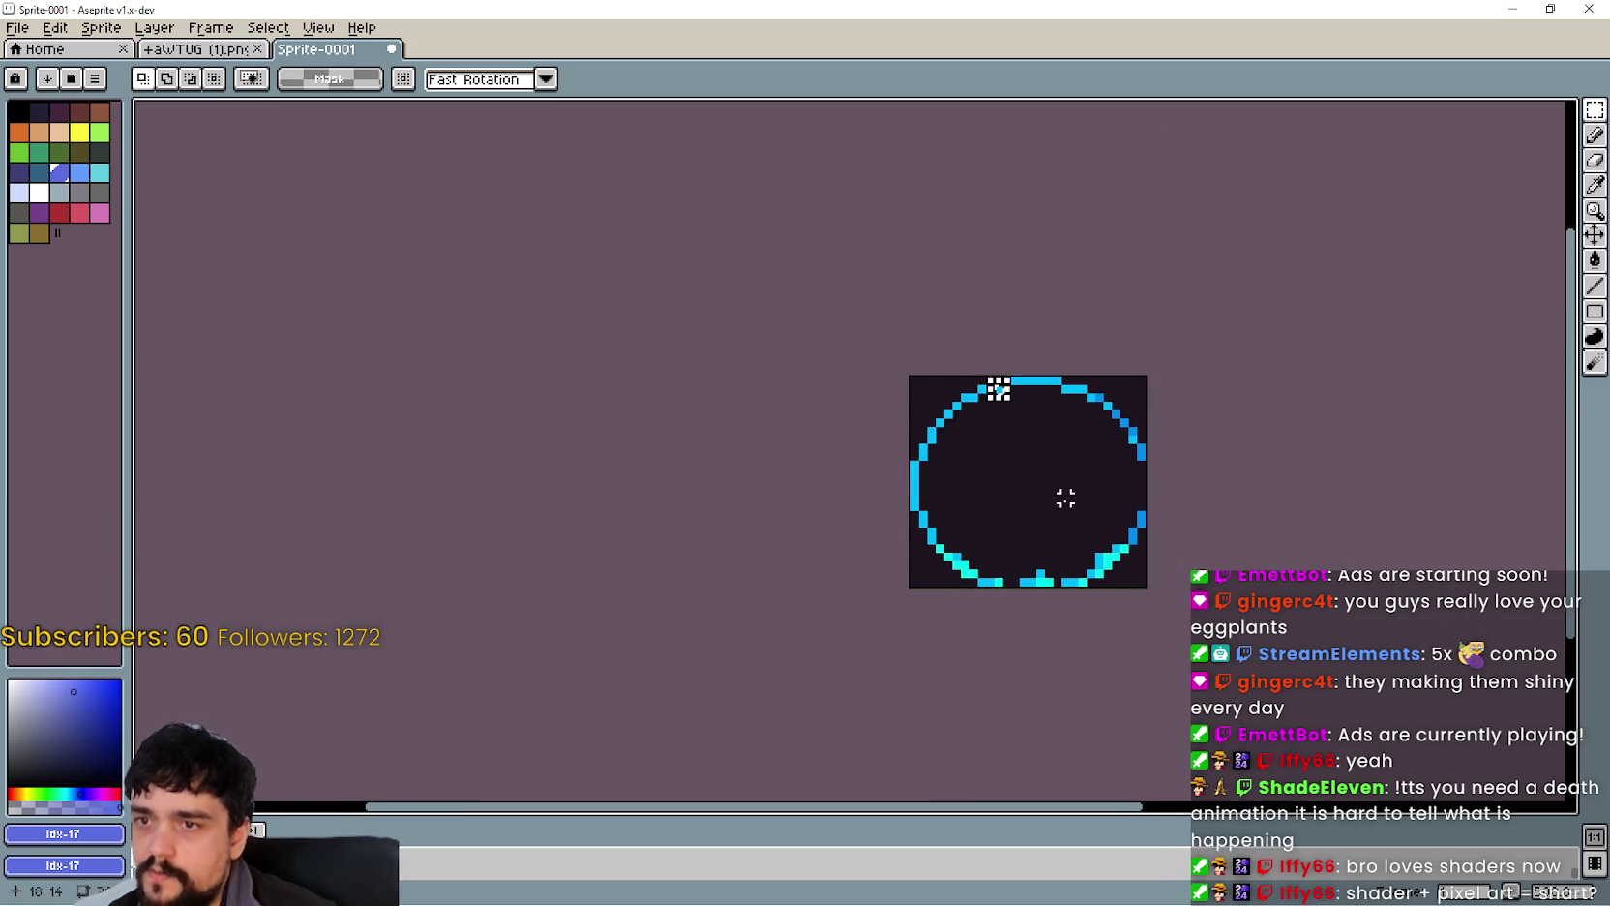
scroll(1103, 468, "up", 2)
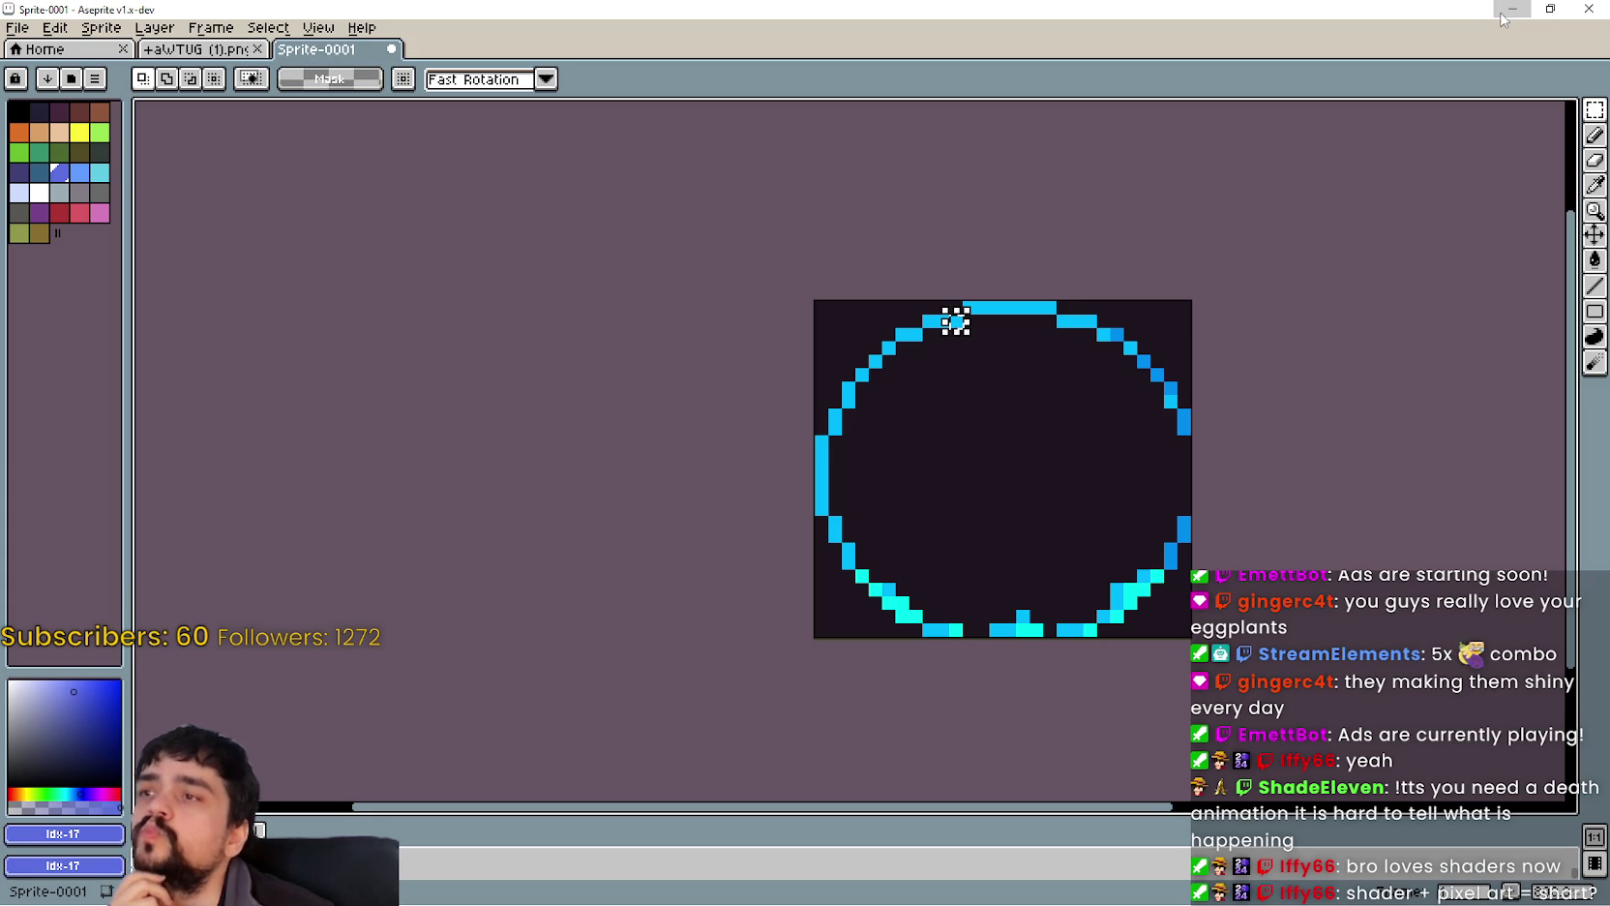
left_click(1577, 9)
left_click(806, 504)
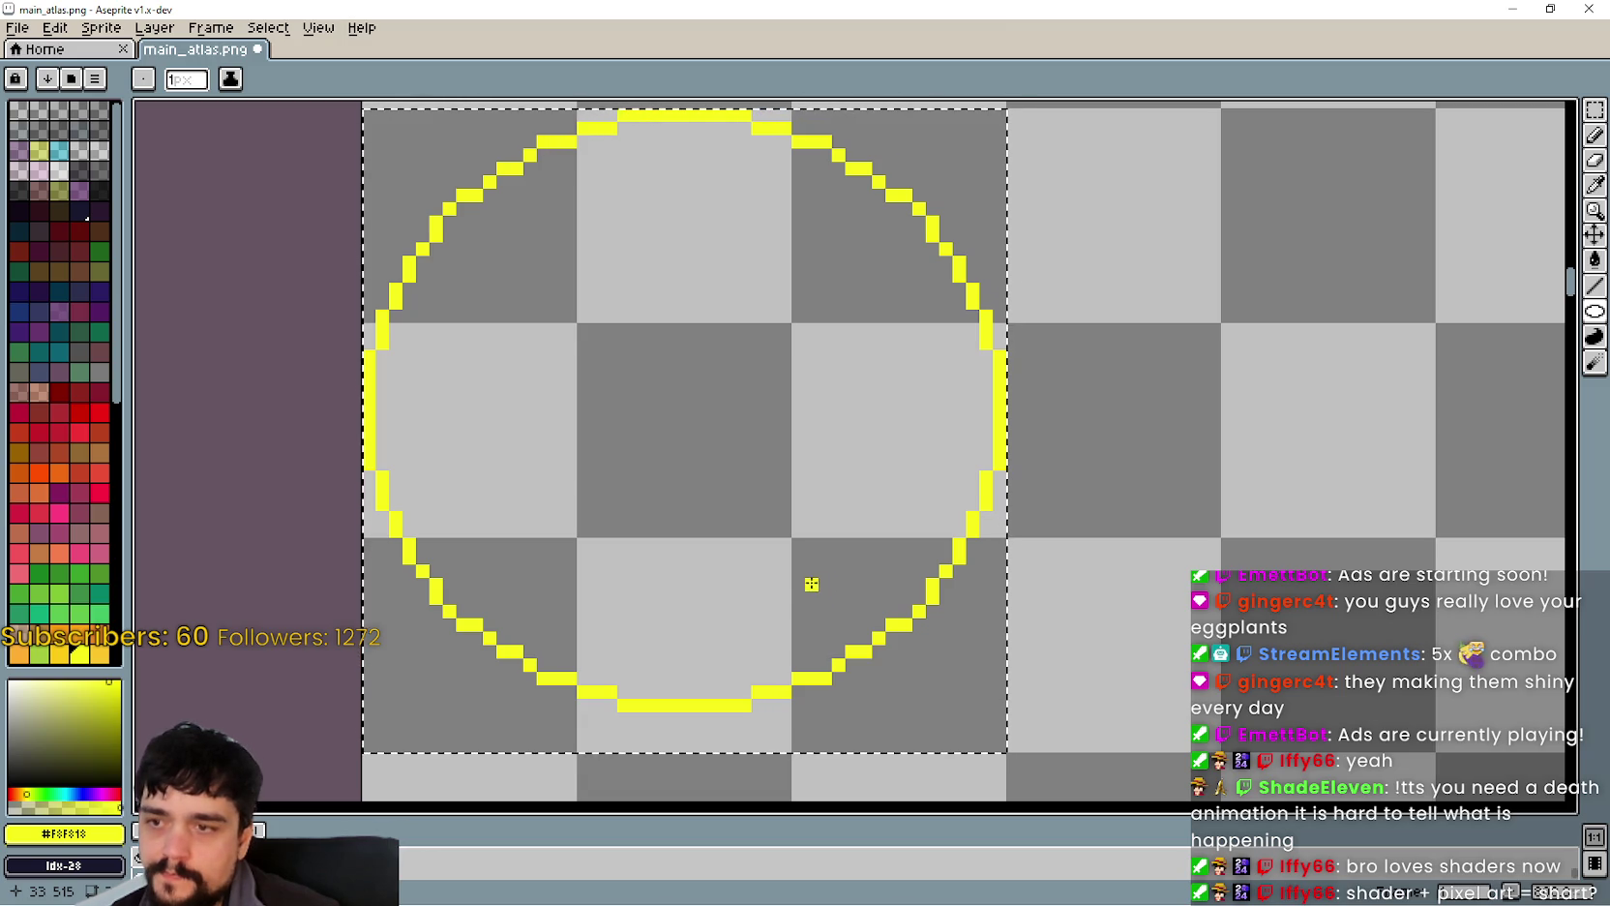
mouse_move(811, 584)
left_mouse_down()
mouse_move(834, 522)
mouse_move(877, 686)
mouse_move(819, 472)
mouse_move(873, 560)
mouse_move(870, 617)
left_mouse_up()
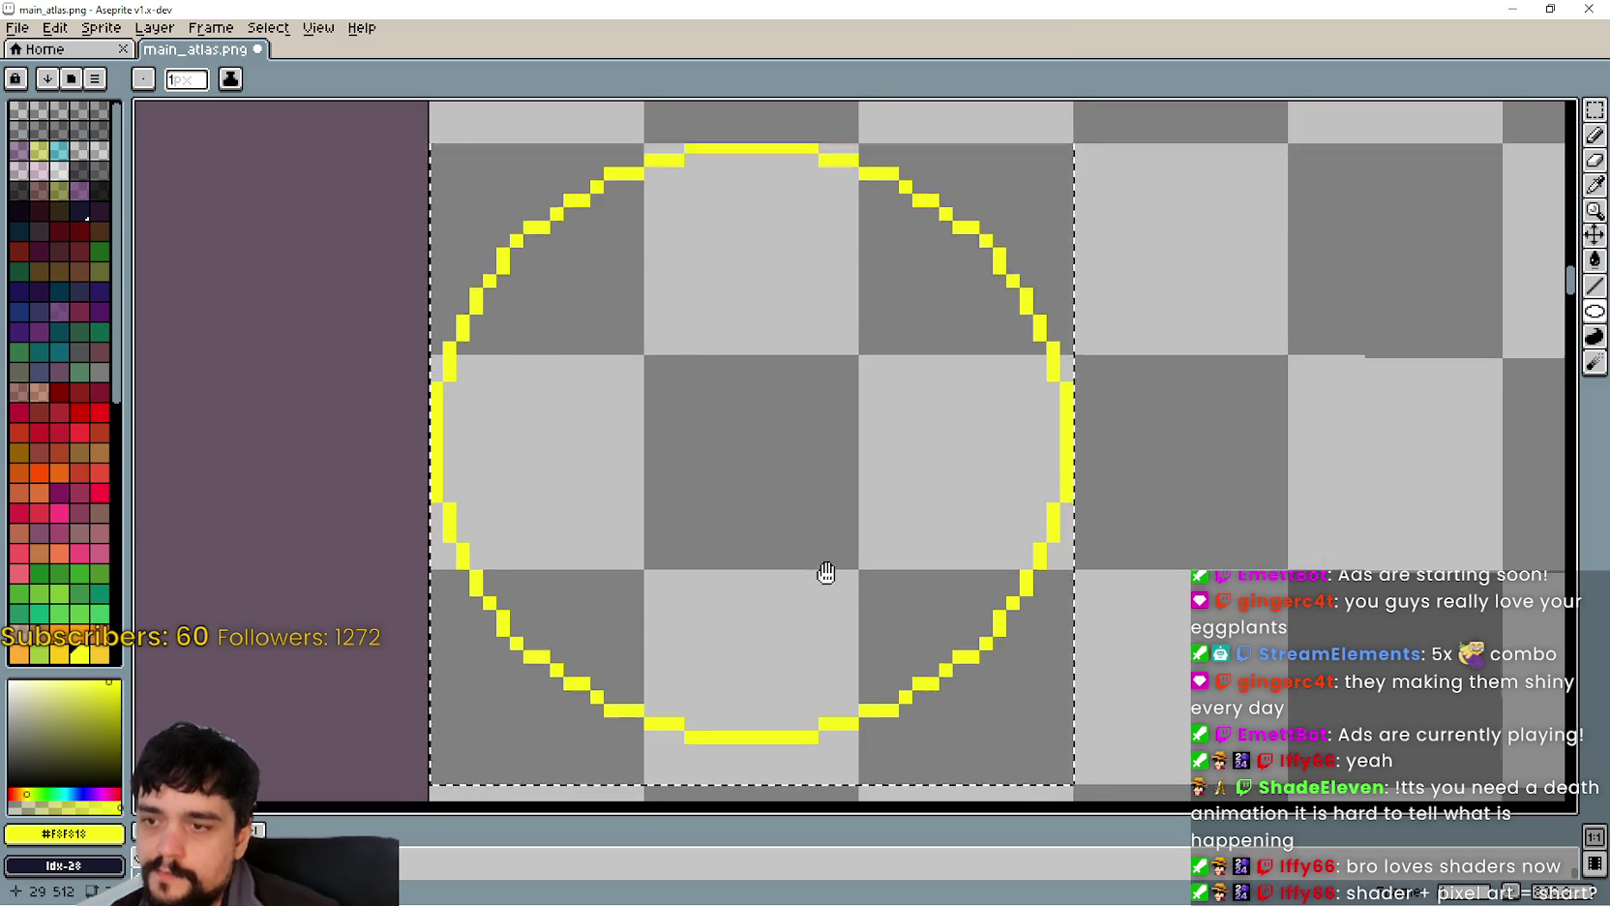
left_click_drag(823, 568, 837, 615)
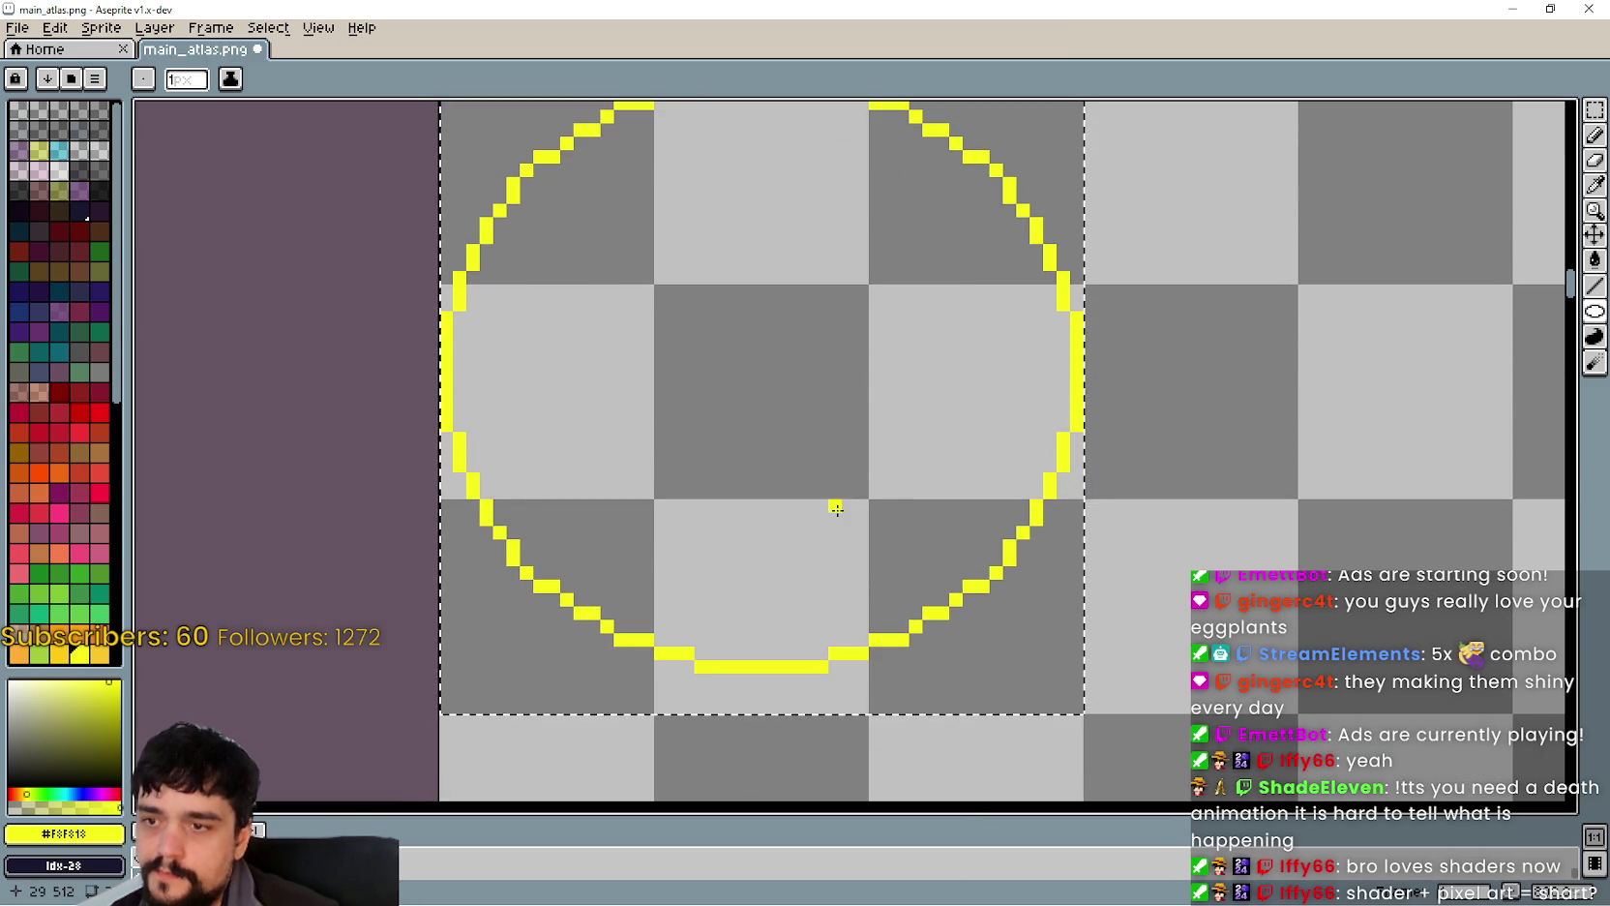
key("ctrl+z")
key("ctrl+z")
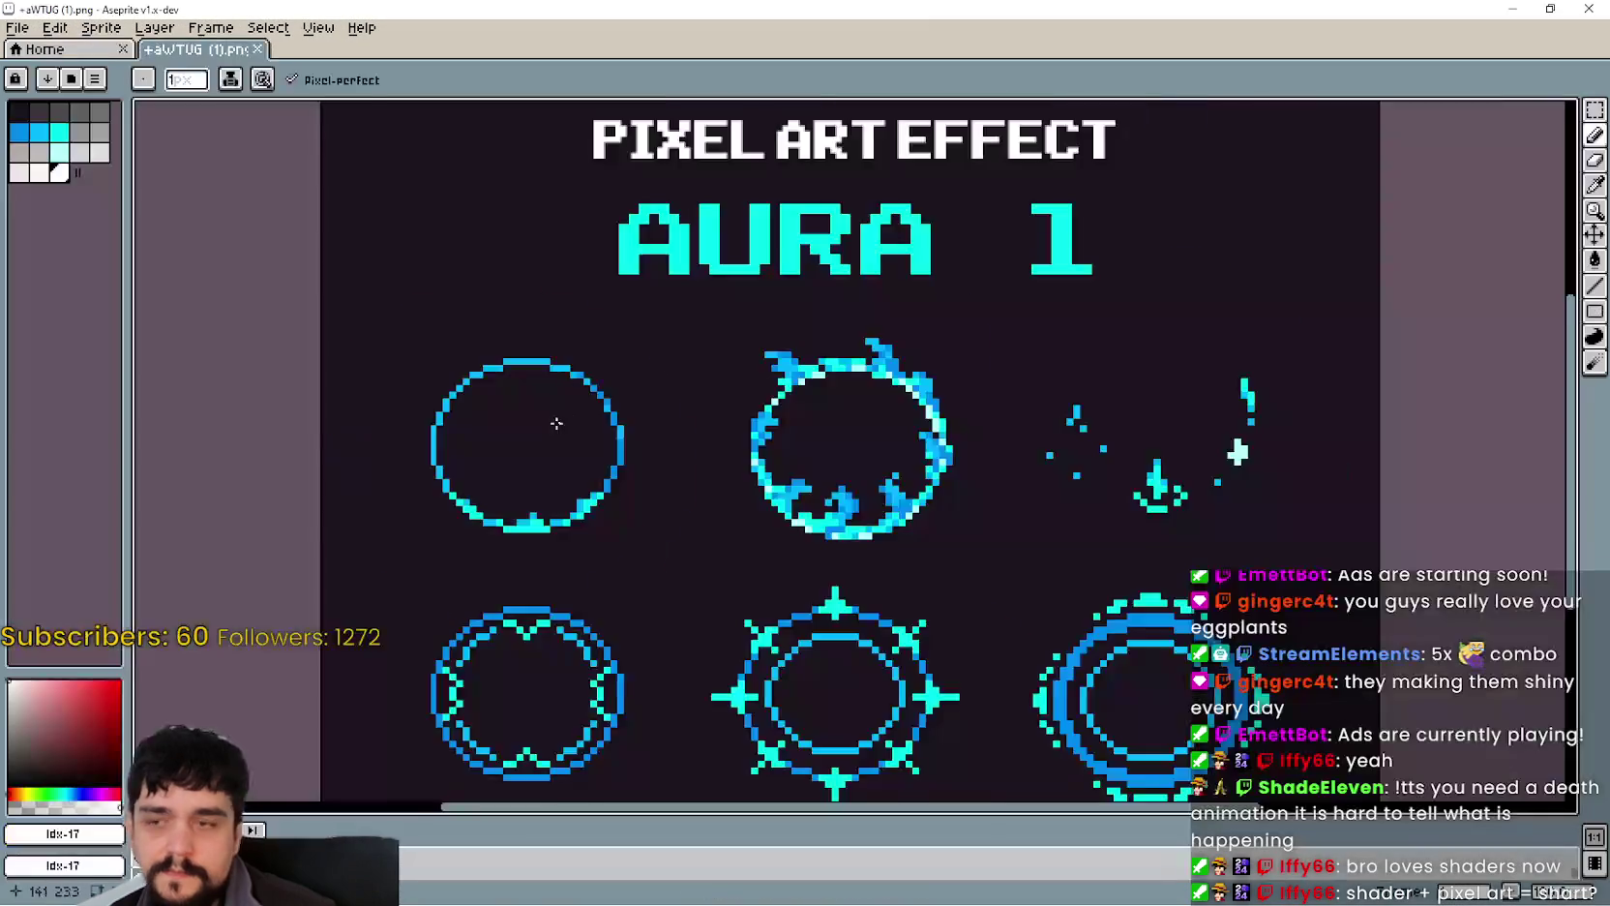
scroll(529, 586, "up", 4)
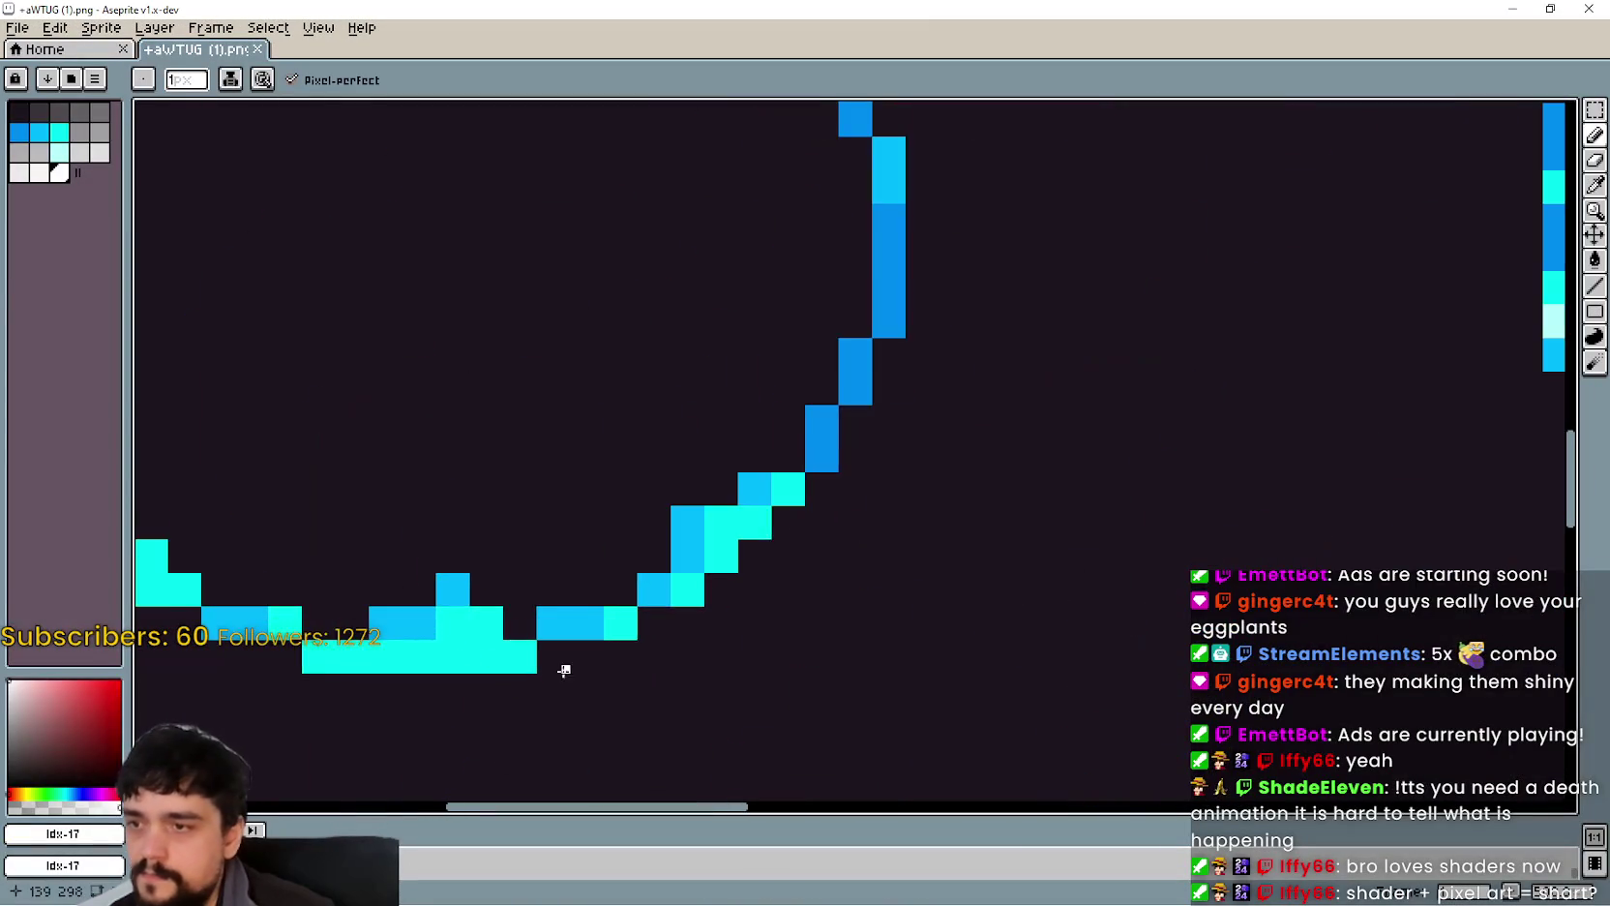
scroll(564, 669, "down", 2)
scroll(678, 621, "up", 3)
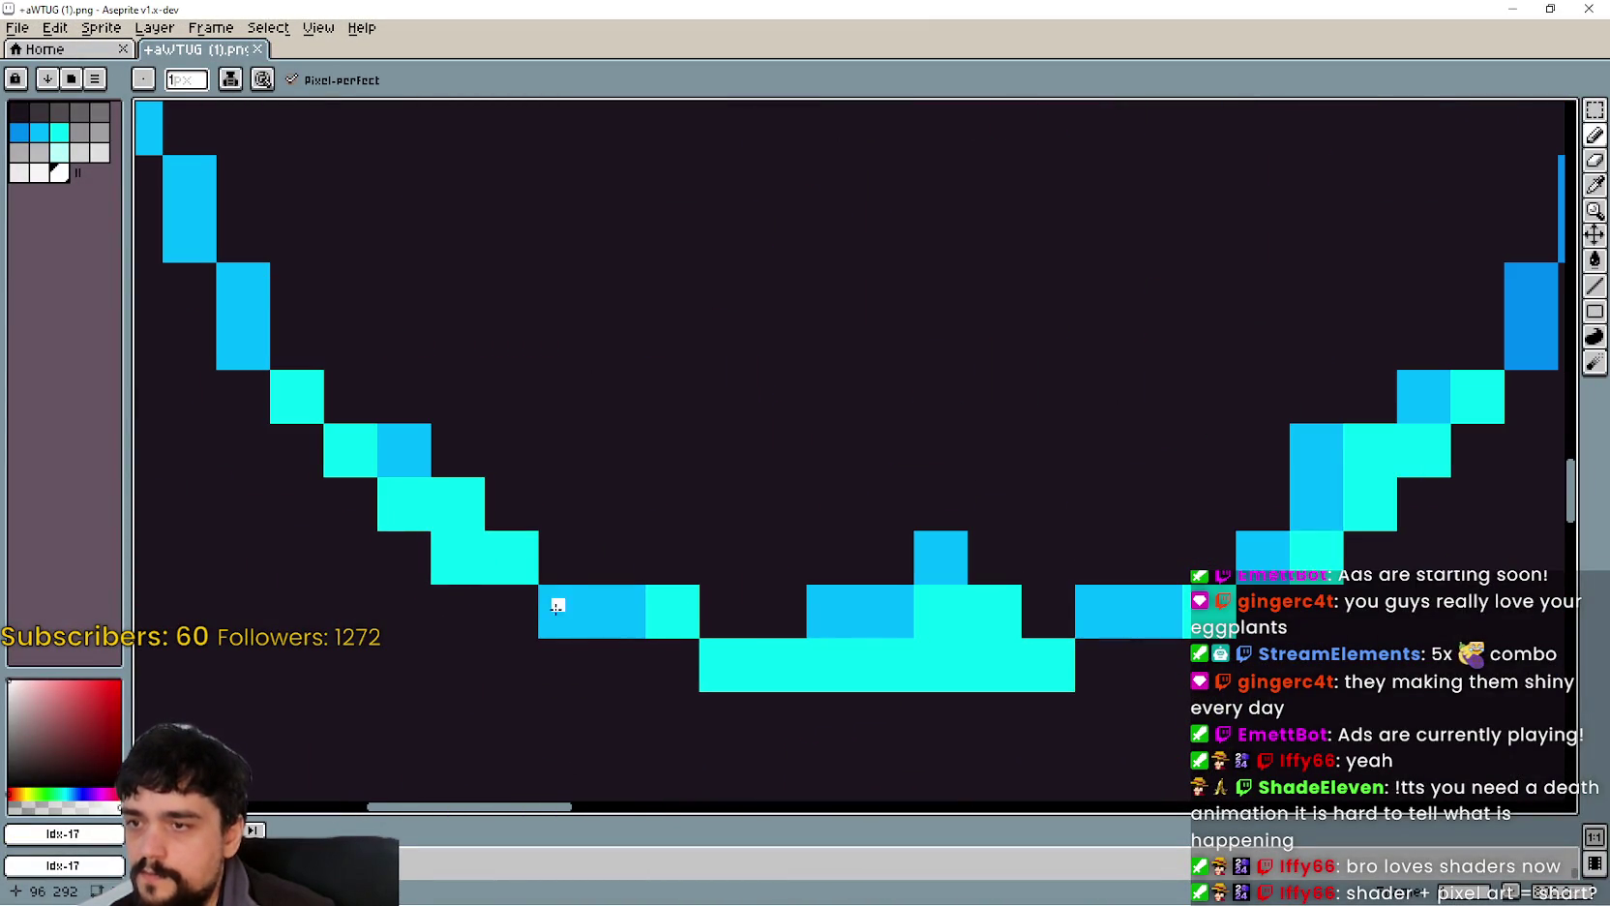
scroll(562, 610, "down", 2)
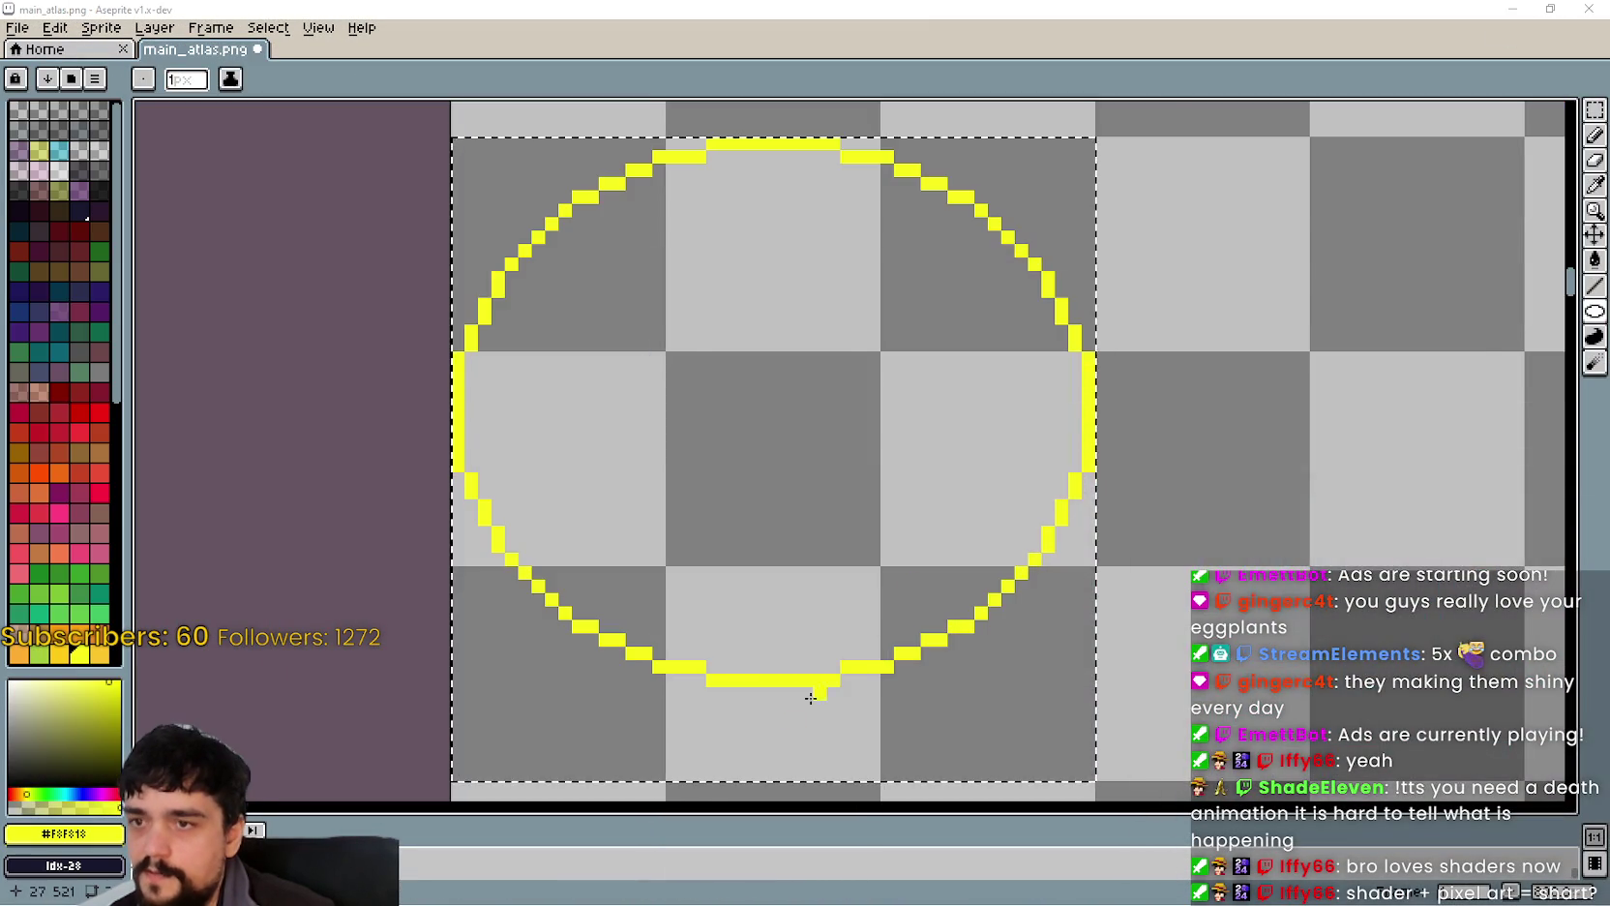
Step: Try a 2px-thick yellow ring in the cell, then delete it
scroll(811, 698, "down", 2)
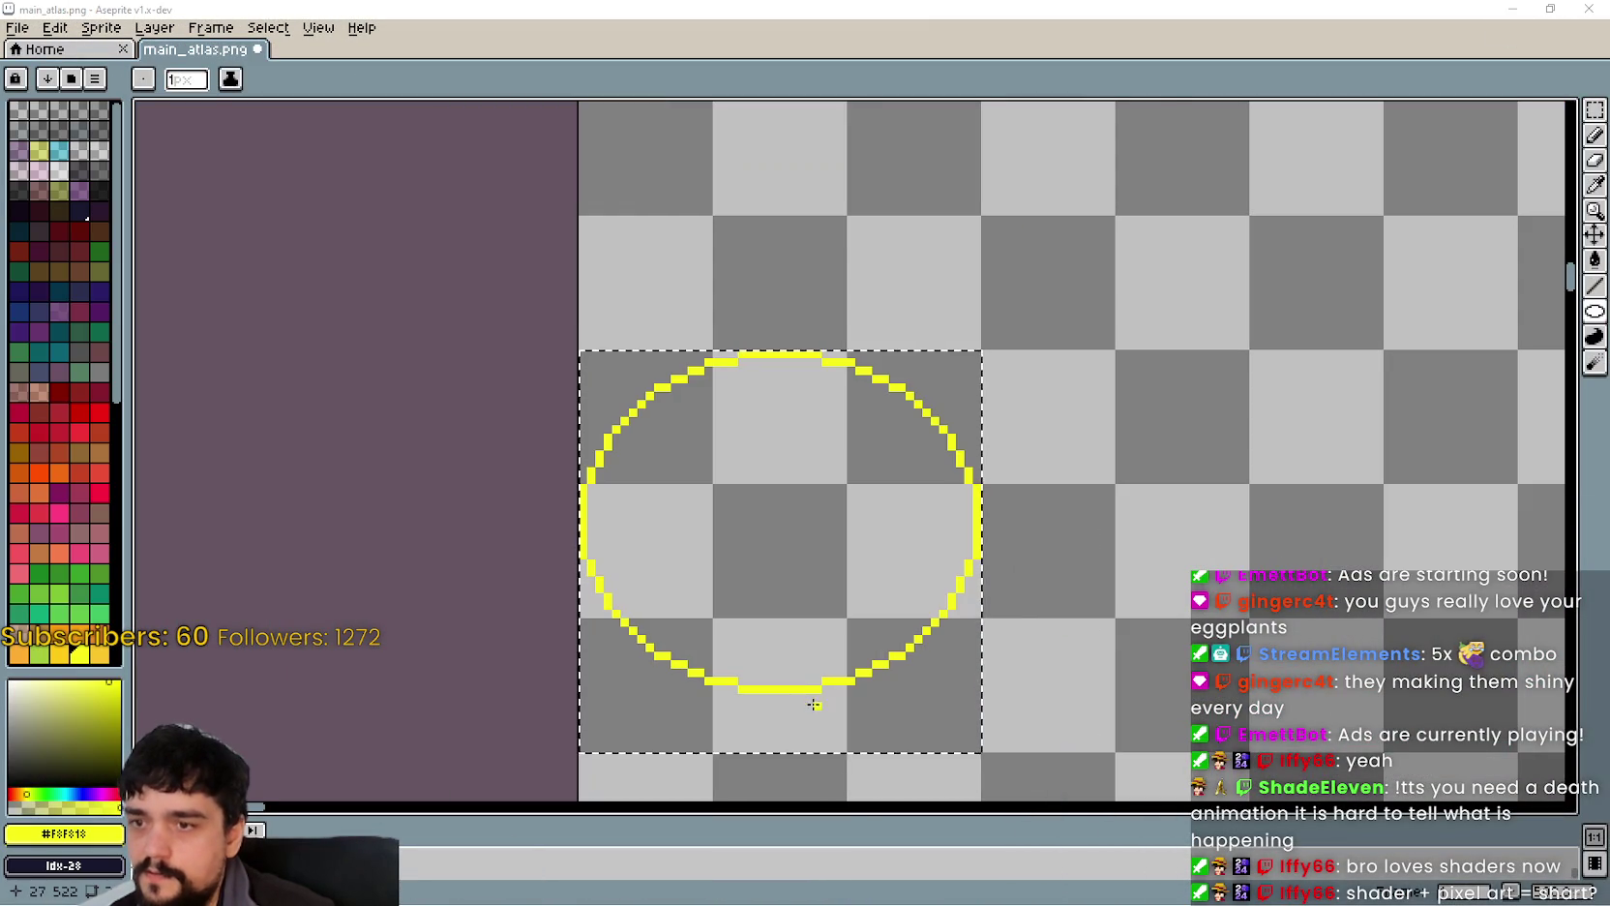
scroll(1054, 393, "up", 1)
key("plus")
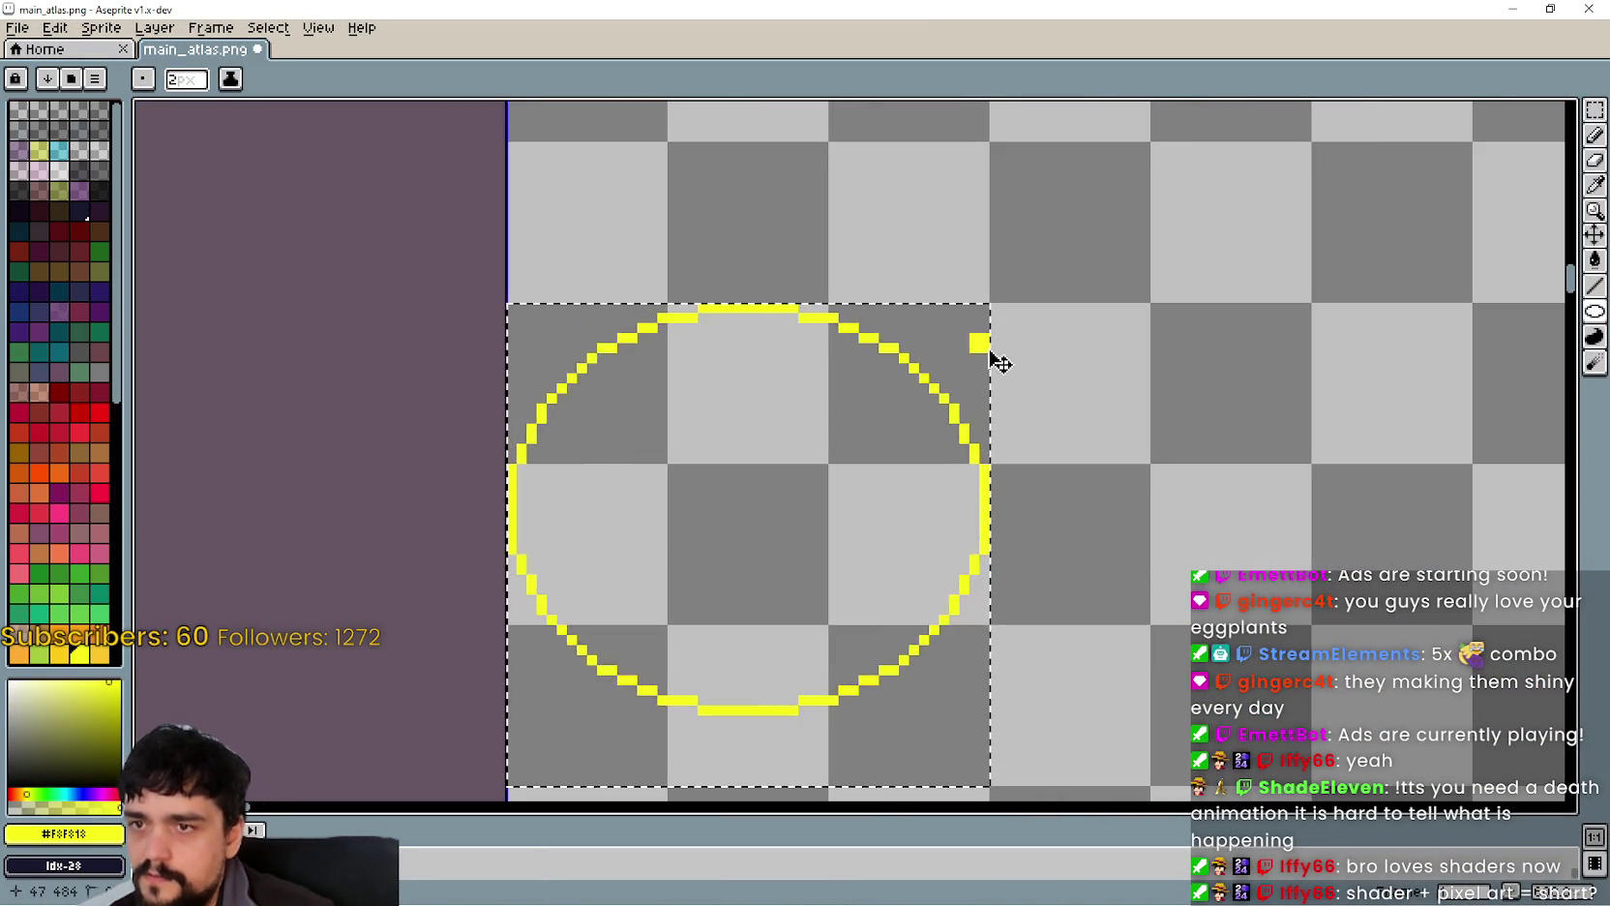
key("Delete")
left_click_drag(987, 306, 768, 492)
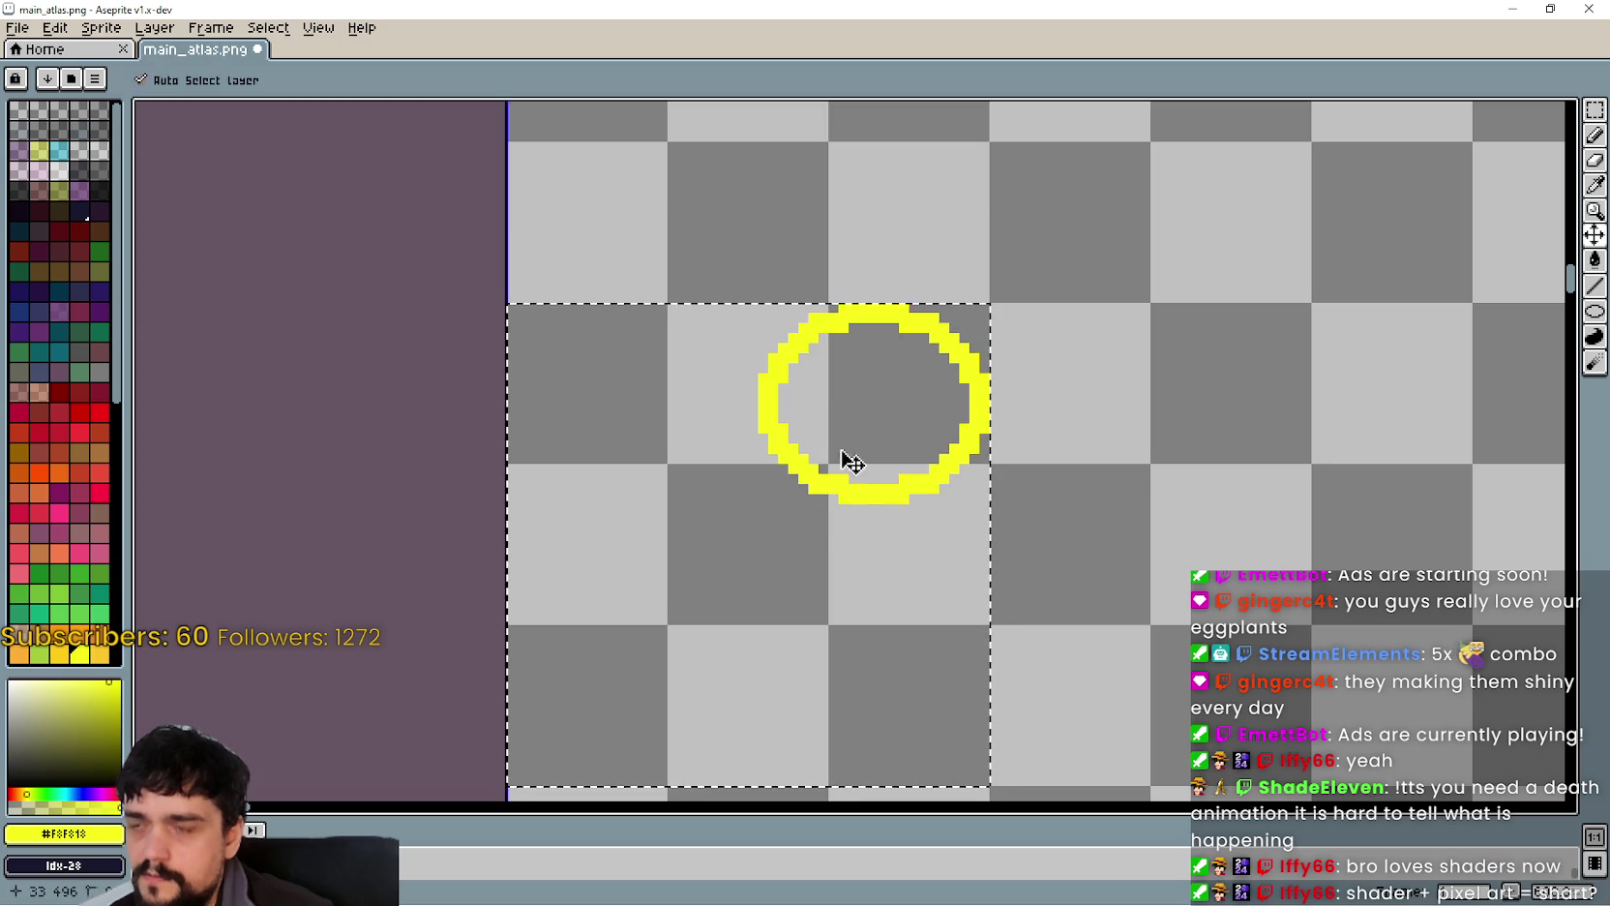
key("Delete")
Step: Set the brush to 1px and redraw a thin yellow circle filling the cell
left_click(186, 80)
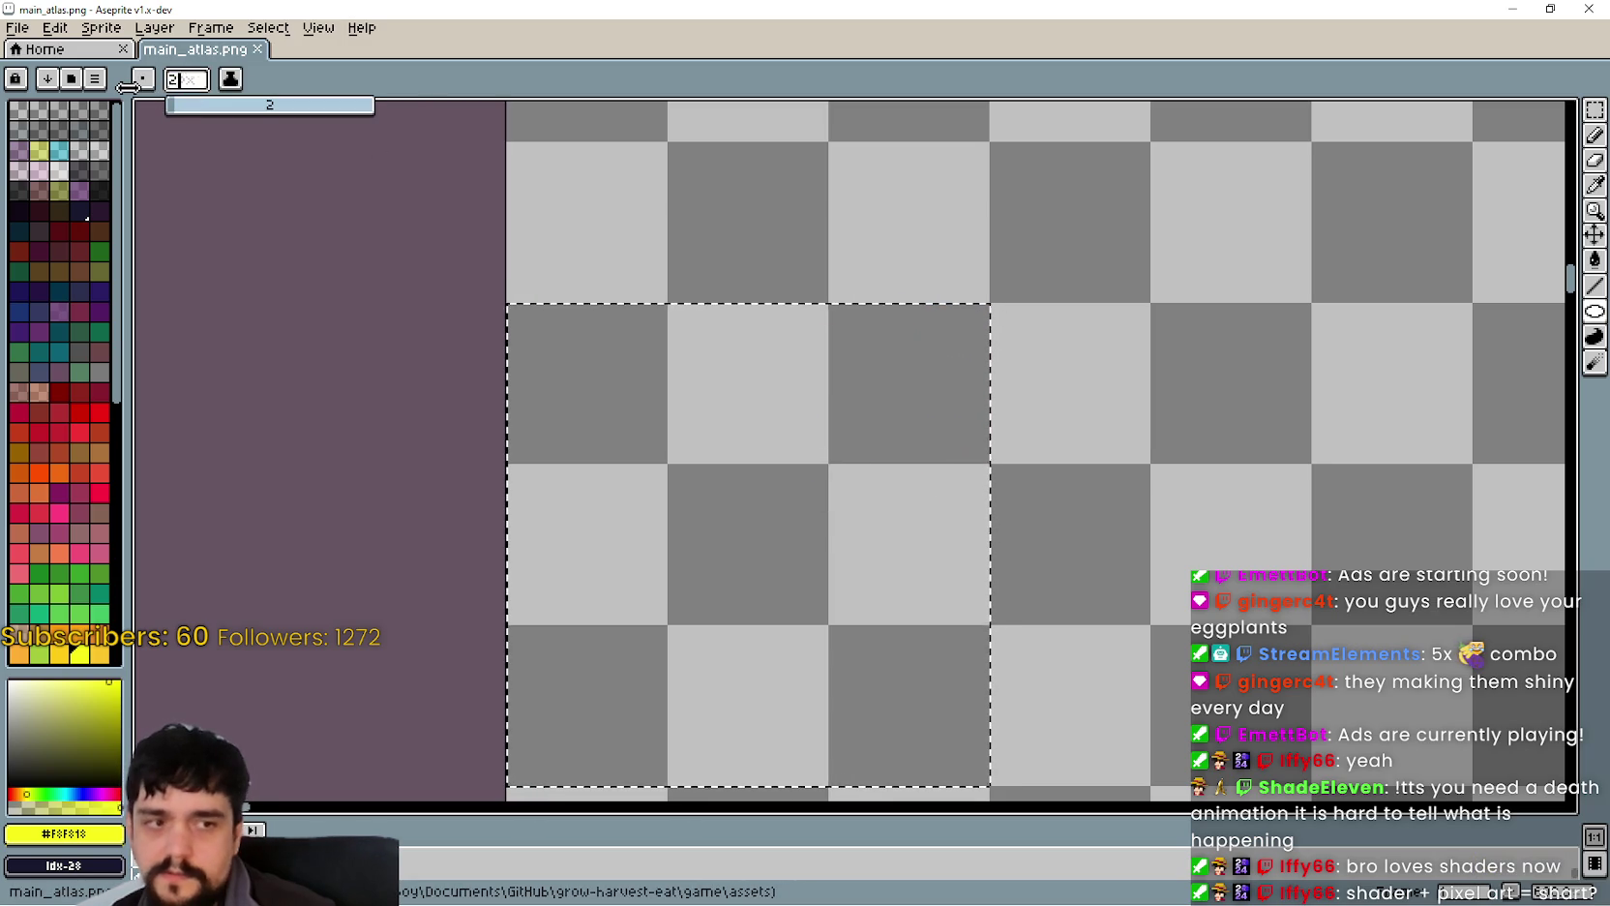
type("1")
key("Return")
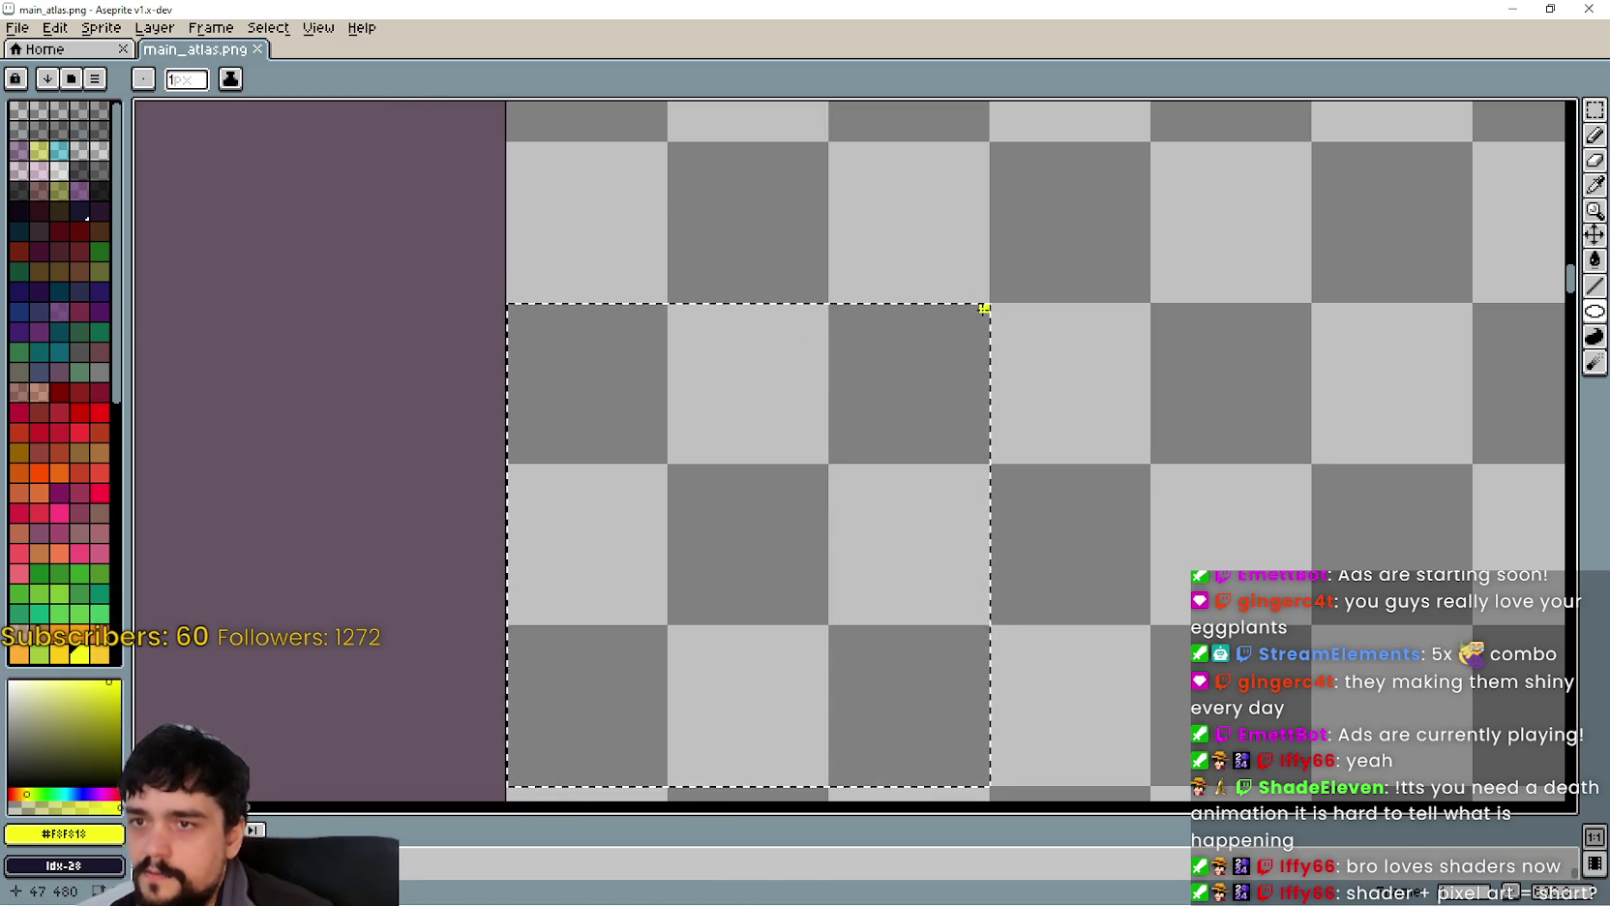
mouse_move(985, 302)
left_mouse_down()
mouse_move(610, 730)
mouse_move(514, 665)
mouse_move(535, 509)
mouse_move(499, 515)
mouse_move(513, 453)
mouse_move(507, 491)
left_mouse_up()
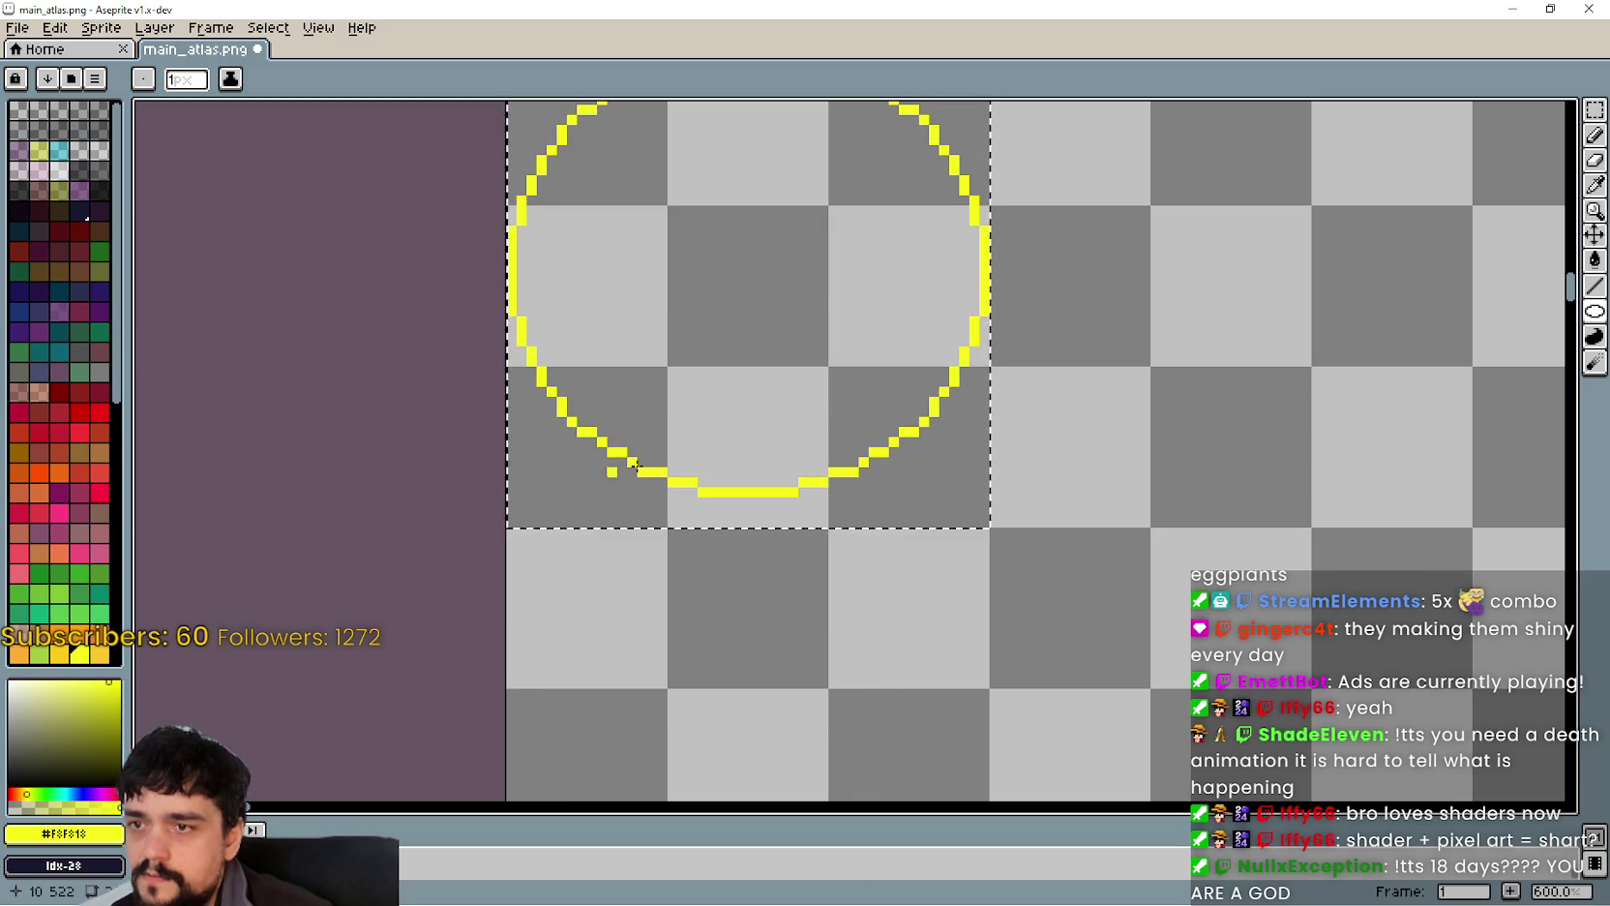
scroll(733, 574, "up", 3)
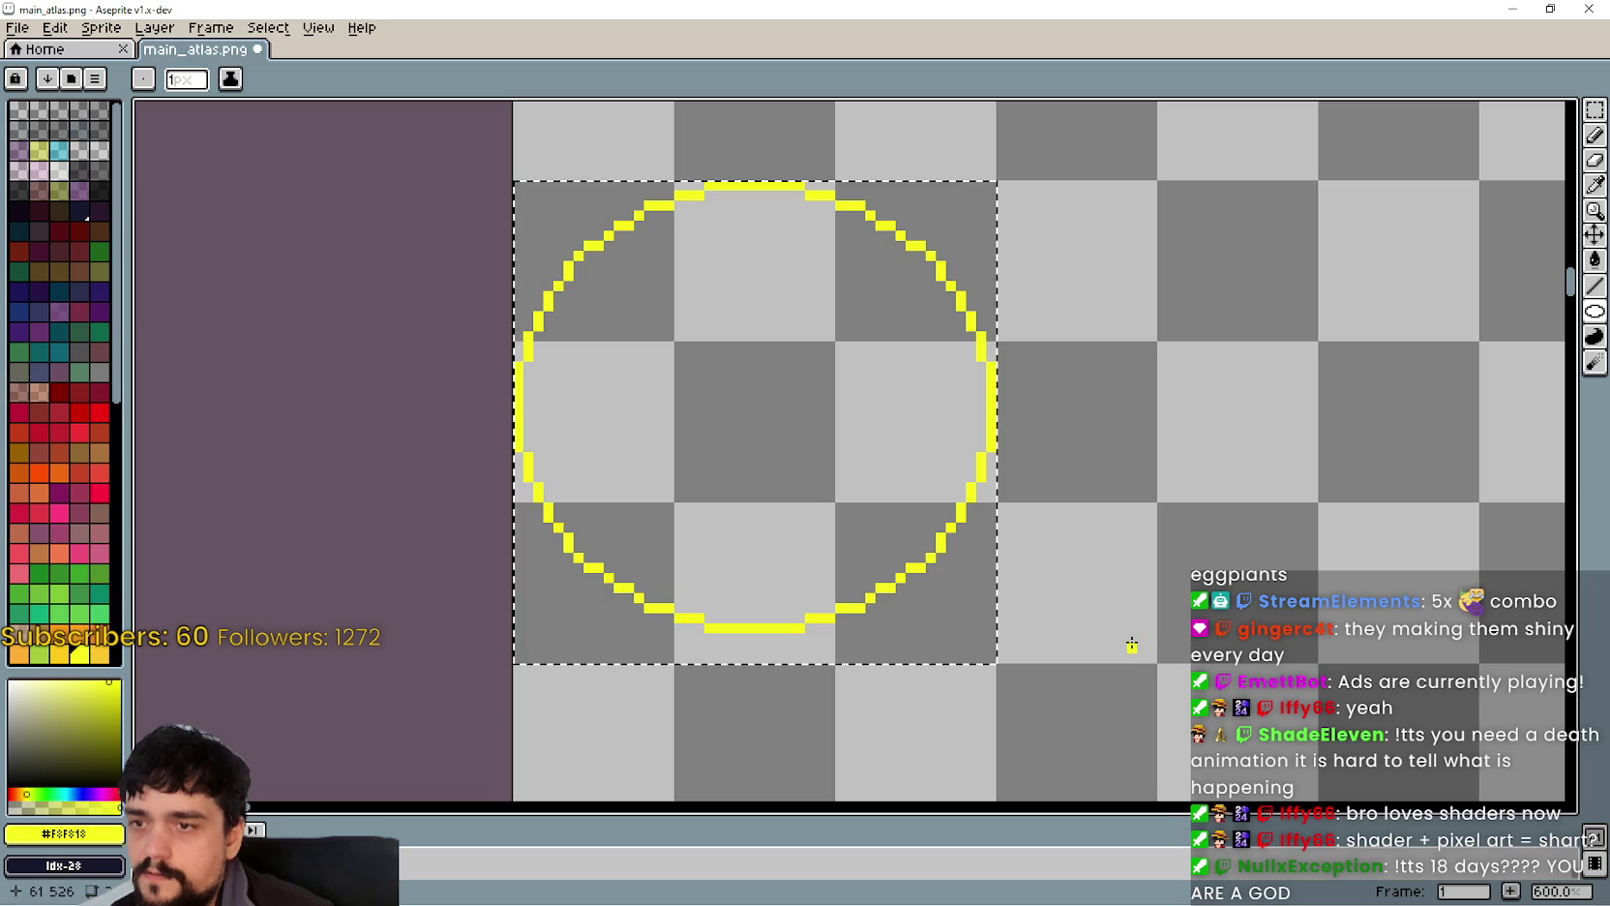
key("ctrl+z")
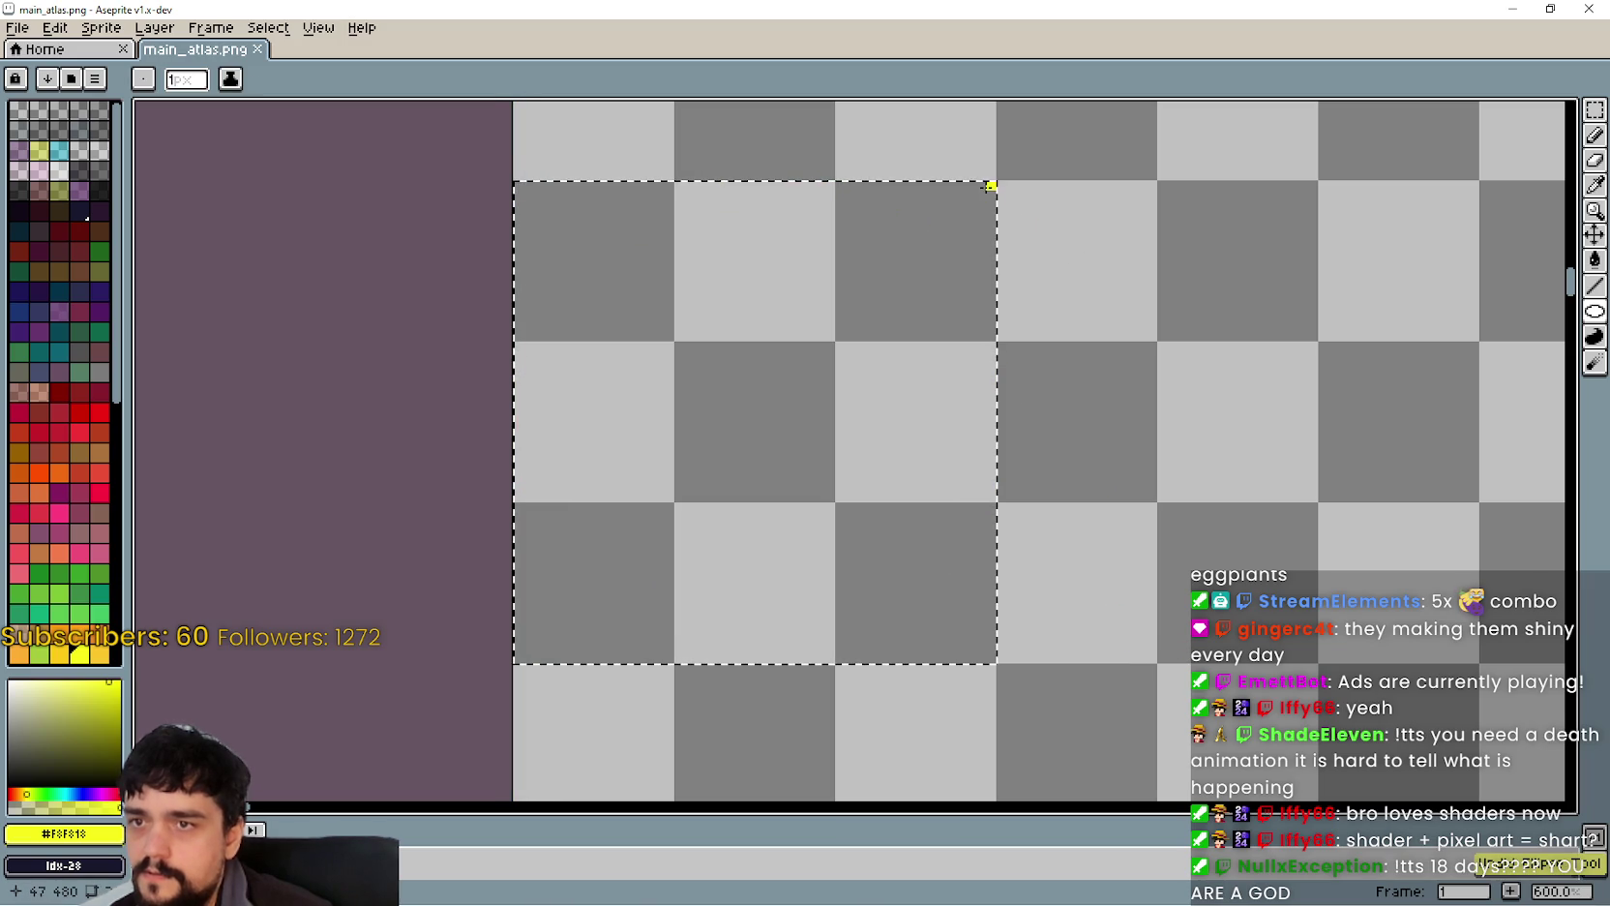
left_click_drag(989, 185, 560, 604)
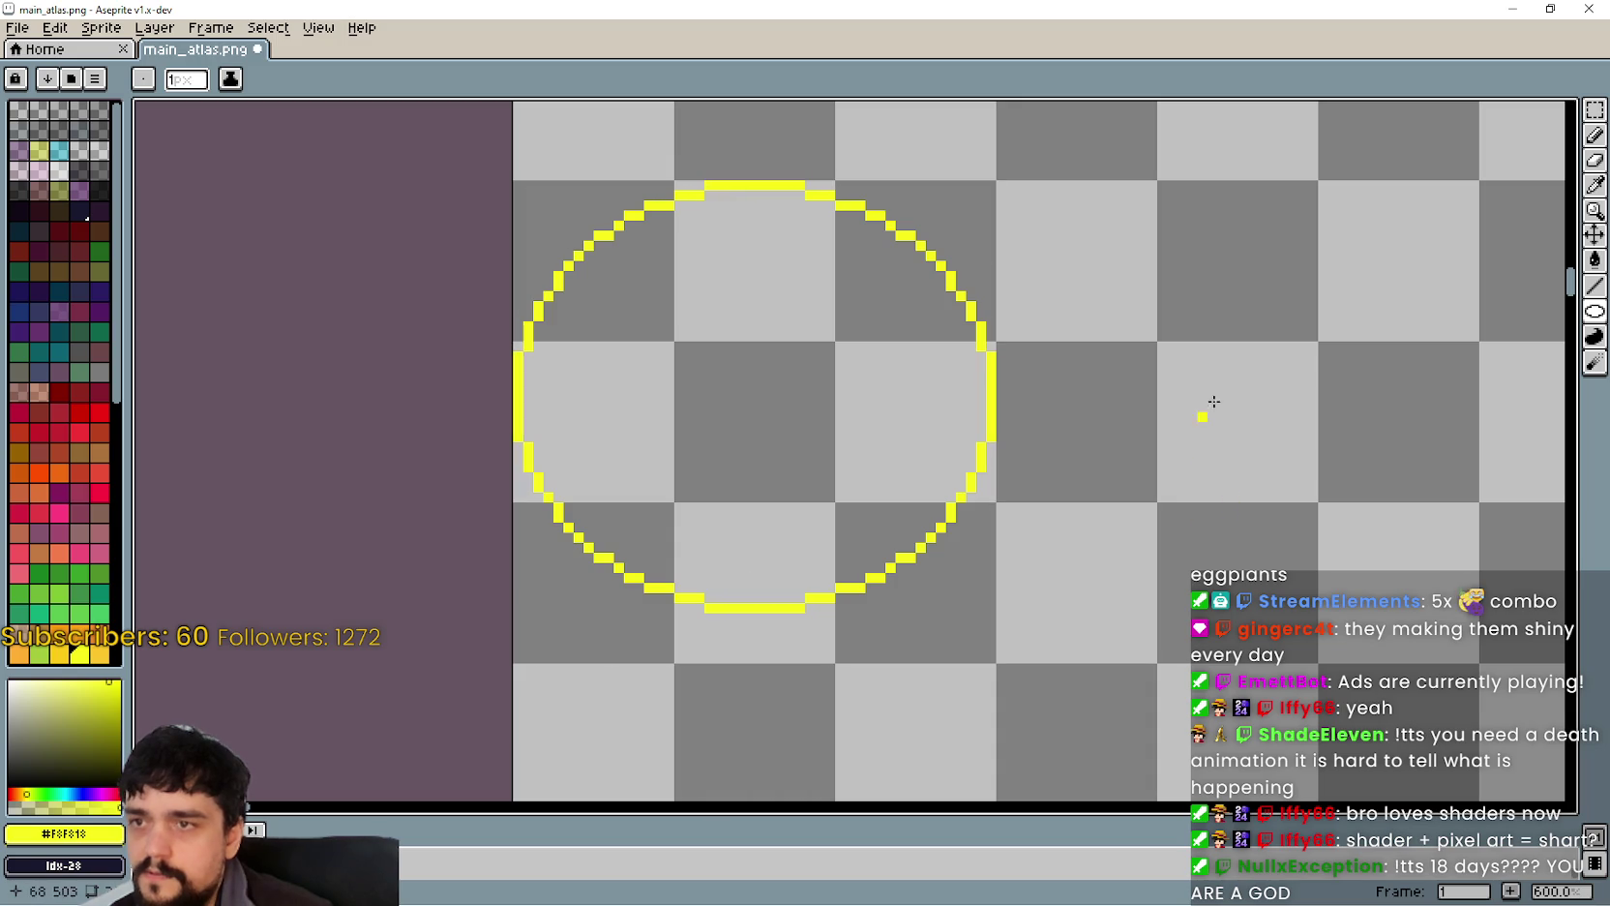
Step: Select the circle with the rectangular marquee and nudge it down about 2 pixels
left_click(1595, 109)
left_click_drag(611, 205, 790, 387)
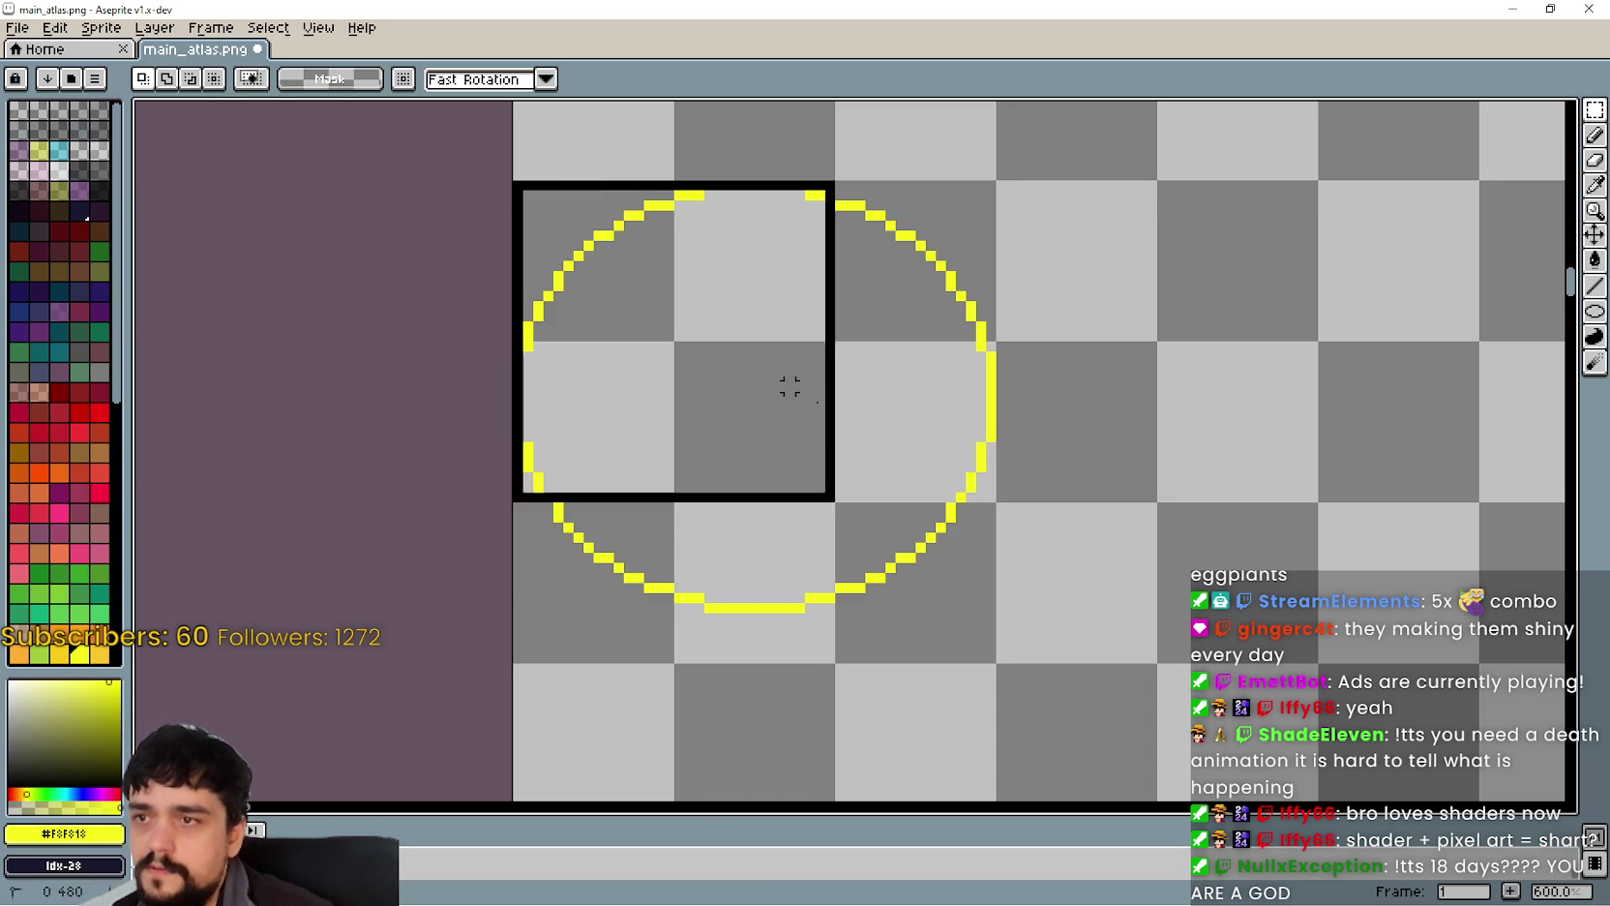
key("Down")
key("Down")
key("Down")
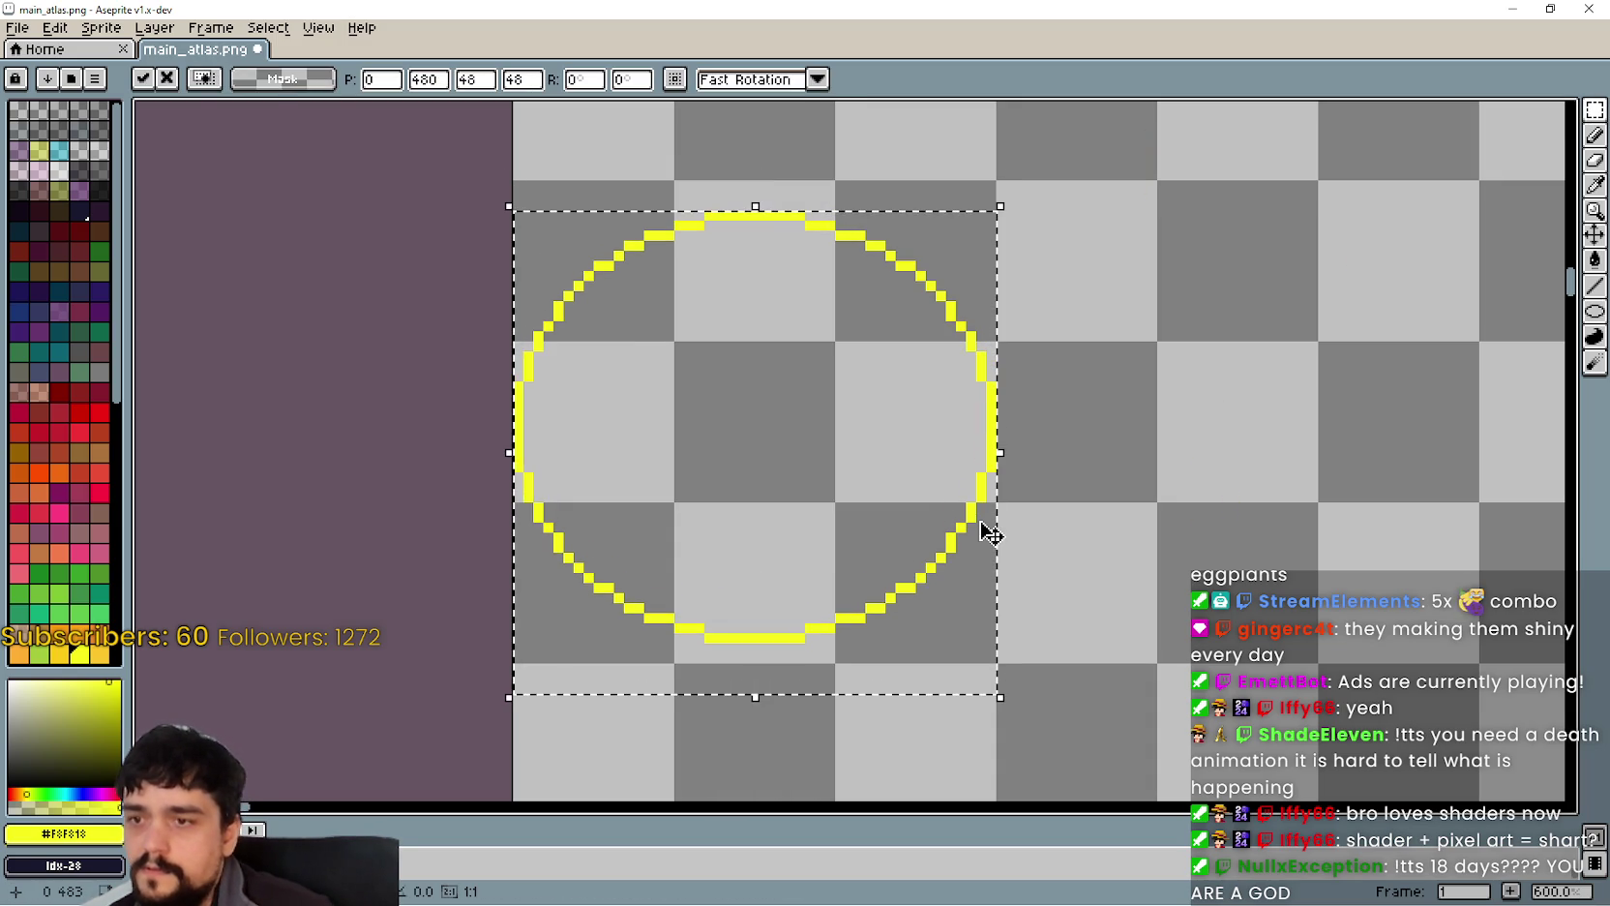
key("Up")
left_click(1212, 518)
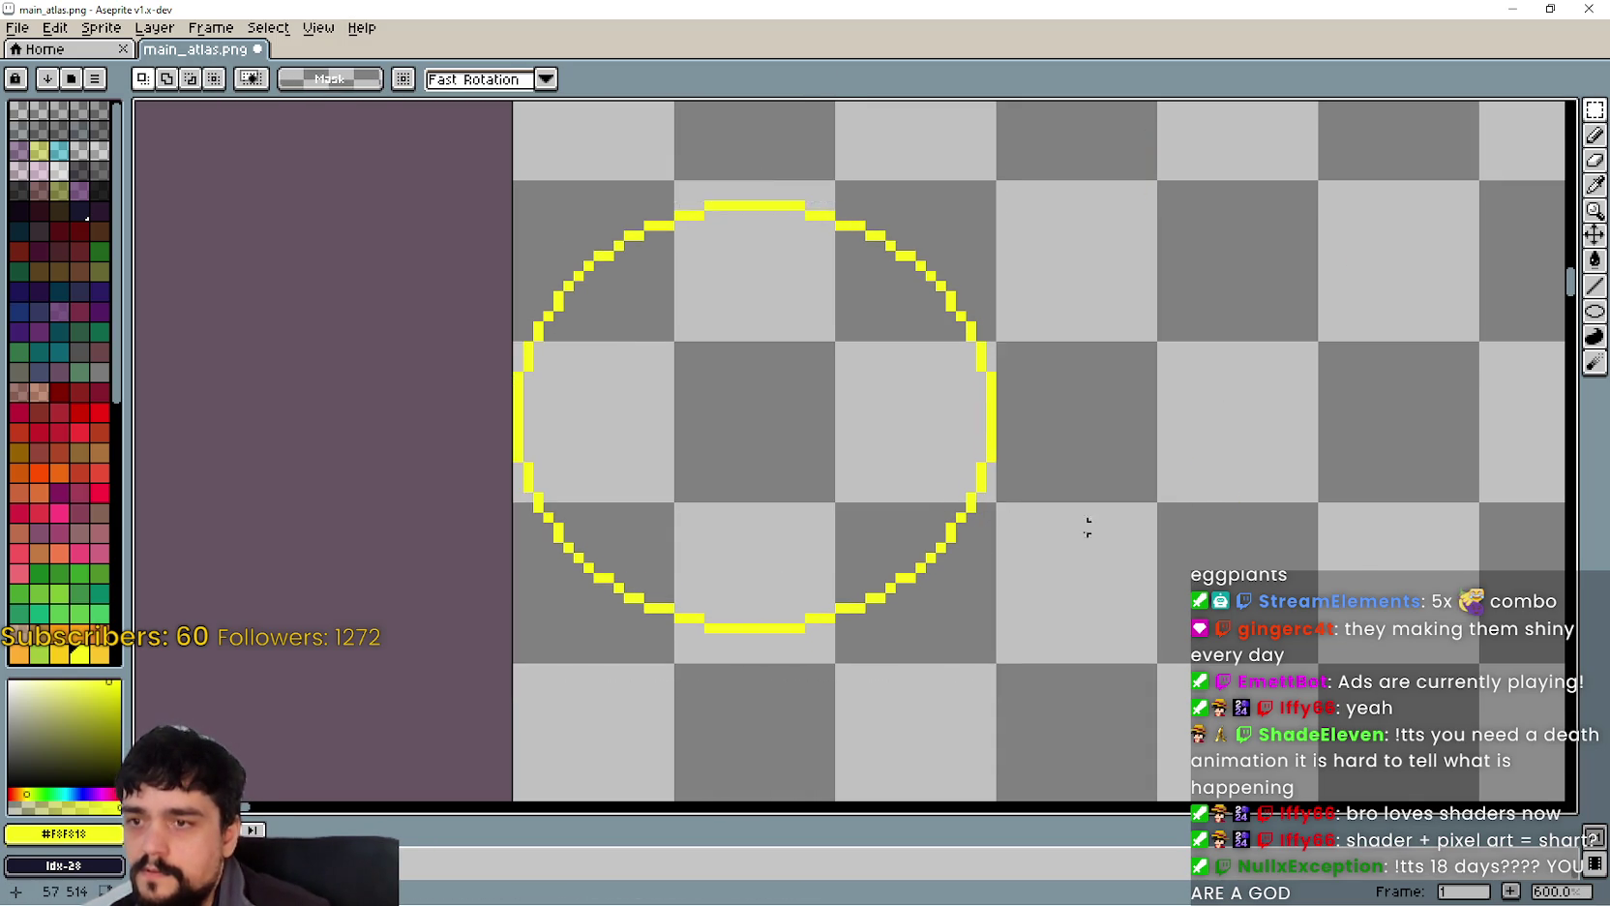
Step: Save main_atlas.png and select the yellow circle's square area
scroll(1074, 533, "down", 5)
left_click_drag(1000, 558, 891, 312)
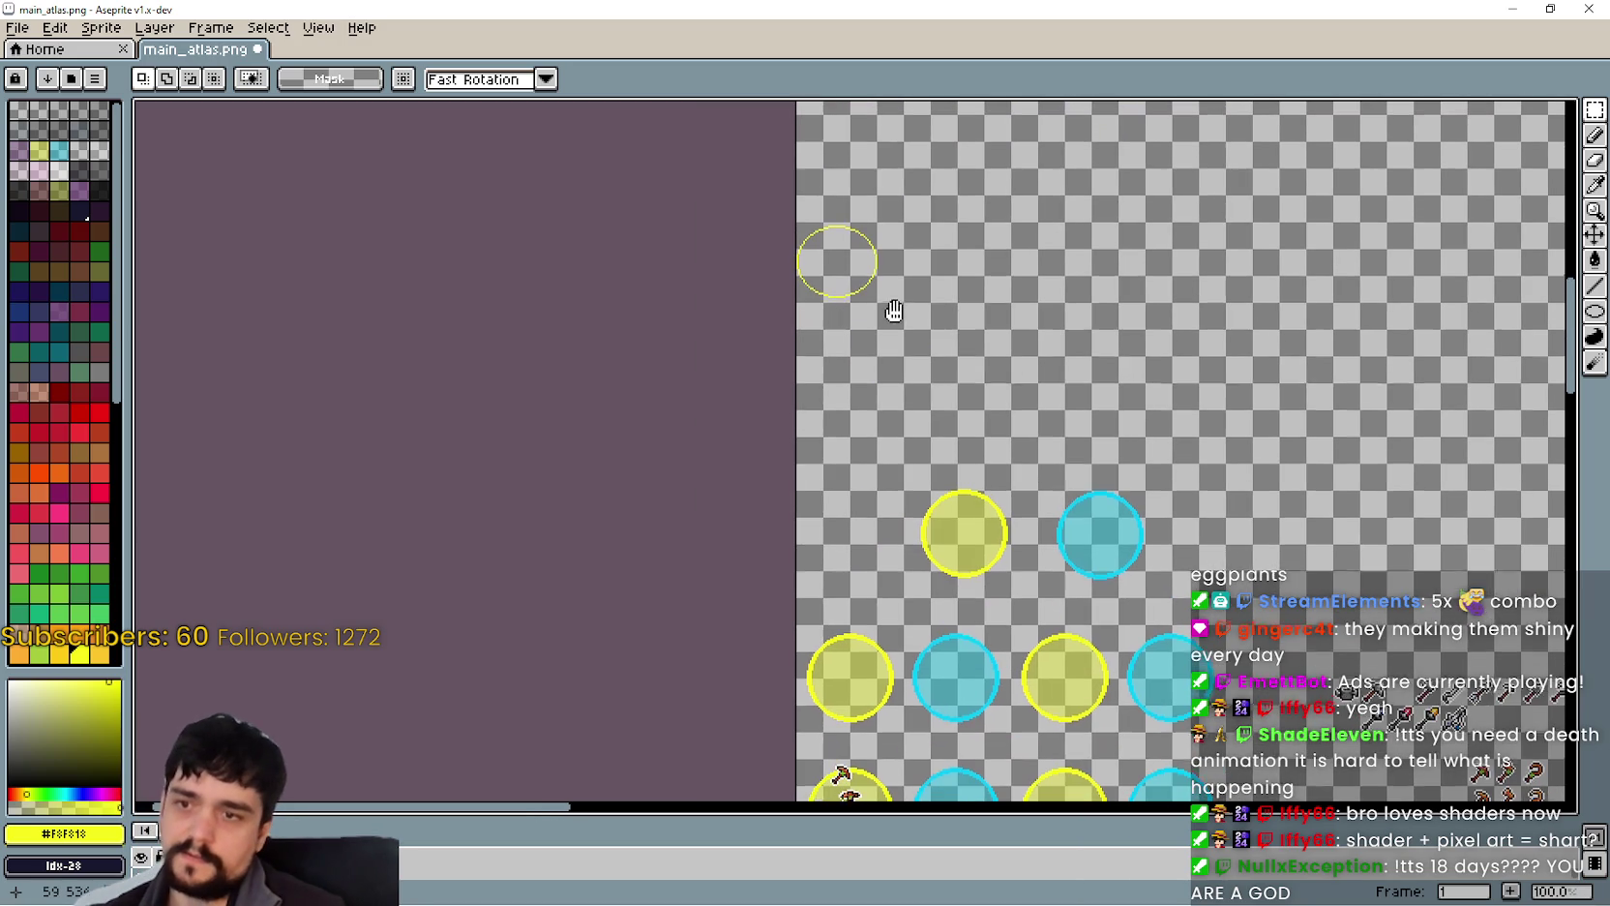
scroll(805, 225, "up", 2)
scroll(971, 307, "down", 2)
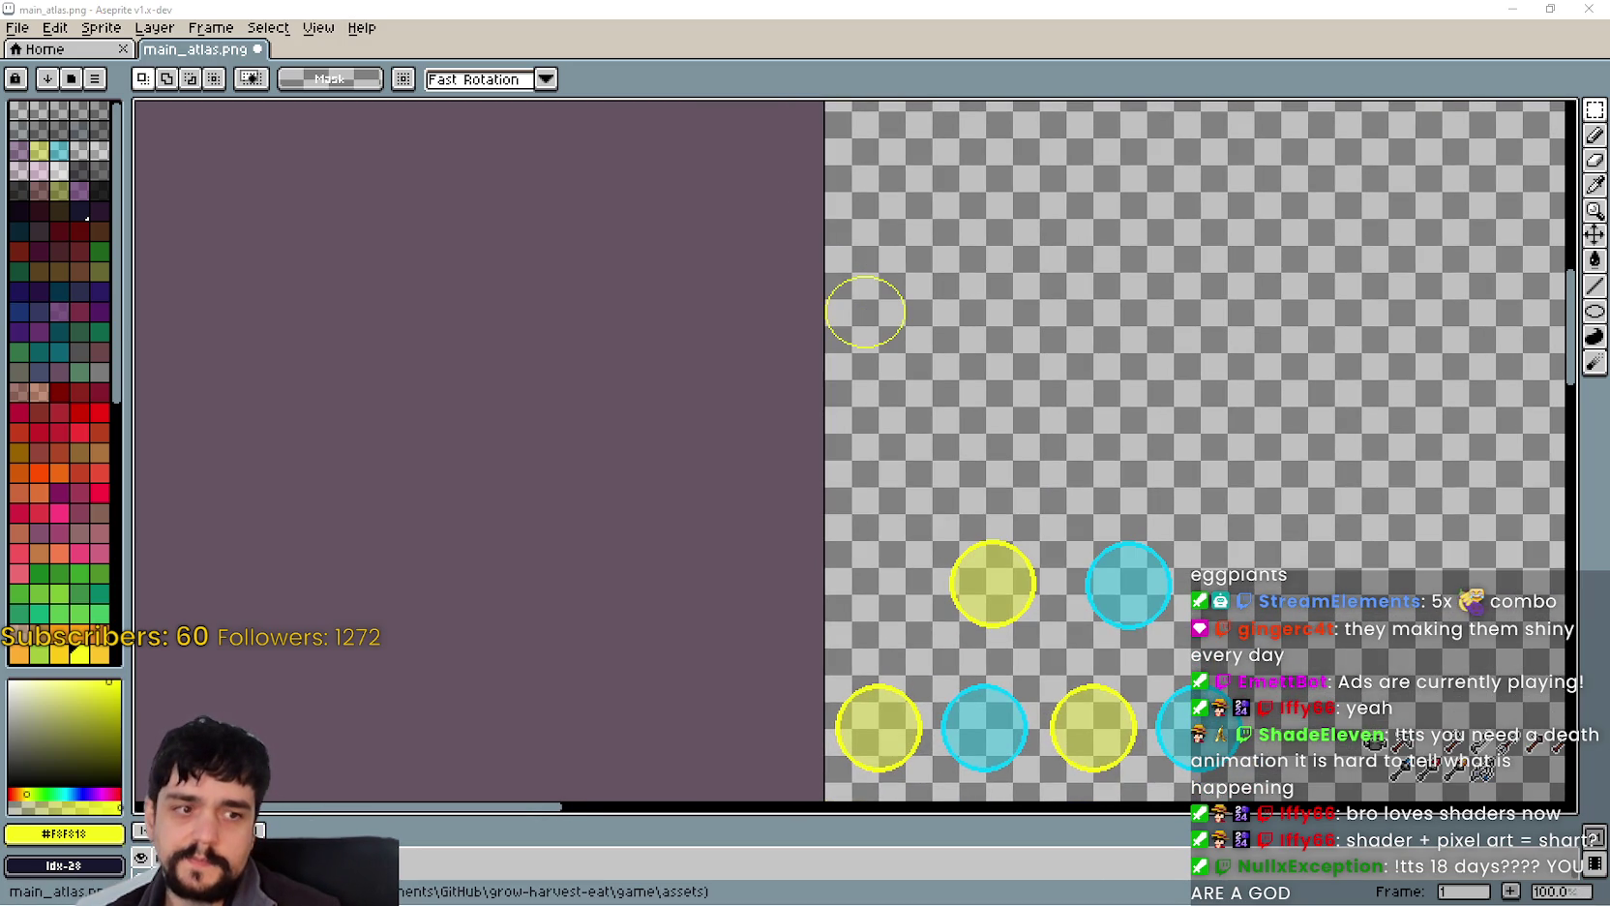
left_click_drag(1018, 436, 1041, 559)
scroll(1040, 560, "up", 3)
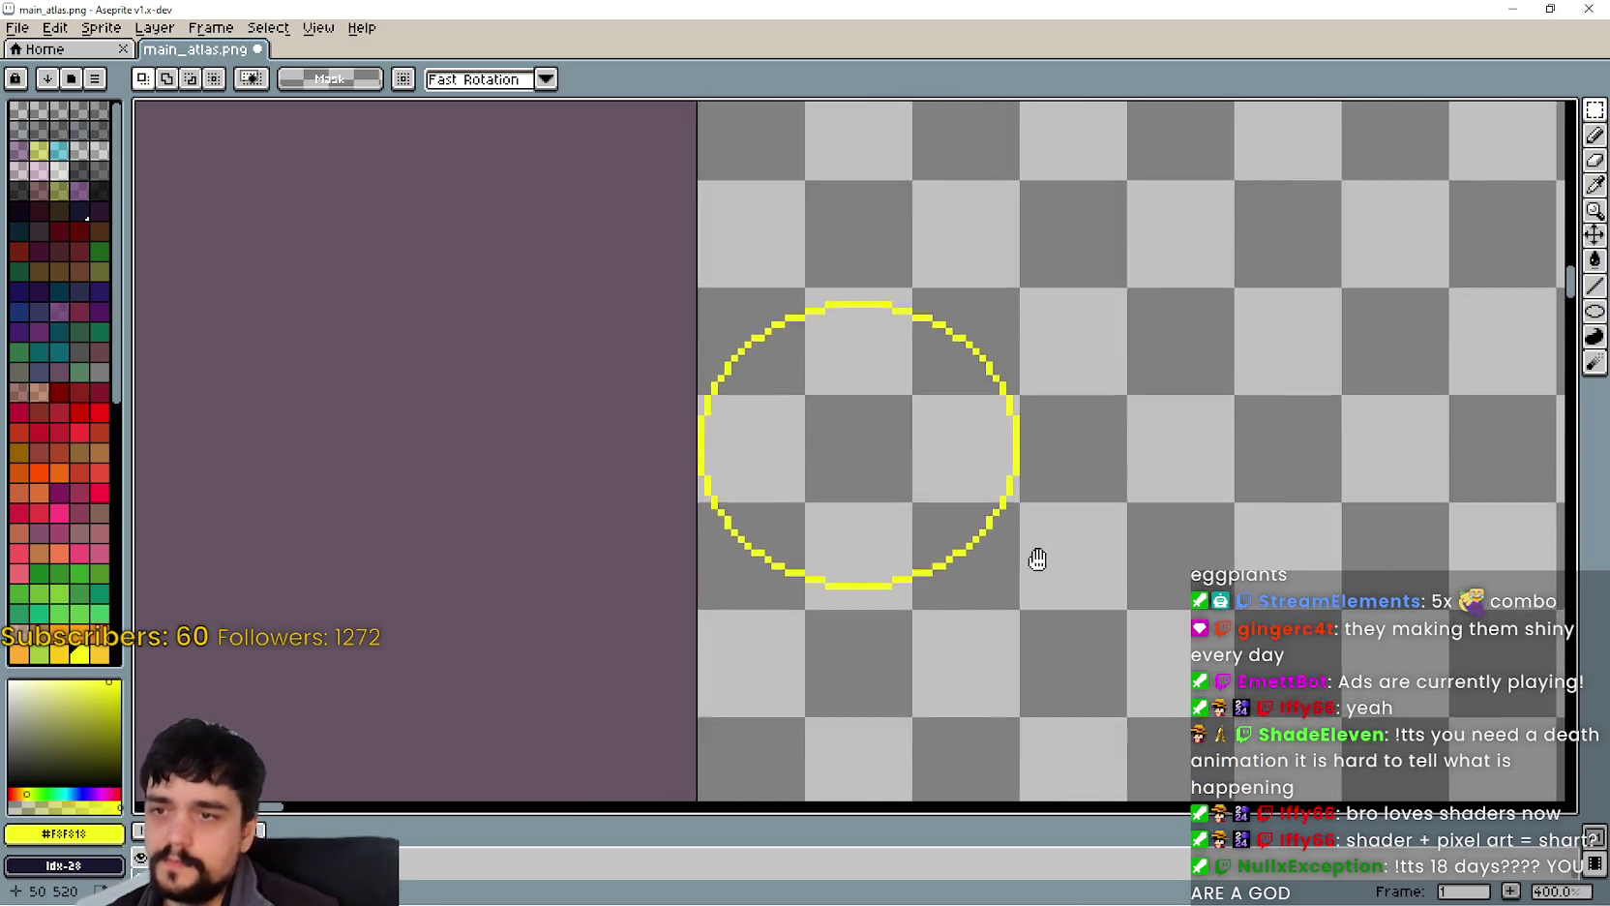
scroll(963, 546, "down", 1)
scroll(934, 438, "up", 2)
left_click_drag(934, 438, 948, 384)
key("ctrl+s")
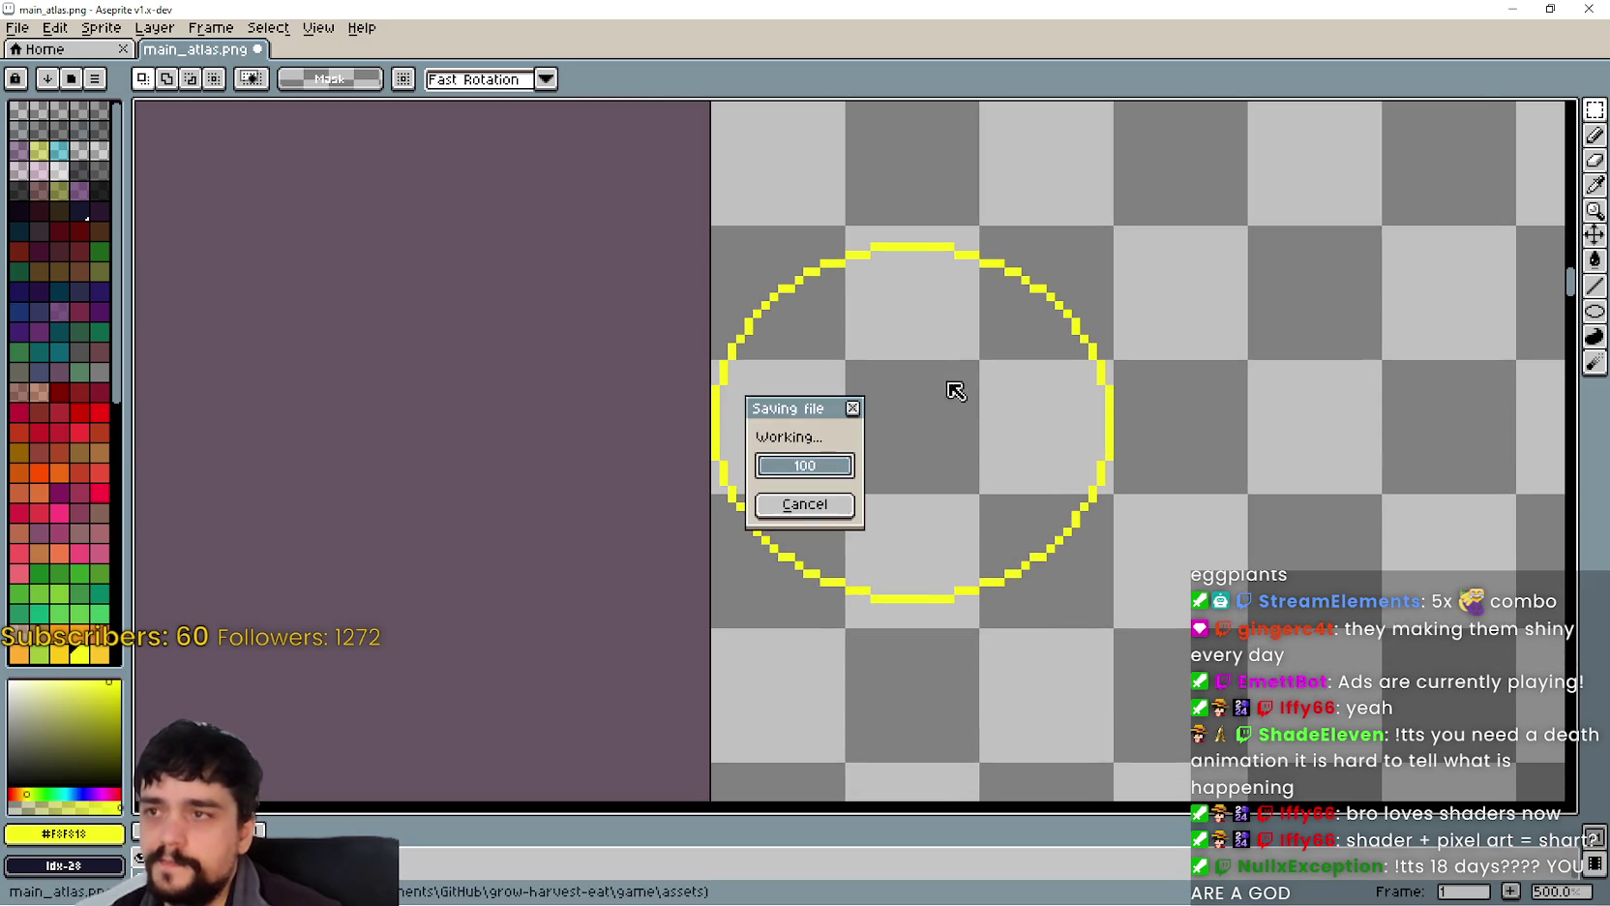
mouse_move(782, 237)
left_mouse_down()
mouse_move(963, 424)
mouse_move(1113, 627)
left_mouse_up()
Step: Create a new 48x48 sprite and paste the yellow circle into it
left_click(18, 29)
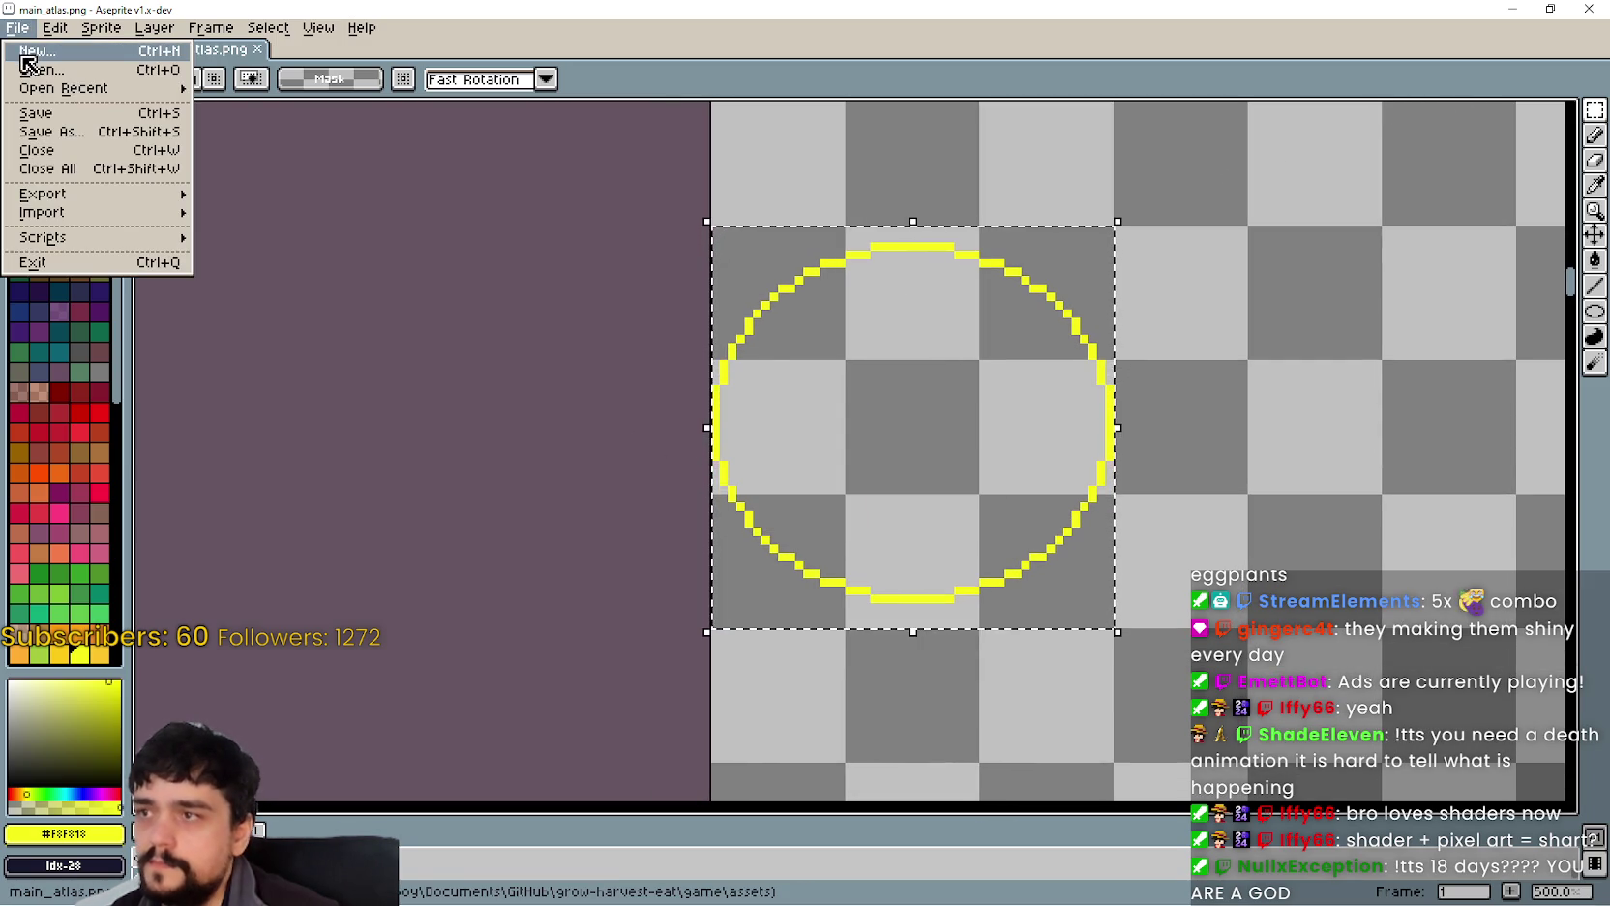
left_click(39, 61)
left_click(757, 607)
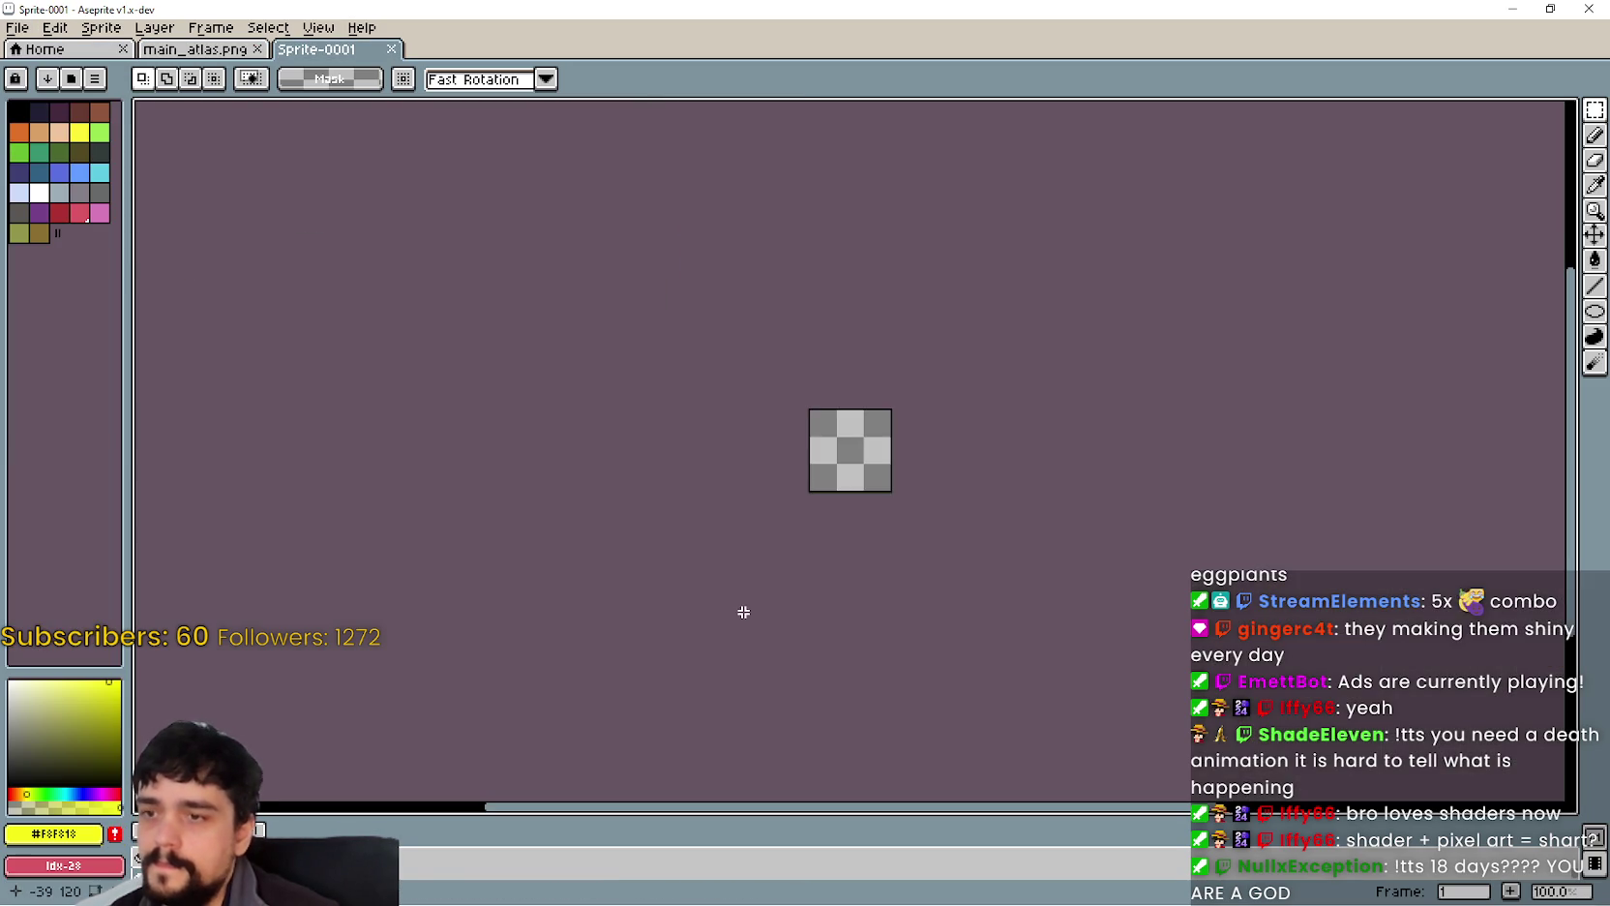
key("ctrl+v")
scroll(684, 334, "up", 2)
Step: Set the export file name to Aura and open the folder browser
left_click(17, 29)
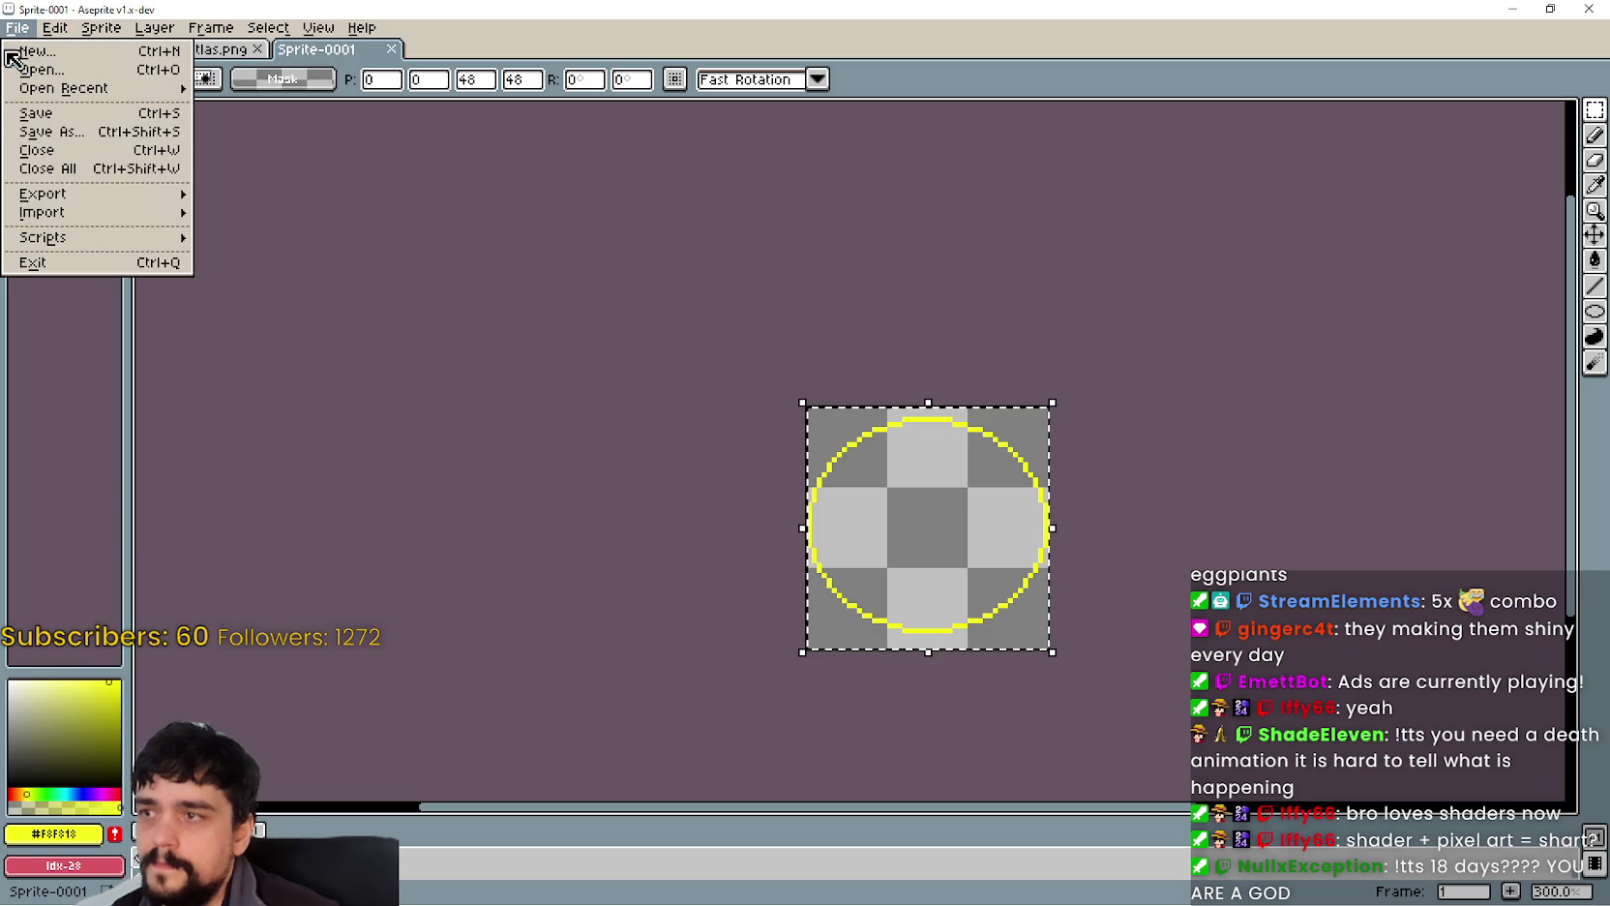
mouse_move(108, 196)
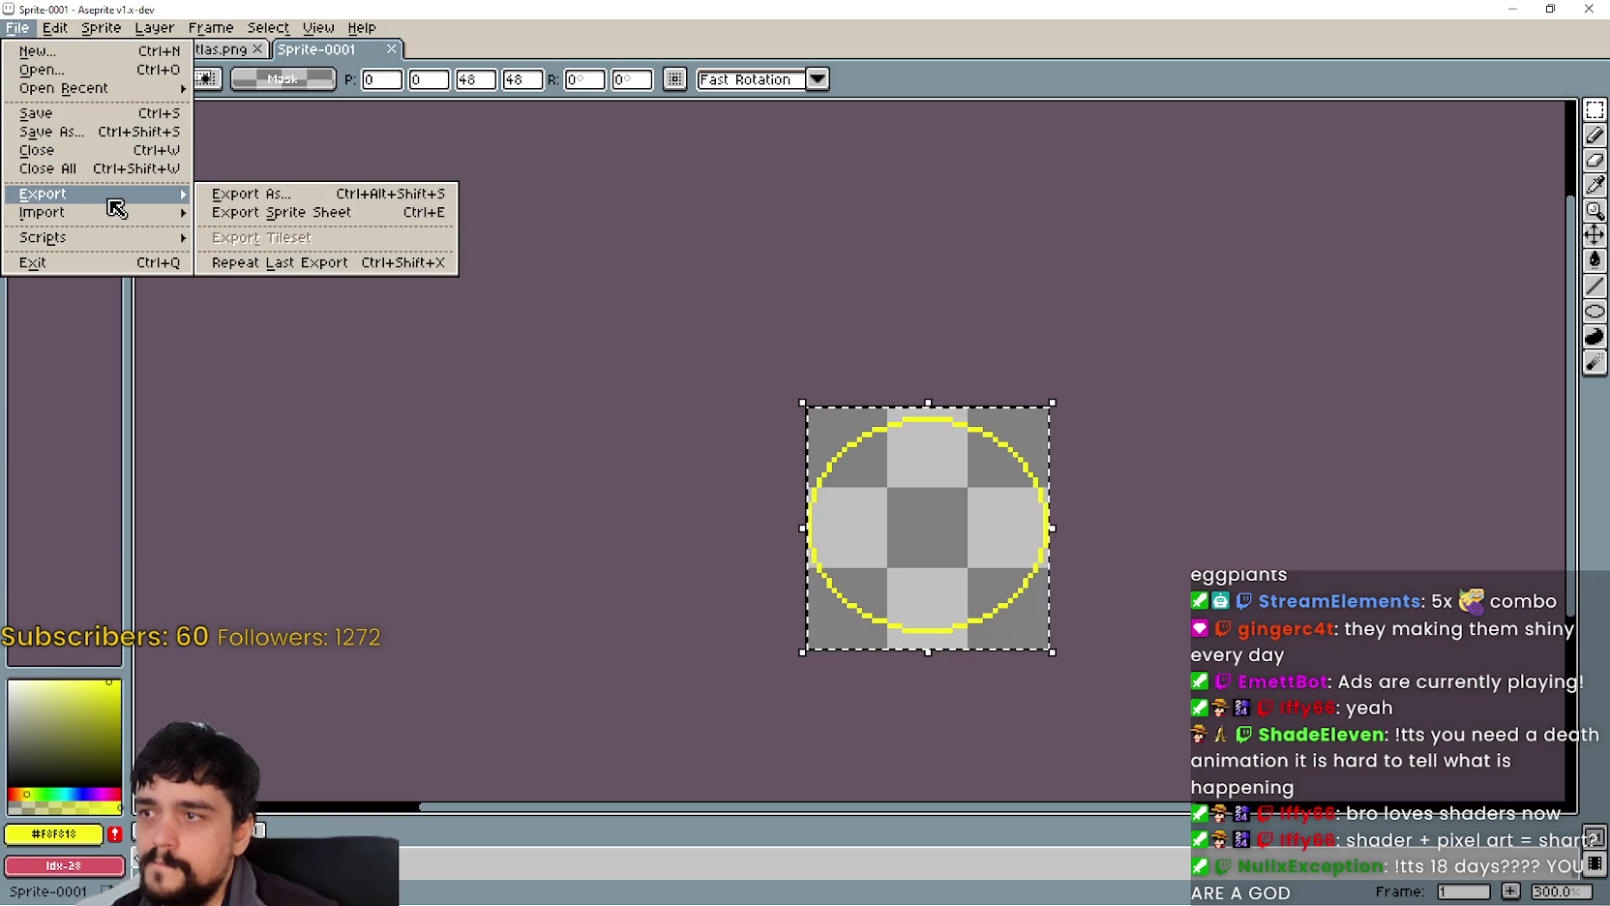
left_click(311, 196)
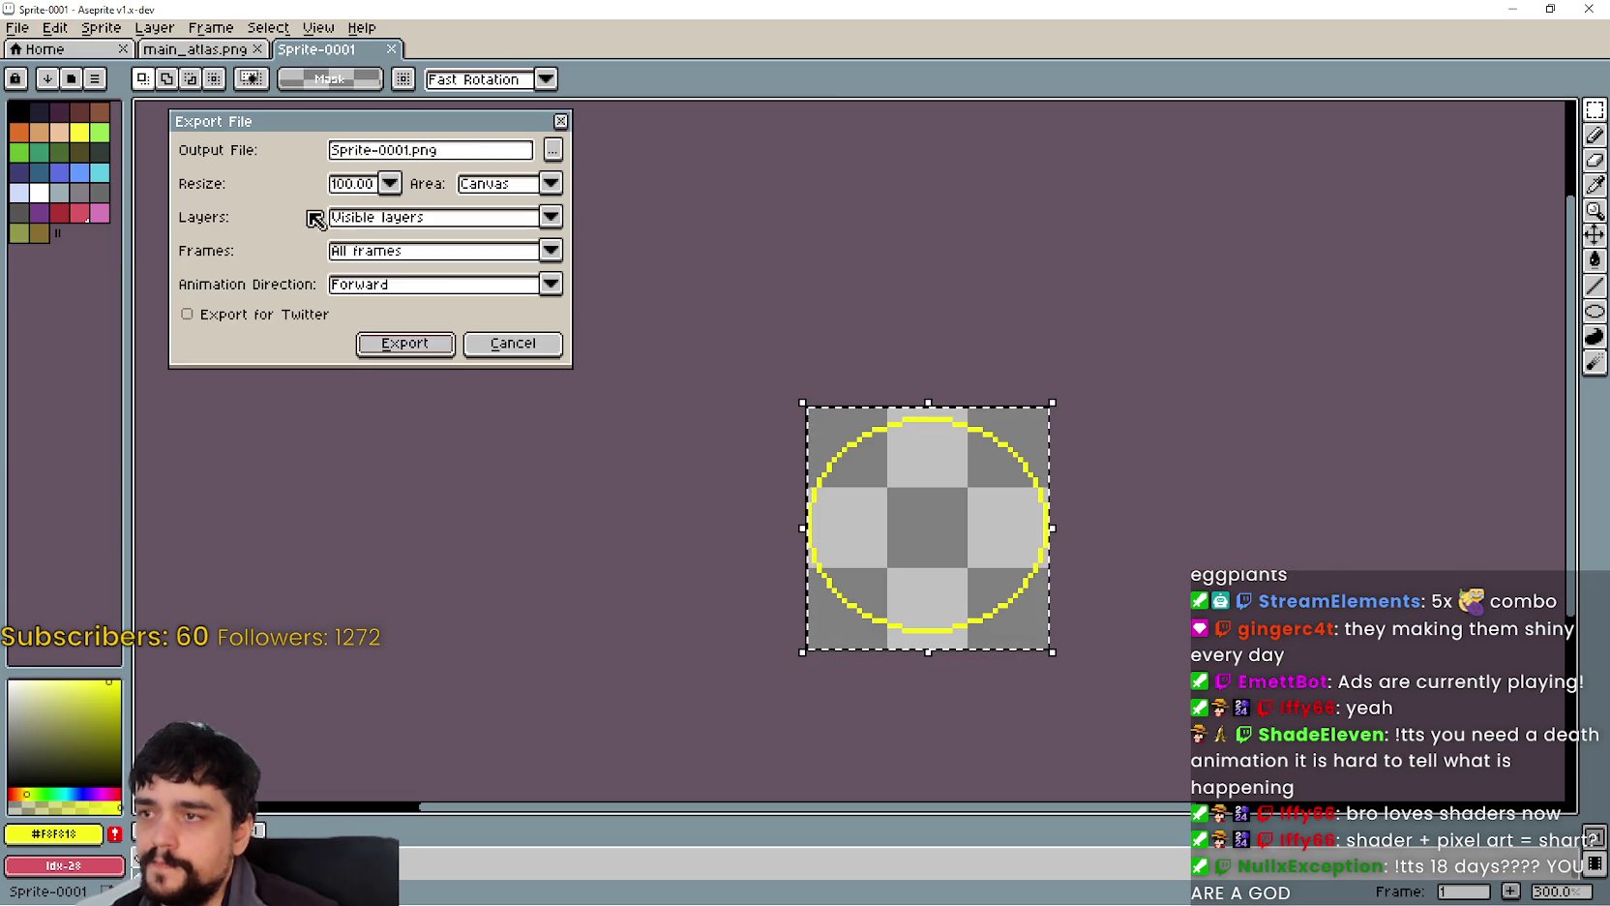
left_click(414, 153)
left_click_drag(412, 153, 152, 134)
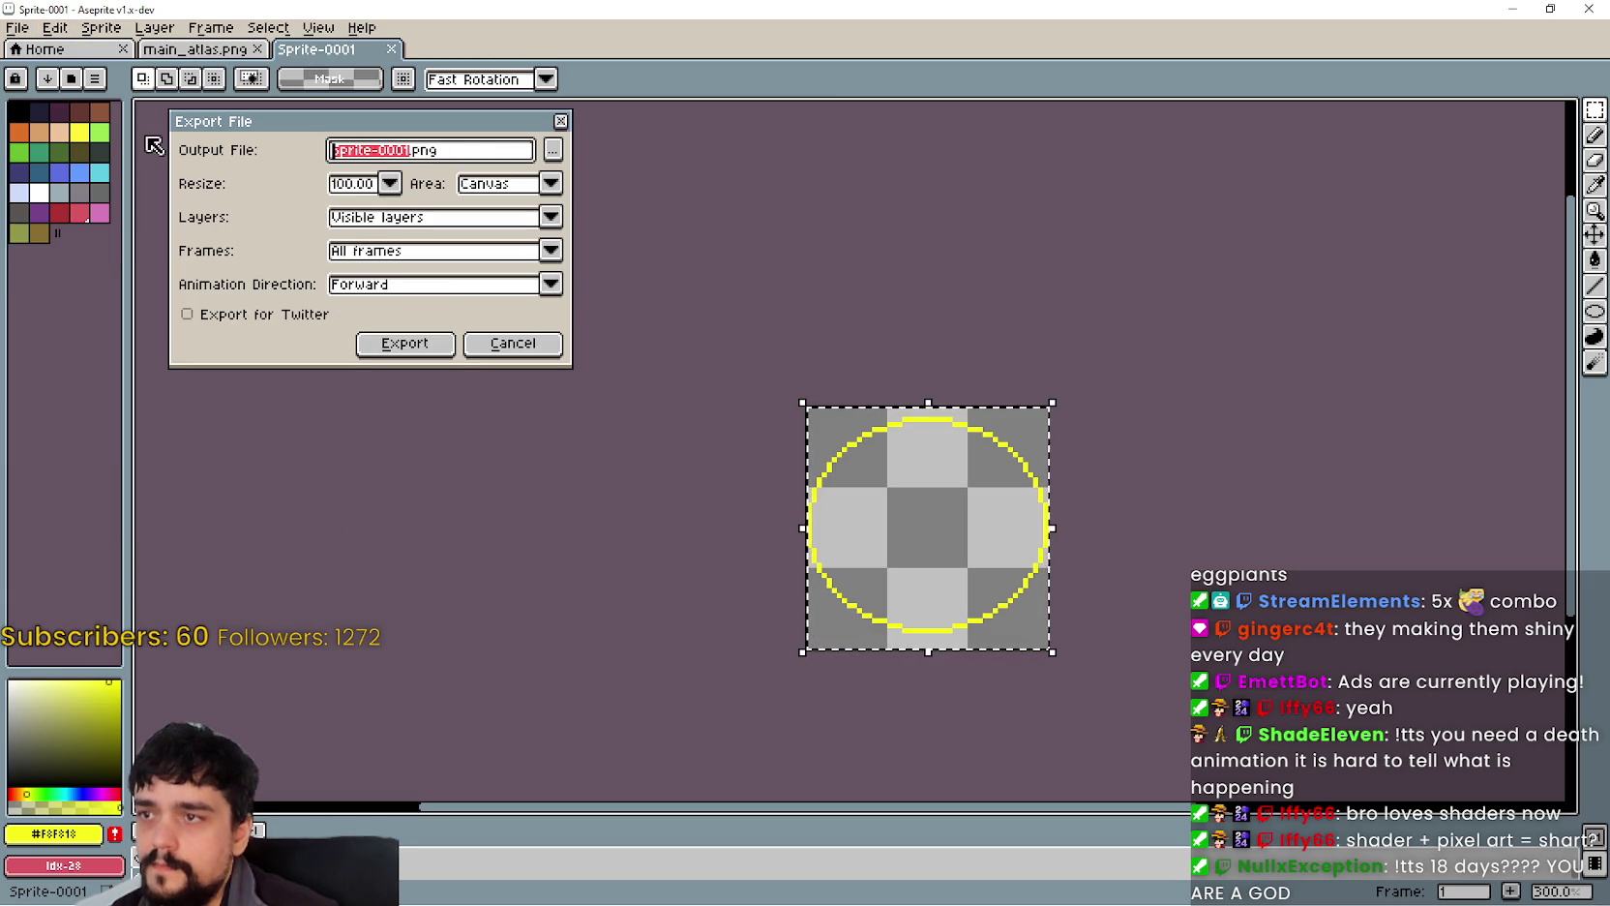
type("Aura")
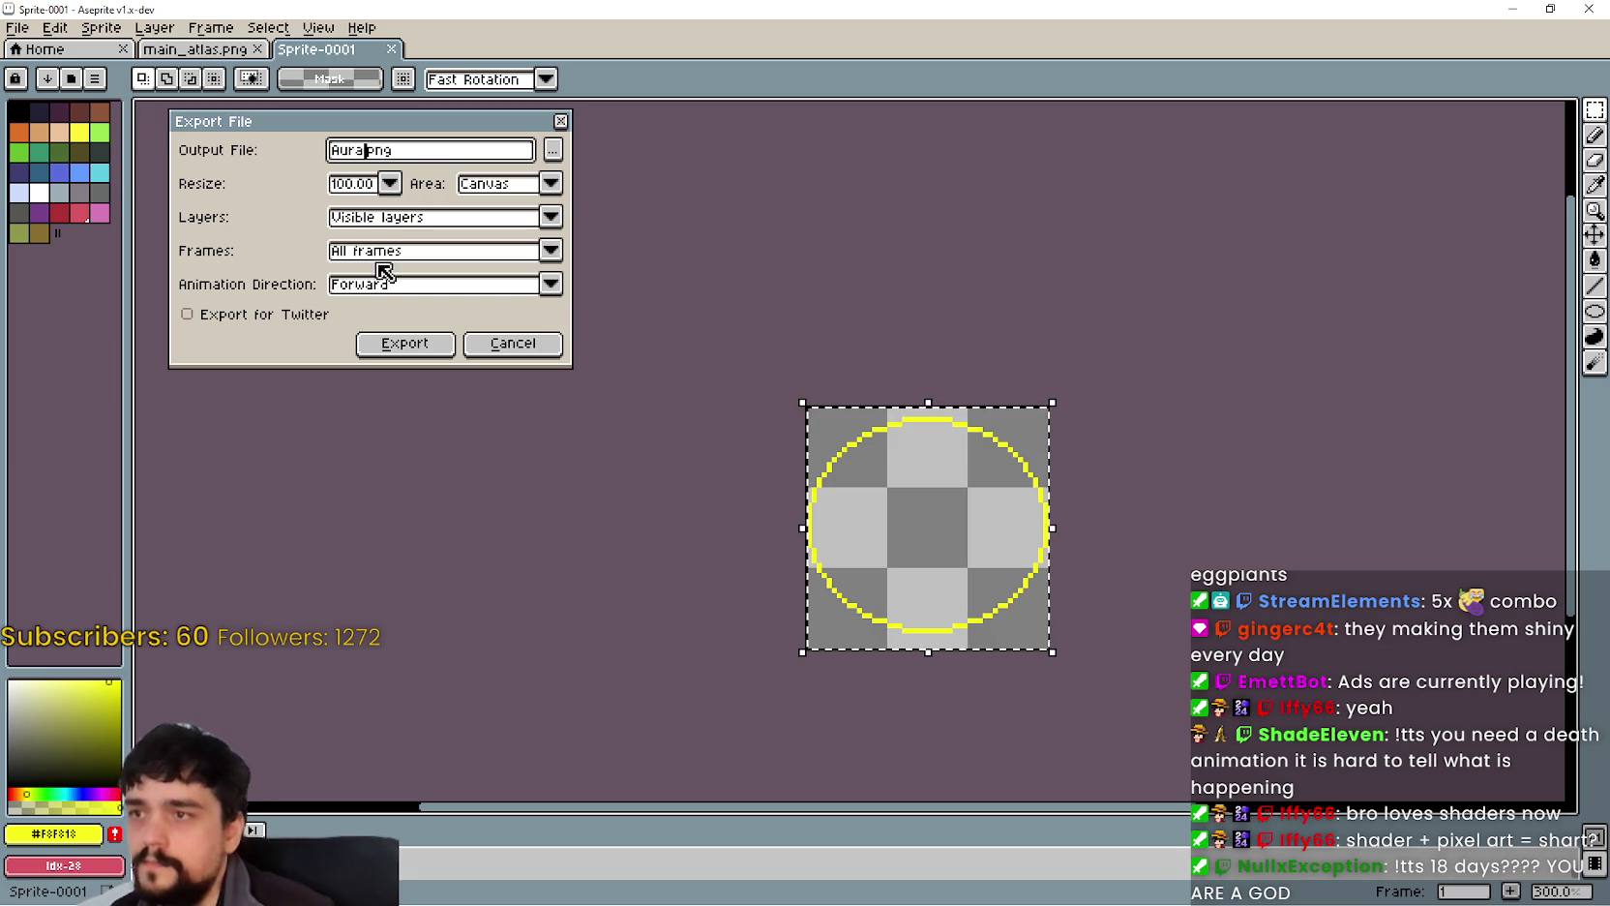
key("Tab")
key("Return")
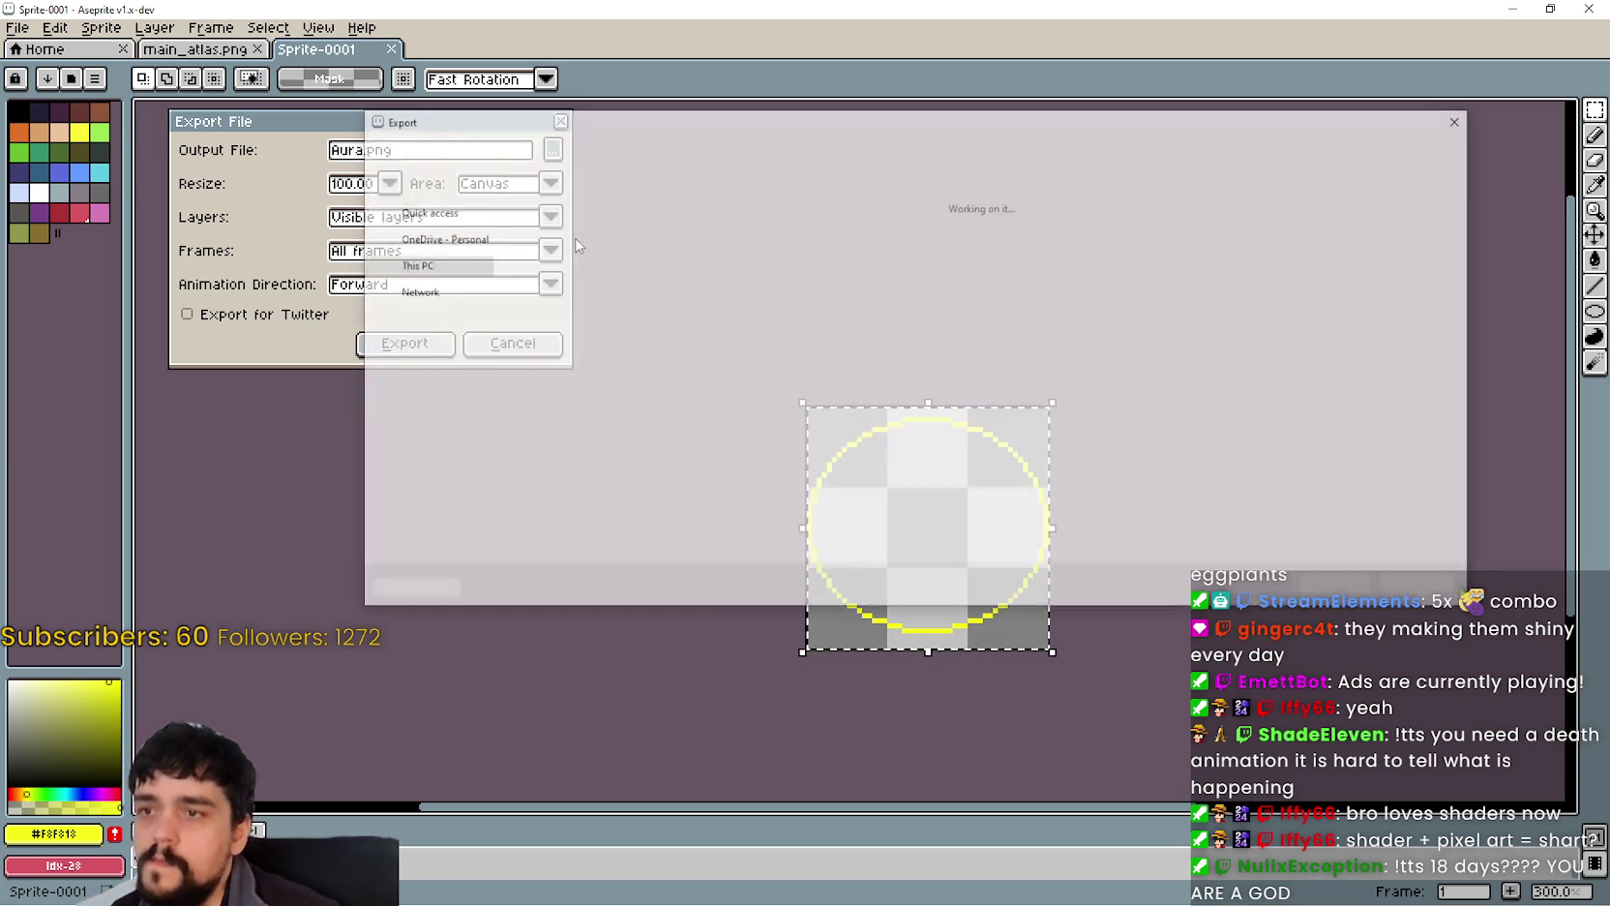
Step: Export Aura.png as PNG into Documents/GitHub/grow-harvest-eat/game/assets
left_click(426, 218)
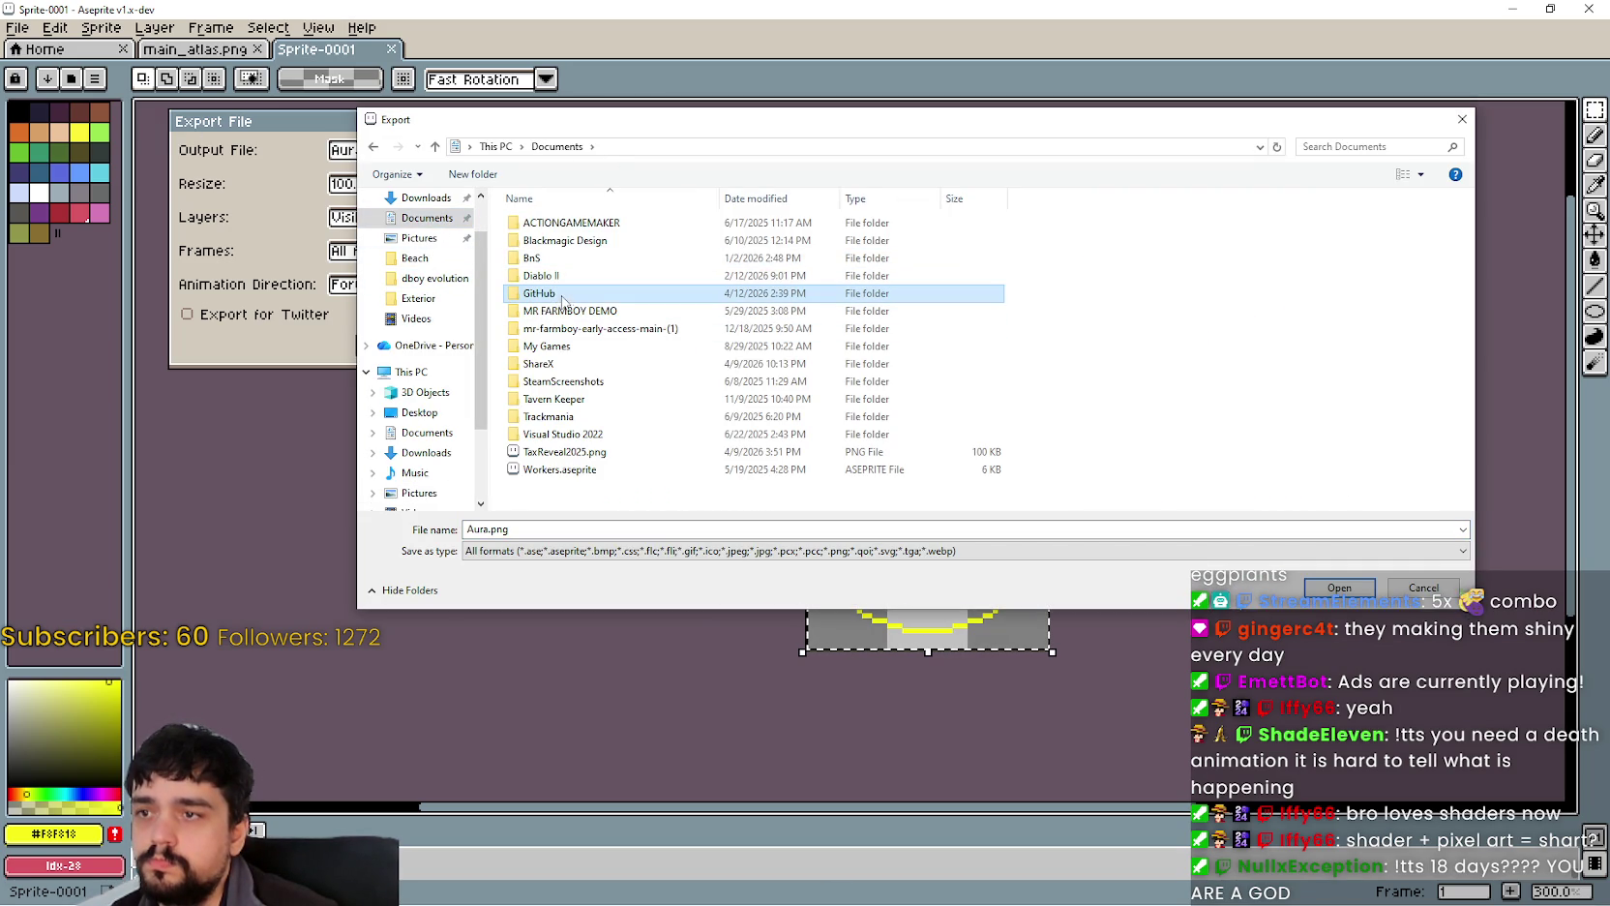
double_click(556, 293)
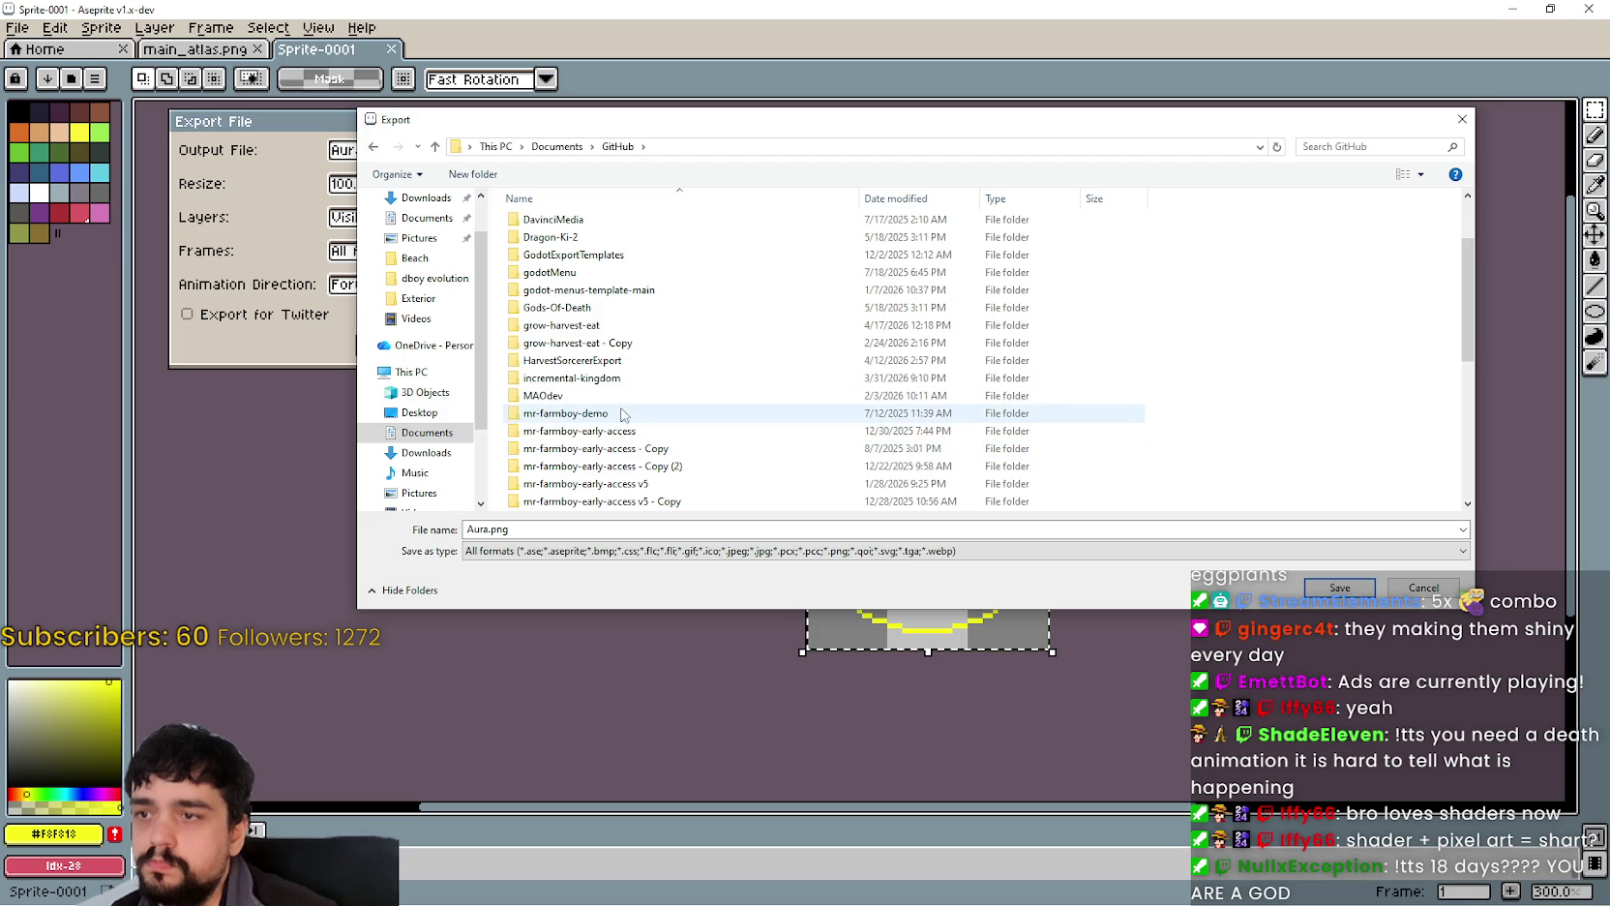
double_click(603, 327)
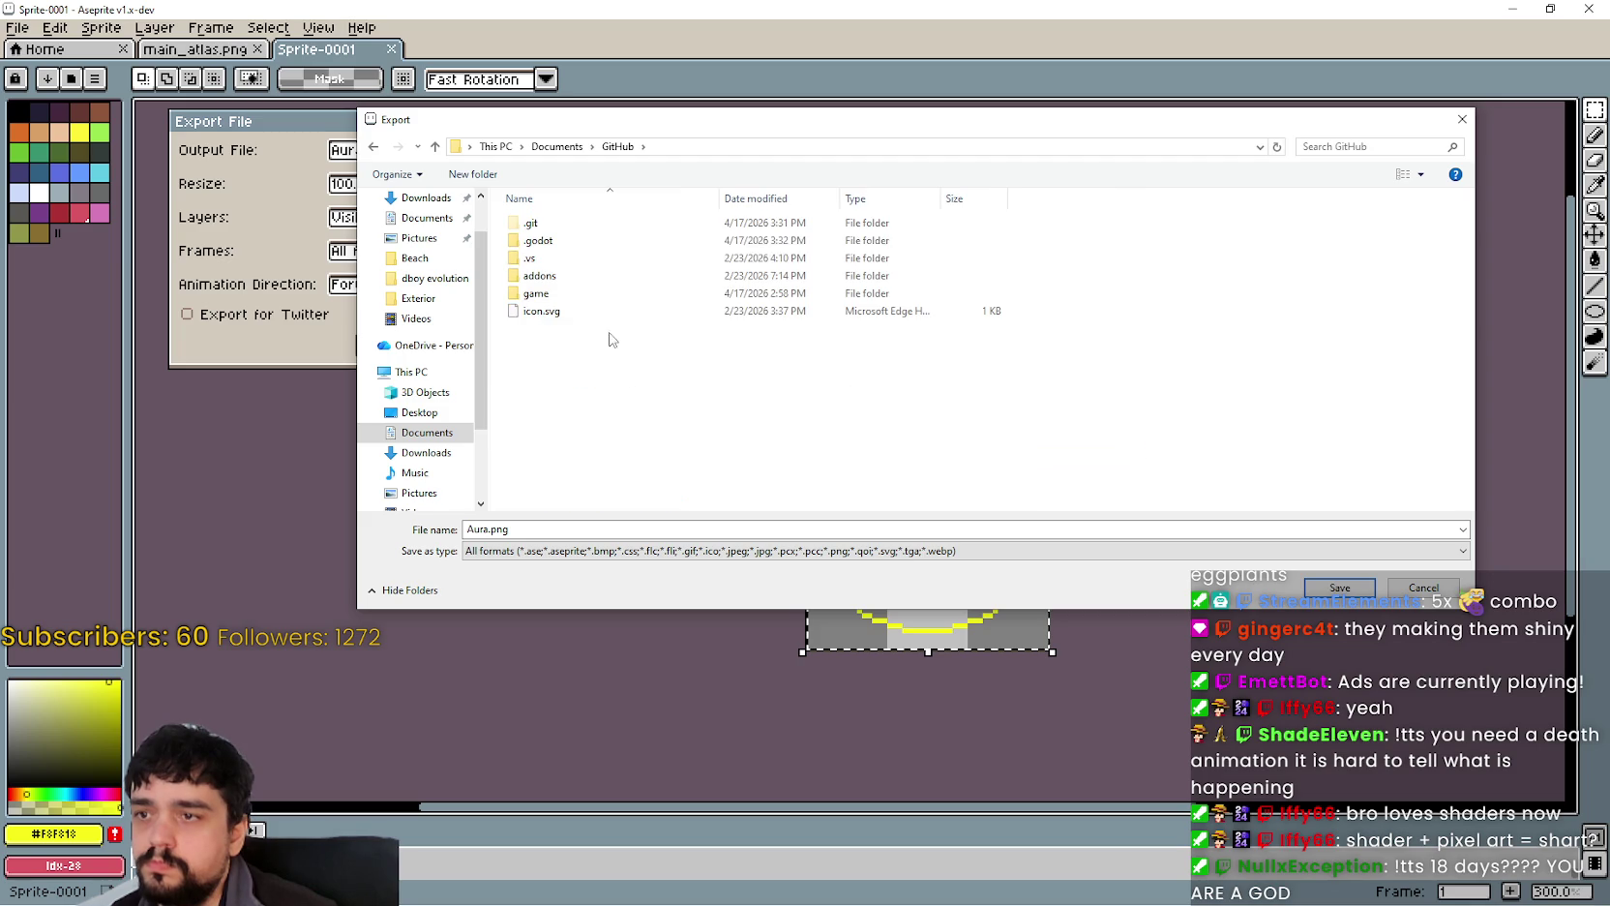
left_click(564, 275)
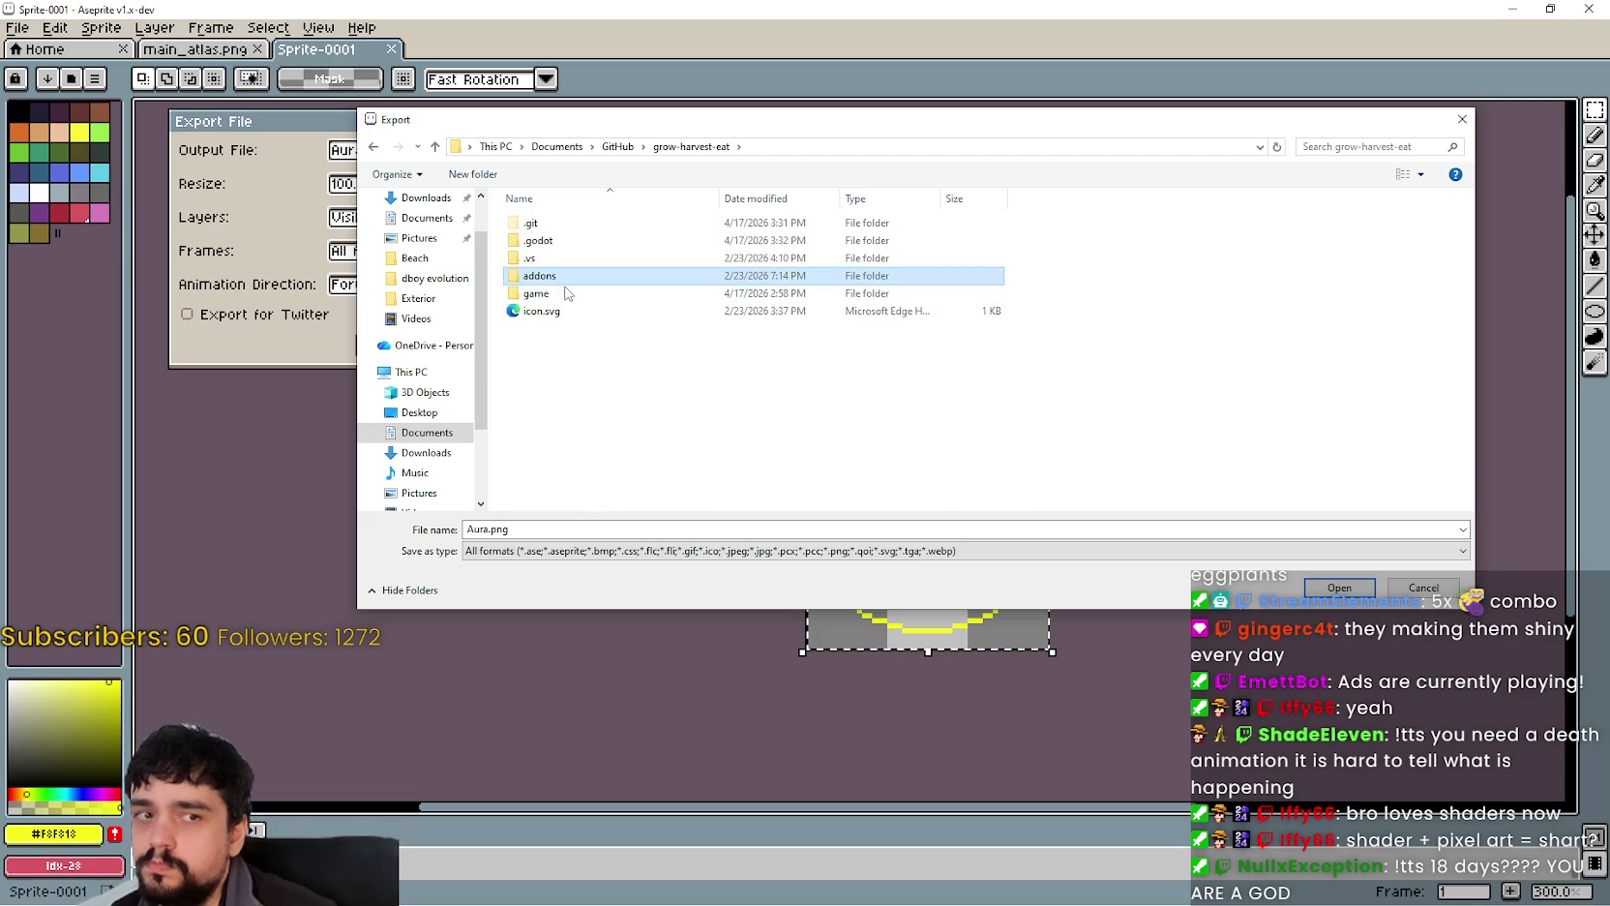
double_click(556, 293)
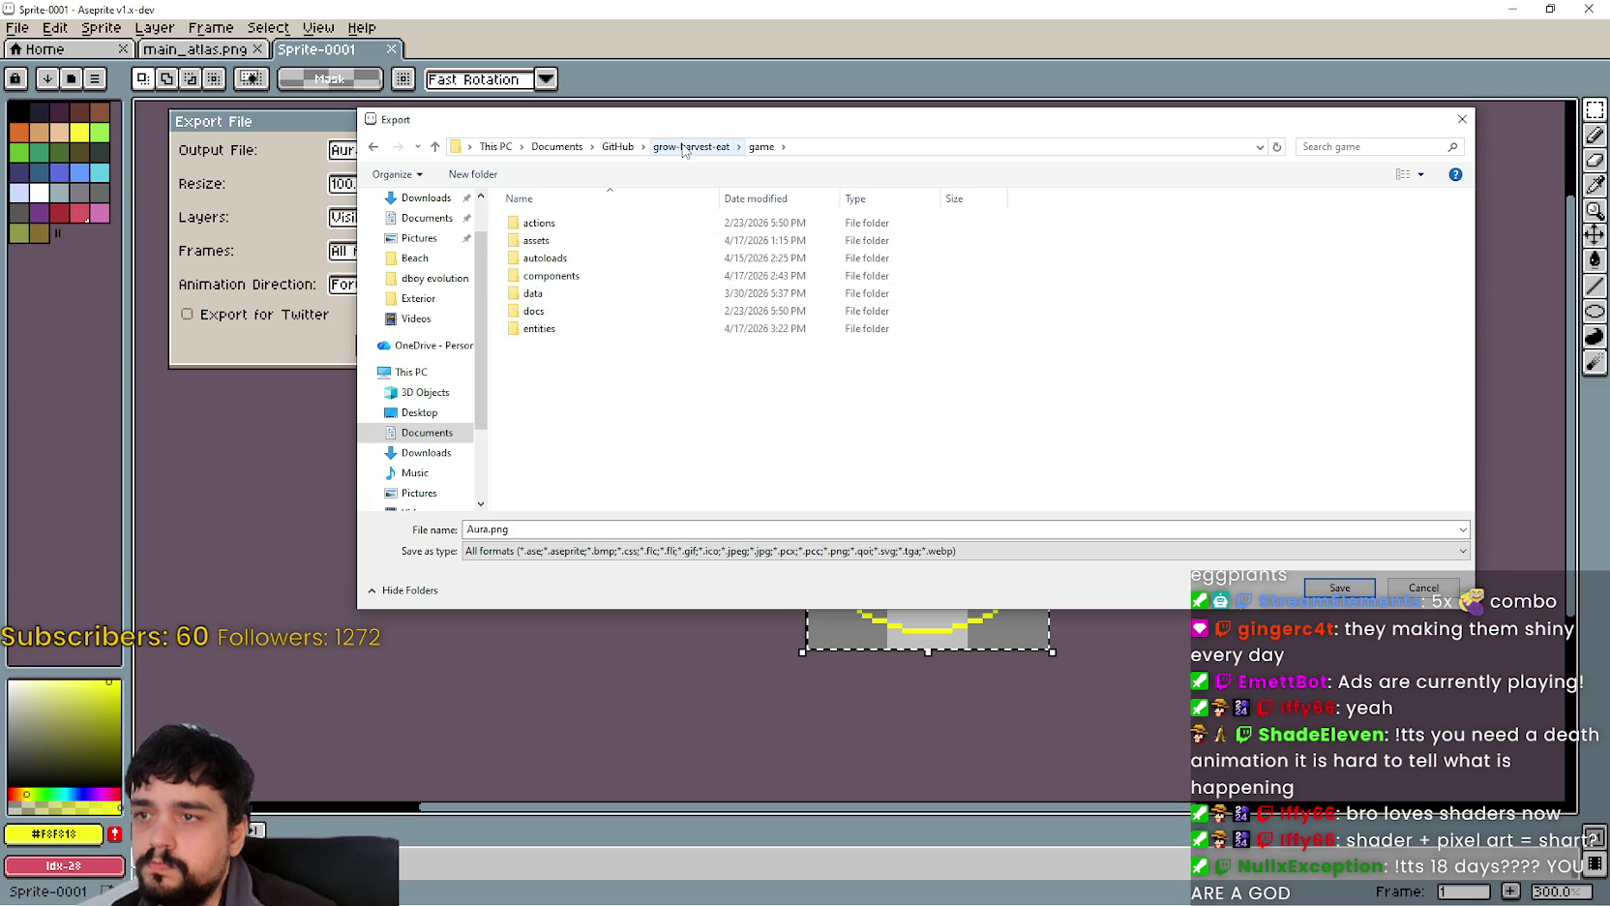
double_click(547, 241)
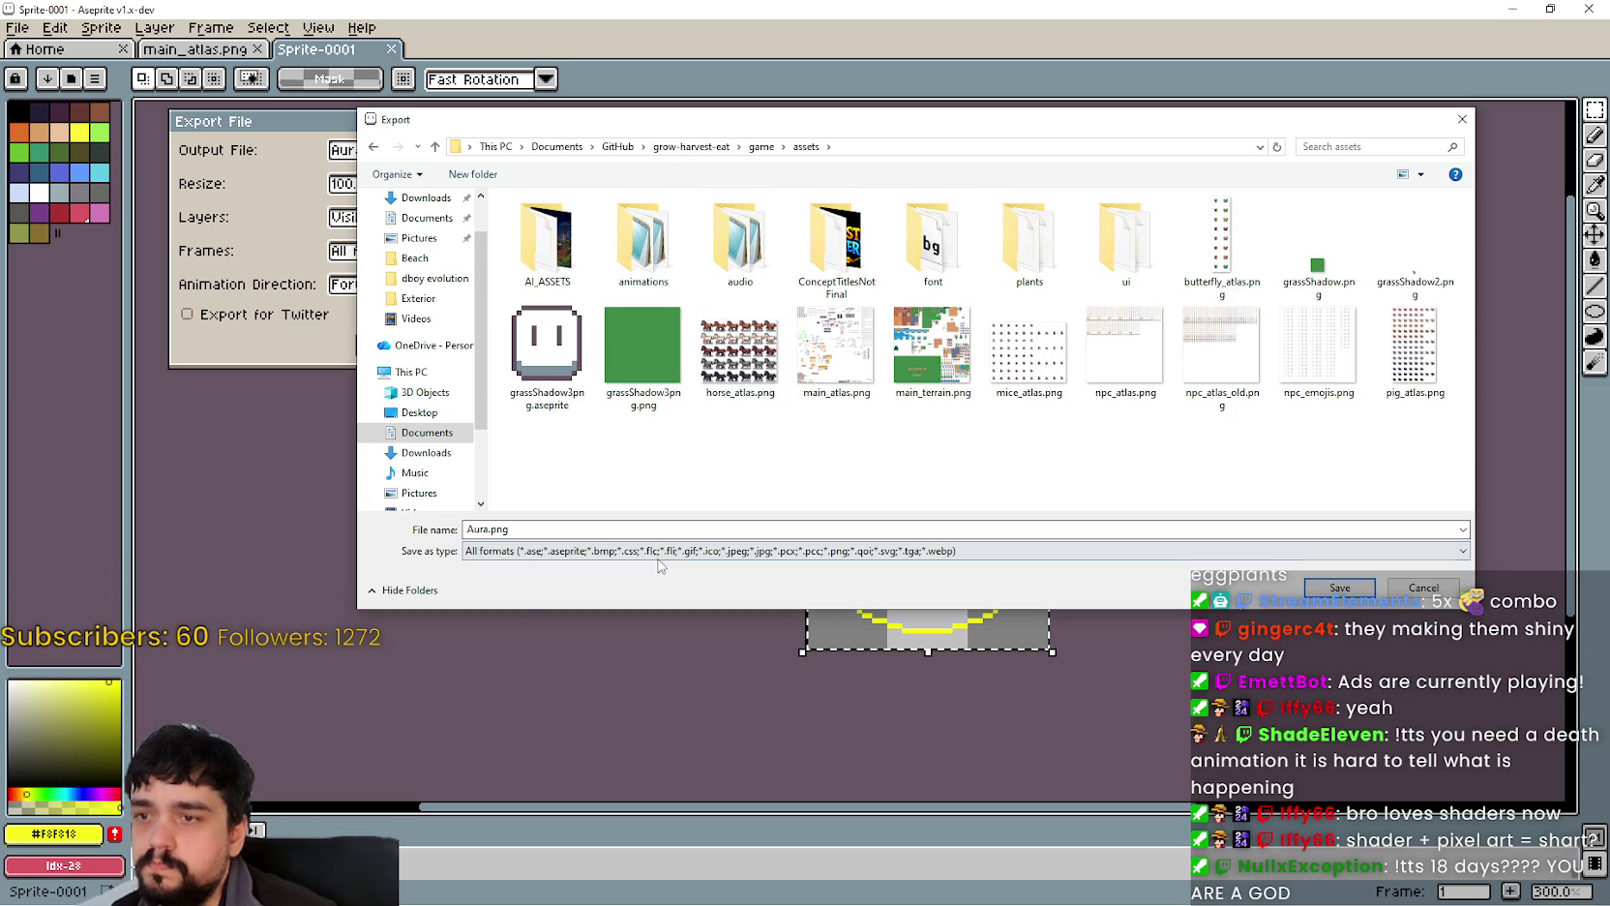
left_click(534, 550)
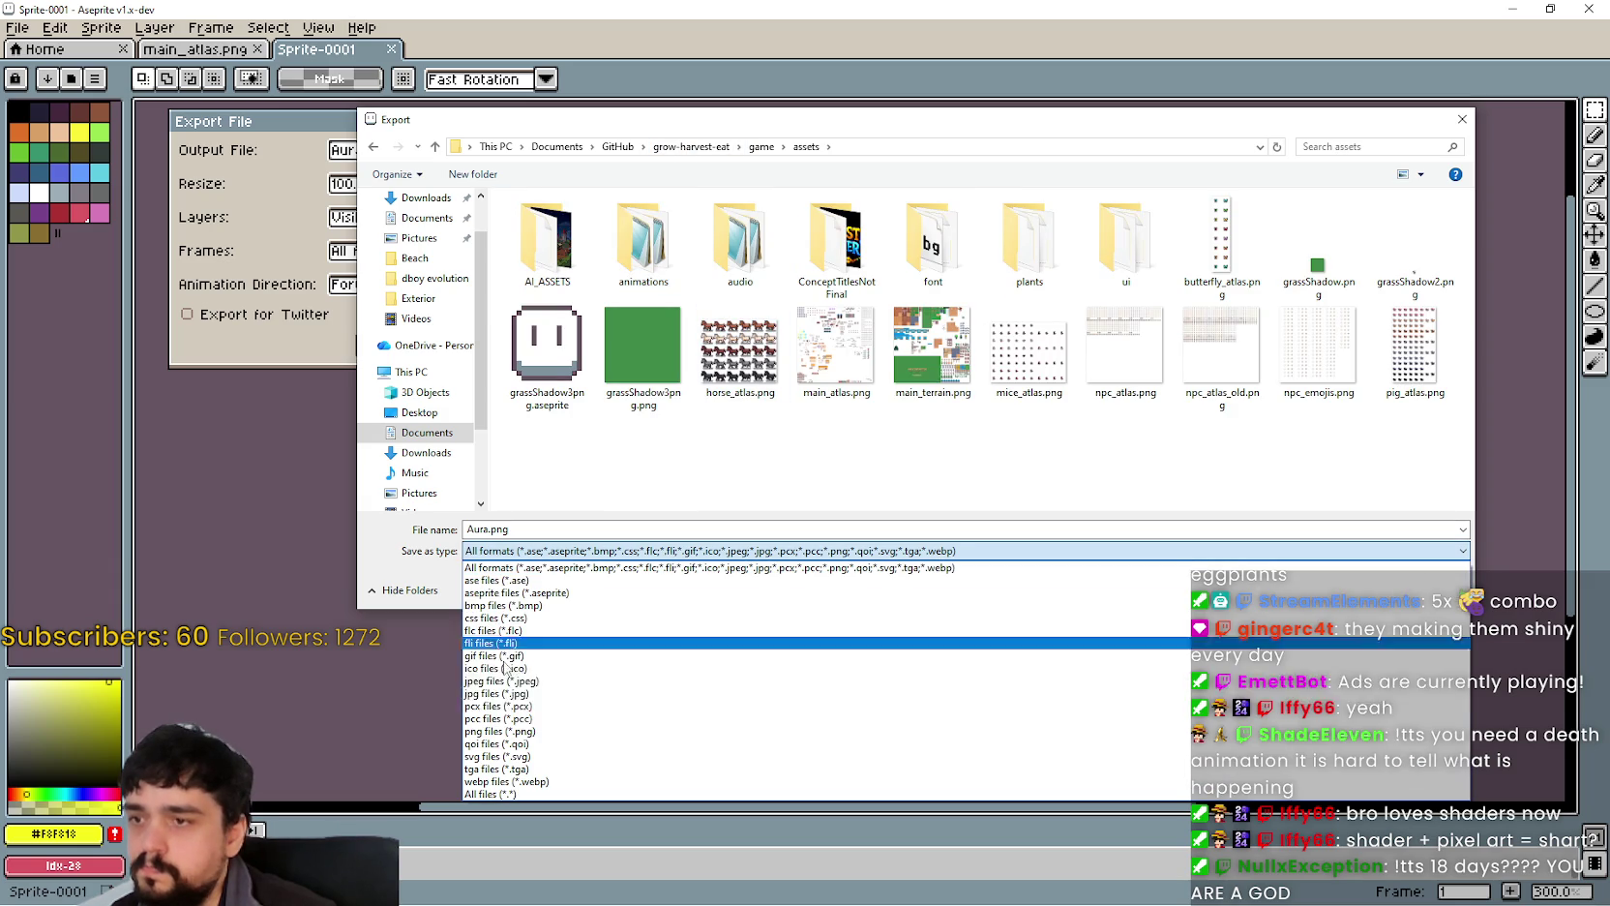
left_click(522, 732)
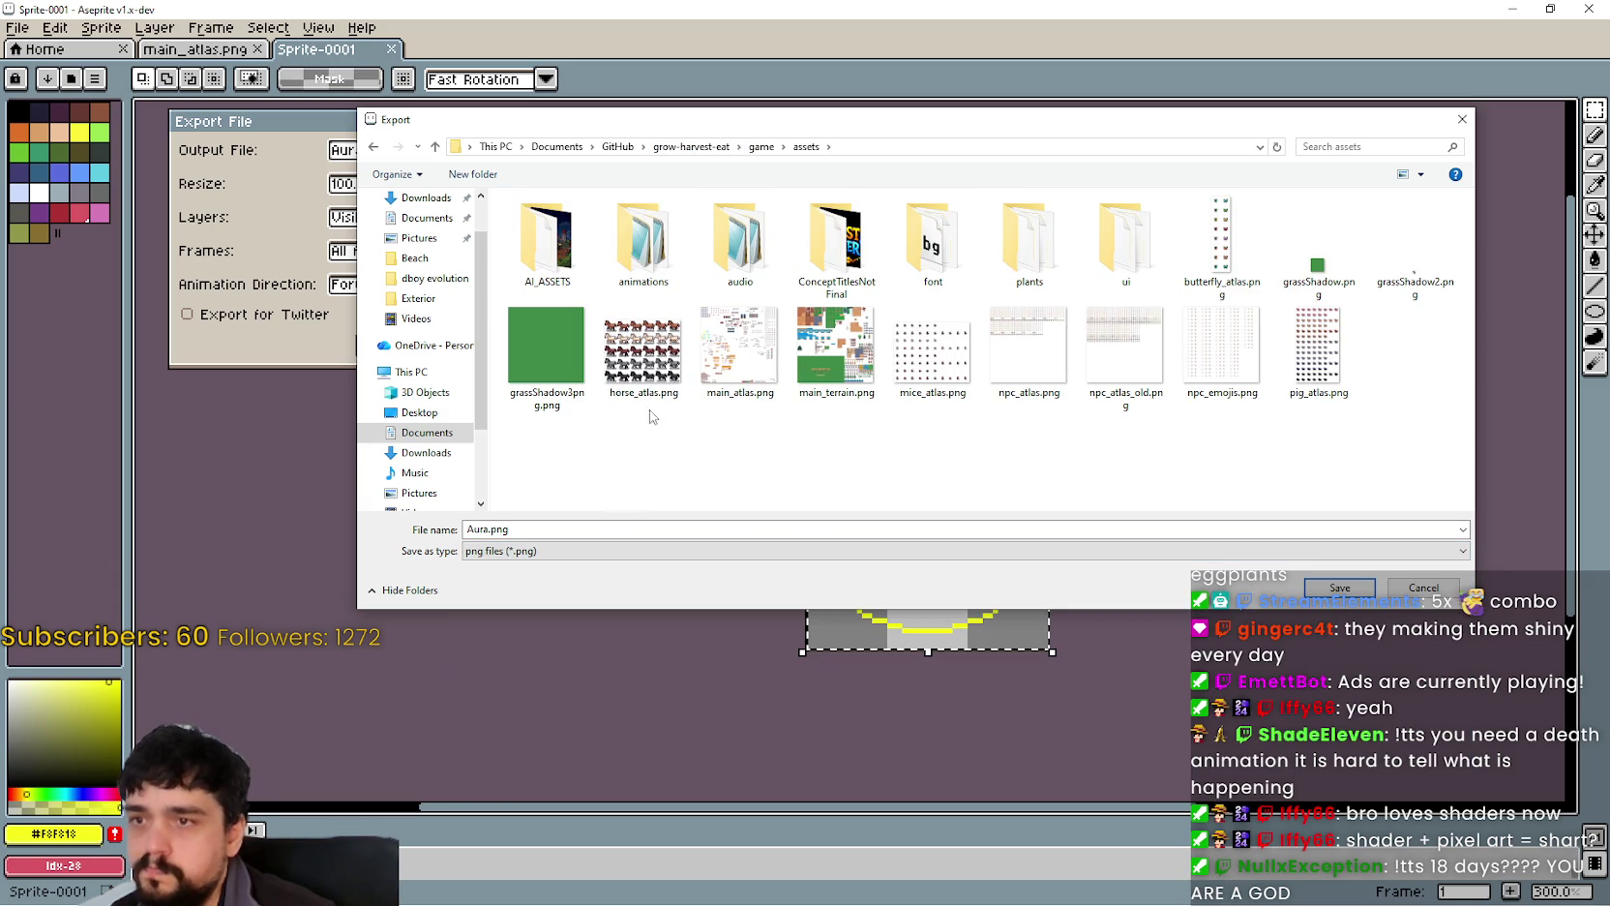
left_click(1340, 588)
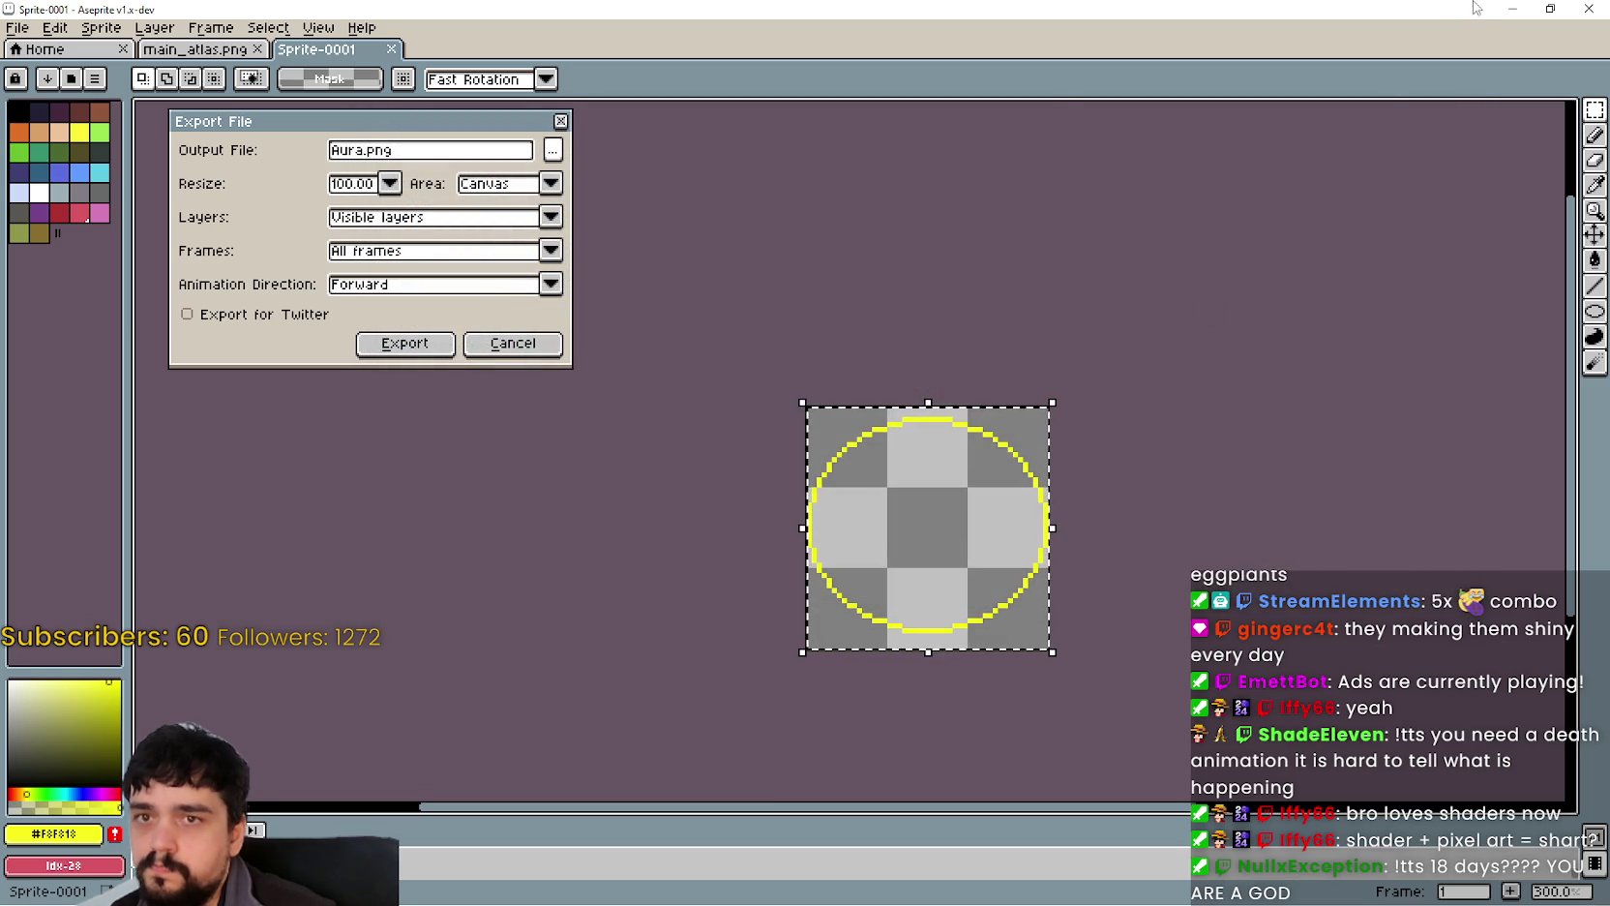
left_click(404, 342)
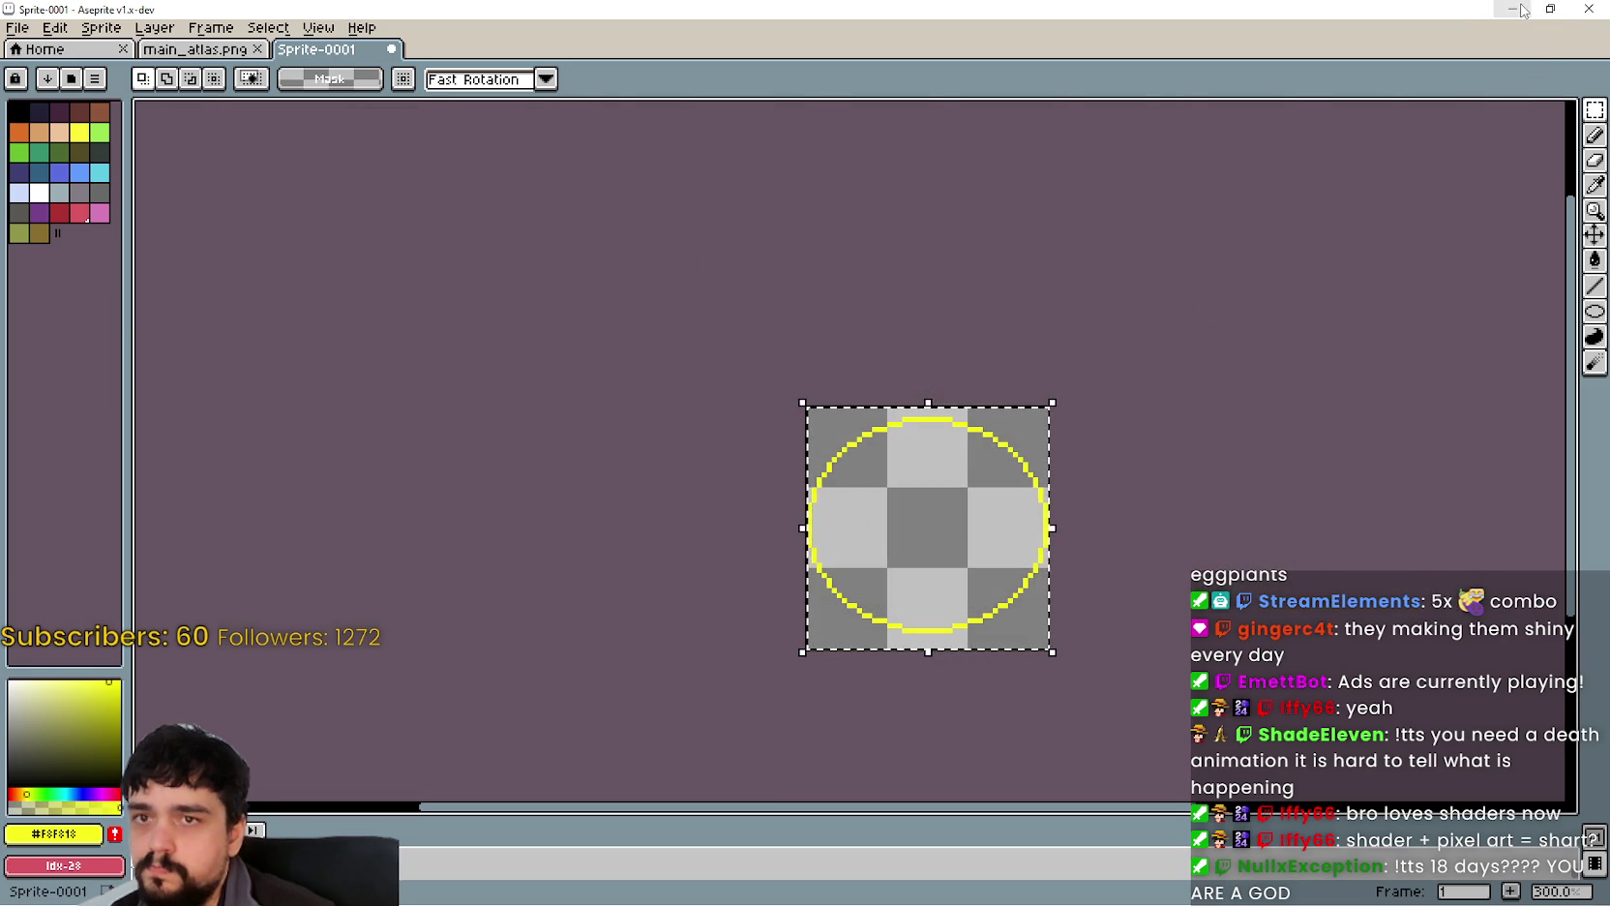
left_click(1512, 9)
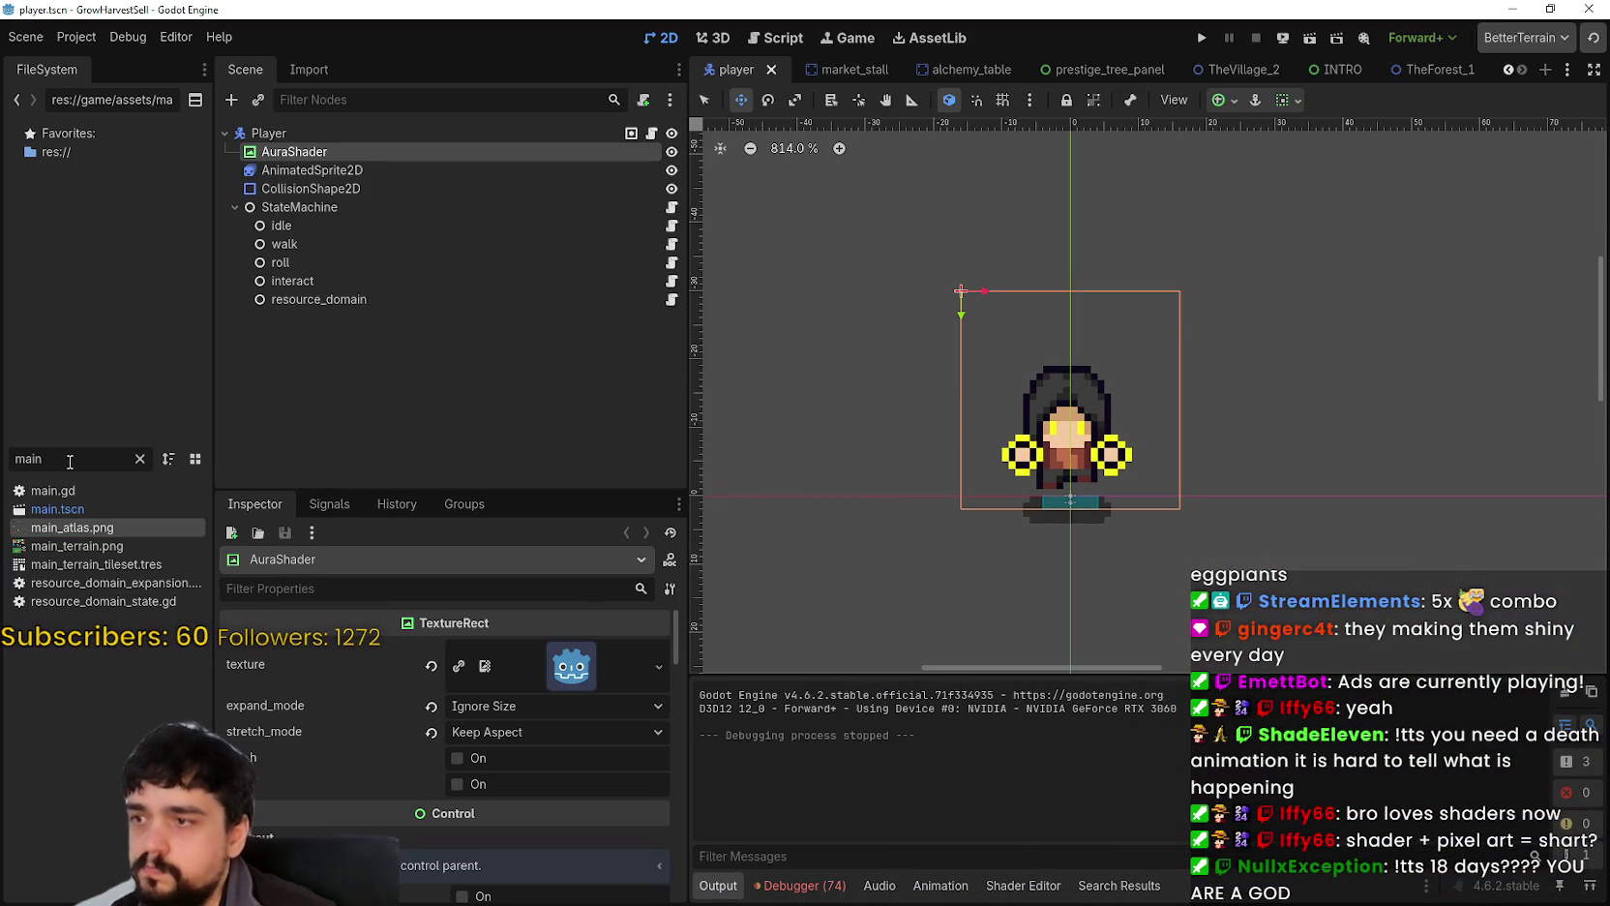
Step: Filter project files by 'aura' and search 'texture' for a new Player child node
type("aura")
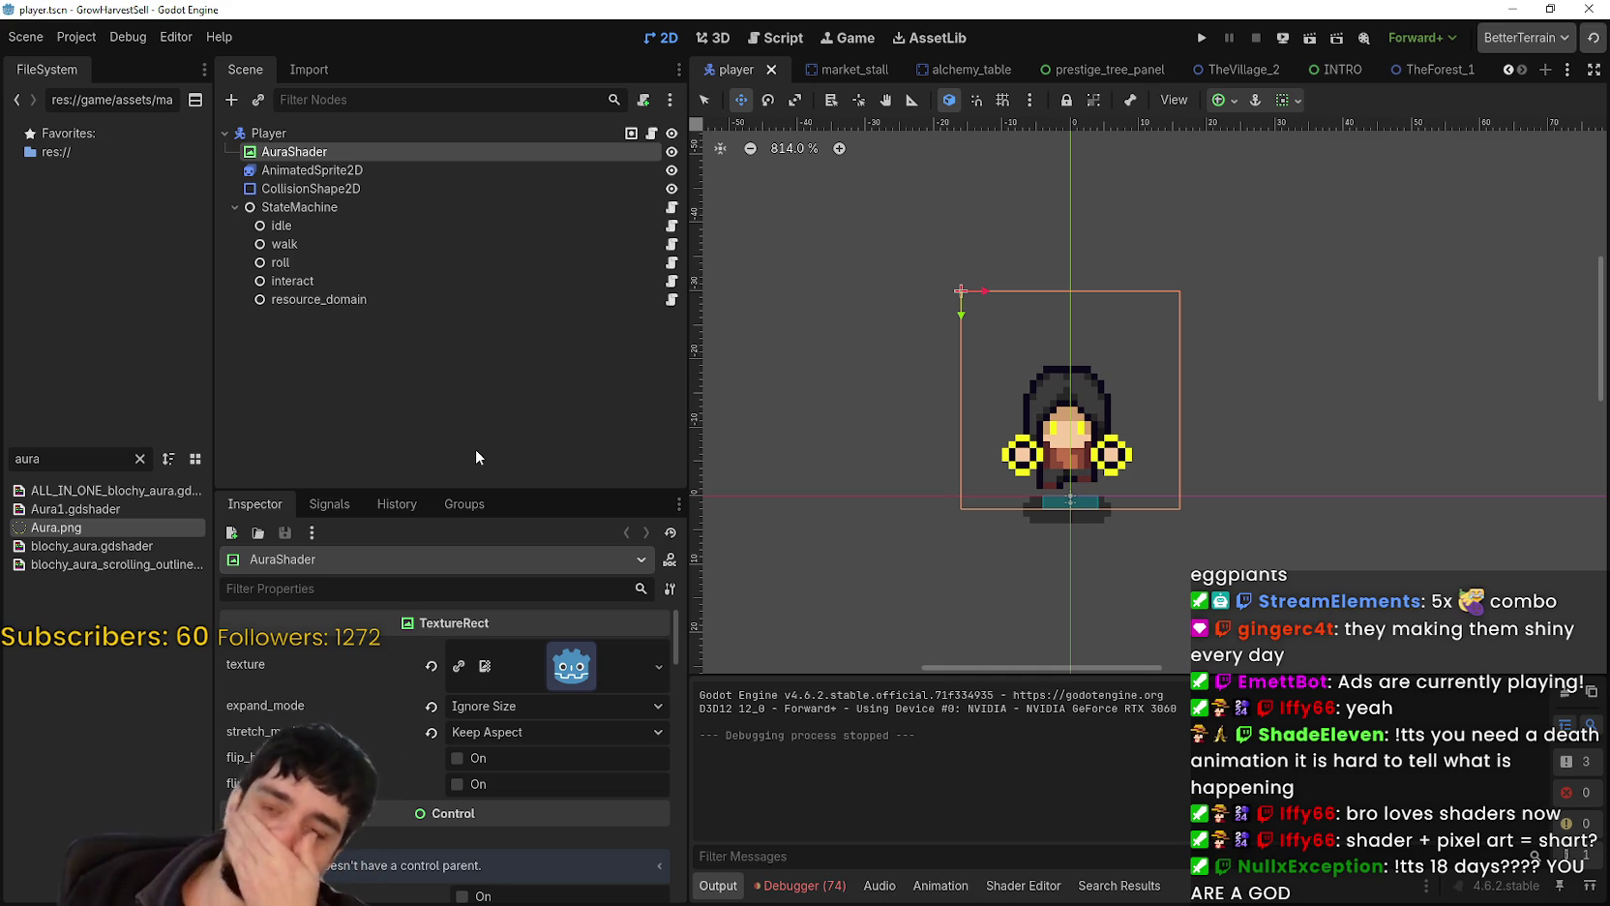
left_click(390, 131)
right_click(390, 130)
left_click(485, 172)
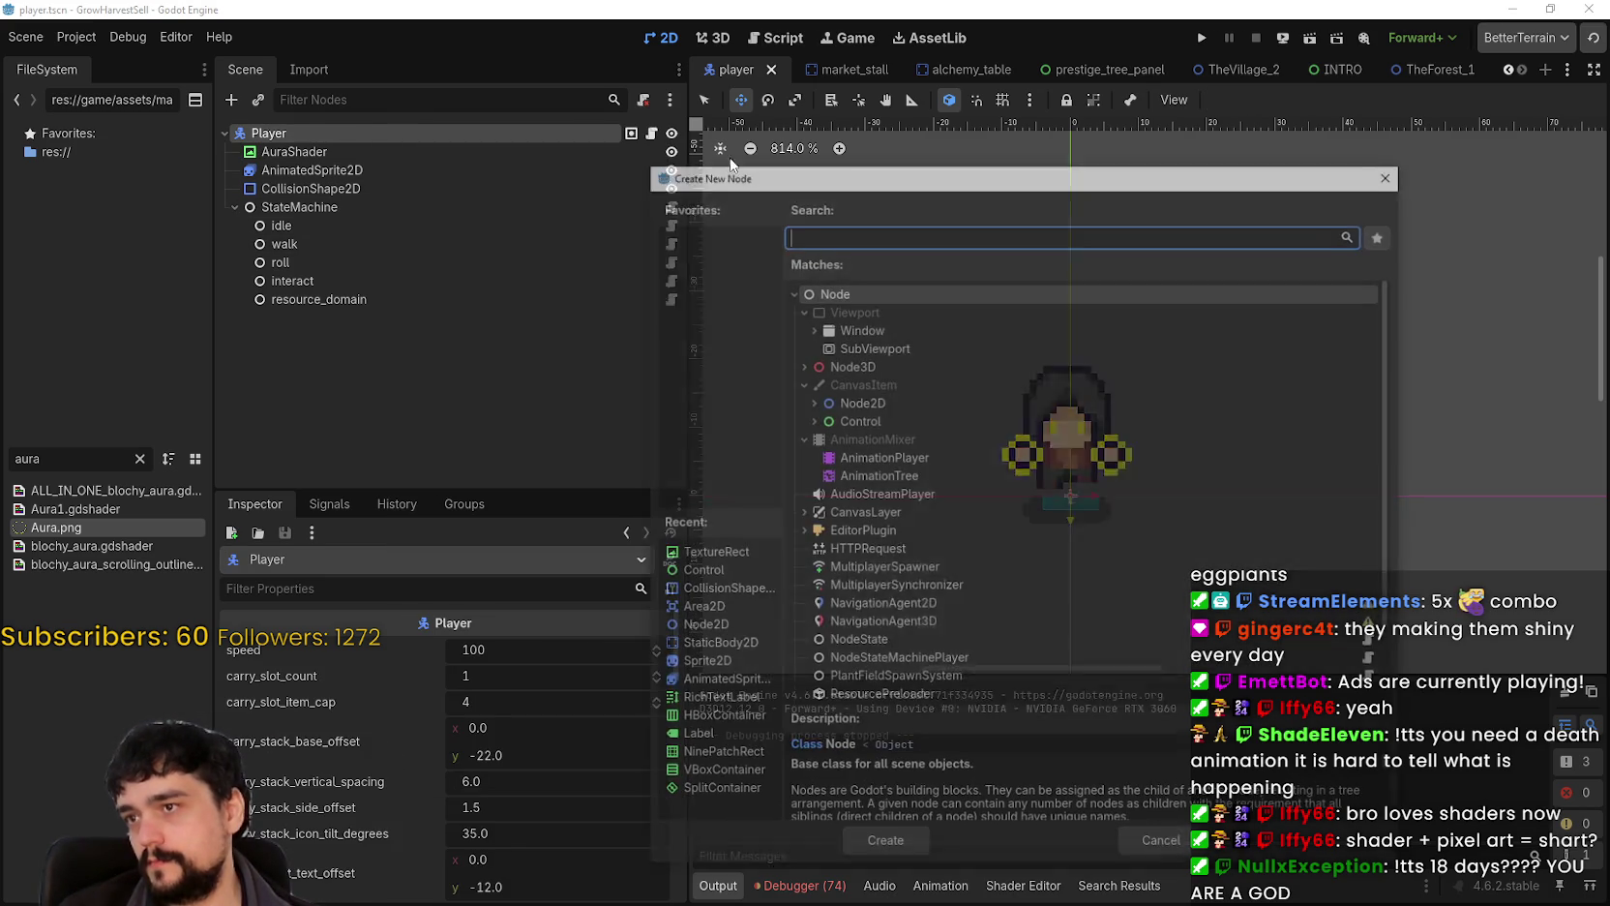
type("texture")
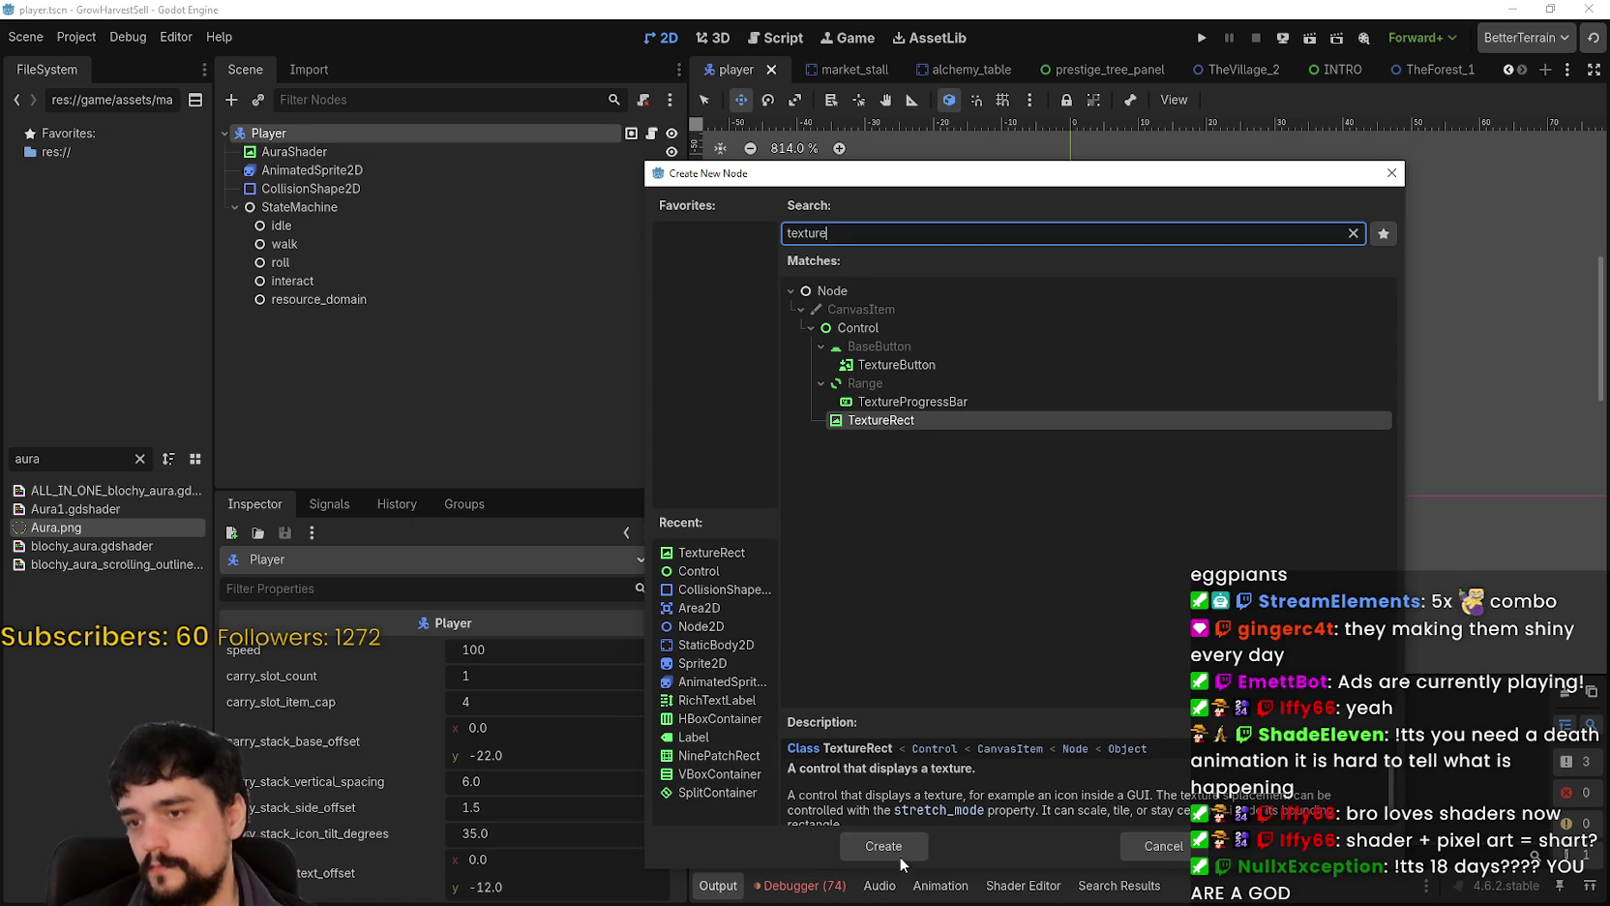
Step: Add a TextureRect under Player and rename it AuraCircleShader
left_click(900, 855)
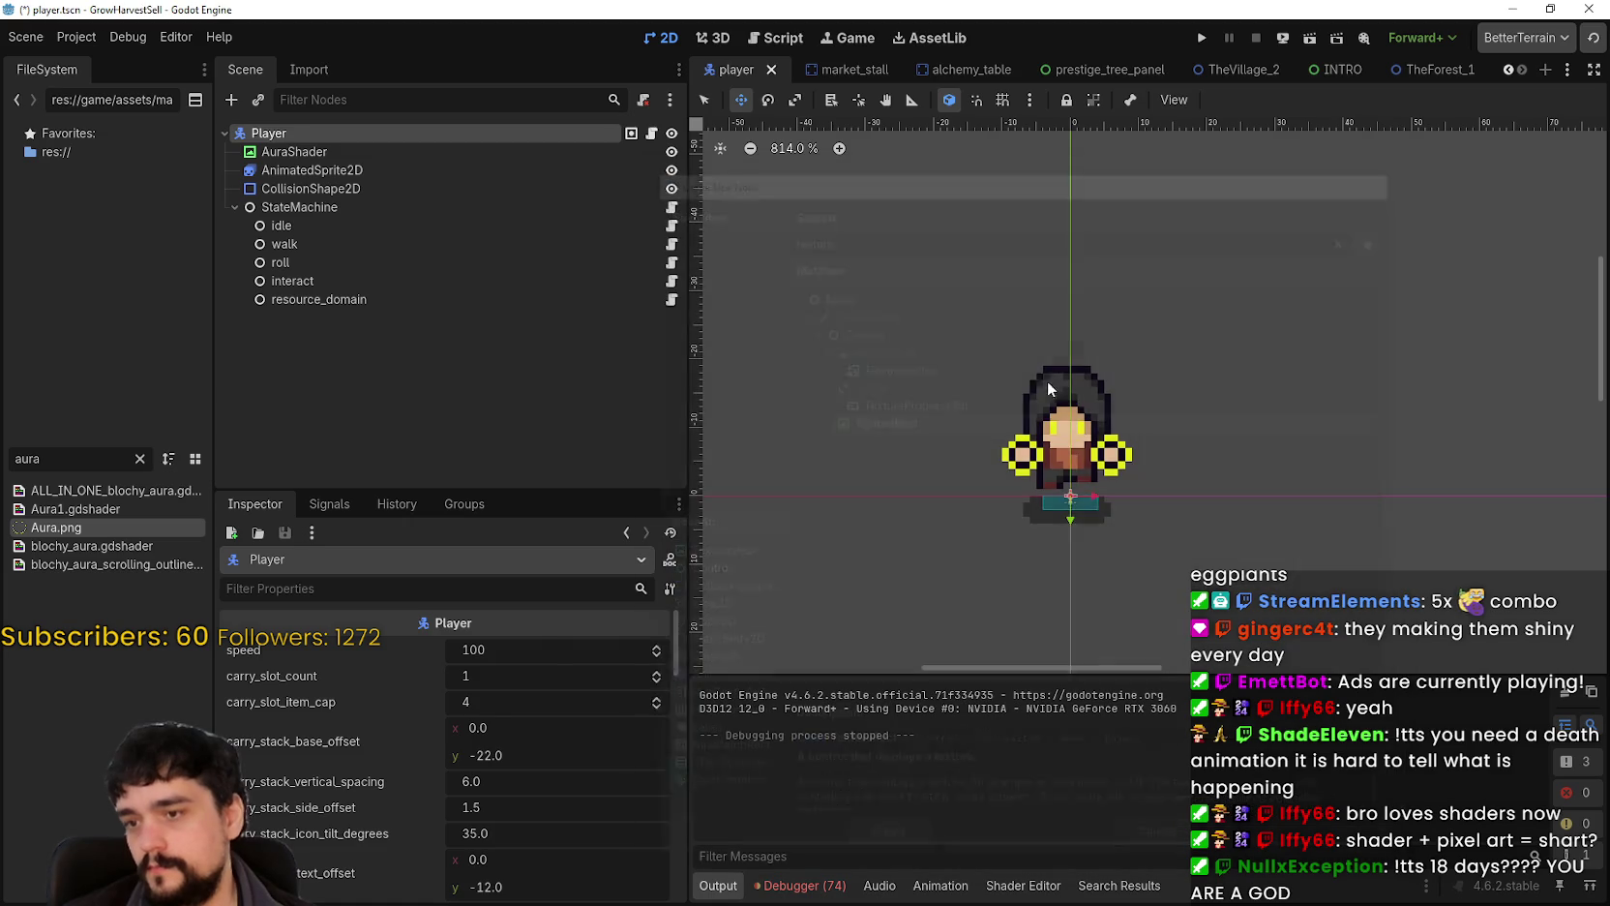
scroll(1068, 394, "down", 3)
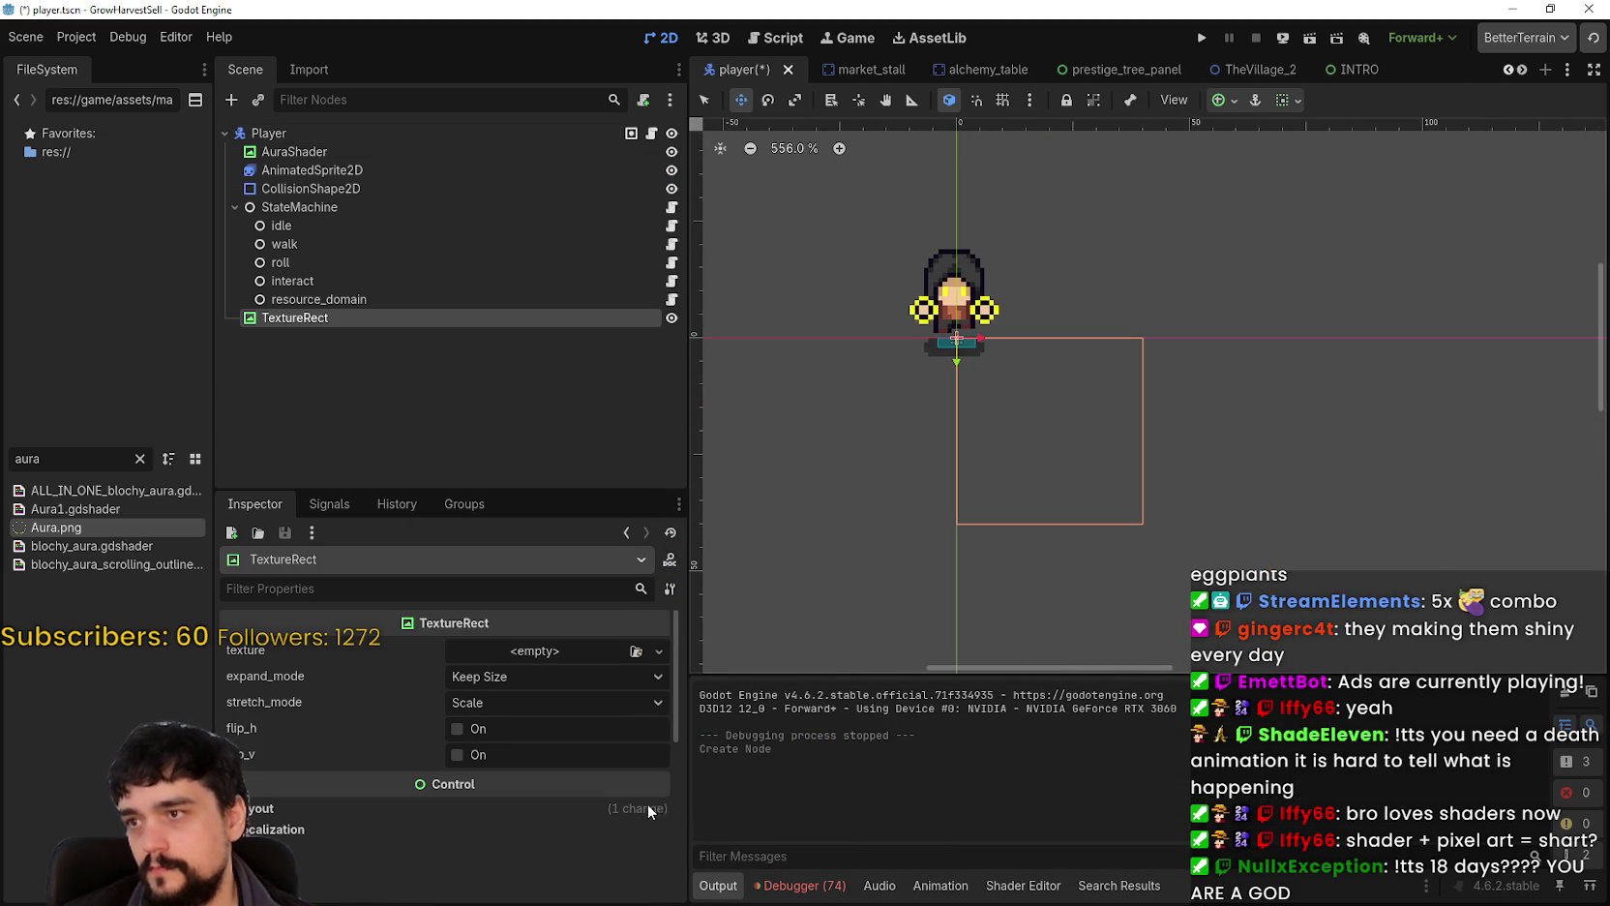
double_click(333, 318)
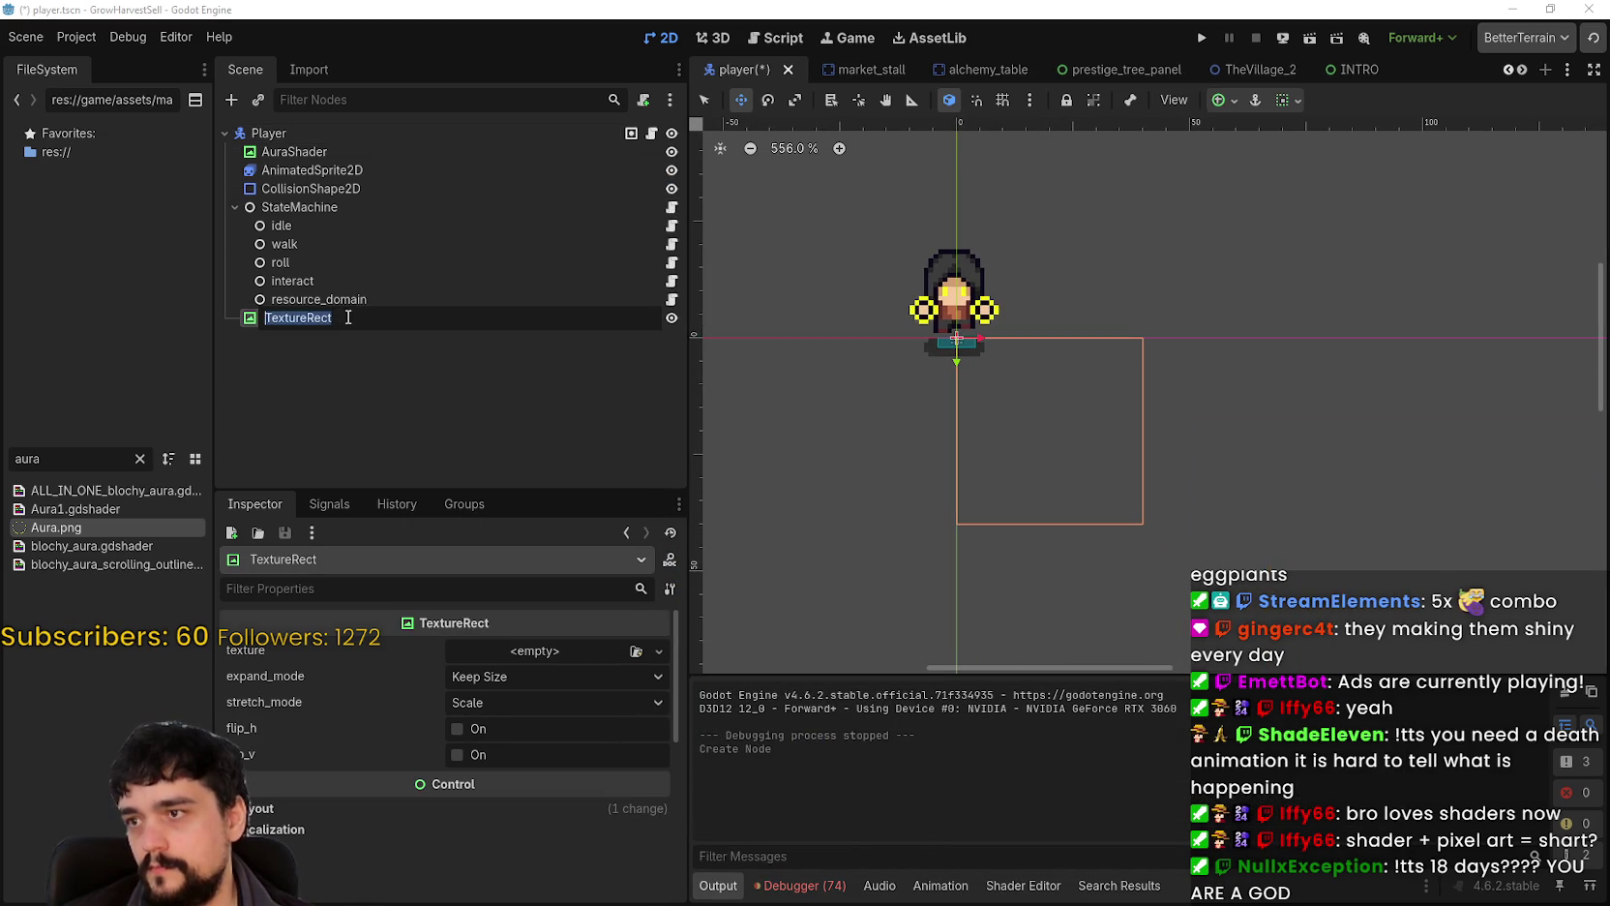
type("AuraCircleSh")
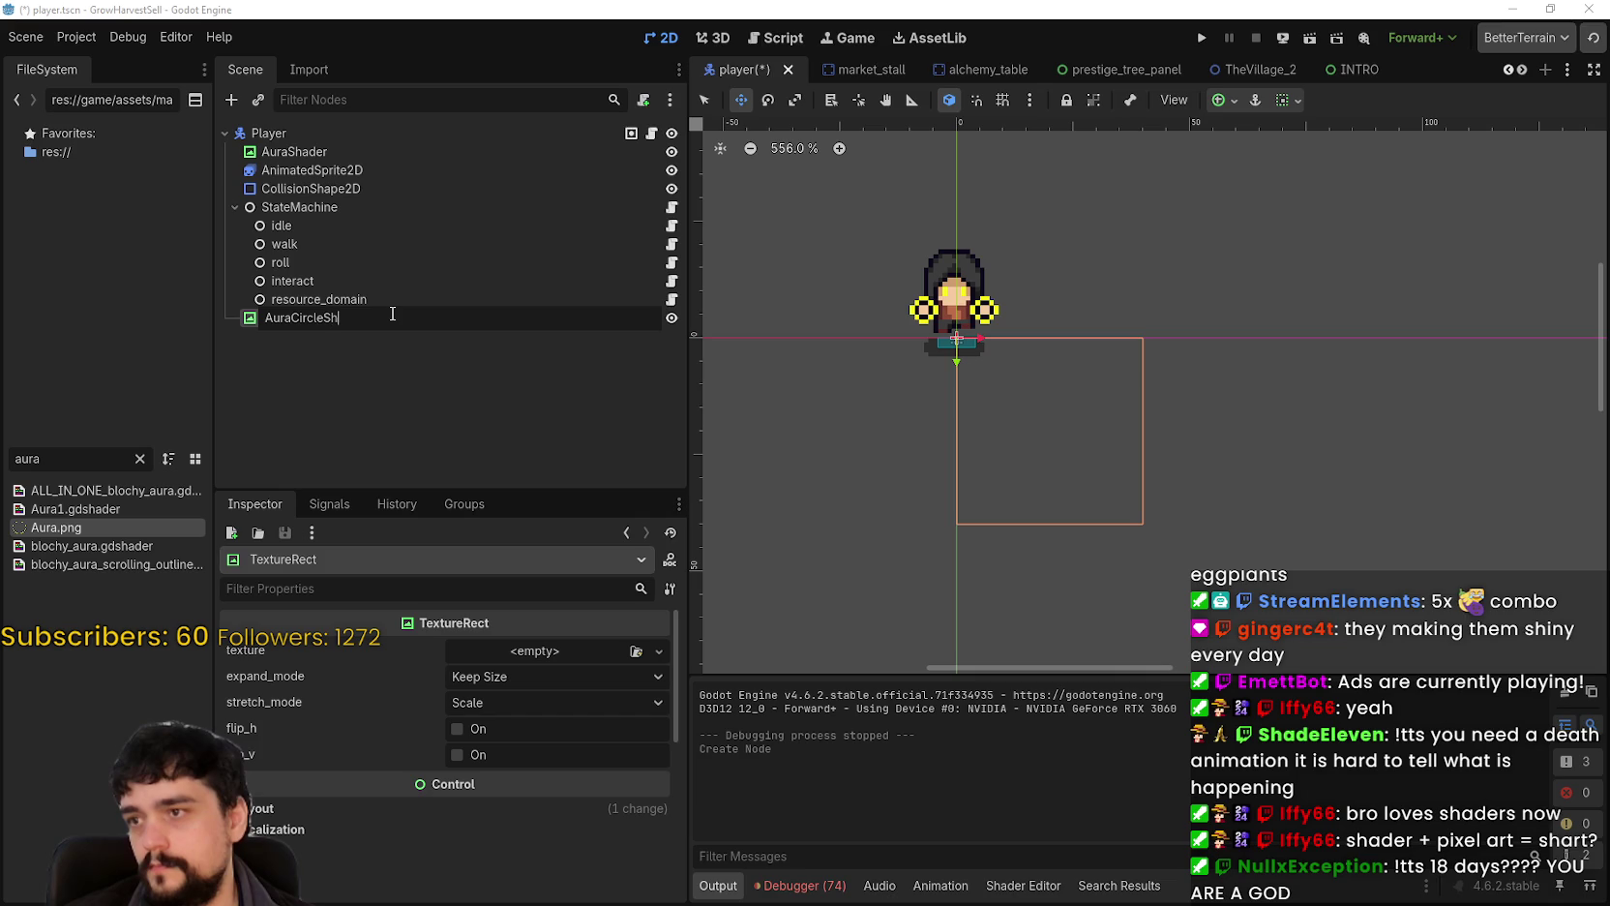
type("ader")
key("Return")
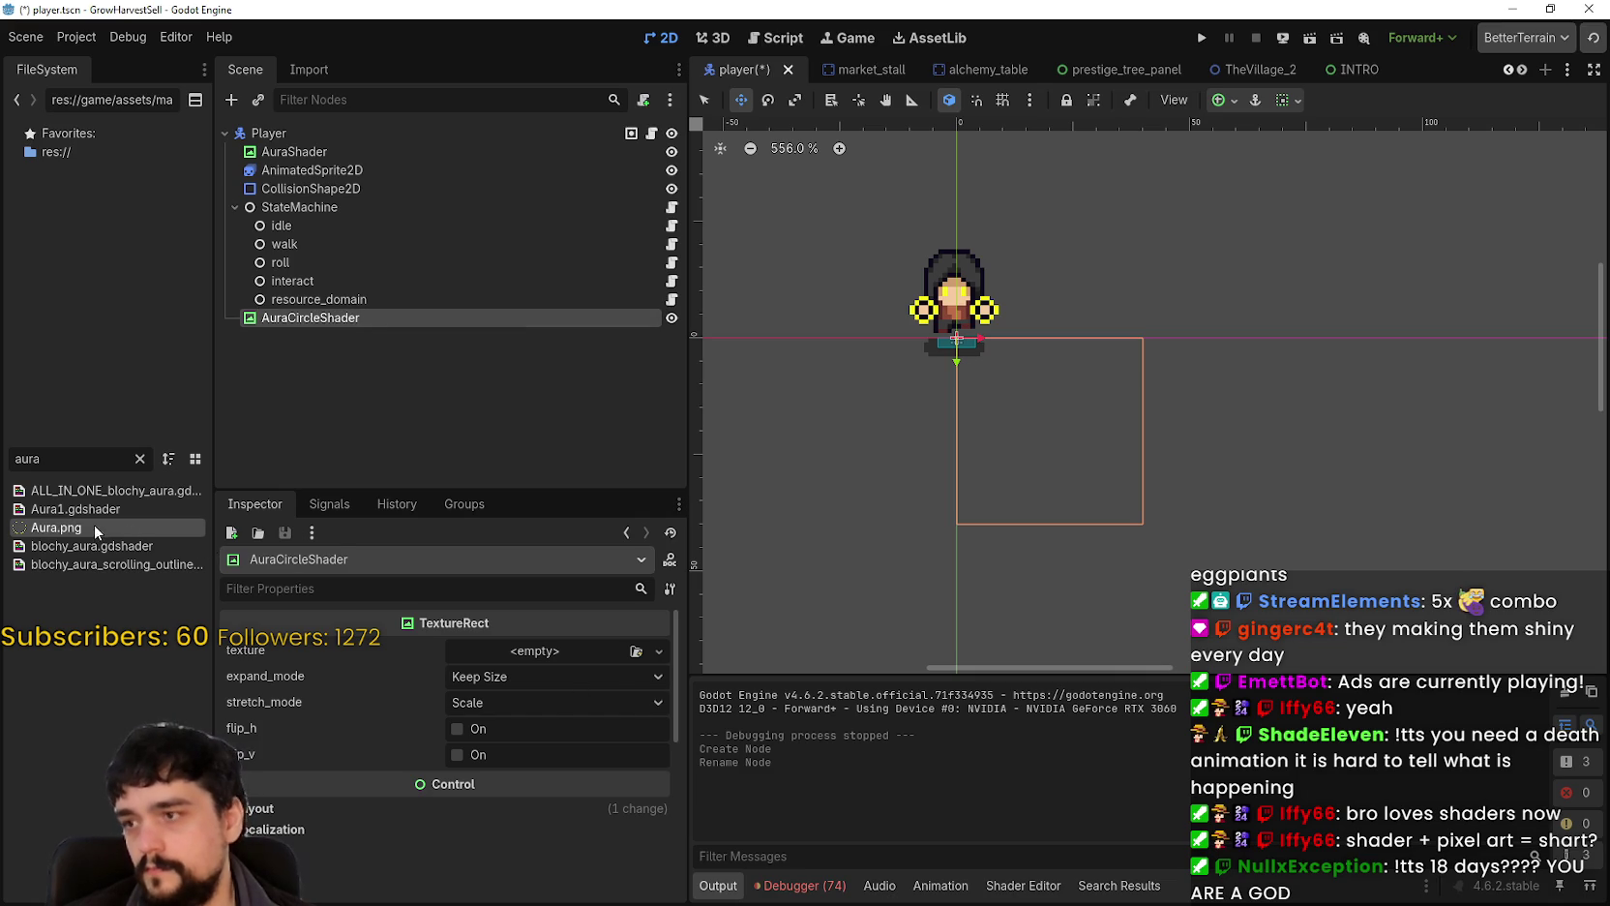
Step: Assign Aura.png as the node's texture and move the ring onto the character
mouse_move(83, 525)
left_mouse_down()
mouse_move(619, 653)
mouse_move(580, 653)
left_mouse_up()
left_click_drag(1253, 433, 1215, 398)
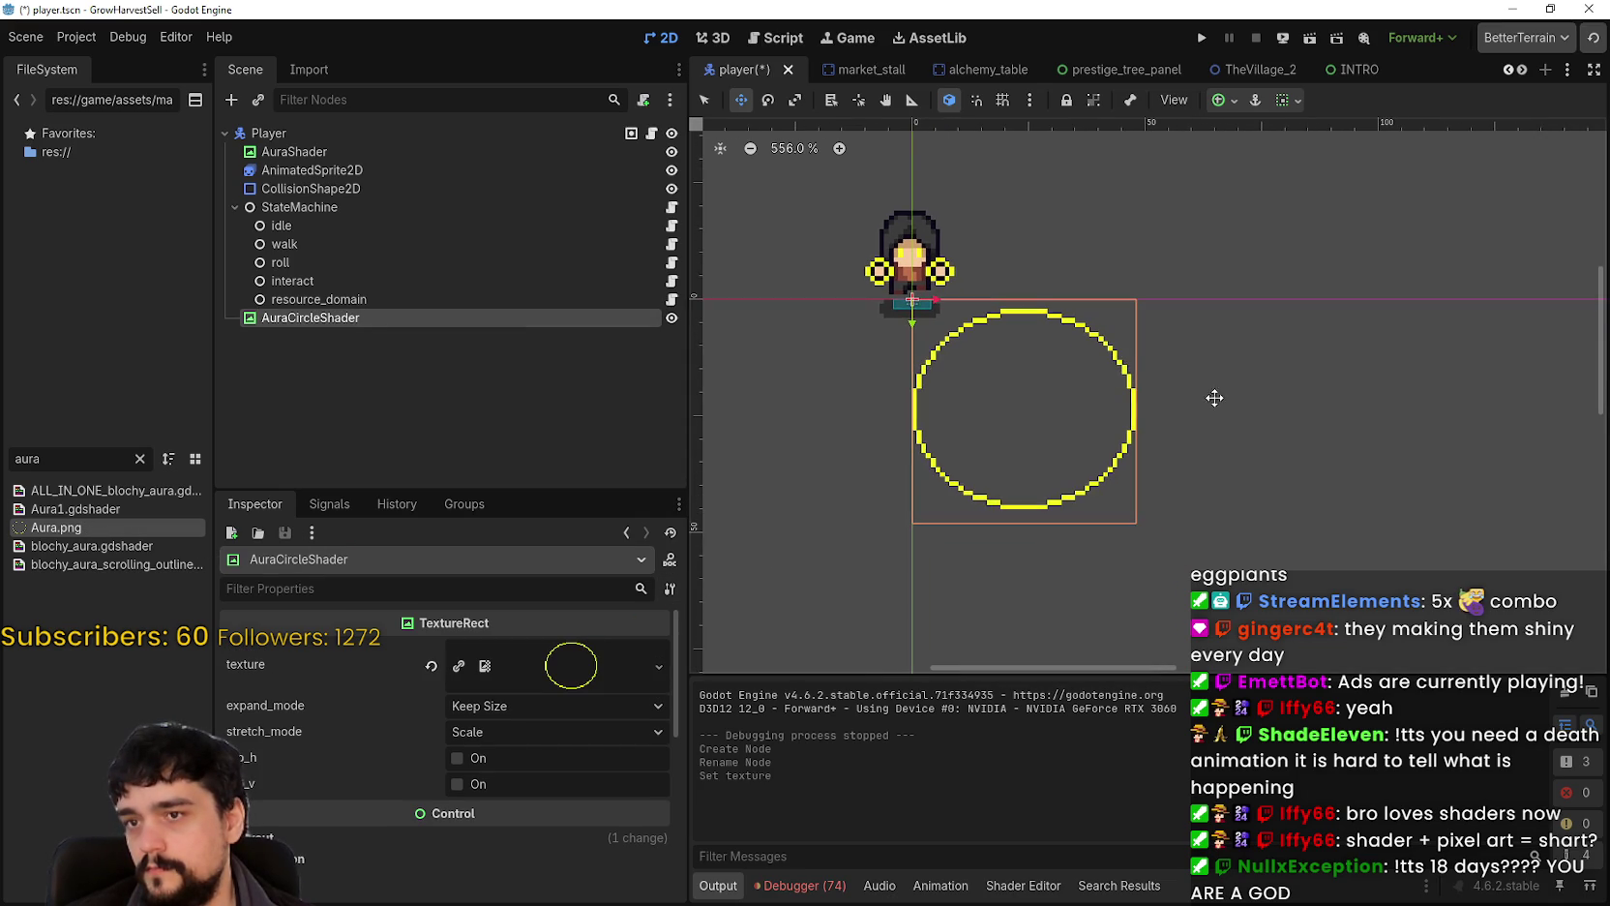
left_click_drag(1028, 355, 1136, 452)
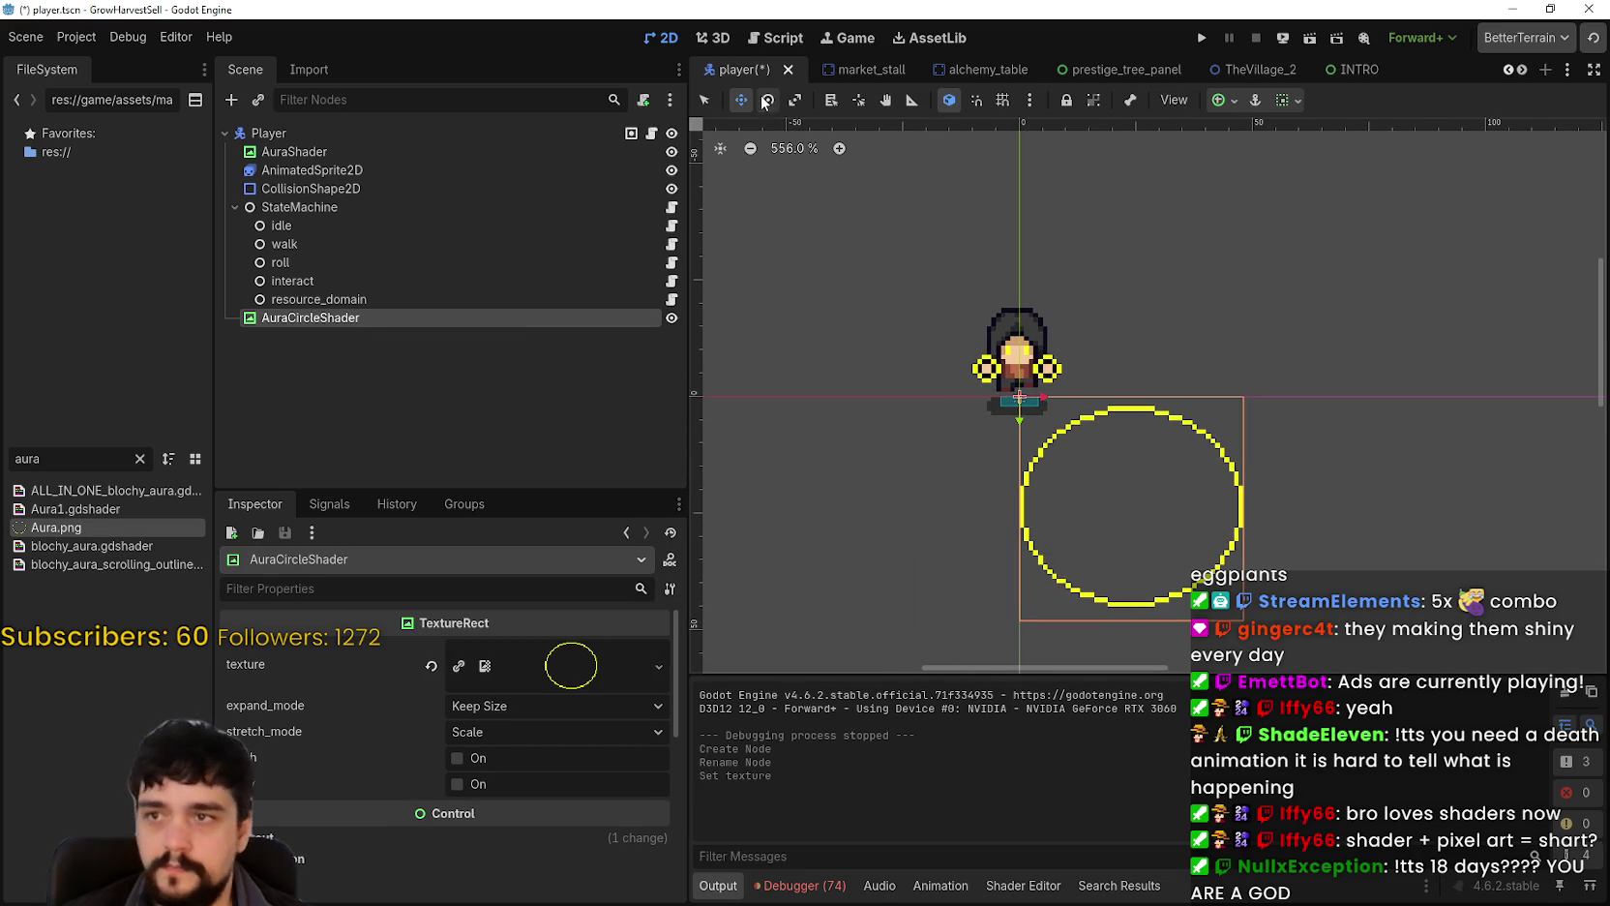
mouse_move(1171, 518)
left_mouse_down()
mouse_move(1074, 417)
mouse_move(1074, 434)
left_mouse_up()
scroll(1074, 417, "up", 2)
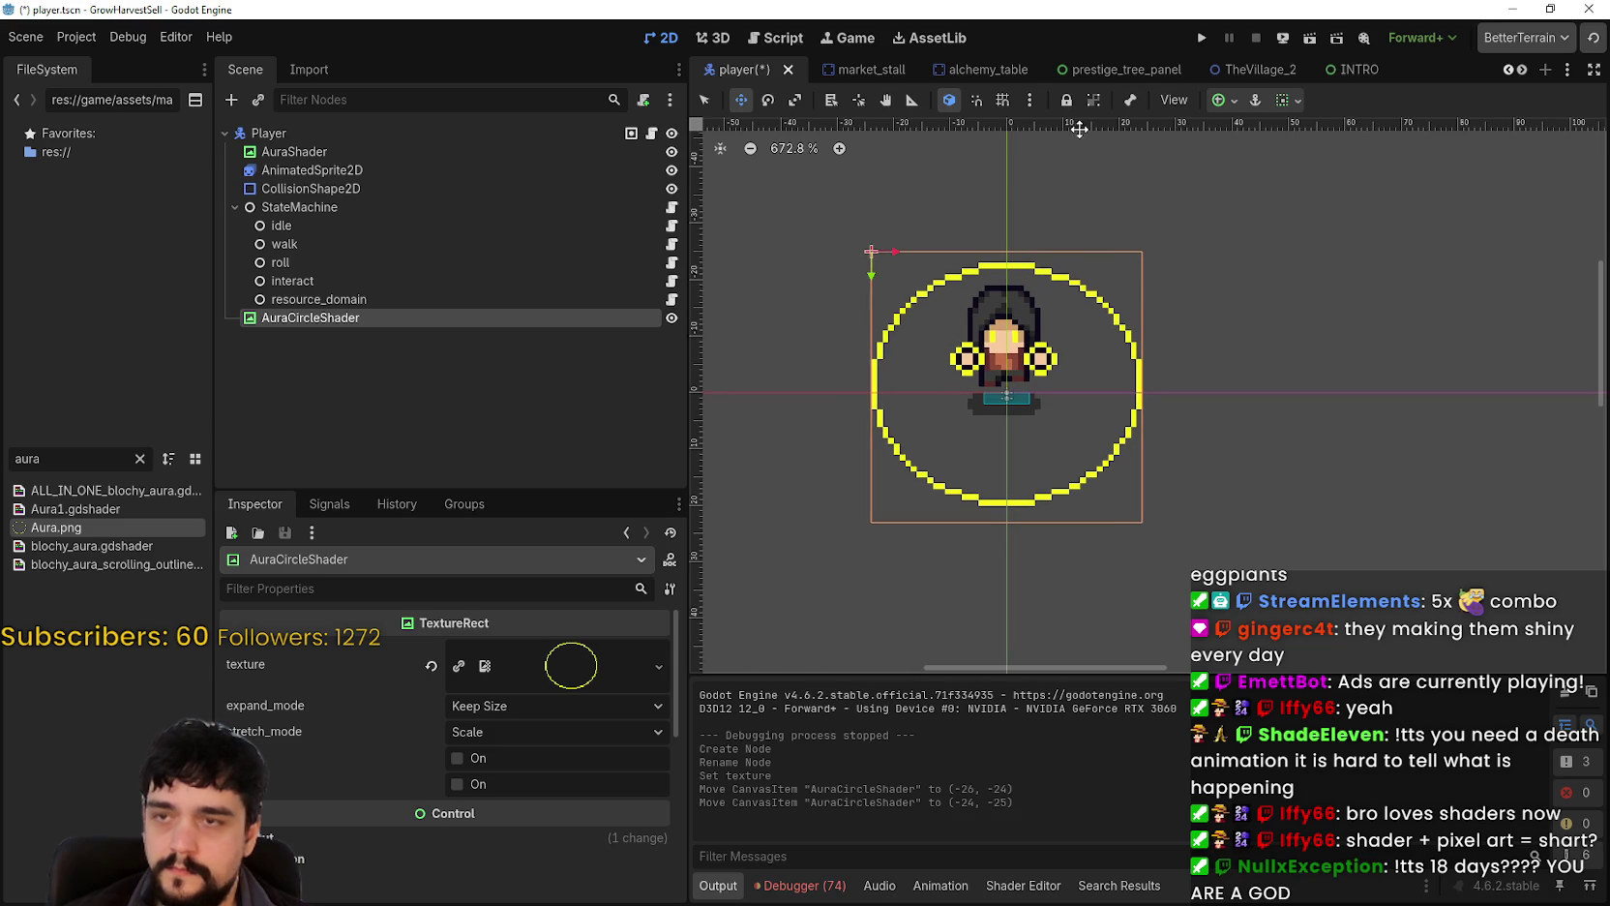
Step: Enable smart and grid snapping and nudge the ring down one step to (-24, -24)
left_click(1002, 99)
left_click(978, 100)
left_click_drag(1024, 401, 1029, 407)
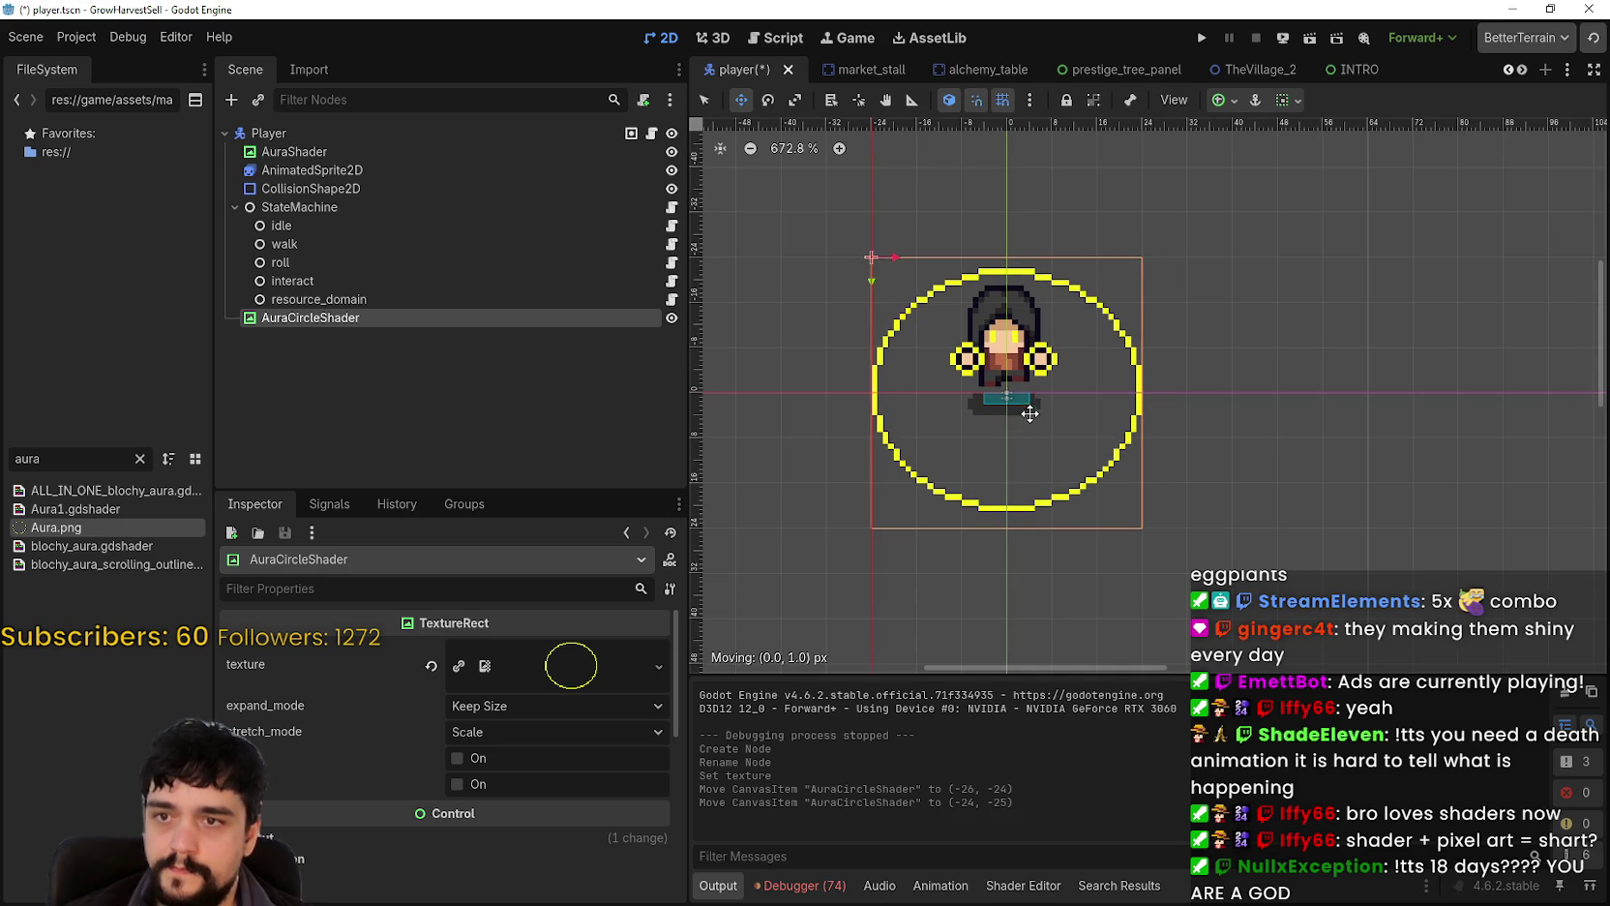
scroll(1066, 456, "up", 2)
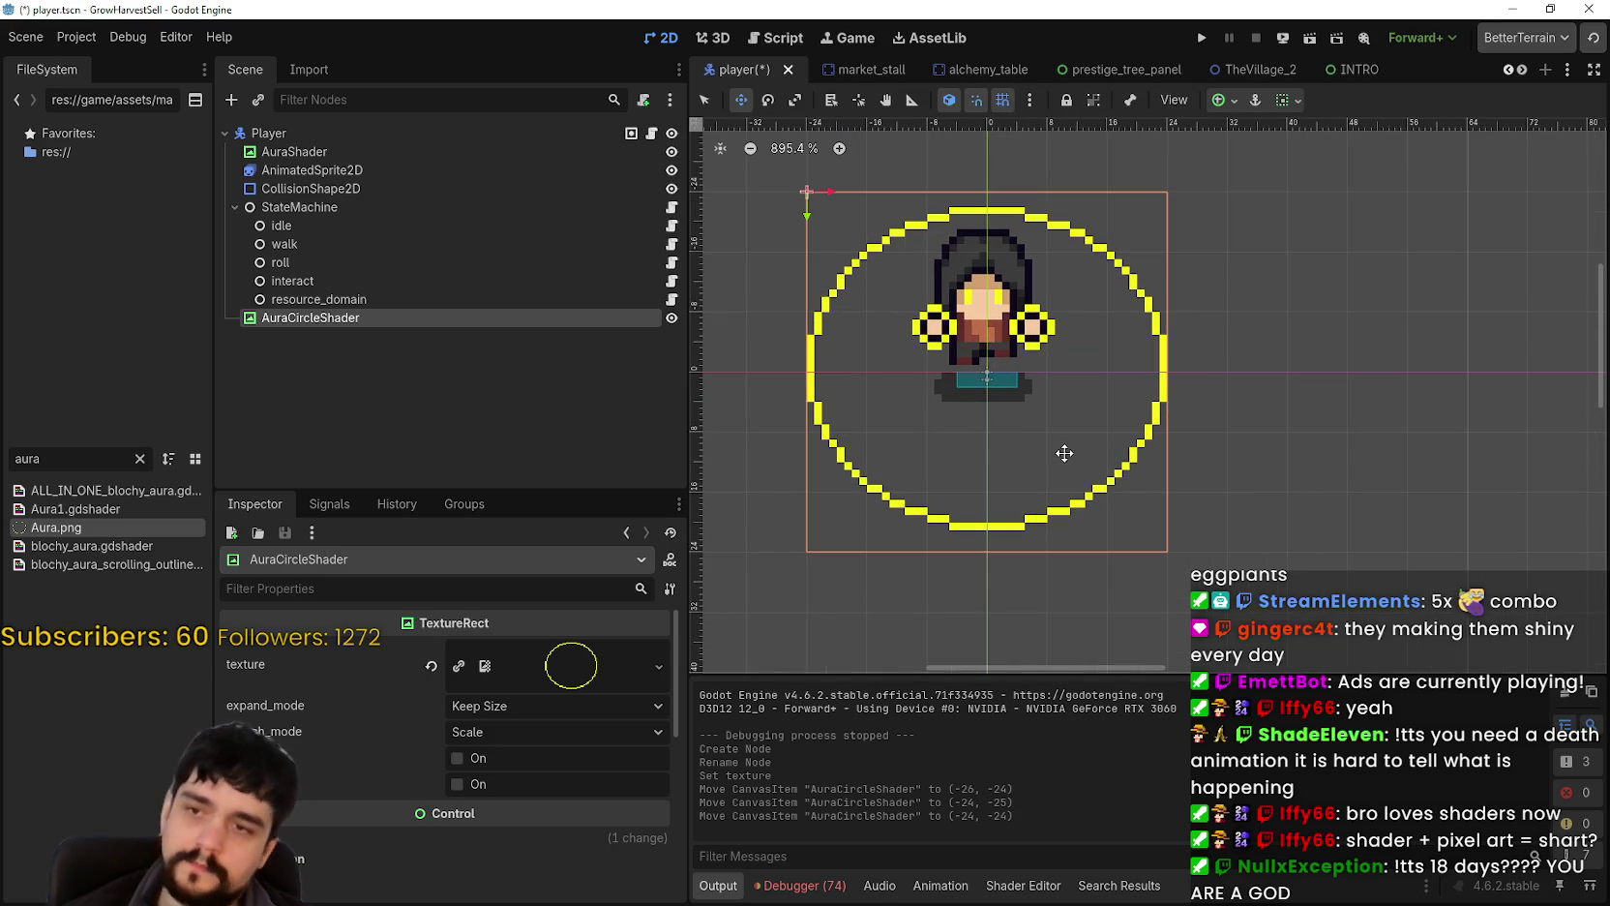
scroll(1063, 449, "down", 3)
scroll(1122, 503, "down", 2)
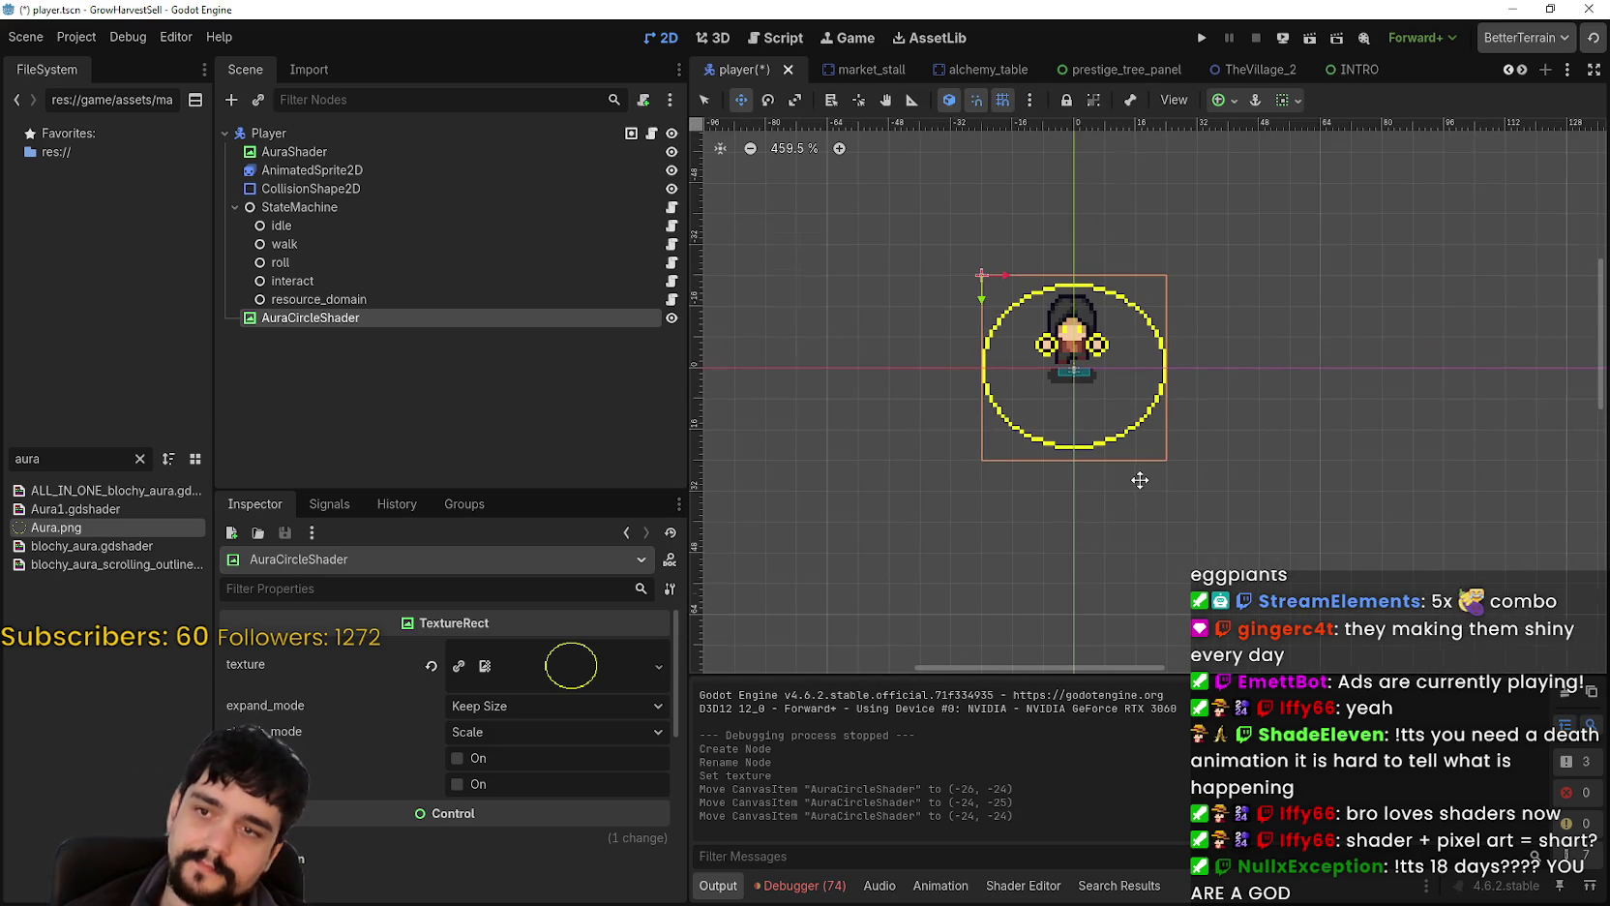
scroll(1135, 479, "up", 4)
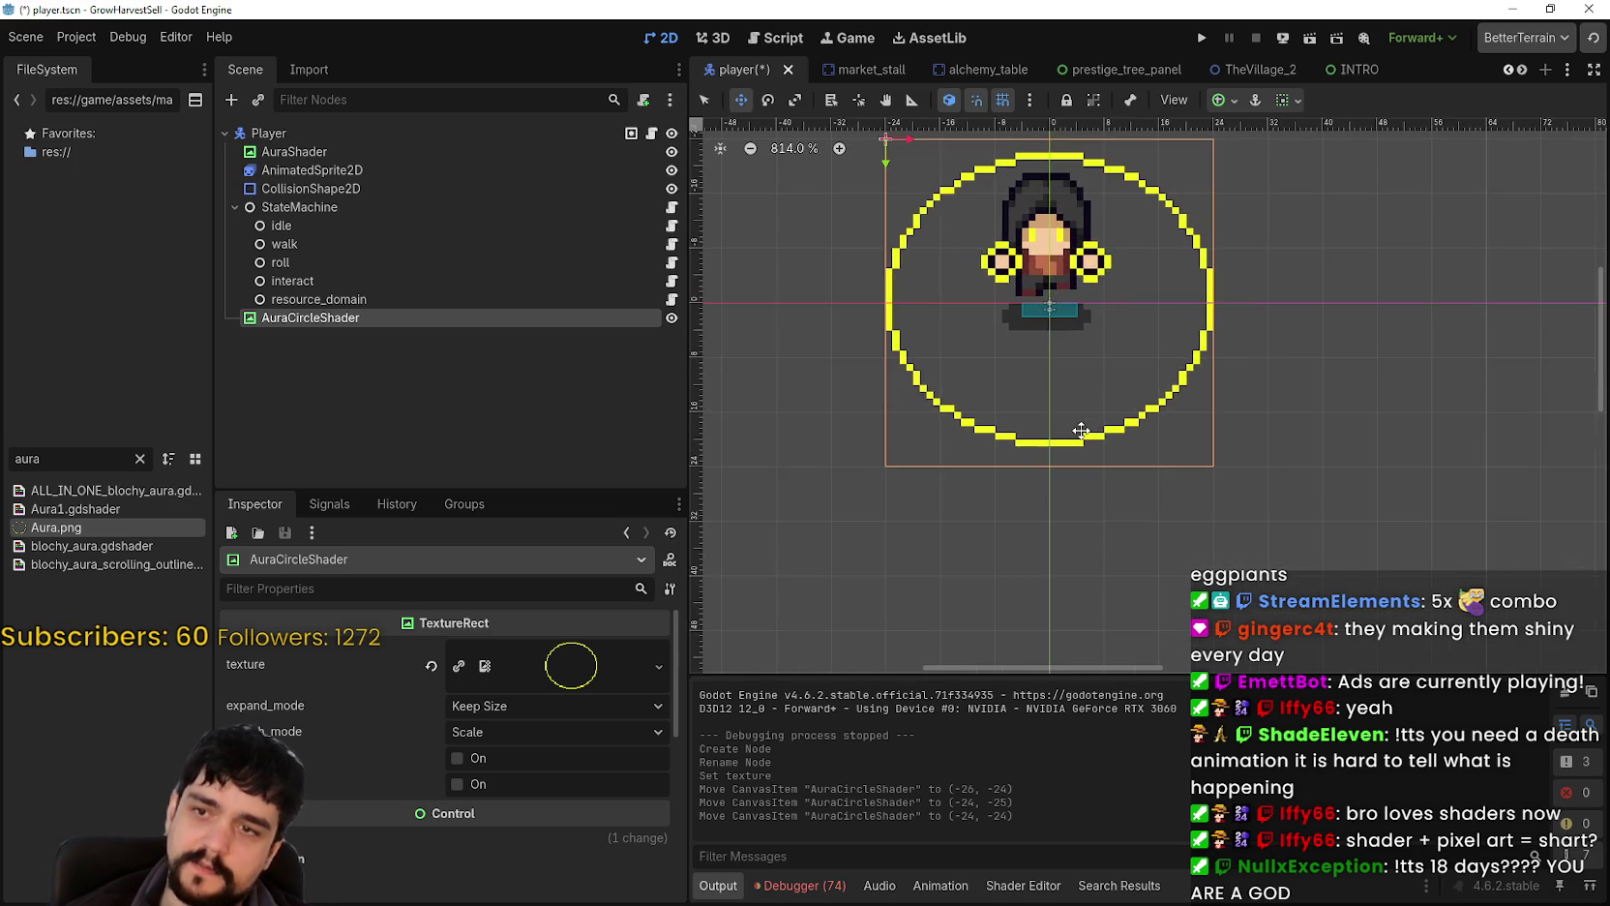
scroll(1161, 479, "down", 5)
scroll(1276, 485, "down", 3)
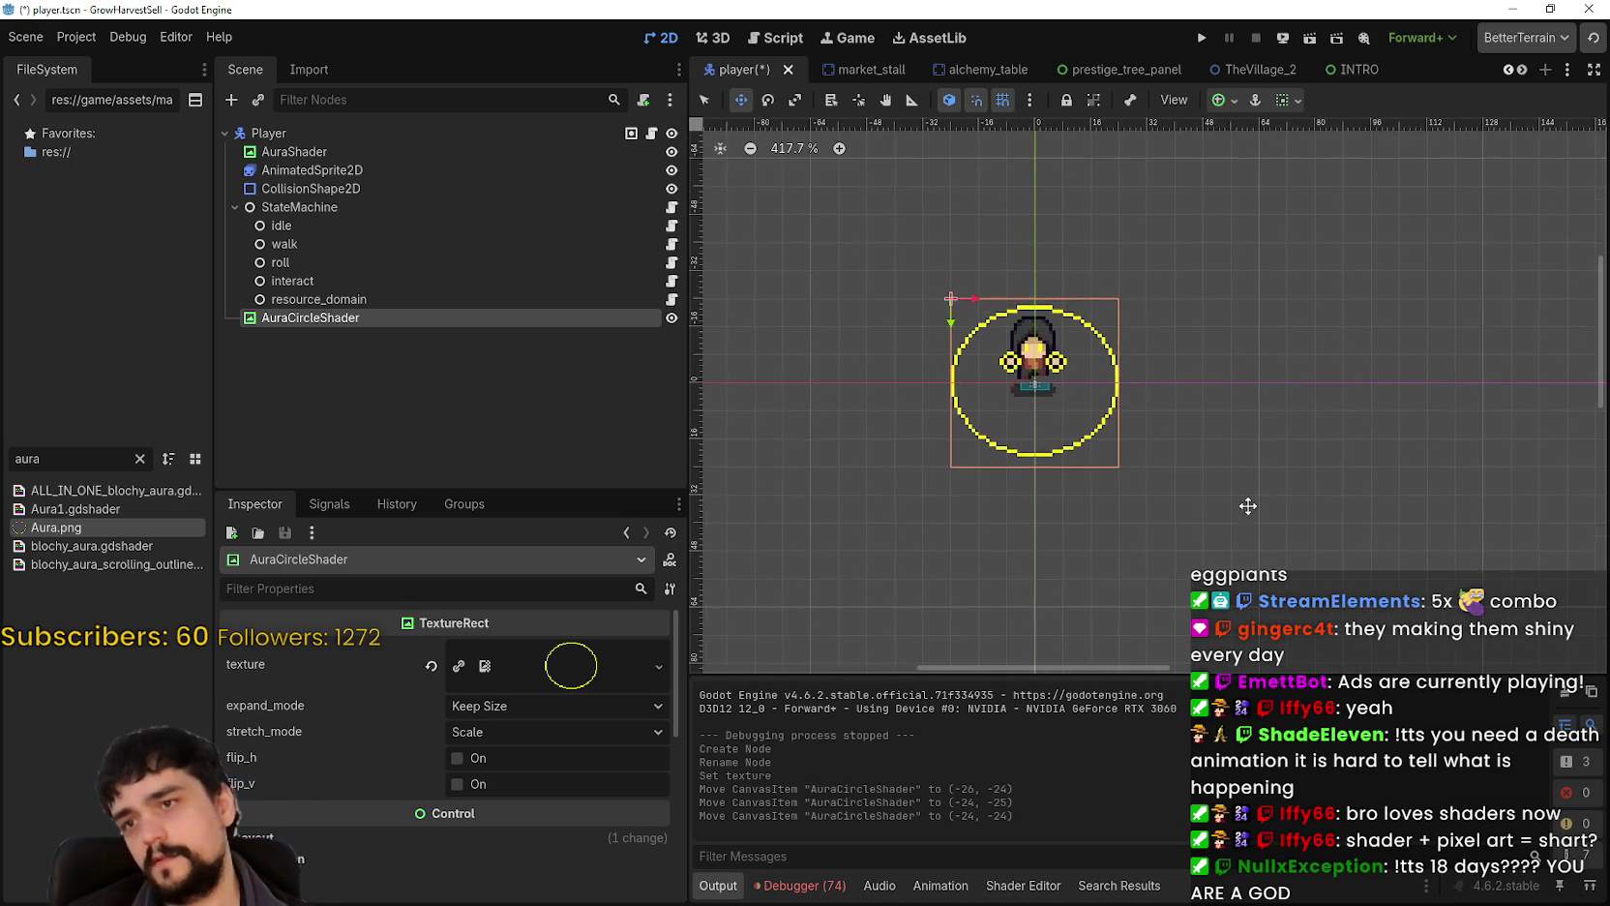
scroll(1007, 355, "up", 4)
scroll(1008, 355, "up", 7)
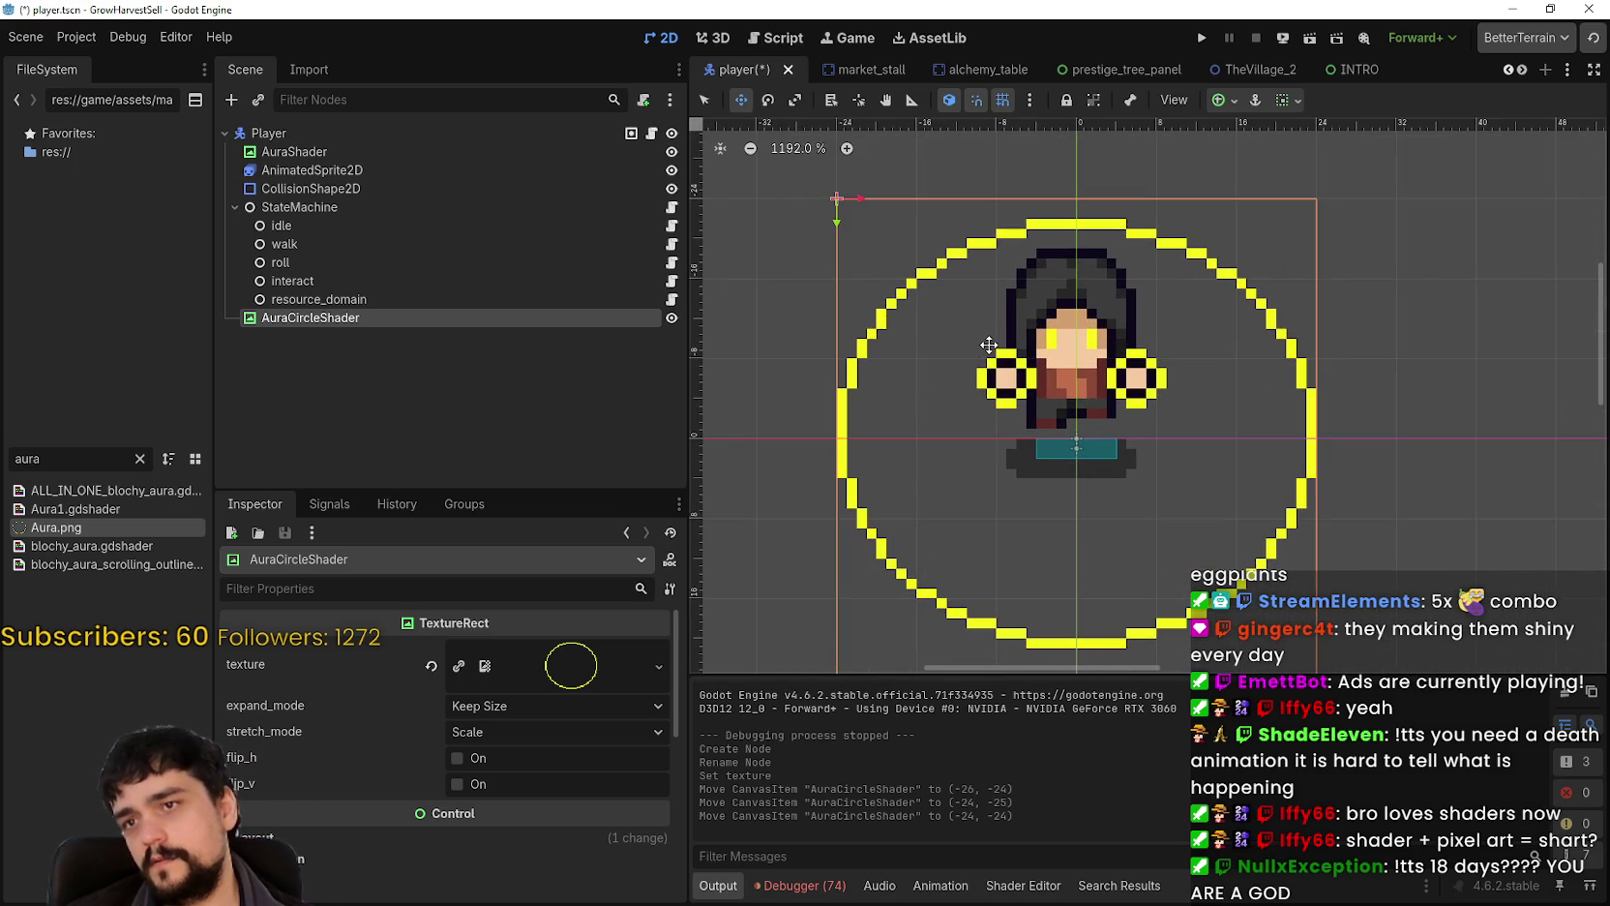
scroll(988, 344, "down", 3)
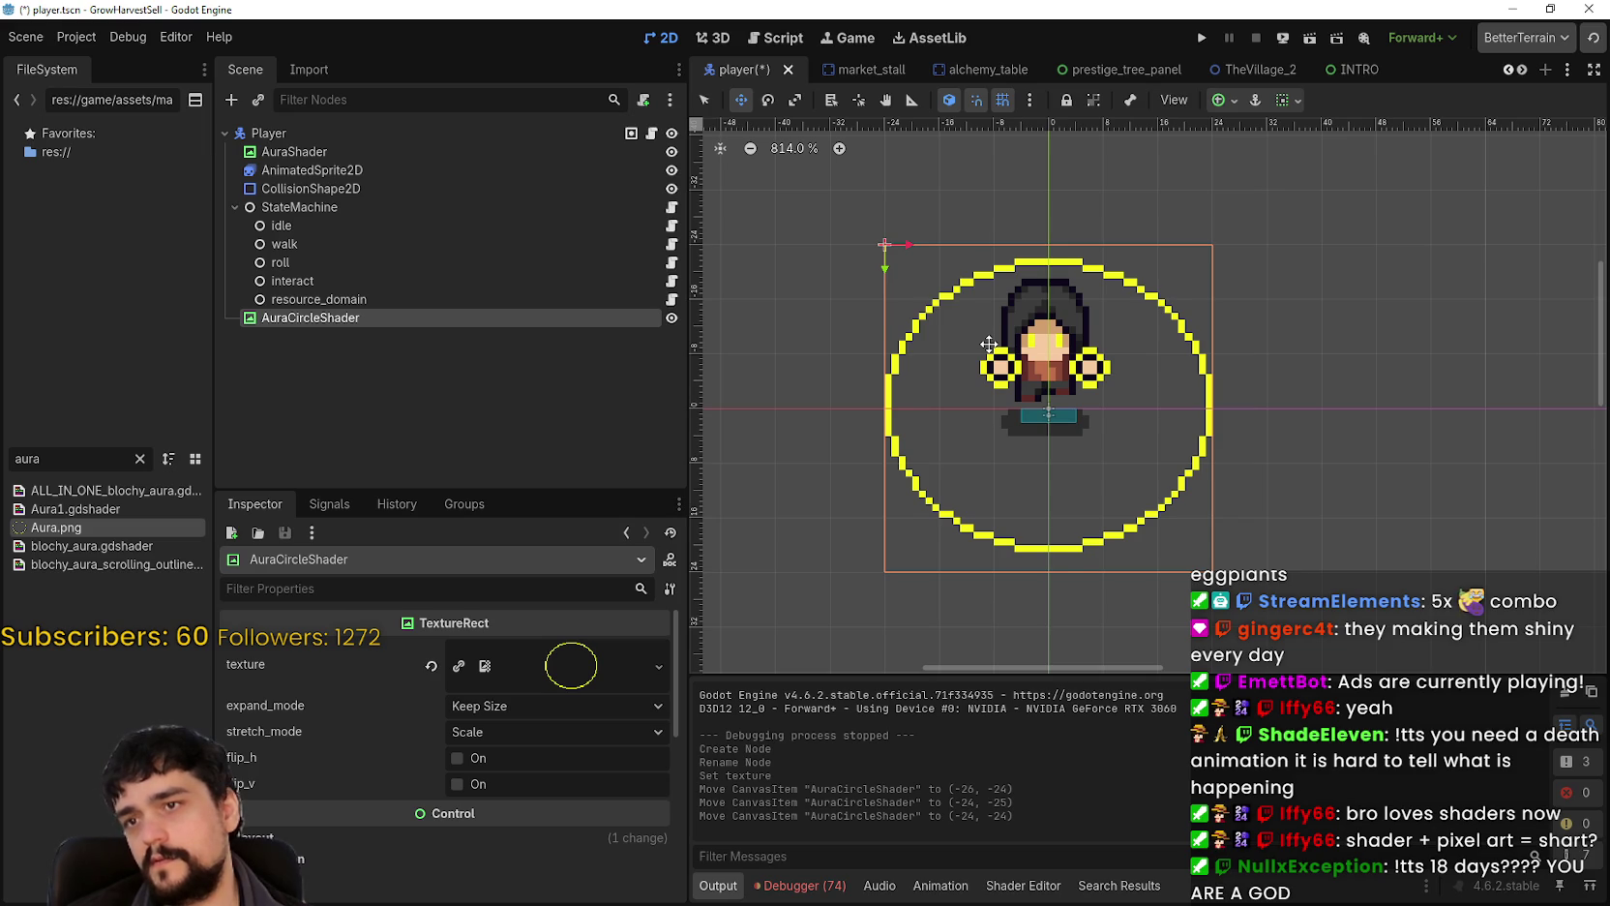
scroll(988, 344, "down", 2)
mouse_move(988, 344)
left_mouse_down()
mouse_move(1168, 478)
mouse_move(1262, 346)
mouse_move(1436, 506)
mouse_move(1217, 602)
mouse_move(1096, 298)
mouse_move(1142, 485)
left_mouse_up()
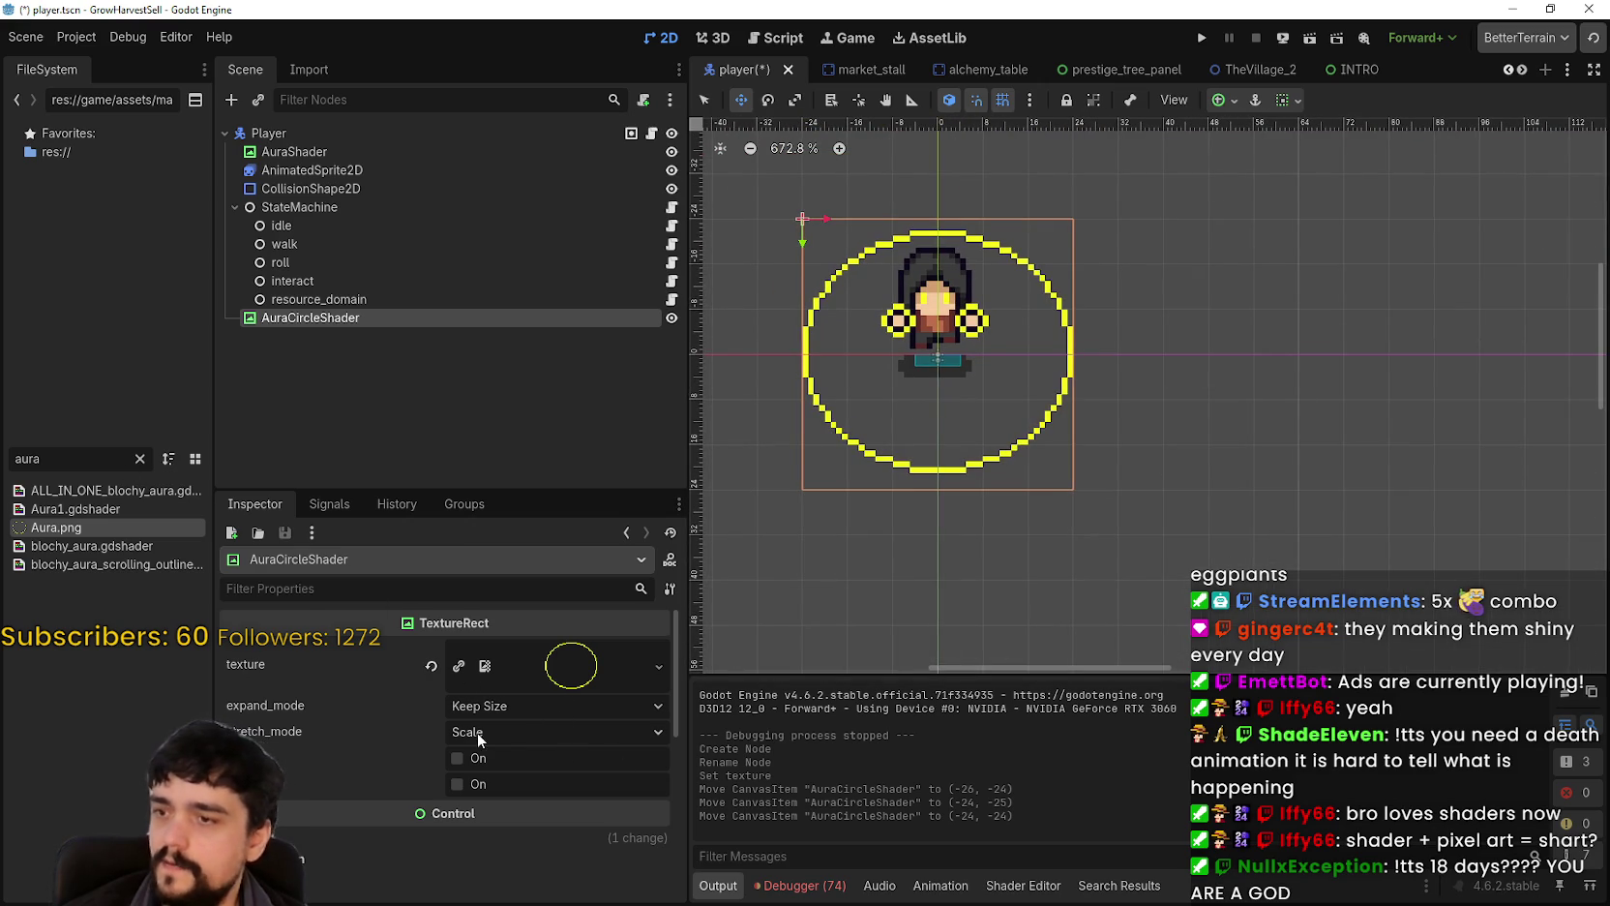
scroll(483, 758, "down", 10)
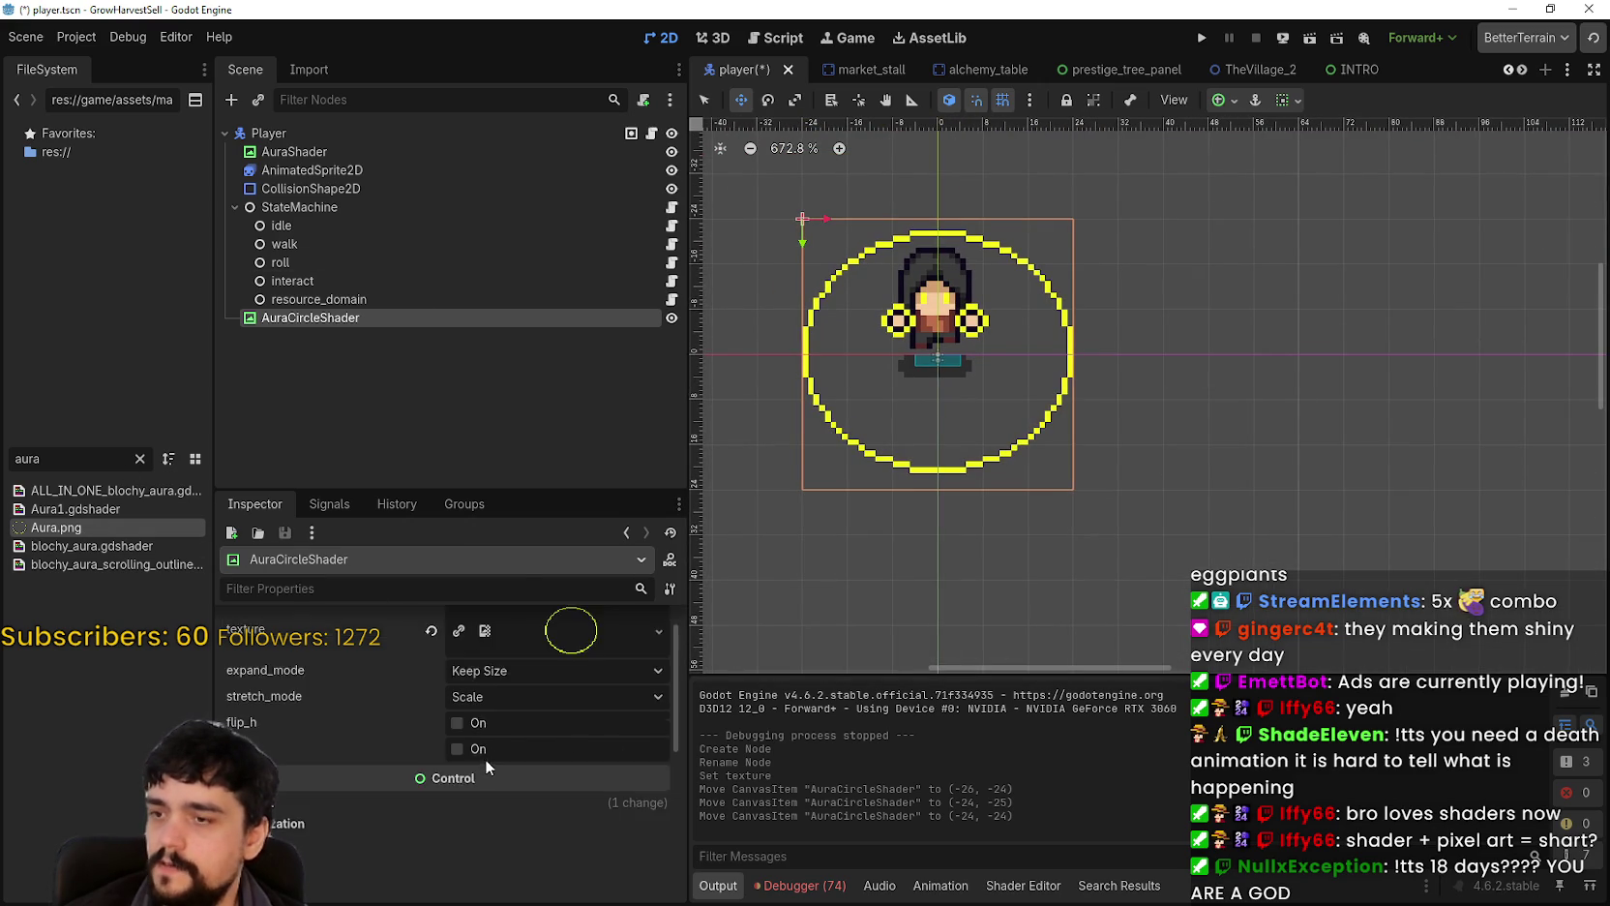
Step: Give AuraCircleShader a new ShaderMaterial
left_click(362, 713)
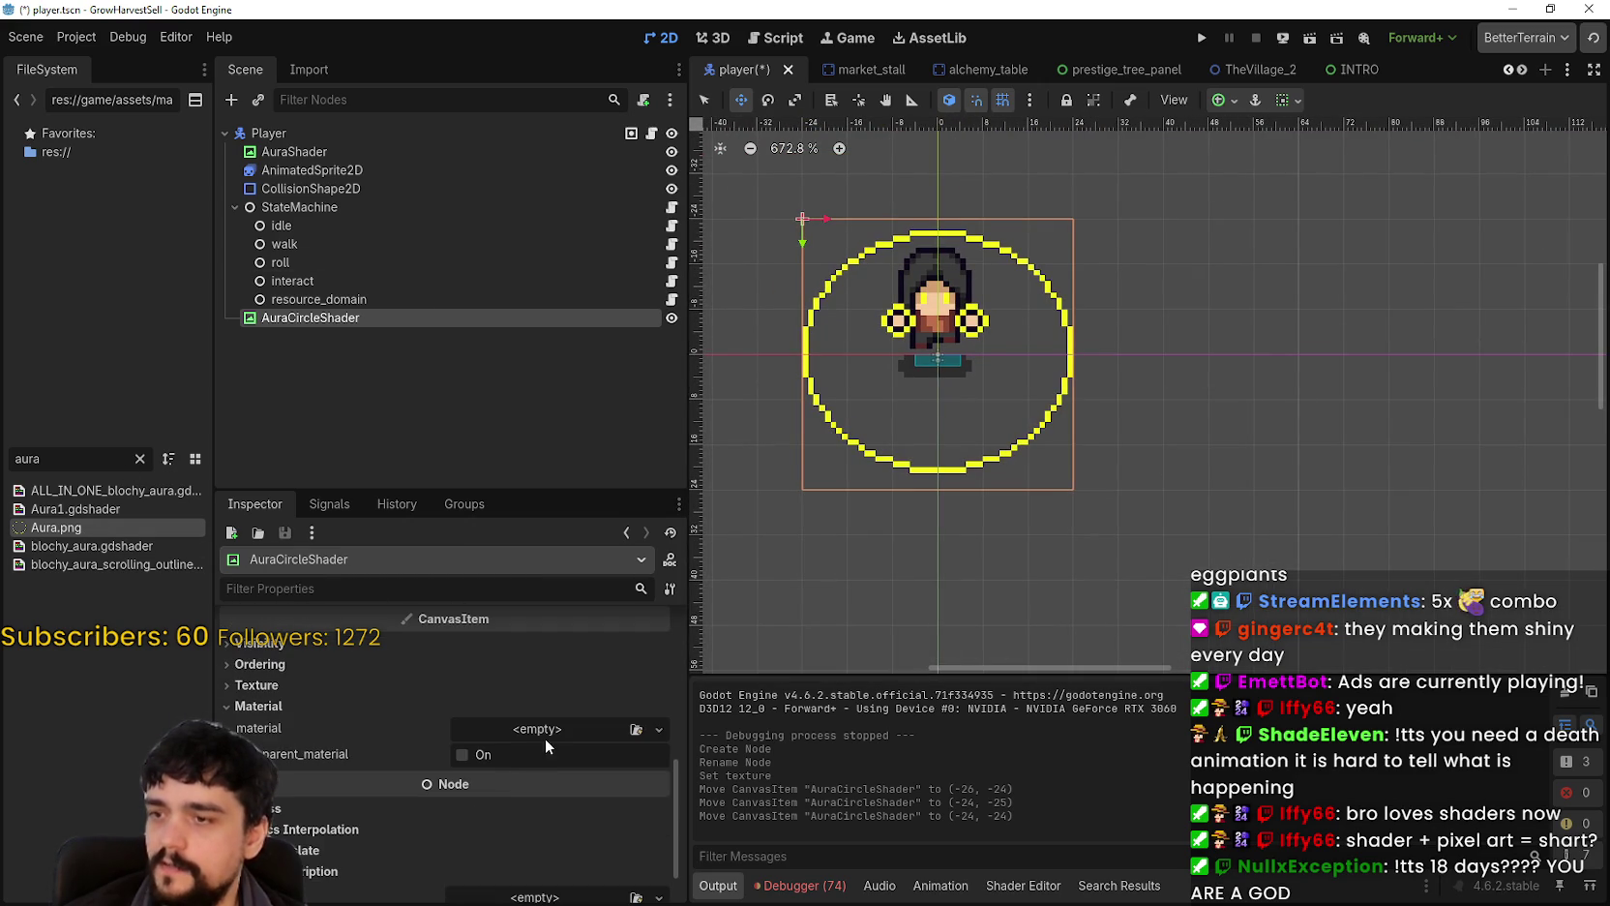
left_click(545, 735)
left_click(555, 743)
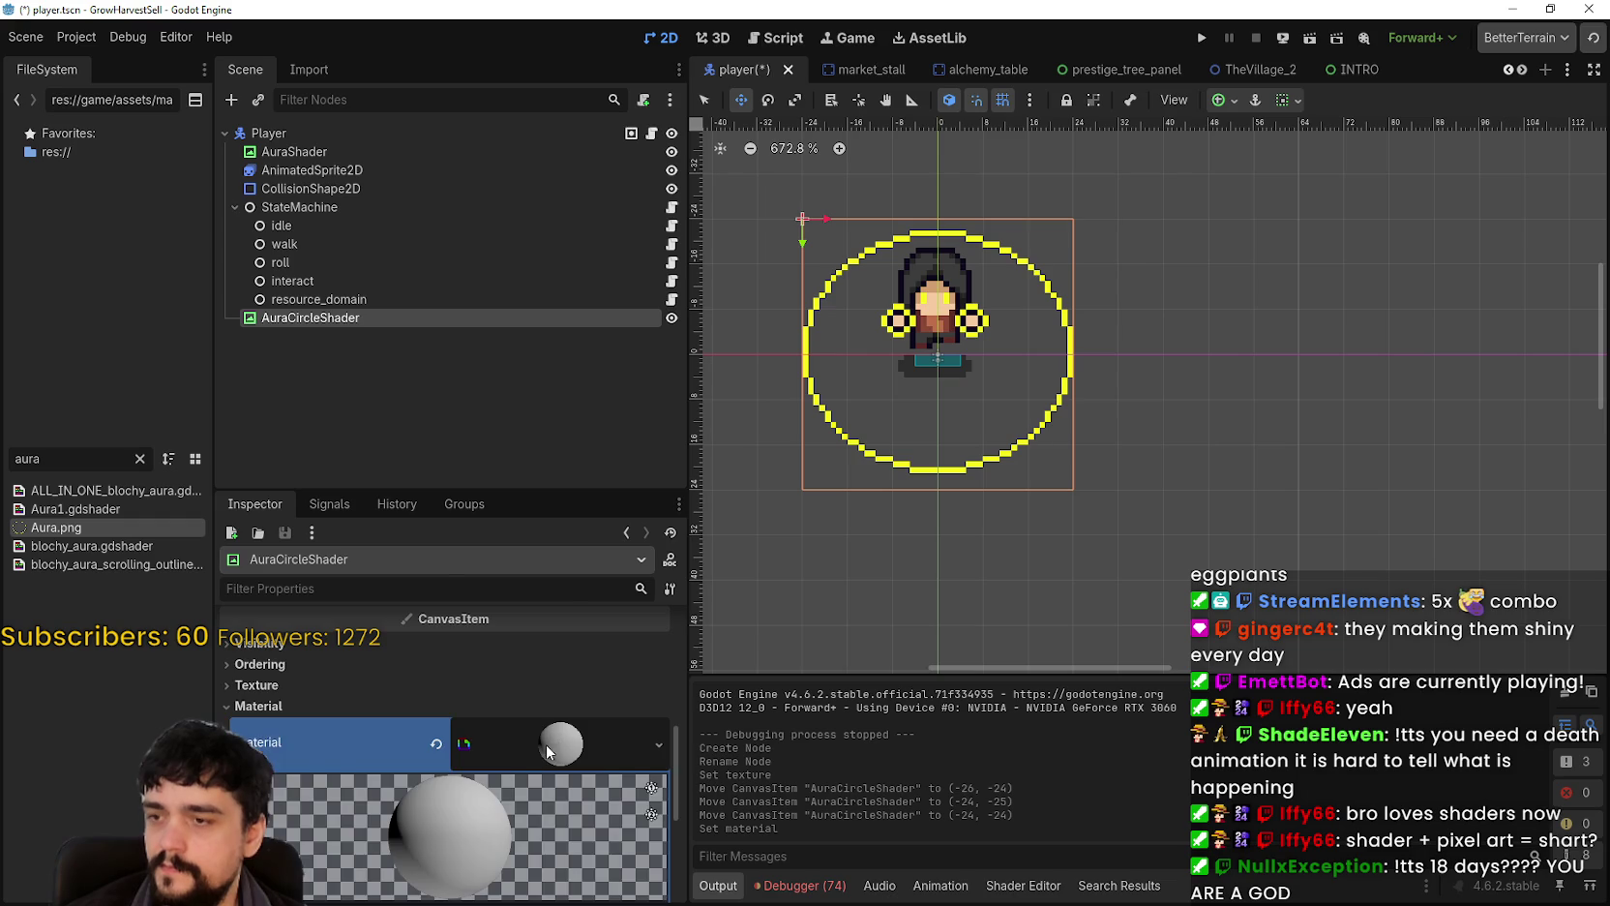
scroll(544, 743, "down", 3)
Step: Quick-load ALL_IN_ONE_blochy_aura as the material's shader
left_click(542, 699)
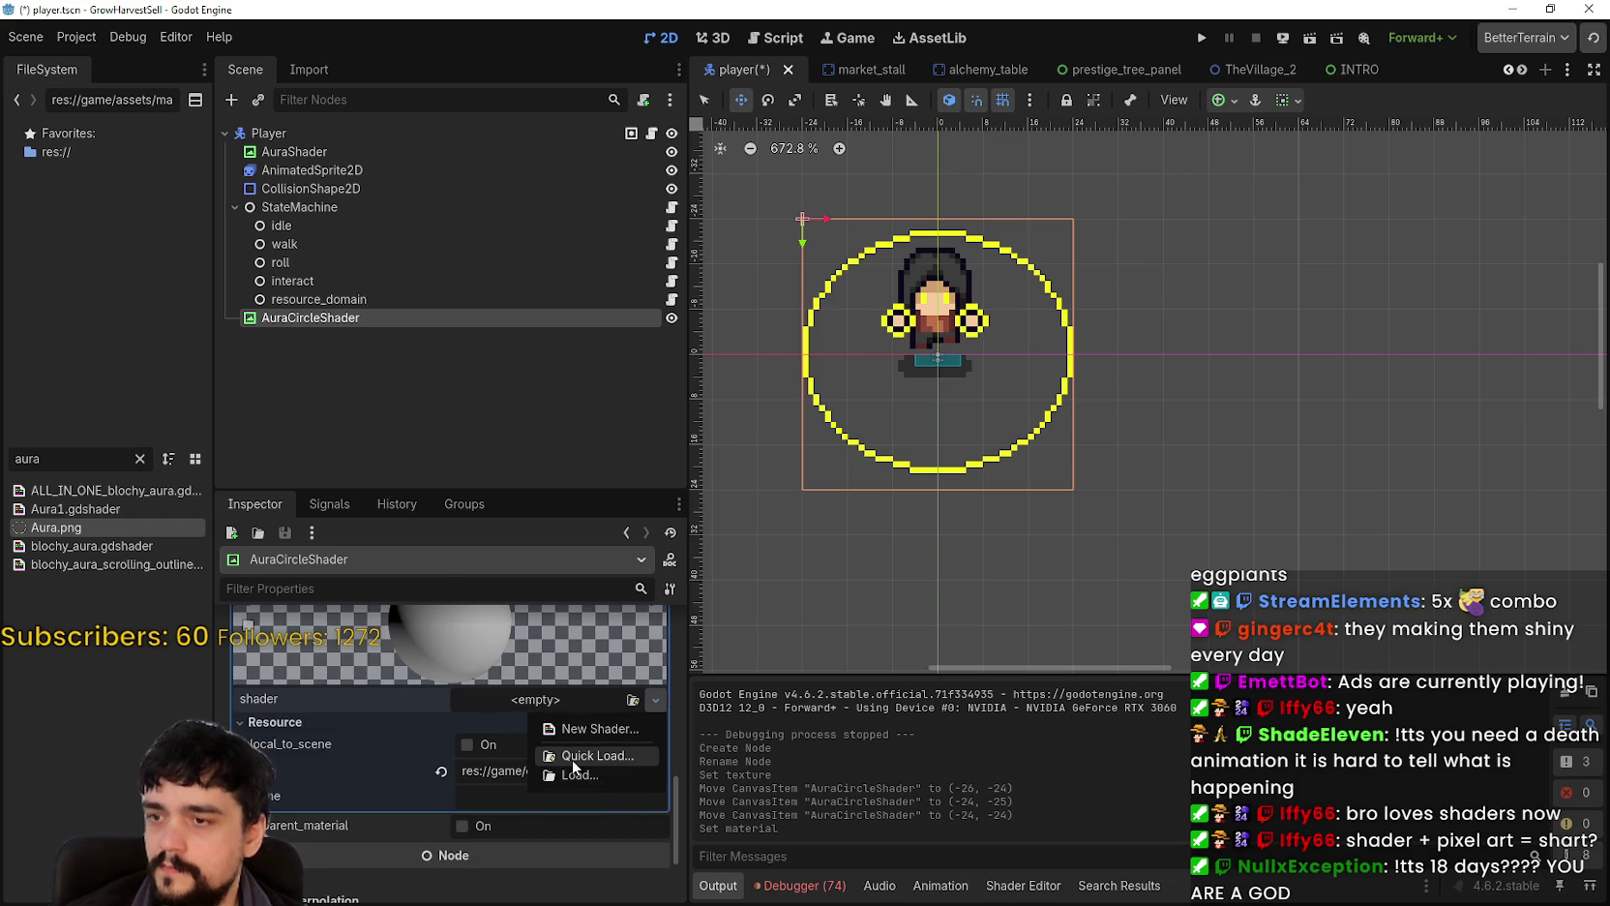
left_click(573, 756)
scroll(755, 523, "up", 2)
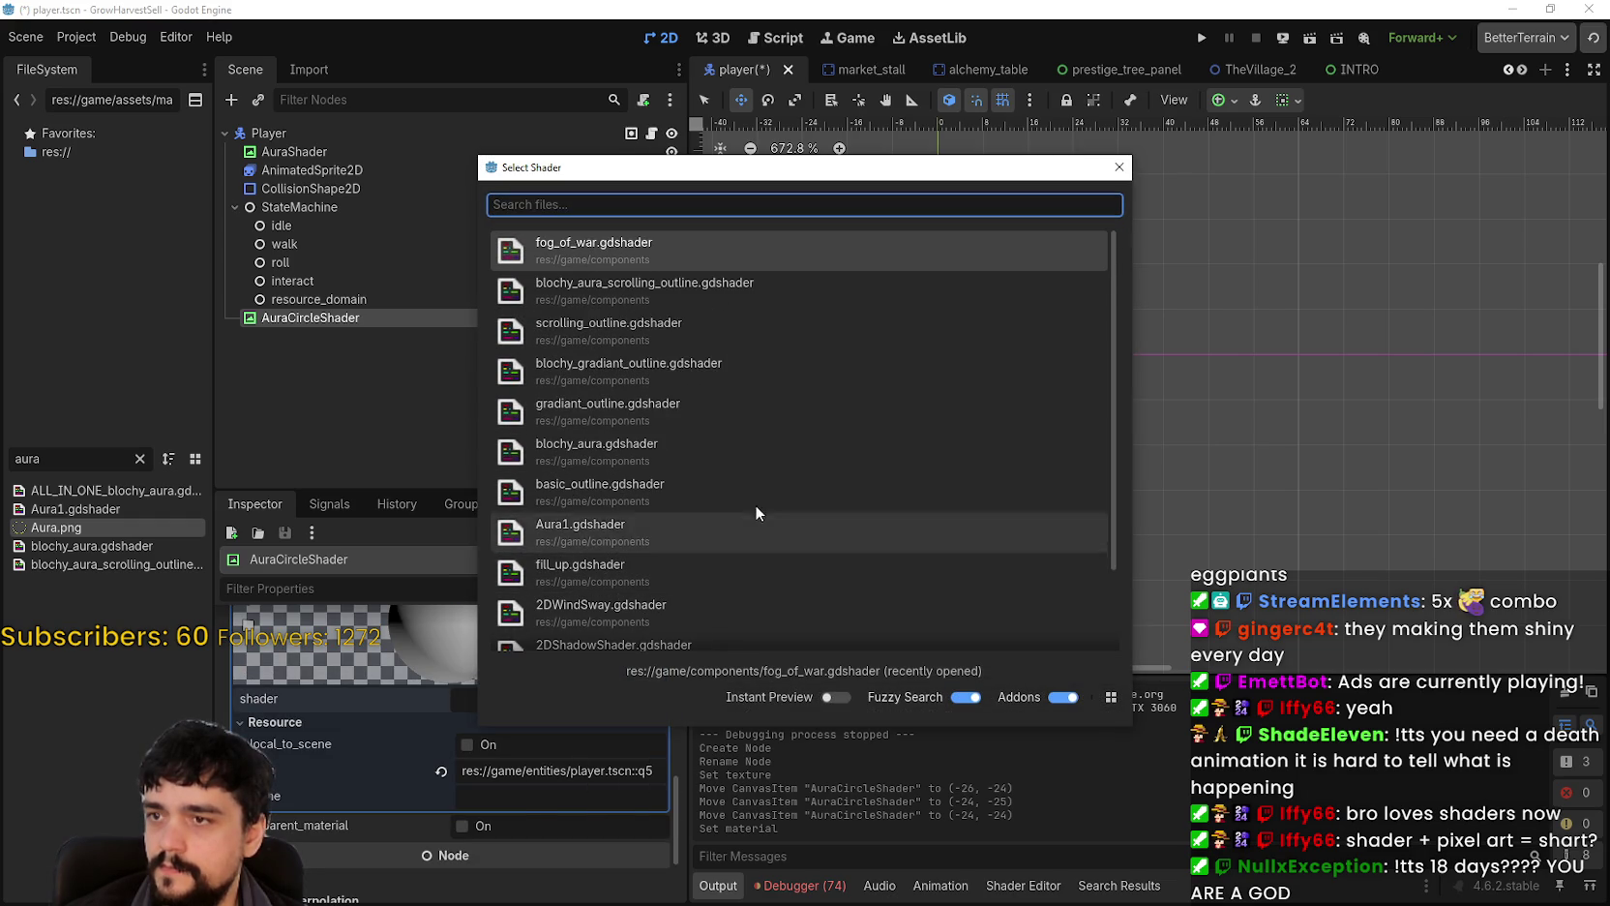
left_click_drag(682, 172, 1041, 281)
scroll(1088, 569, "down", 2)
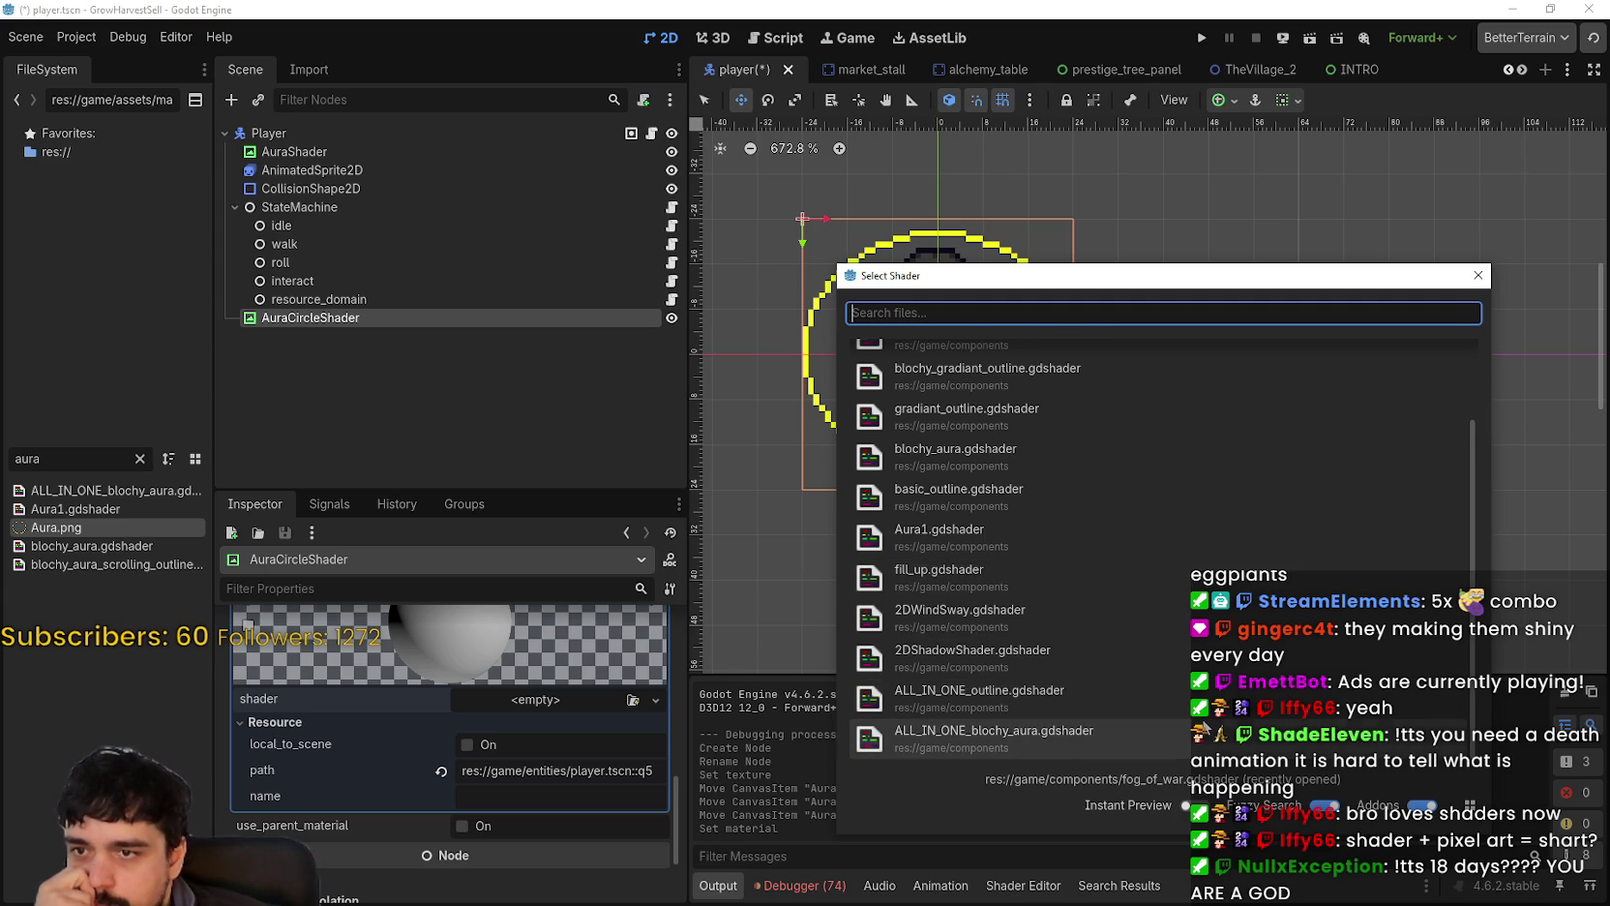
scroll(1203, 728, "up", 1)
scroll(1202, 727, "down", 1)
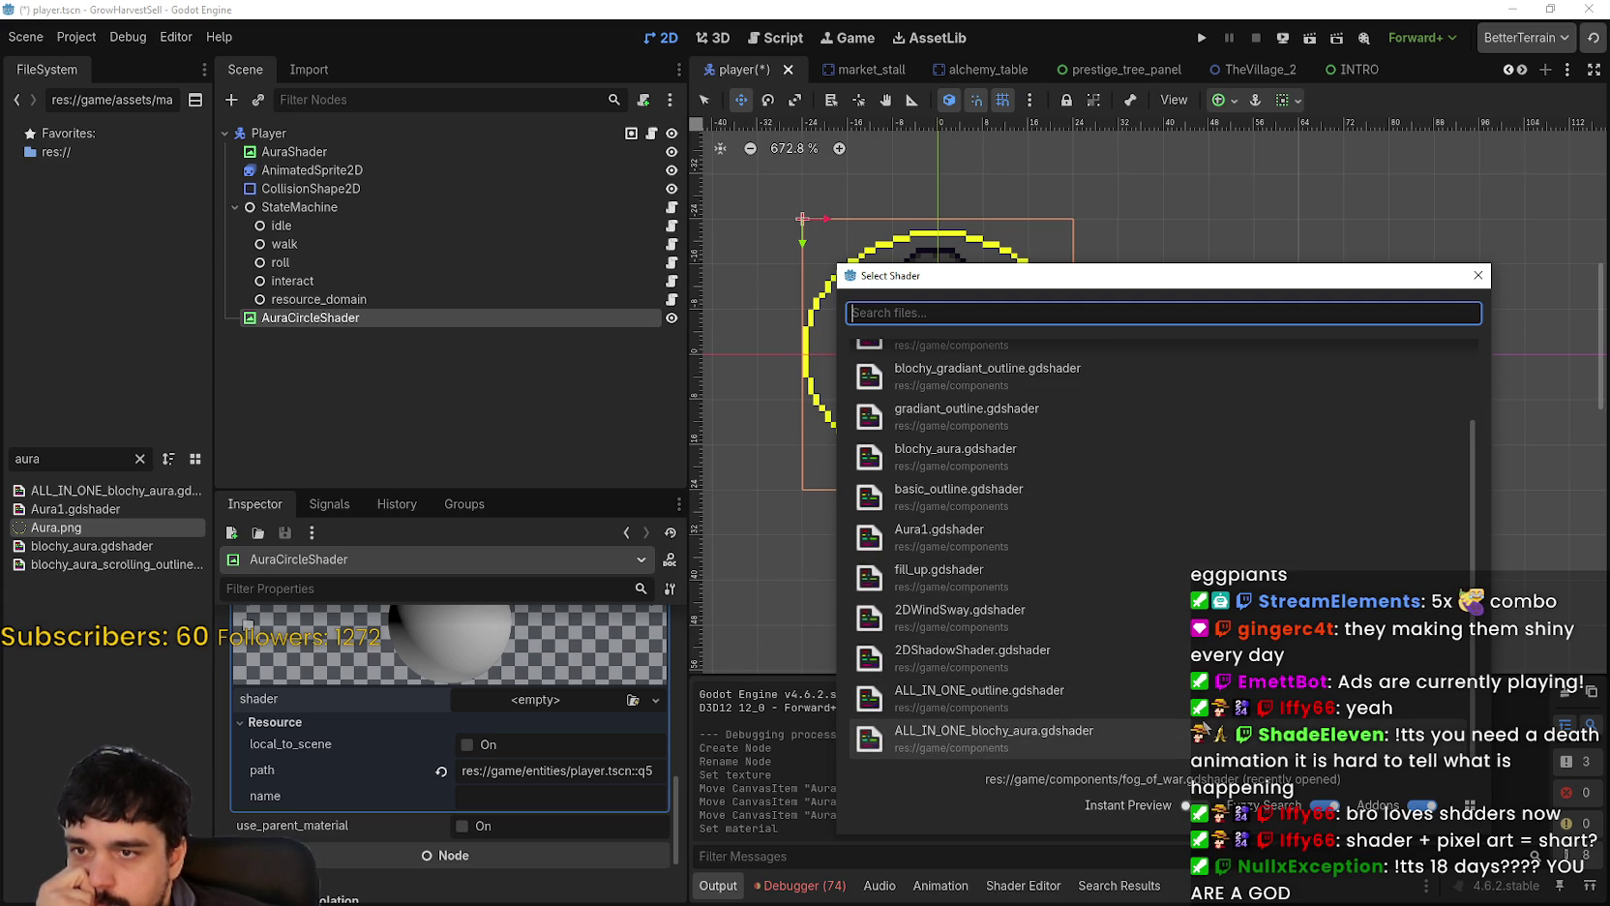
double_click(1057, 720)
scroll(1059, 448, "down", 1)
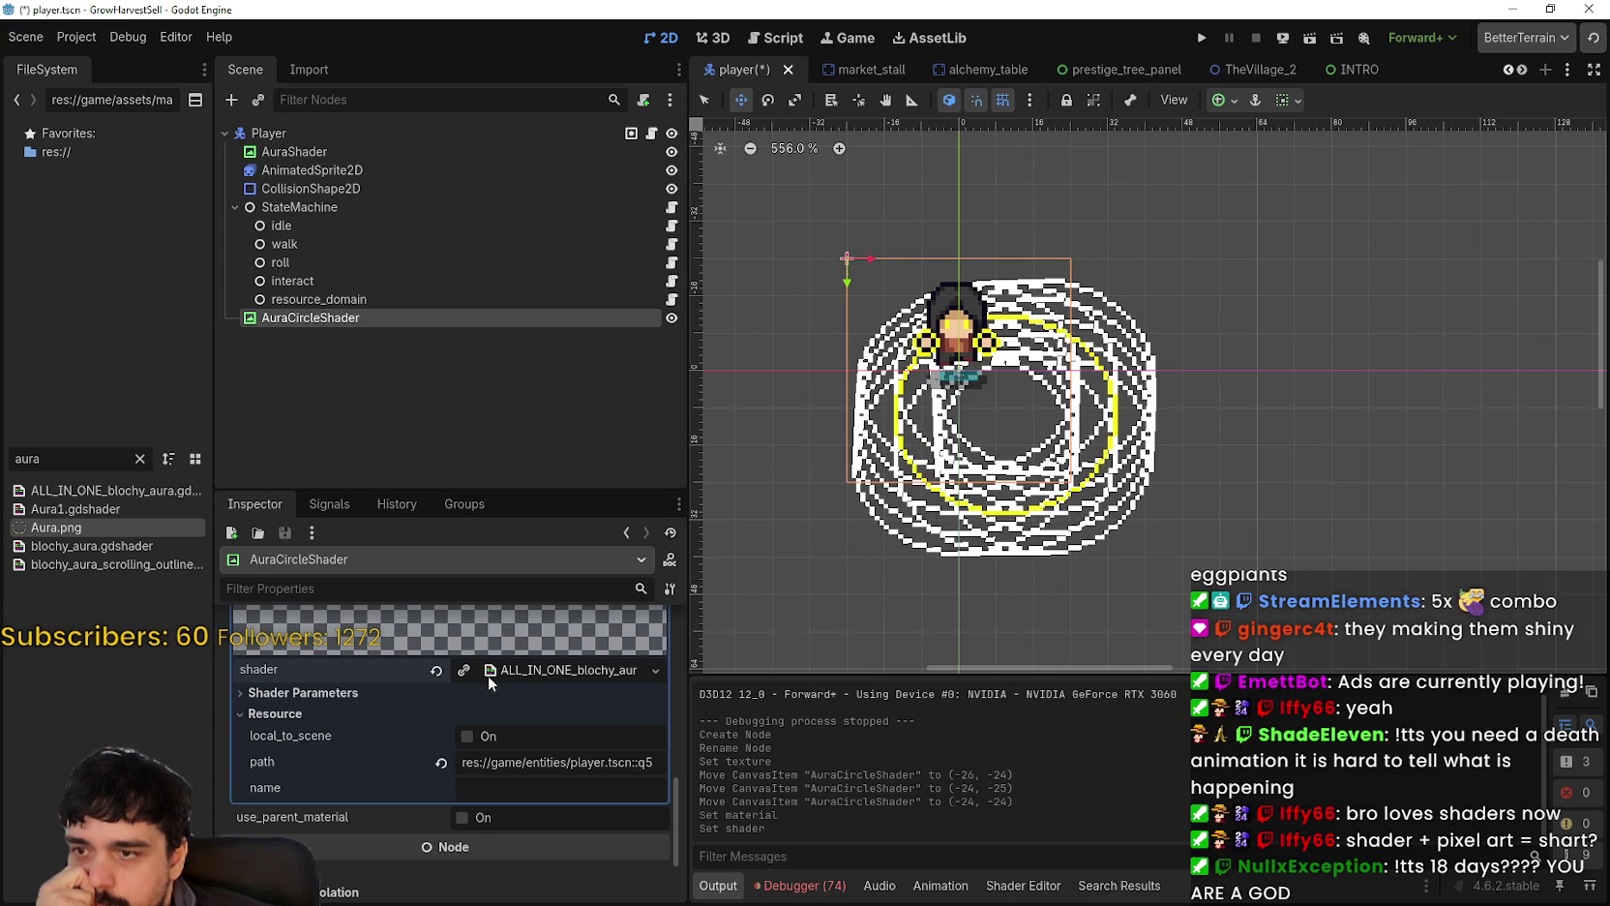
Step: Clear the shader and reopen the list of project shader files
left_click(436, 670)
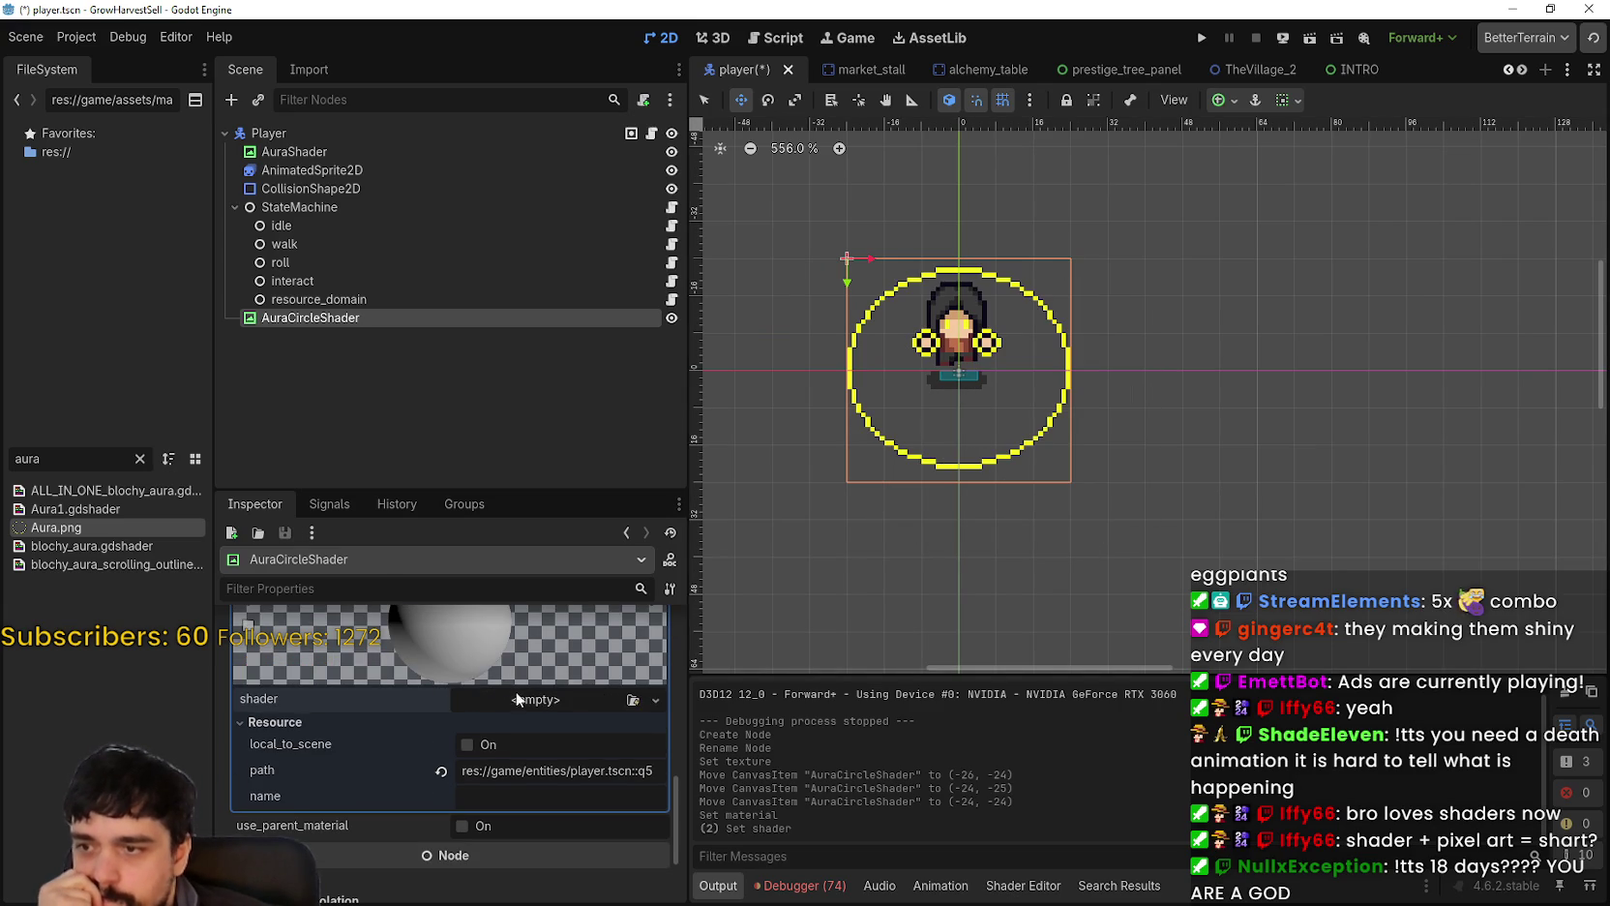
left_click(595, 761)
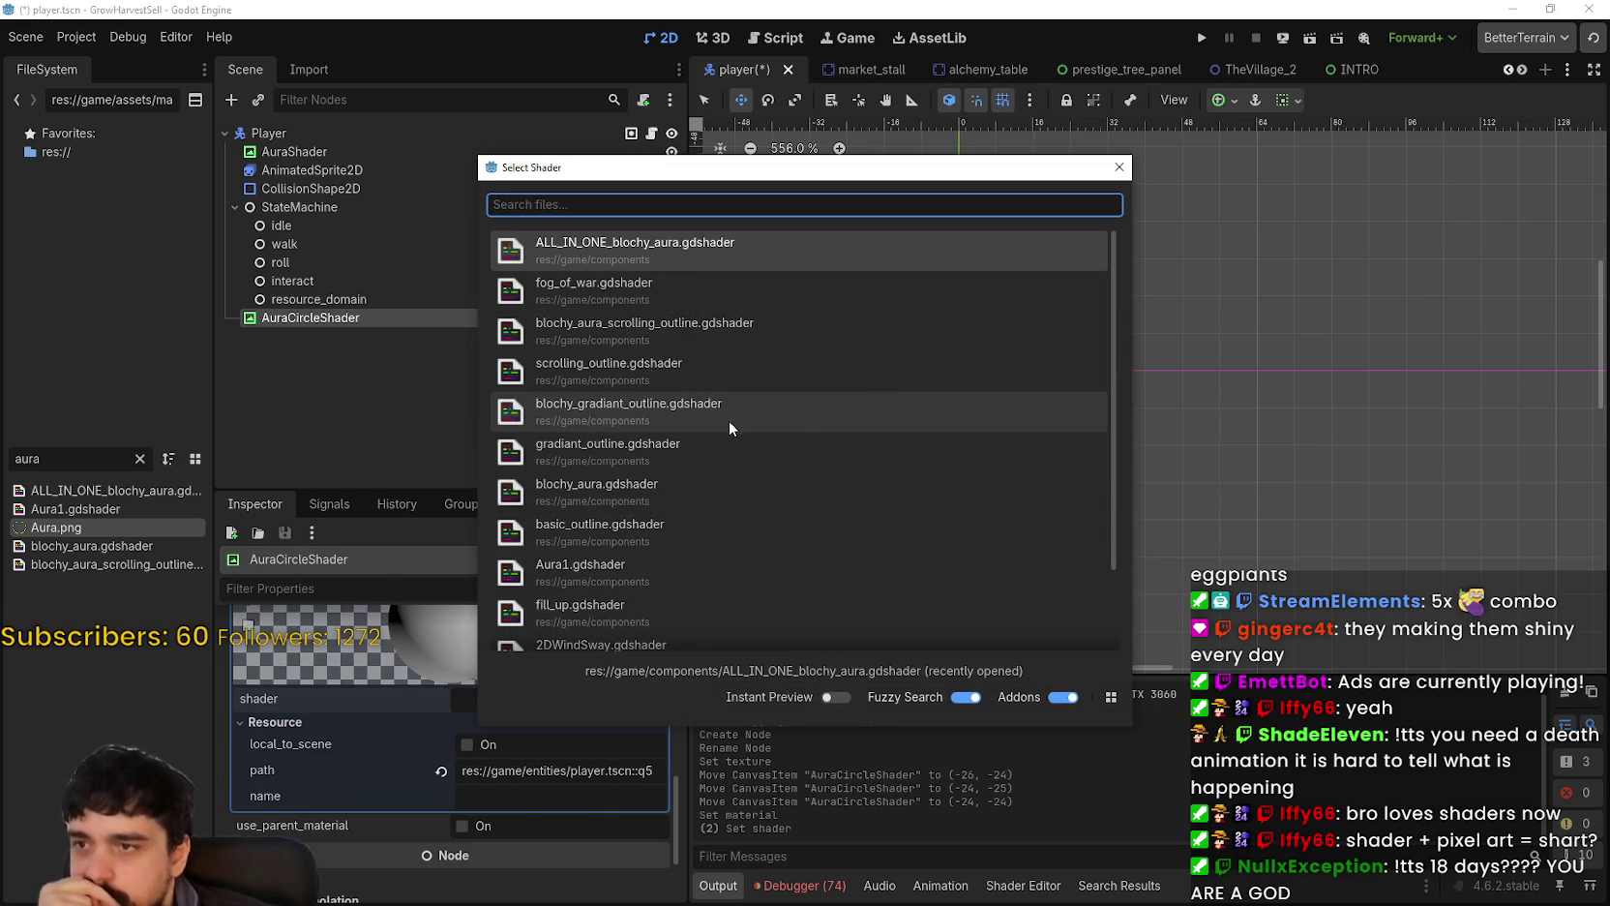
scroll(725, 418, "down", 3)
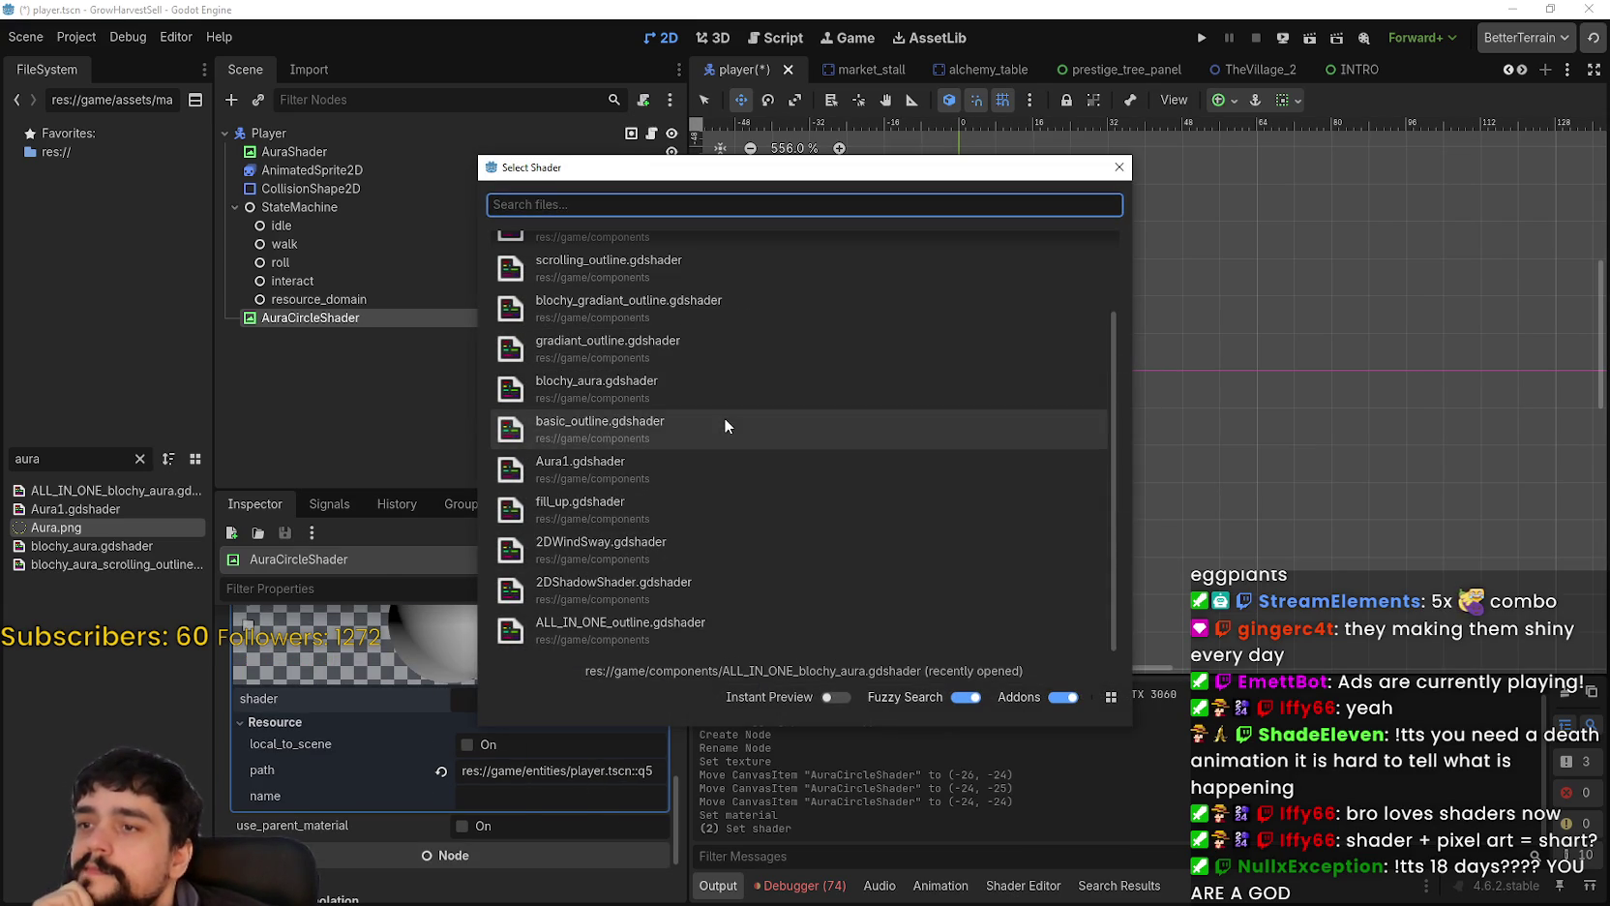
Step: Try Aura1.gdshader as the material's shader, then undo to remove it
left_click(649, 465)
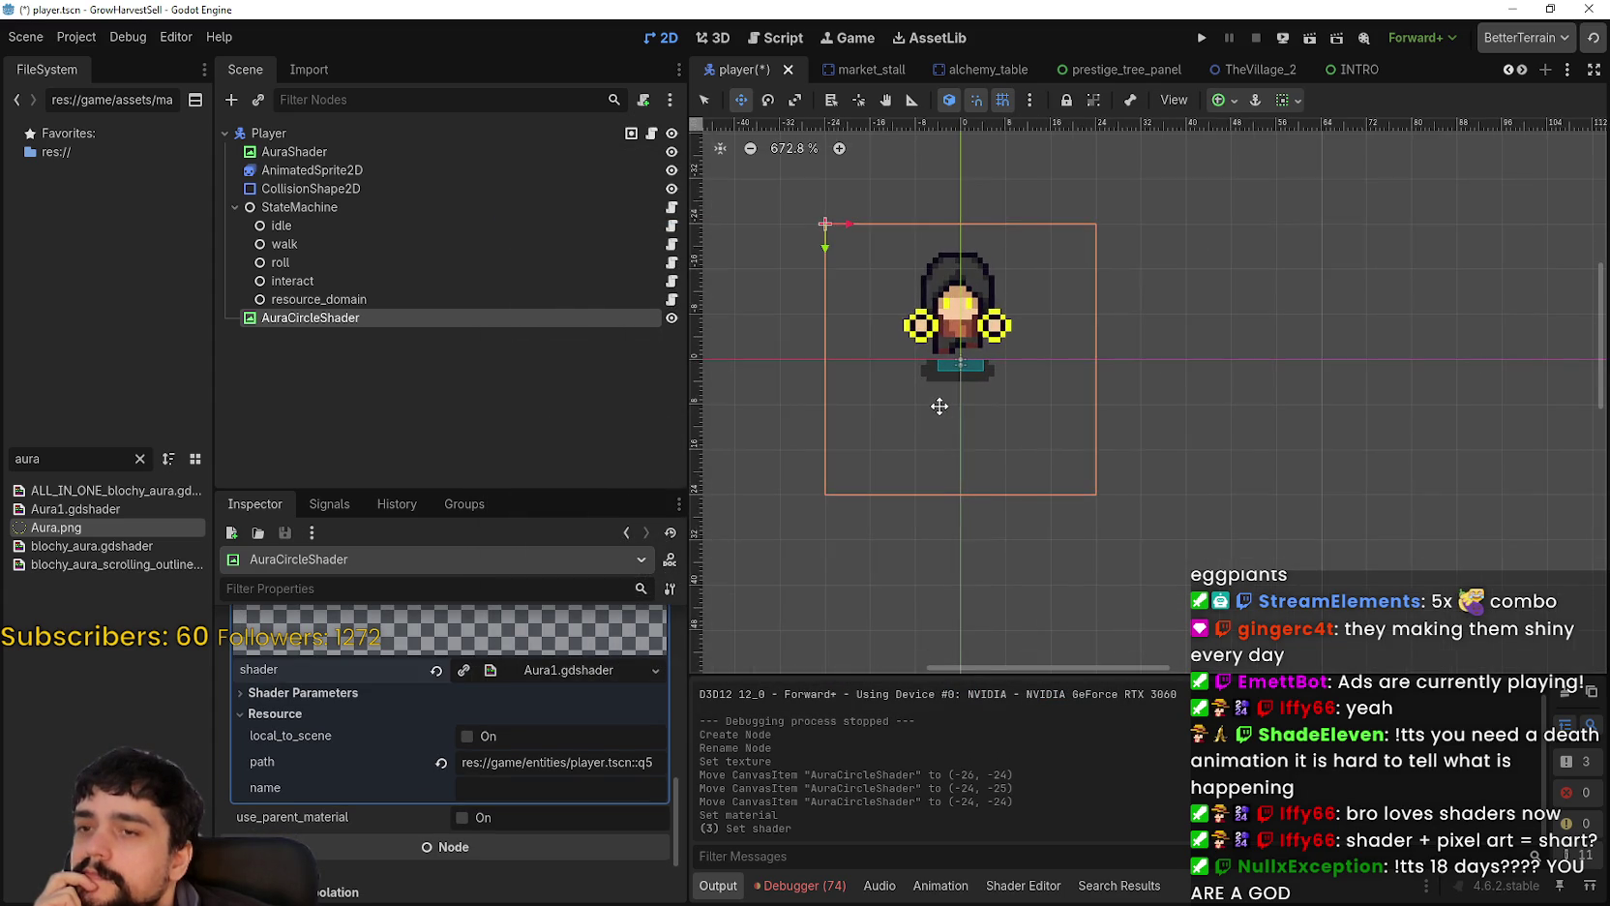
scroll(448, 735, "up", 2)
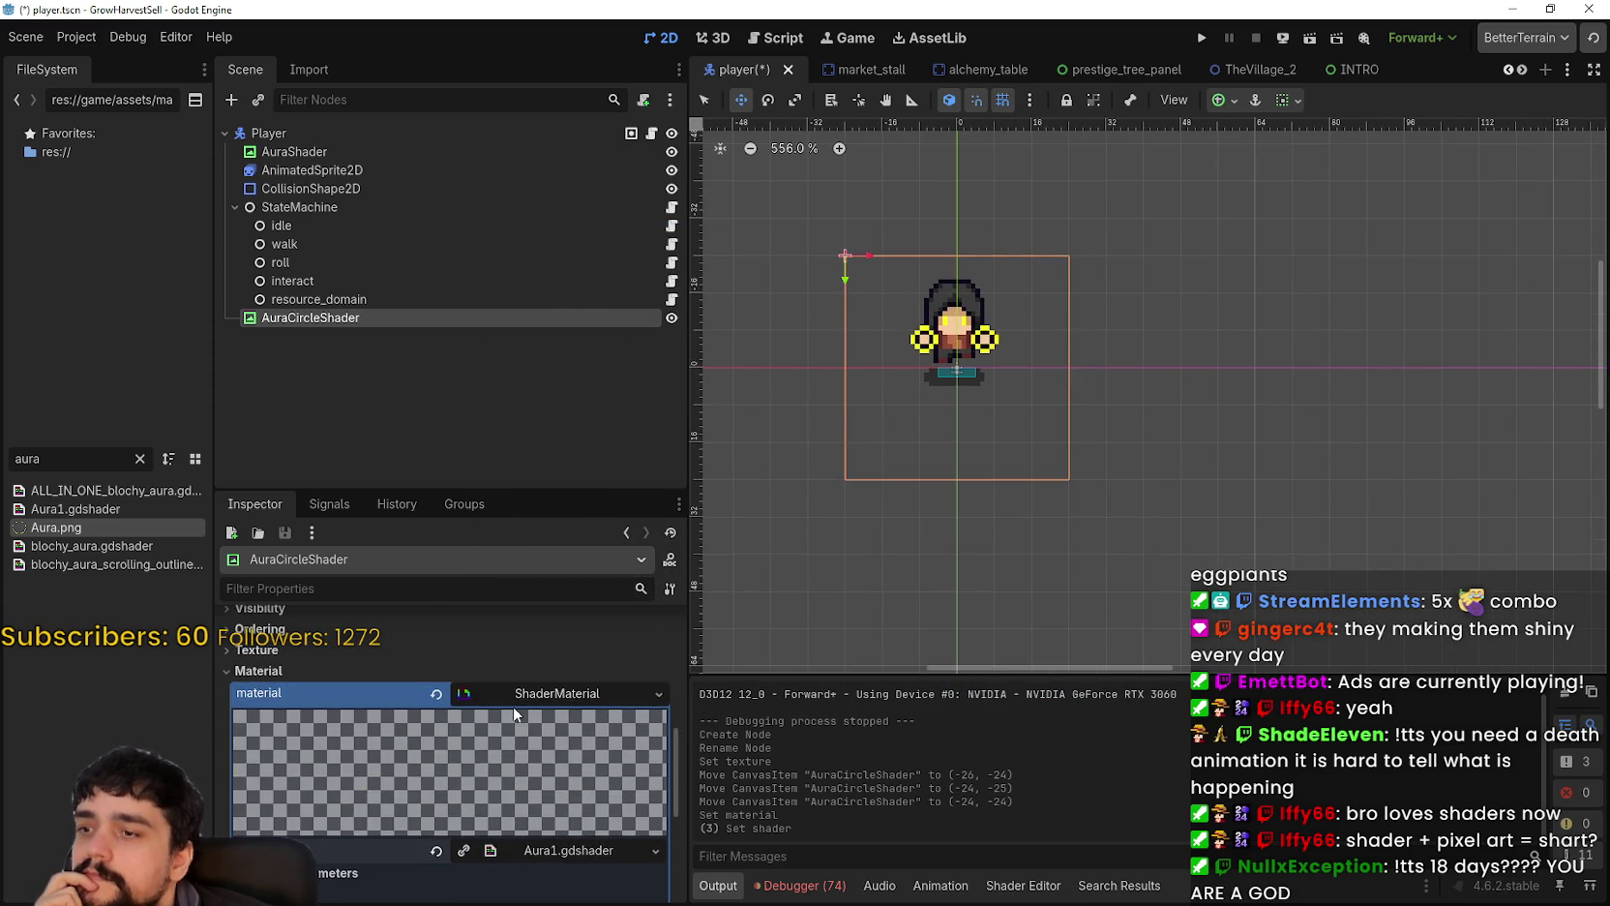
left_click(538, 708)
scroll(540, 708, "down", 3)
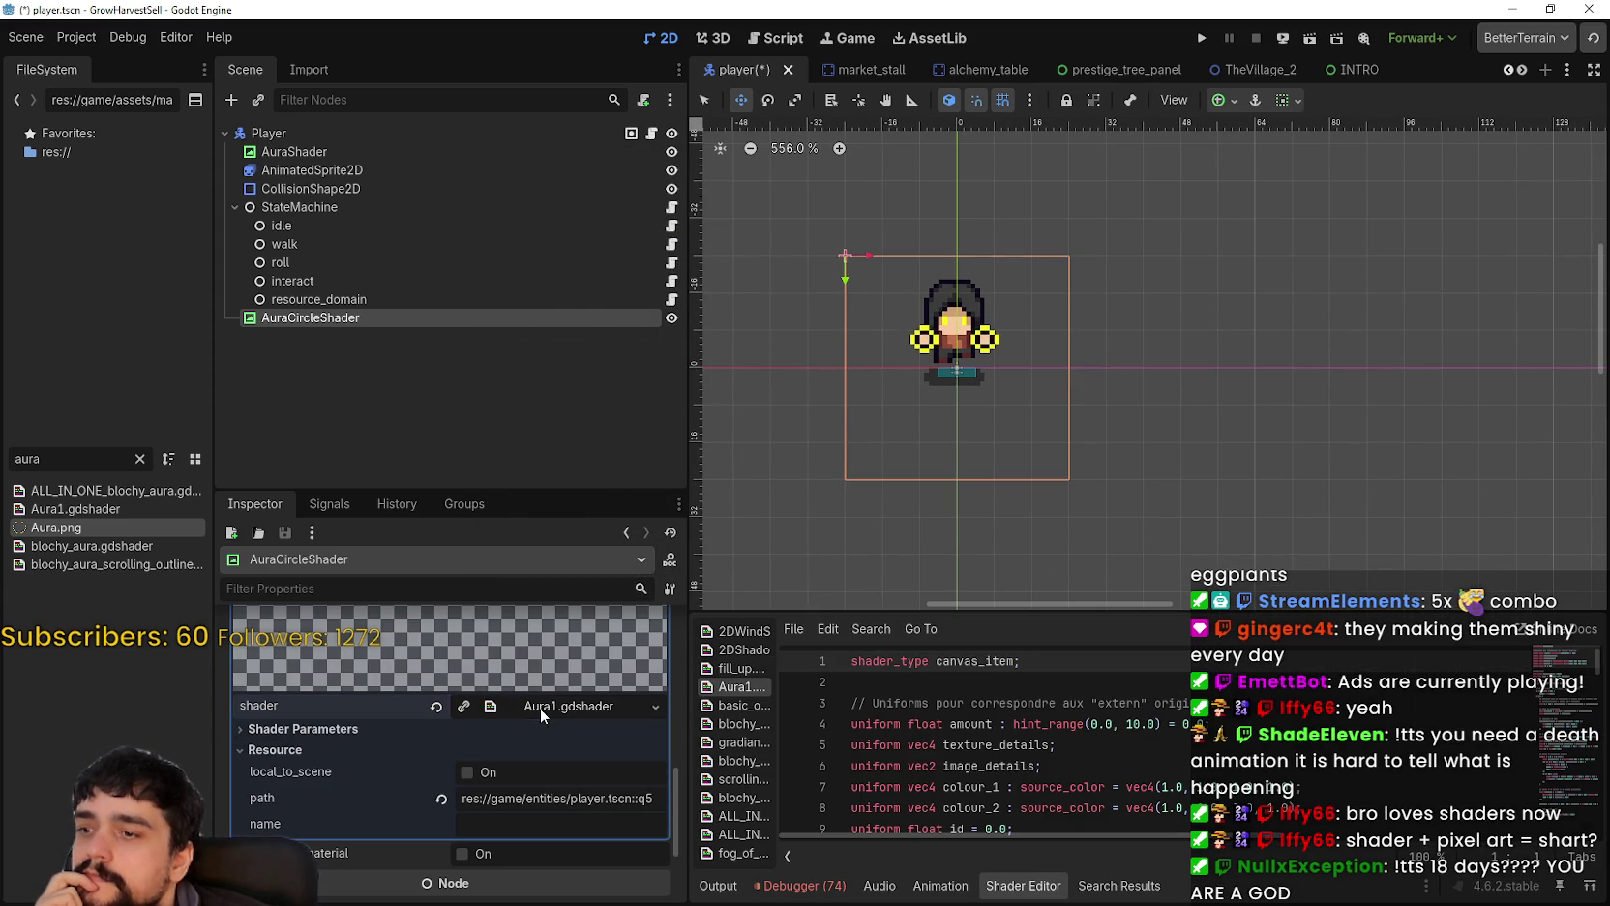
scroll(540, 697, "up", 2)
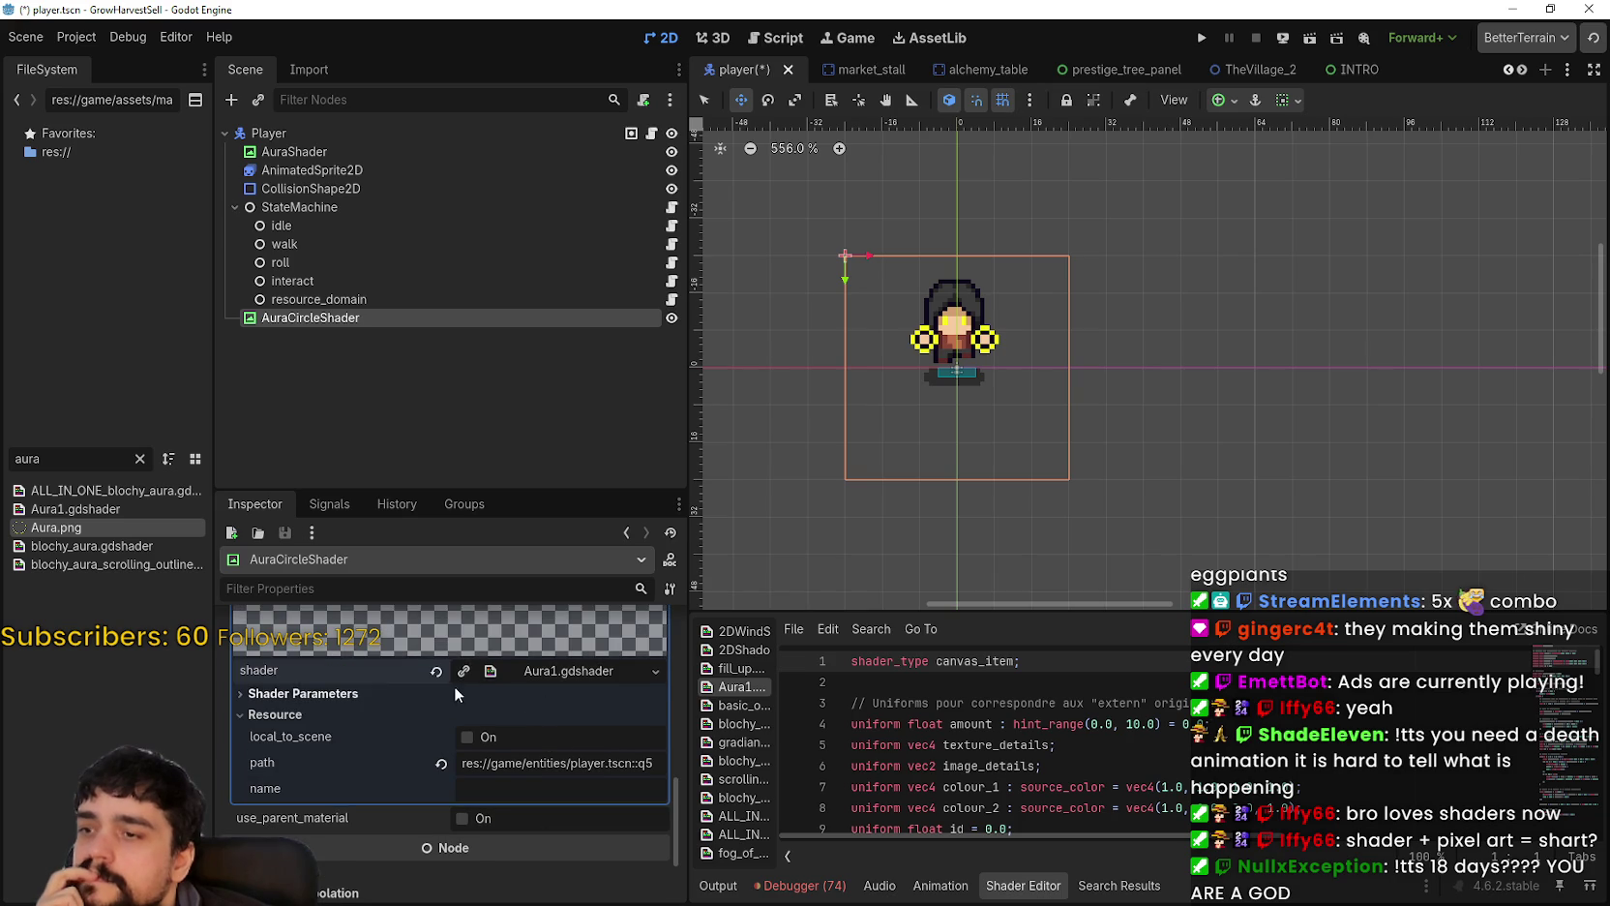
key("ctrl+z")
Step: Quick Load blochy_aura.gdshader into the shader slot and expand its Shader Parameters
left_click(587, 756)
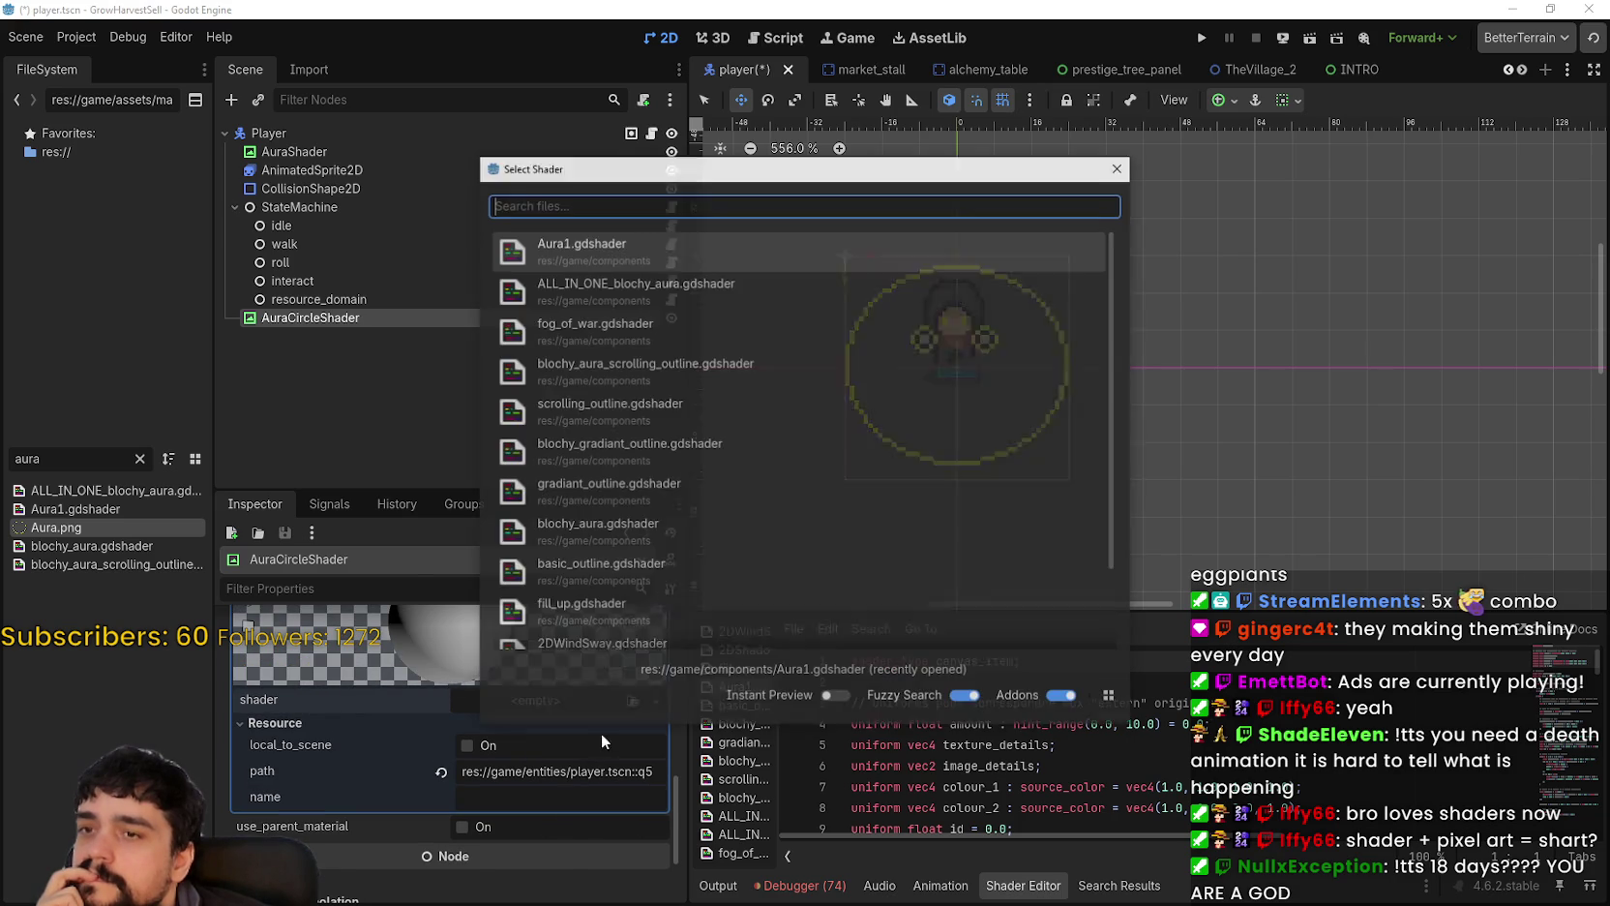
scroll(639, 365, "down", 3)
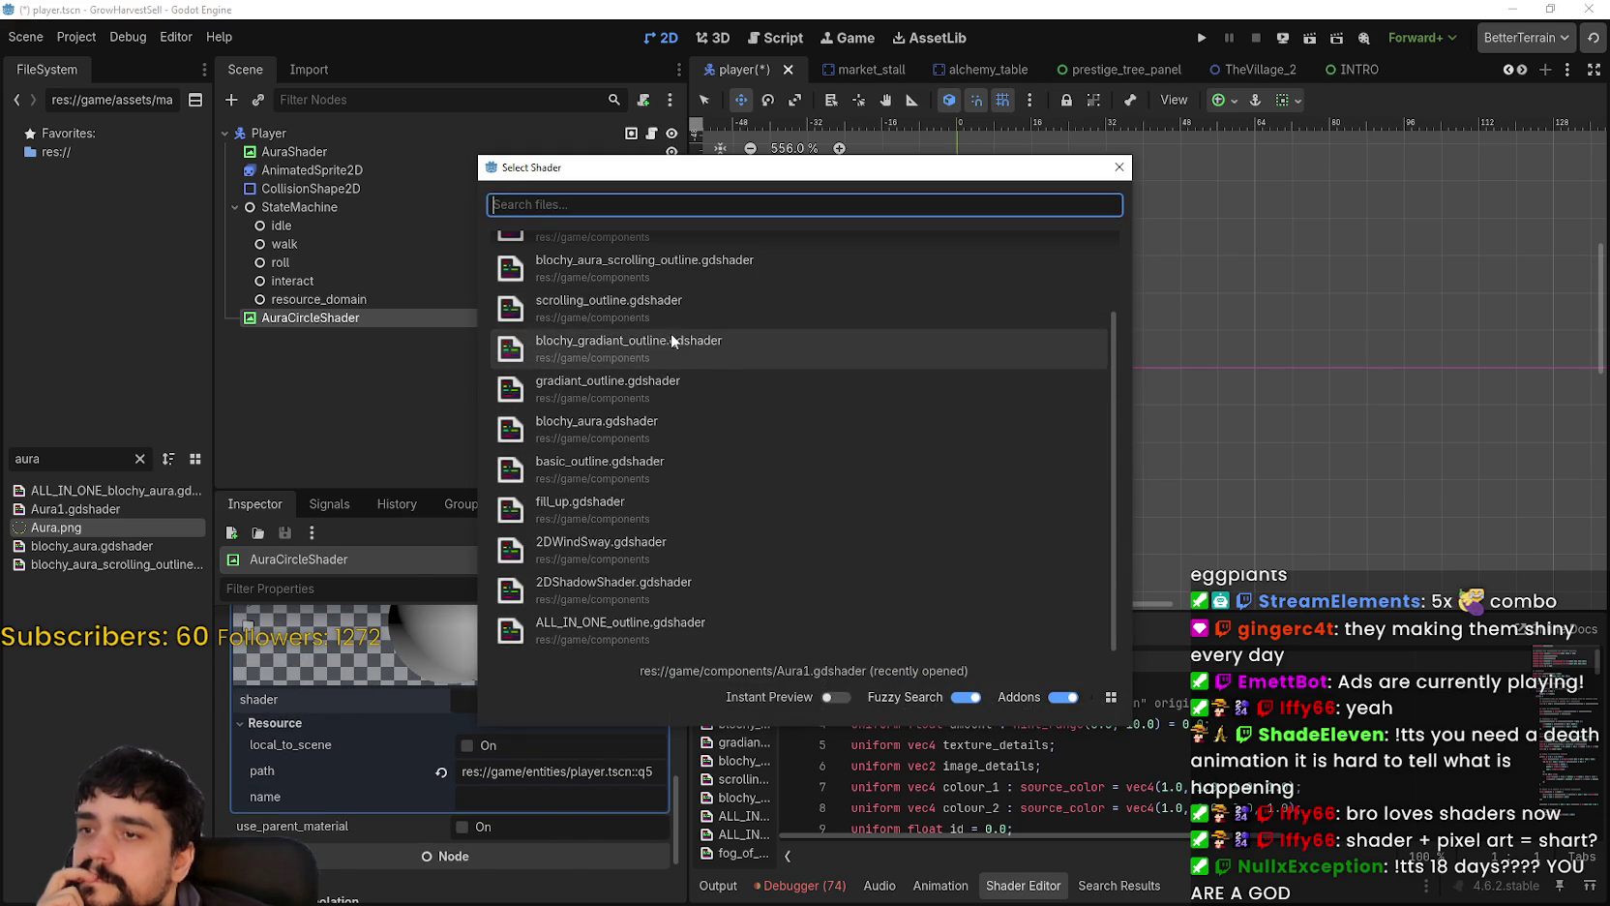
left_click(620, 425)
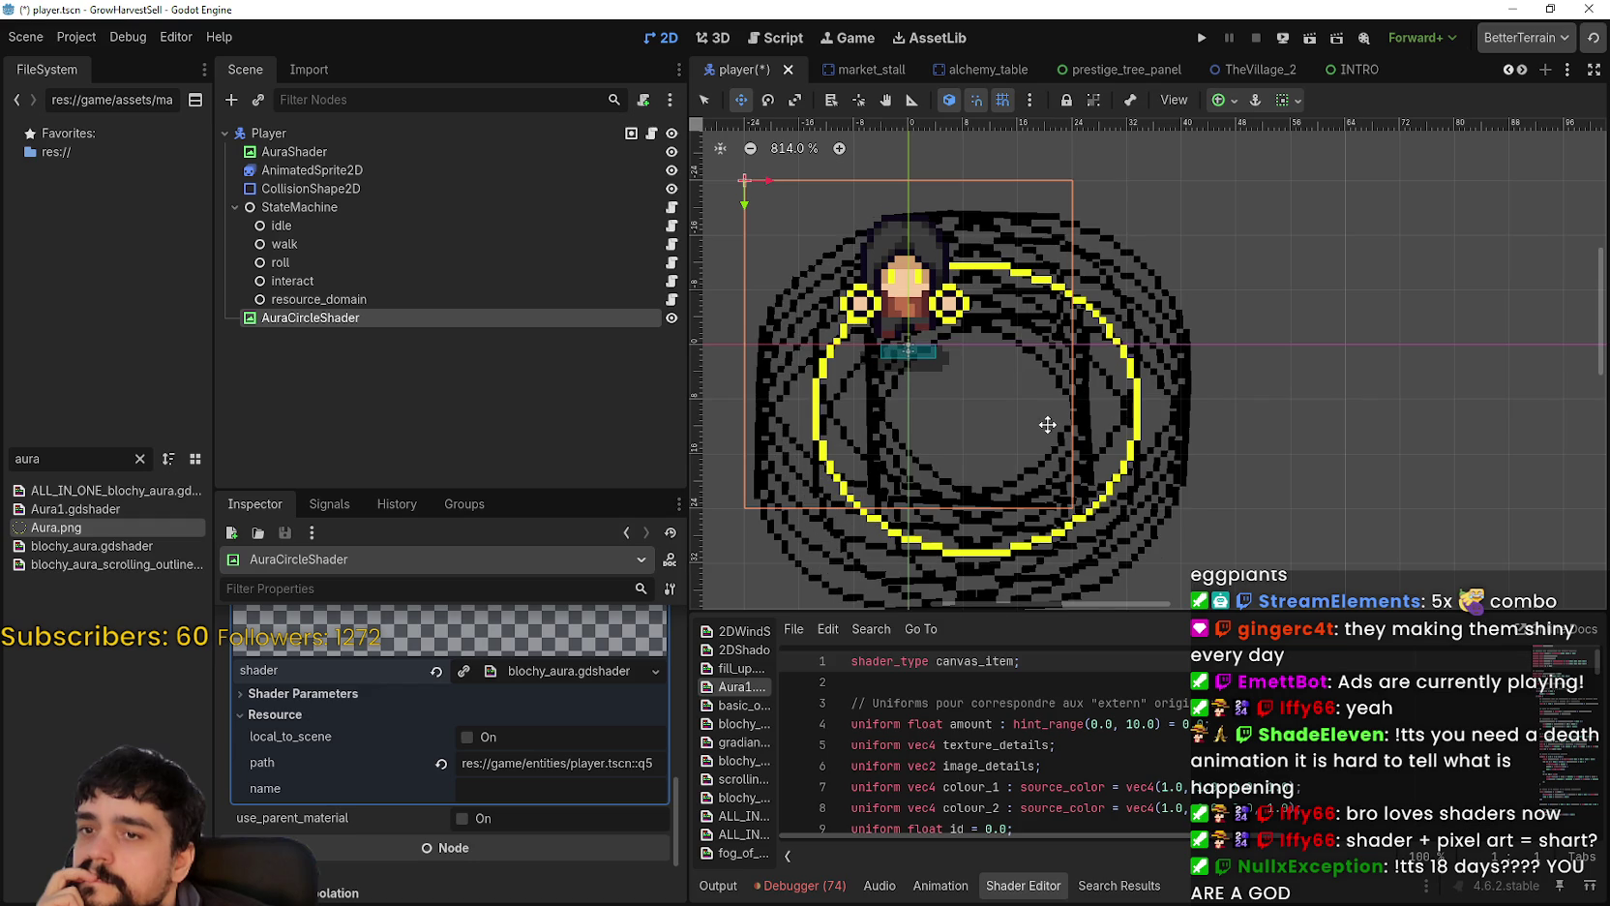
scroll(534, 803, "up", 2)
scroll(512, 825, "down", 1)
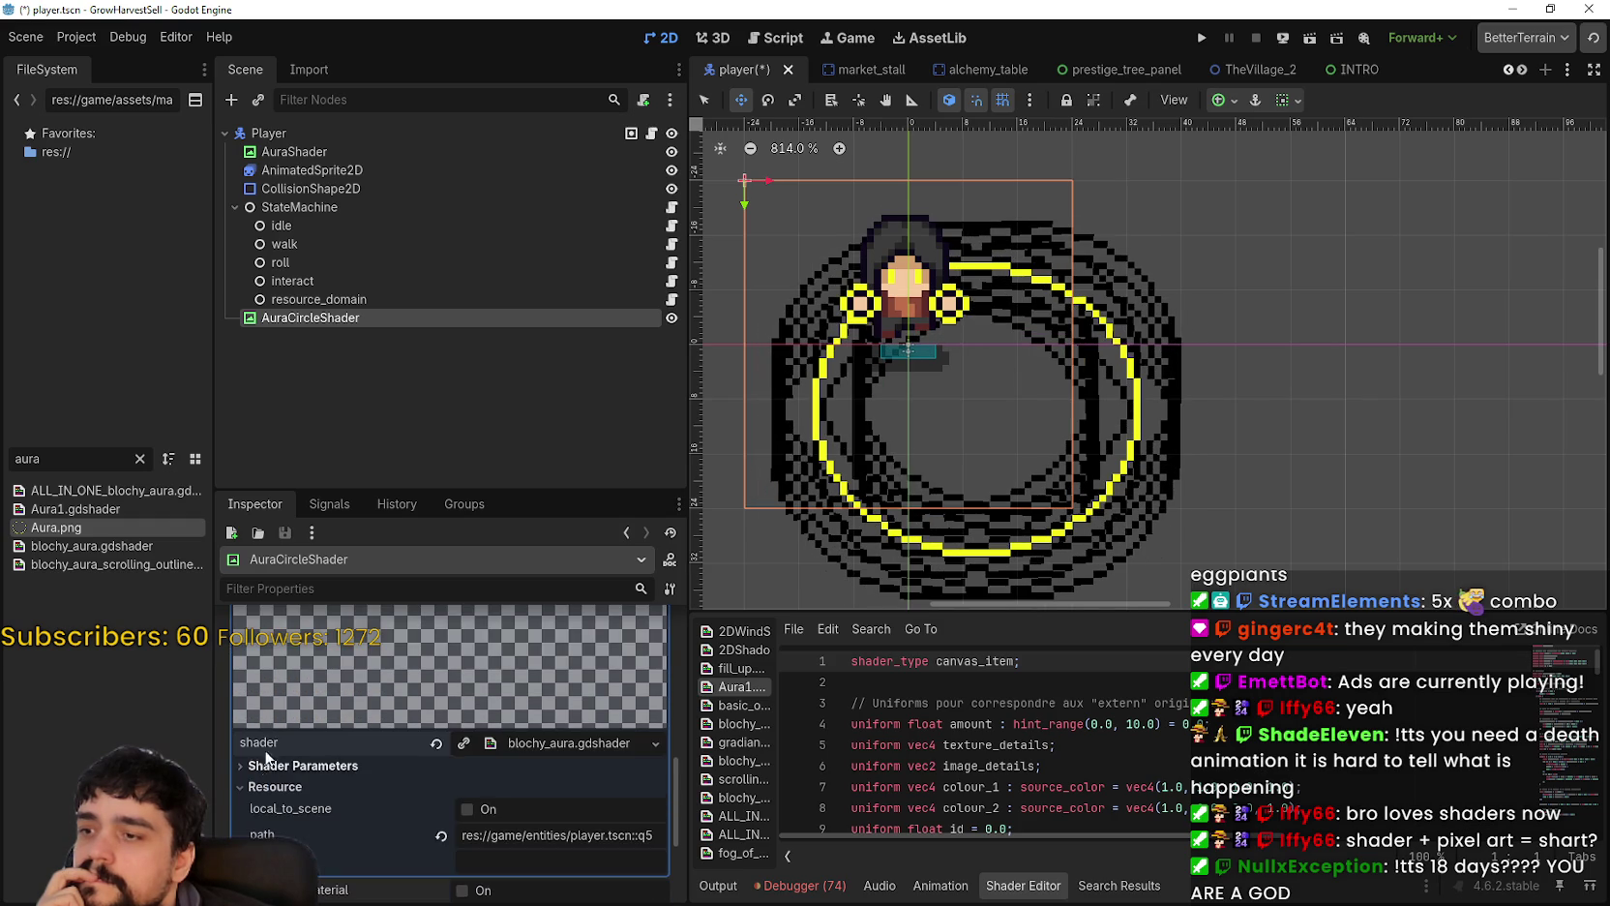
left_click(291, 765)
scroll(540, 798, "down", 1)
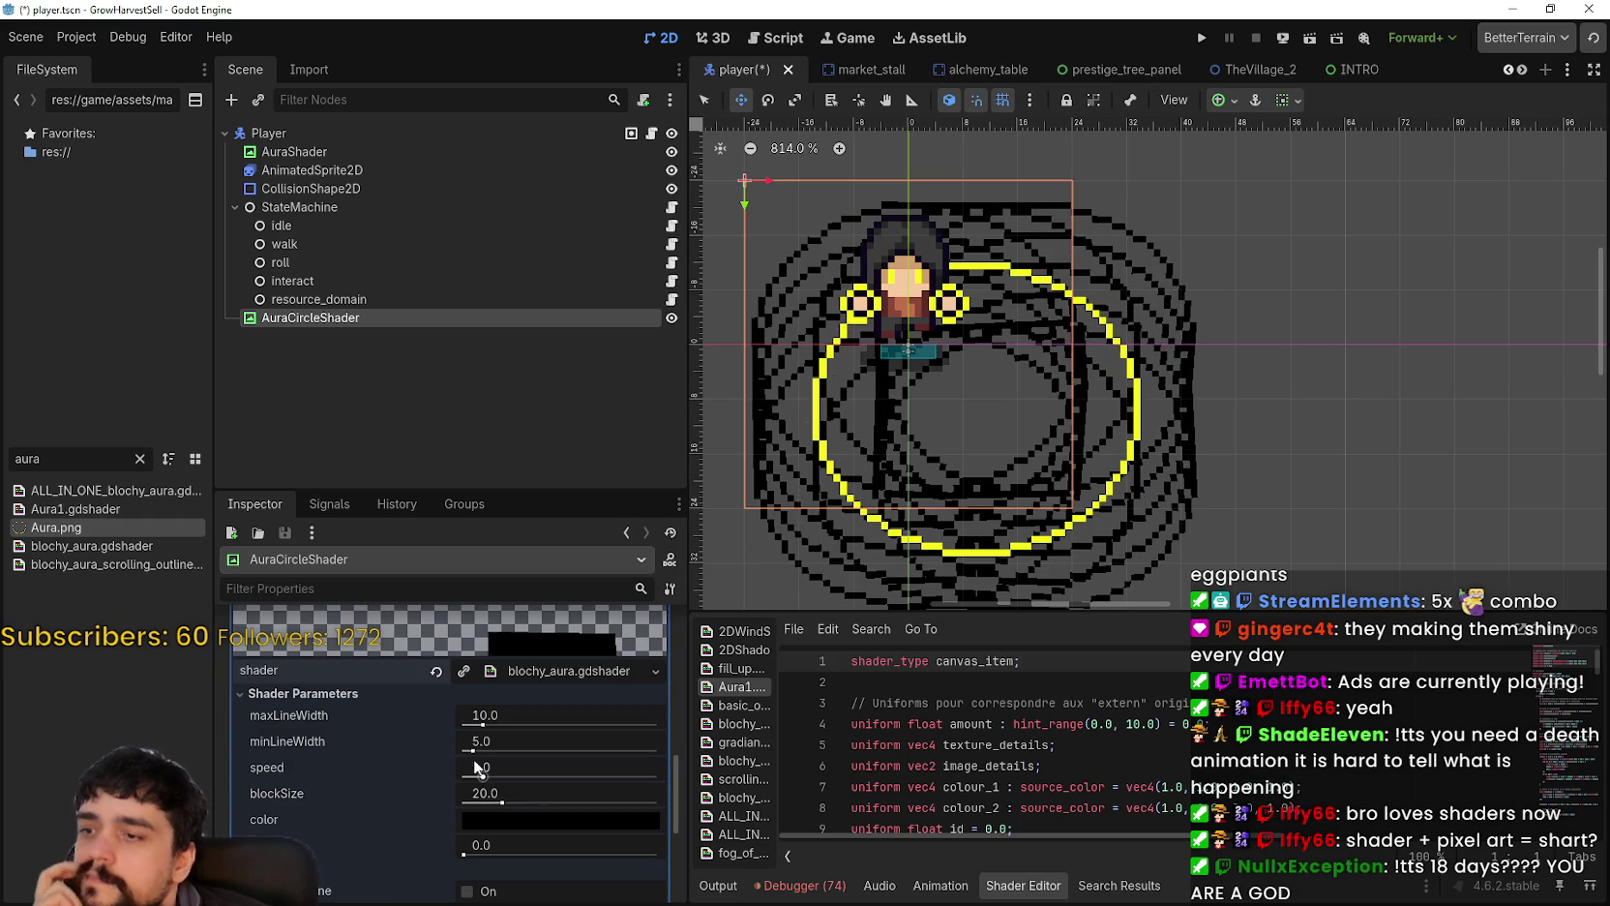
Step: Set the blochy_aura colour parameter to tan #c68d53 in the colour picker
left_click(511, 815)
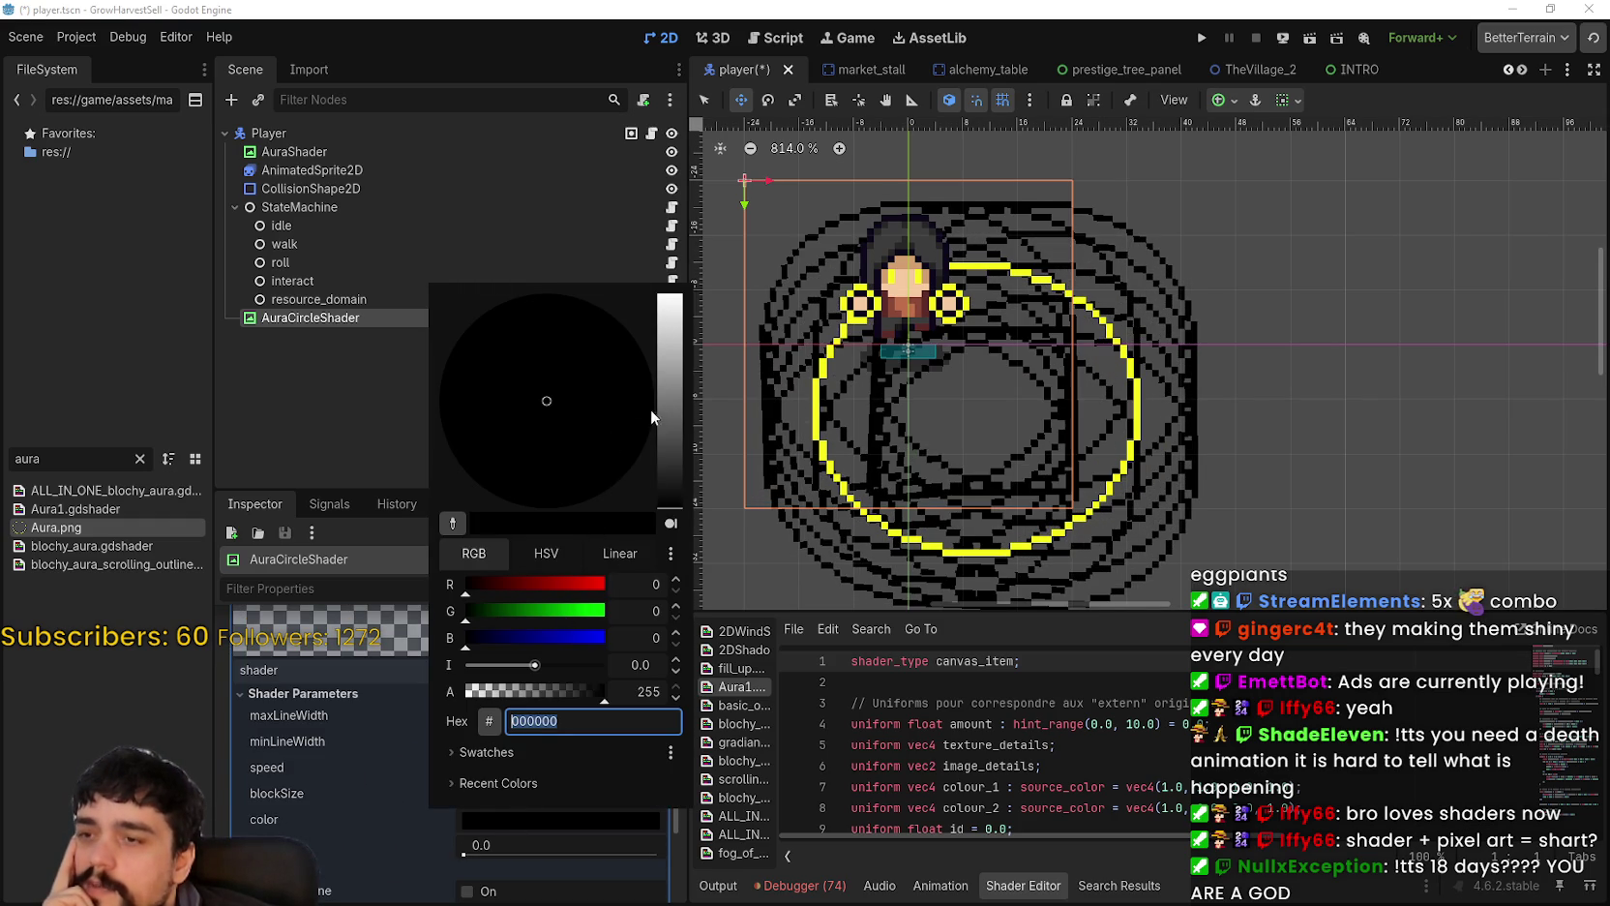
left_click_drag(608, 321, 600, 307)
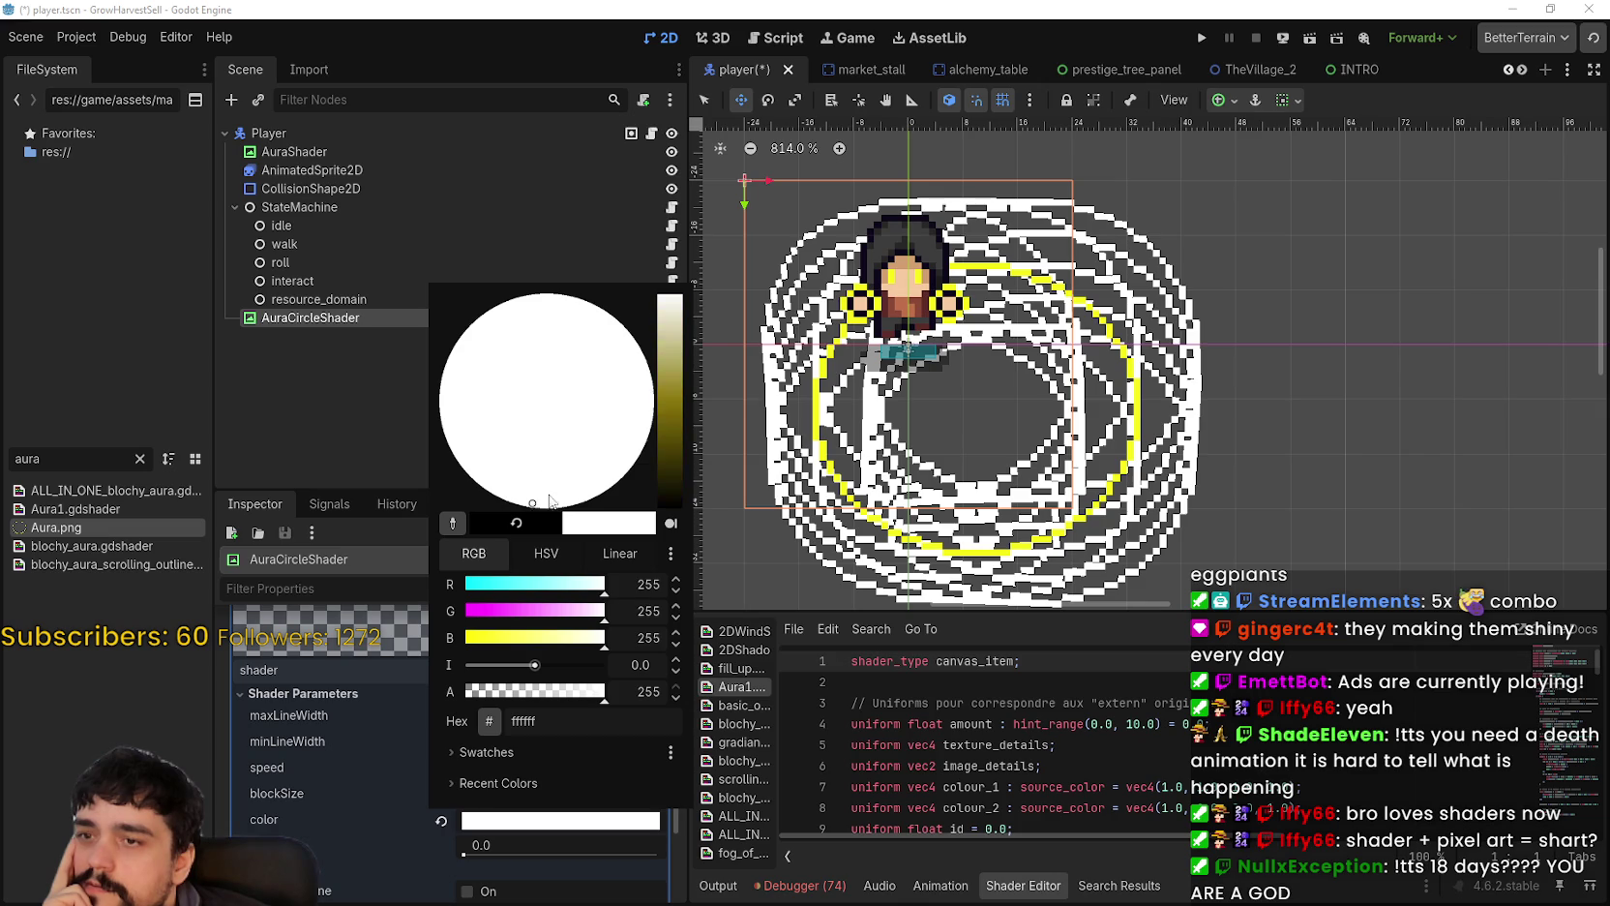
left_click(672, 423)
left_click(598, 411)
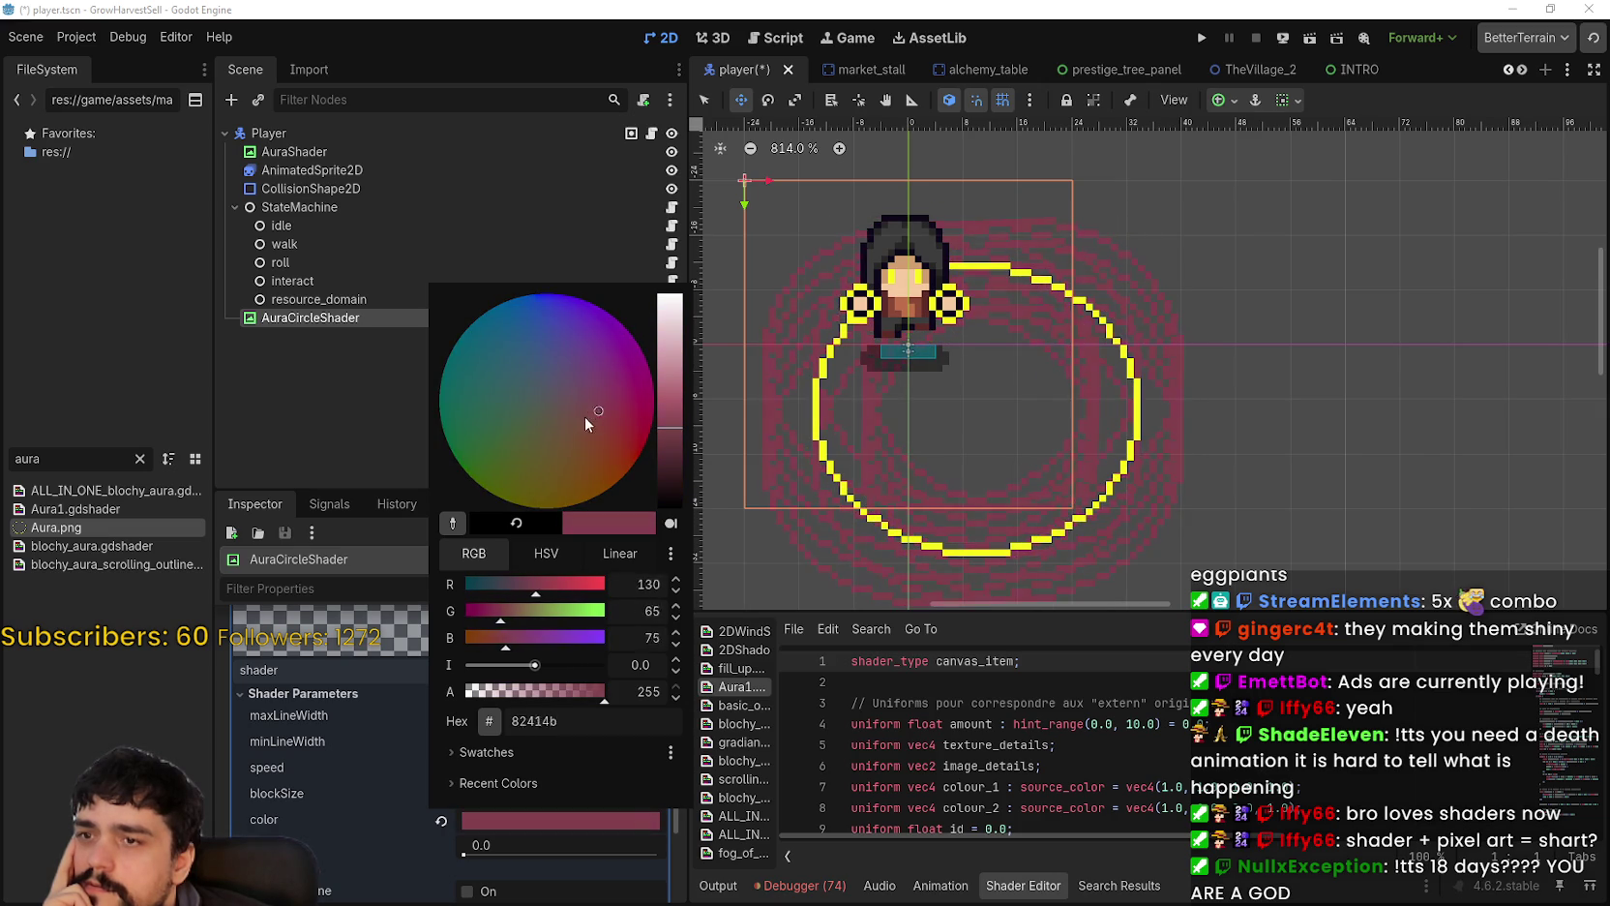
left_click_drag(584, 416, 511, 497)
left_click_drag(679, 412, 666, 378)
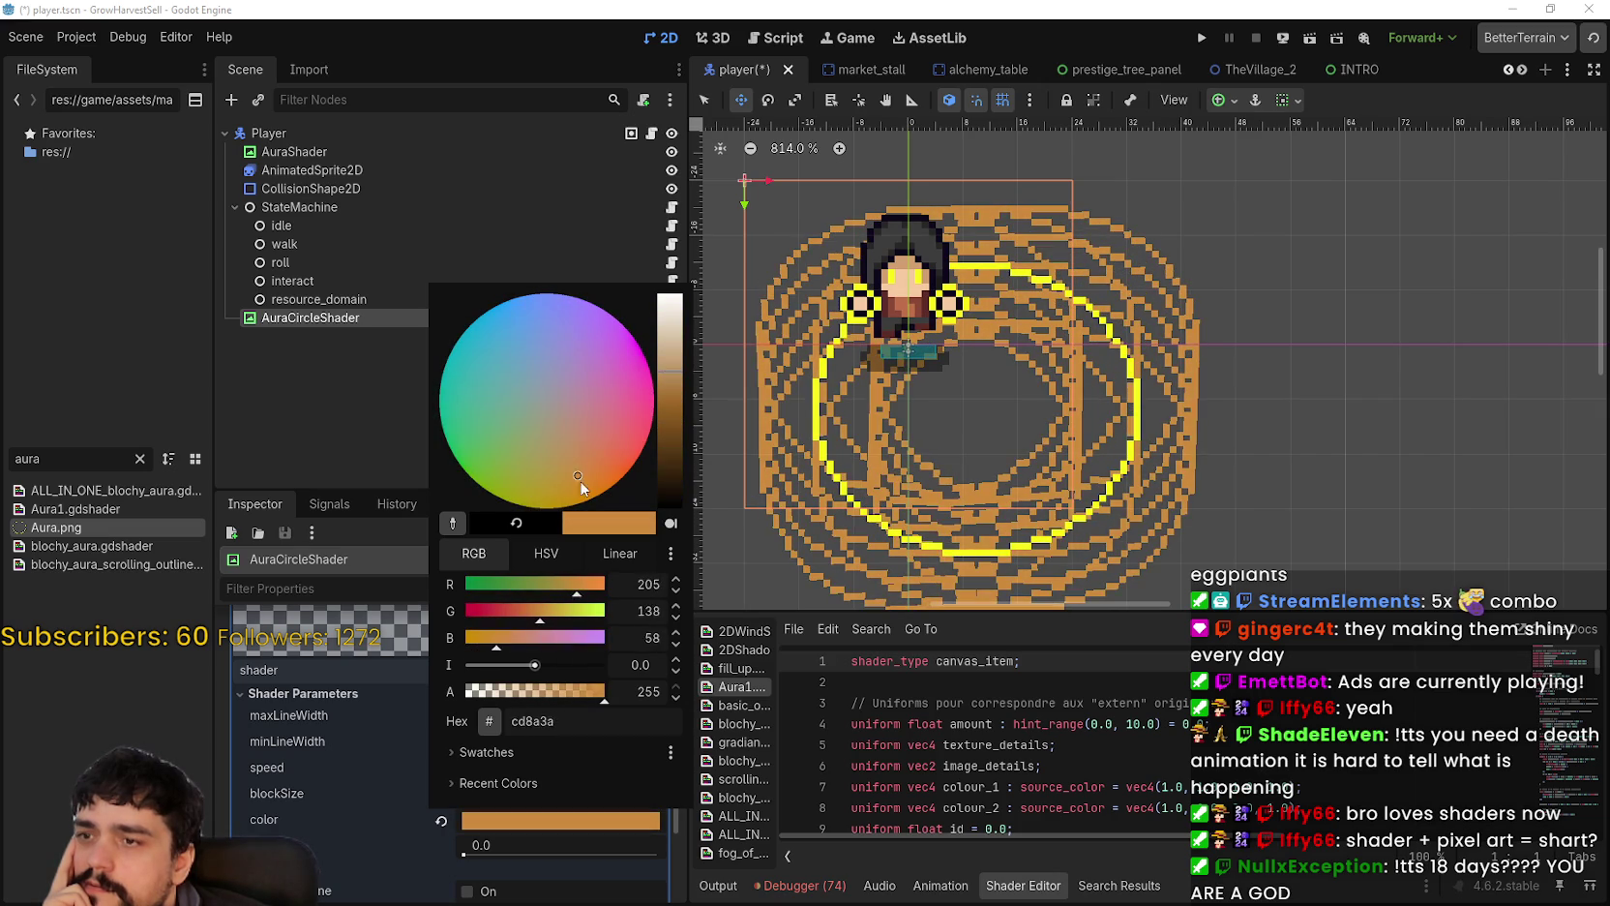
mouse_move(568, 483)
left_mouse_down()
mouse_move(582, 472)
mouse_move(555, 436)
left_mouse_up()
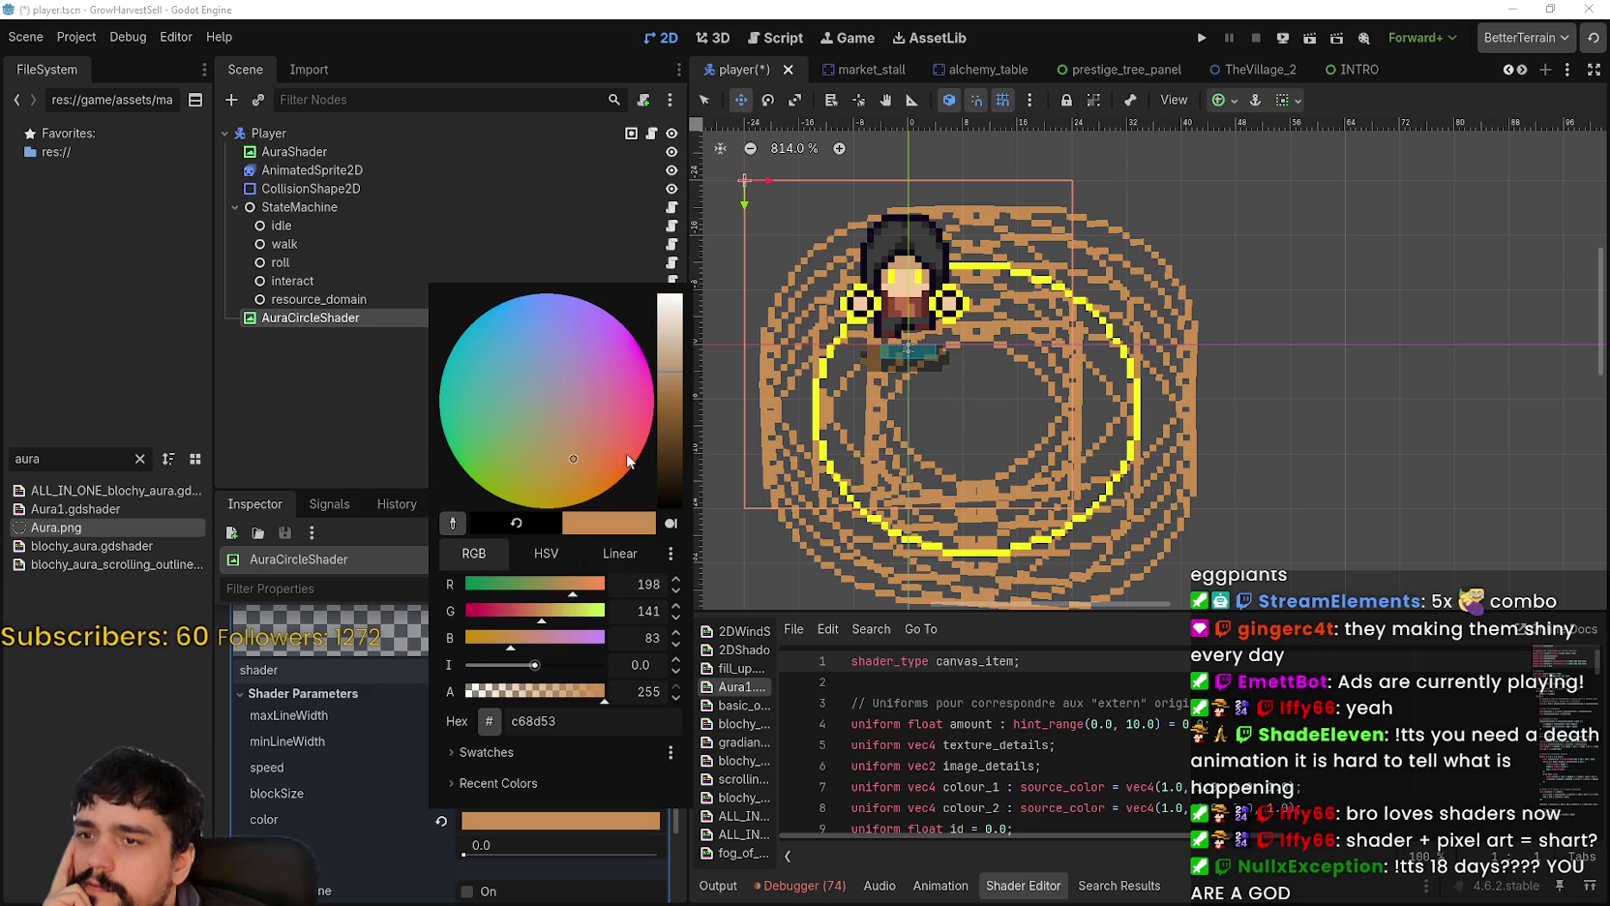
left_click(1197, 476)
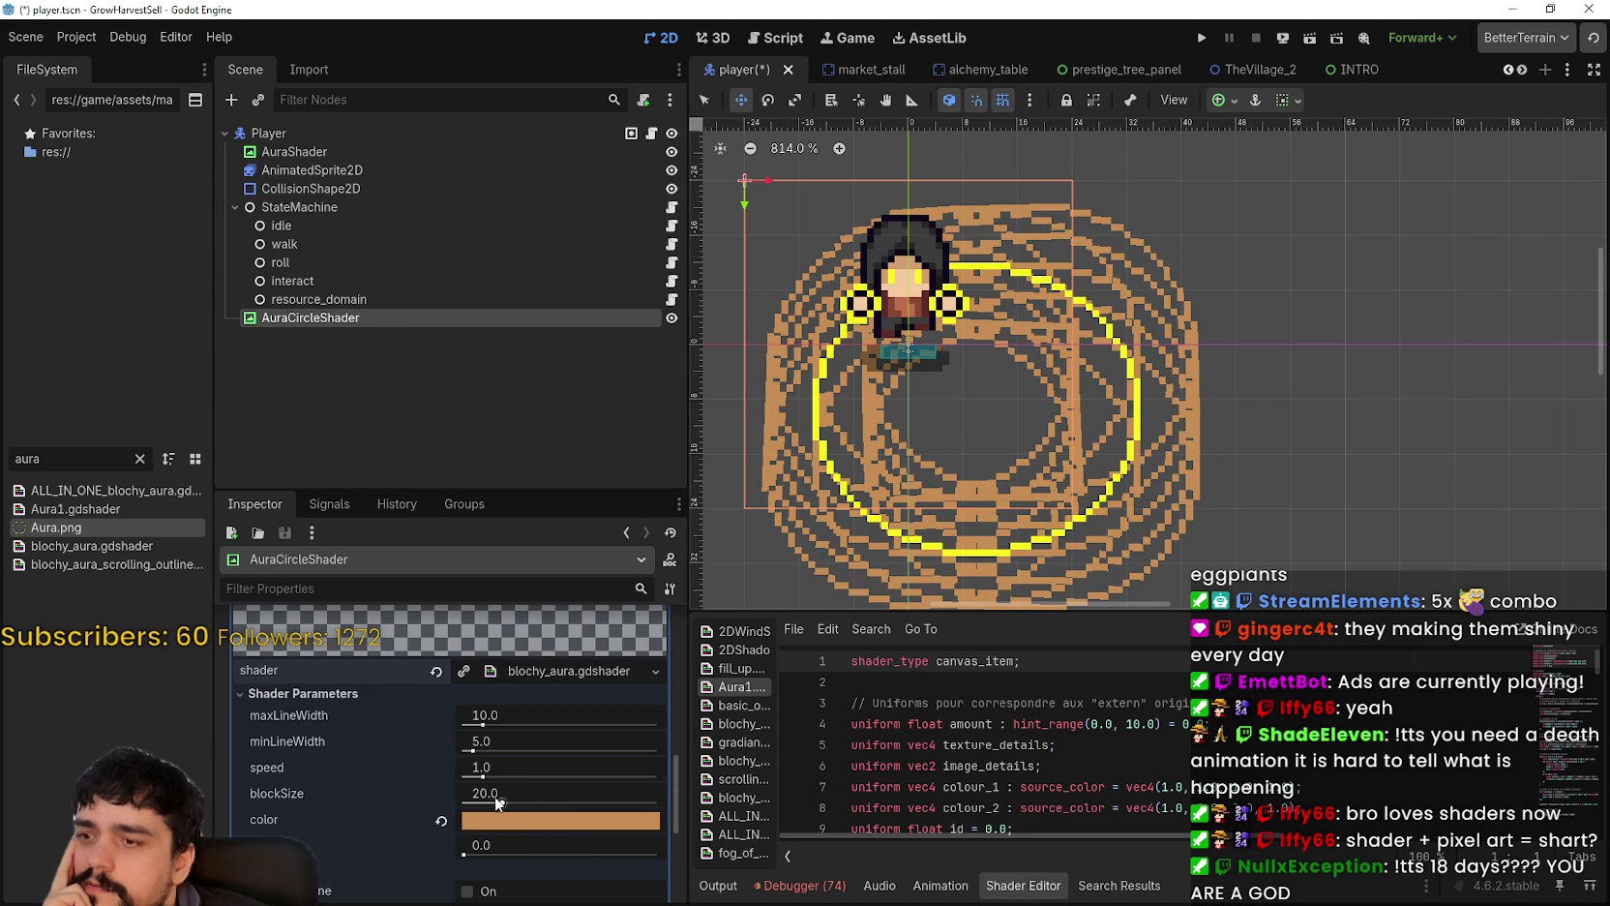
Step: Shrink blockSize to 5.345, lower speed slightly and raise minLineWidth, zooming the canvas out
left_click_drag(501, 803, 487, 805)
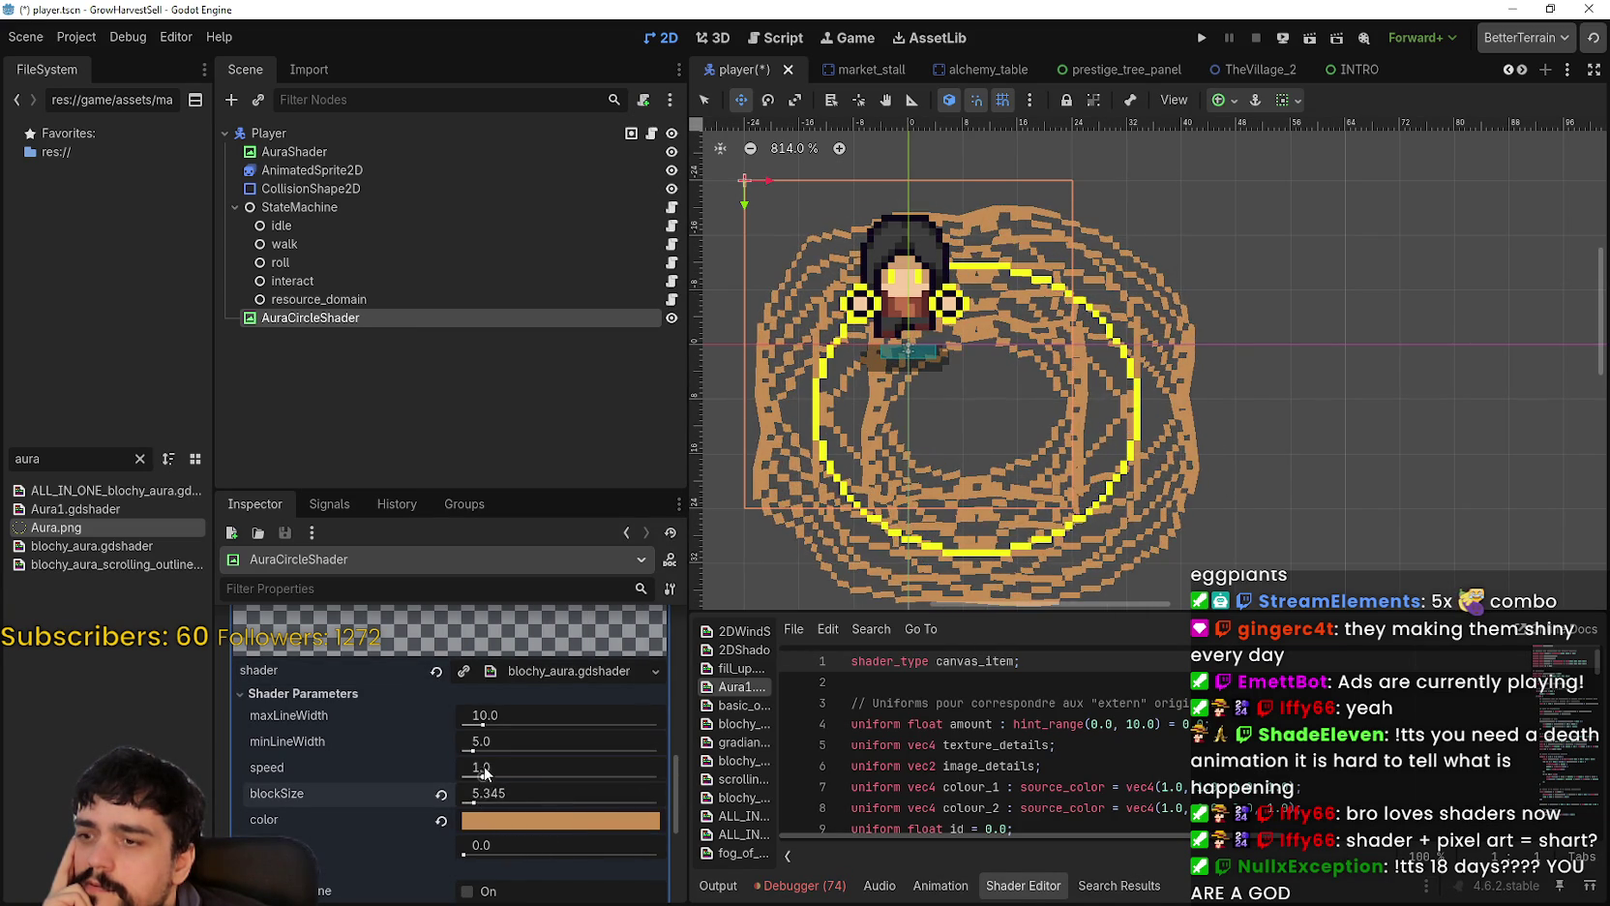
left_click_drag(484, 772, 479, 780)
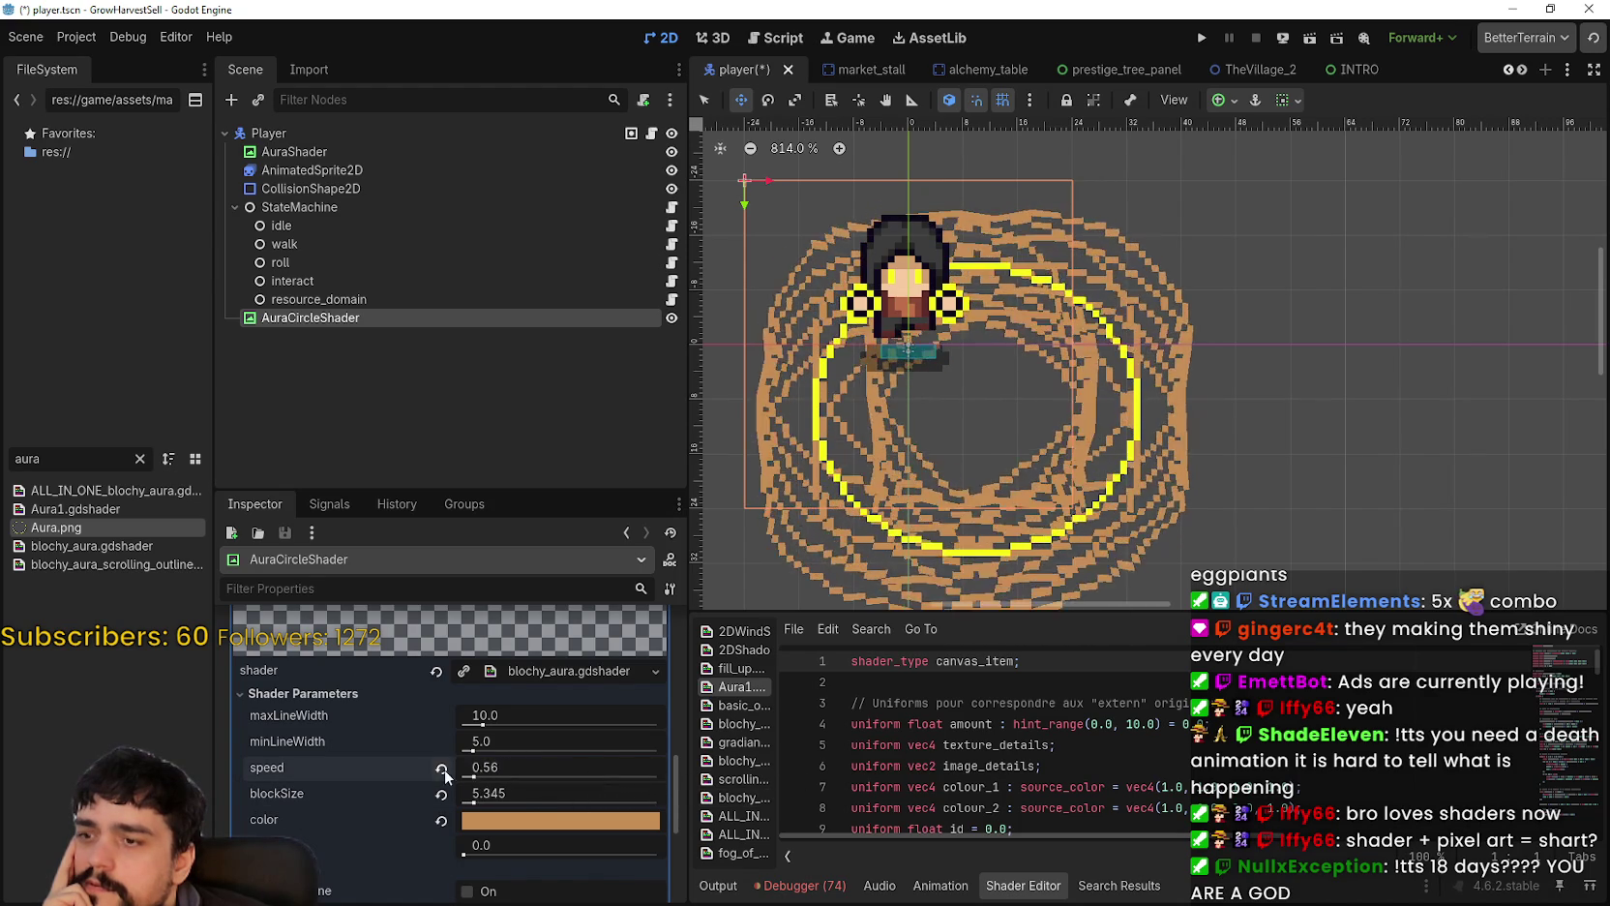
left_click_drag(472, 742, 544, 736)
key("ctrl+minus")
key("ctrl+minus")
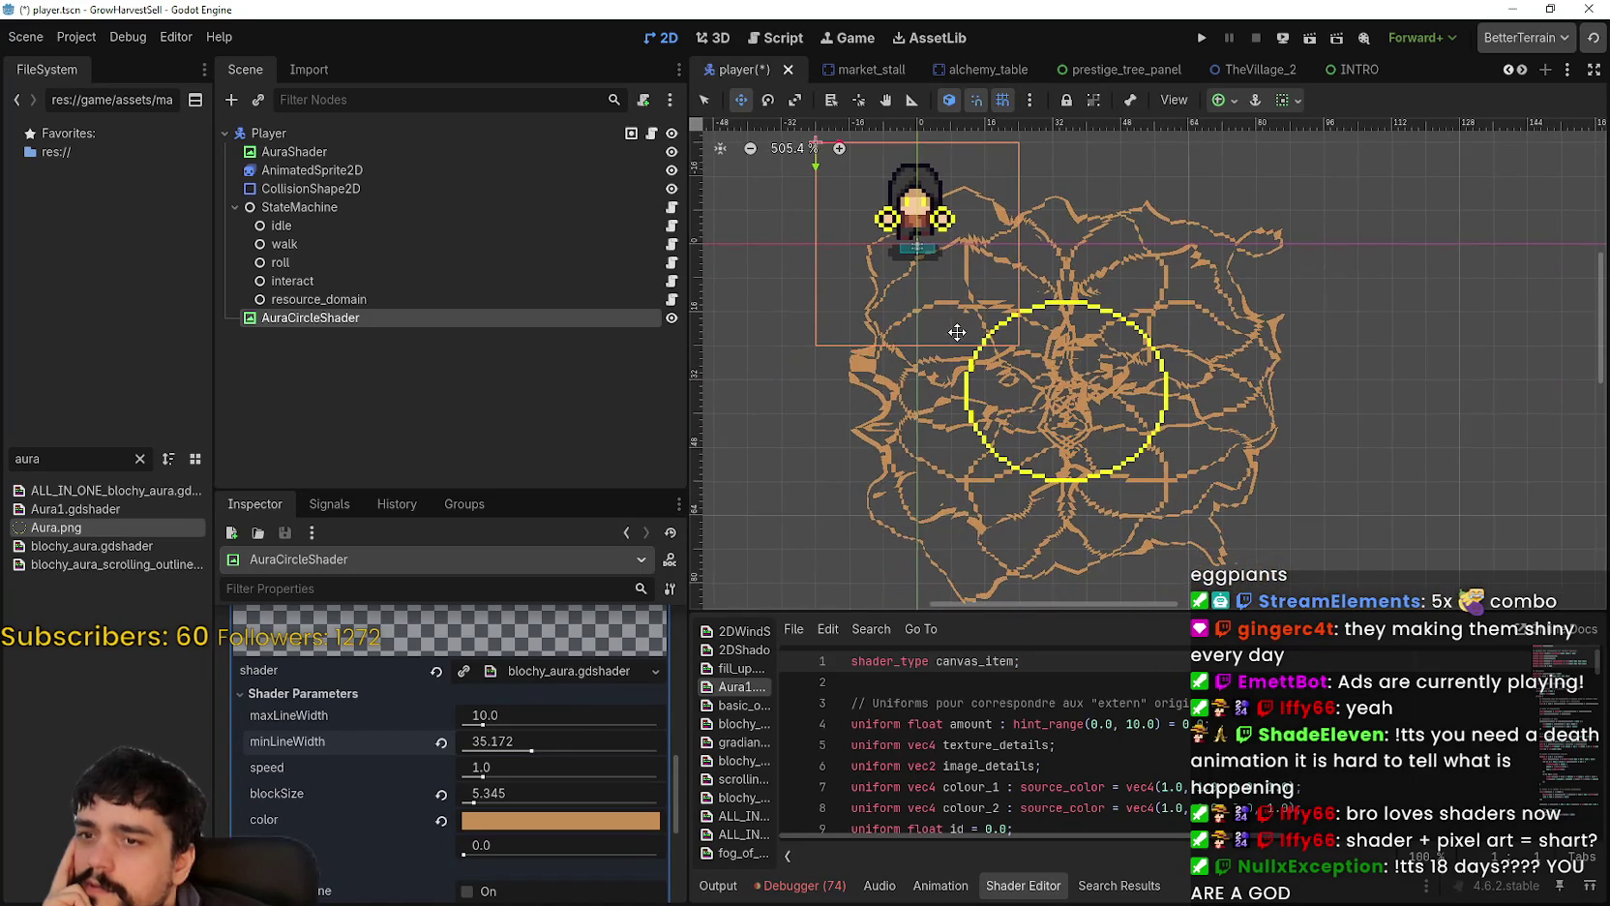
left_click_drag(531, 754, 727, 759)
scroll(994, 306, "down", 2)
scroll(994, 306, "down", 2)
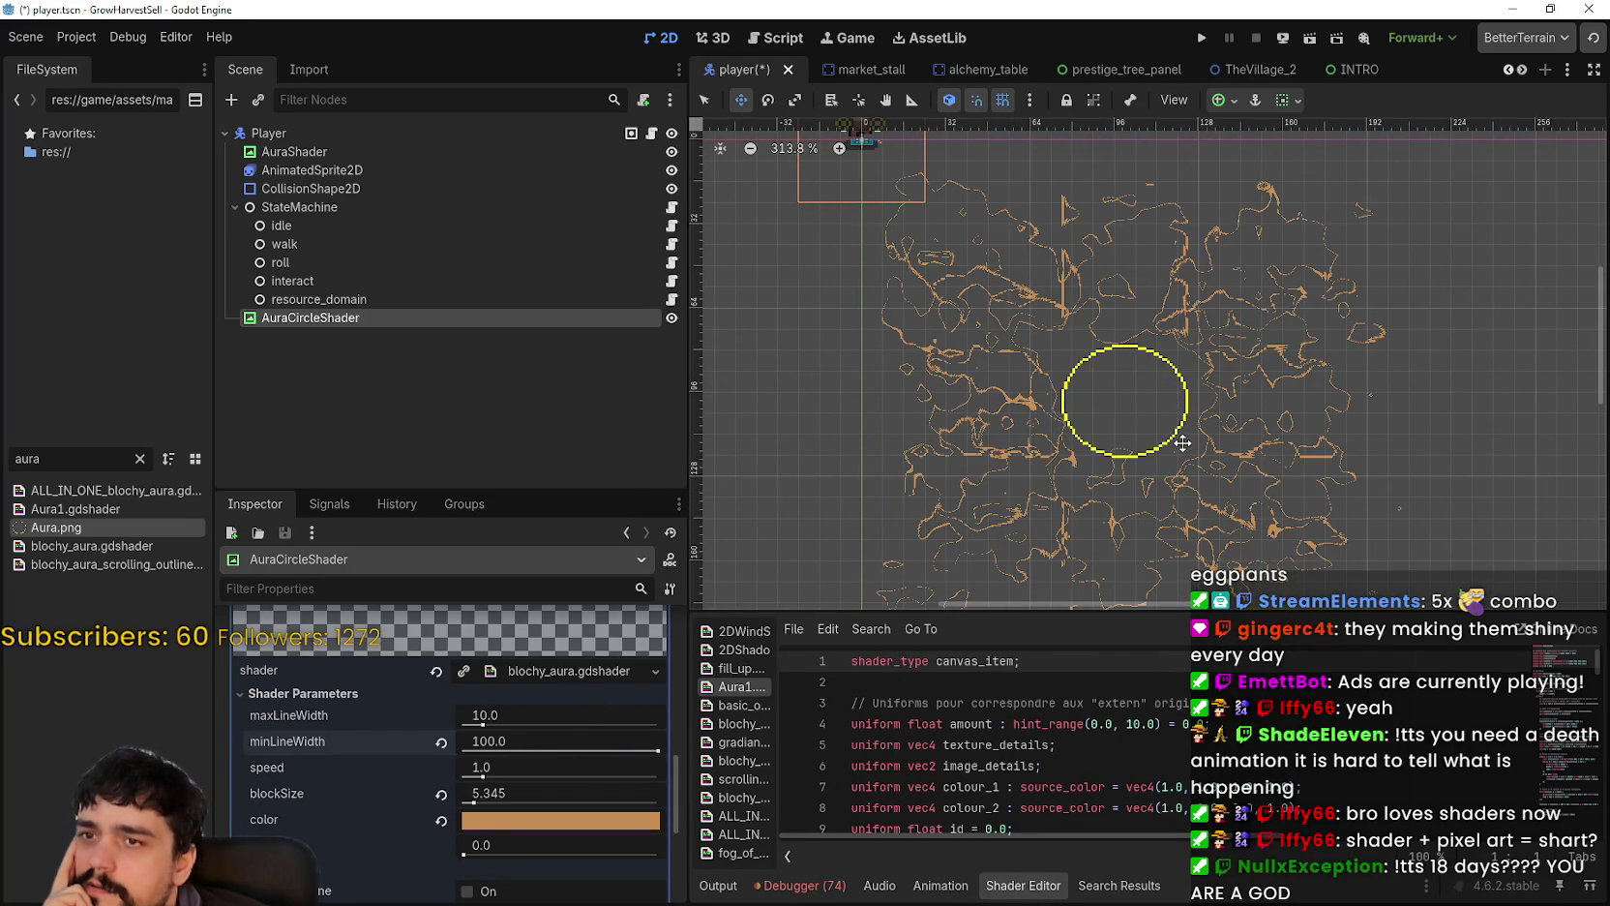
Step: Set speed to 10.0, minLineWidth to 35.776 and maxLineWidth to 67.906
left_click_drag(470, 778, 1273, 641)
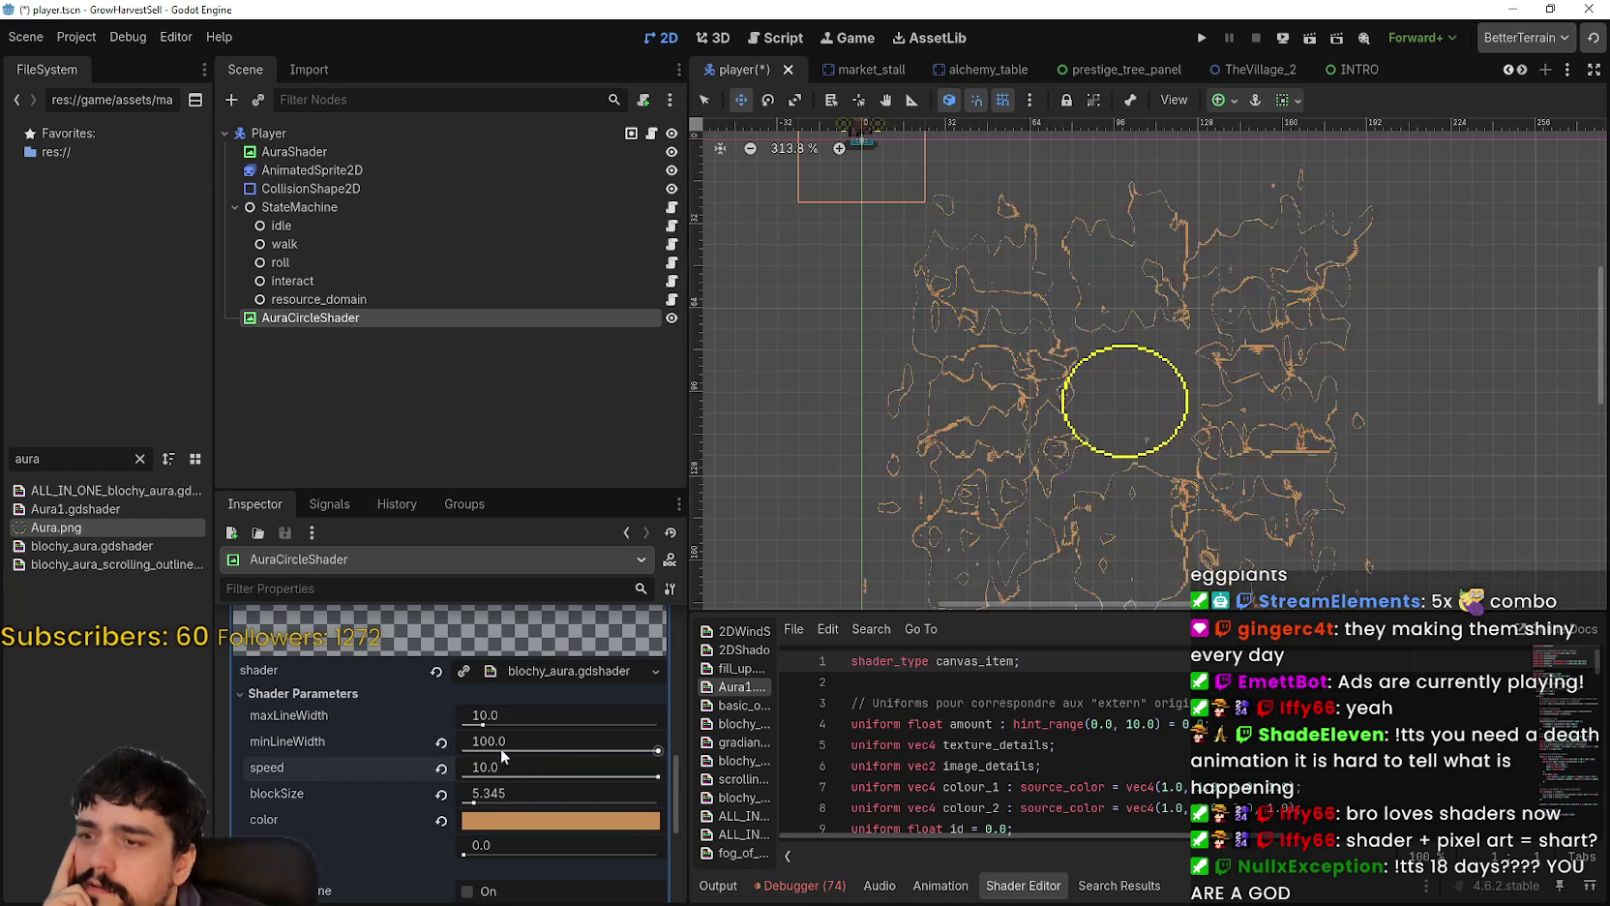
mouse_move(659, 753)
left_mouse_down()
mouse_move(508, 749)
mouse_move(494, 722)
left_mouse_up()
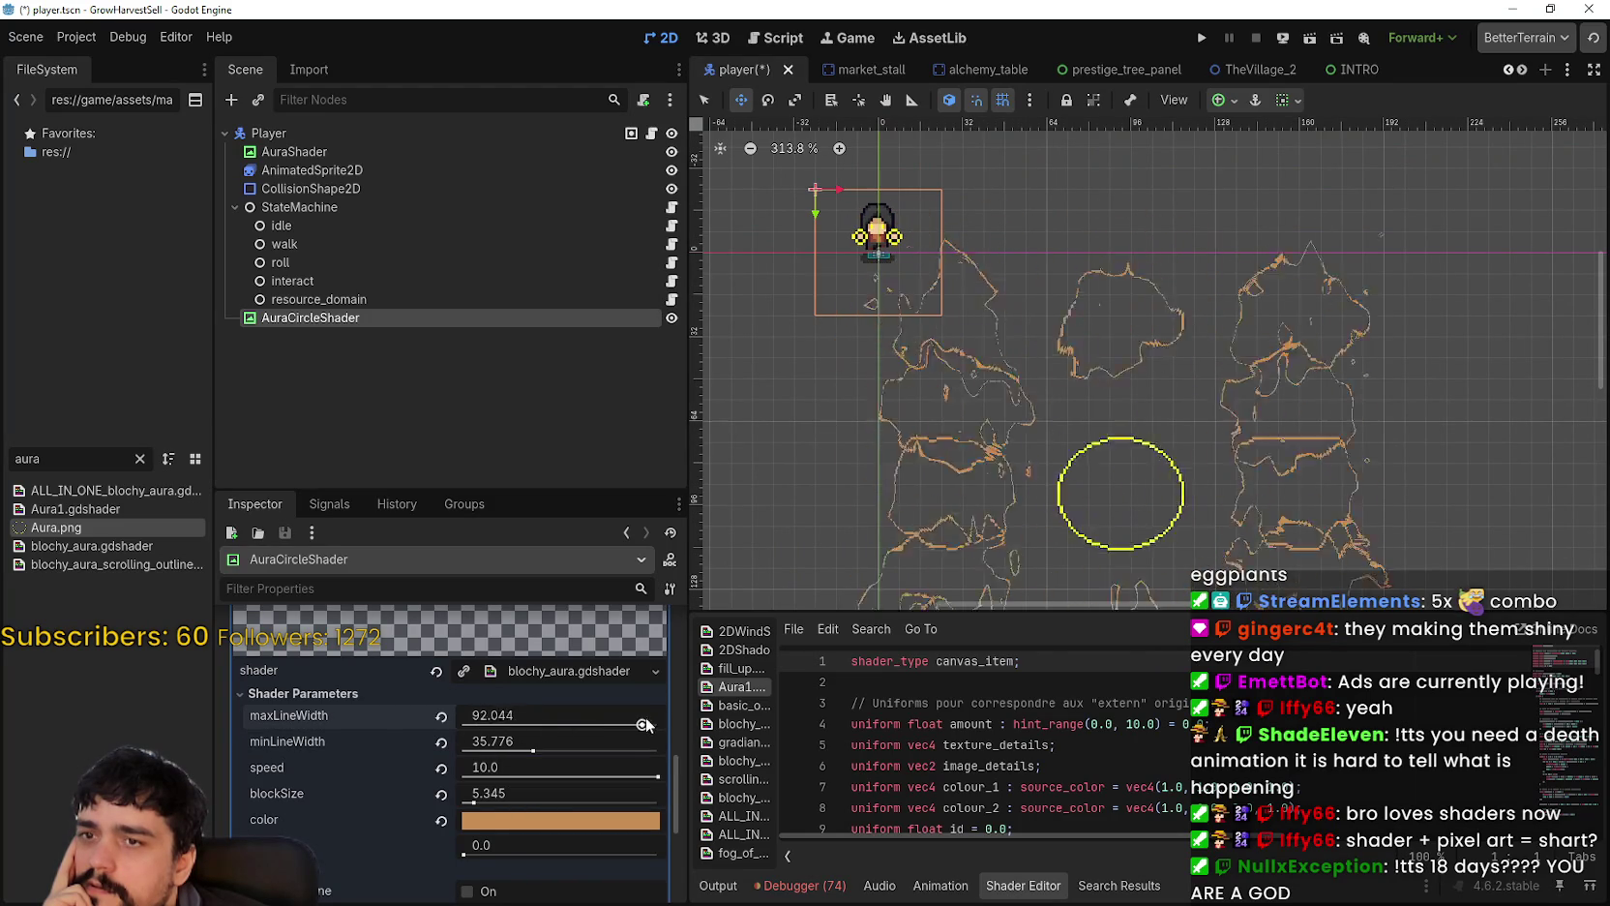
left_click_drag(645, 725, 658, 726)
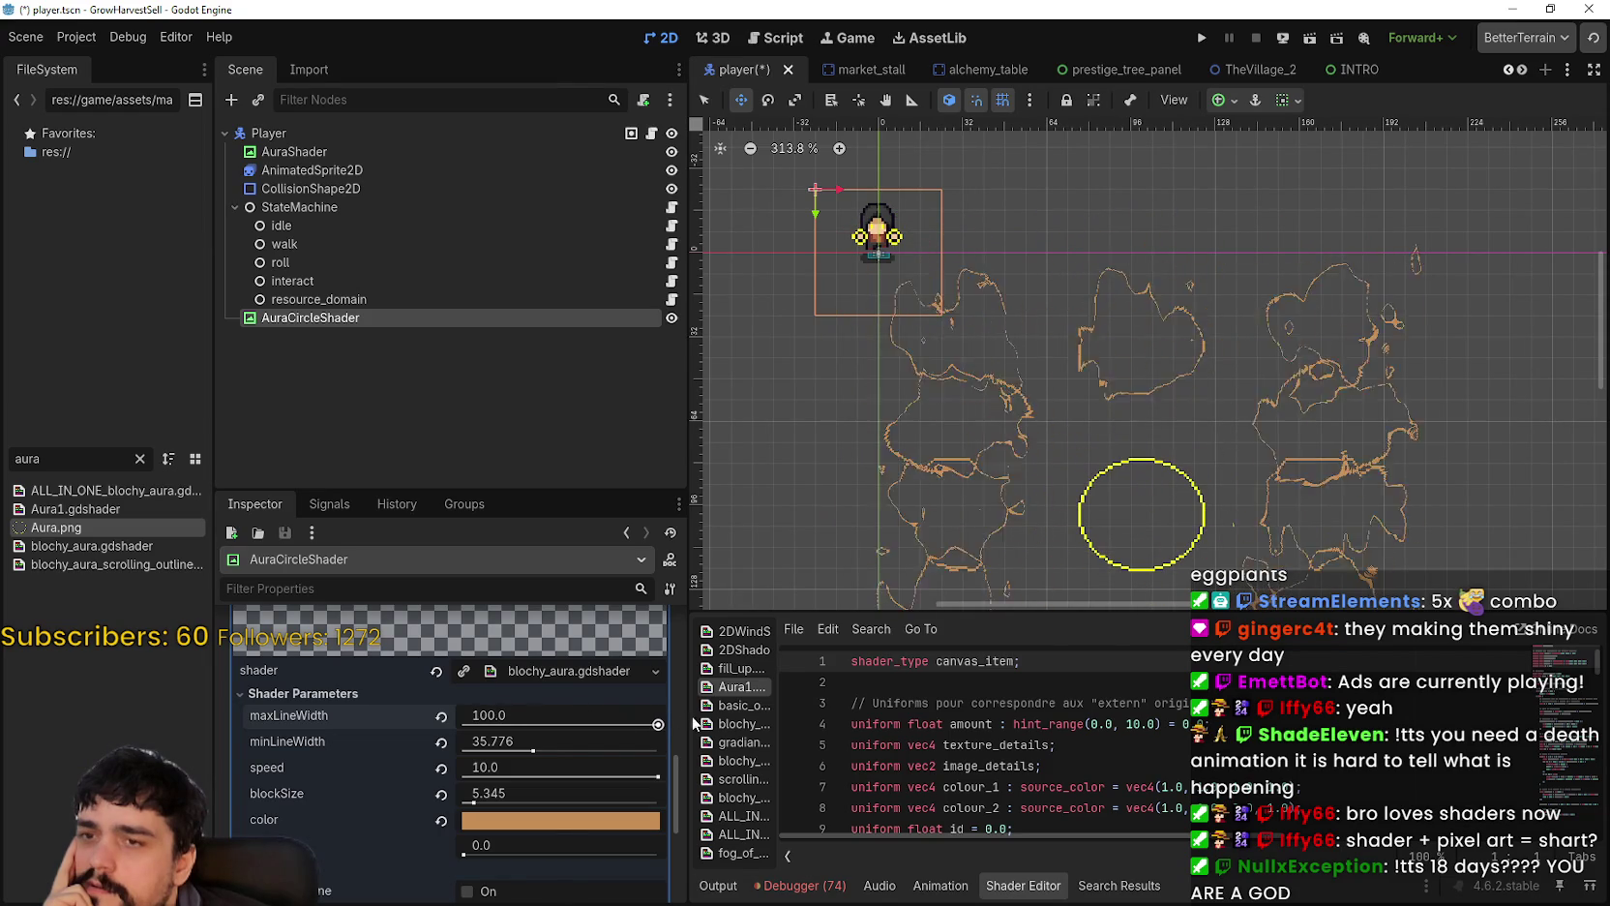
left_click_drag(658, 724, 635, 725)
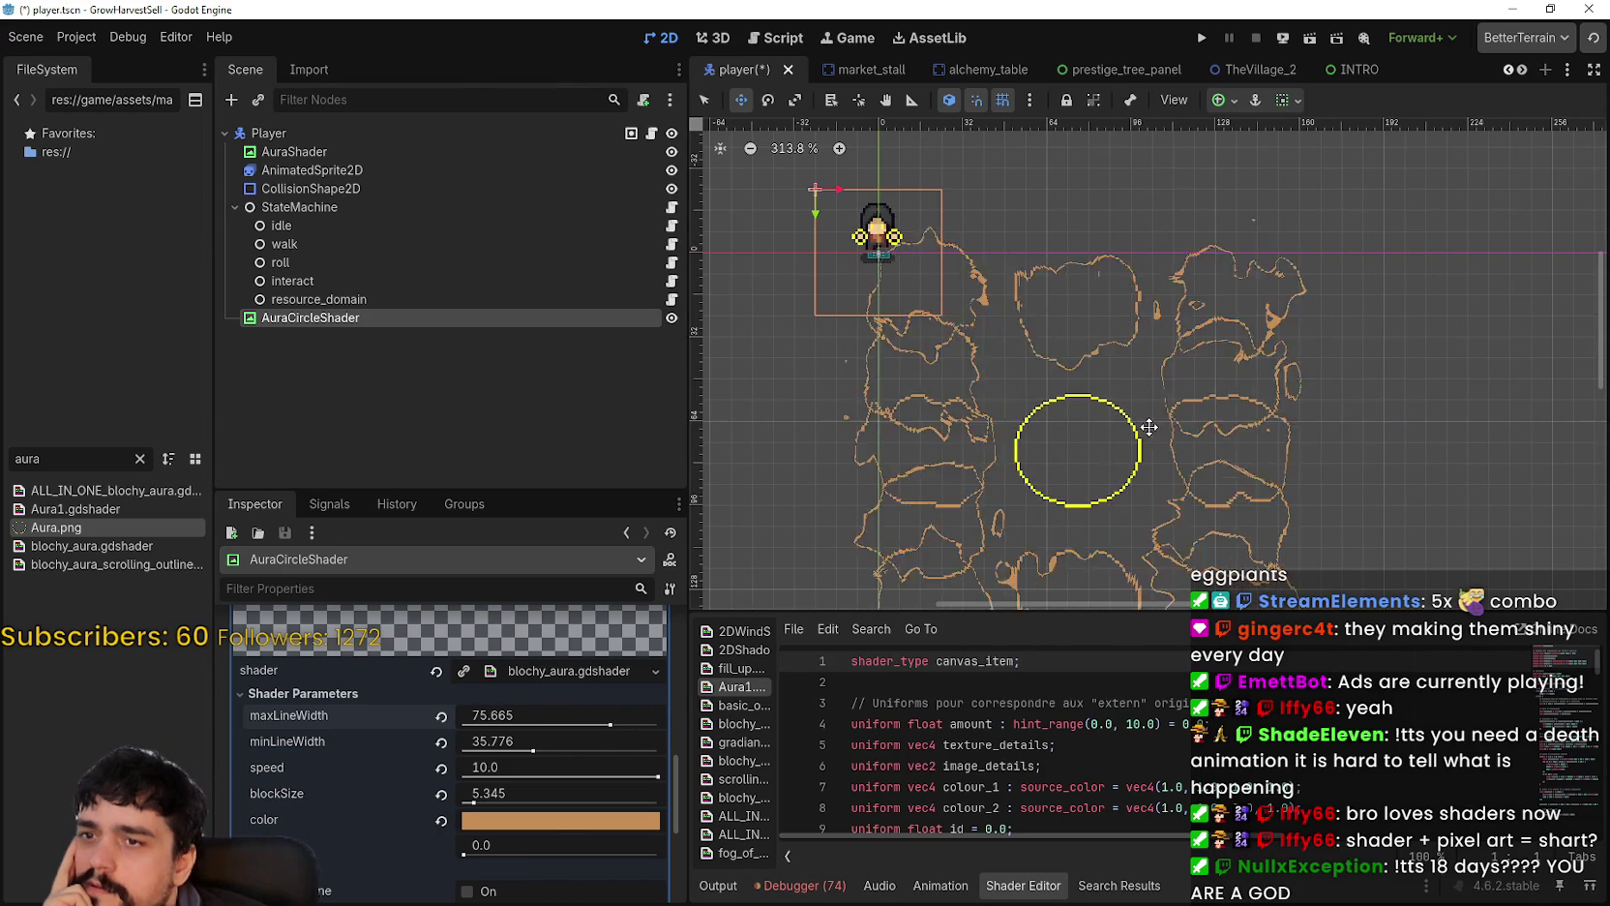
scroll(1149, 426, "down", 3)
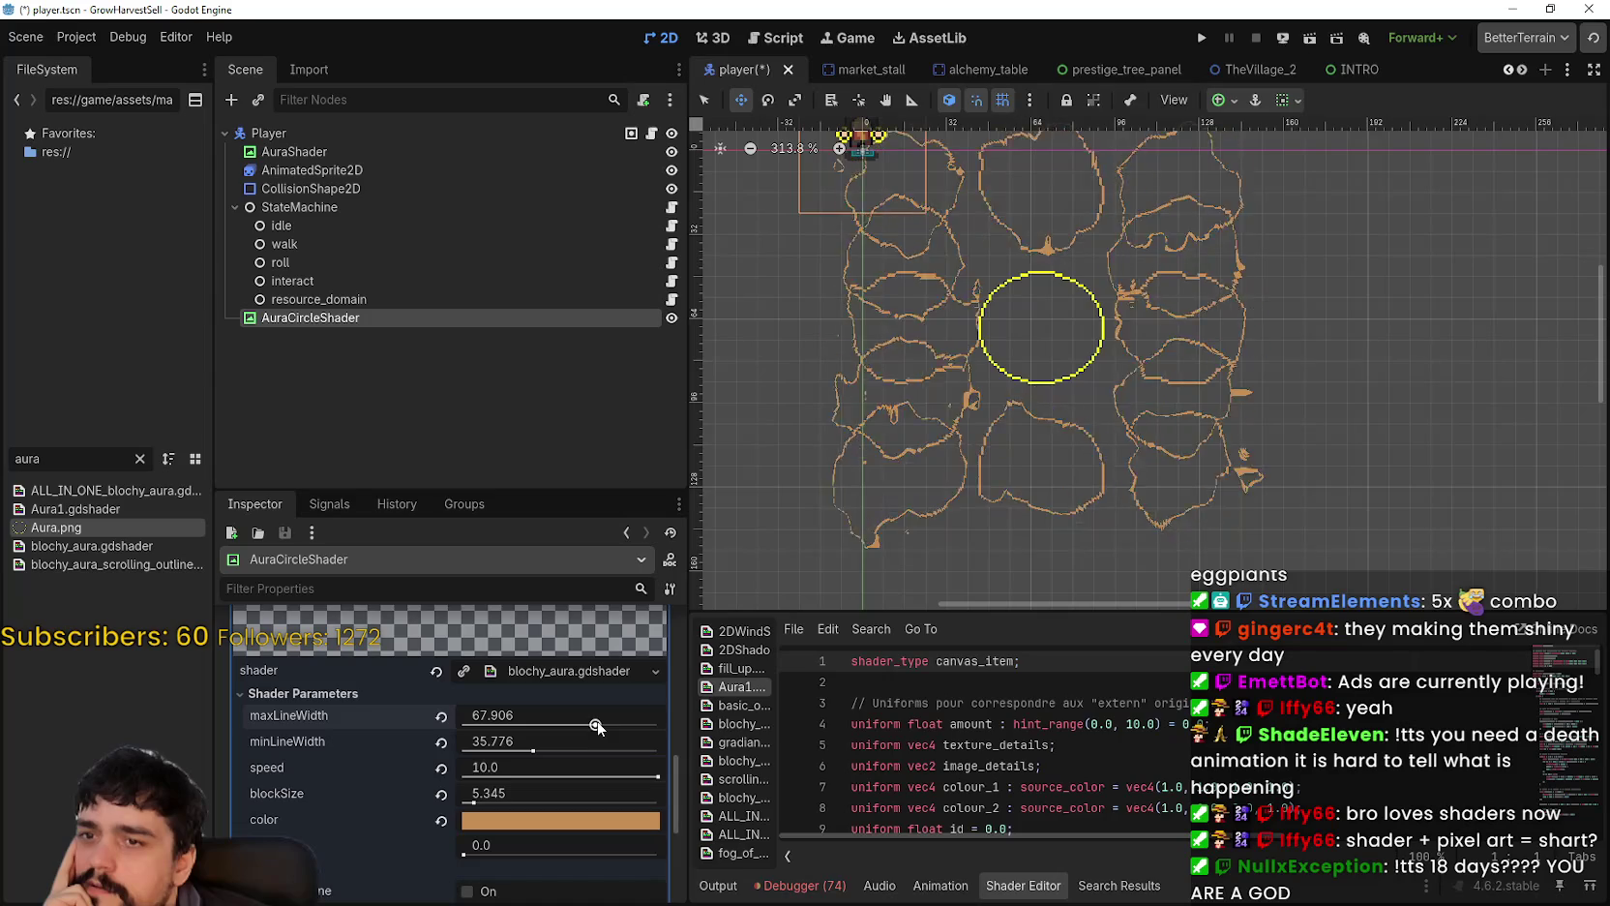
scroll(1029, 452, "up", 2)
scroll(862, 460, "down", 1)
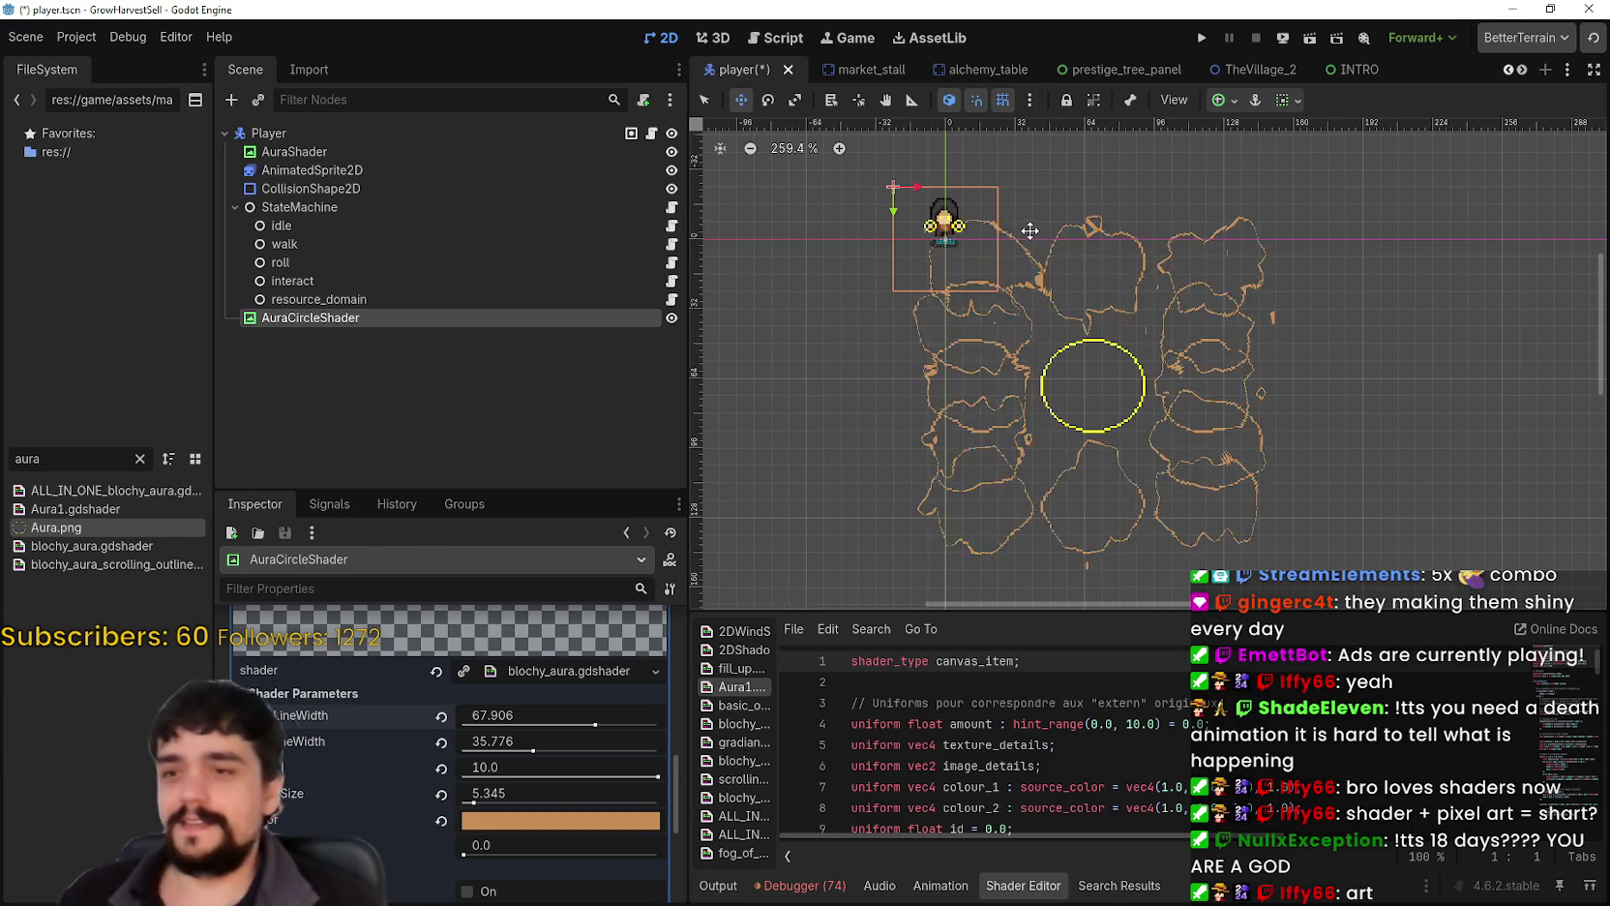
Step: Switch to Select mode and raise minLineWidth to 100.0
scroll(1039, 484, "down", 1)
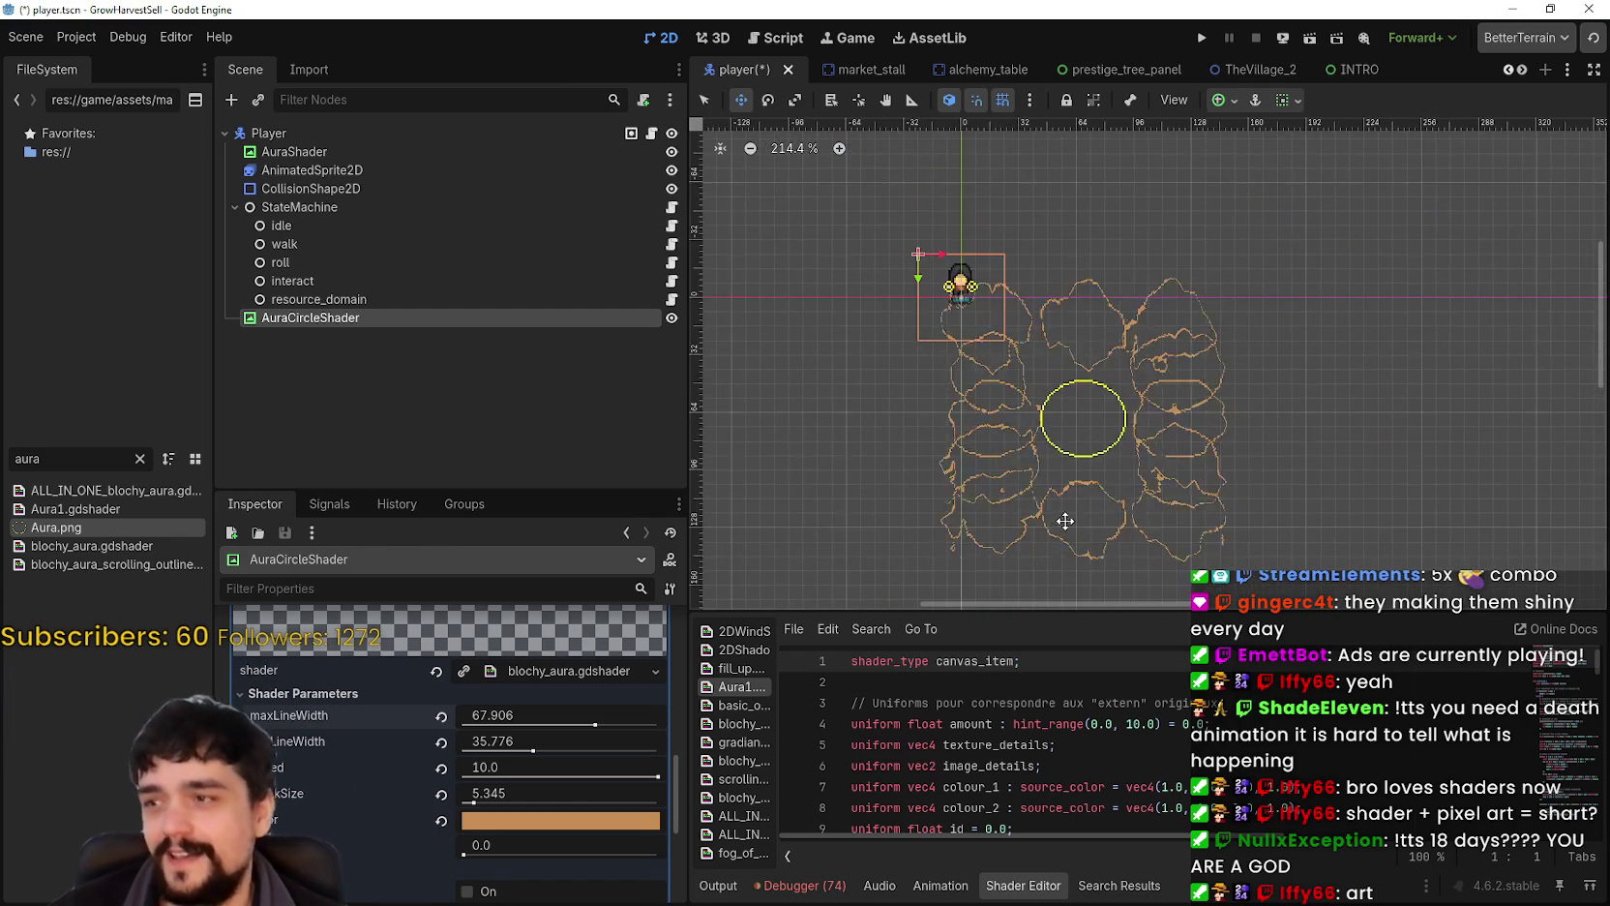
scroll(1064, 520, "down", 1)
scroll(454, 782, "up", 2)
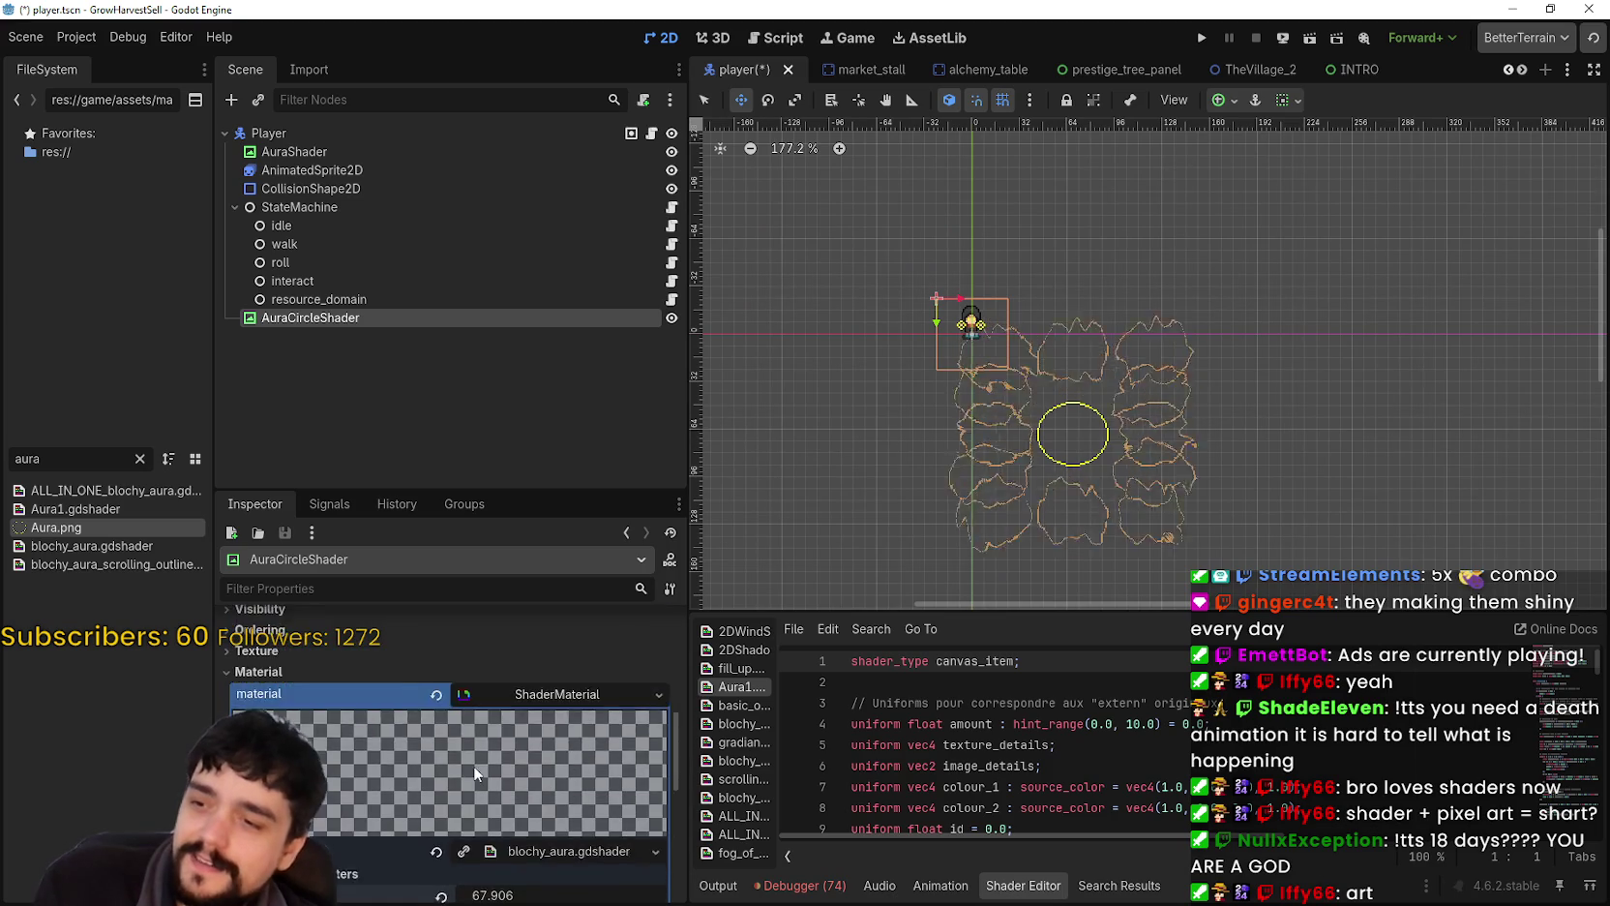
scroll(473, 764, "down", 5)
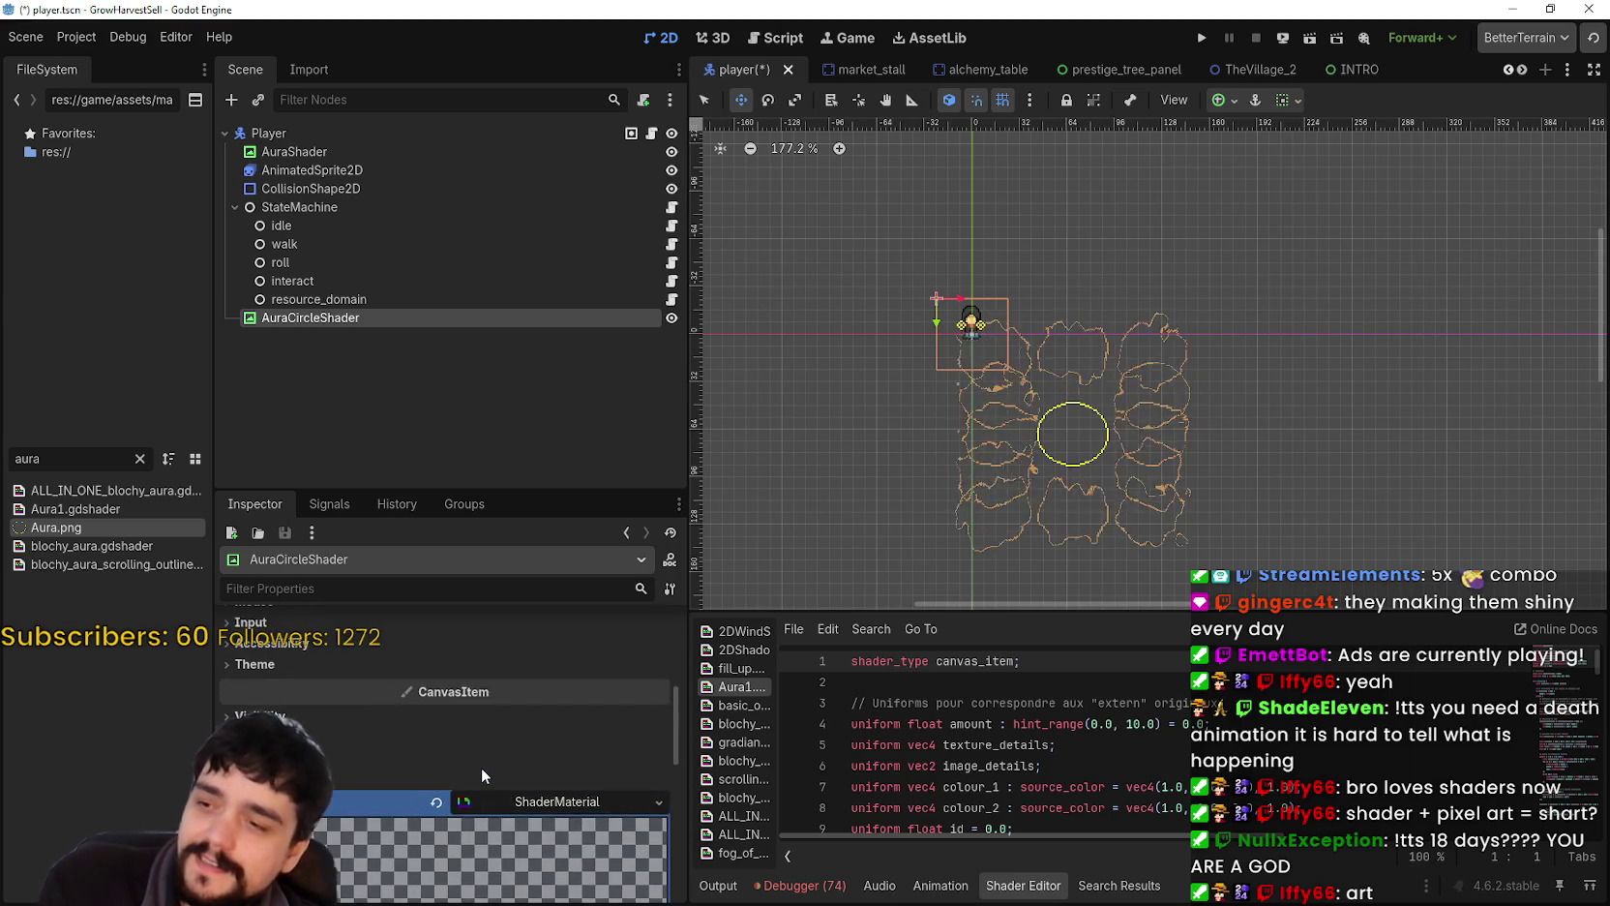
left_click(705, 98)
scroll(1153, 493, "up", 1)
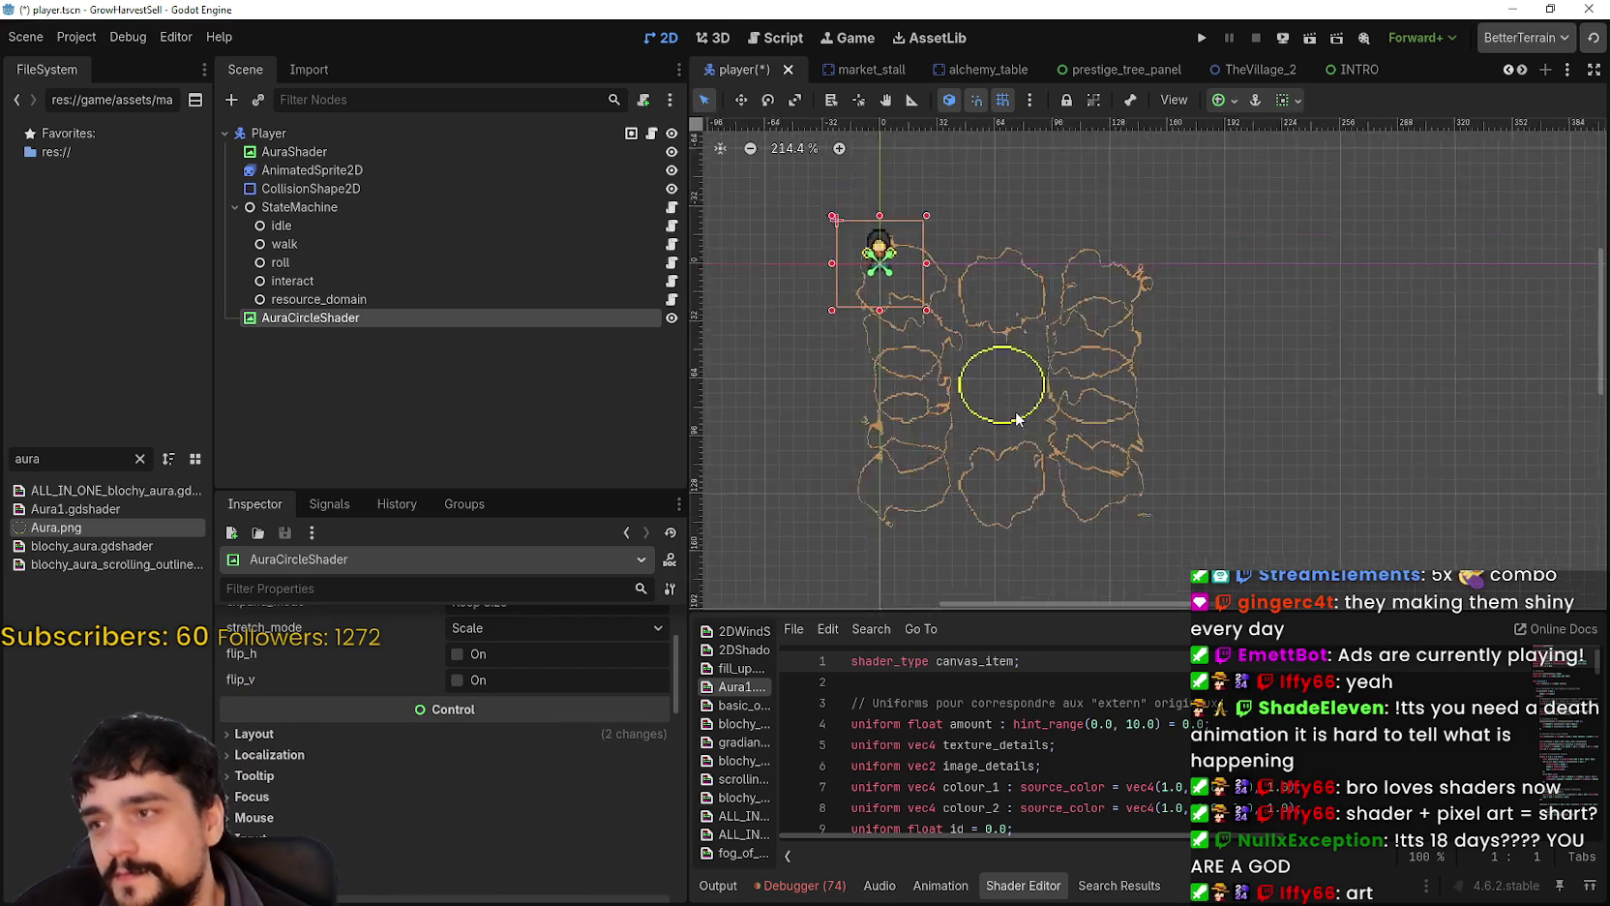
scroll(1016, 418, "up", 1)
scroll(491, 749, "down", 10)
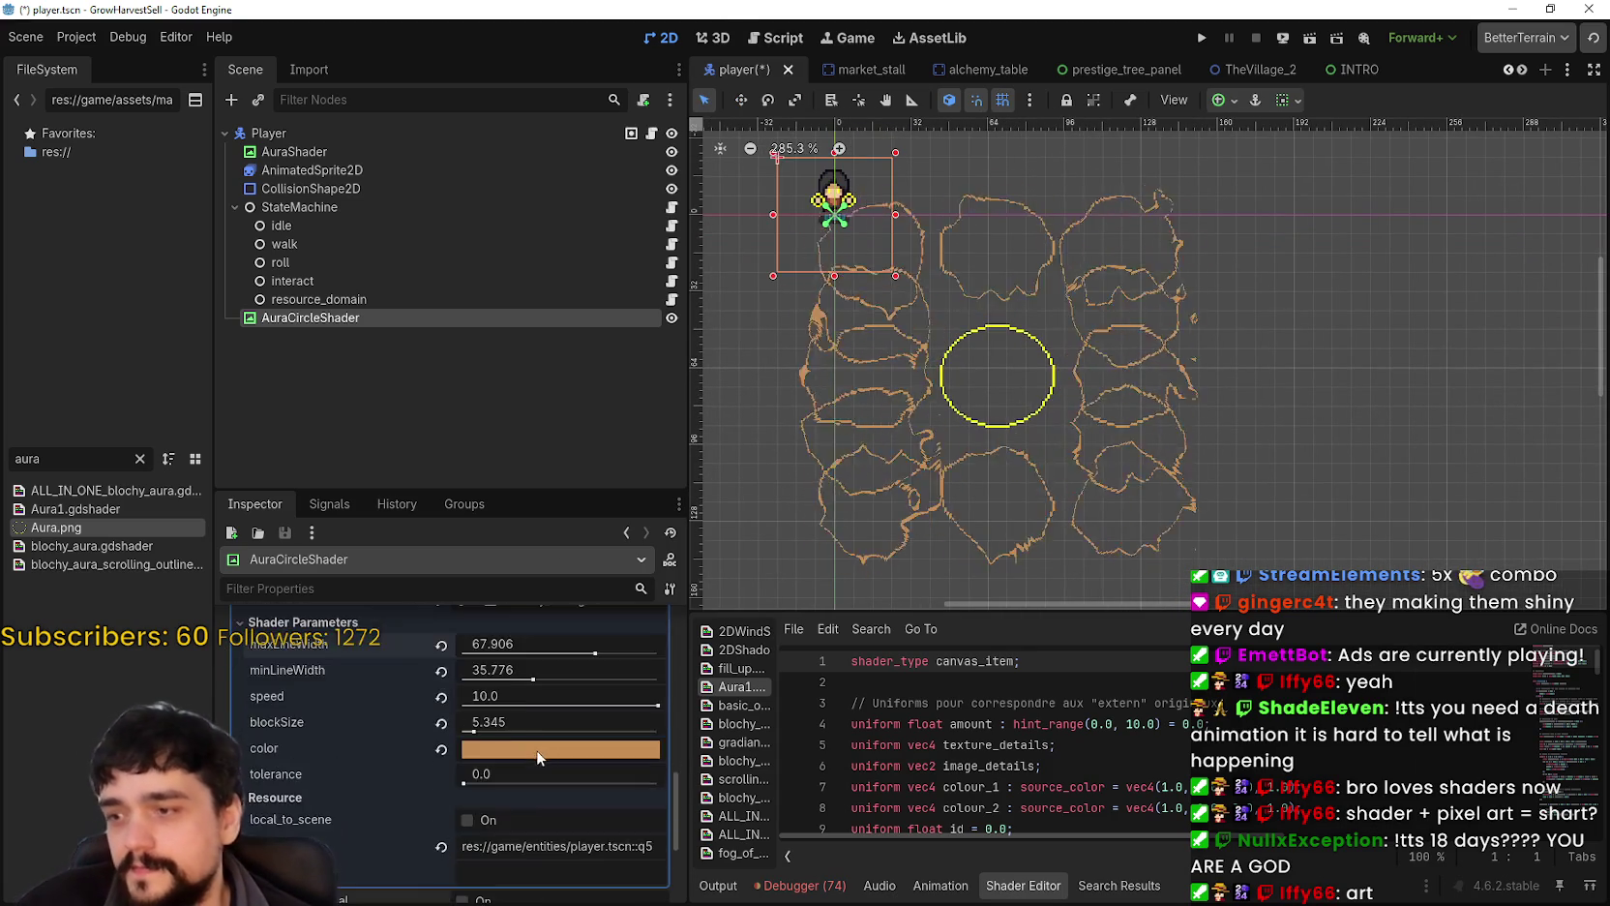
scroll(581, 745, "up", 2)
left_click_drag(600, 760, 679, 760)
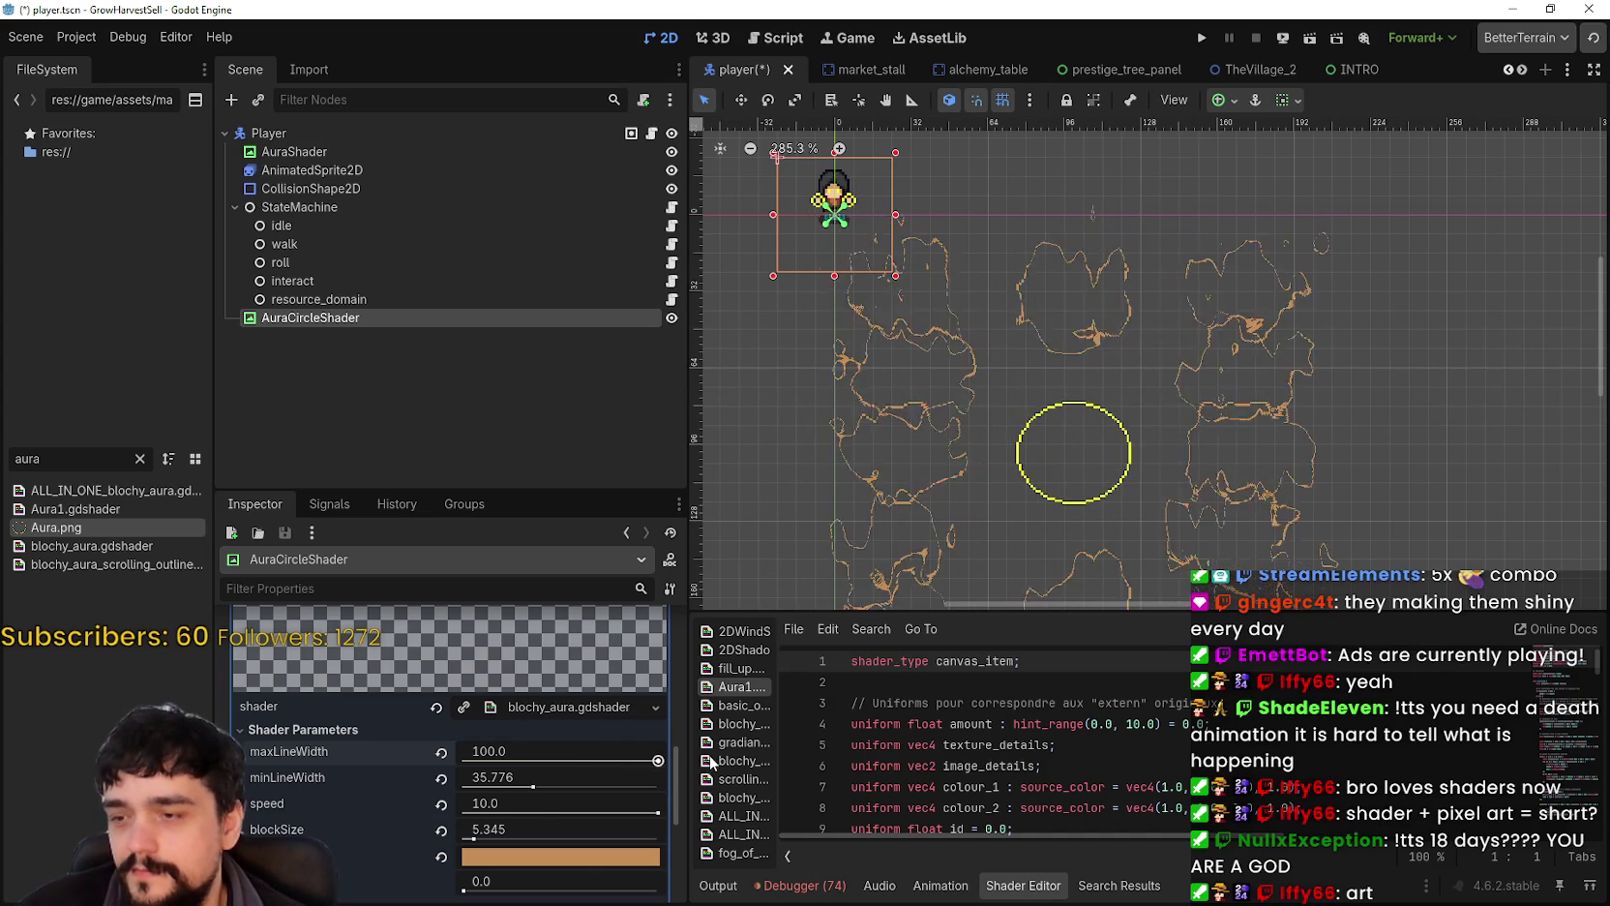
left_click_drag(533, 788, 668, 788)
Step: Drop maxLineWidth to 0.0, then raise it back to about 40
scroll(866, 557, "down", 5)
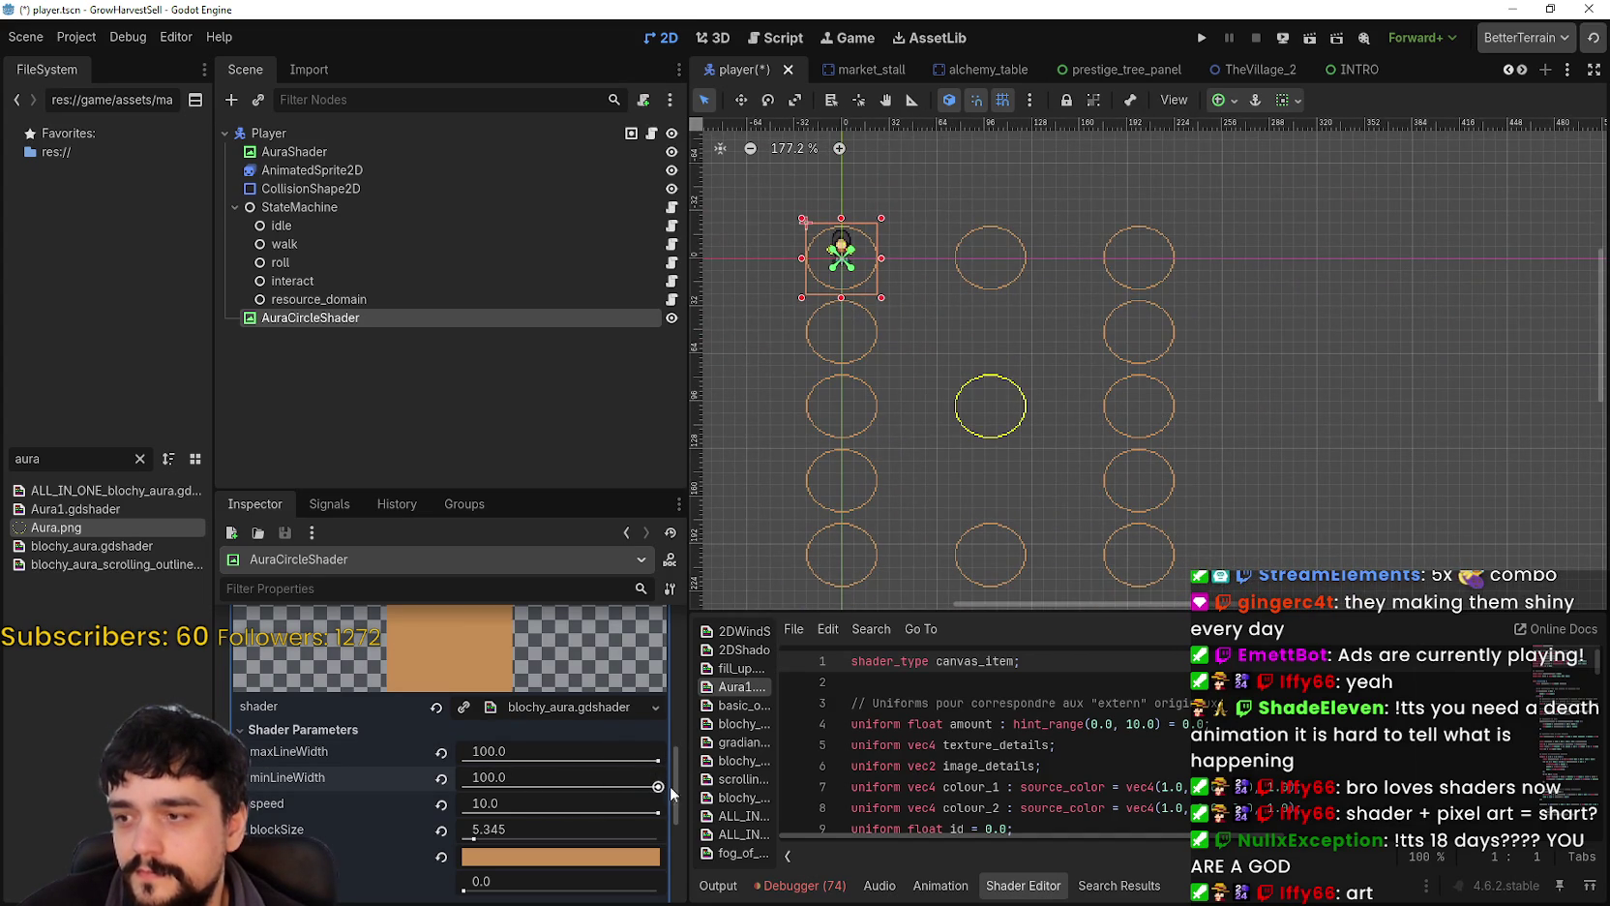
left_click_drag(647, 757, 644, 757)
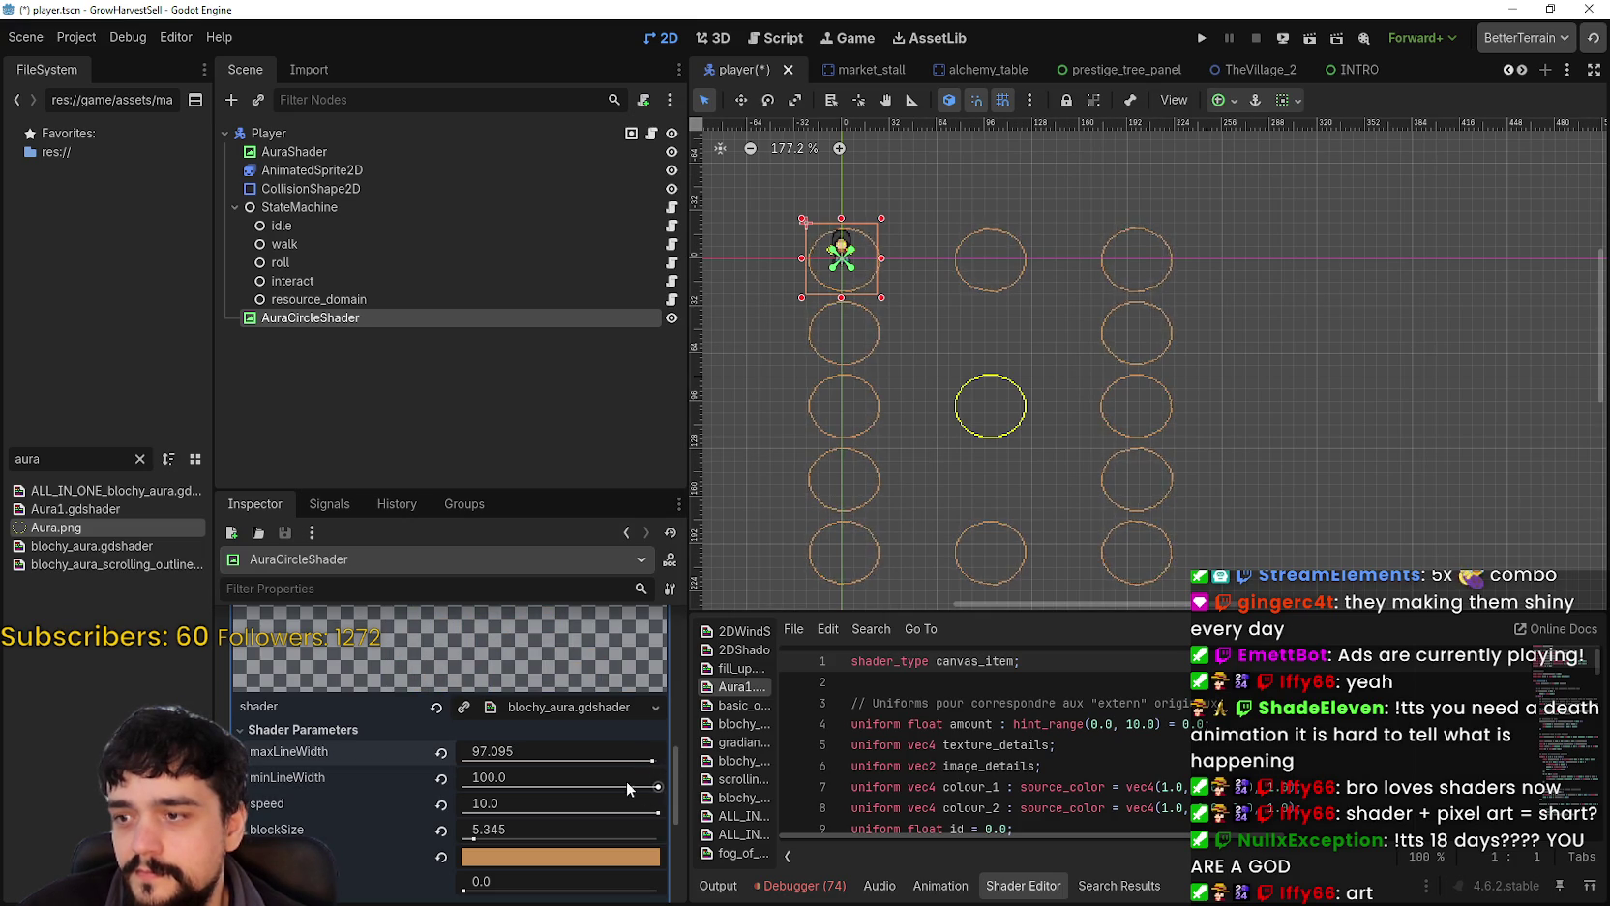
left_click_drag(651, 762, 393, 767)
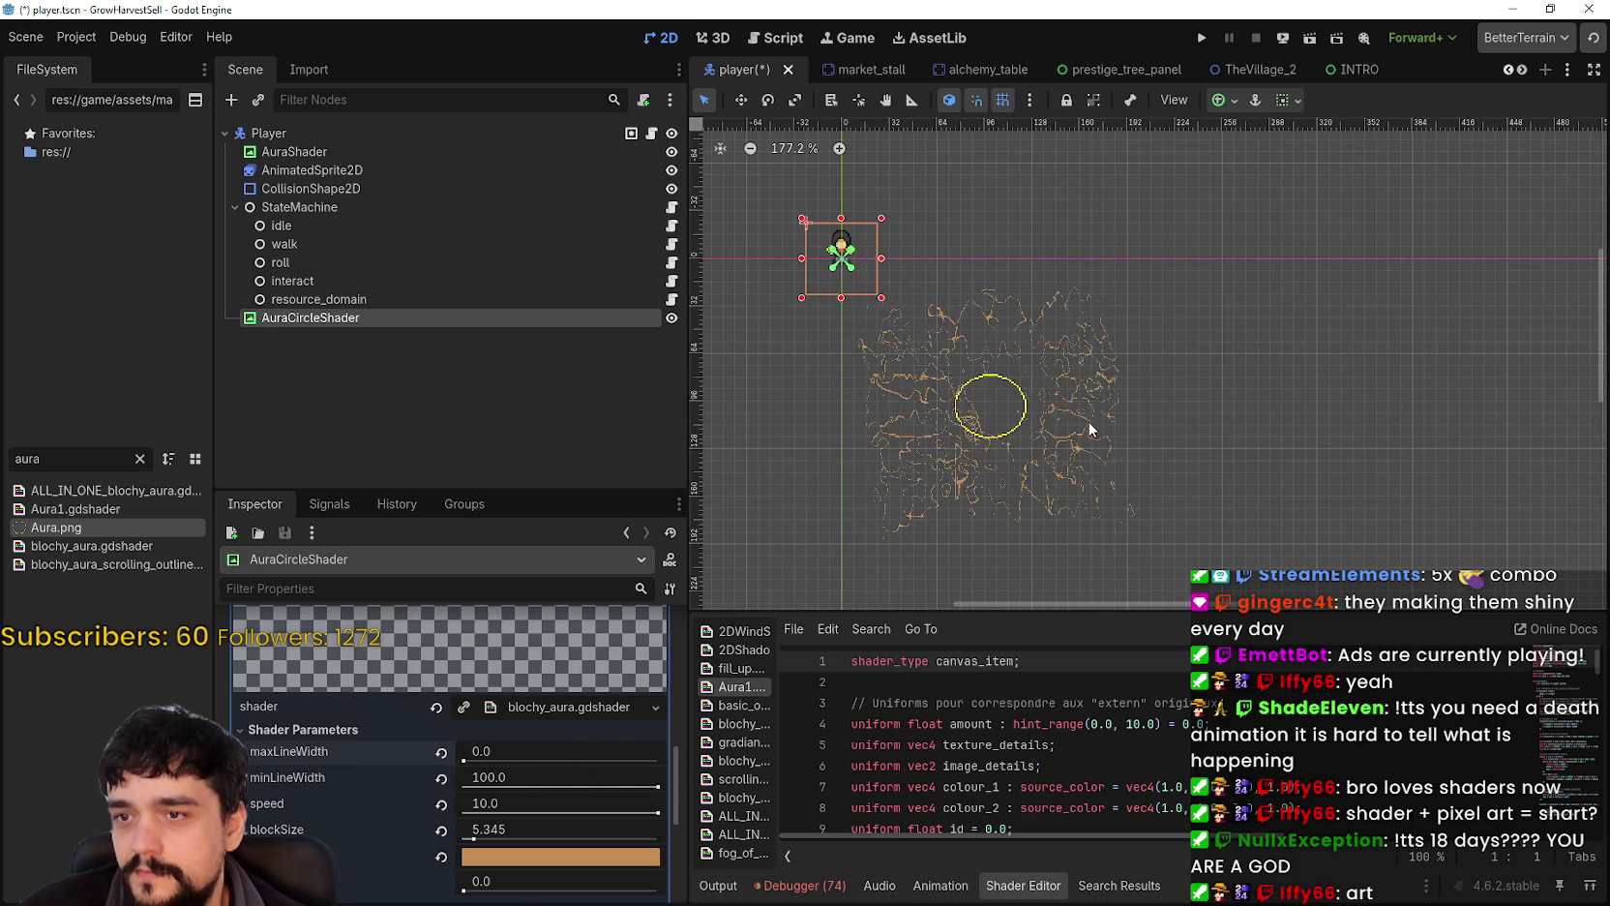
scroll(918, 454, "up", 4)
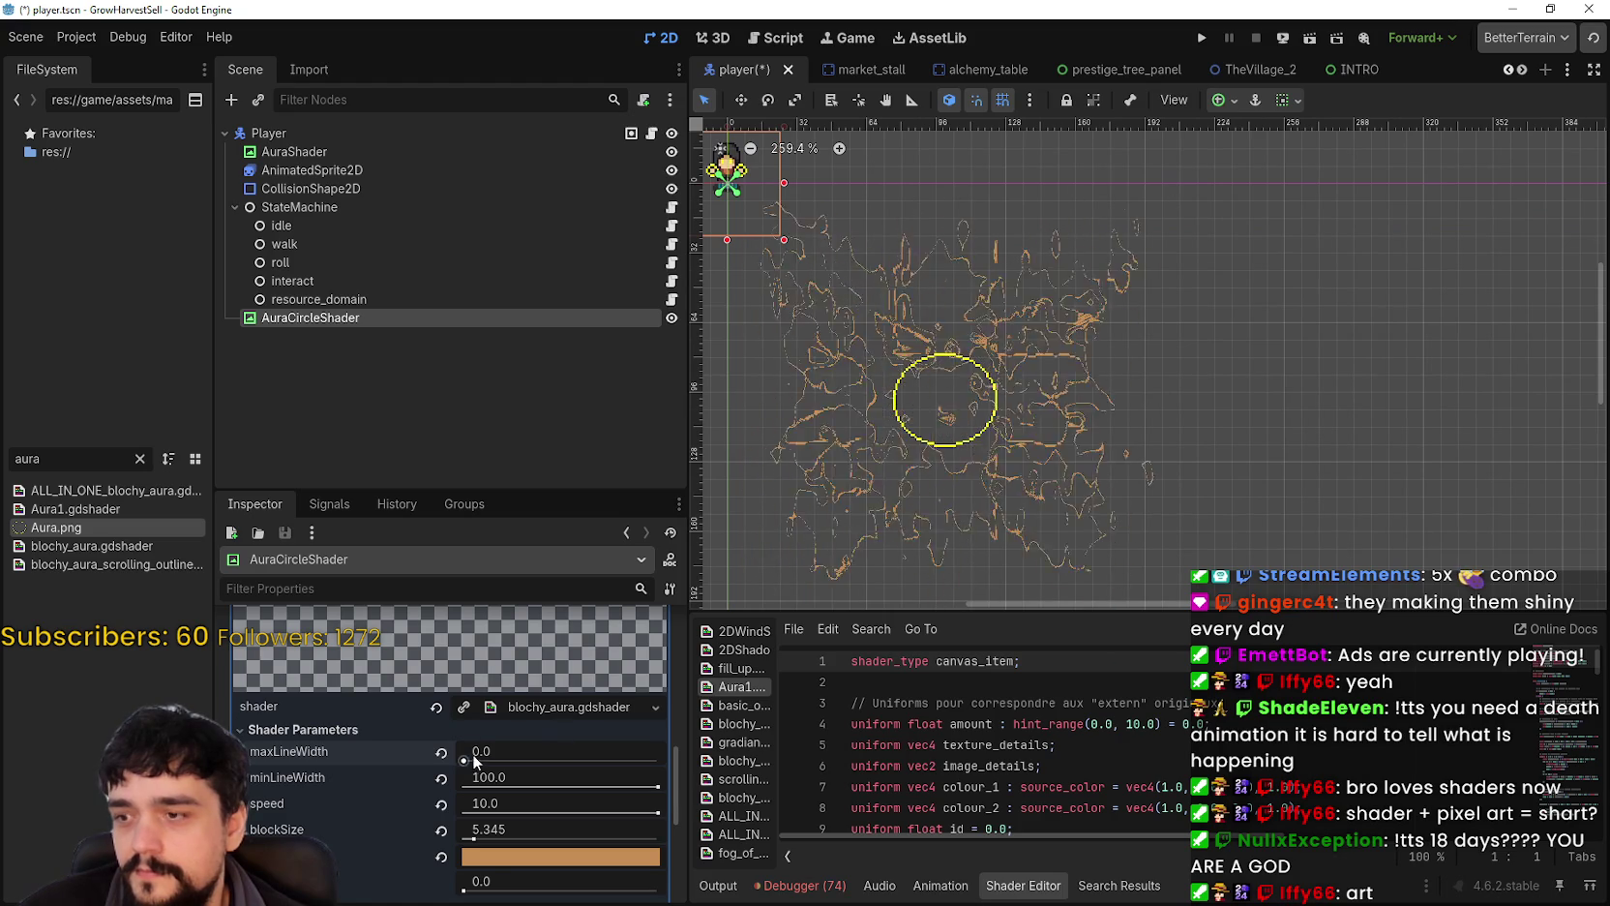
mouse_move(464, 761)
left_mouse_down()
mouse_move(775, 751)
mouse_move(456, 771)
mouse_move(541, 764)
mouse_move(542, 780)
mouse_move(478, 780)
left_mouse_up()
Step: Lower minLineWidth to 7.759 and adjust blockSize to 1.466, zooming to inspect the aura
mouse_move(478, 830)
left_mouse_down()
mouse_move(518, 832)
mouse_move(463, 856)
left_mouse_up()
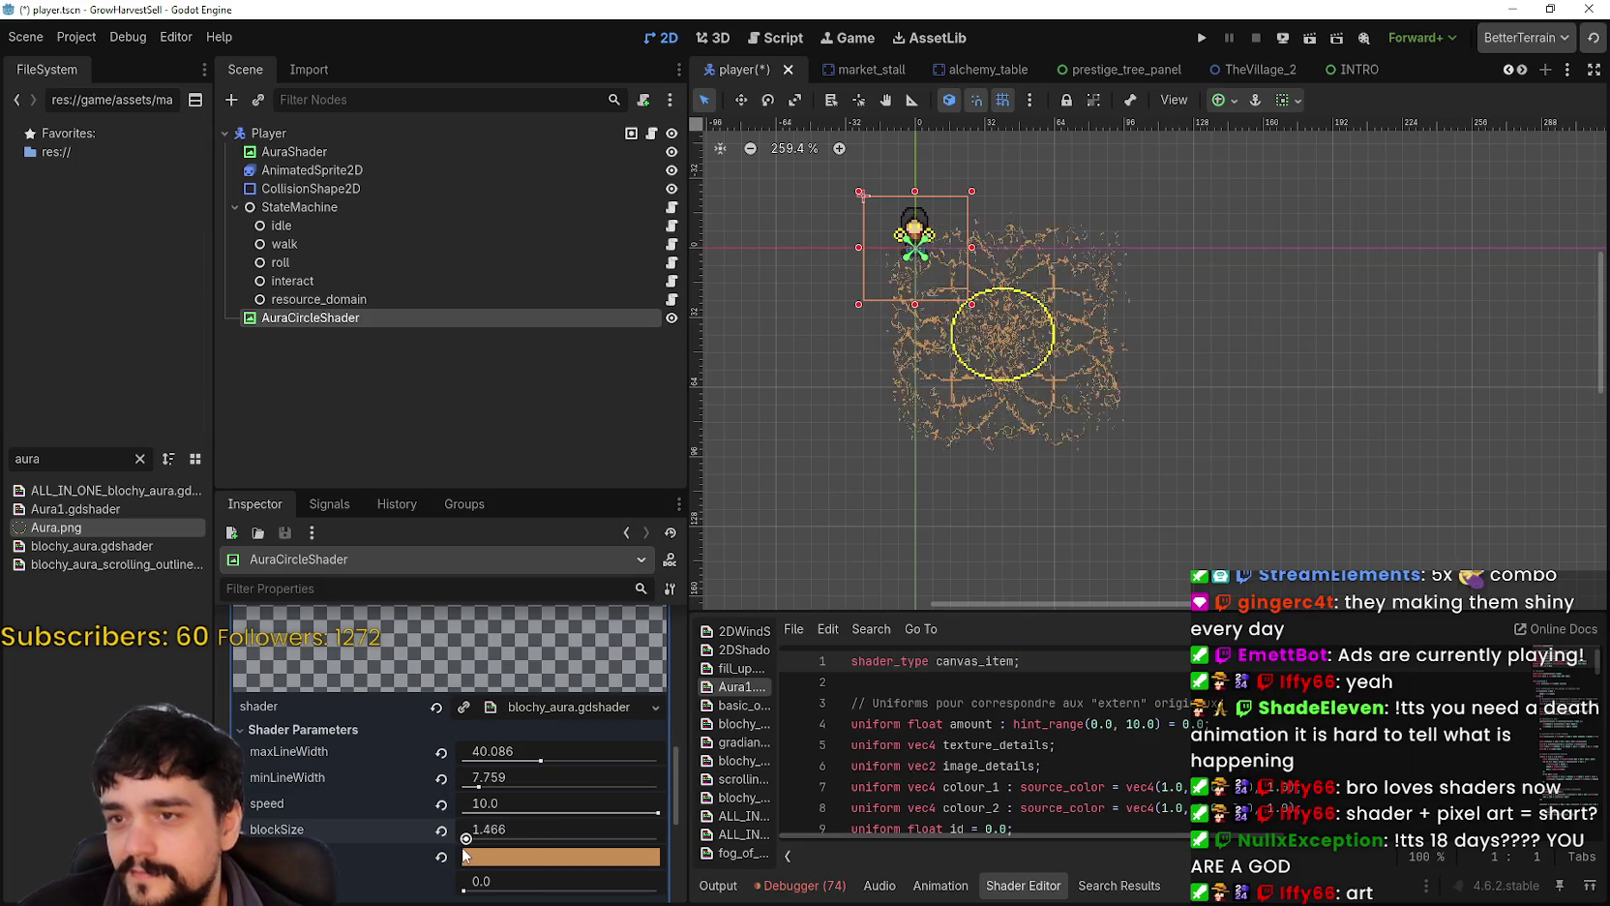
scroll(1109, 375, "up", 5)
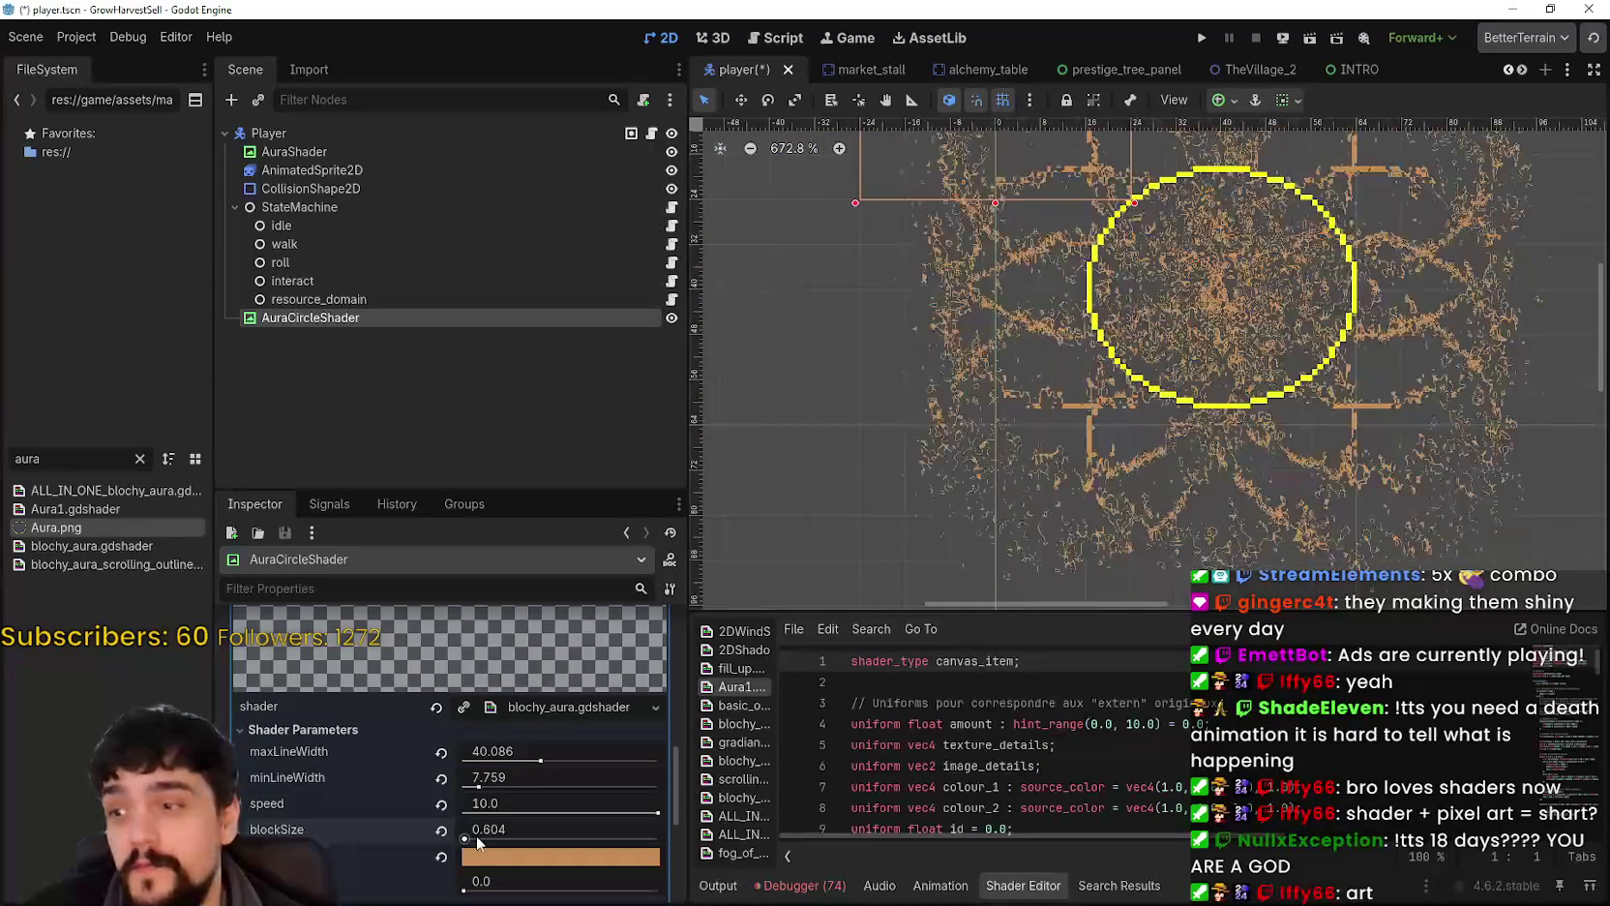
scroll(1400, 327, "up", 2)
scroll(774, 581, "down", 2)
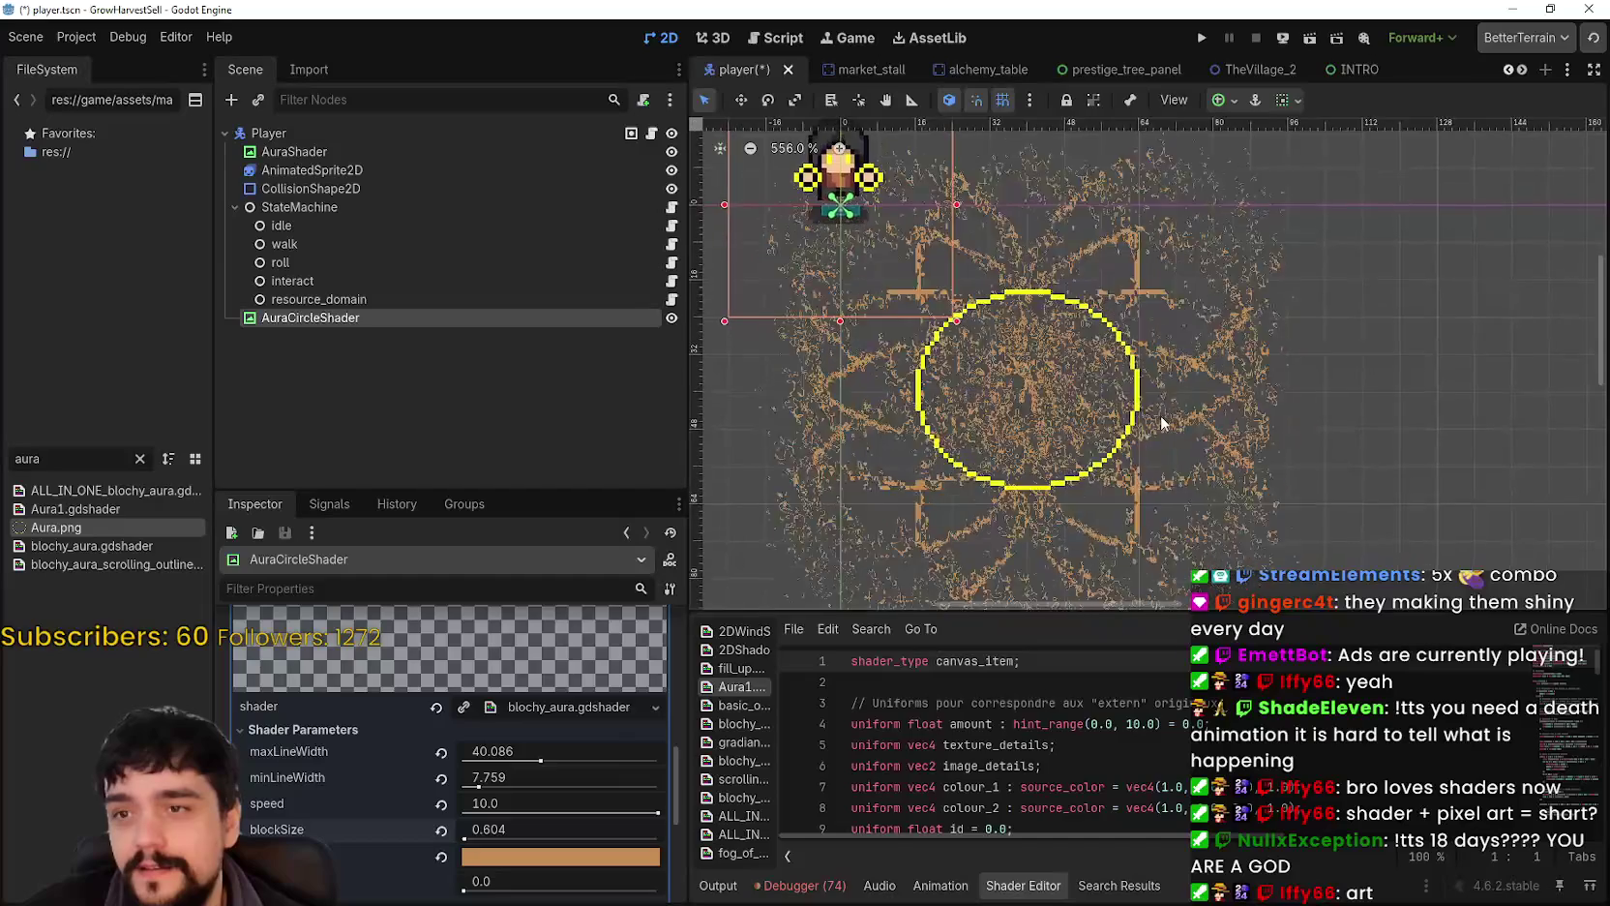
left_click_drag(470, 837, 465, 840)
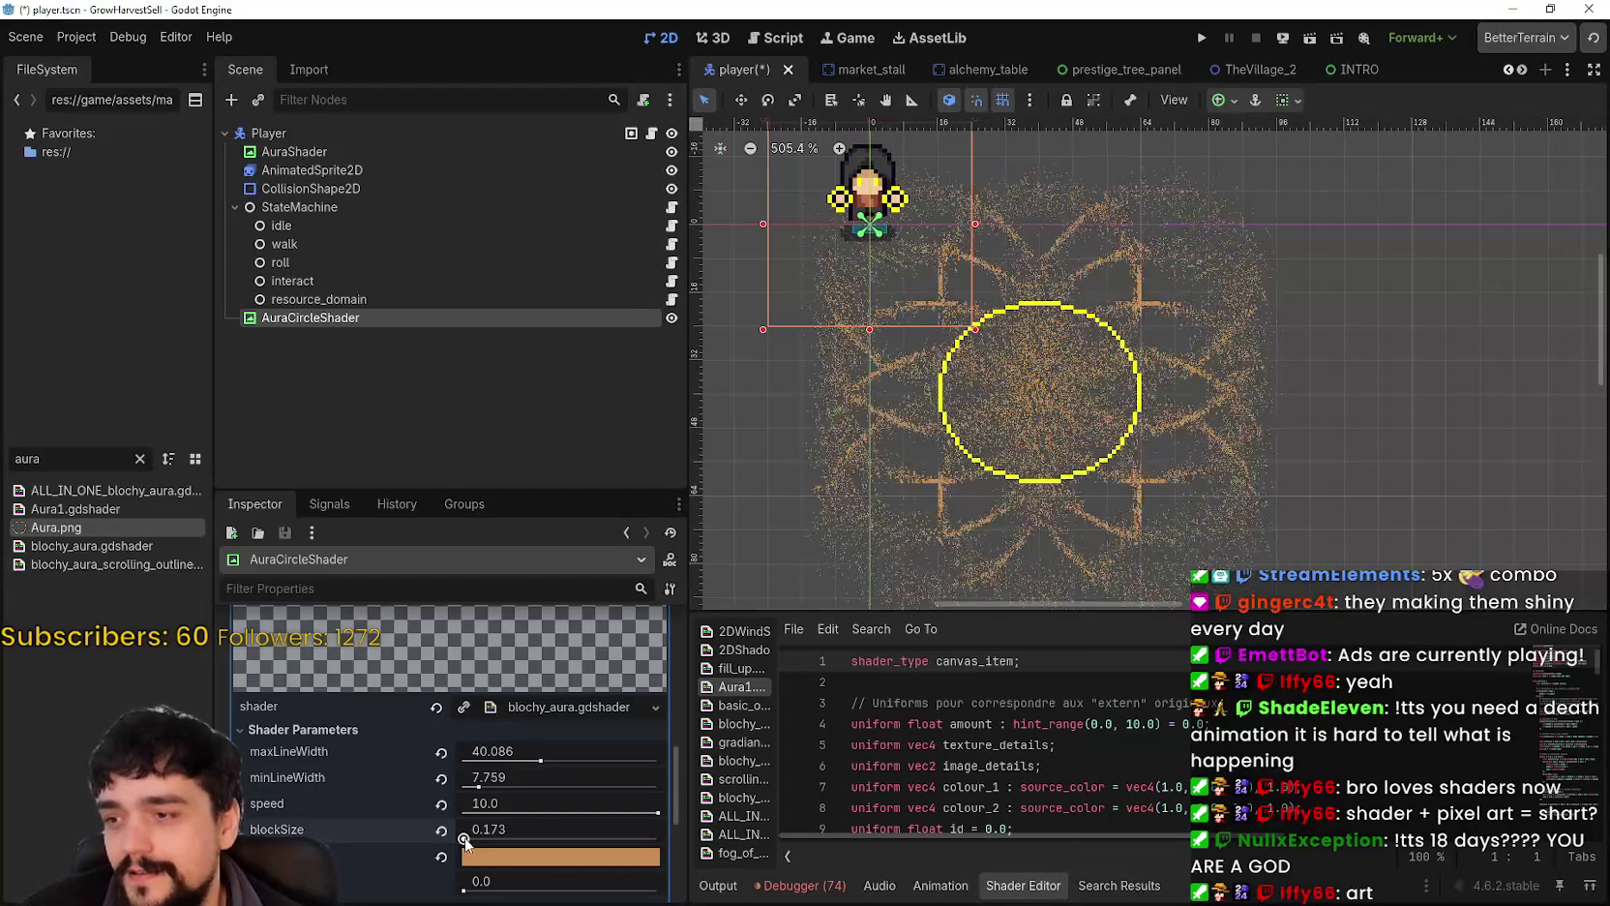
scroll(1017, 457, "down", 1)
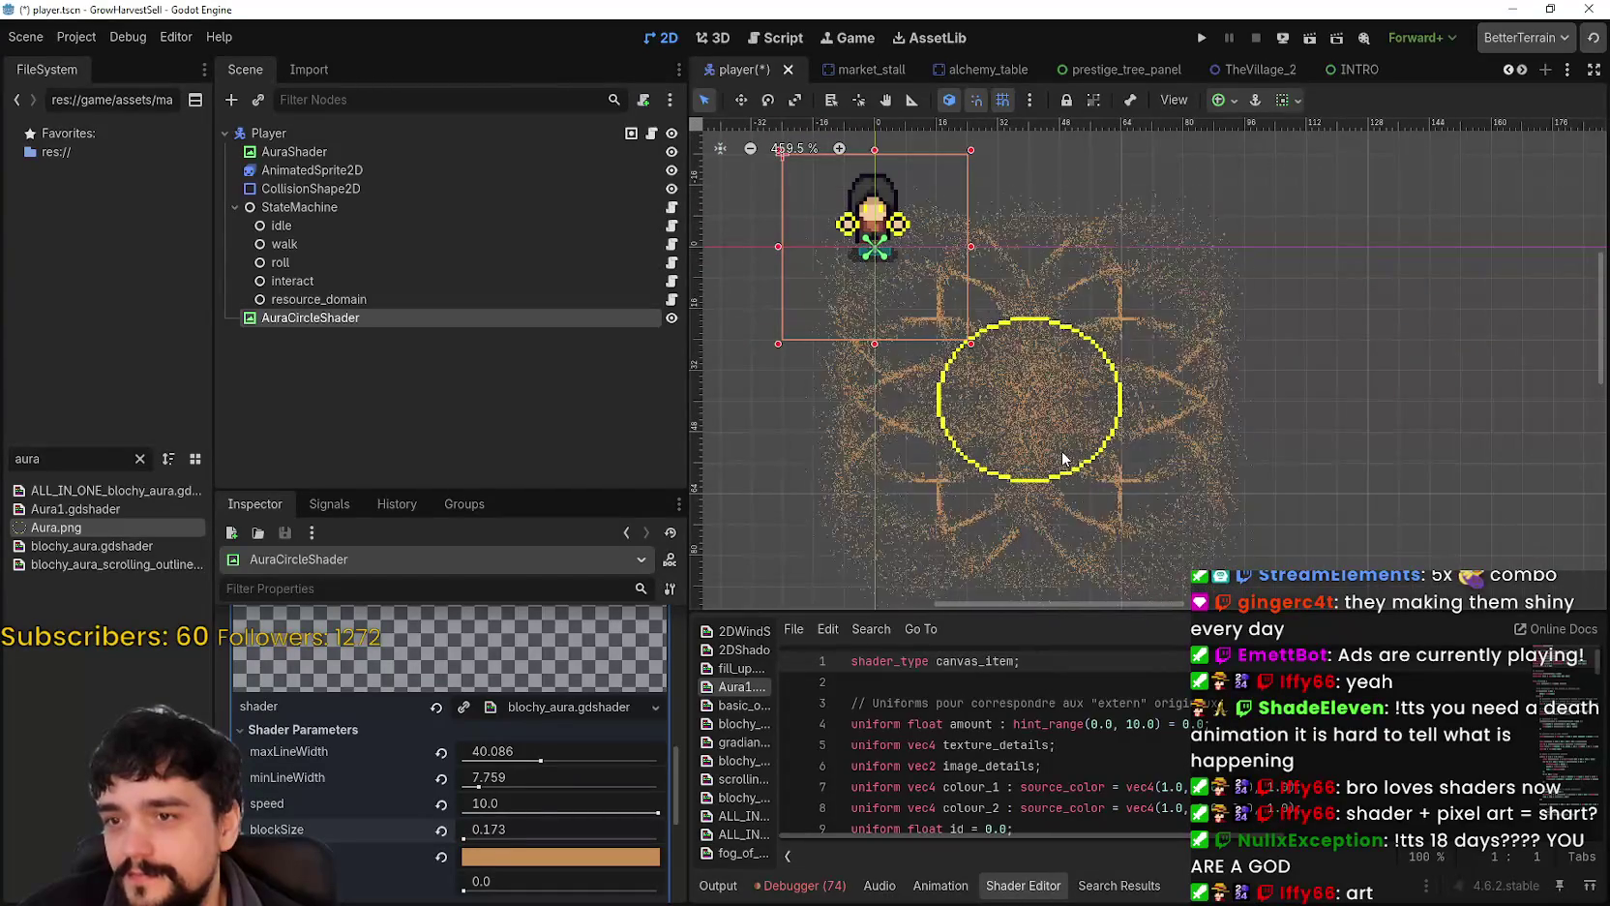
scroll(1060, 467, "down", 1)
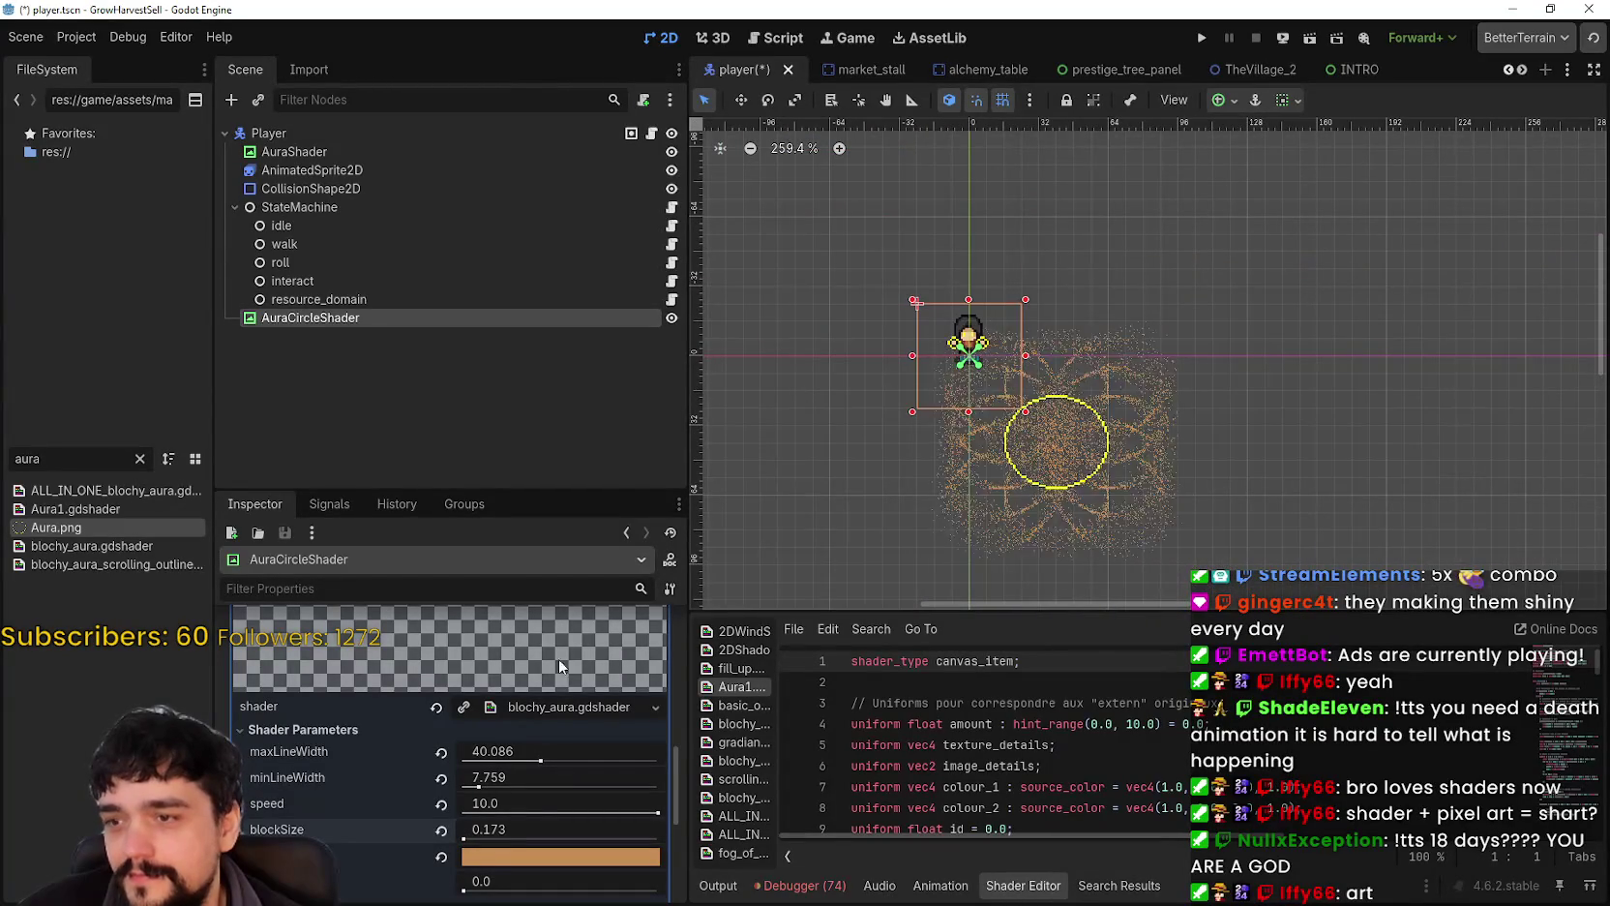
scroll(1169, 403, "right", 1)
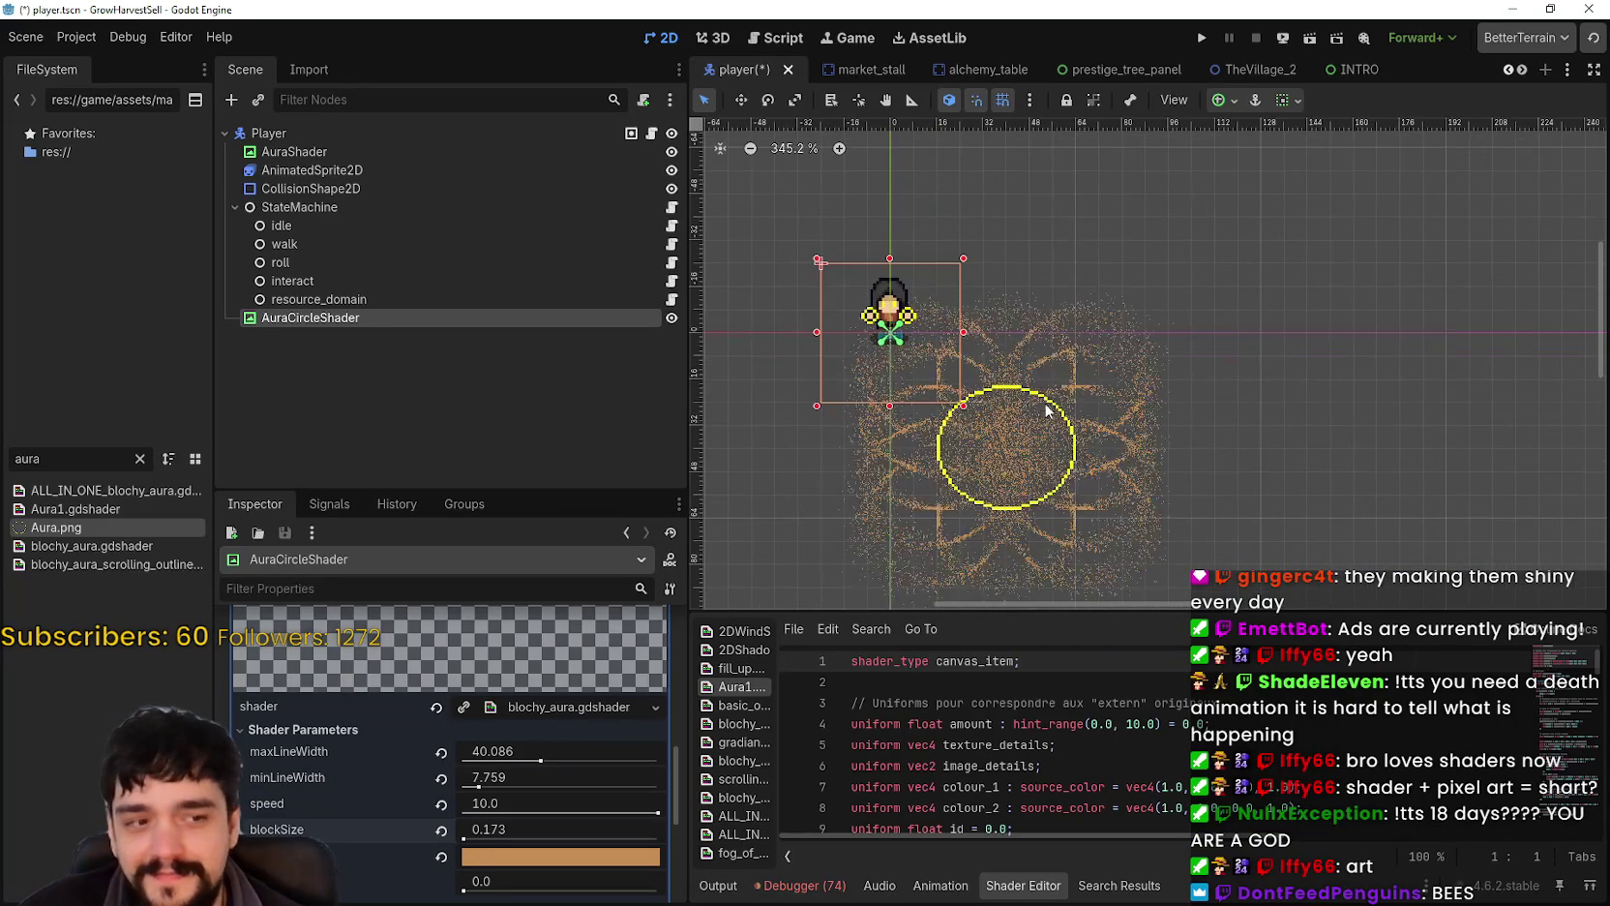
scroll(1045, 416, "up", 10)
scroll(1079, 542, "up", 6)
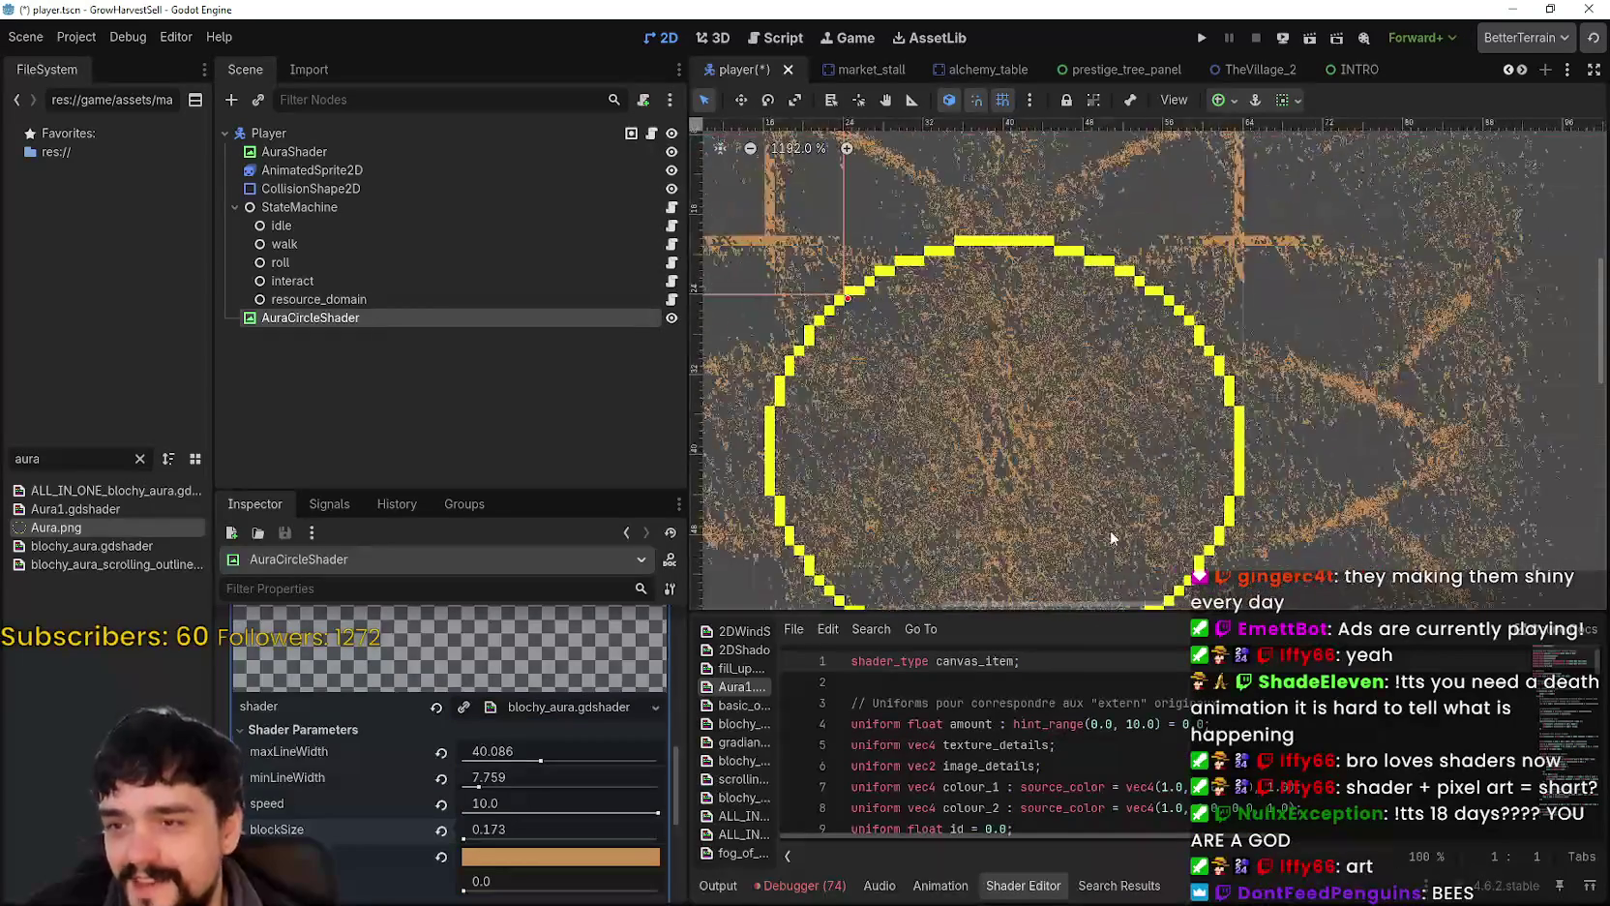
scroll(1117, 489, "down", 6)
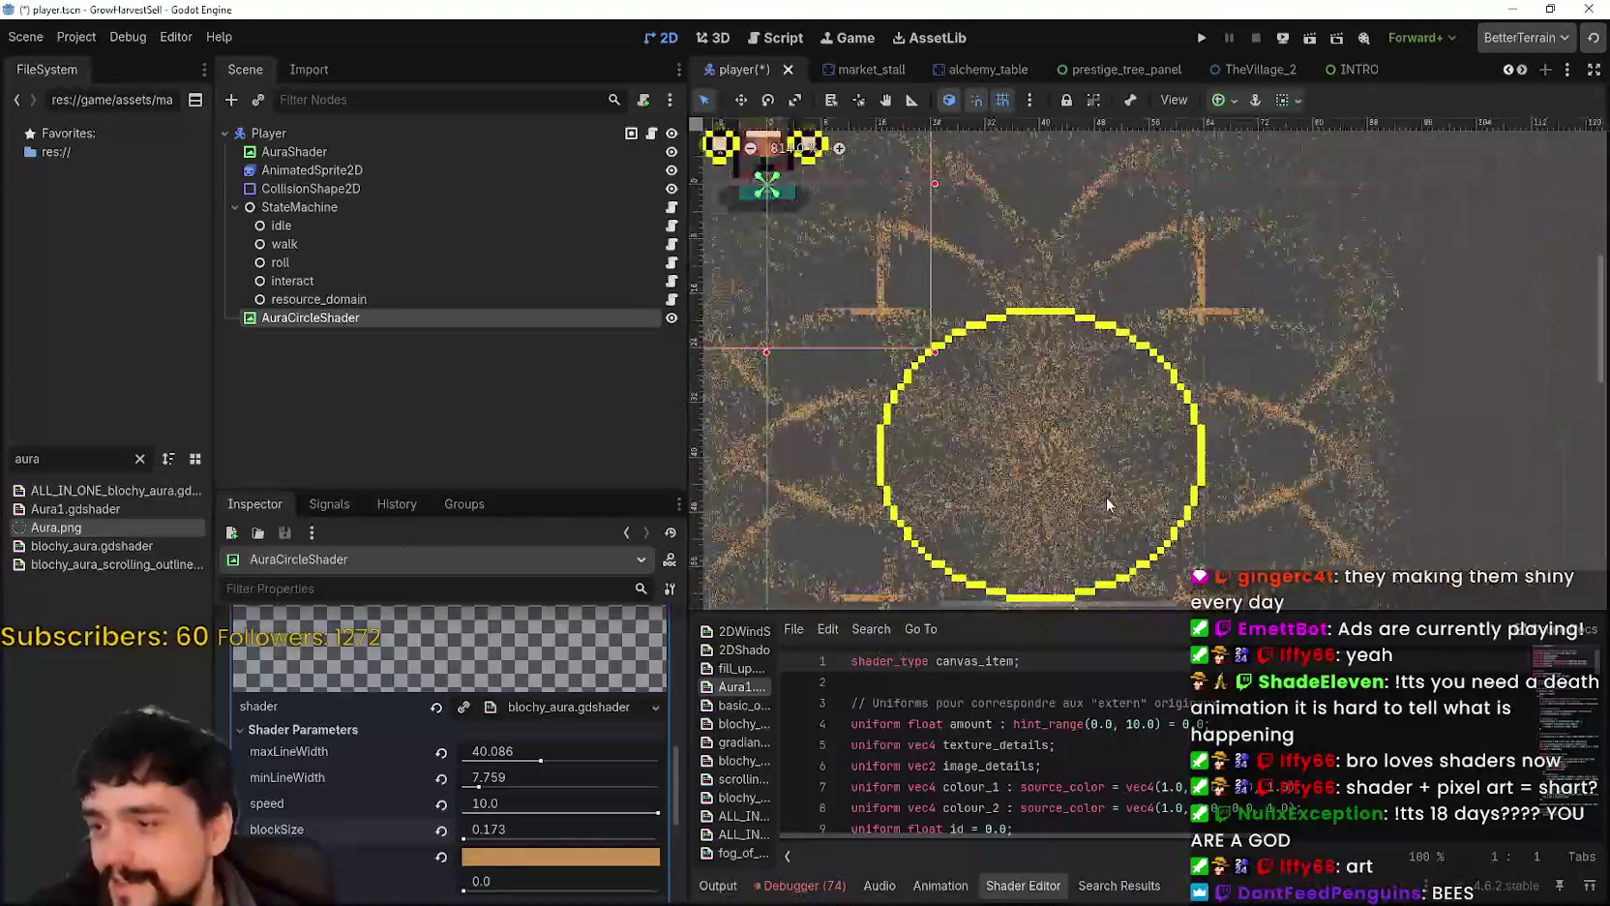
scroll(522, 827, "down", 2)
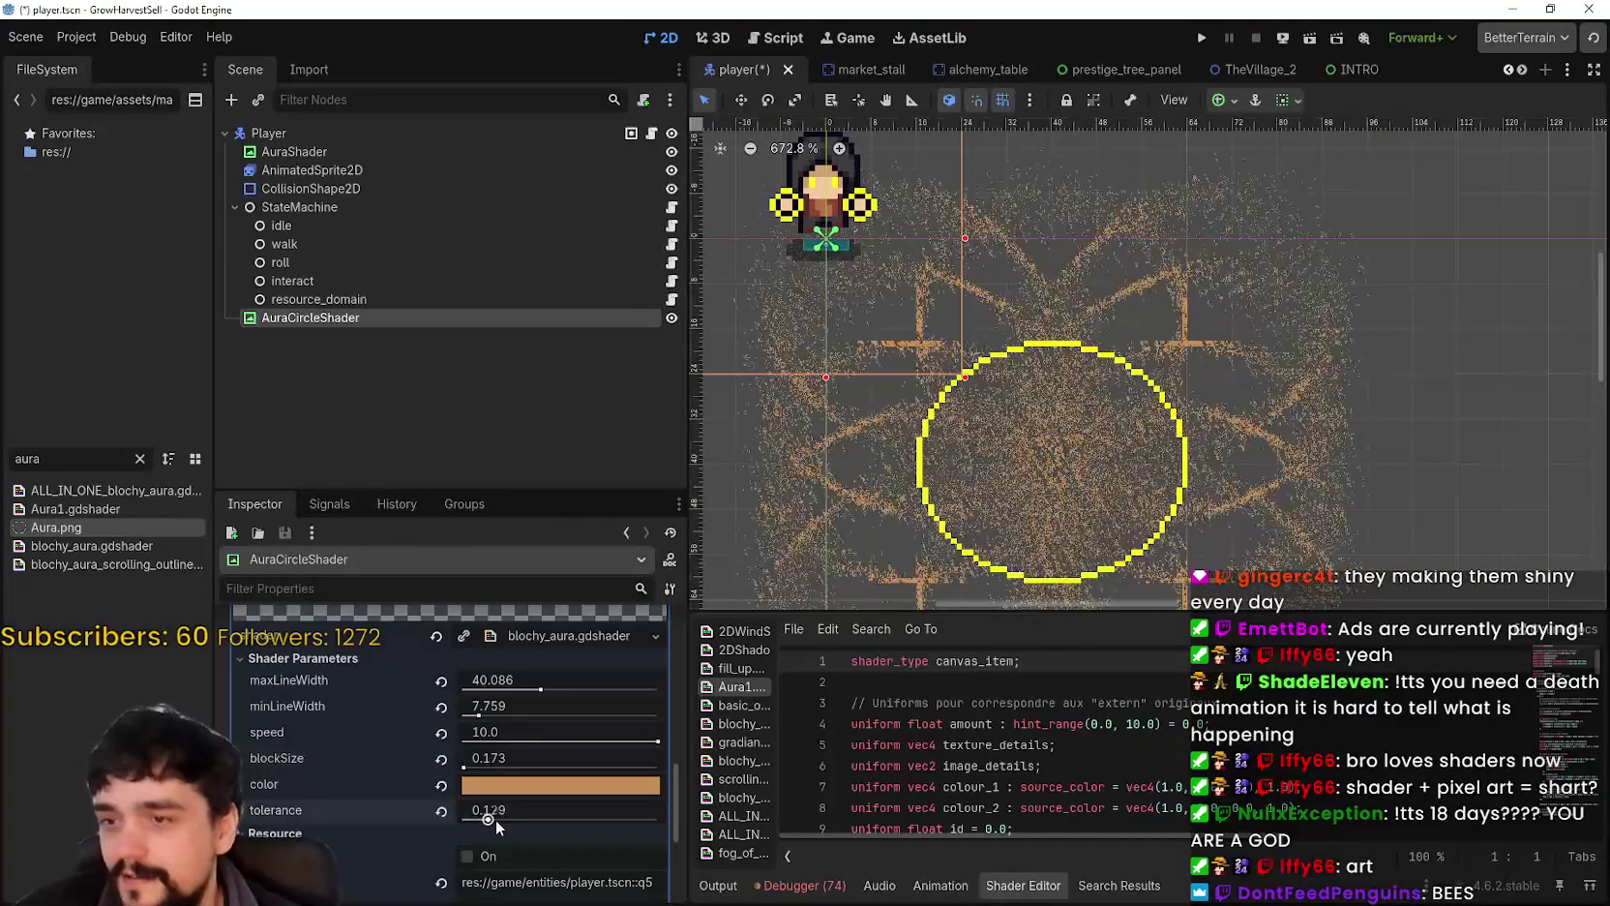
left_click(466, 766)
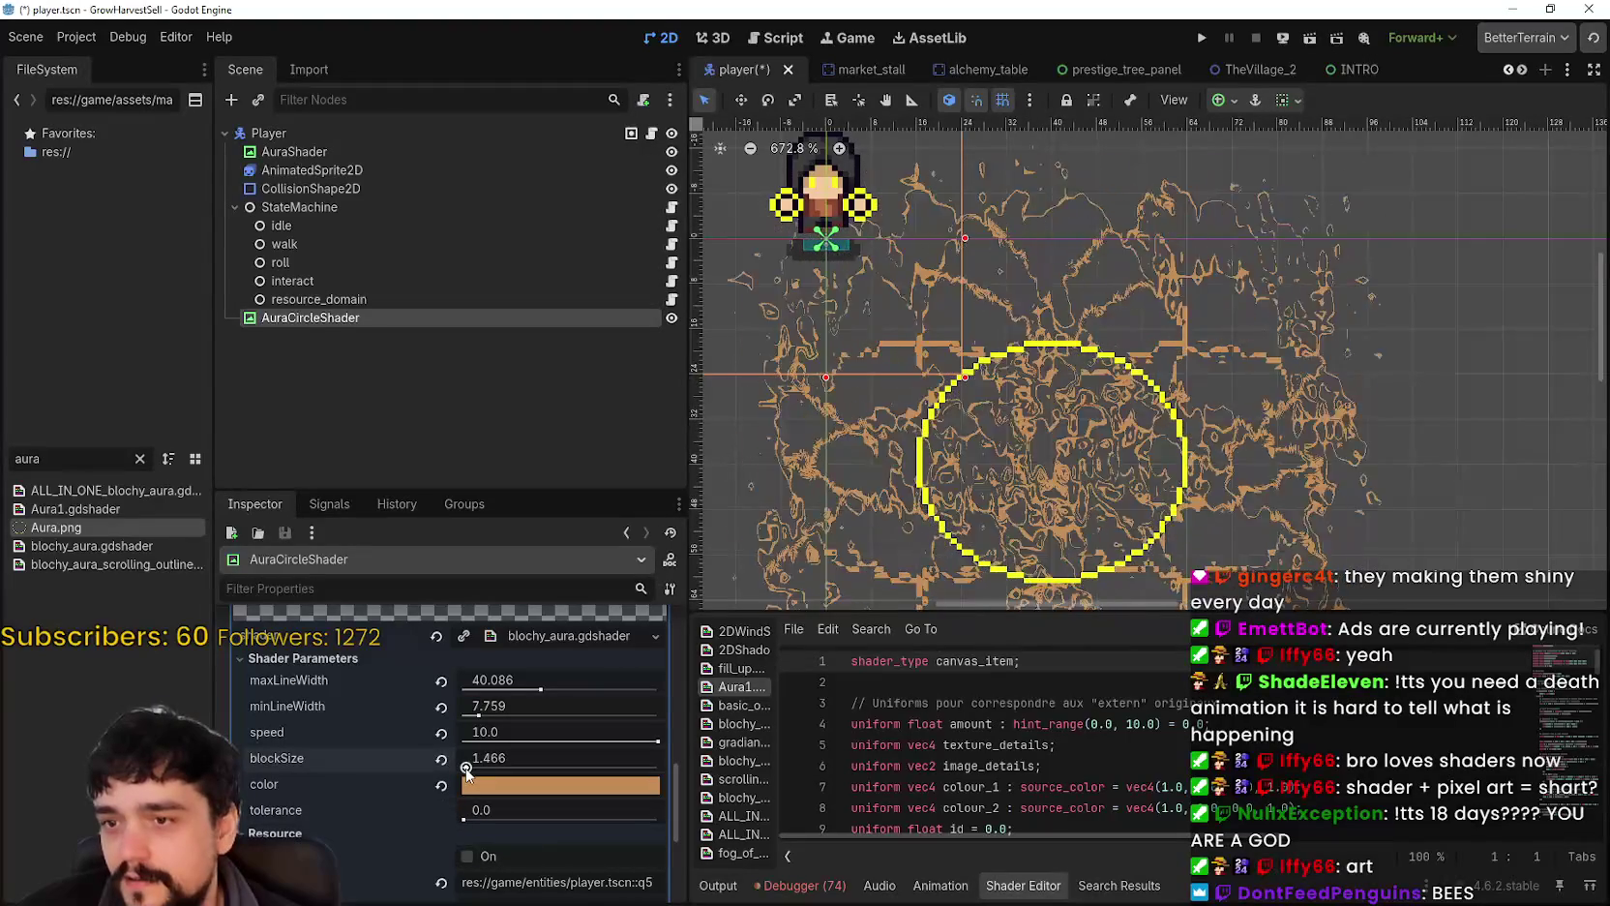
Step: Set blockSize to its minimum and enter a speed of 10
left_click(463, 766)
scroll(886, 573, "down", 3)
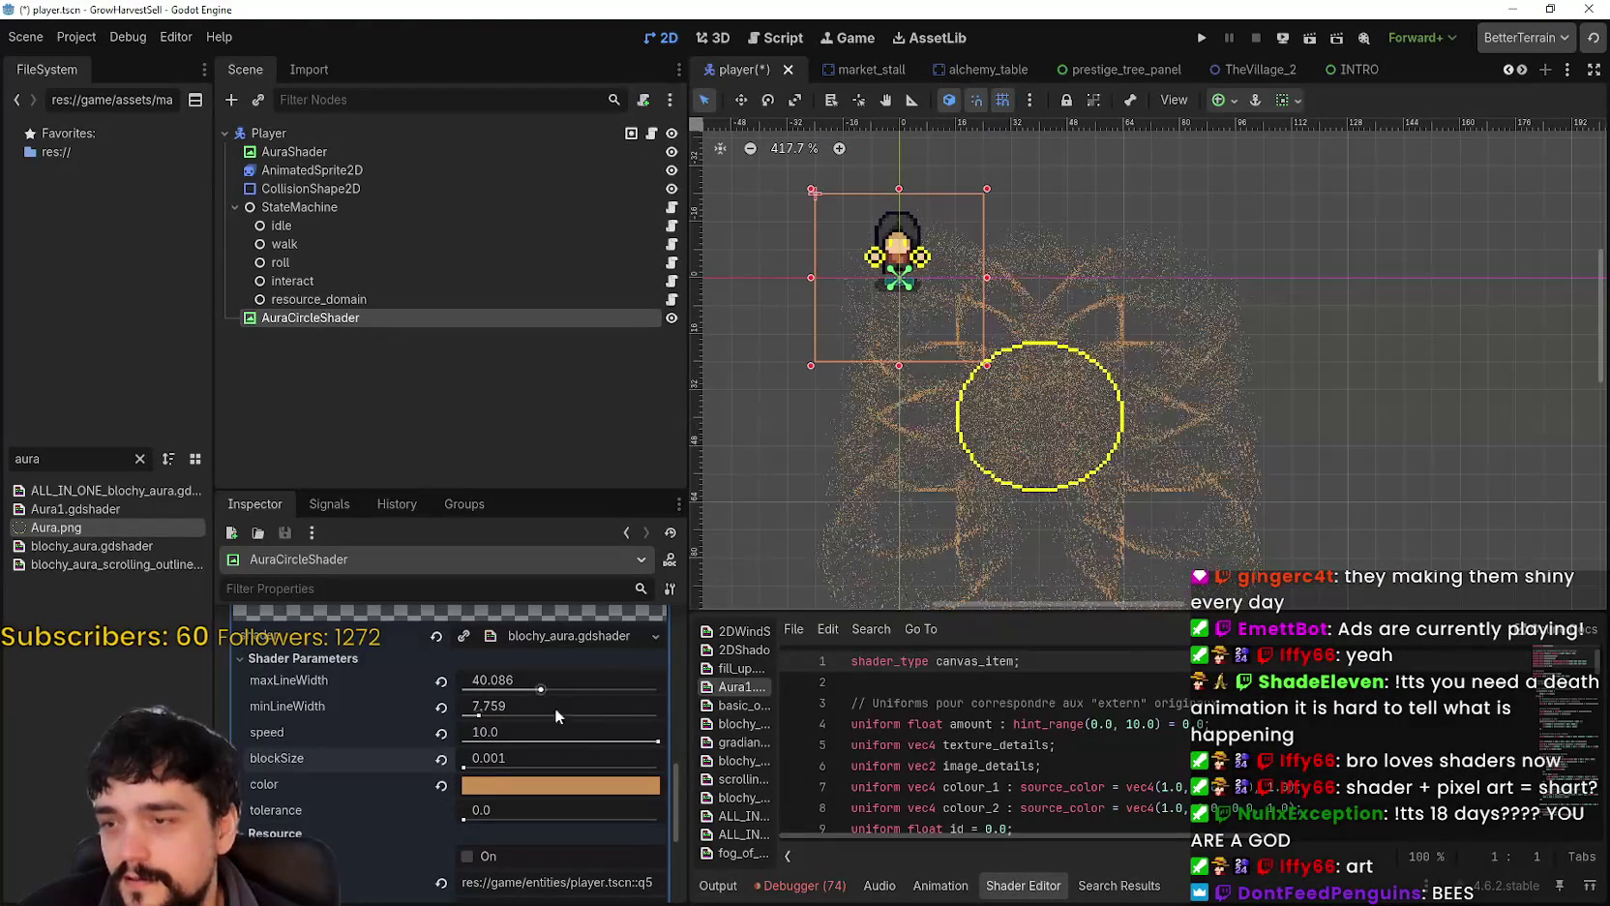
left_click(657, 741)
left_click_drag(644, 751, 448, 760)
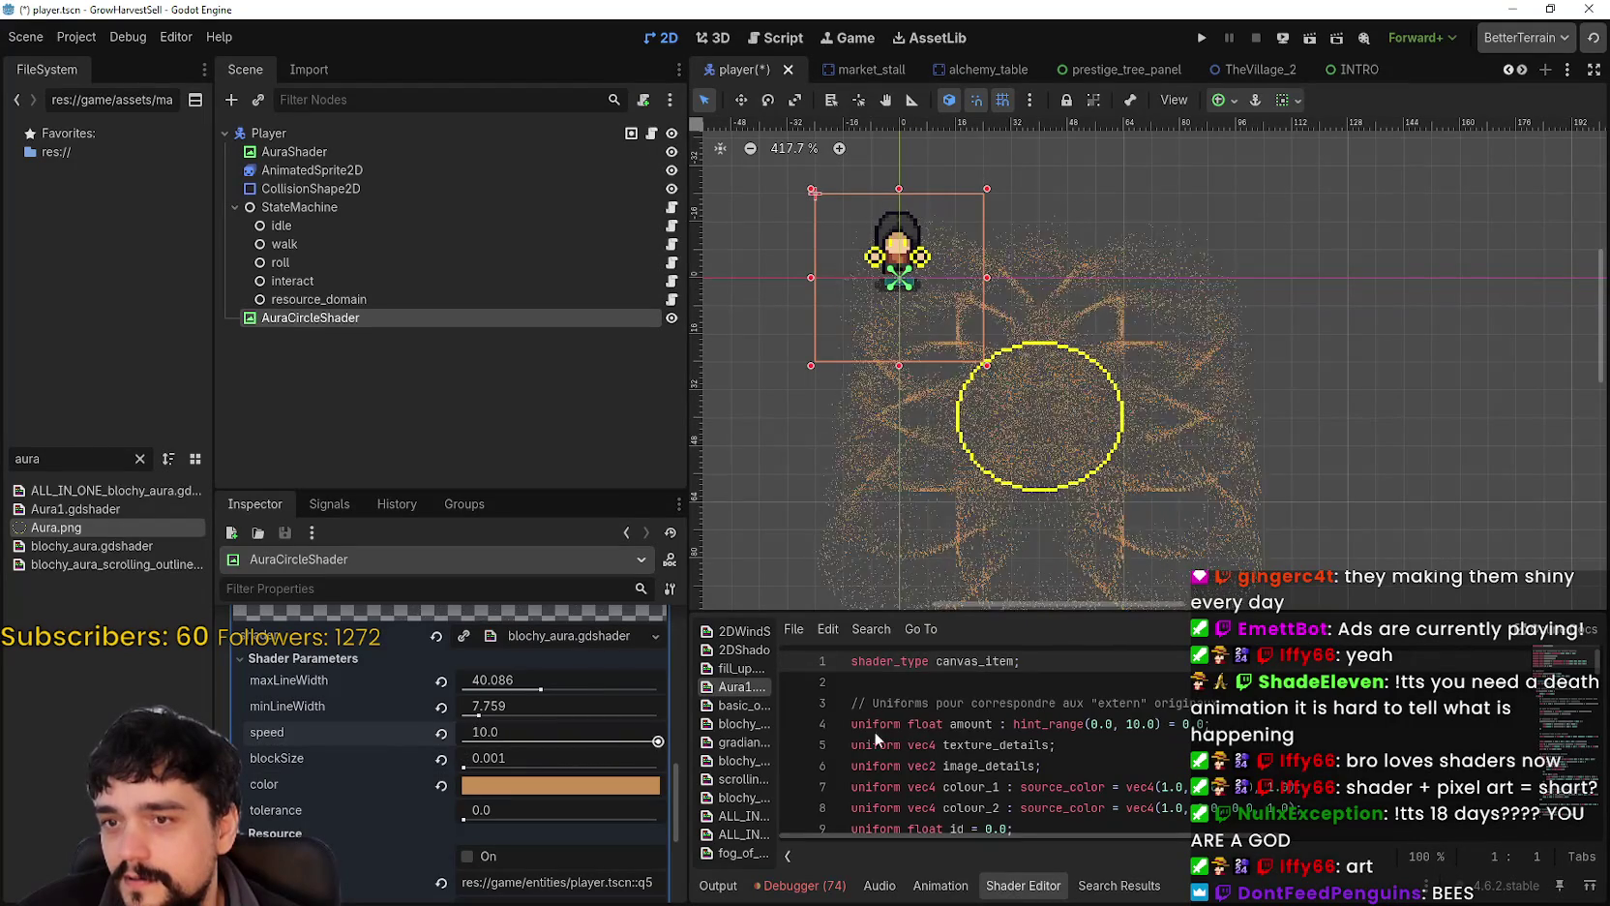
left_click(479, 732)
type("10")
key("Return")
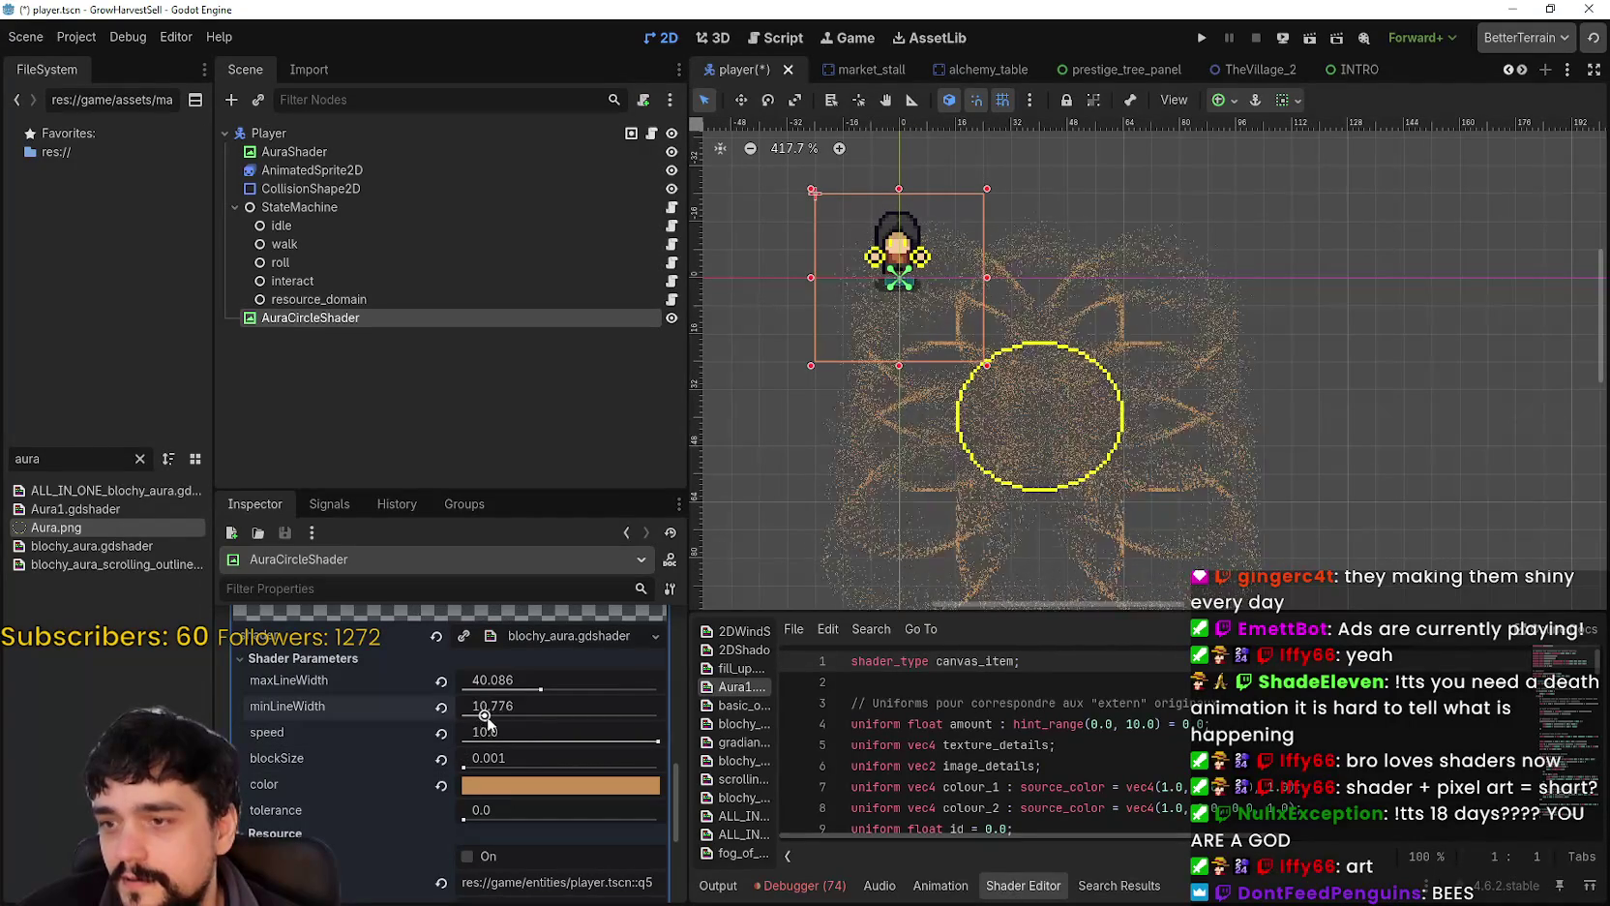
Step: Widen minLineWidth, then undo back to an empty shader slot
mouse_move(479, 716)
left_mouse_down()
mouse_move(516, 716)
mouse_move(467, 725)
mouse_move(507, 696)
mouse_move(440, 714)
left_mouse_up()
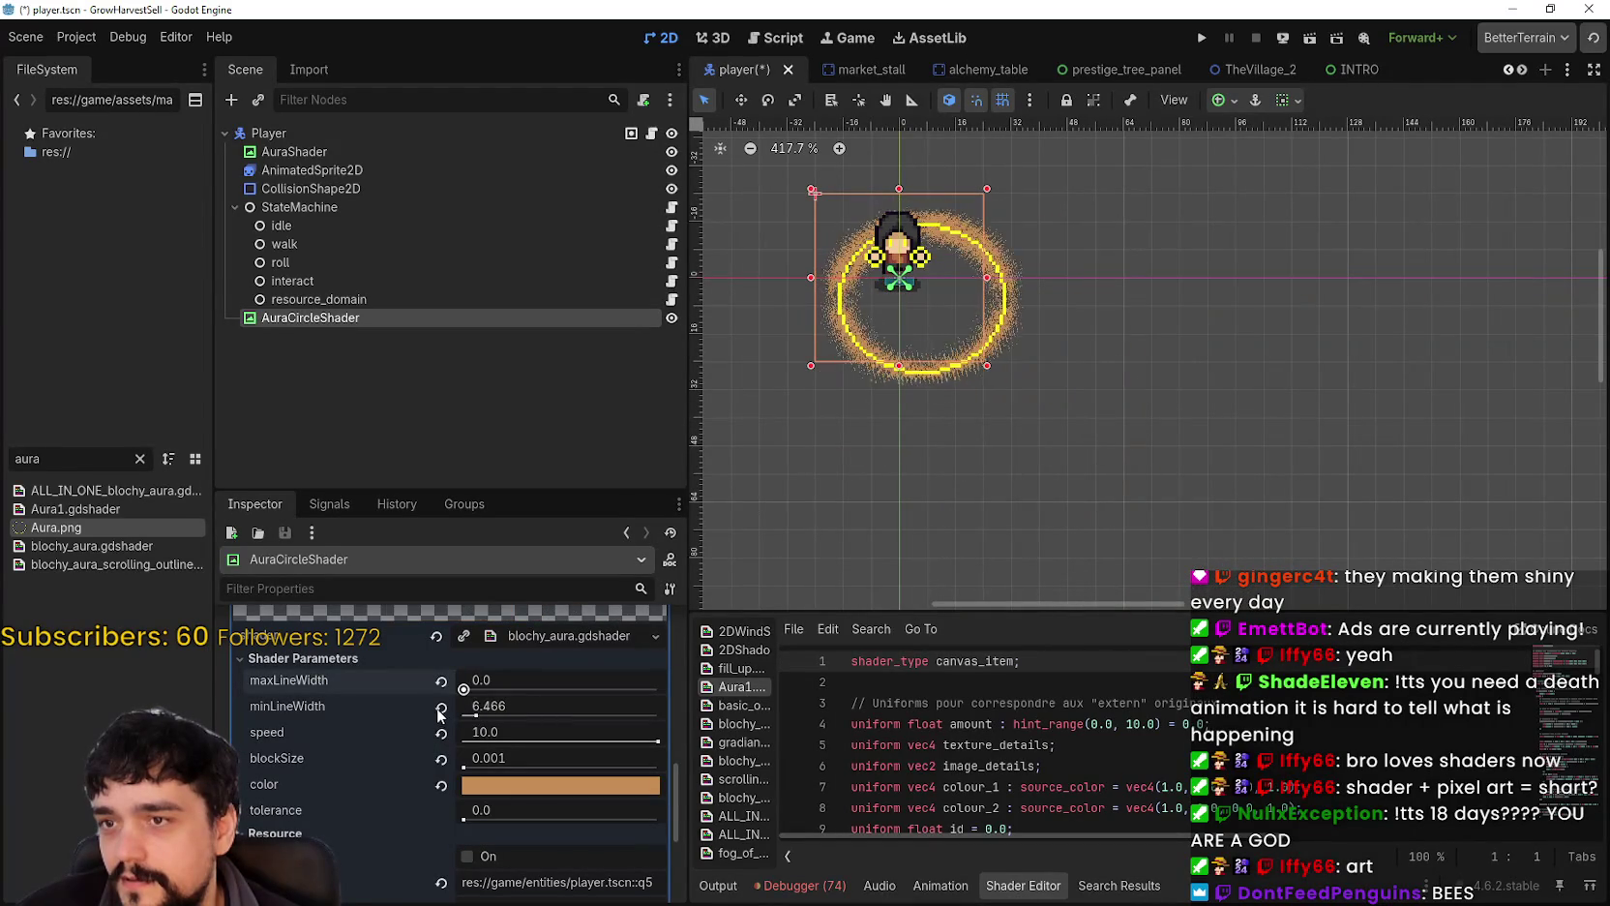
key("ctrl+z")
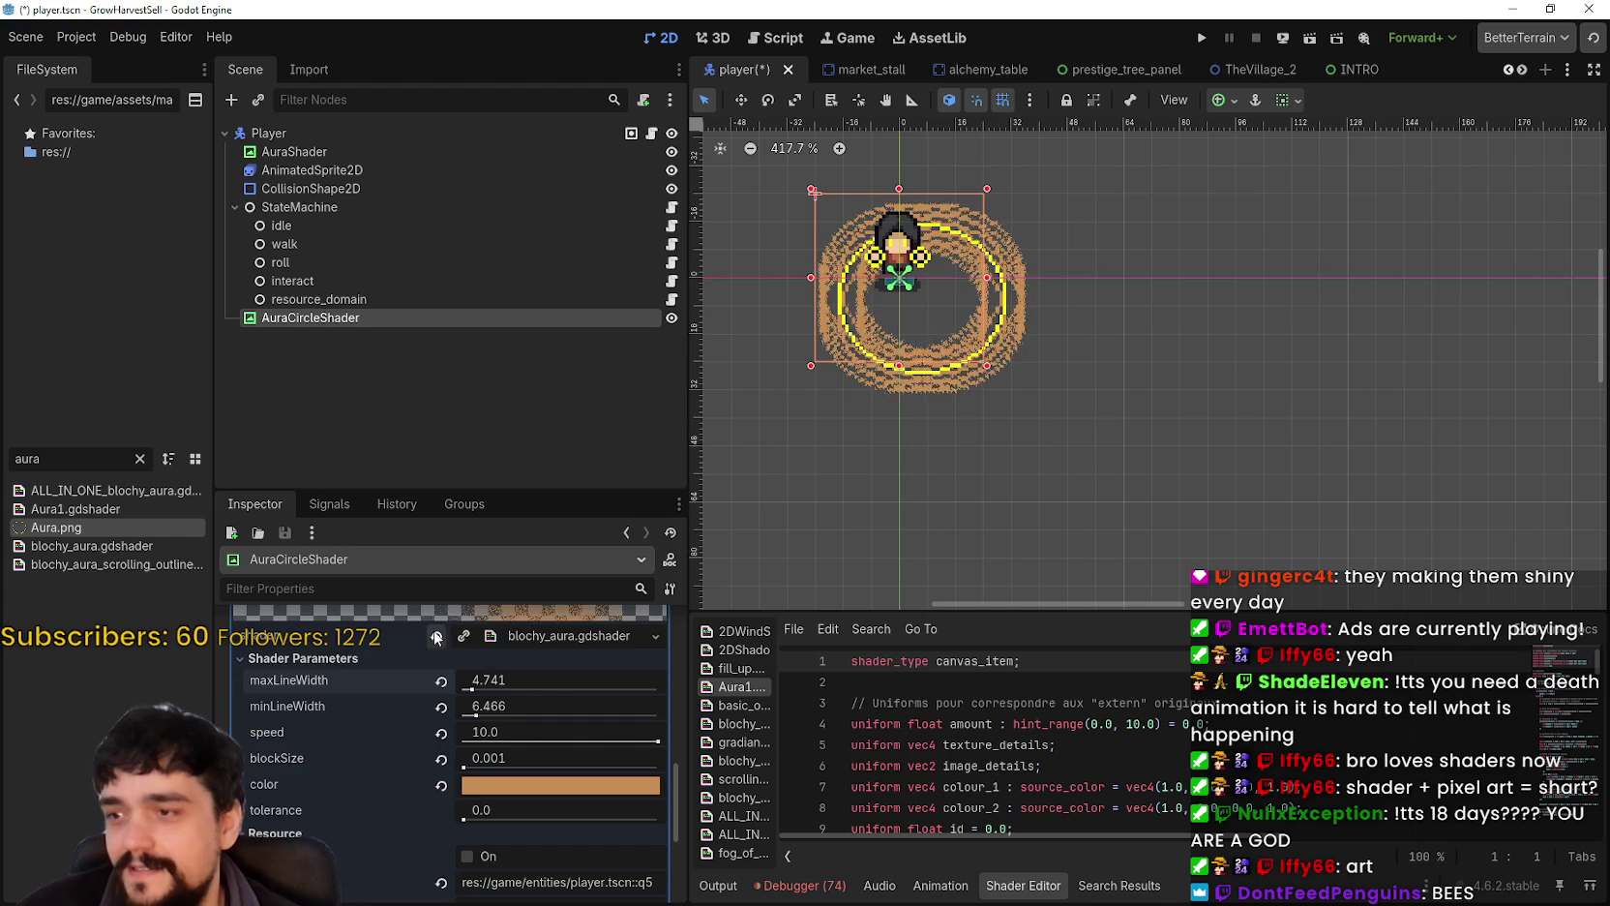
key("ctrl+z")
key("ctrl+z")
key("ctrl+z")
Step: Quick Load gradiant_outline.gdshader as the AuraCircleShader material's shader
left_click(587, 719)
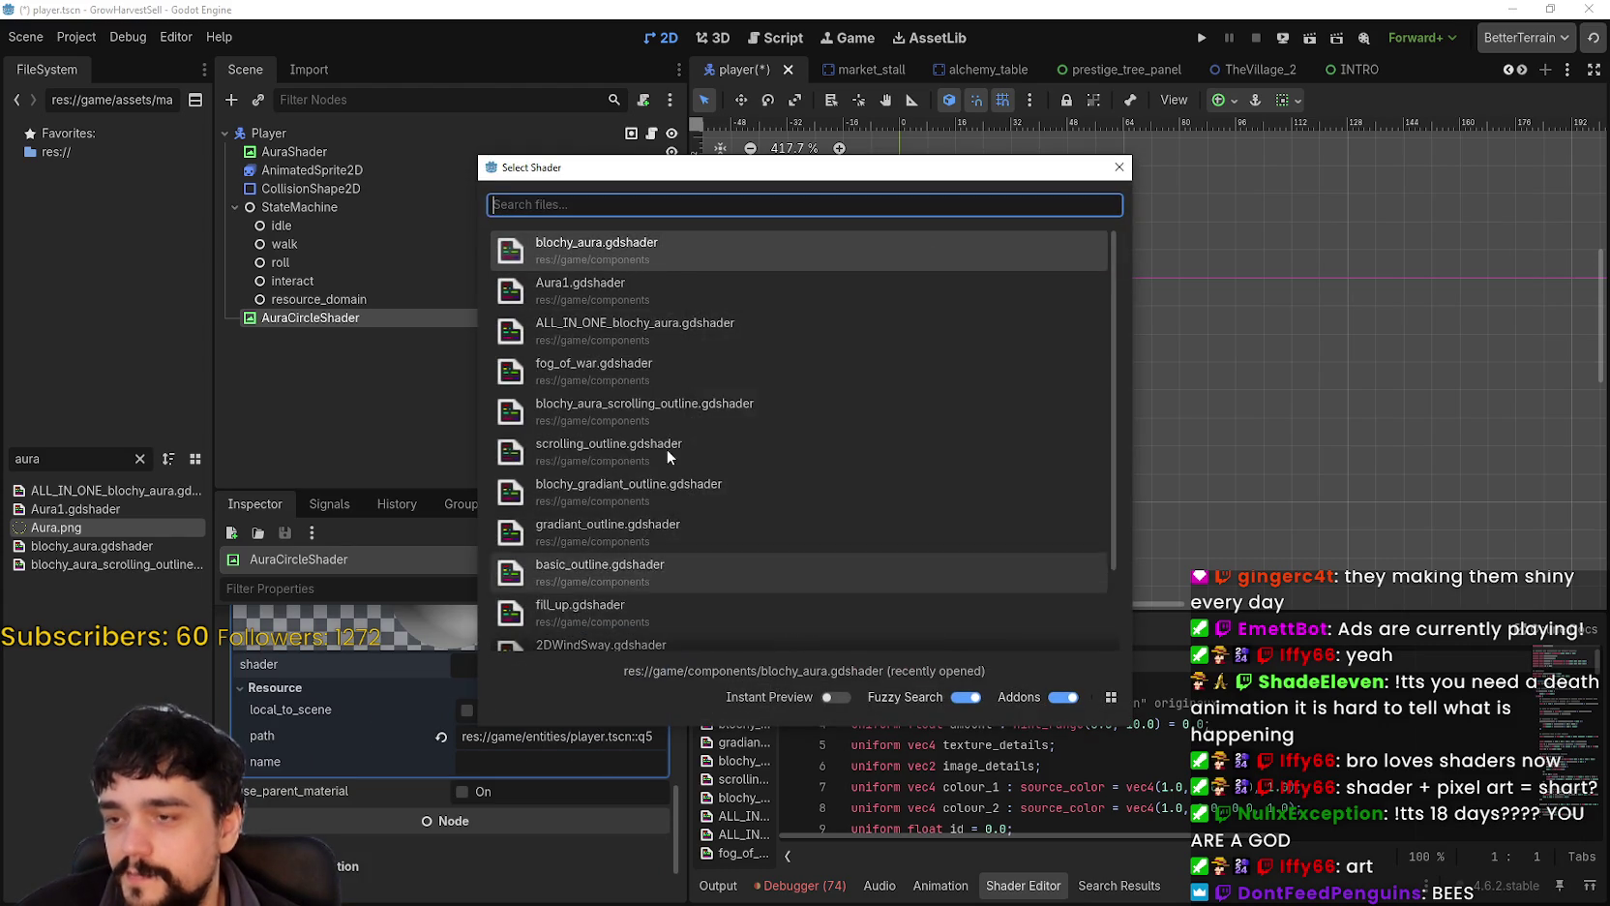
scroll(667, 449, "down", 3)
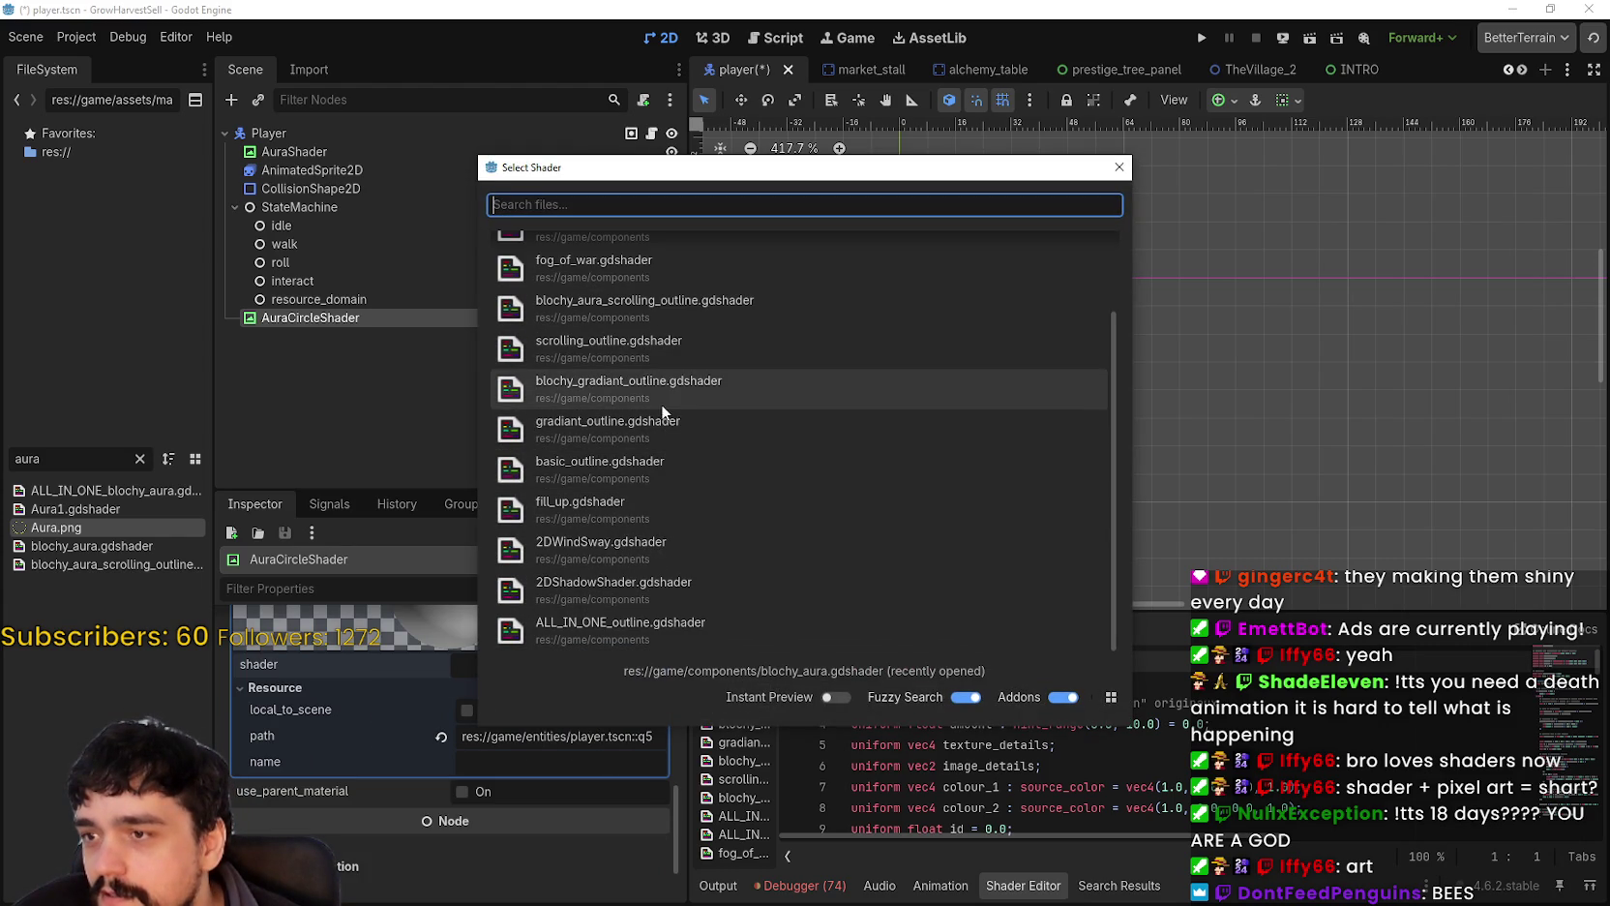
left_click(658, 424)
scroll(919, 383, "up", 5)
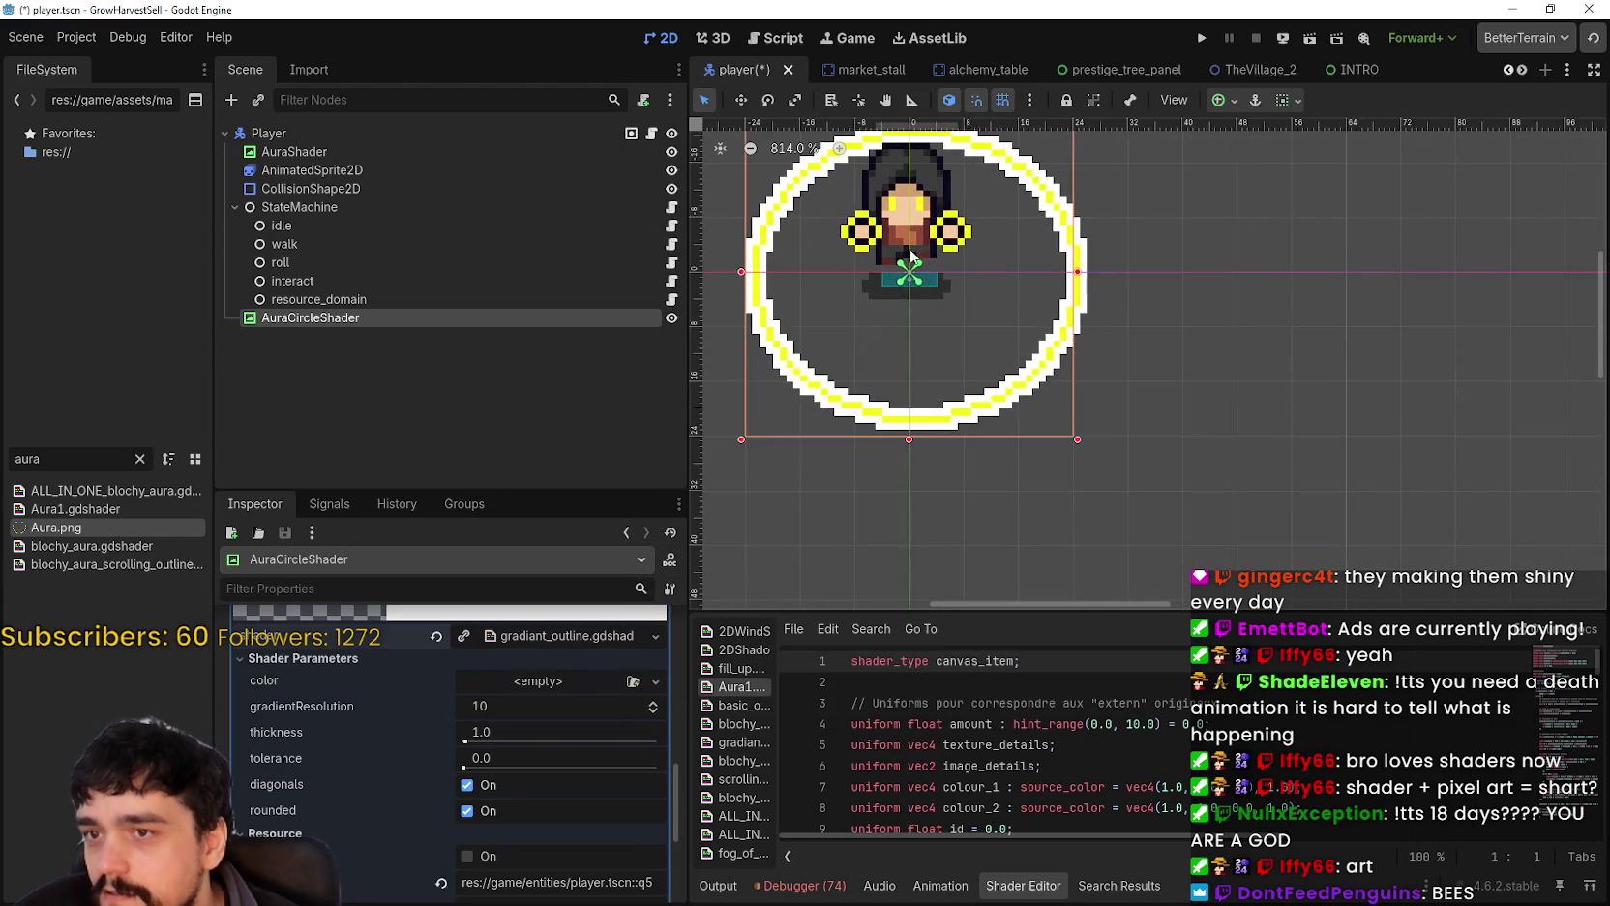
scroll(537, 720, "up", 4)
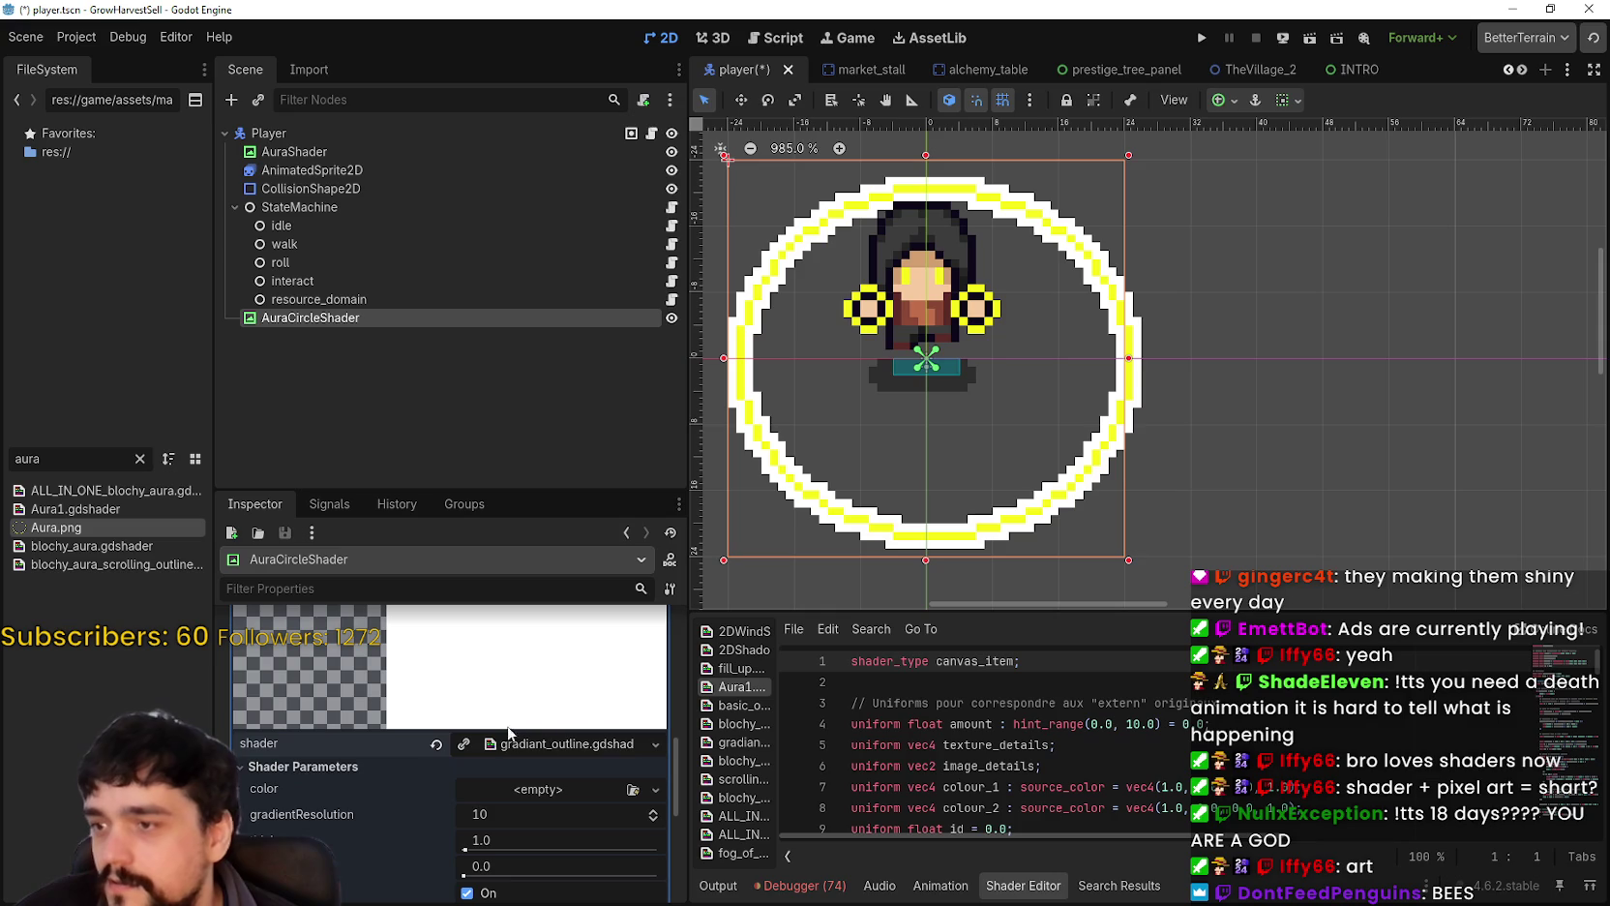
scroll(538, 764, "down", 5)
scroll(534, 755, "down", 3)
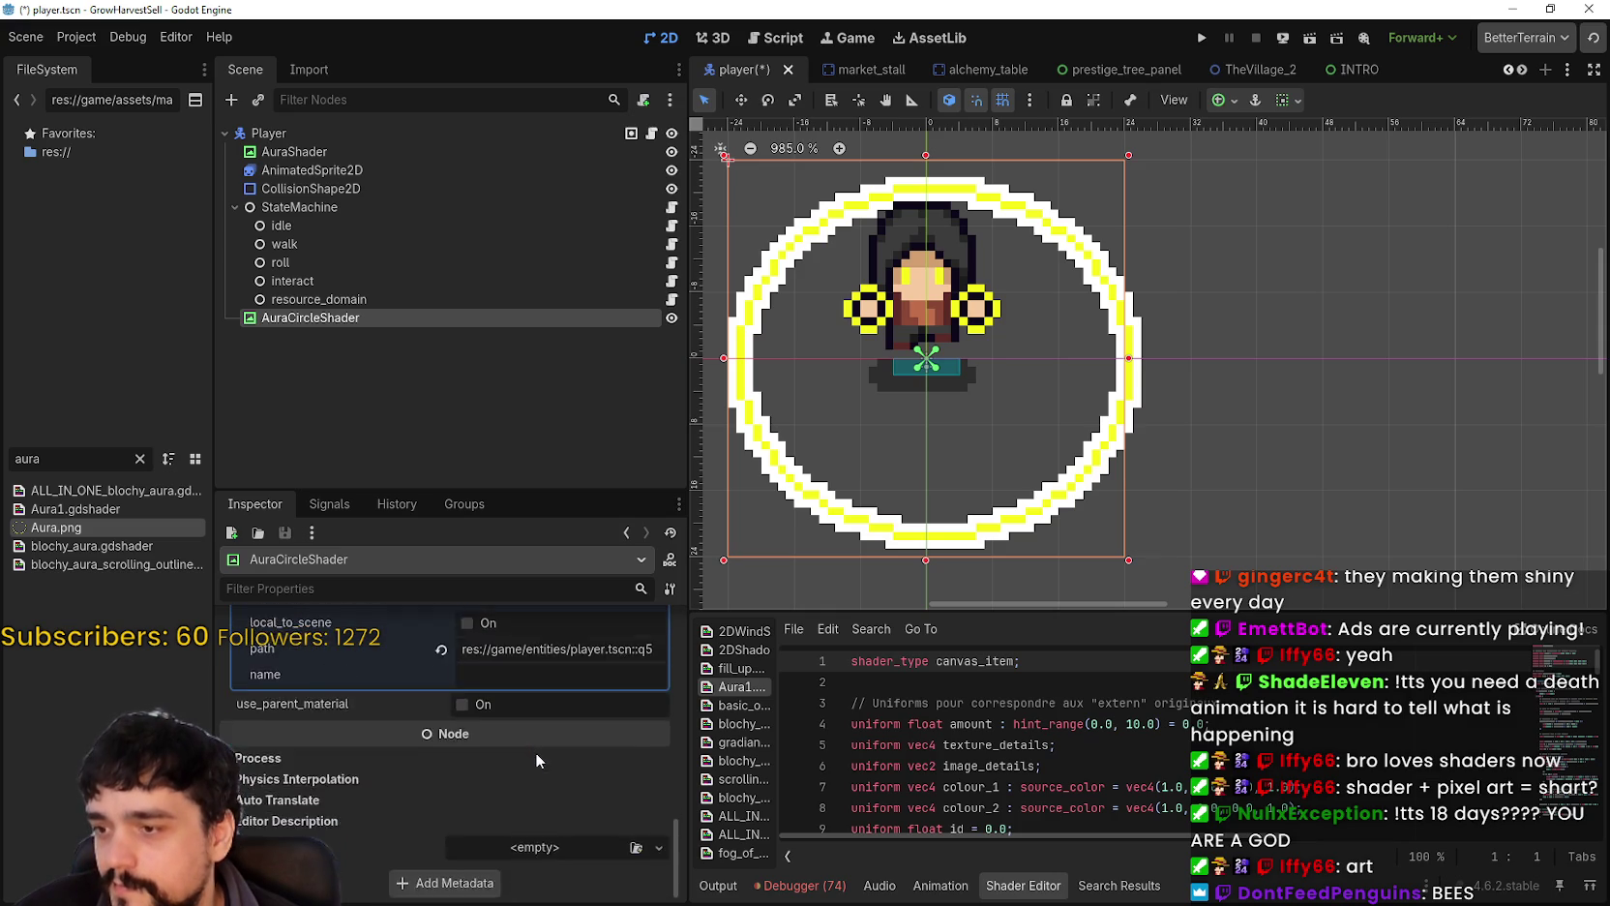
scroll(532, 746, "up", 5)
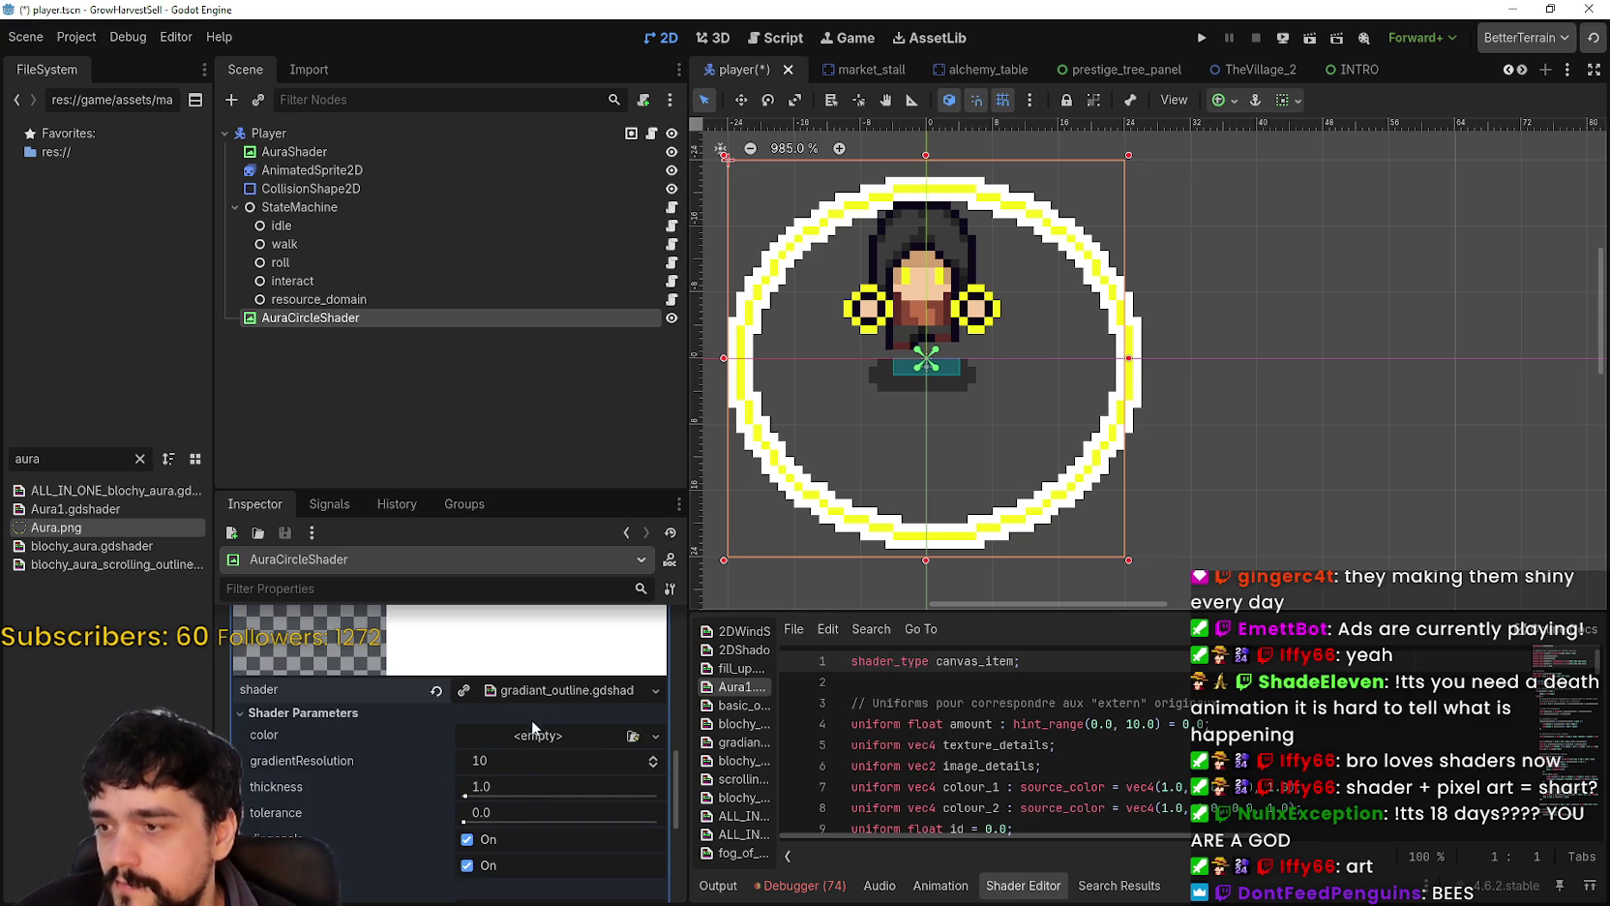
scroll(537, 739, "up", 2)
scroll(534, 739, "down", 2)
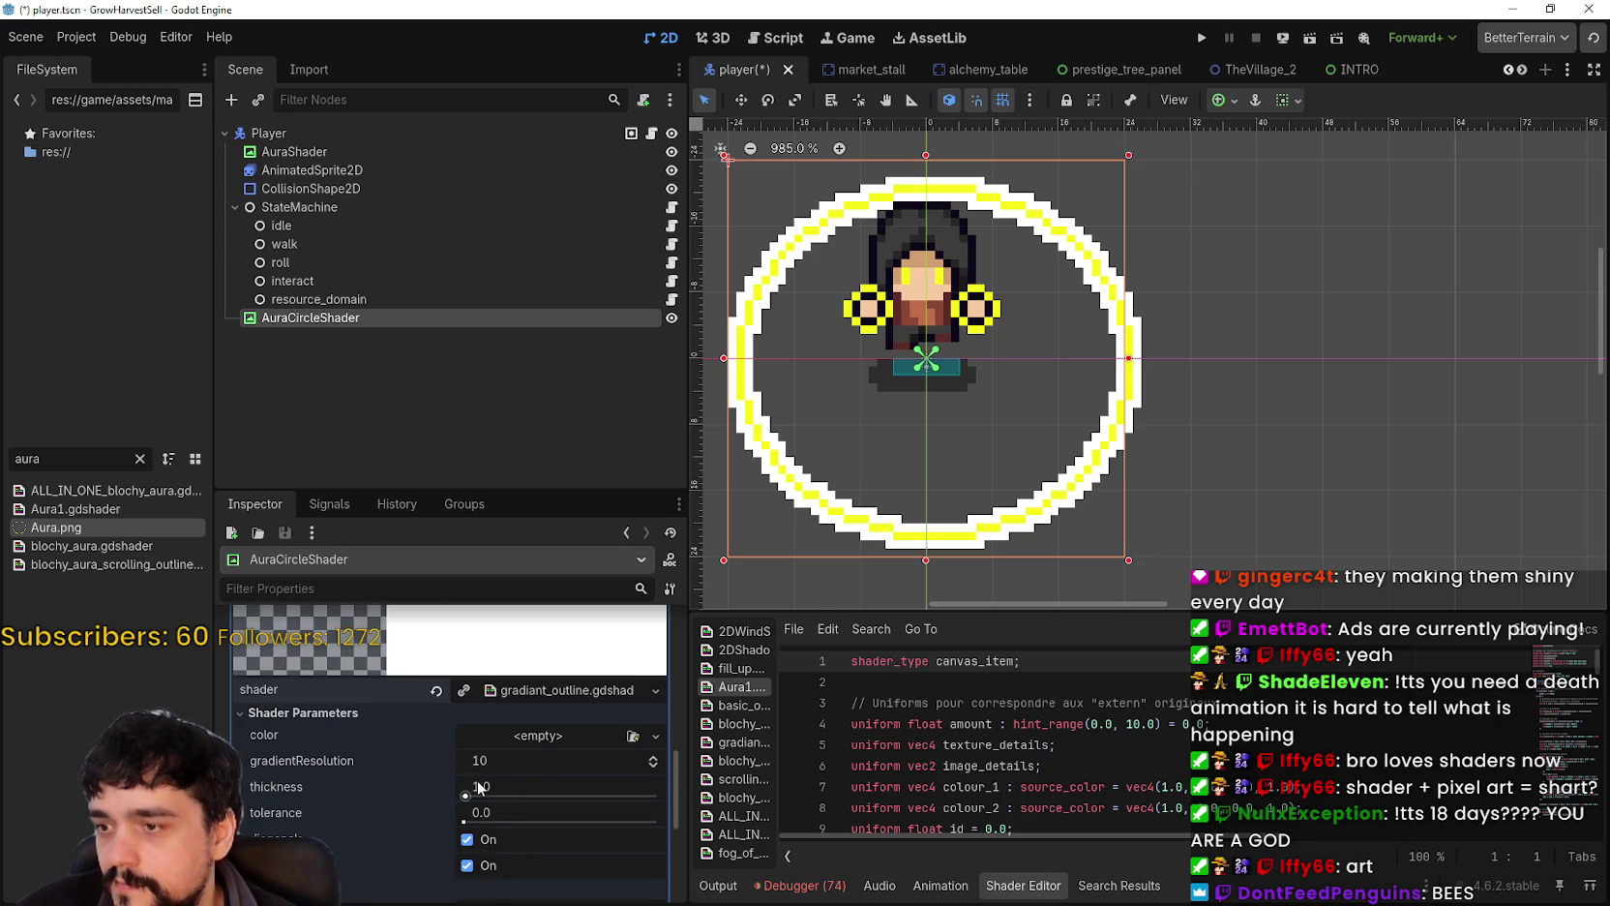
left_click(466, 693)
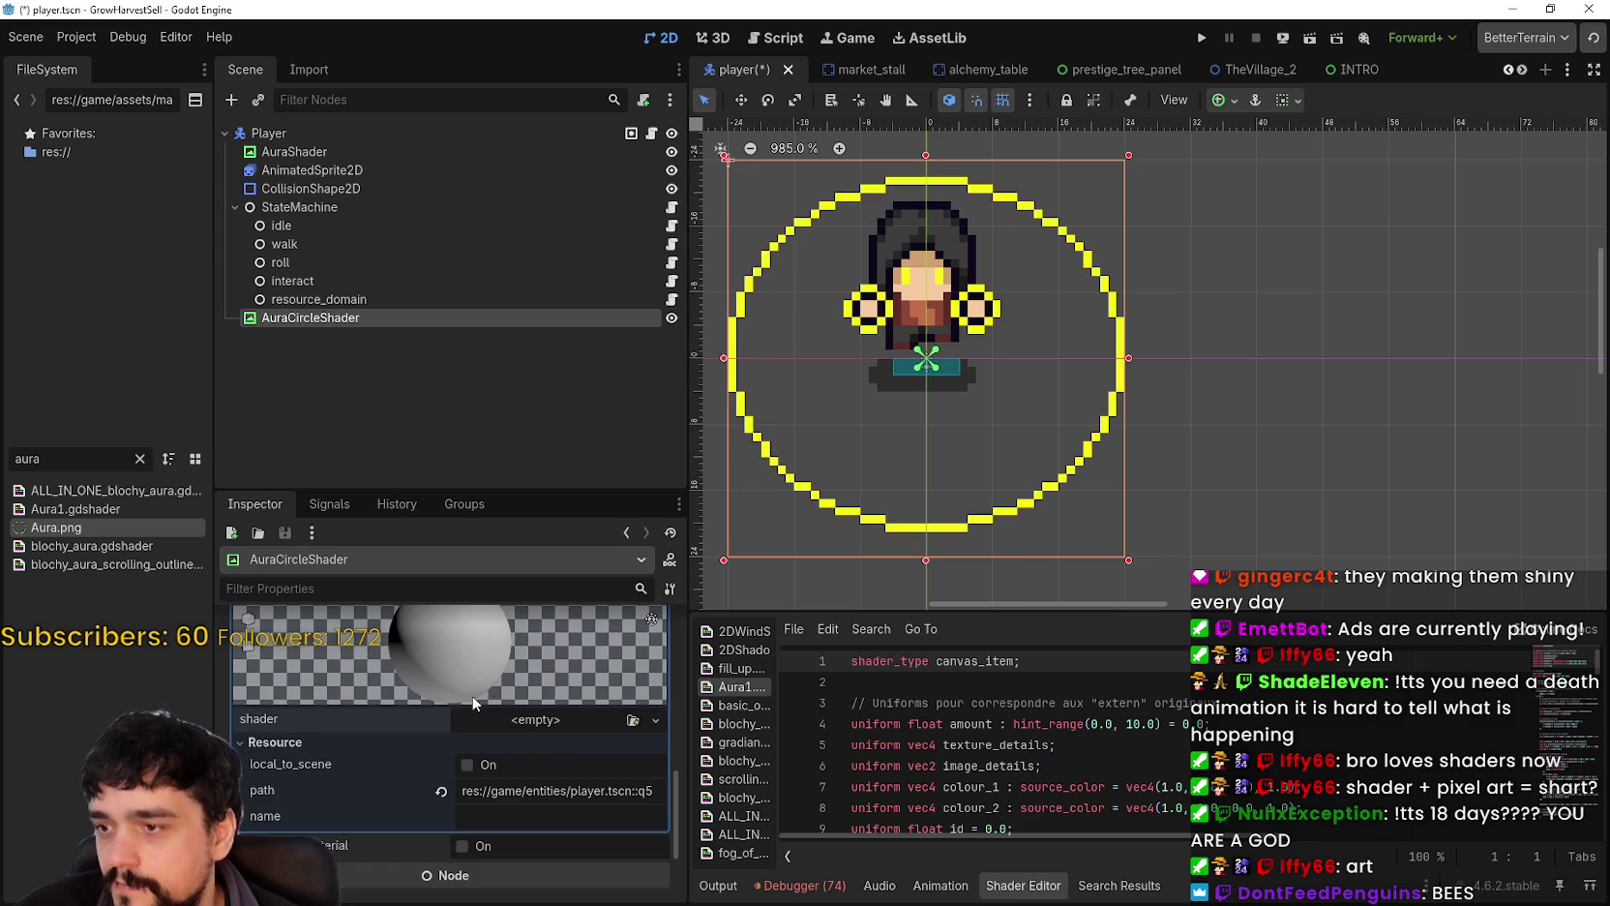
left_click(568, 780)
scroll(663, 385, "down", 2)
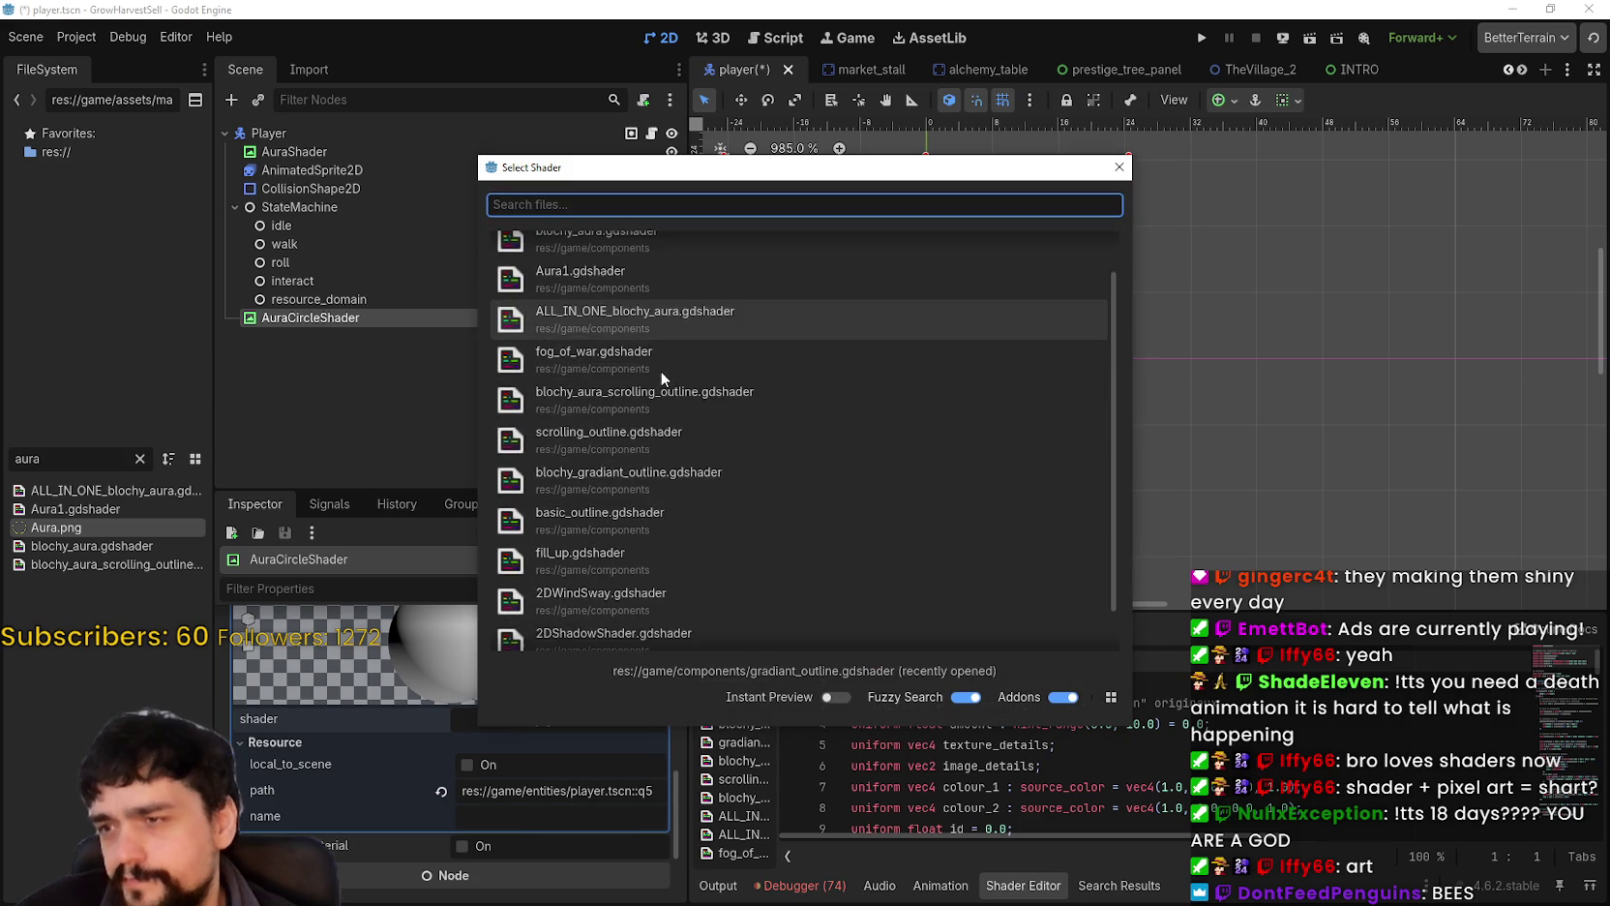
scroll(677, 348, "up", 2)
scroll(685, 337, "down", 2)
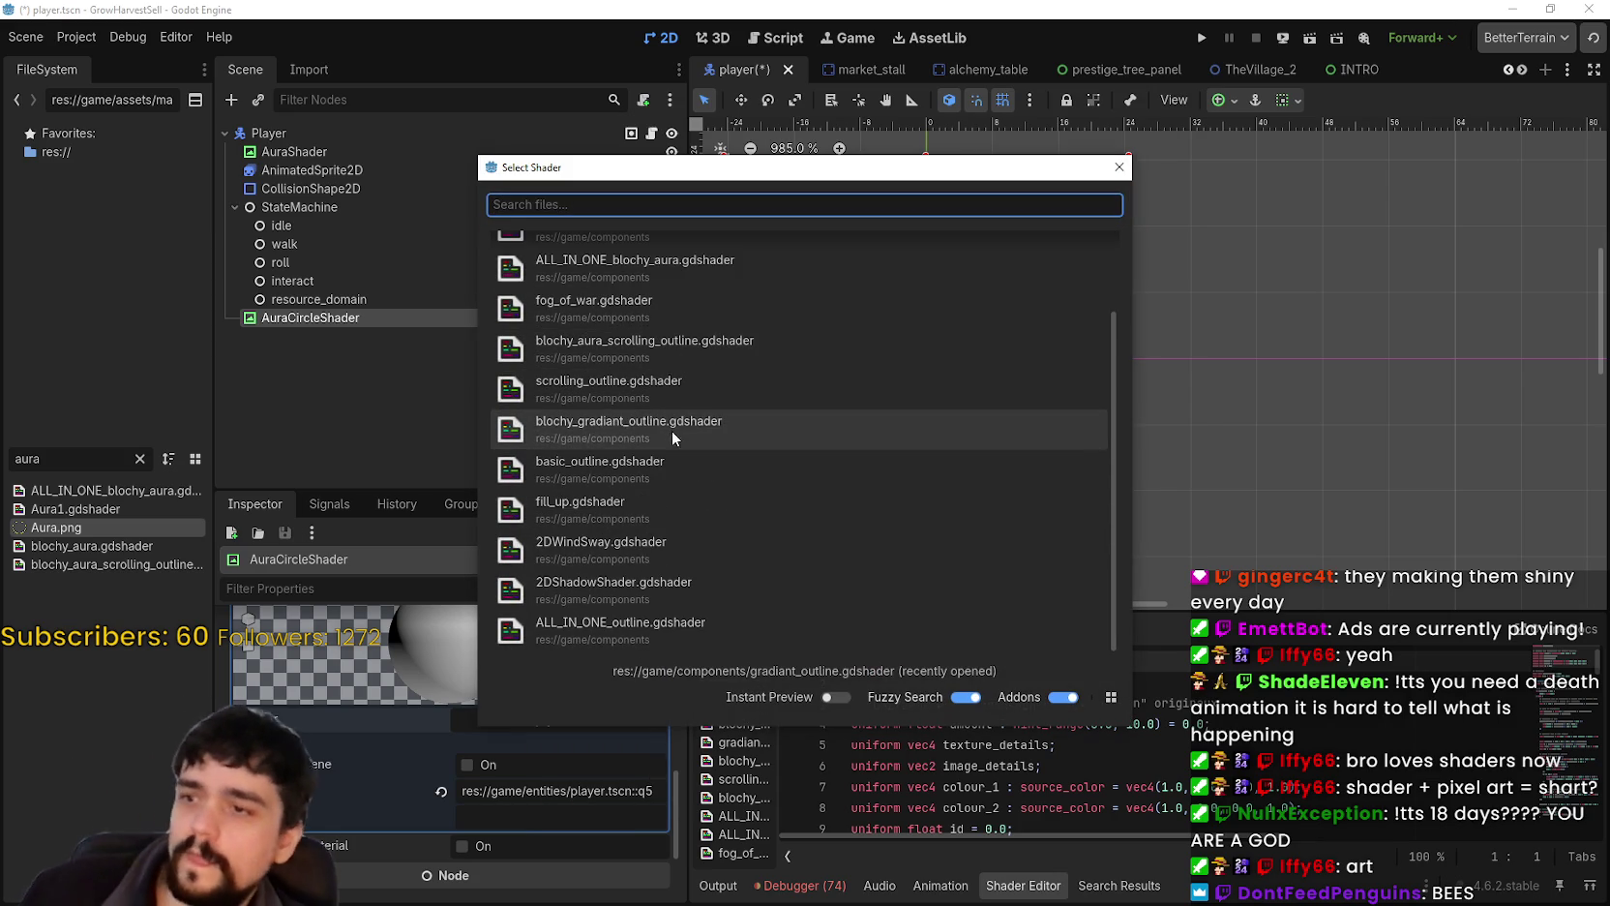
left_click(635, 516)
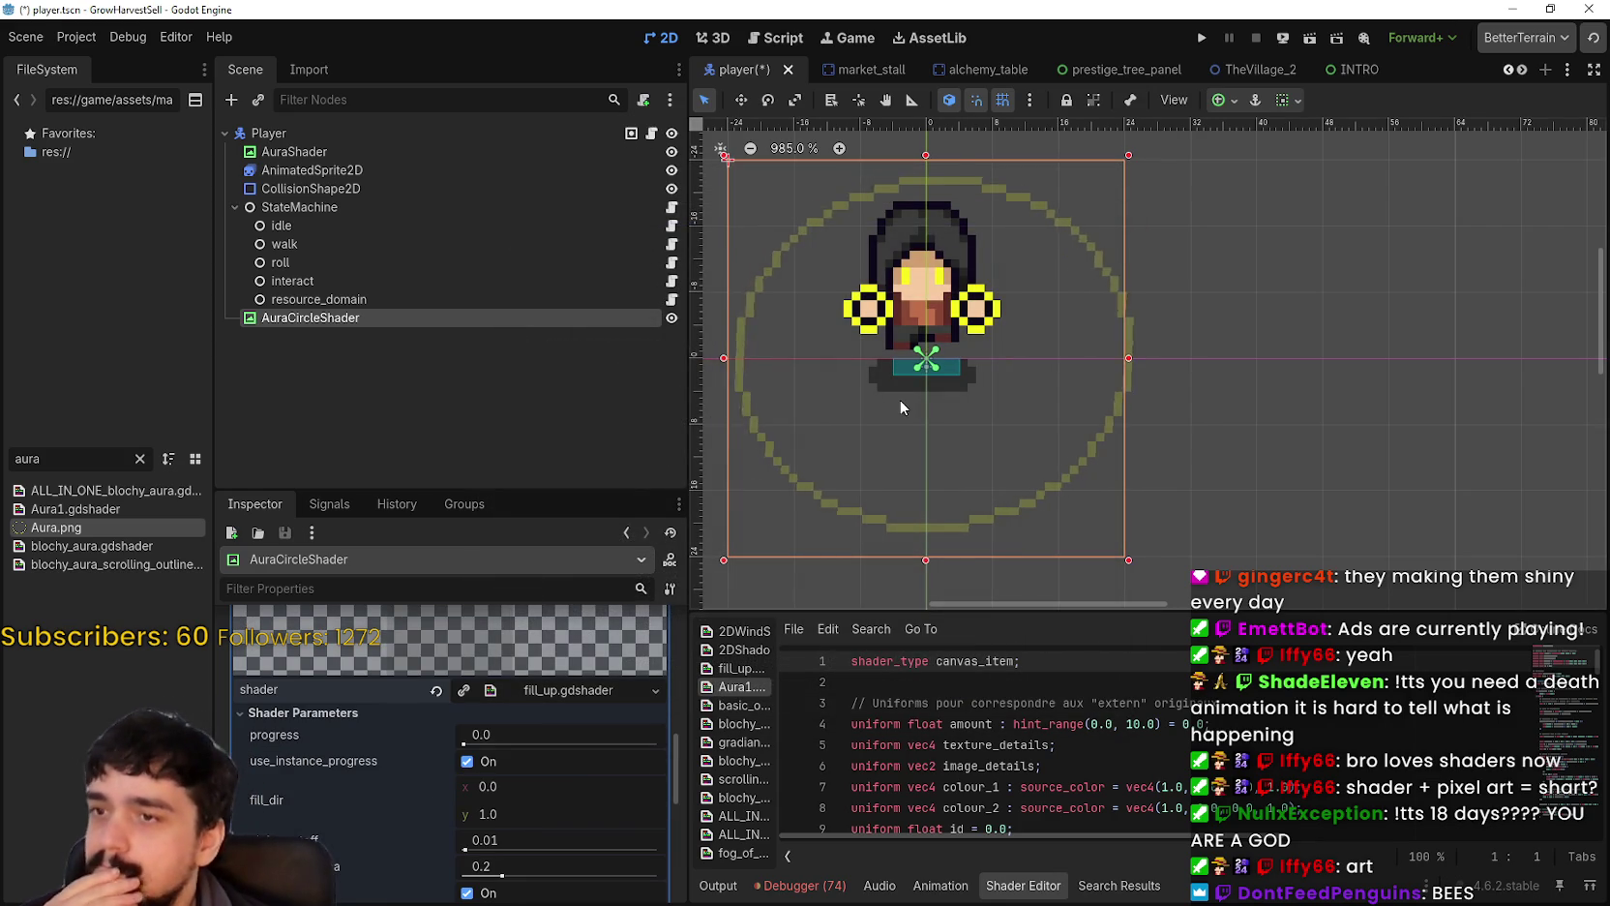
scroll(905, 397, "down", 2)
scroll(970, 433, "down", 1)
scroll(555, 784, "up", 3)
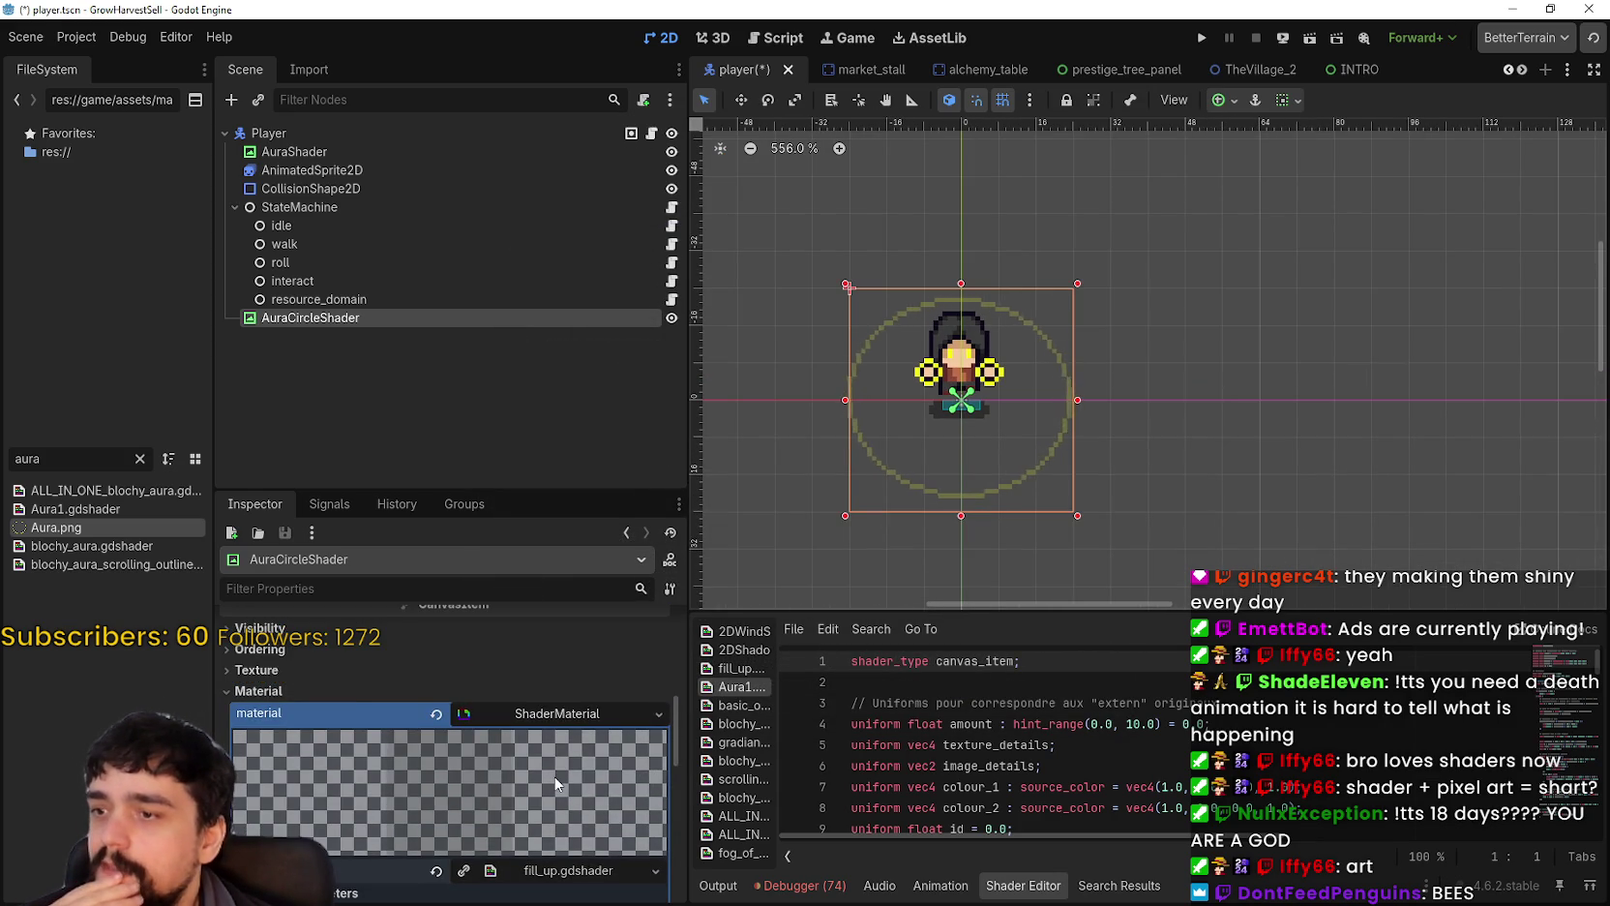
scroll(548, 825, "down", 3)
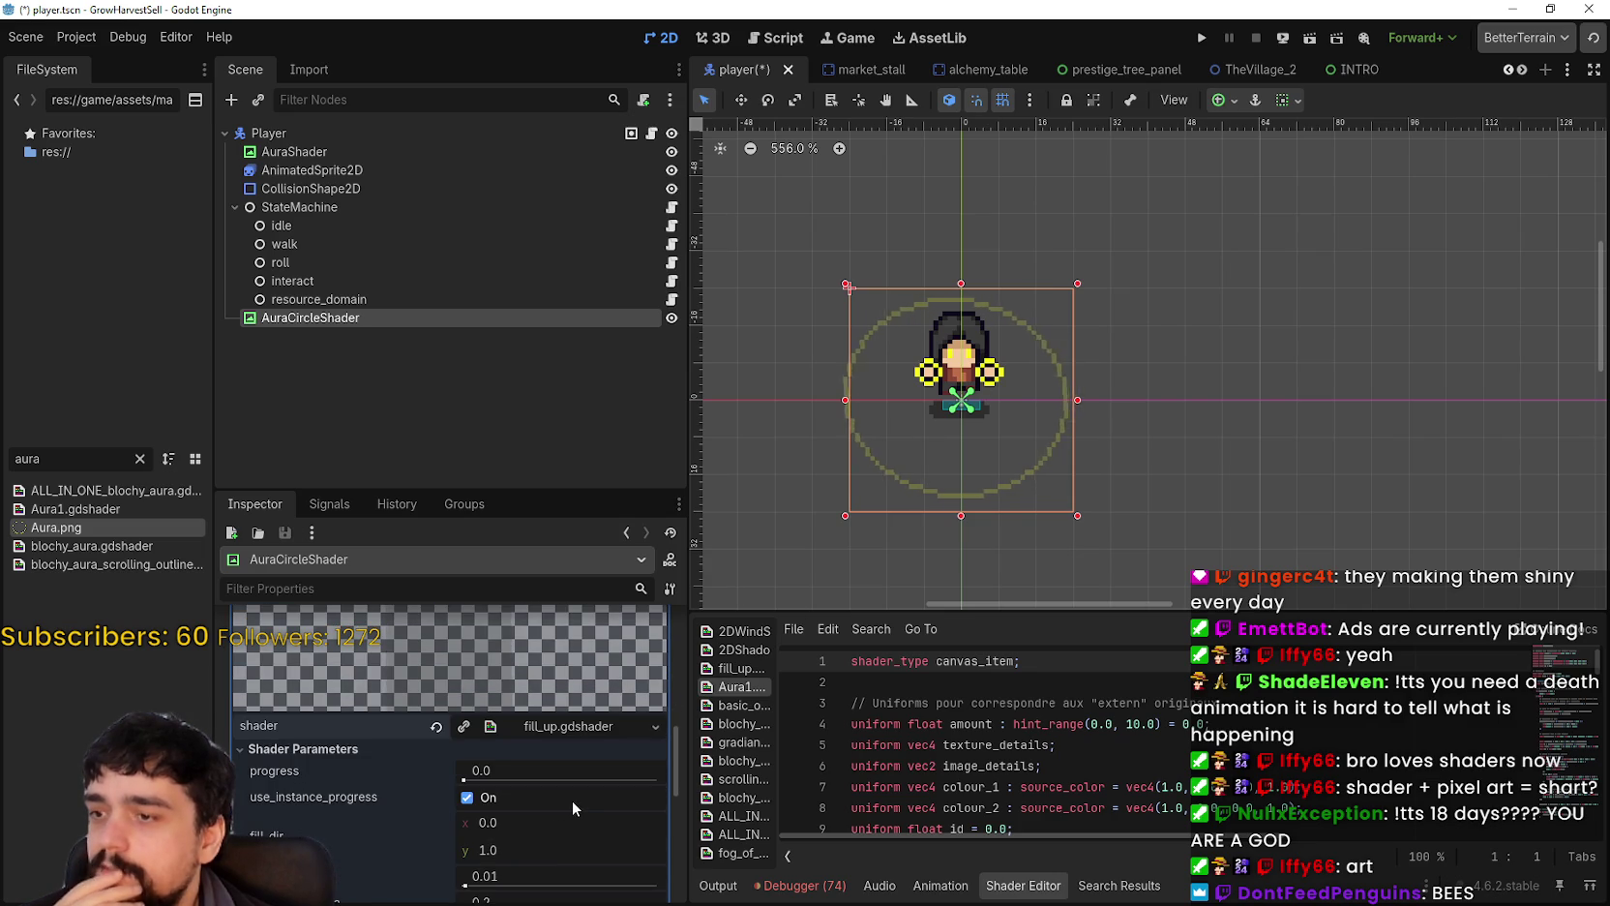
scroll(573, 800, "down", 1)
left_click_drag(468, 743, 484, 743)
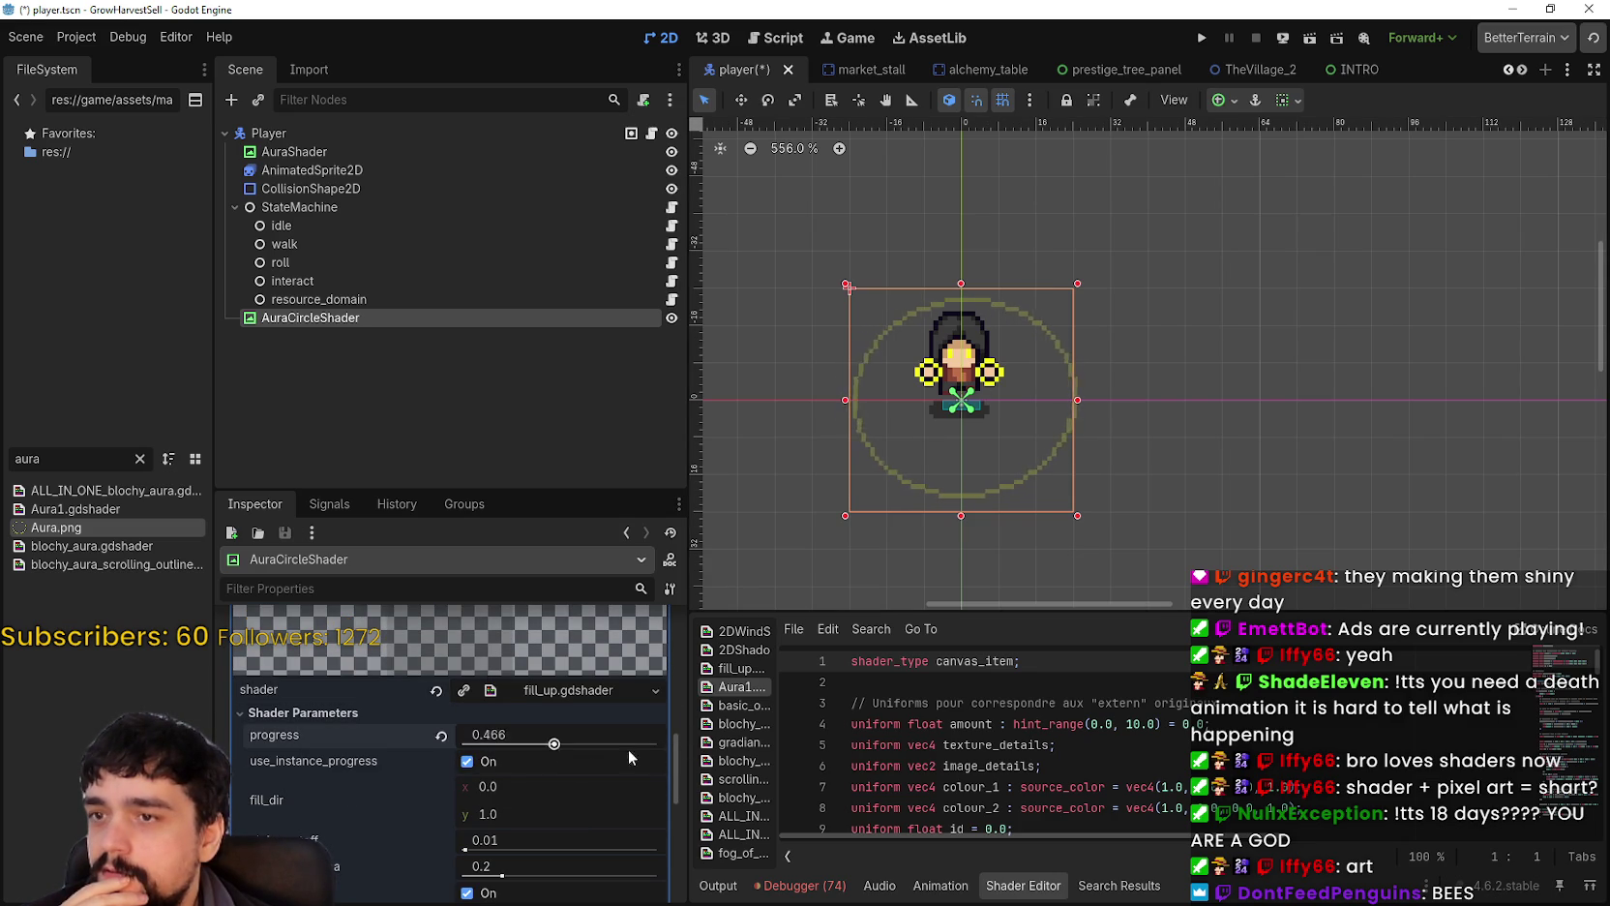
left_click(469, 761)
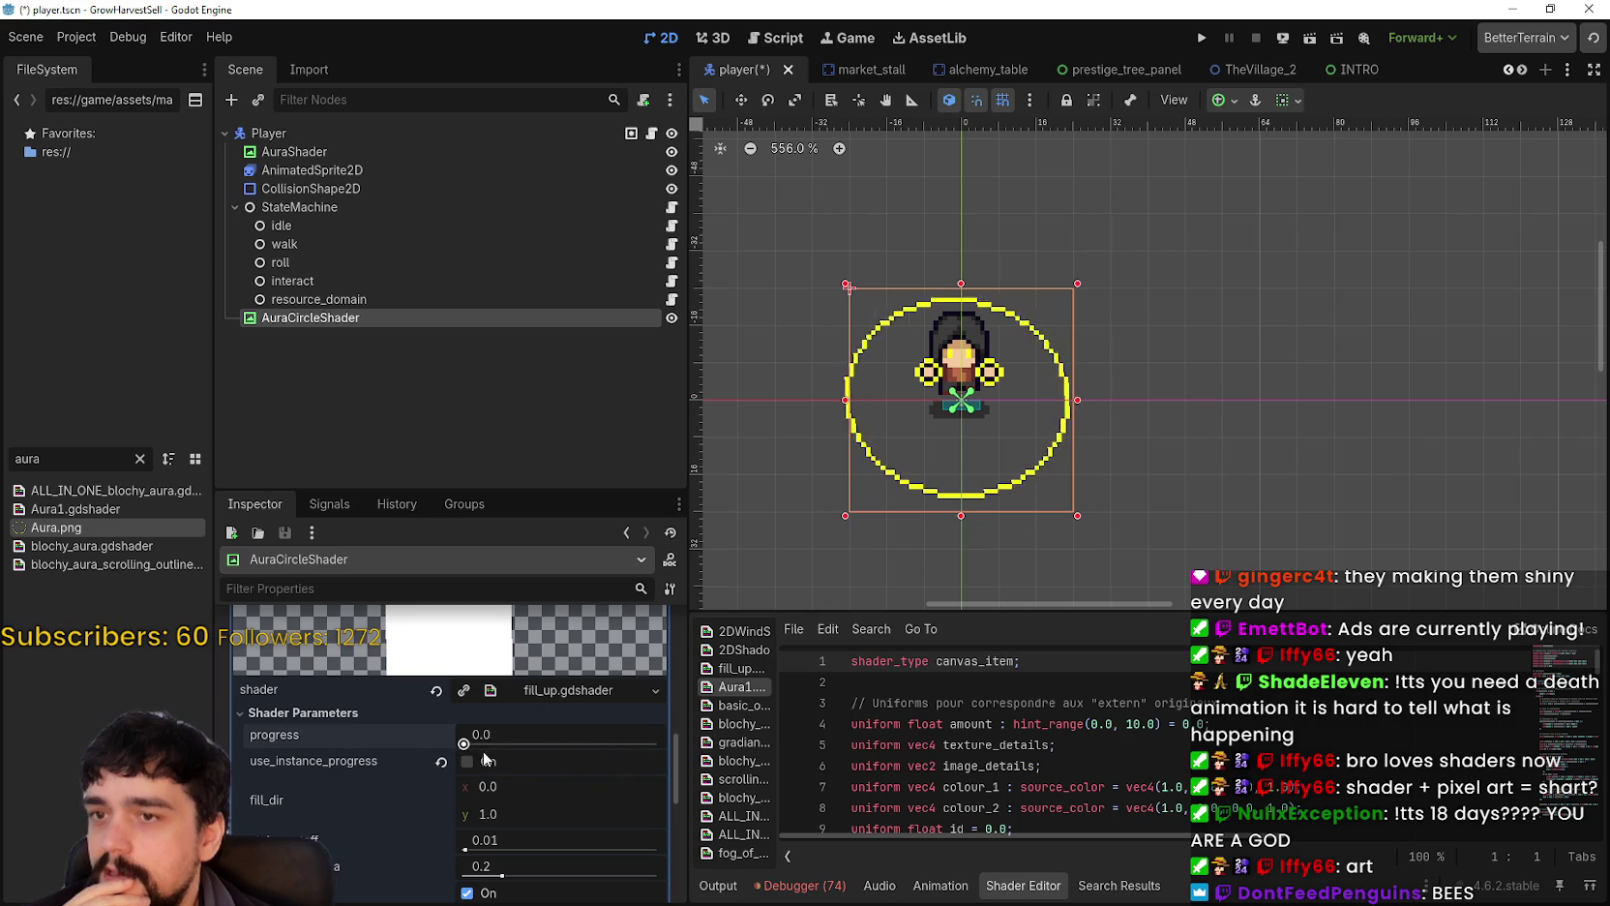
mouse_move(657, 743)
left_mouse_down()
mouse_move(491, 742)
mouse_move(641, 743)
left_mouse_up()
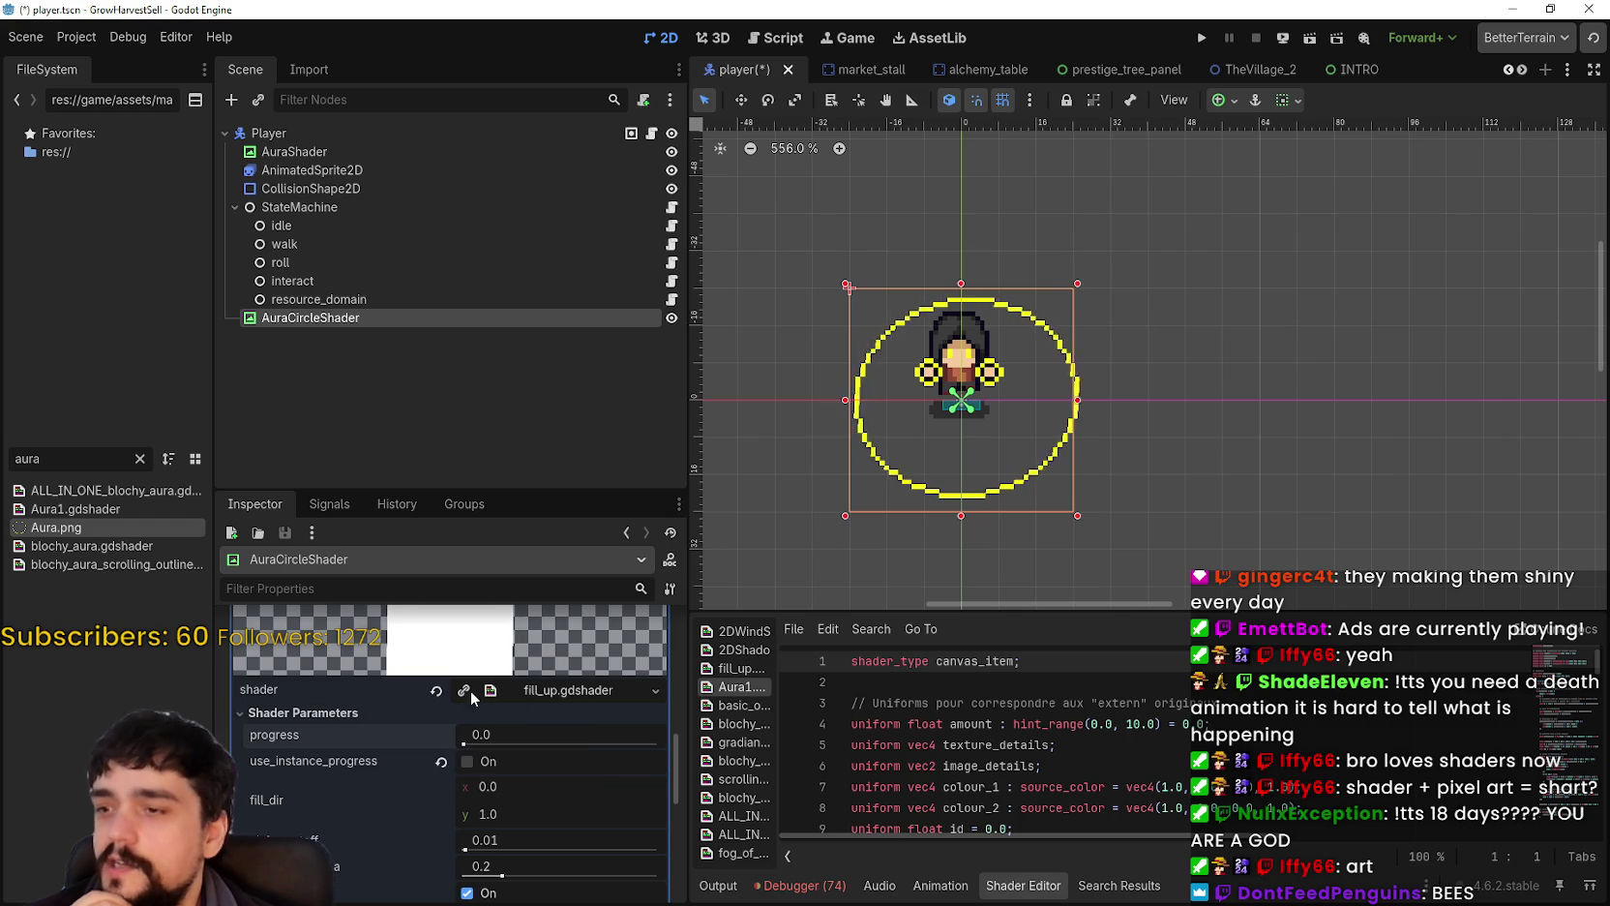
scroll(574, 750, "up", 2)
scroll(463, 818, "down", 1)
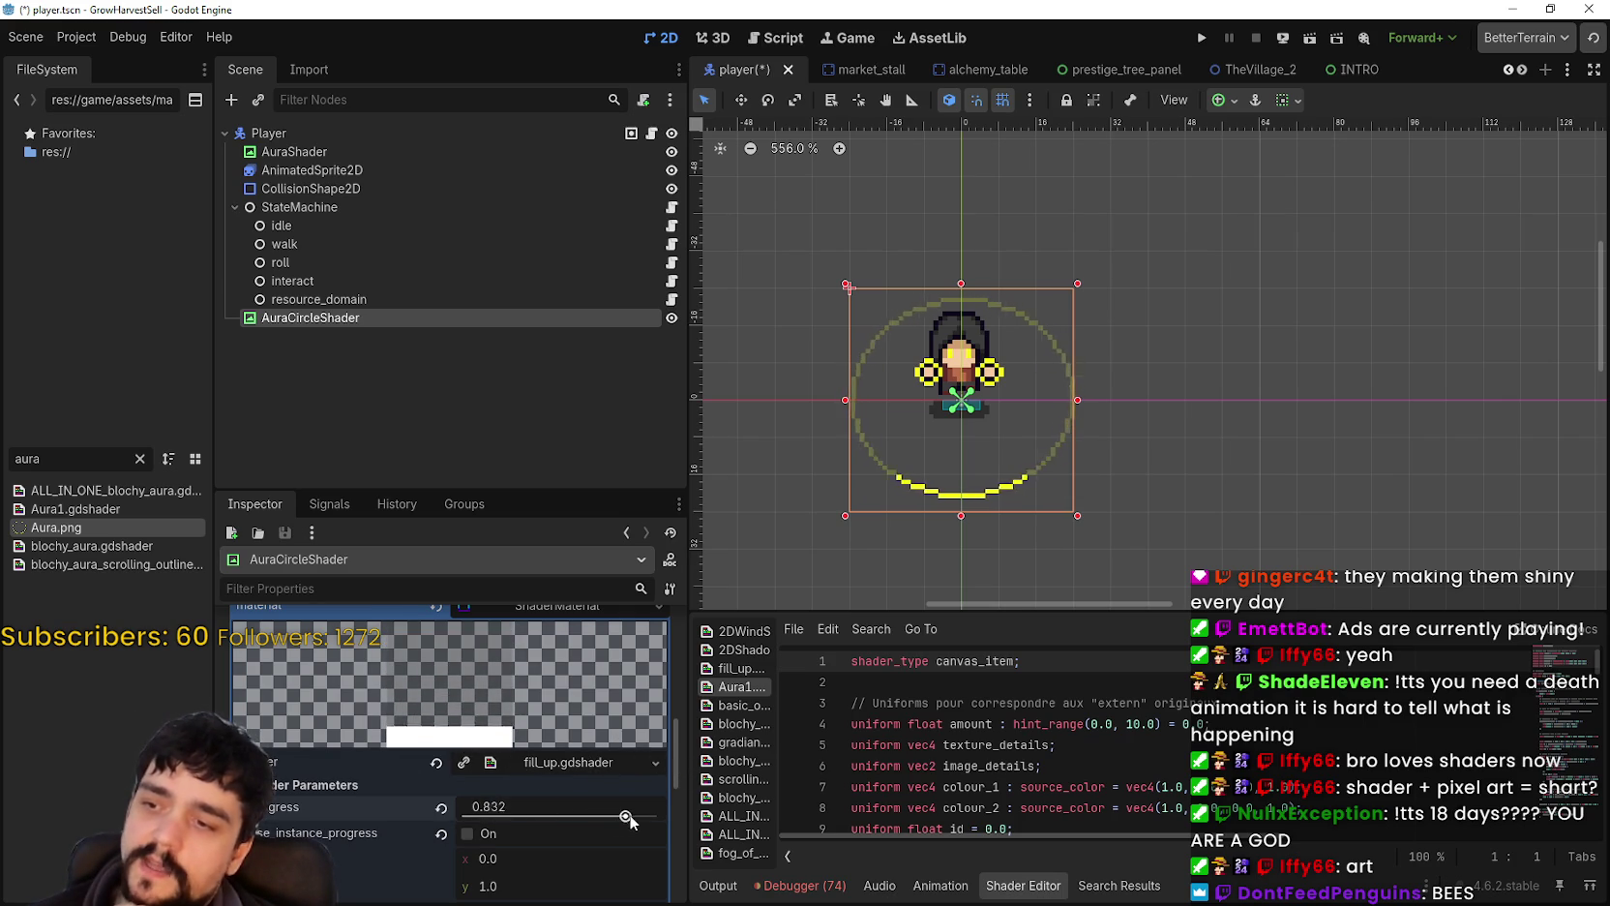
left_click(467, 833)
left_click(437, 763)
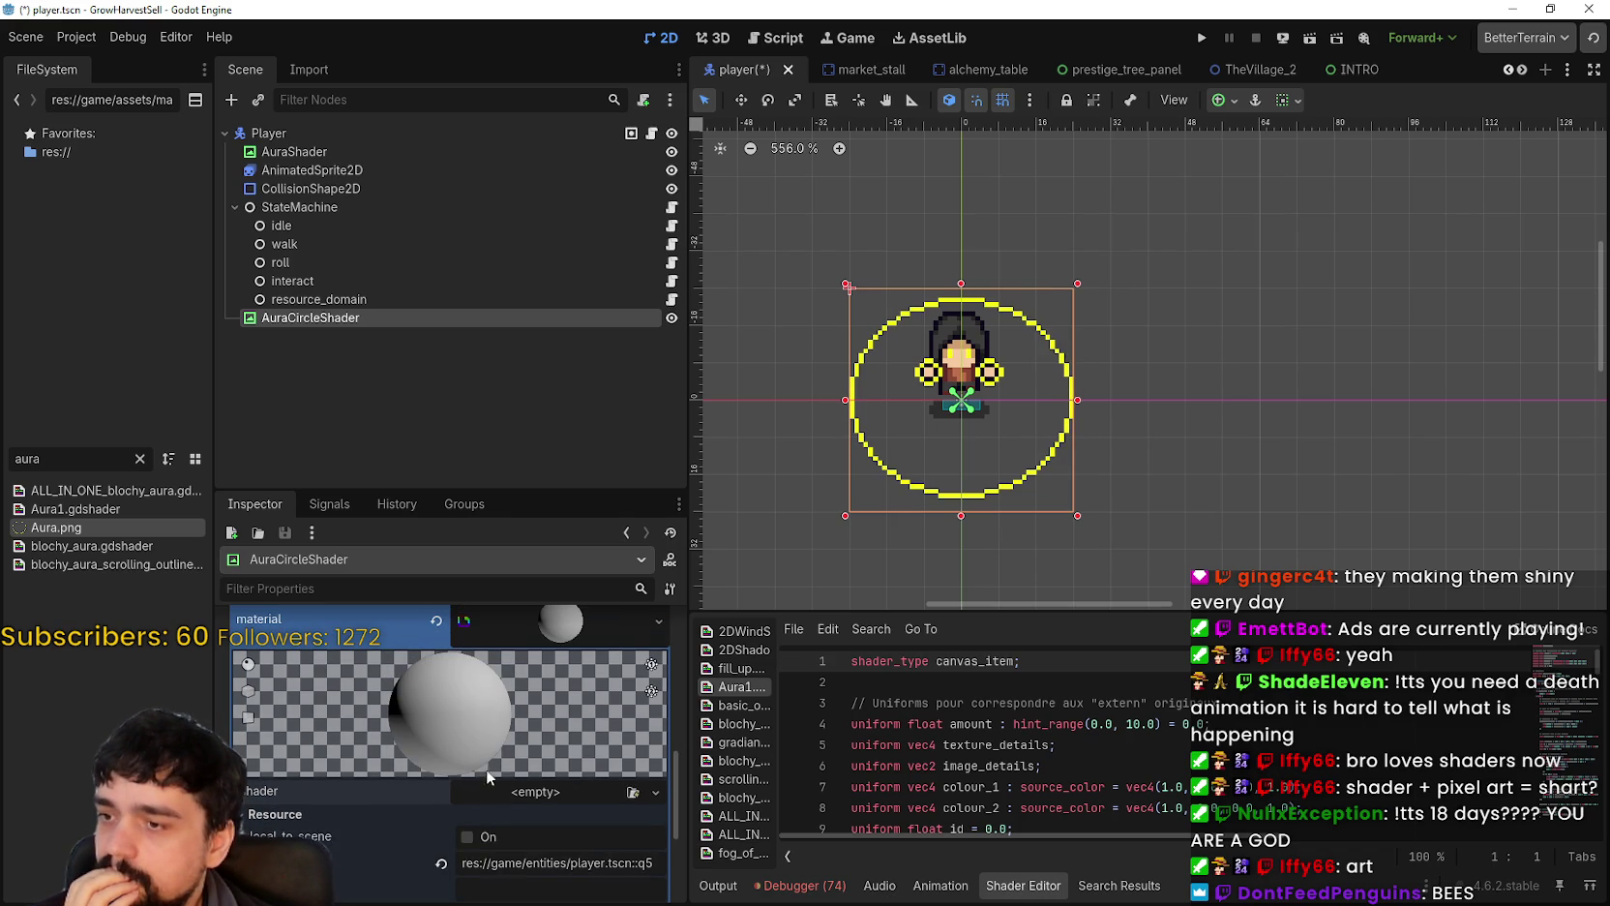
left_click(571, 849)
scroll(635, 356, "down", 2)
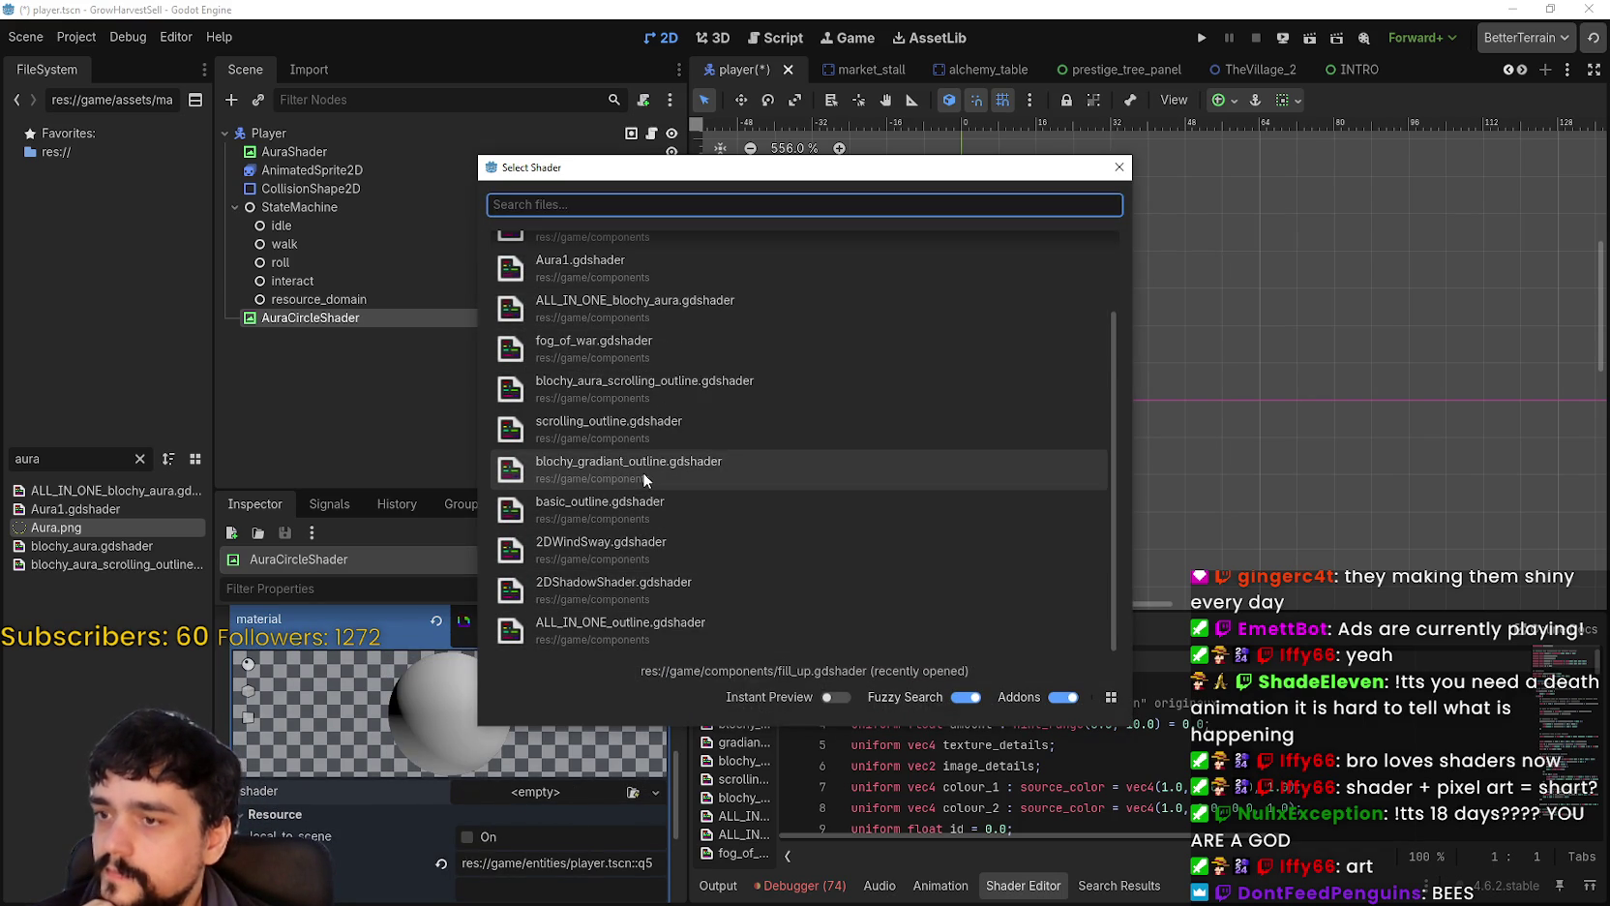
left_click(651, 442)
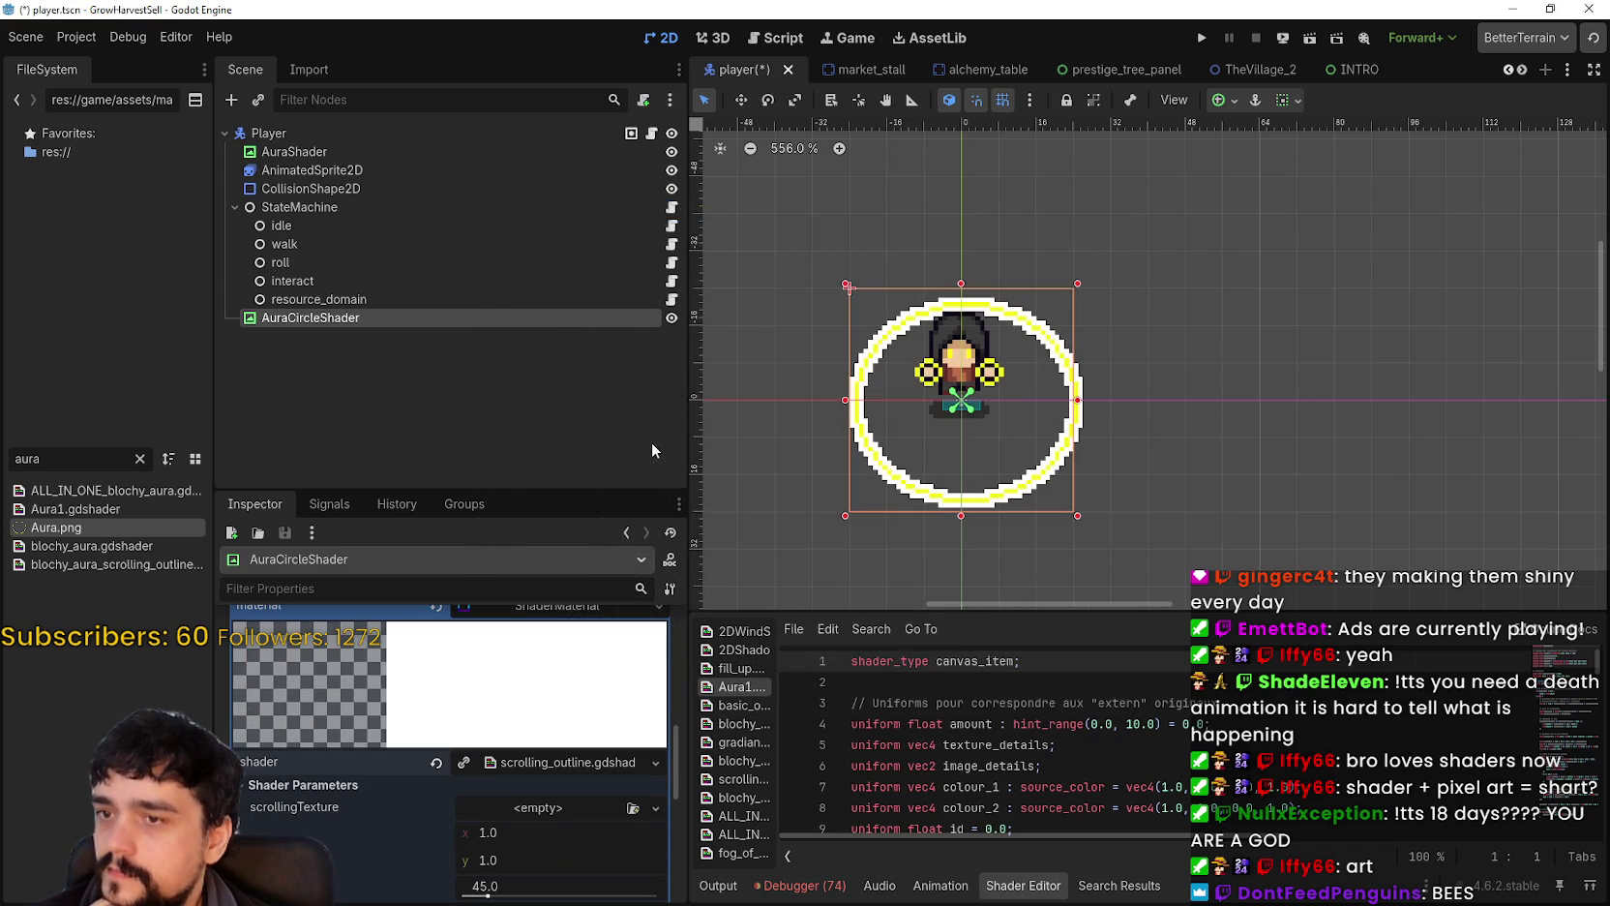
scroll(533, 835, "down", 1)
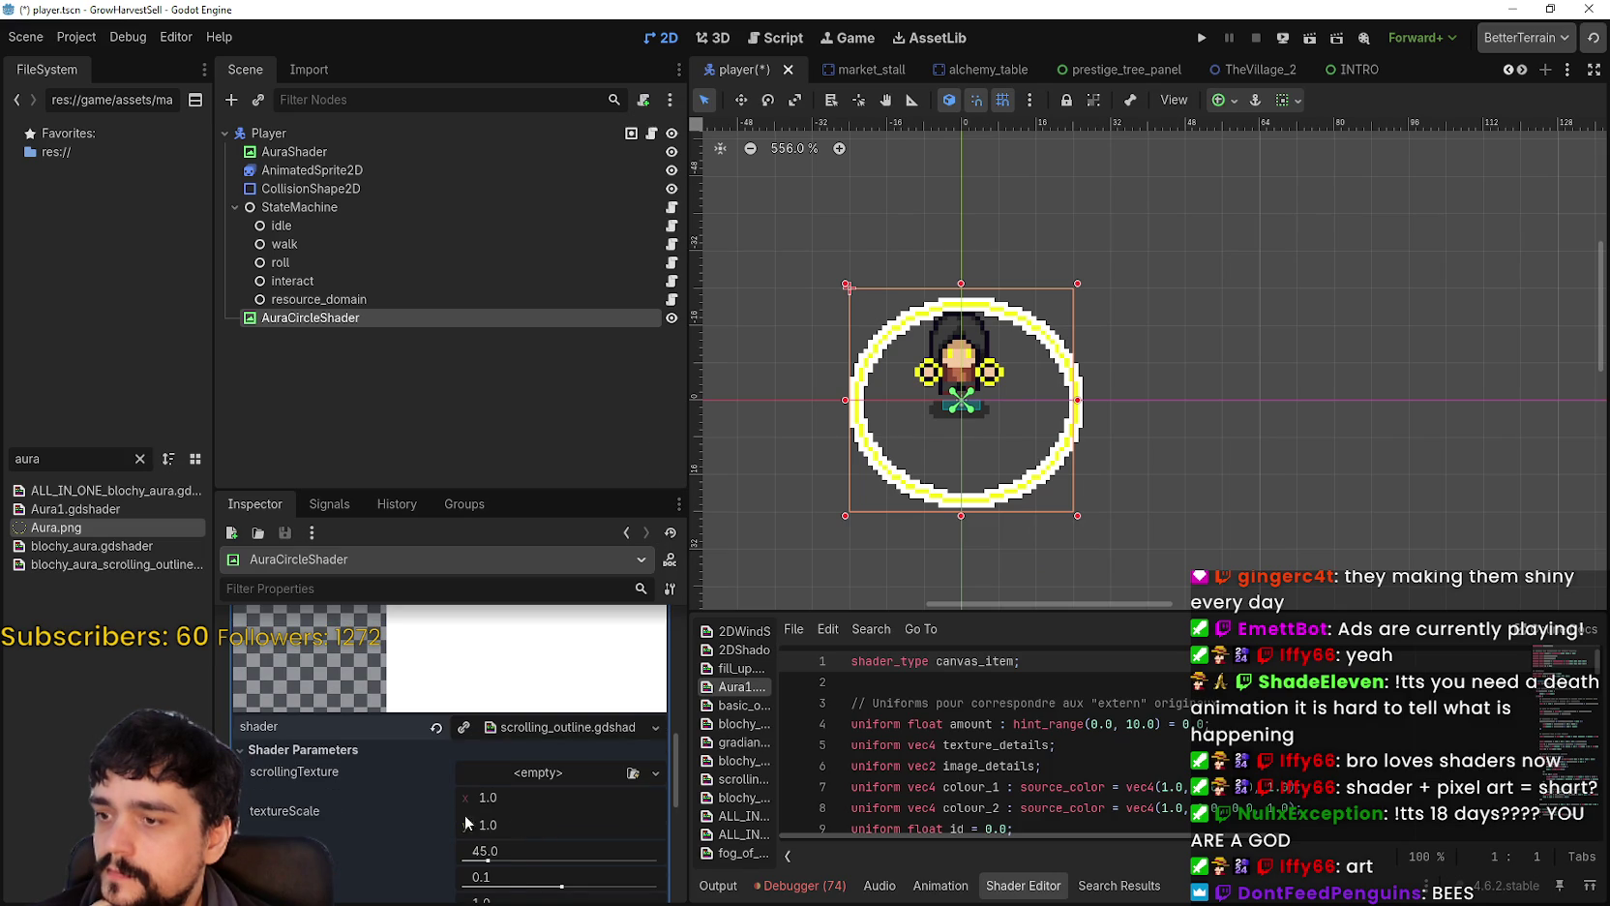
scroll(469, 818, "down", 2)
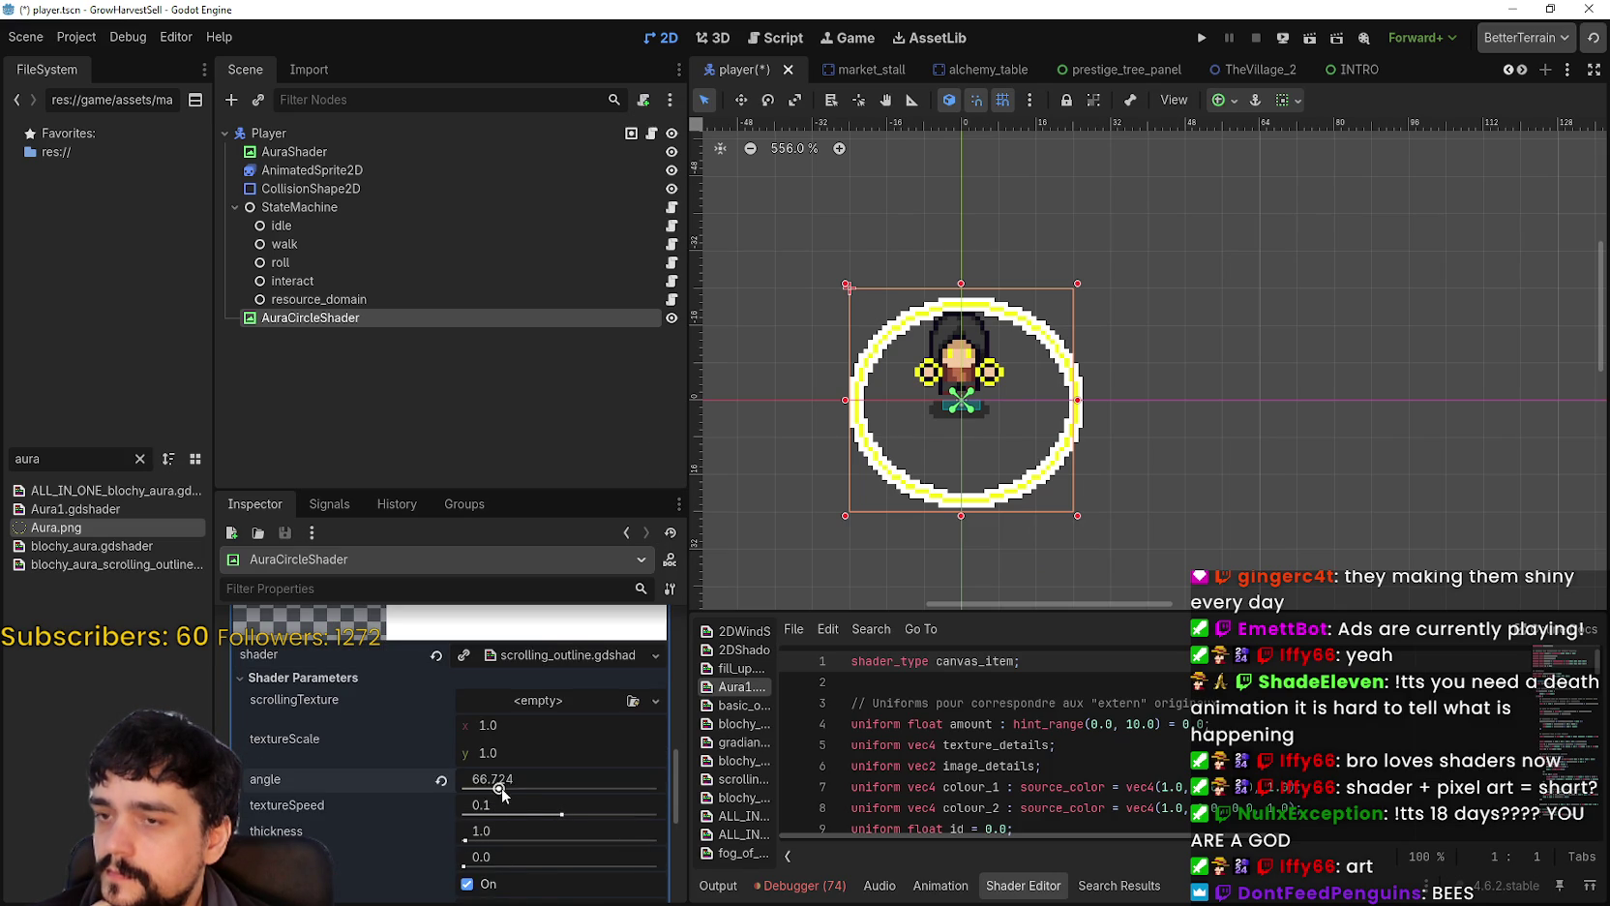
left_click_drag(497, 723, 541, 724)
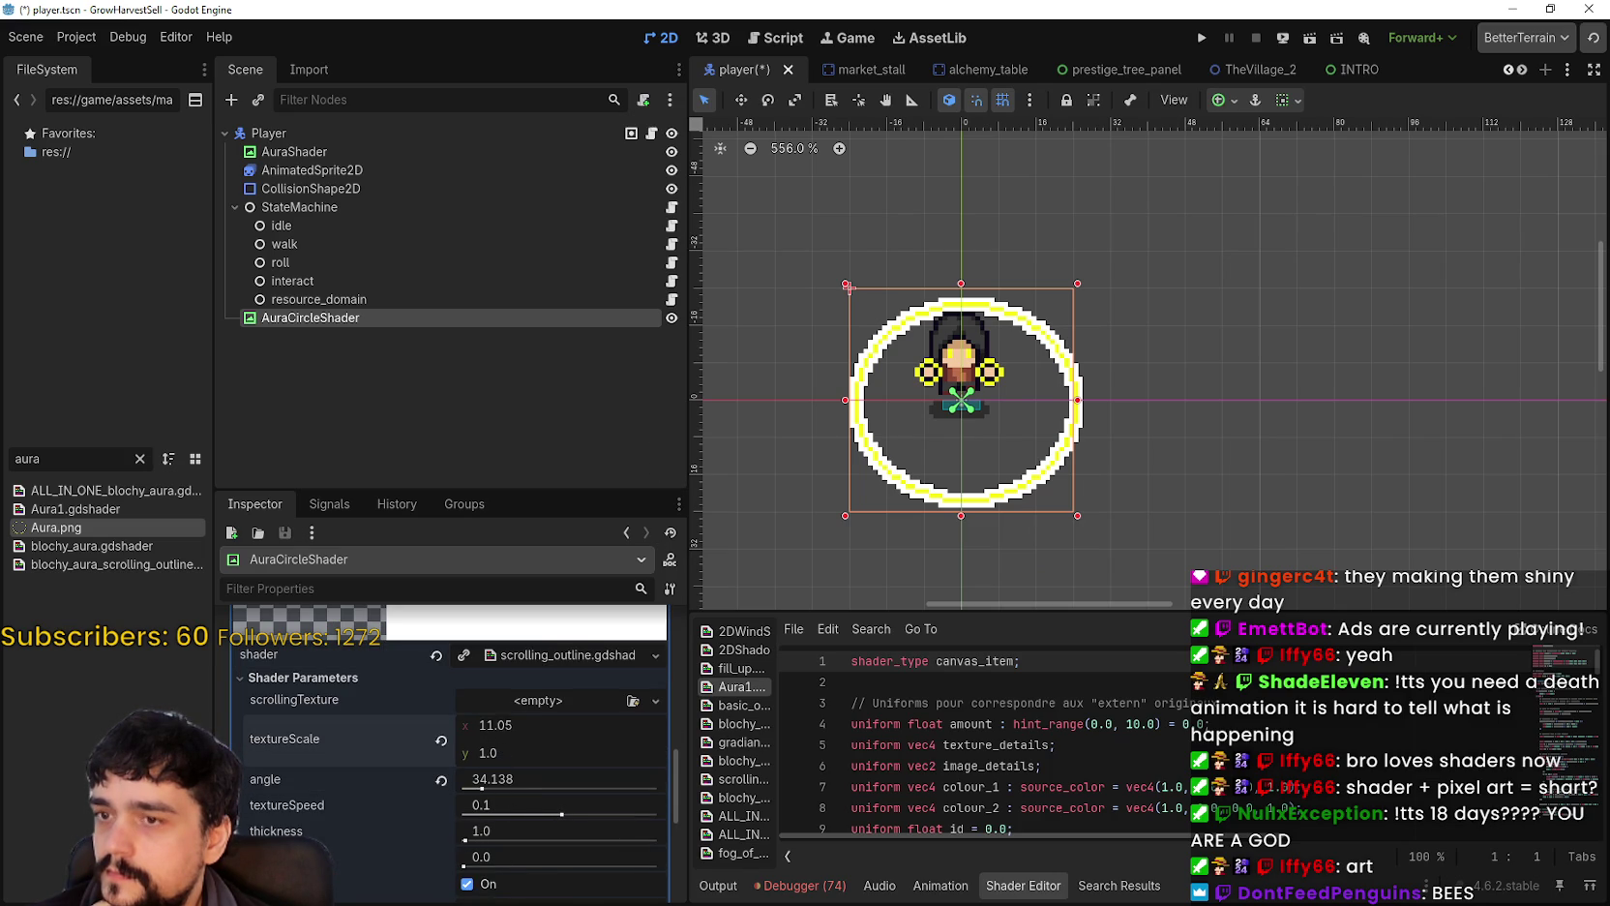
left_click(436, 655)
Step: Quick Load blochy_aura.gdshader onto AuraCircleShader's material
left_click(517, 689)
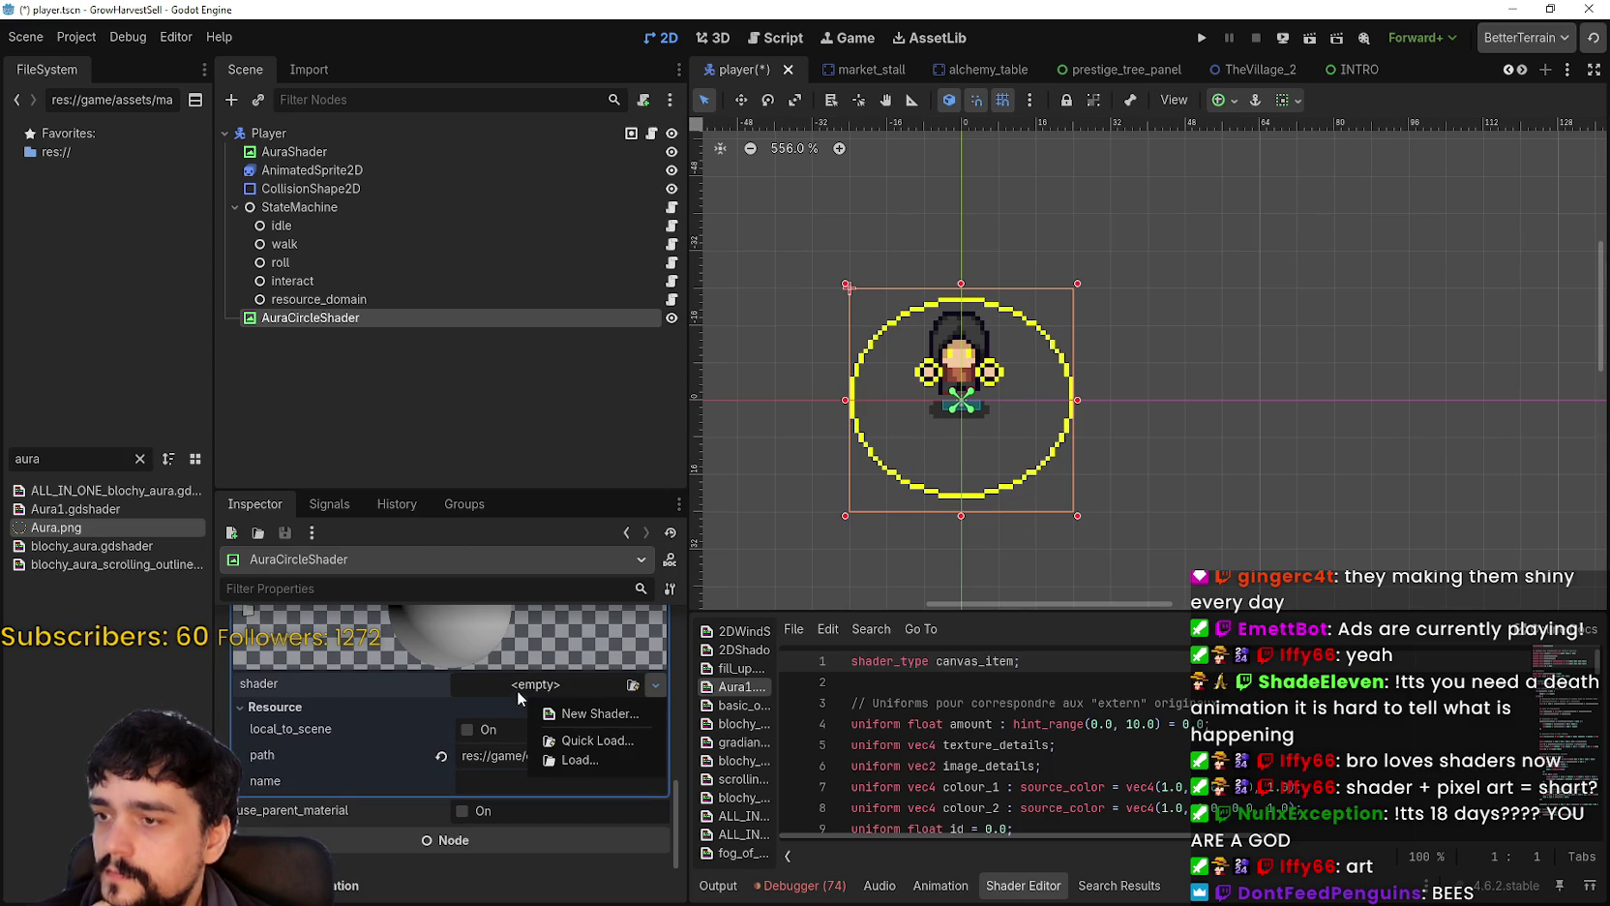
left_click(592, 747)
scroll(766, 618, "down", 3)
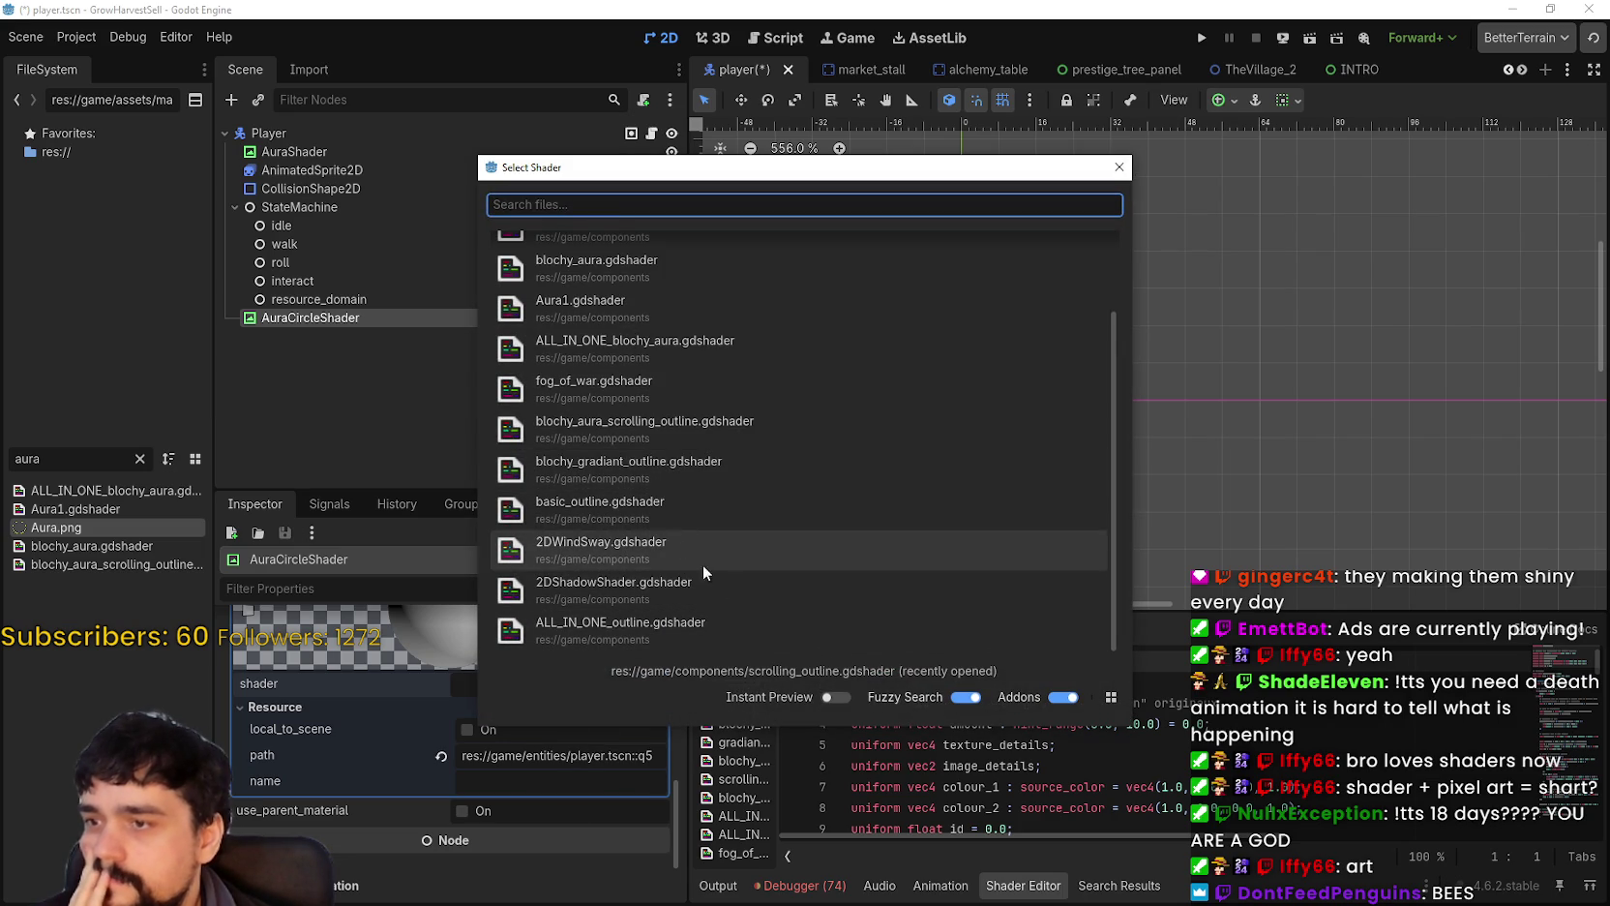
scroll(742, 585, "up", 1)
scroll(740, 475, "down", 1)
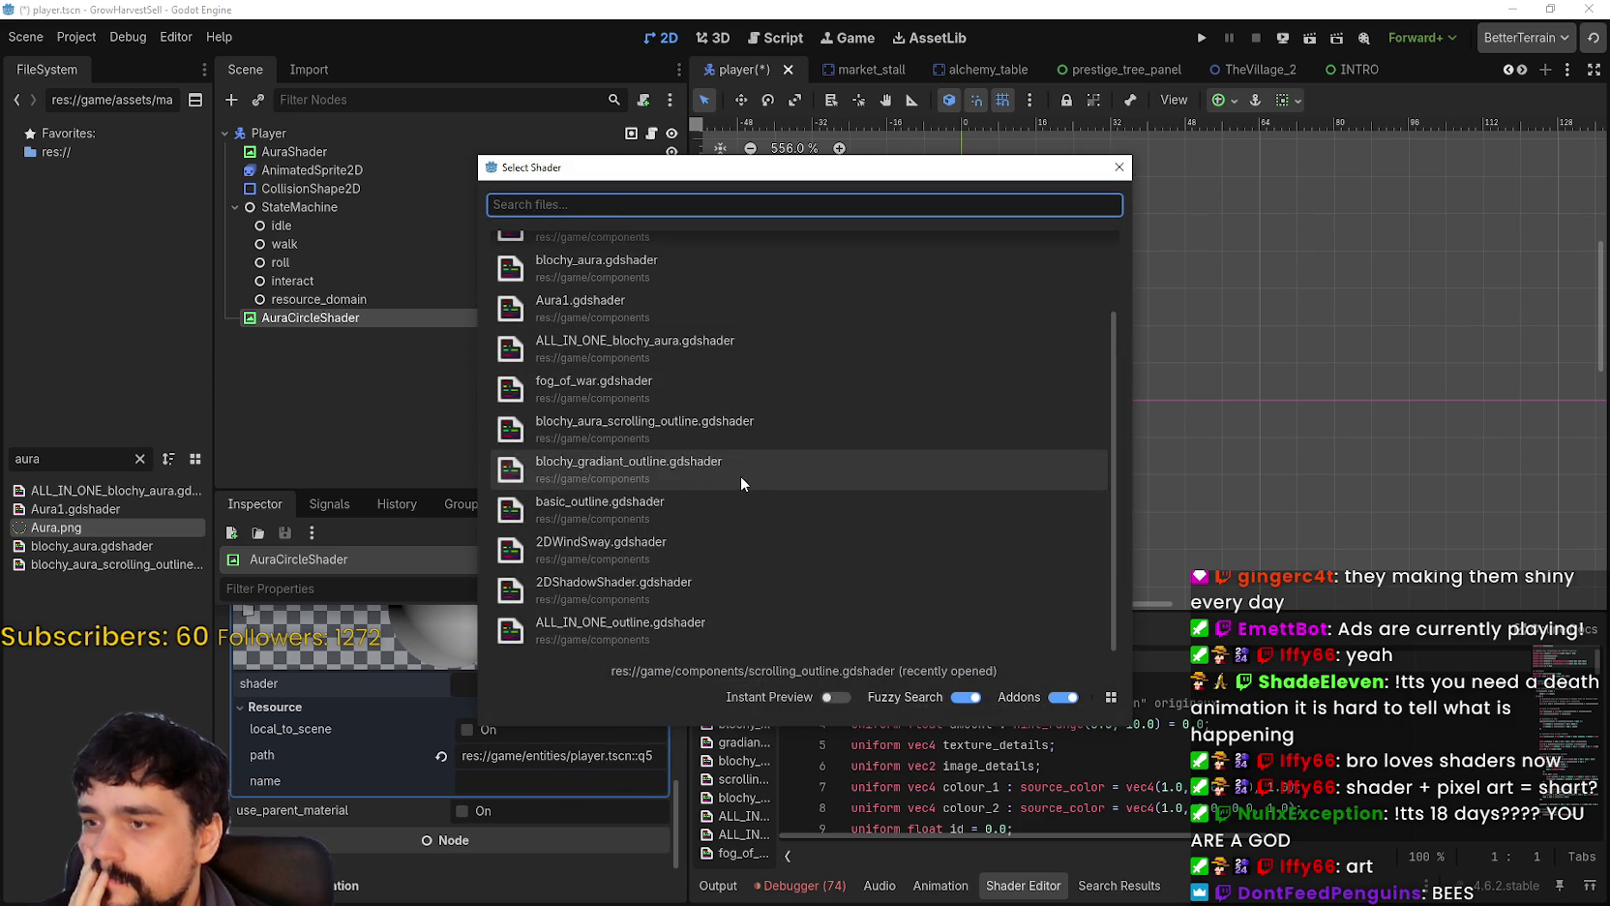
scroll(739, 476, "up", 3)
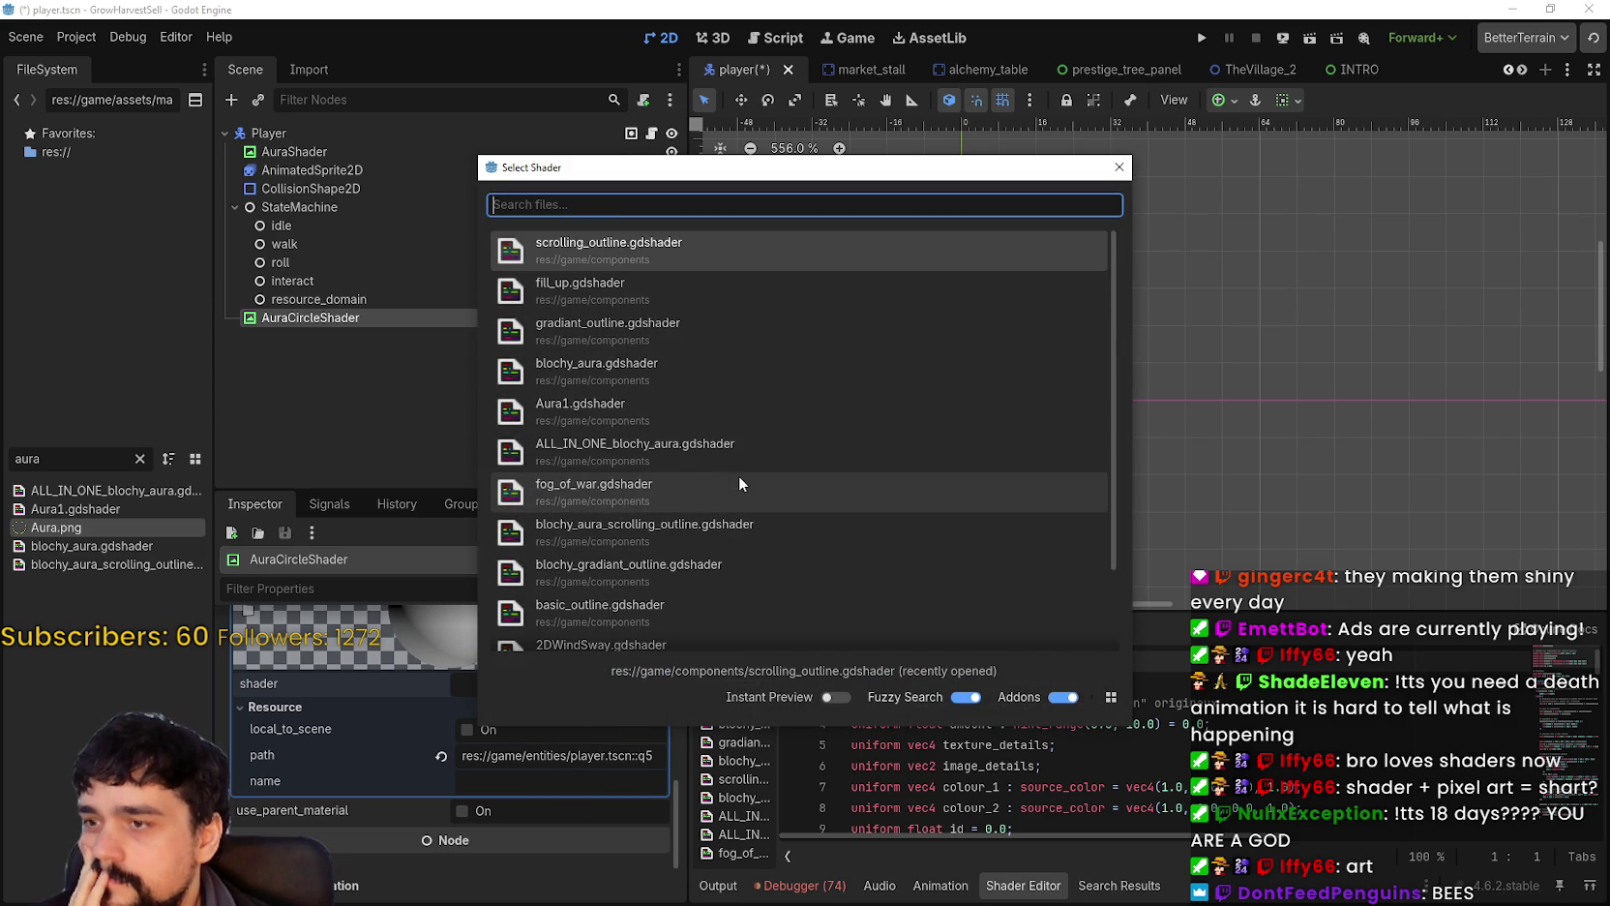
left_click(657, 362)
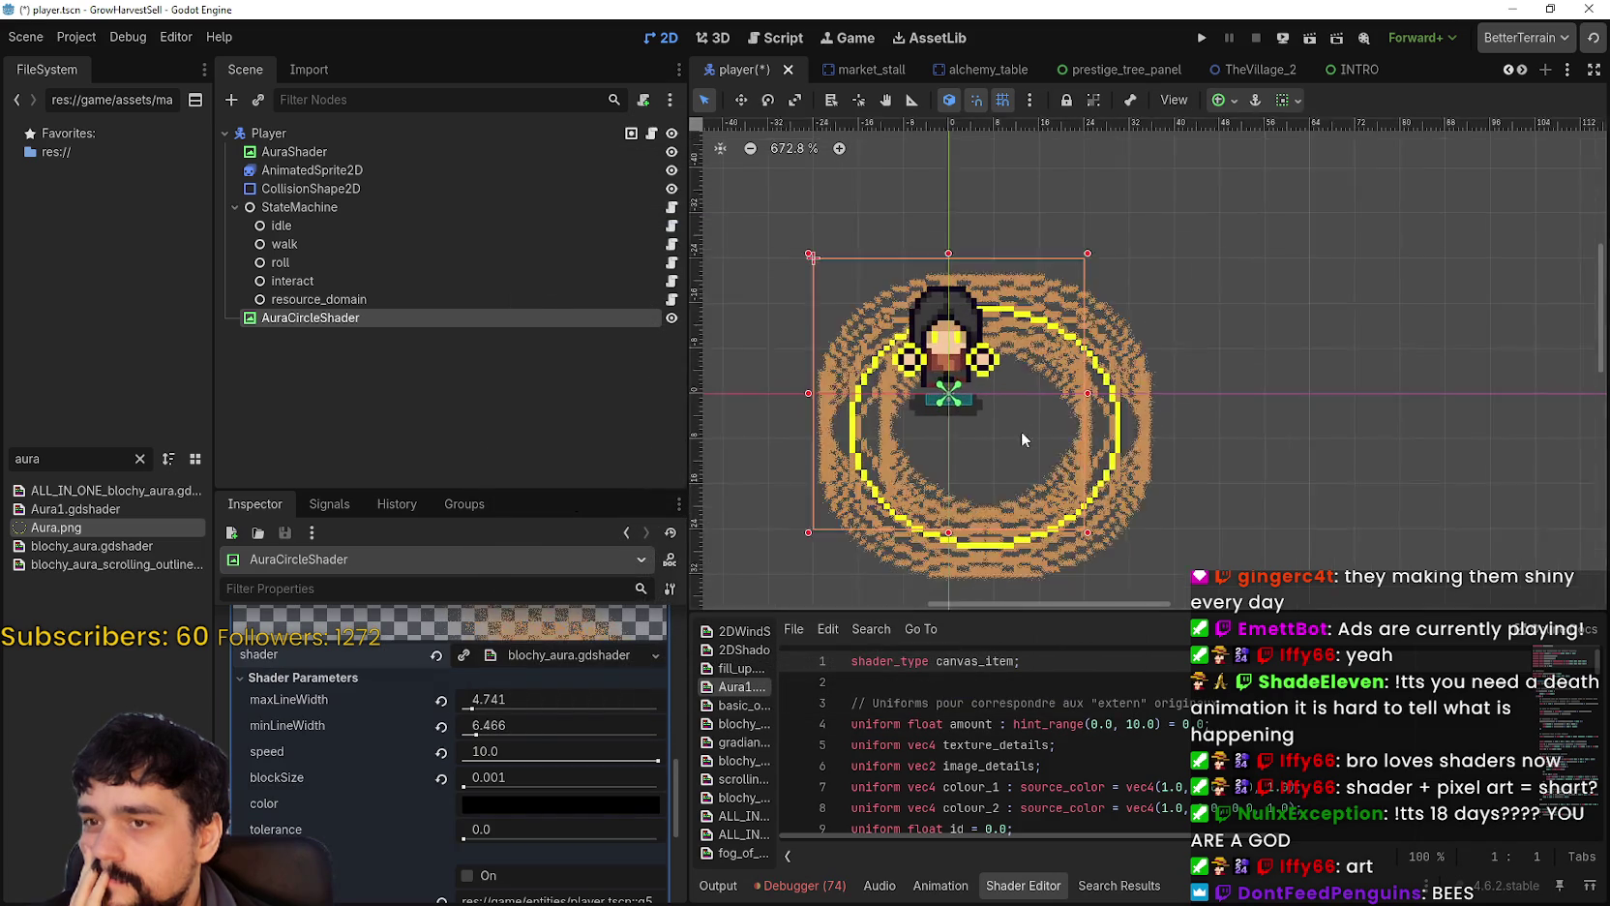
Step: Revert both line widths, then set maxLineWidth 0.0 and minLineWidth 0.69
left_click(441, 701)
left_click(441, 725)
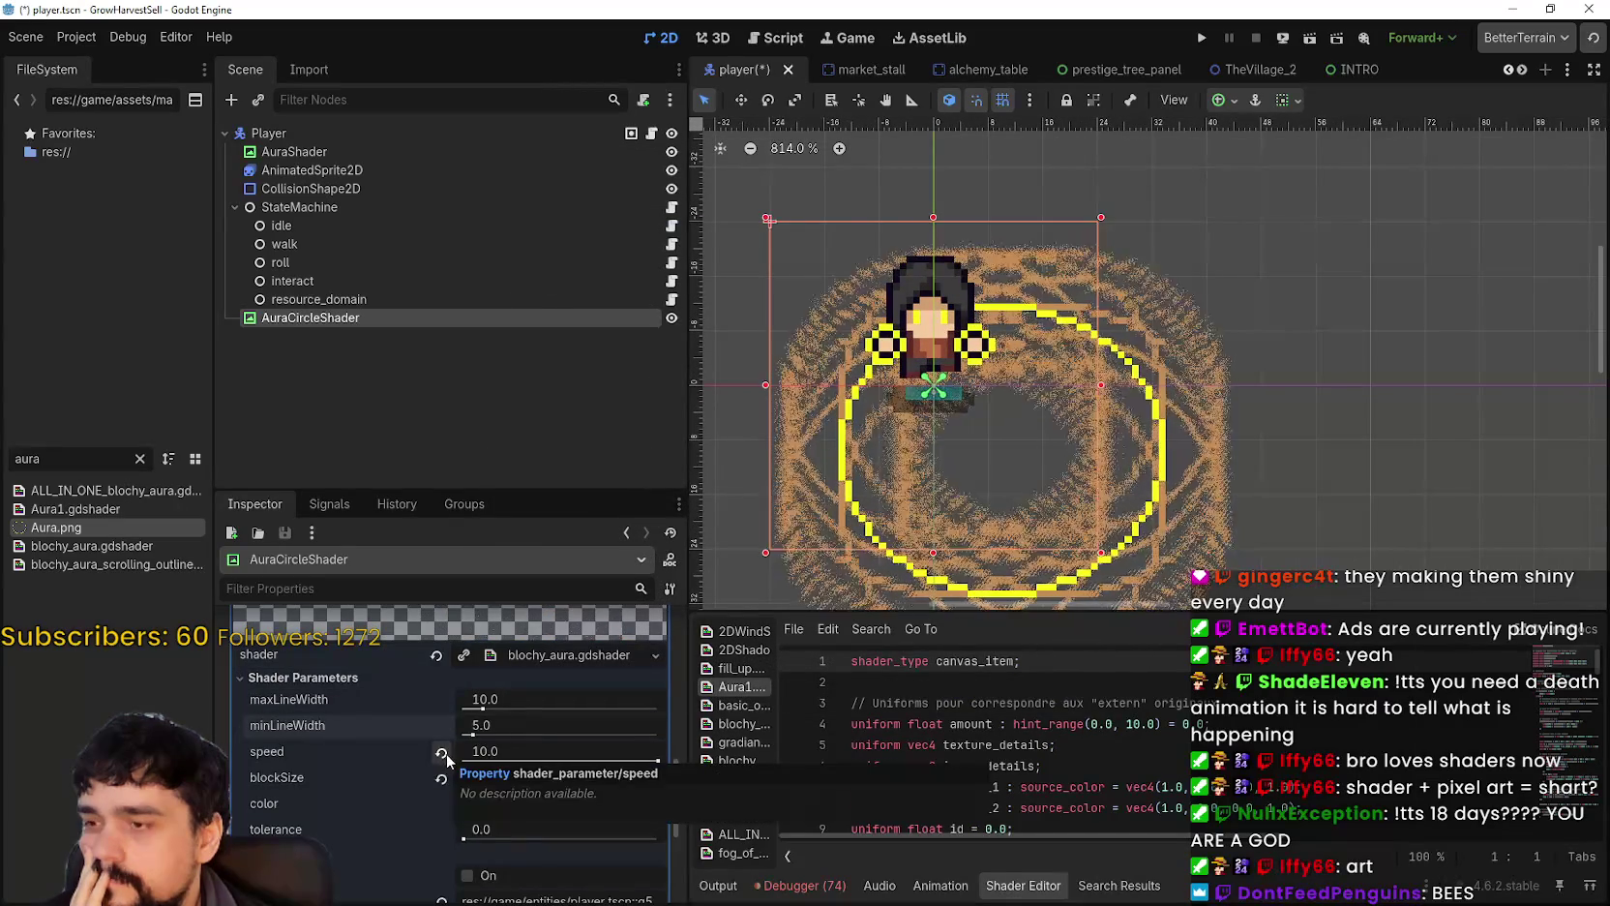
scroll(534, 844, "down", 1)
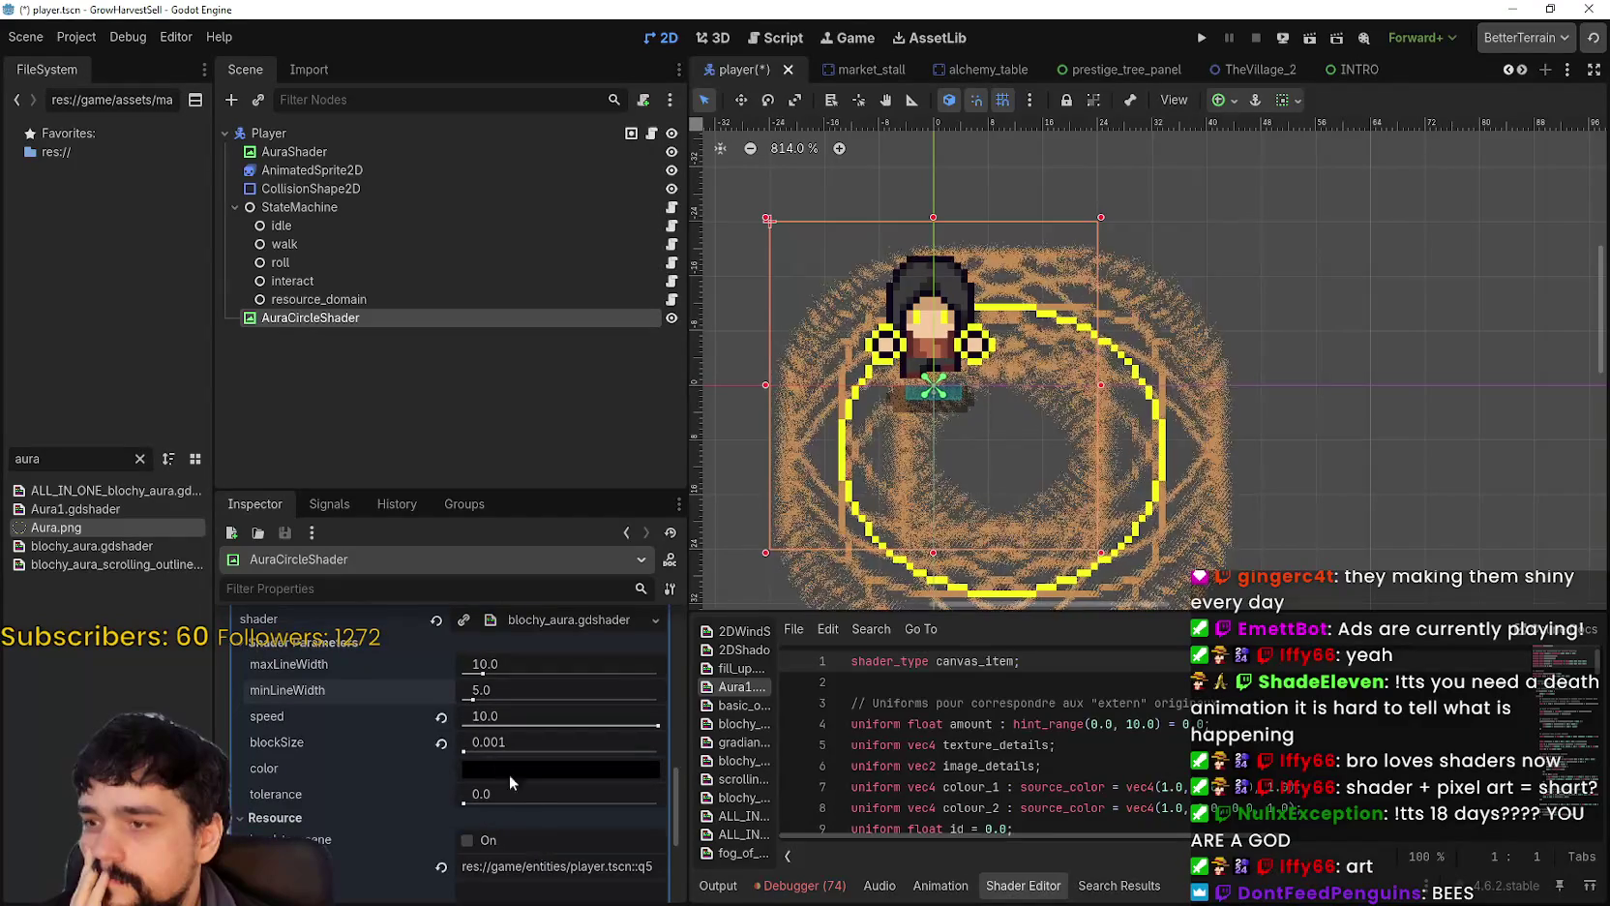
scroll(543, 731, "up", 3)
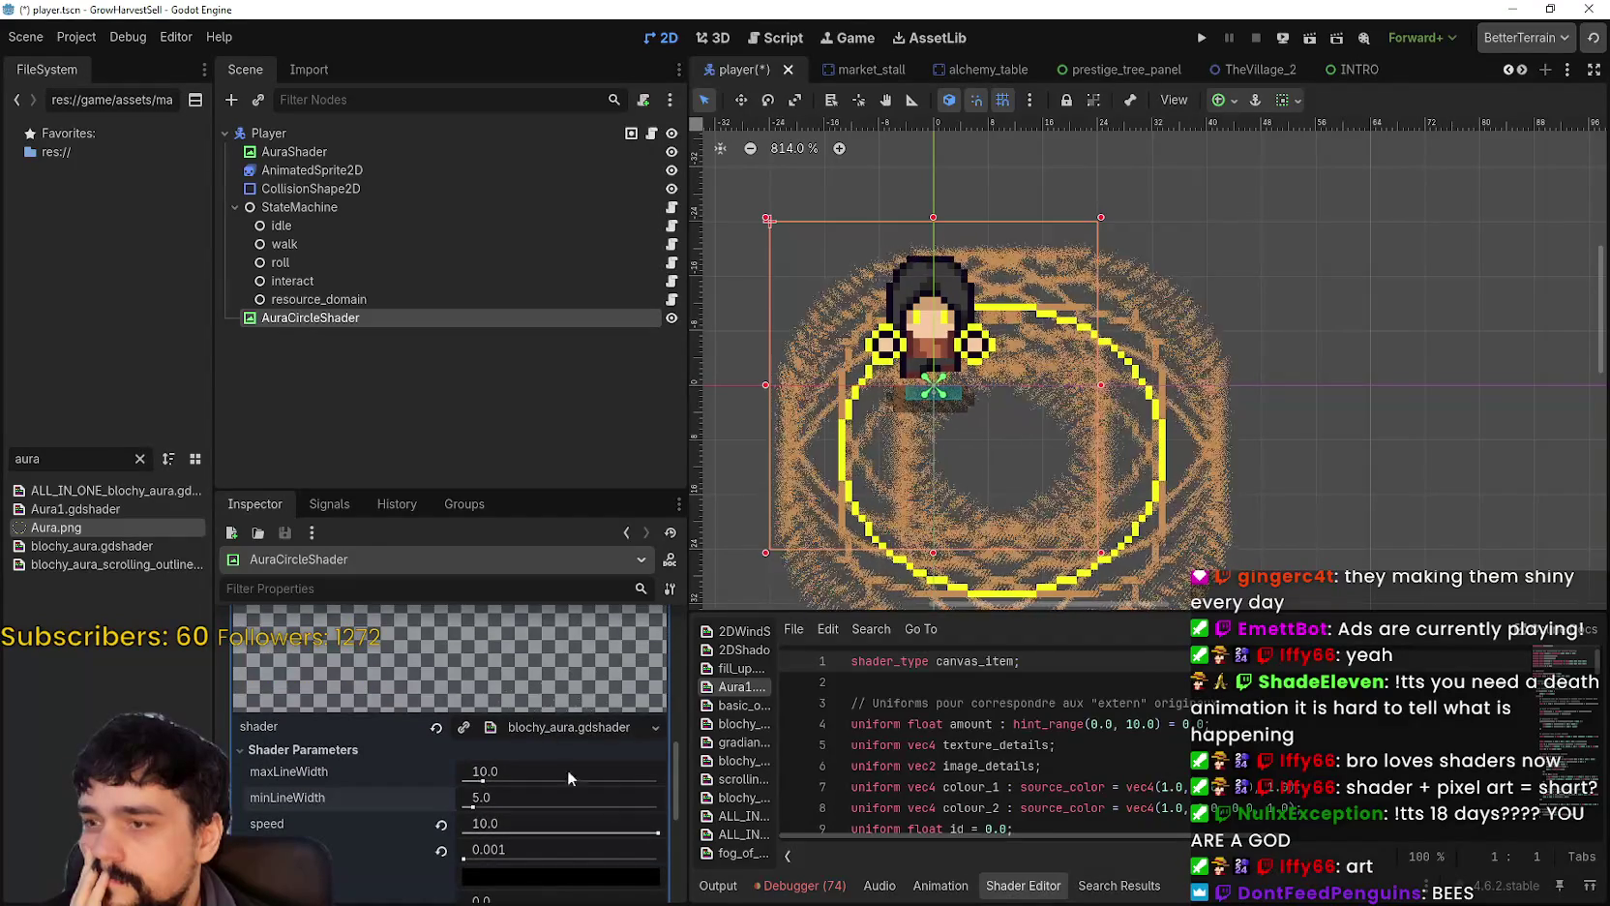
scroll(497, 779, "down", 2)
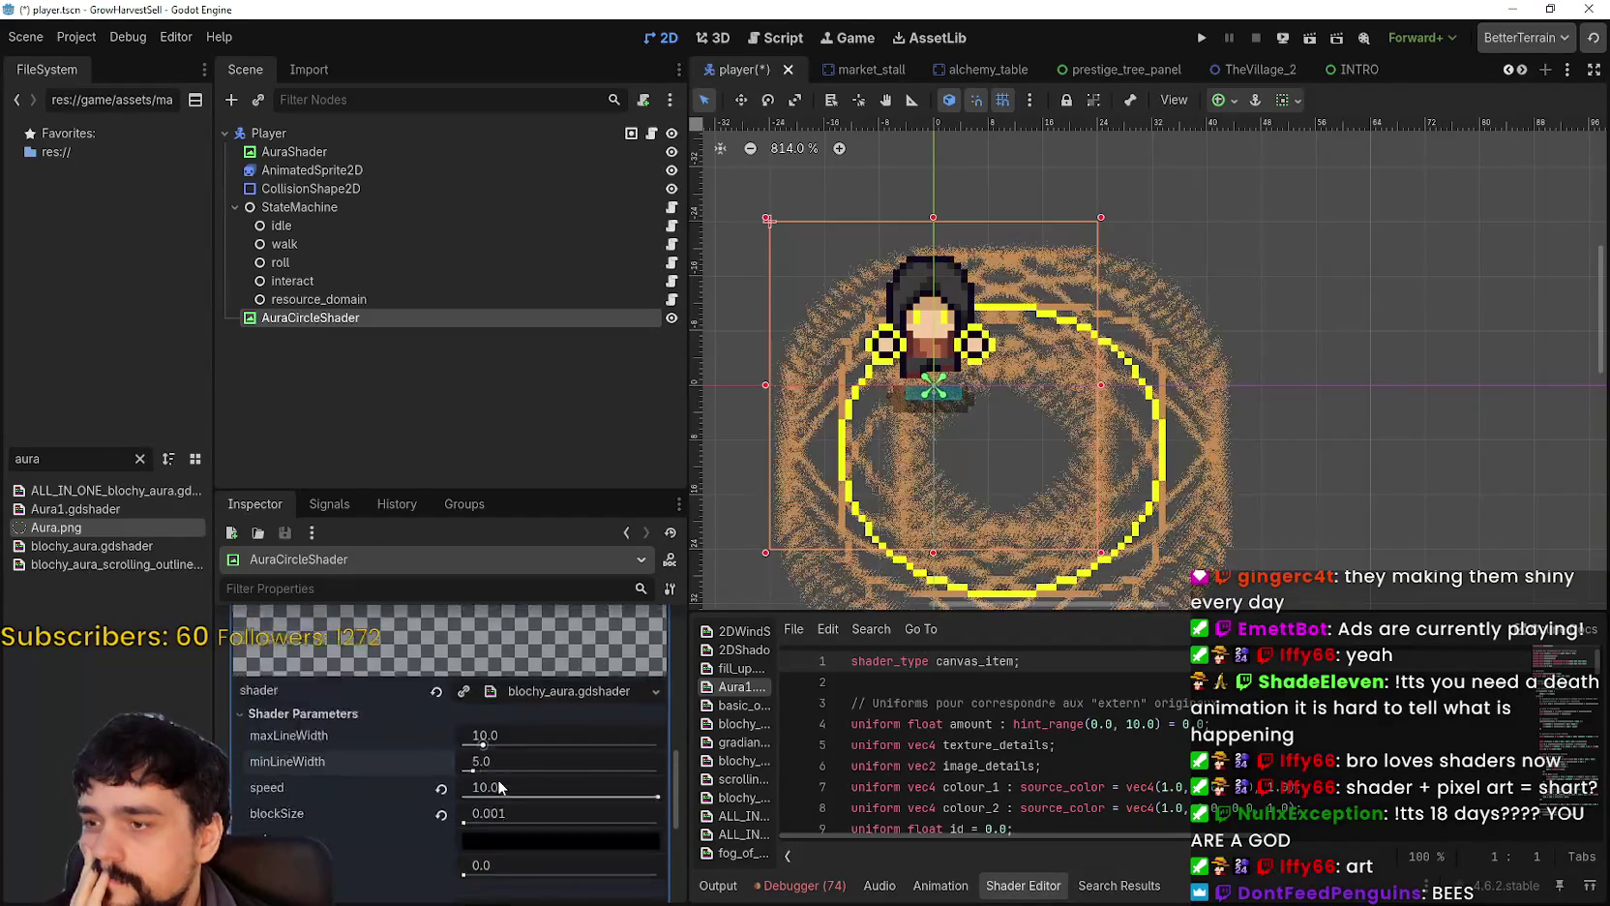
mouse_move(482, 709)
left_mouse_down()
mouse_move(443, 722)
mouse_move(468, 733)
left_mouse_up()
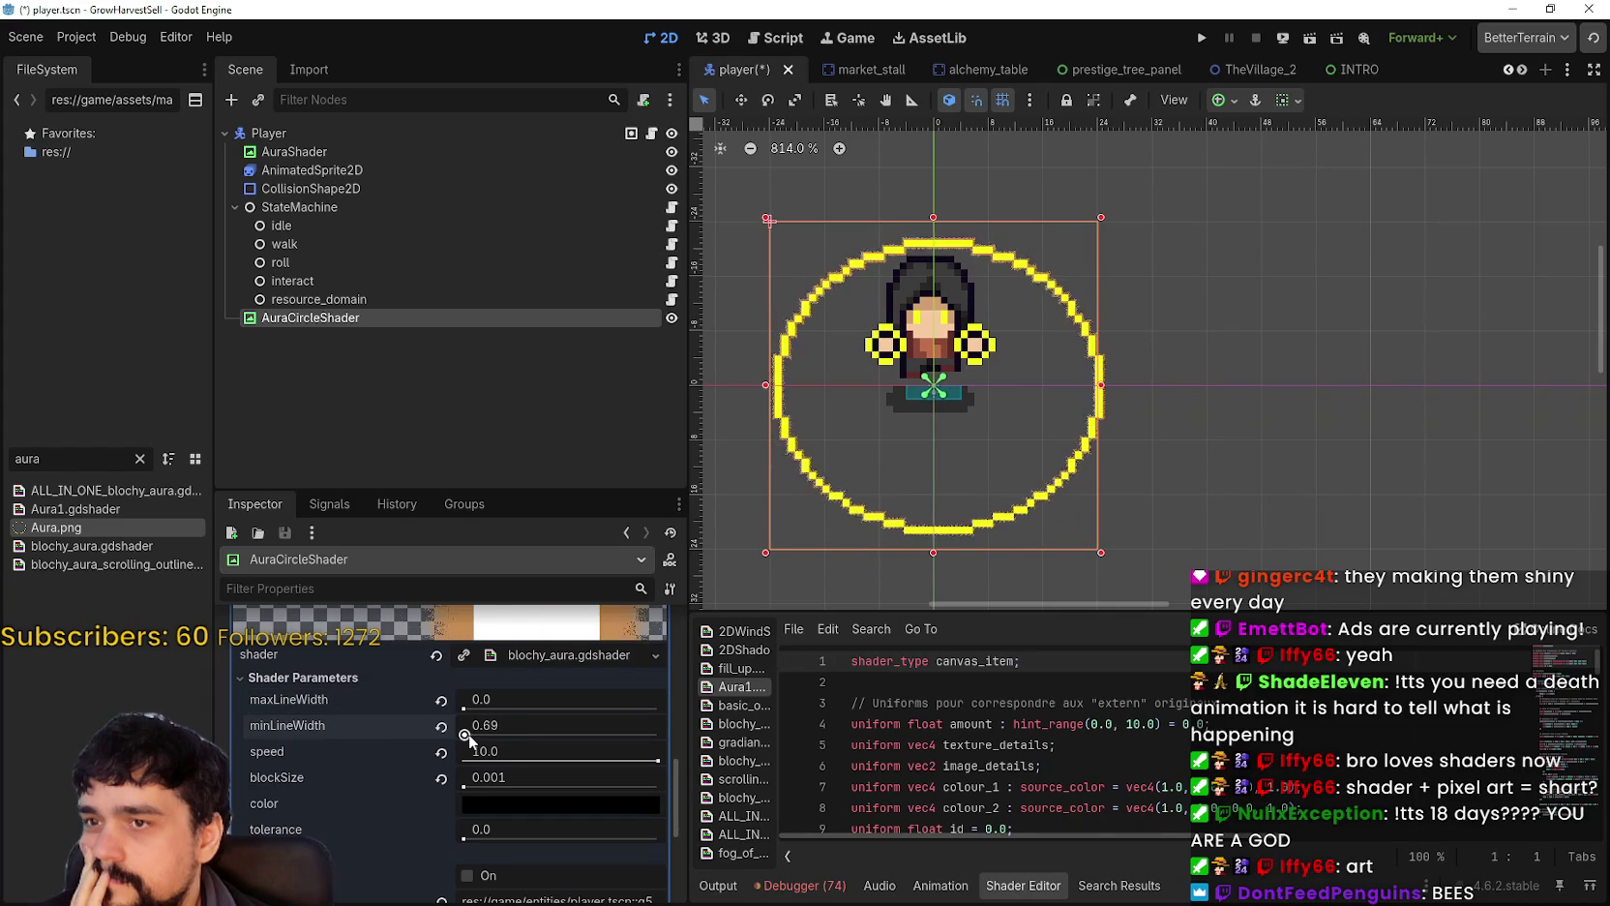
Step: Zoom in on the ring and lower minLineWidth to 0.431
scroll(806, 500, "up", 3)
scroll(805, 503, "up", 2)
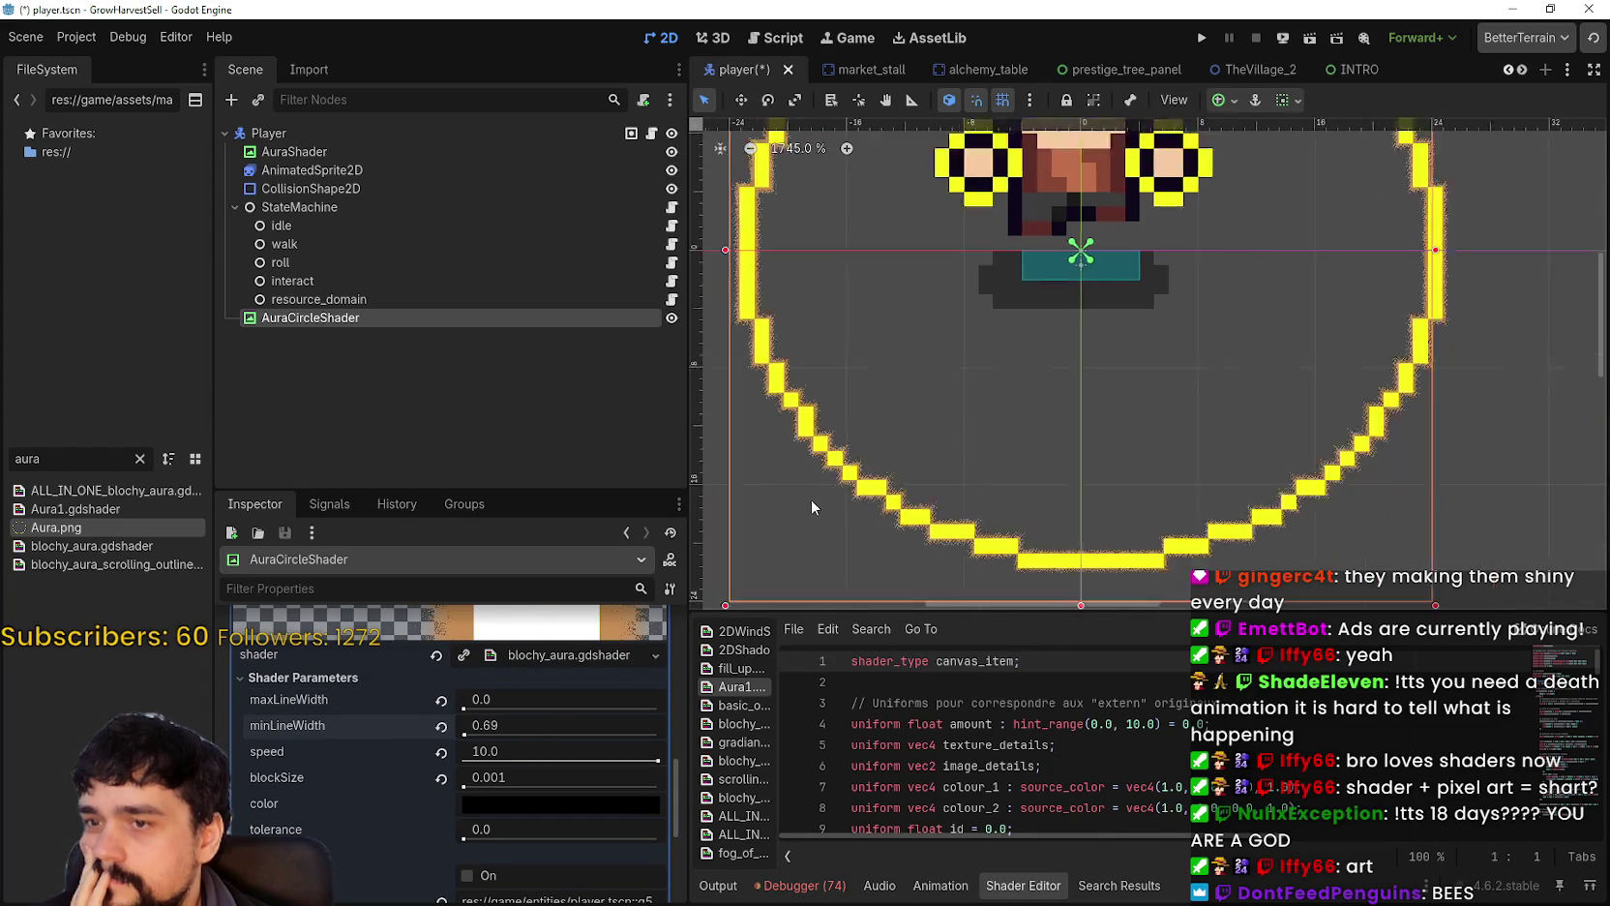
left_click_drag(1120, 383, 937, 523)
scroll(1031, 336, "down", 4)
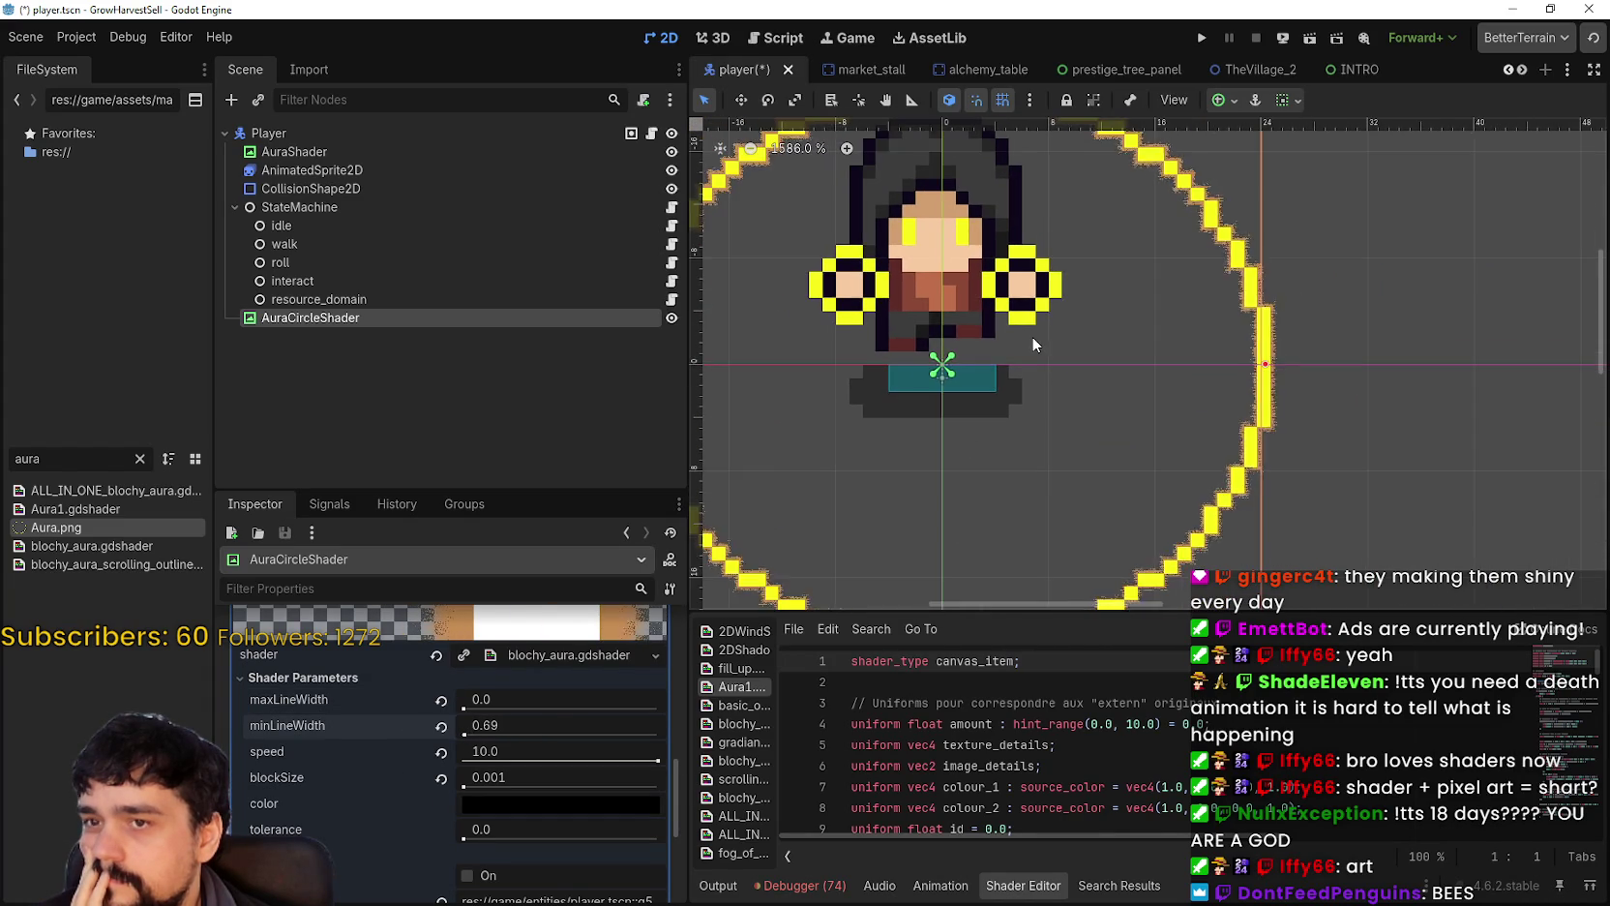
scroll(1000, 346, "up", 5)
scroll(969, 371, "up", 6)
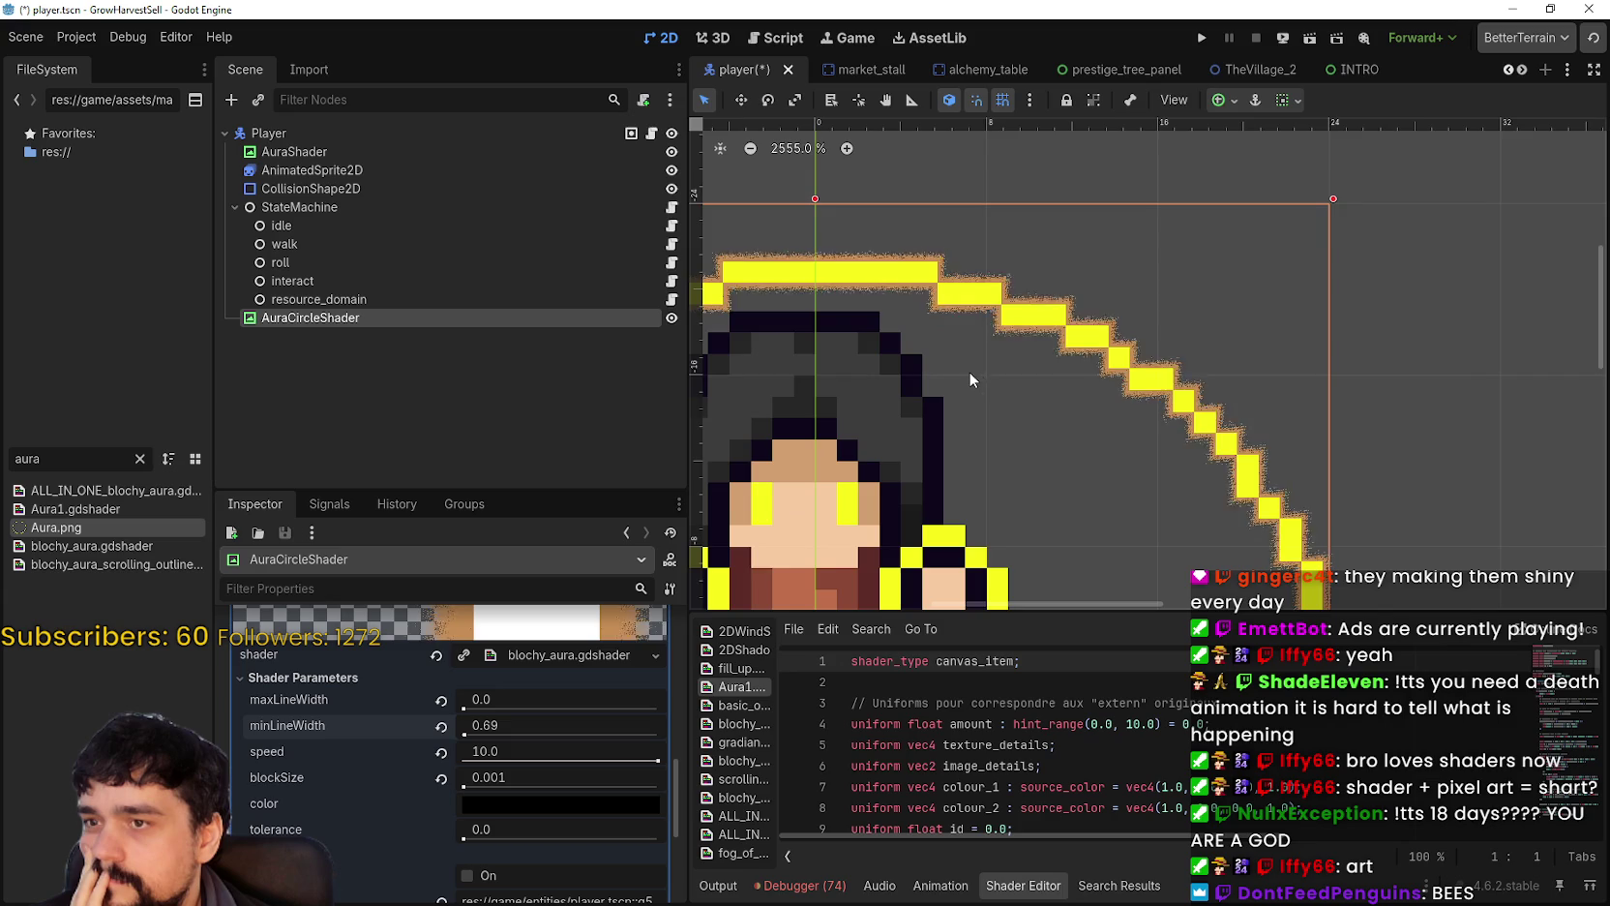
scroll(1167, 264, "down", 2)
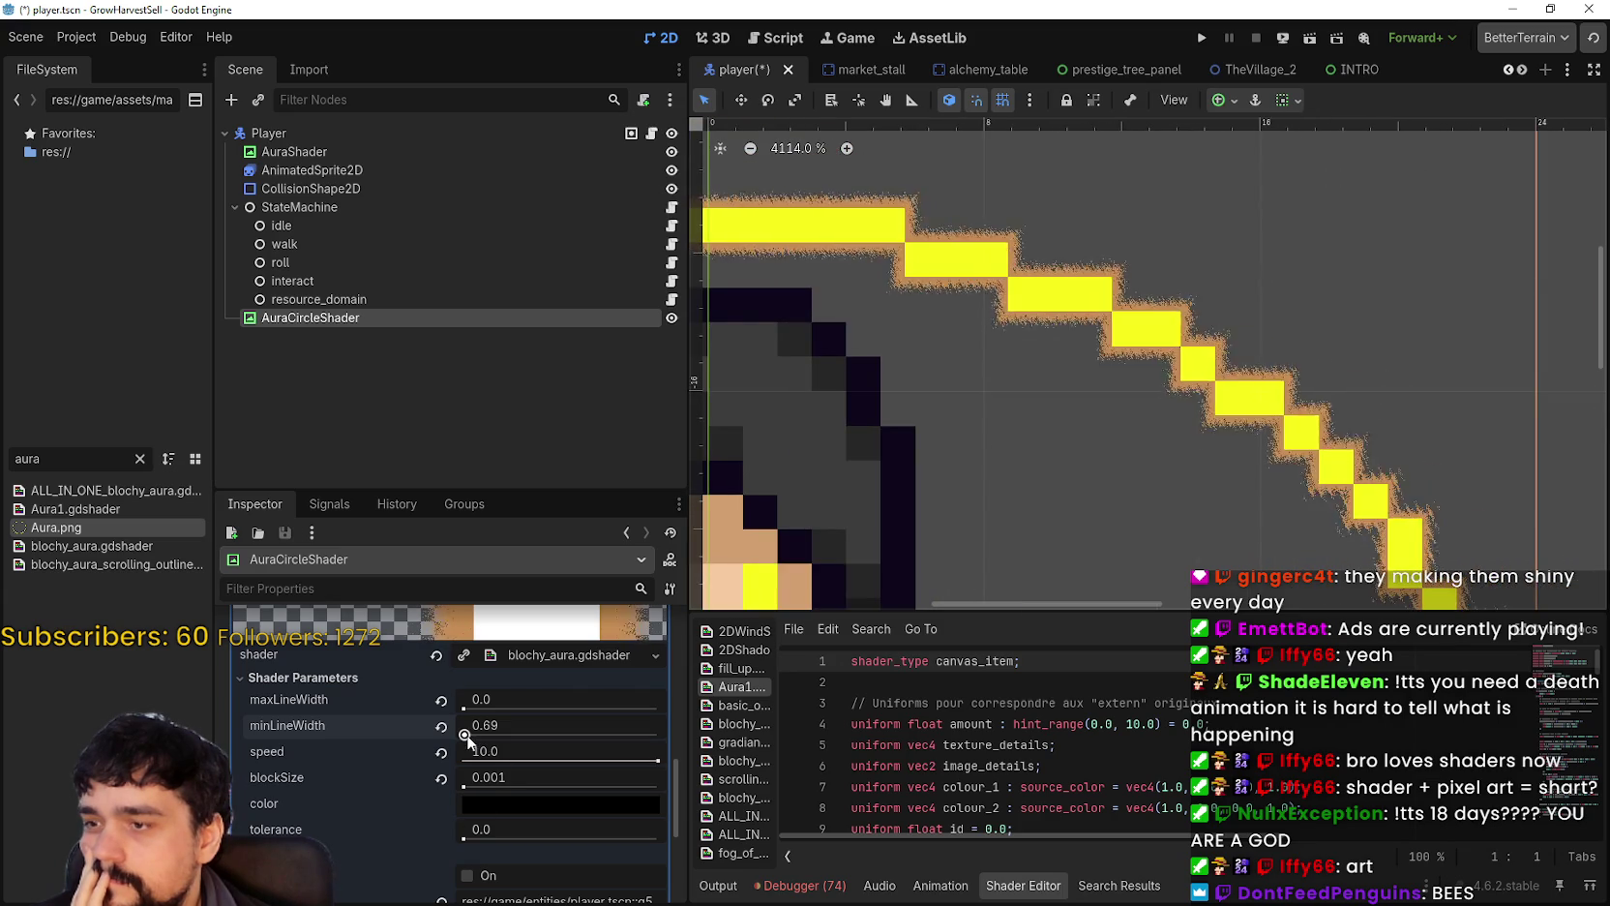
left_click_drag(465, 734, 471, 735)
Step: Pan and zoom the view to center the player and the full aura ring
scroll(971, 509, "down", 3)
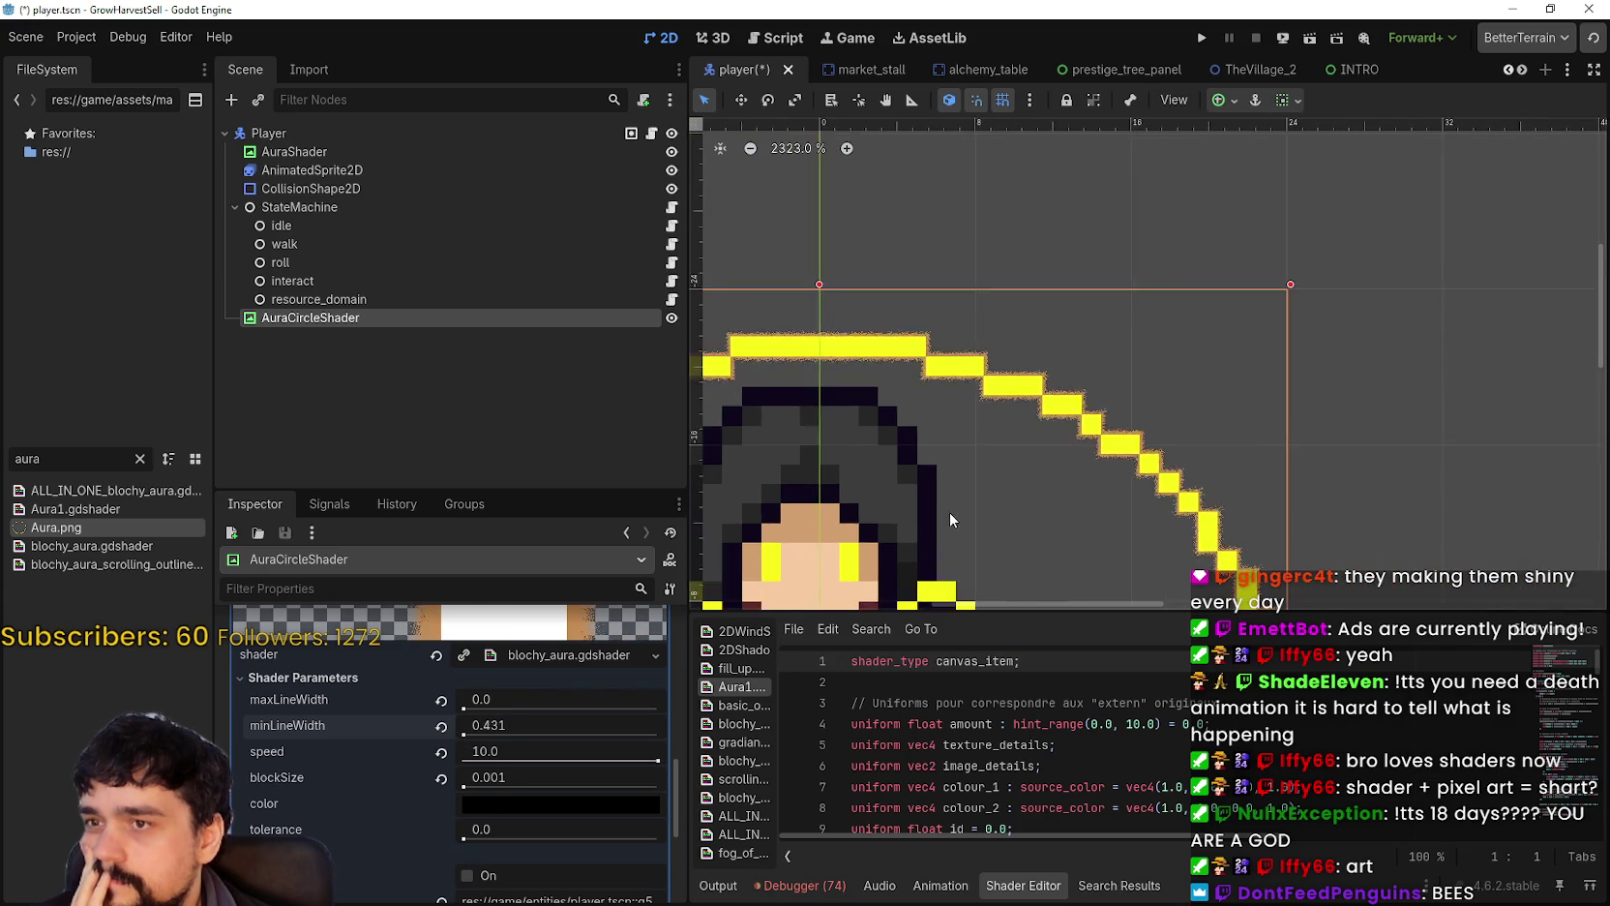
scroll(1125, 323, "down", 3)
scroll(1114, 413, "up", 3)
mouse_move(1114, 414)
left_mouse_down()
mouse_move(1254, 229)
mouse_move(1196, 277)
left_mouse_up()
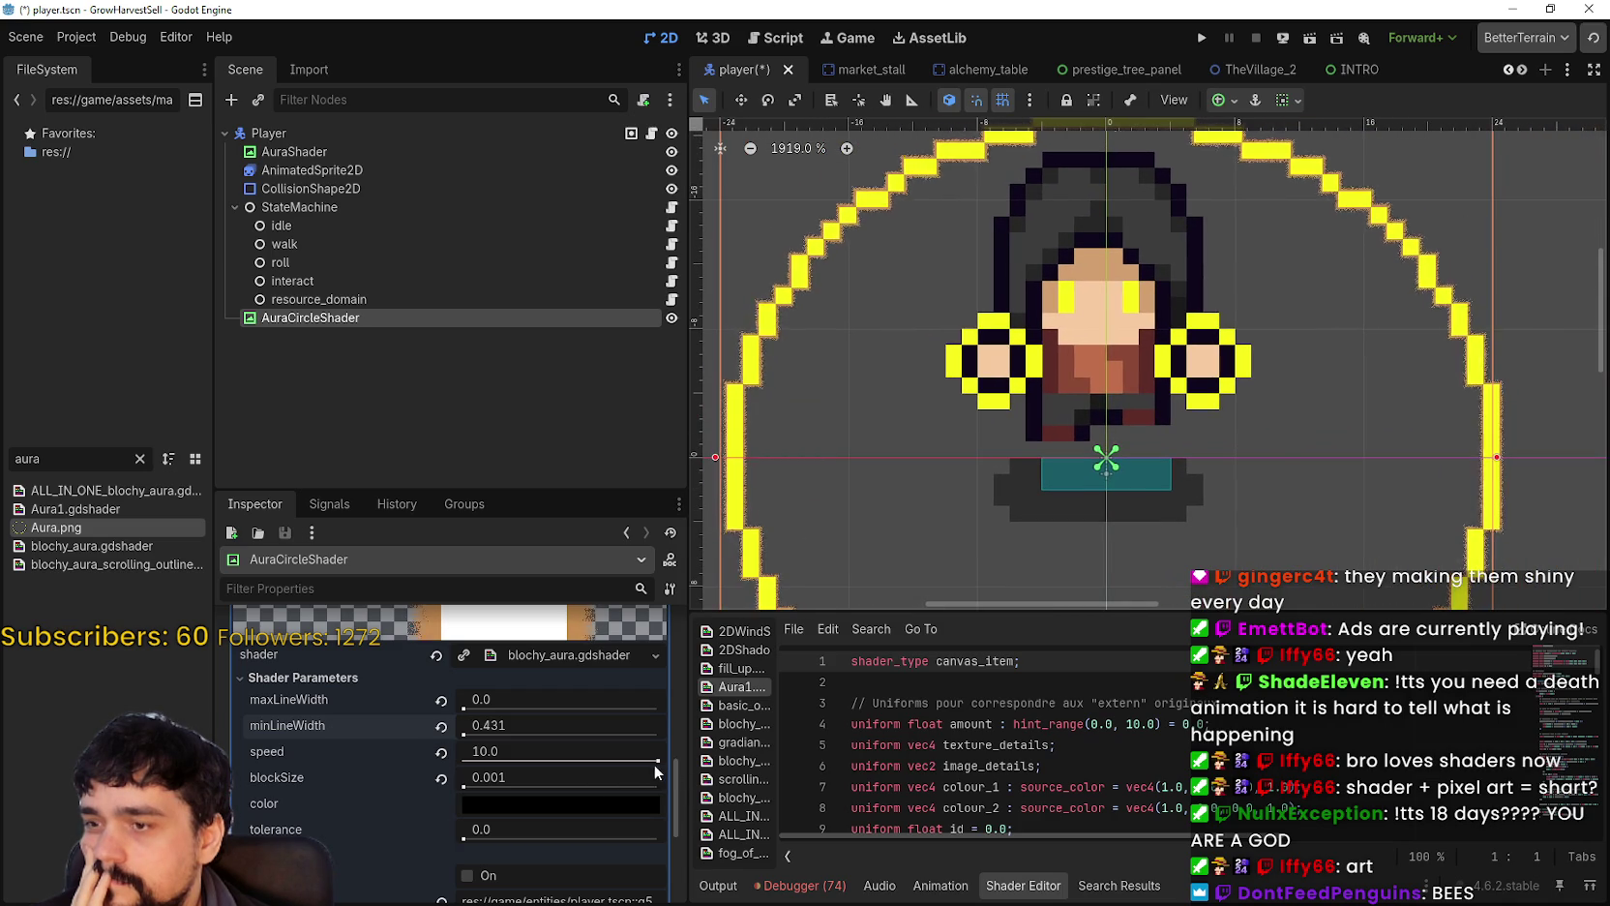
scroll(777, 372, "up", 4)
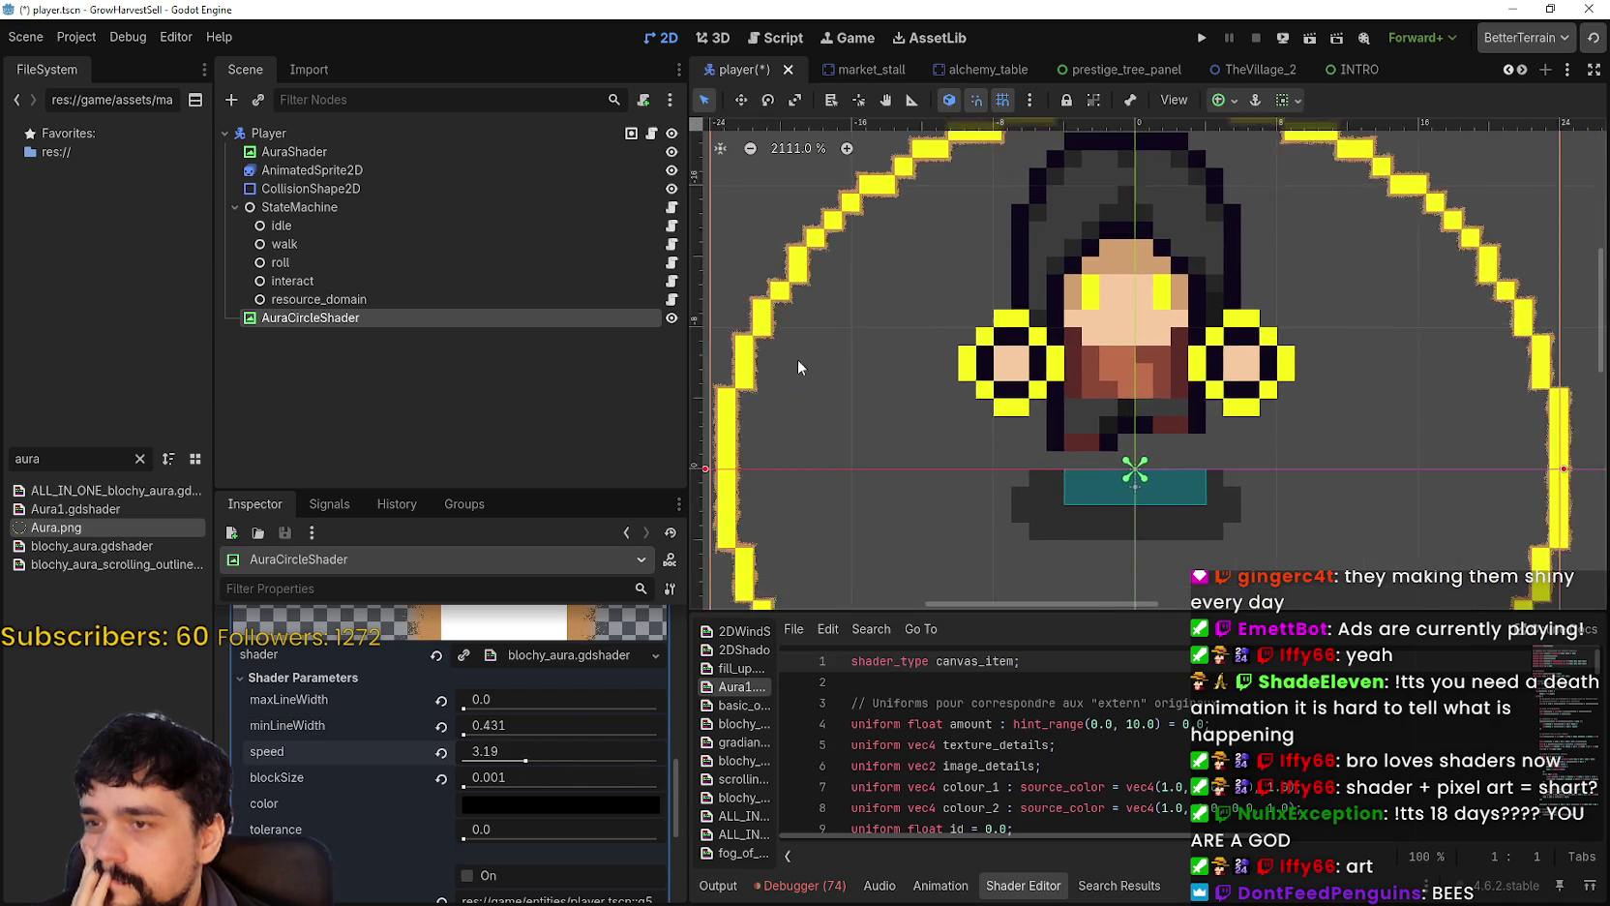
scroll(777, 369, "down", 5)
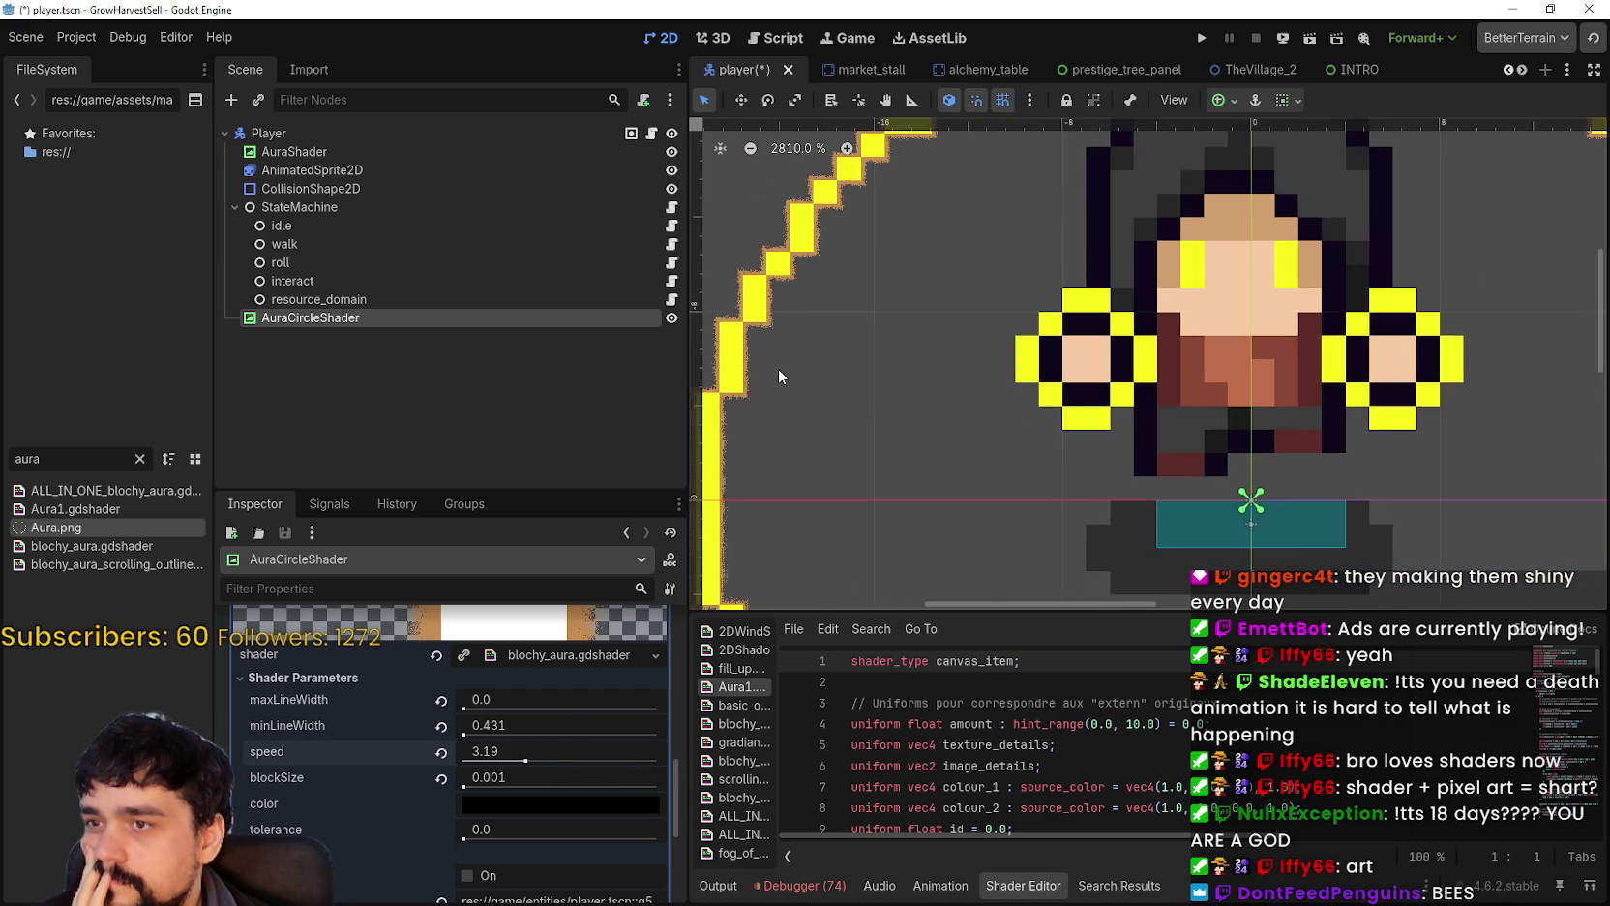
scroll(777, 368, "up", 2)
scroll(777, 367, "down", 1)
scroll(777, 368, "down", 1)
scroll(777, 368, "down", 1)
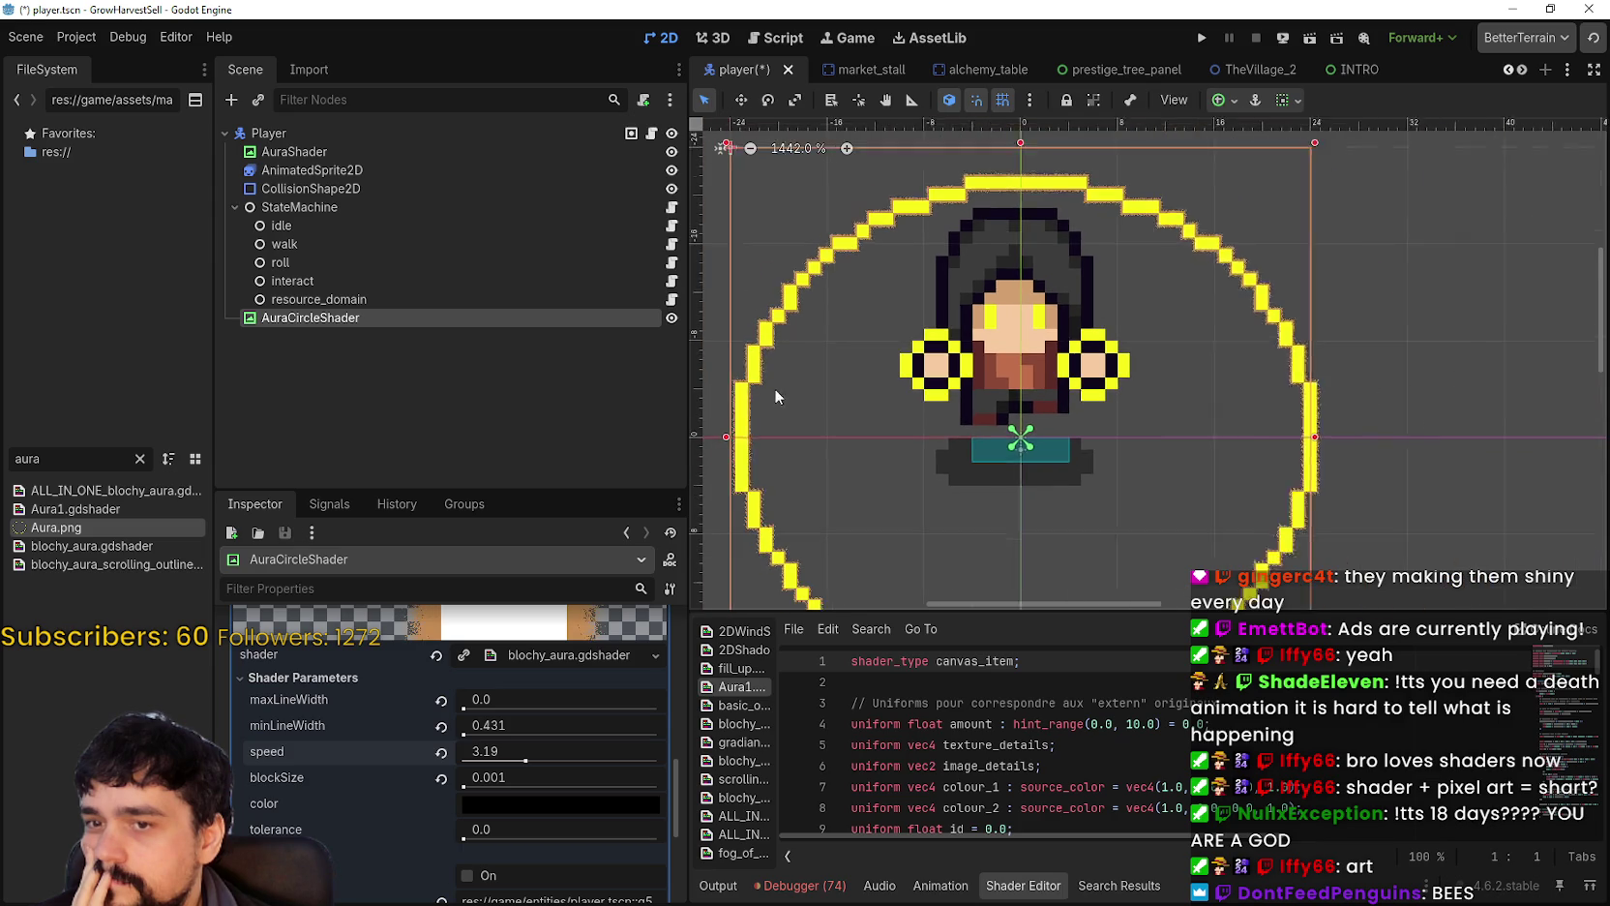
mouse_move(947, 514)
left_mouse_down()
mouse_move(877, 348)
mouse_move(940, 465)
left_mouse_up()
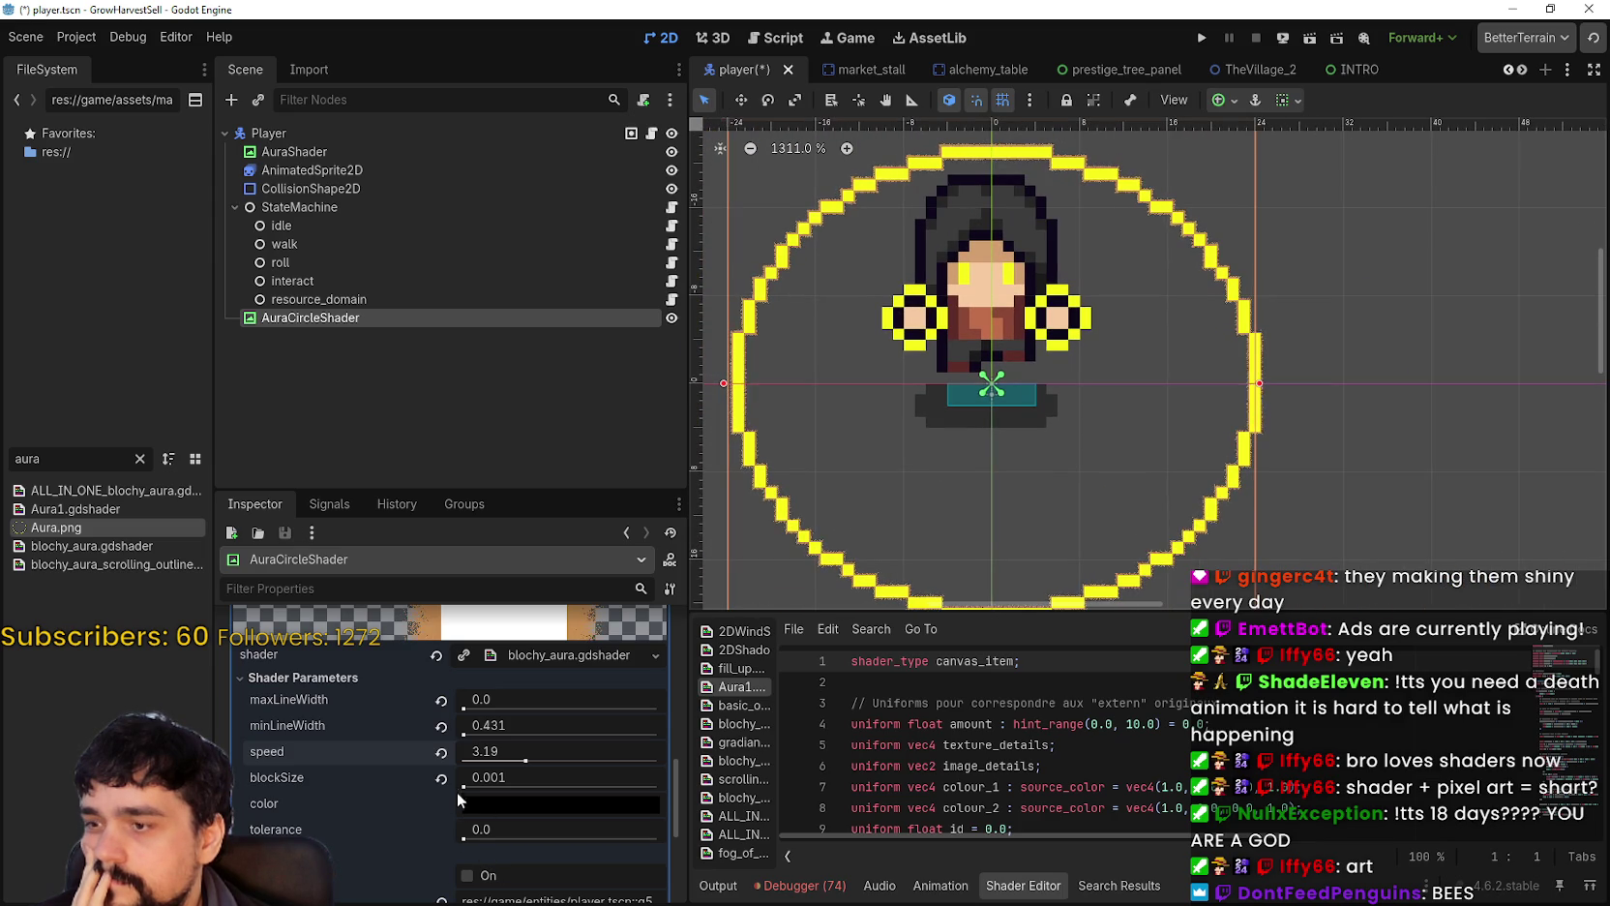
Step: Raise blockSize from about 8 up to its 100.0 maximum
left_click_drag(475, 785, 486, 785)
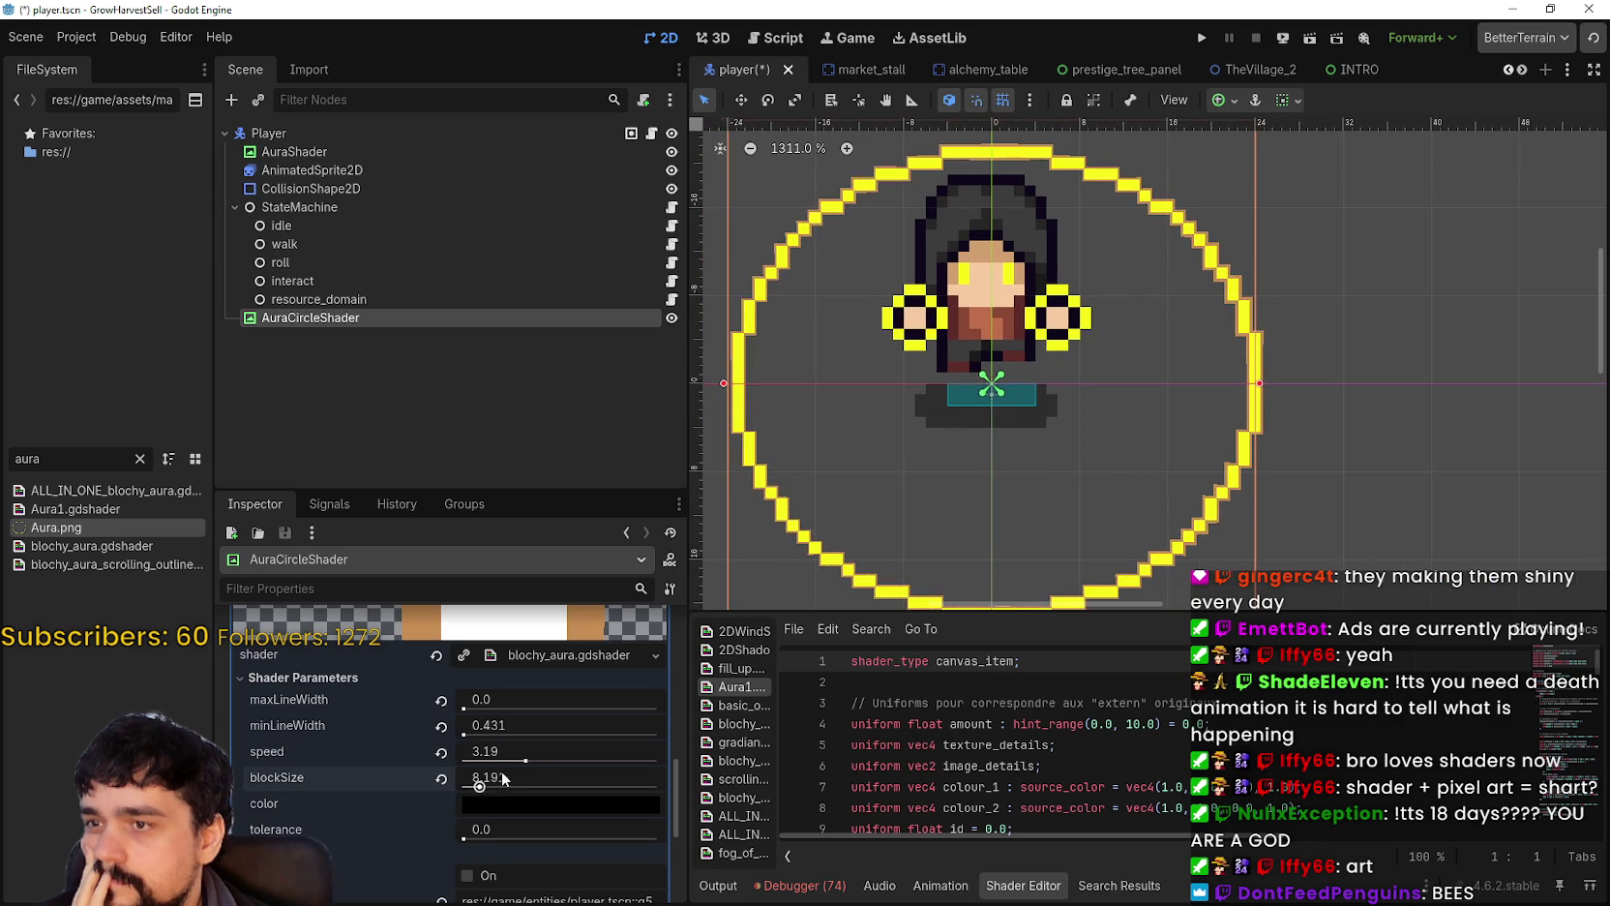
scroll(1170, 578, "up", 8)
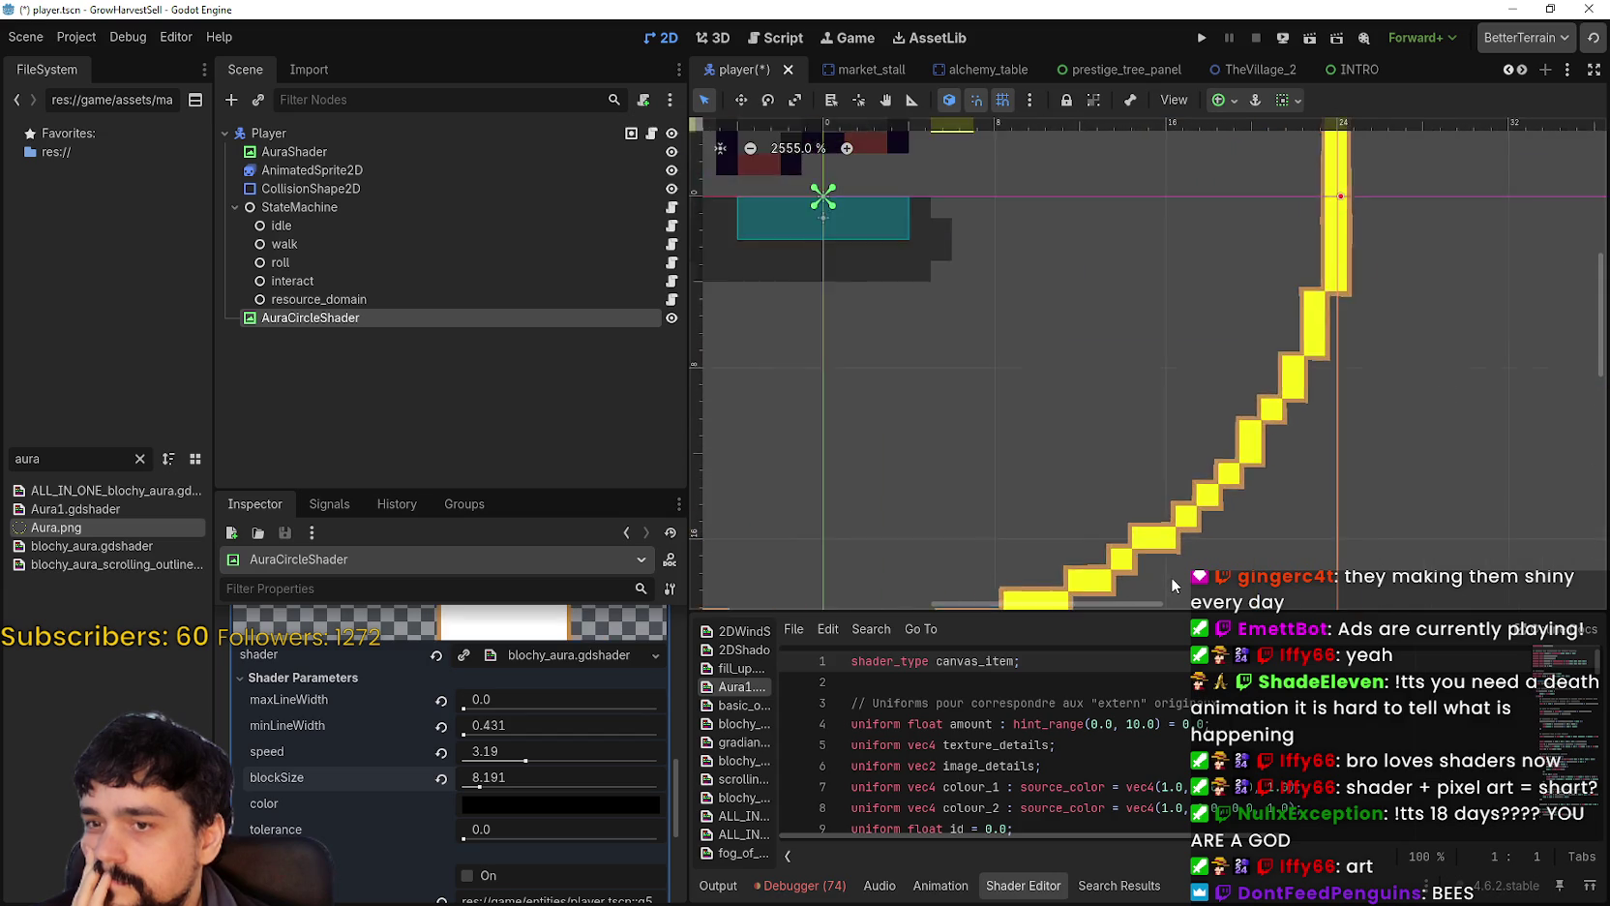
scroll(1166, 546, "up", 1)
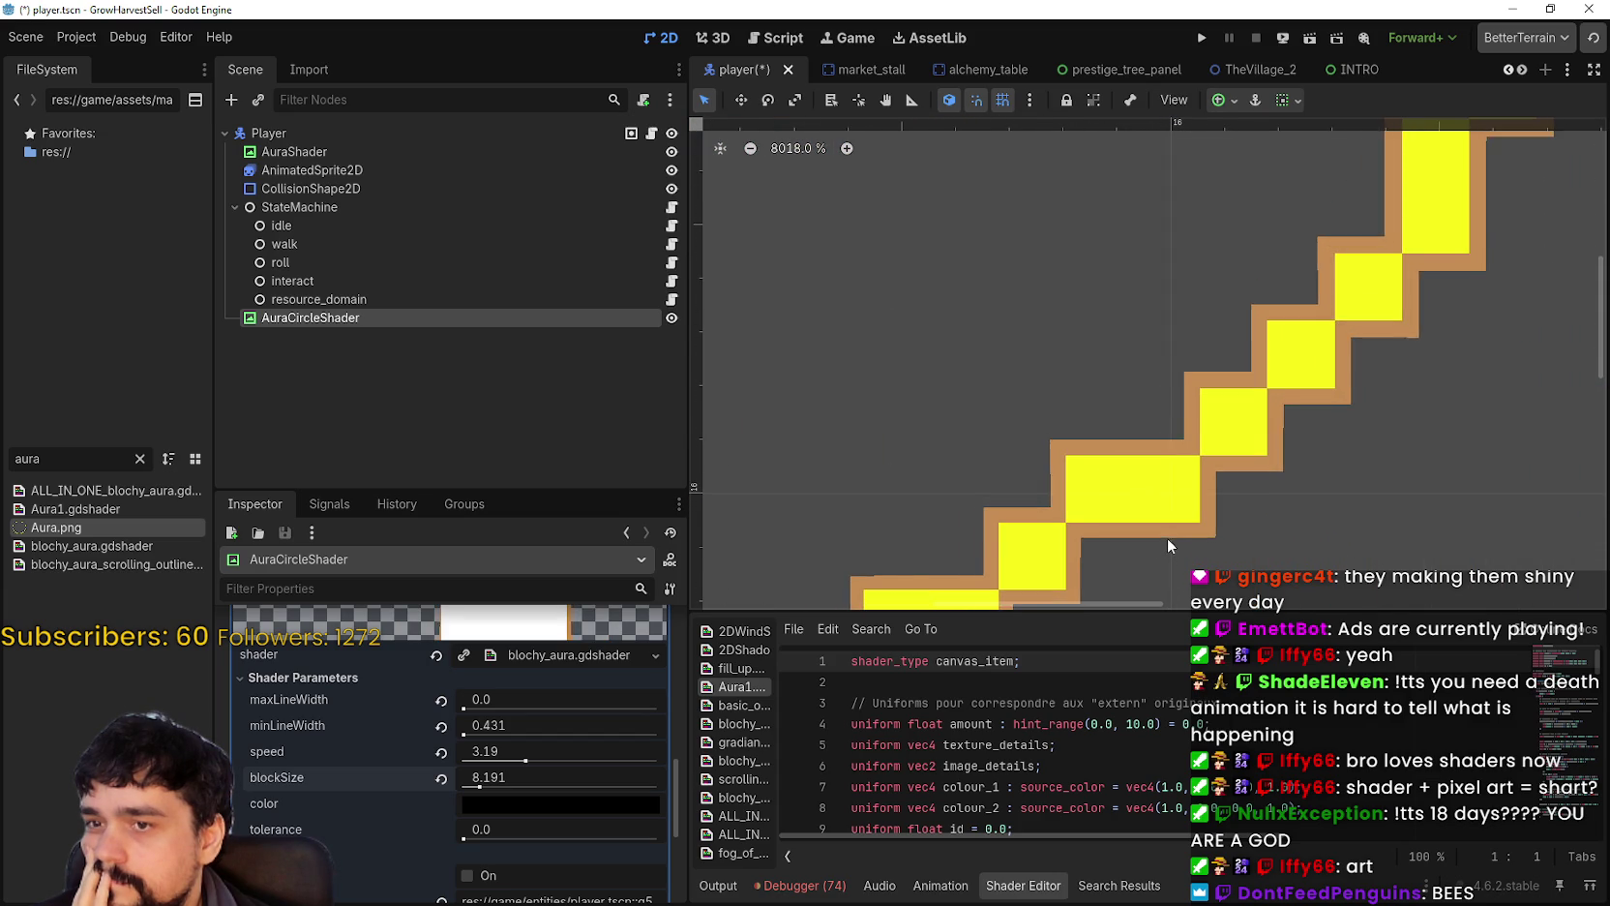
left_click_drag(483, 783, 752, 770)
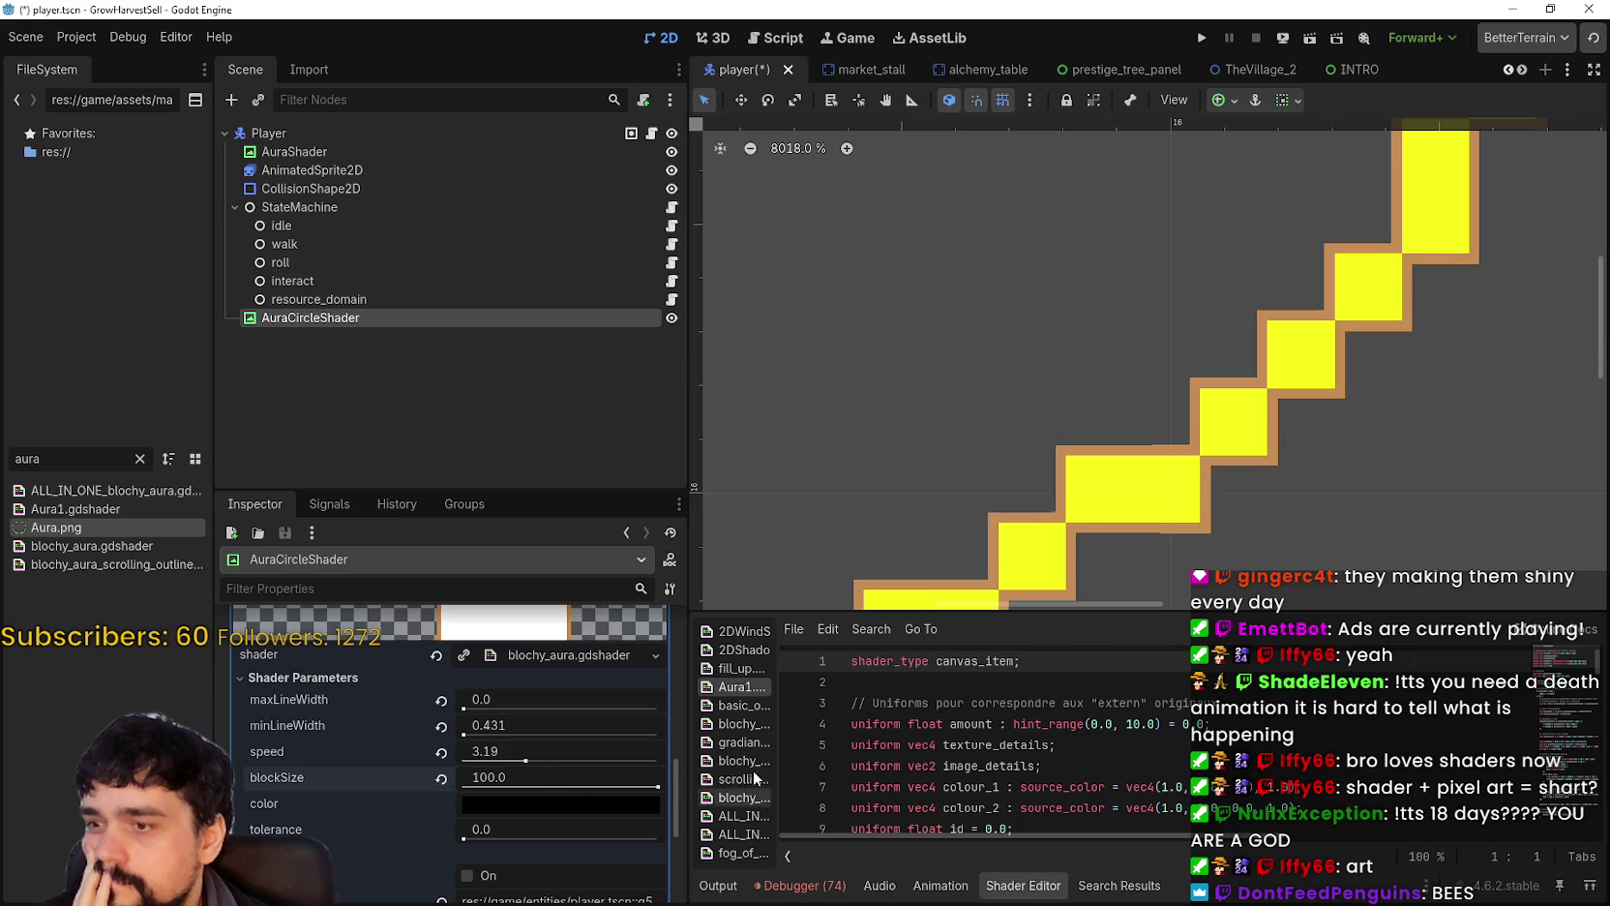
scroll(1065, 415, "down", 6)
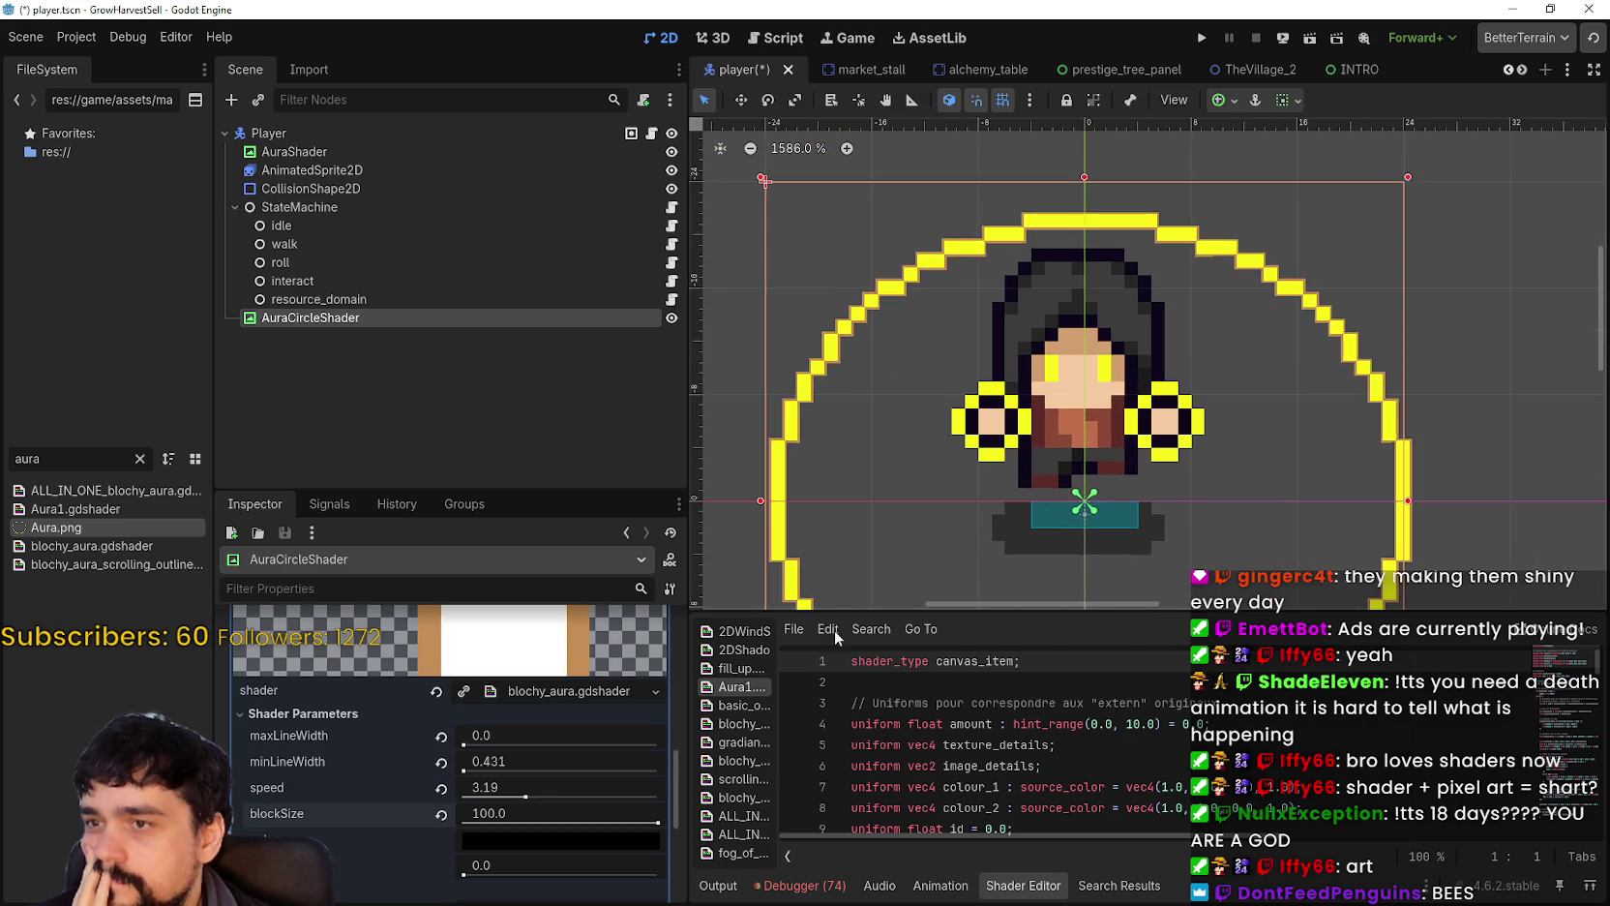
scroll(584, 648, "up", 2)
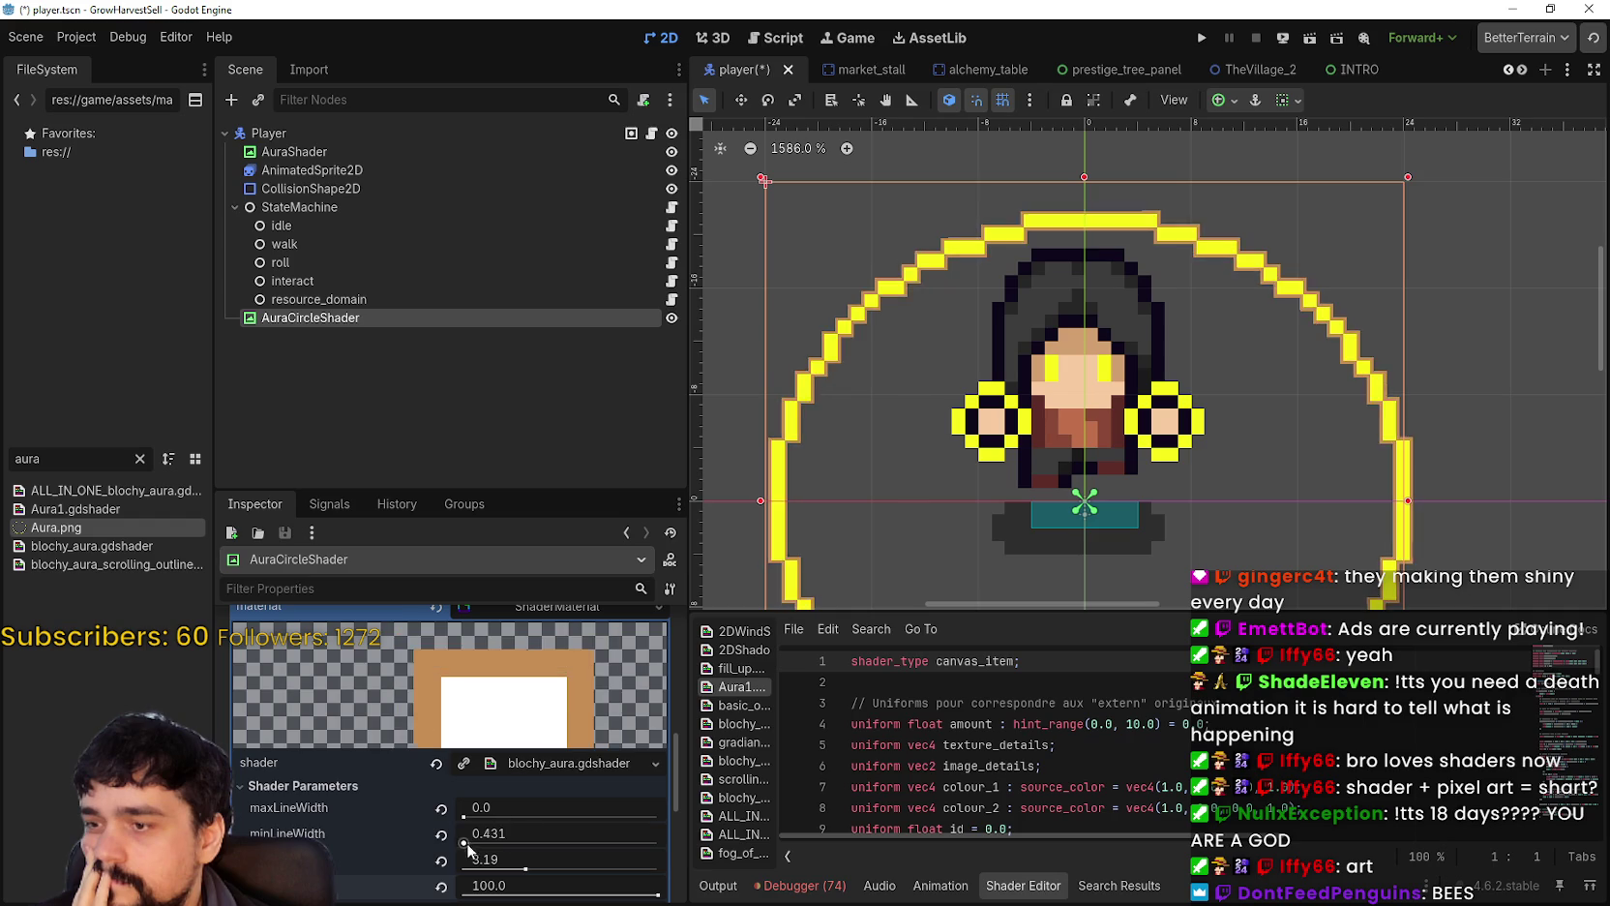
Step: Set both minLineWidth and maxLineWidth of blochy_aura to 0.431 for a thin outline
left_click_drag(466, 842, 463, 843)
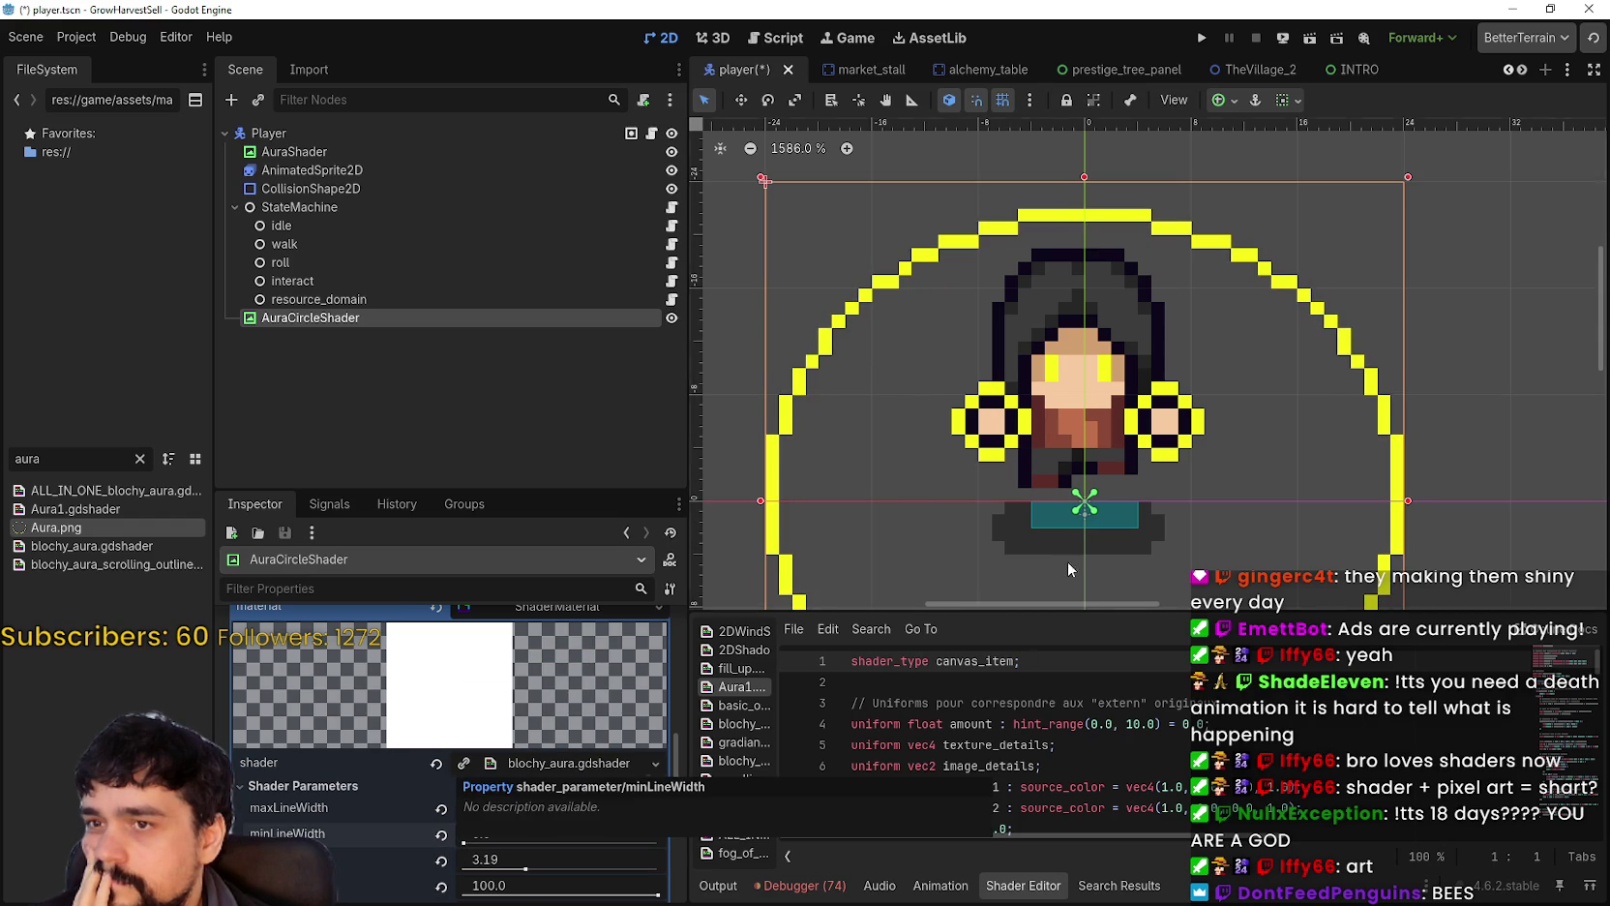
scroll(1068, 569, "down", 3)
scroll(953, 408, "up", 5)
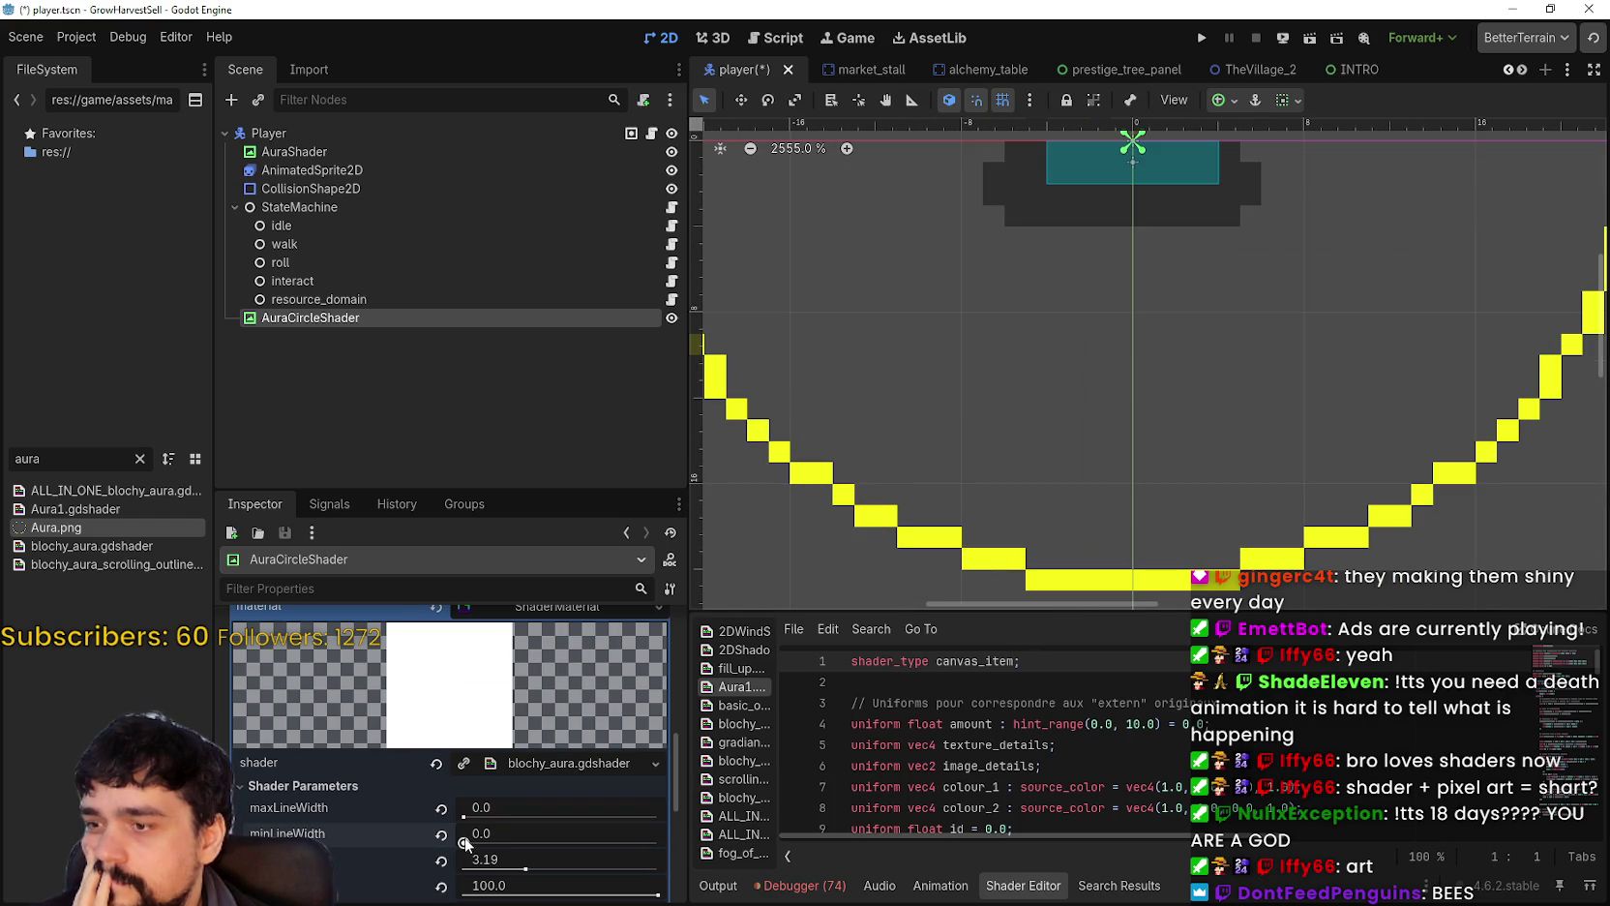
scroll(467, 820, "down", 1)
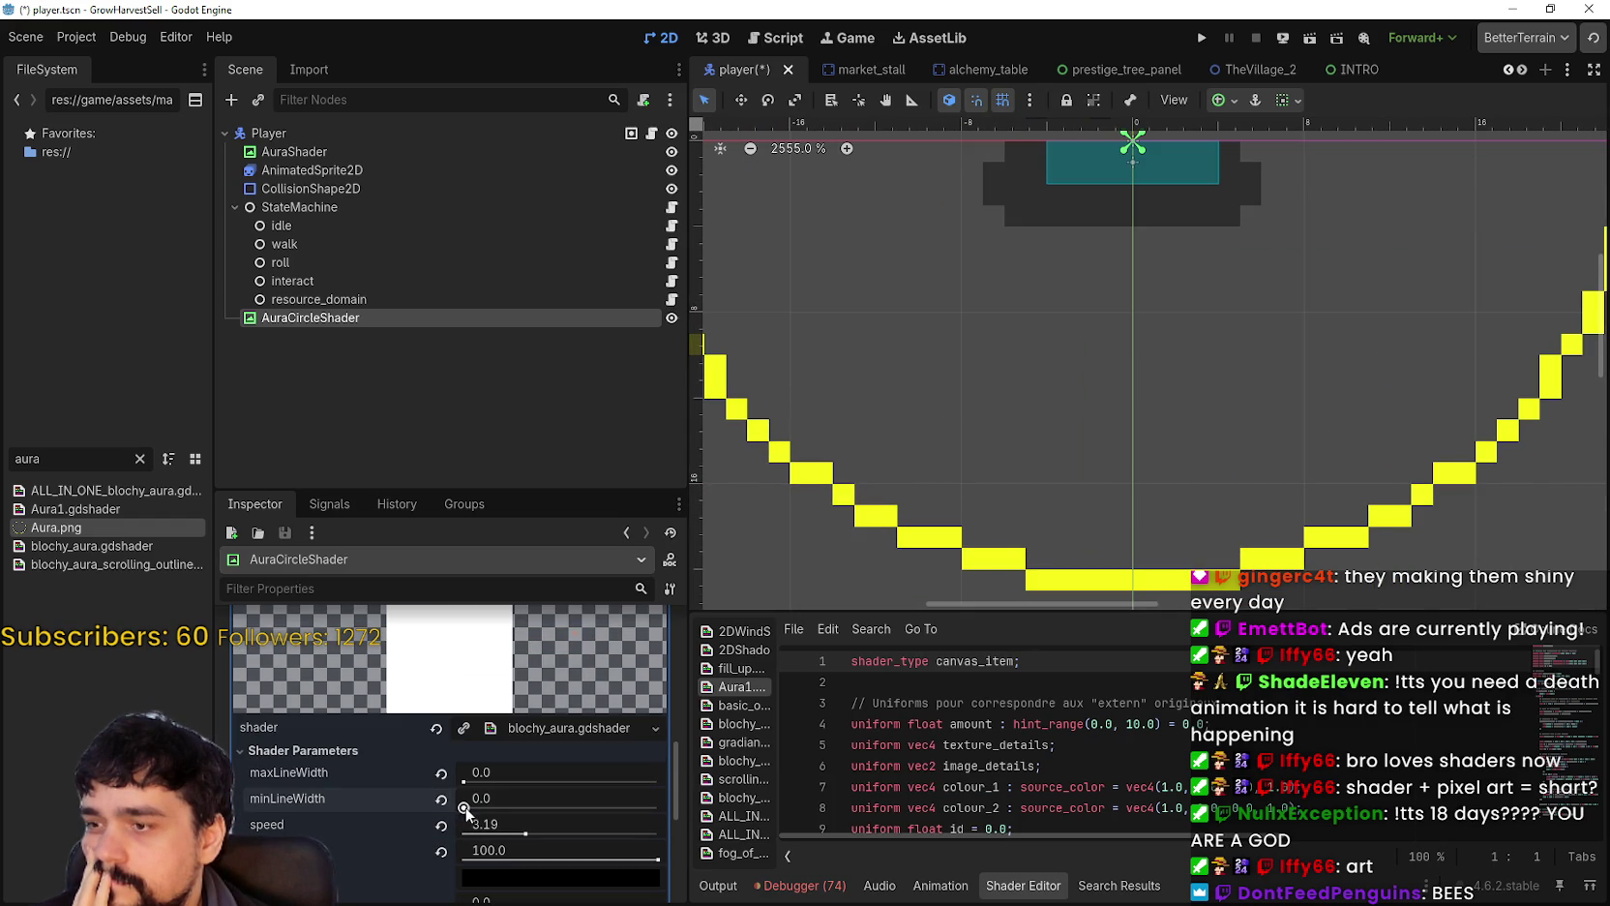
left_click_drag(464, 808, 465, 809)
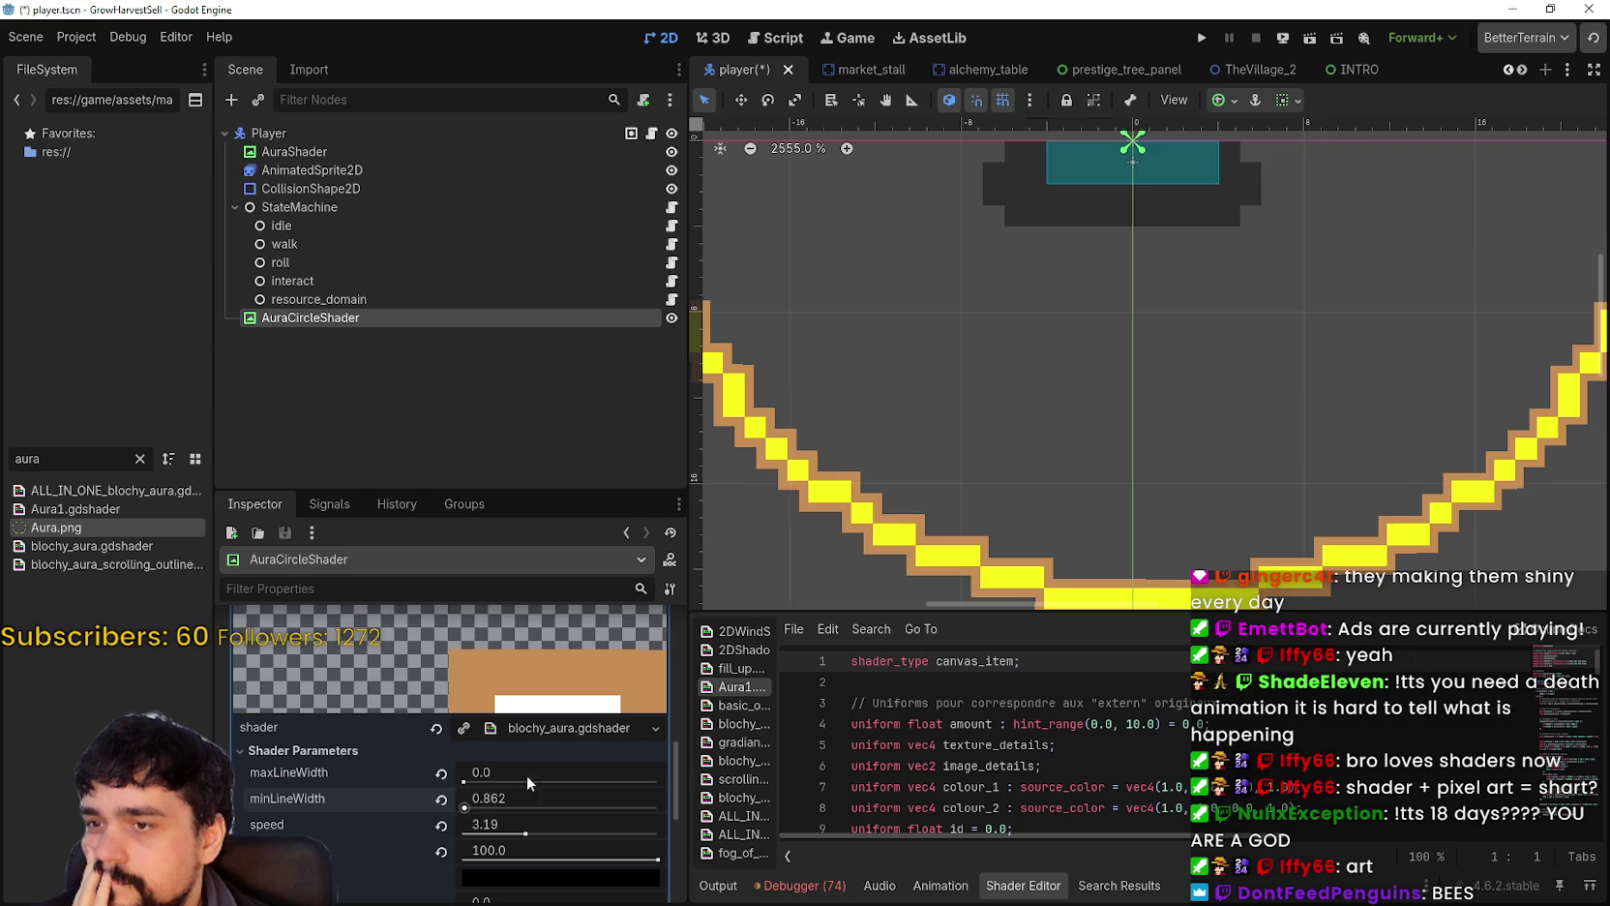
scroll(917, 506, "down", 4)
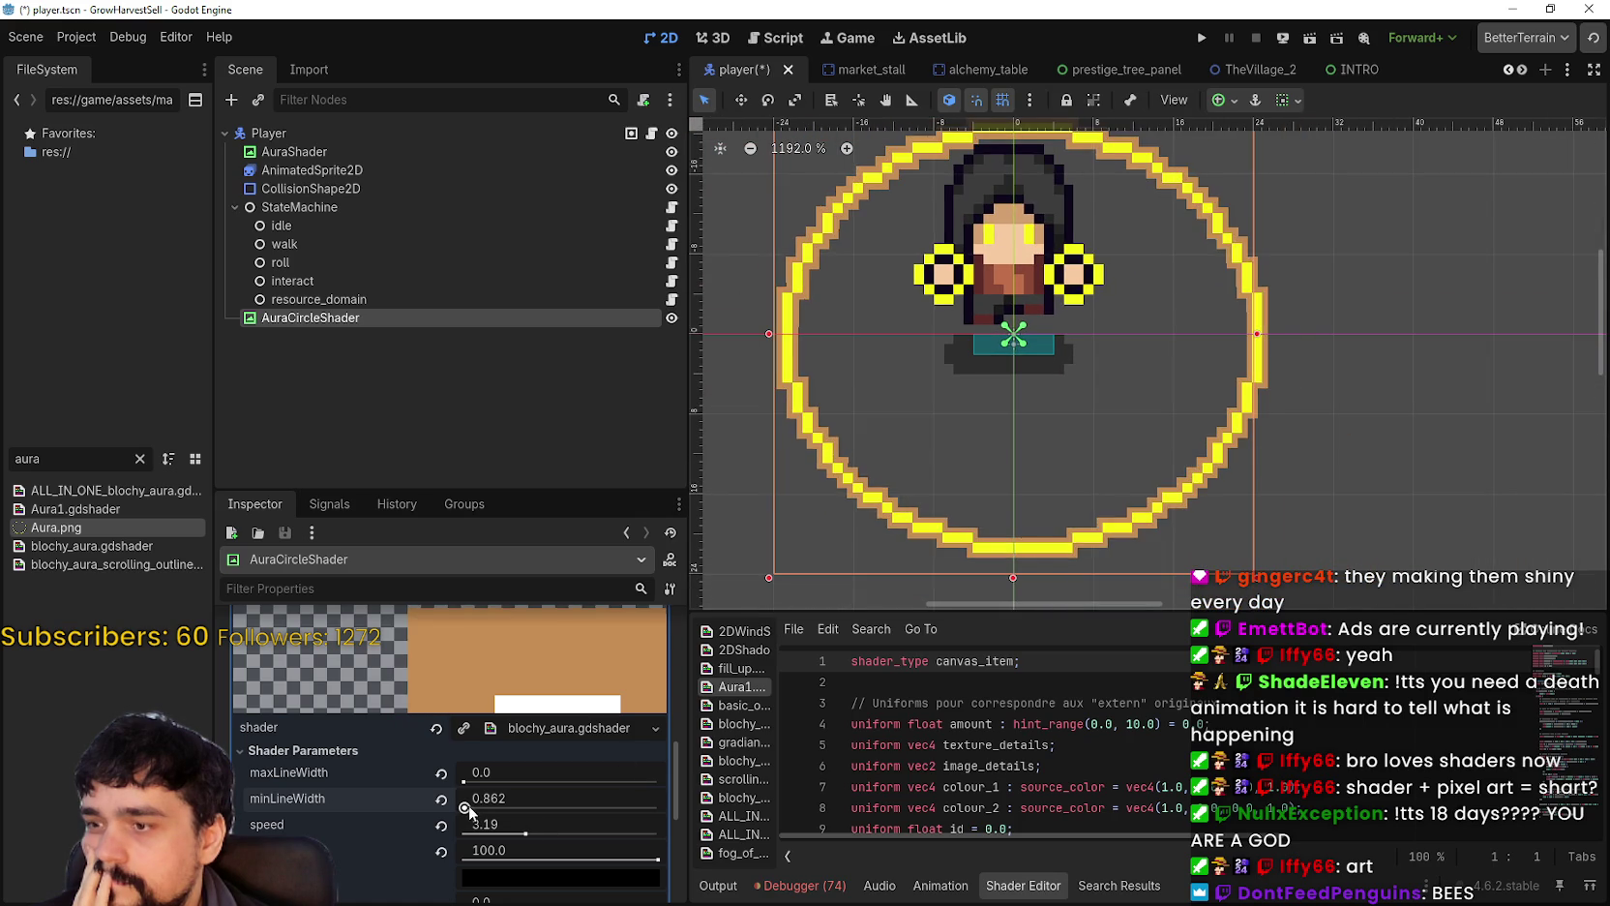
left_click_drag(466, 808, 468, 807)
left_click_drag(465, 808, 472, 813)
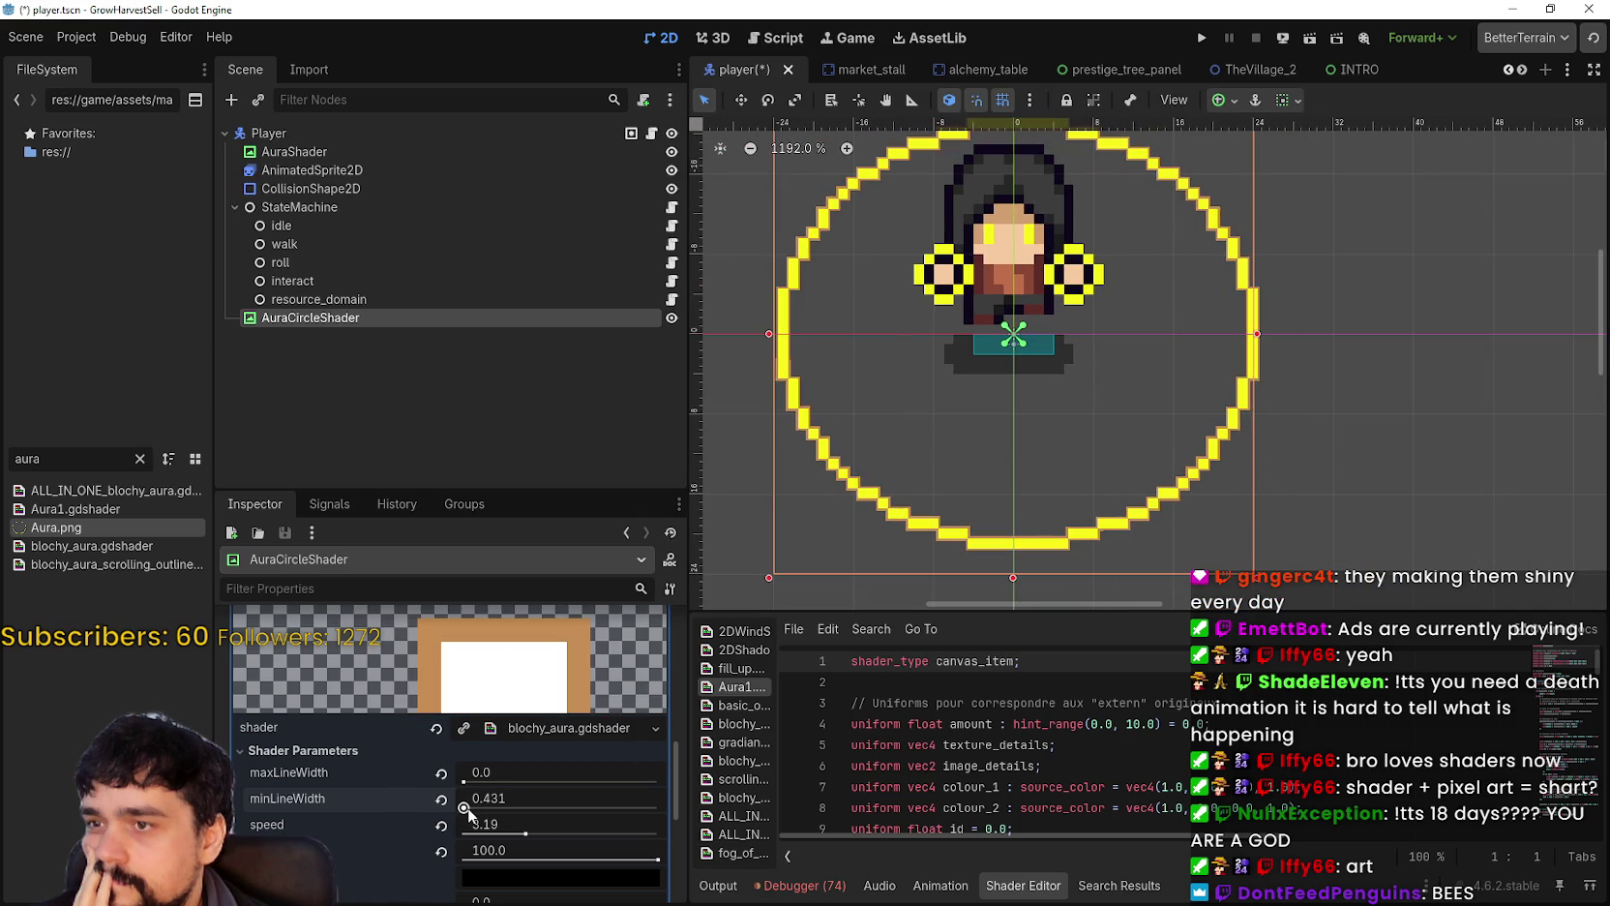
left_click_drag(897, 392, 827, 507)
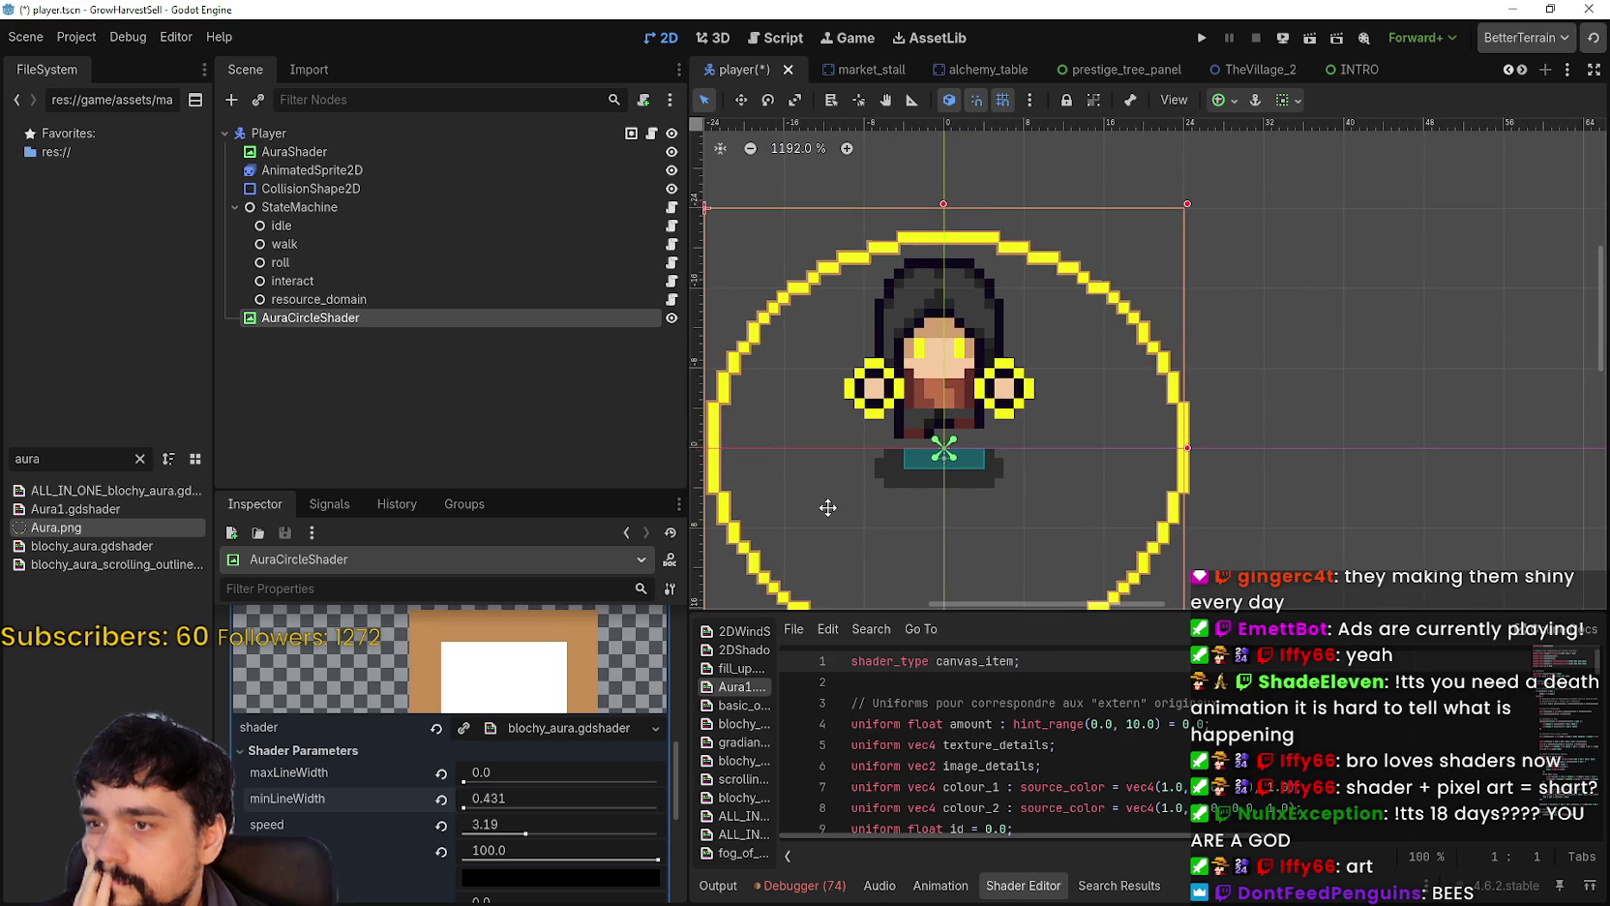
left_click_drag(954, 424, 1159, 261)
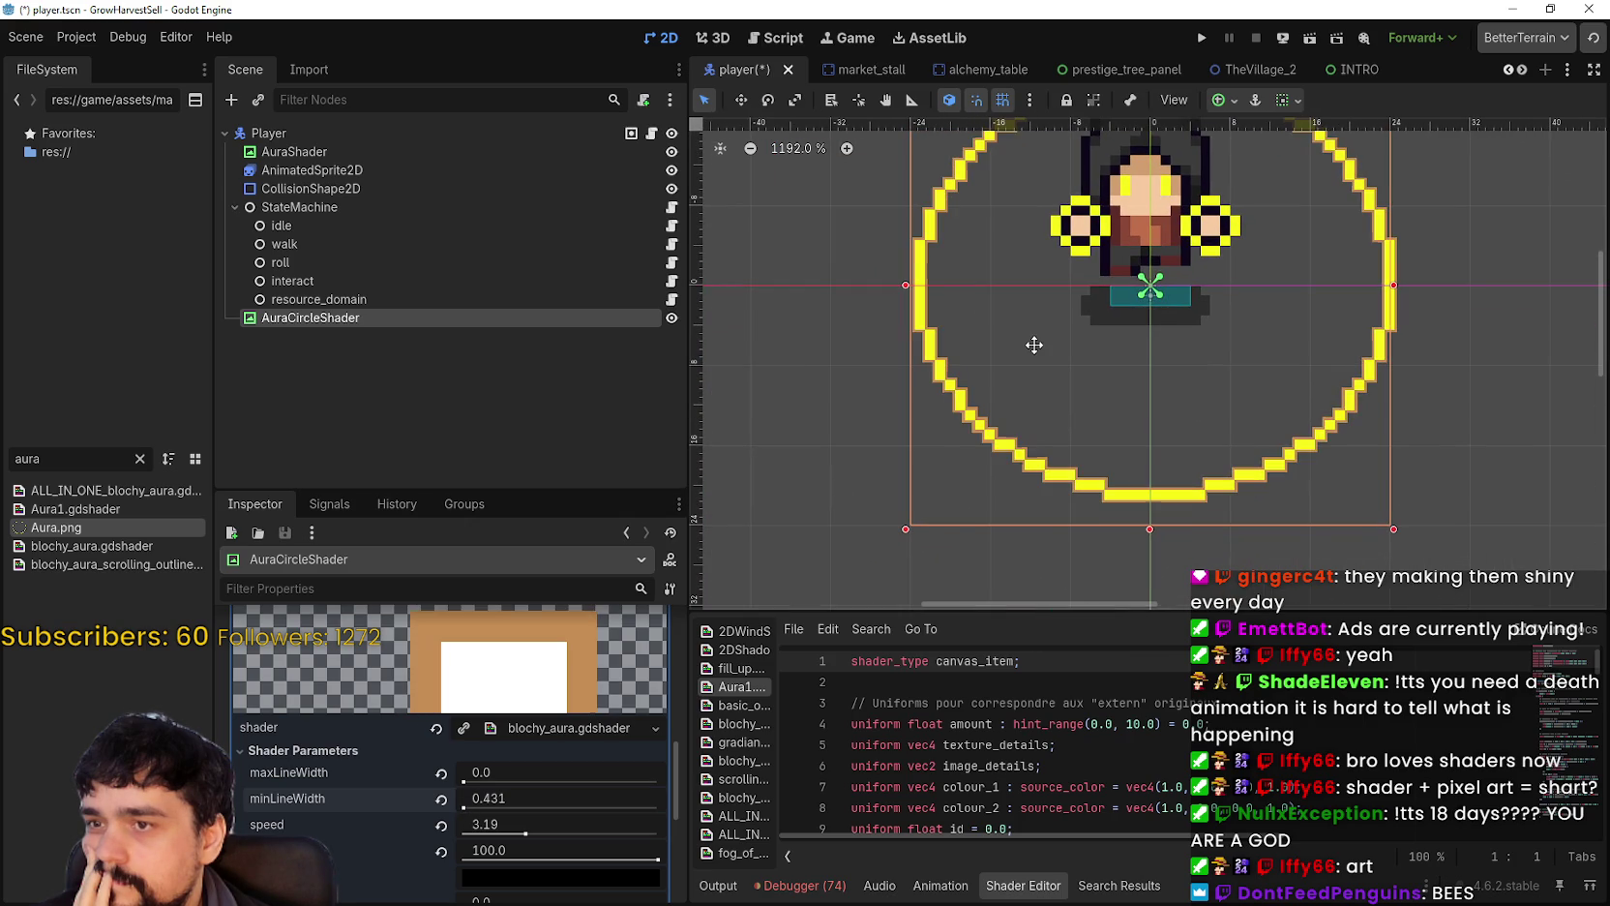
left_click_drag(463, 781, 465, 781)
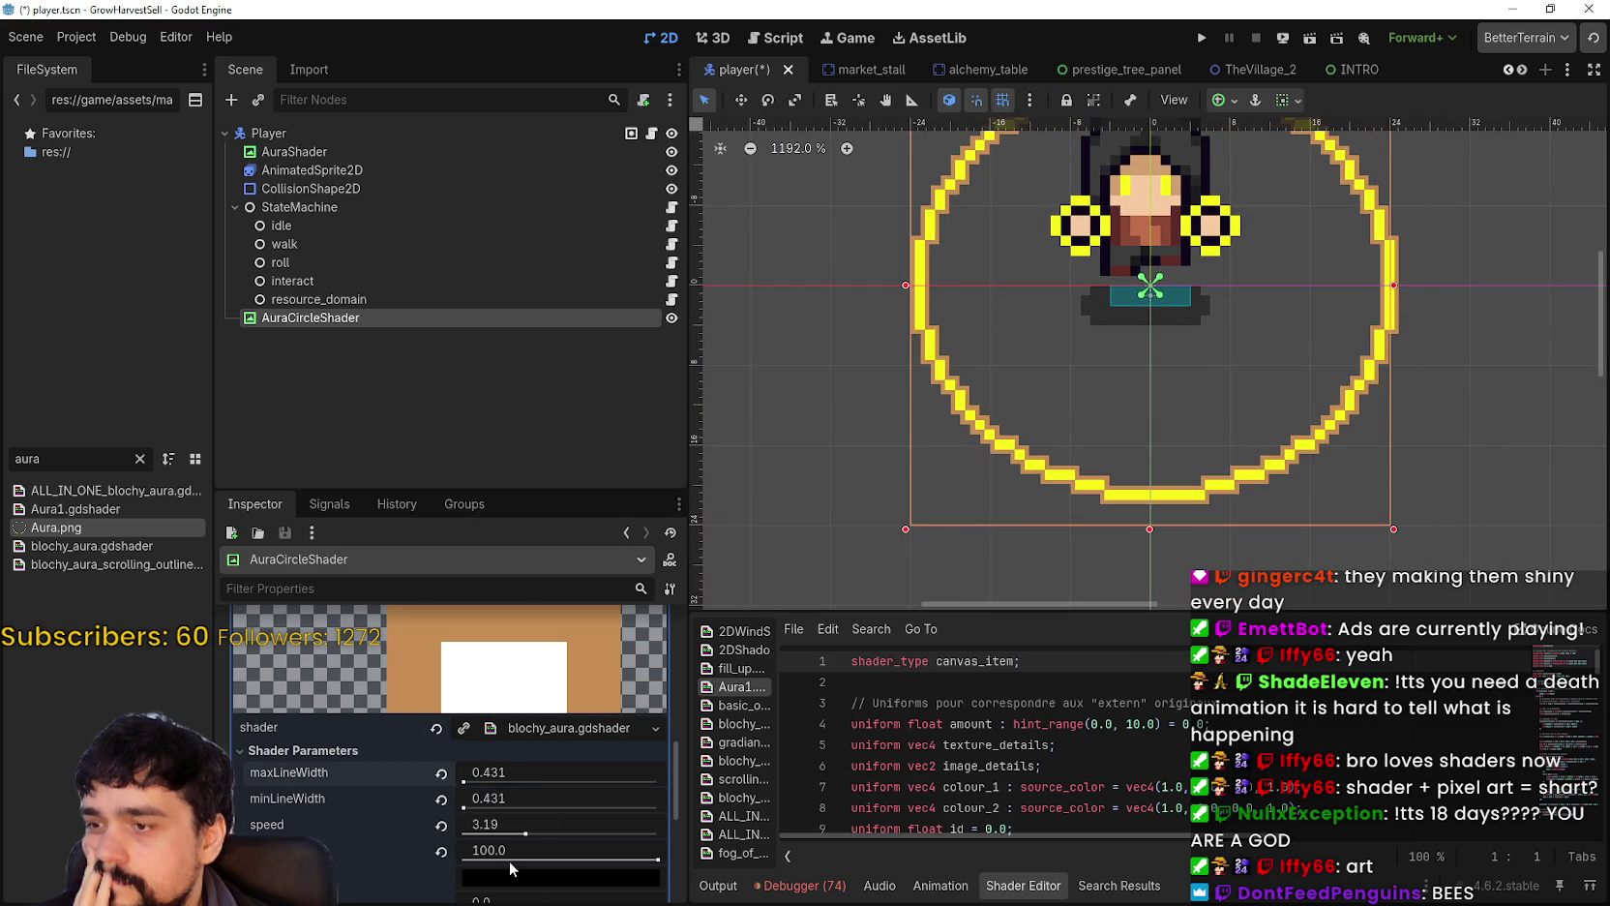
Step: Keep the outline colour black and raise tolerance to about 0.366
left_click_drag(675, 879, 535, 864)
scroll(549, 859, "down", 2)
left_click(547, 785)
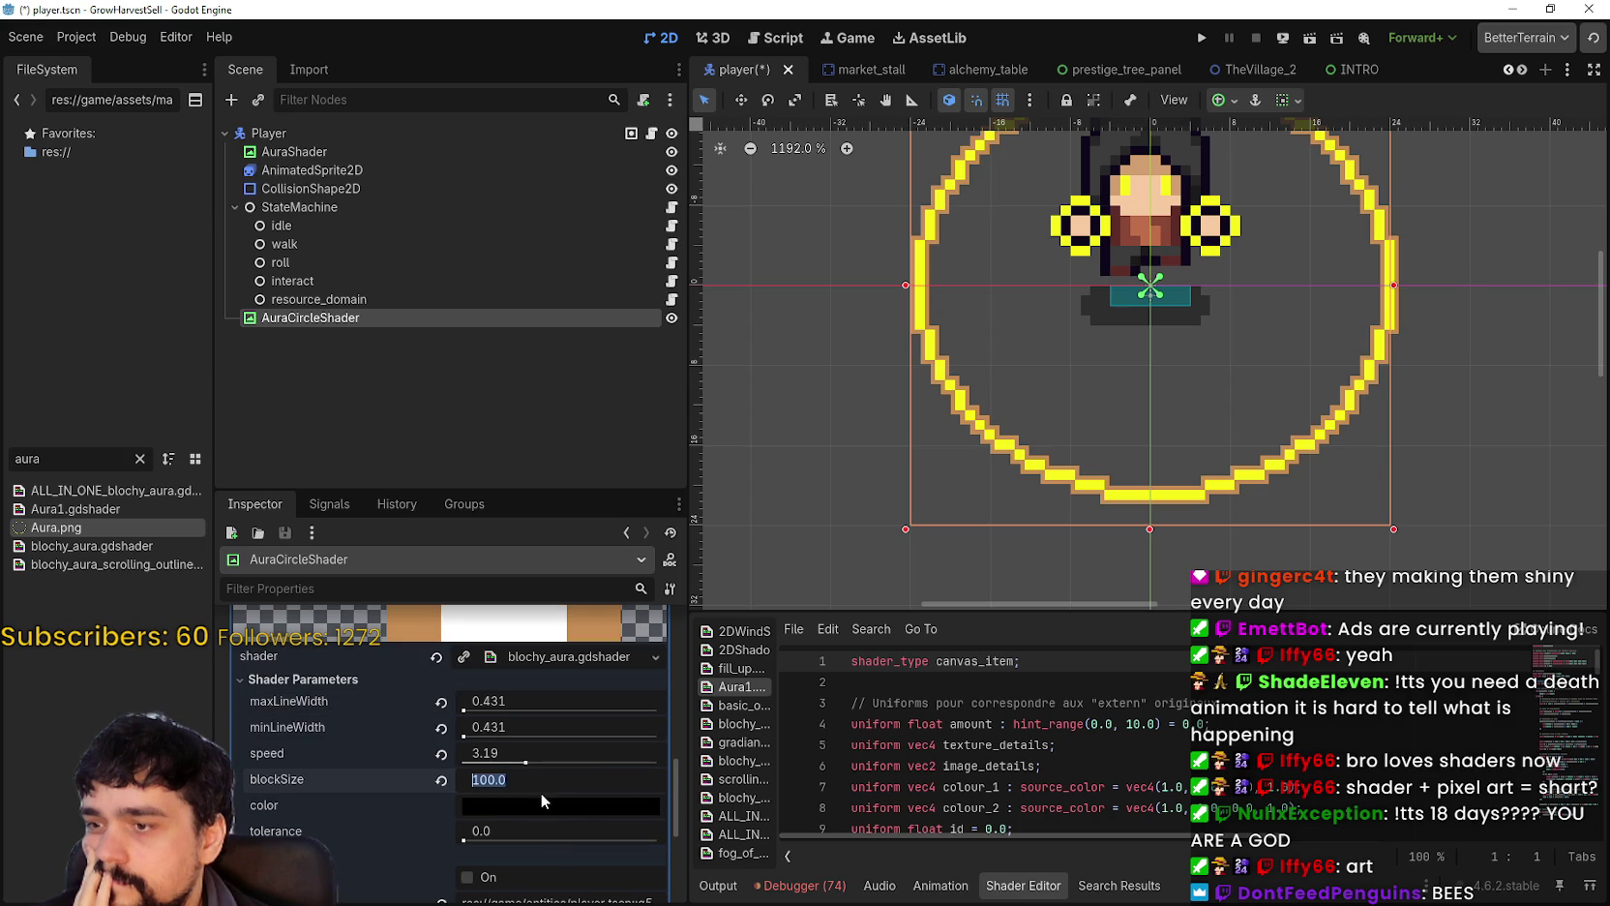
left_click(515, 828)
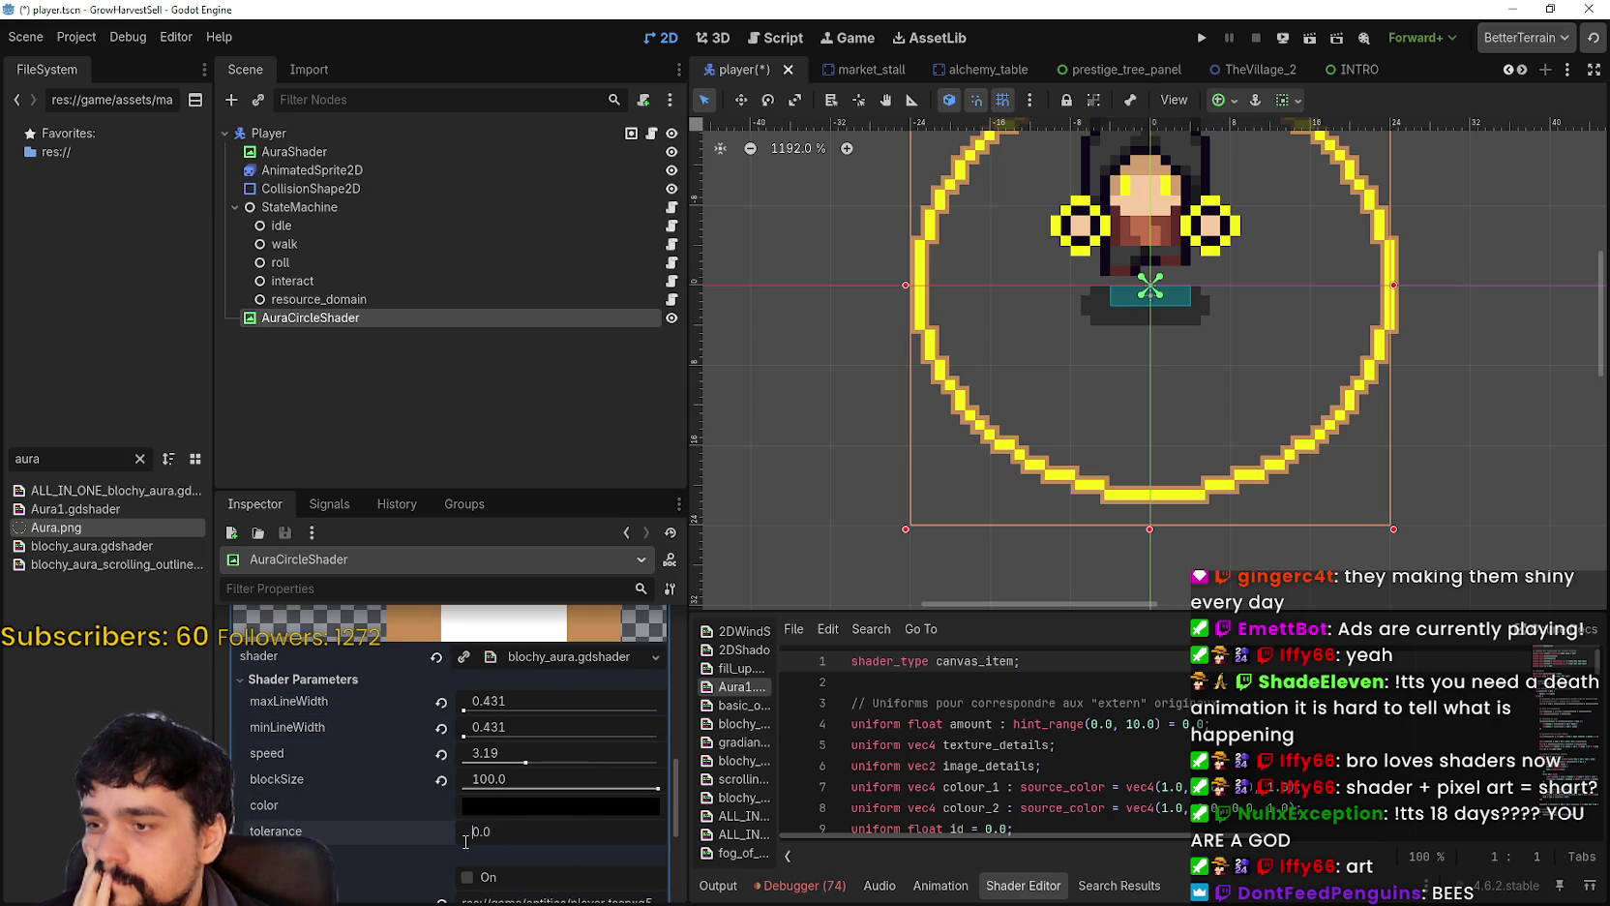
left_click(511, 805)
left_click(484, 829)
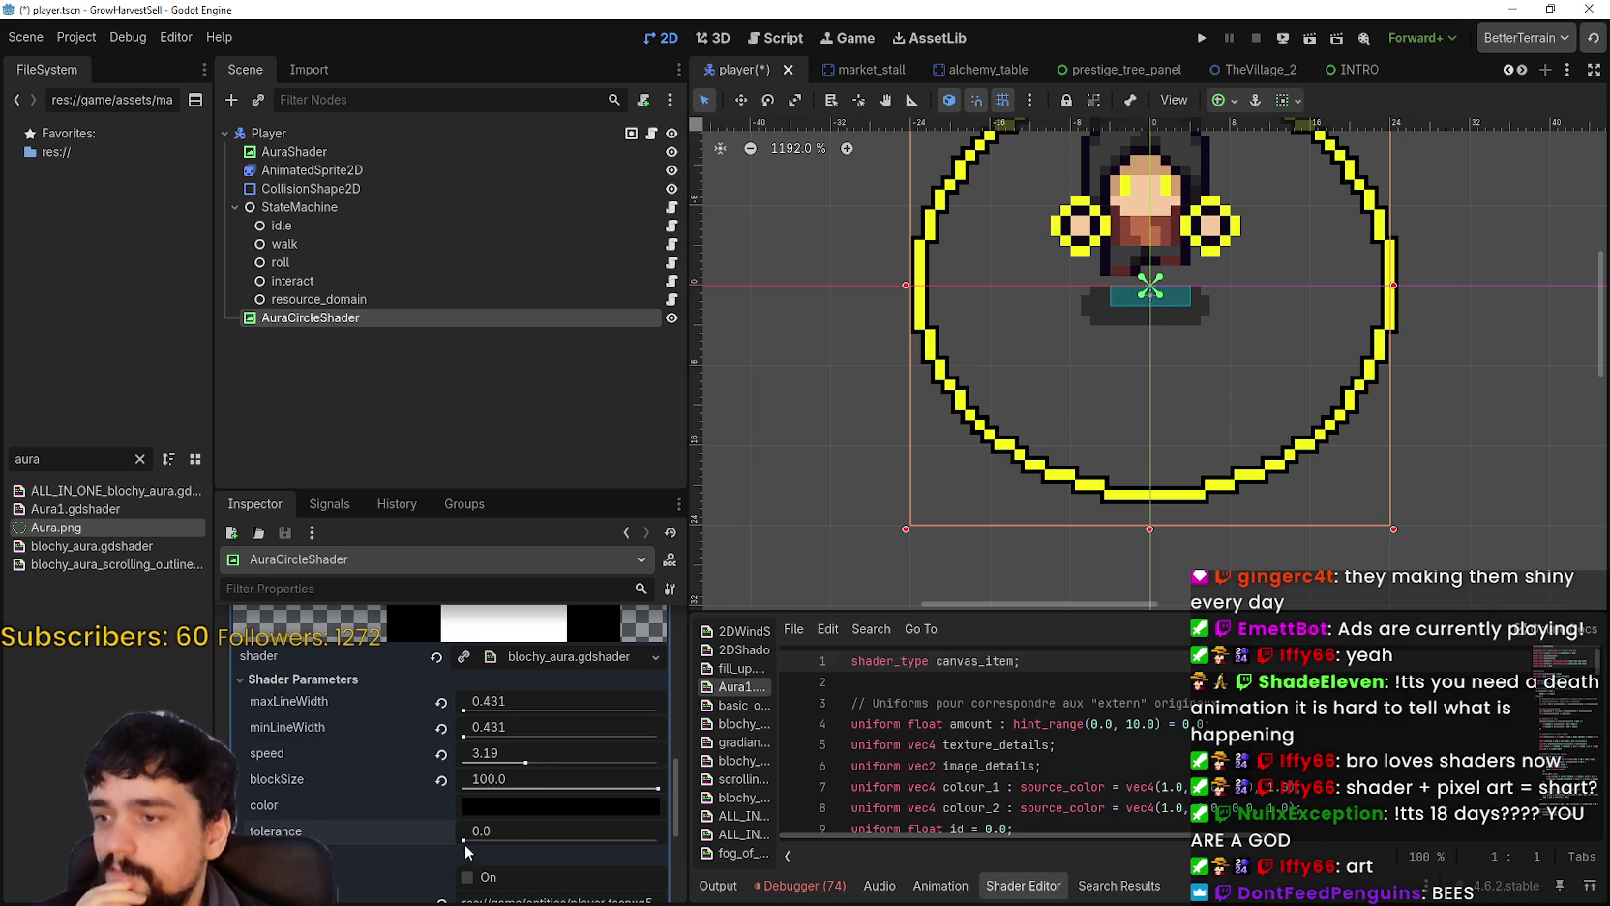
left_click_drag(464, 839, 512, 838)
scroll(1131, 299, "down", 6)
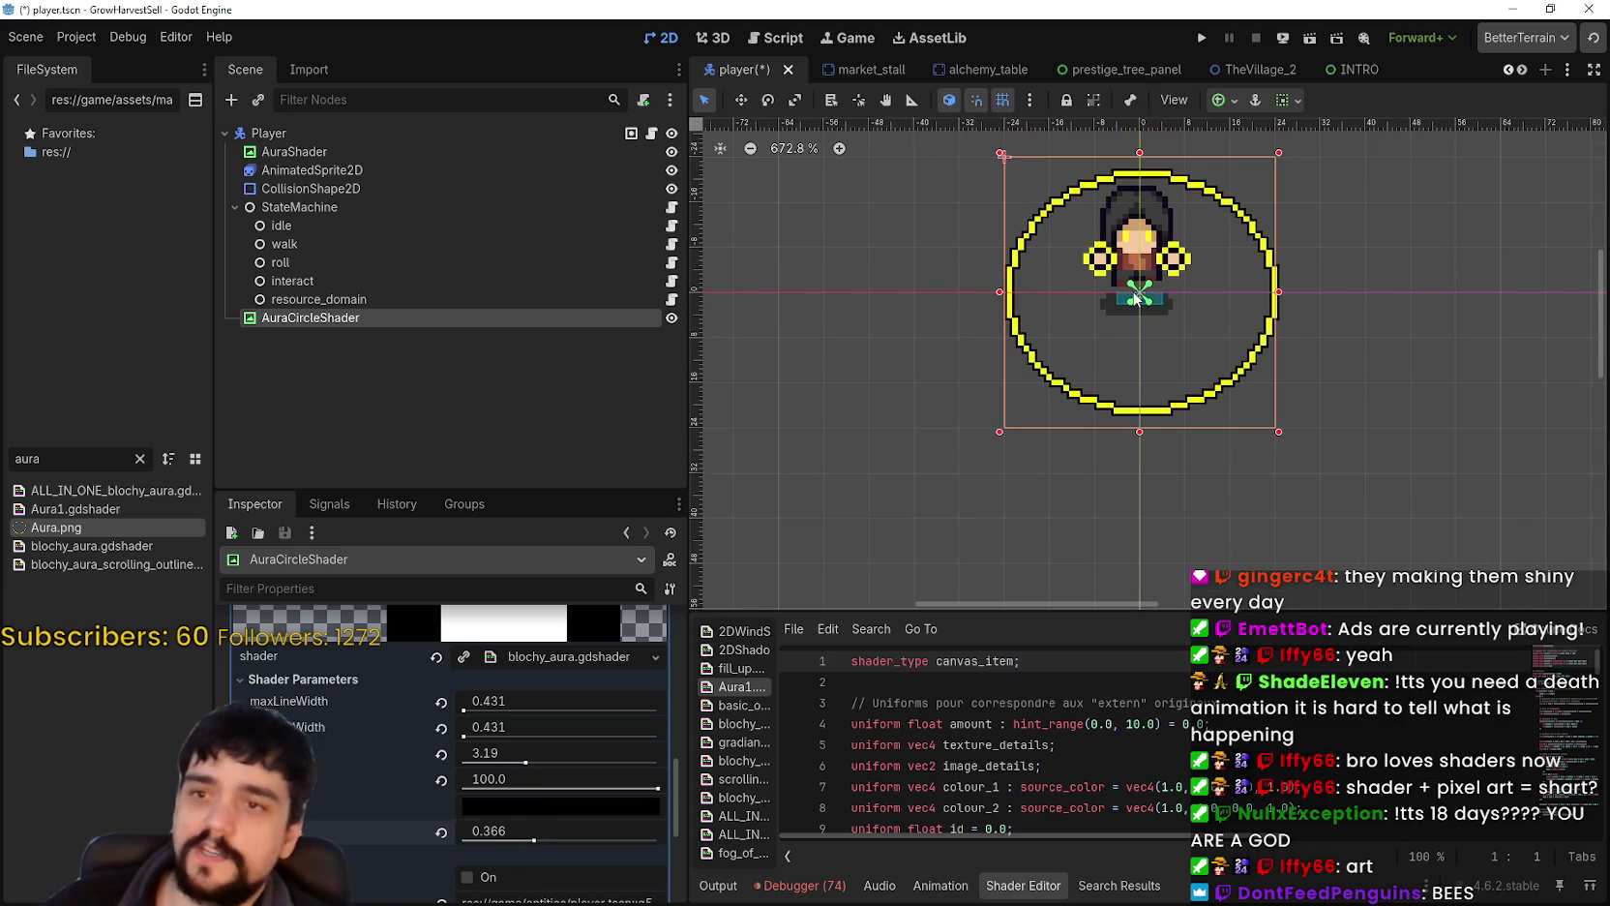
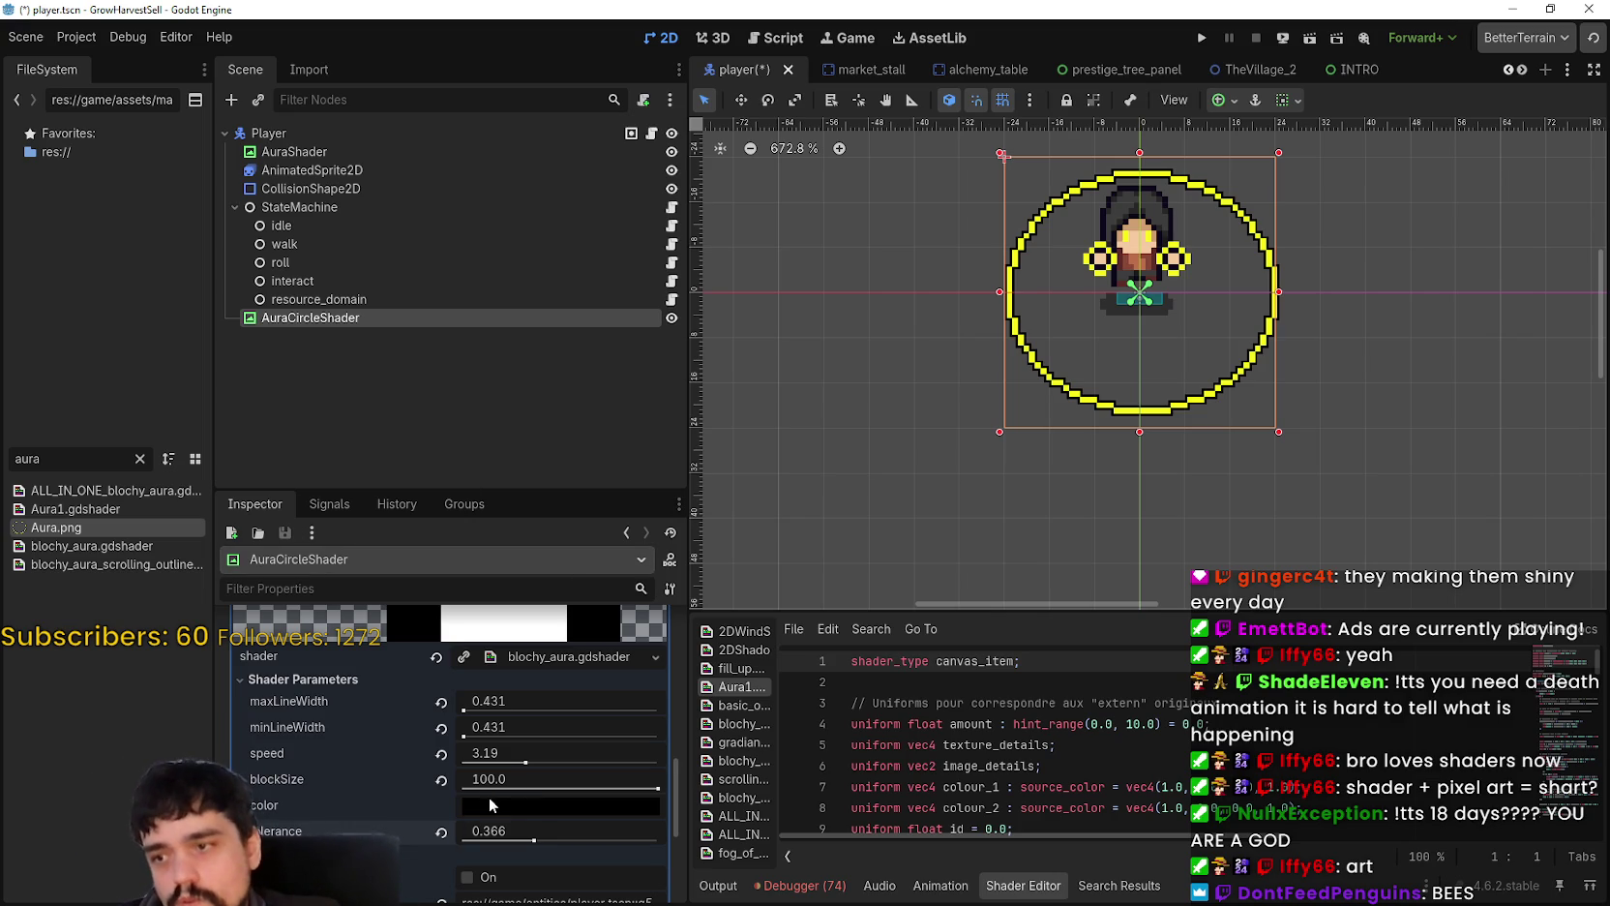
Step: Clear the aura material's shader, abandon a new shader, and reload blochy_aura.gdshader
scroll(1078, 441, "down", 2)
scroll(1078, 445, "up", 3)
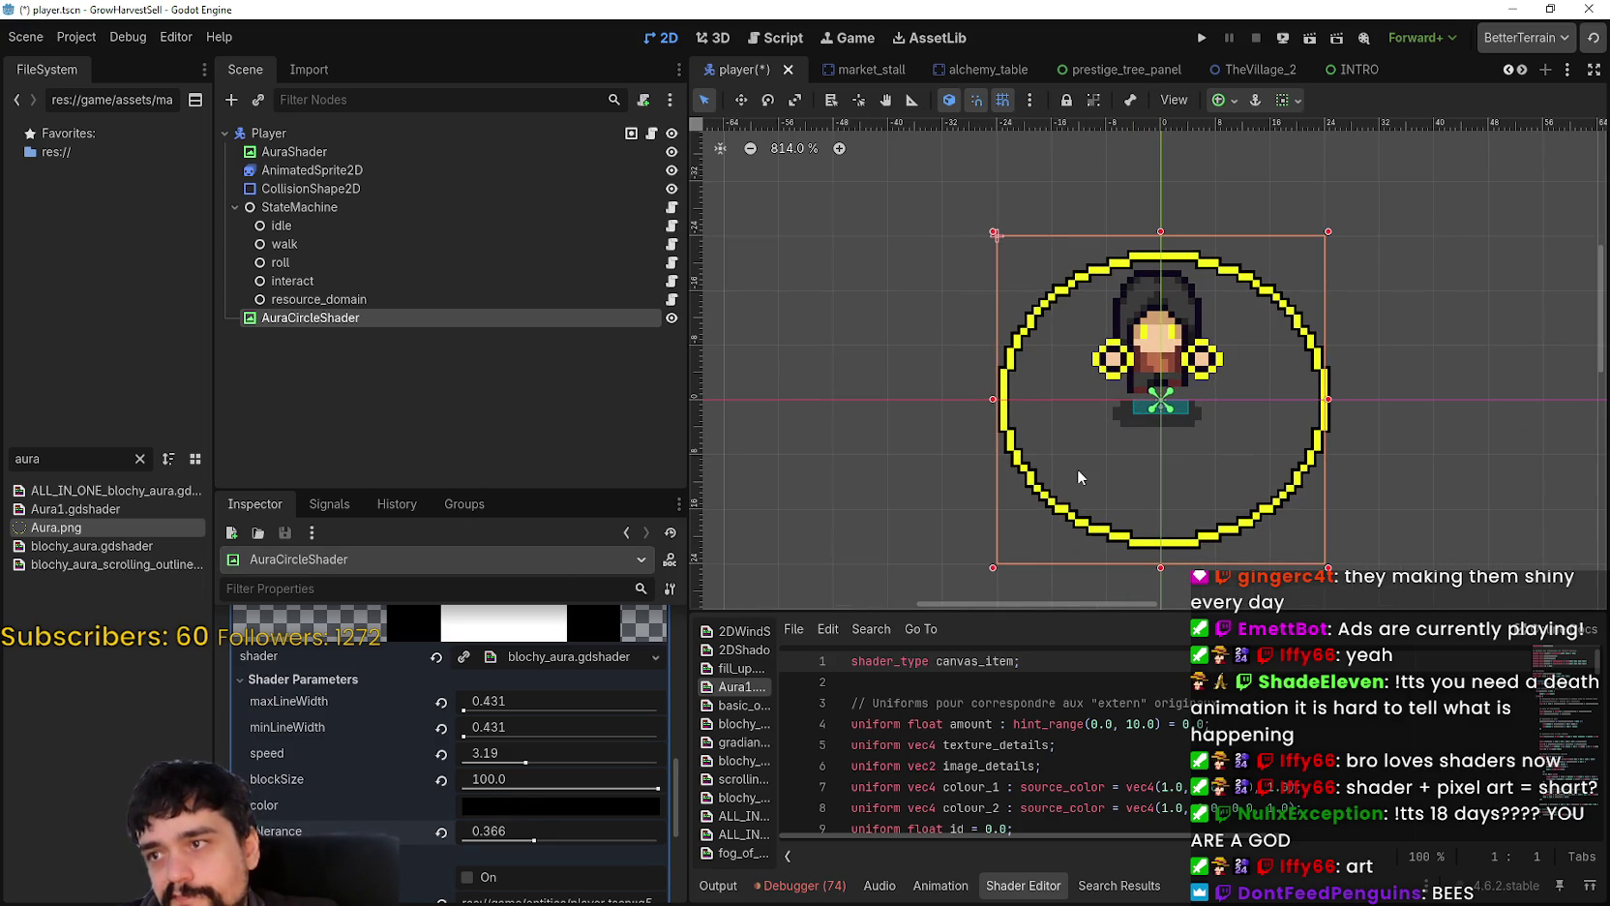
mouse_move(536, 804)
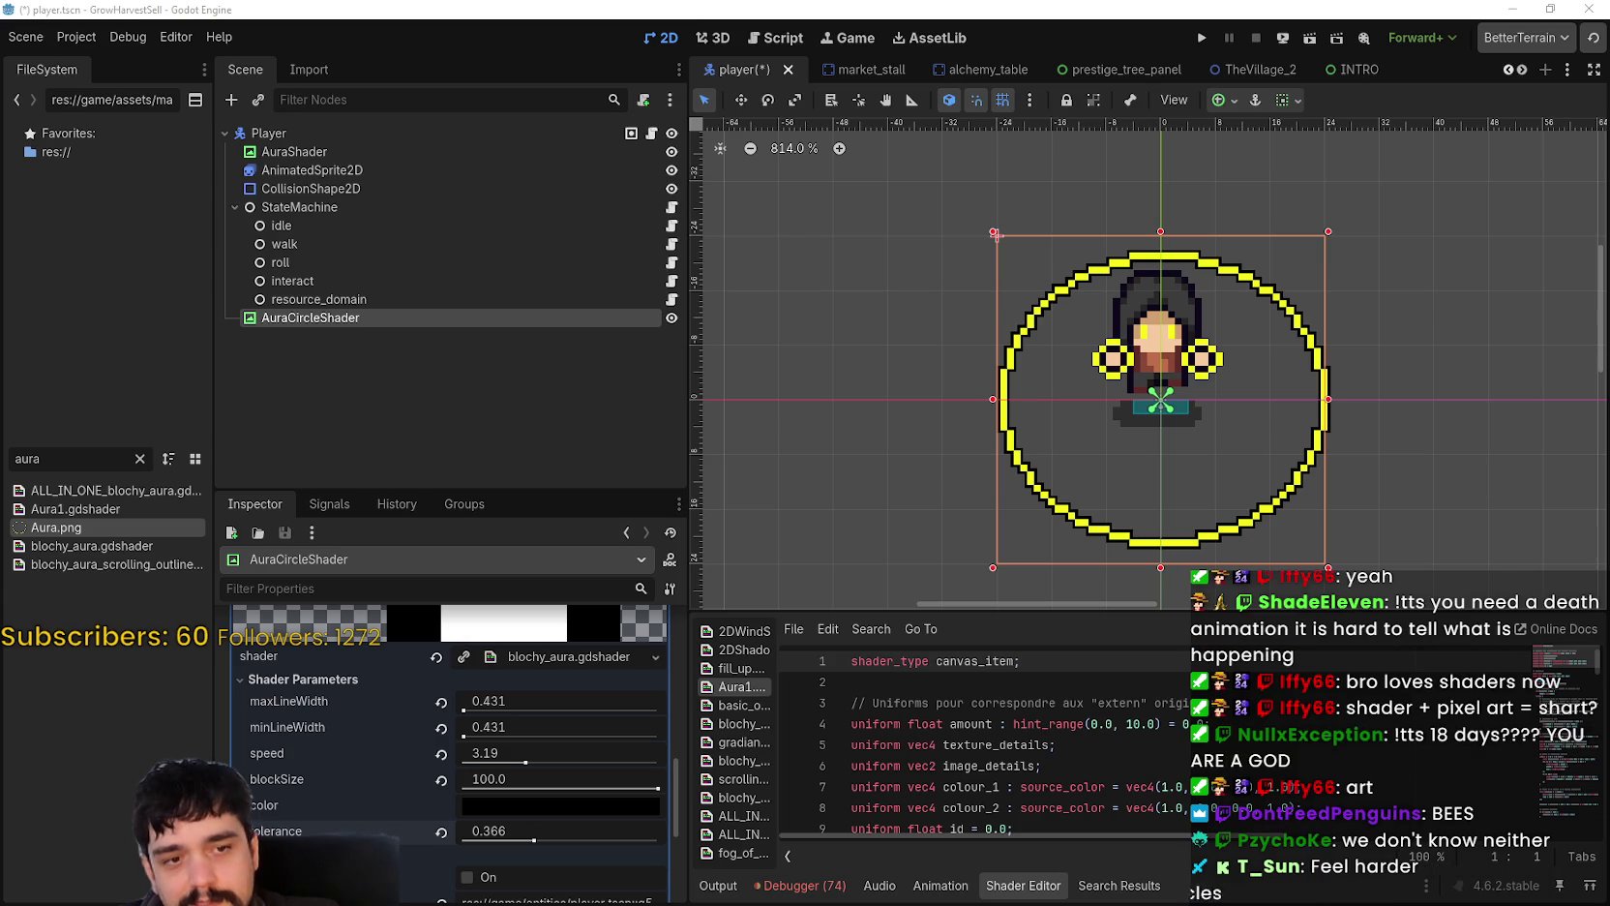
left_click_drag(1256, 527, 1142, 477)
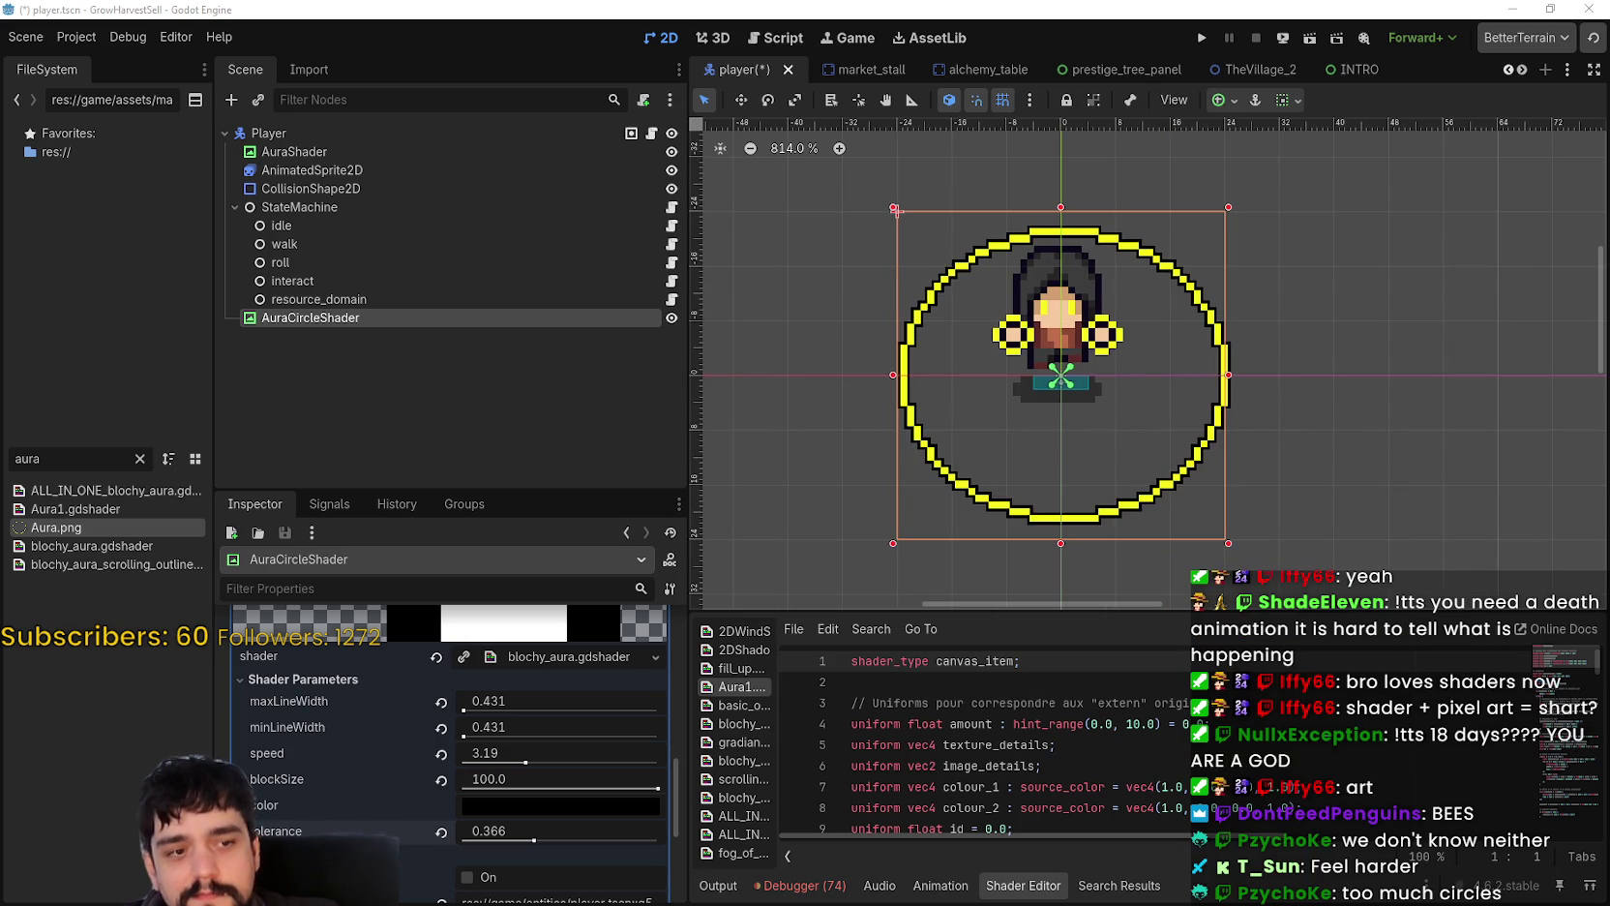
scroll(977, 484, "down", 1)
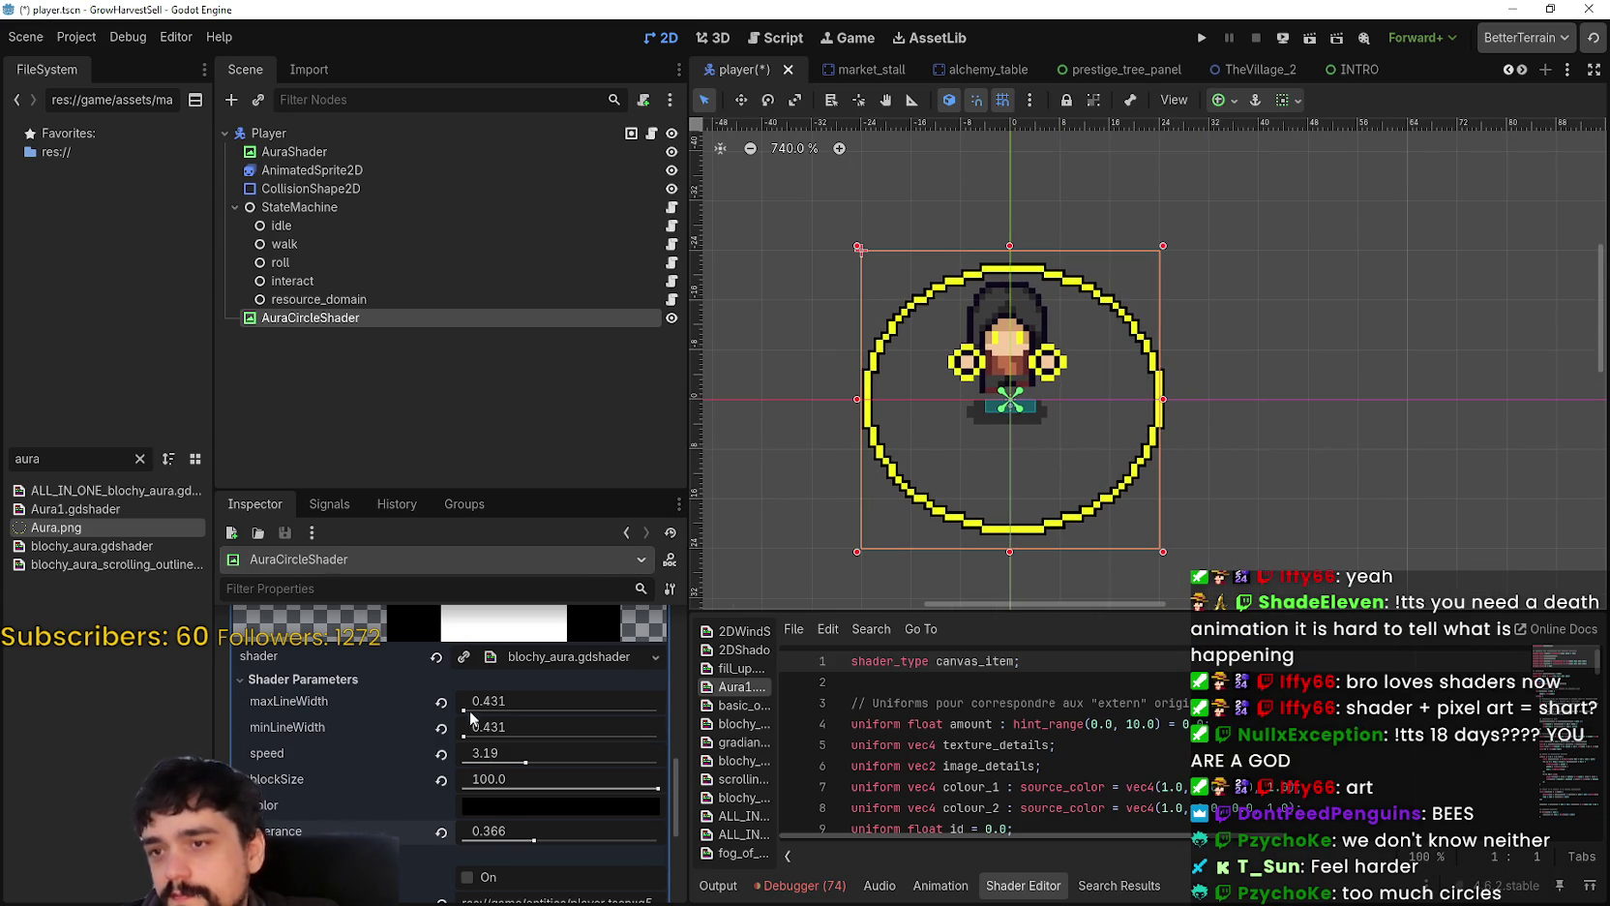
scroll(463, 773, "up", 1)
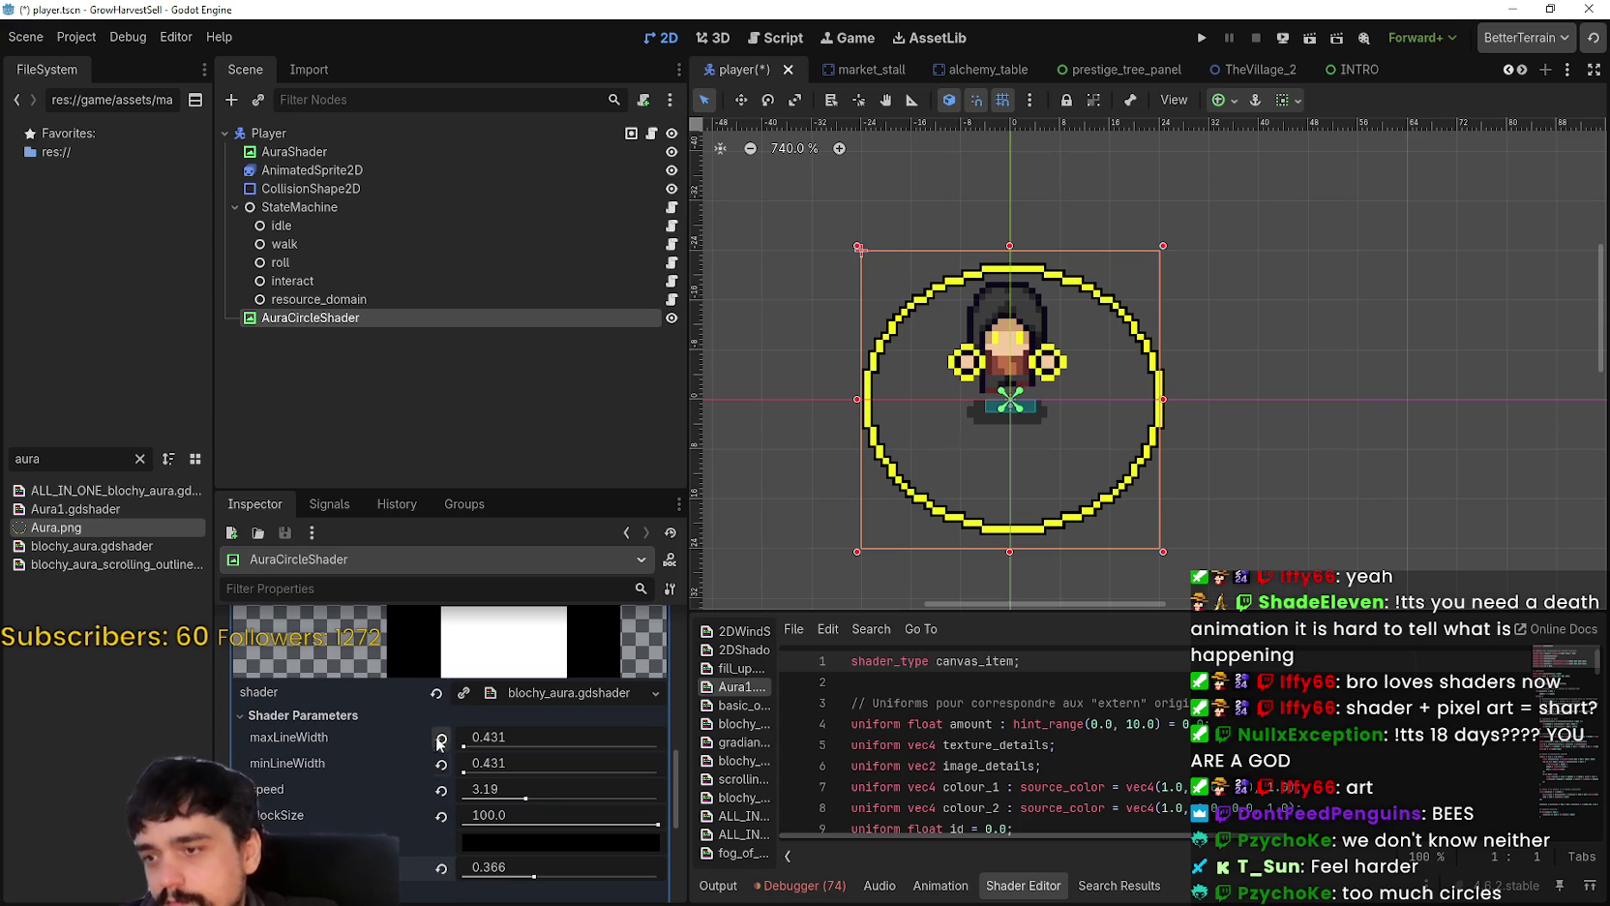
scroll(451, 760, "up", 2)
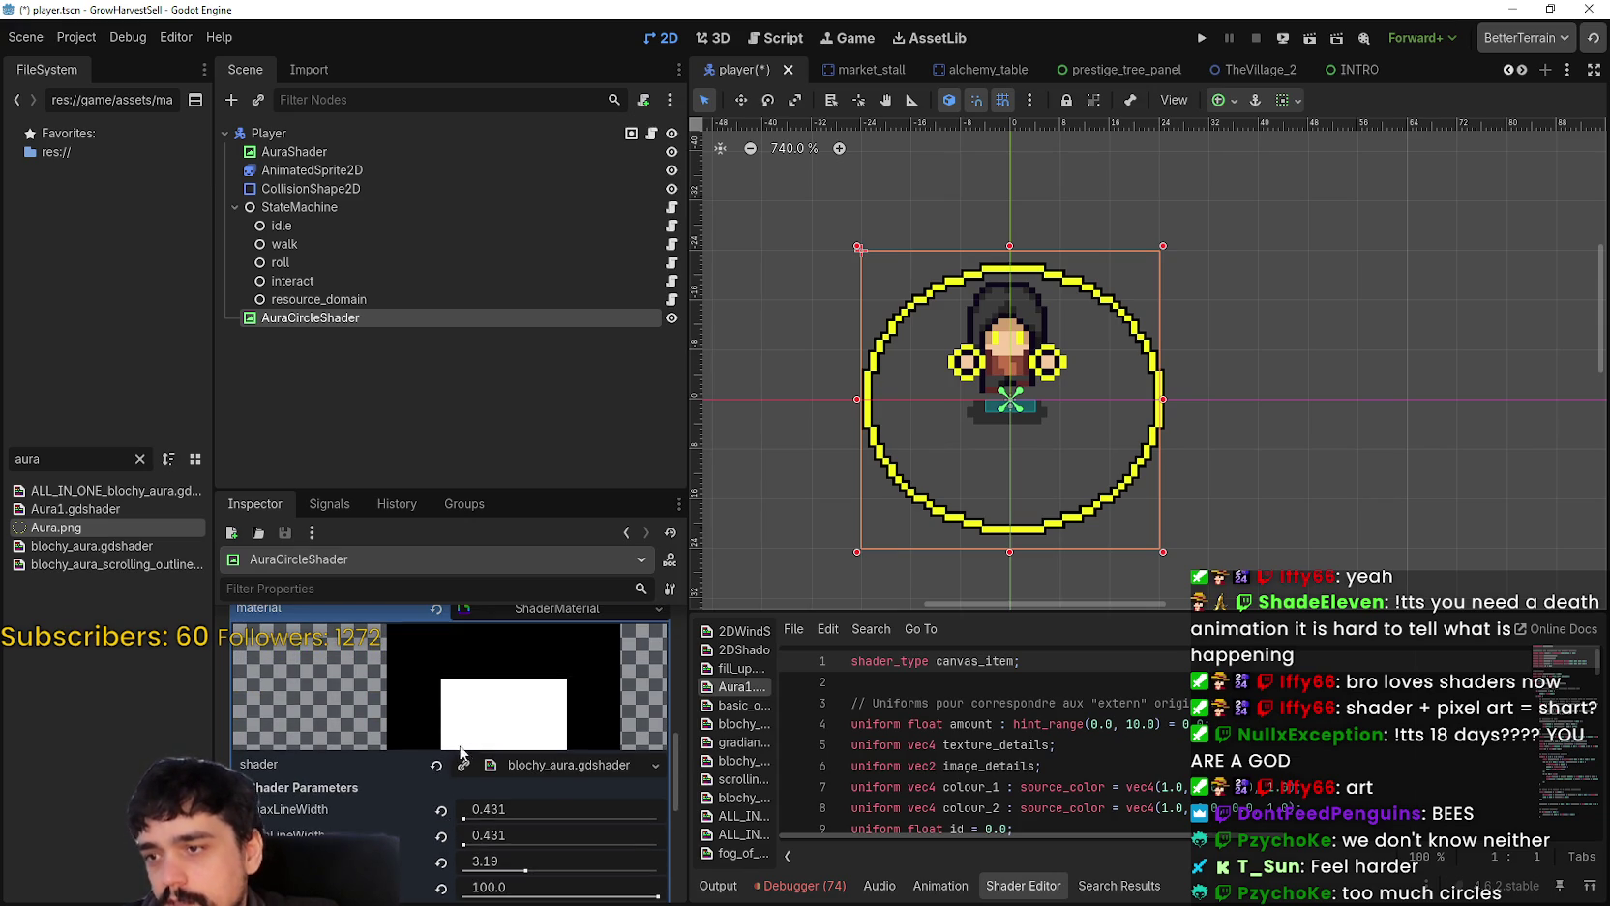
left_click(434, 767)
left_click(519, 805)
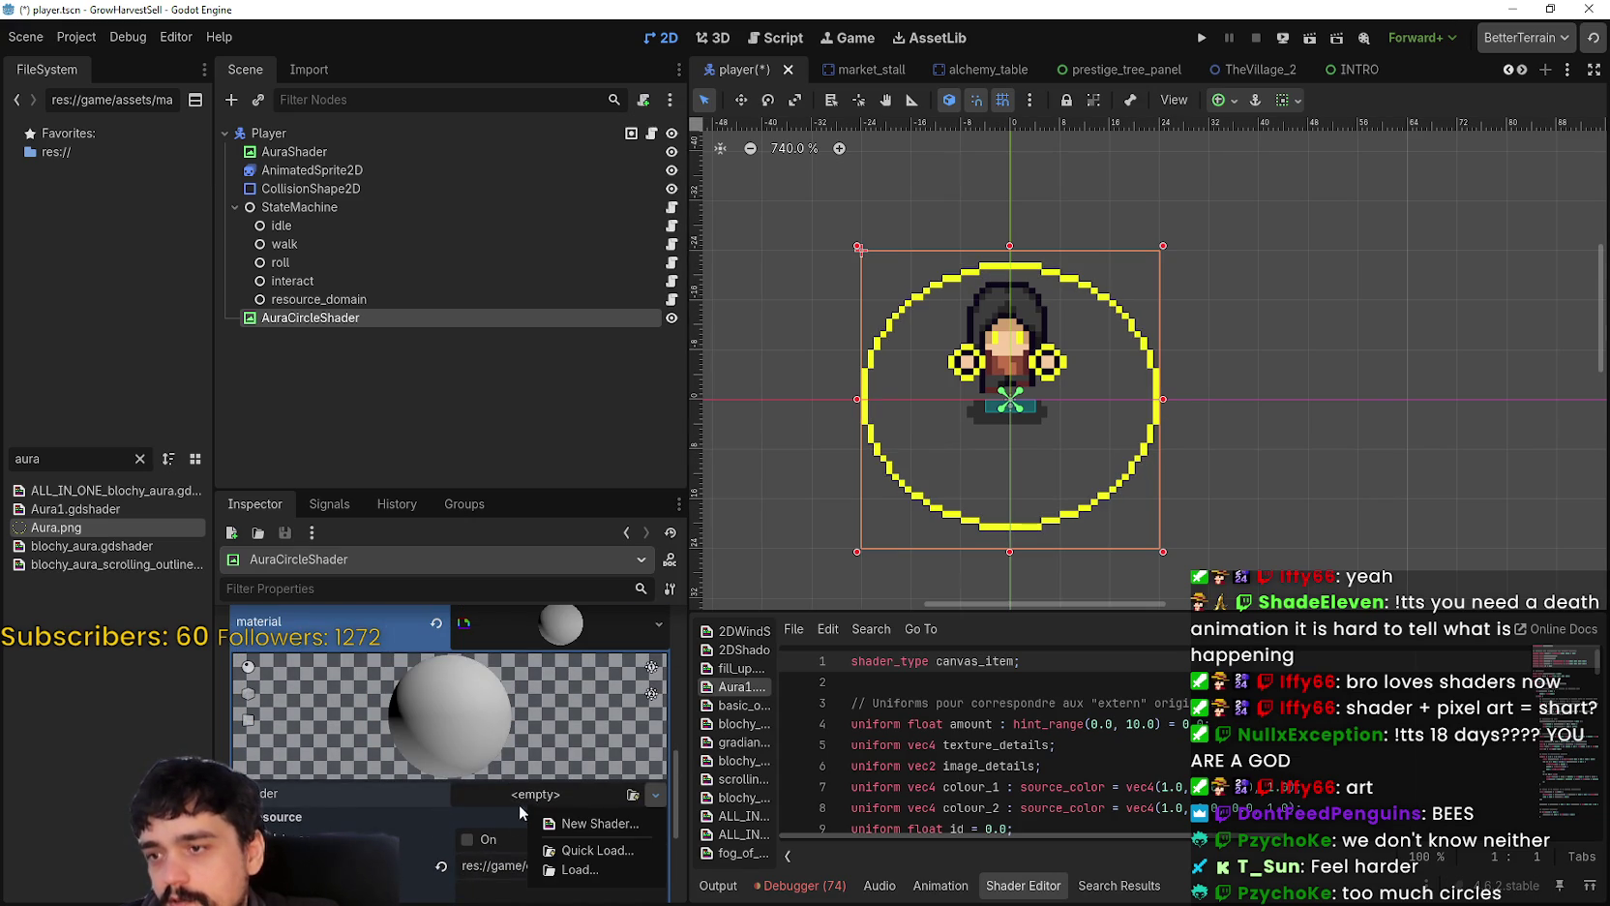
left_click(595, 828)
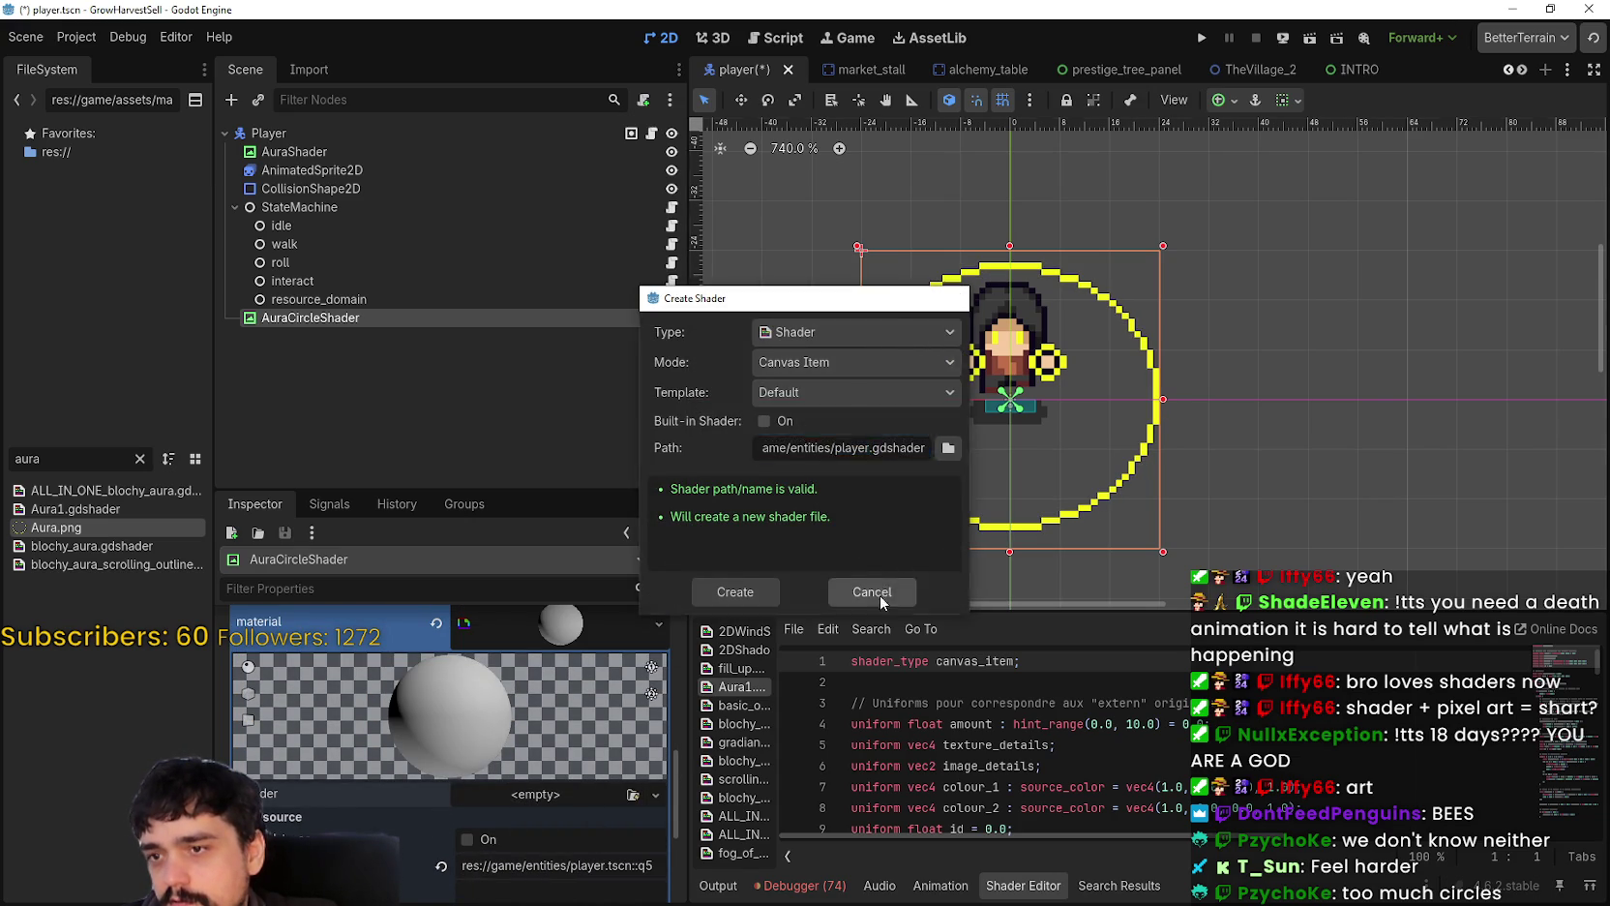
left_click(869, 593)
left_click(529, 798)
left_click(580, 850)
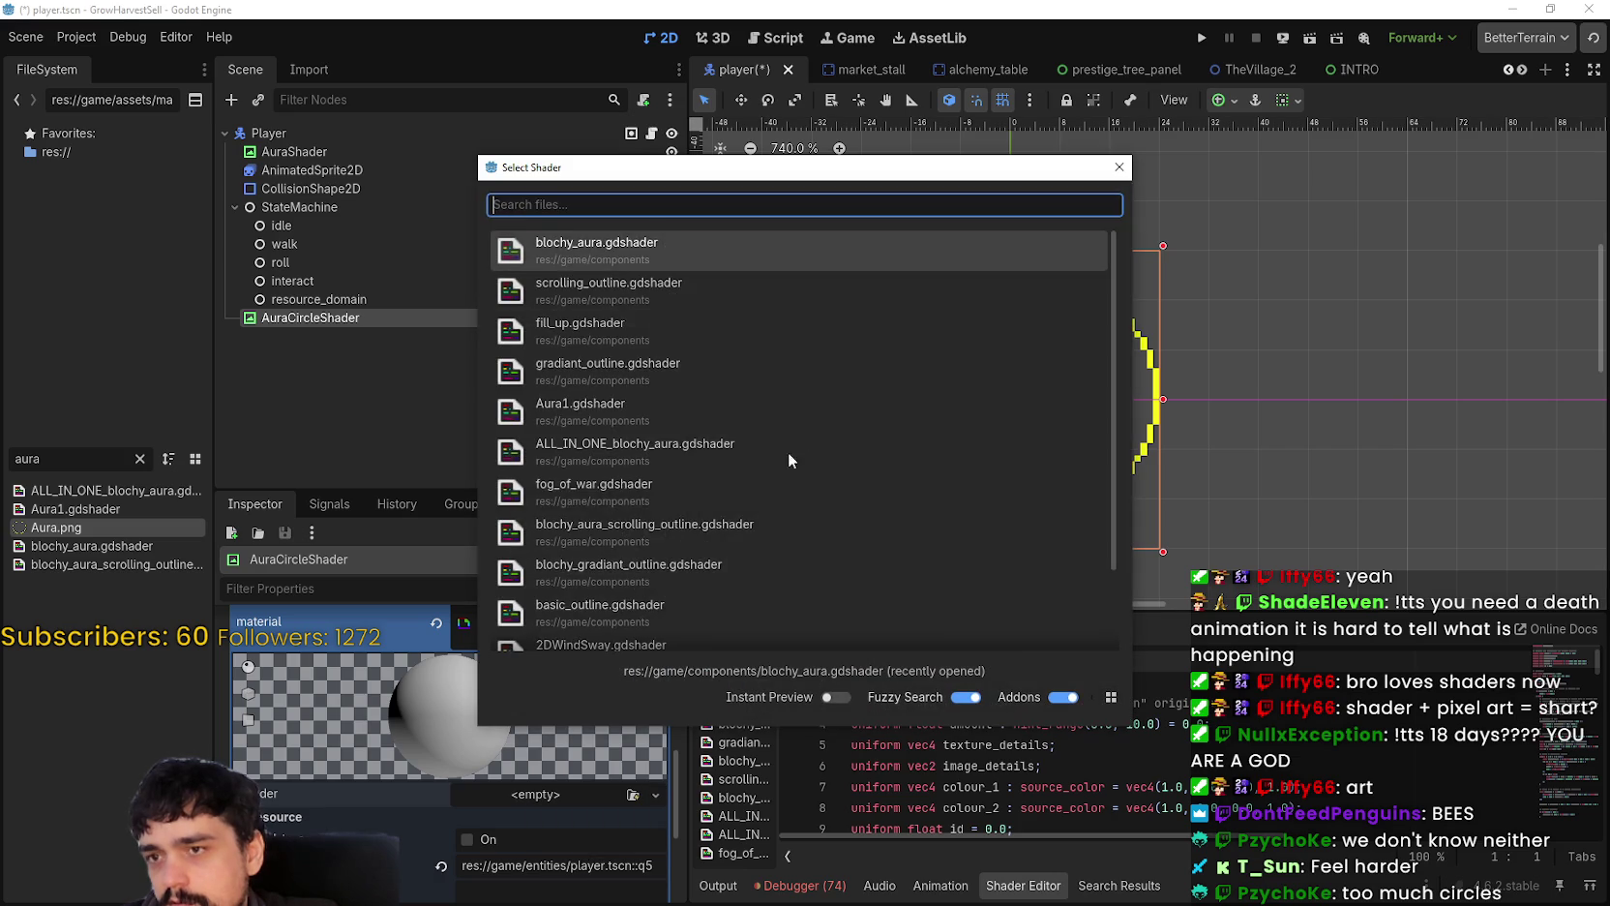
scroll(702, 434, "down", 2)
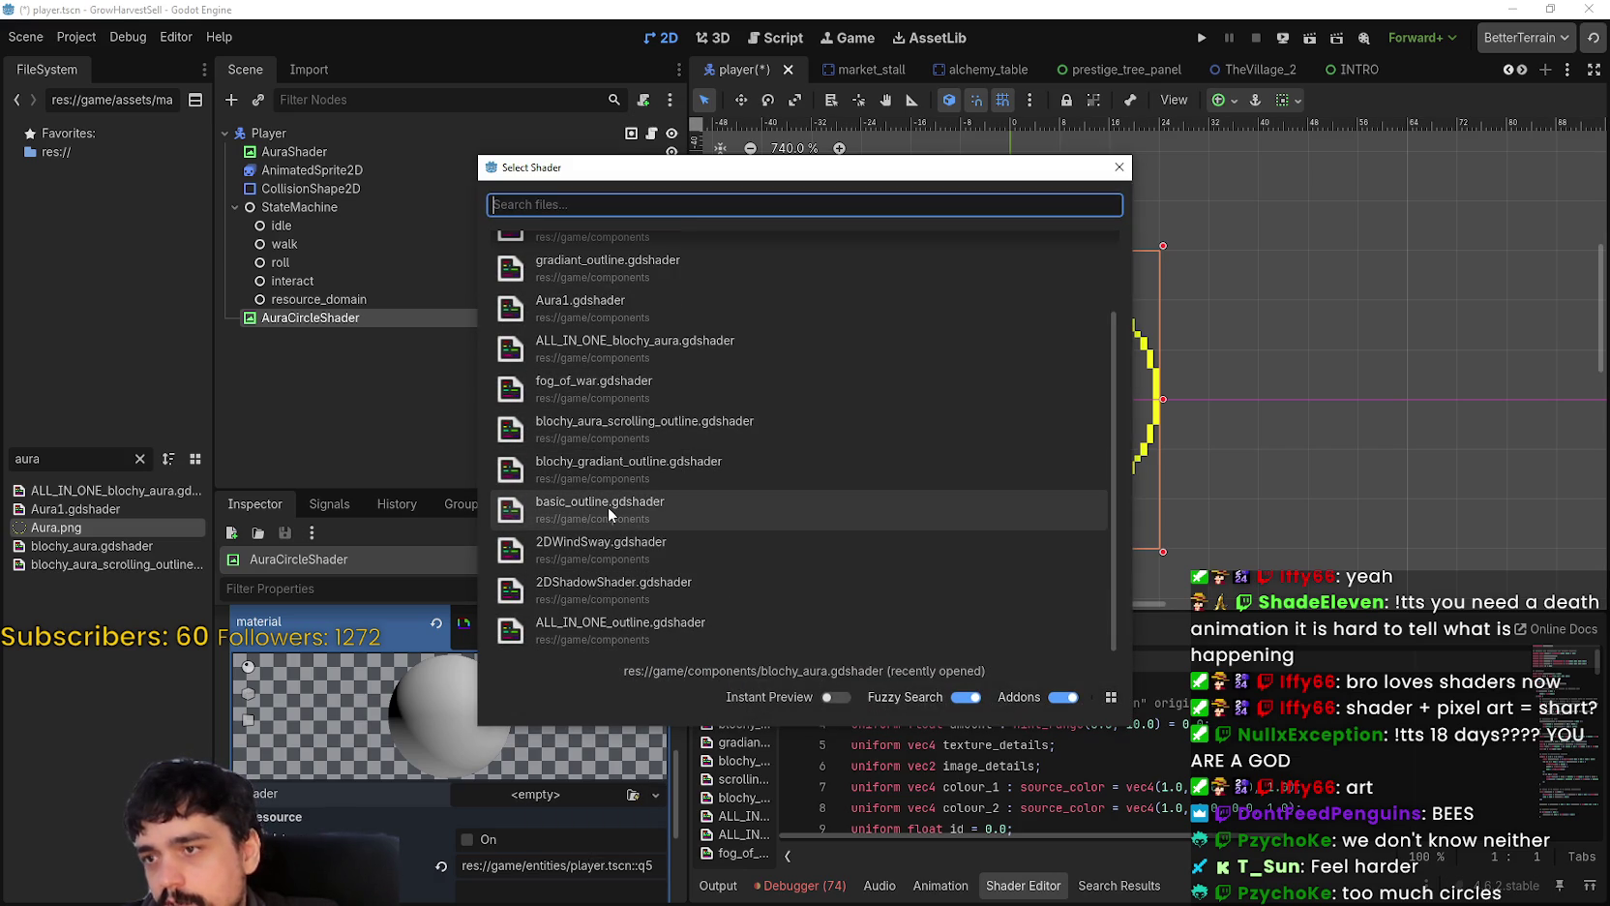
scroll(613, 511, "up", 3)
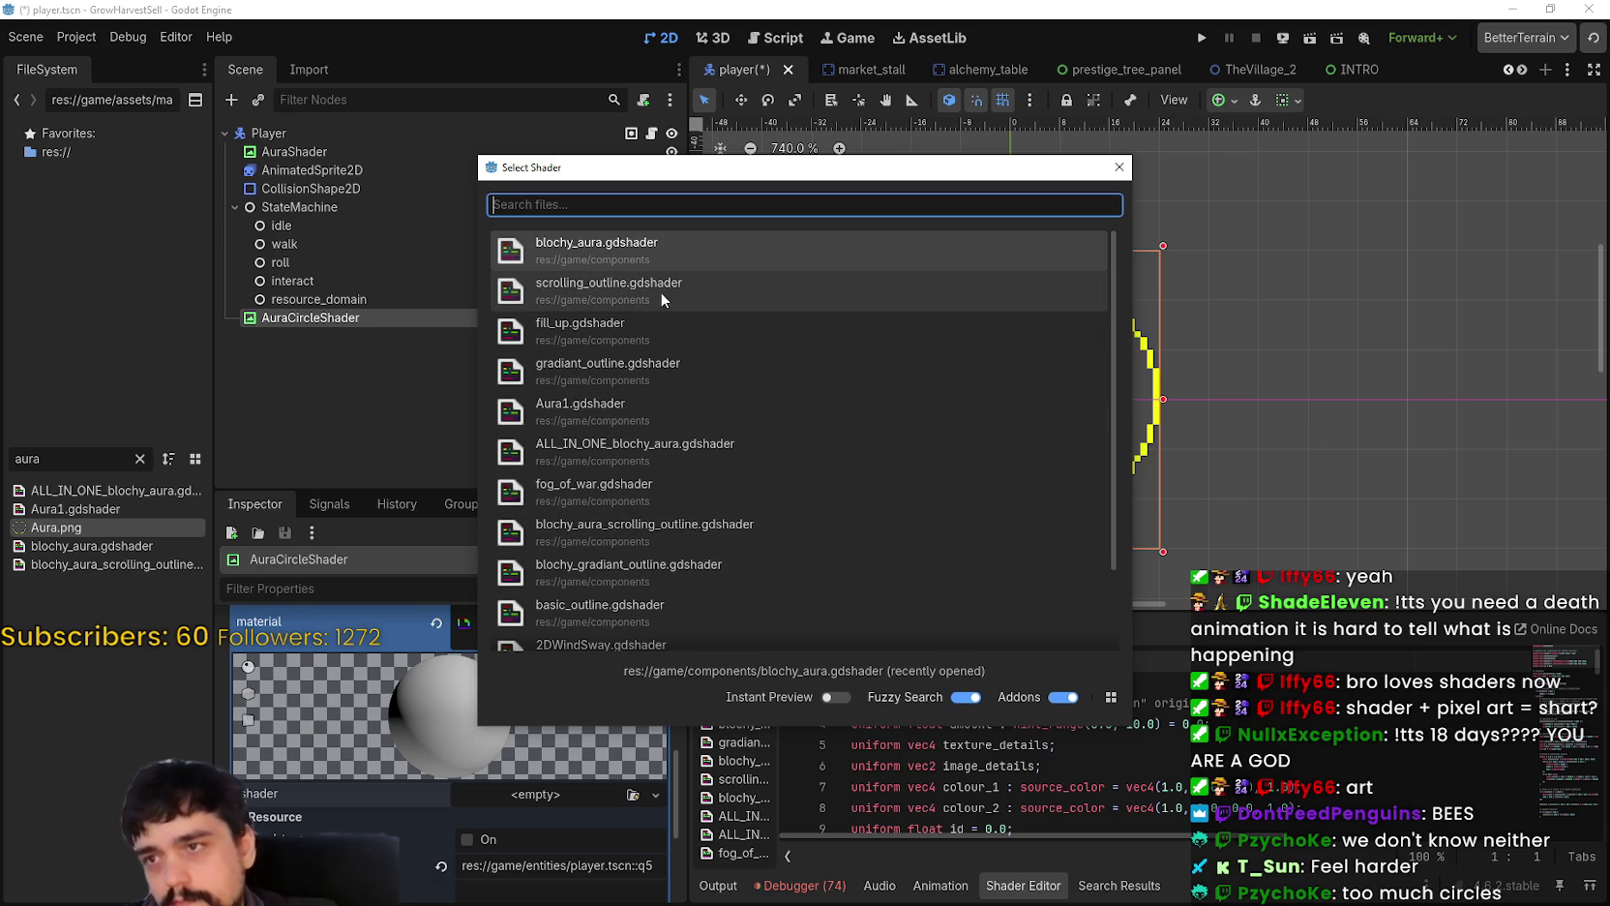
left_click(671, 260)
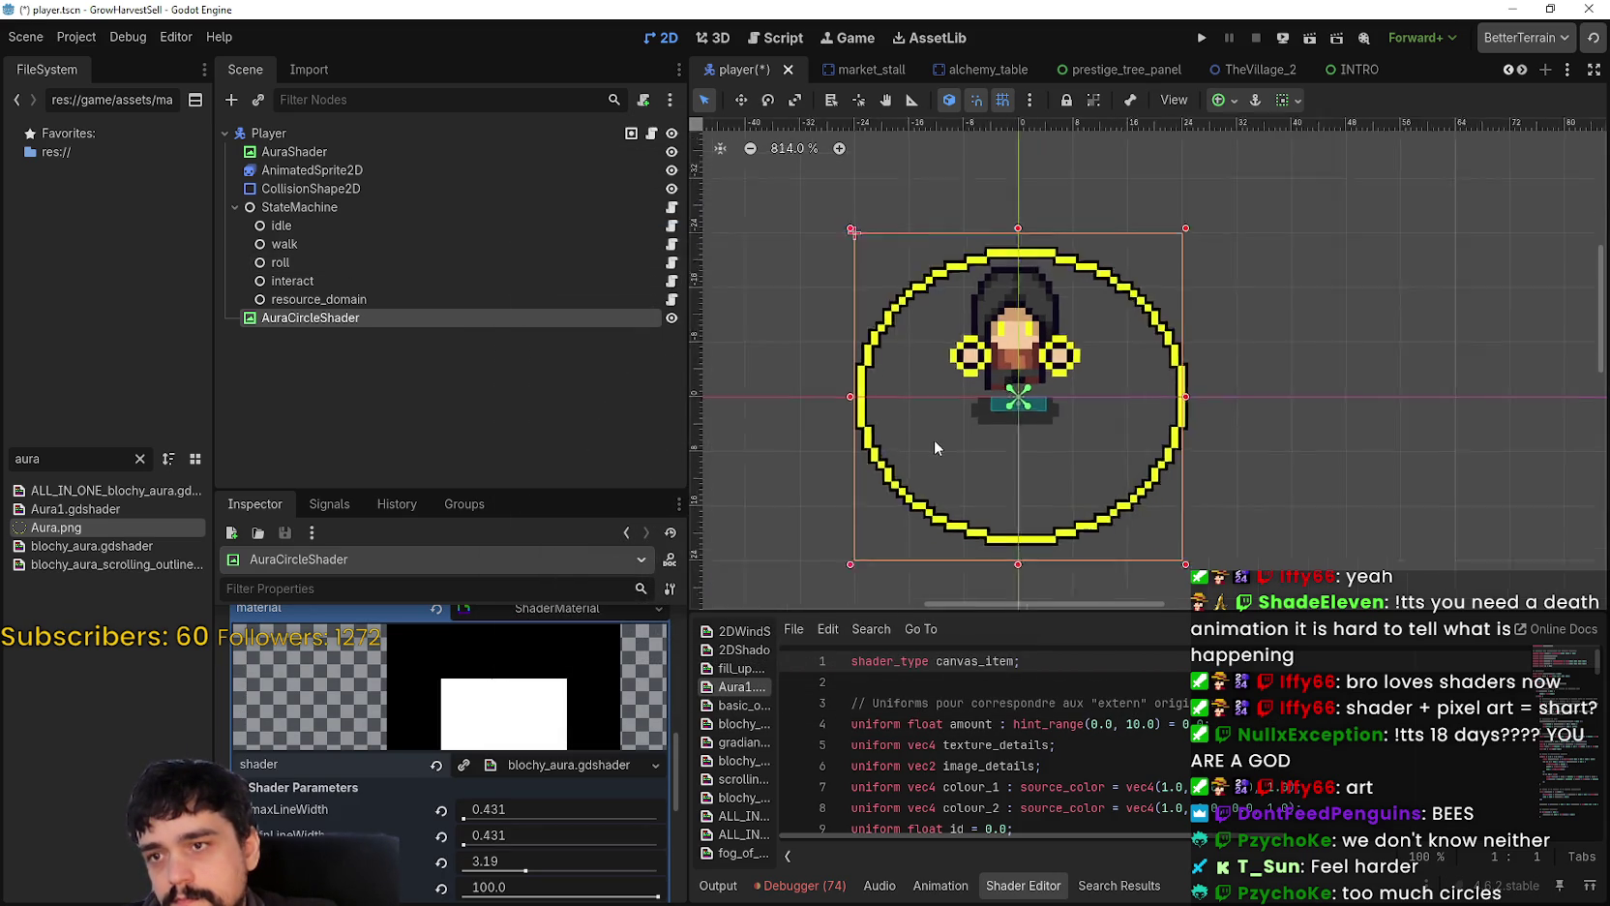
Step: Replace blochy_aura with gradiant_outline.gdshader on the aura material
scroll(932, 442, "up", 4)
scroll(421, 890, "down", 3)
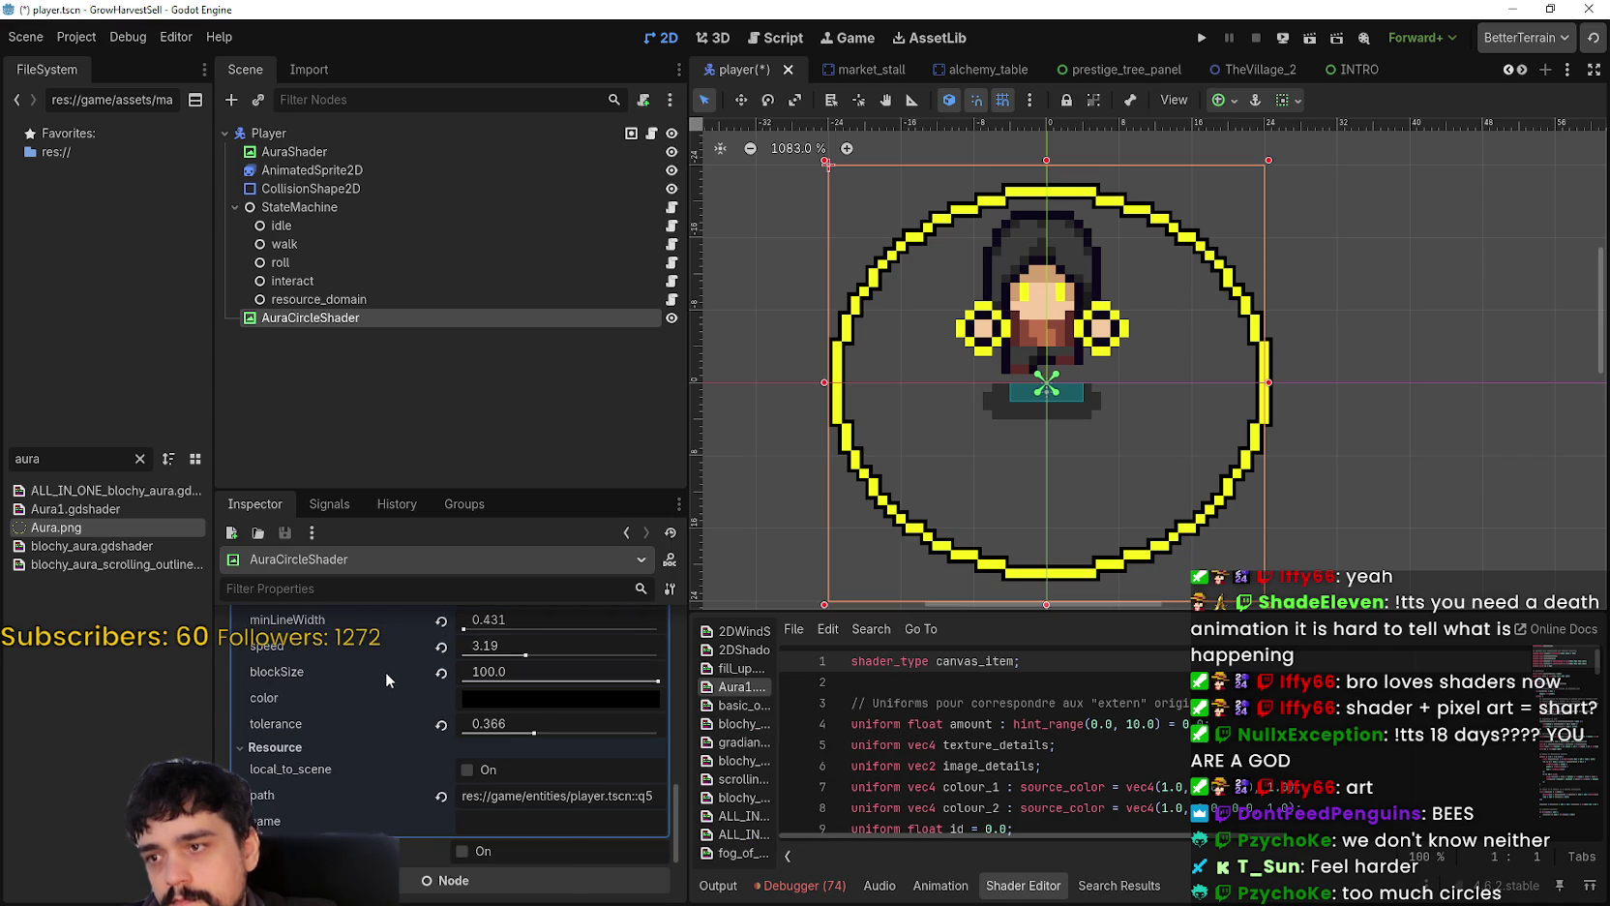
scroll(385, 672, "up", 1)
scroll(434, 802, "up", 1)
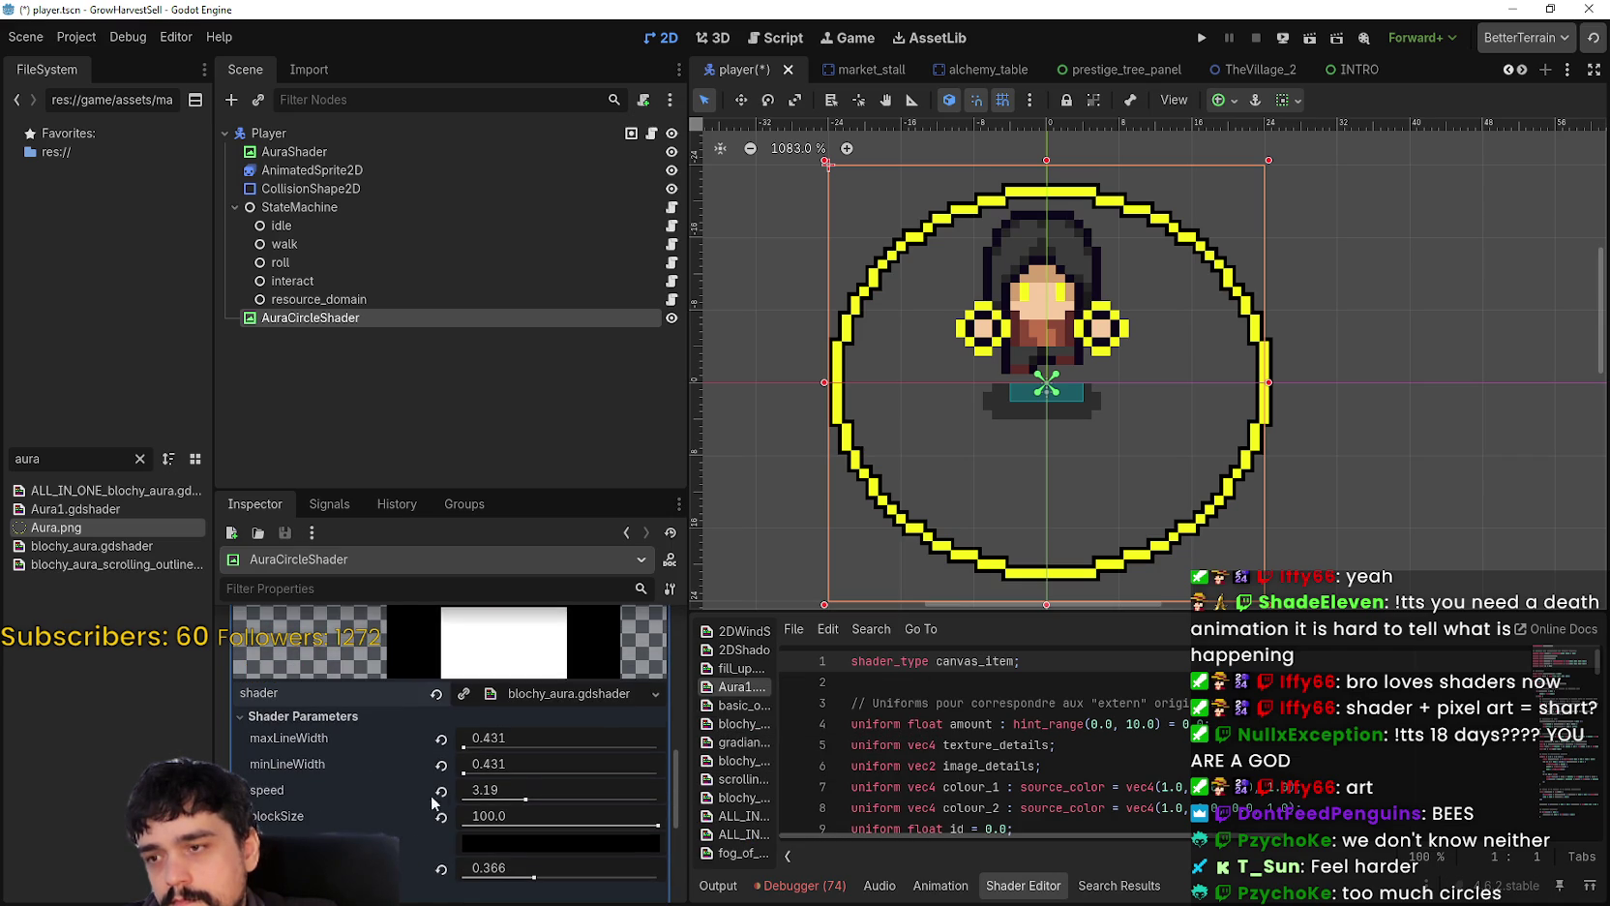
left_click(436, 695)
left_click(538, 724)
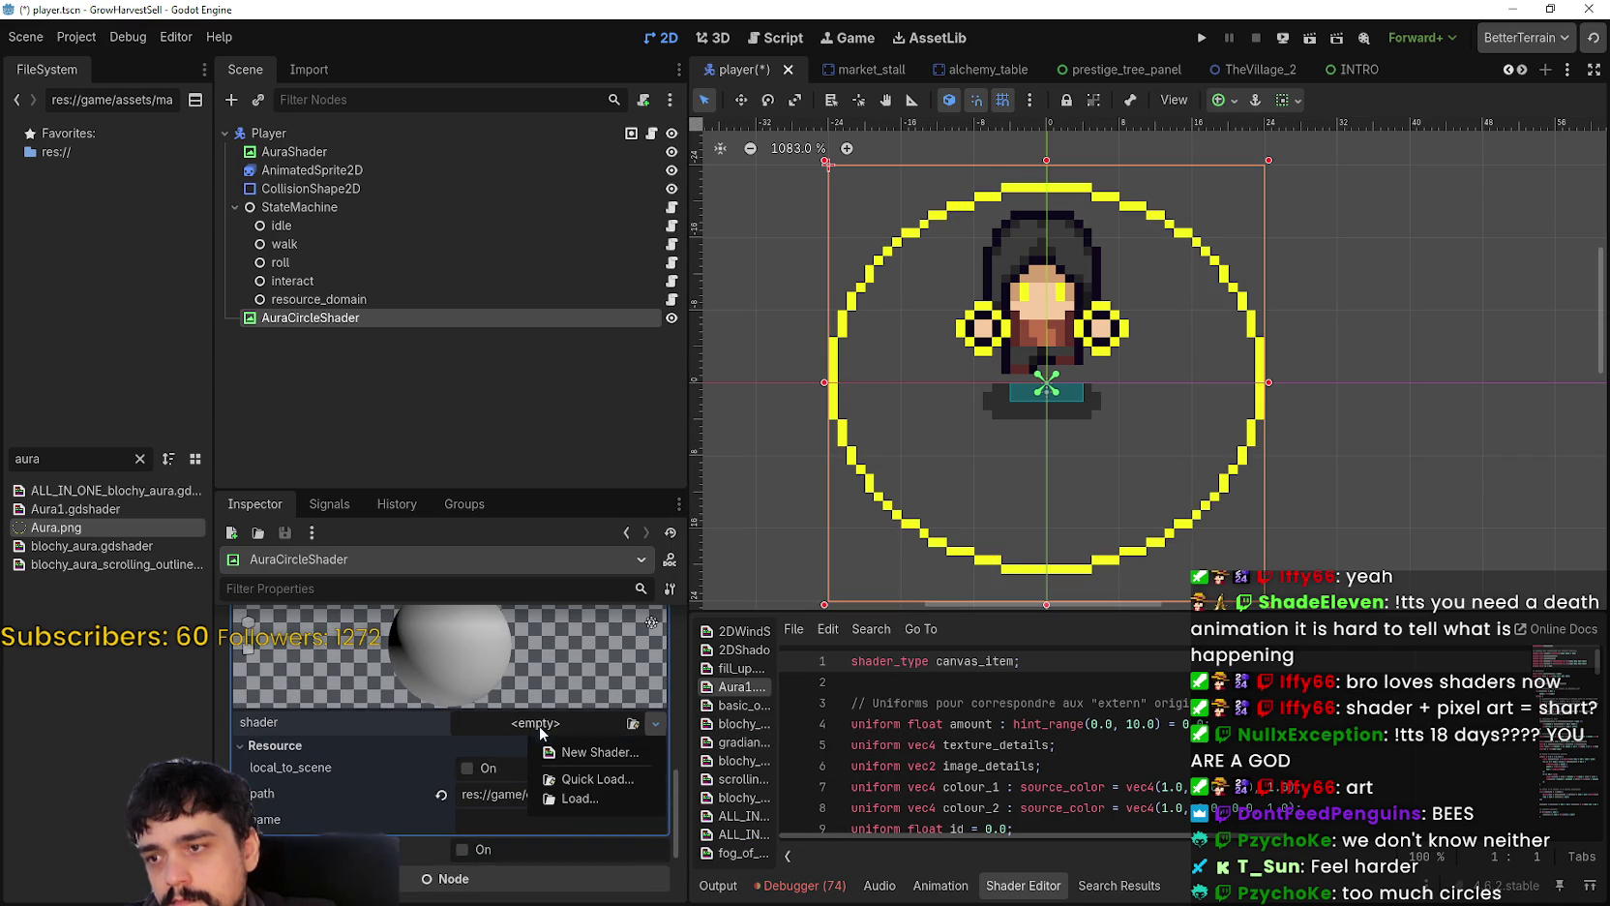
left_click(569, 785)
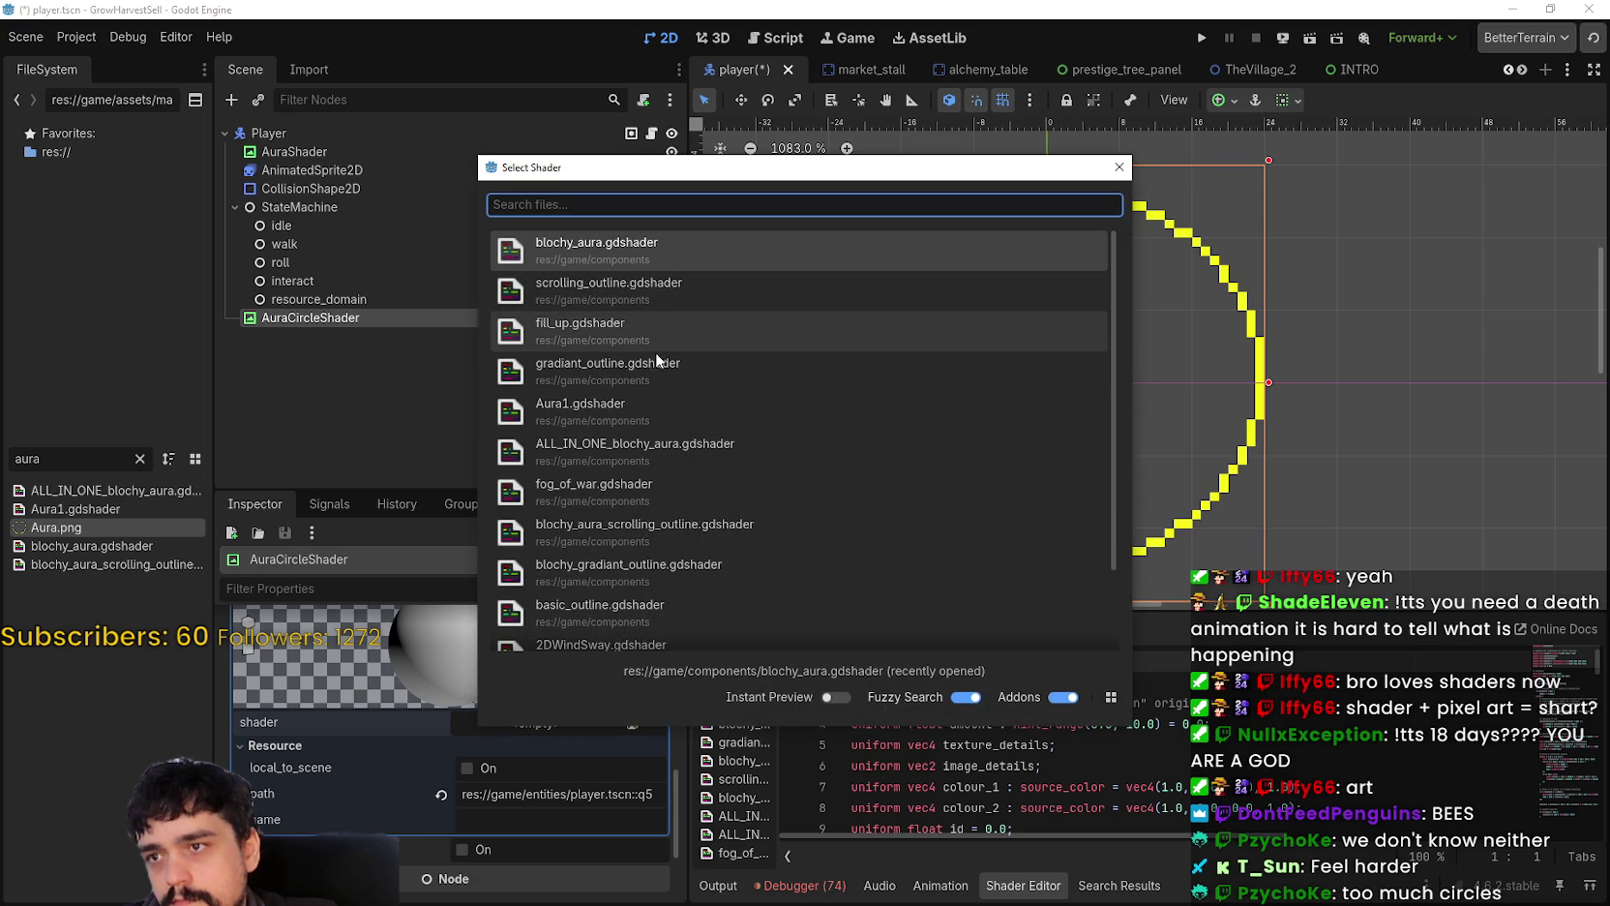
left_click(660, 368)
Step: Assign the yellow ring image Aura.png as the color parameter's texture
scroll(534, 759, "down", 2)
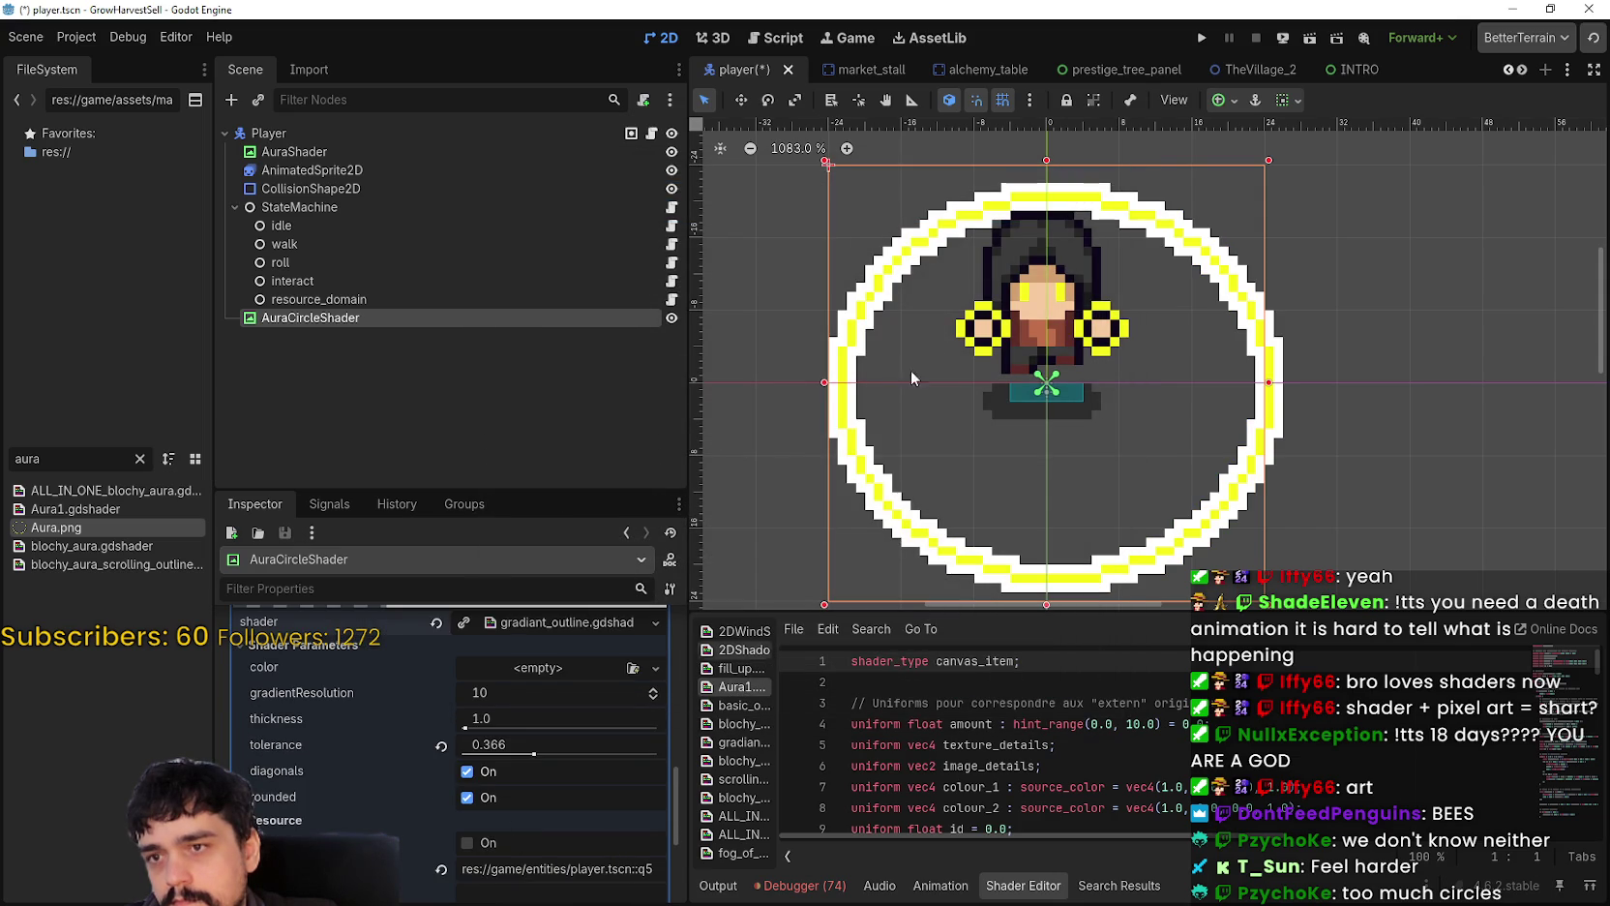
scroll(937, 349, "up", 1)
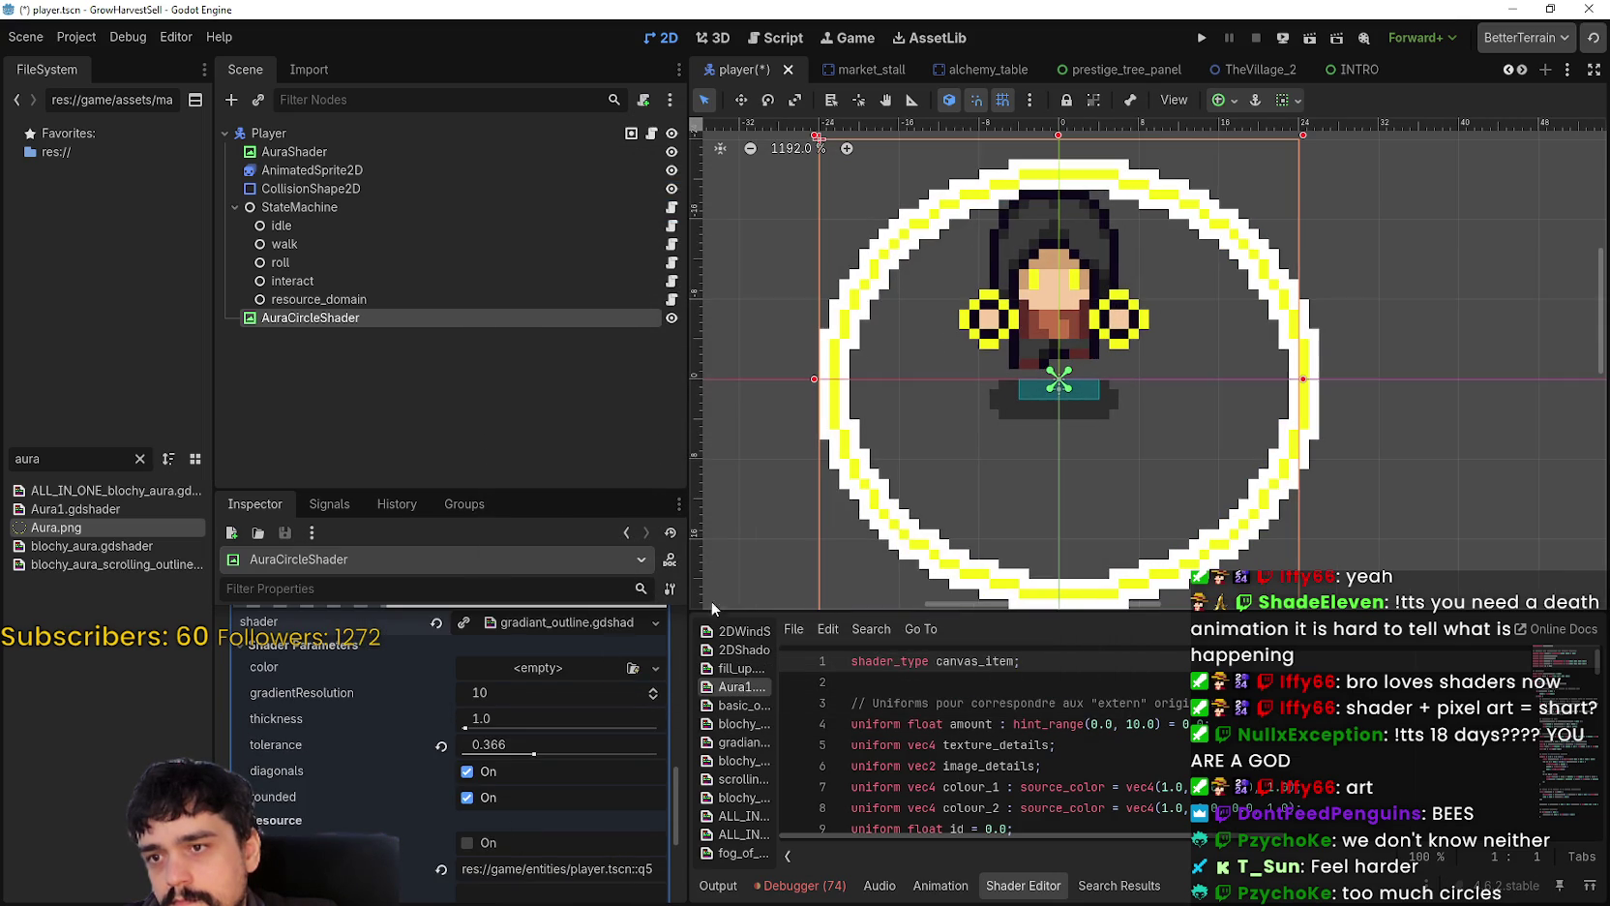
left_click(539, 668)
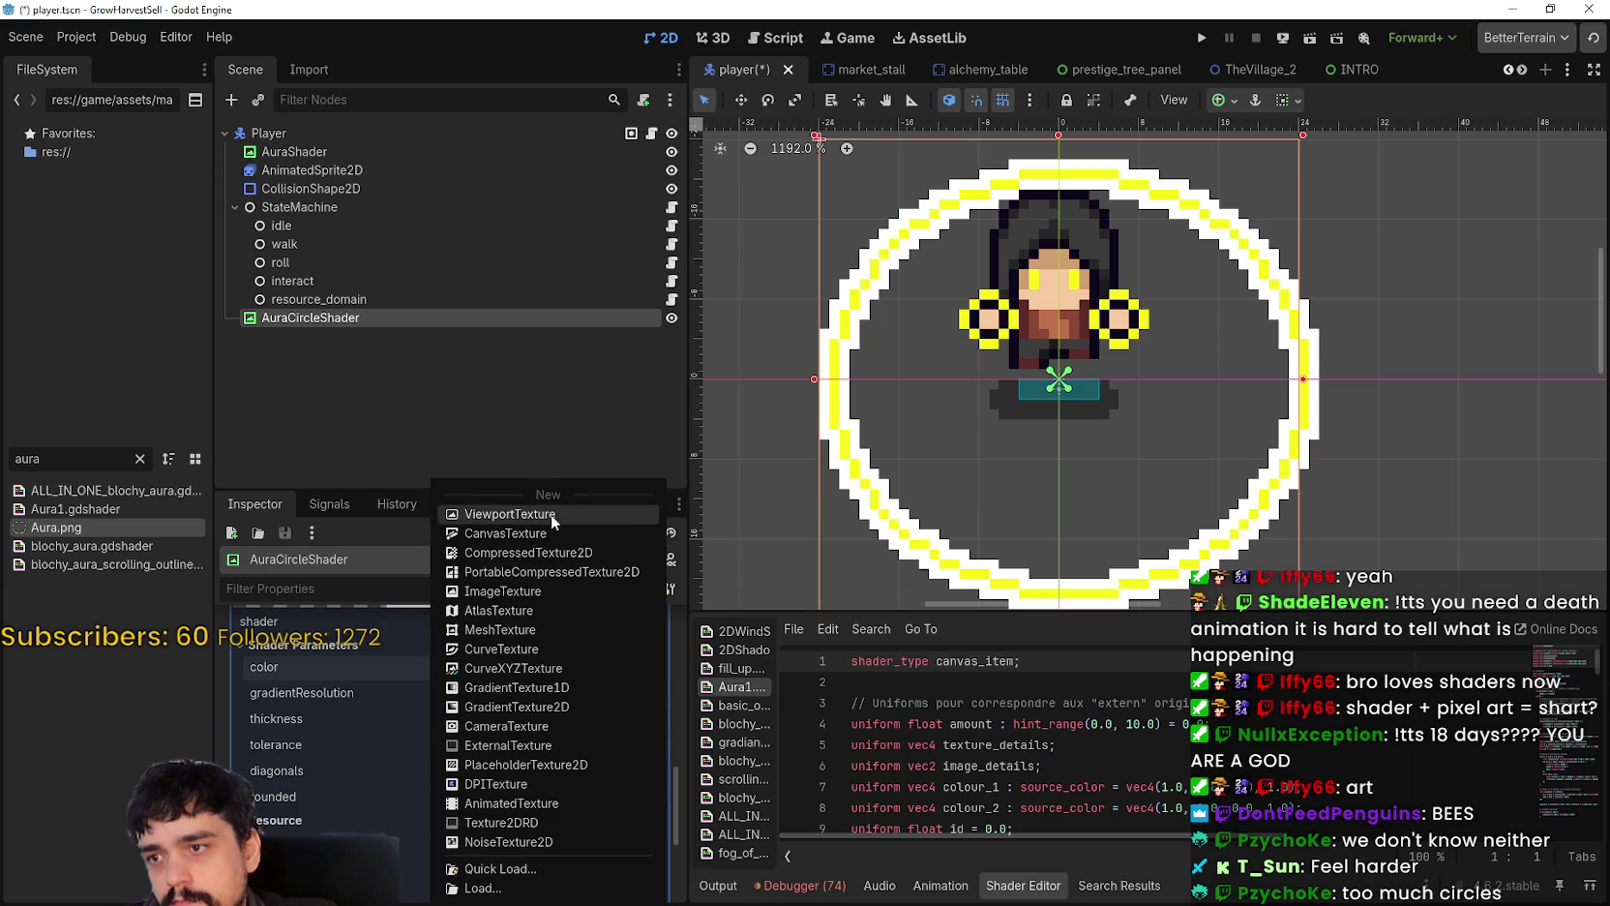
left_click(329, 662)
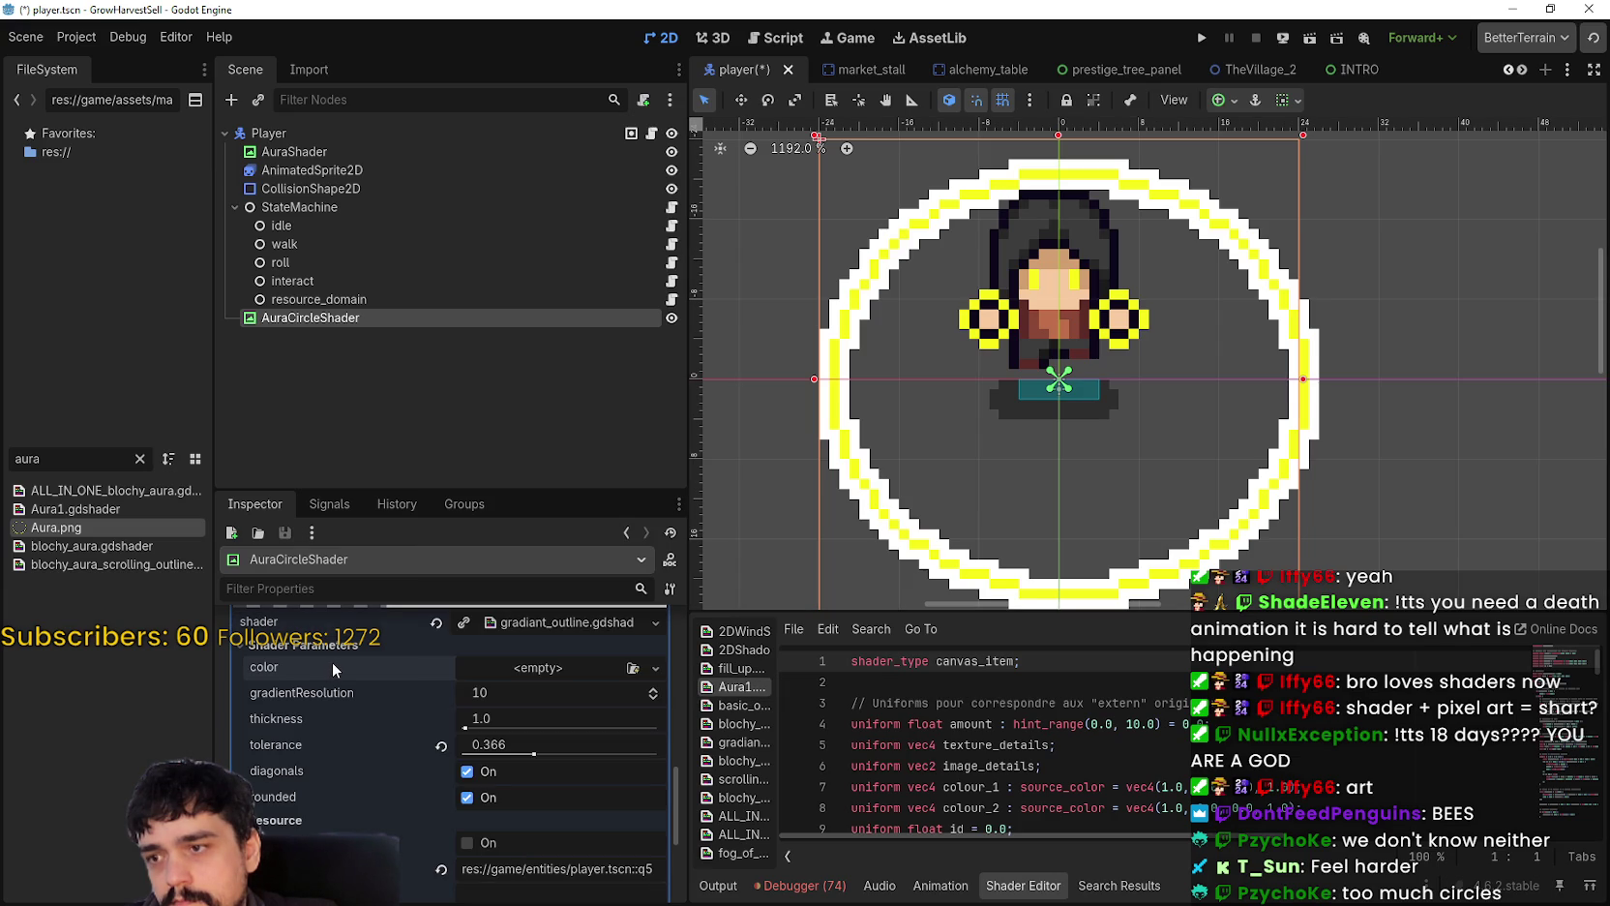
left_click(575, 669)
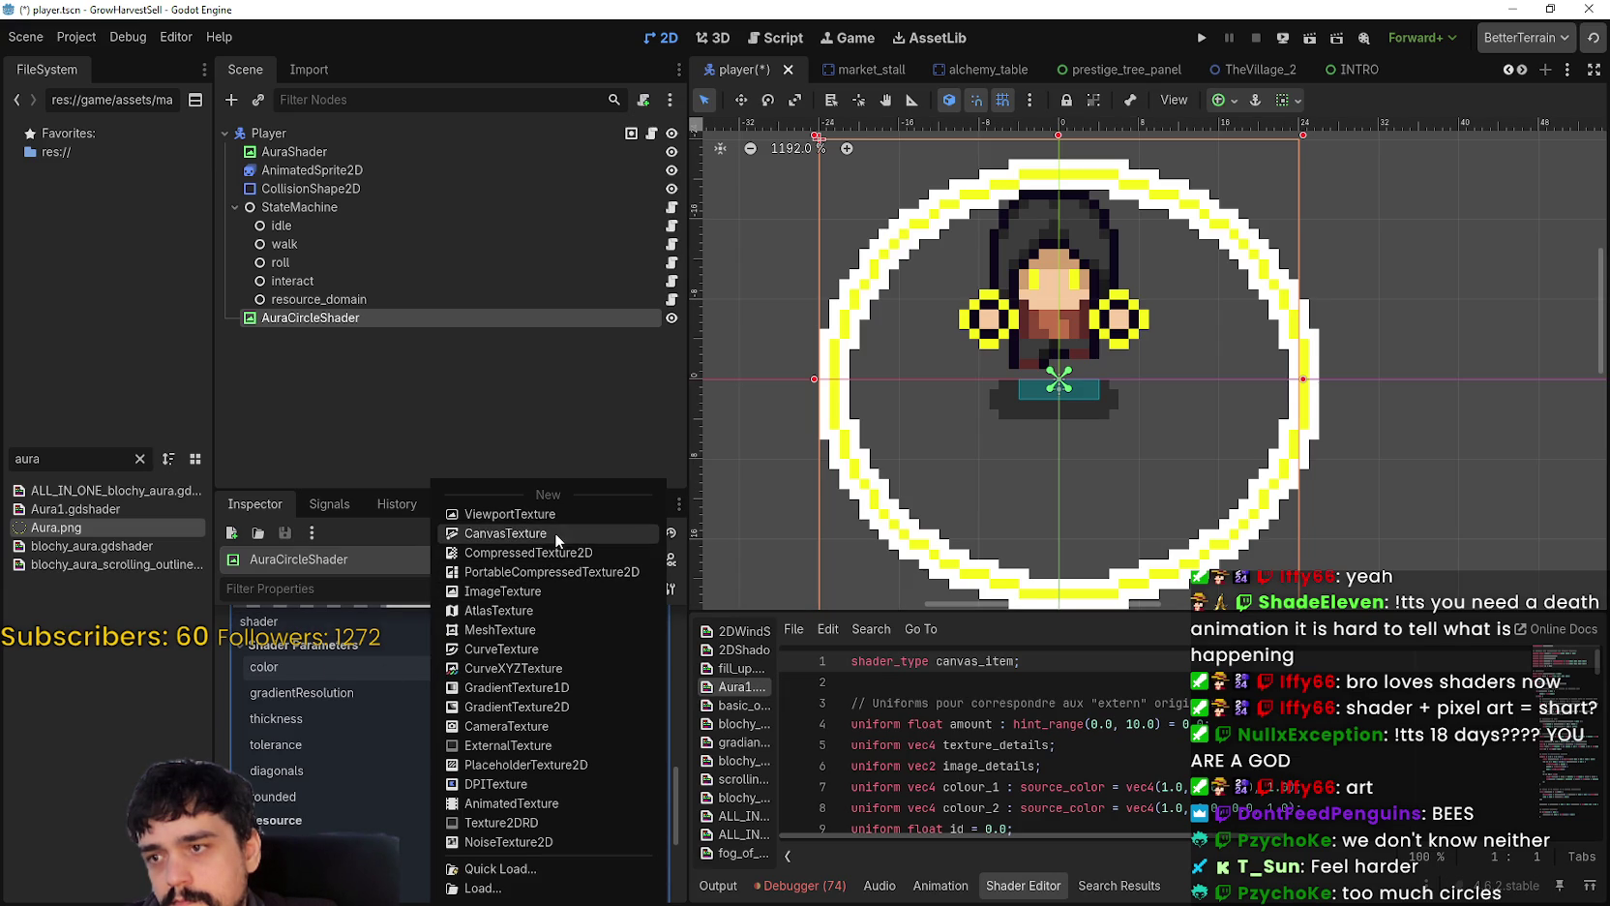
mouse_move(93, 552)
left_mouse_down()
mouse_move(455, 667)
mouse_move(543, 658)
mouse_move(538, 752)
left_mouse_up()
Step: Try thicker and lower-resolution settings, revert both to defaults, and lower tolerance to 0.336
scroll(555, 640, "up", 2)
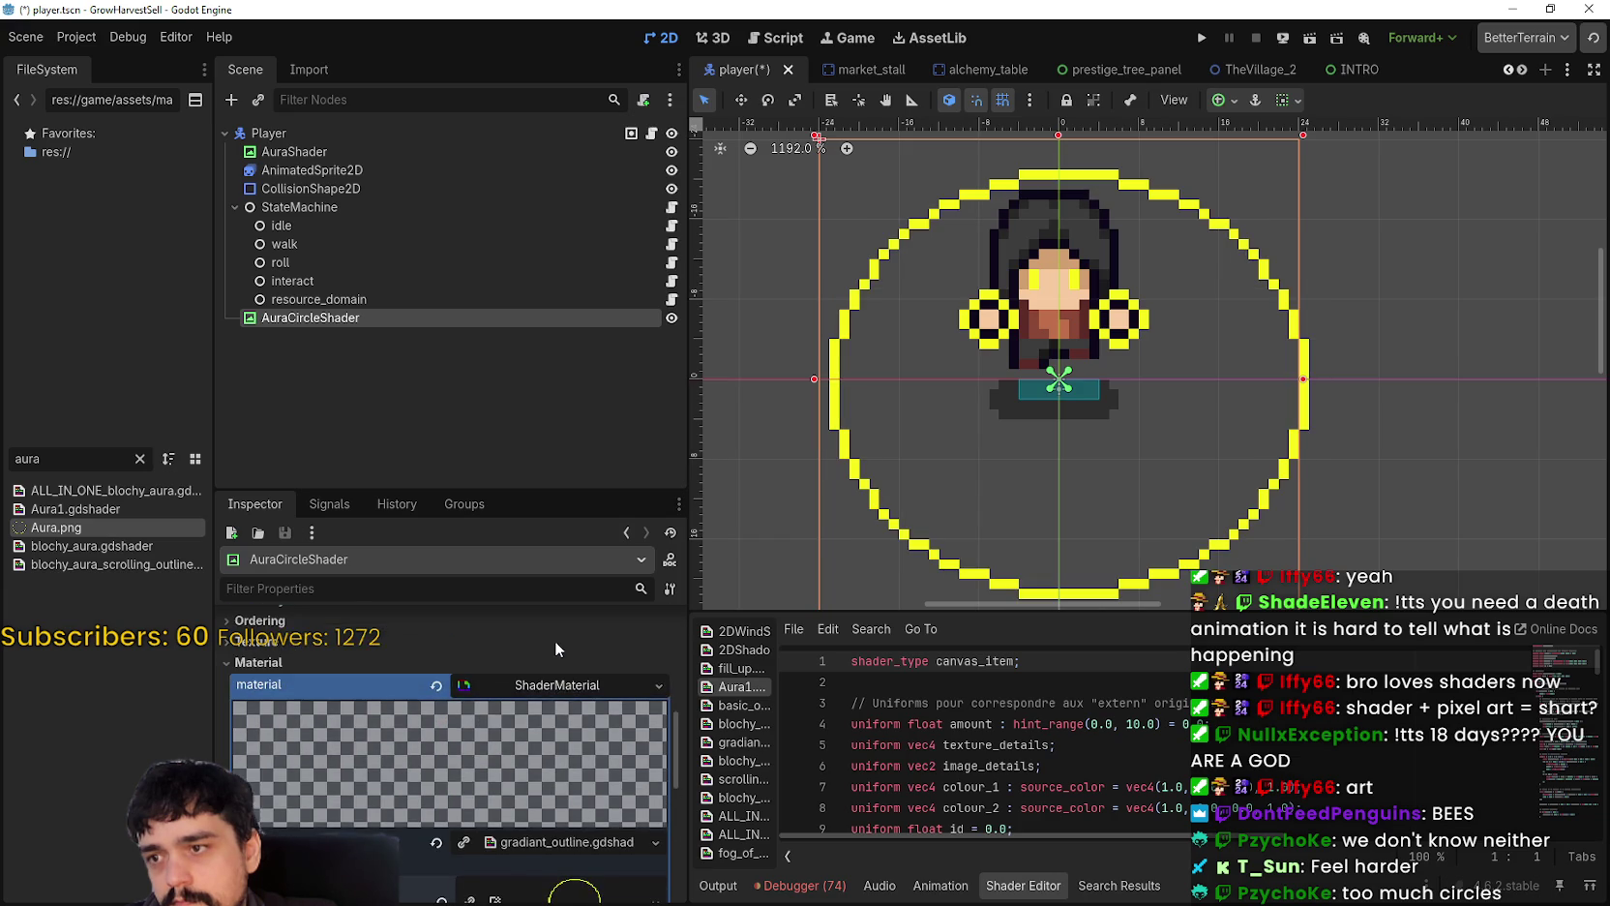
scroll(554, 640, "down", 3)
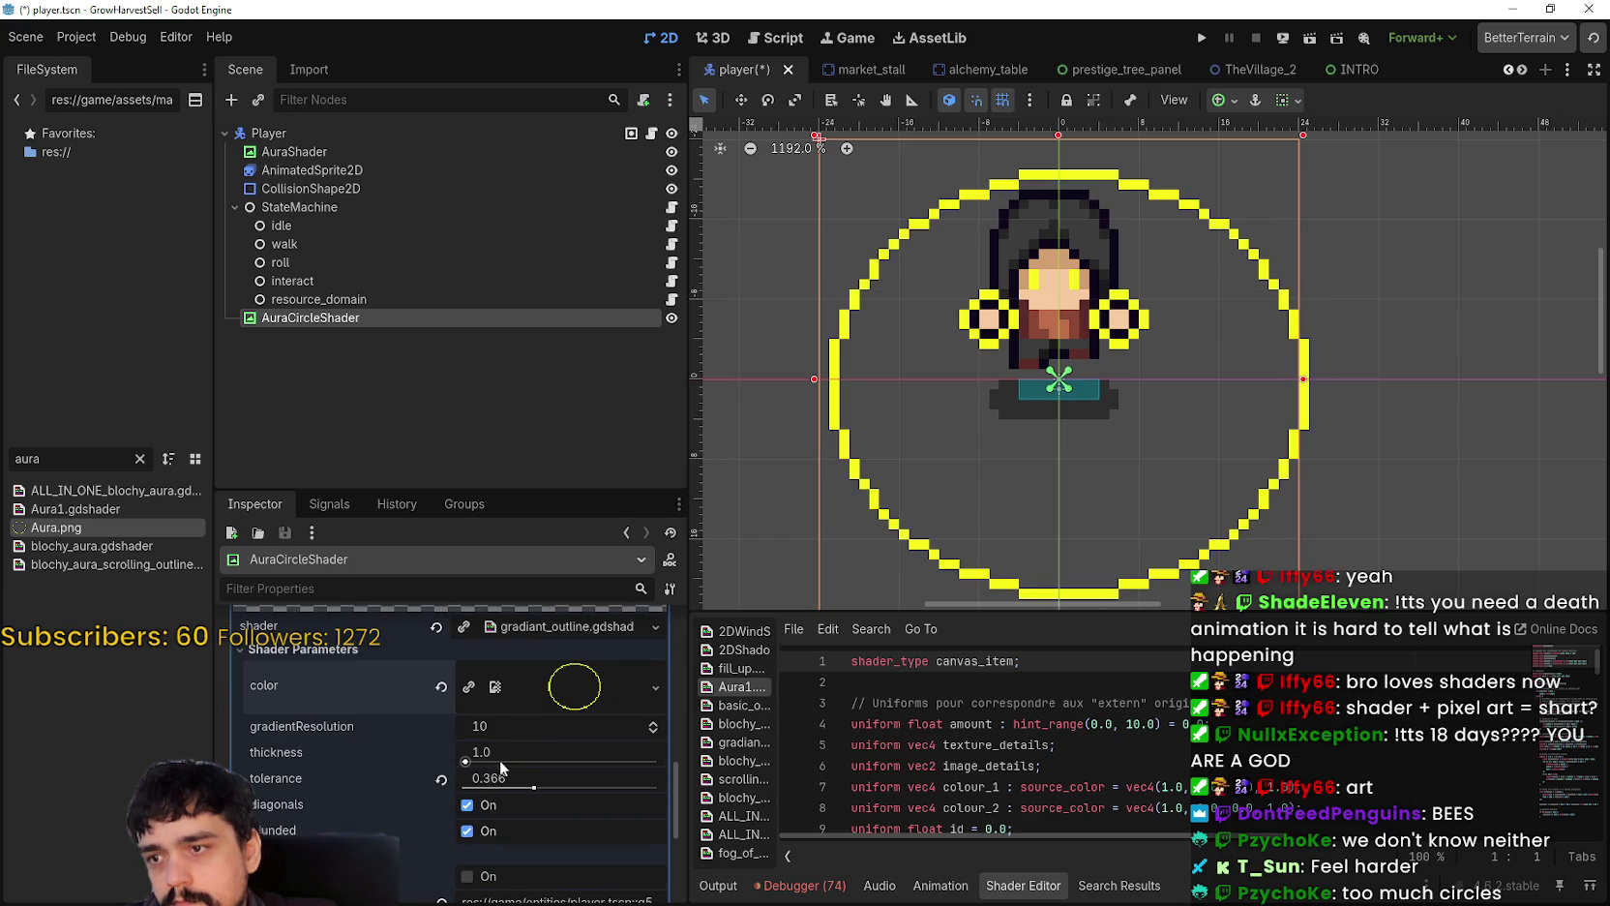
mouse_move(466, 761)
left_mouse_down()
mouse_move(590, 763)
mouse_move(457, 763)
left_mouse_up()
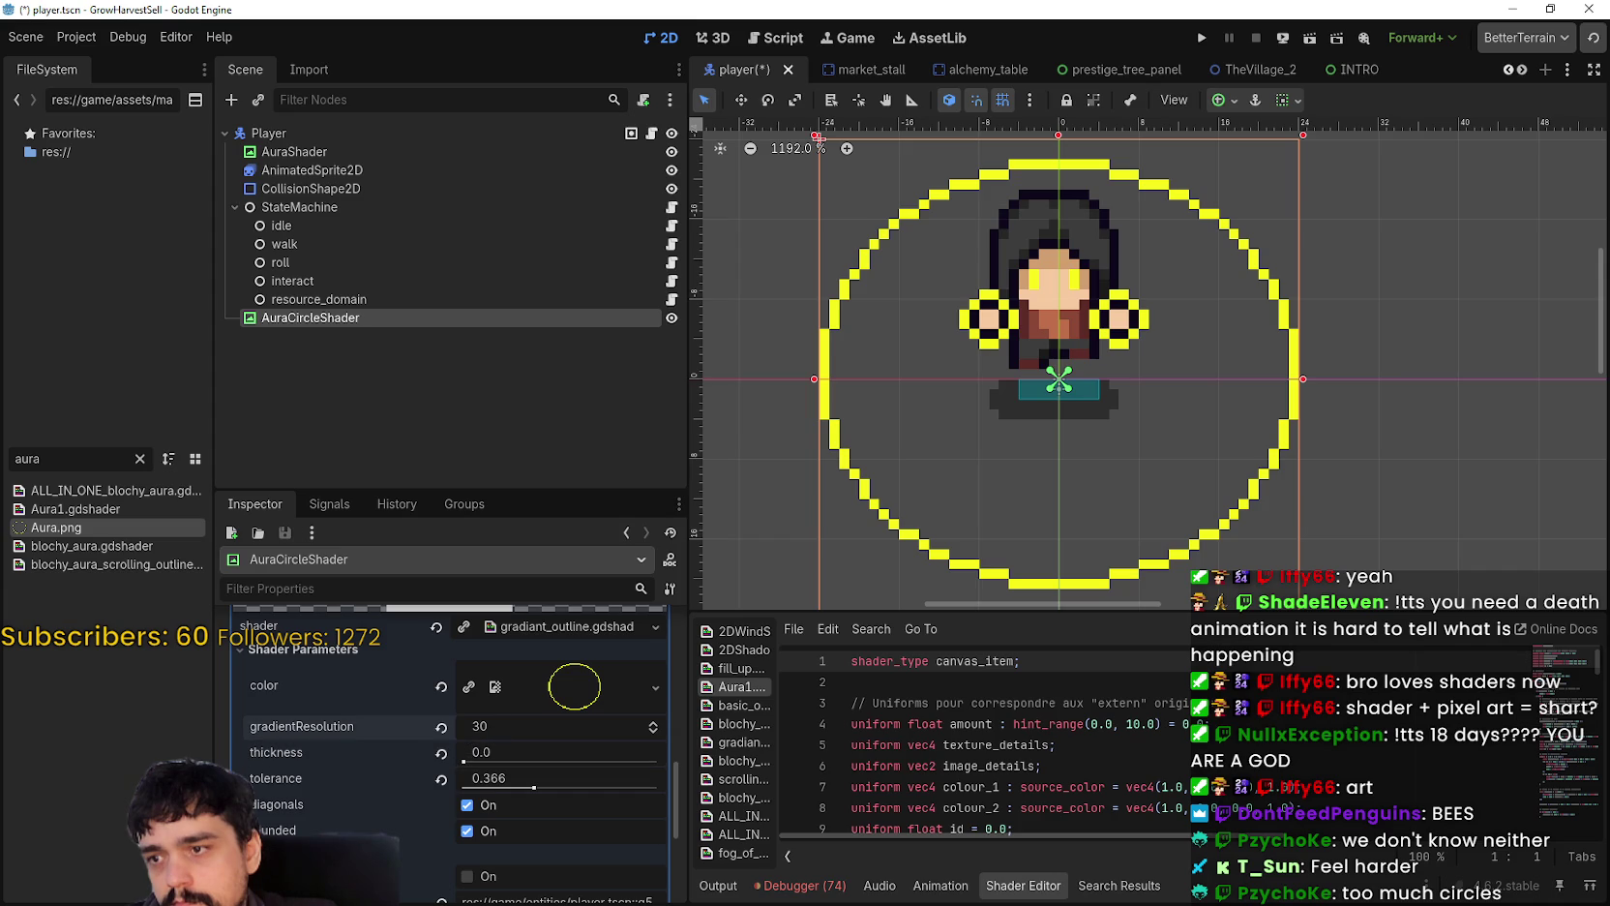
key("BackSpace")
type("1")
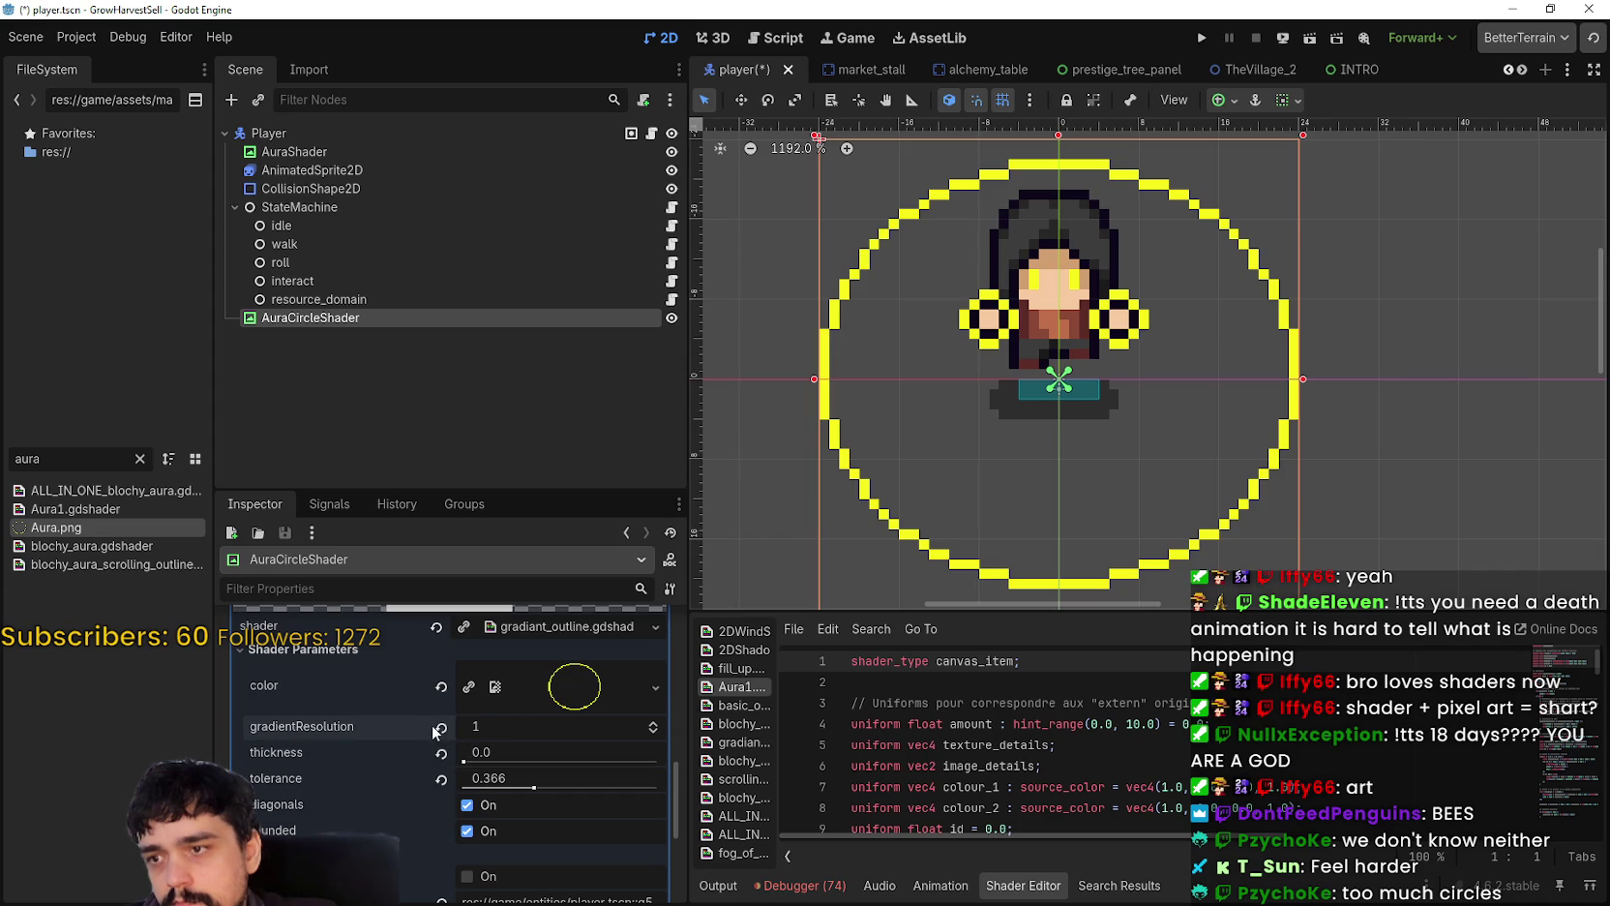
left_click(441, 727)
left_click(440, 753)
scroll(450, 796, "down", 1)
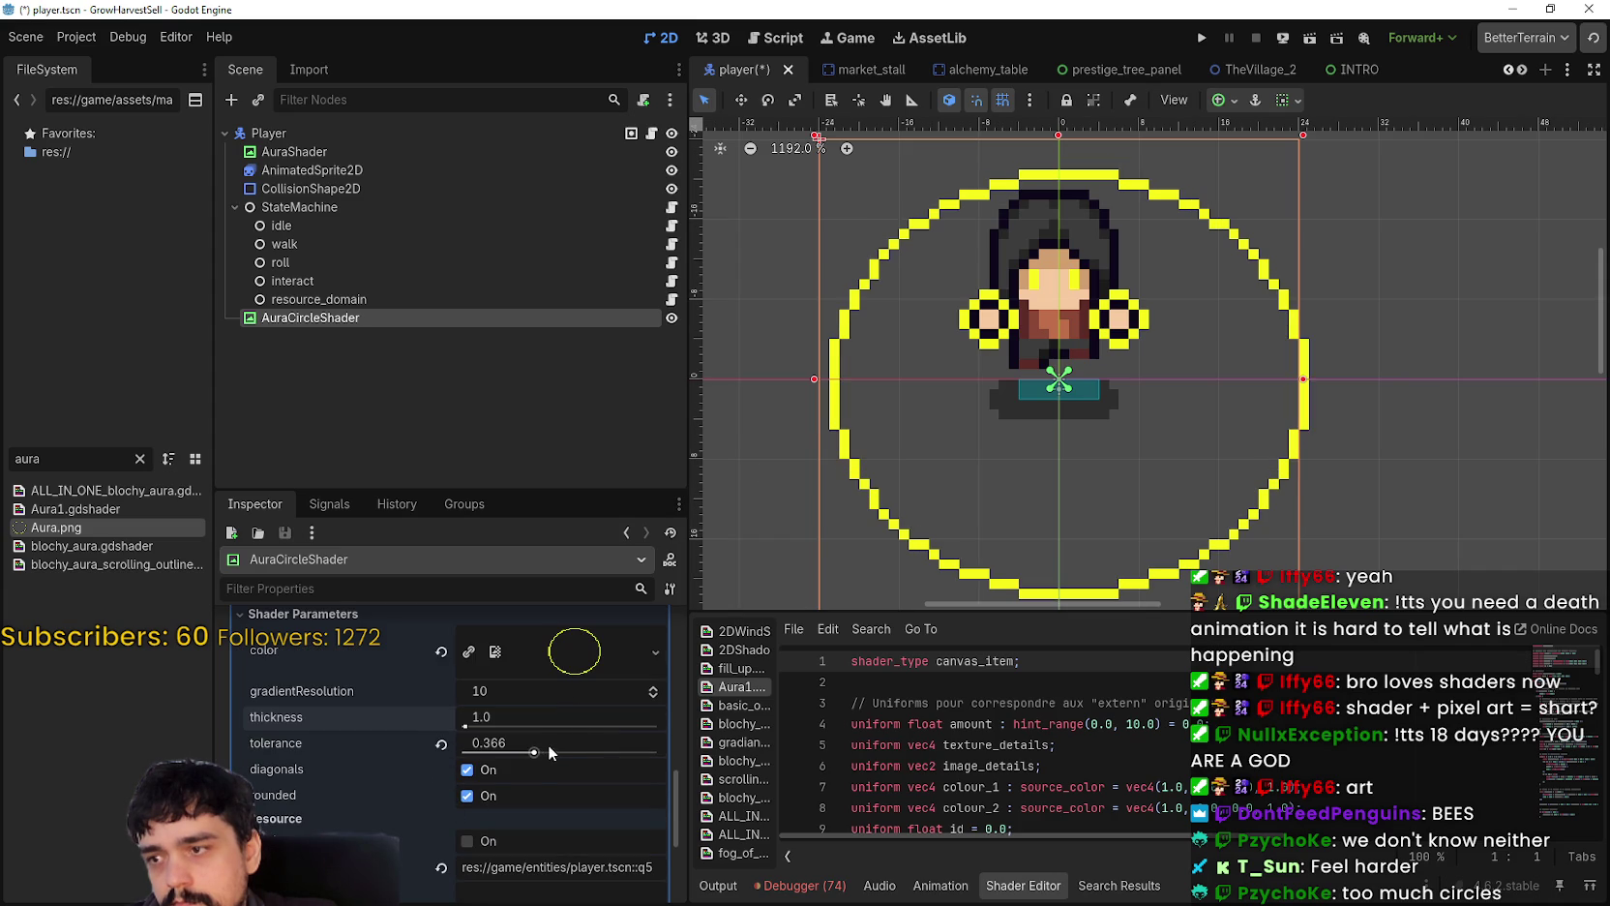
left_click_drag(548, 753, 529, 753)
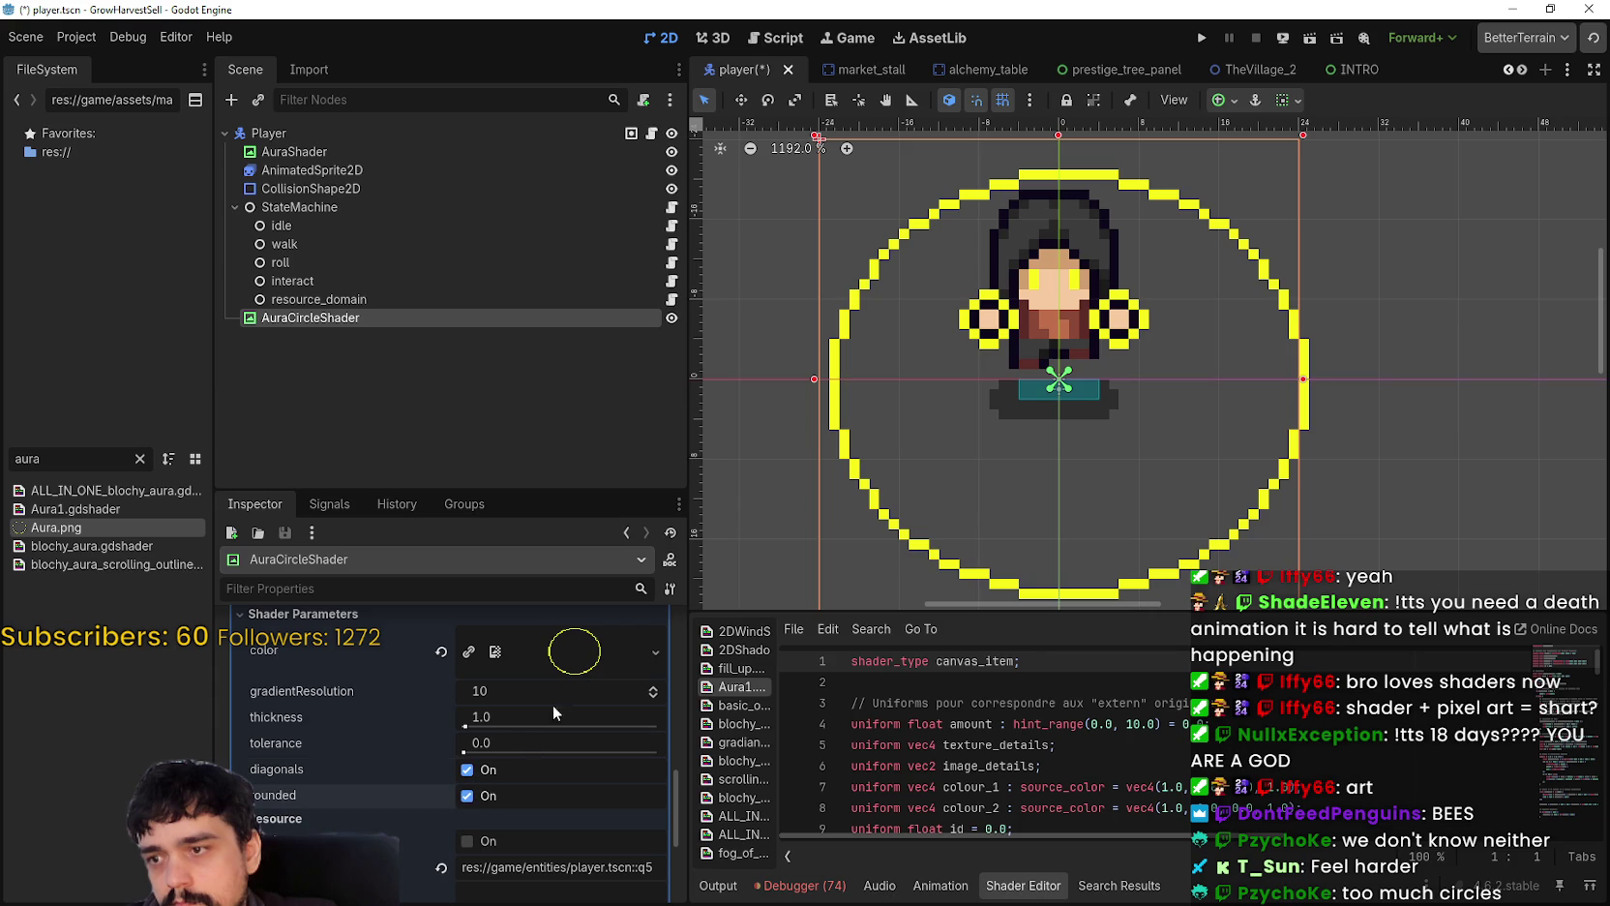
Step: Inspect the color texture's details, then clear the color parameter's texture
left_click(601, 669)
left_click(598, 668)
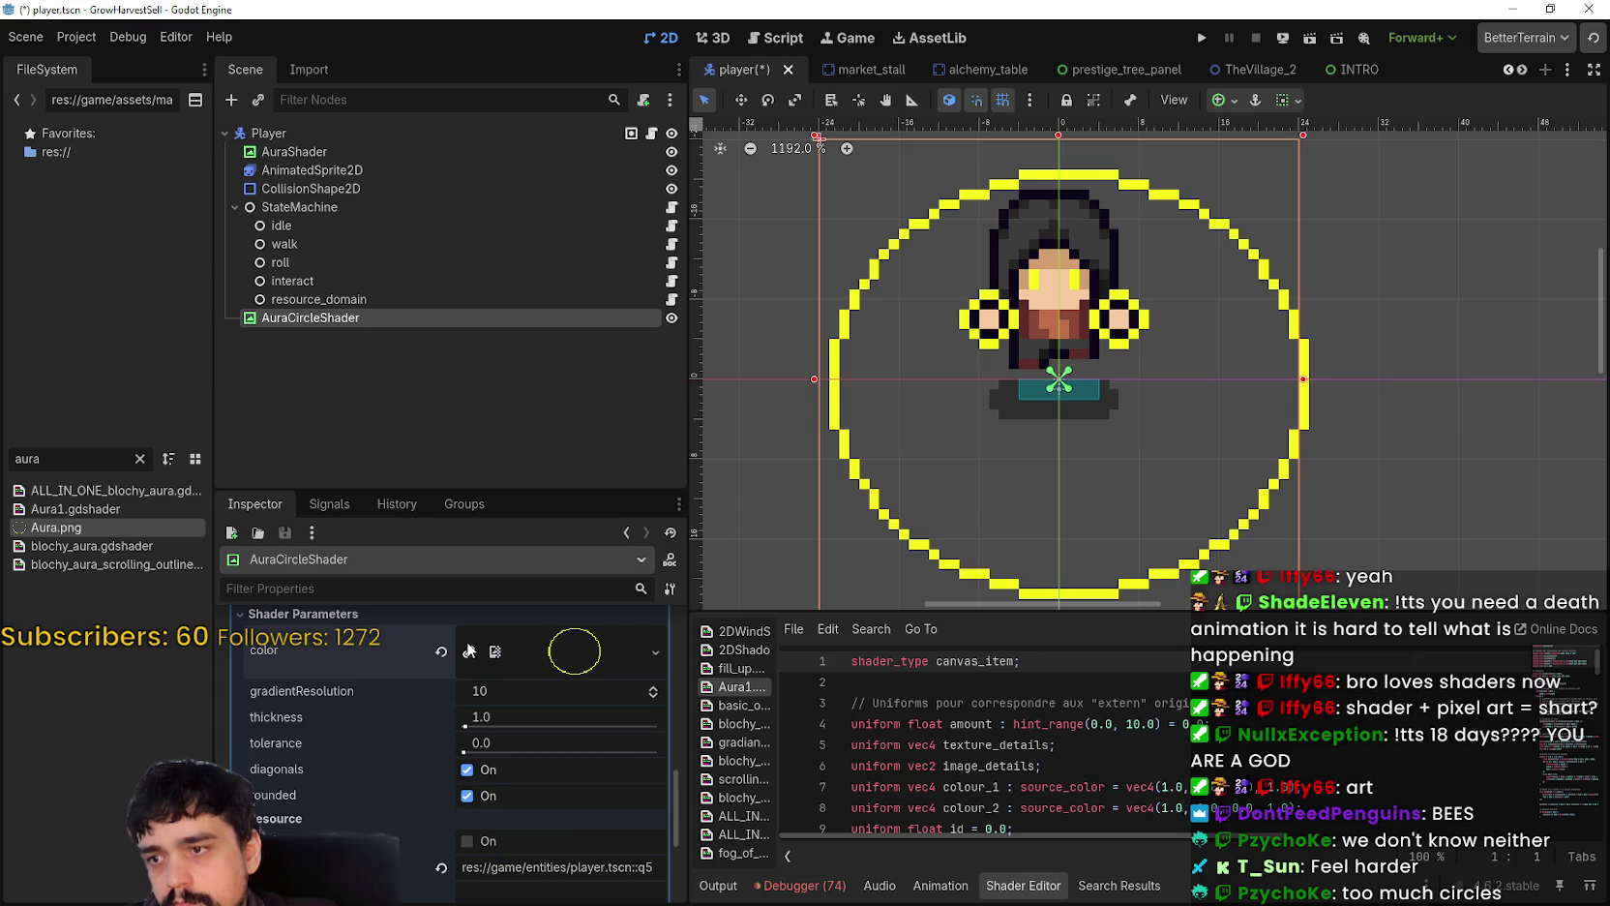
left_click(436, 654)
scroll(1112, 413, "up", 1)
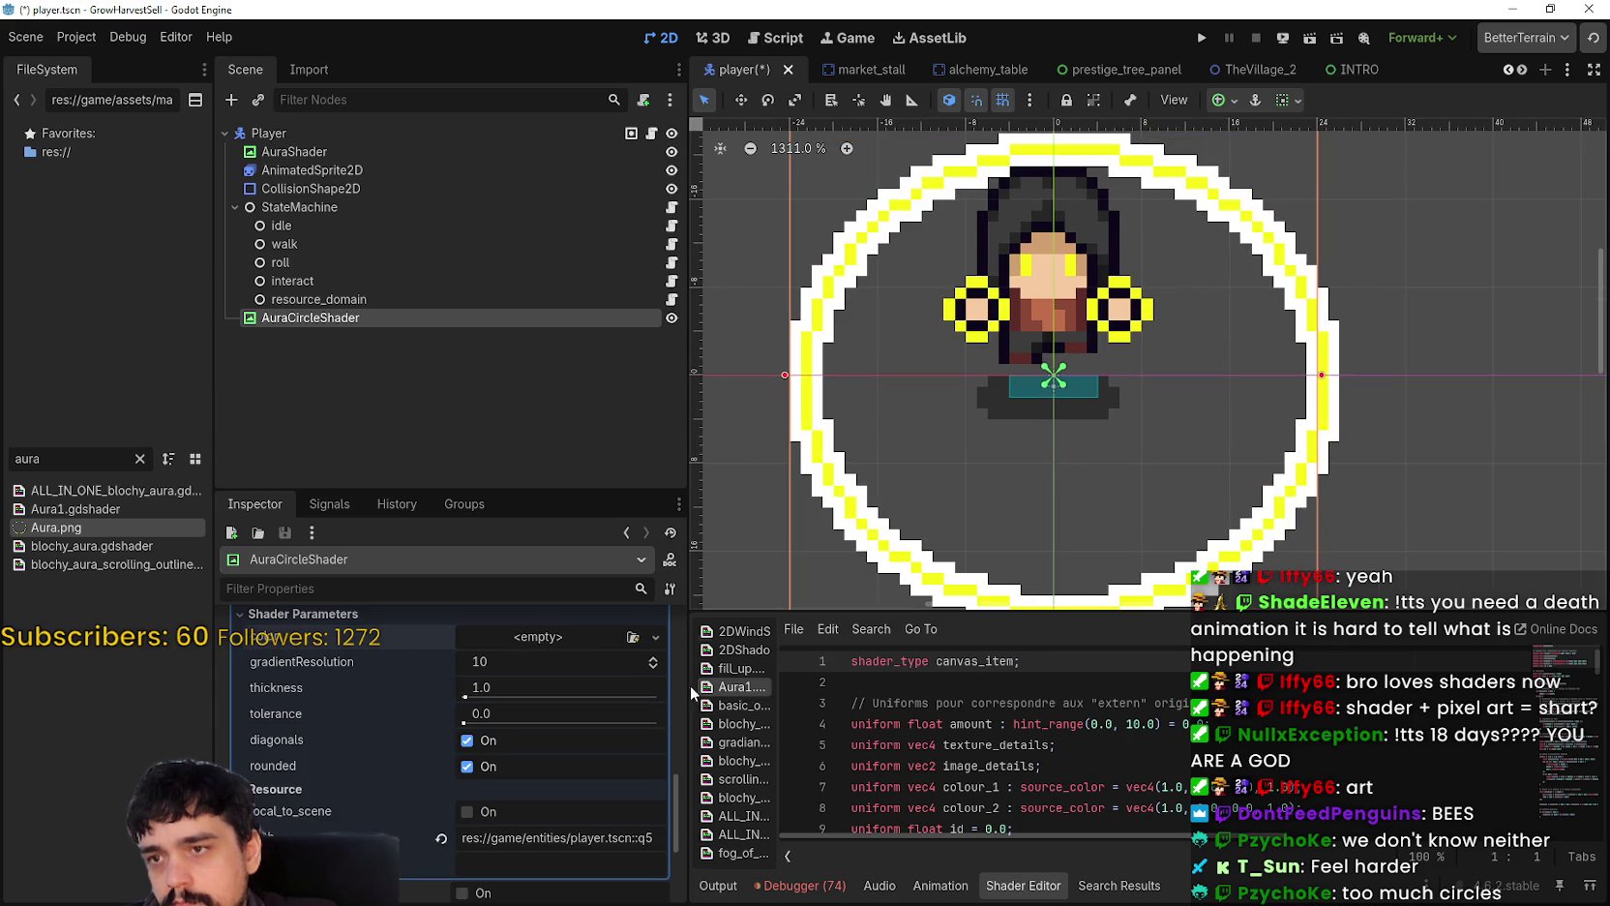
scroll(615, 769, "up", 3)
scroll(562, 788, "up", 2)
scroll(503, 814, "down", 2)
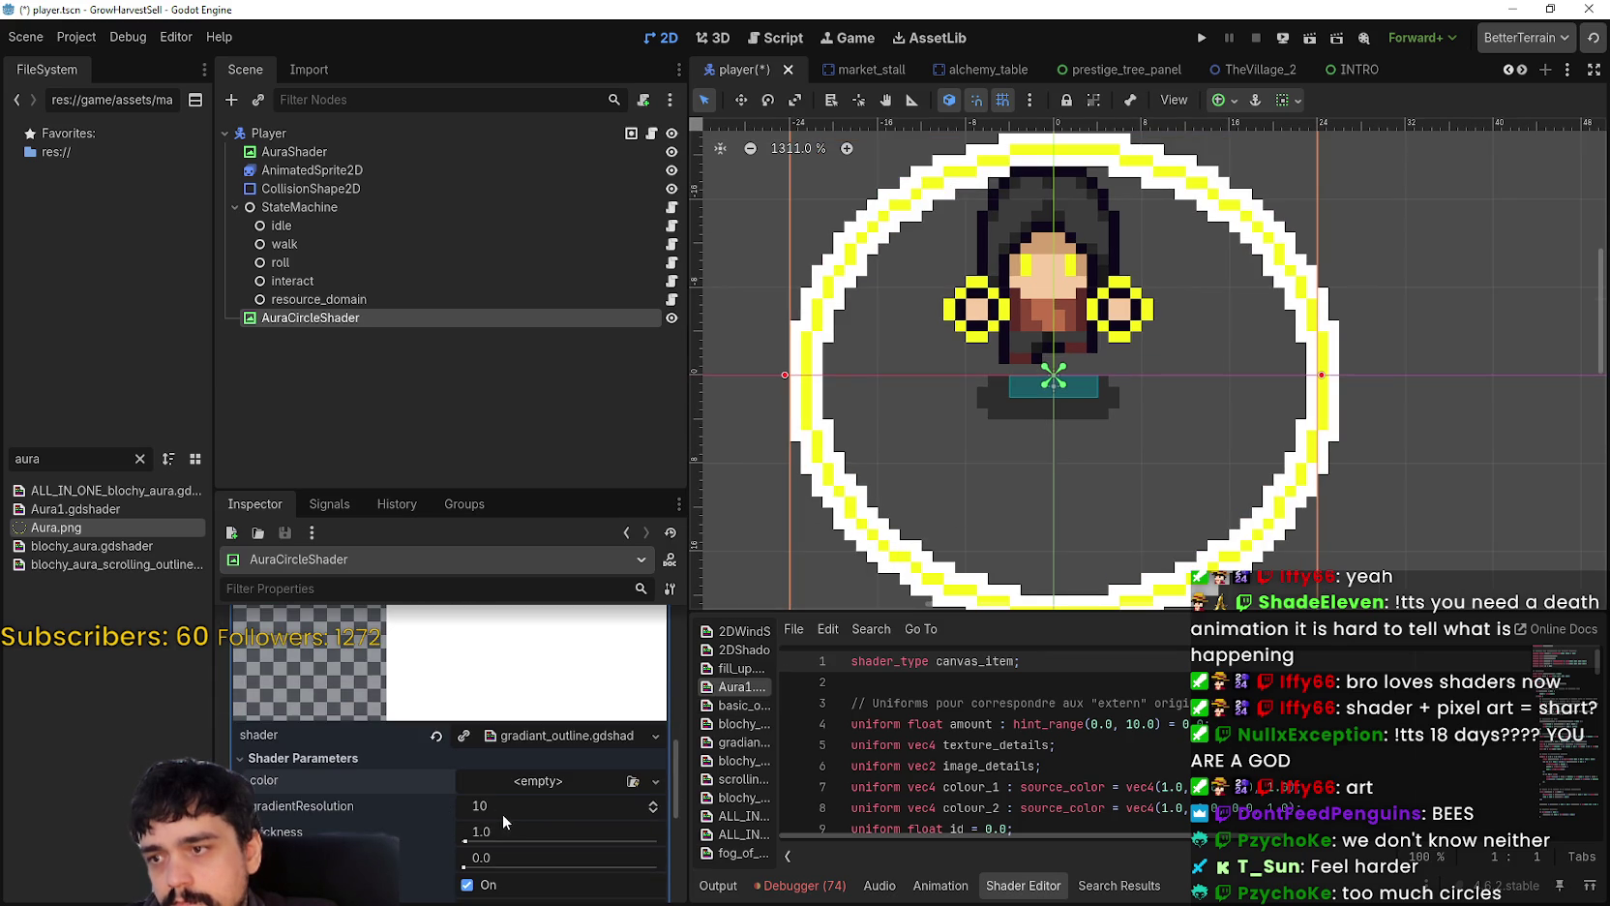
Step: Raise the ring thickness to 10.914 and set tolerance above zero
left_click_drag(463, 837, 485, 838)
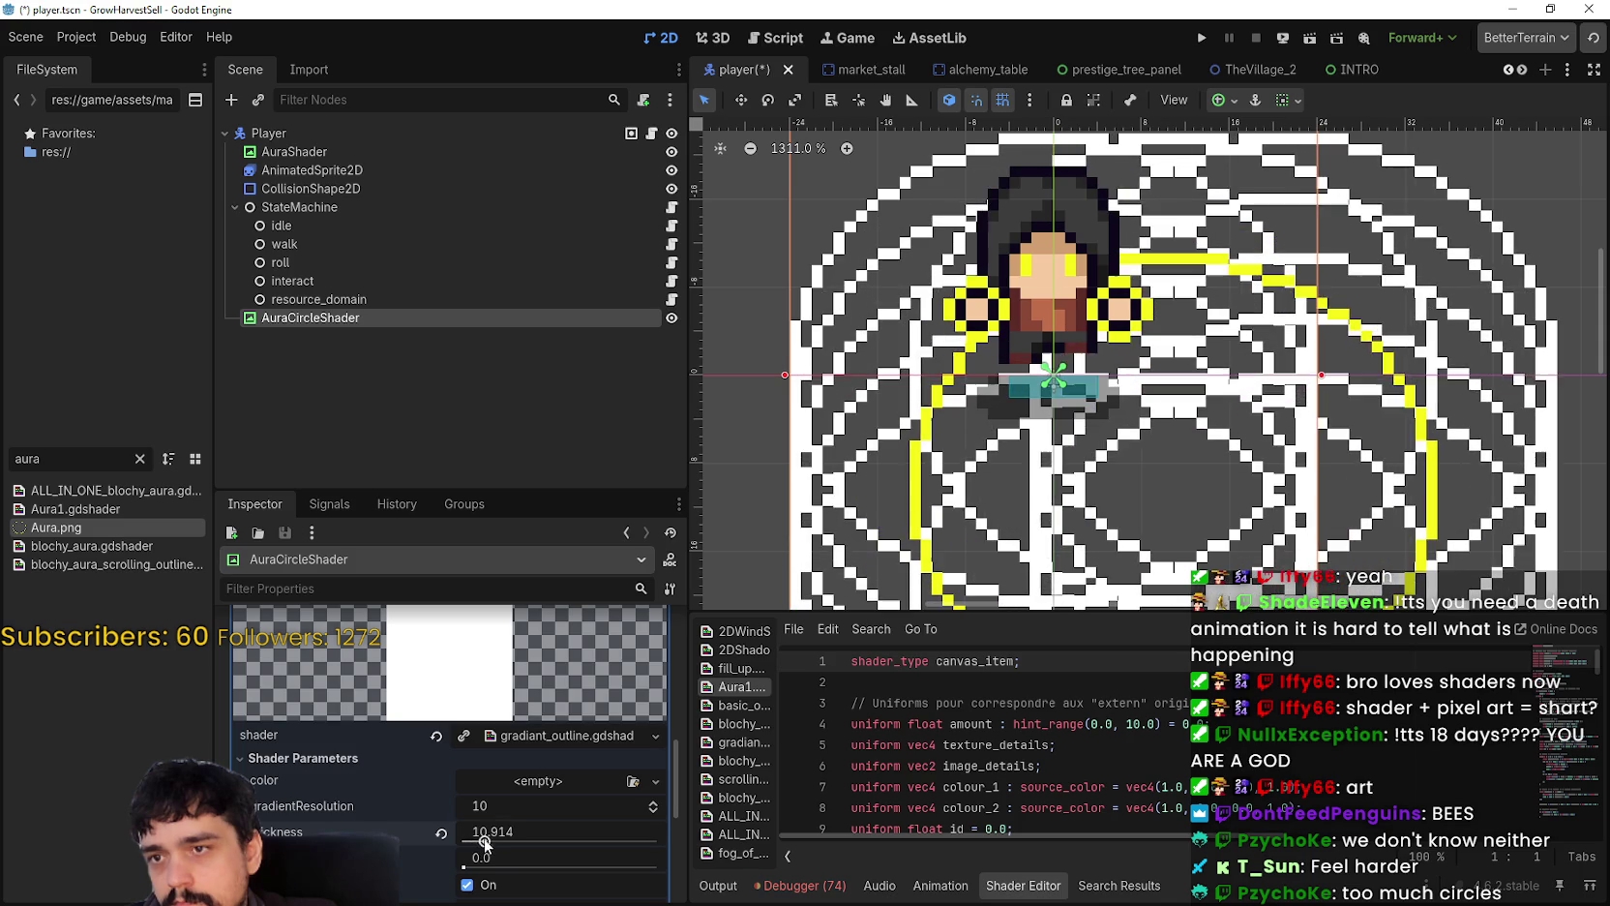
scroll(954, 459, "down", 3)
scroll(958, 464, "down", 3)
scroll(532, 855, "down", 1)
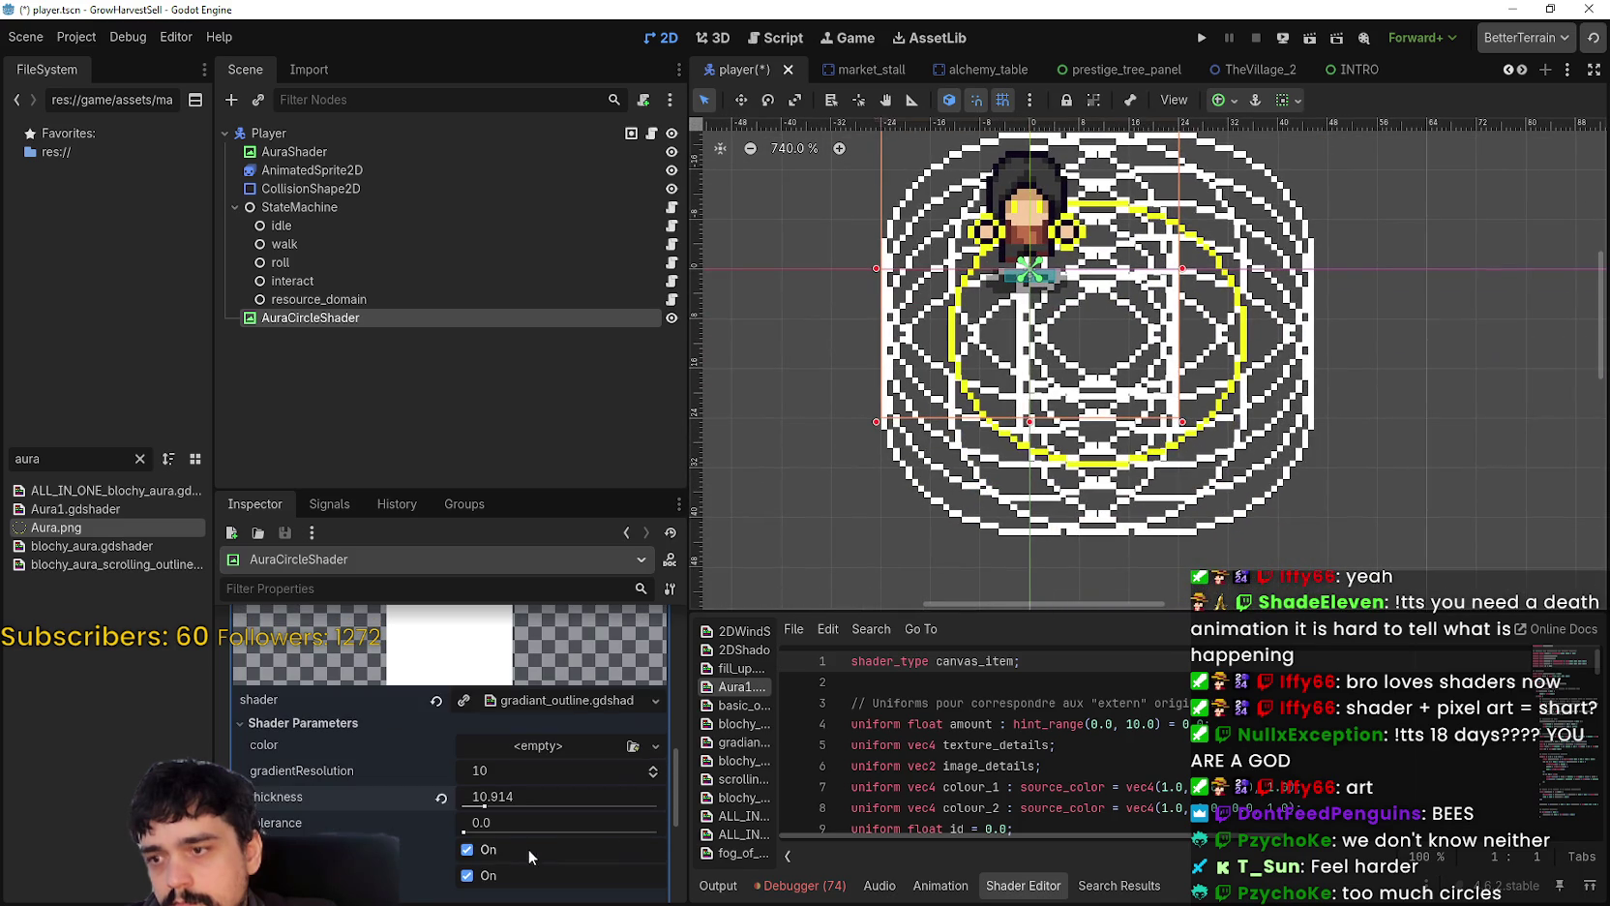
left_click_drag(464, 833, 511, 840)
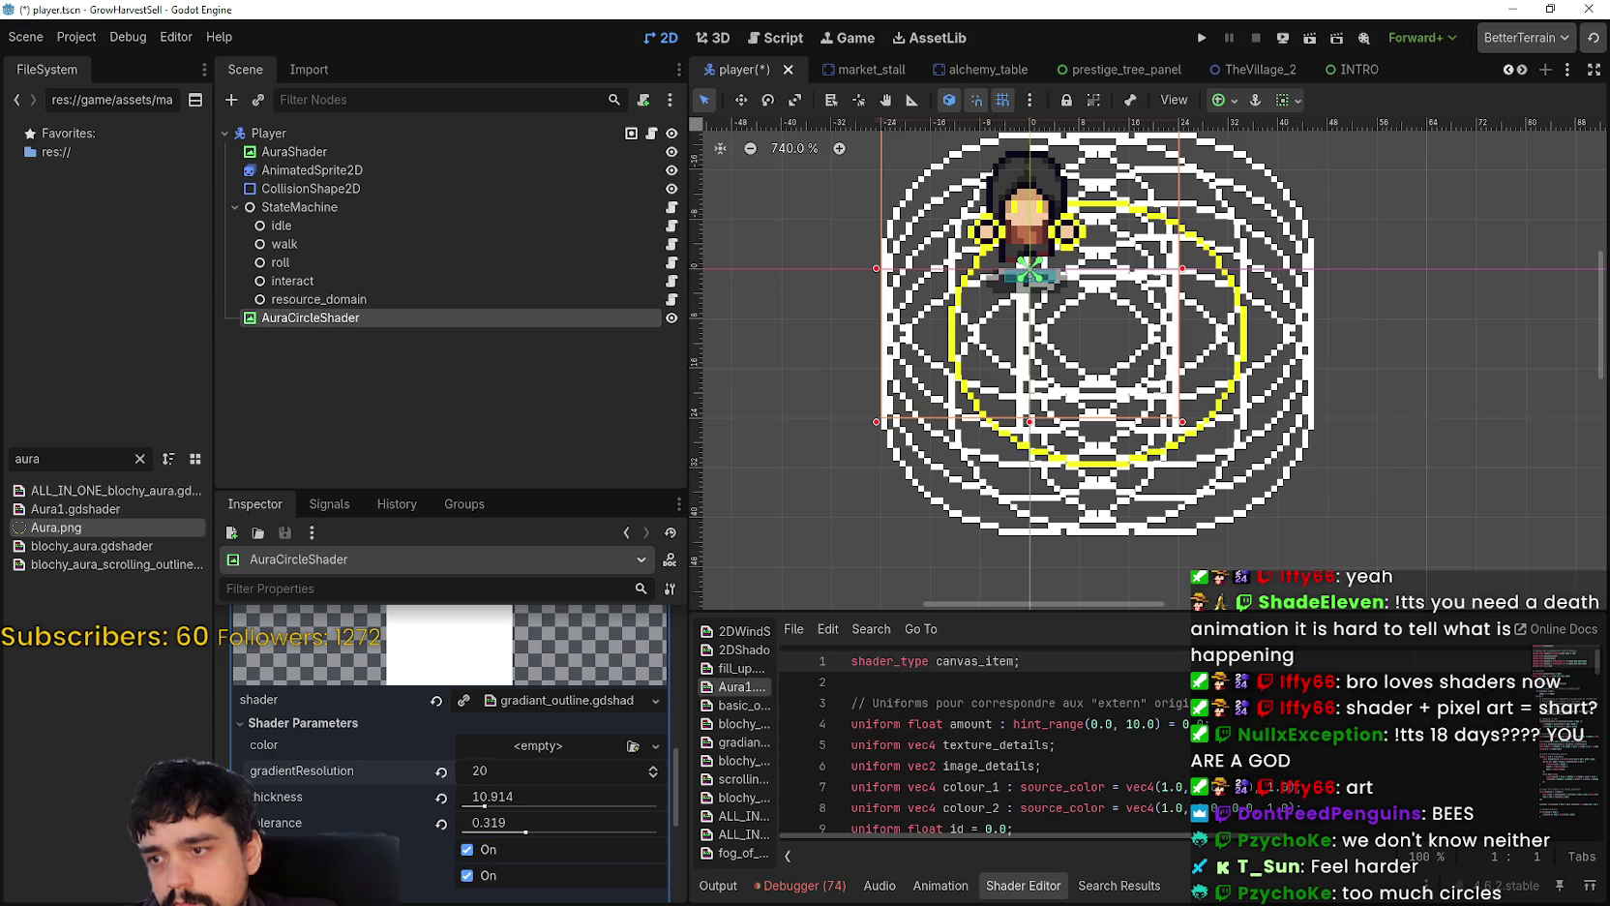
Step: Turn off the rounded and diagonals options in the aura pattern
scroll(484, 756, "down", 3)
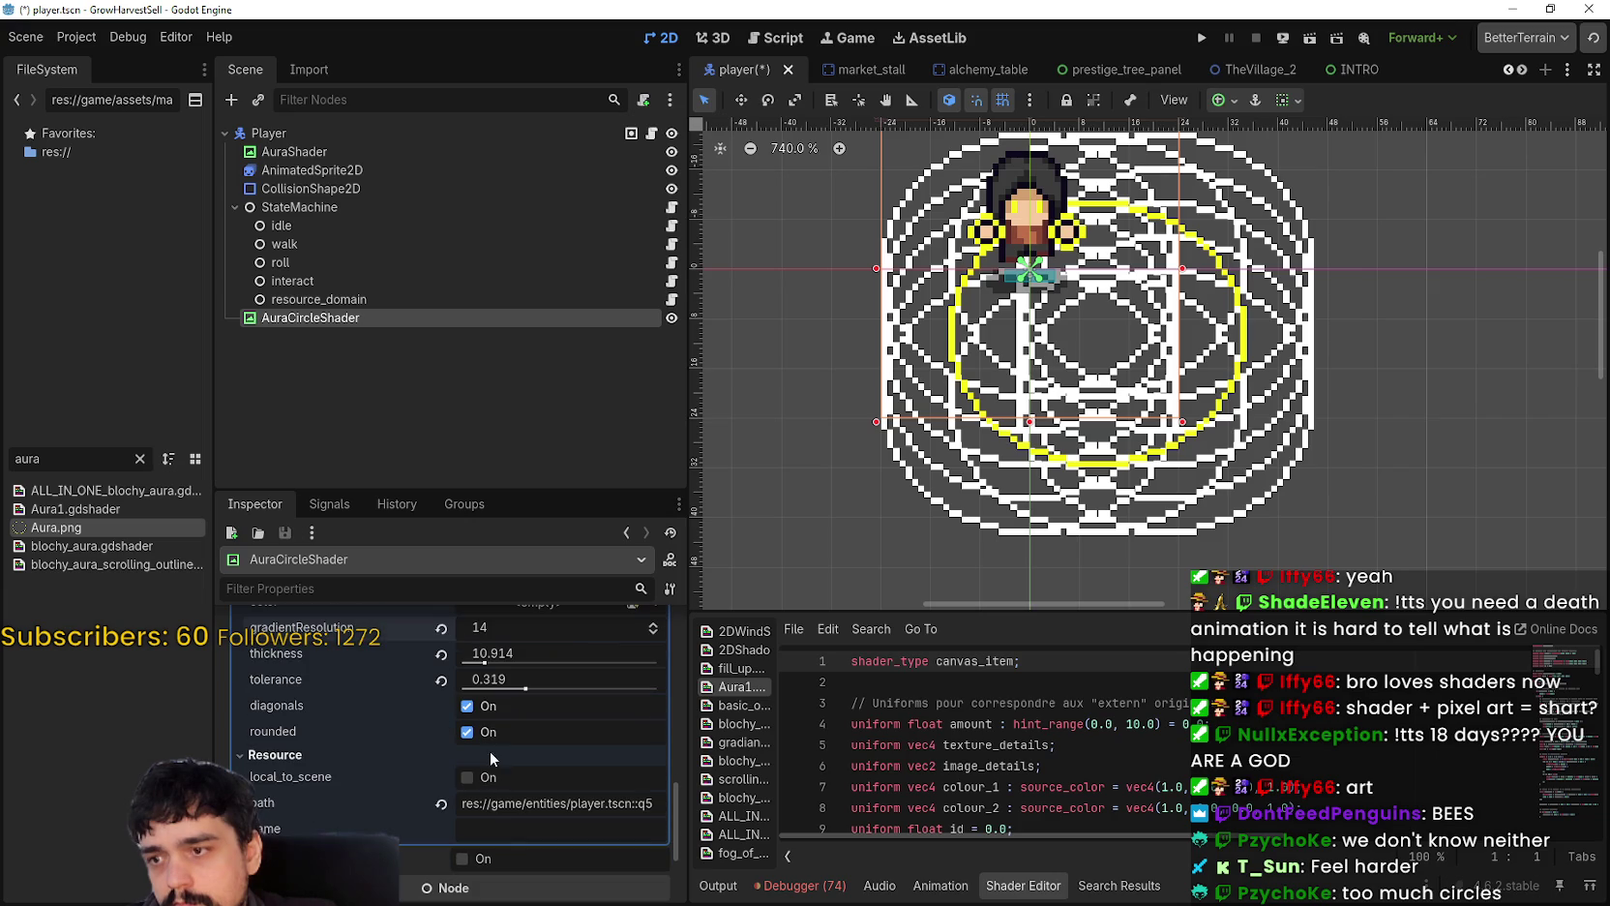
left_click(467, 733)
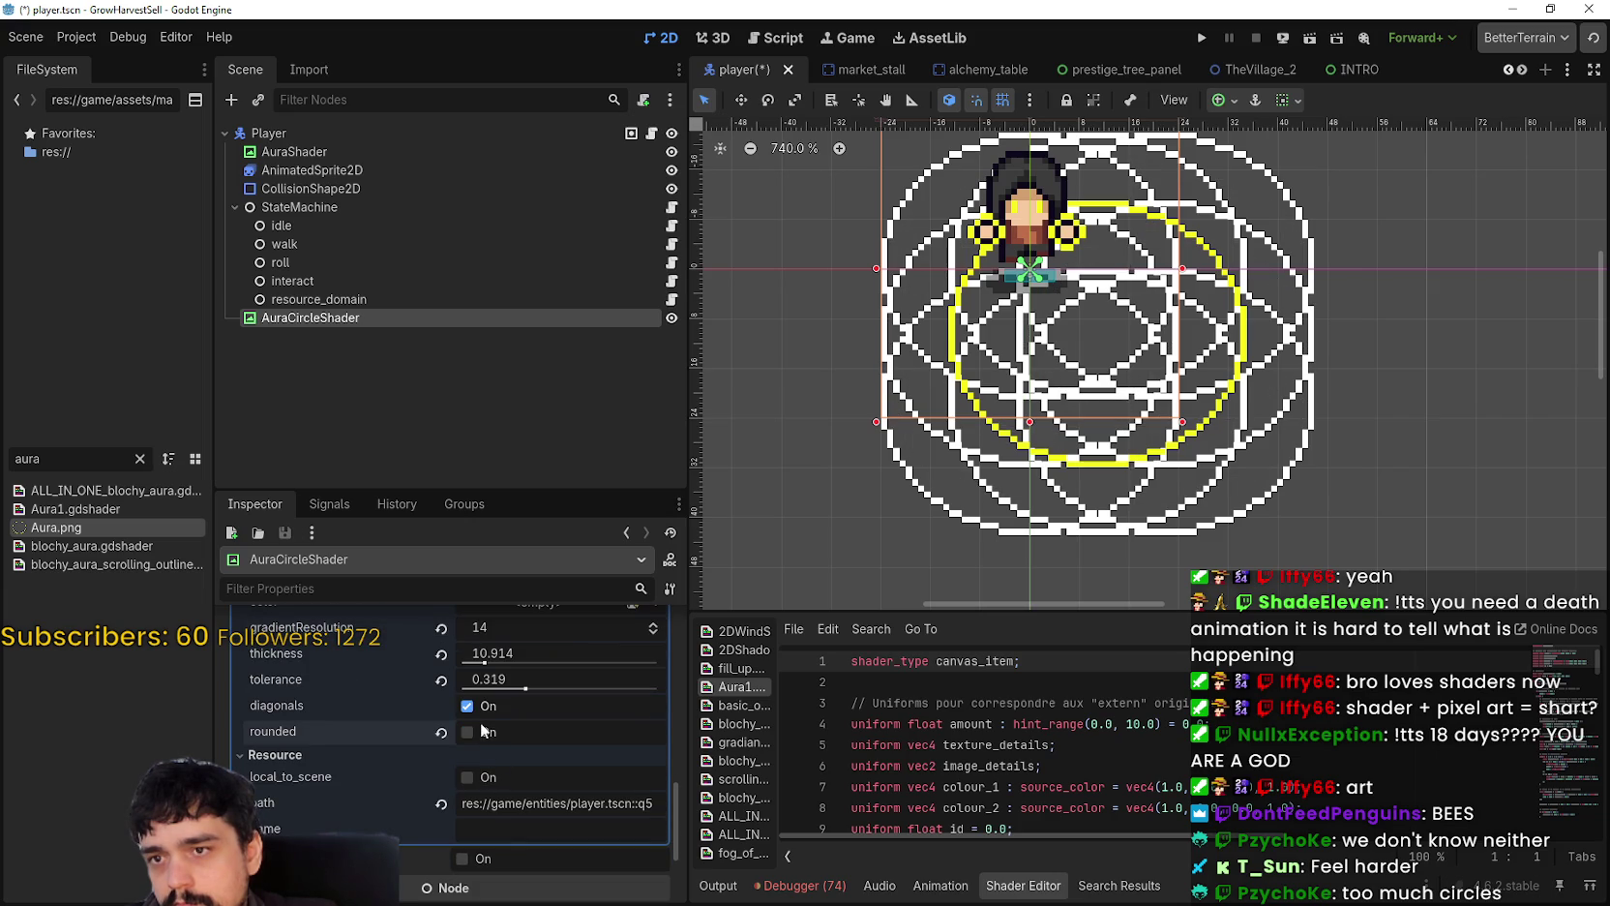
left_click(482, 708)
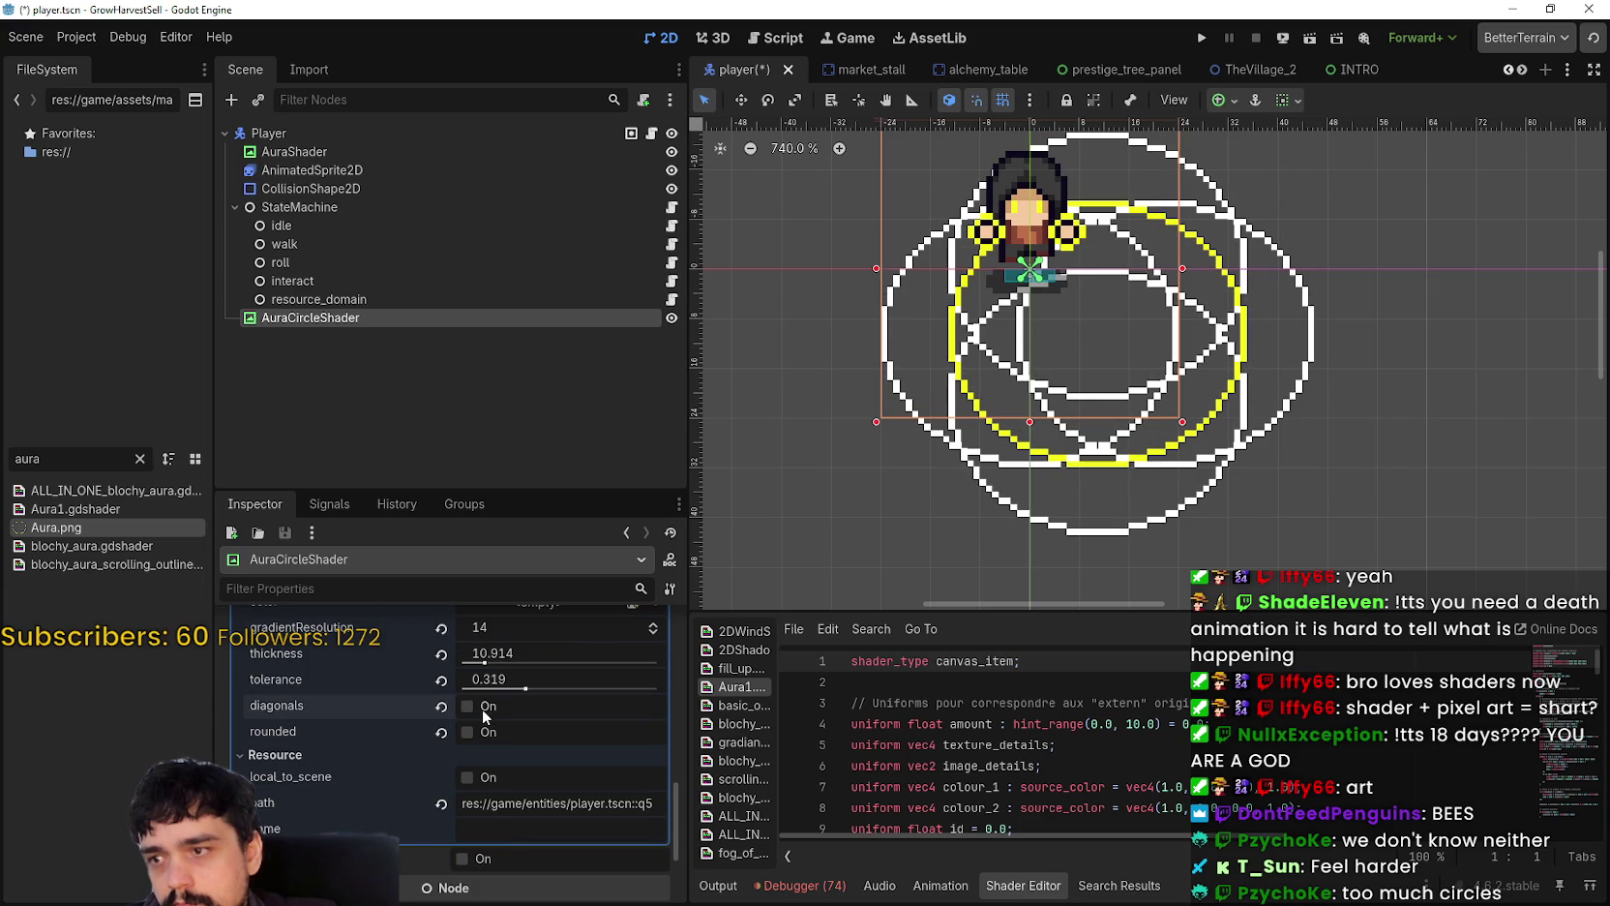
scroll(536, 758, "up", 3)
scroll(1062, 339, "up", 7)
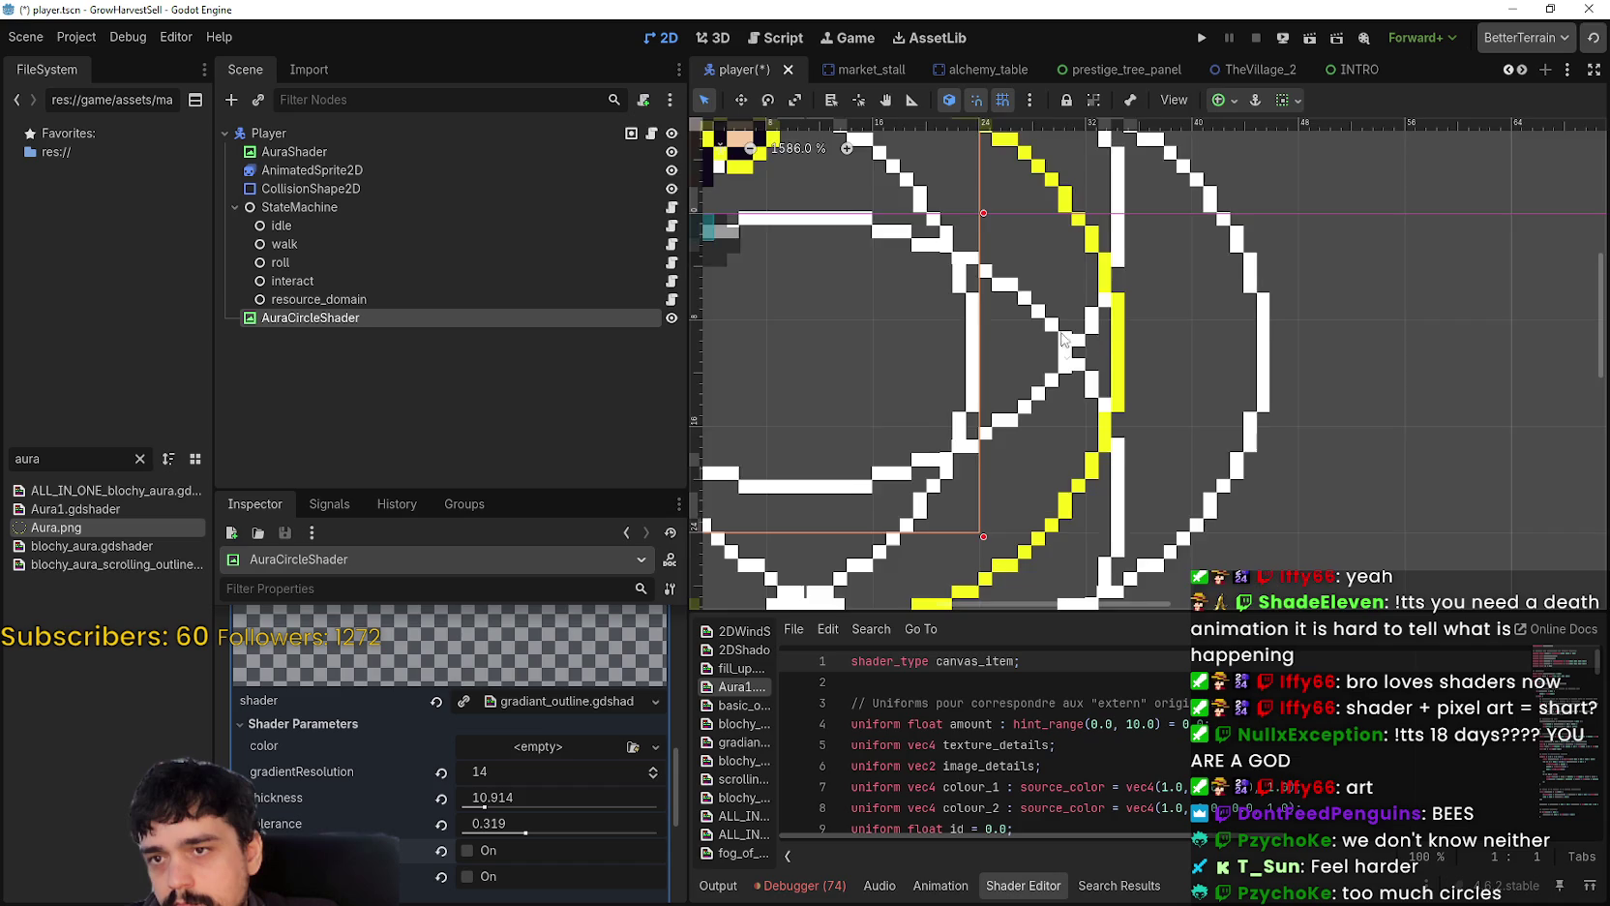
scroll(1062, 338, "down", 5)
scroll(463, 742, "up", 1)
Step: Swap the material's shader for blochy_aura_scrolling_outline.gdshader via Quick Load
left_click(439, 736)
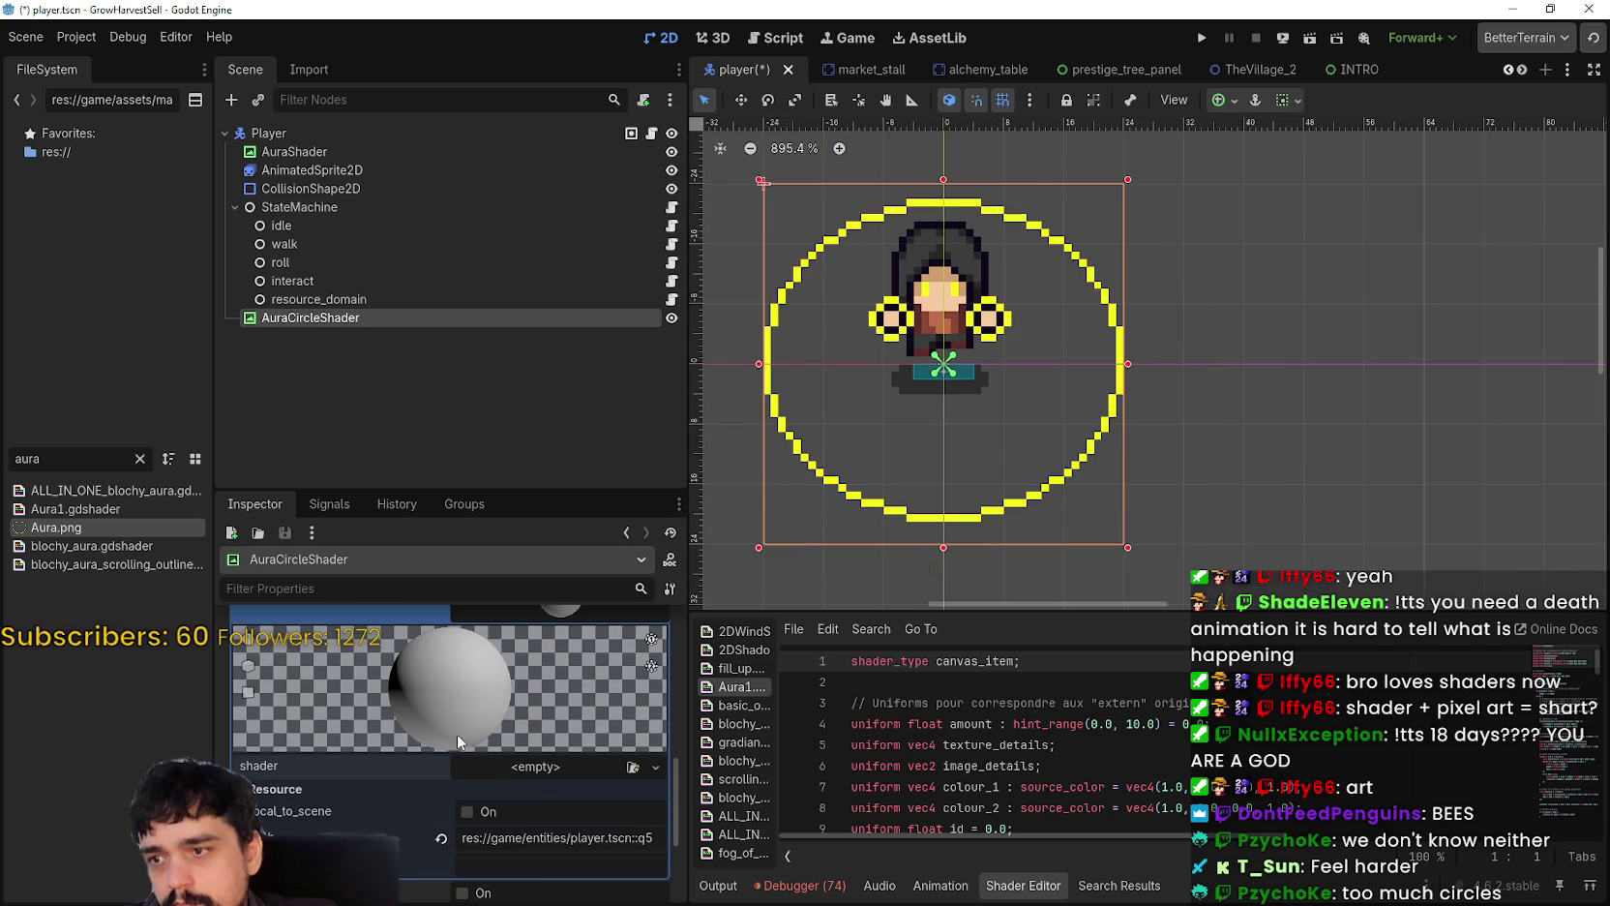
left_click(538, 767)
left_click(558, 819)
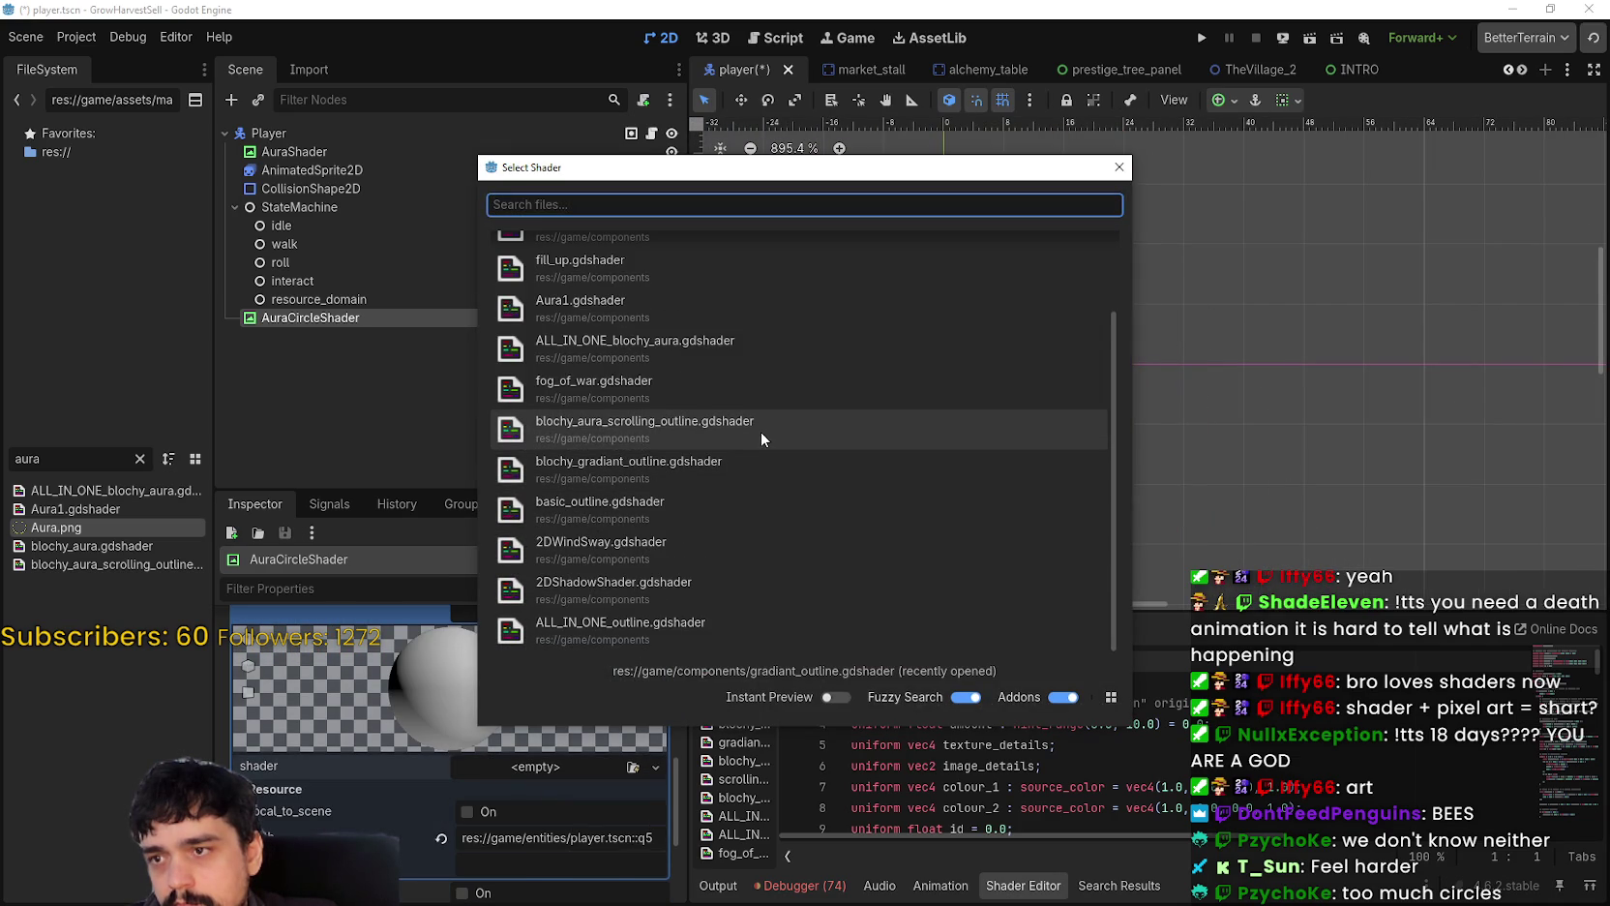
double_click(760, 432)
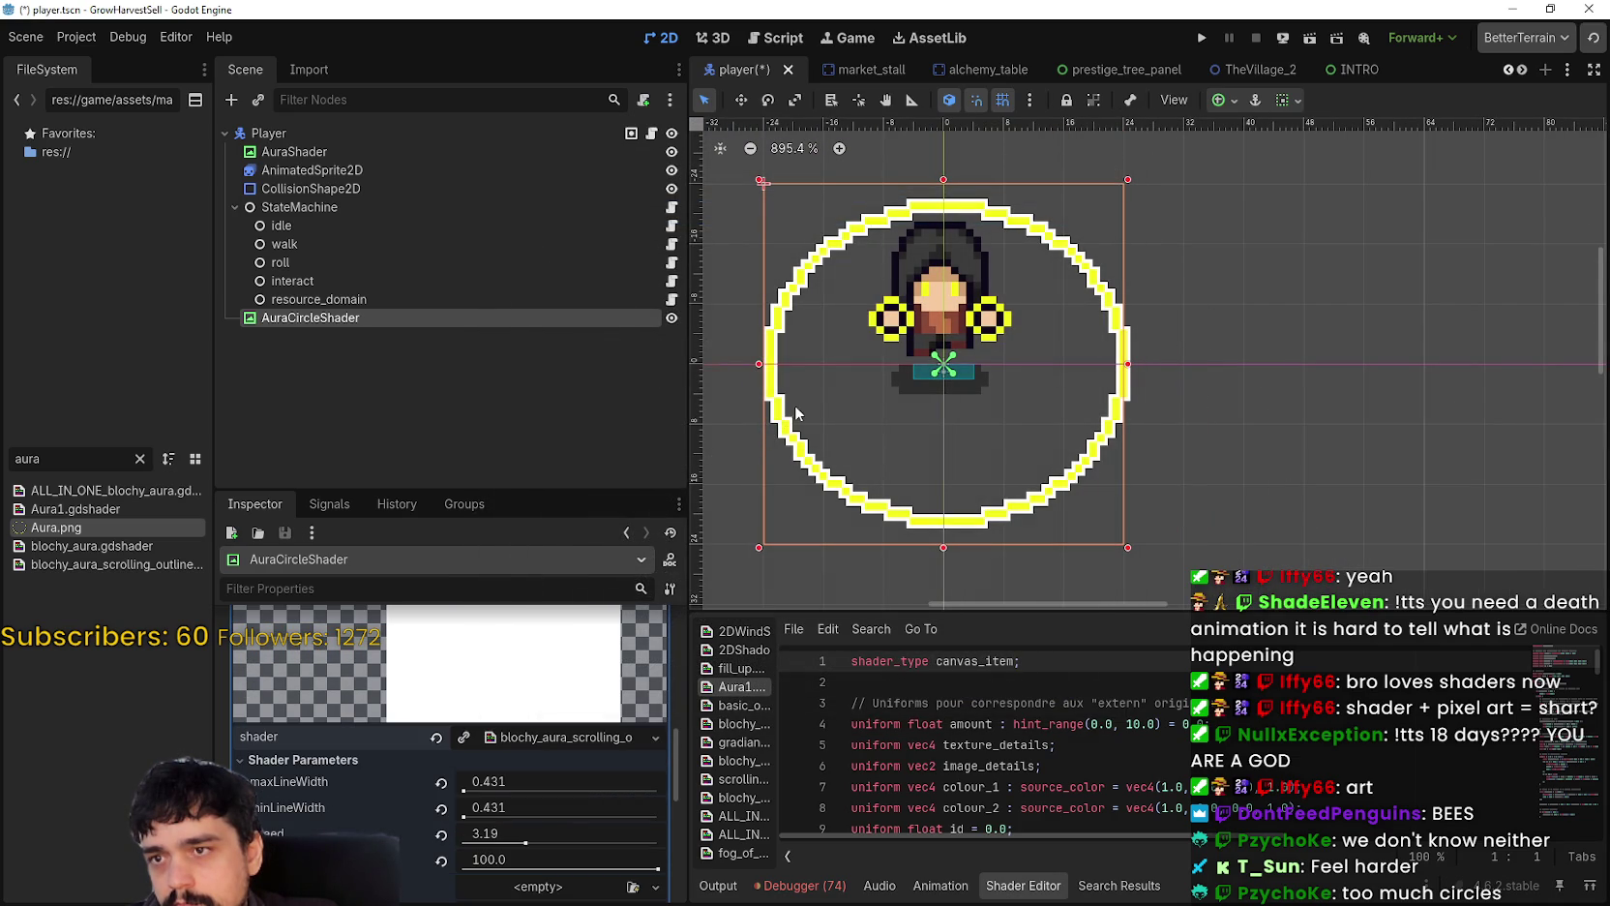
Step: Open Aura.png from the FileSystem in the external image editor
scroll(799, 505, "up", 2)
scroll(825, 517, "up", 7)
scroll(826, 516, "down", 8)
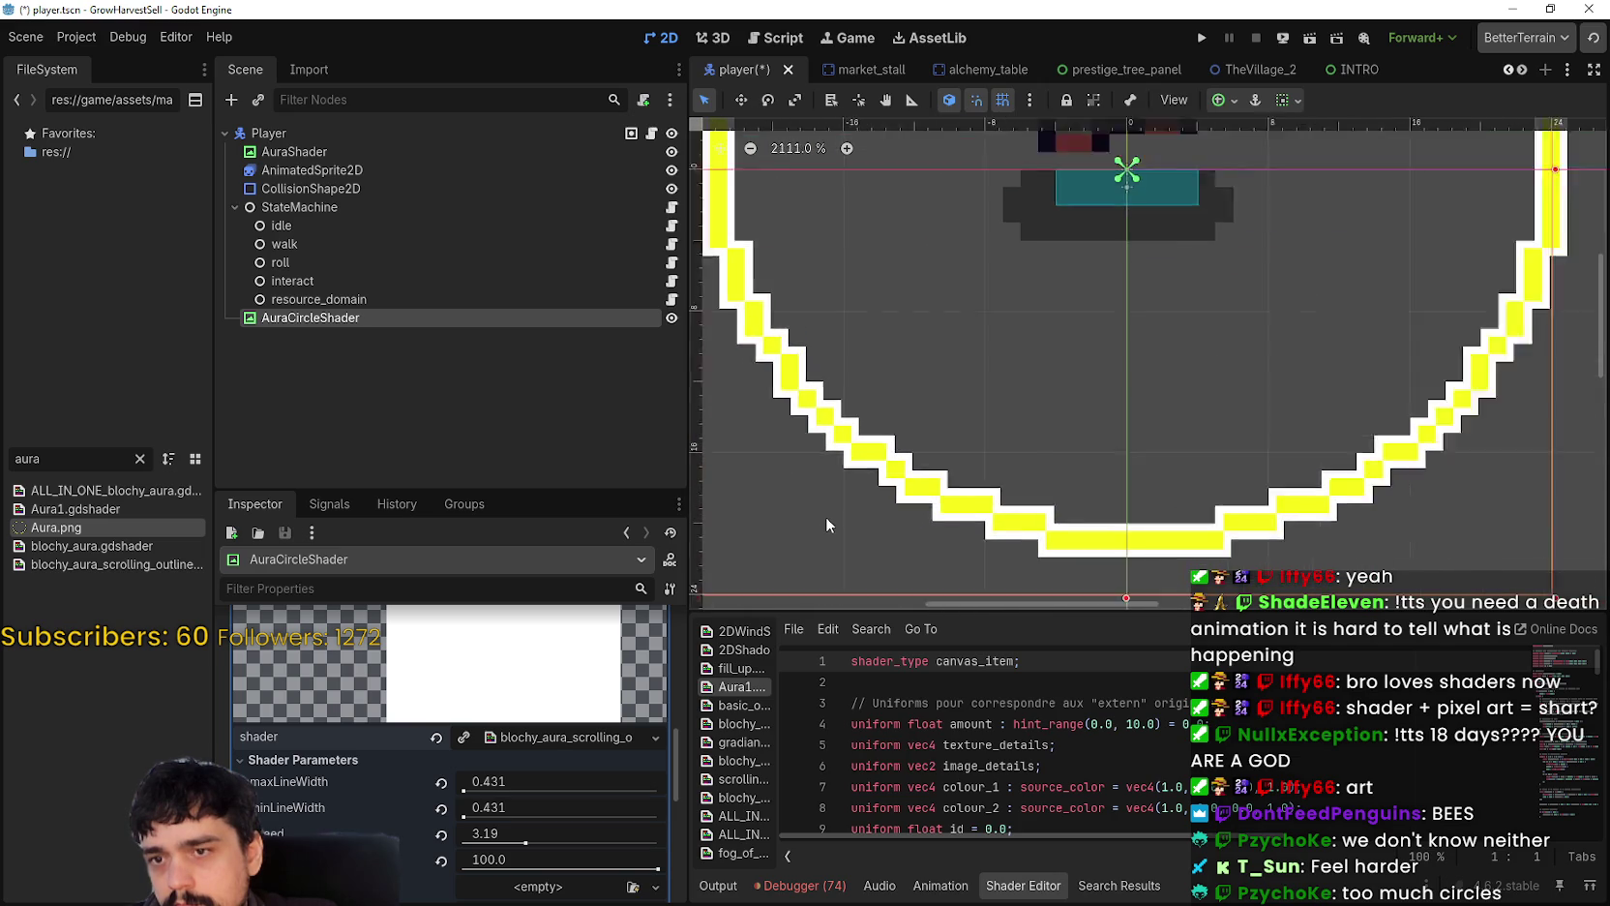
scroll(816, 524, "down", 2)
scroll(615, 816, "up", 2)
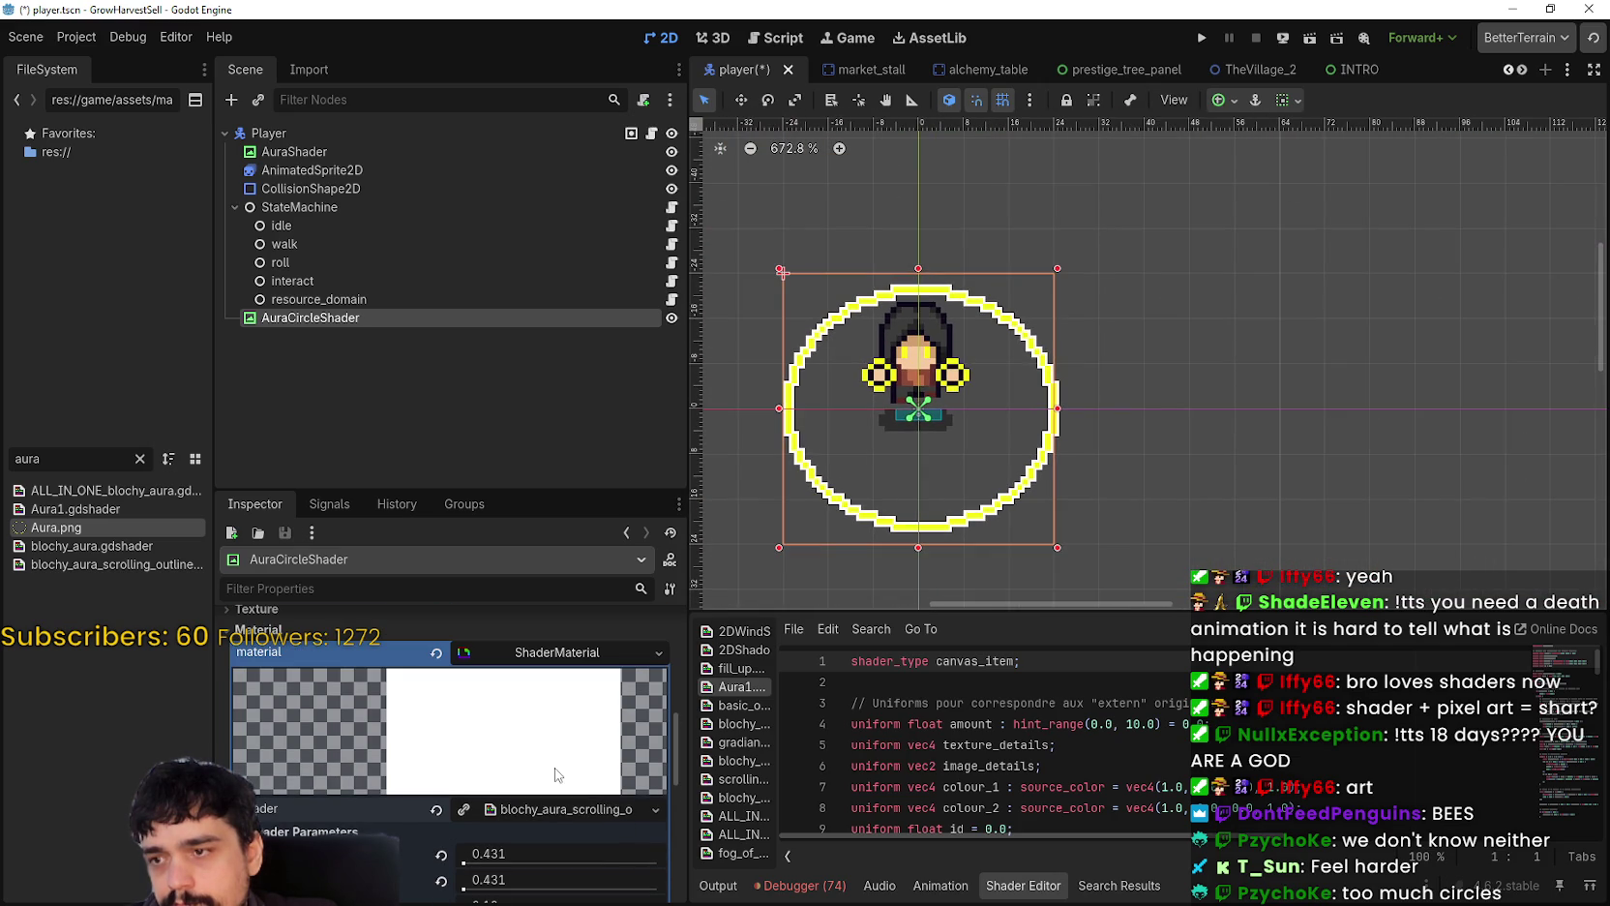
right_click(89, 525)
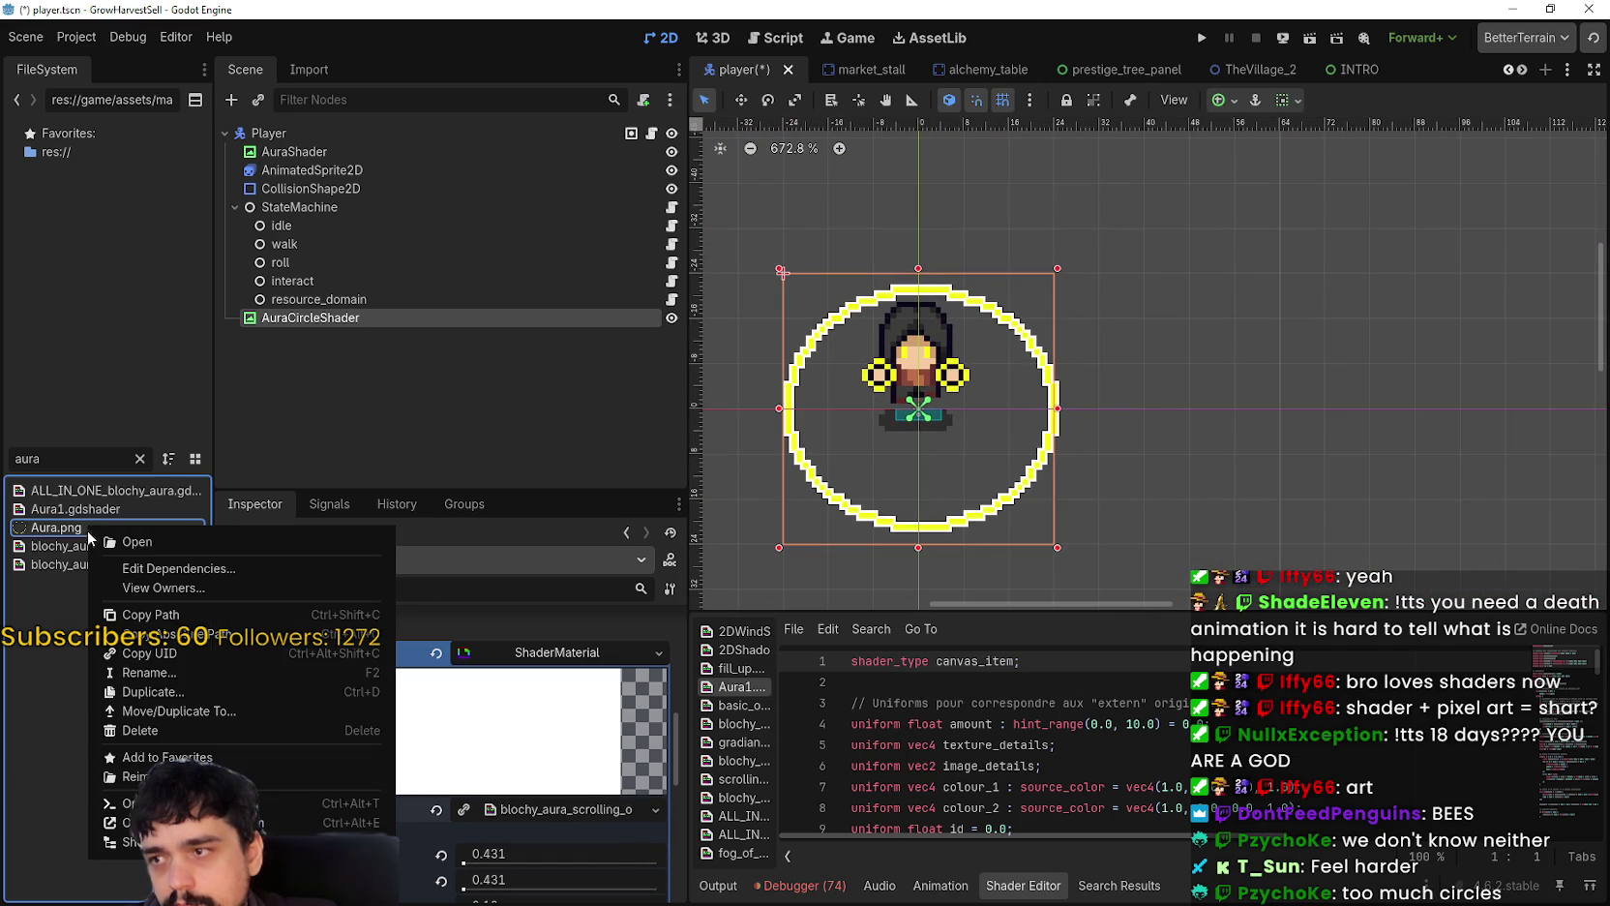
left_click(125, 823)
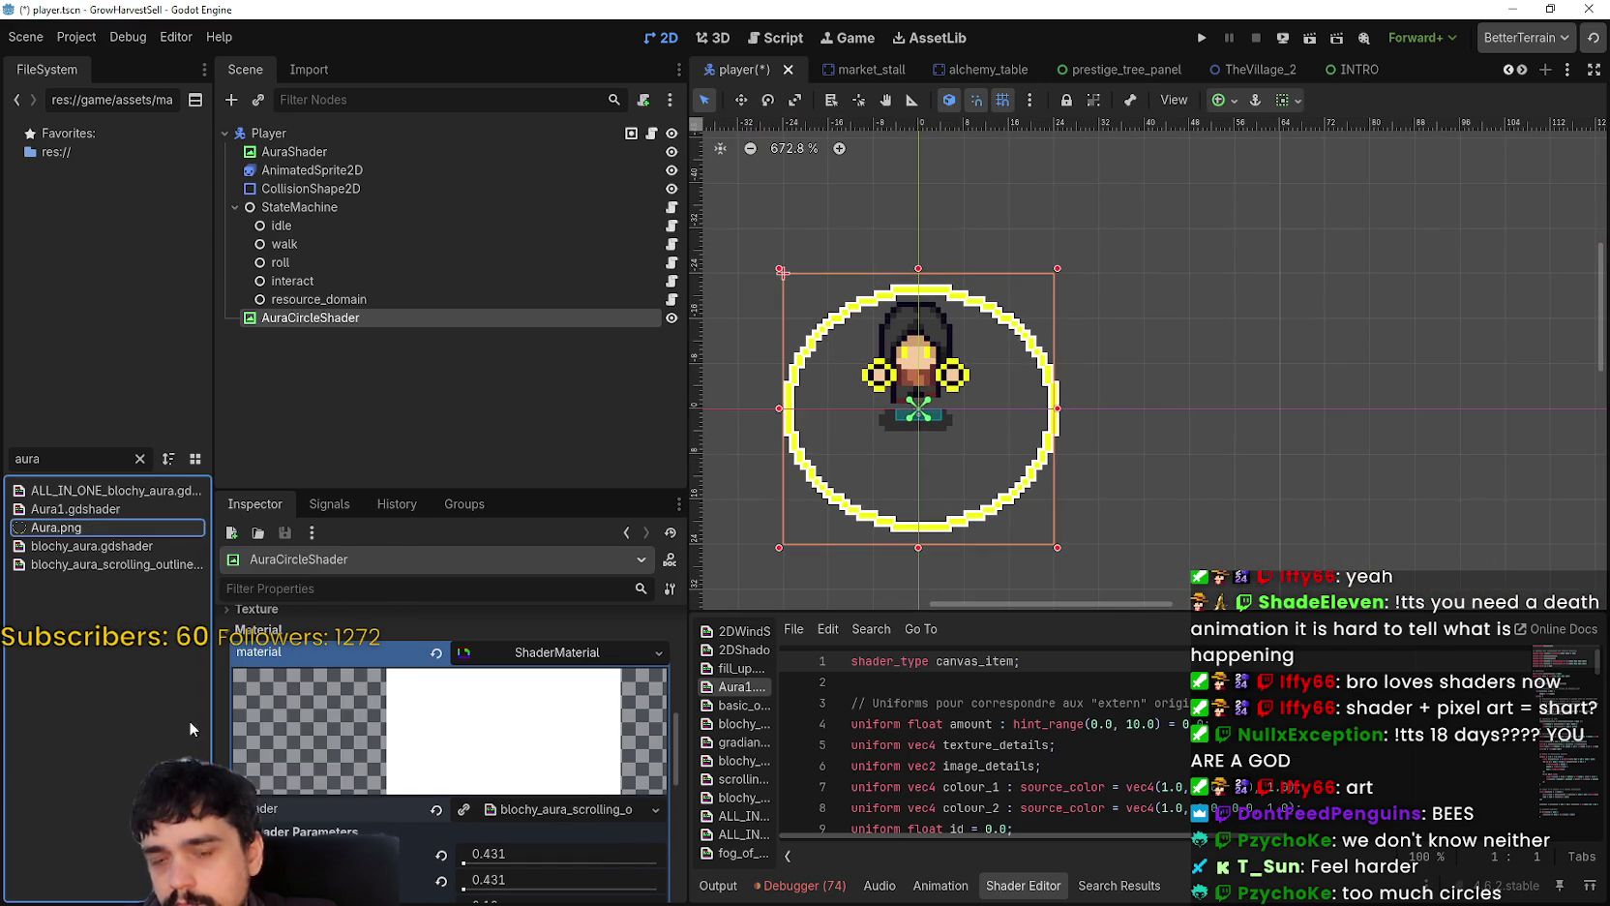
Step: Zoom into Aura.png, switch to the Lasso tool, and select one yellow edge pixel
scroll(944, 483, "up", 4)
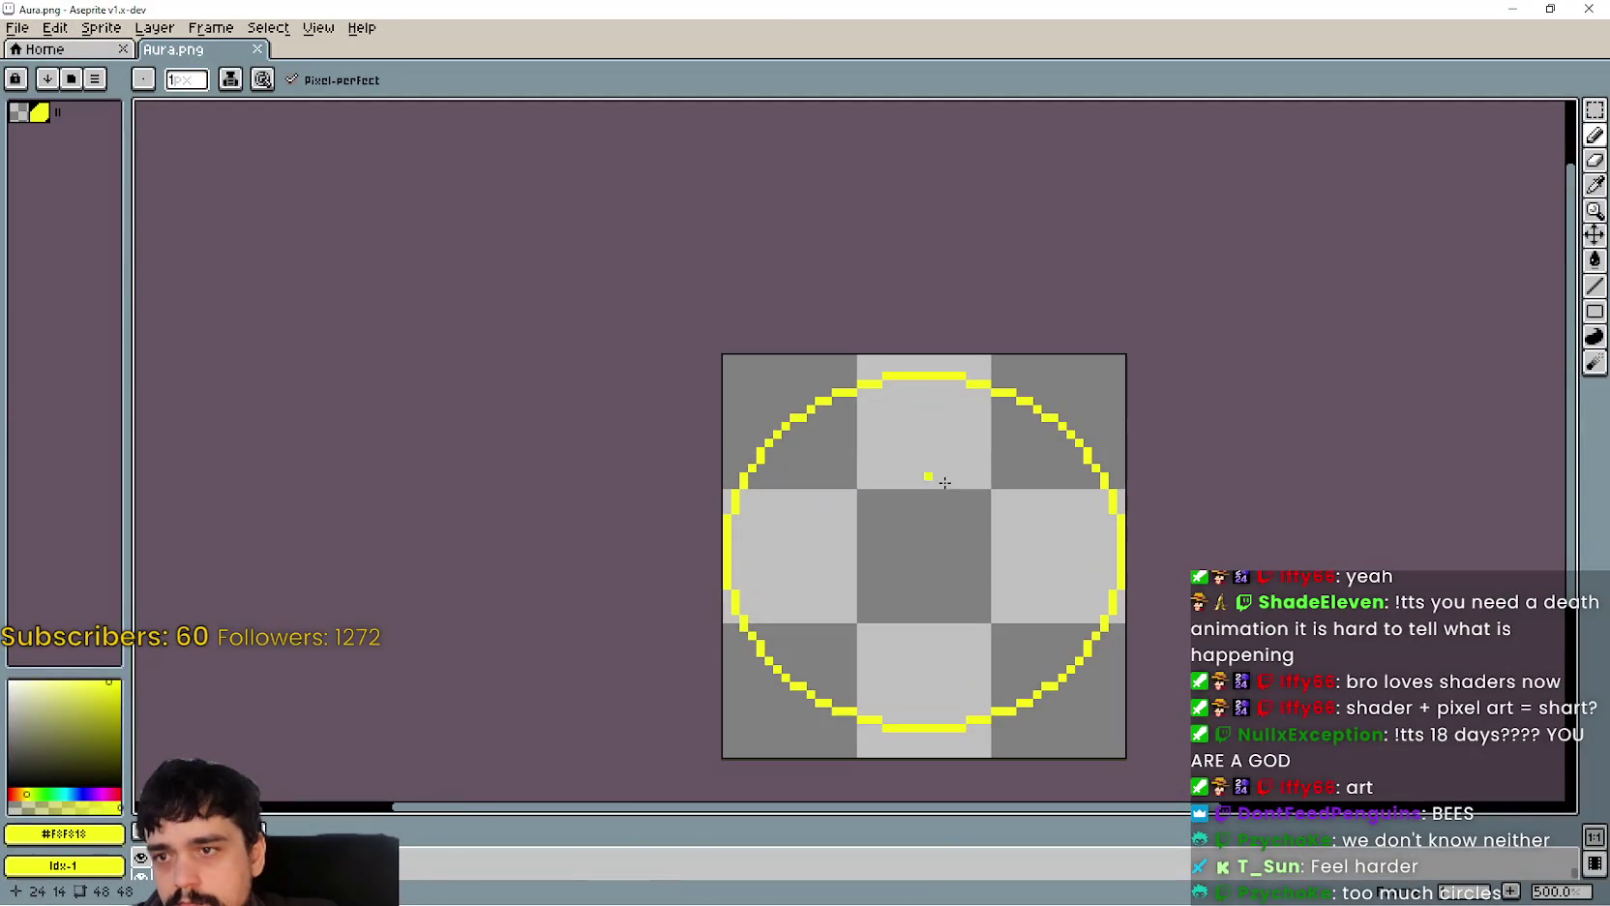
key("q")
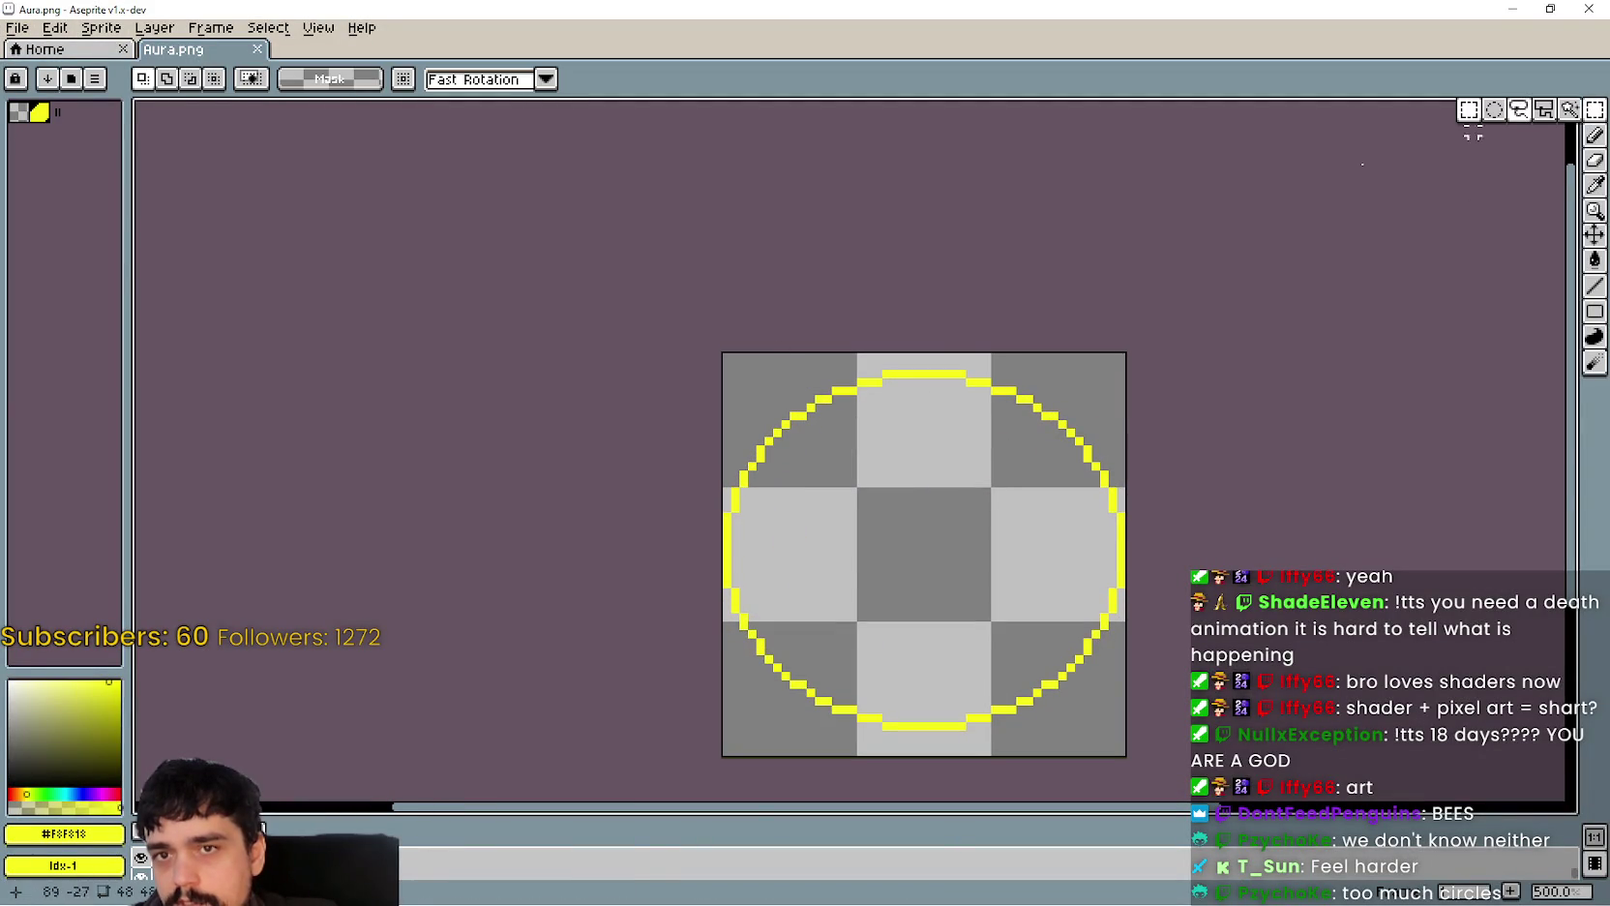
scroll(727, 387, "up", 2)
scroll(727, 388, "up", 2)
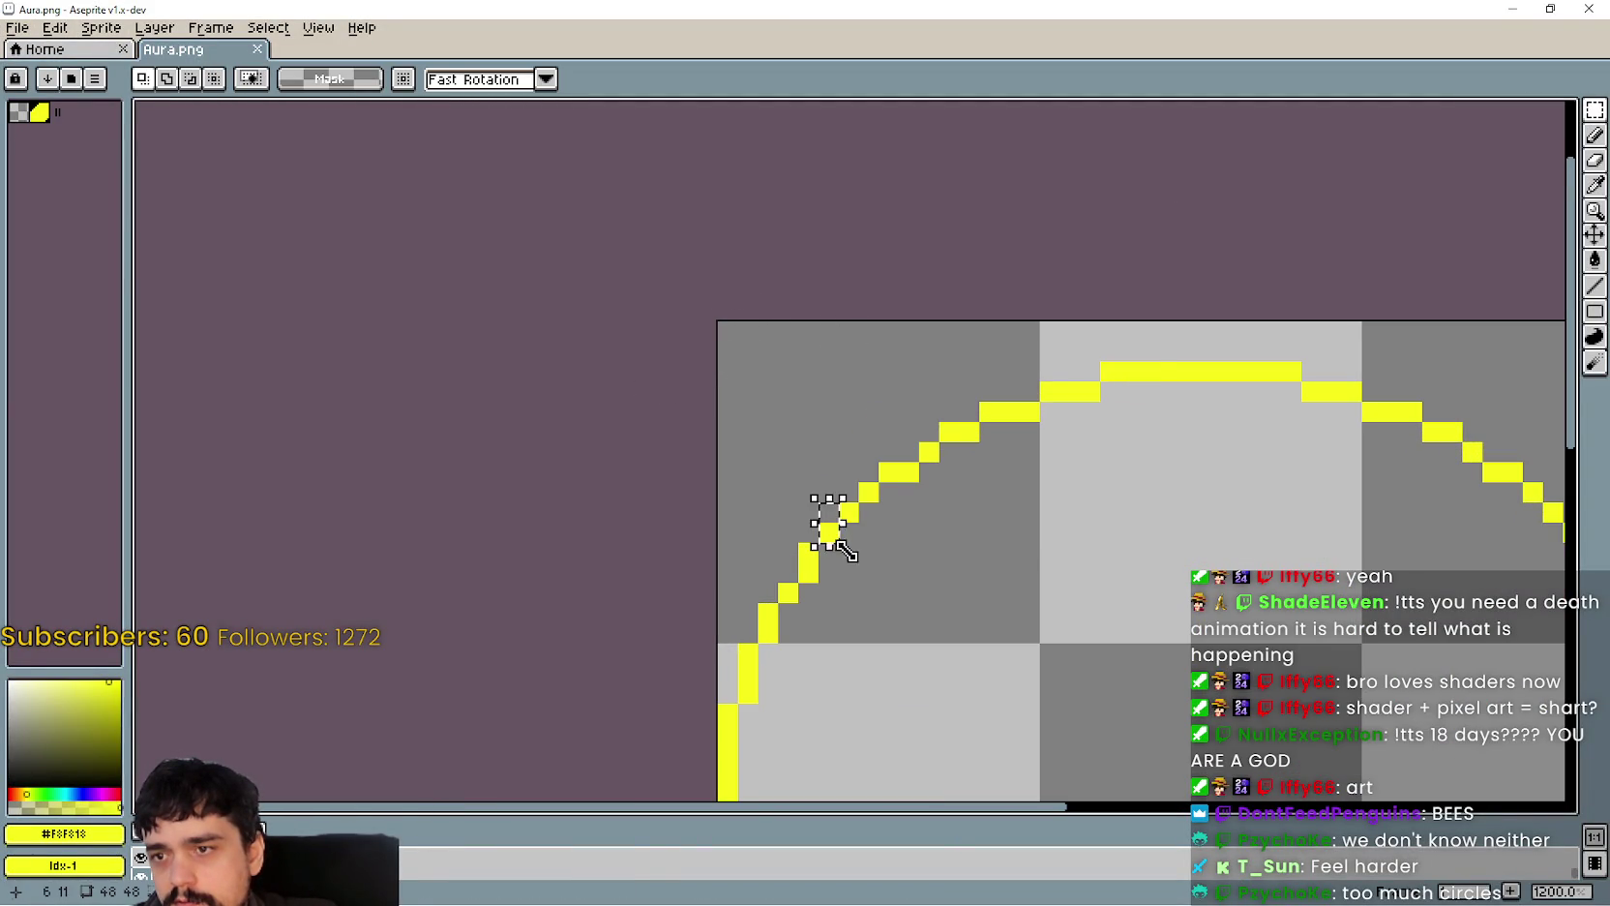
scroll(824, 529, "up", 3)
left_click(805, 508)
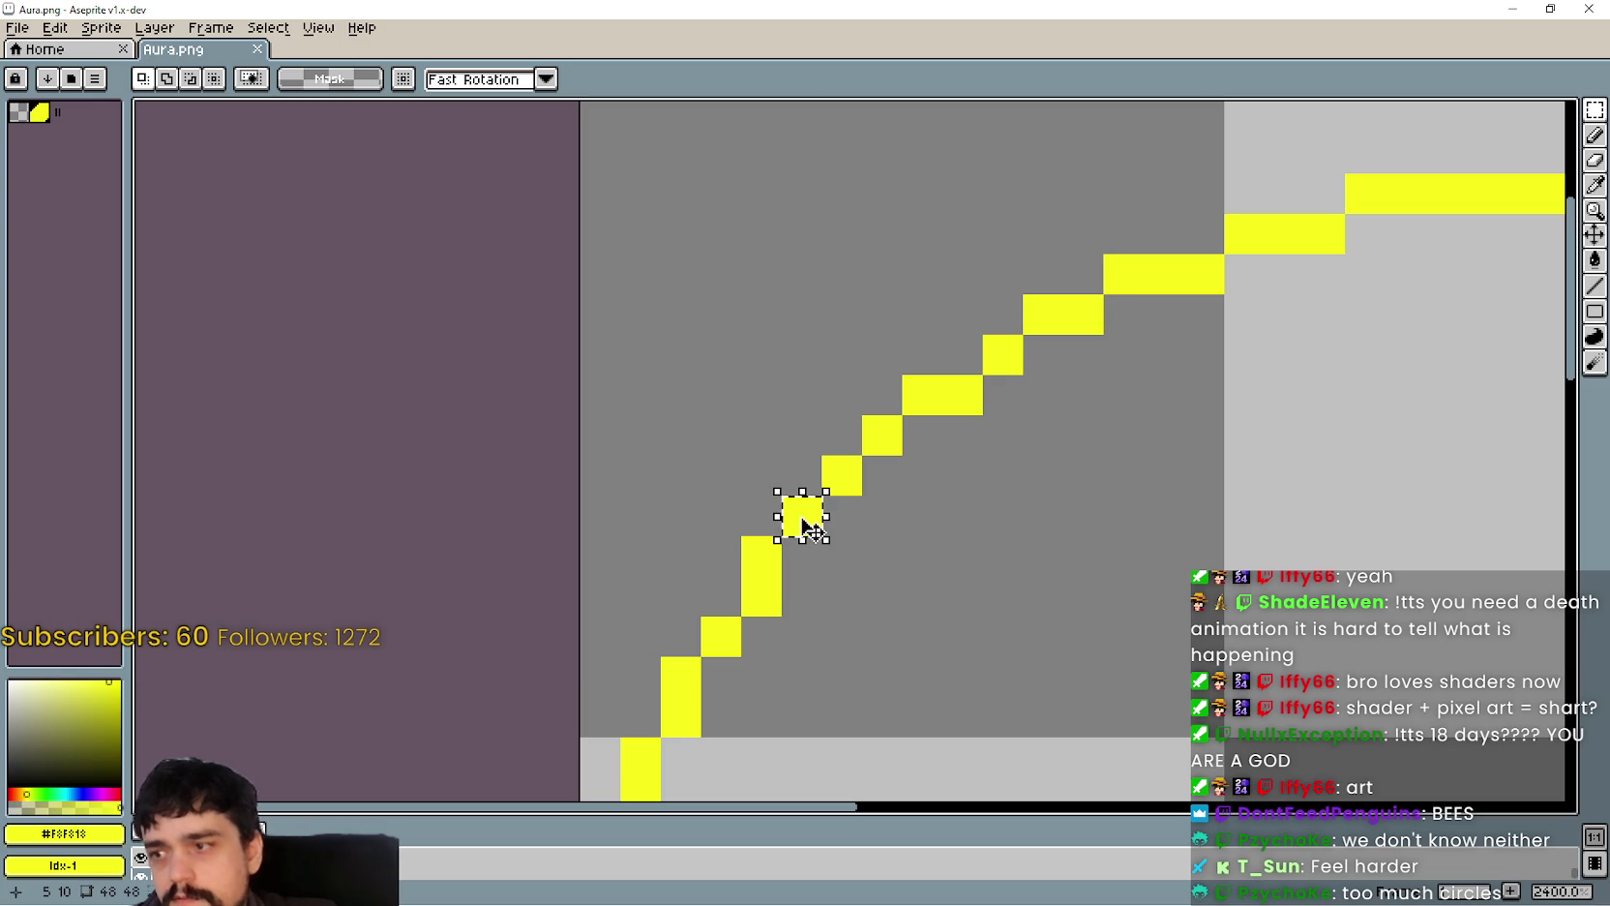
Step: Create a new 1x1 sprite and paste the copied yellow pixel into it
left_click(17, 29)
left_click(44, 44)
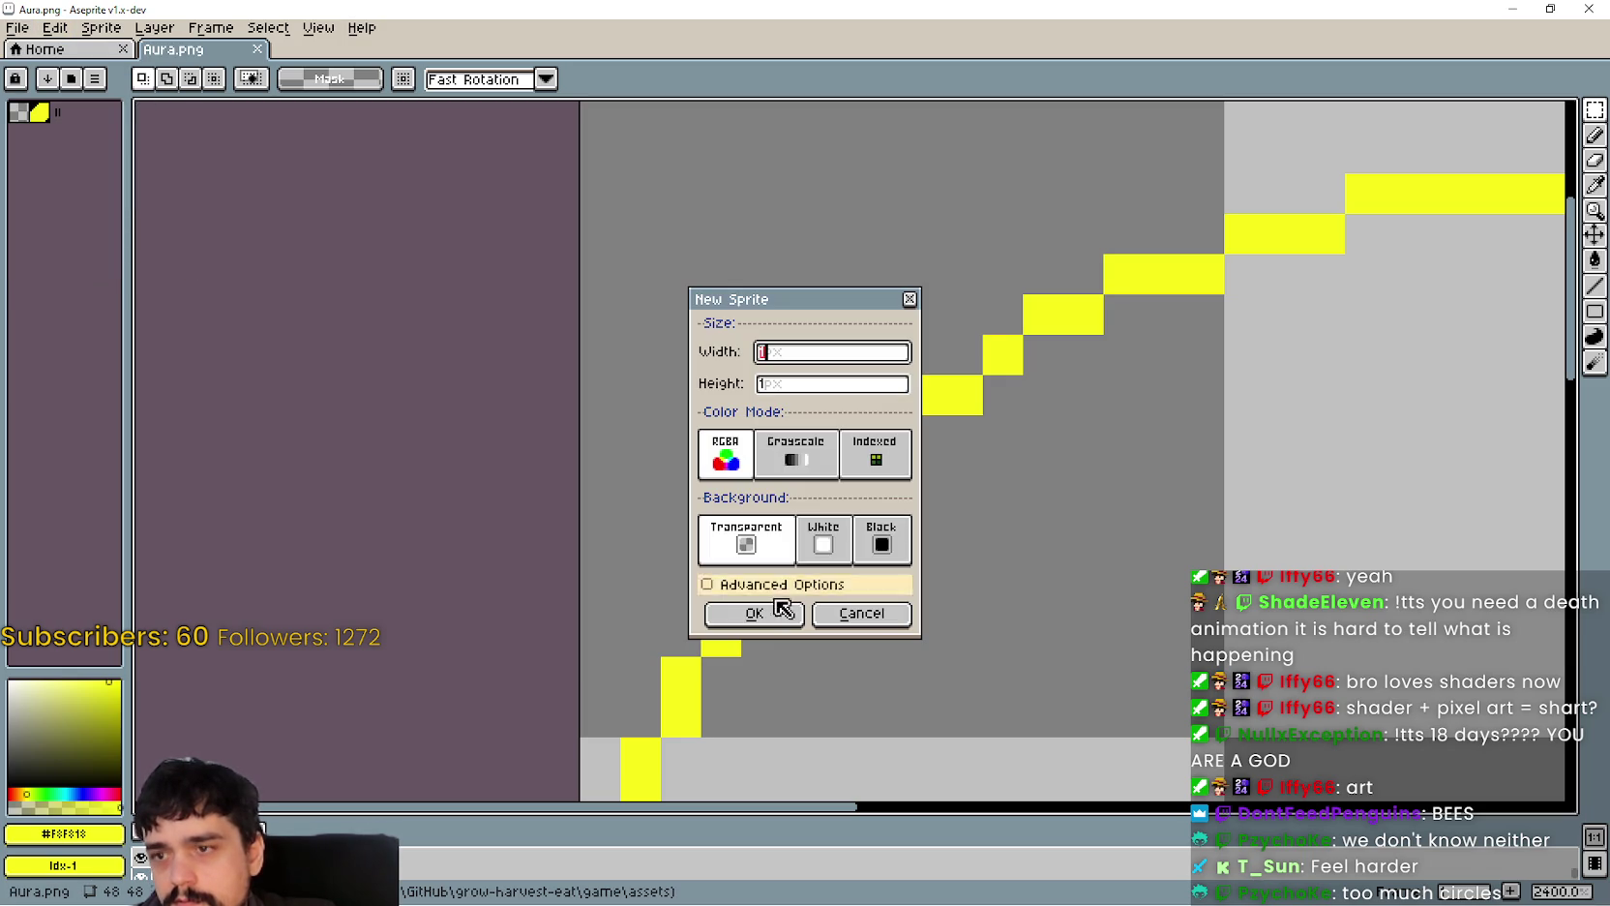
left_click(762, 615)
key("ctrl+v")
scroll(1029, 528, "up", 10)
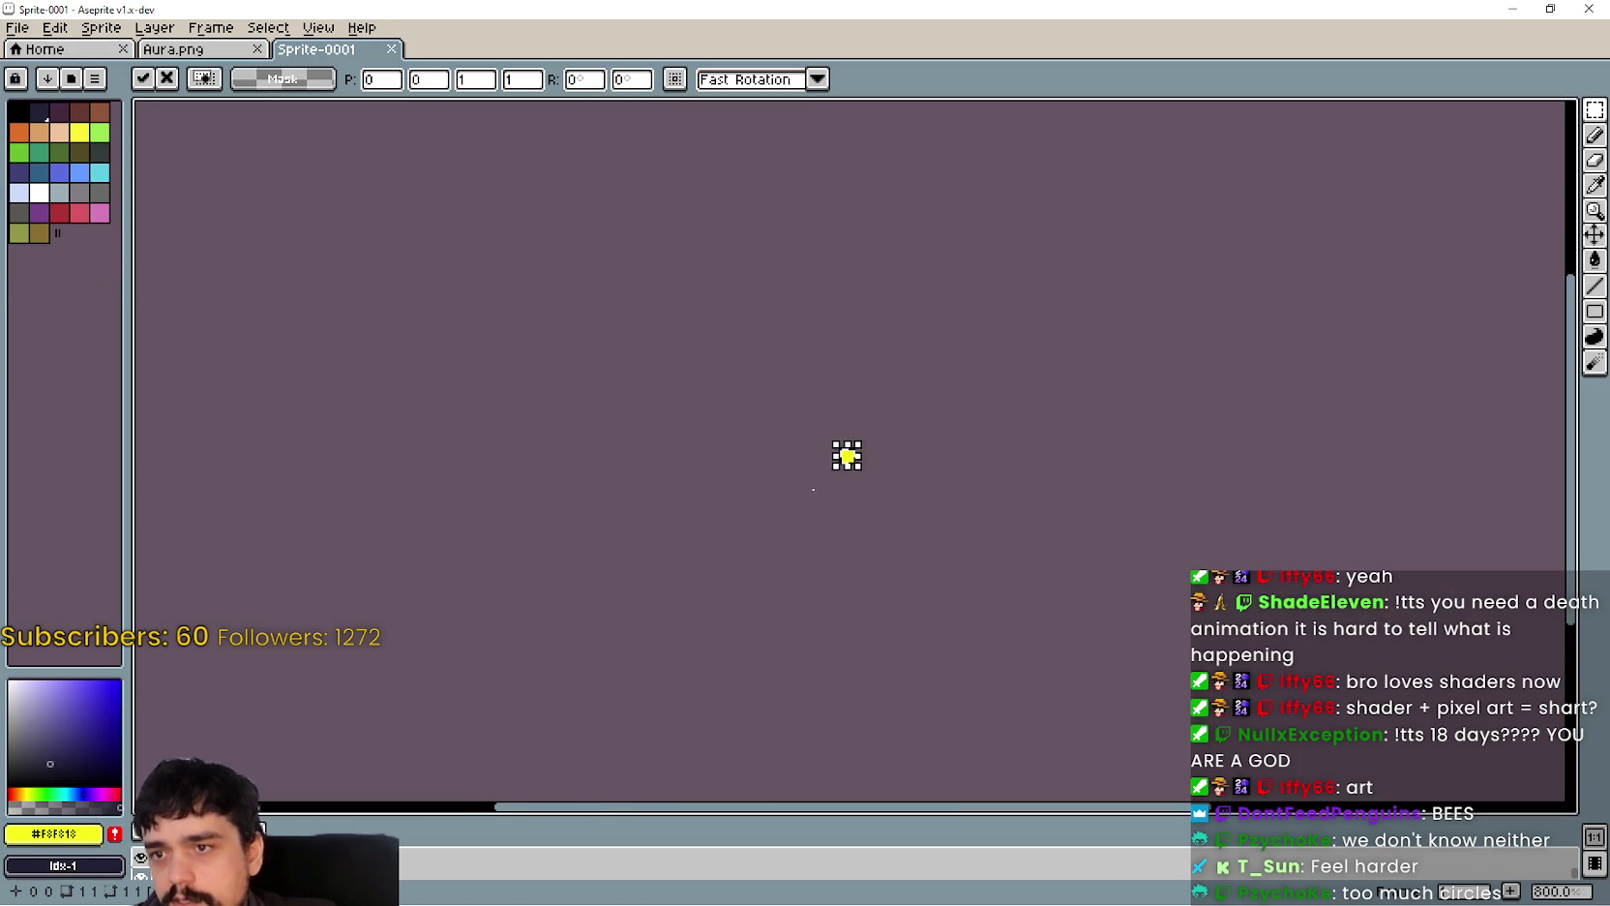
key("Return")
Step: Shift the foreground hue from 60 to 50 and flood-fill the square with it
left_click(79, 834)
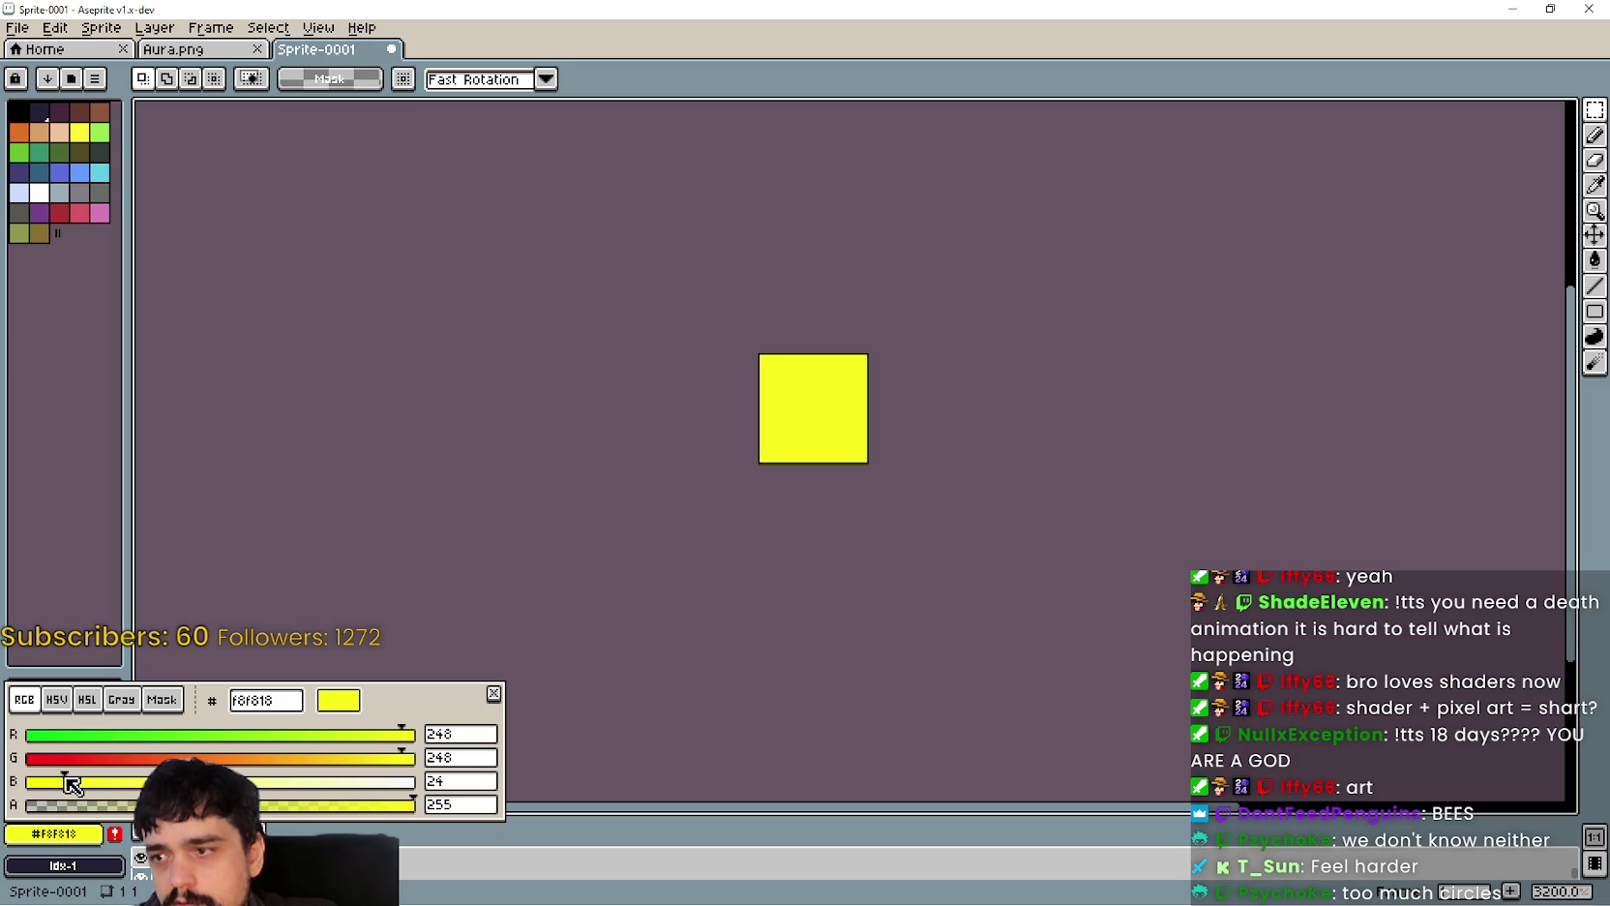
left_click(65, 699)
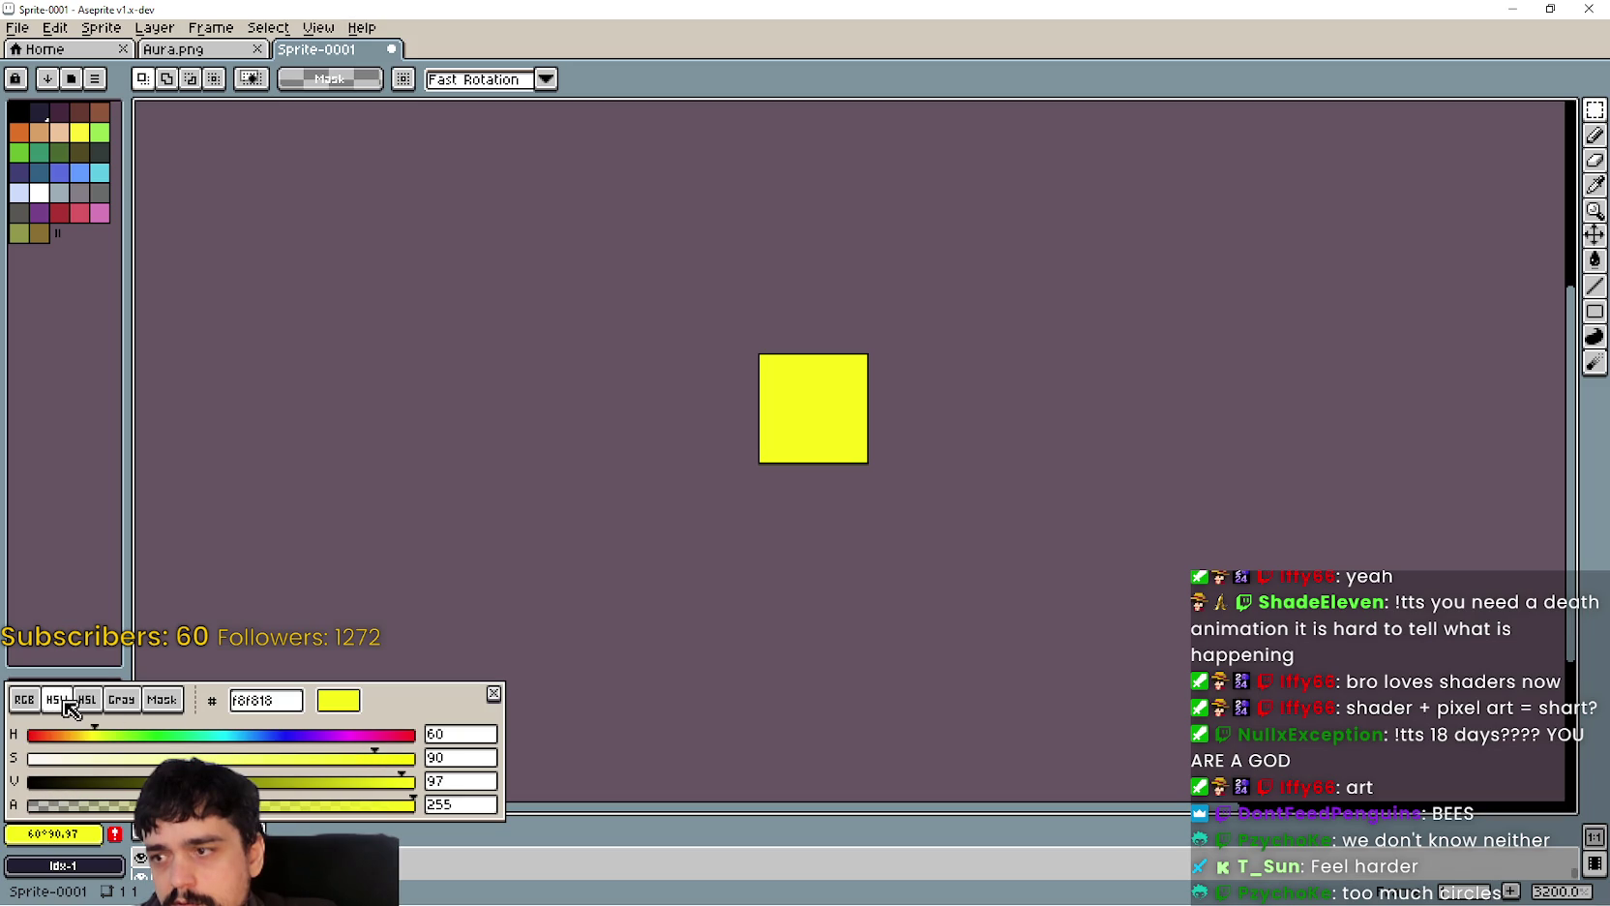
left_click_drag(100, 740, 85, 741)
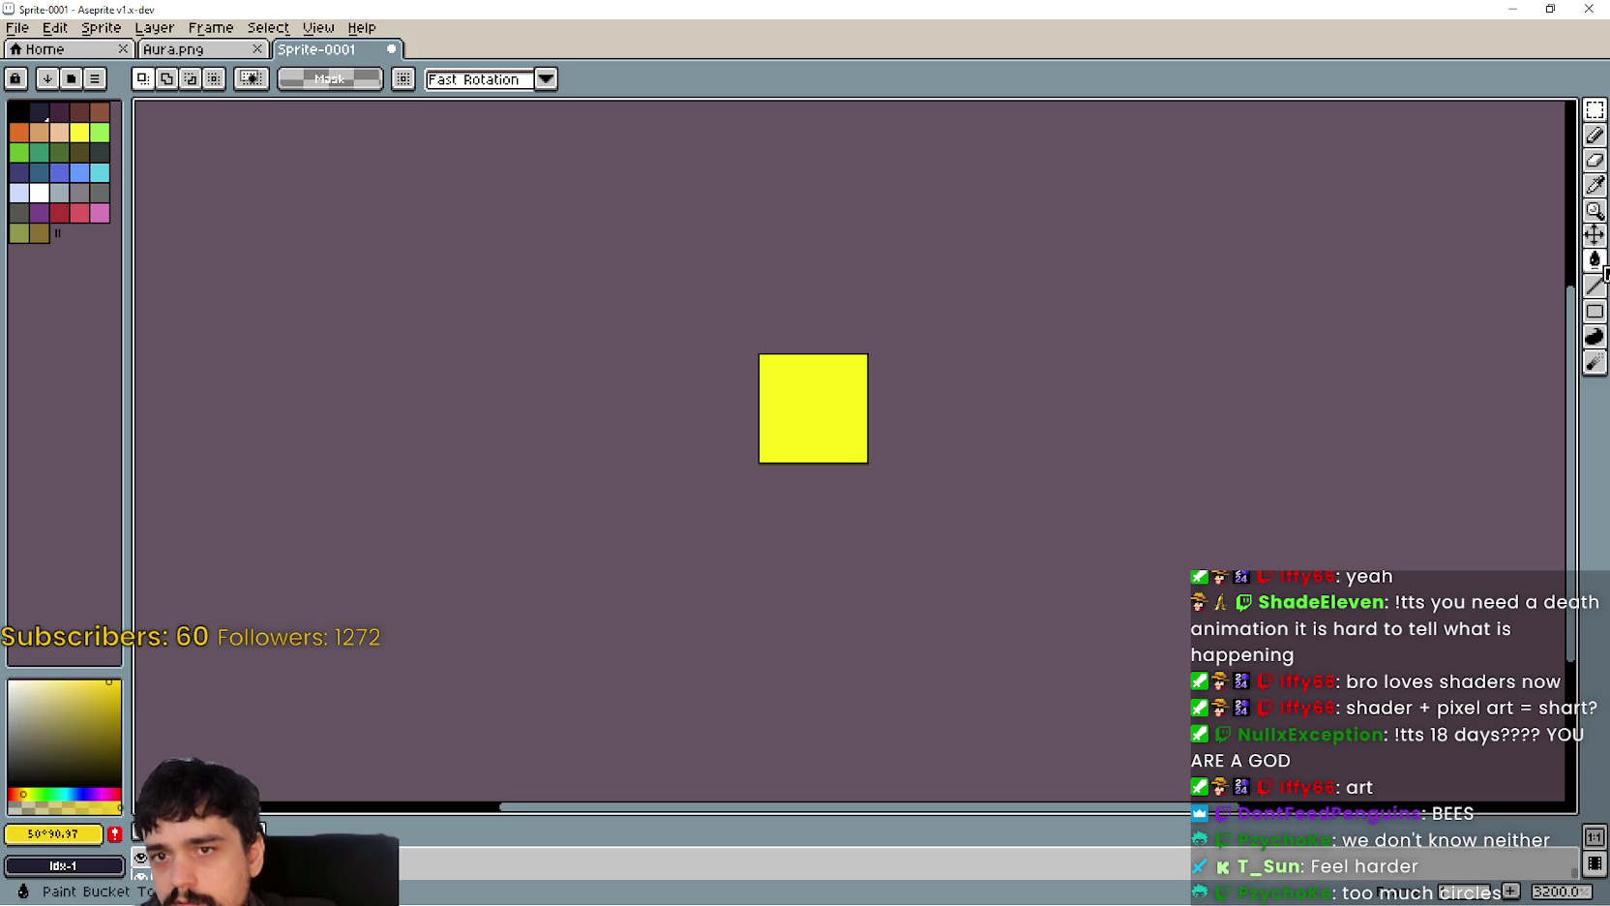
key("g")
left_click(772, 409)
key("minus")
key("minus")
key("minus")
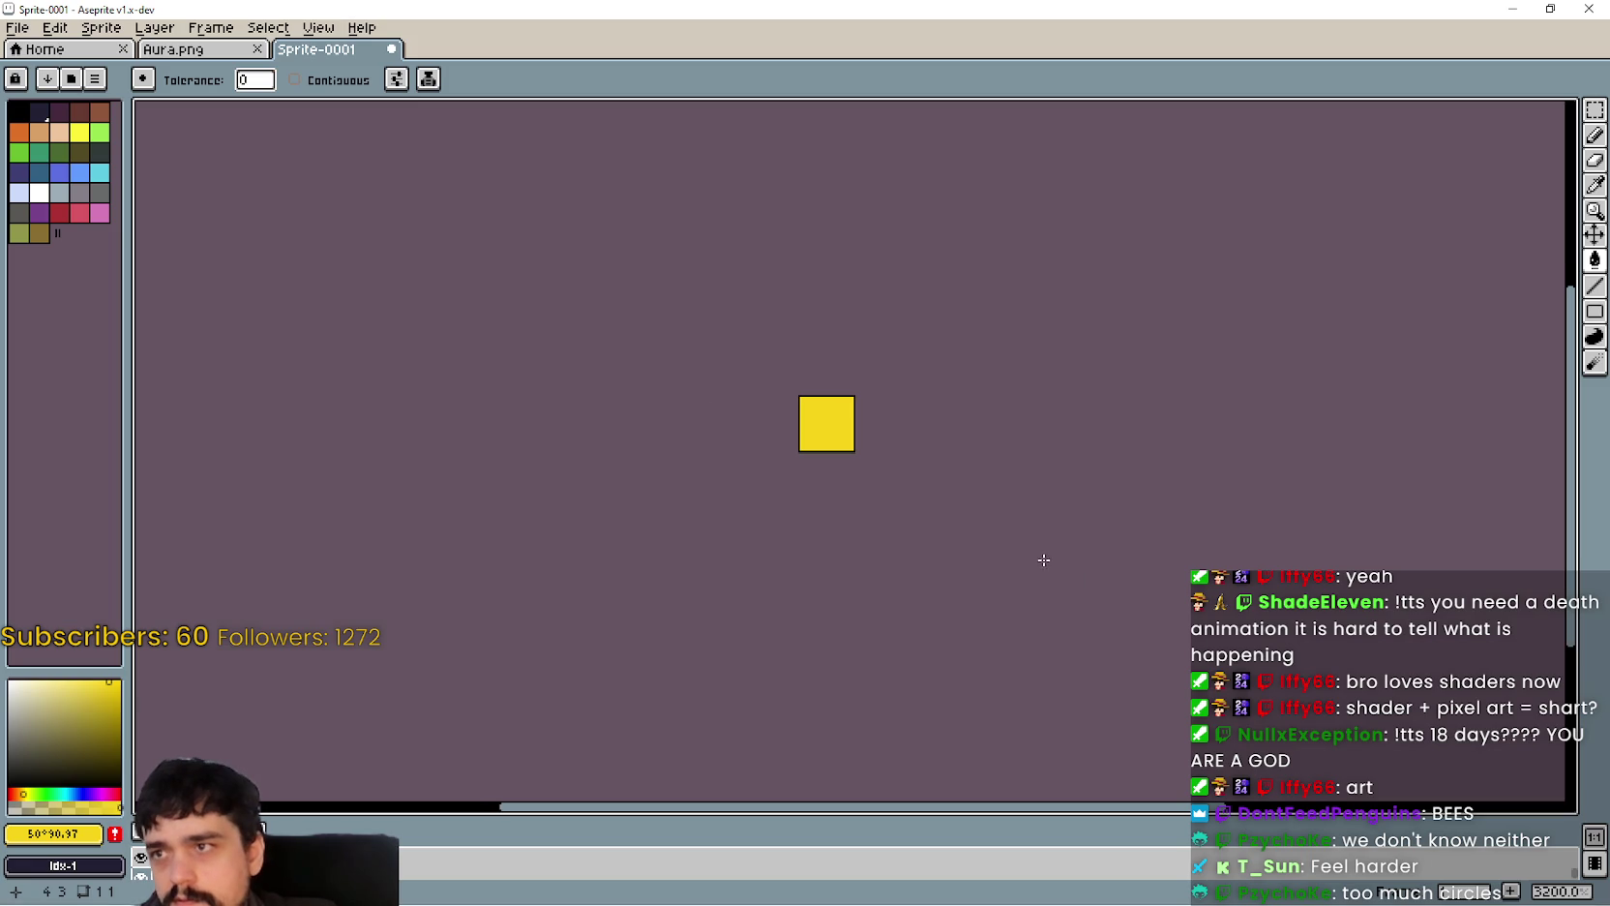
Step: Save the sprite as Yellow.png with the png file type
left_click(16, 29)
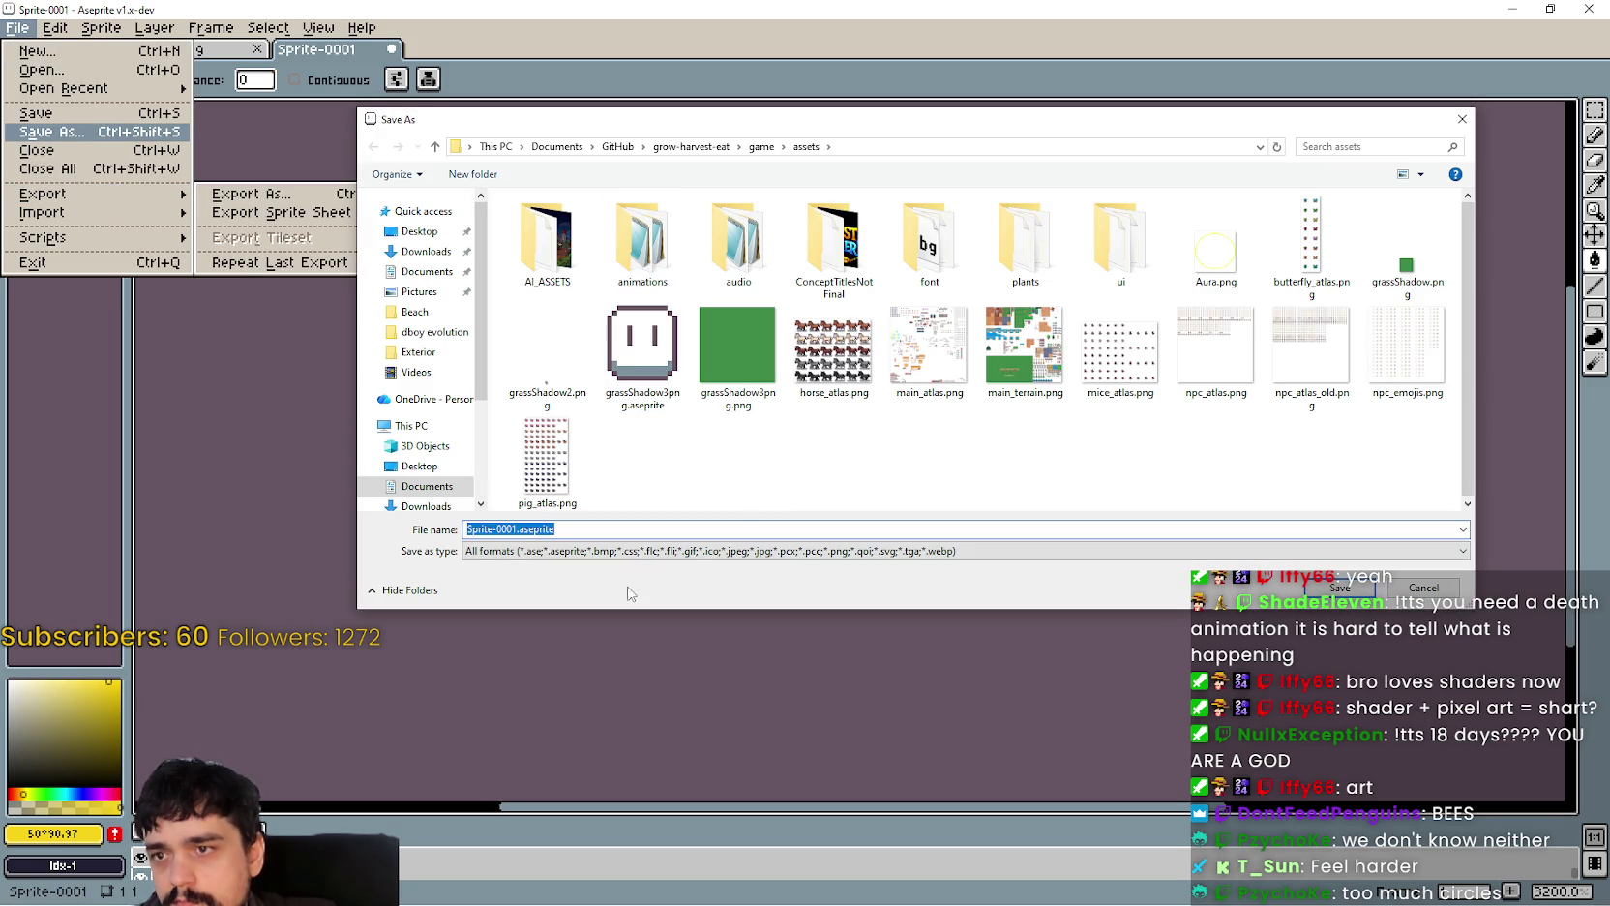
left_click(547, 552)
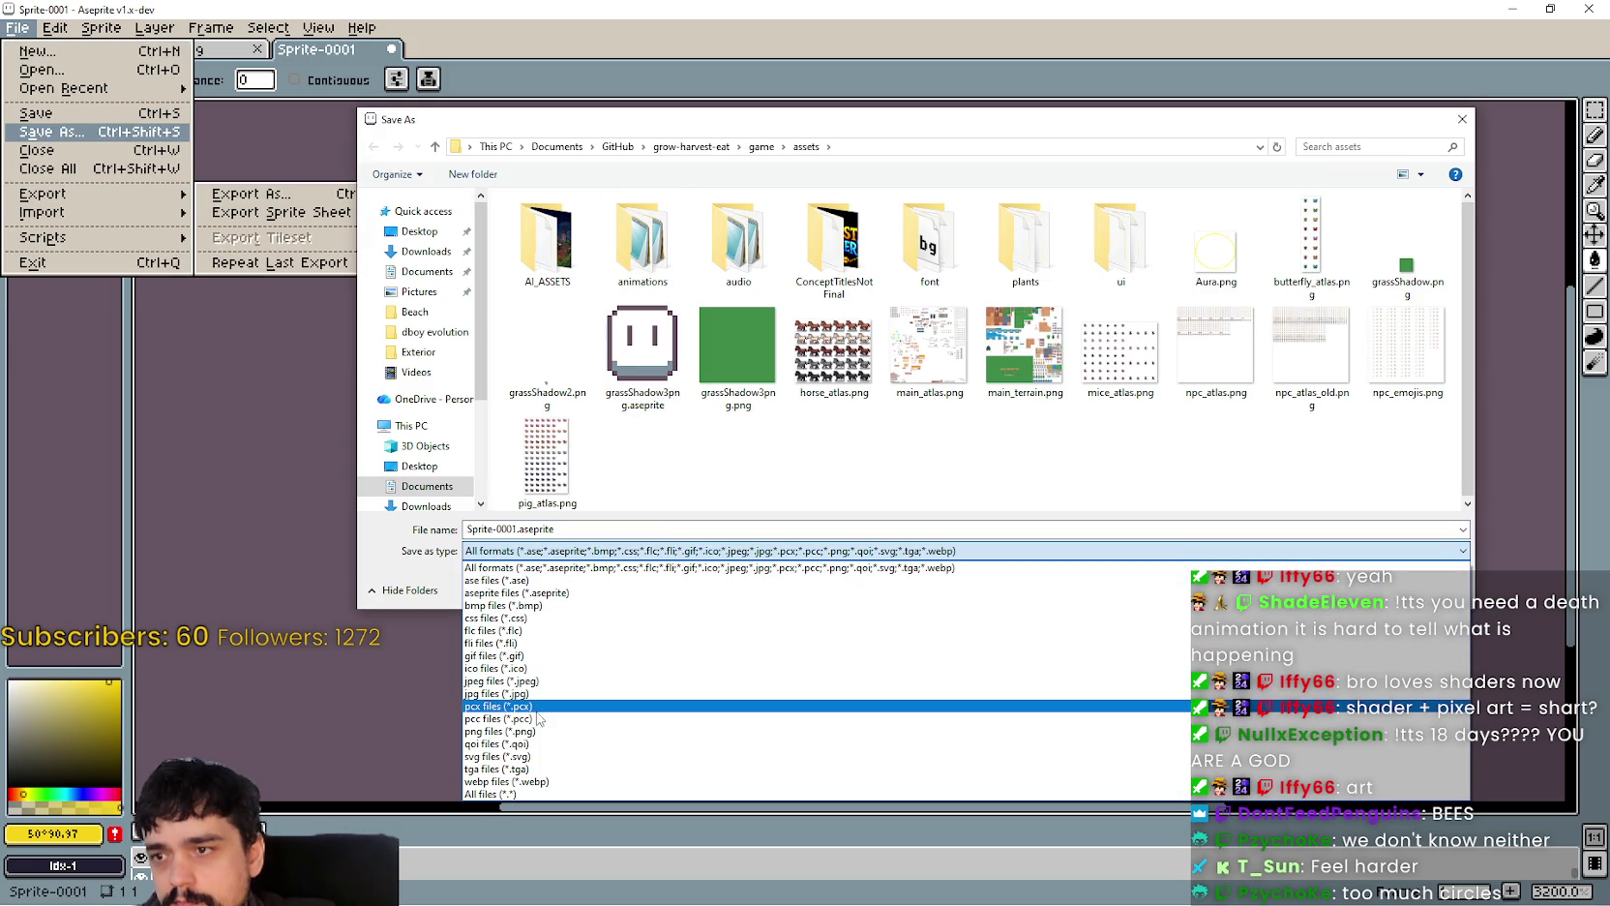
left_click(520, 732)
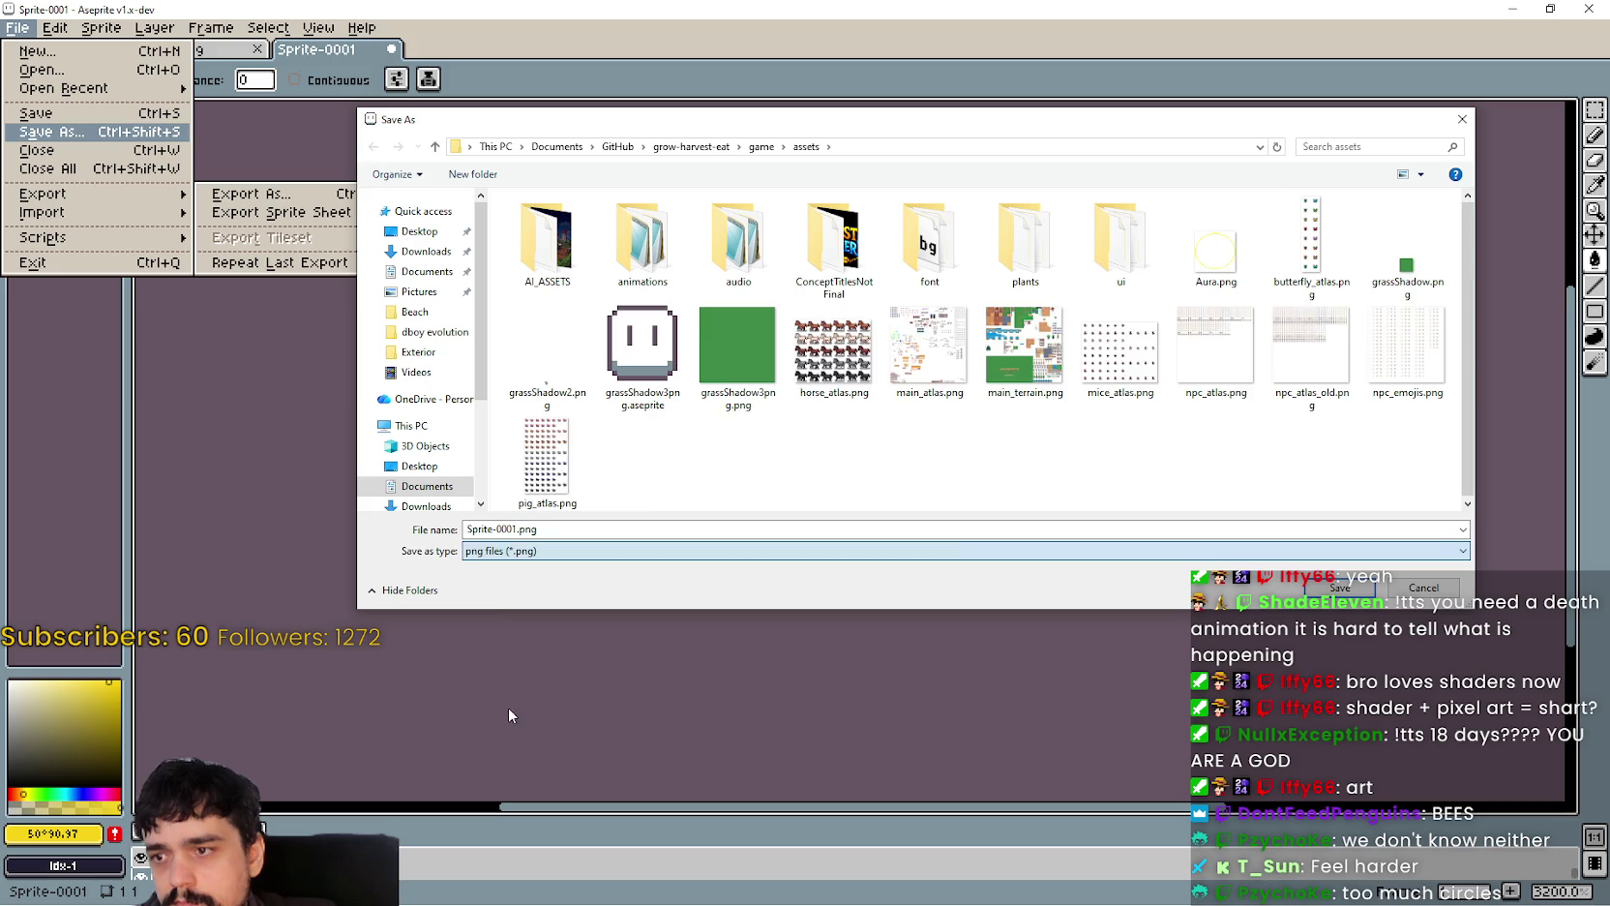
left_click_drag(468, 529, 495, 528)
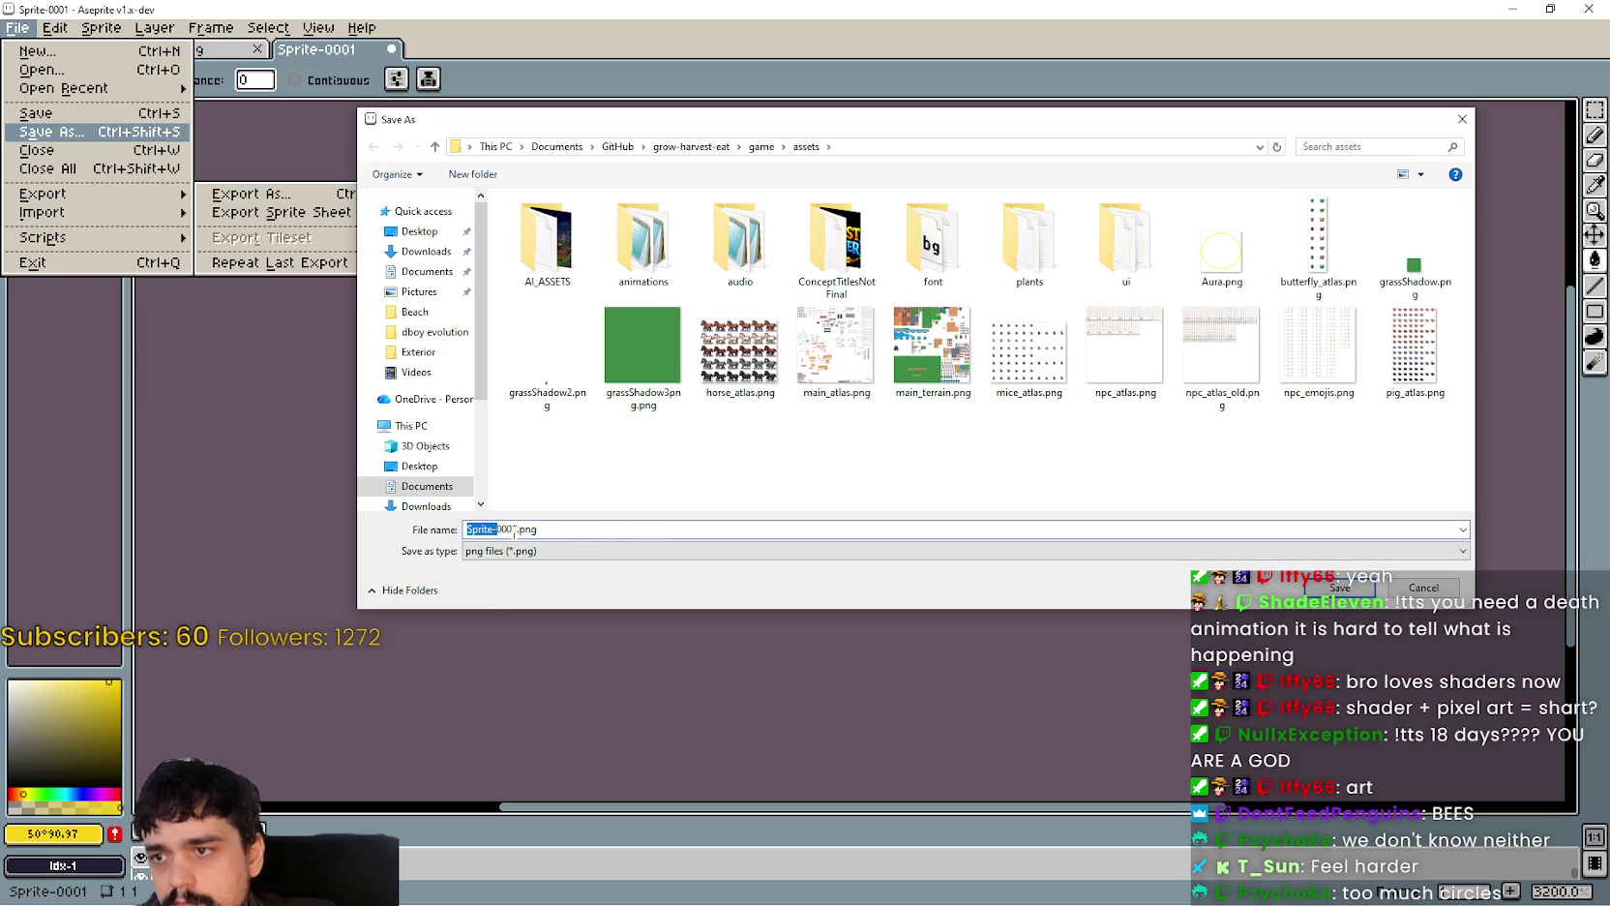
type("Yel")
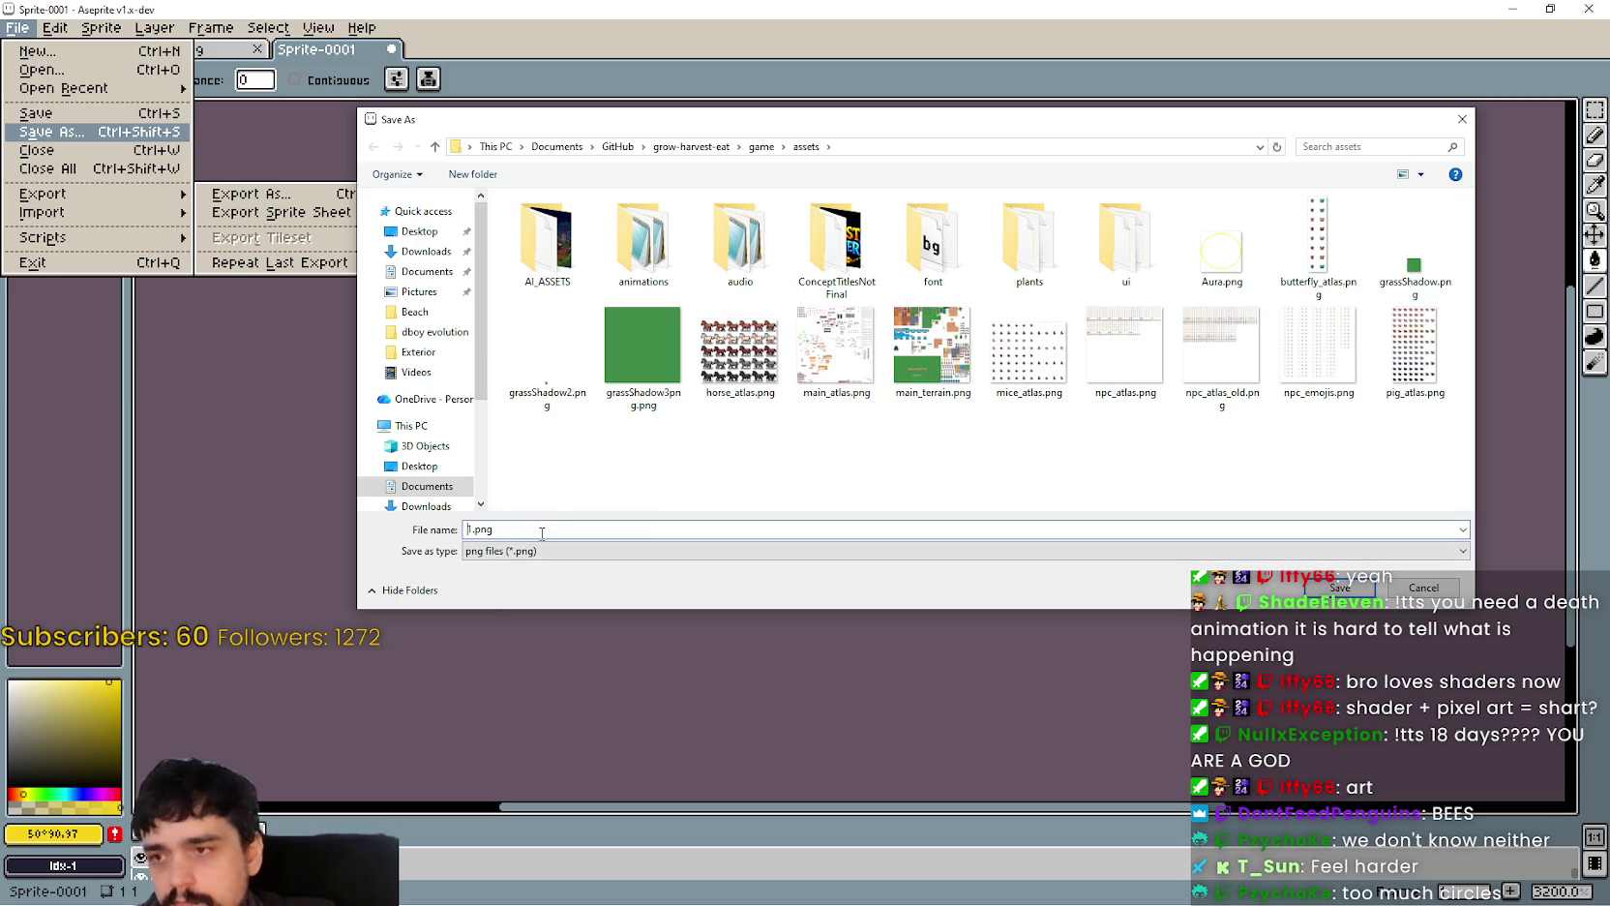
type("low")
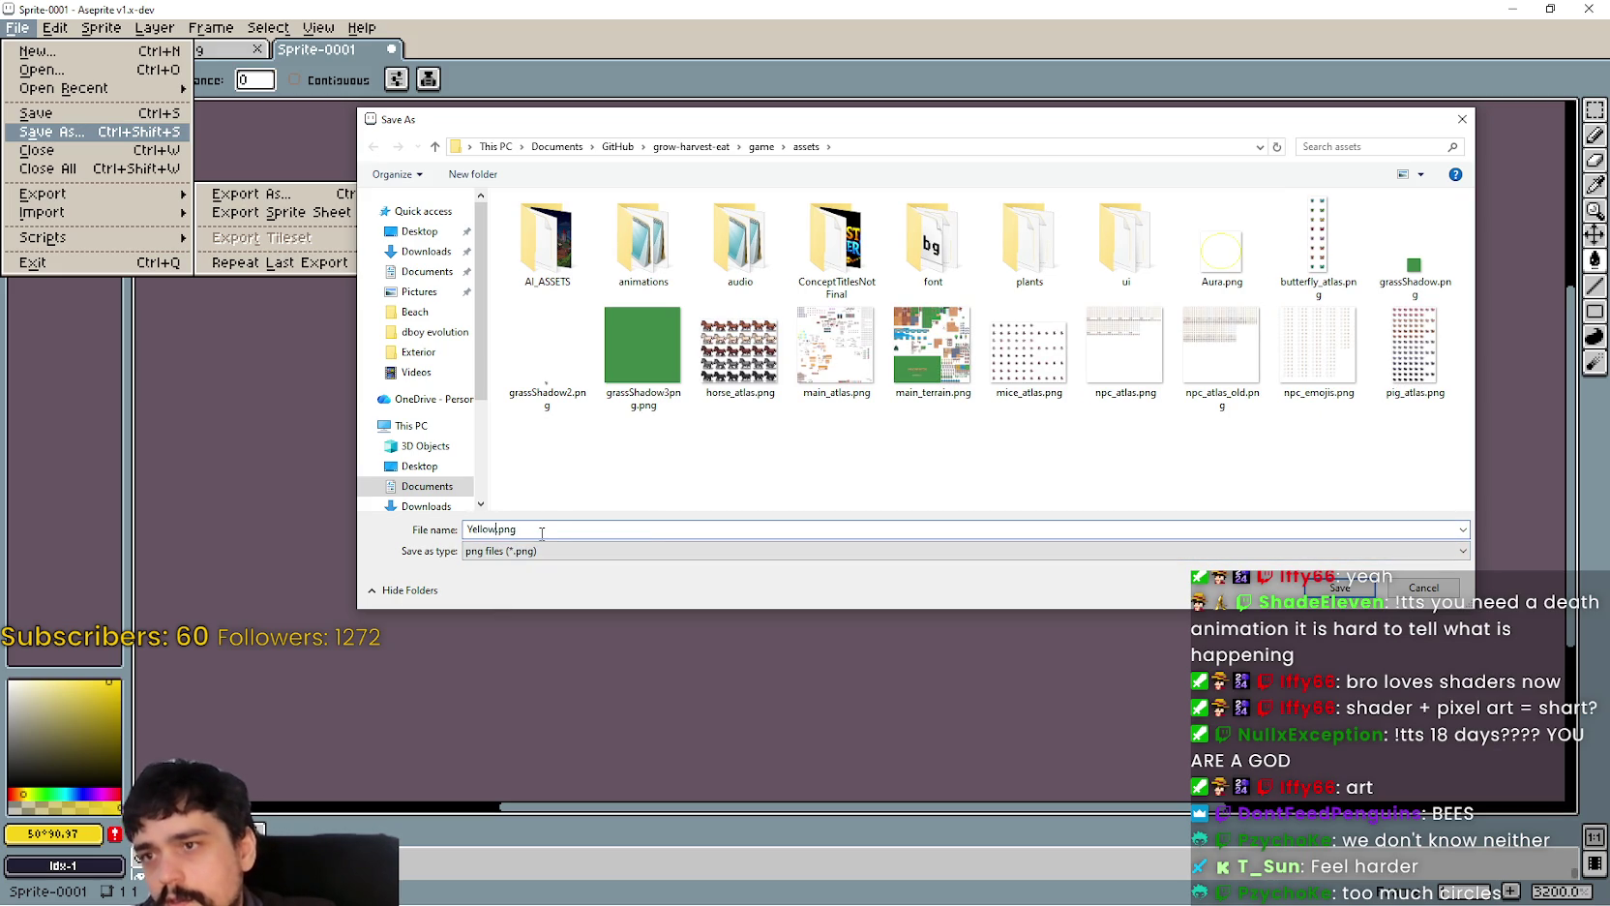
key("Return")
Step: Minimize Aseprite, filter FileSystem for 'yello', and assign Yellow.png as scrollingTexture
left_click(1513, 8)
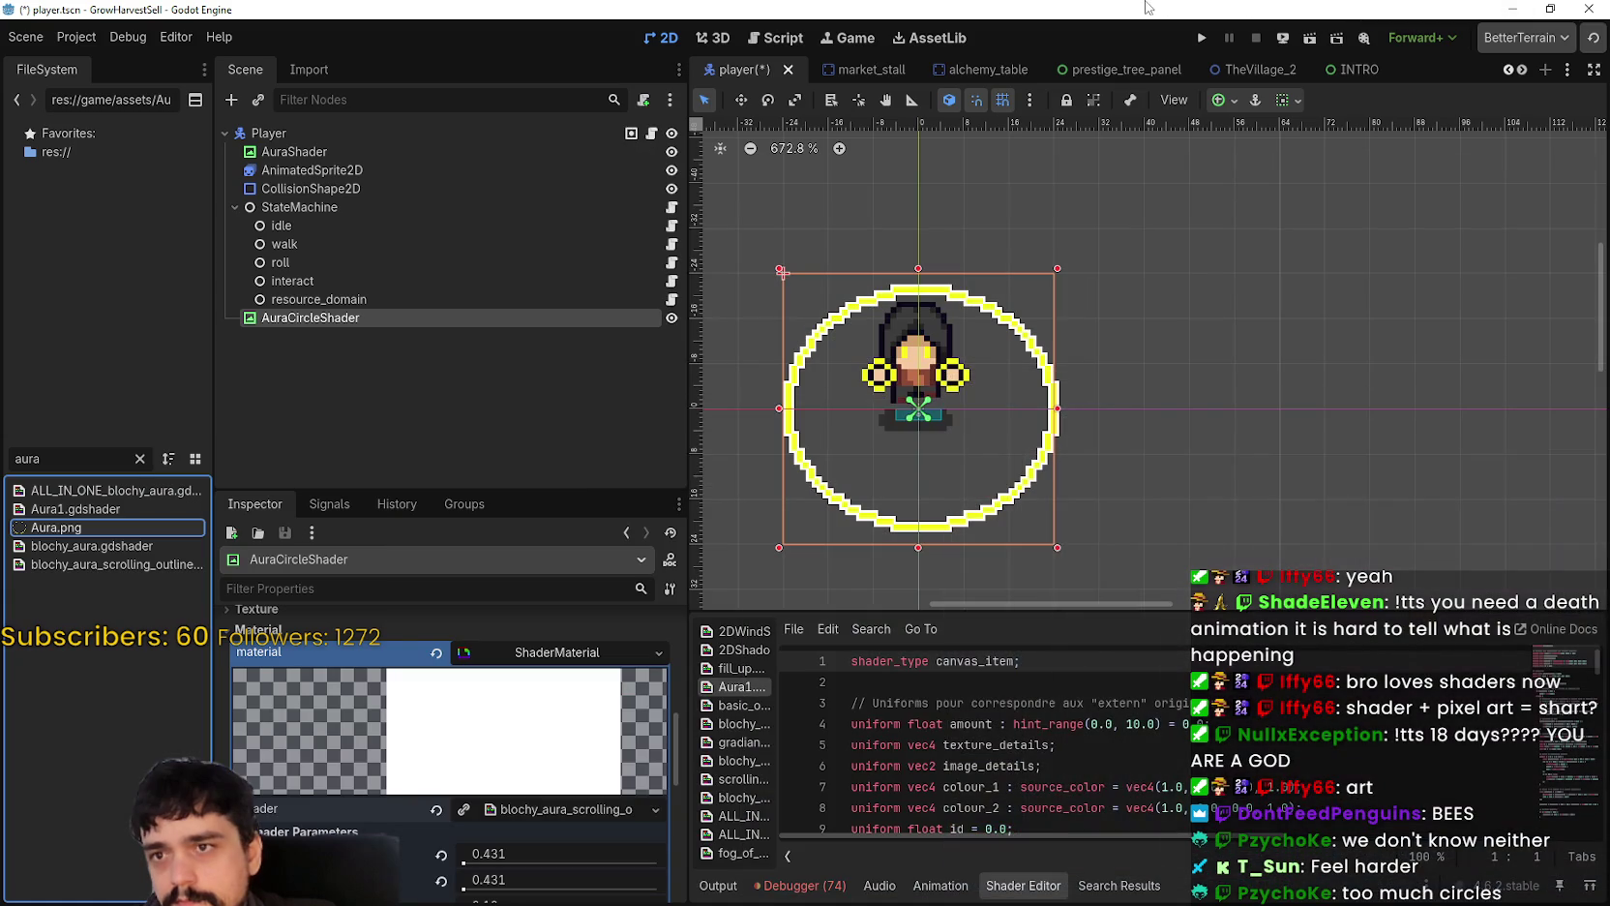
scroll(485, 755, "up", 2)
scroll(484, 755, "down", 4)
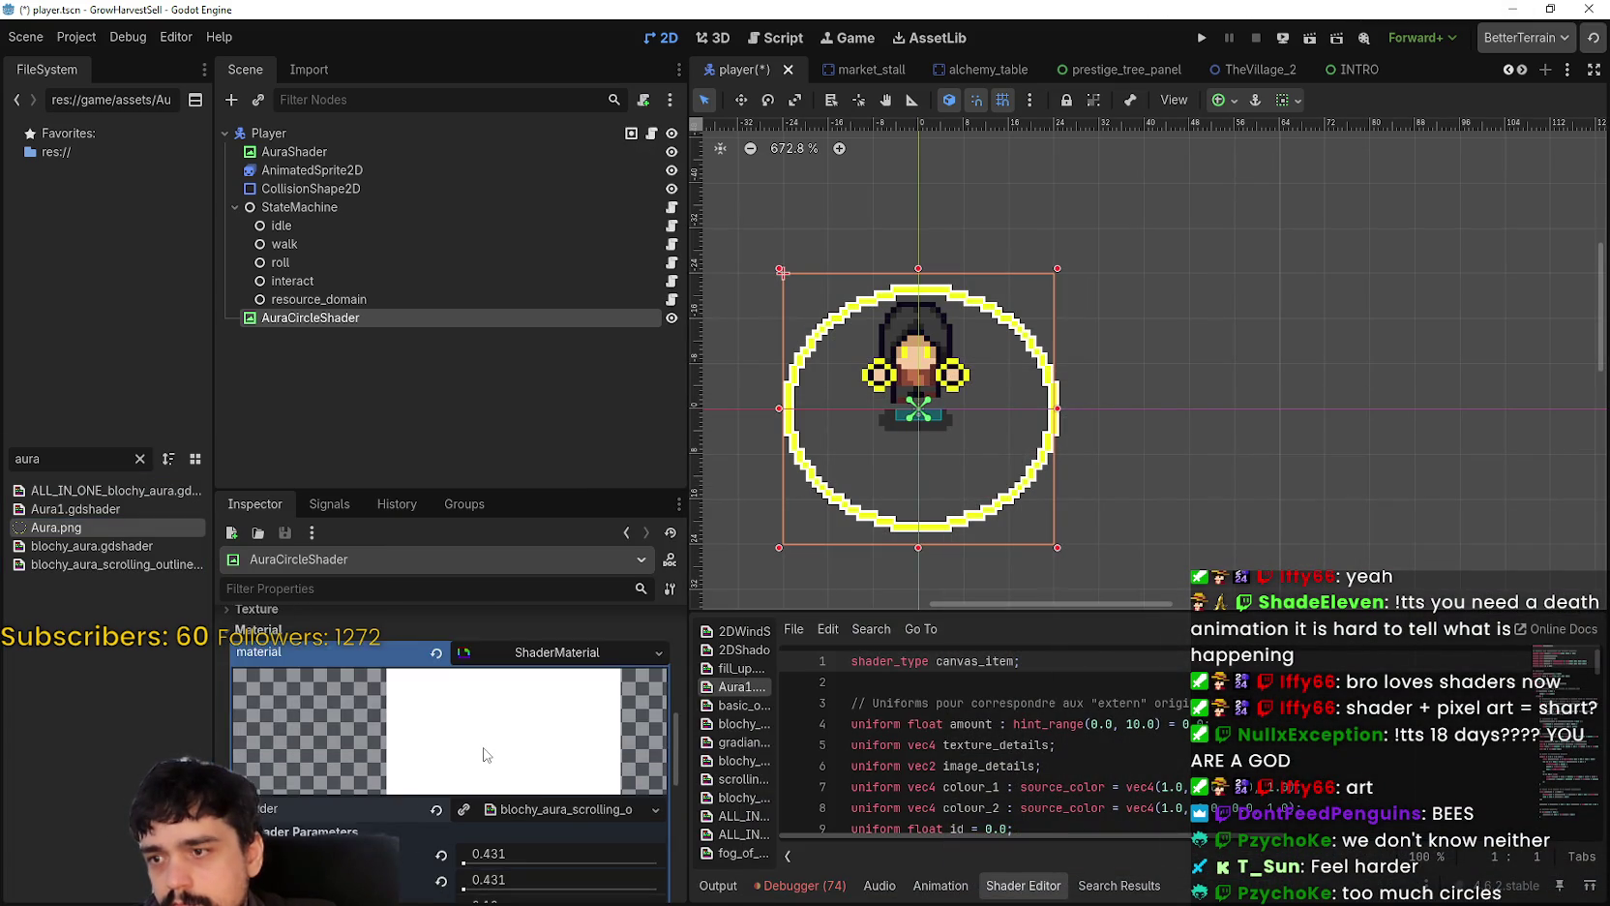
scroll(523, 767, "down", 5)
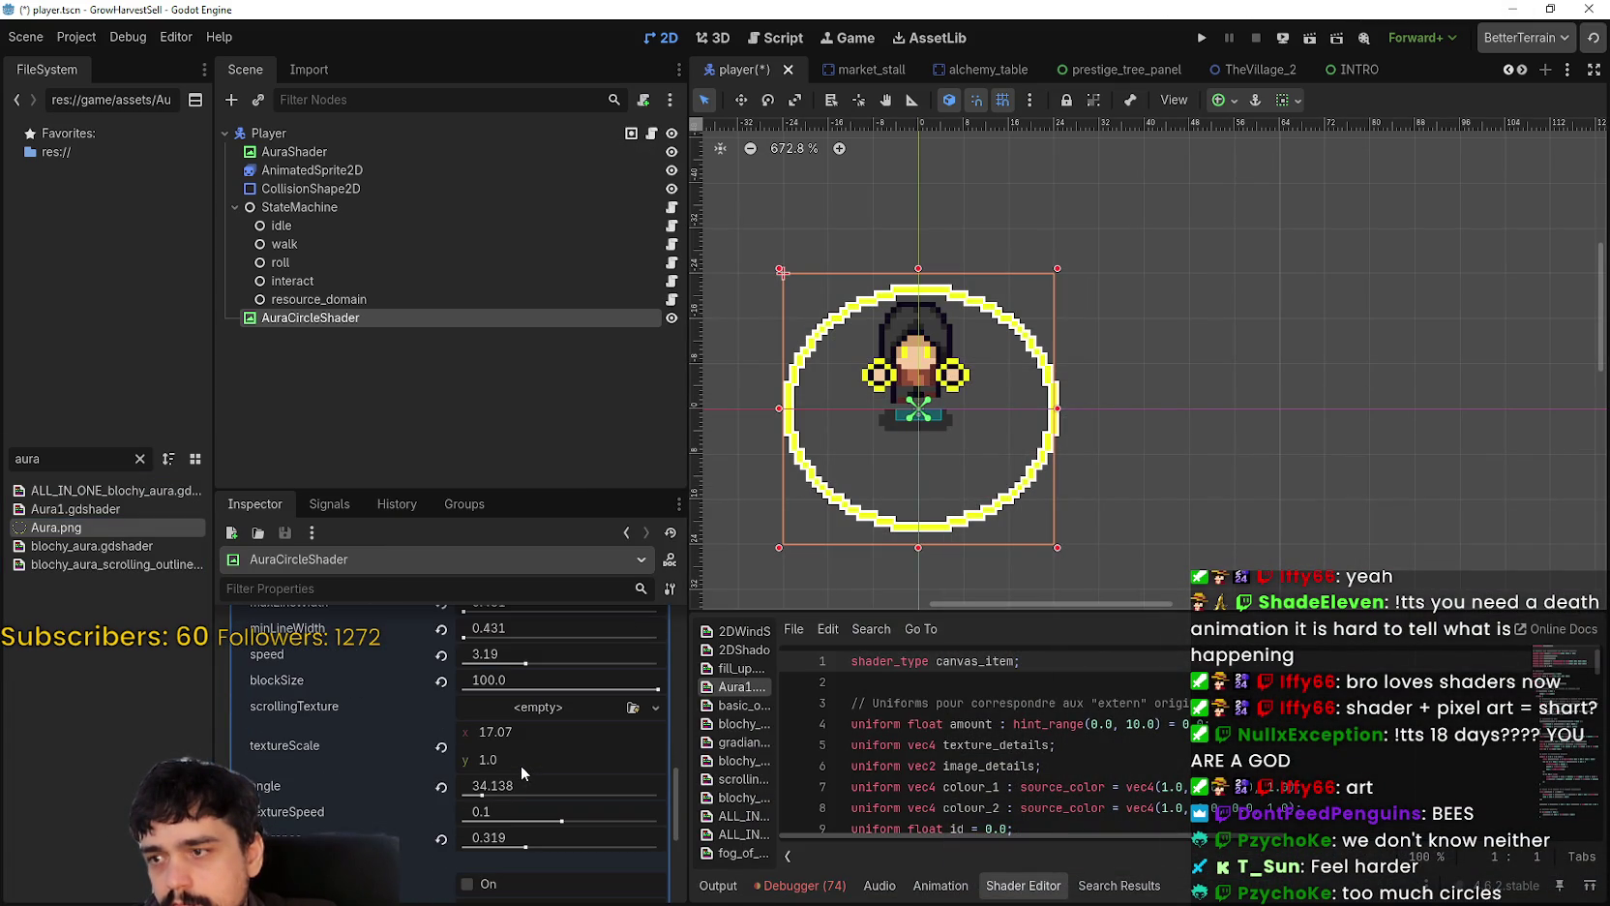
left_click(140, 459)
type("yello")
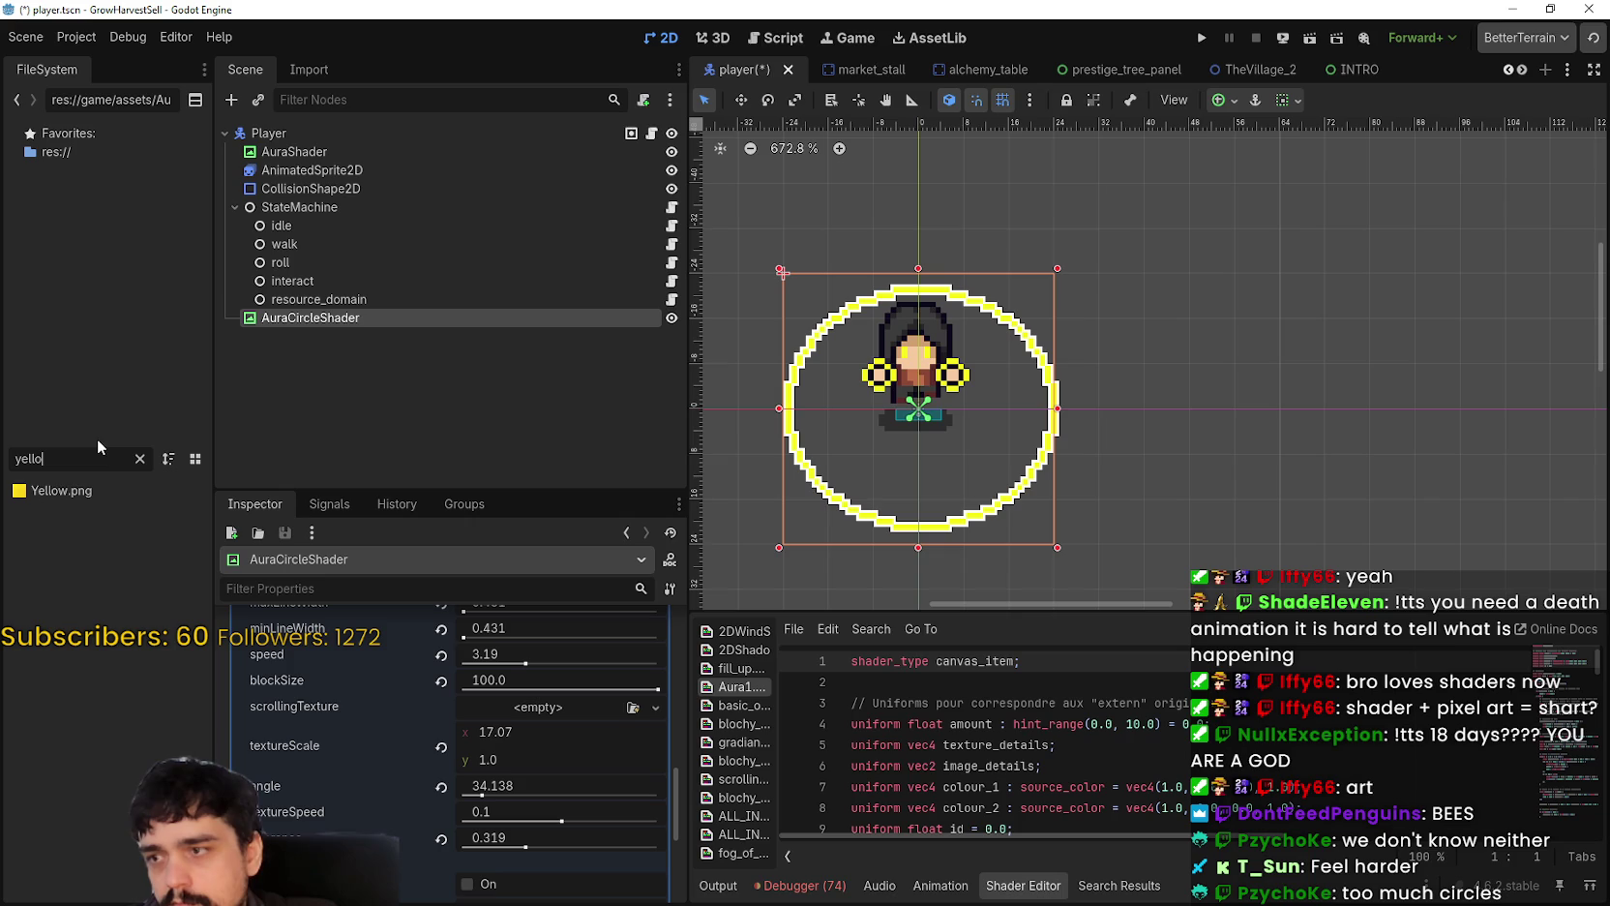
mouse_move(107, 495)
left_mouse_down()
mouse_move(445, 501)
mouse_move(545, 795)
mouse_move(553, 764)
left_mouse_up()
Step: Recentre the view on the player and ring, and set the angle to 45.0
scroll(1004, 350, "up", 10)
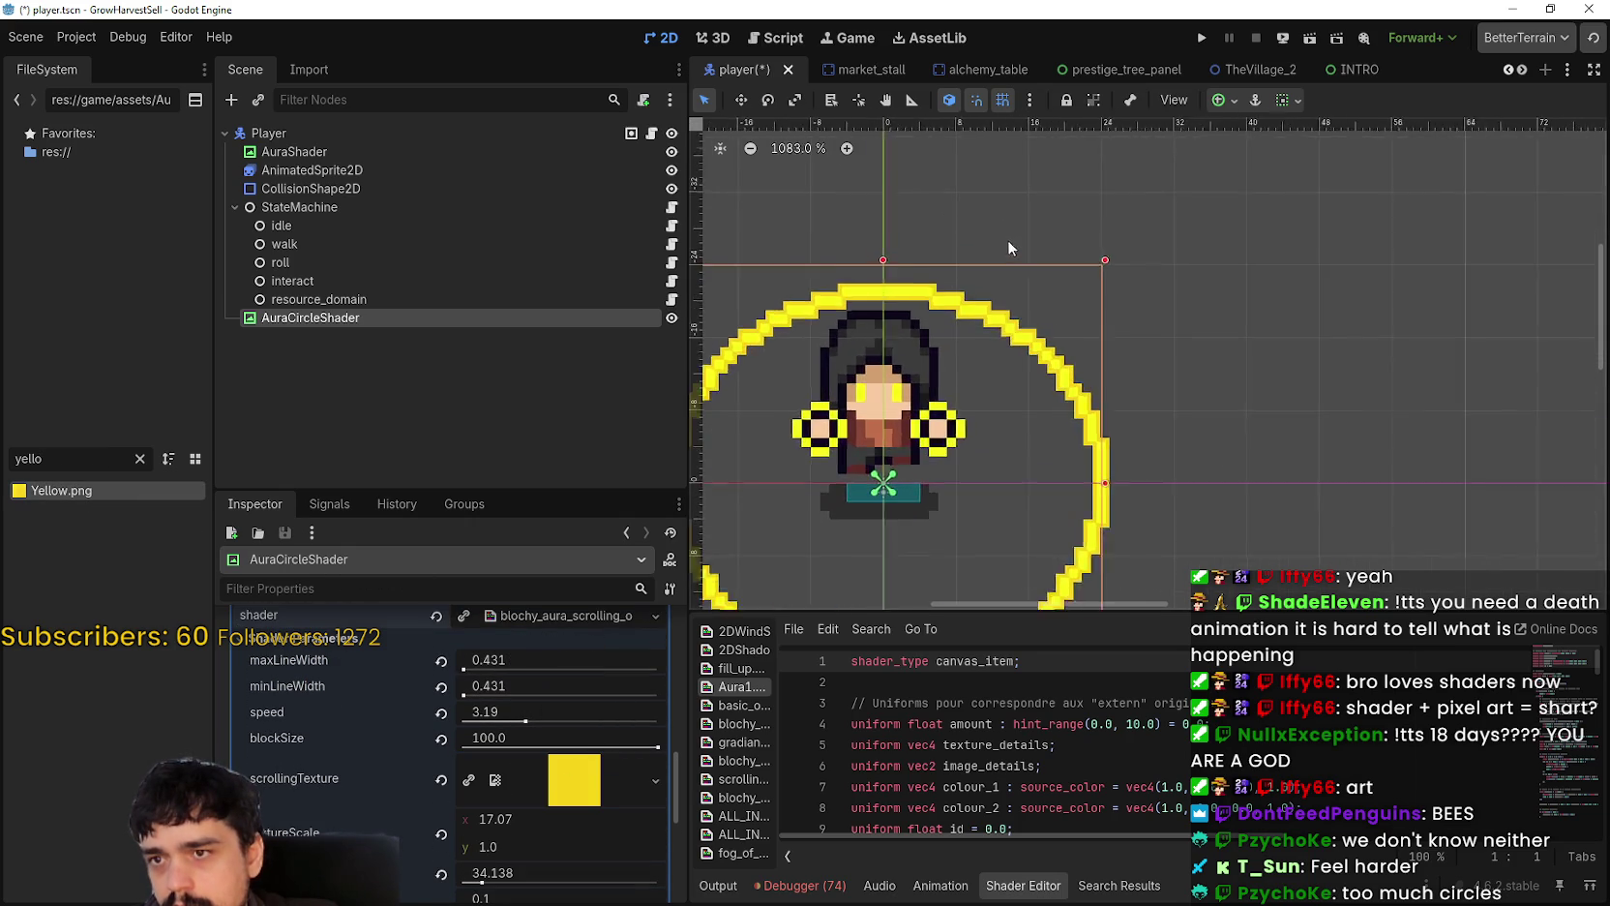
scroll(1097, 464, "down", 3)
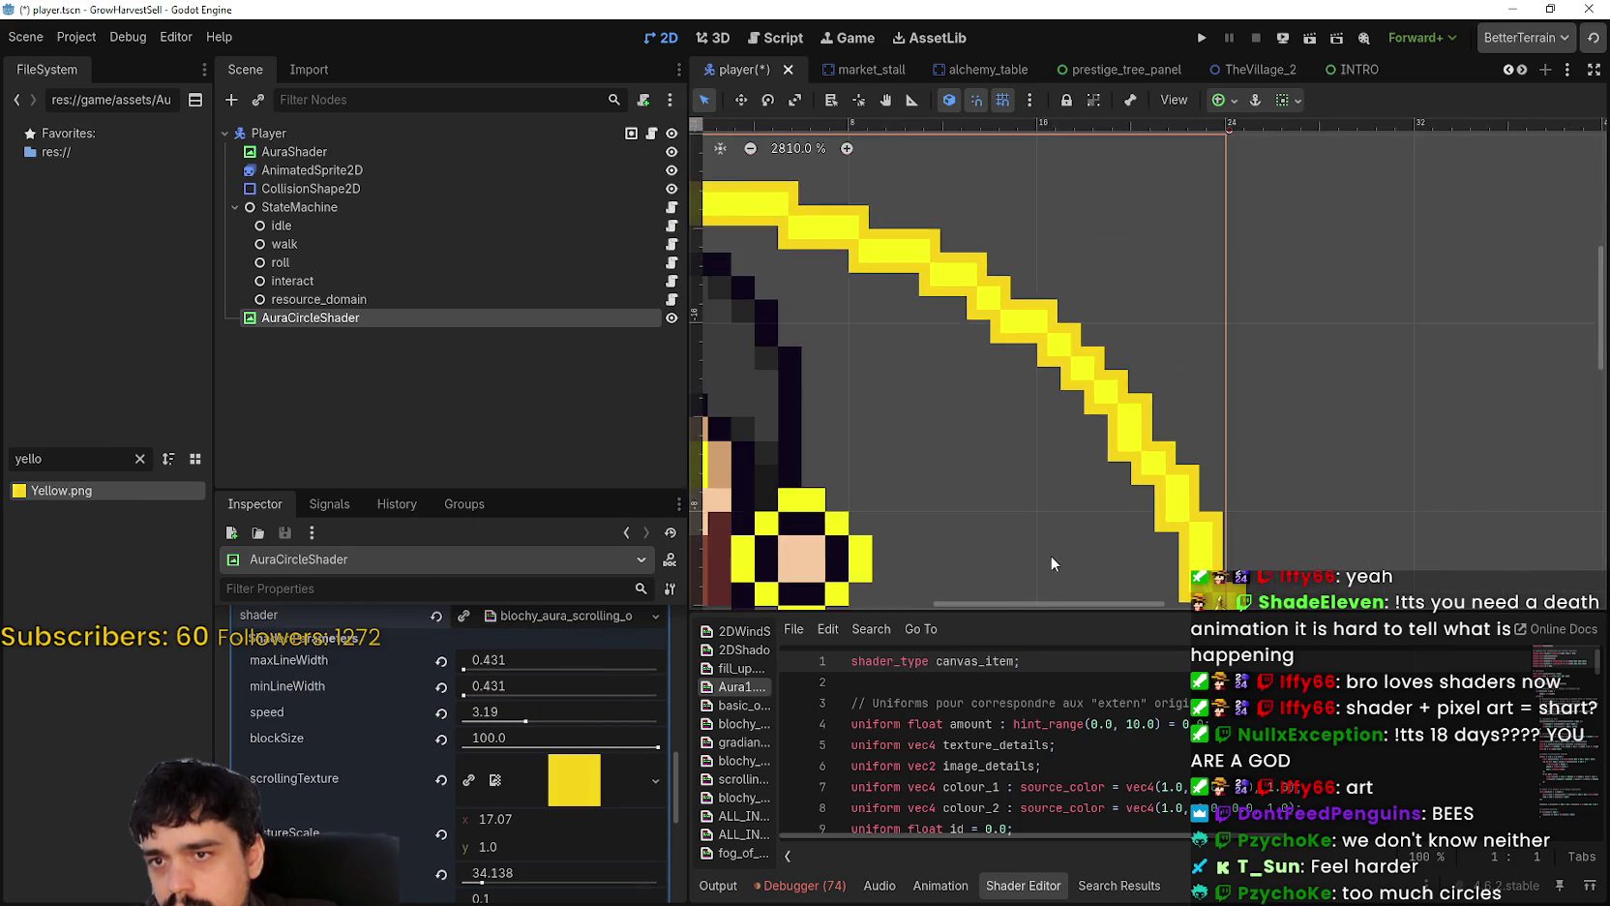
mouse_move(967, 407)
left_mouse_down()
mouse_move(900, 254)
mouse_move(1161, 384)
left_mouse_up()
scroll(931, 528, "down", 5)
scroll(927, 431, "up", 7)
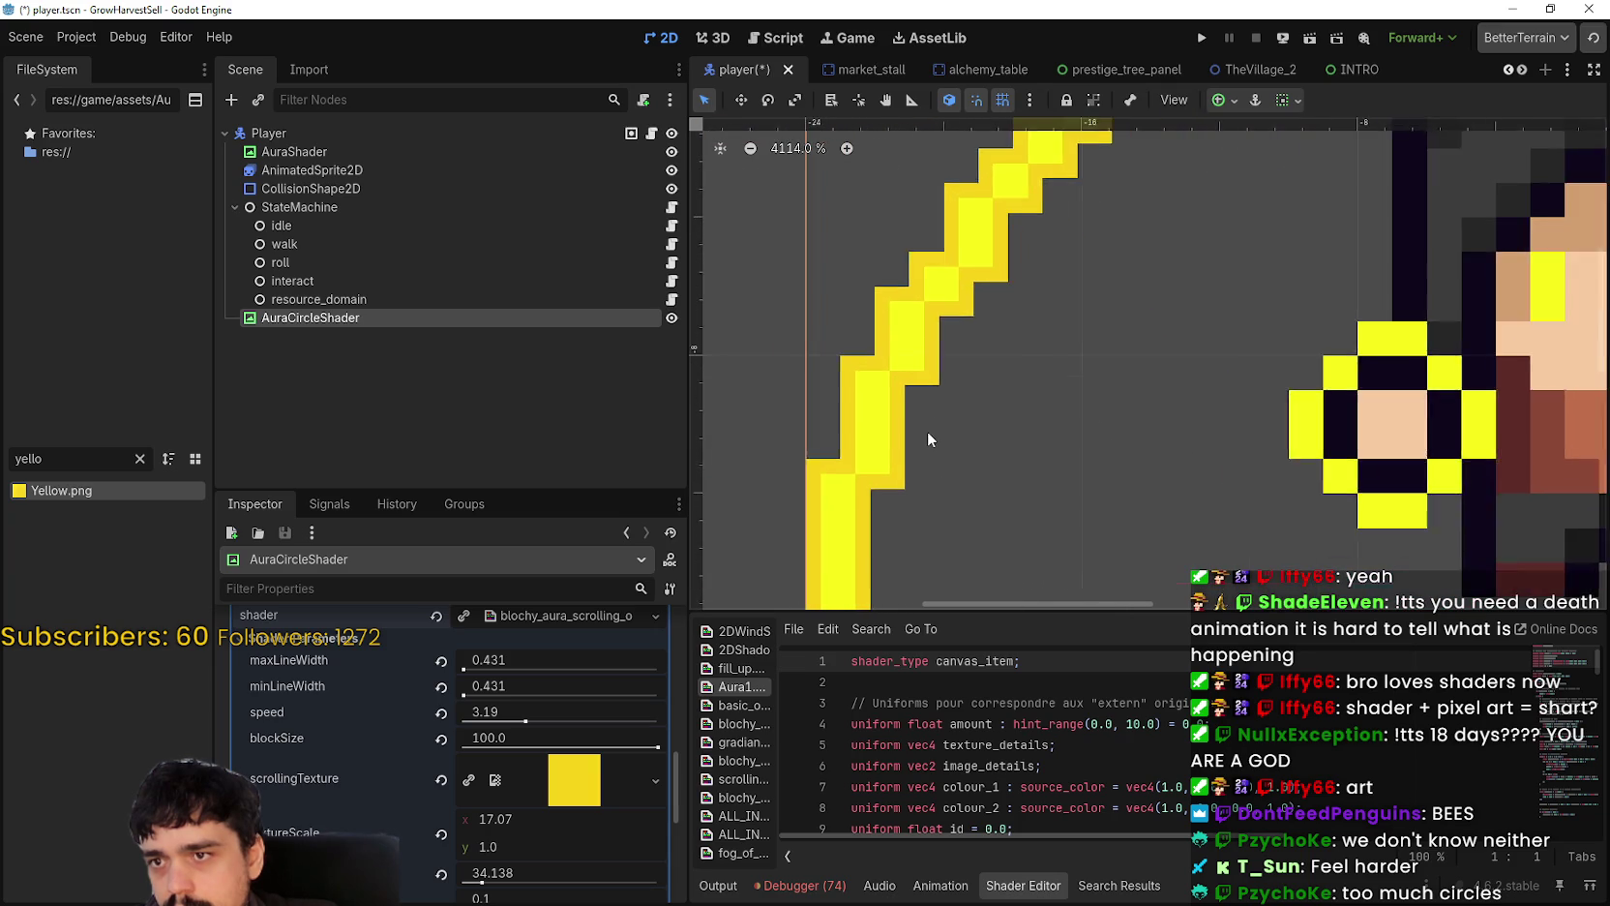
scroll(929, 423, "down", 3)
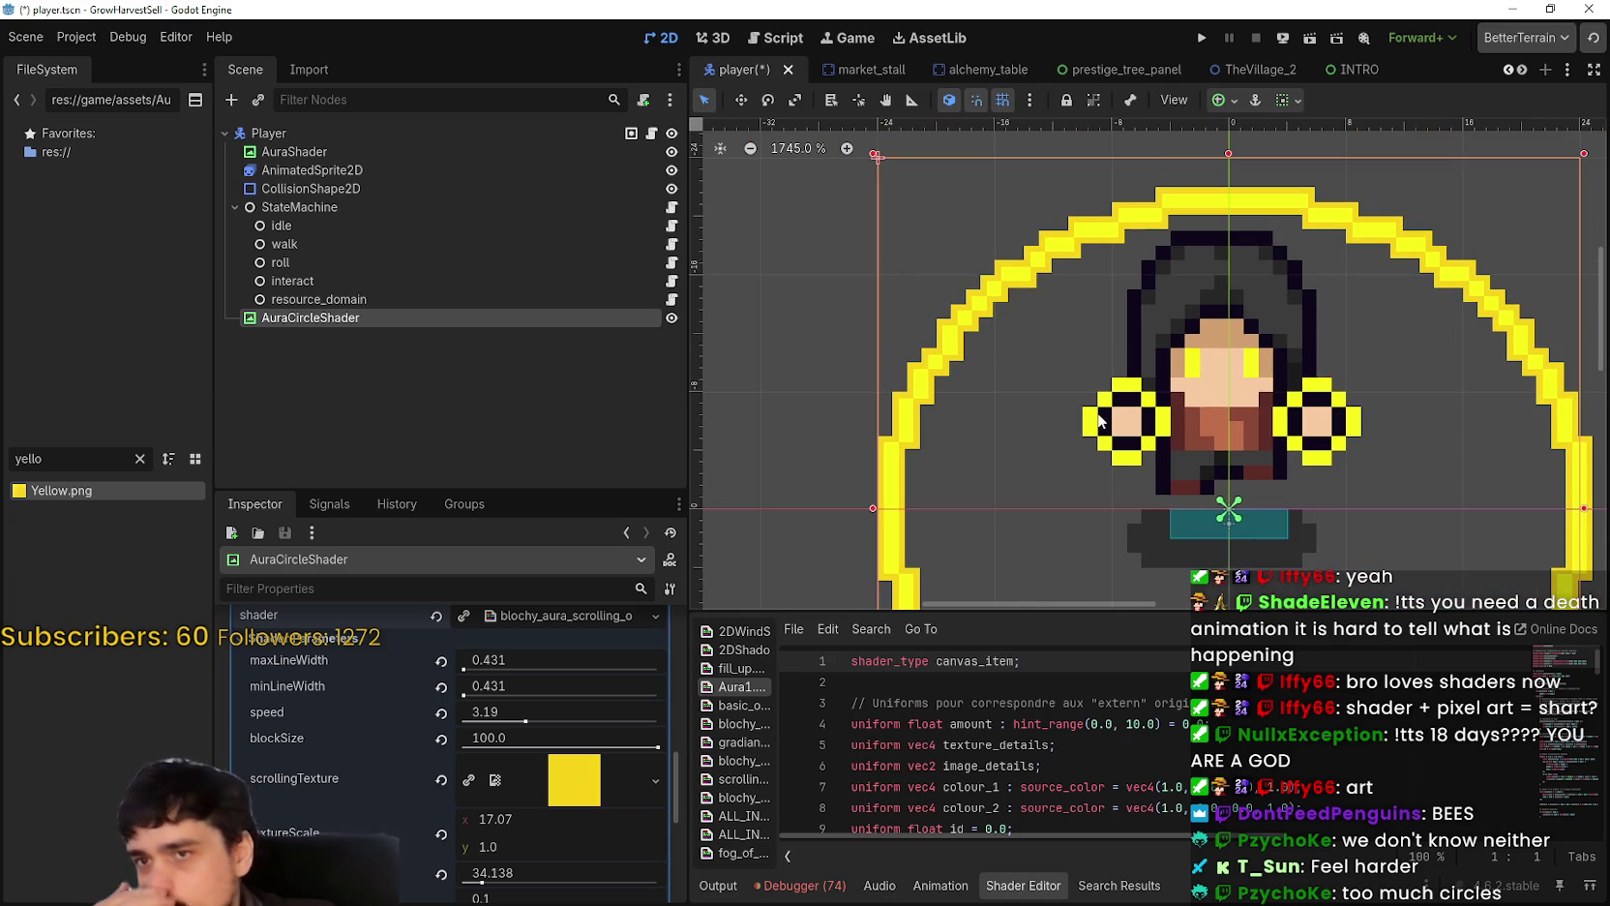
left_click_drag(878, 158, 707, 110)
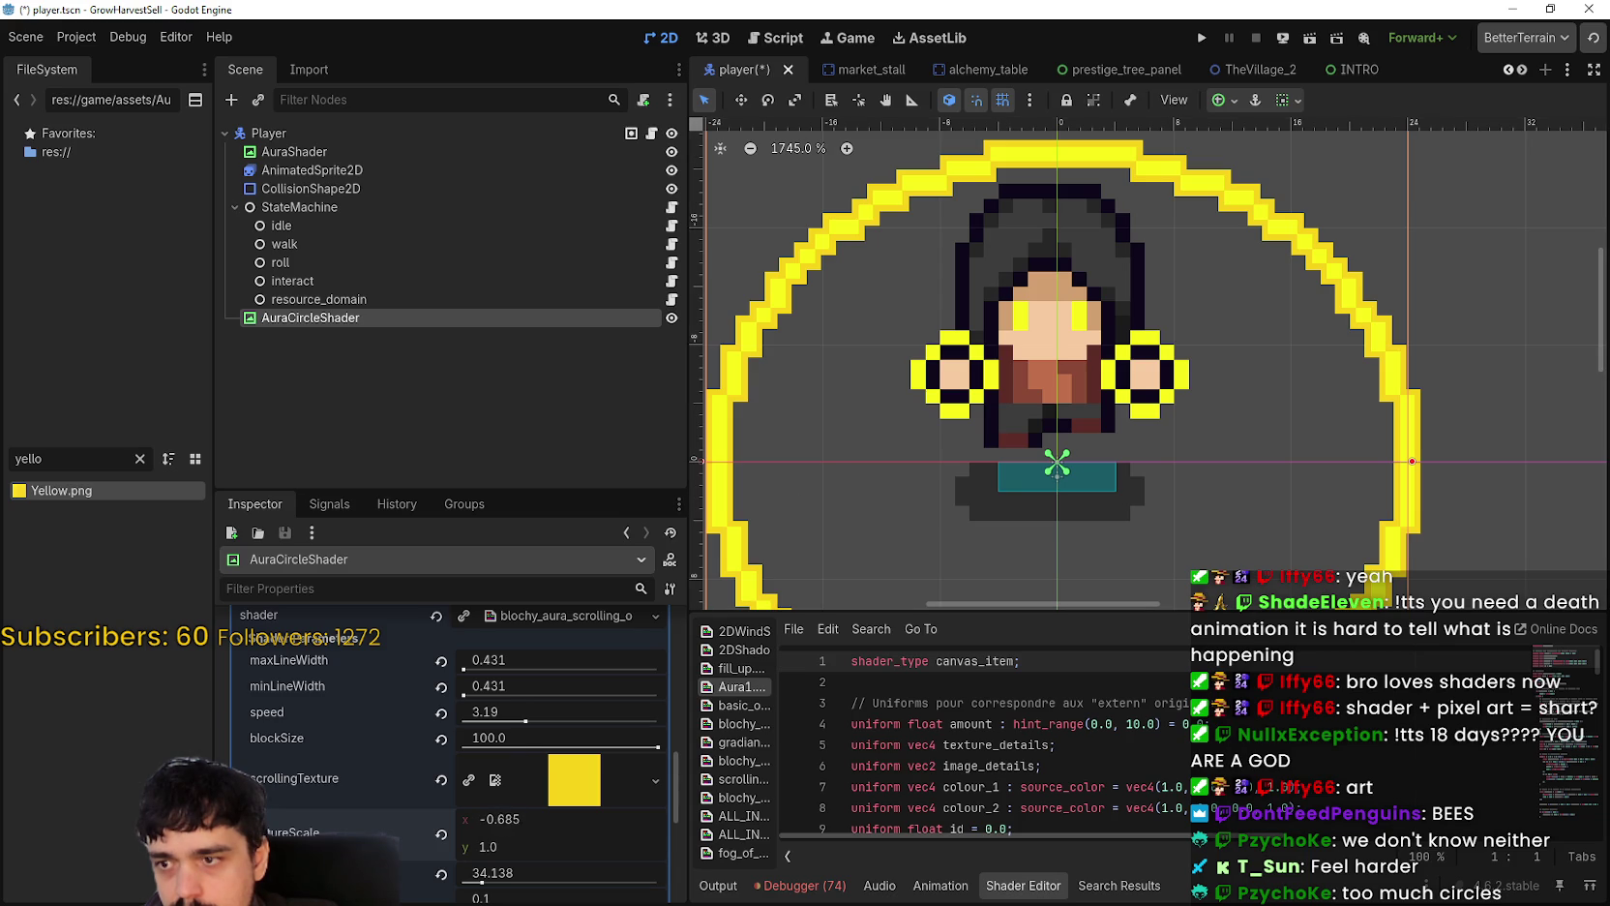
scroll(437, 865, "down", 1)
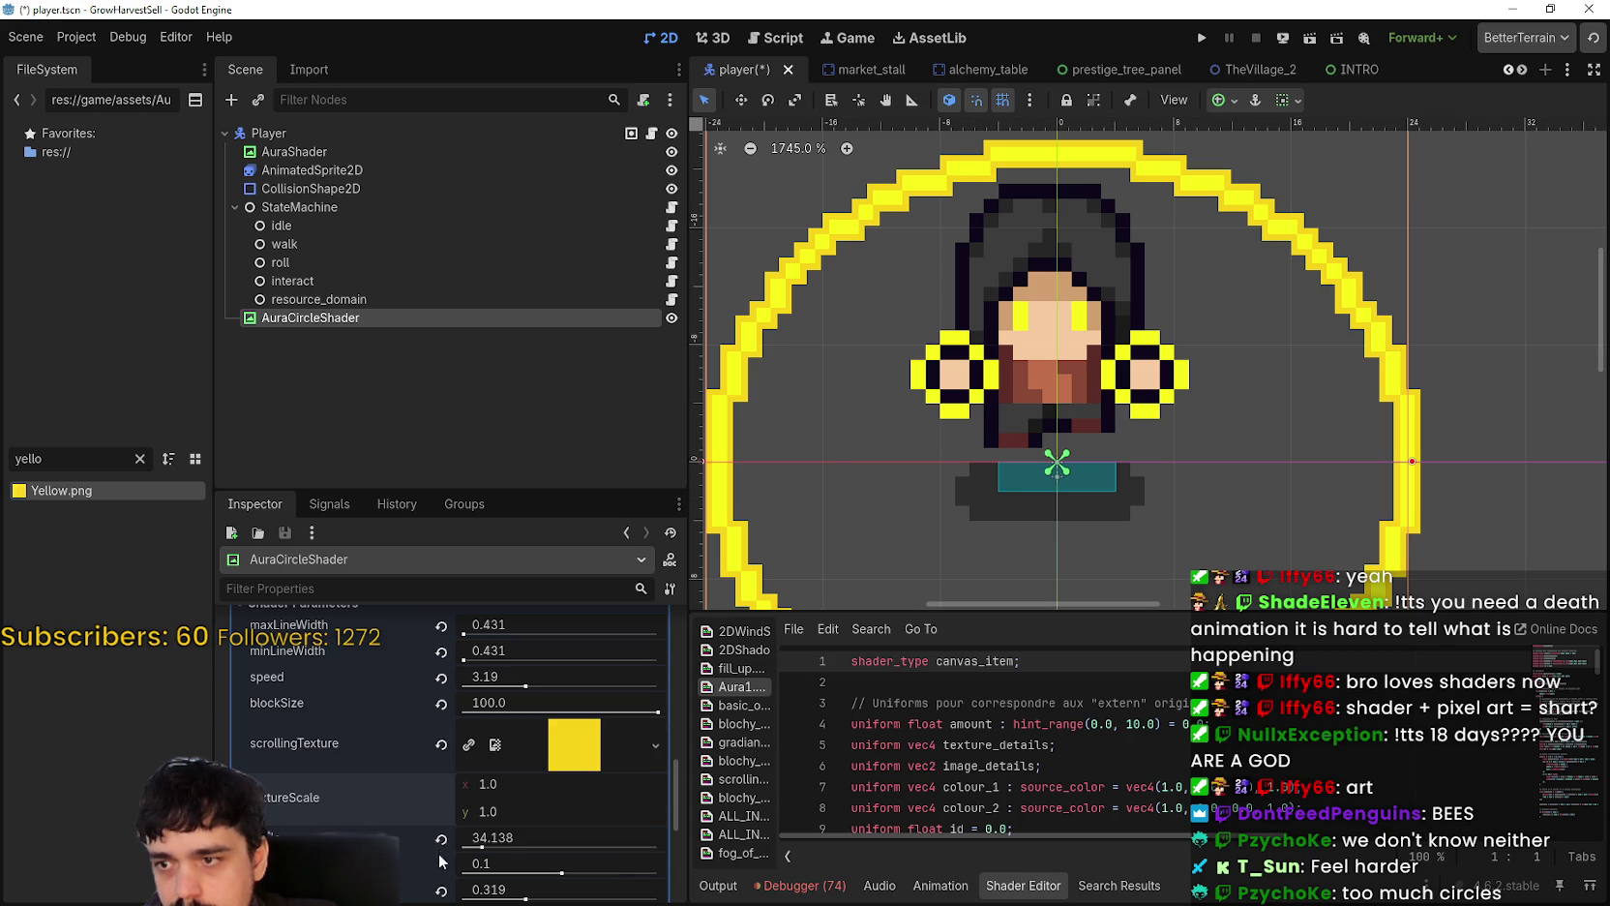
left_click(441, 839)
scroll(847, 397, "down", 2)
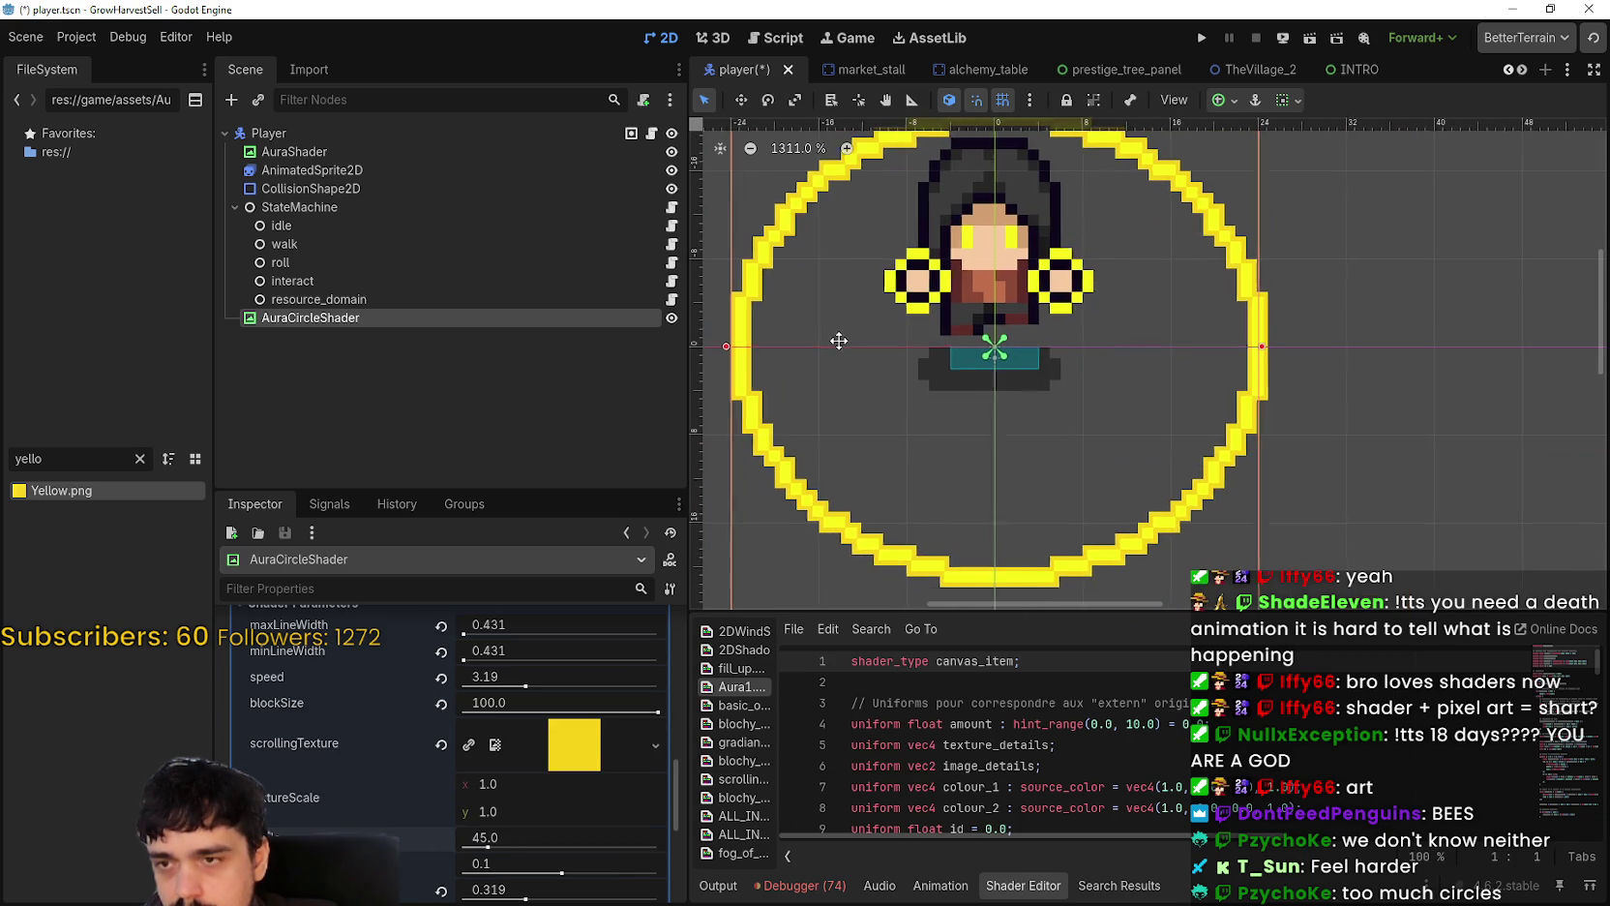
scroll(447, 812, "up", 2)
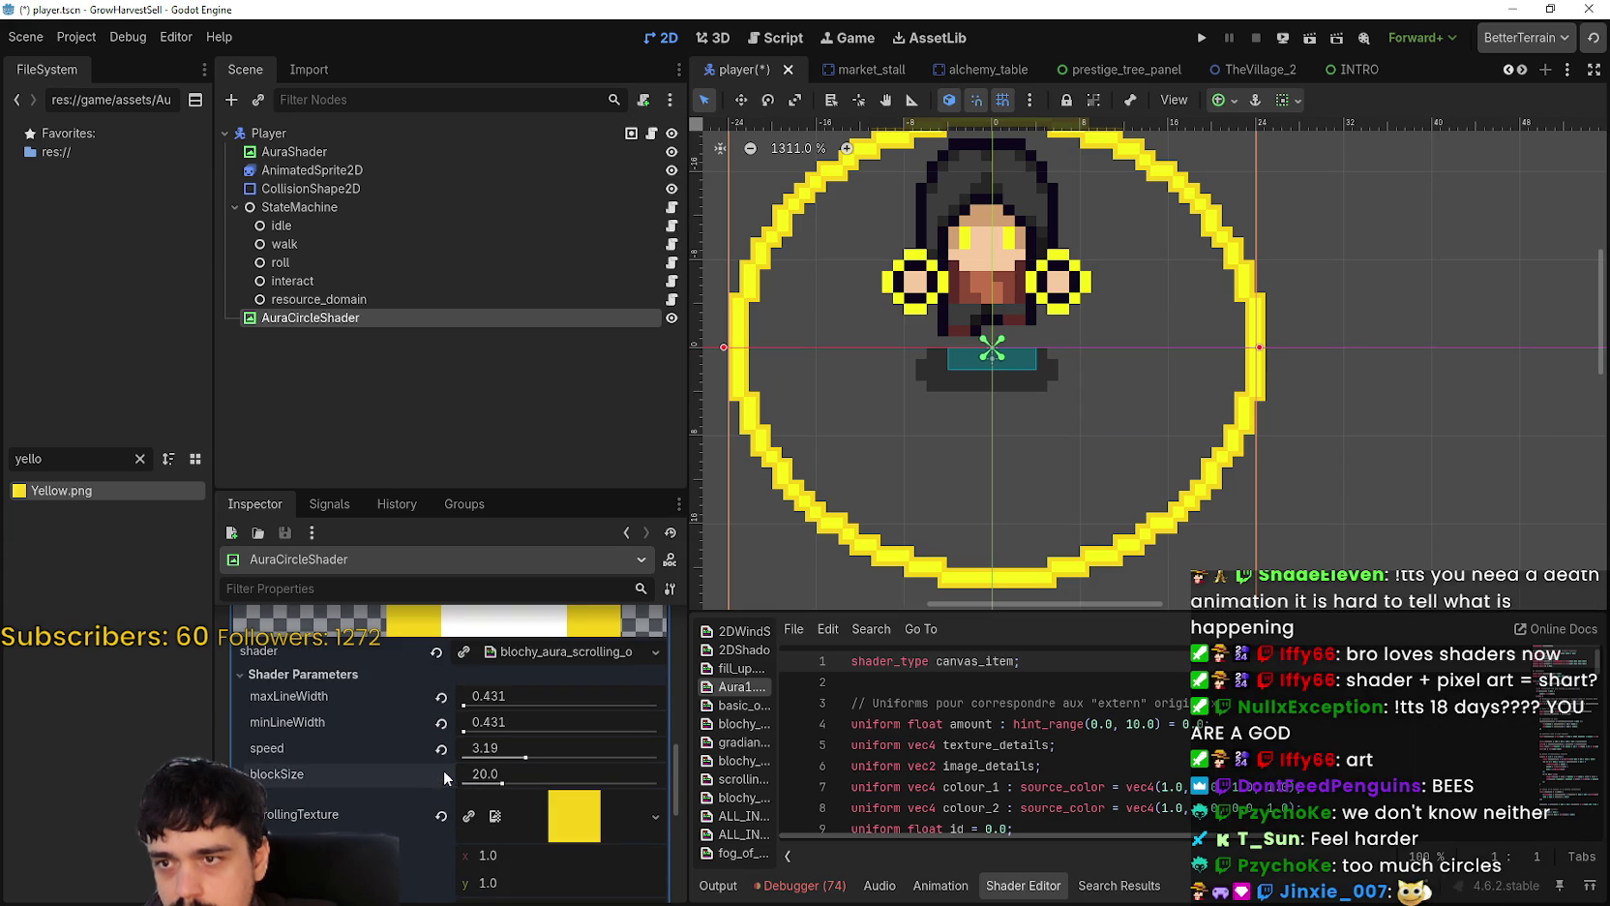
Step: Reset speed, minLineWidth and maxLineWidth to defaults, then set maxLineWidth to 1.0
left_click(439, 751)
left_click(442, 724)
left_click(445, 694)
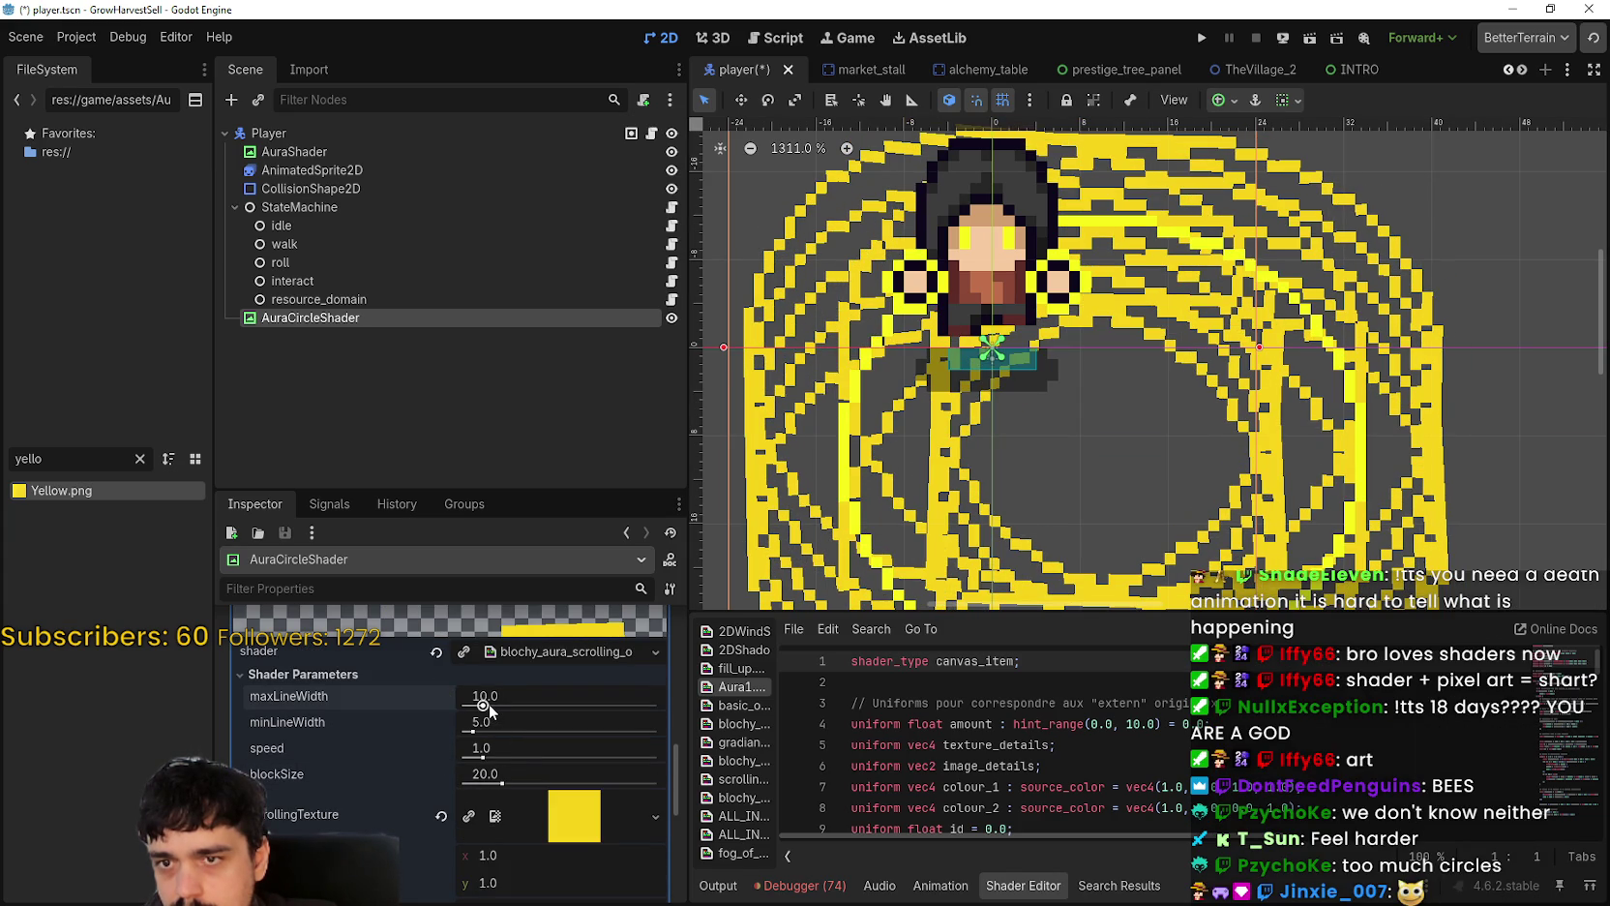
mouse_move(471, 732)
left_mouse_down()
mouse_move(551, 732)
mouse_move(458, 736)
mouse_move(468, 706)
left_mouse_up()
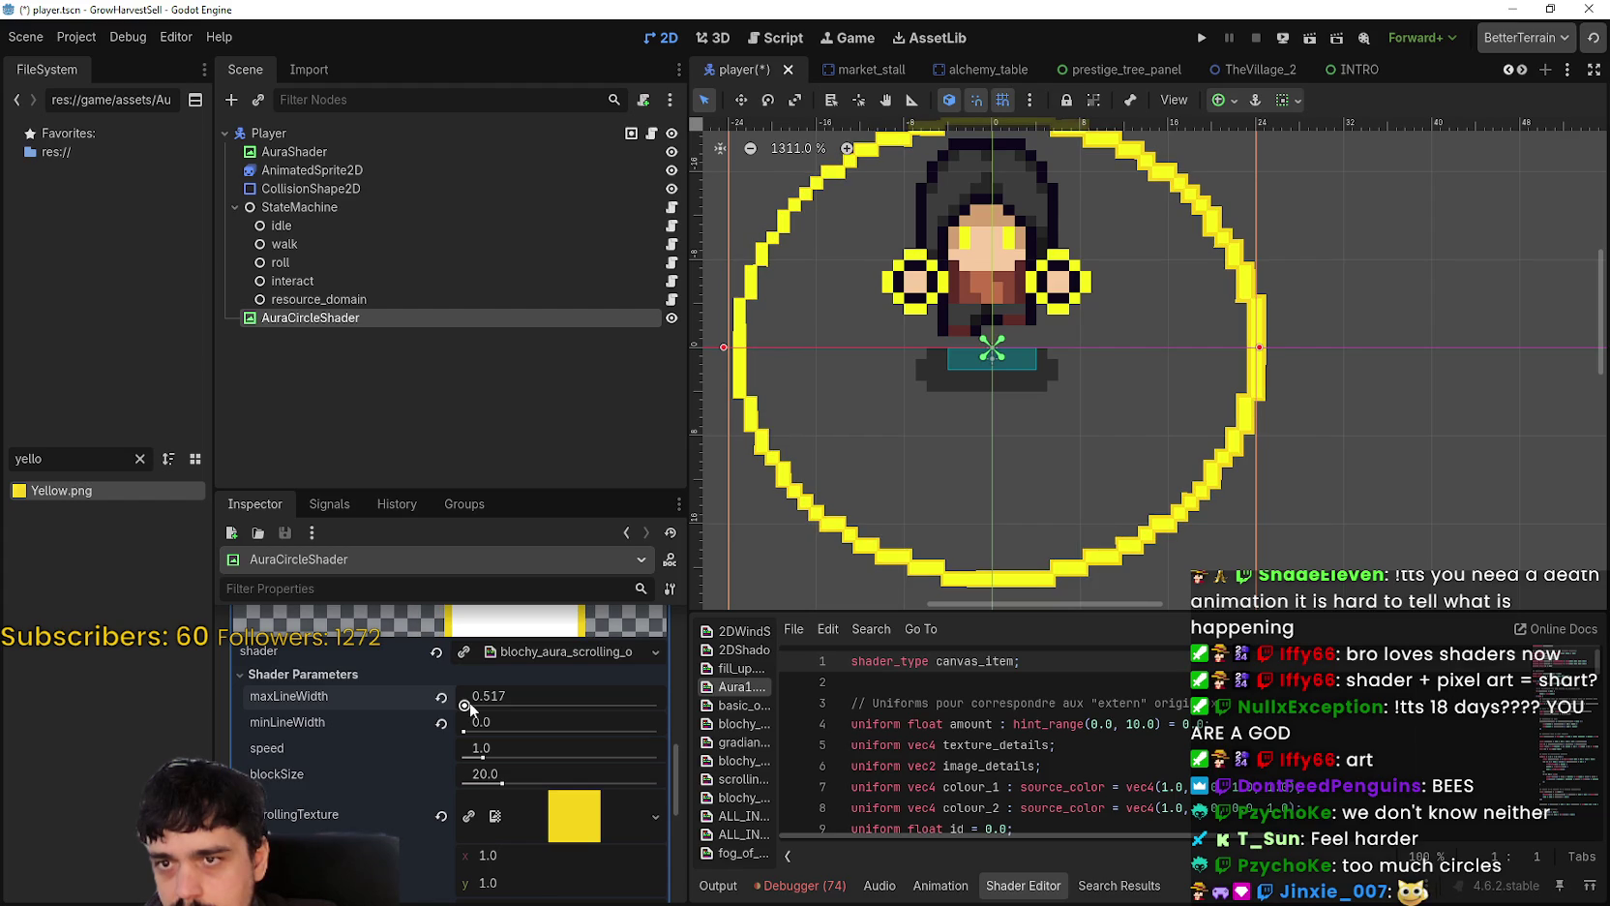
left_click_drag(469, 707, 472, 709)
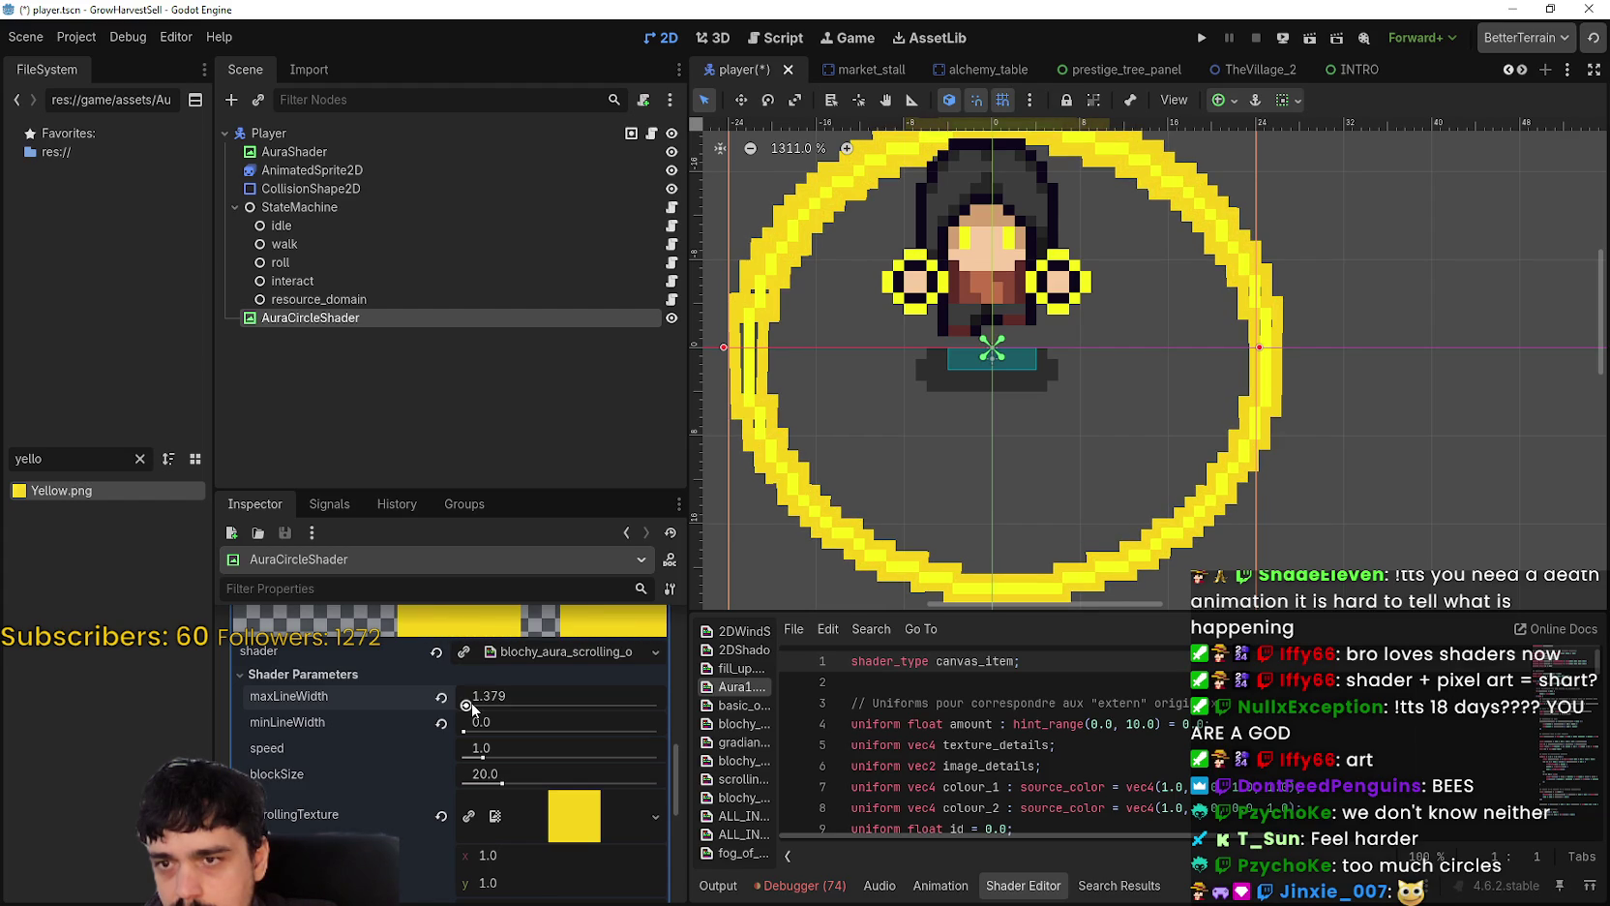
left_click(513, 698)
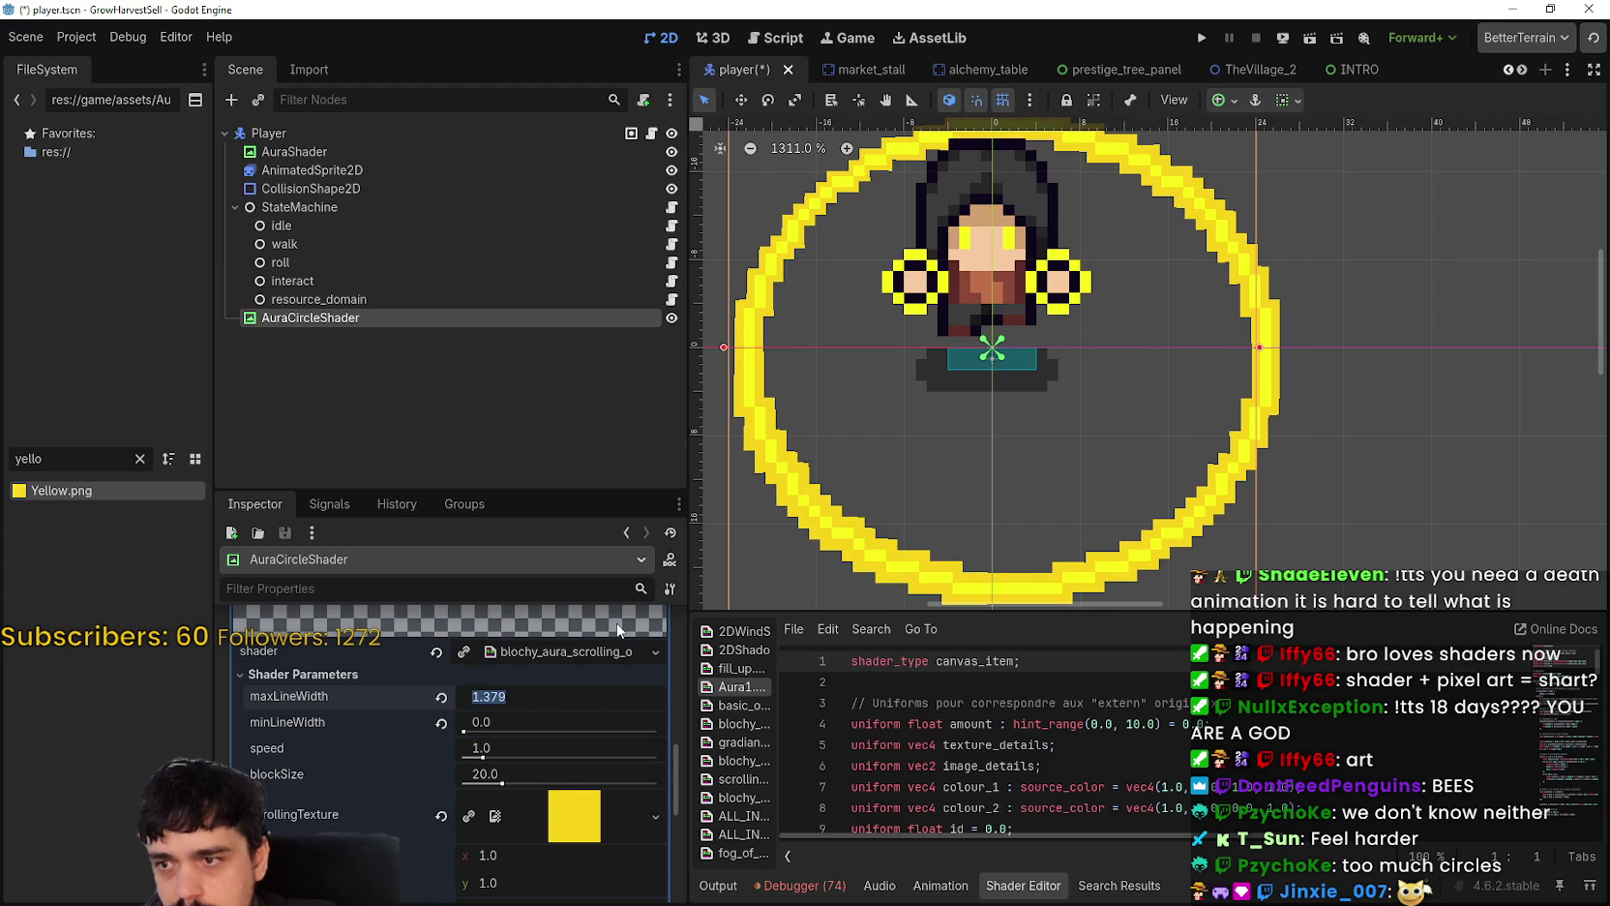
type("1")
key("Return")
Step: Pan to the ring's lower edge and drag the speed slider to 5.0
scroll(911, 522, "up", 3)
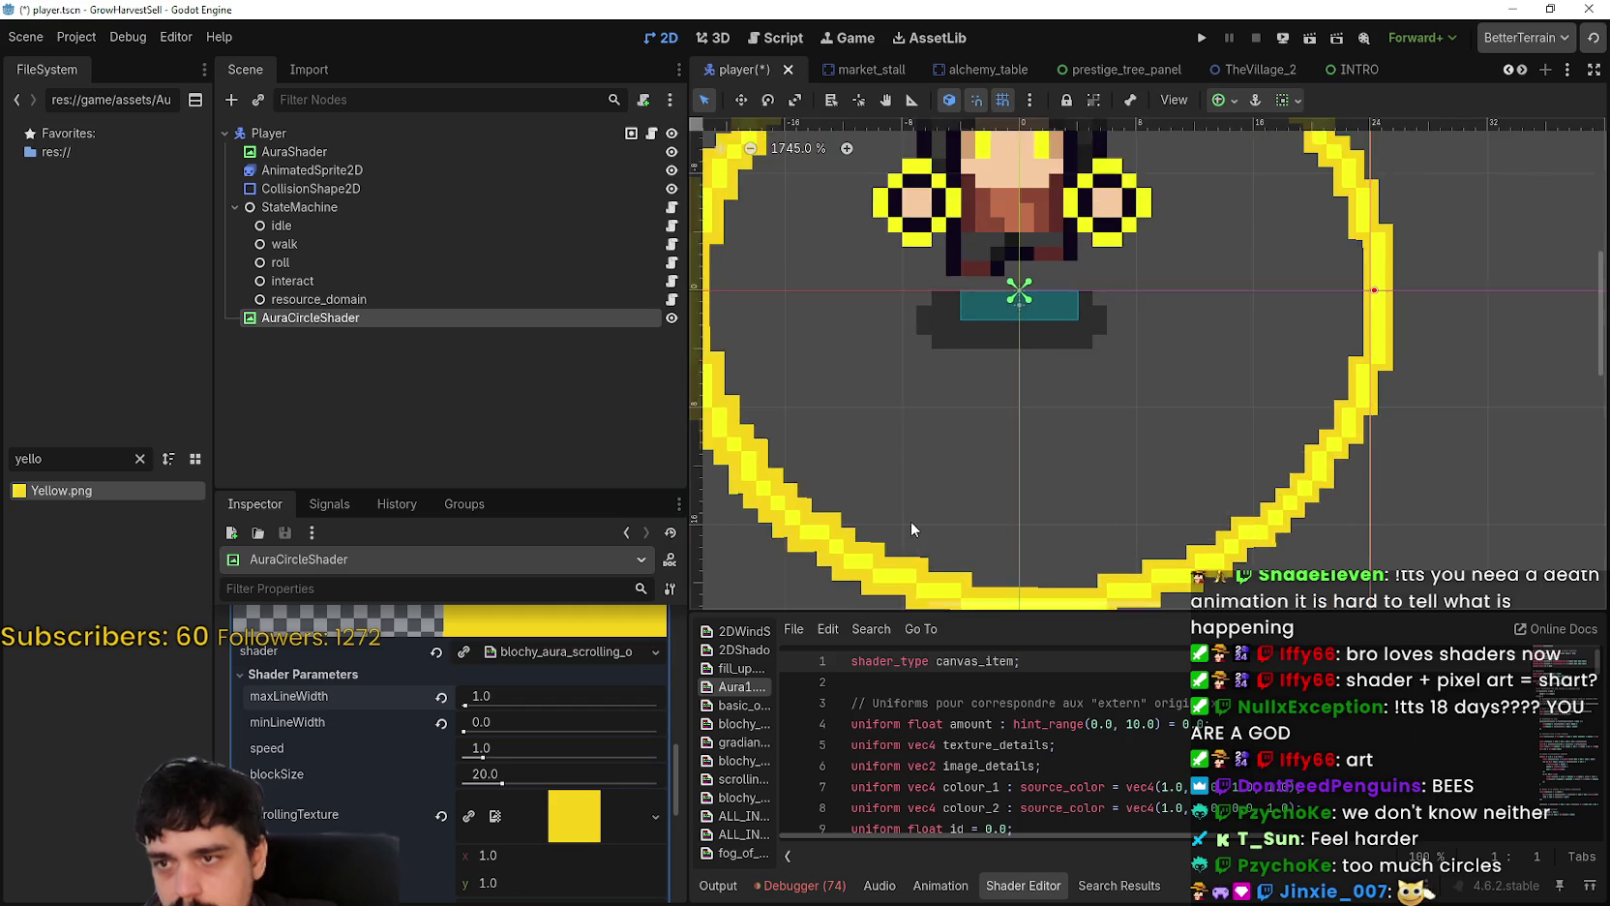
left_click_drag(911, 521, 956, 337)
scroll(1080, 399, "up", 5)
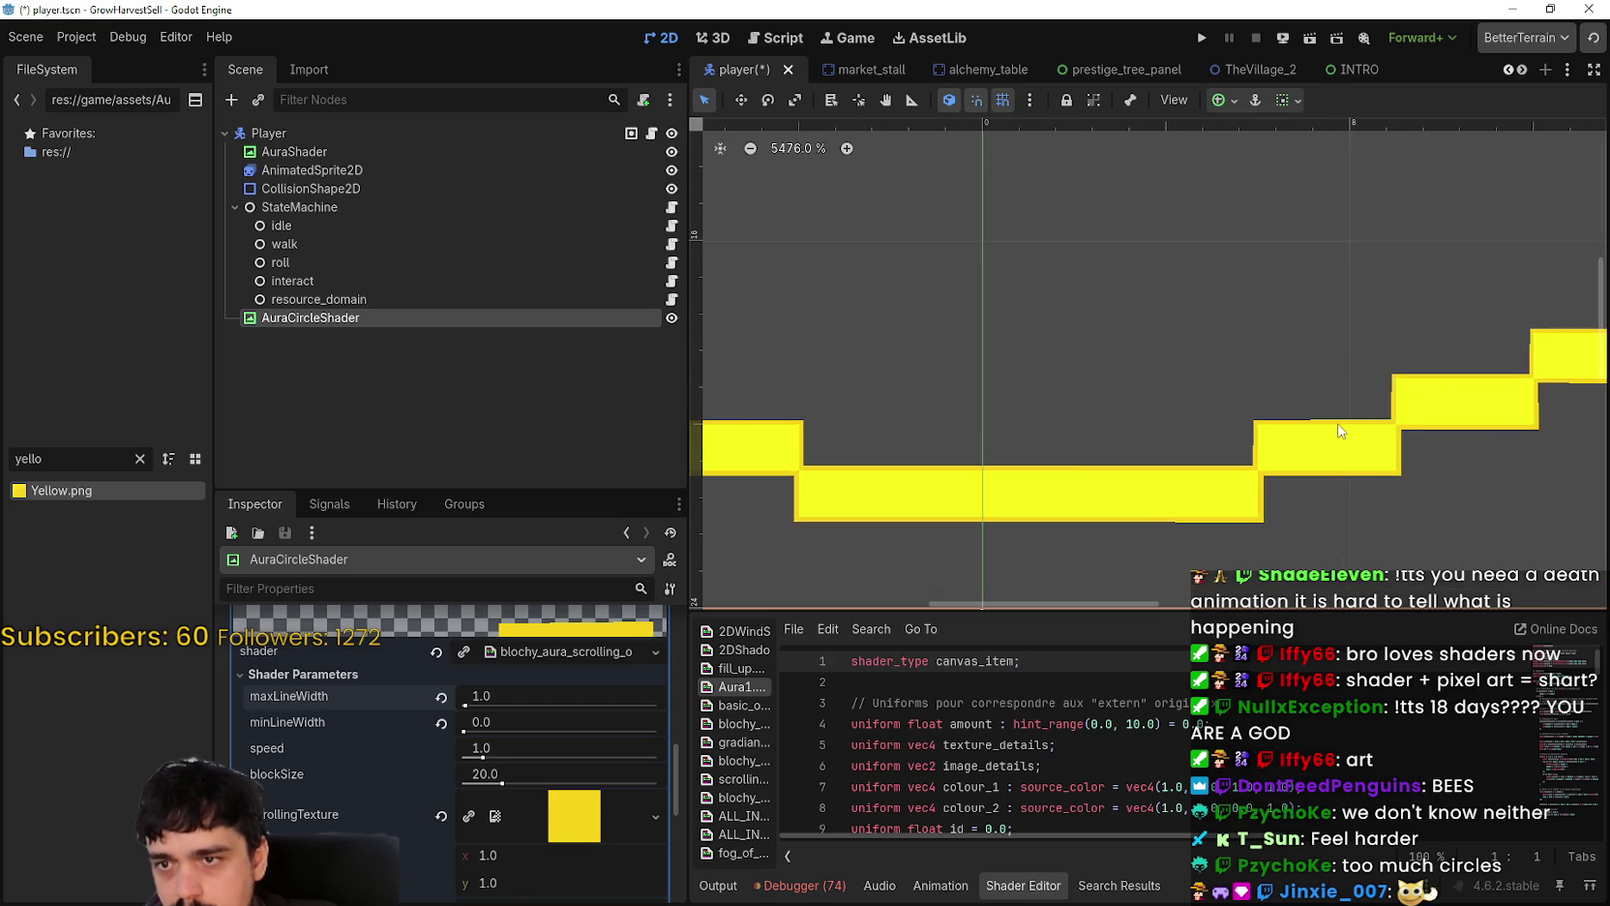
scroll(1331, 412, "down", 2)
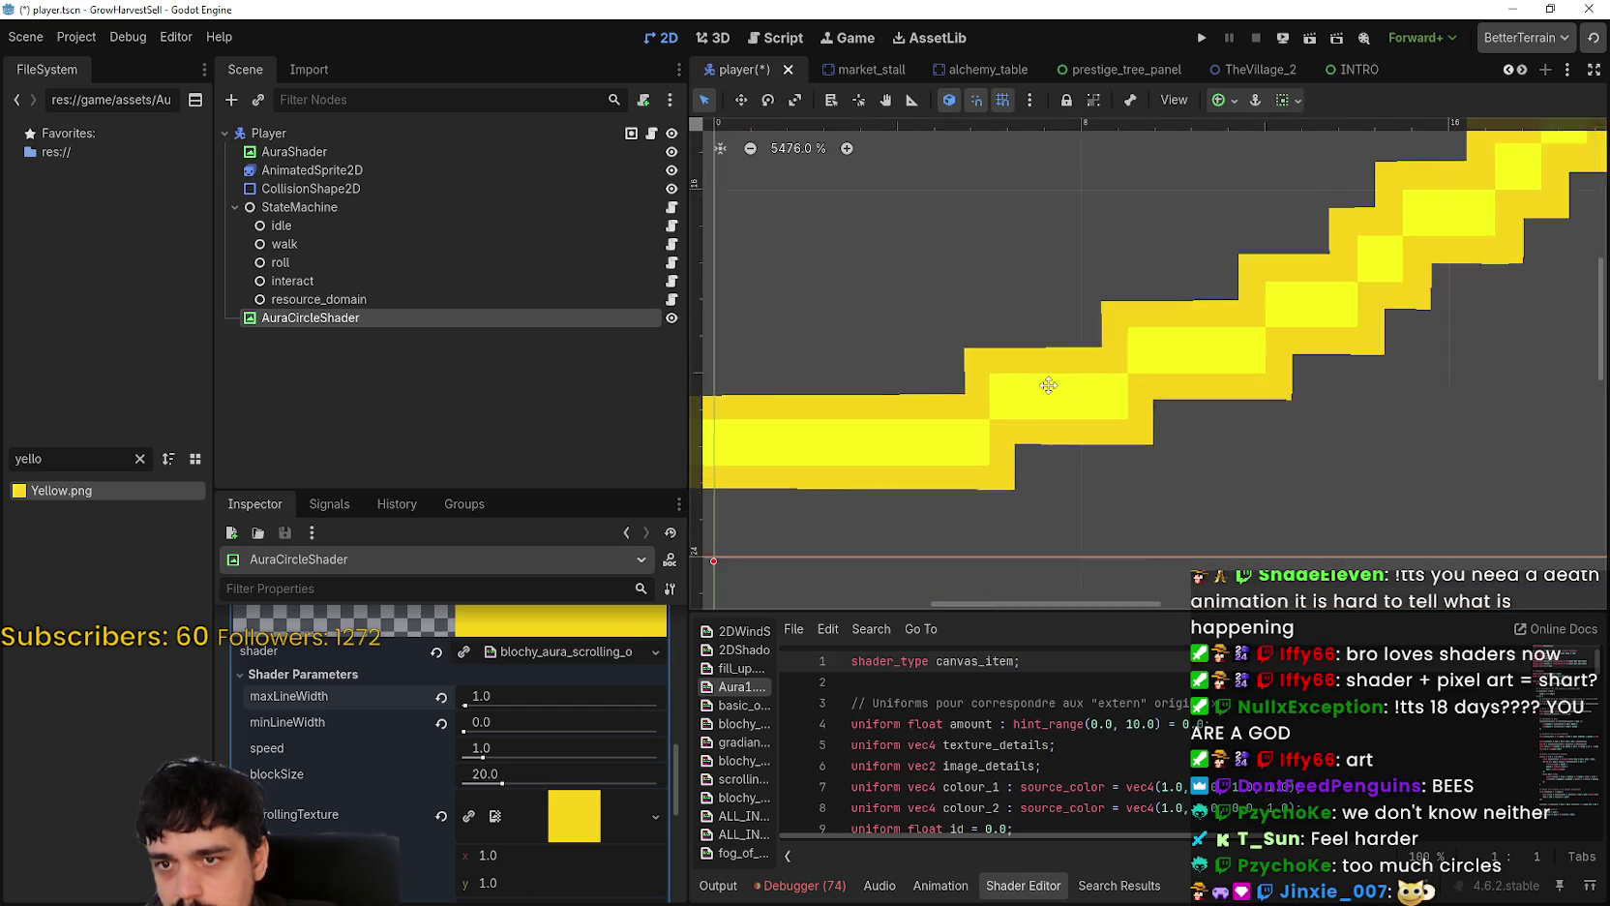
scroll(1068, 374, "down", 2)
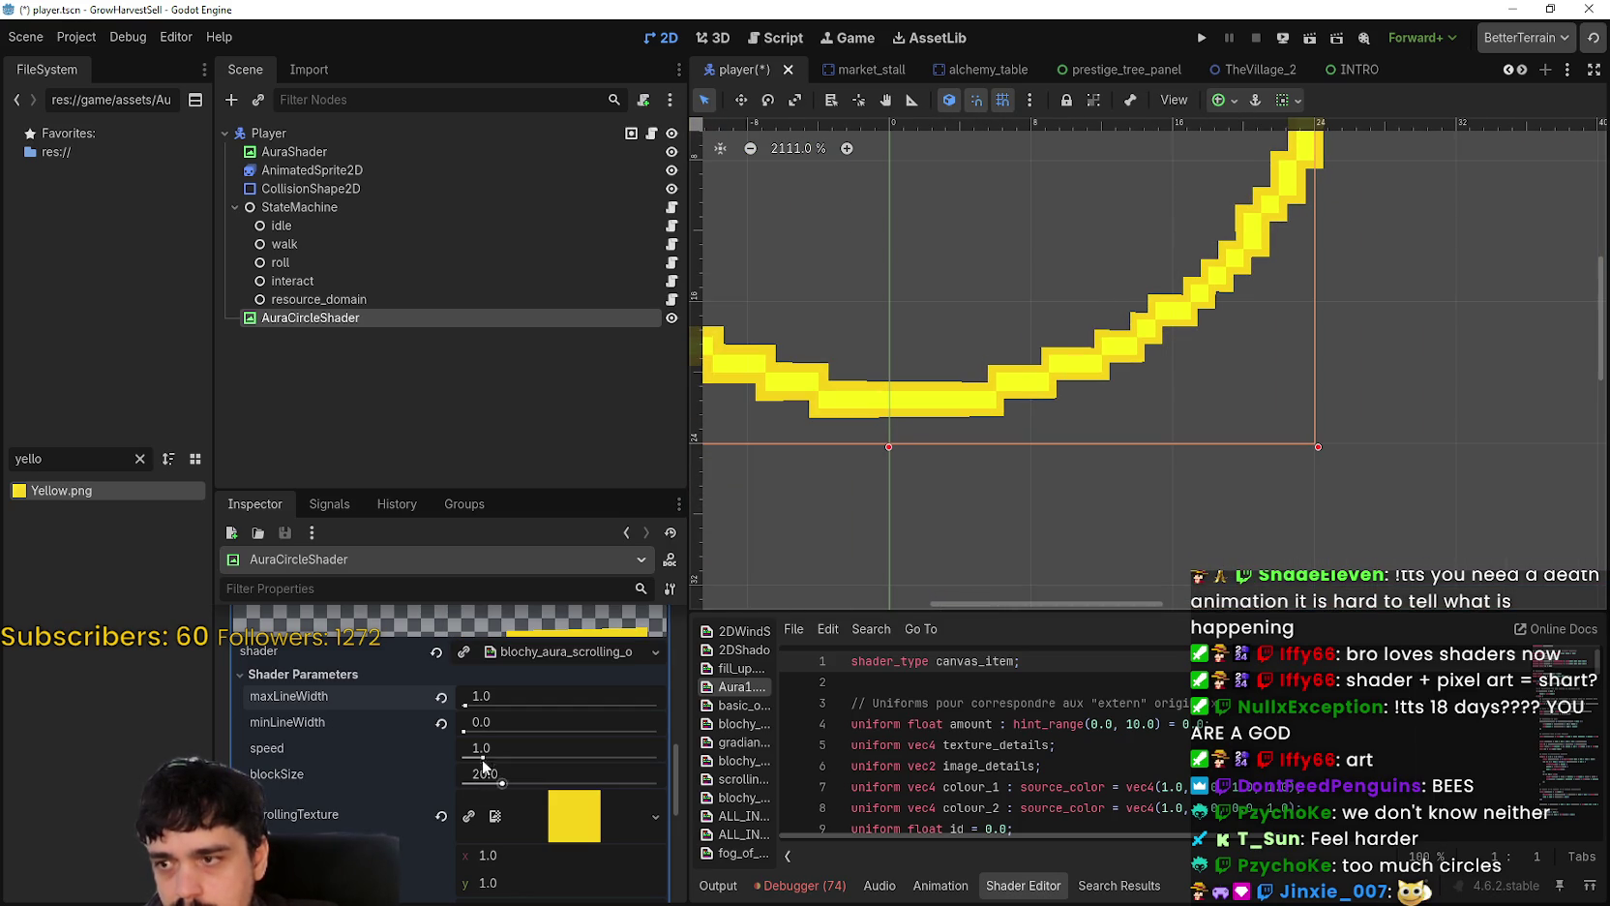
left_click_drag(498, 748, 561, 749)
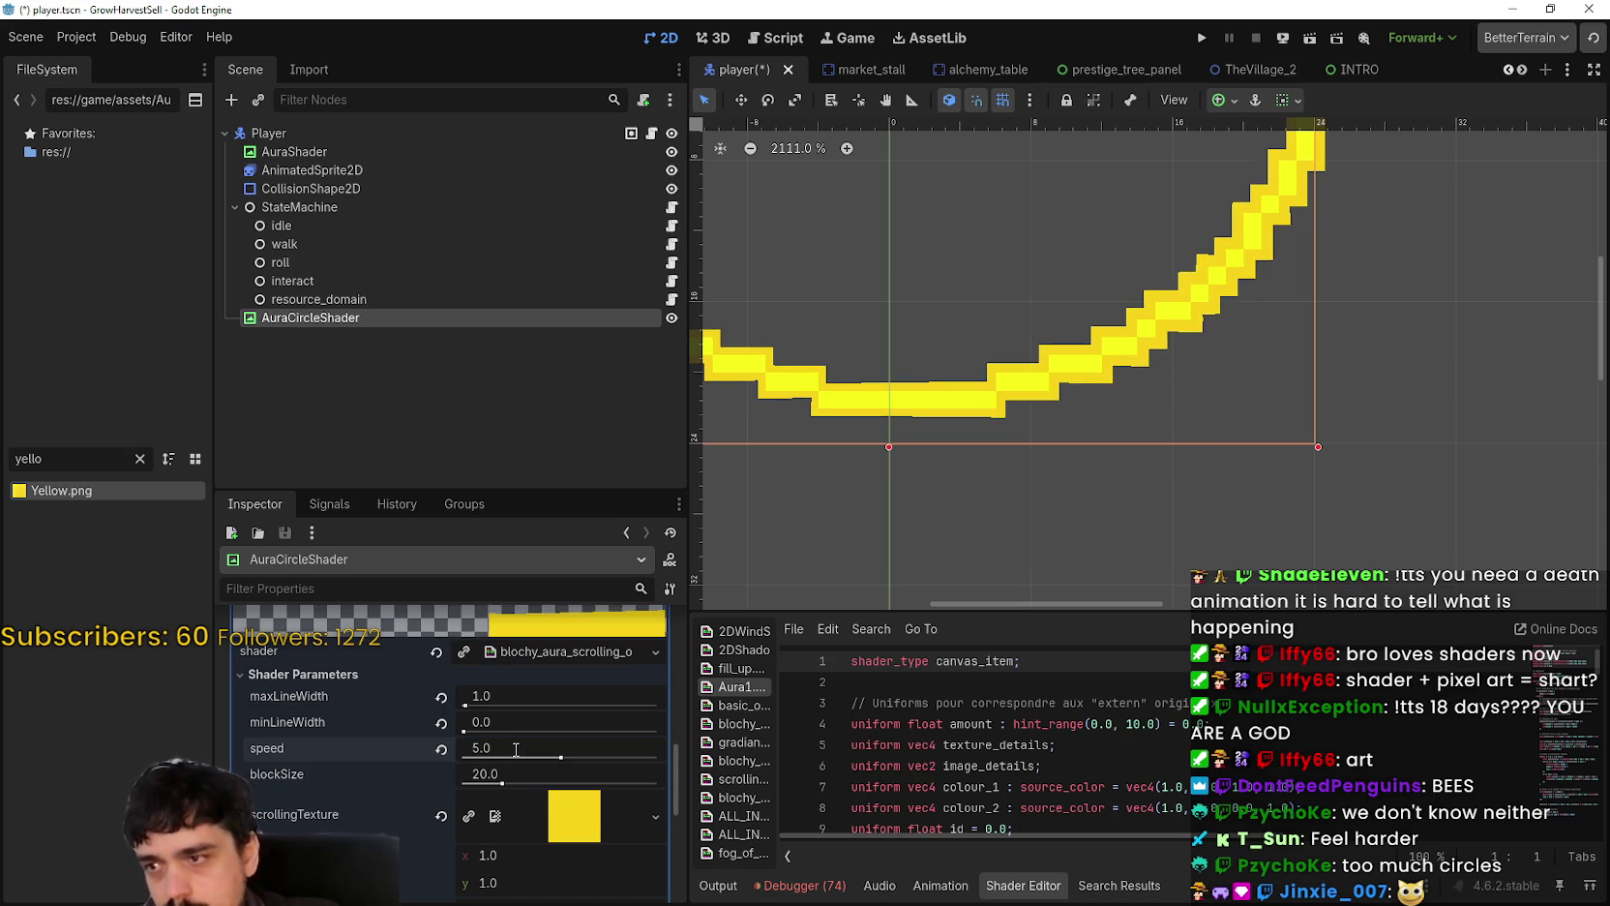
scroll(874, 233, "down", 2)
scroll(1009, 212, "up", 3)
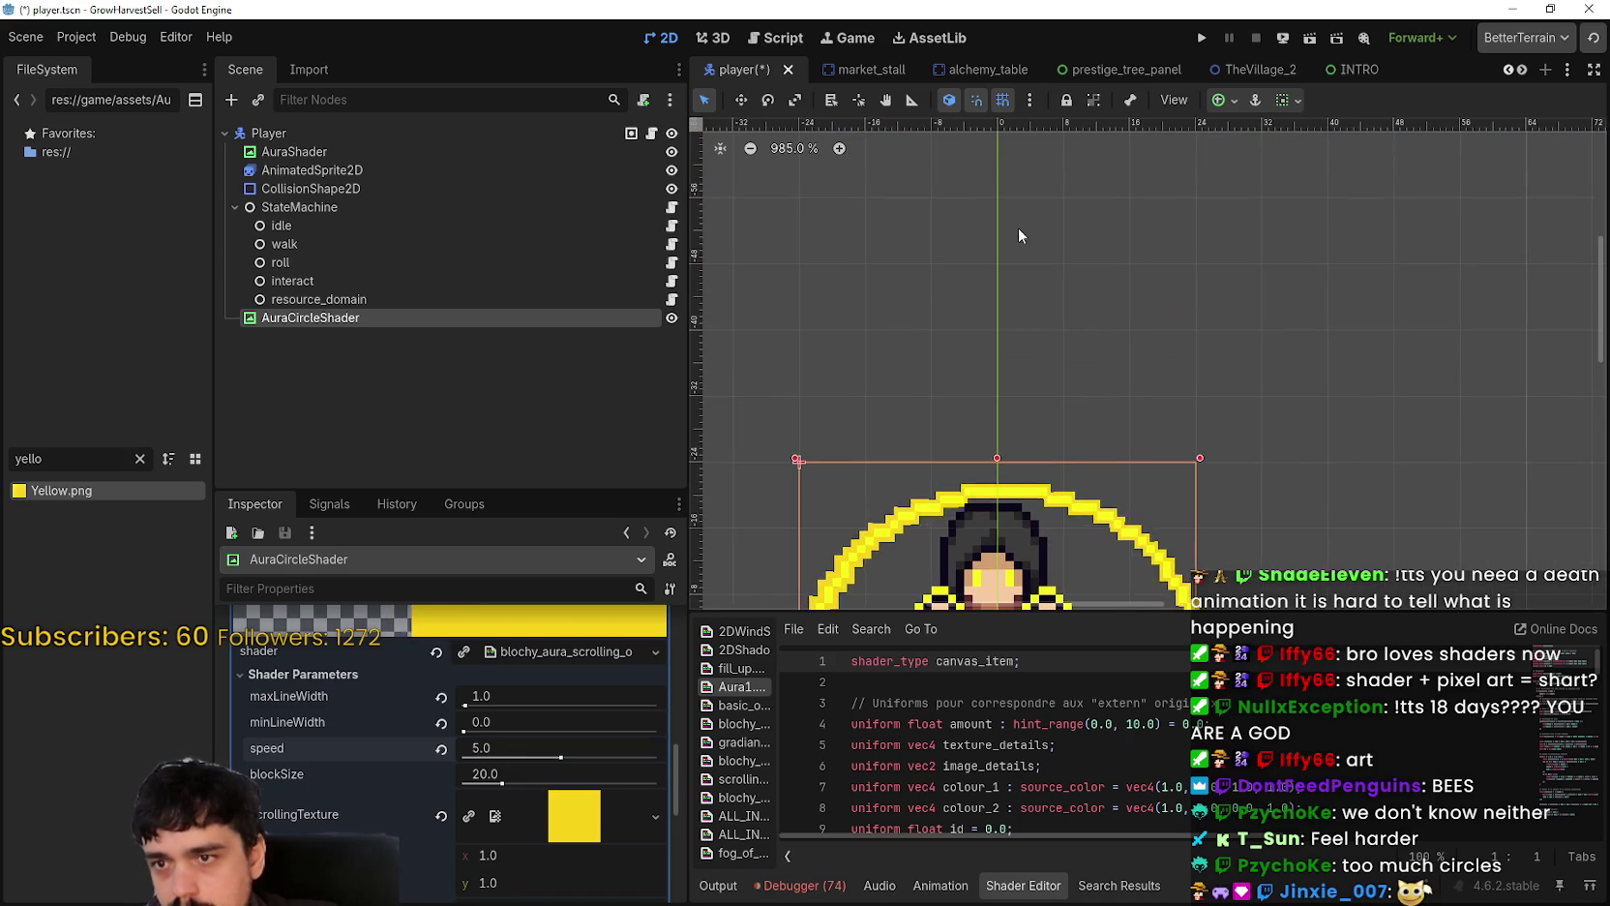
Step: Lower the aura speed to 4.0 and set minLineWidth to 2.0, then 0.2
scroll(1018, 228, "down", 1)
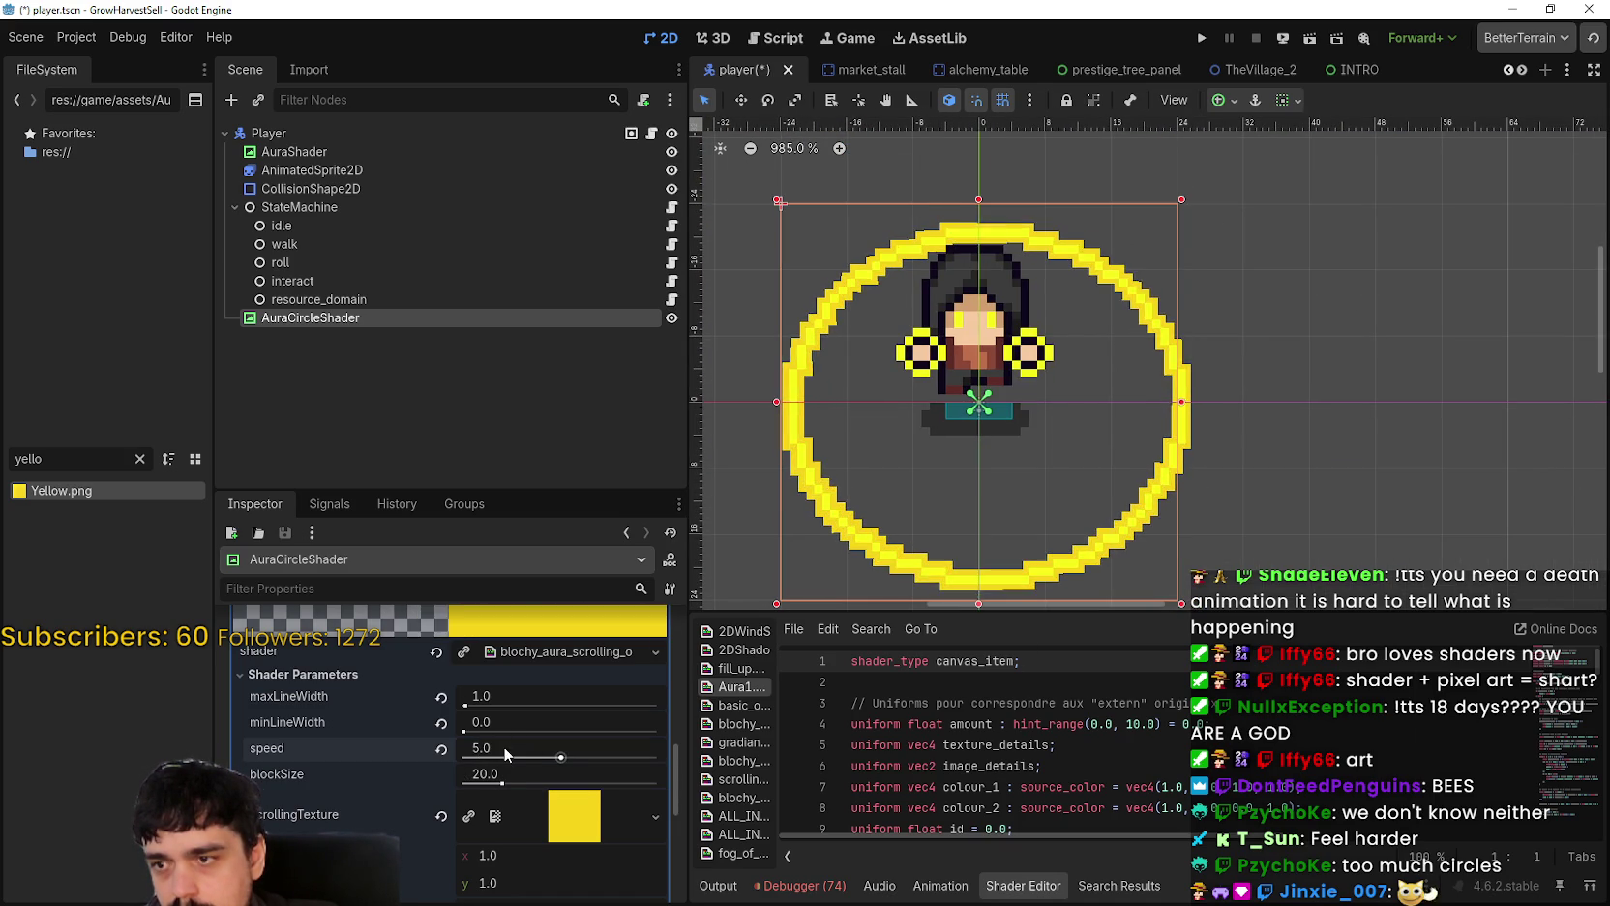
left_click_drag(574, 743, 542, 743)
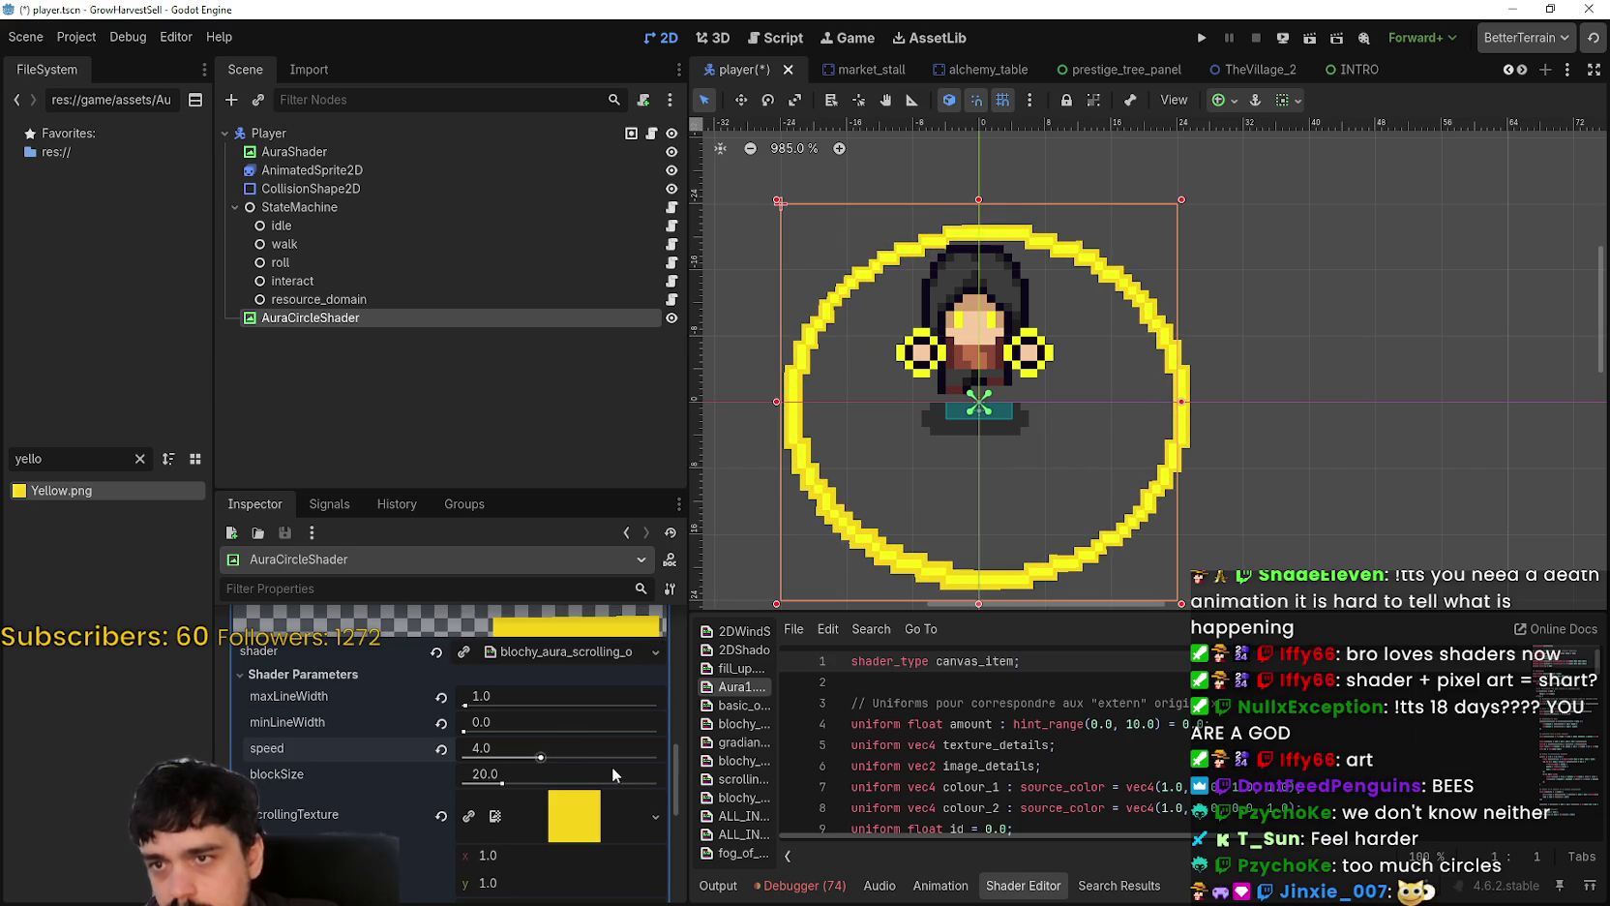
left_click(505, 721)
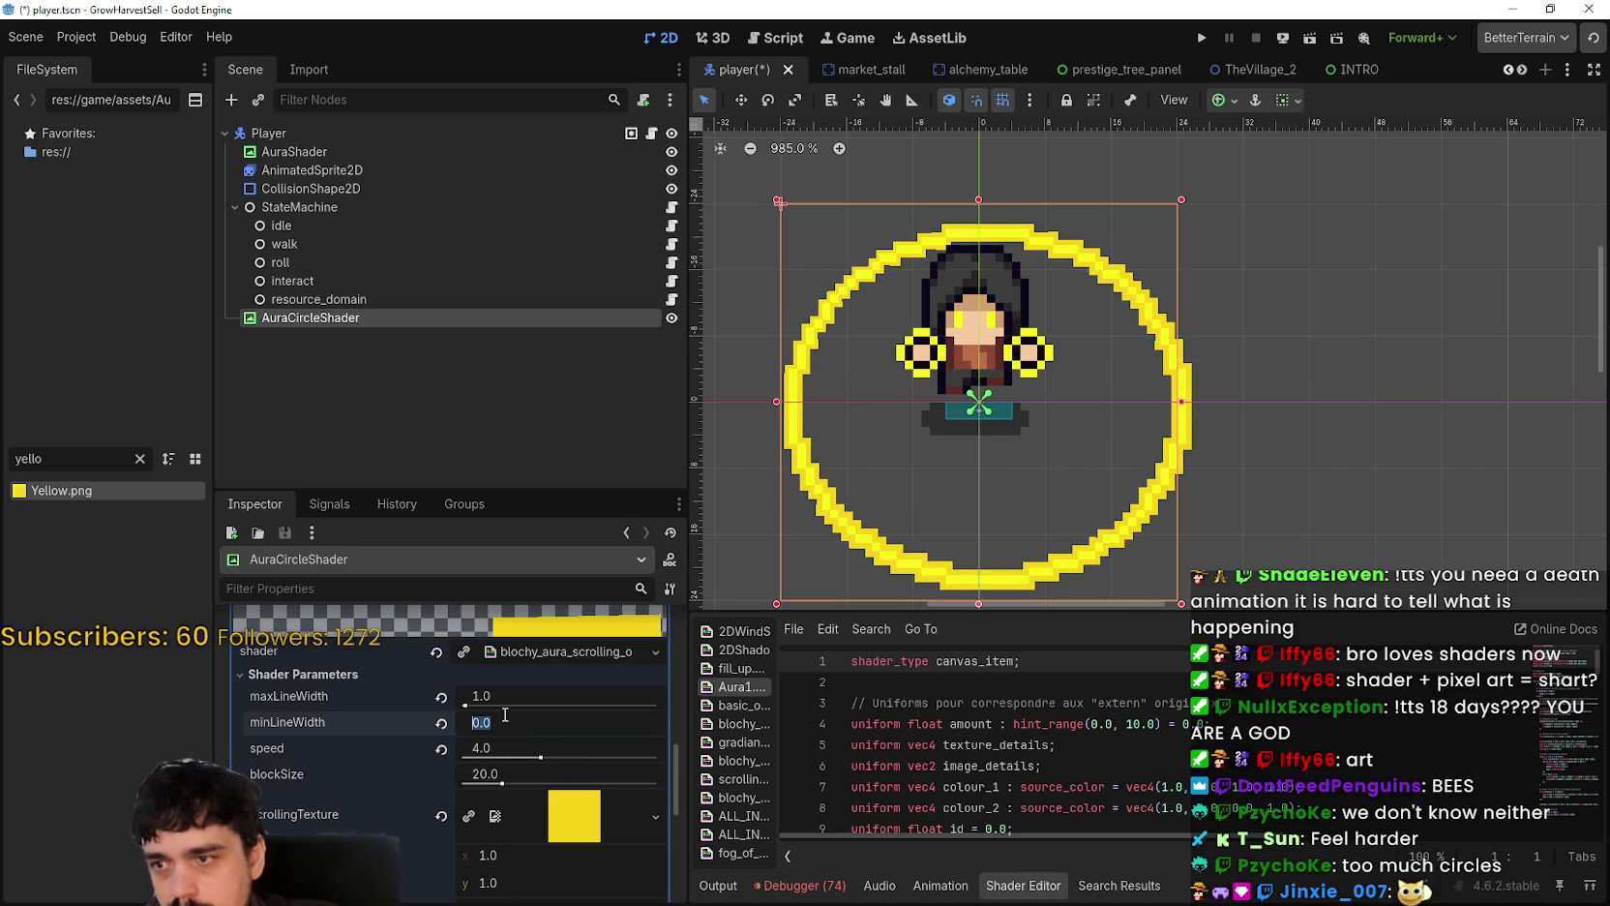
type("2")
key("Return")
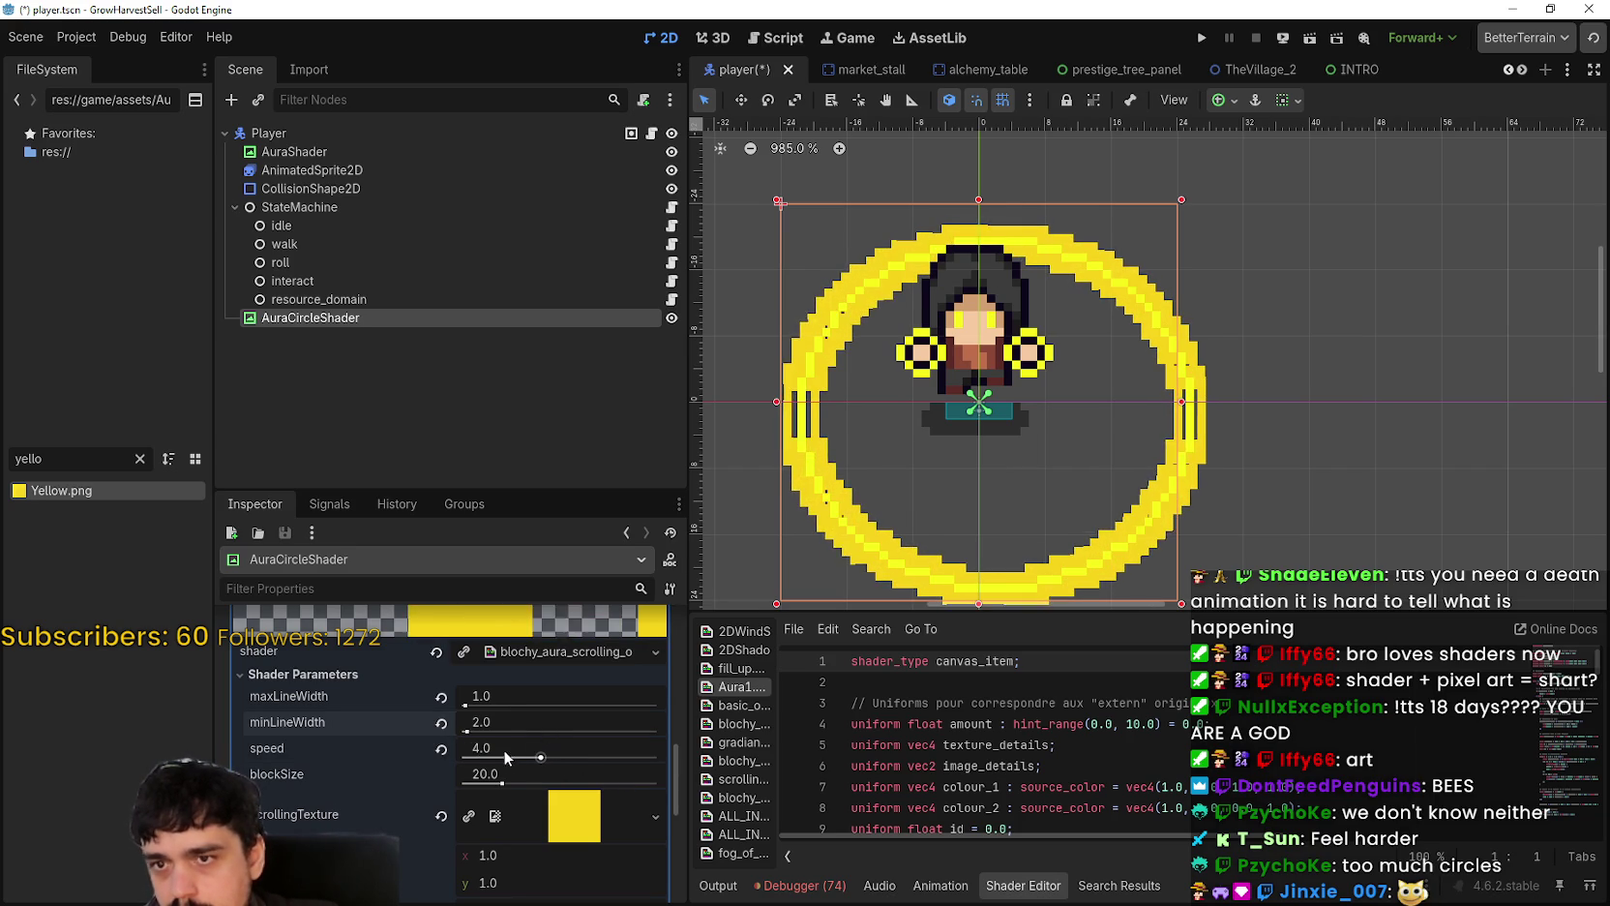
left_click_drag(470, 731, 463, 733)
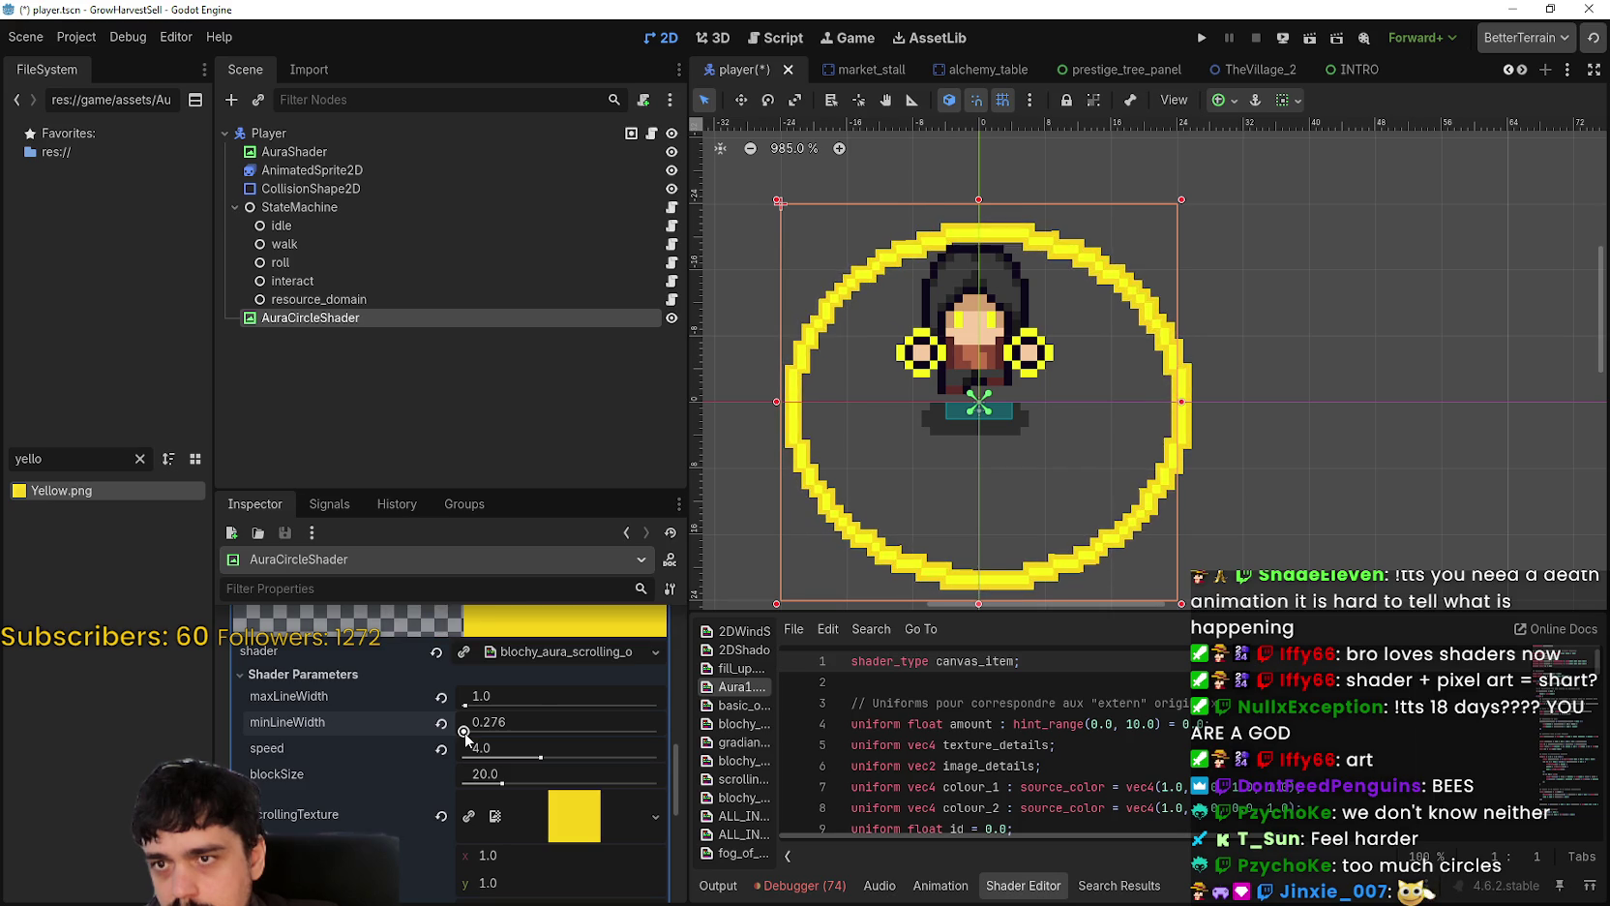
scroll(717, 602, "down", 2)
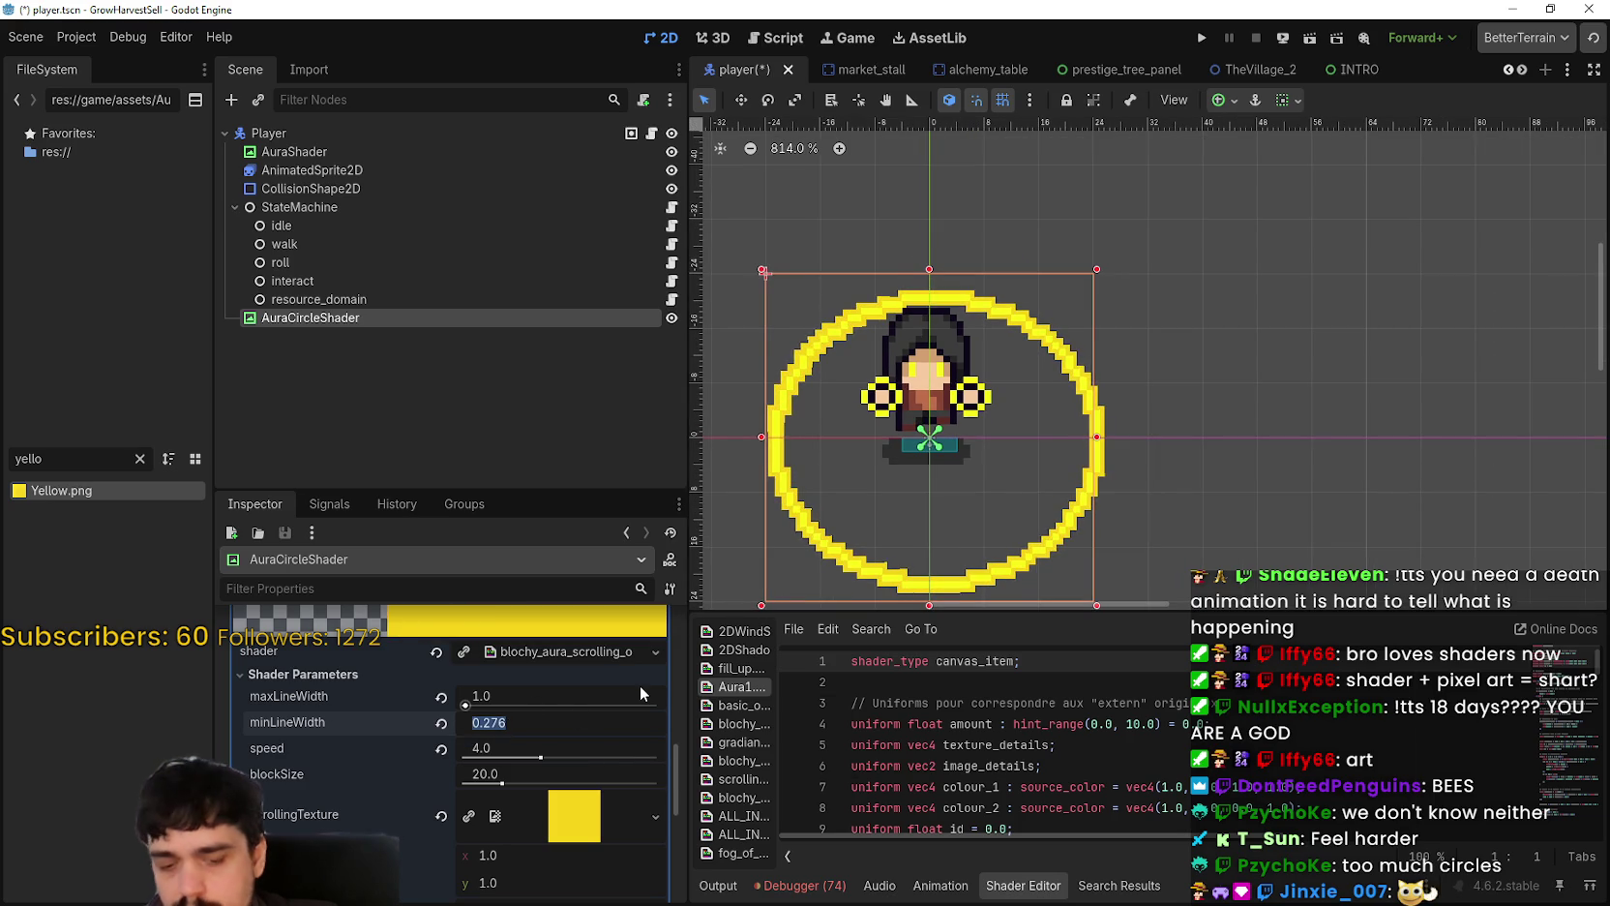
type("0.2")
key("Return")
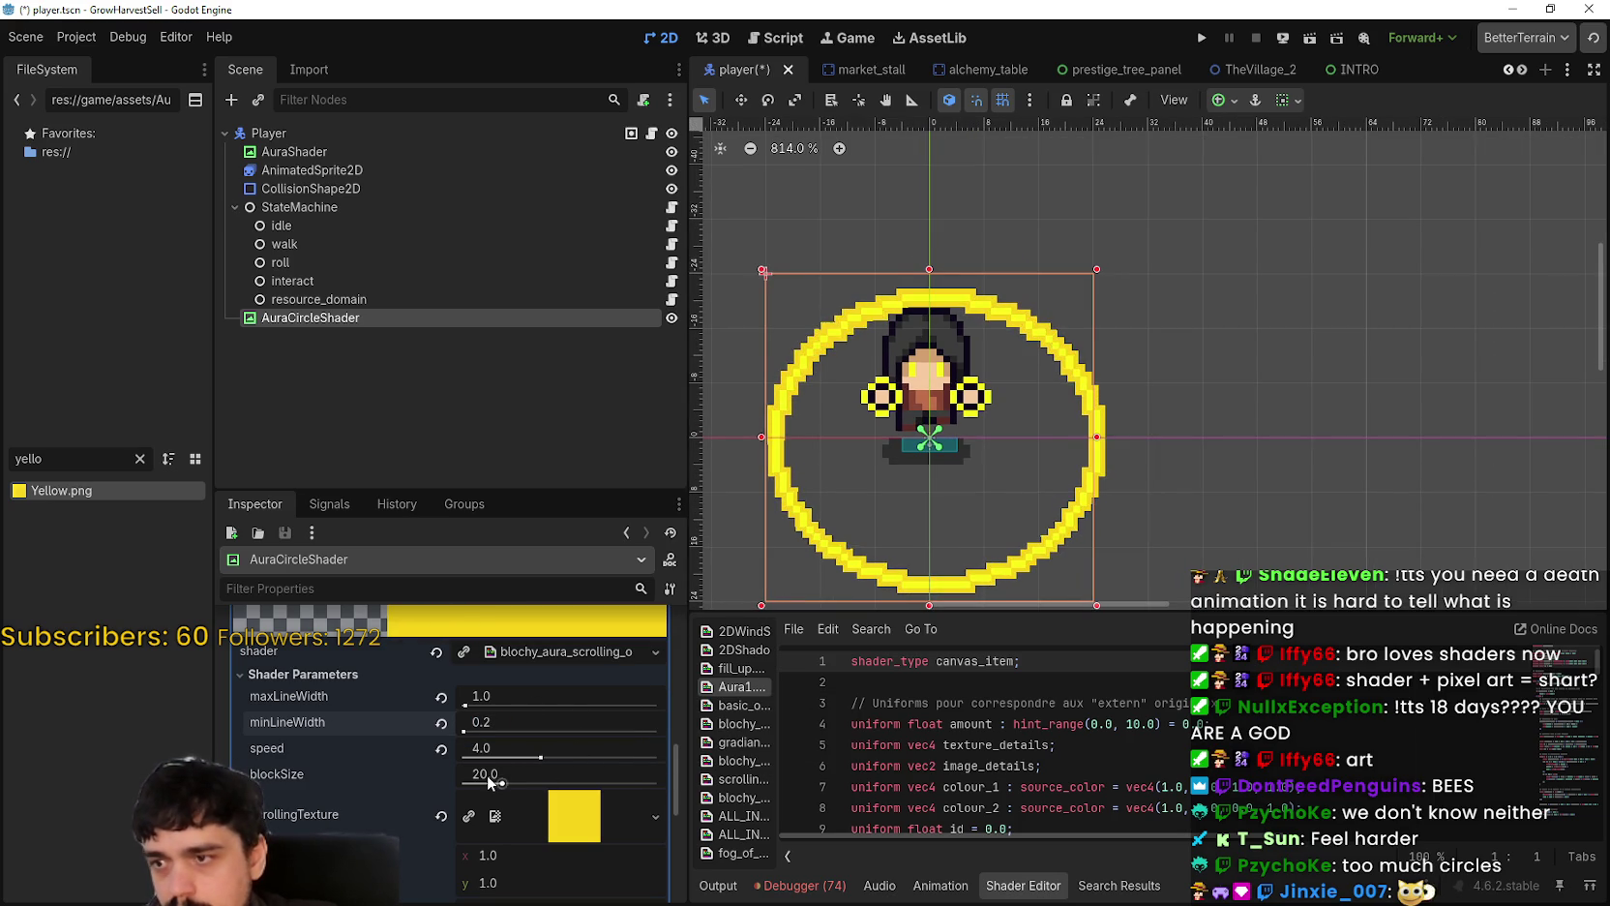
Step: Experiment with the aura's blockSize, ending at 100.0 for a blockier ring edge
mouse_move(505, 790)
left_mouse_down()
mouse_move(721, 777)
mouse_move(375, 784)
left_mouse_up()
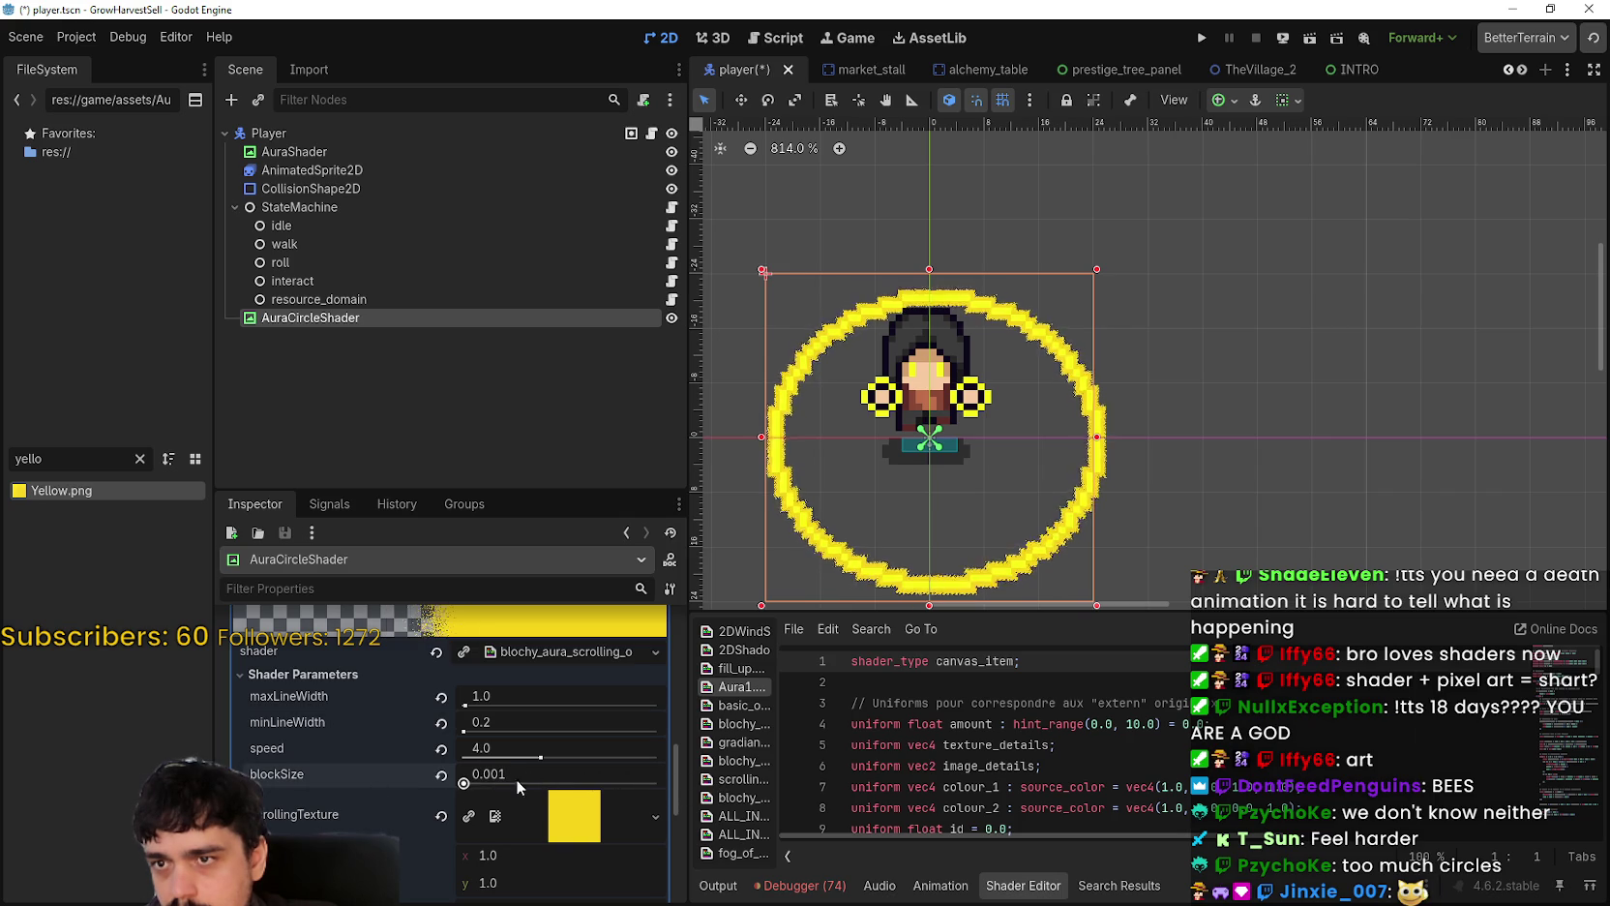
left_click_drag(774, 780, 335, 799)
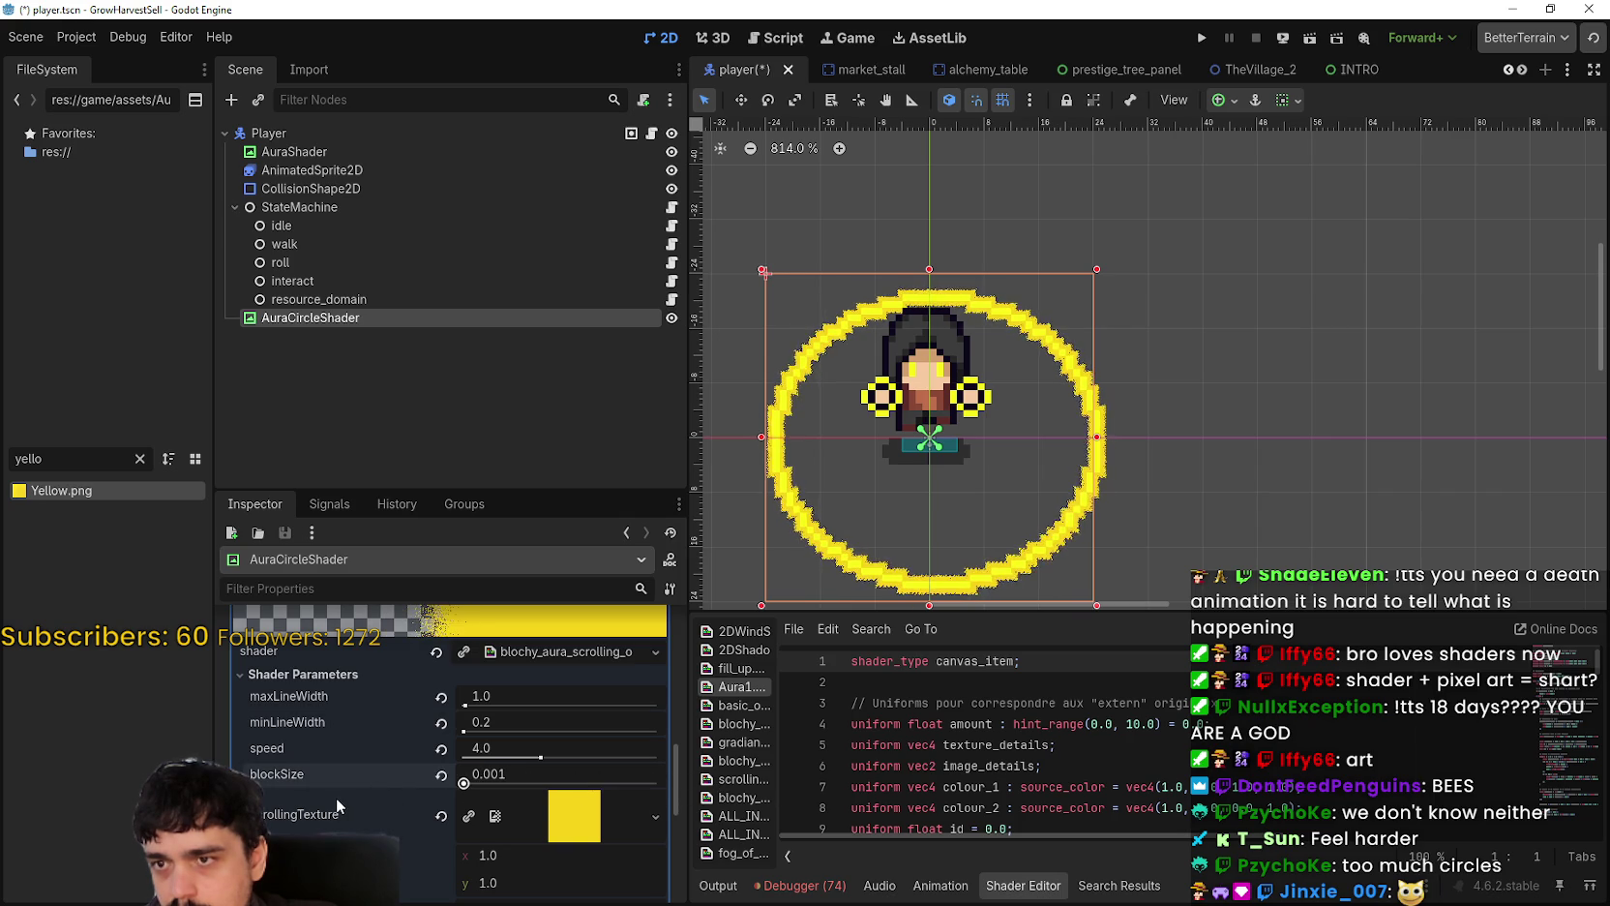
scroll(761, 337, "up", 1)
scroll(760, 338, "up", 15)
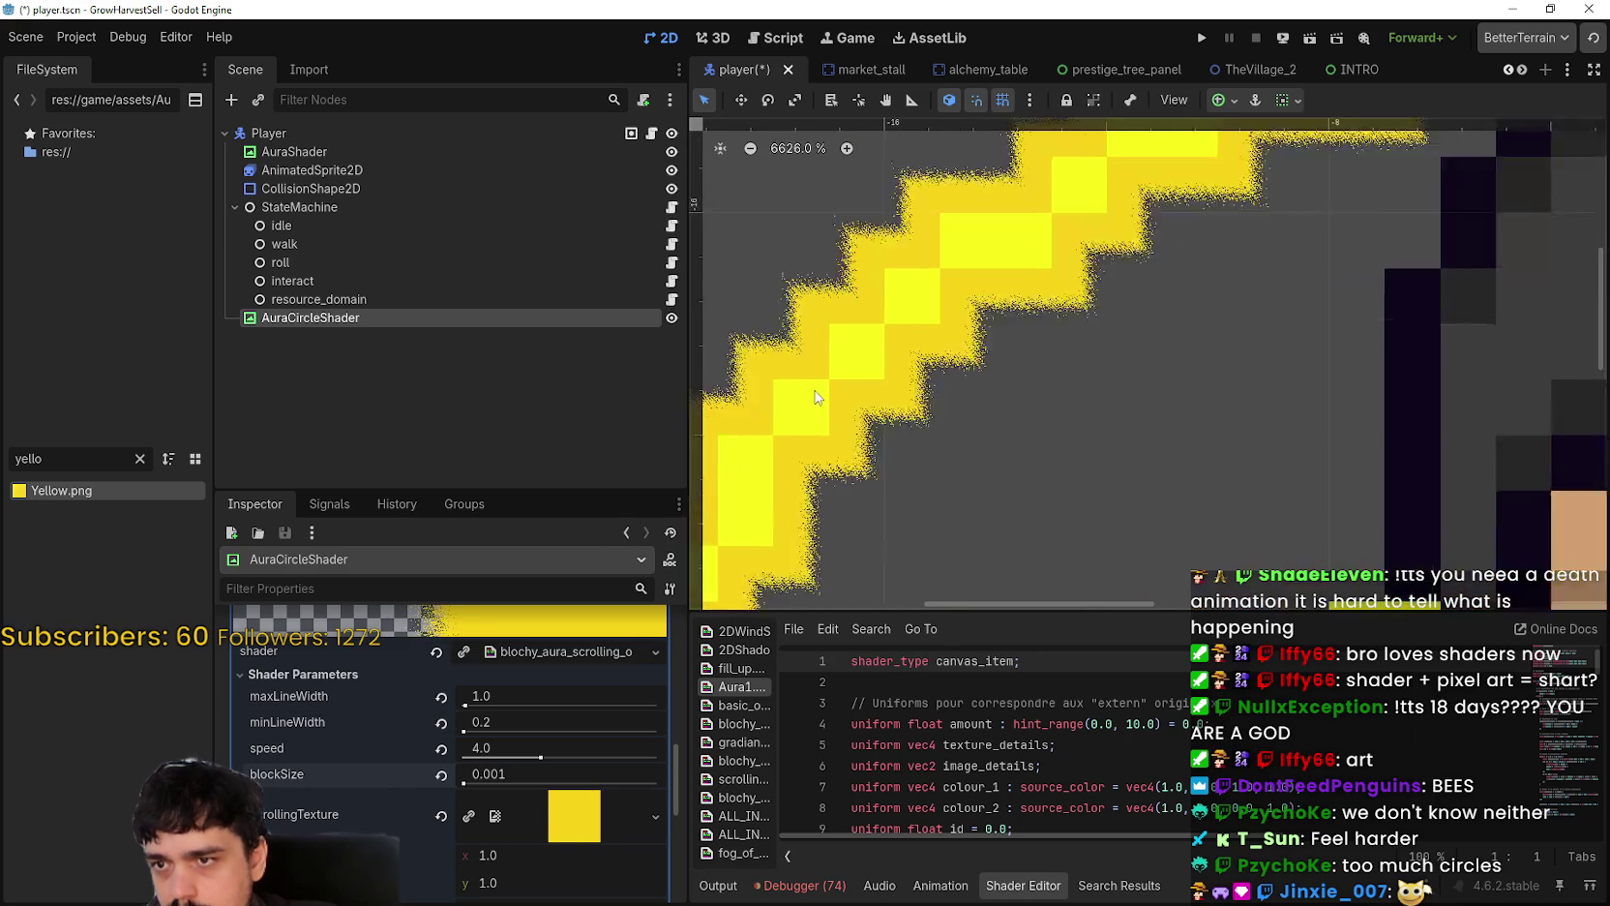
left_click_drag(472, 787, 473, 779)
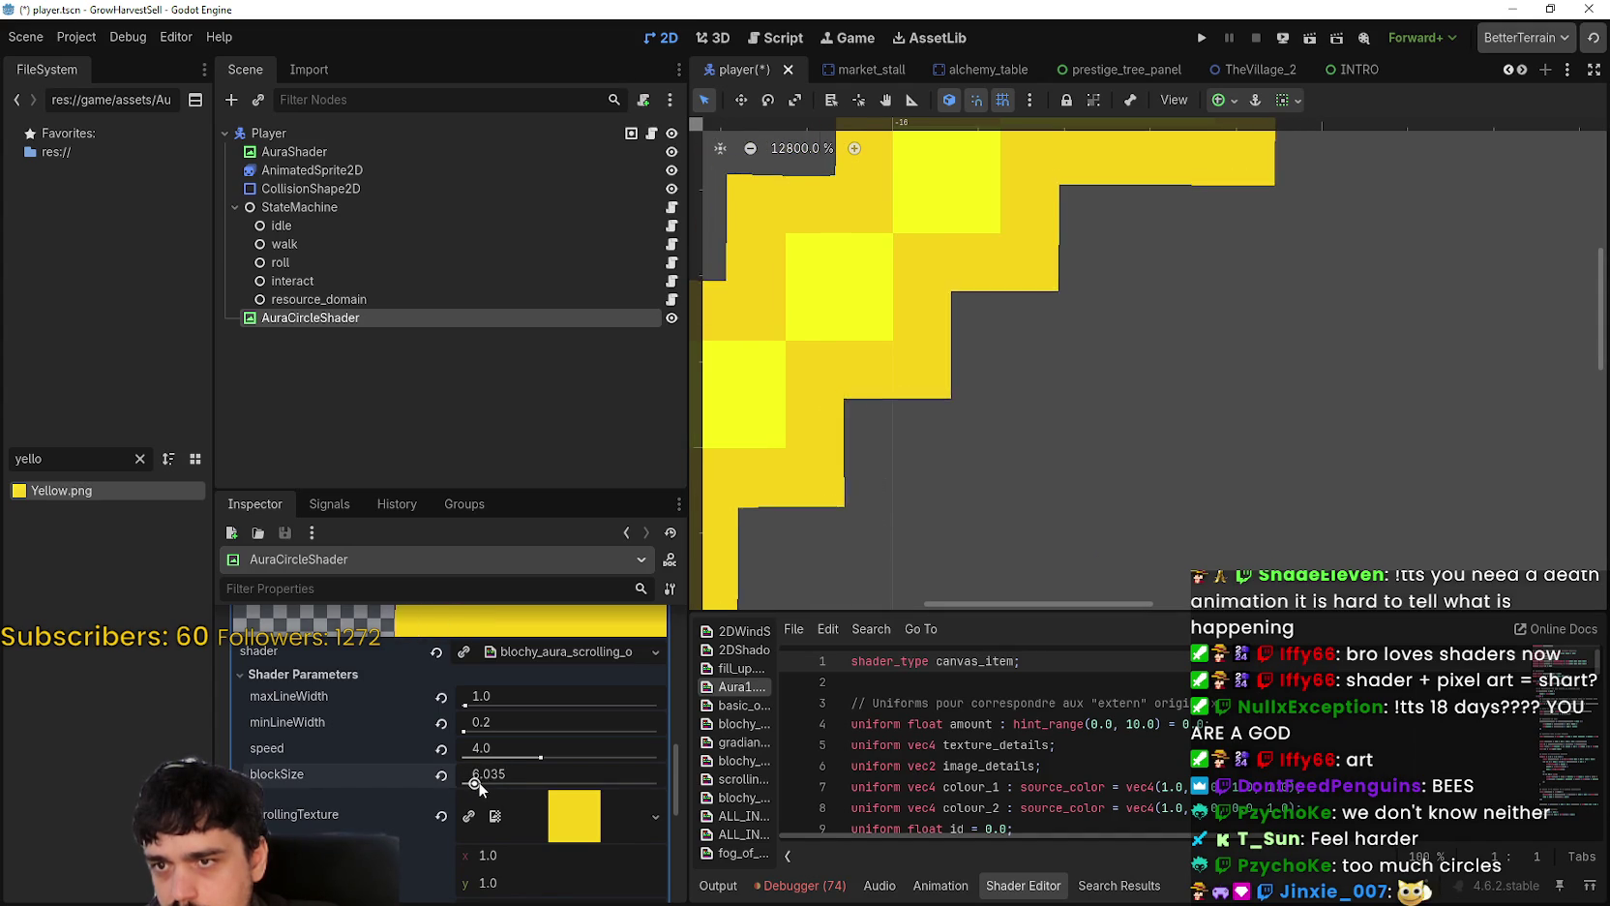
mouse_move(478, 782)
left_mouse_down()
mouse_move(759, 787)
mouse_move(628, 785)
mouse_move(696, 790)
left_mouse_up()
Step: Change the scrolling texture's angle, then revert it to 45.0
scroll(825, 461, "down", 9)
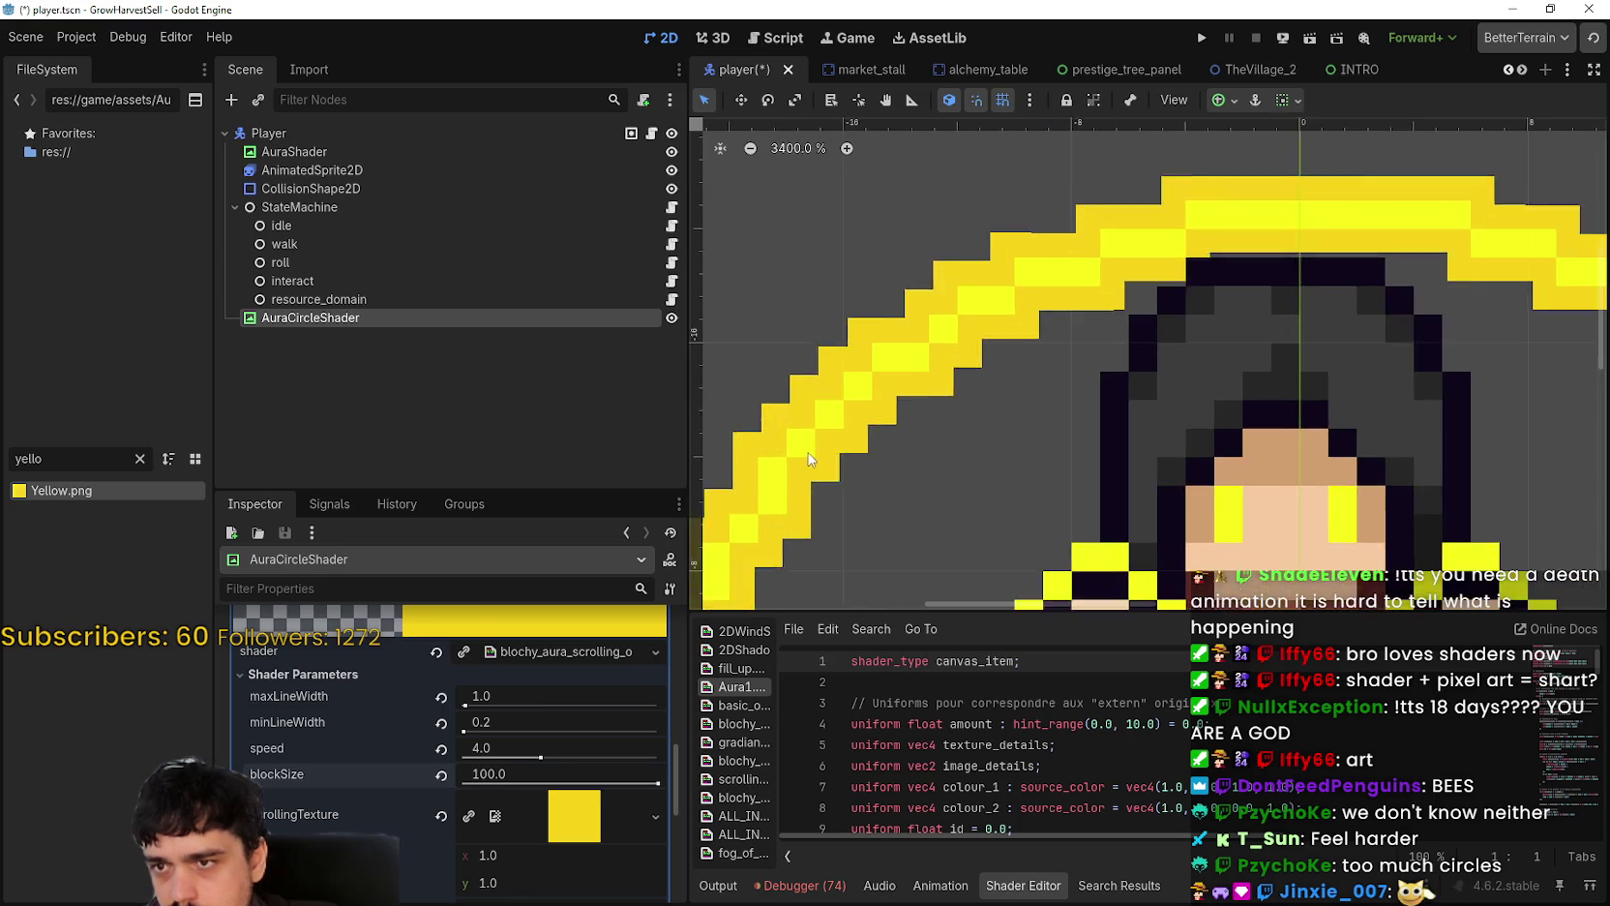
scroll(812, 451, "down", 5)
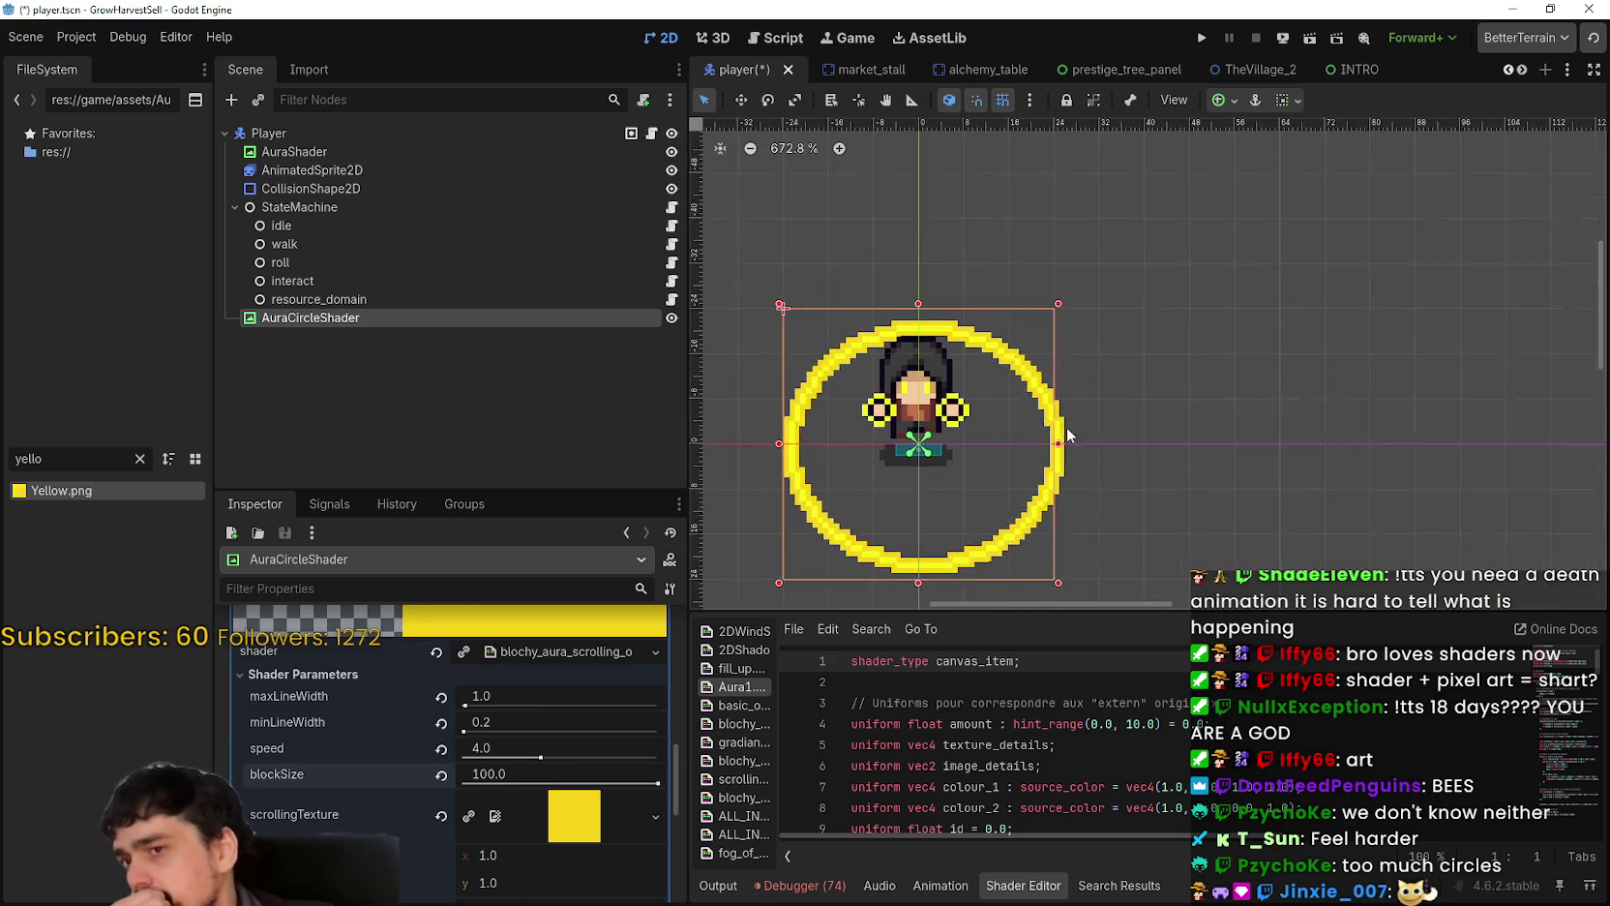
scroll(841, 493, "down", 1)
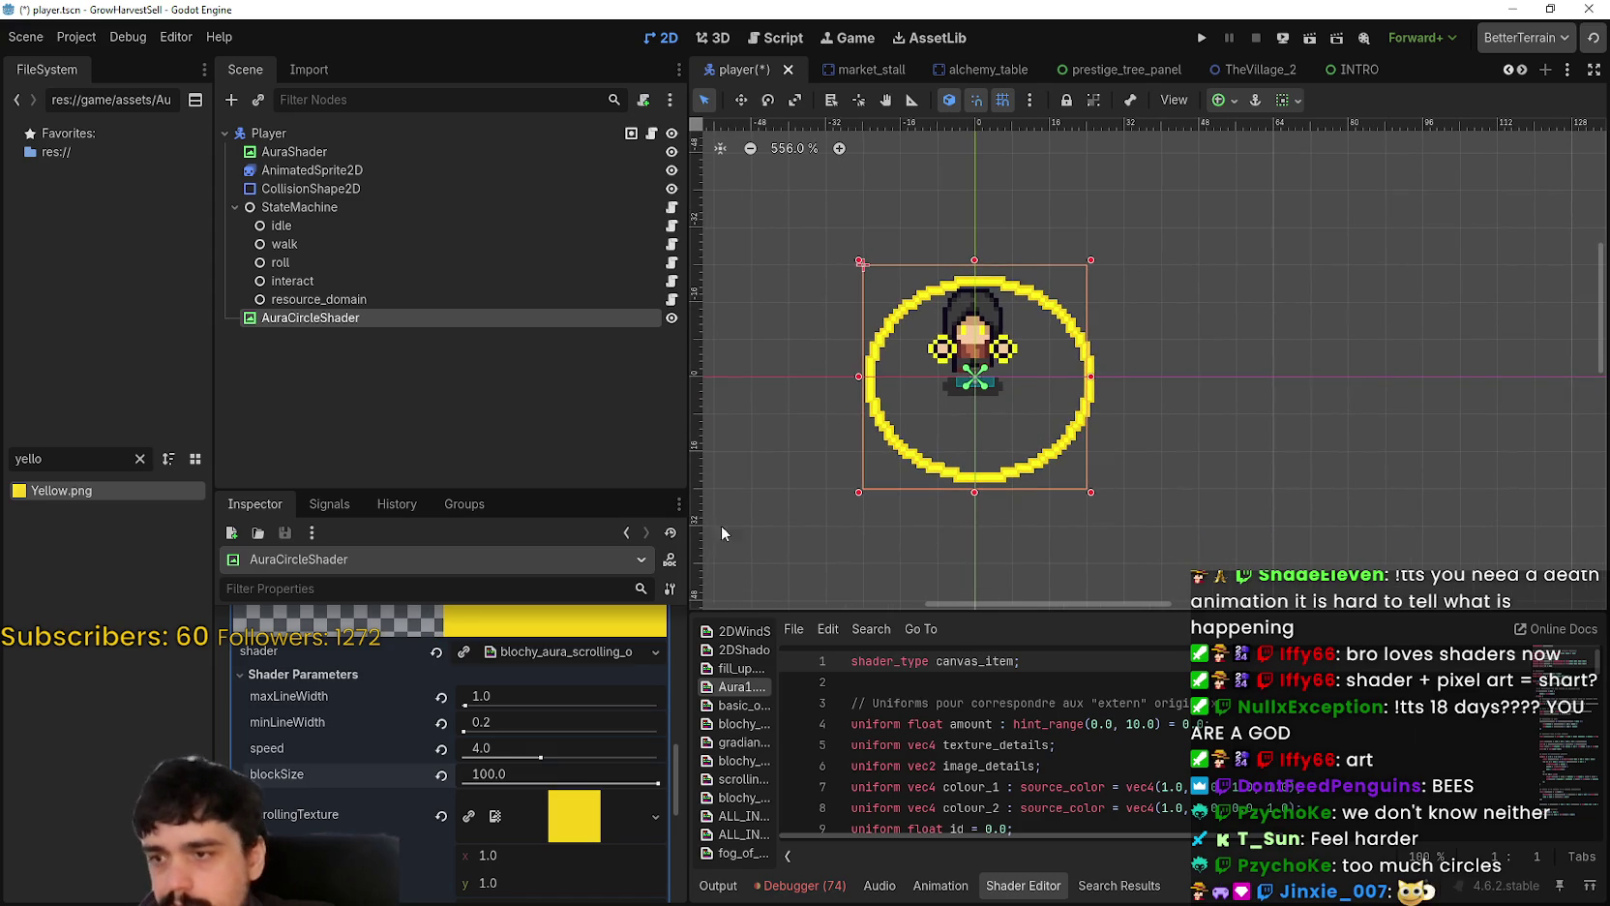
scroll(488, 733, "down", 3)
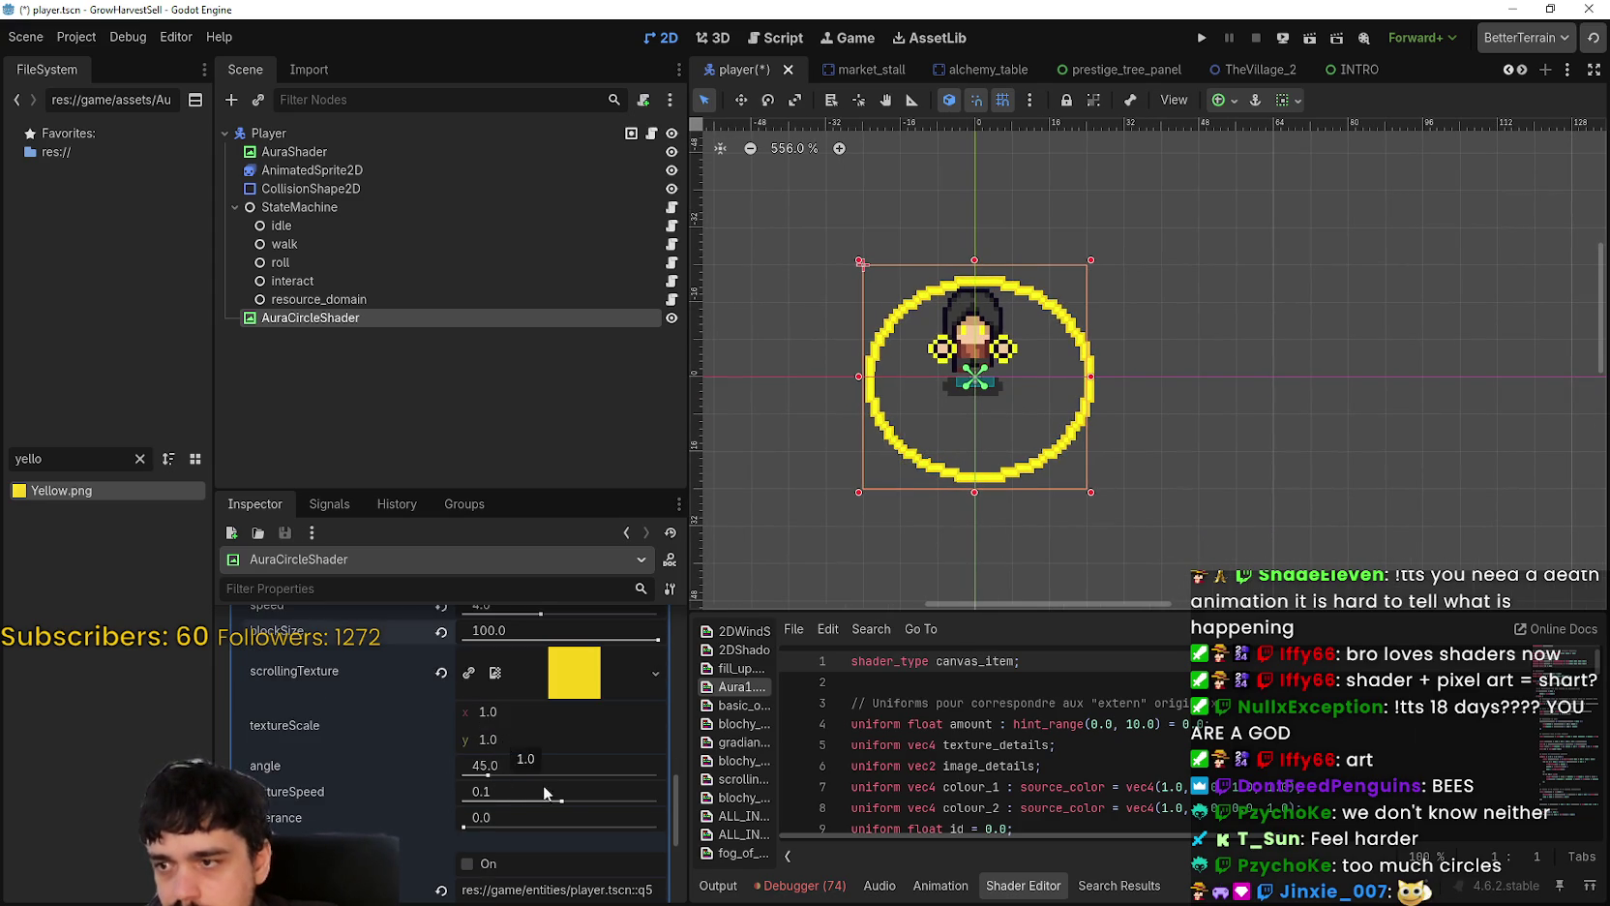
left_click_drag(488, 776, 494, 776)
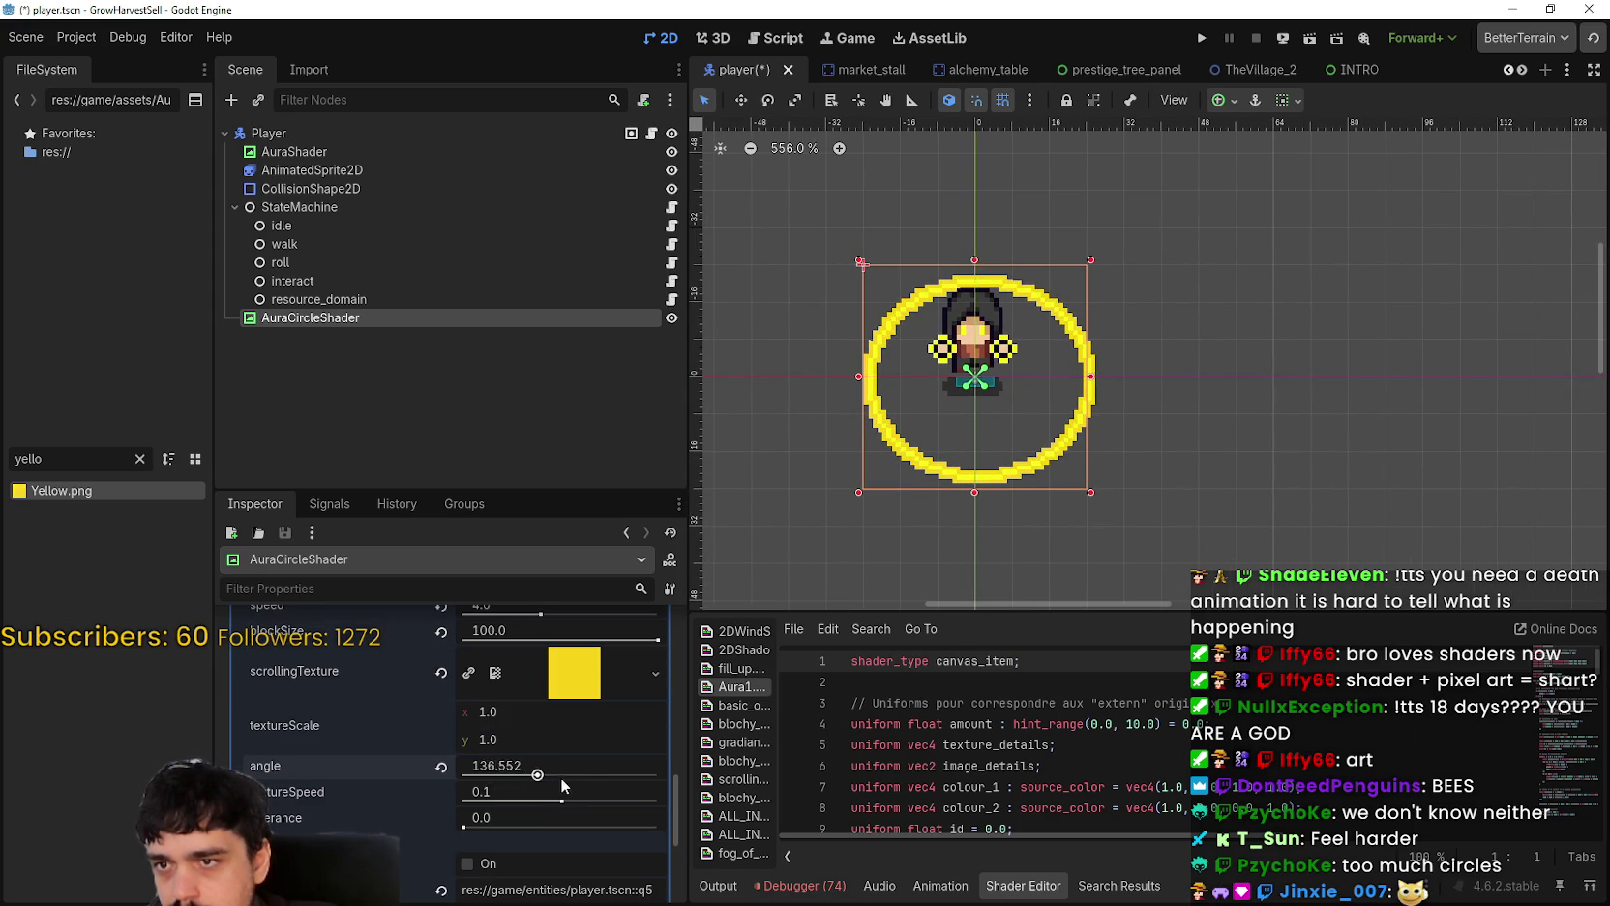
scroll(1128, 385, "up", 2)
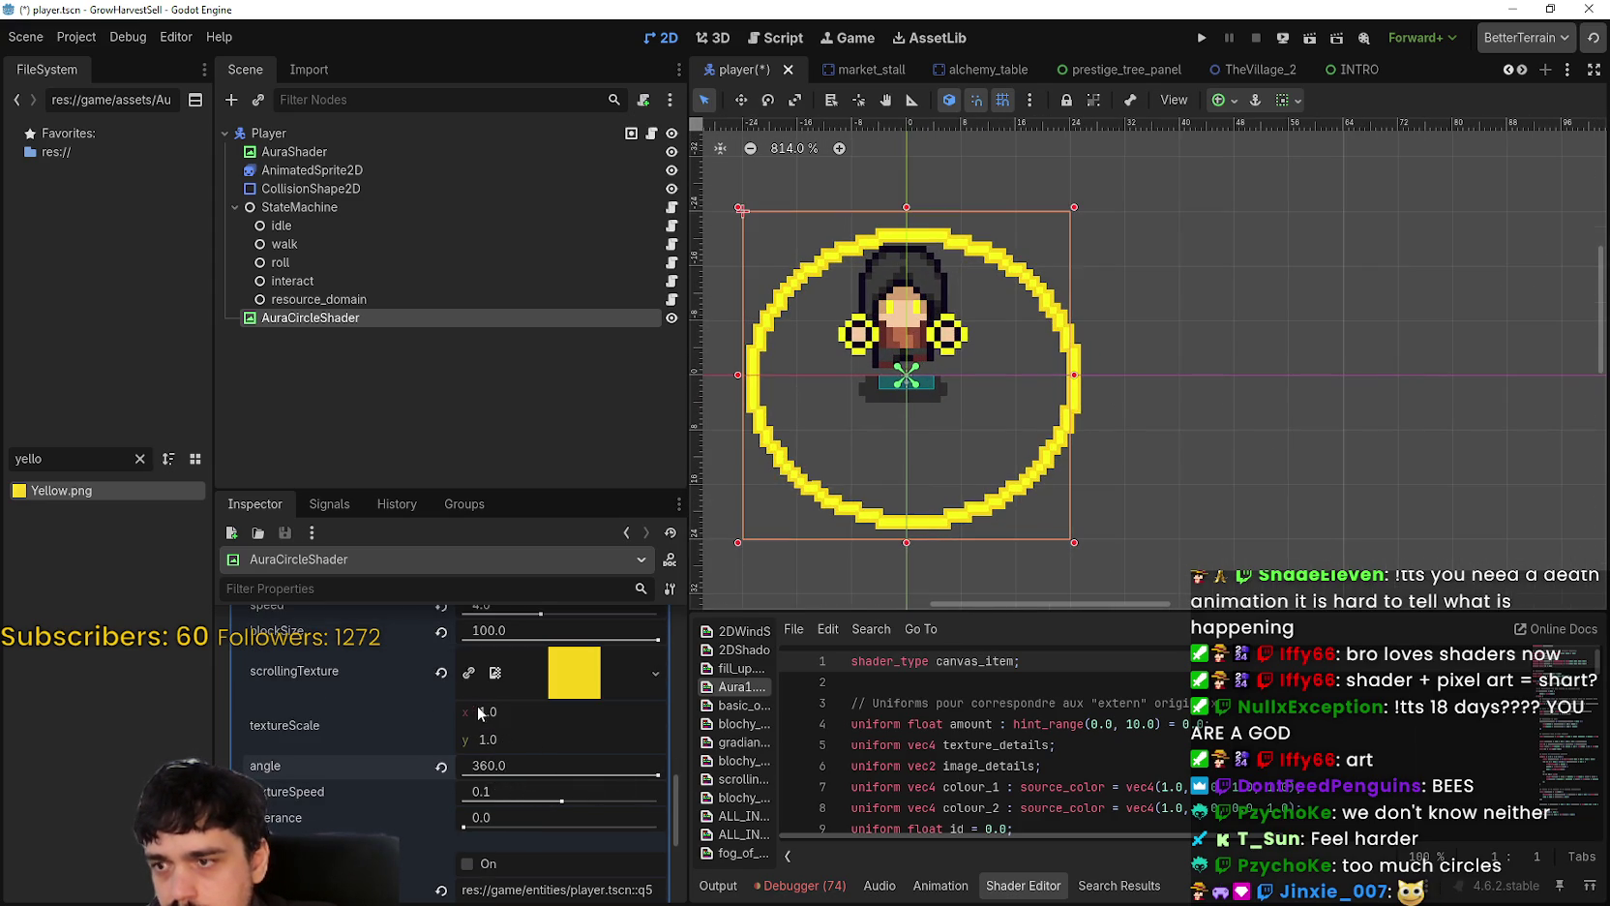
left_click(441, 765)
Step: Push textureSpeed up to 10.0, then revert it to 0.1
scroll(964, 532, "up", 8)
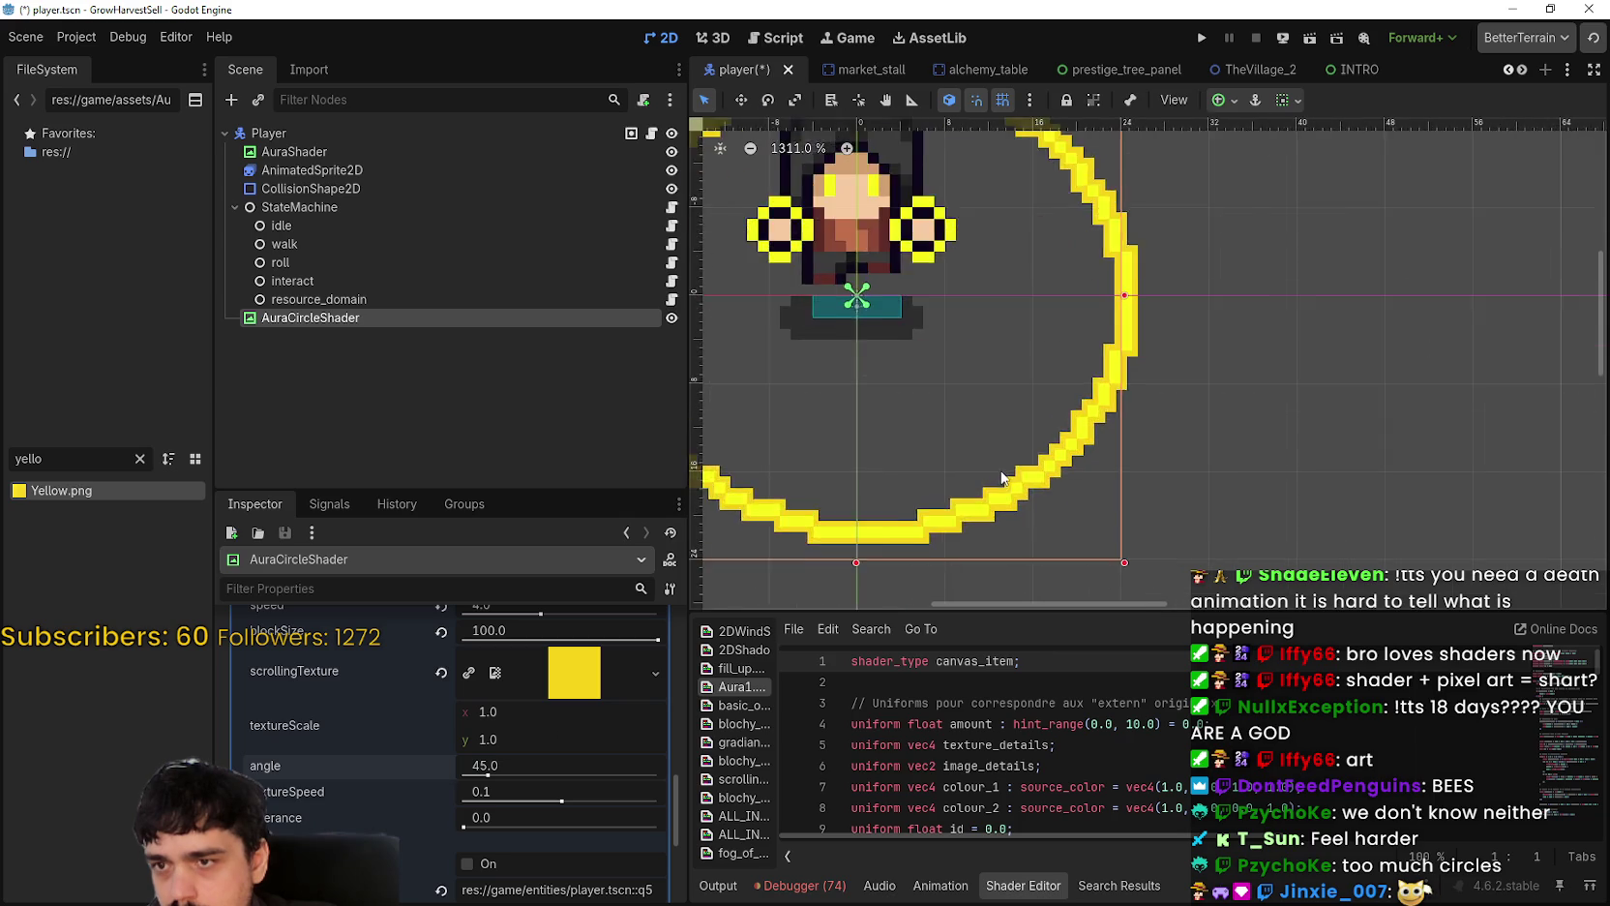
scroll(1028, 546, "up", 1)
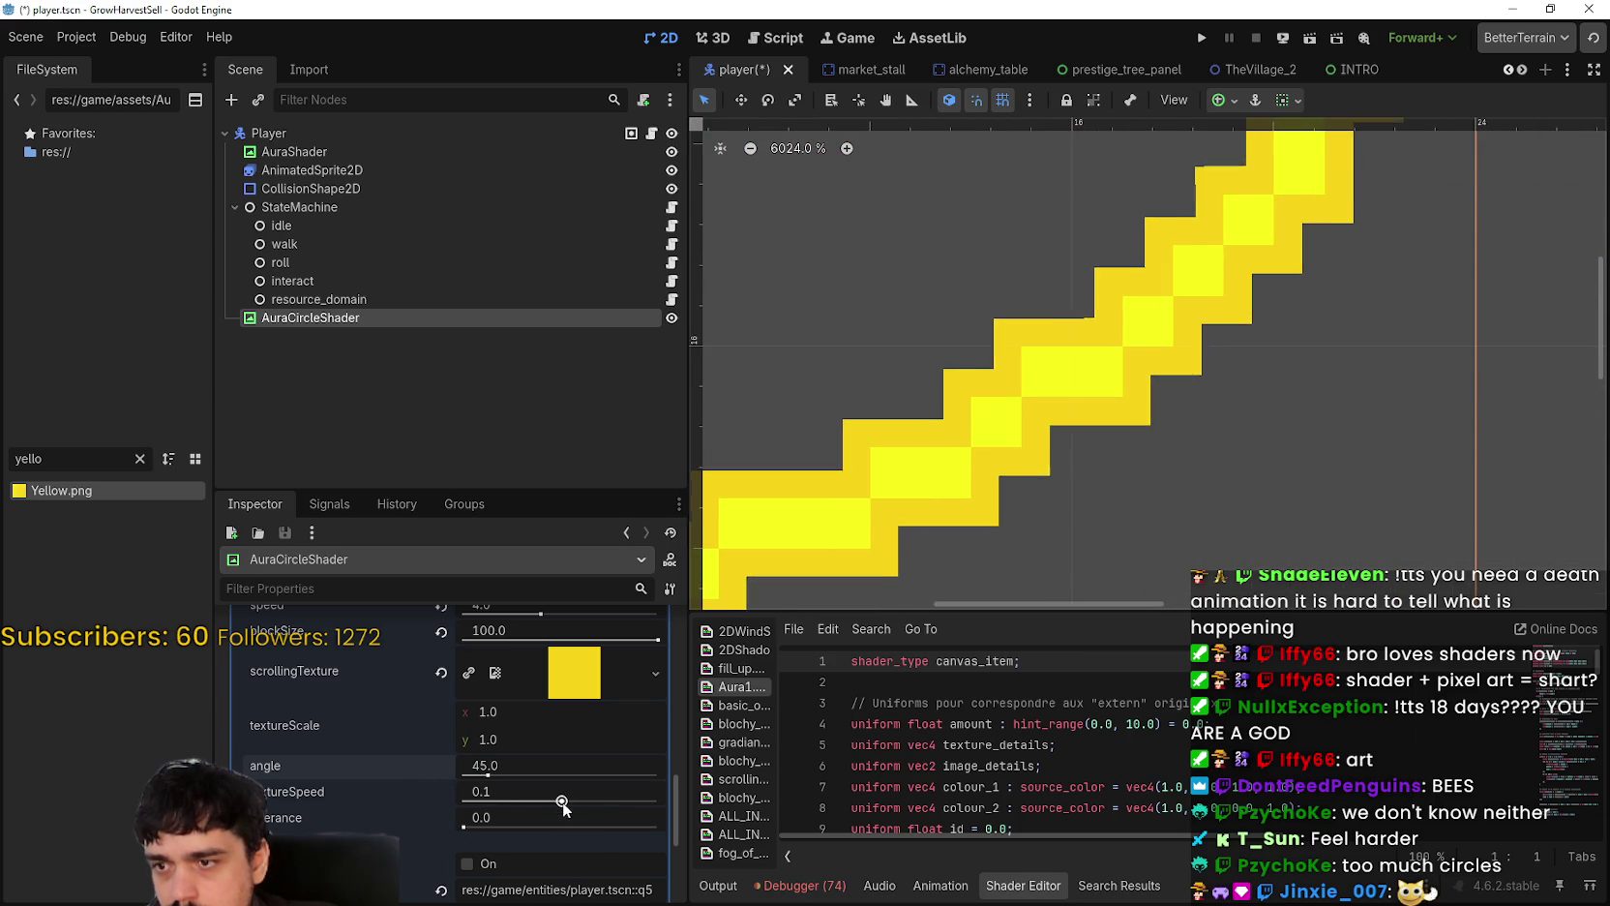
left_click_drag(588, 799, 675, 803)
scroll(963, 526, "down", 8)
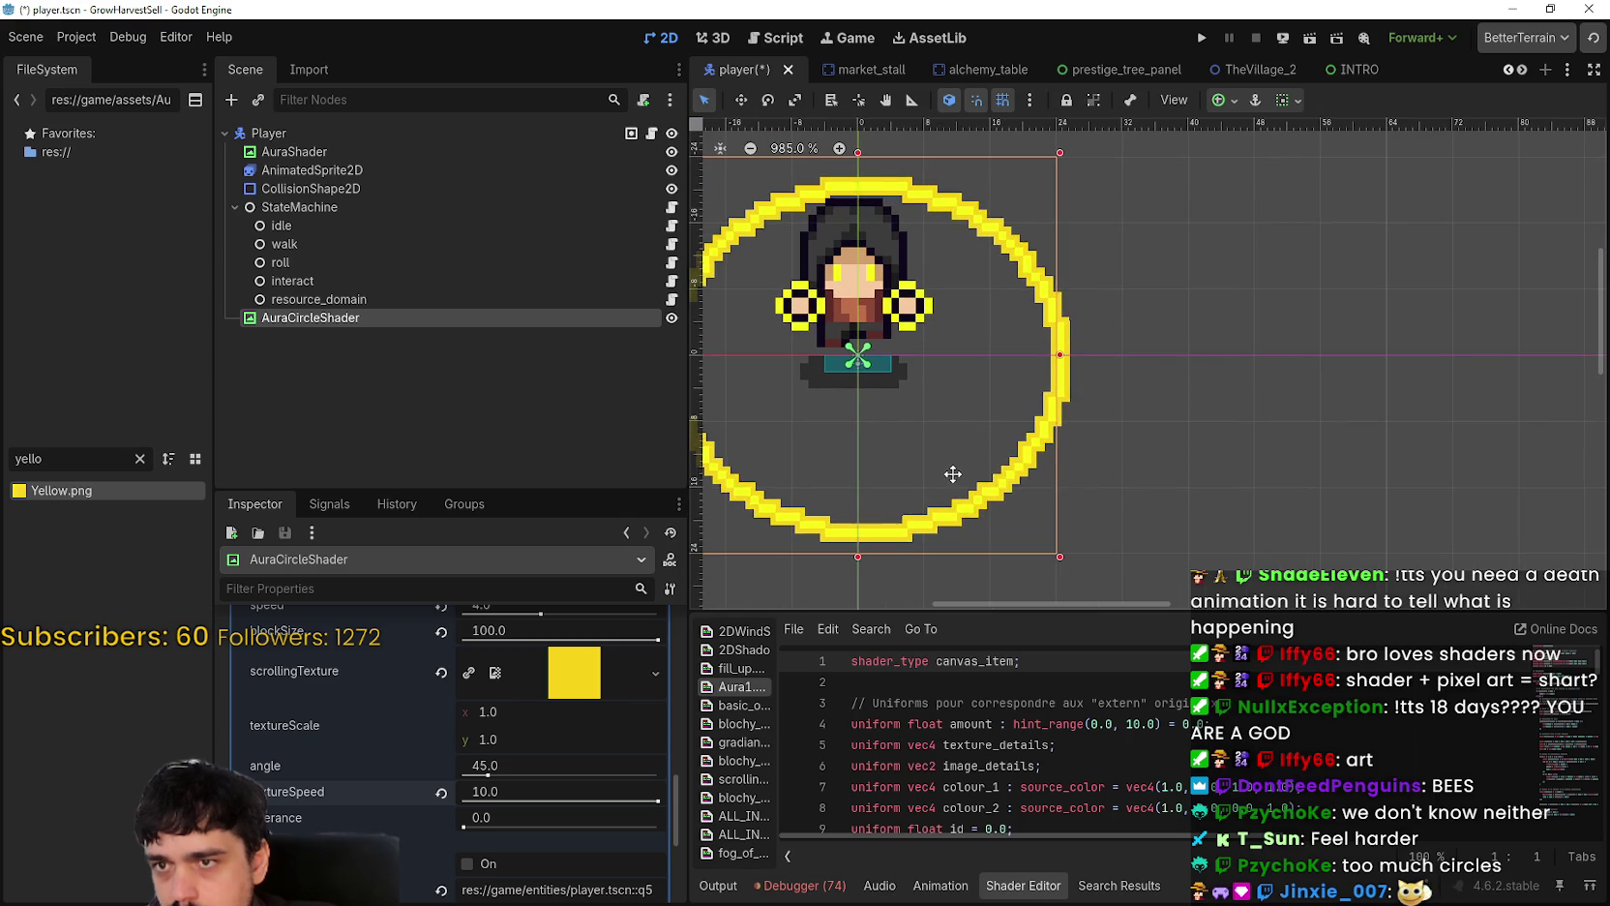
scroll(952, 478, "left", 3)
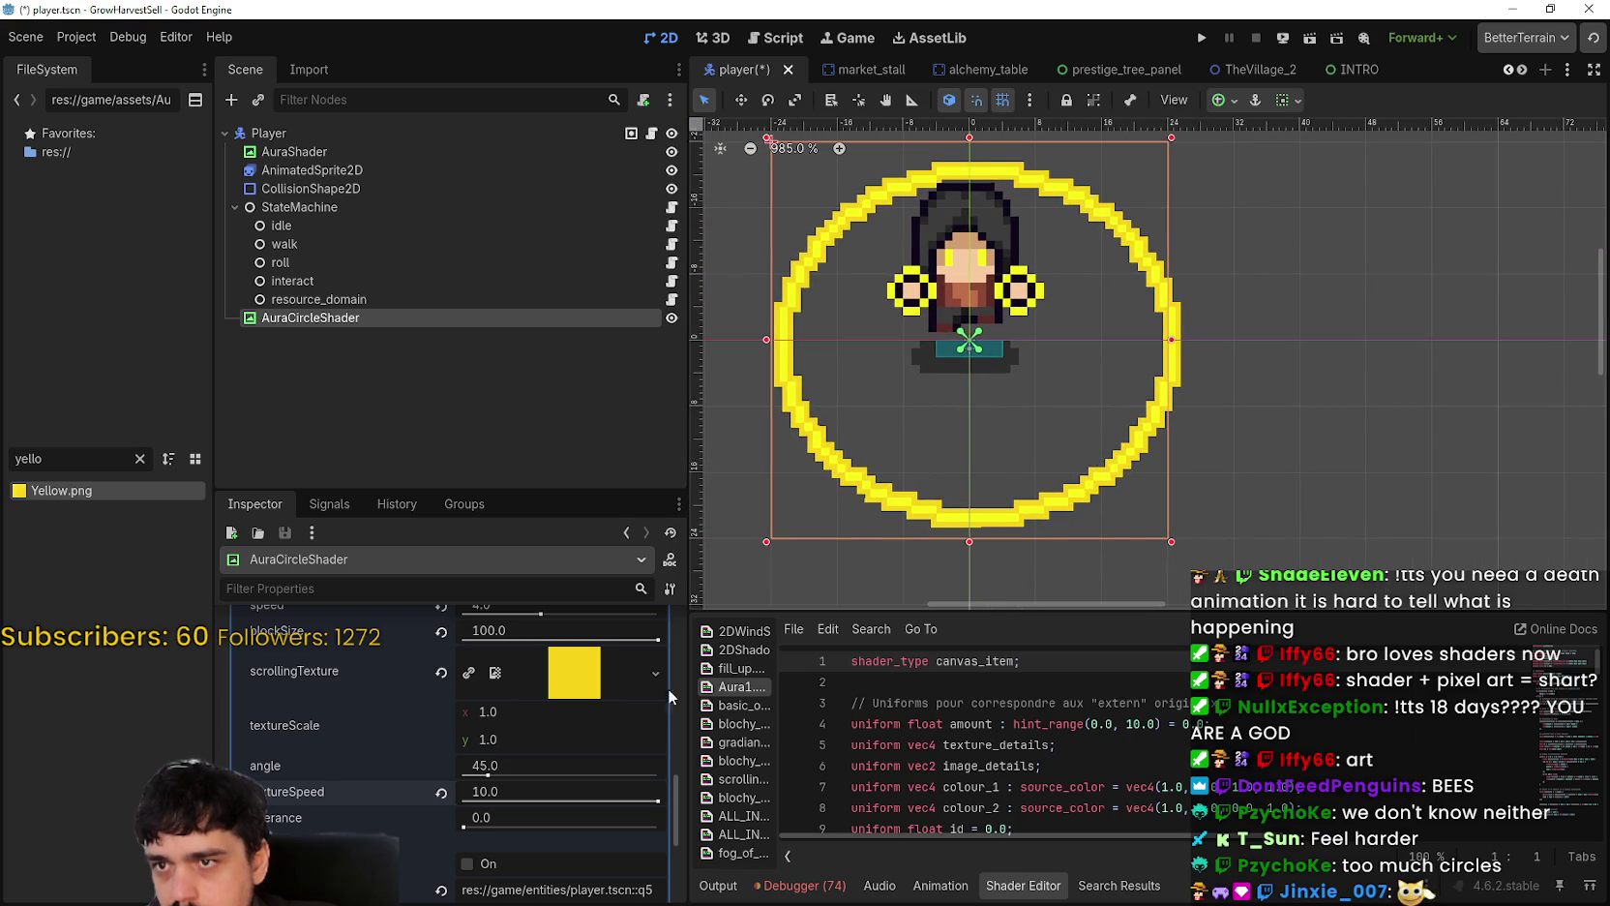
left_click(441, 793)
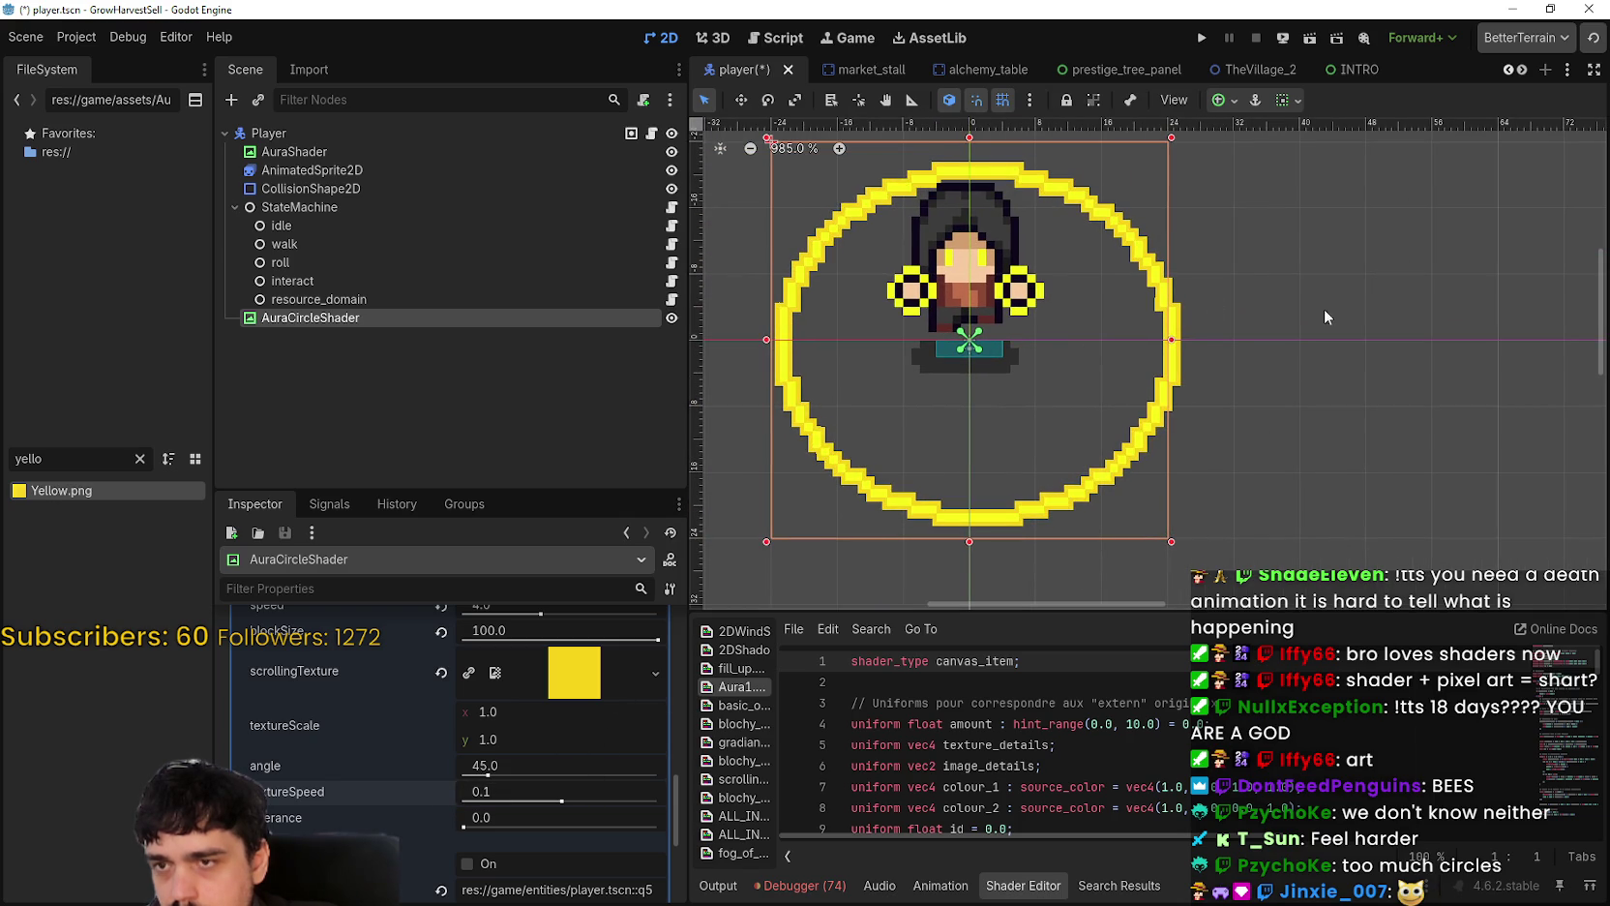
Step: Save the player scene
scroll(928, 395, "down", 1)
scroll(927, 403, "down", 3)
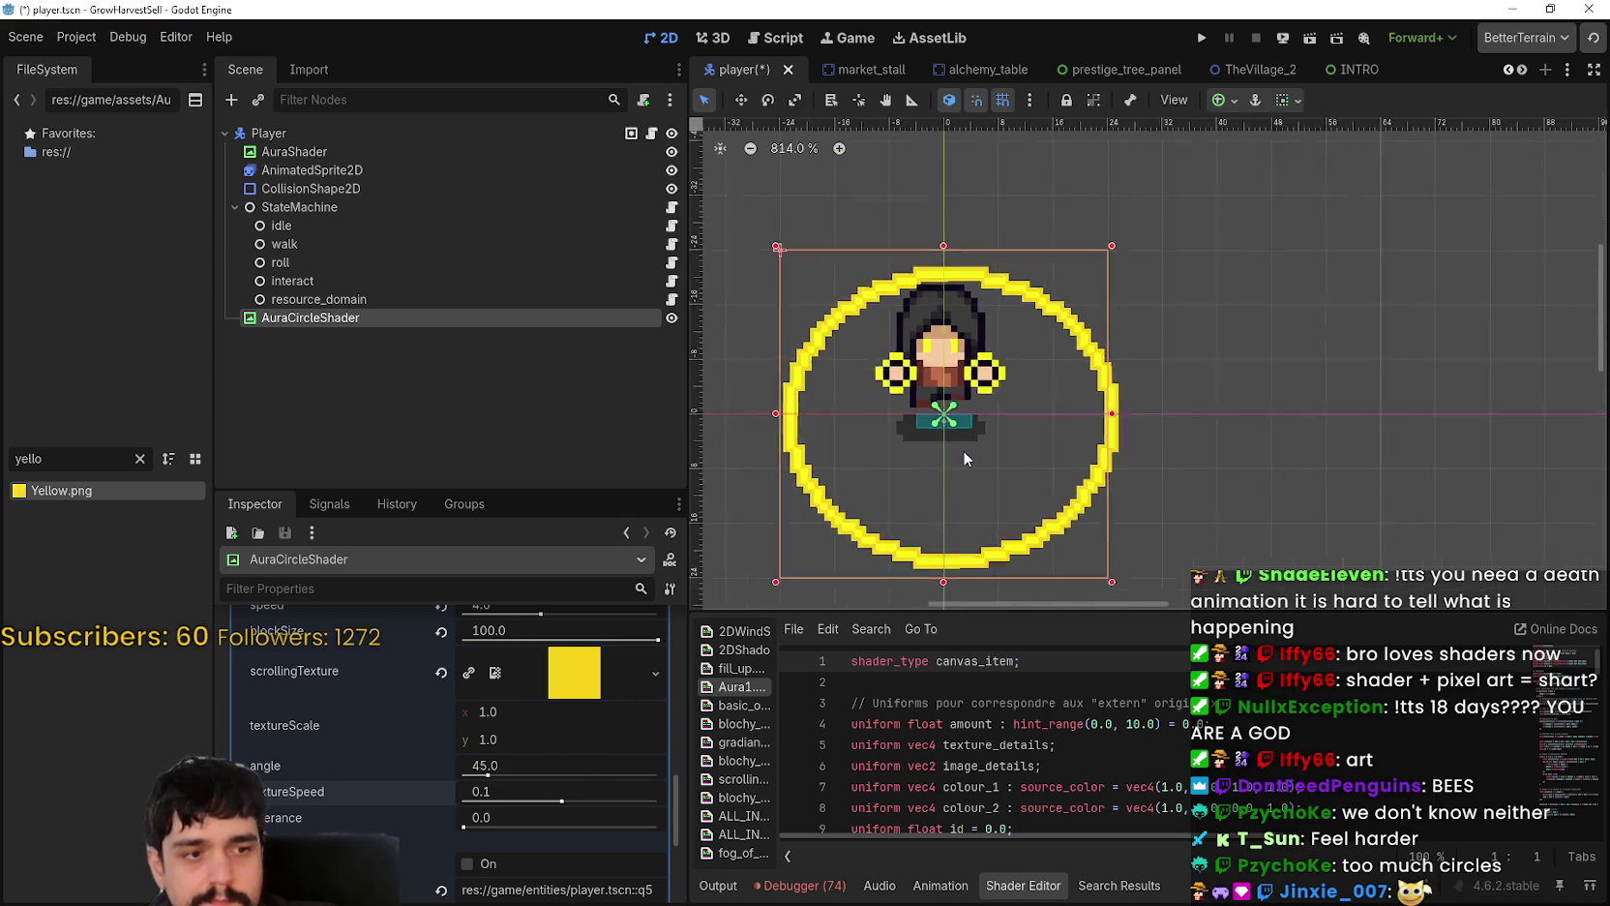
scroll(963, 451, "up", 2)
key("ctrl+s")
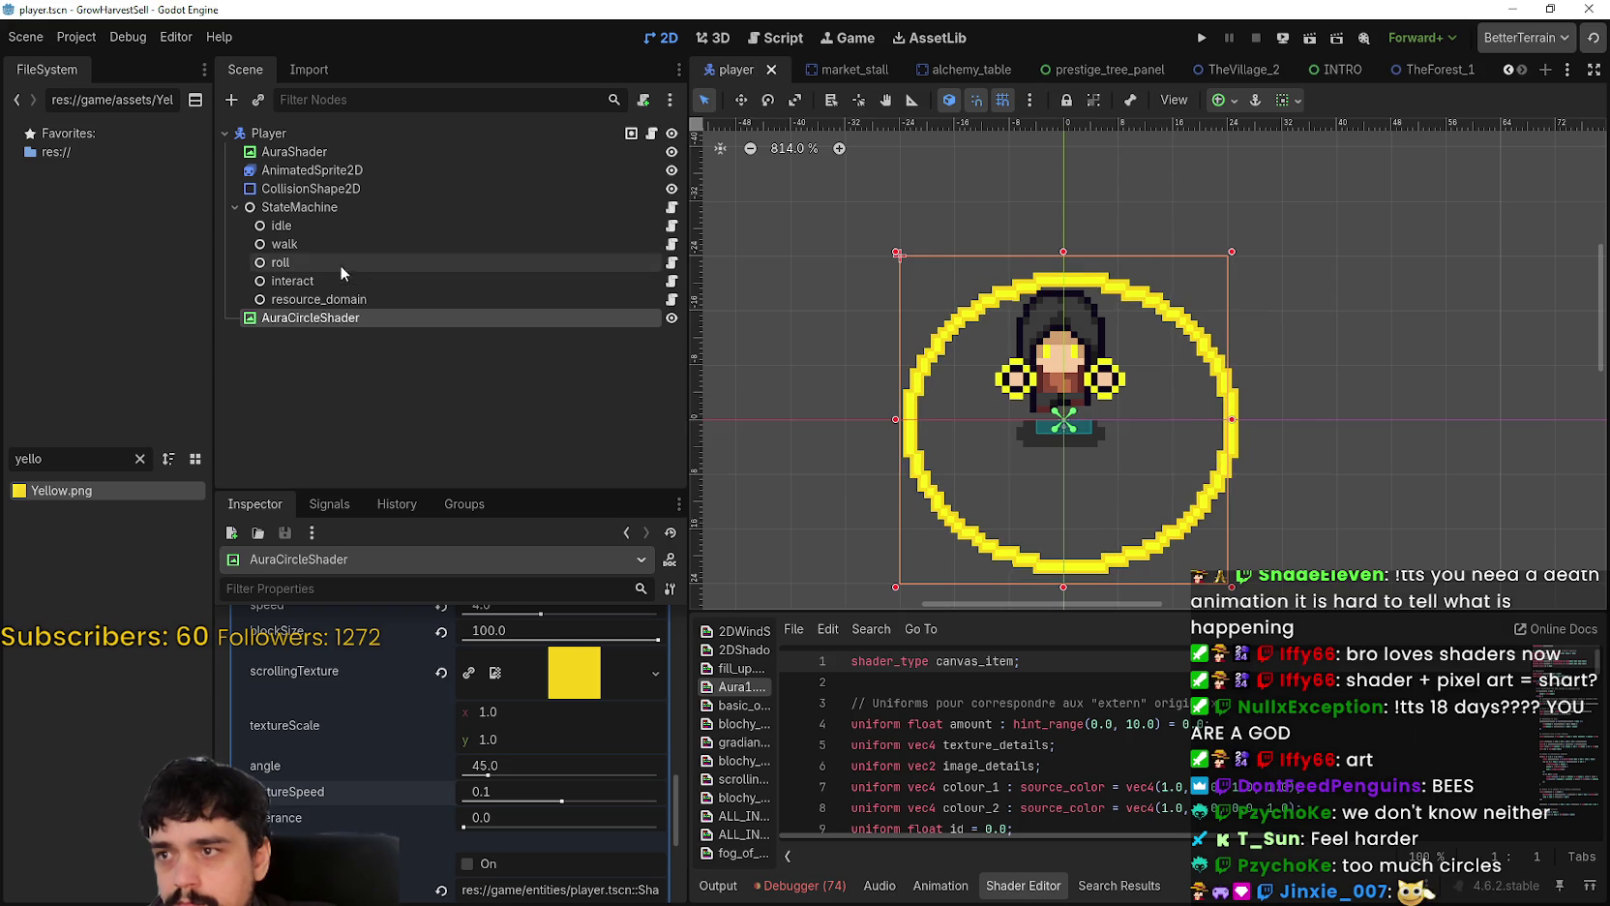
Step: Move AuraCircleShader directly under AuraShader and save the player scene
left_click_drag(352, 317, 358, 161)
key("ctrl+s")
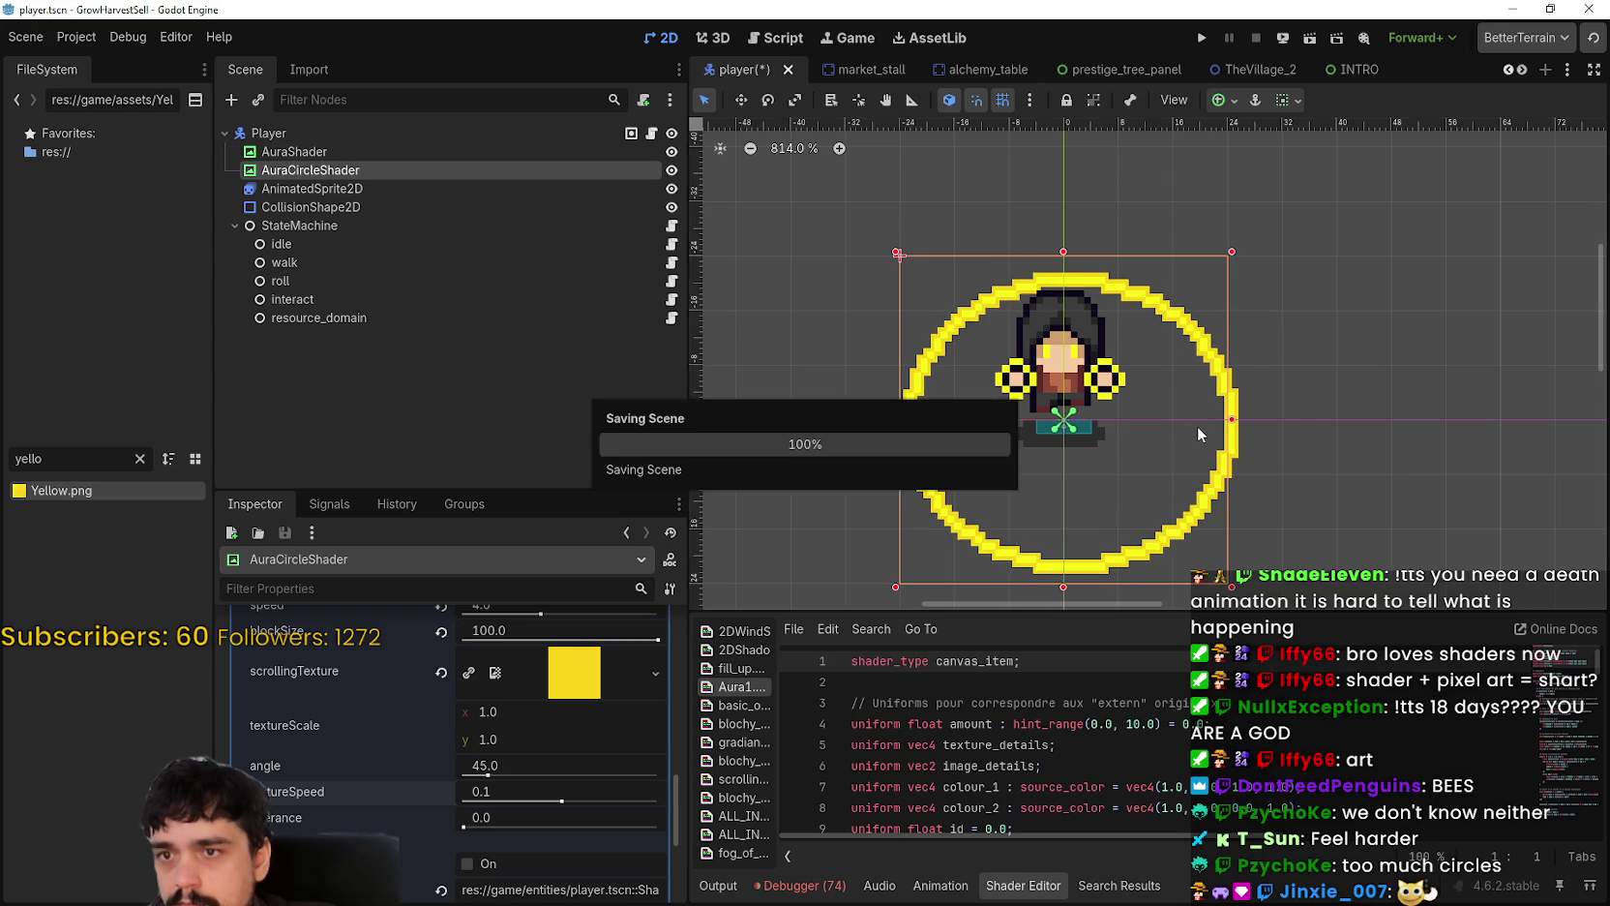
scroll(1145, 363, "up", 15)
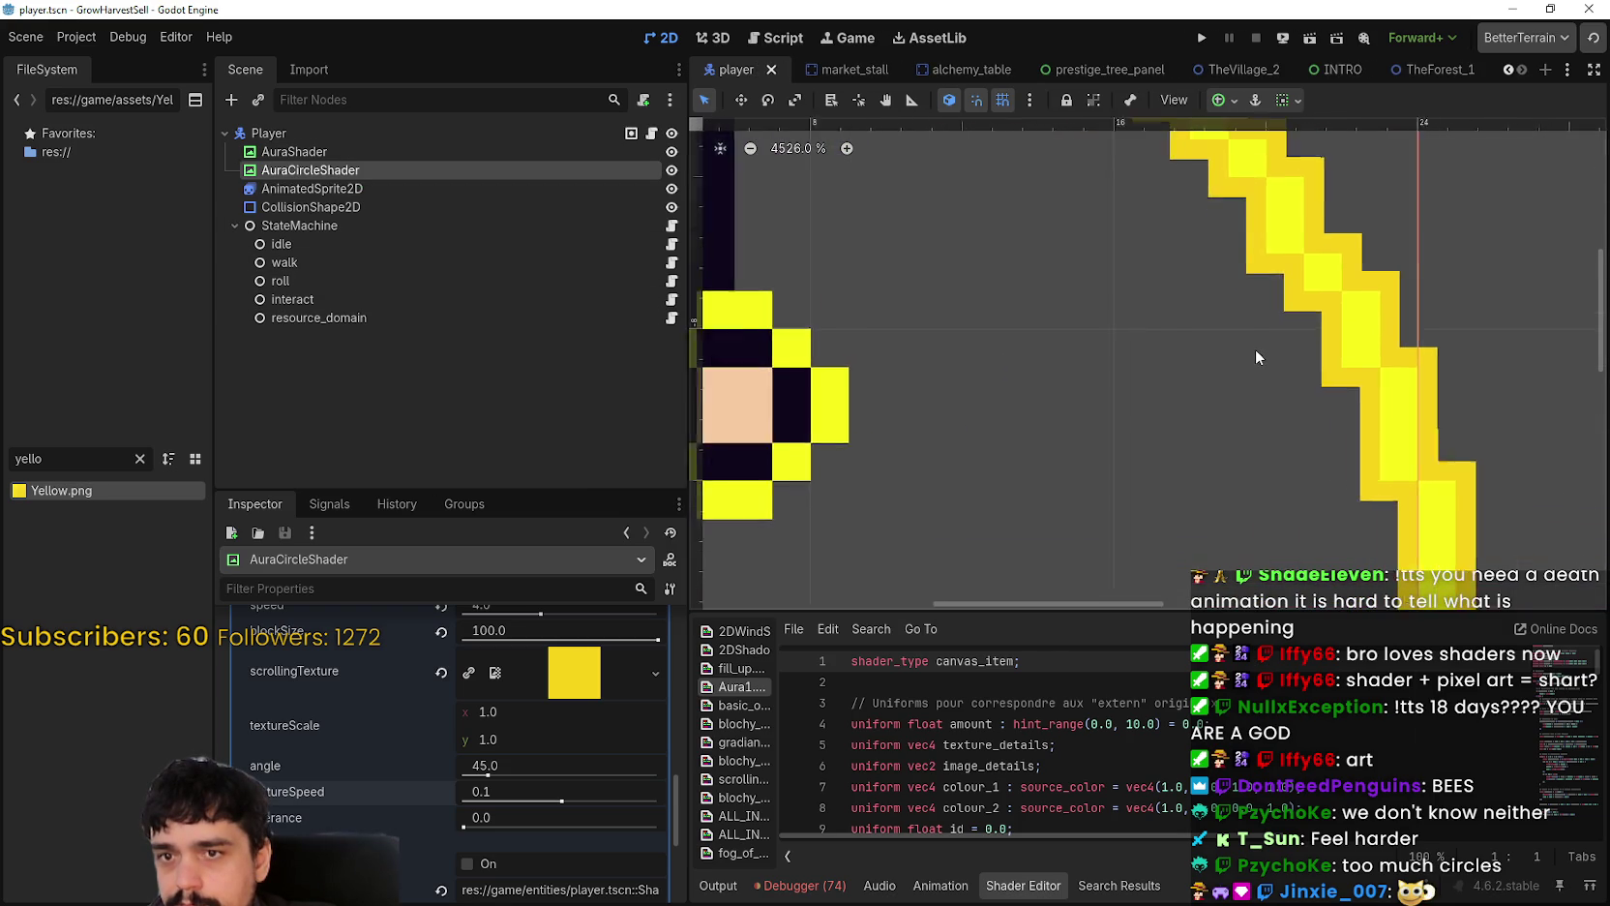
scroll(1256, 346, "down", 9)
scroll(1205, 353, "down", 6)
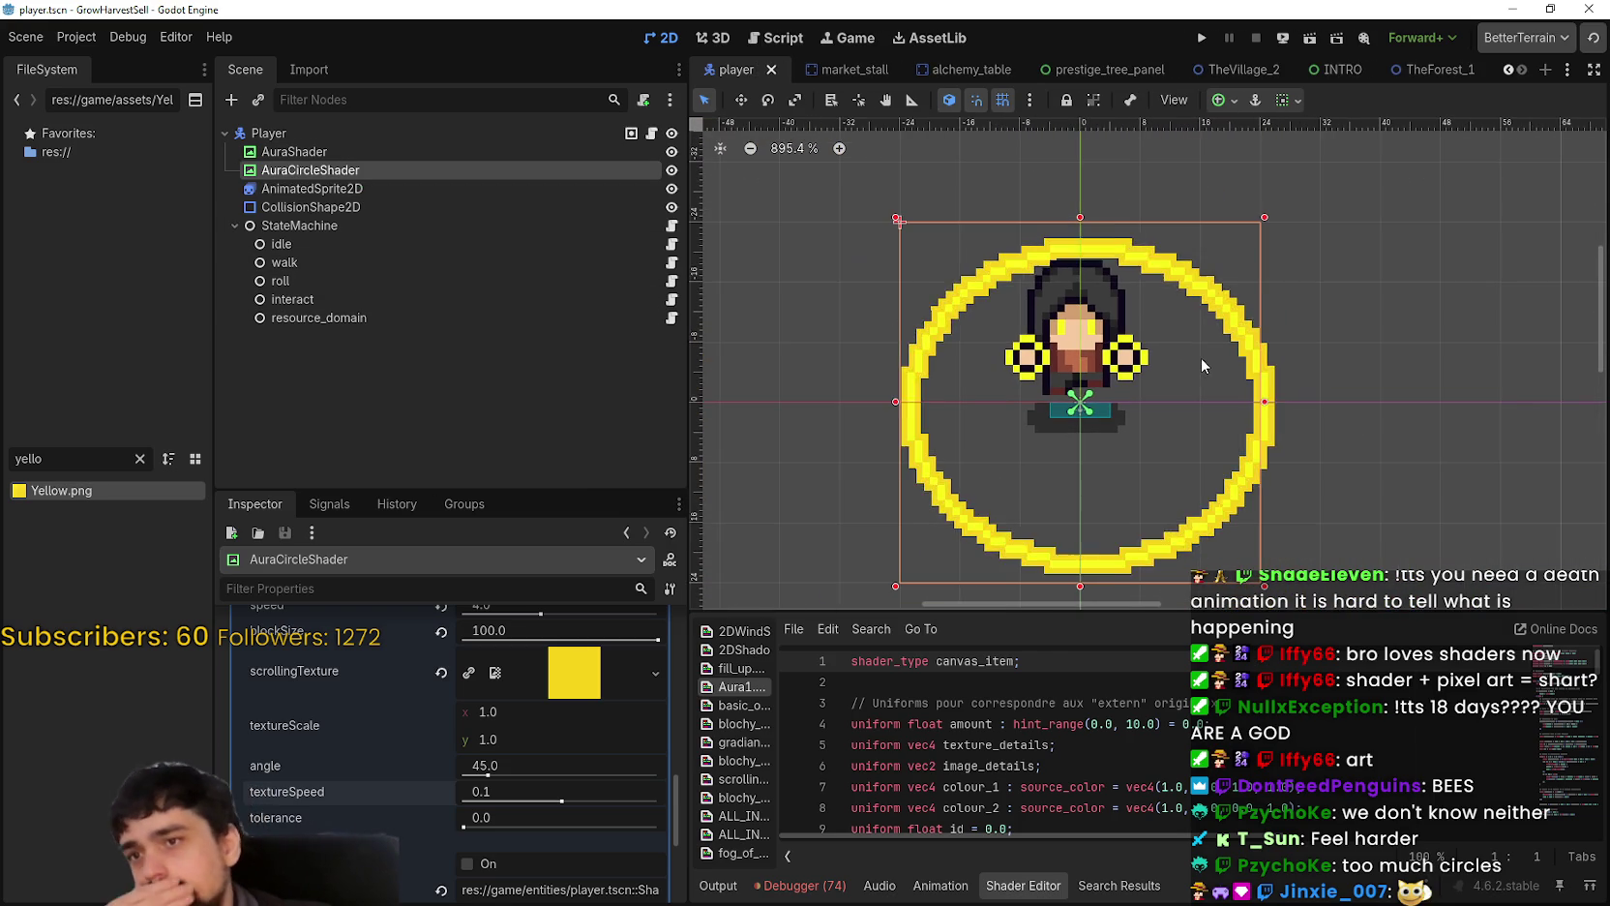
scroll(1197, 366, "down", 4)
scroll(1198, 359, "down", 3)
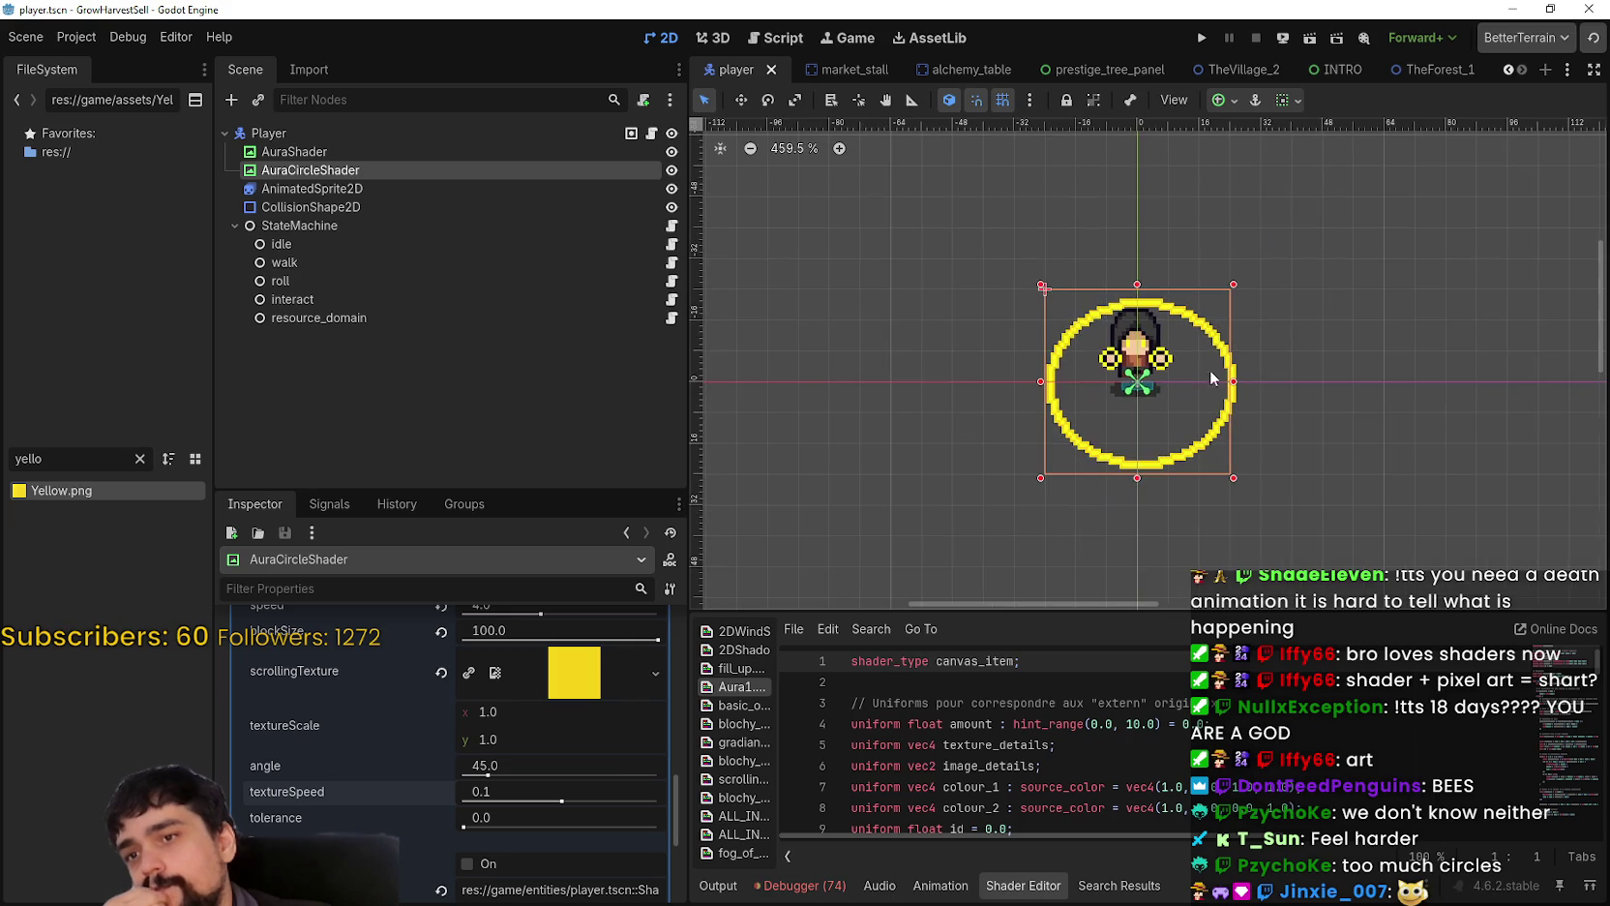
Step: Reposition the viewport around the ring, then run the game to test the aura
left_click_drag(1211, 371, 1145, 459)
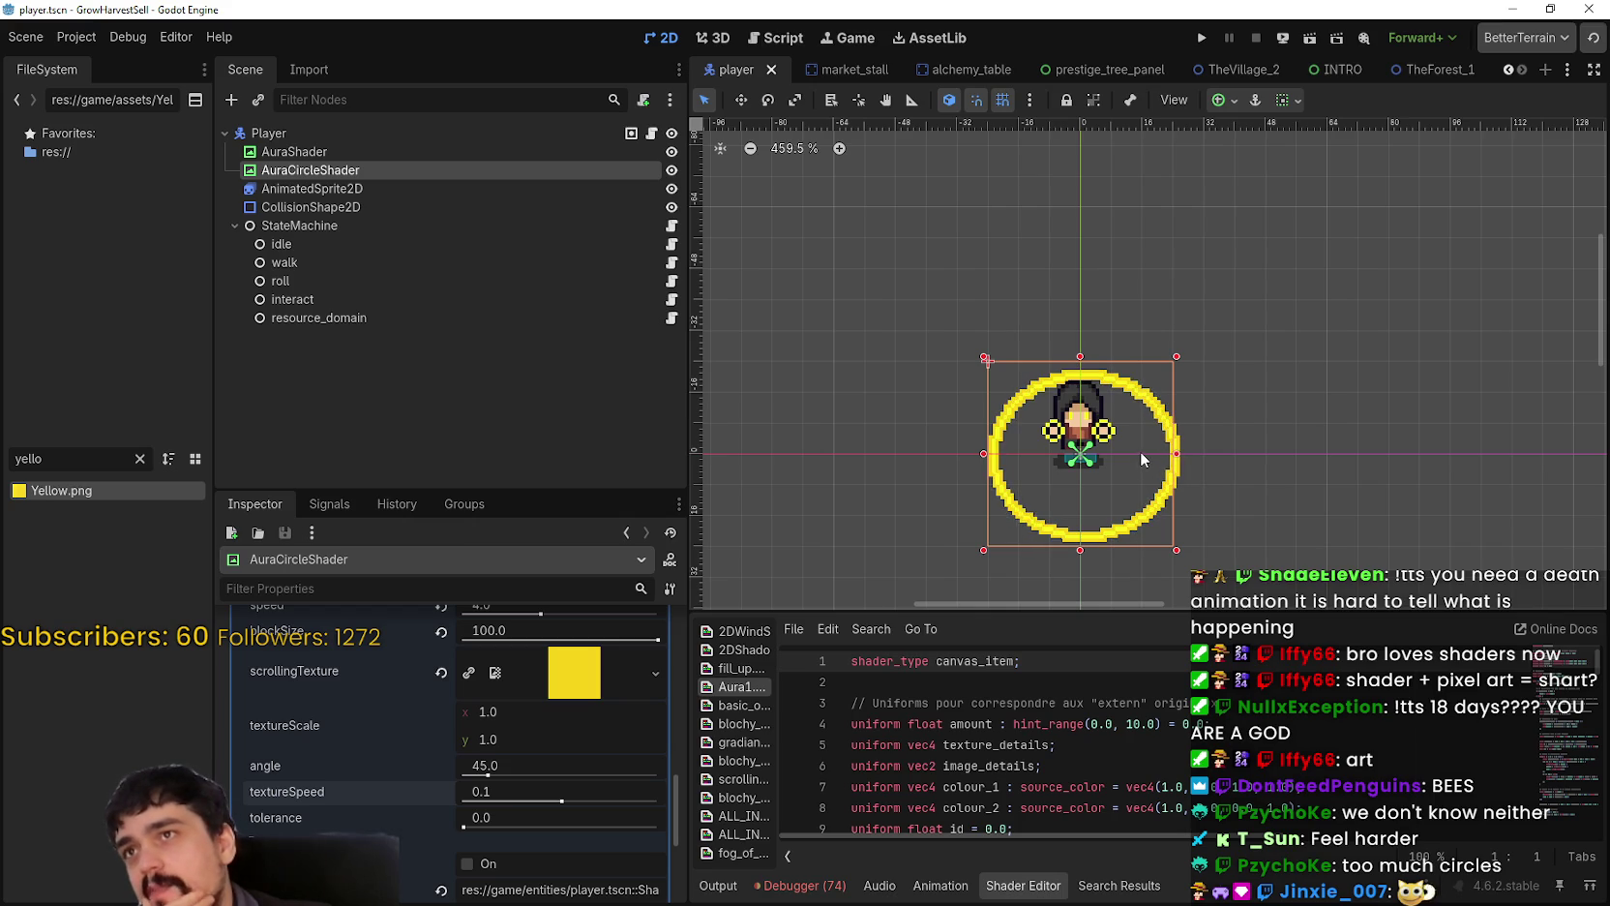
scroll(1132, 443, "up", 4)
scroll(1123, 443, "up", 2)
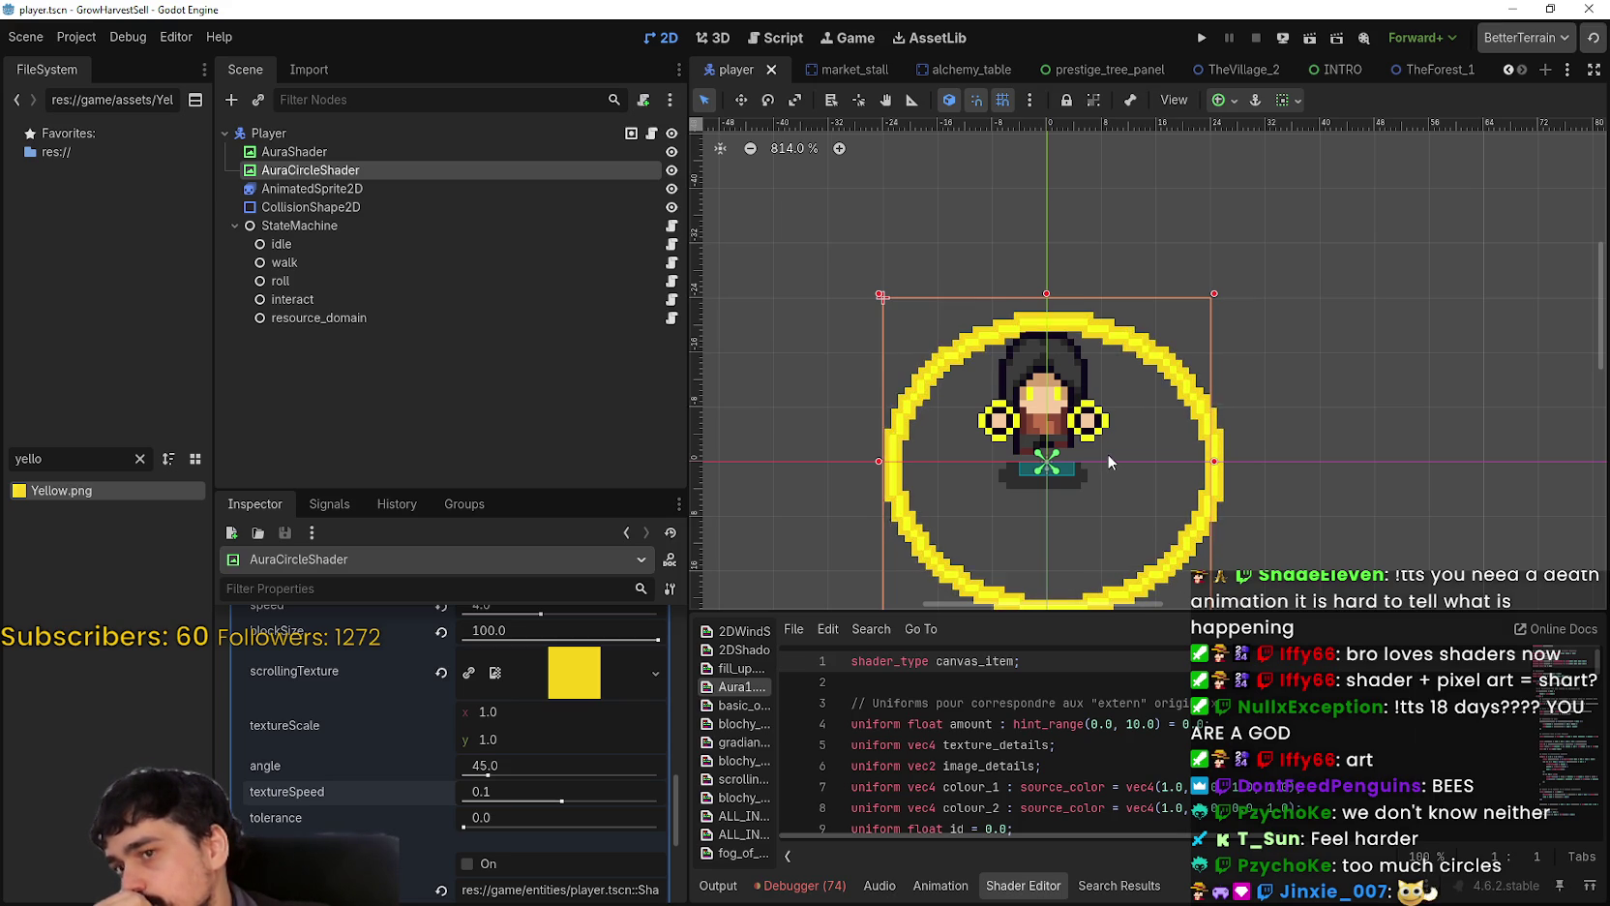
left_click(1202, 39)
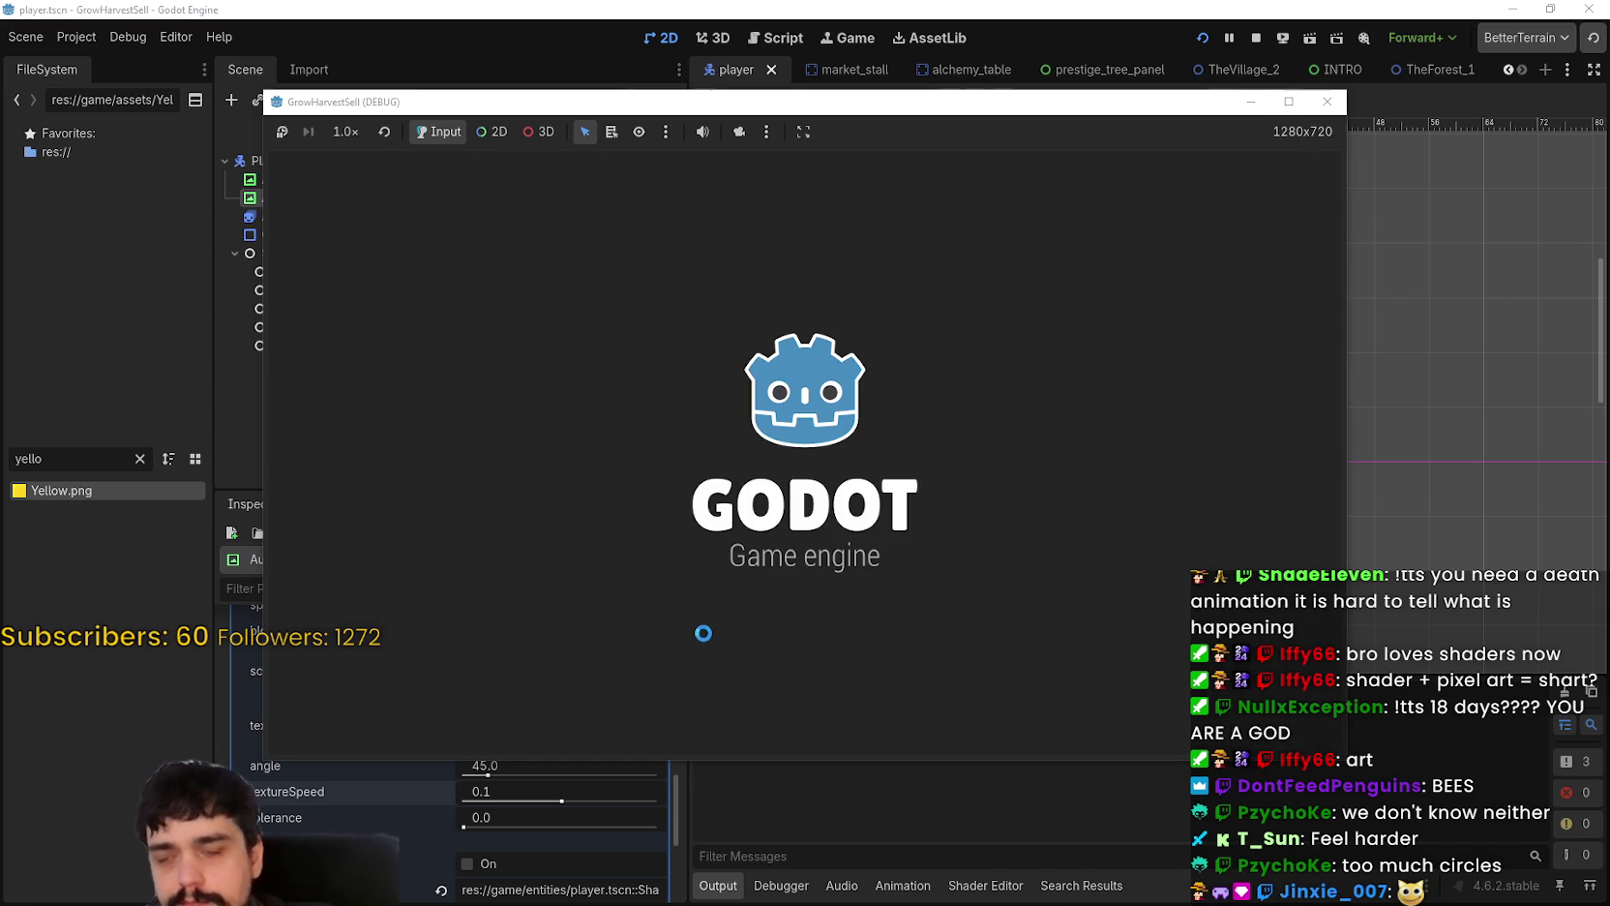
Step: Maximize the game, unlock the portal at the Mage Tower, and travel to Forest stage 1
left_click(1287, 101)
left_click(253, 668)
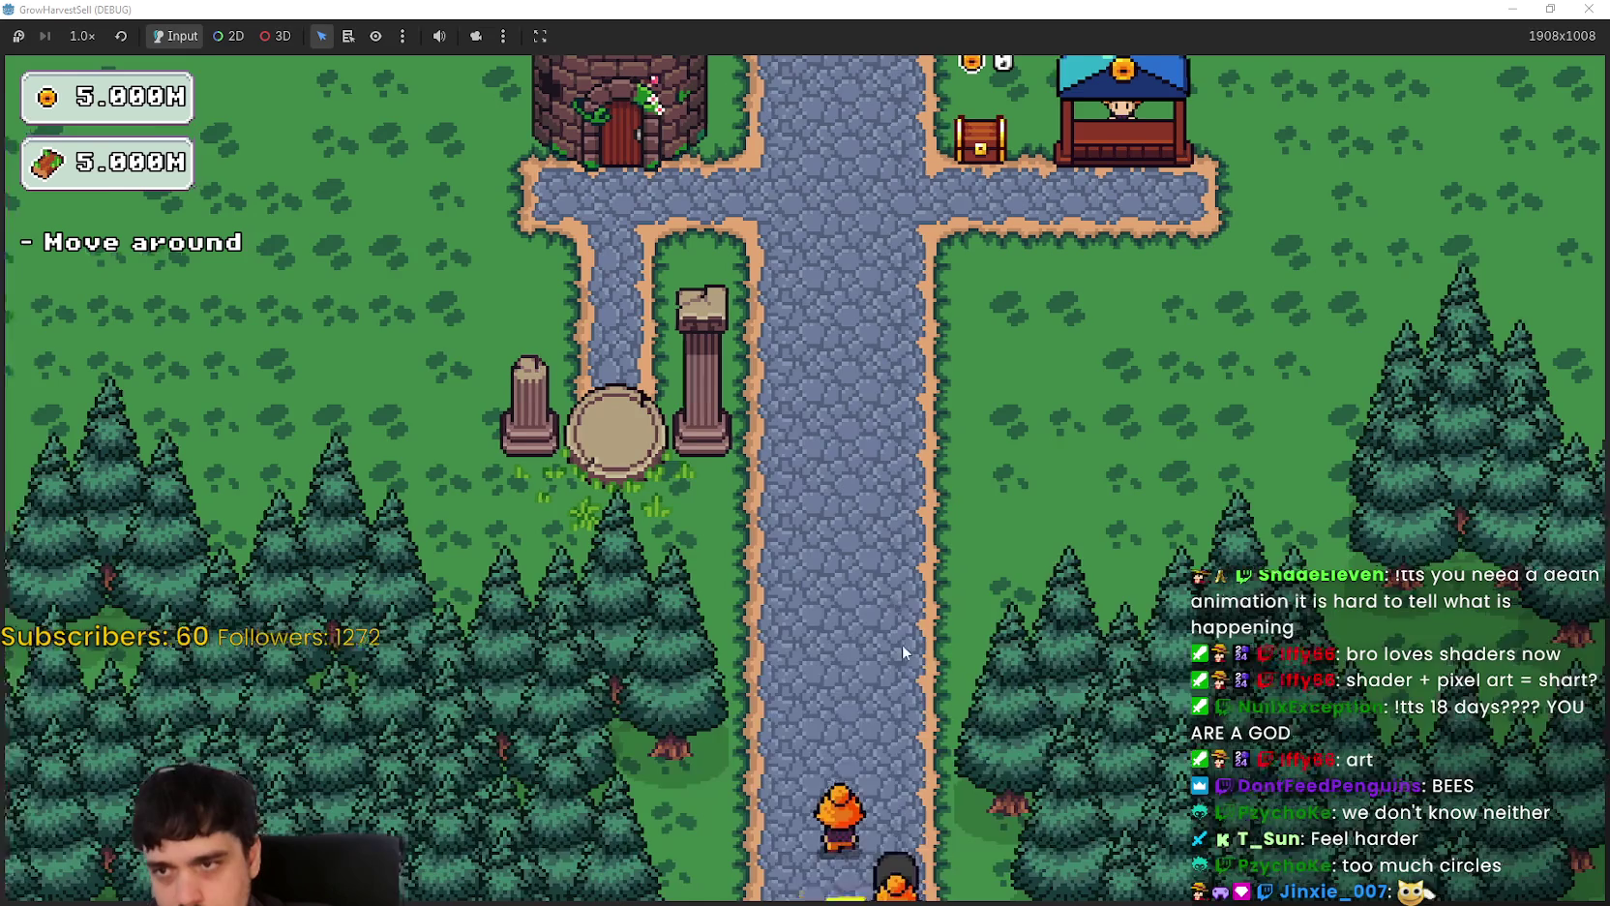
key("w")
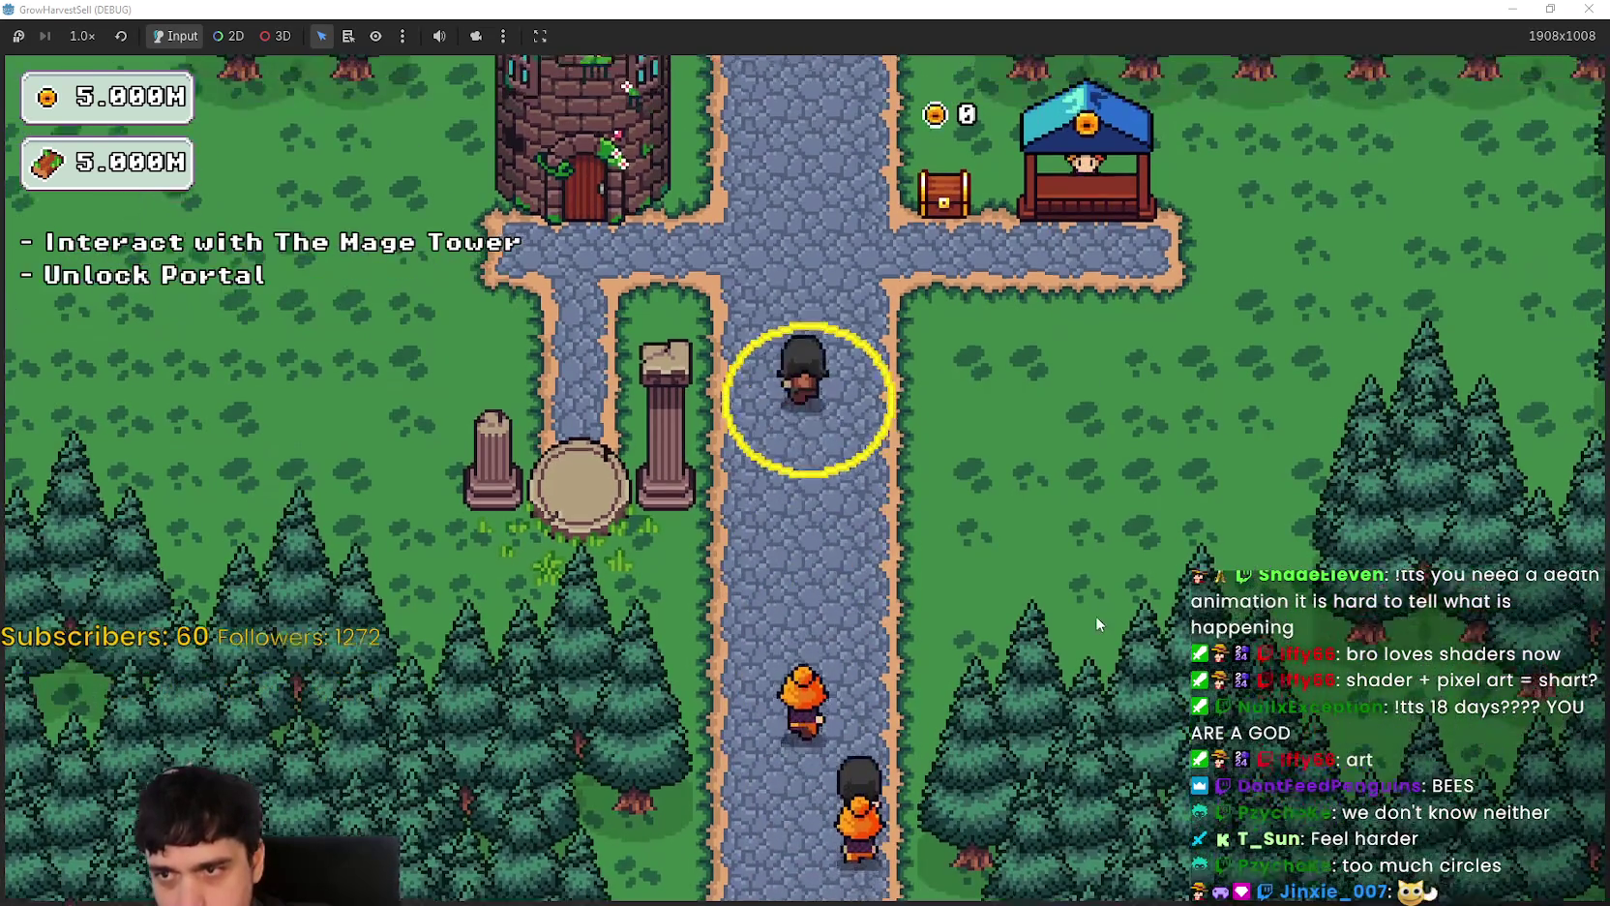
key("a")
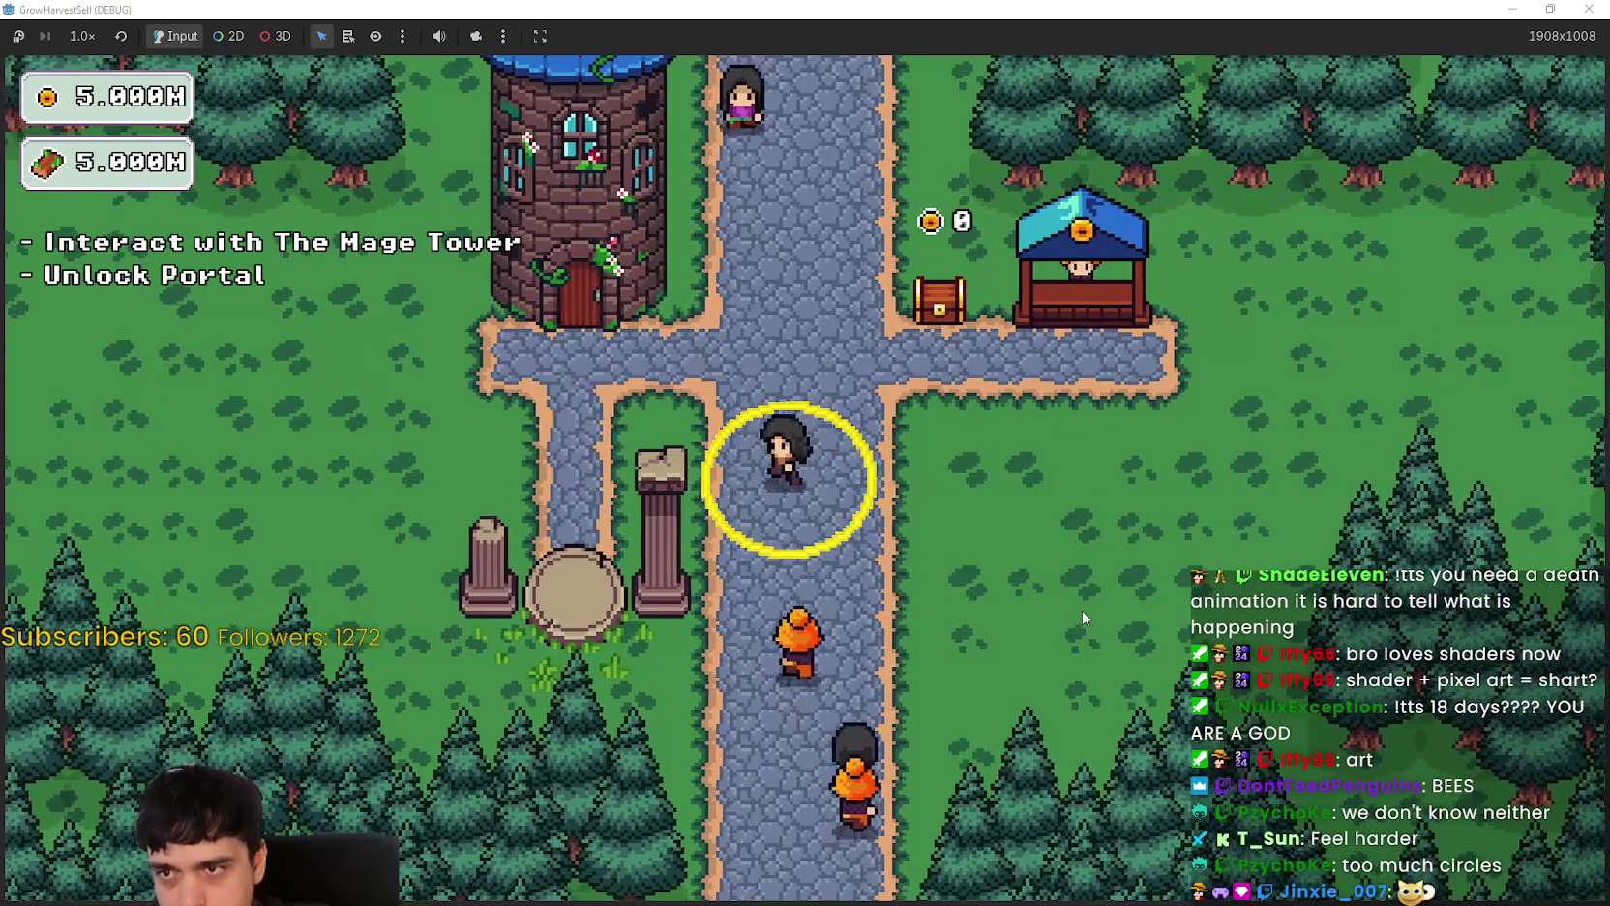
key("w")
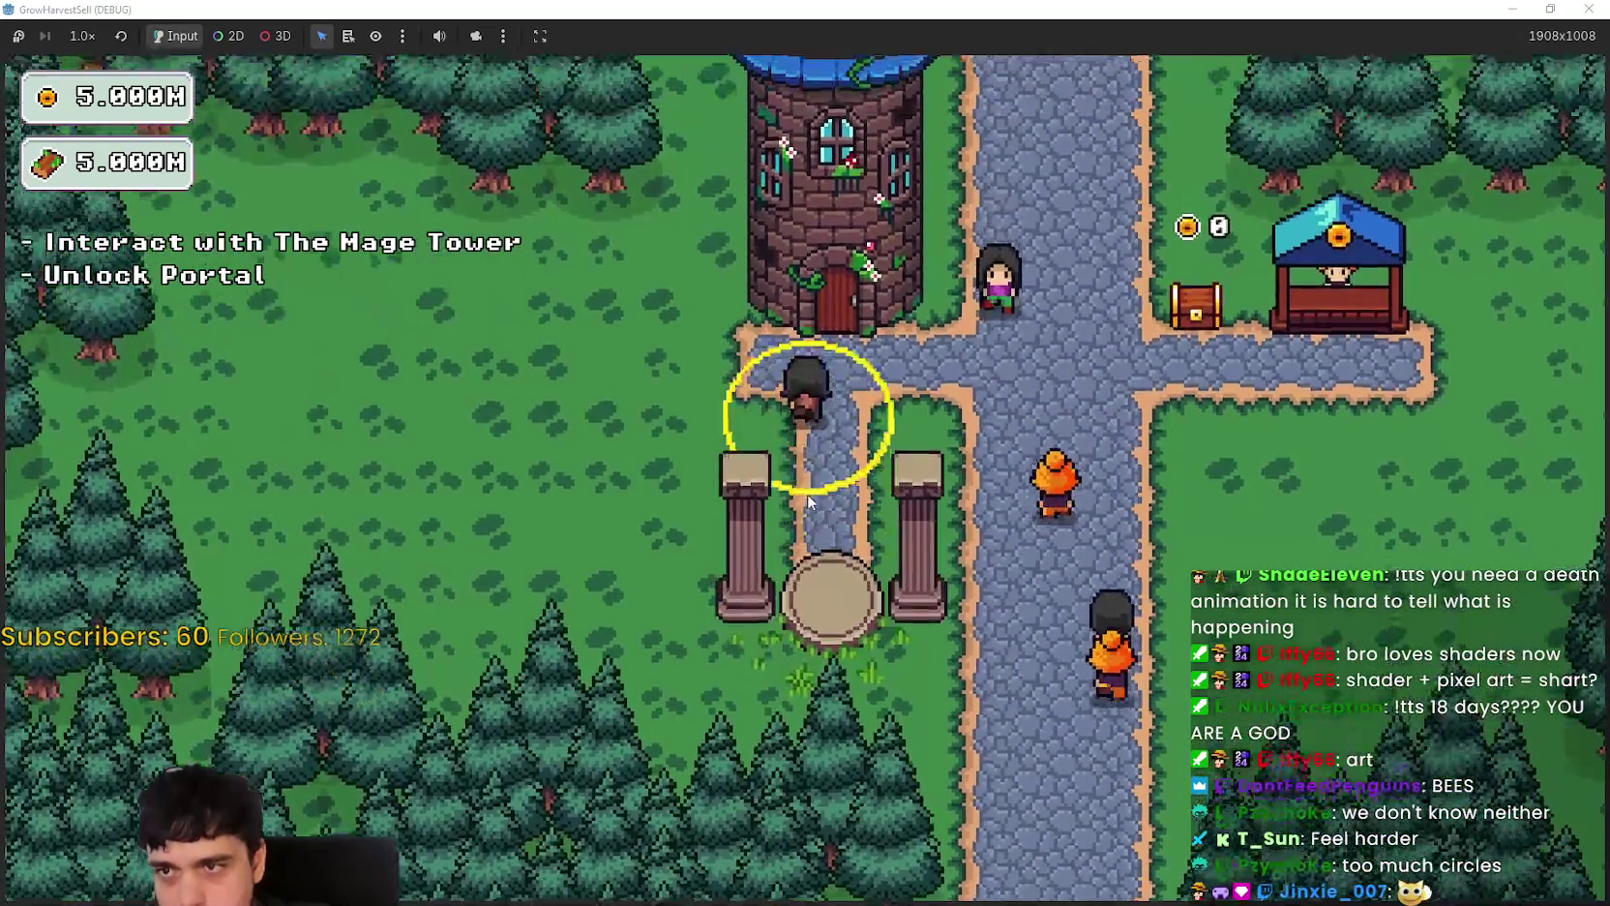
key("e")
left_click(1037, 271)
key("s")
key("e")
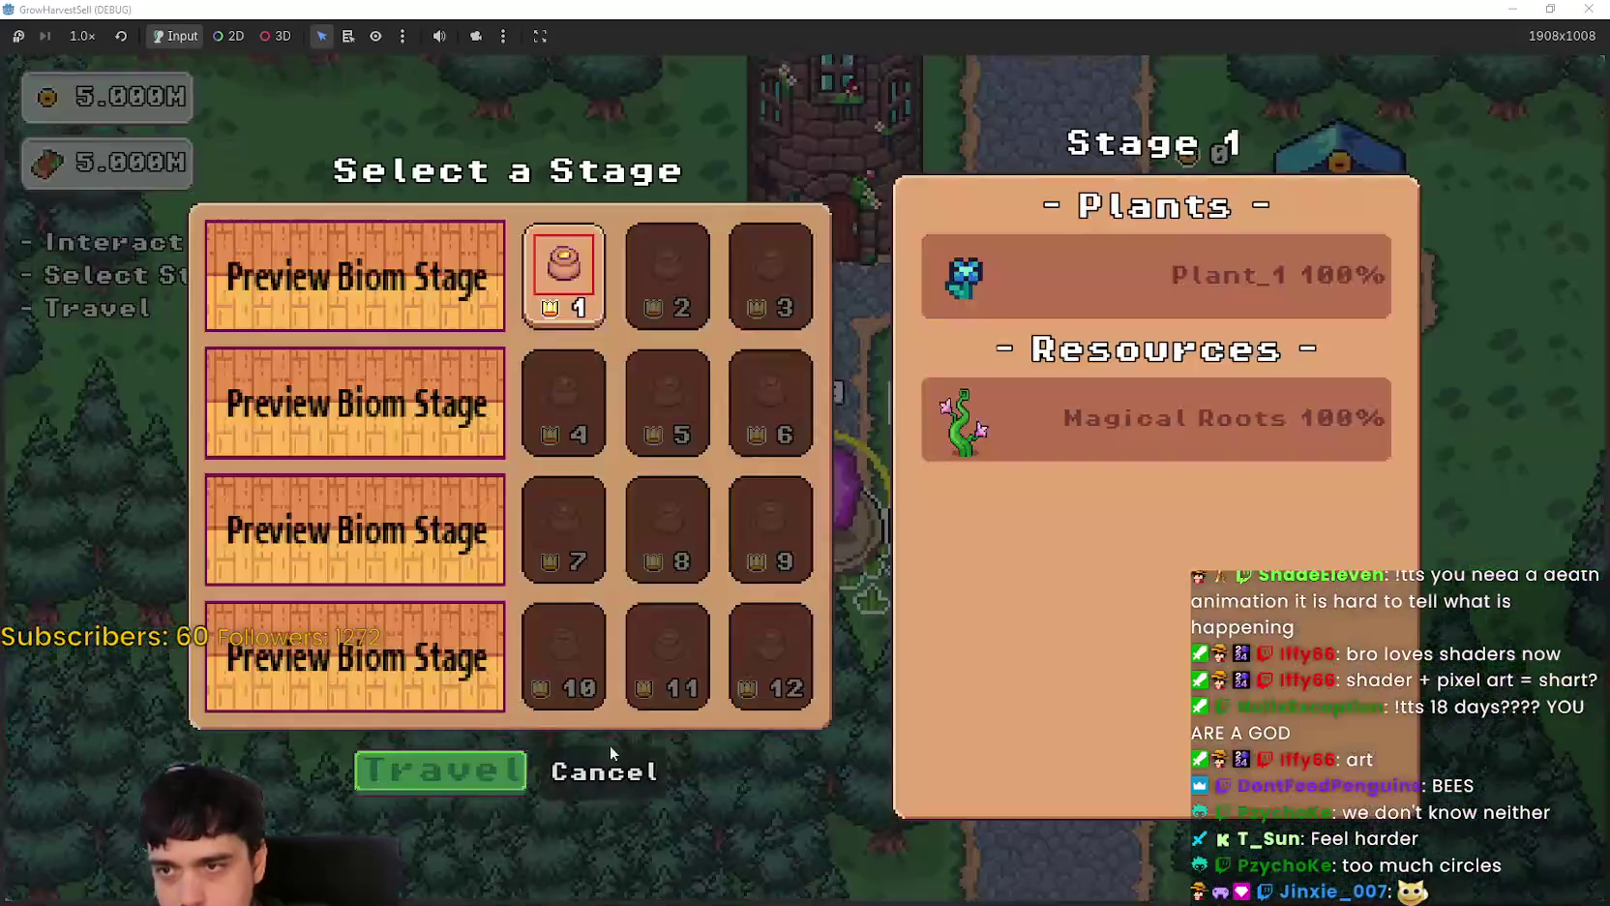
left_click(453, 762)
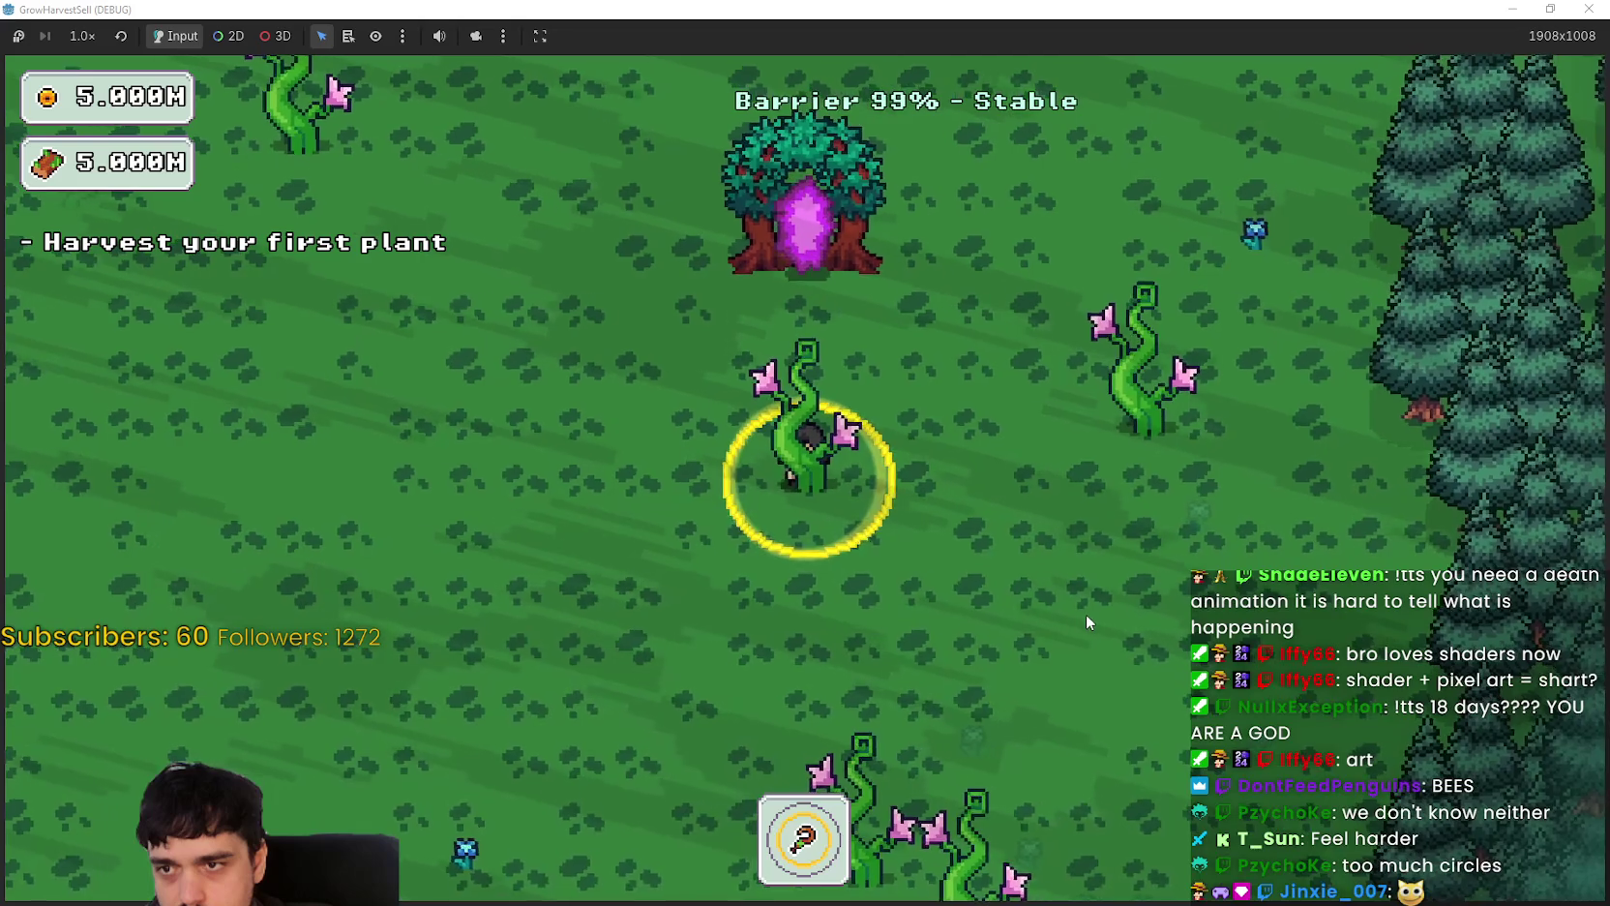
Step: Walk the player around the forest, catch a bee with the net, and restore the window size
key("a")
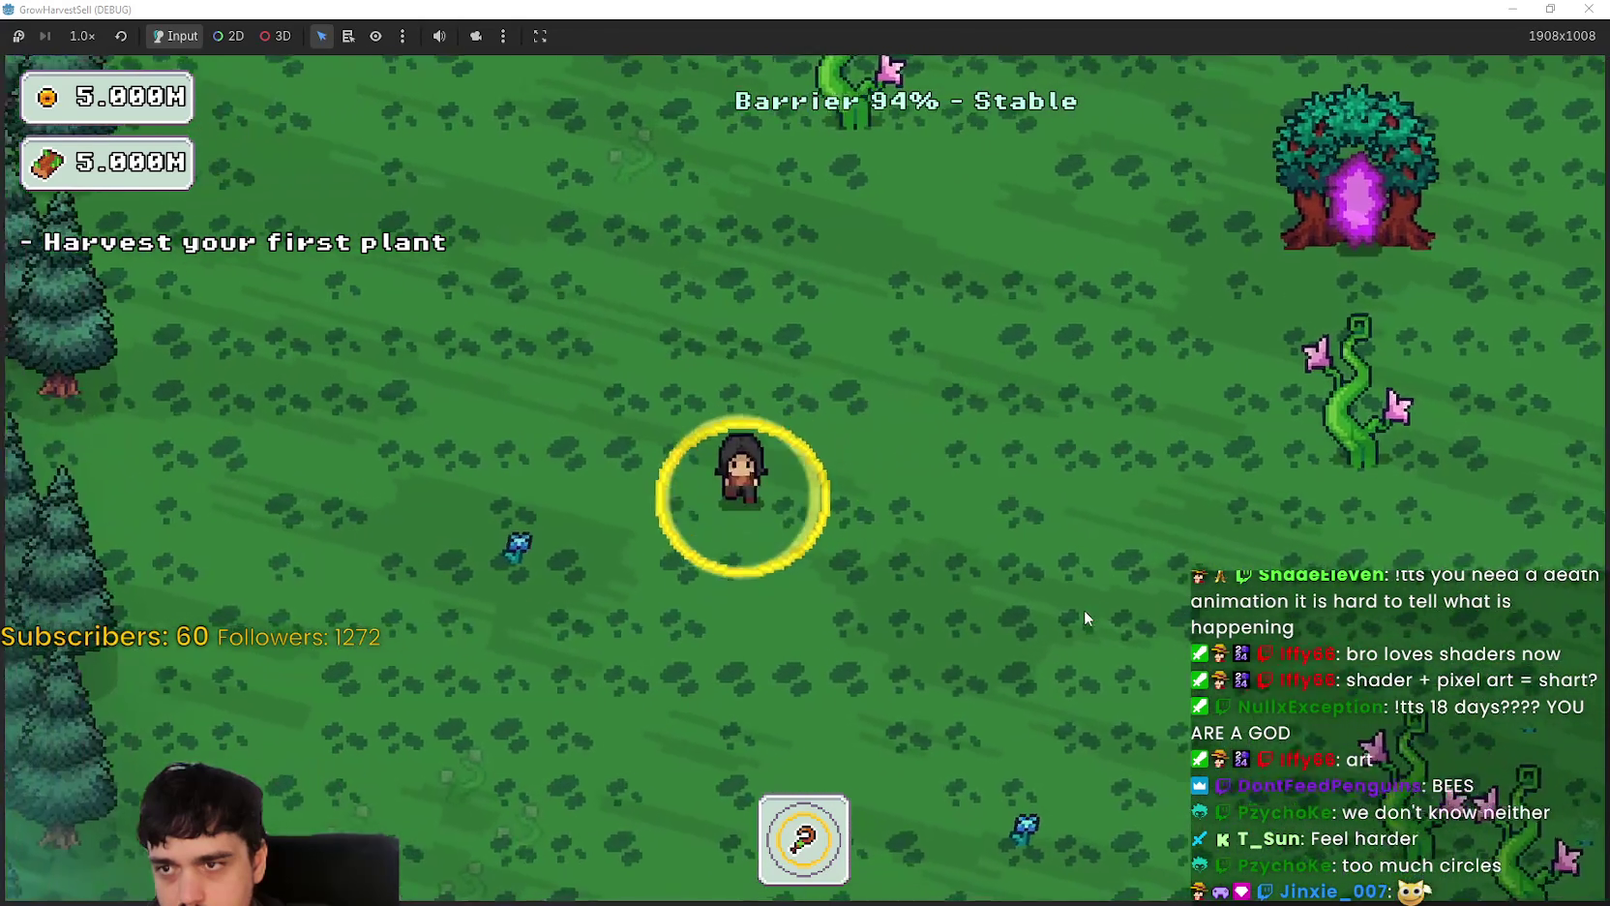
key("s")
key("d")
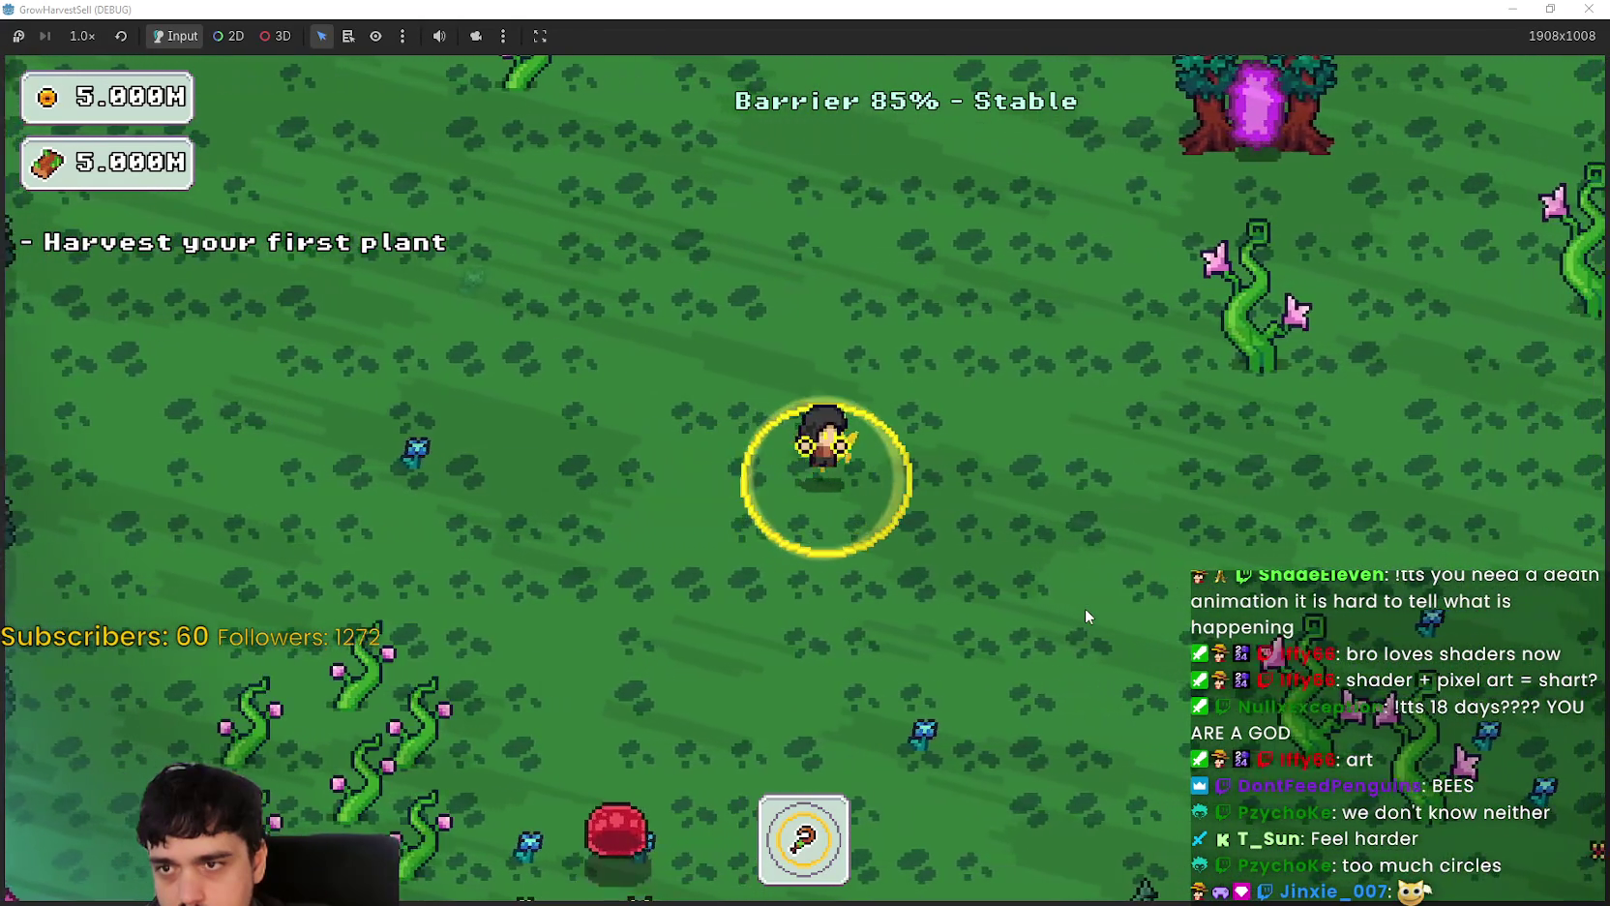
key("d")
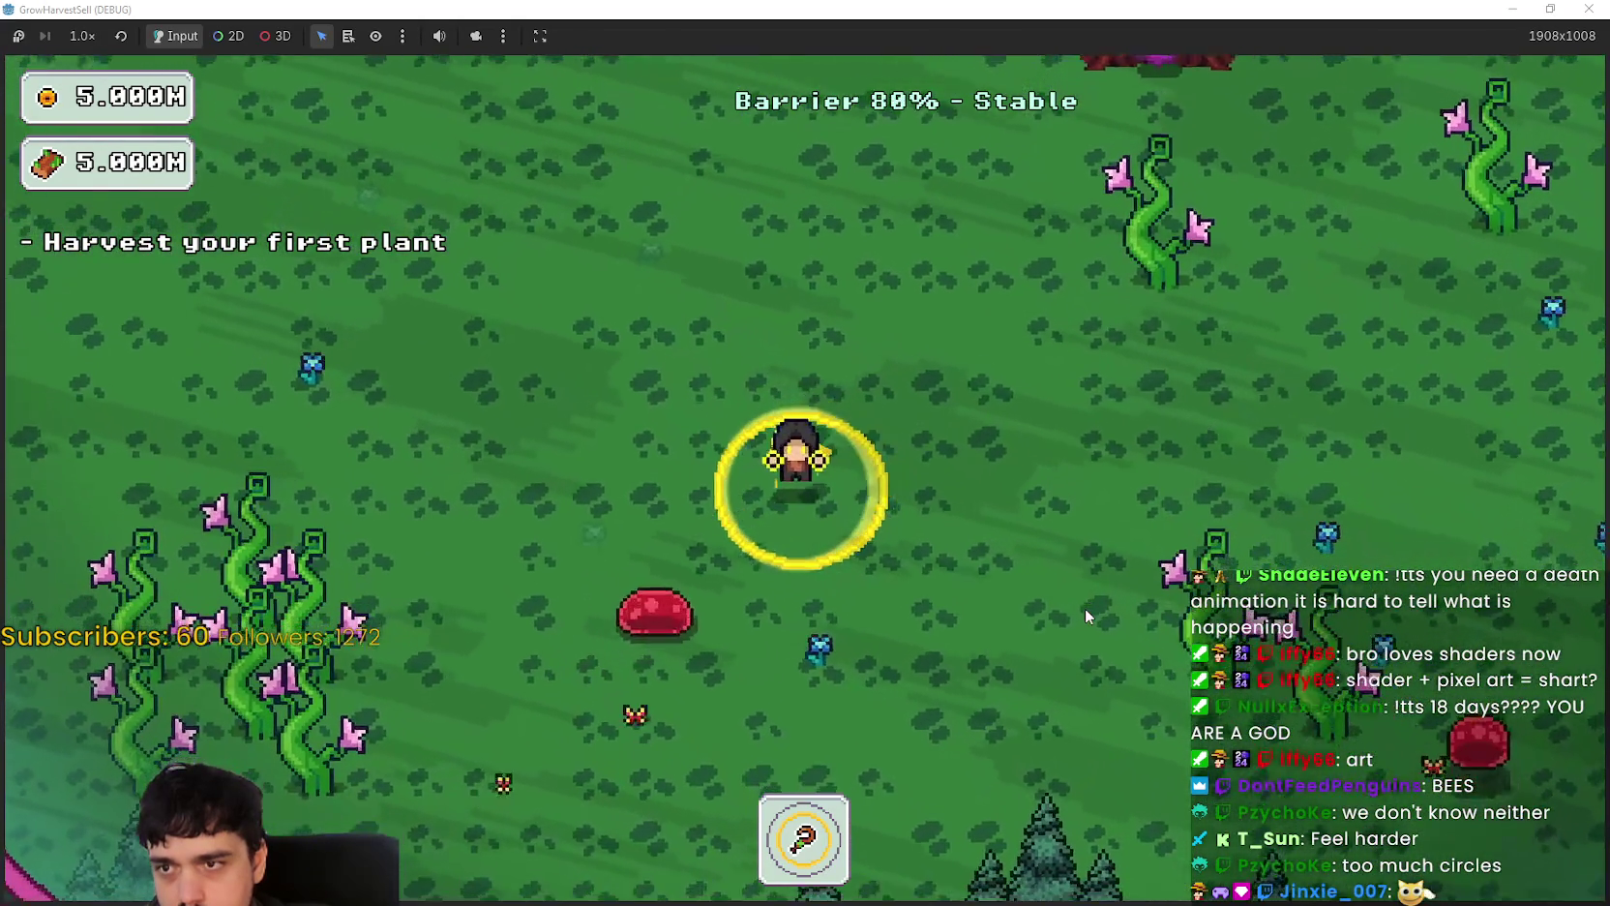
key("a")
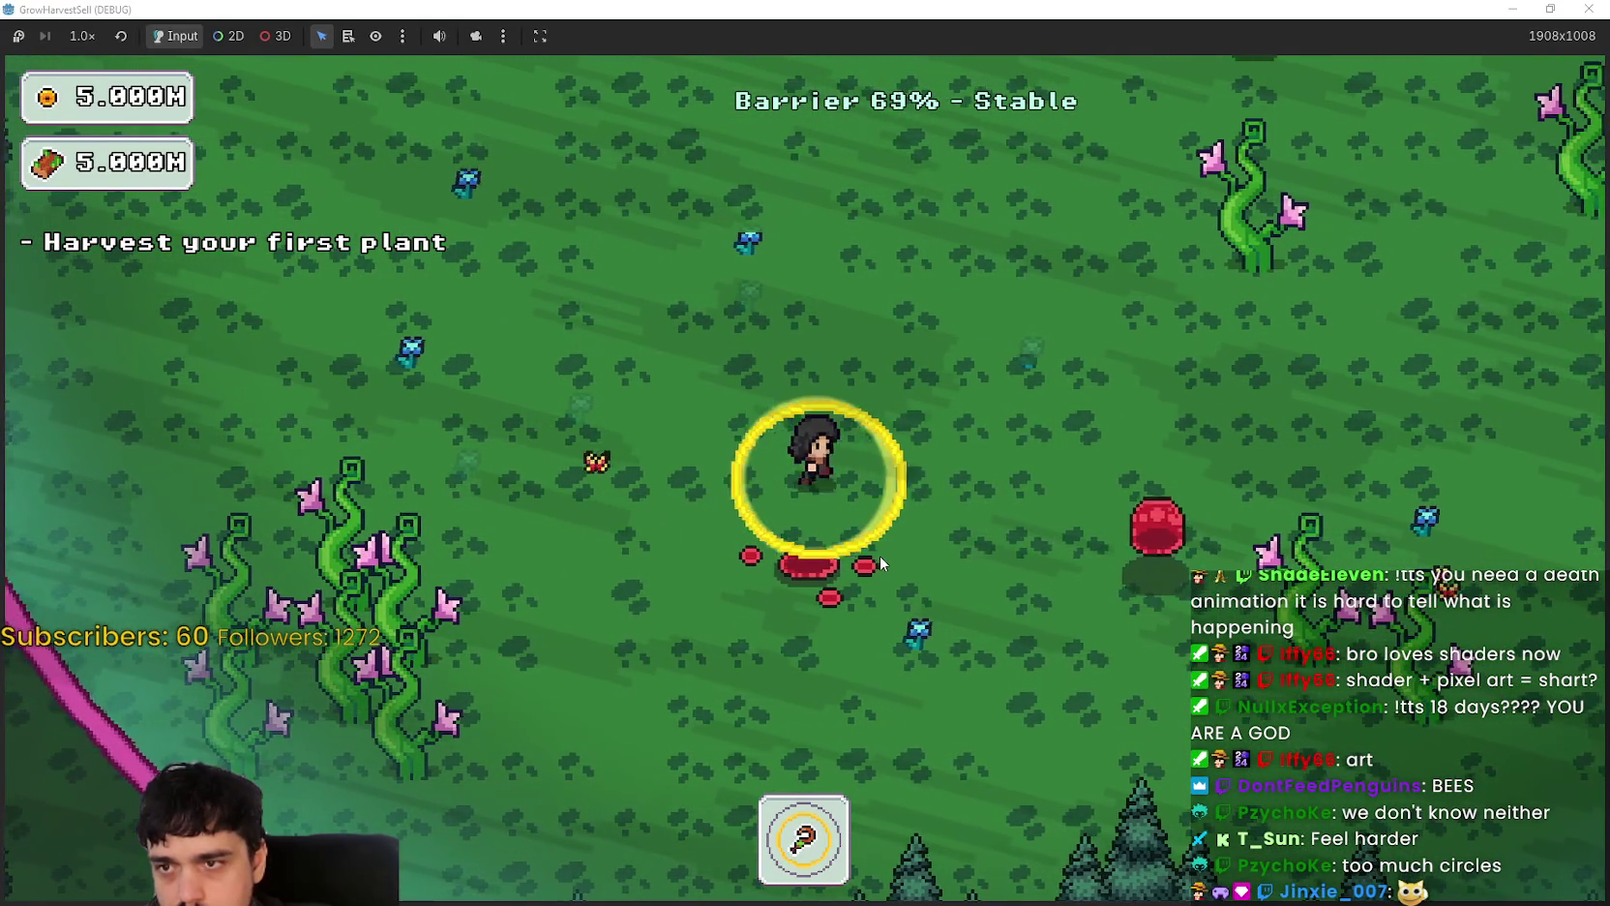
key("d")
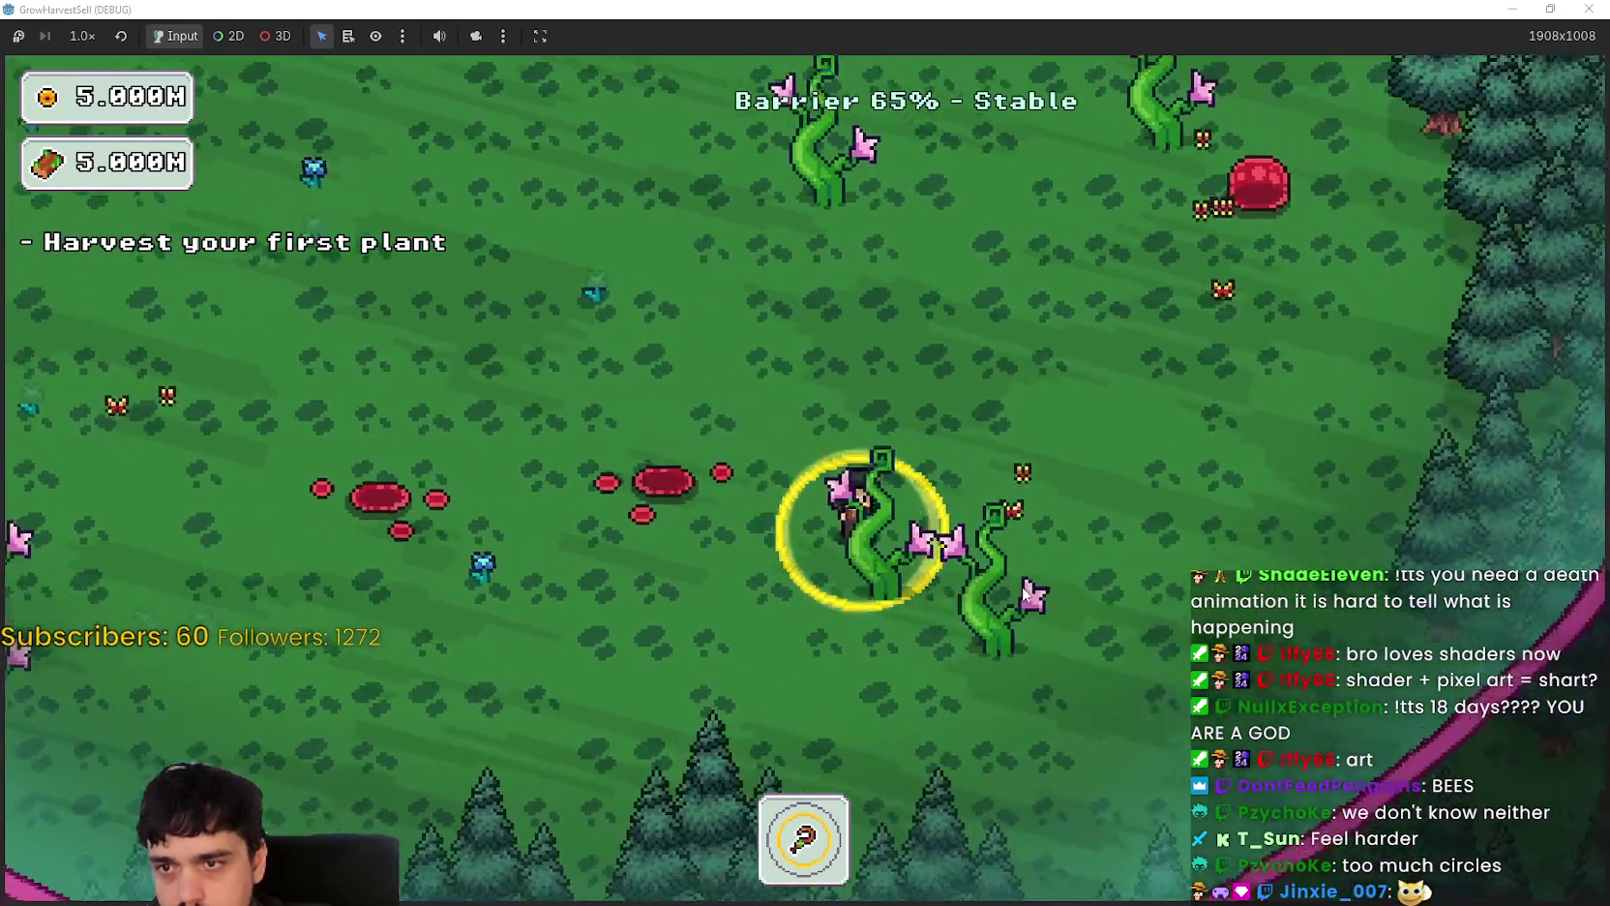
key("a")
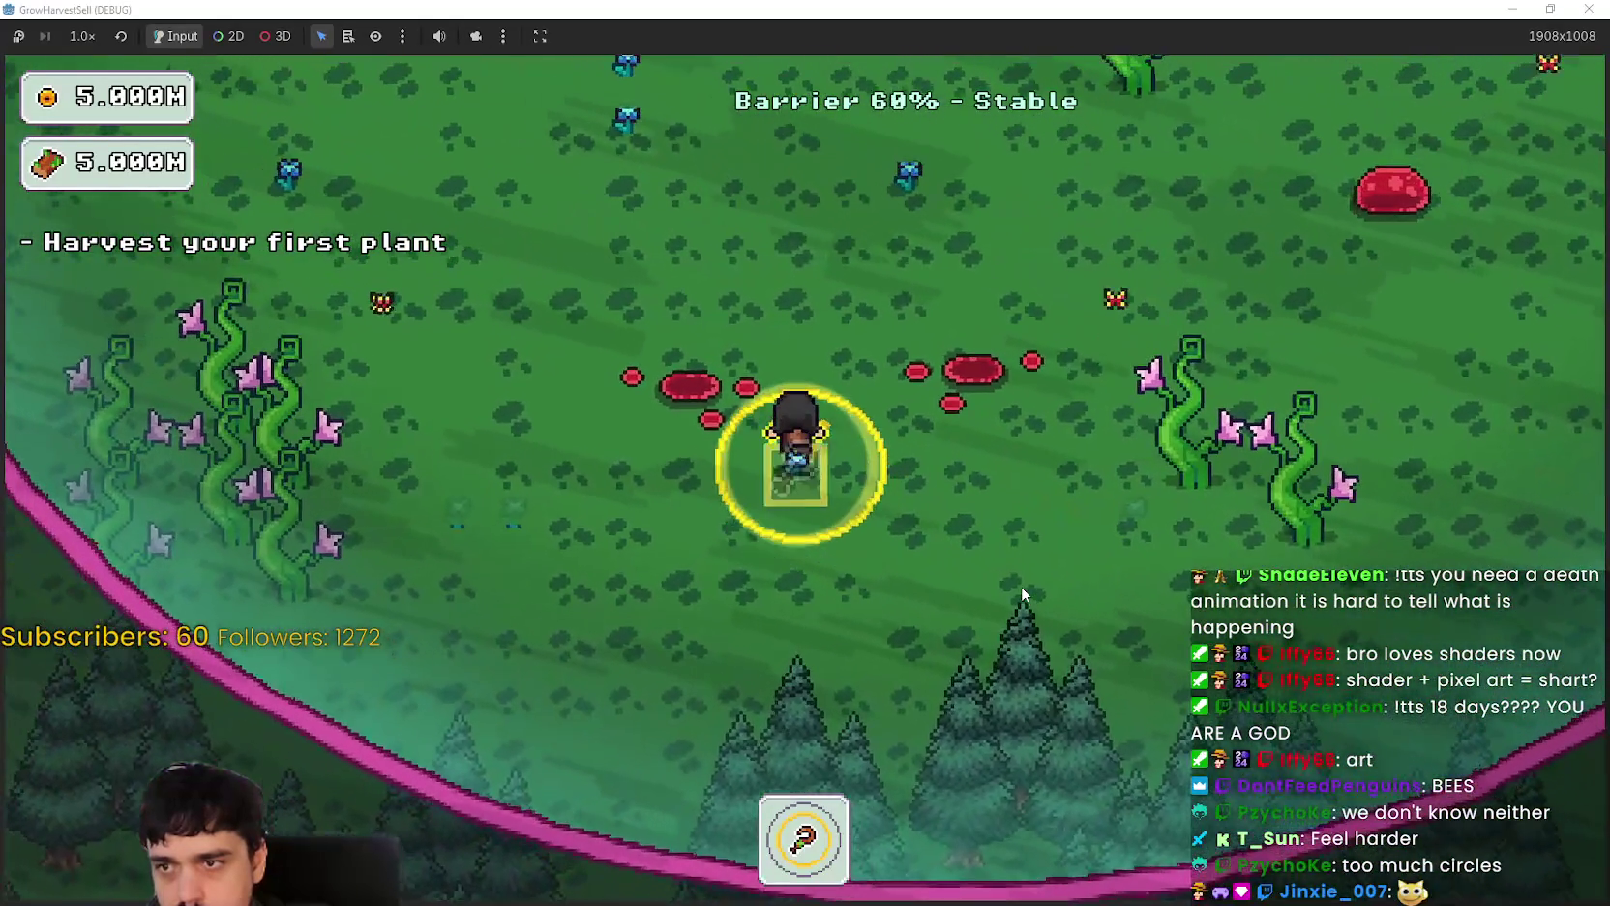
key("w")
left_click(1021, 585)
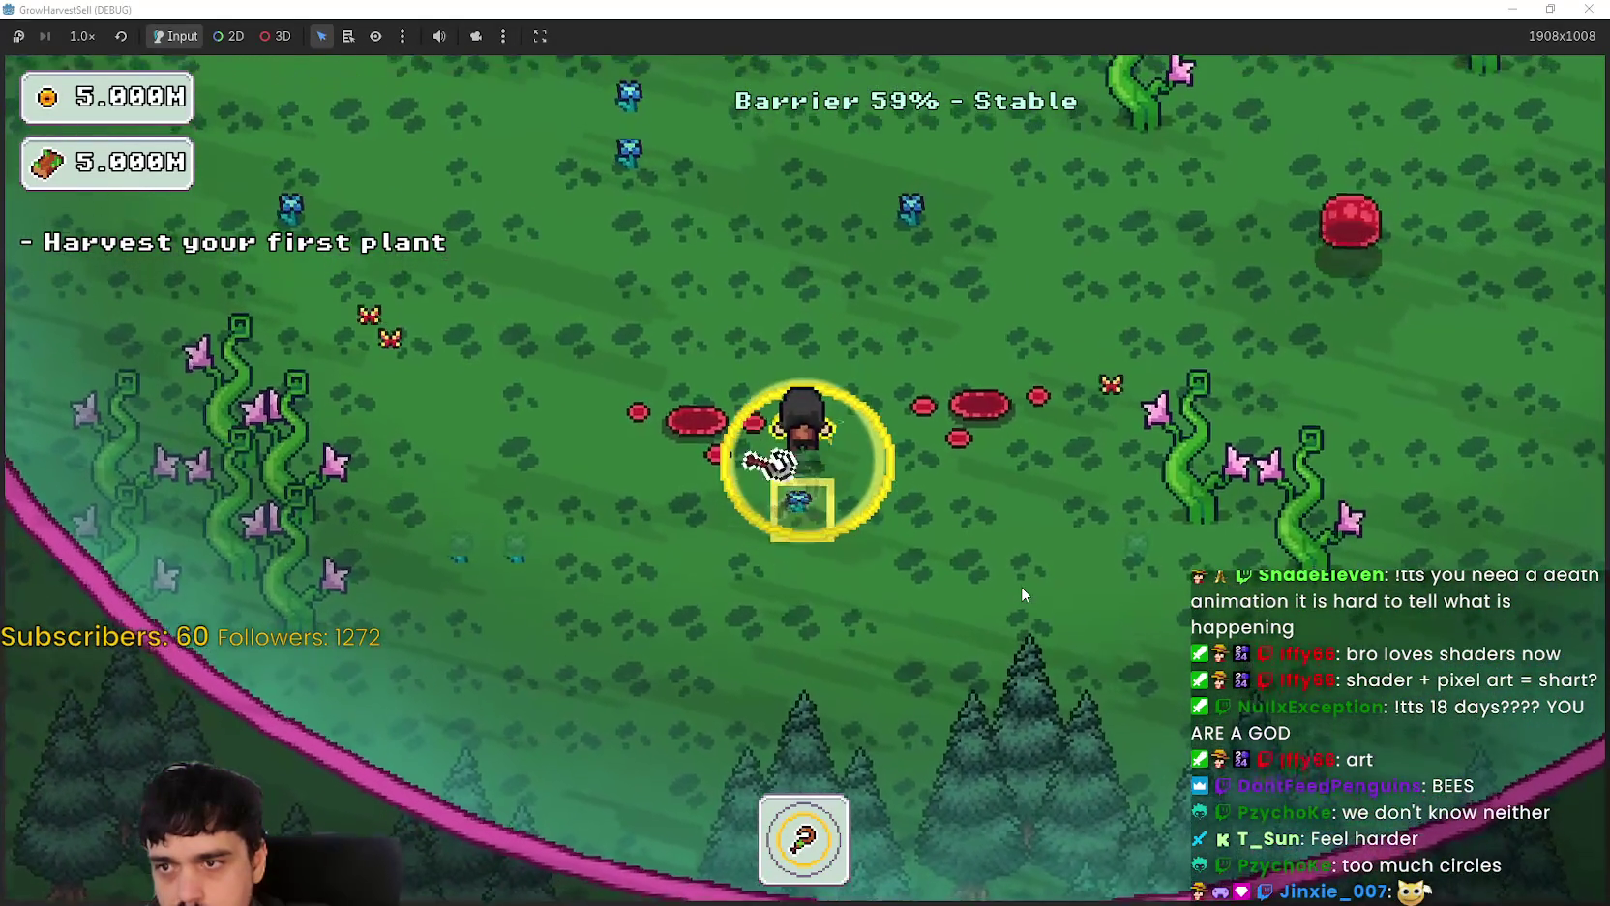
key("a")
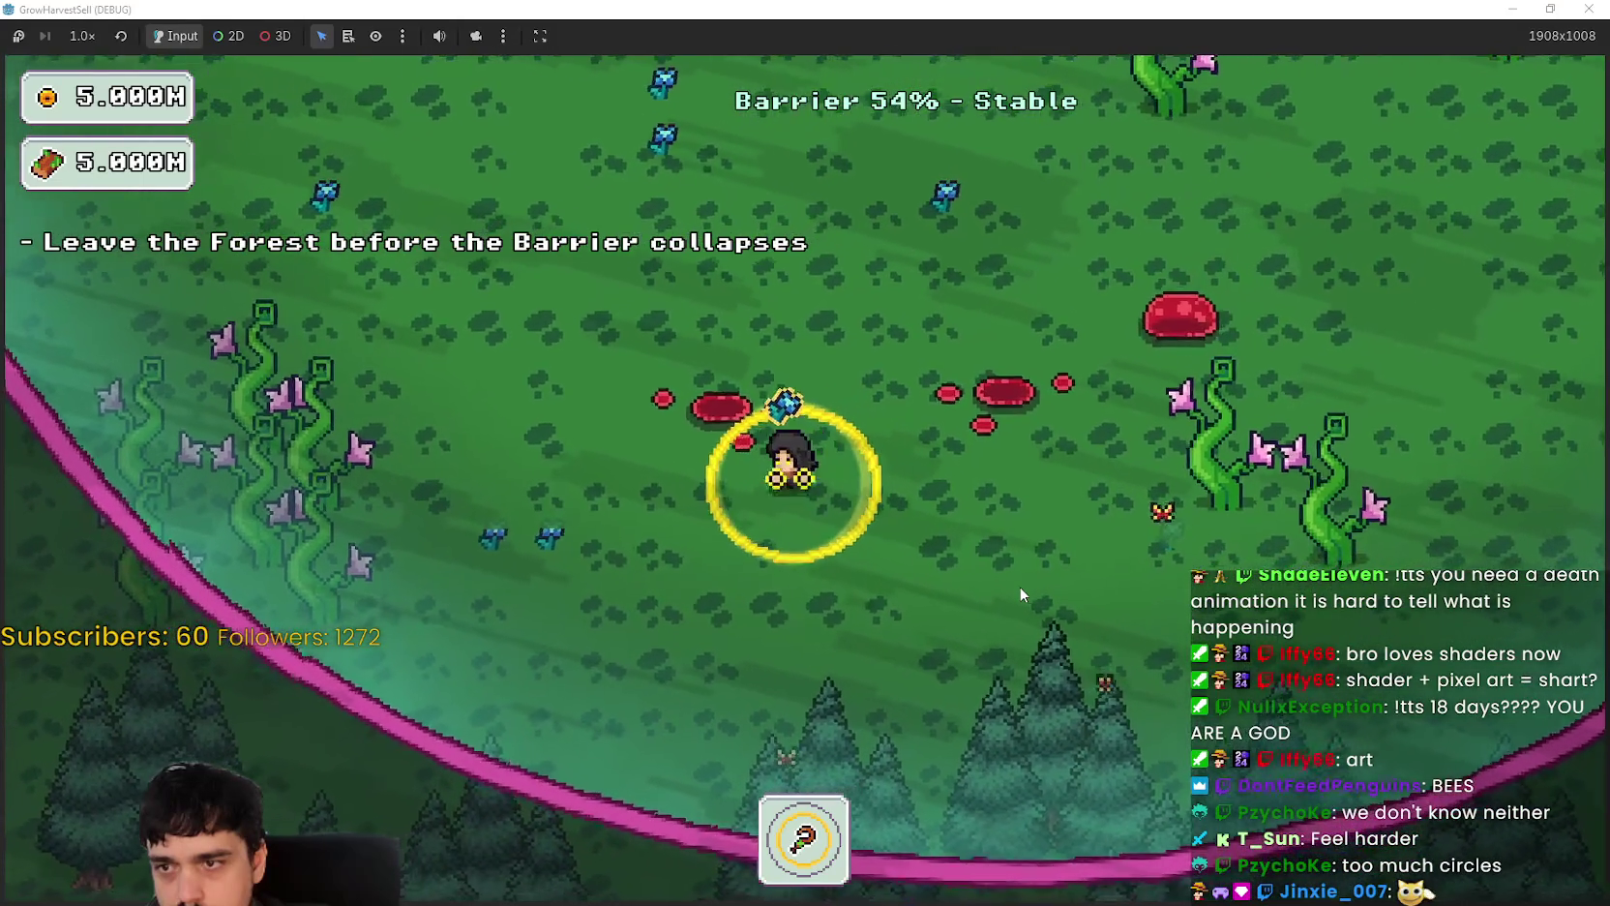
key("w")
key("w")
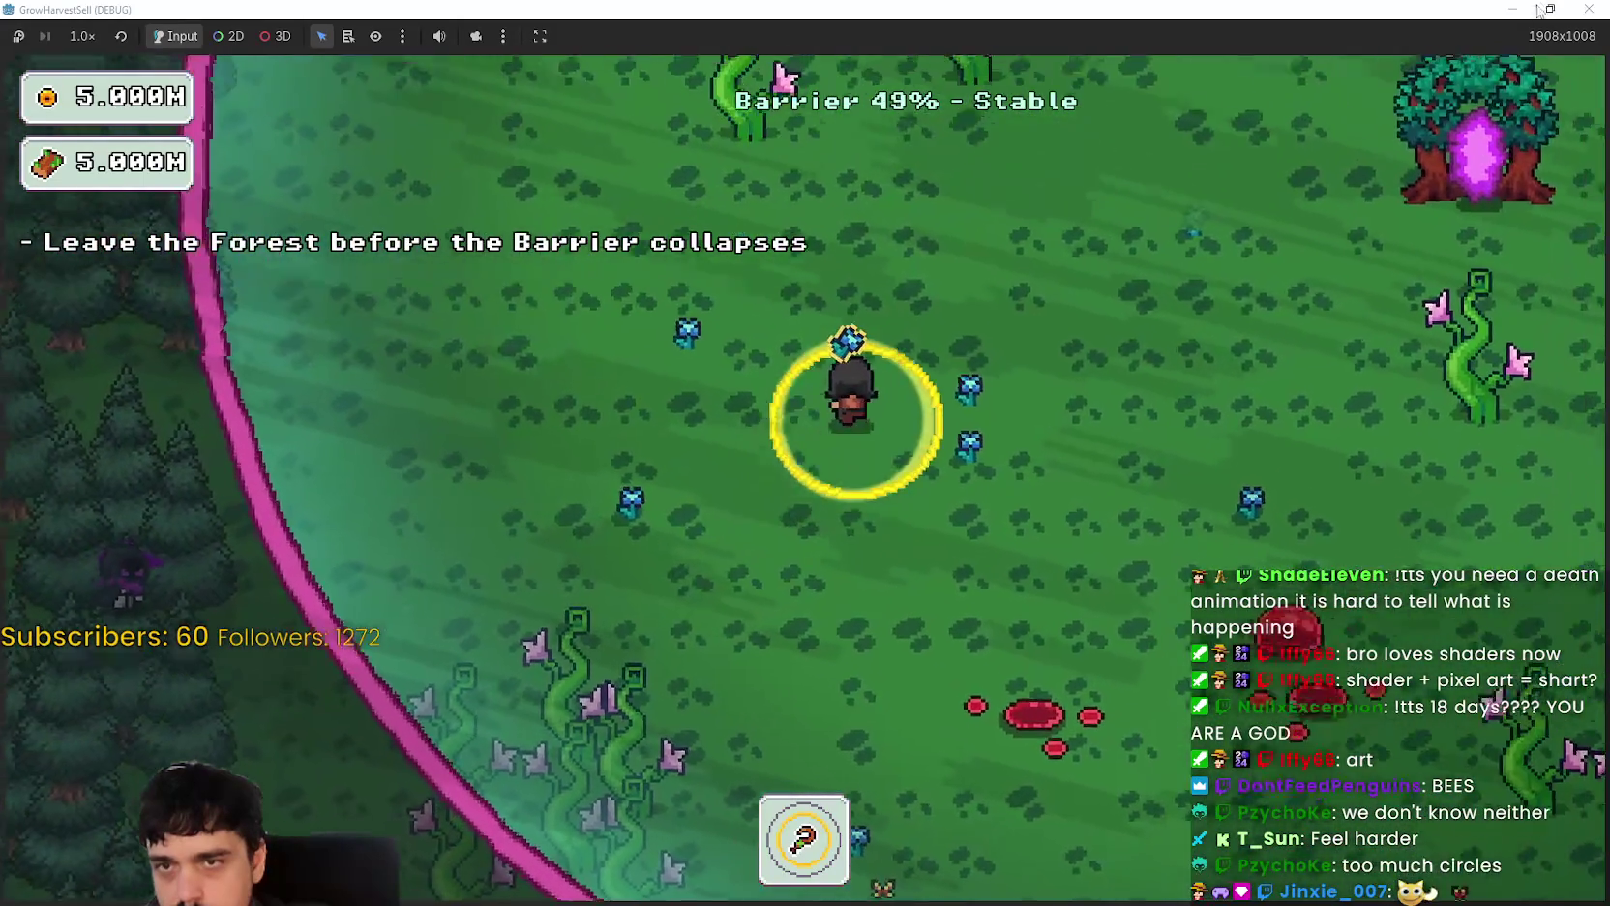
left_click(1550, 9)
Step: Close the running game and replace the aura shader with fog_of_war.gdshader
left_click(1255, 41)
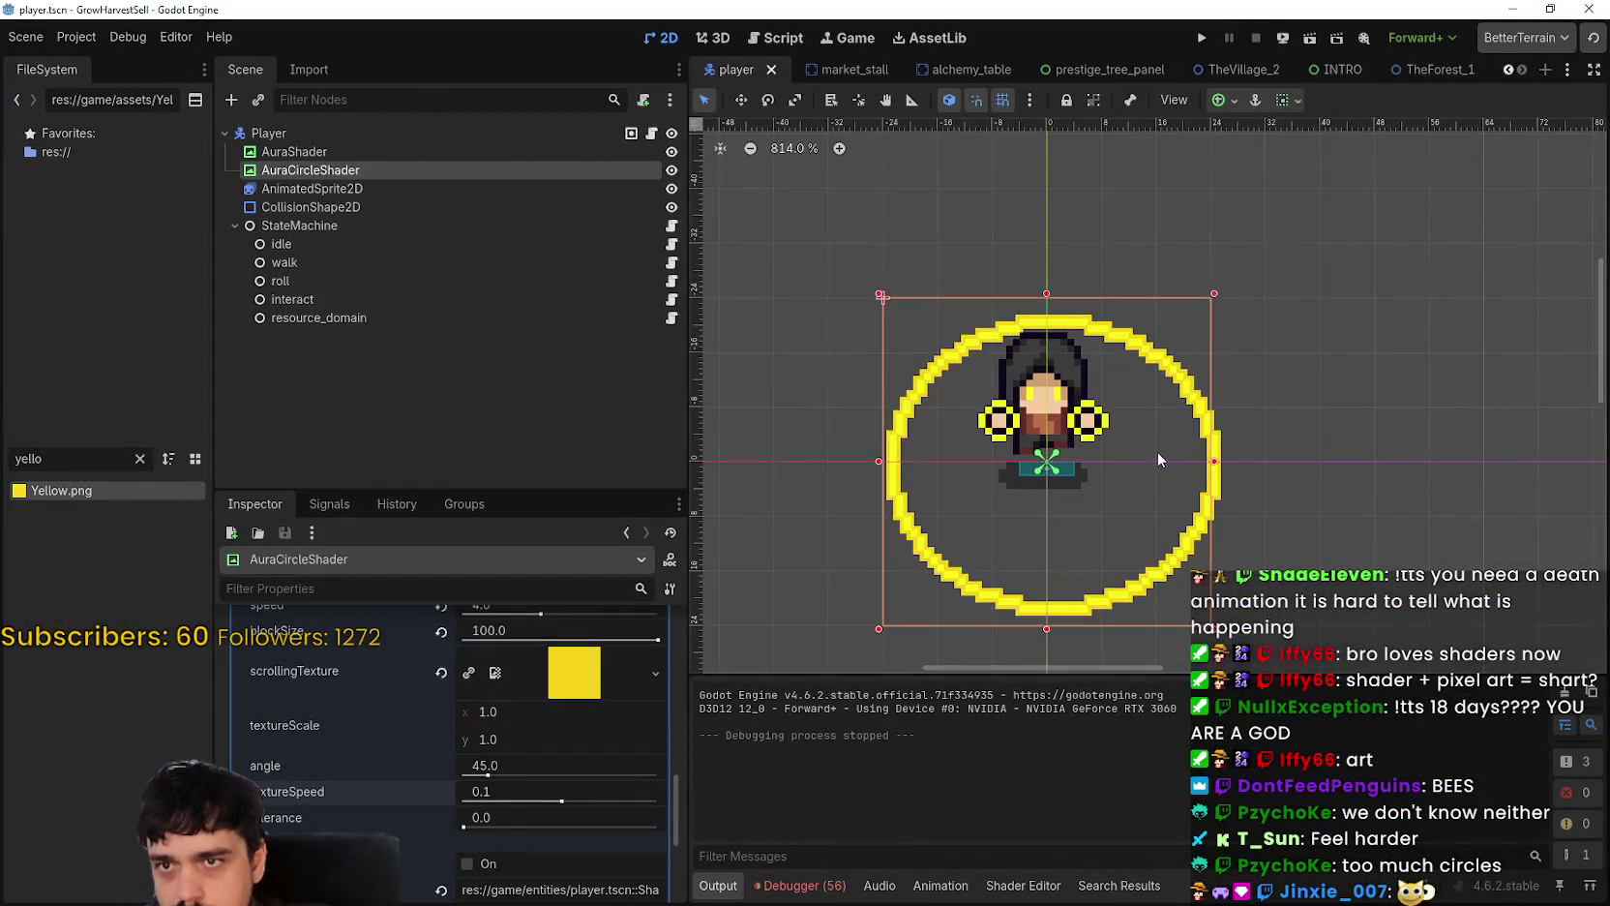
scroll(465, 736, "up", 3)
scroll(477, 753, "up", 2)
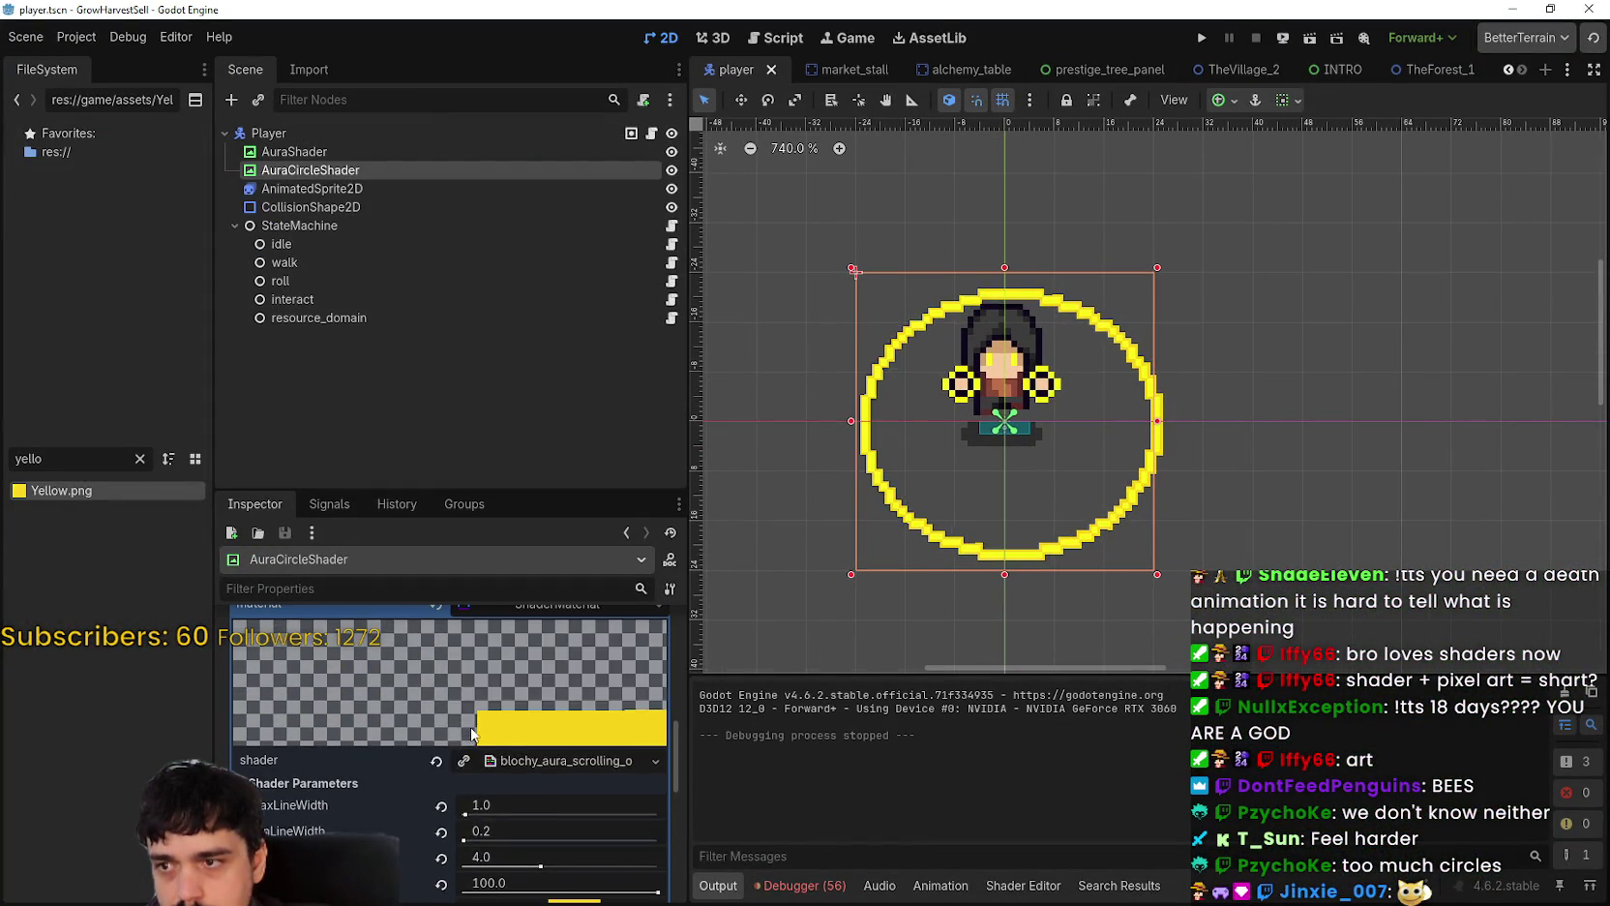
left_click(437, 765)
left_click(541, 794)
left_click(547, 792)
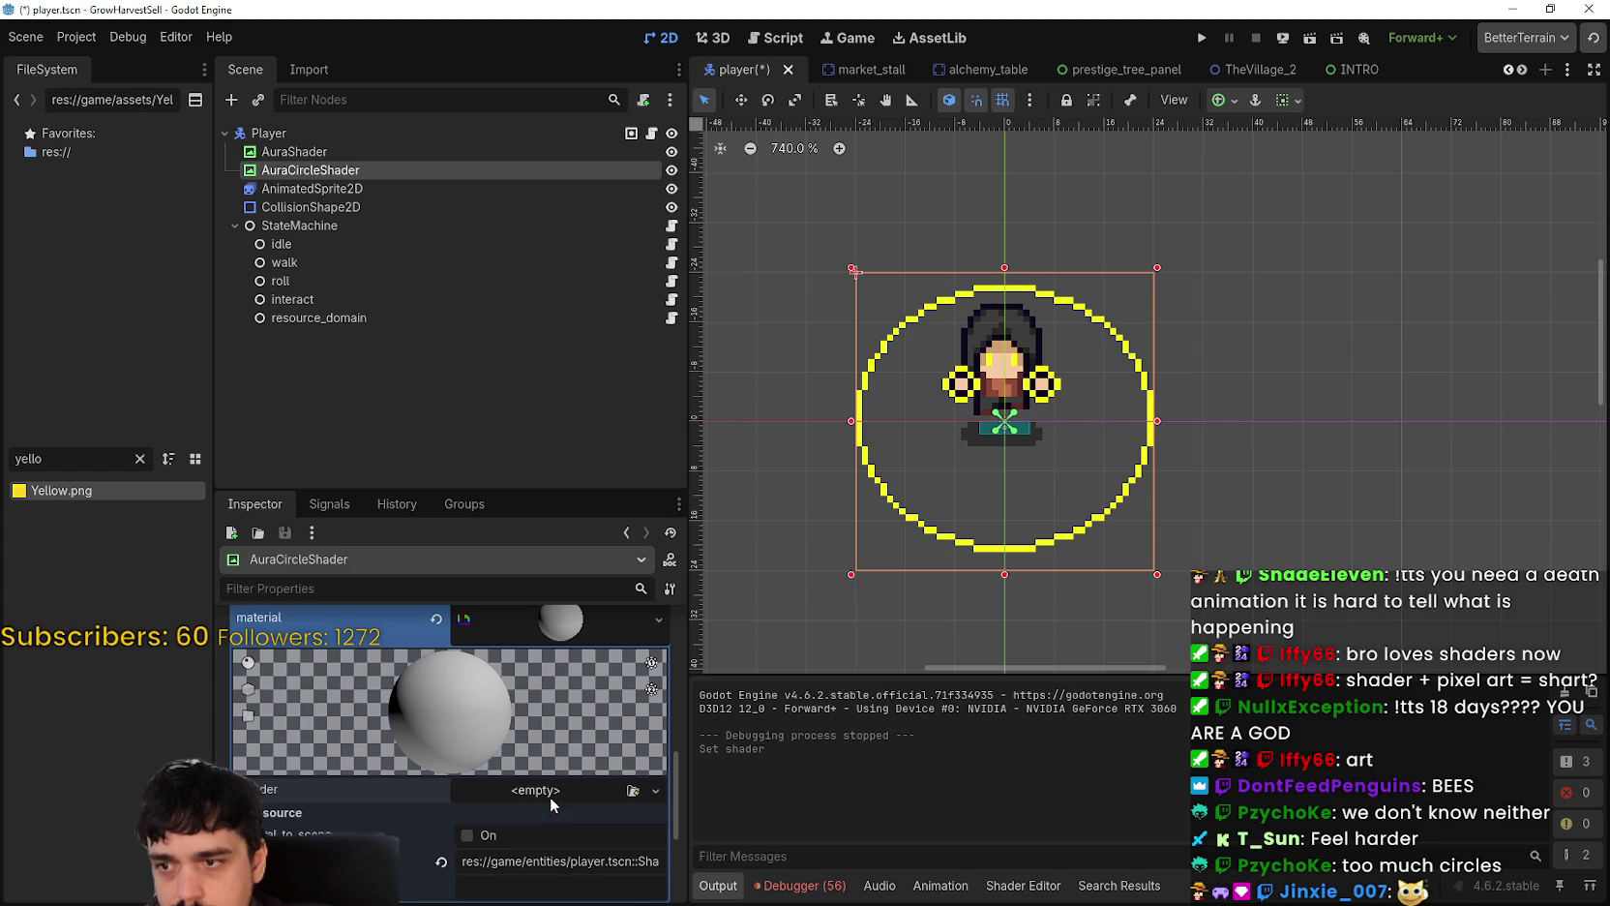
left_click(548, 791)
left_click(606, 846)
scroll(744, 456, "down", 2)
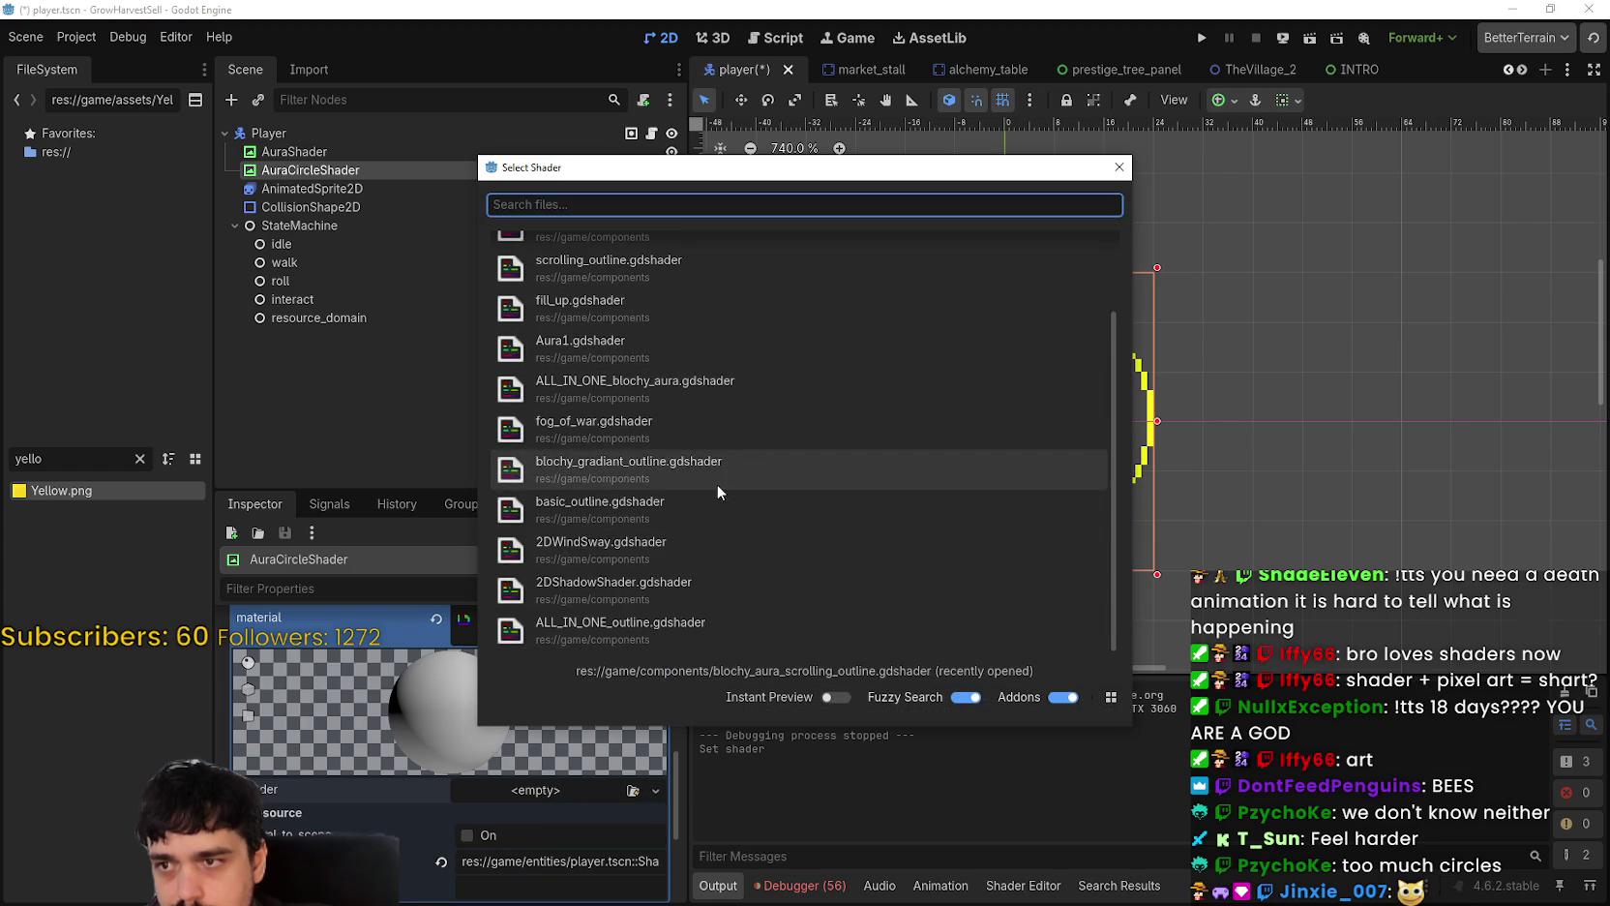
left_click(615, 429)
Step: Enable invert_mask on the fog shader, keeping the TextureRect texture after undoing its accidental clear
scroll(1008, 448, "up", 4)
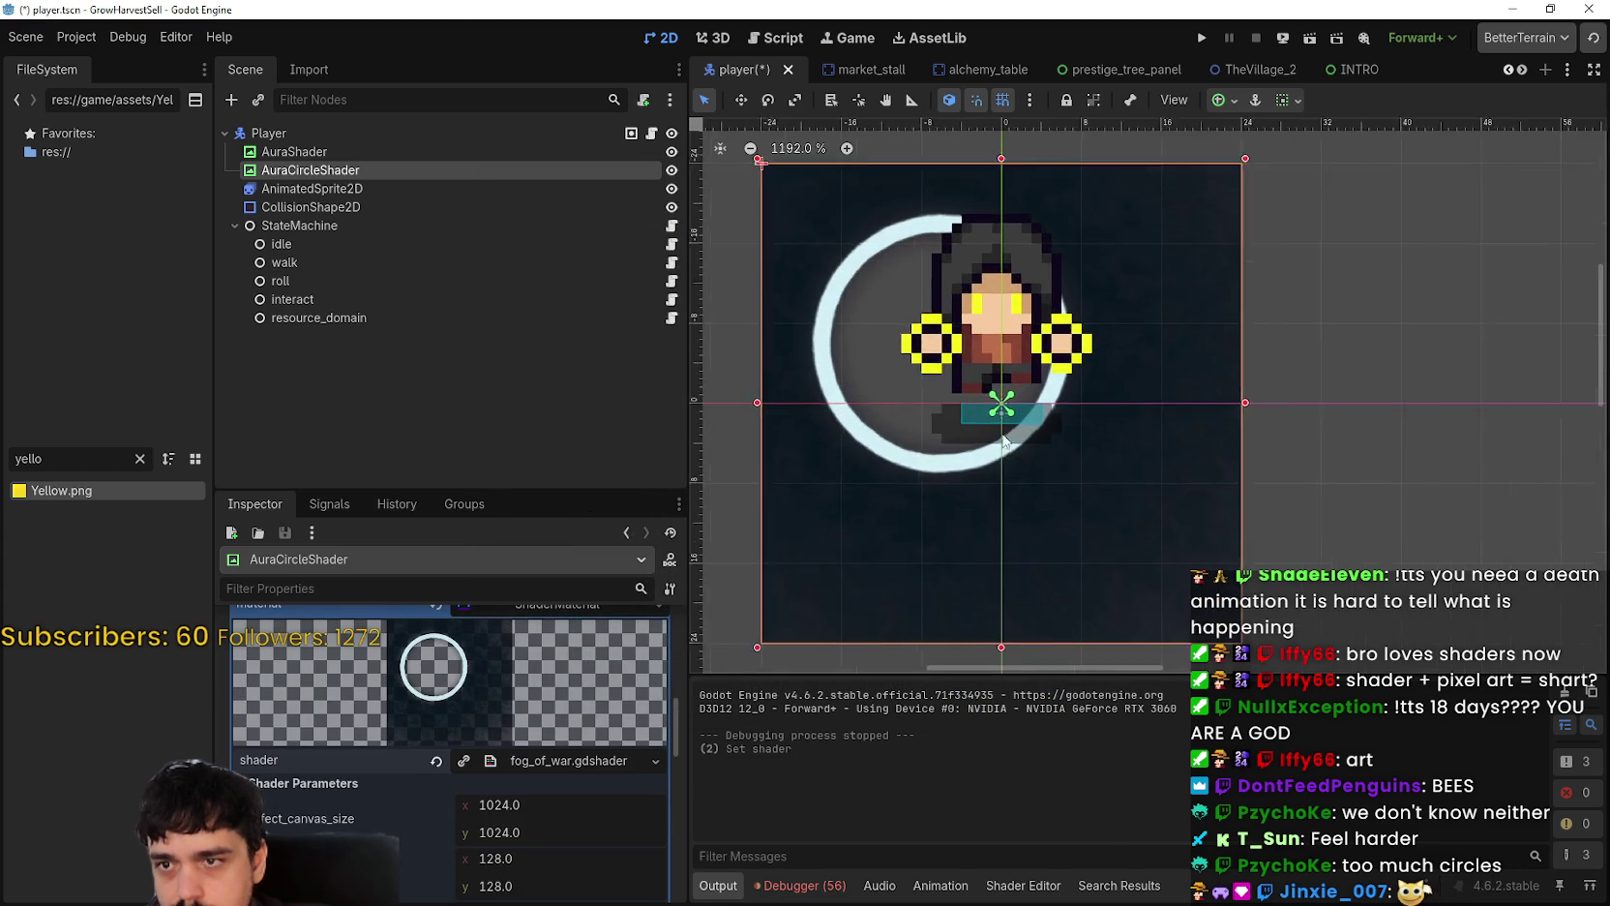
scroll(1085, 445, "down", 3)
scroll(869, 338, "down", 3)
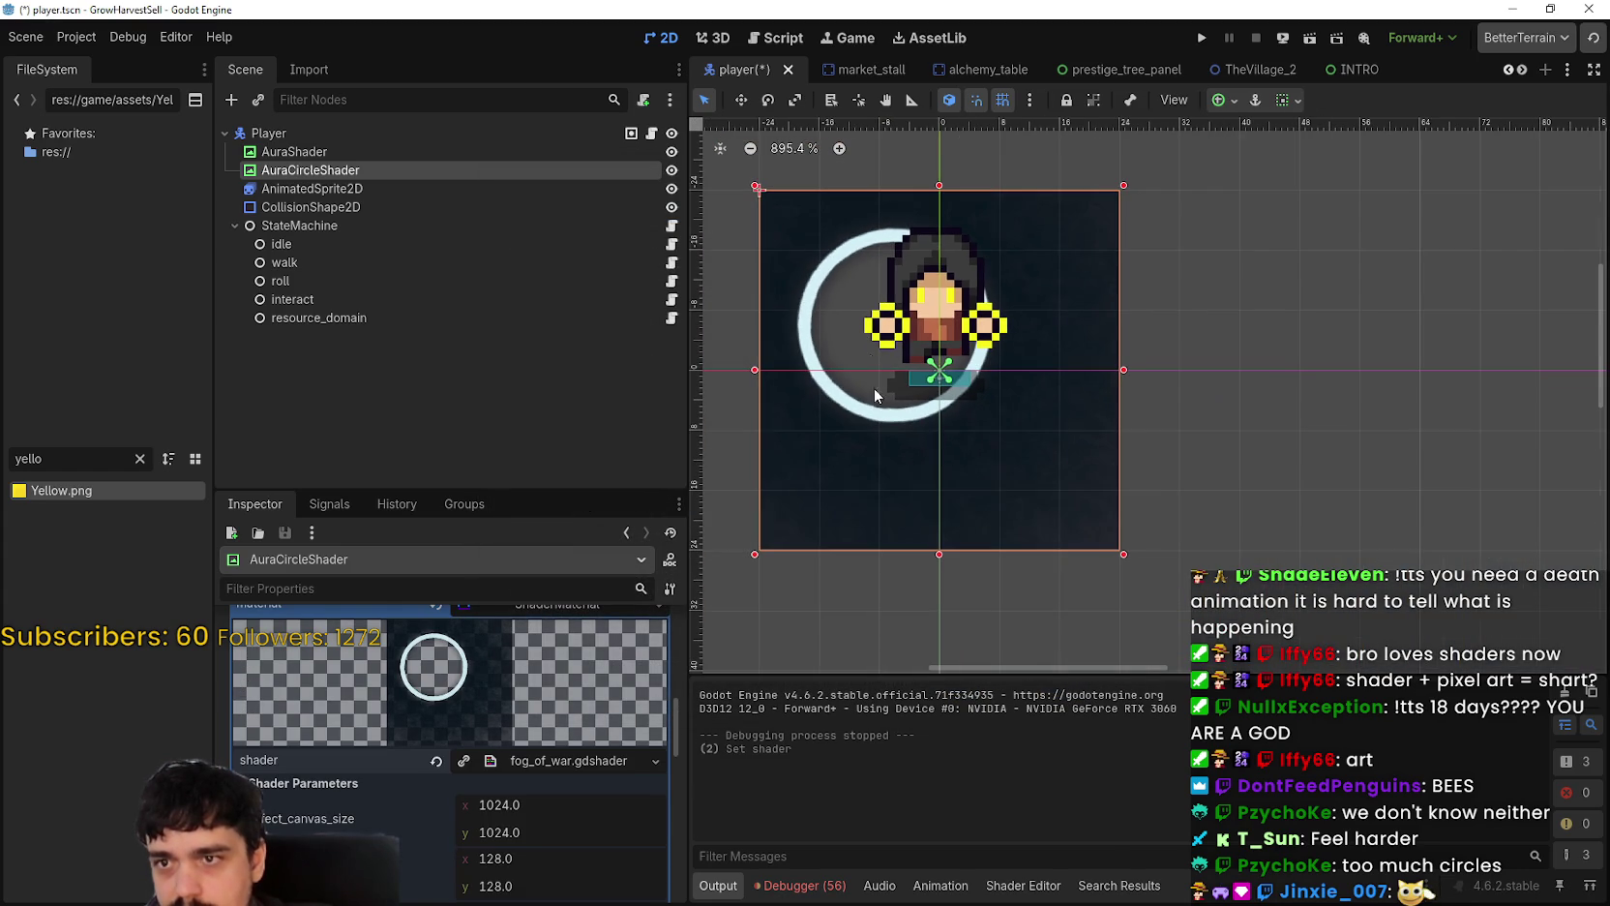
scroll(438, 848, "down", 5)
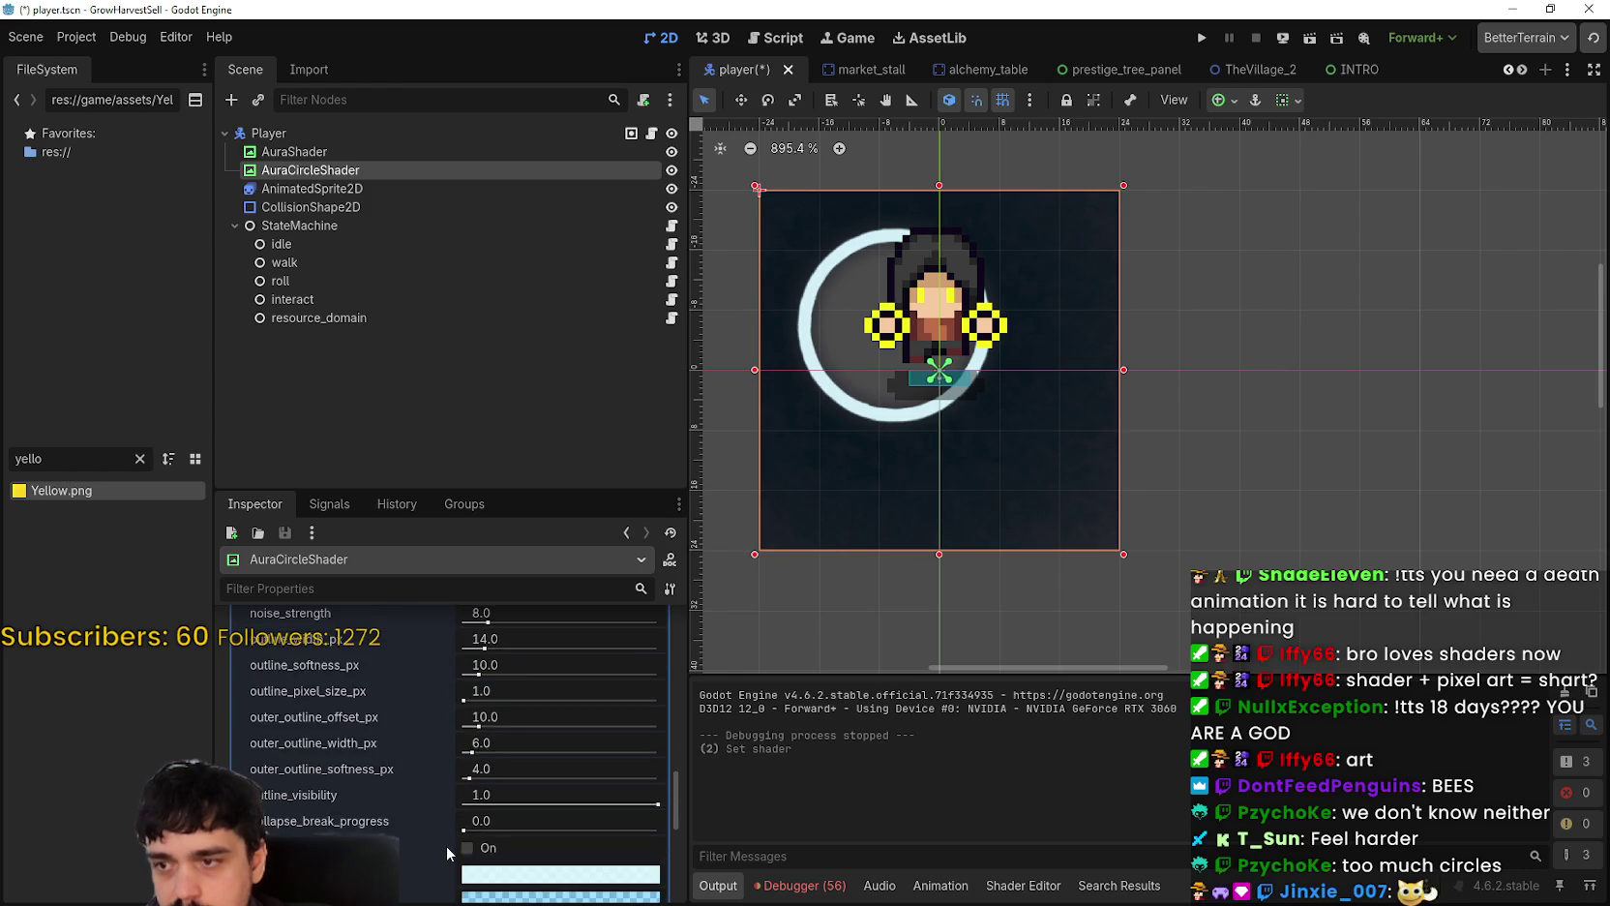
scroll(475, 833, "up", 10)
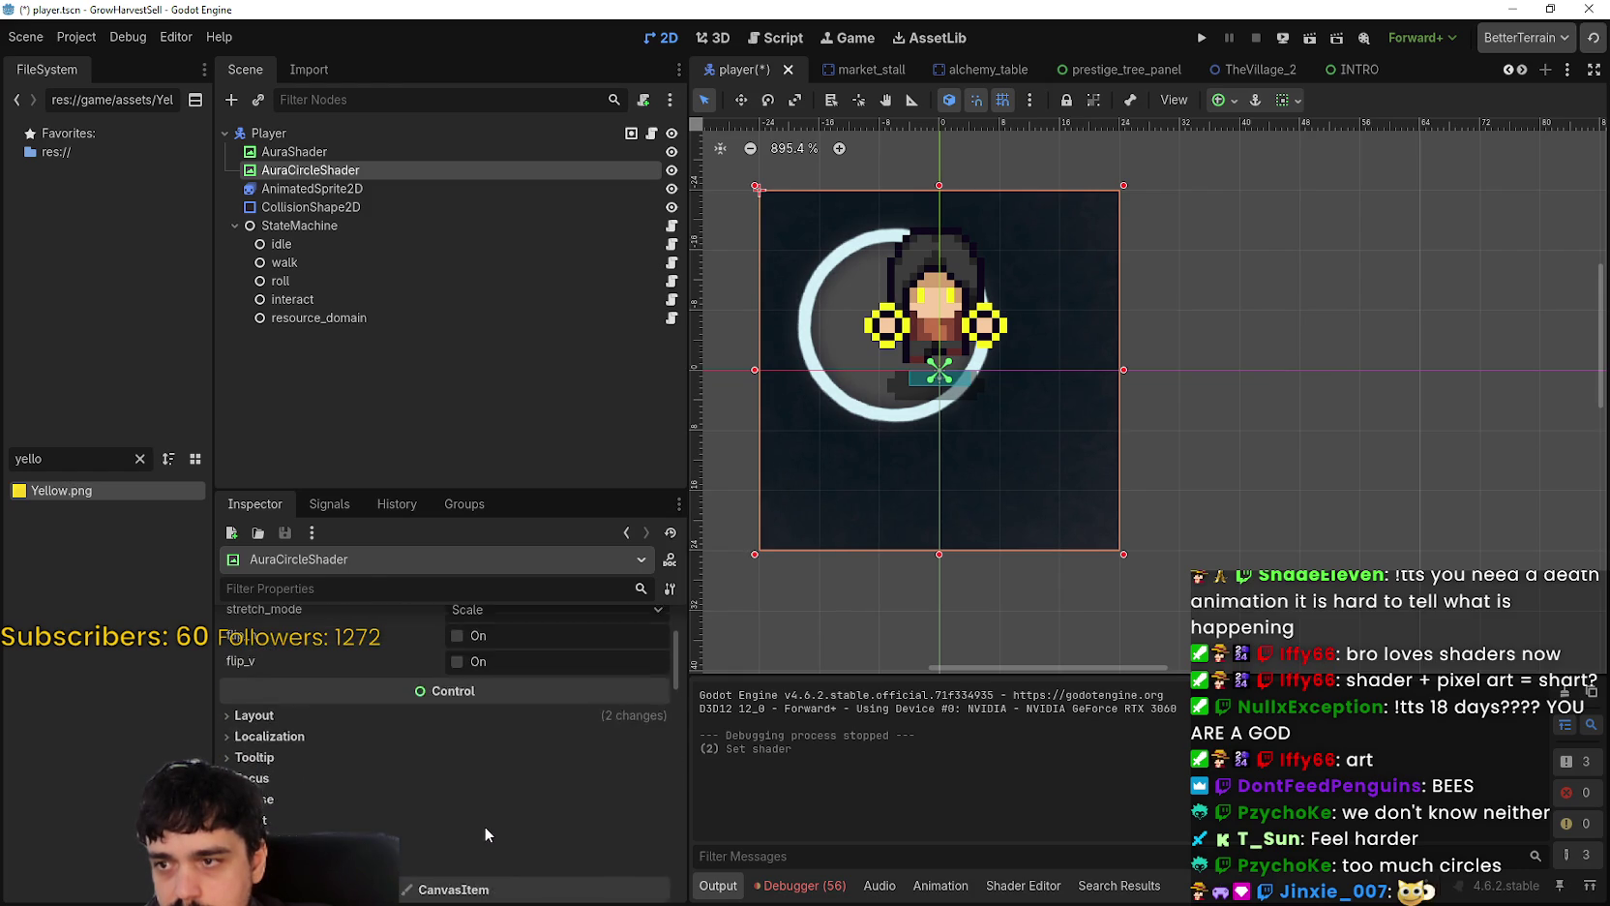
scroll(501, 784, "up", 1)
left_click(434, 660)
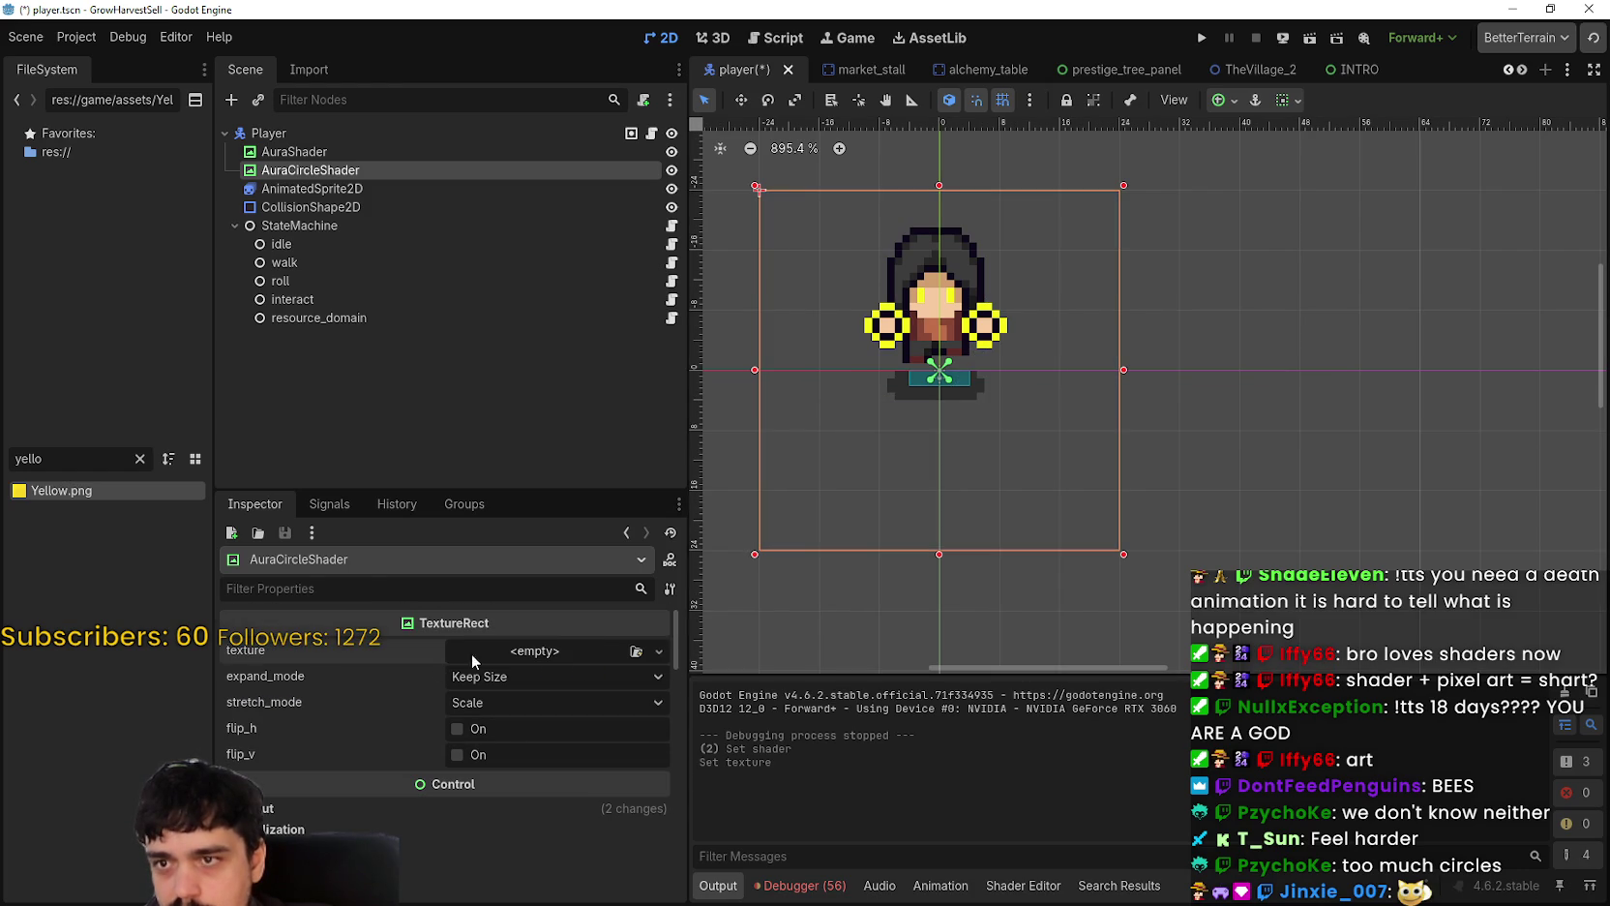
key("ctrl+z")
scroll(570, 787, "down", 10)
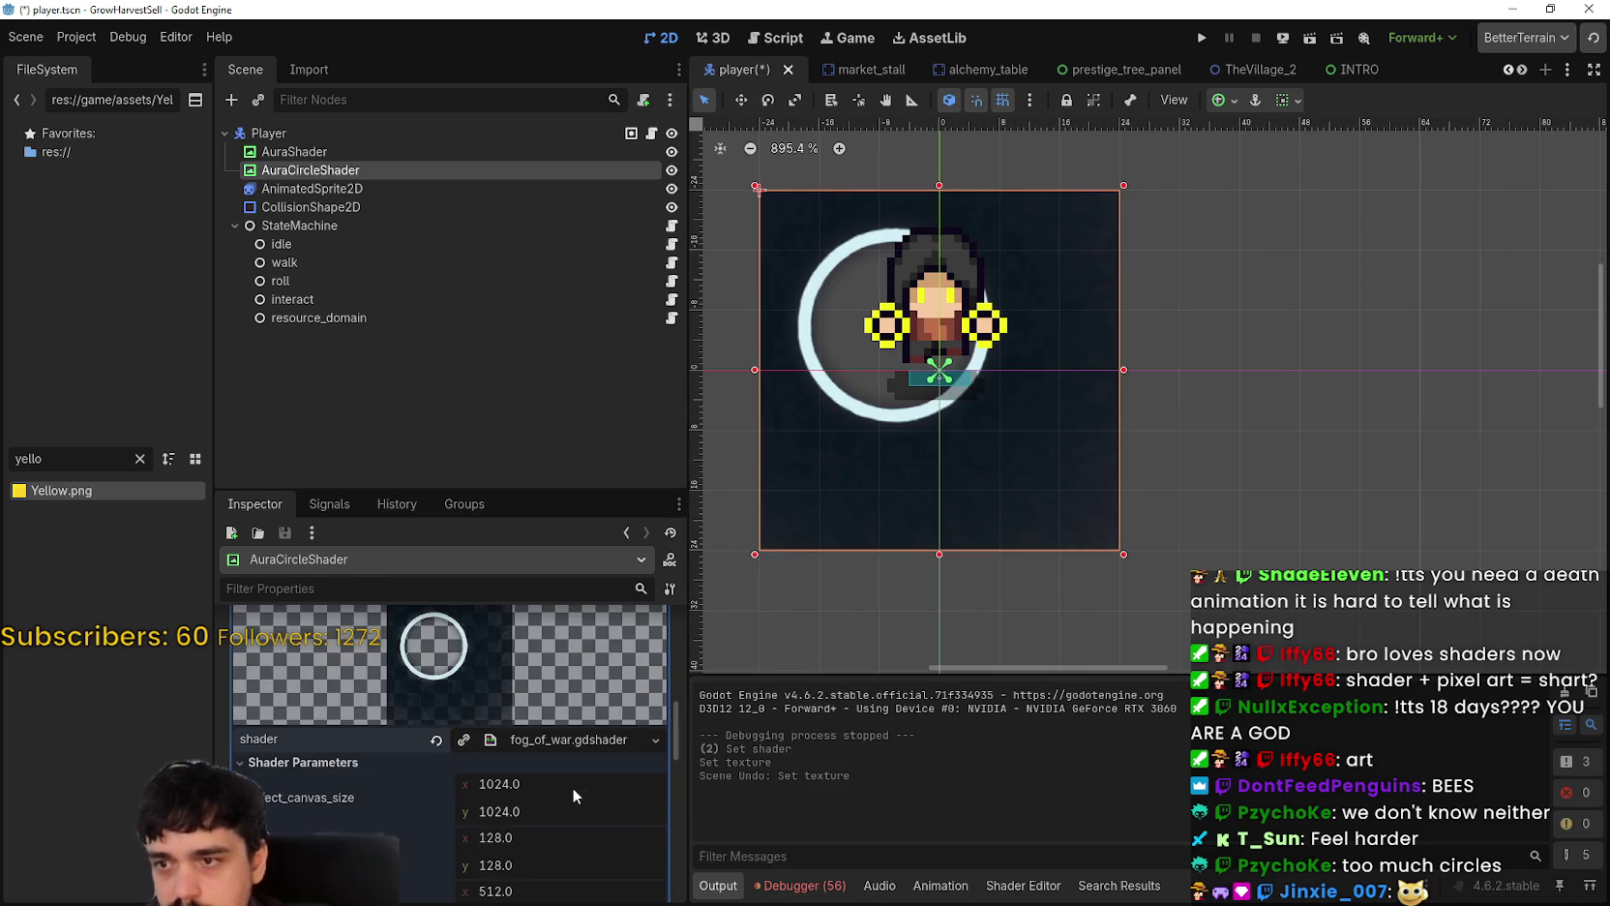
scroll(553, 742, "down", 5)
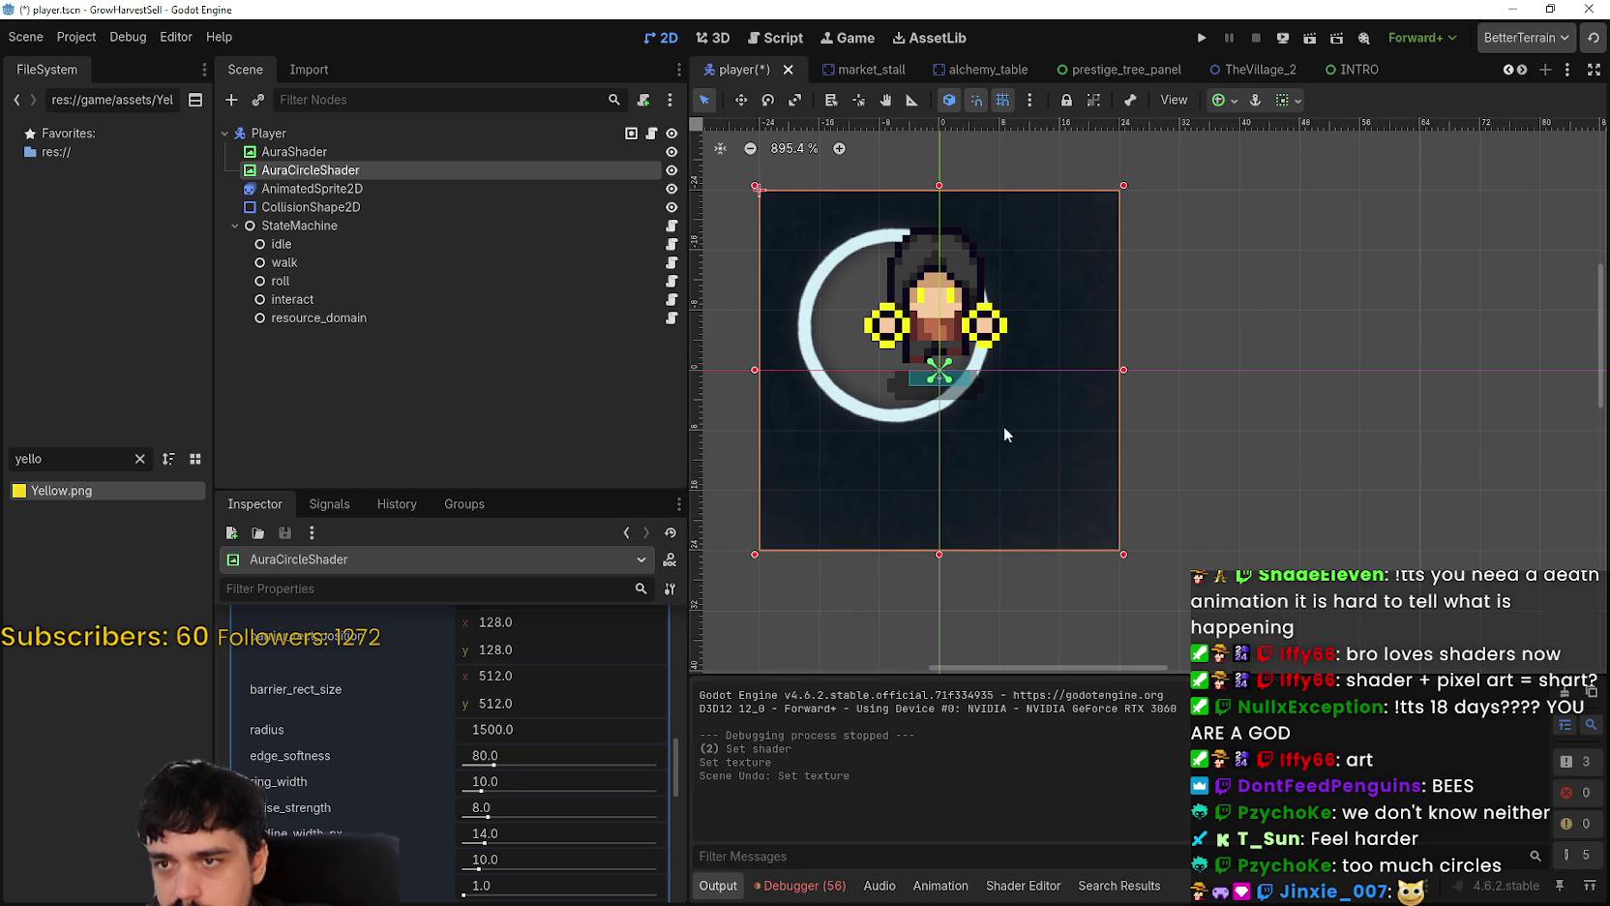
scroll(1026, 412, "down", 7)
scroll(967, 440, "up", 8)
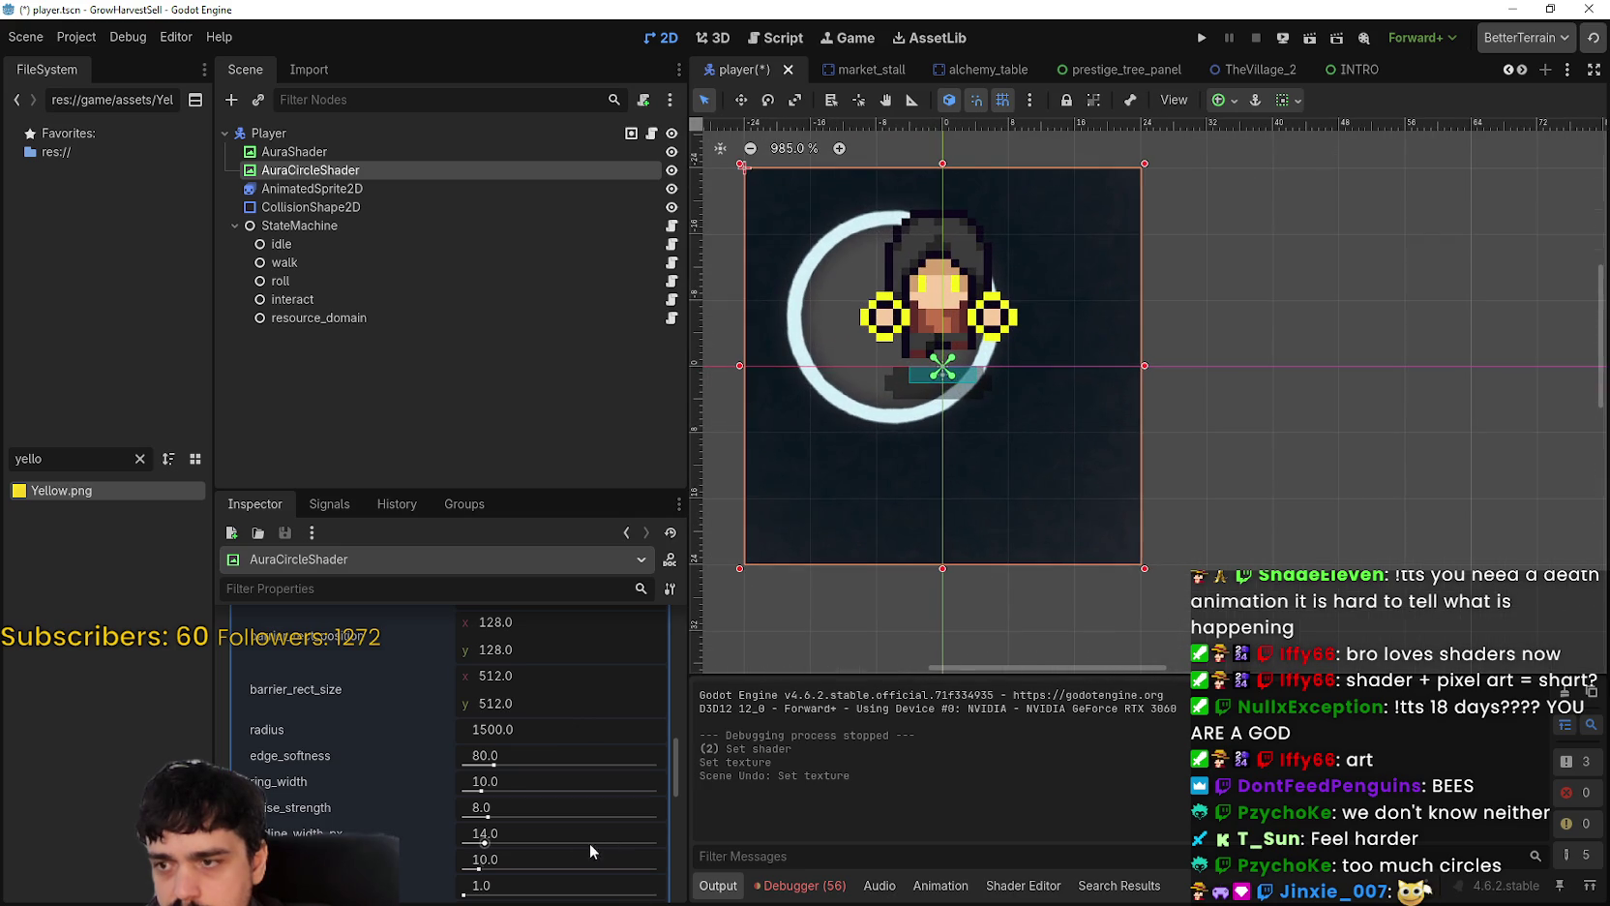
scroll(571, 831, "up", 2)
scroll(573, 813, "down", 5)
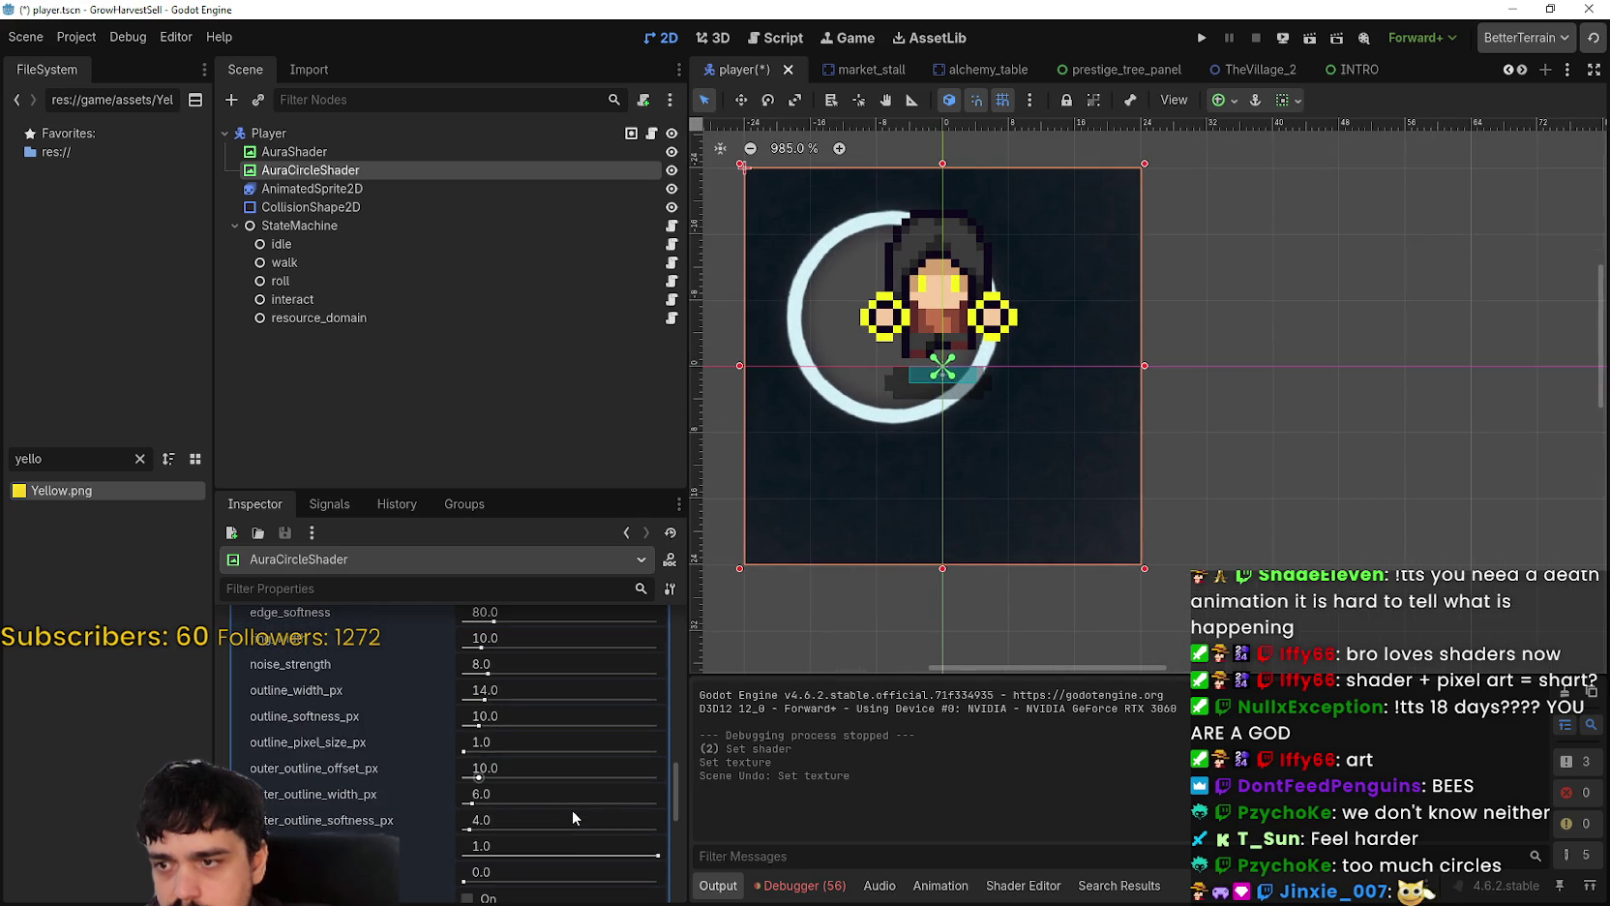
scroll(572, 815, "down", 5)
left_click(467, 754)
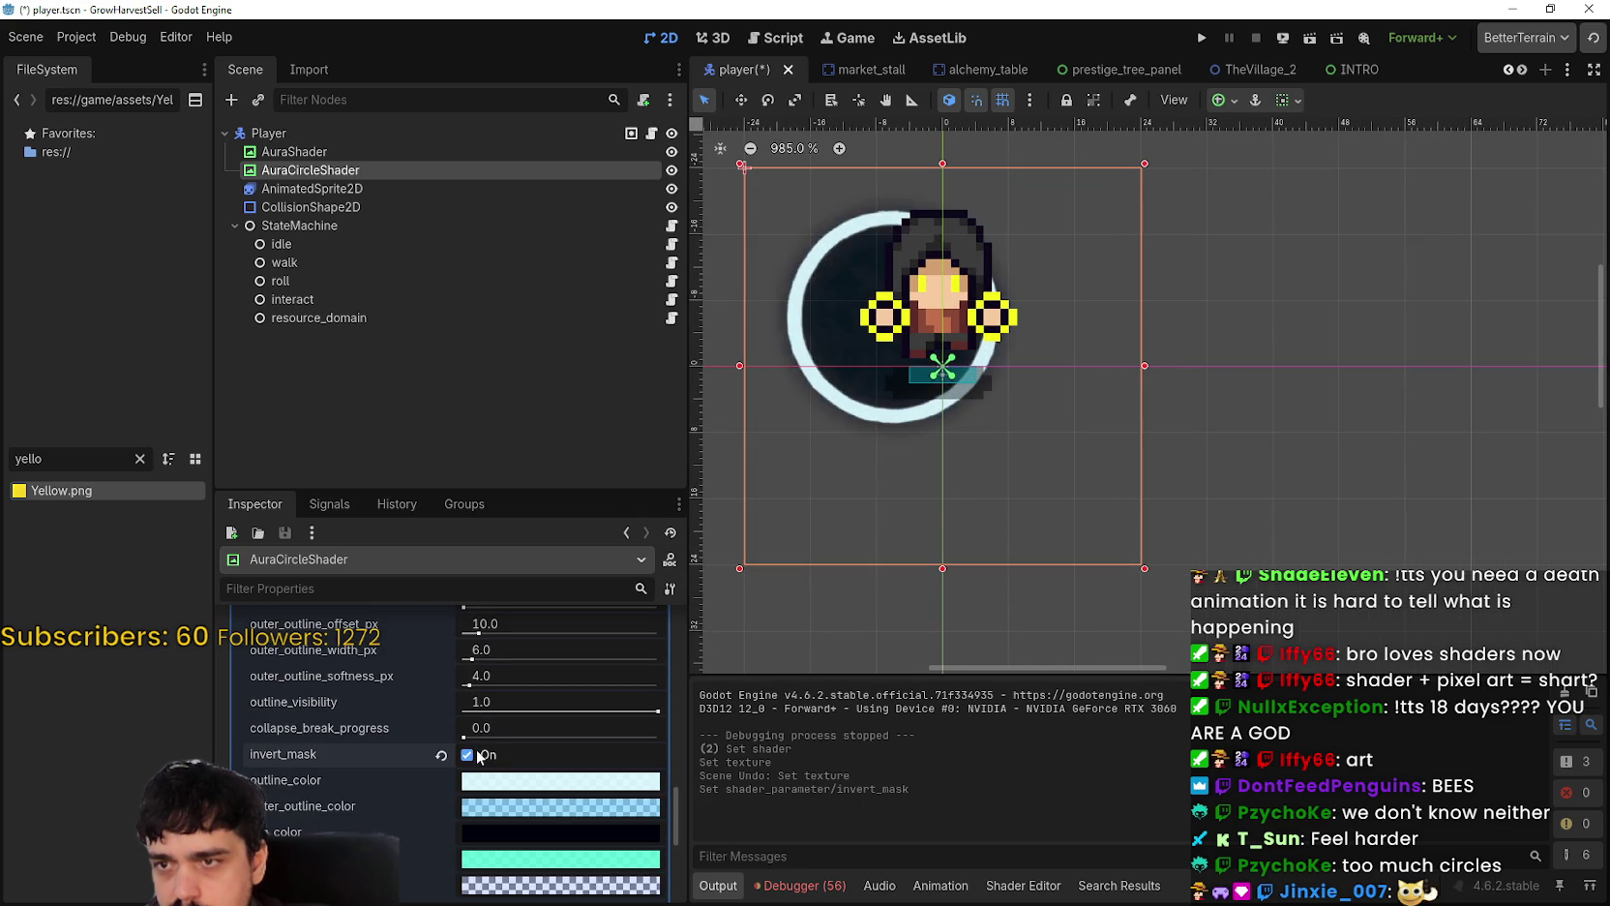
Step: Set effect_canvas_size to 48×48
scroll(1130, 368, "down", 2)
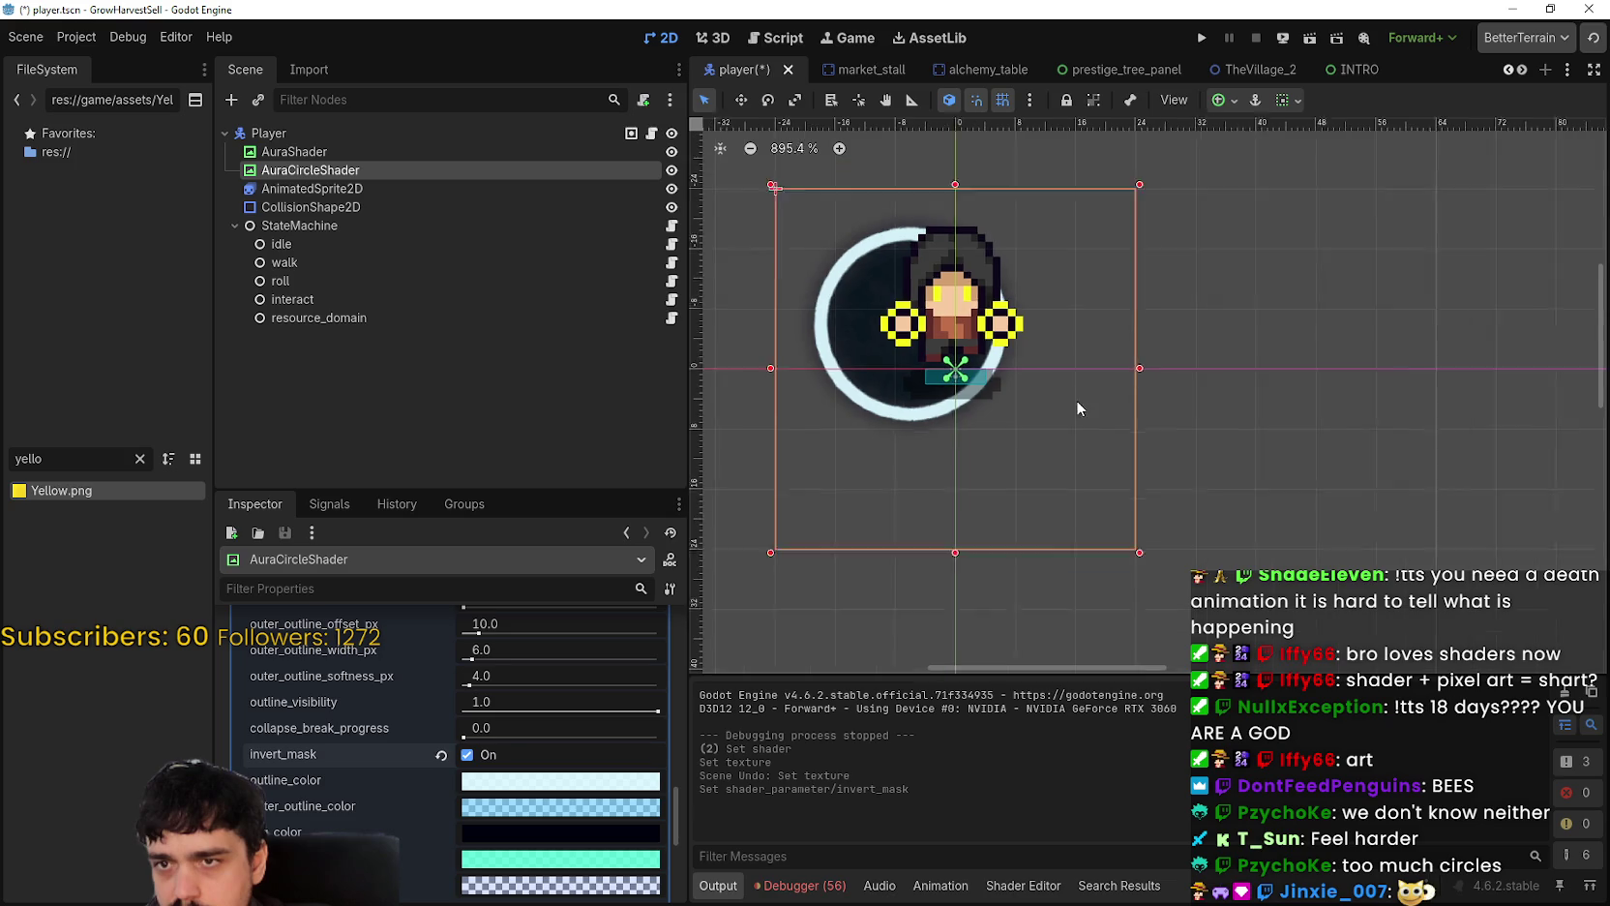
scroll(538, 830, "up", 5)
scroll(539, 826, "up", 3)
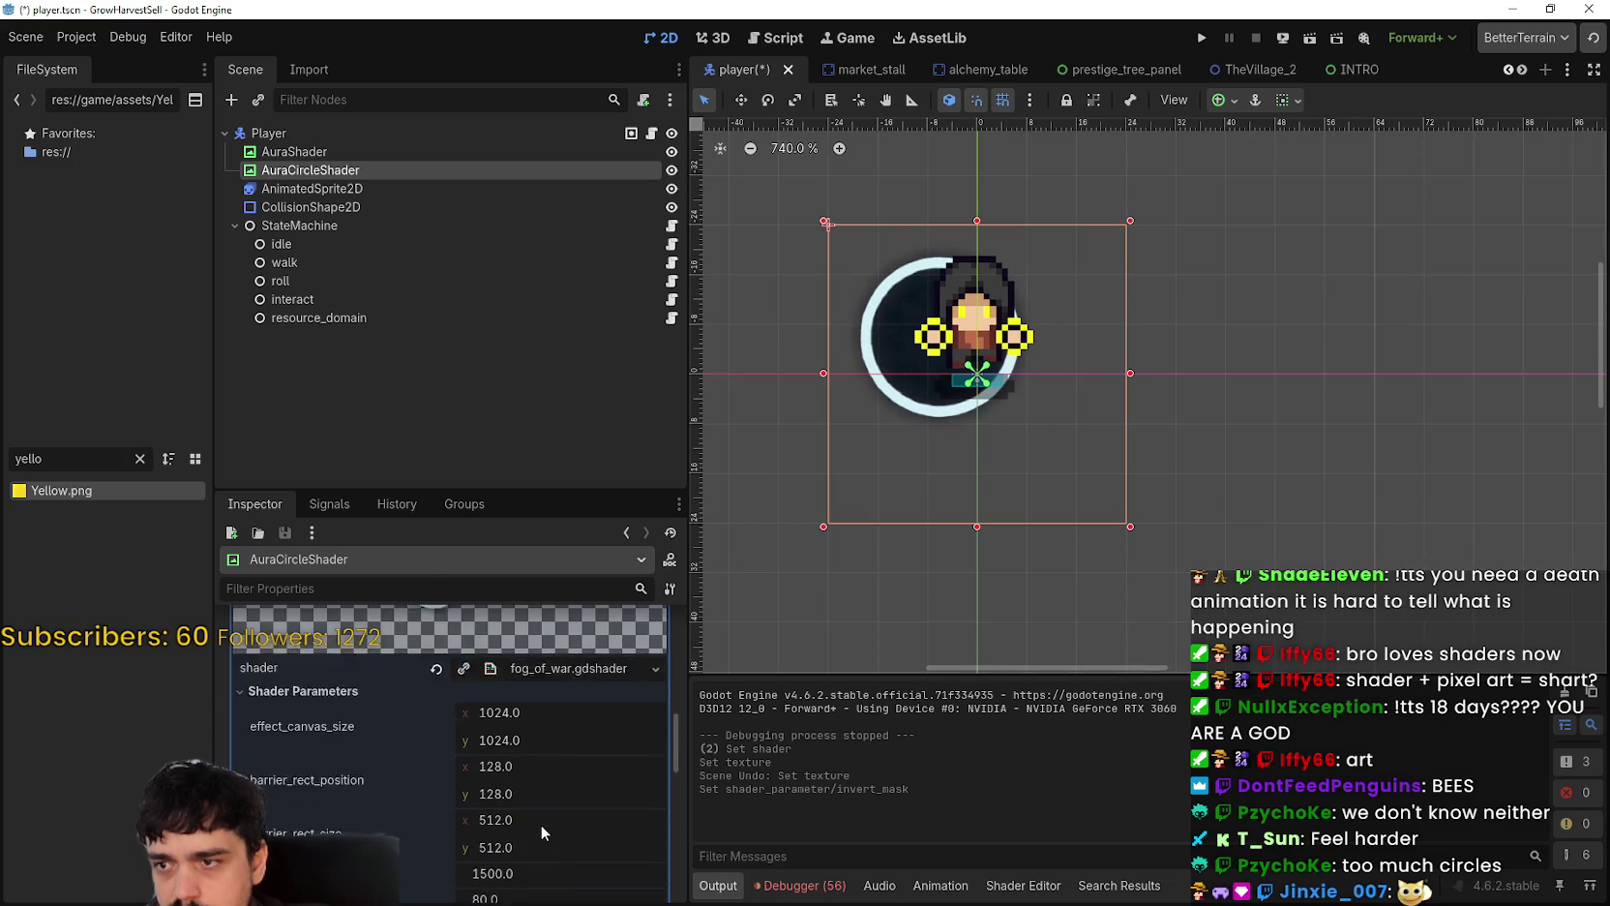
scroll(539, 820, "down", 1)
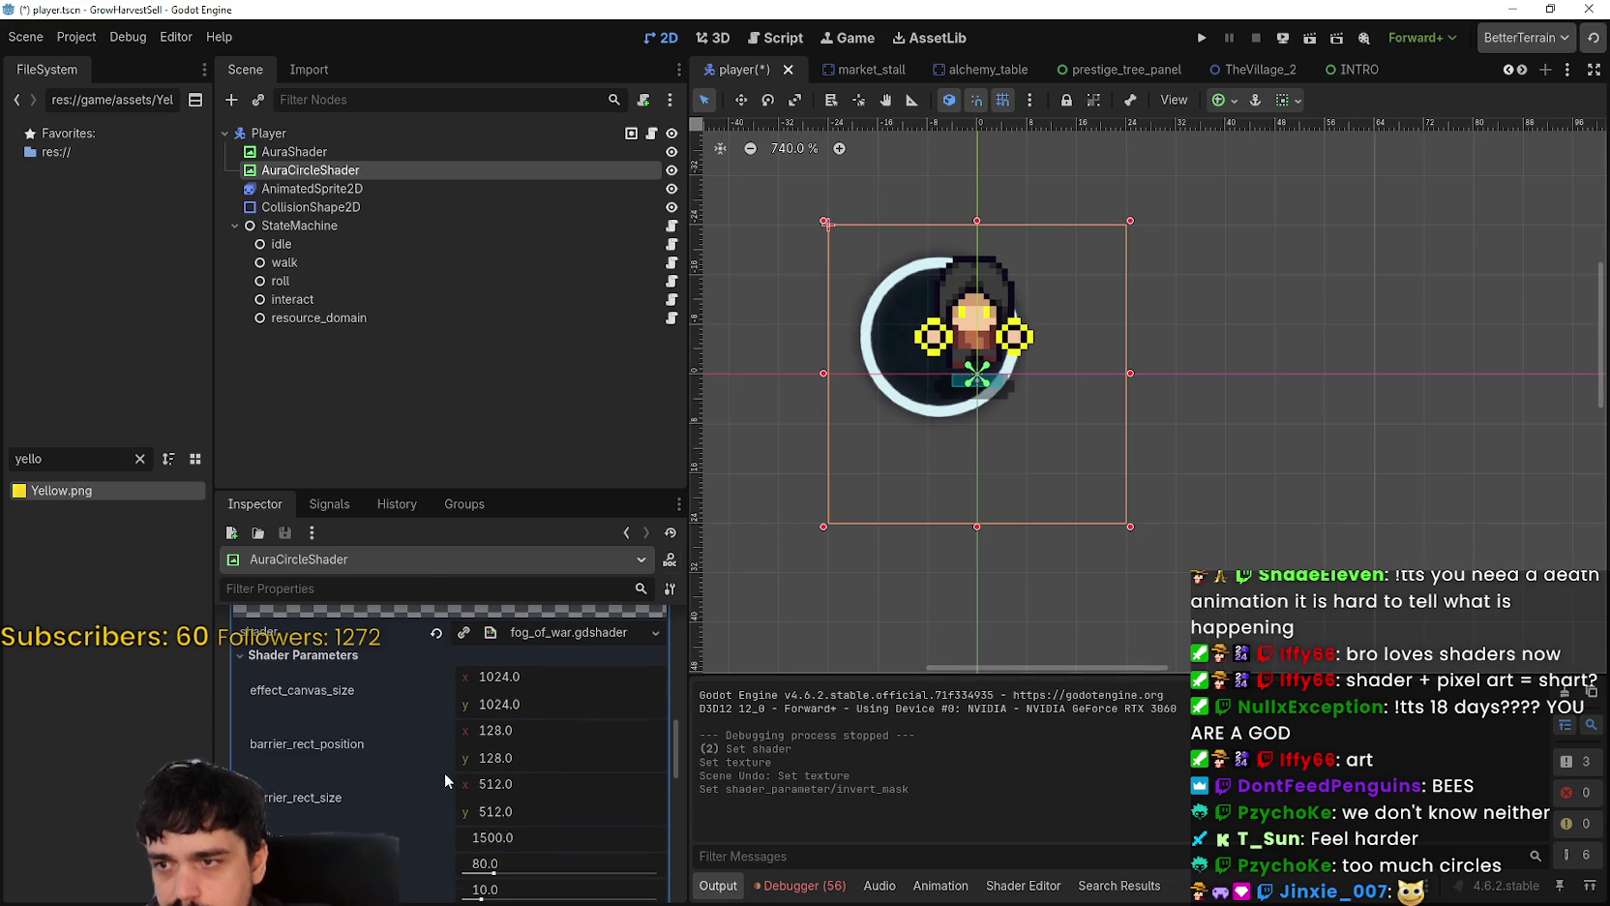
scroll(450, 771, "up", 2)
scroll(943, 379, "up", 6)
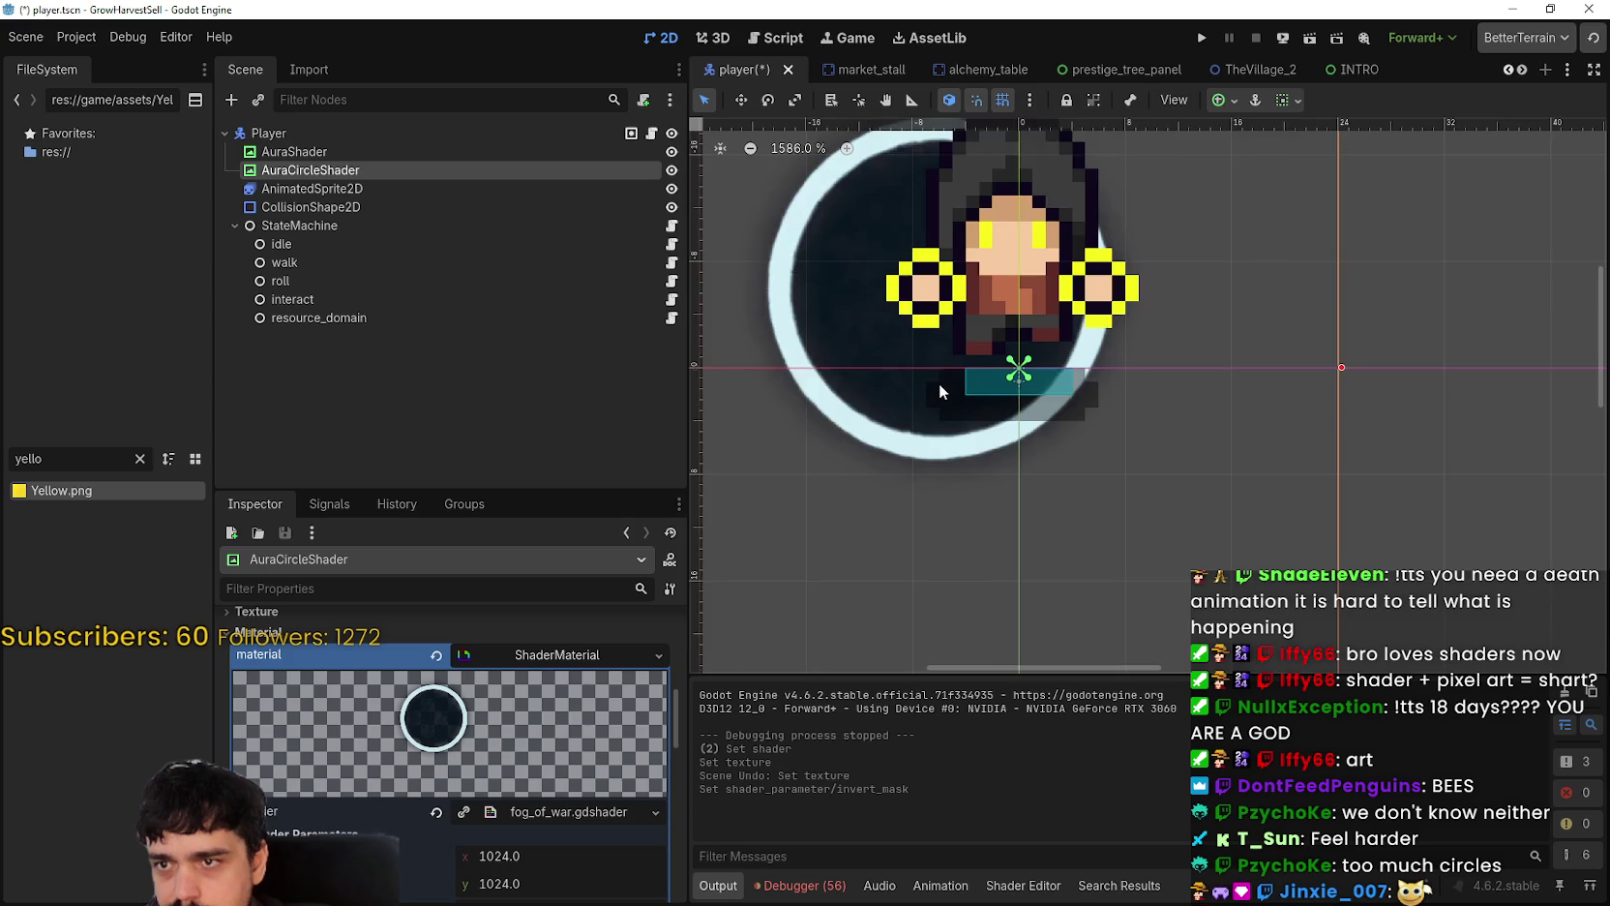
scroll(939, 383, "down", 6)
scroll(904, 417, "down", 1)
scroll(535, 811, "down", 3)
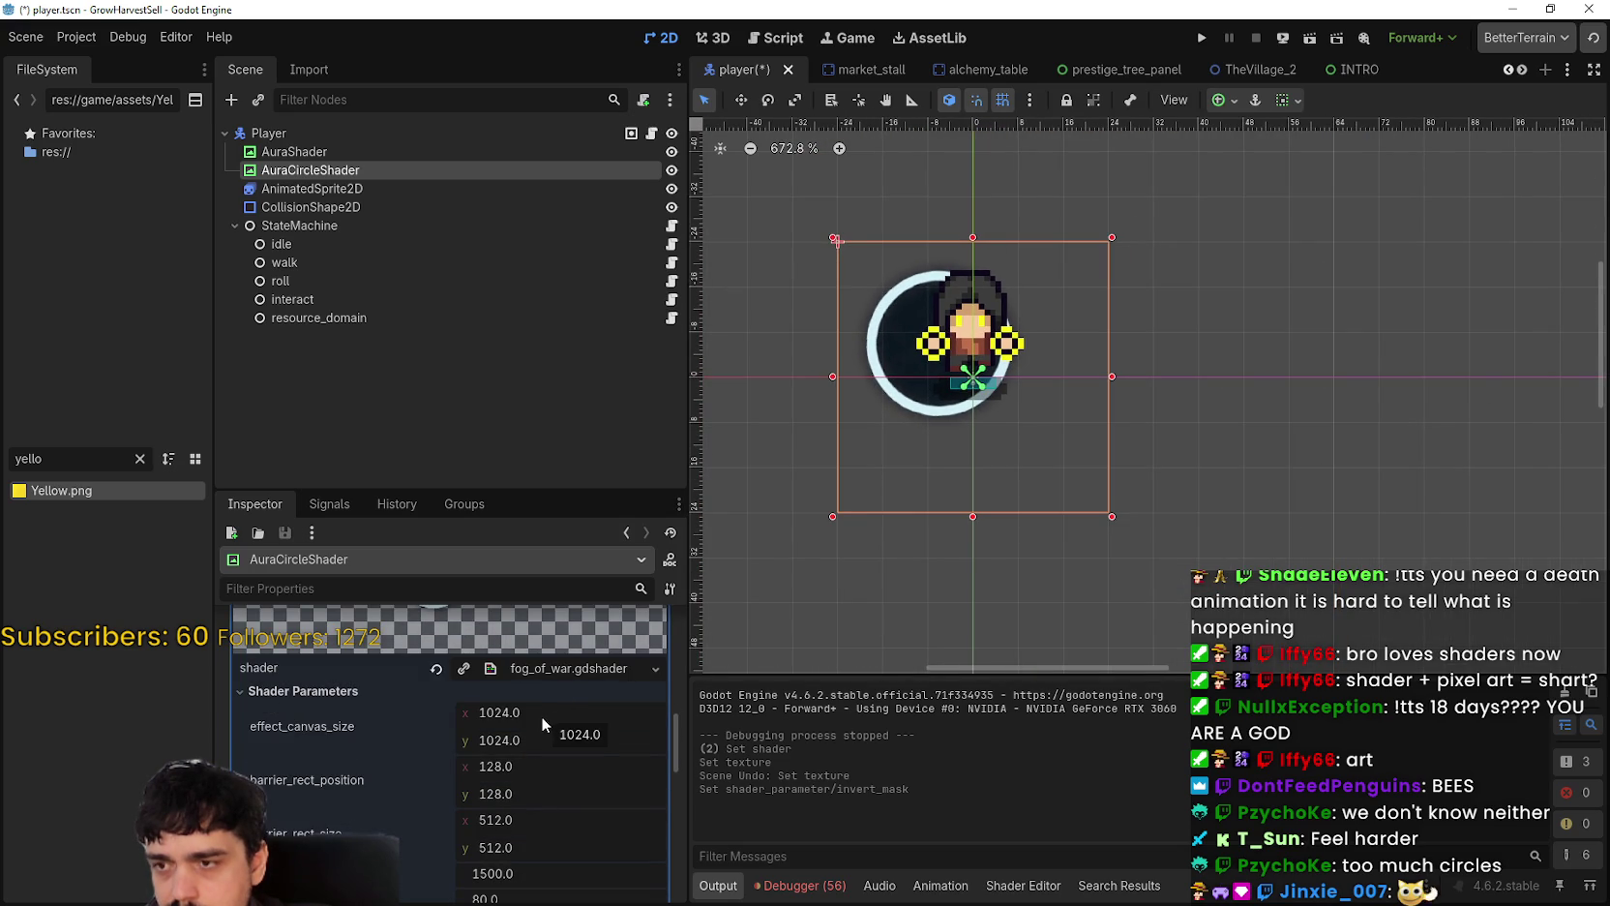
scroll(1248, 518, "down", 5)
scroll(1243, 507, "up", 4)
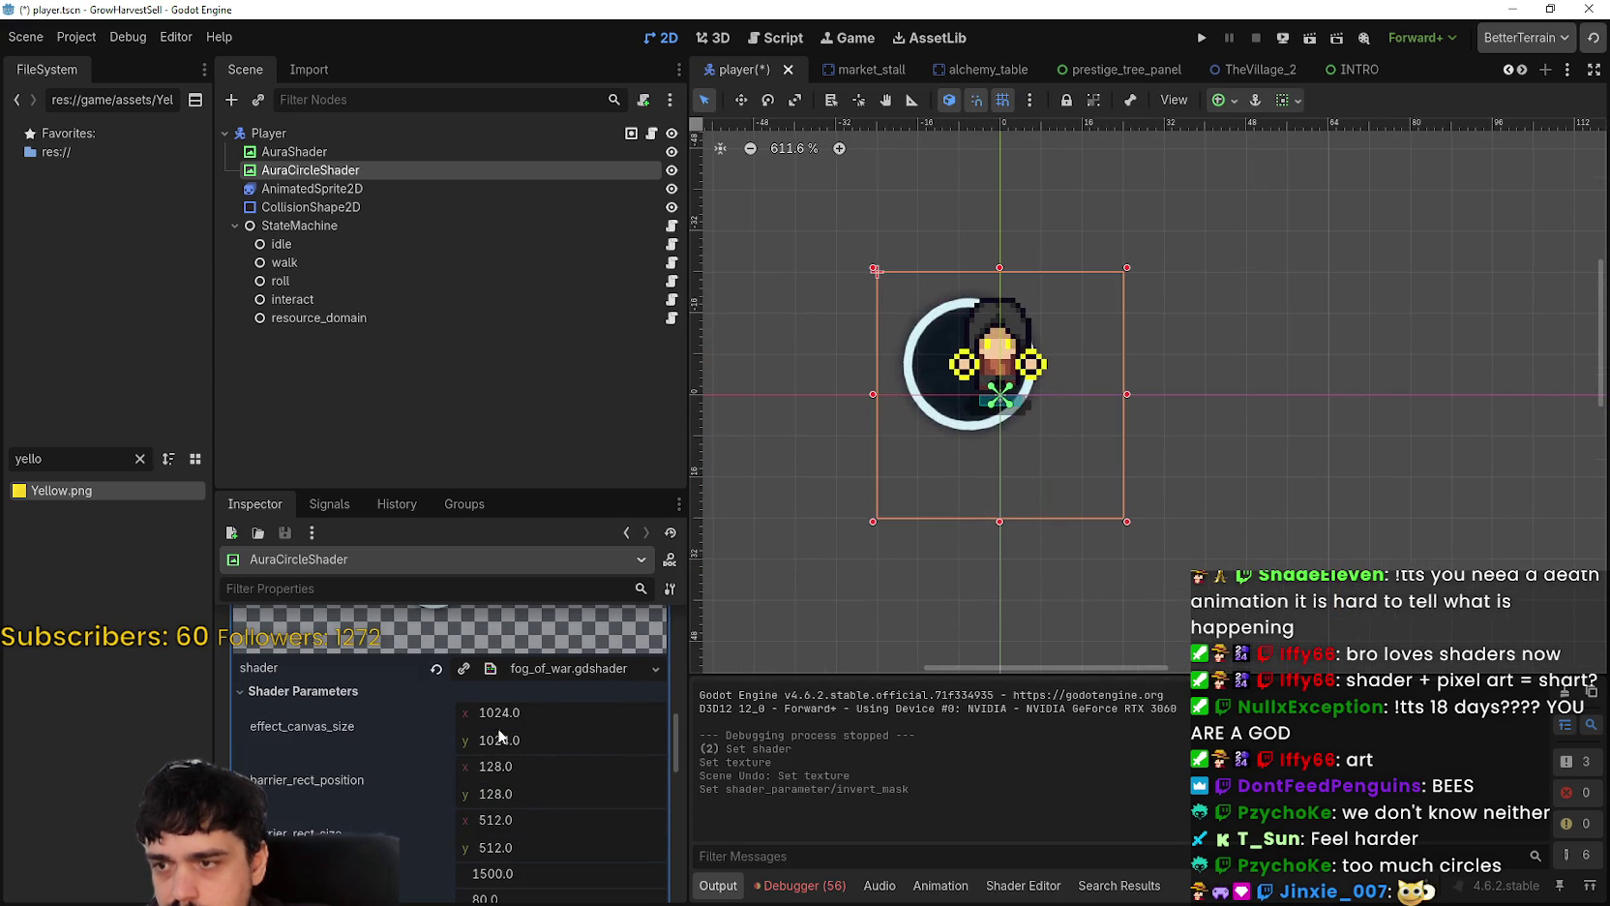
left_click(530, 715)
type("48")
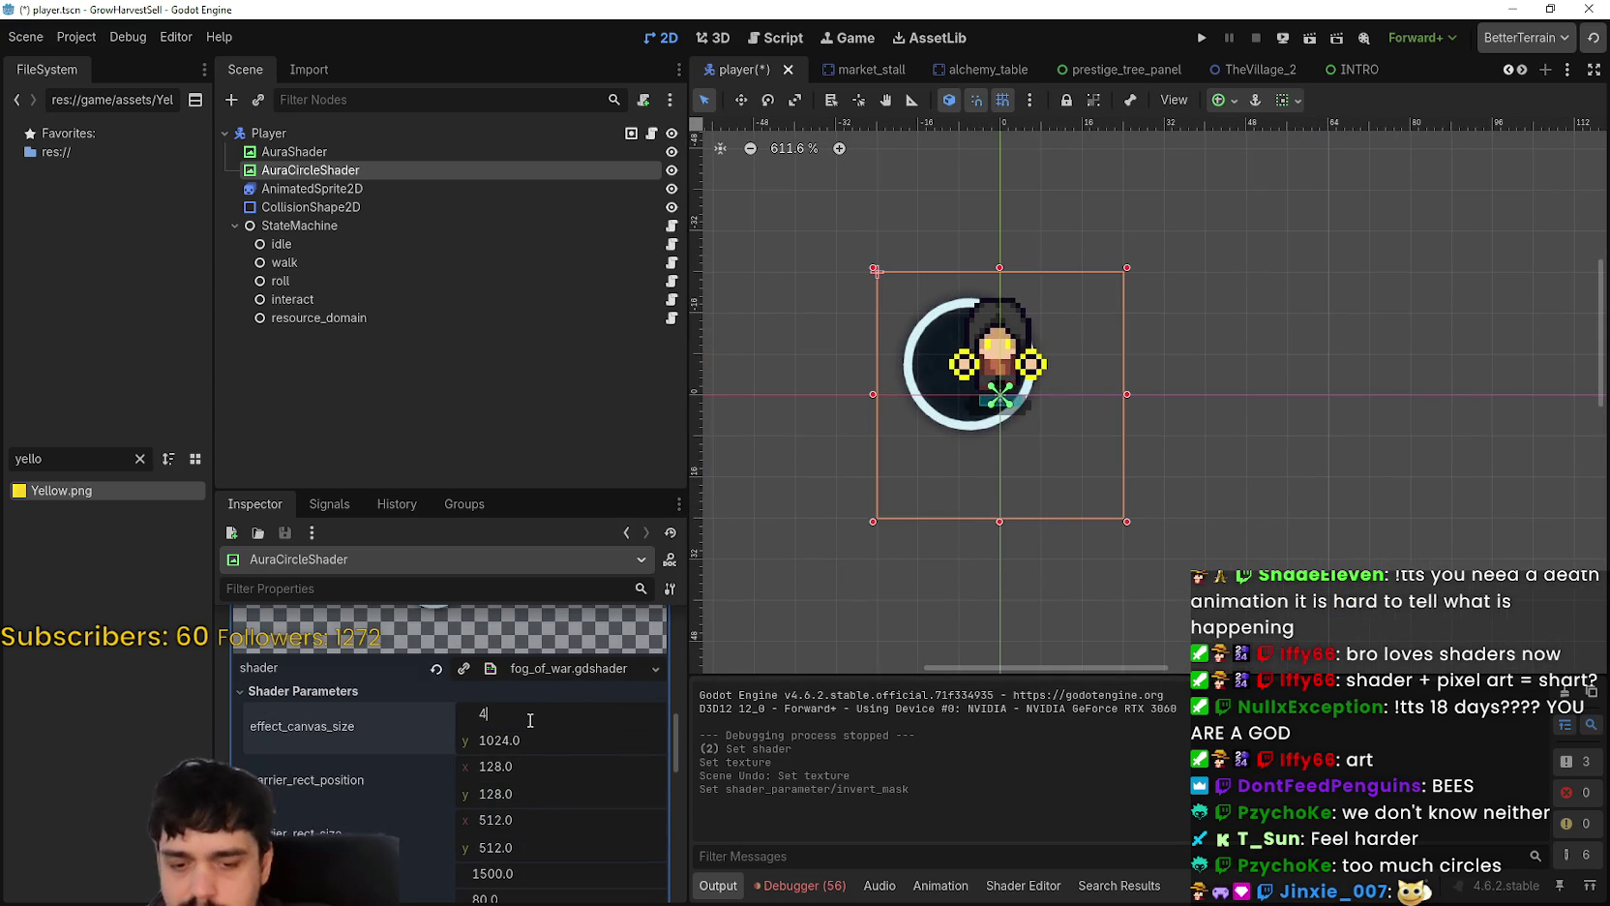
key("Return")
left_click(548, 738)
type("48")
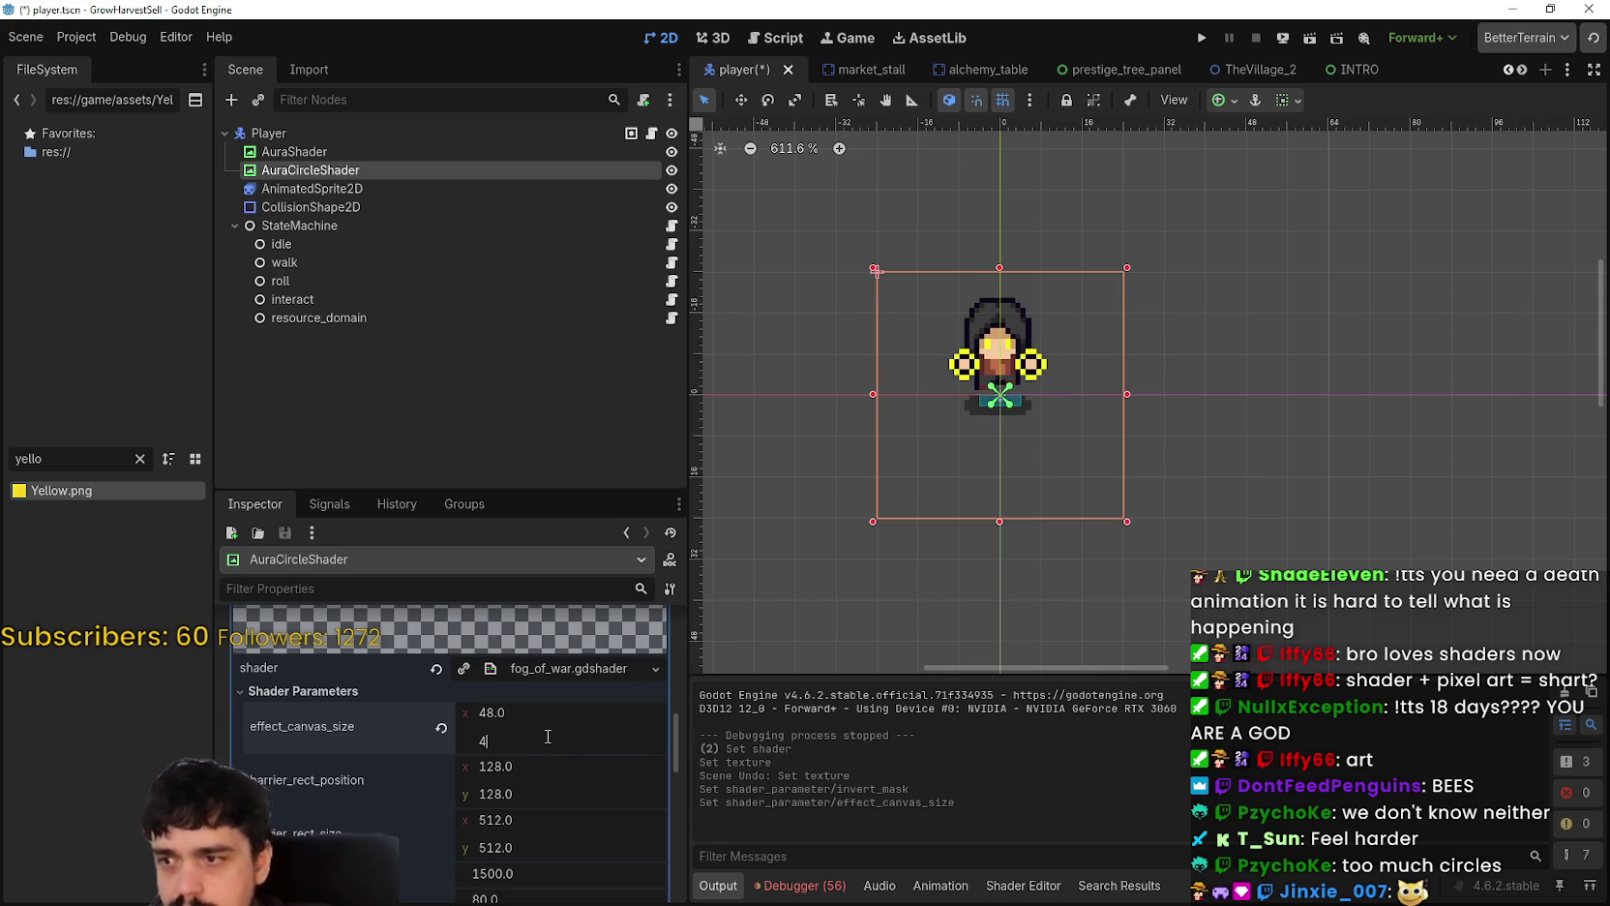
key("Return")
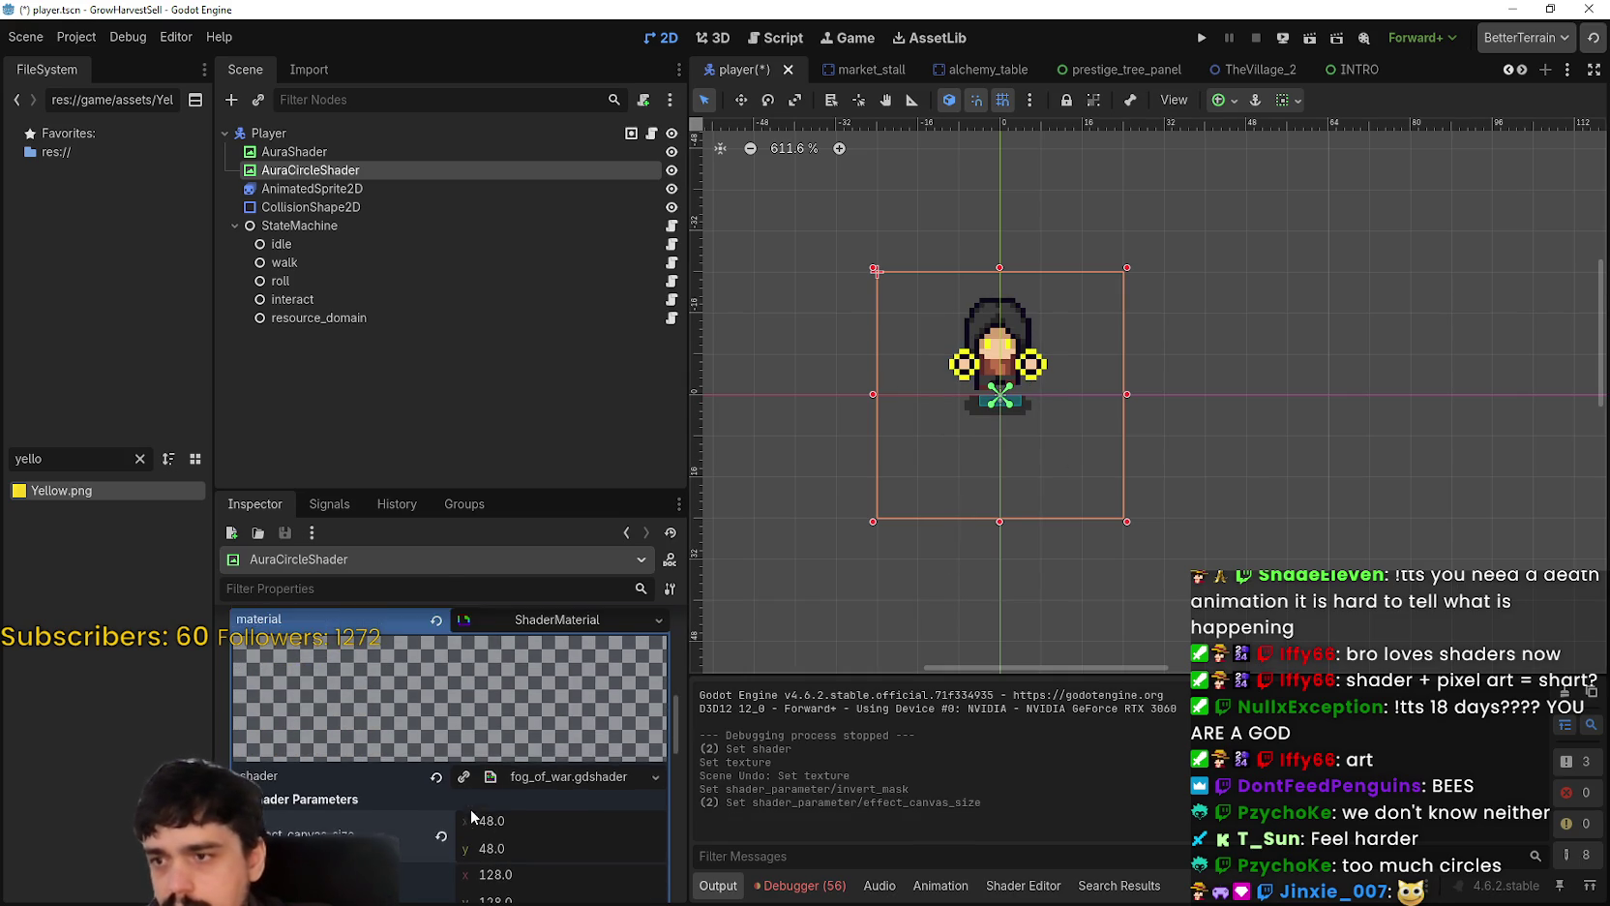
Step: Set barrier_rect_position to 22,22 and barrier_rect_size x to 22
left_click(546, 765)
type("22")
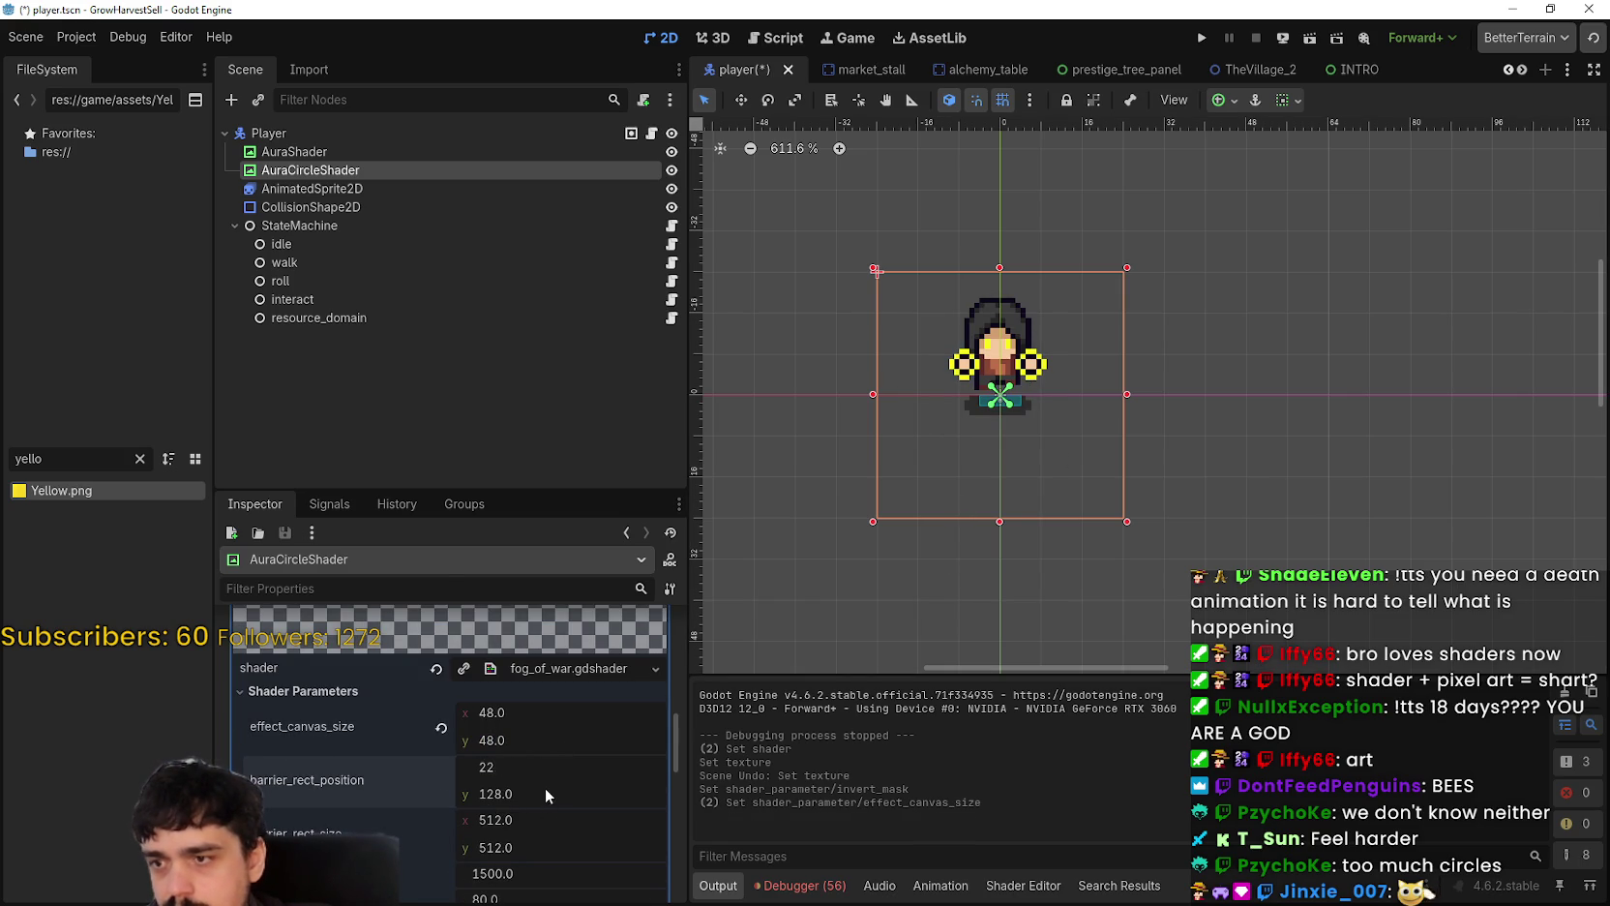
left_click(547, 789)
left_click(527, 828)
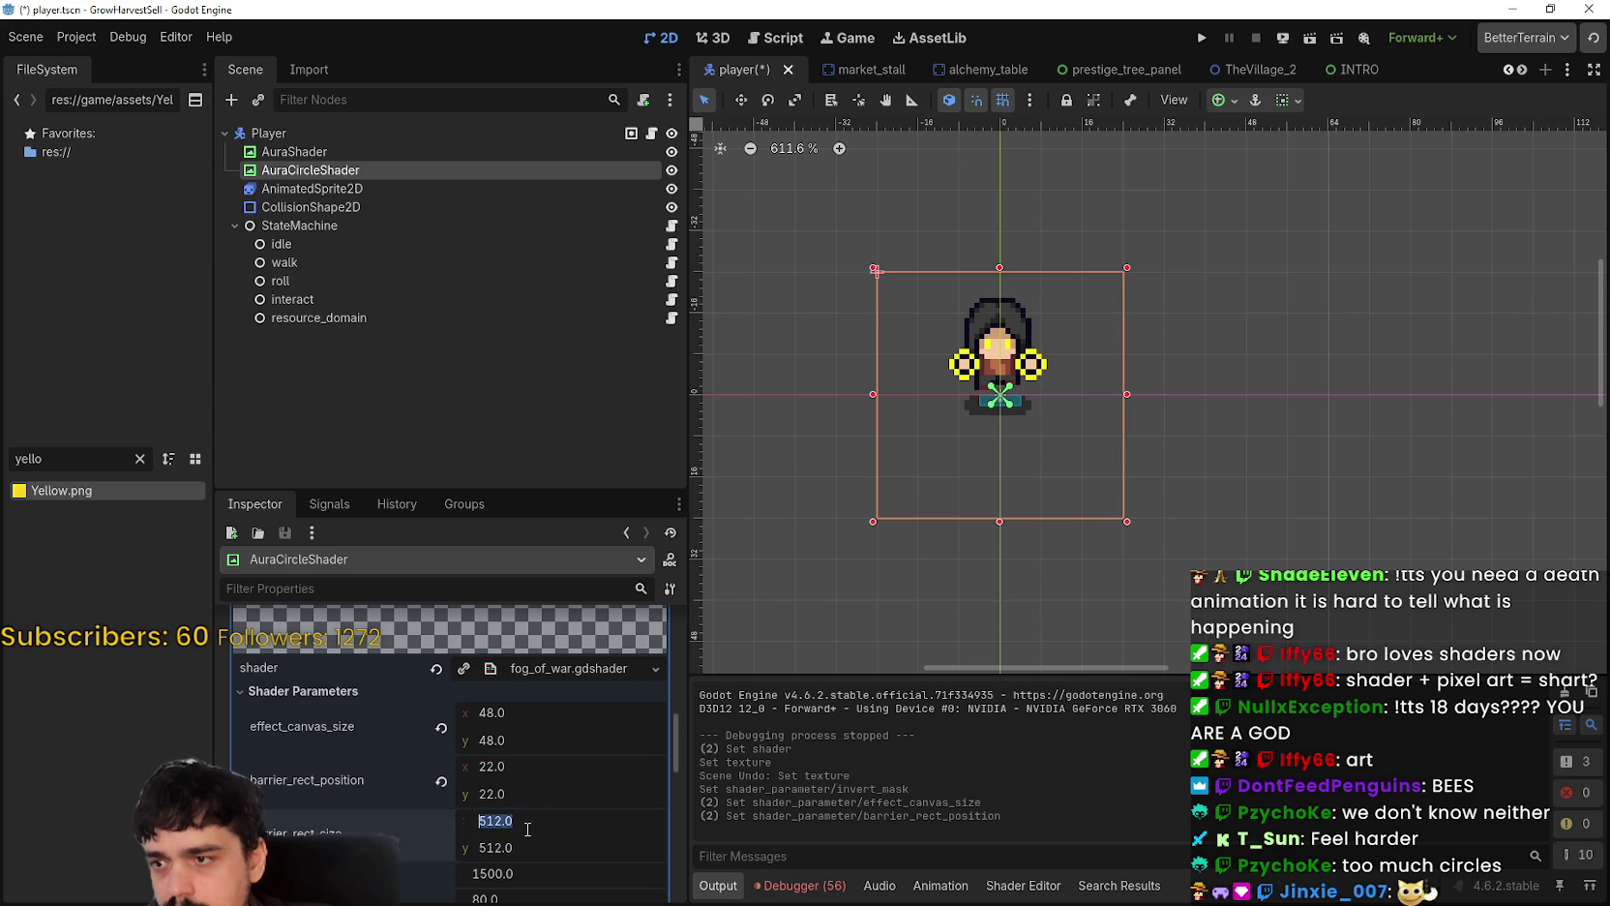
type("2")
key("Tab")
Step: Finish barrier_rect_size at 22,22, then change it to 10,10
type("22")
key("Return")
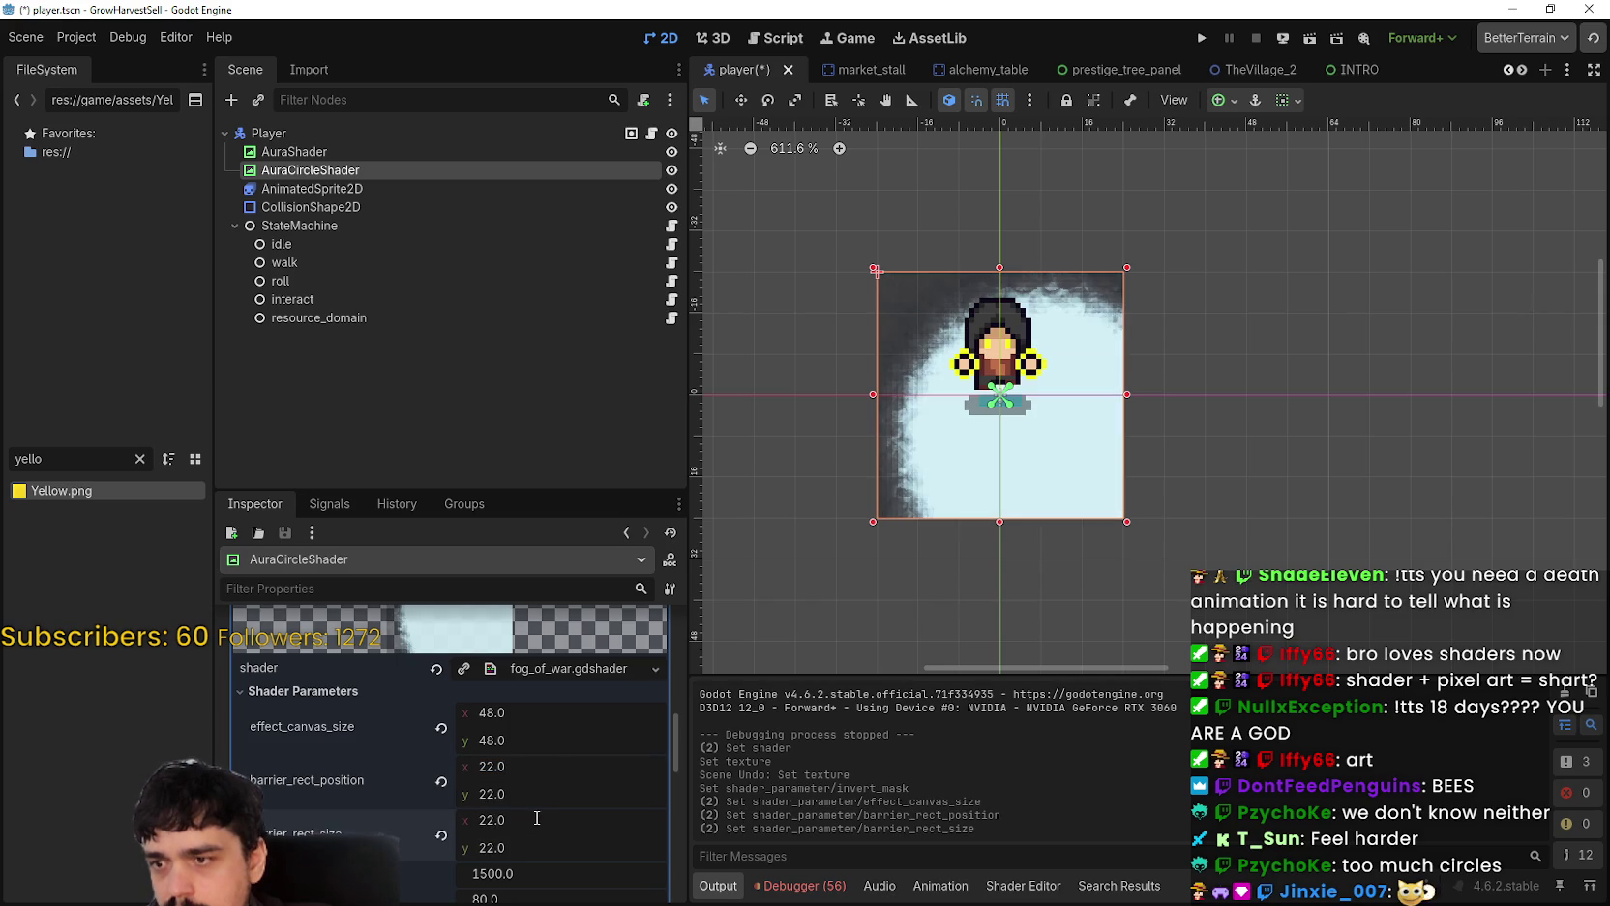
scroll(1123, 242, "up", 3)
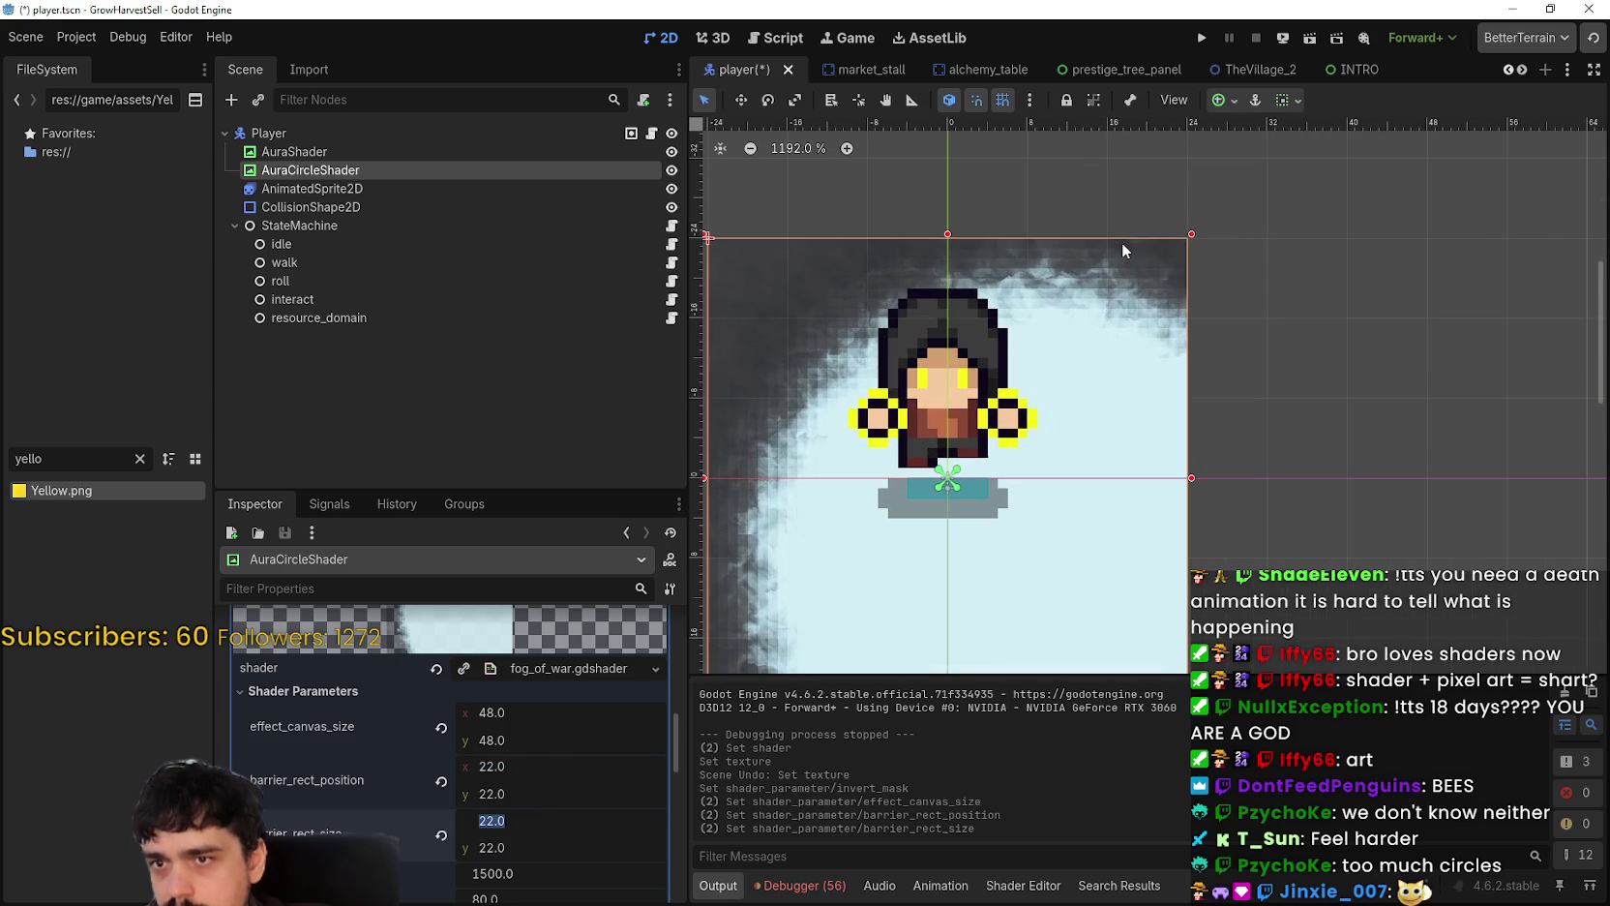
scroll(864, 532, "up", 3)
scroll(864, 531, "down", 2)
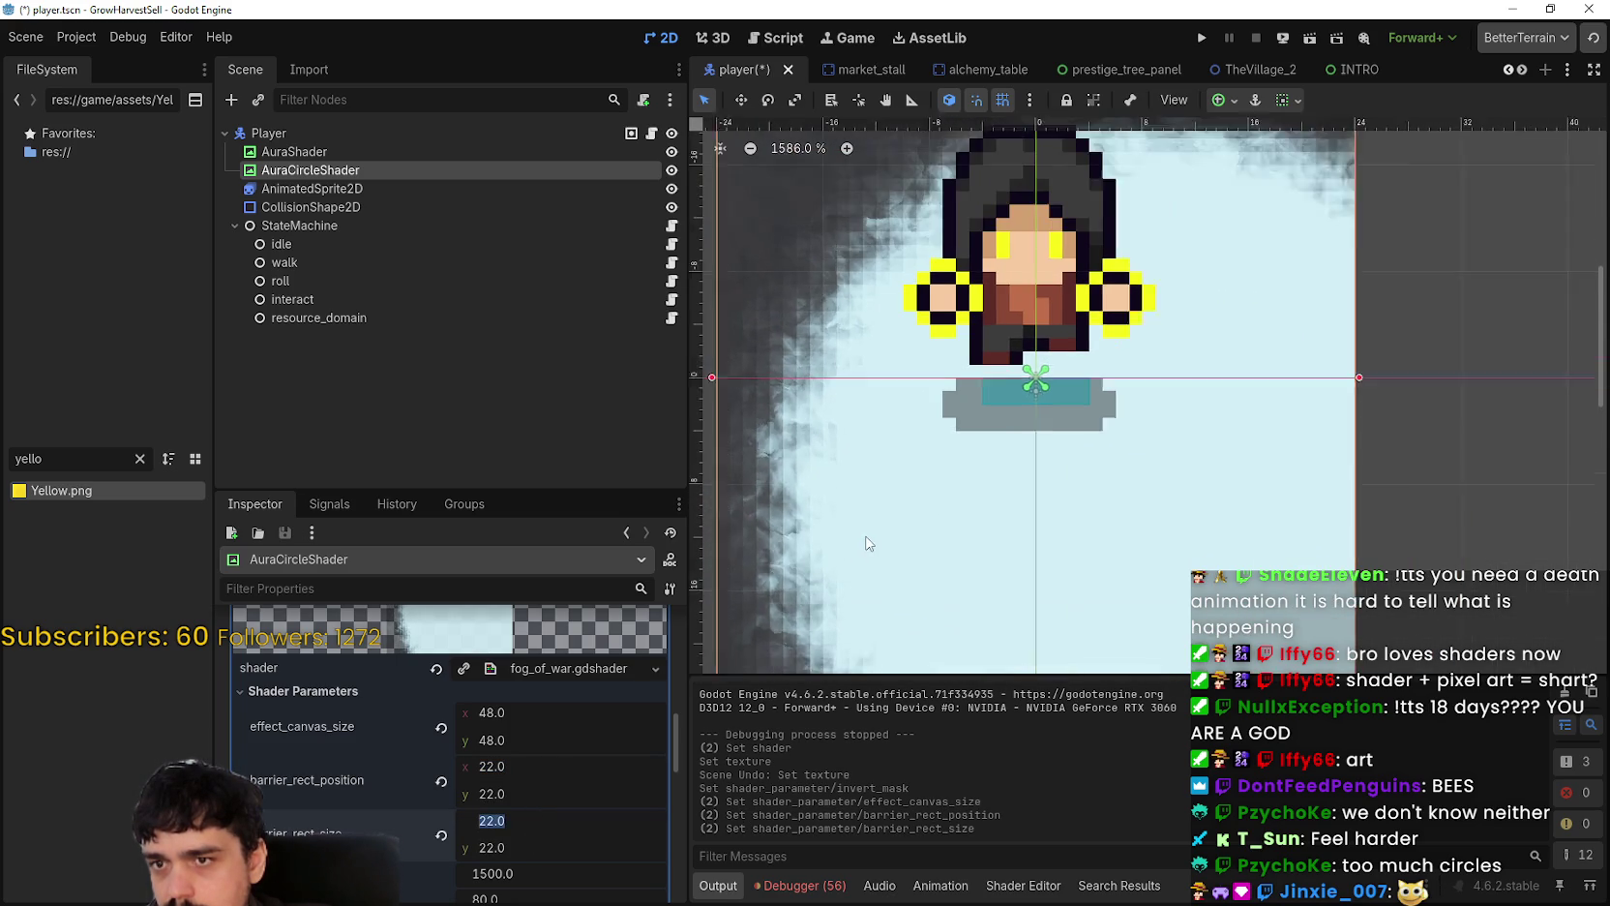
type("1")
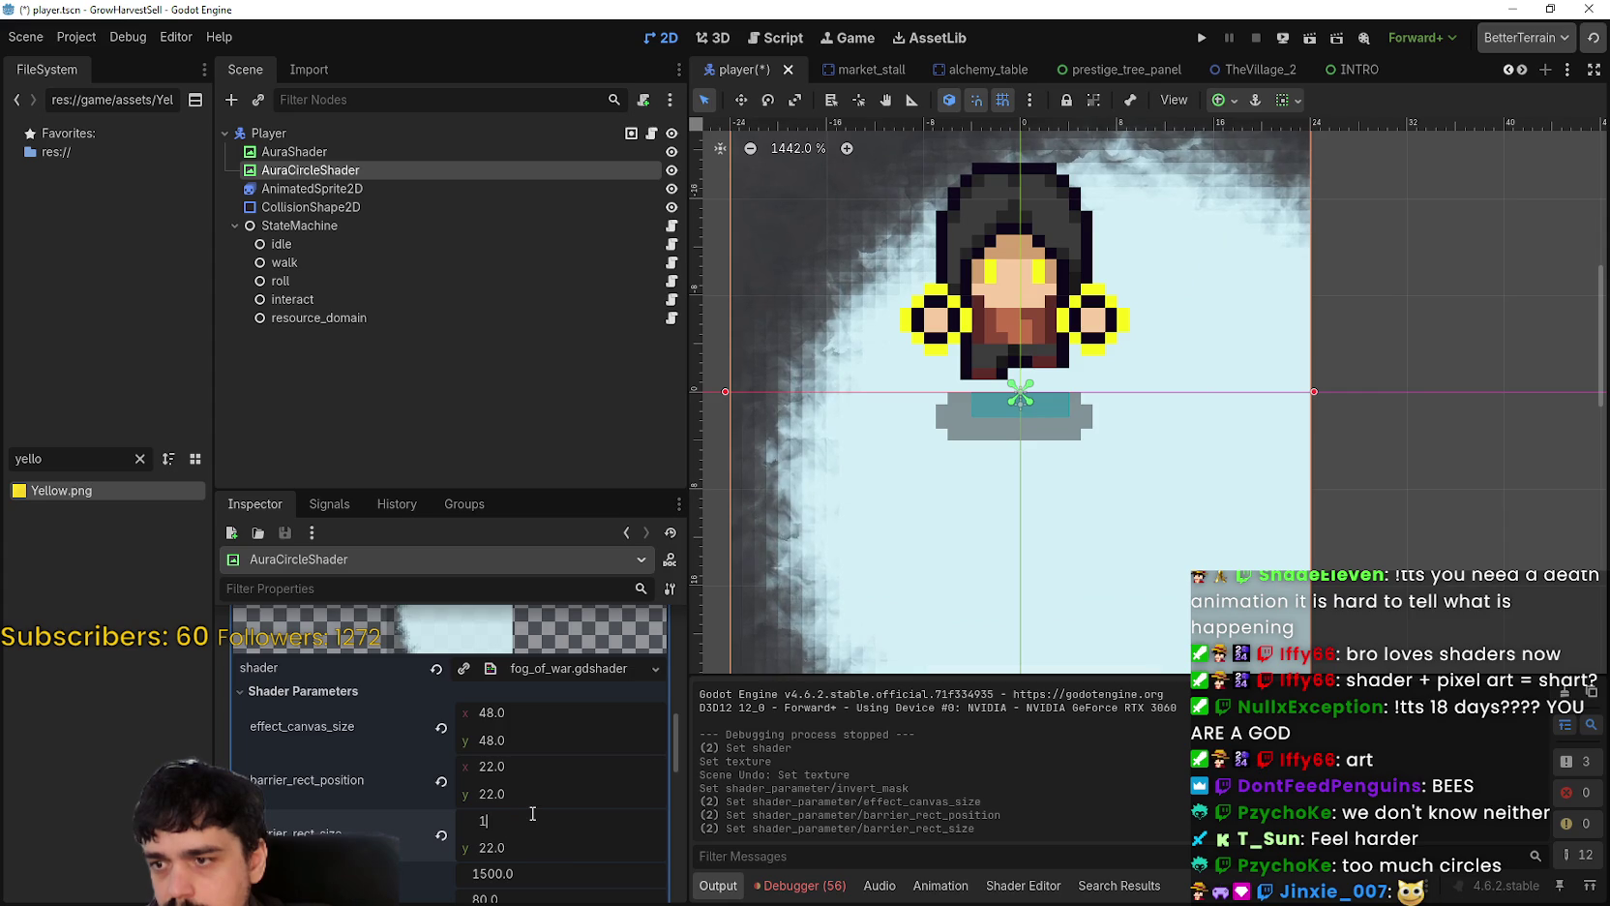
type("0.0")
key("Return")
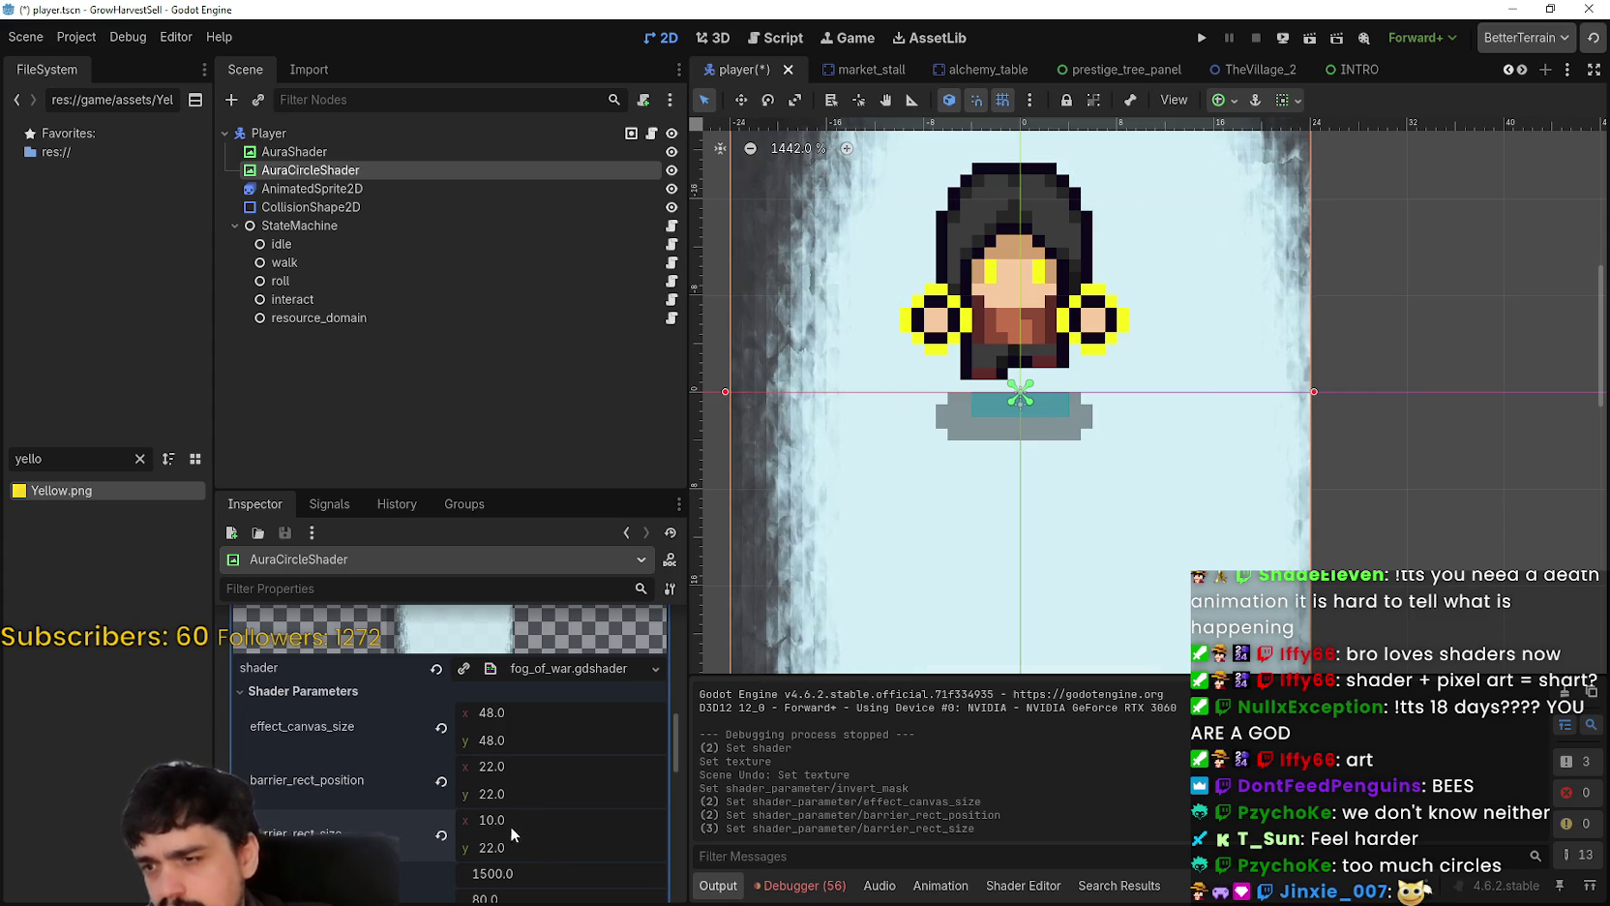
type("0")
key("Return")
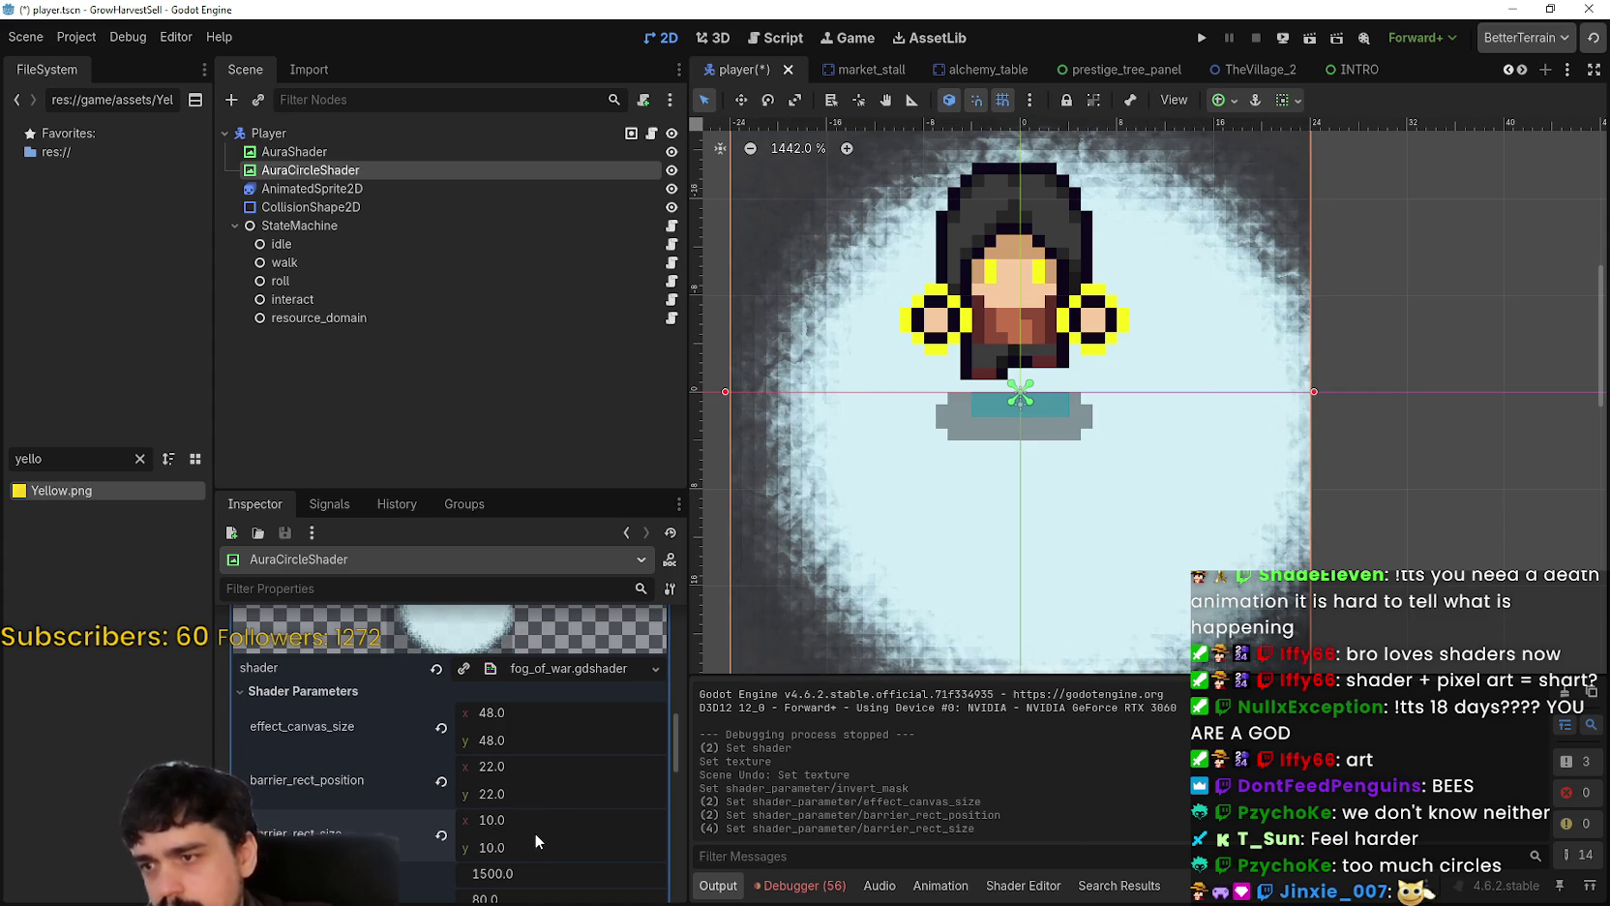
Step: Reset barrier_rect_position to 0,0, then recentre the fog at 16,16
left_click(522, 764)
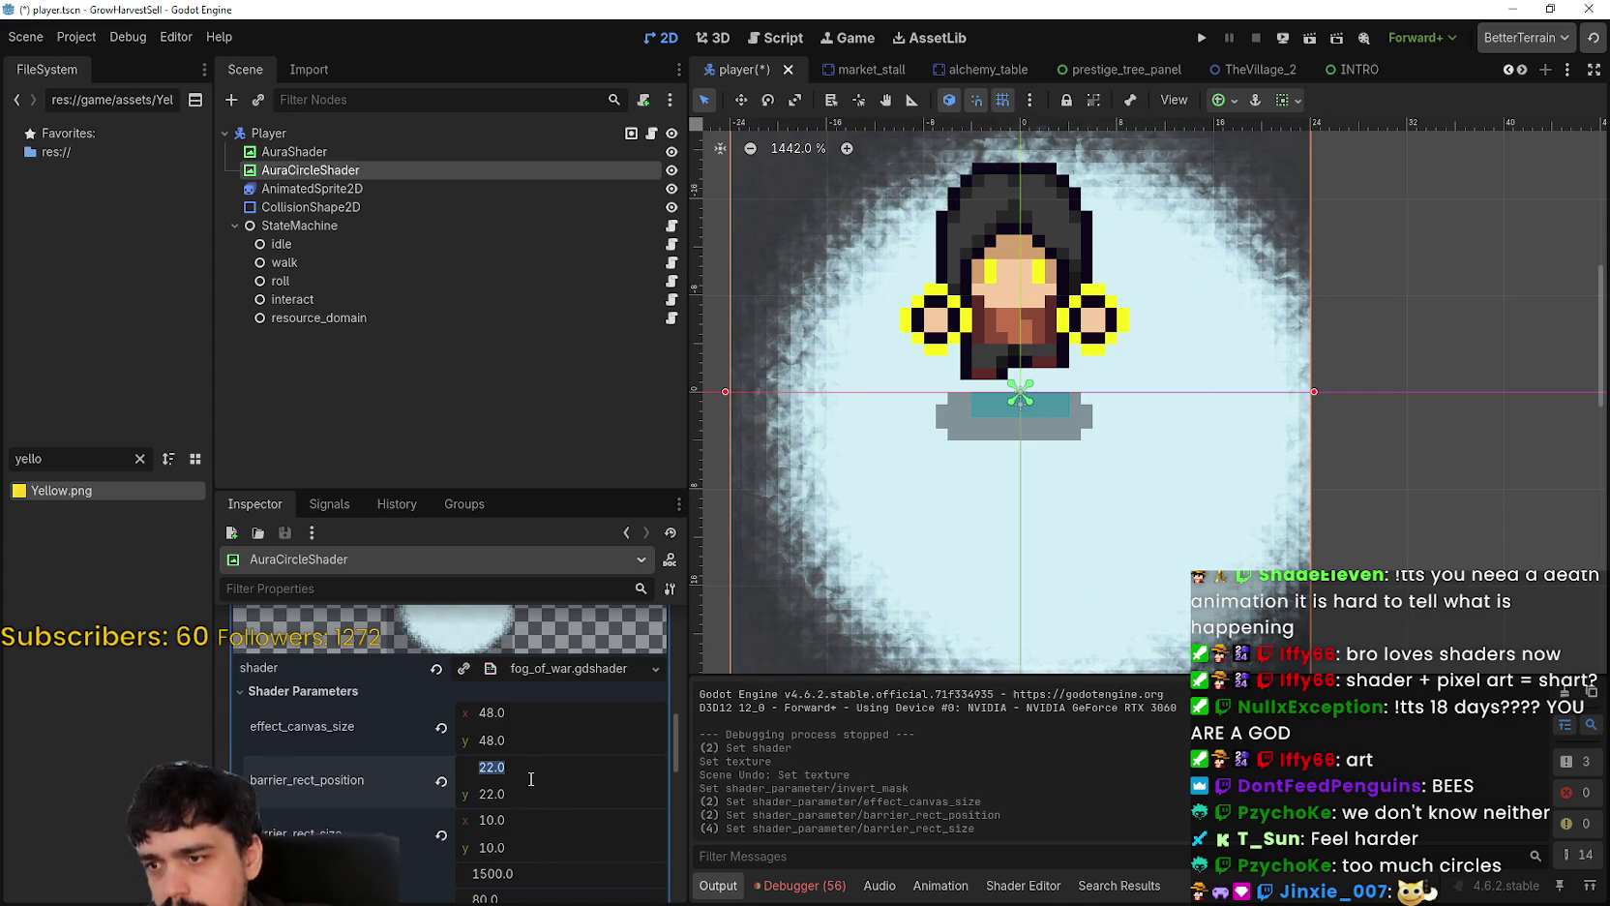
scroll(662, 648, "down", 1)
scroll(933, 496, "down", 2)
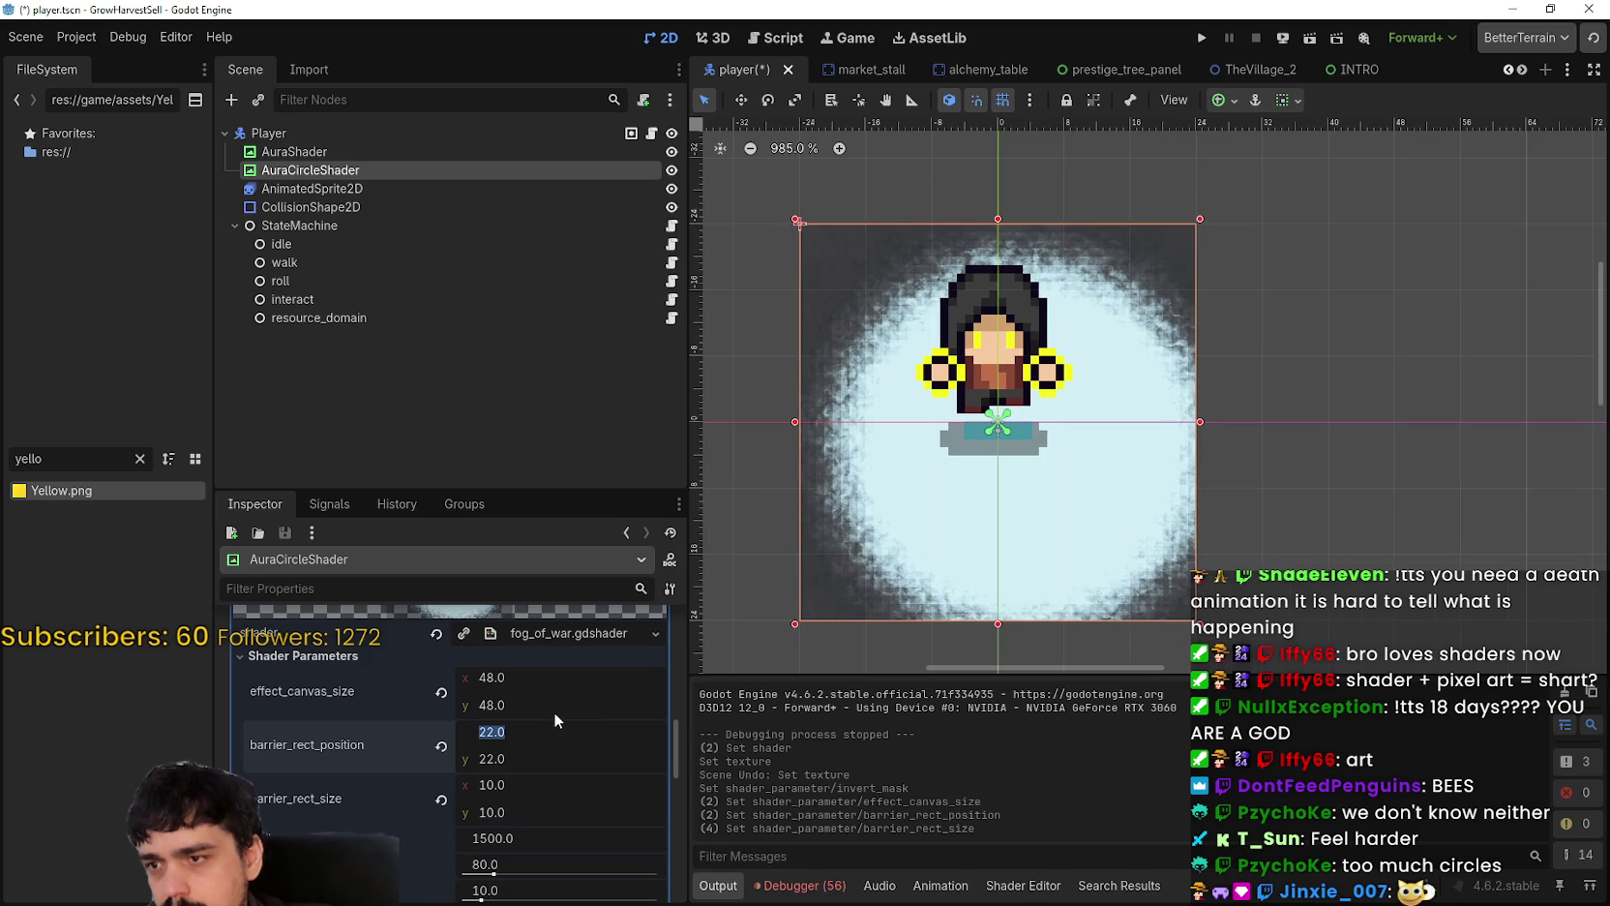
type("0")
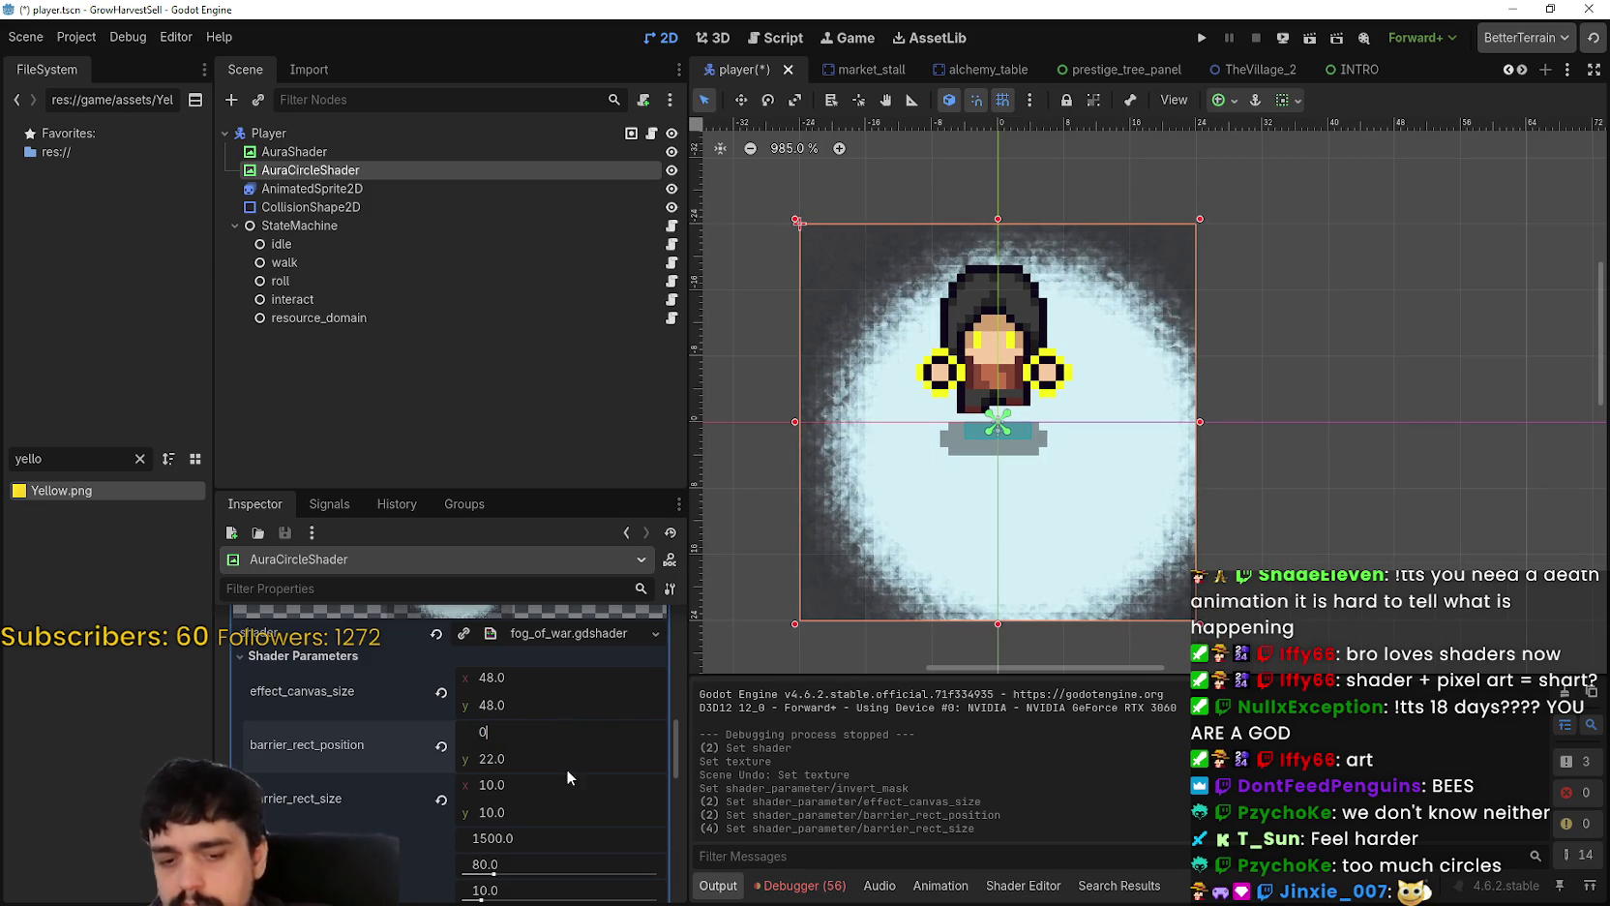
left_click(527, 758)
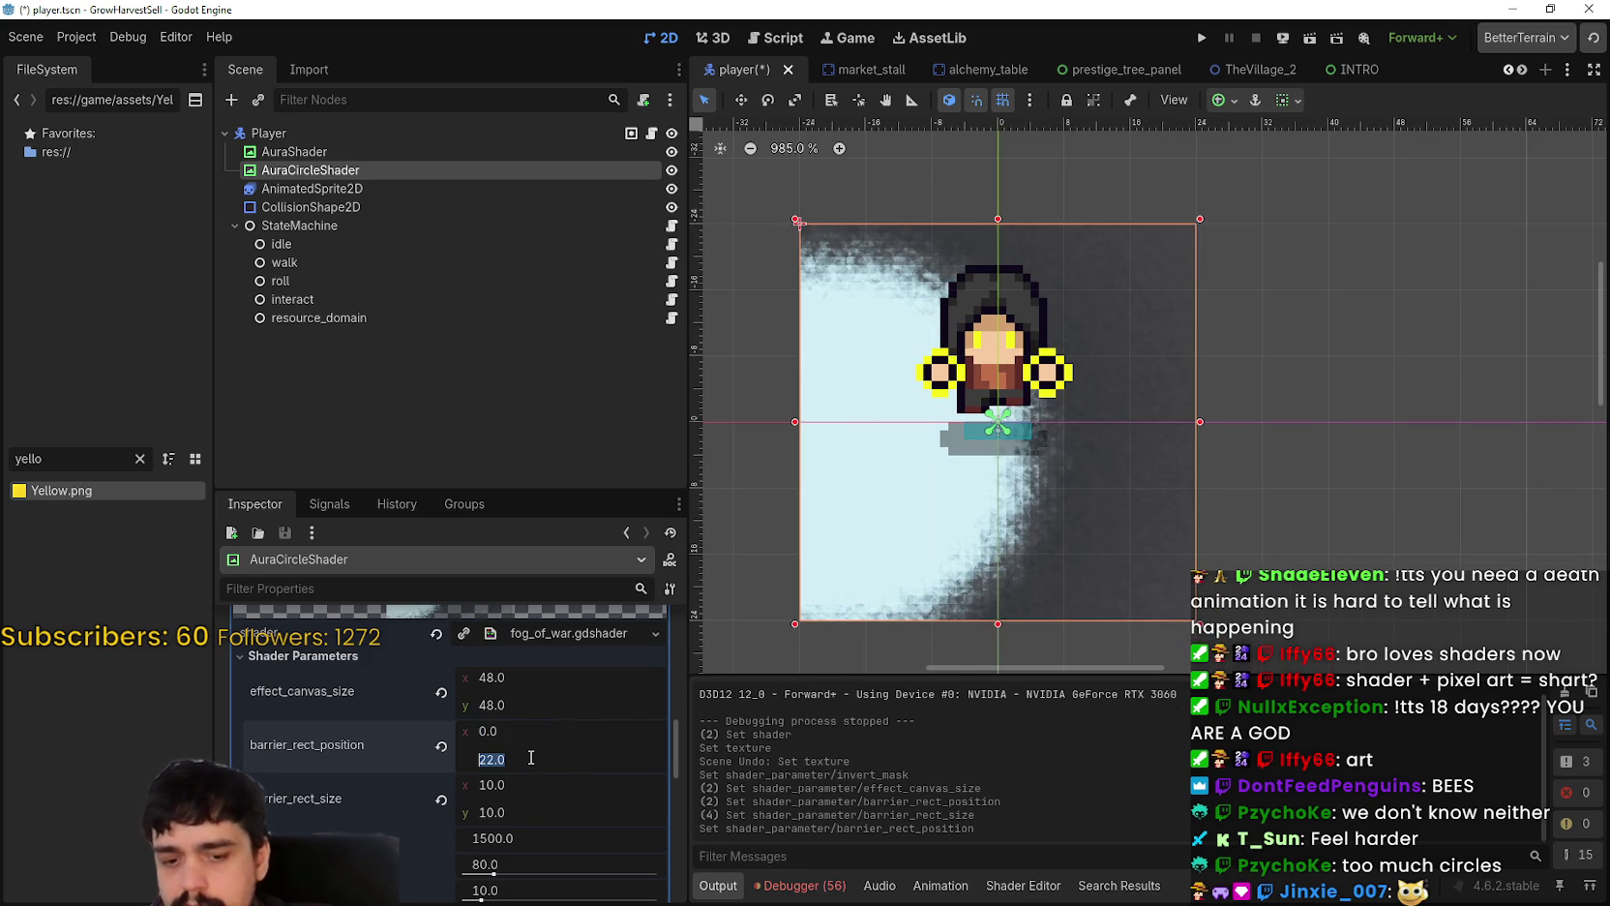
type("0")
key("Return")
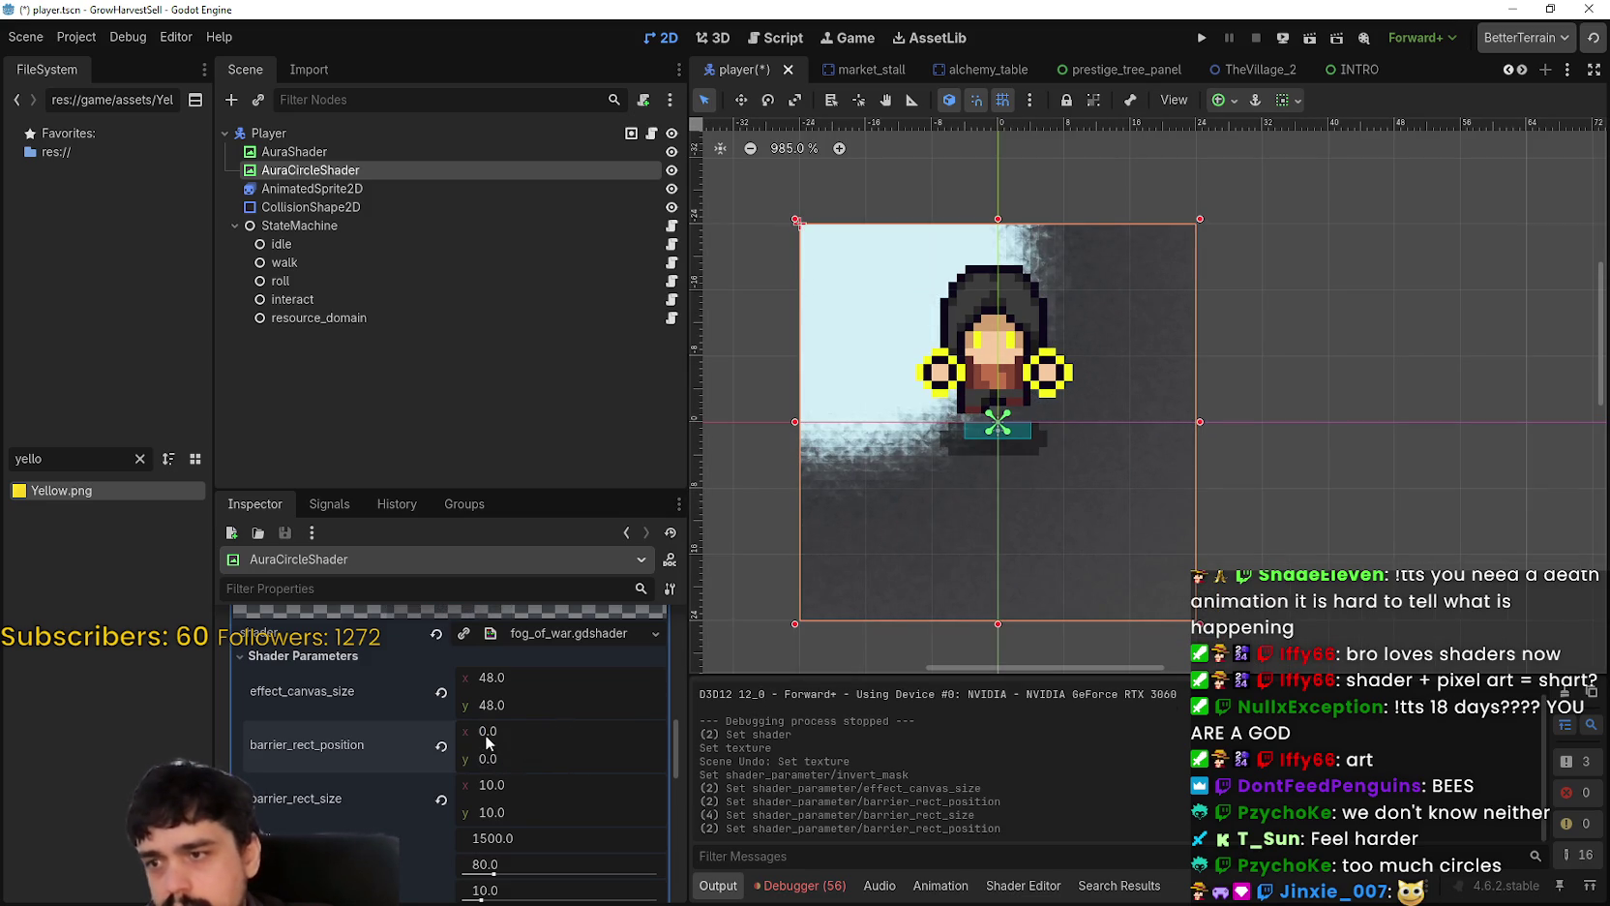
left_click_drag(484, 735, 529, 735)
key("Tab")
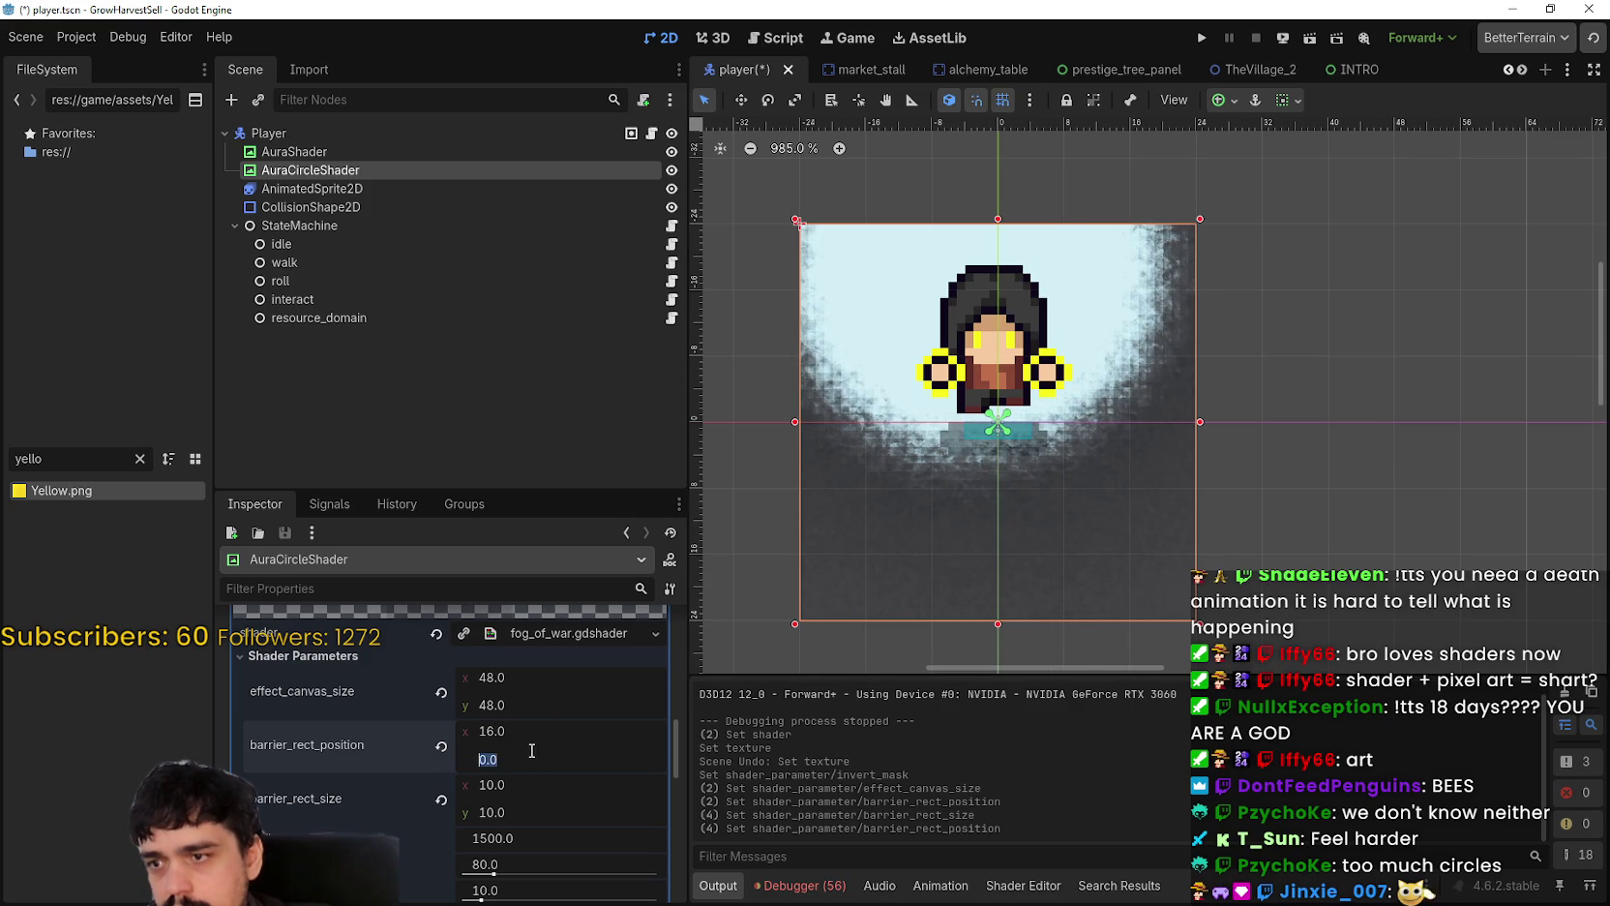
type("16")
key("Return")
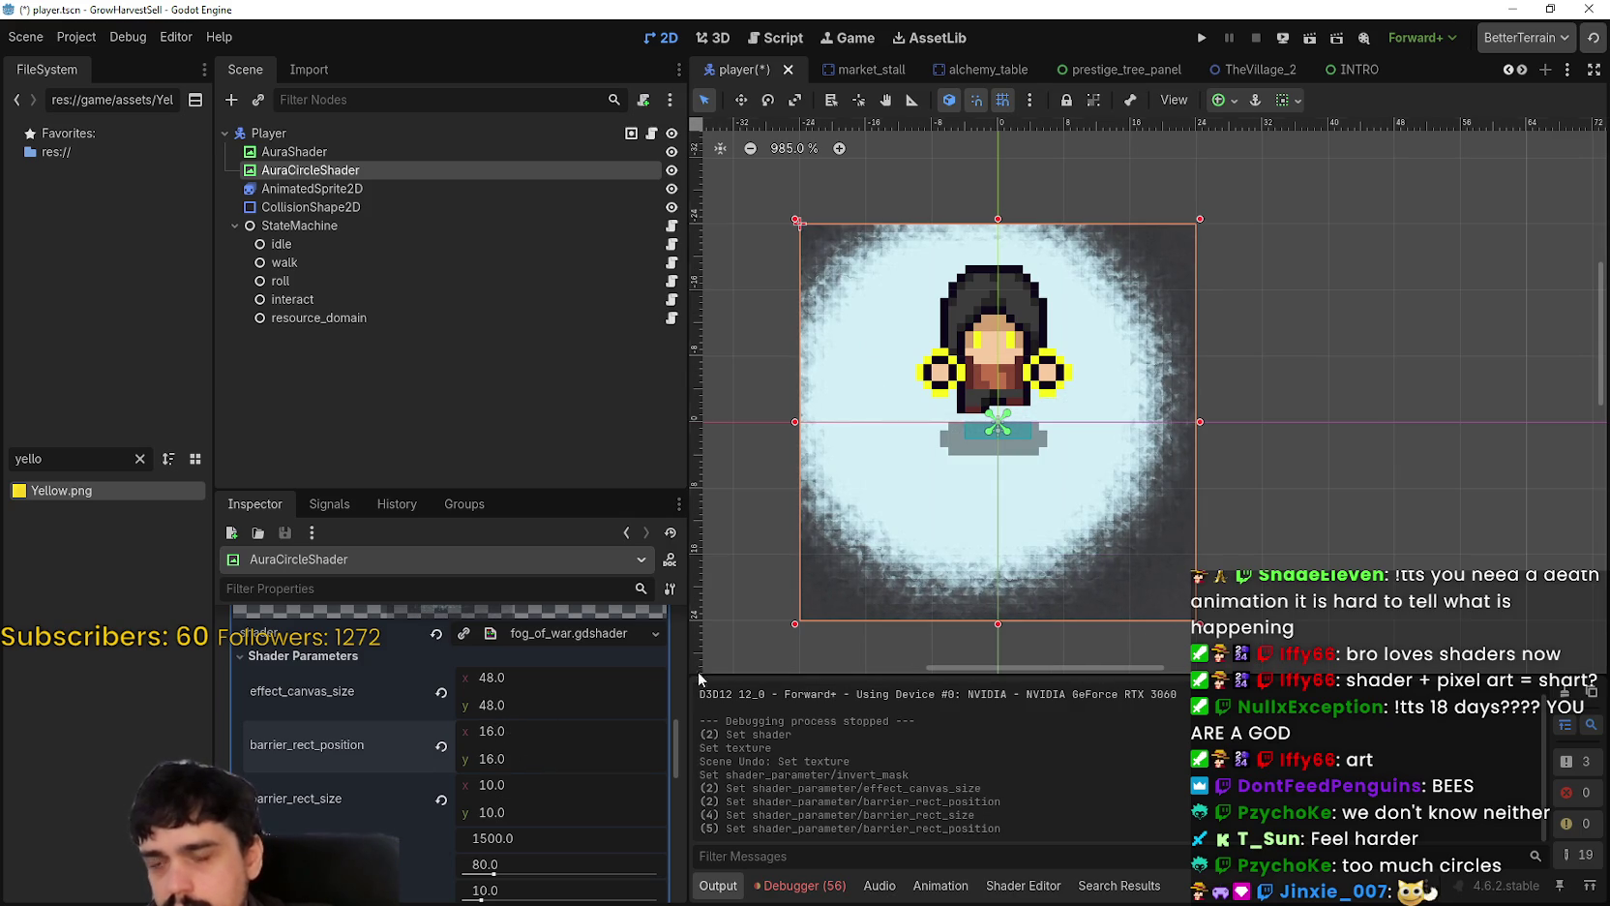
Step: Nudge effect_canvas_size x to reshape the fog and scroll the Inspector to TextureRect
scroll(1122, 532, "down", 1)
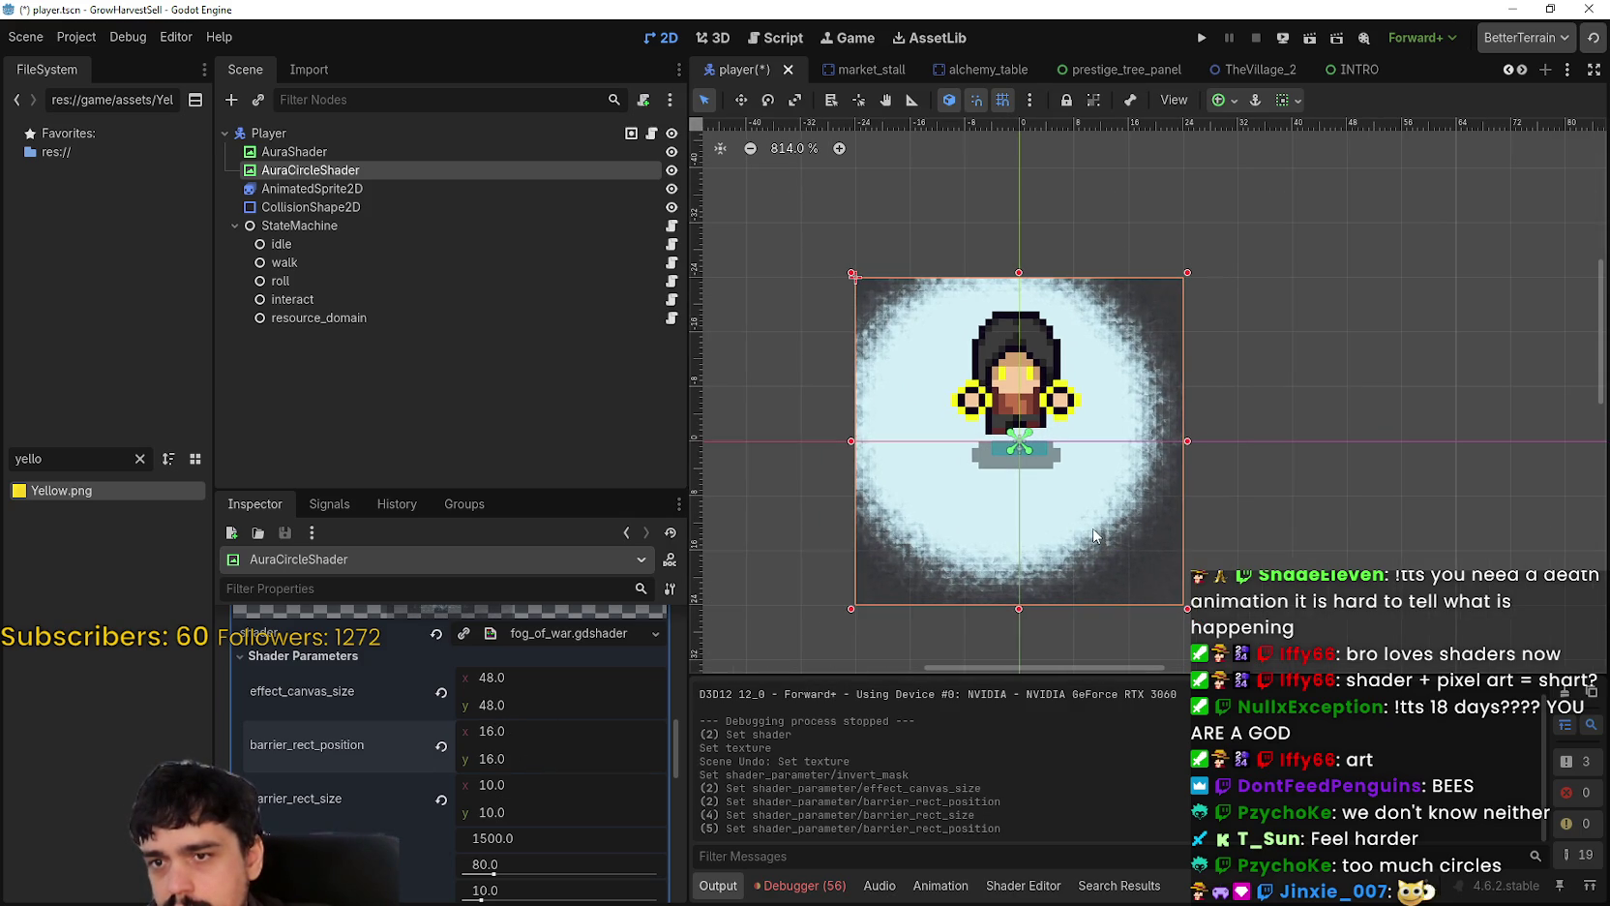
scroll(1096, 535, "up", 1)
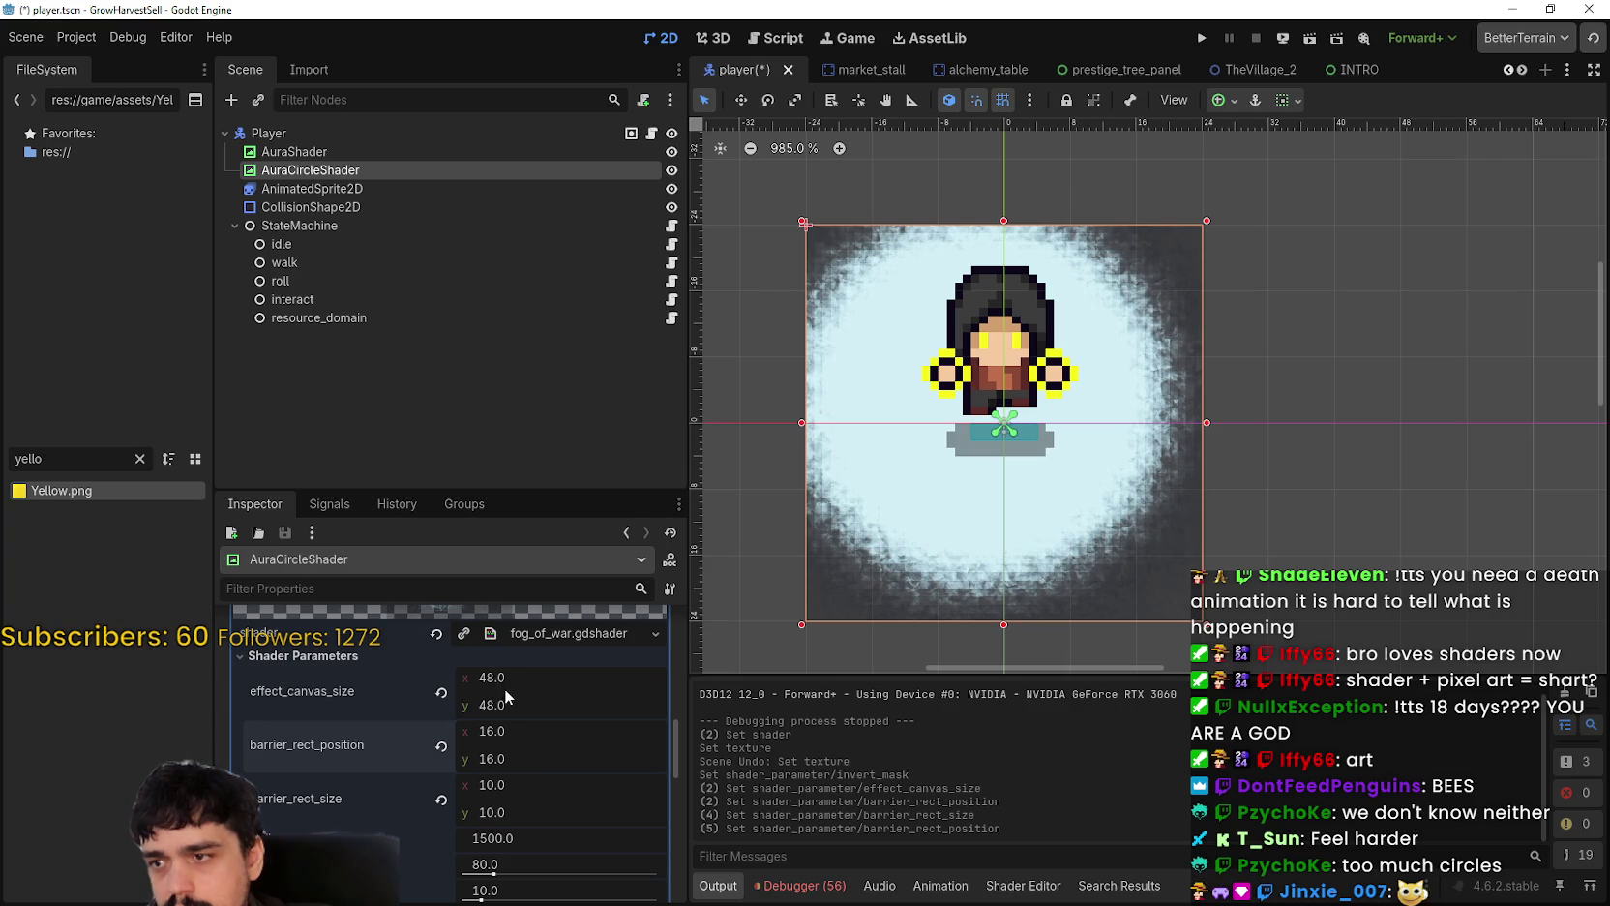
mouse_move(485, 678)
left_mouse_down()
mouse_move(508, 677)
mouse_move(482, 677)
left_mouse_up()
scroll(455, 814, "down", 5)
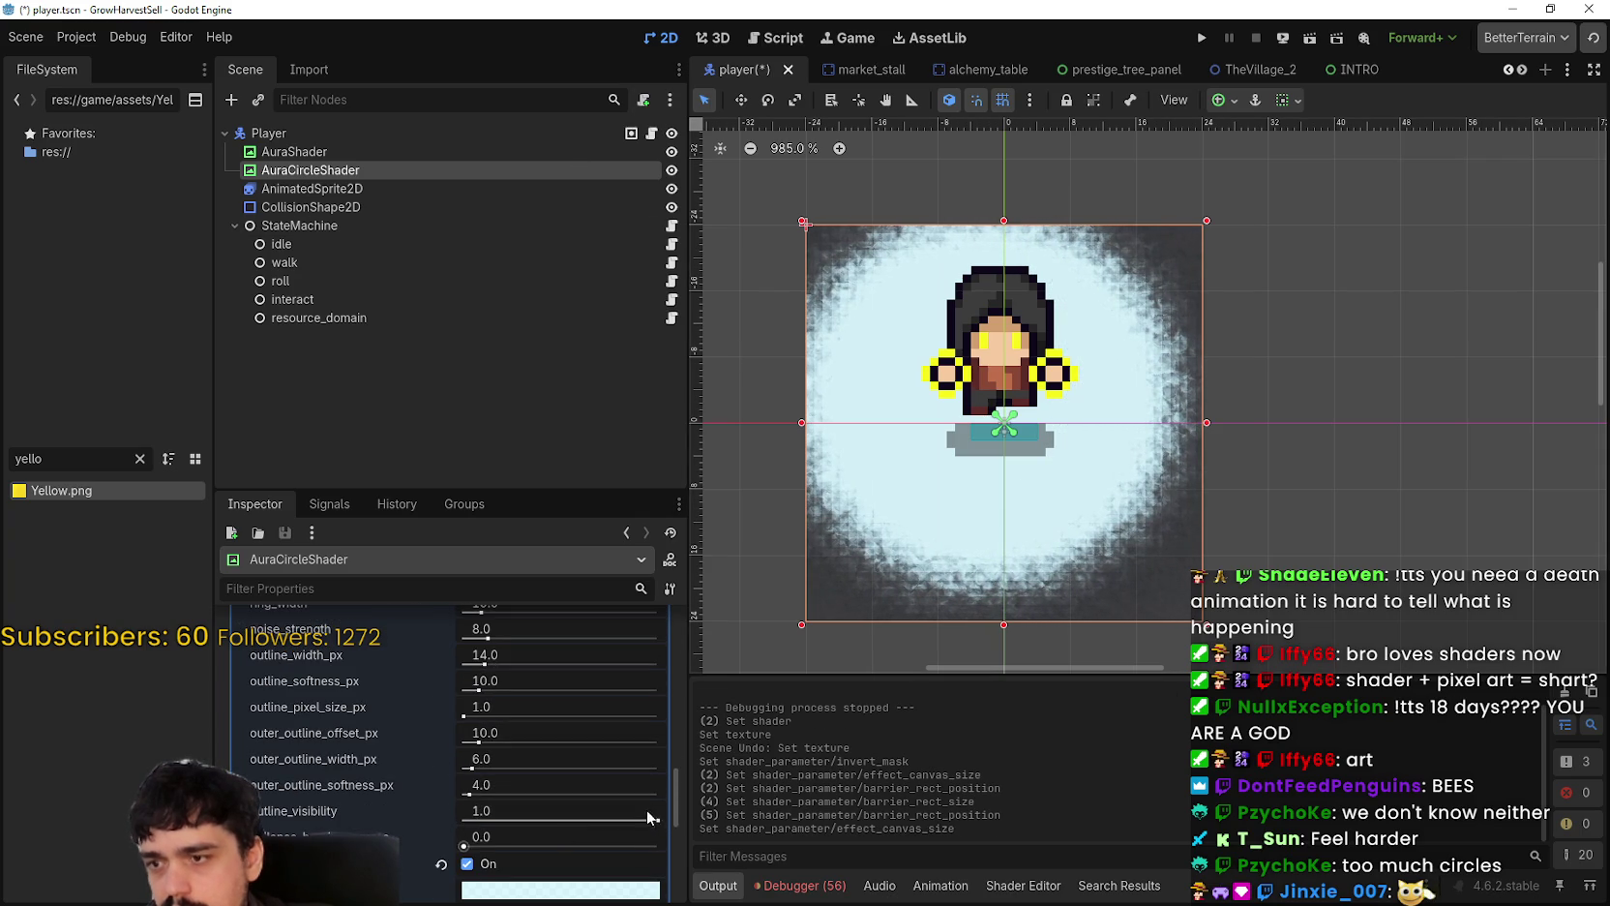
left_click_drag(676, 790, 673, 853)
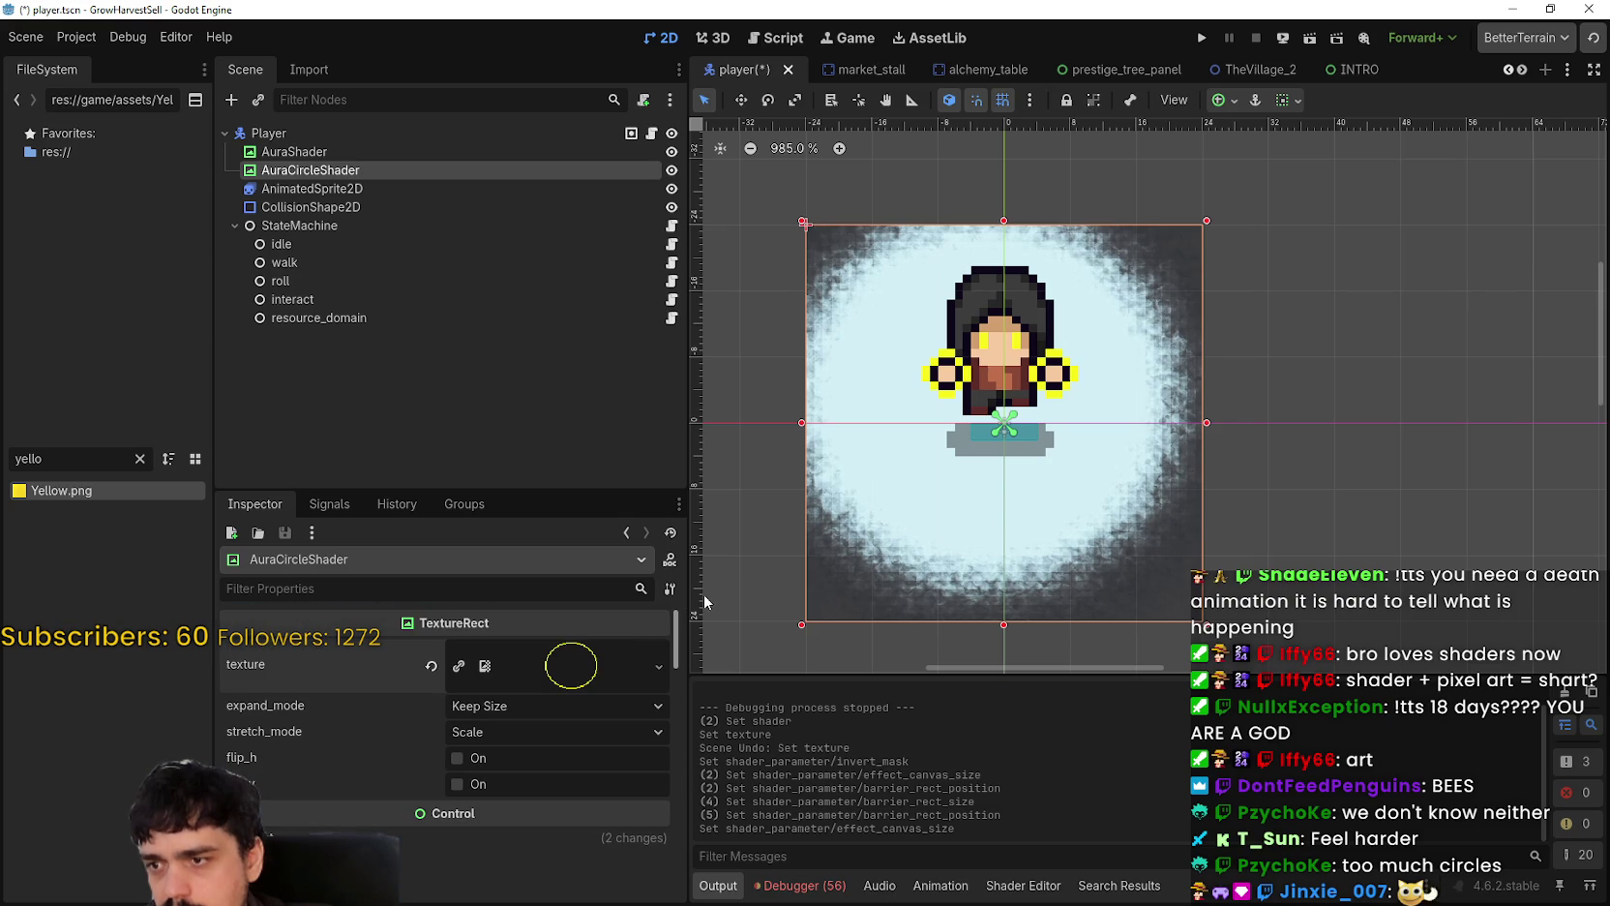
Step: Set the effect_canvas_size width back to 48
left_click(535, 835)
scroll(545, 826, "down", 3)
scroll(548, 811, "down", 4)
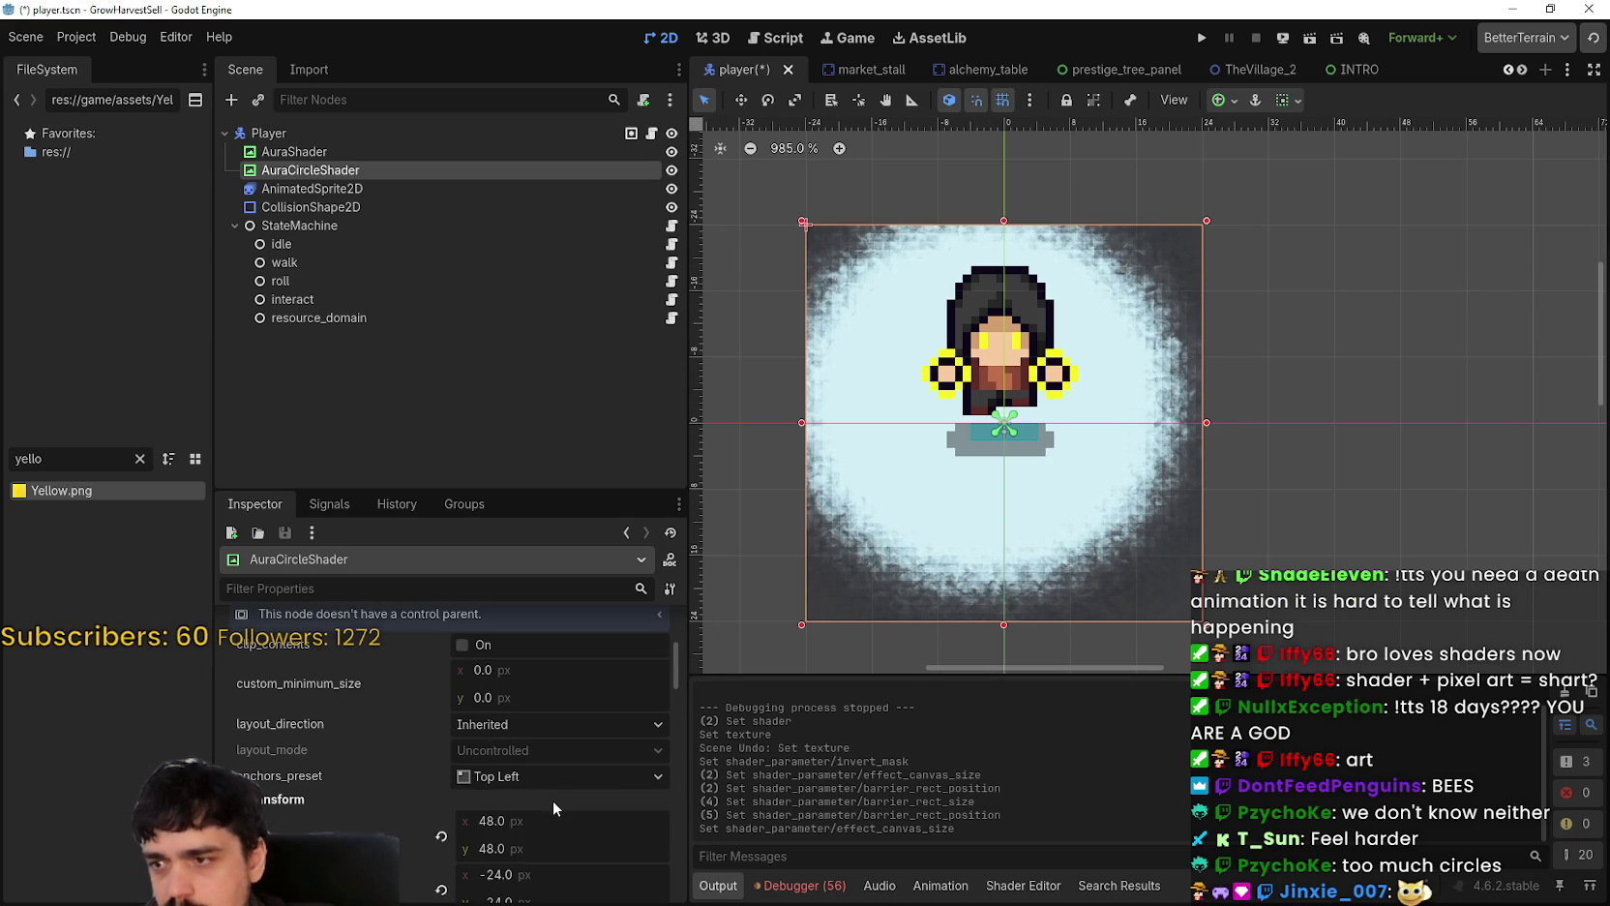
scroll(517, 703, "up", 2)
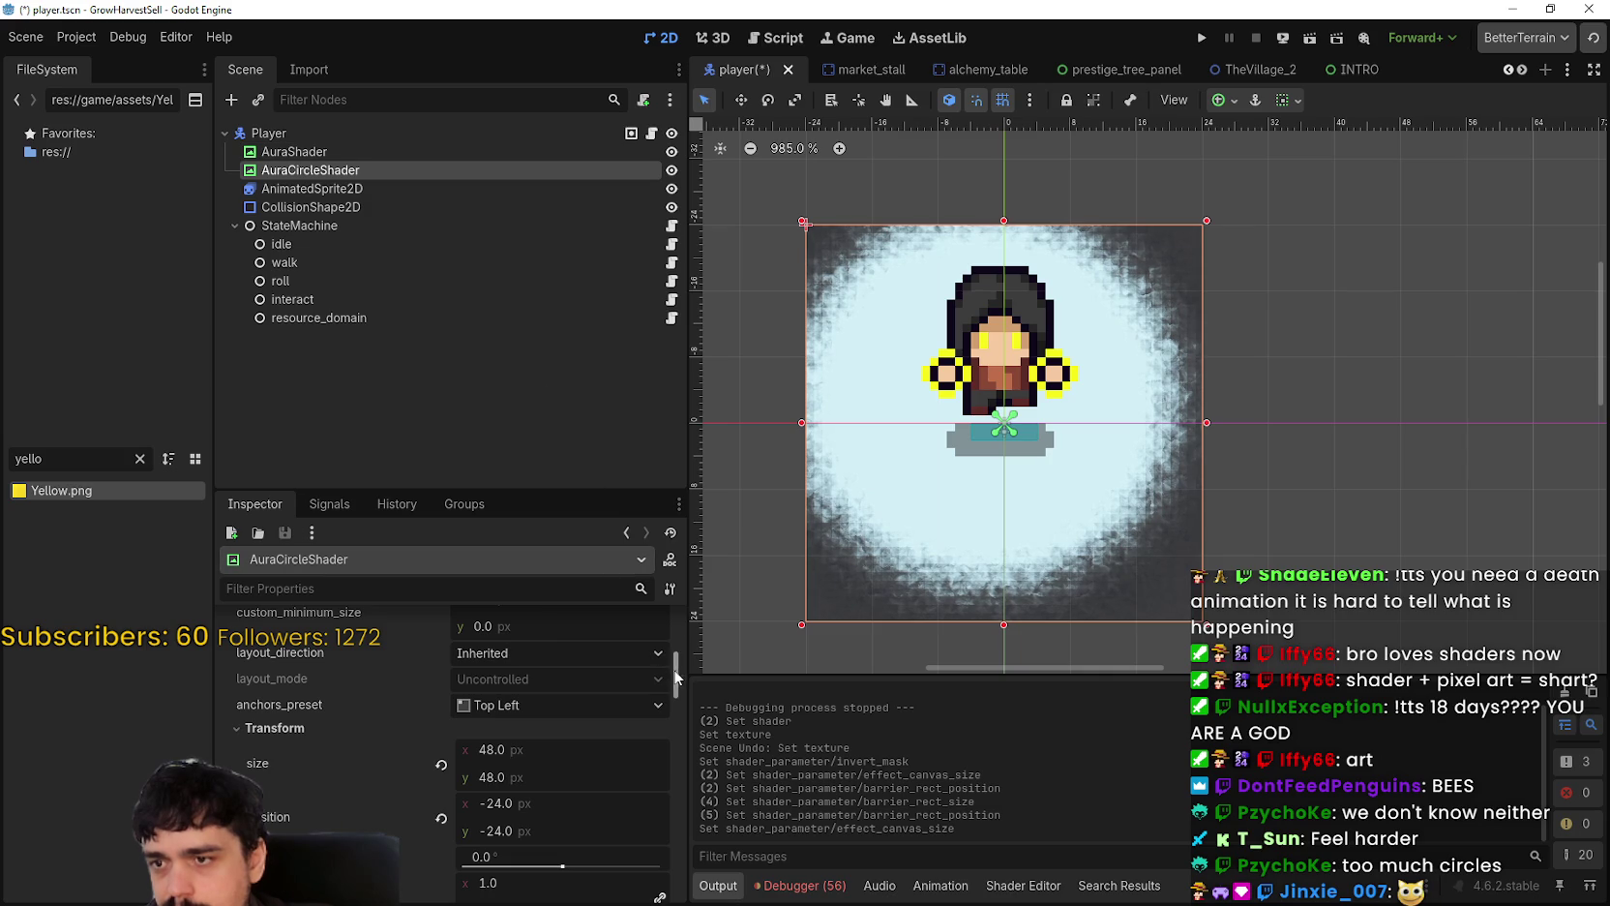
mouse_move(676, 676)
left_mouse_down()
mouse_move(660, 854)
mouse_move(678, 771)
left_mouse_up()
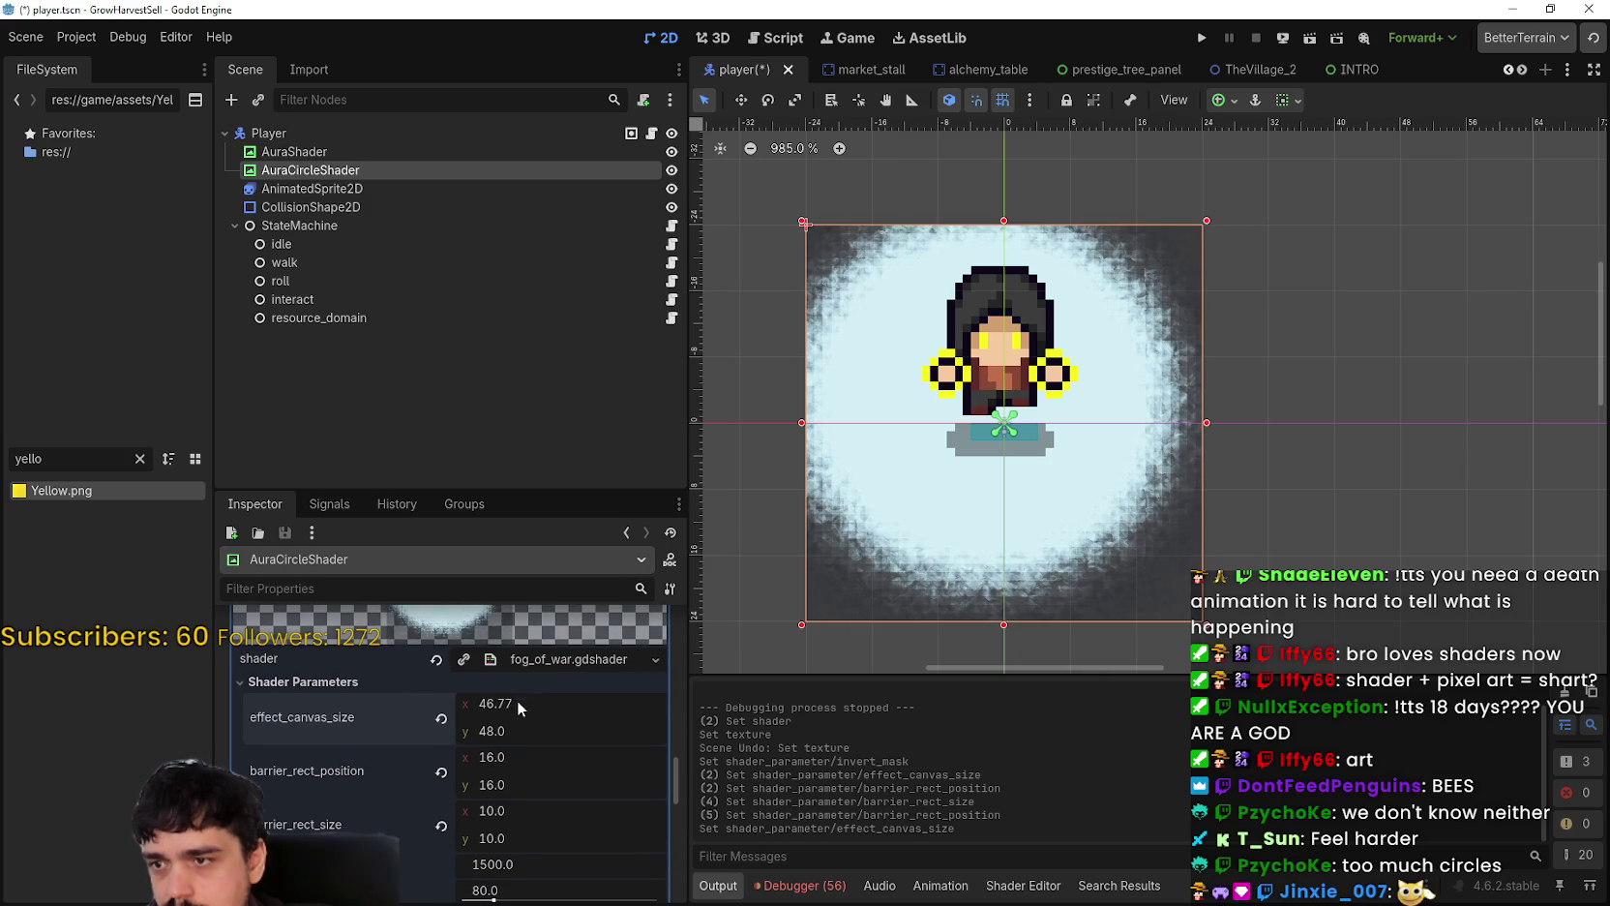
type("48")
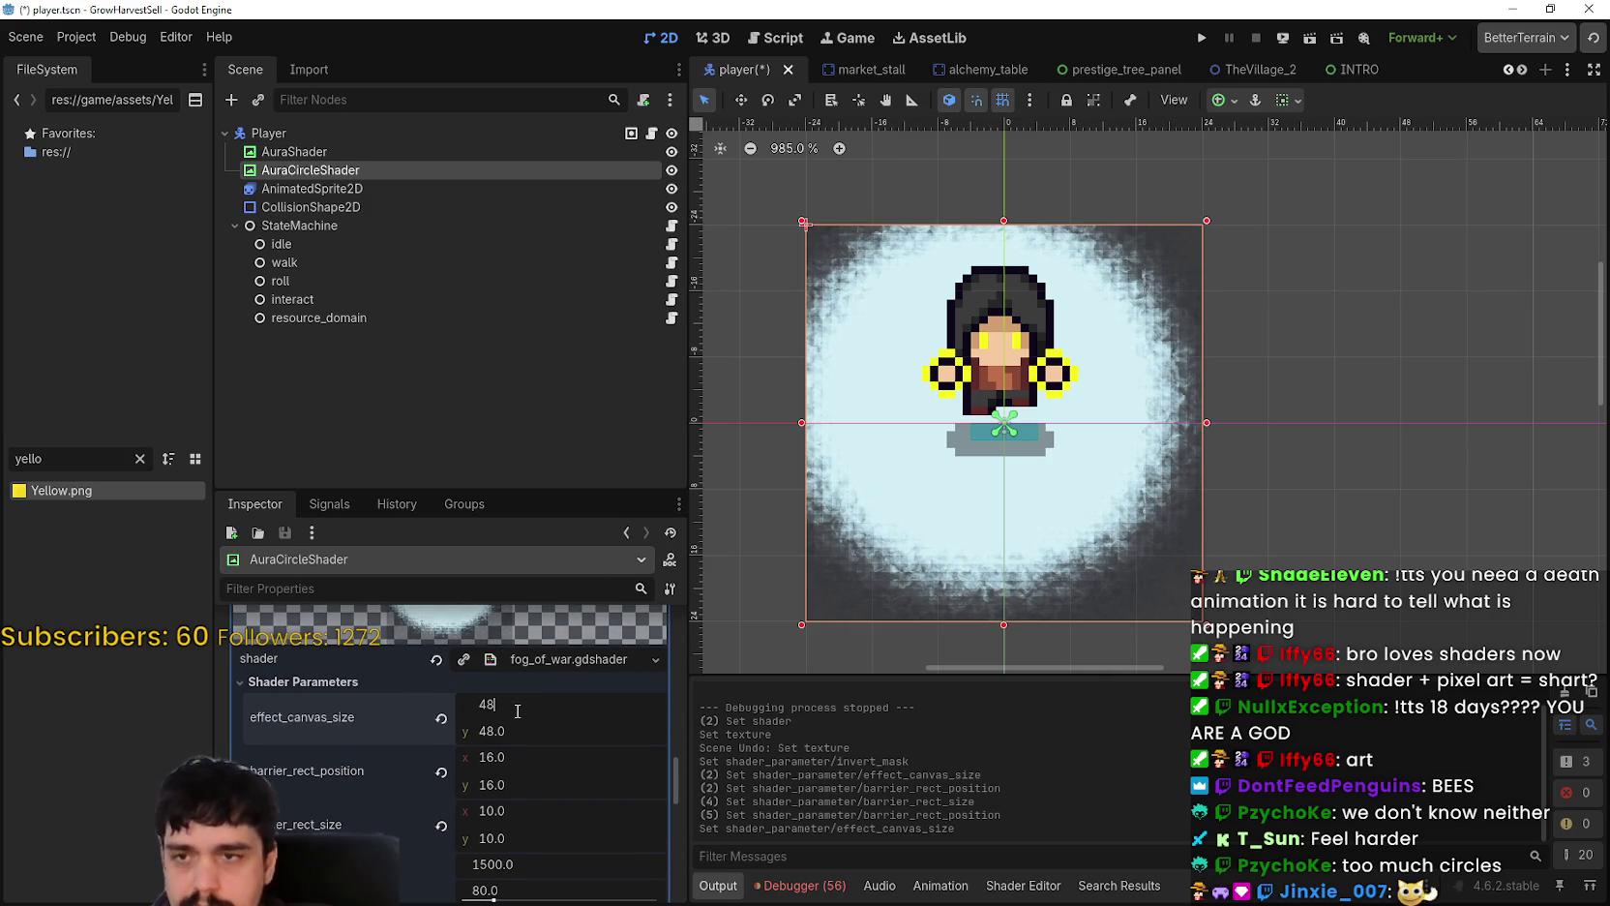
key("Return")
Step: Set barrier_rect_size to 16 × 16
scroll(838, 447, "up", 2)
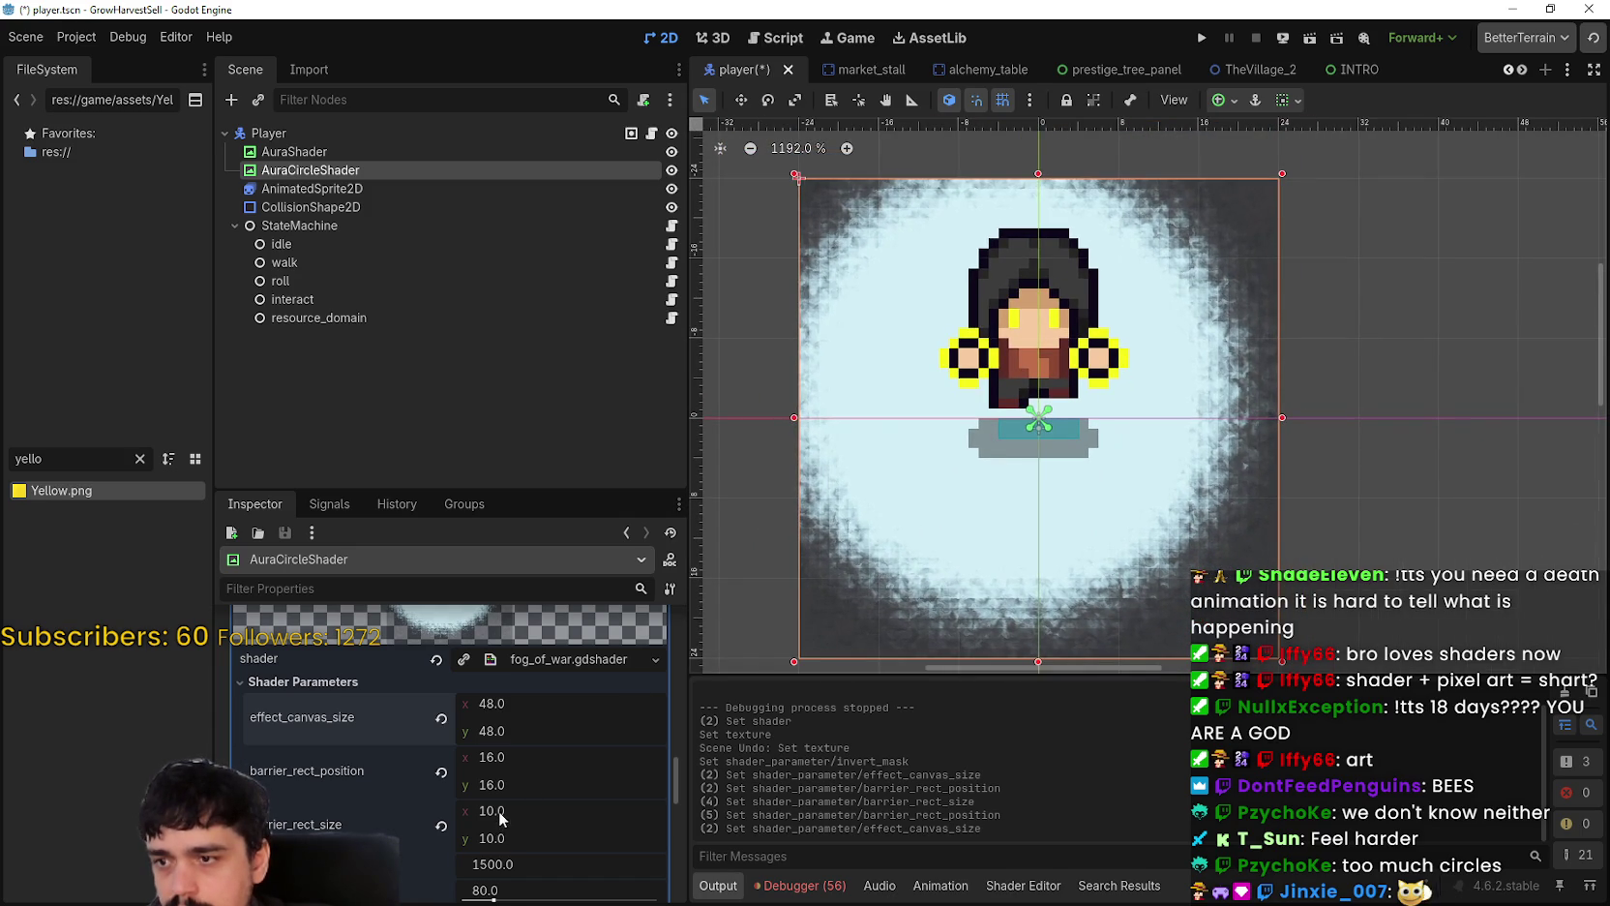
mouse_move(499, 811)
left_mouse_down()
mouse_move(479, 811)
mouse_move(533, 810)
mouse_move(514, 810)
left_mouse_up()
left_click(514, 812)
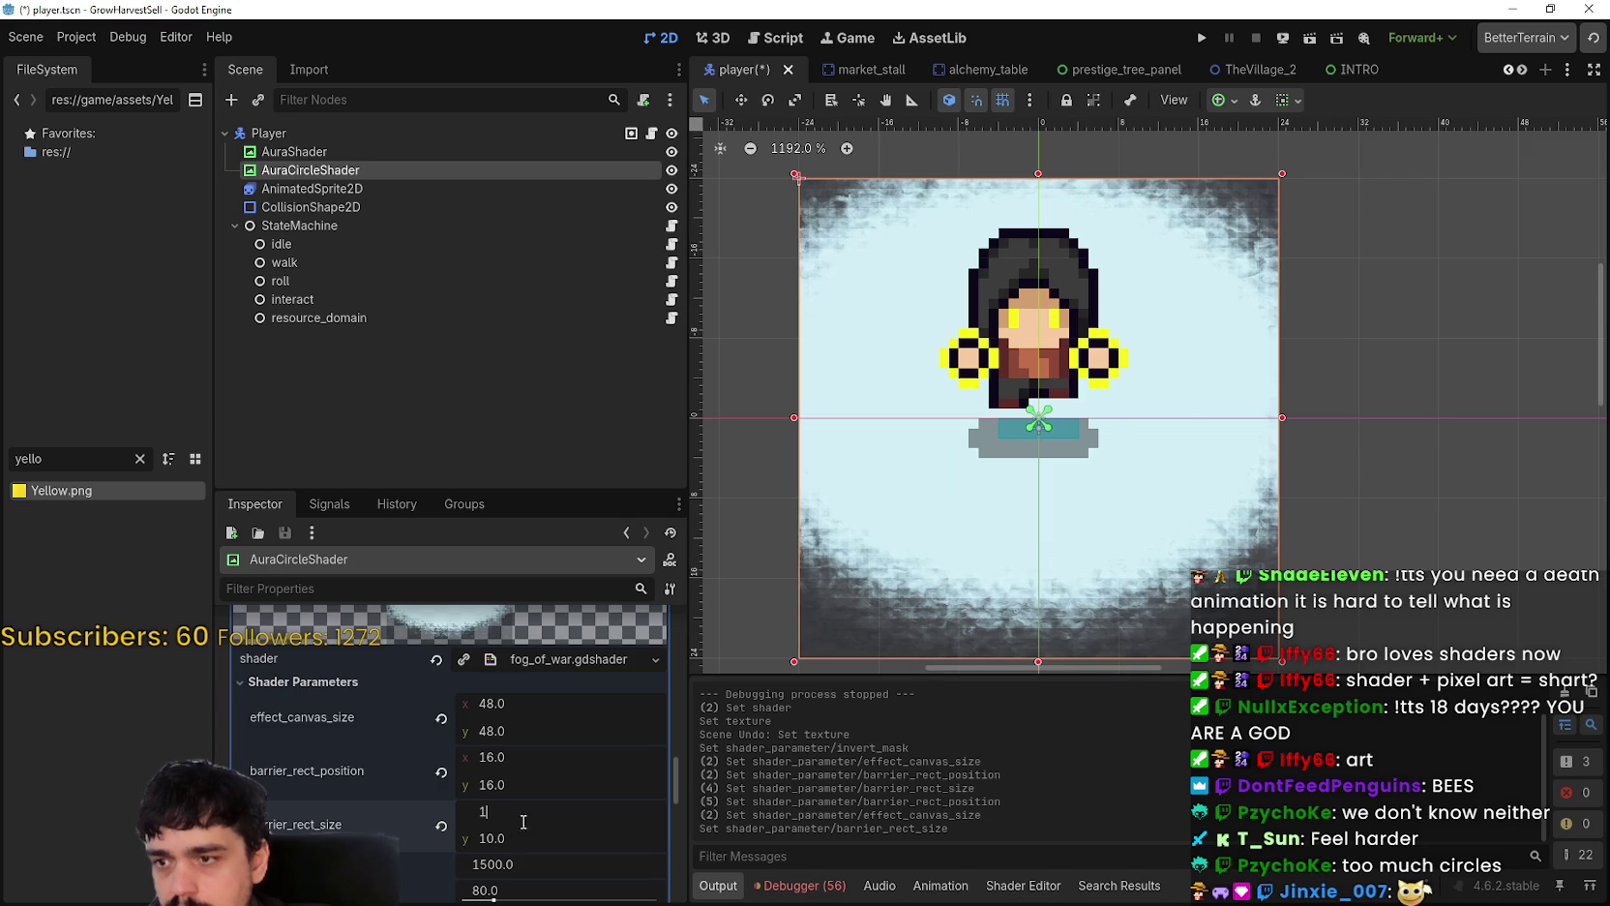
type("16")
left_click(512, 832)
key("Return")
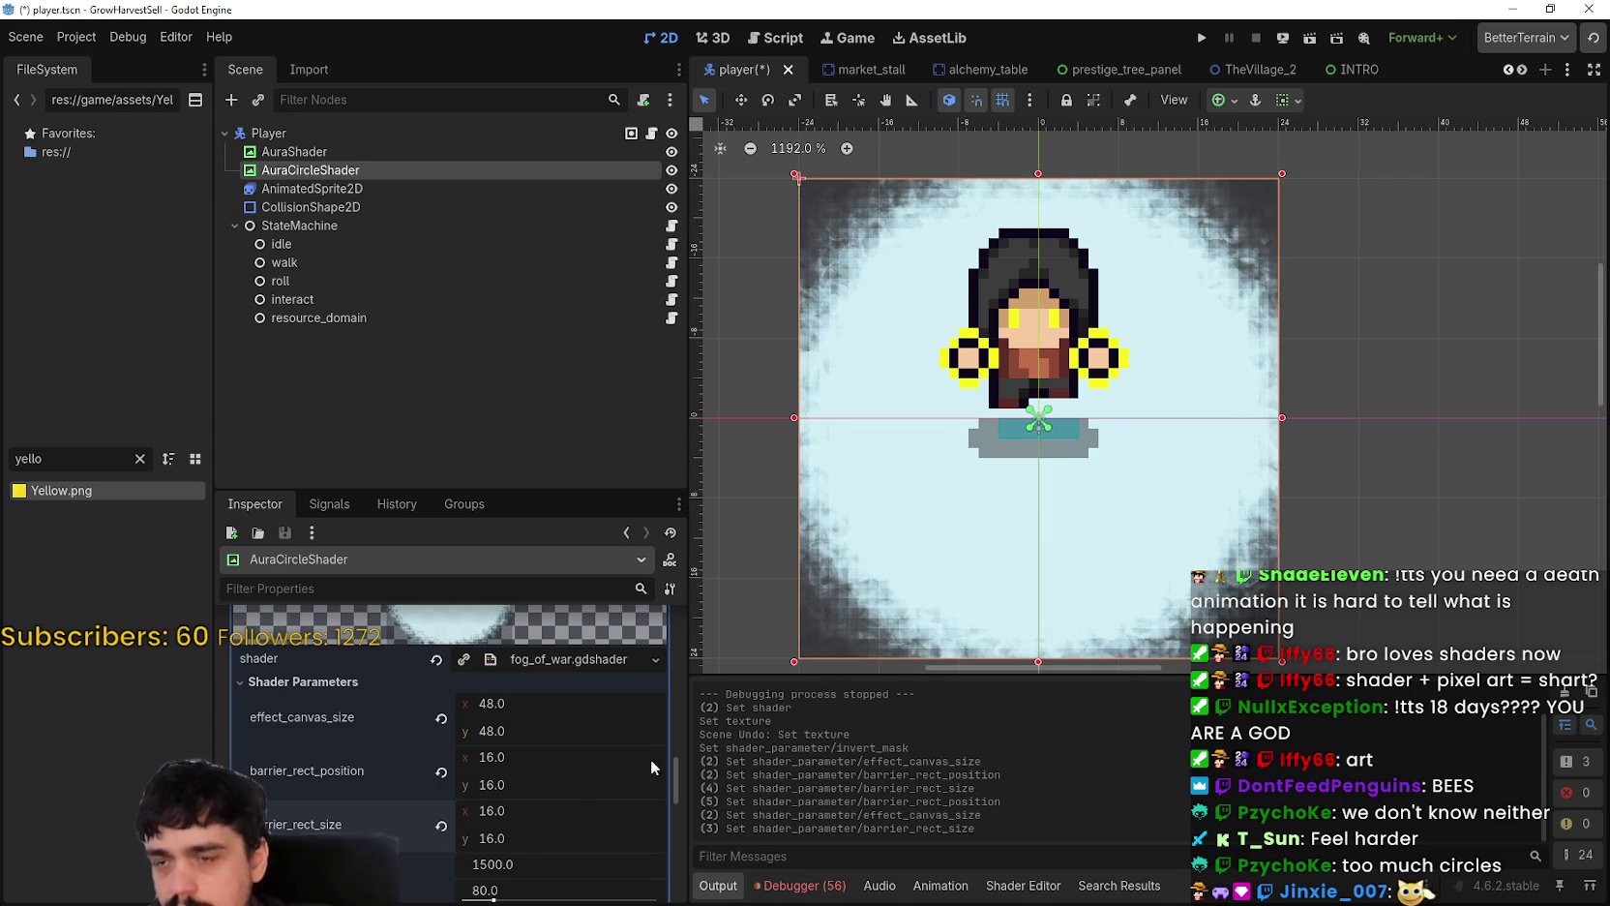
Step: Drag the shader radius down to about 1347
scroll(1190, 575, "down", 1)
scroll(1190, 574, "down", 1)
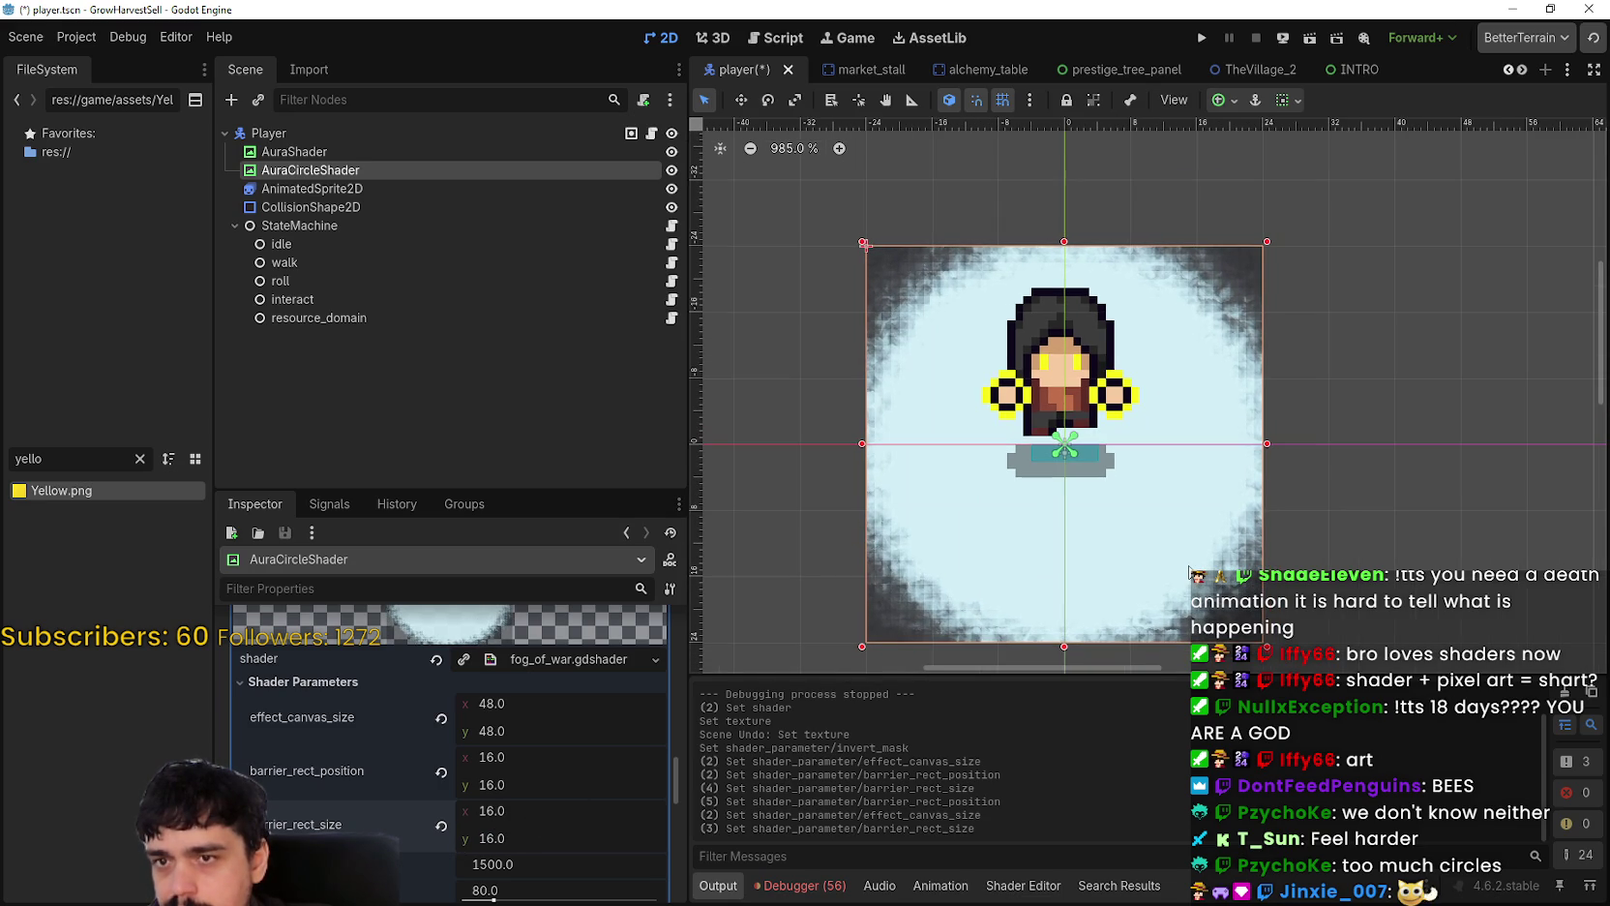
scroll(560, 812, "down", 1)
left_click_drag(504, 828, 497, 828)
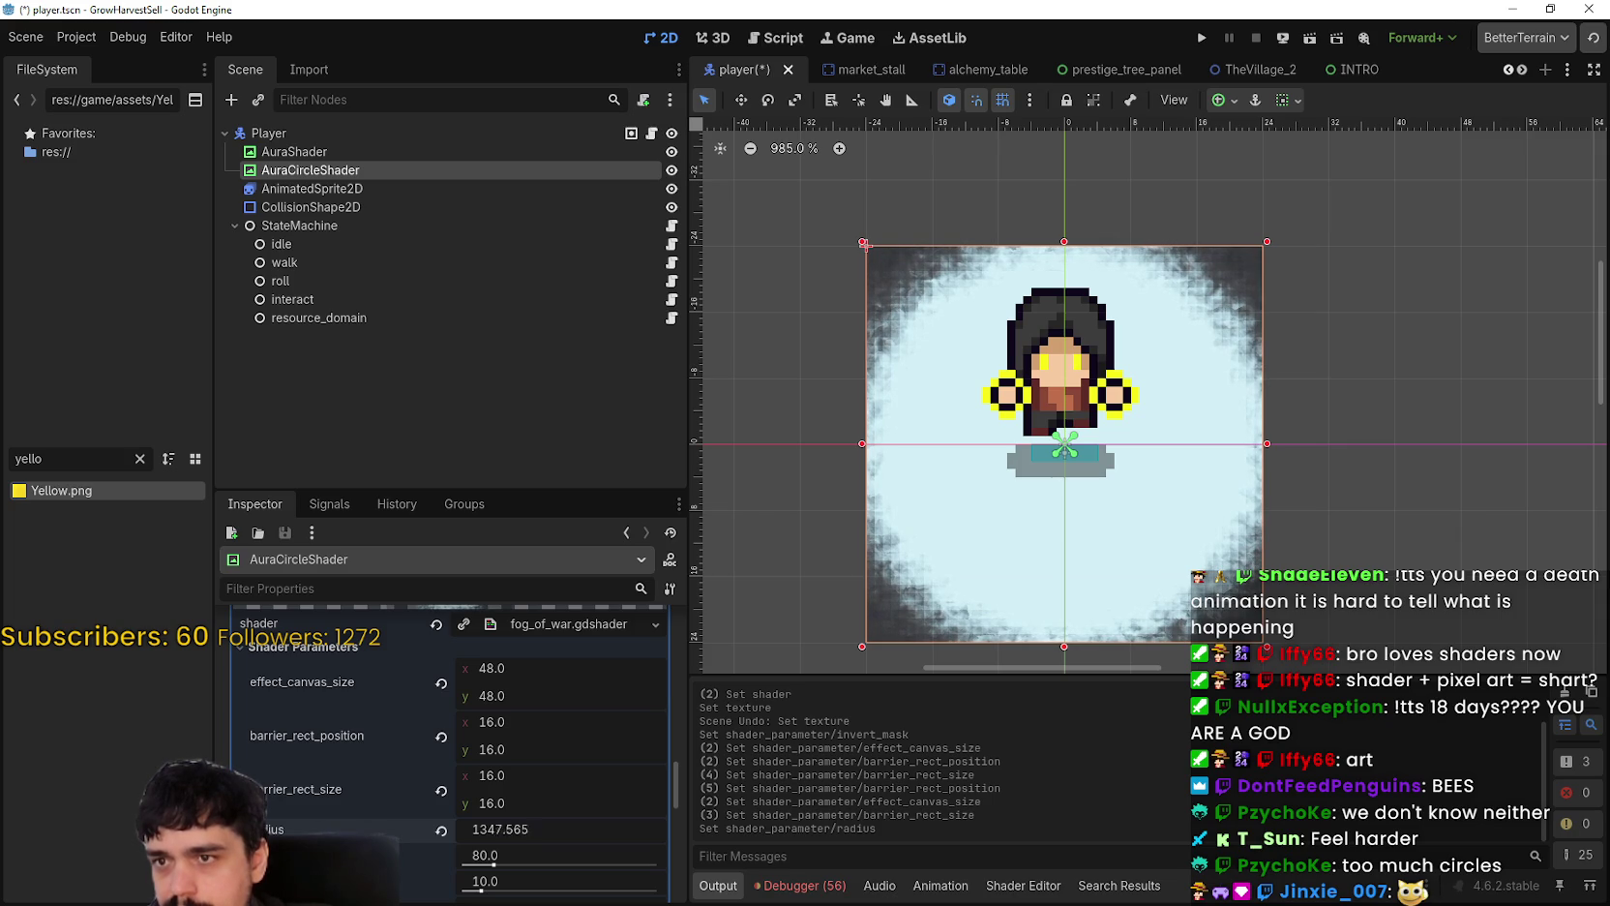
Step: Set the shader radius to 0
left_click(522, 829)
type("07")
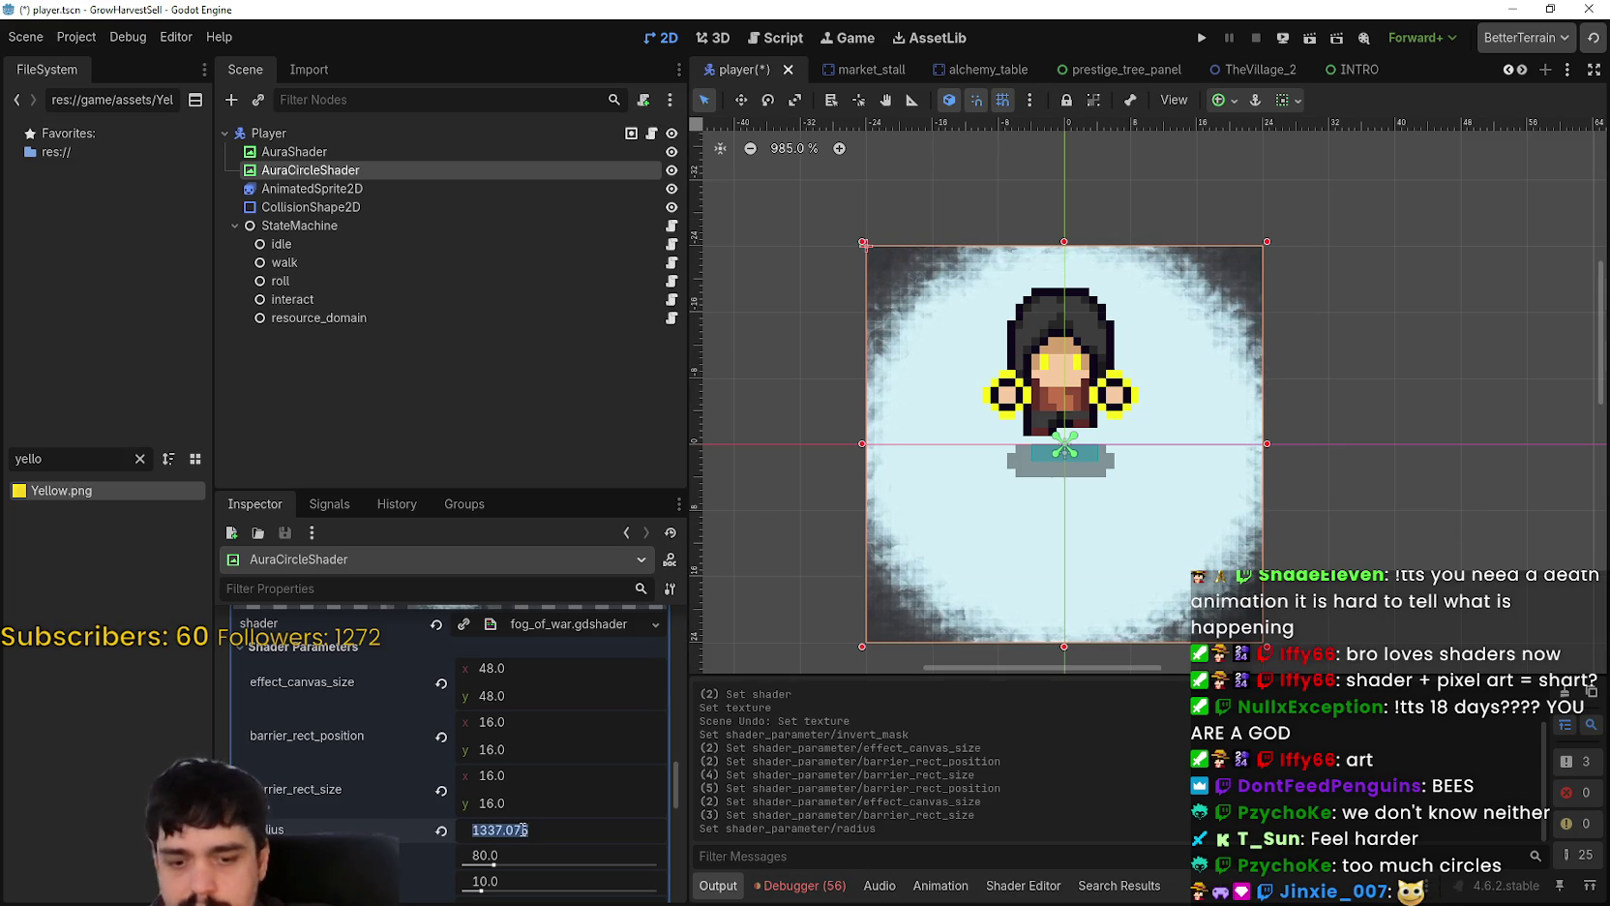
key("Return")
scroll(501, 813, "down", 2)
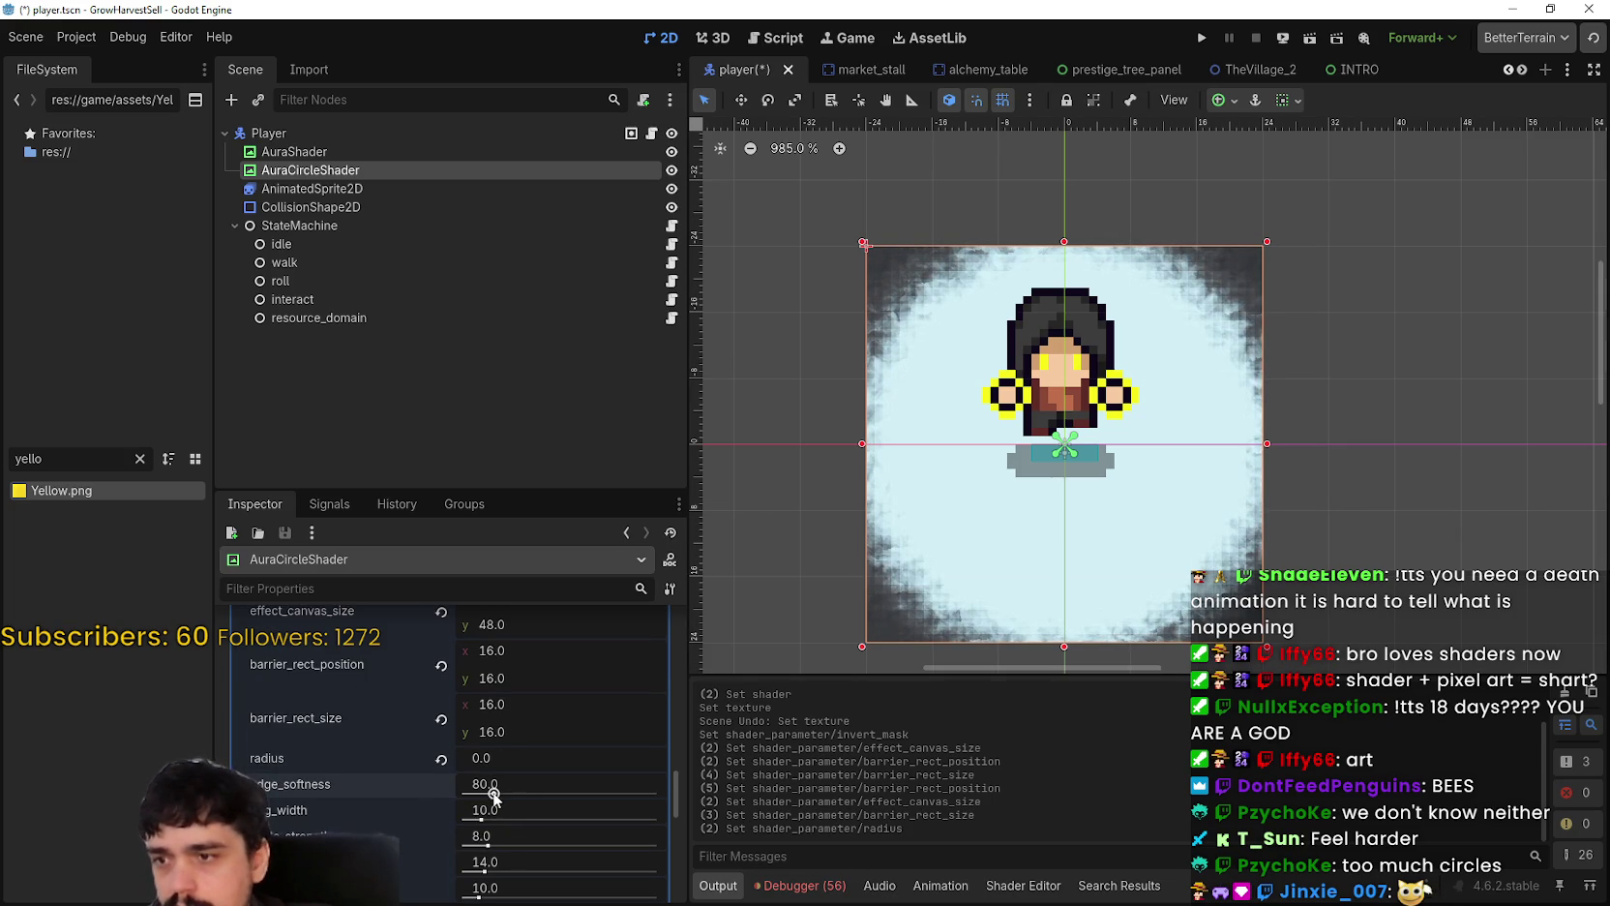
Step: Drag edge_softness to 180.651, ring_width to 46.853 and noise_strength up to 64
left_click_drag(500, 788, 447, 788)
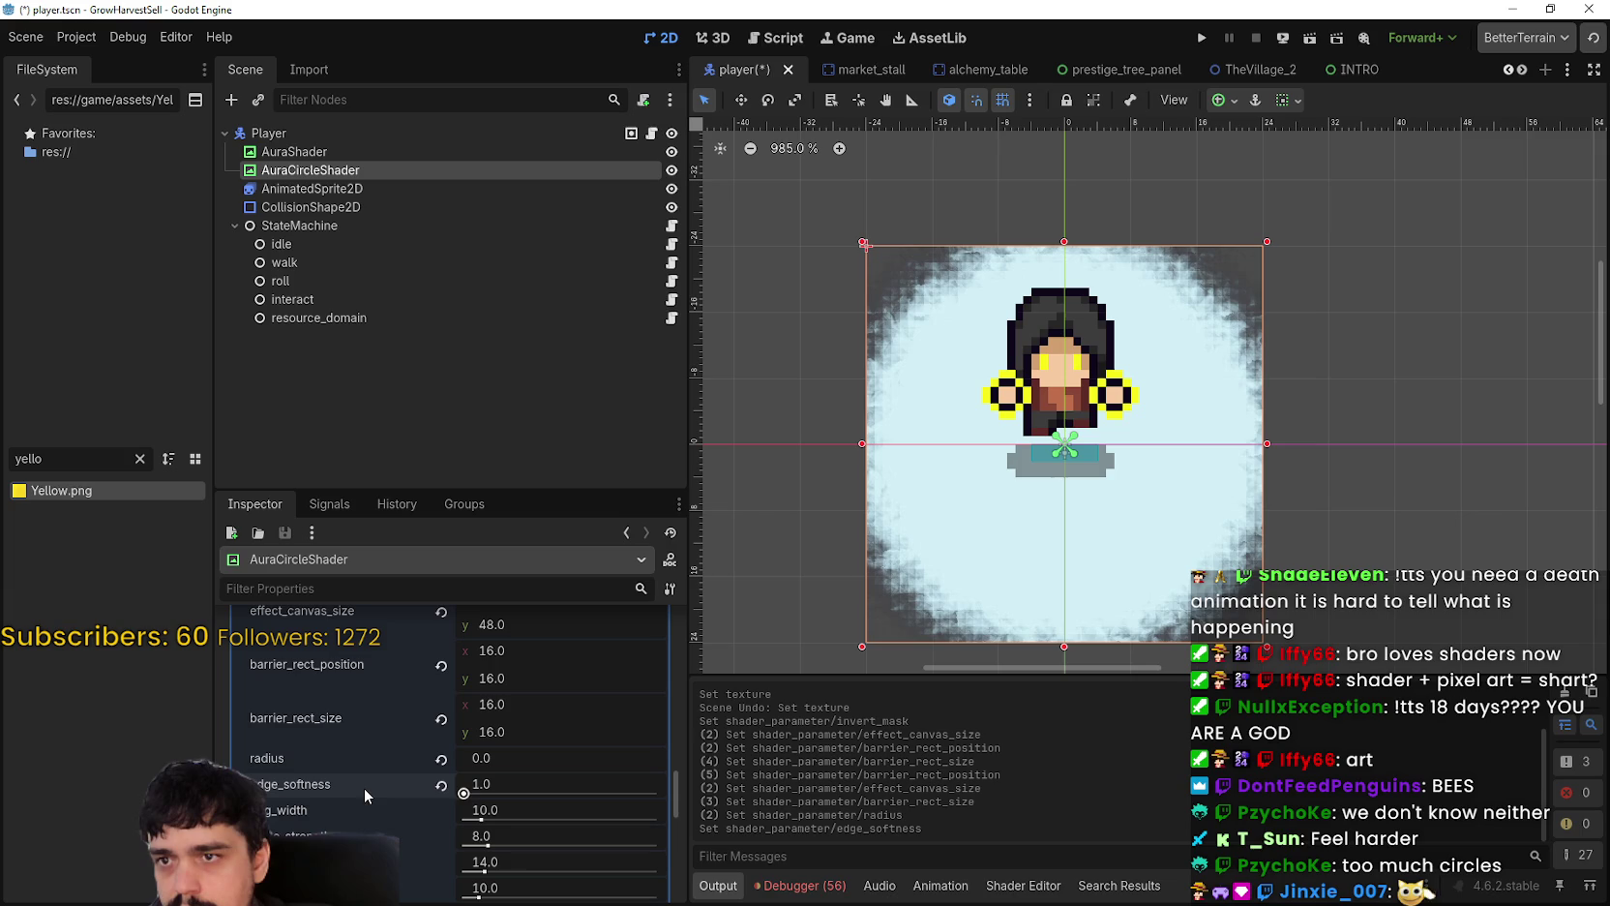
left_click_drag(480, 819, 475, 821)
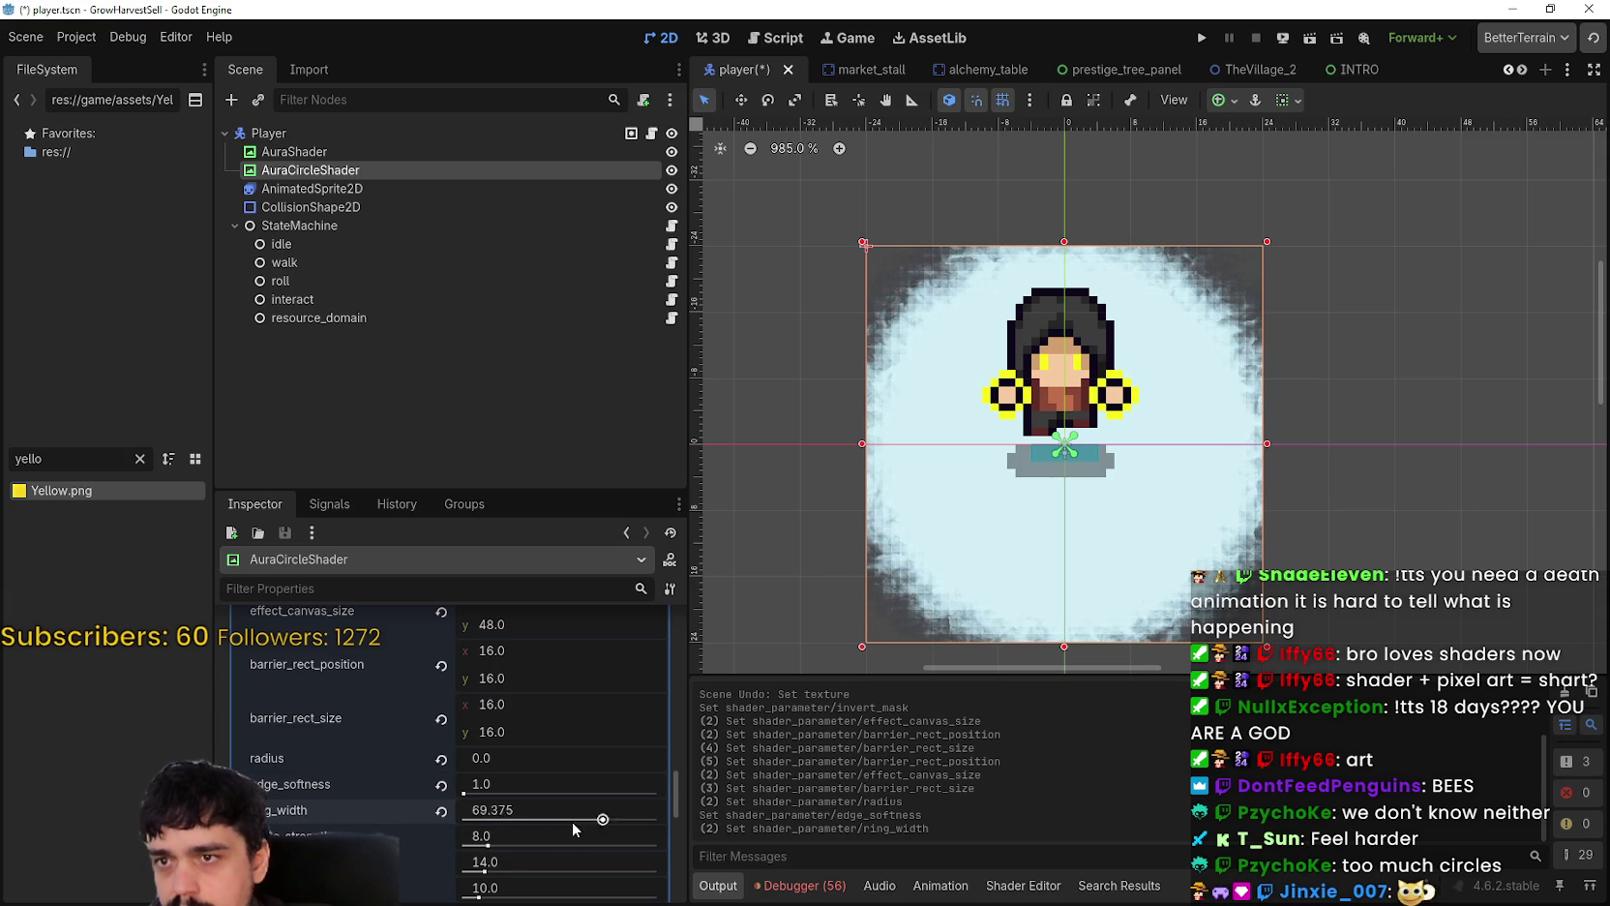
left_click_drag(466, 790, 741, 484)
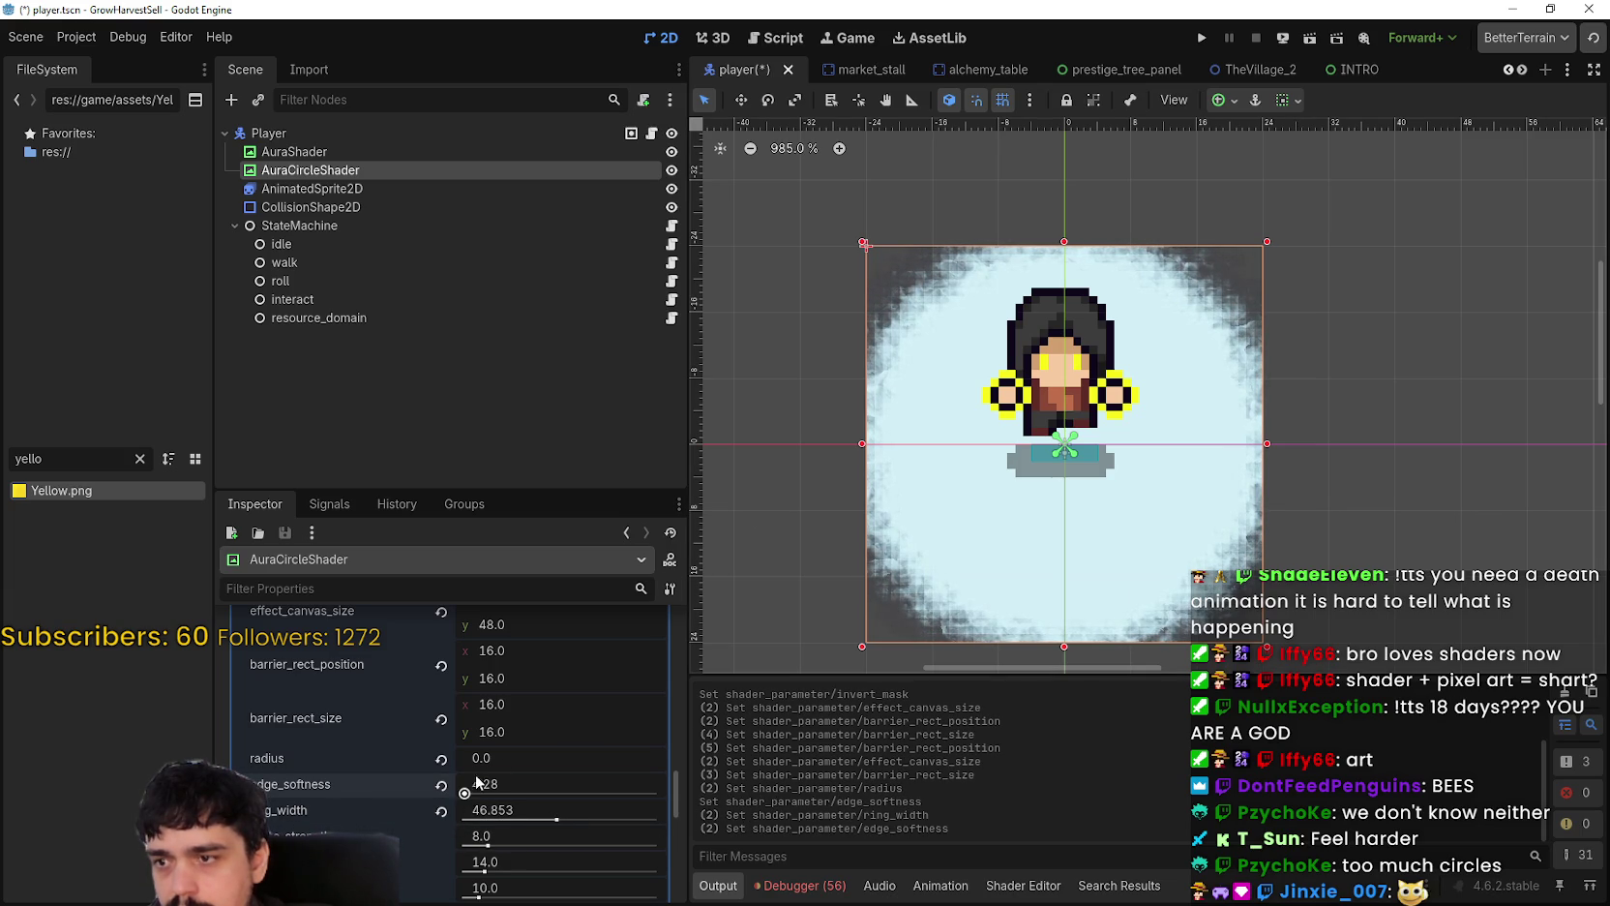
left_click_drag(471, 796, 708, 803)
left_click_drag(506, 793, 550, 787)
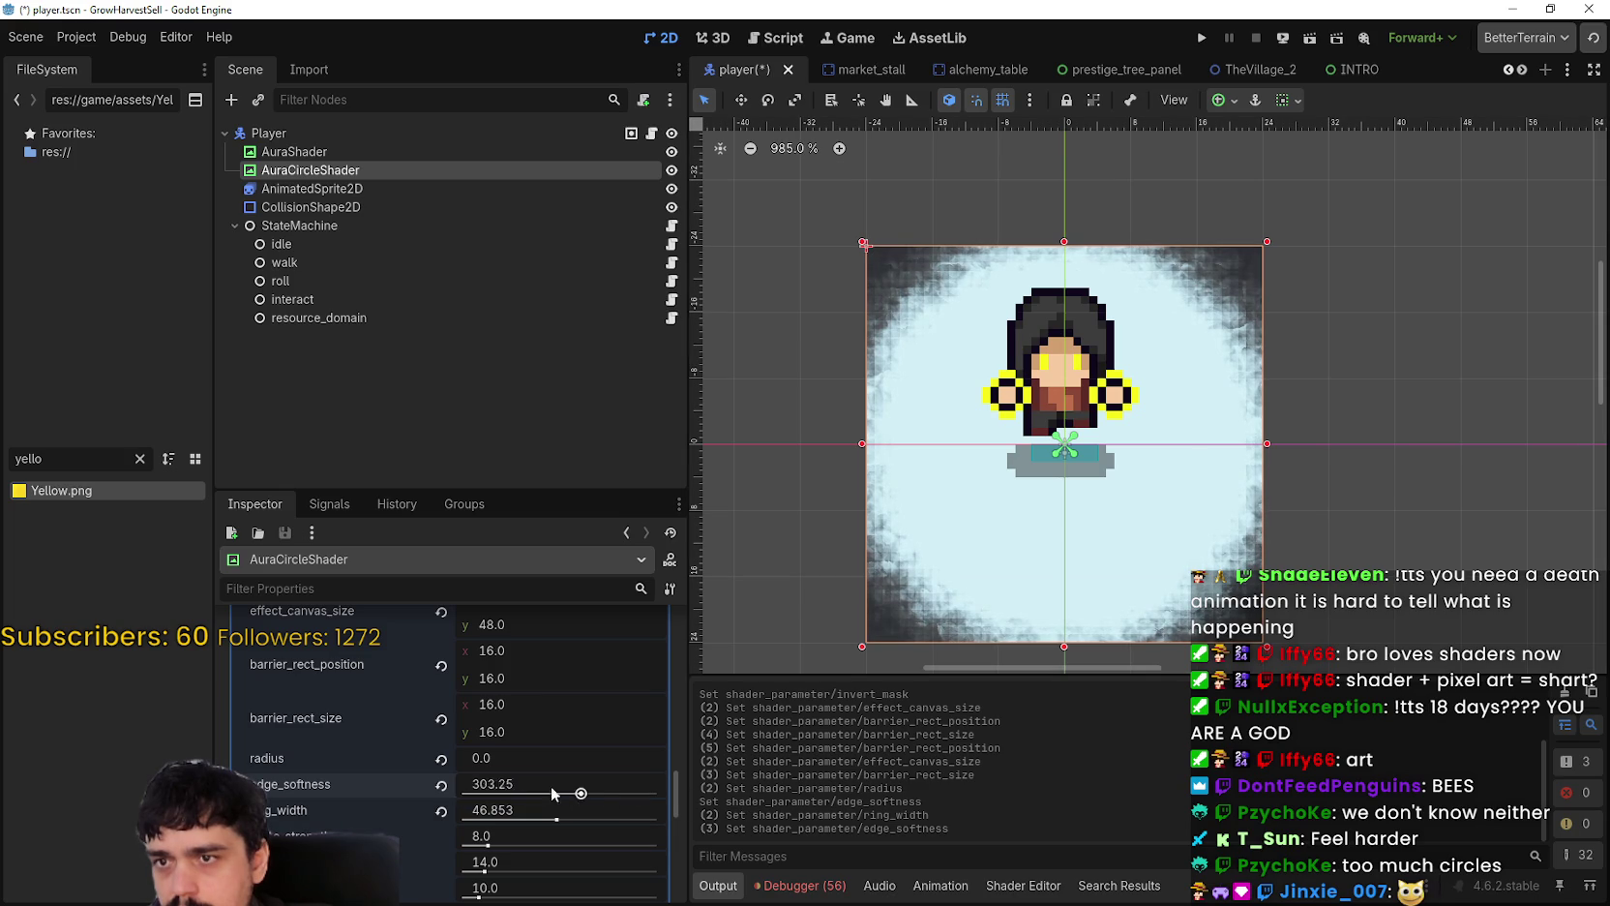
left_click_drag(487, 847, 711, 829)
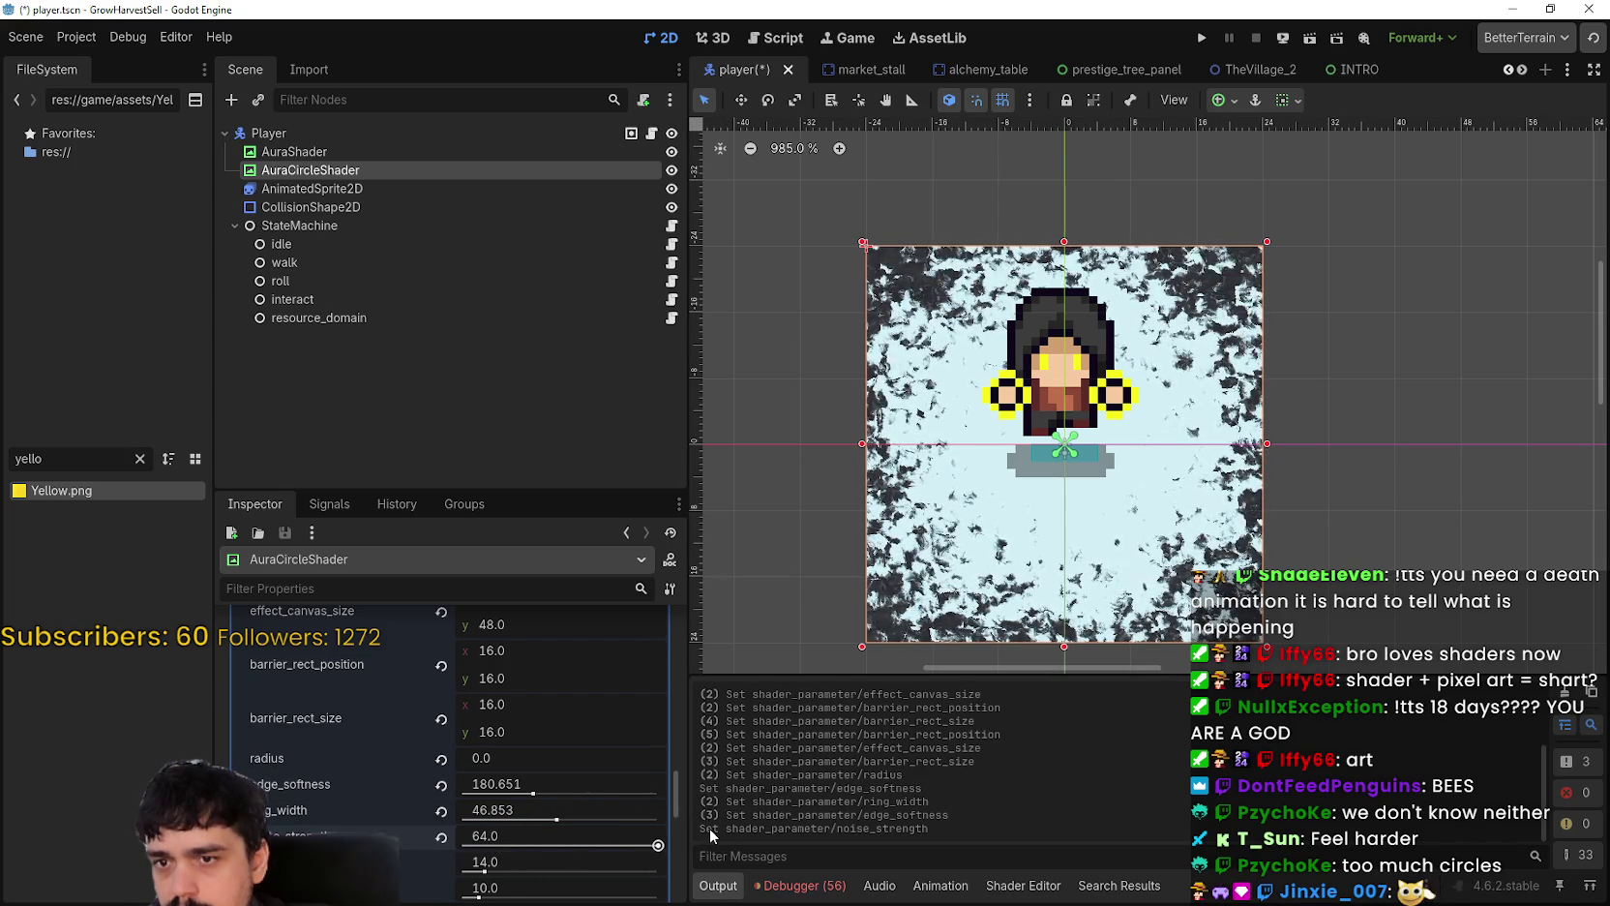
Step: Zero outline_width_px, adjust outline_pixel_size_px and collapse_break_progress, and turn invert_mask off
scroll(1146, 568, "up", 2)
scroll(1146, 568, "down", 4)
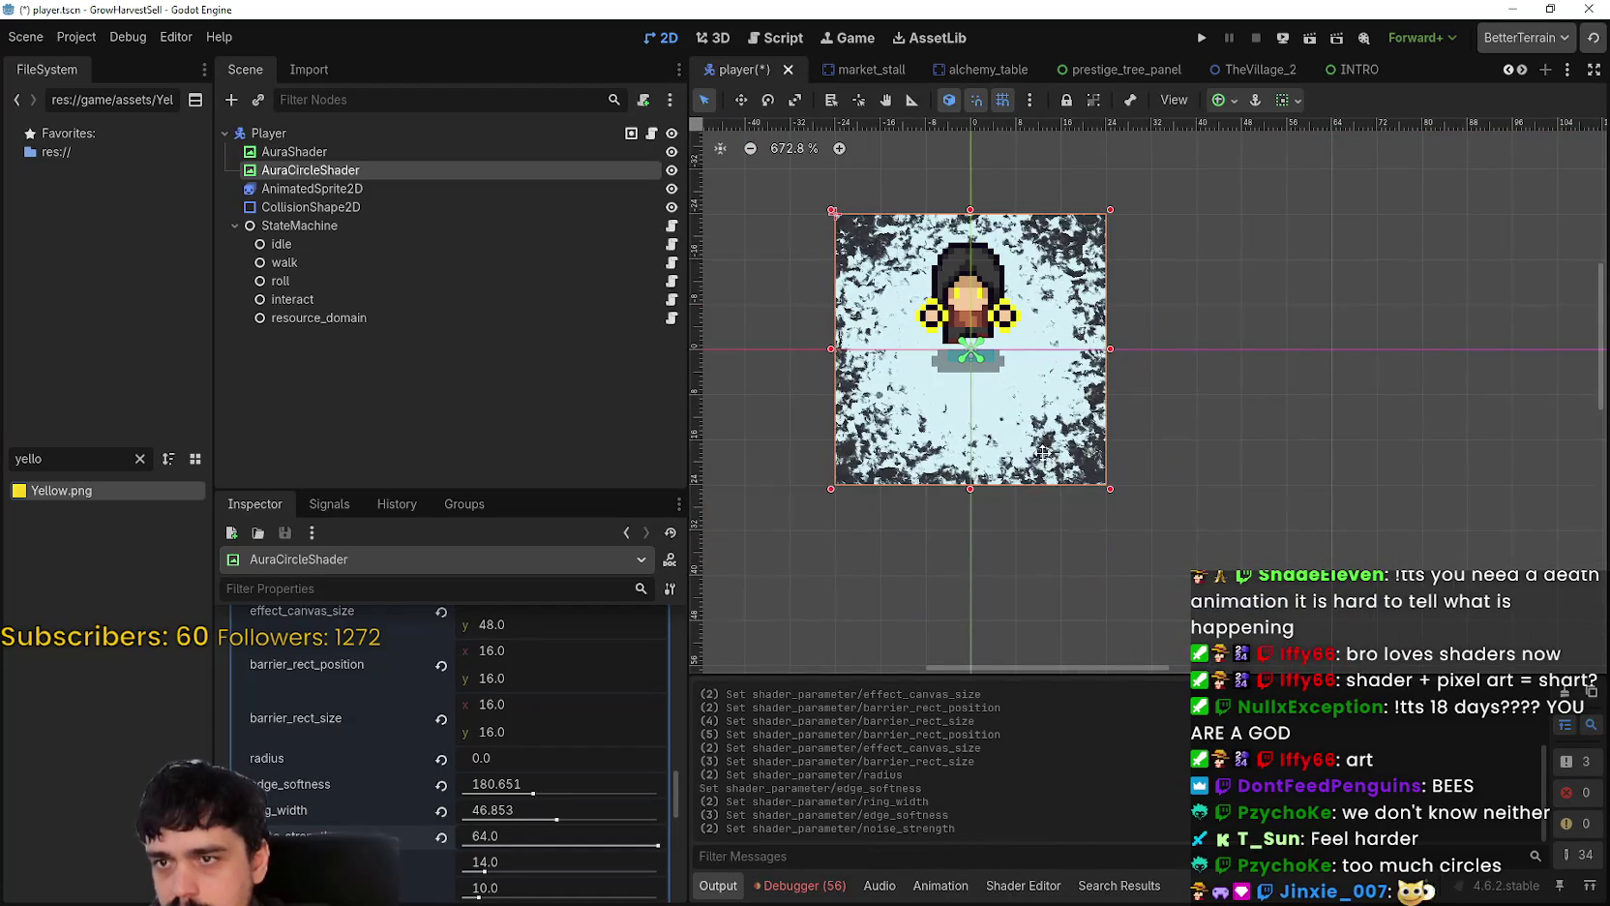
left_click_drag(1042, 452, 1055, 483)
scroll(482, 868, "down", 1)
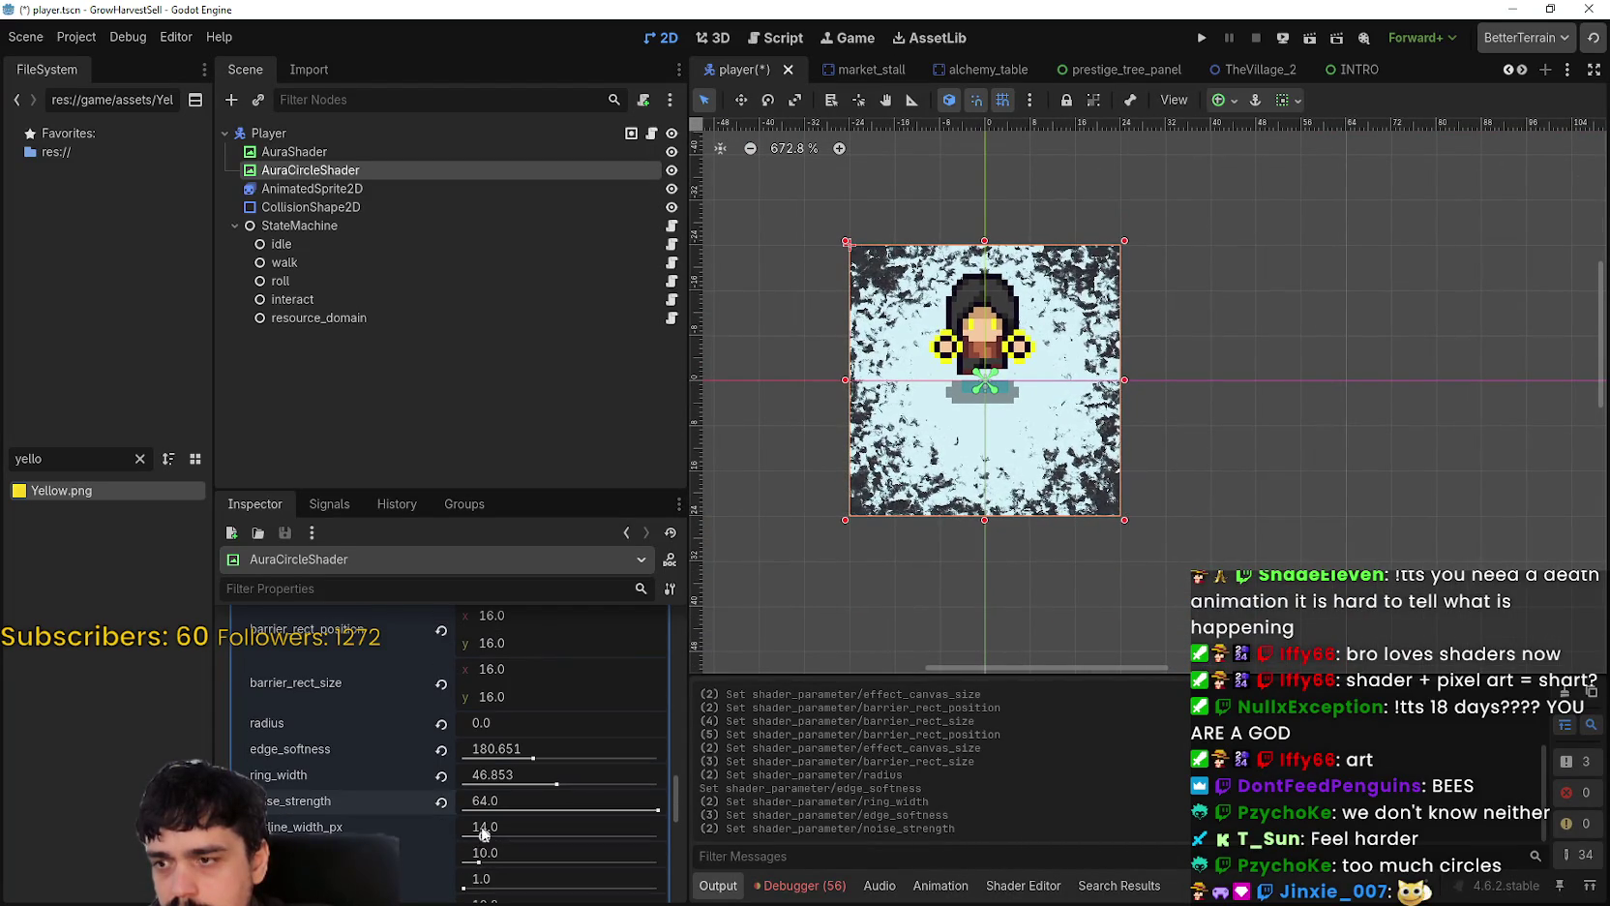
mouse_move(488, 837)
left_mouse_down()
mouse_move(454, 833)
mouse_move(498, 861)
mouse_move(443, 852)
mouse_move(498, 886)
left_mouse_up()
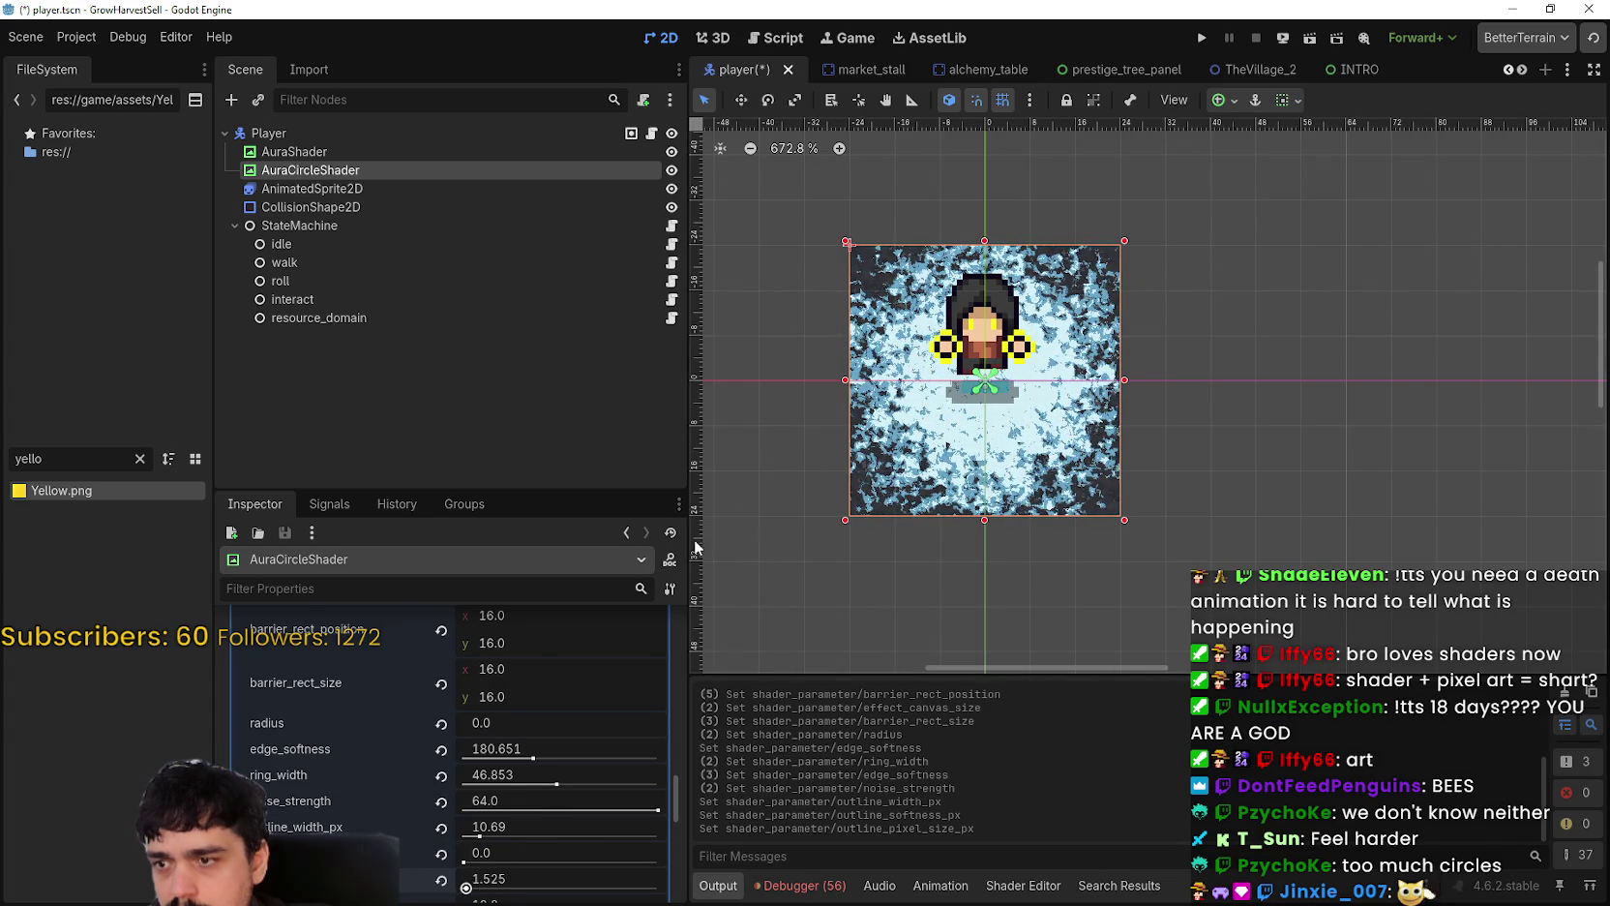
scroll(493, 768, "down", 3)
mouse_move(469, 745)
left_mouse_down()
mouse_move(711, 762)
mouse_move(421, 764)
mouse_move(501, 766)
mouse_move(472, 770)
mouse_move(479, 796)
mouse_move(607, 796)
mouse_move(480, 800)
mouse_move(561, 829)
left_mouse_up()
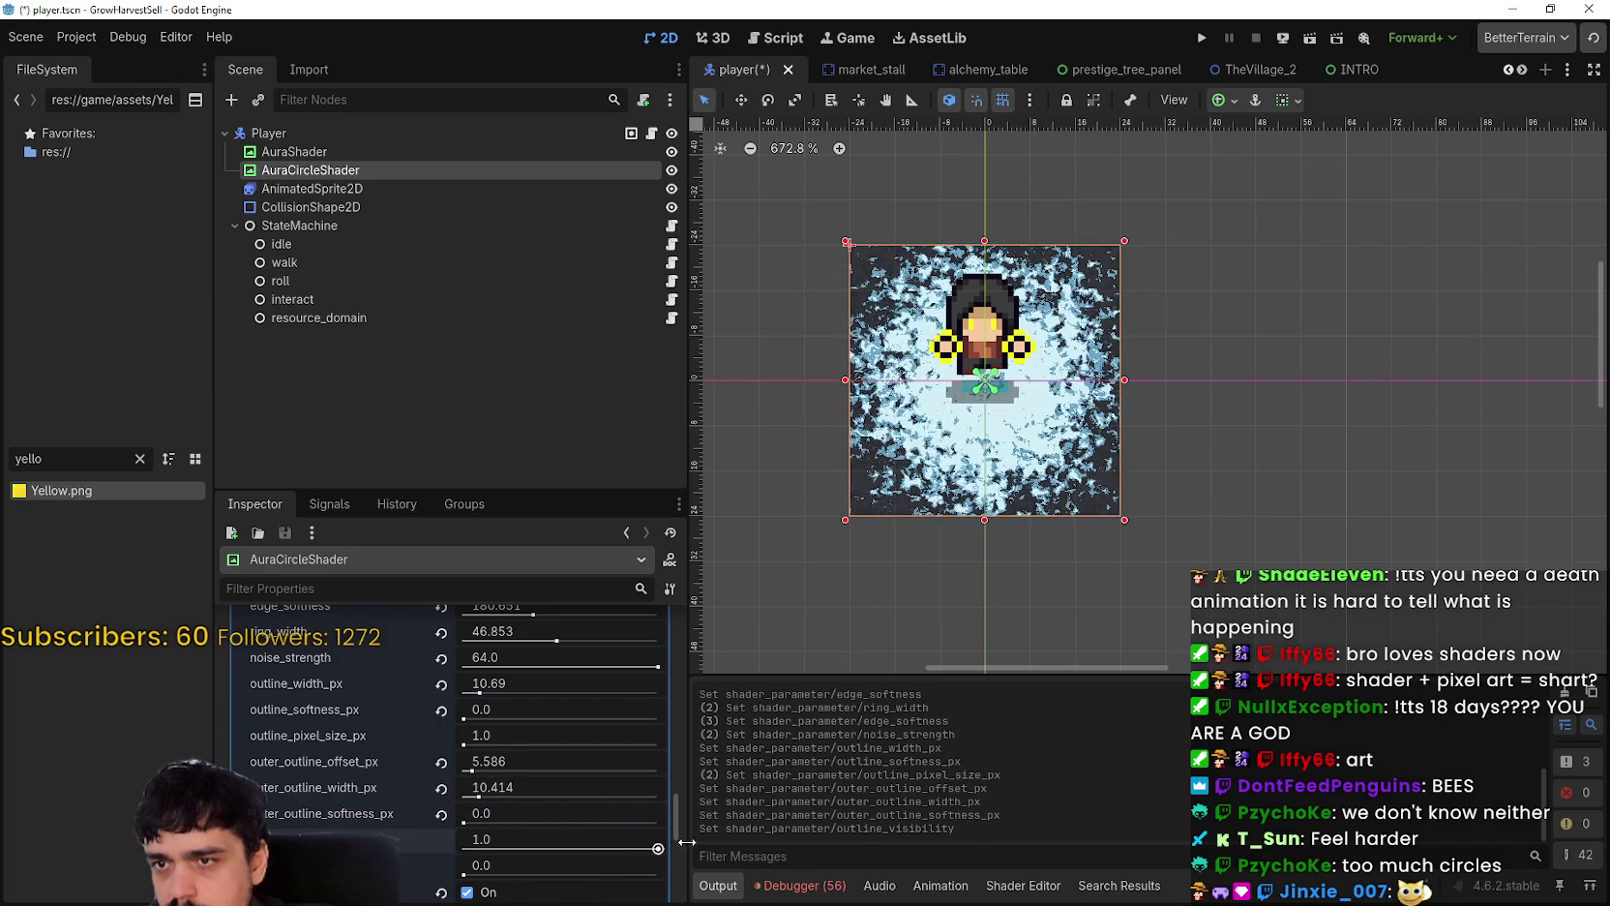
scroll(528, 820, "down", 2)
left_click_drag(467, 767, 505, 768)
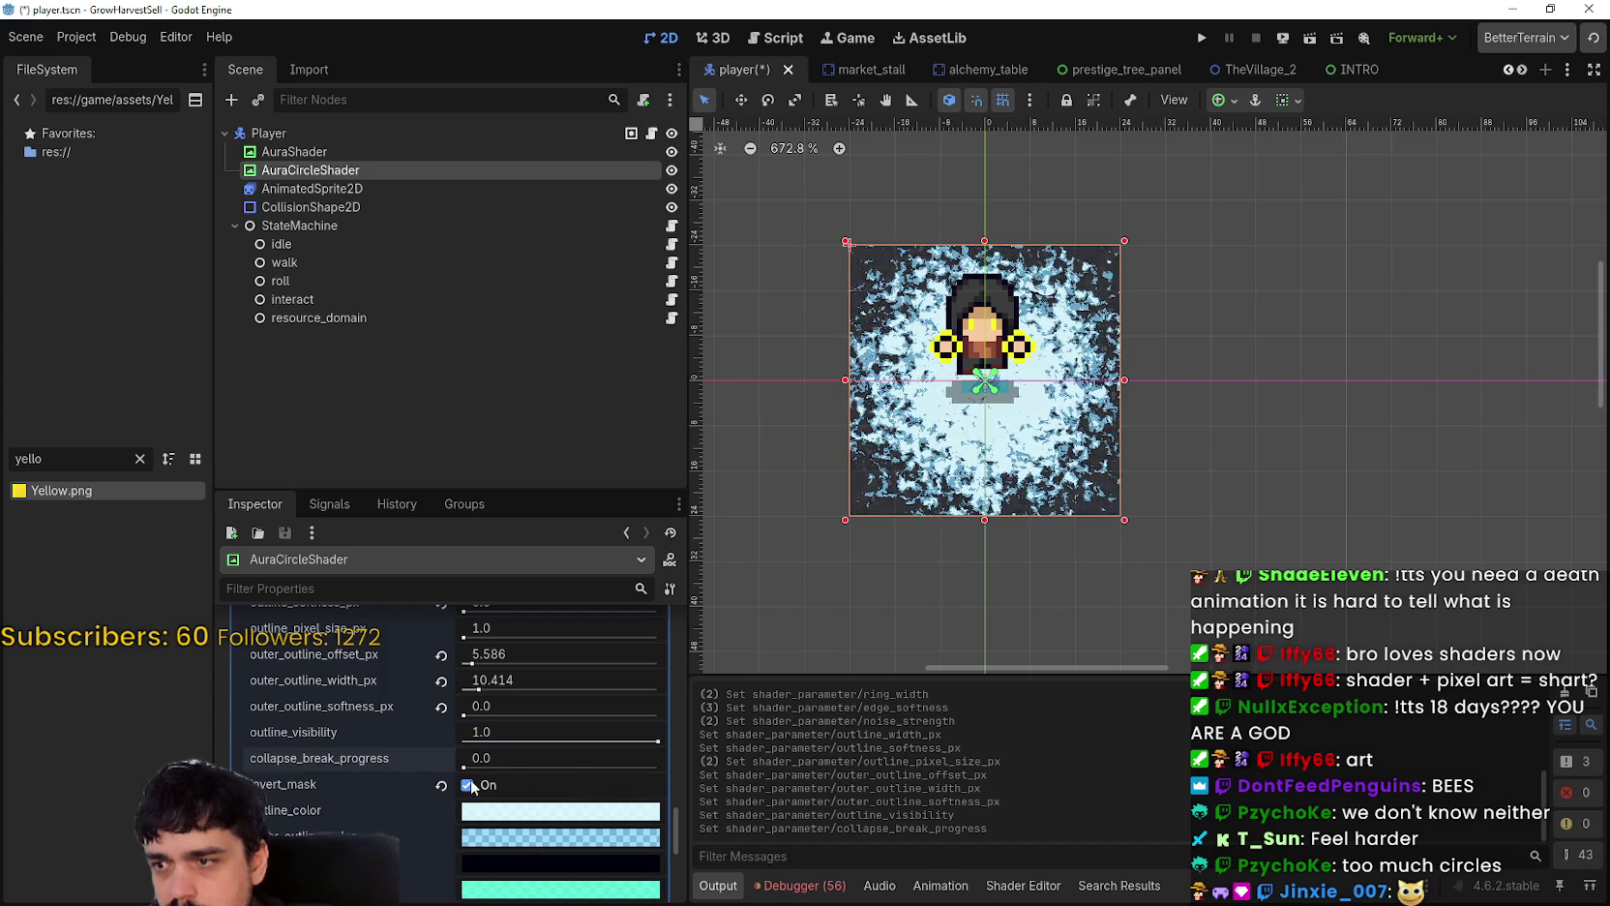
left_click(468, 784)
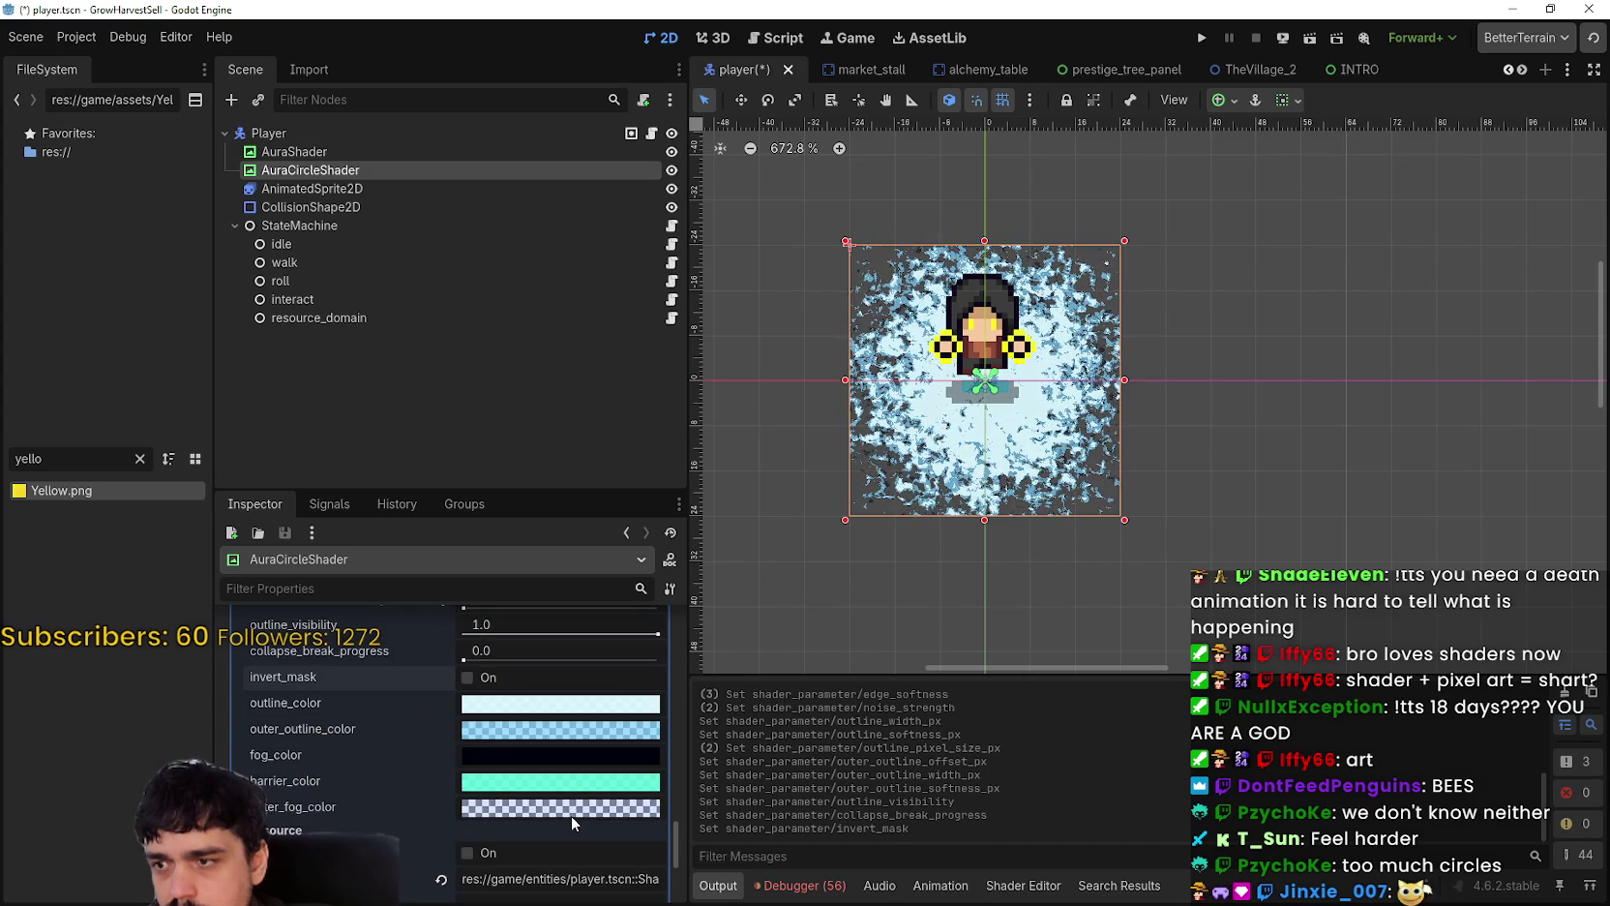
Step: Set edge_softness to 197.858 and the radius to 1500
scroll(571, 818, "up", 2)
scroll(571, 816, "up", 2)
scroll(572, 811, "up", 1)
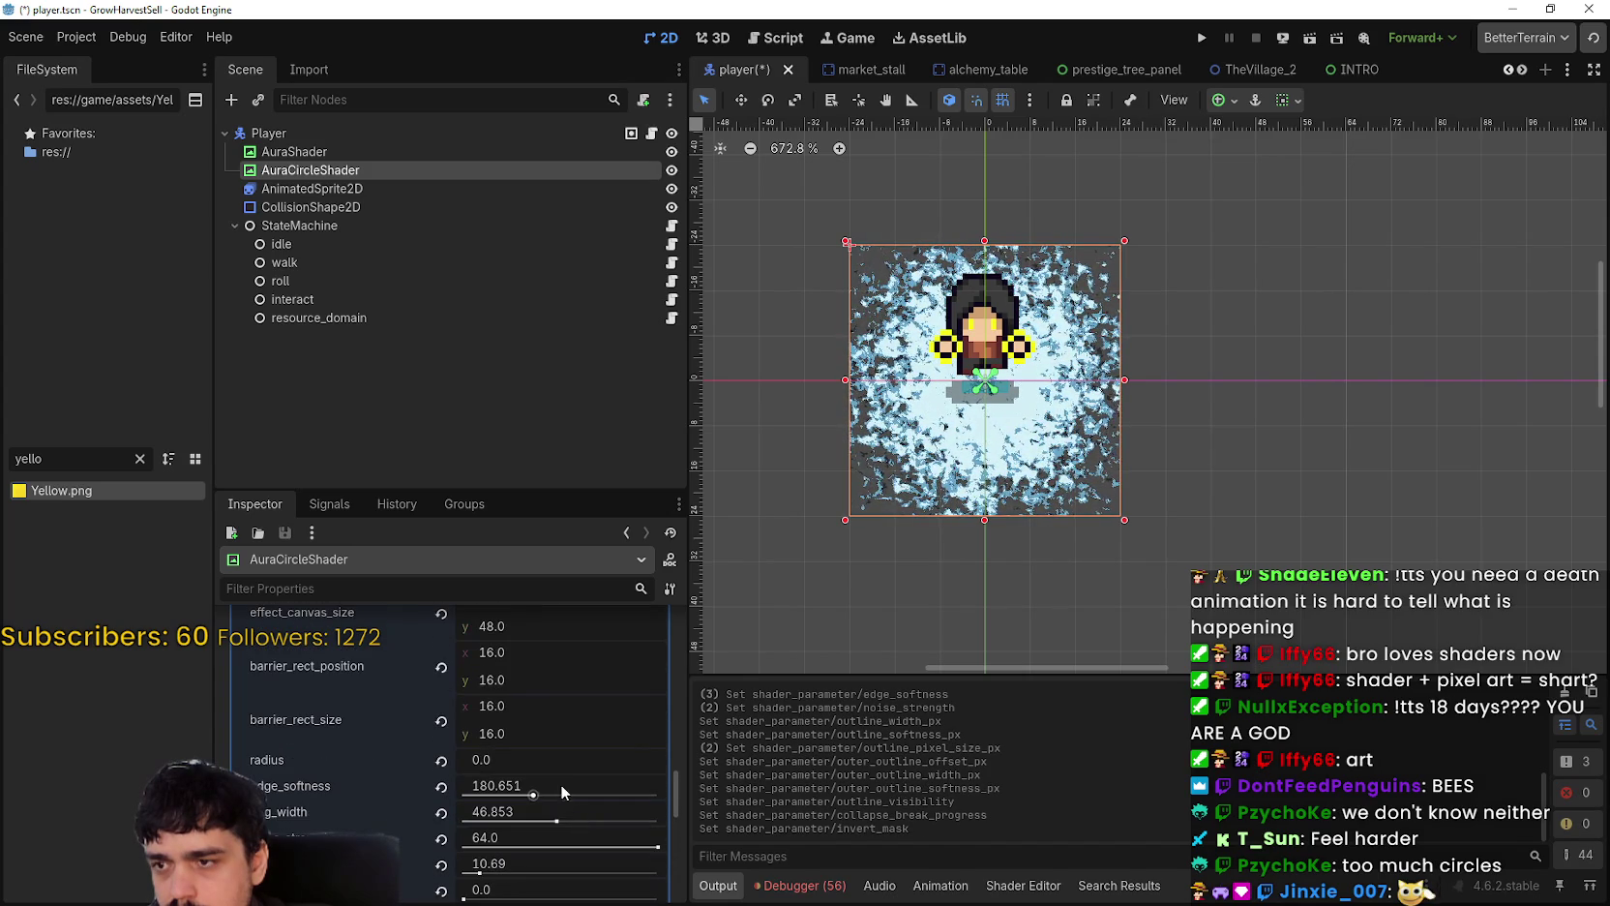
mouse_move(527, 787)
left_mouse_down()
mouse_move(486, 802)
mouse_move(539, 795)
left_mouse_up()
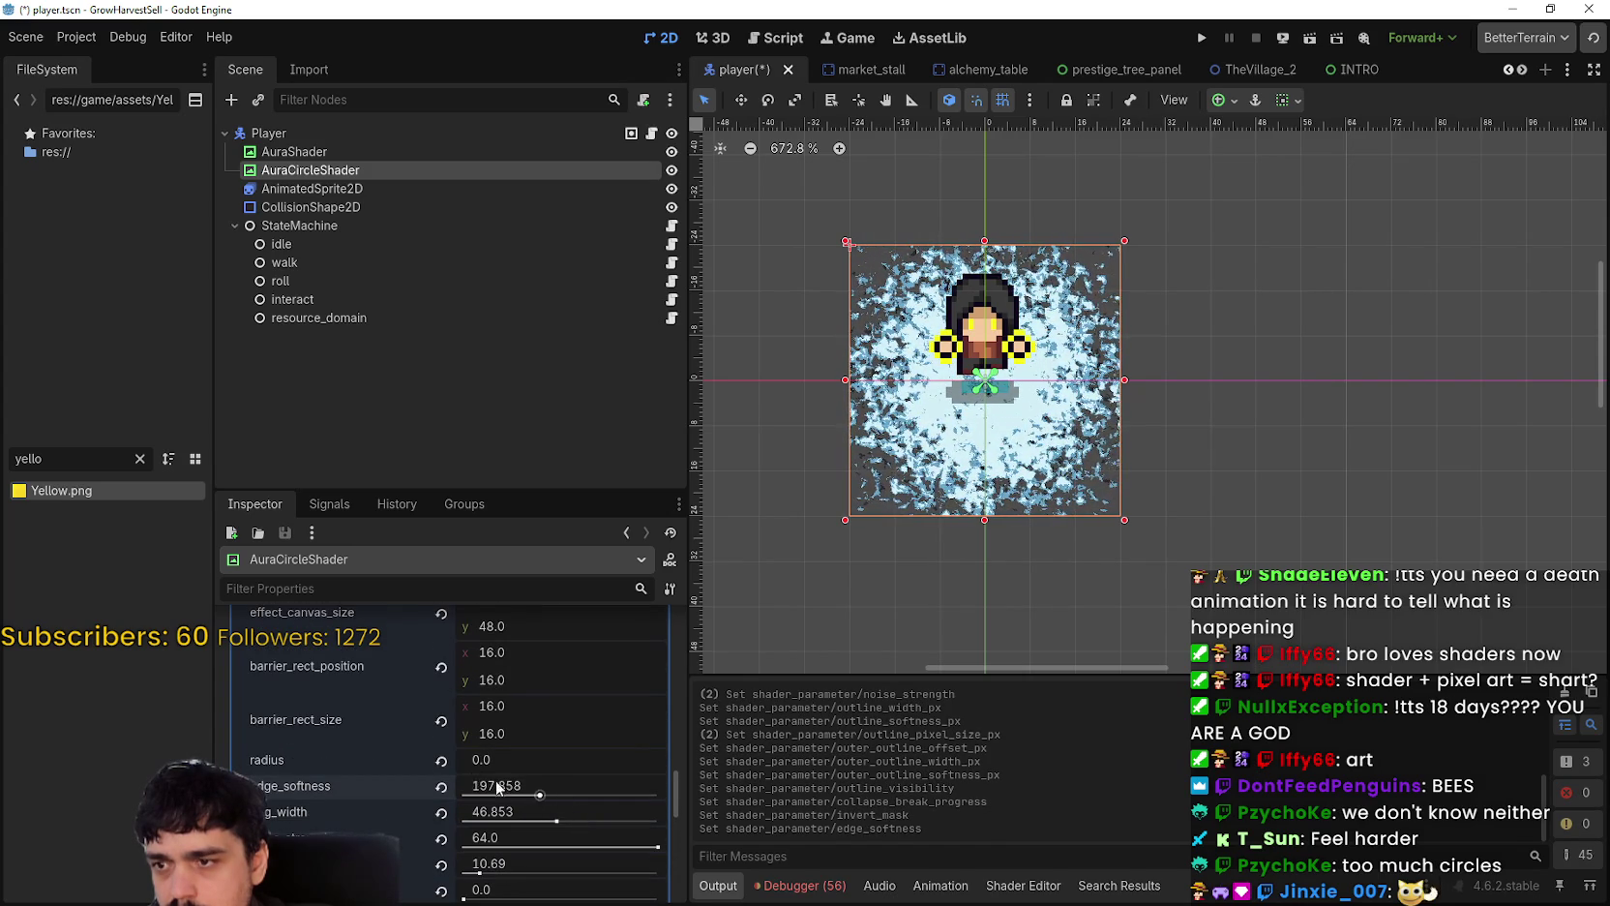
left_click(455, 764)
type("1500")
key("Return")
scroll(499, 773, "up", 1)
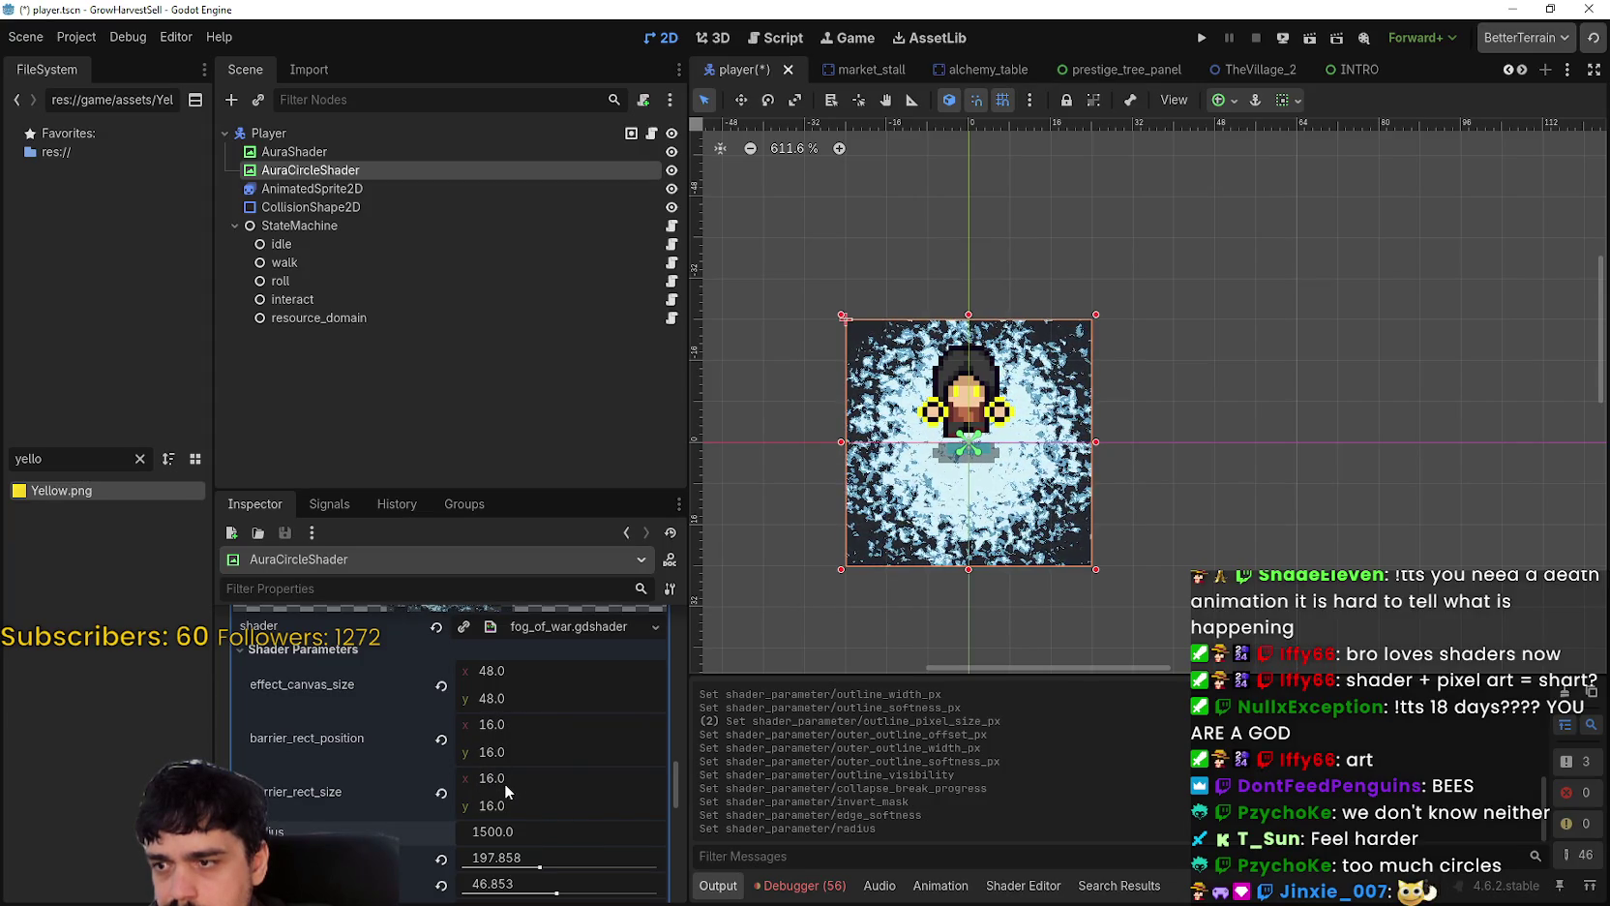
Step: Try different barrier_rect_size widths and heights, then revert it to the default 512 × 512
left_click_drag(505, 783, 402, 783)
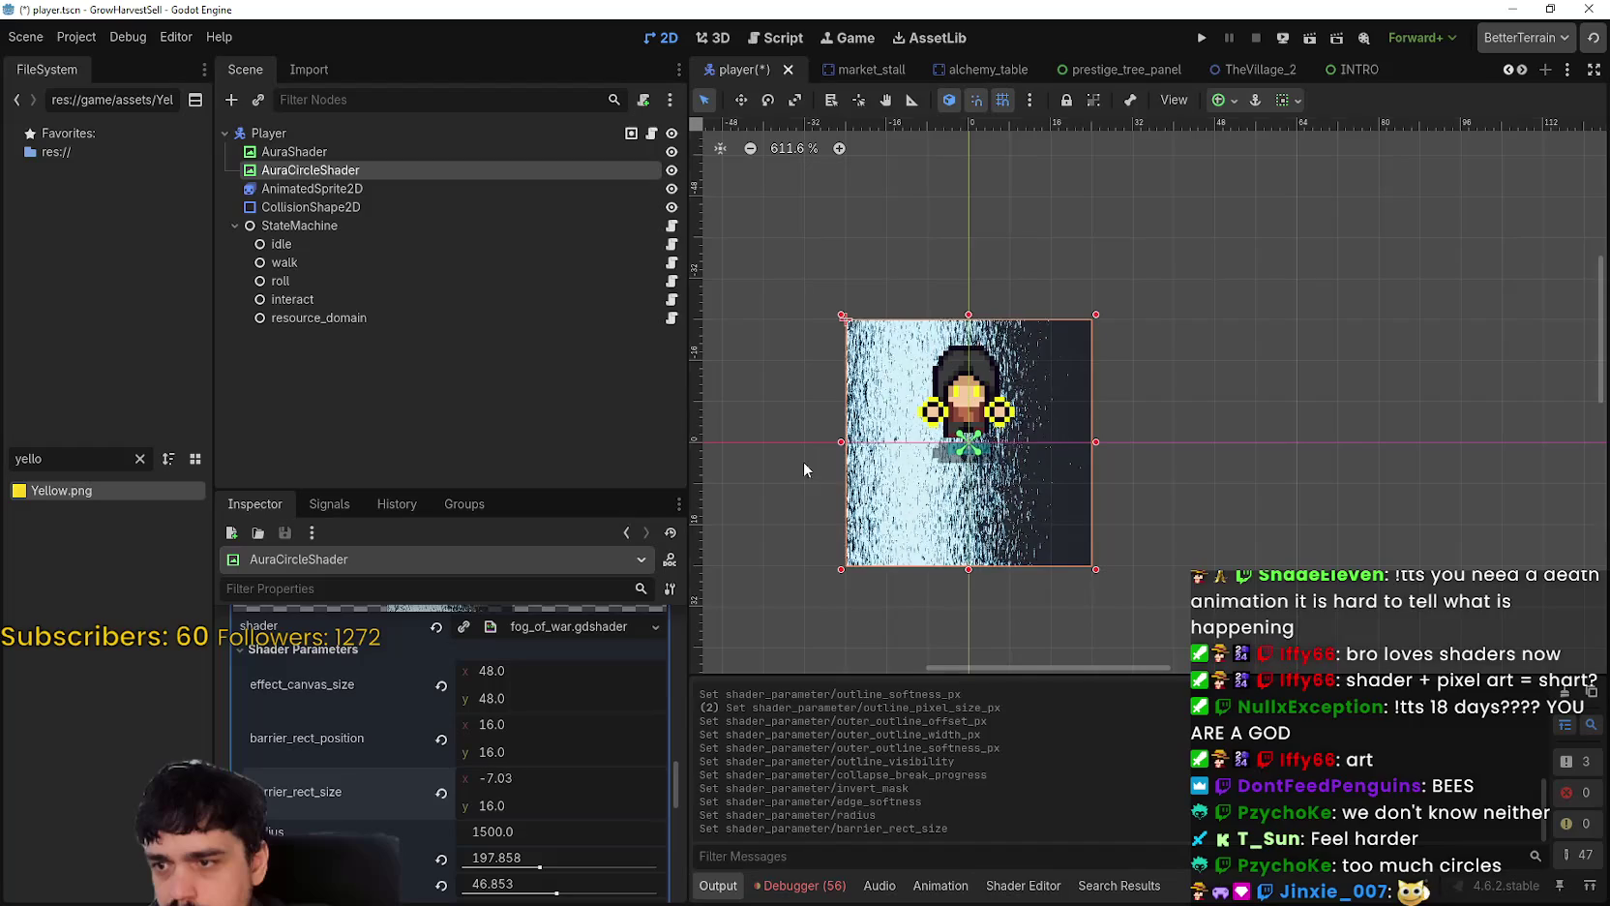
left_click_drag(533, 807, 480, 807)
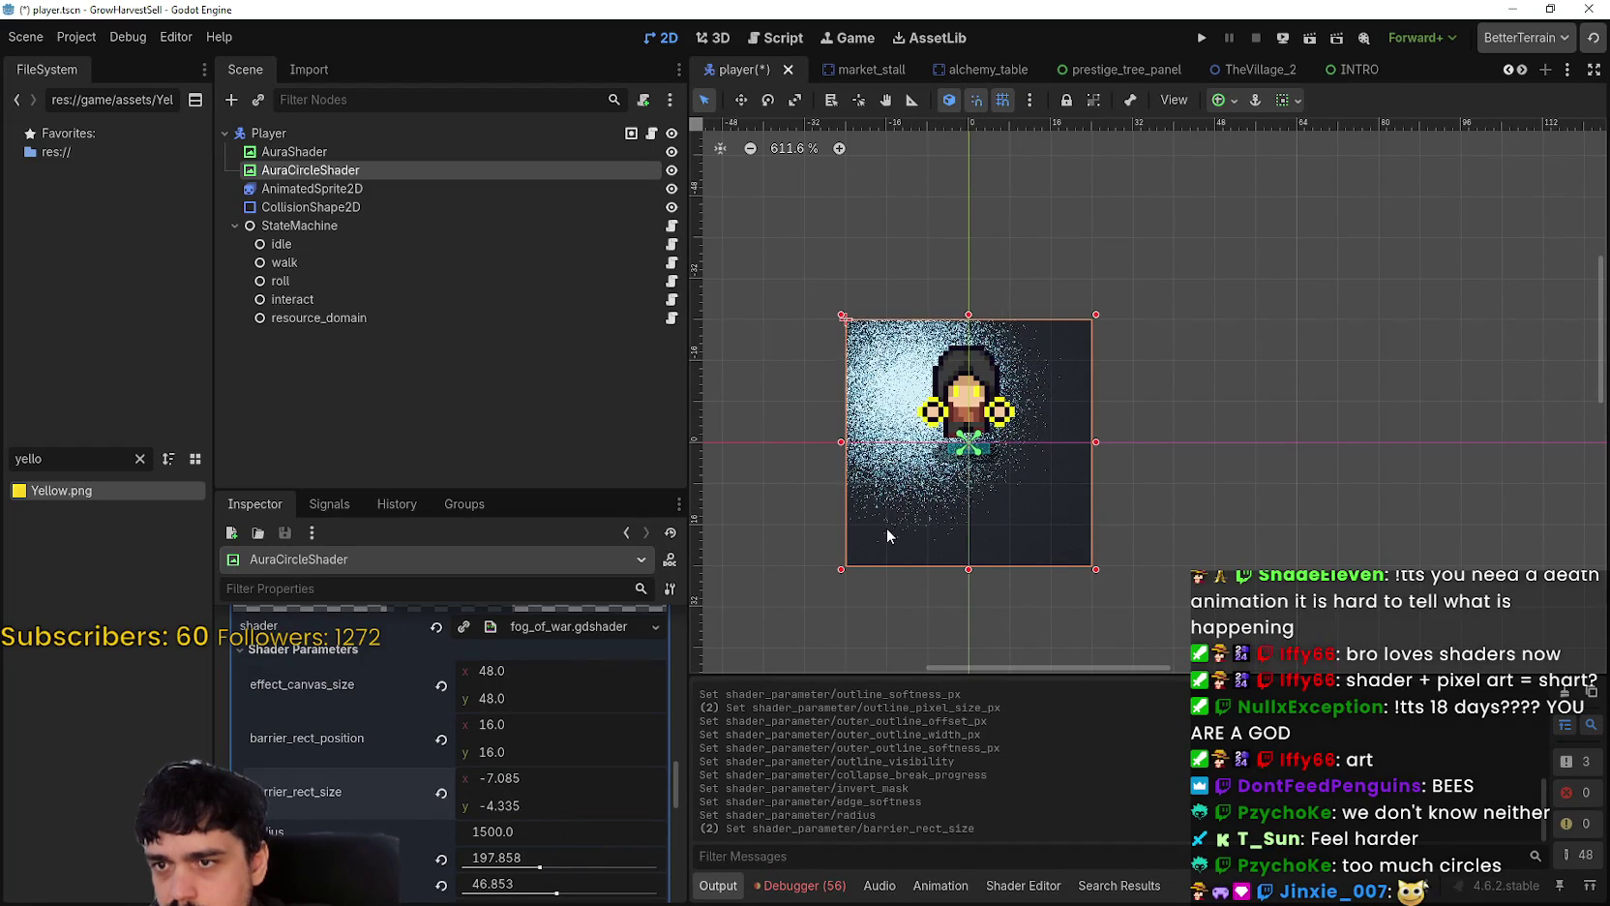
scroll(895, 526, "up", 6)
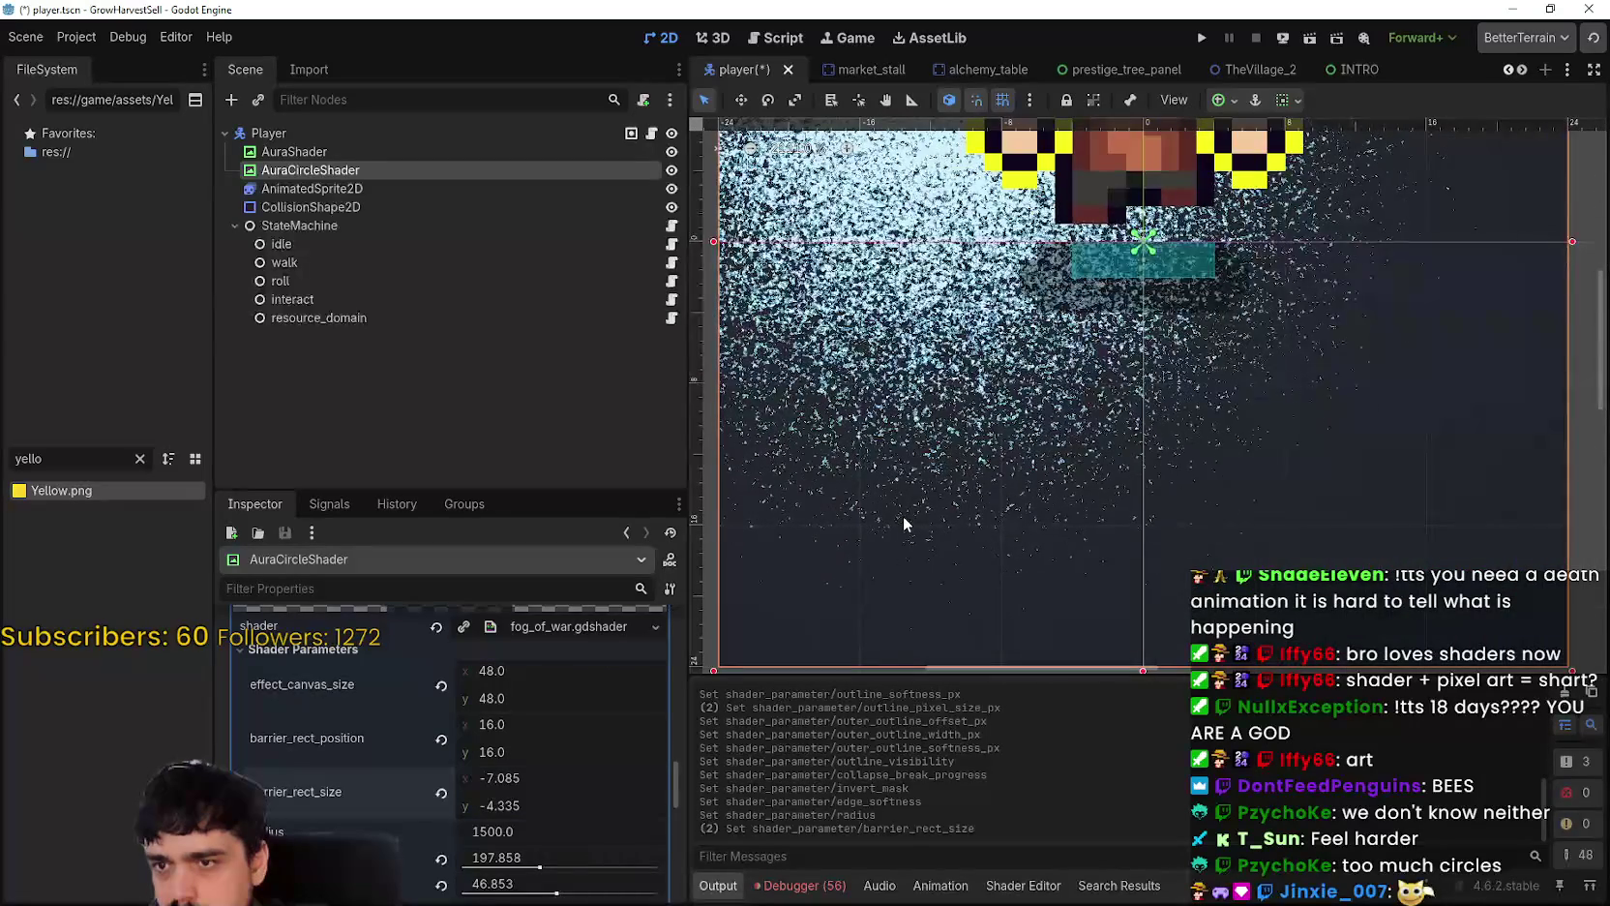
scroll(904, 515, "down", 5)
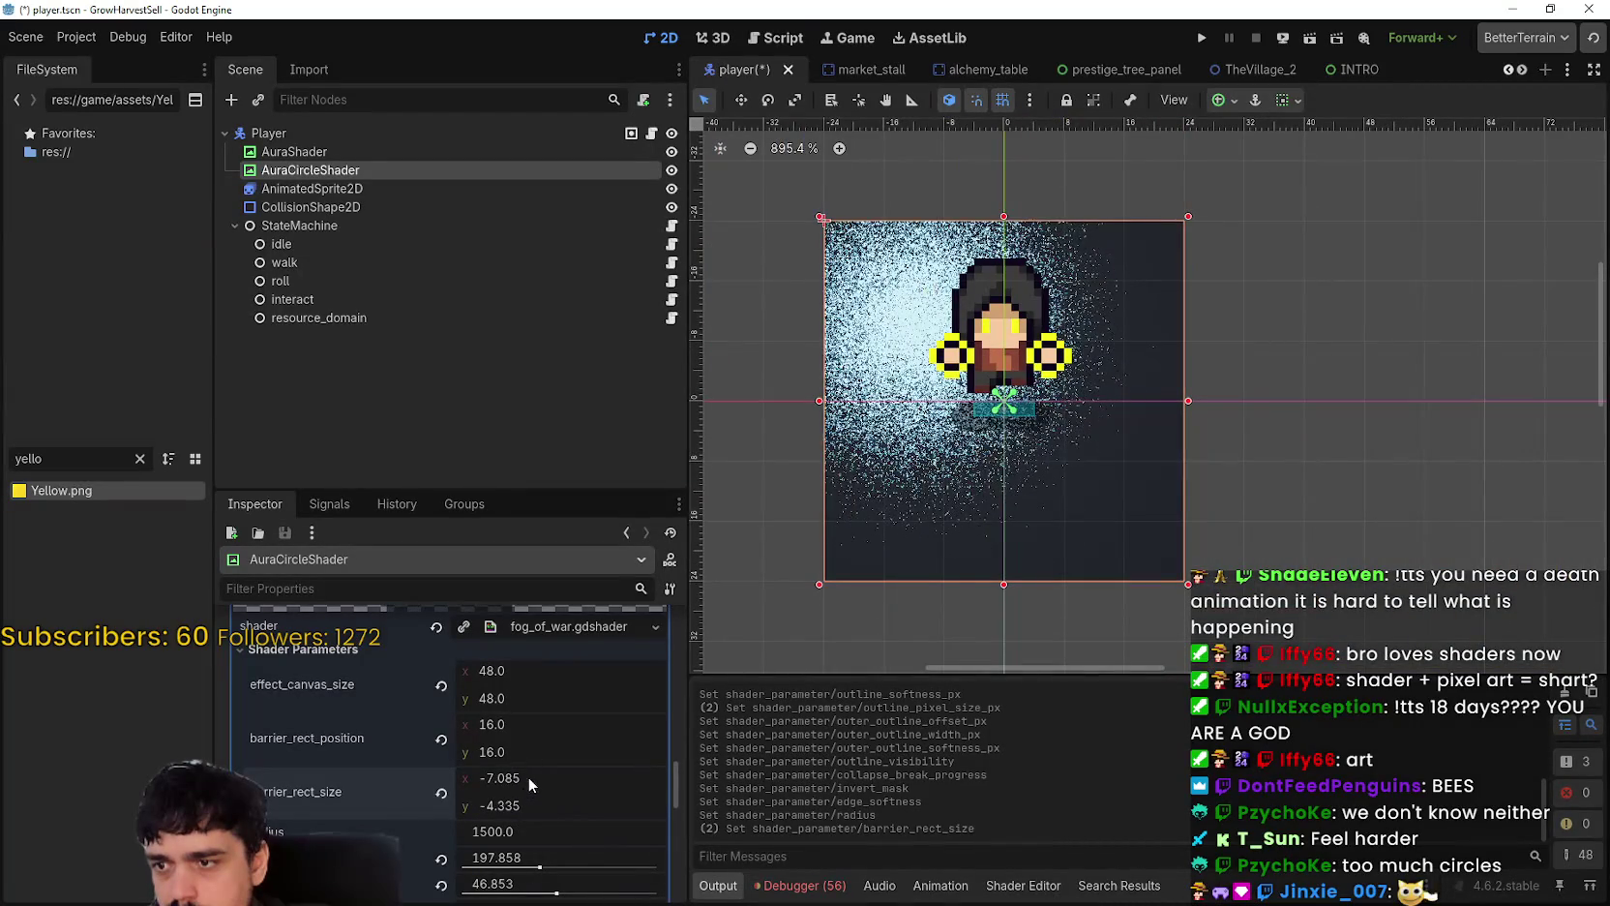
left_click_drag(527, 776, 639, 776)
left_click_drag(496, 808, 649, 808)
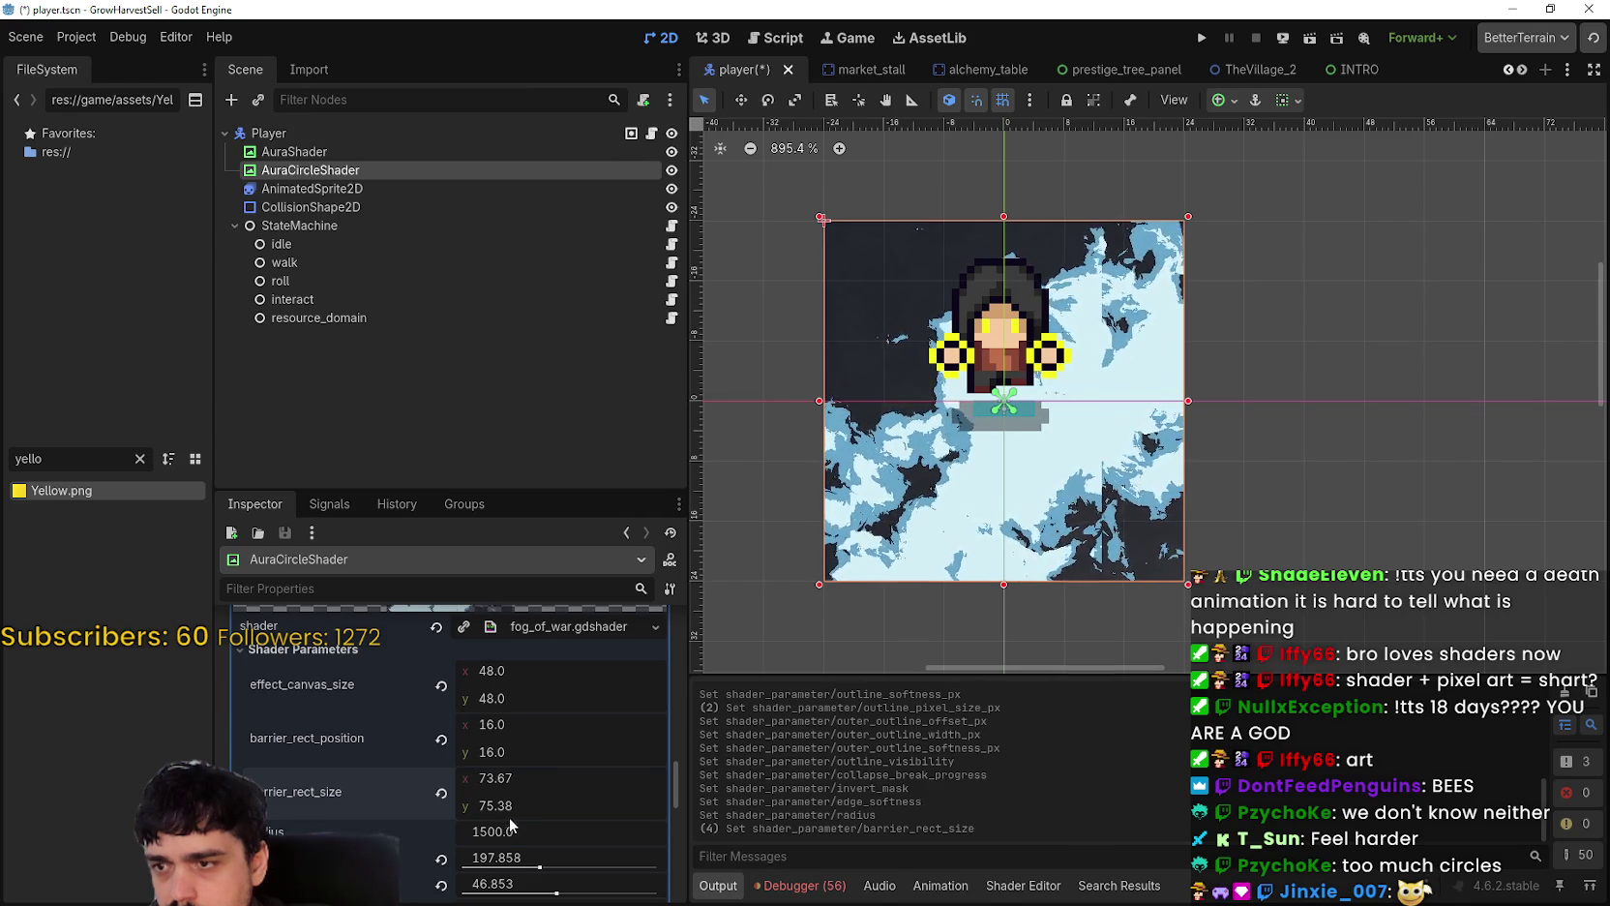
left_click_drag(509, 816, 498, 807)
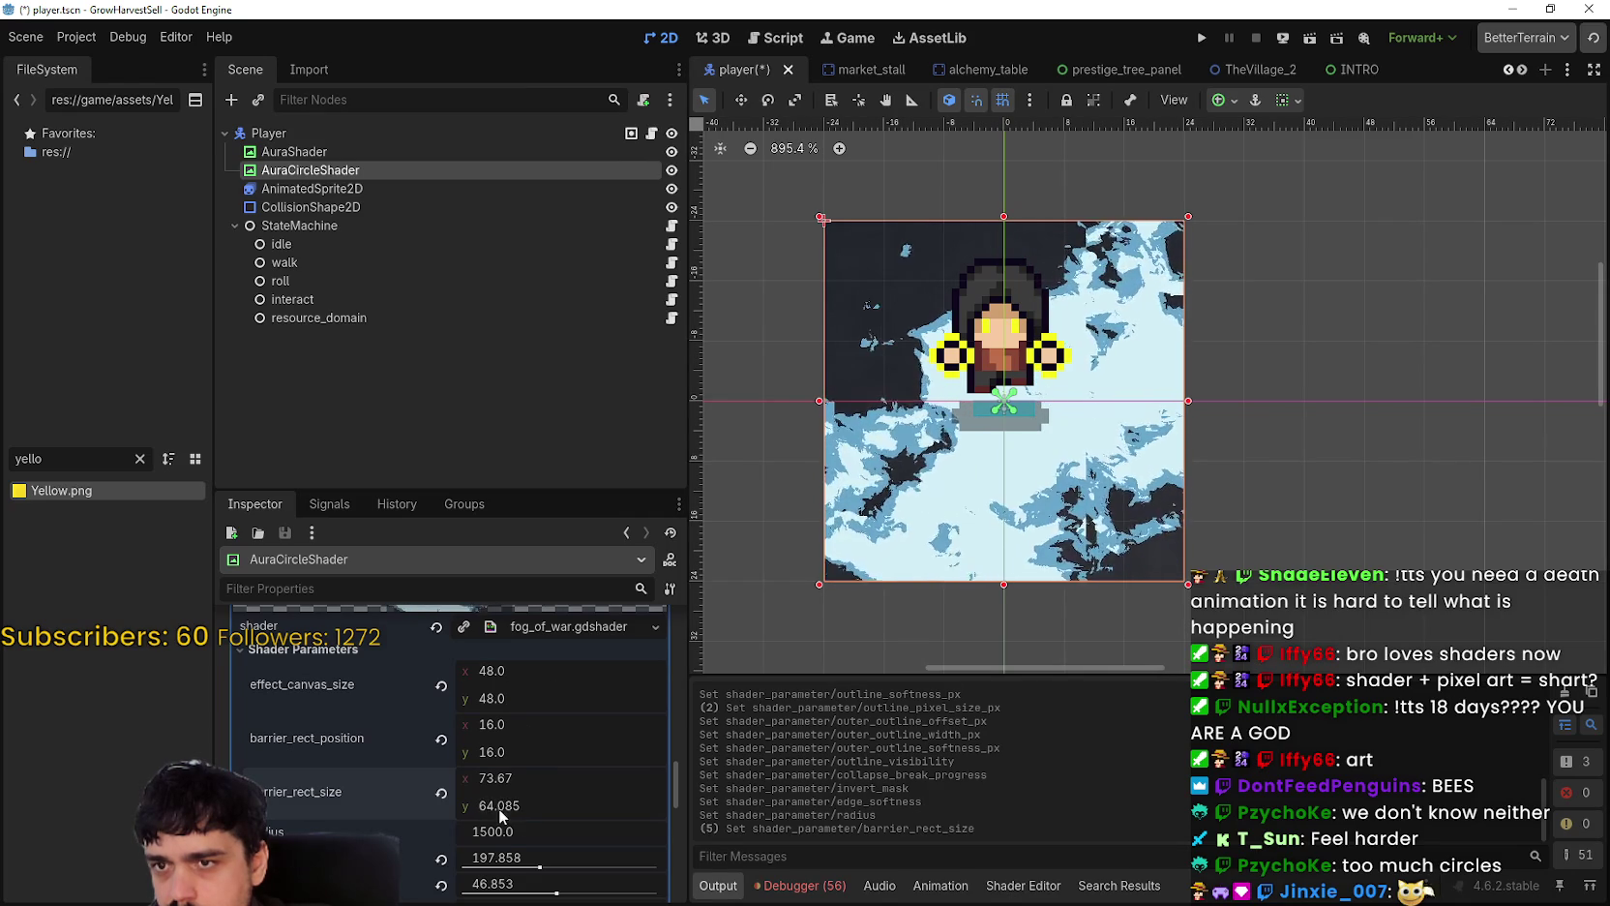
left_click(441, 787)
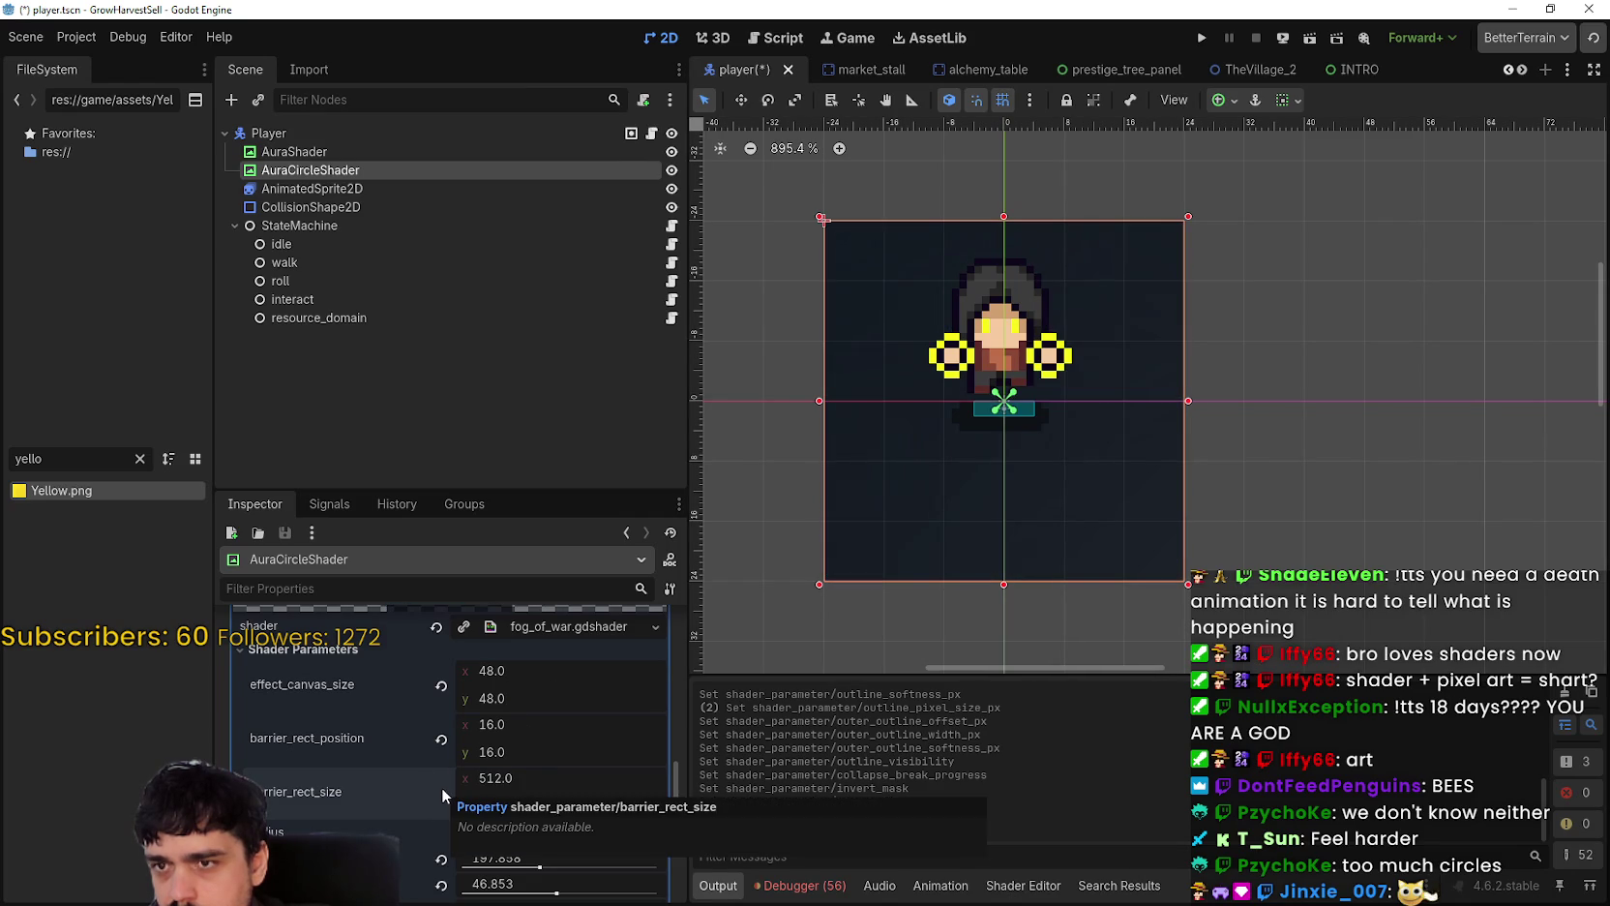
scroll(1389, 533, "down", 2)
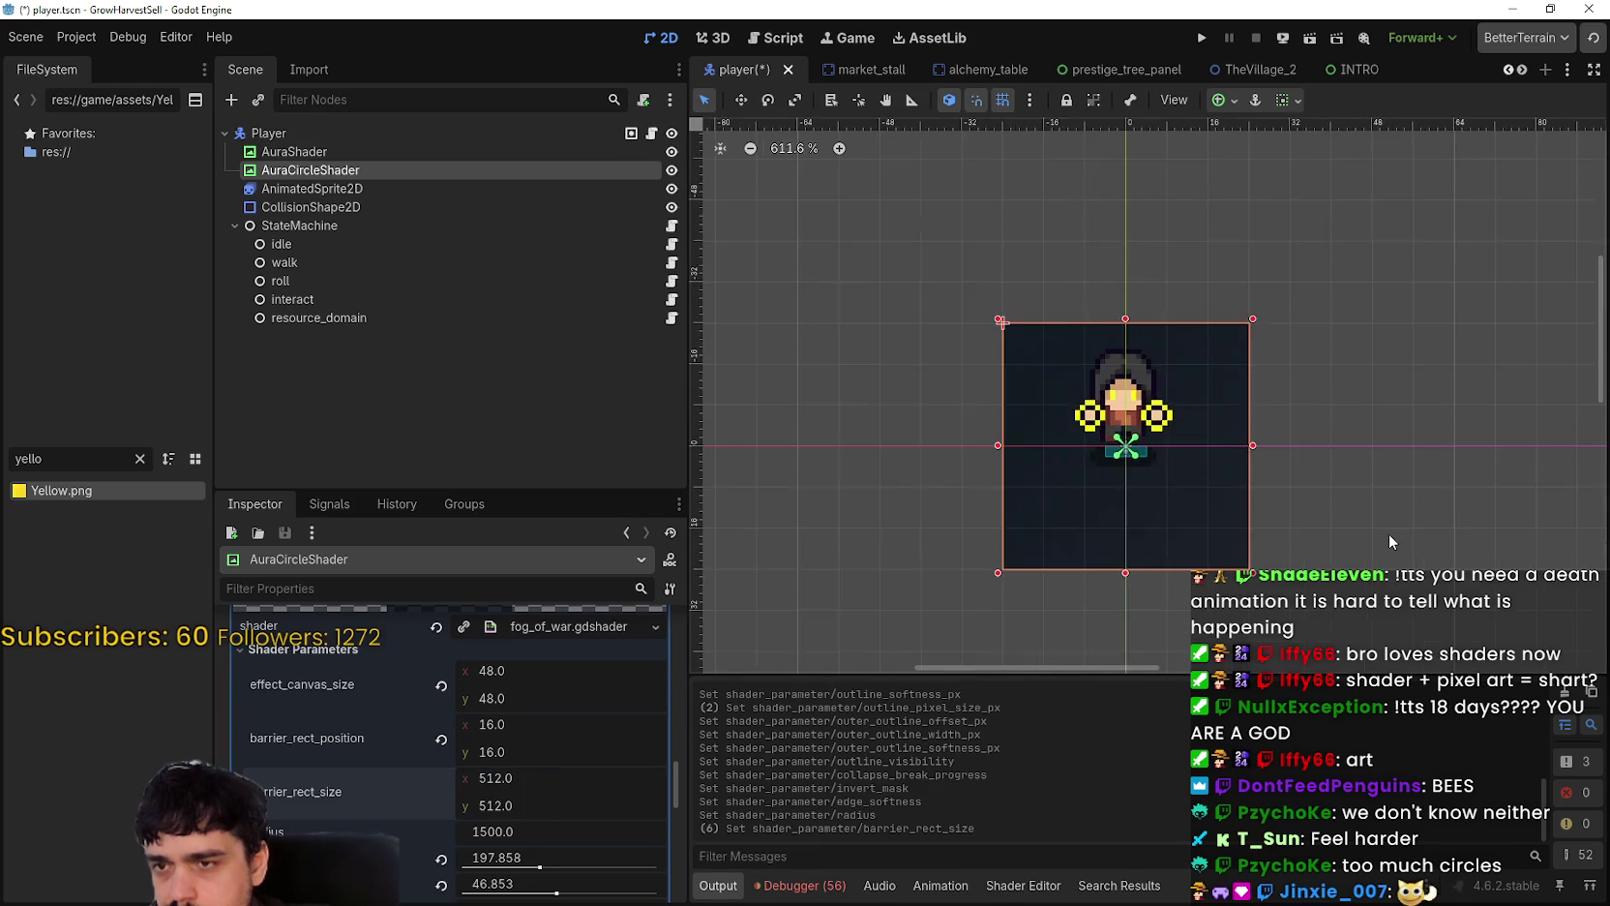
scroll(1388, 533, "down", 4)
scroll(1112, 510, "down", 3)
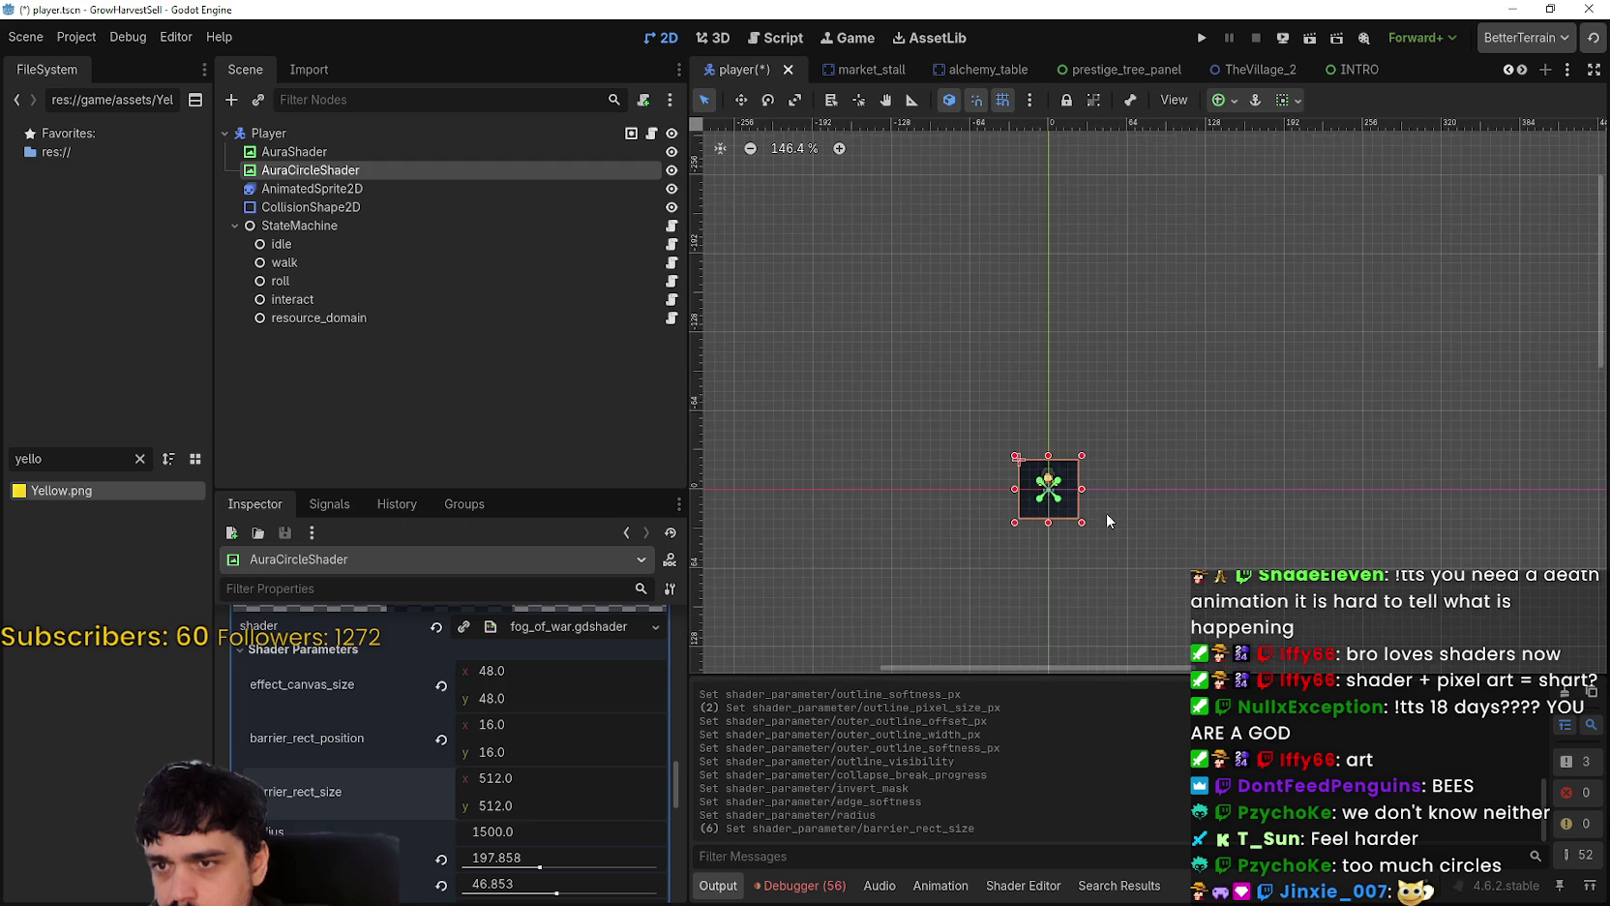
scroll(1109, 520, "down", 2)
Step: Revert barrier_rect_position and effect_canvas_size to their defaults
left_click(440, 740)
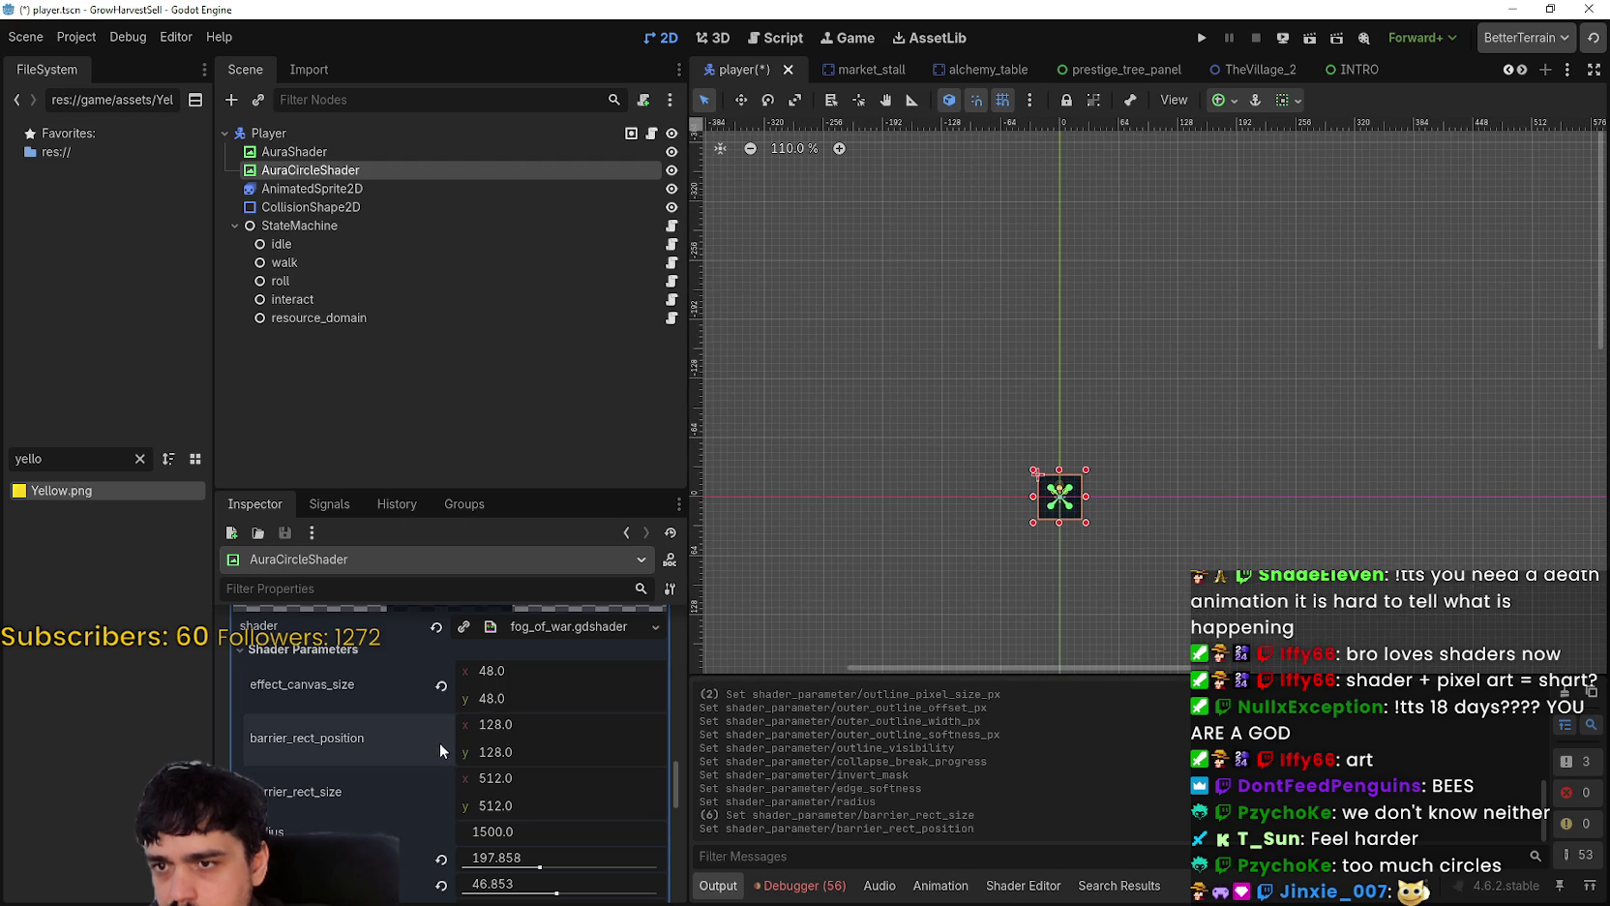
left_click(443, 686)
scroll(575, 702, "up", 3)
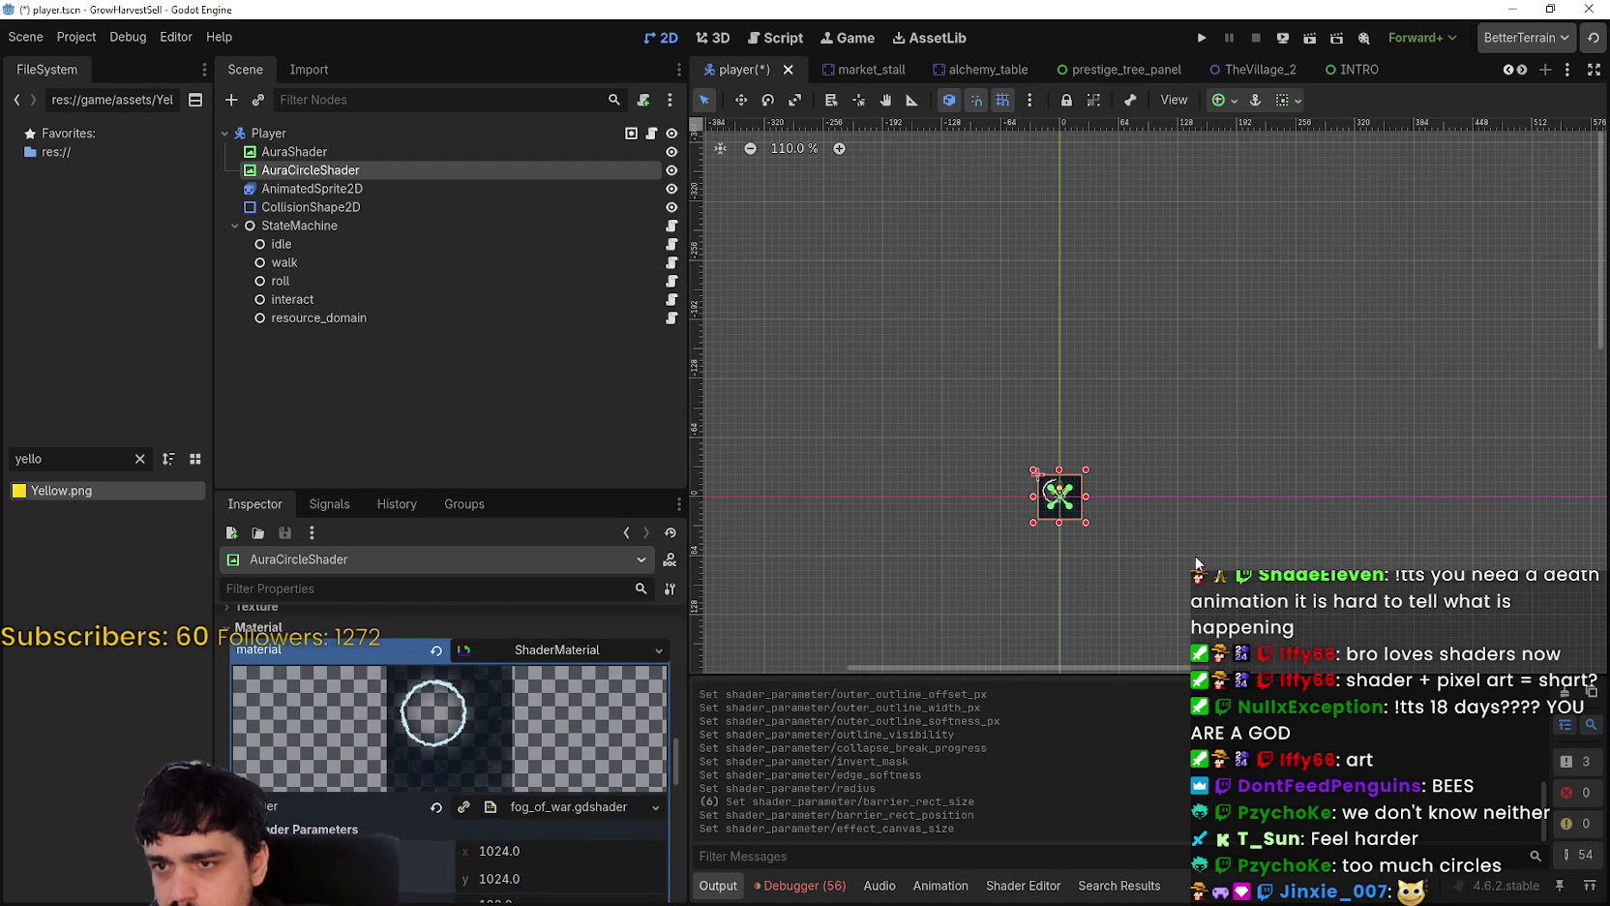
scroll(1189, 531, "up", 5)
scroll(1006, 519, "up", 5)
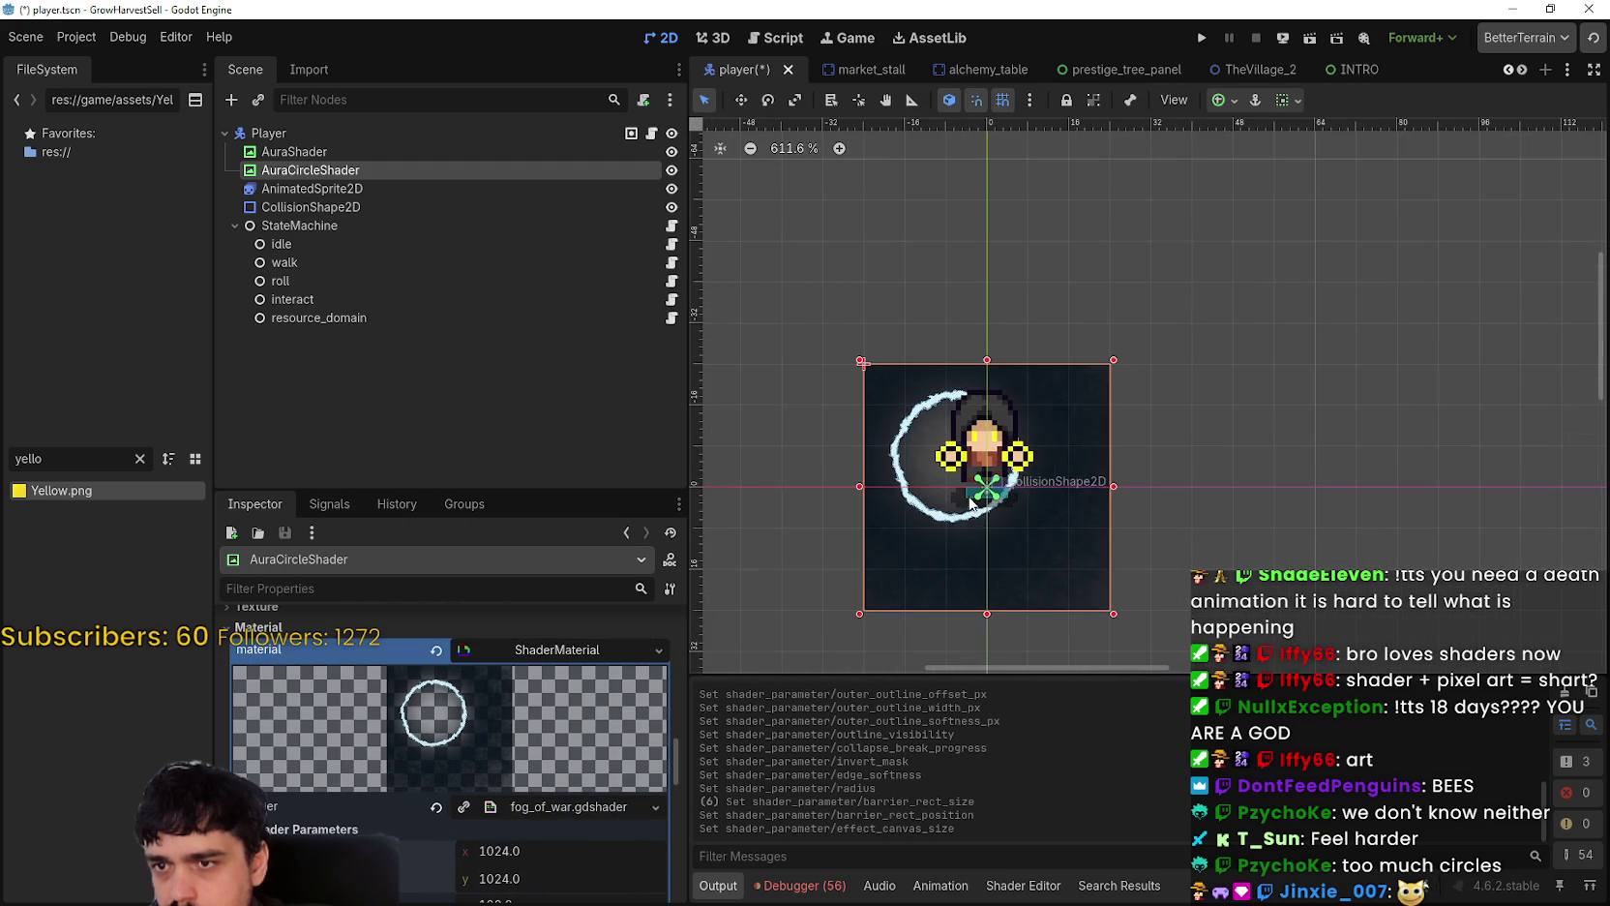
scroll(910, 446, "up", 4)
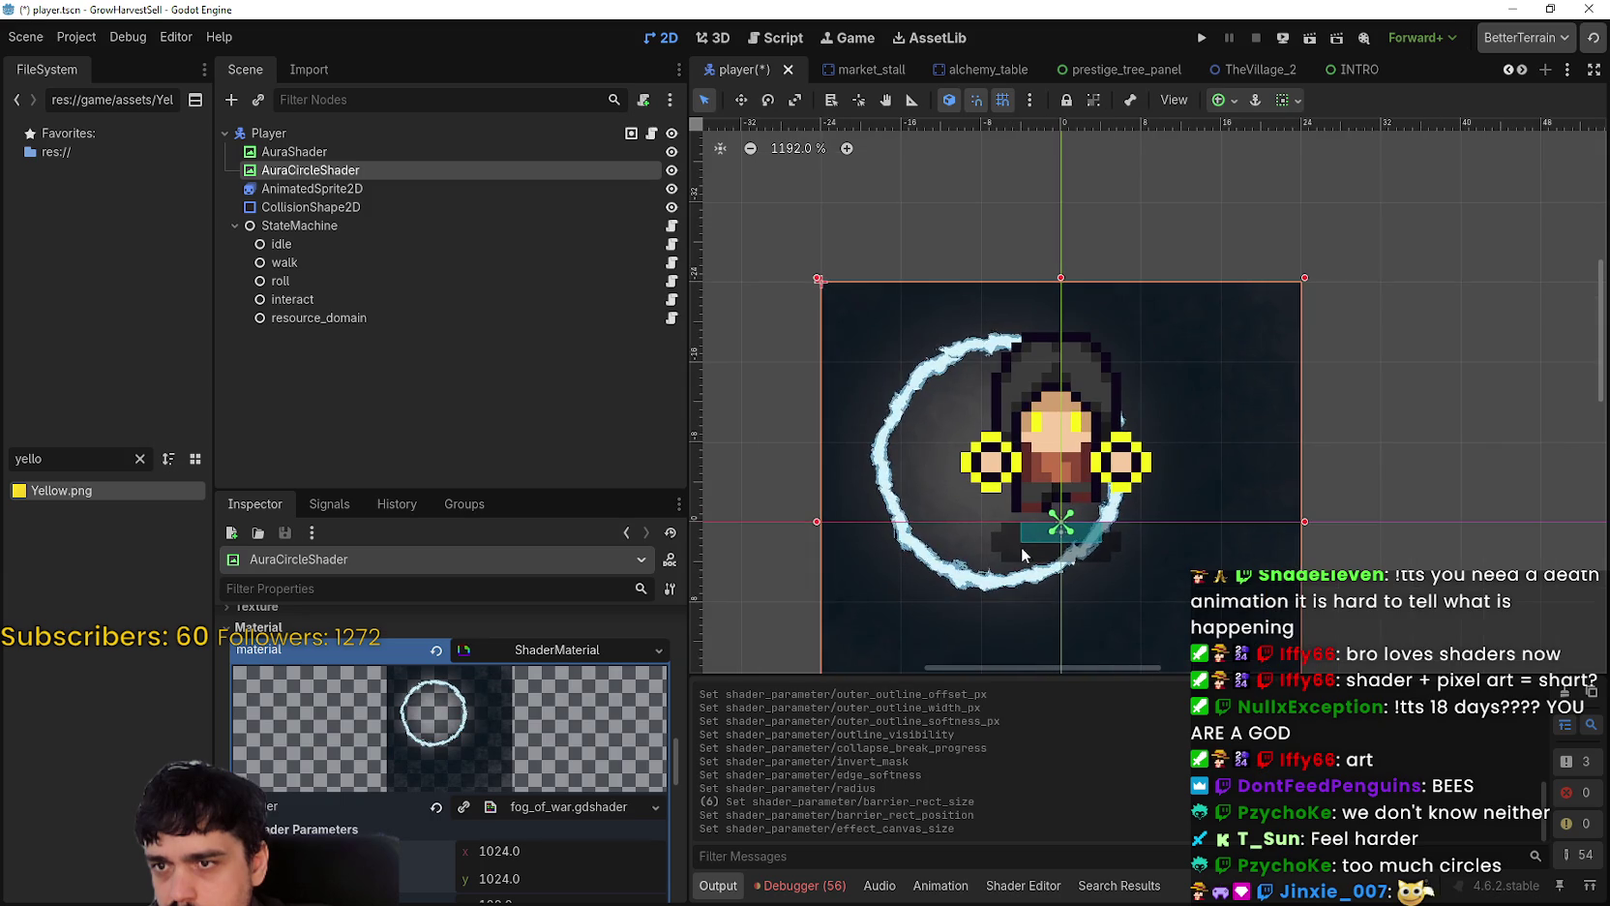
scroll(1022, 547, "up", 3)
scroll(598, 819, "down", 3)
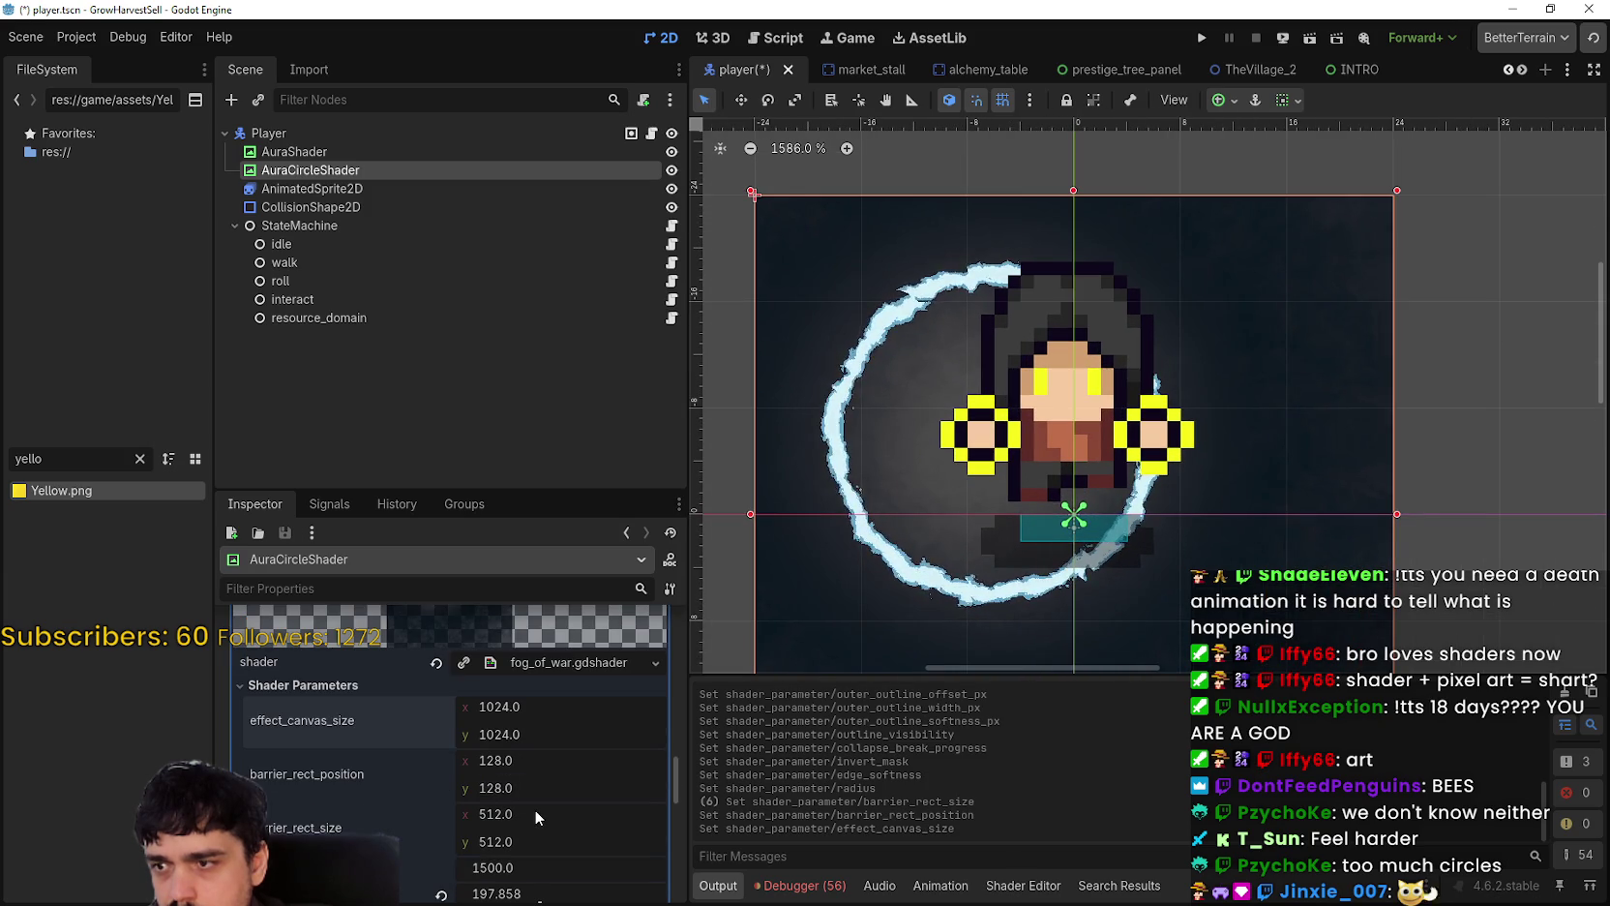
scroll(521, 787, "down", 1)
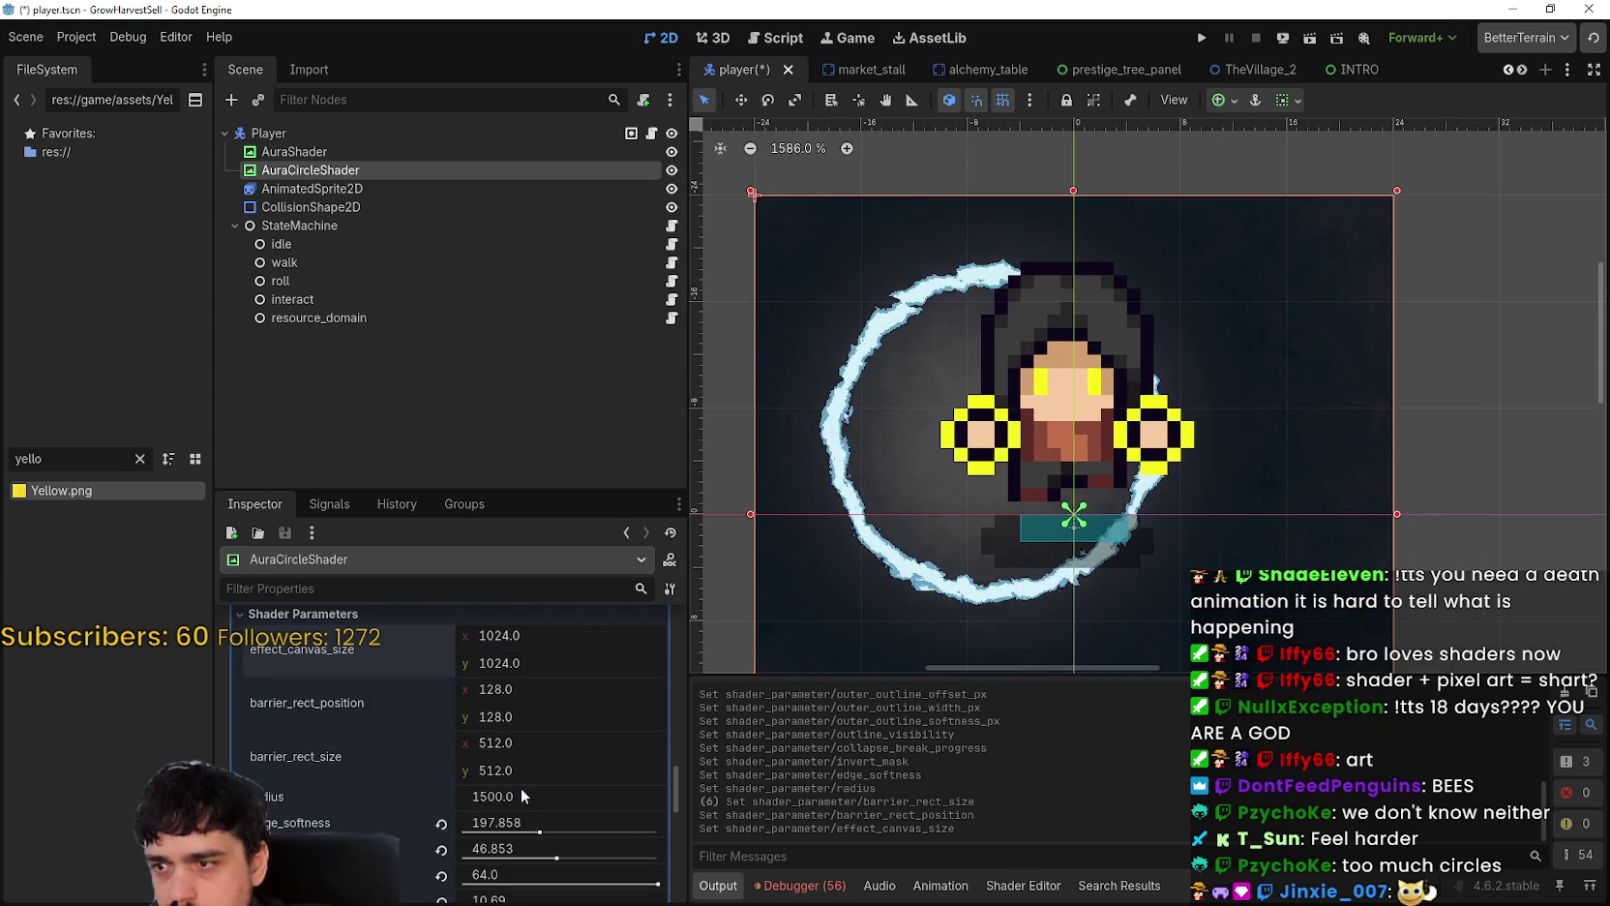
scroll(521, 787, "up", 1)
Step: Adjust barrier_rect_position to about 249.665 × 252.995 to centre the ring on the player
mouse_move(504, 724)
left_mouse_down()
mouse_move(576, 723)
mouse_move(512, 751)
mouse_move(582, 753)
left_mouse_up()
scroll(1176, 433, "down", 2)
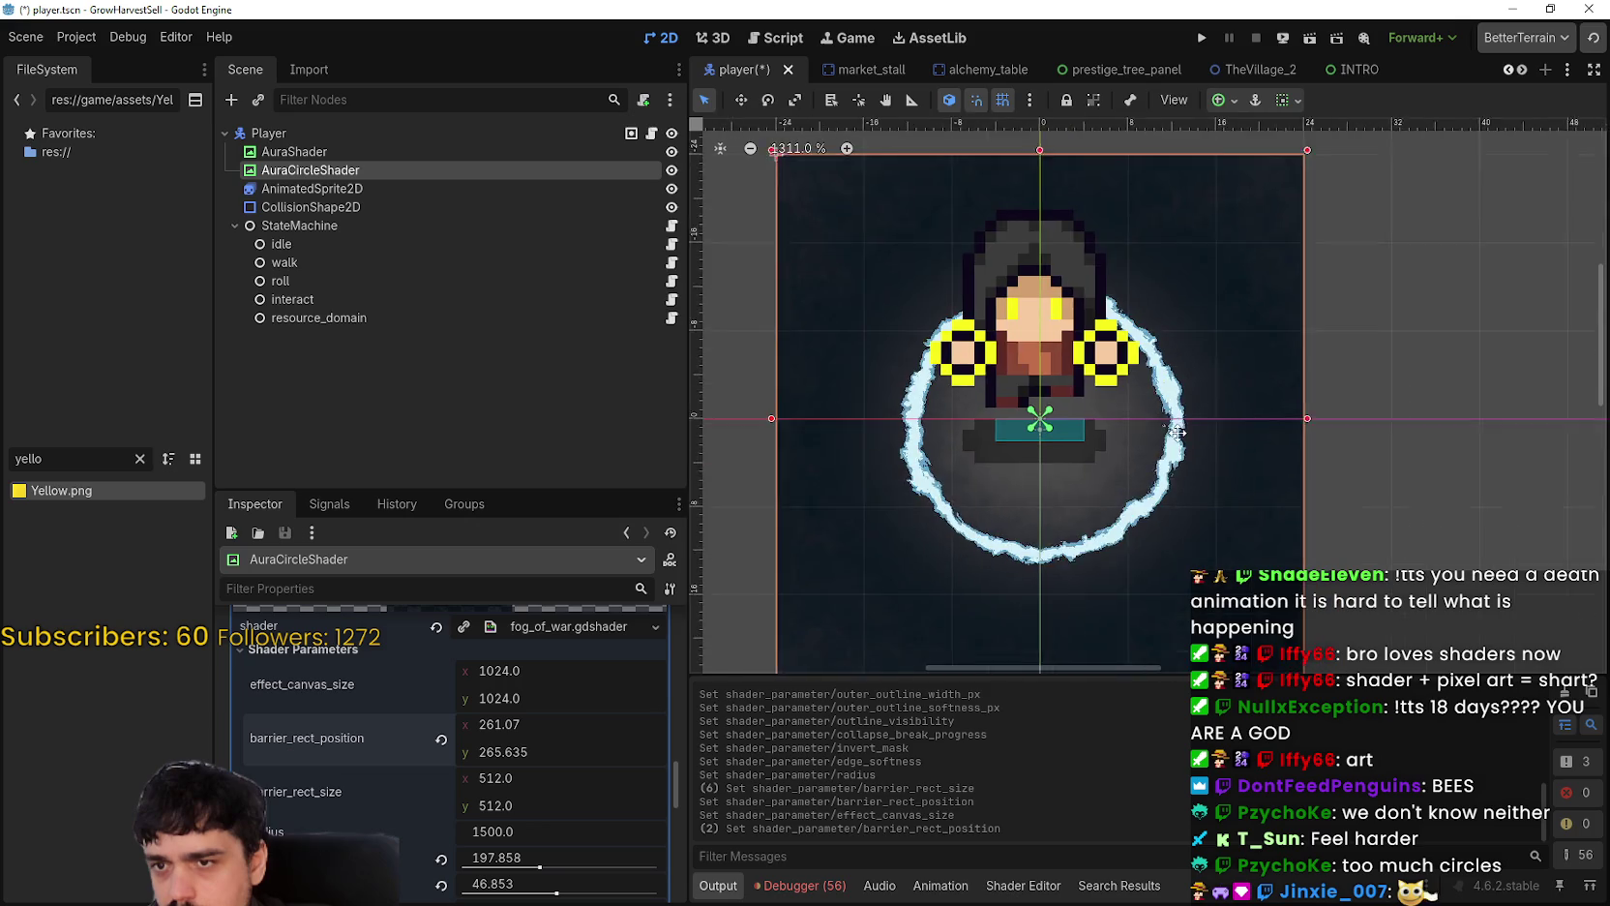
scroll(1053, 426, "up", 1)
left_click_drag(489, 753, 485, 753)
scroll(977, 591, "down", 6)
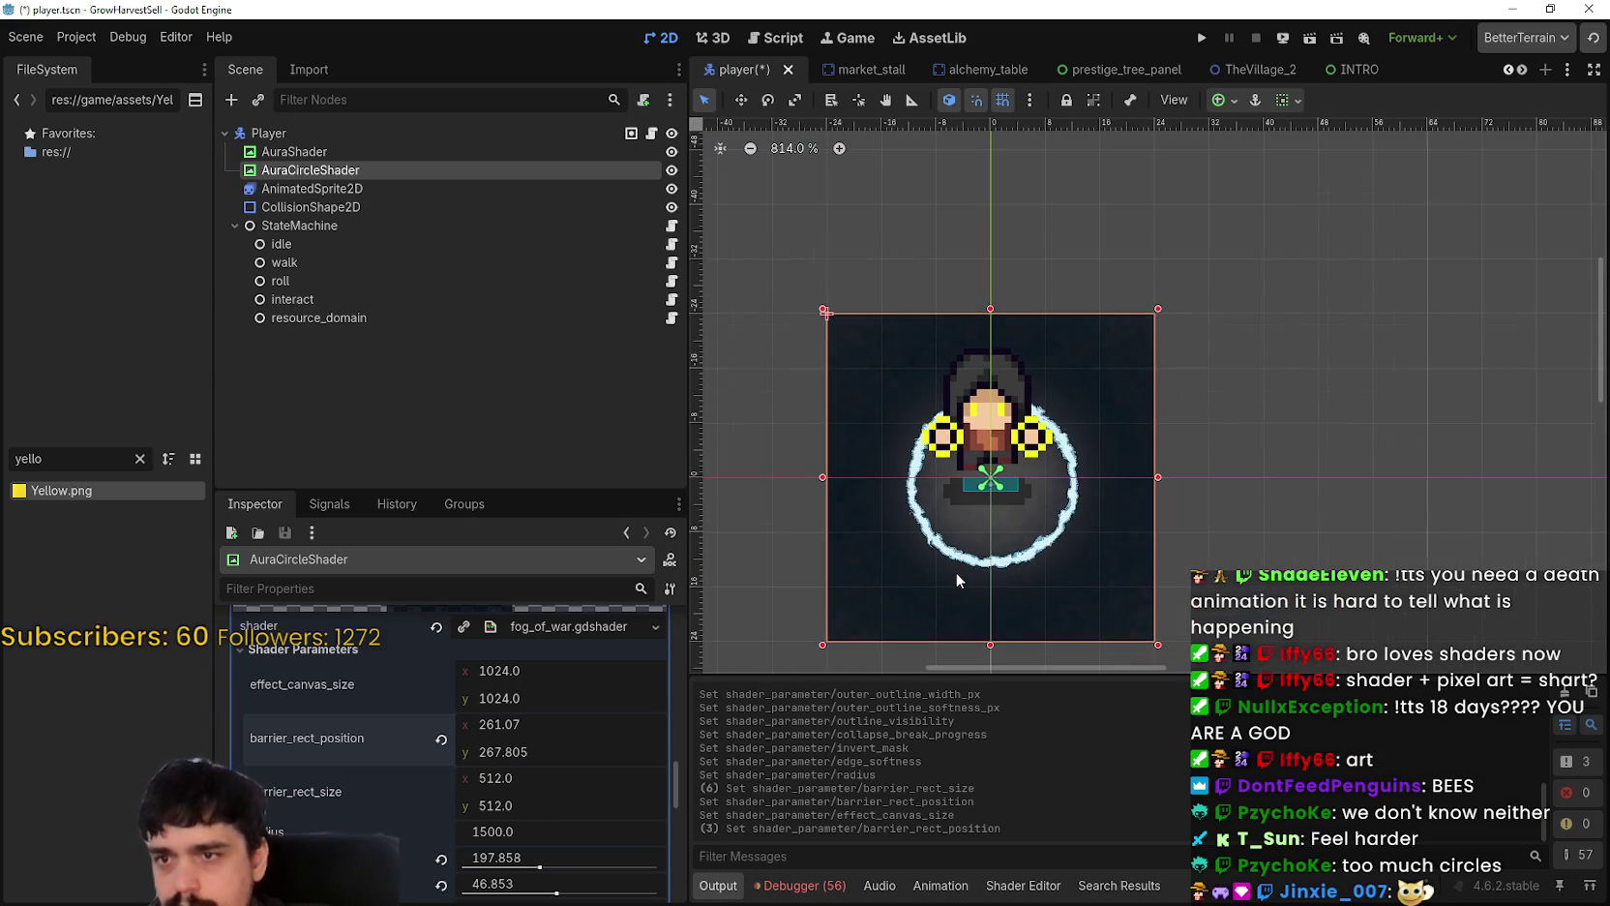
scroll(944, 572, "up", 5)
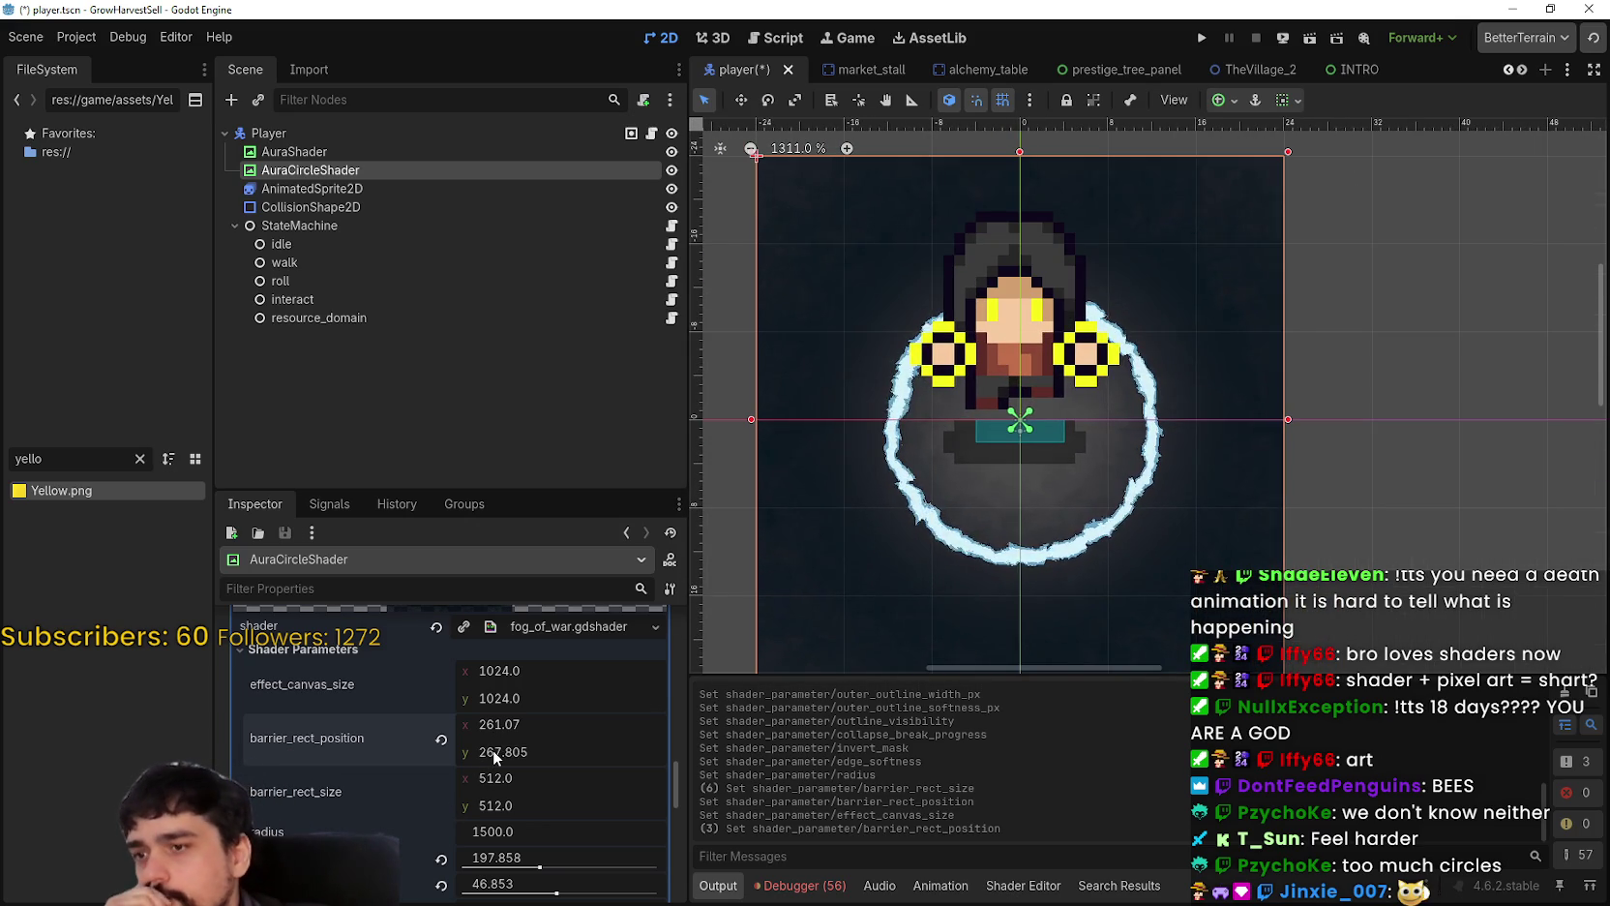
mouse_move(493, 752)
left_mouse_down()
mouse_move(509, 726)
mouse_move(491, 726)
mouse_move(507, 752)
mouse_move(490, 776)
left_mouse_up()
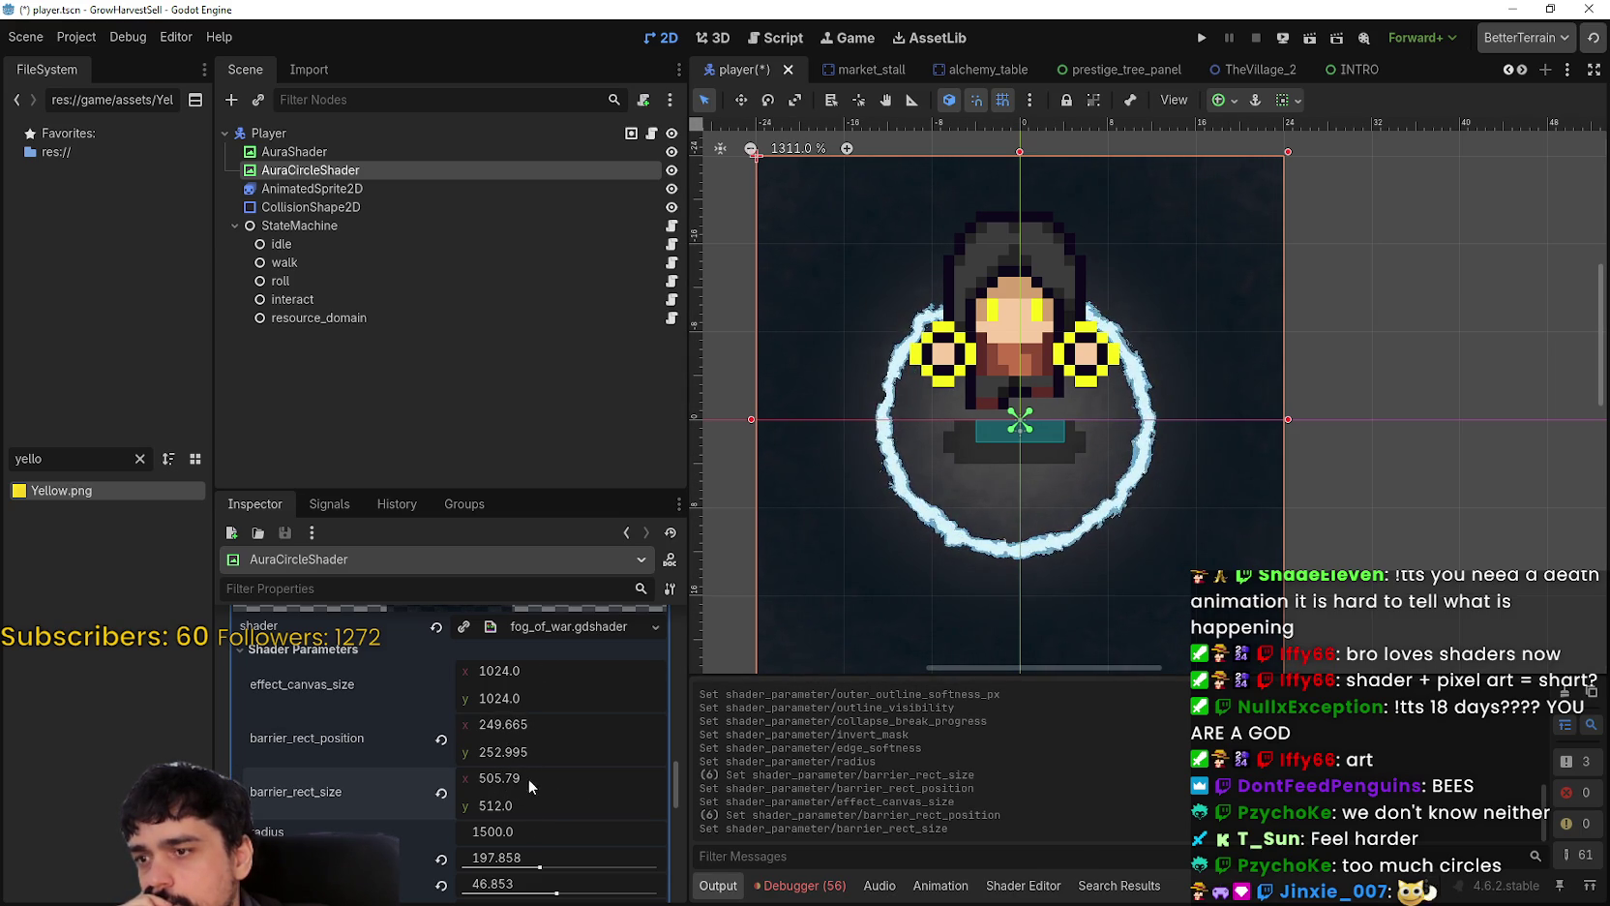
Step: Set barrier_rect_size width to 512 and raise edge_softness to 283.892
left_click(528, 777)
type("512")
key("Return")
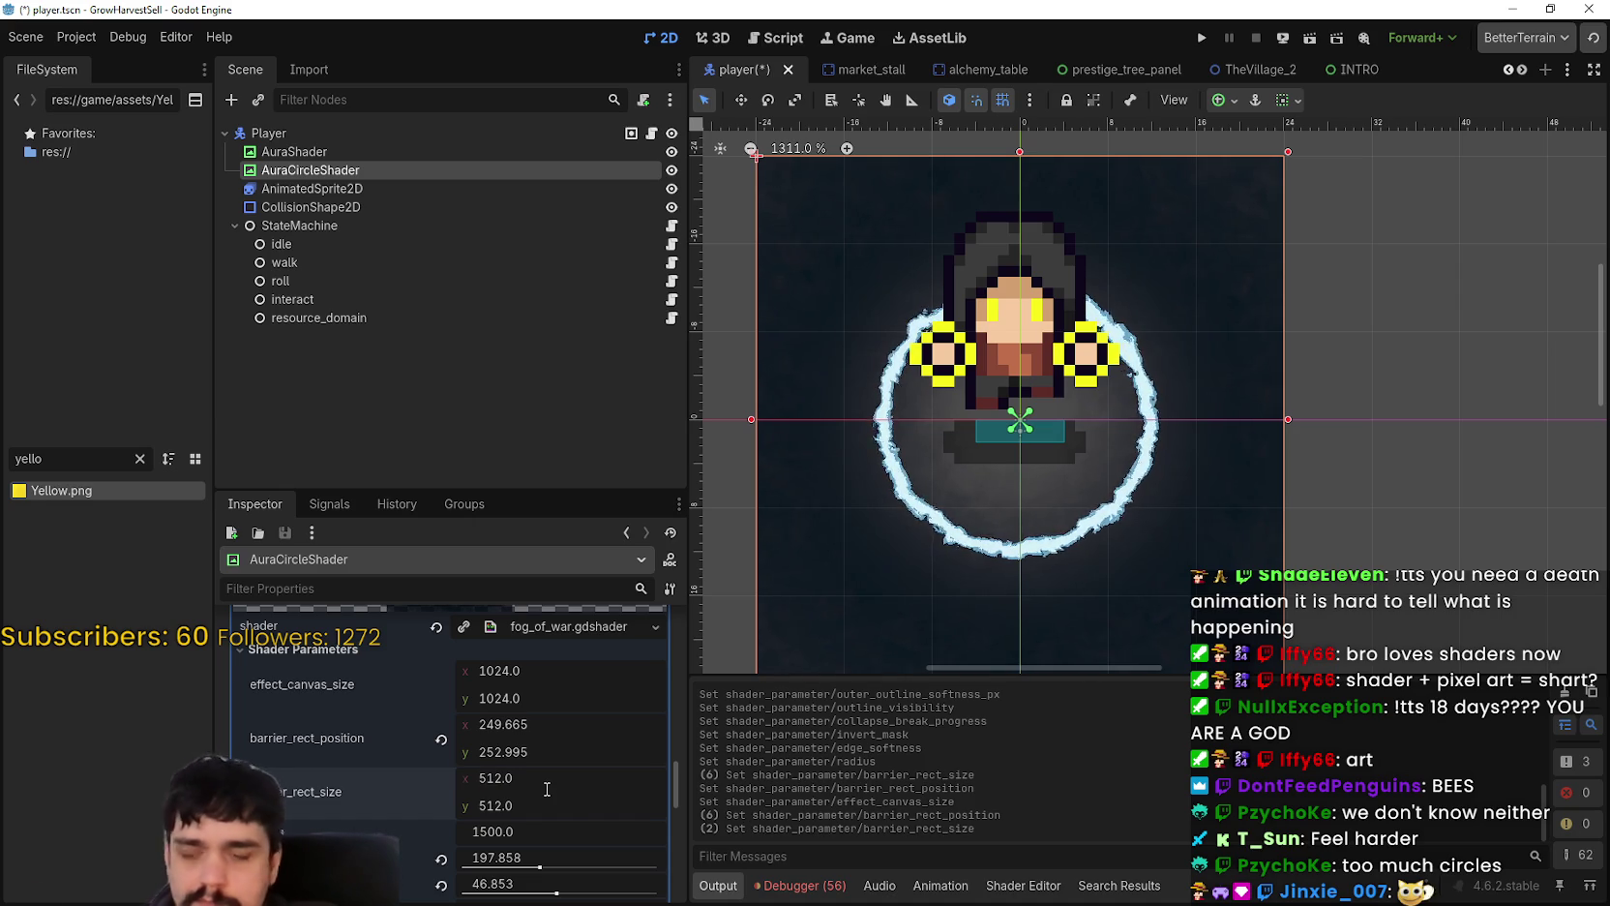
scroll(530, 814, "down", 1)
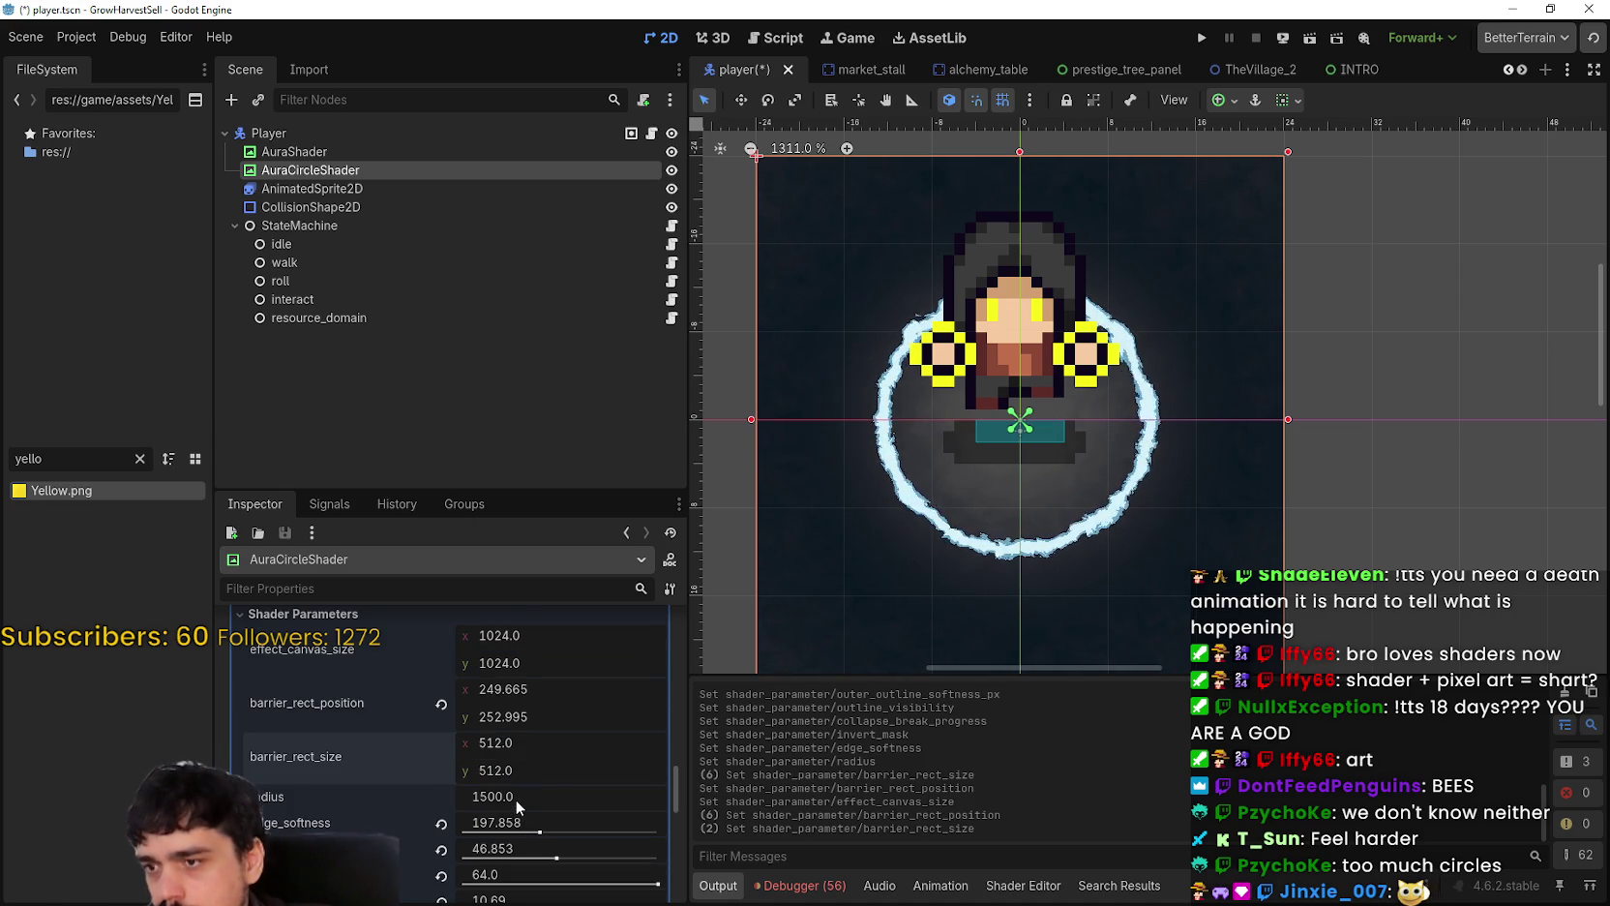
scroll(515, 799, "down", 2)
mouse_move(536, 757)
left_mouse_down()
mouse_move(465, 780)
mouse_move(677, 786)
mouse_move(658, 760)
left_mouse_up()
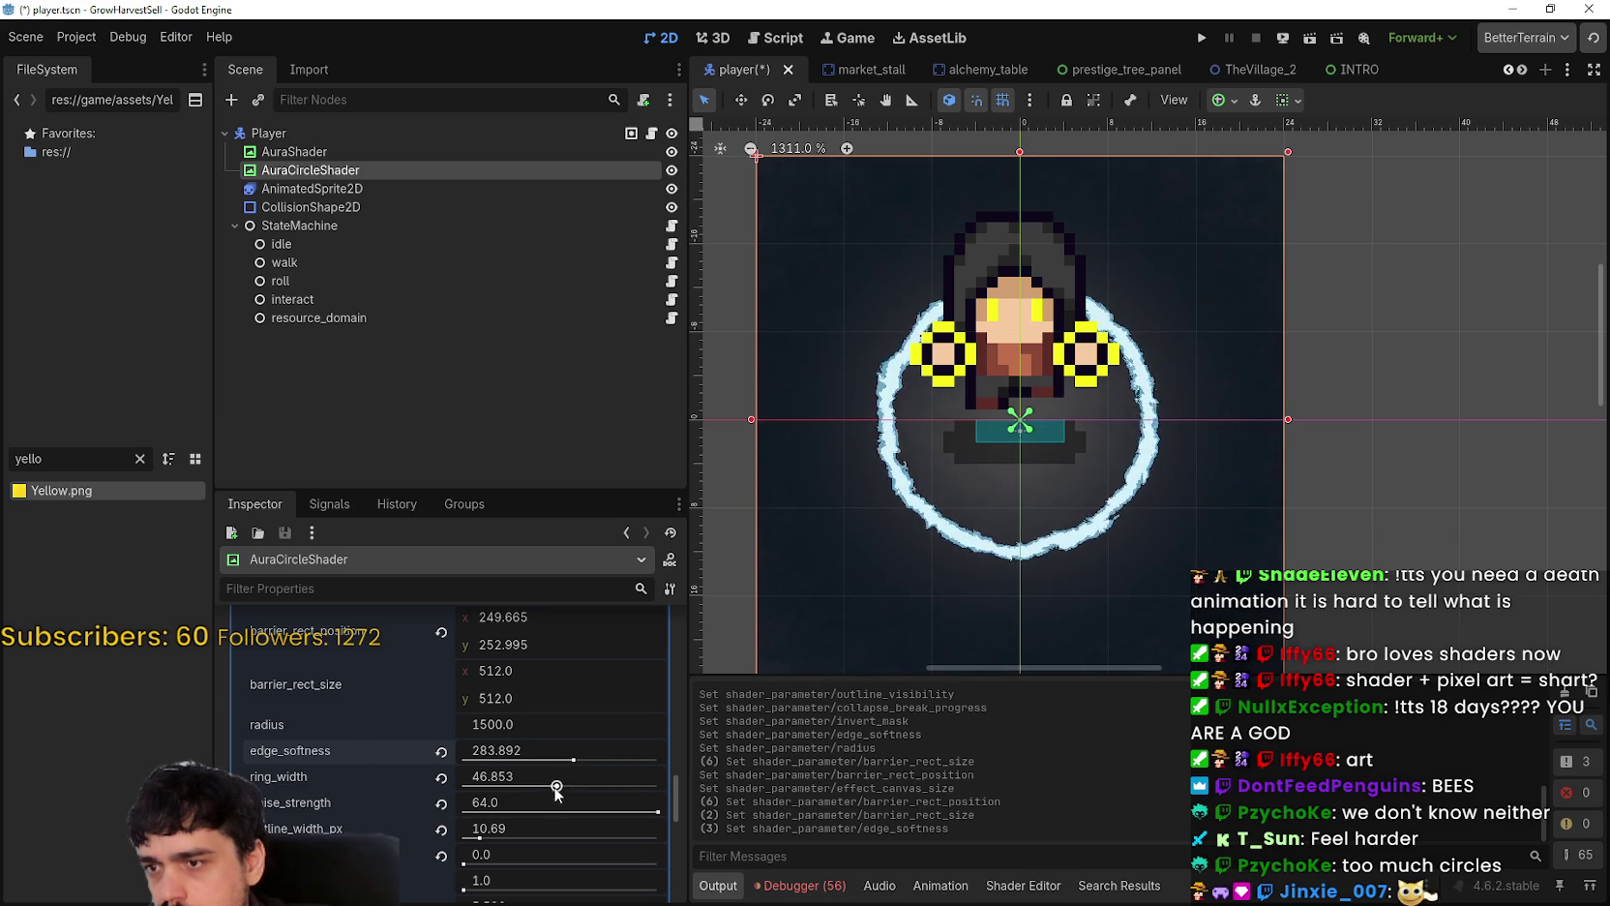
Step: Thin the ring width, reduce noise_strength and turn invert_mask on
left_click_drag(557, 787, 809, 791)
mouse_move(657, 811)
left_mouse_down()
mouse_move(409, 820)
mouse_move(588, 813)
left_mouse_up()
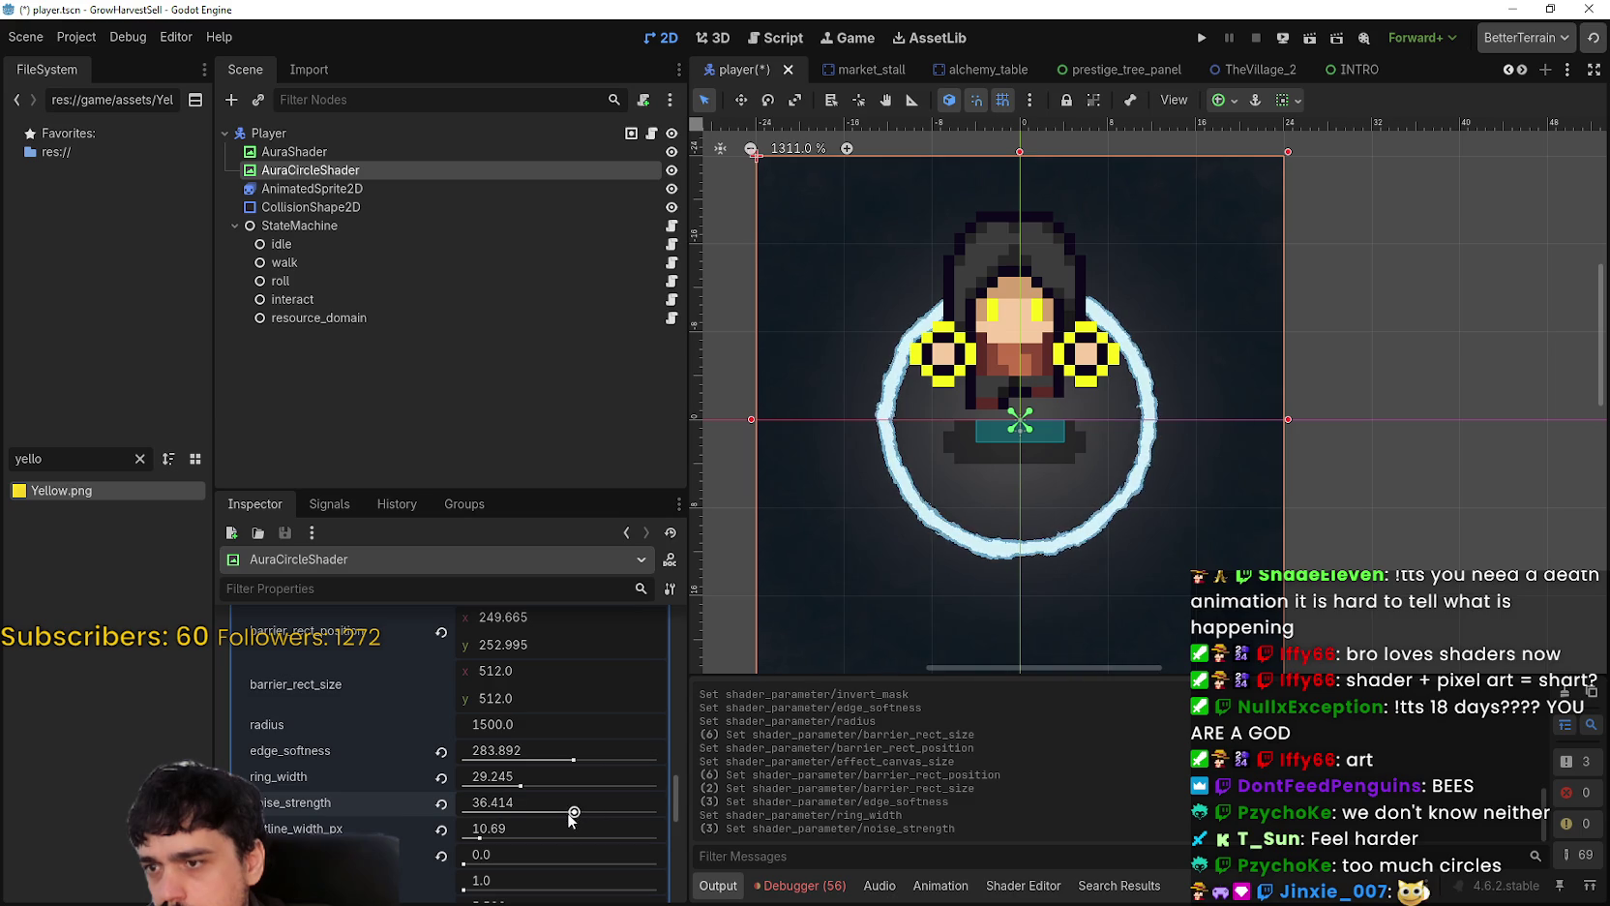
scroll(480, 840, "down", 5)
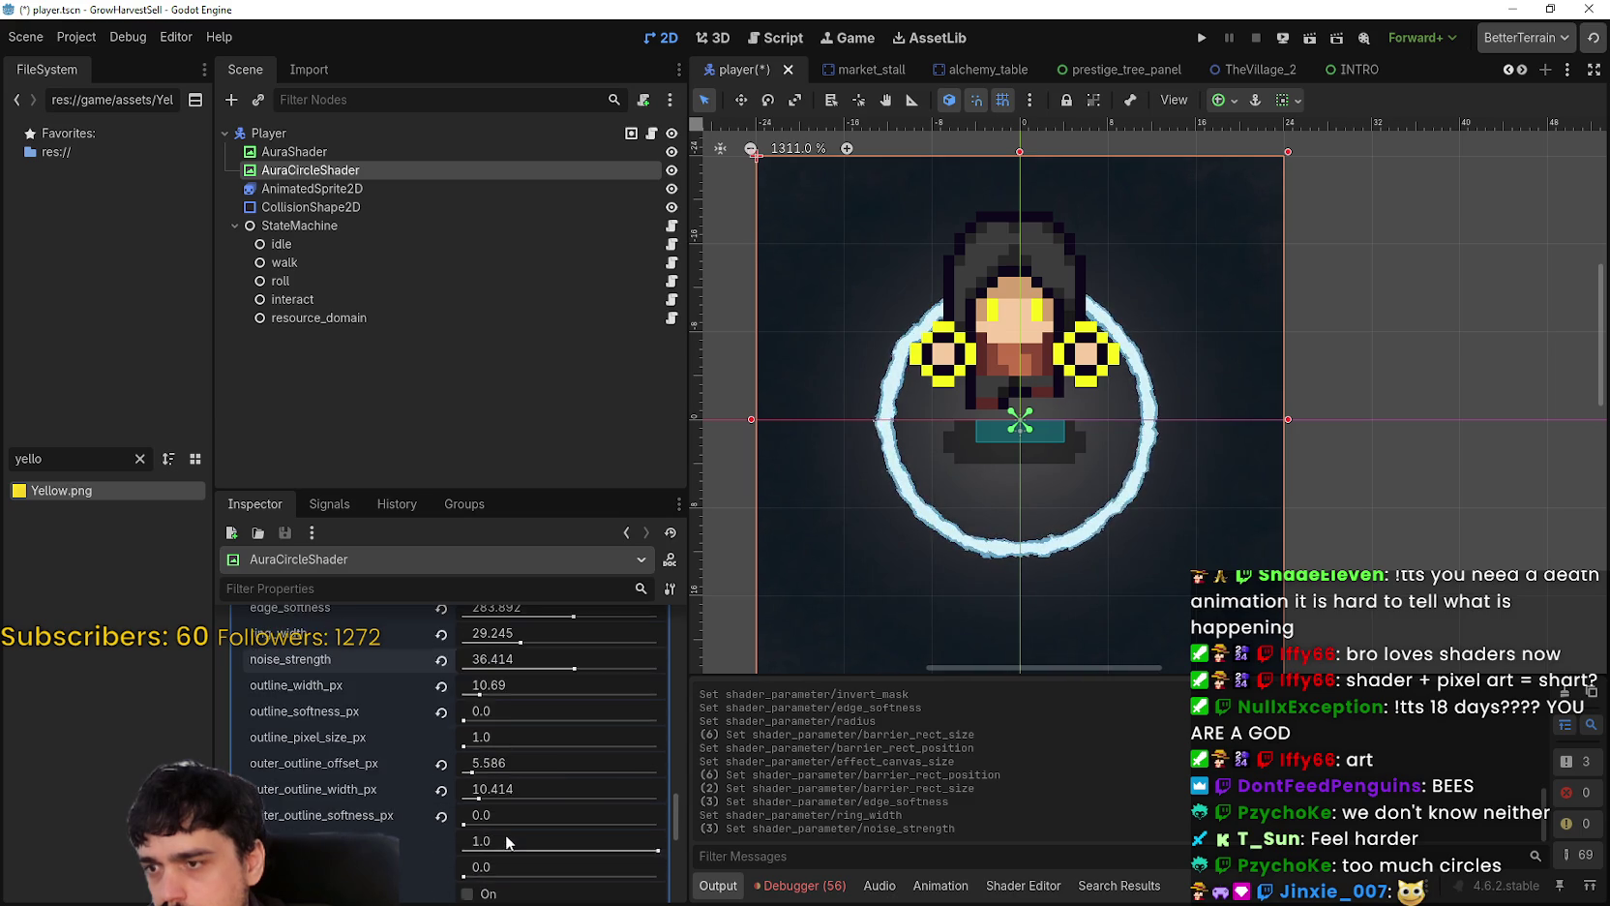
left_click(481, 789)
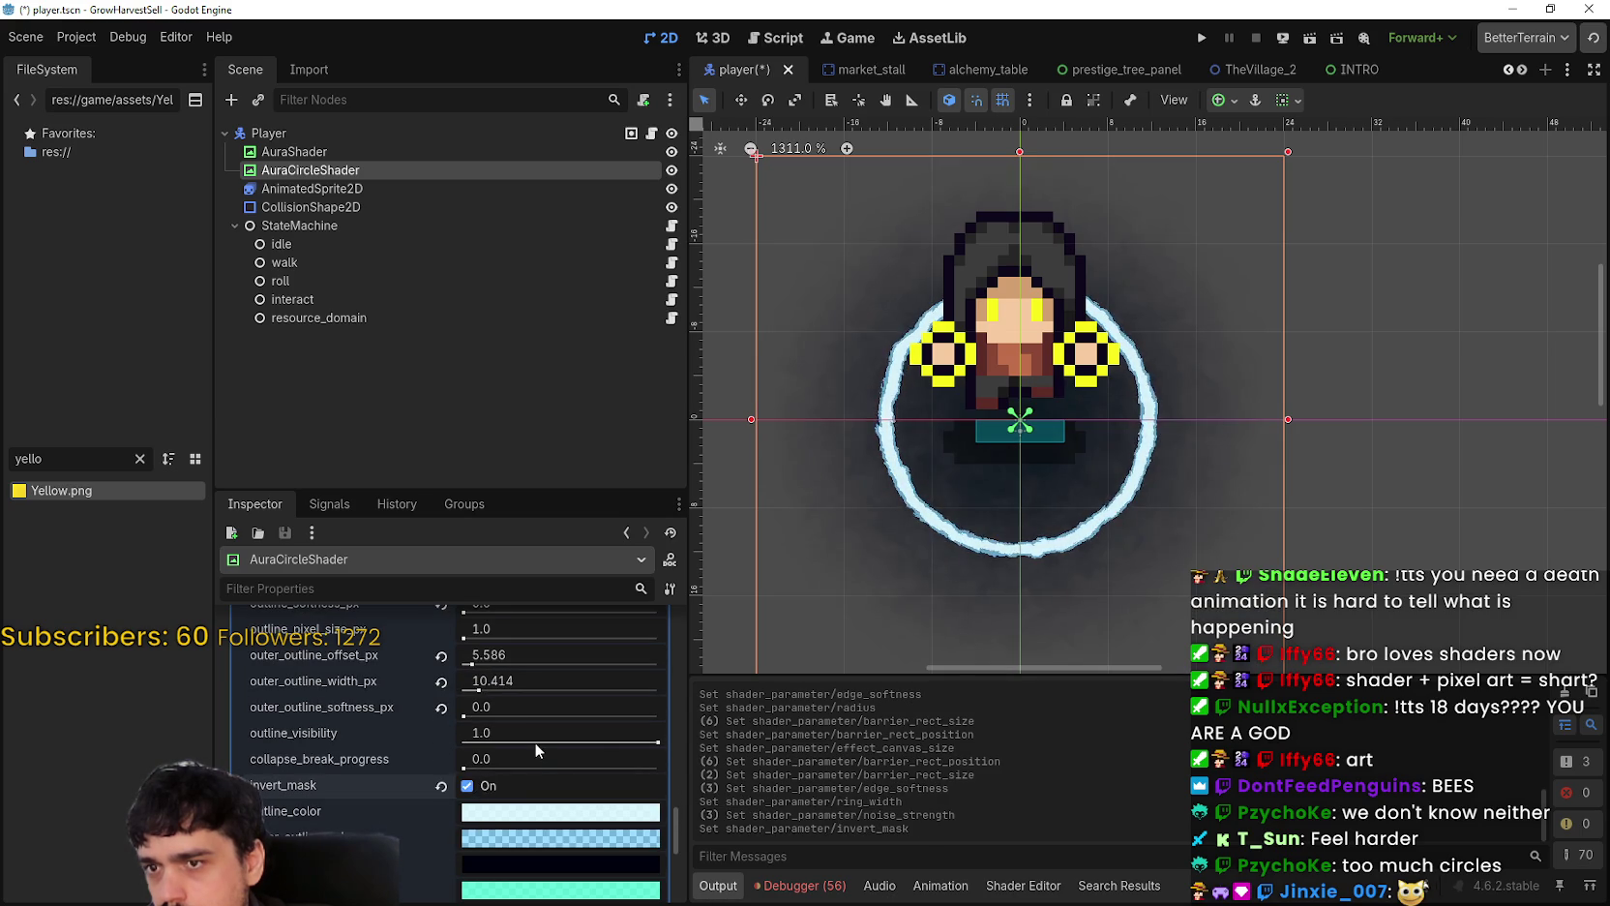
Step: Set barrier_rect_position to 252 × 252 and lower edge_softness to 113.974
scroll(536, 773, "up", 10)
scroll(538, 785, "down", 1)
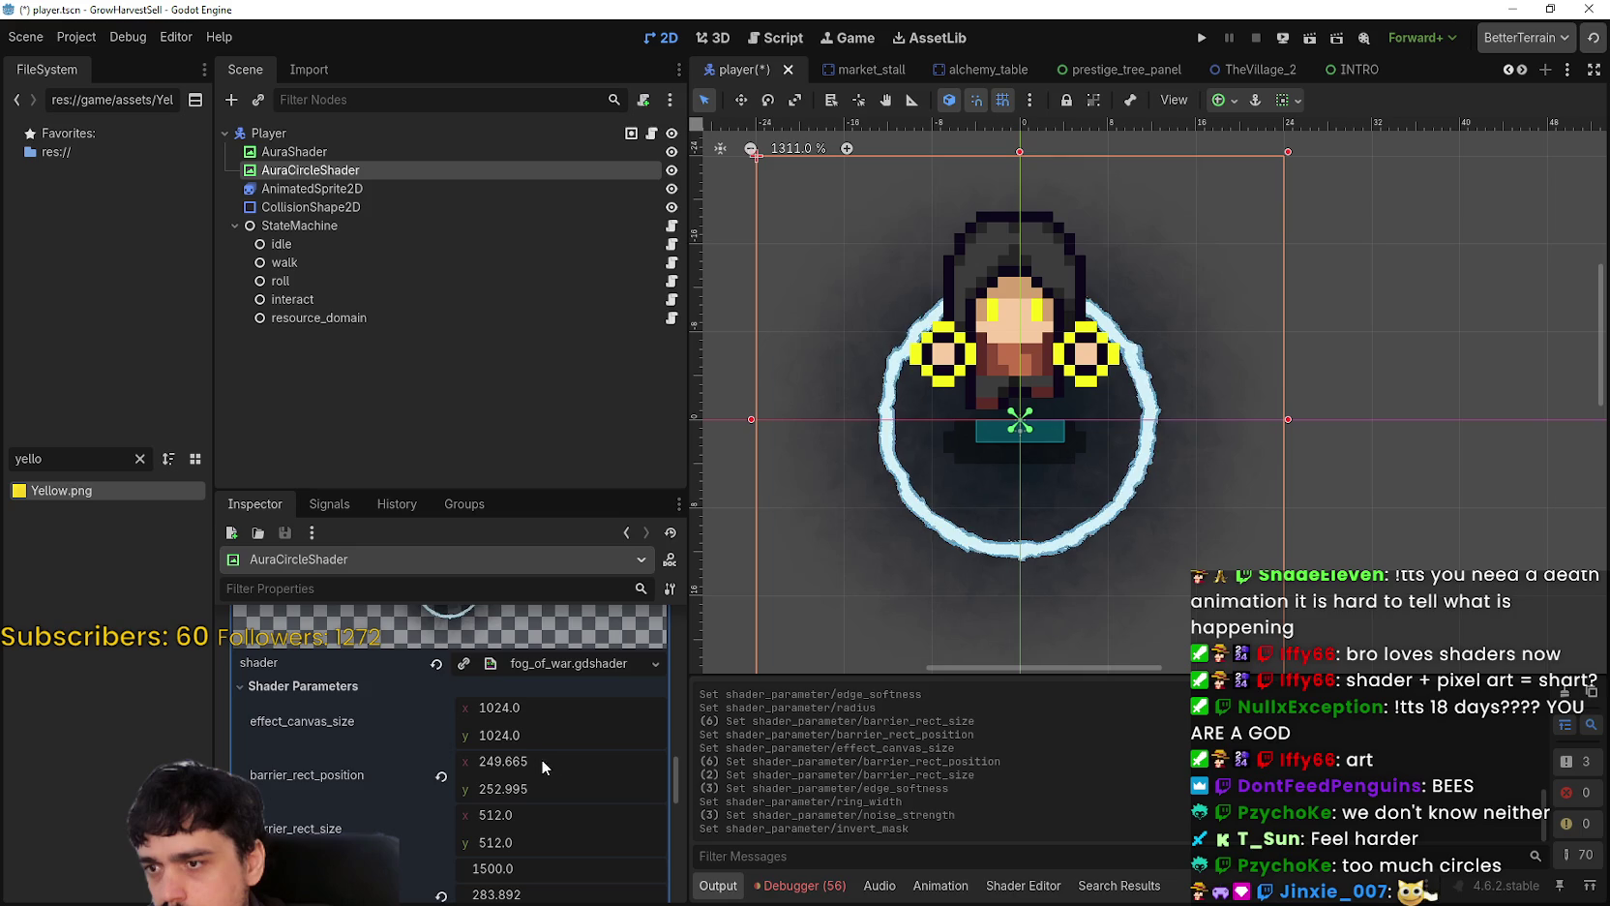
left_click(541, 761)
type("252")
left_click(531, 789)
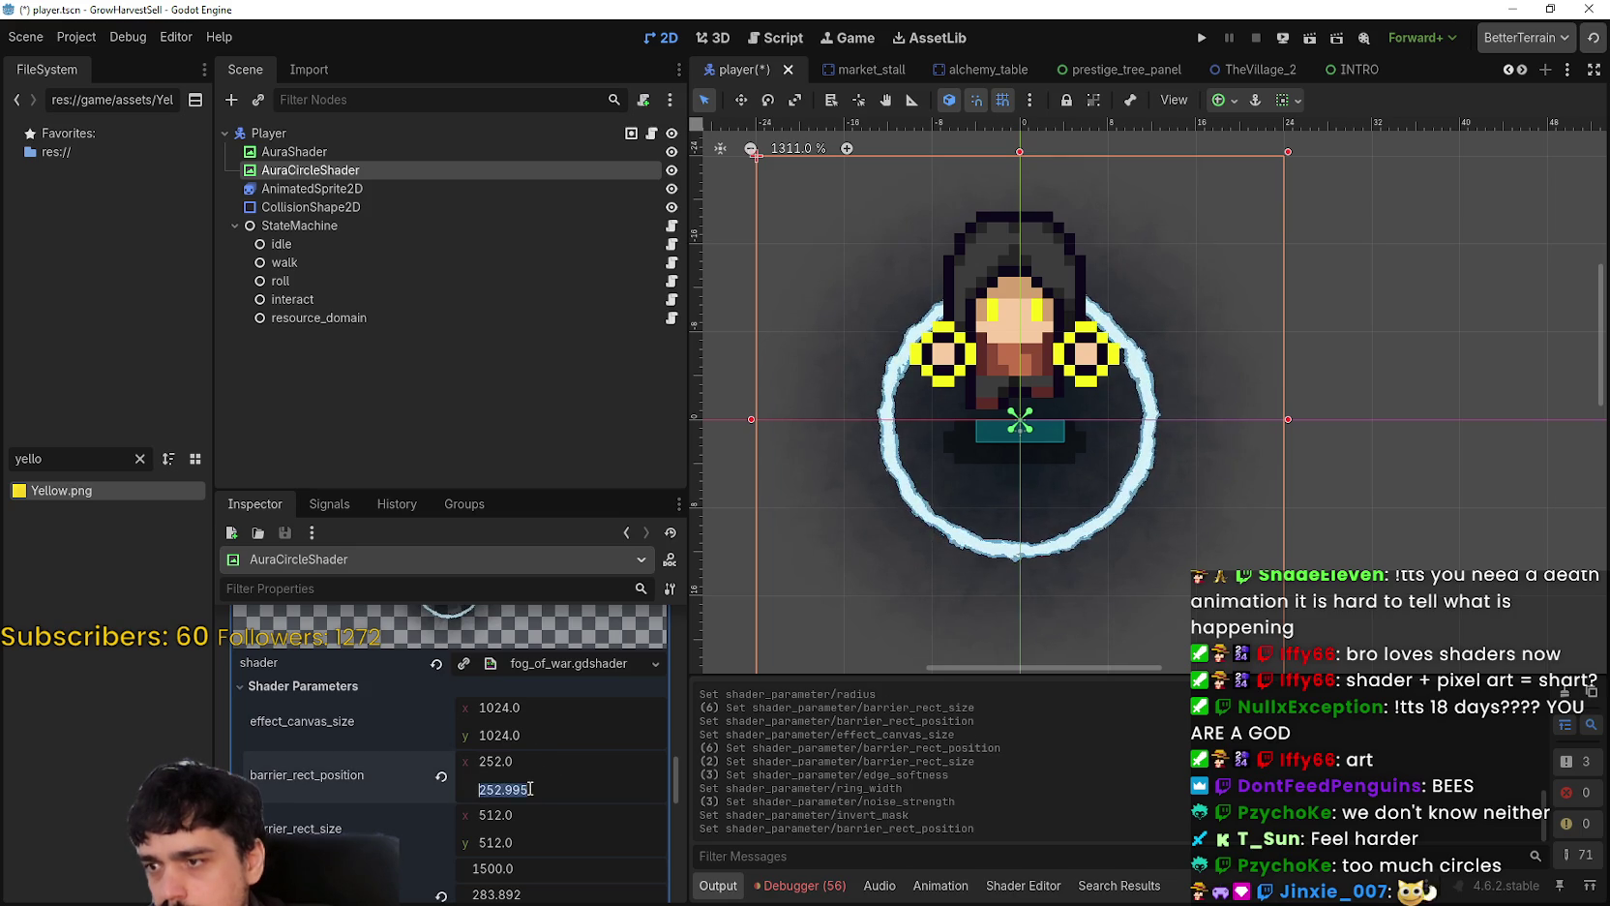
type("252")
left_click(551, 761)
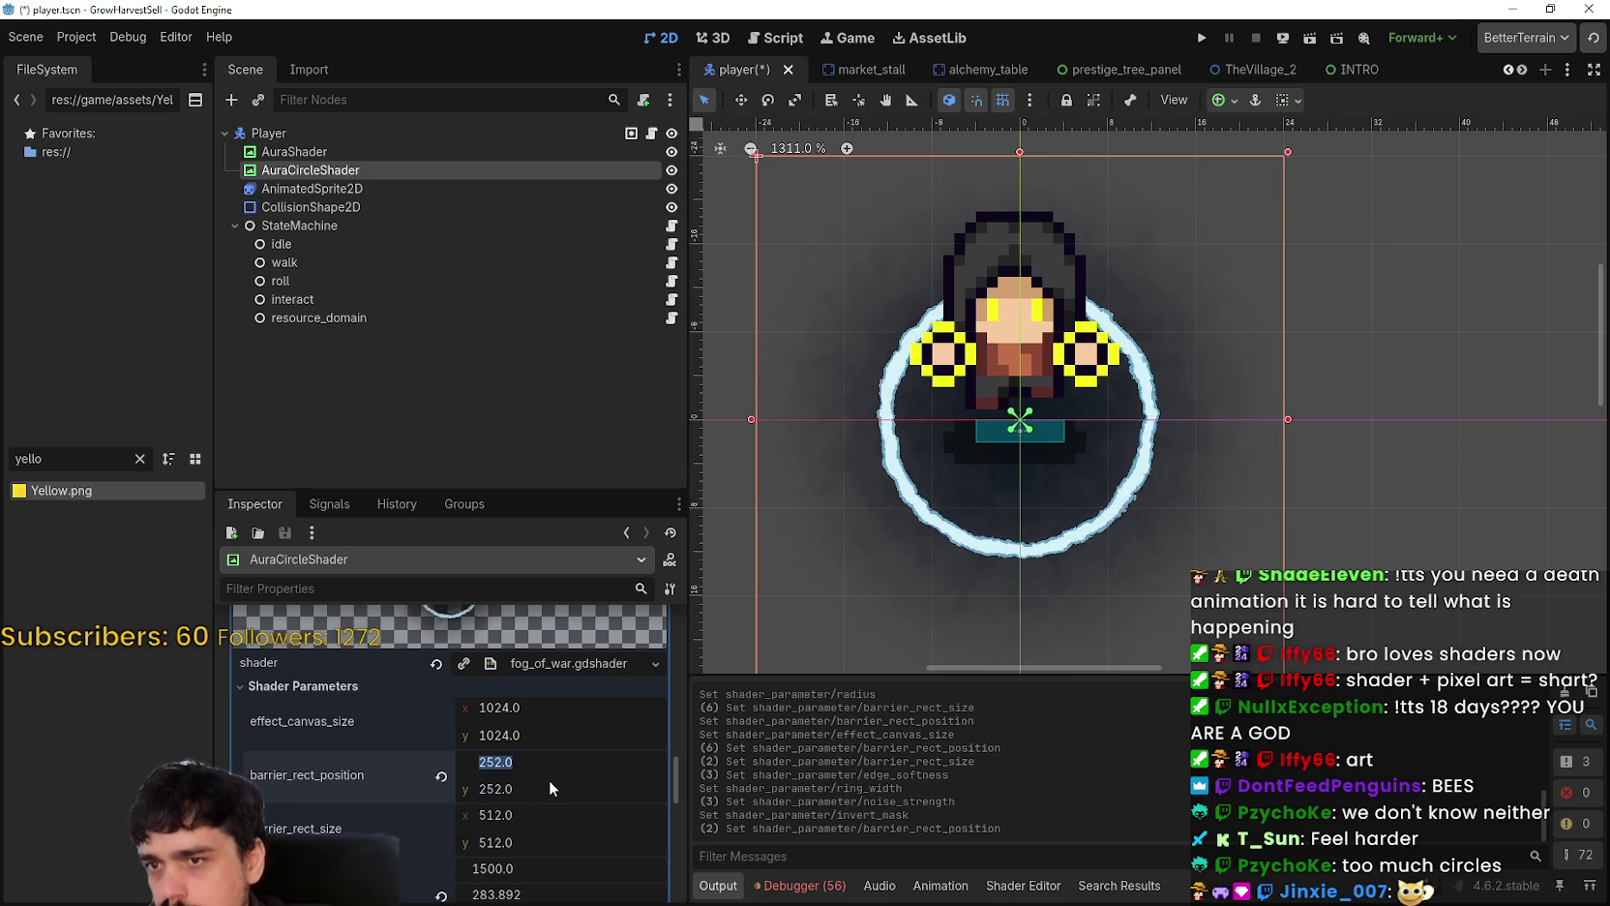
scroll(538, 780, "down", 2)
scroll(1097, 461, "down", 2)
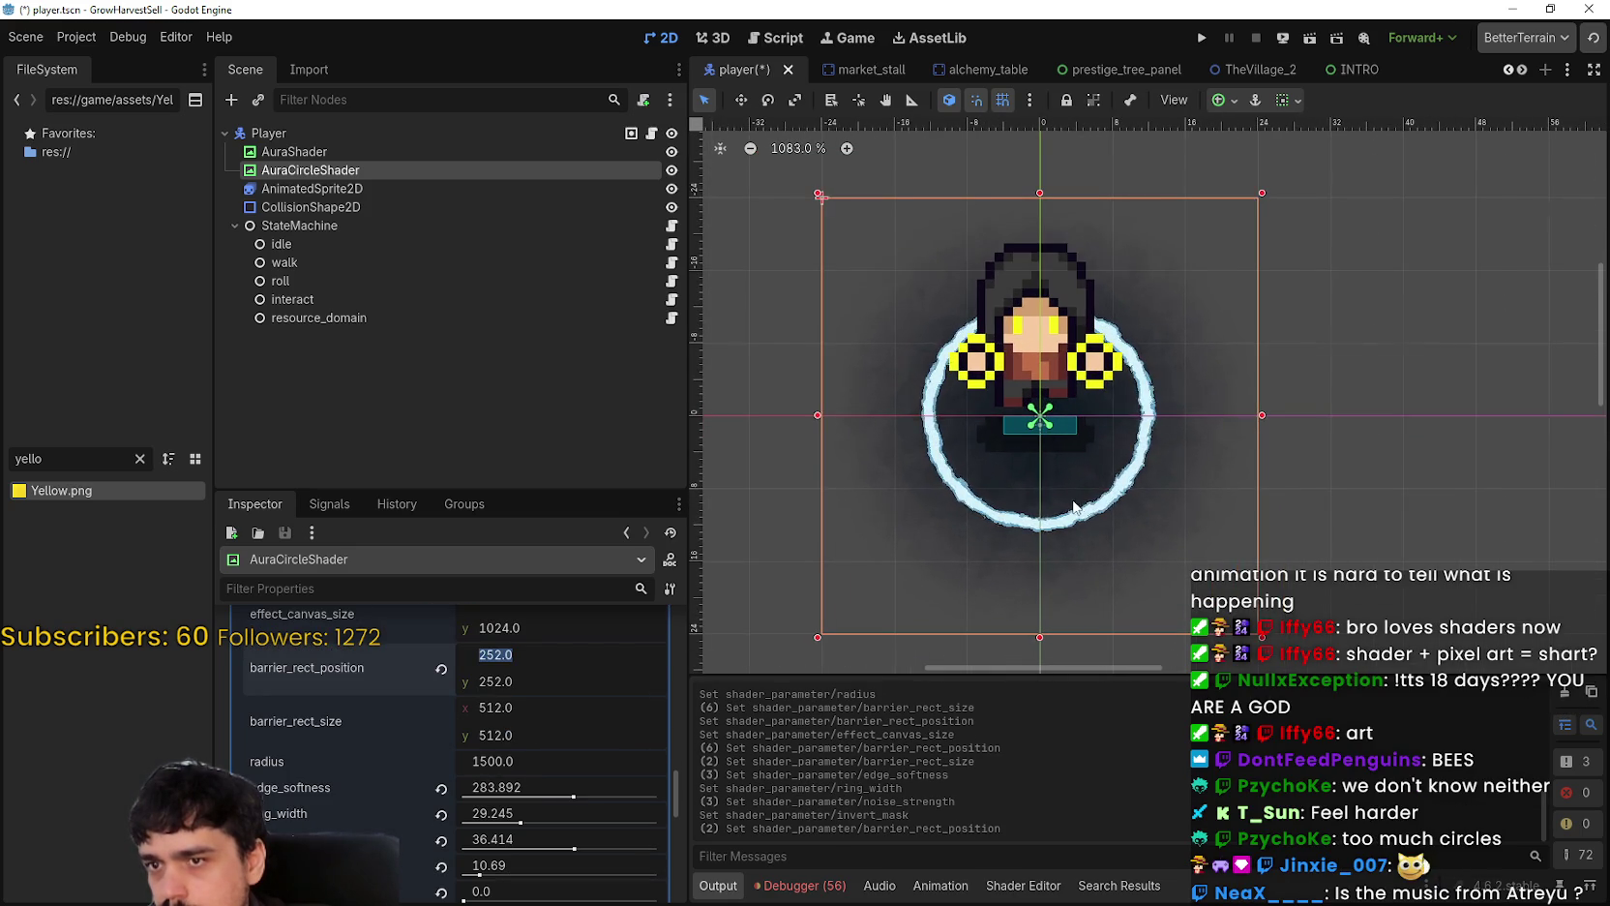
mouse_move(572, 797)
left_mouse_down()
mouse_move(465, 795)
mouse_move(531, 815)
left_mouse_up()
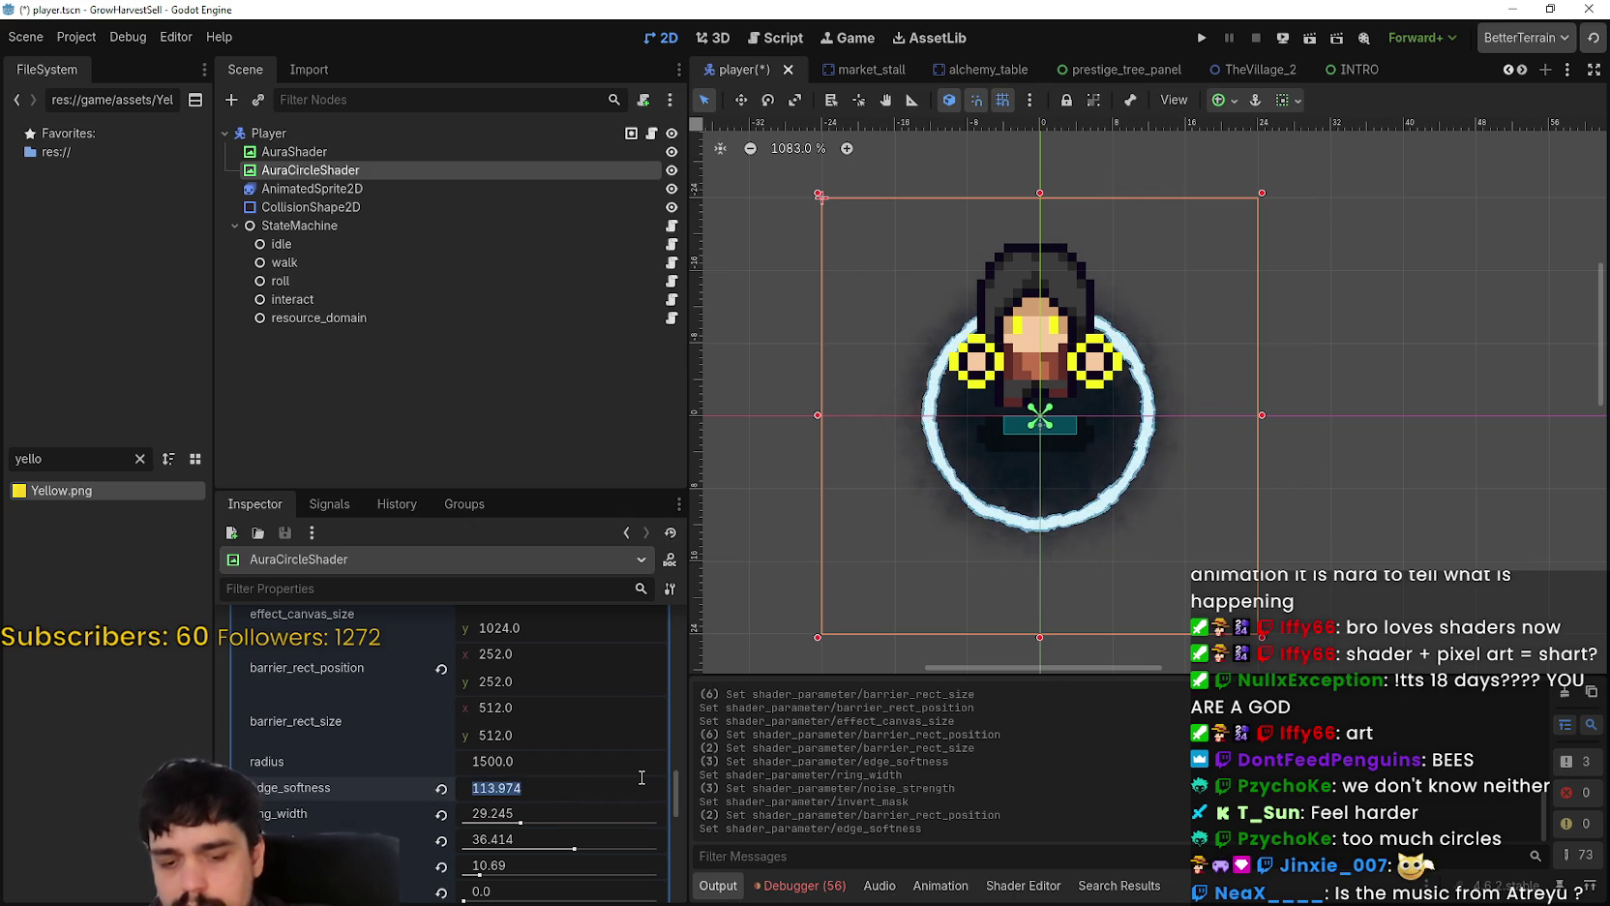
Step: Enter edge_softness 115, ring_width 30, noise_strength 35 and outline_width_px 10
type("115")
key("Return")
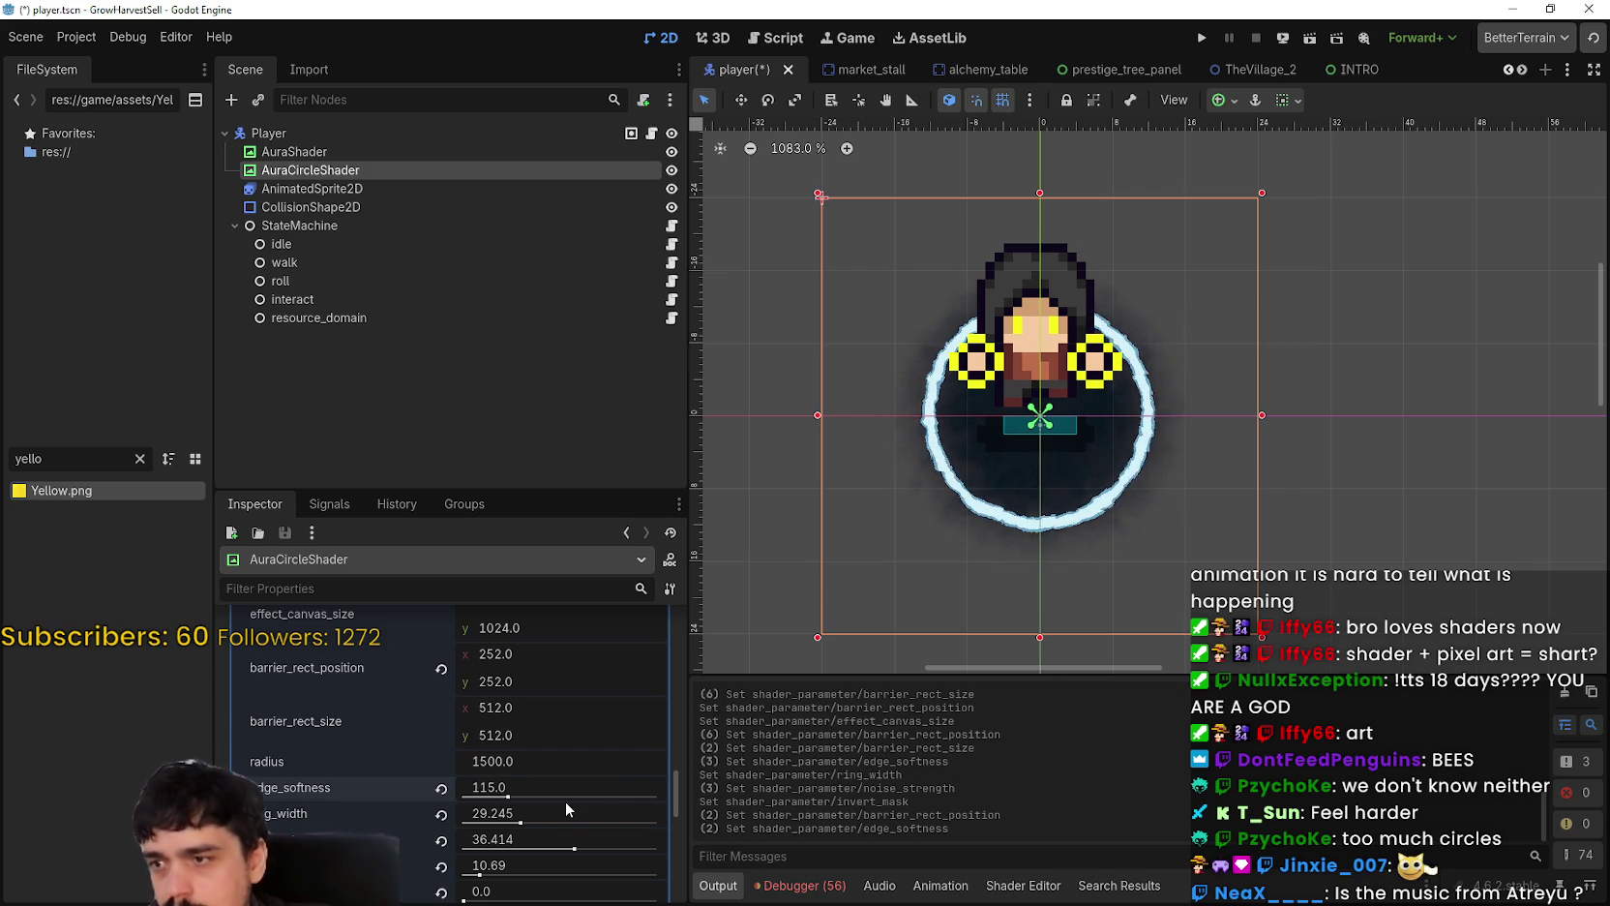
left_click(561, 815)
type("30")
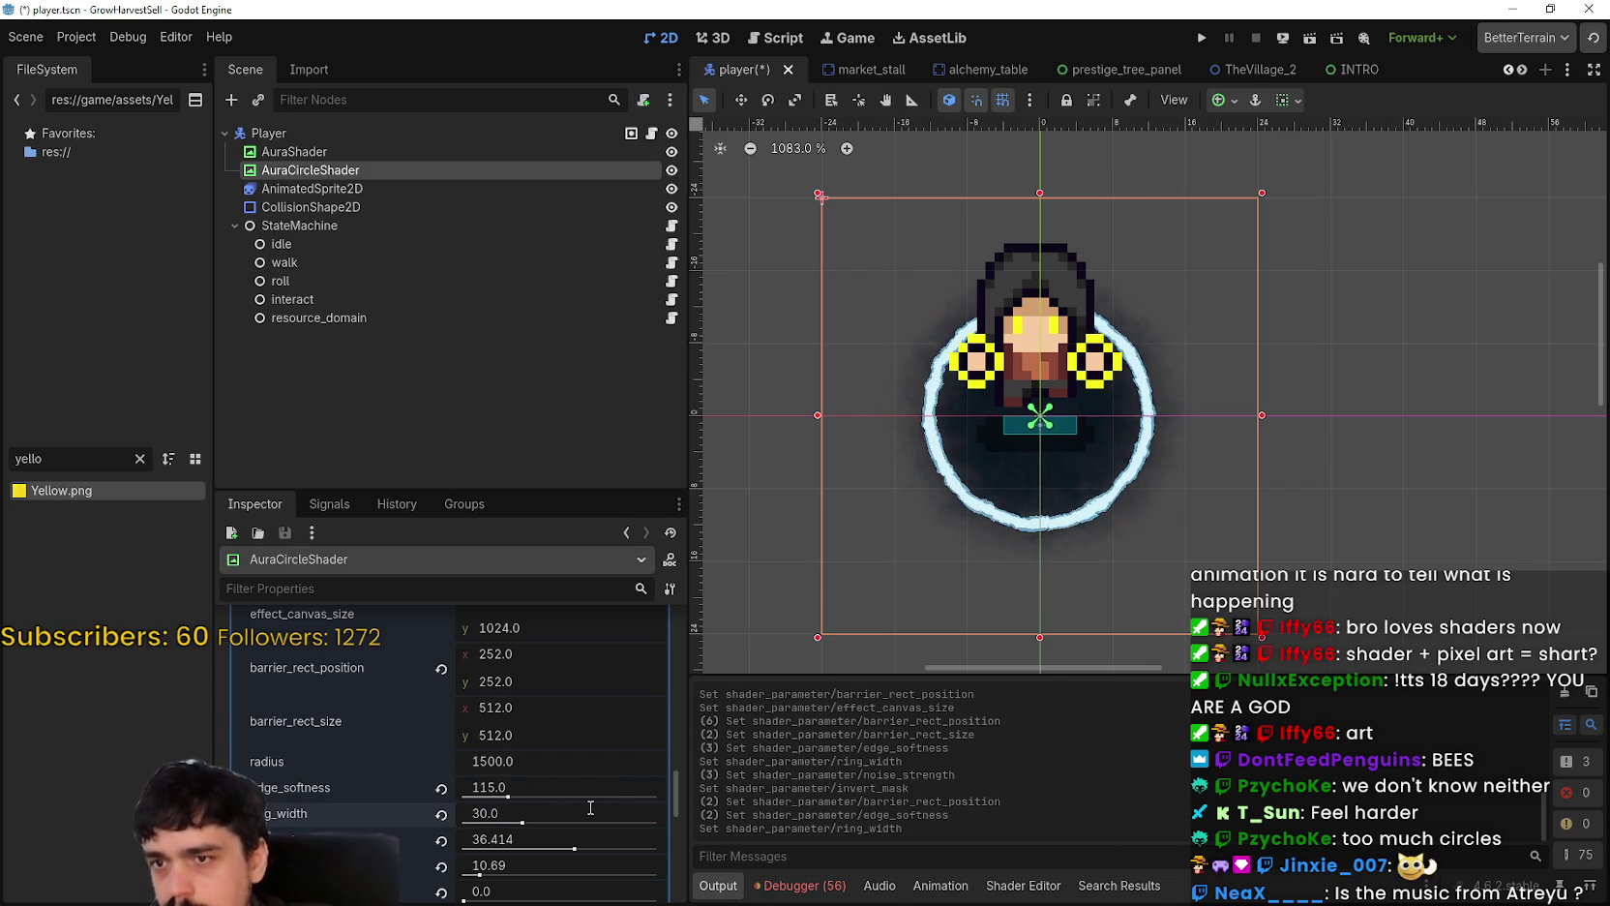
key("Return")
left_click(531, 804)
type("35")
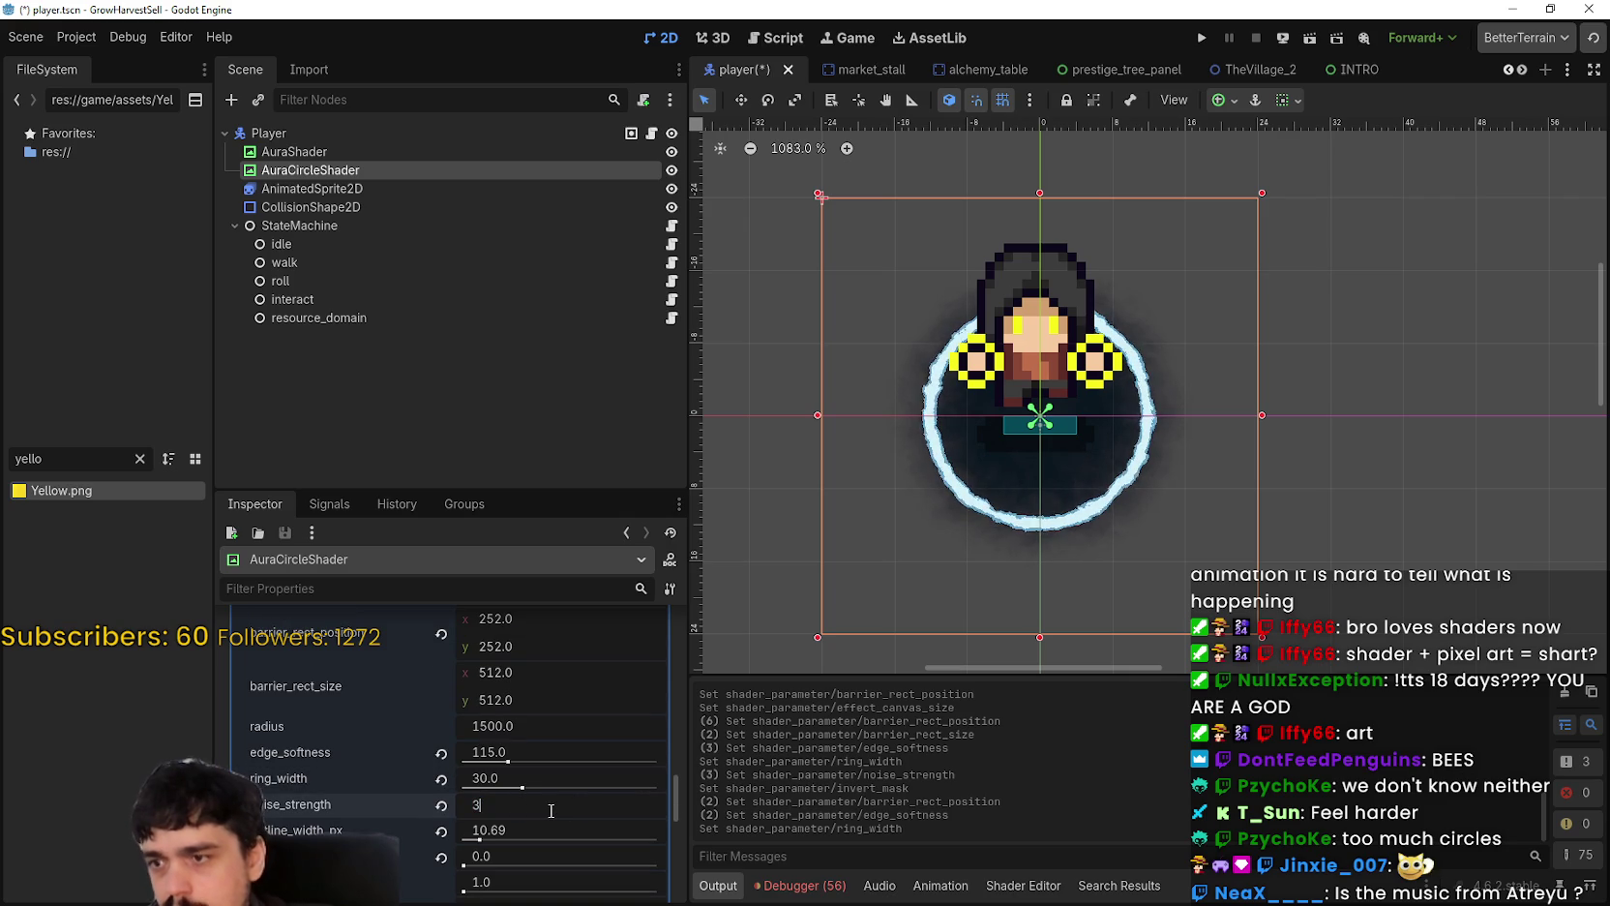
key("Return")
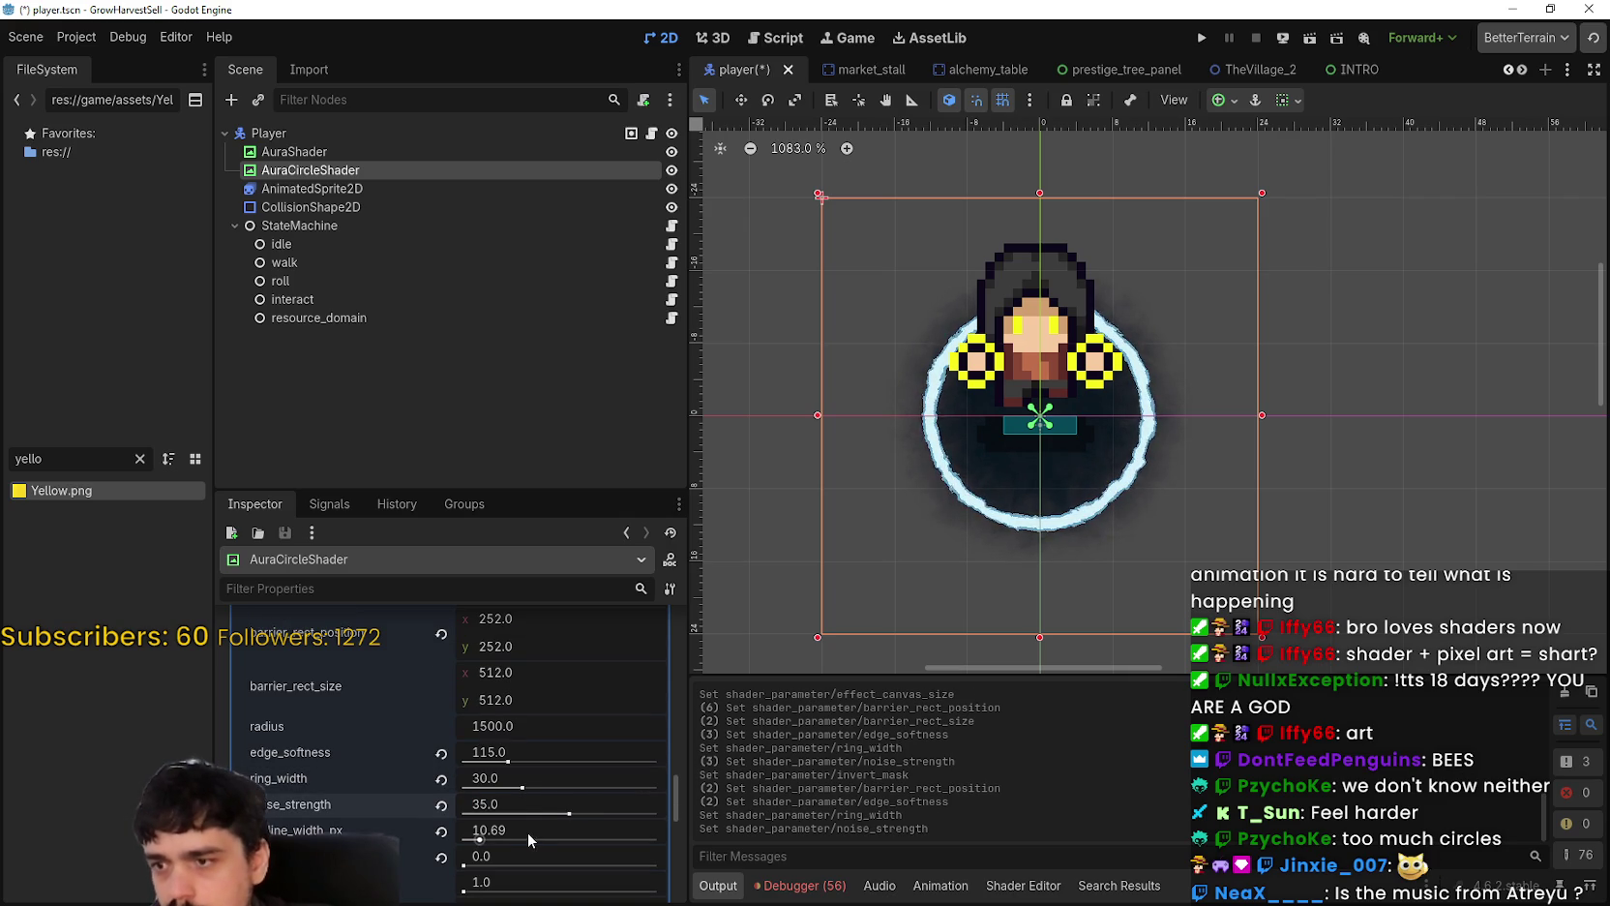
left_click(532, 828)
type("10")
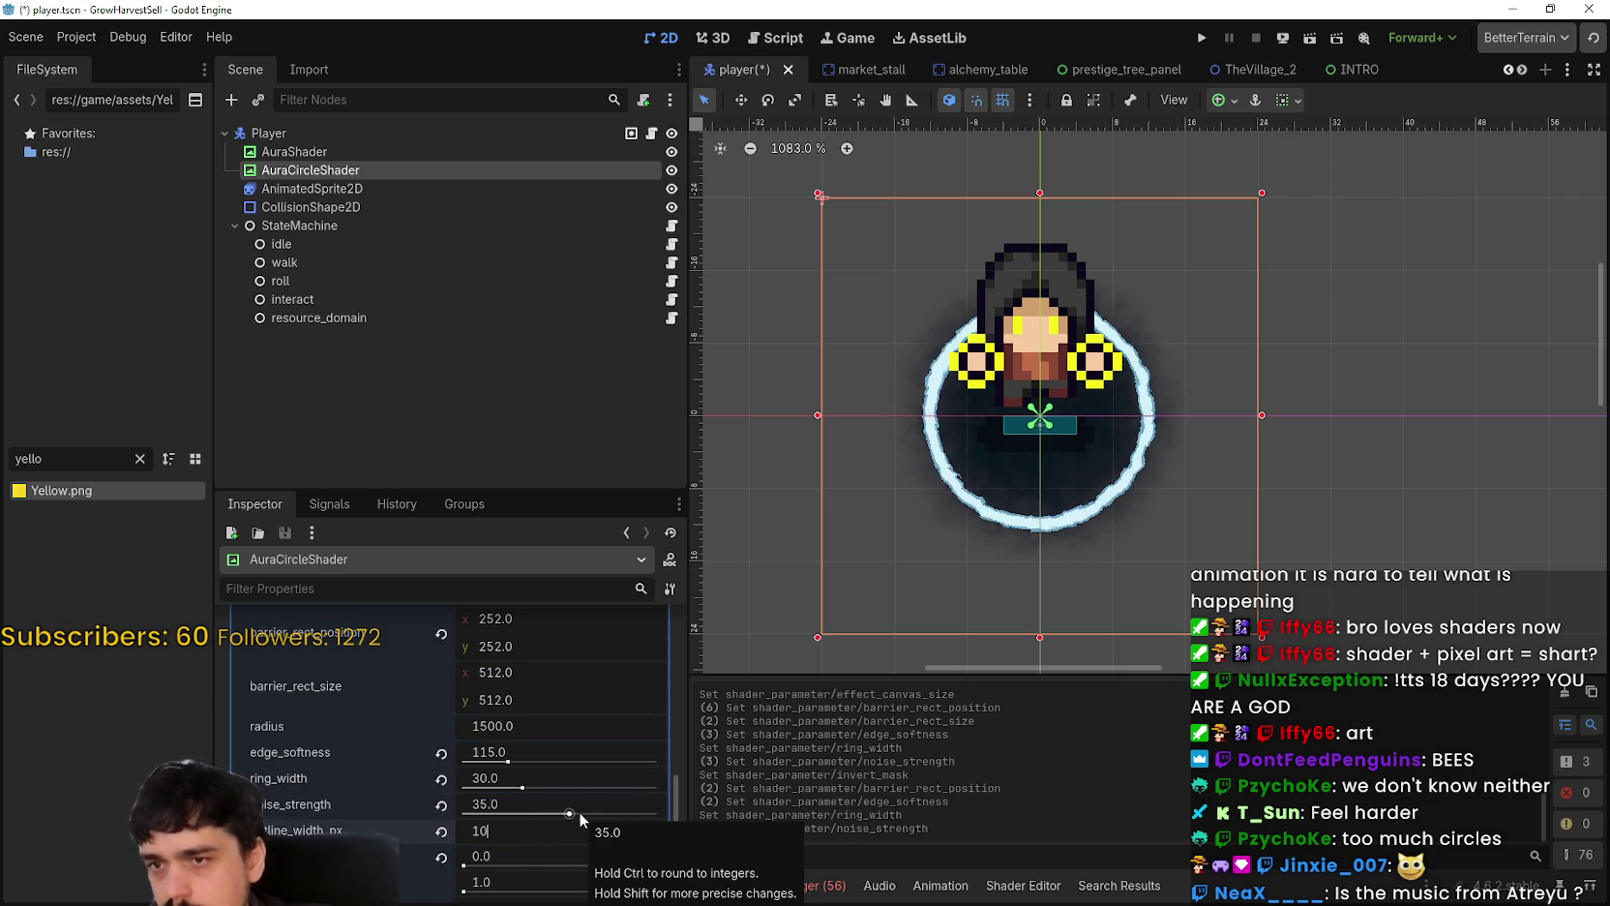
key("Return")
Step: Zoom in to inspect the aura, then switch to the YouTube Music browser window
scroll(1086, 472, "up", 3)
scroll(1085, 472, "up", 3)
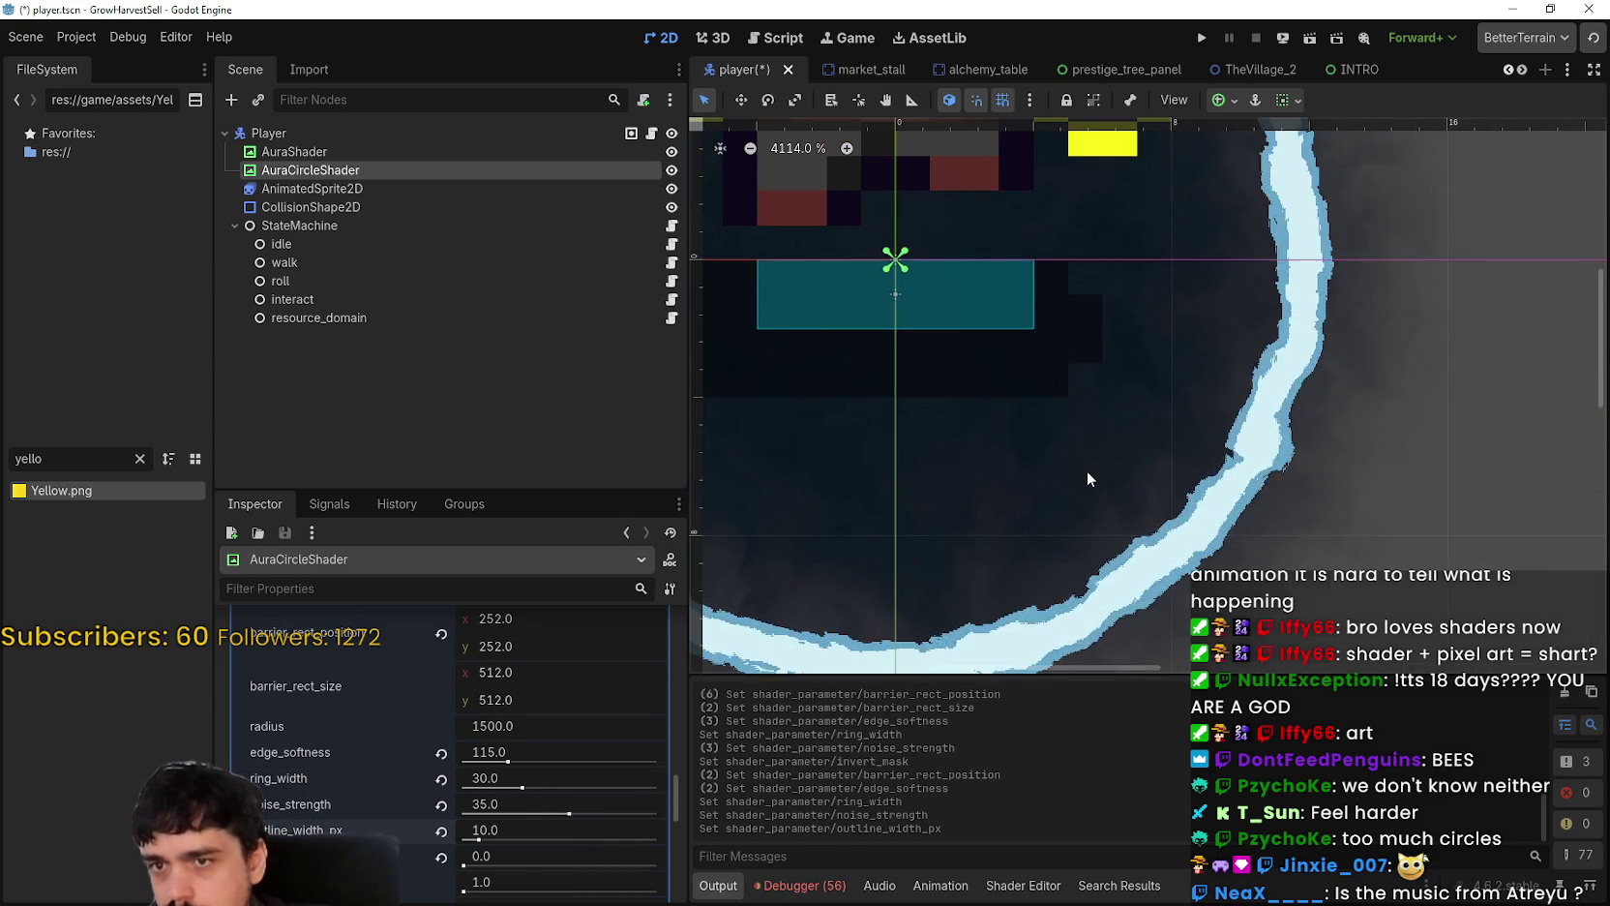
scroll(1083, 468, "down", 5)
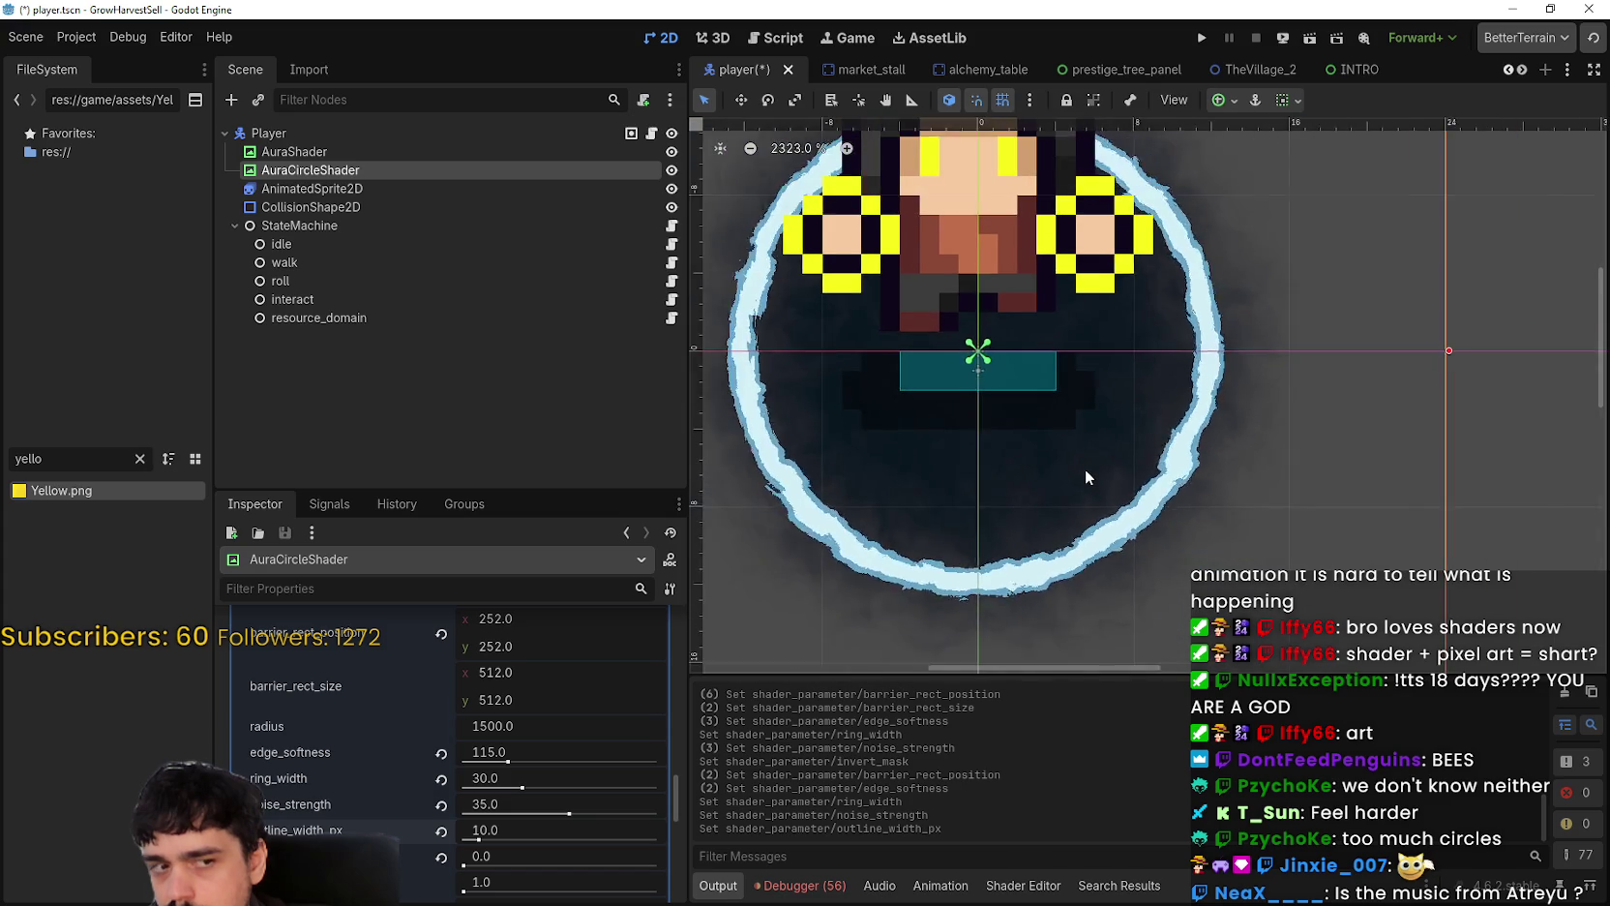
scroll(1014, 482, "up", 2)
scroll(1025, 449, "up", 1)
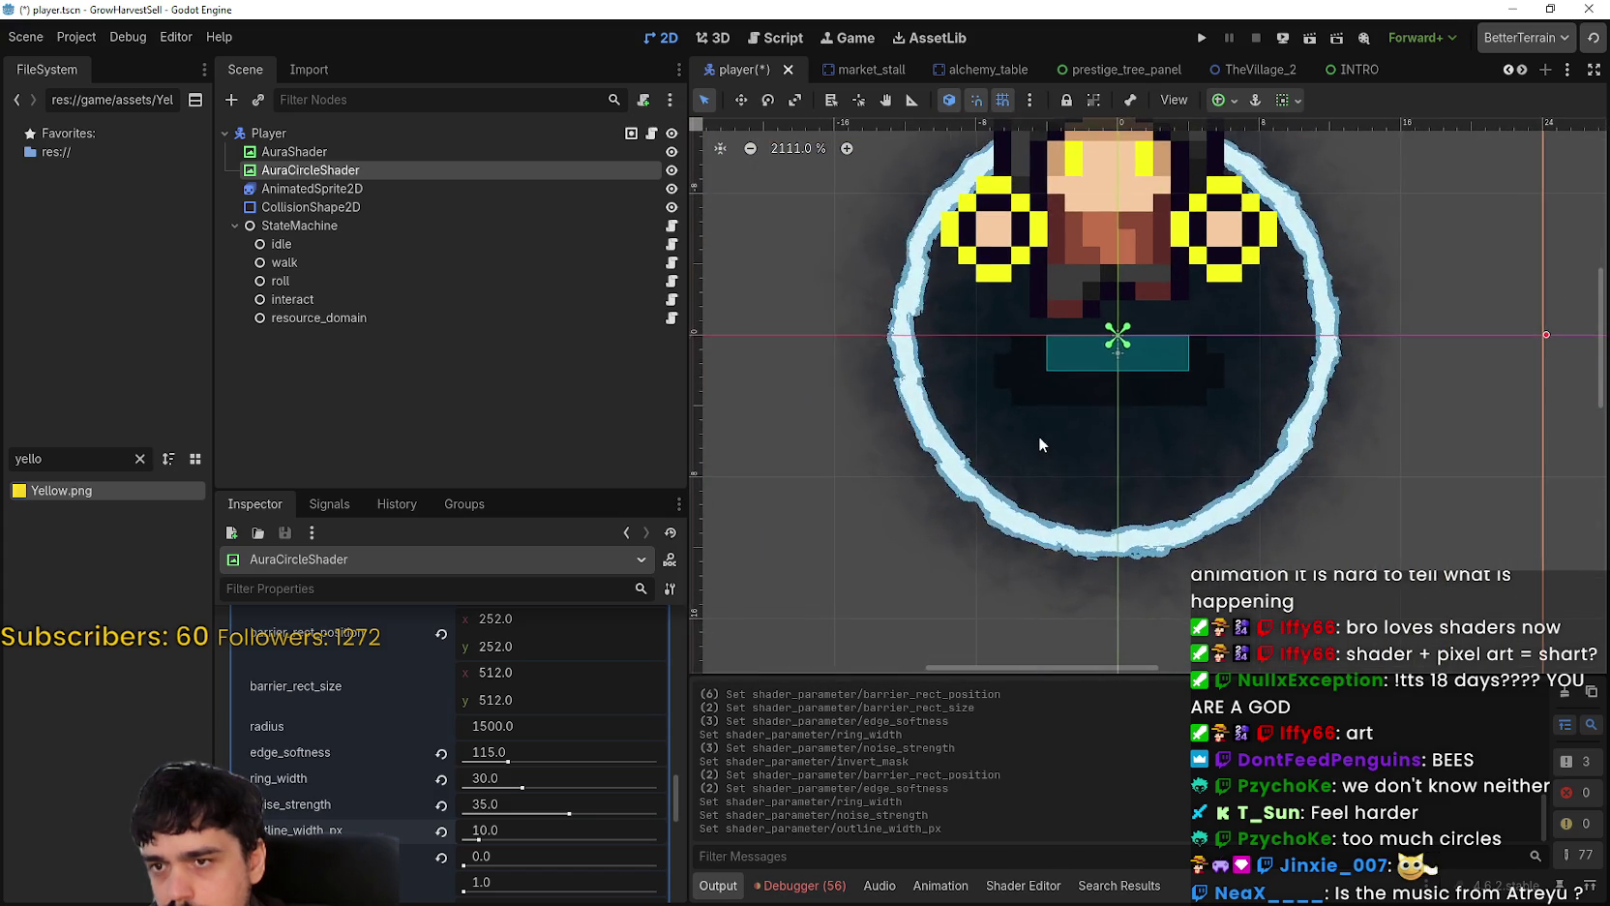
scroll(1039, 435, "down", 6)
scroll(1030, 446, "up", 1)
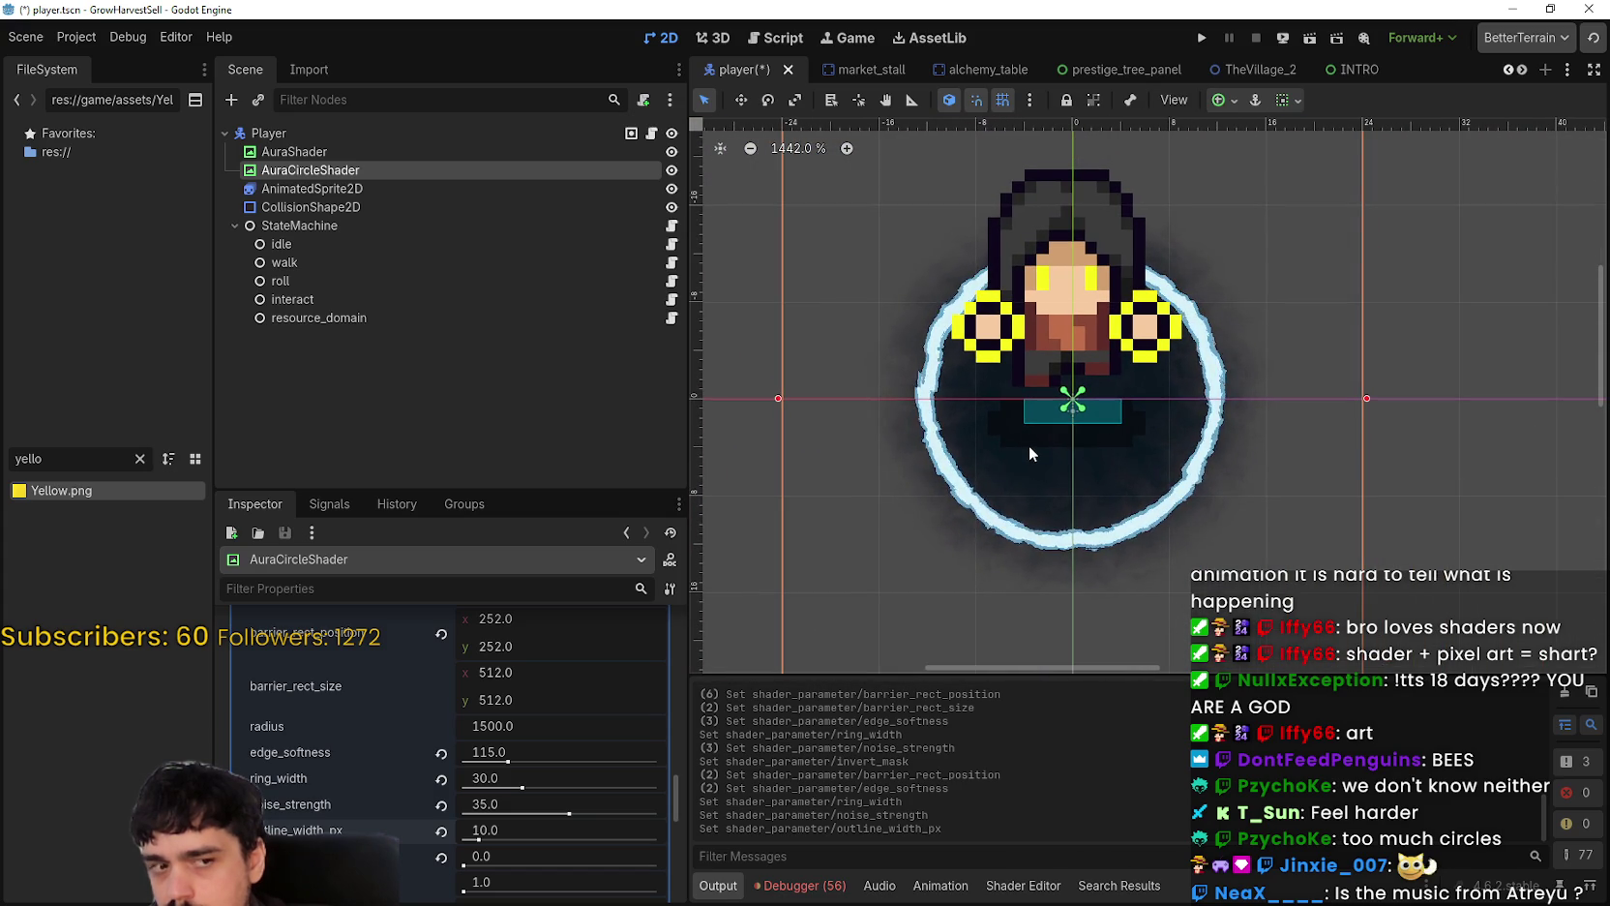
key("super+d")
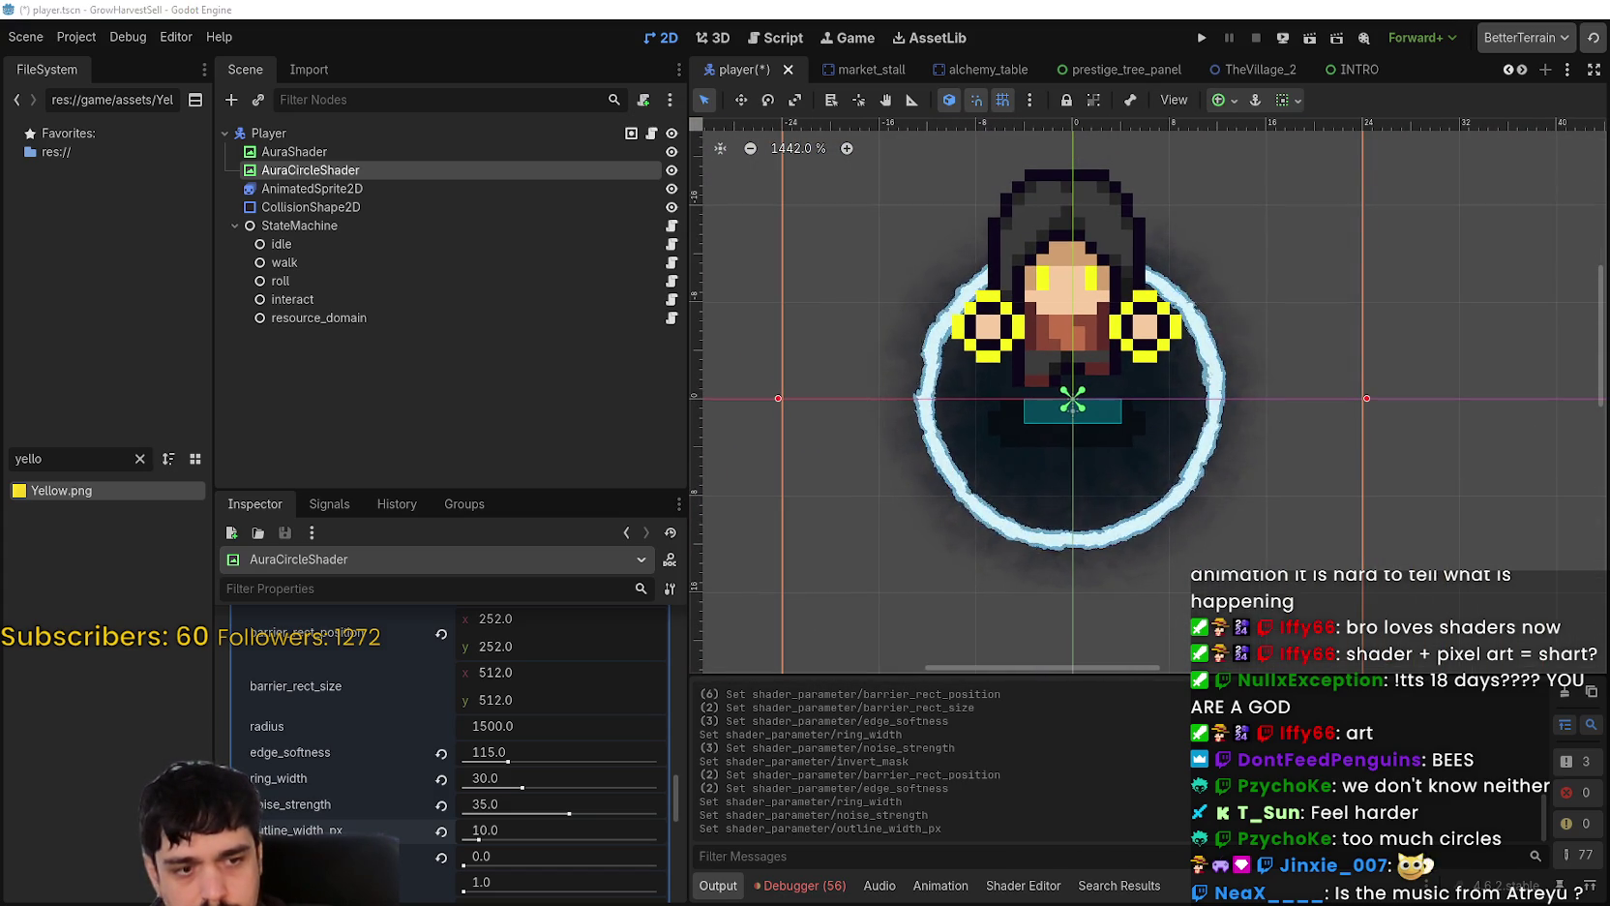
key("super+d")
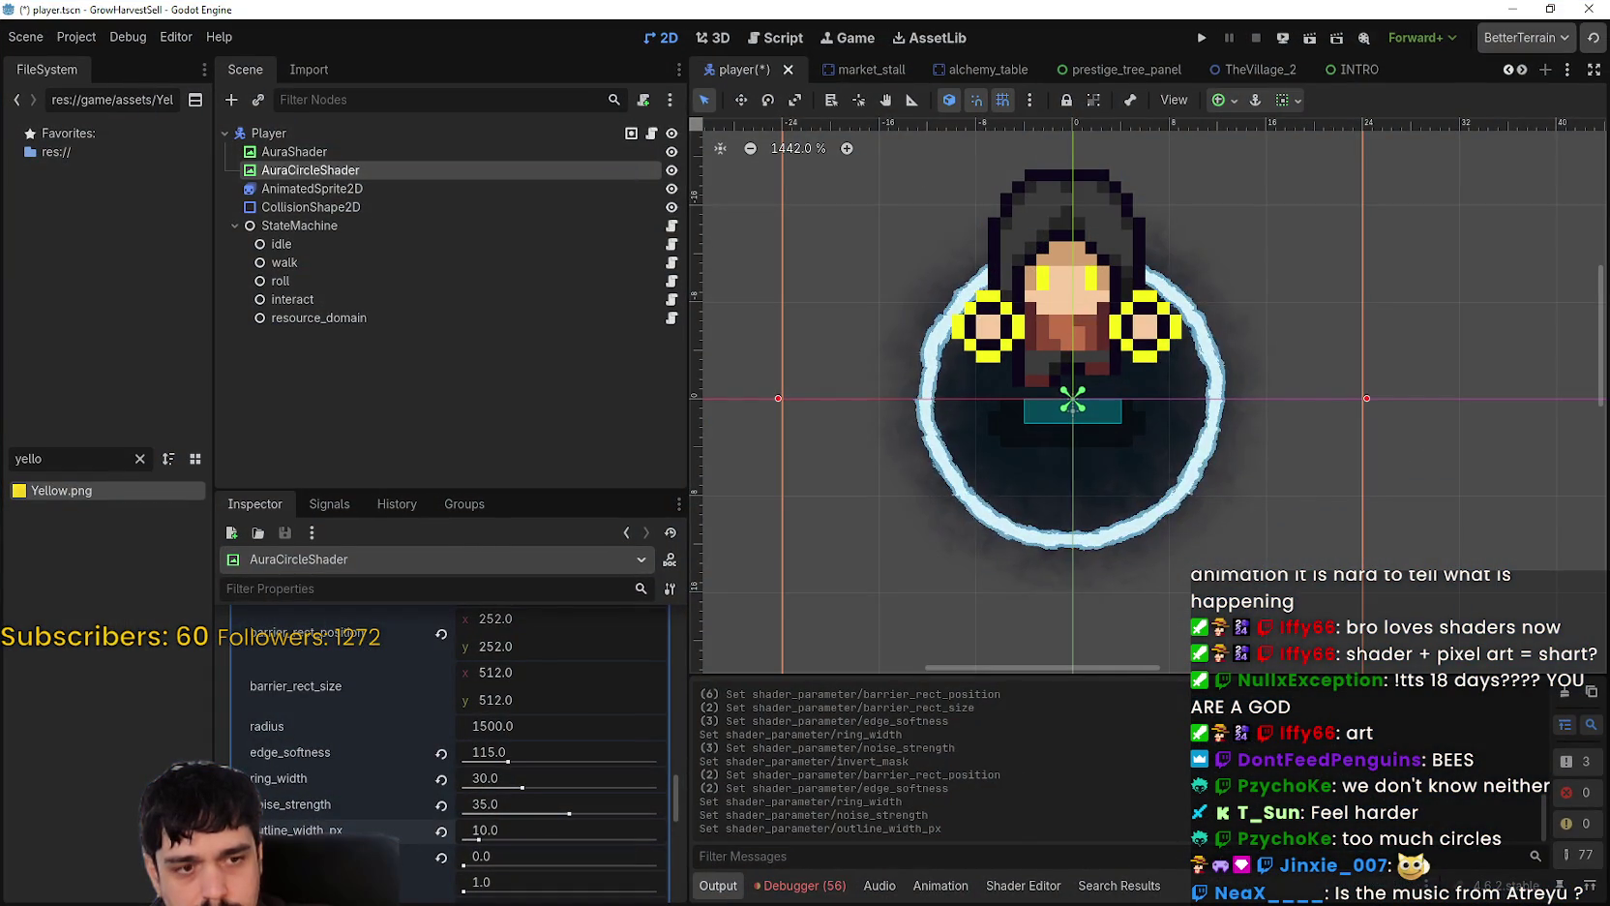
key("alt+Tab")
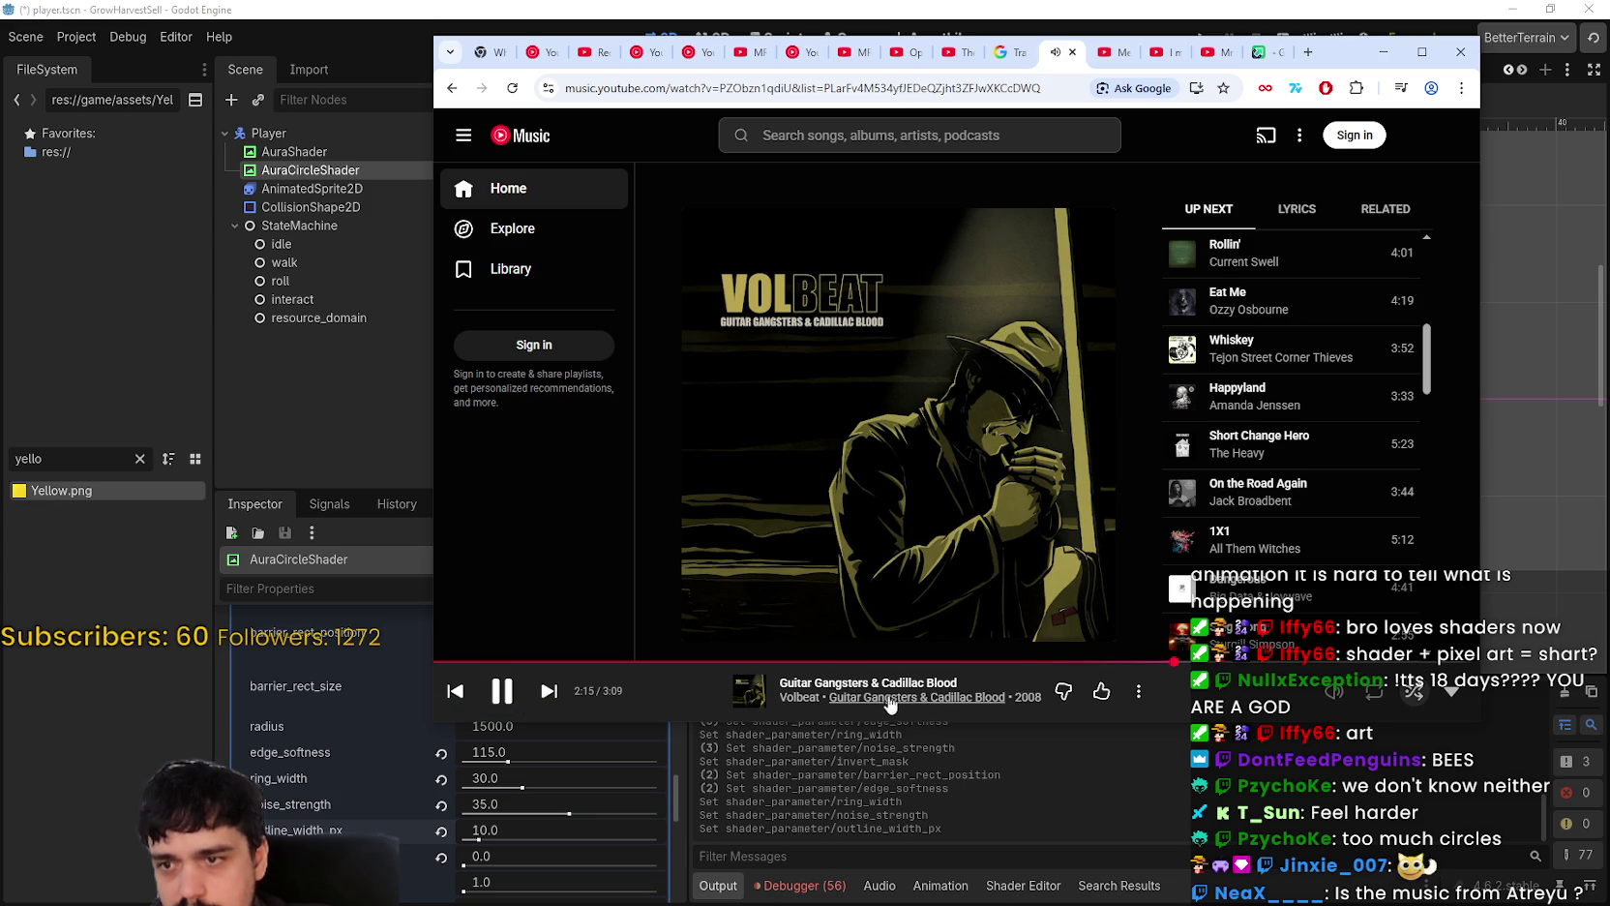
Step: Minimize the YouTube Music window and refocus the Godot viewport on the character
left_click(1382, 52)
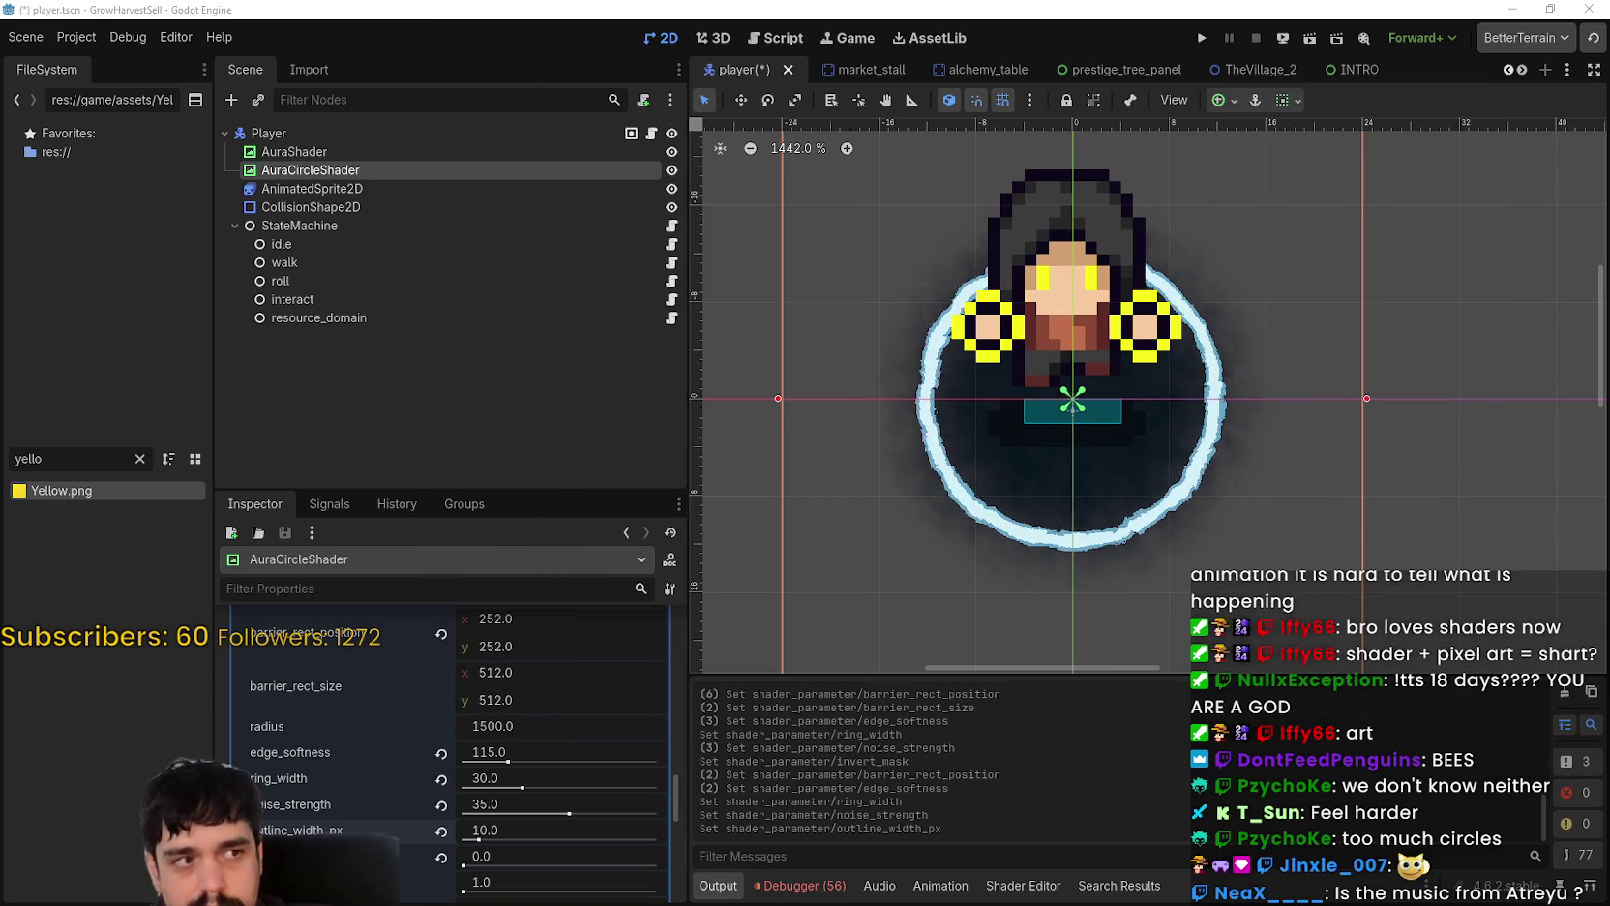
scroll(1148, 573, "up", 2)
scroll(1114, 466, "up", 1)
scroll(1113, 468, "down", 1)
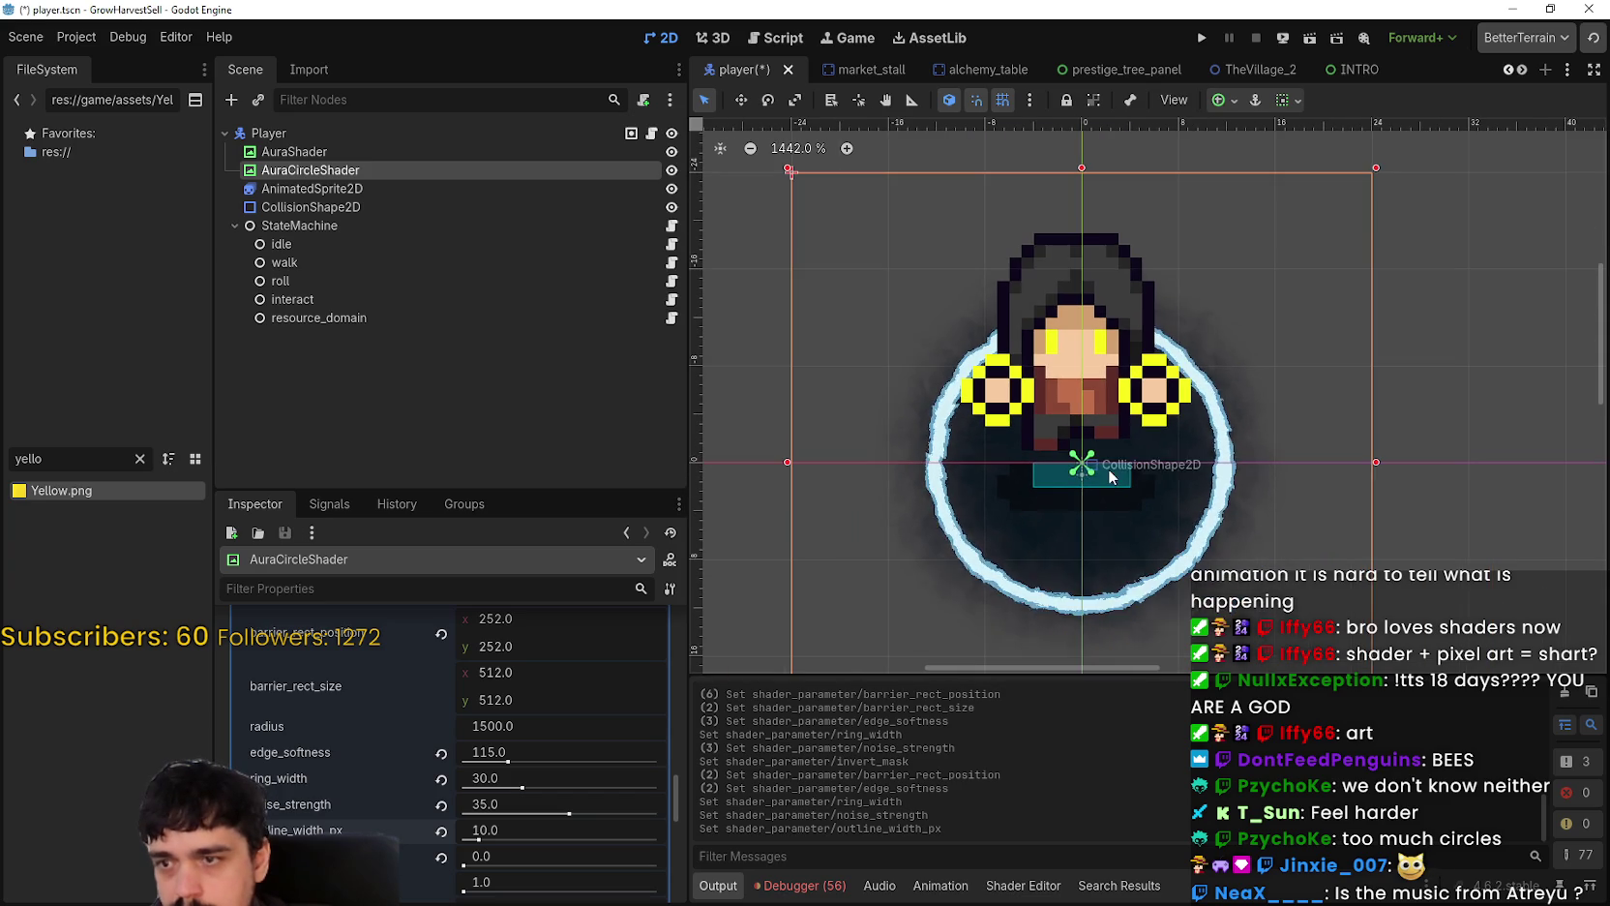
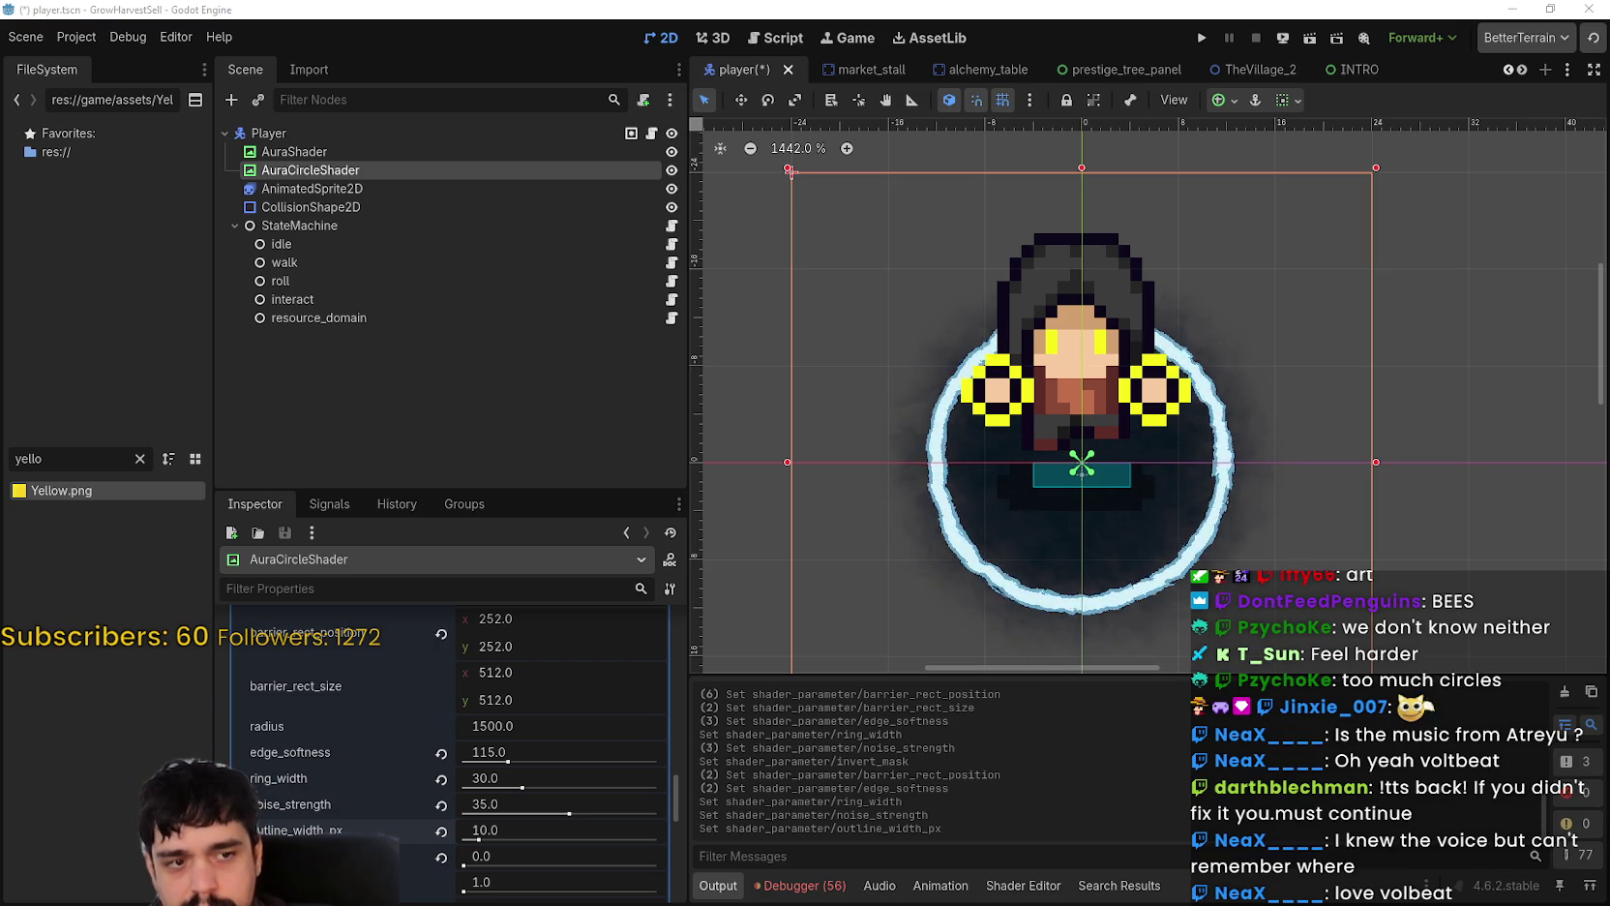
Step: Set AuraCircleShader's fog_color to golden yellow, hex ddba16
mouse_move(1319, 560)
left_mouse_down()
mouse_move(1258, 515)
mouse_move(1237, 434)
left_mouse_up()
scroll(1236, 435, "up", 1)
scroll(598, 845, "down", 5)
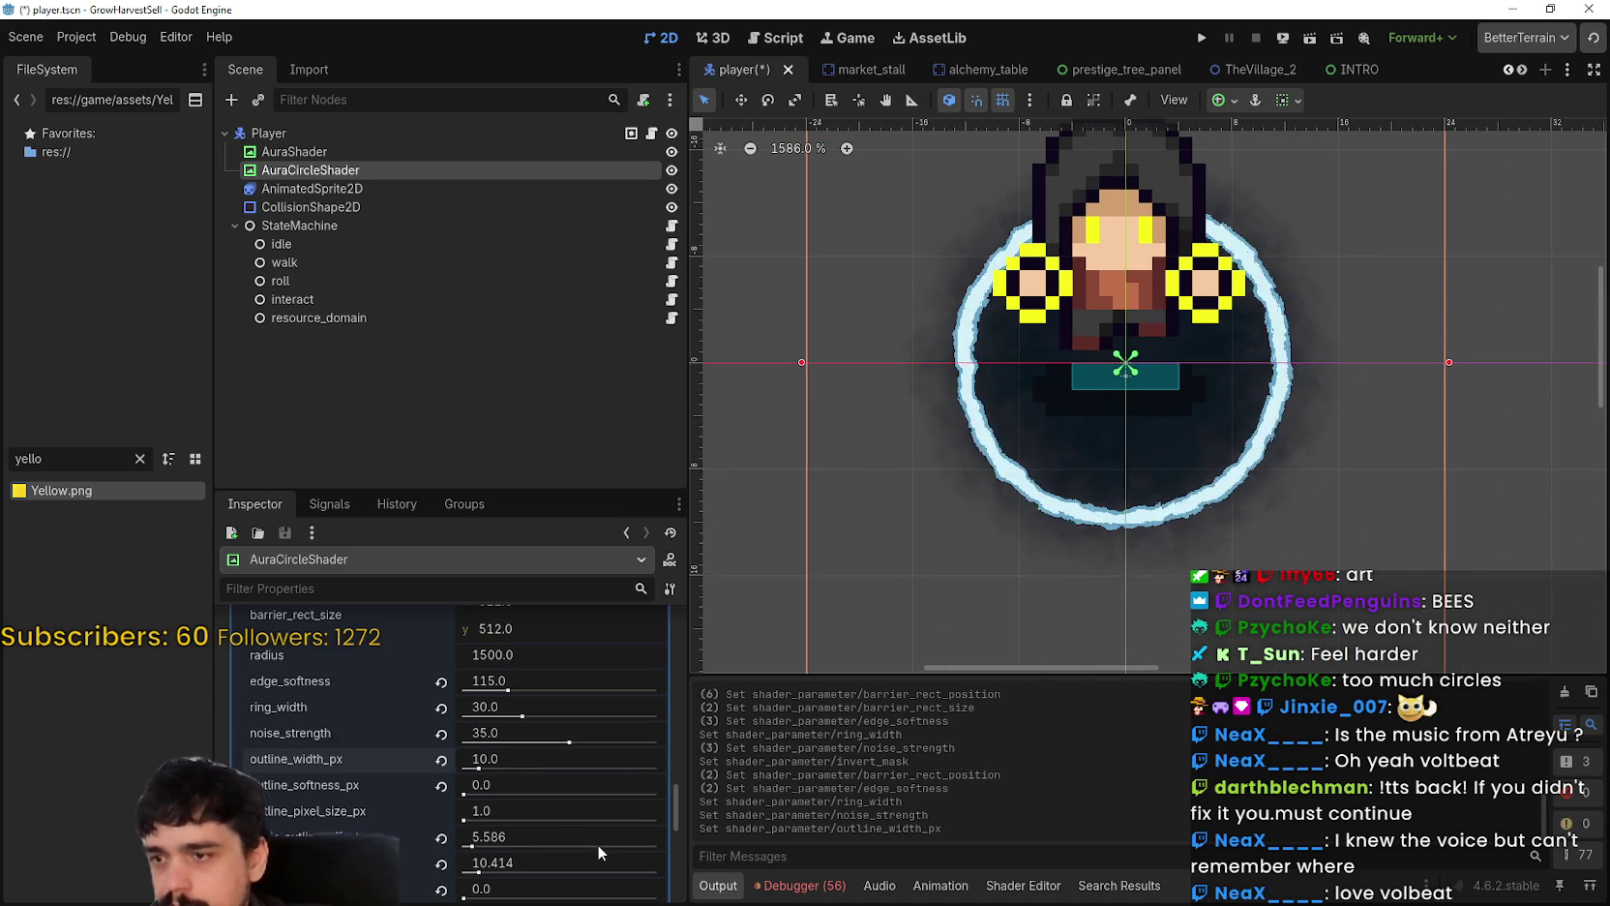
scroll(573, 823, "down", 1)
scroll(568, 832, "down", 3)
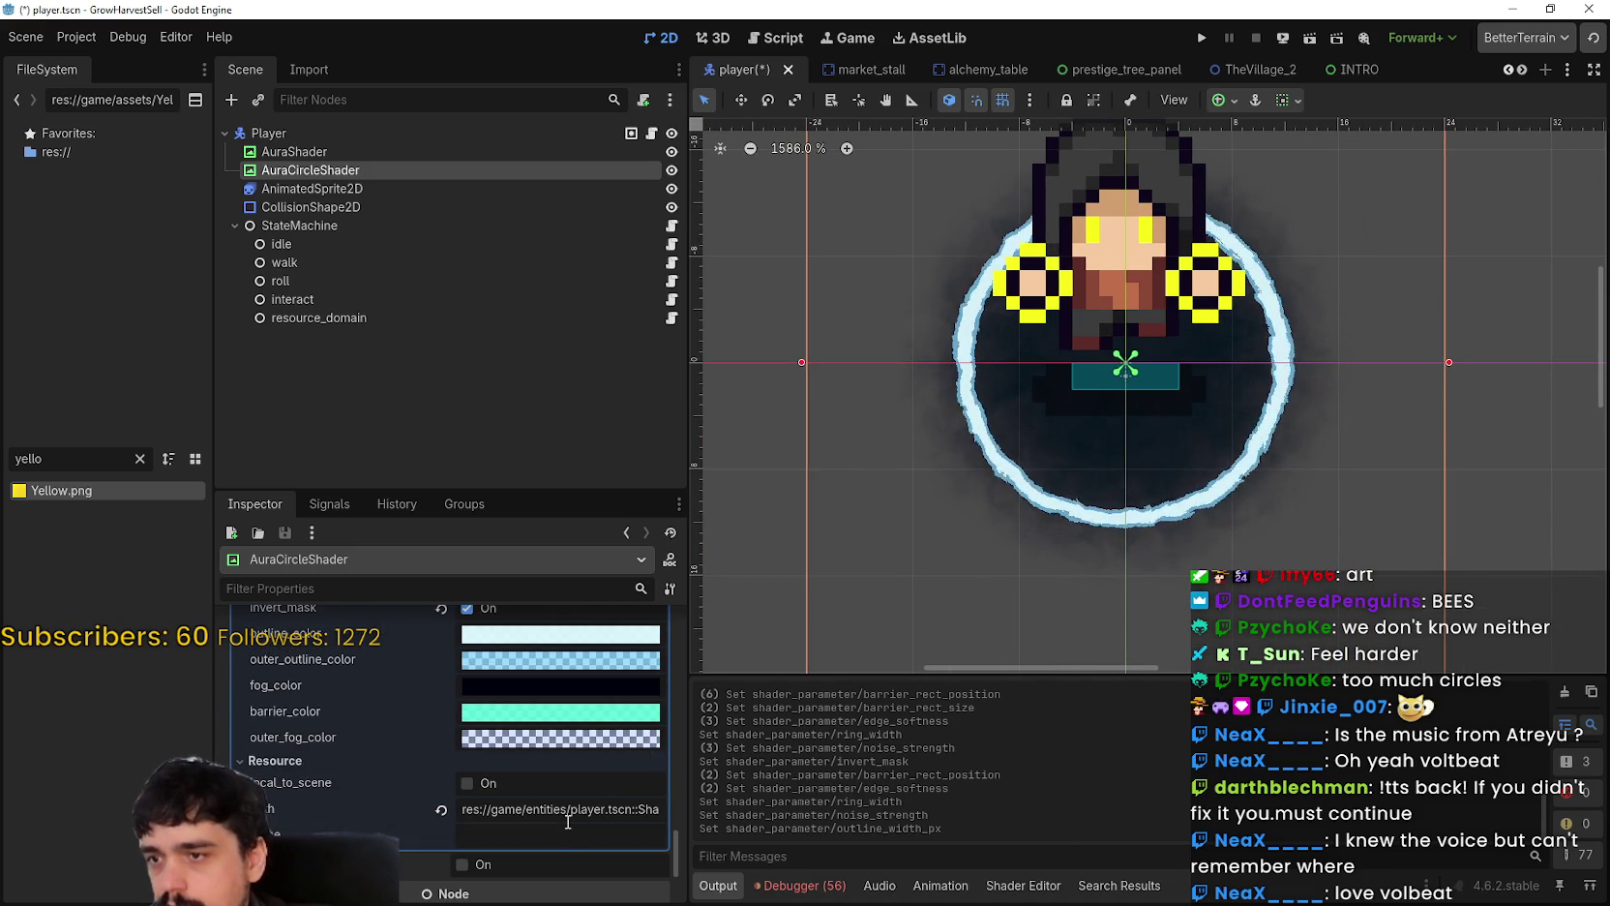
left_click(498, 685)
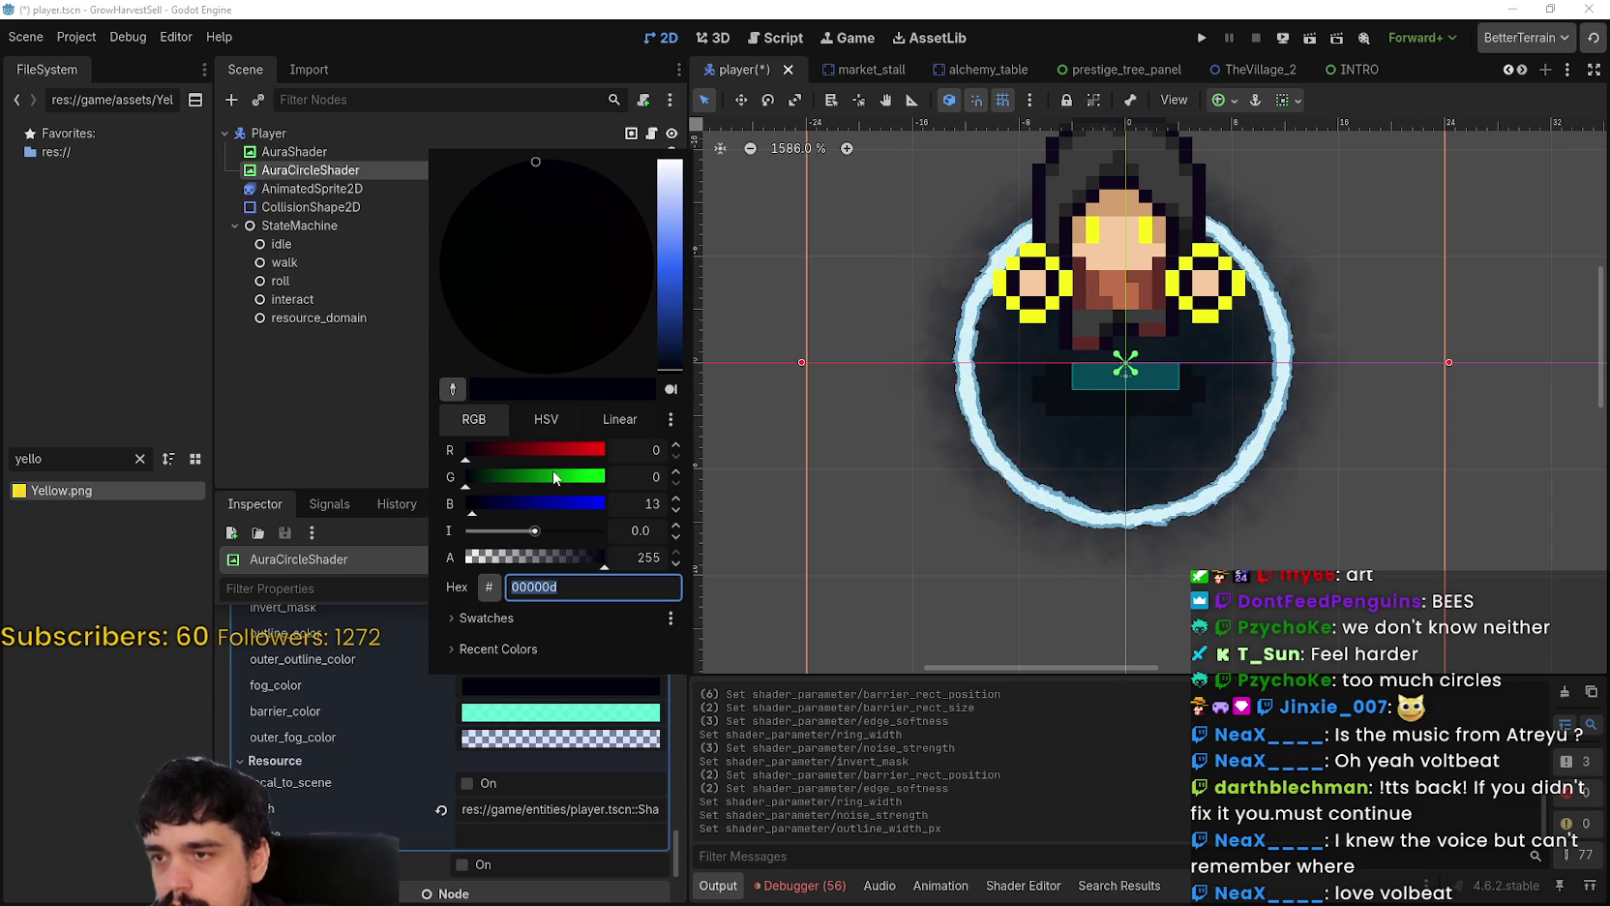
left_click(473, 336)
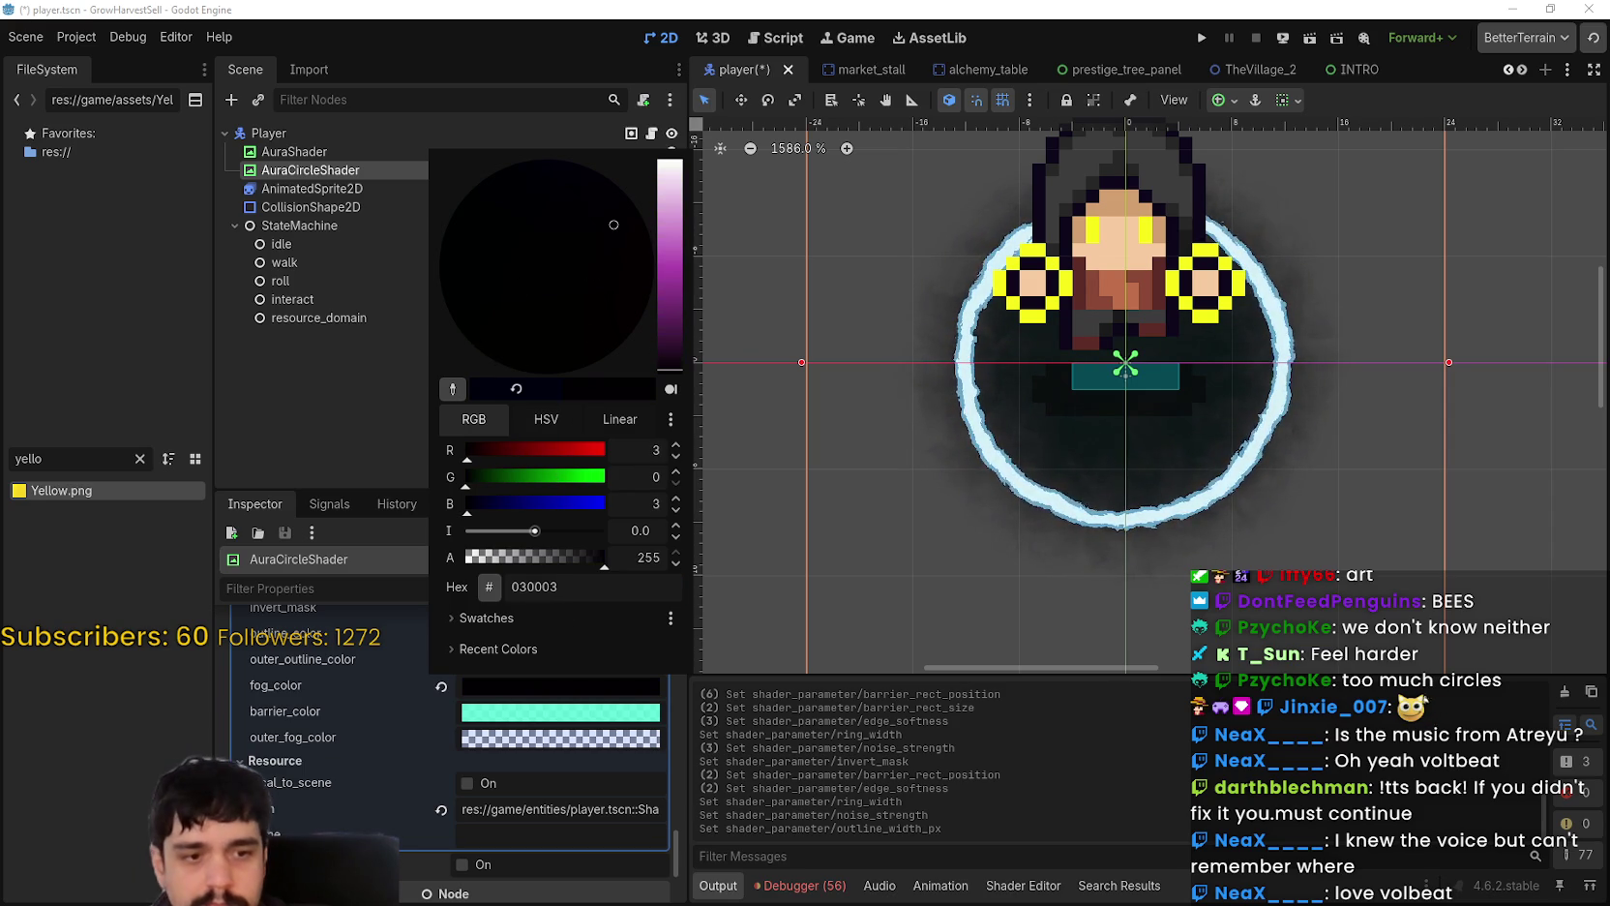
key("Escape")
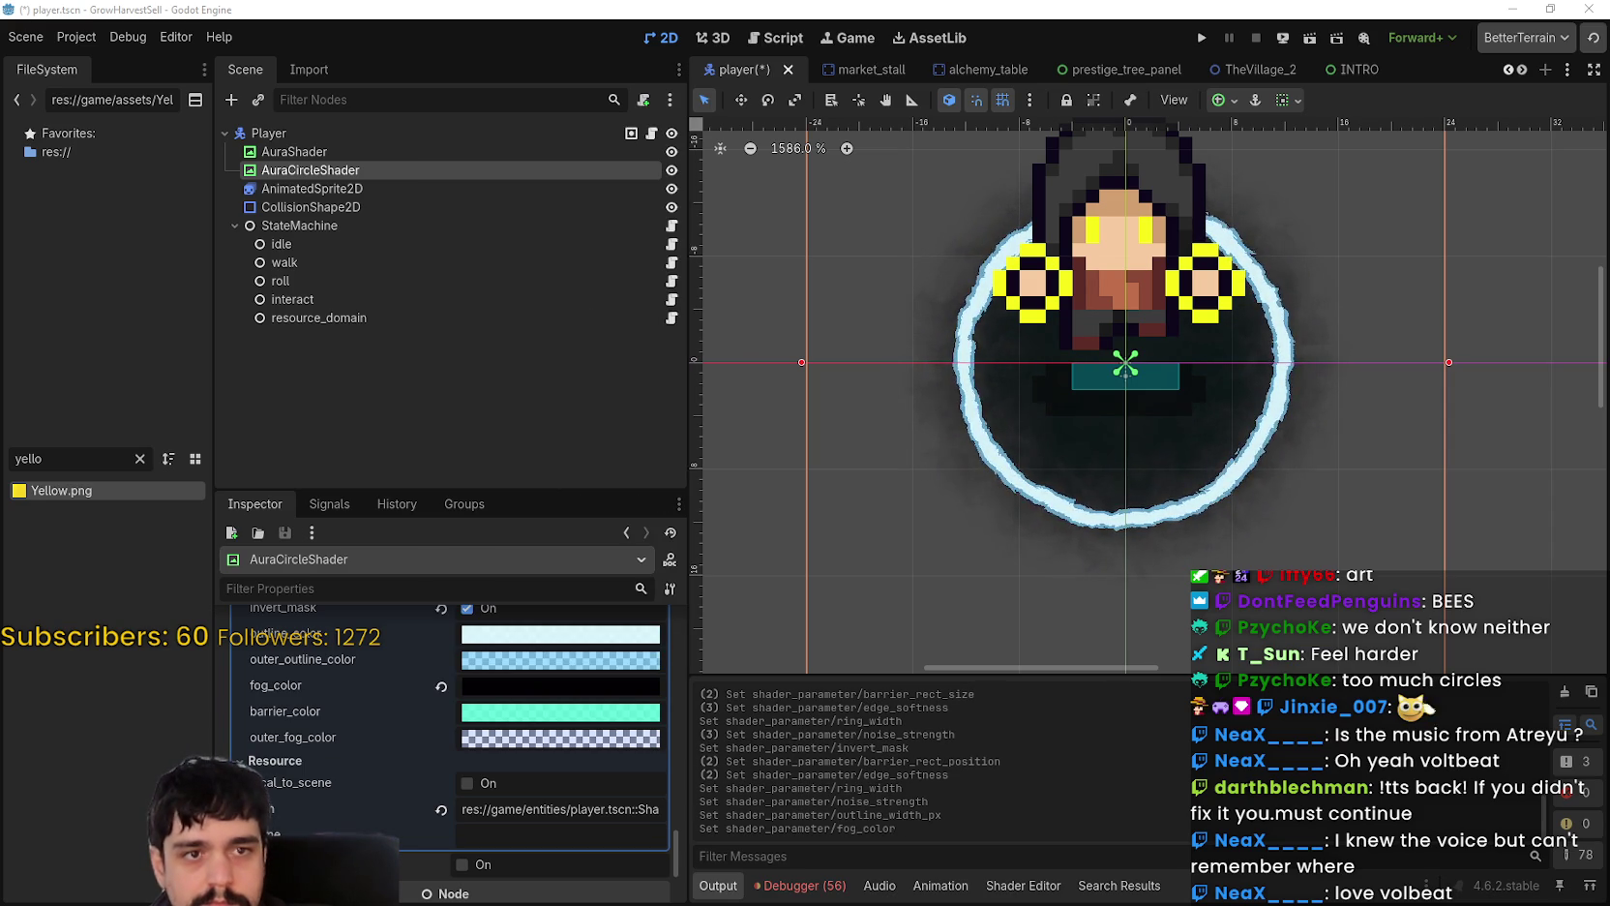
left_click(493, 691)
type("ddba10")
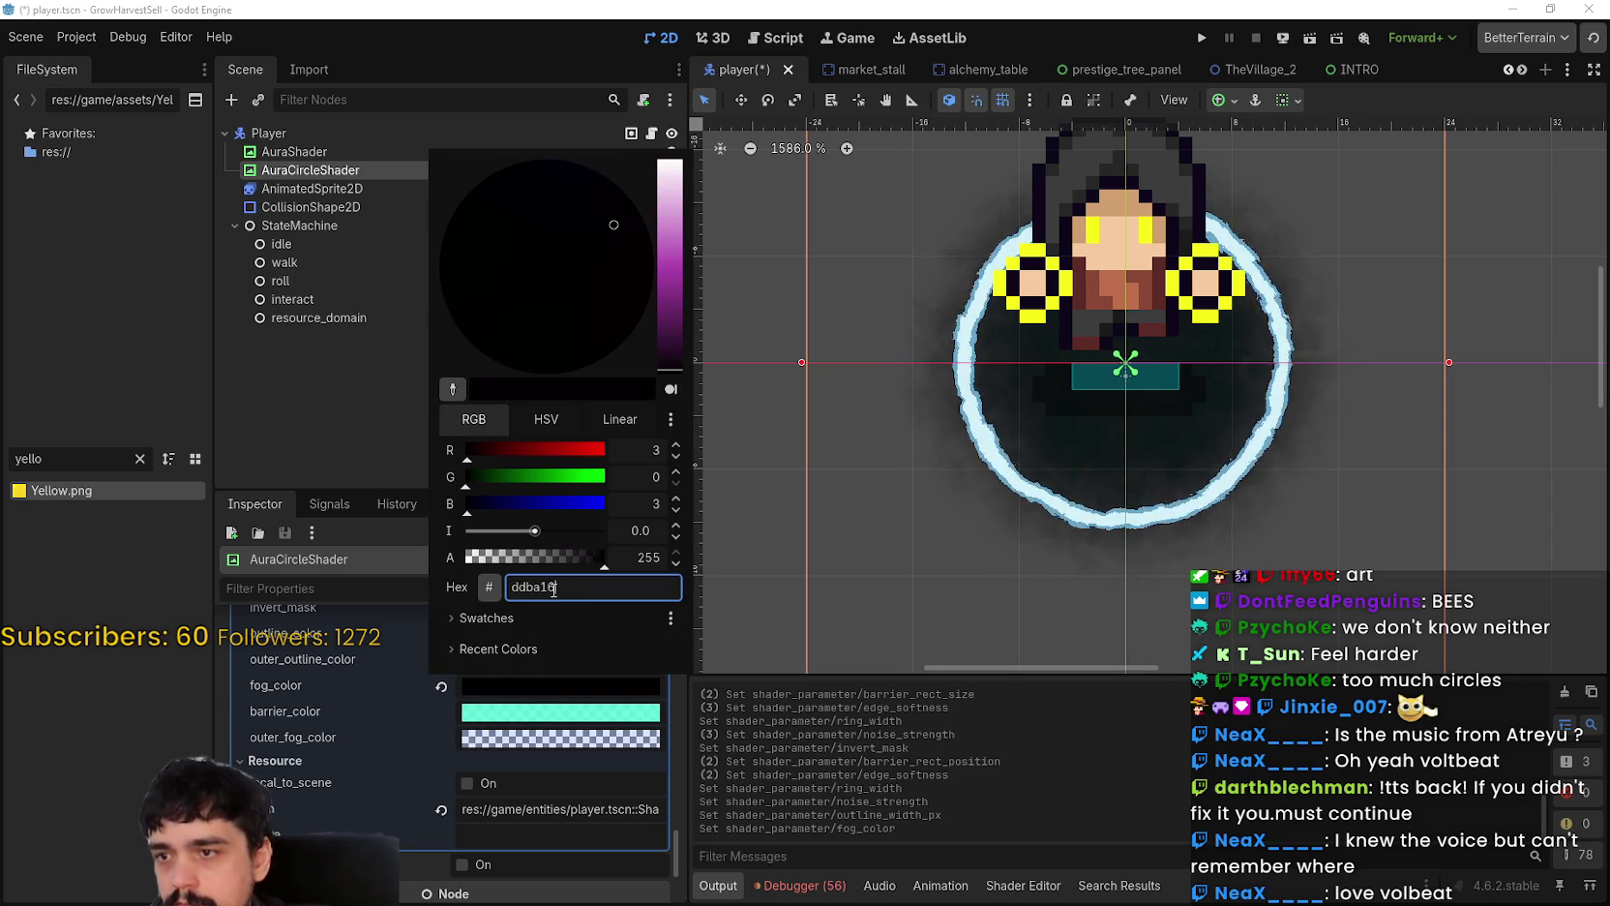
key("Return")
scroll(1085, 445, "up", 6)
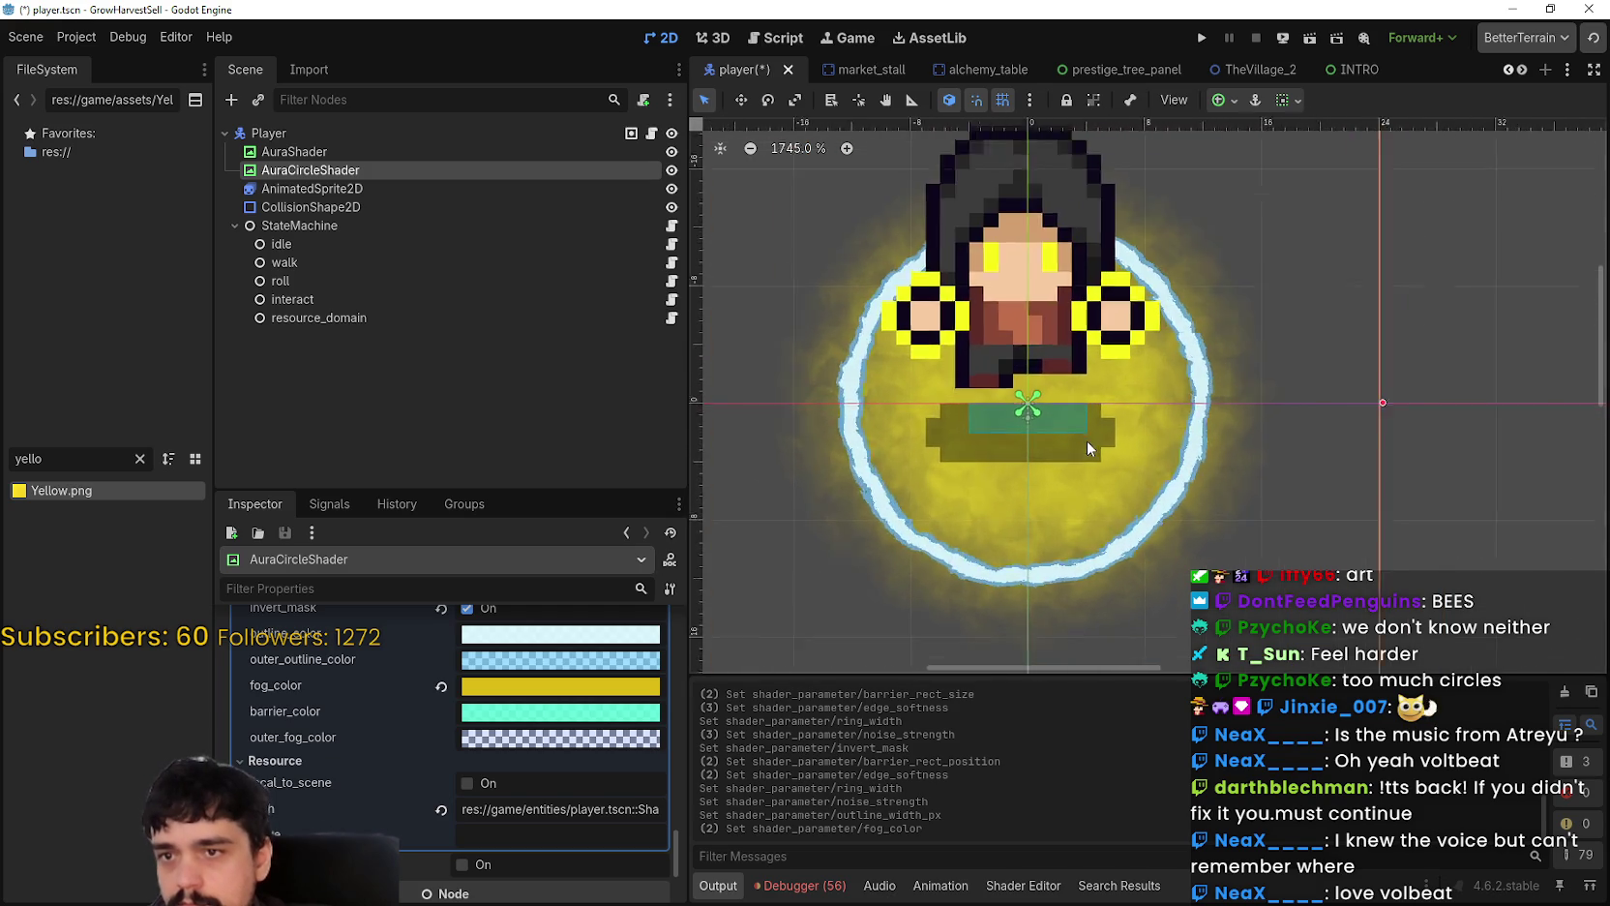
scroll(1084, 445, "down", 6)
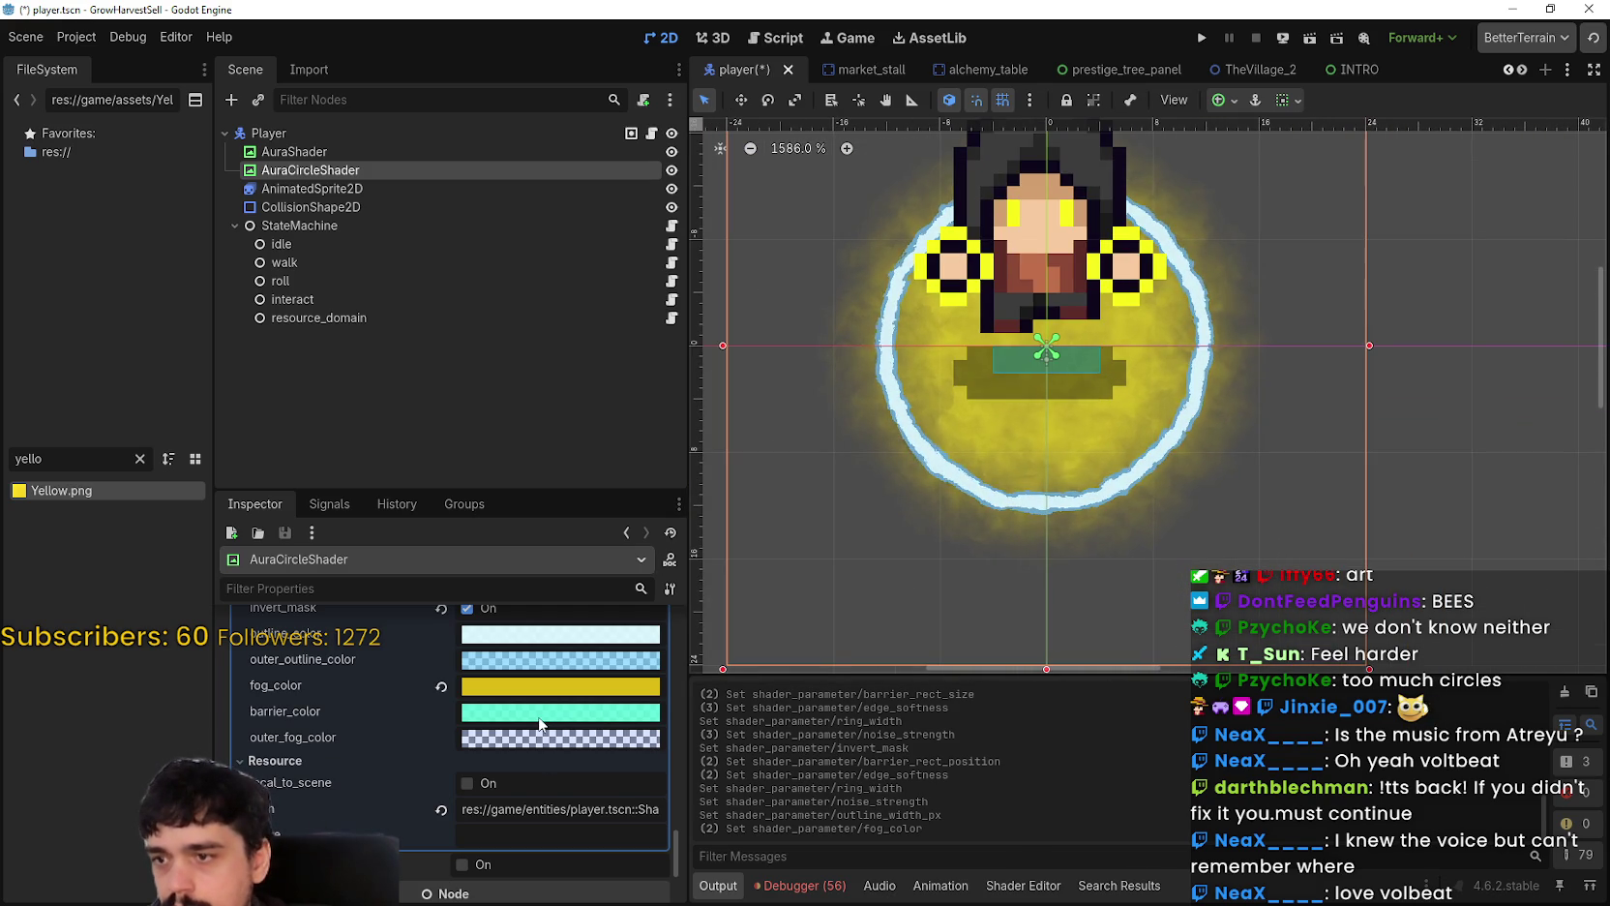
Step: Set barrier_color to yellow hex fecd46
left_click(540, 716)
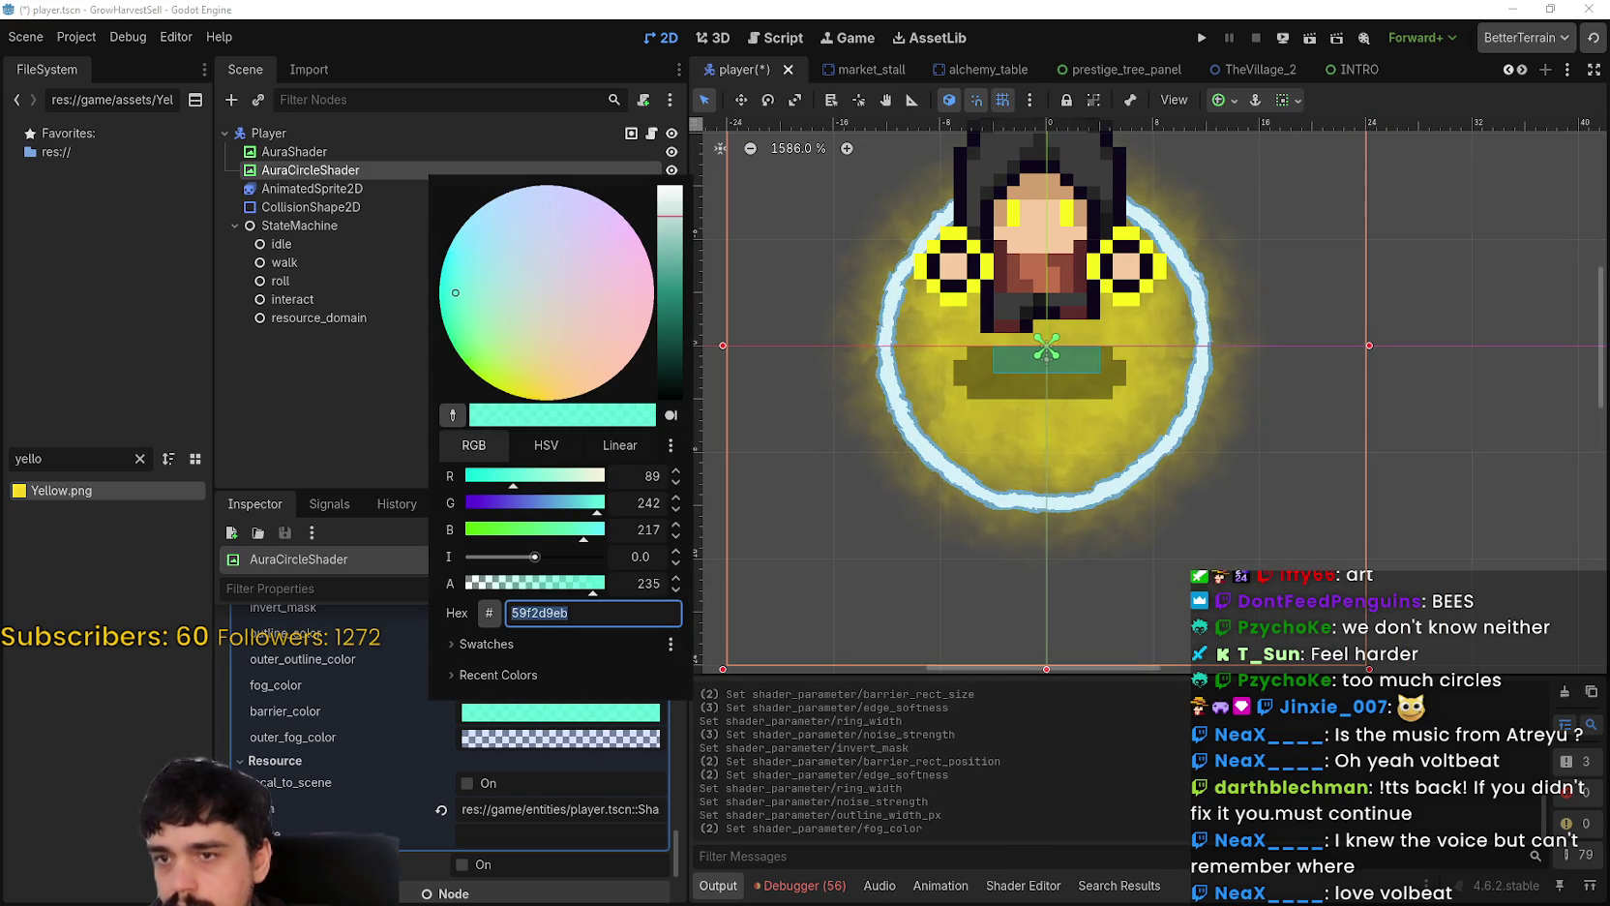
key("Escape")
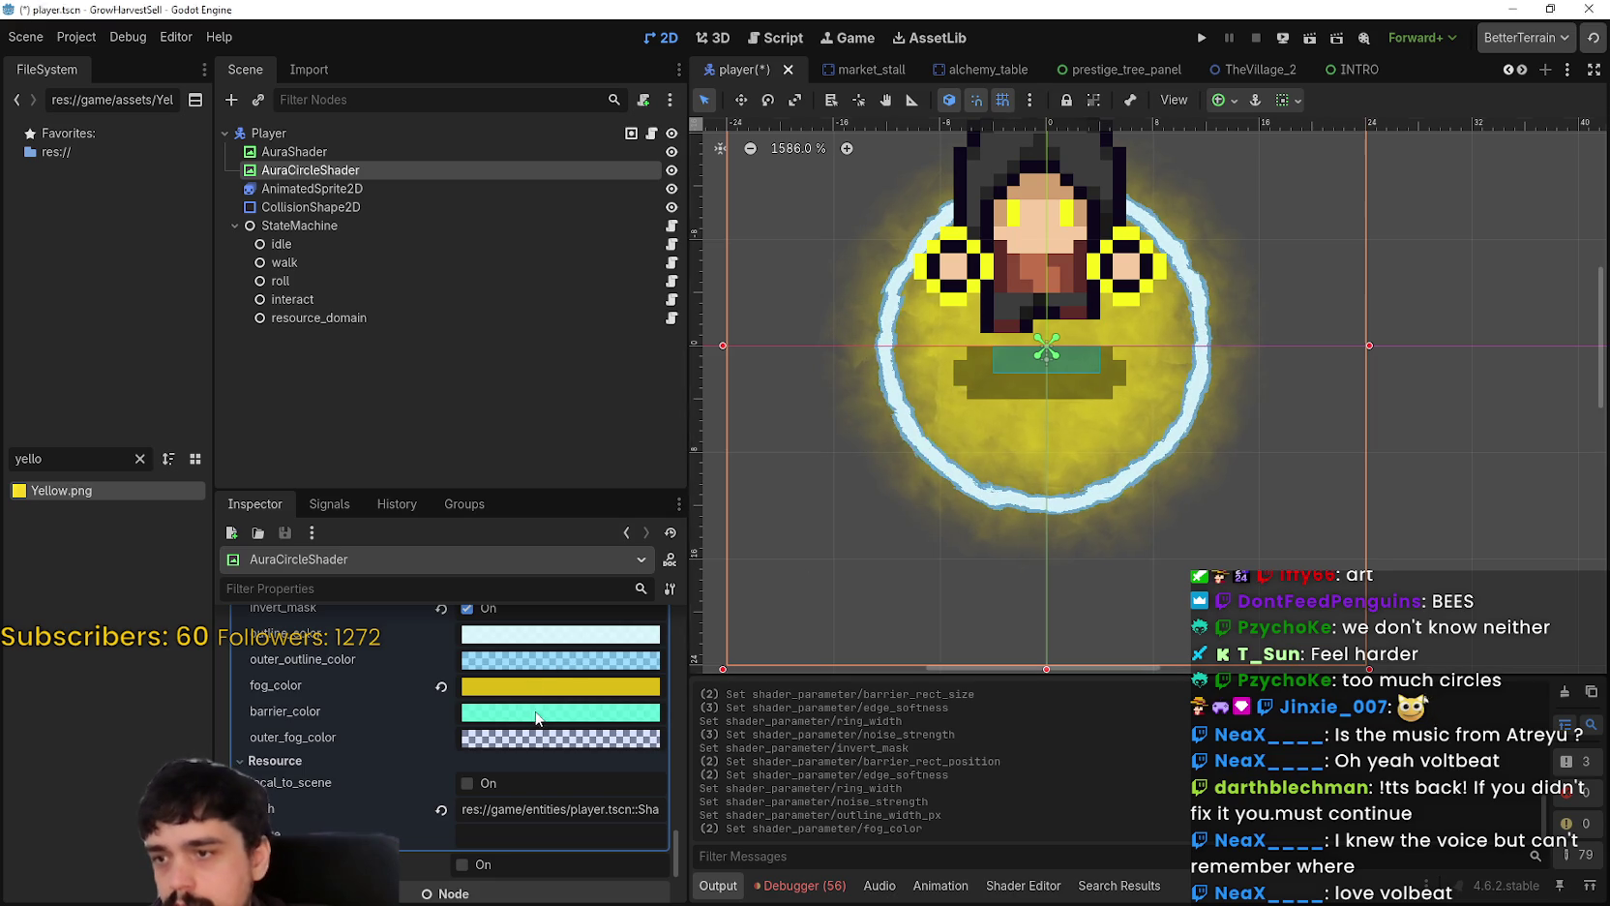
left_click(538, 716)
type("fecd46")
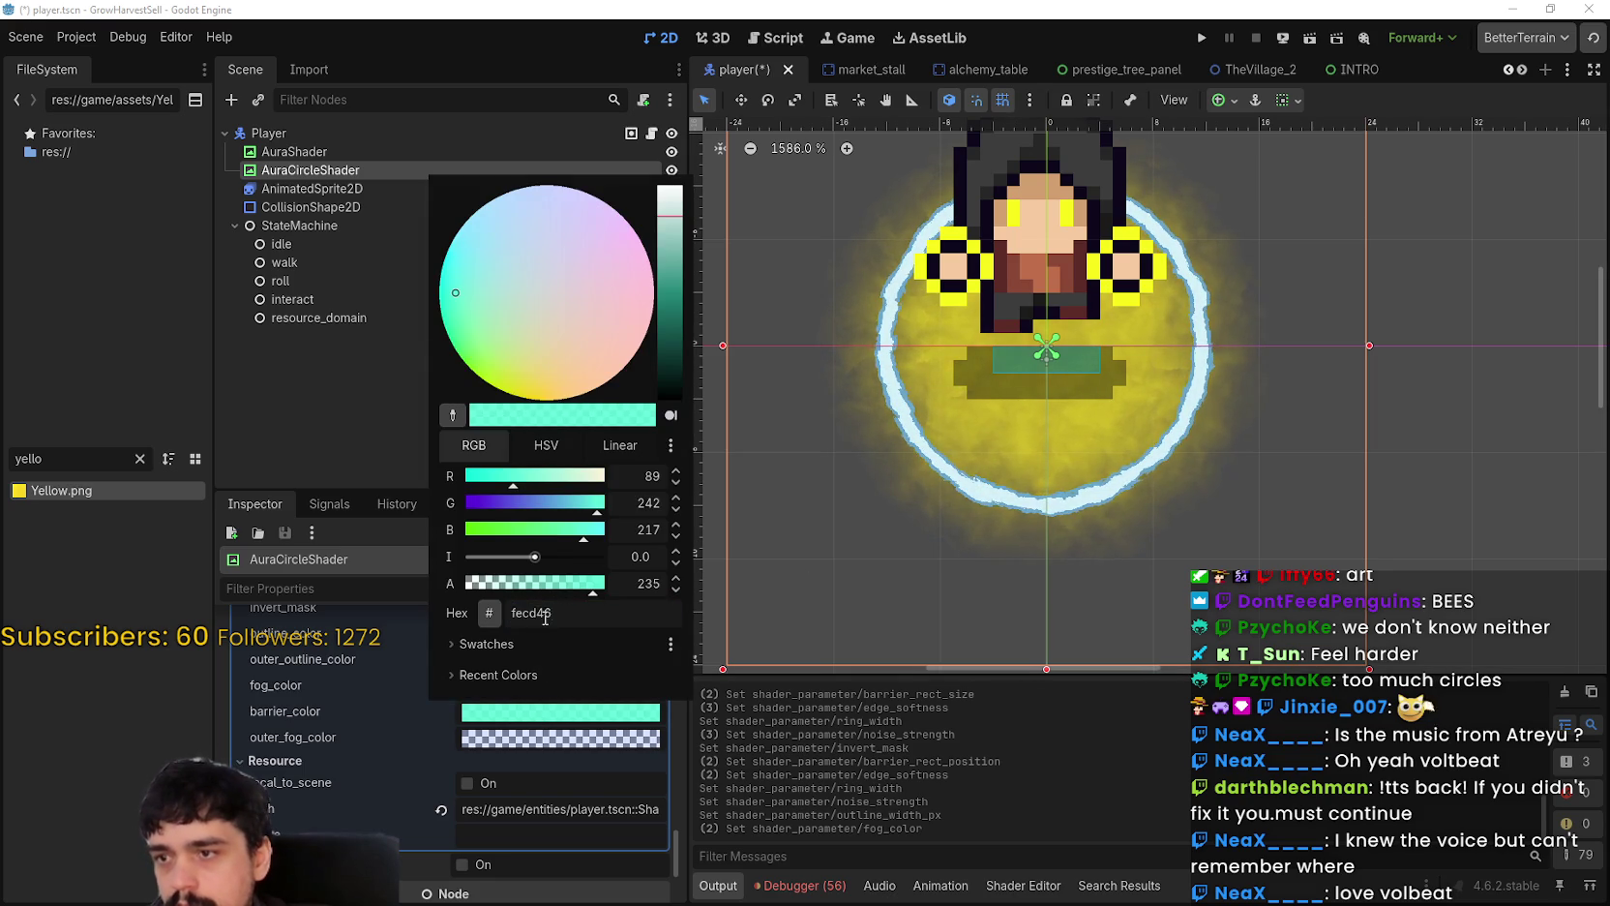
key("Return")
Step: Set outline_color to the same yellow, fecd46
scroll(1117, 434, "up", 3)
scroll(1111, 429, "down", 3)
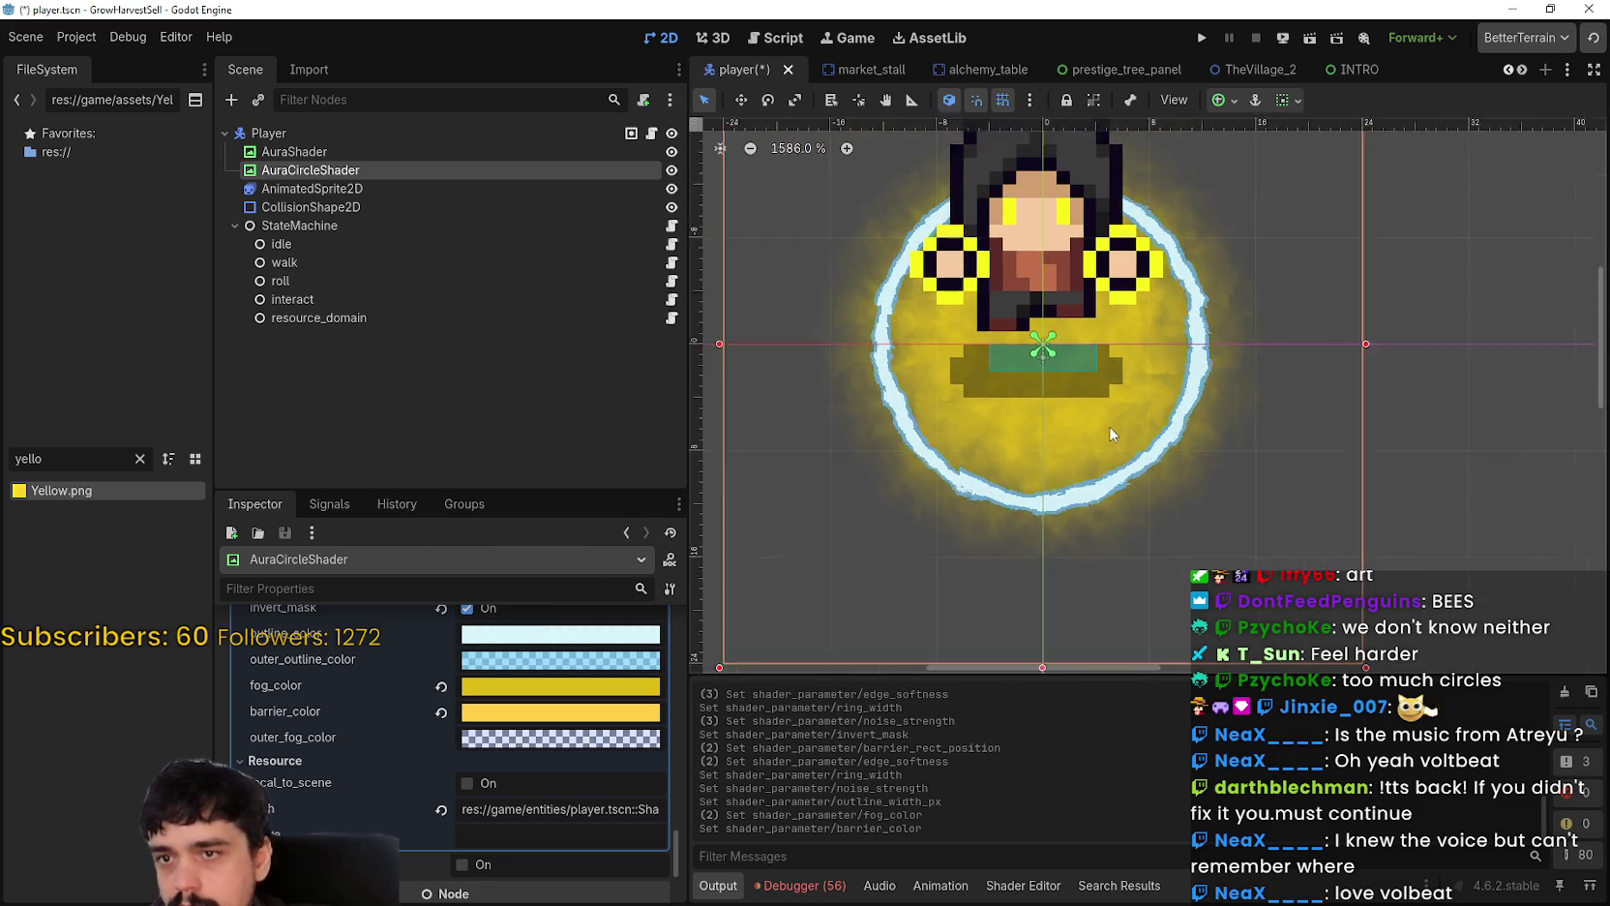
scroll(1110, 427, "down", 6)
scroll(1110, 426, "up", 5)
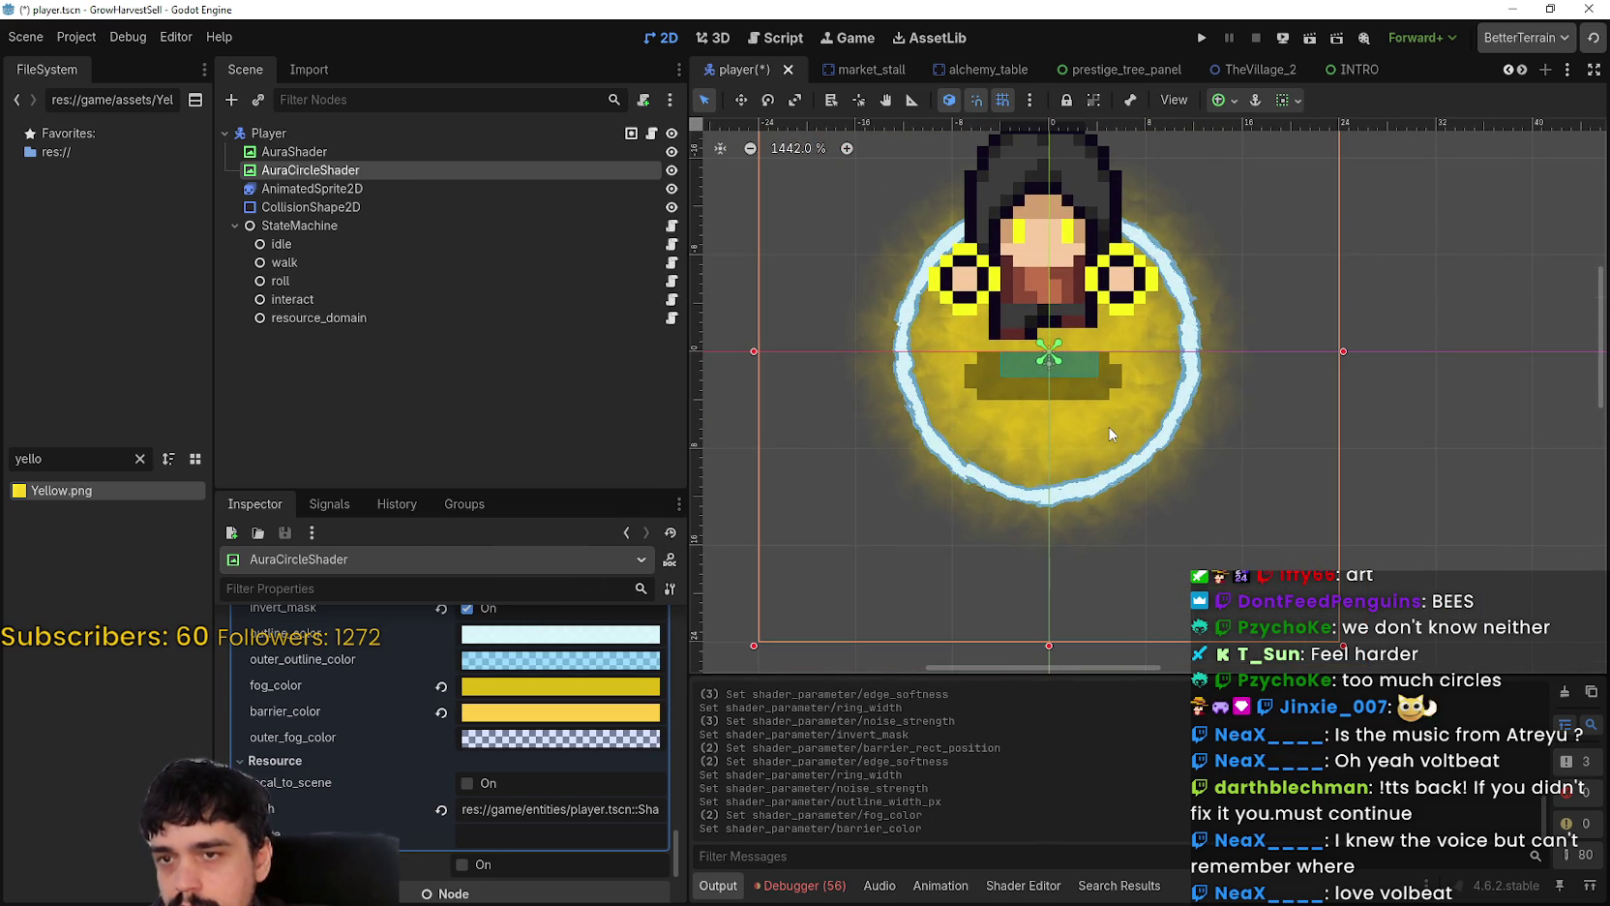
scroll(1110, 433, "up", 5)
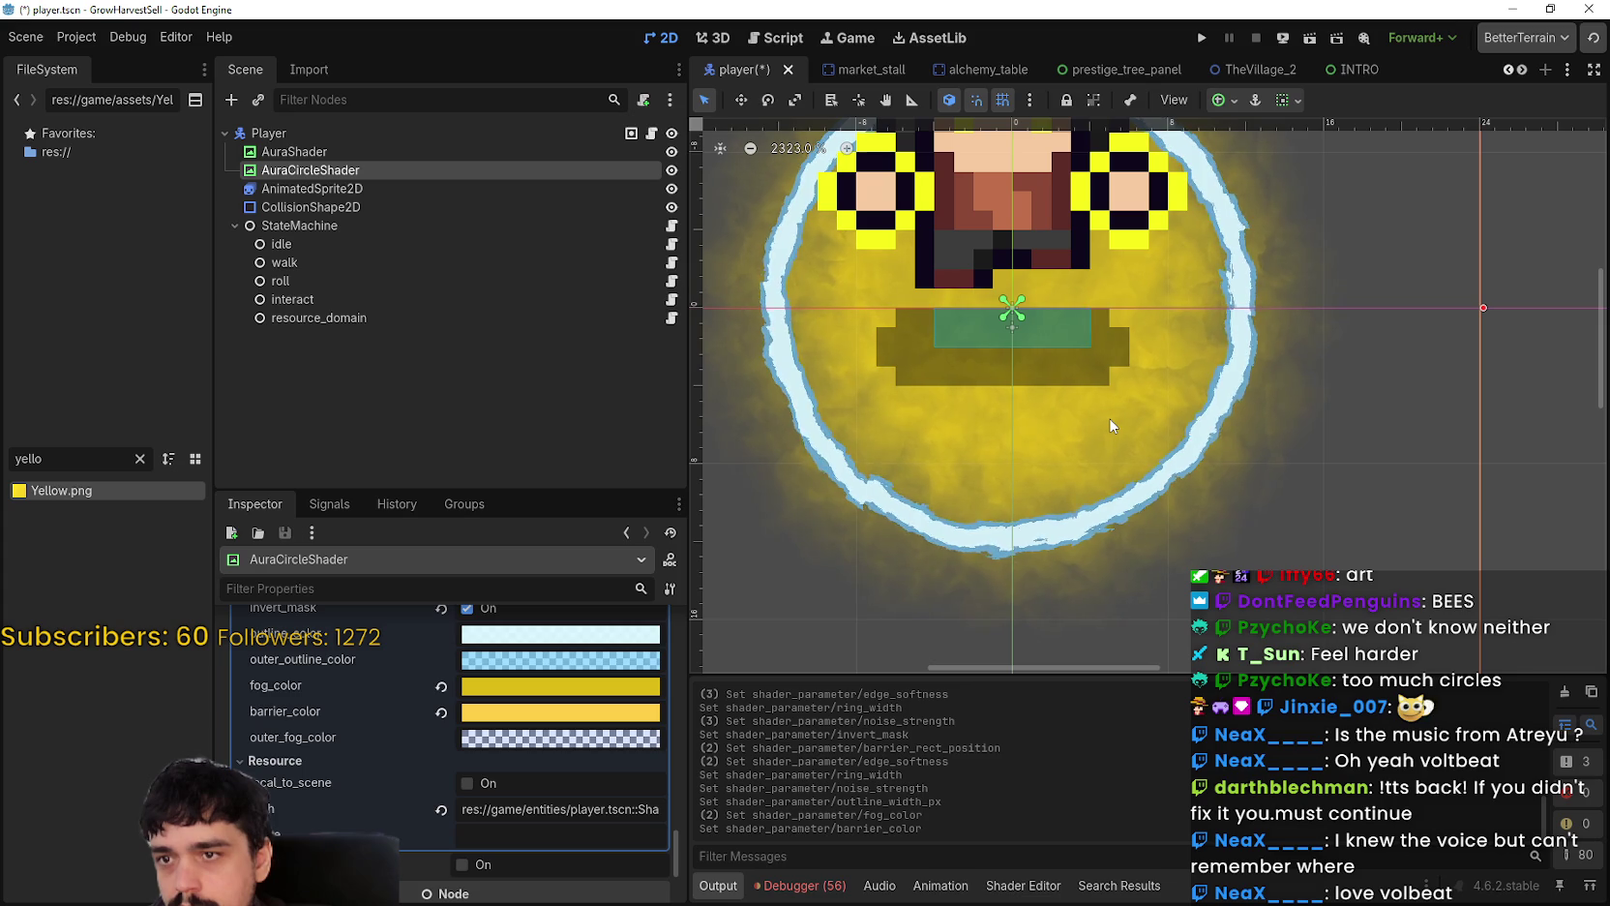
scroll(1110, 426, "down", 2)
scroll(547, 743, "up", 1)
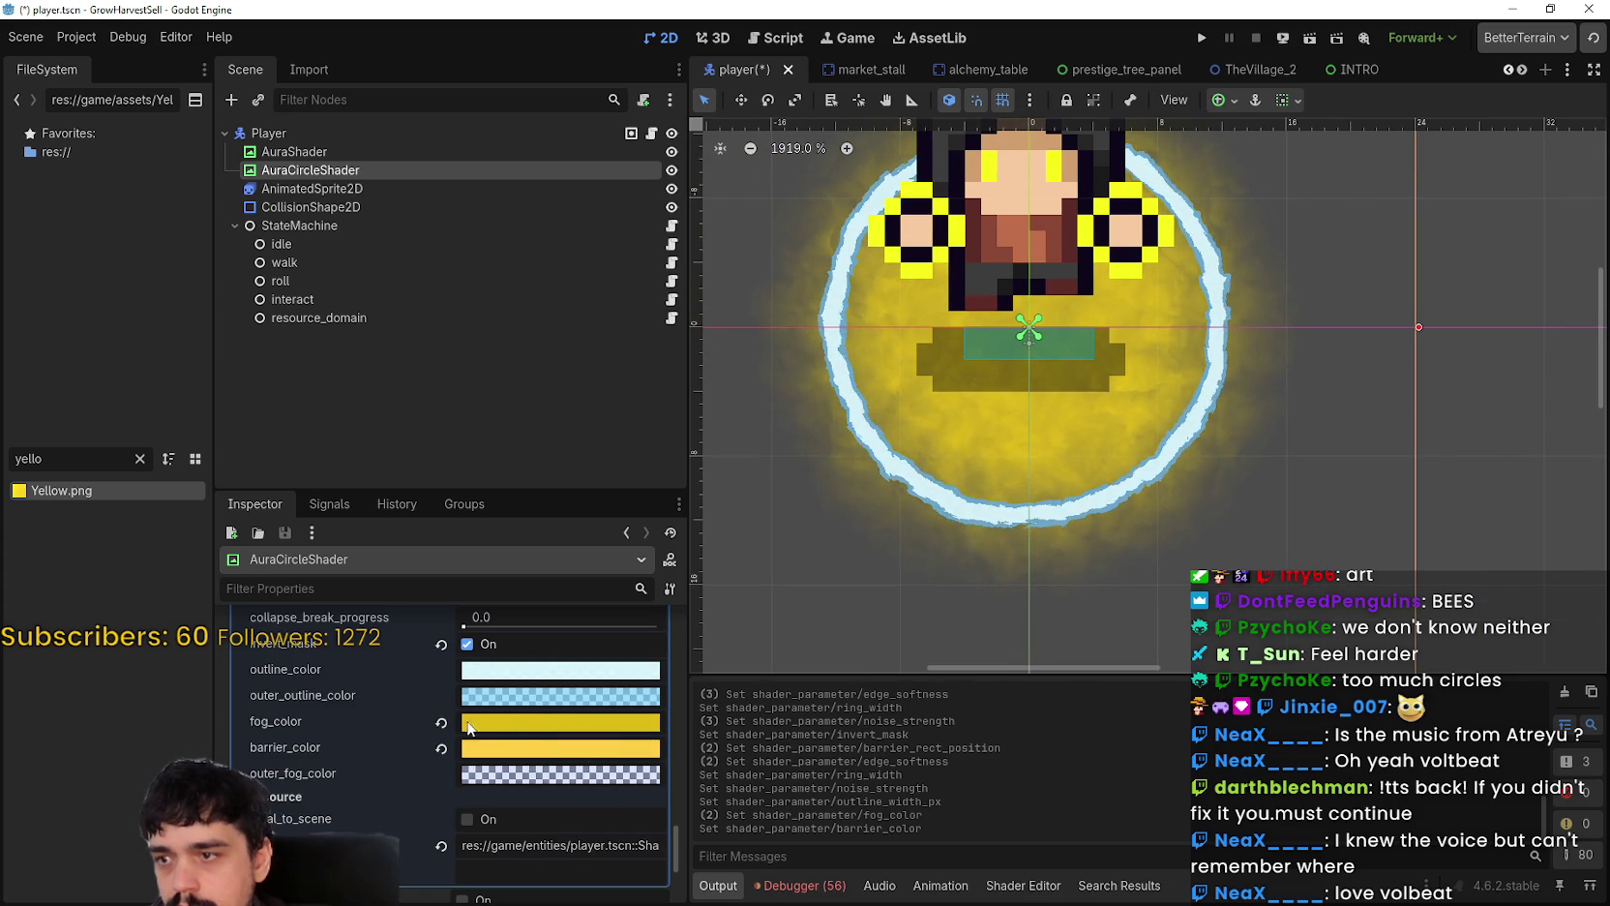
left_click(504, 673)
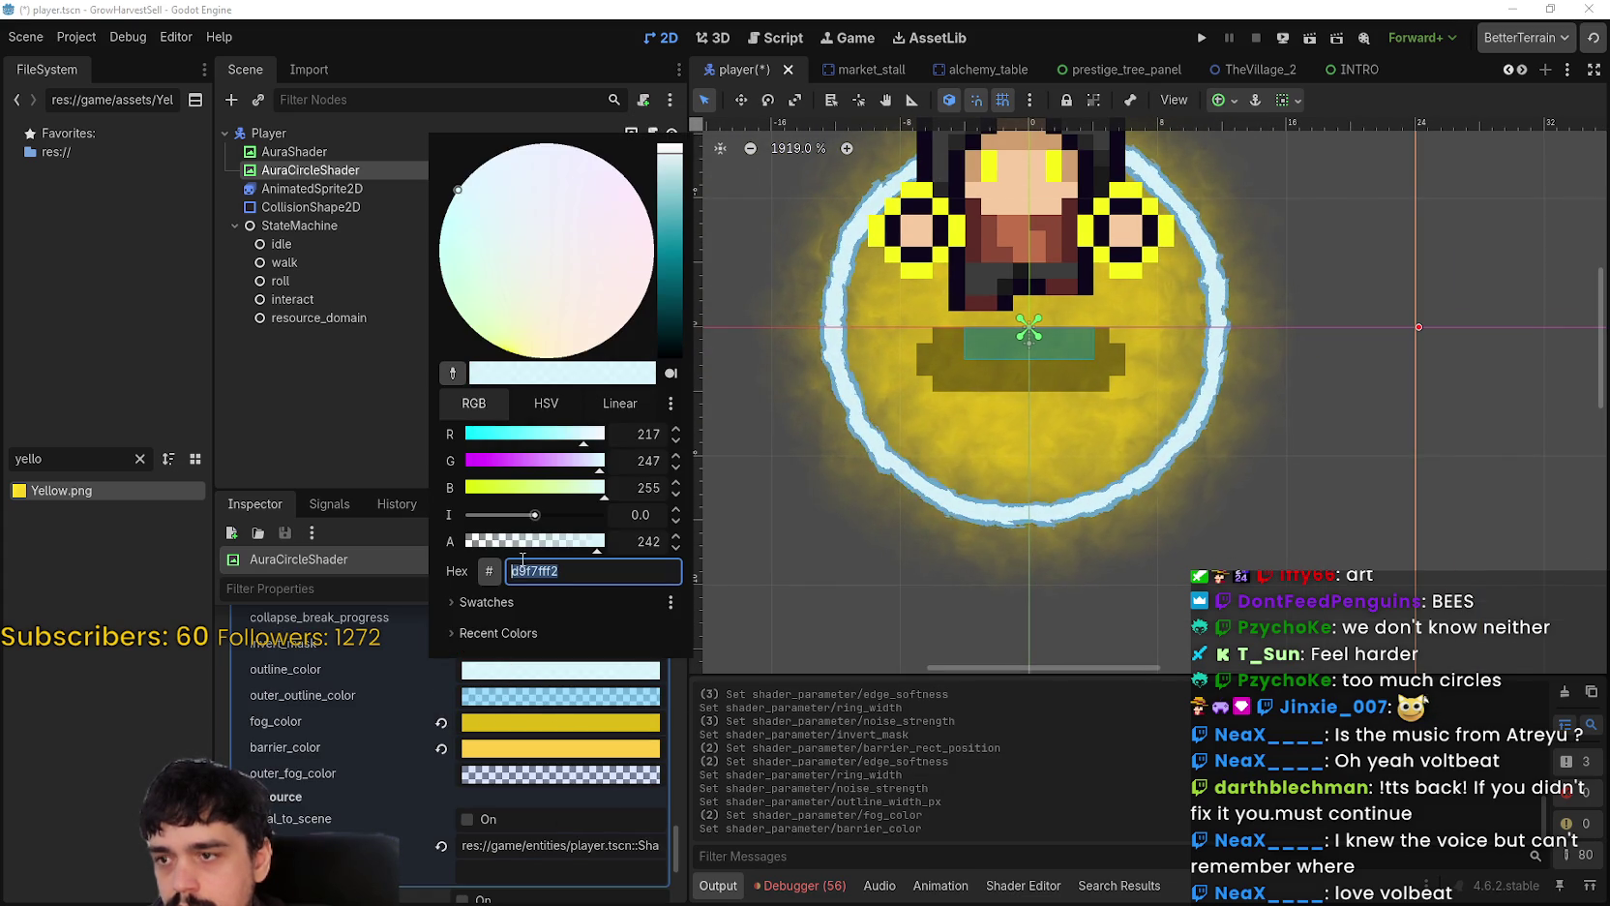
key("Return")
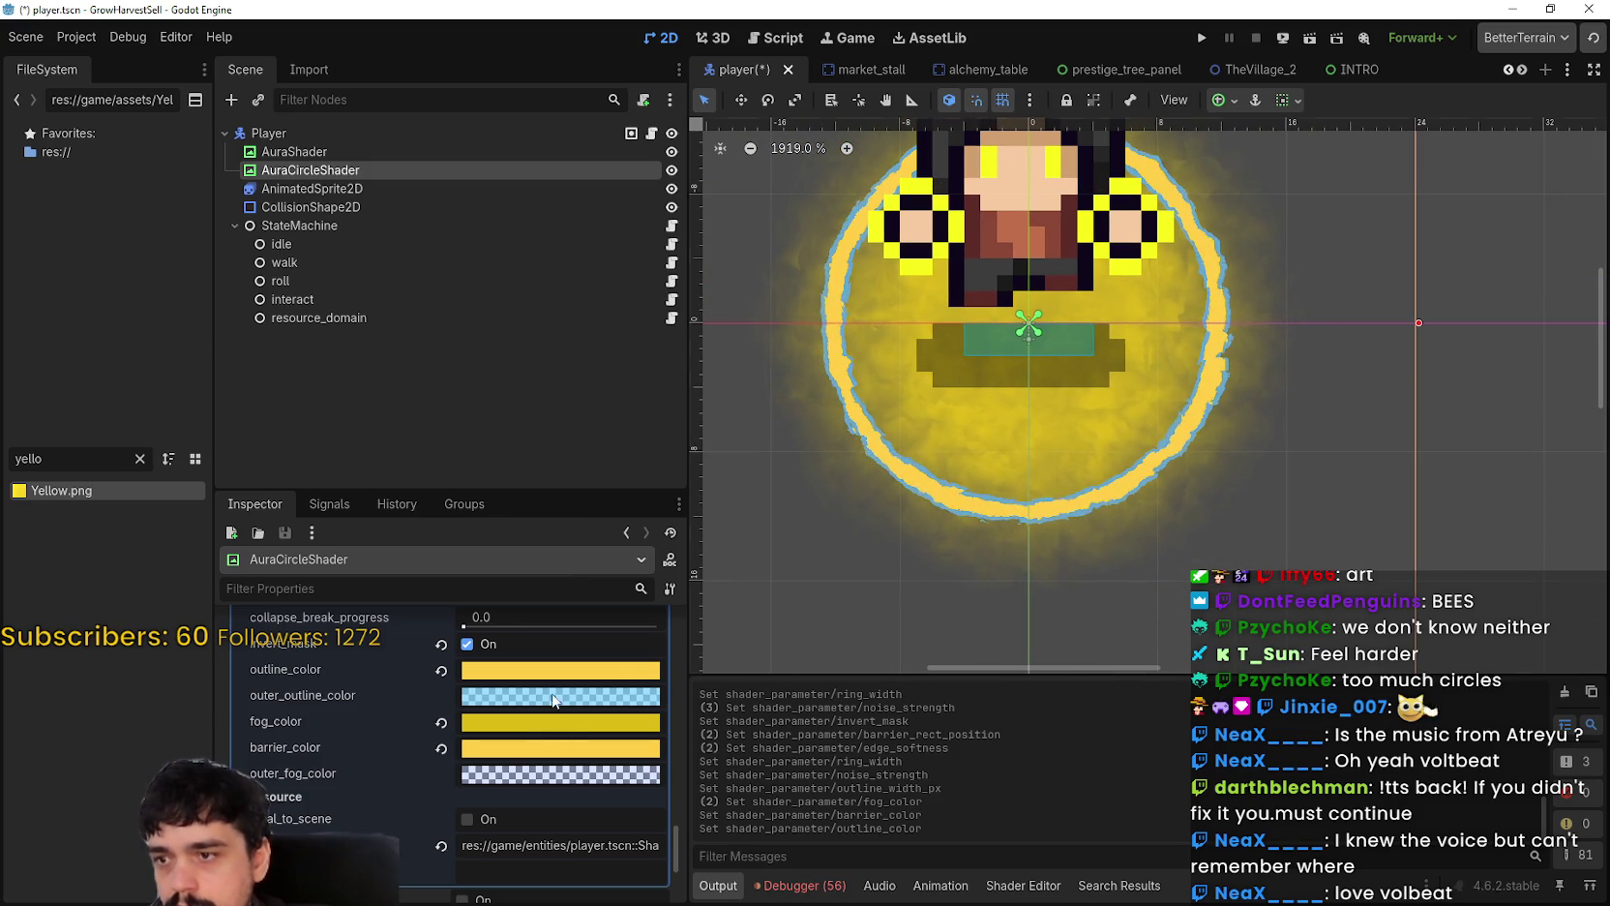
Step: Set outer_outline_color to golden yellow ddba16
left_click(555, 696)
key("Escape")
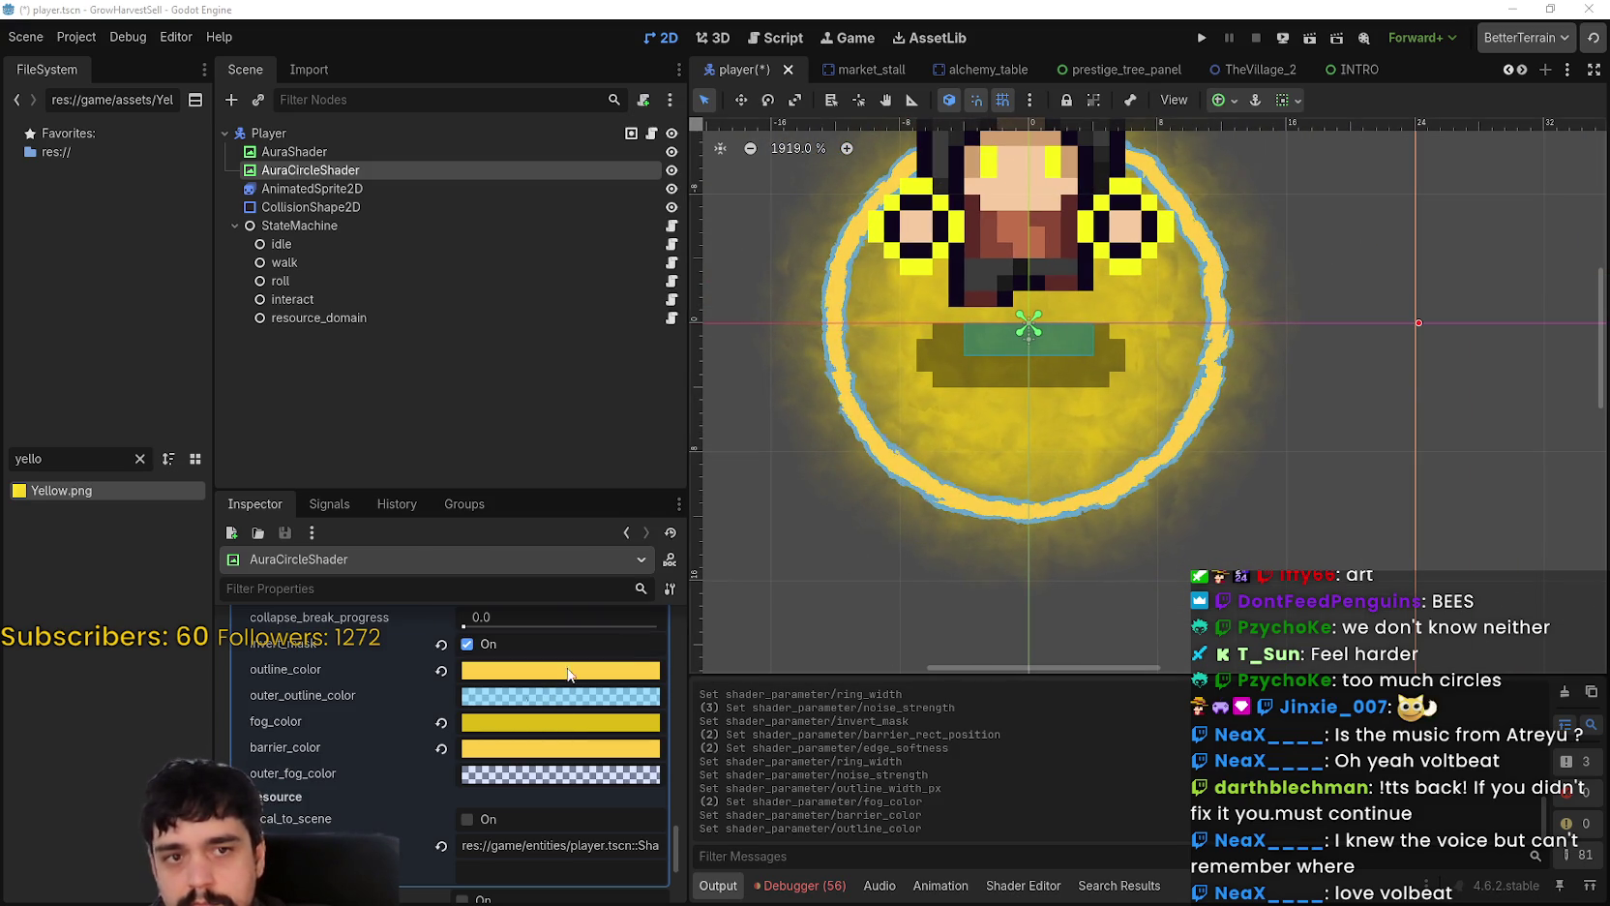
left_click(561, 696)
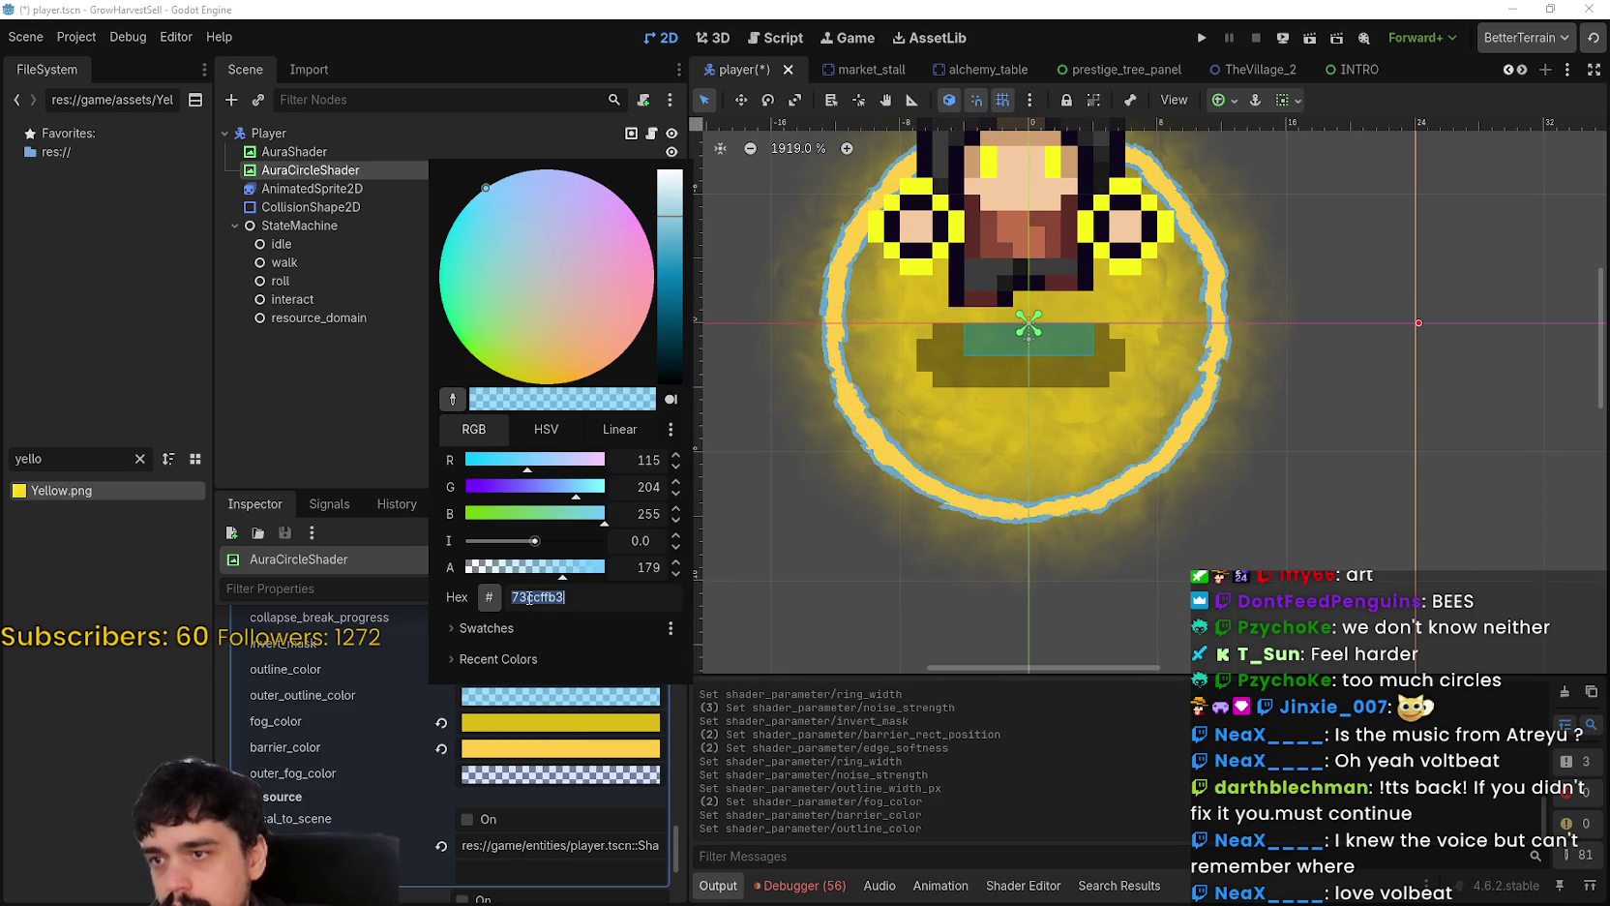
key("Return")
scroll(1110, 334, "up", 2)
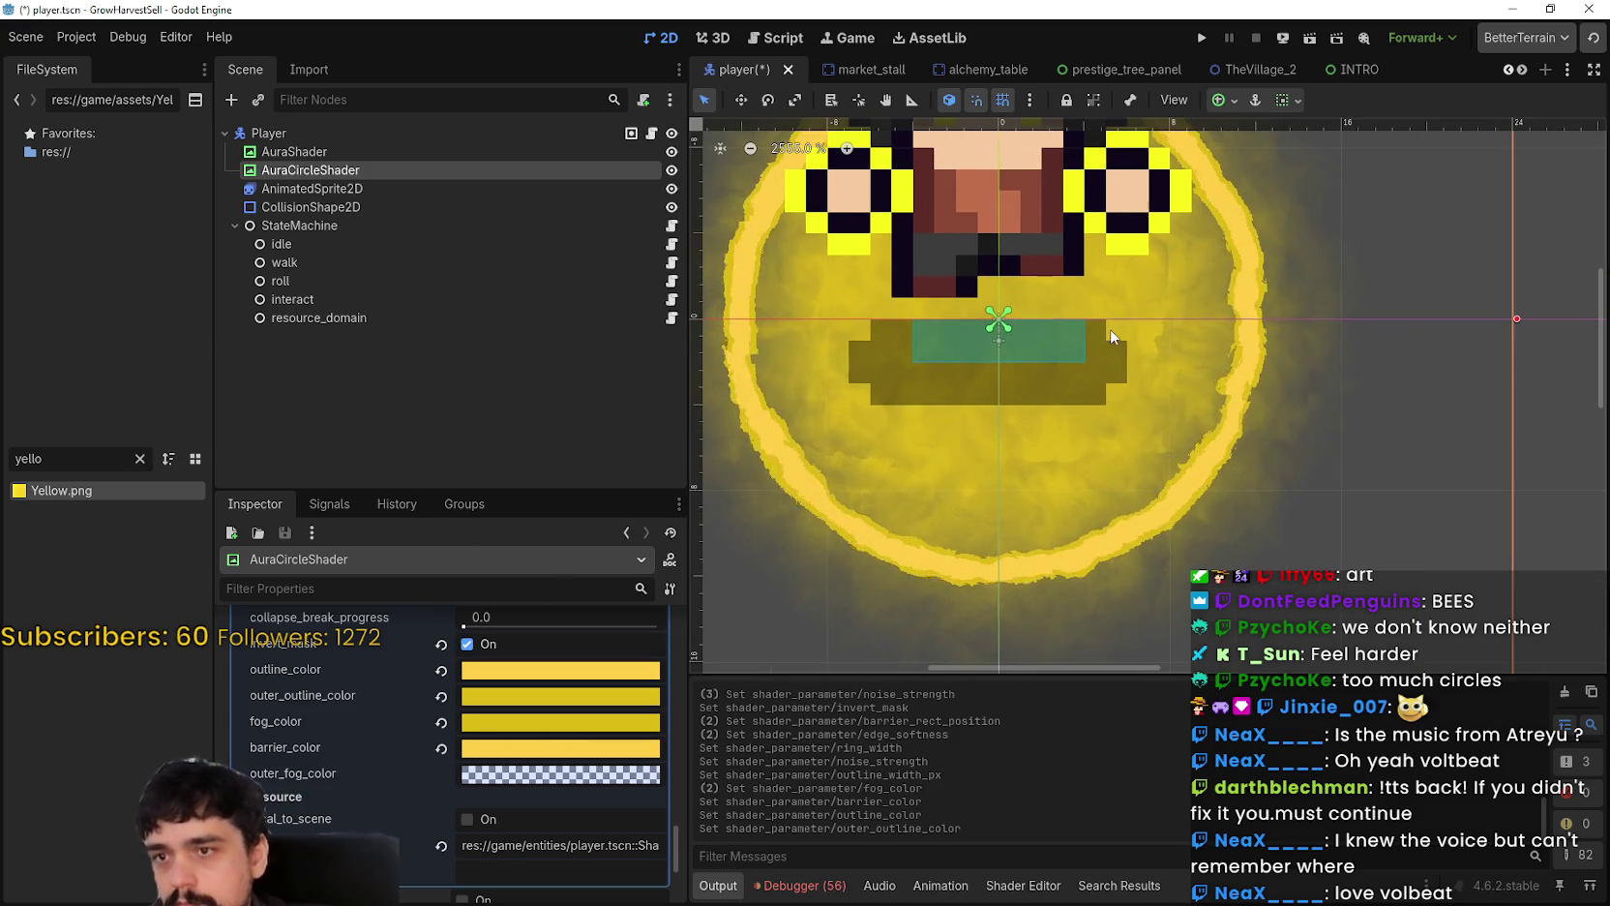
scroll(1110, 334, "down", 5)
scroll(1110, 336, "down", 1)
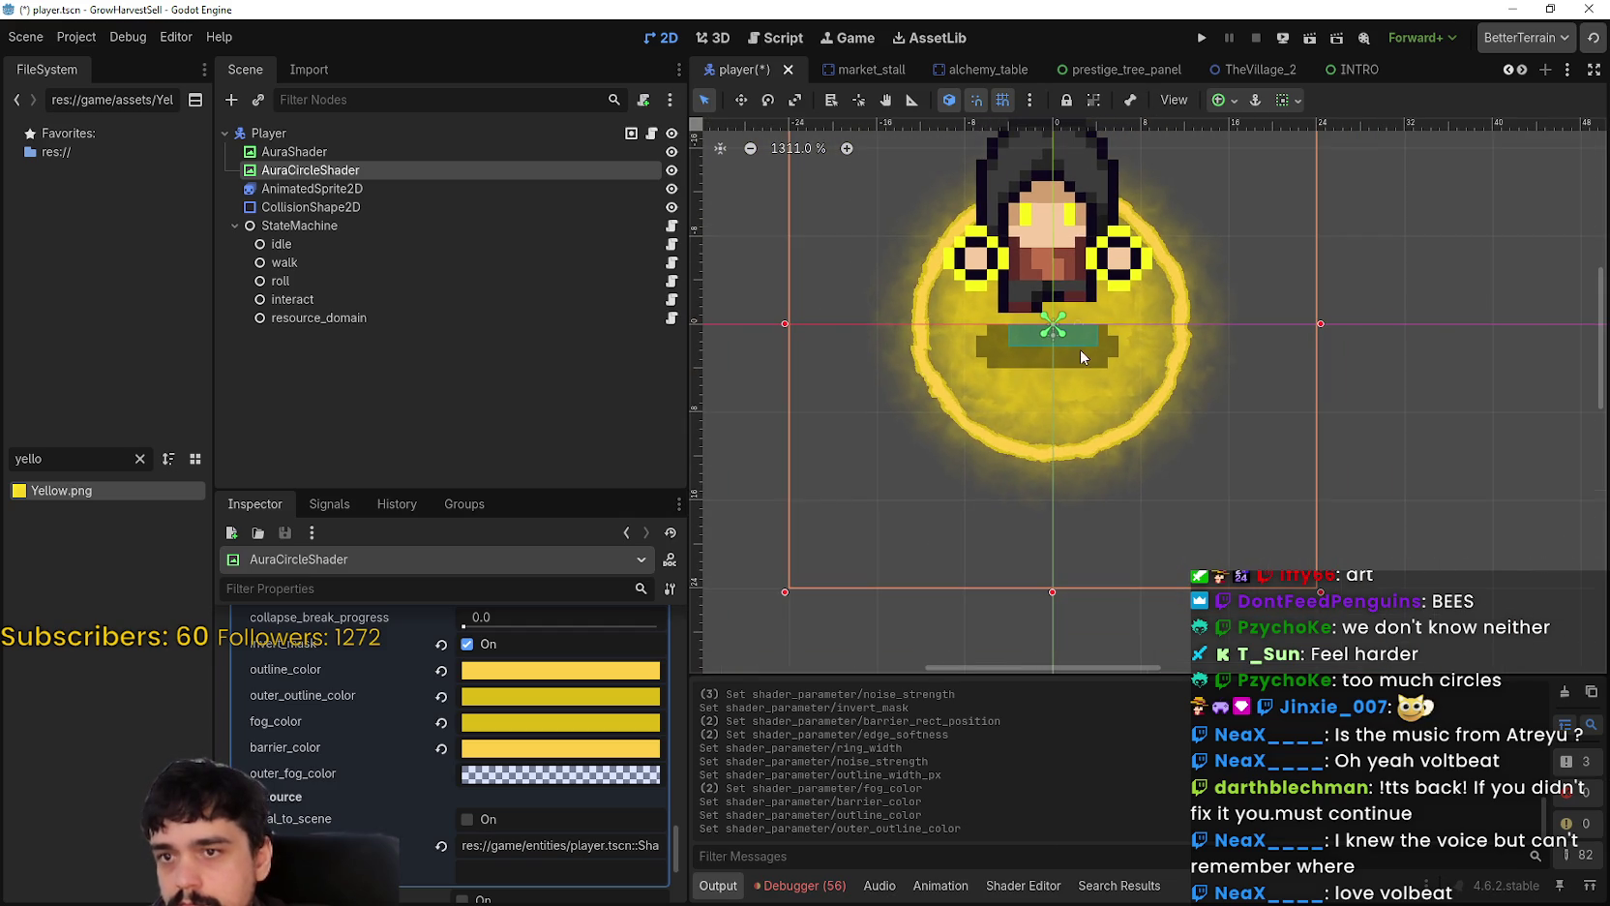
Step: Lower fog_color's alpha to make the yellow fog semi-transparent
left_click(515, 726)
left_click_drag(597, 596, 529, 597)
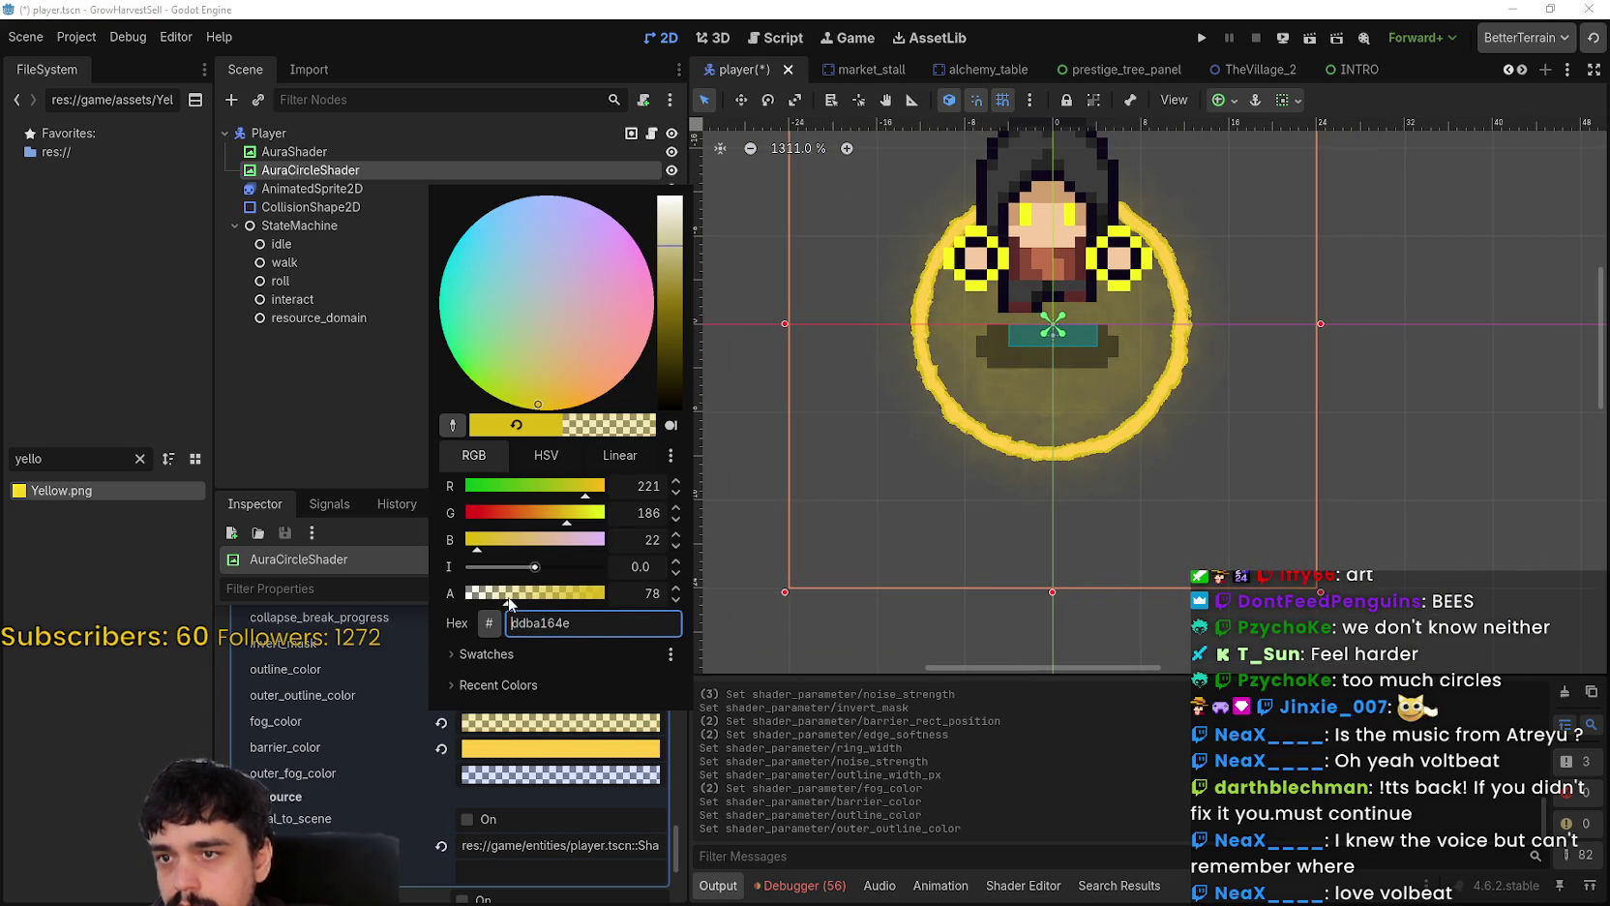
left_click(537, 597)
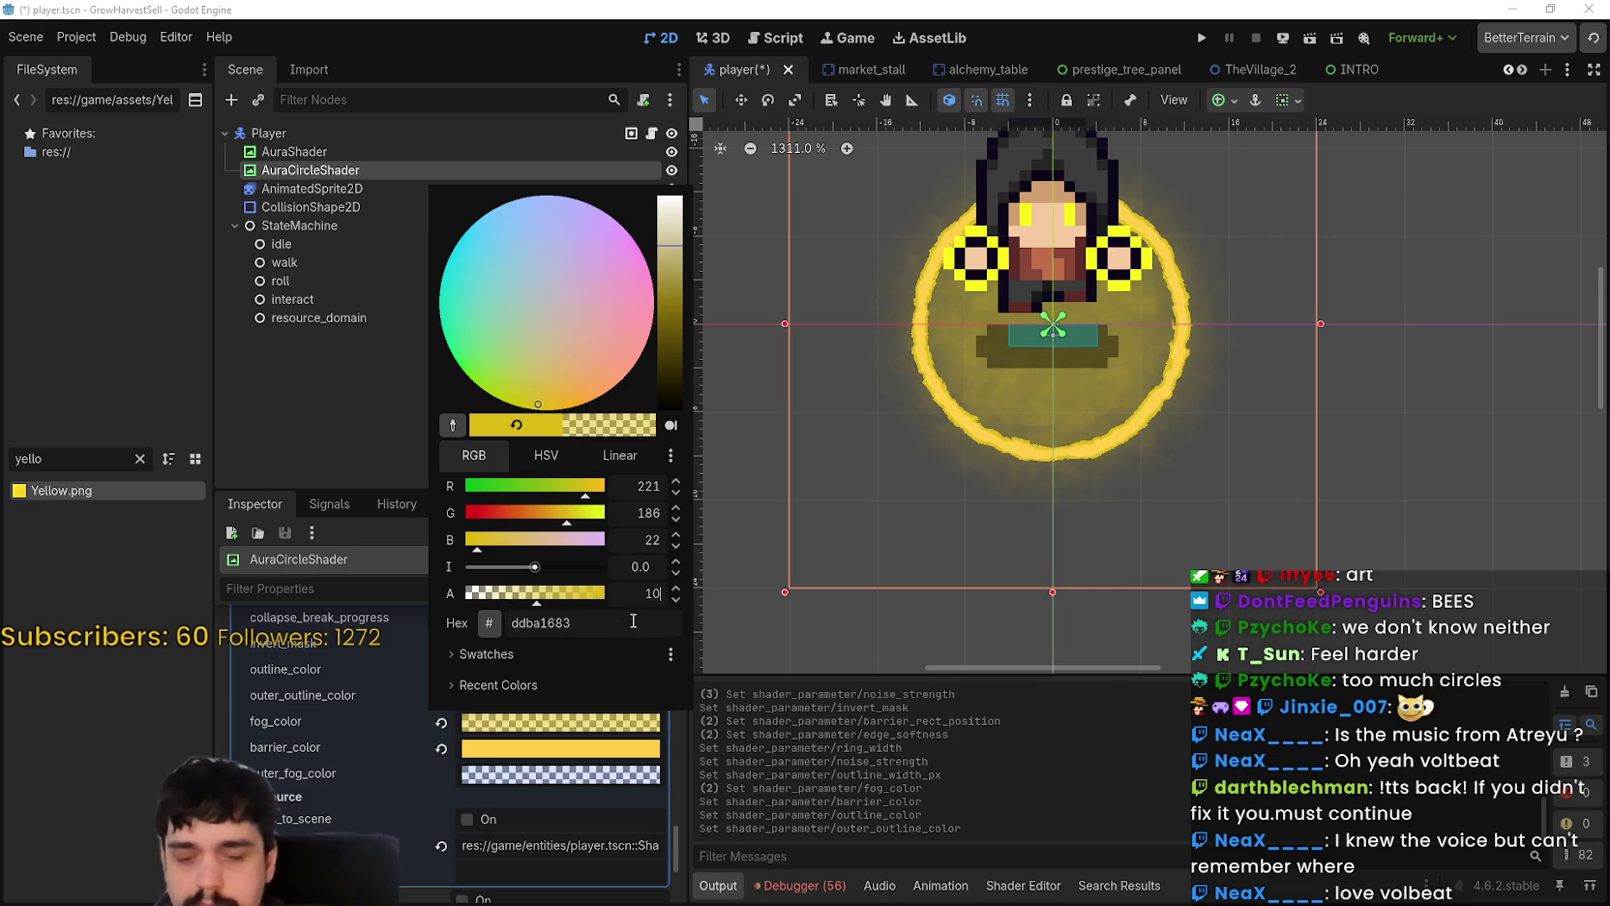
scroll(1091, 335, "up", 4)
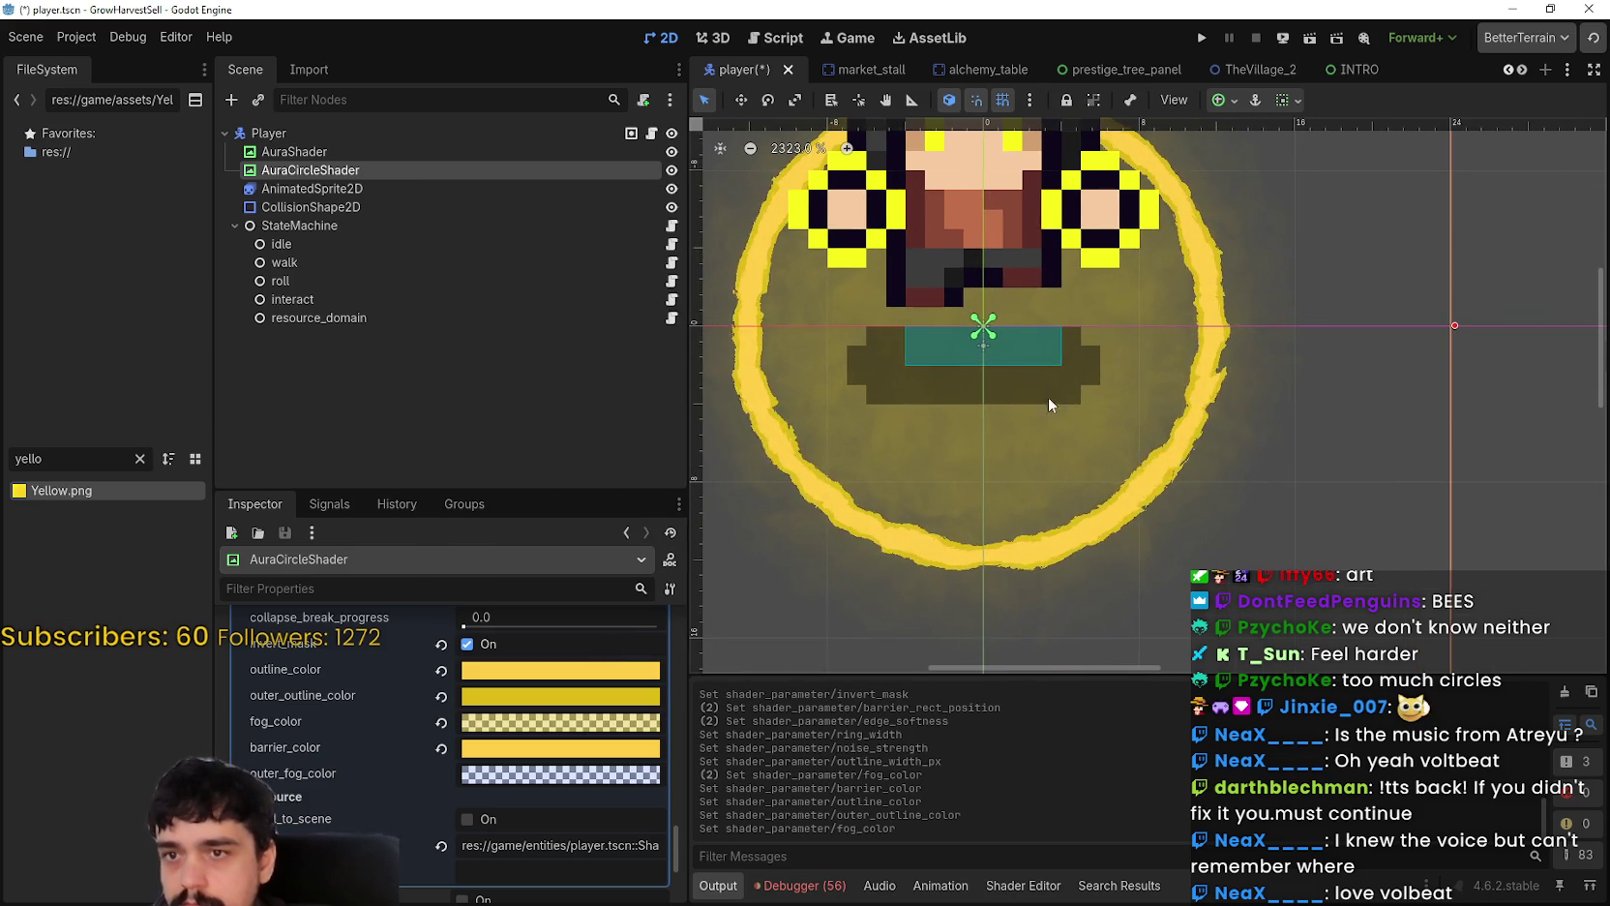
scroll(1064, 413, "down", 3)
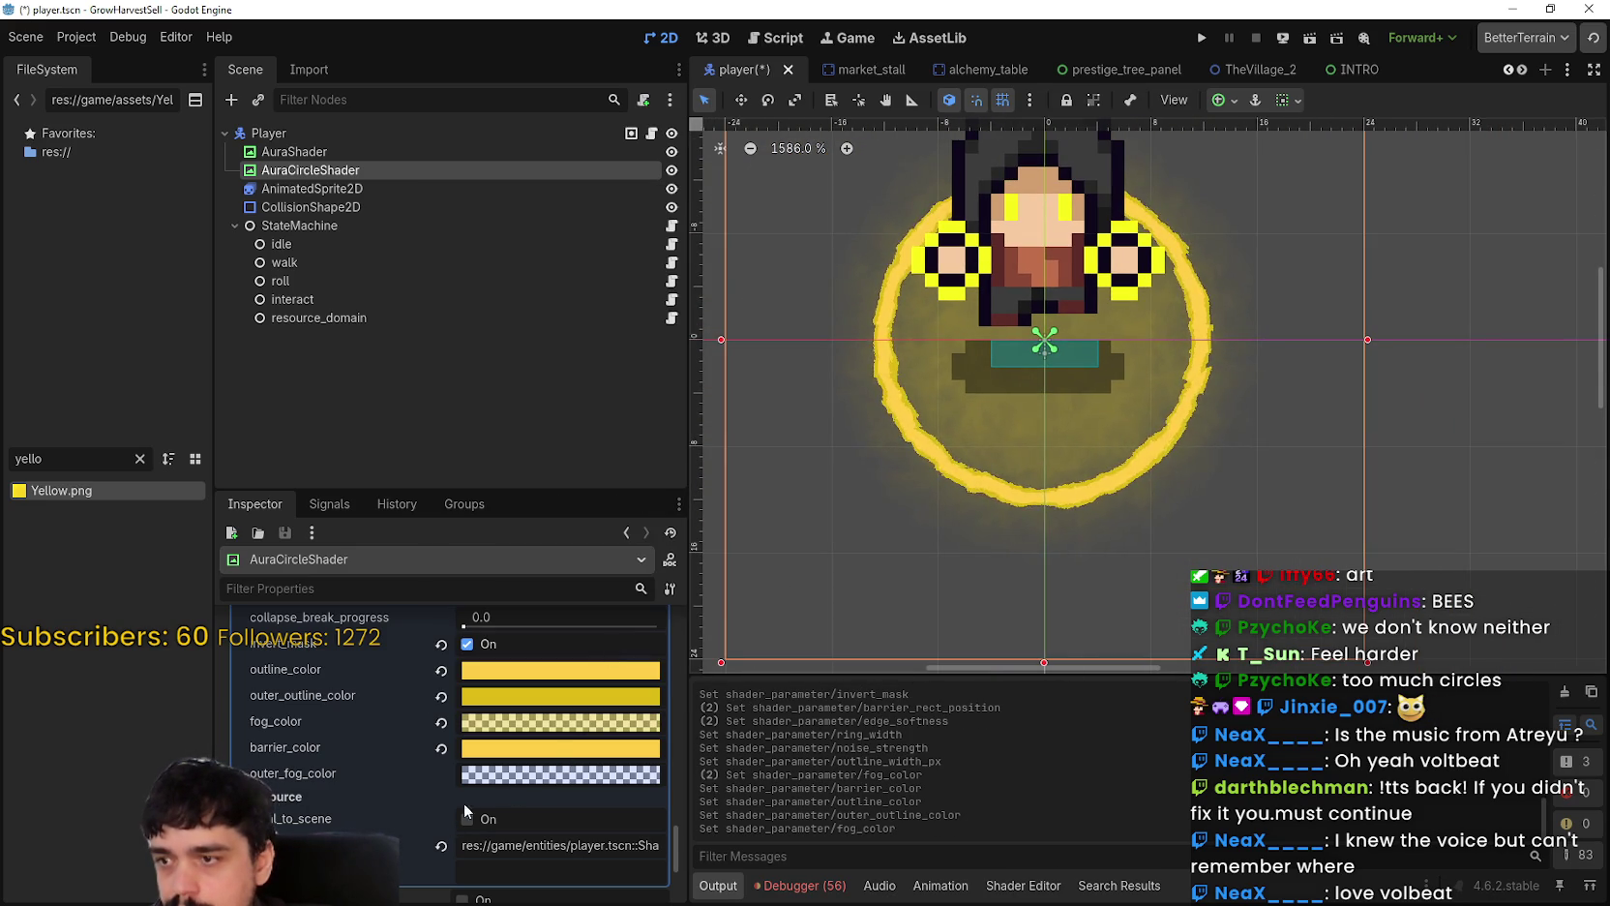
Step: Set outer_fog_color to white with zero alpha
left_click(500, 777)
left_click(499, 777)
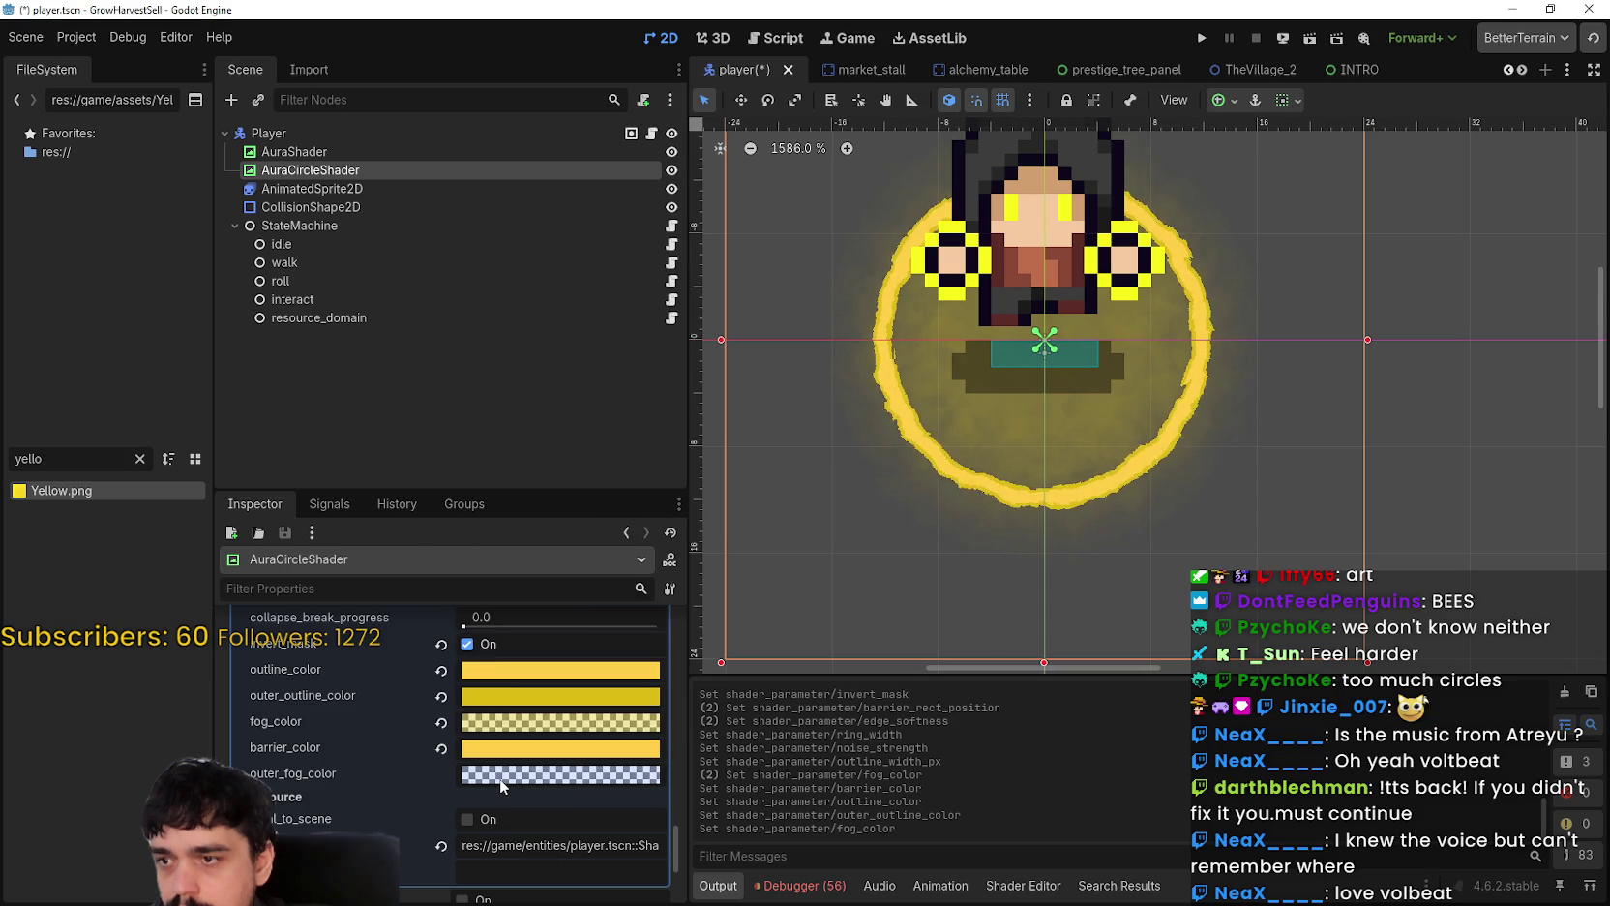
left_click(499, 777)
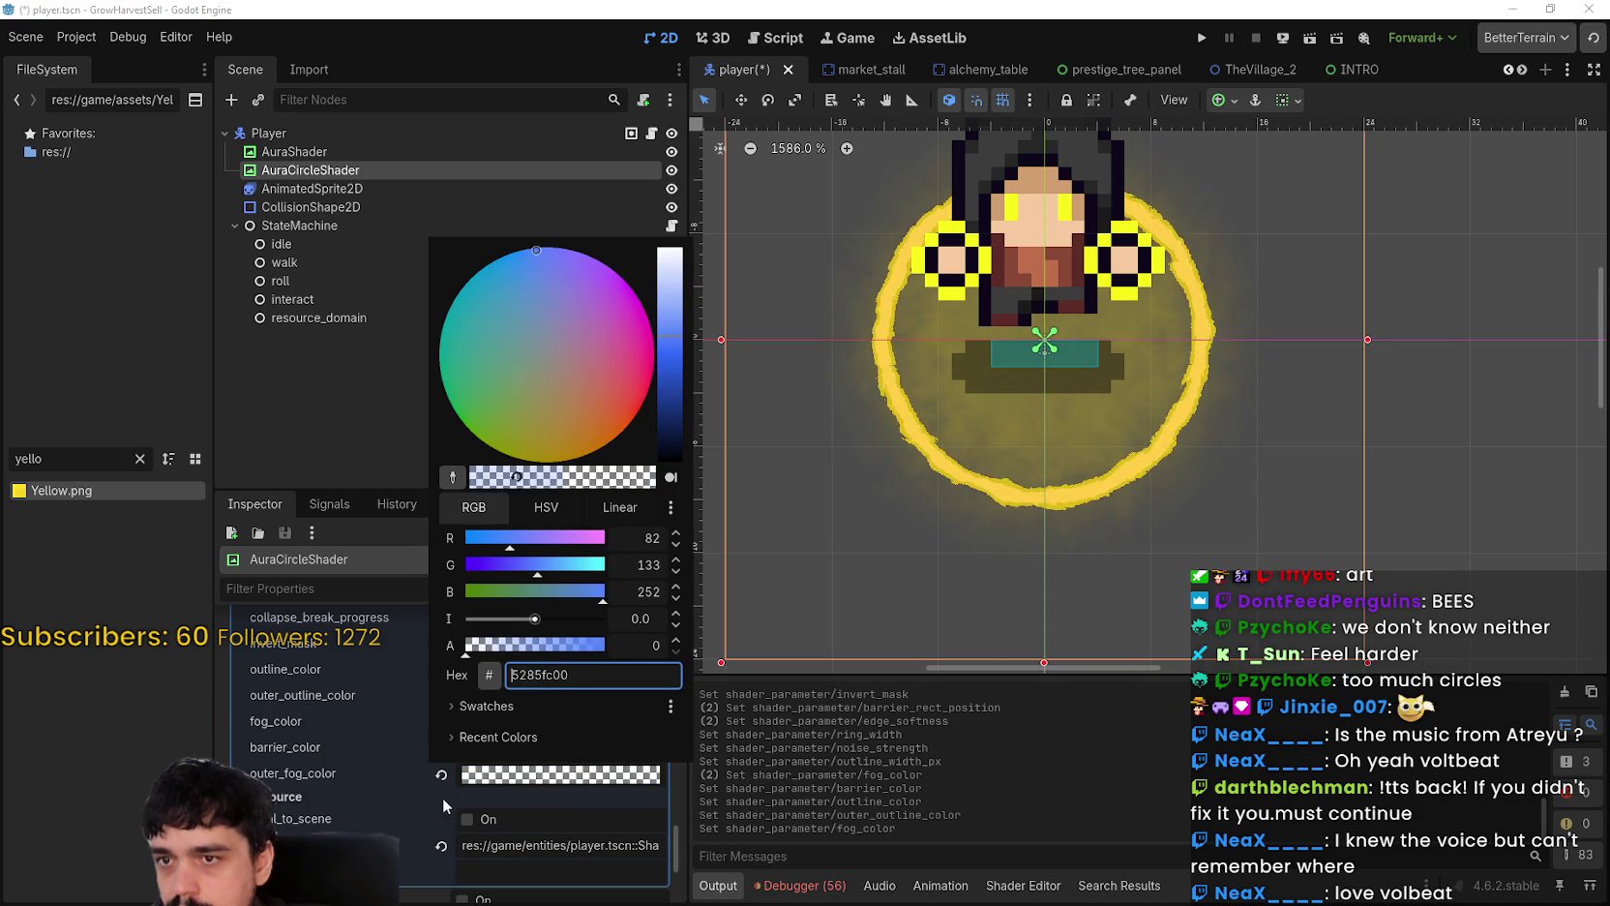
left_click(540, 774)
left_click(511, 777)
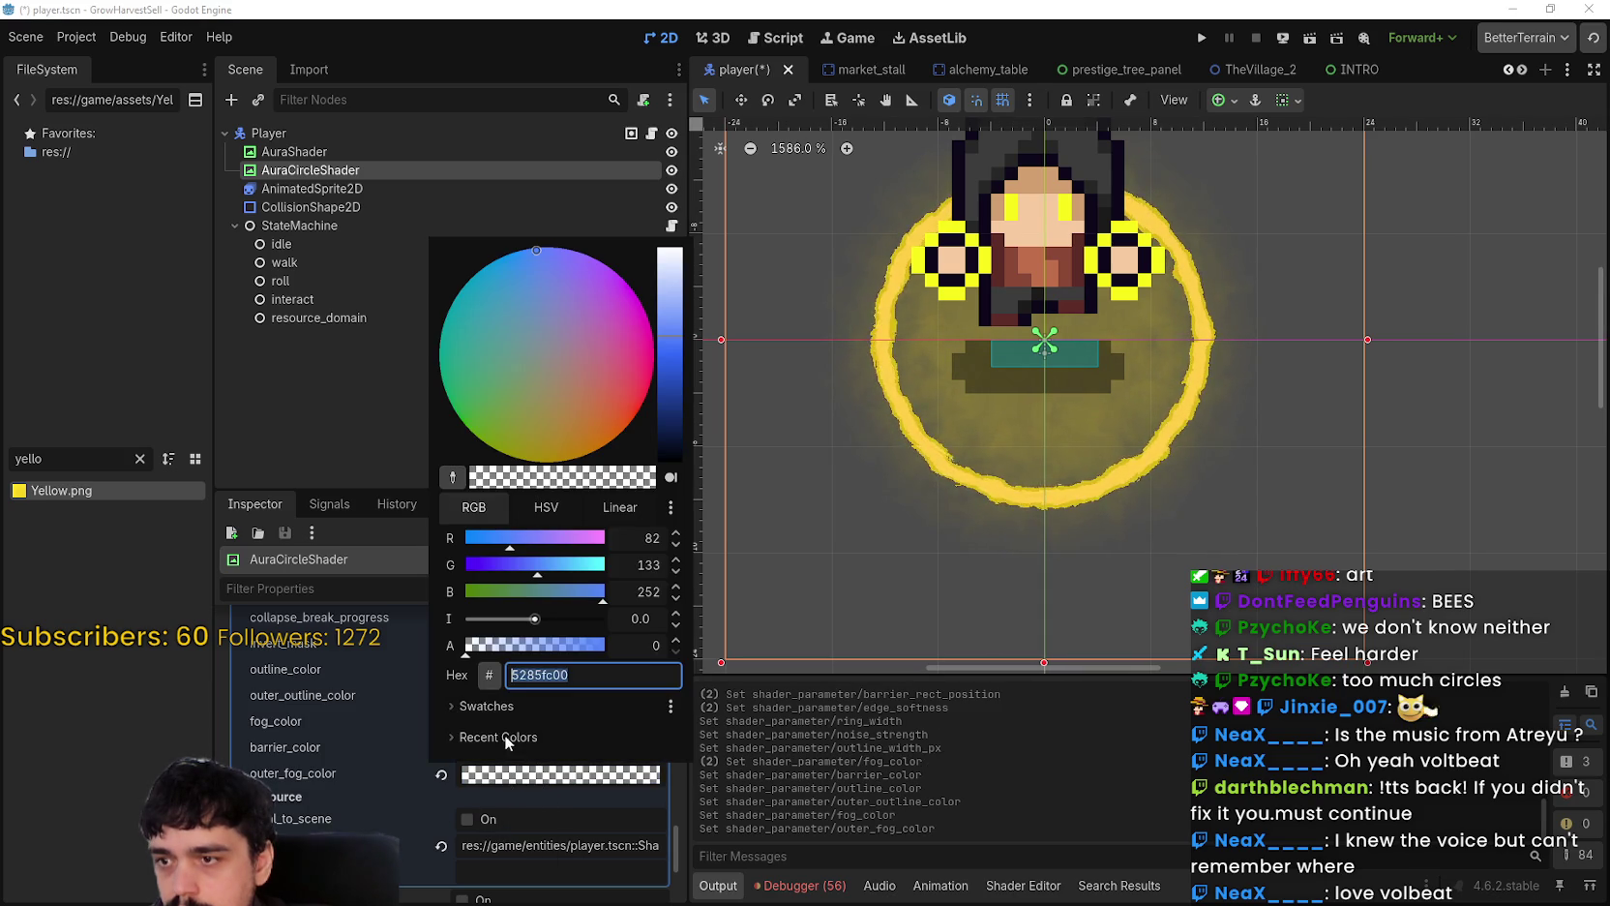
left_click_drag(680, 329, 694, 213)
left_click(543, 783)
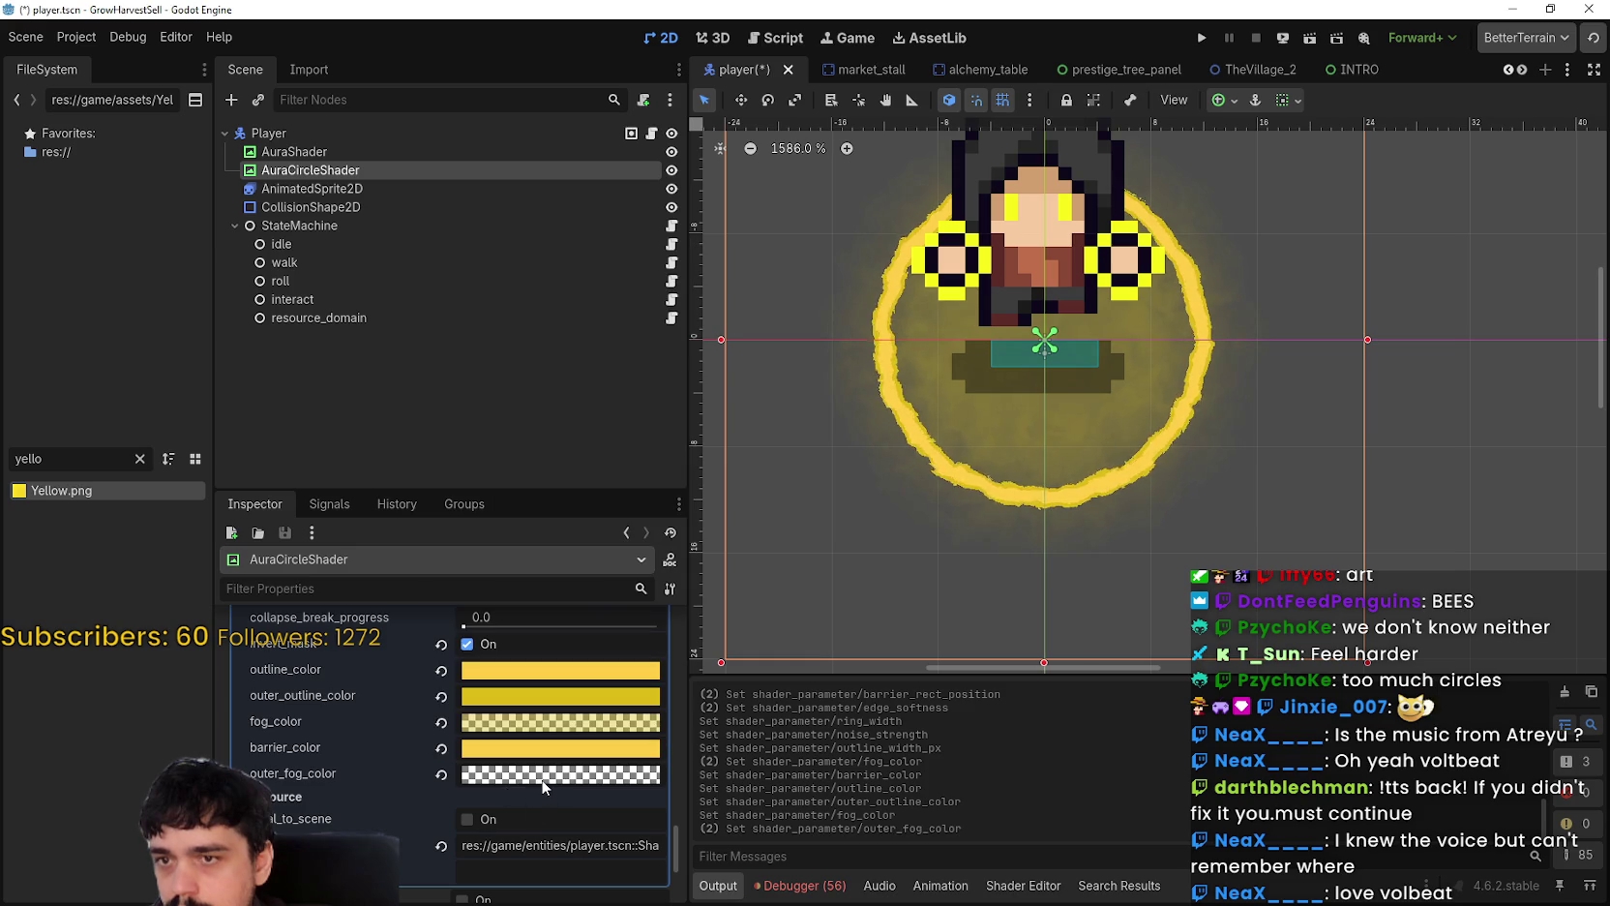
Step: Save player.tscn with Ctrl+S
scroll(909, 571, "up", 1)
scroll(909, 571, "right", 1)
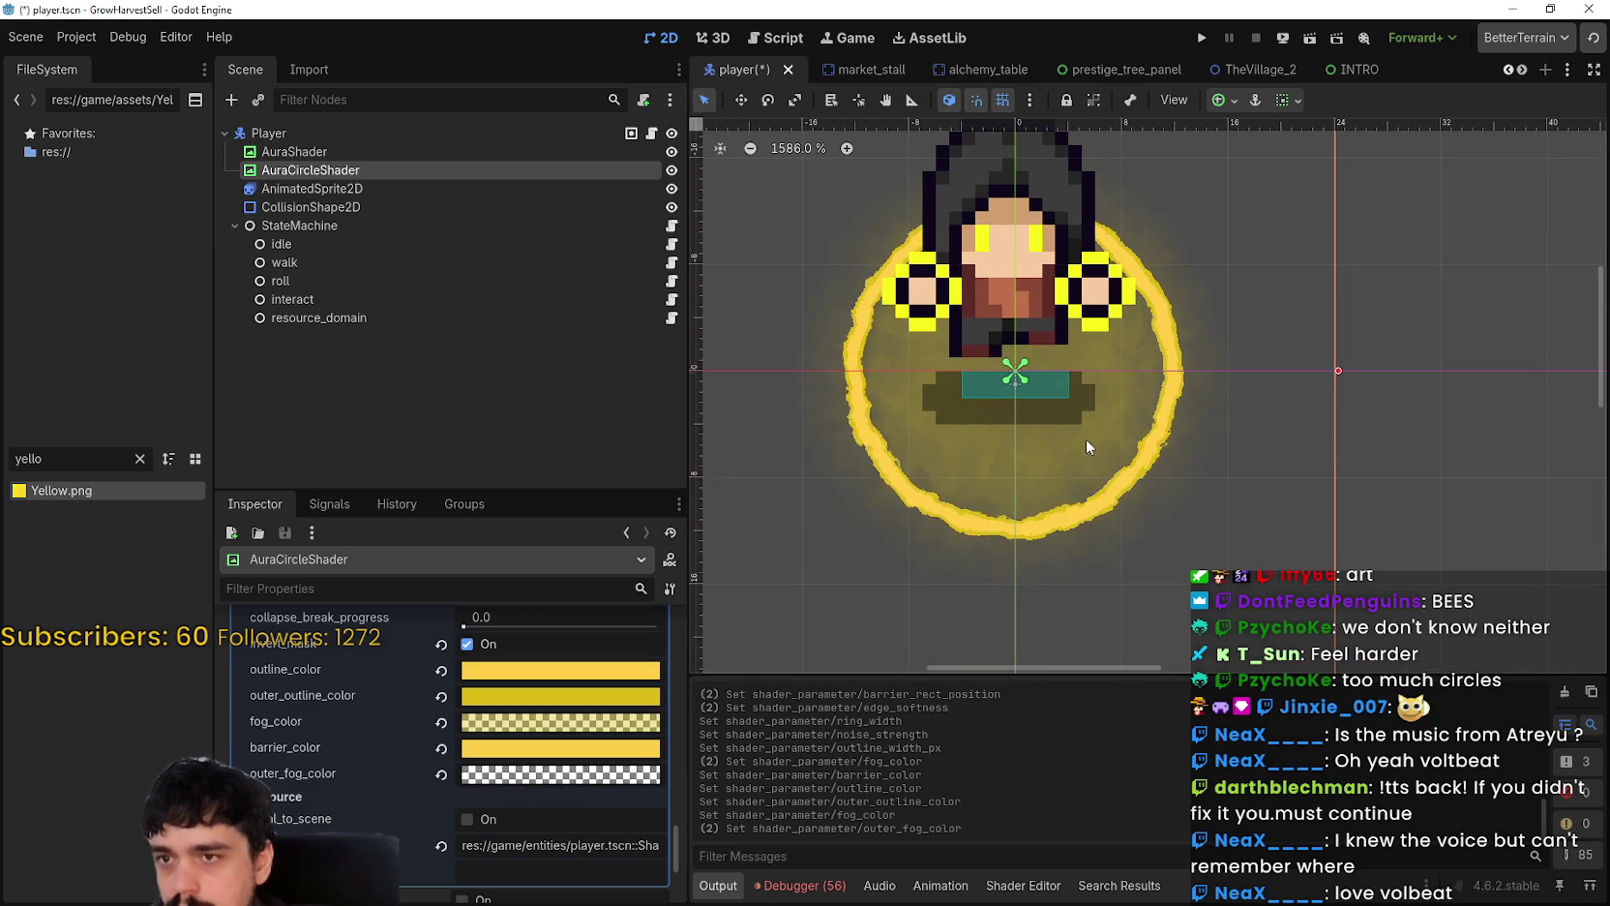
key("ctrl+s")
scroll(1076, 484, "down", 2)
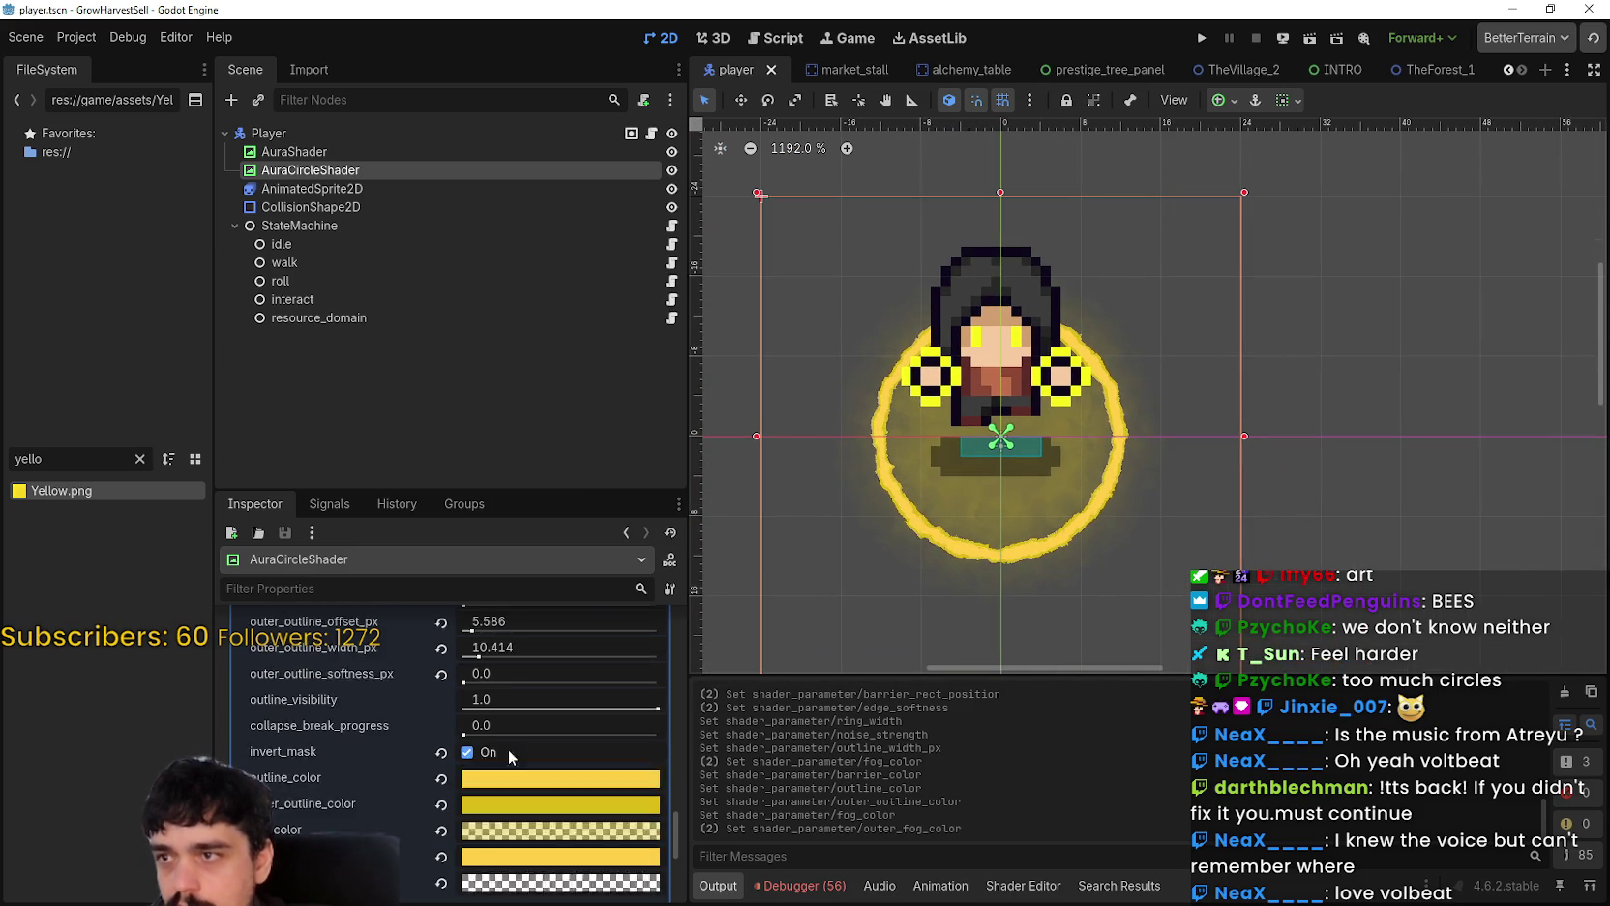
scroll(1079, 535, "down", 2)
Step: Run the game, start a new game and maximize the game window
left_click(1202, 37)
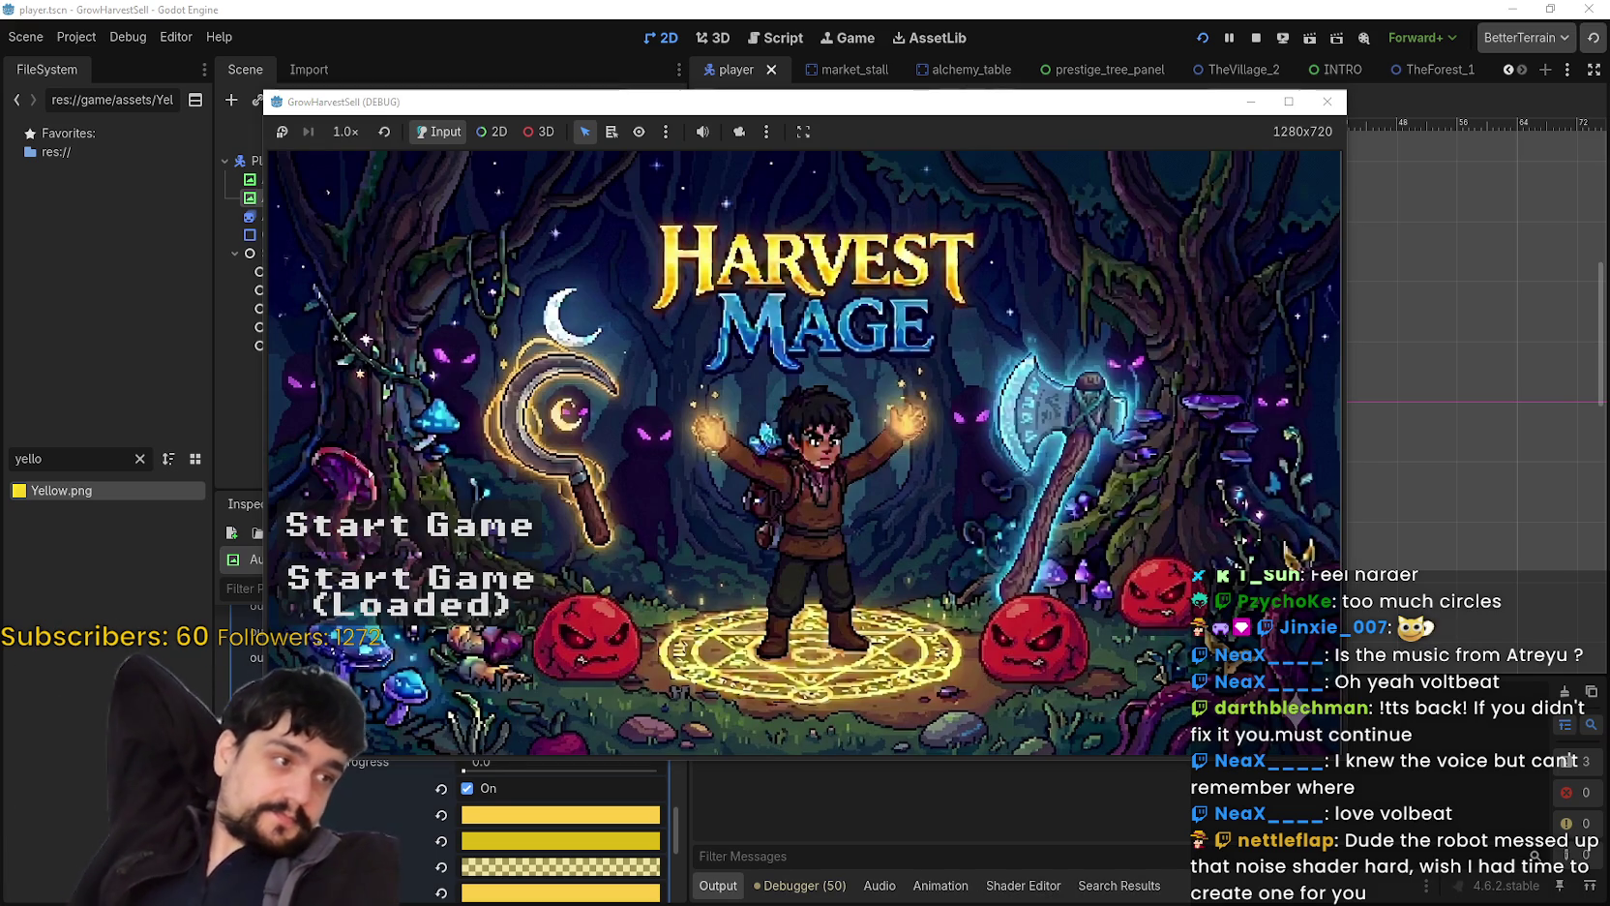
left_click(460, 517)
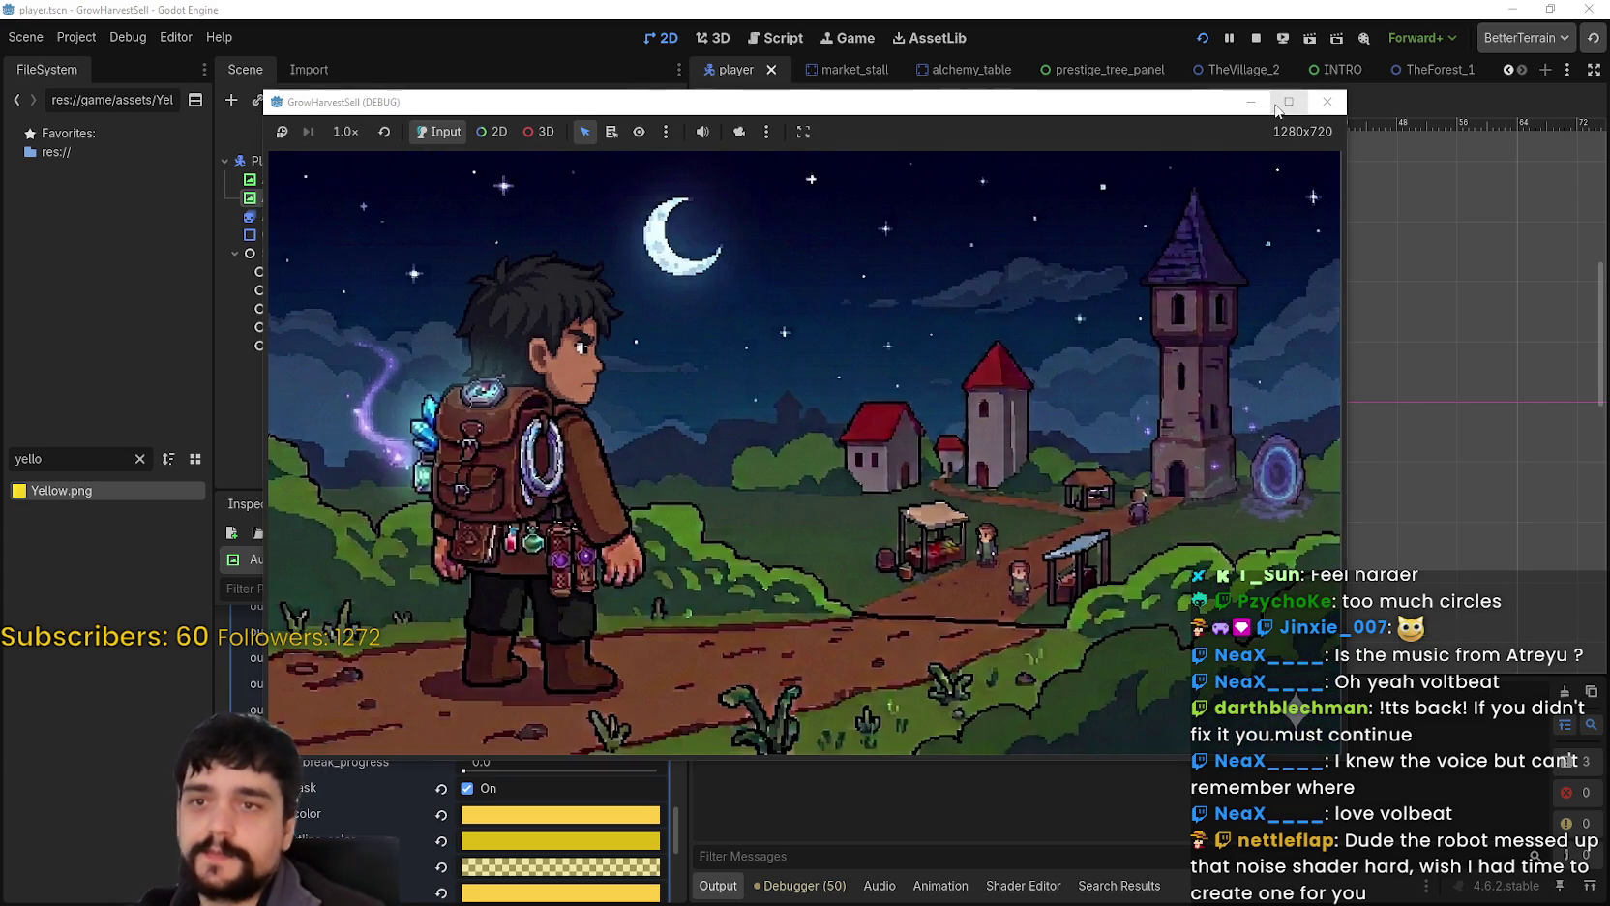
left_click(1285, 102)
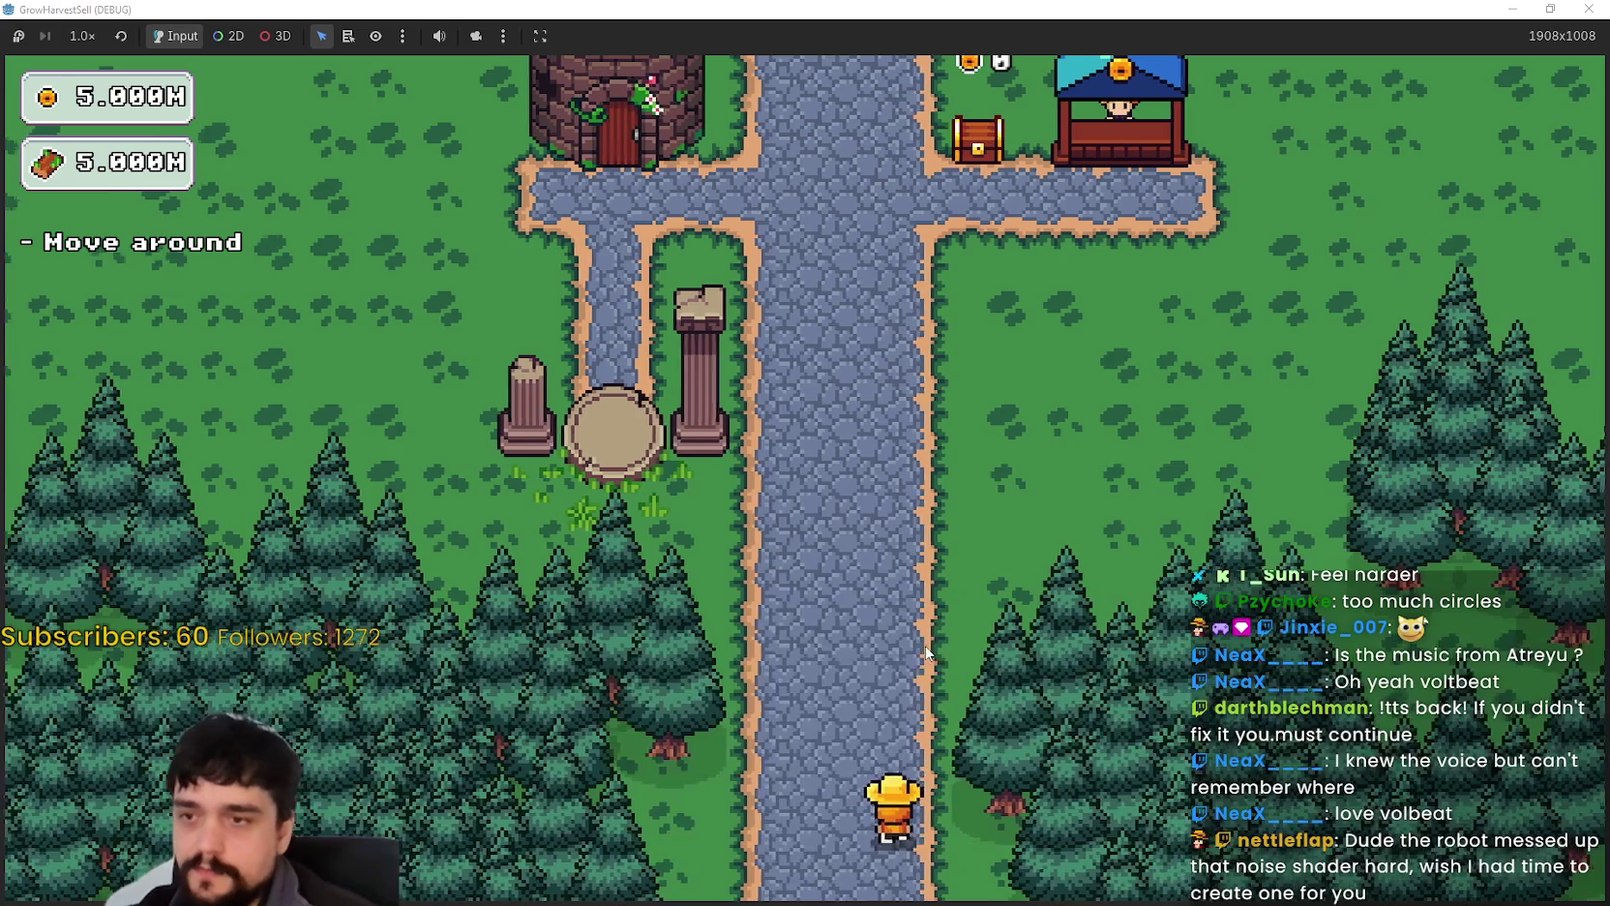
Step: Walk to the Mage Tower and portal, then travel to Stage 1 in the forest
key("w")
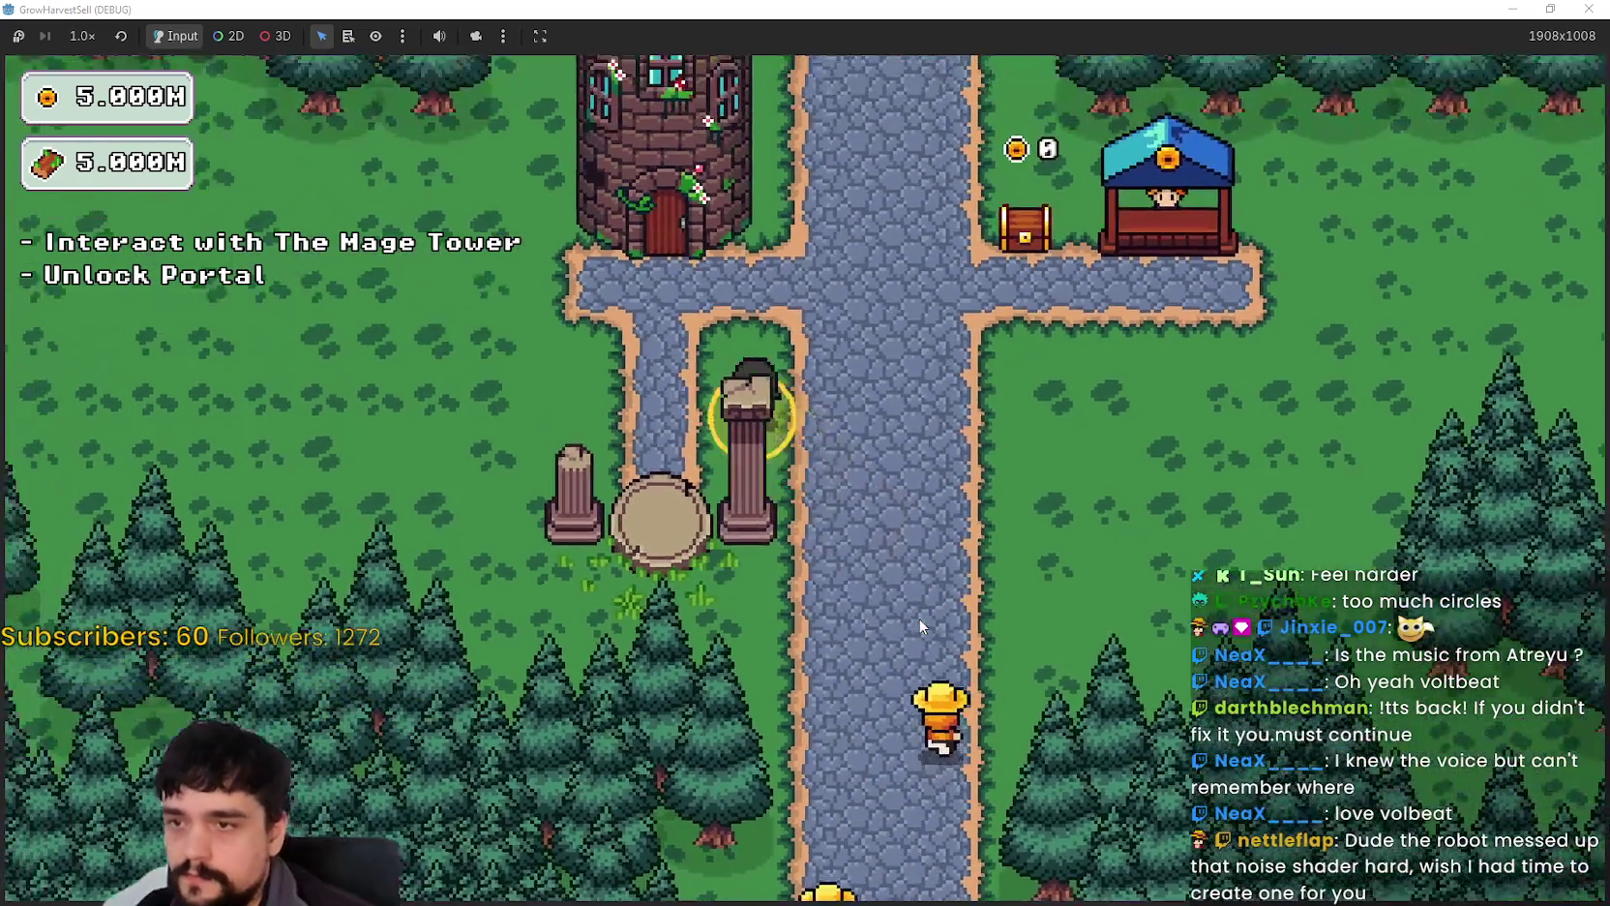
key("e")
key("Escape")
key("s")
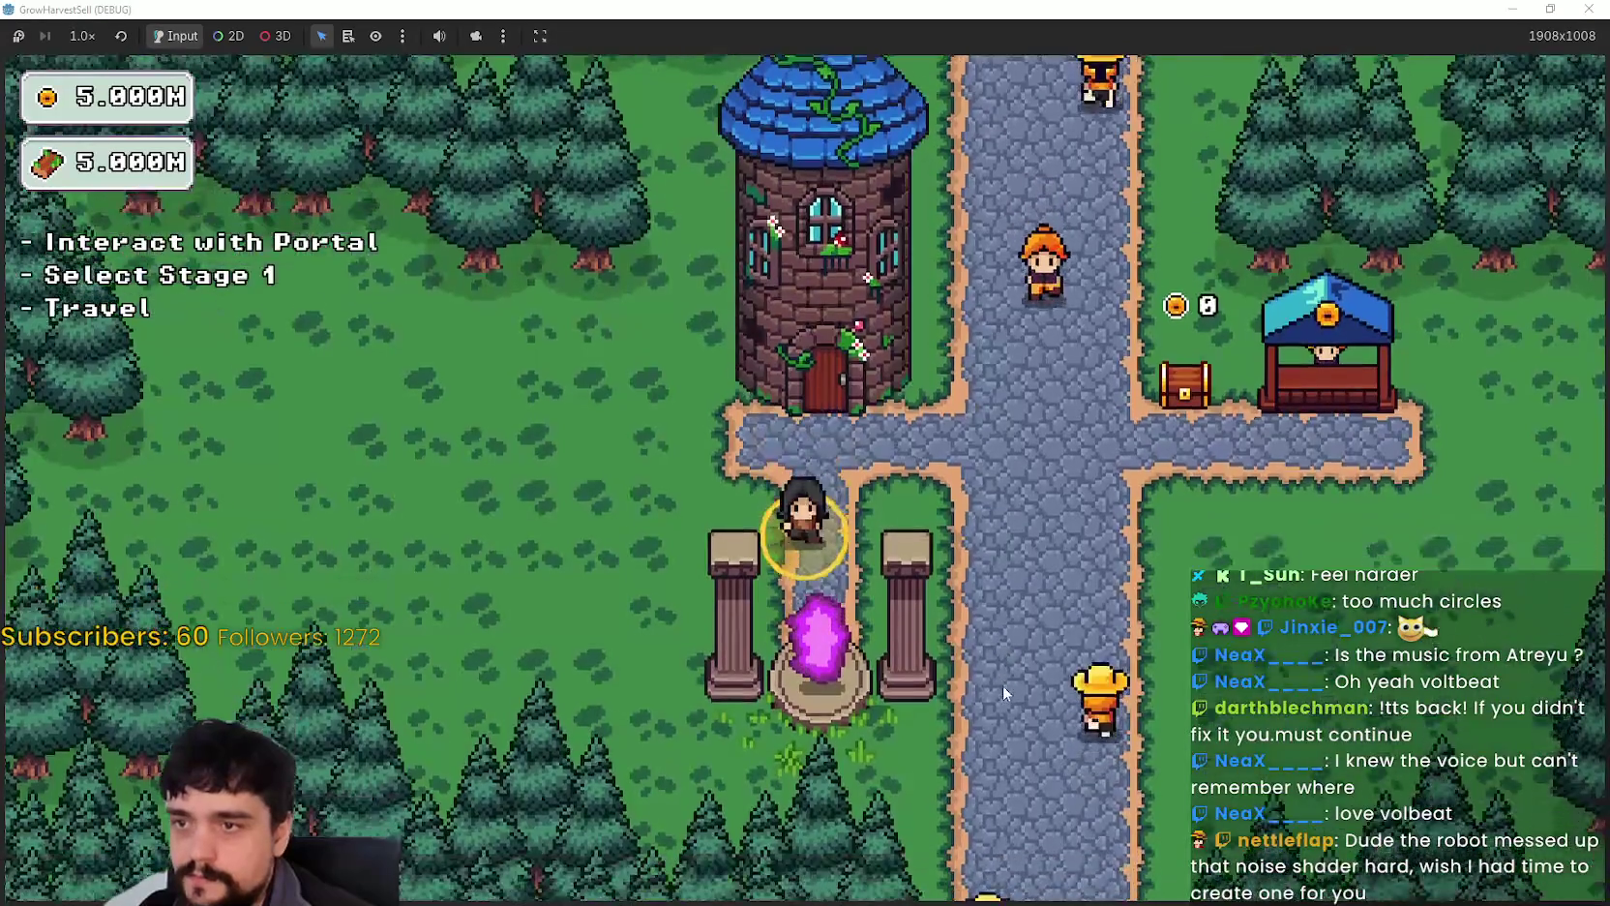
key("e")
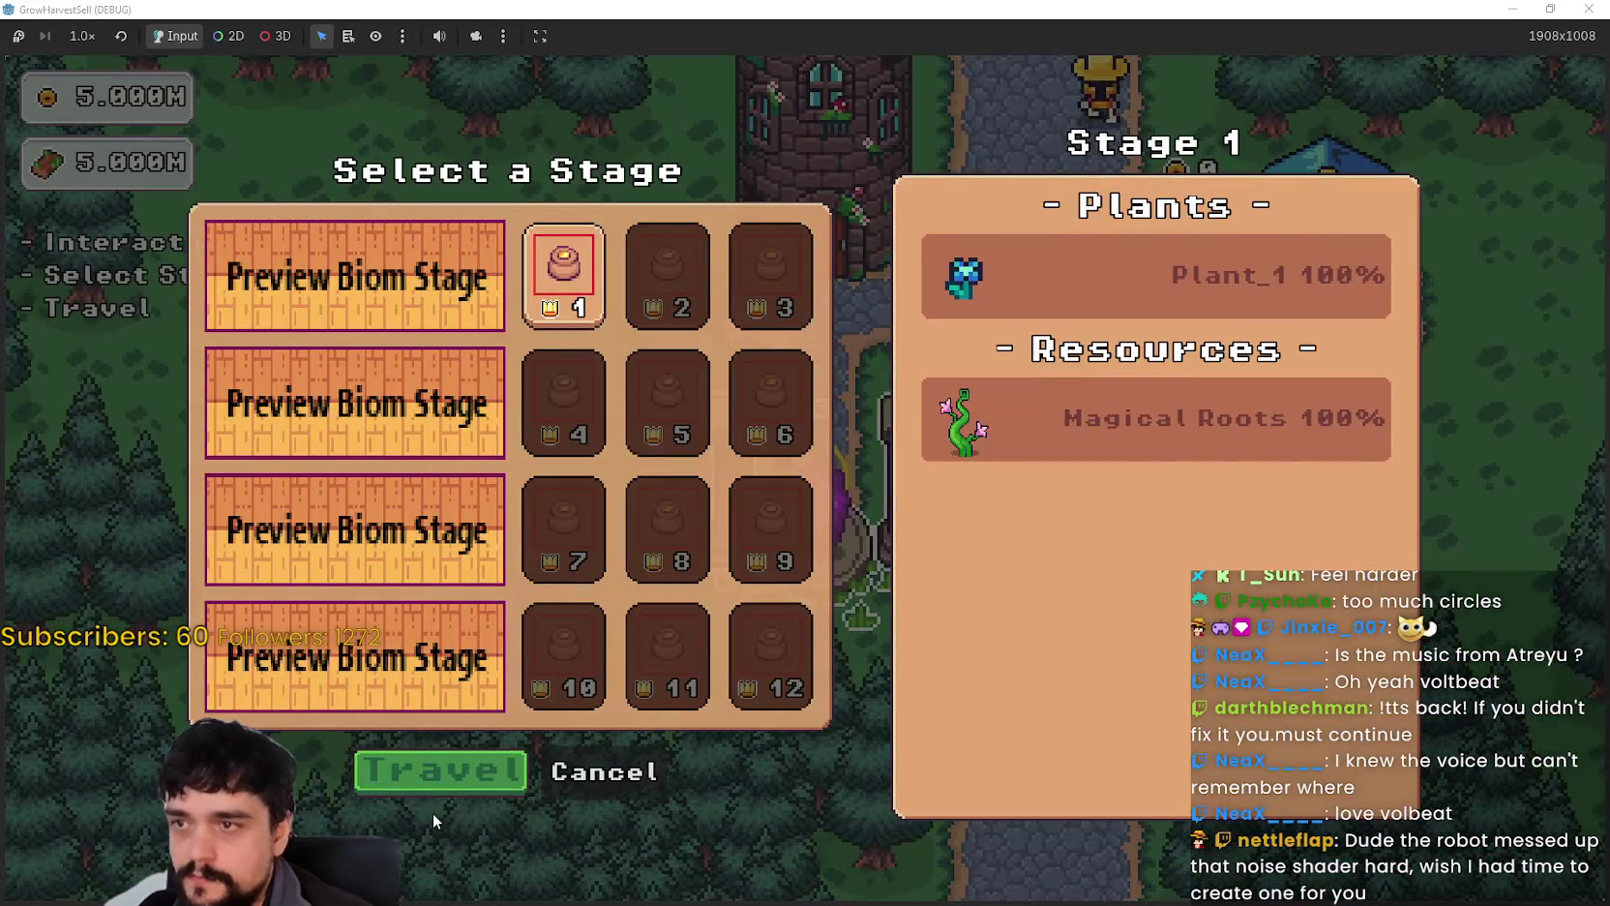
left_click(441, 771)
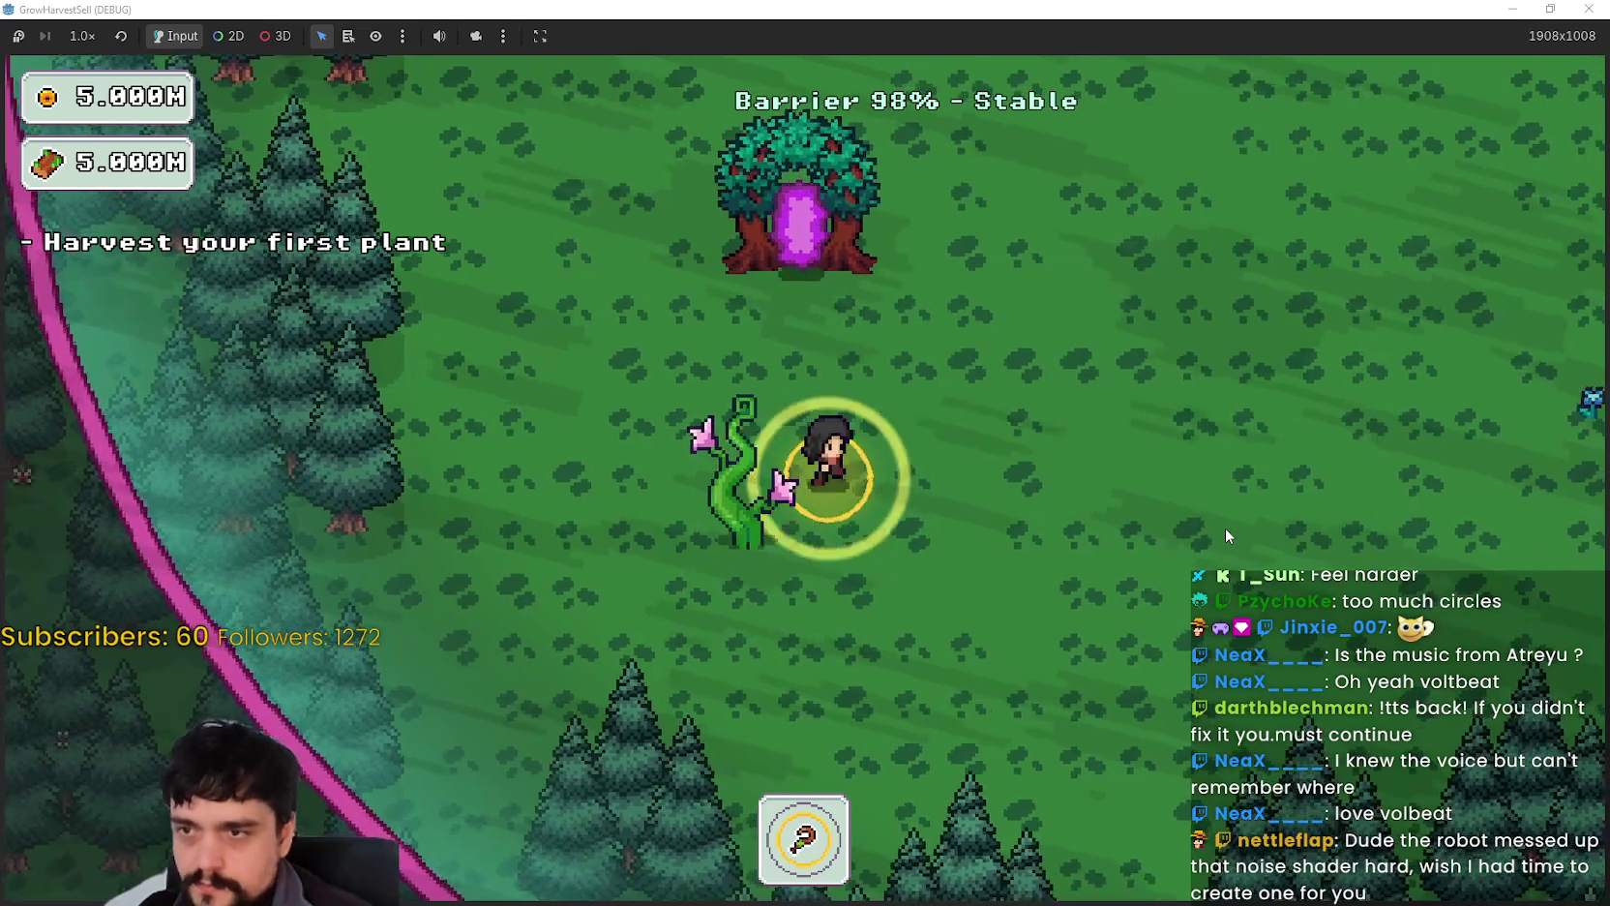
Step: Walk the player around the forest, then restore the game window to normal size
key("d")
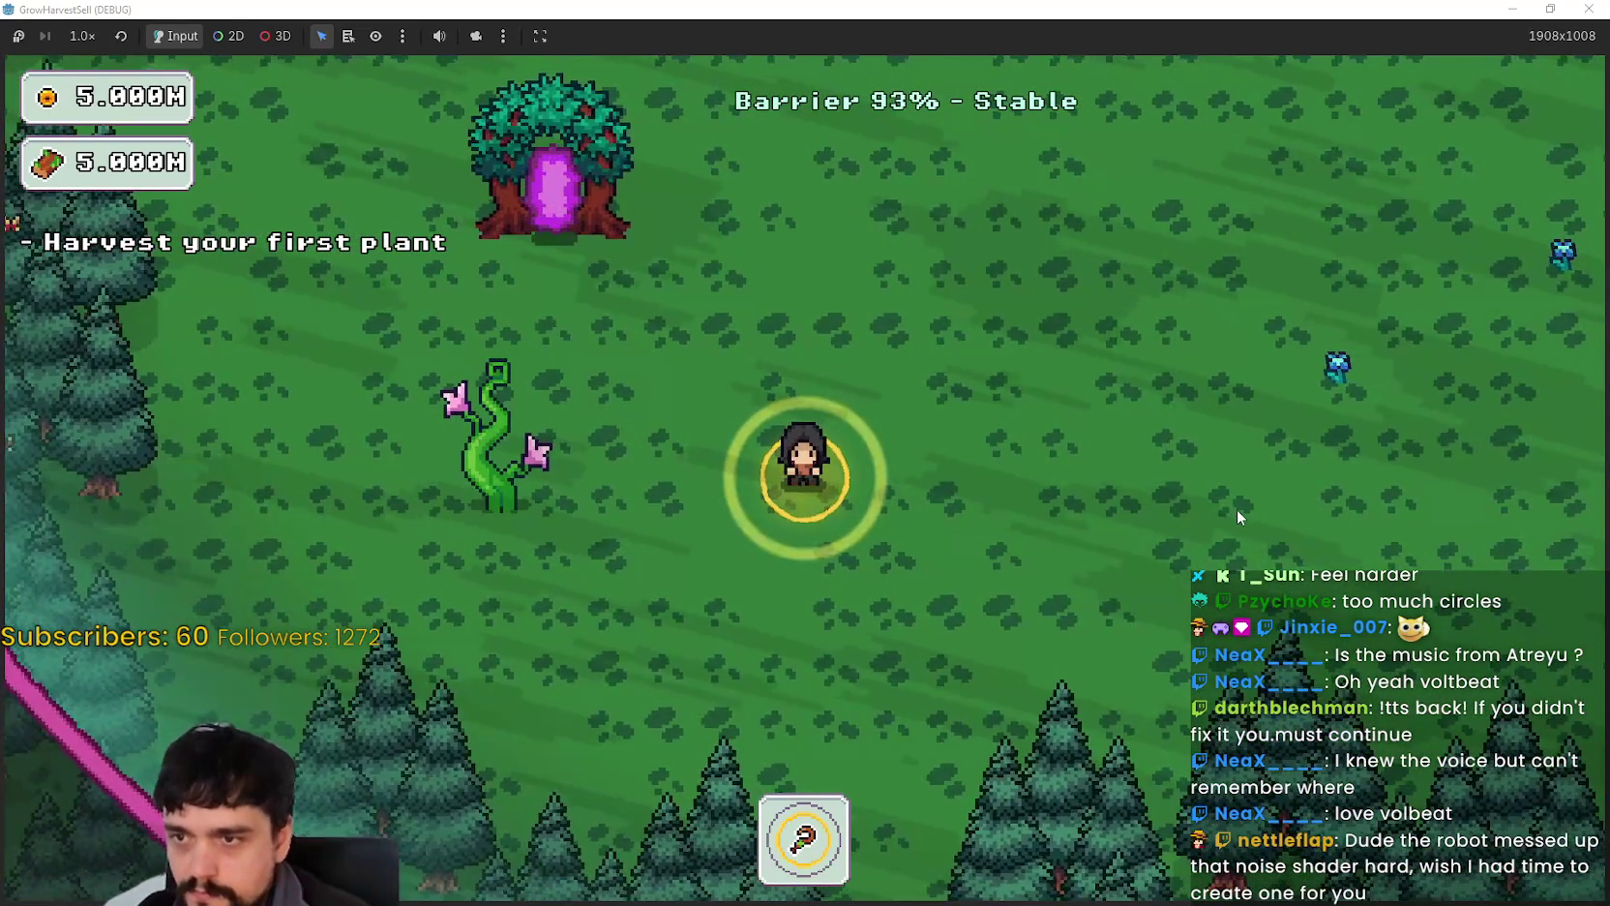
key("d")
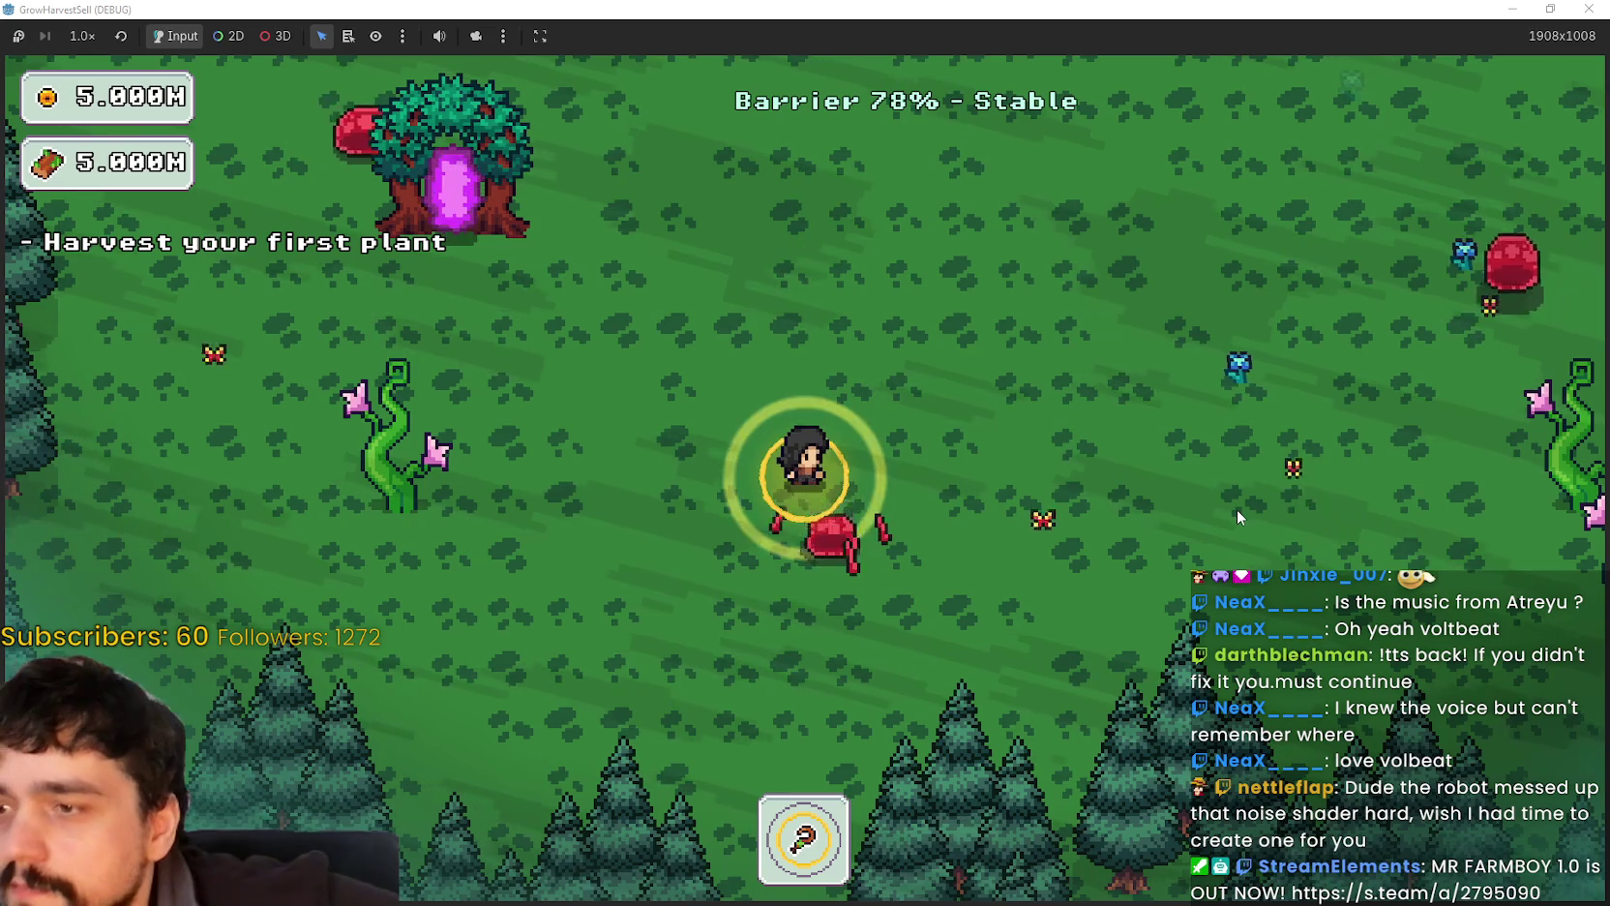
key("w")
key("a")
key("a")
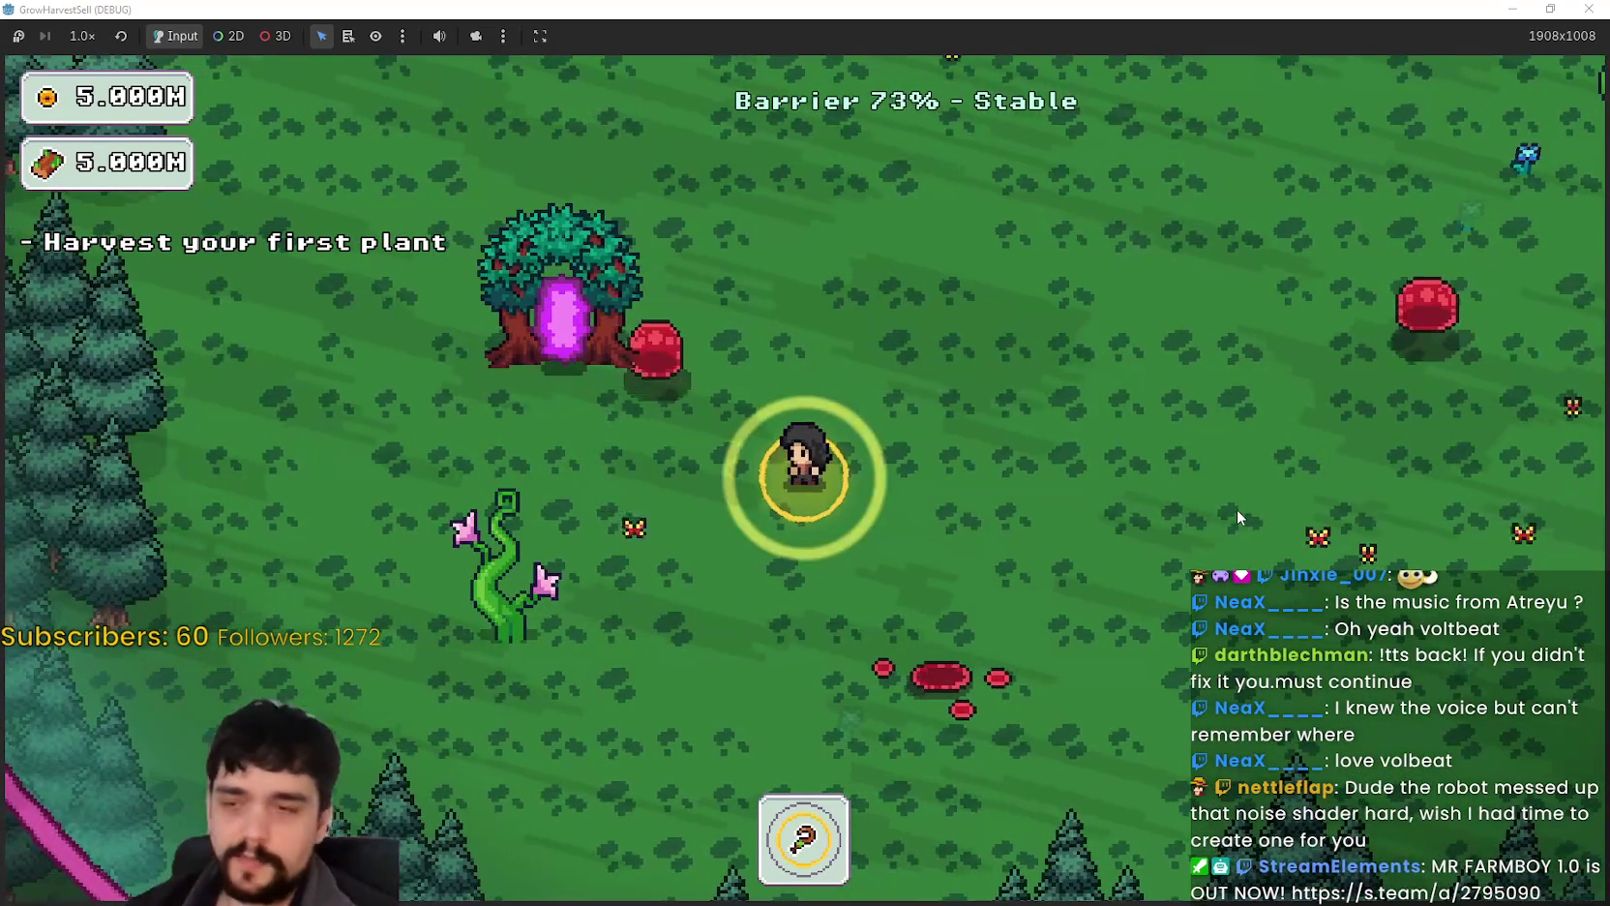
key("s")
key("s")
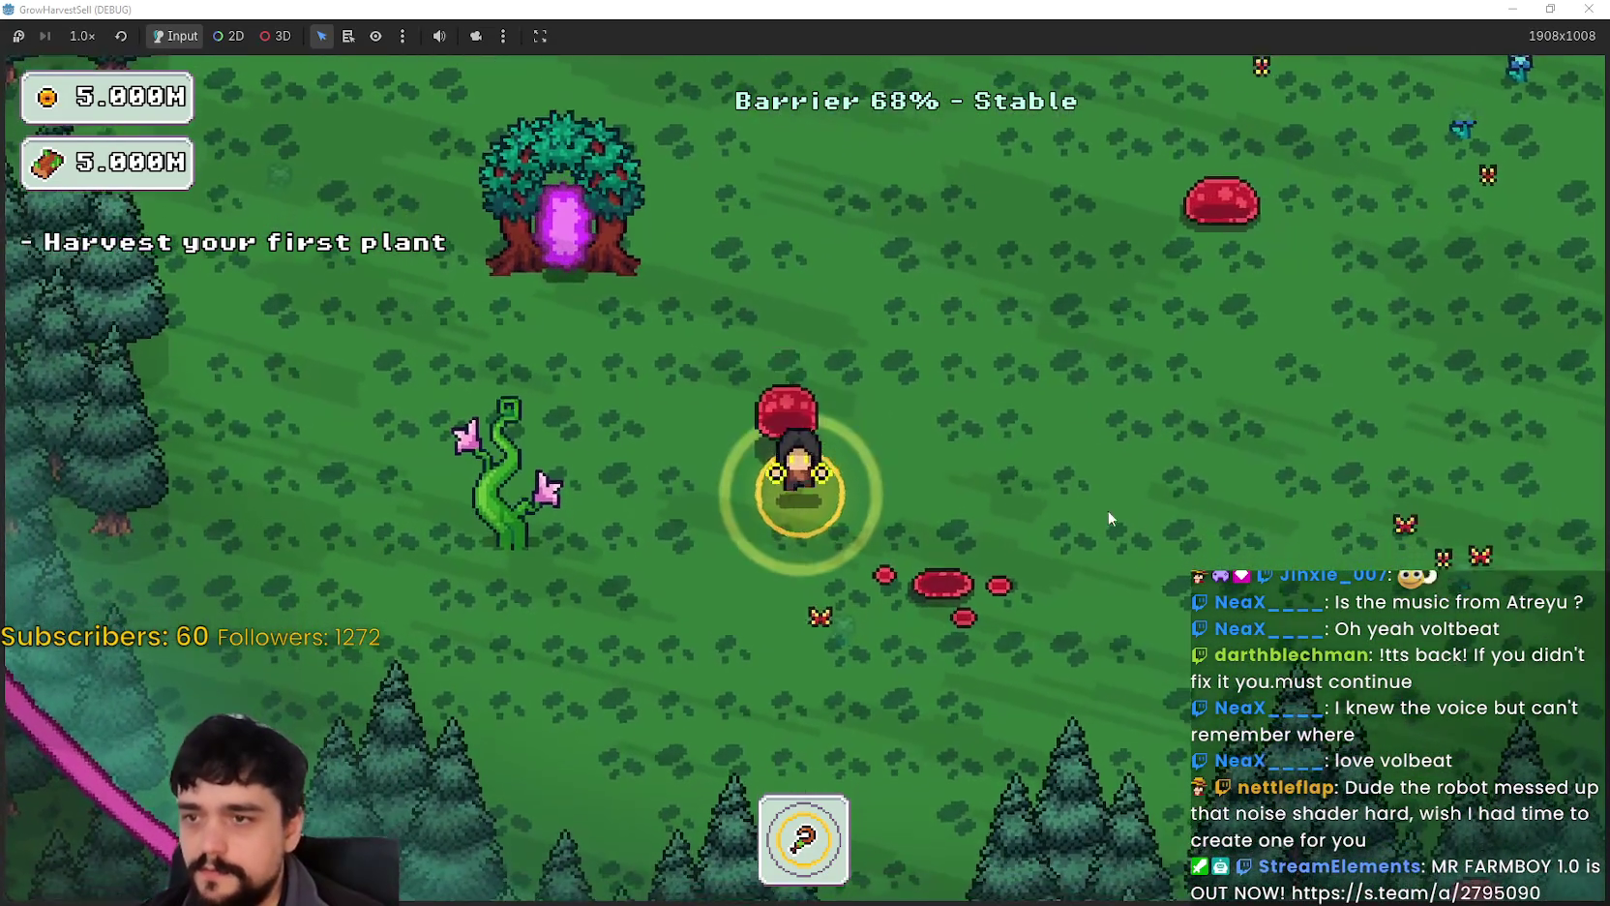
key("a")
left_click(1548, 11)
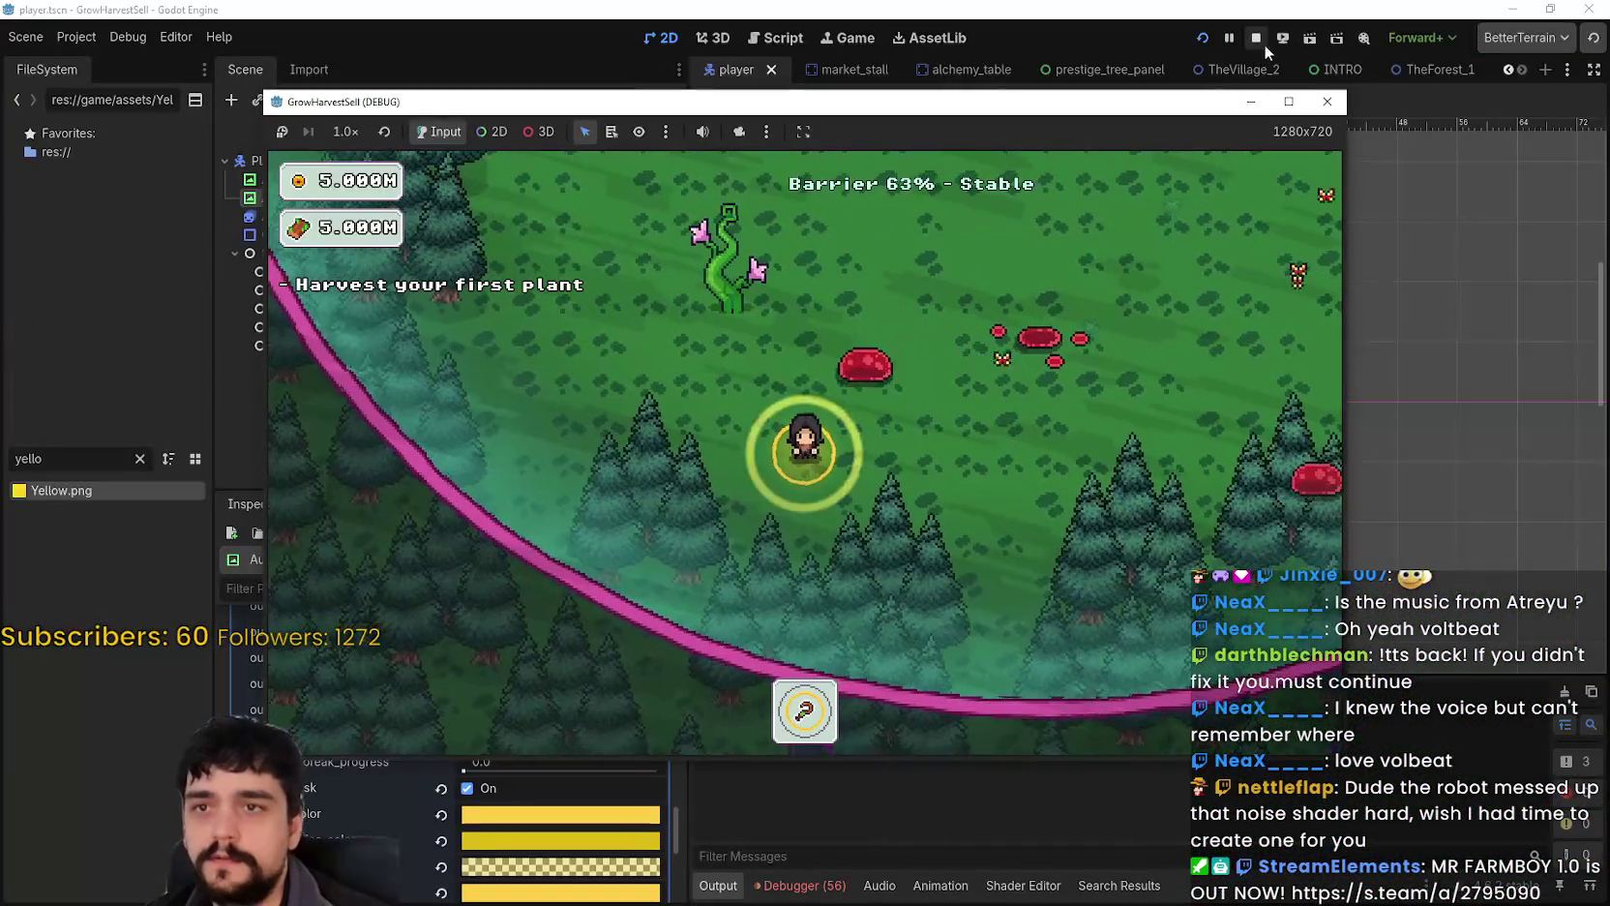
Step: Stop the running game
left_click(1257, 40)
scroll(1025, 391, "down", 4)
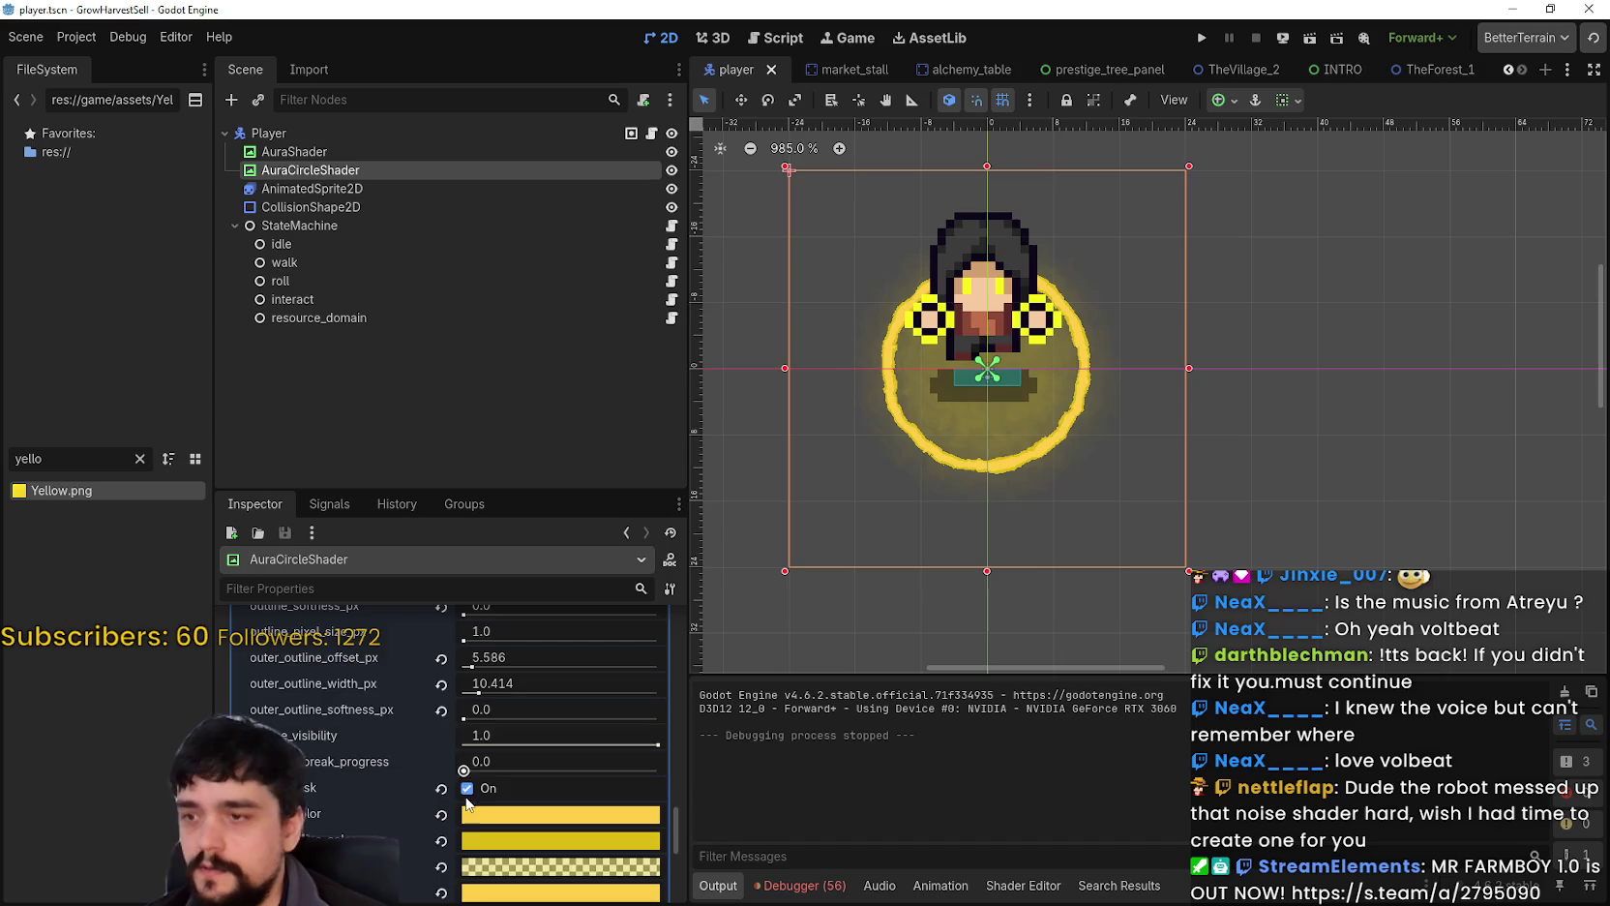
scroll(467, 802, "down", 2)
scroll(513, 800, "up", 4)
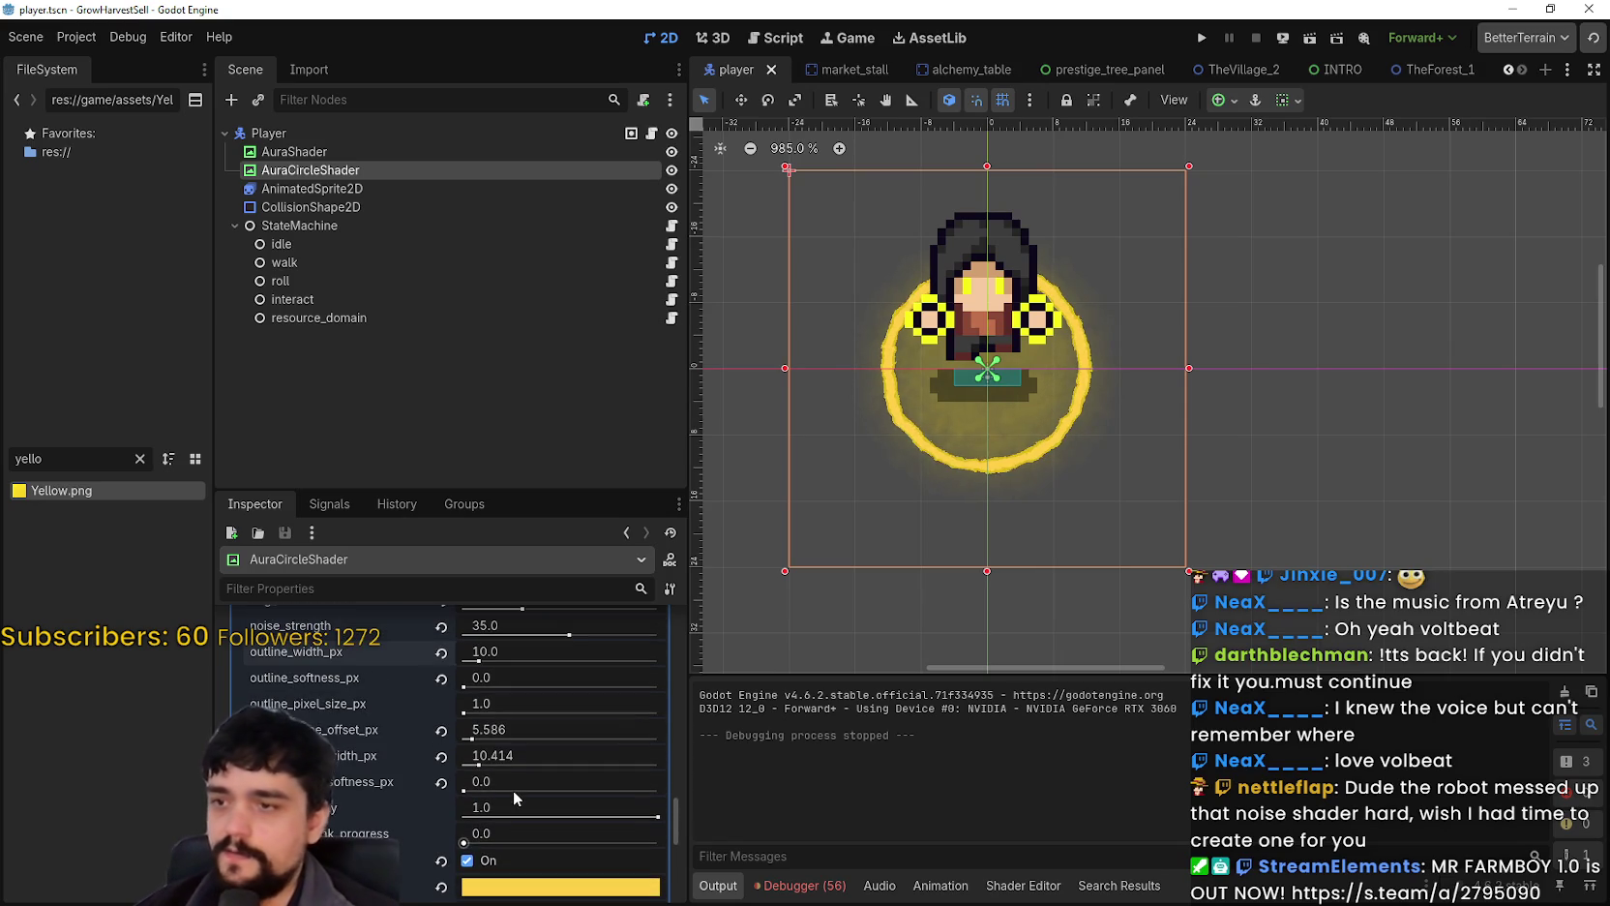
scroll(1135, 349, "down", 13)
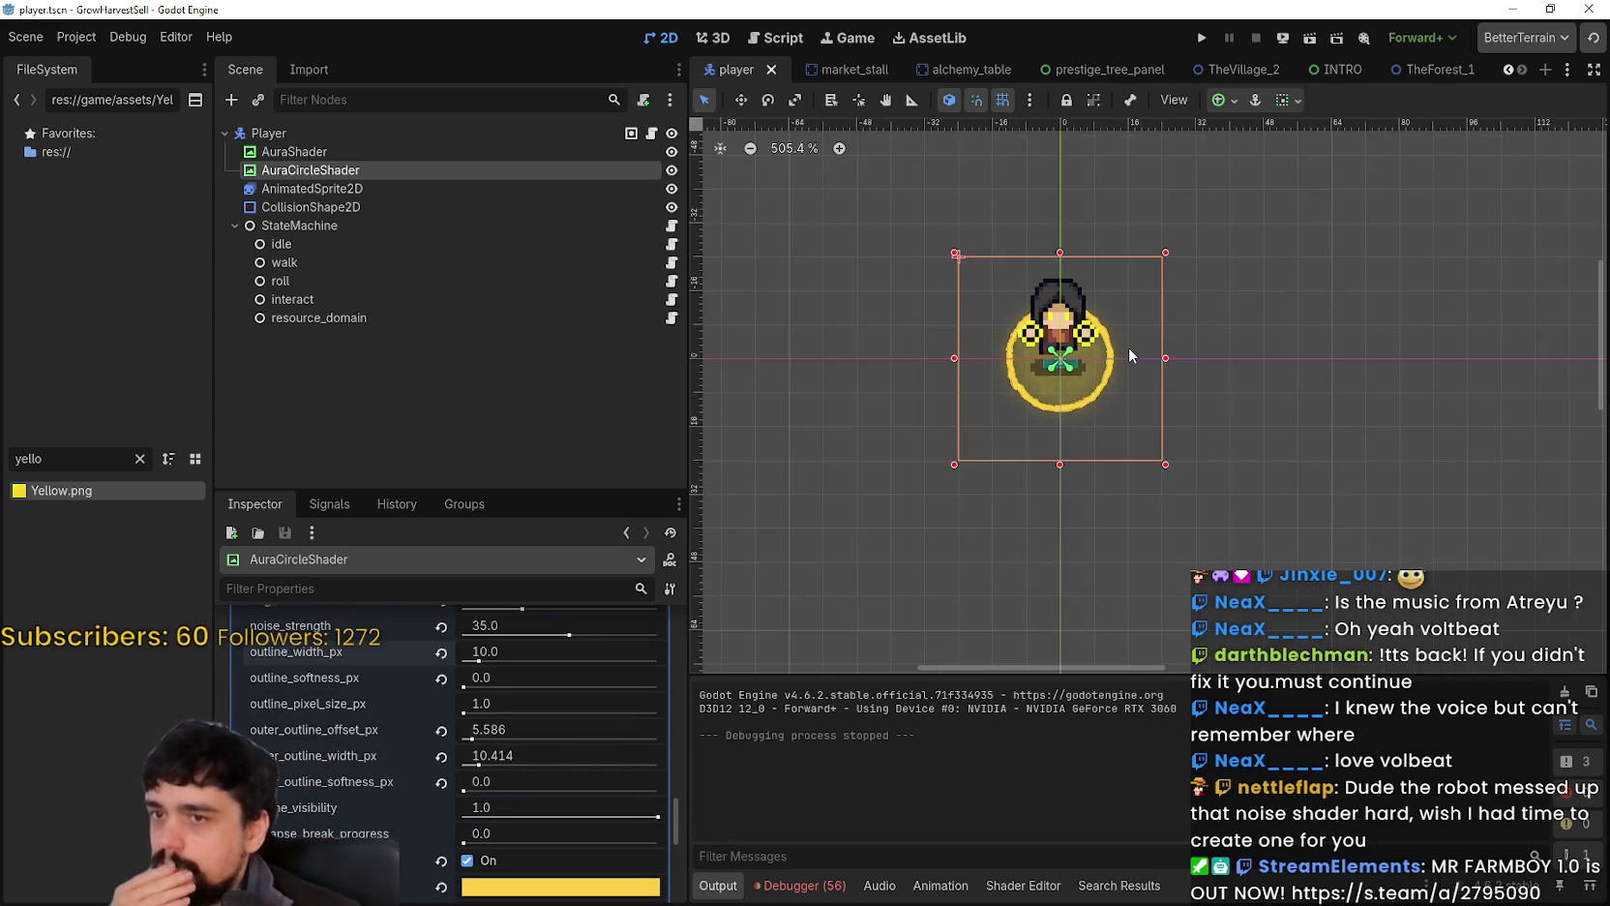
scroll(1128, 354, "up", 4)
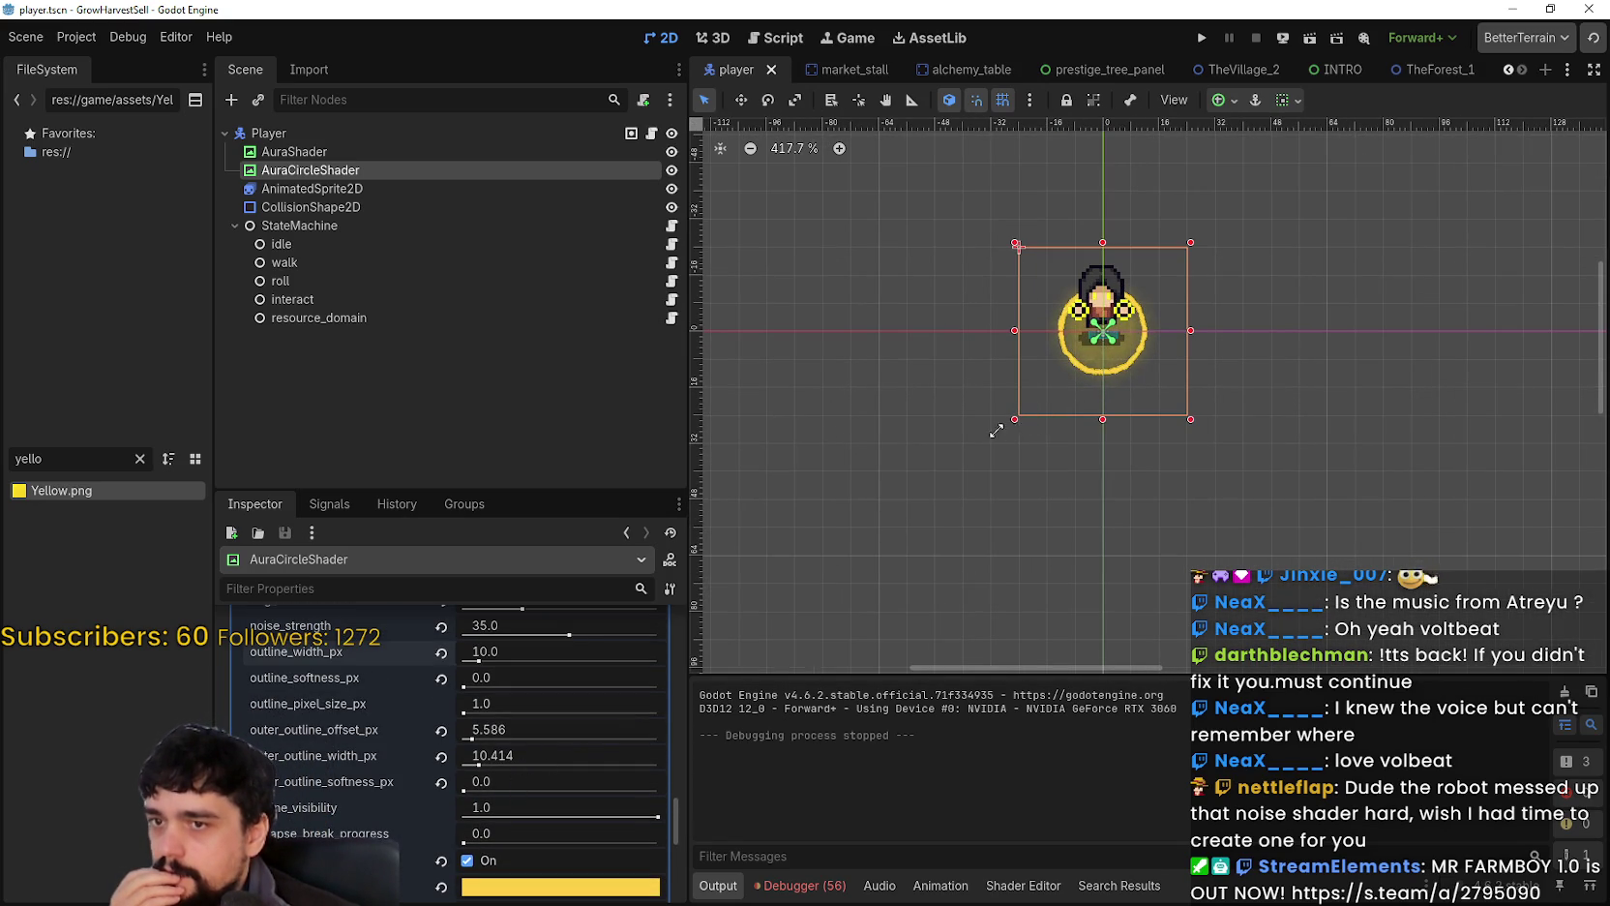
Step: Enlarge AuraCircleShader to 128×128 centred on the player, then save and run the project
mouse_move(1014, 420)
left_mouse_down()
mouse_move(874, 452)
mouse_move(881, 554)
left_mouse_up()
scroll(1156, 422, "down", 2)
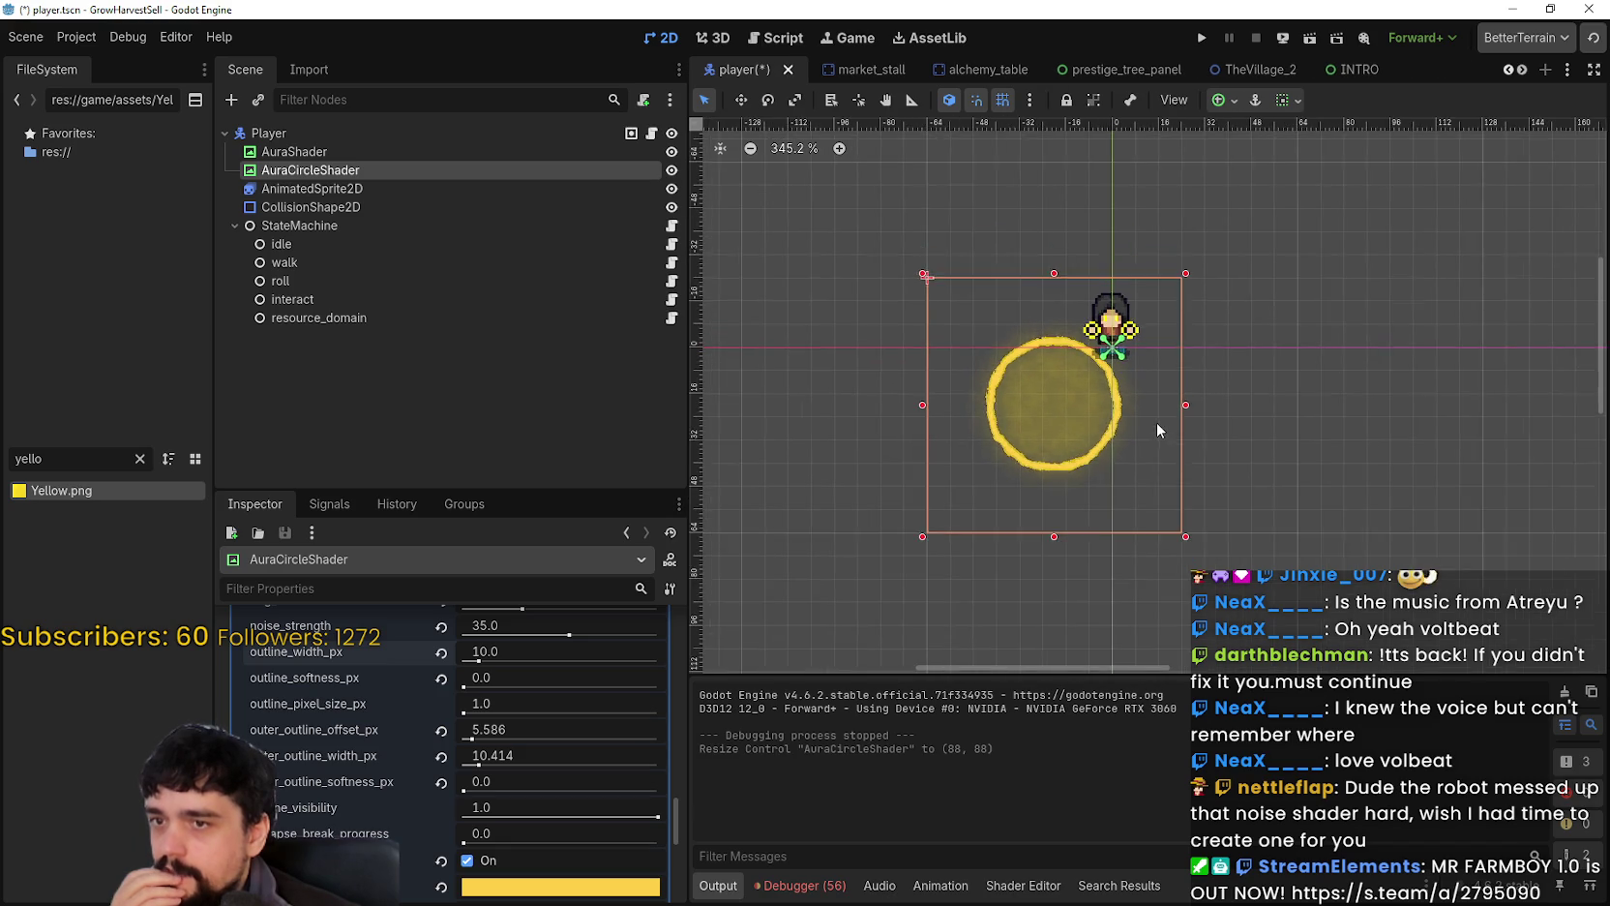
left_click_drag(1195, 329, 1276, 259)
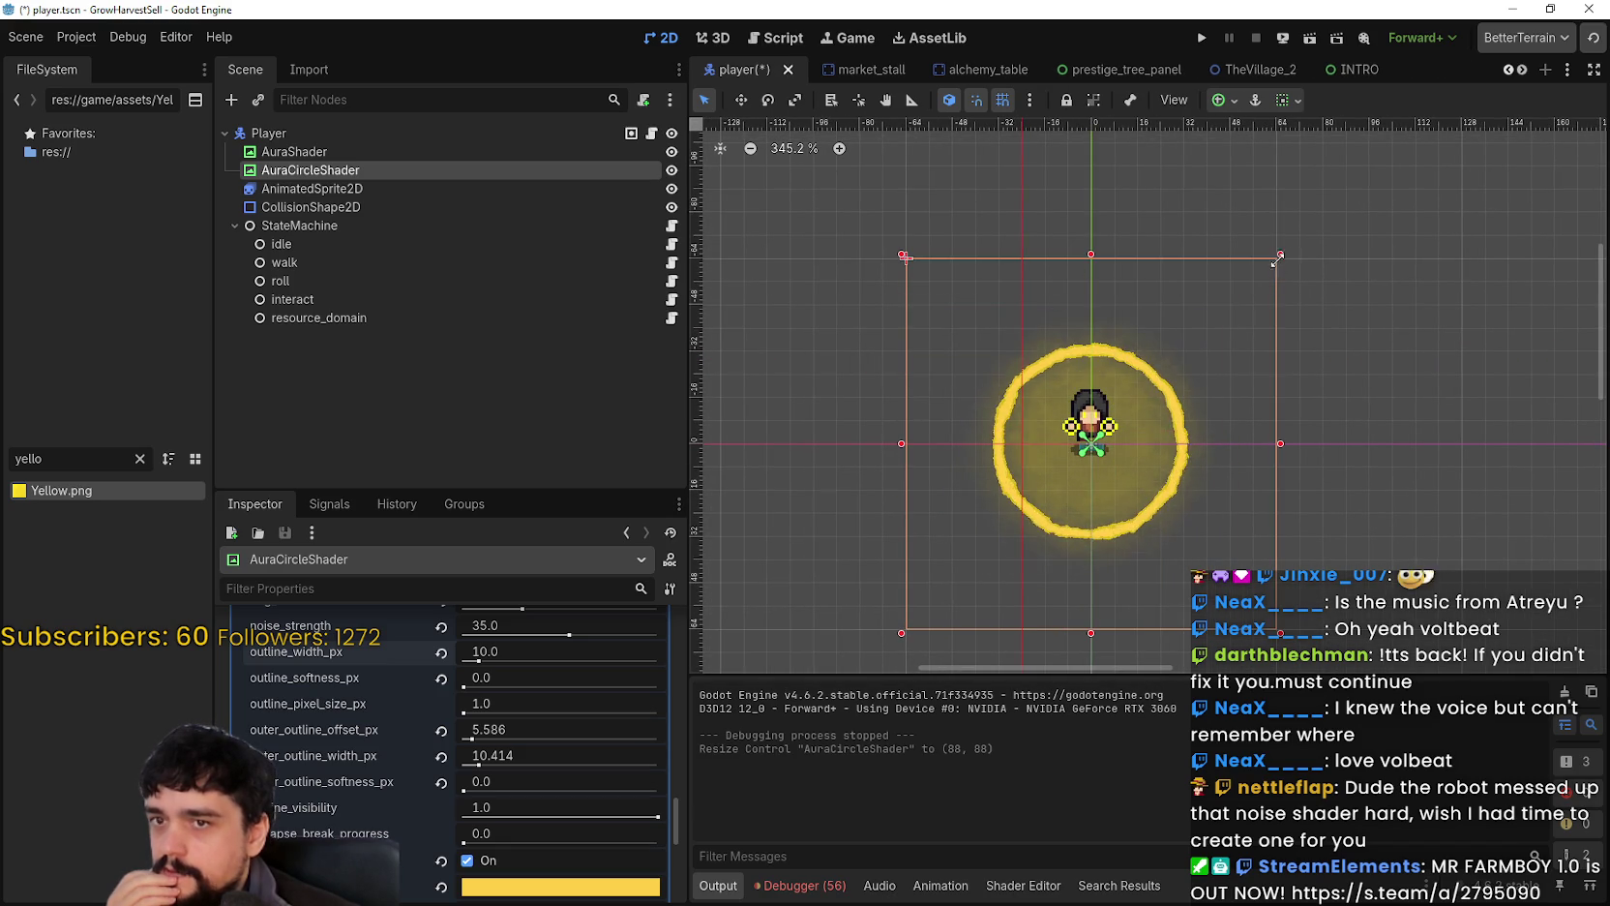
scroll(1219, 368, "up", 6)
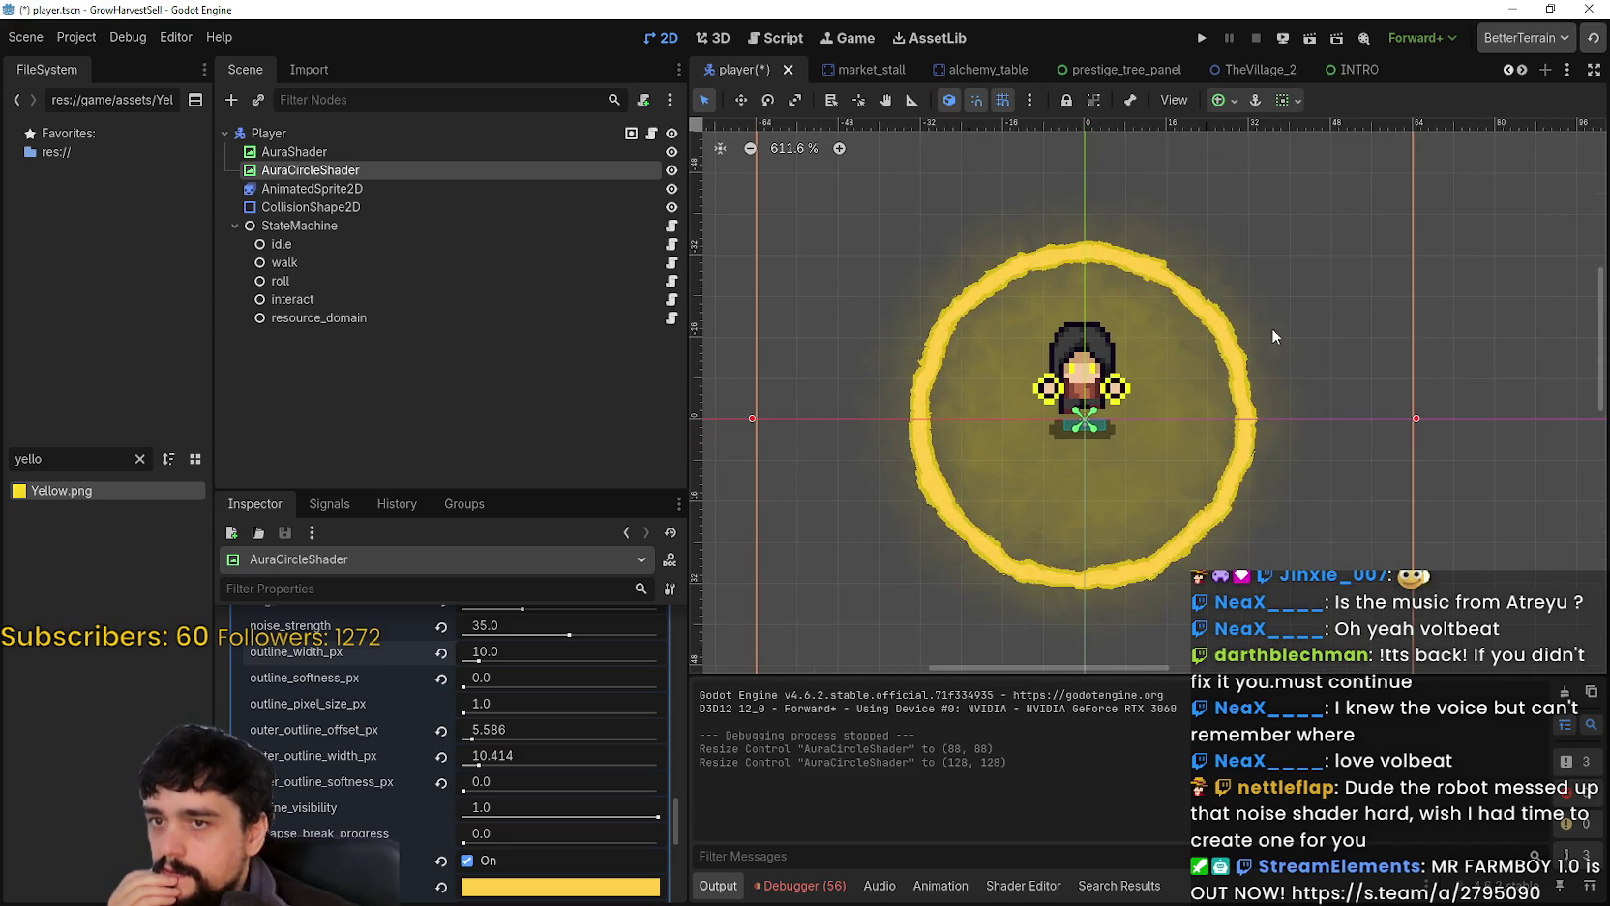
scroll(1259, 308, "down", 7)
left_click(1202, 38)
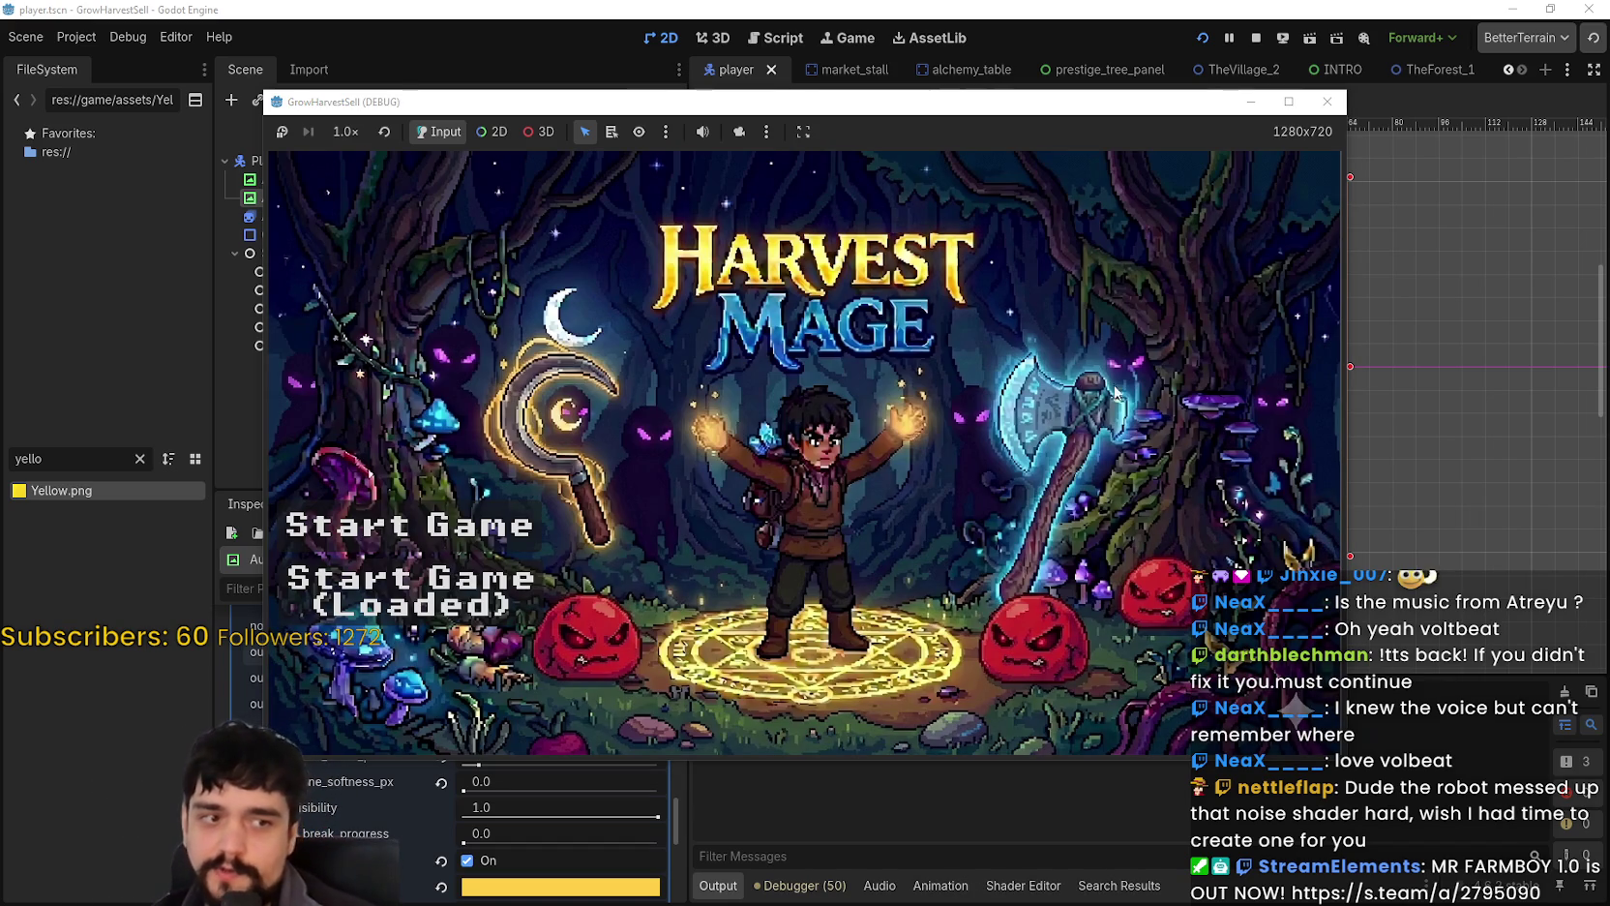
Step: Start the game, unlock the portal at the Mage Tower and travel to the forest stage
left_click(412, 590)
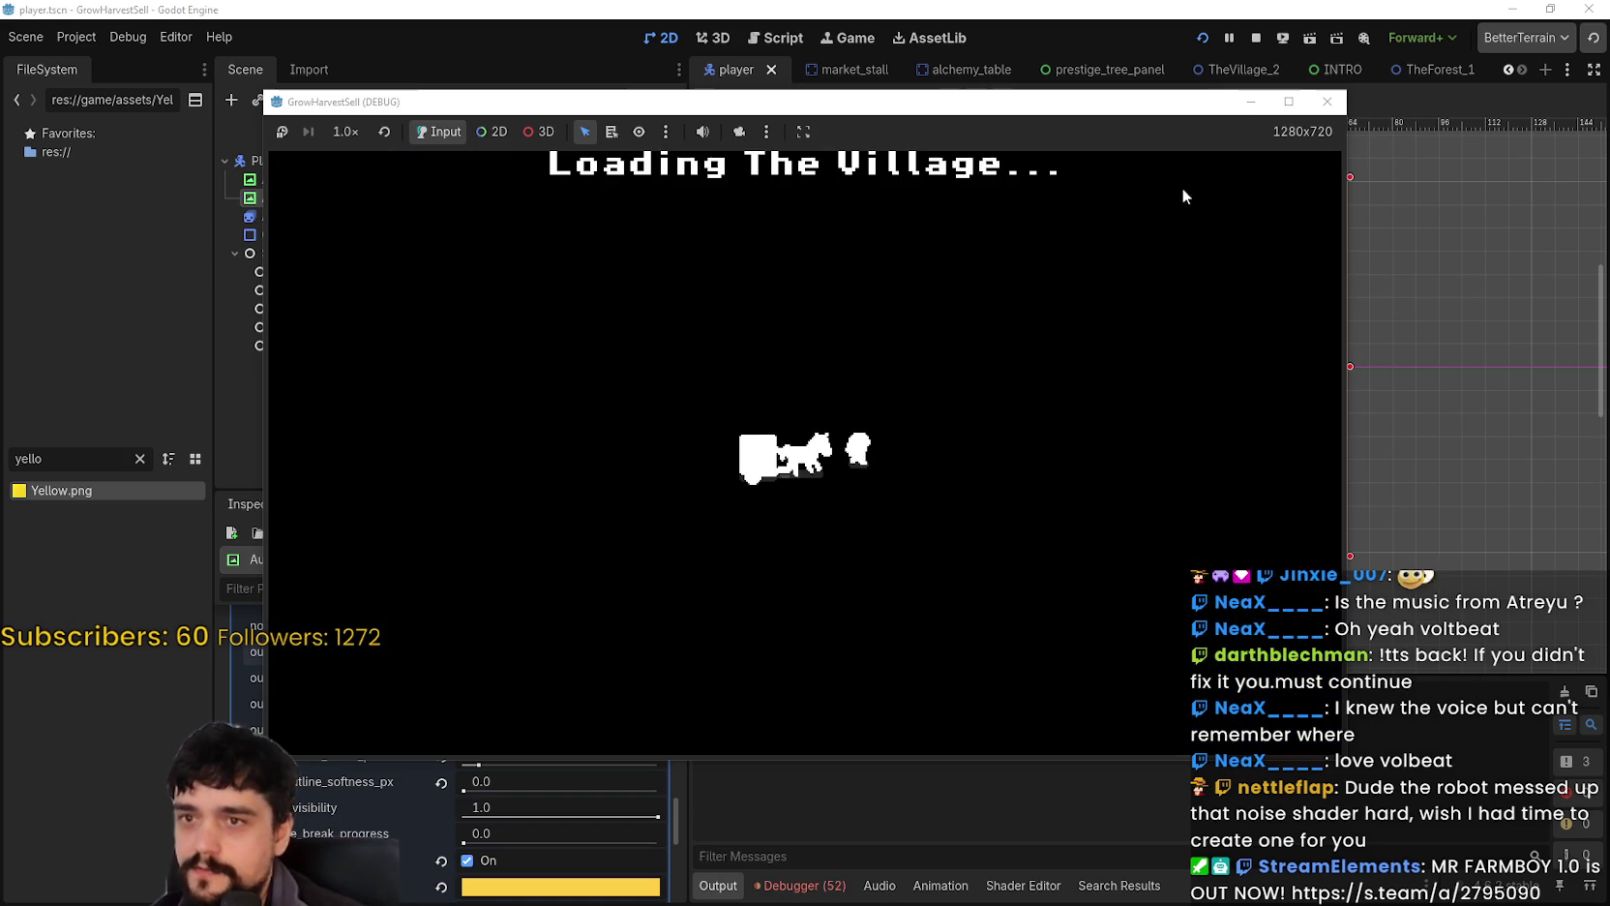
key("w")
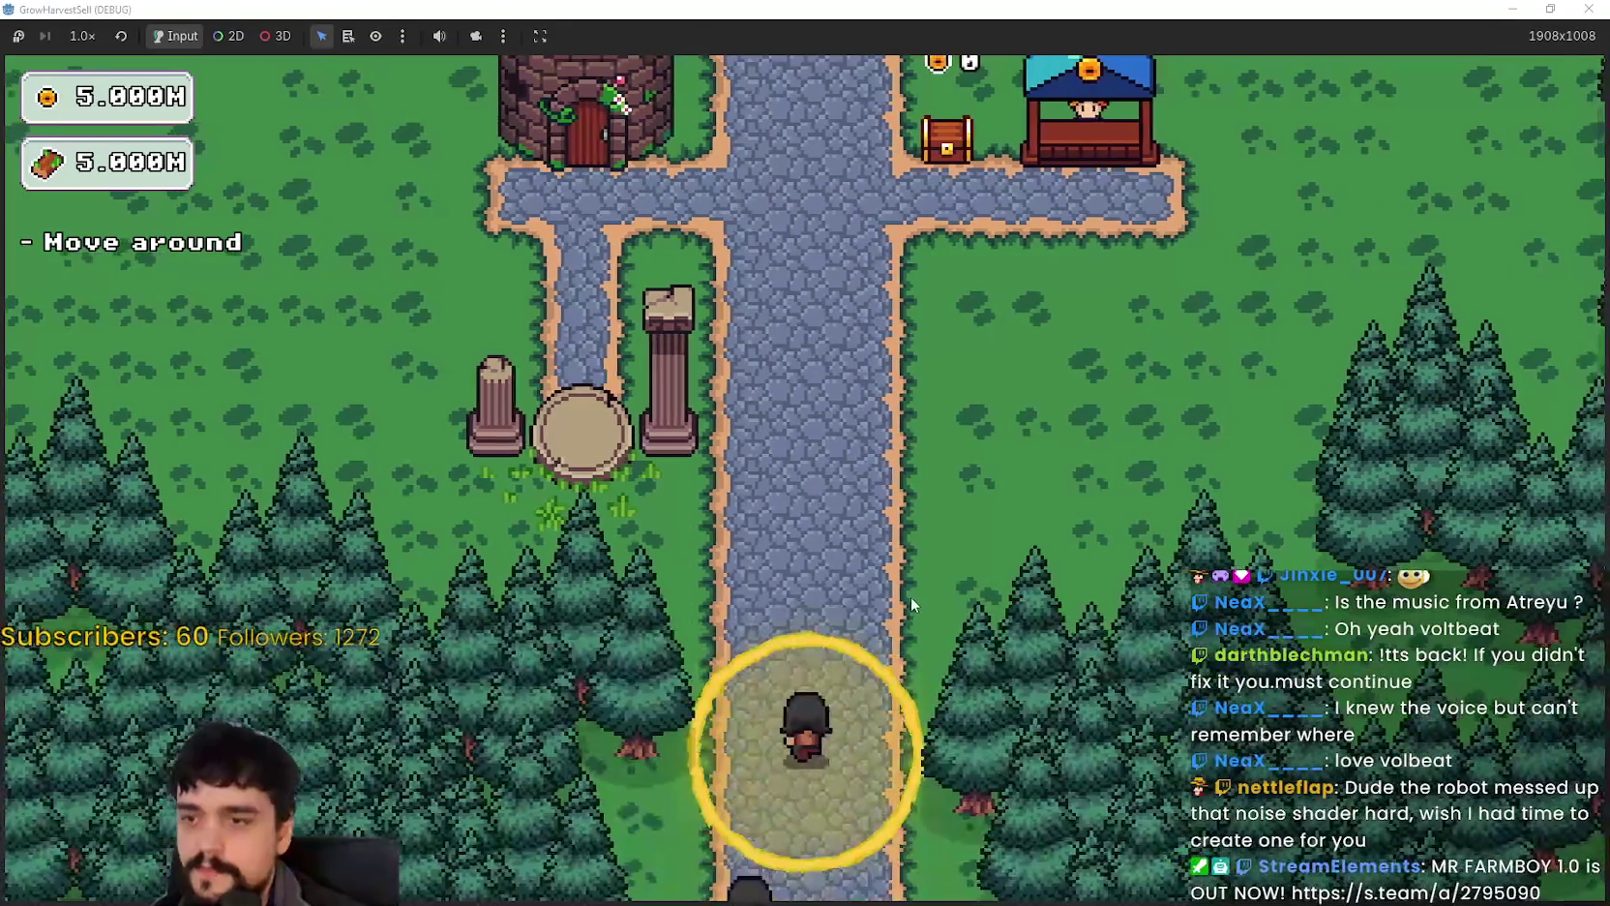
key("a")
key("w")
key("e")
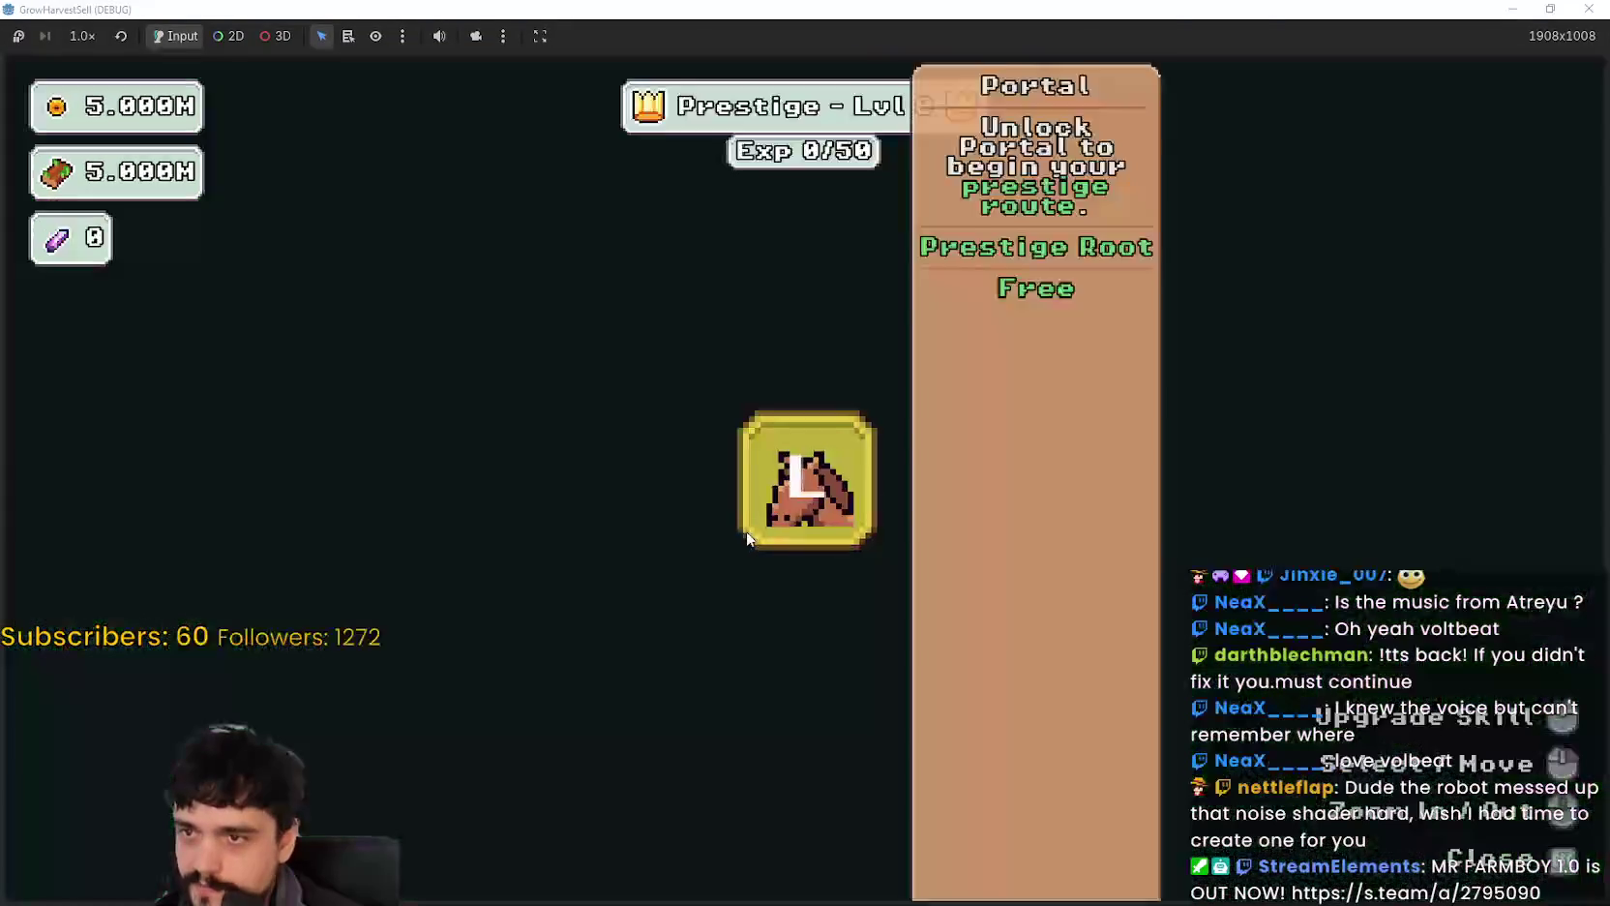
key("e")
key("s")
key("e")
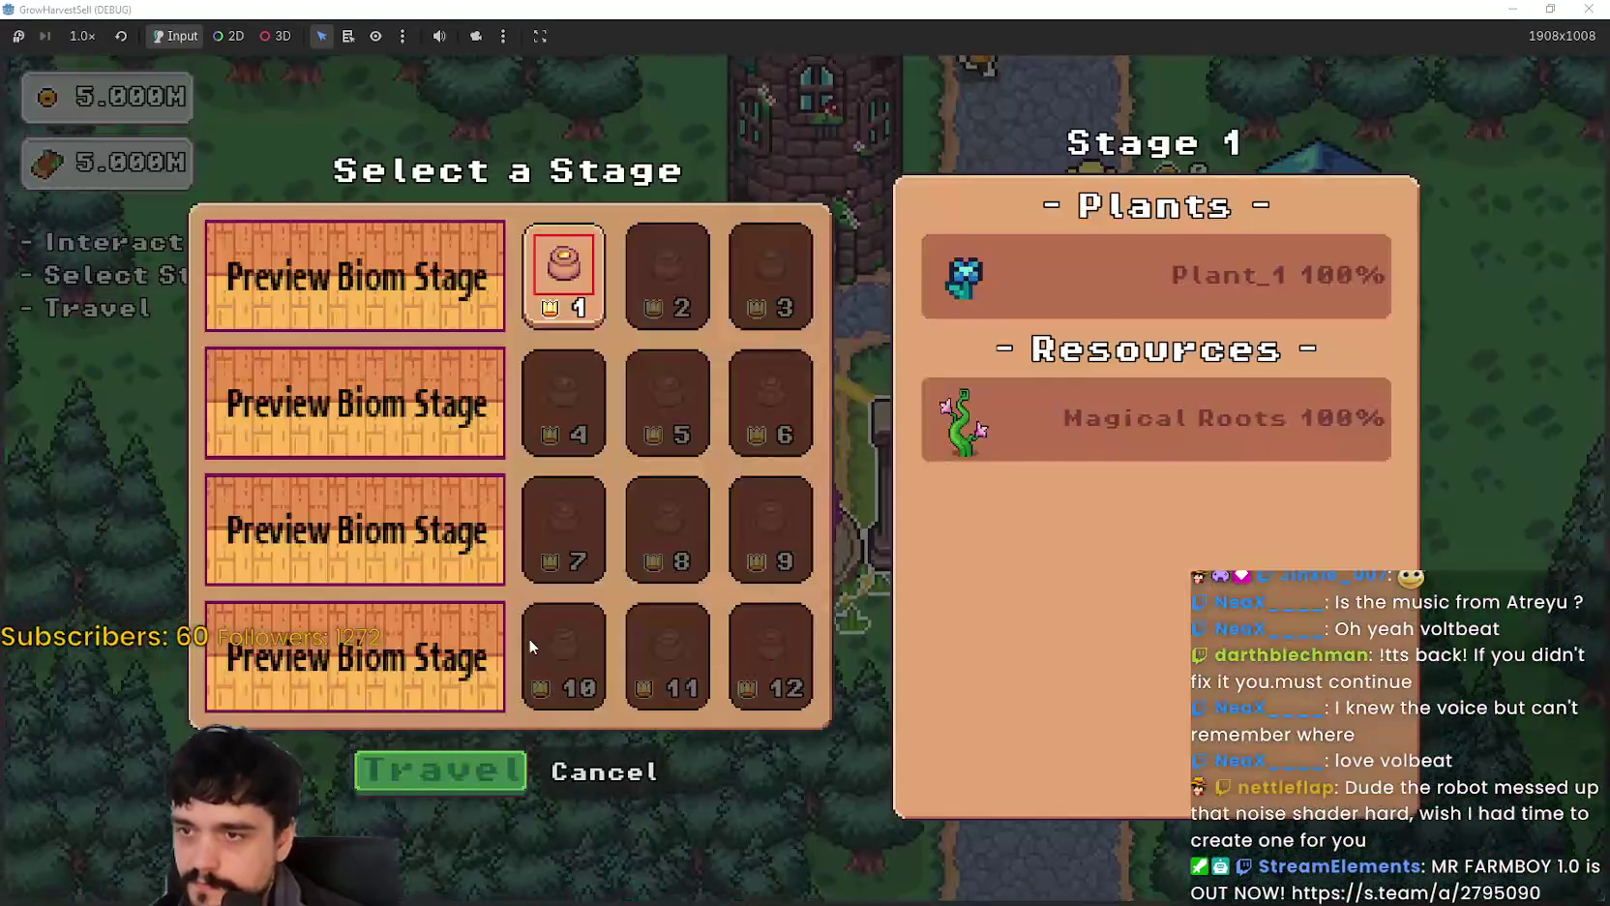
left_click(468, 768)
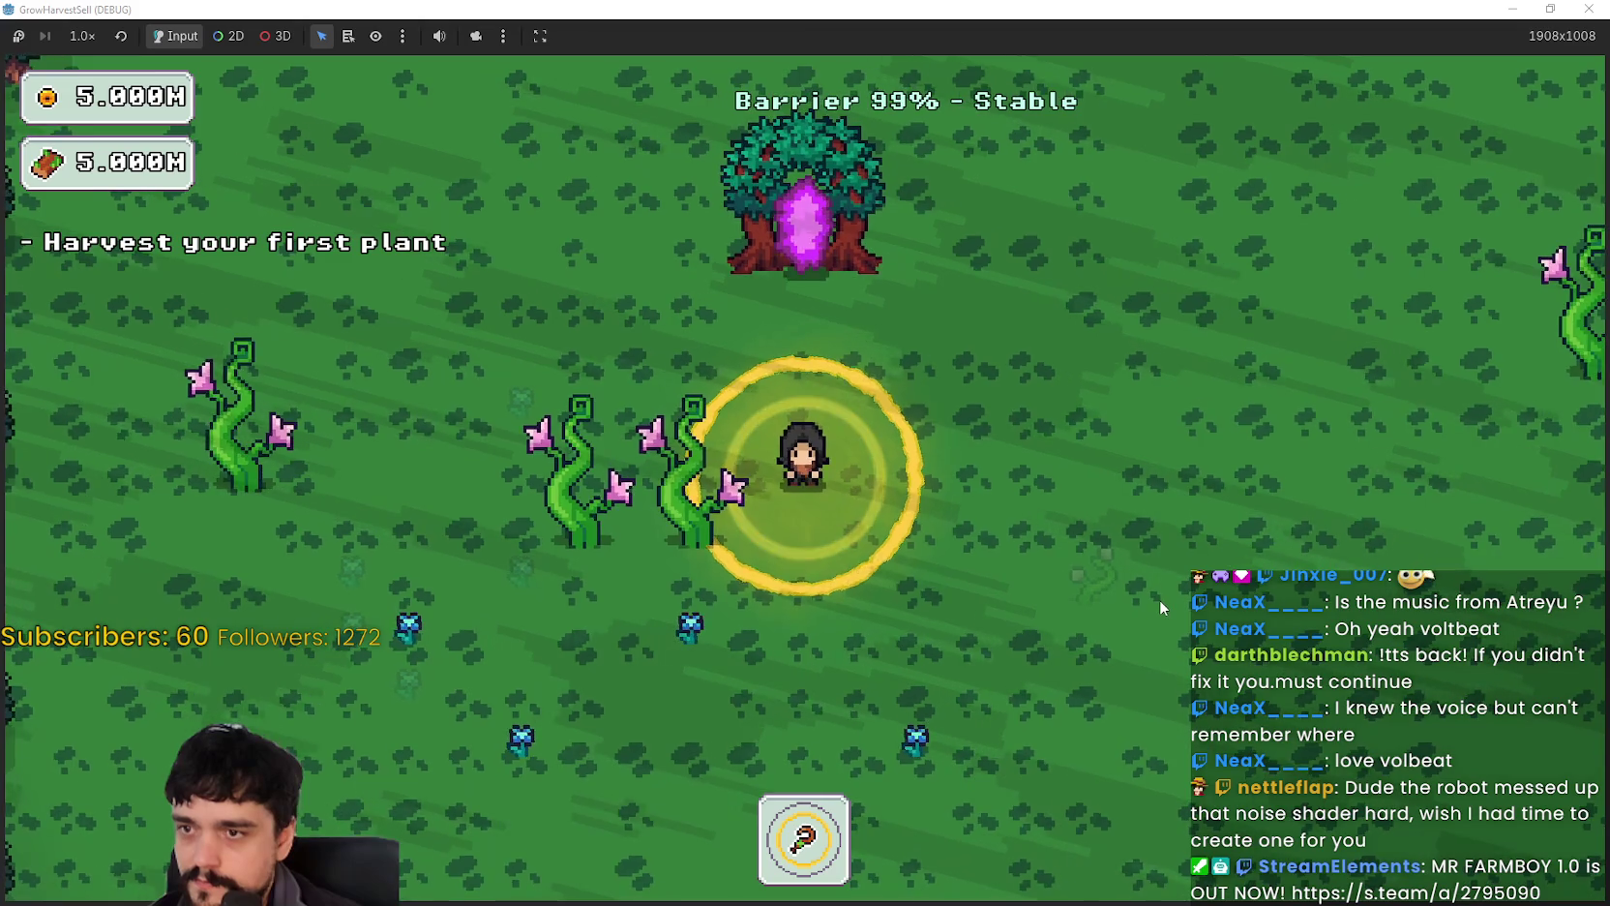
Step: Walk the player around the forest to check the enlarged golden aura ring
key("d")
key("w")
key("w")
key("d")
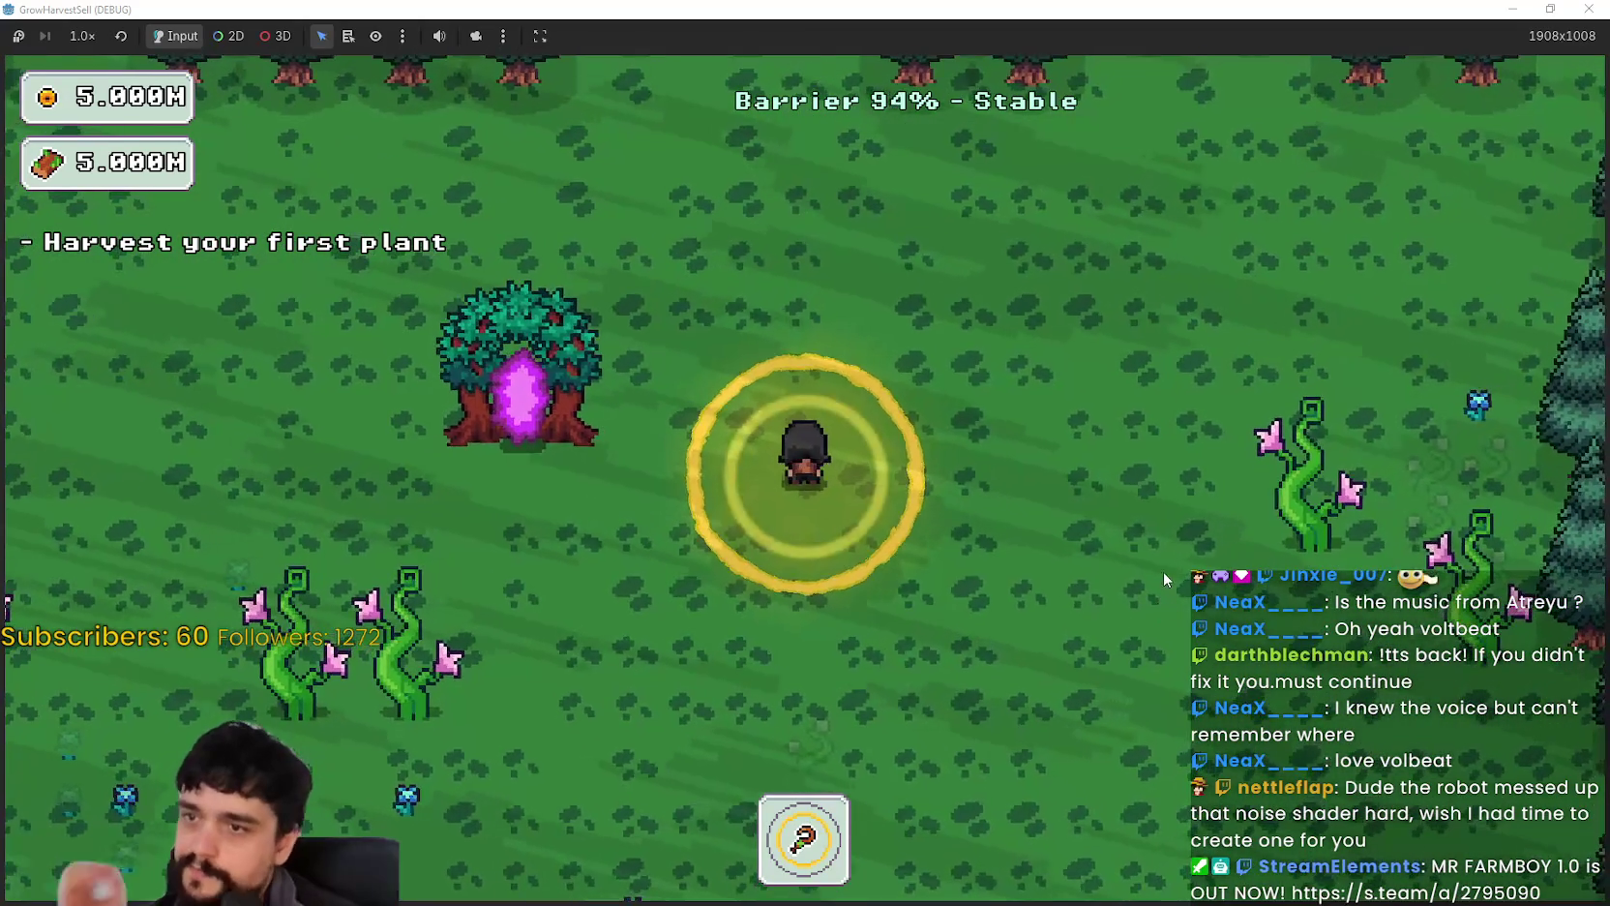
key("s")
key("a")
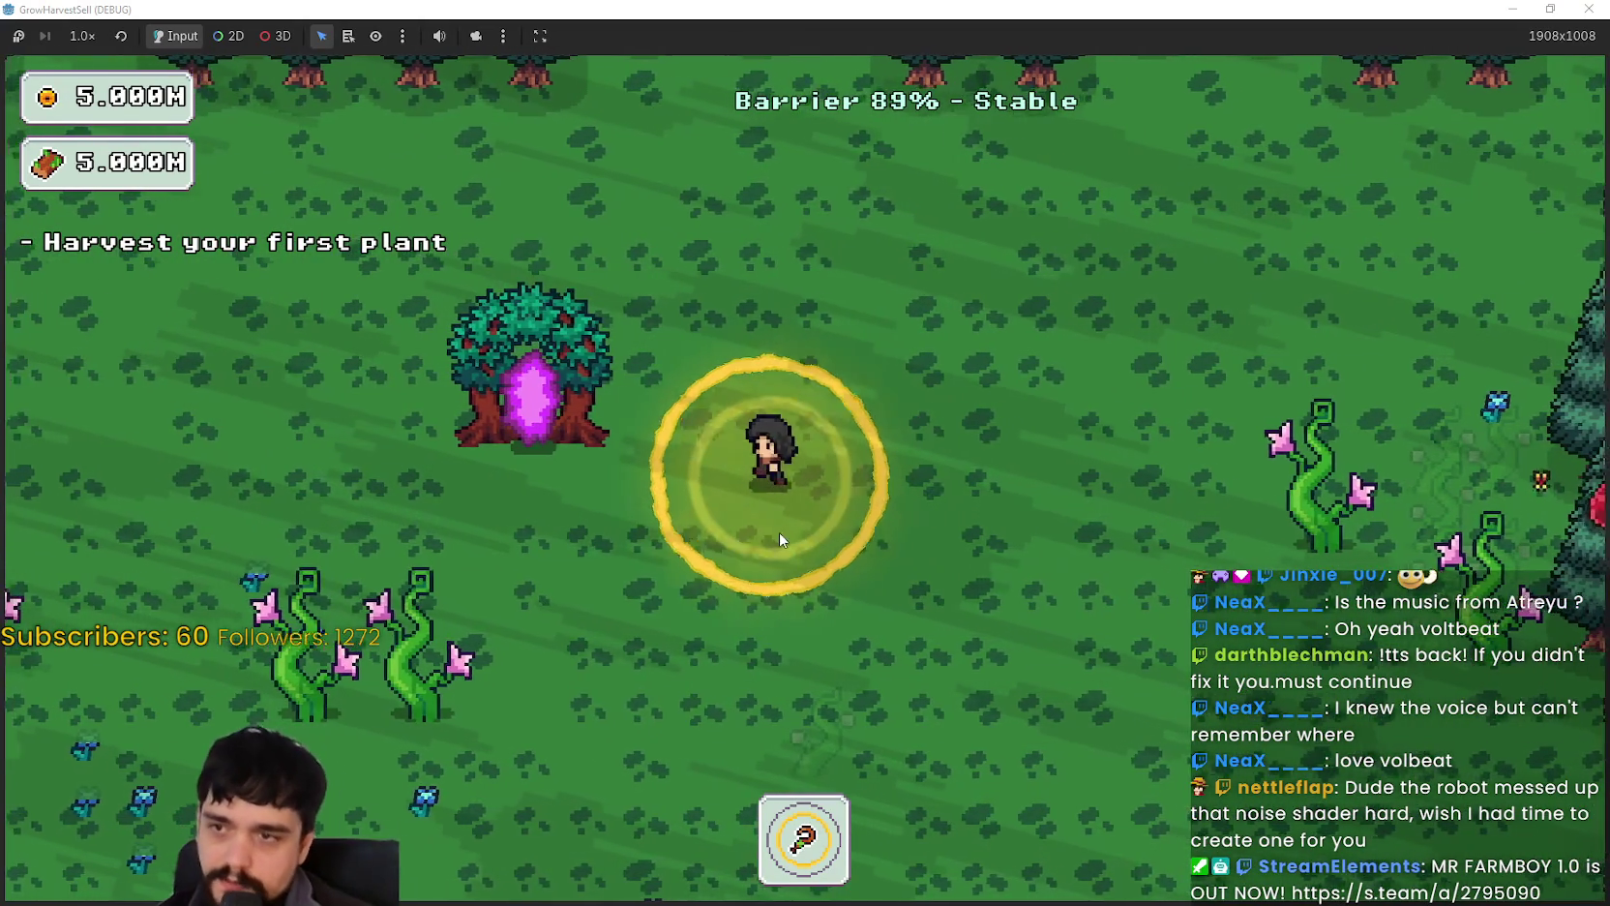
key("s")
key("a")
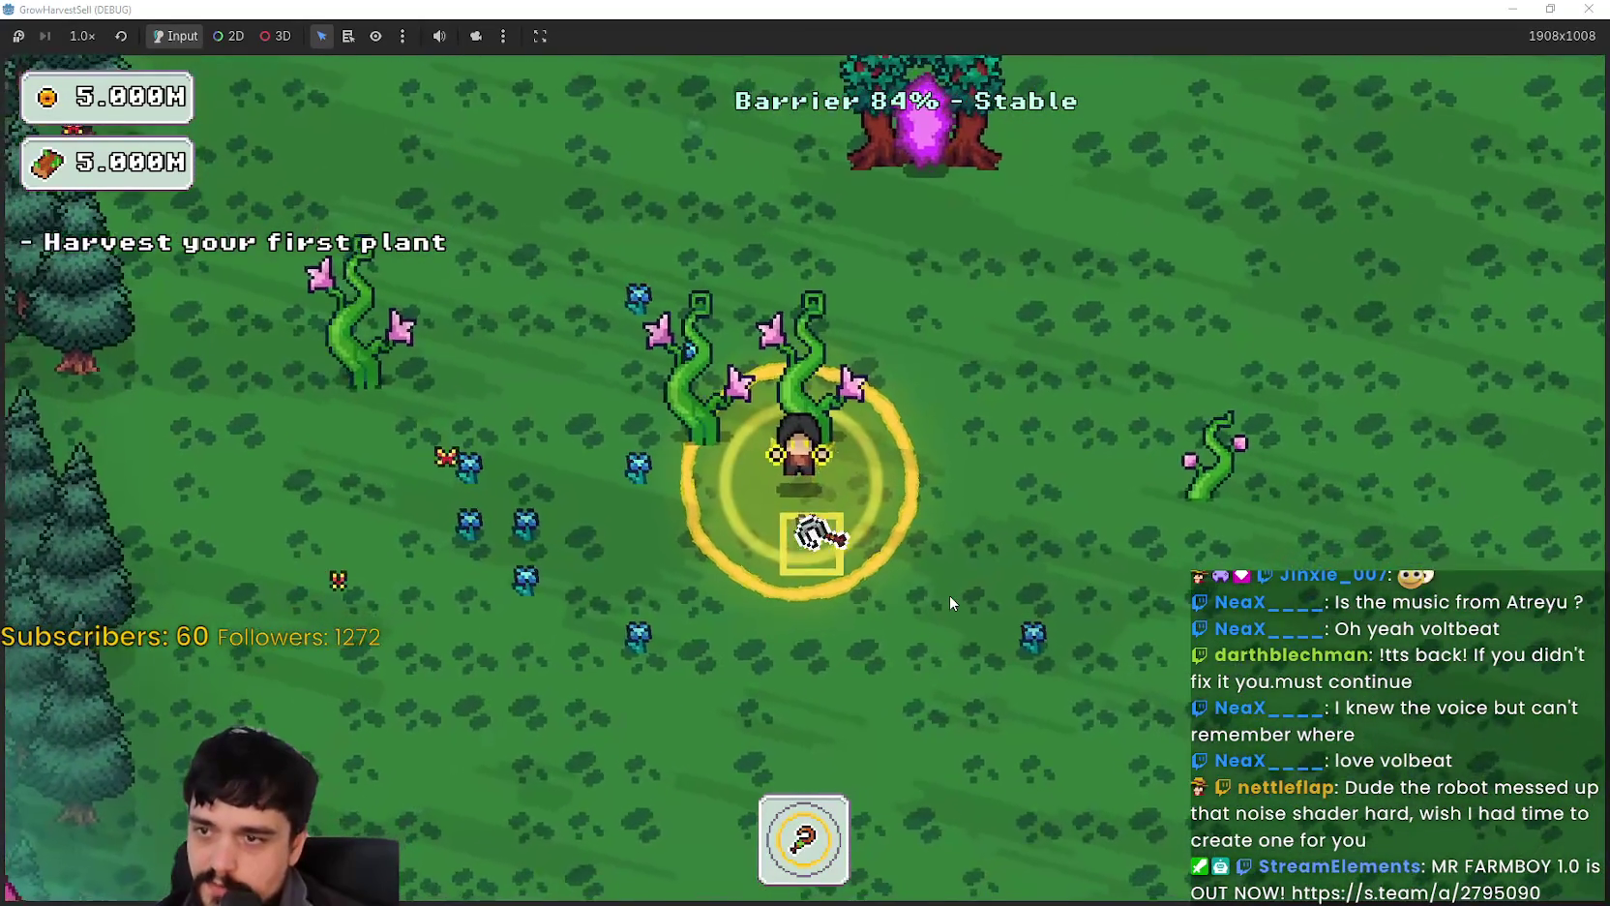
key("s")
key("a")
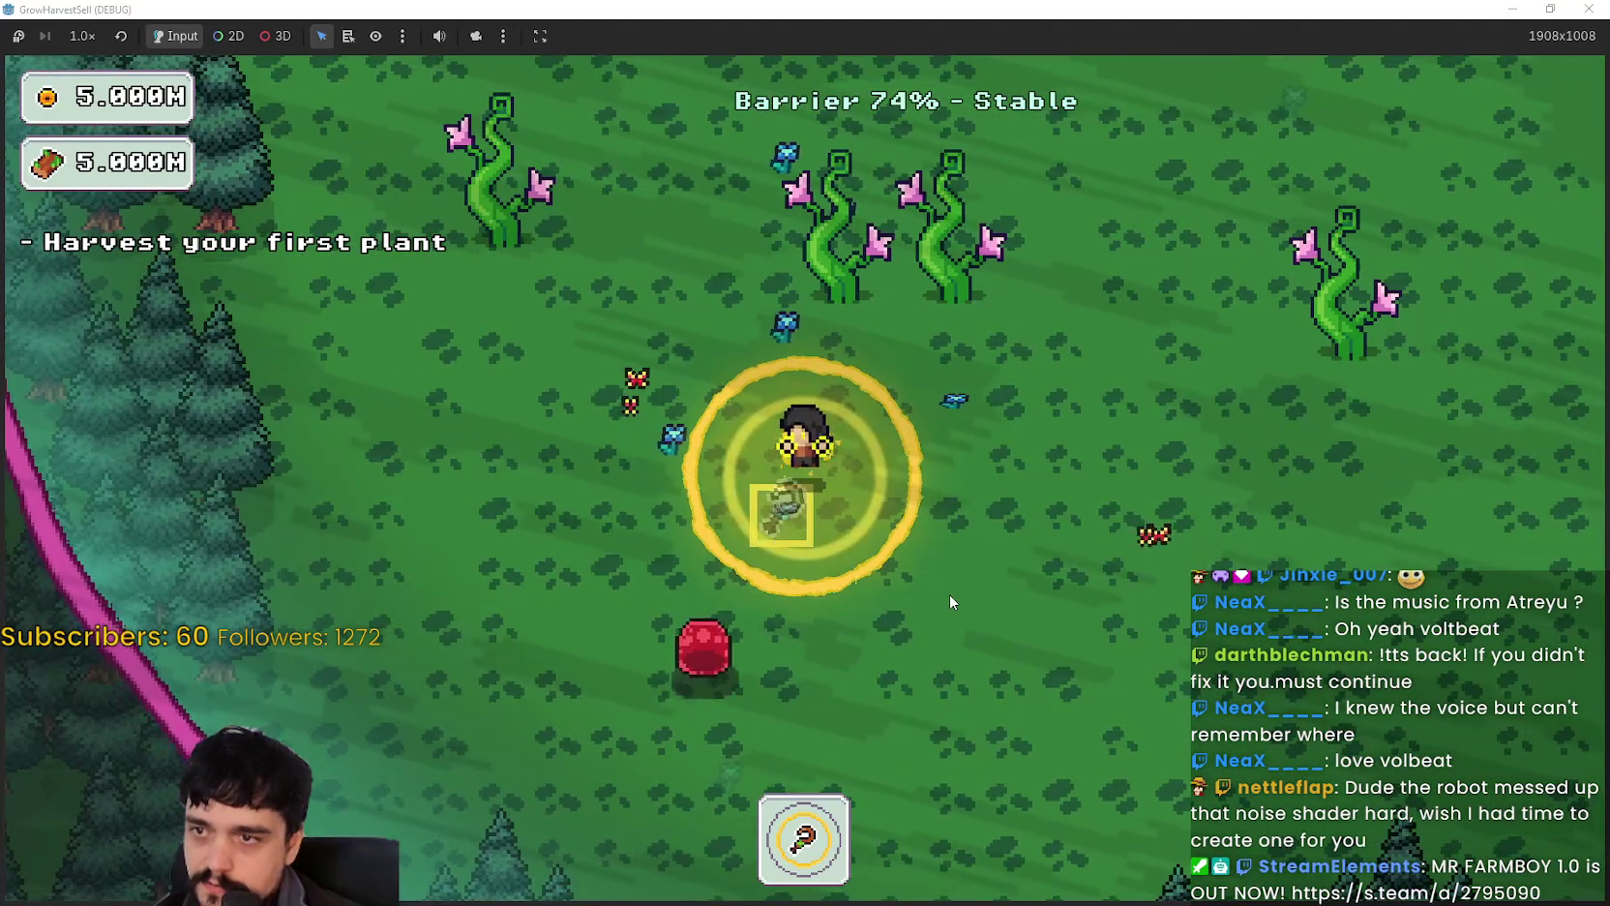
key("w")
key("a")
key("w")
key("a")
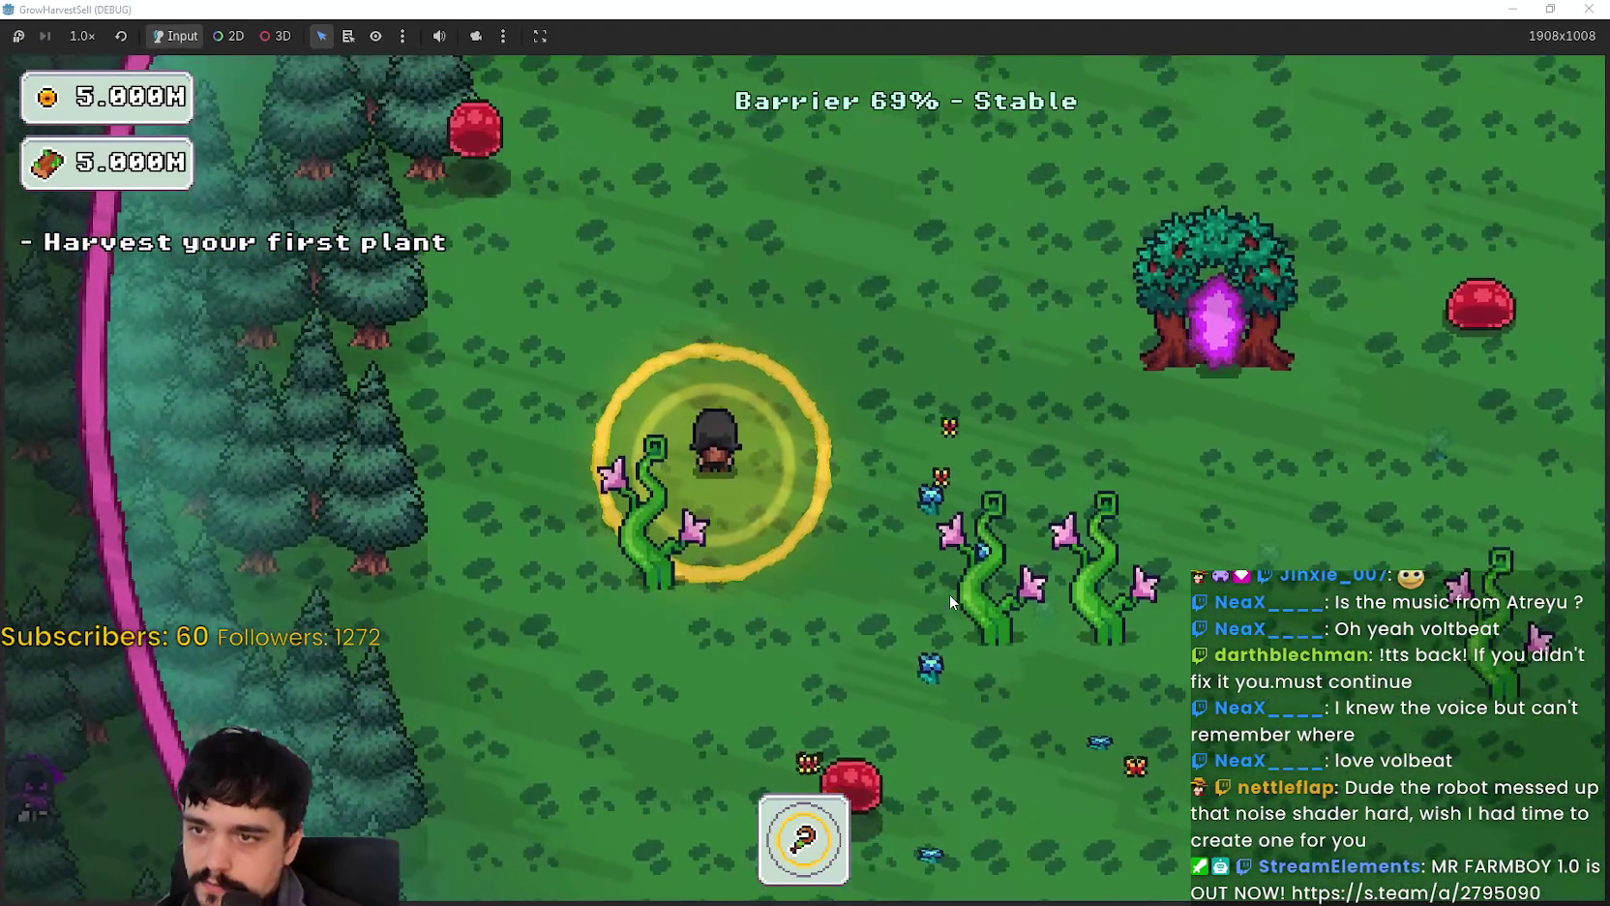
key("s")
key("d")
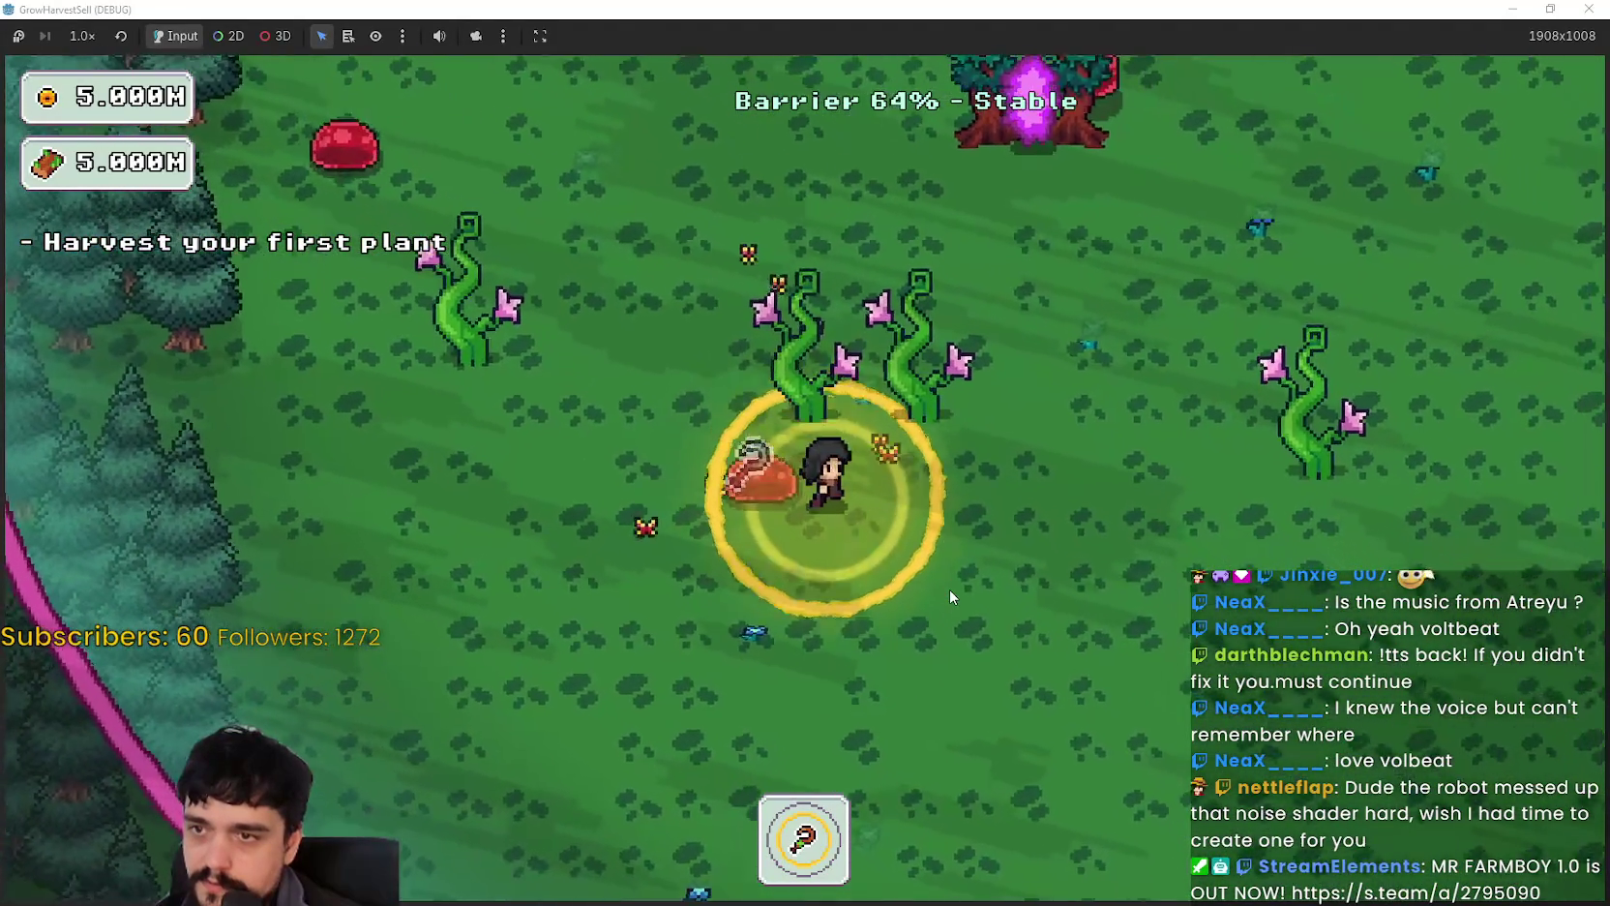
key("d")
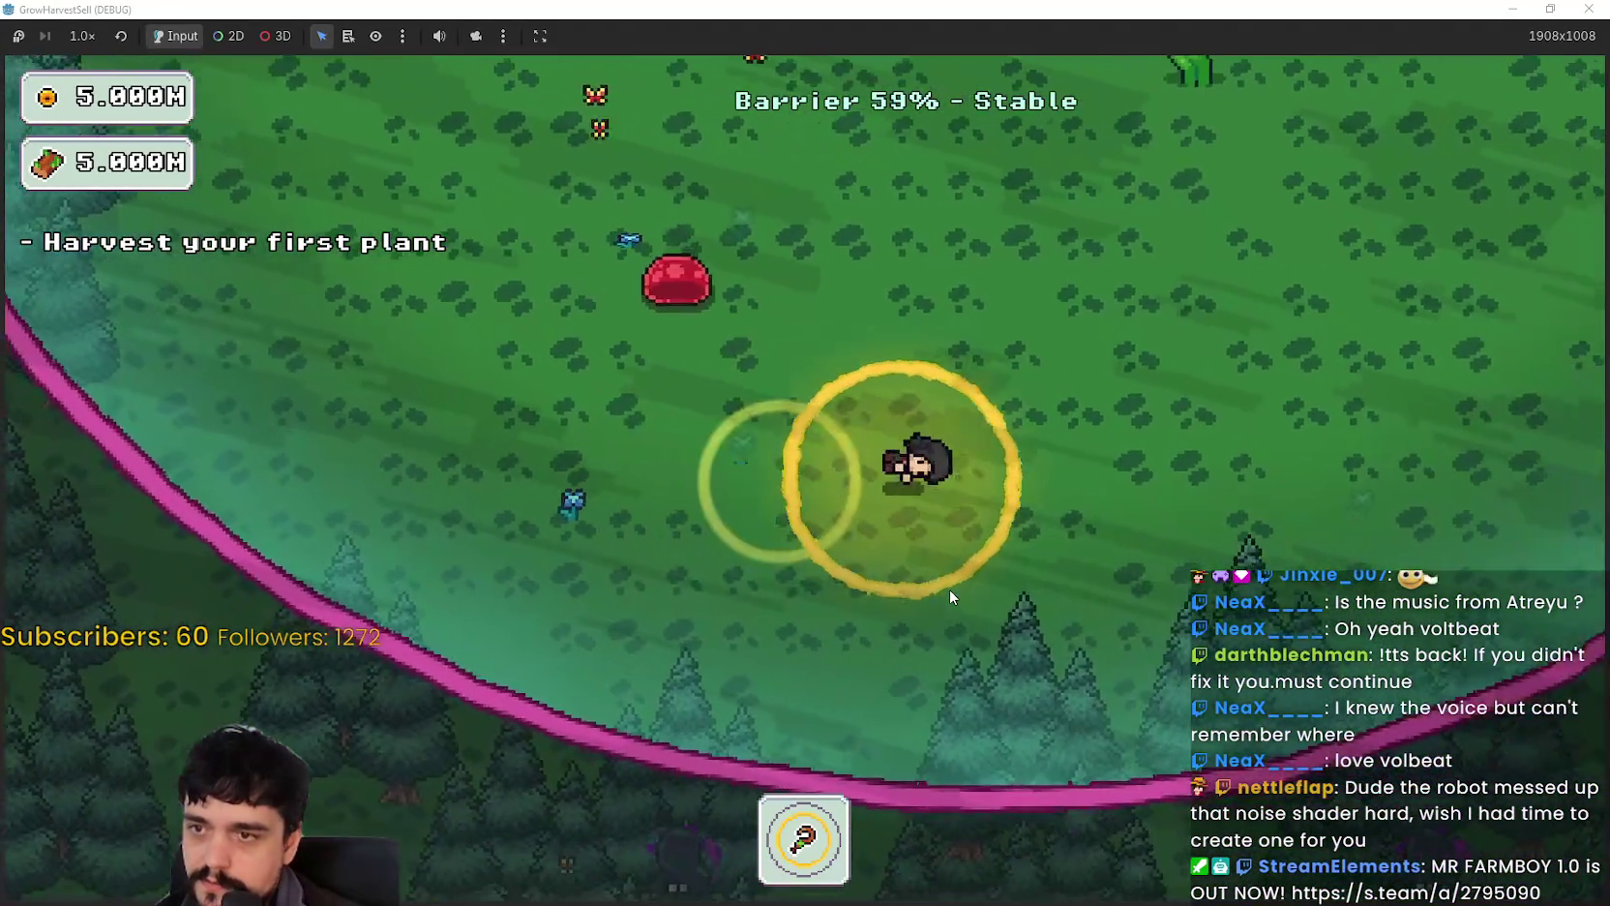
key("w")
key("d")
key("s")
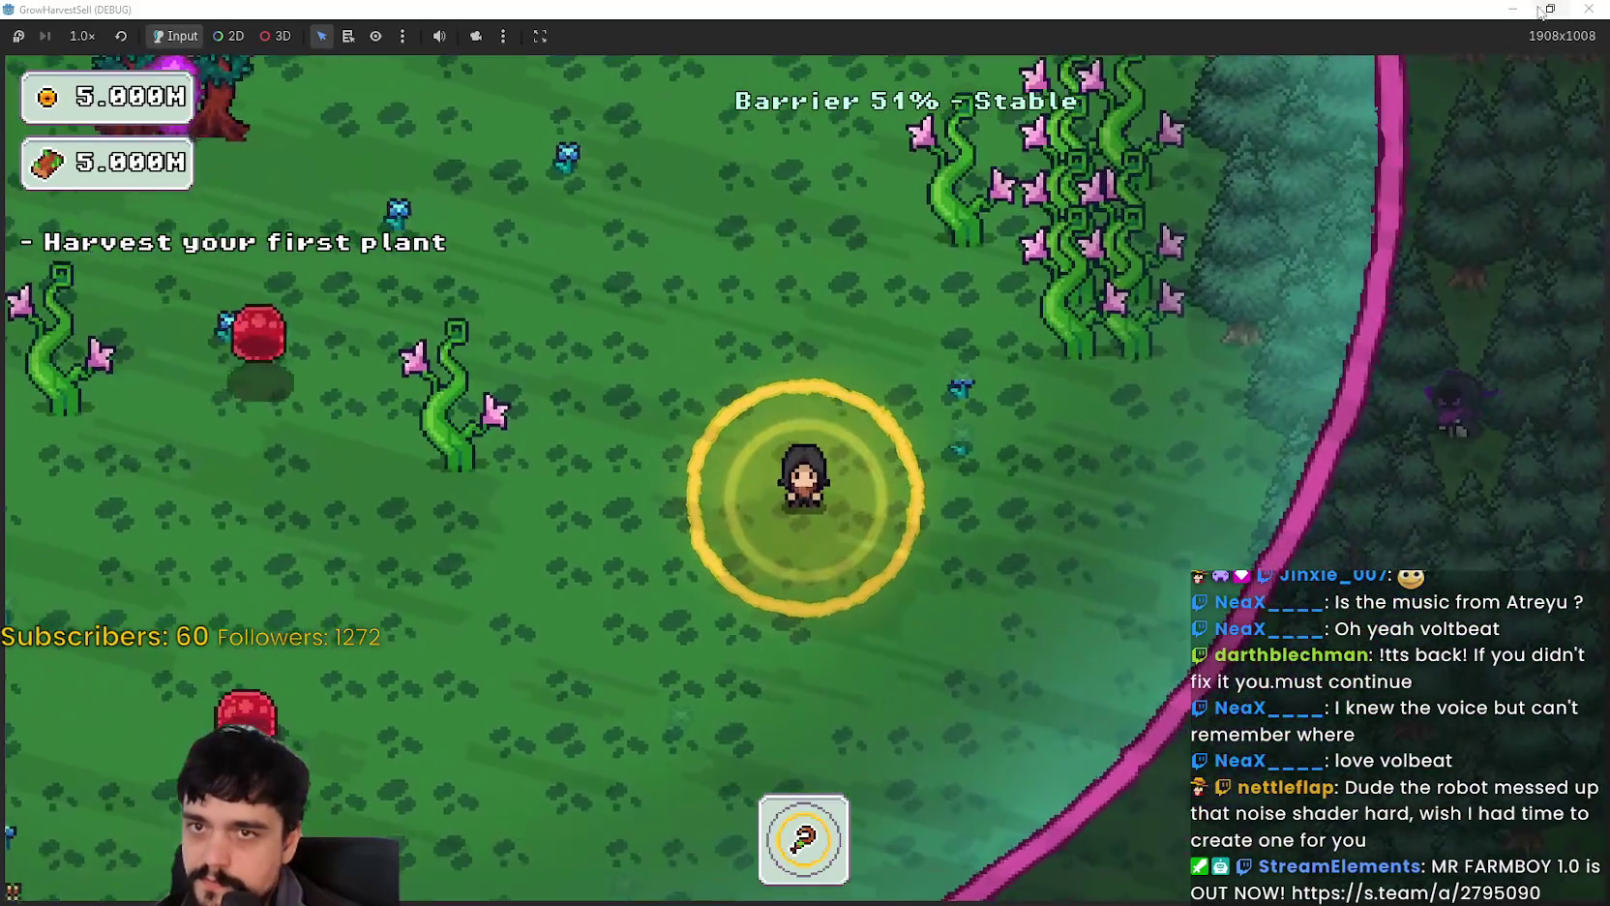
Step: Re-maximize the game window and keep walking until the barrier collapses
left_click(1546, 9)
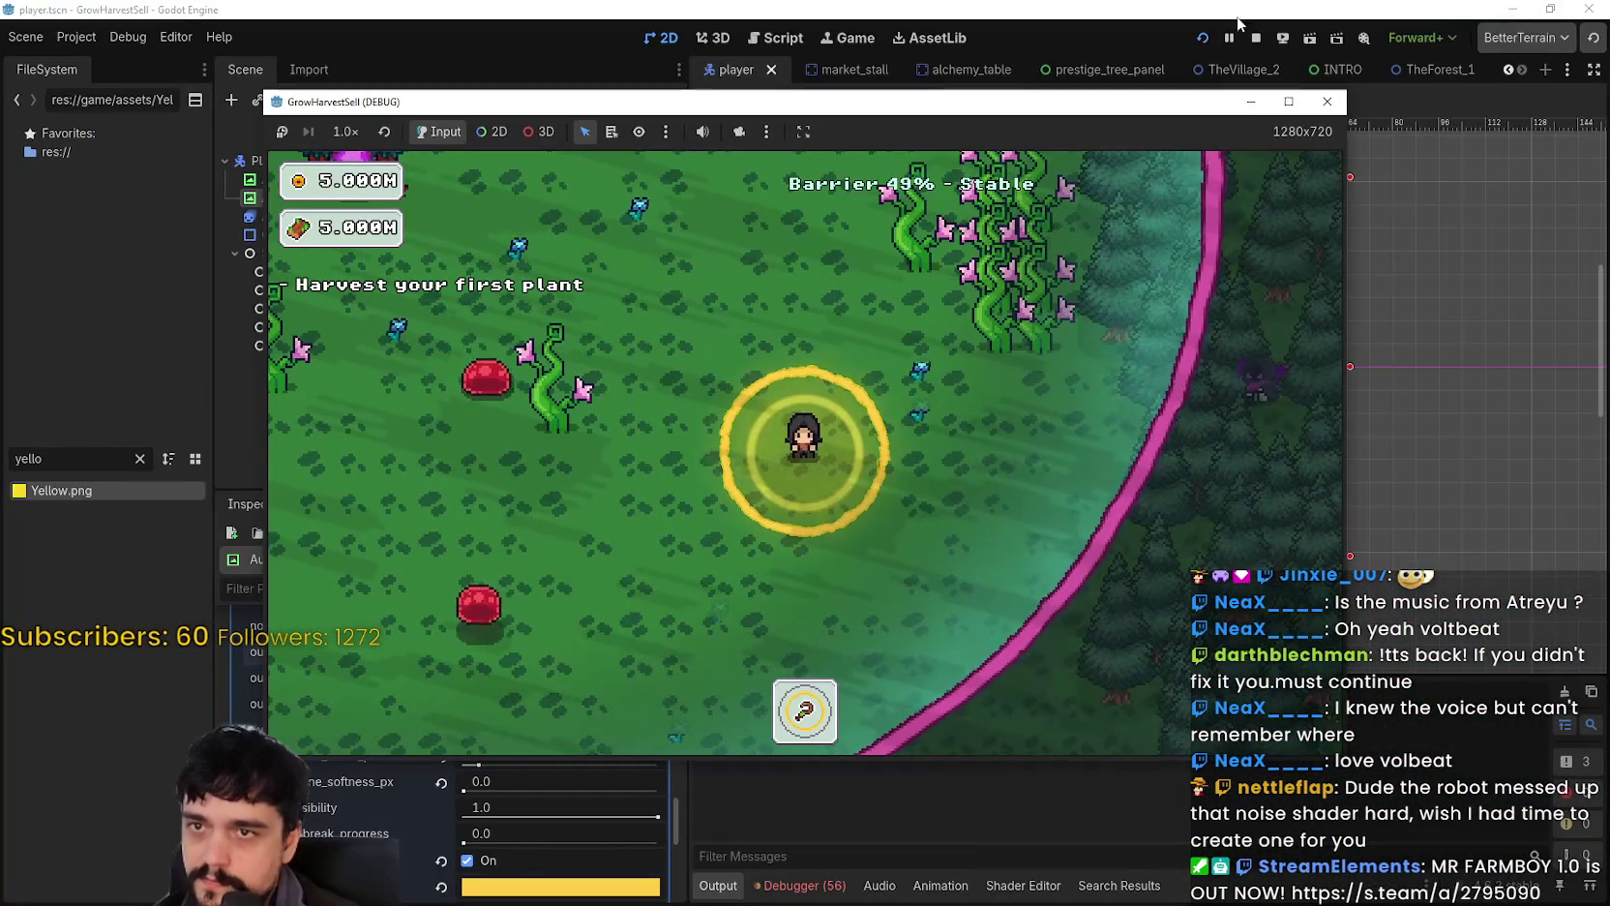
left_click(1288, 101)
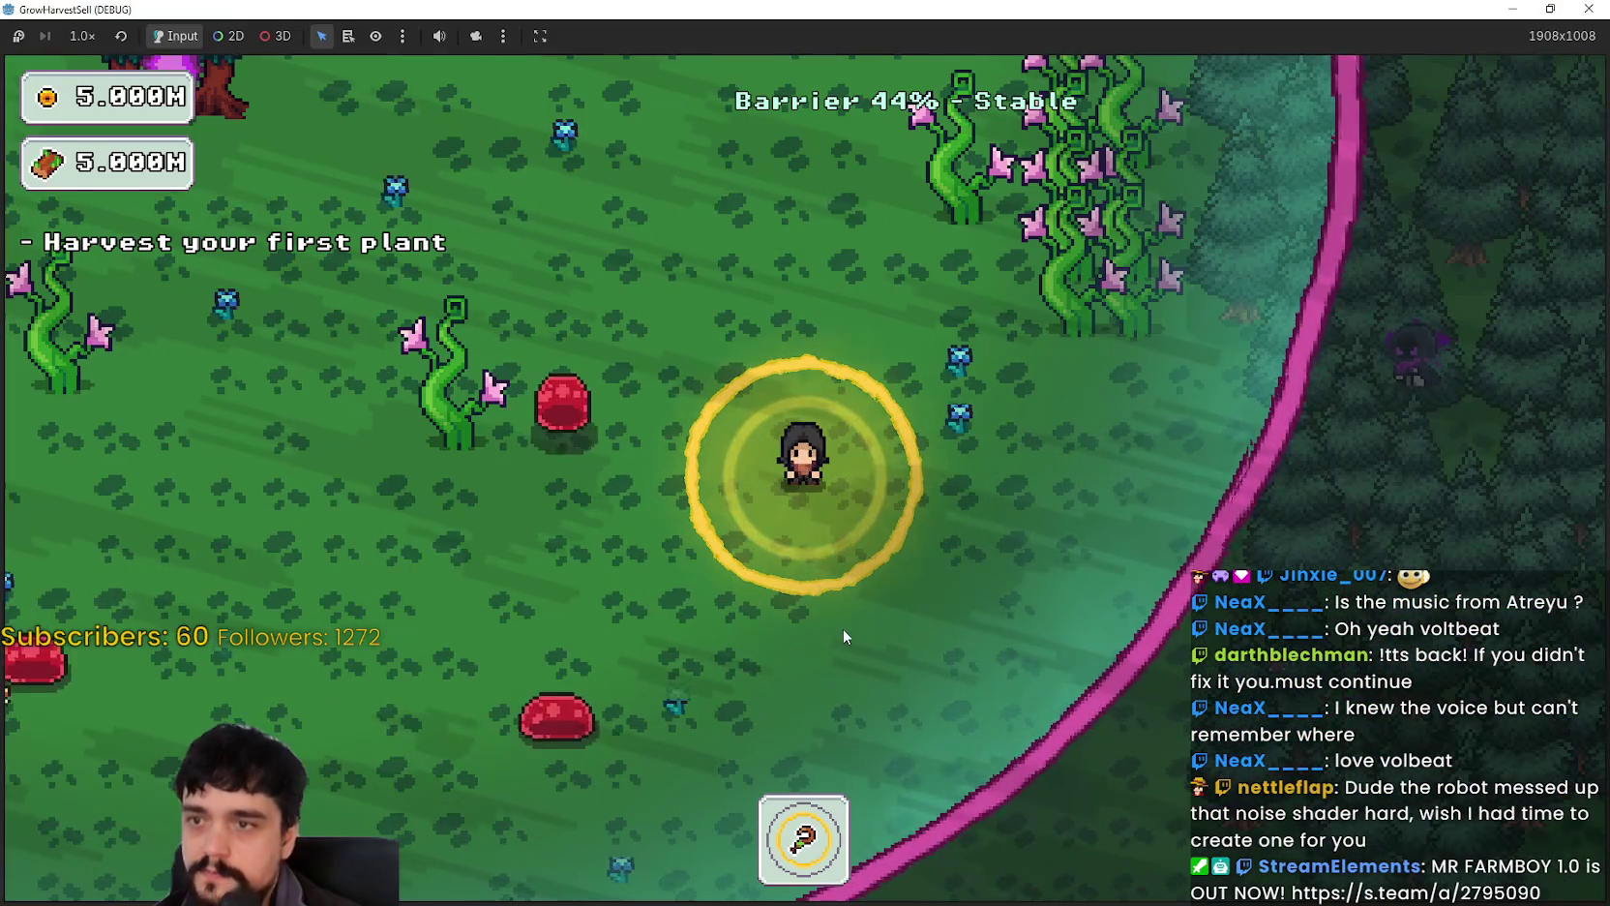
key("a")
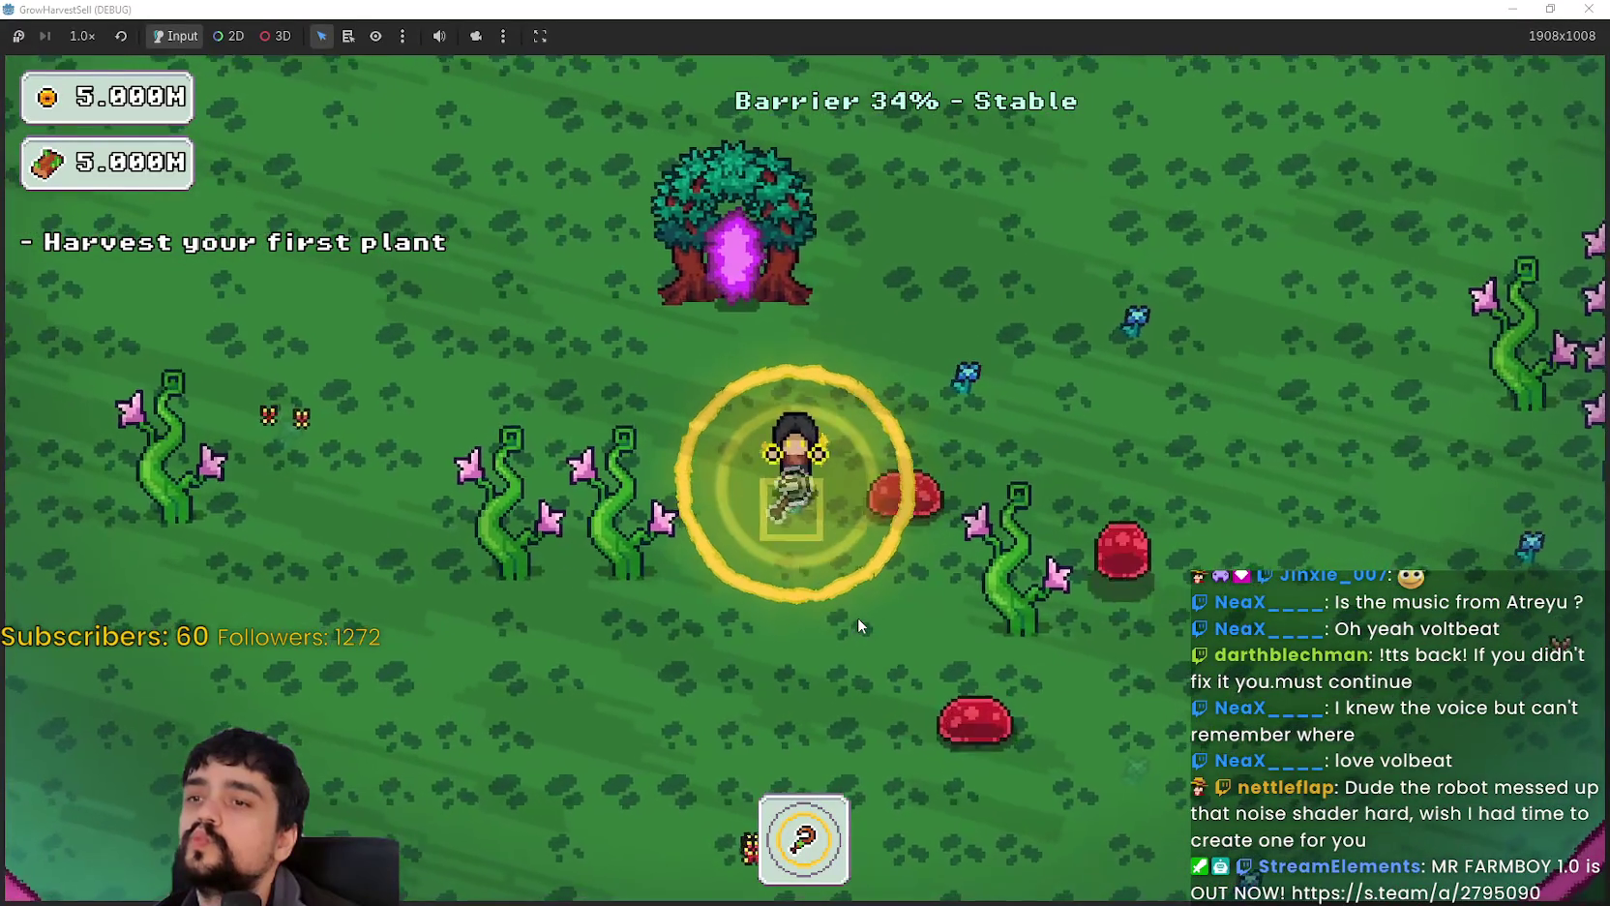
key("s")
key("a")
key("s")
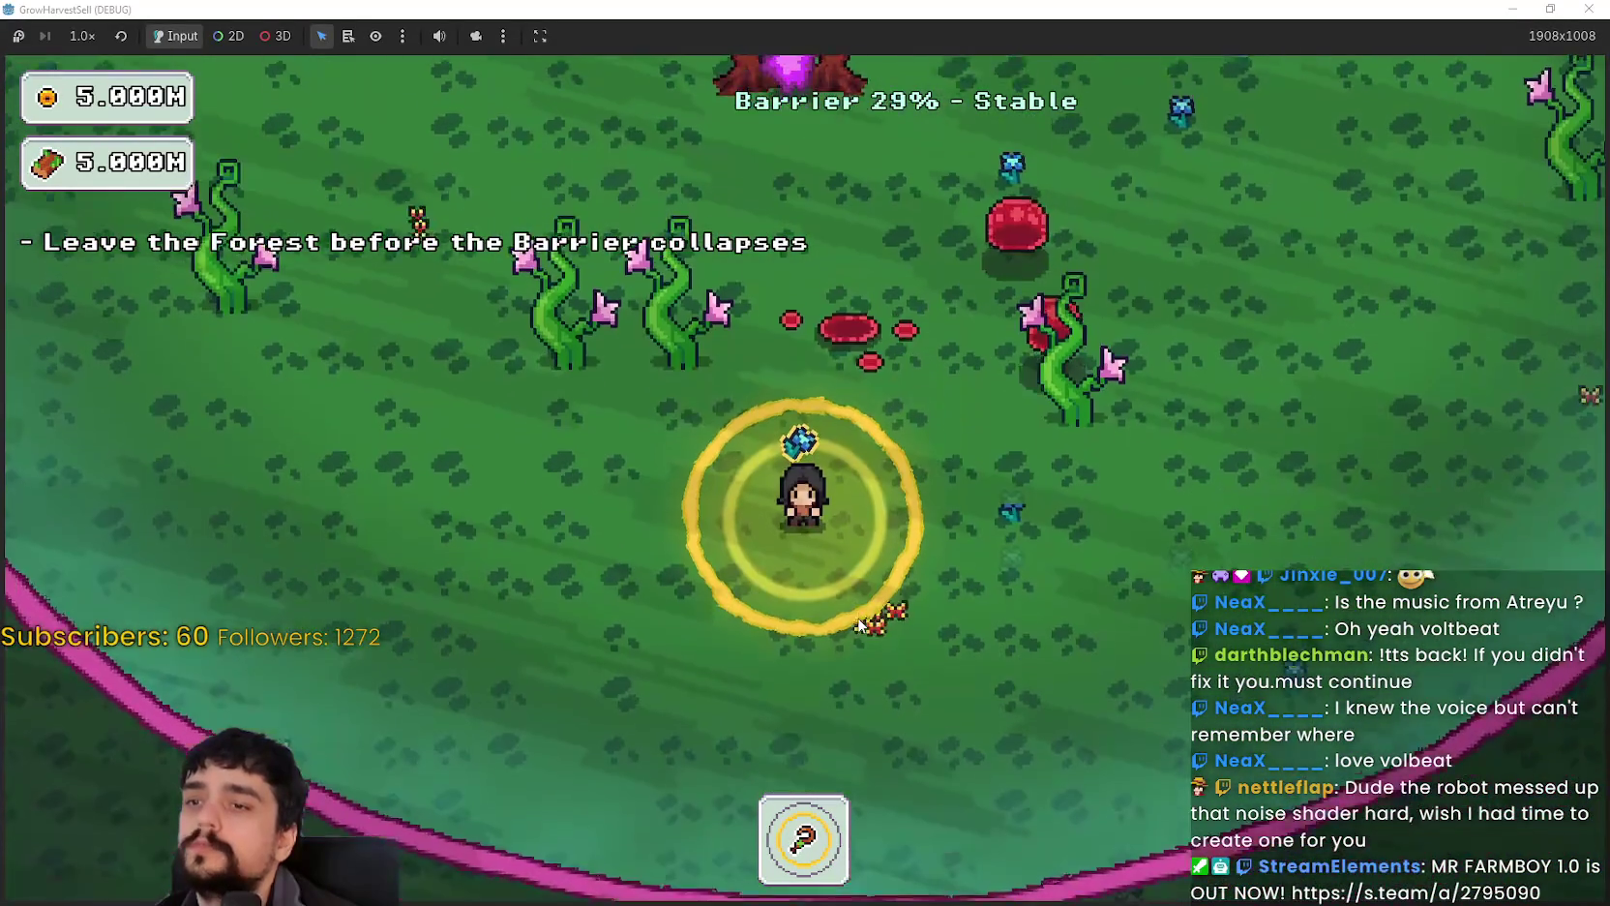
key("a")
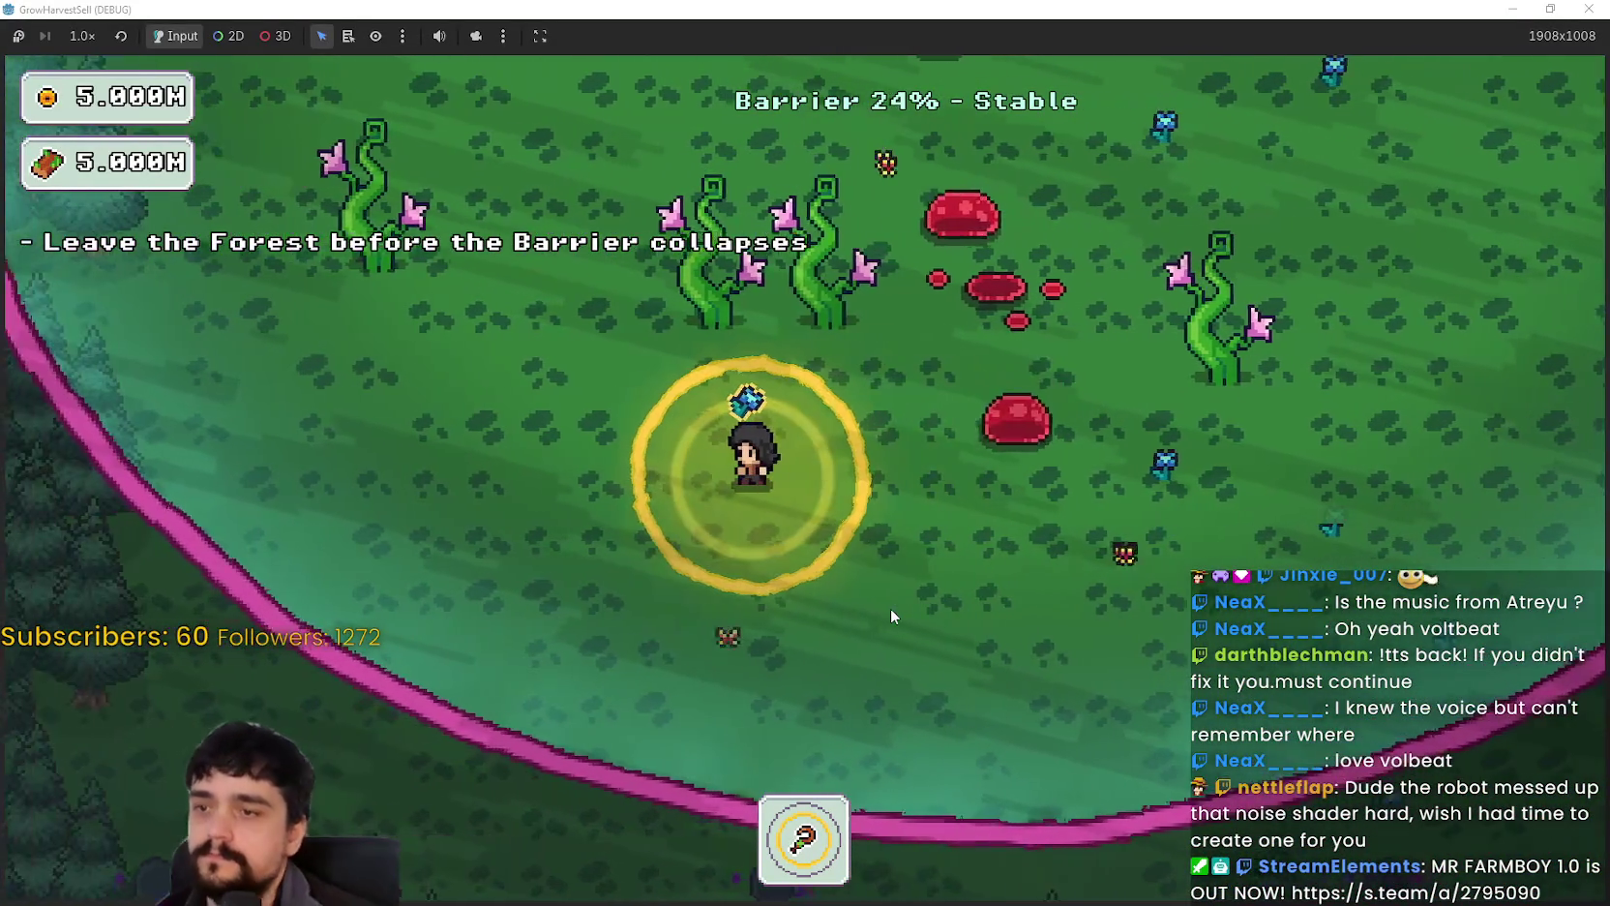
key("w")
key("a")
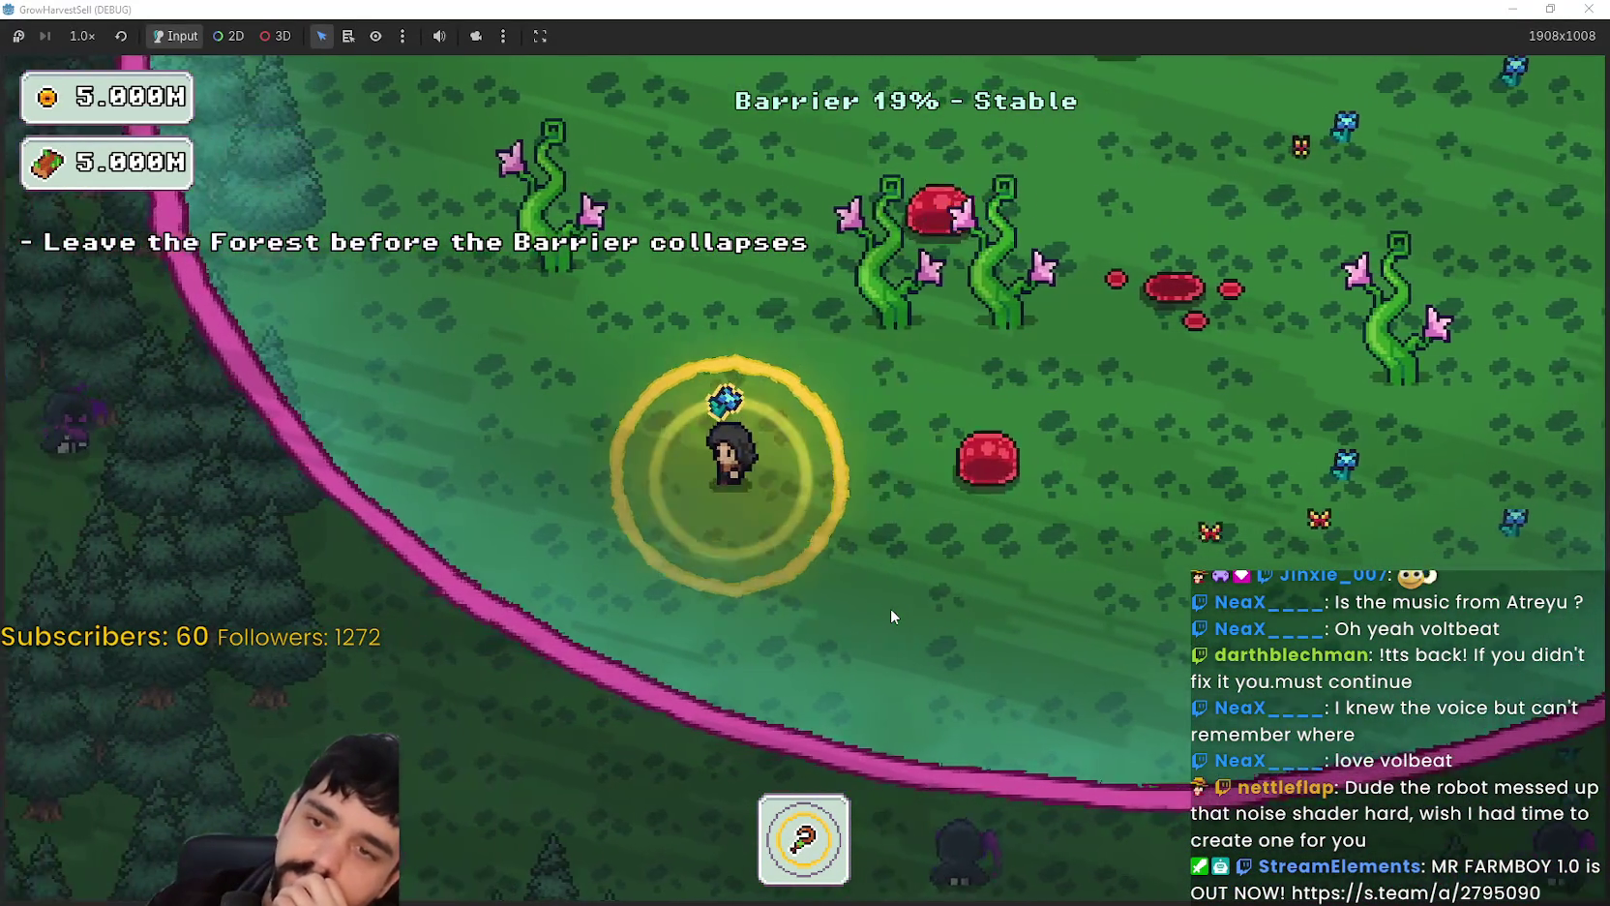
key("w")
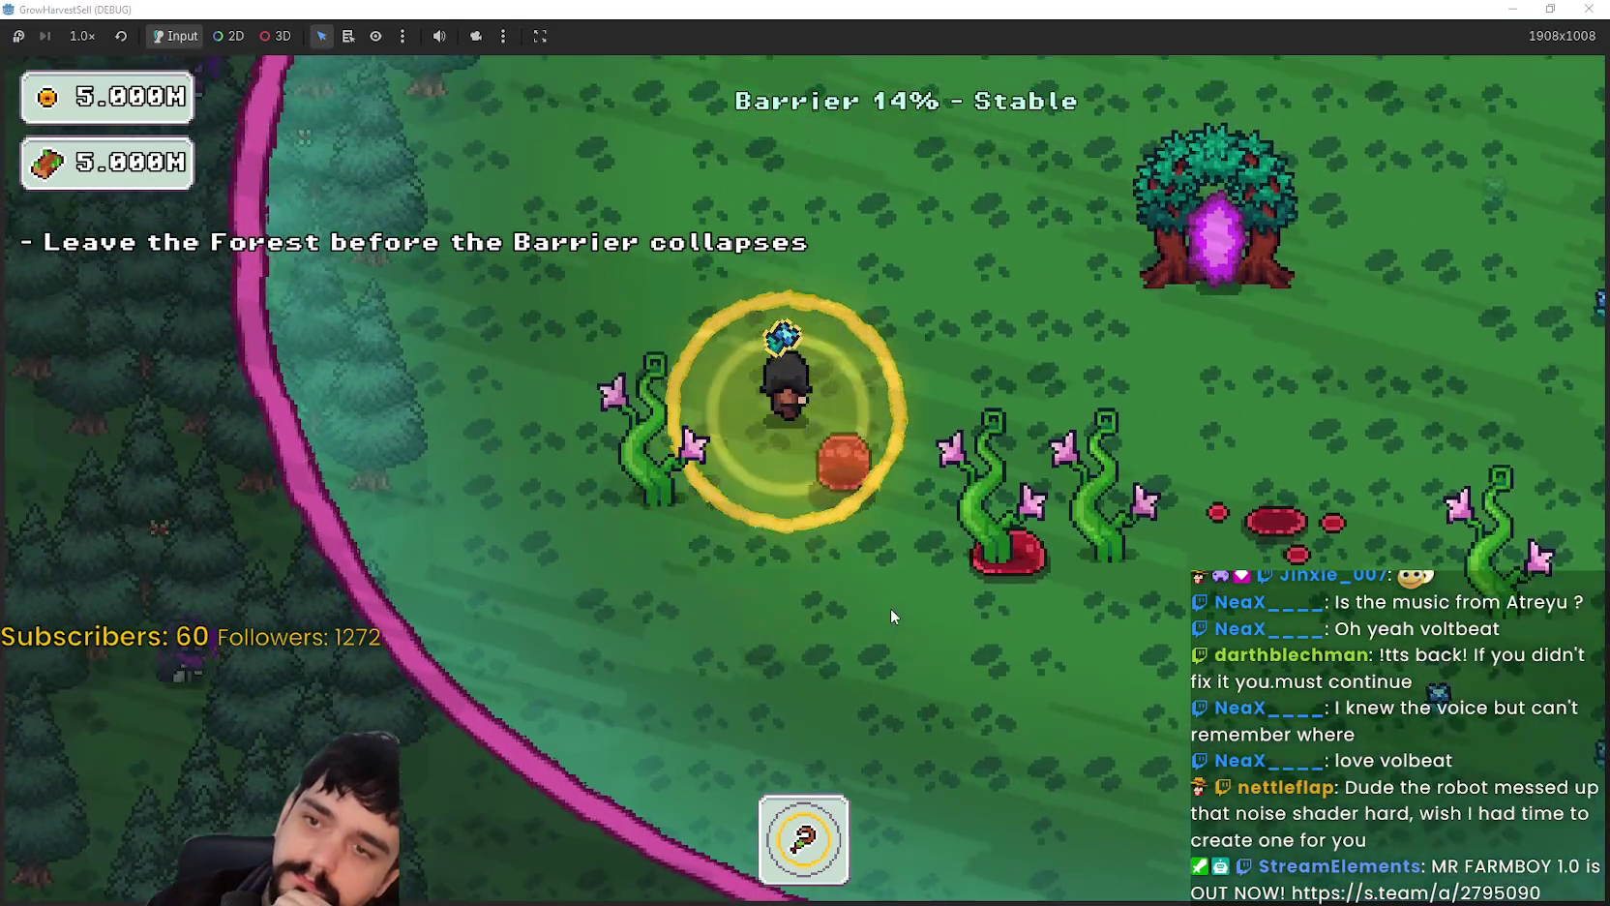
key("w")
key("d")
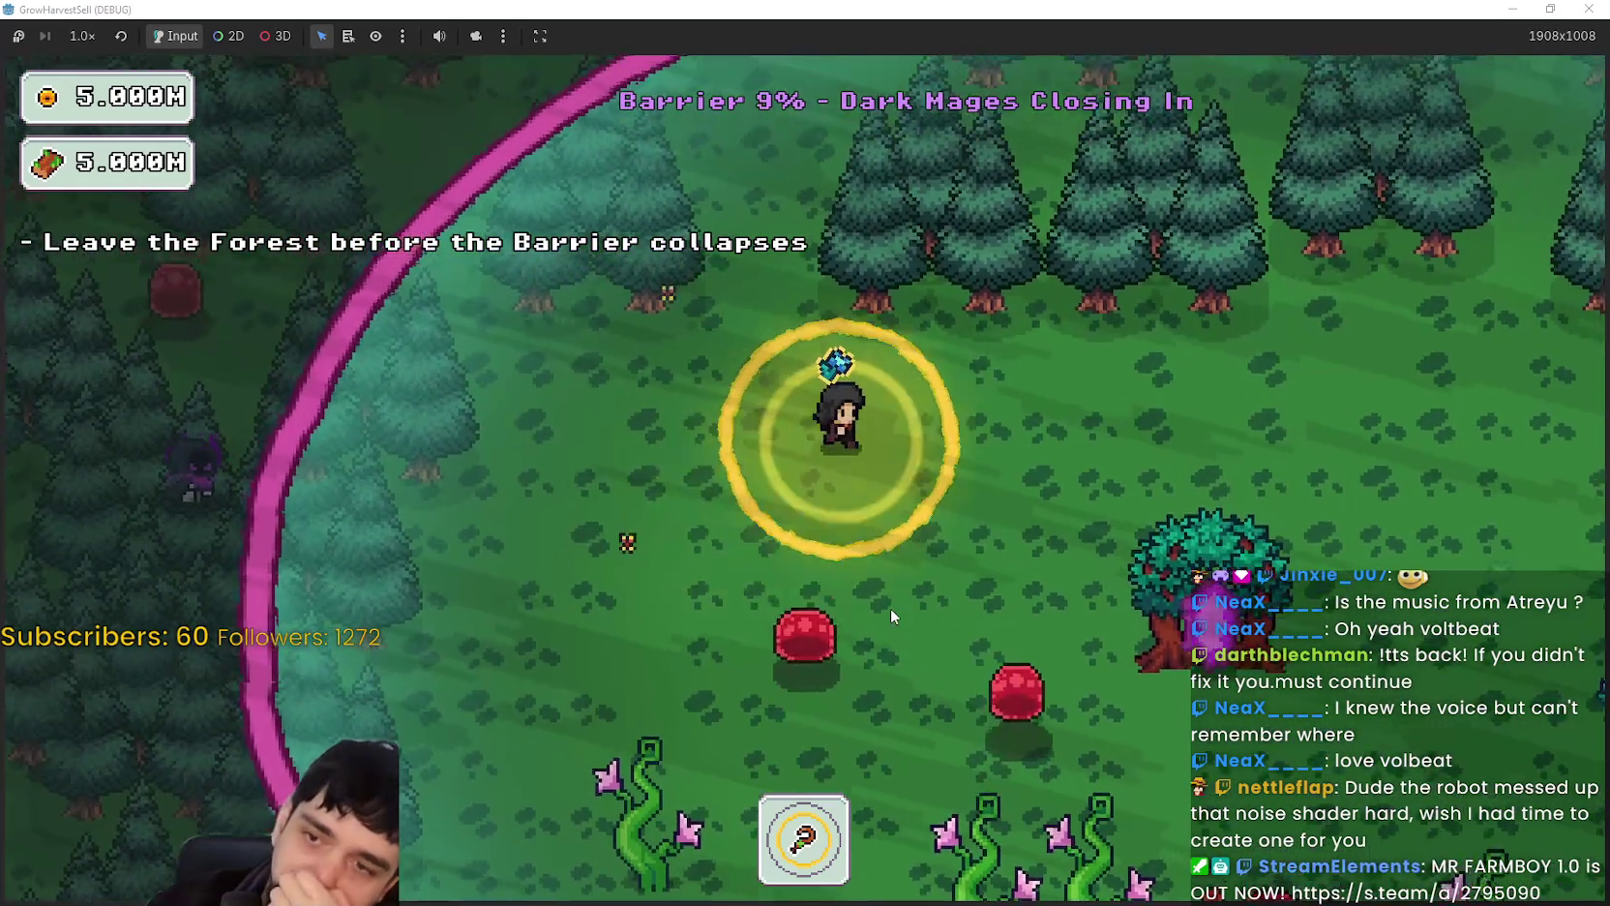
key("d")
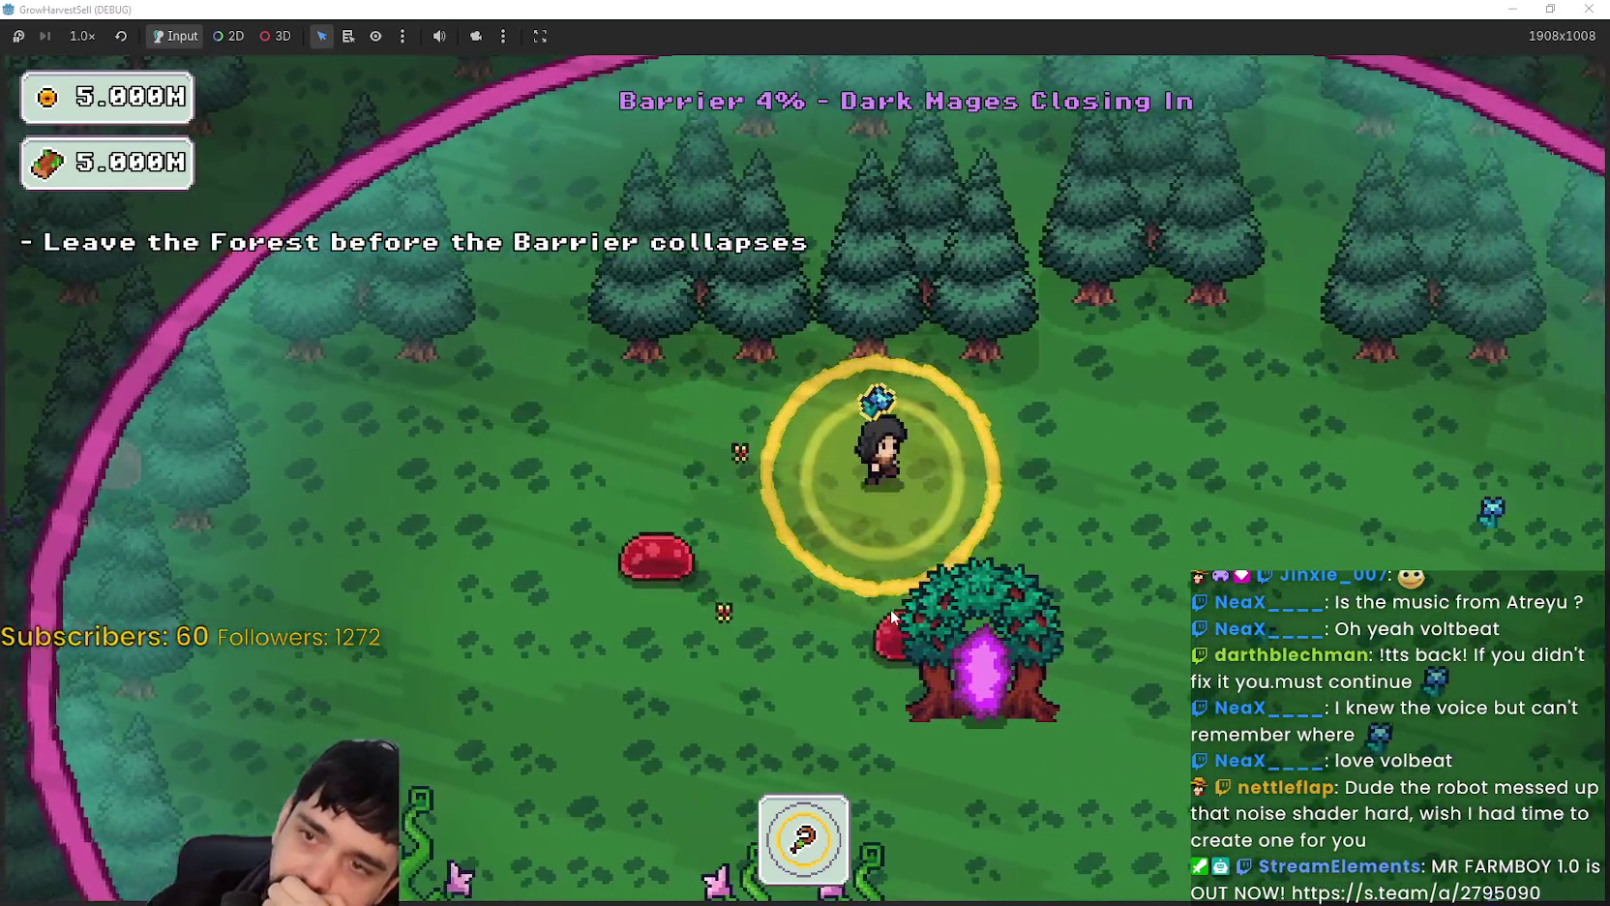
key("d")
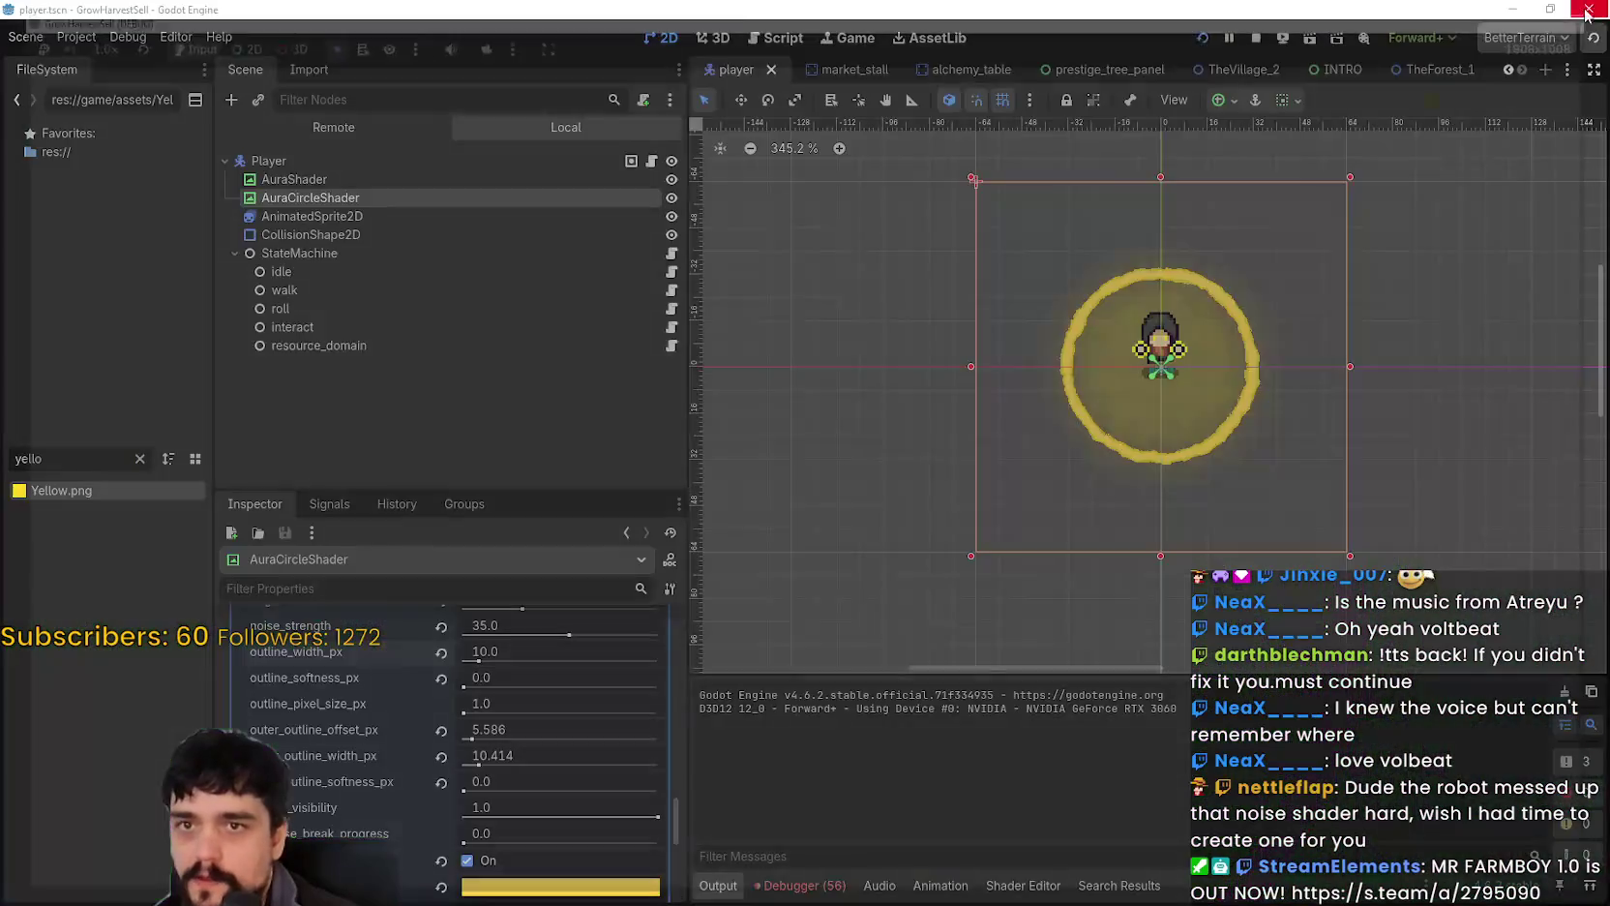
Step: Set AuraCircleShader's ring_width to 30 for a thinner ring
scroll(1216, 404, "up", 1)
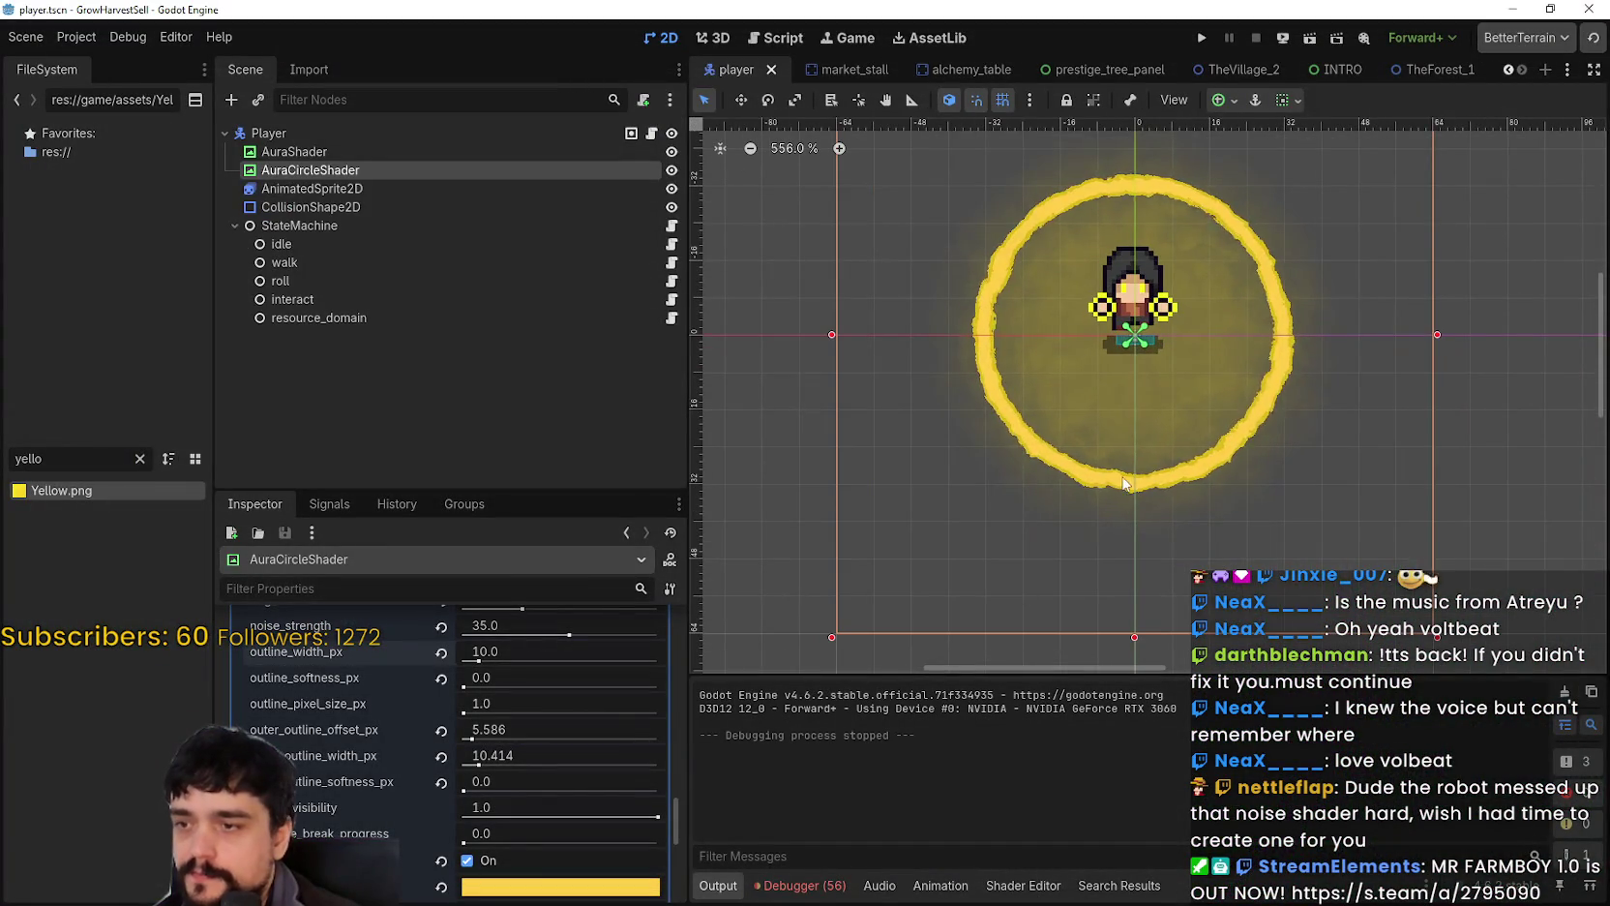
scroll(1123, 482, "down", 2)
scroll(475, 790, "up", 4)
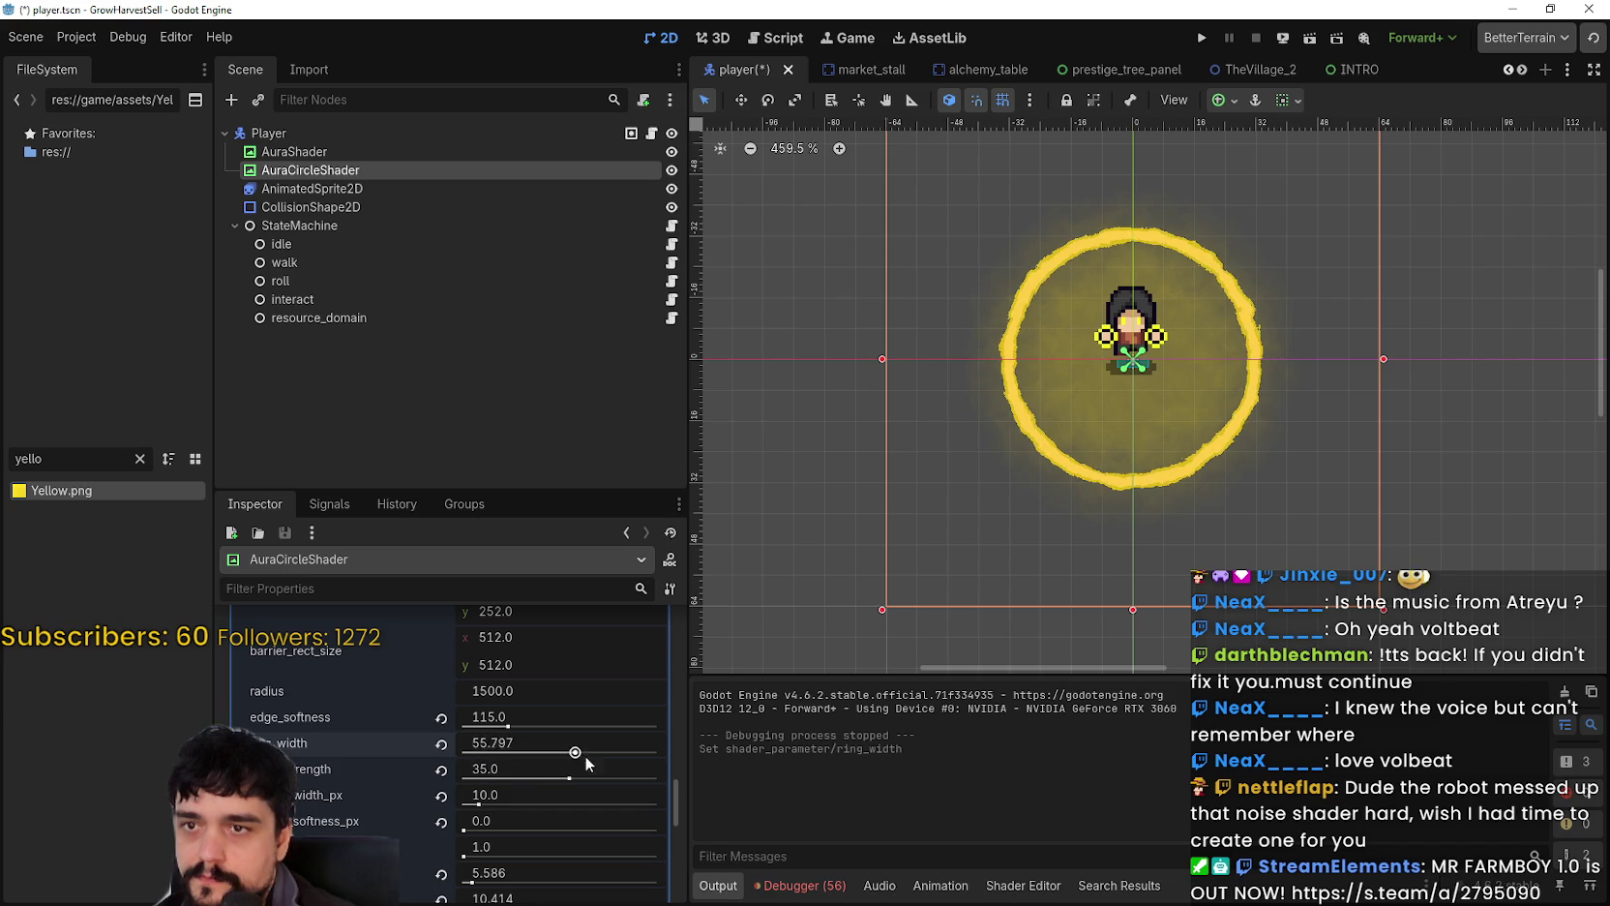
left_click_drag(658, 751, 566, 752)
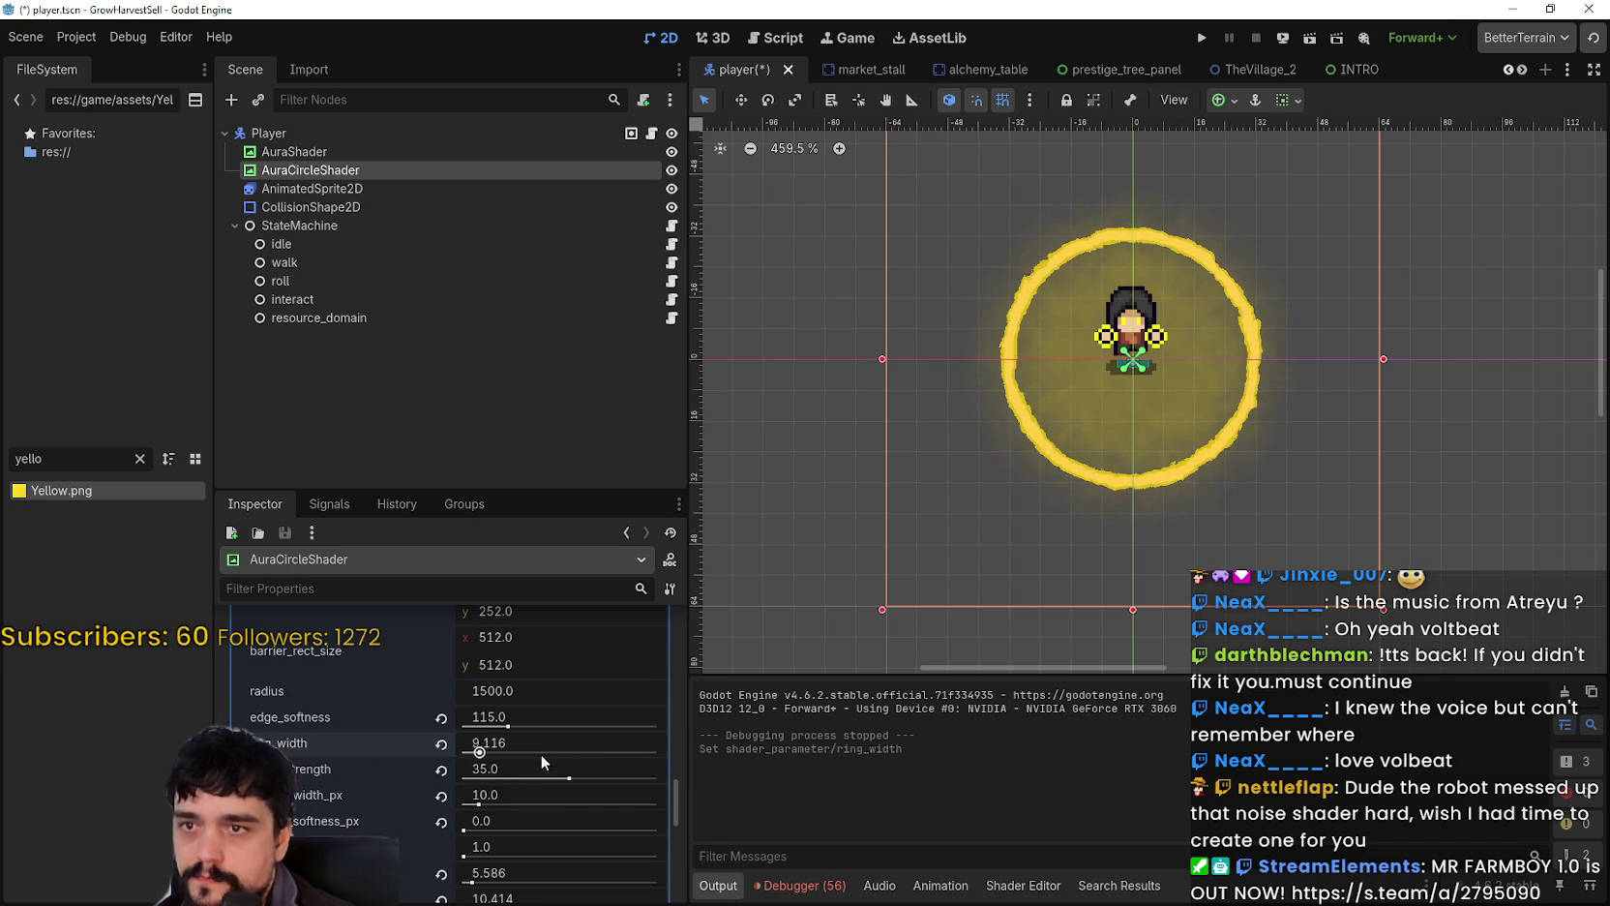
left_click(515, 740)
type("30")
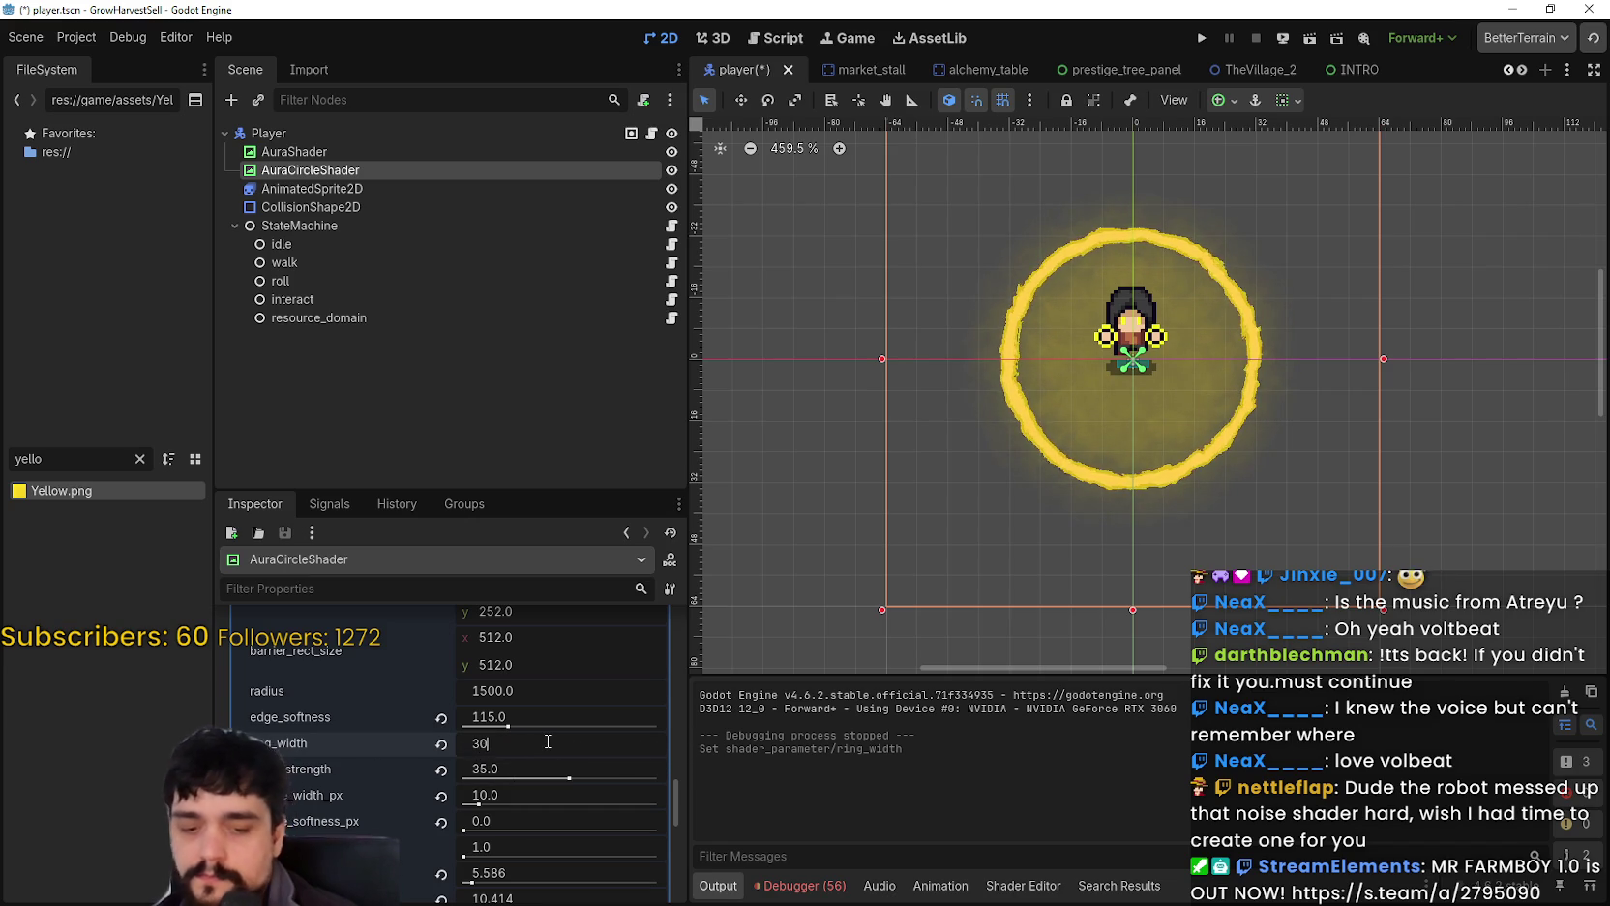
key("Return")
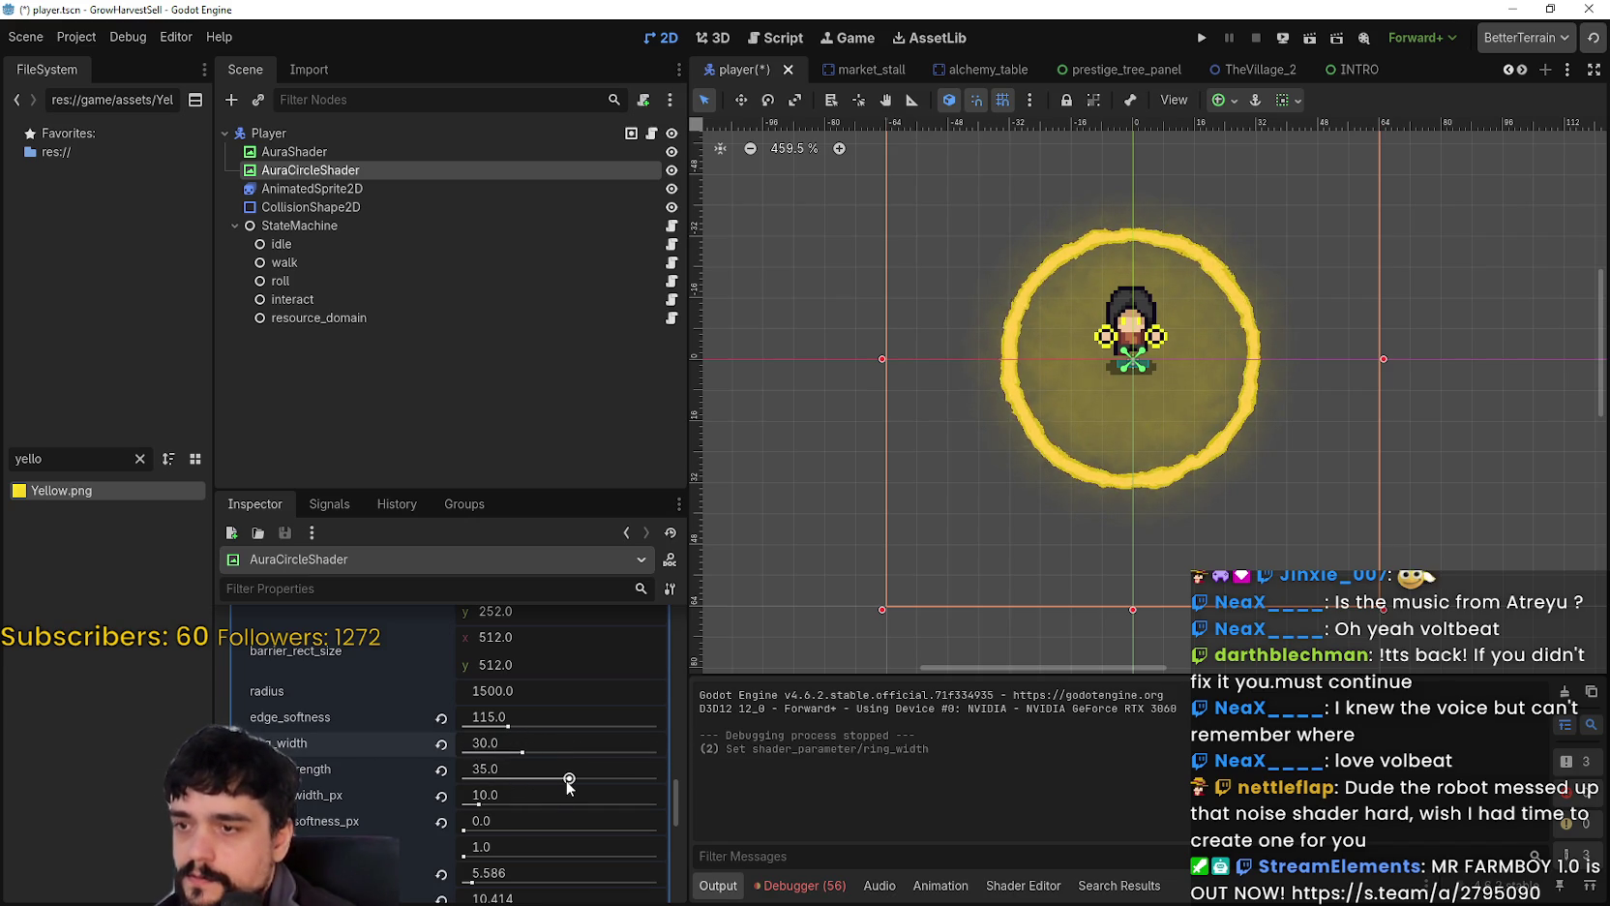
Step: Set noise_strength to 20 for a slightly ragged ring edge
mouse_move(566, 780)
left_mouse_down()
mouse_move(689, 780)
mouse_move(422, 786)
left_mouse_up()
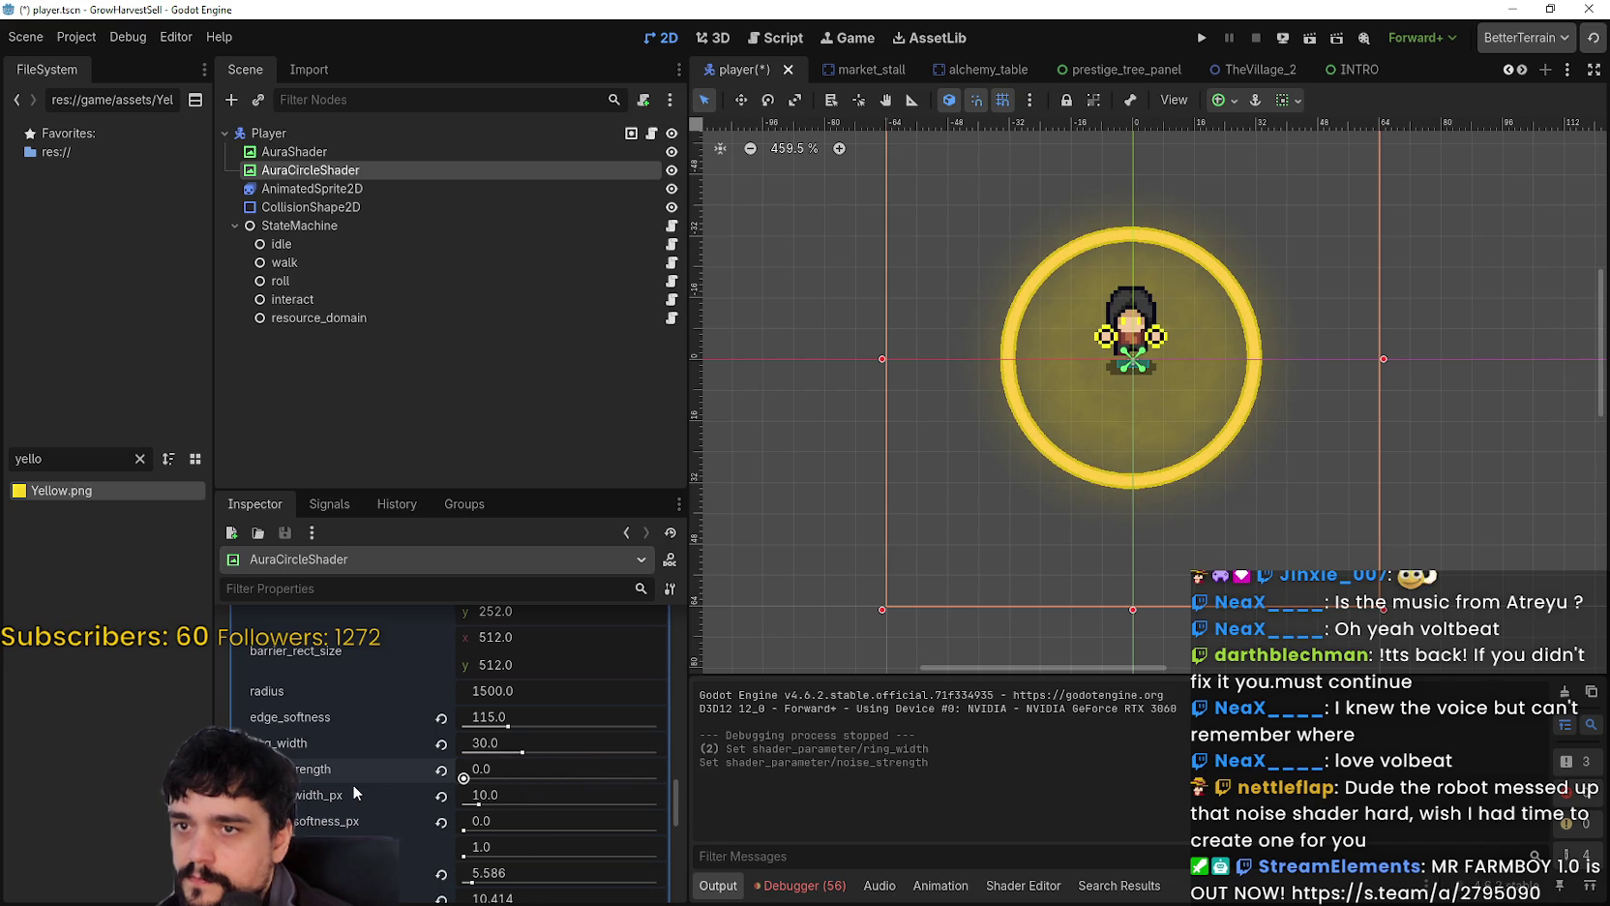
scroll(1137, 408, "up", 8)
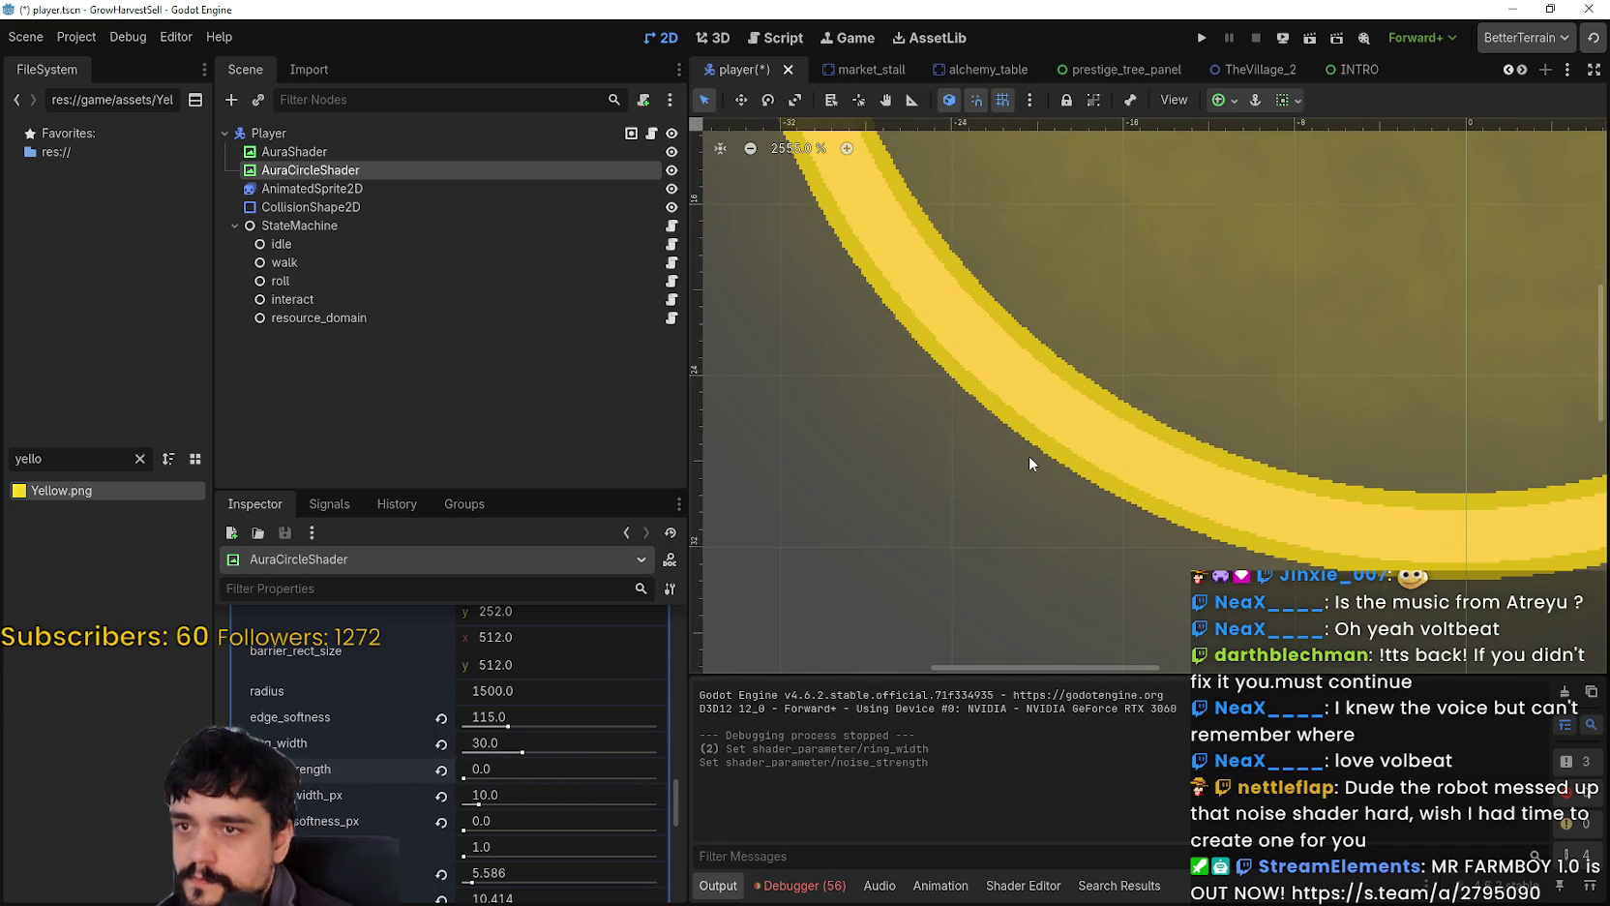
scroll(1029, 457, "down", 7)
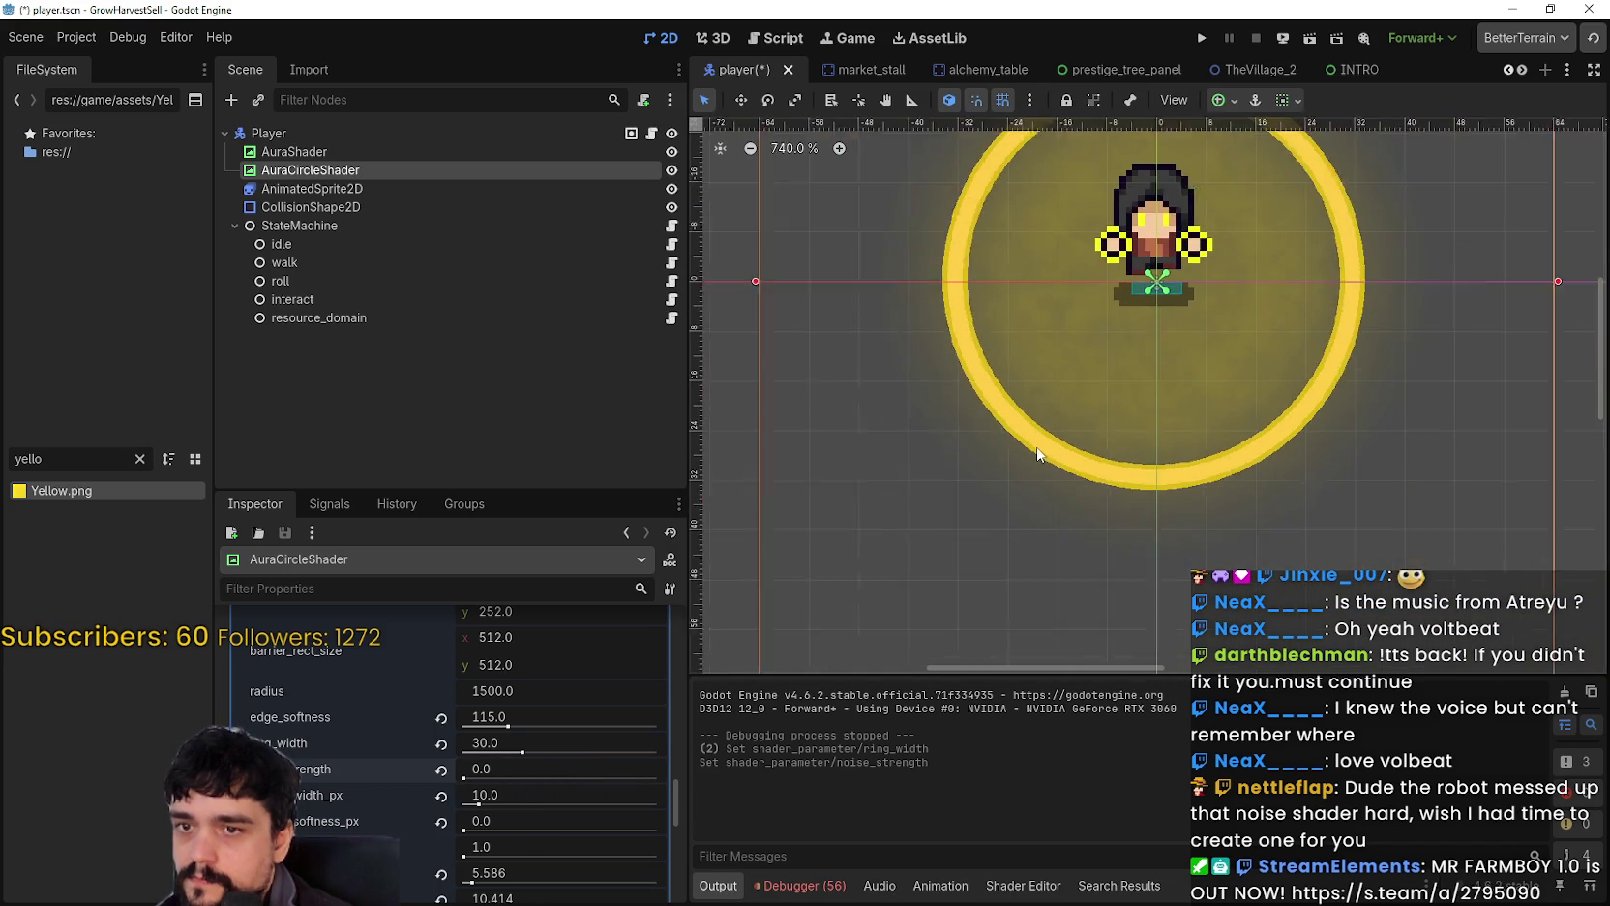
left_click(481, 771)
type("30")
key("Return")
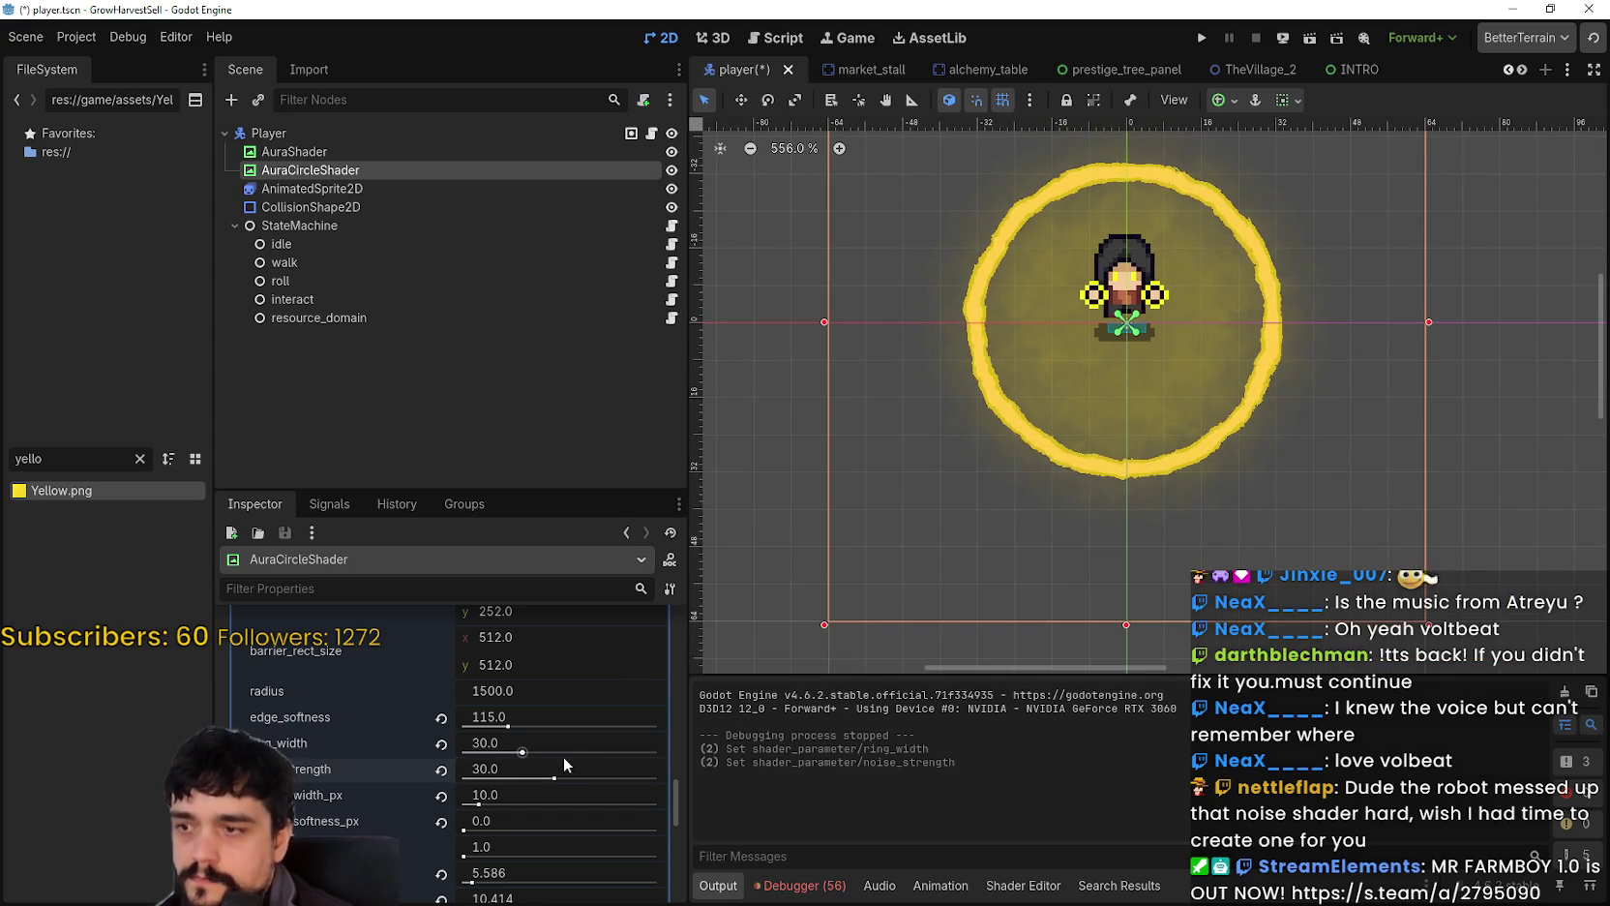
left_click(551, 768)
type("20")
key("Return")
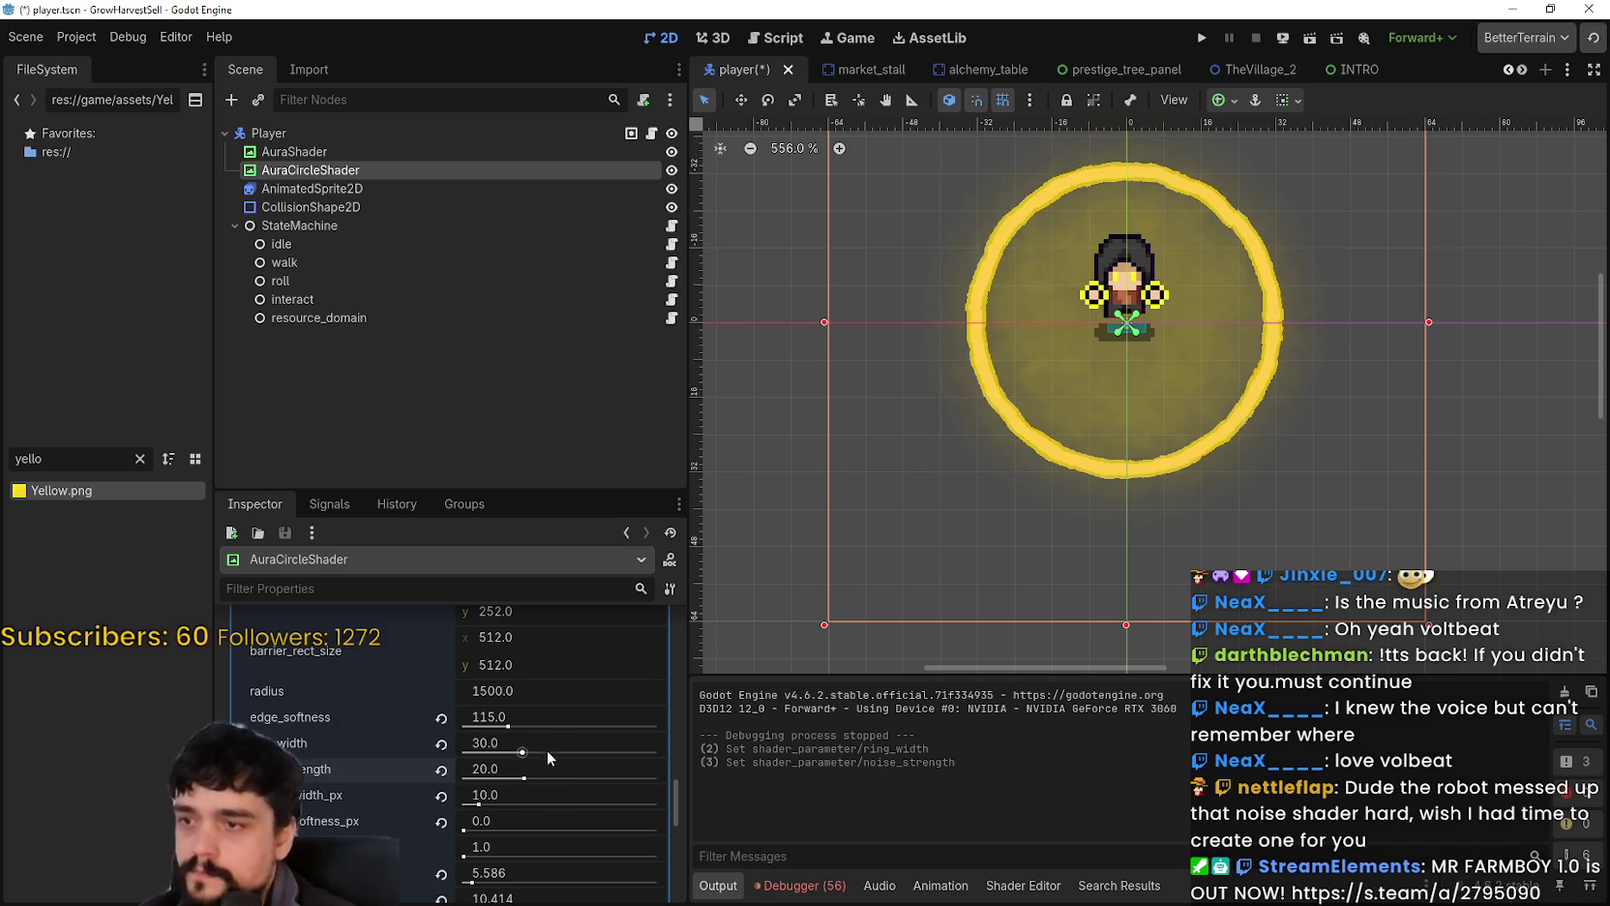
scroll(576, 799, "down", 1)
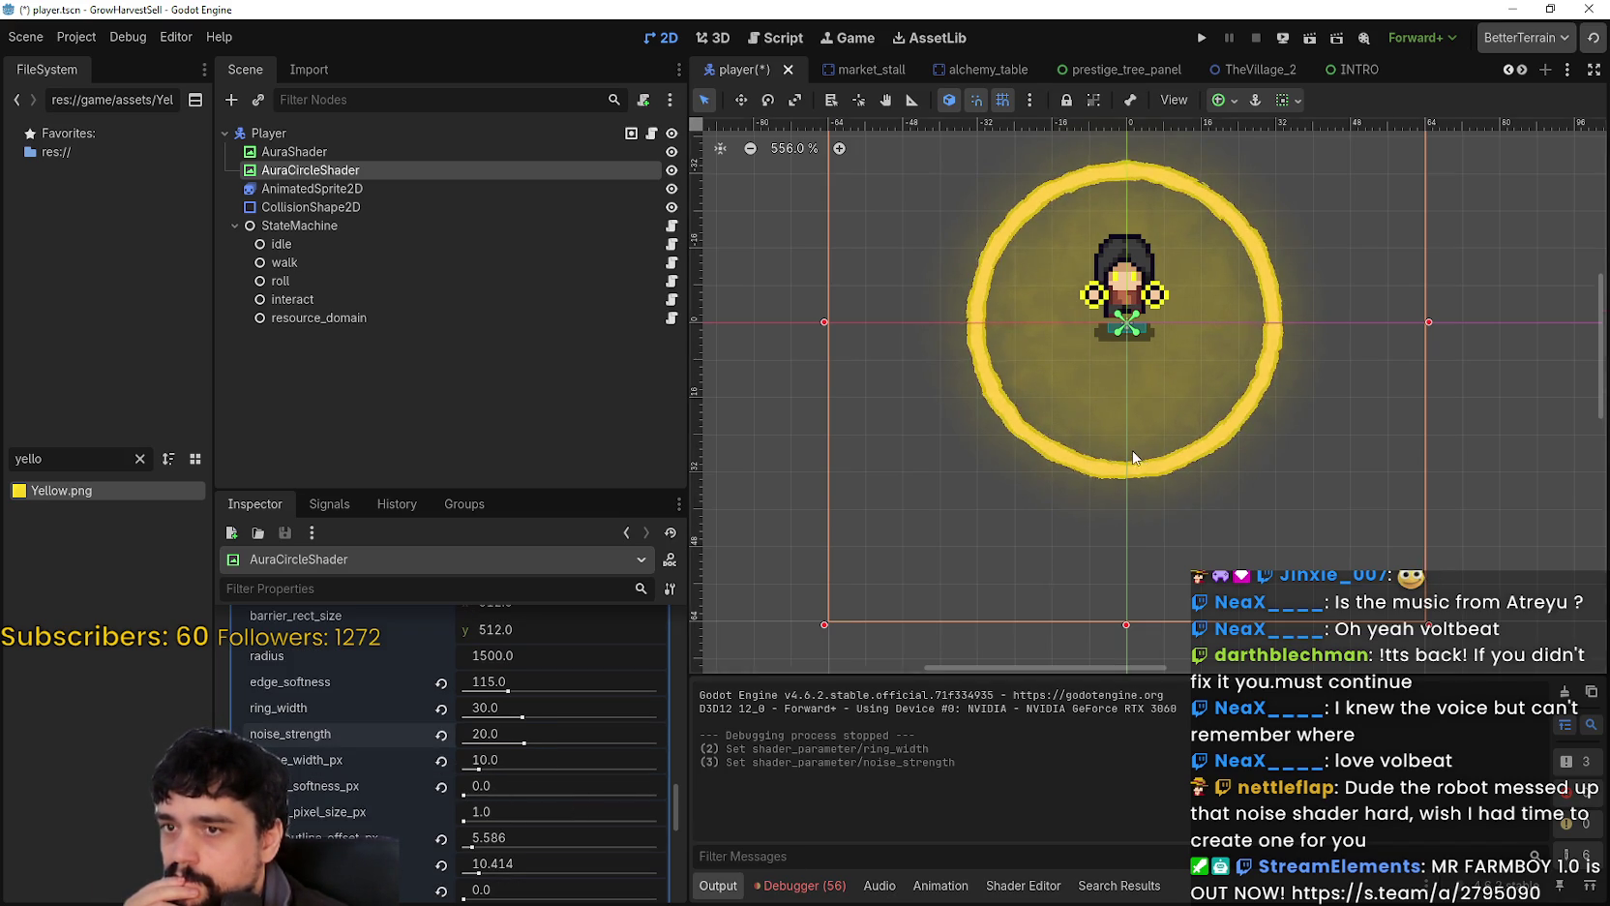
scroll(1069, 435, "down", 4)
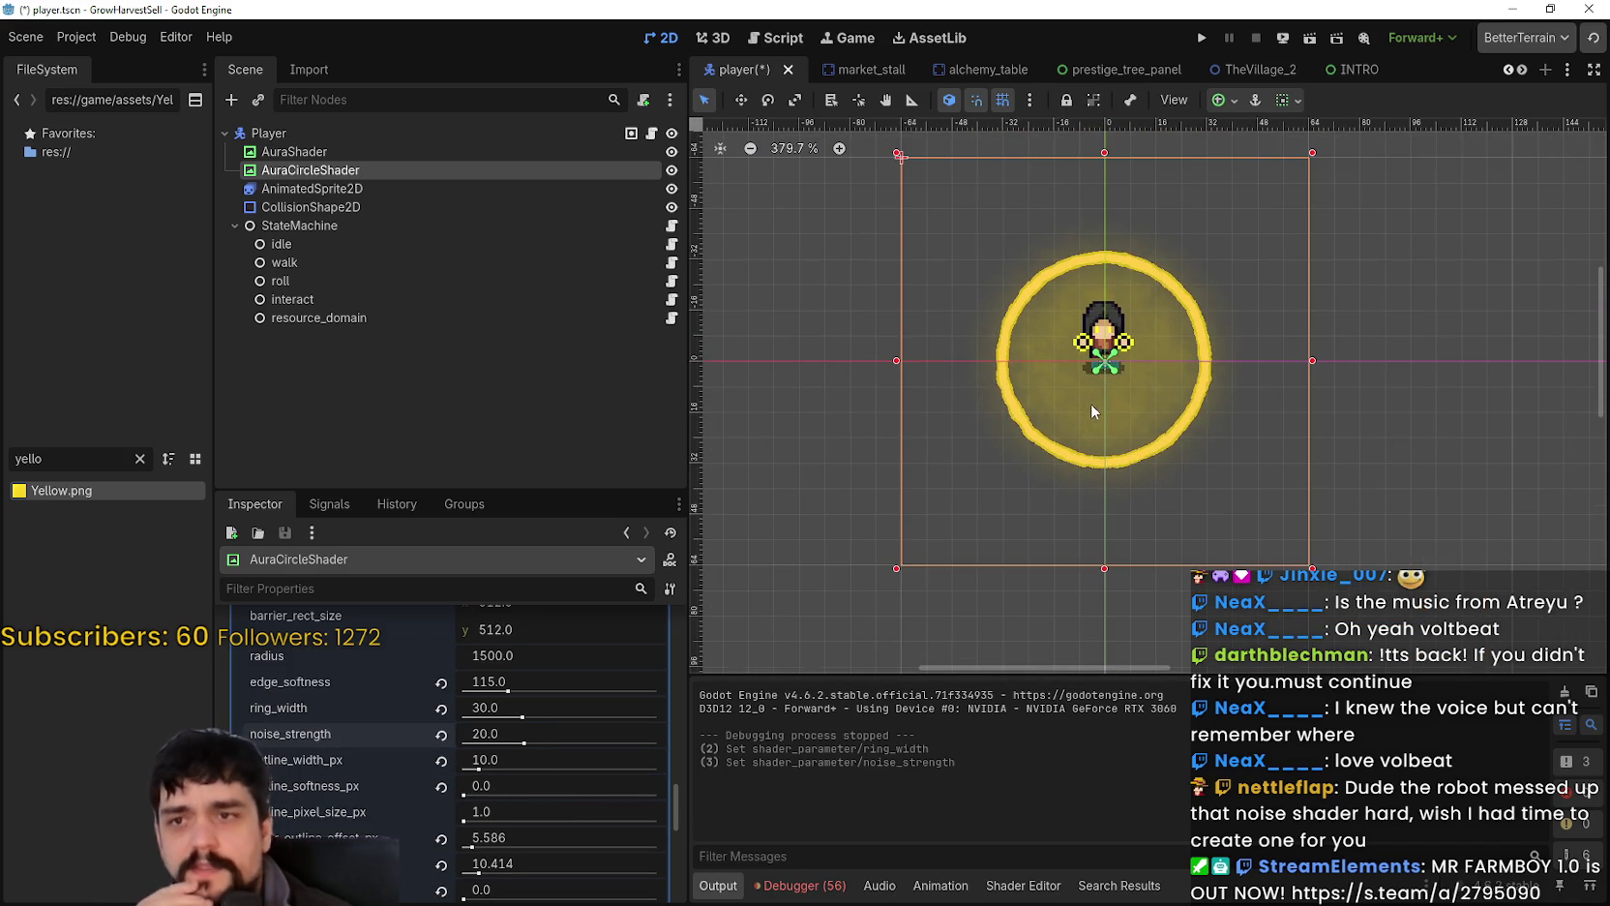
Step: Set the AuraCircleShader barrier_rect_size to 480 × 480
scroll(518, 764, "up", 5)
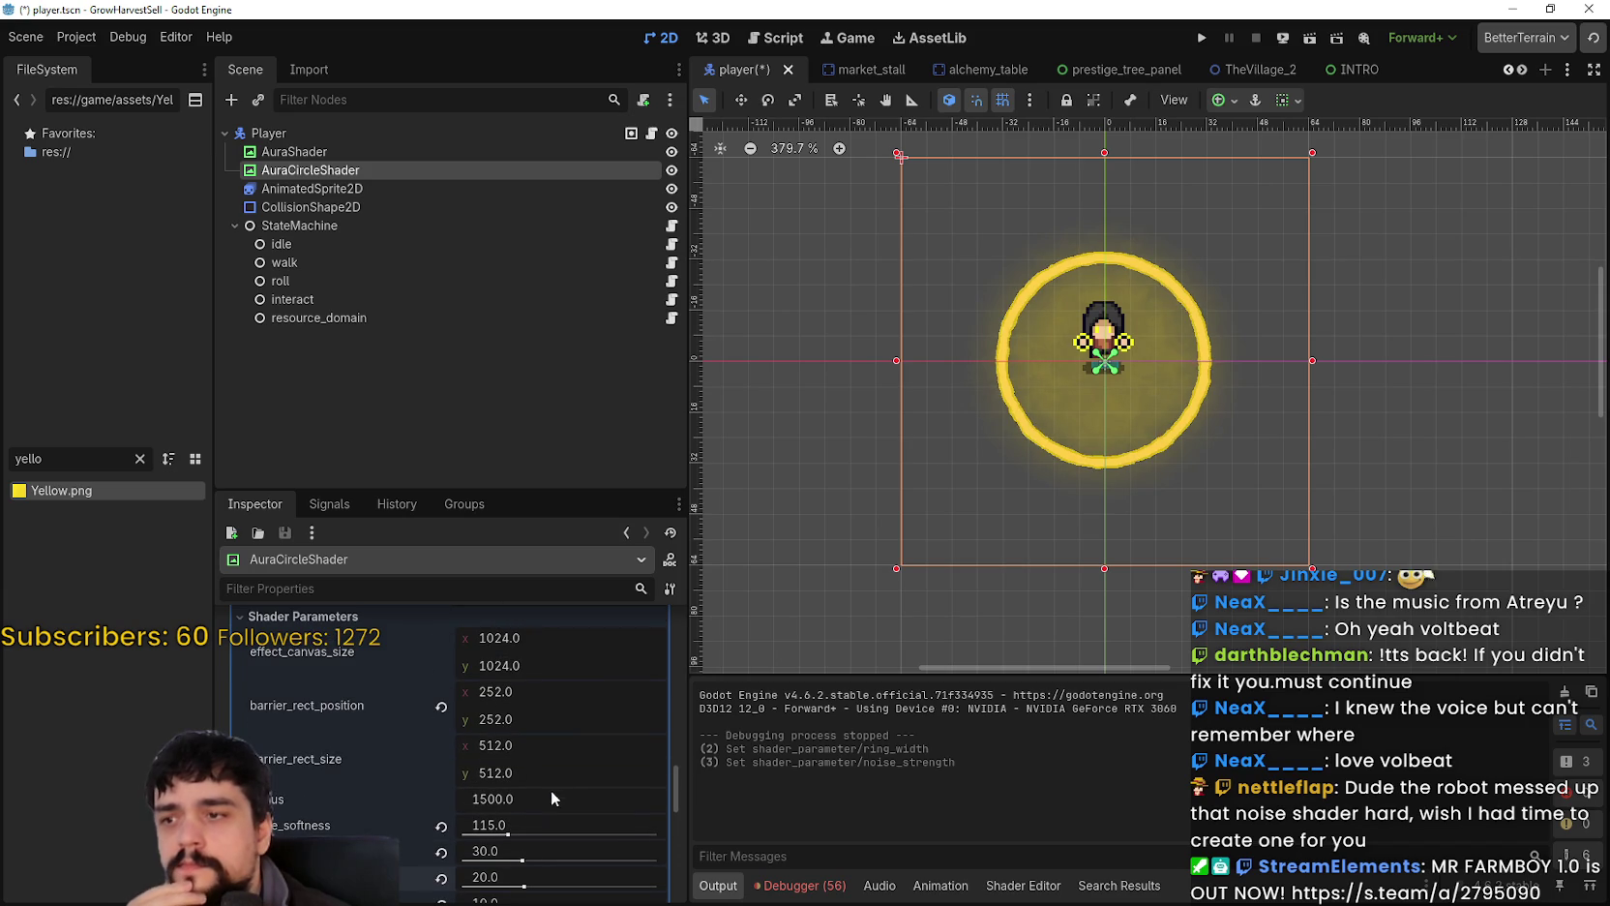
scroll(561, 762, "up", 2)
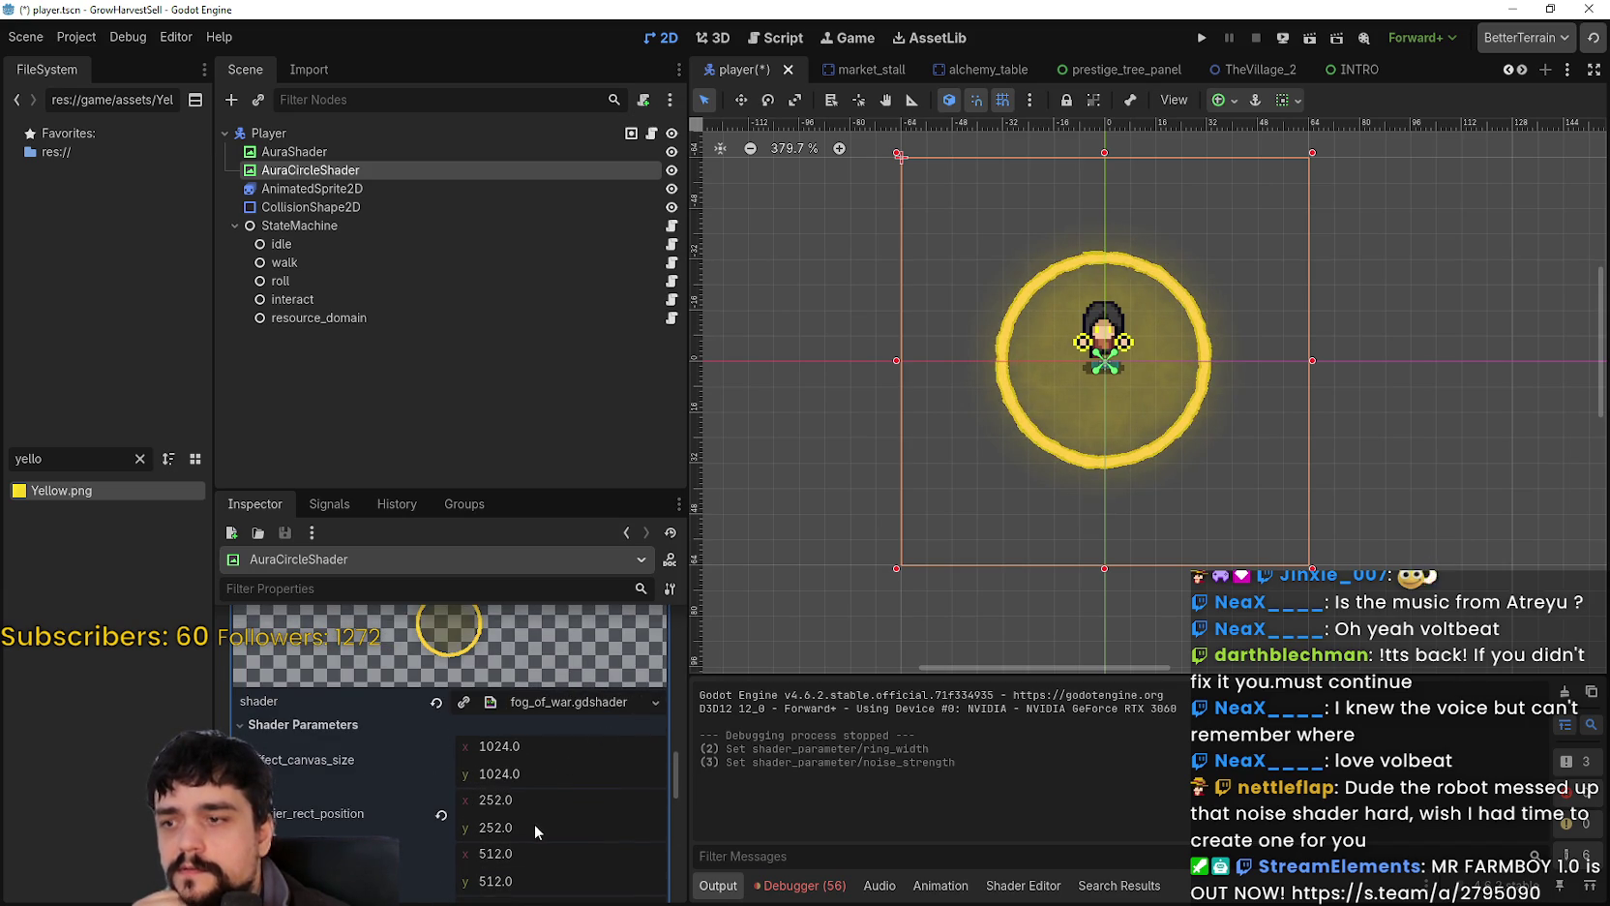
left_click_drag(513, 852, 480, 852)
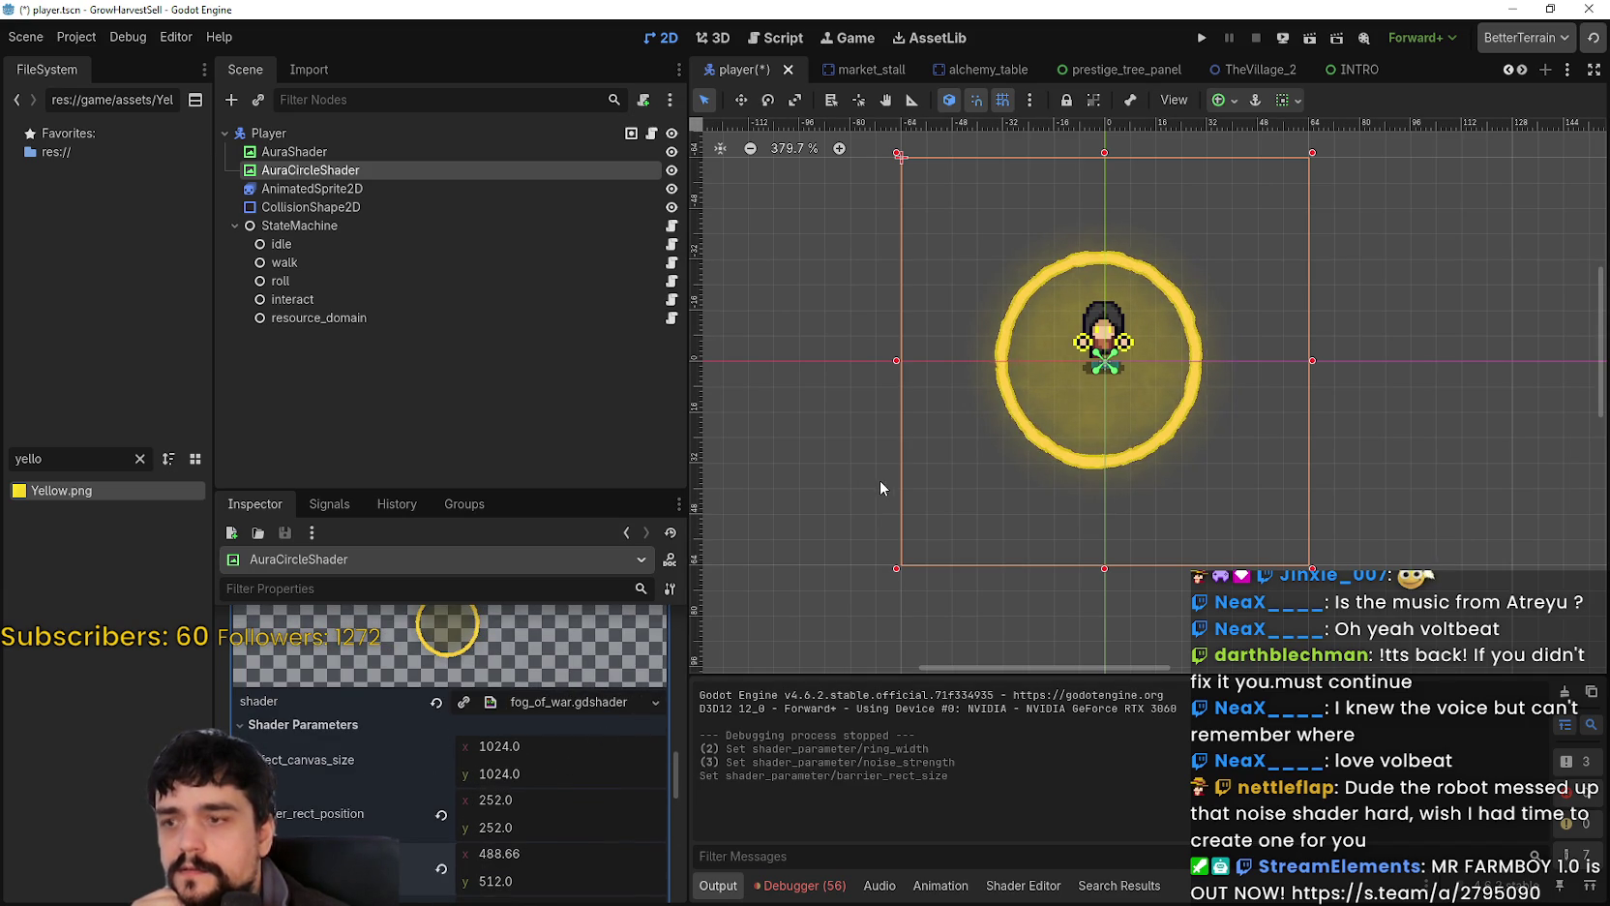
left_click(545, 842)
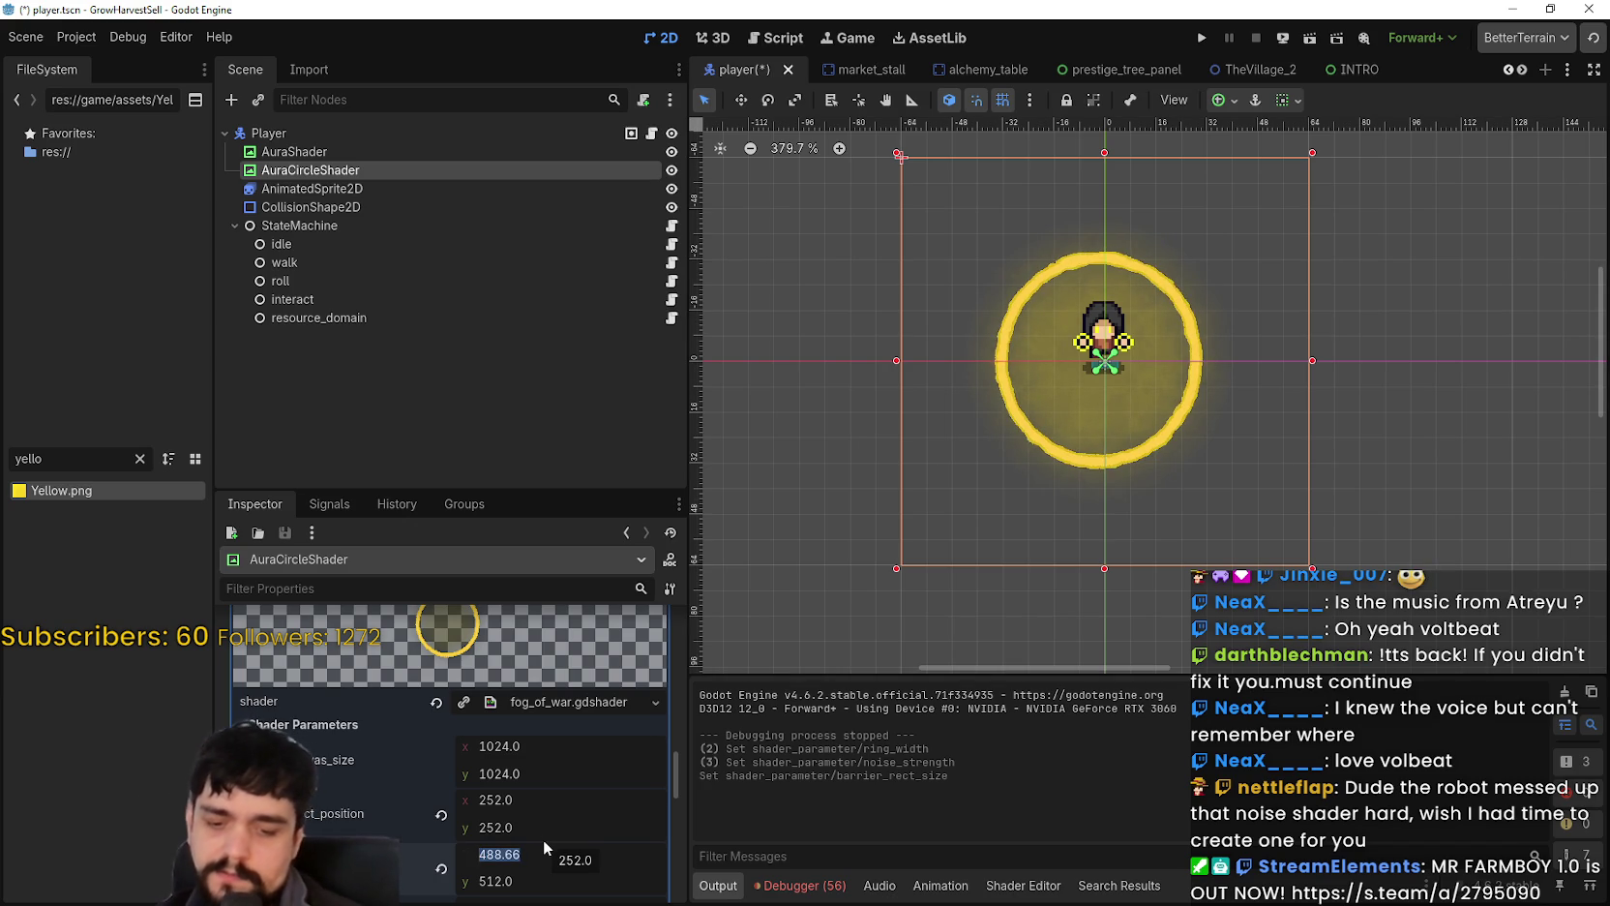
type("480")
key("Return")
left_click(544, 881)
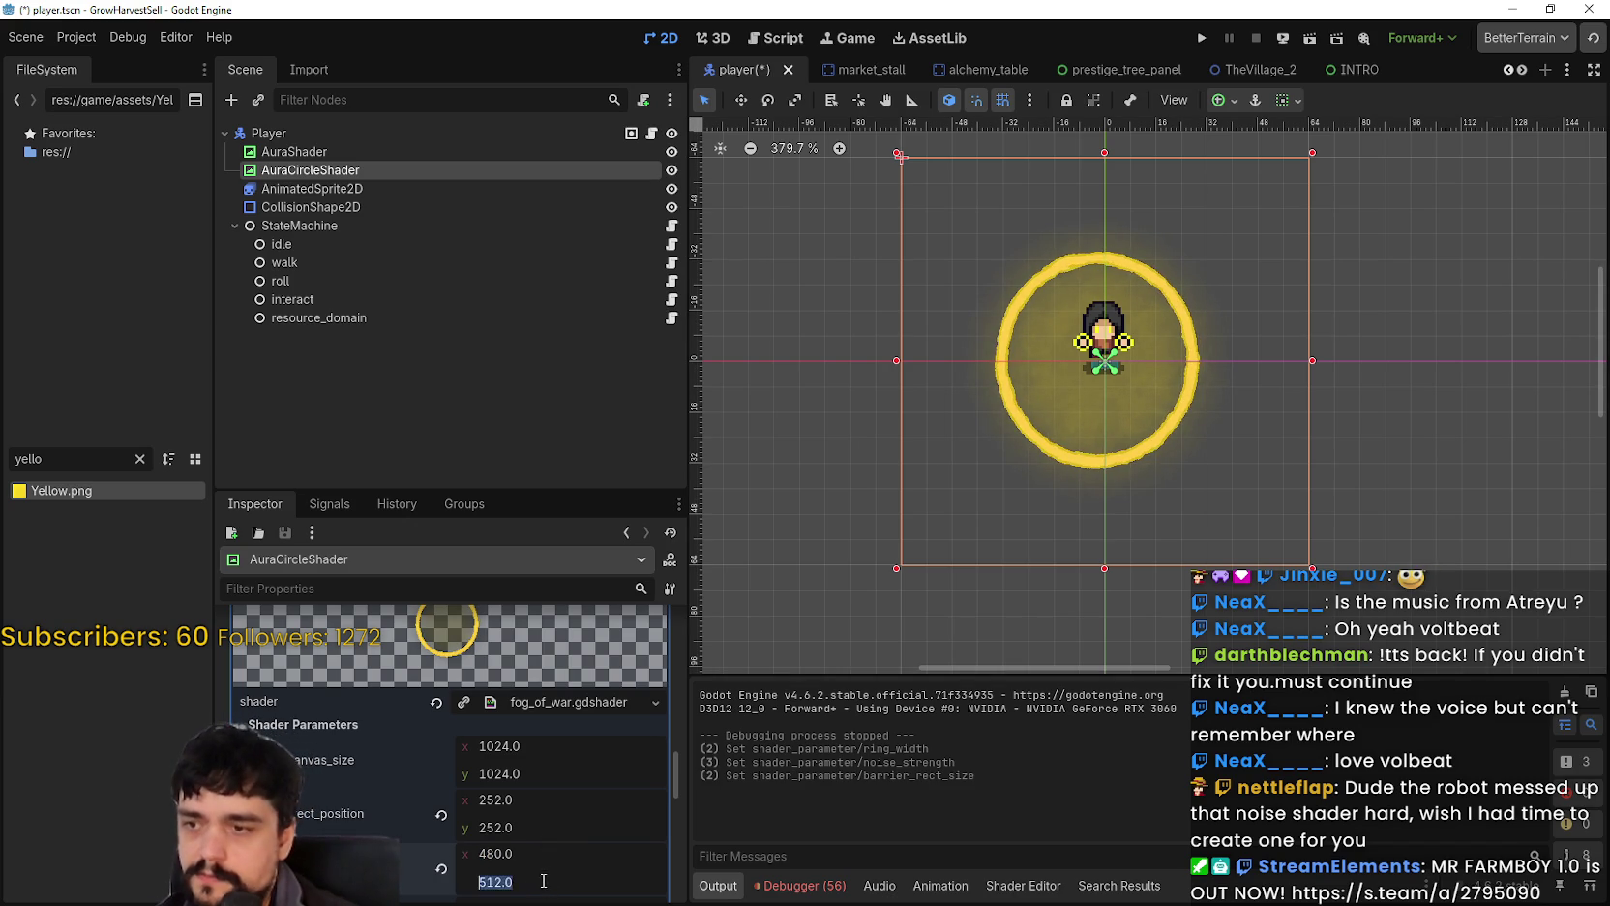
type("0")
key("Return")
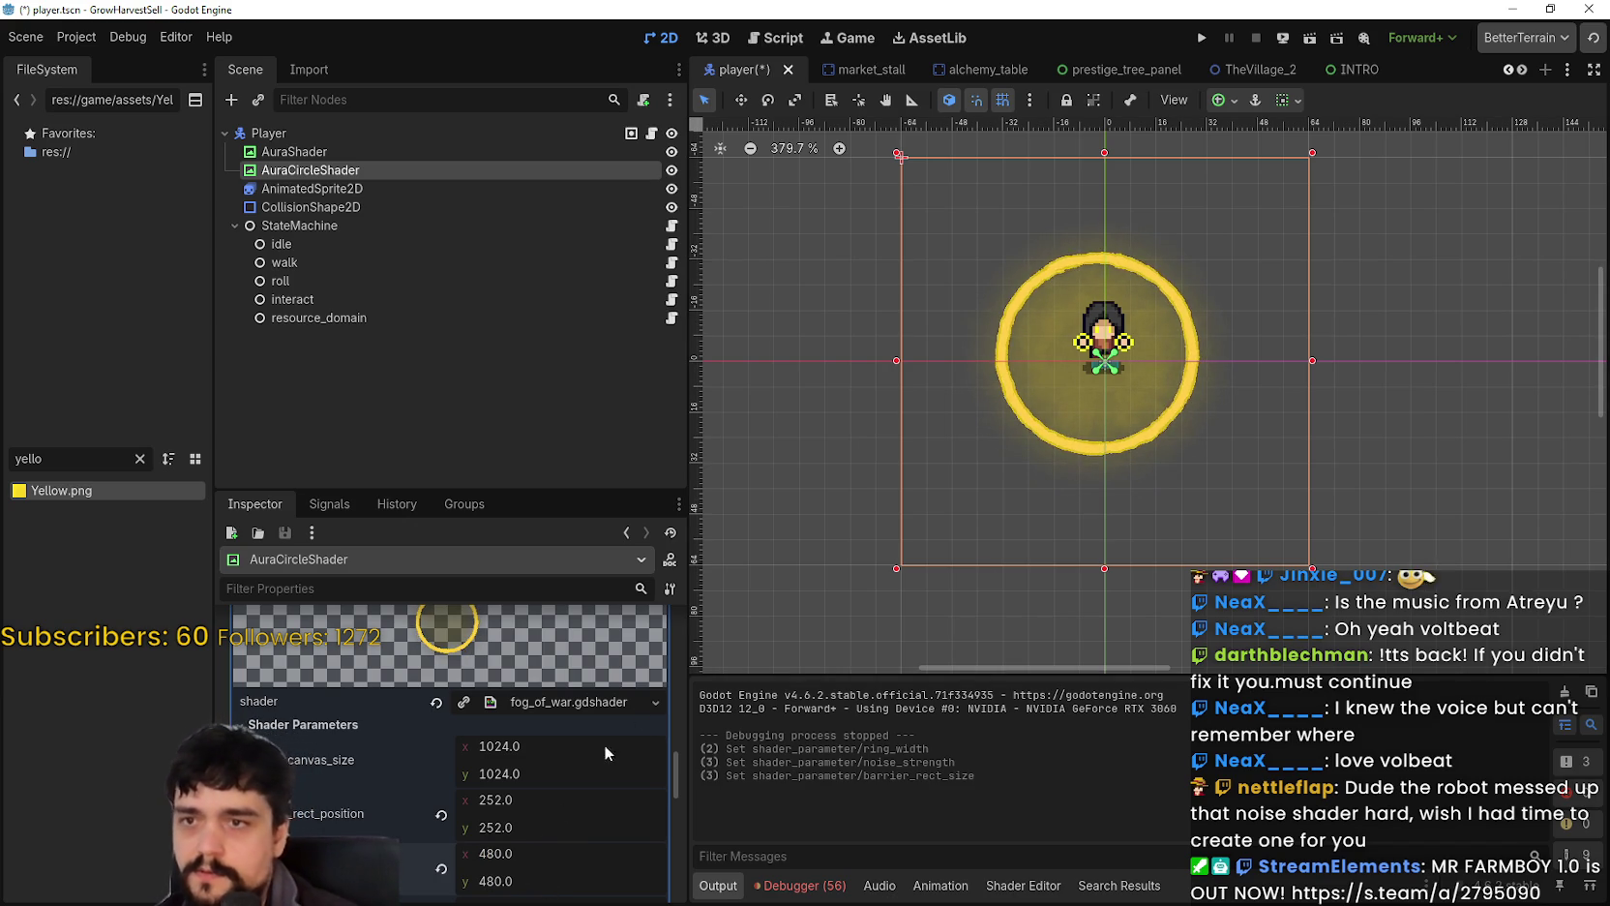
scroll(1098, 484, "up", 3)
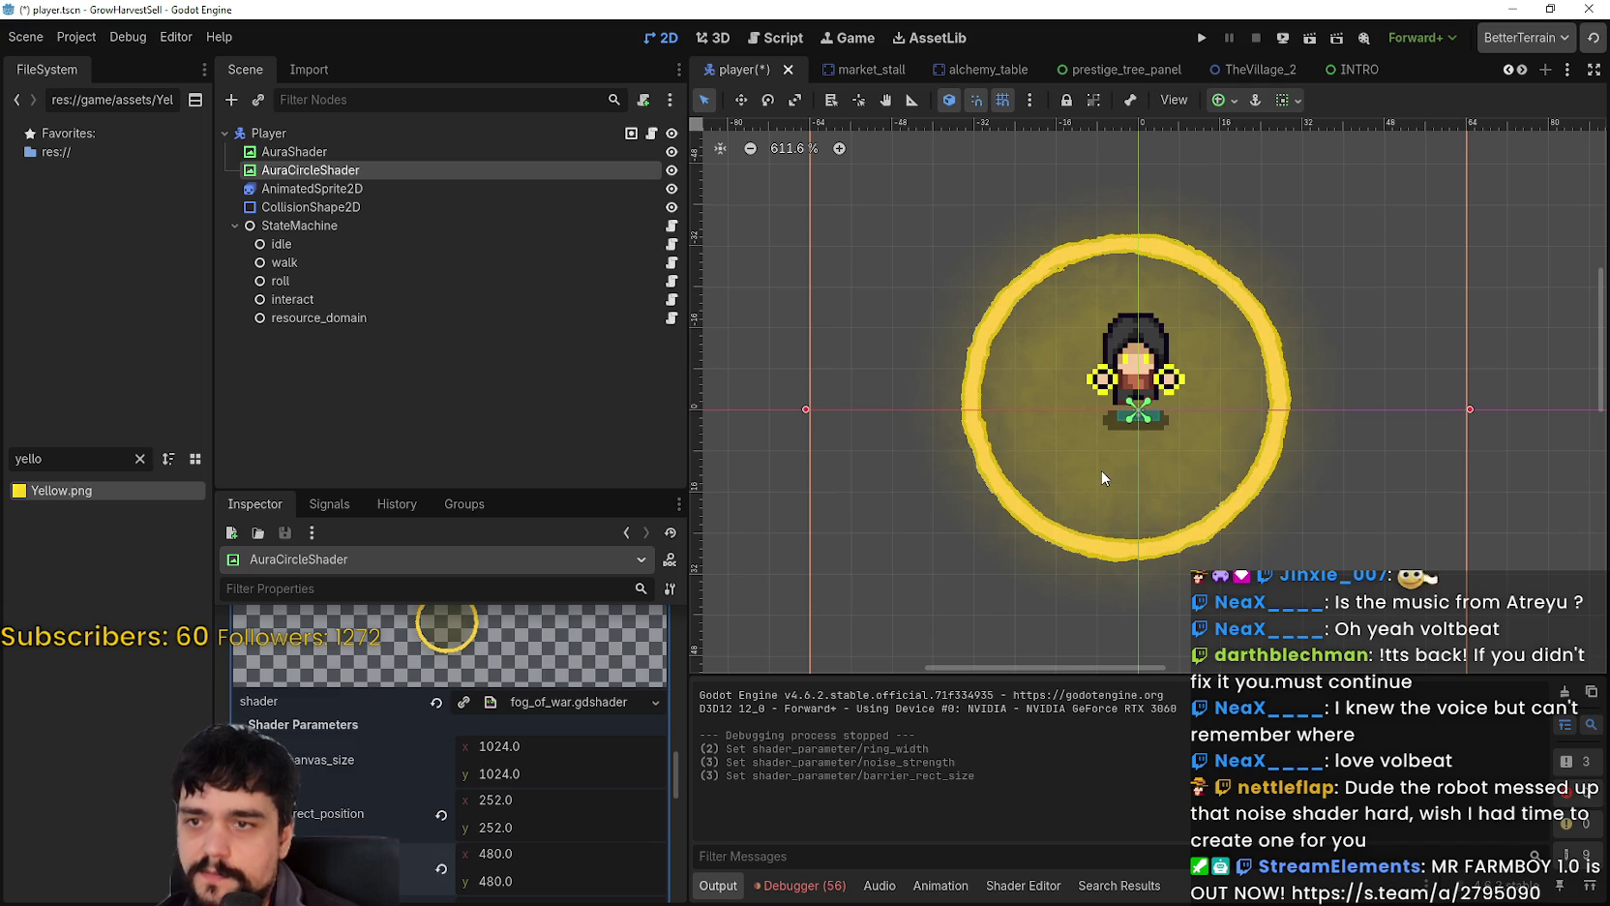
scroll(1101, 470, "down", 3)
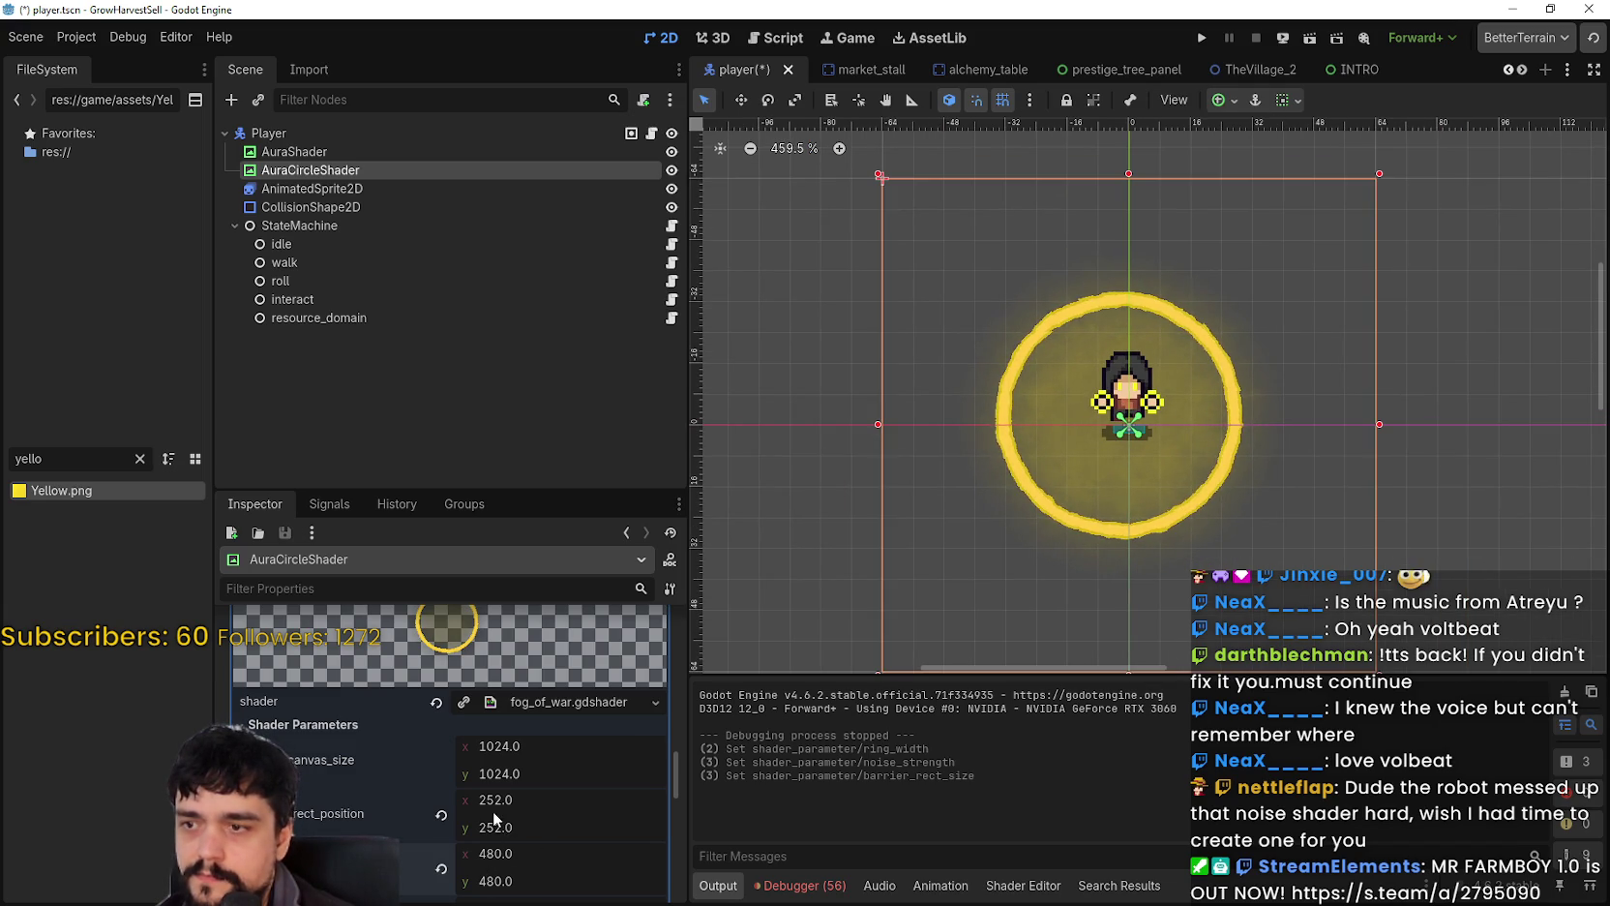
scroll(474, 764, "up", 2)
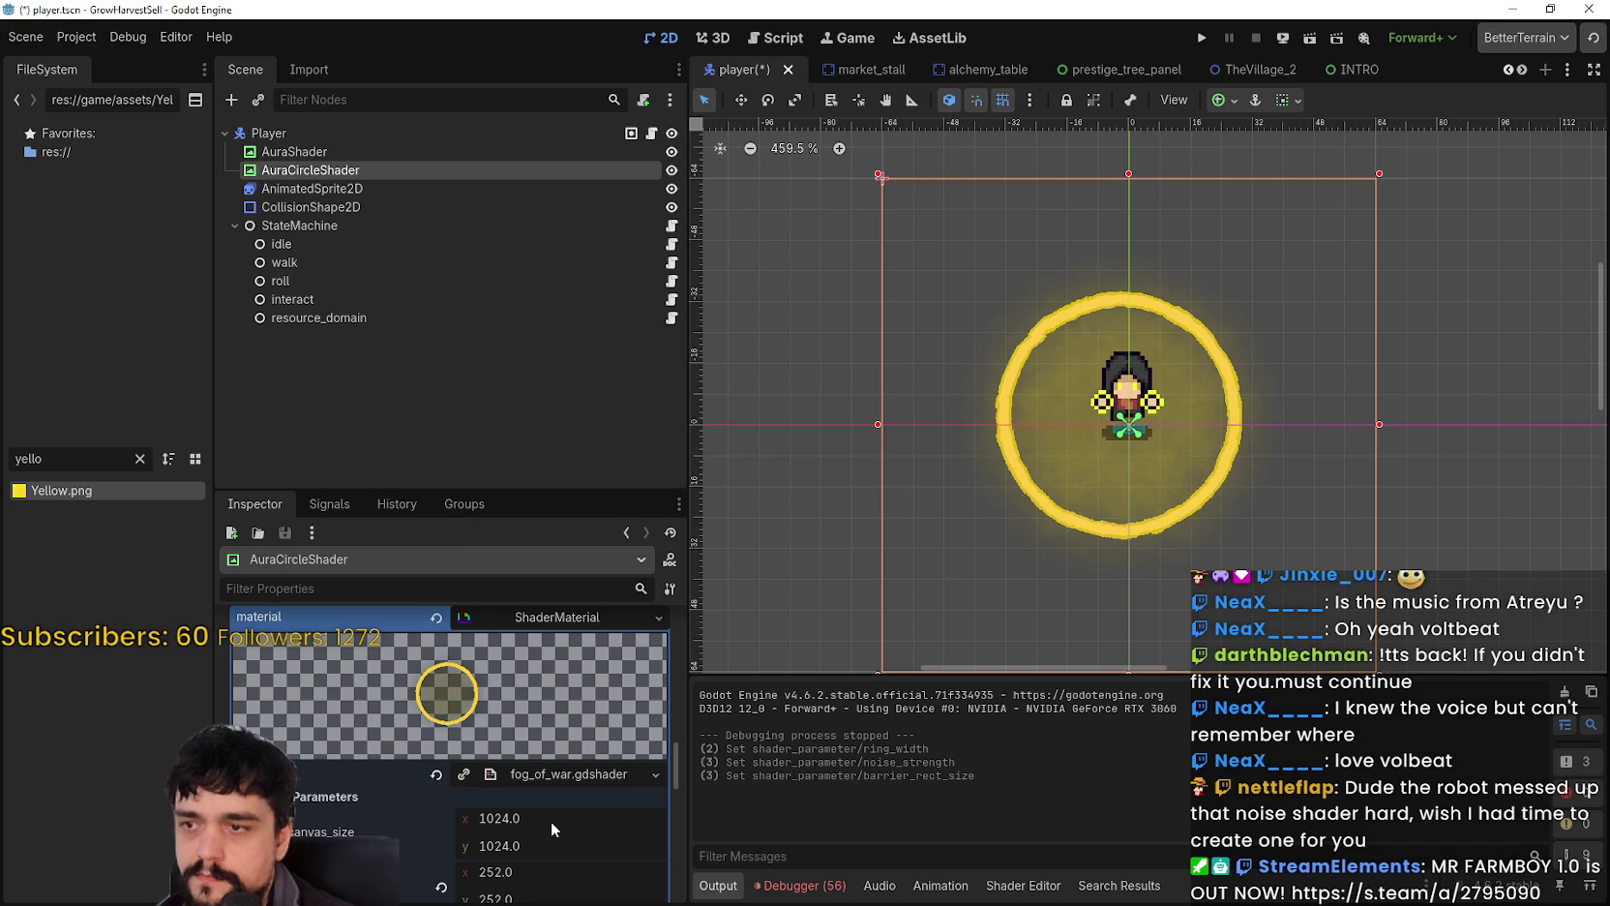
scroll(504, 856, "down", 2)
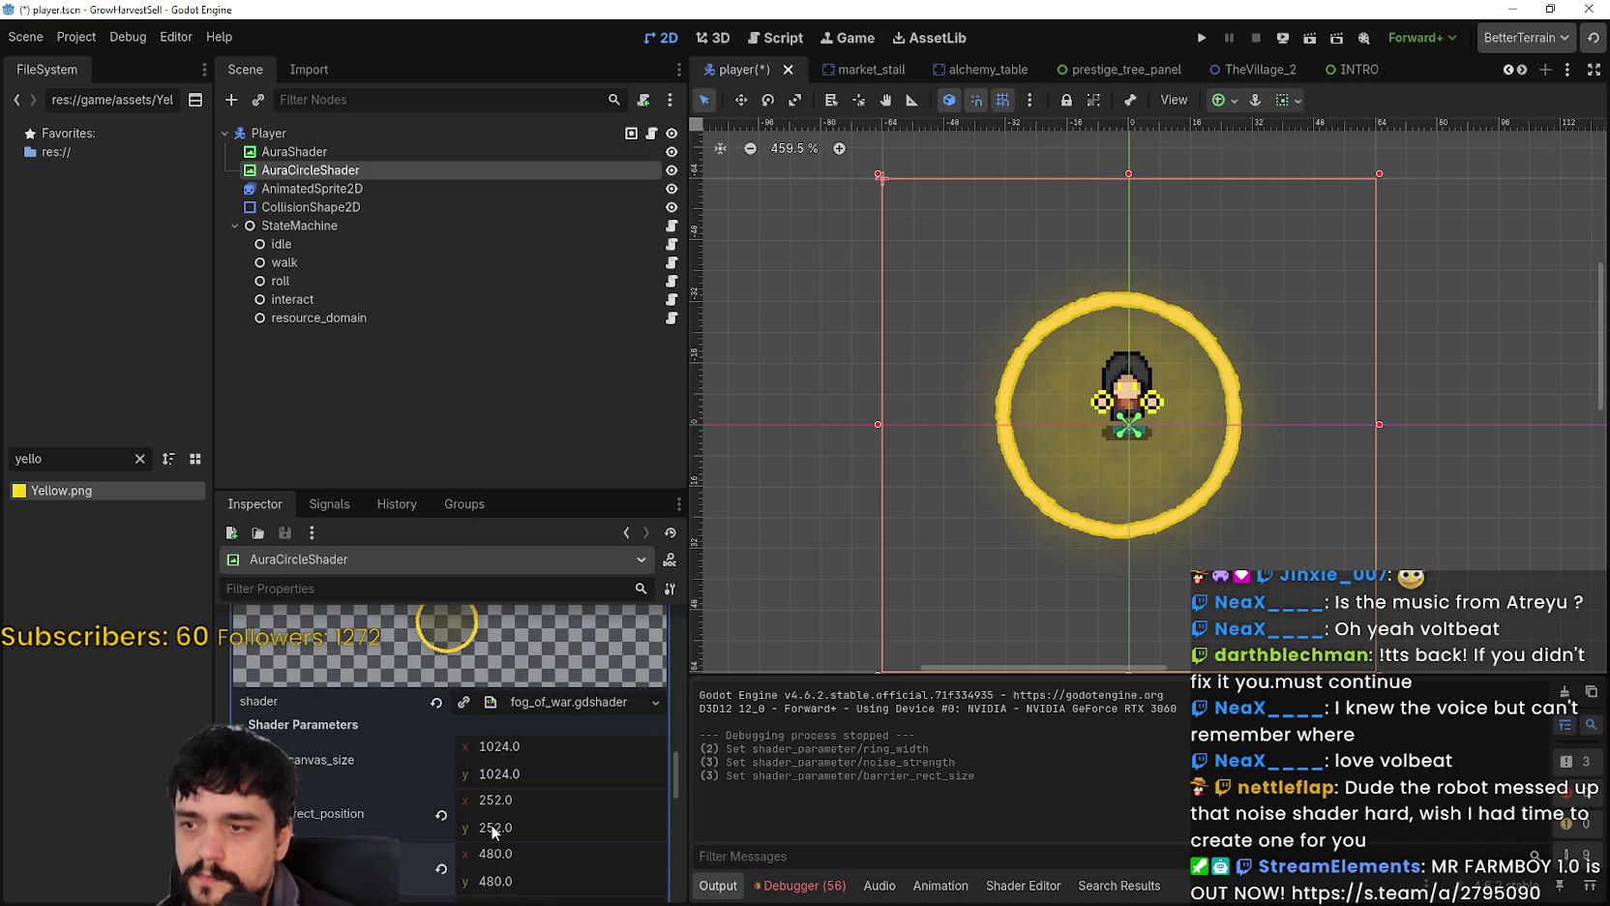
scroll(993, 487, "down", 2)
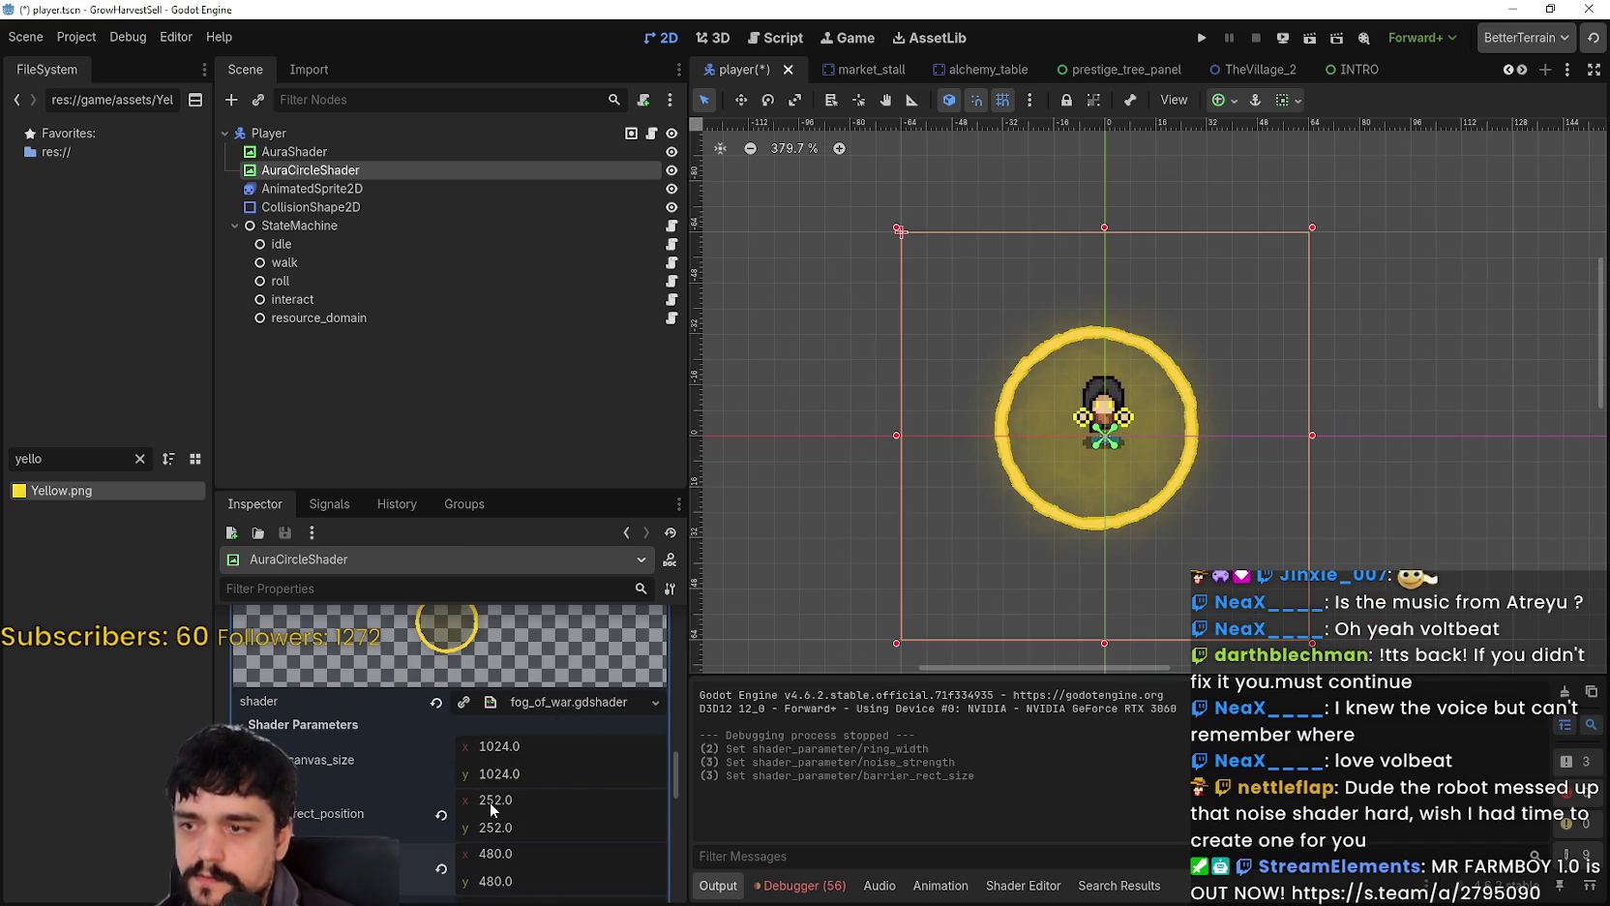
Step: Set barrier_rect_position x and y to 272, then save player.tscn
left_click_drag(490, 802, 529, 803)
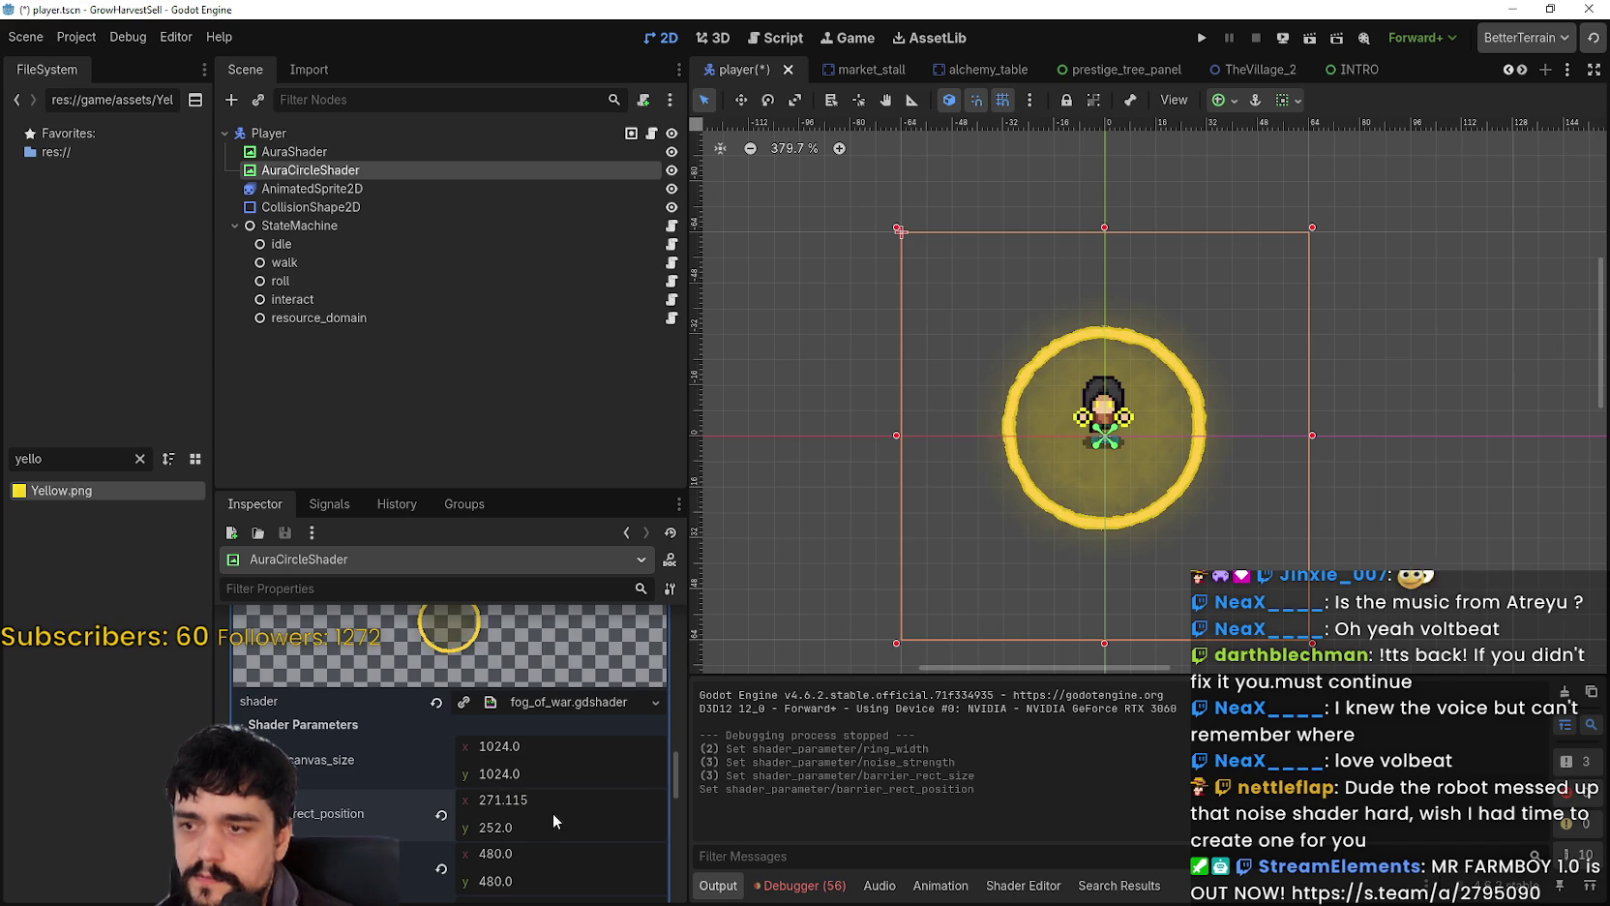
scroll(1206, 450, "up", 5)
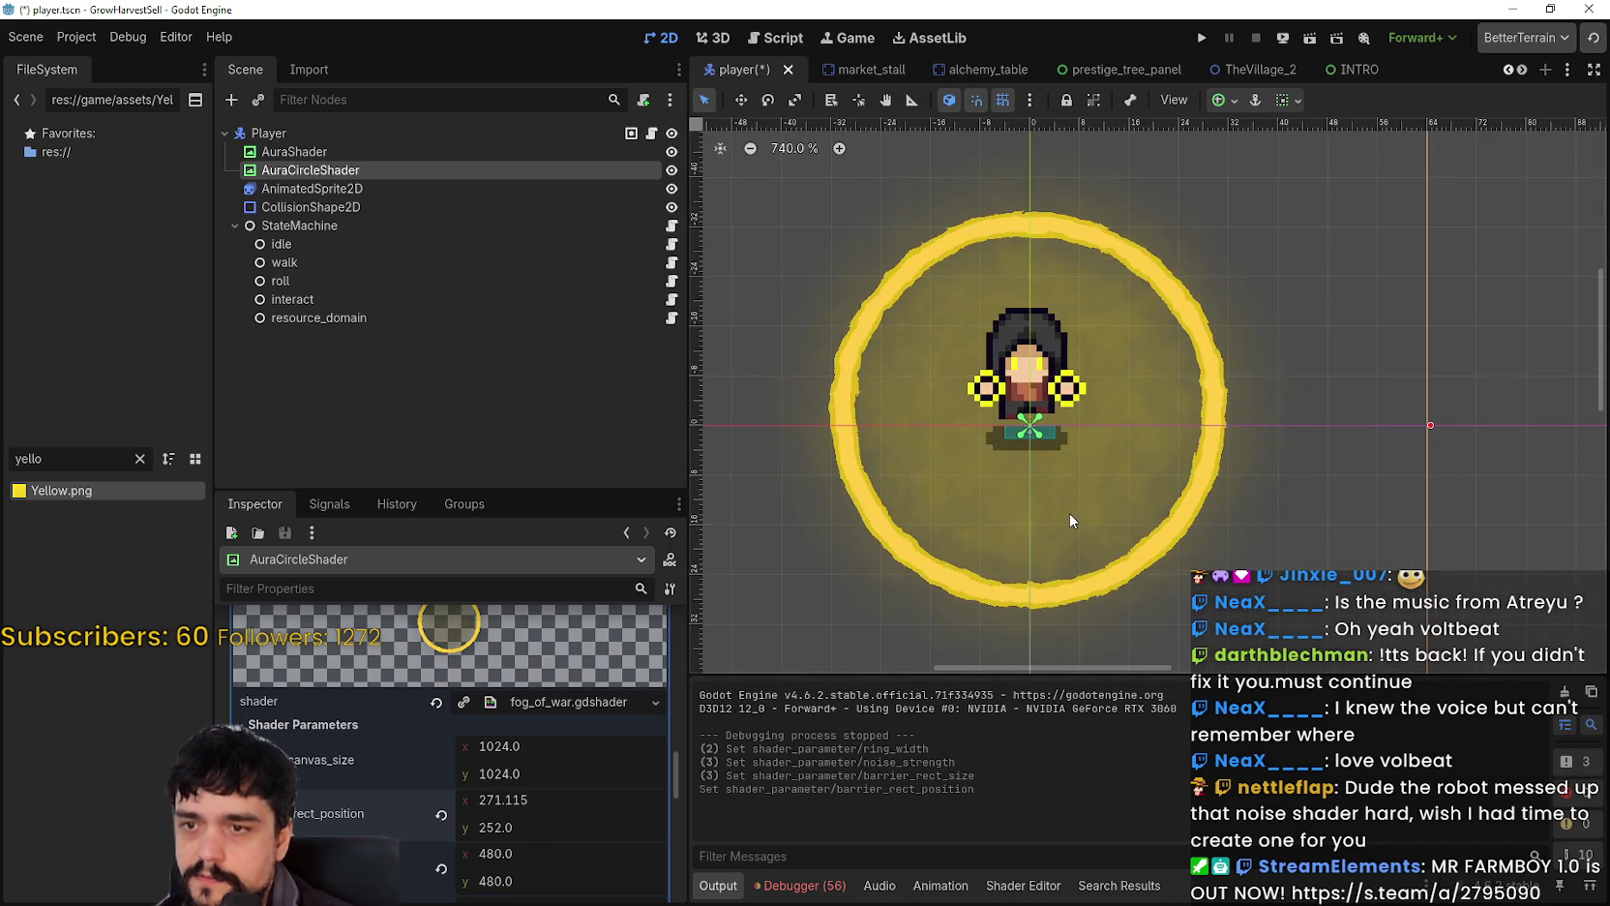
left_click(539, 808)
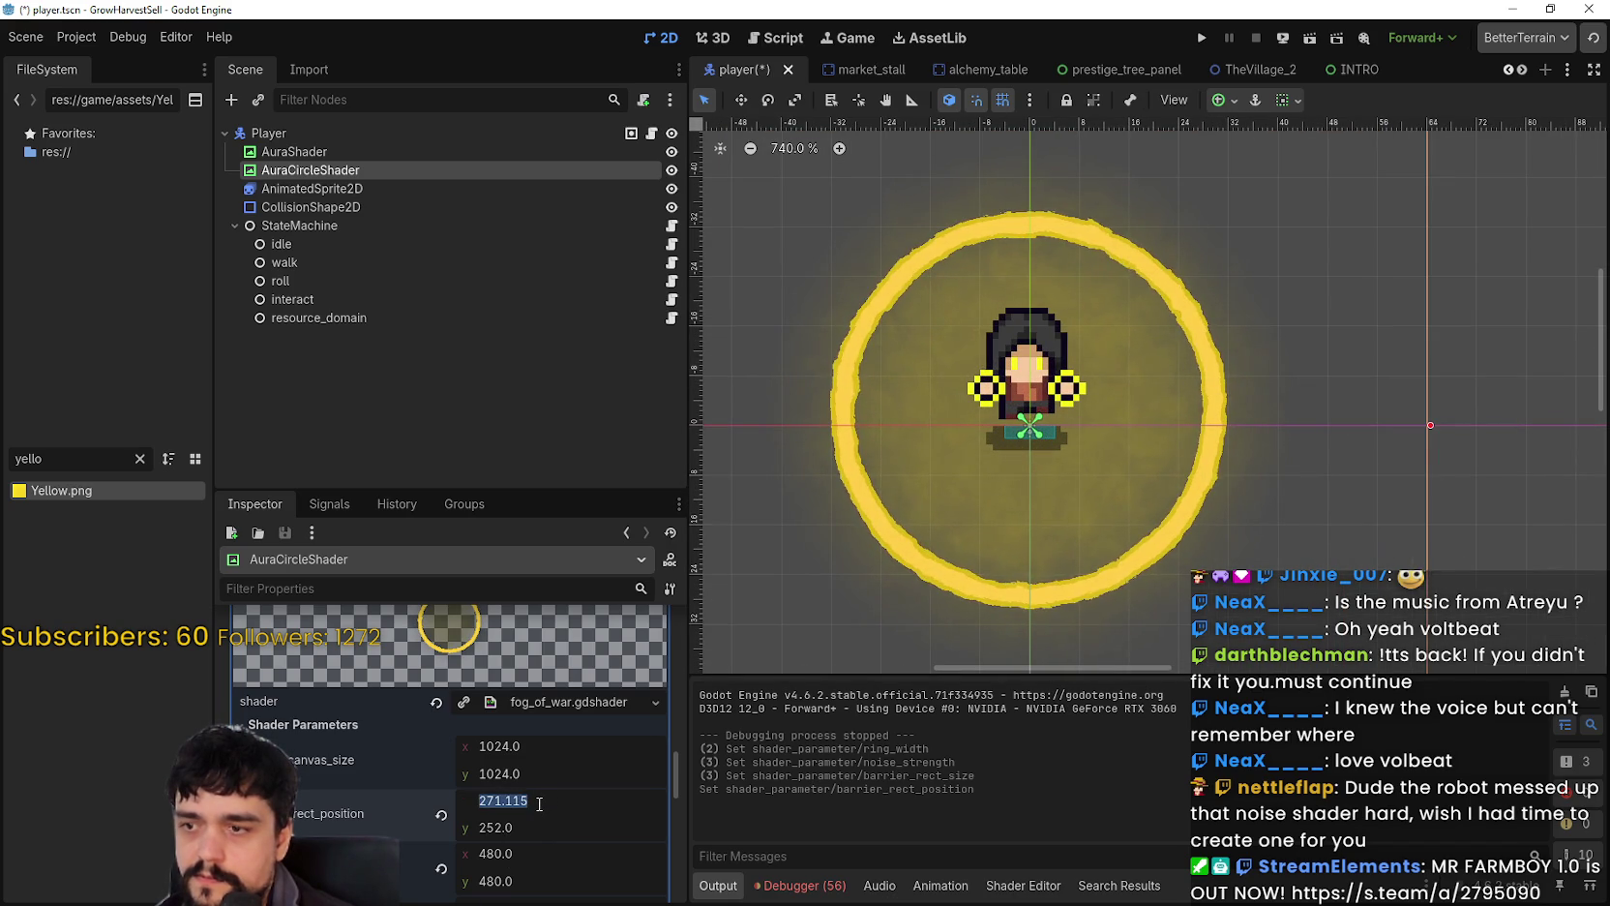
type("272")
key("Return")
type("2")
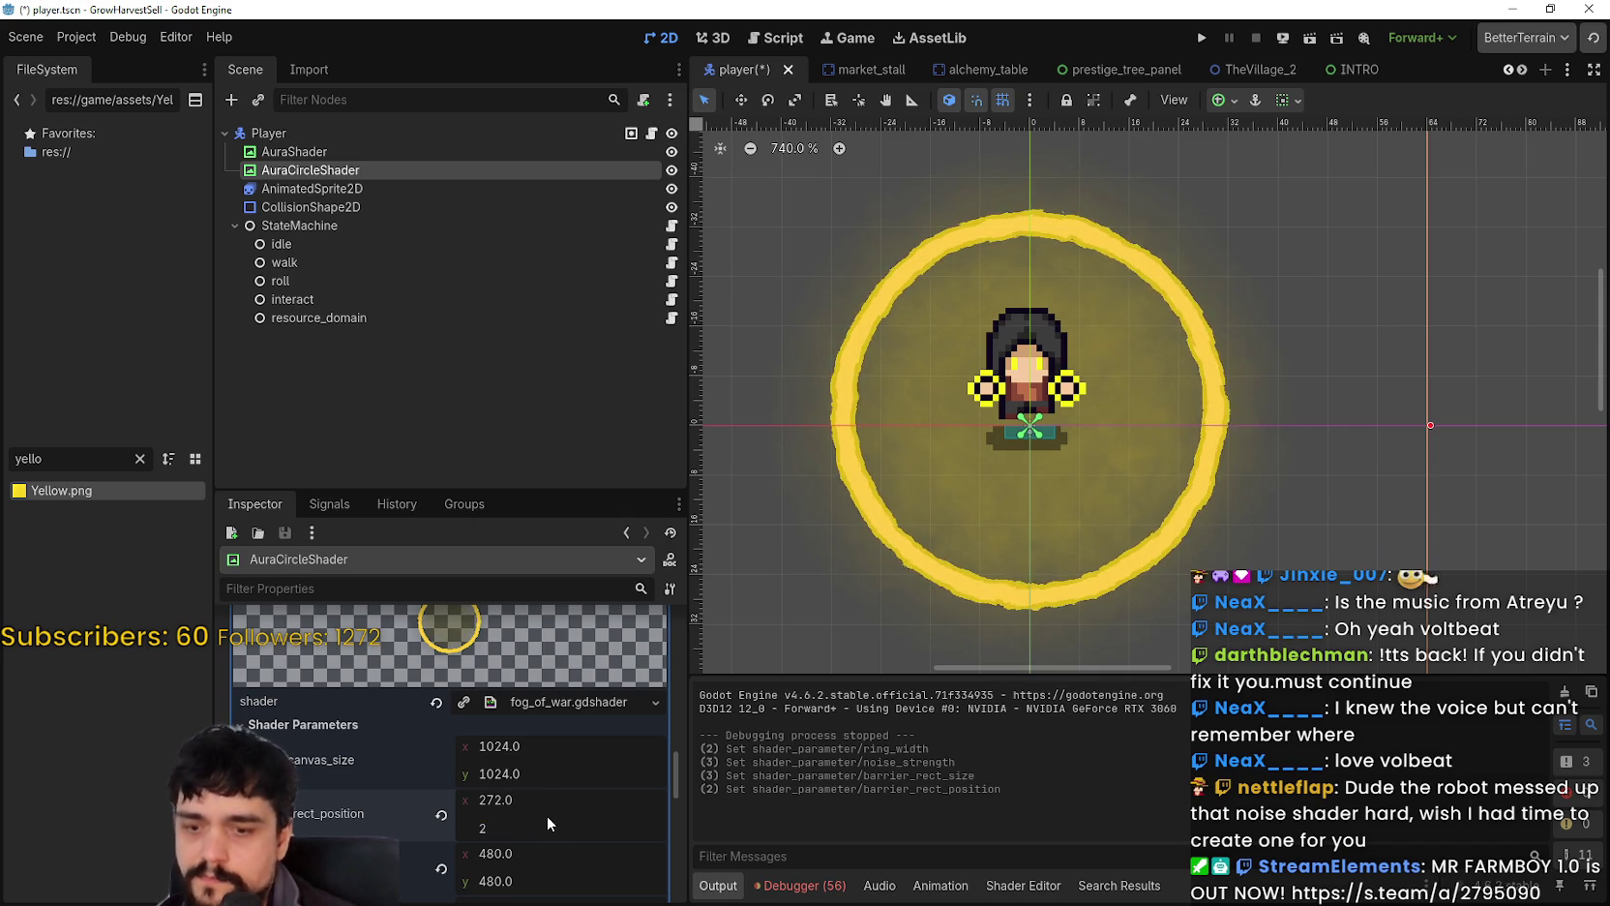
type("72")
key("Return")
scroll(775, 619, "down", 3)
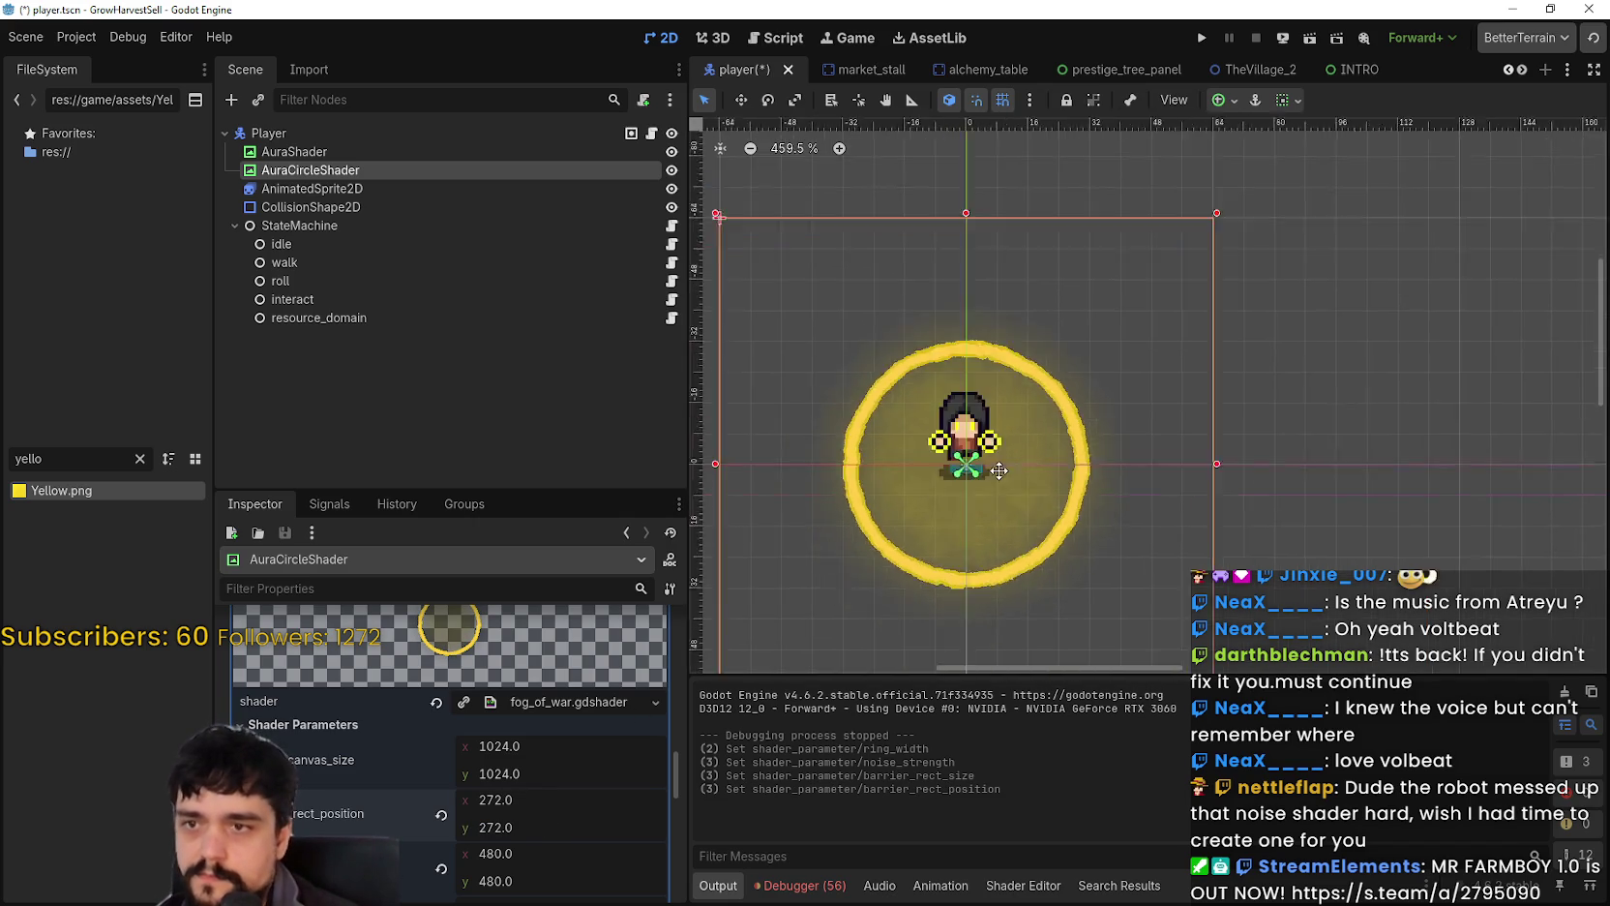
key("ctrl+s")
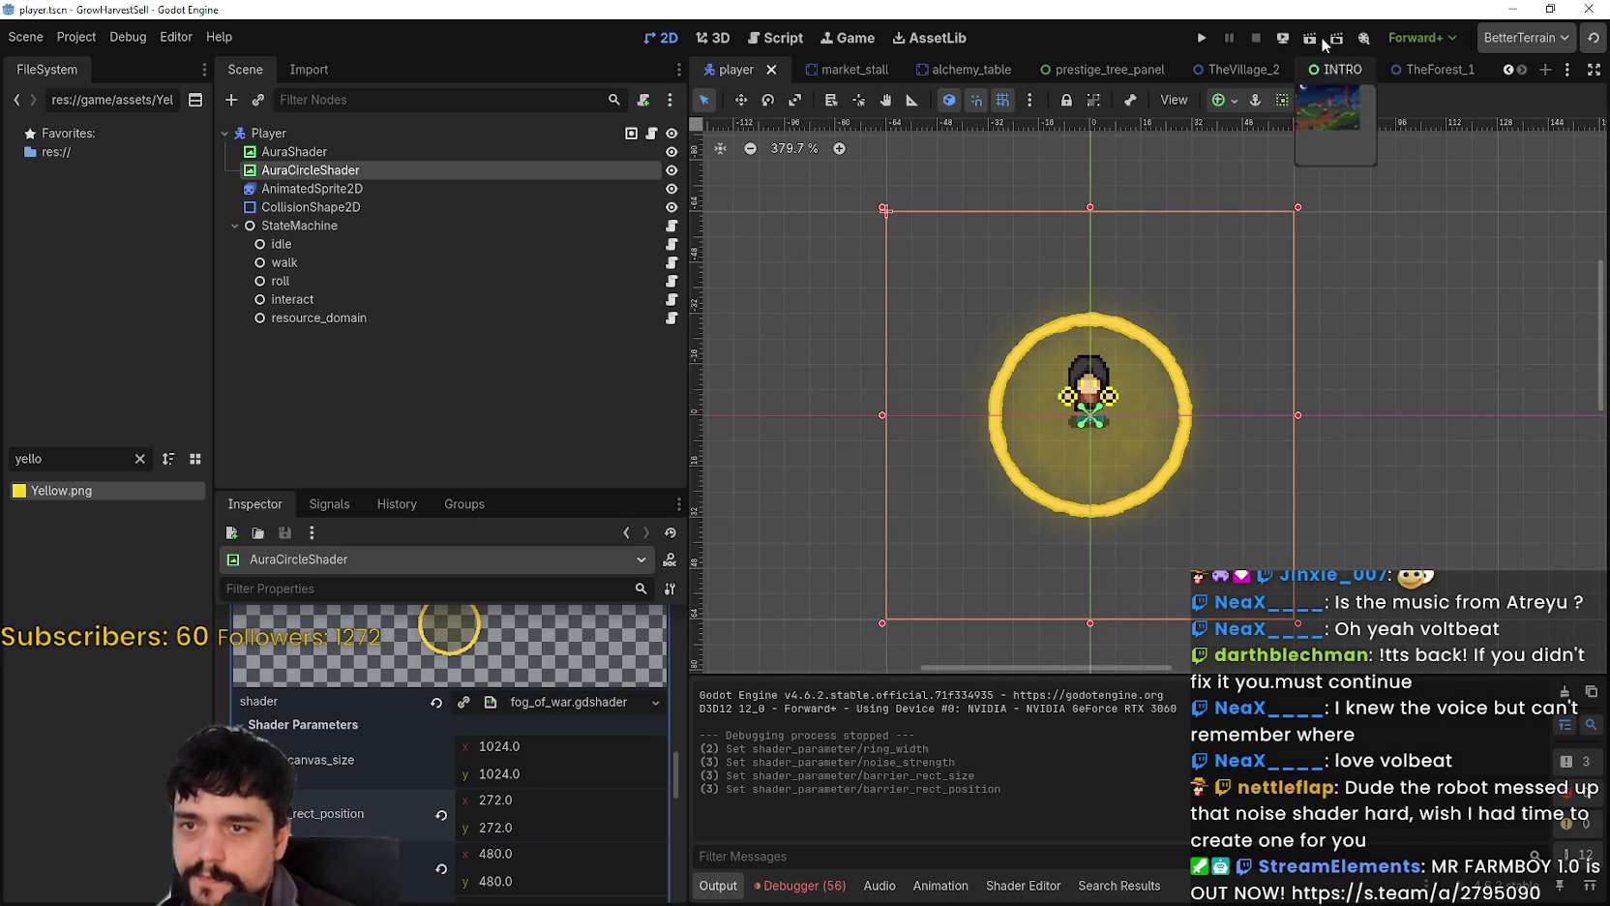
Step: Run the scene and travel through the Mage Tower portal to forest Stage 1
left_click(1321, 37)
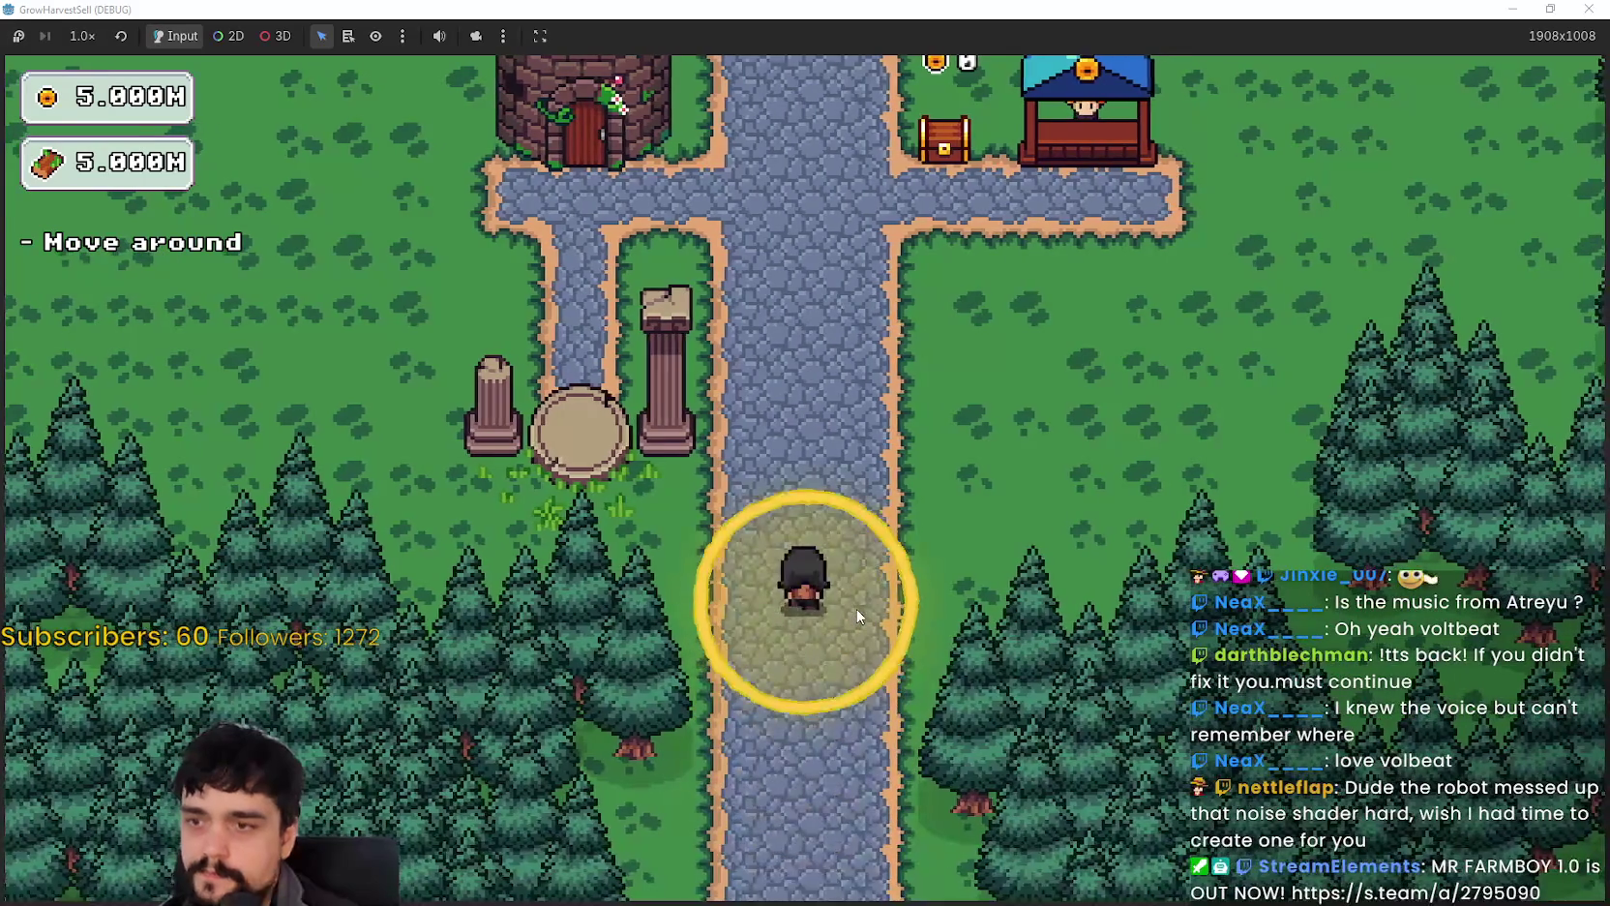
key("w")
key("a")
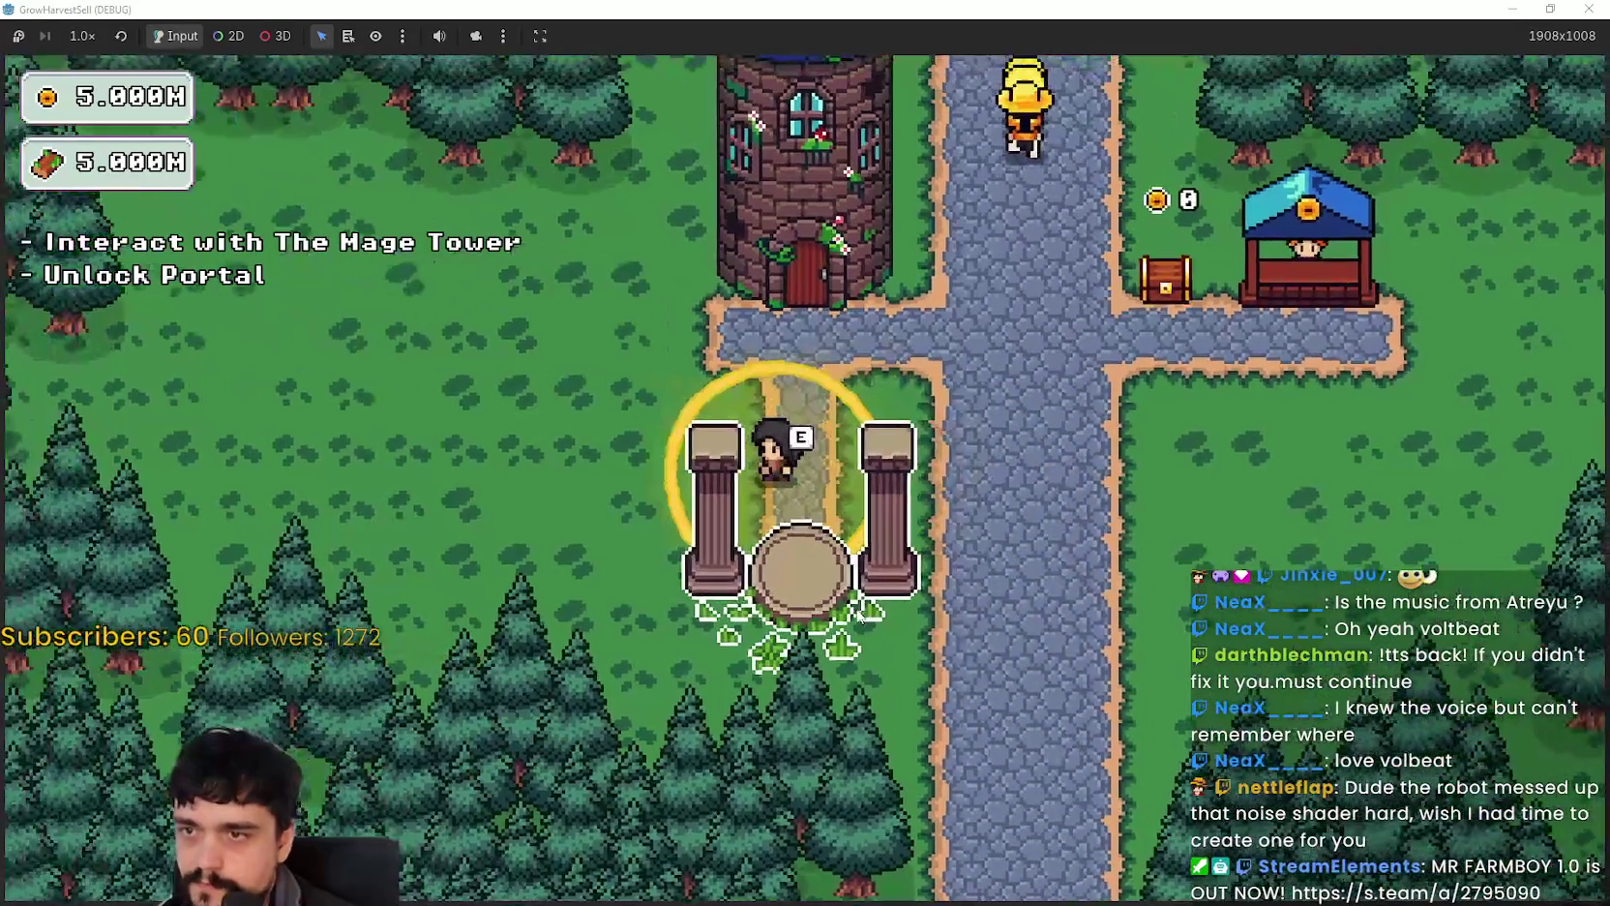
key("w")
key("e")
key("Escape")
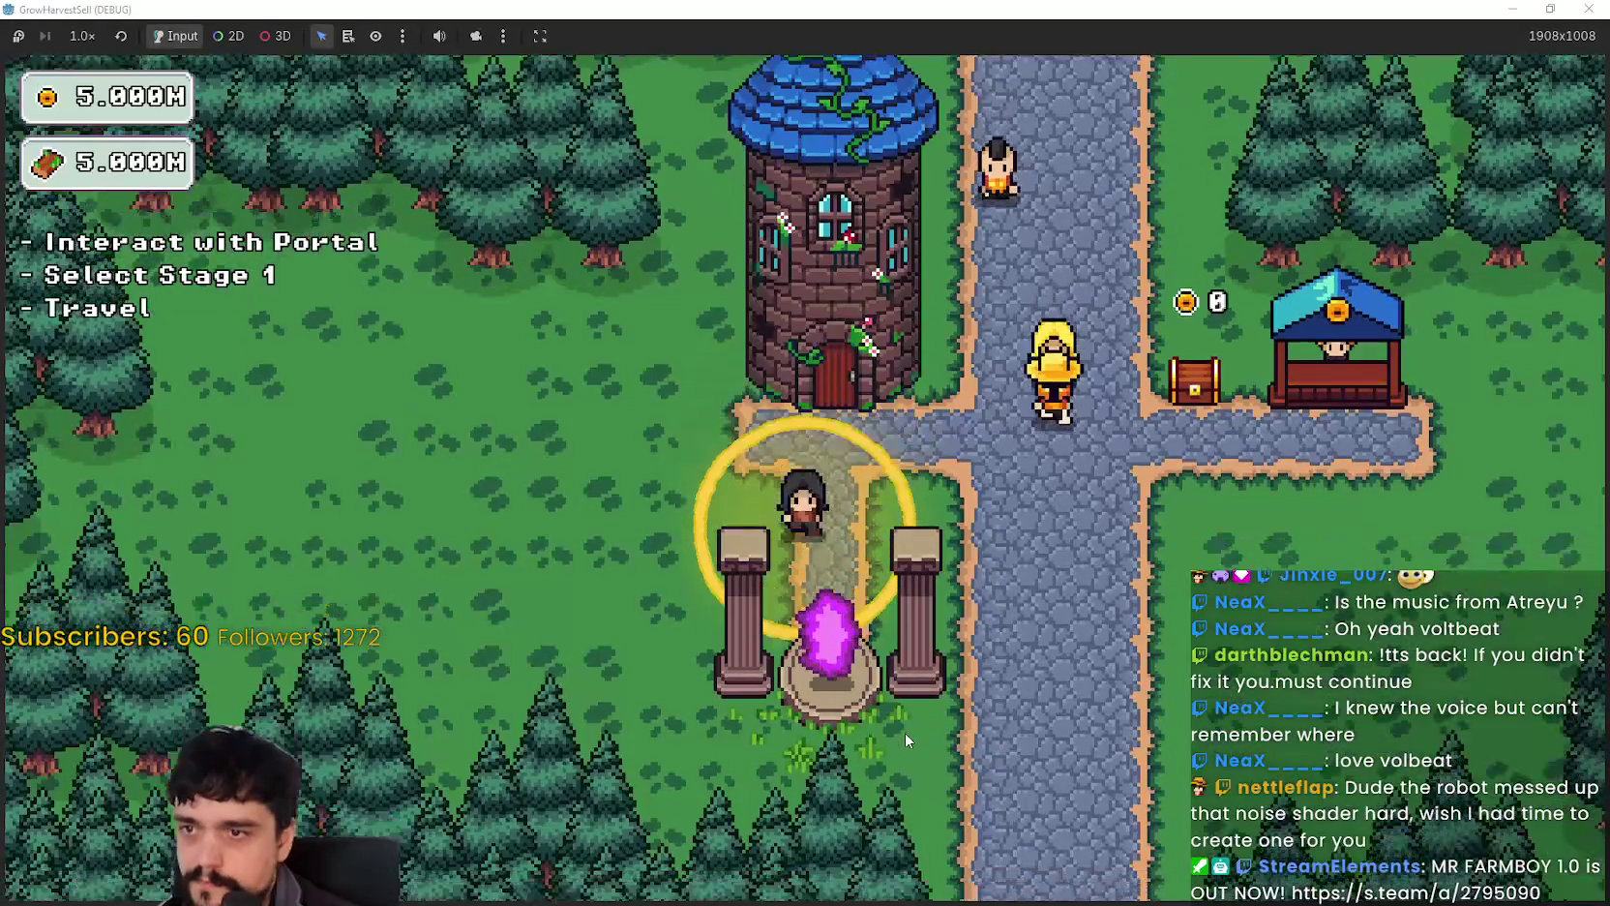
key("e")
key("Return")
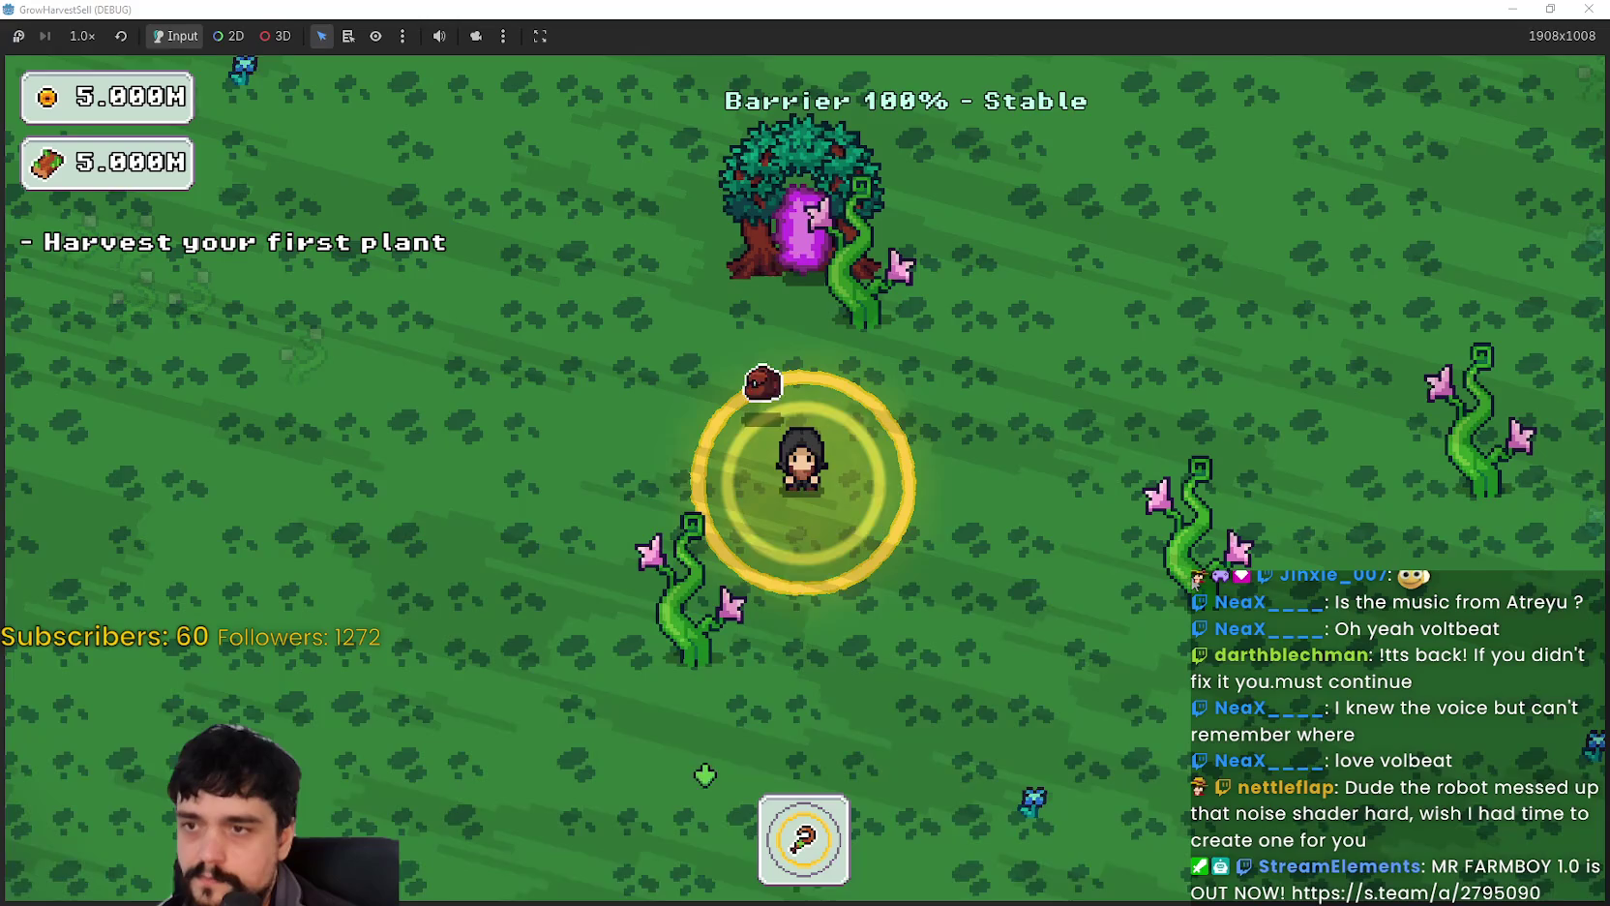
Step: Walk the player around the forest and harvest a vine plant
key("s")
key("d")
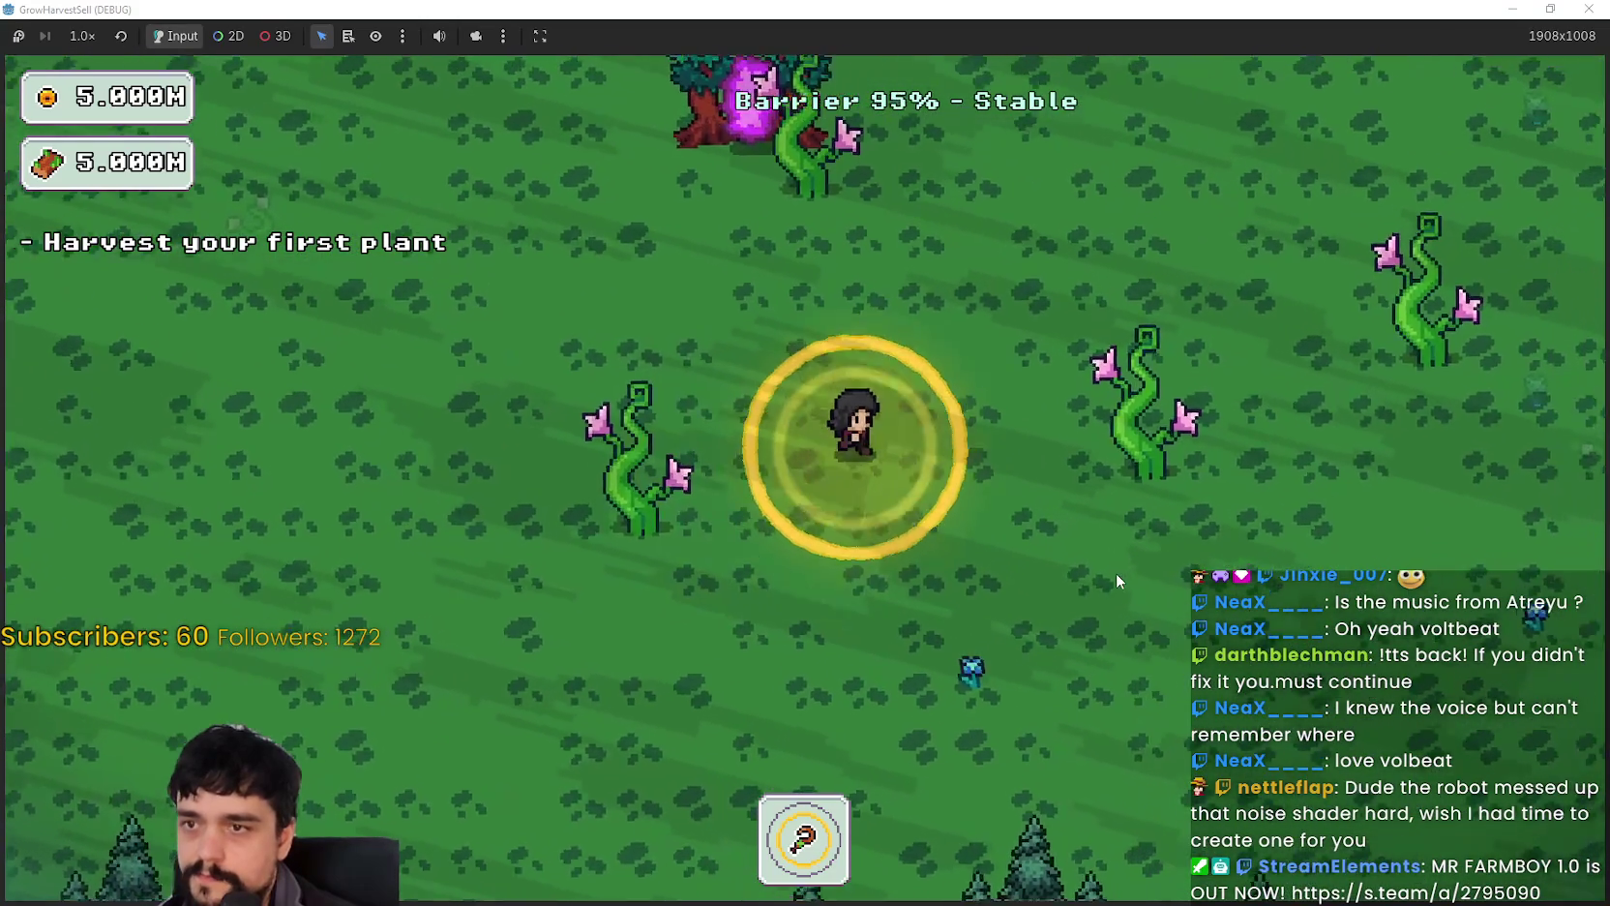
key("w")
key("d")
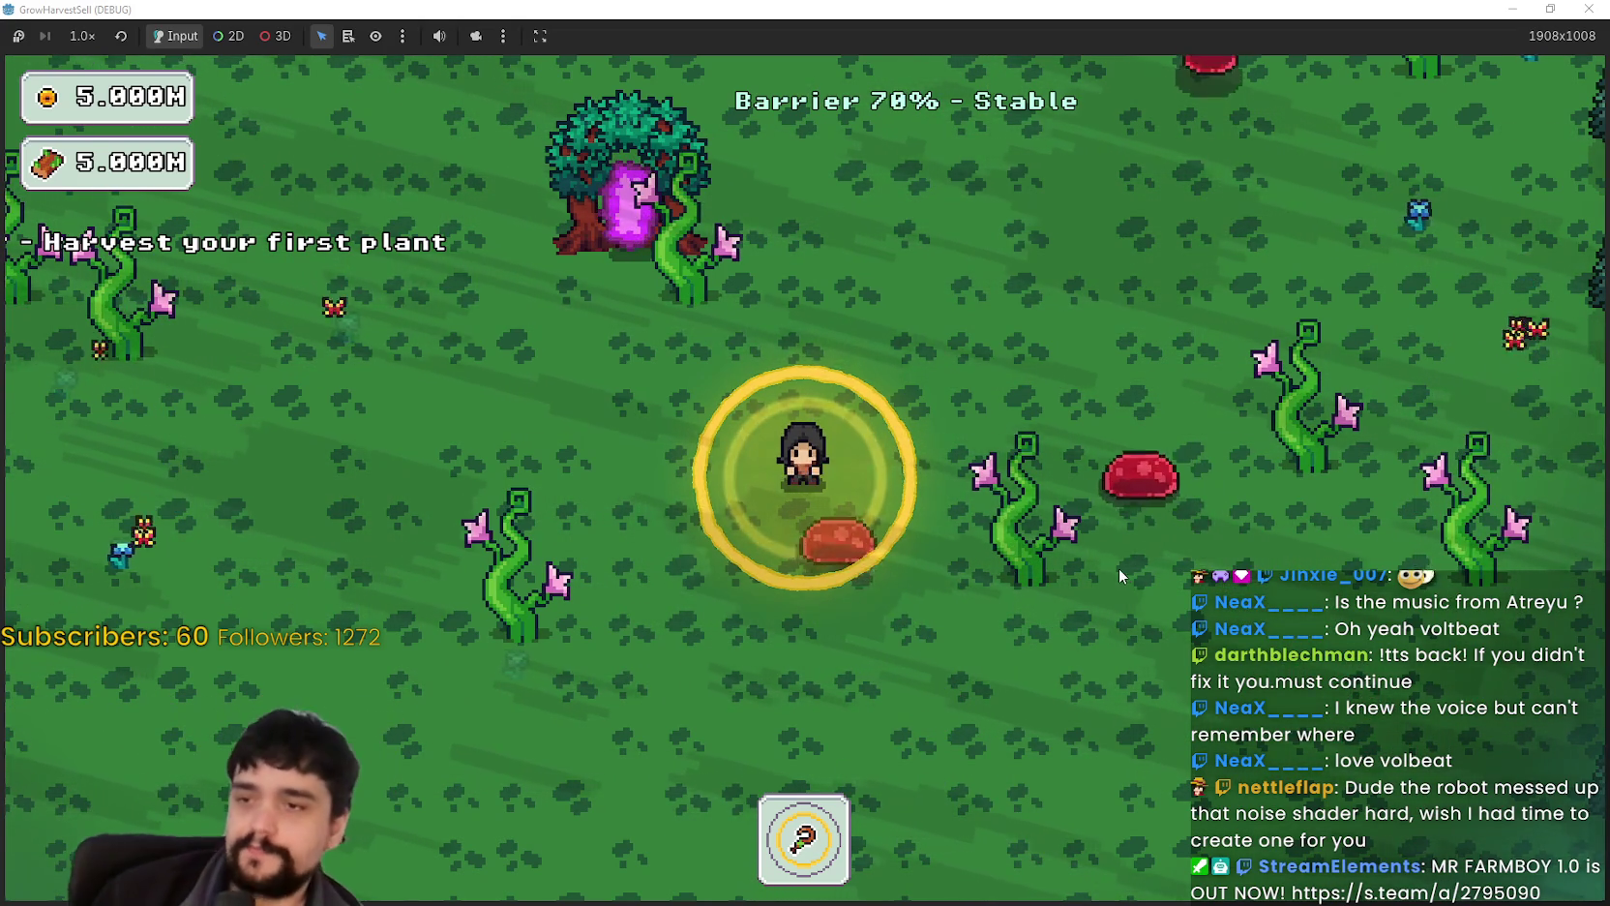
key("a")
key("w")
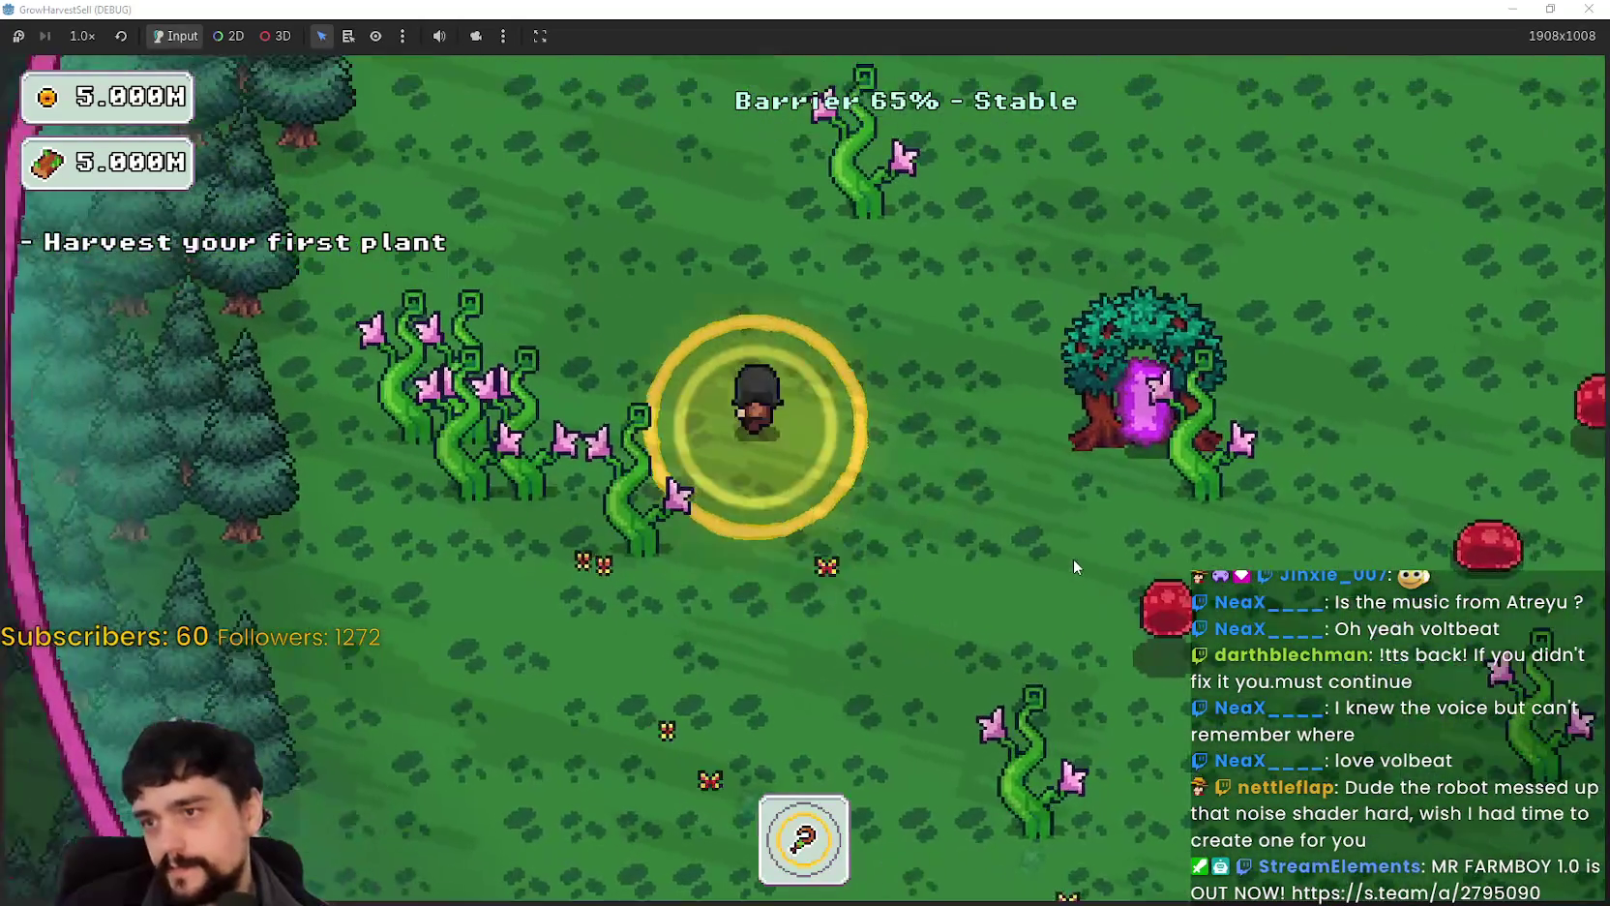
key("d")
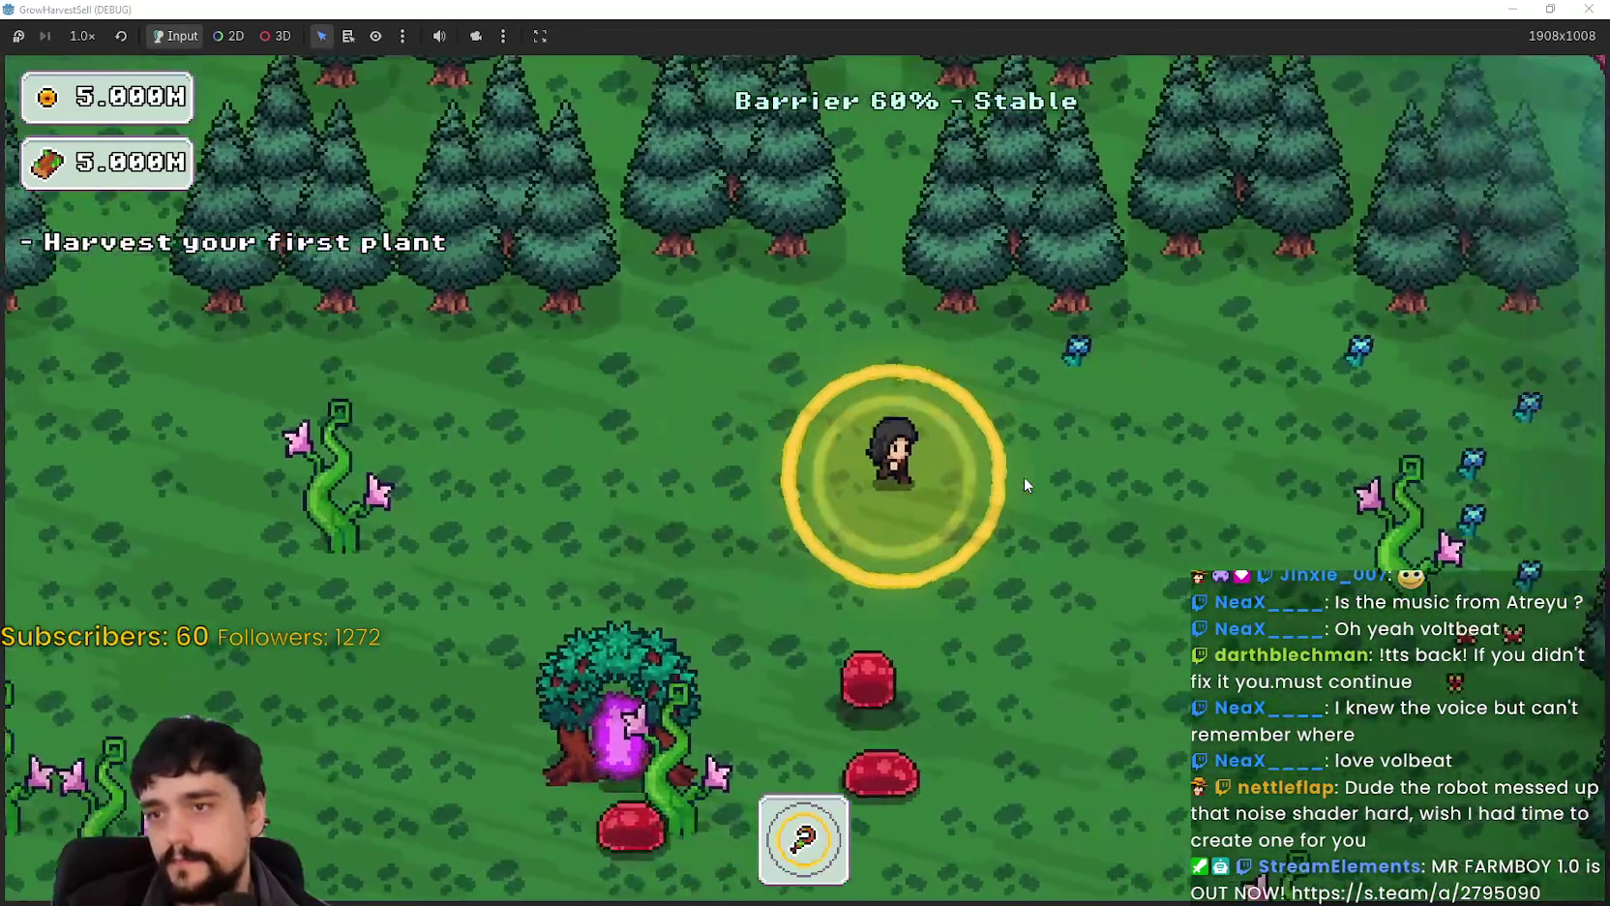
key("d")
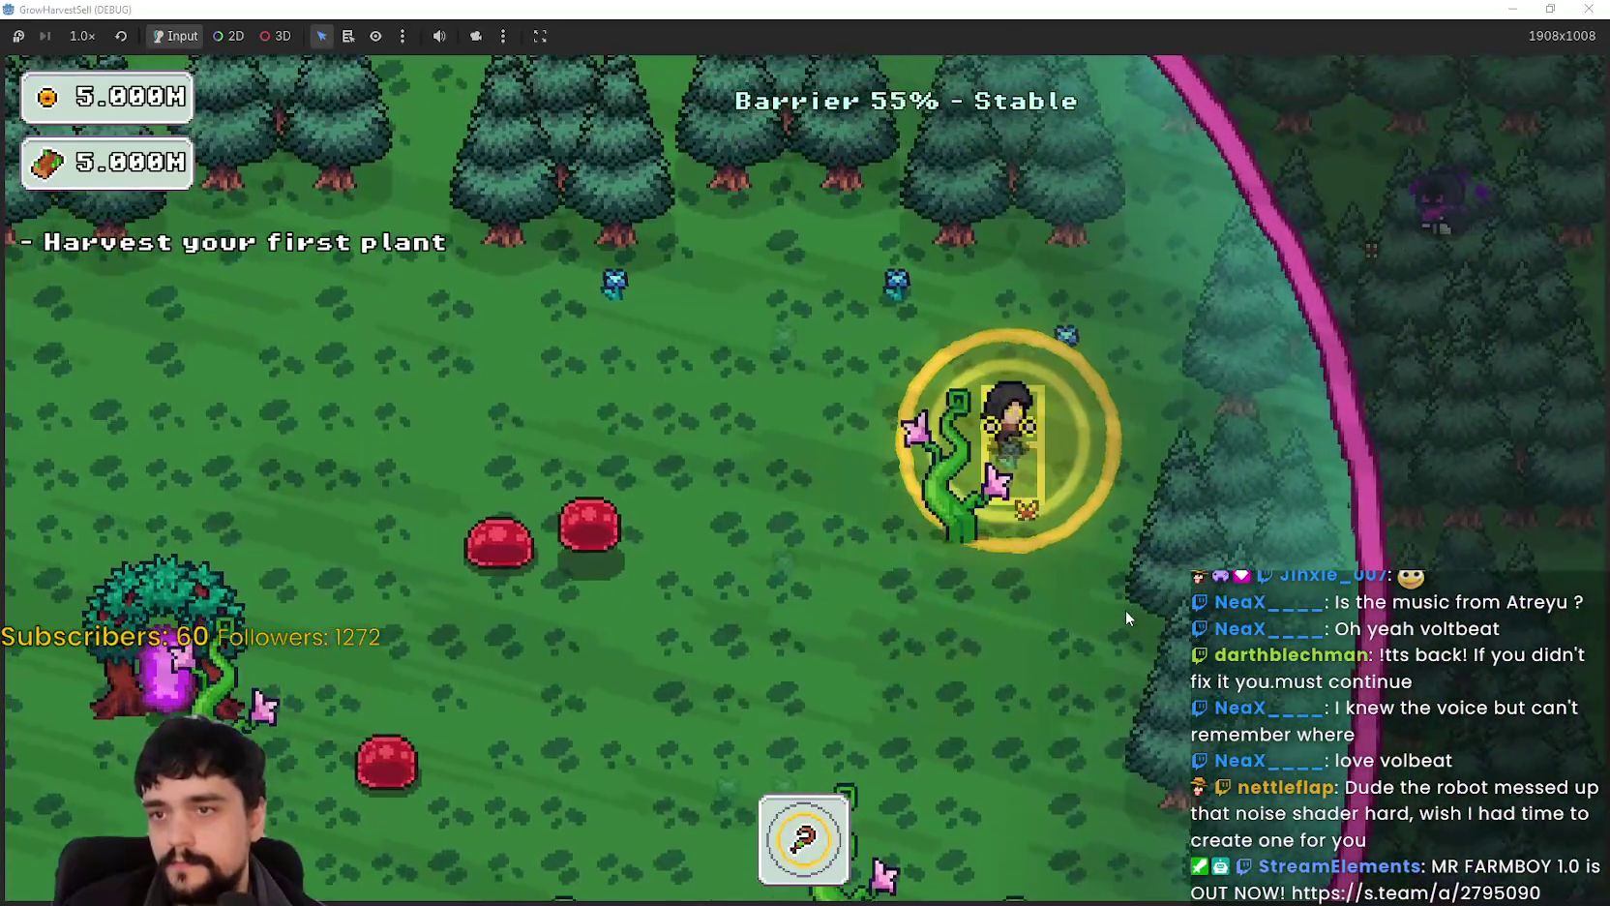
key("w")
key("d")
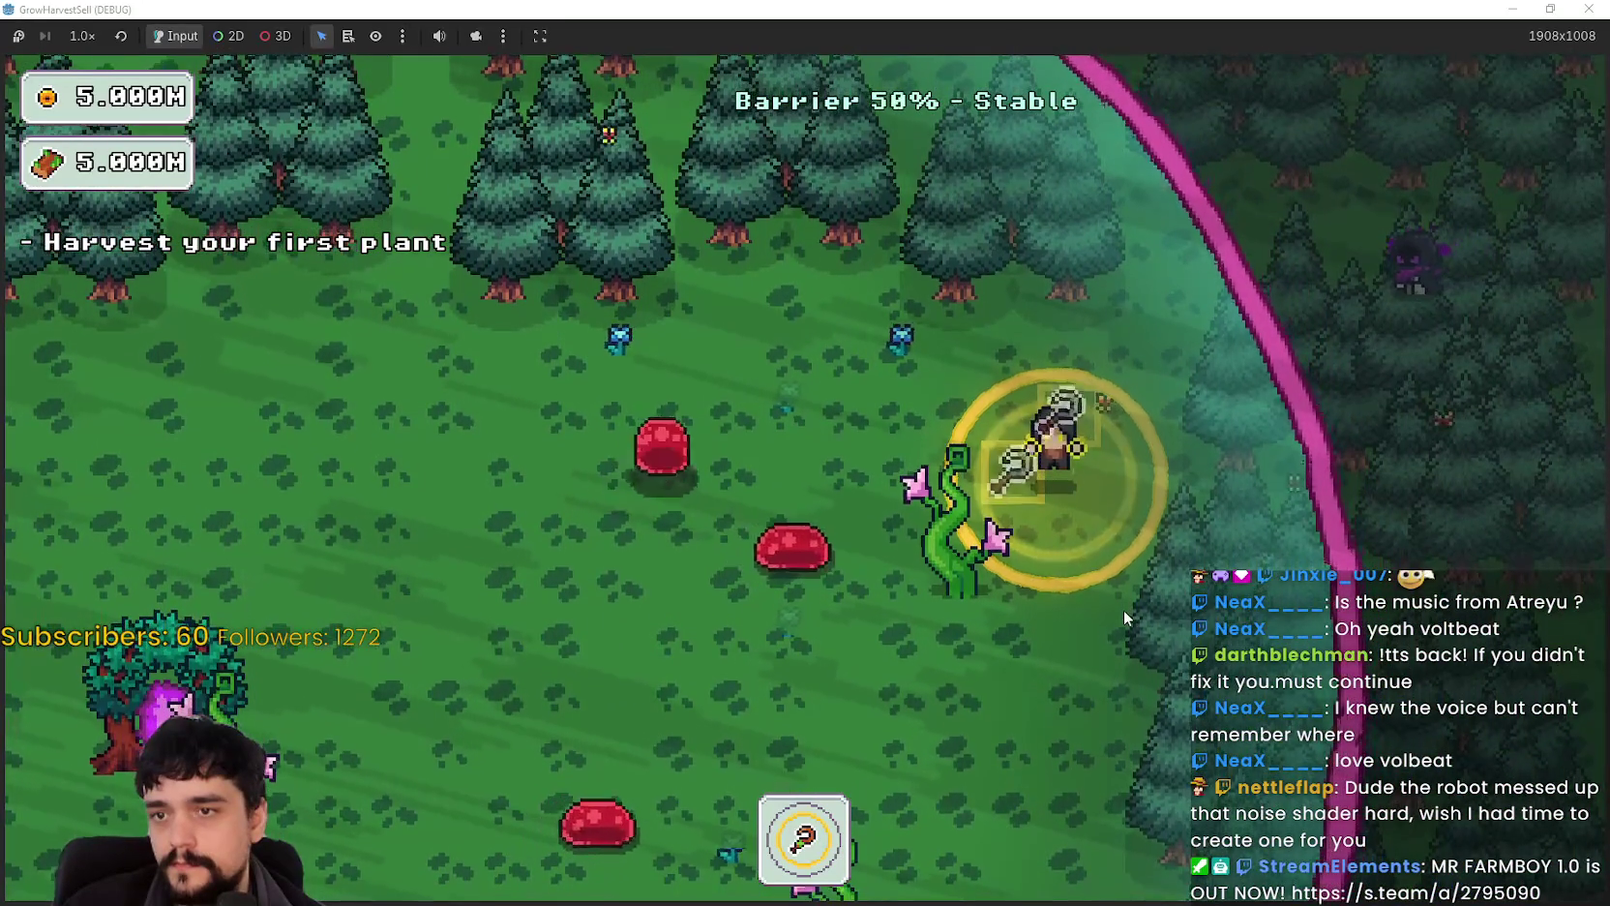
key("s")
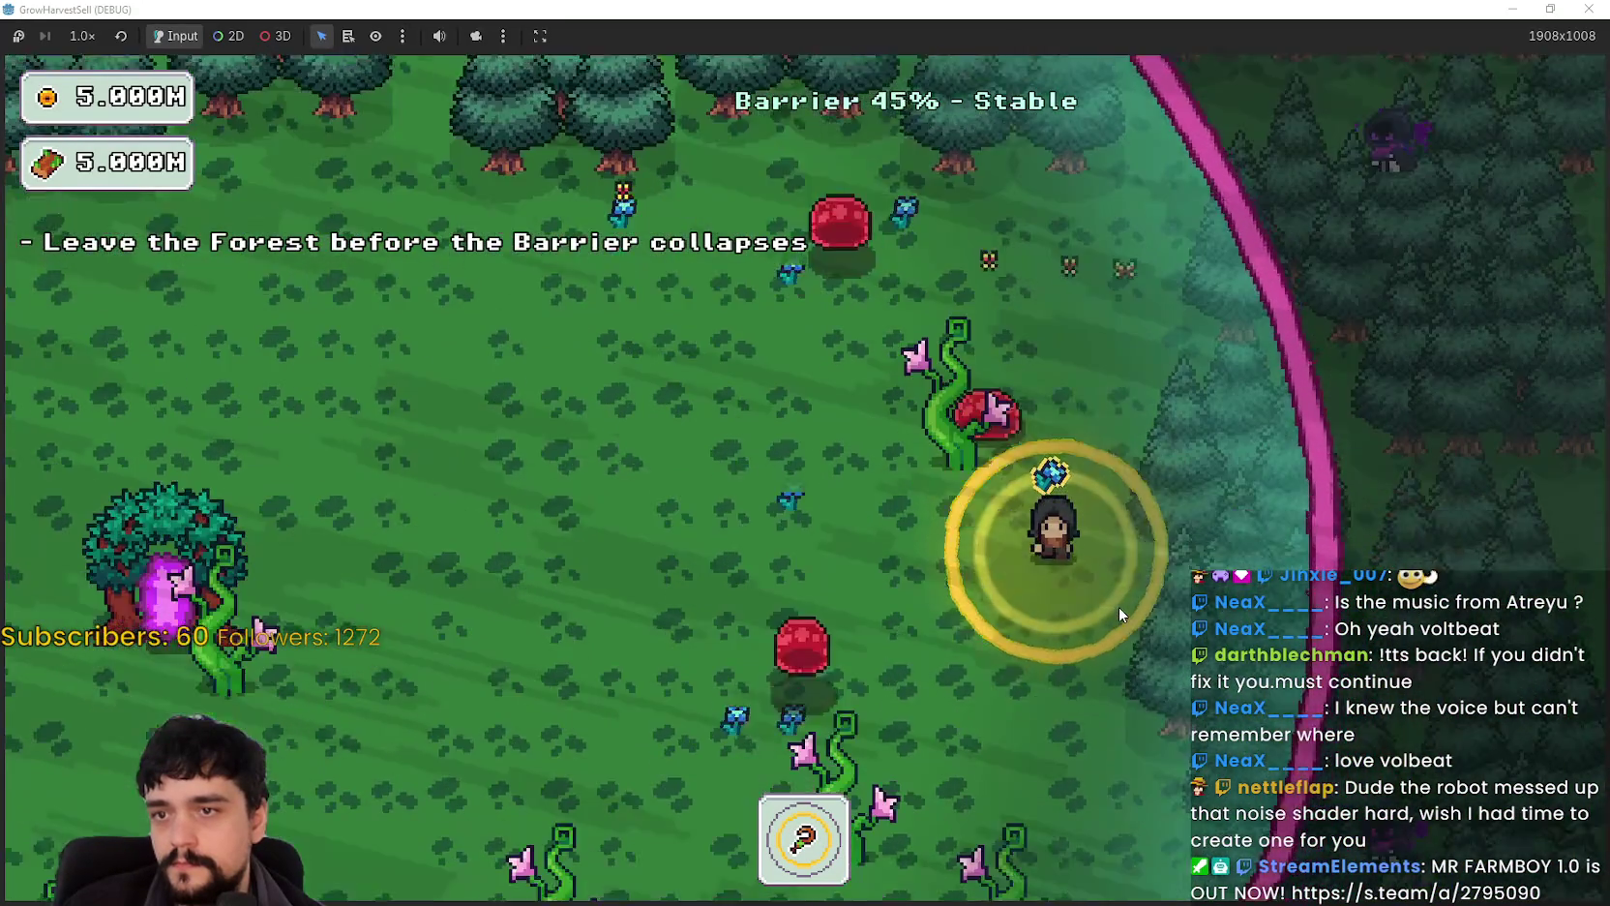
Step: Walk up to the pink barrier and back down past the slimes
key("a")
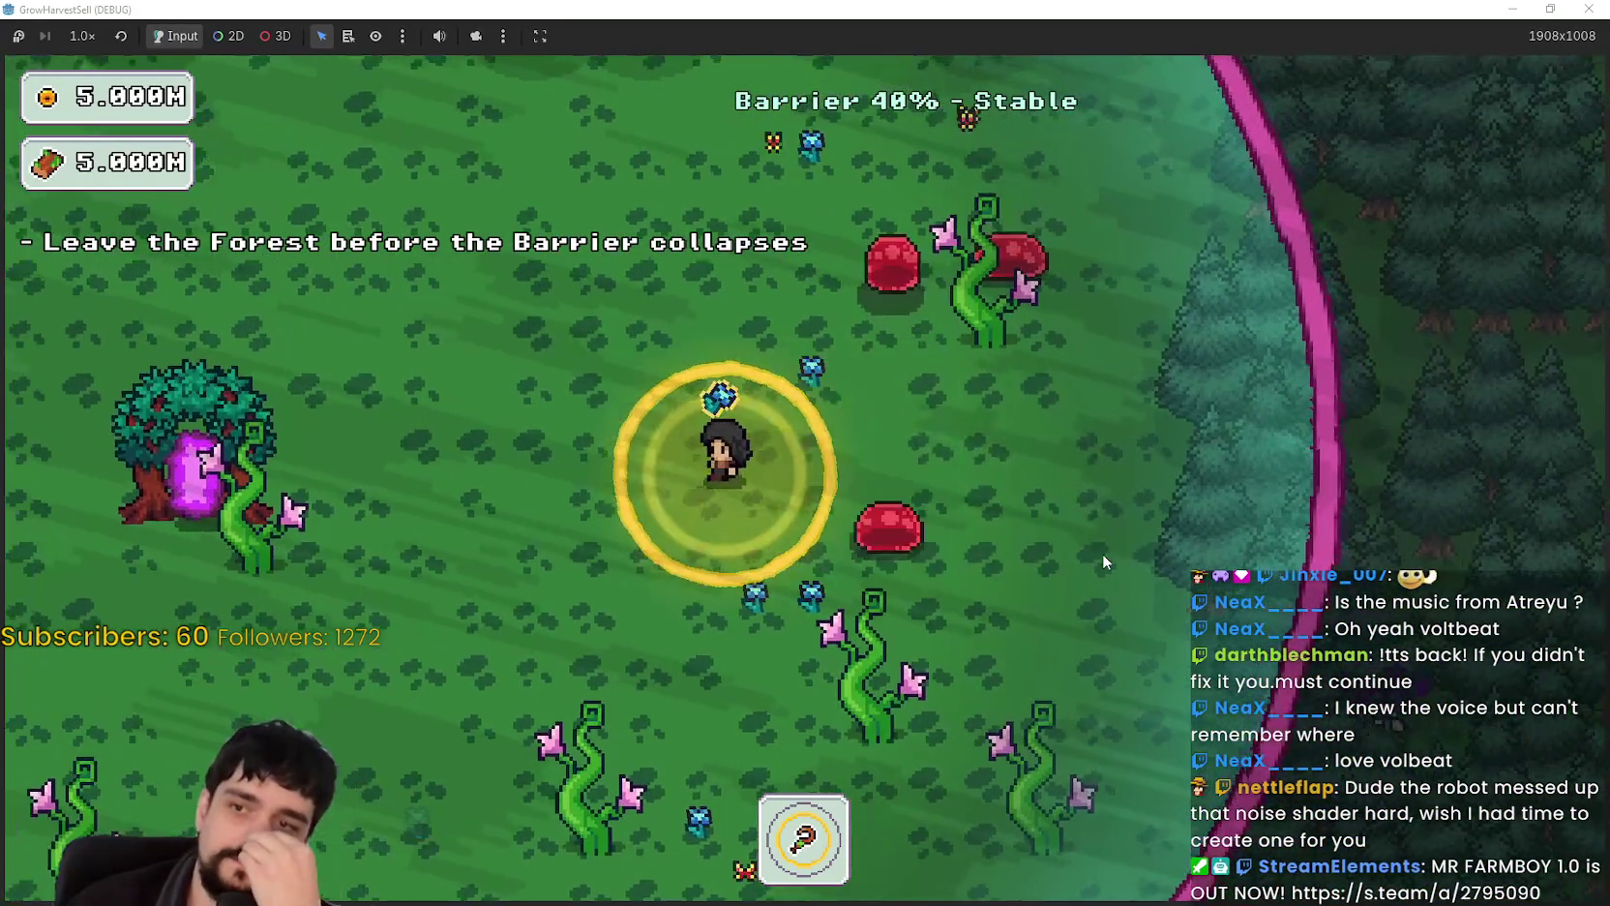
key("s")
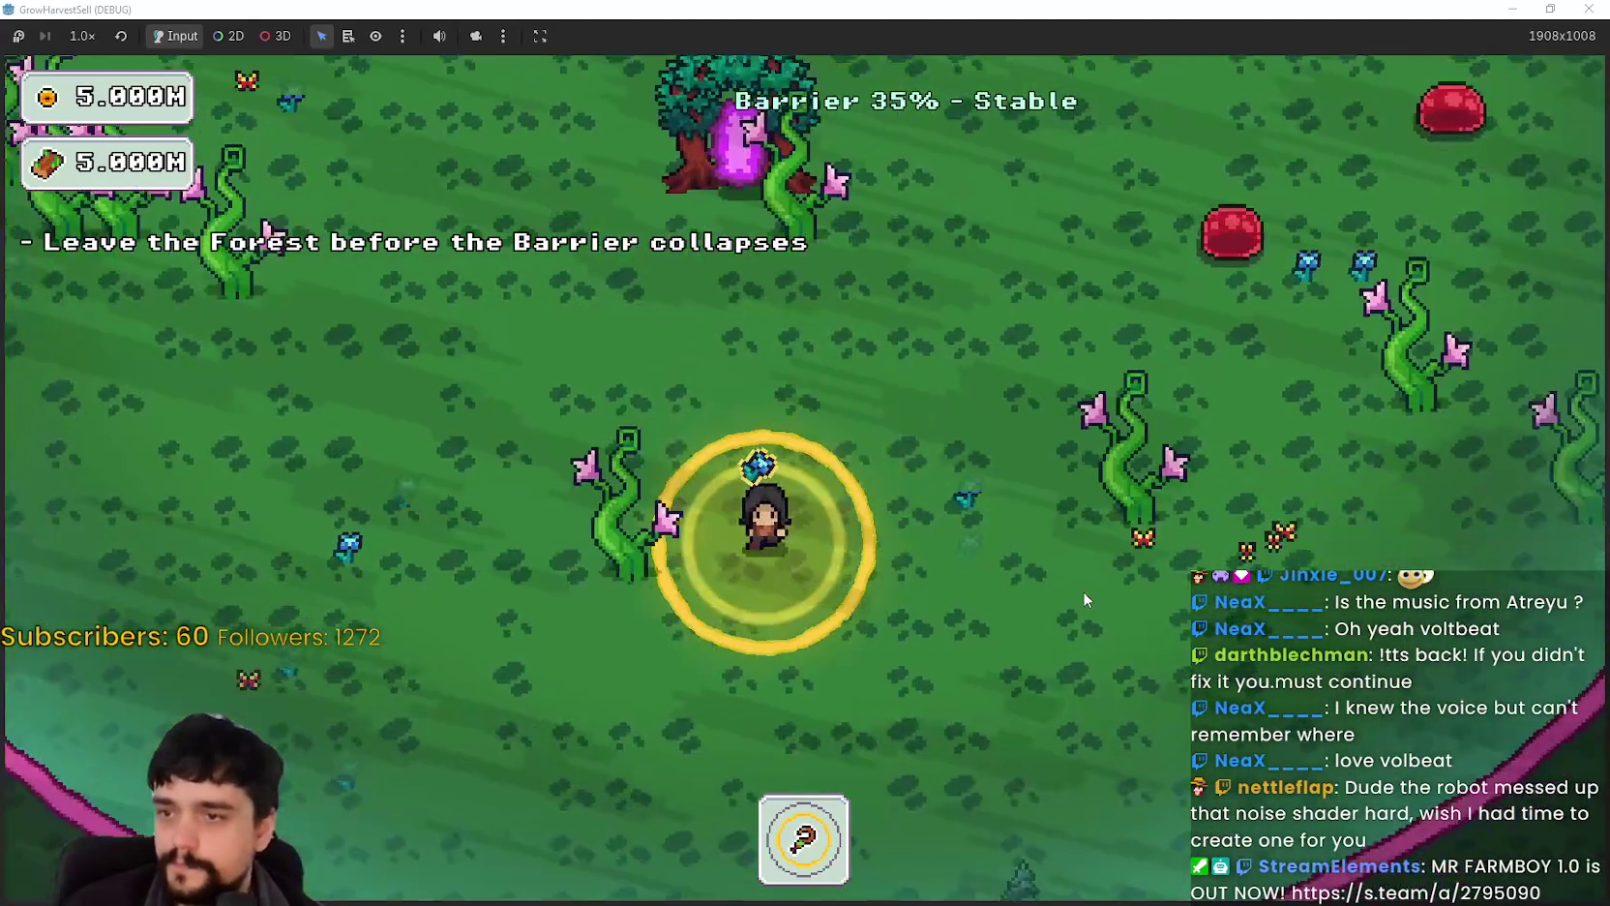
key("a")
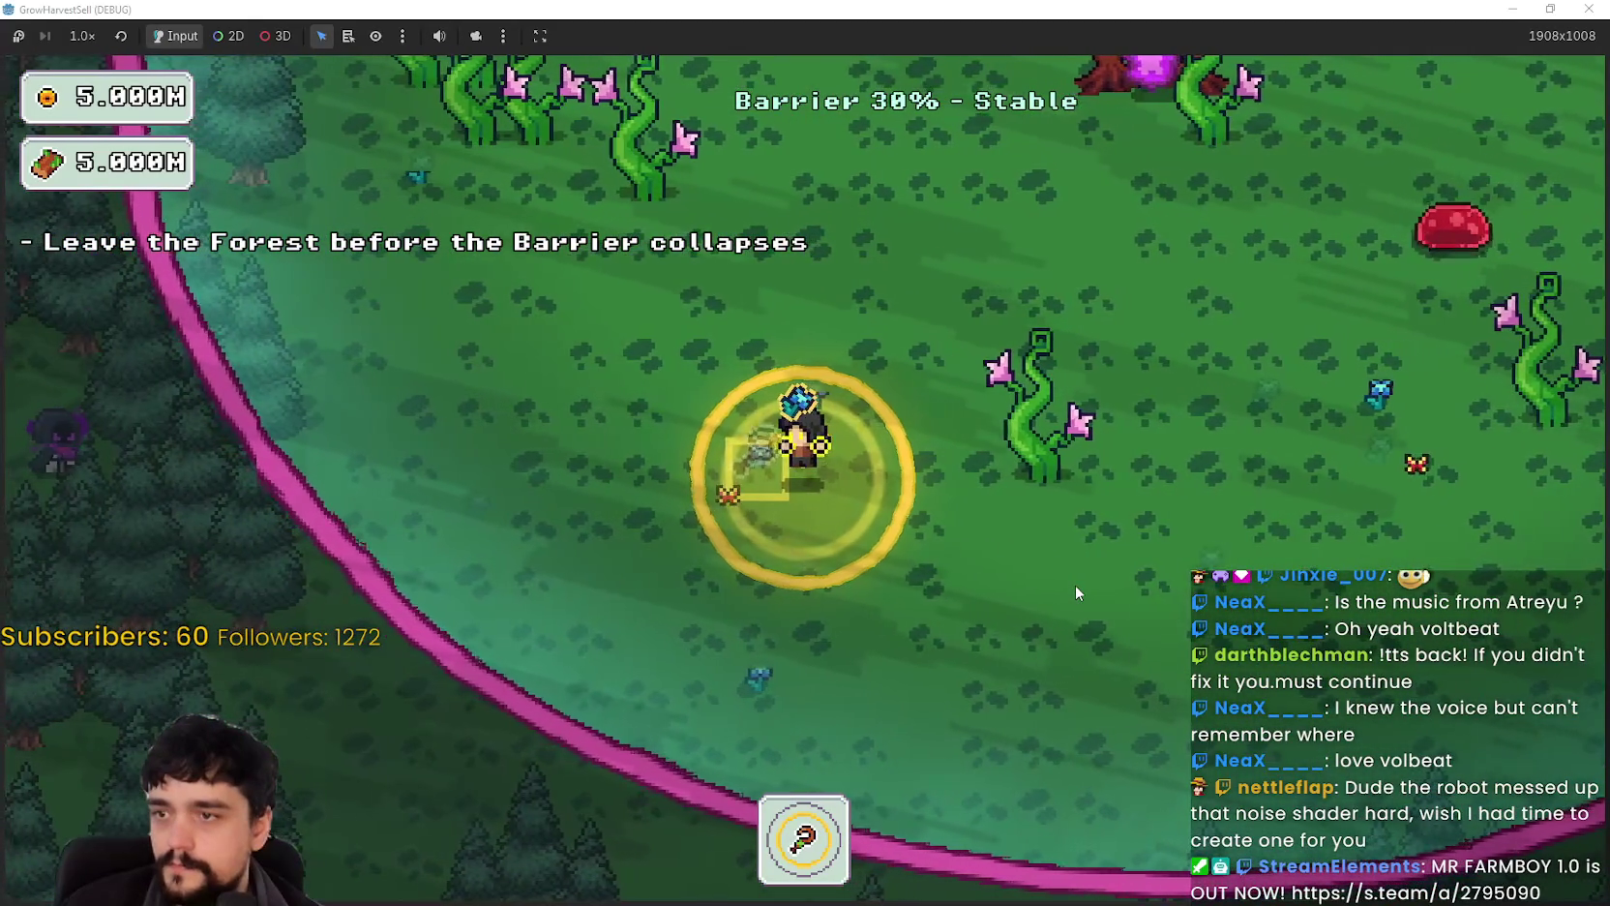
key("d")
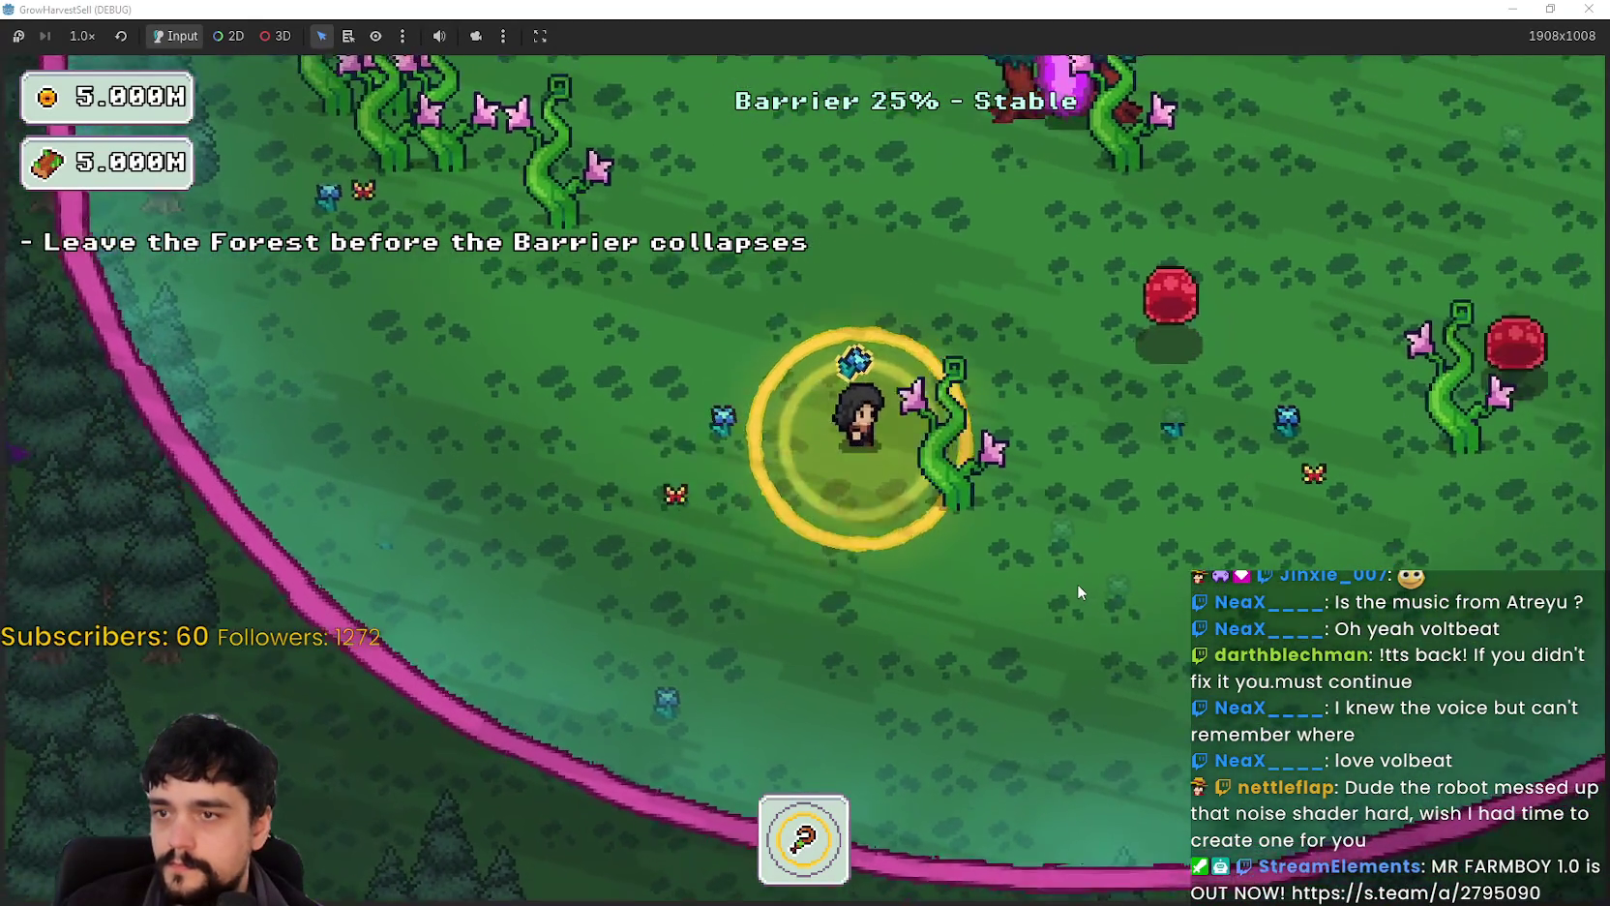
key("w")
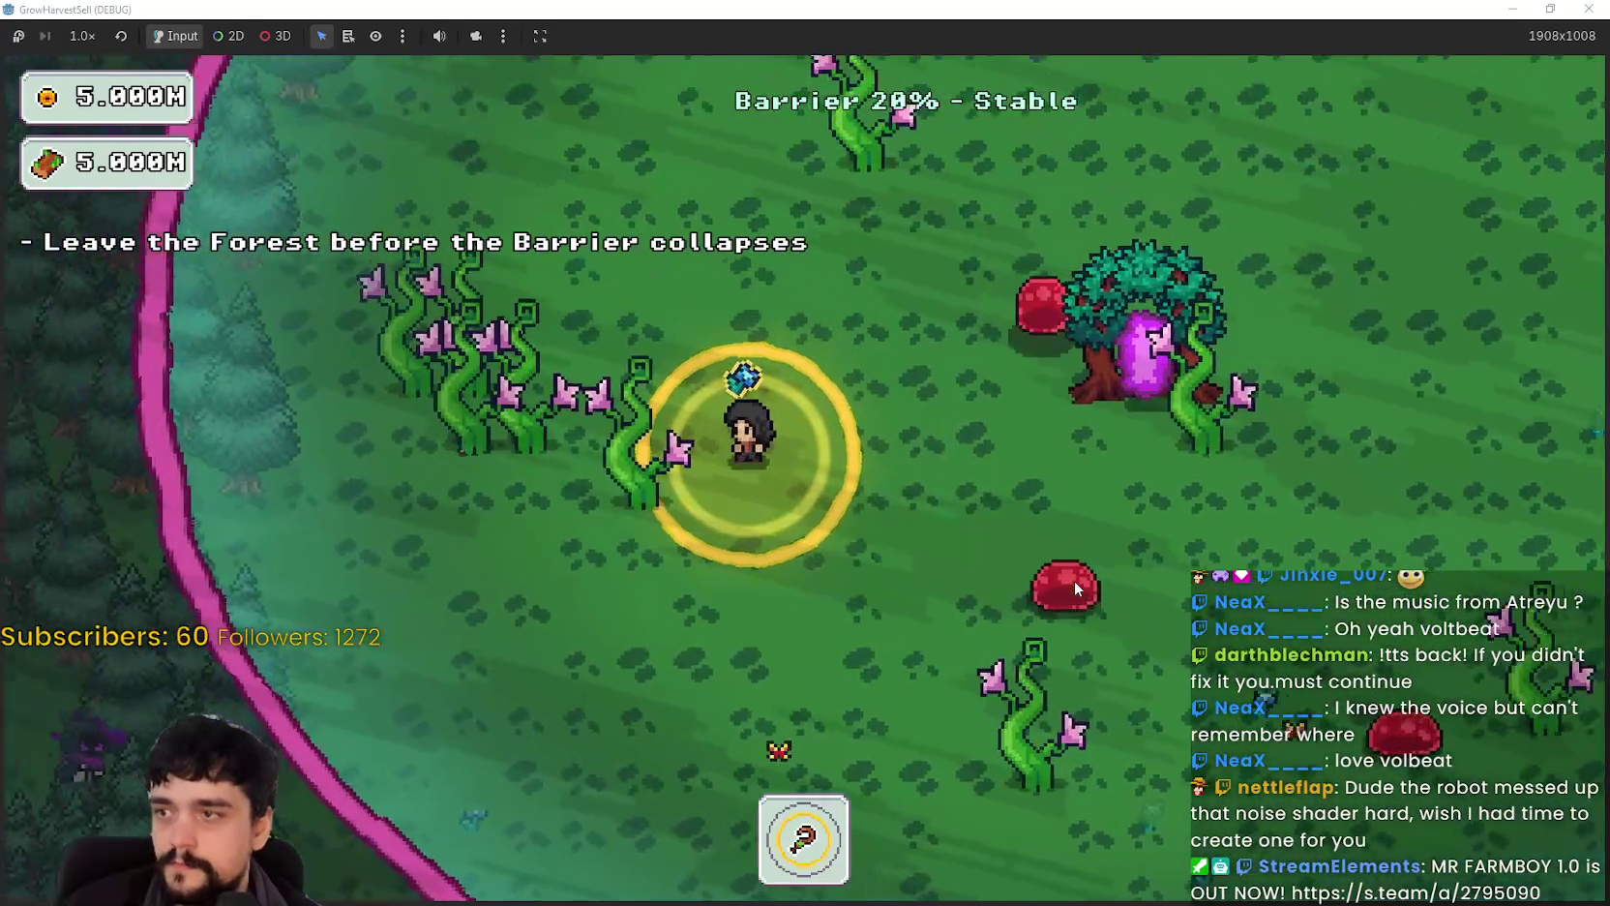
key("a")
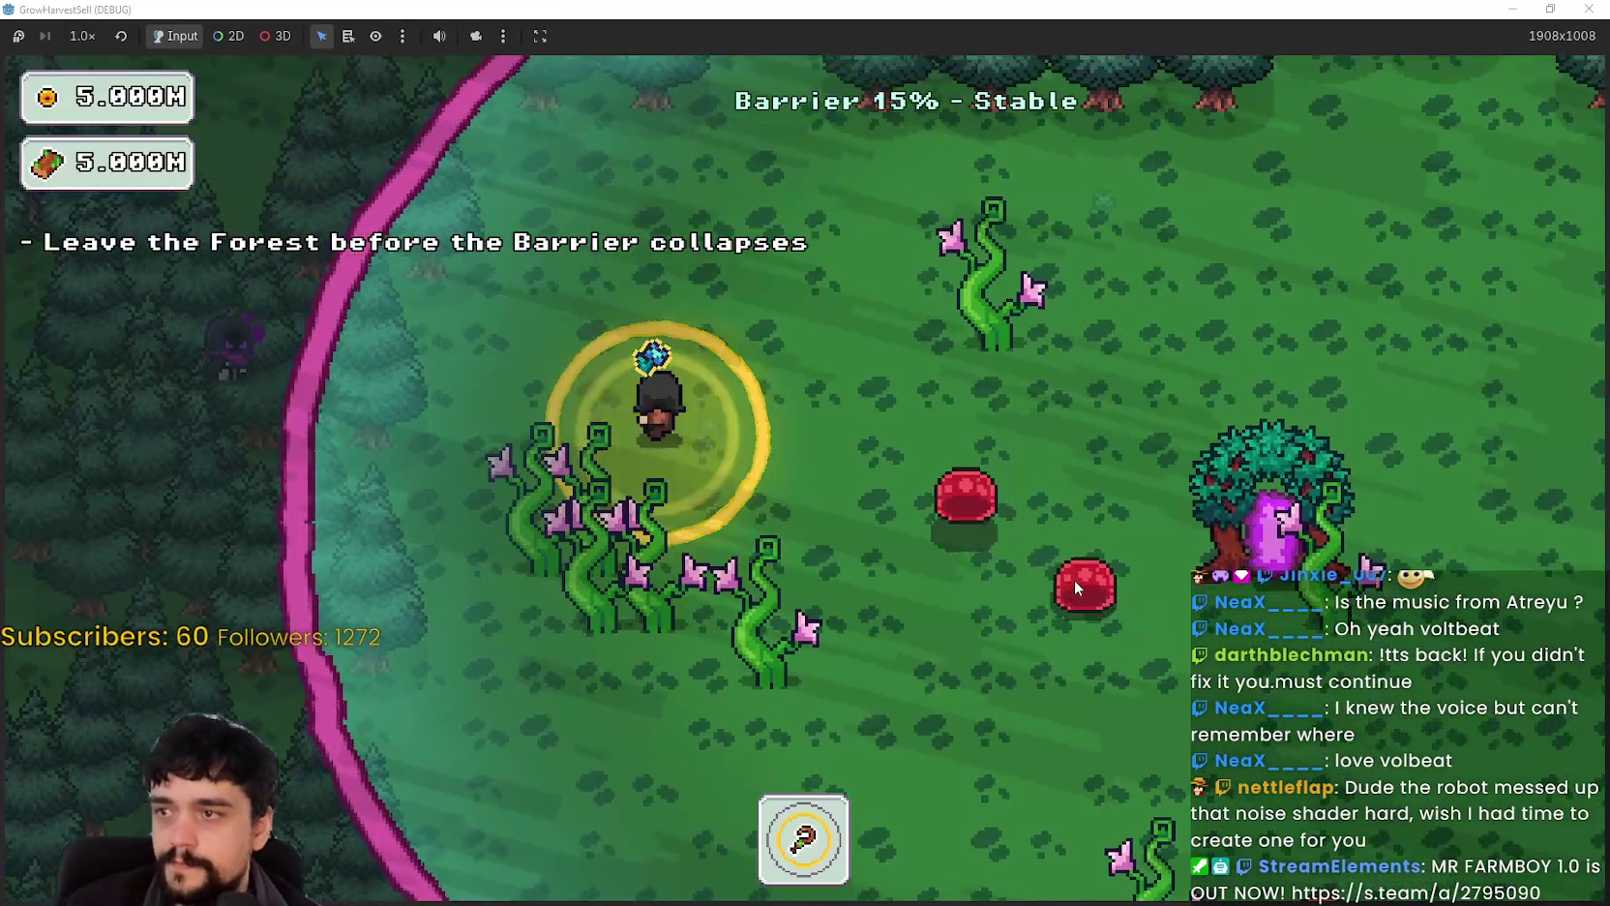
key("w")
key("d")
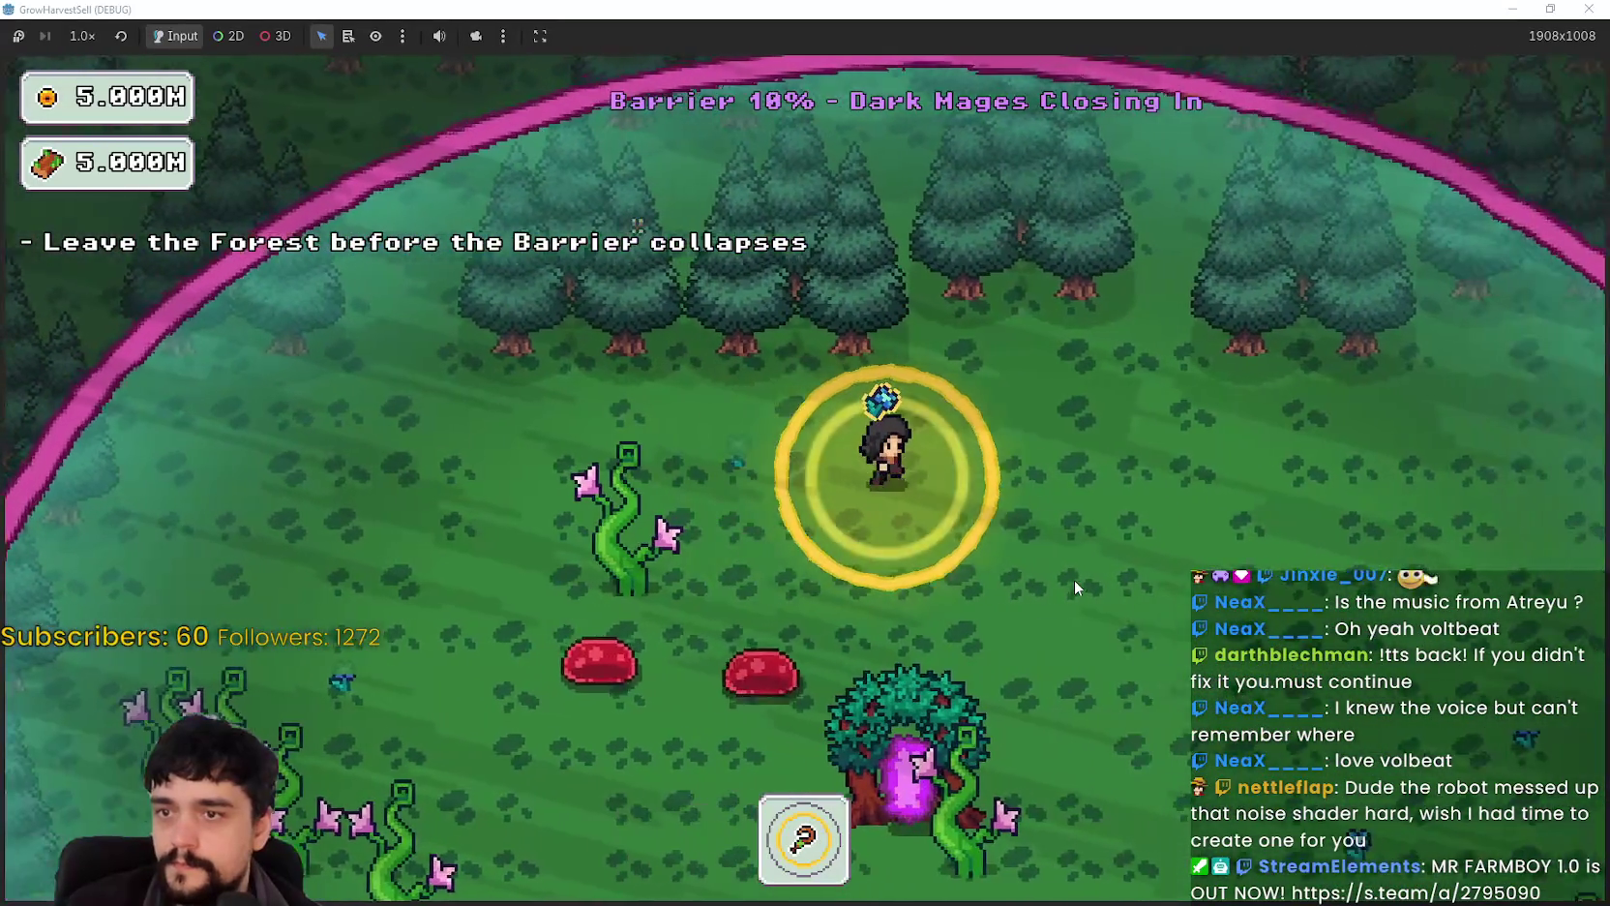
key("d")
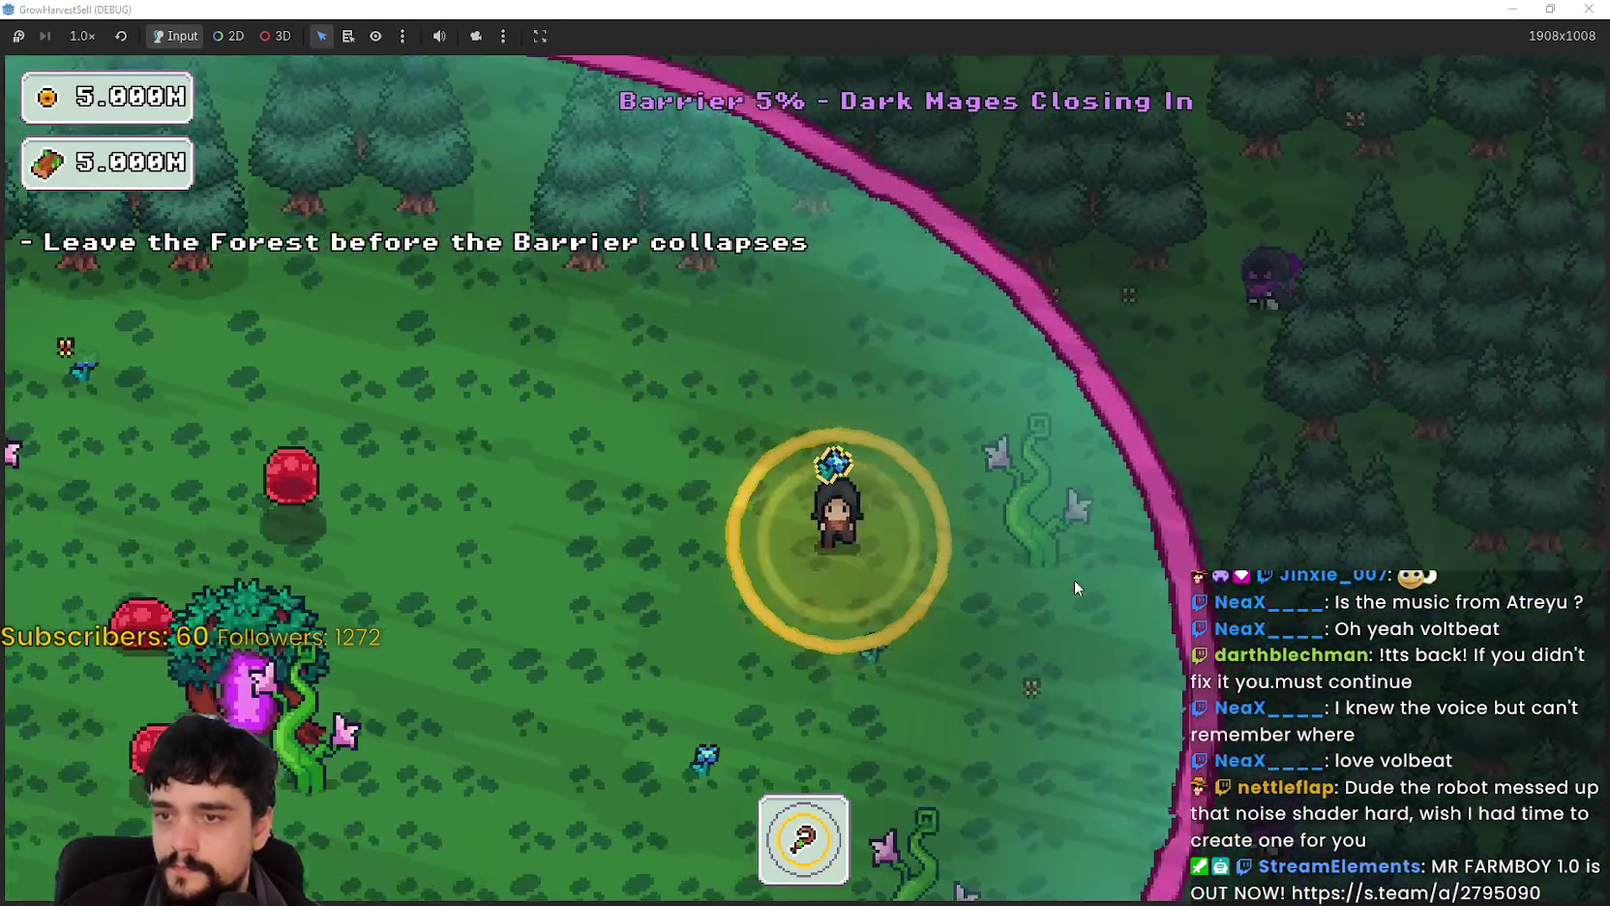
key("s")
key("a")
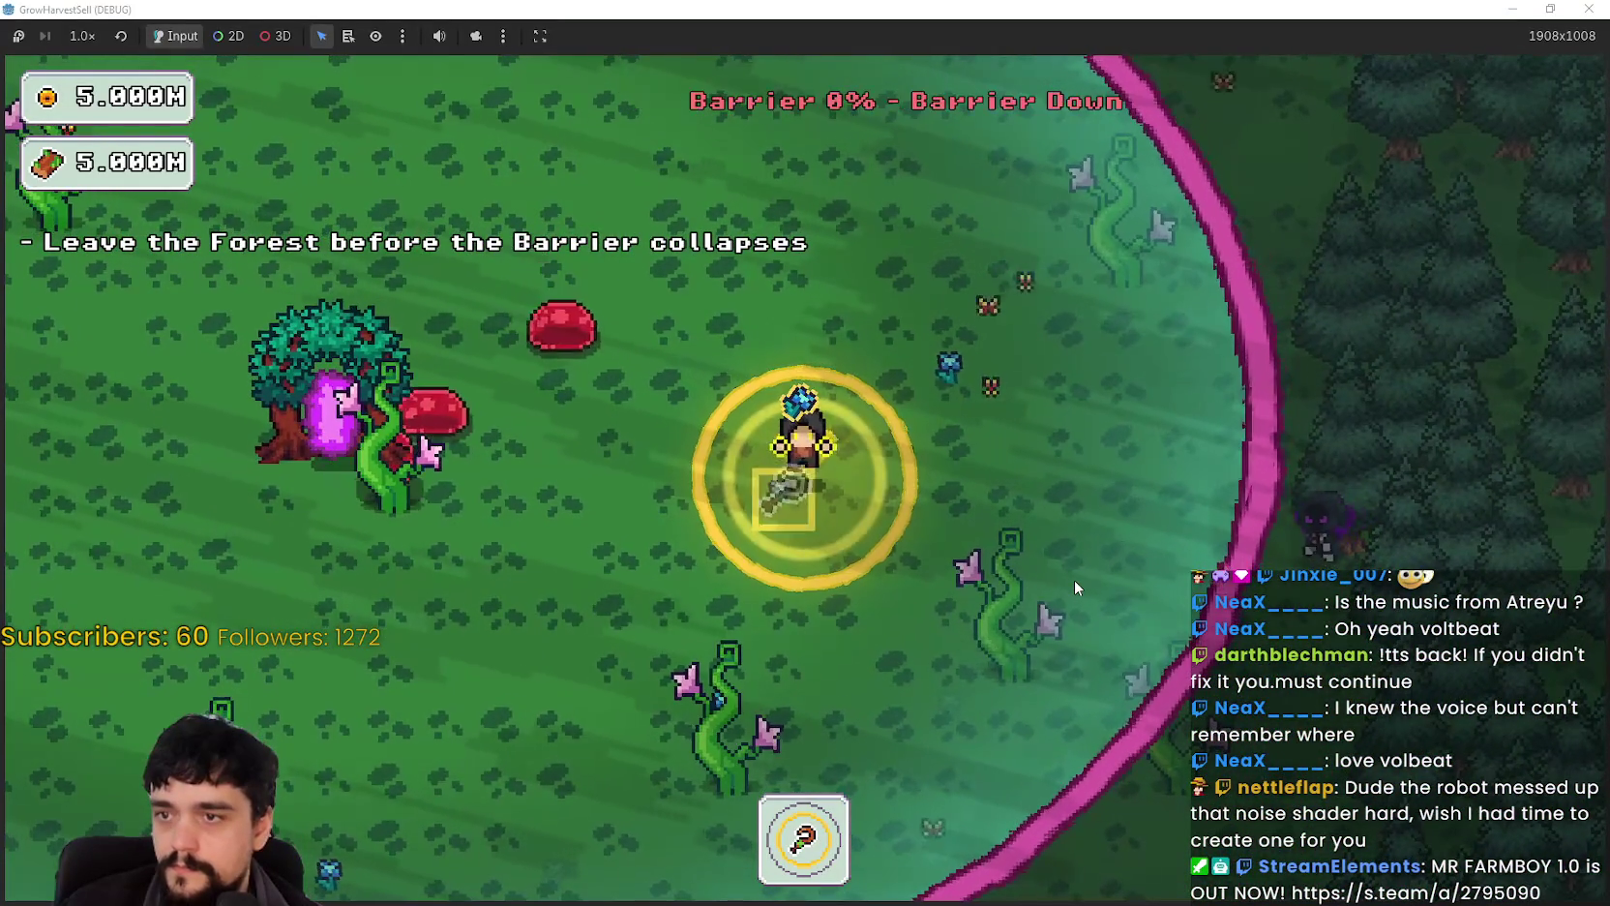
key("s")
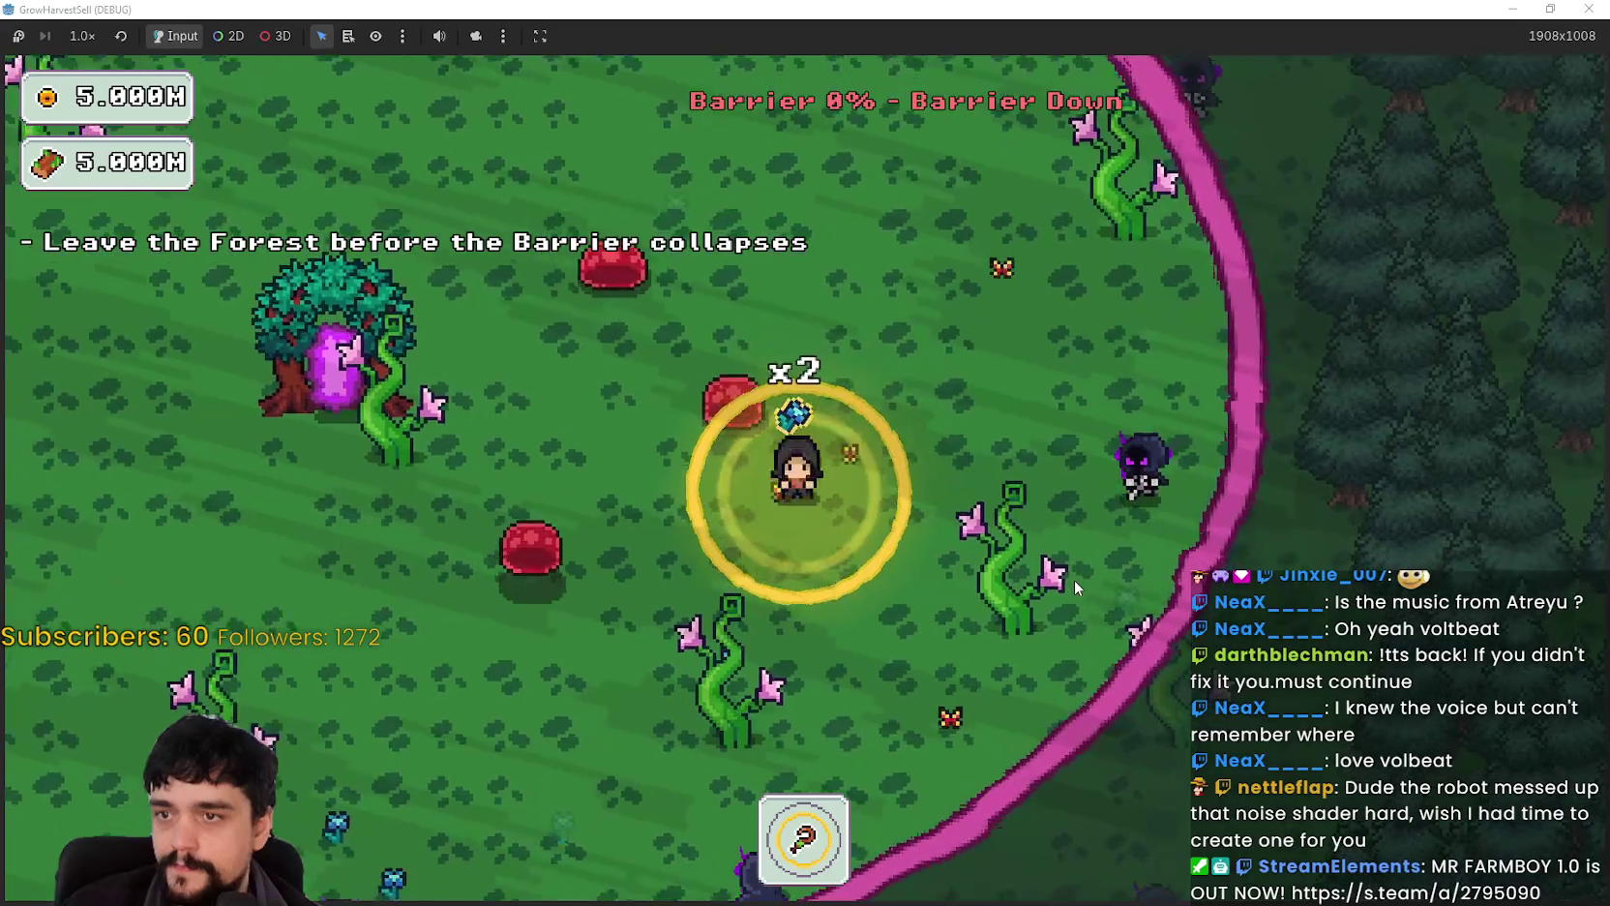
key("a")
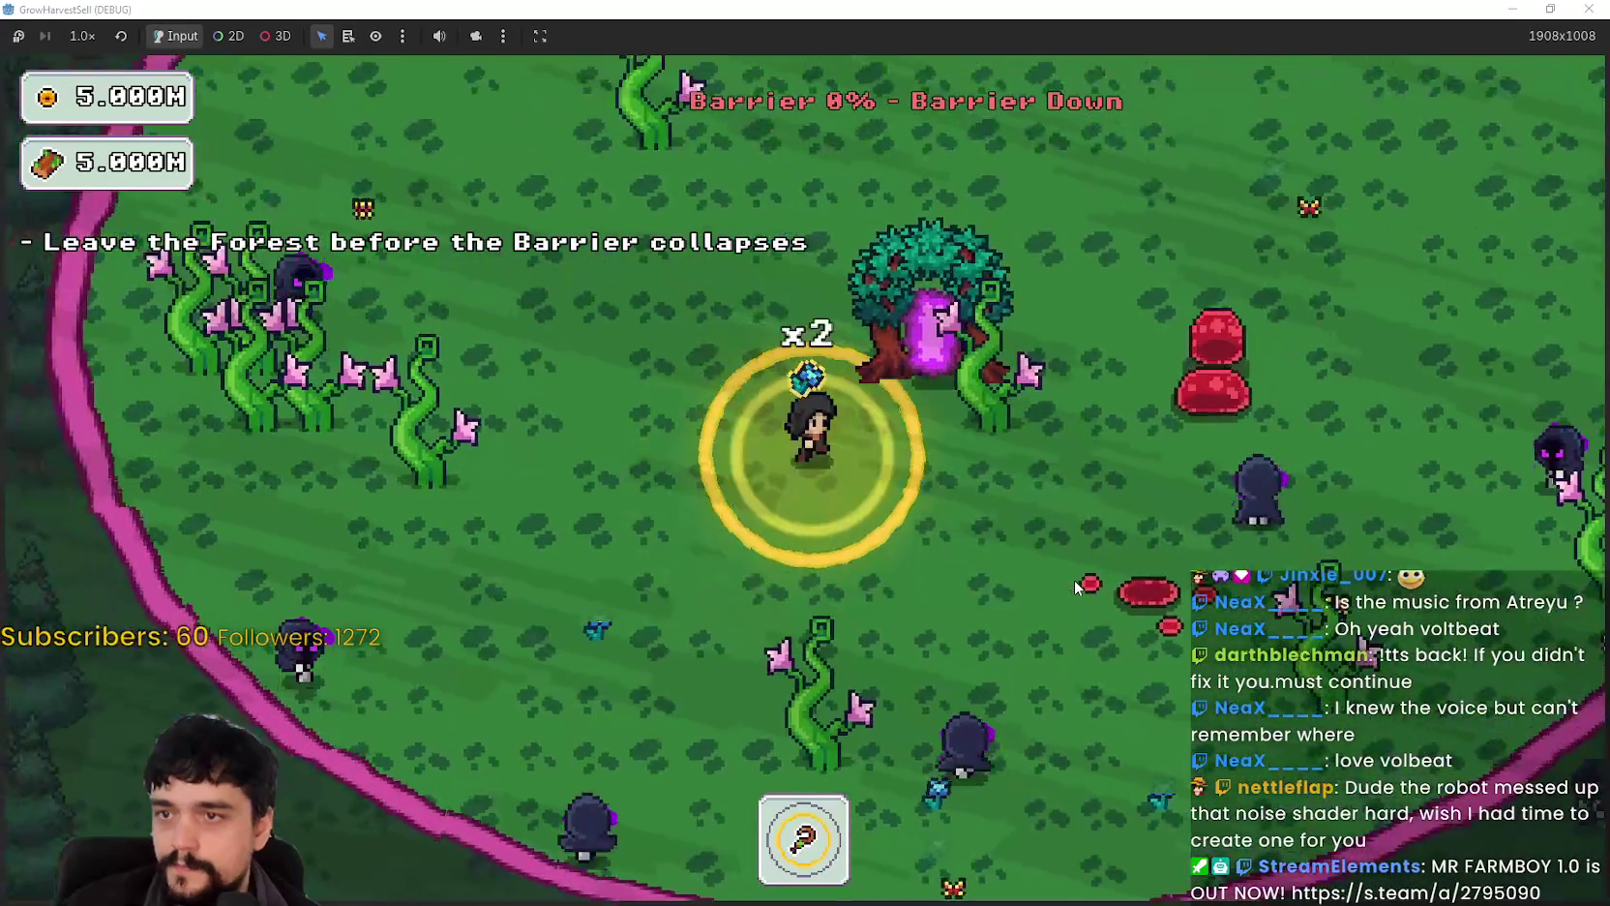
Step: Return through the portal to the village, then close the running game
key("d")
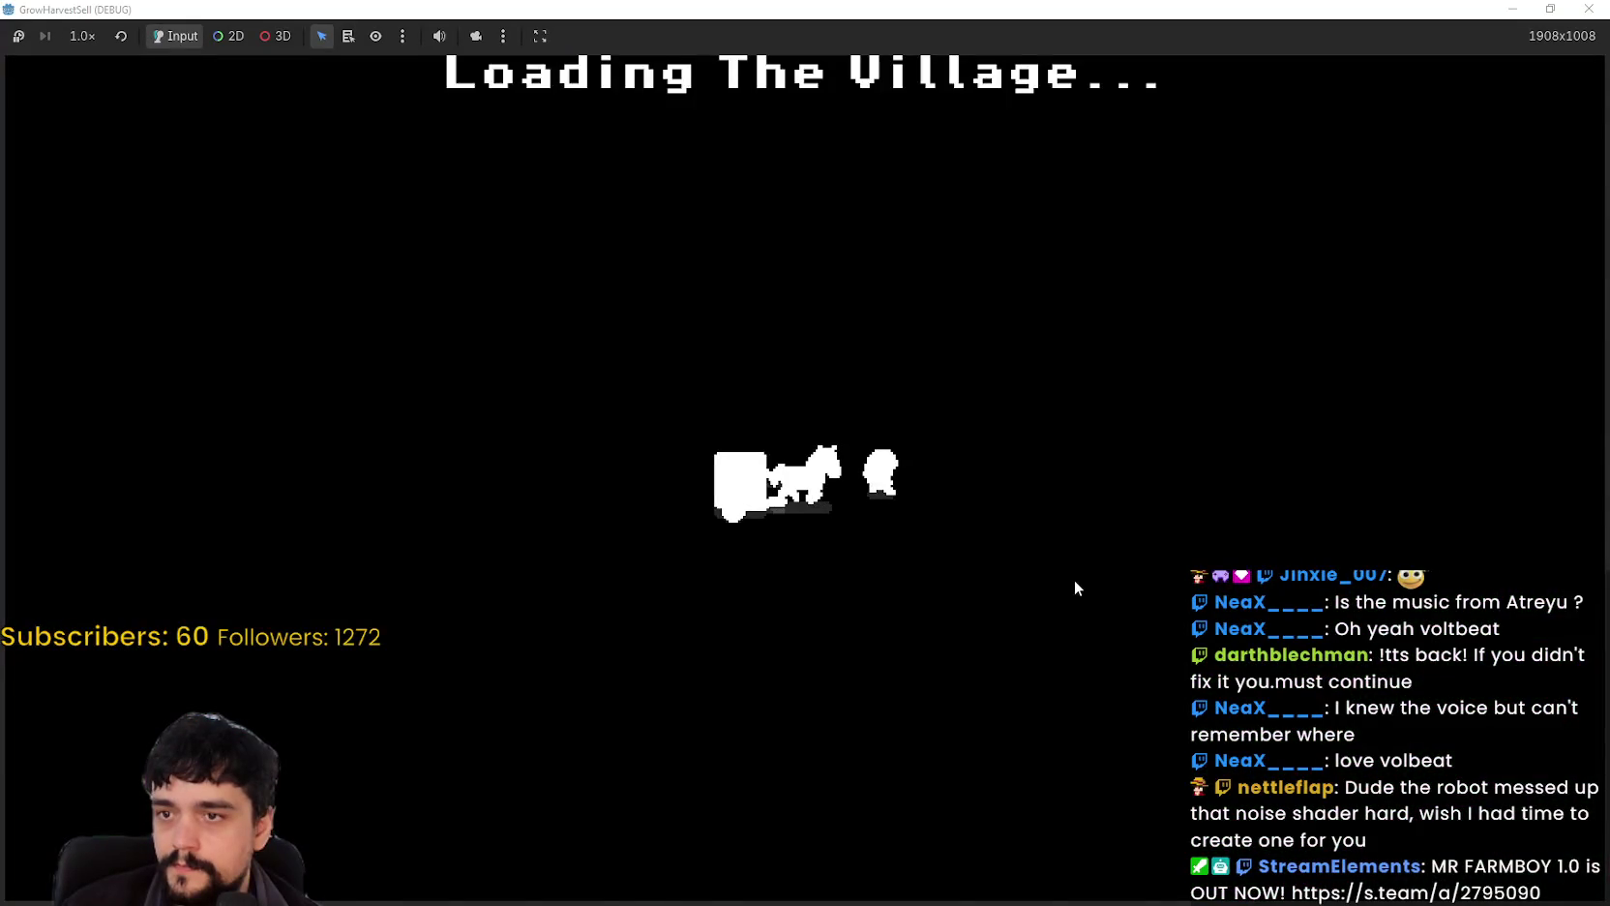
key("d")
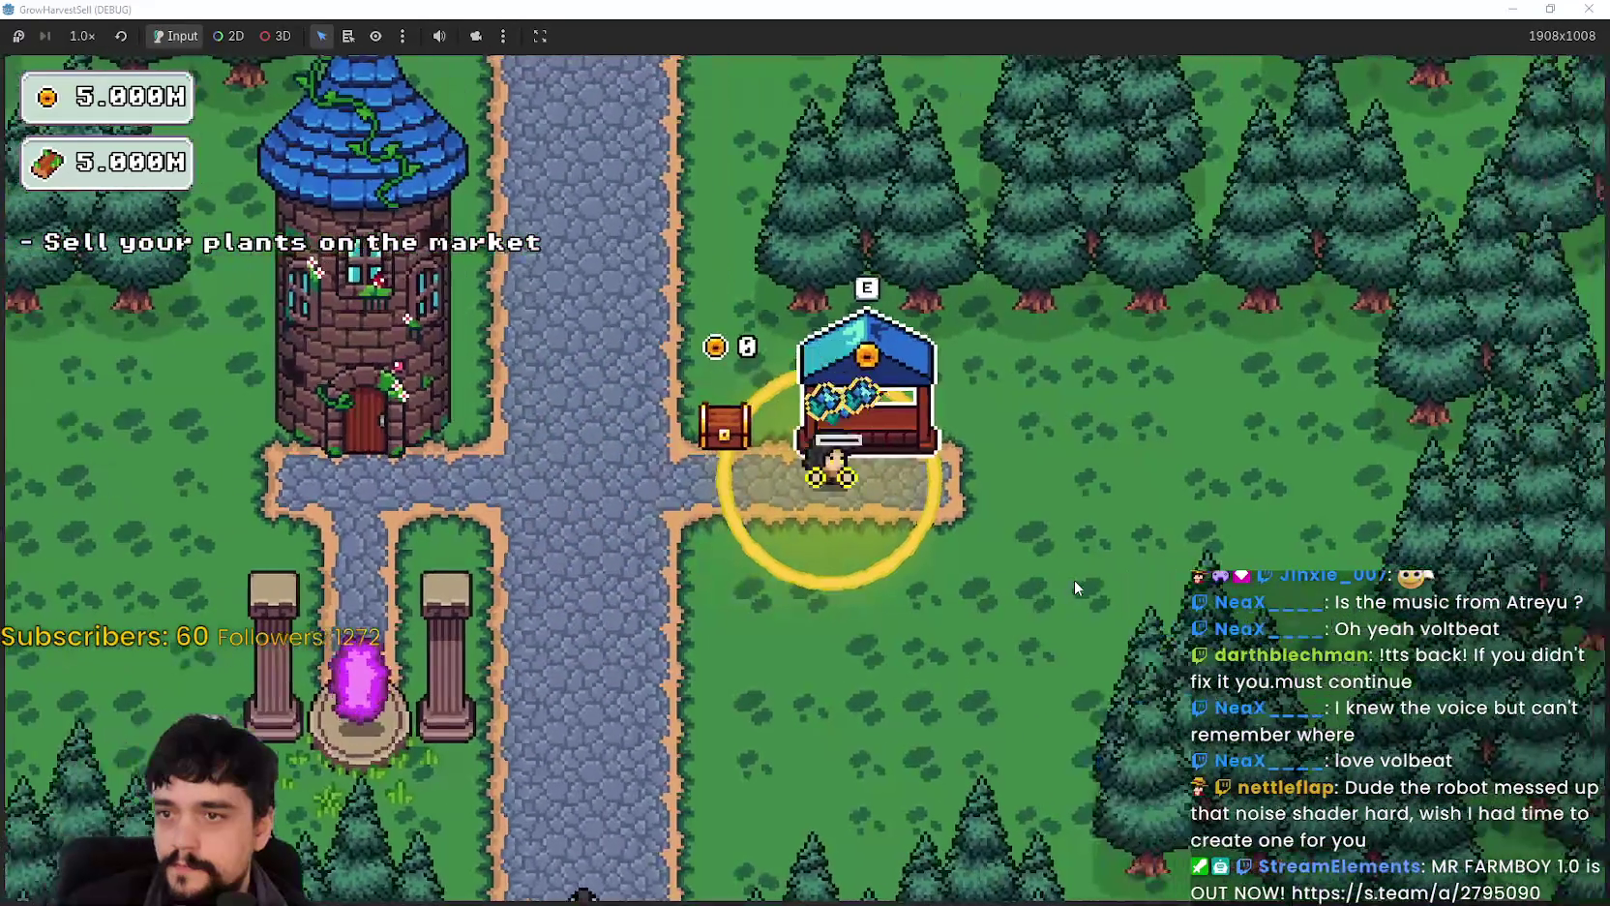
key("a")
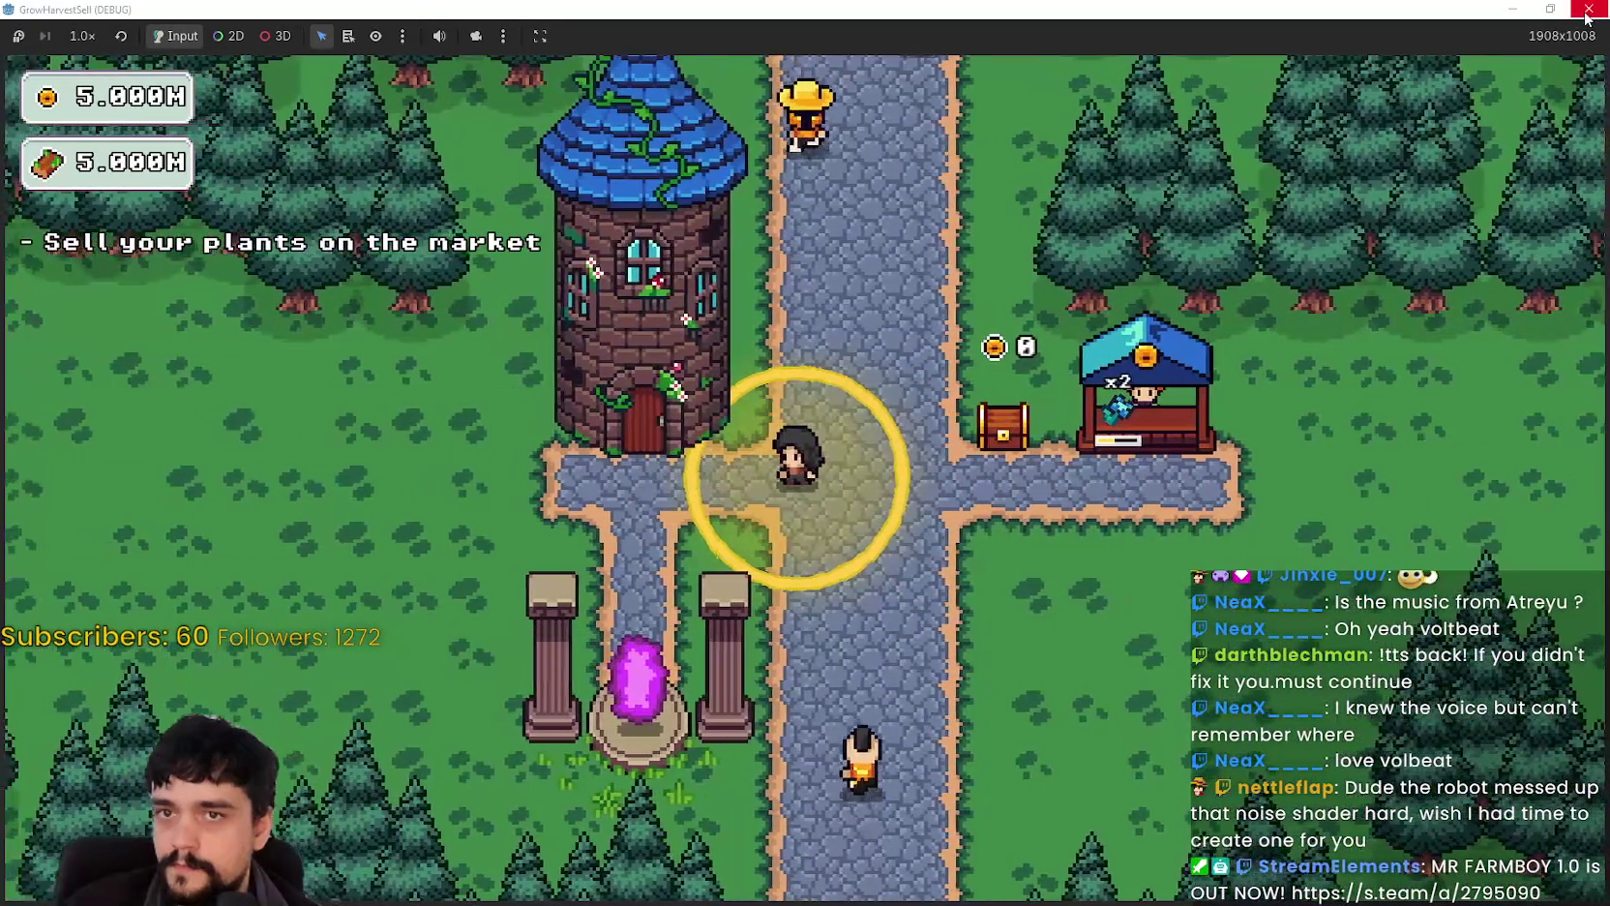
left_click(1588, 13)
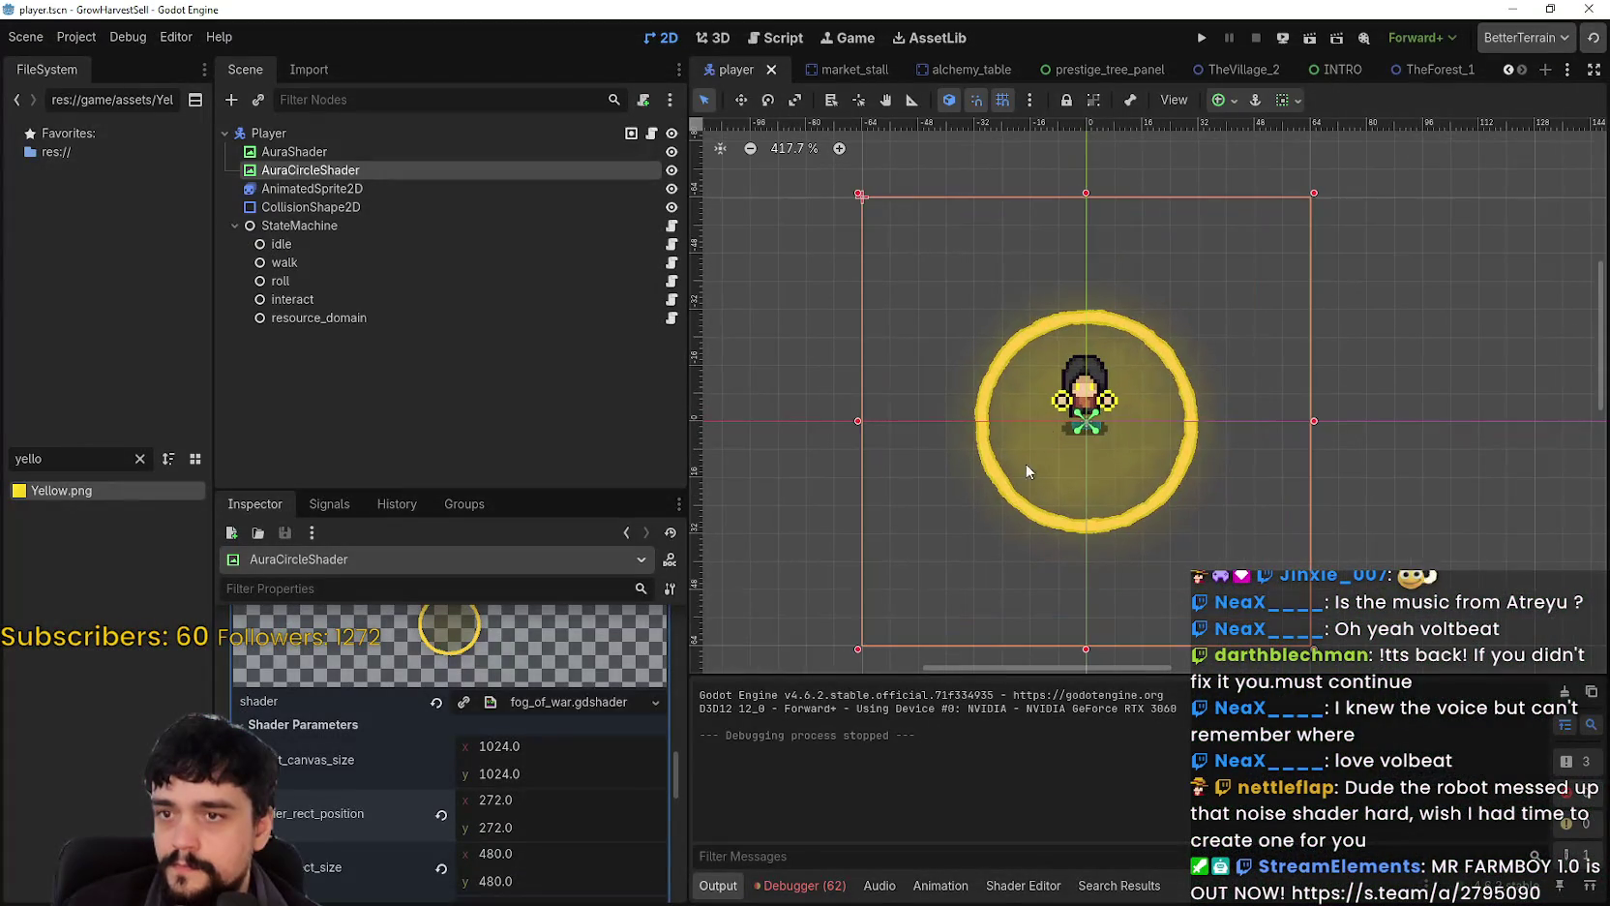
Step: Try barrier_rect_position x 200 and undo it, then set barrier_rect_size to 360 × 360
type("2")
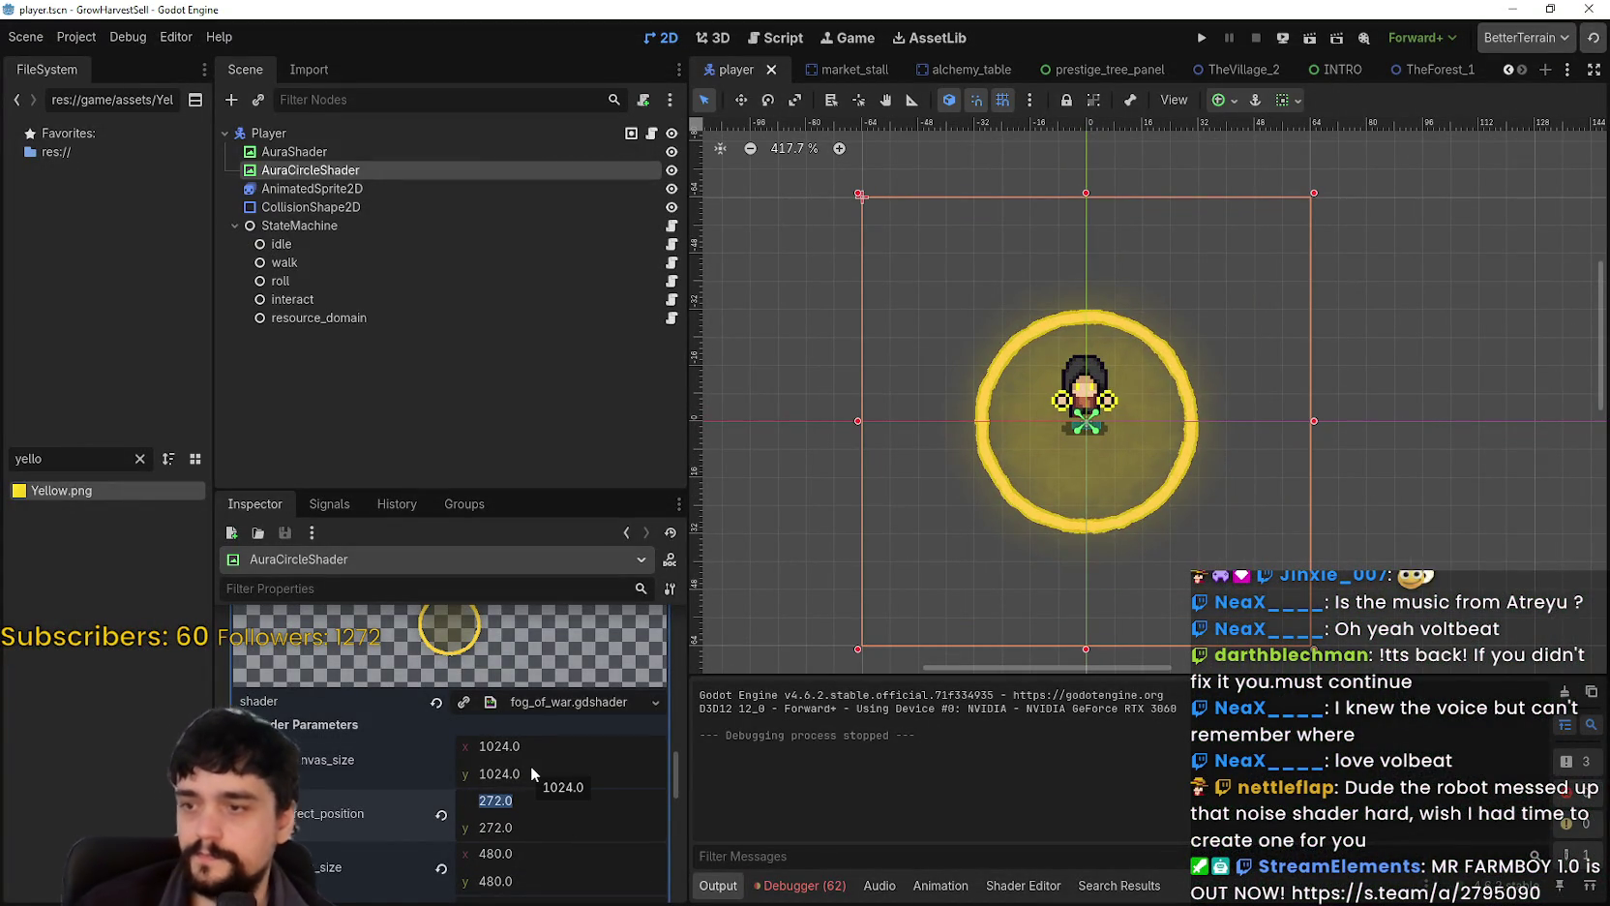
type("00")
key("Return")
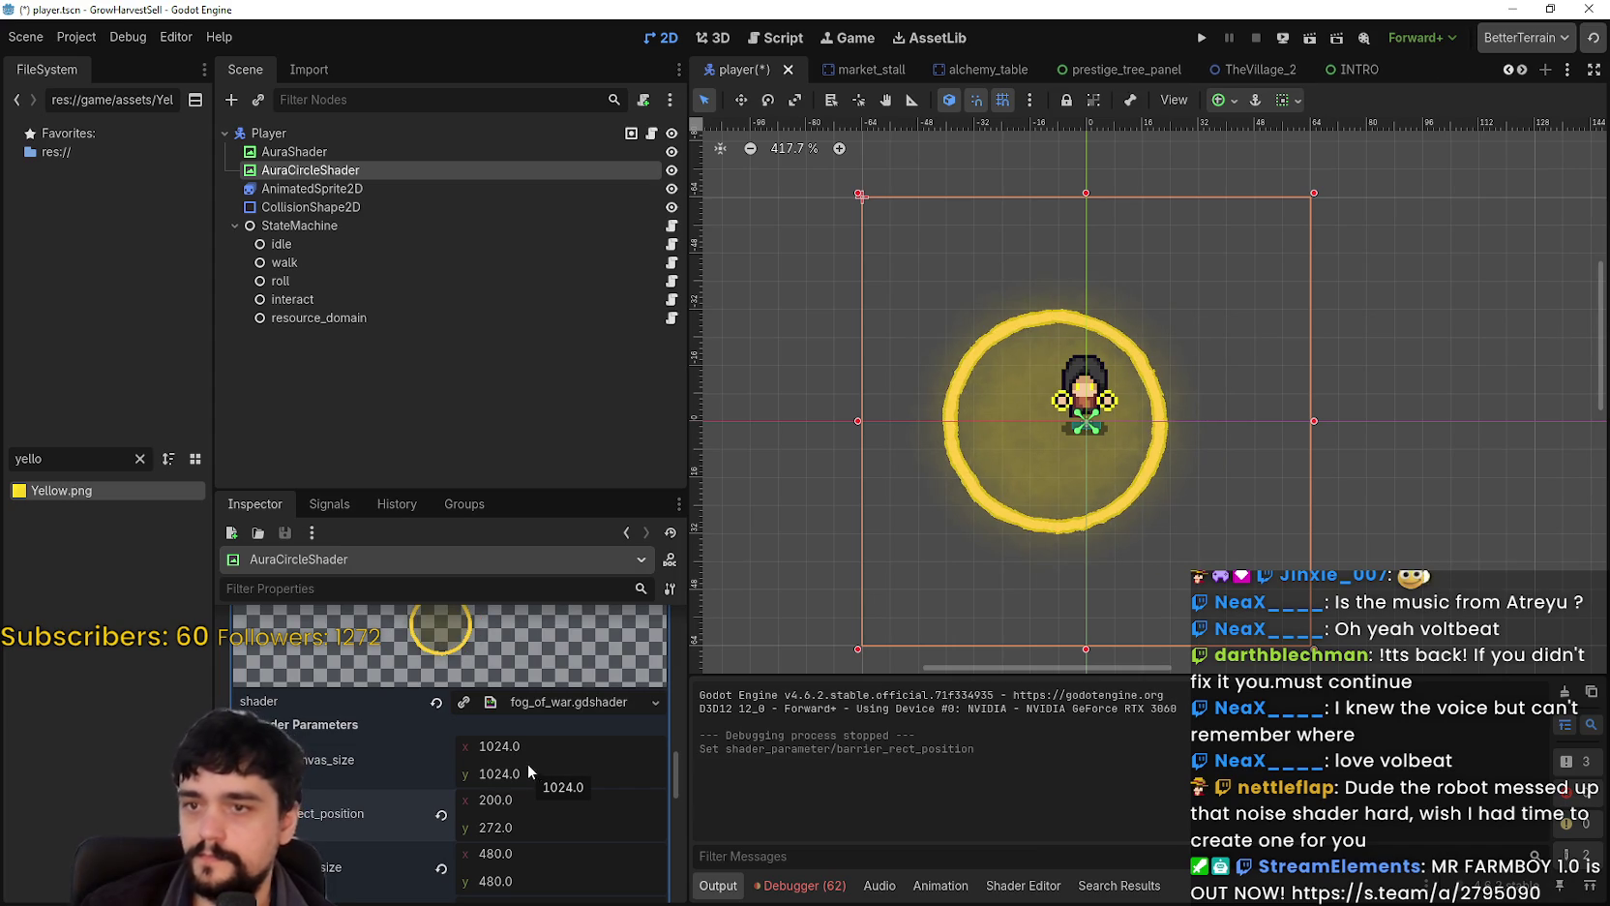
key("ctrl+z")
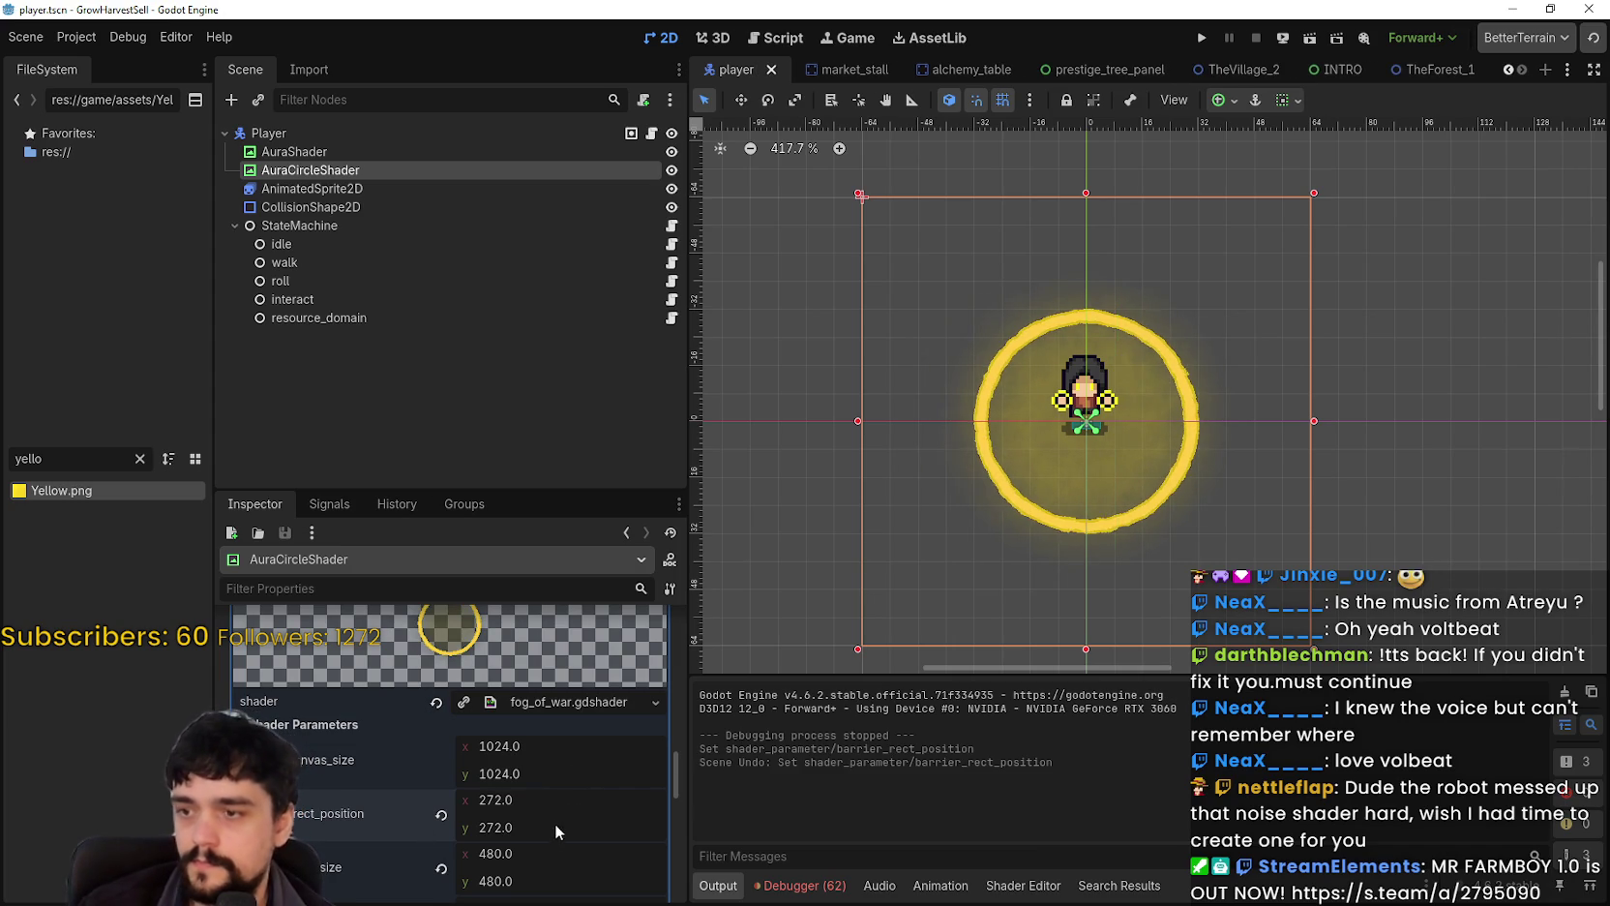
left_click(555, 856)
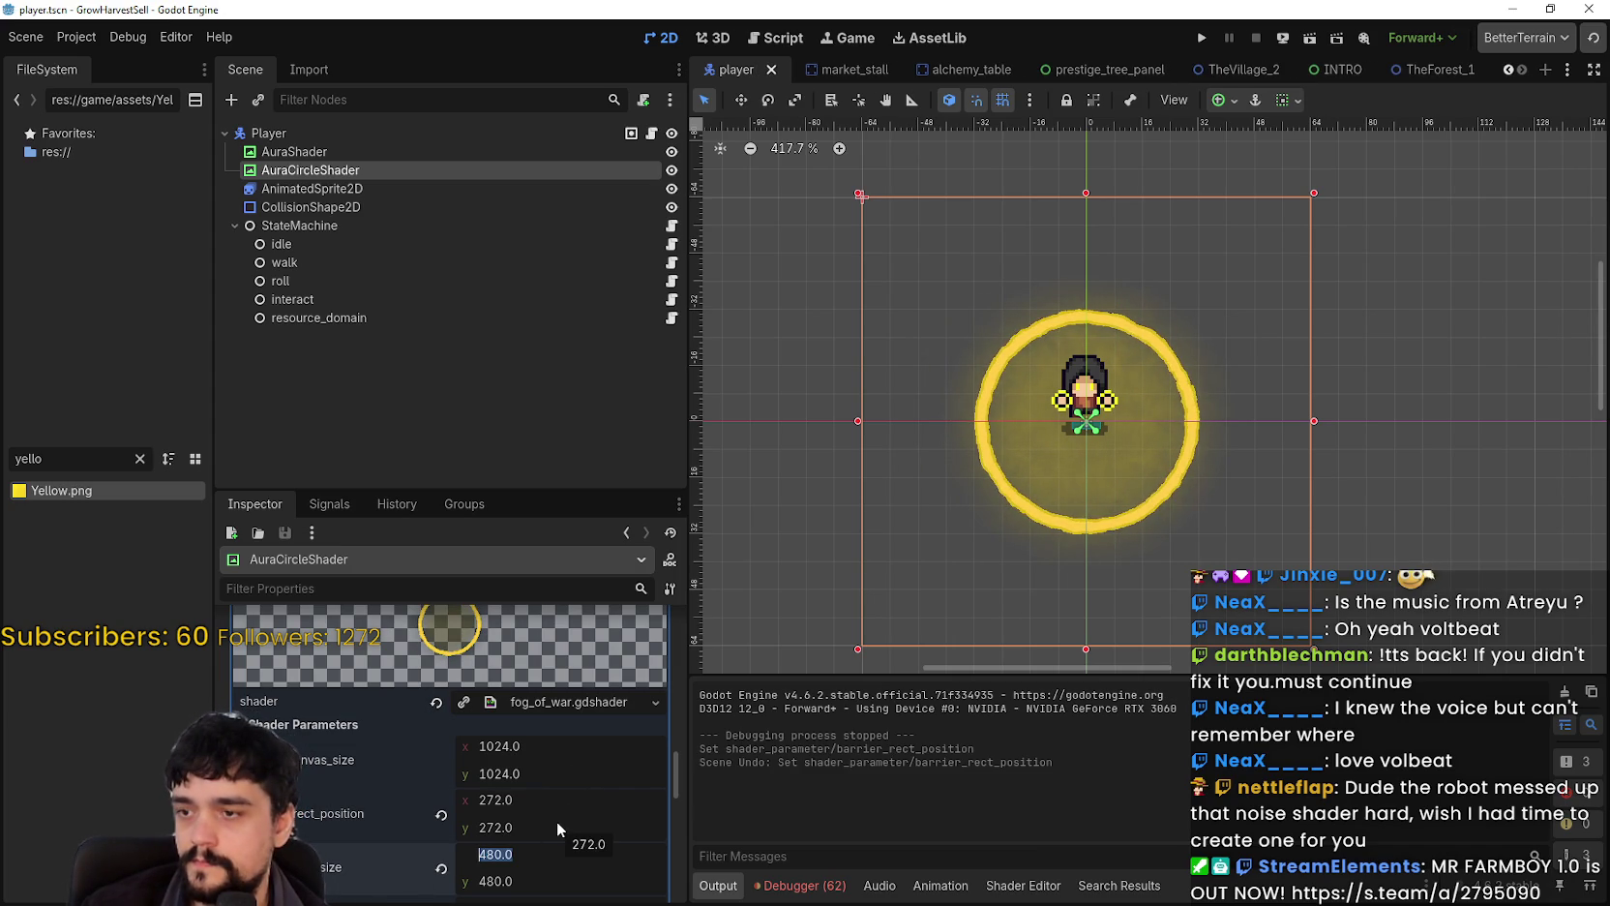
type("360")
key("Return")
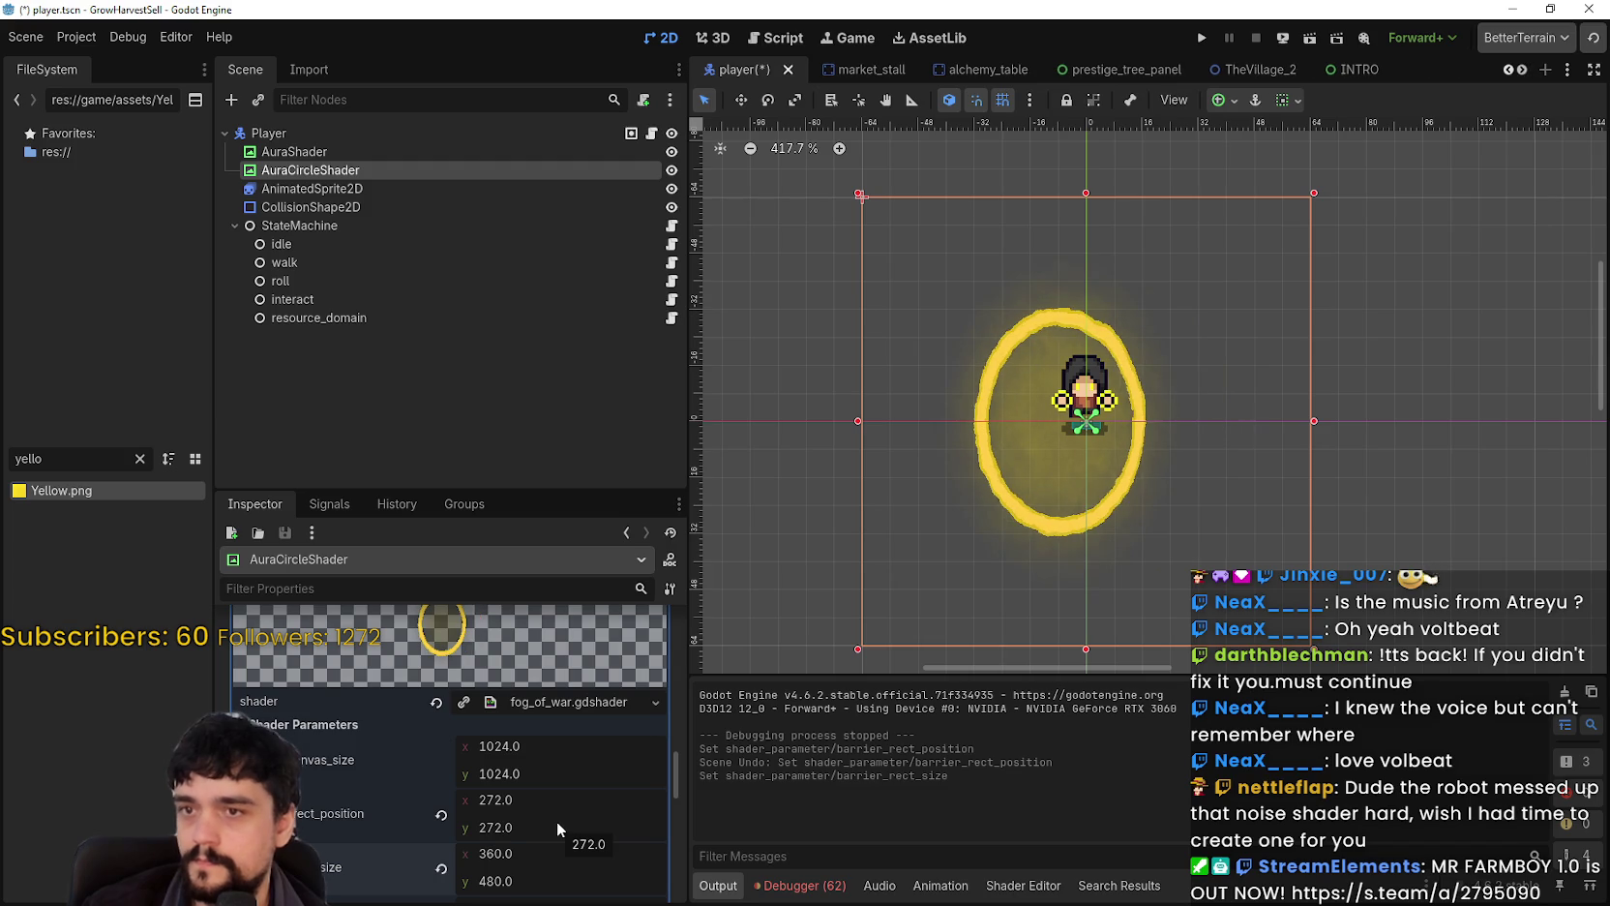
type("3")
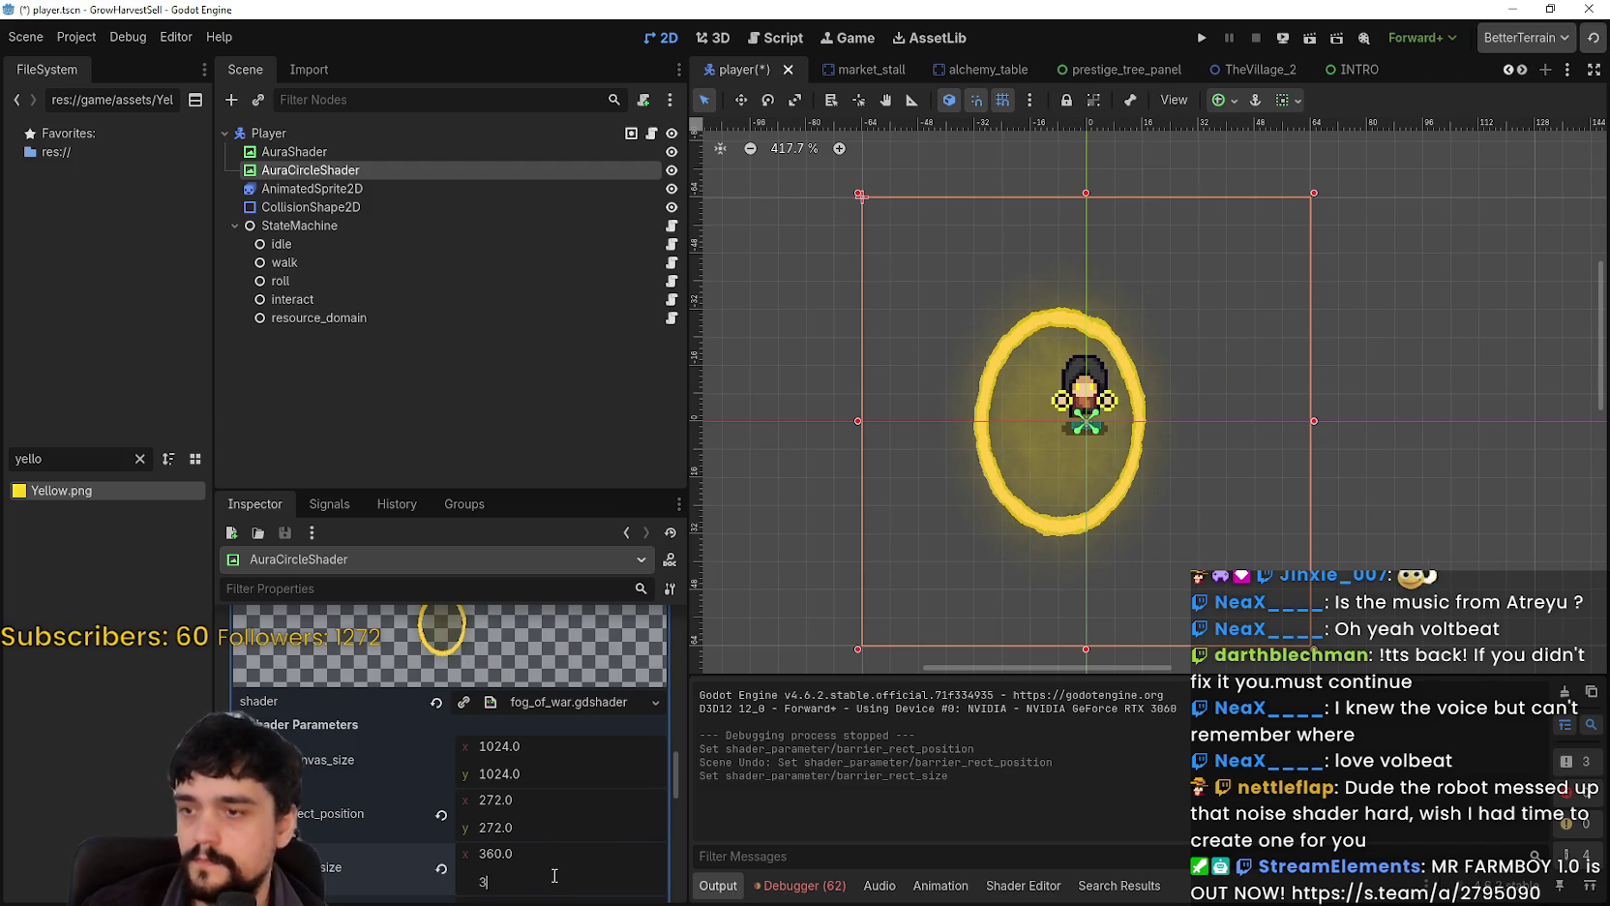
type("60")
key("Return")
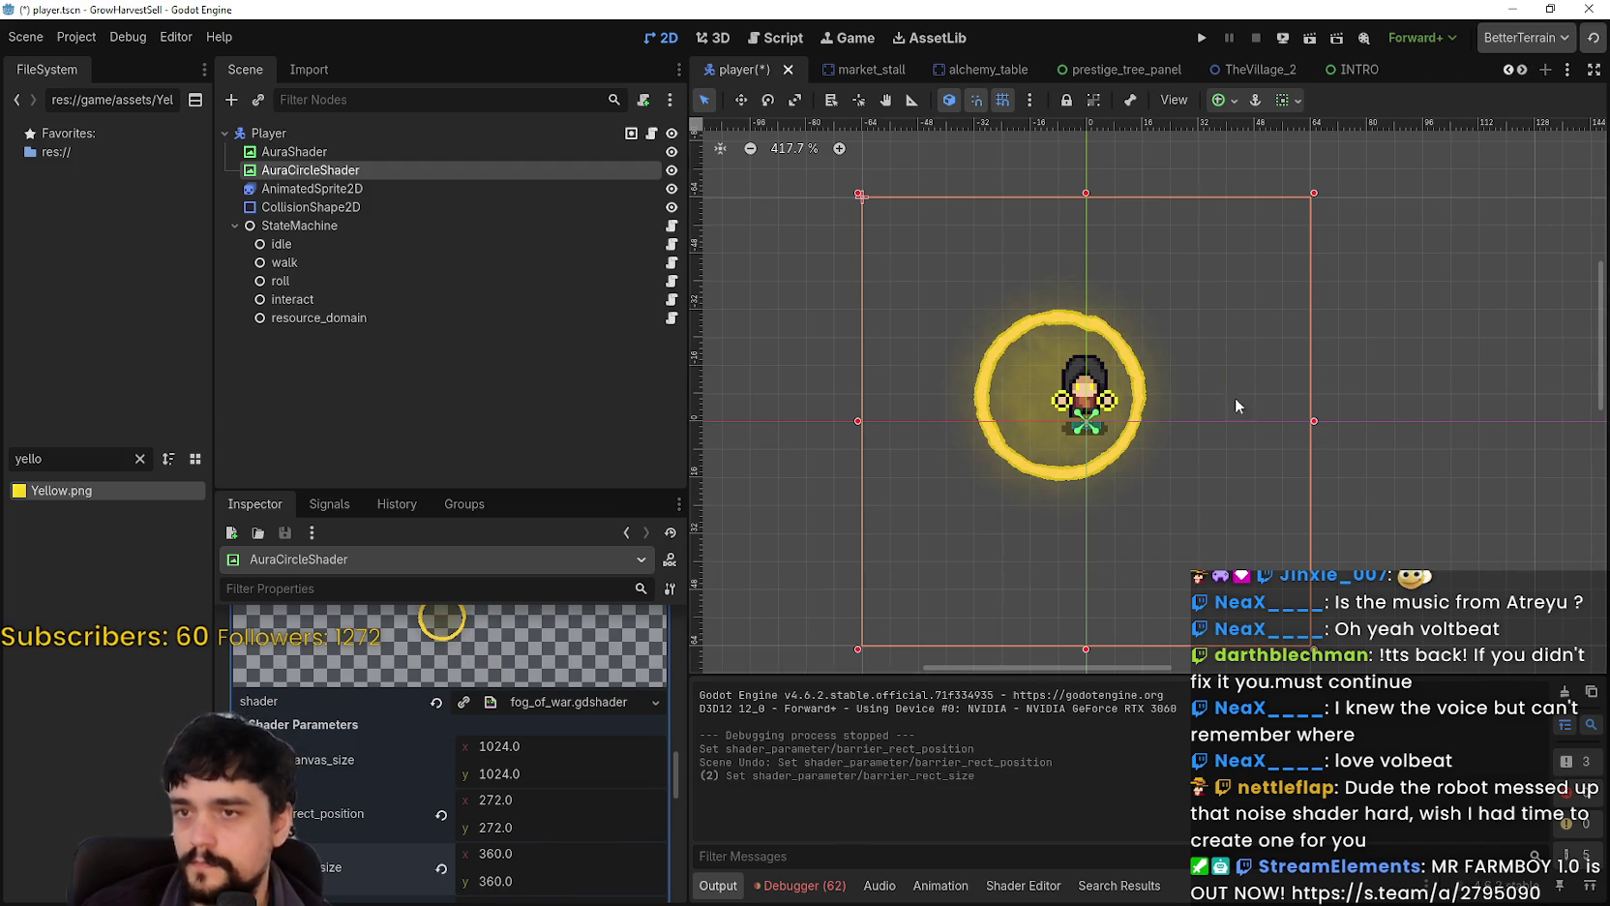
scroll(1145, 394, "up", 3)
Step: Move the aura by setting barrier_rect_position to 320 × 320
scroll(1144, 393, "down", 2)
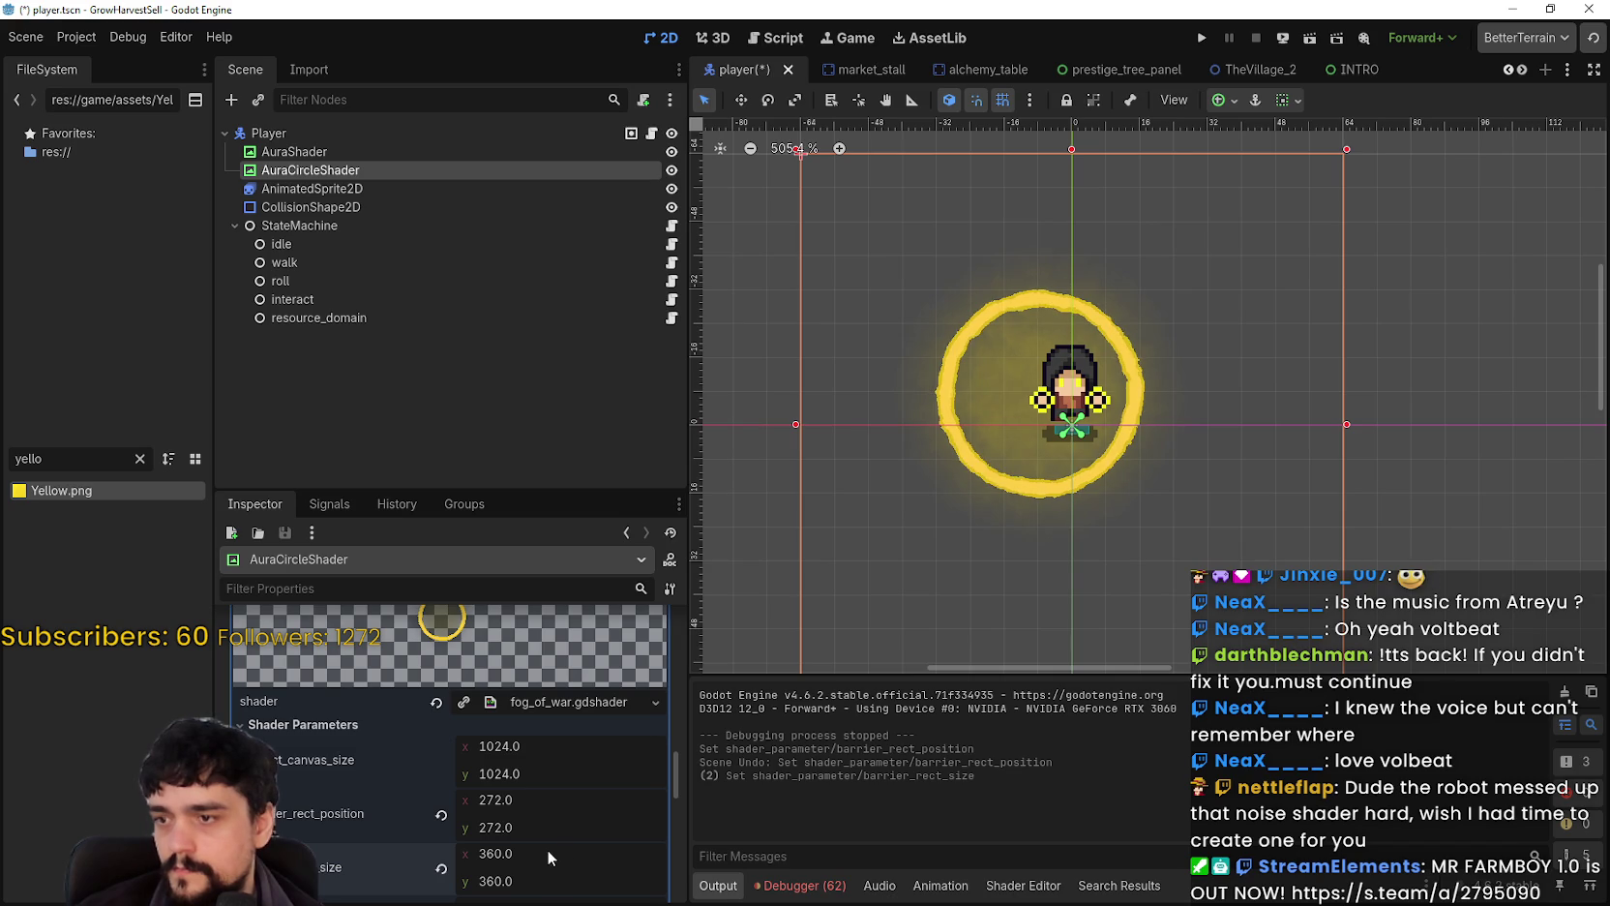
left_click_drag(487, 799, 542, 800)
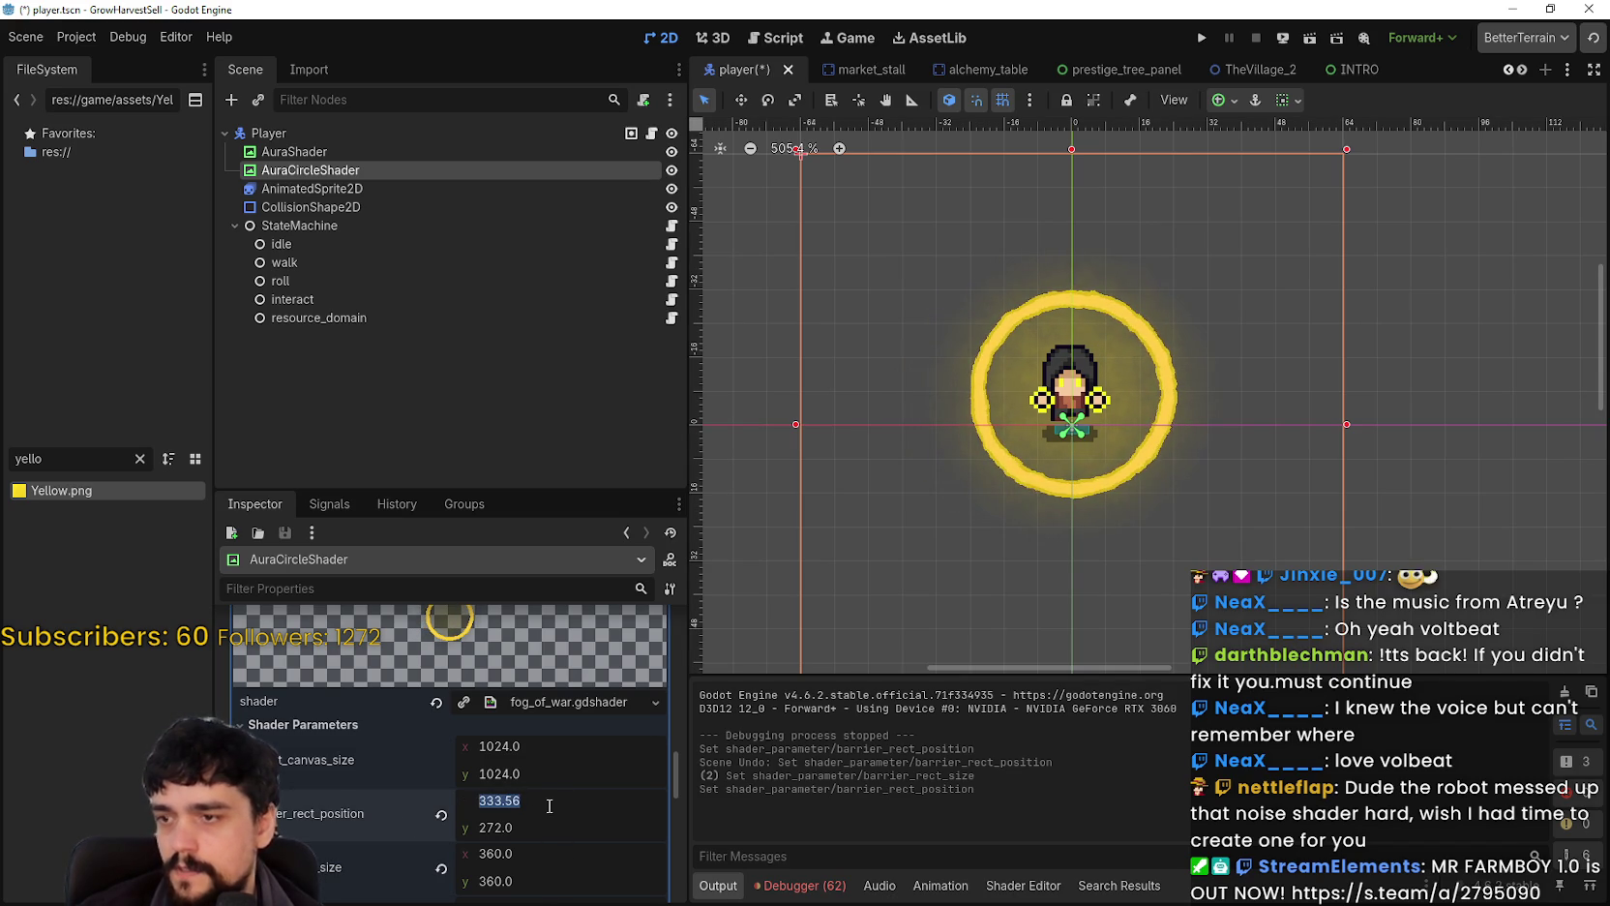
type("2")
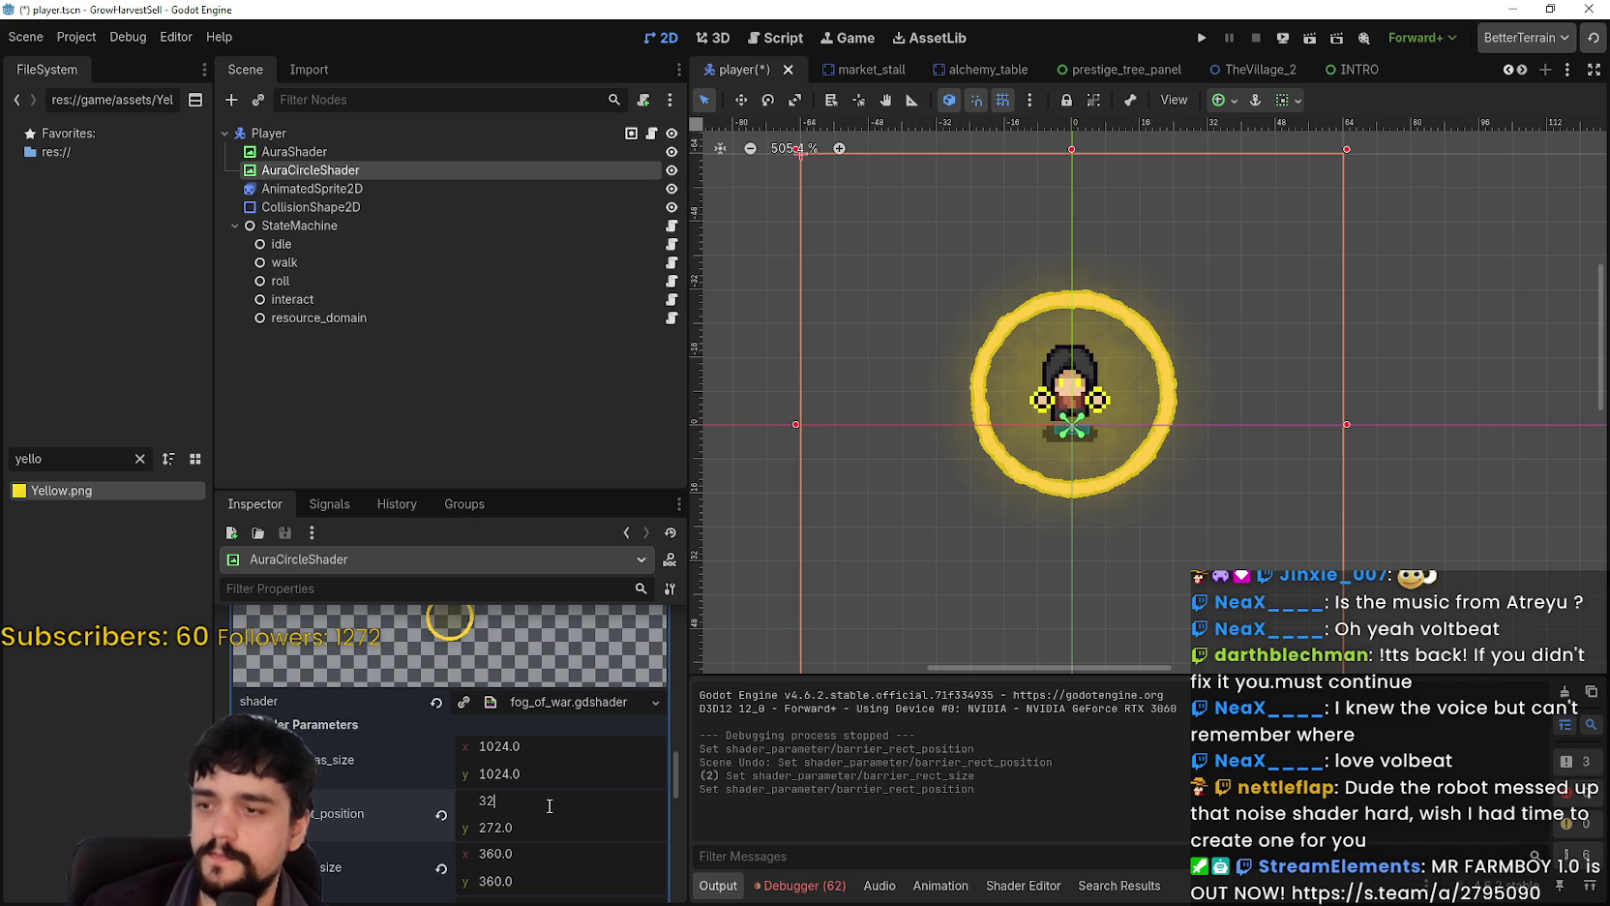
type("0.0")
key("Return")
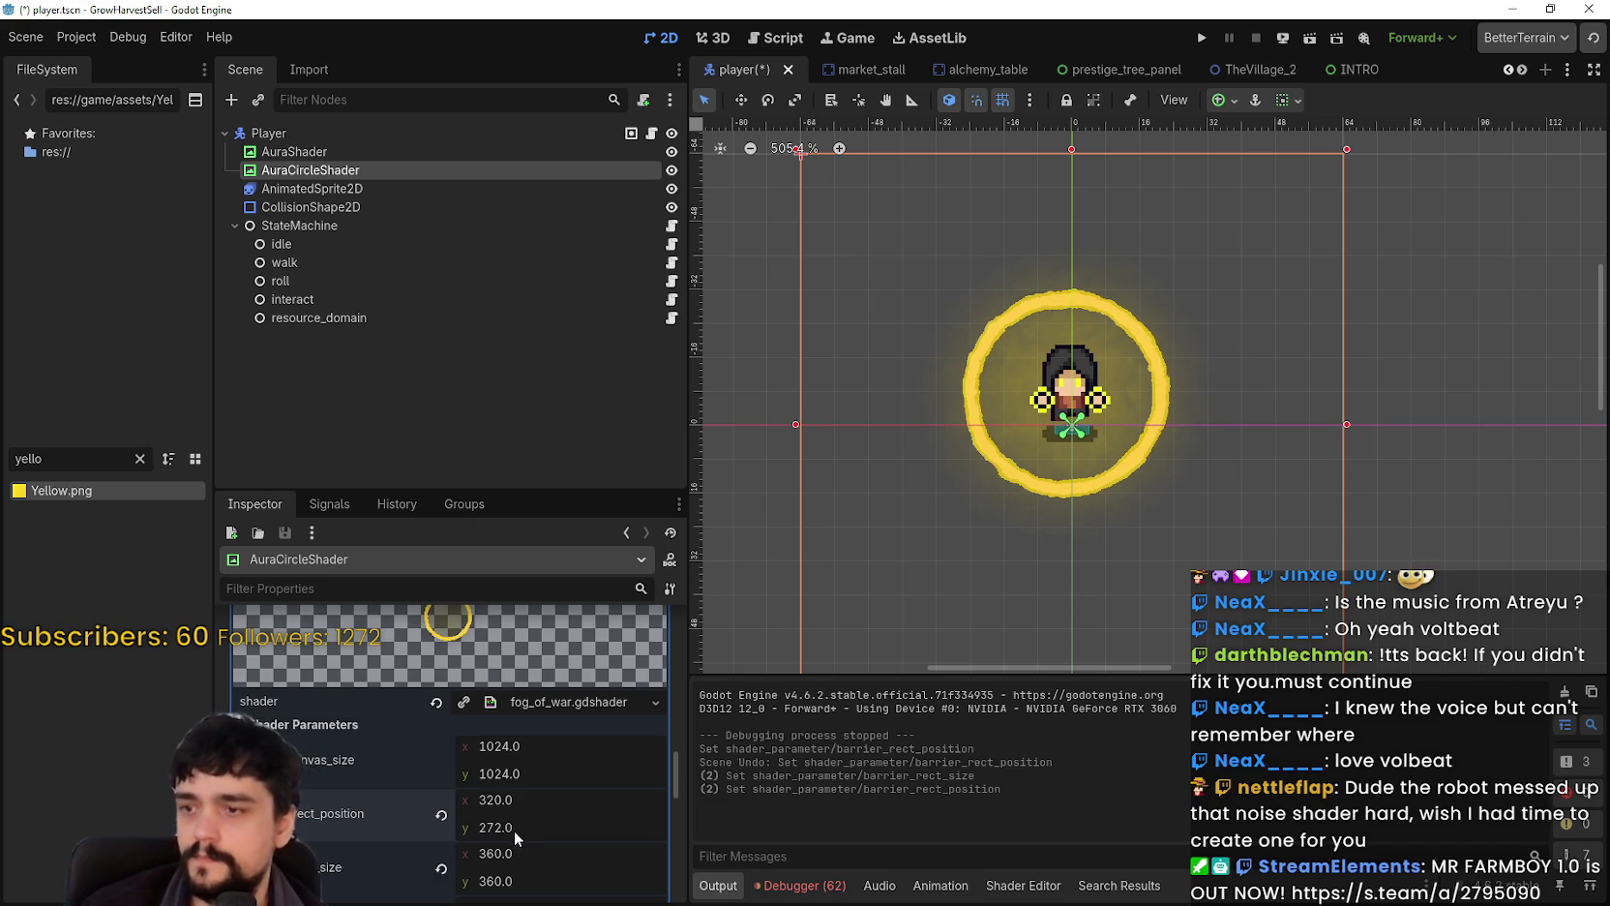
type("320")
key("Return")
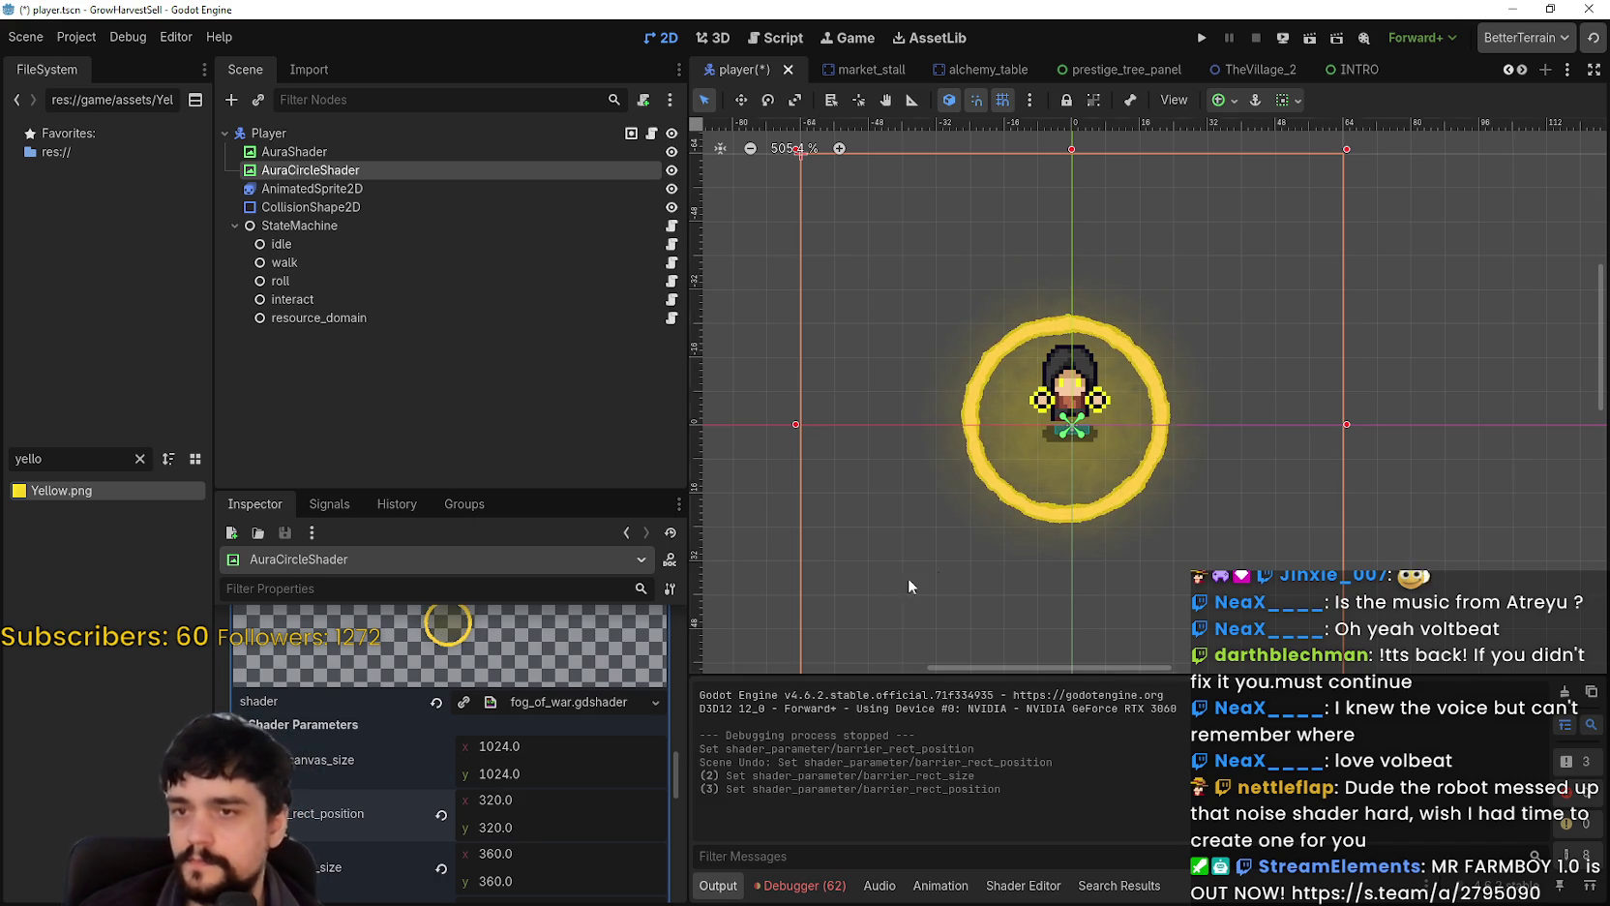
Step: Nudge barrier_rect_position to 332 × 332 and save player.tscn
scroll(1044, 470, "up", 4)
left_click_drag(494, 799, 510, 798)
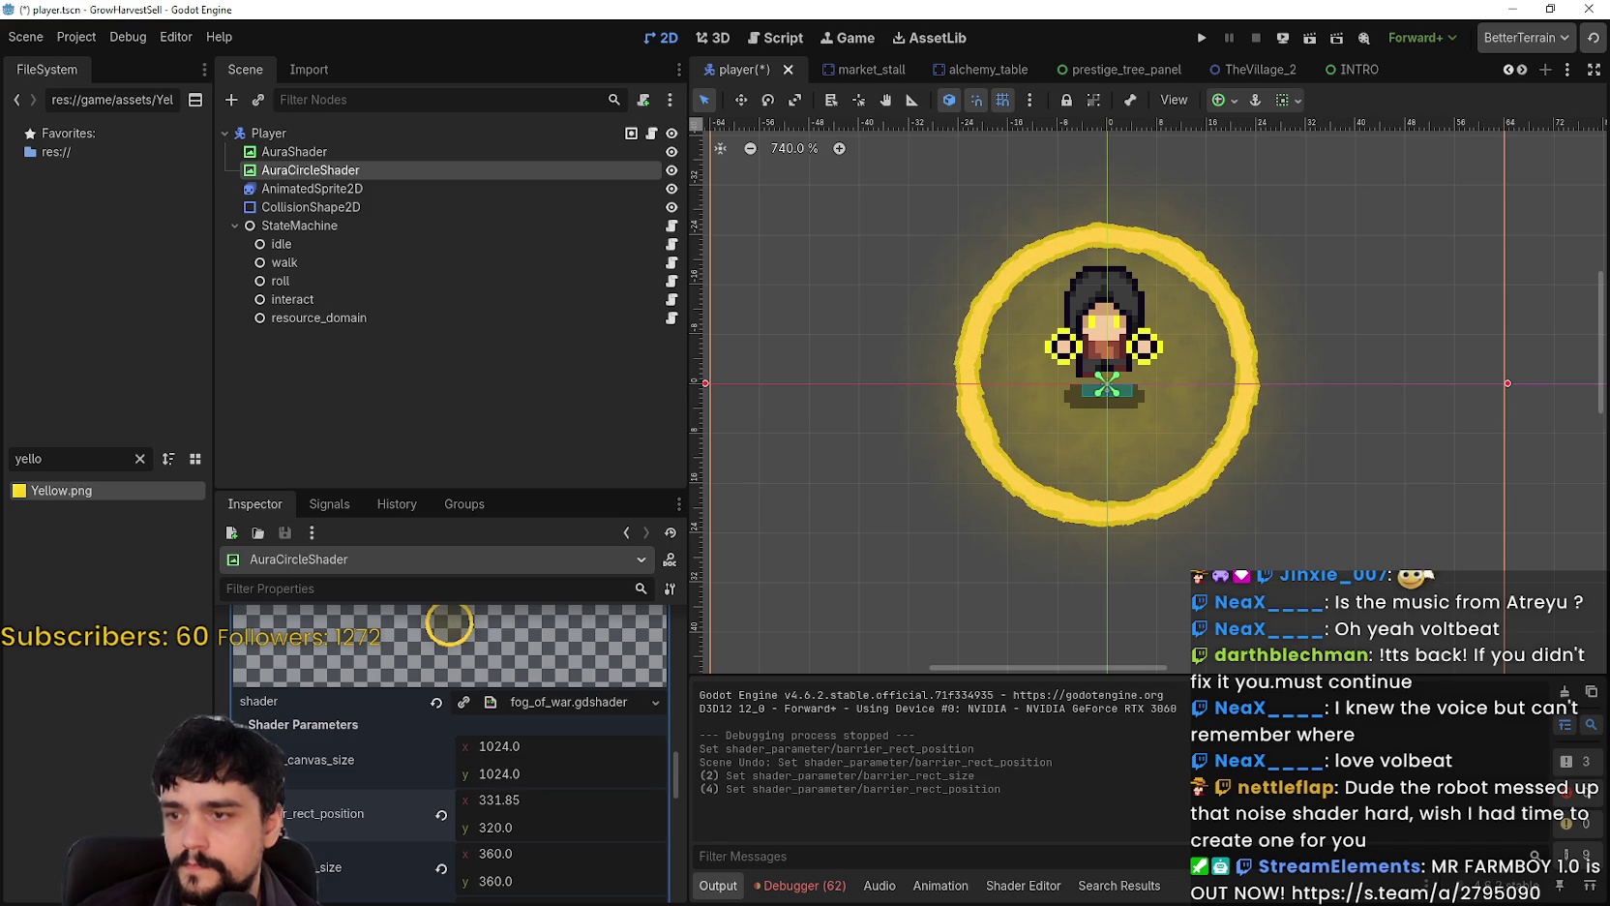
left_click(523, 798)
type("33")
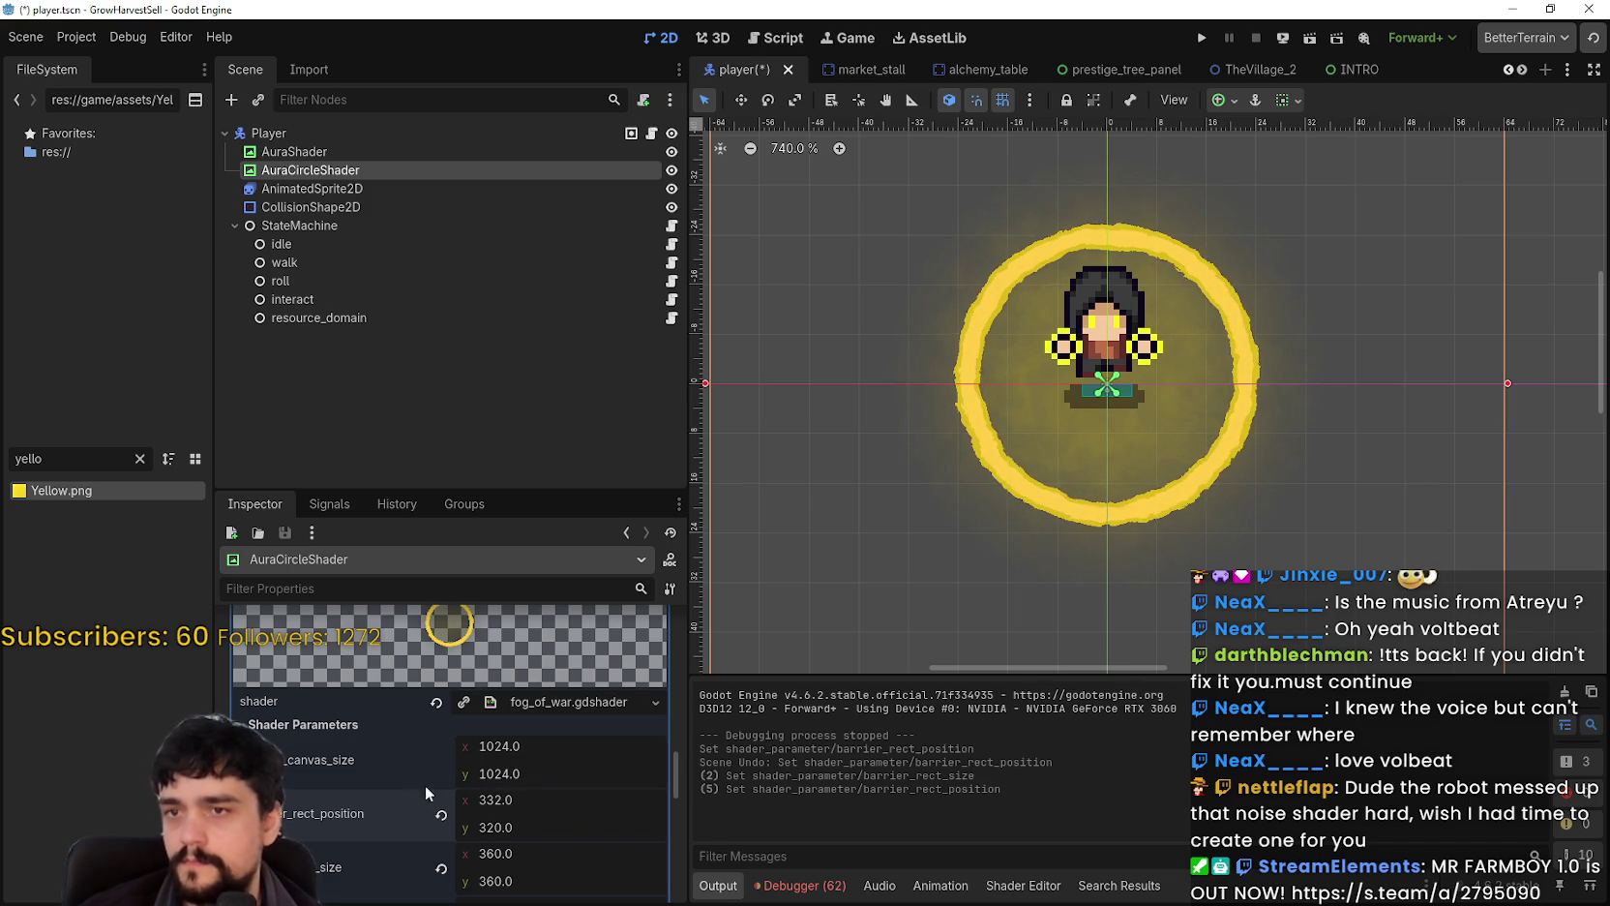
key("Return")
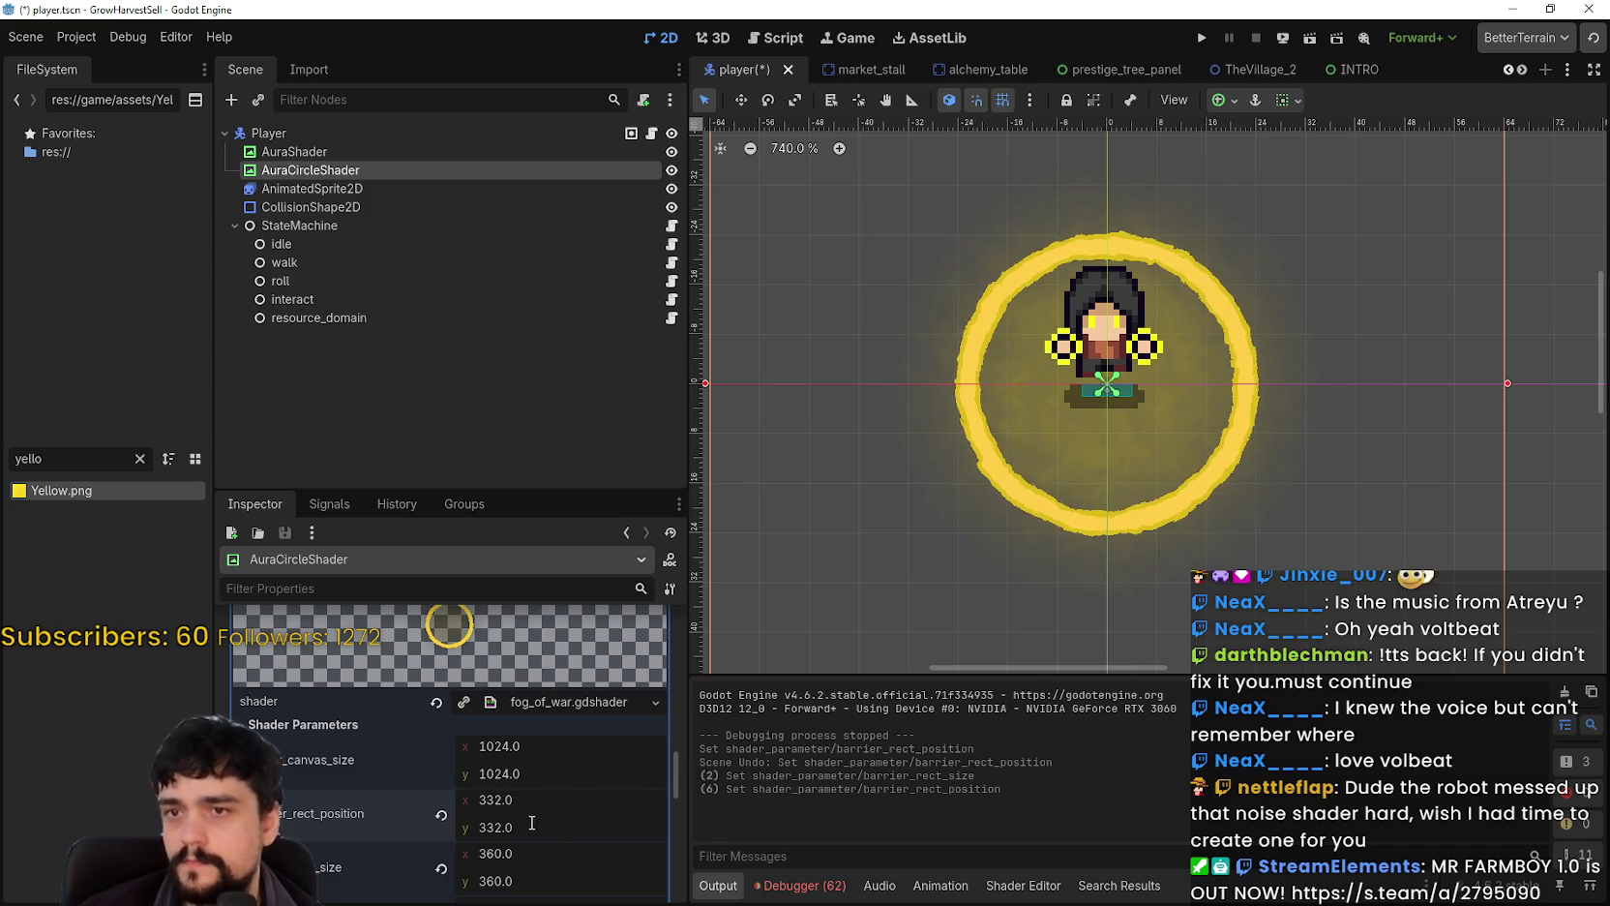
scroll(901, 546, "down", 1)
key("ctrl+s")
scroll(917, 450, "up", 2)
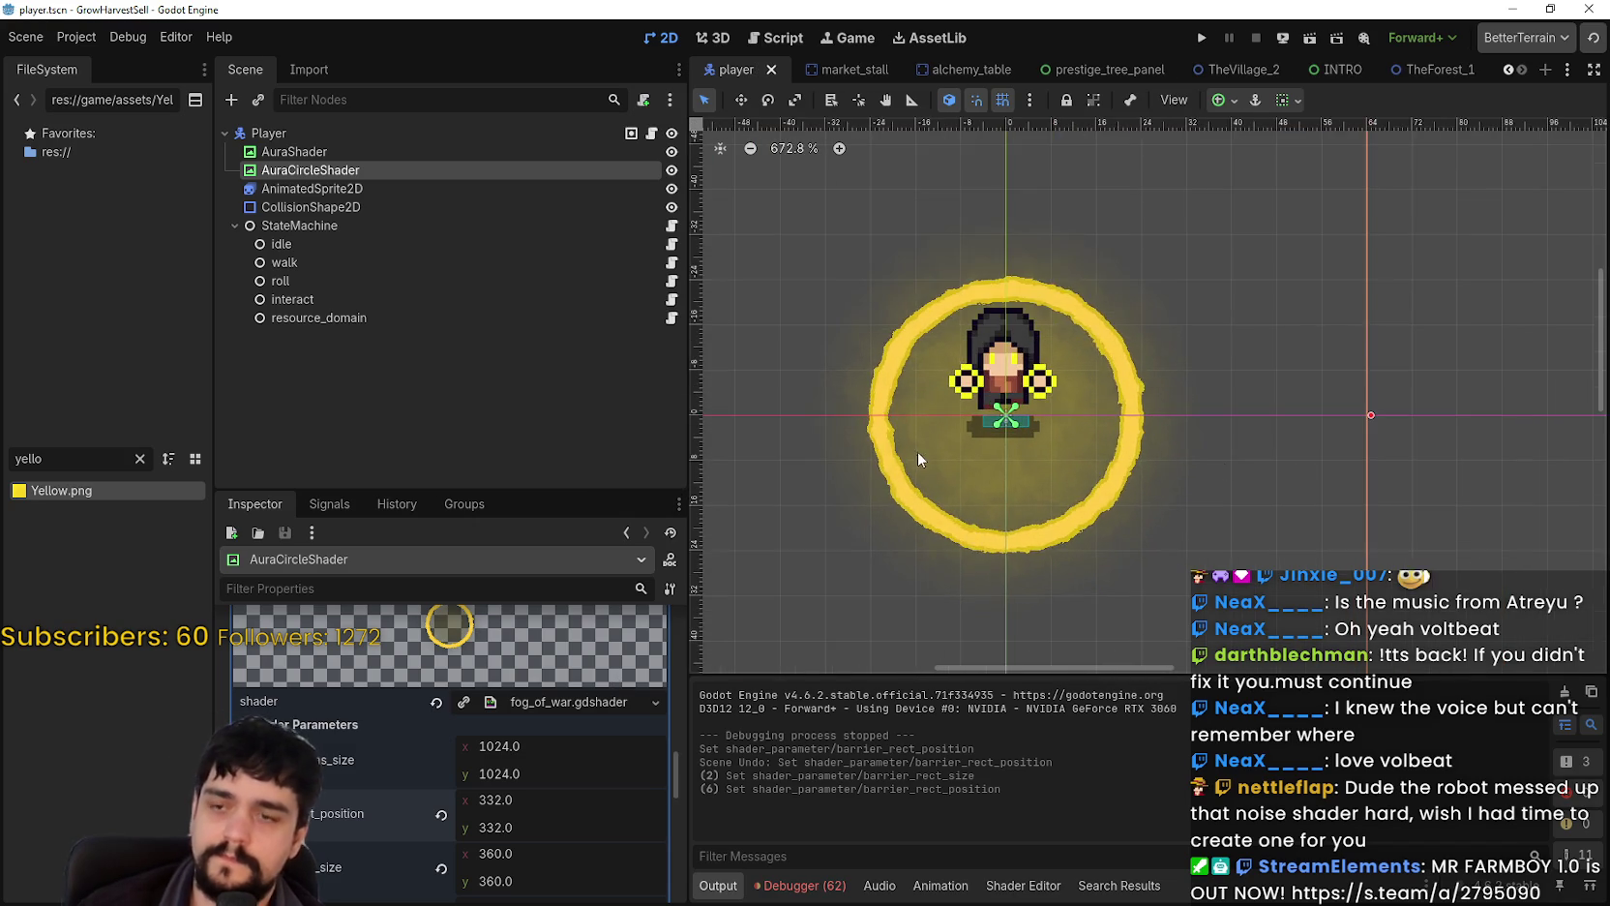
Step: Launch the game from saved progress, walk toward the Mage Tower and dismiss the Prestige skill tree
left_click(1200, 39)
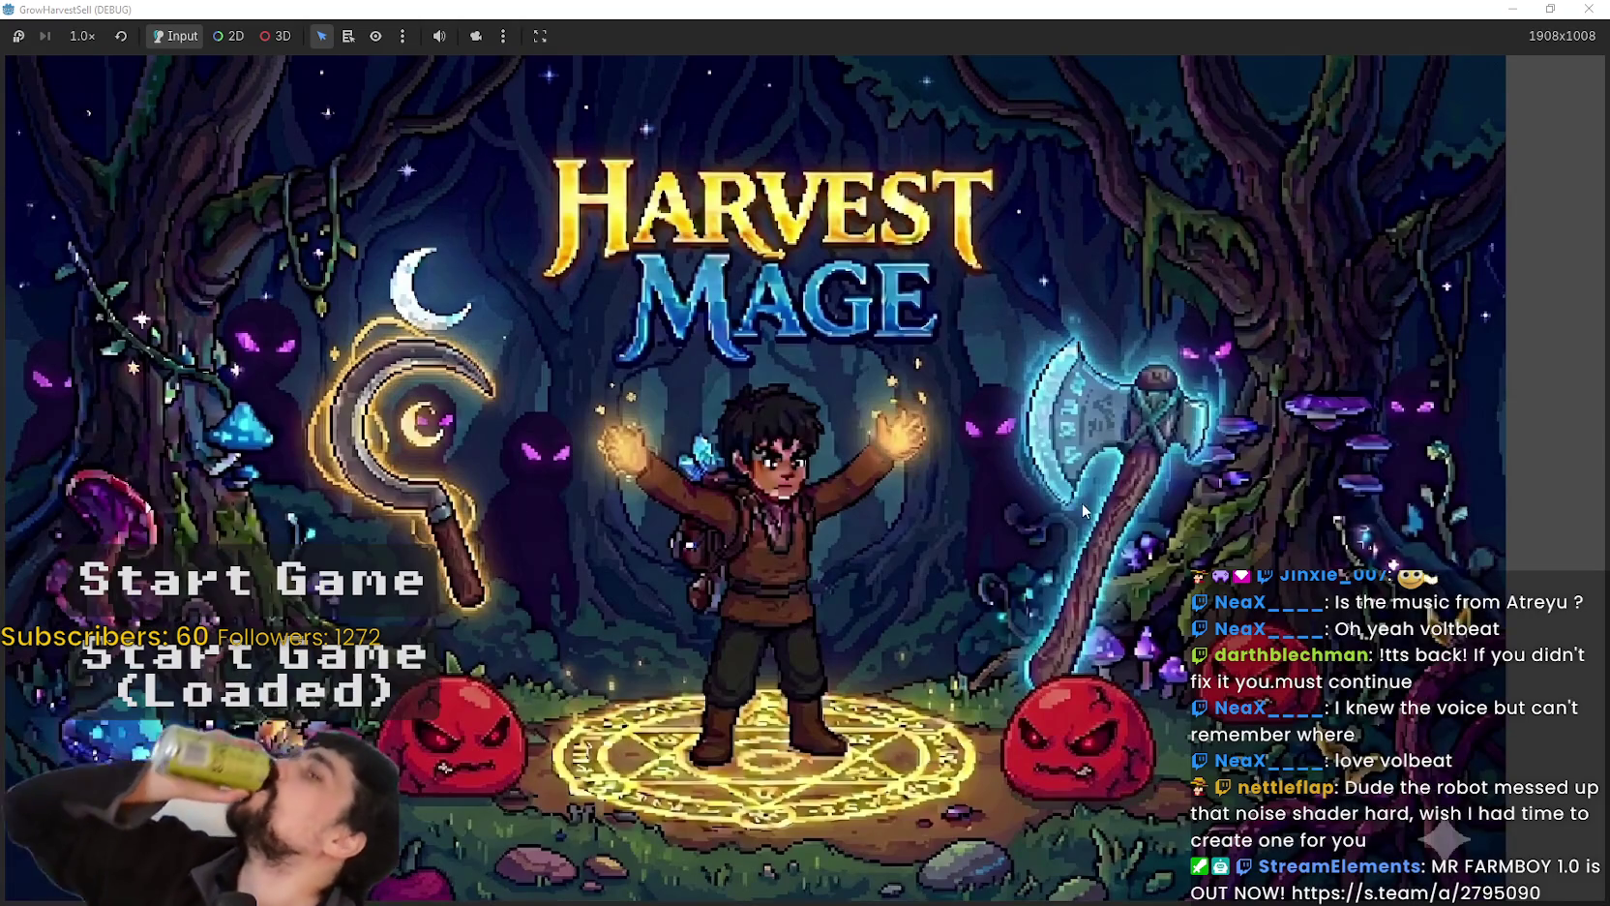
left_click(392, 687)
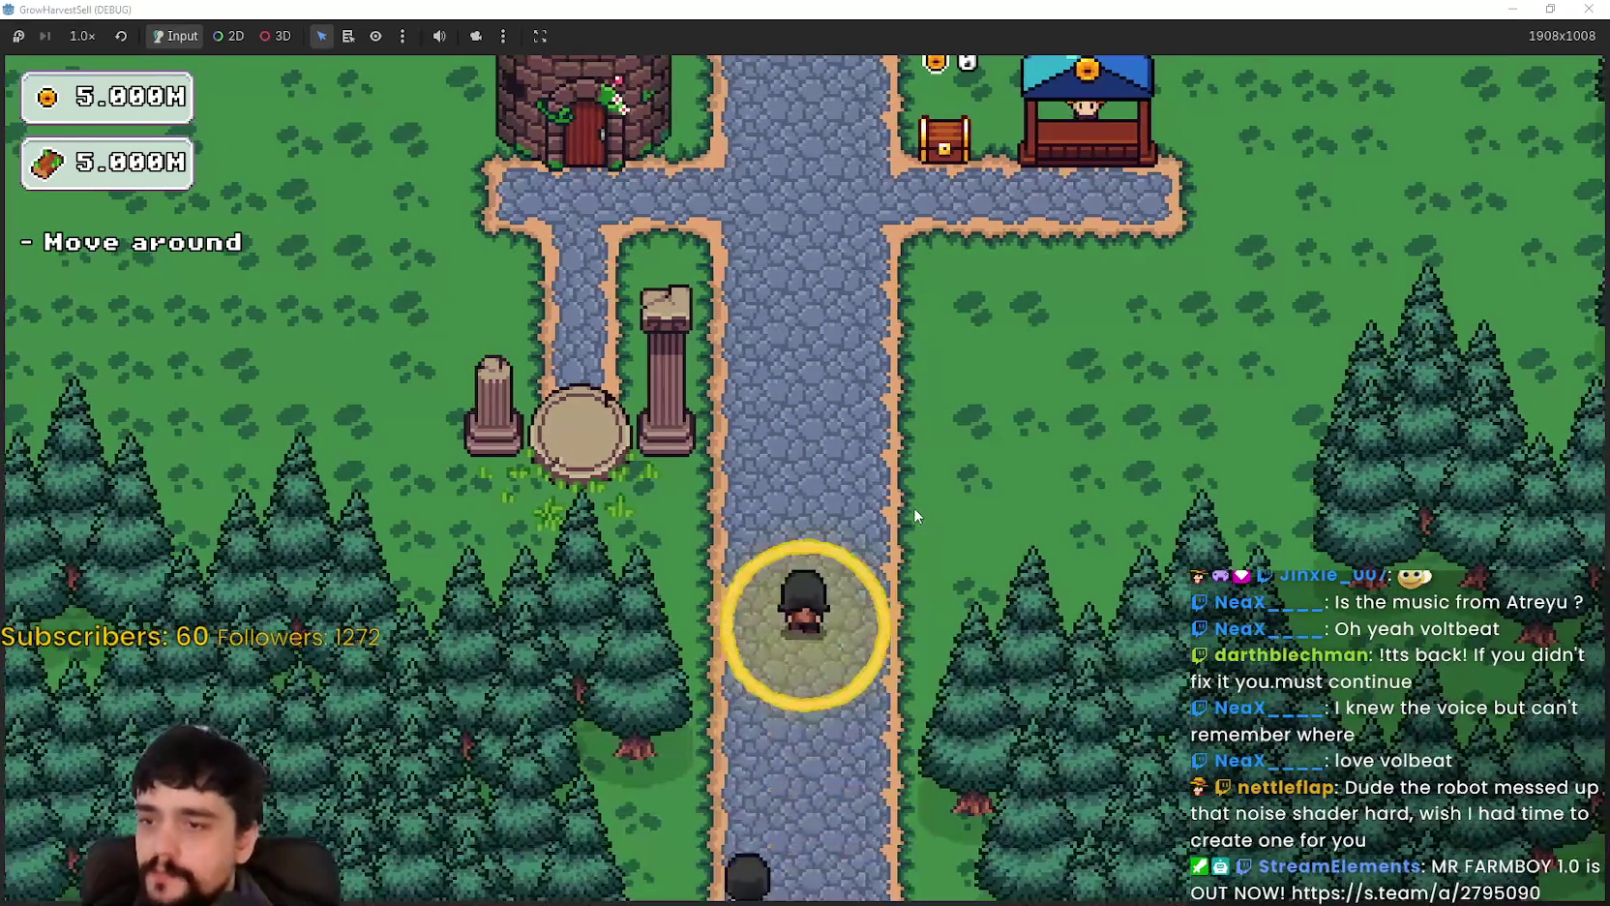
key("w")
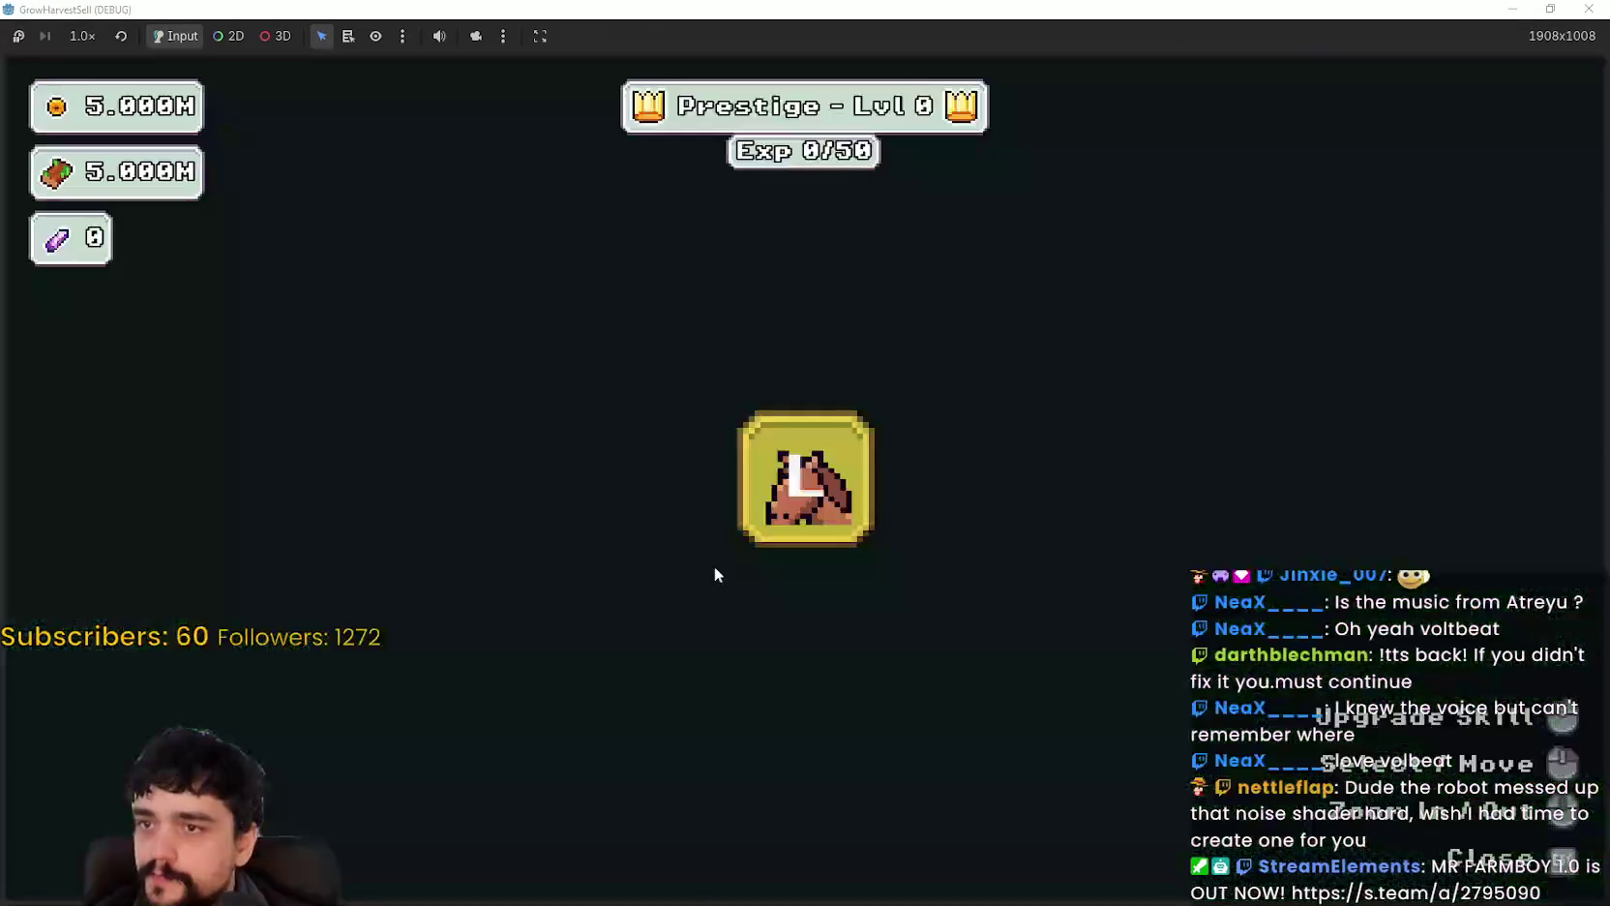
key("Escape")
Step: Take the portal into the forest and harvest a nearby plant
key("s")
key("e")
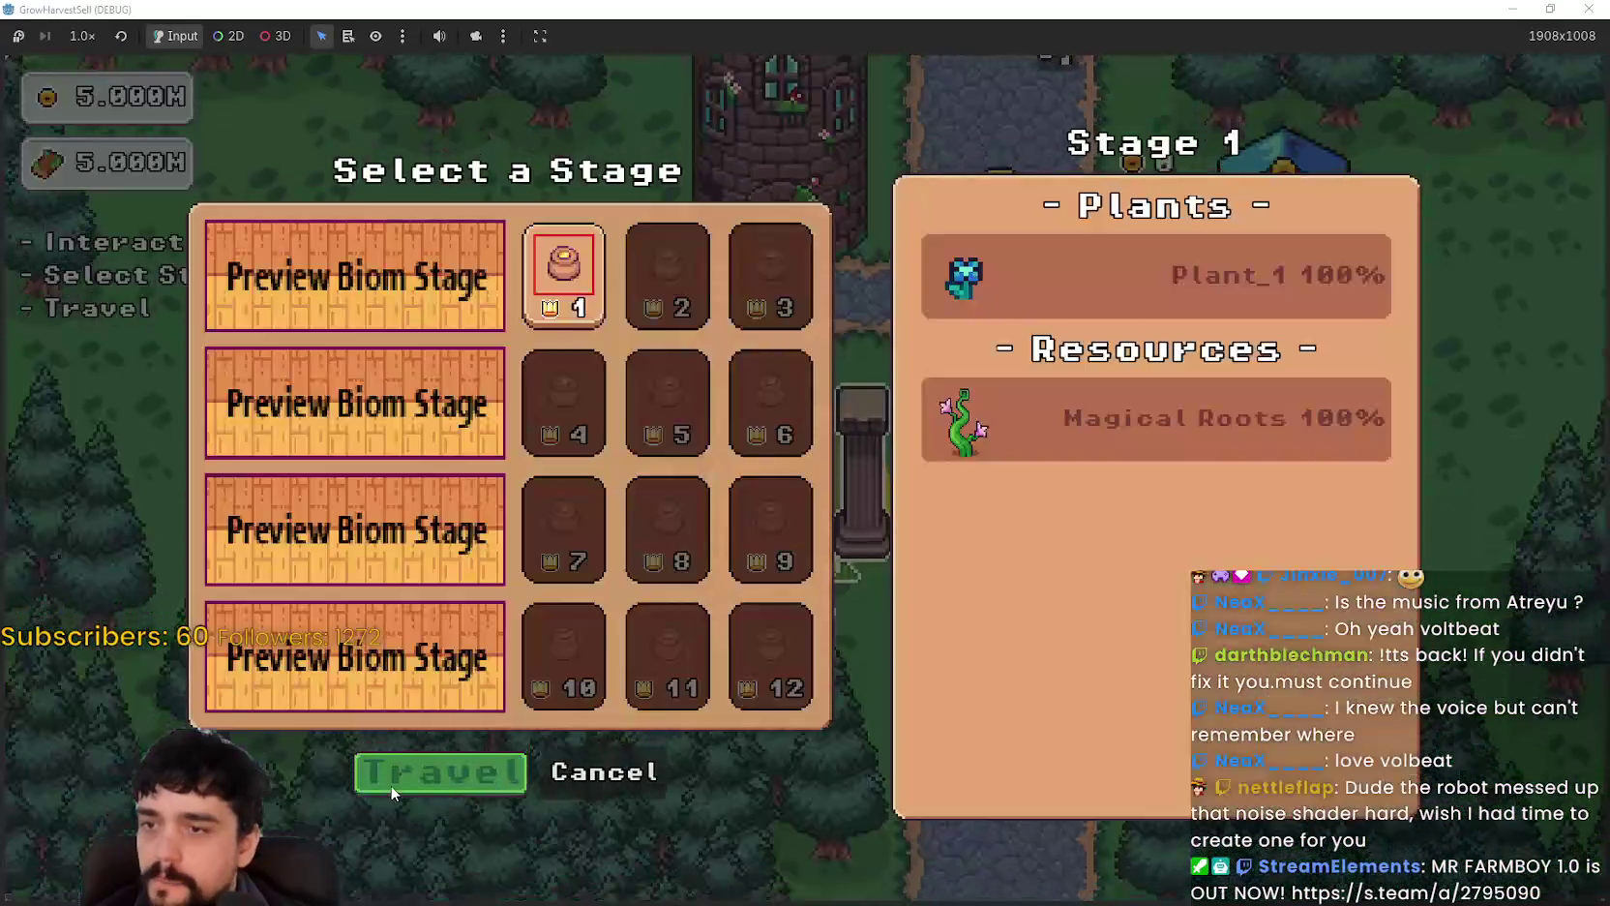
key("e")
key("a")
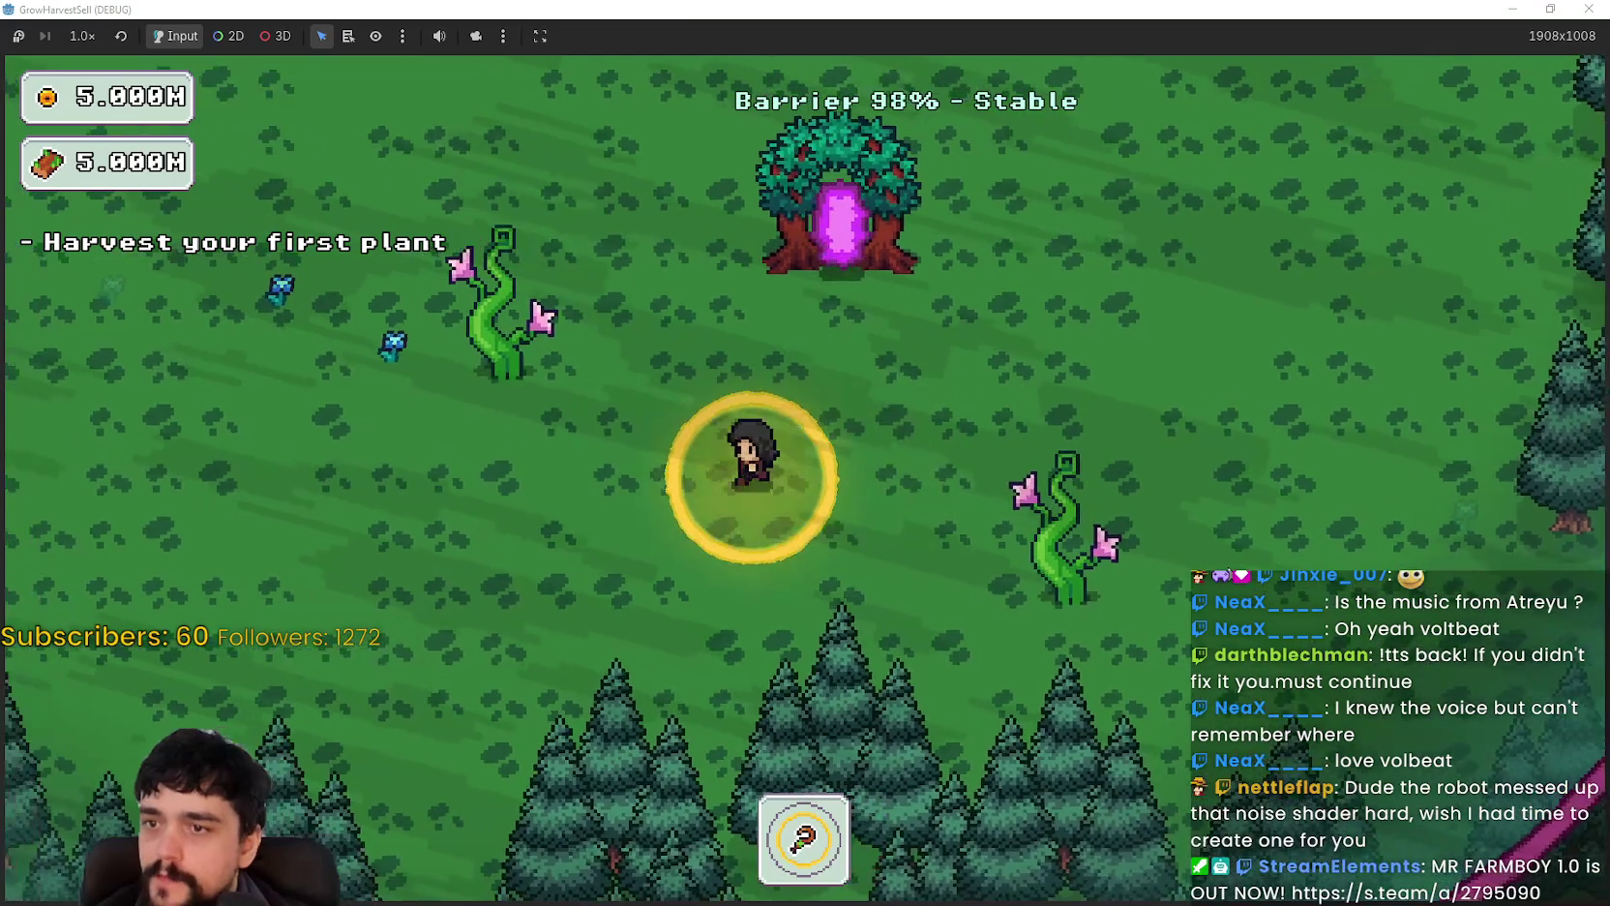
key("a")
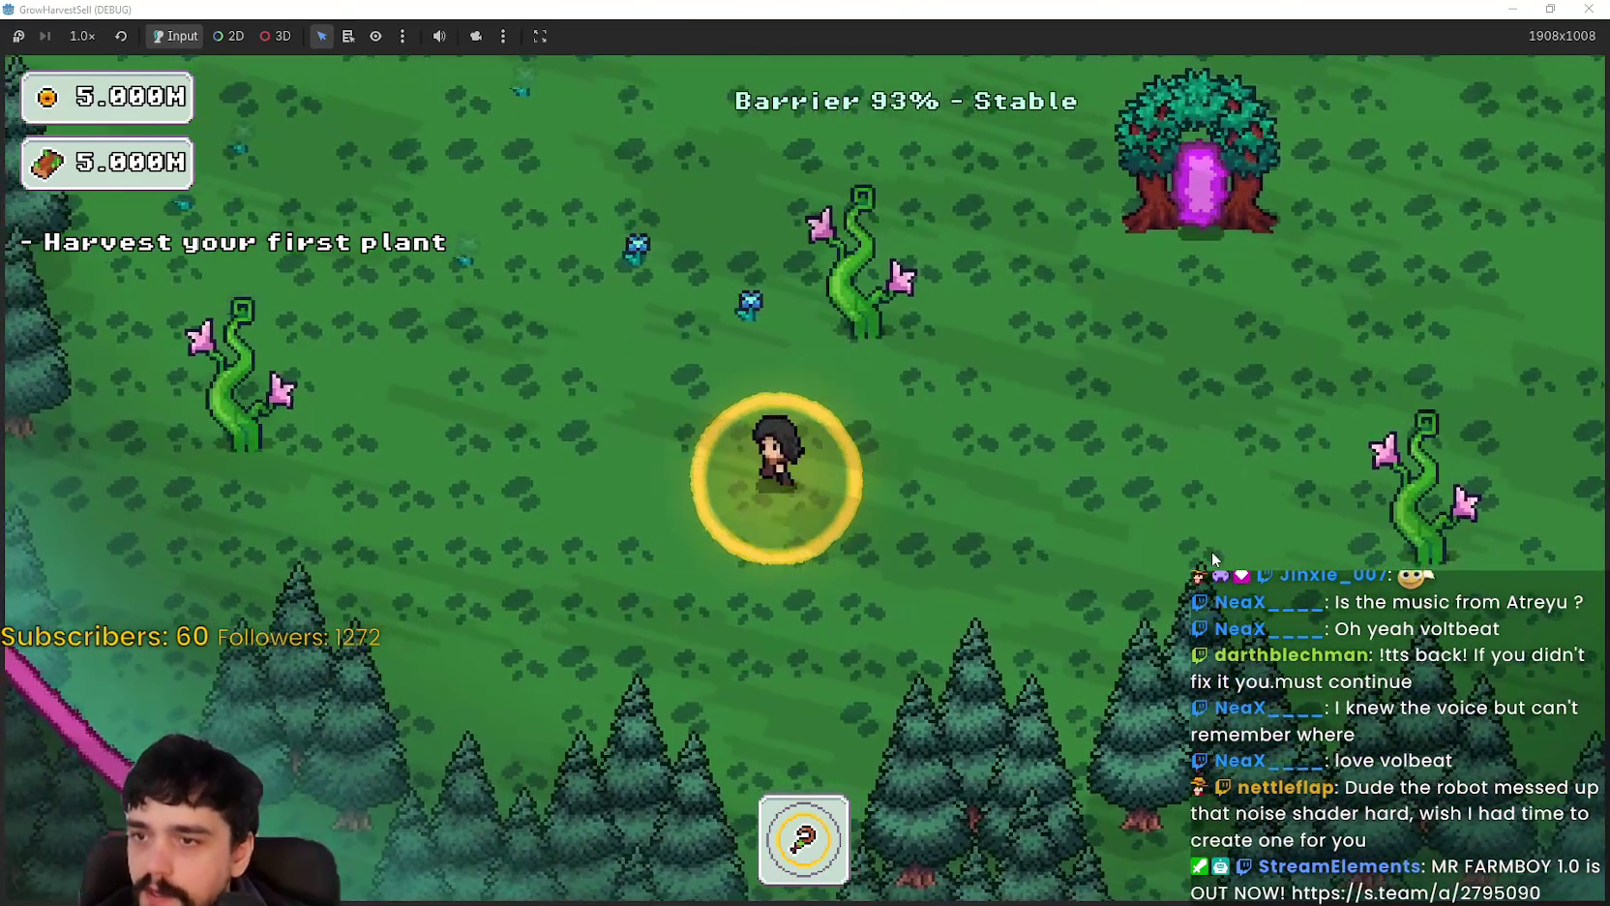
key("a")
key("w")
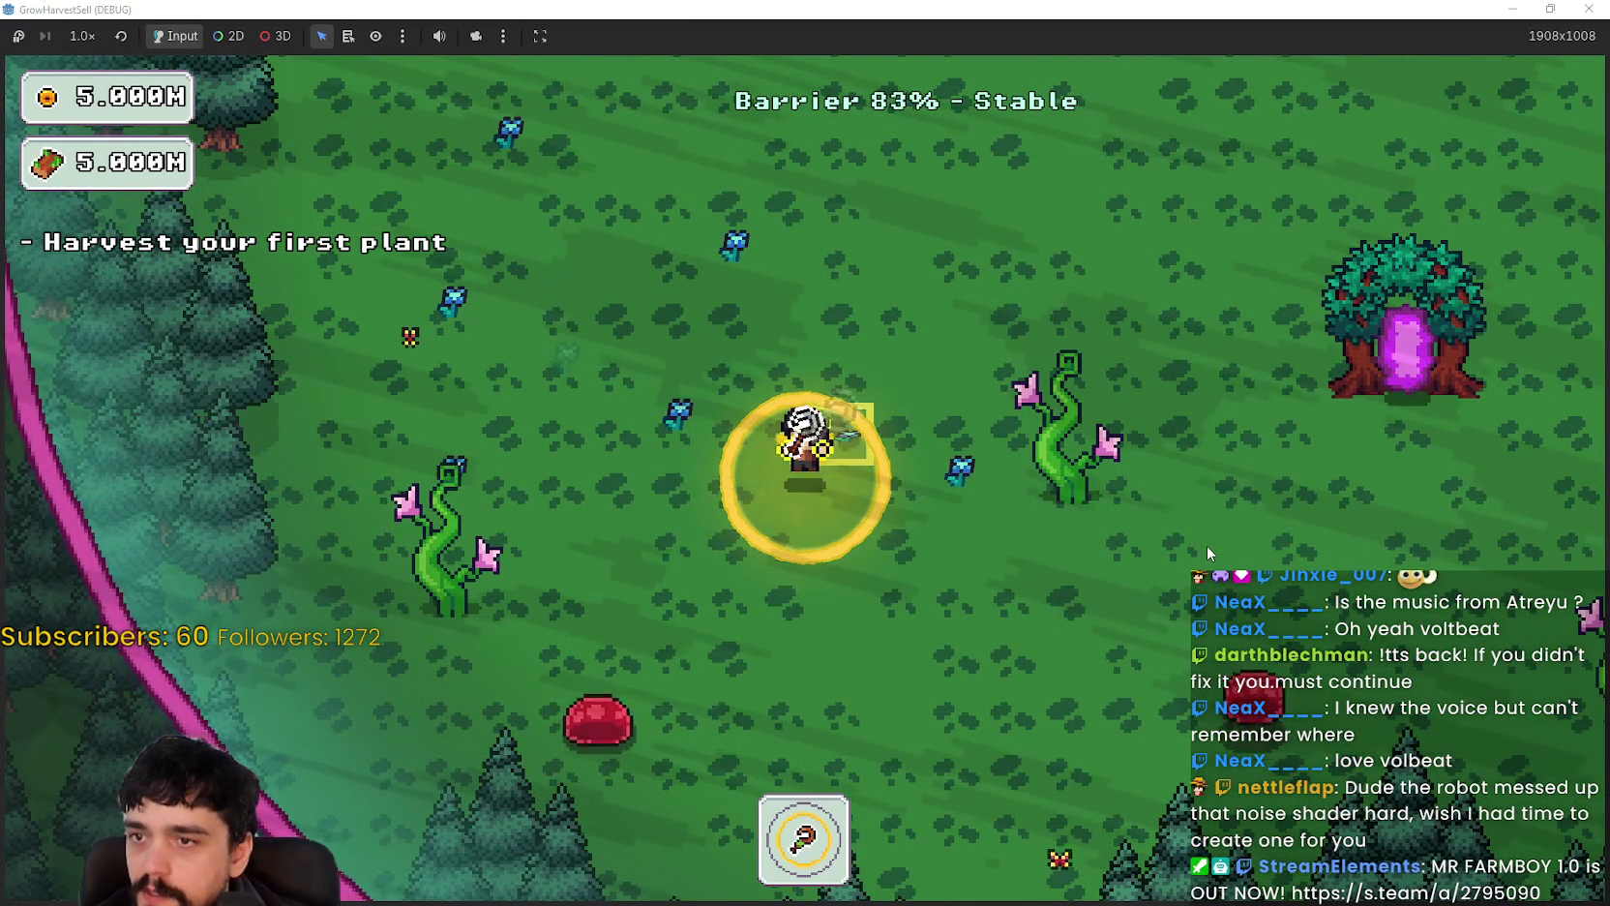
Step: Walk the character around the forest past the portal tree toward the slimes
key("s")
key("d")
key("w")
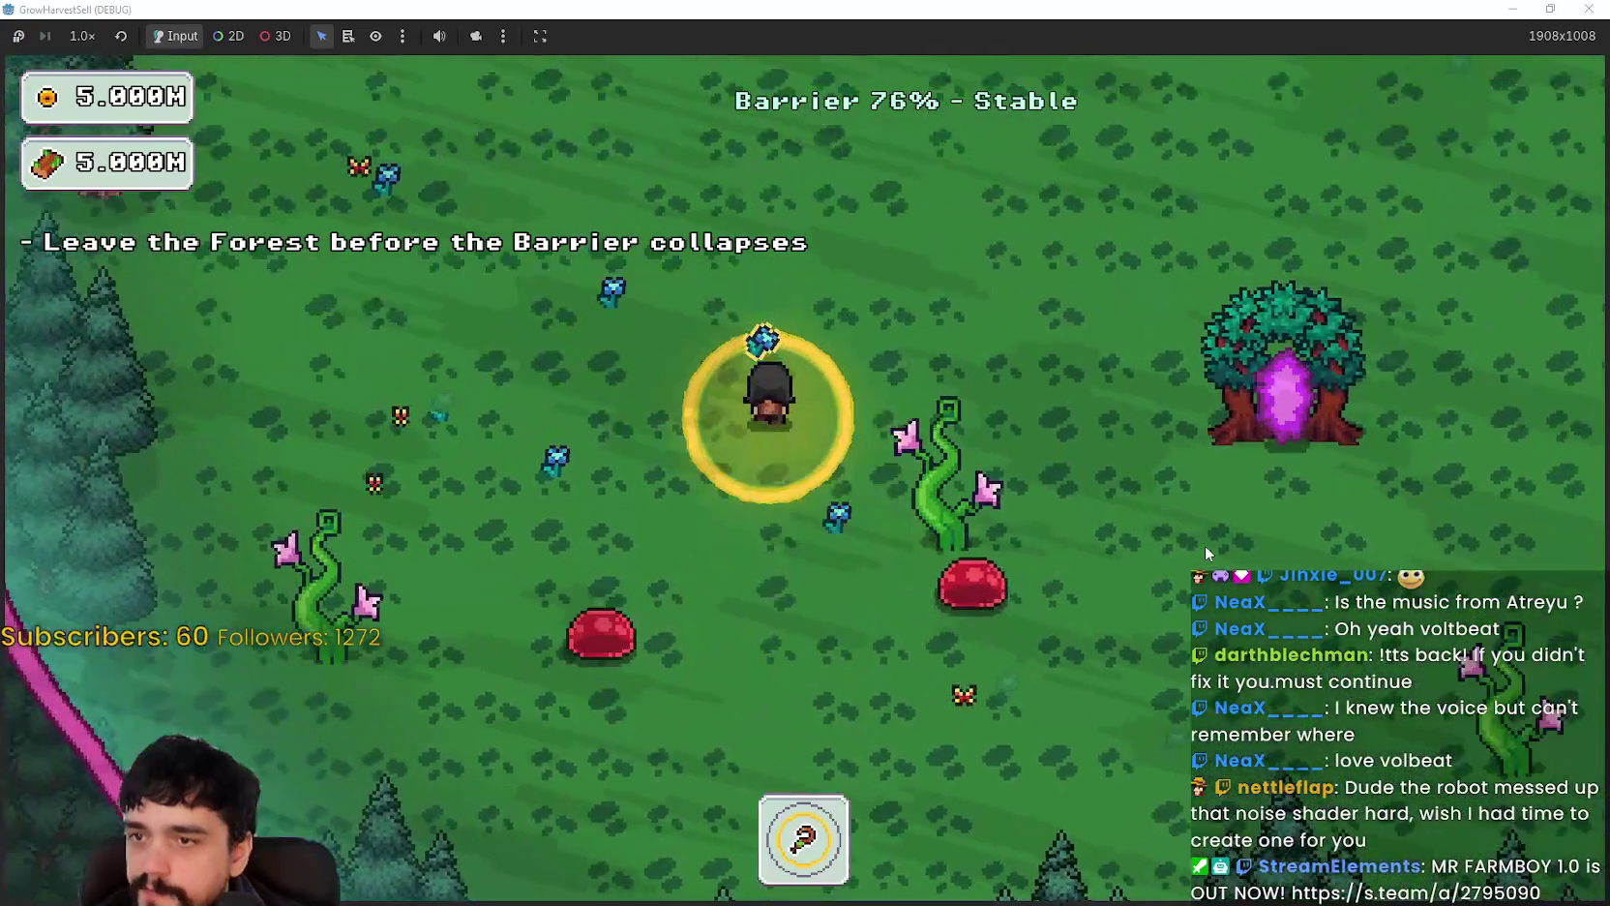
key("a")
key("w")
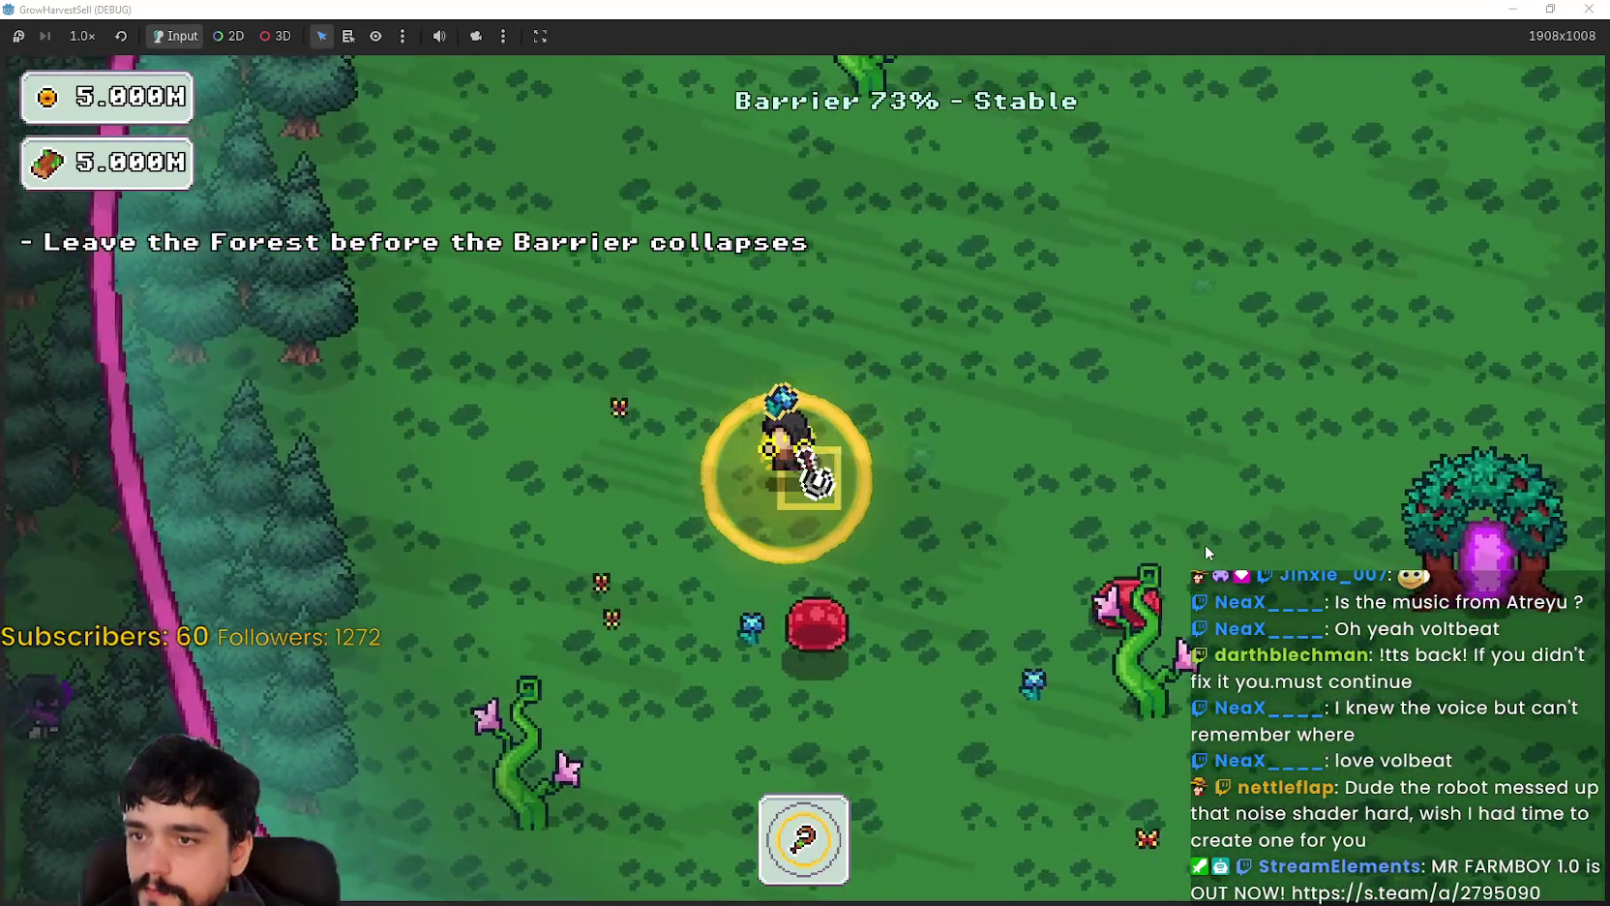
key("d")
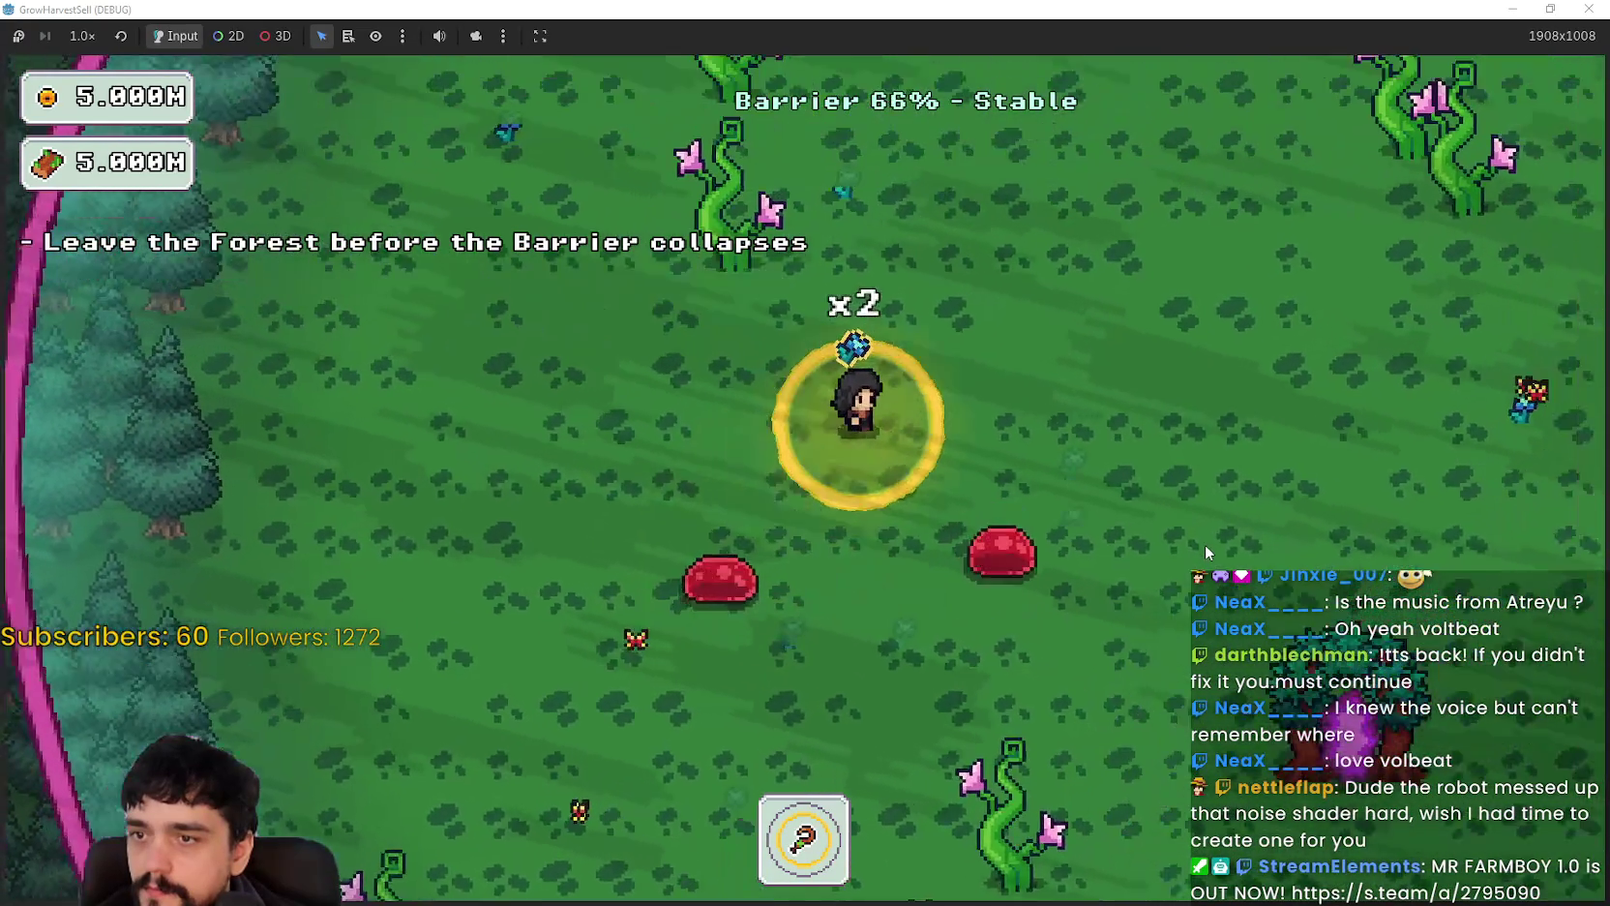
key("w")
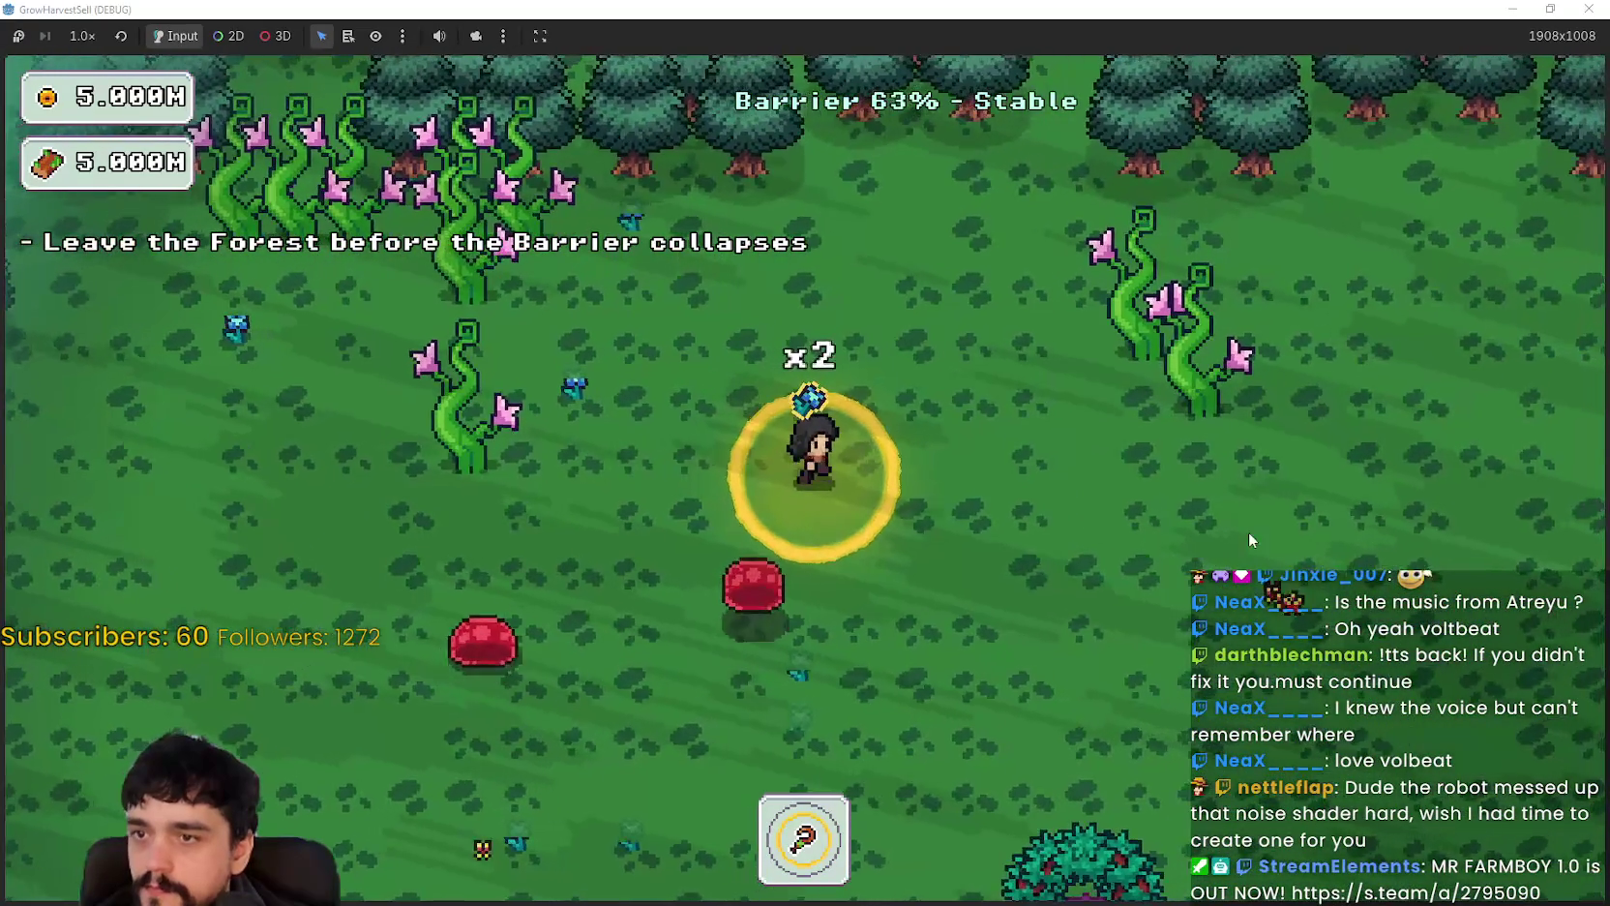
key("d")
key("s")
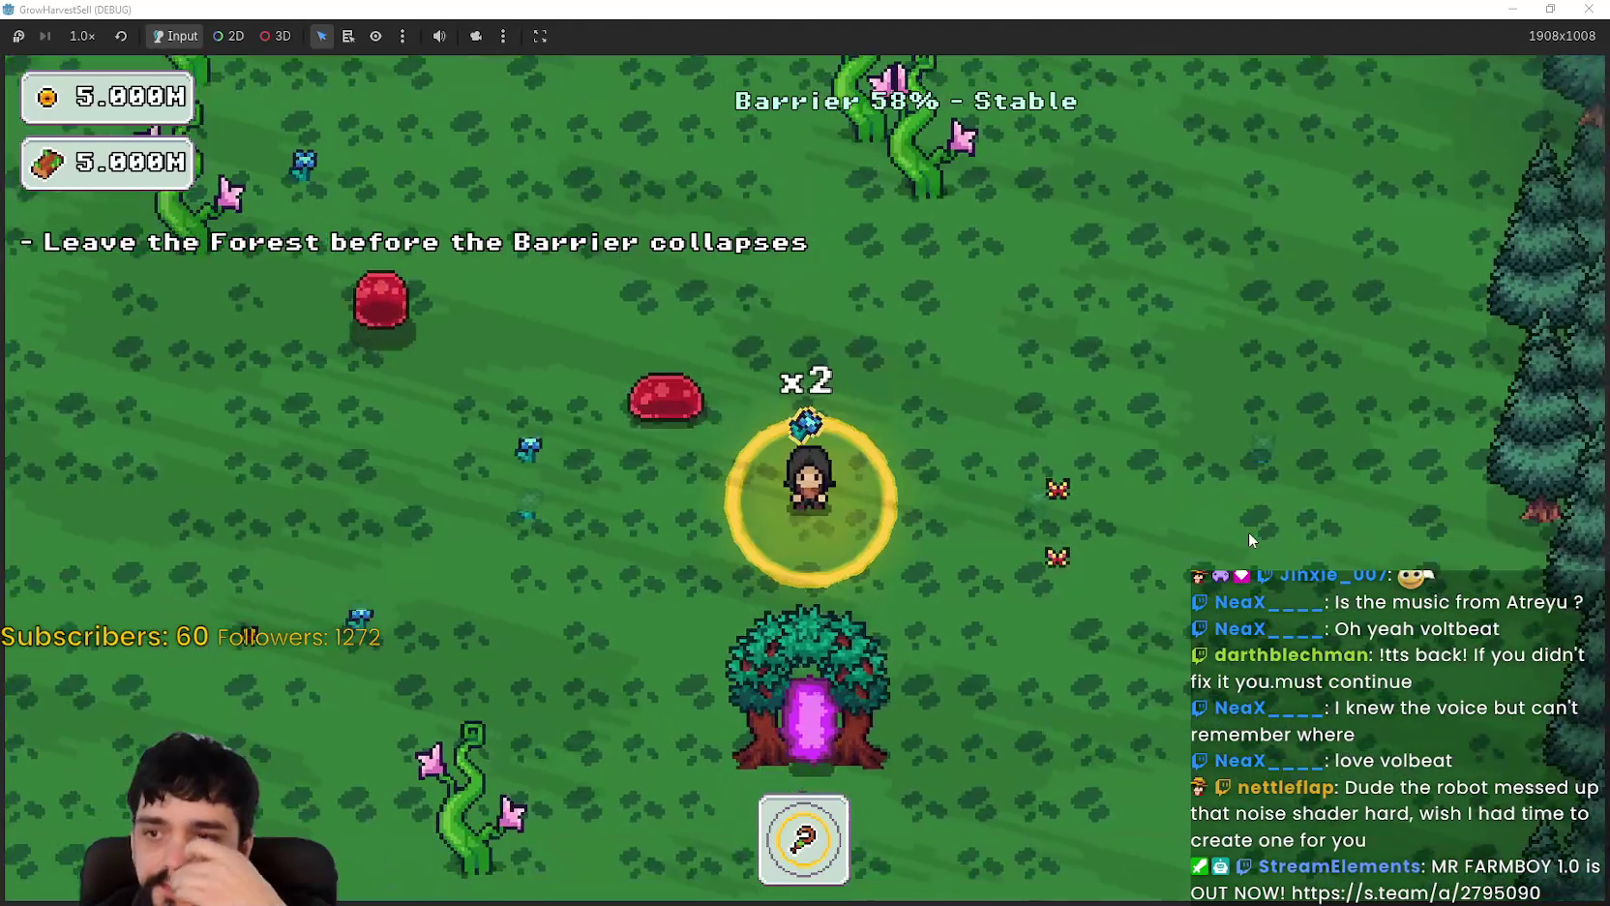
key("a")
key("s")
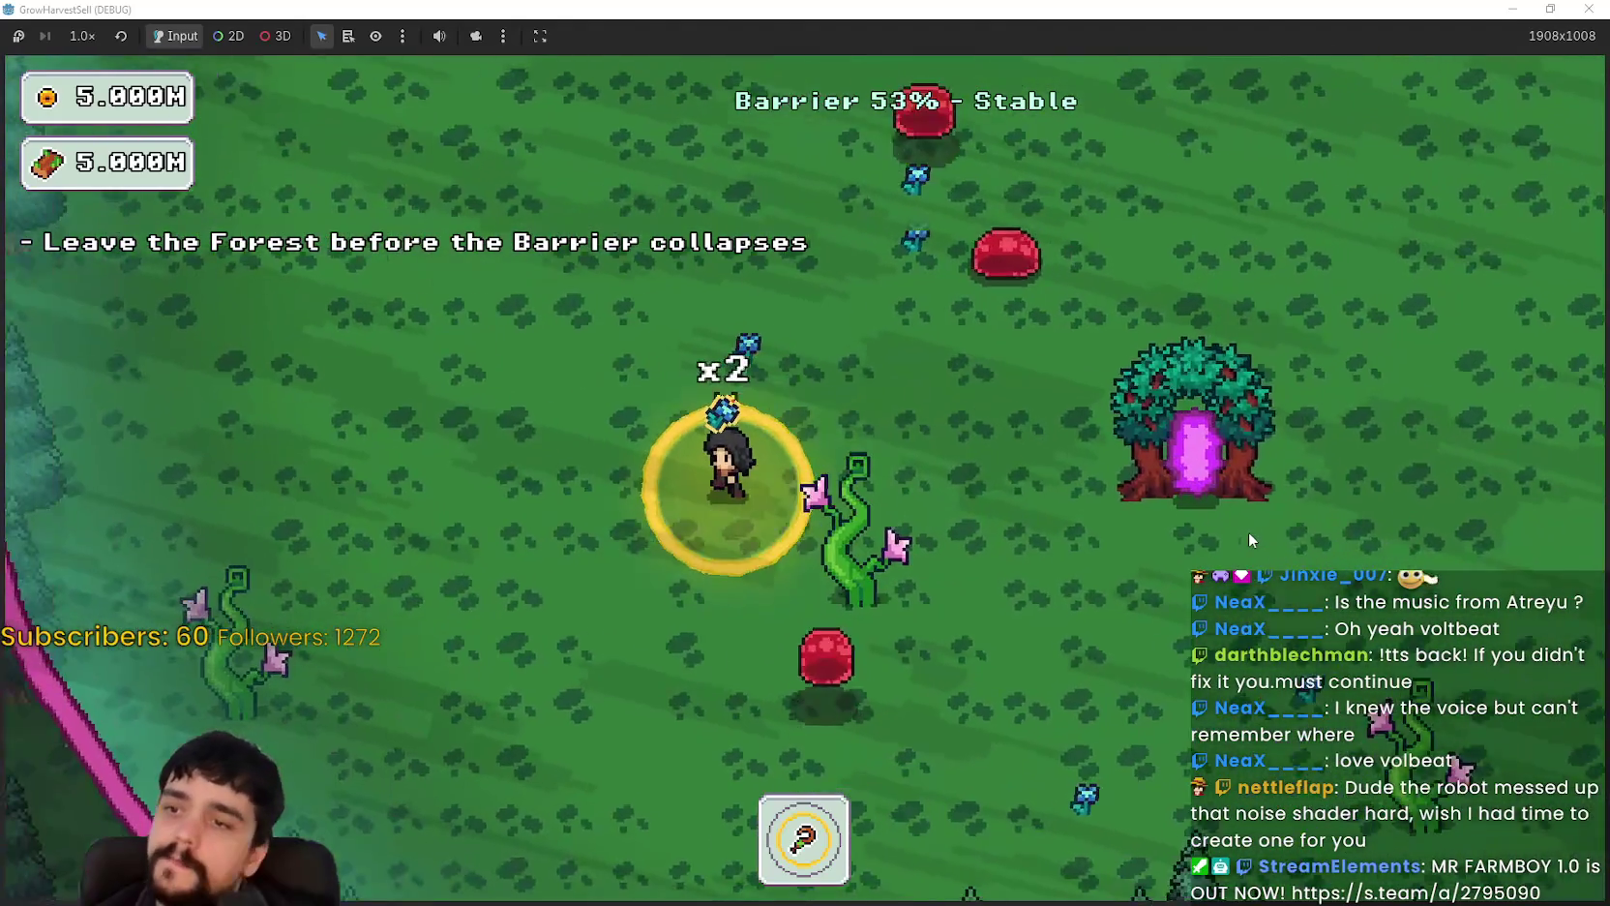
key("w")
Step: Harvest a slime and walk along the barrier and across the clearing
key("d")
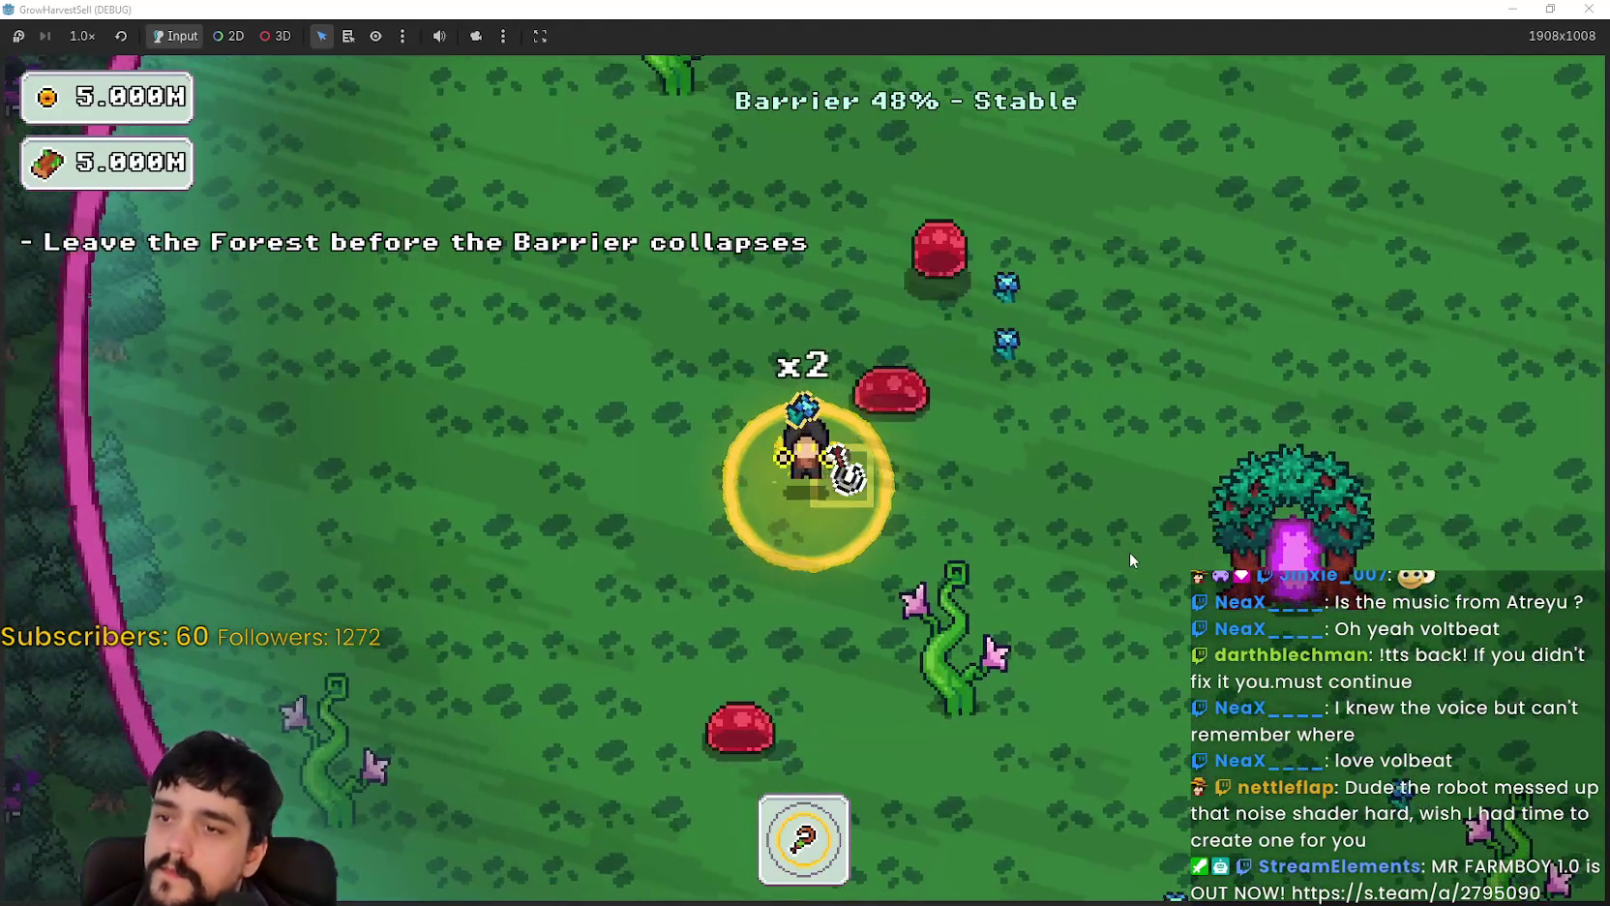
key("s")
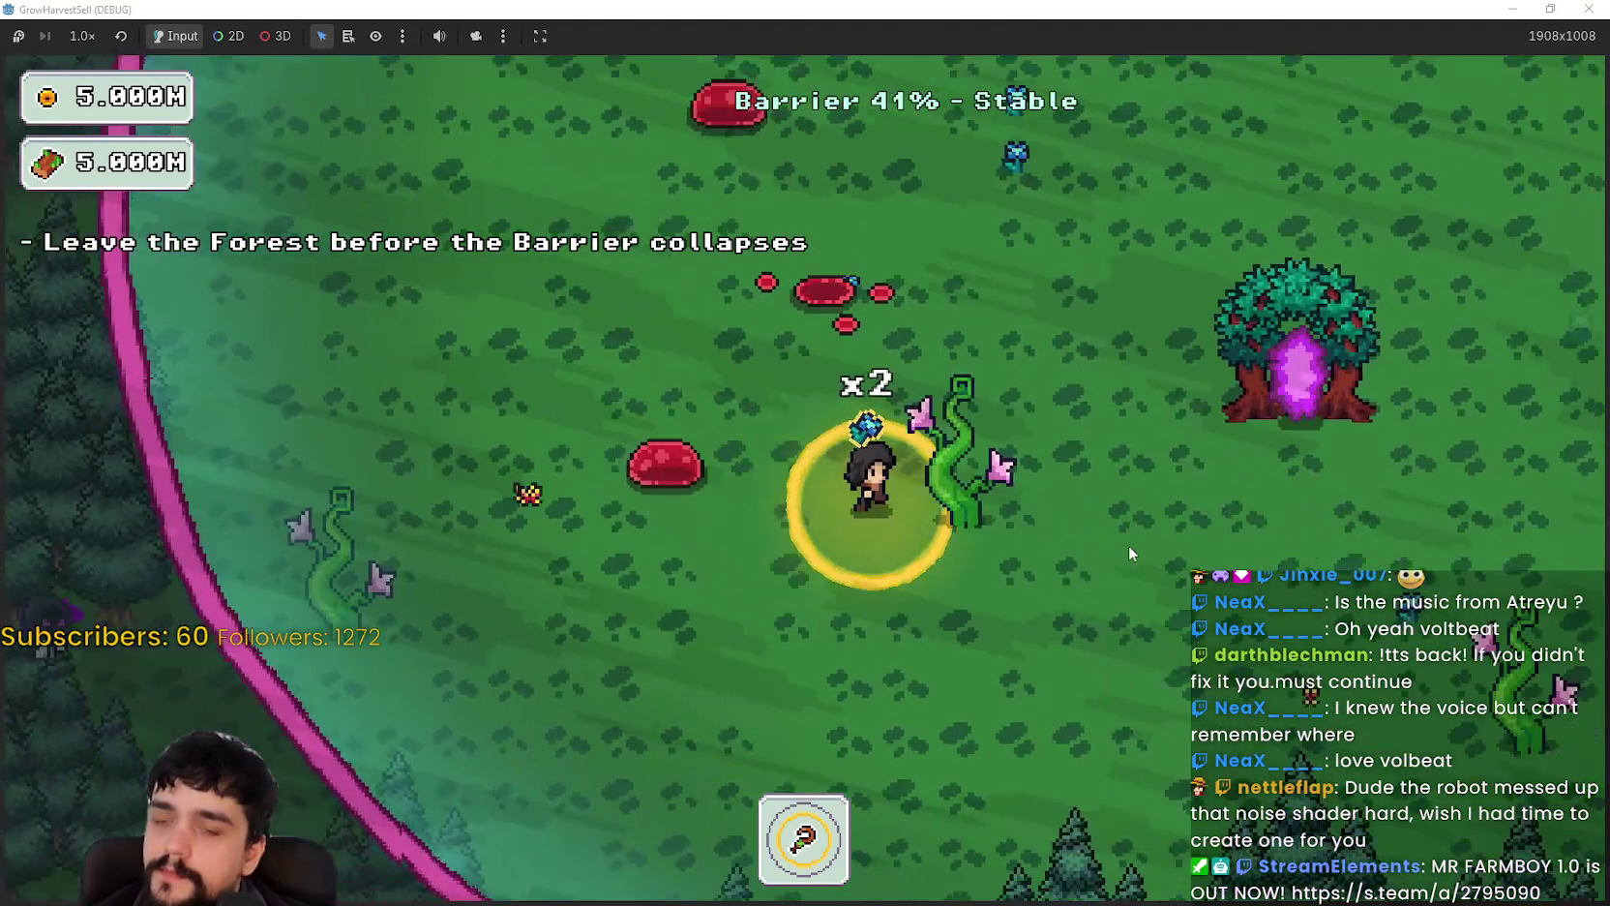
key("d")
key("w")
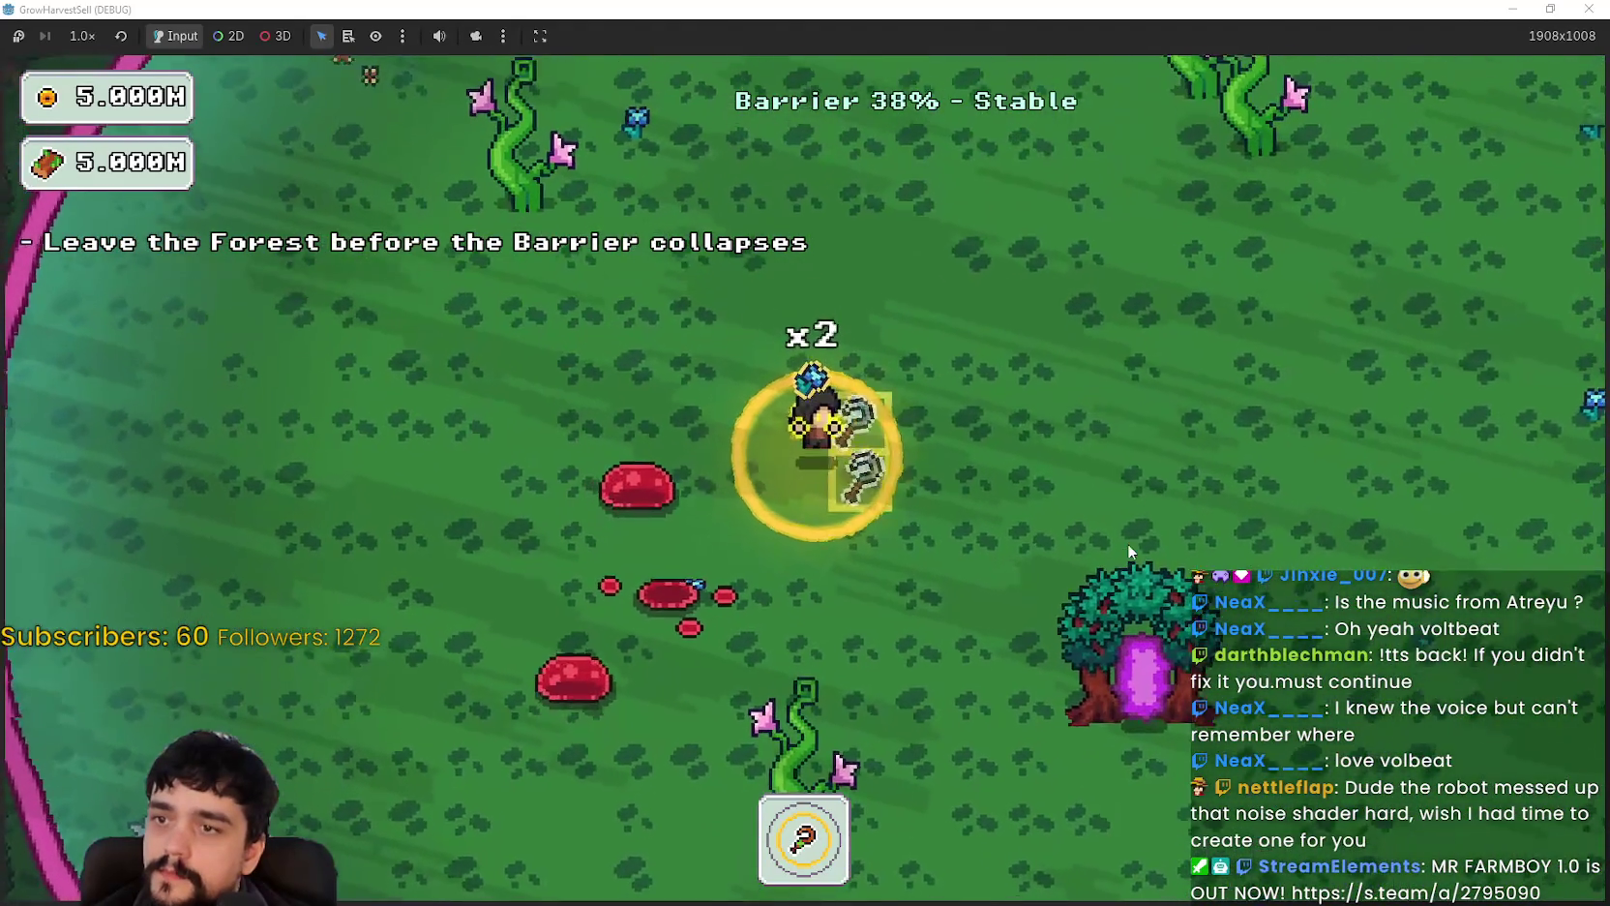
key("d")
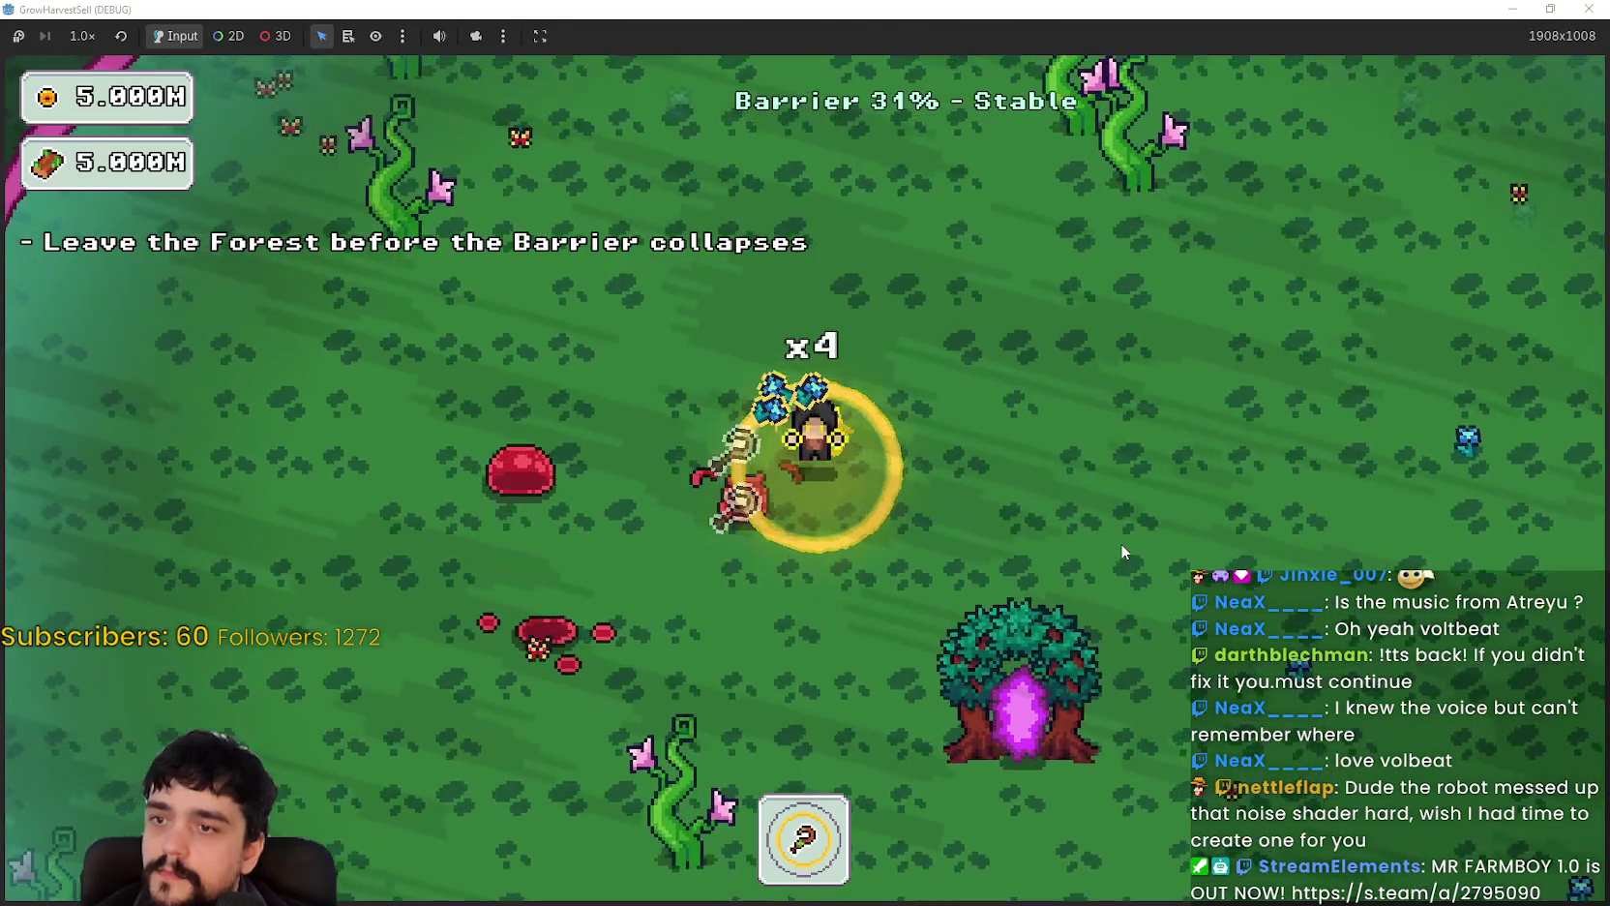
key("w")
key("a")
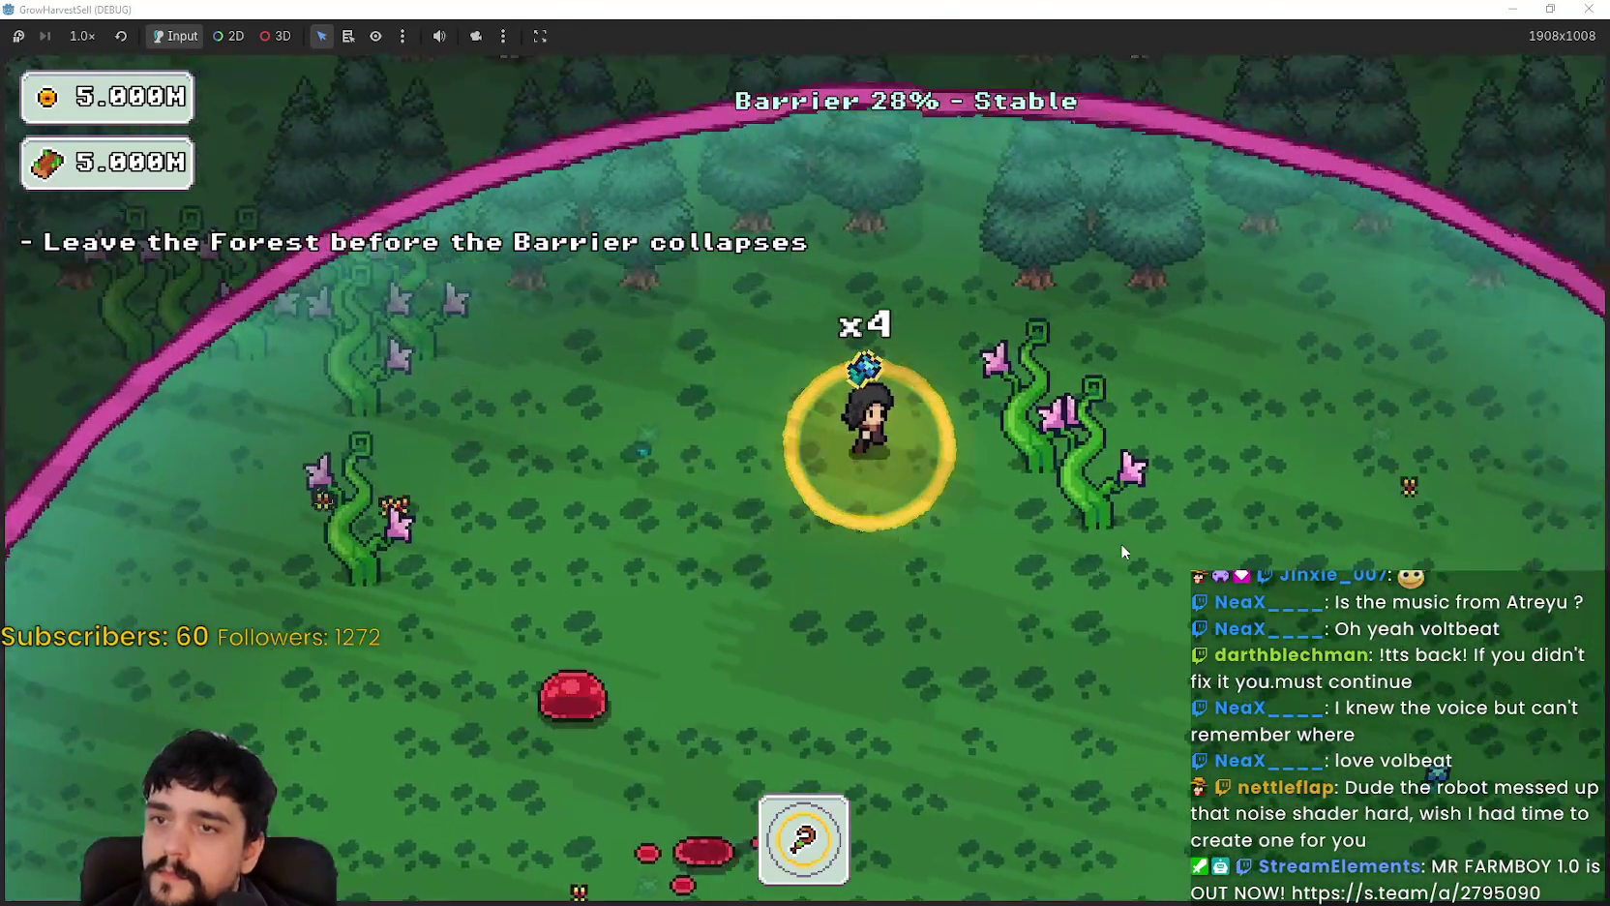
key("a")
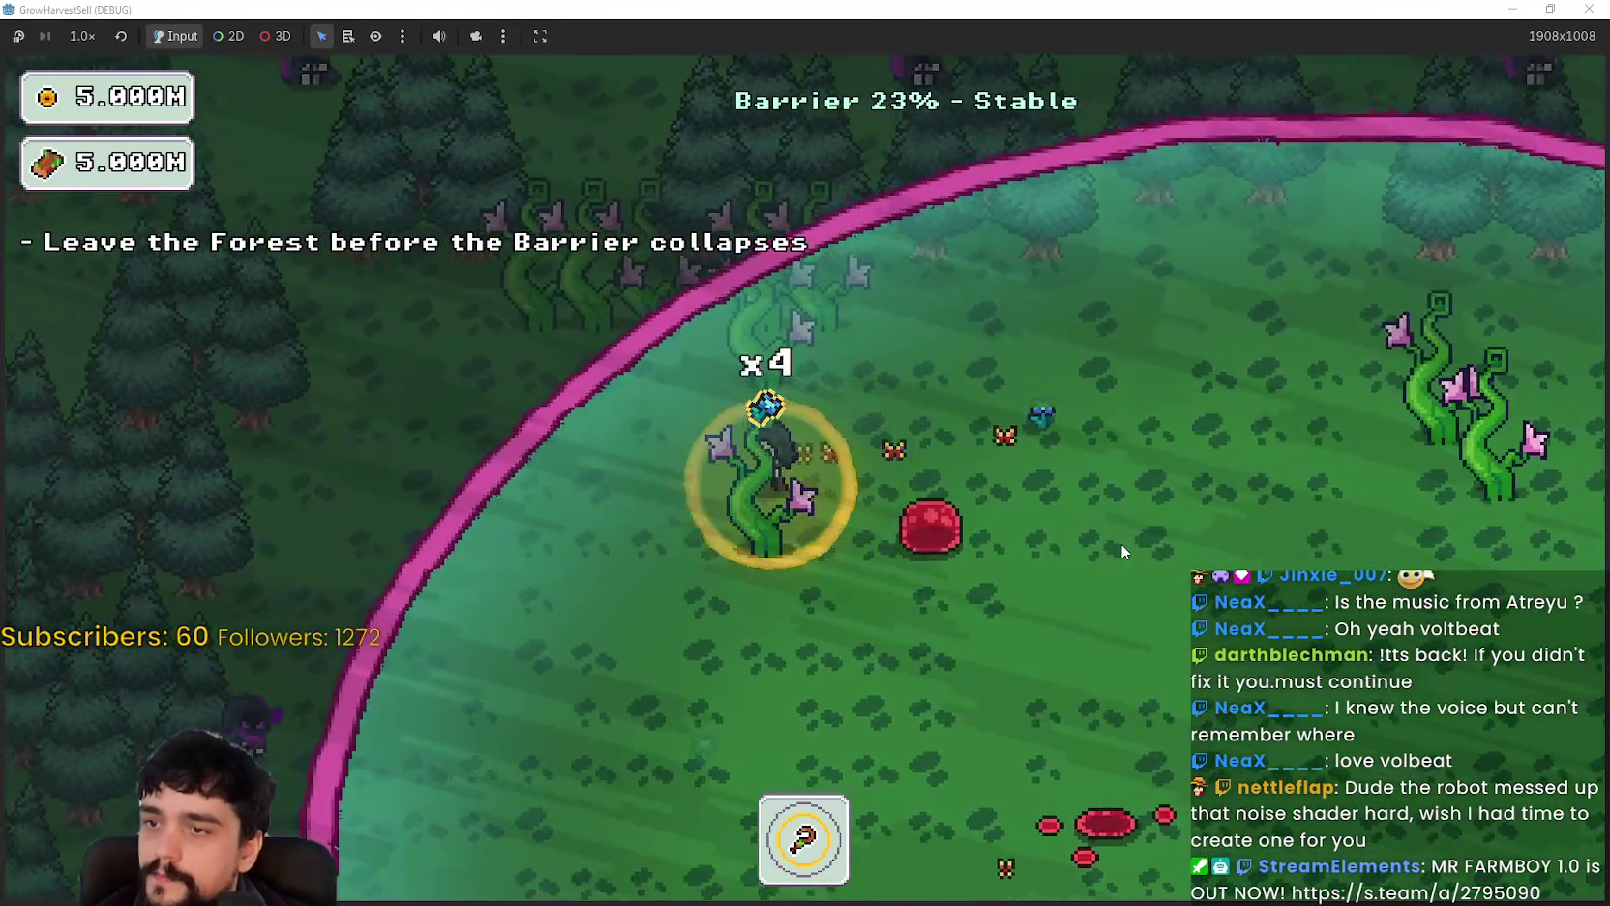
key("s")
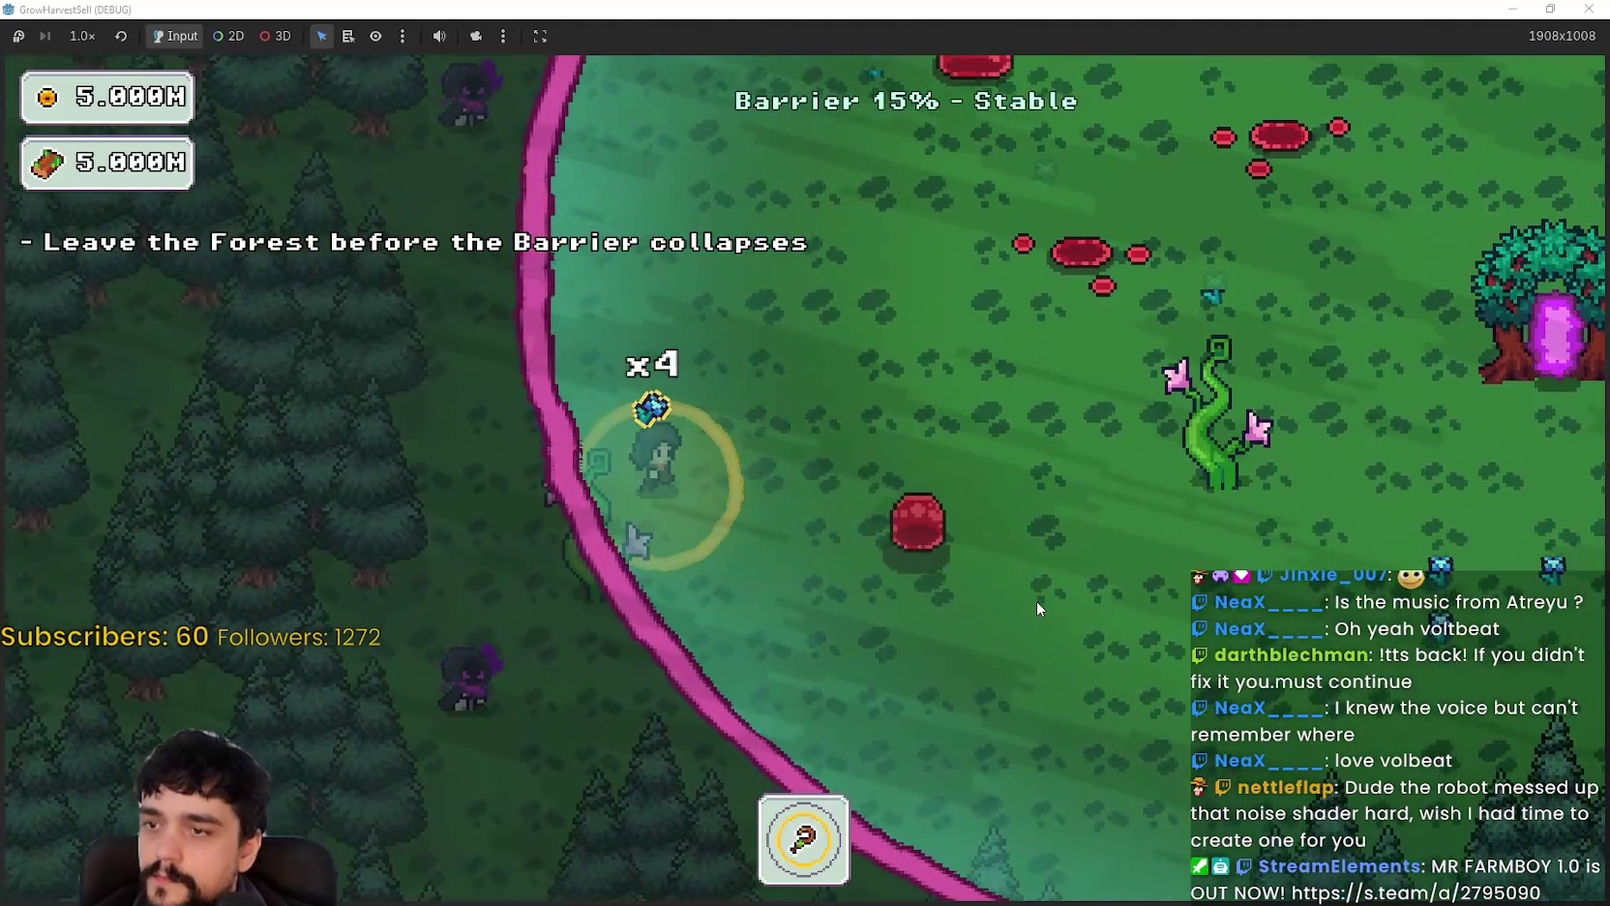
key("d")
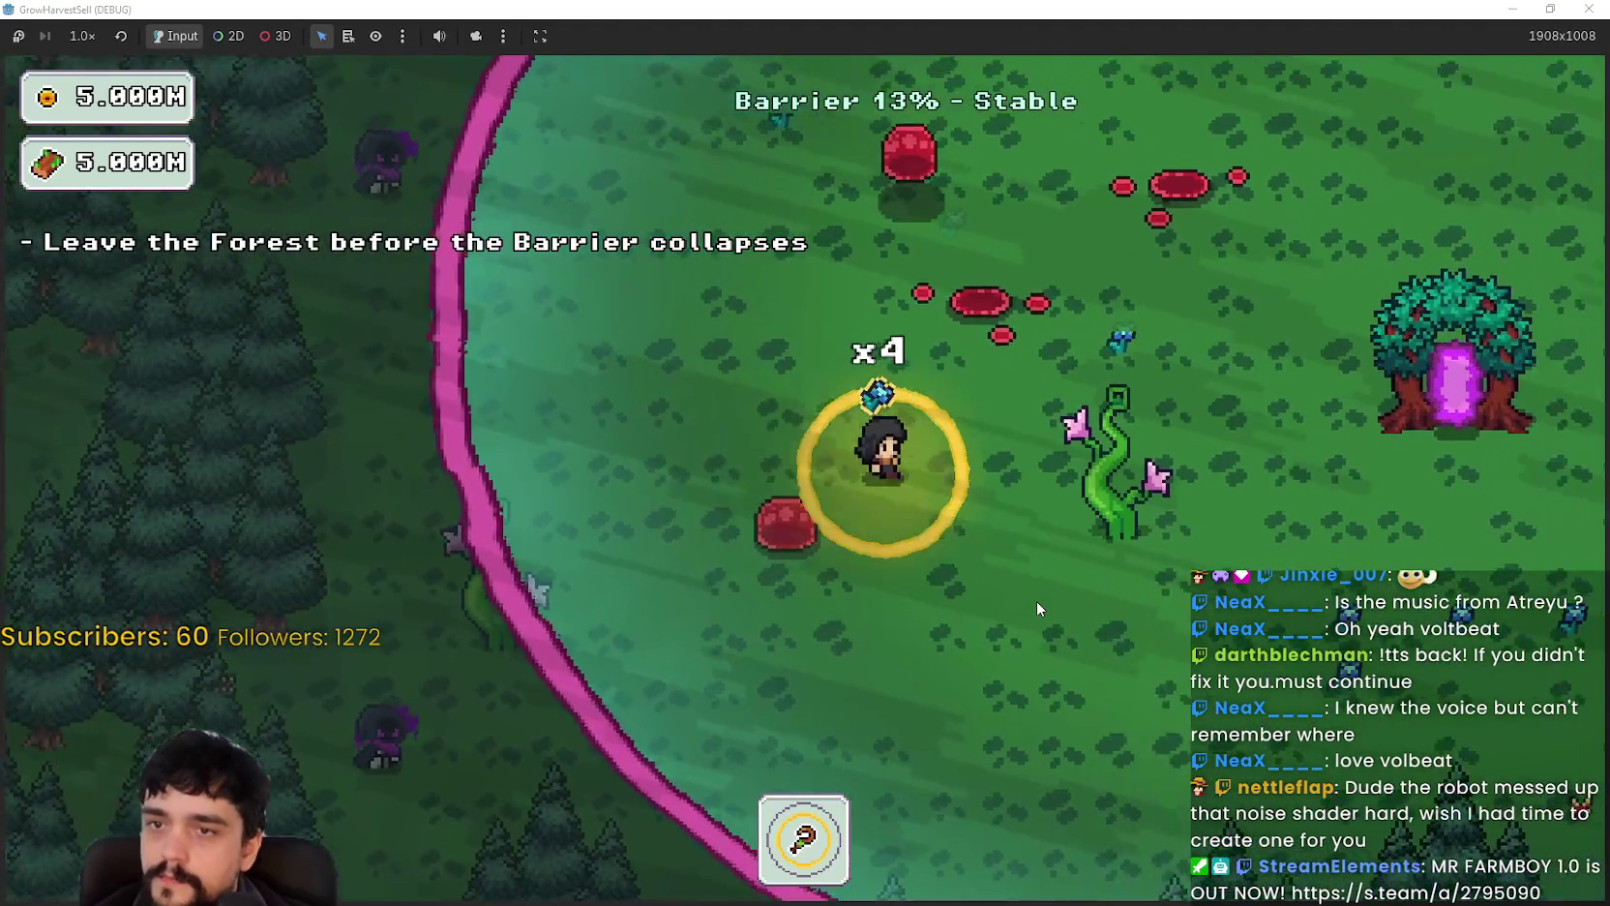
key("s")
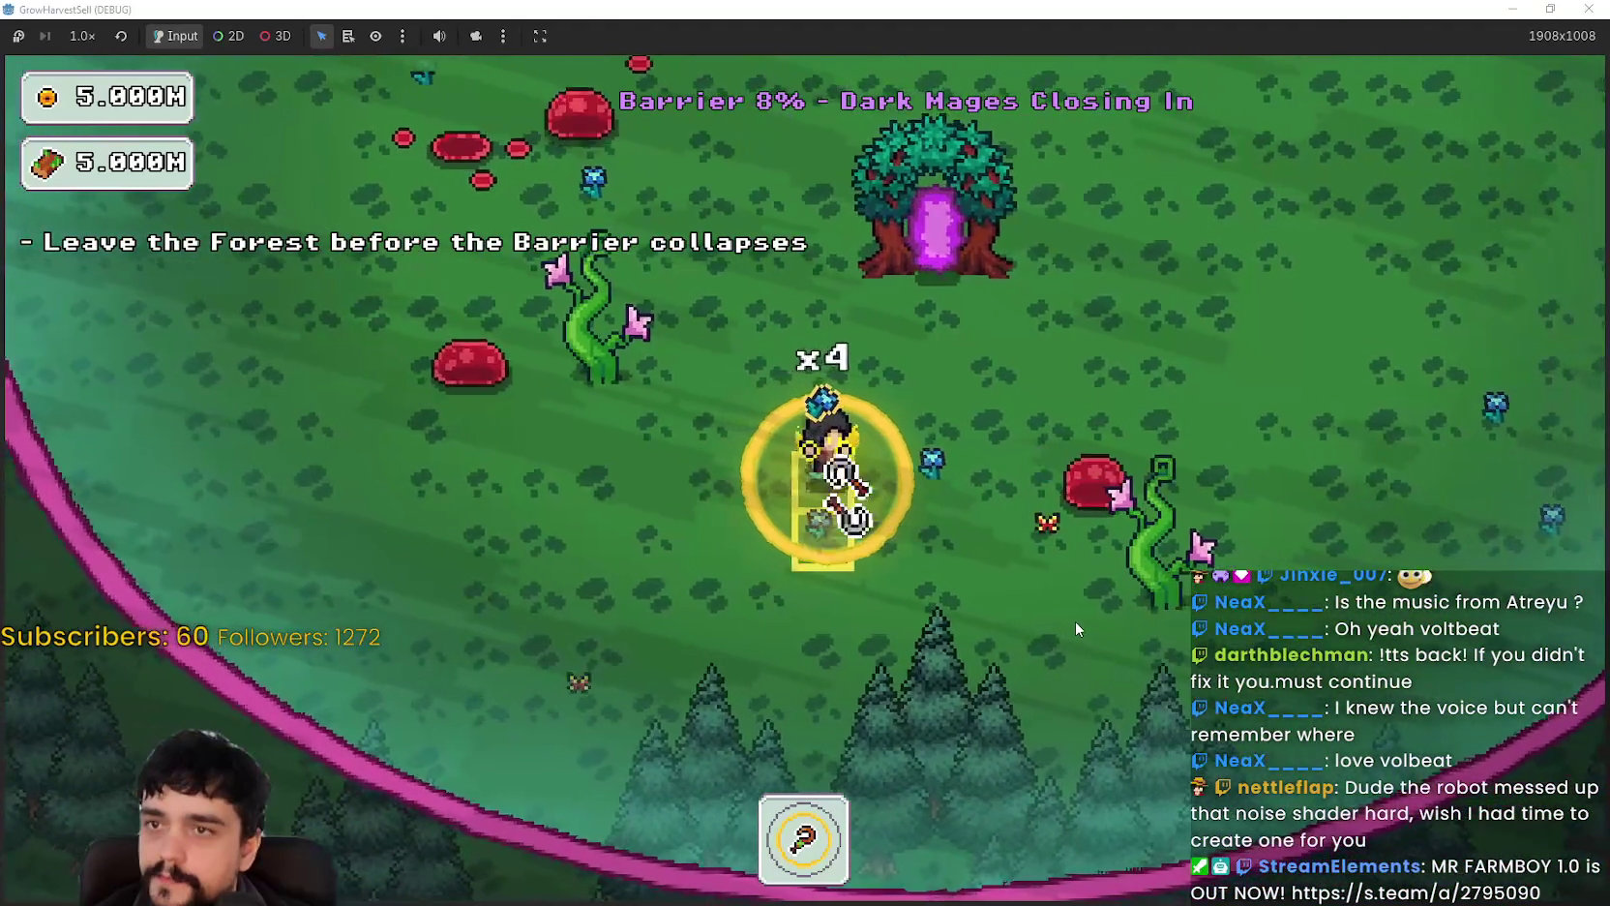
key("a")
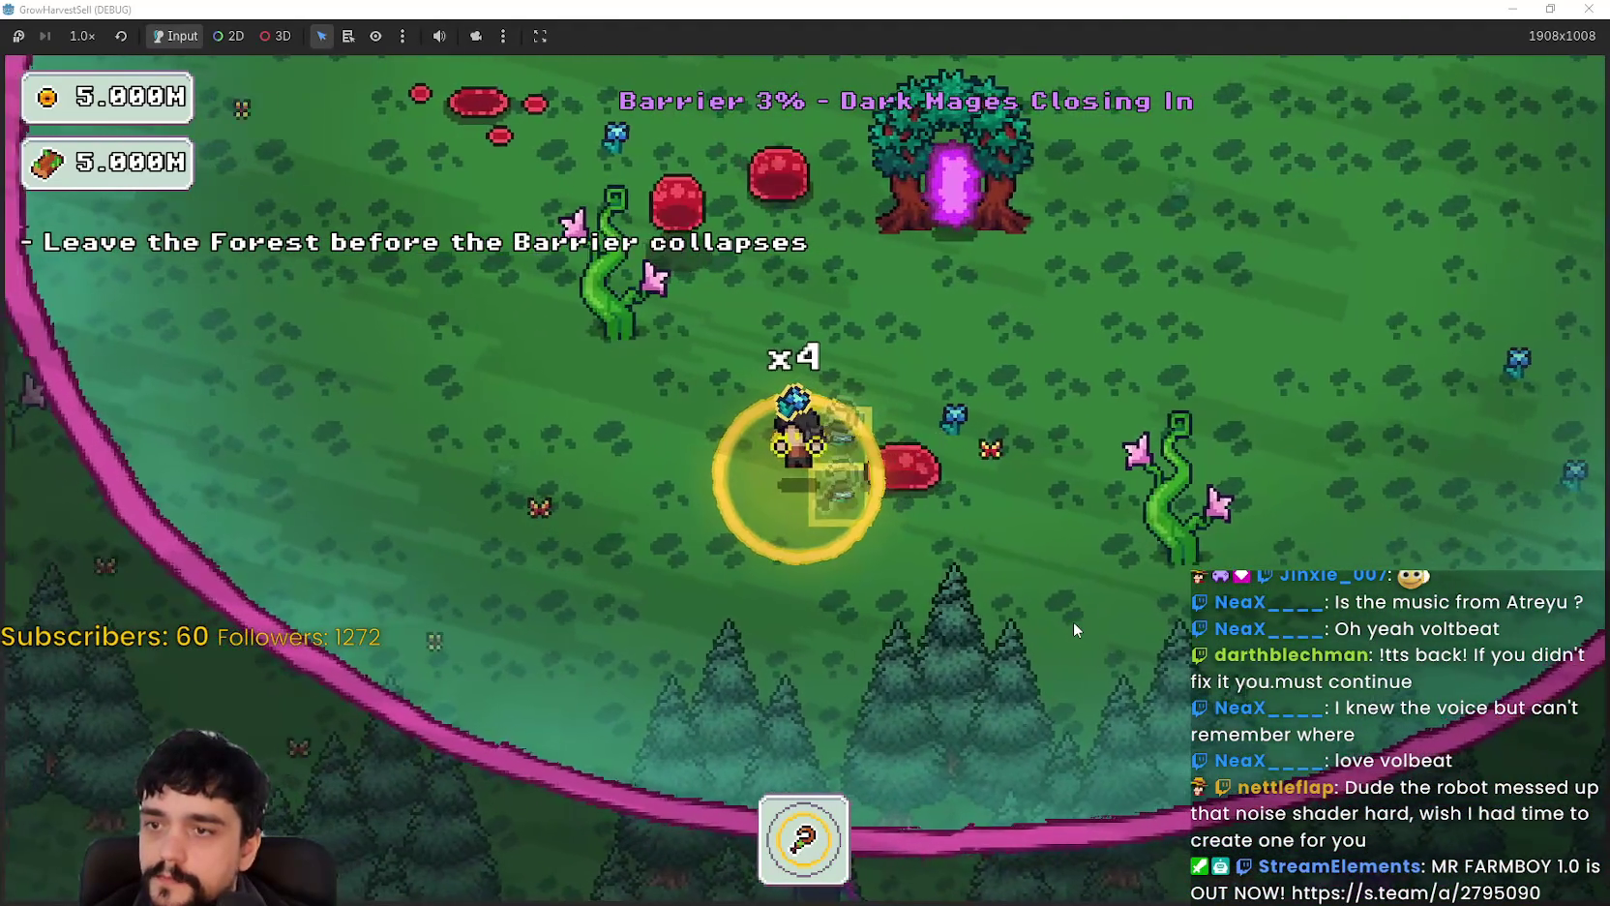
Step: Walk out through the collapsing barrier, leave fullscreen and stop the game
key("w")
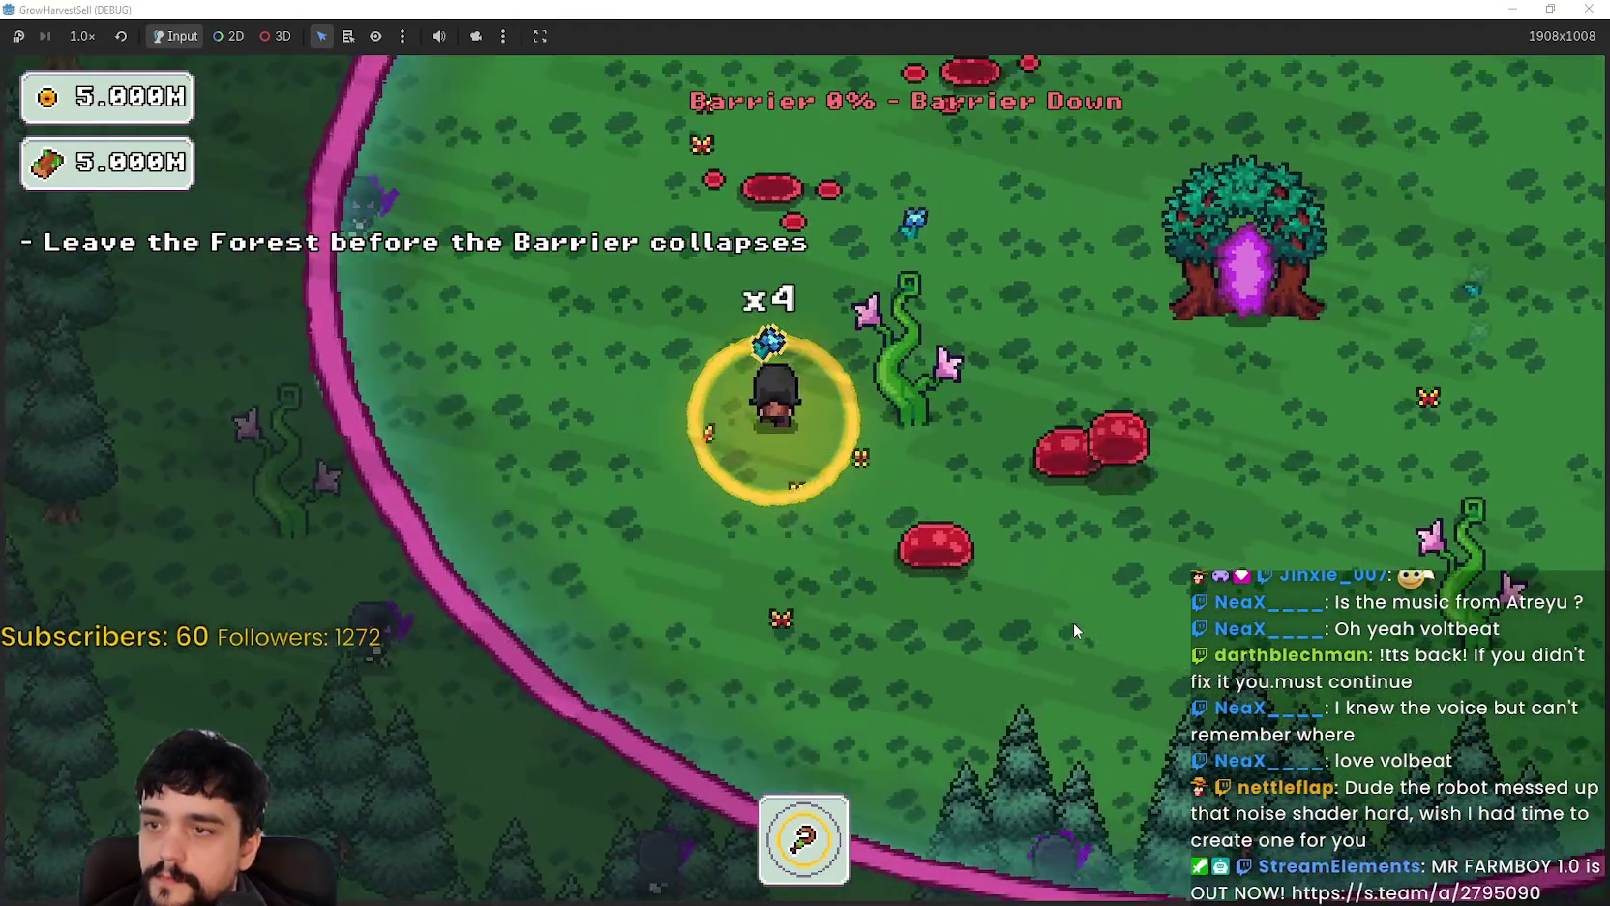
key("d")
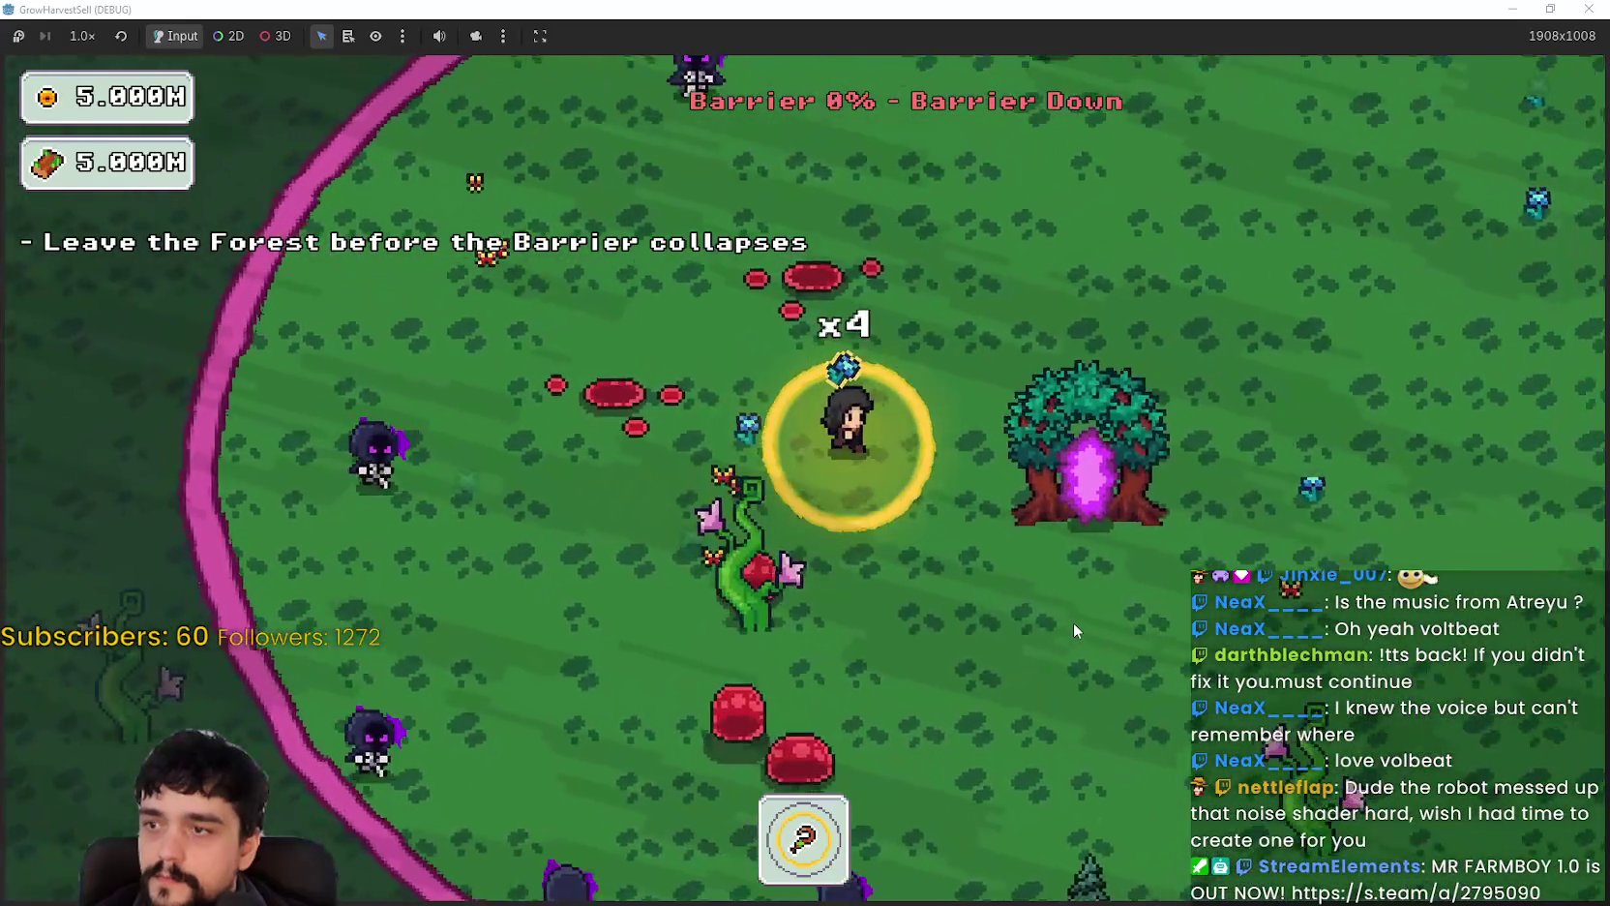
key("d")
key("s")
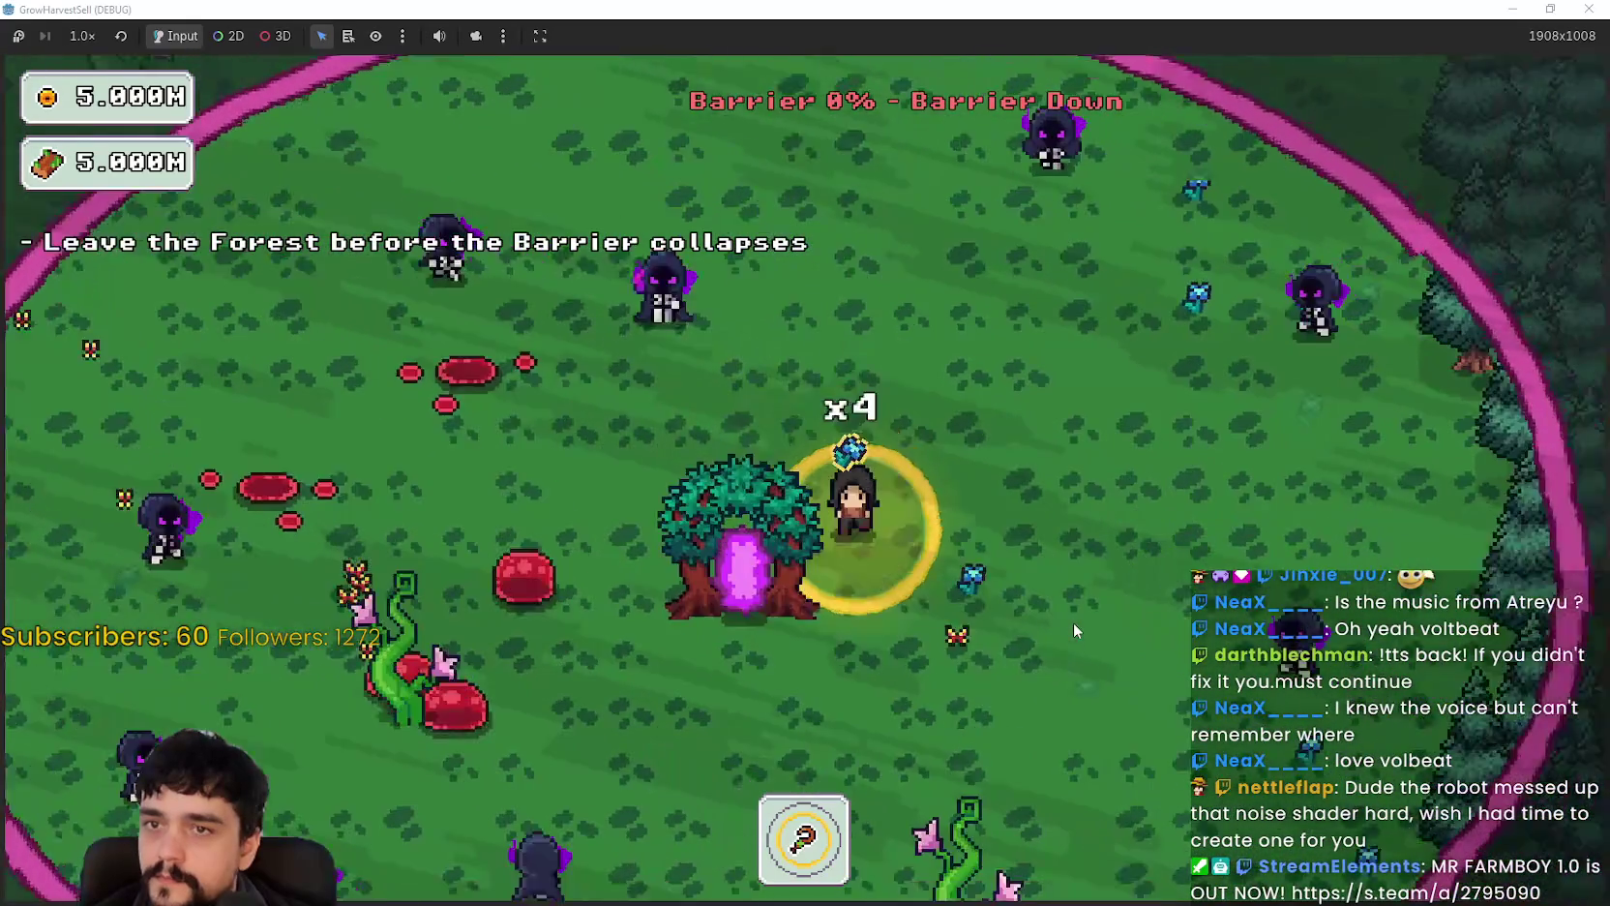
key("d")
key("s")
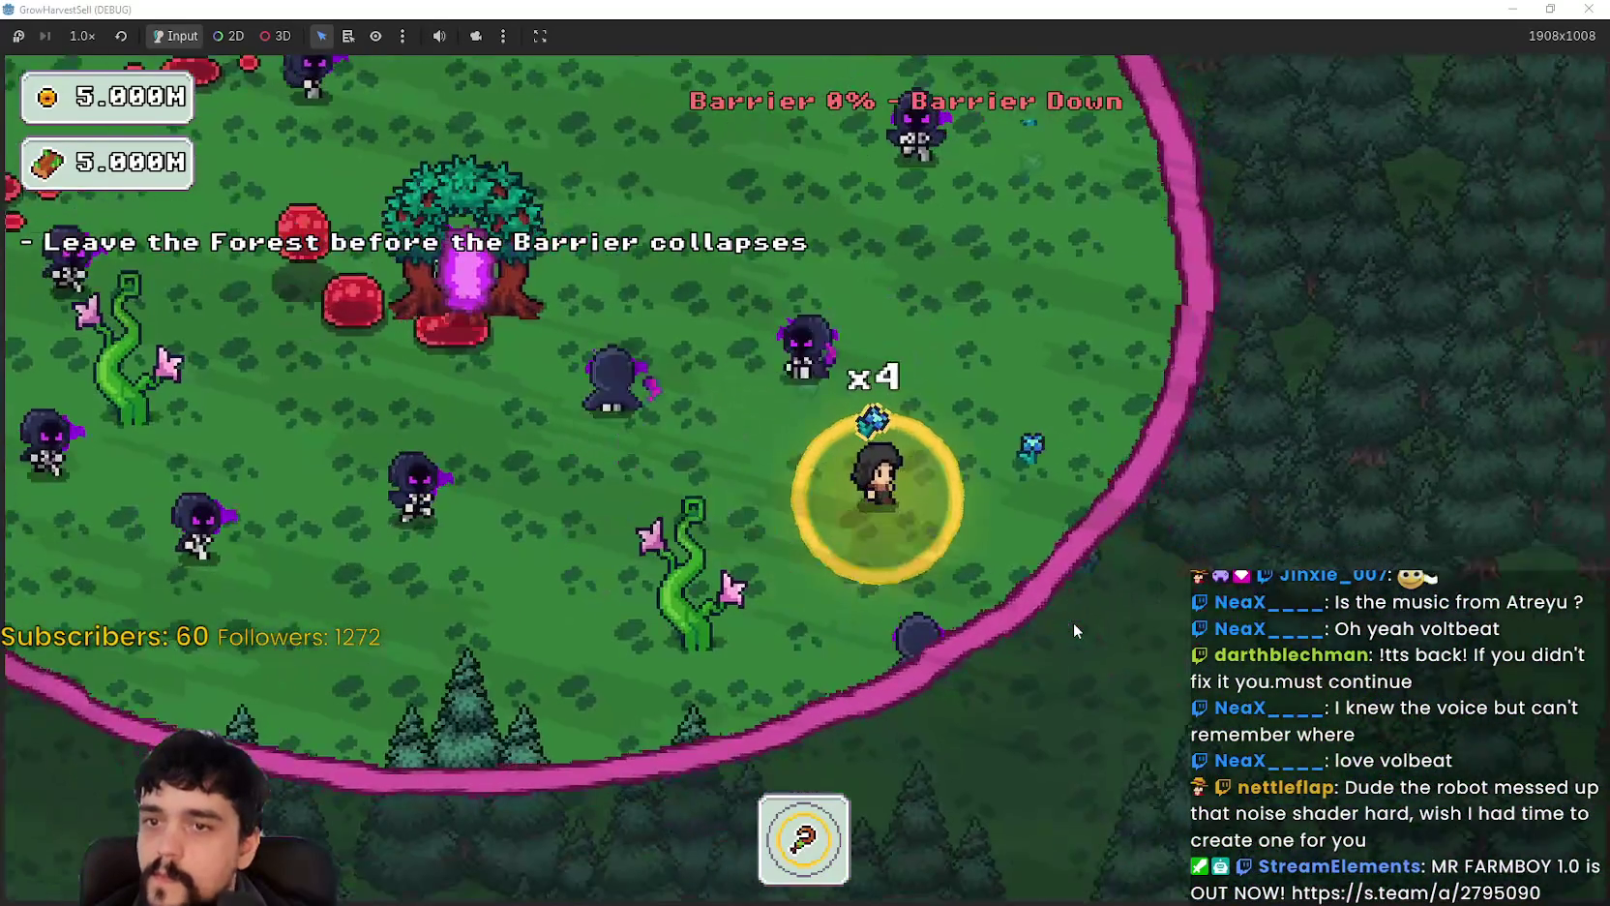
key("w")
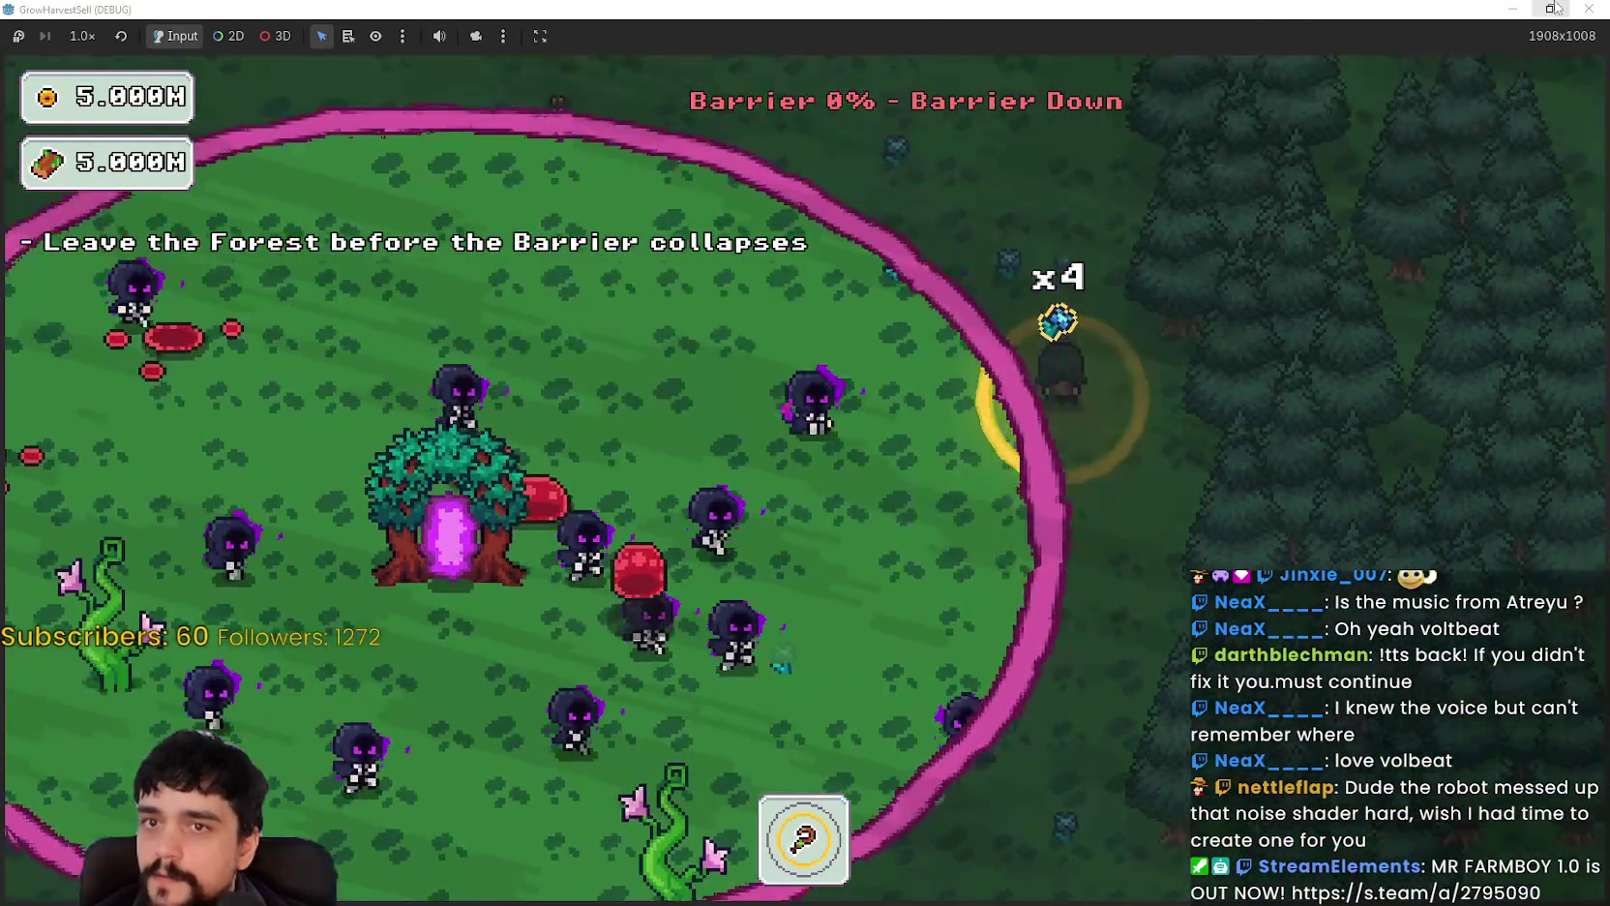
key("super+Down")
left_click(1255, 37)
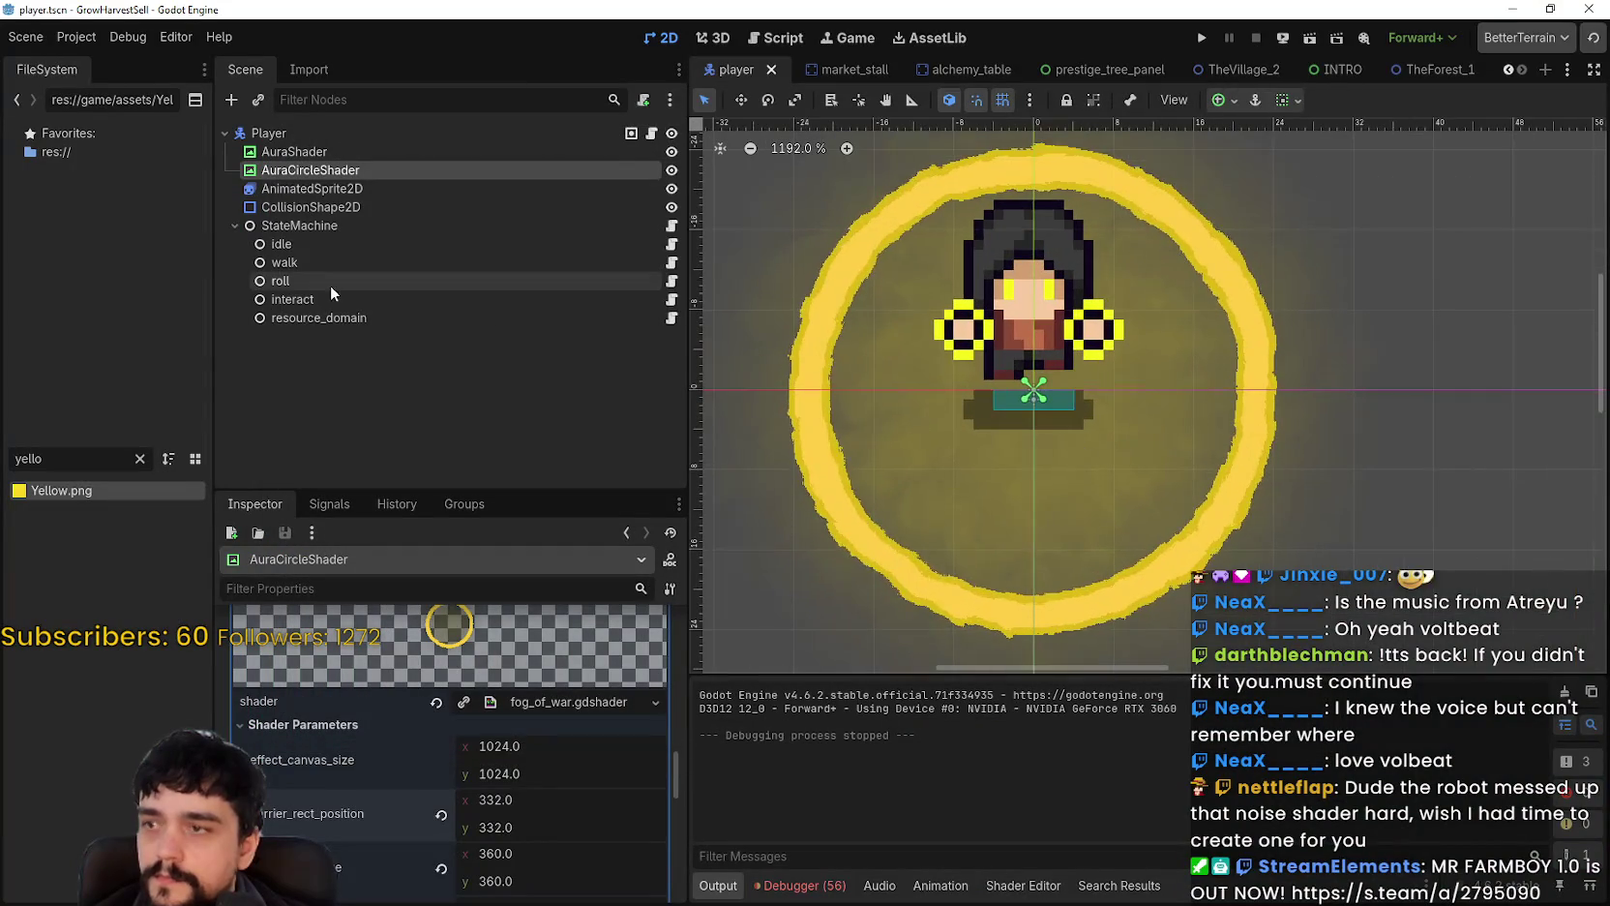
Step: Lower the aura shader's edge_softness to 1.0 for a sharper ring
scroll(459, 876, "down", 5)
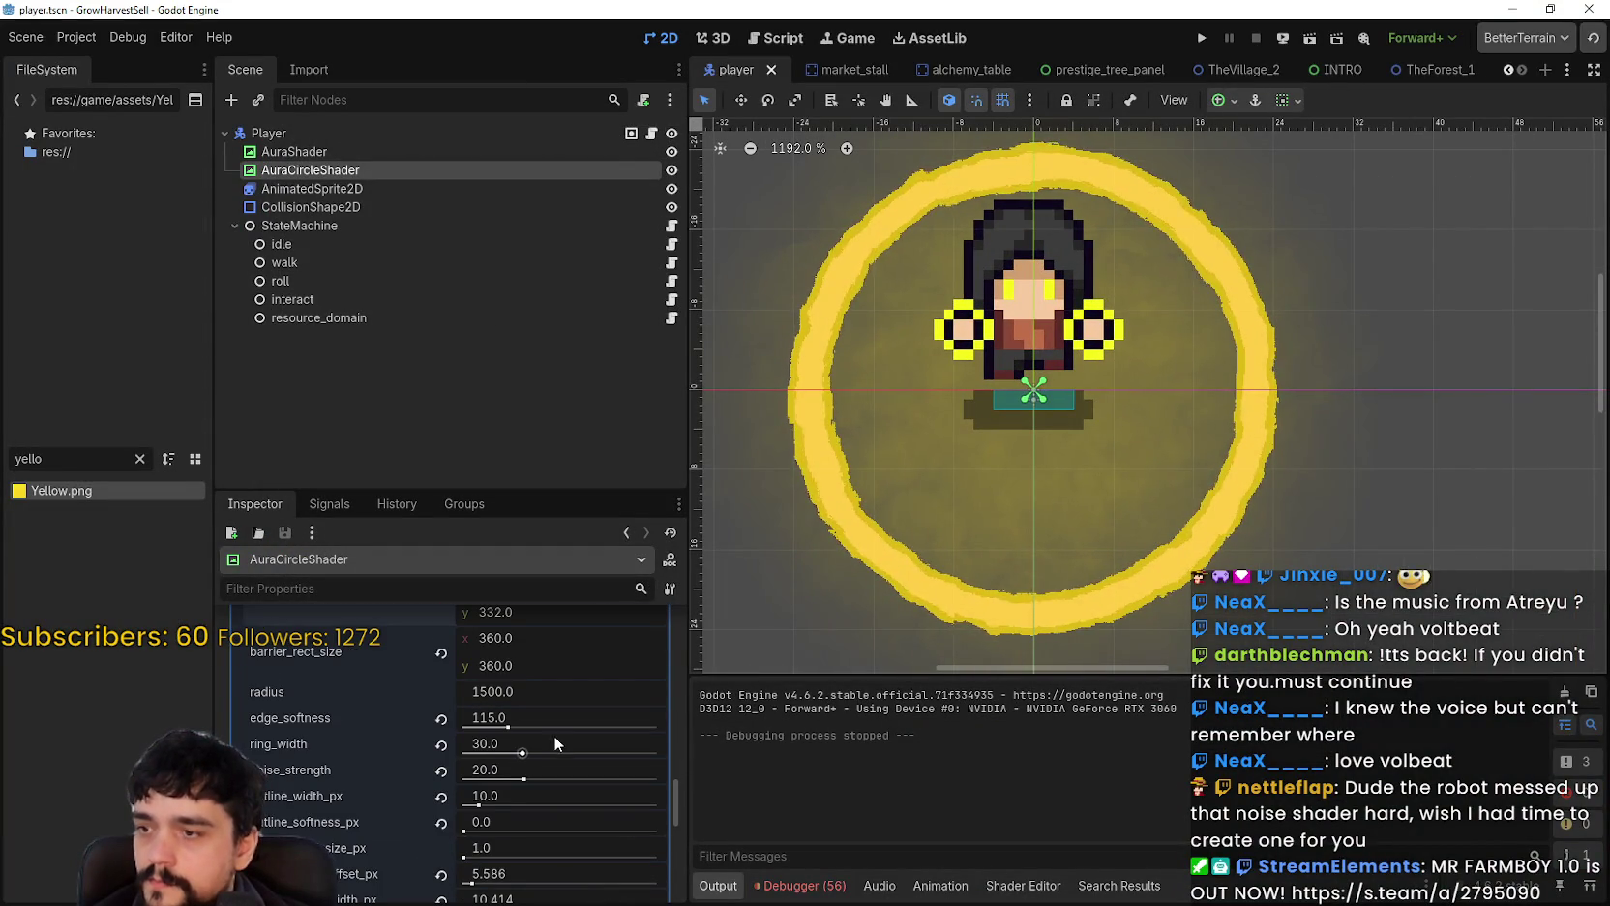
mouse_move(508, 727)
left_mouse_down()
mouse_move(456, 729)
mouse_move(619, 739)
mouse_move(561, 721)
mouse_move(622, 718)
left_mouse_up()
scroll(1104, 449, "down", 3)
left_click_drag(805, 714, 459, 716)
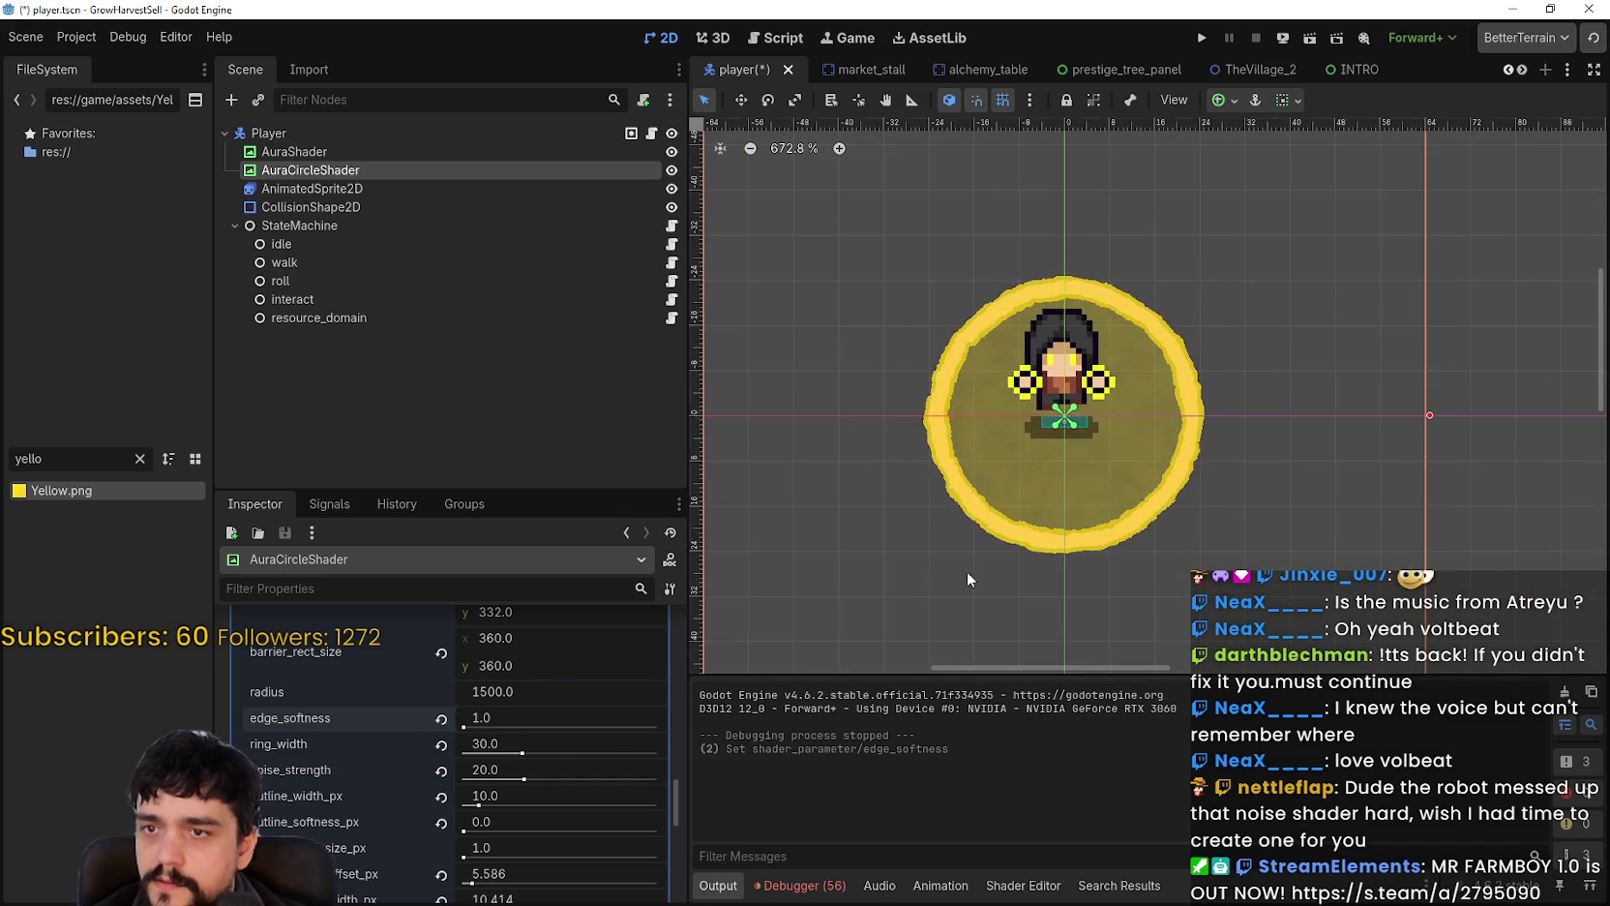
Step: Thin outer_outline_width_px to about 6.7 and set outer_outline_offset_px to 0.0
scroll(1082, 456, "up", 4)
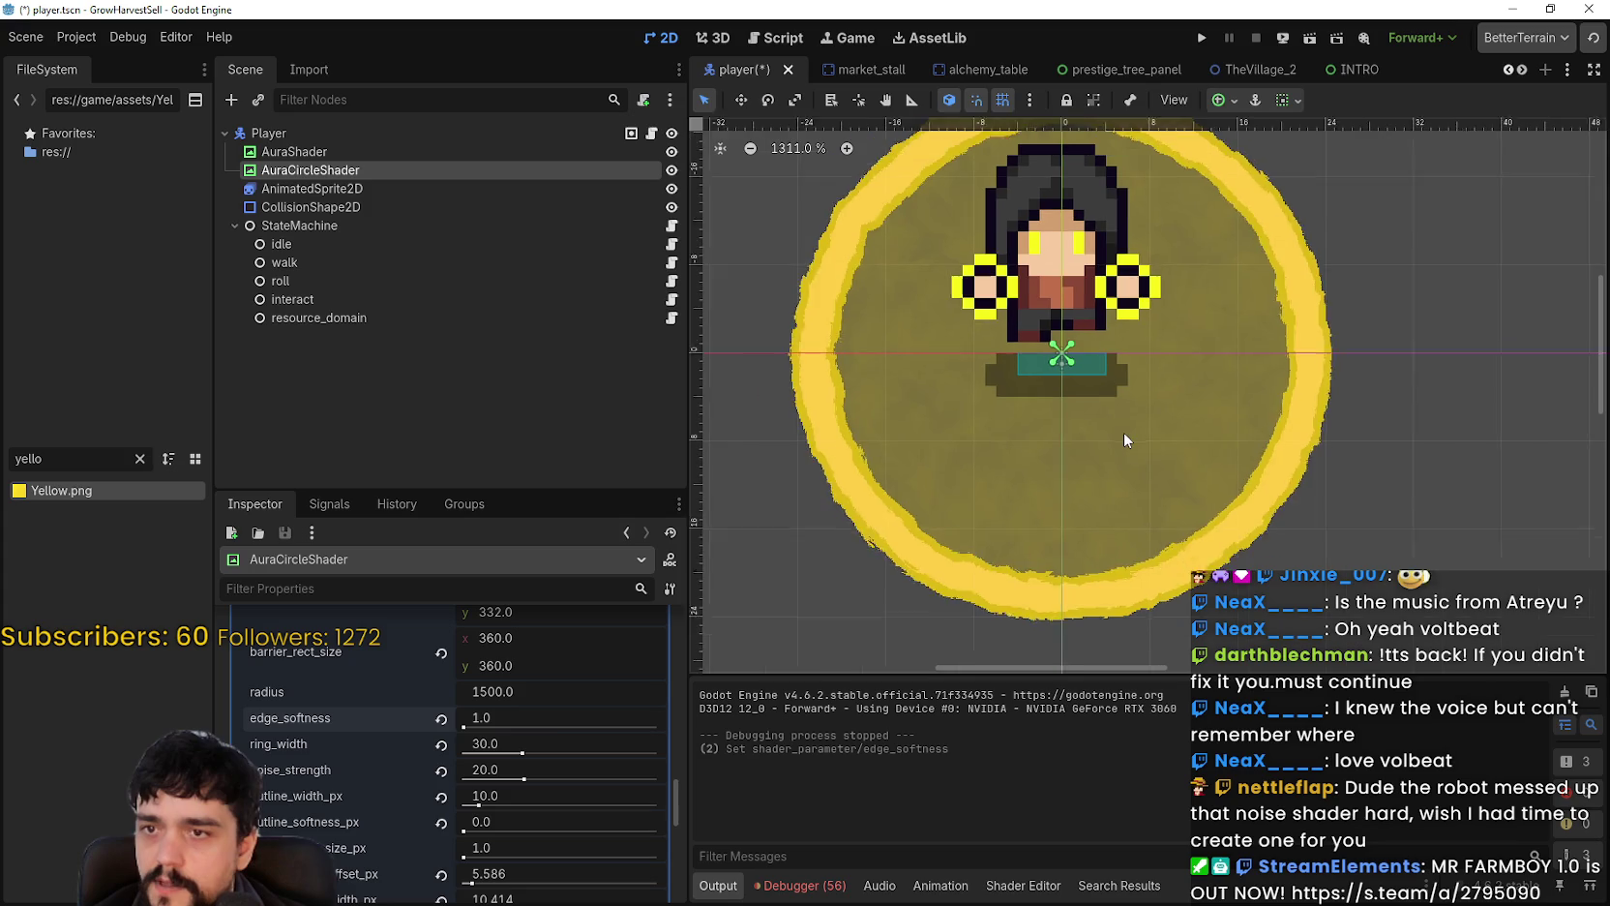
scroll(1123, 431, "down", 1)
scroll(546, 755, "down", 5)
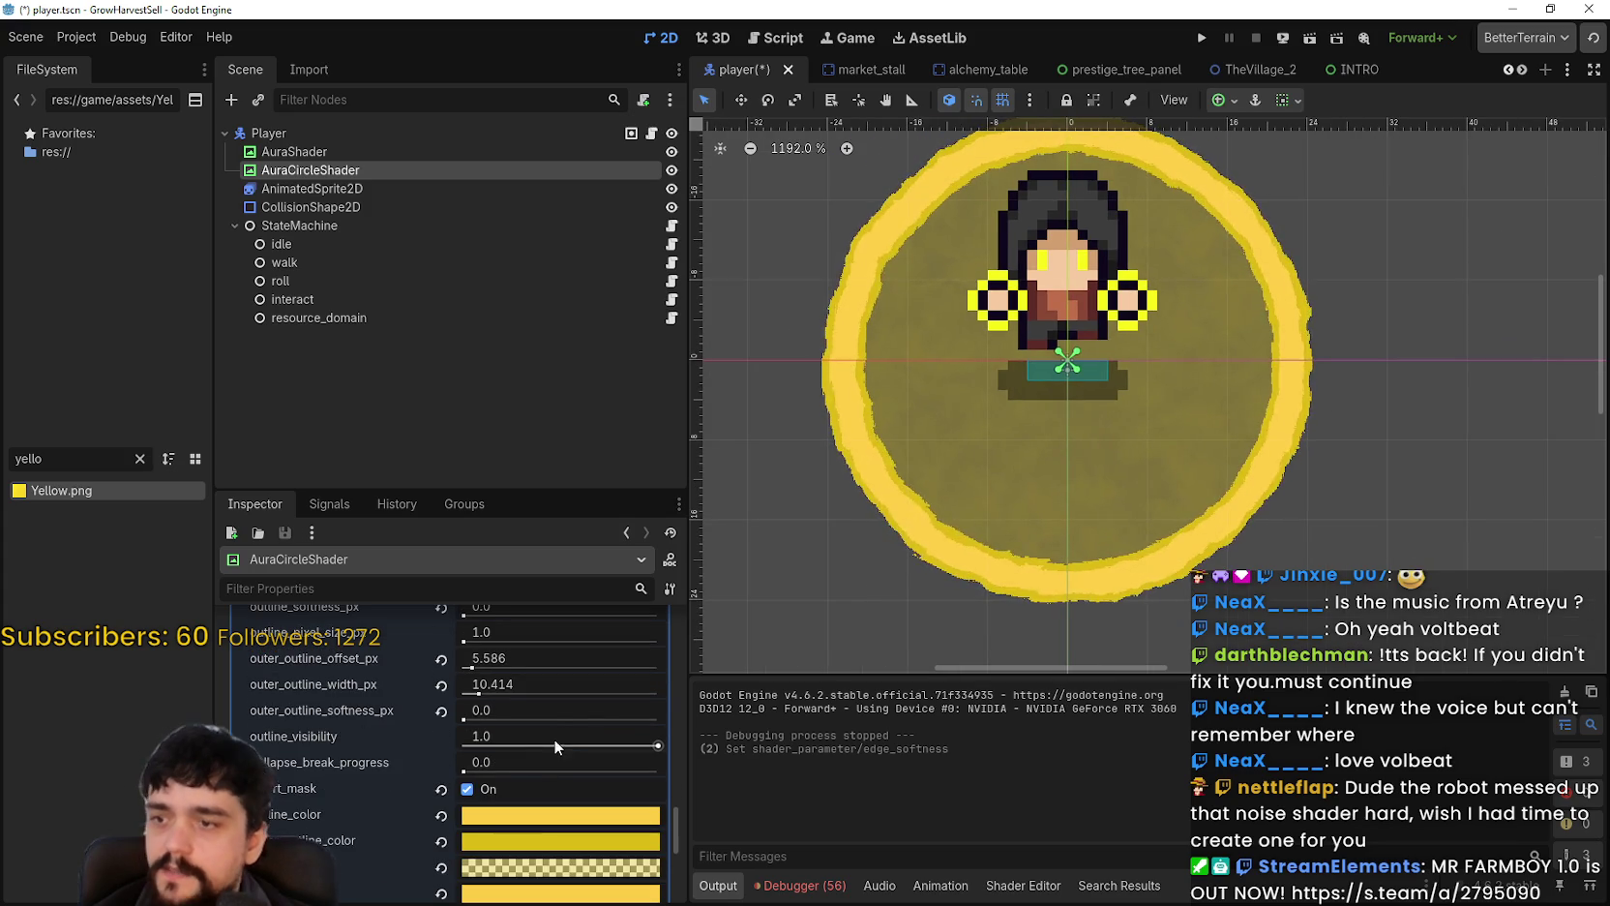
scroll(579, 834, "up", 2)
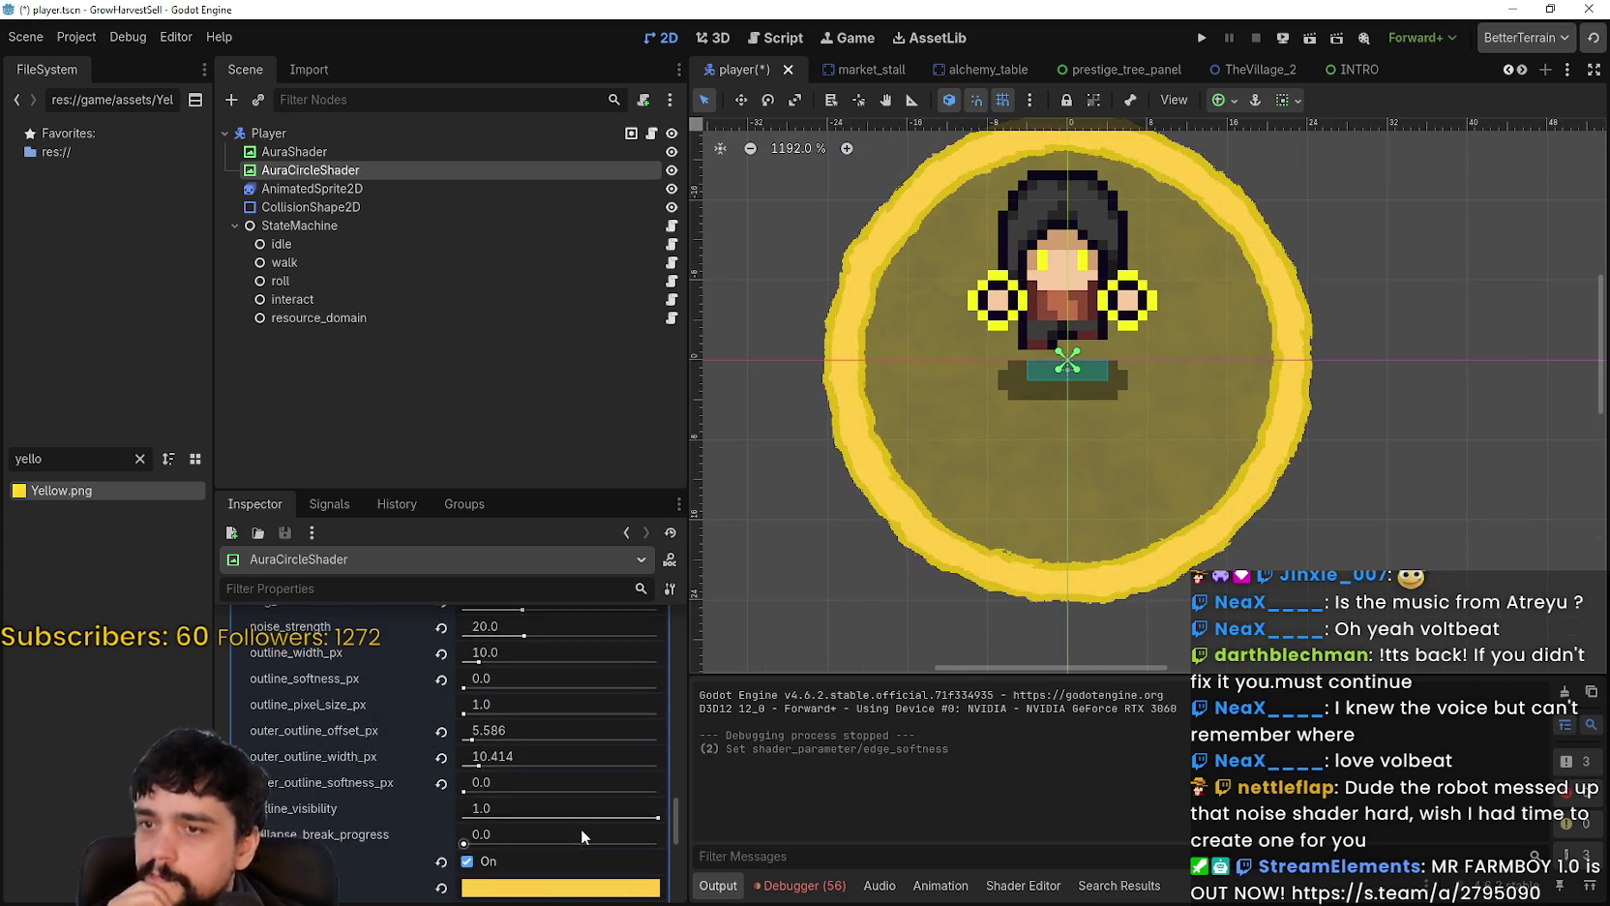
scroll(578, 811, "down", 1)
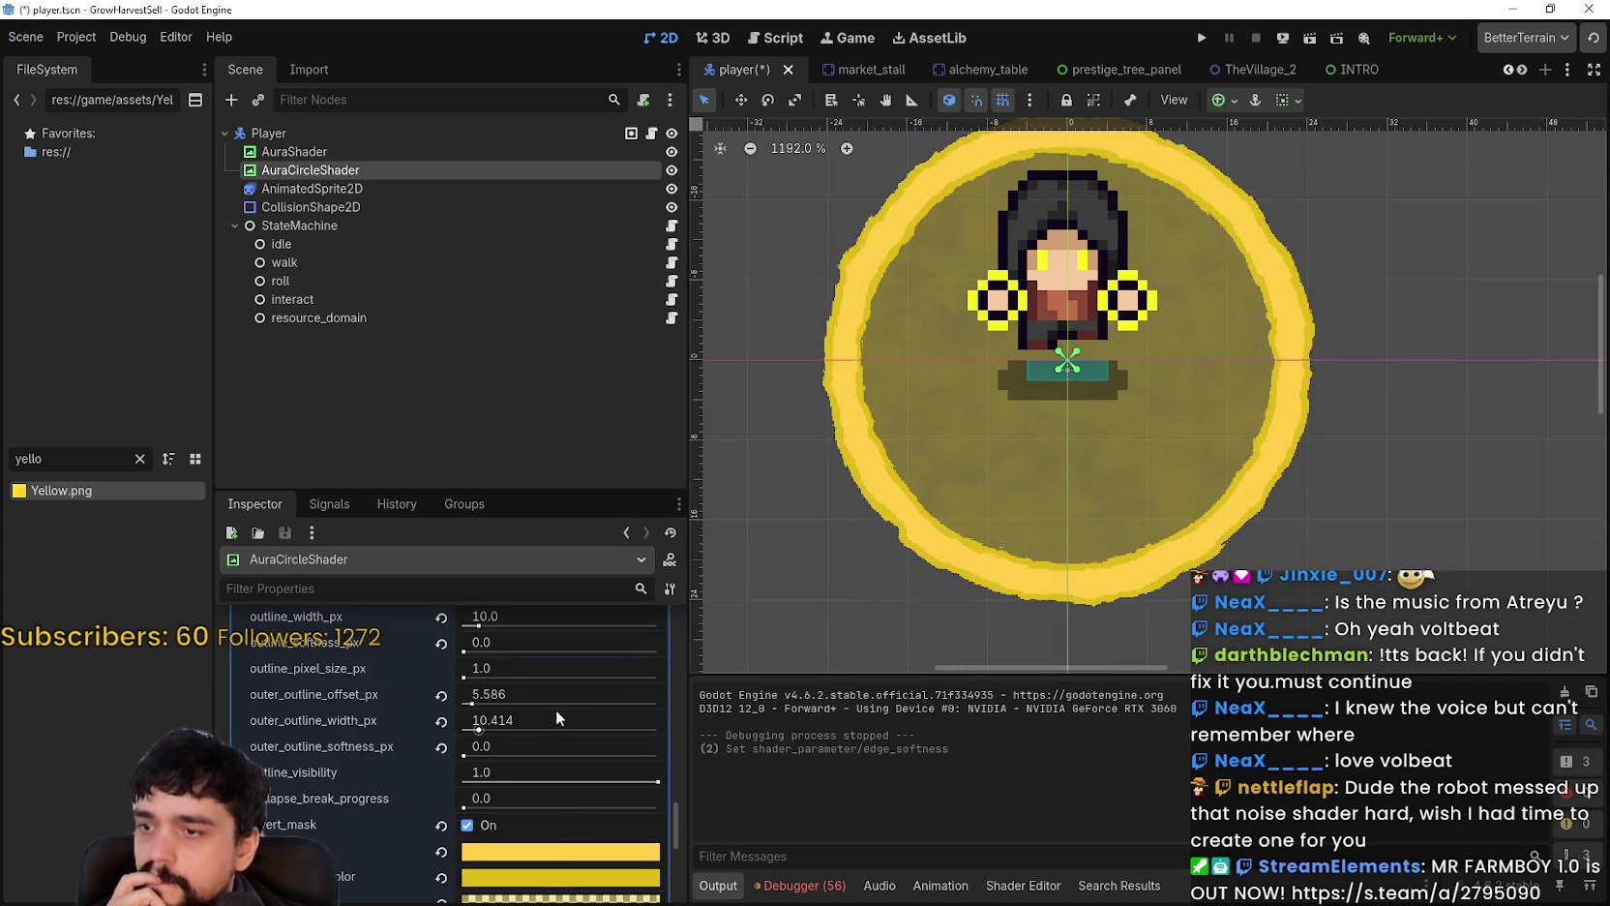
mouse_move(478, 729)
left_mouse_down()
mouse_move(464, 731)
mouse_move(671, 729)
mouse_move(580, 705)
mouse_move(473, 724)
left_mouse_up()
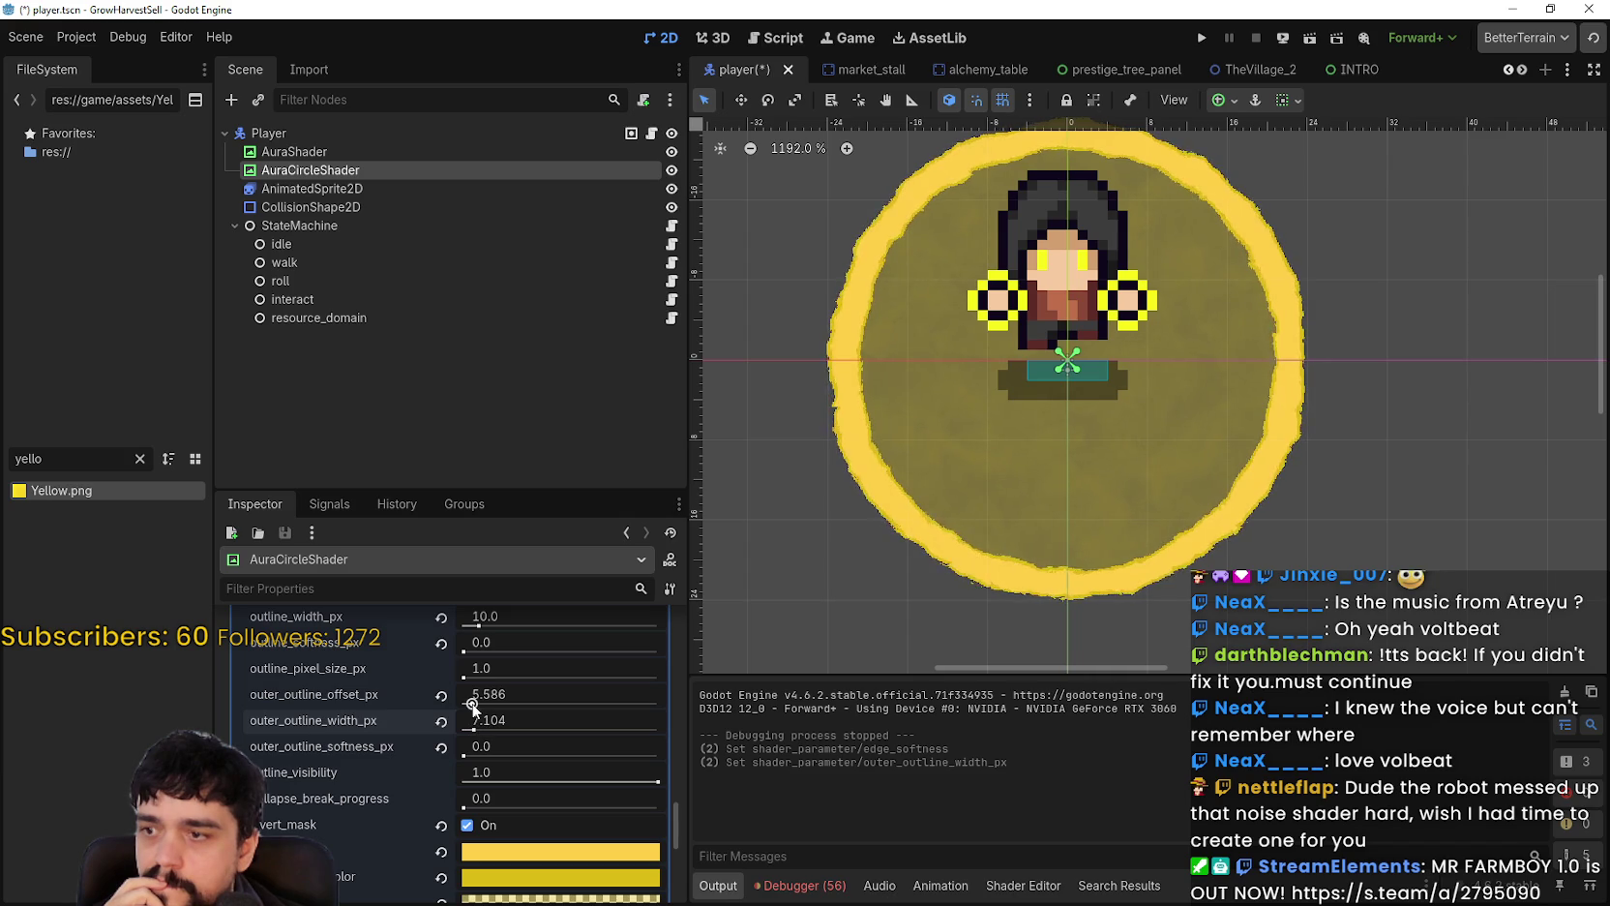
left_click_drag(473, 705, 474, 726)
Step: Drag outer_outline_width_px down to 0.0, leaving a single crisp yellow ring
scroll(991, 418, "down", 4)
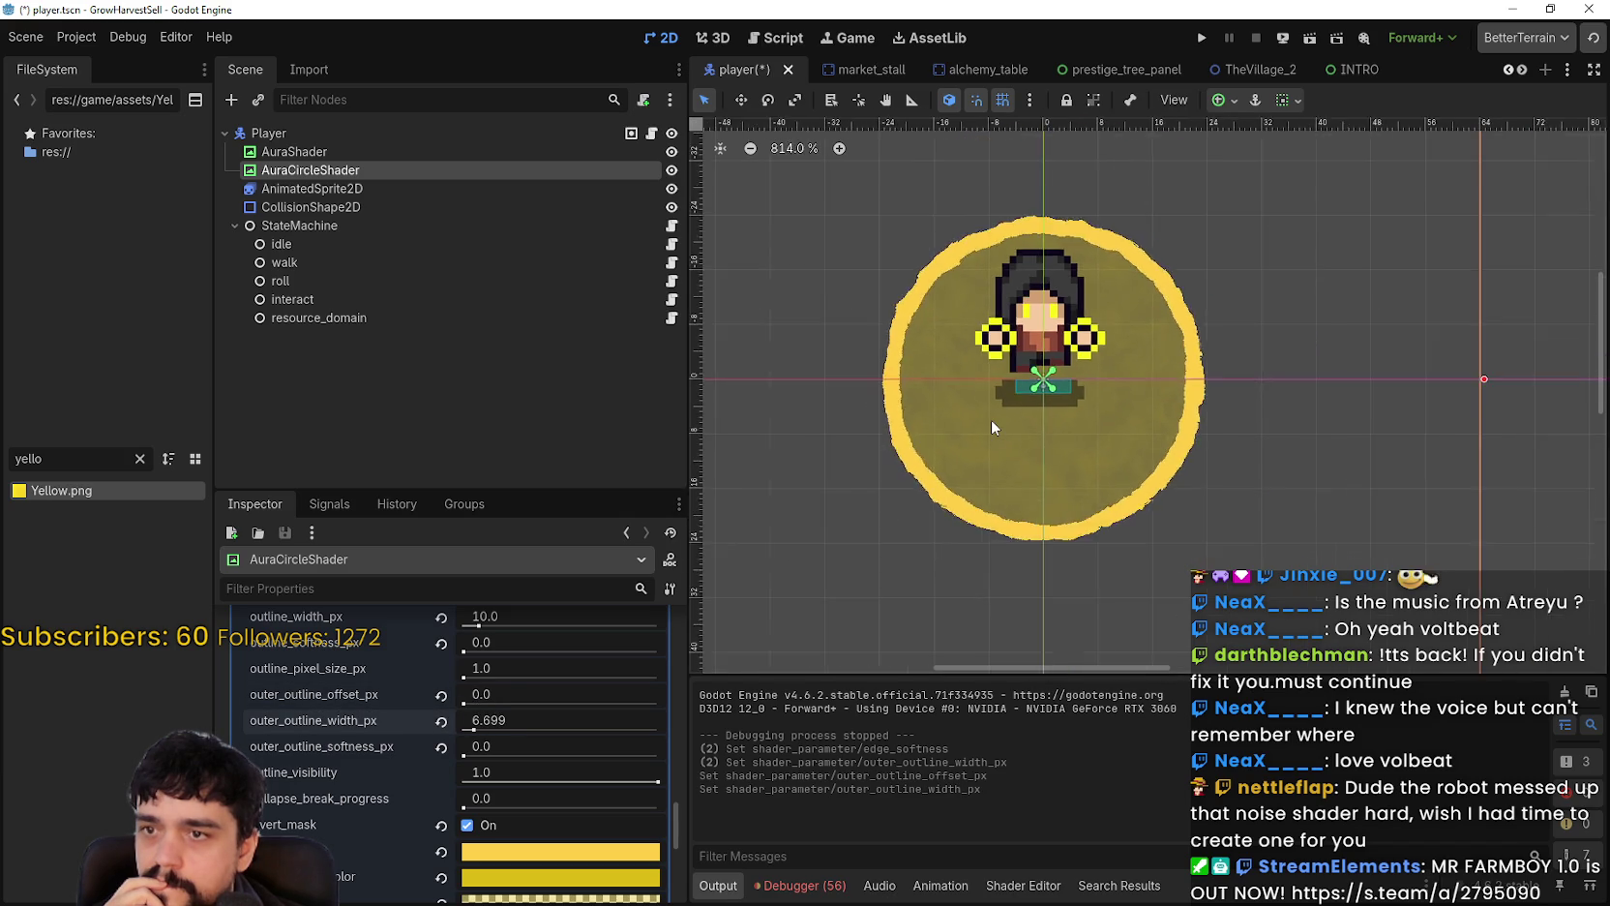
scroll(1014, 411, "up", 3)
scroll(1066, 437, "up", 7)
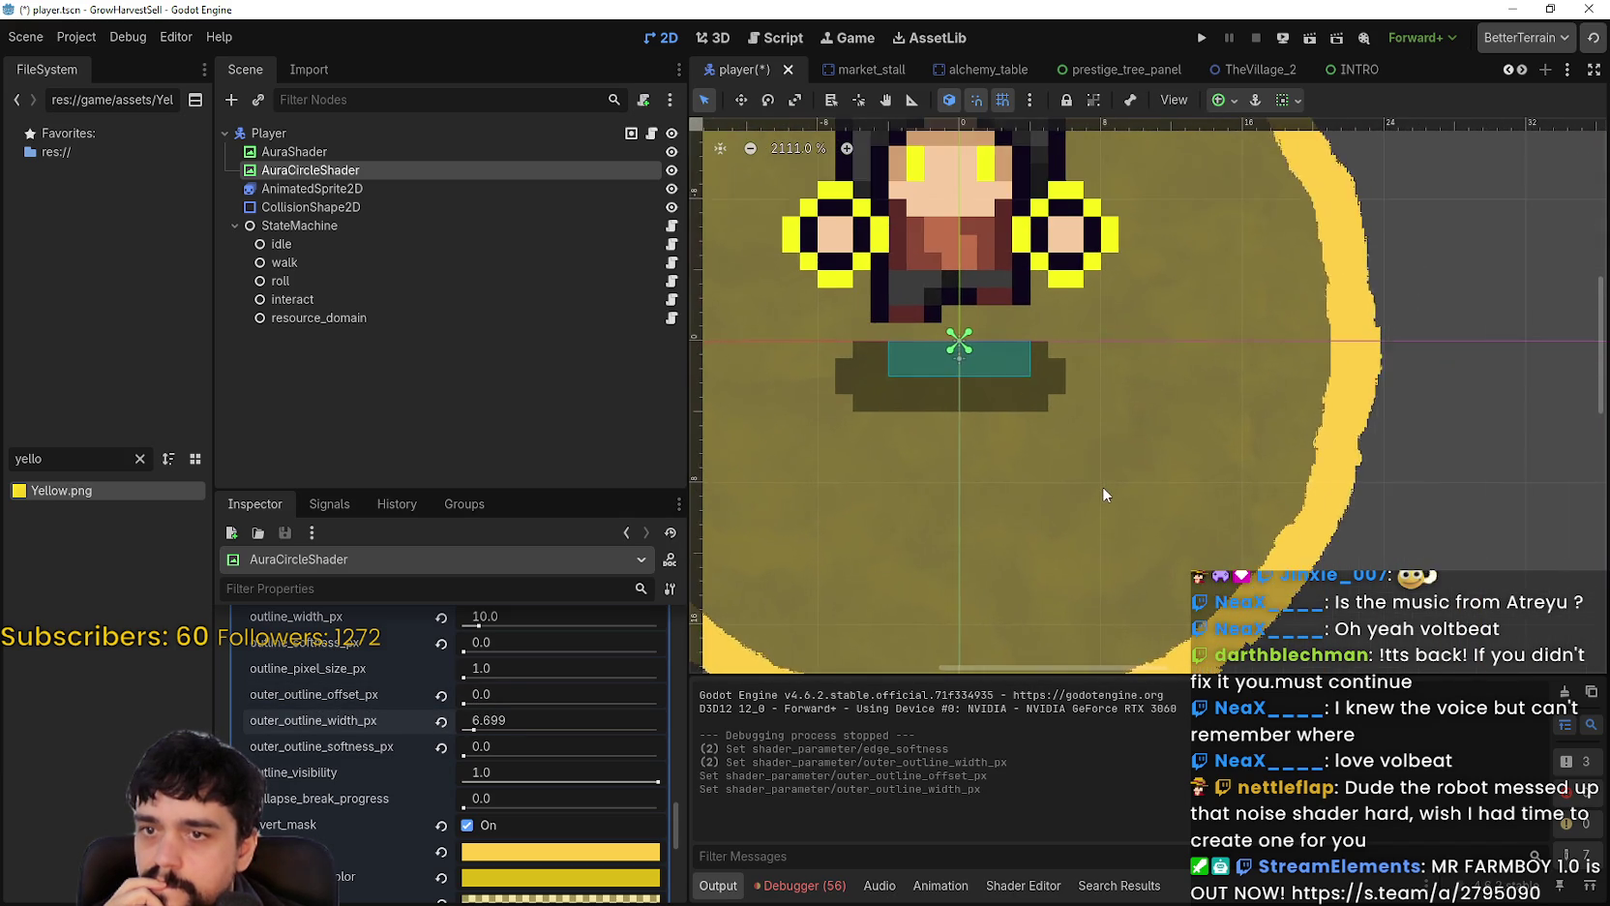
scroll(1100, 477, "down", 5)
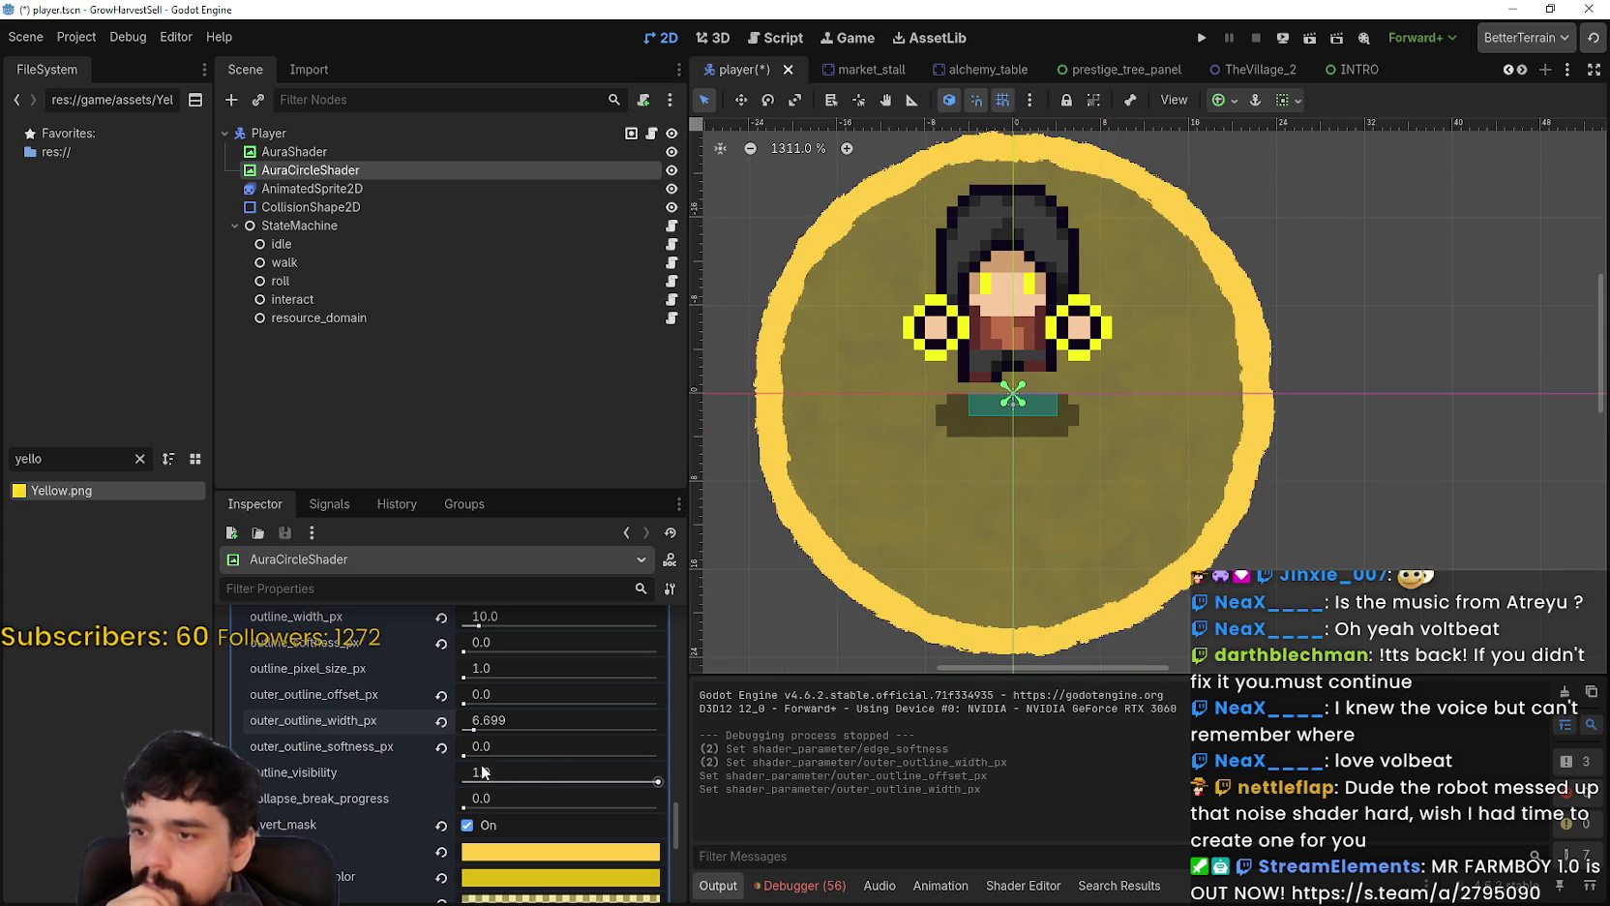
mouse_move(477, 727)
left_mouse_down()
mouse_move(463, 728)
mouse_move(538, 726)
mouse_move(422, 727)
mouse_move(614, 733)
mouse_move(389, 721)
left_mouse_up()
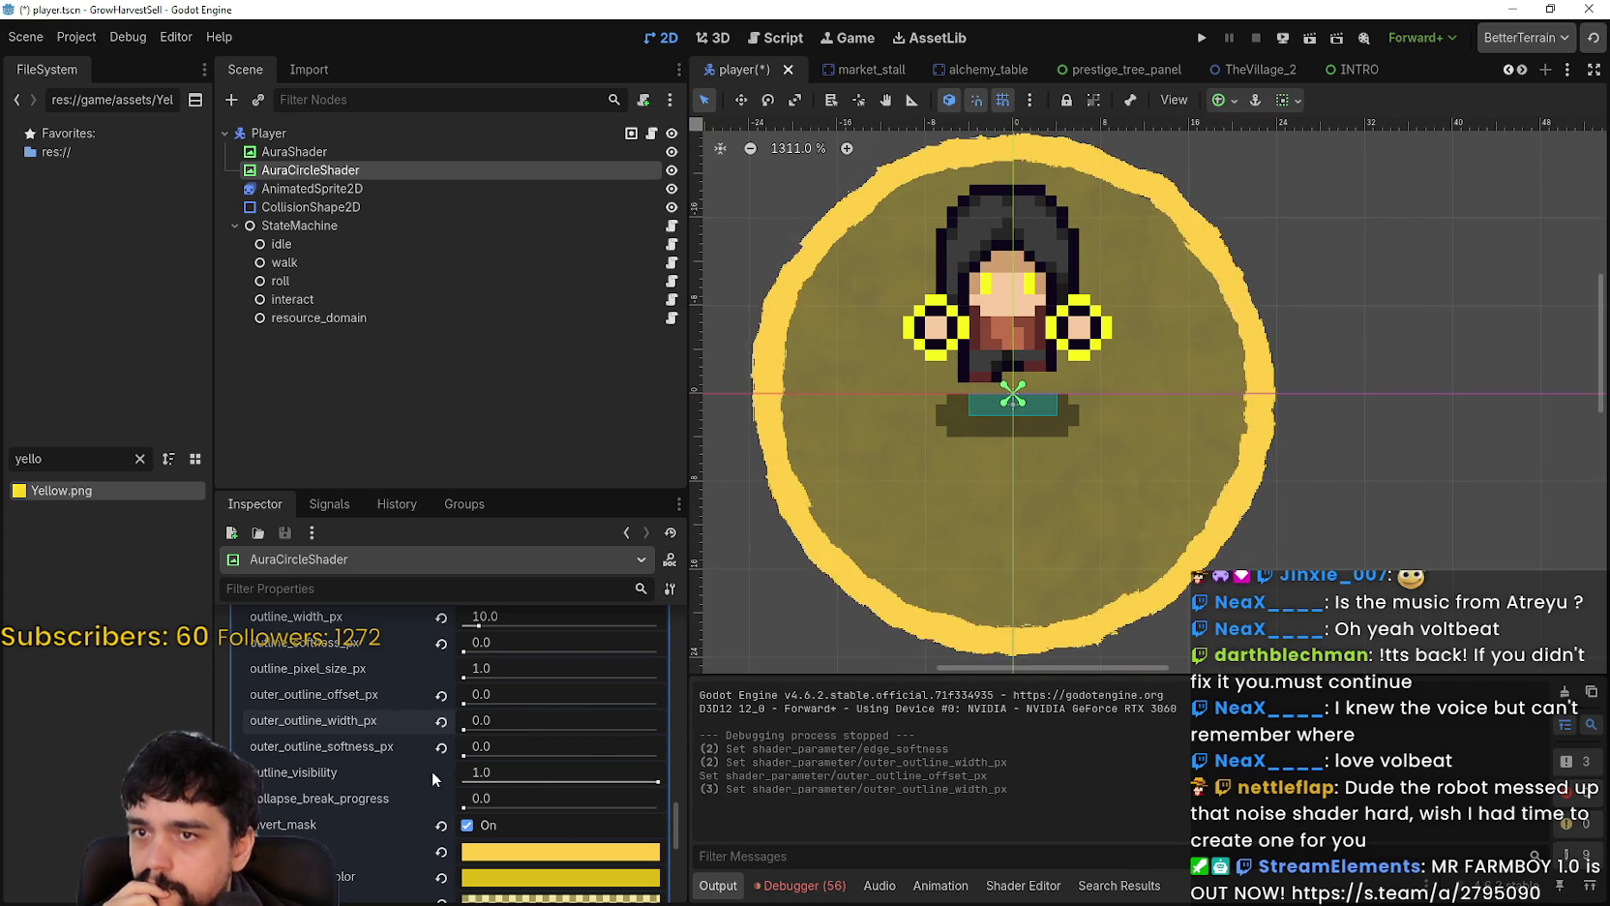
Step: Test larger outline pixel size and softness, then return them to 1.0 and 0.0
mouse_move(468, 676)
left_mouse_down()
mouse_move(762, 688)
mouse_move(465, 679)
left_mouse_up()
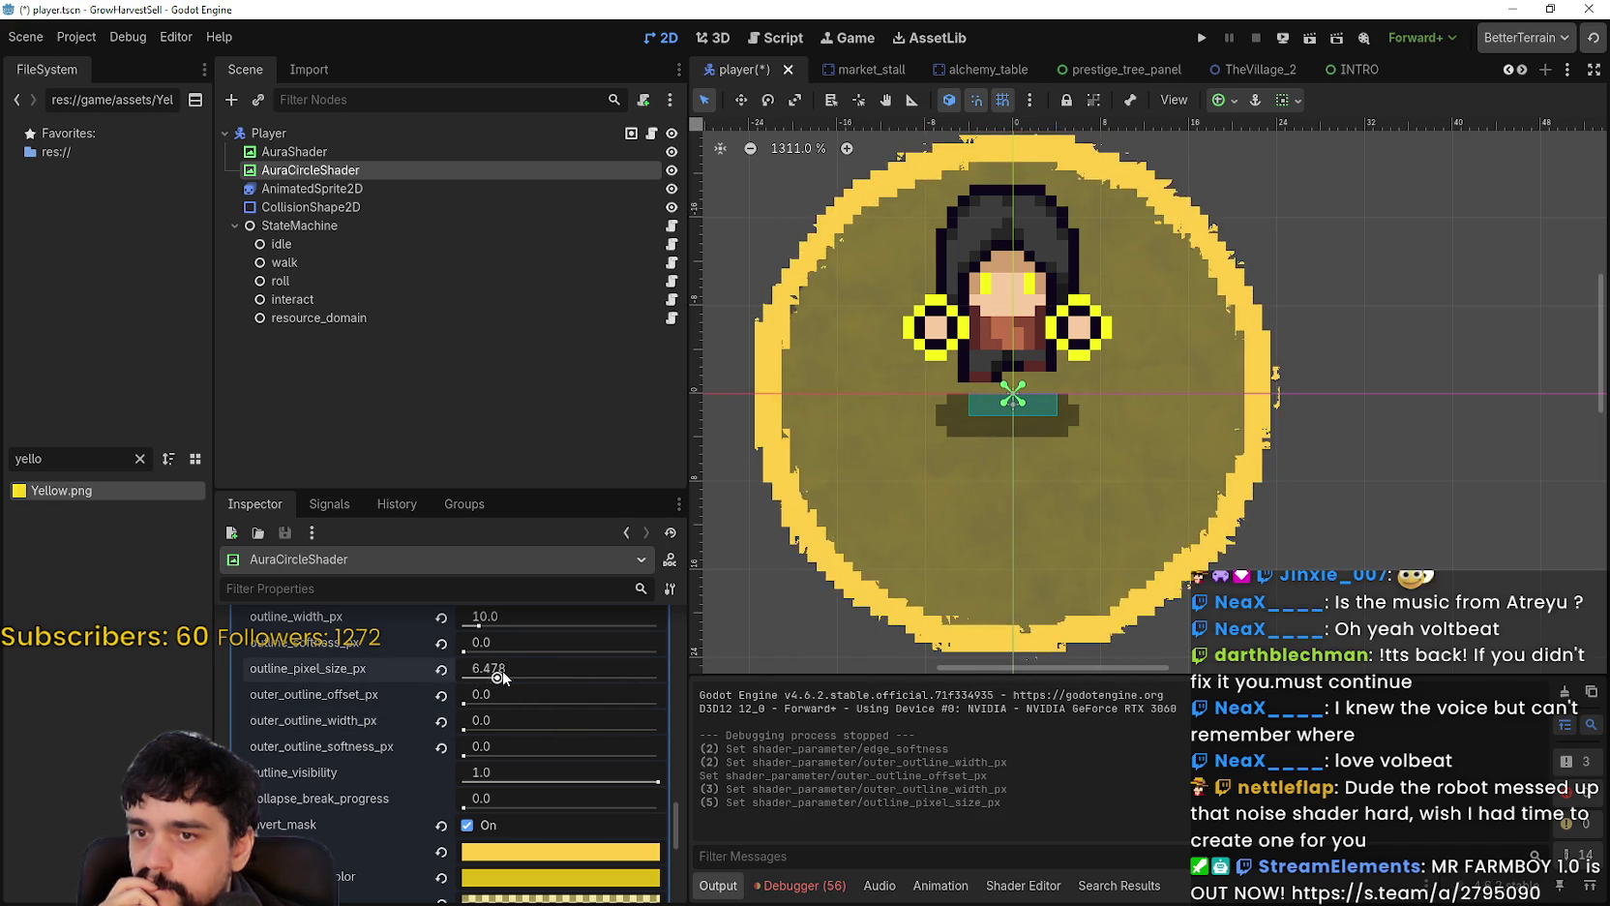
left_click_drag(502, 671, 415, 684)
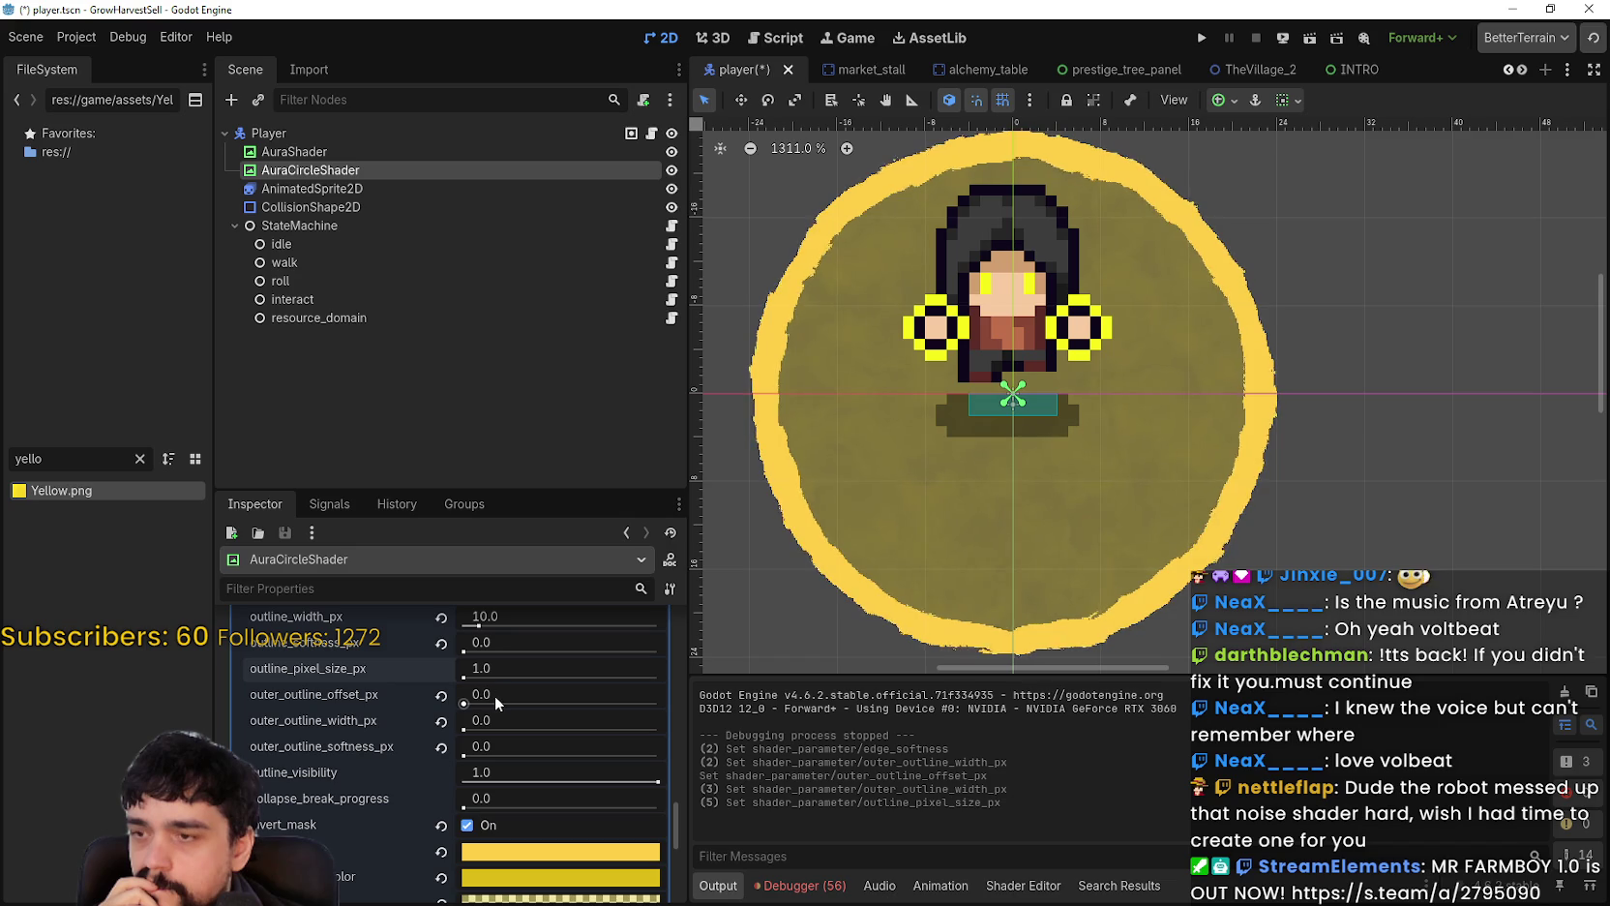
mouse_move(463, 649)
left_mouse_down()
mouse_move(527, 662)
mouse_move(510, 668)
mouse_move(493, 659)
mouse_move(675, 662)
mouse_move(423, 660)
mouse_move(469, 662)
left_mouse_up()
scroll(472, 666, "up", 1)
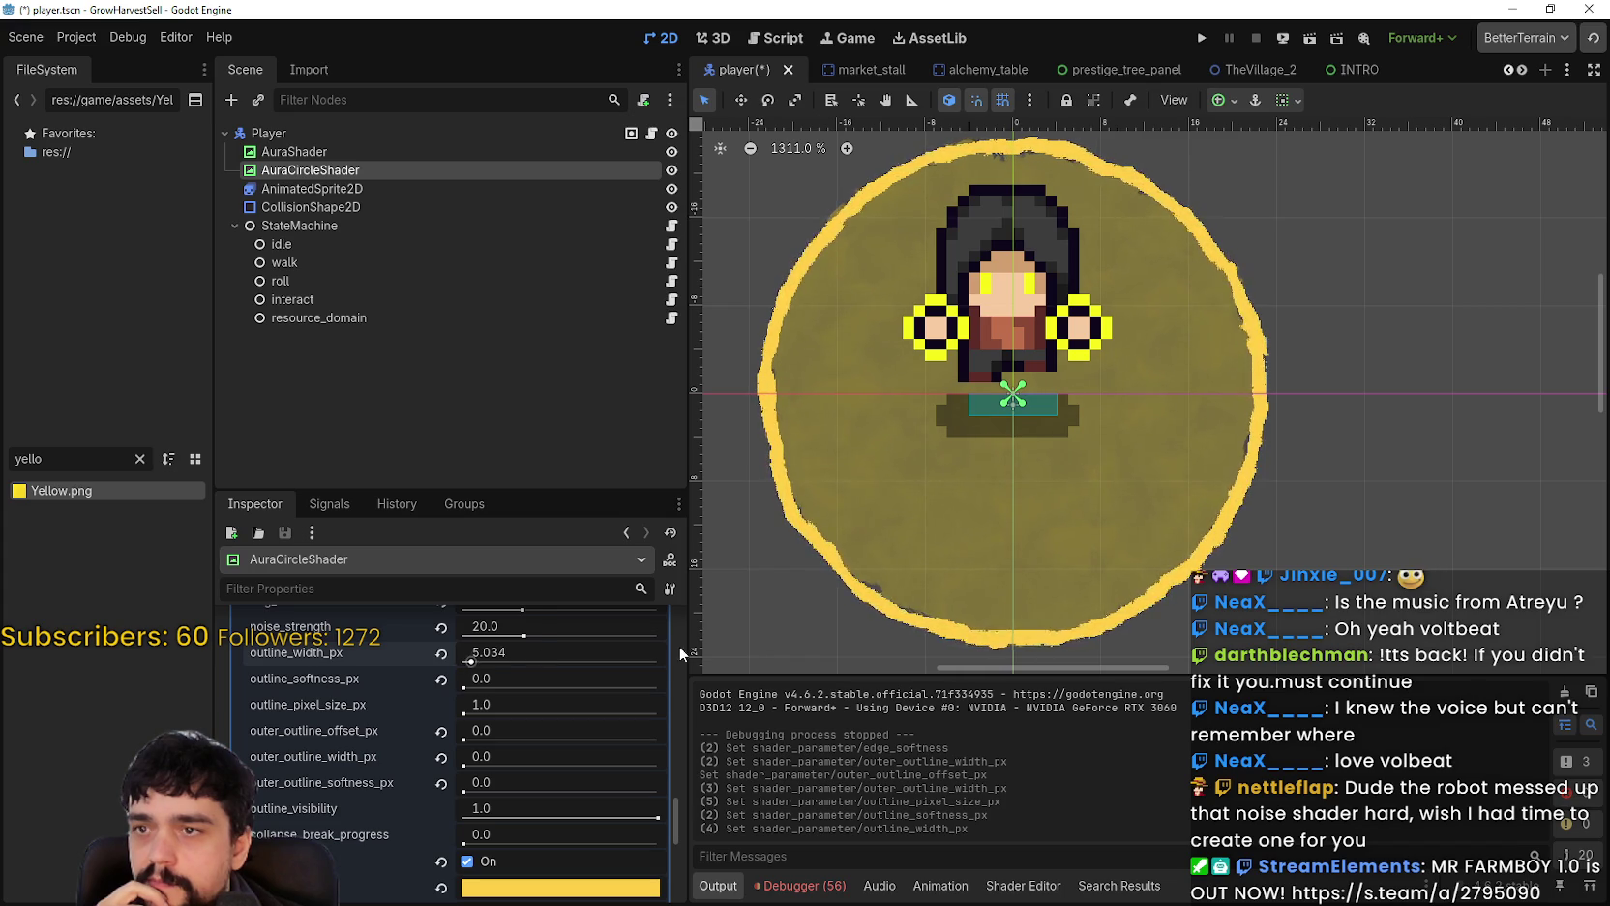
left_click(542, 661)
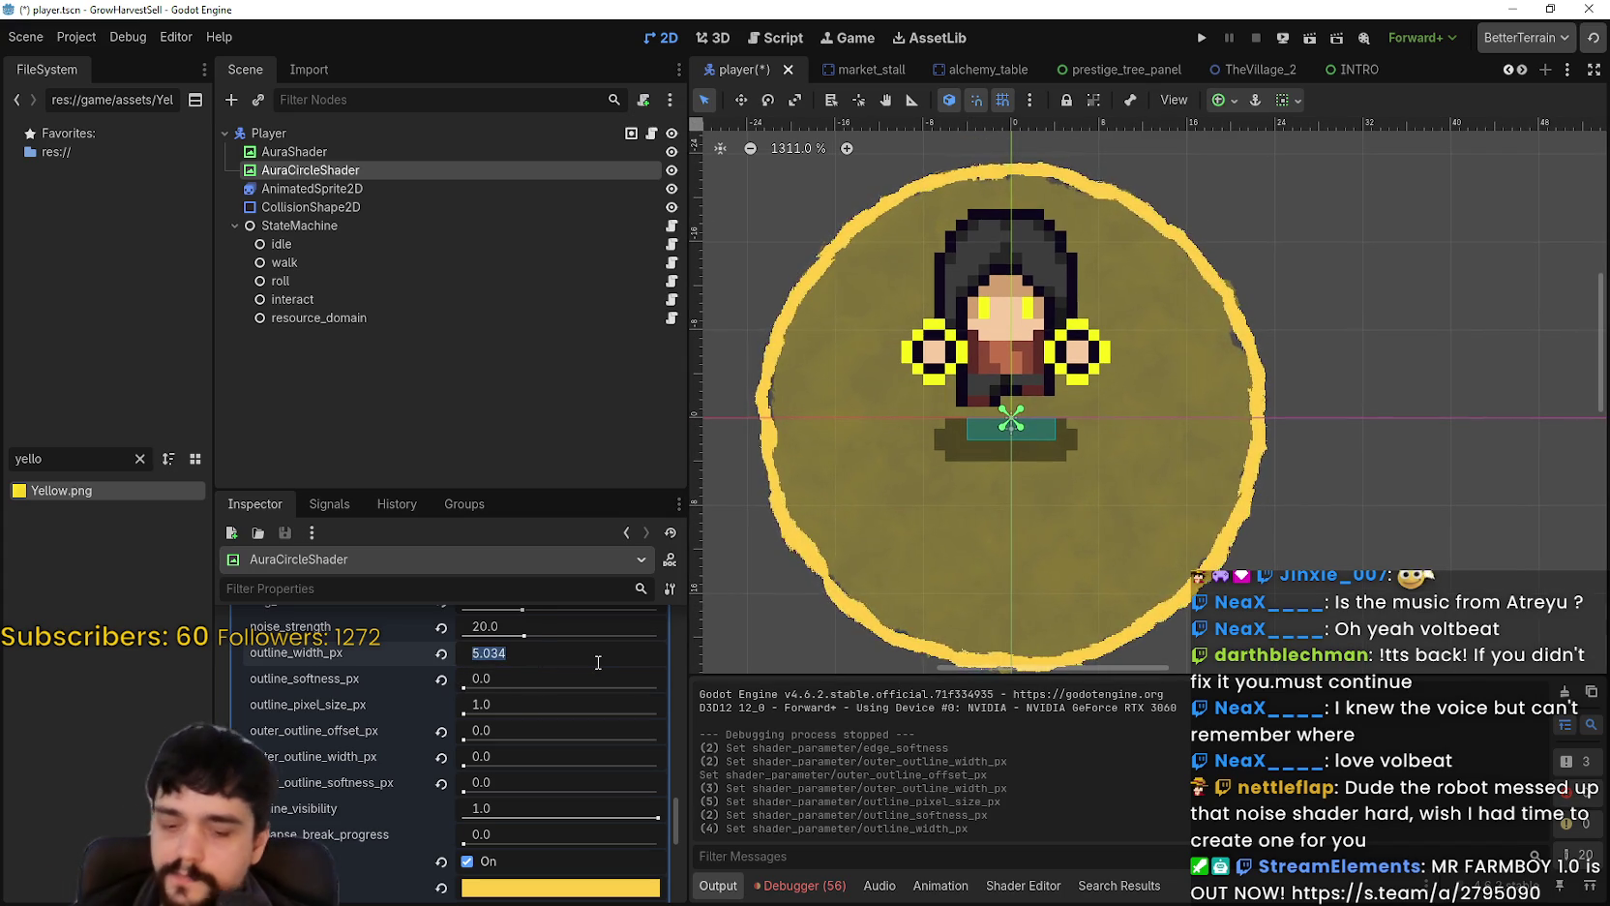
Step: Set outline_width_px to 6.0
type("6")
key("Return")
scroll(582, 720, "up", 1)
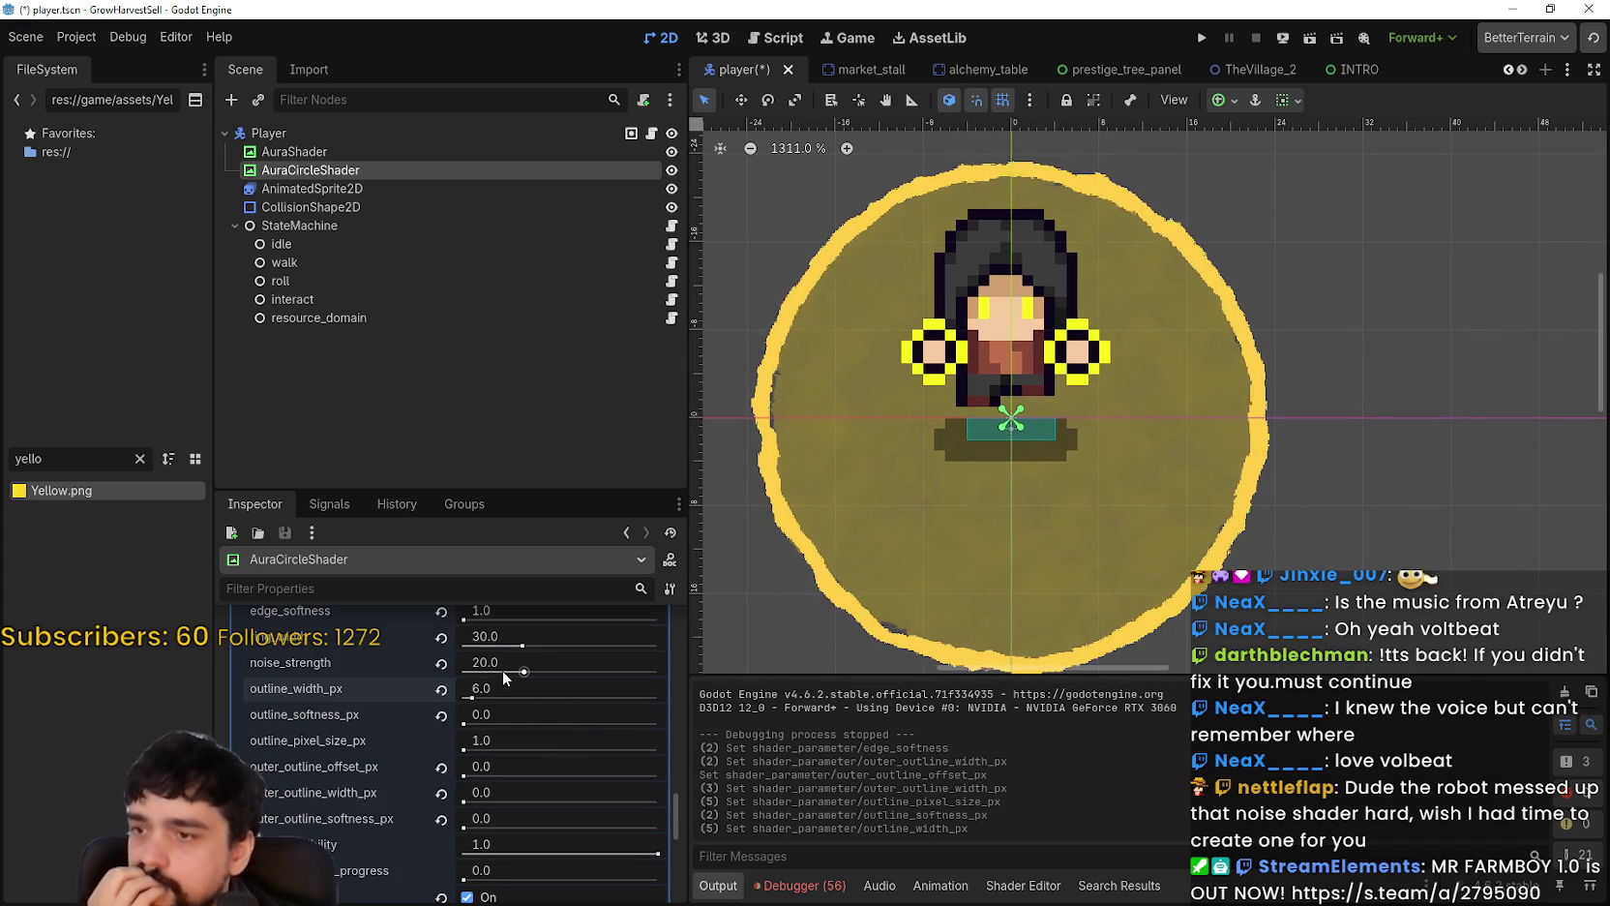
Step: Lower noise_strength to 20.0 and narrow ring_width to 10.0
left_click_drag(522, 670, 508, 670)
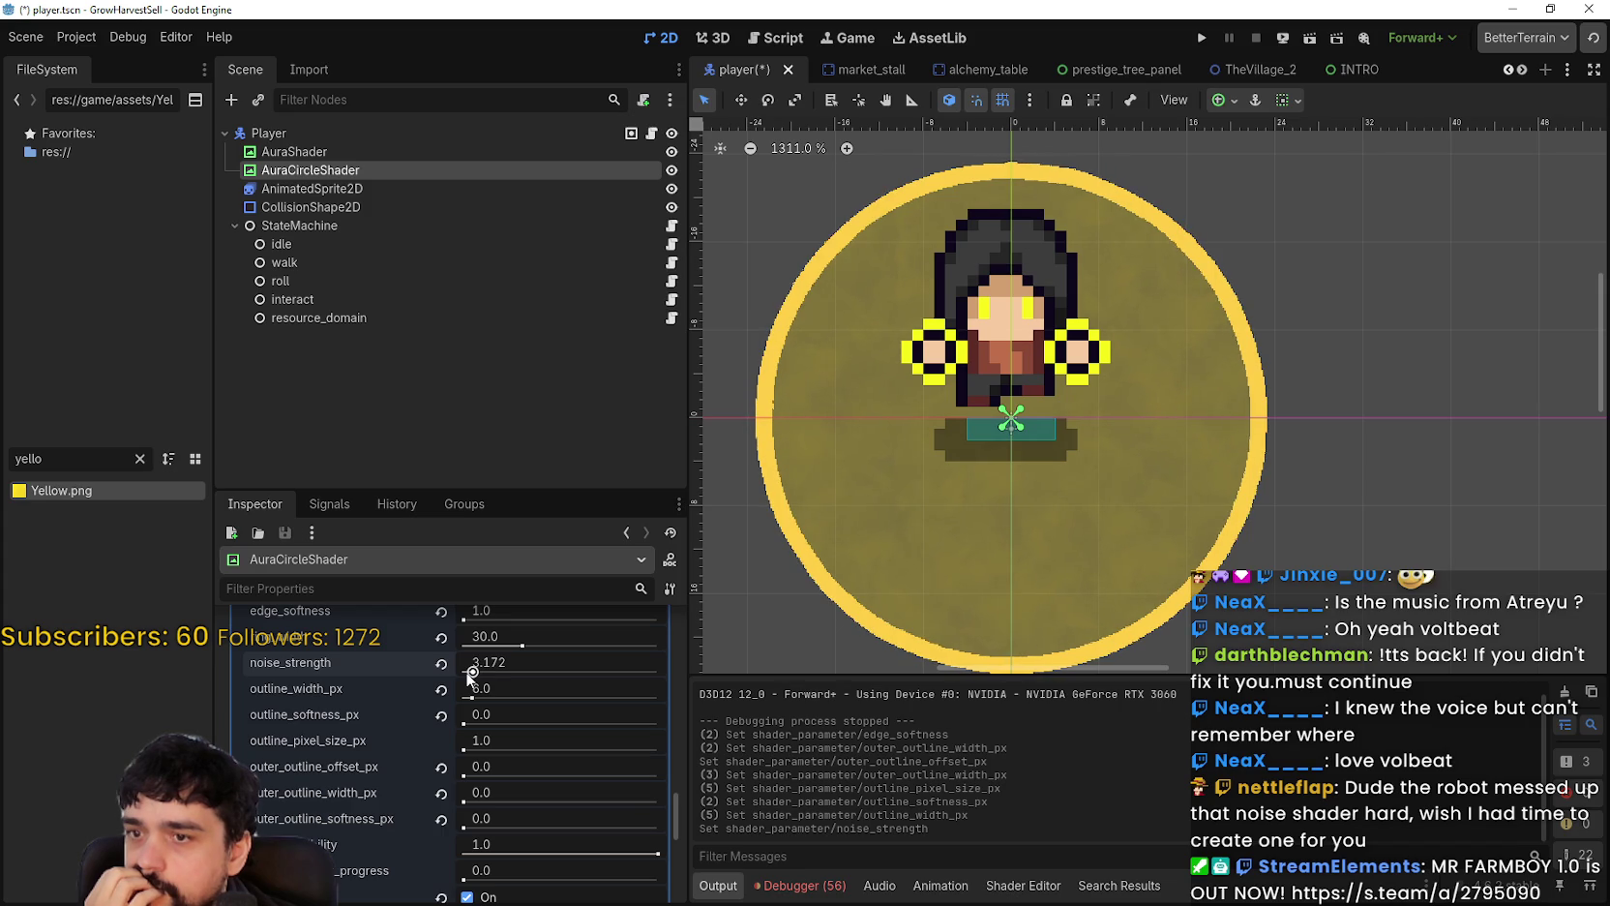
left_click_drag(467, 674, 494, 677)
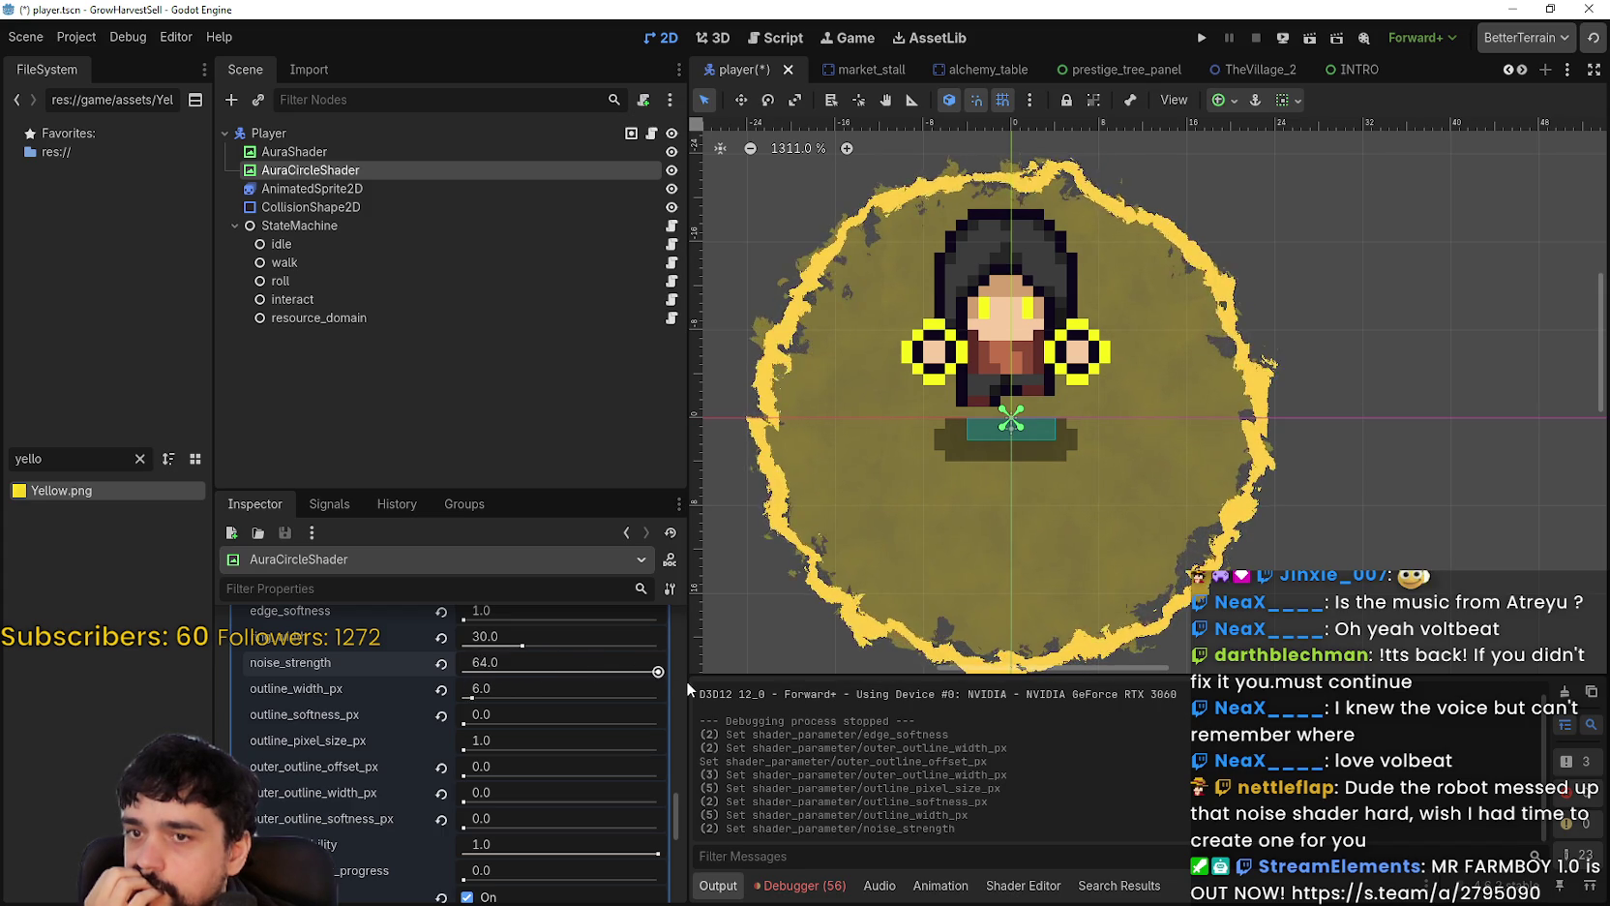
left_click_drag(687, 684, 520, 674)
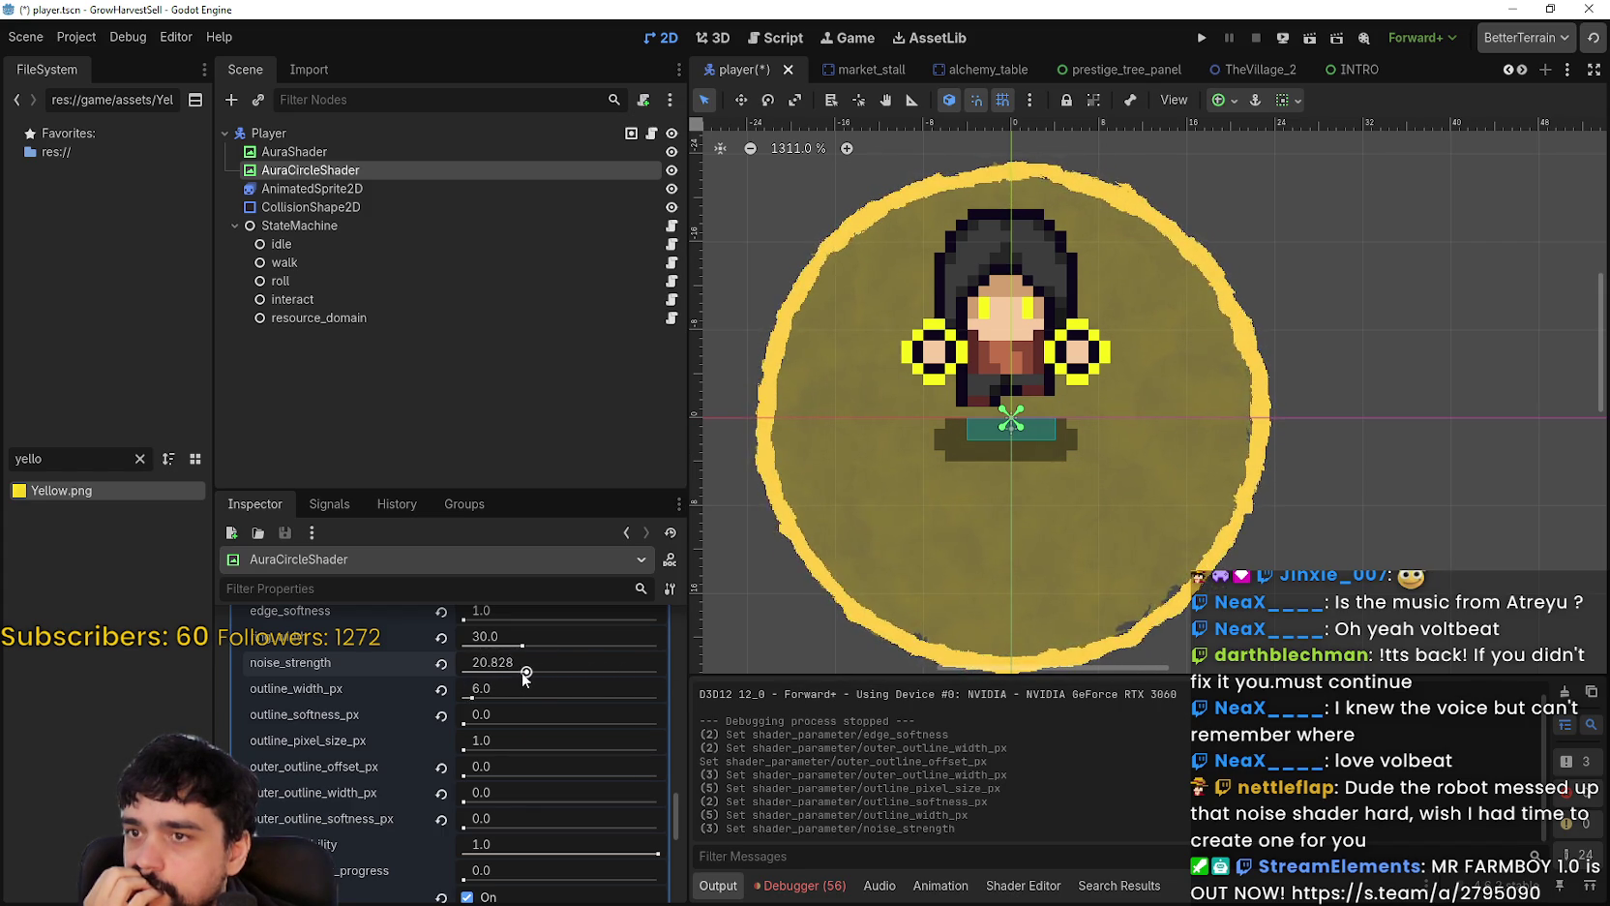
left_click(559, 662)
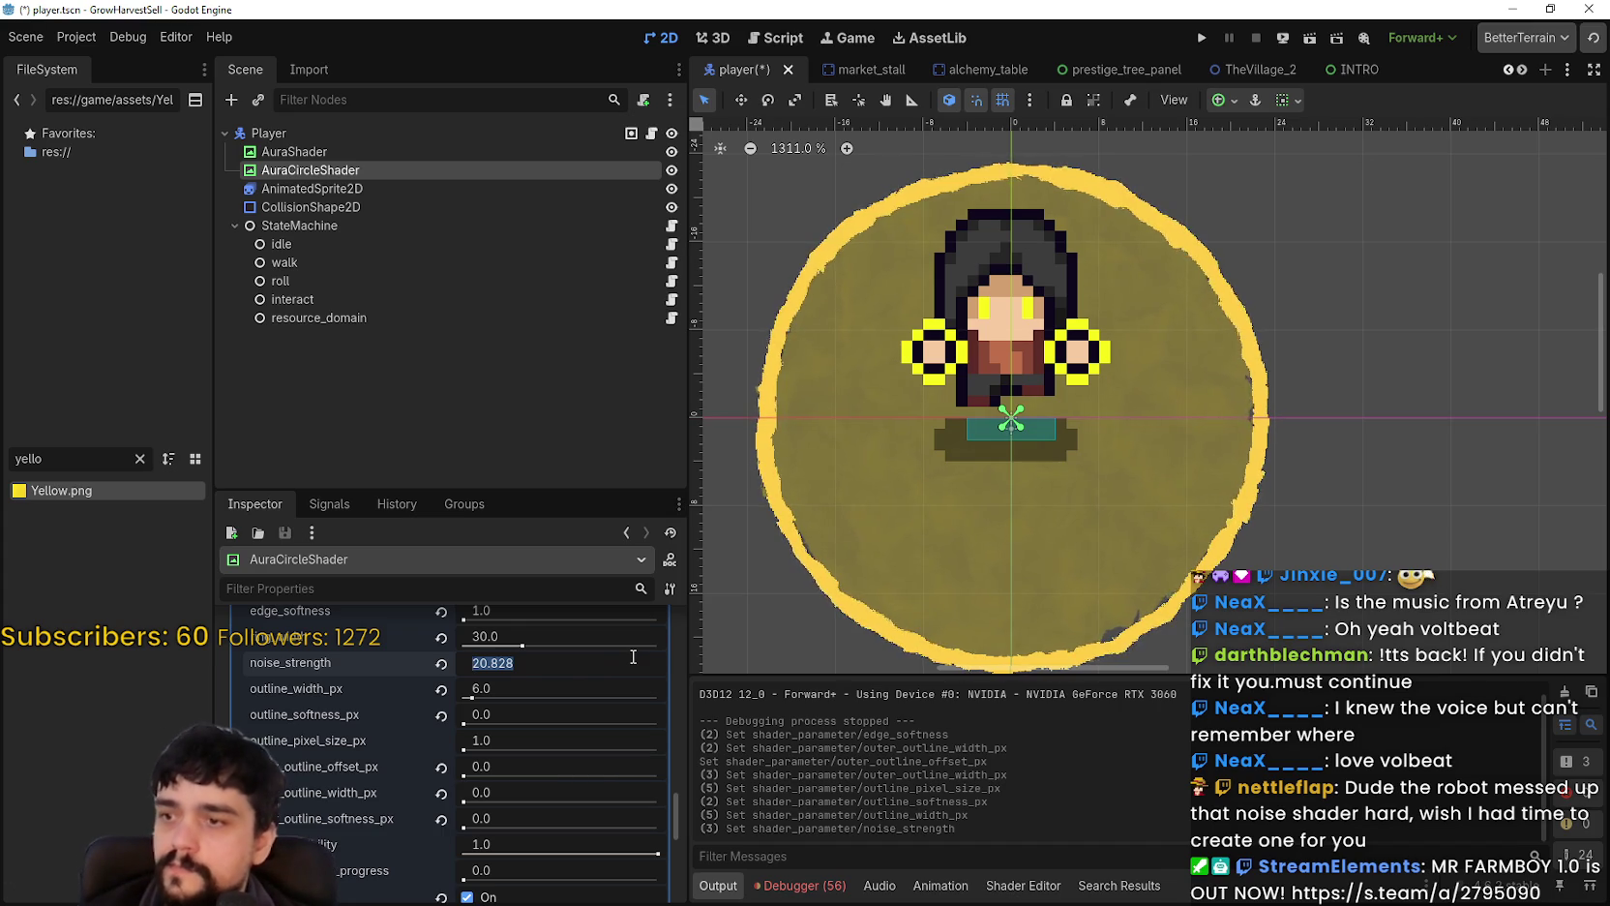
type("20")
mouse_move(521, 646)
left_mouse_down()
mouse_move(450, 655)
mouse_move(512, 645)
left_mouse_up()
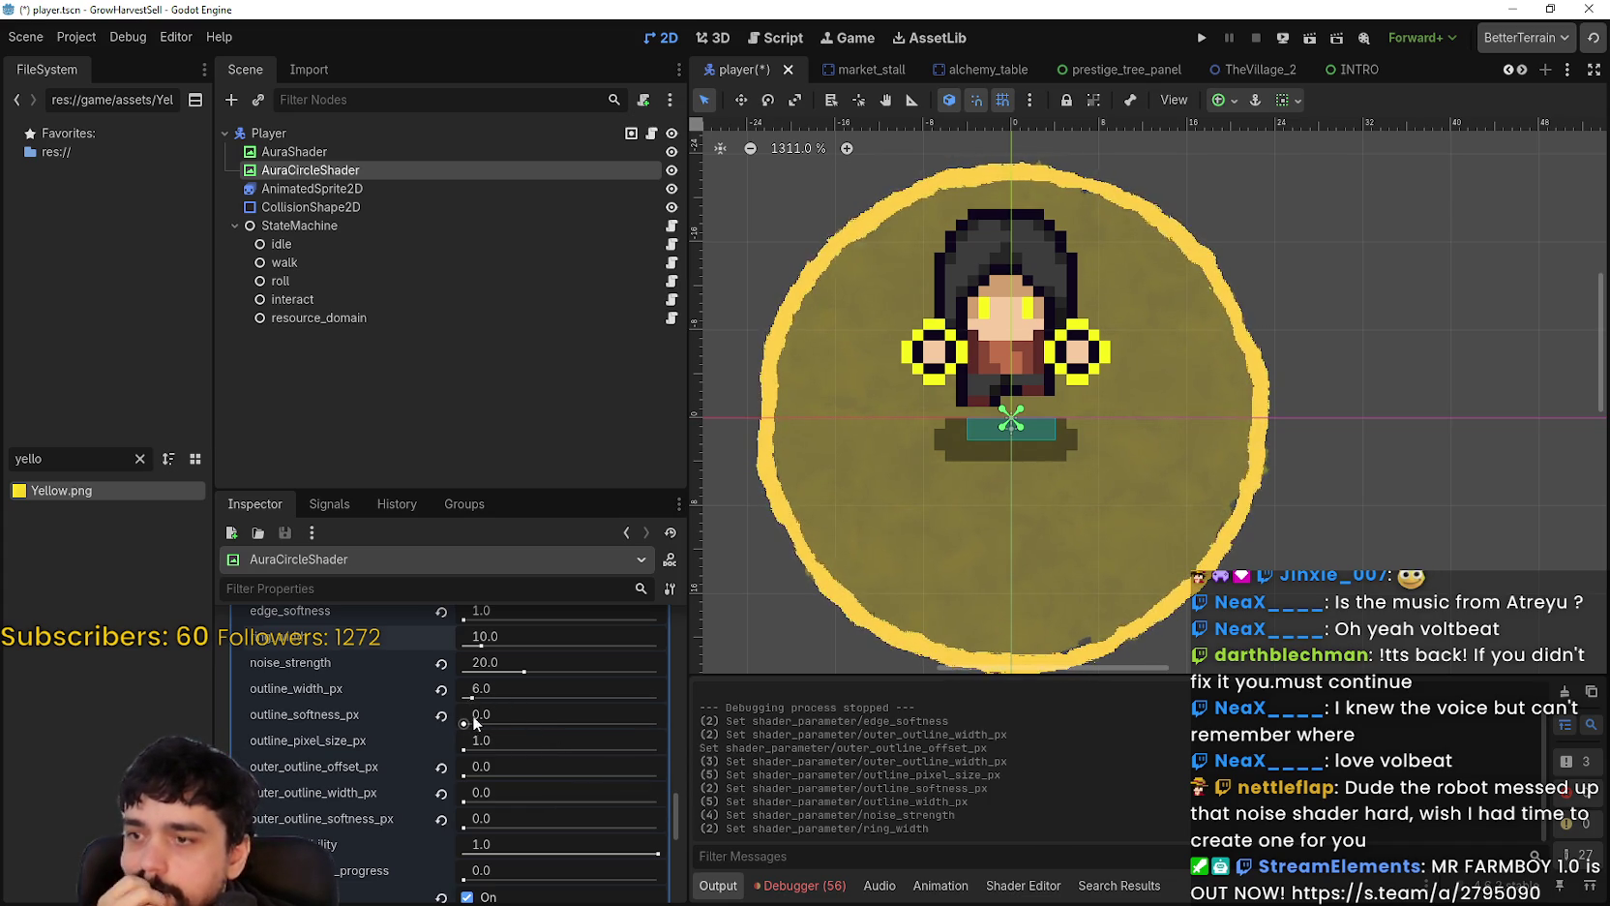
Step: Set edge_softness to 4.0 after trying slider values and 2.0
scroll(467, 704, "up", 2)
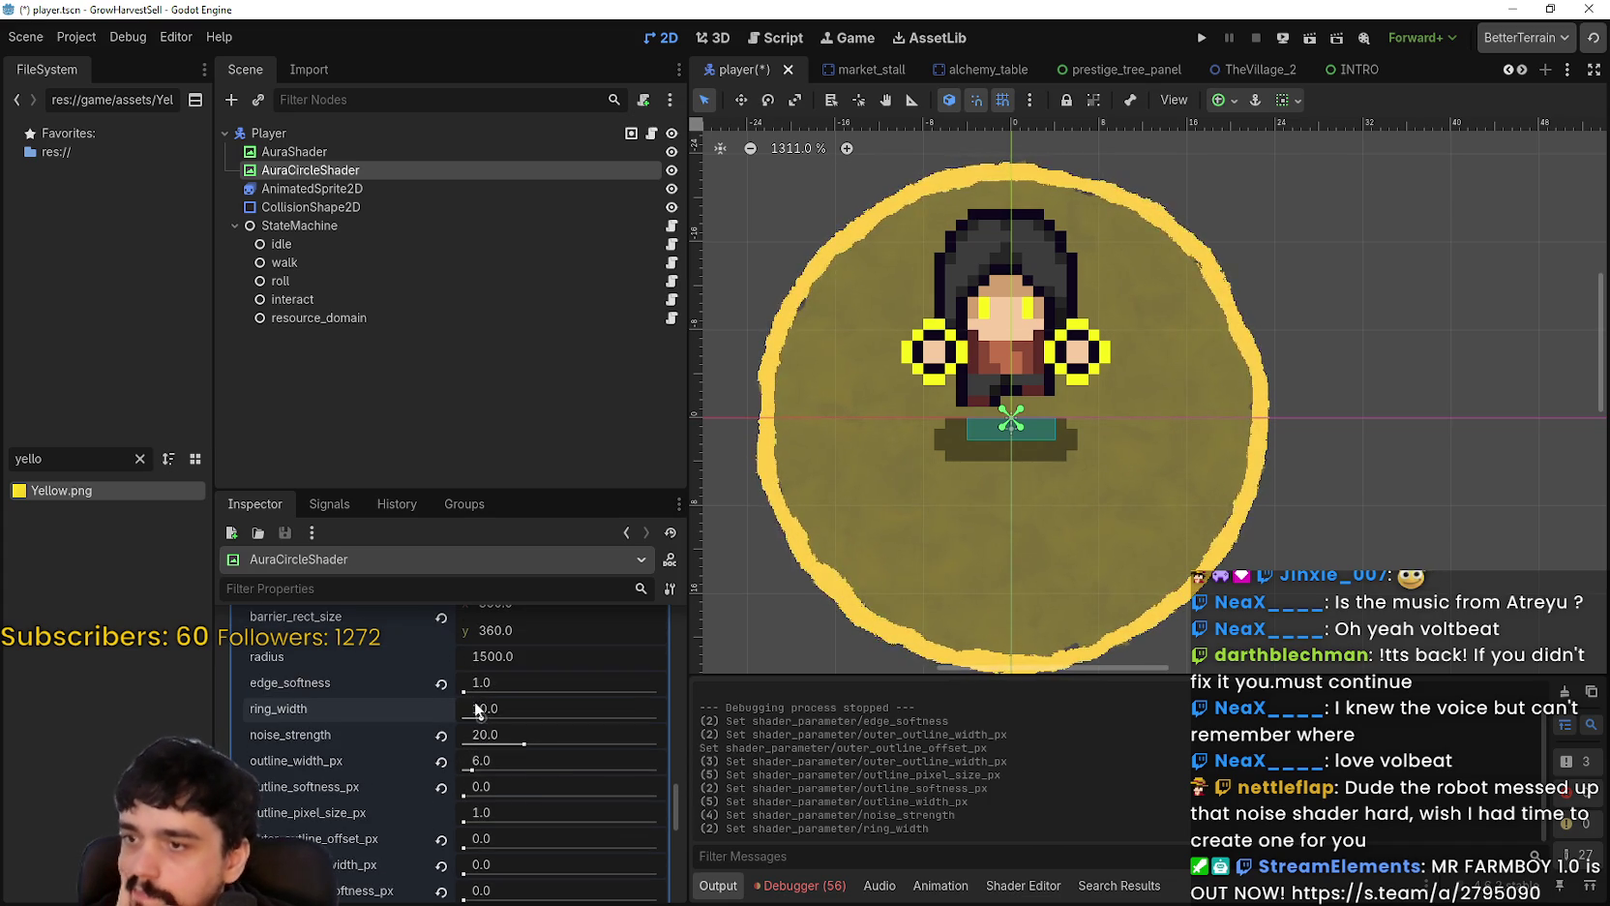
left_click_drag(462, 691, 466, 691)
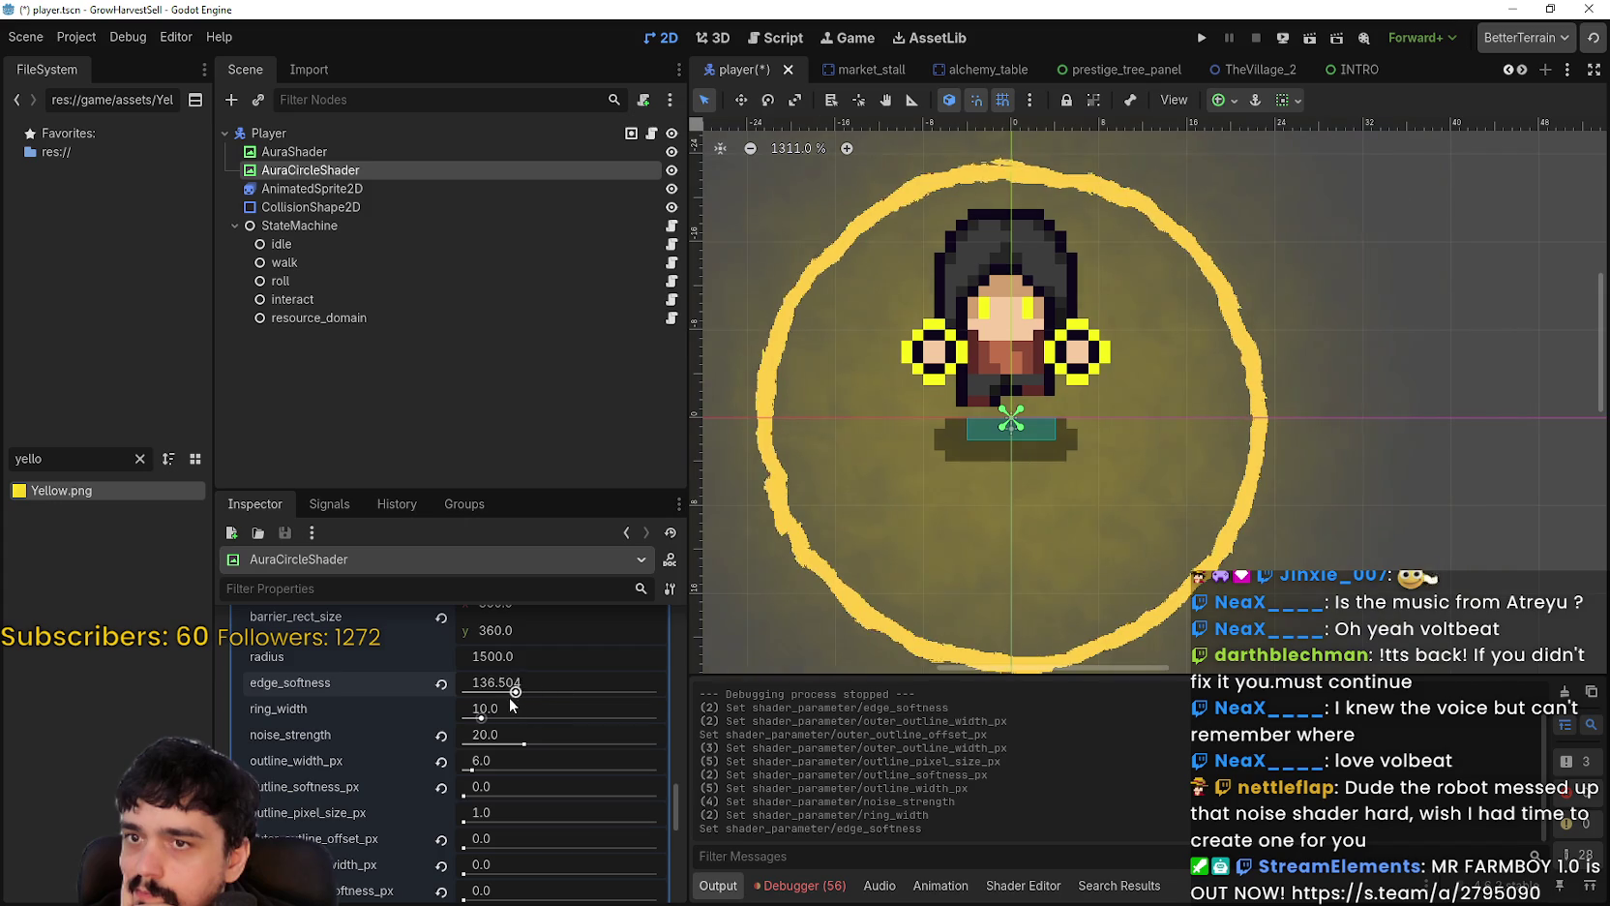
left_click_drag(499, 699, 481, 699)
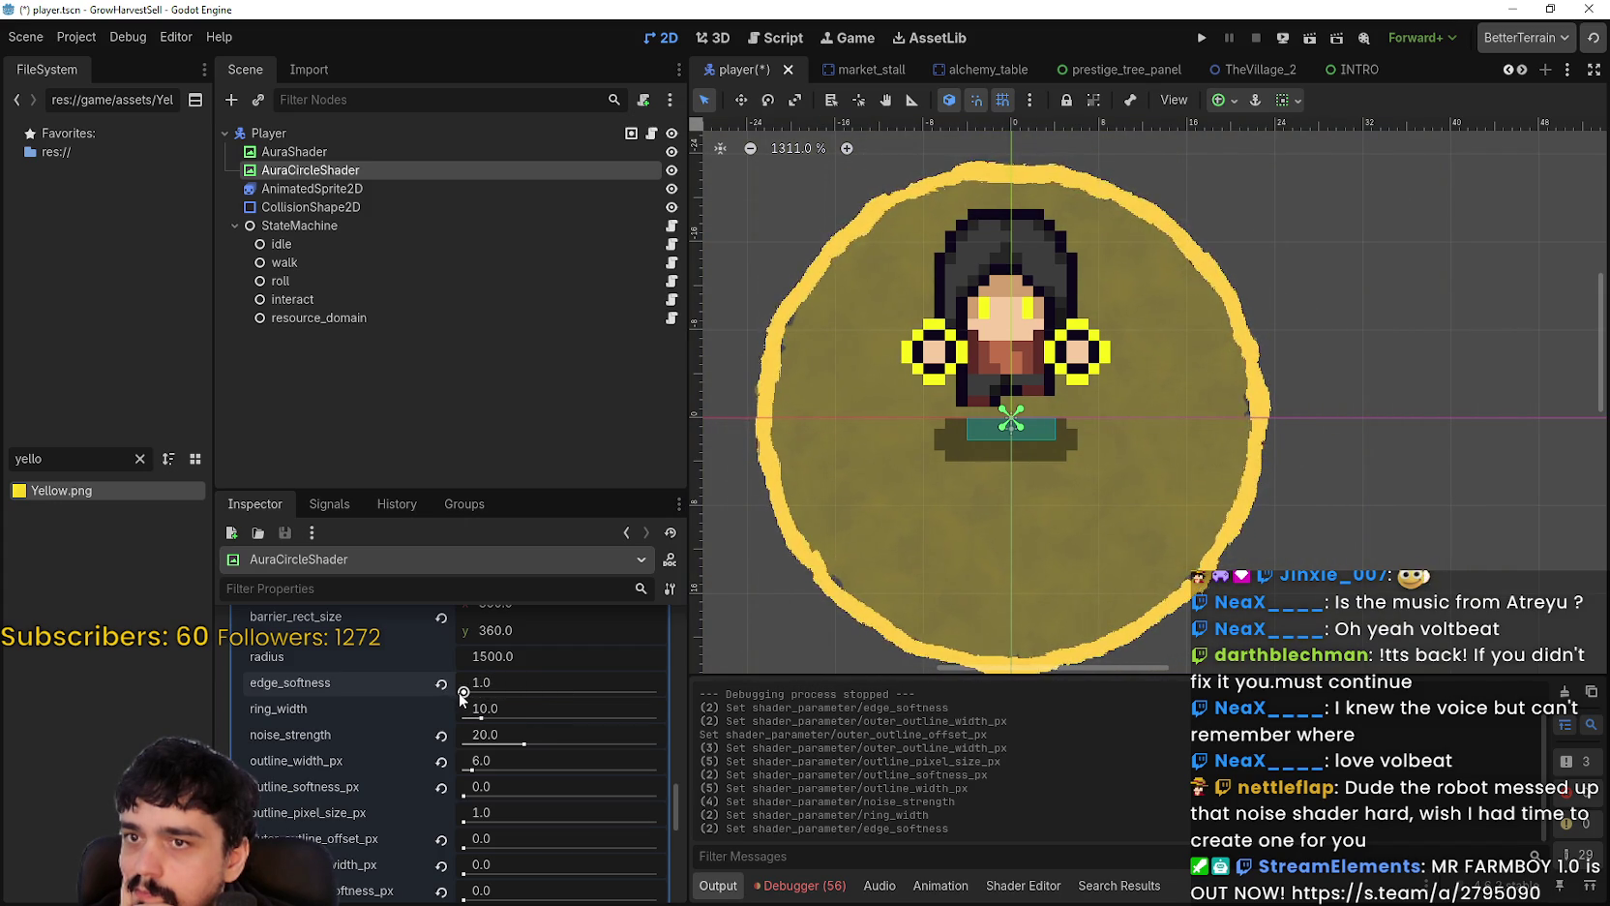
left_click_drag(458, 692, 462, 692)
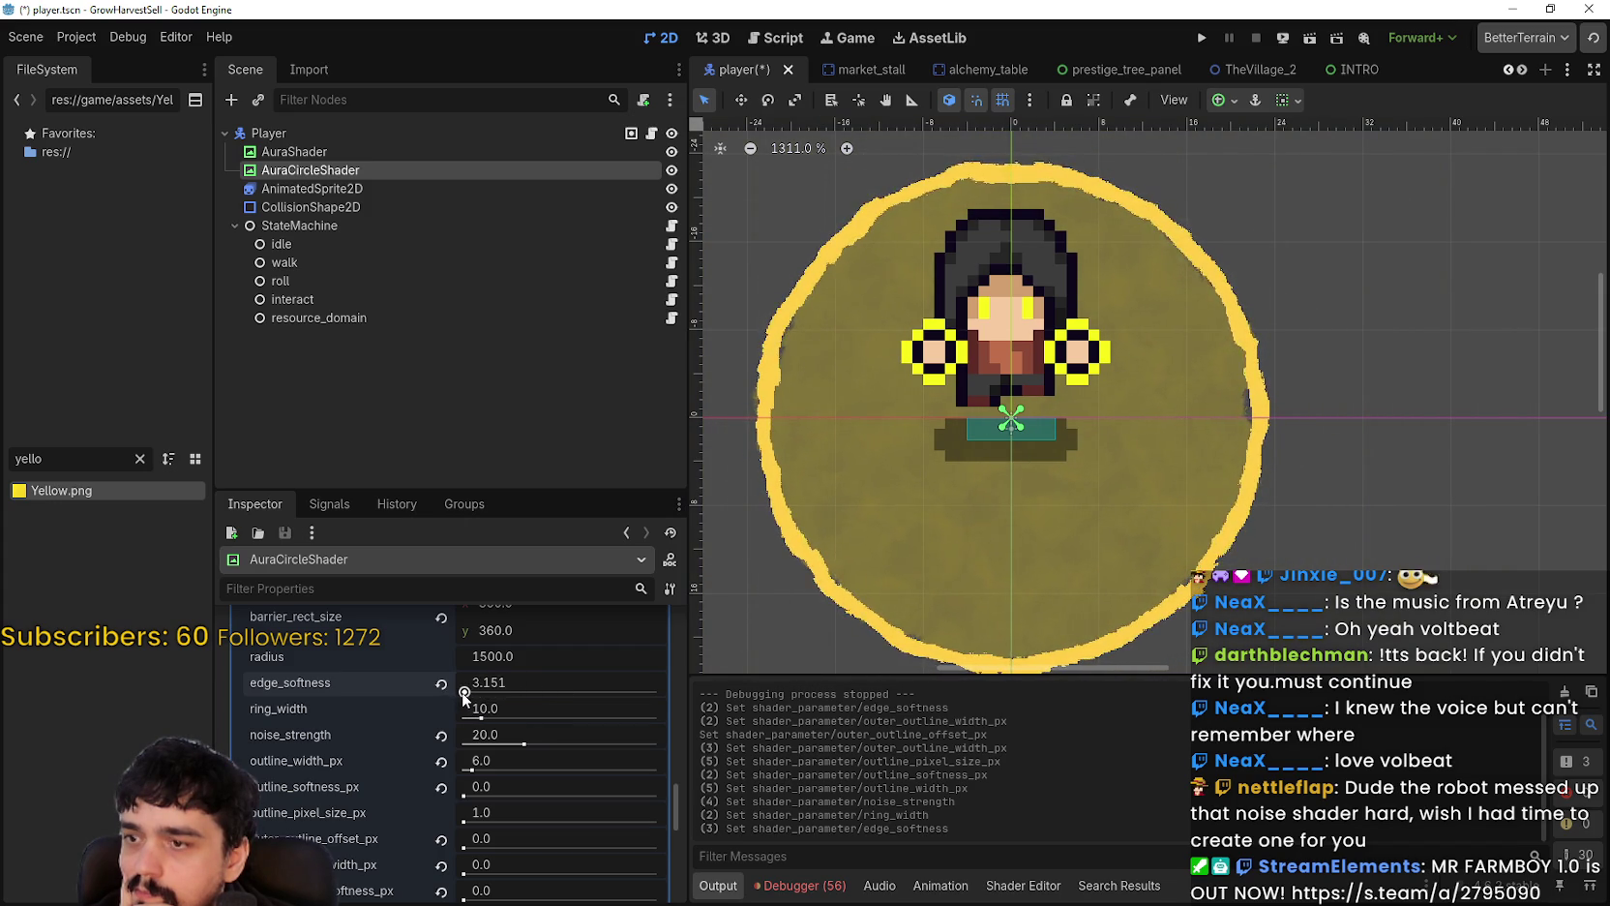
left_click(537, 682)
type("2")
key("Return")
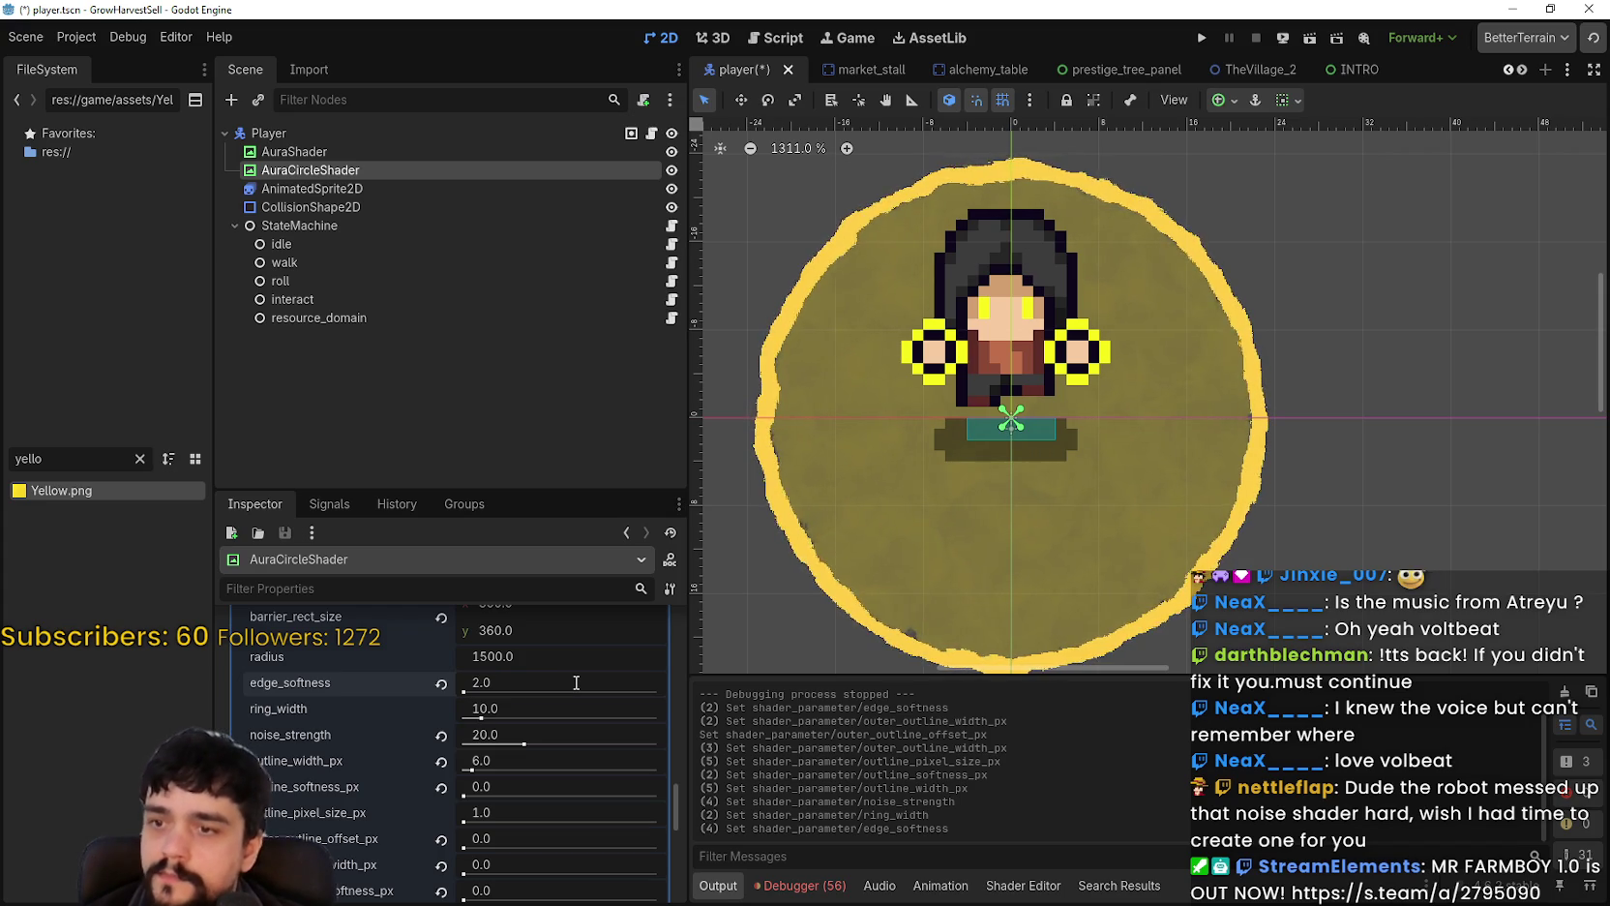
left_click(579, 683)
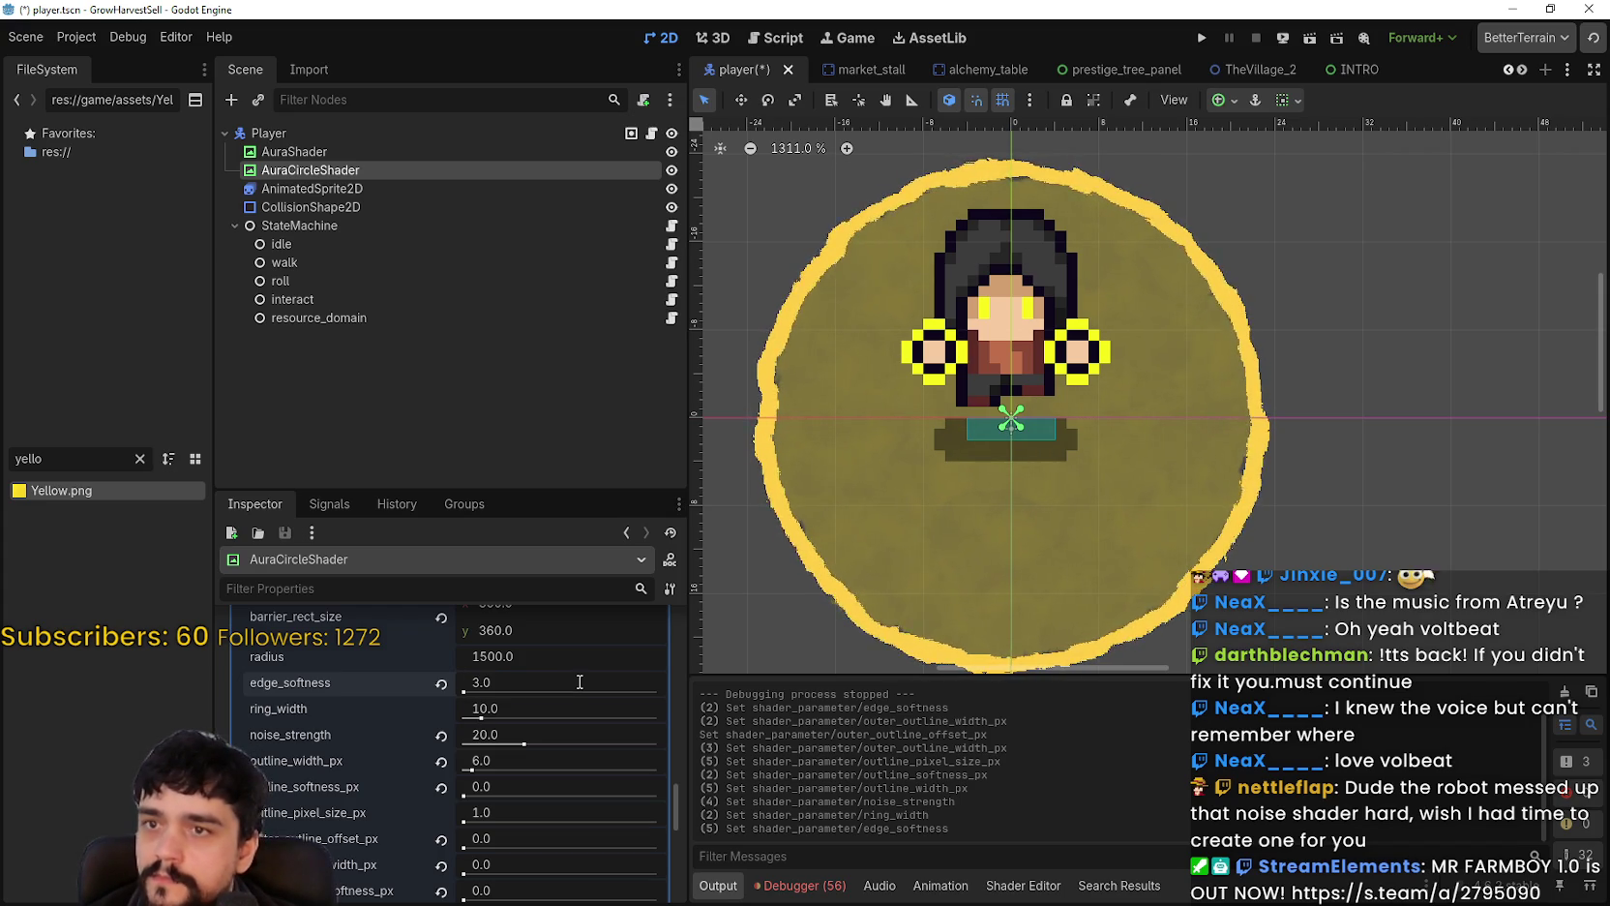
left_click(579, 682)
type("4")
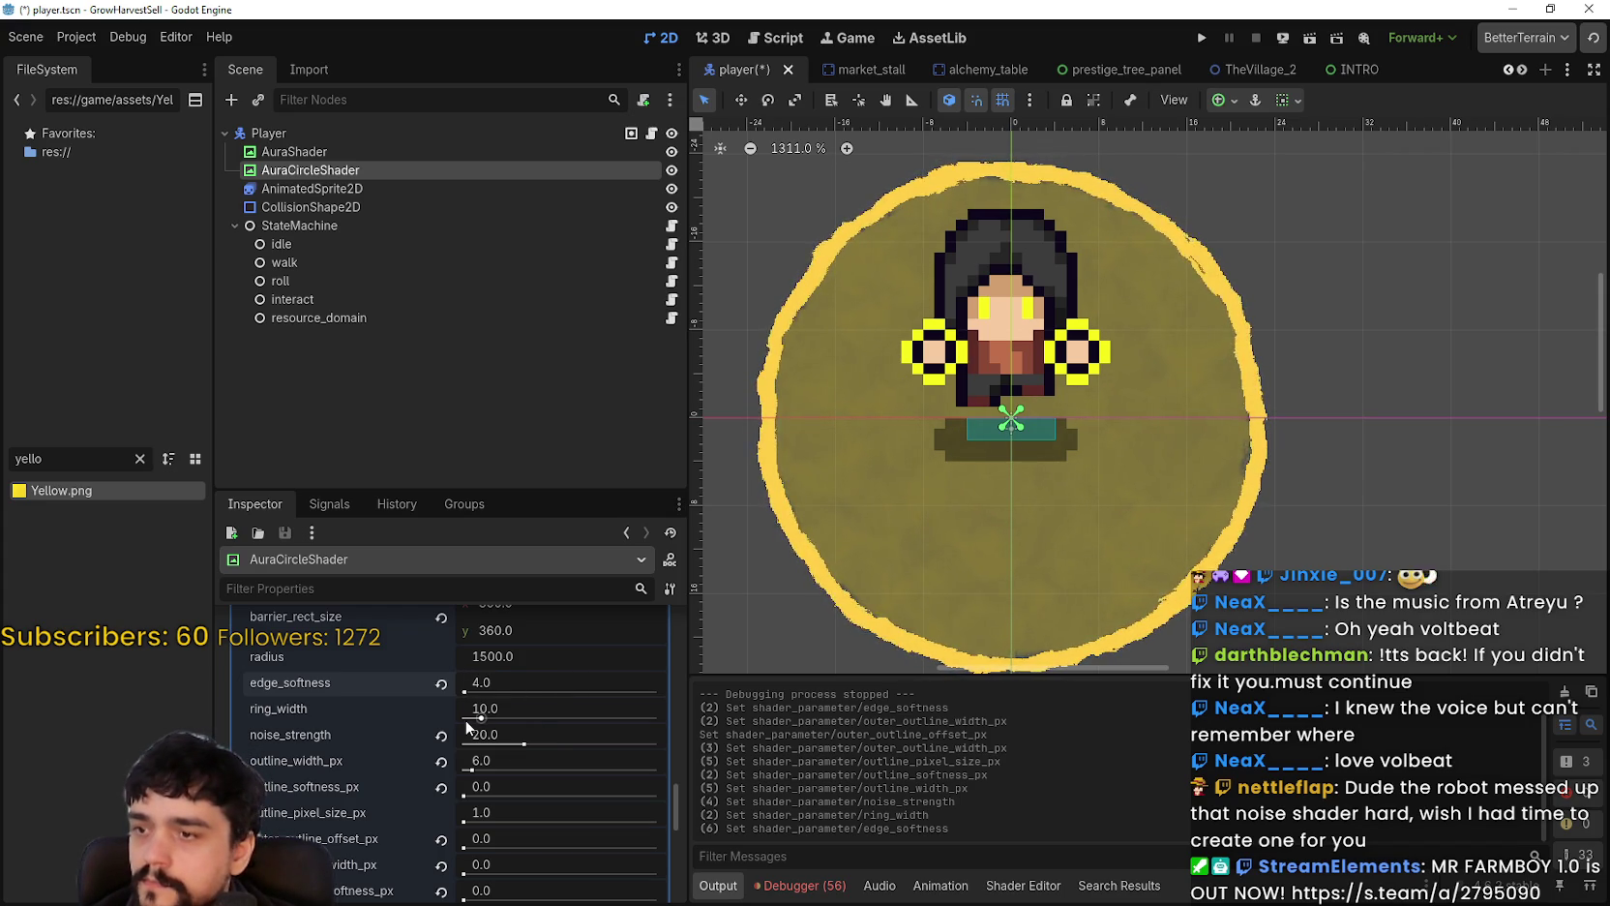
Step: Test a larger outline_pixel_size_px and keep it at 1.0
scroll(474, 808, "down", 1)
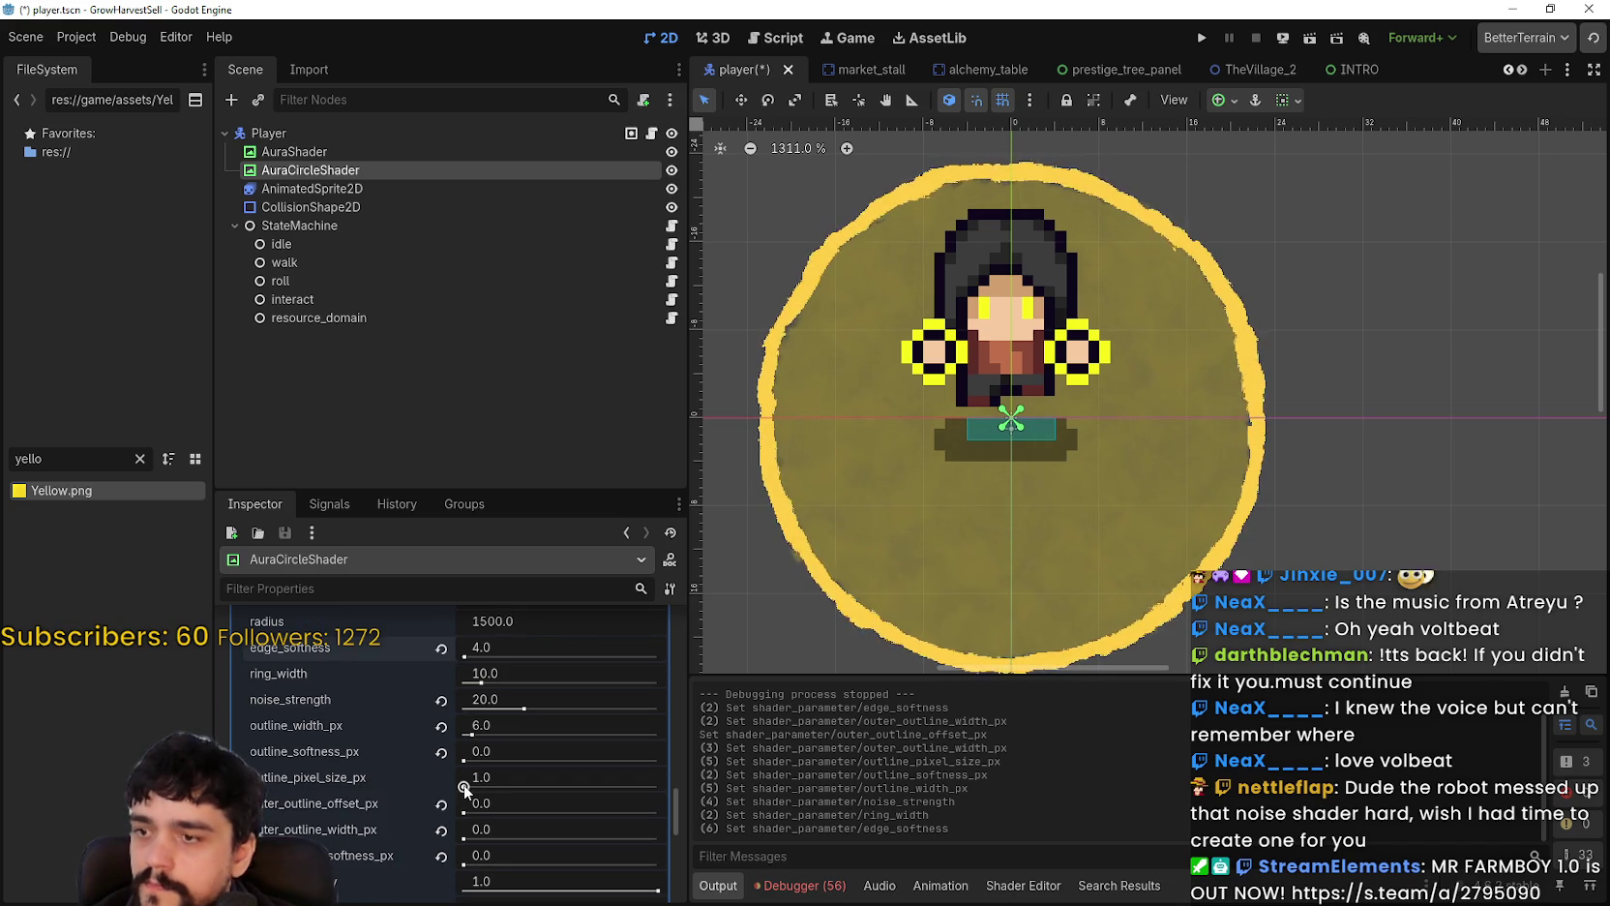
left_click_drag(464, 787, 472, 789)
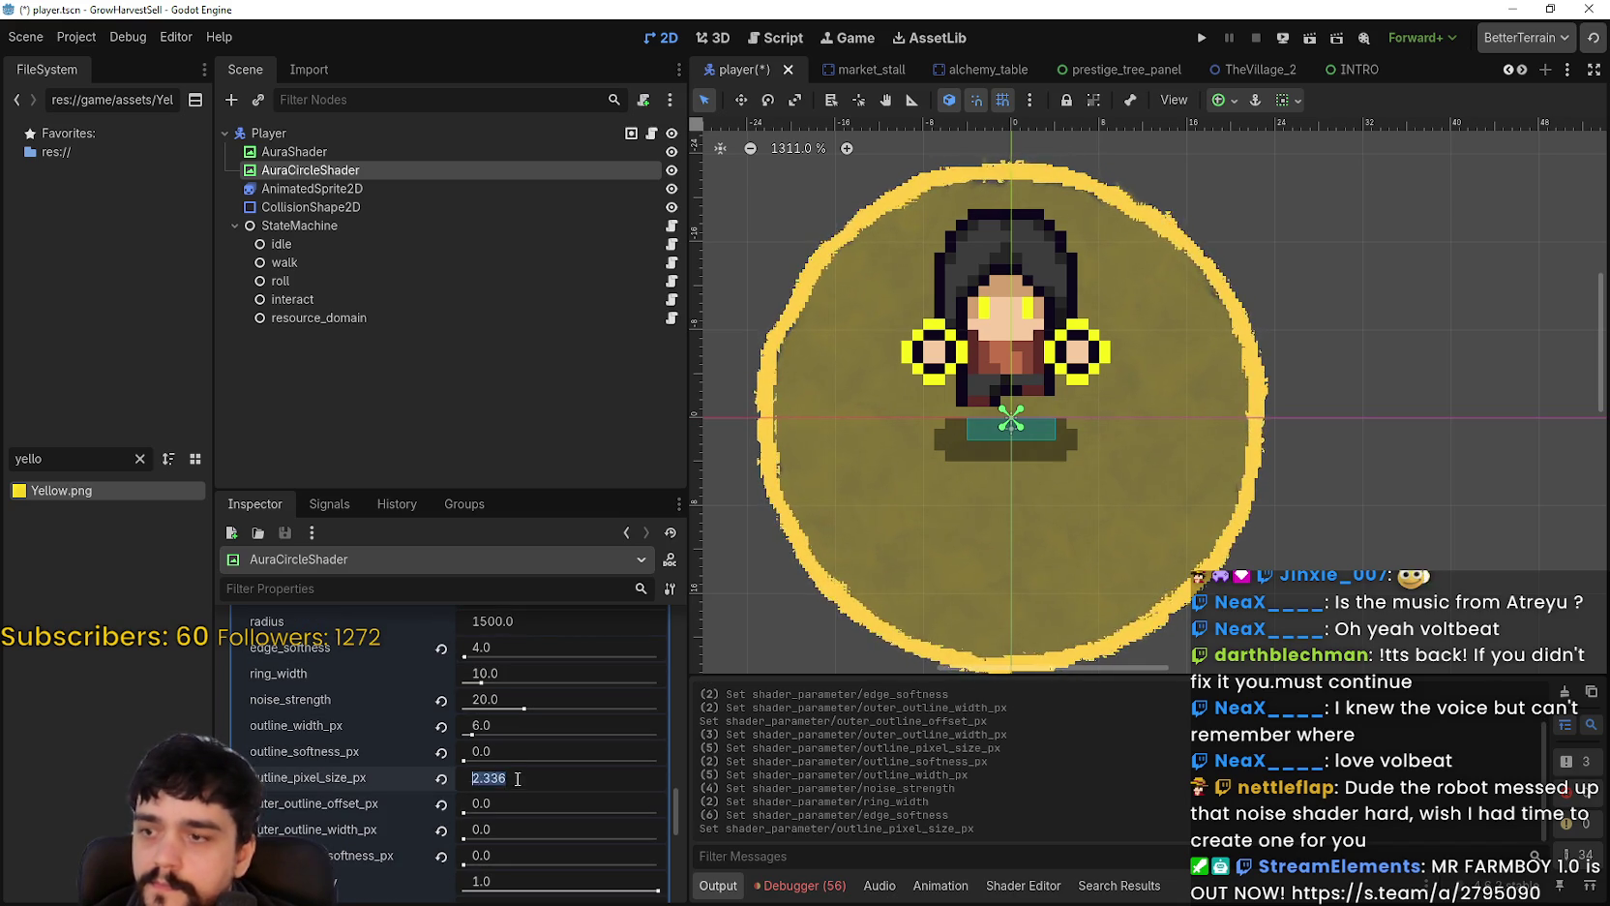
key("Return")
scroll(514, 759, "down", 1)
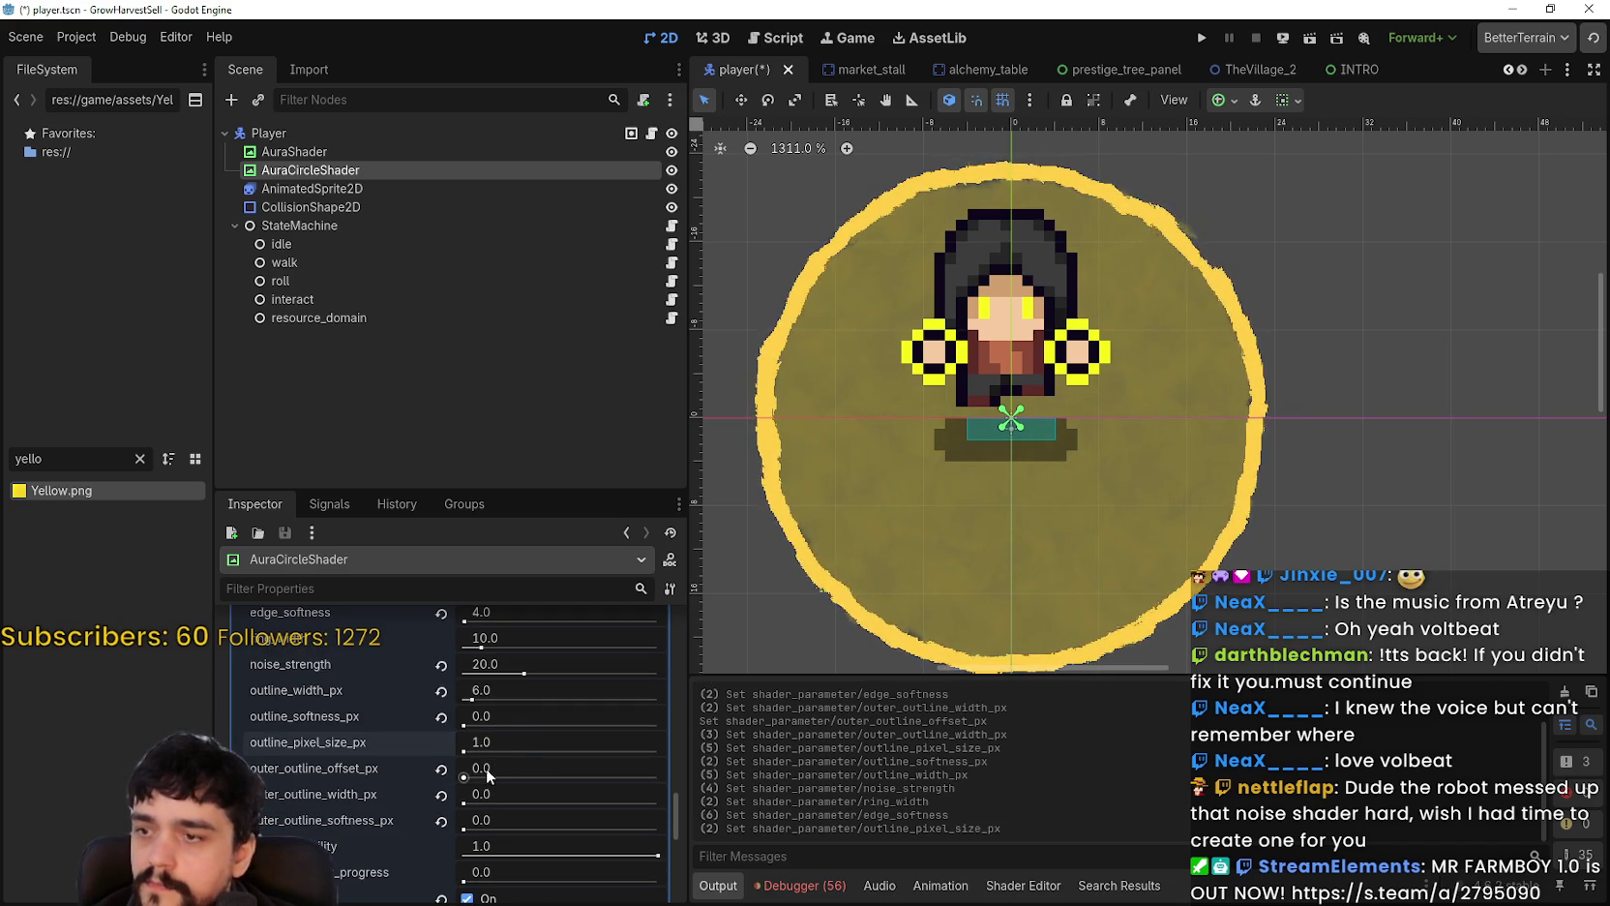
Step: Try out outer_outline_offset_px and return it to 0, with outer_outline_width_px at 10.482
left_click_drag(463, 777, 466, 778)
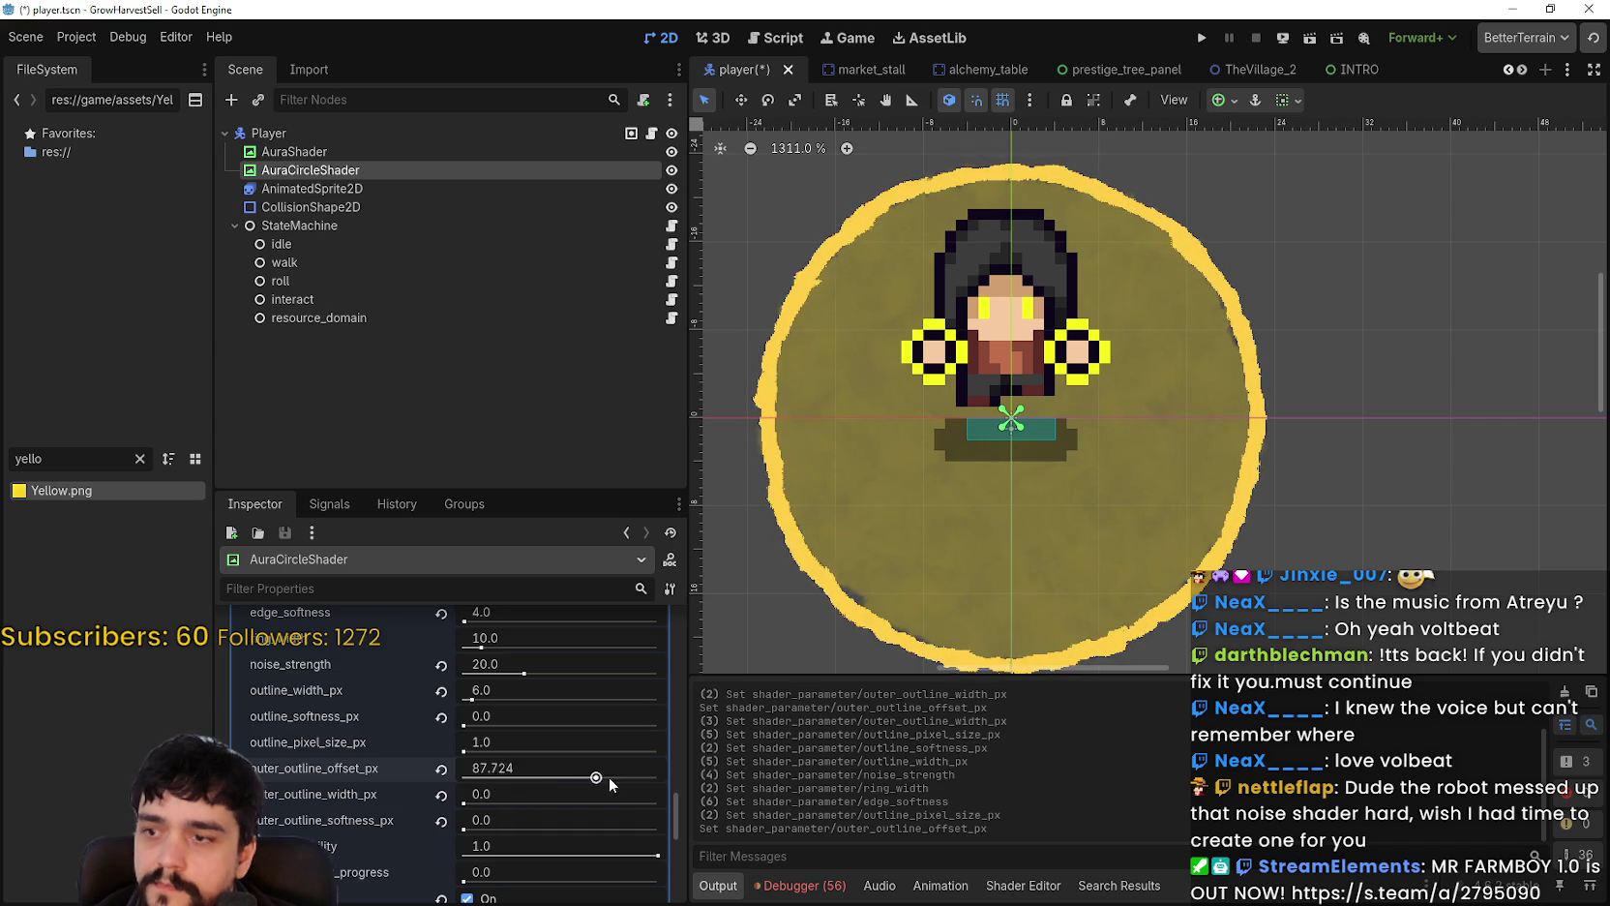
left_click_drag(464, 803, 470, 804)
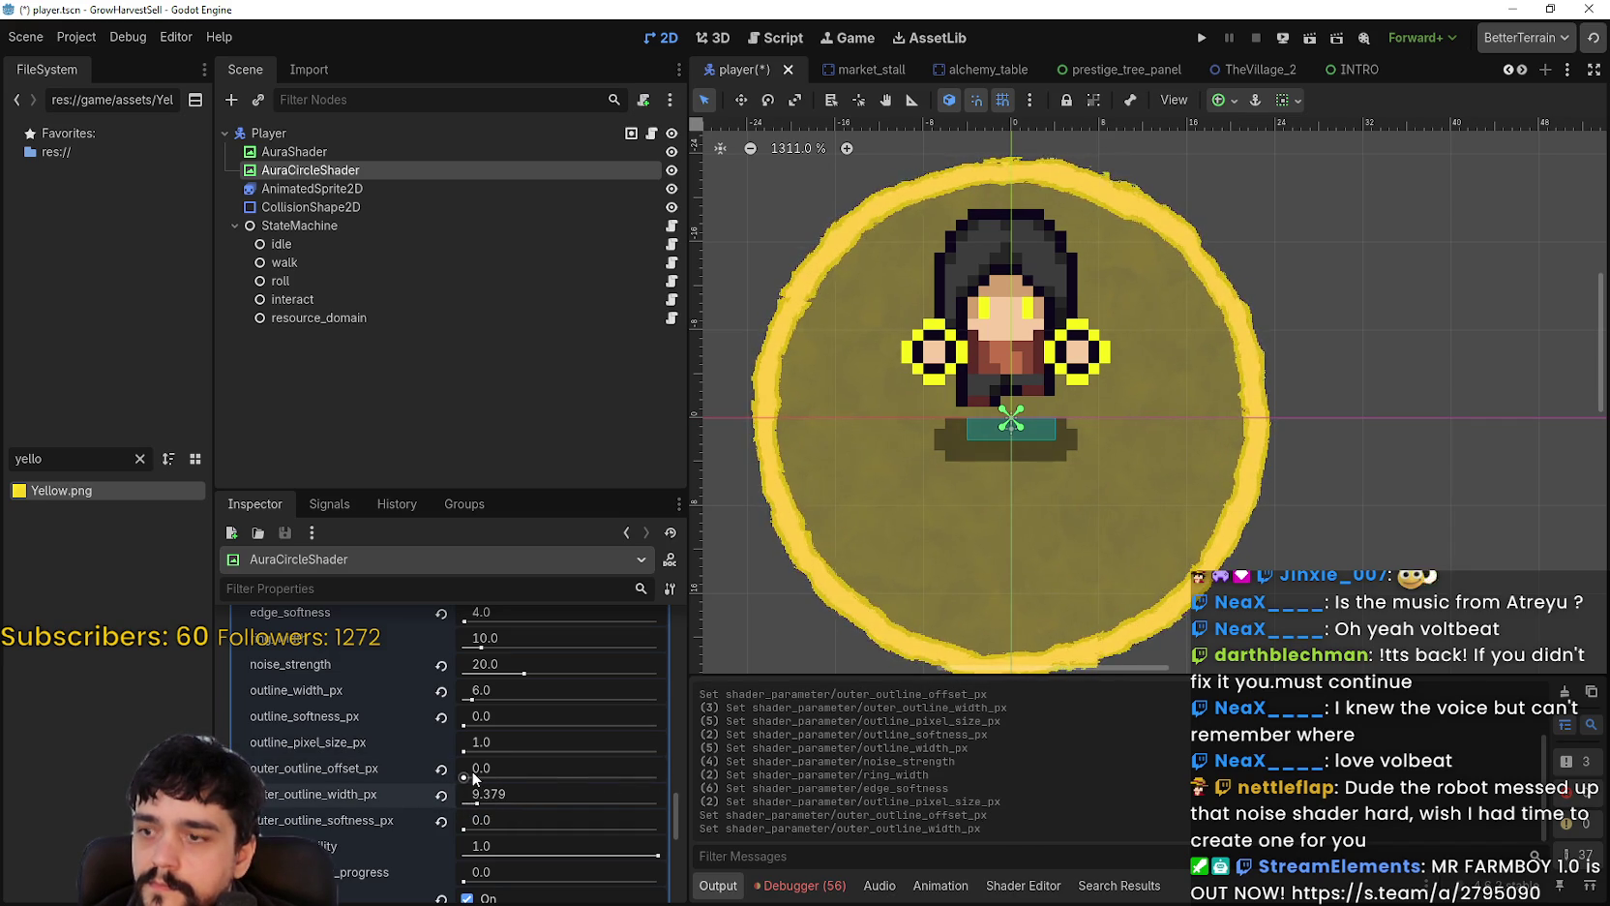
mouse_move(473, 774)
left_mouse_down()
mouse_move(754, 776)
mouse_move(513, 751)
mouse_move(595, 751)
mouse_move(542, 747)
left_mouse_up()
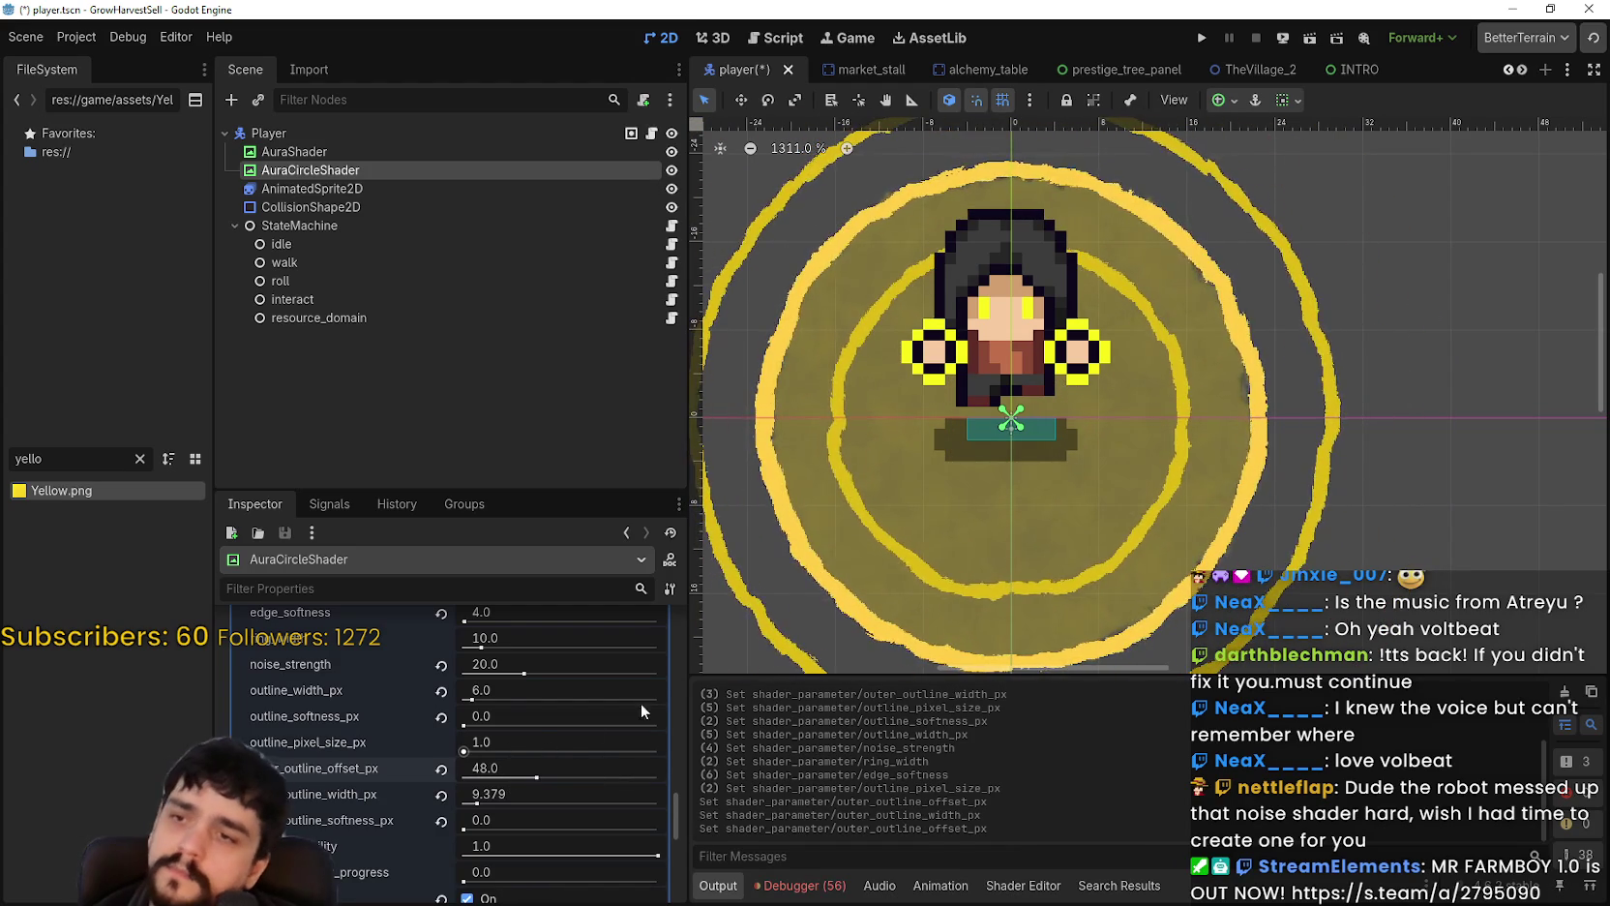
scroll(905, 557, "down", 3)
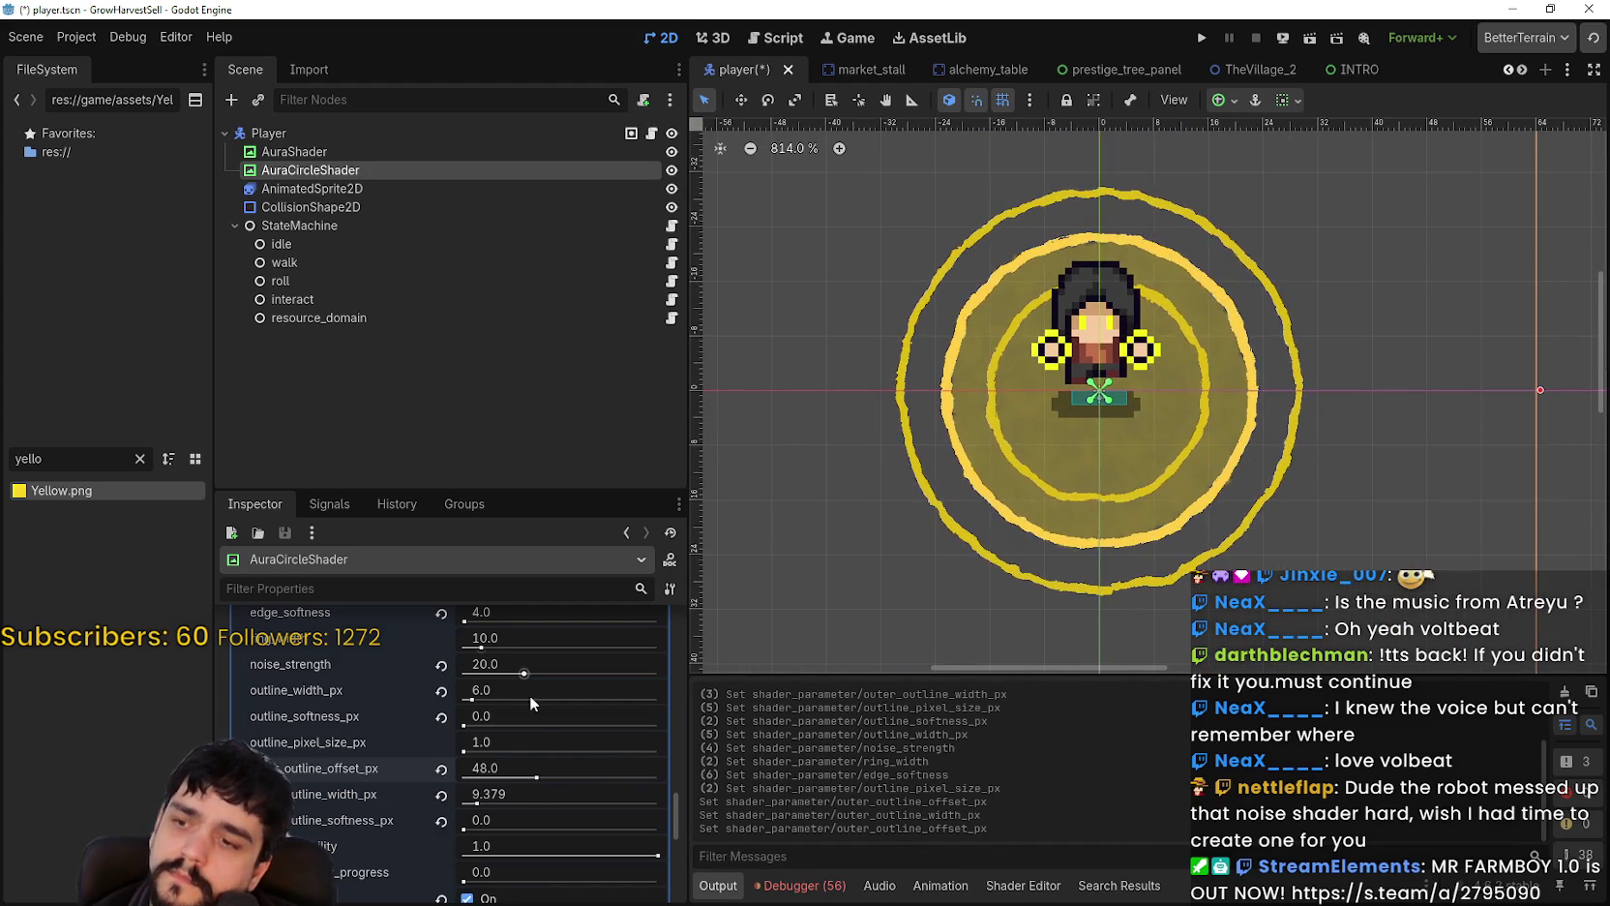
mouse_move(526, 782)
left_mouse_down()
mouse_move(706, 764)
mouse_move(485, 741)
mouse_move(538, 770)
mouse_move(509, 790)
mouse_move(673, 780)
left_mouse_up()
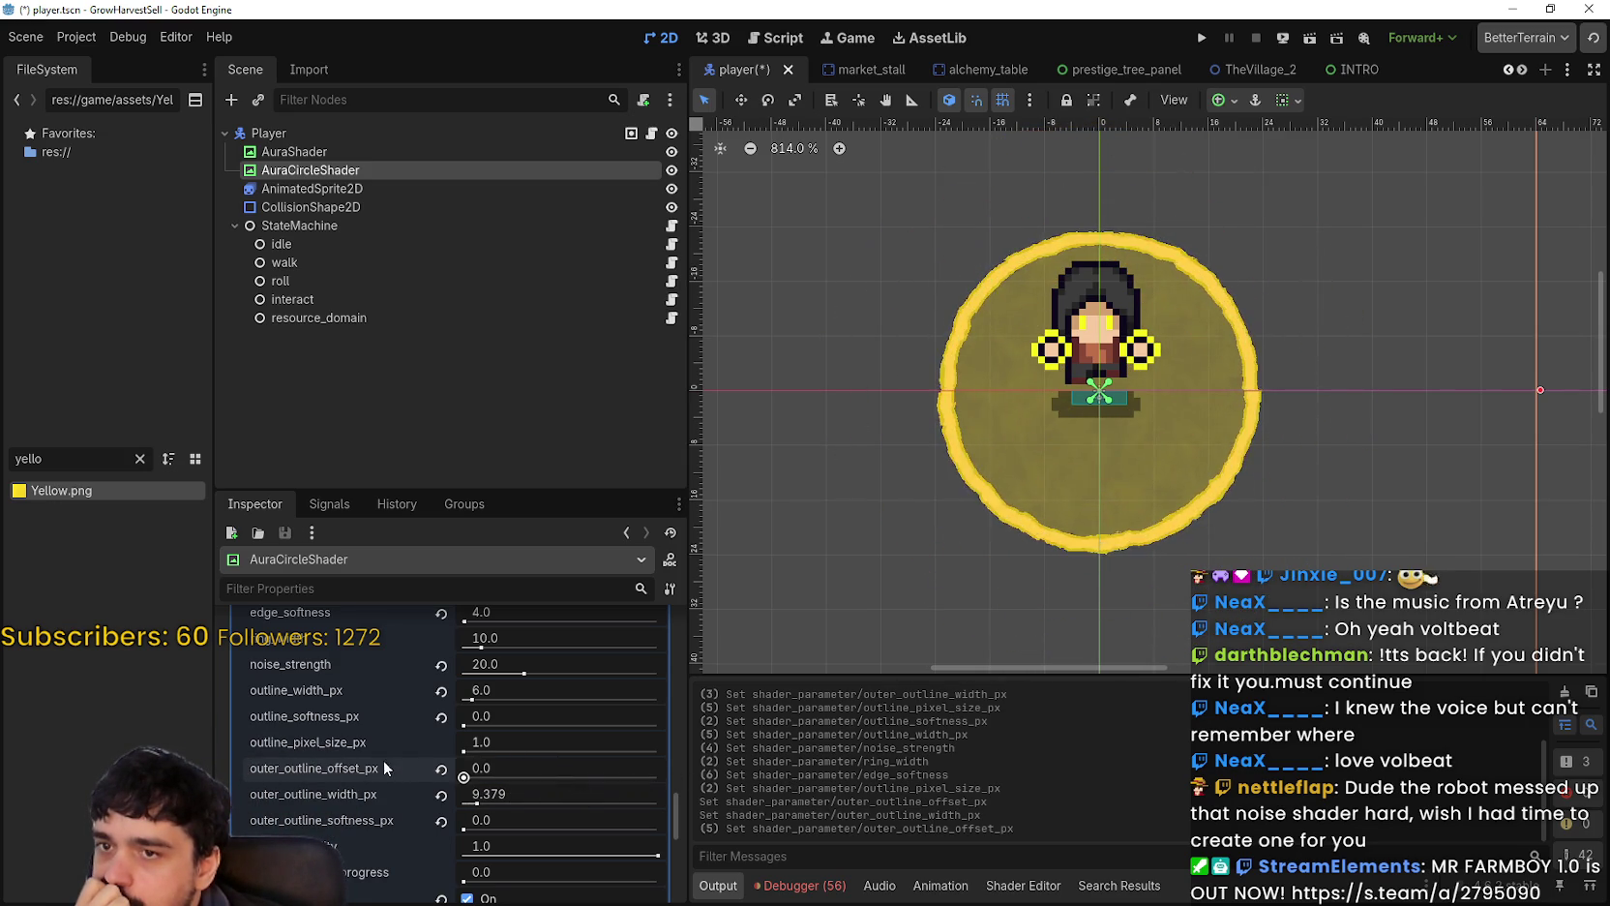
mouse_move(655, 768)
left_mouse_down()
mouse_move(476, 786)
mouse_move(775, 784)
left_mouse_up()
mouse_move(633, 756)
left_mouse_down()
mouse_move(435, 749)
mouse_move(476, 797)
mouse_move(713, 797)
mouse_move(483, 808)
mouse_move(781, 814)
mouse_move(461, 811)
mouse_move(476, 805)
left_mouse_up()
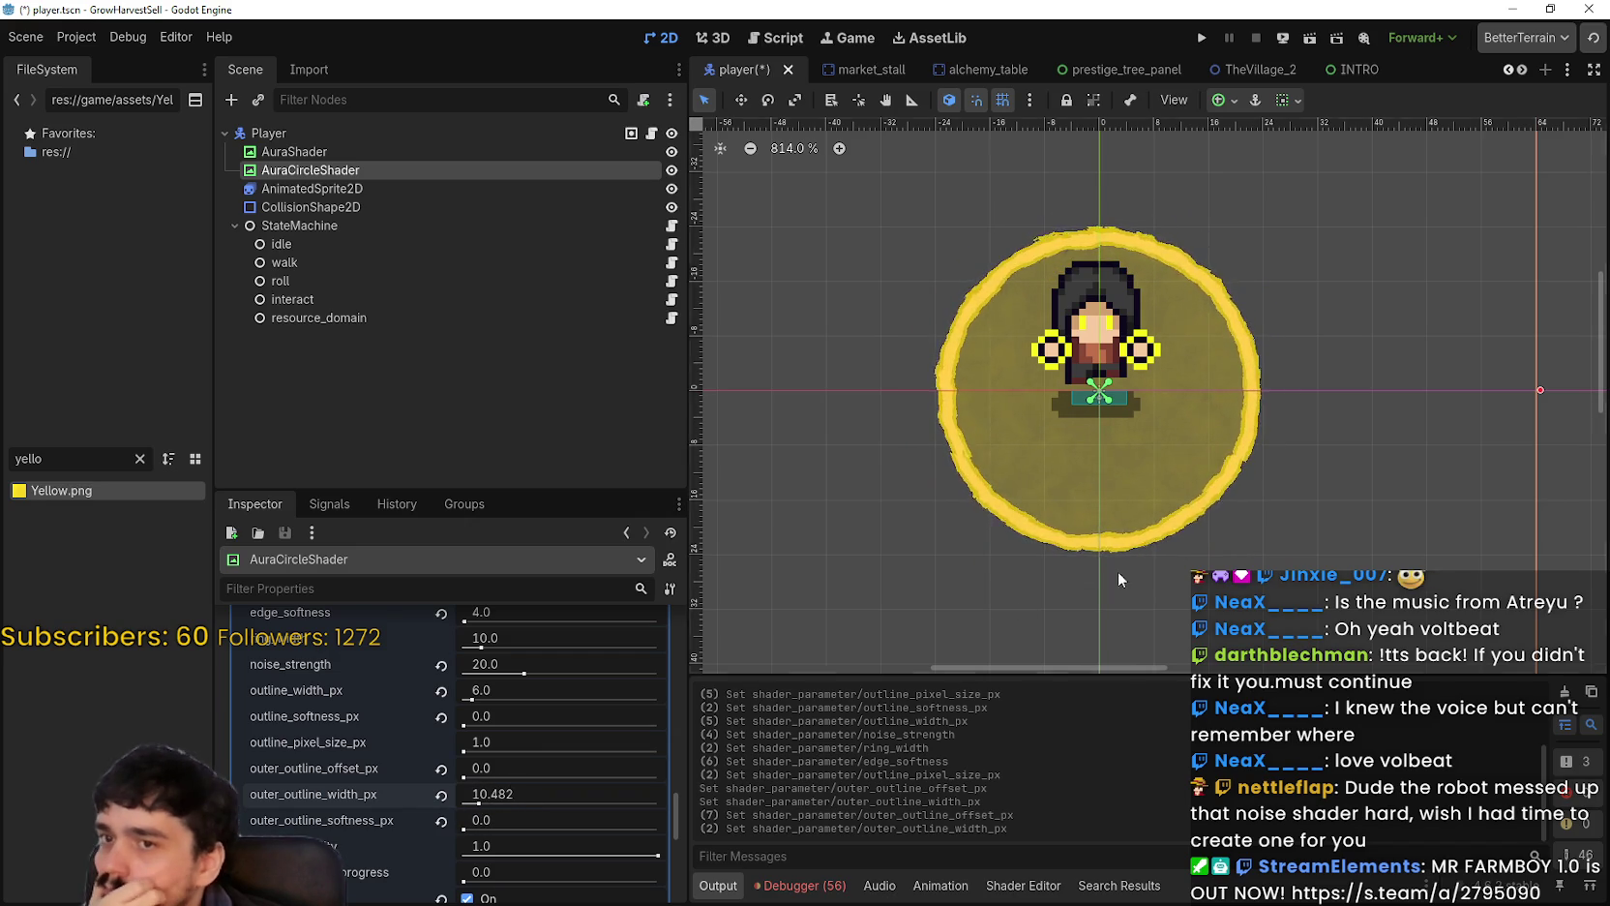
Step: Dim outline_visibility to 0.5 and raise collapse_break_progress to 1.0
scroll(1117, 571, "down", 3)
scroll(1130, 495, "up", 4)
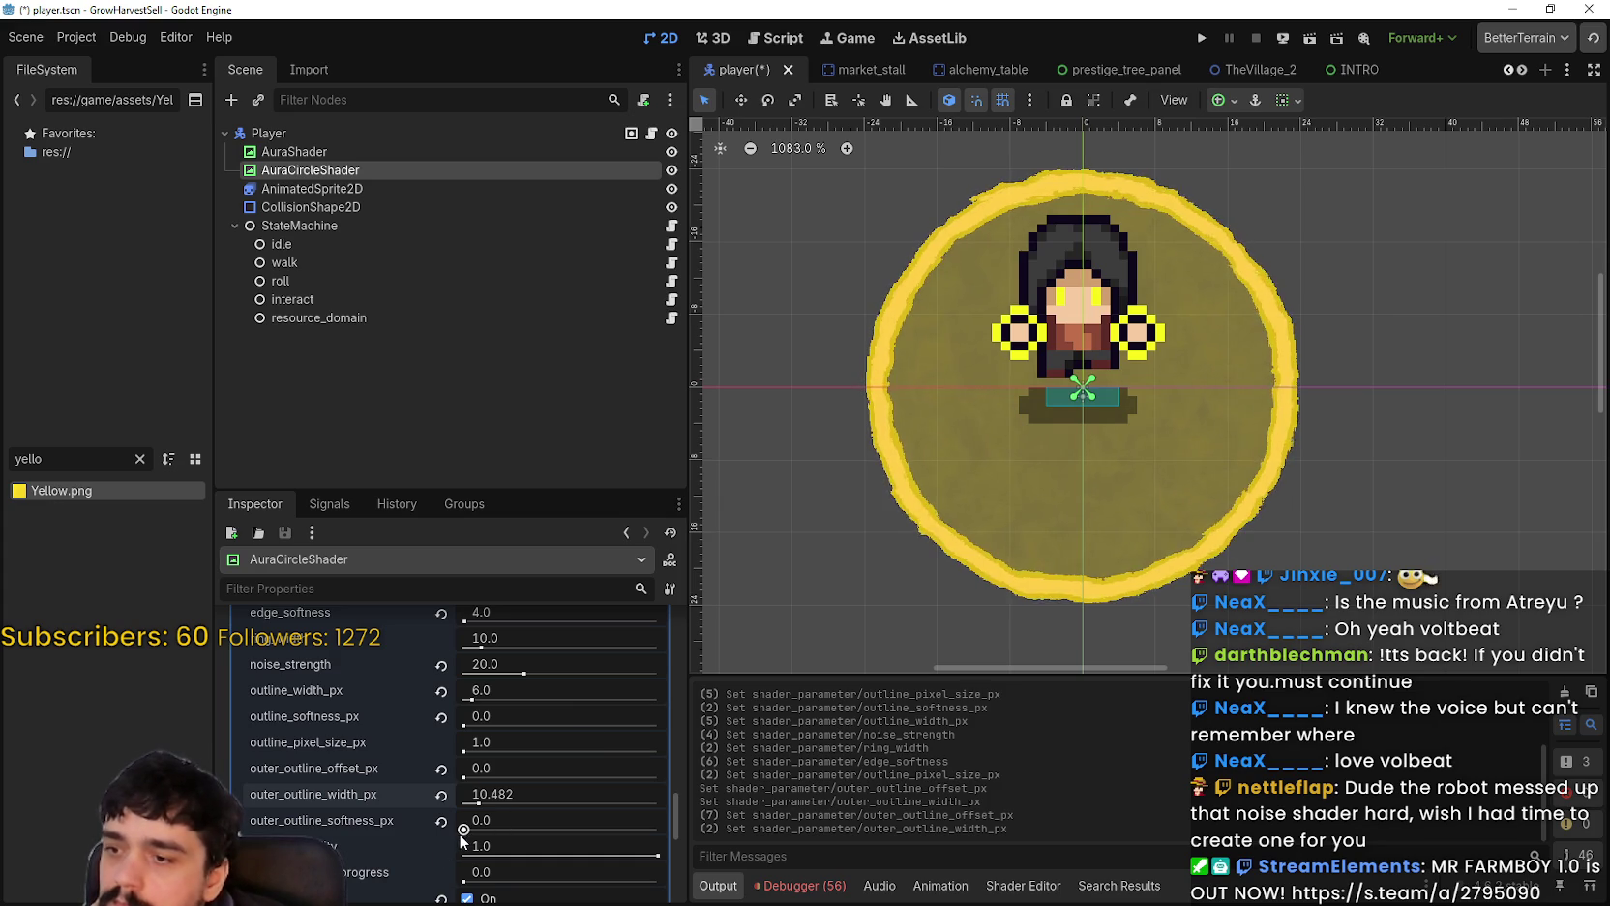
scroll(642, 842, "down", 1)
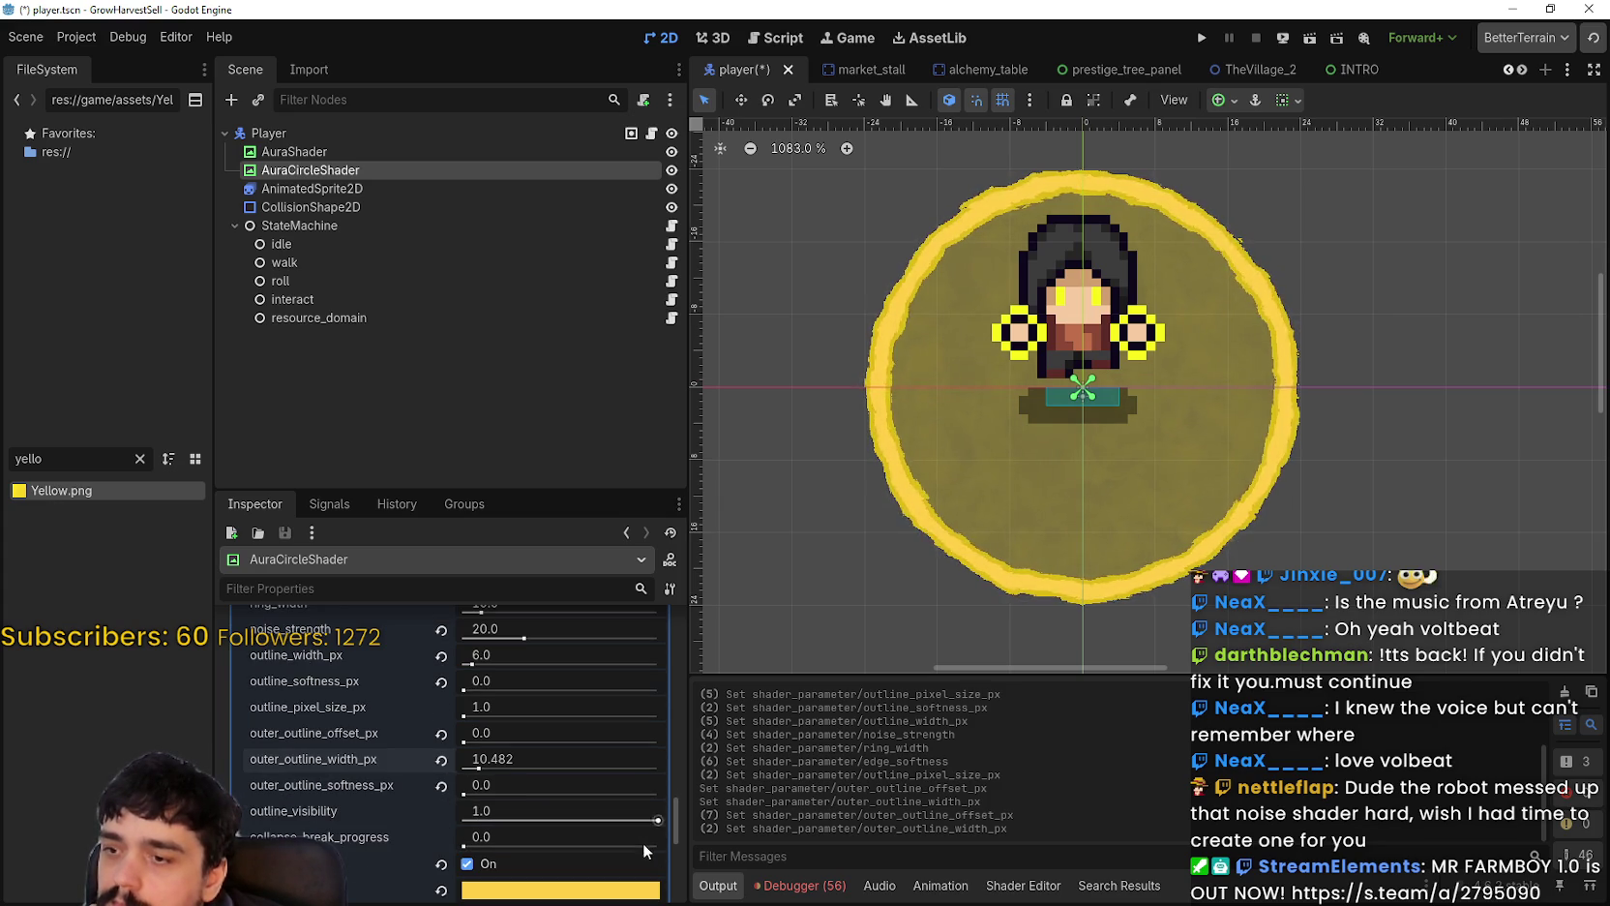
mouse_move(656, 821)
left_mouse_down()
mouse_move(467, 827)
mouse_move(624, 830)
mouse_move(538, 830)
mouse_move(570, 828)
left_mouse_up()
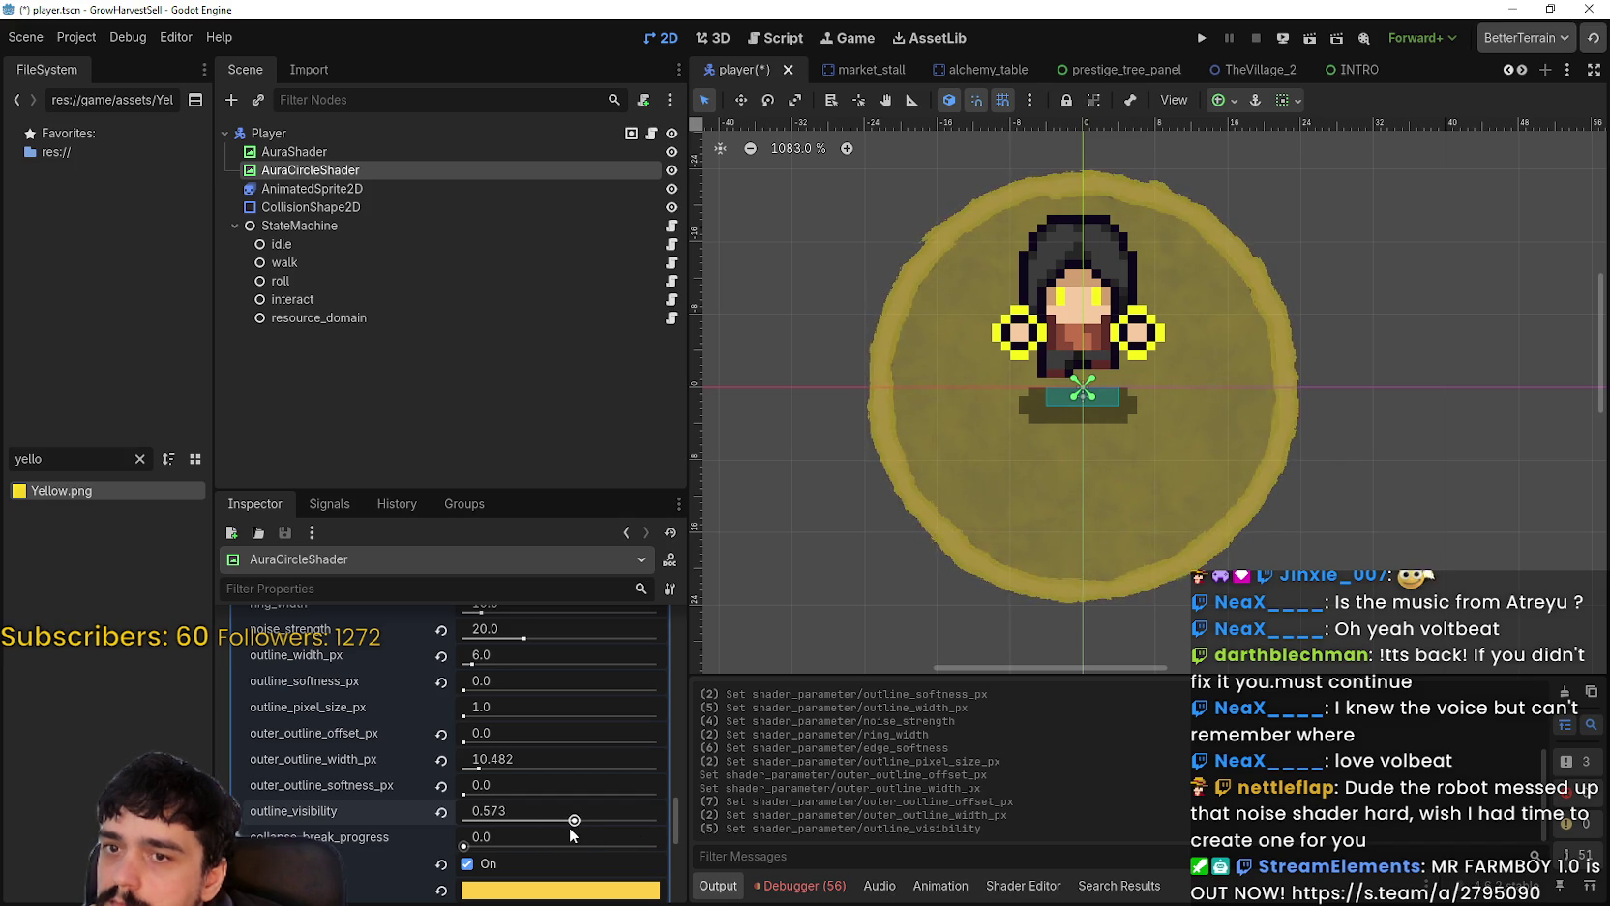
left_click(569, 807)
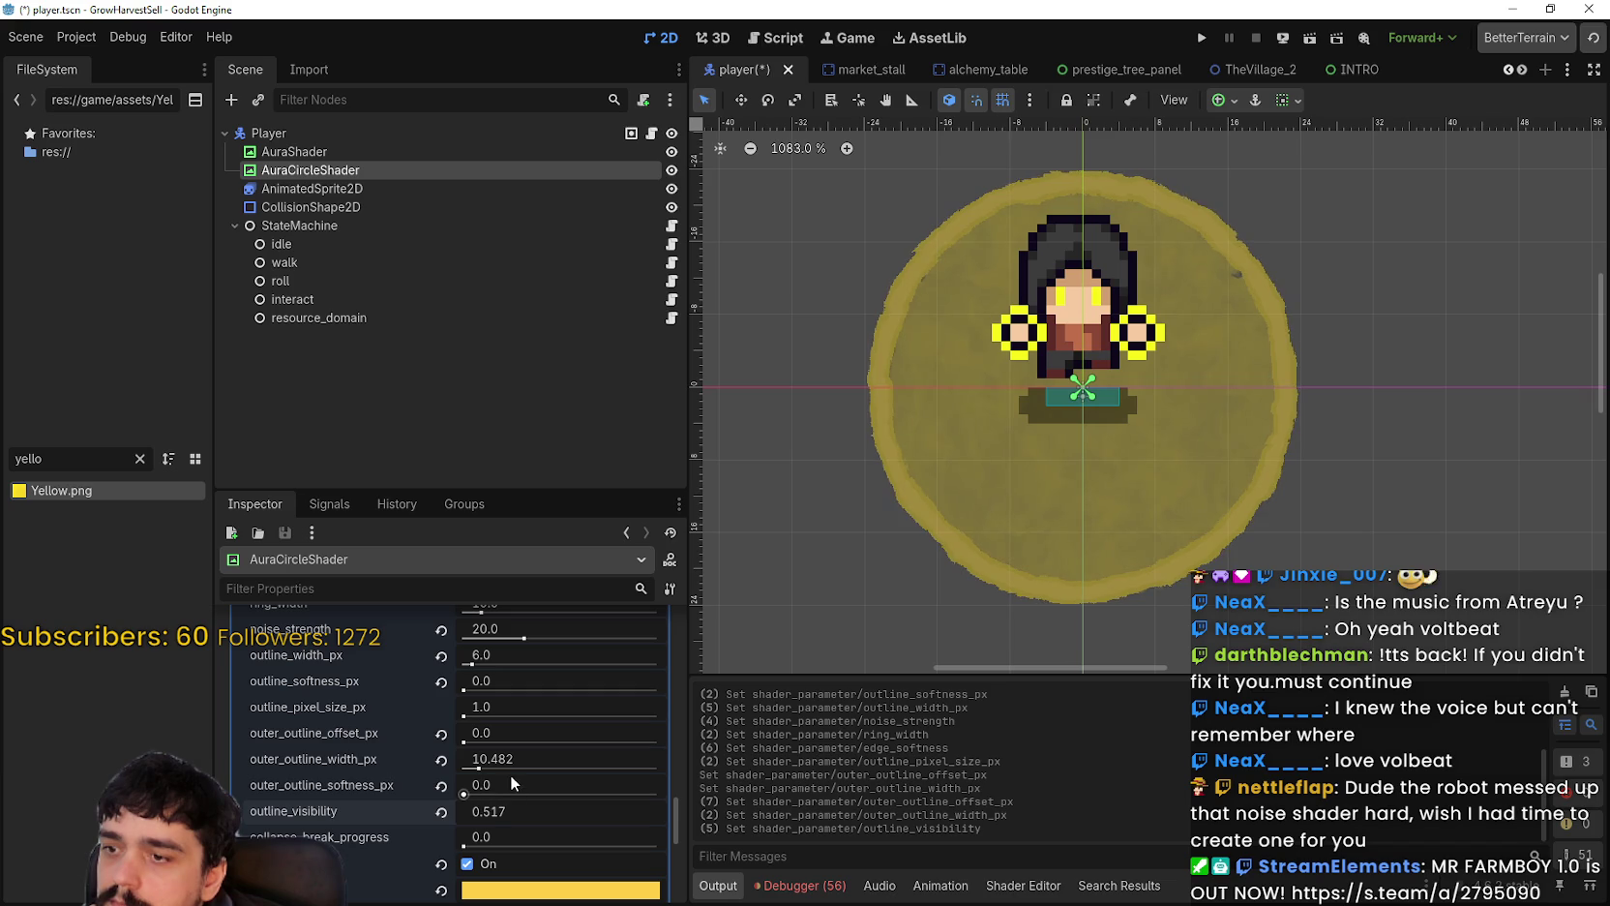
left_click(567, 820)
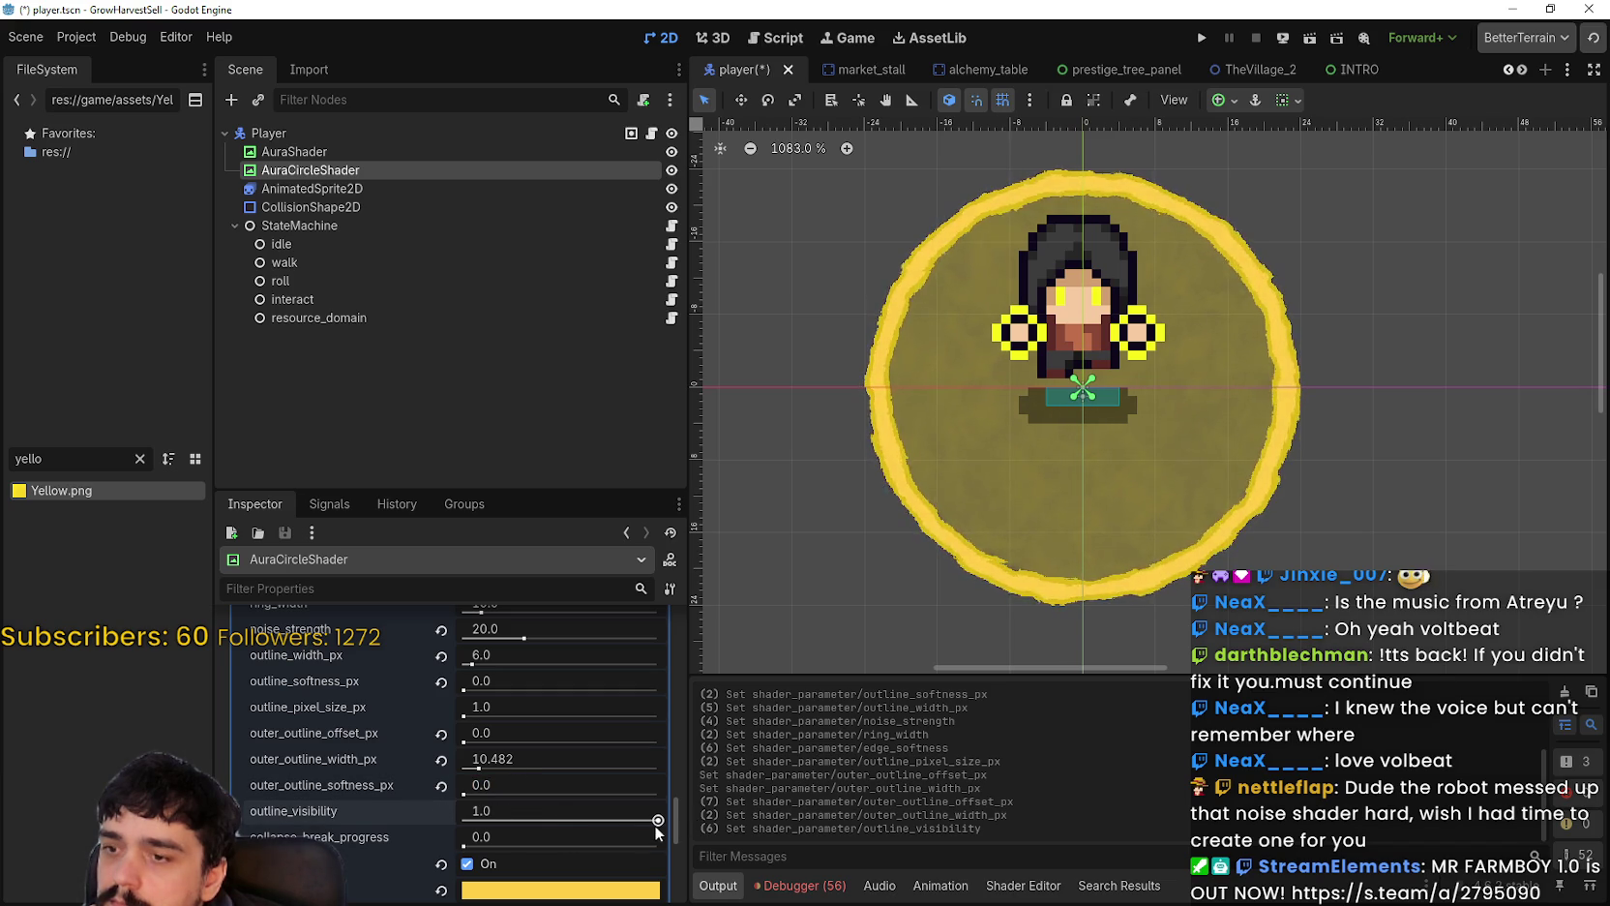
left_click_drag(656, 821, 571, 824)
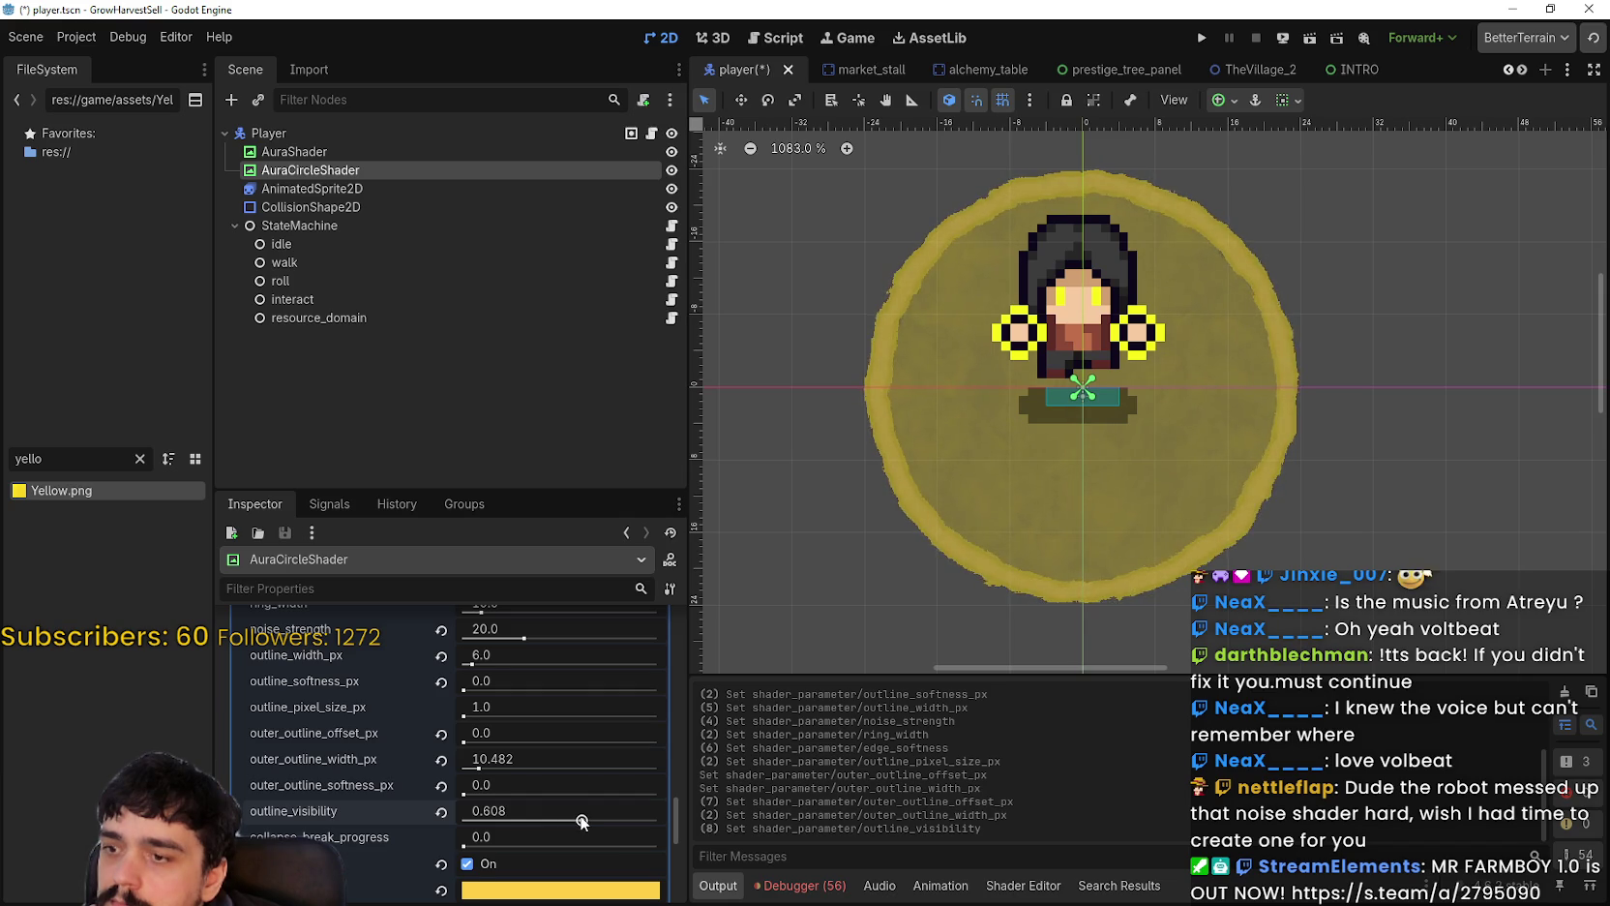
left_click(569, 805)
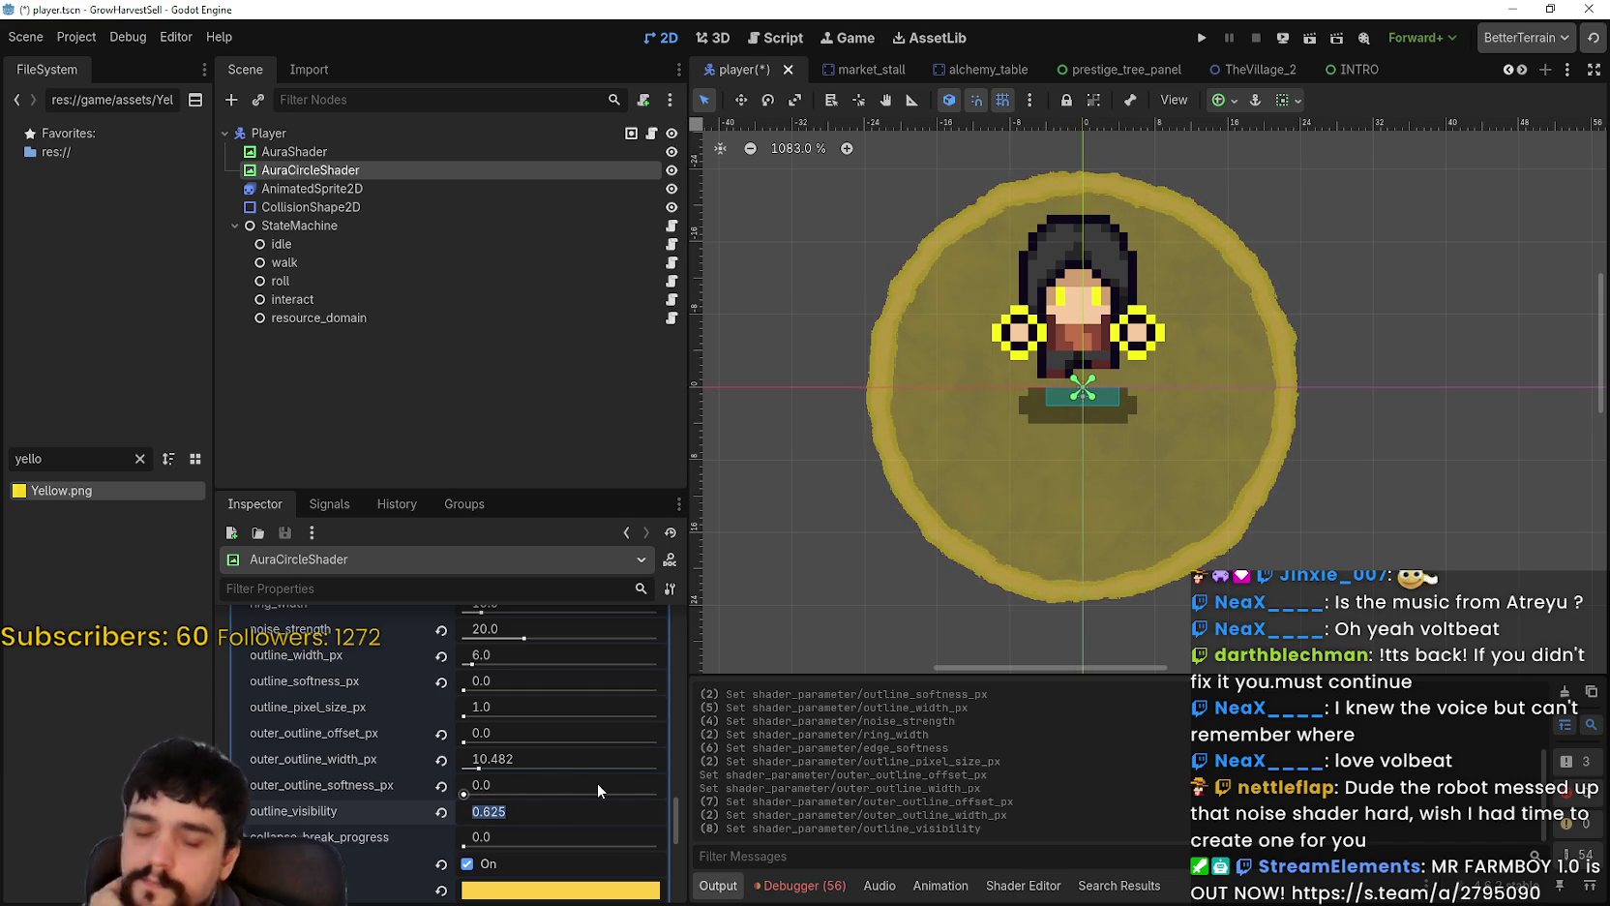
type("0.5")
key("Return")
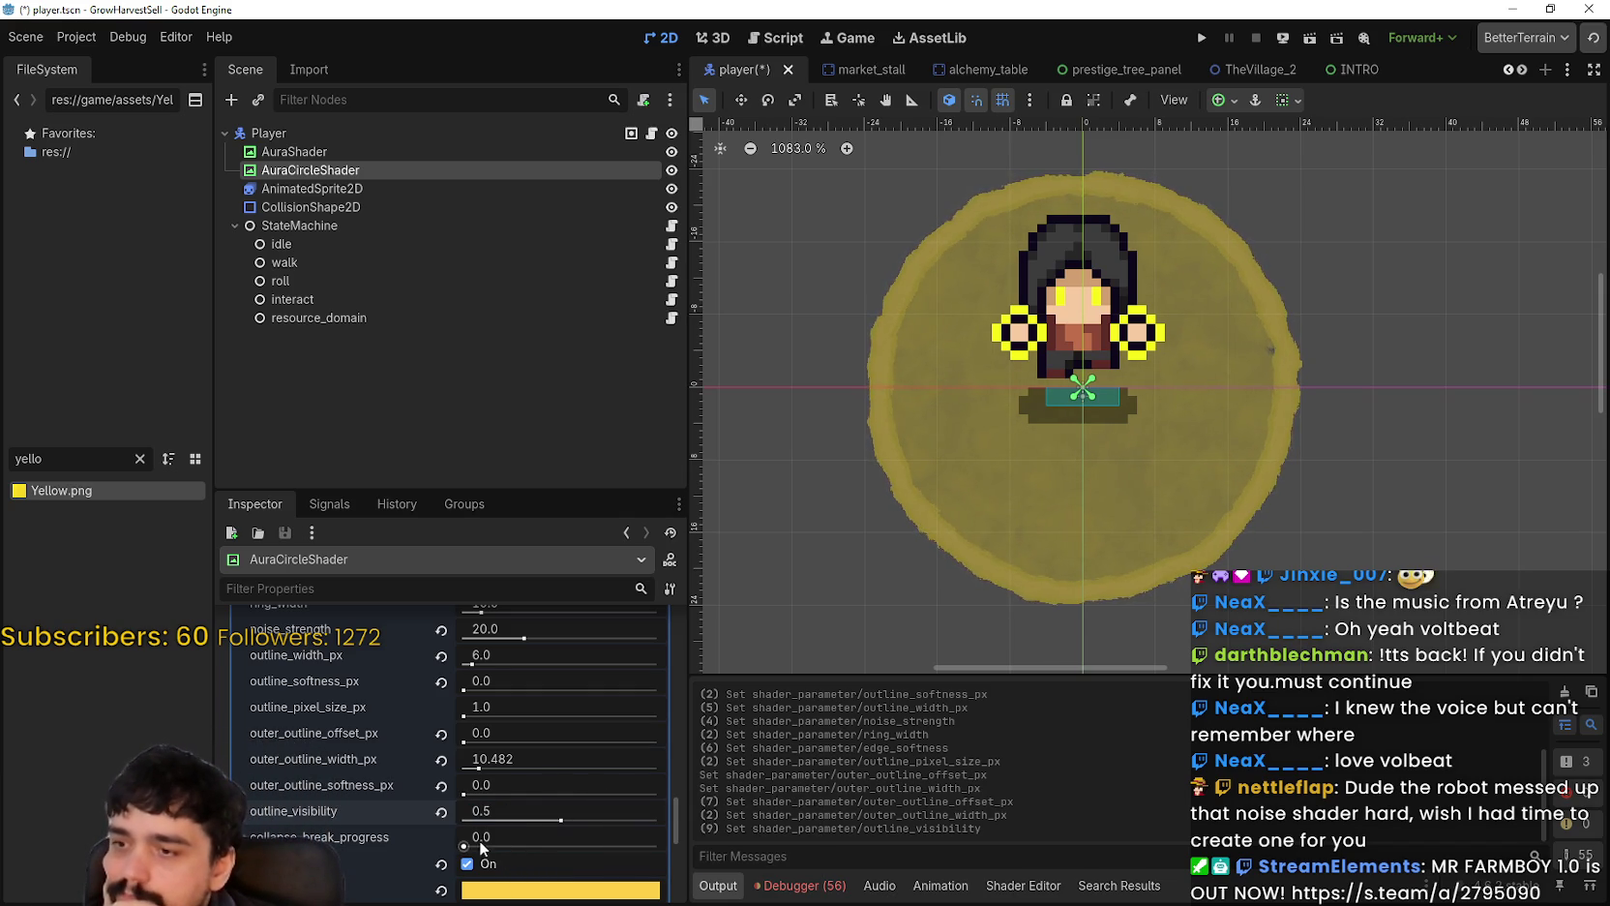
left_click_drag(479, 839, 588, 835)
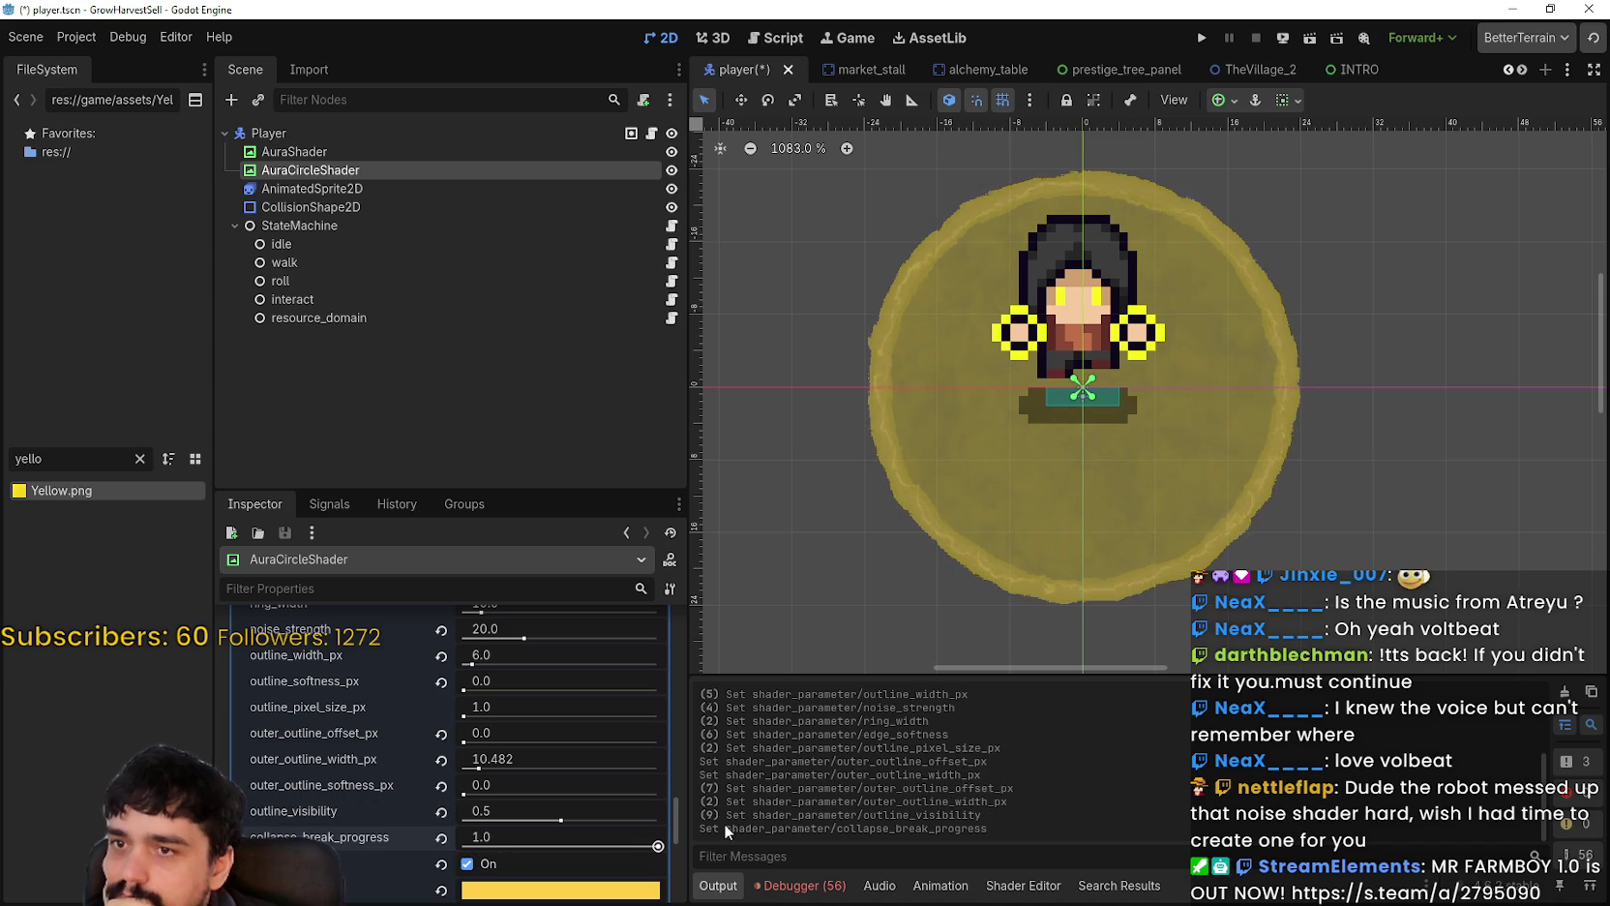
Step: Scrub collapse_break_progress back and forth, leaving it at 0.0
scroll(895, 425, "up", 5)
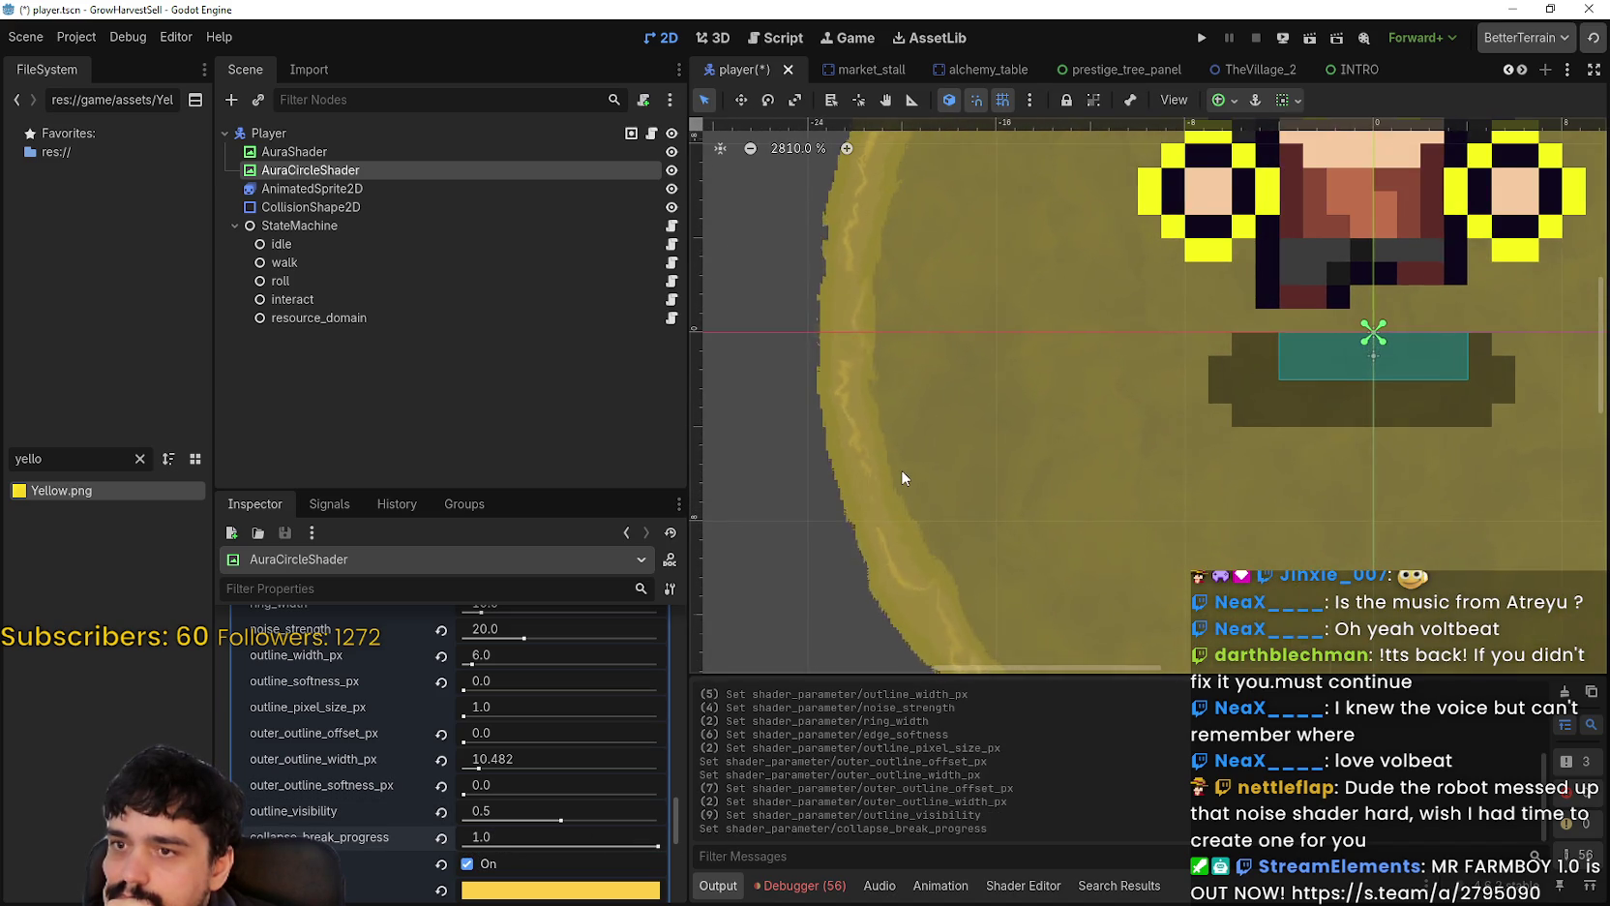
scroll(900, 469, "down", 4)
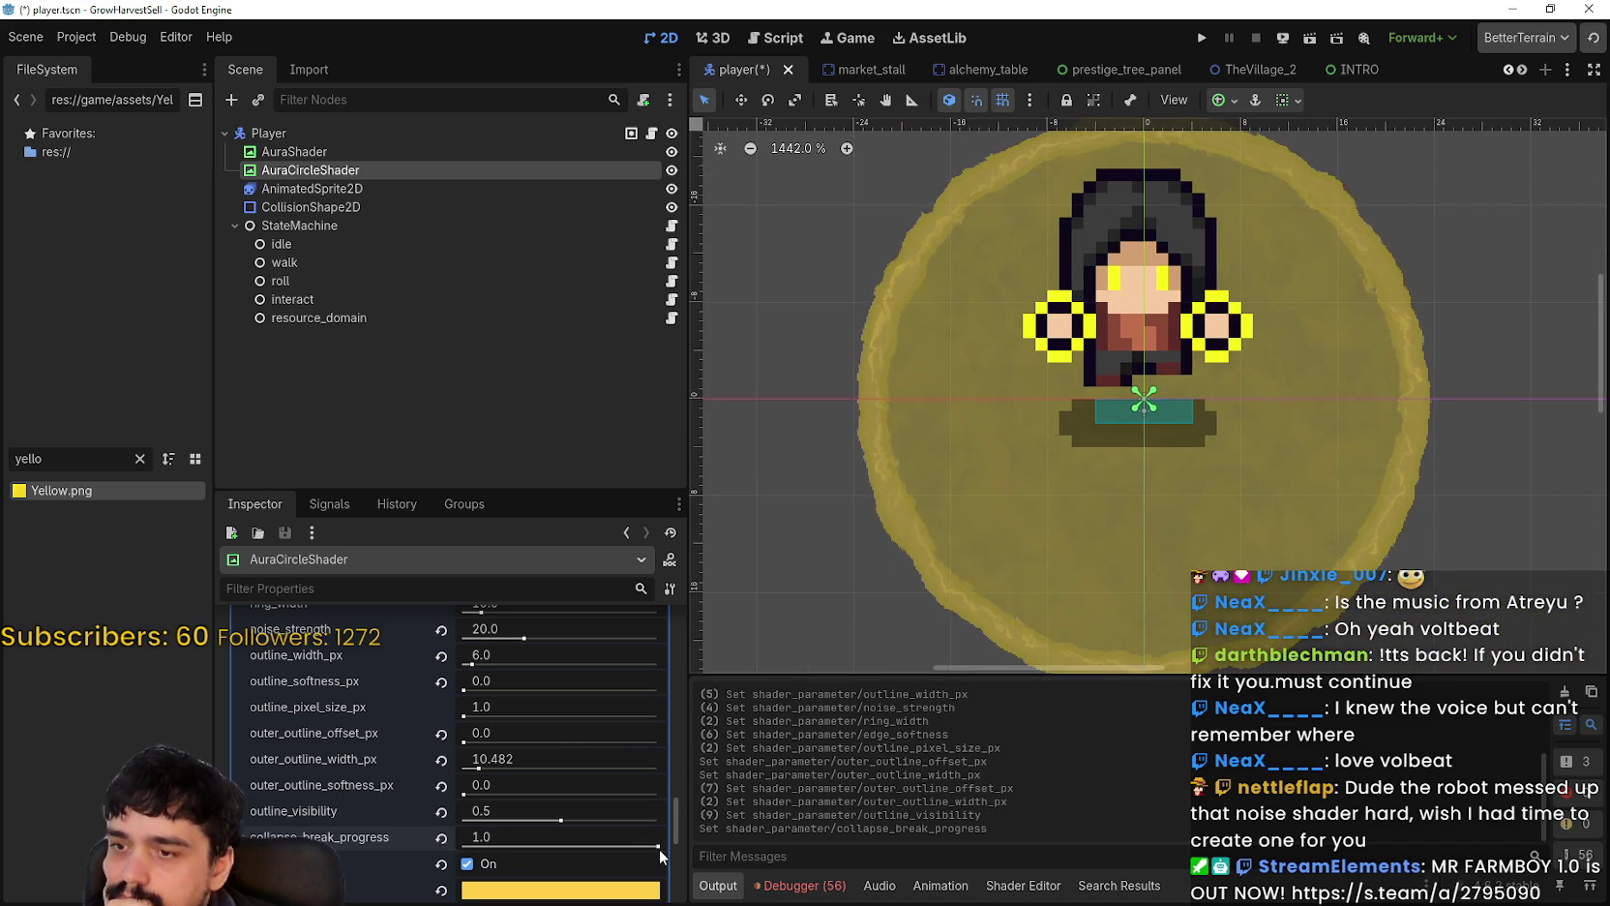
mouse_move(659, 847)
left_mouse_down()
mouse_move(418, 836)
mouse_move(612, 830)
left_mouse_up()
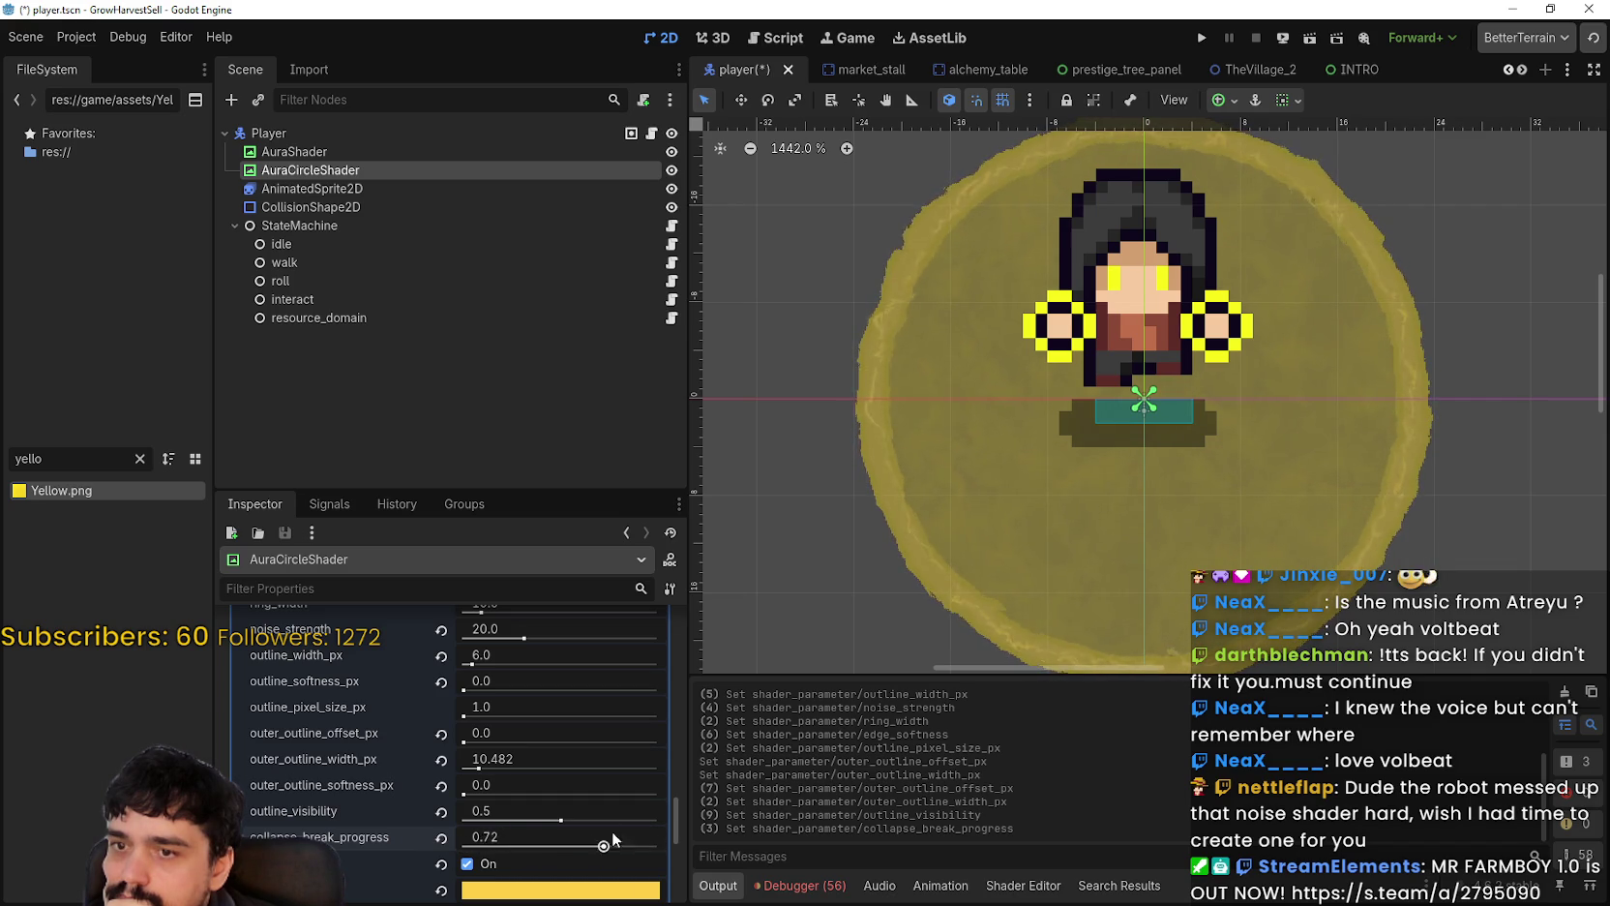
mouse_move(452, 815)
left_mouse_down()
mouse_move(609, 823)
mouse_move(422, 846)
mouse_move(648, 827)
mouse_move(403, 840)
left_mouse_up()
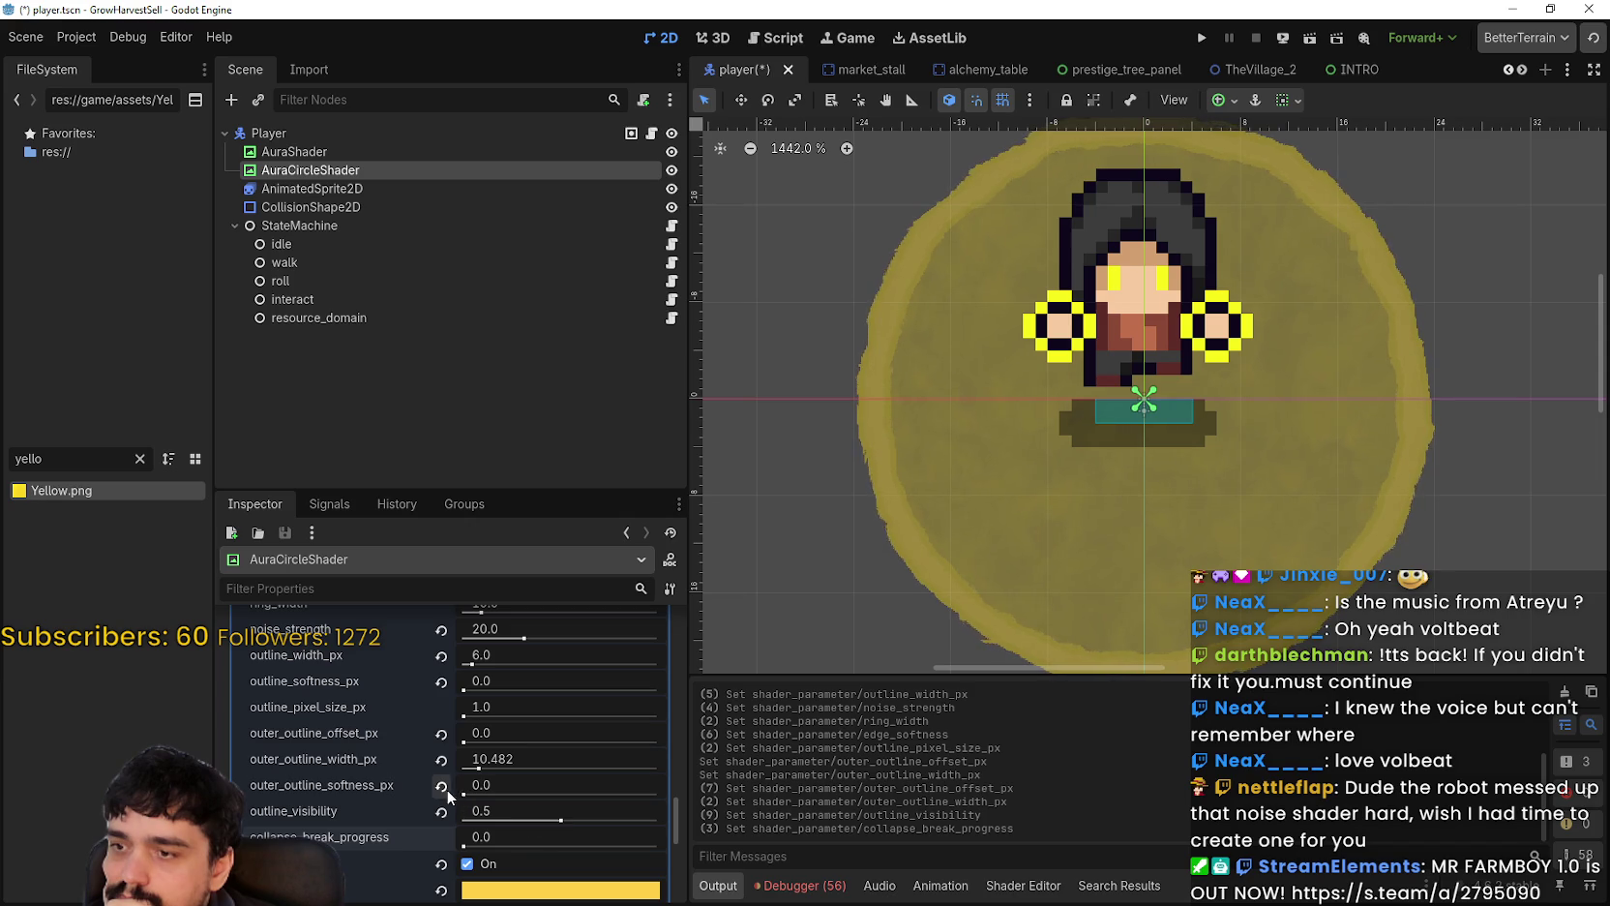
Step: Sweep outer_outline_width_px from maximum back down to compare ring thicknesses
left_click_drag(476, 771, 734, 771)
mouse_move(624, 774)
left_mouse_down()
mouse_move(447, 765)
mouse_move(470, 769)
left_mouse_up()
scroll(909, 421, "up", 9)
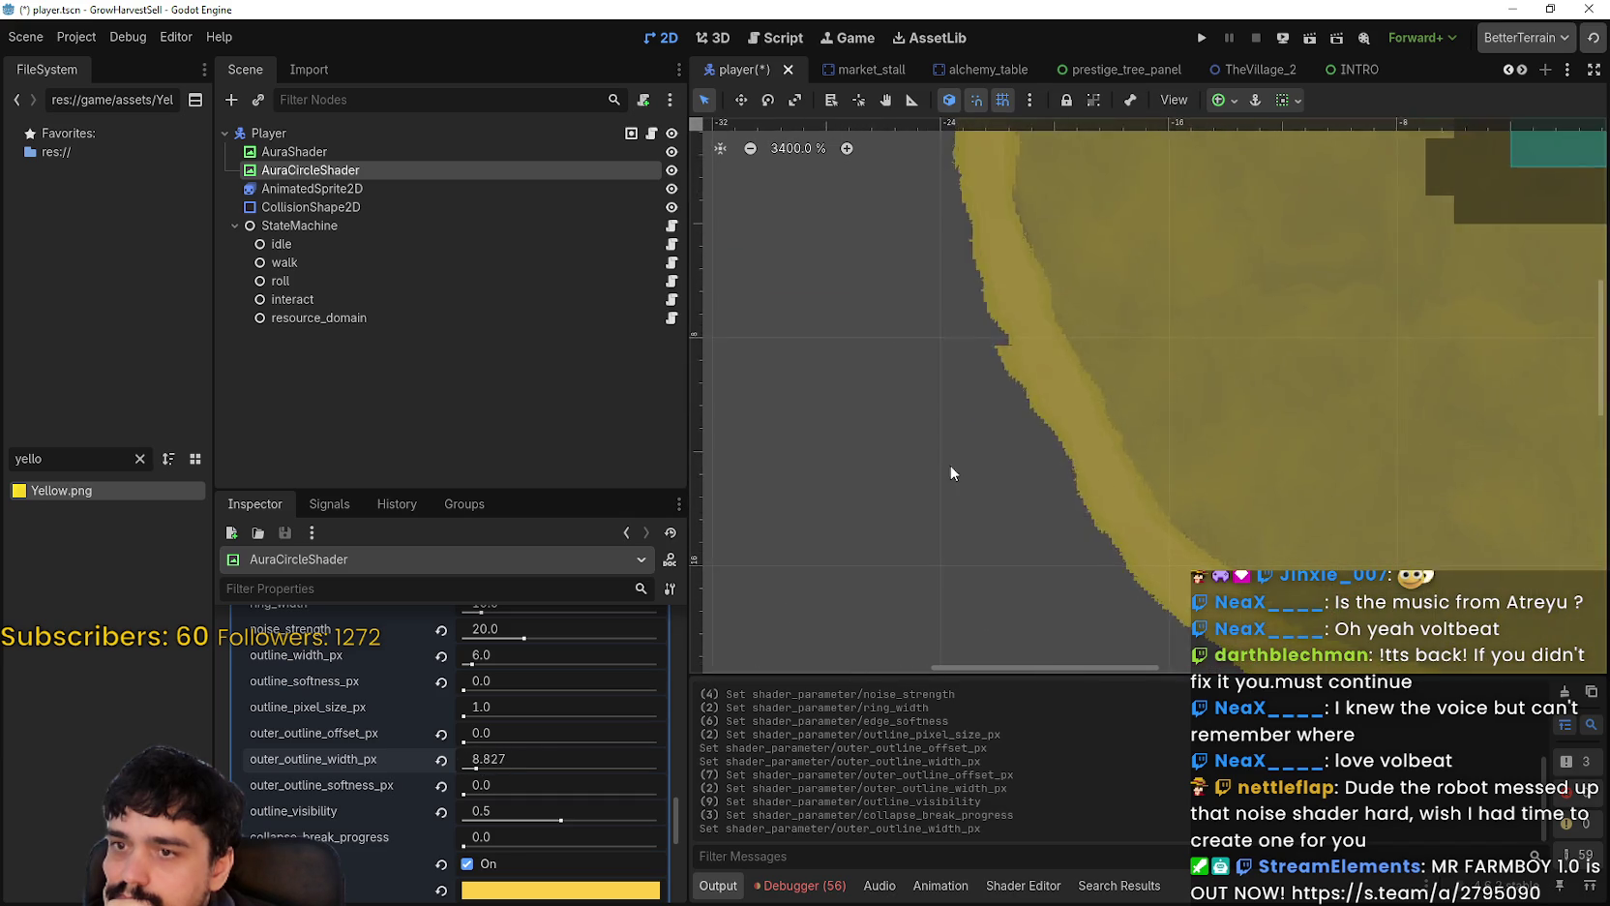
scroll(1085, 377, "up", 3)
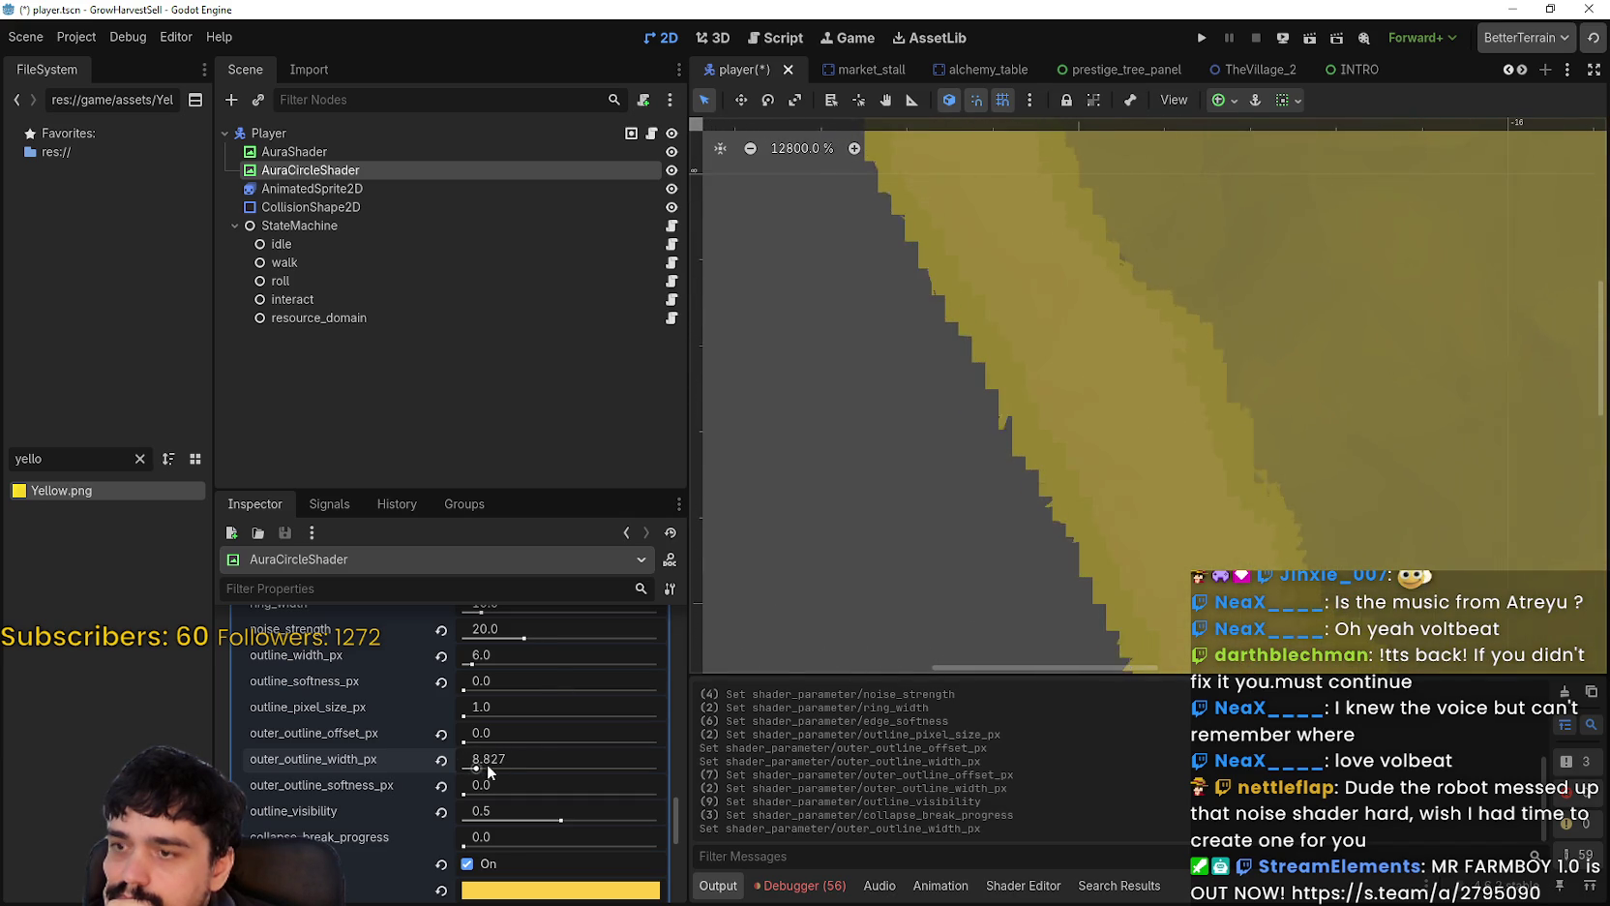
left_click_drag(487, 763, 476, 775)
scroll(919, 609, "down", 2)
scroll(801, 585, "down", 3)
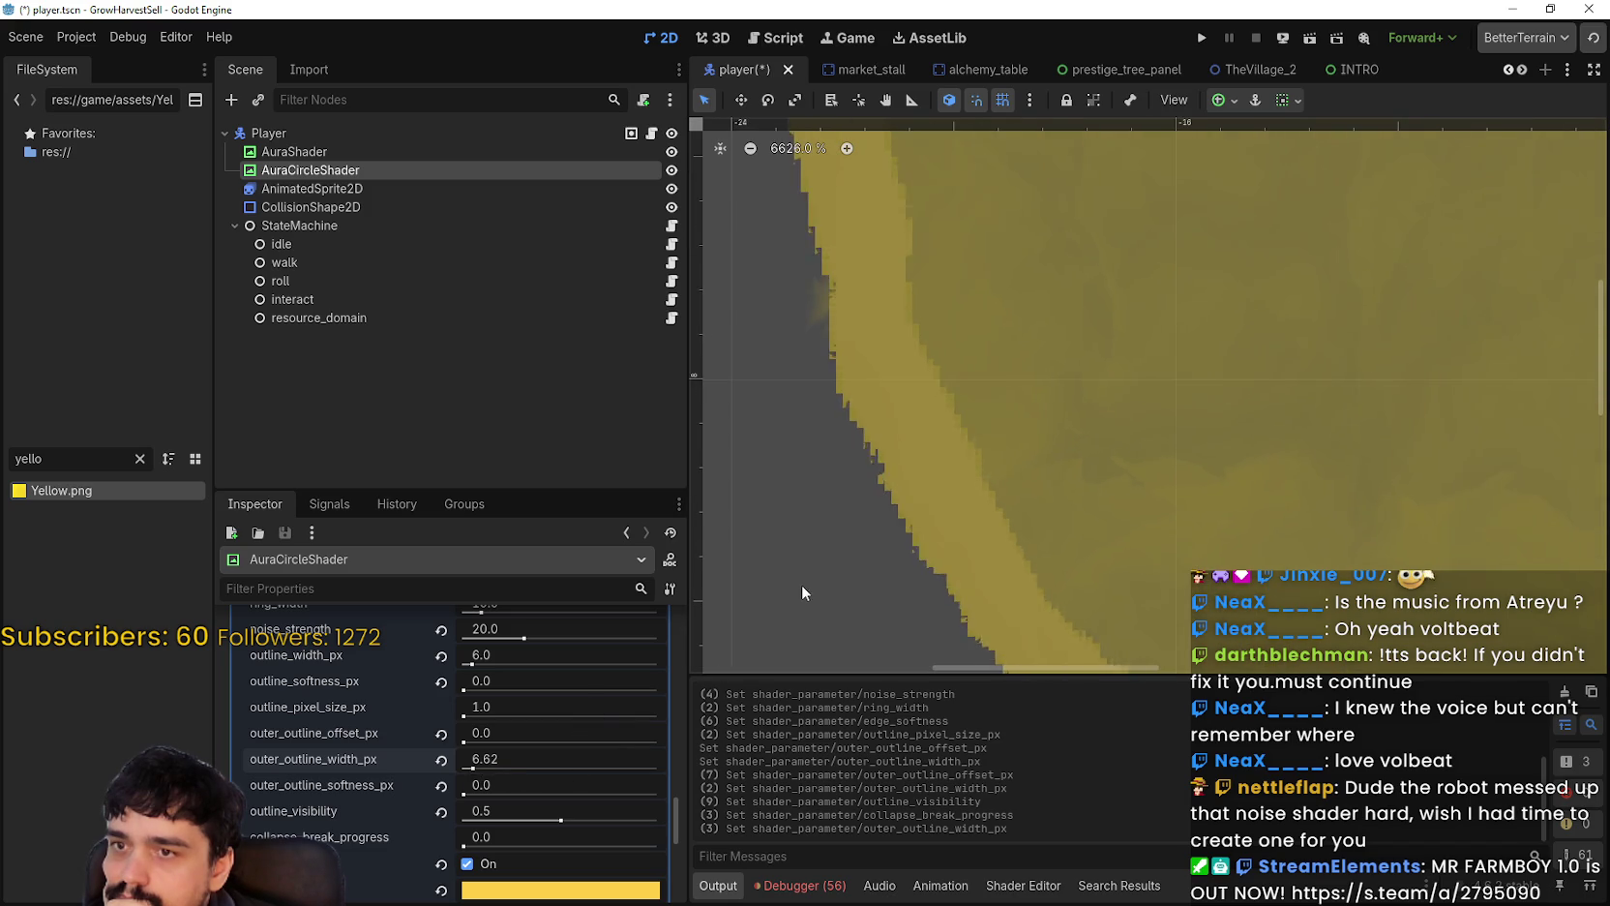
scroll(861, 549, "down", 2)
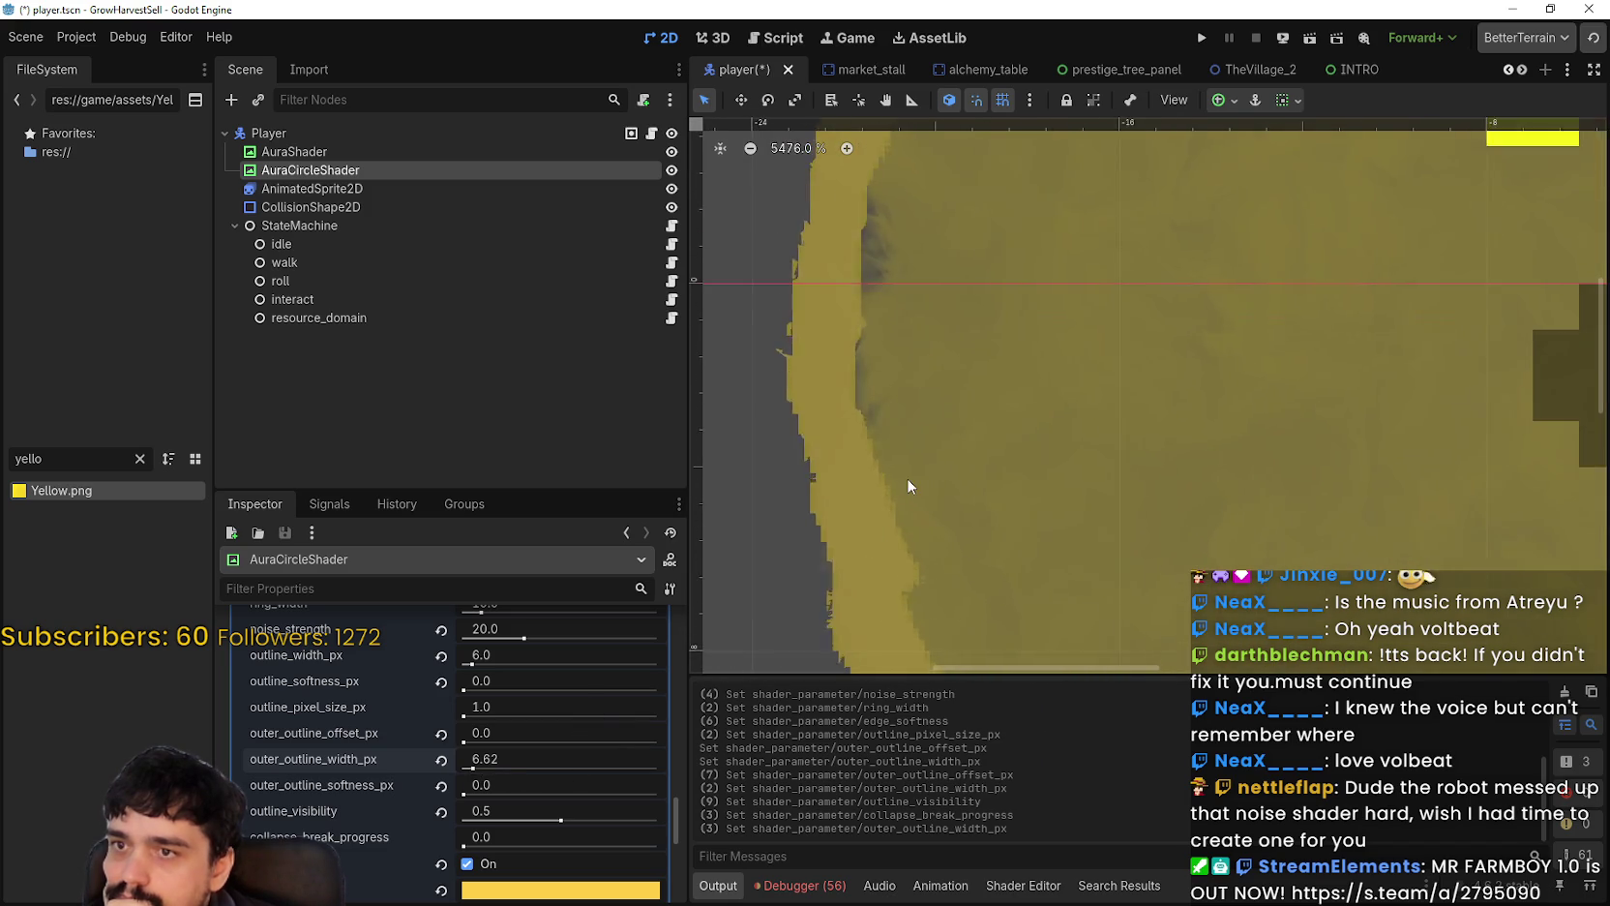
scroll(834, 342, "up", 6)
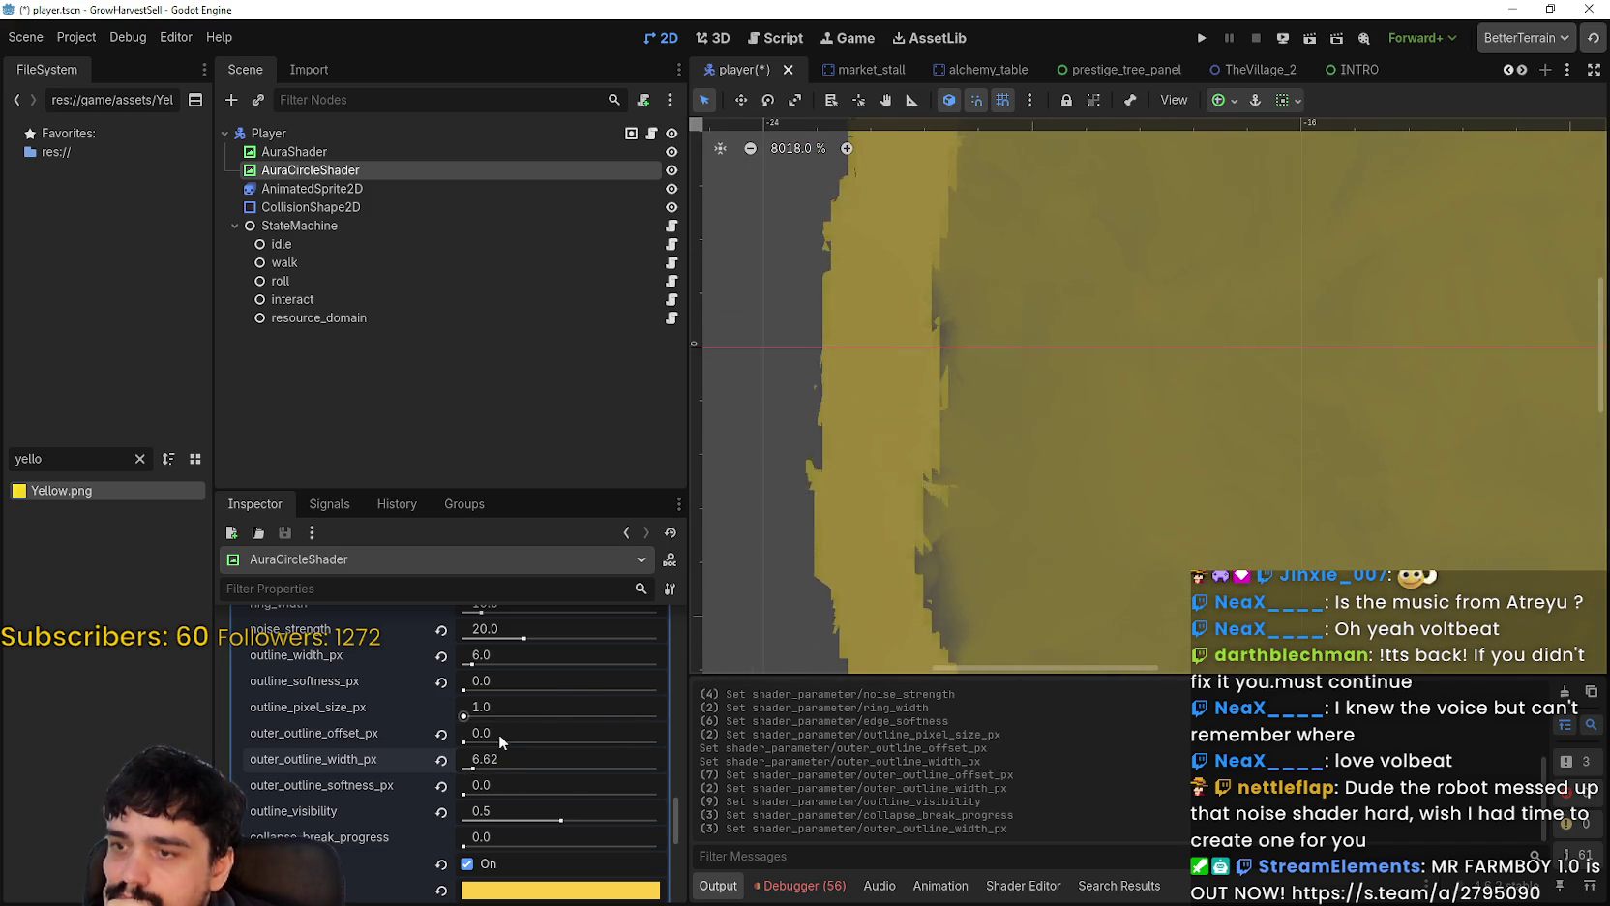
left_click_drag(471, 768, 506, 759)
Step: Set outer_outline_width_px to 8.0 after trying 6, and push outer_outline_offset_px to about 4.4
left_click(506, 758)
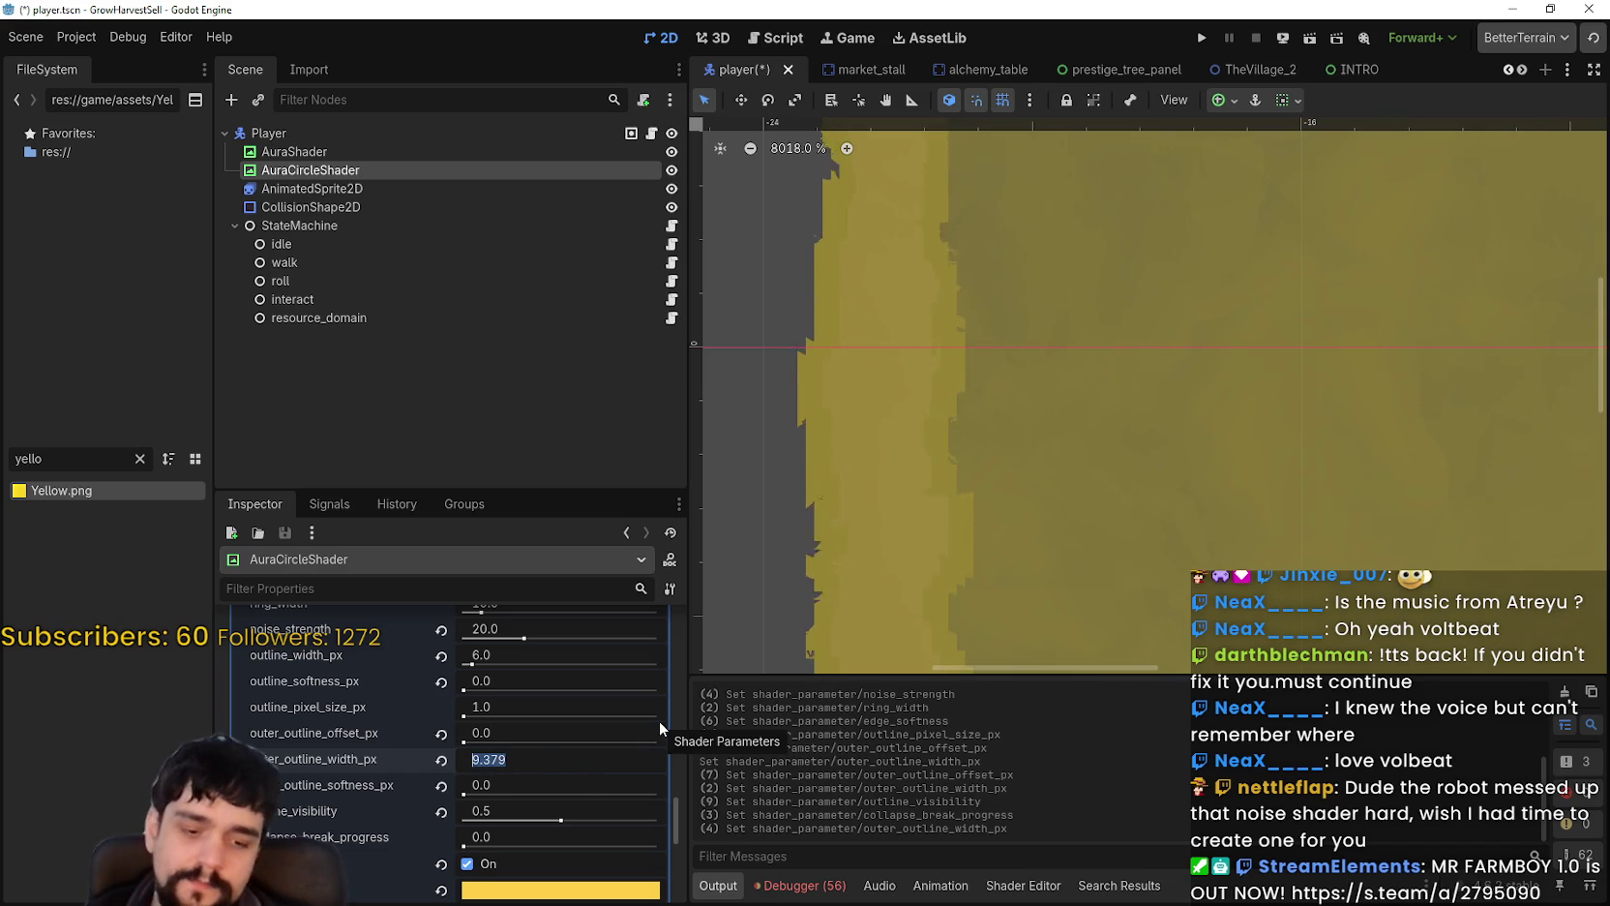
type("6")
key("Return")
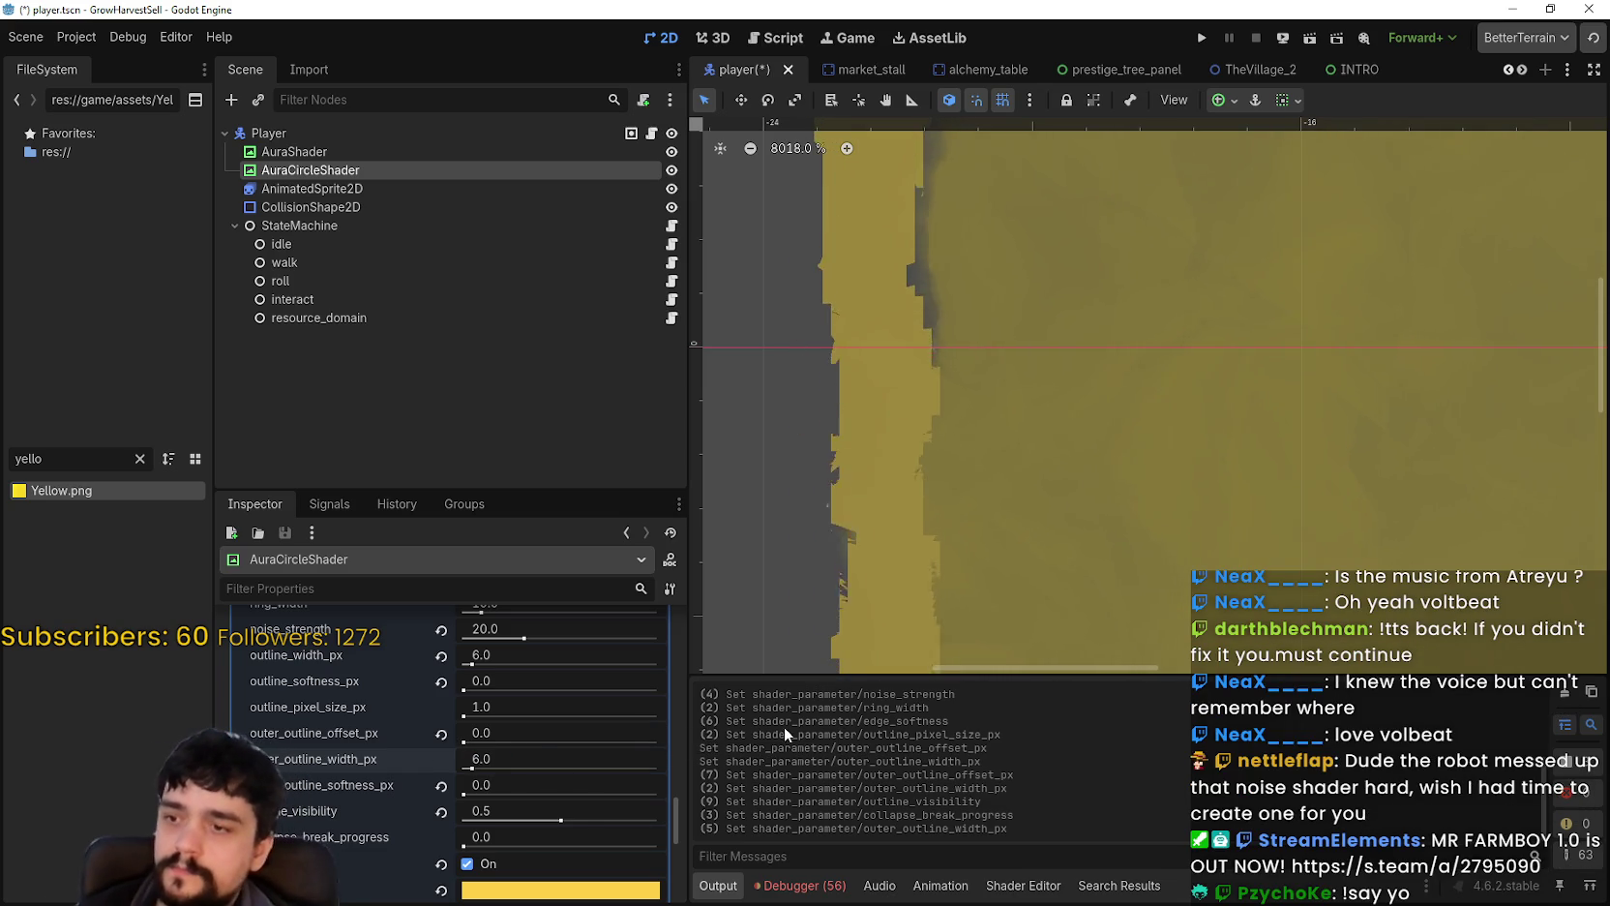
left_click(574, 756)
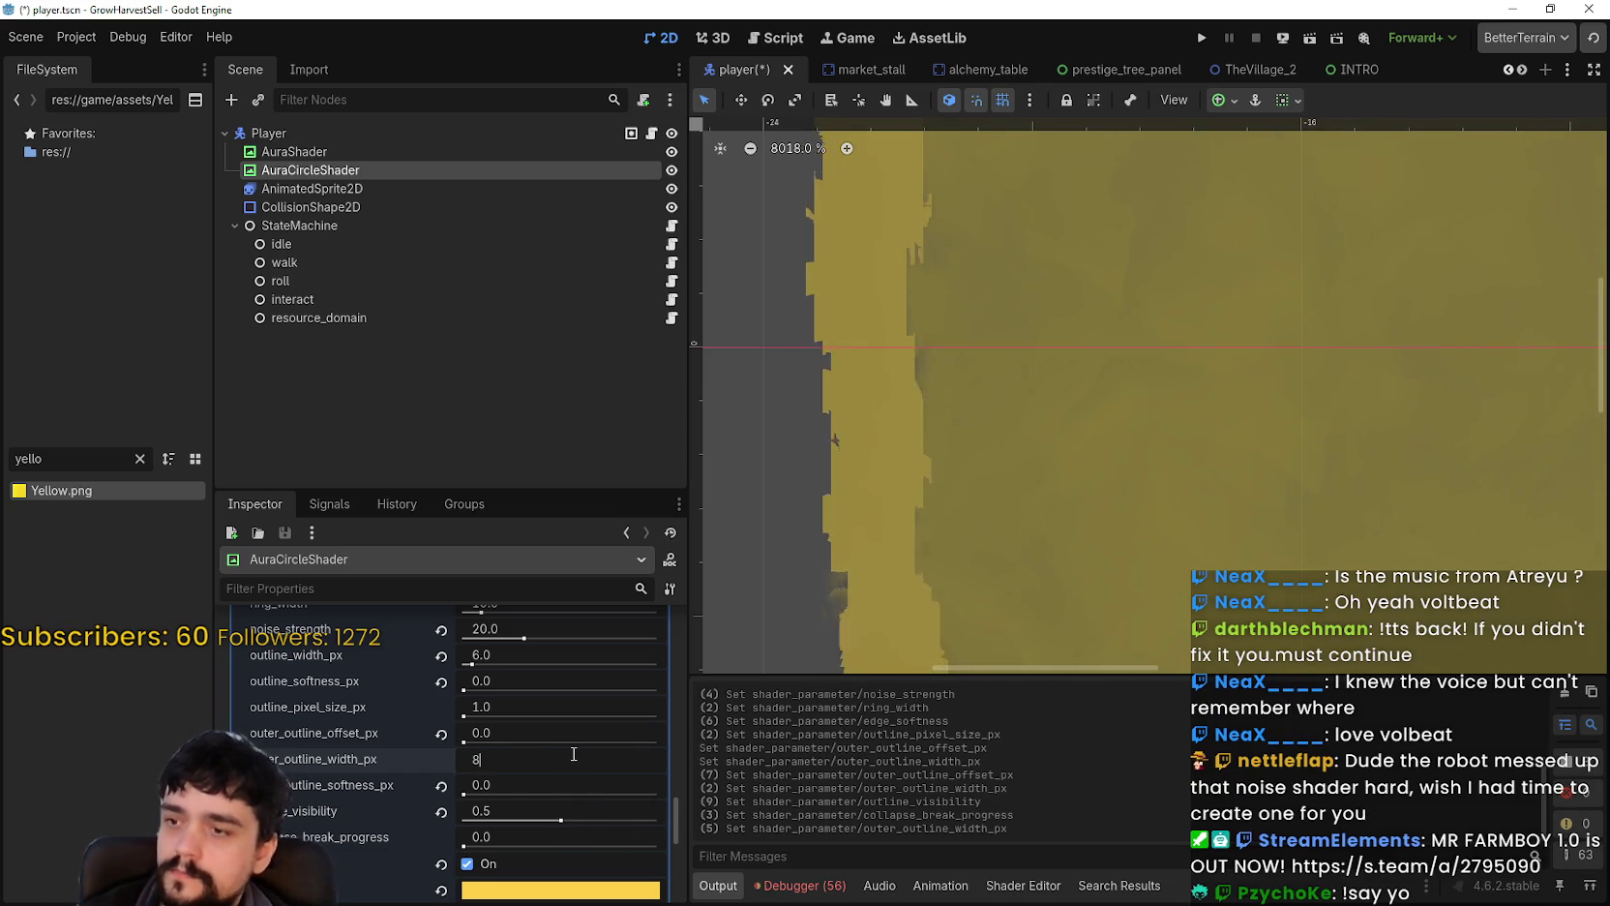
type("8")
key("Return")
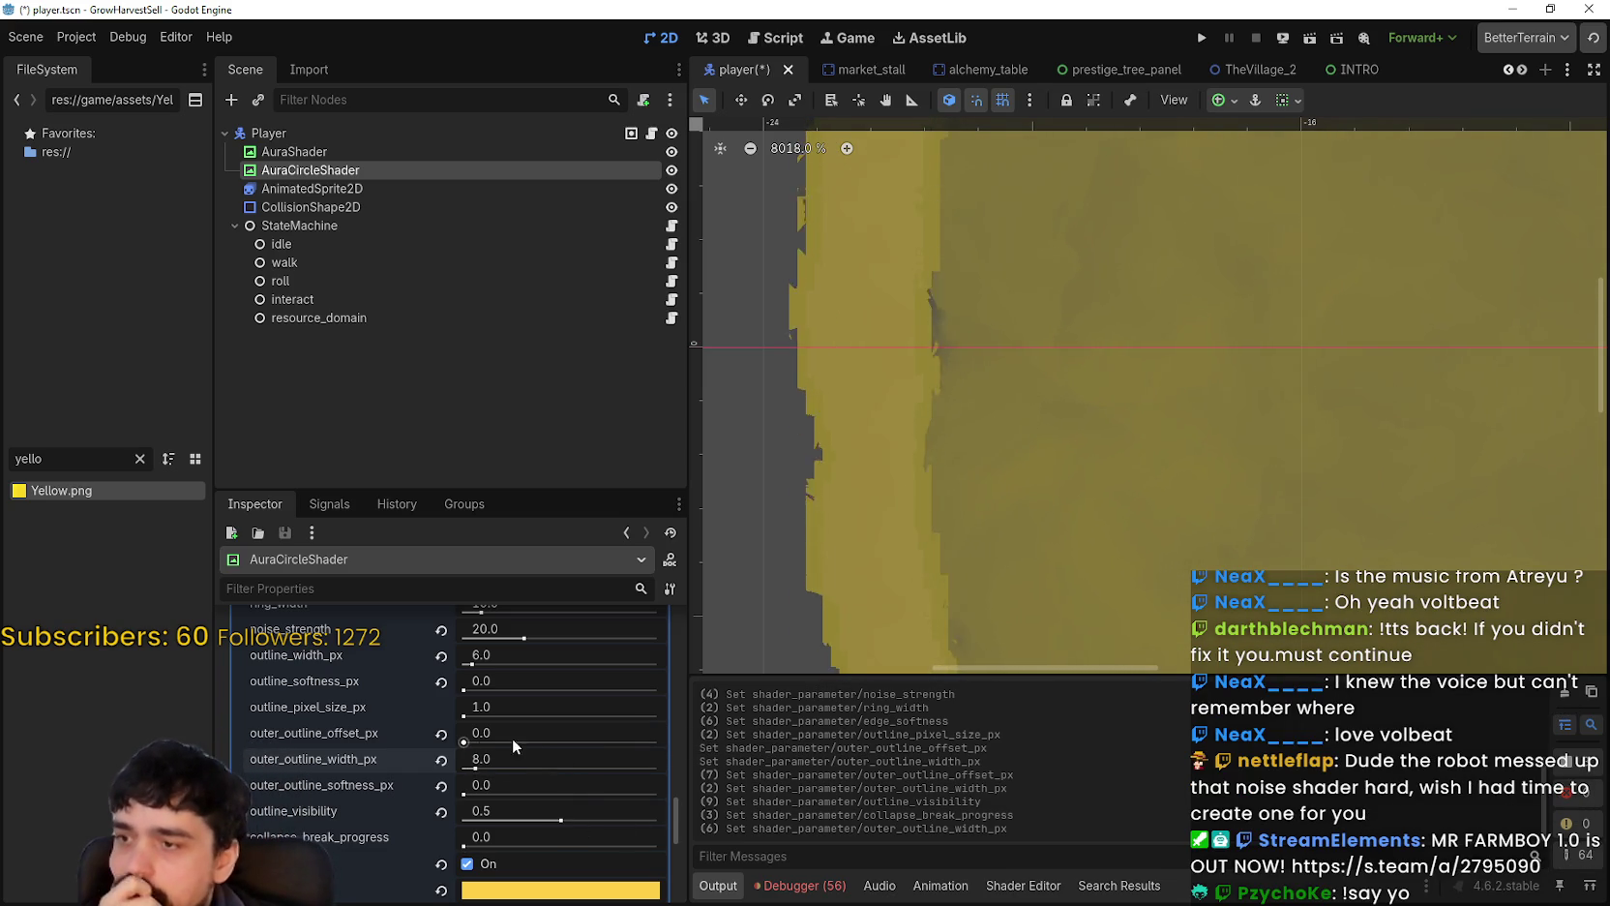
left_click_drag(465, 743, 469, 742)
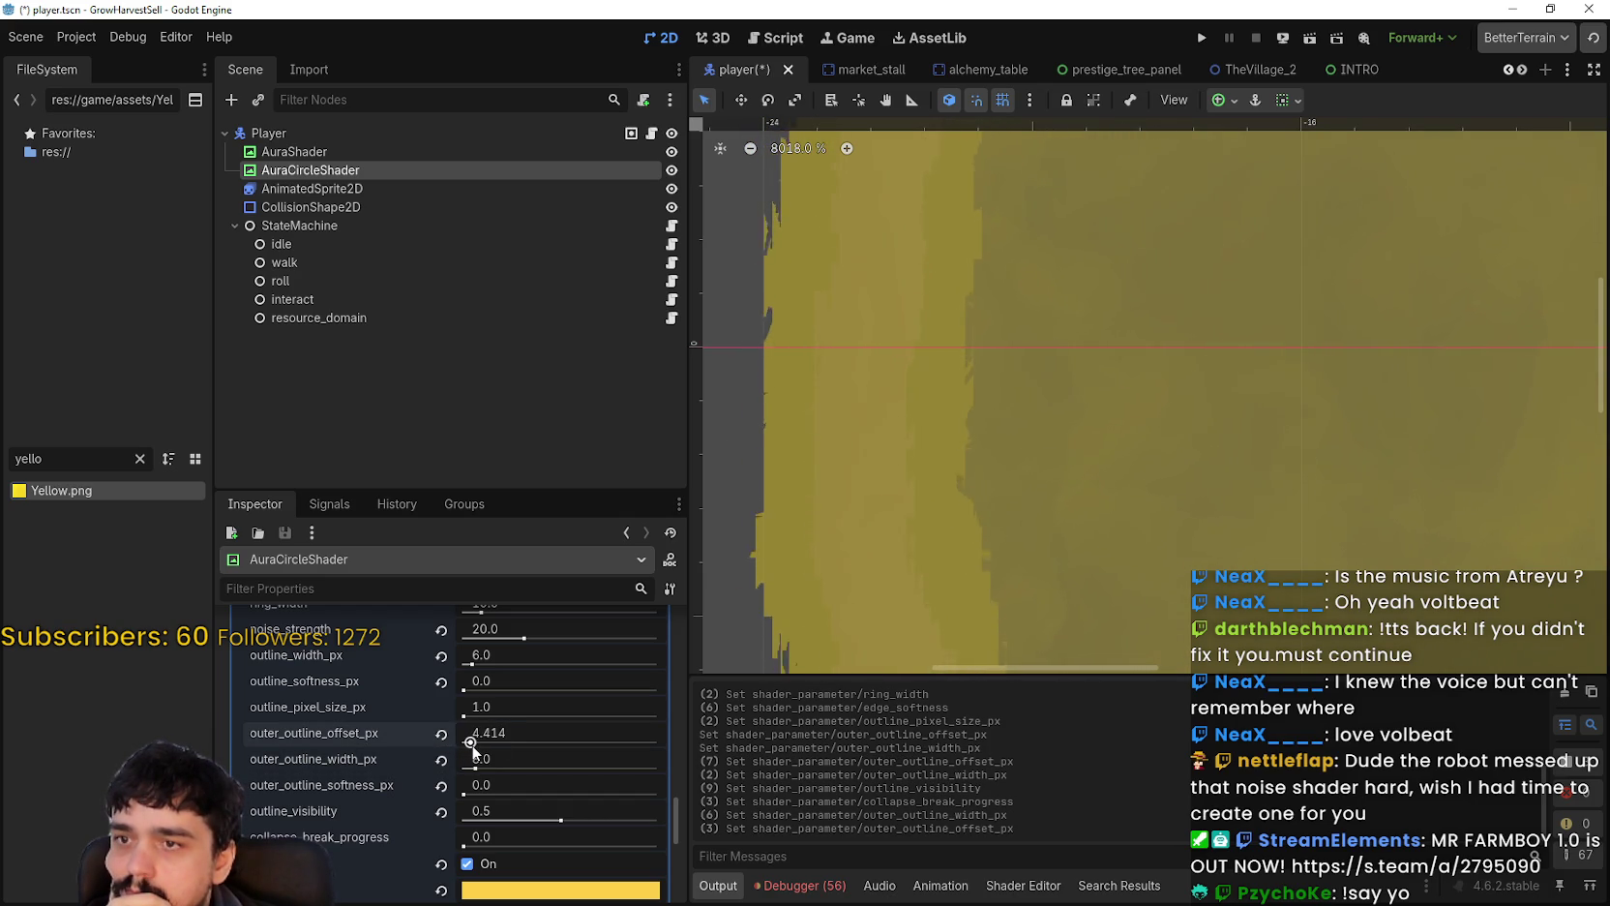
Step: Set outer_outline_offset_px to 4.0, nudge outline_visibility, and save player.tscn
scroll(896, 495, "down", 4)
scroll(896, 494, "down", 5)
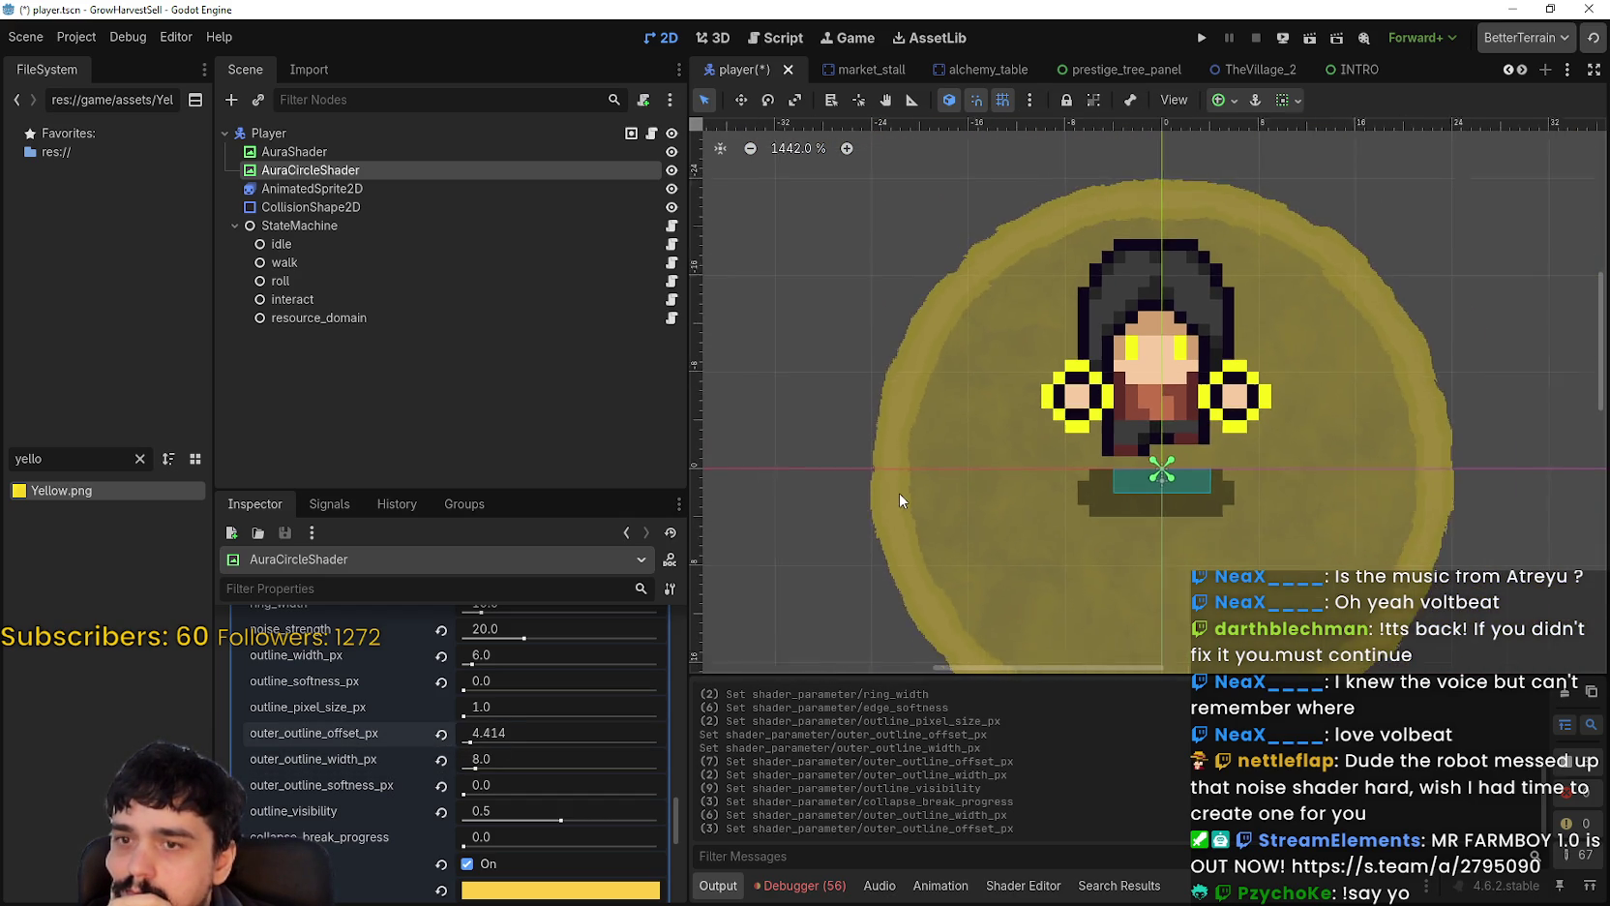
scroll(1226, 535, "down", 1)
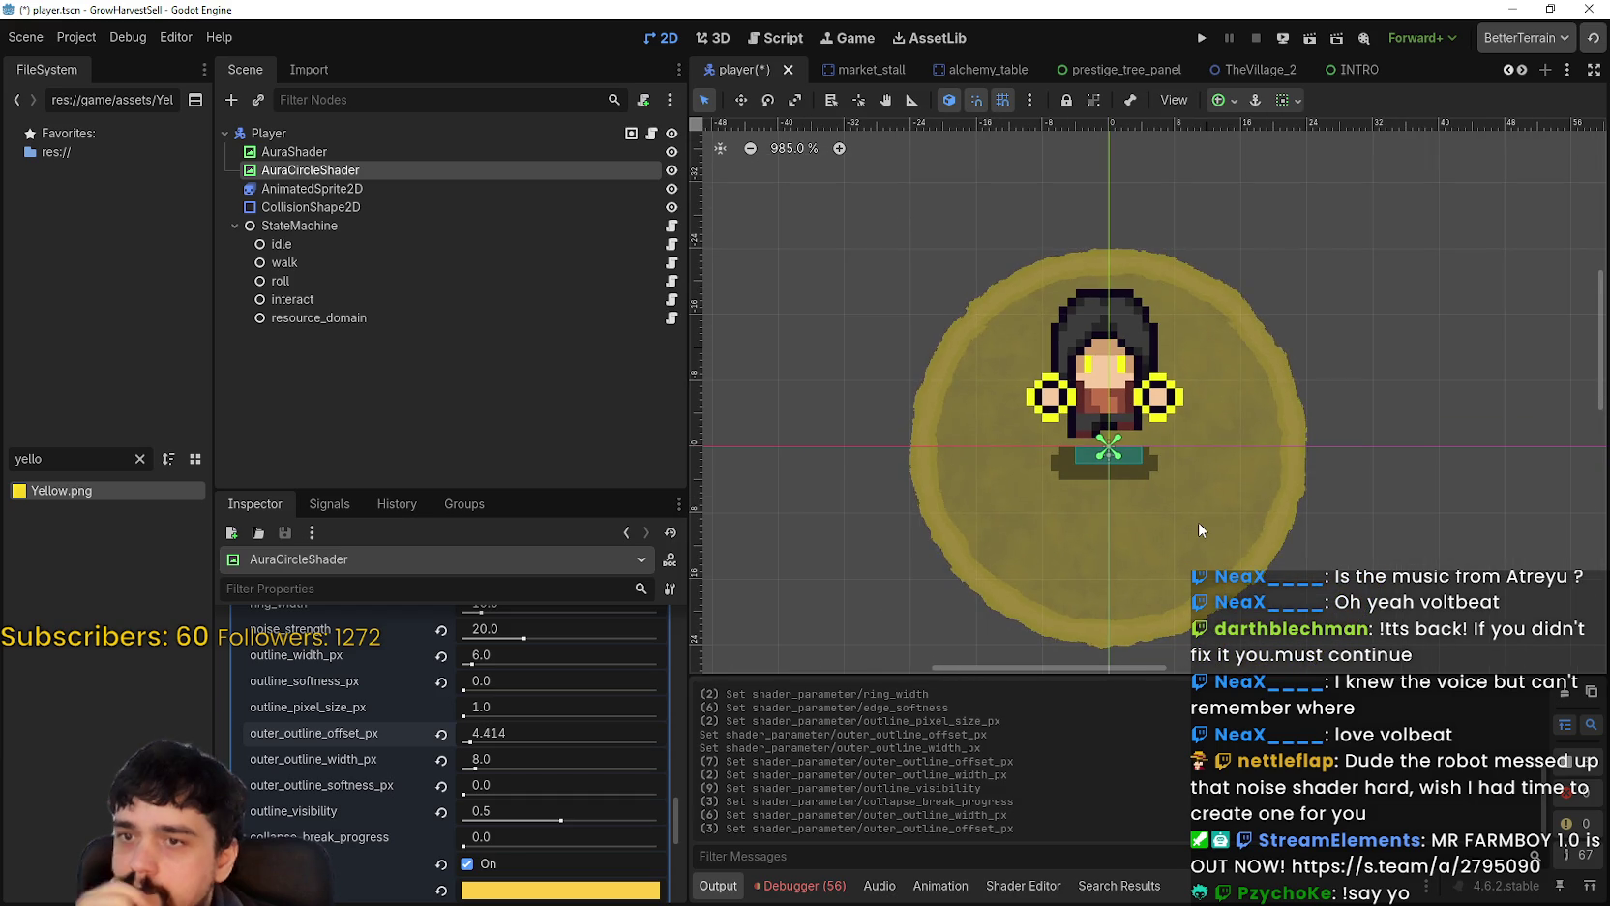
key("ctrl+s")
left_click_drag(584, 727, 578, 727)
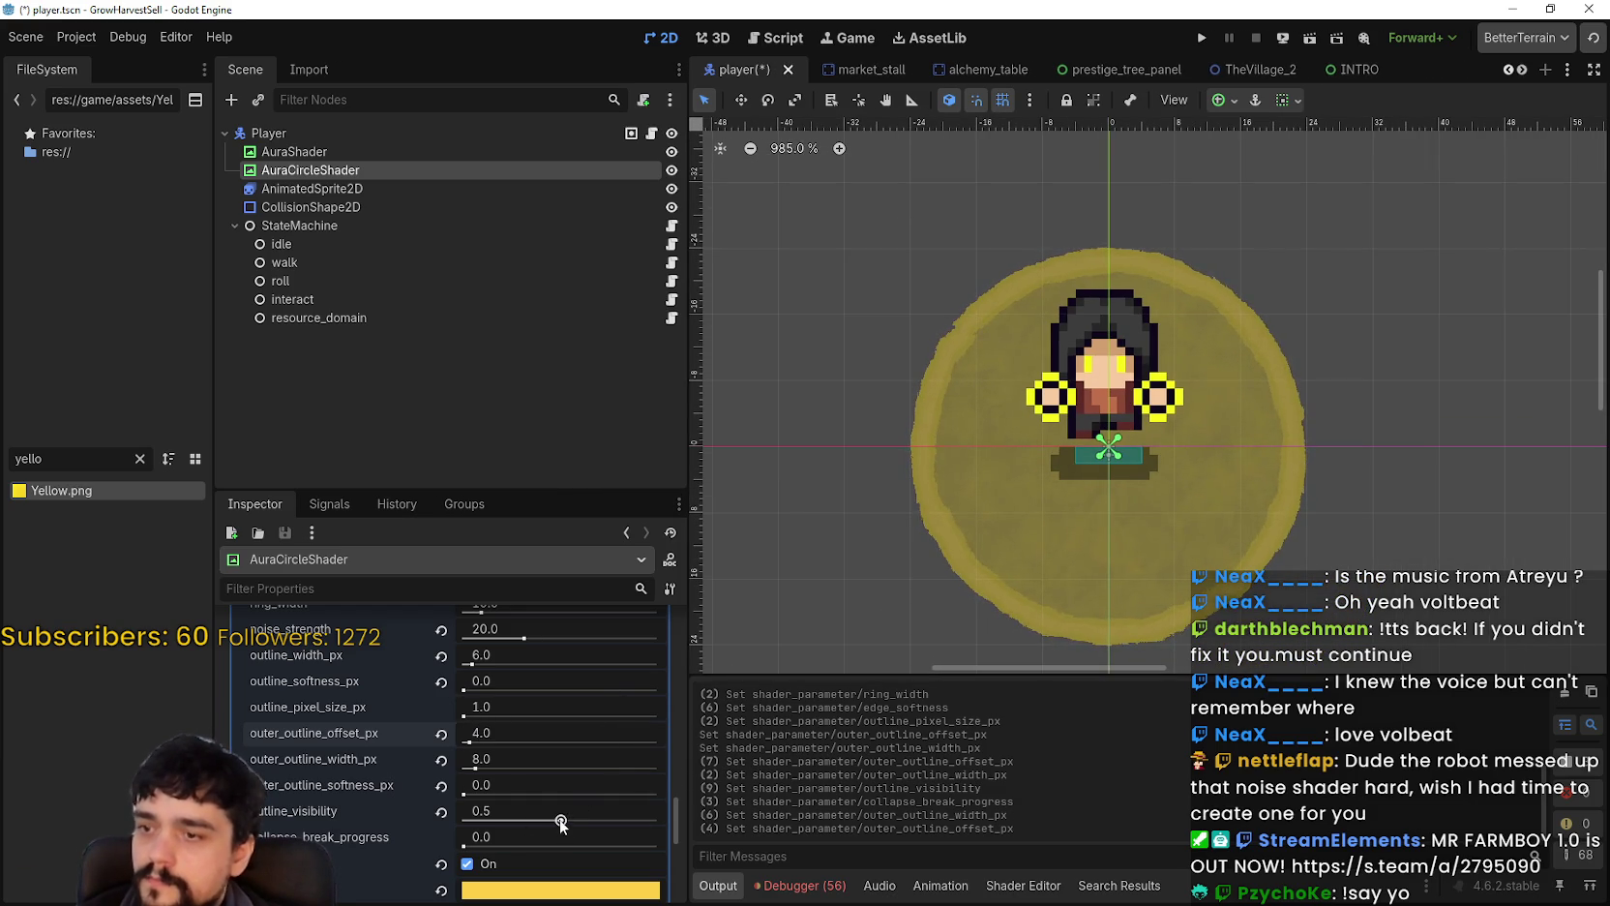
mouse_move(561, 820)
left_mouse_down()
mouse_move(668, 822)
mouse_move(561, 820)
left_mouse_up()
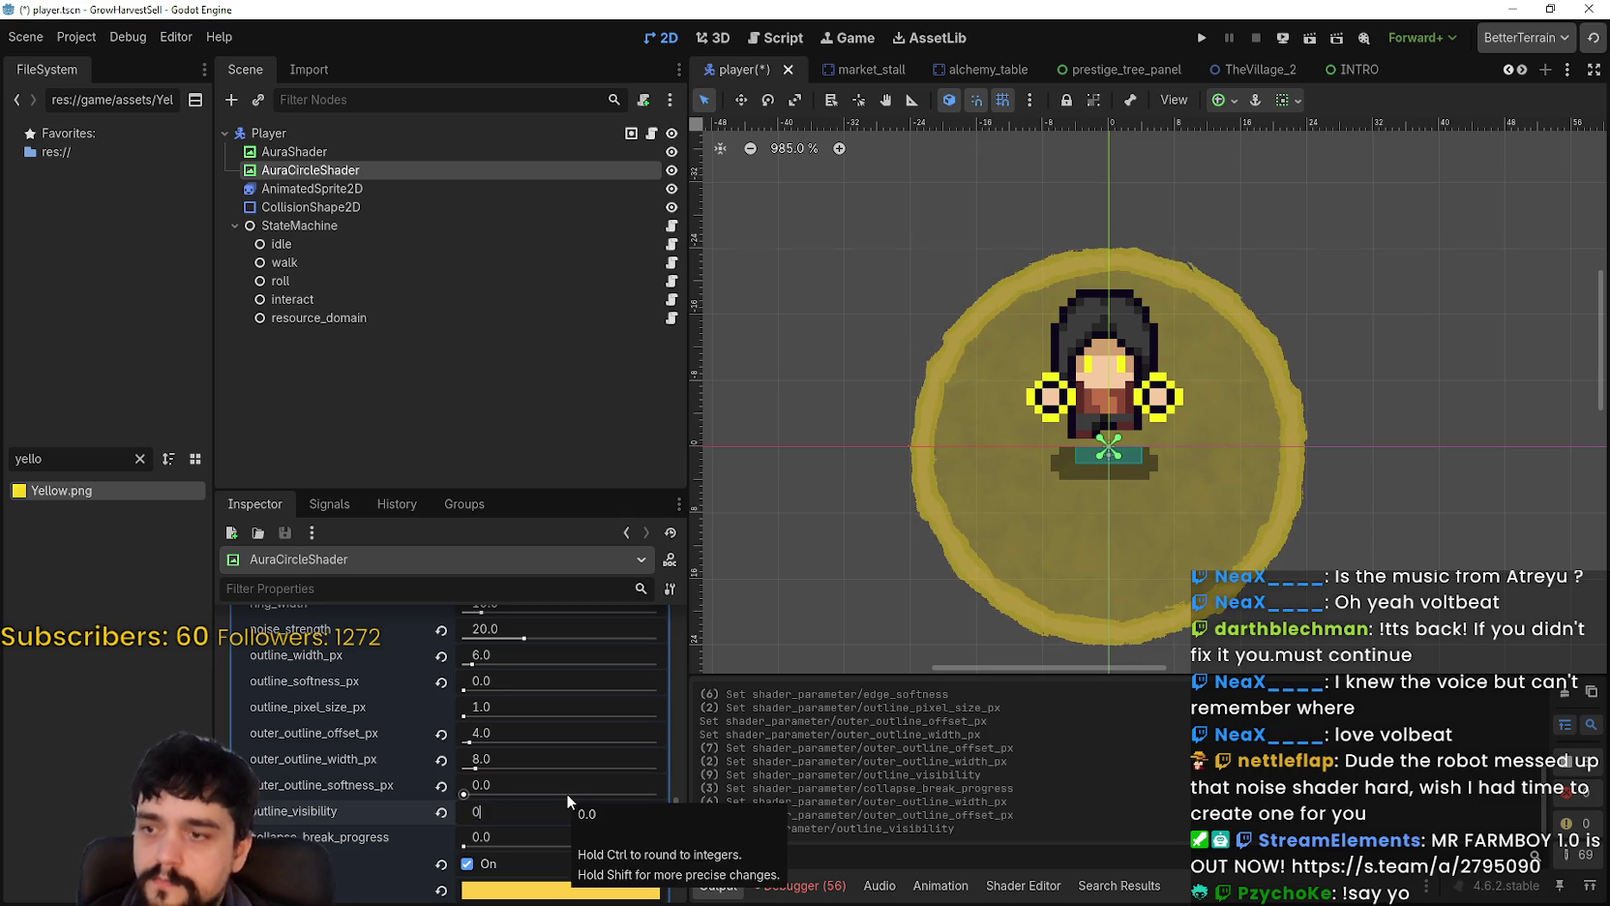
scroll(566, 792, "up", 3)
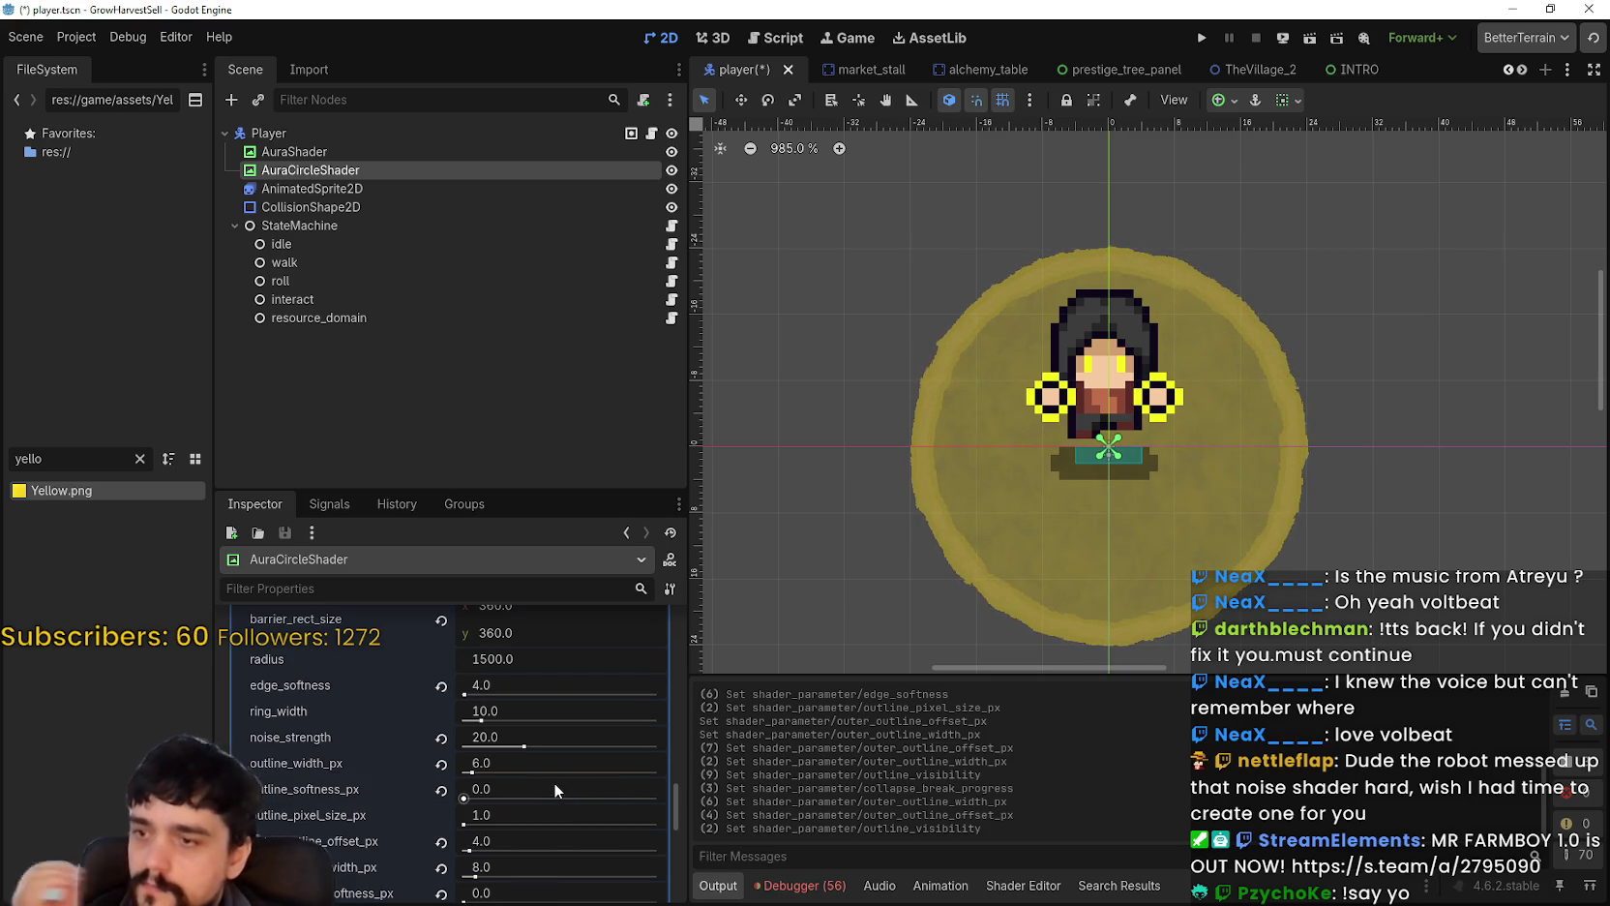
scroll(1368, 498, "down", 2)
scroll(1368, 497, "down", 2)
Step: Save player.tscn with Ctrl+S so the retuned aura shader is kept
key("ctrl+s")
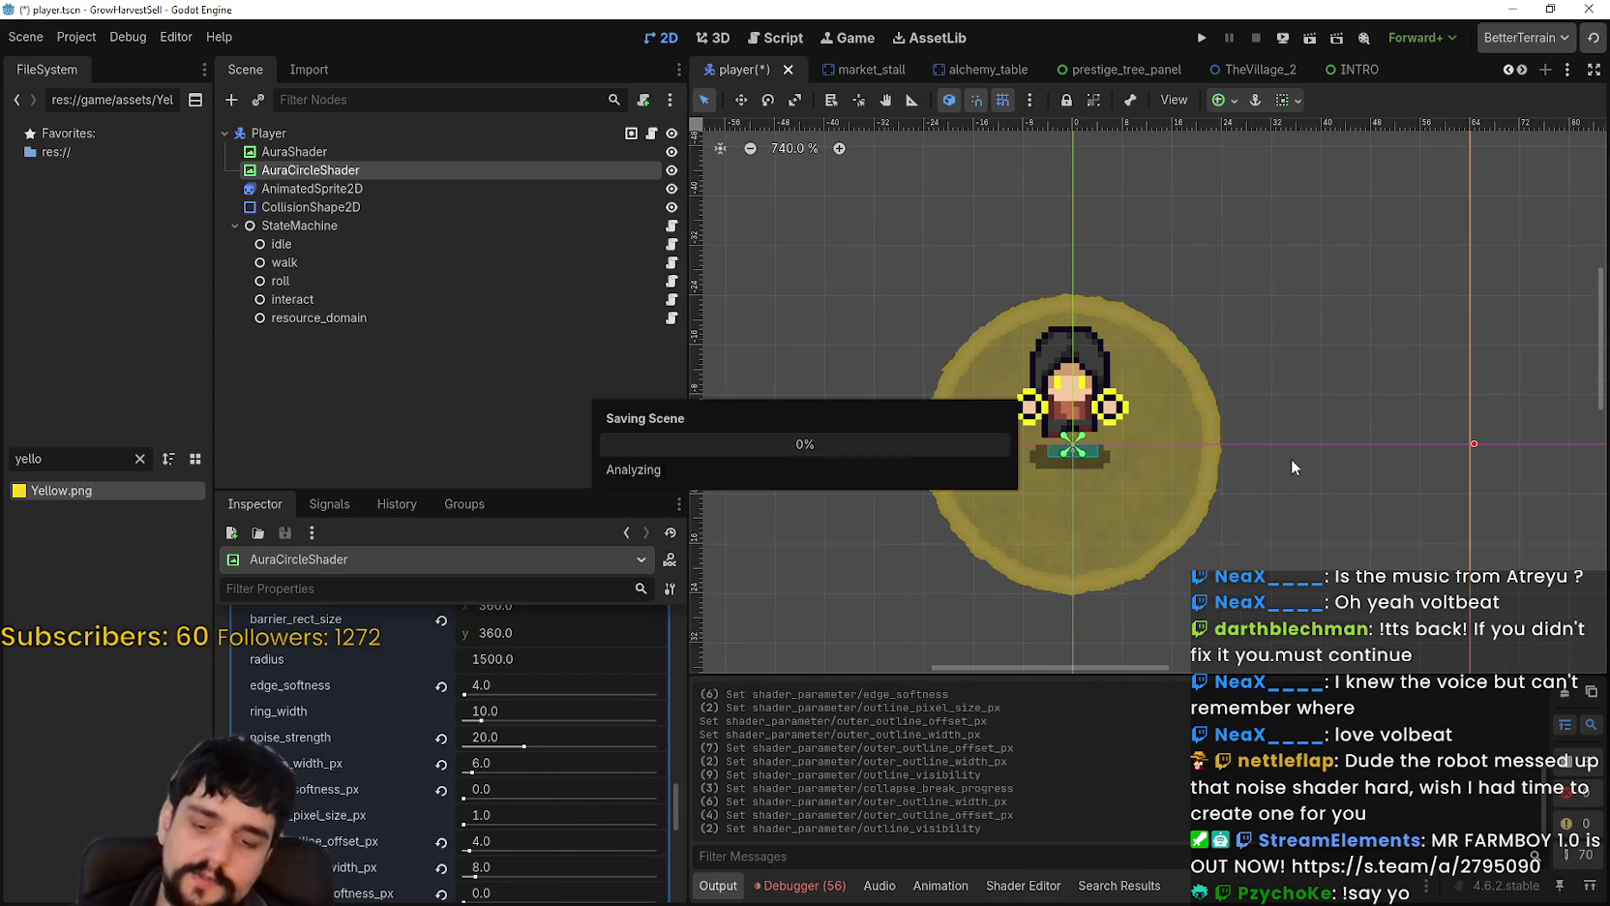
scroll(1267, 431, "down", 3)
scroll(1258, 438, "down", 2)
scroll(533, 771, "up", 5)
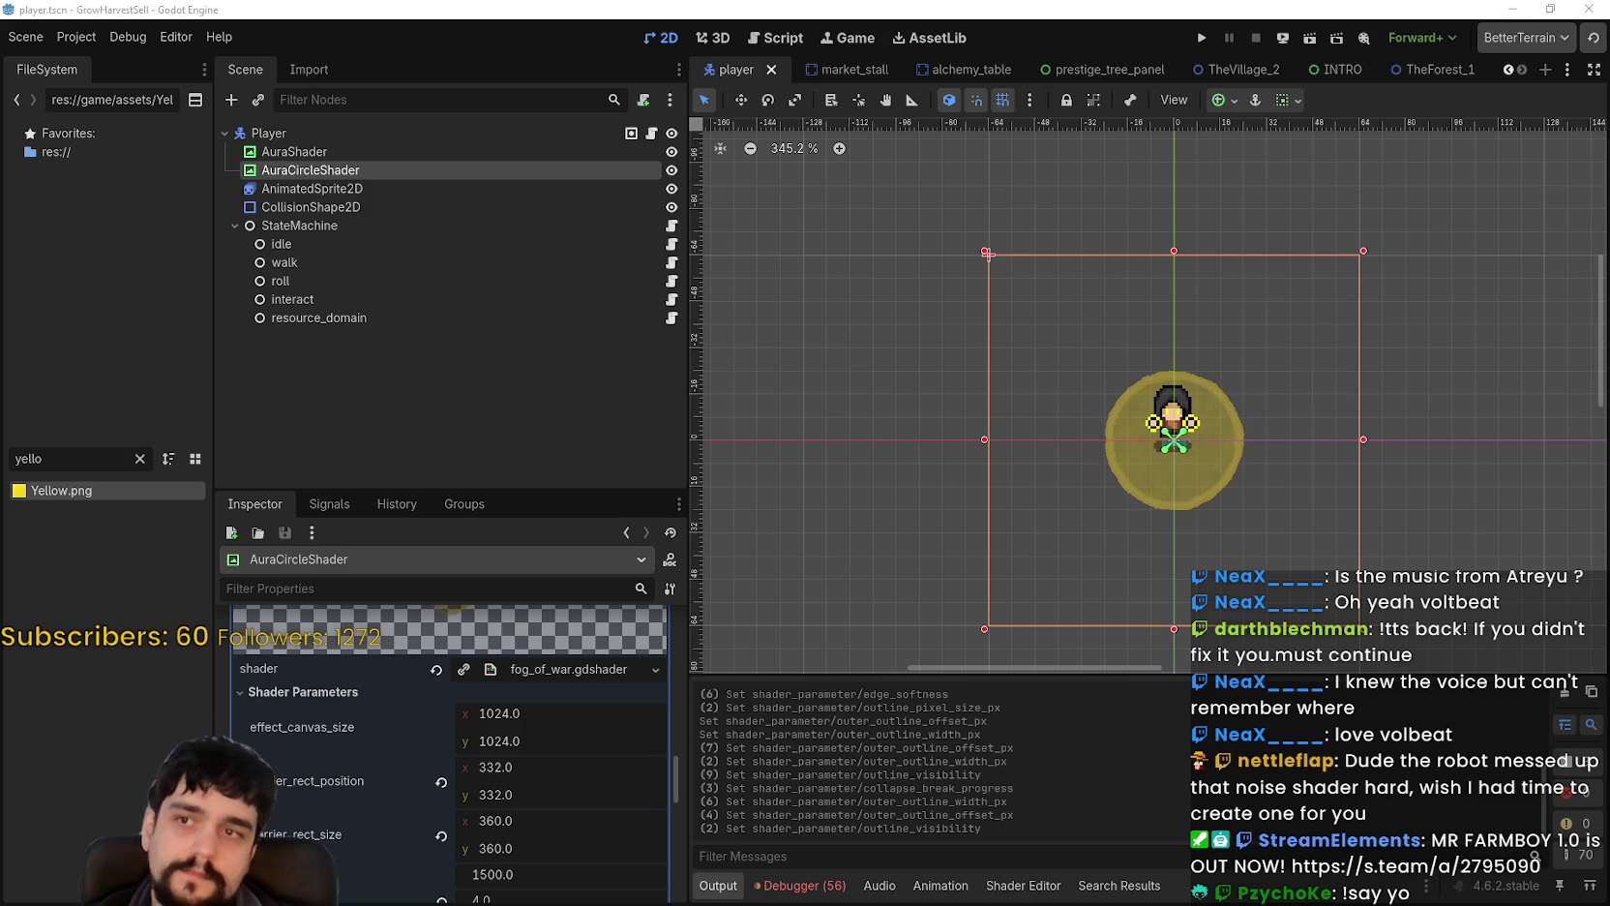
Step: Switch to TheForest_1 and select ResourceDomain, then the PlantField node
left_click(1423, 79)
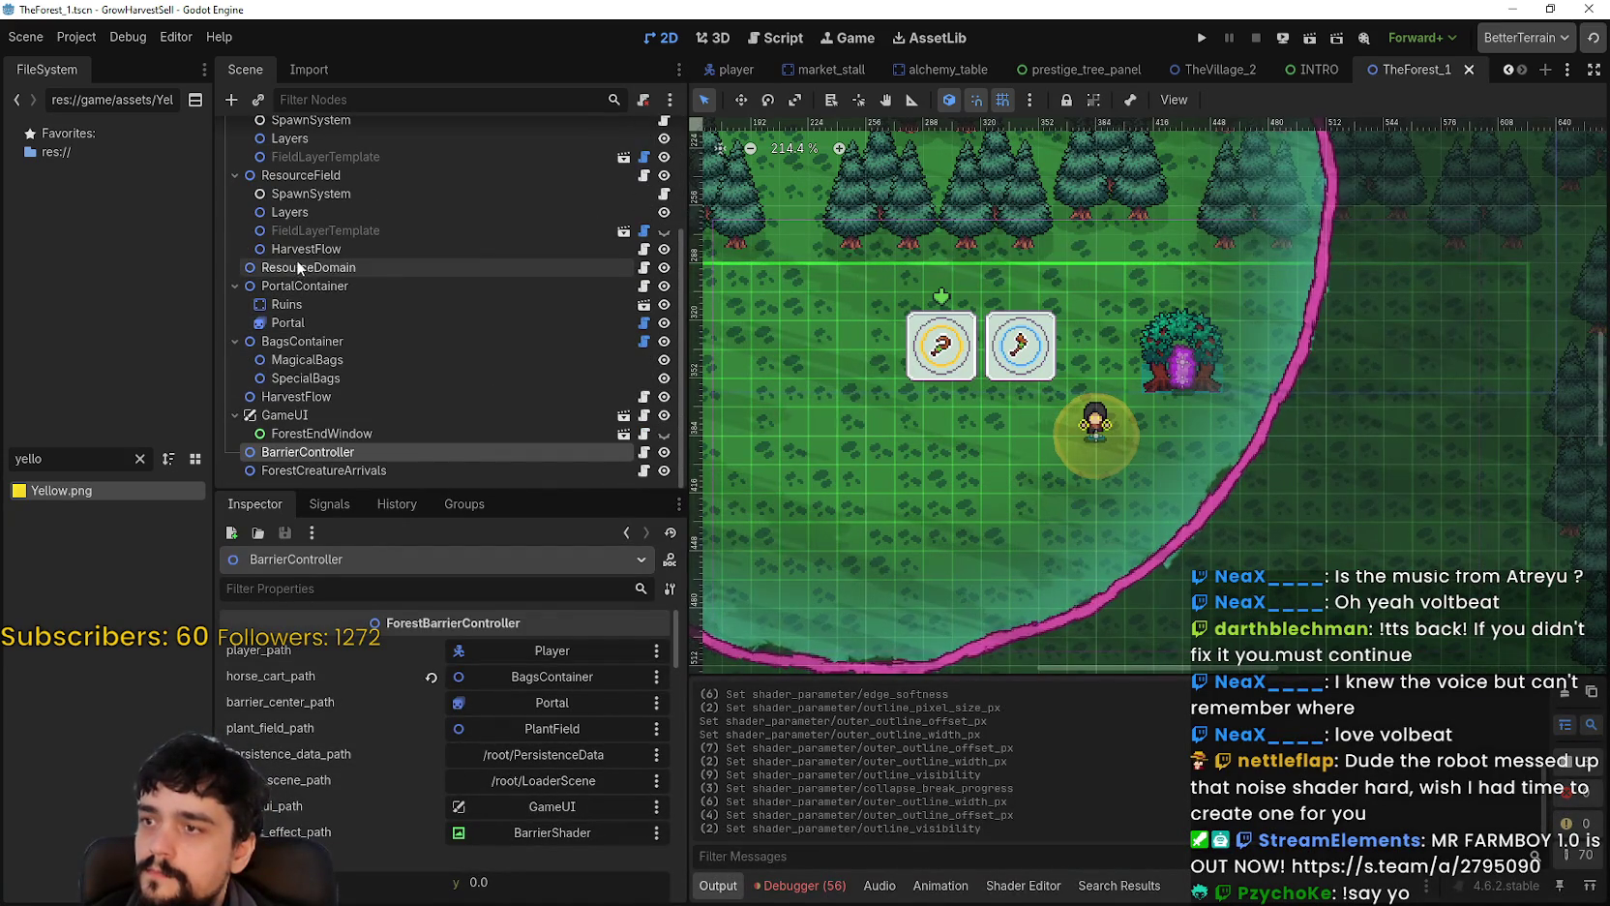
scroll(358, 420, "up", 3)
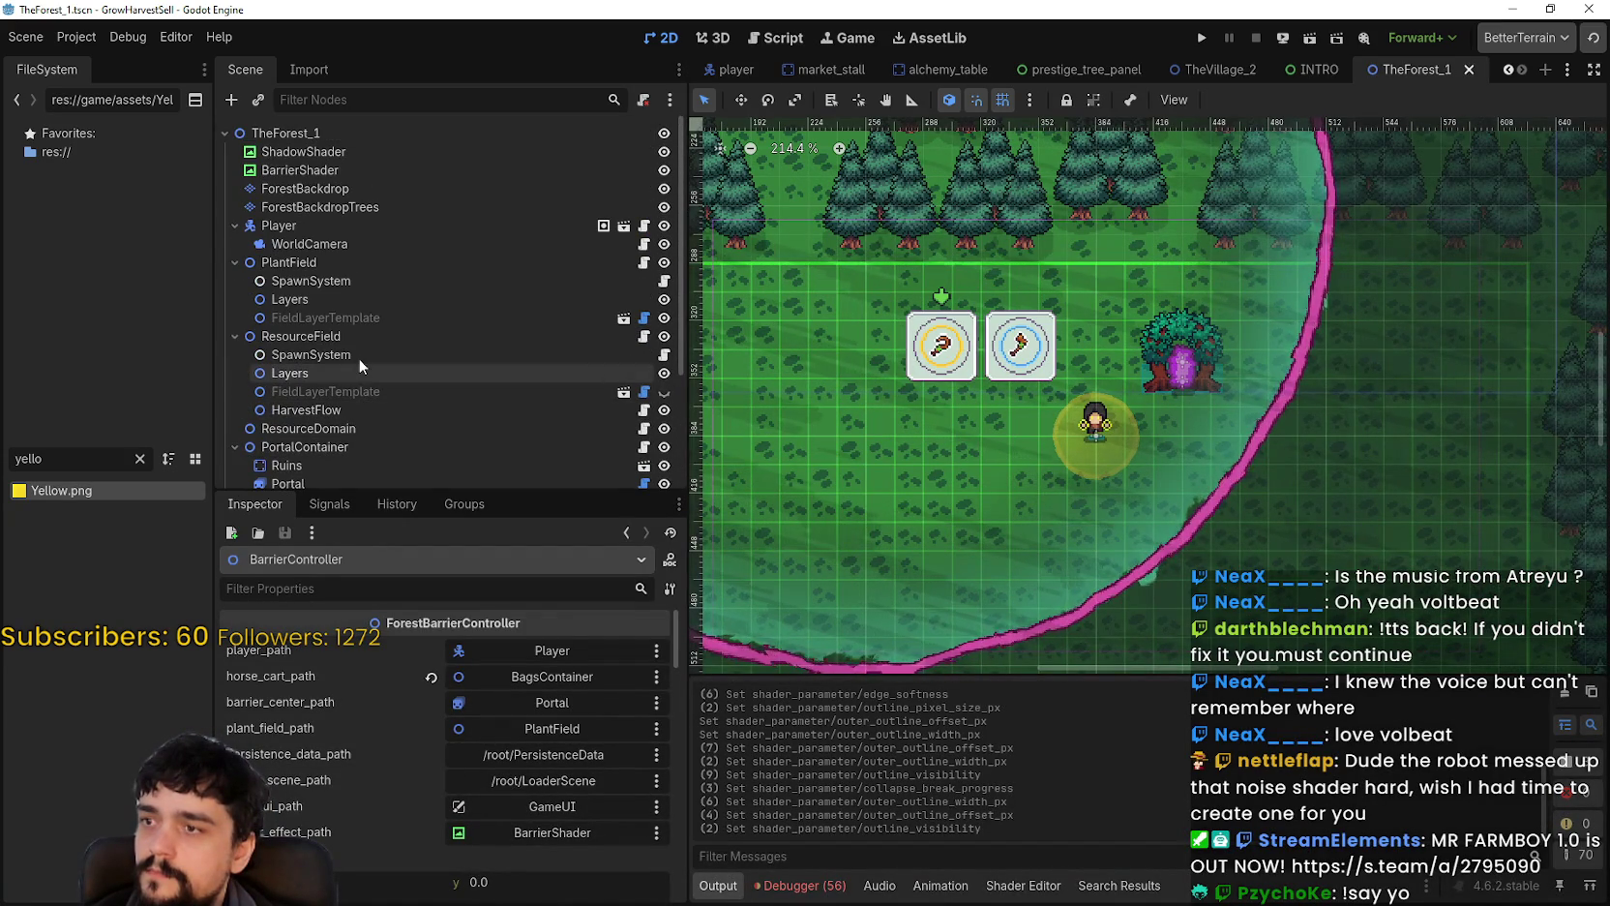
left_click(308, 428)
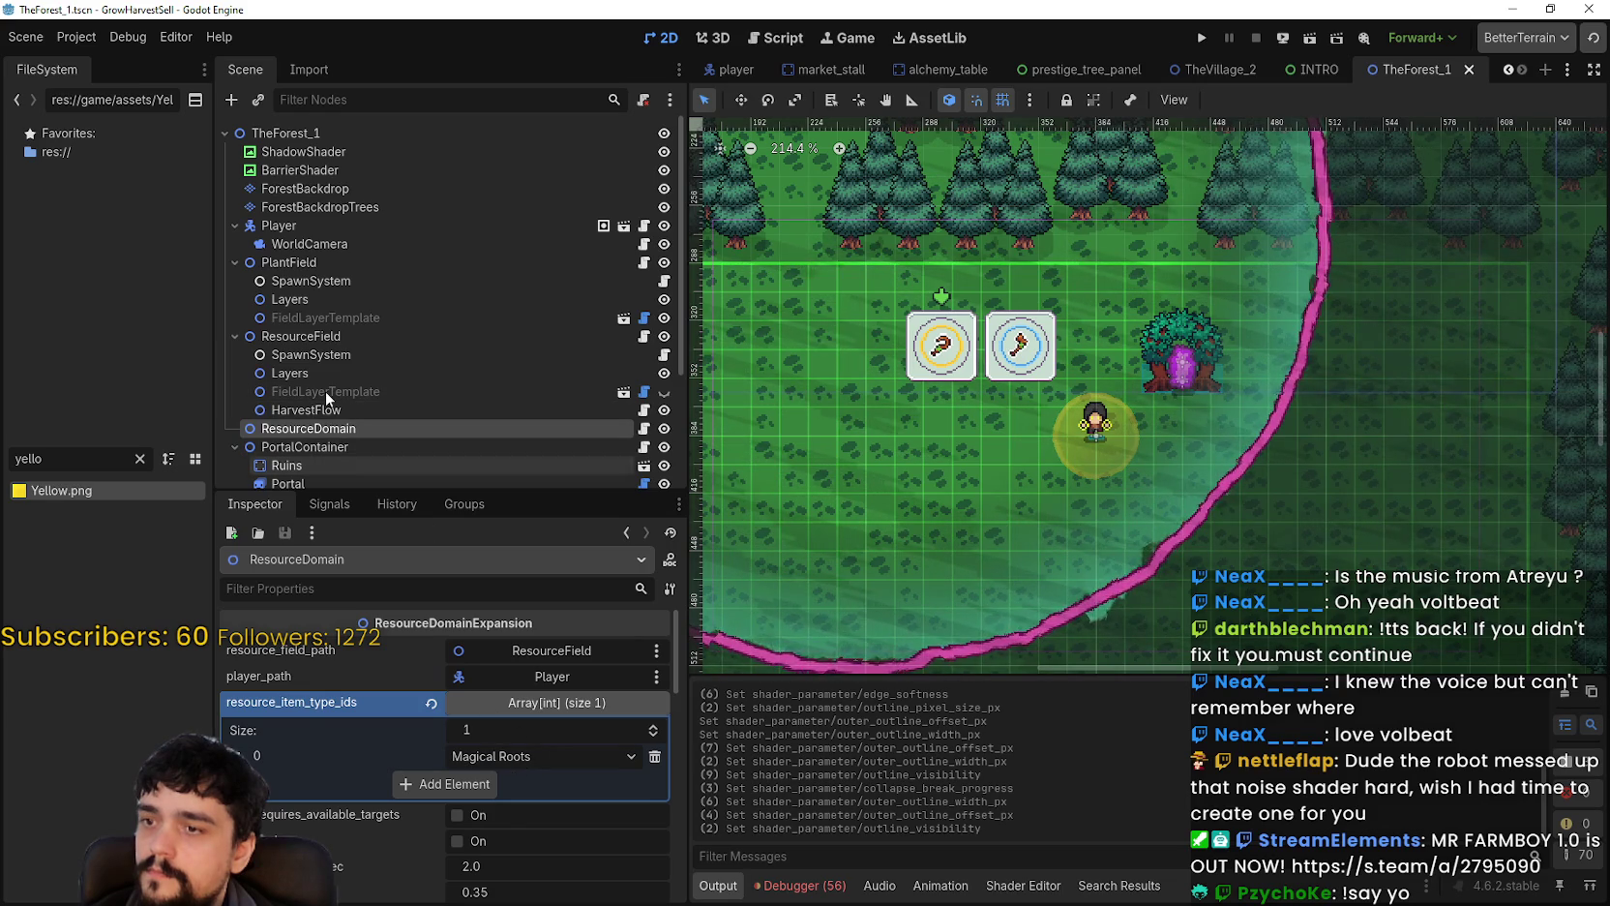
left_click(324, 335)
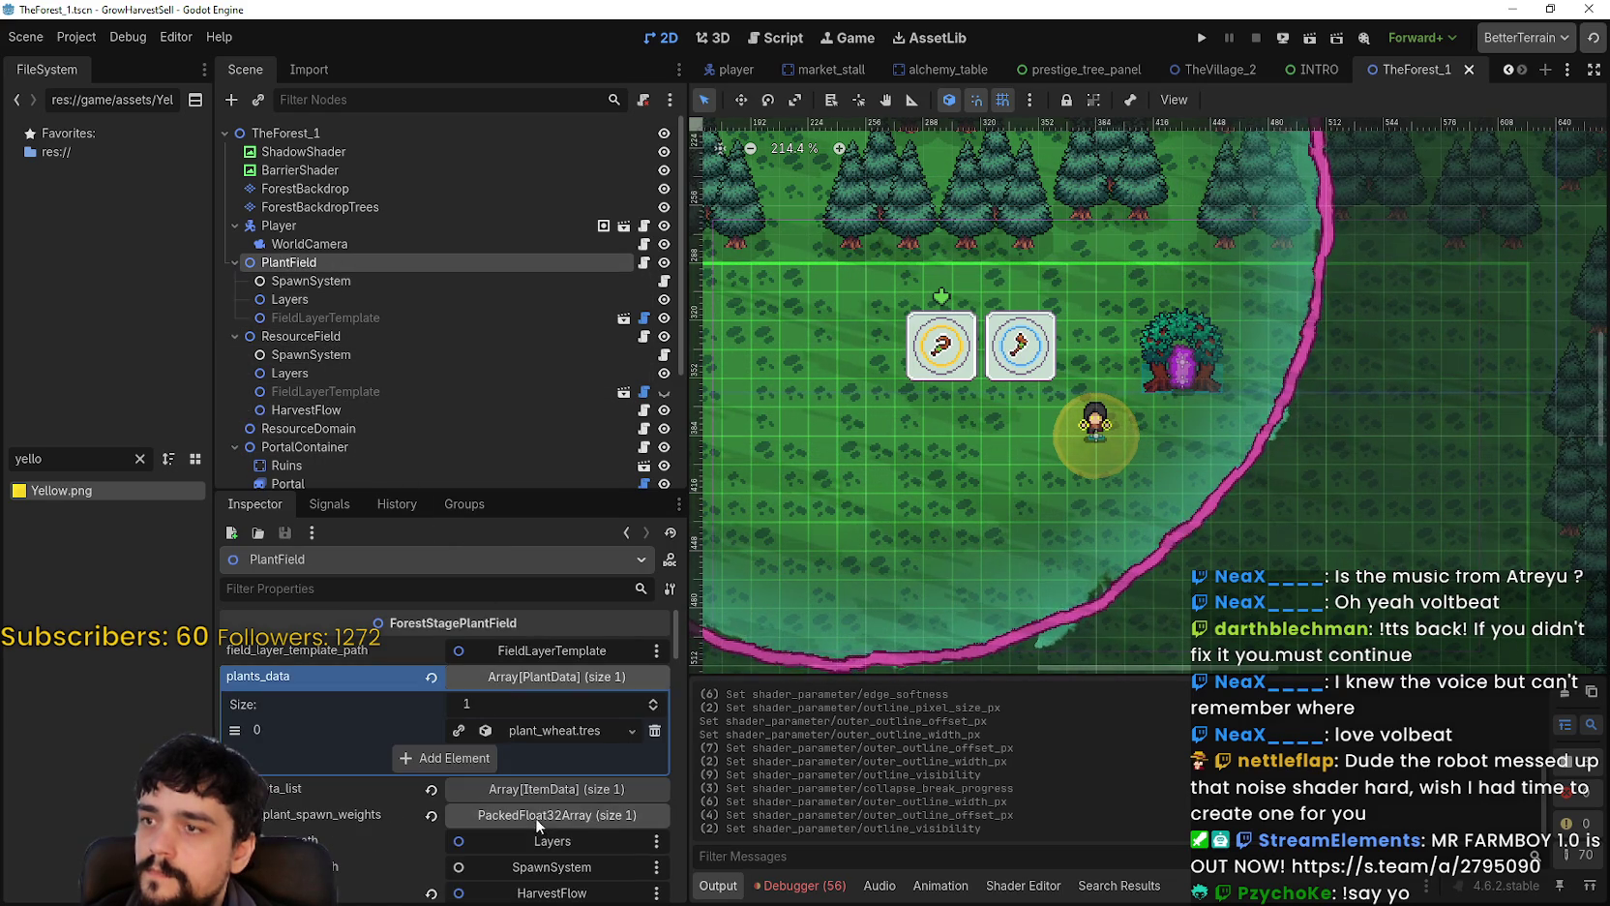
Step: Turn off PlantField's show_harvest_aoe_circle in TheForest_1
scroll(528, 808, "down", 3)
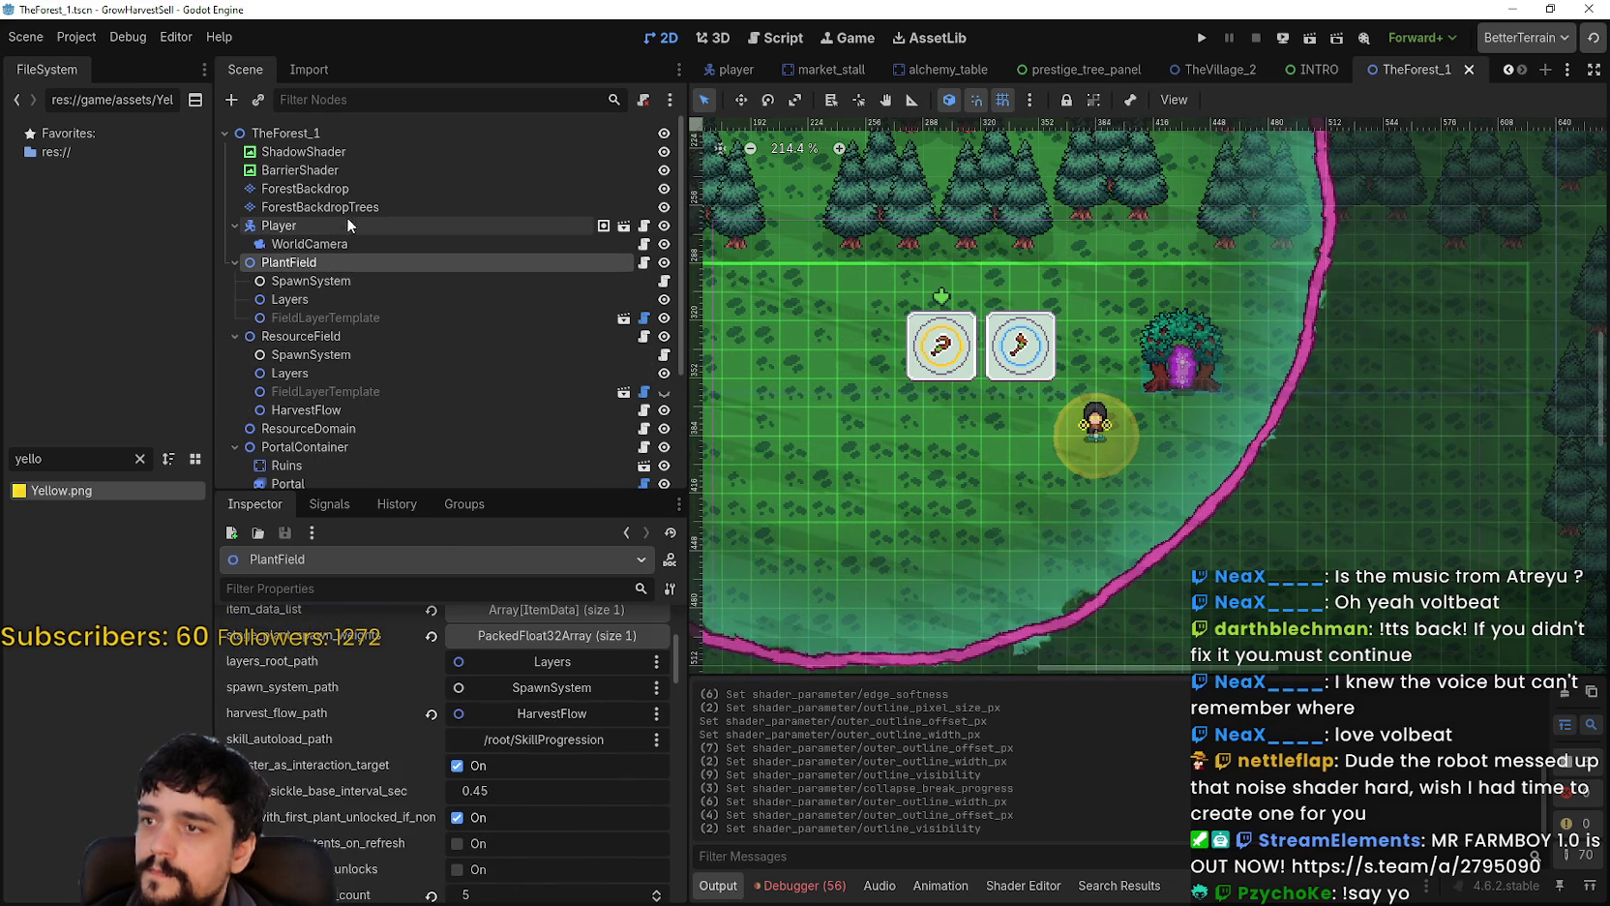
scroll(378, 315, "down", 3)
scroll(533, 808, "down", 3)
scroll(533, 808, "down", 5)
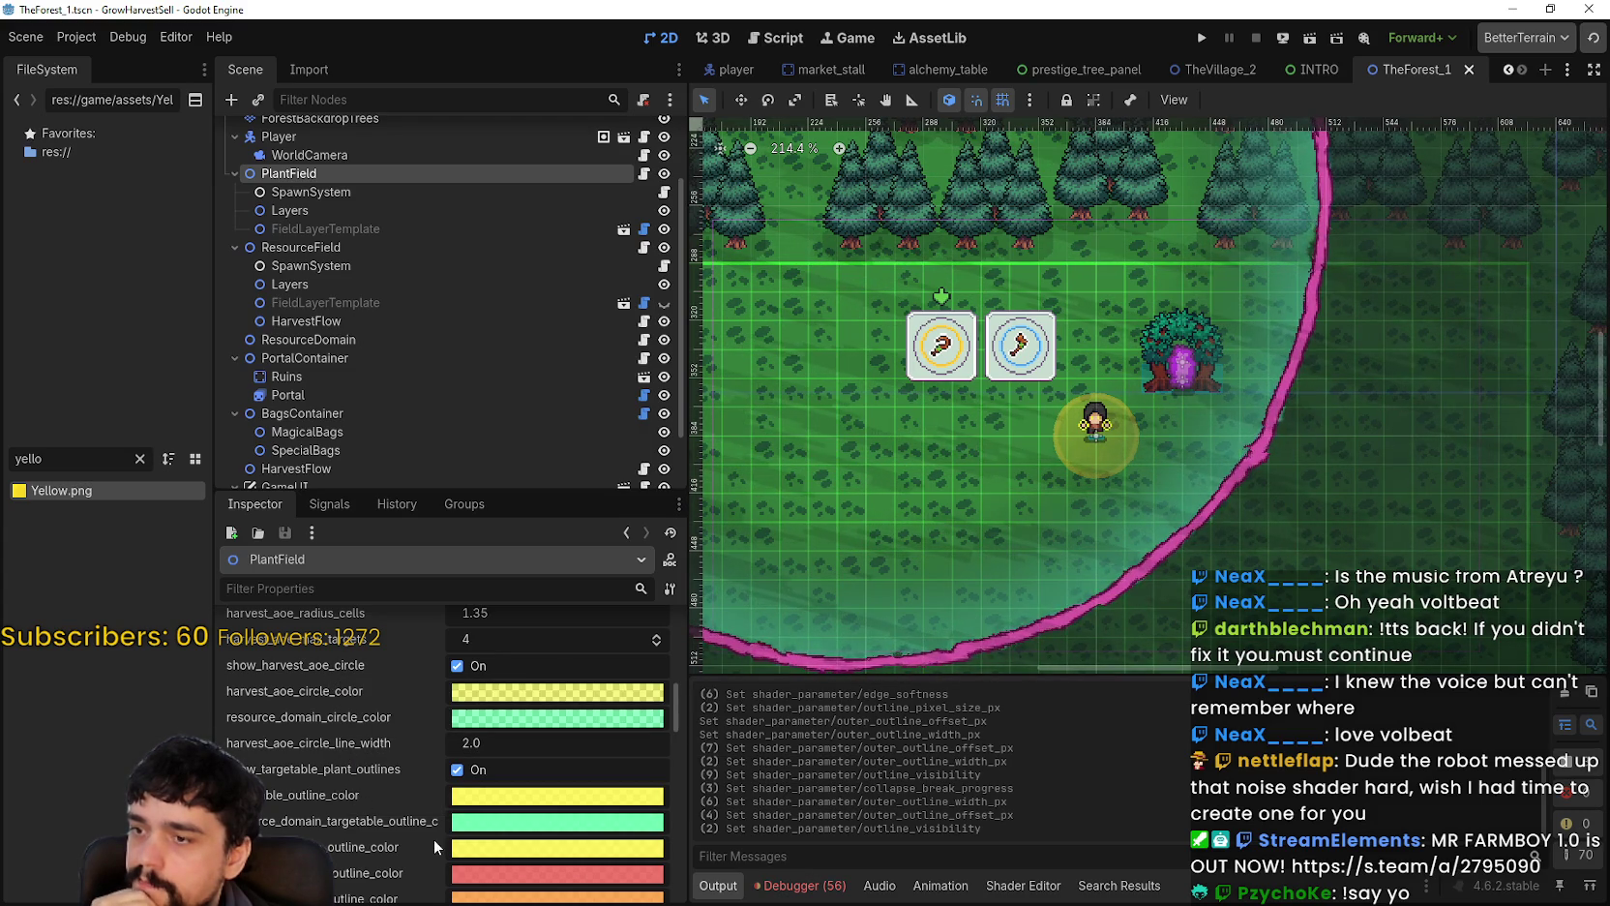
scroll(415, 836, "up", 2)
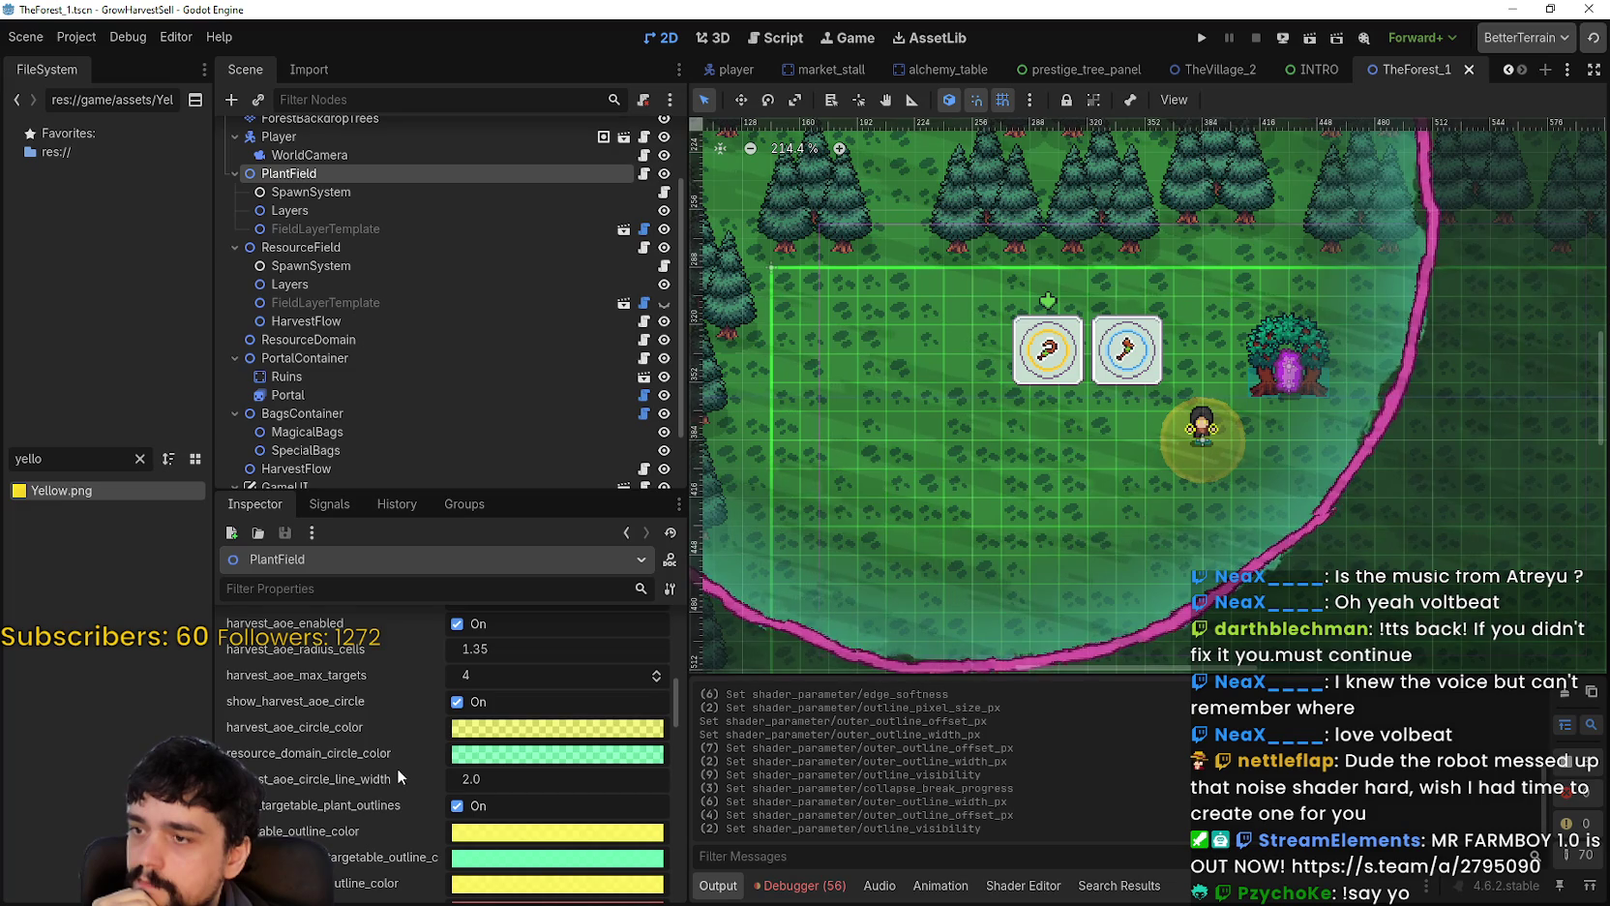
scroll(1063, 450, "up", 5)
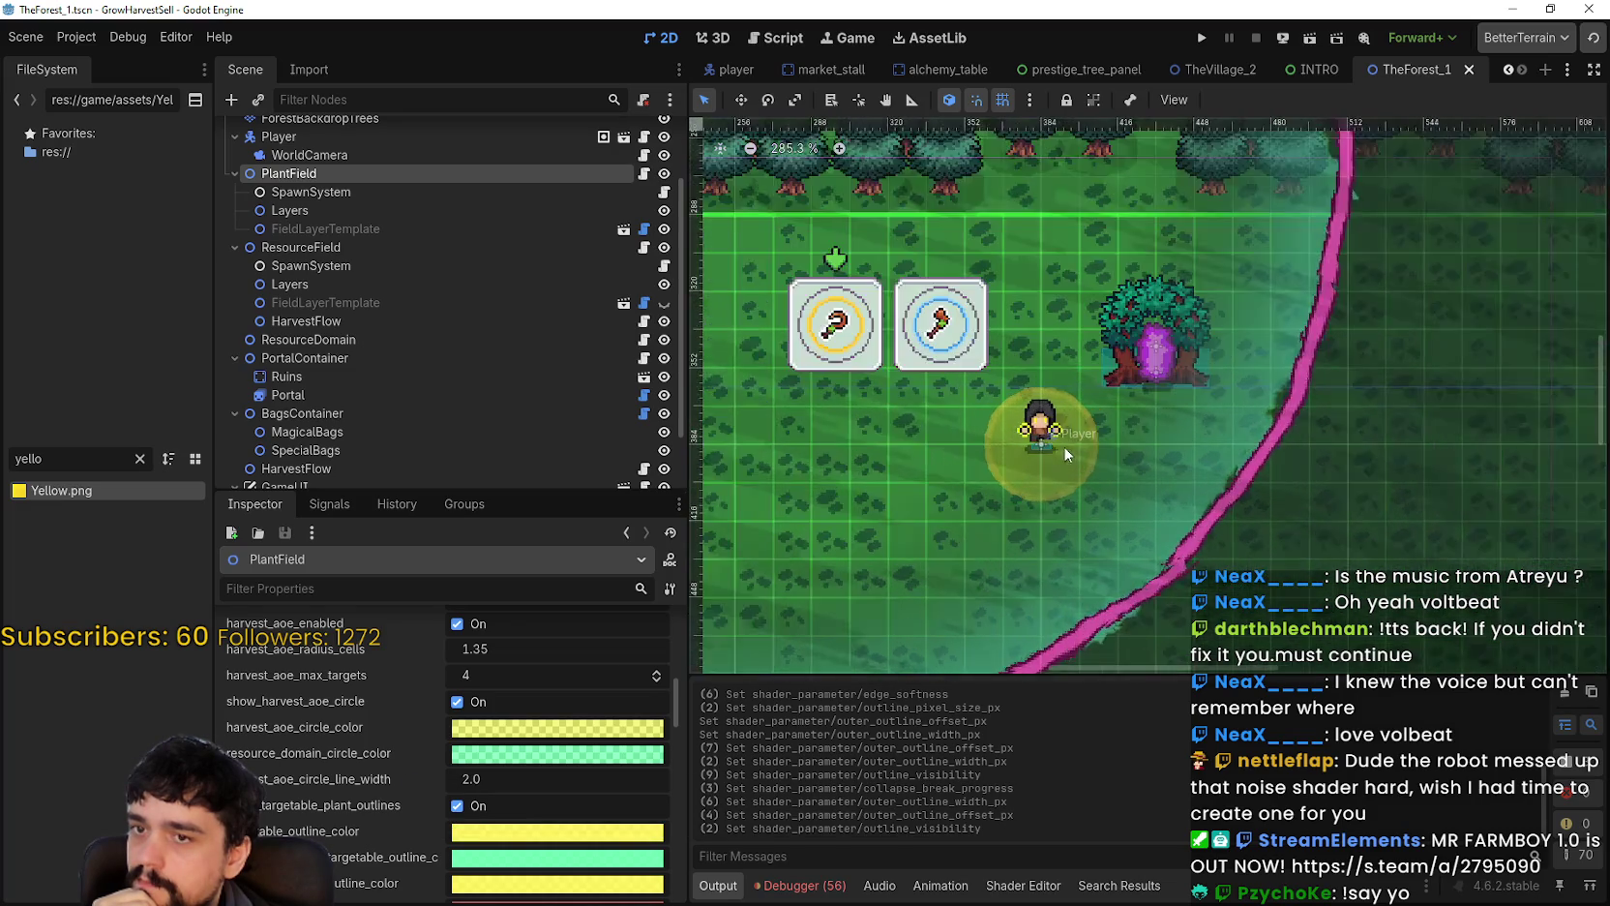
scroll(1057, 456, "down", 1)
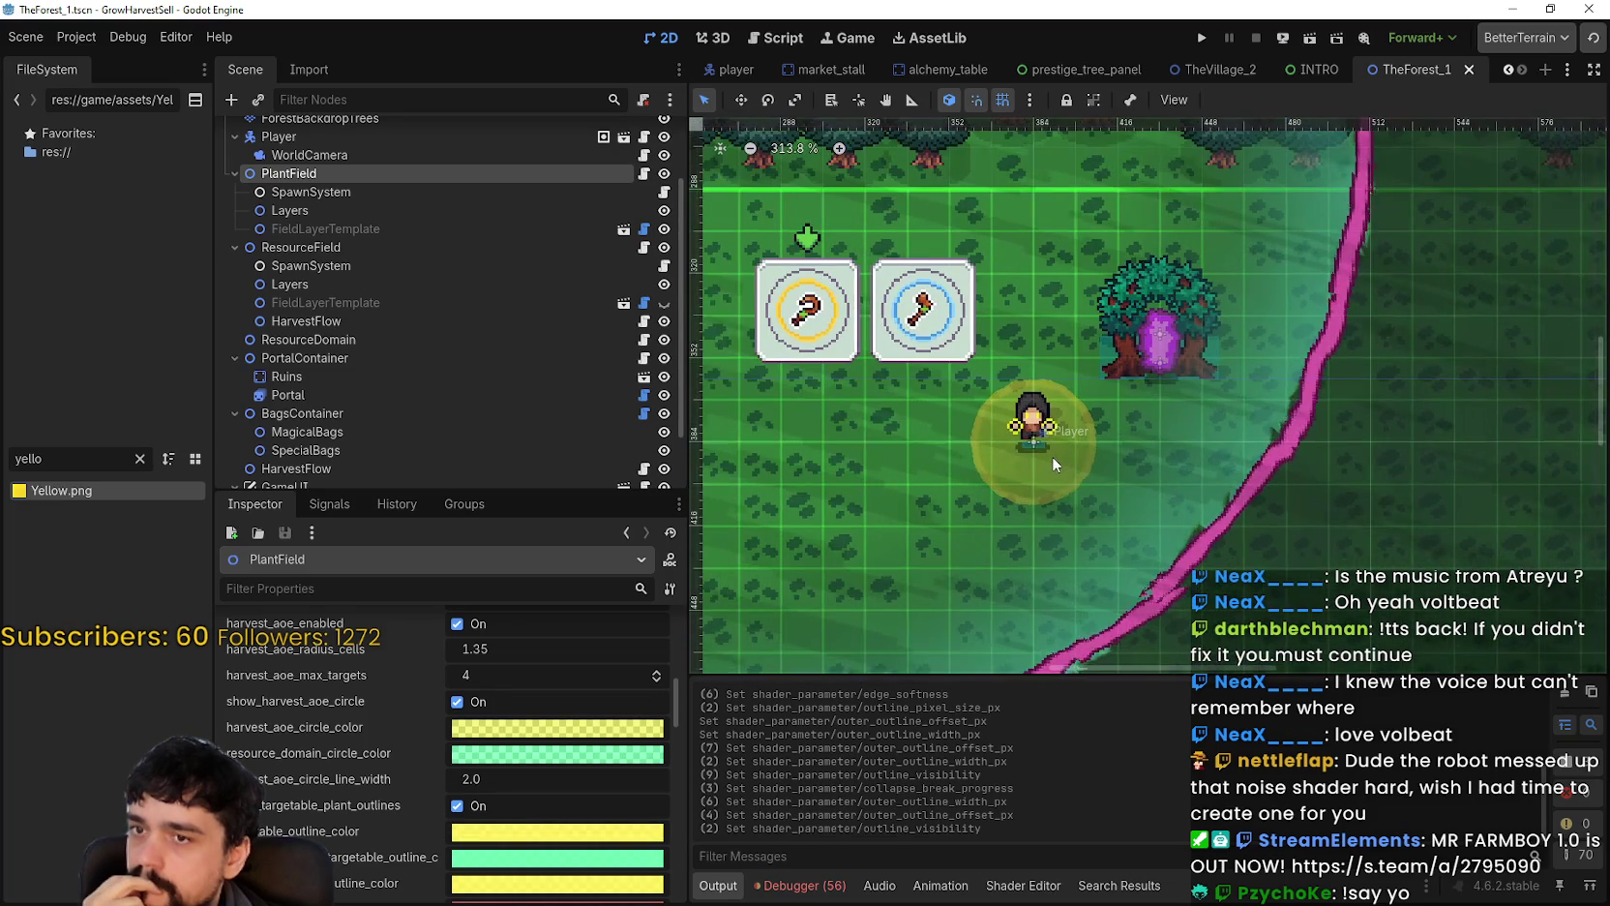
scroll(326, 797, "up", 2)
scroll(326, 797, "up", 4)
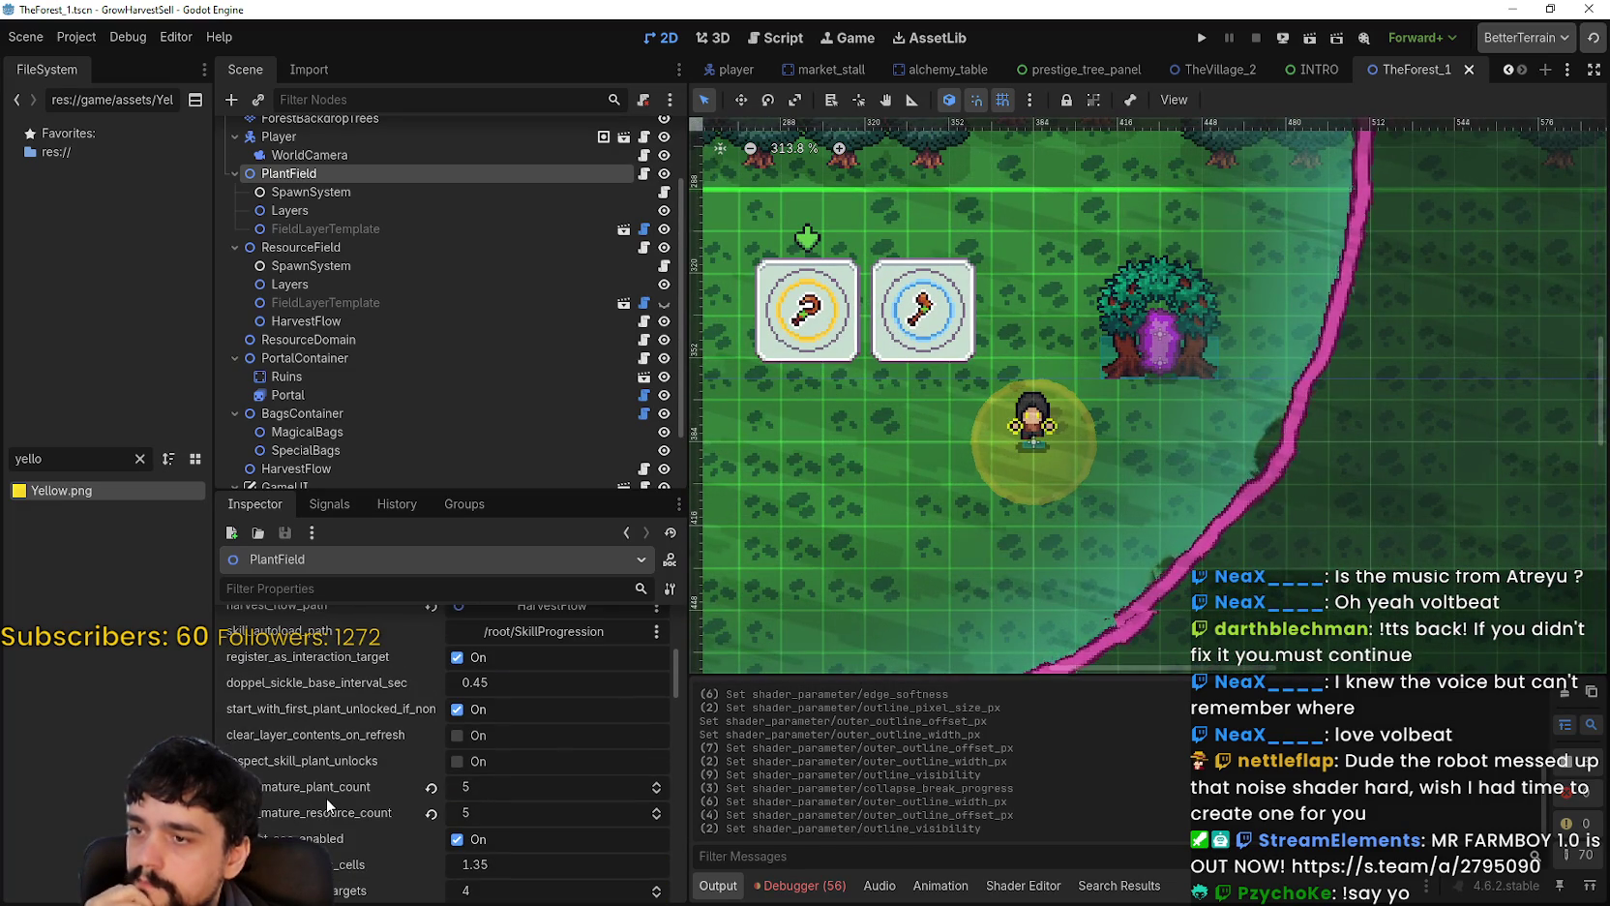
scroll(675, 667, "down", 3)
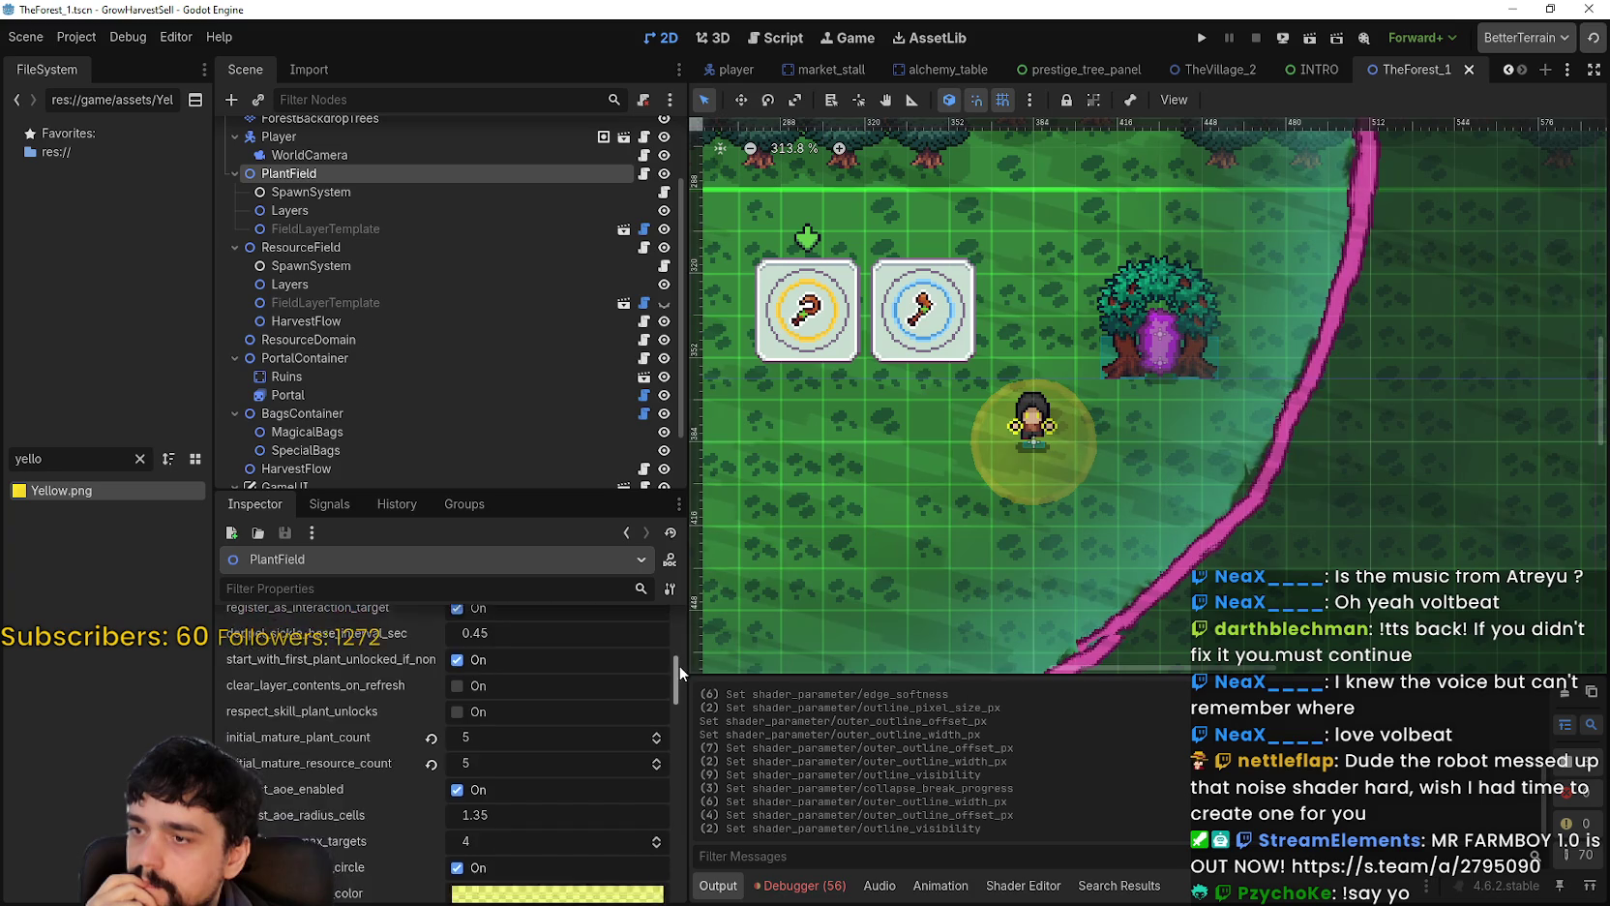
left_click_drag(674, 687, 659, 696)
left_click(457, 751)
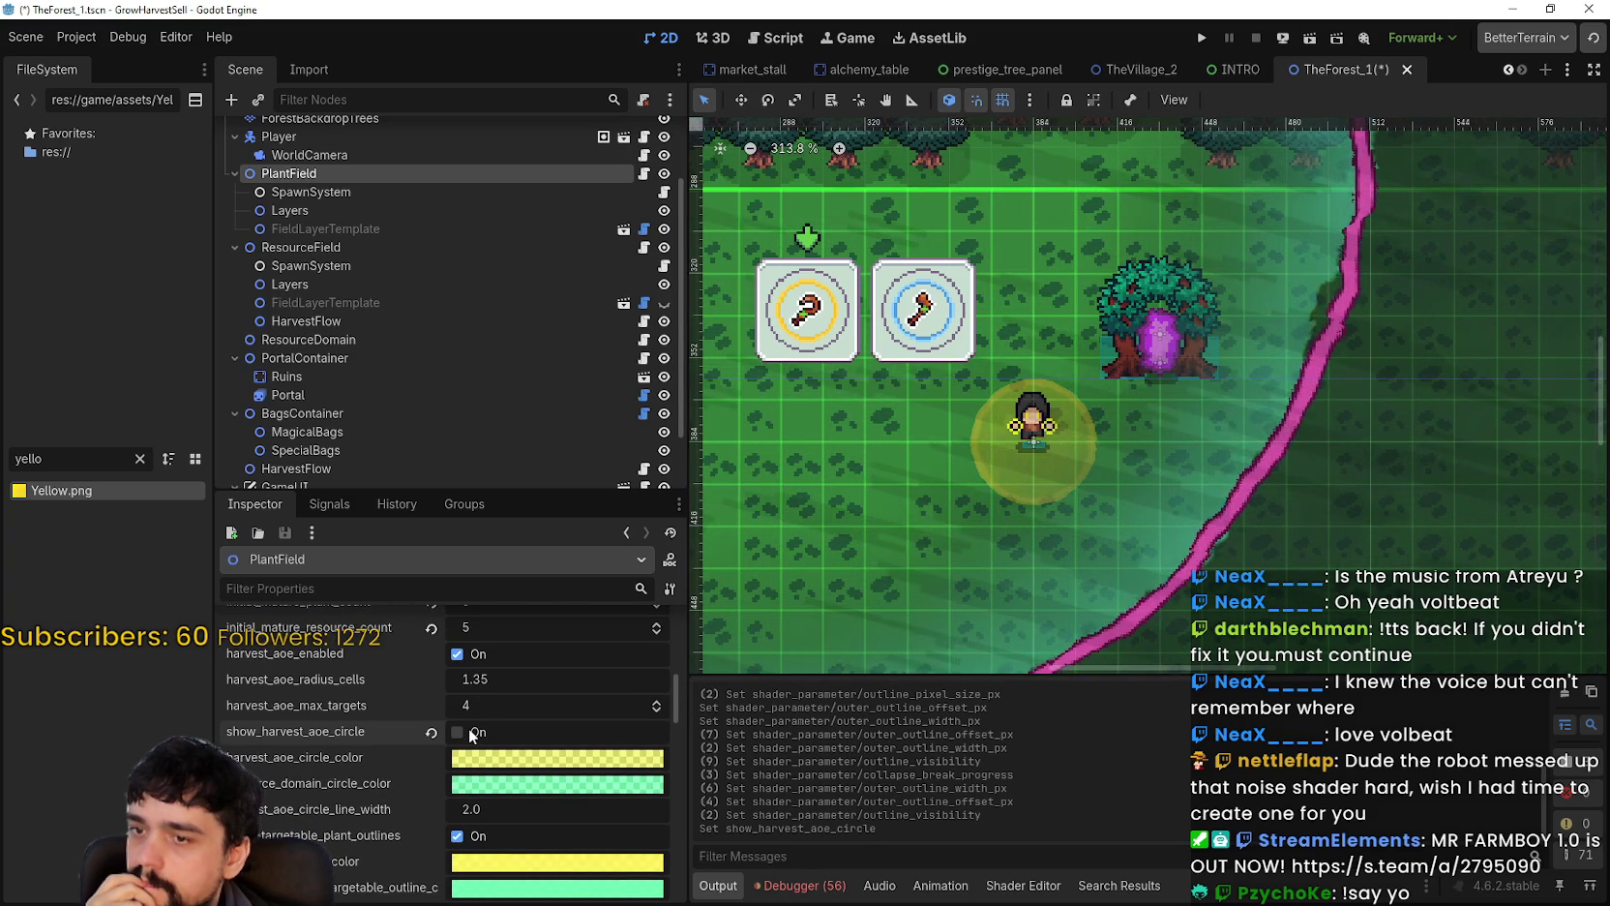